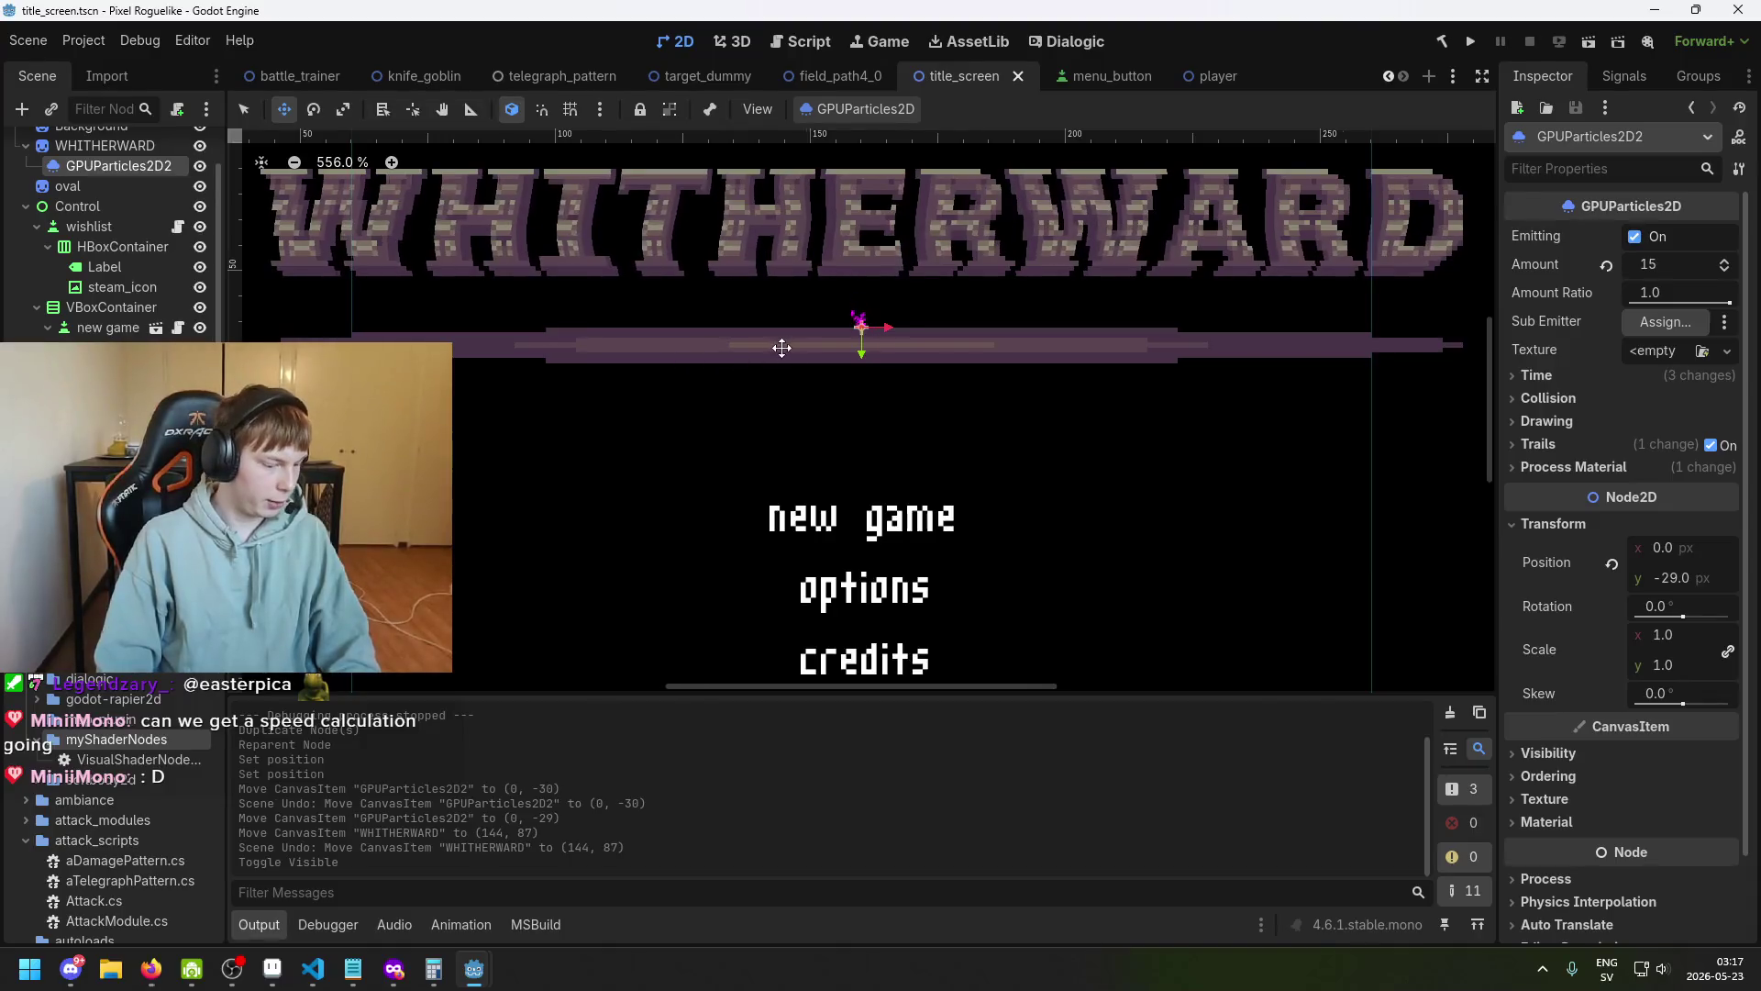
# Save the title screen scene and expand the particles' Collision and Time sections.
pyautogui.scroll(2, 884, 334)
pyautogui.hotkey('ctrl', 's')
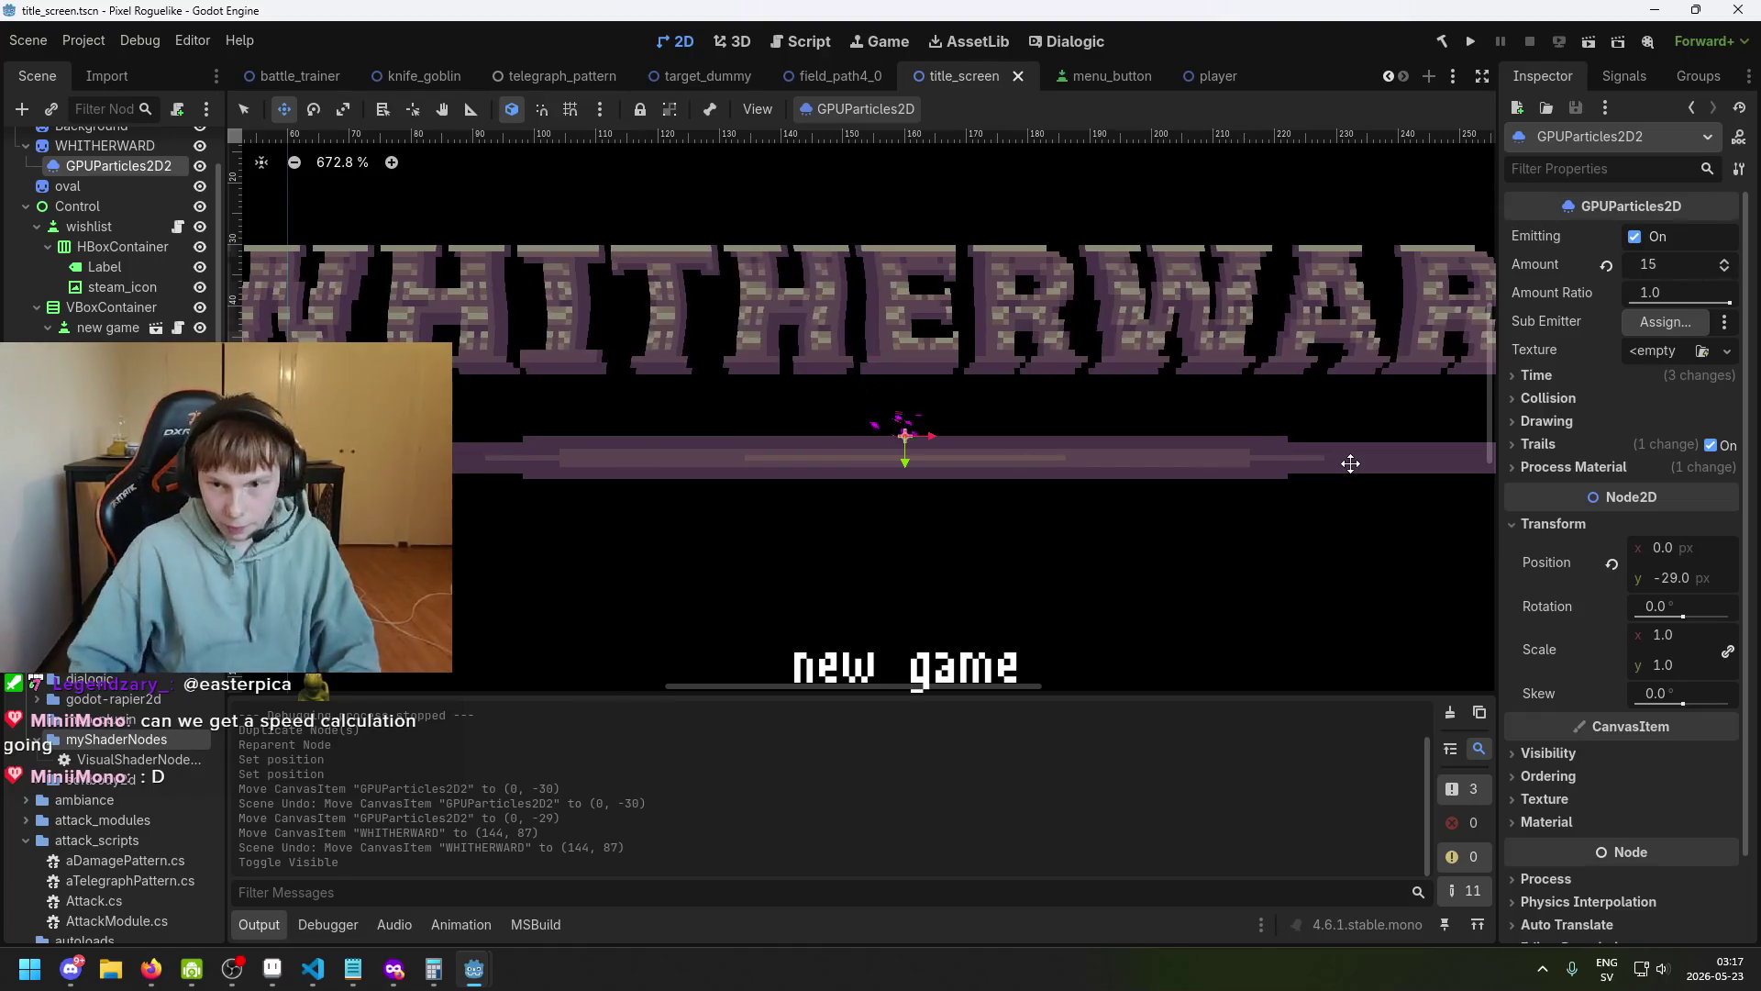
pyautogui.click(1549, 422)
pyautogui.click(1548, 422)
pyautogui.click(1550, 399)
pyautogui.click(1550, 399)
pyautogui.click(1550, 378)
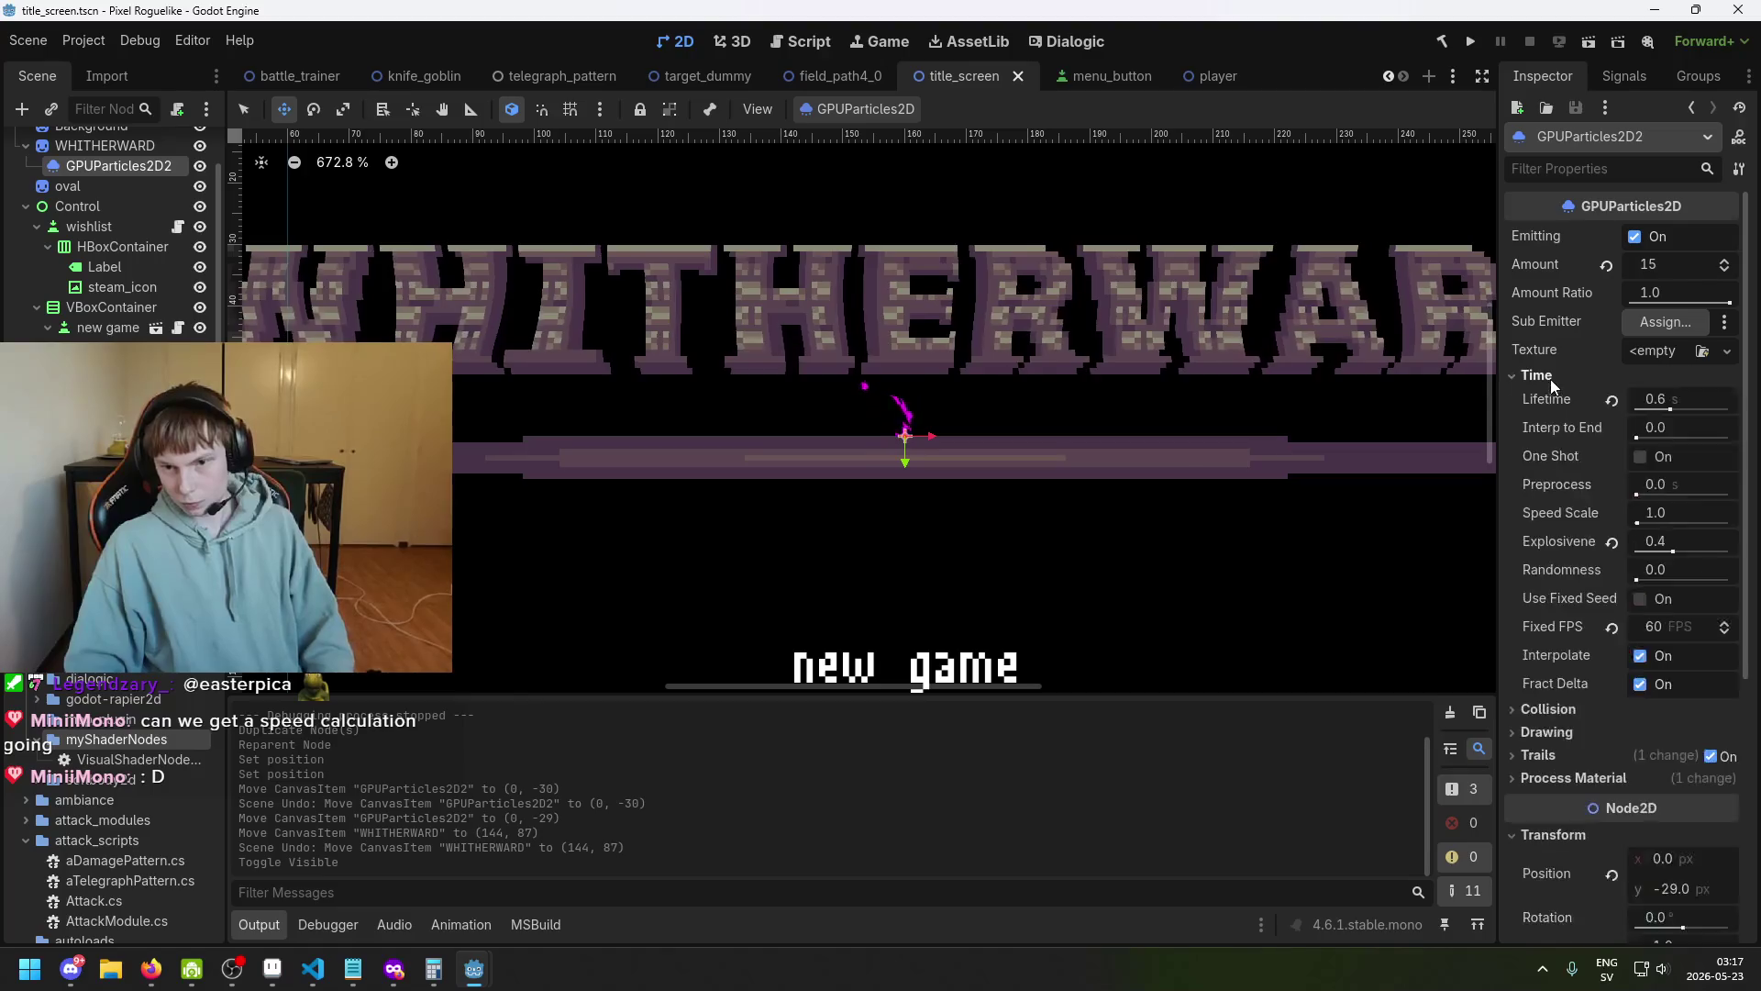
pyautogui.click(1550, 378)
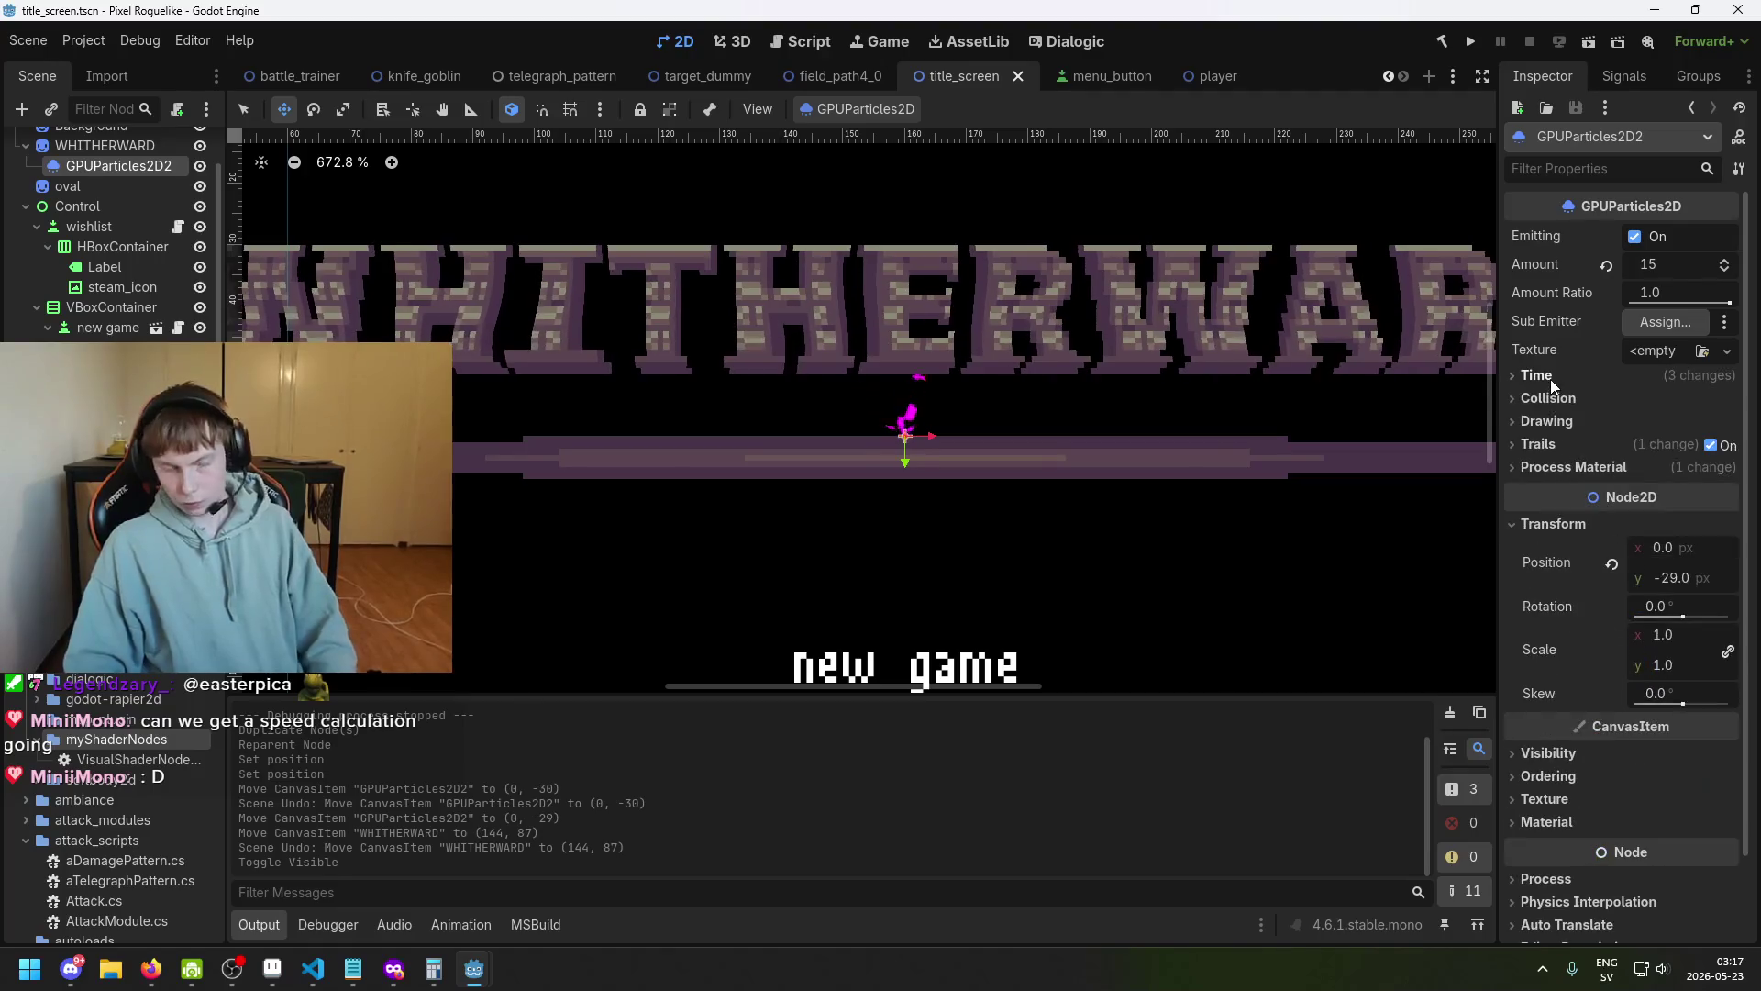
# Expand the particles' Trails and Process Material sections to review them.
pyautogui.click(1579, 447)
pyautogui.click(1577, 445)
pyautogui.click(1572, 443)
pyautogui.click(1572, 425)
pyautogui.click(1572, 422)
pyautogui.scroll(-3, 1573, 409)
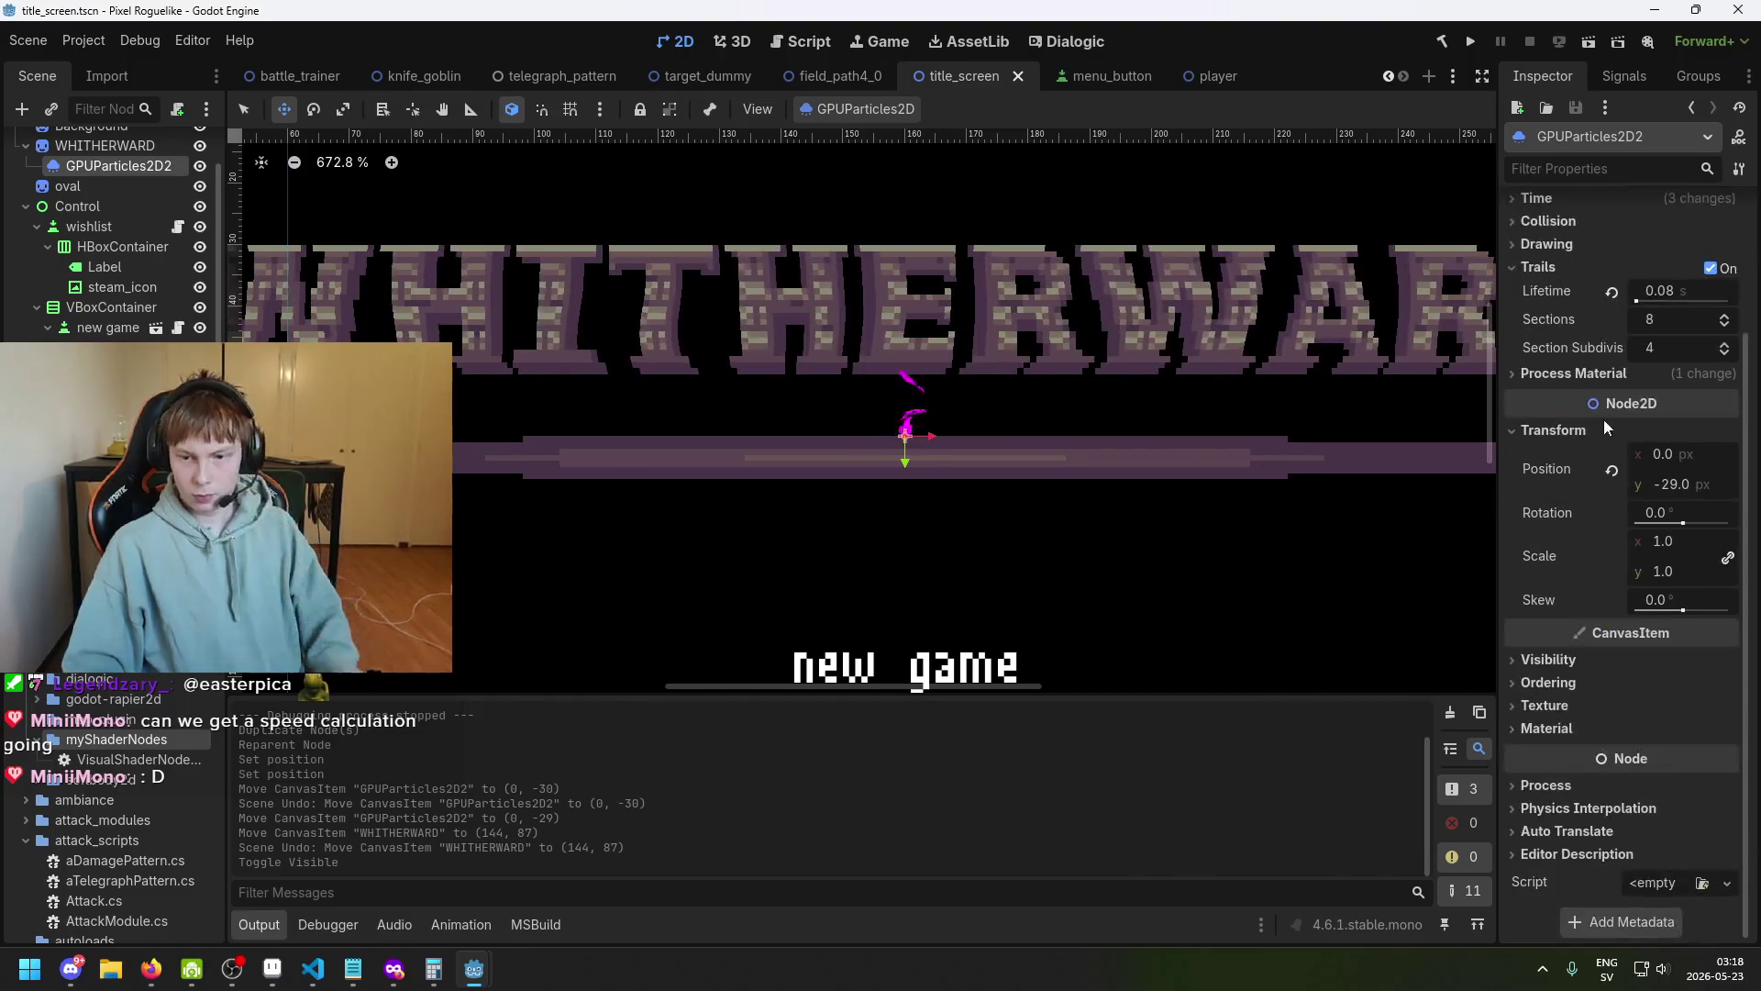
pyautogui.scroll(3, 1651, 541)
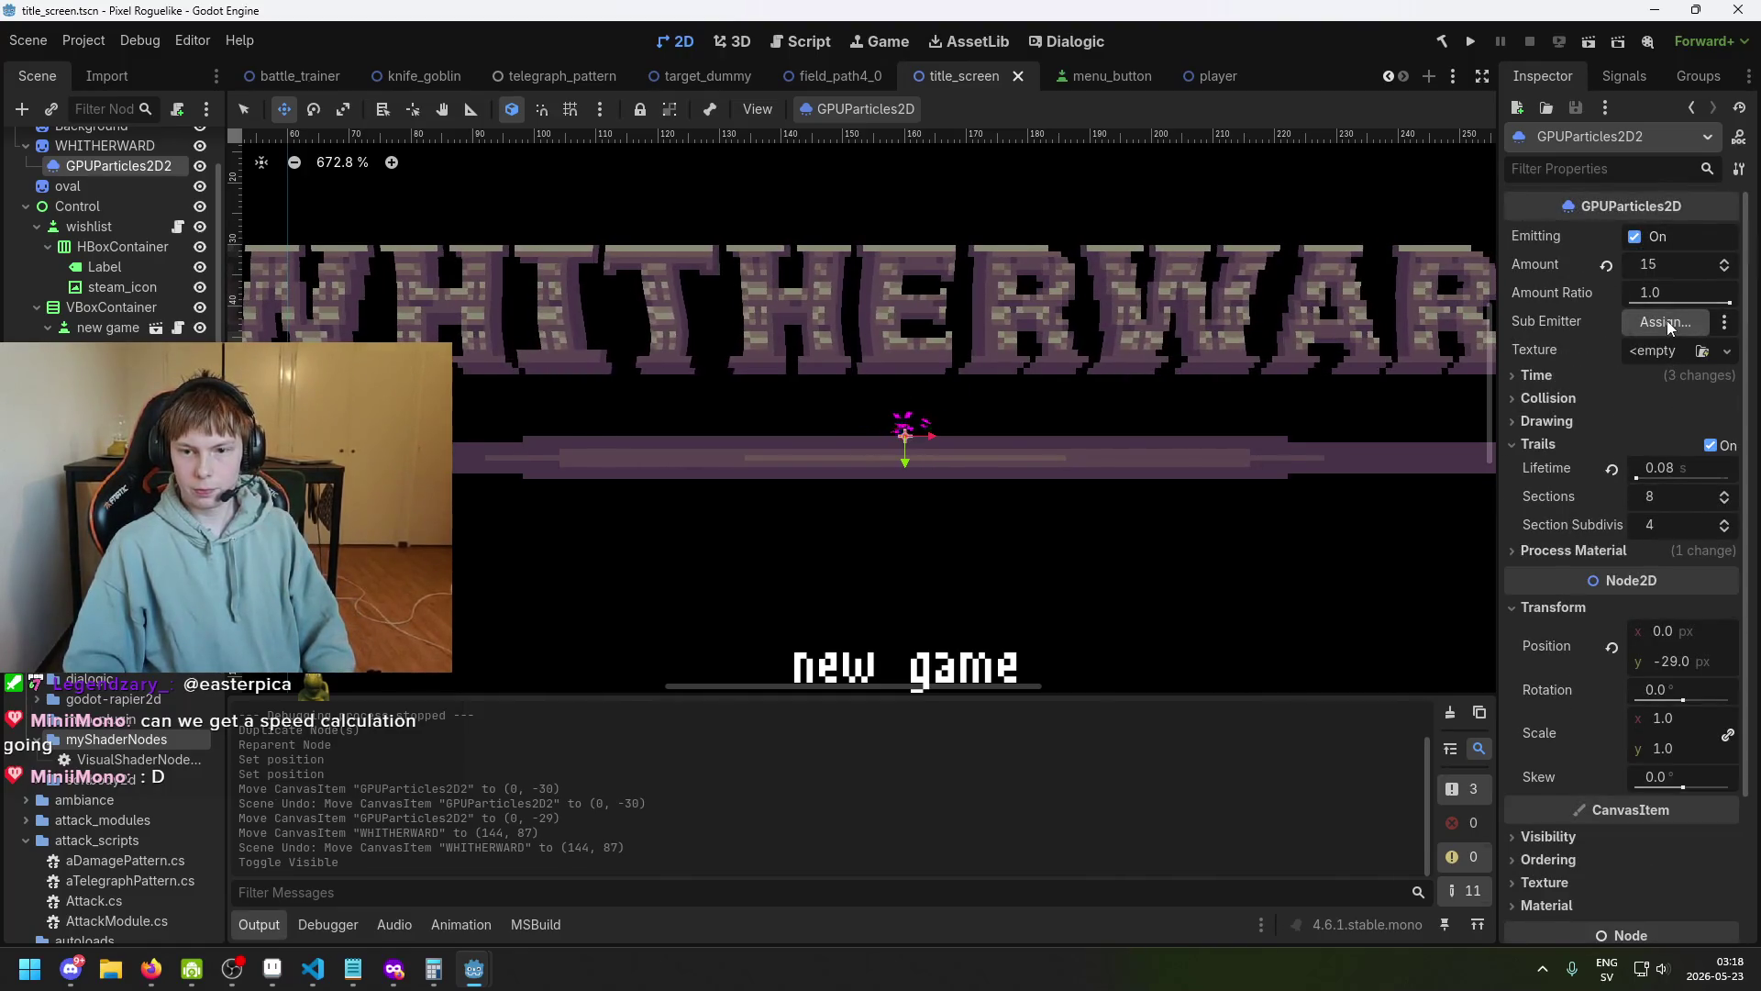
pyautogui.click(1616, 551)
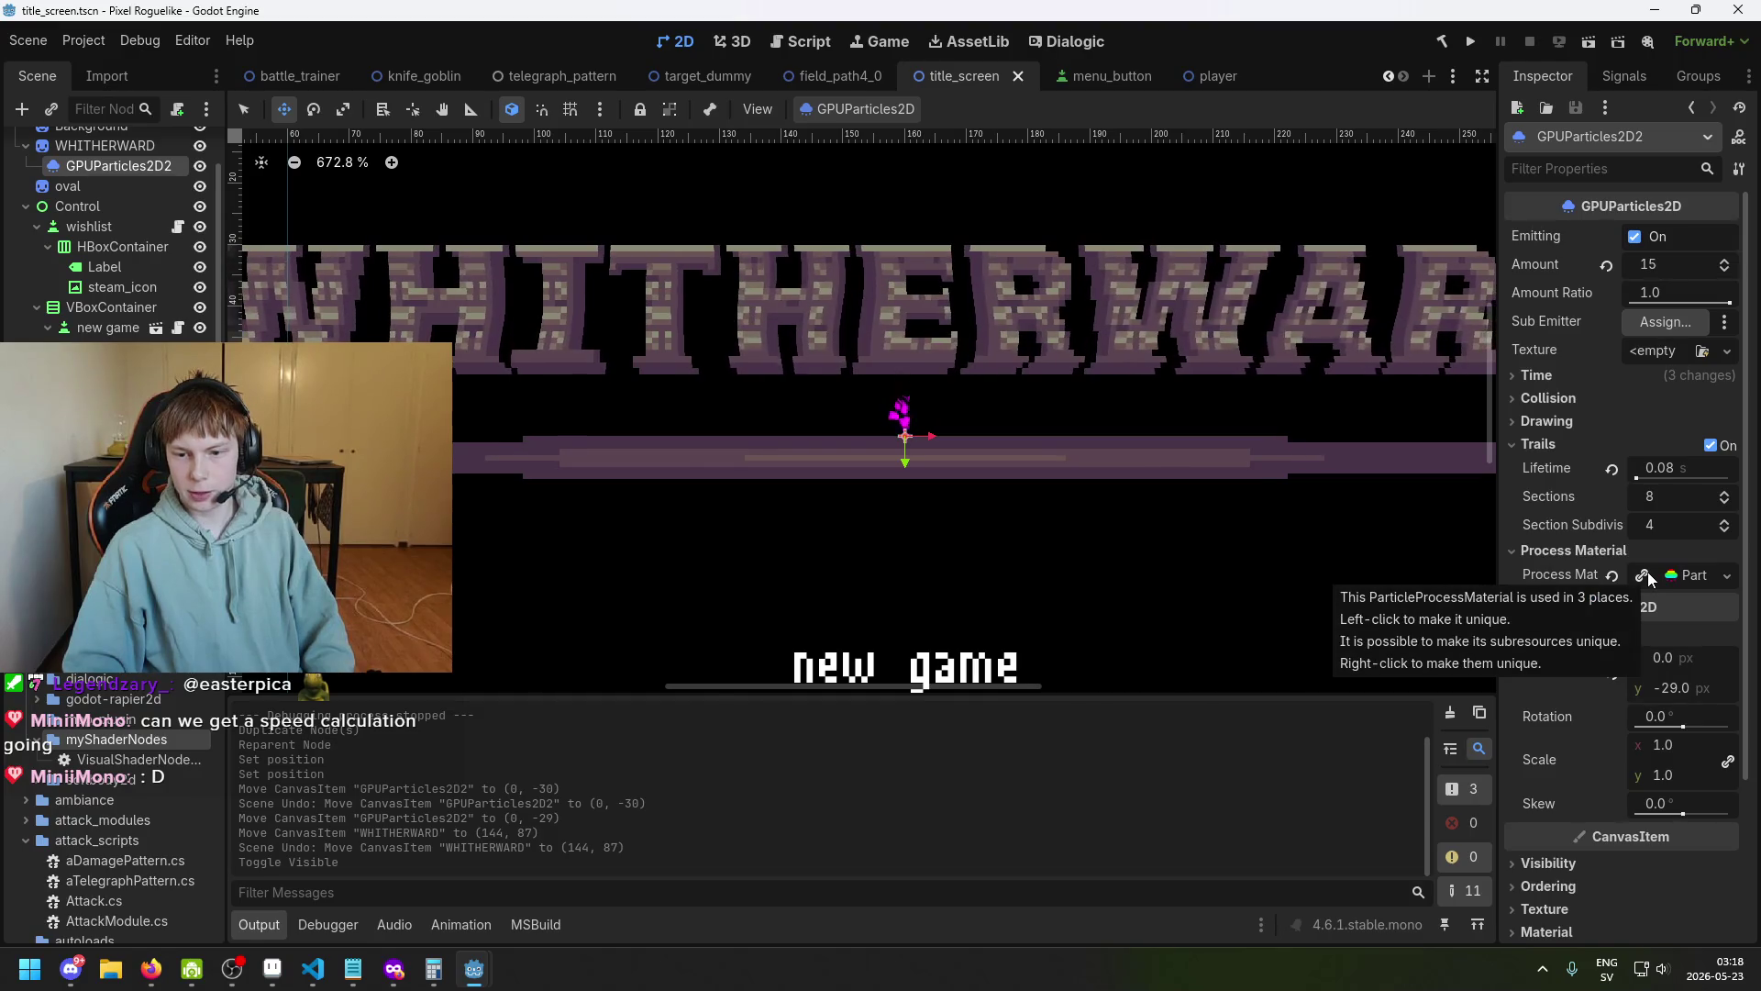
# Make the process material unique and set its Spawn Position emission shape to Box.
pyautogui.click(1648, 577)
pyautogui.click(1697, 585)
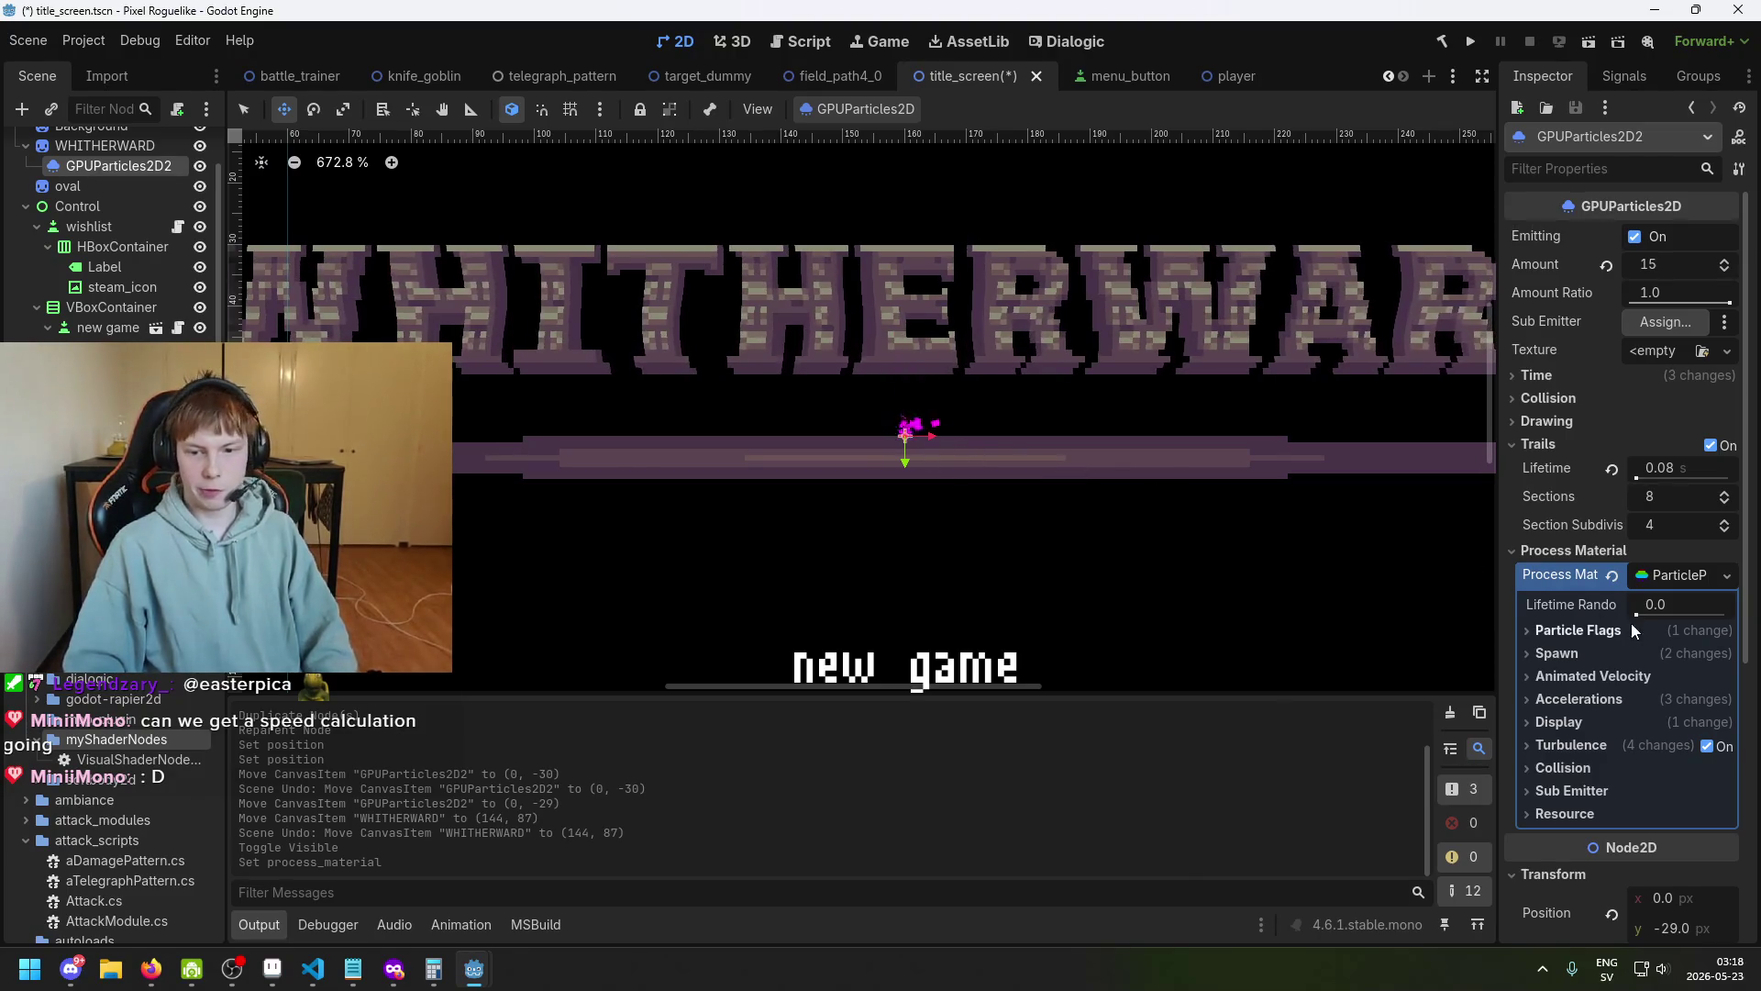
pyautogui.scroll(-2, 1601, 605)
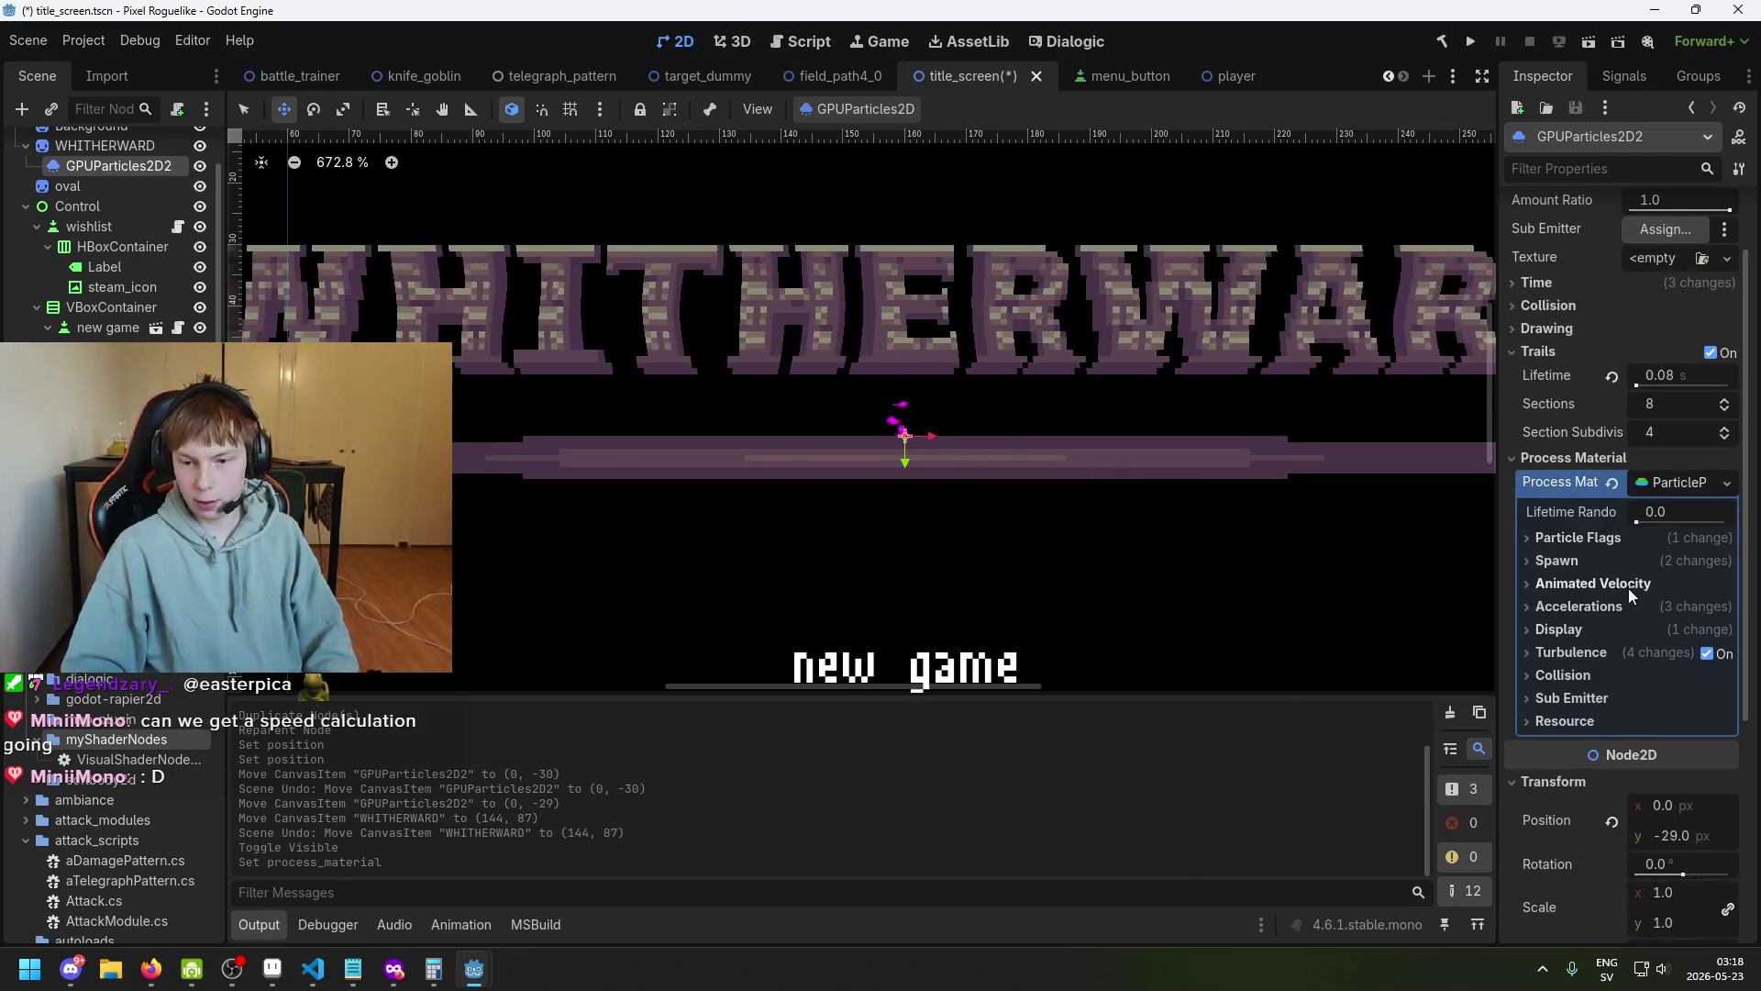
pyautogui.click(1564, 560)
pyautogui.click(1570, 581)
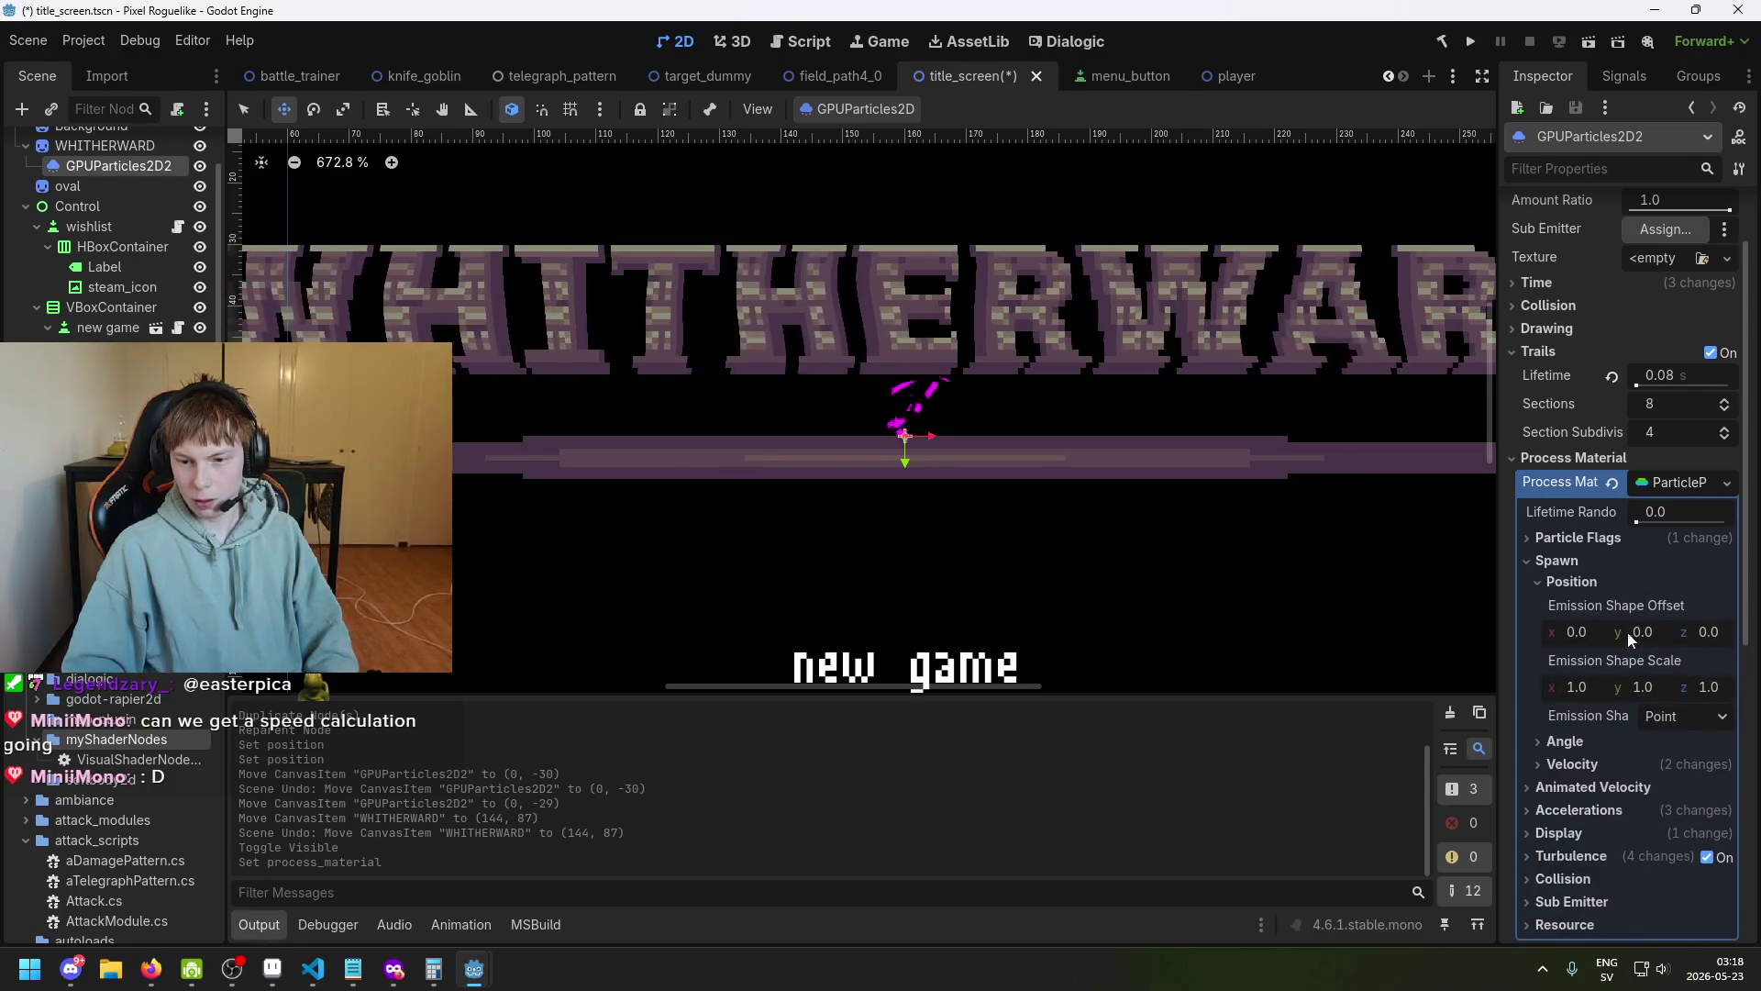
pyautogui.click(1669, 721)
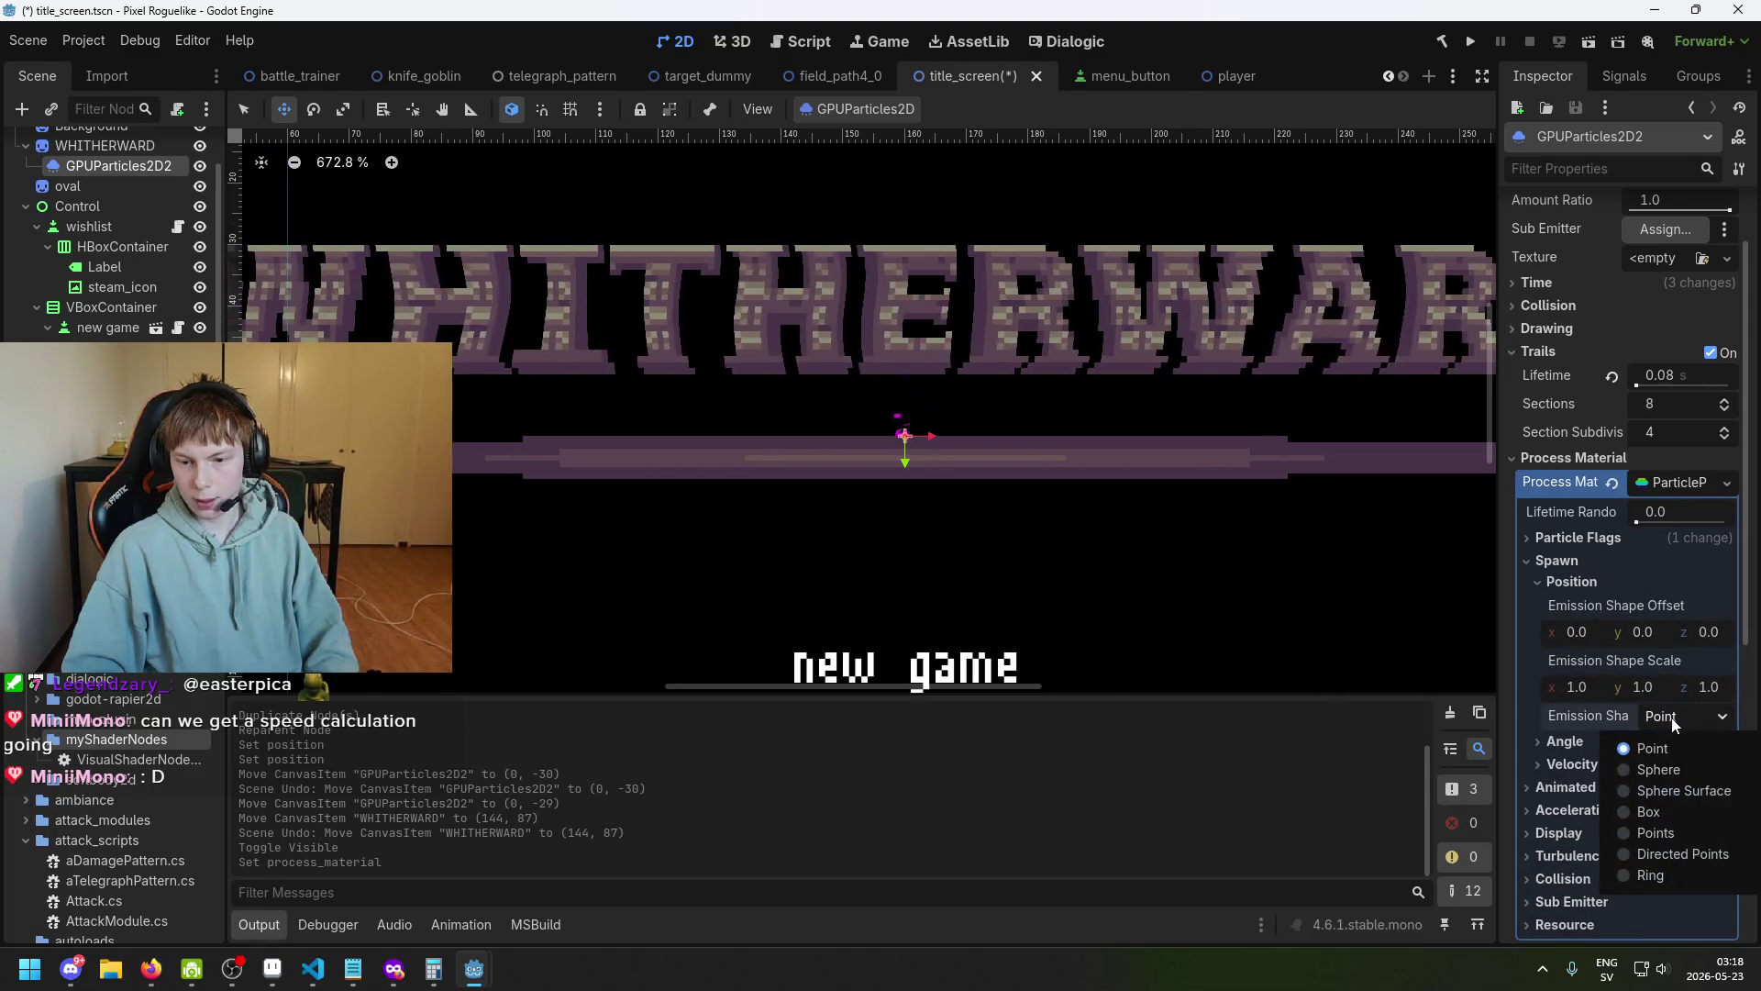
pyautogui.click(1715, 816)
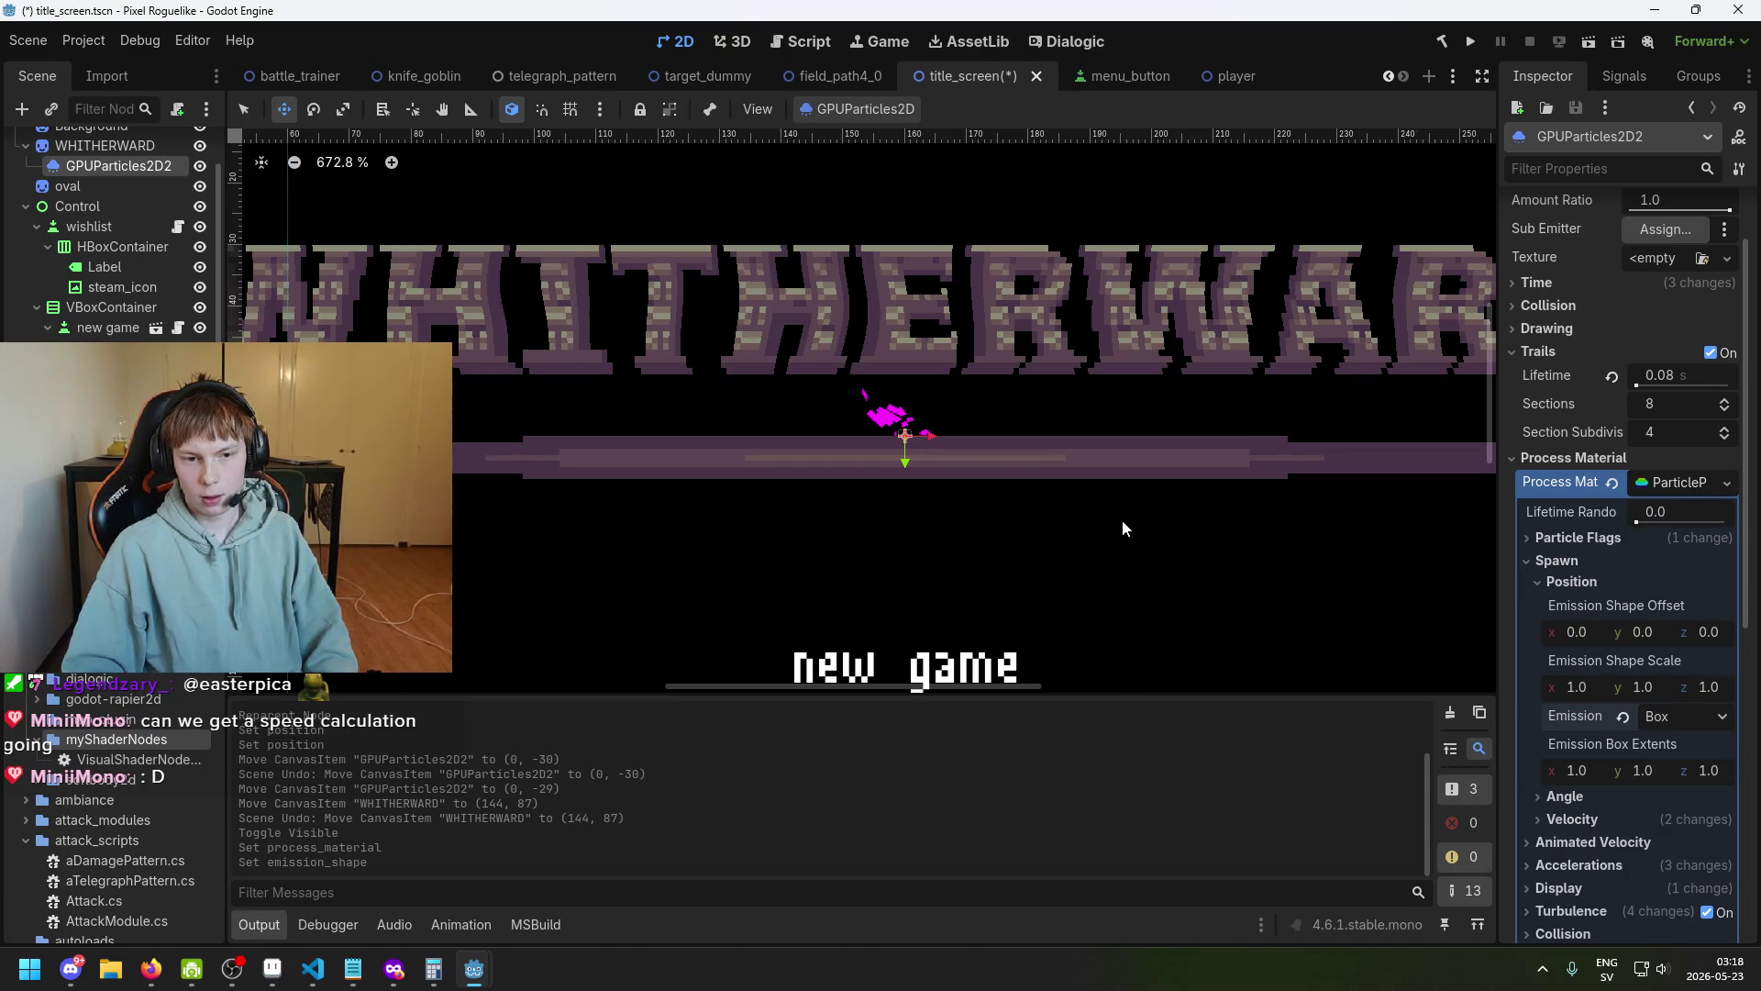
pyautogui.scroll(-5, 1123, 528)
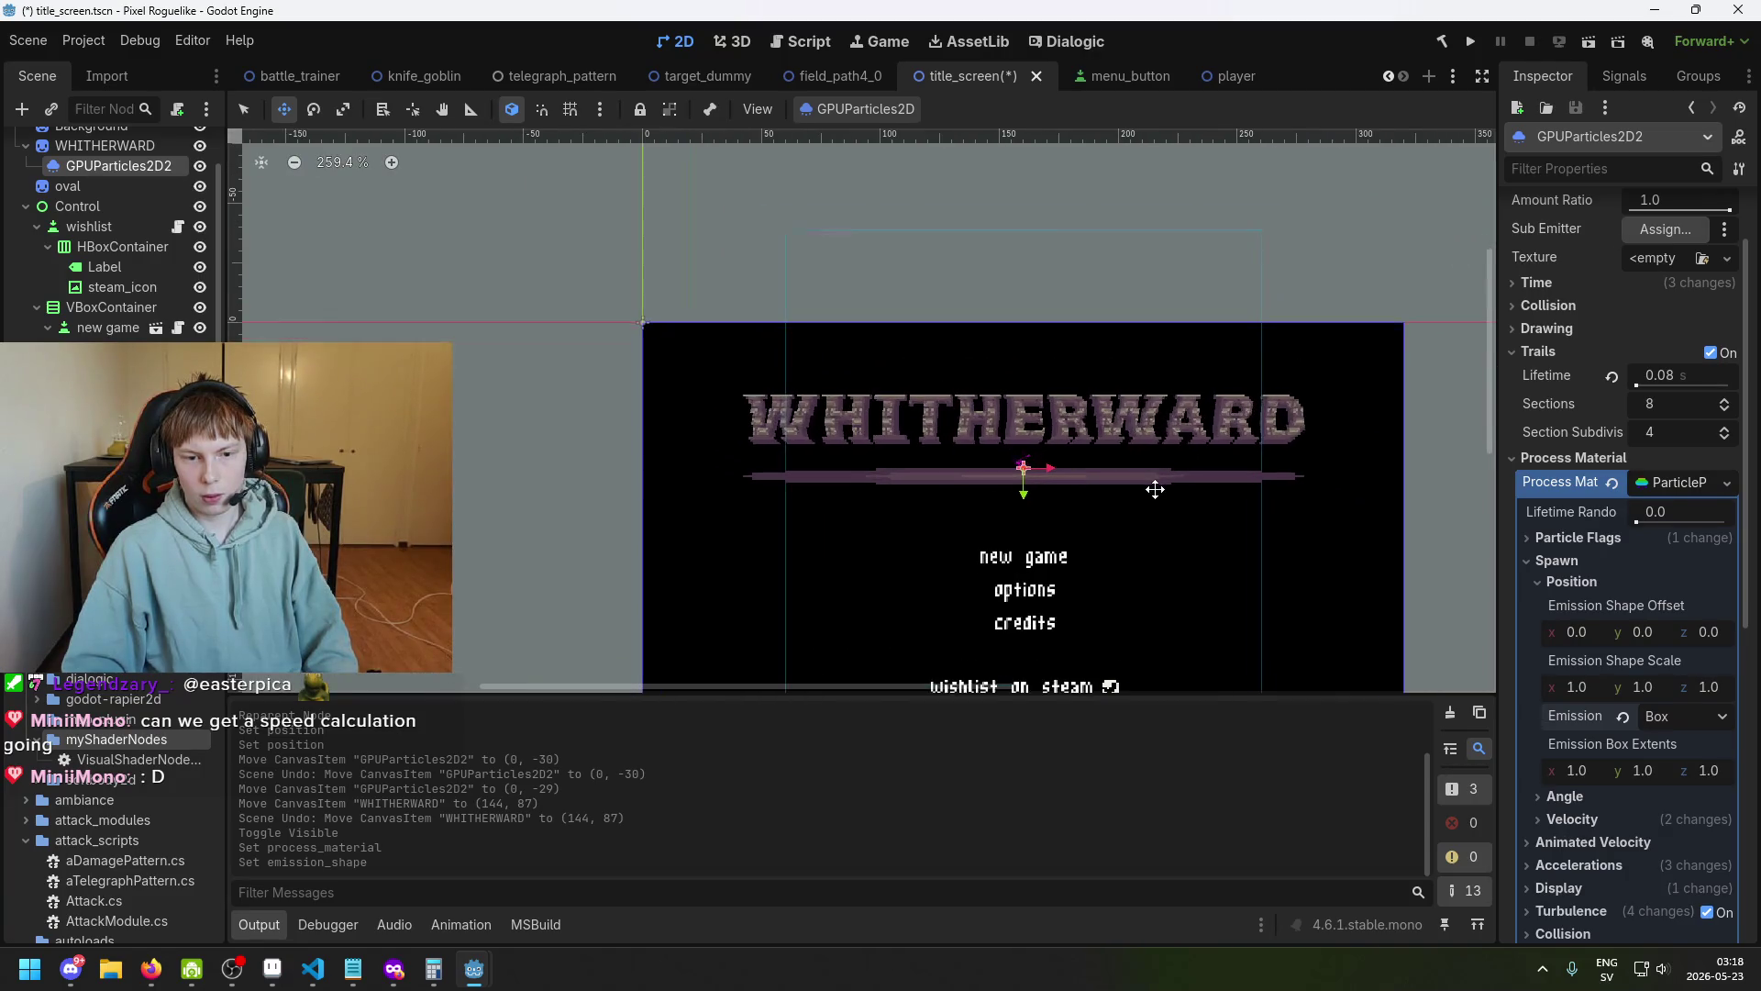
pyautogui.scroll(4, 1154, 490)
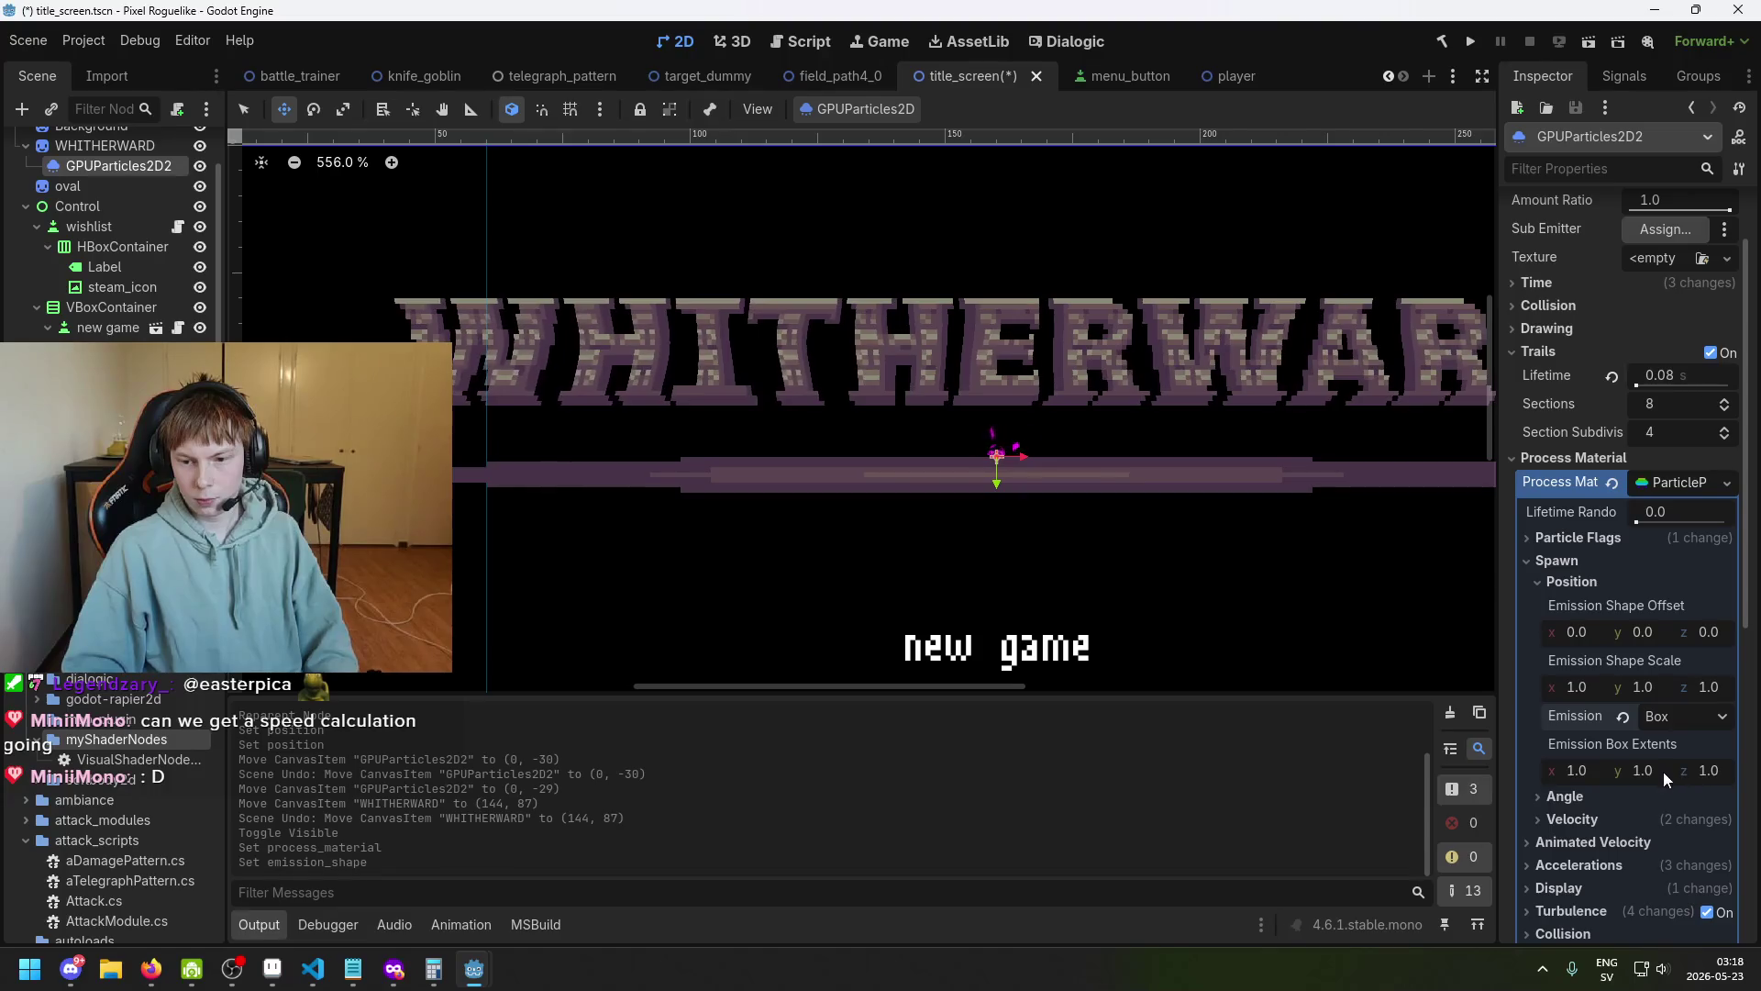
pyautogui.click(1683, 719)
pyautogui.click(1682, 719)
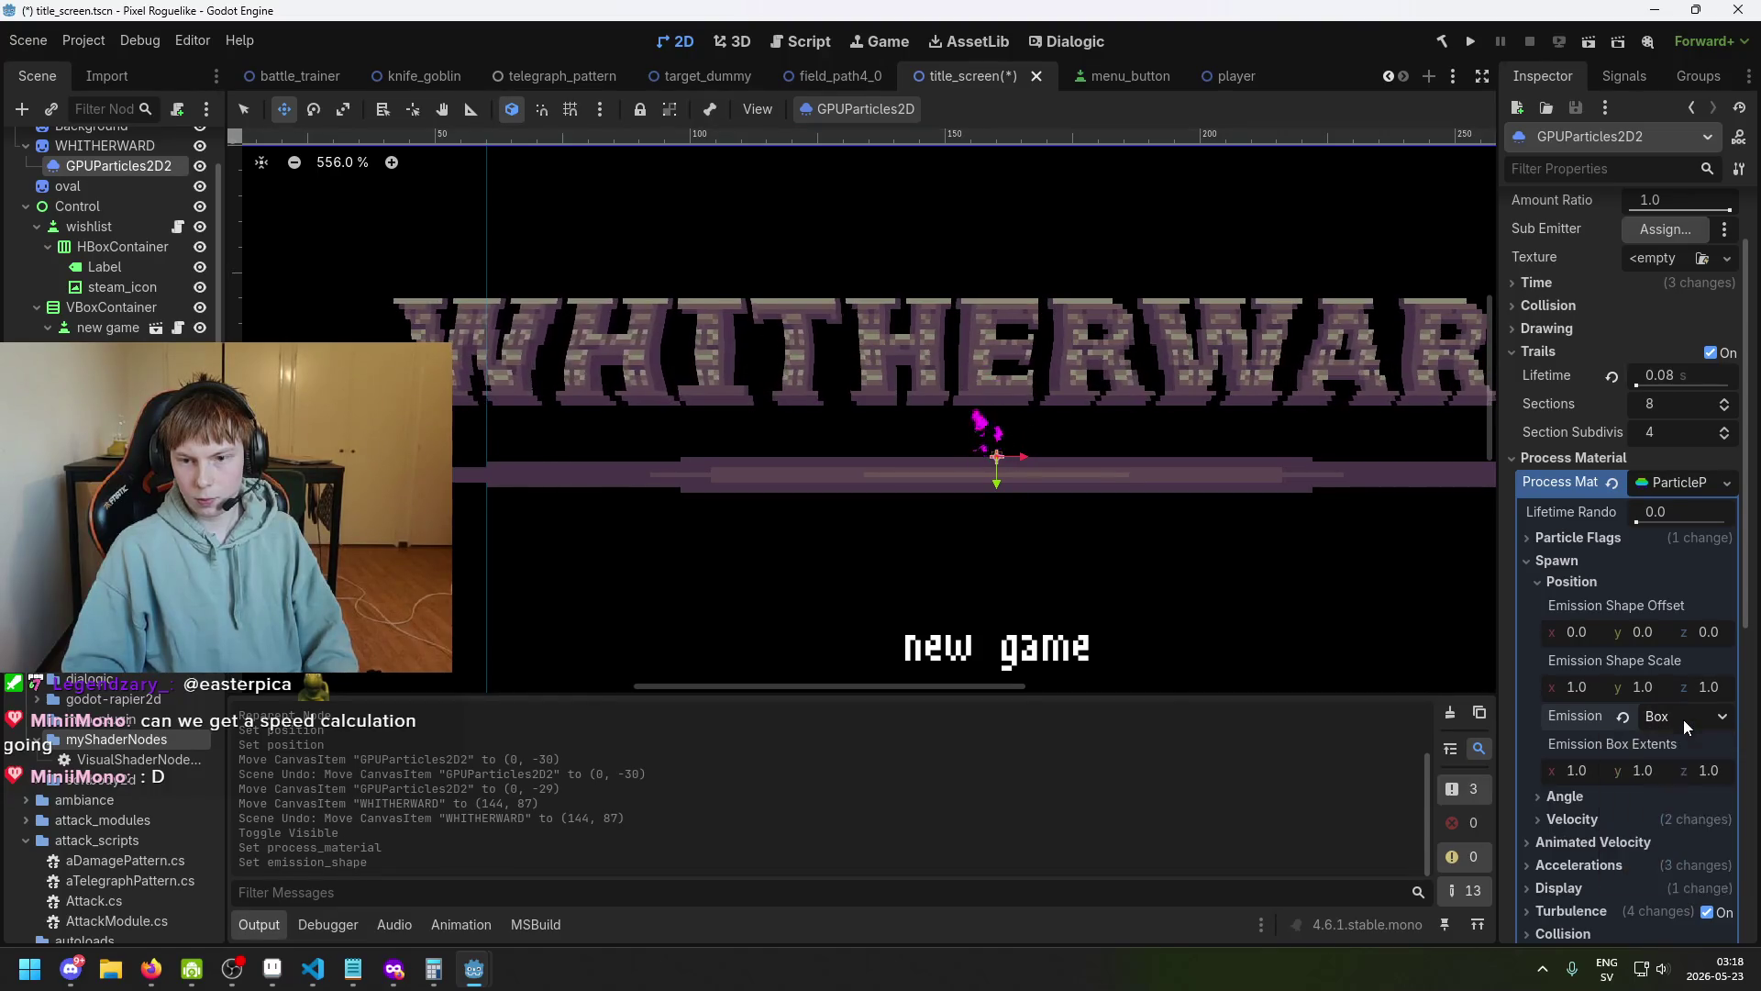
pyautogui.click(1538, 579)
pyautogui.click(1538, 579)
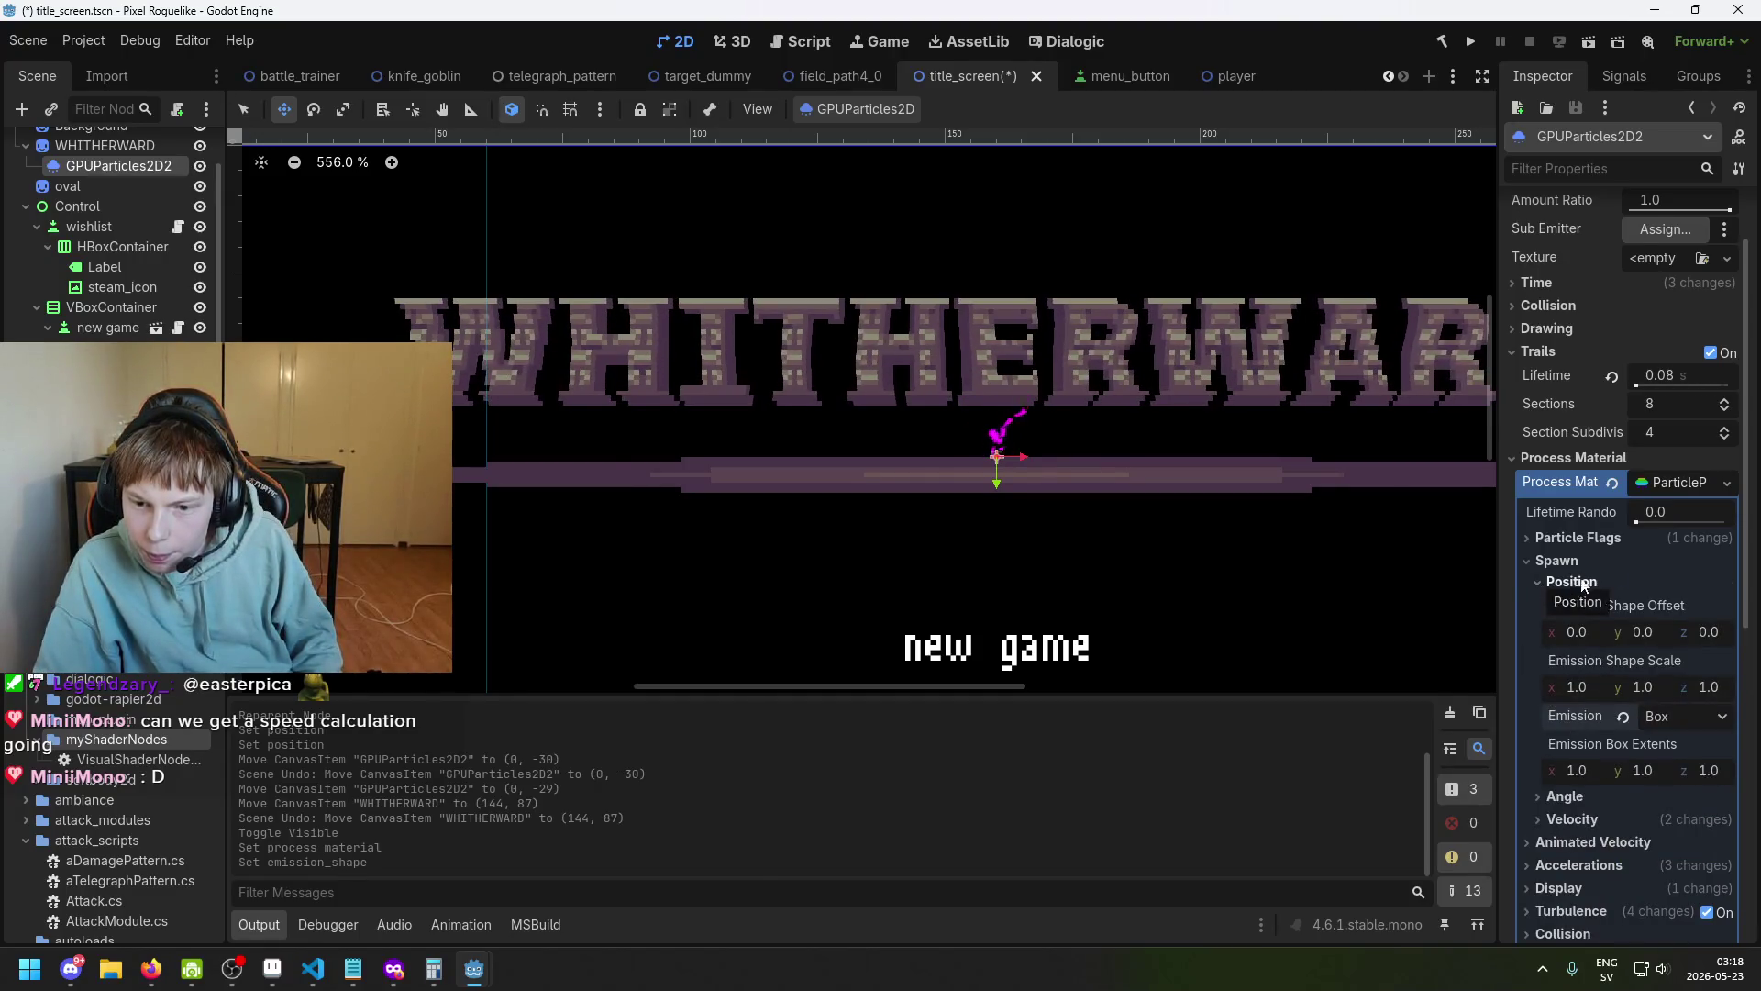
pyautogui.scroll(2, 1600, 596)
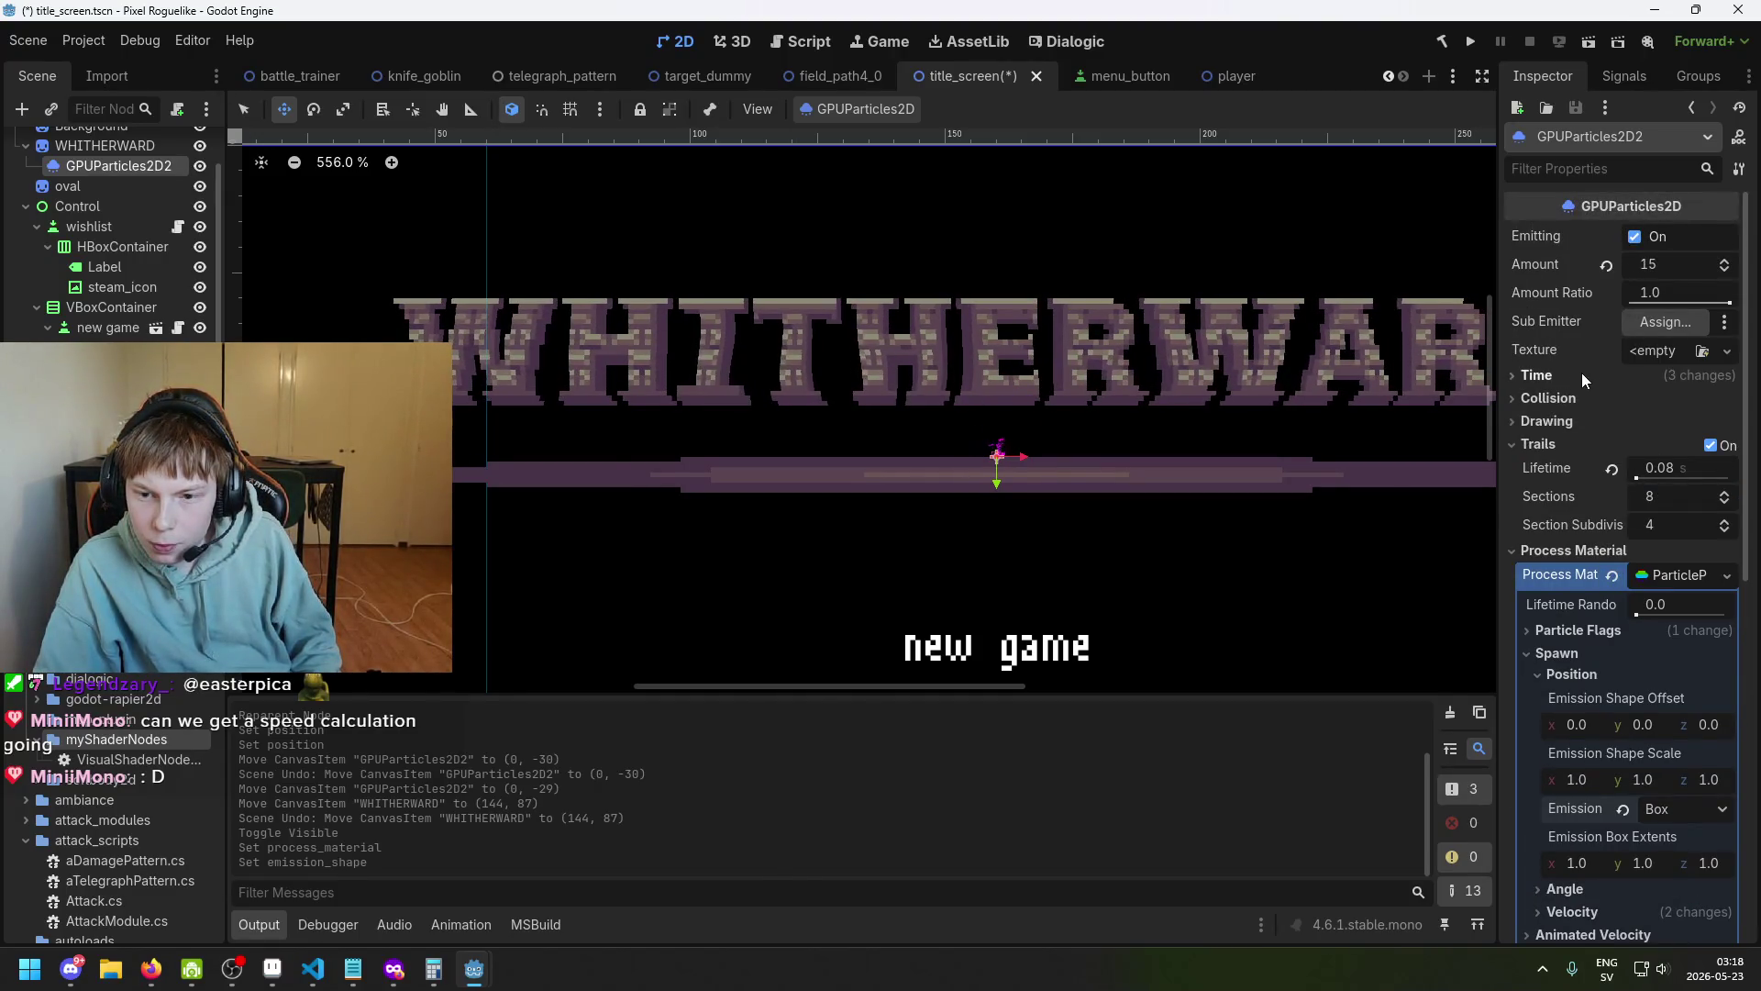
pyautogui.scroll(-8, 1581, 372)
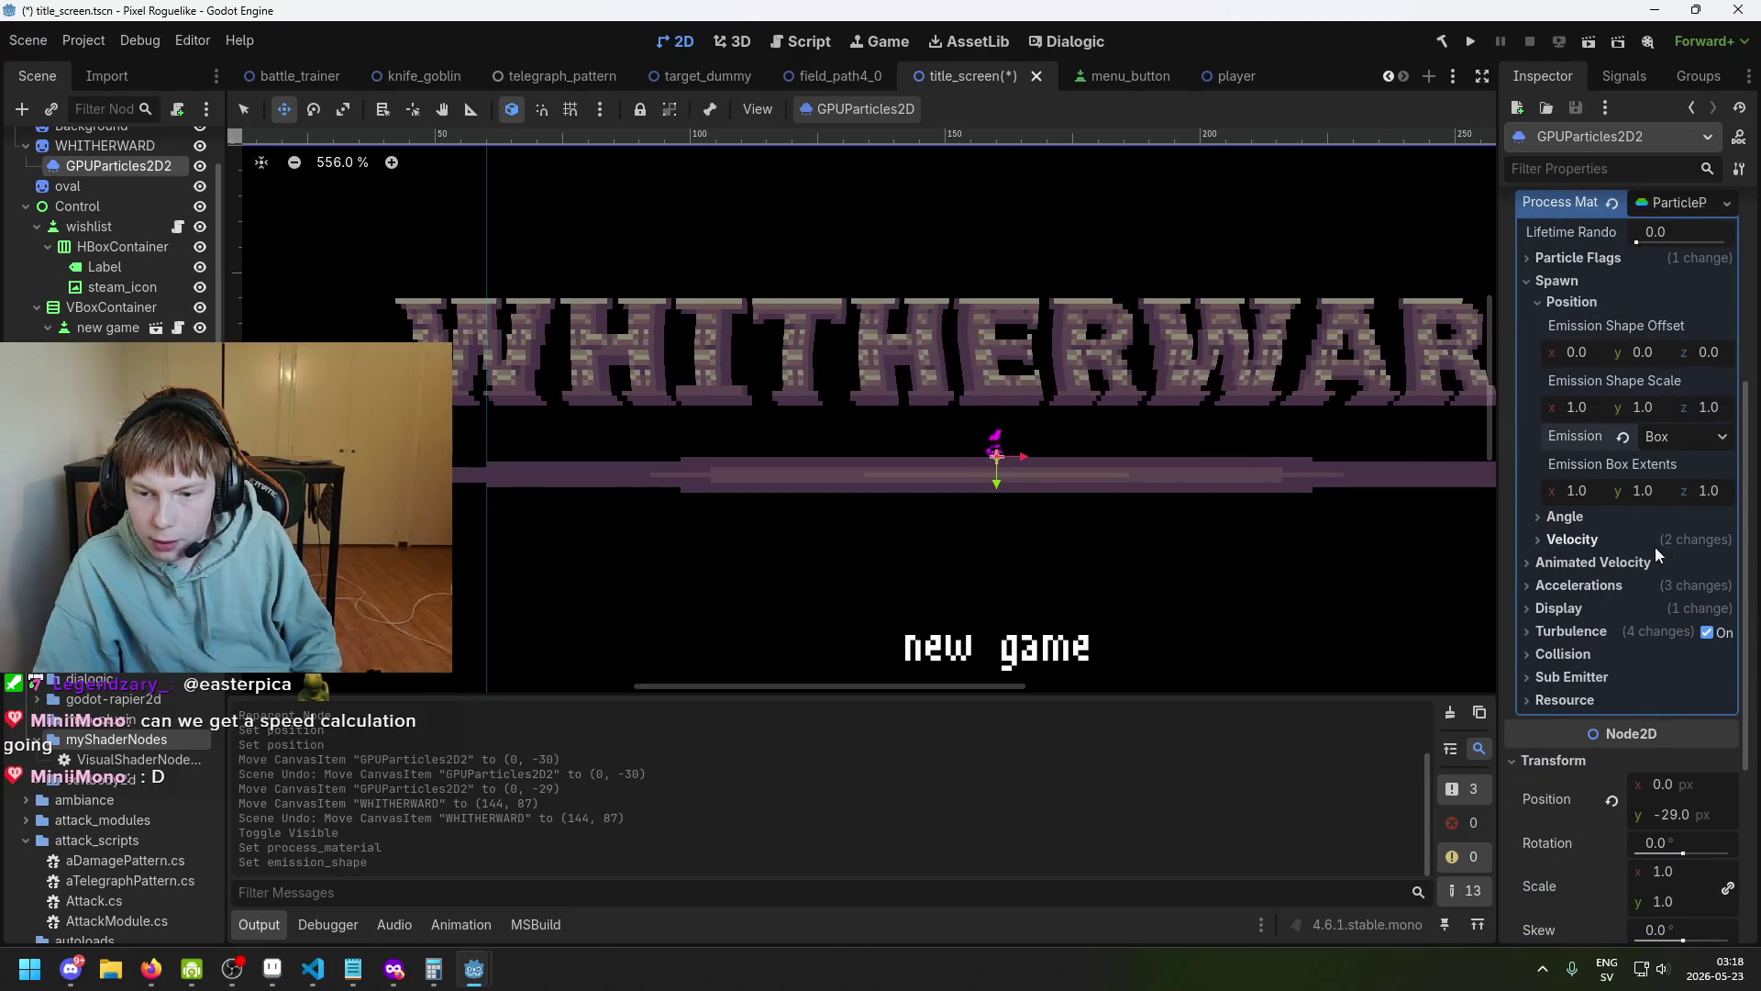
pyautogui.scroll(-6, 868, 420)
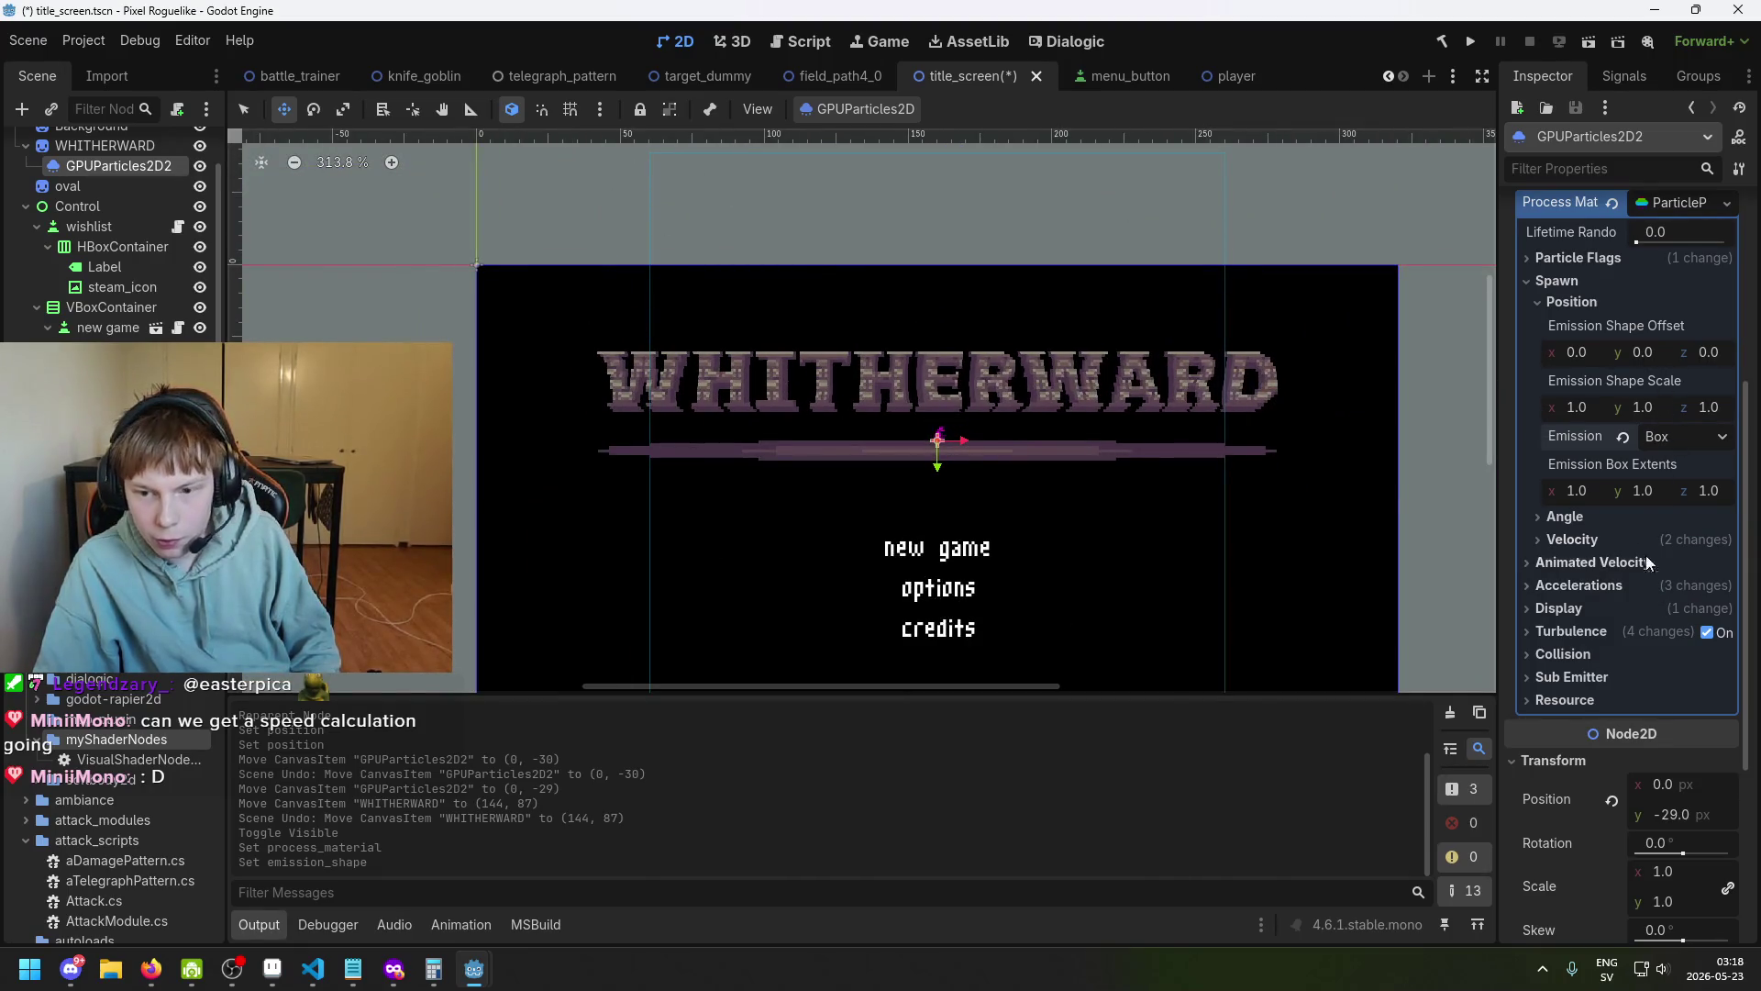
# Widen the emission box X extent to about 121 and nudge the emitter down to y -28.
pyautogui.moveTo(1594, 492); pyautogui.dragTo(1679, 492)
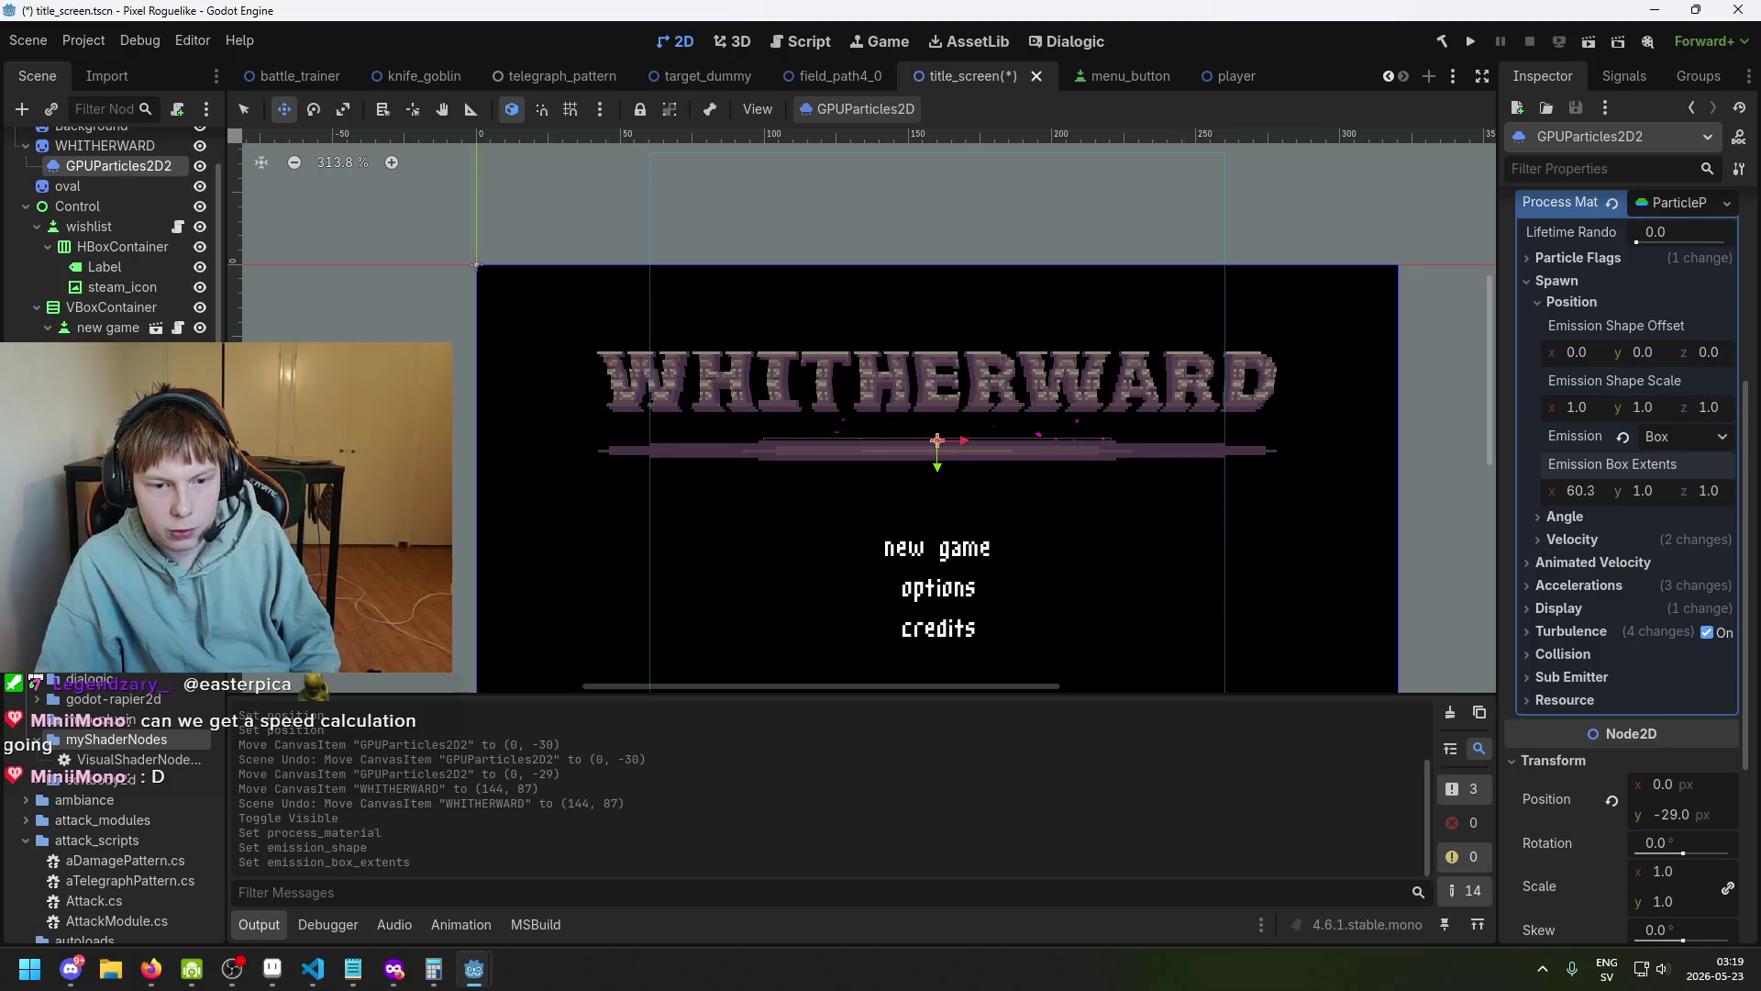
pyautogui.moveTo(1679, 491); pyautogui.dragTo(1685, 491)
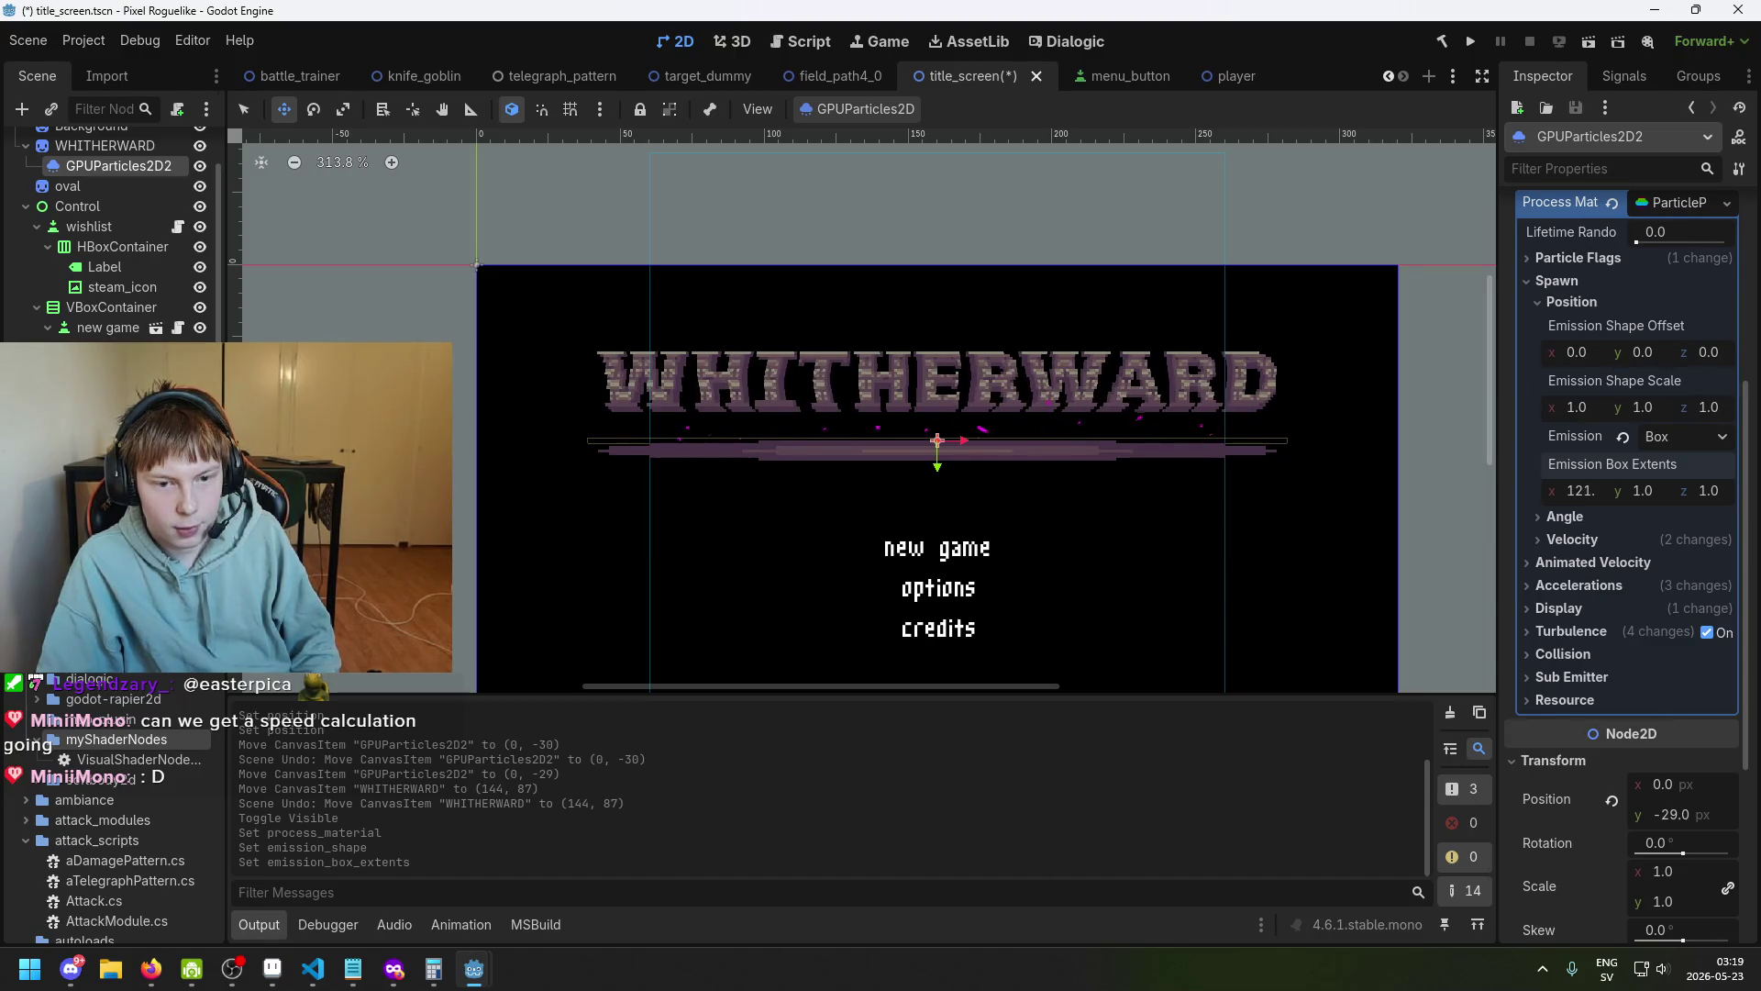
pyautogui.scroll(3, 912, 454)
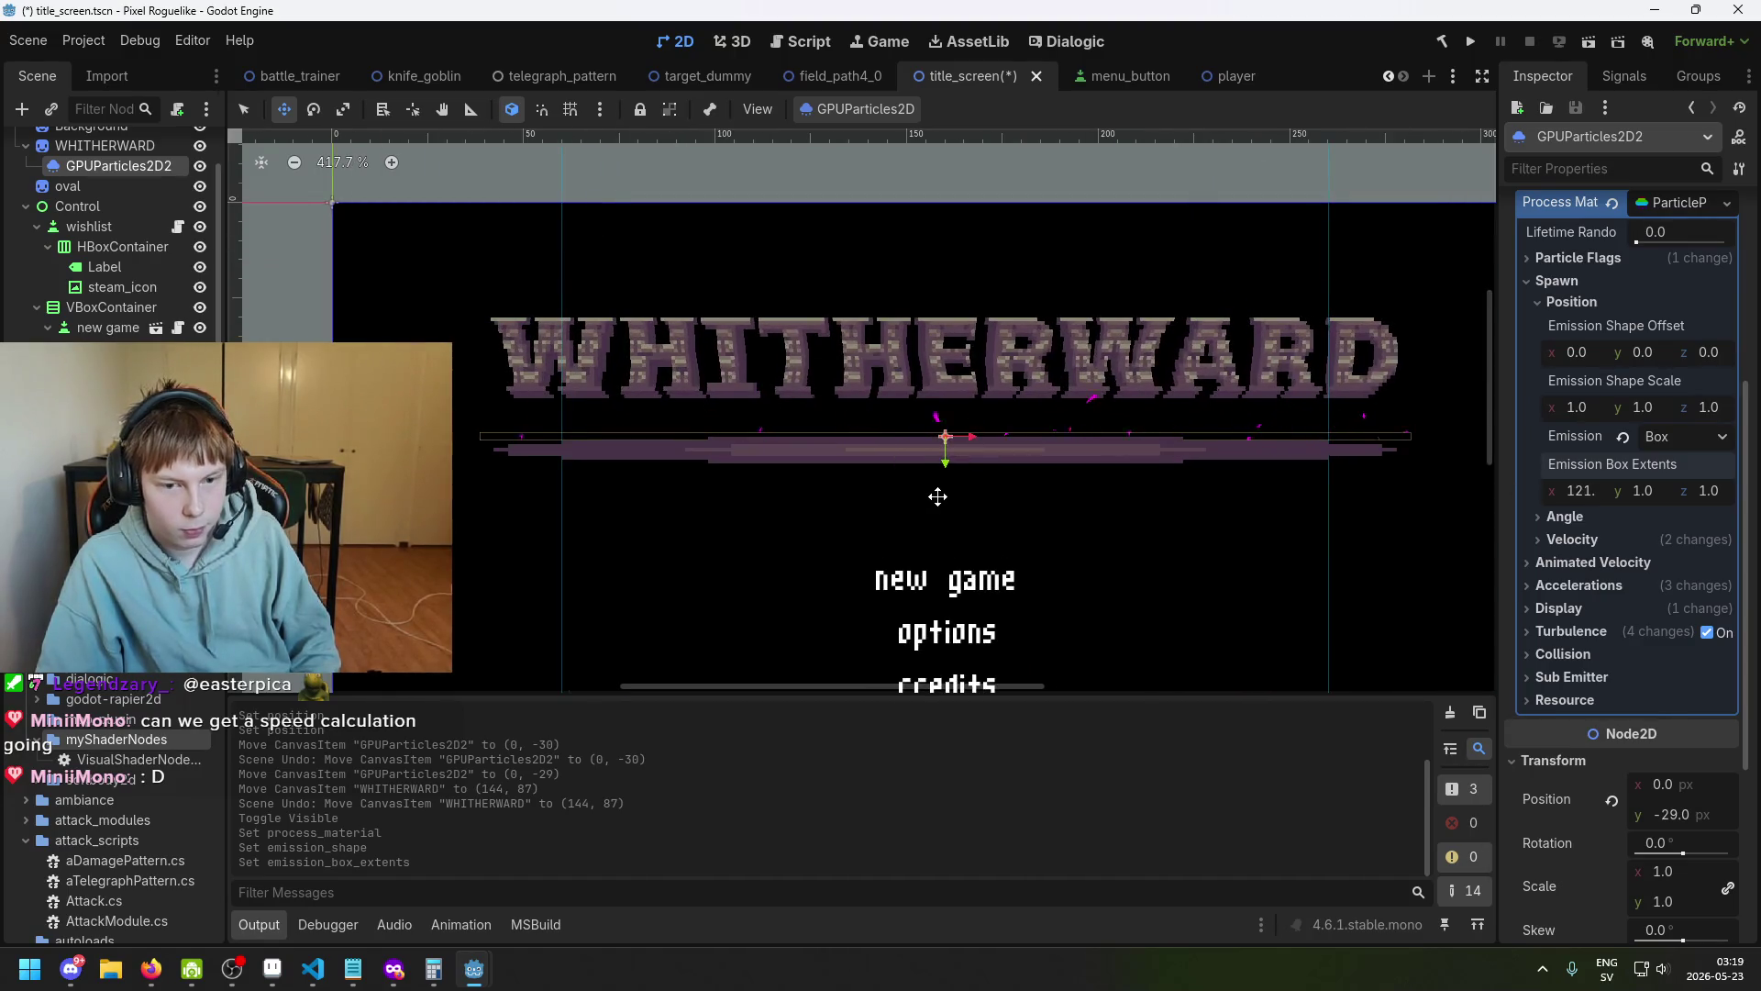
pyautogui.moveTo(946, 464); pyautogui.dragTo(943, 472)
# Move the particle emitter down onto the bar at y -26.
pyautogui.scroll(4, 943, 470)
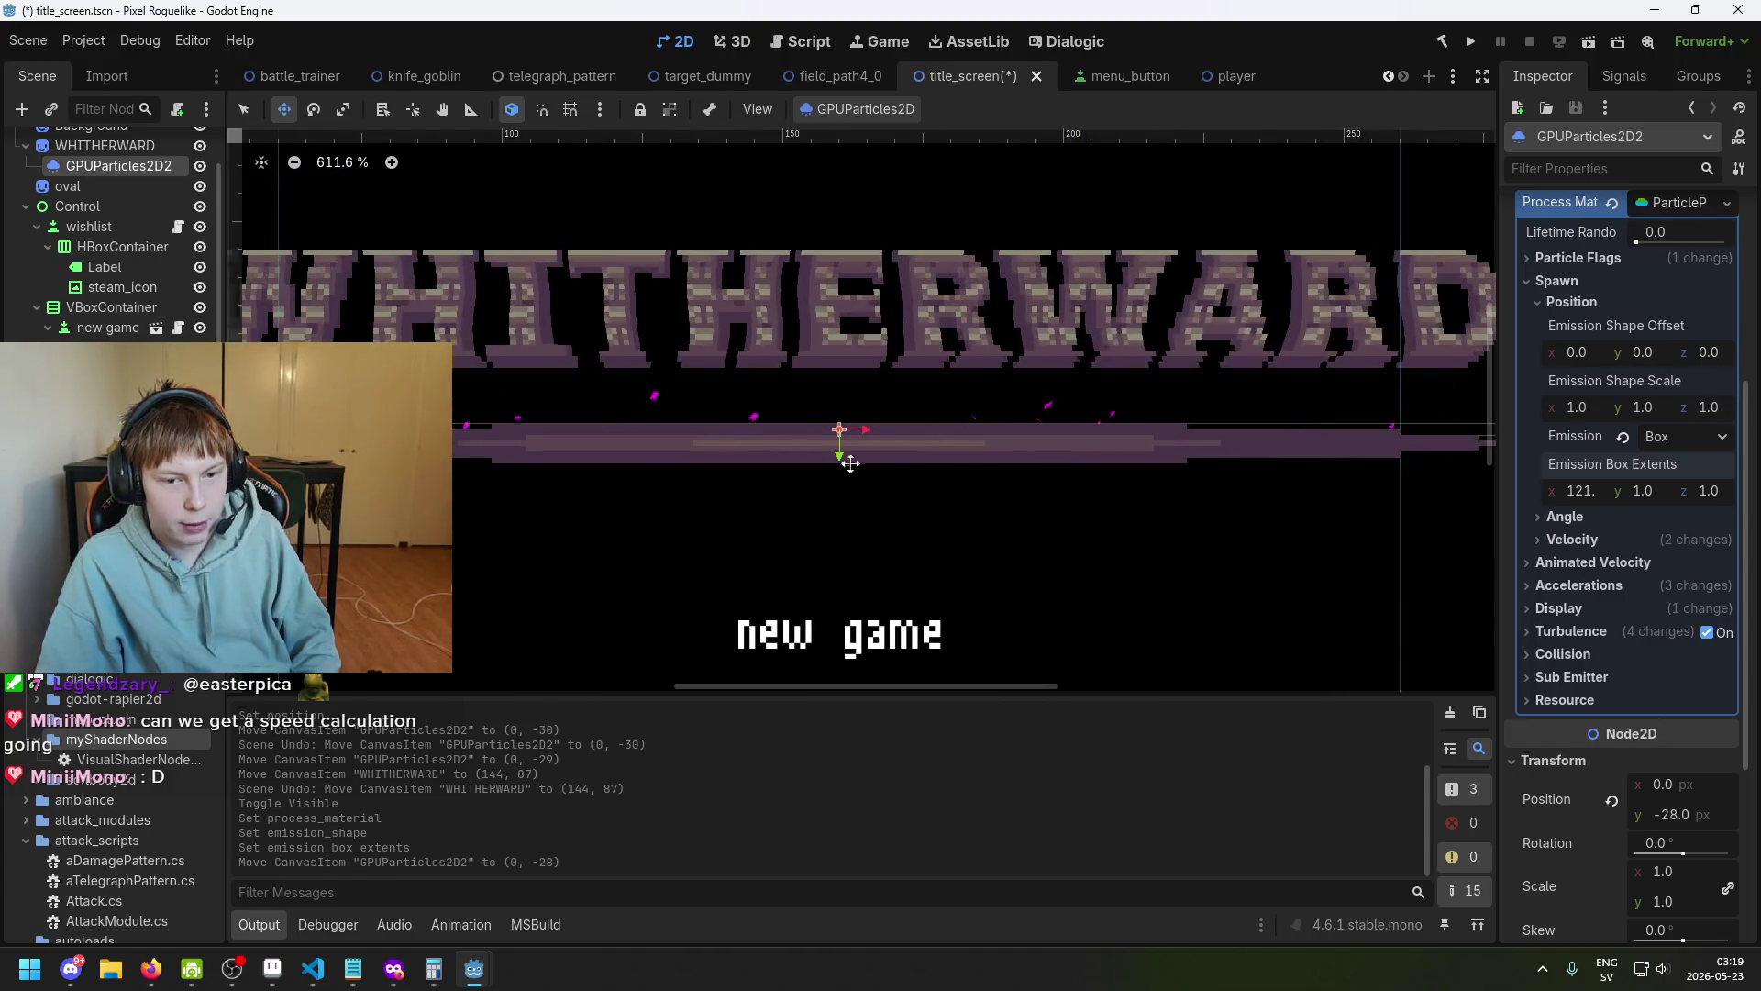
pyautogui.scroll(-2, 837, 452)
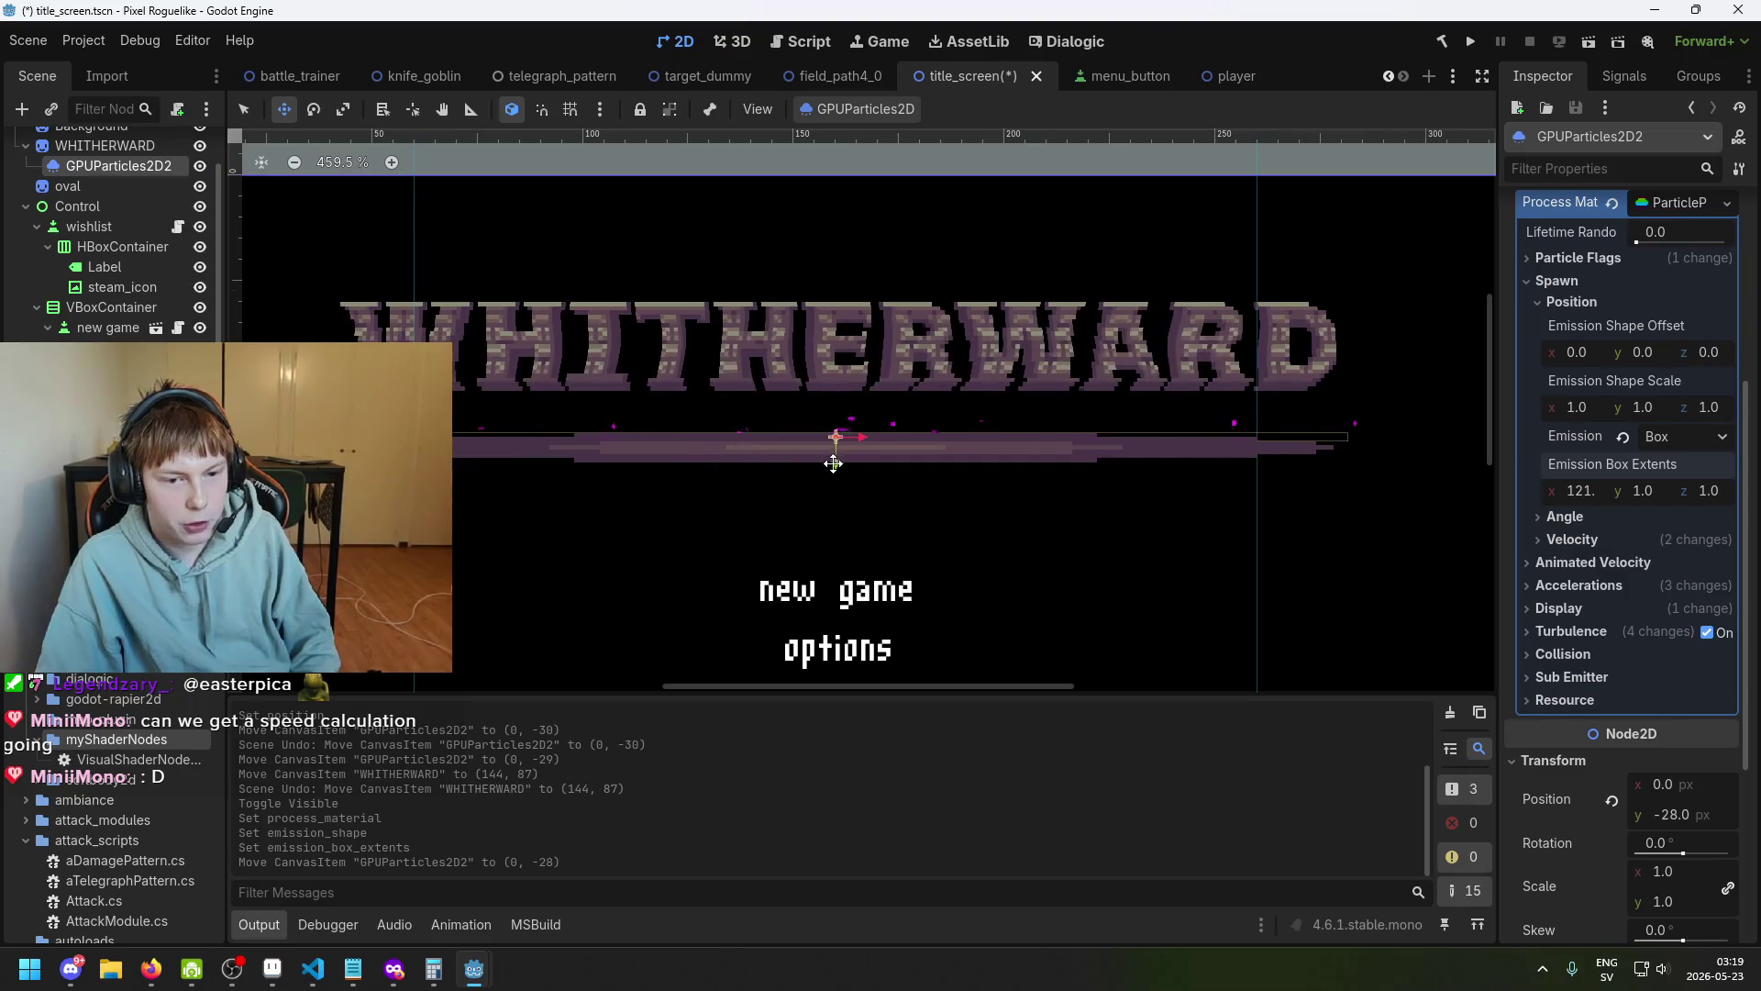
pyautogui.moveTo(833, 463); pyautogui.dragTo(833, 471)
pyautogui.scroll(2, 117, 258)
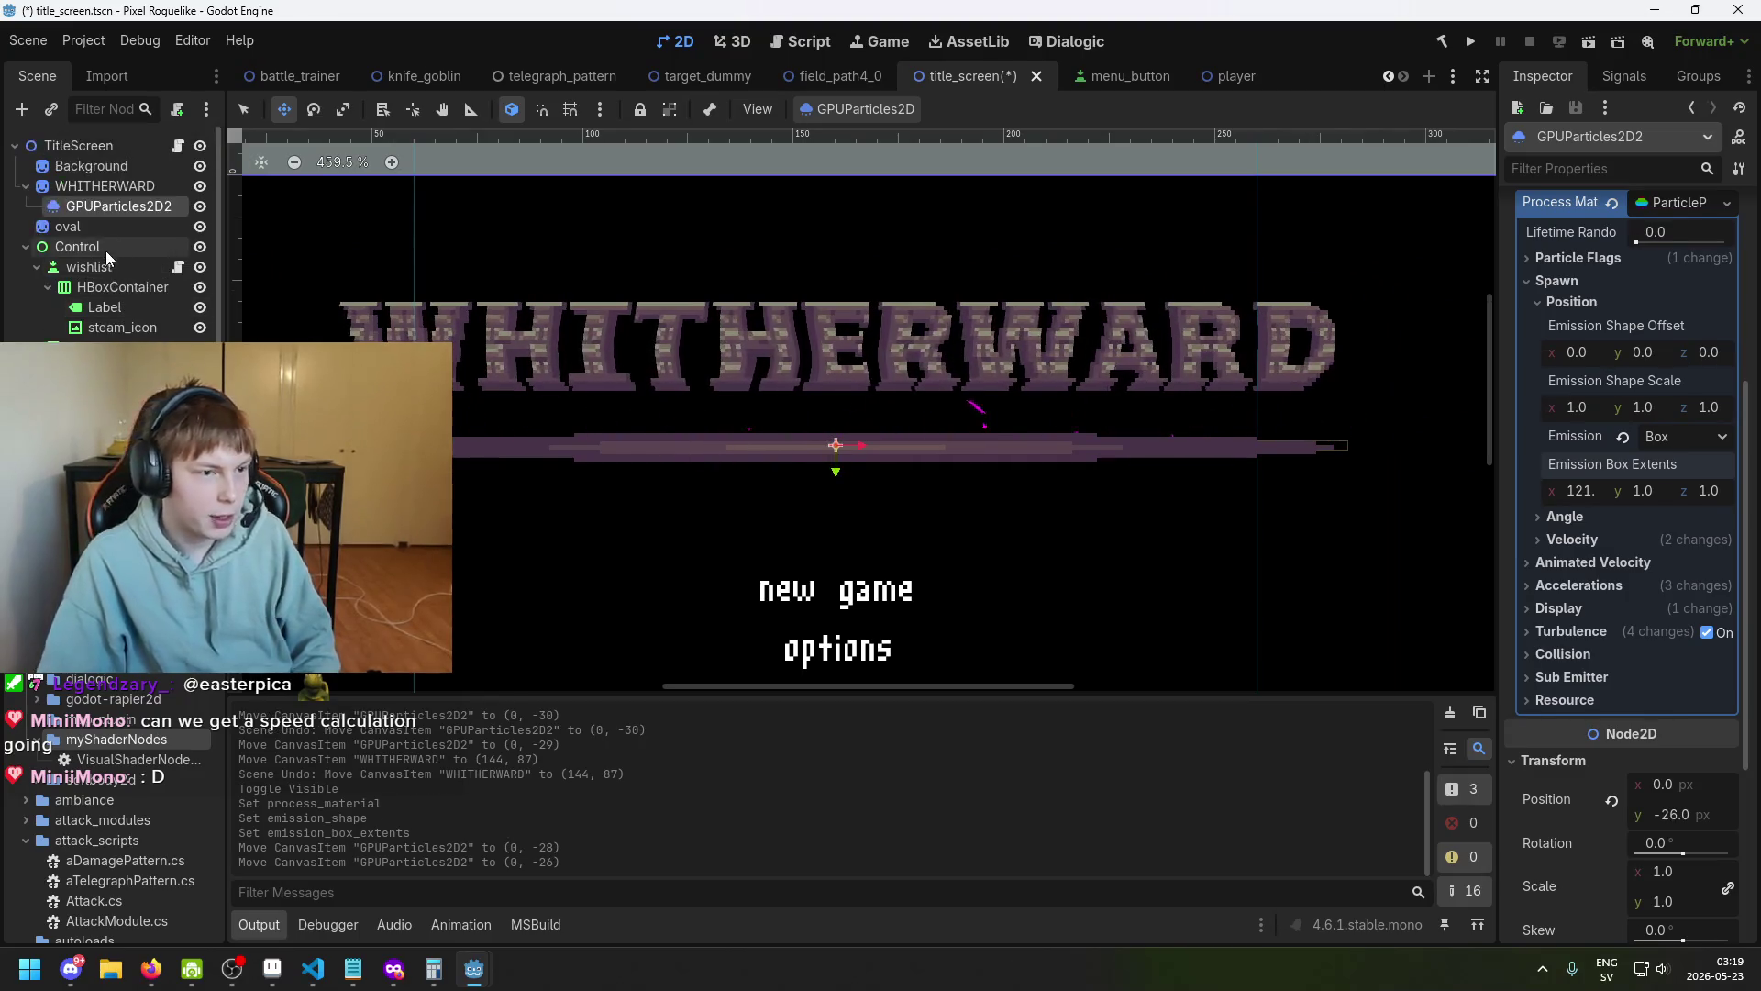
pyautogui.scroll(-3, 1641, 761)
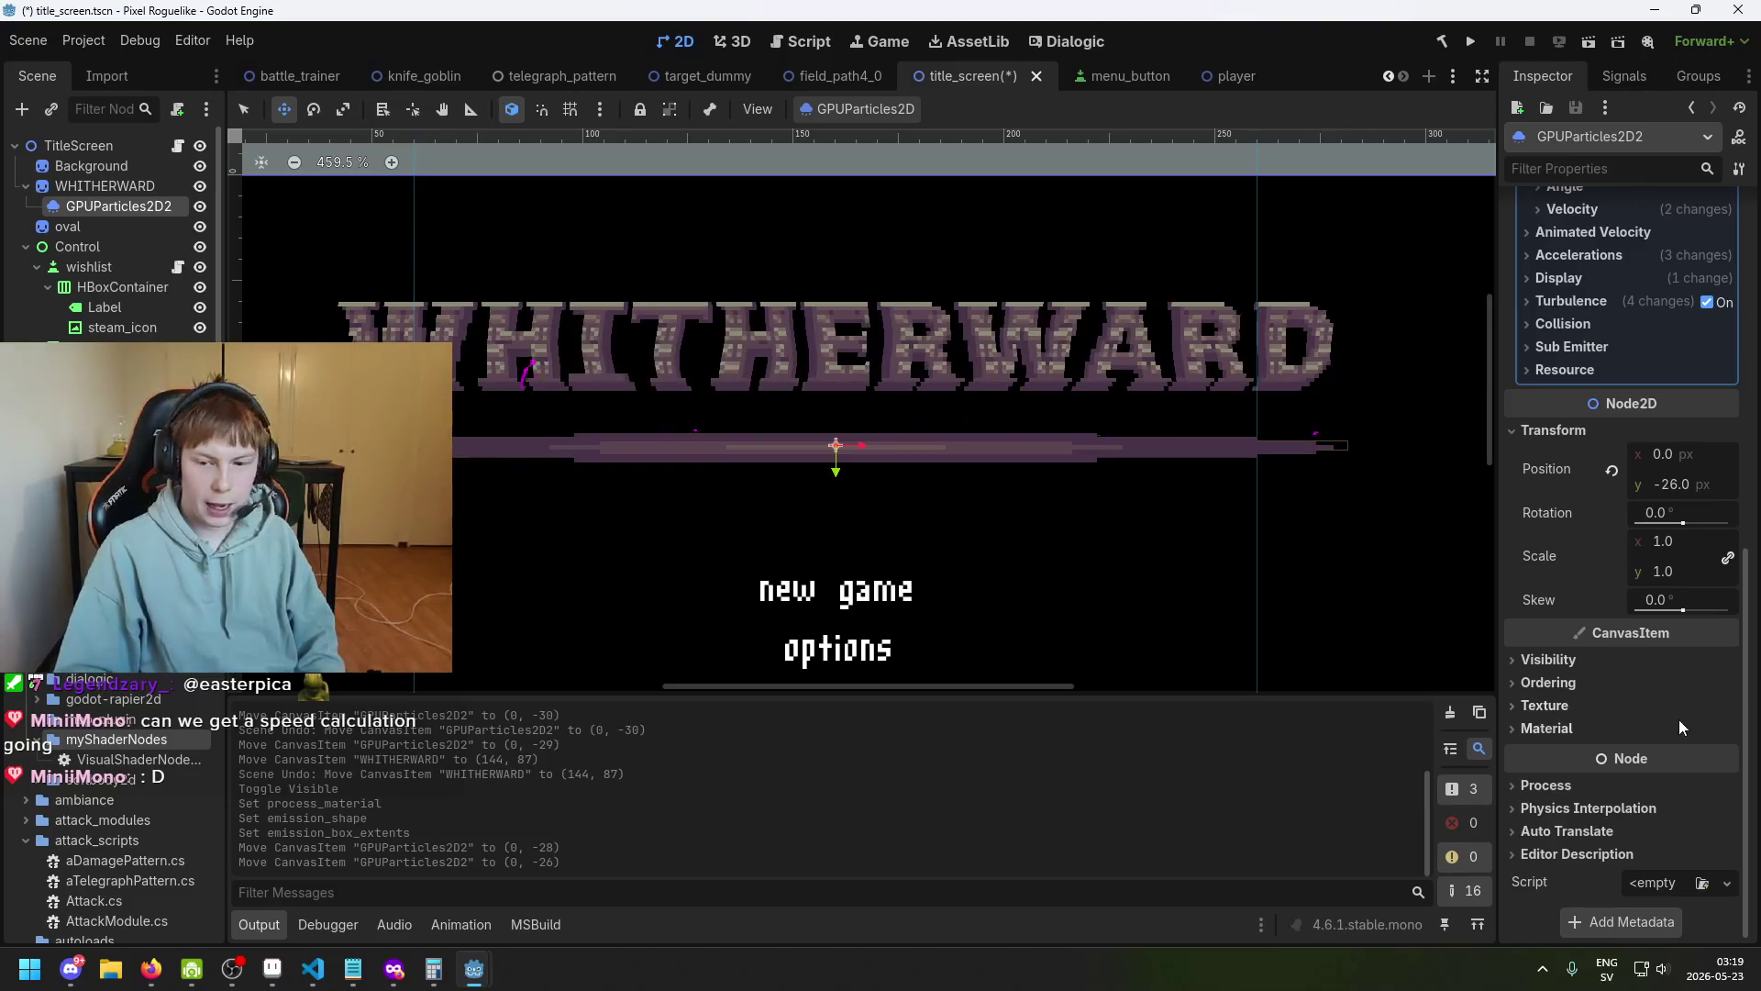
# Set the particles' Ordering Z Index to 1, undoing a trial move of the emitter.
pyautogui.click(1571, 686)
pyautogui.click(1673, 705)
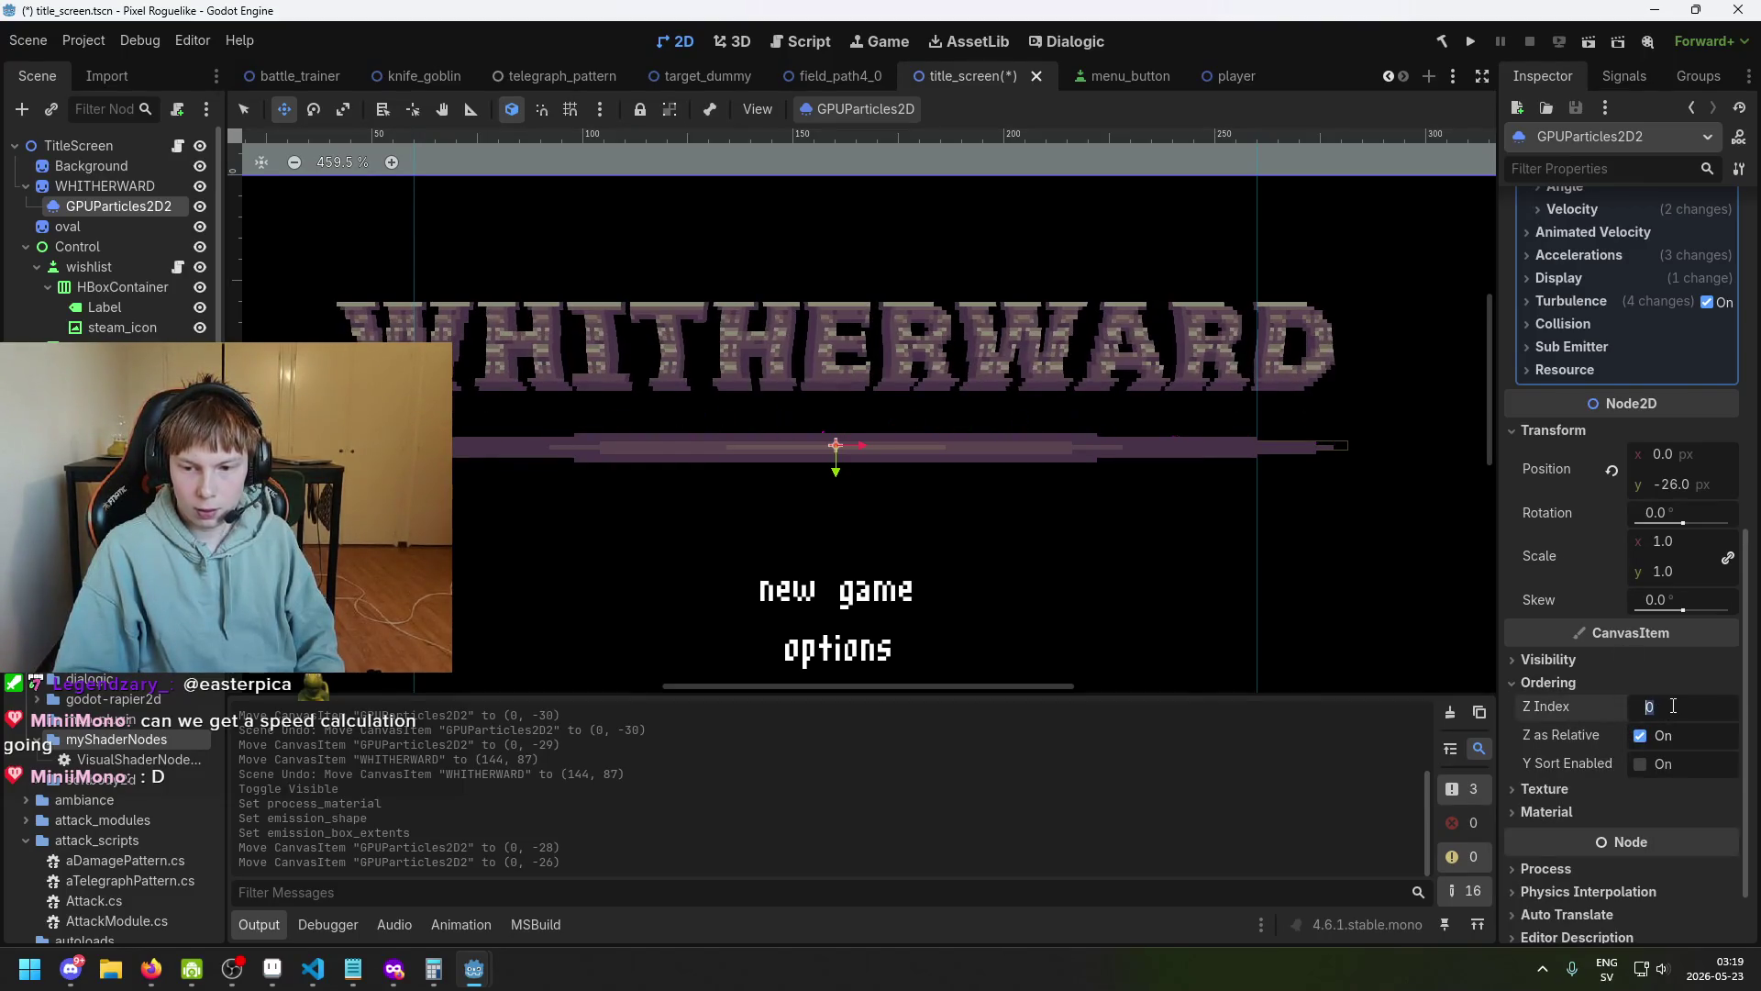
pyautogui.write('1')
pyautogui.press('Return')
pyautogui.moveTo(843, 472); pyautogui.dragTo(841, 405)
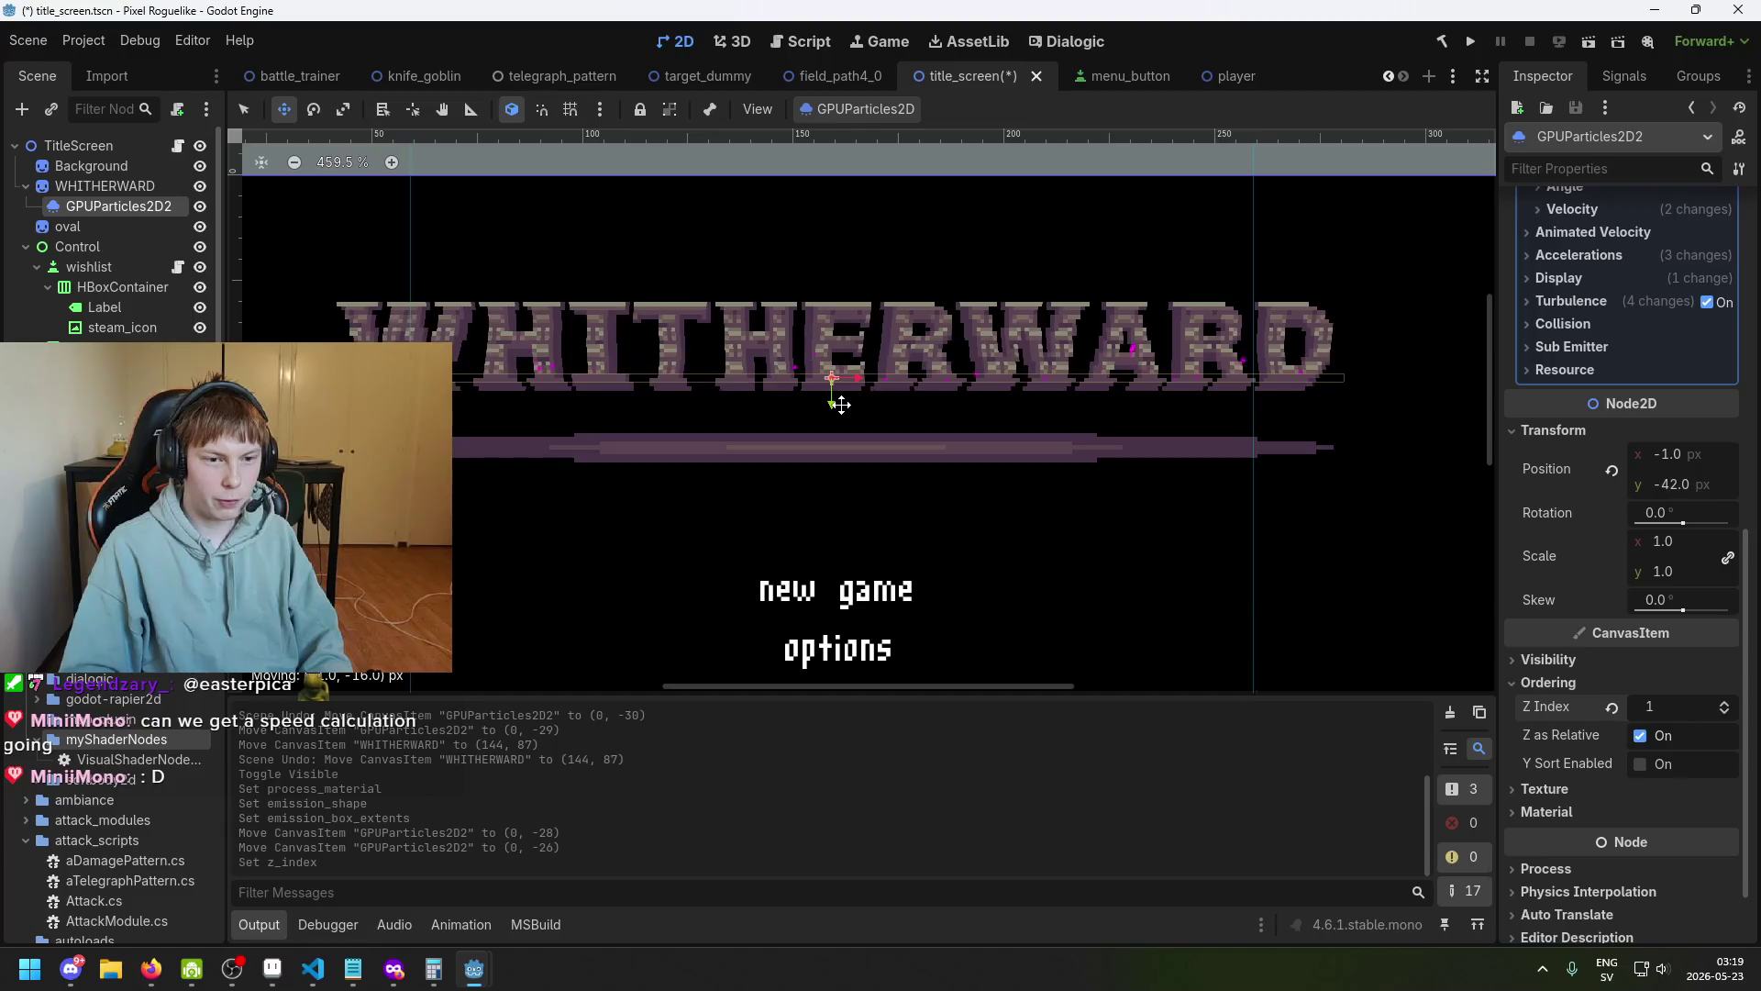
pyautogui.hotkey('ctrl', 'z')
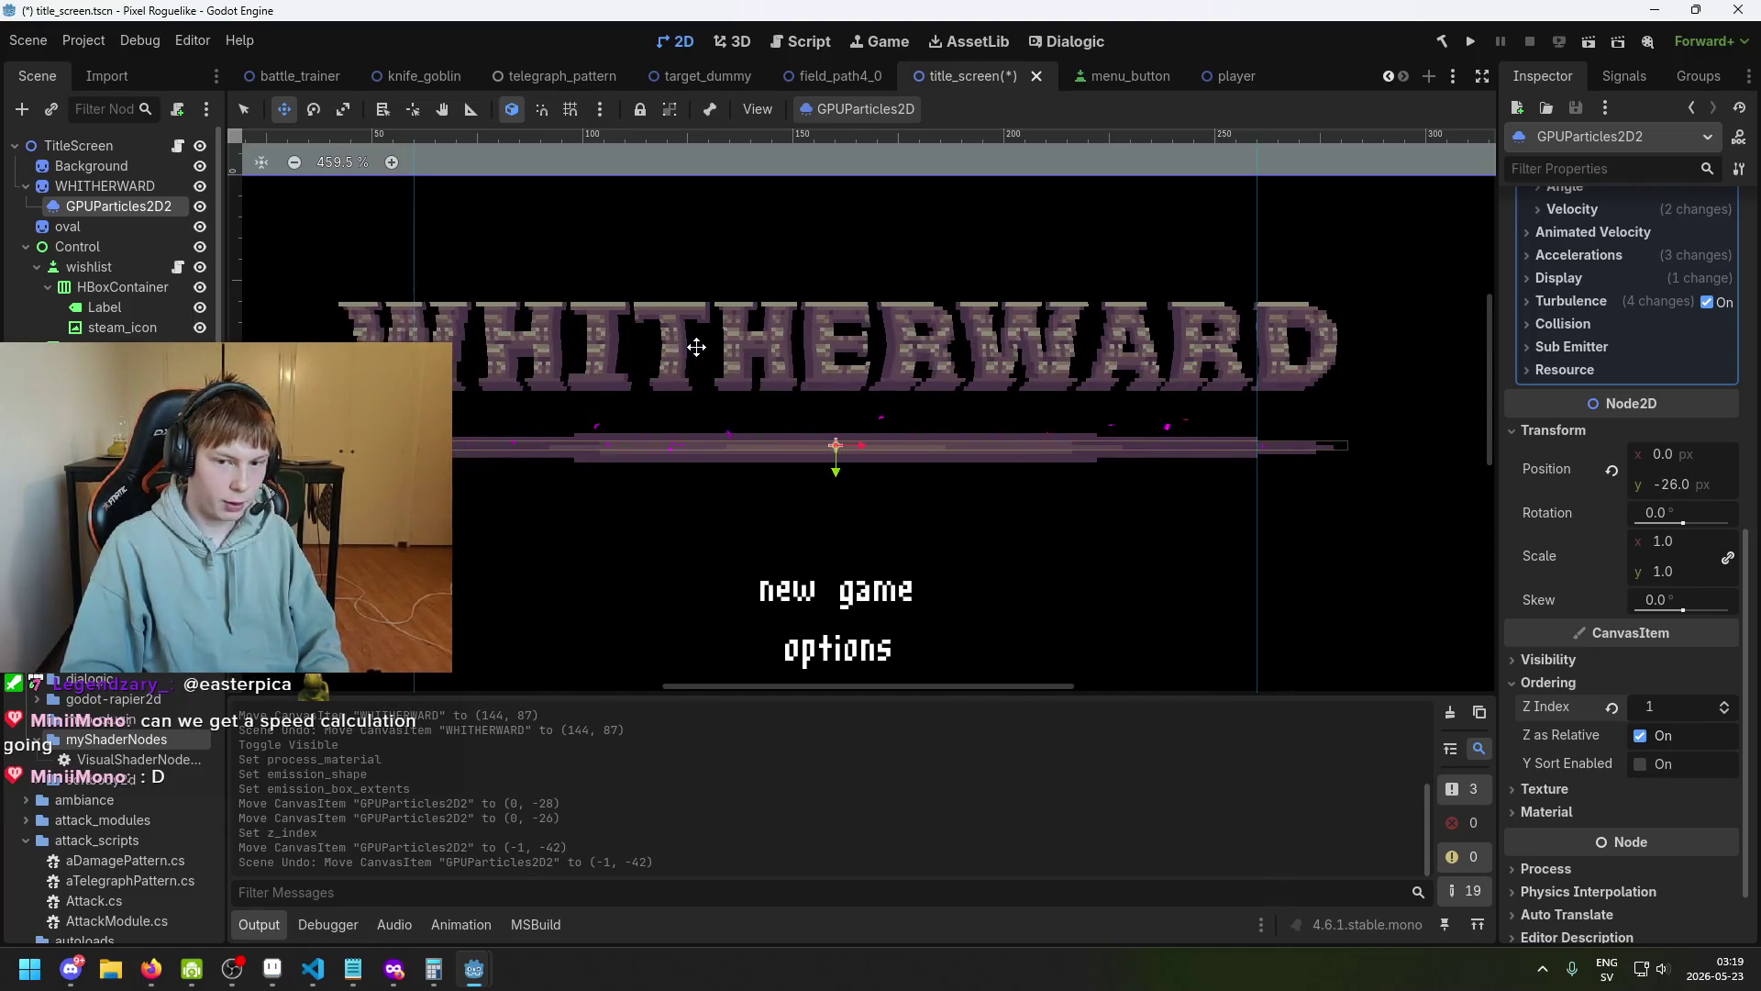
# Recentre the particle emitter at (0, -26) on the bar after undoing a trial move.
pyautogui.click(103, 186)
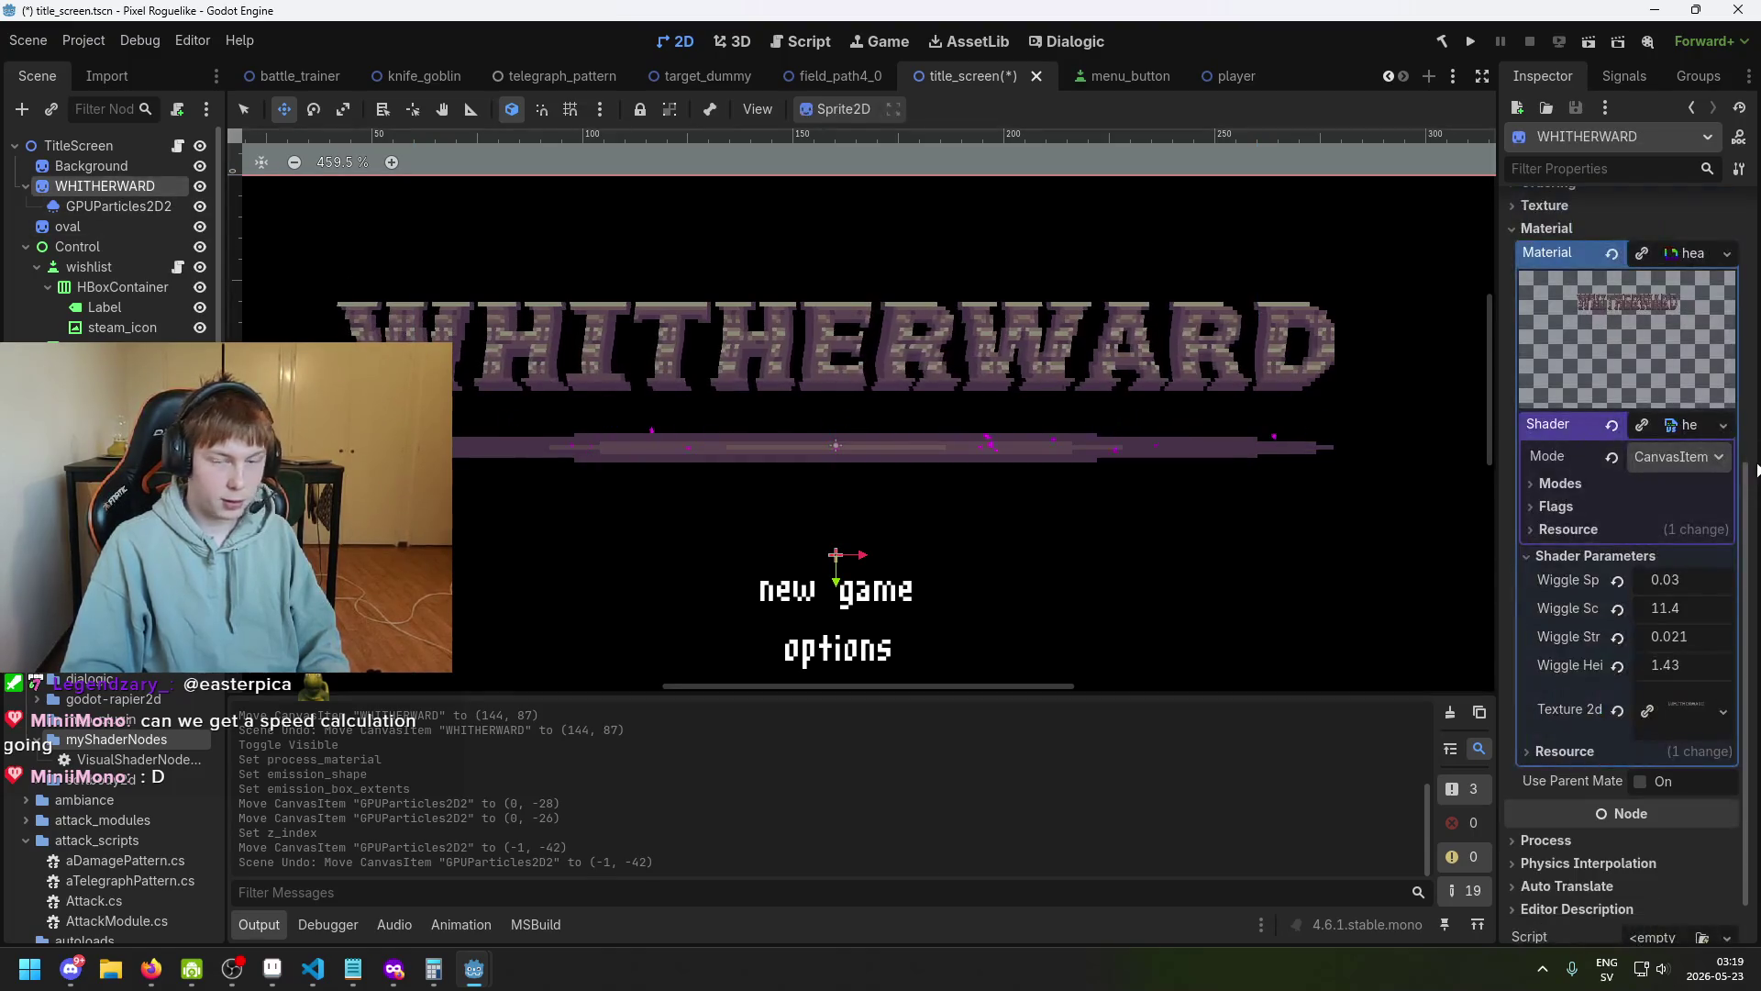
pyautogui.moveTo(835, 473)
pyautogui.mouseDown()
pyautogui.moveTo(837, 503)
pyautogui.moveTo(831, 417)
pyautogui.mouseUp()
pyautogui.hotkey('ctrl', 'z')
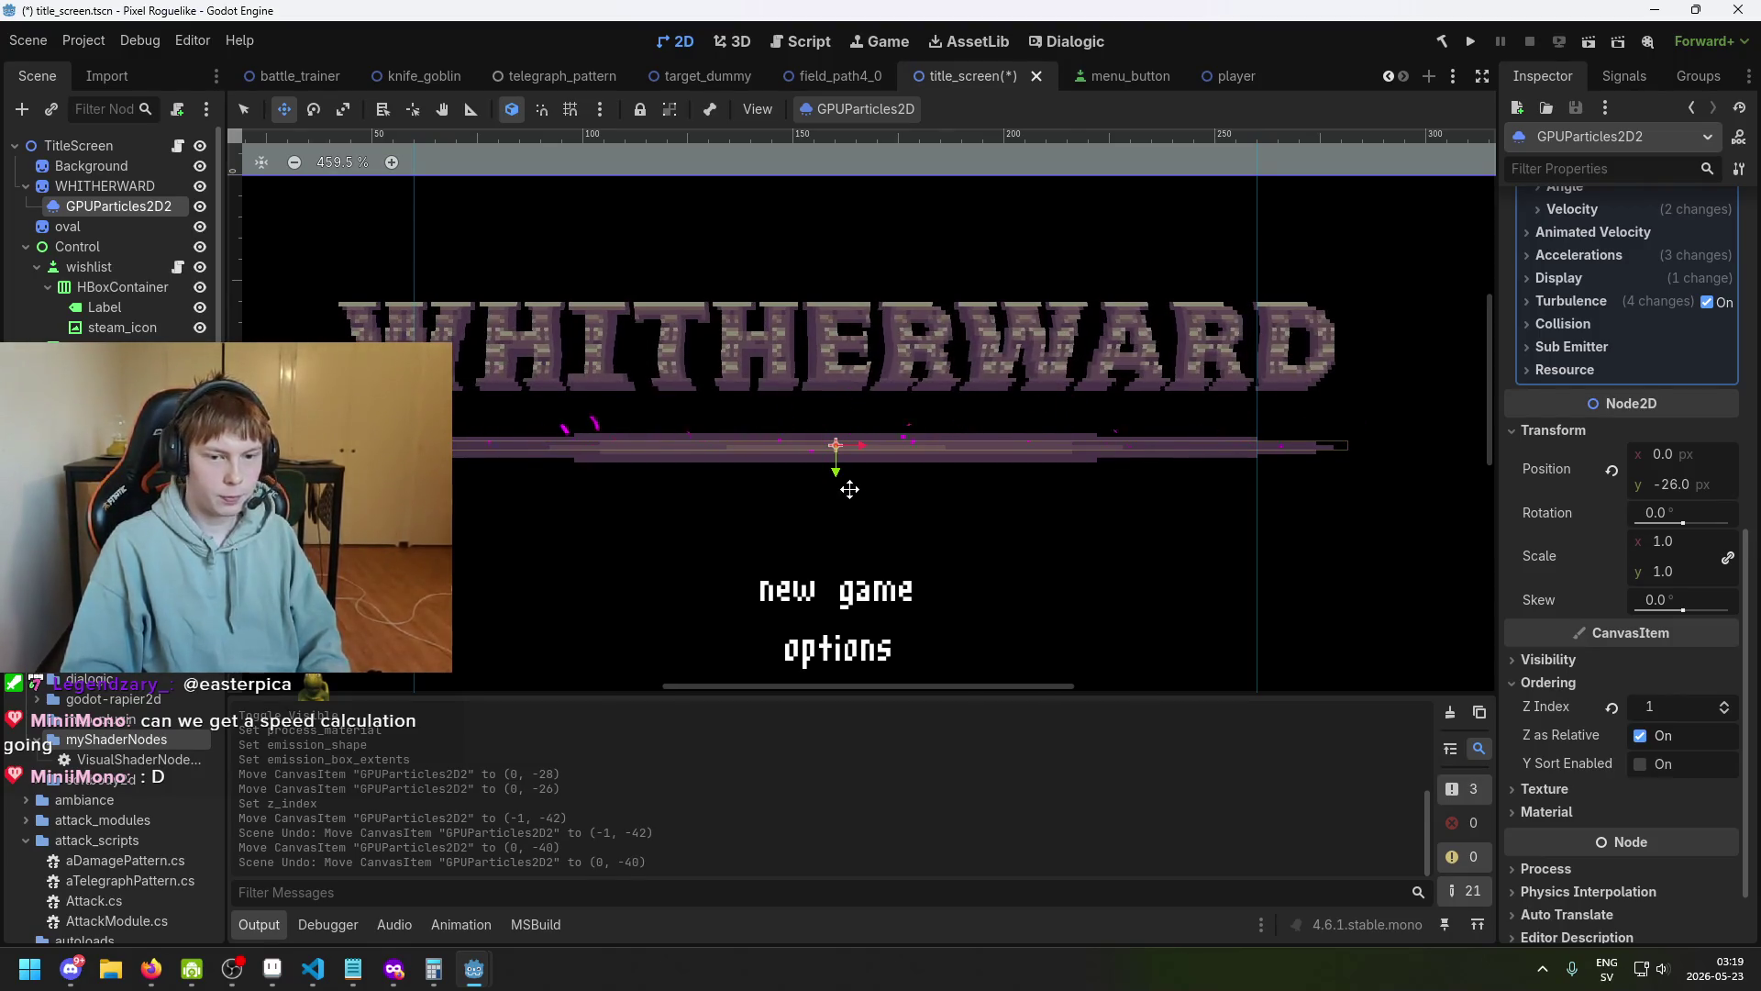
pyautogui.scroll(-2, 832, 472)
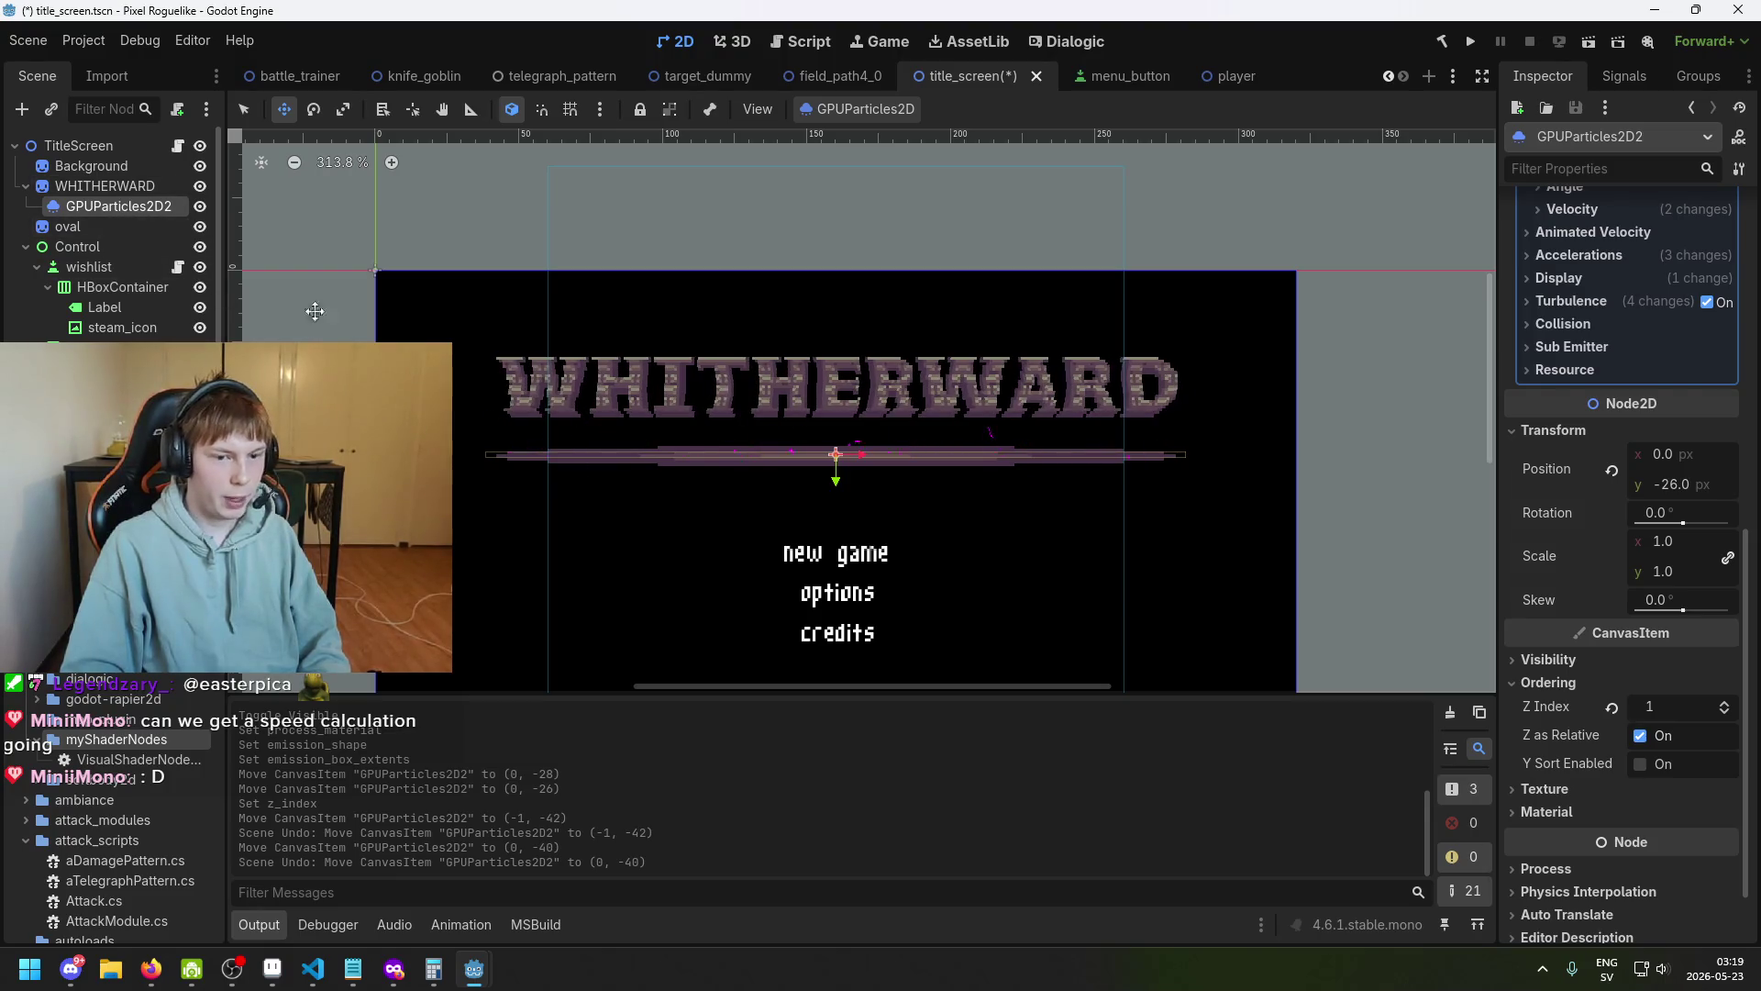
pyautogui.moveTo(837, 474); pyautogui.dragTo(838, 477)
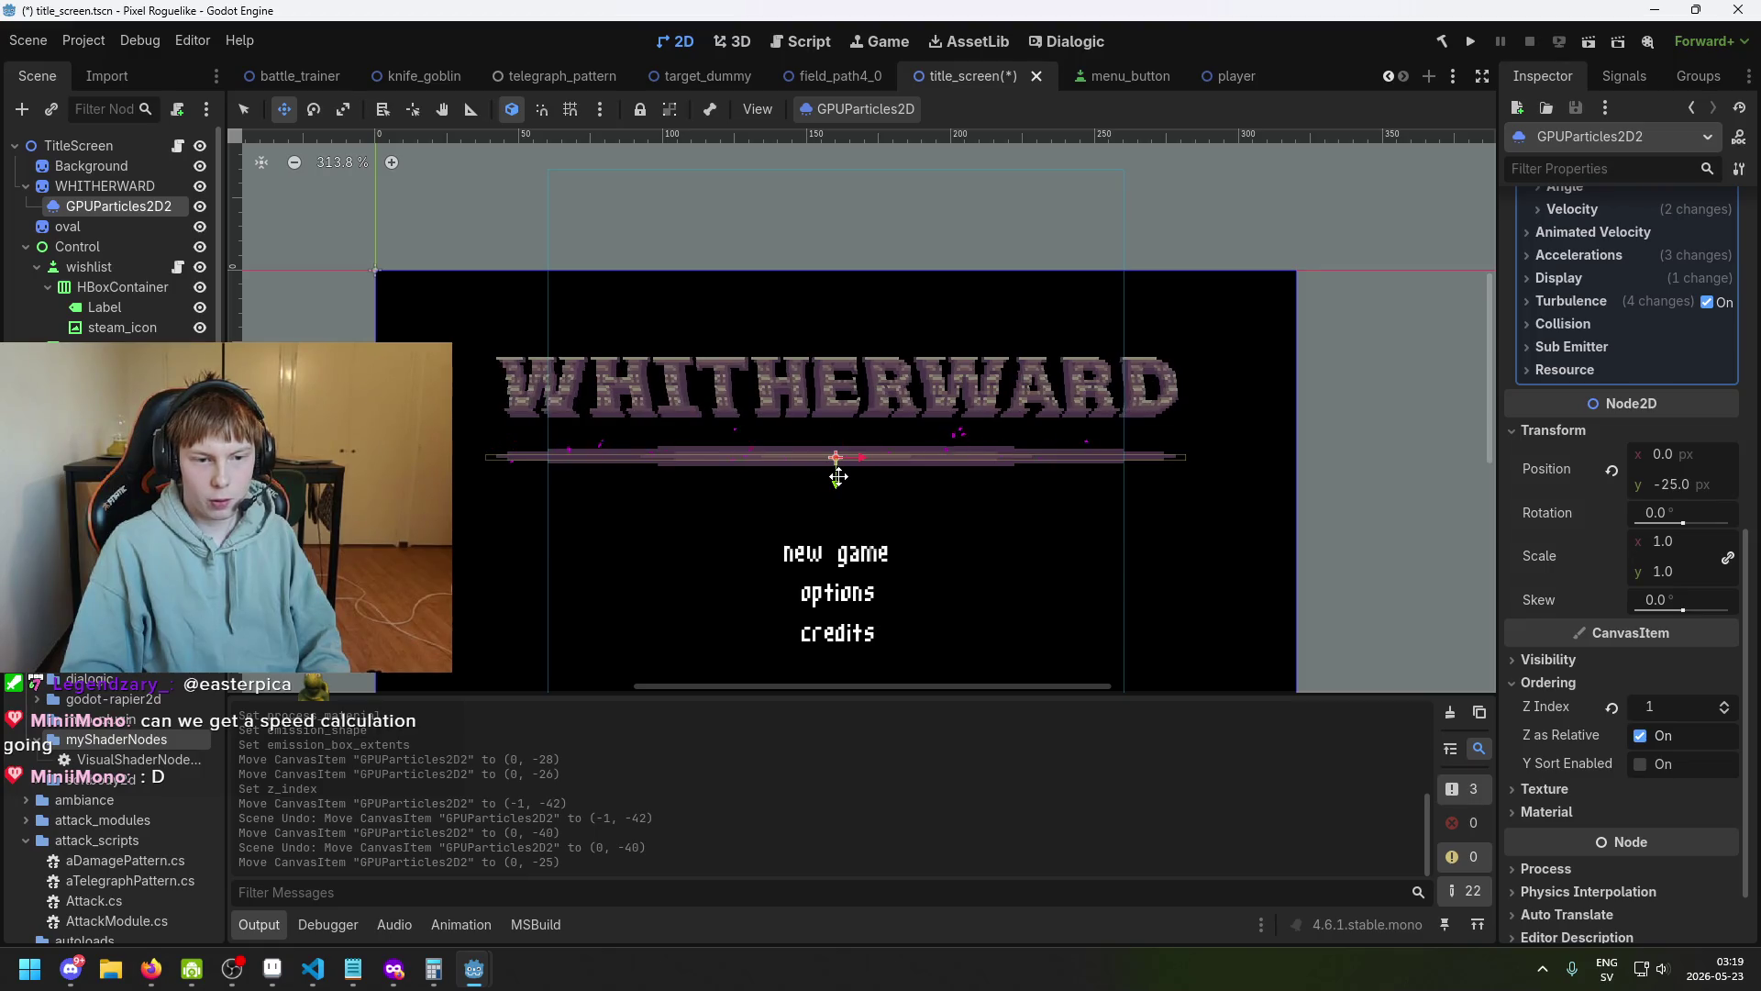
pyautogui.moveTo(836, 469); pyautogui.dragTo(836, 467)
pyautogui.scroll(5, 1695, 501)
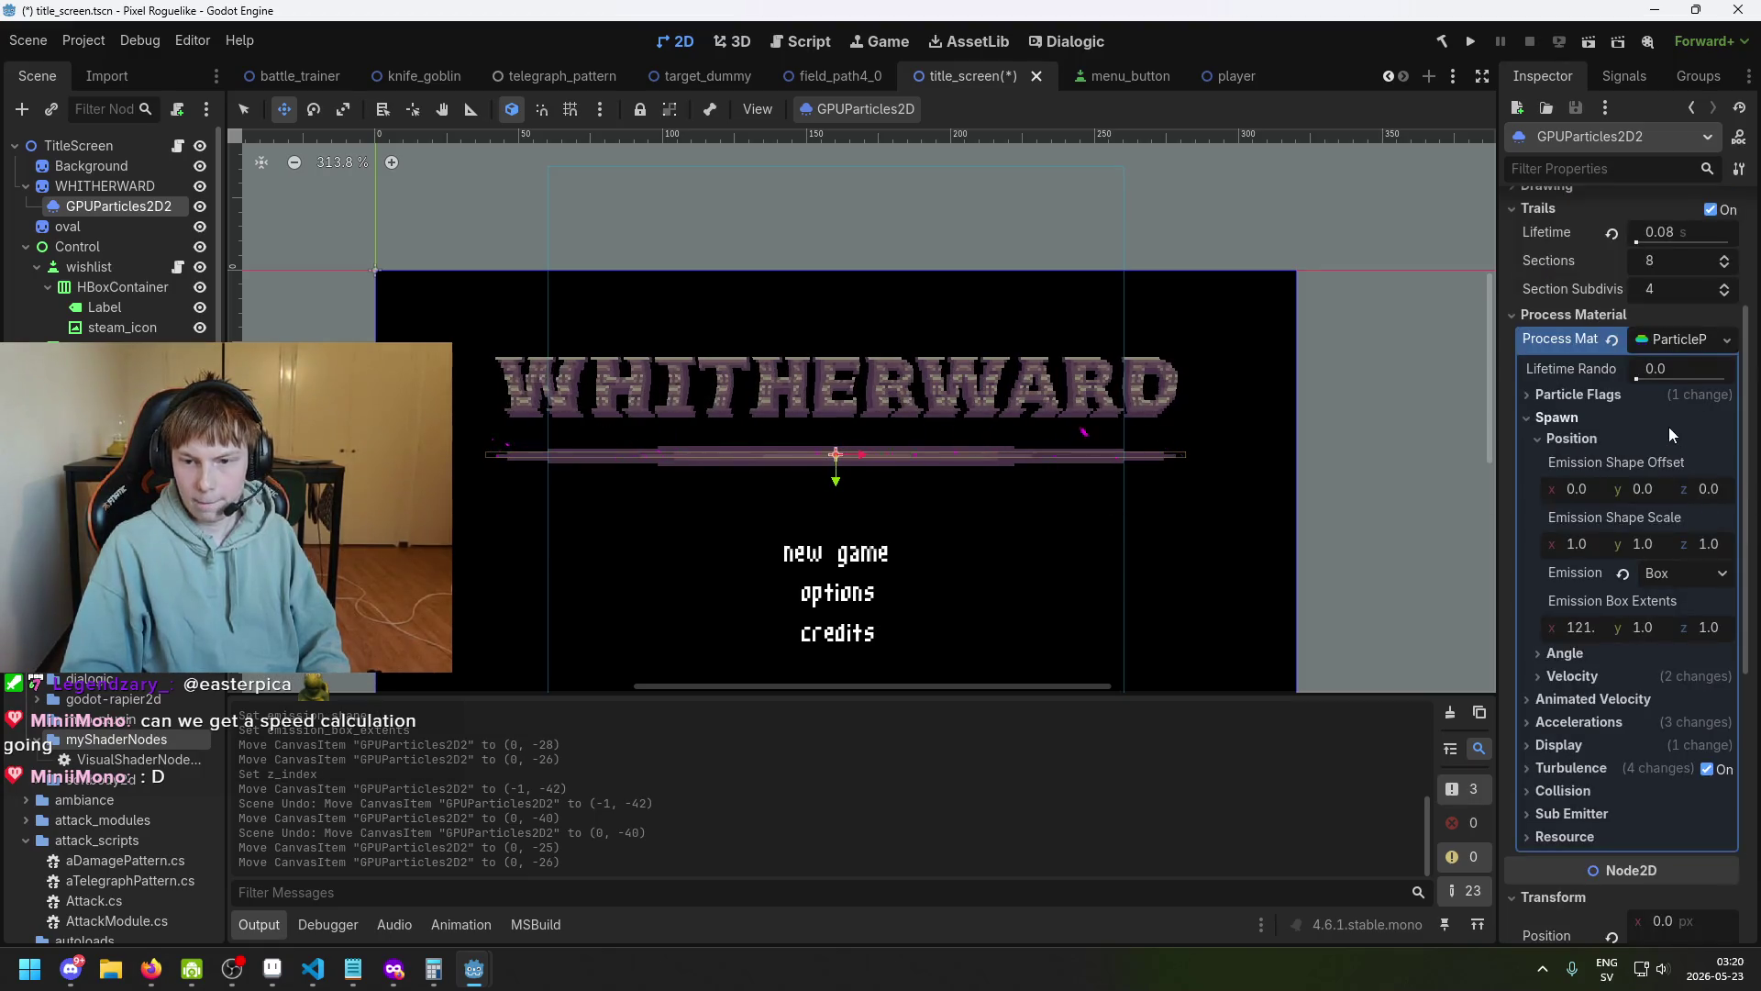
# Save the scene and try trail lifetimes of 0.12 and then 0.8 seconds.
pyautogui.hotkey('ctrl', 's')
pyautogui.scroll(3, 1670, 422)
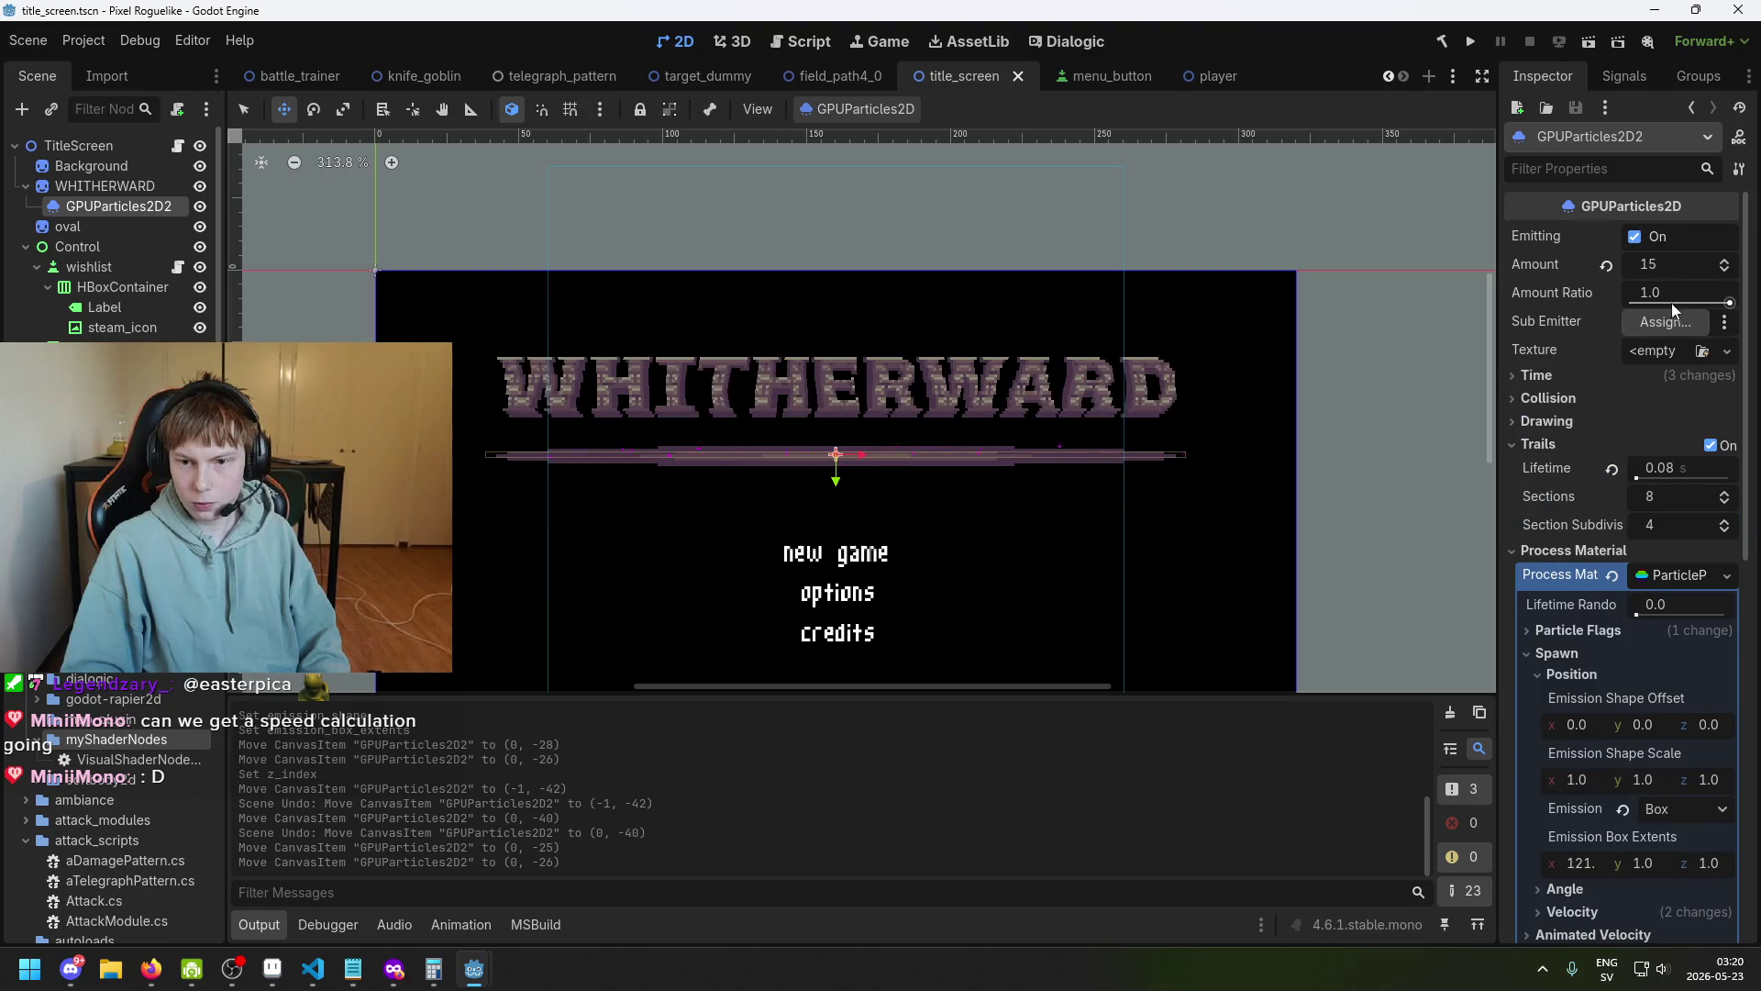
pyautogui.click(1651, 473)
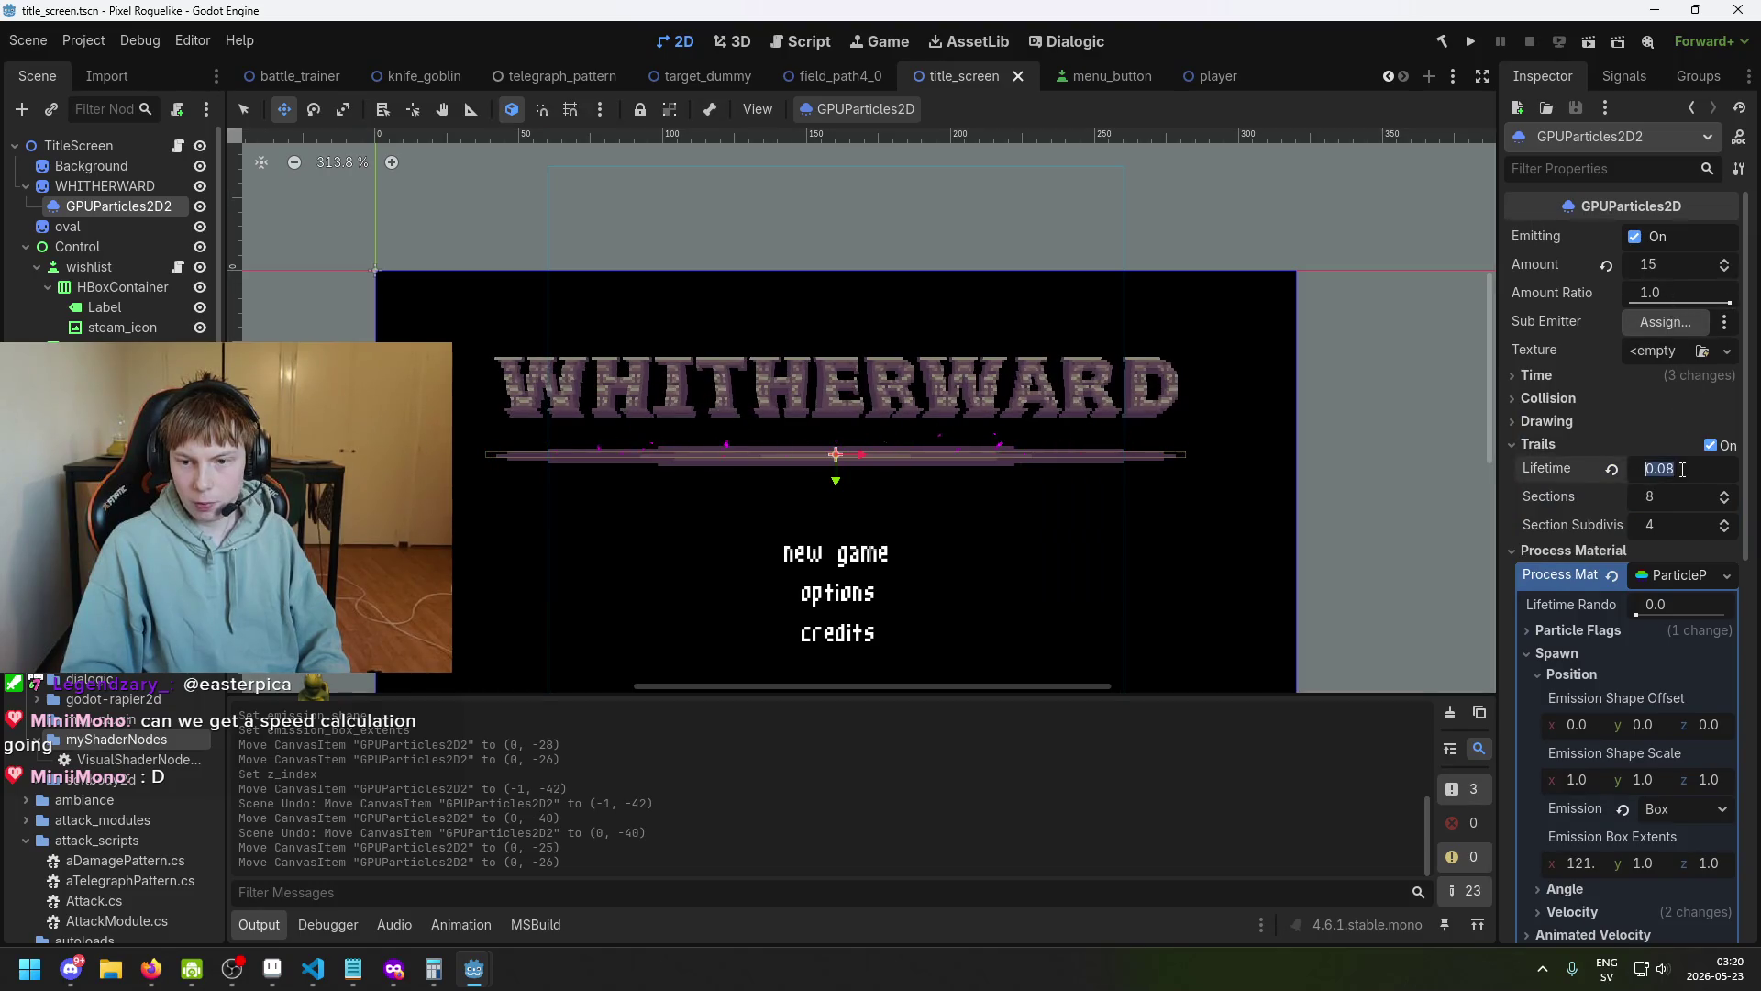
pyautogui.write('0.')
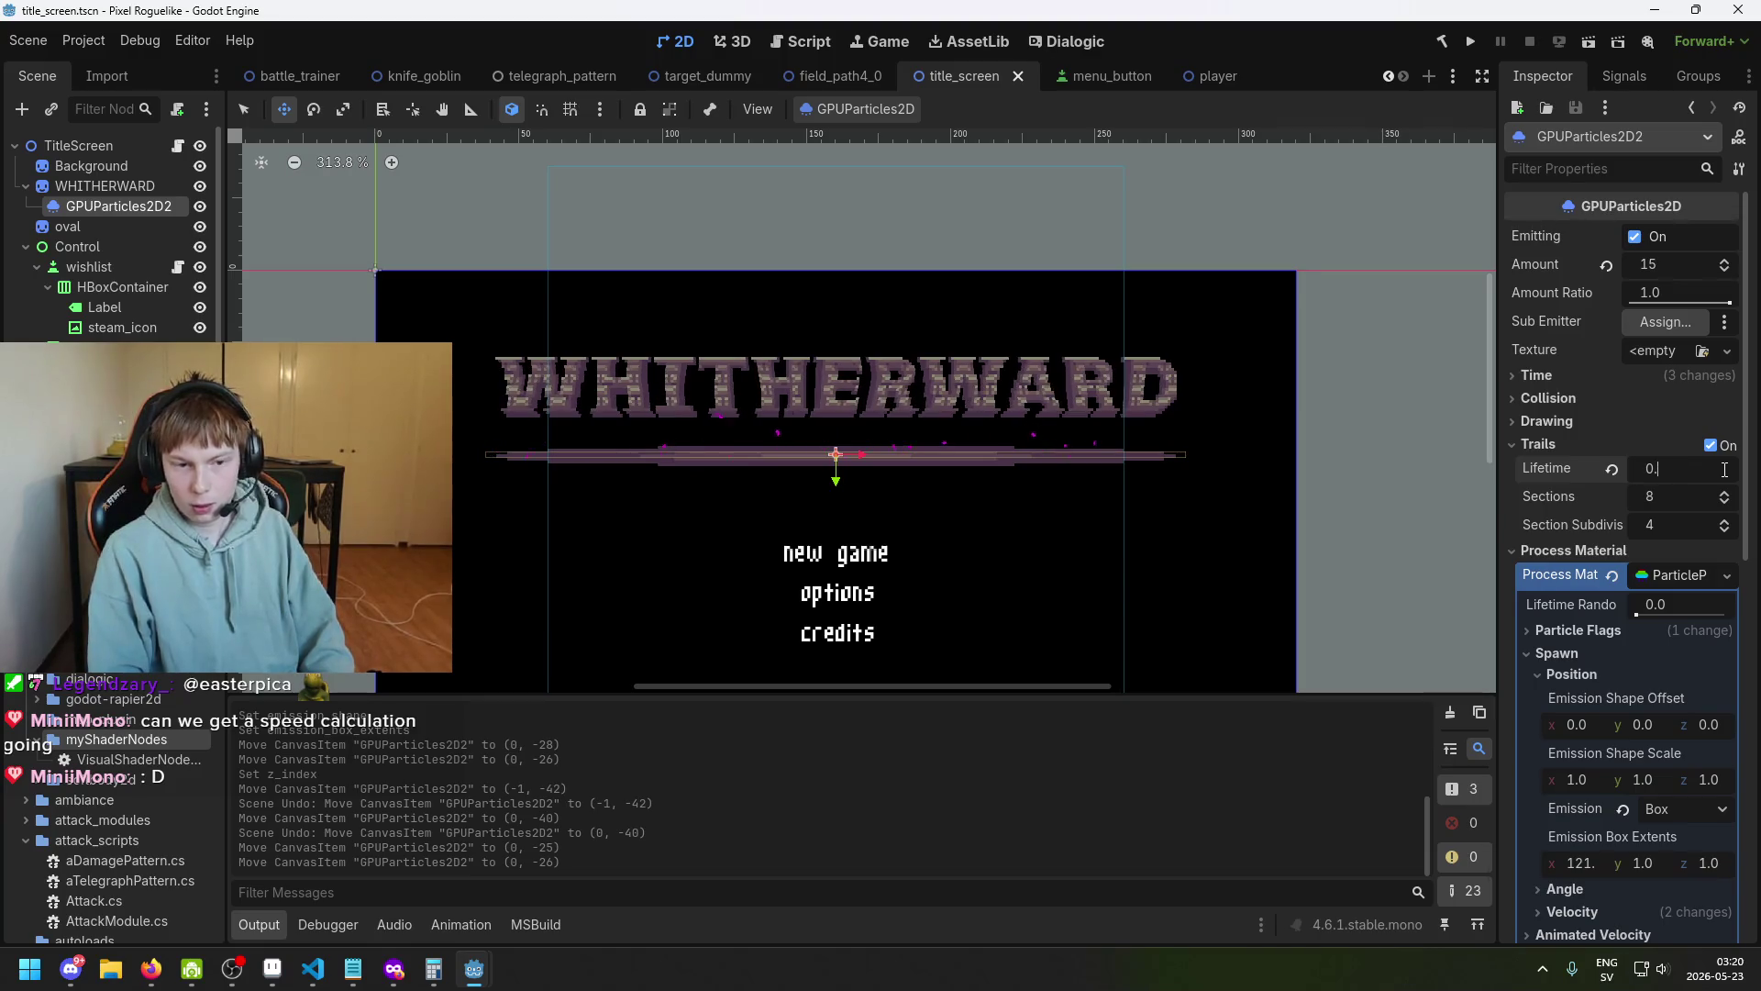
pyautogui.write('12')
pyautogui.press('Return')
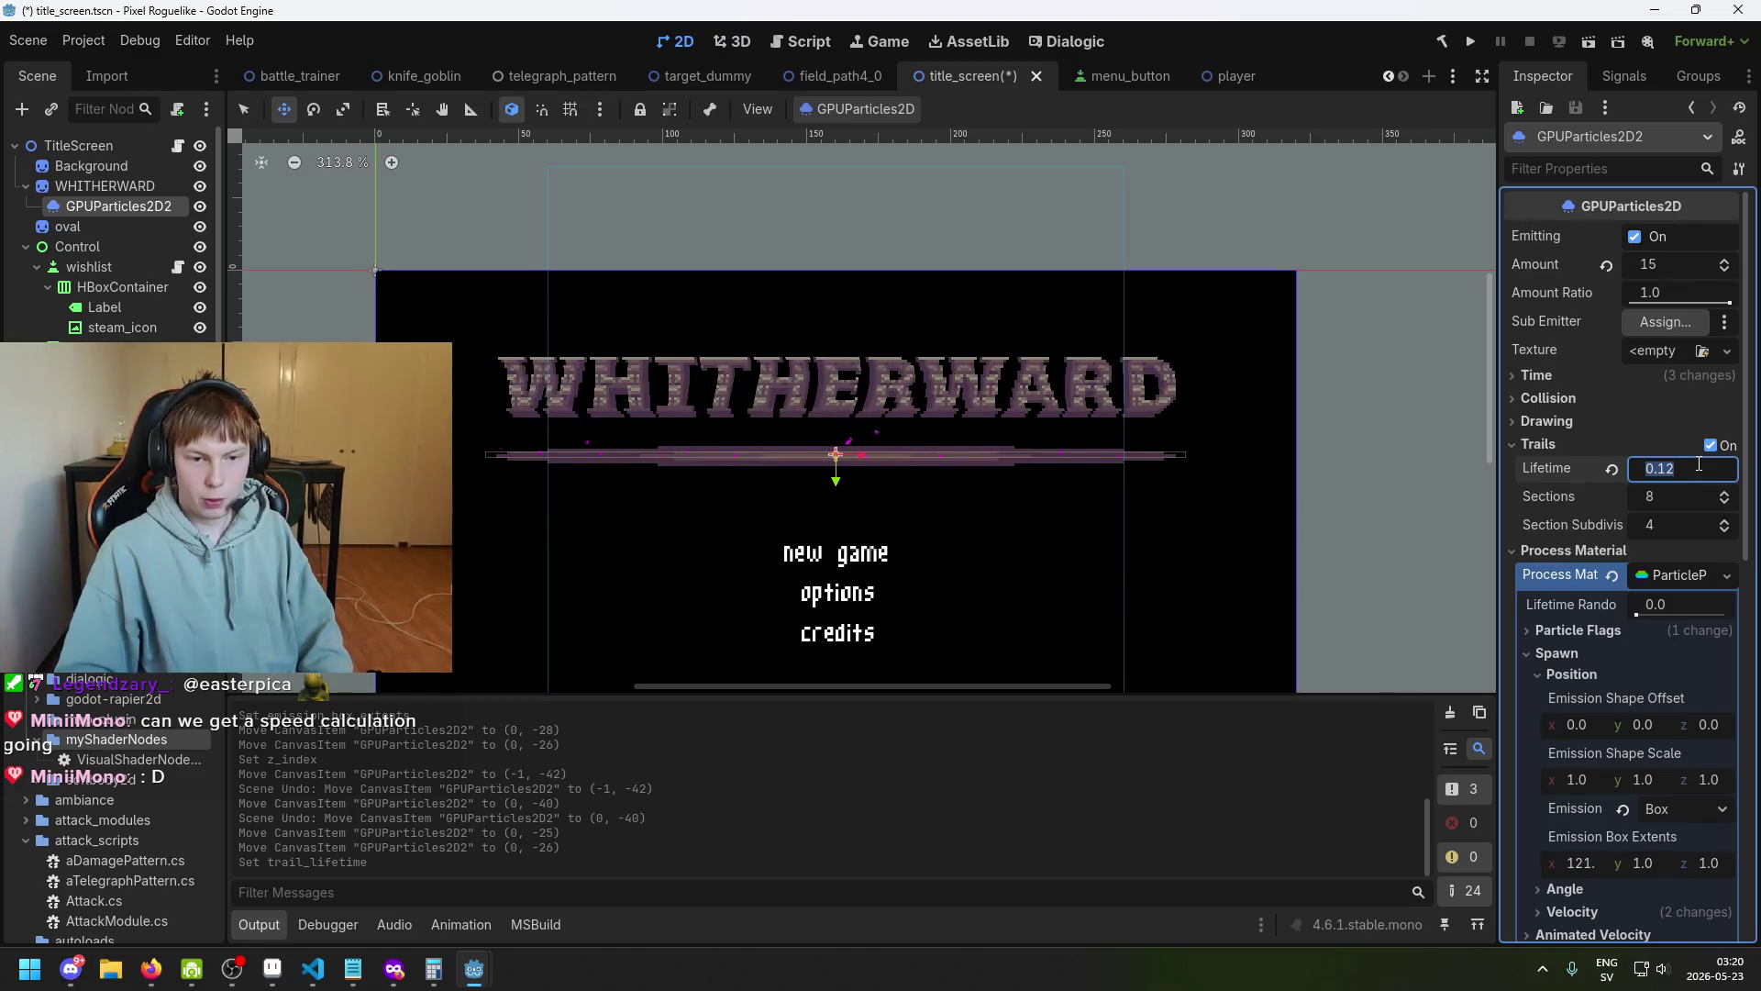
pyautogui.scroll(-3, 1684, 525)
pyautogui.scroll(3, 1674, 528)
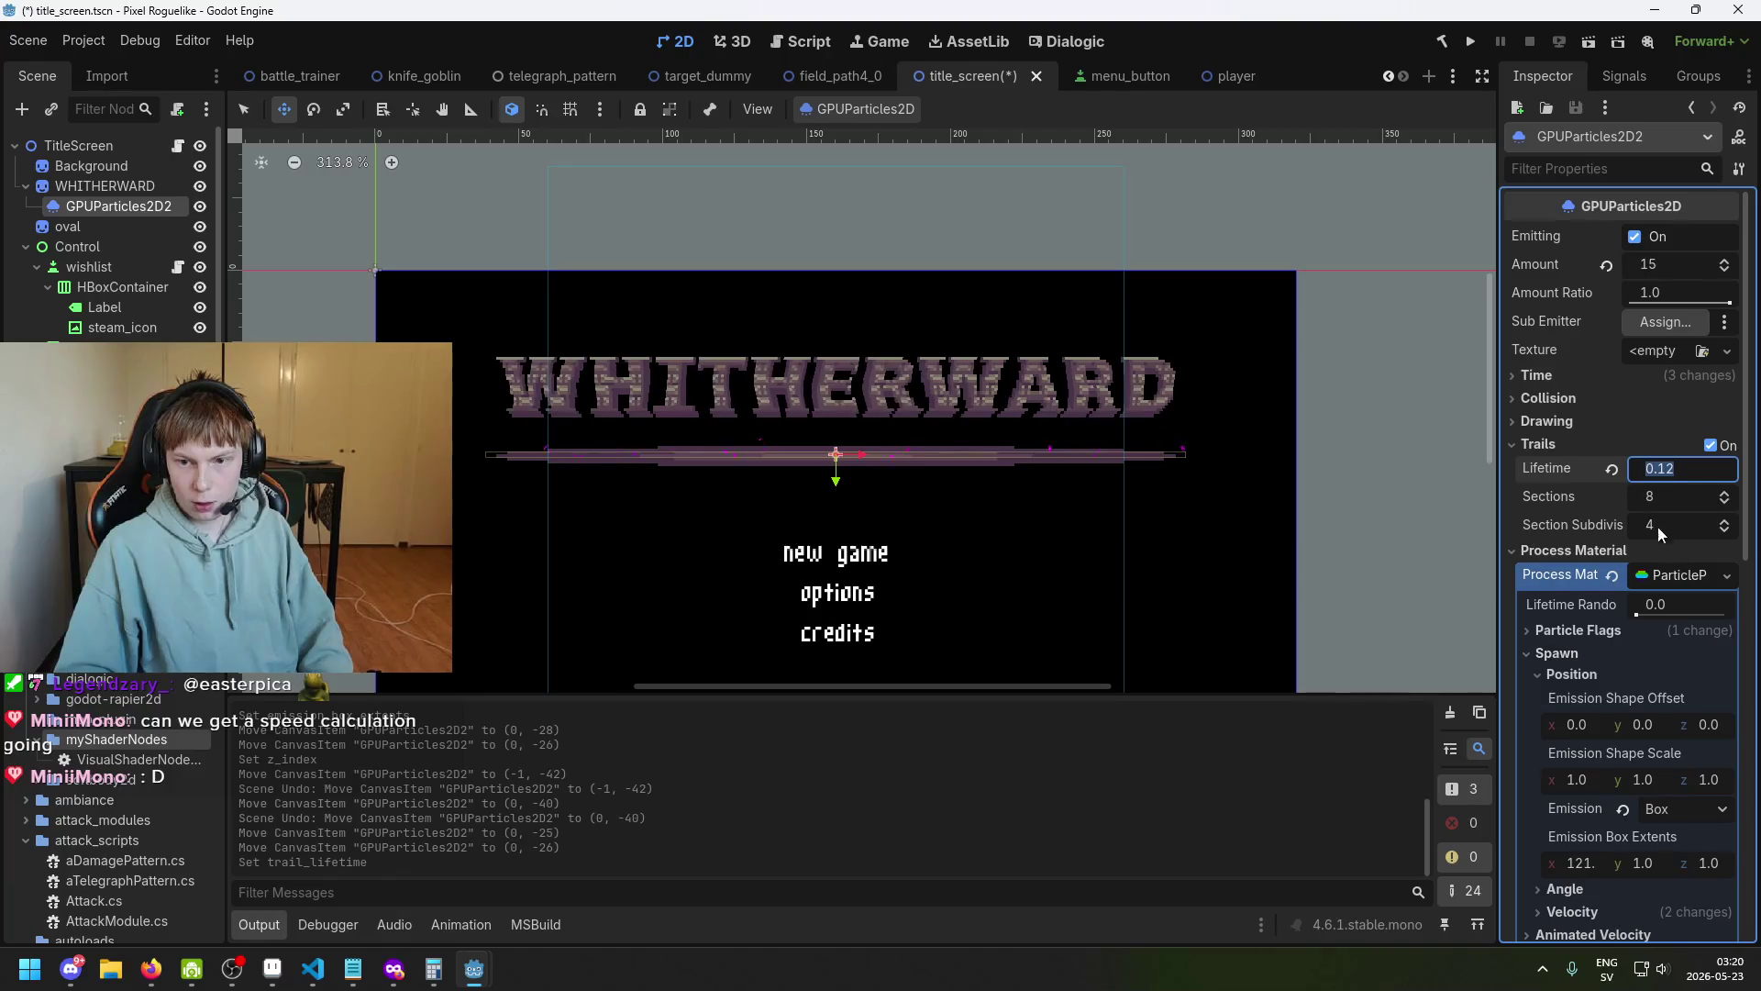
pyautogui.click(1680, 477)
pyautogui.hotkey('ctrl', 'a')
pyautogui.write('0.8')
pyautogui.press('Return')
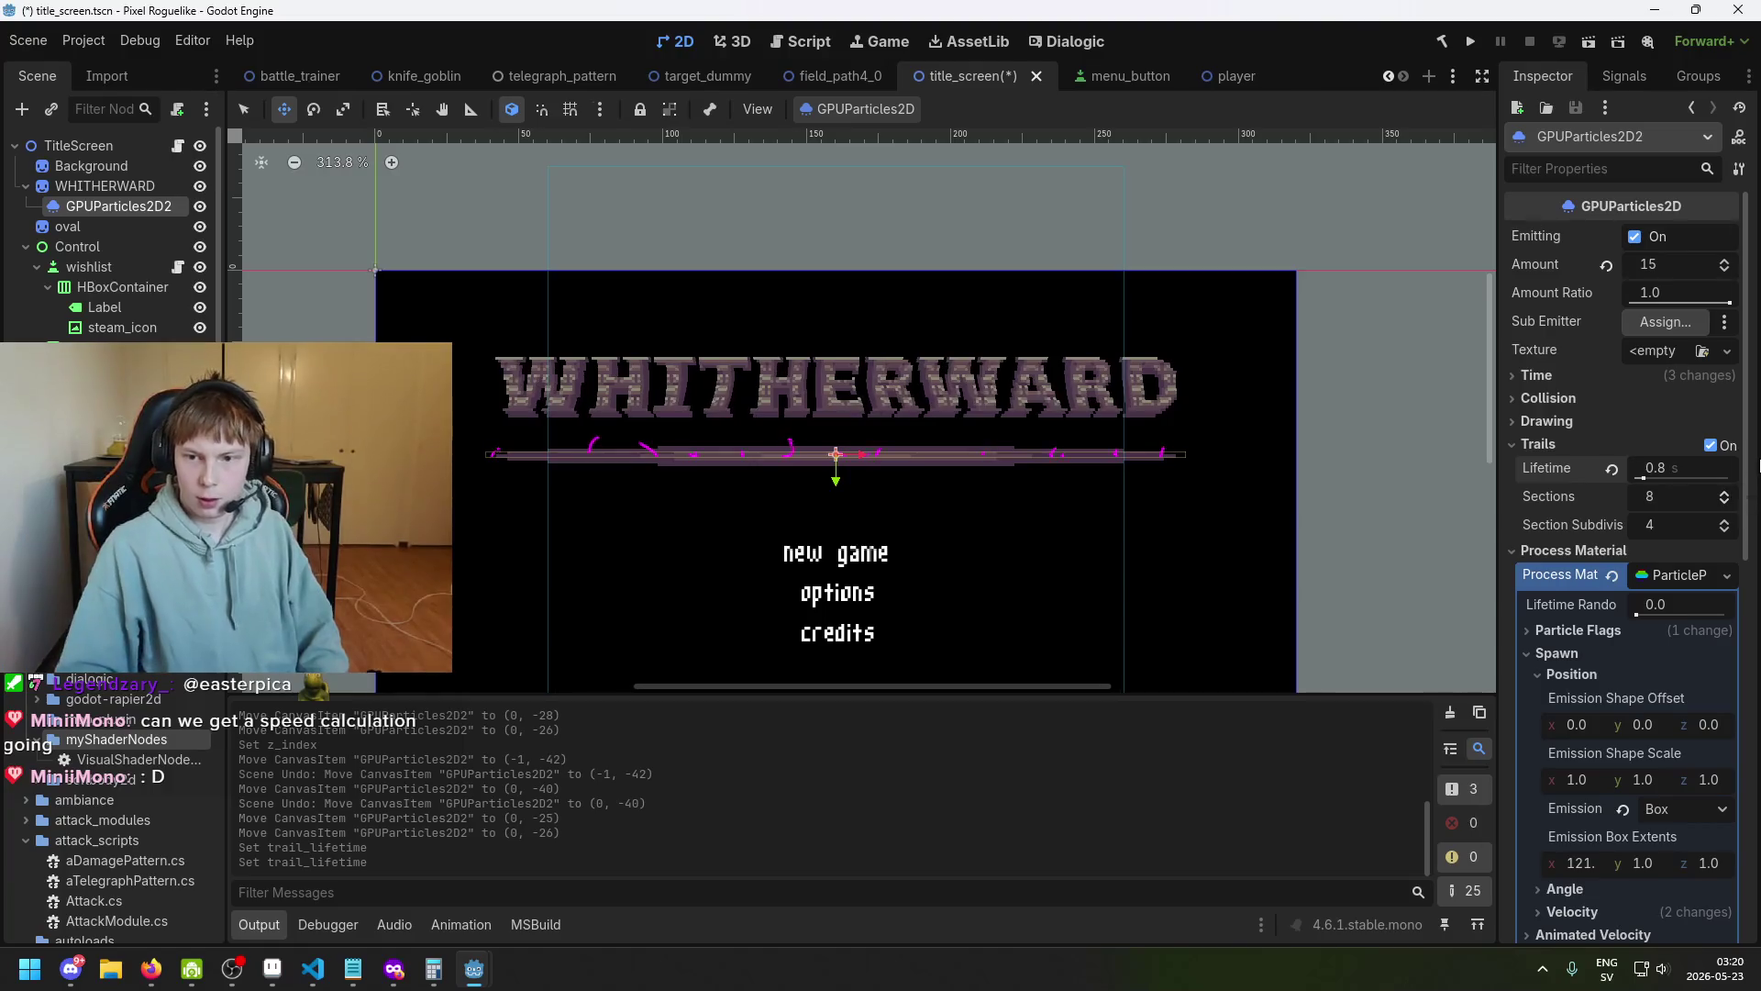
# Change the particle Lifetime under Time to 0.6 seconds.
pyautogui.click(1629, 376)
pyautogui.click(1684, 399)
pyautogui.write('0.')
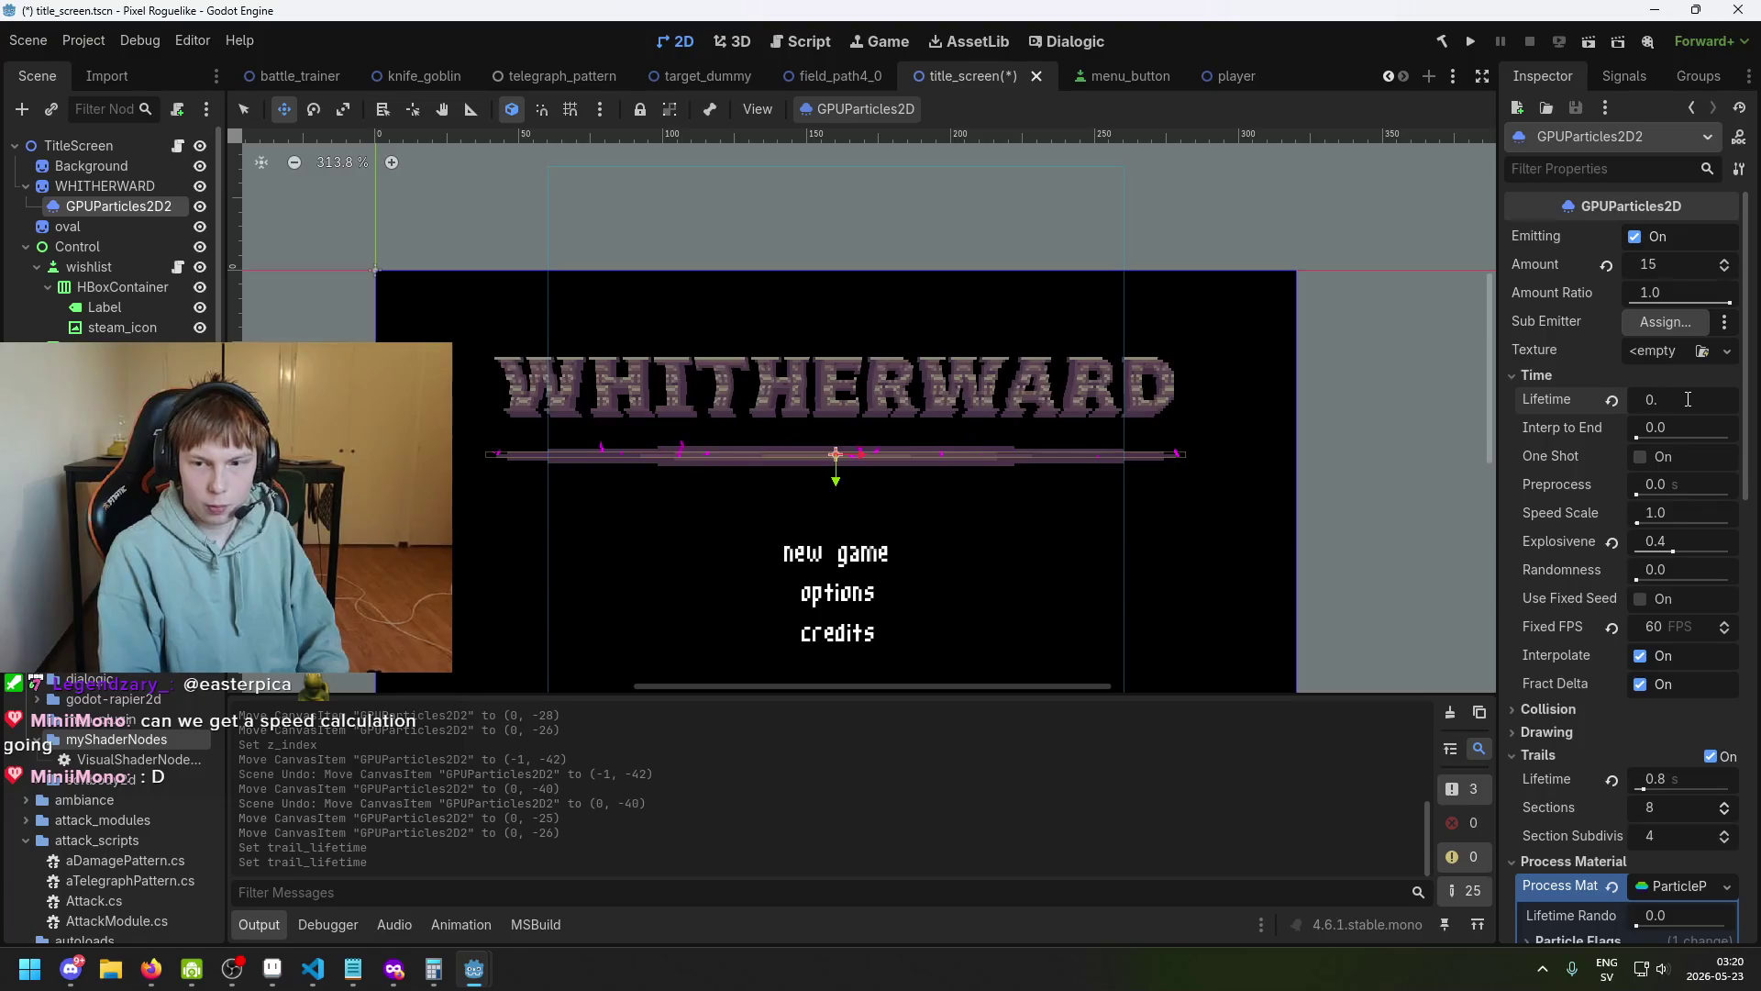
pyautogui.scroll(-5, 1698, 563)
pyautogui.click(1692, 411)
pyautogui.press('Return')
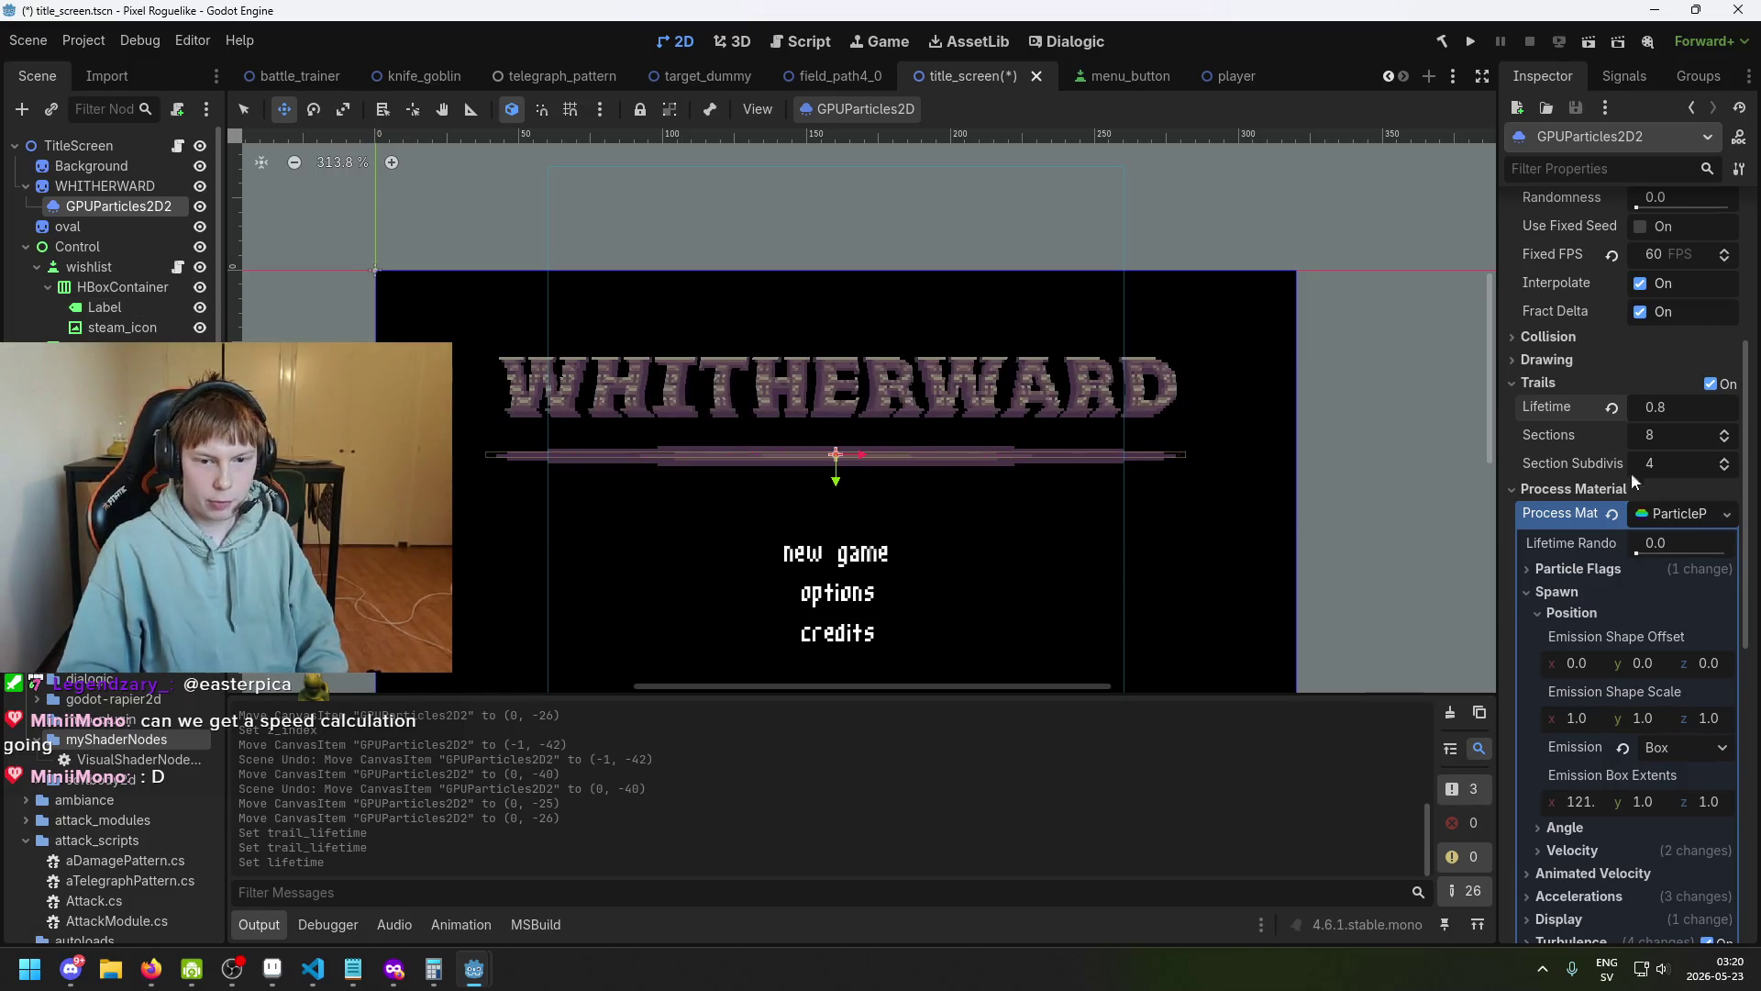
pyautogui.click(1656, 489)
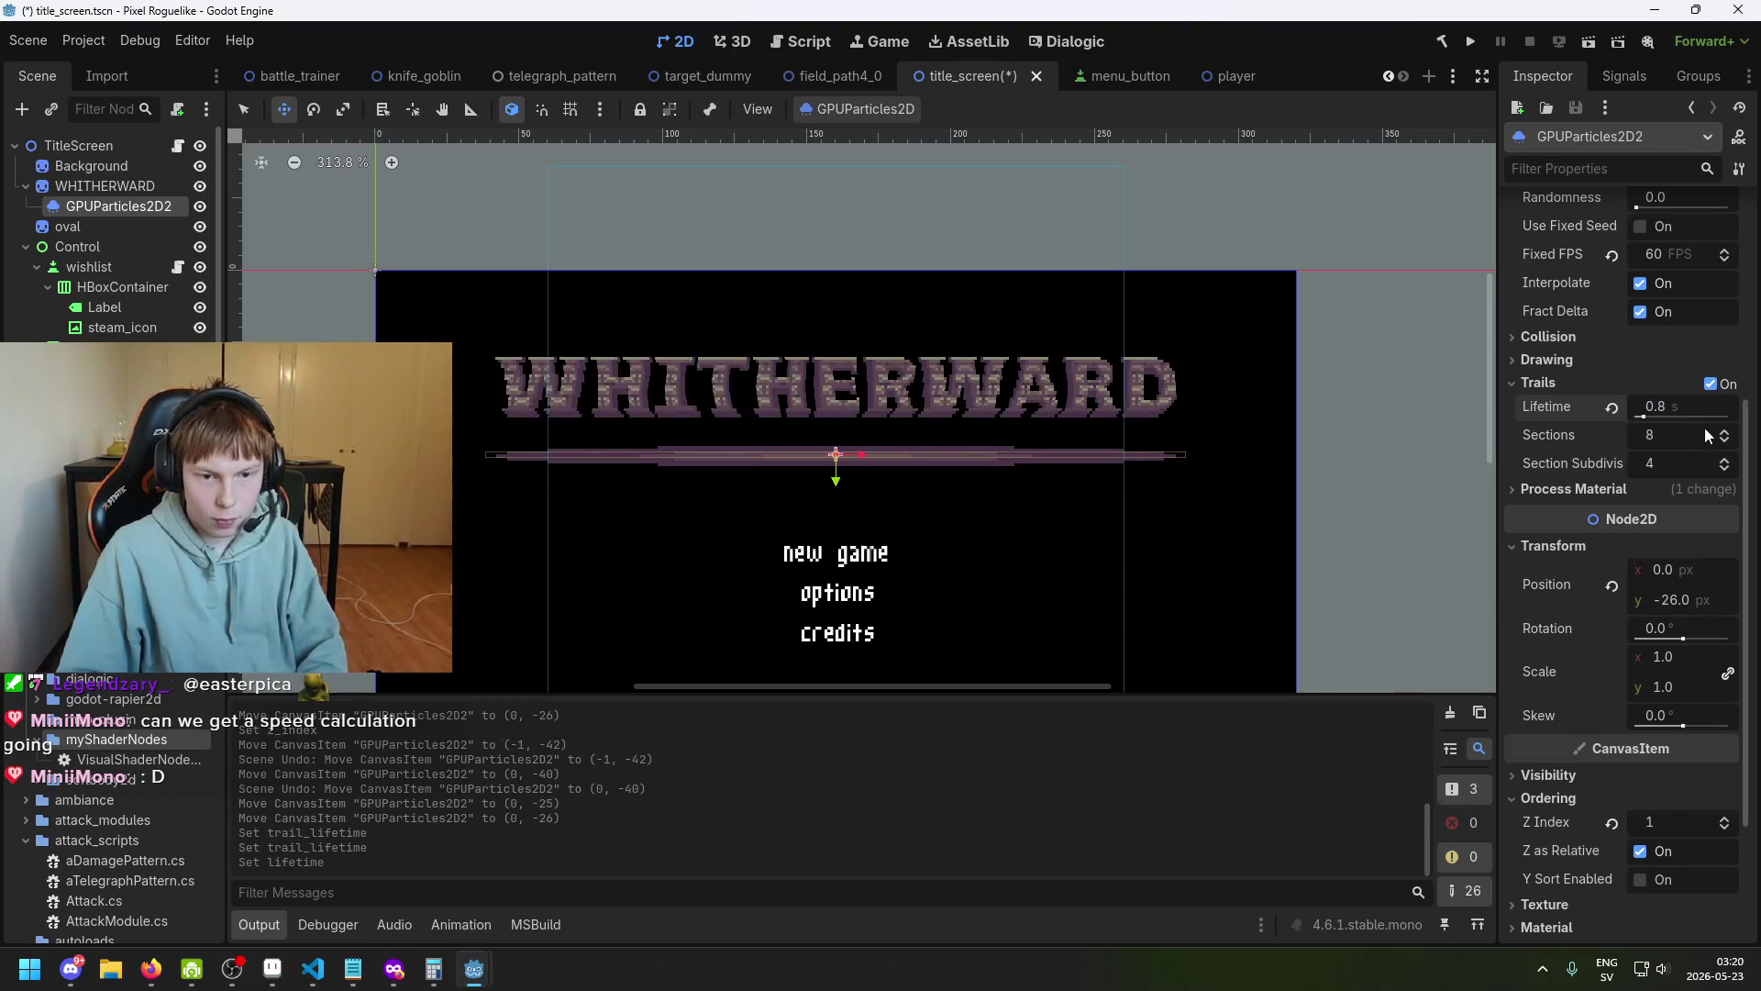
pyautogui.scroll(5, 1704, 428)
pyautogui.doubleClick(1665, 400)
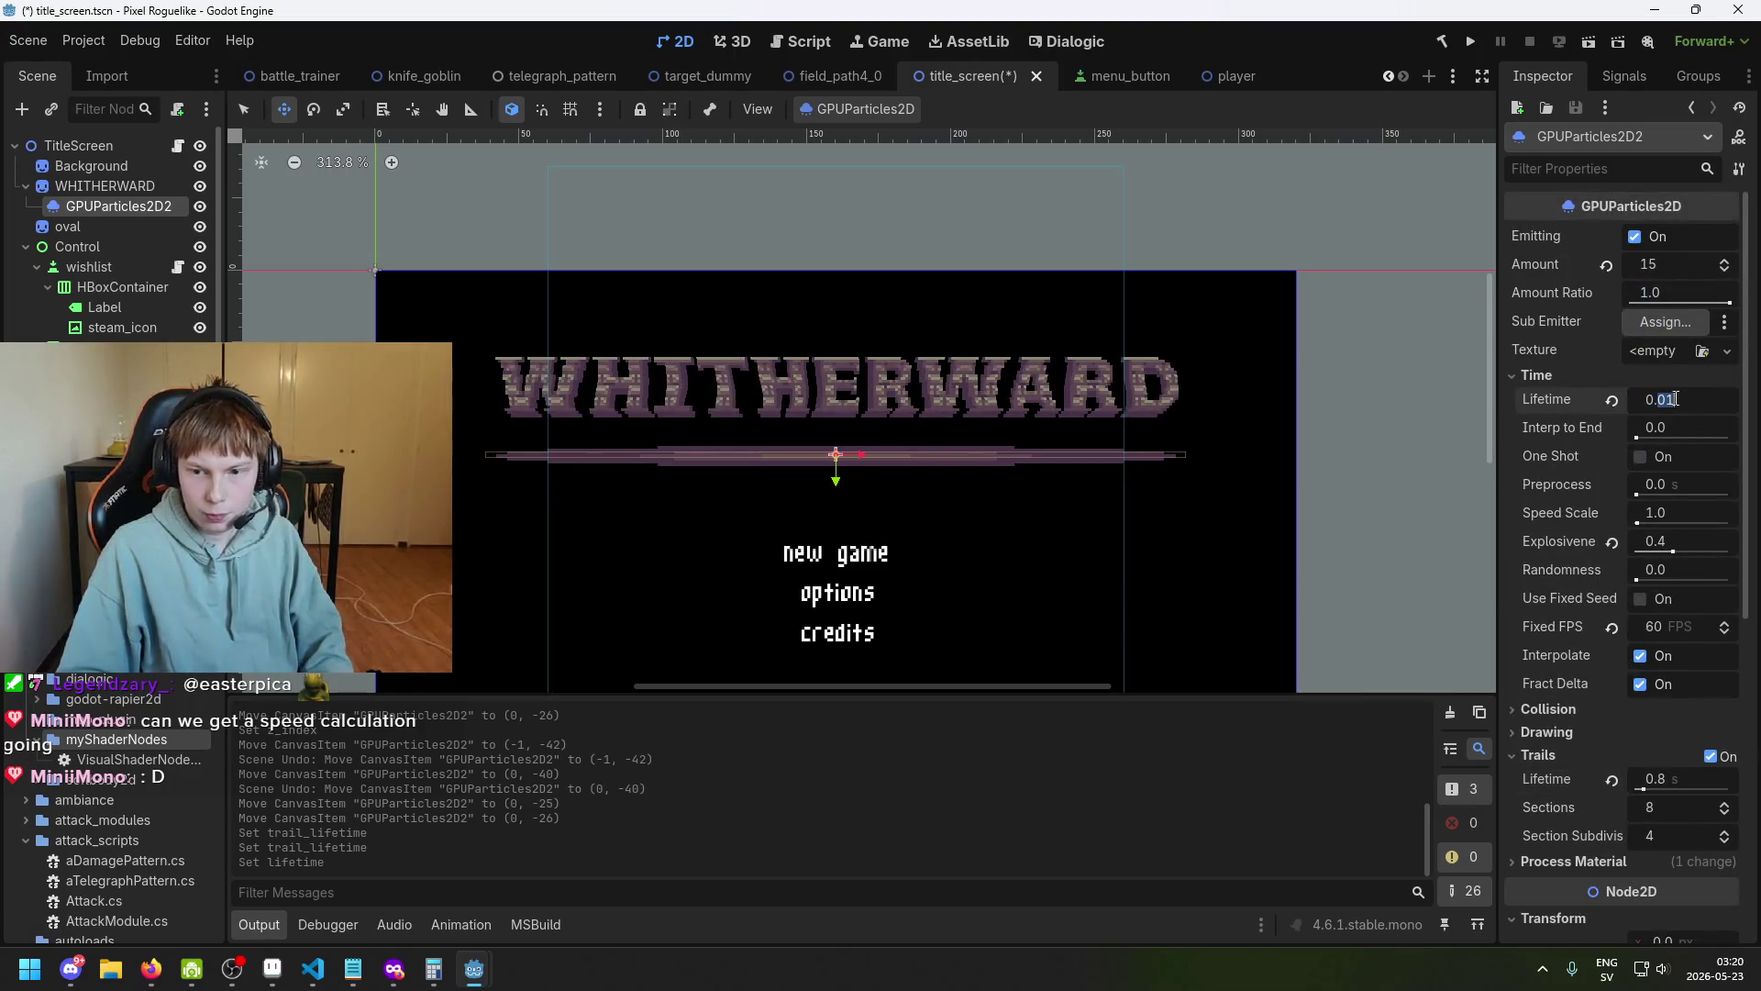
pyautogui.press('BackSpace')
pyautogui.press('BackSpace')
pyautogui.write('6')
pyautogui.press('Return')
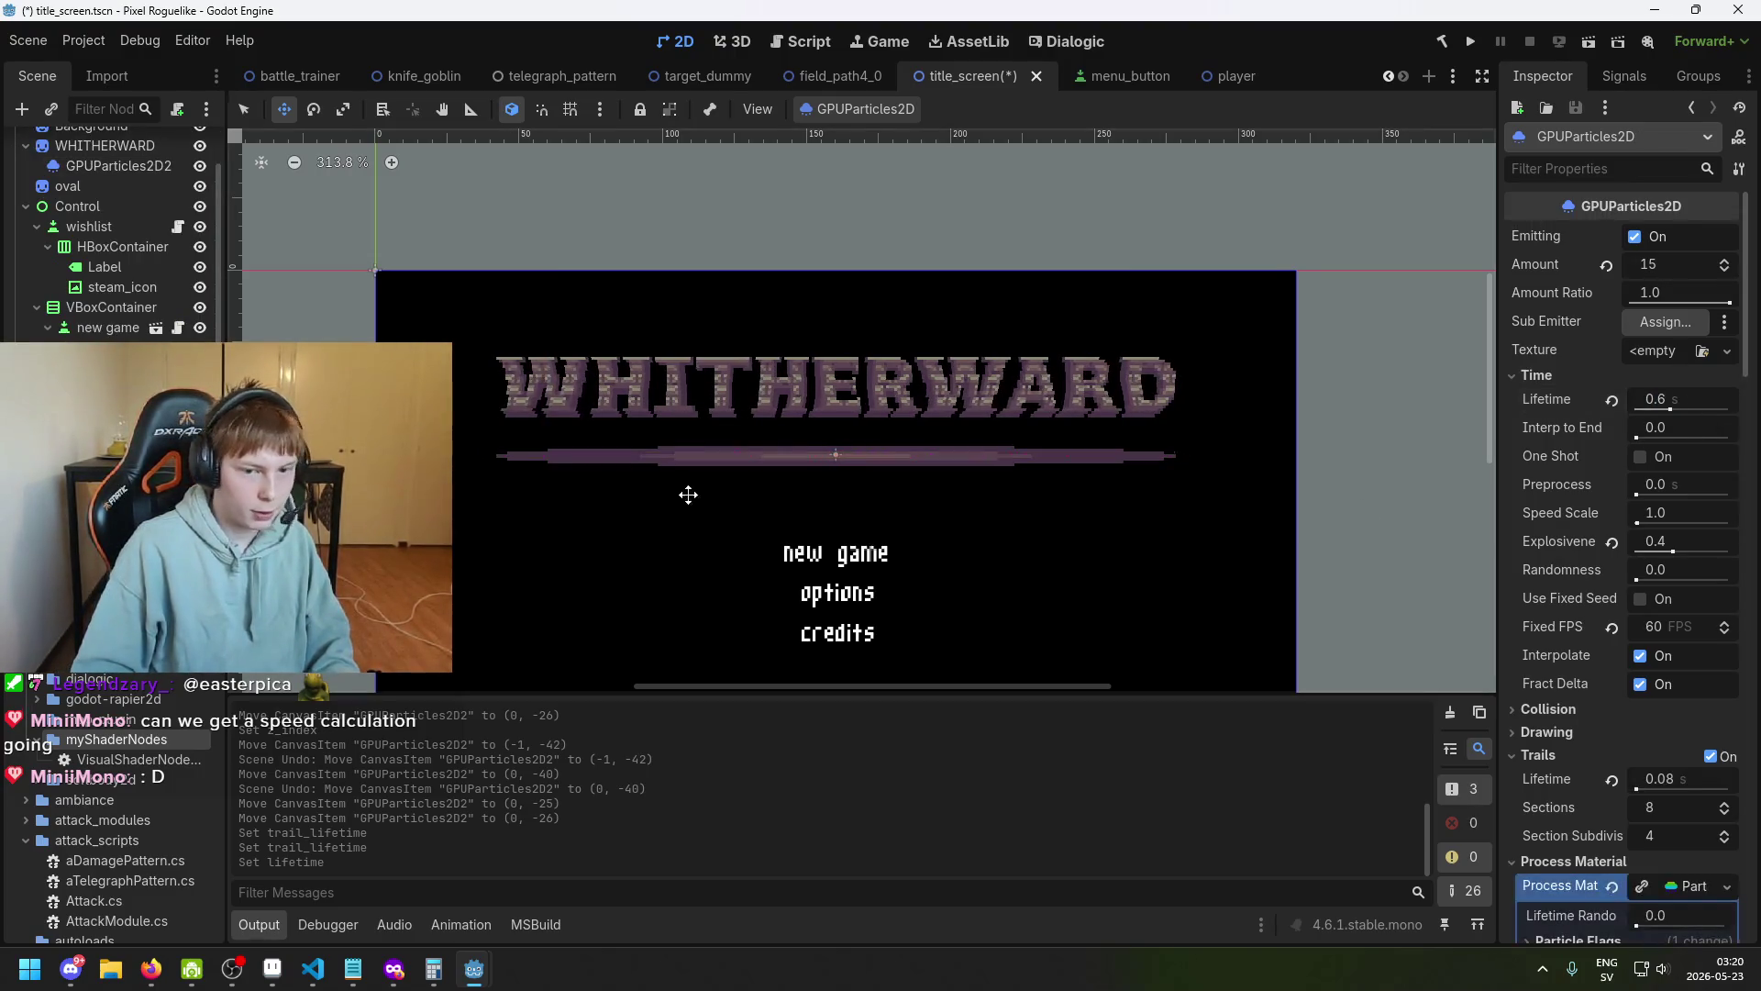
# Briefly show the first particle emitter for comparison, then hide it with GPUParticles2D2 selected.
pyautogui.click(199, 367)
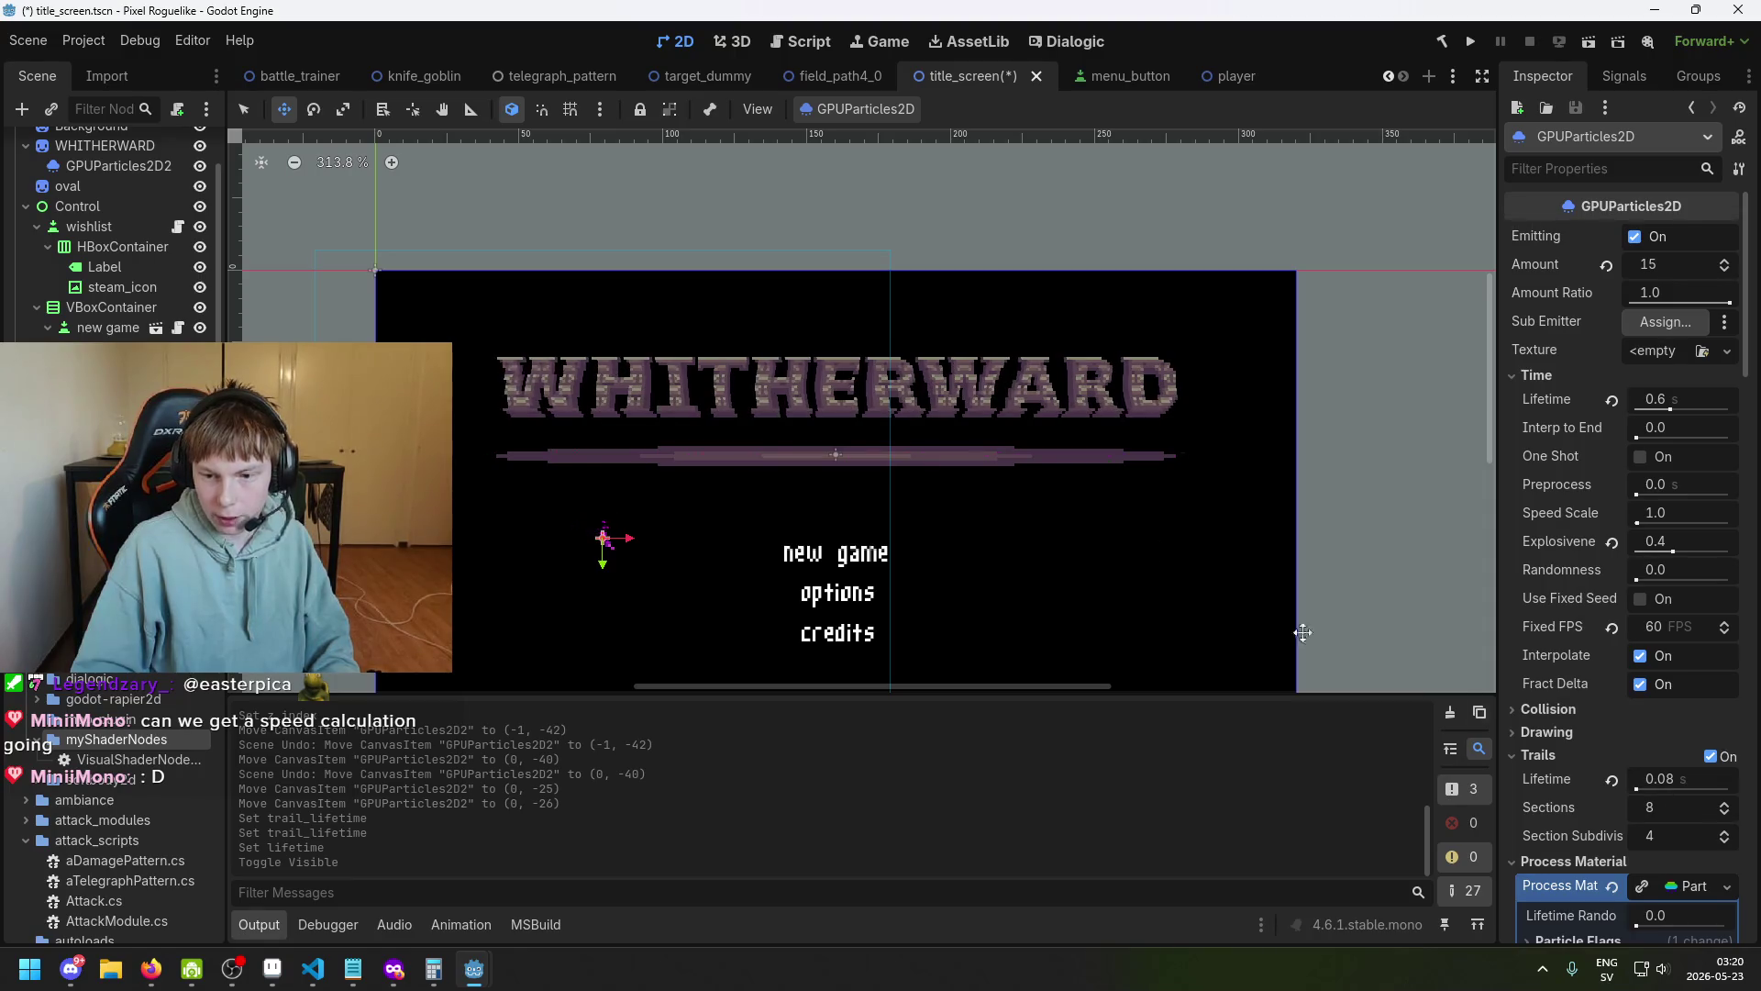
pyautogui.scroll(2, 130, 196)
pyautogui.click(108, 206)
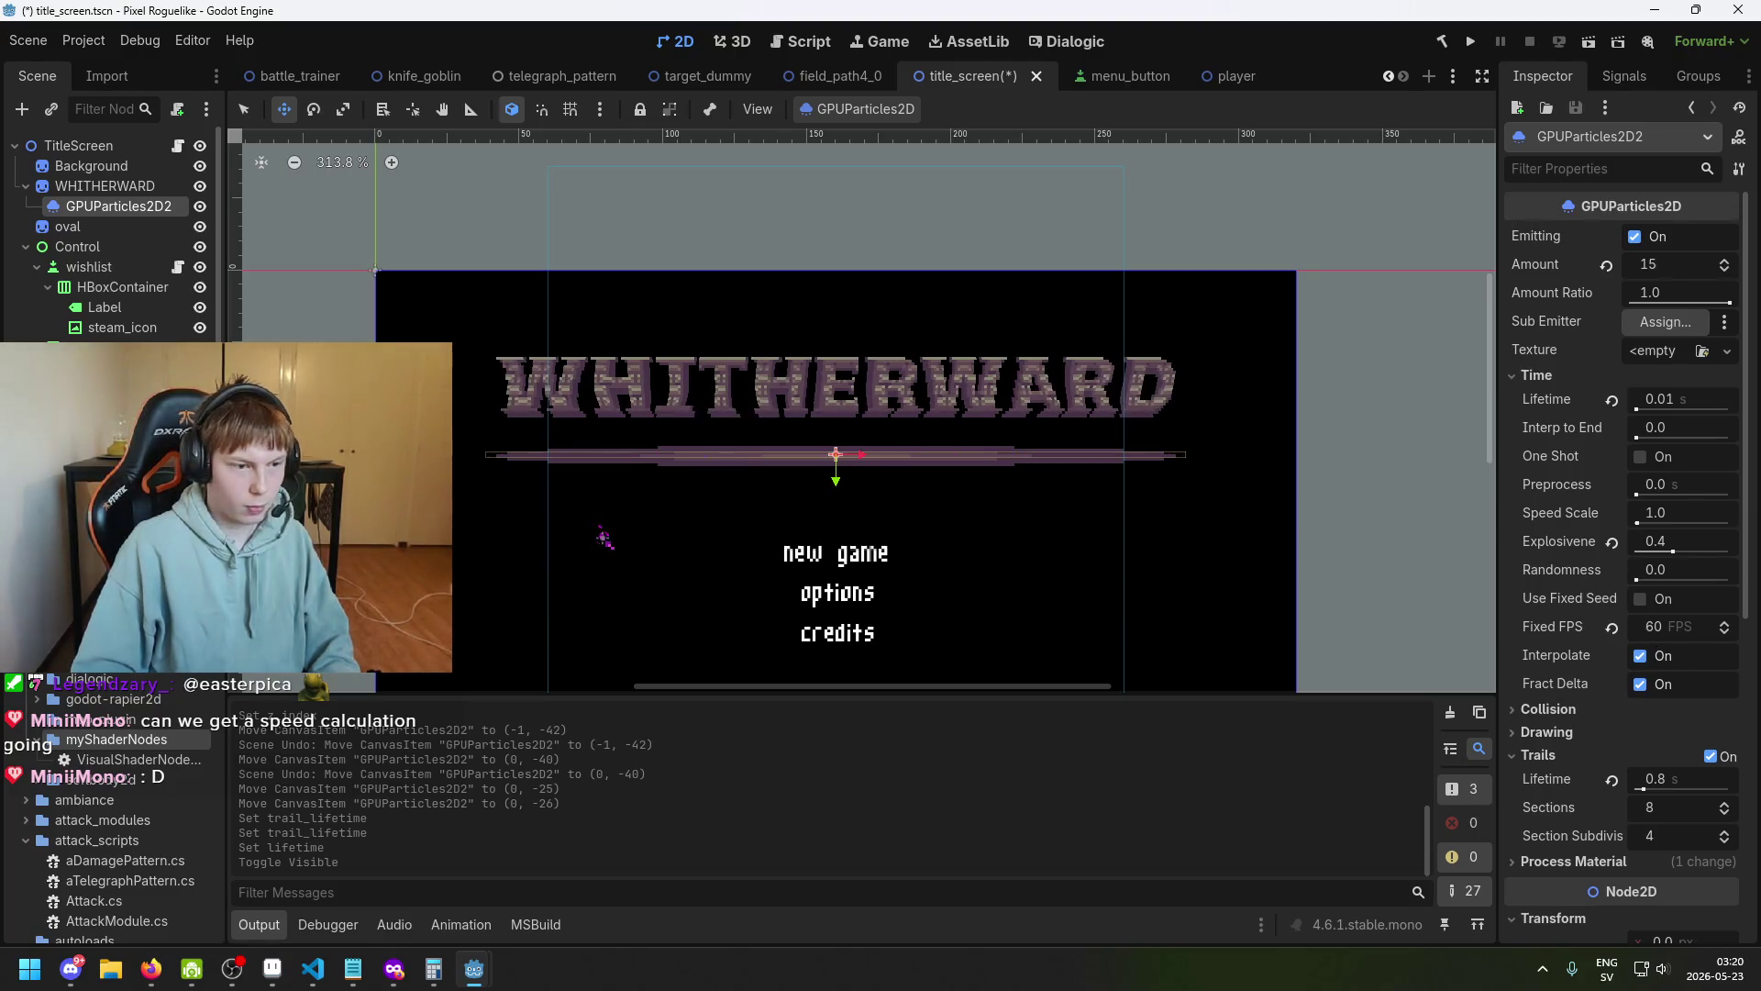
pyautogui.scroll(-1, 199, 386)
pyautogui.click(199, 388)
# Set the trail lifetime to 0.08 s while trying particle lifetimes of 0.6 and 0.8 s.
pyautogui.click(1699, 402)
pyautogui.write('0')
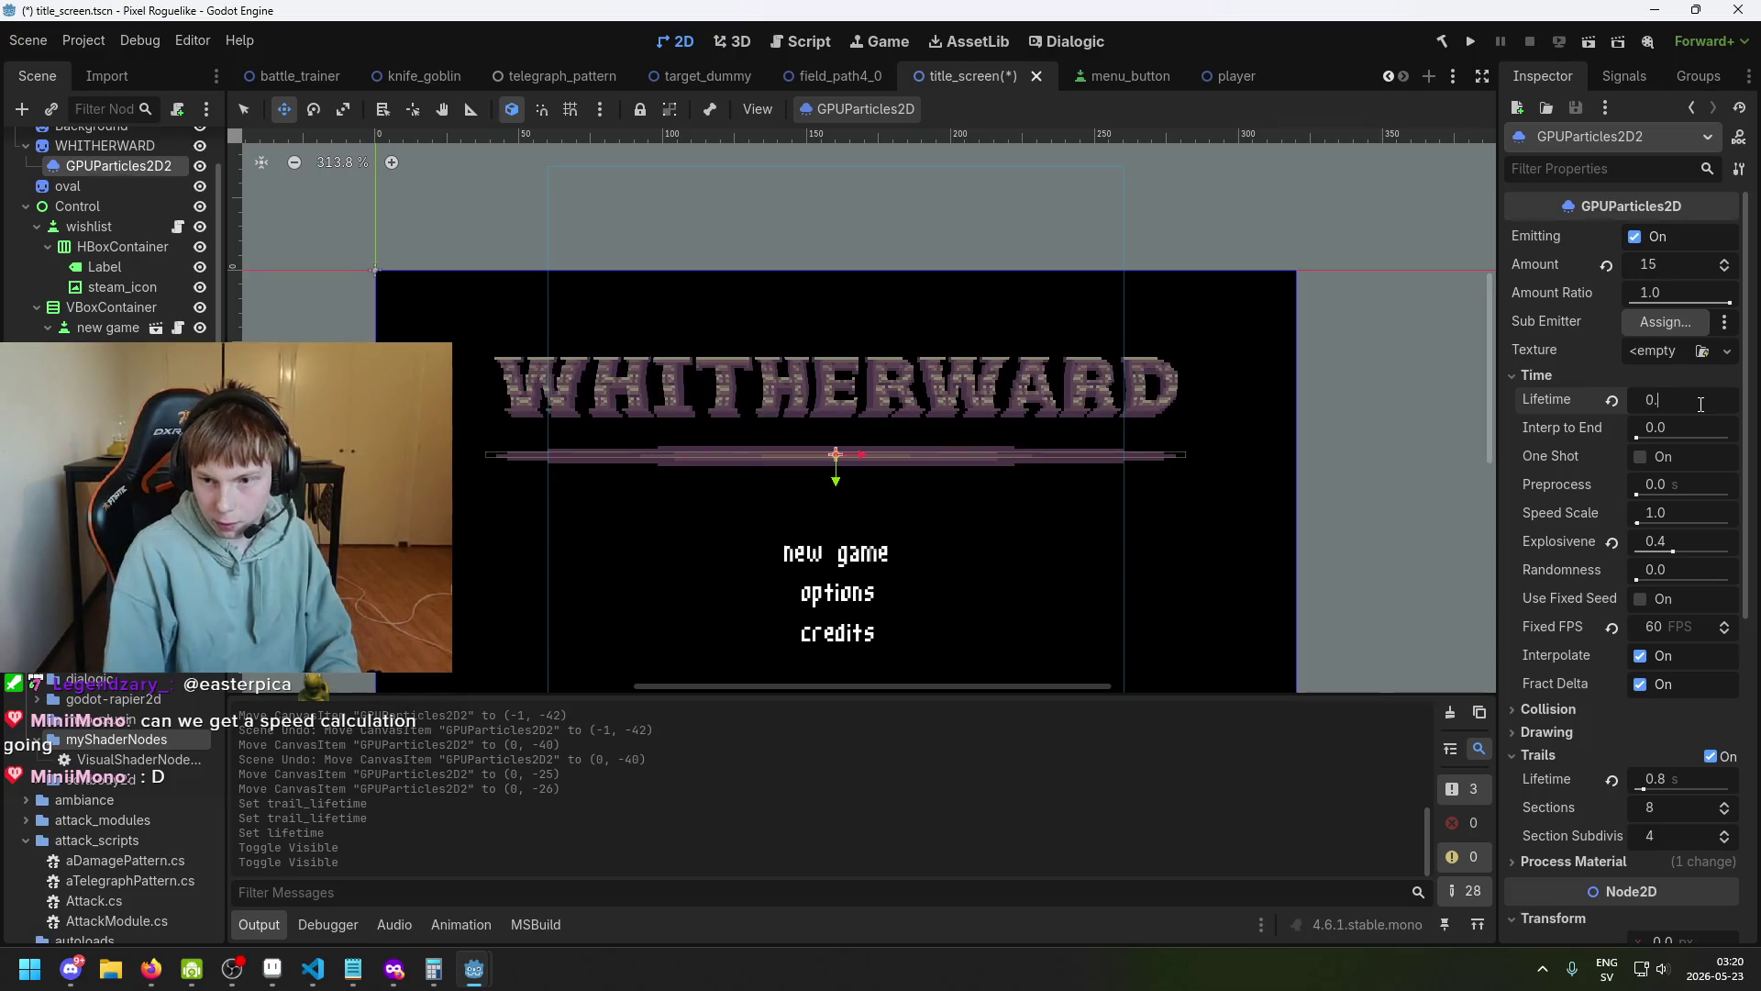
pyautogui.write('6')
pyautogui.press('Return')
pyautogui.click(1685, 785)
pyautogui.write('0.08')
pyautogui.press('Return')
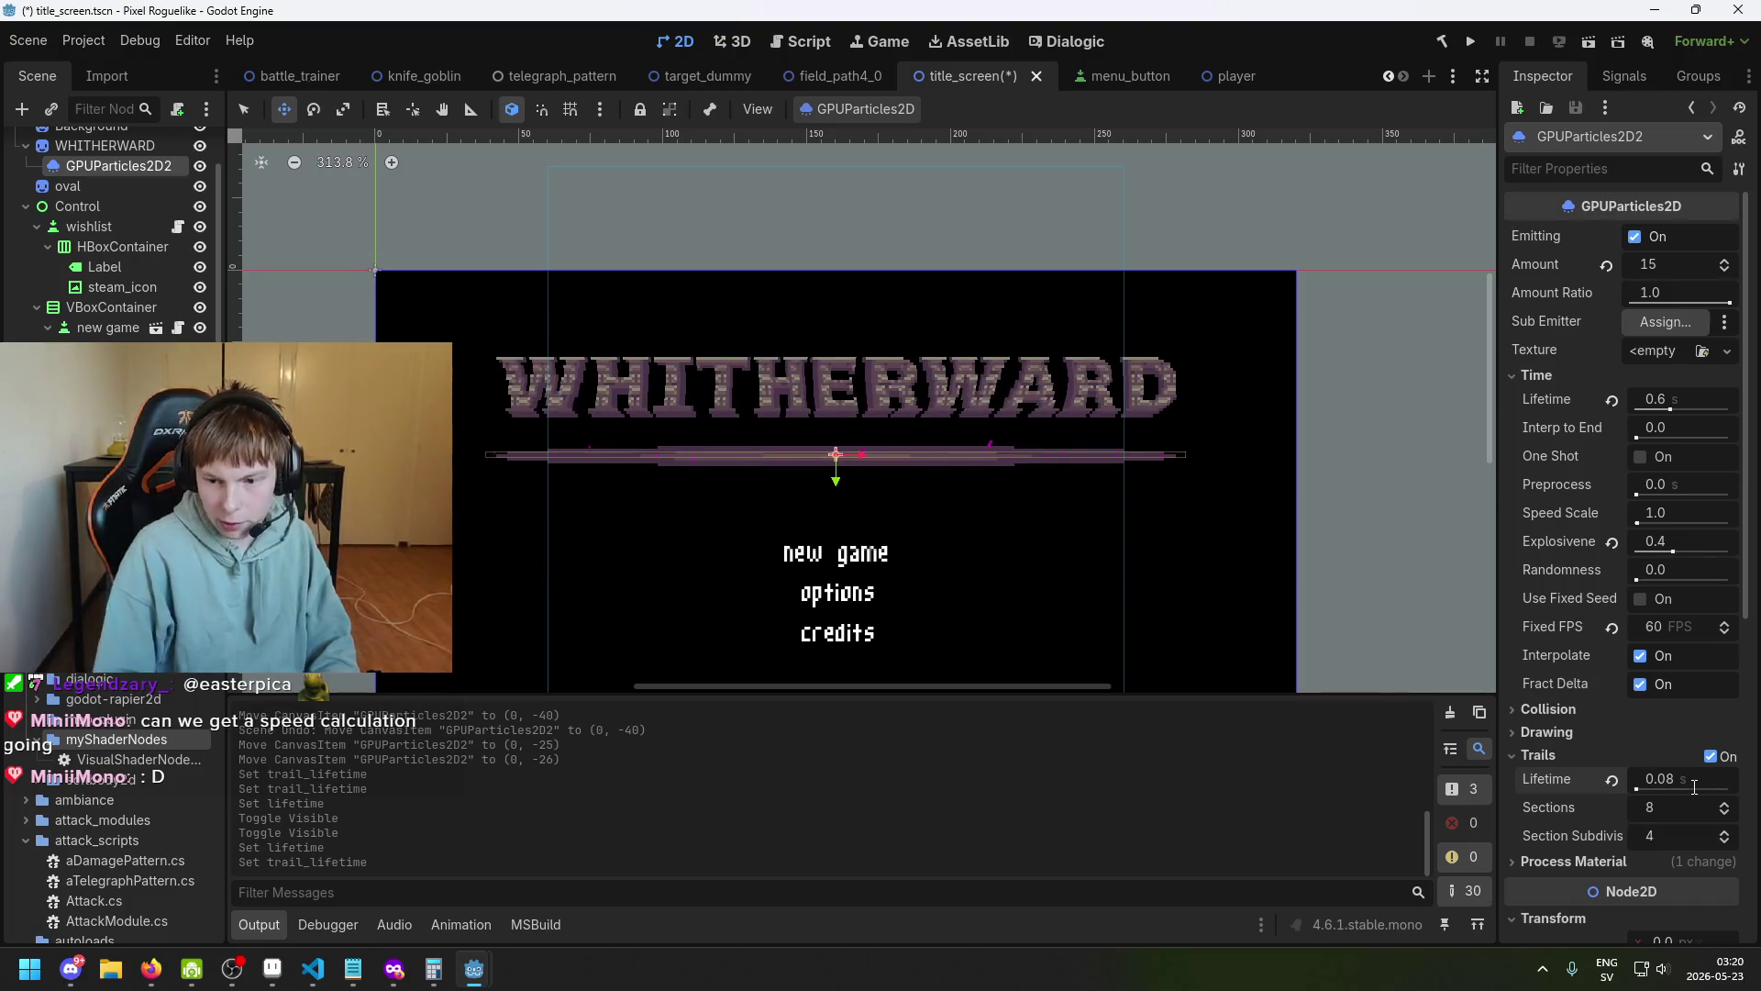
pyautogui.click(1685, 400)
pyautogui.write('0.')
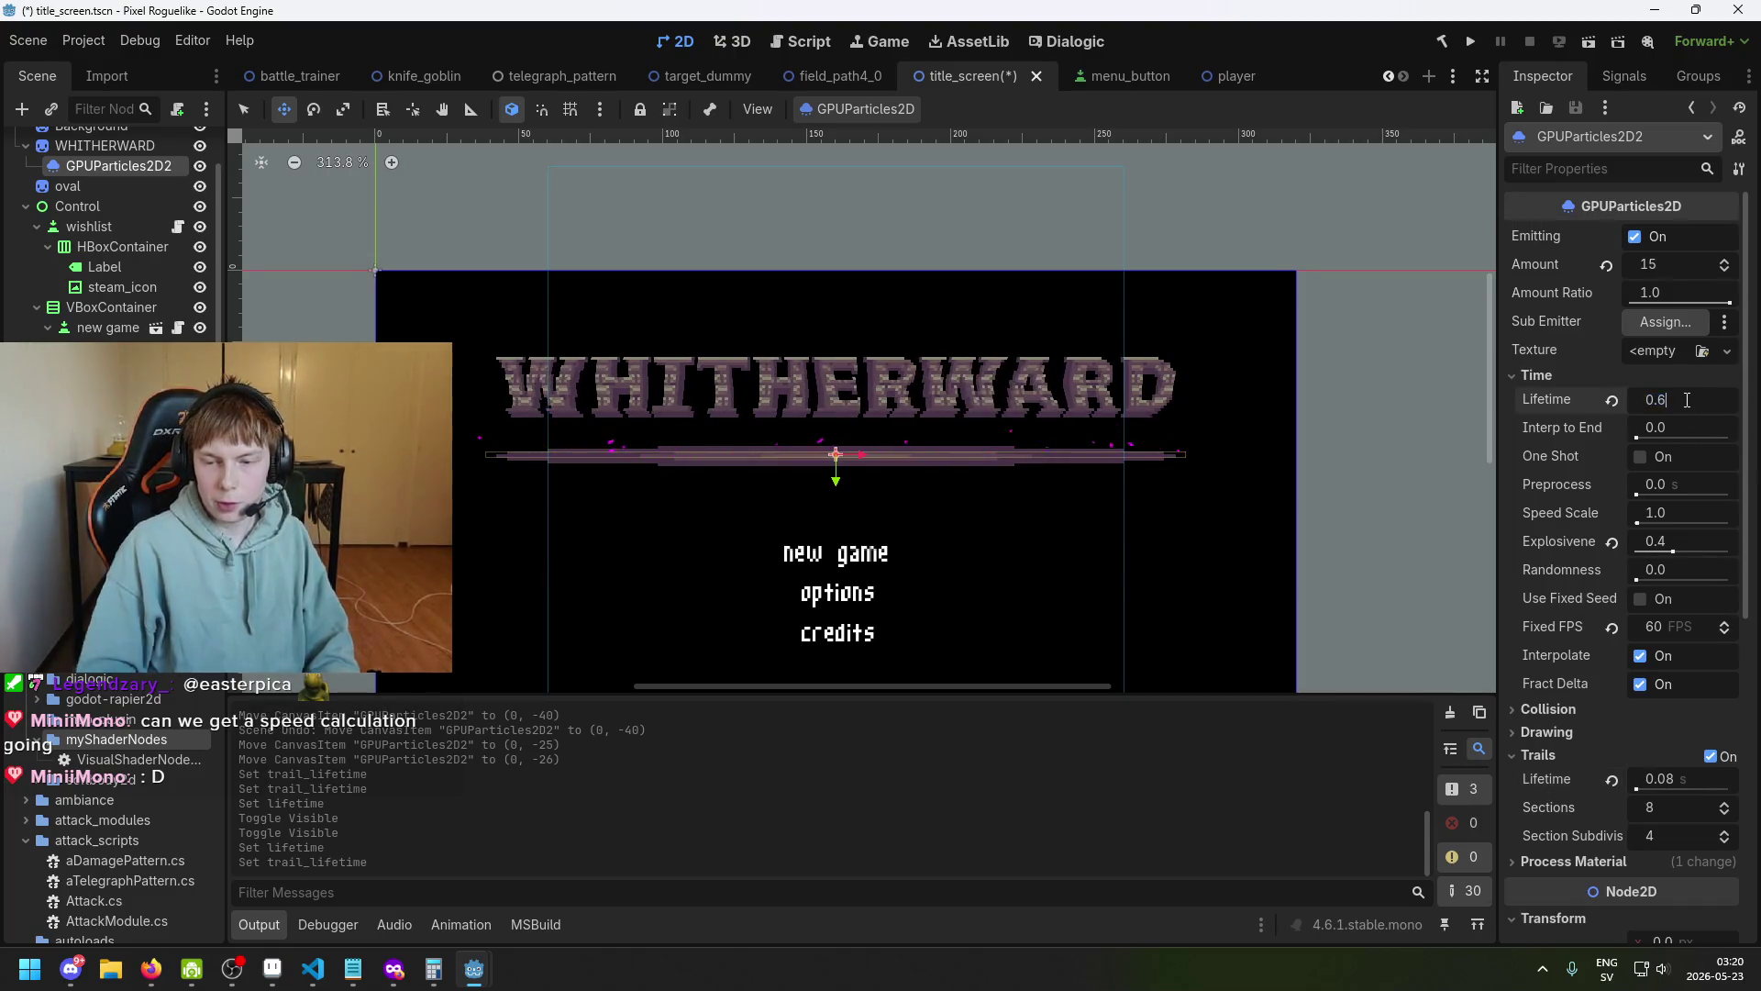
pyautogui.press('Return')
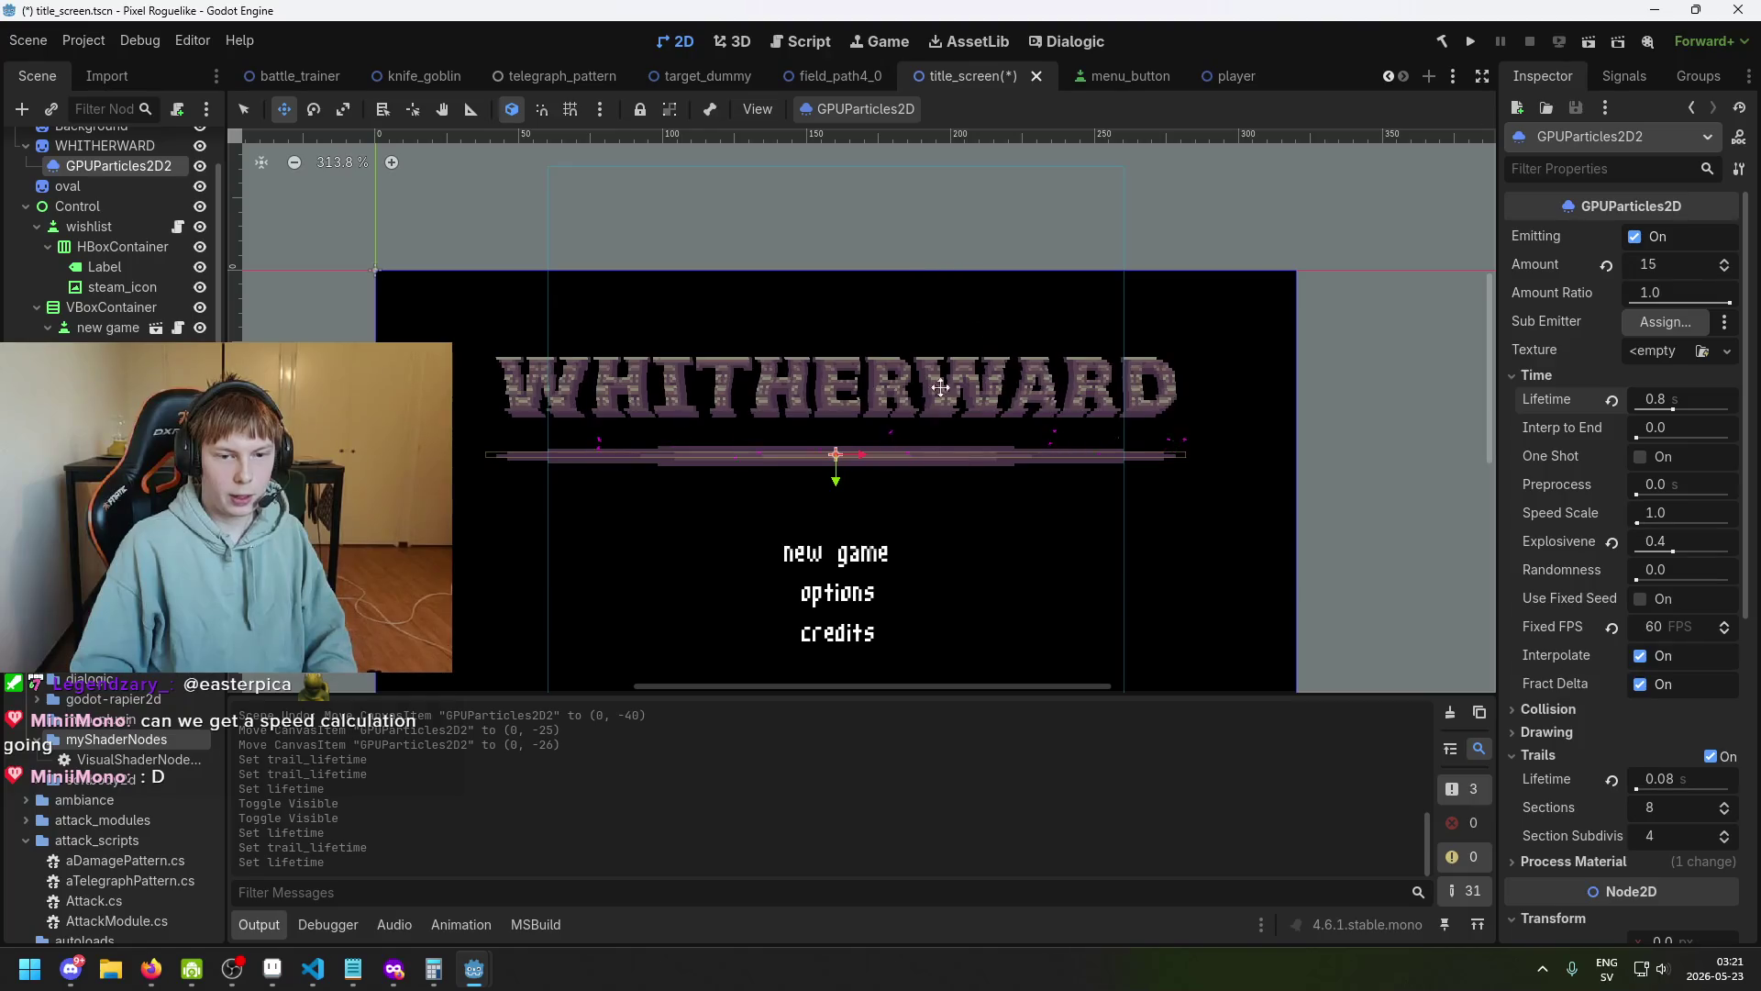
# Raise the particle lifetime to 1.2 and then 2.0 seconds, and save the scene.
pyautogui.click(1701, 395)
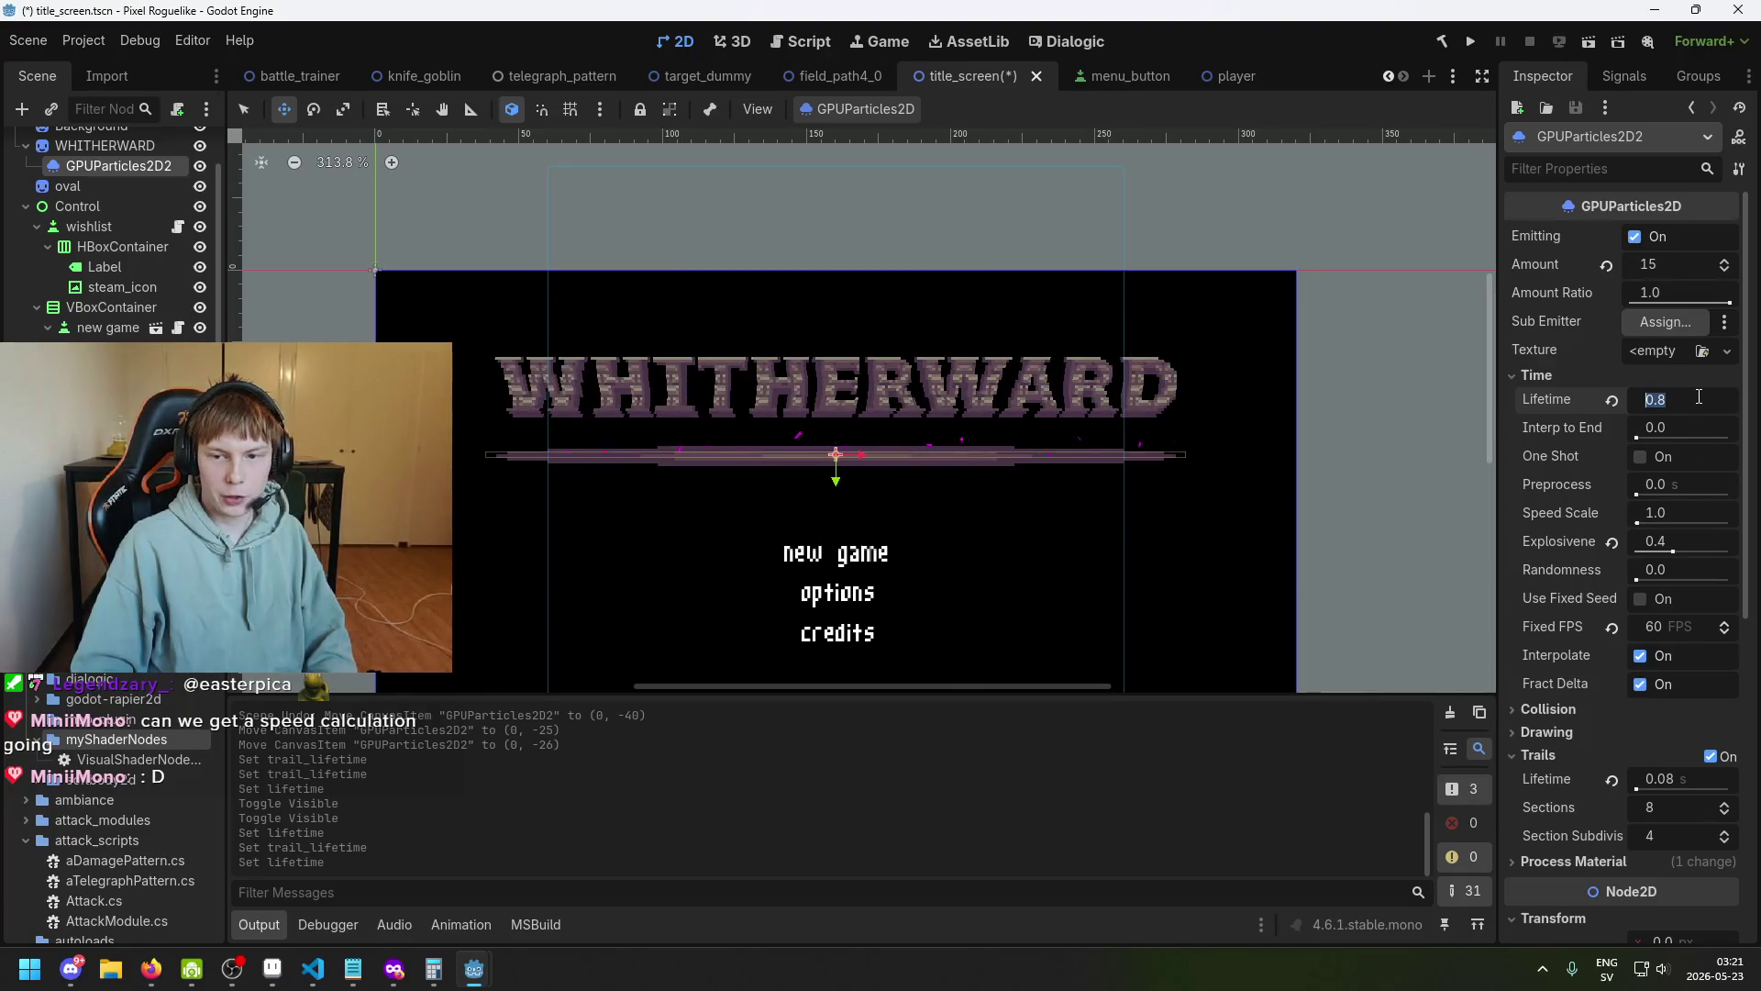
pyautogui.write('1.2')
pyautogui.press('Return')
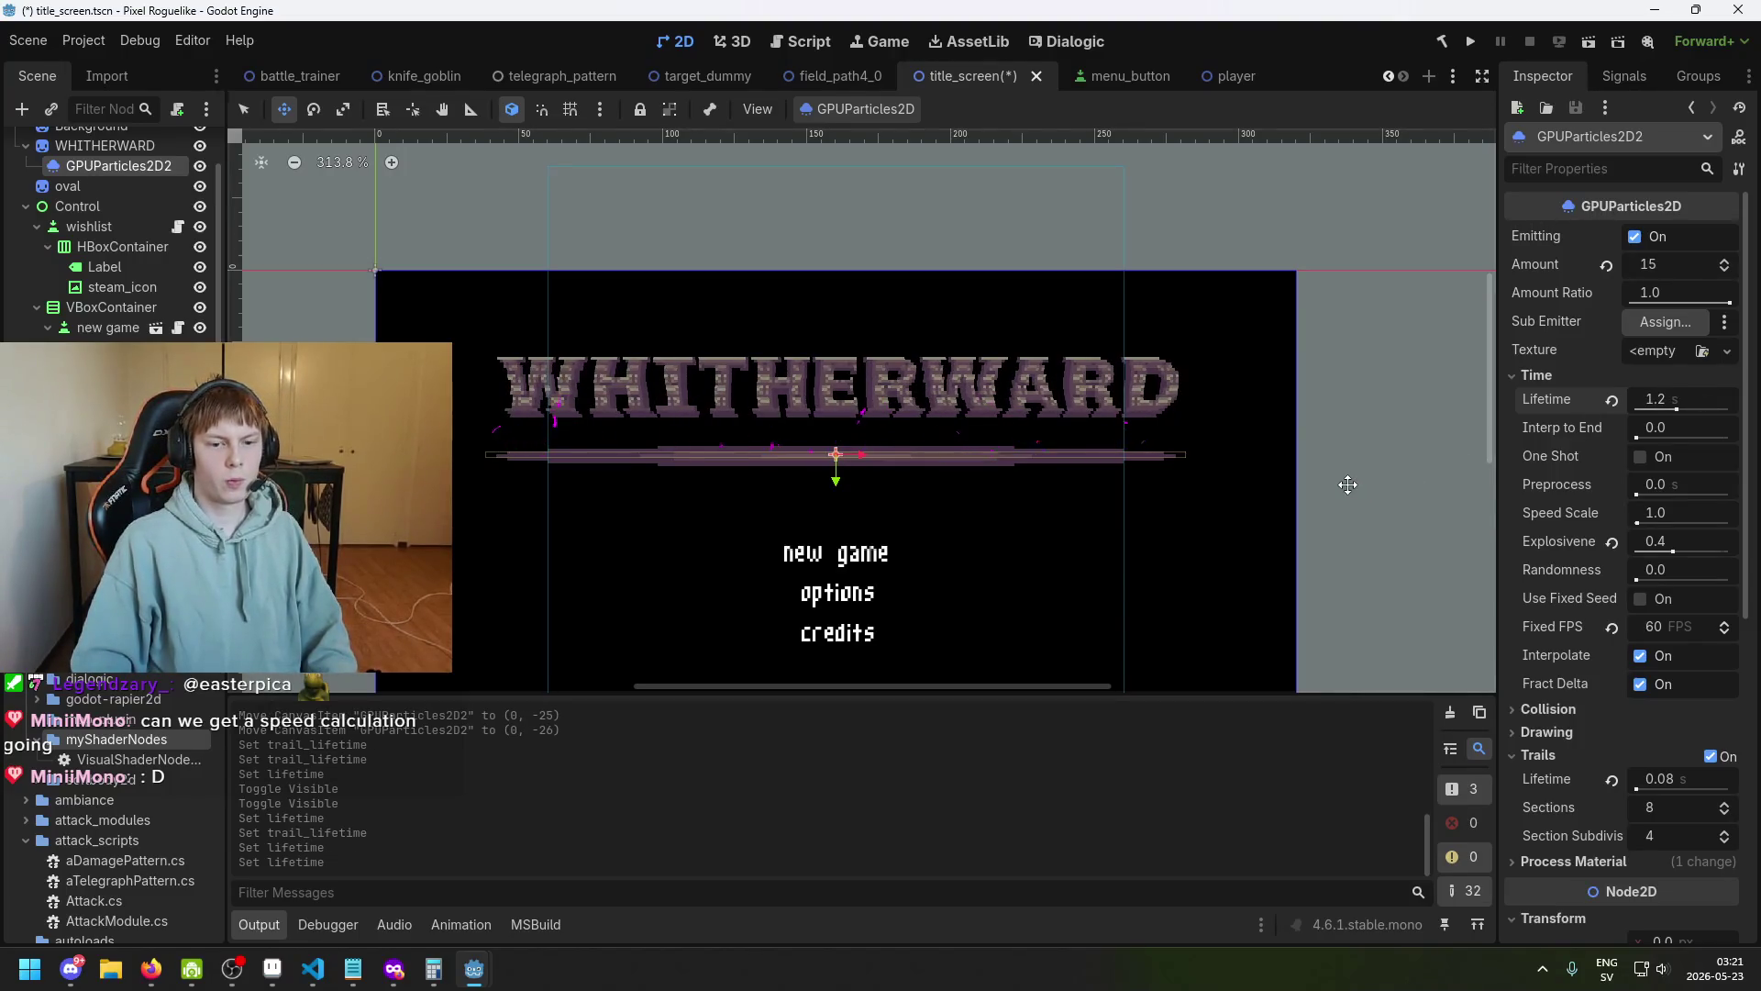
pyautogui.click(1702, 401)
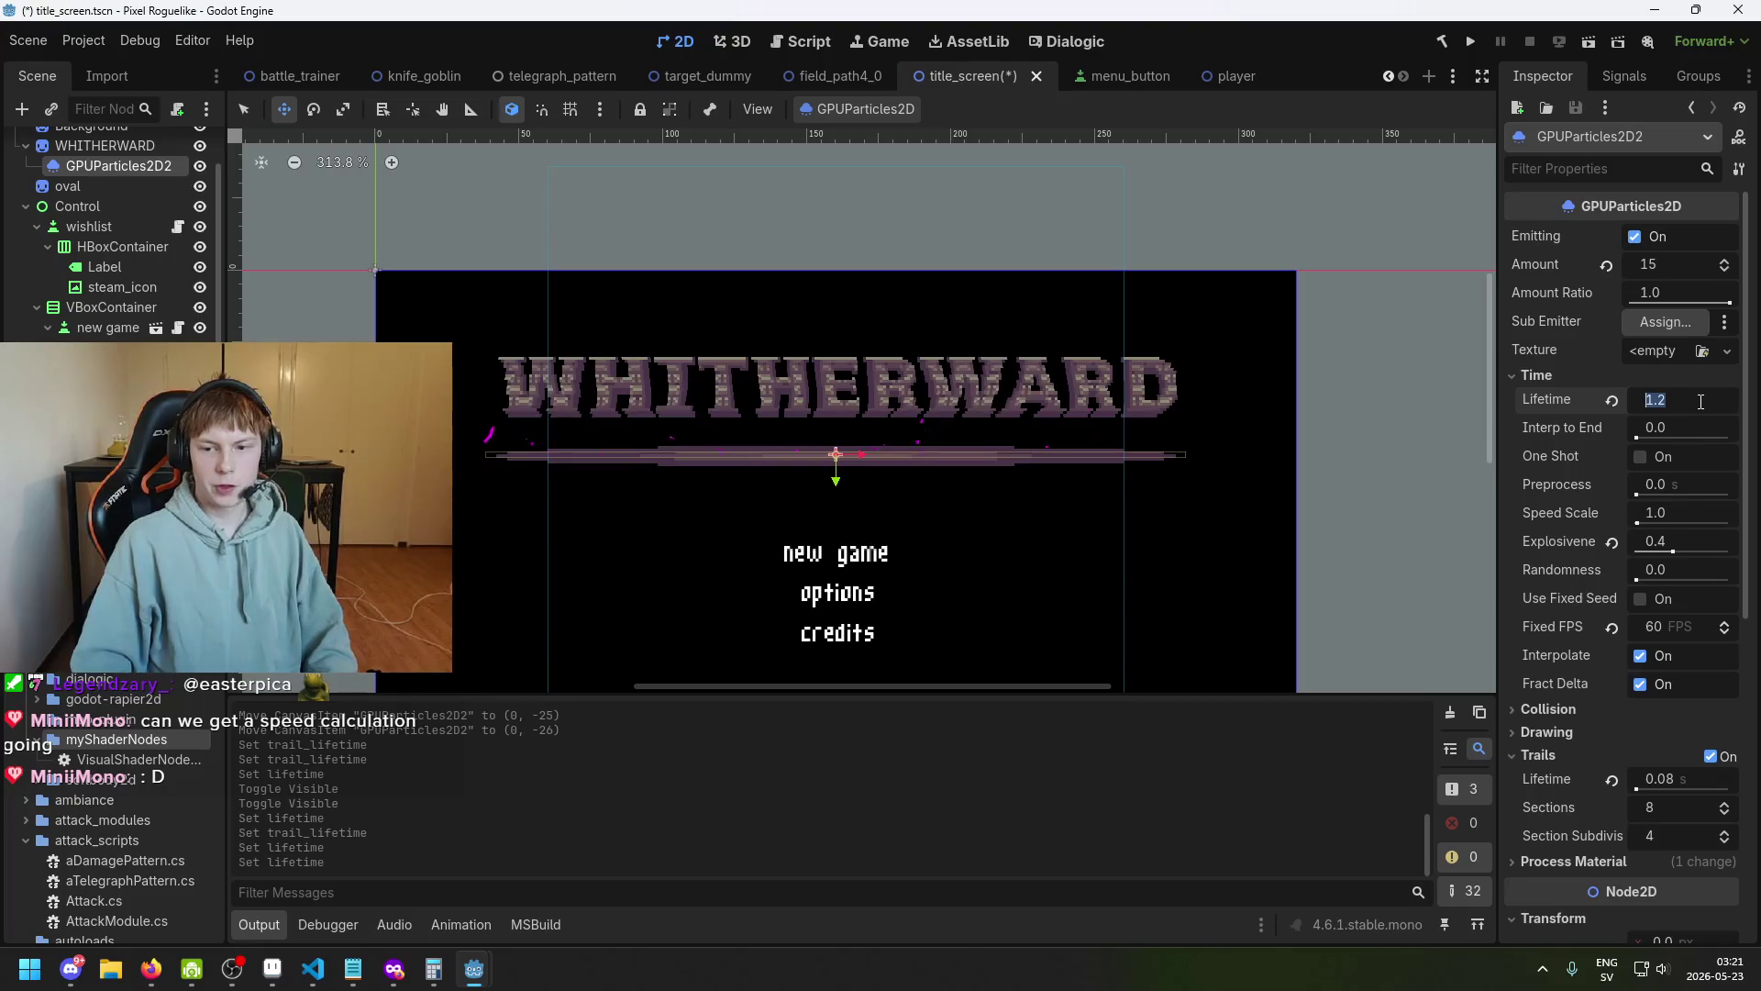
pyautogui.write('2')
pyautogui.press('Return')
pyautogui.hotkey('ctrl', 's')
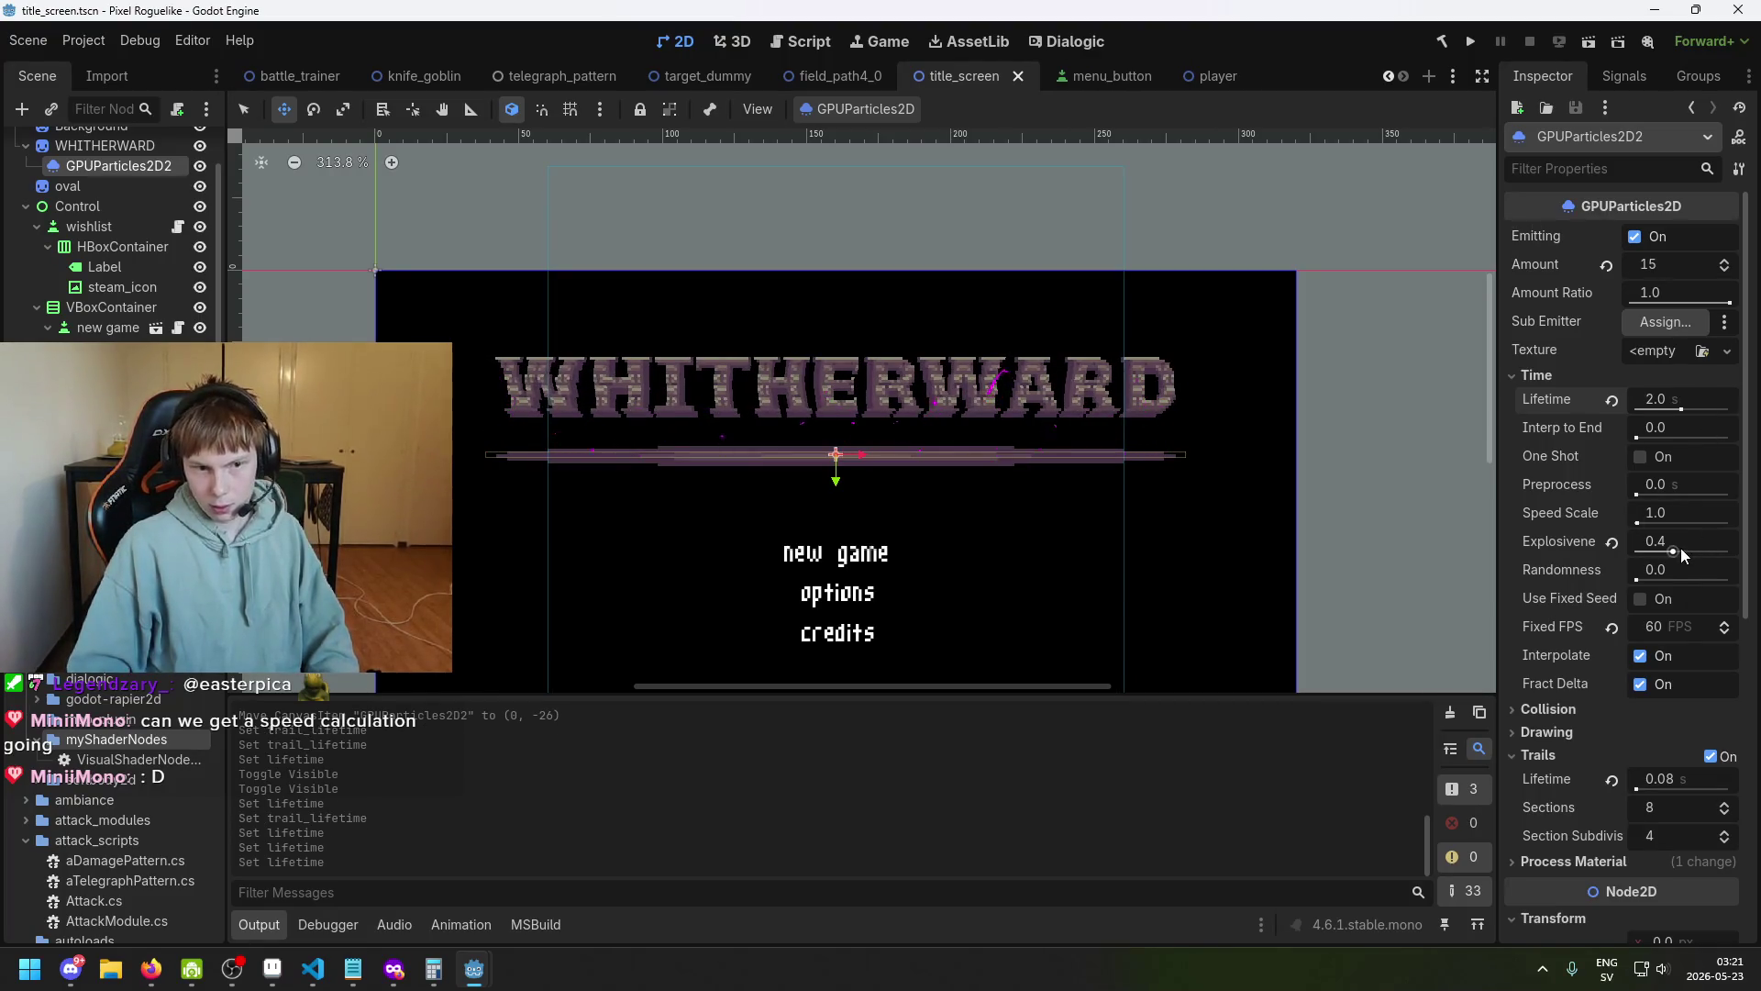
pyautogui.scroll(-3, 1675, 550)
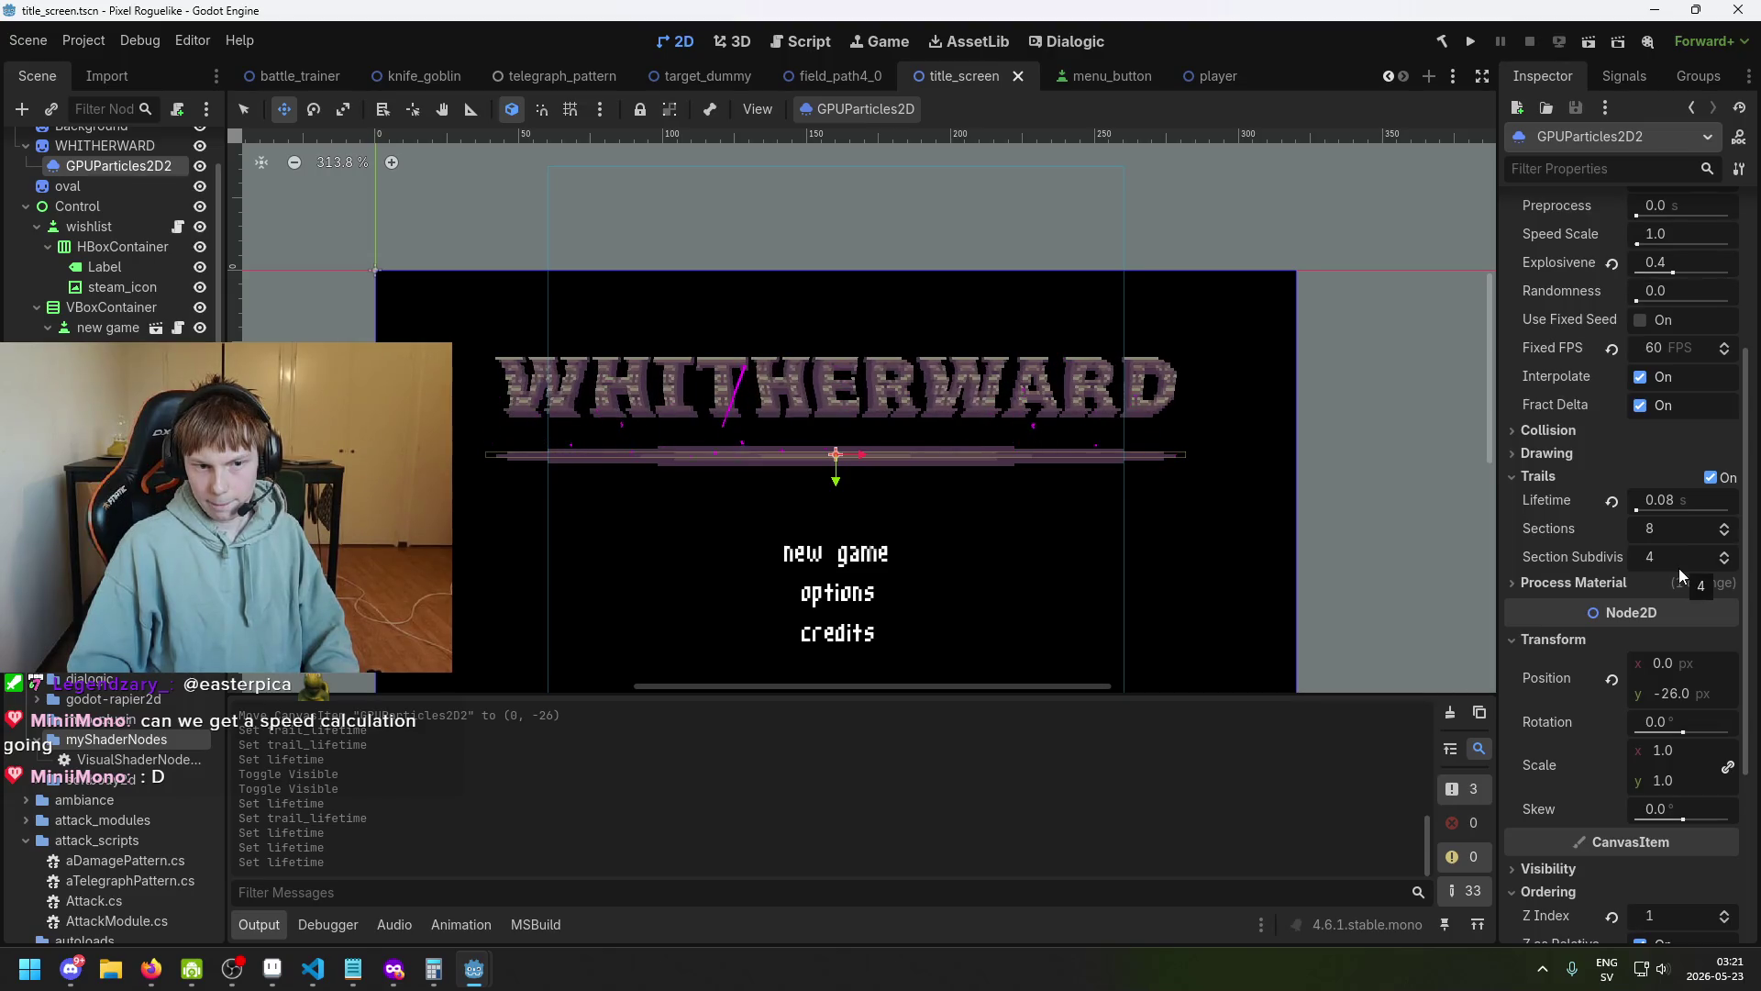
pyautogui.scroll(4, 734, 412)
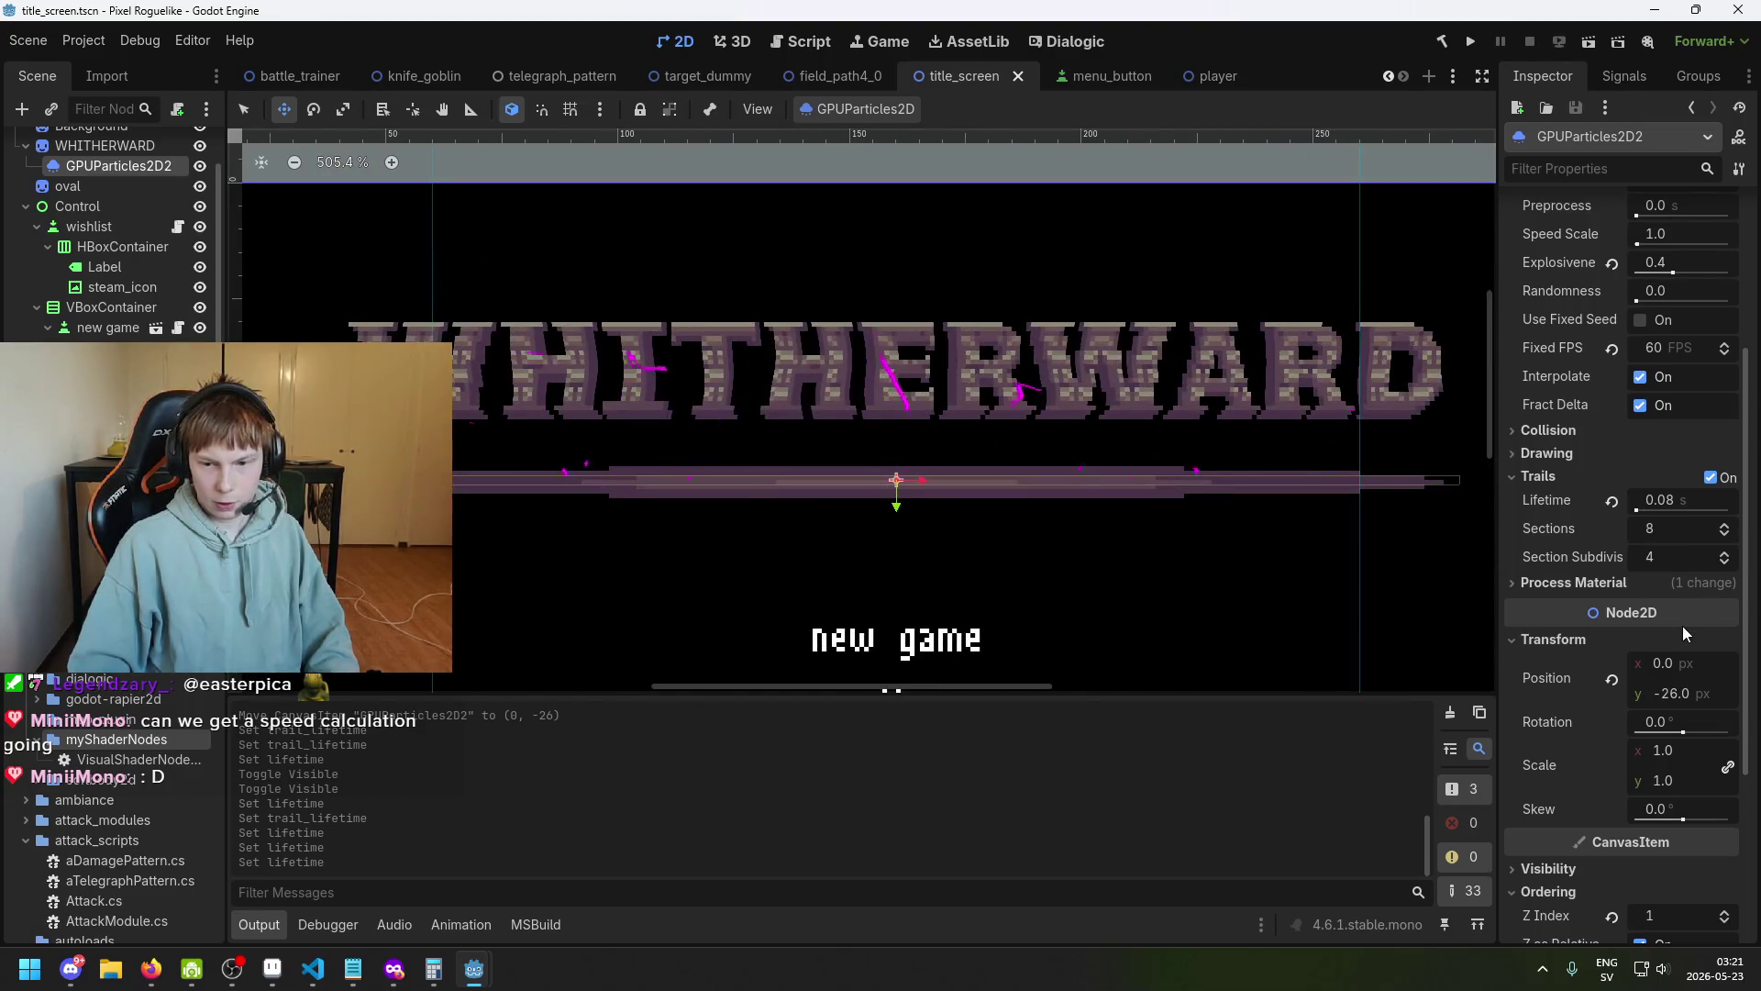
# Try trail lifetimes of 0.02, 0.04 and 0.03 seconds.
pyautogui.click(1681, 500)
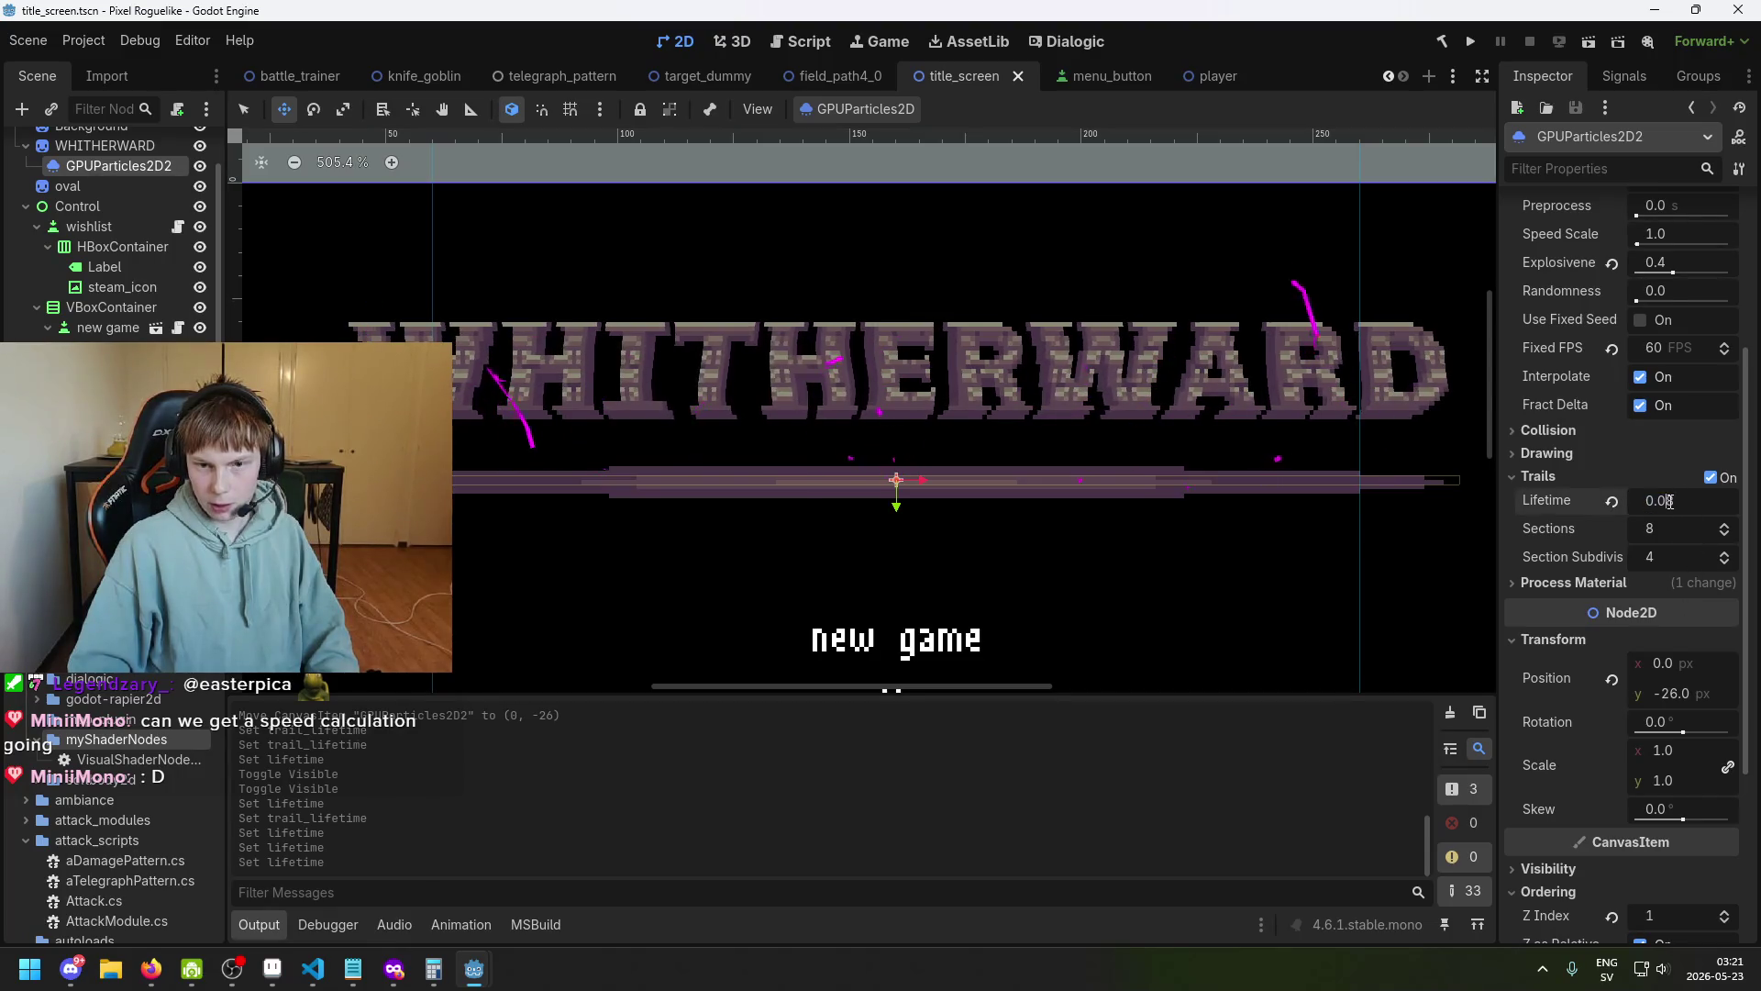
pyautogui.write('2')
pyautogui.press('Return')
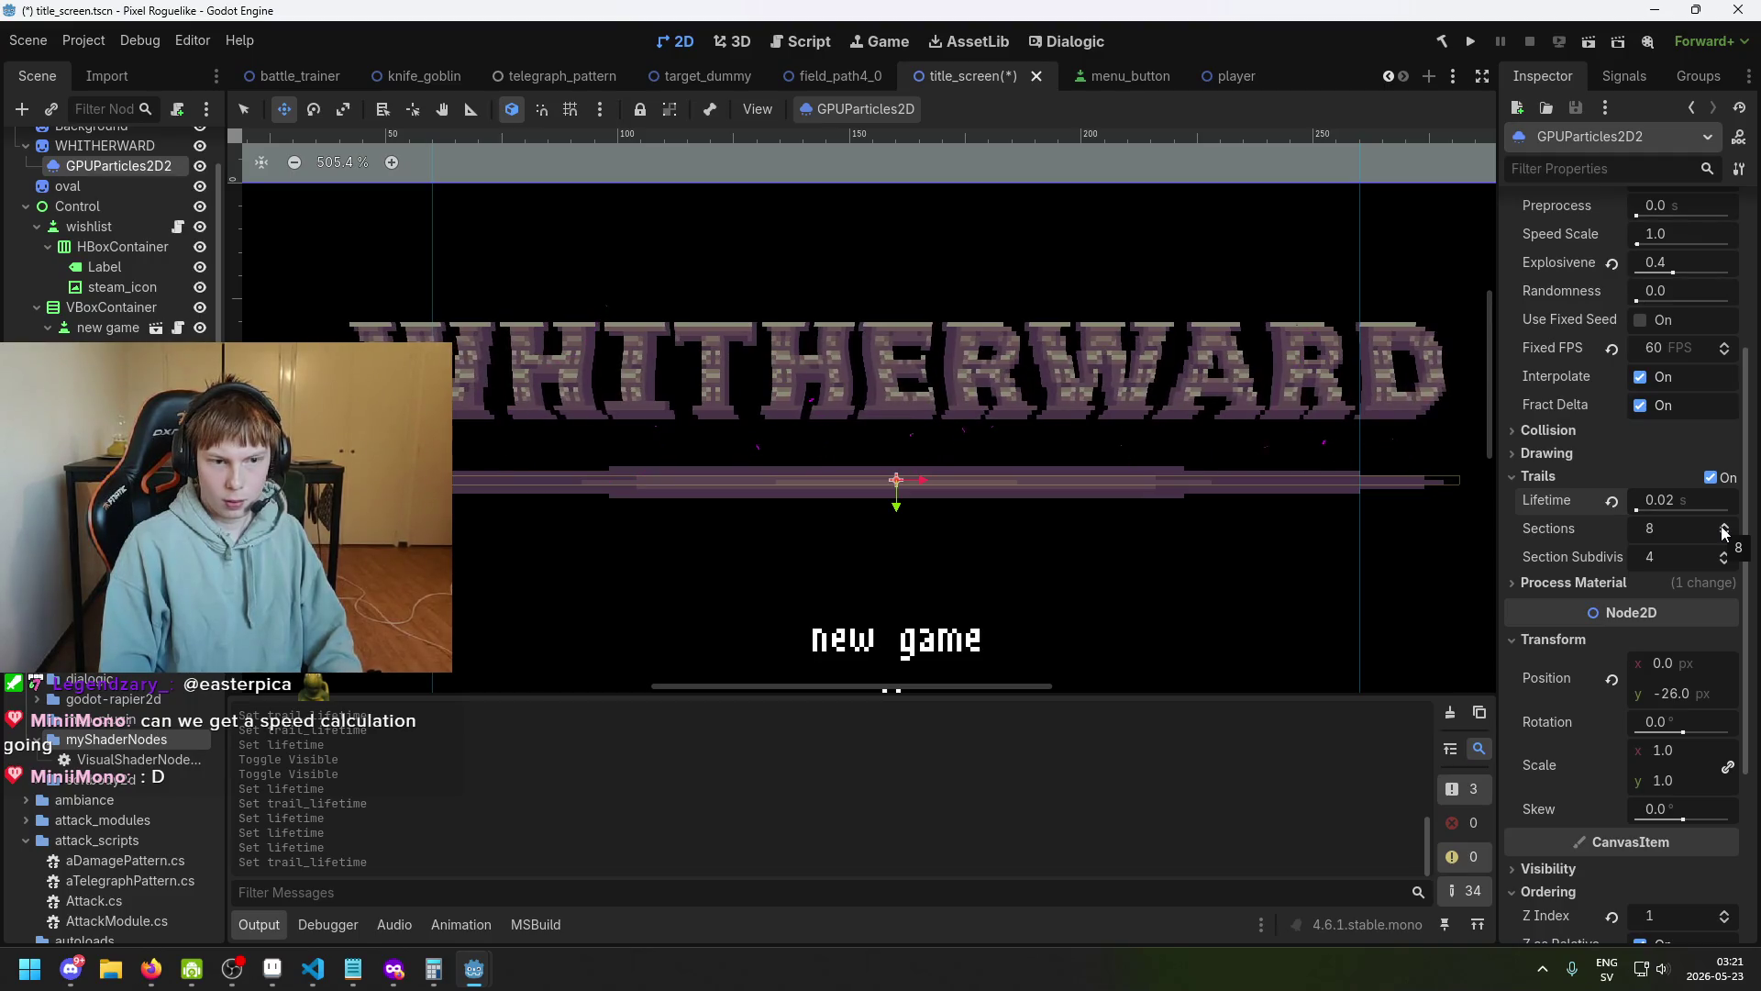
pyautogui.click(1681, 500)
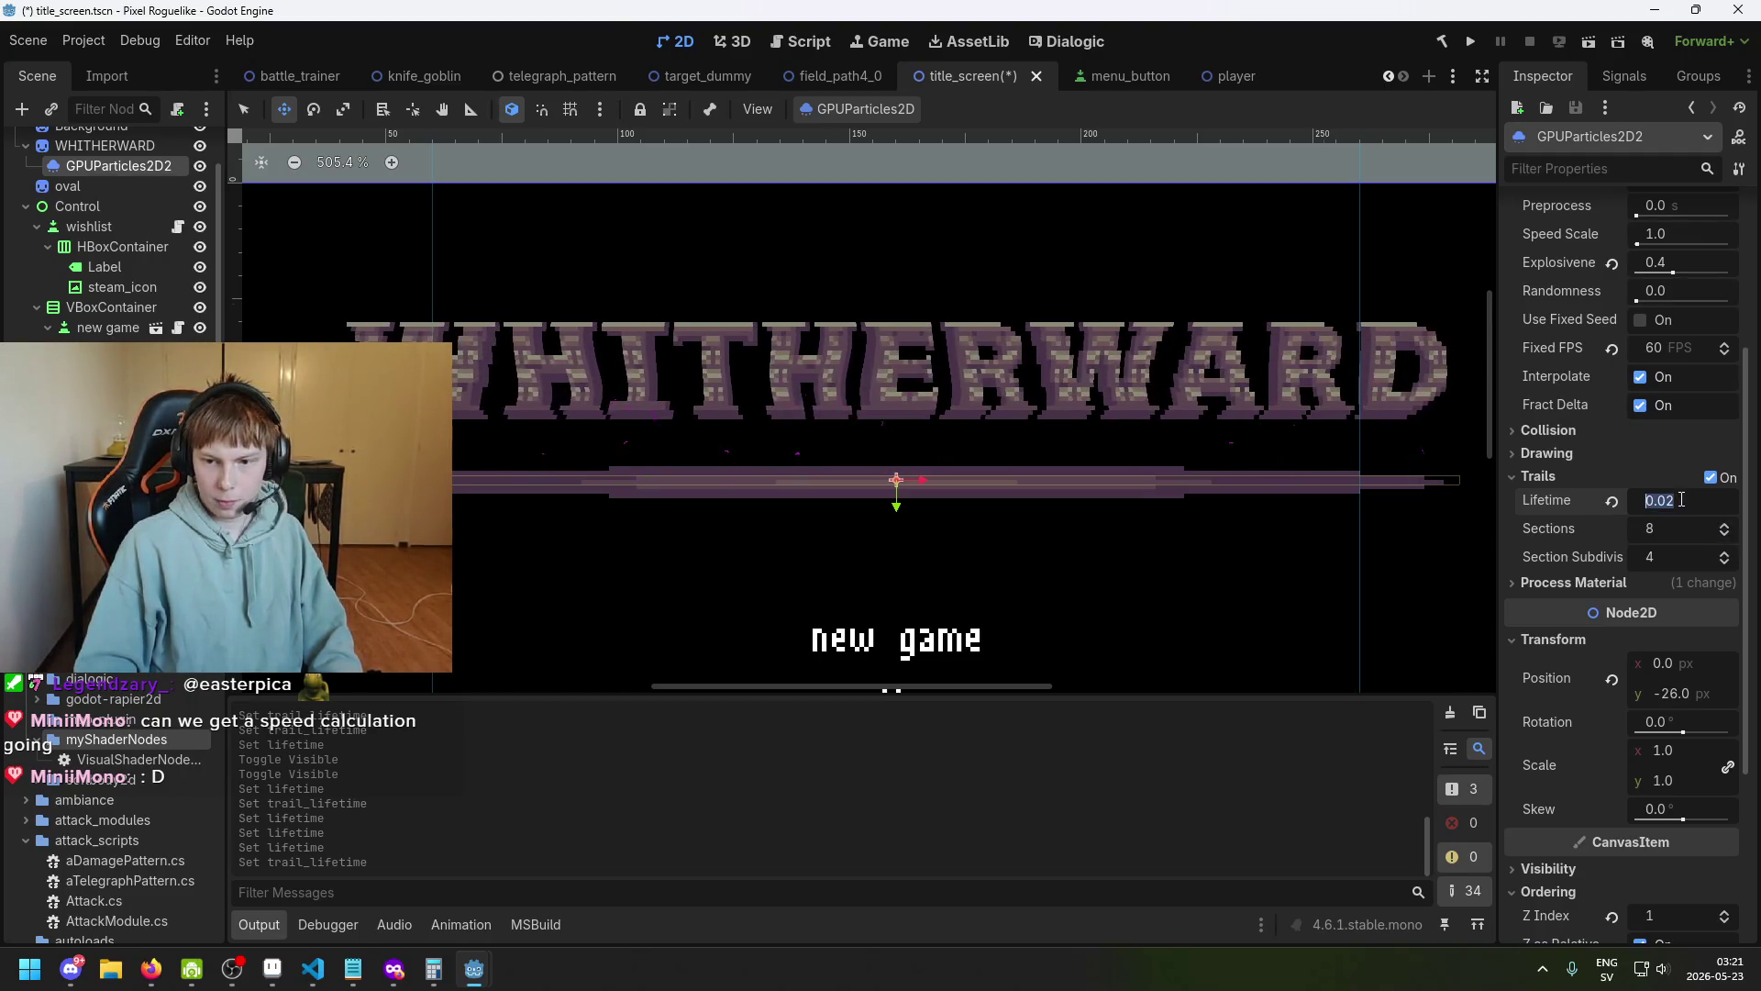
pyautogui.write('4')
pyautogui.press('Return')
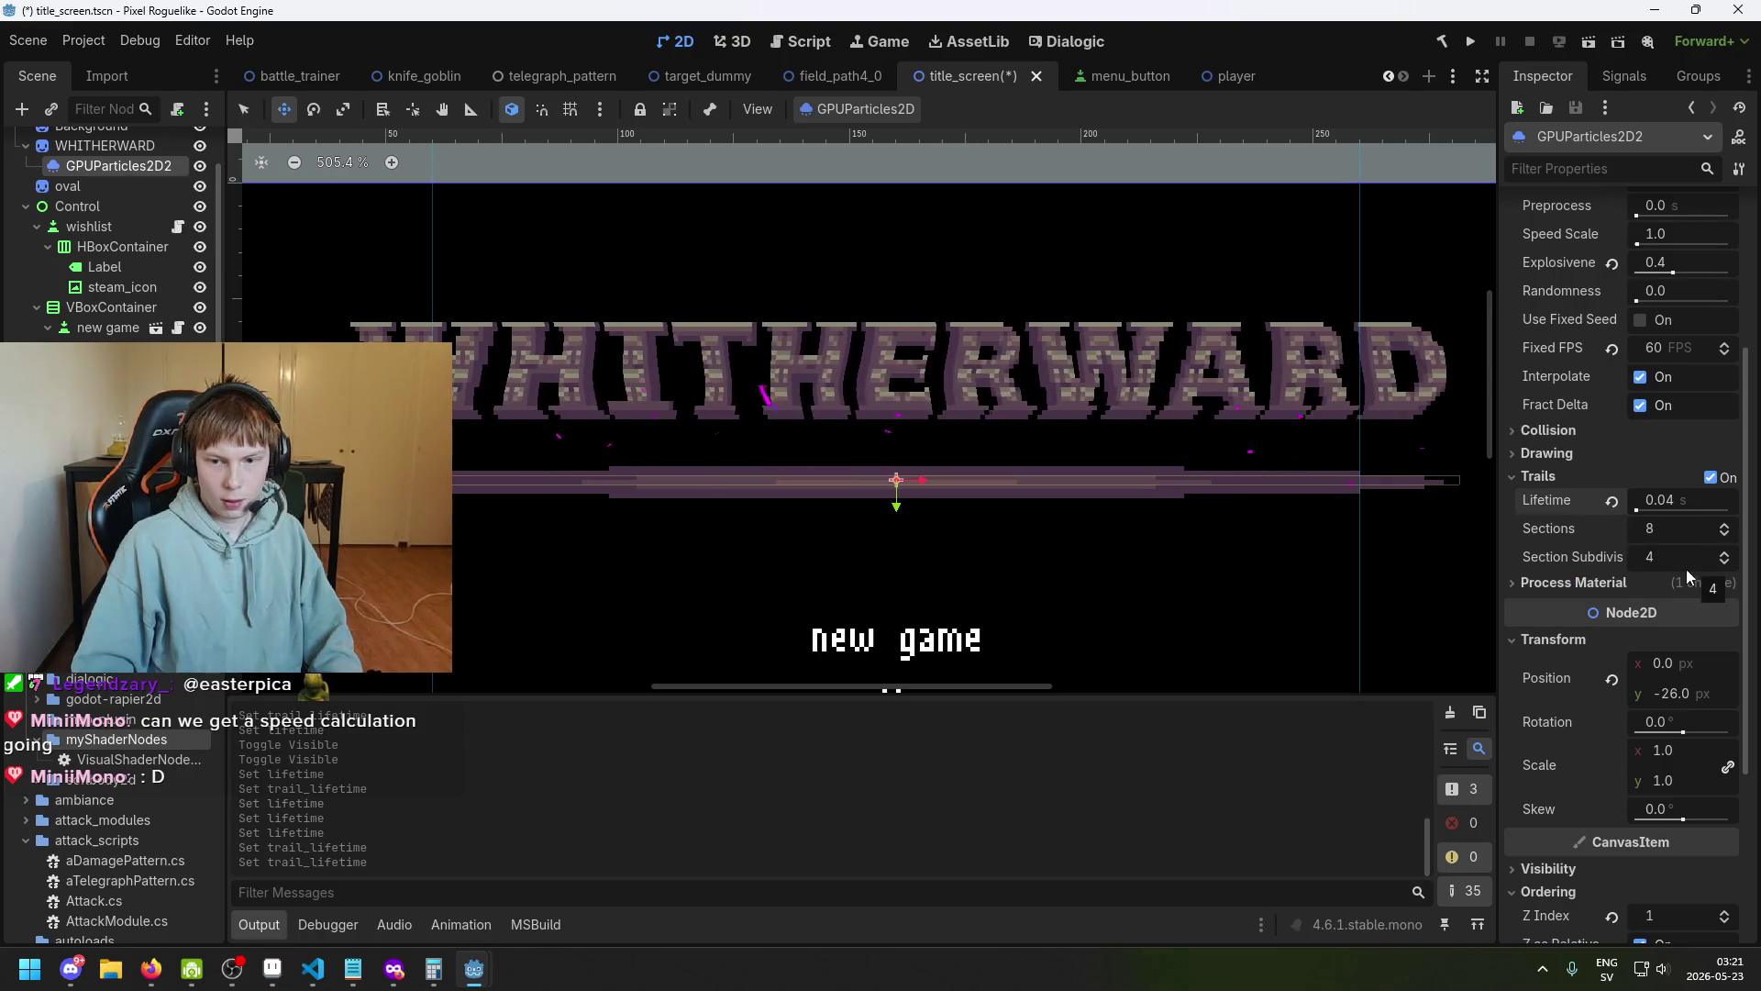
pyautogui.click(1670, 501)
pyautogui.press('BackSpace')
pyautogui.write('3')
pyautogui.press('Return')
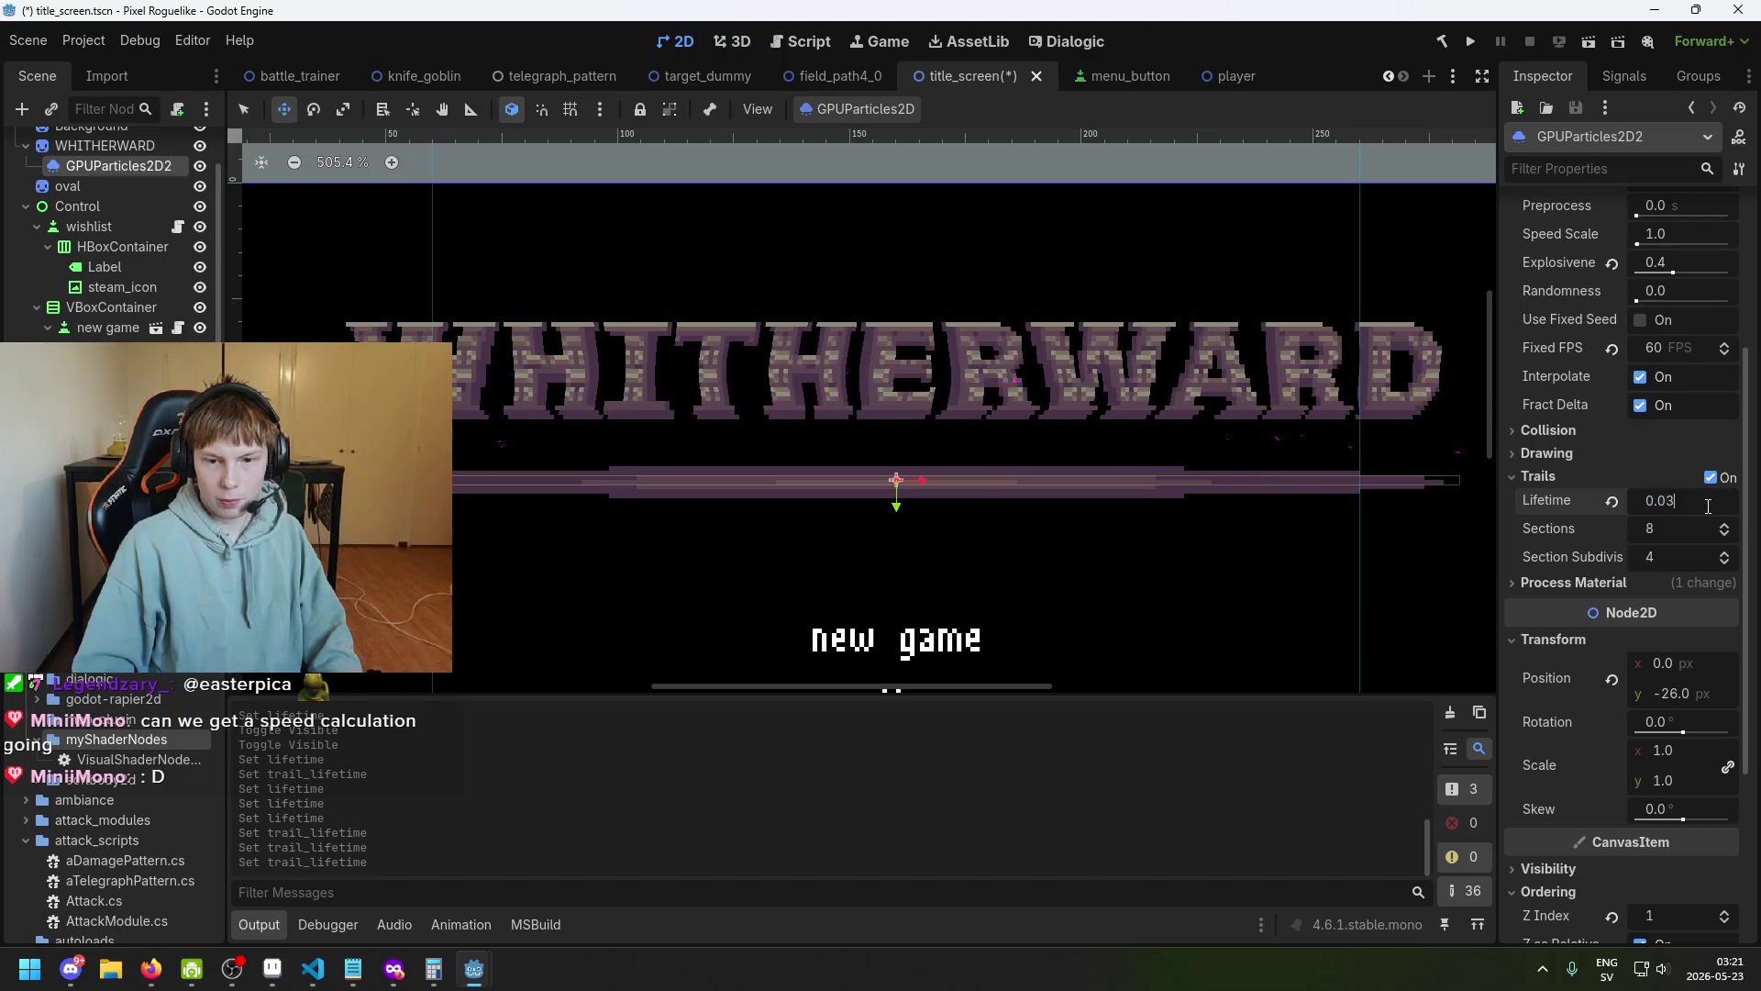
# Compare trail lifetimes of 0.04 and 0.03 again, ending at 0.04.
pyautogui.press('BackSpace')
pyautogui.write('4')
pyautogui.press('Return')
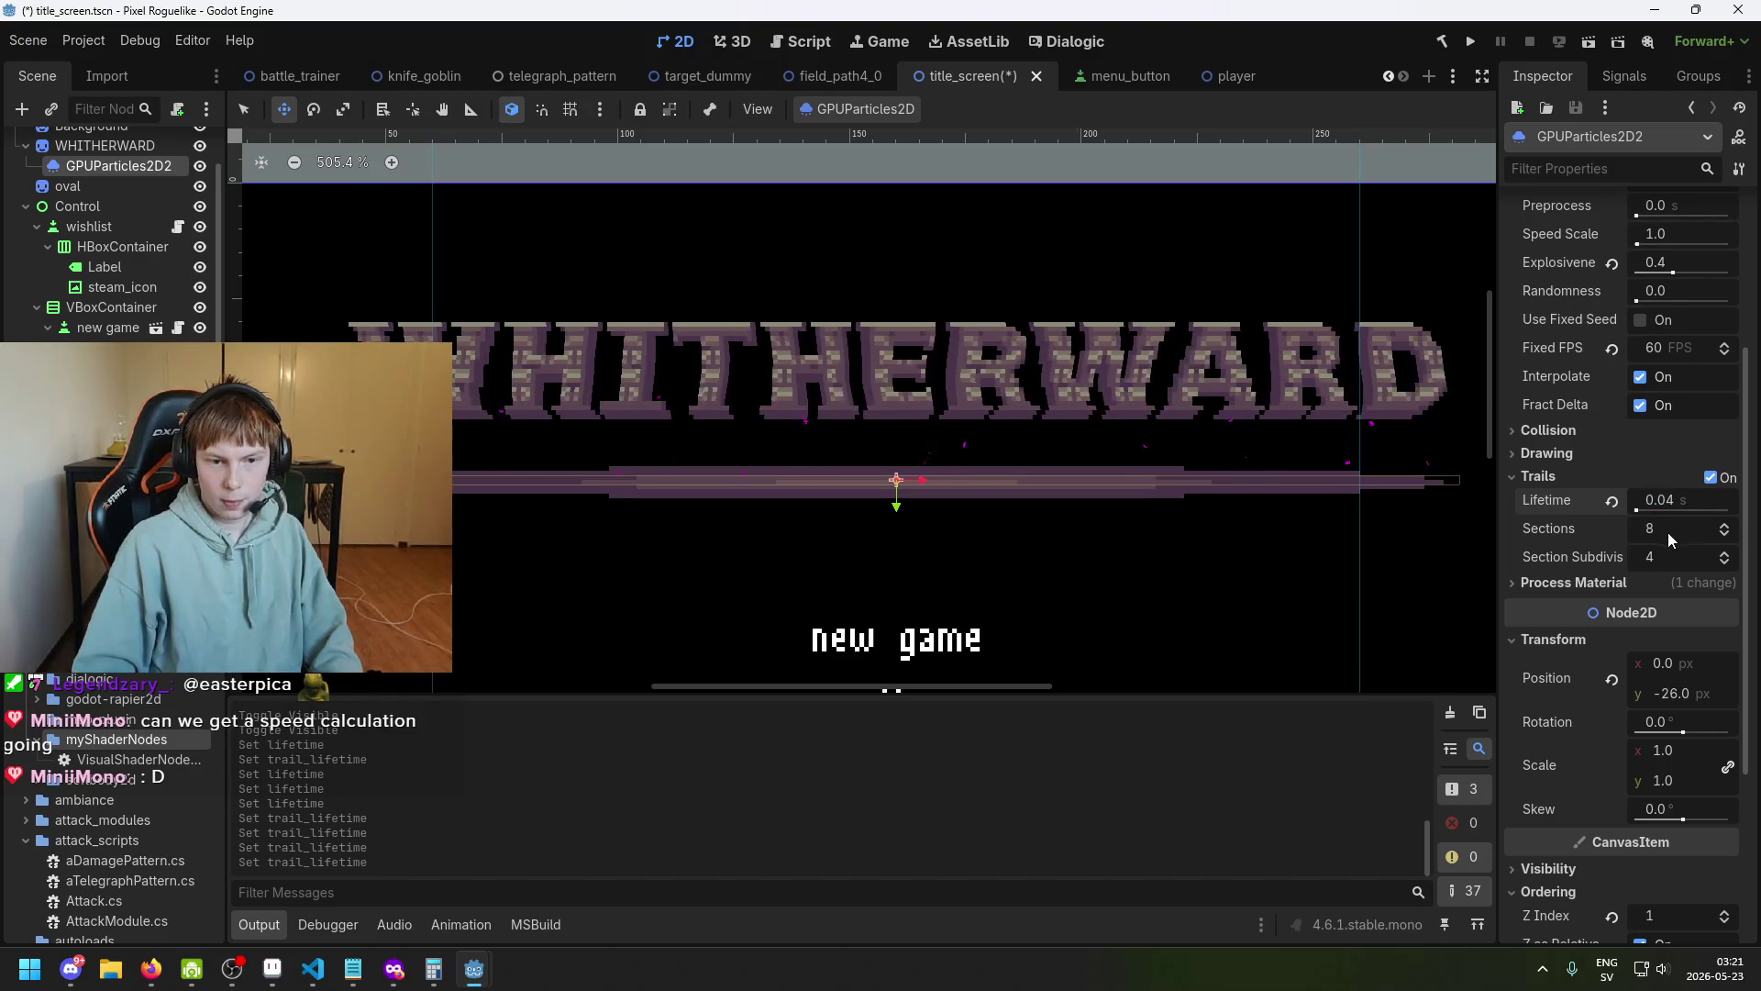
pyautogui.click(1684, 499)
pyautogui.press('BackSpace')
pyautogui.write('3')
pyautogui.press('Return')
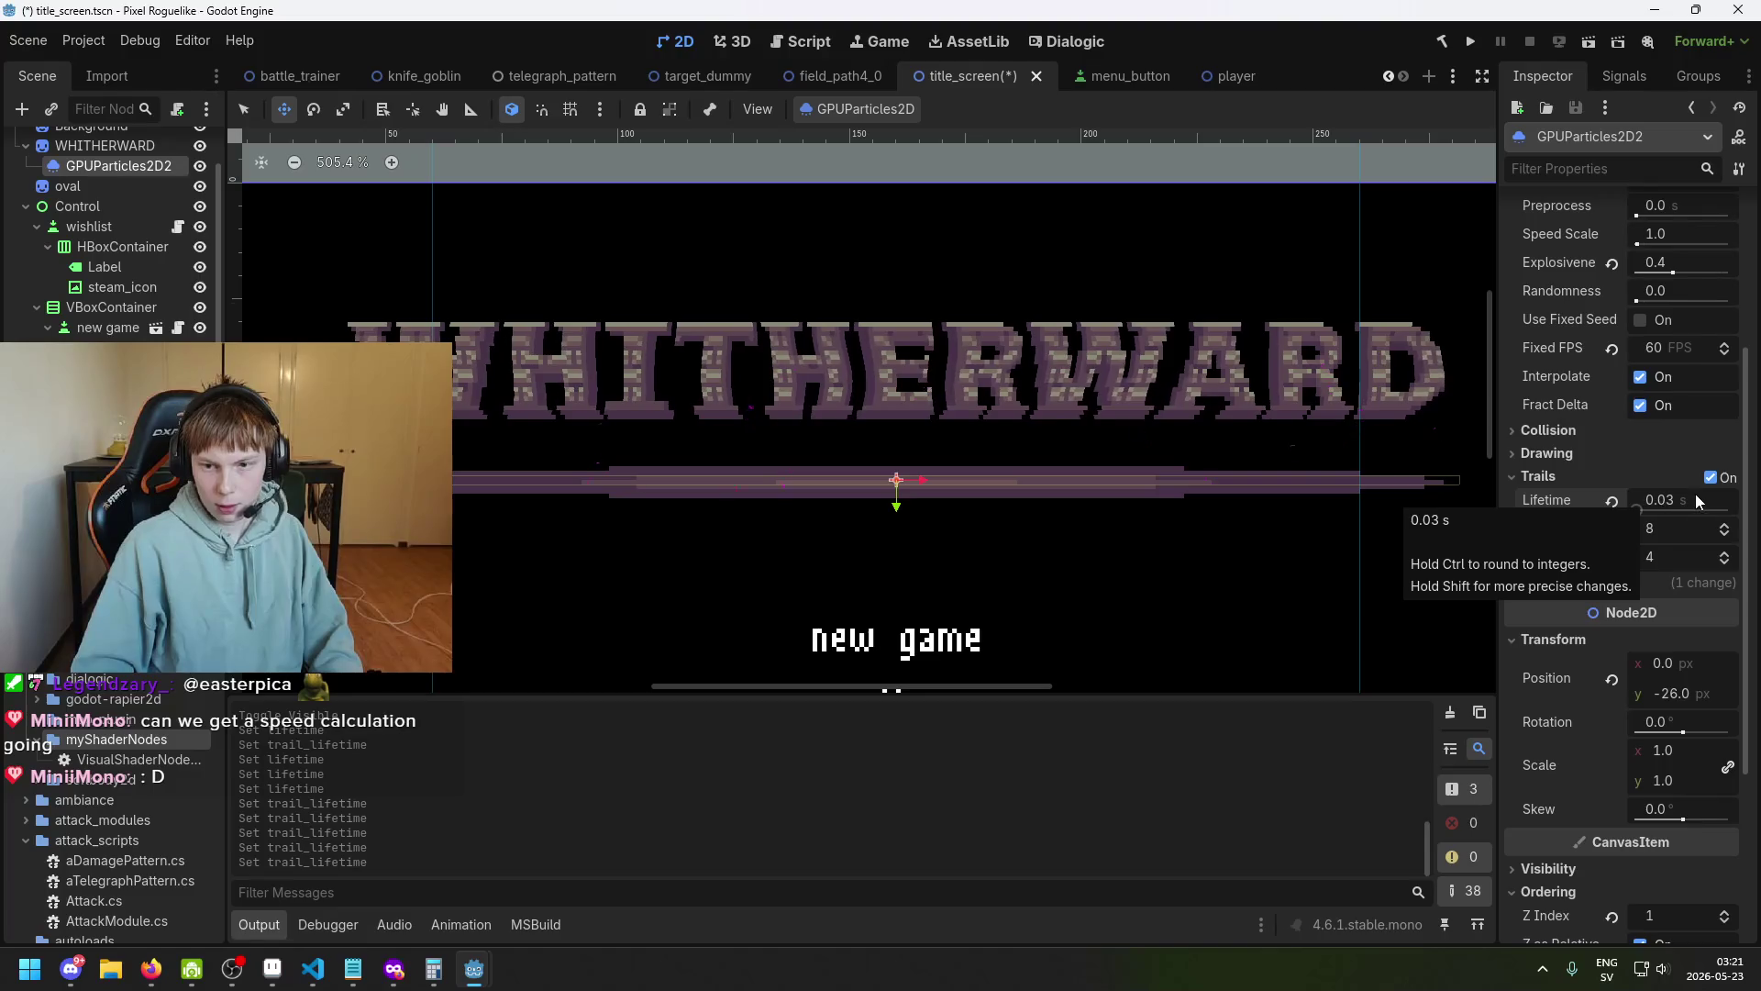
pyautogui.doubleClick(1695, 495)
pyautogui.write('0.04')
pyautogui.press('Return')
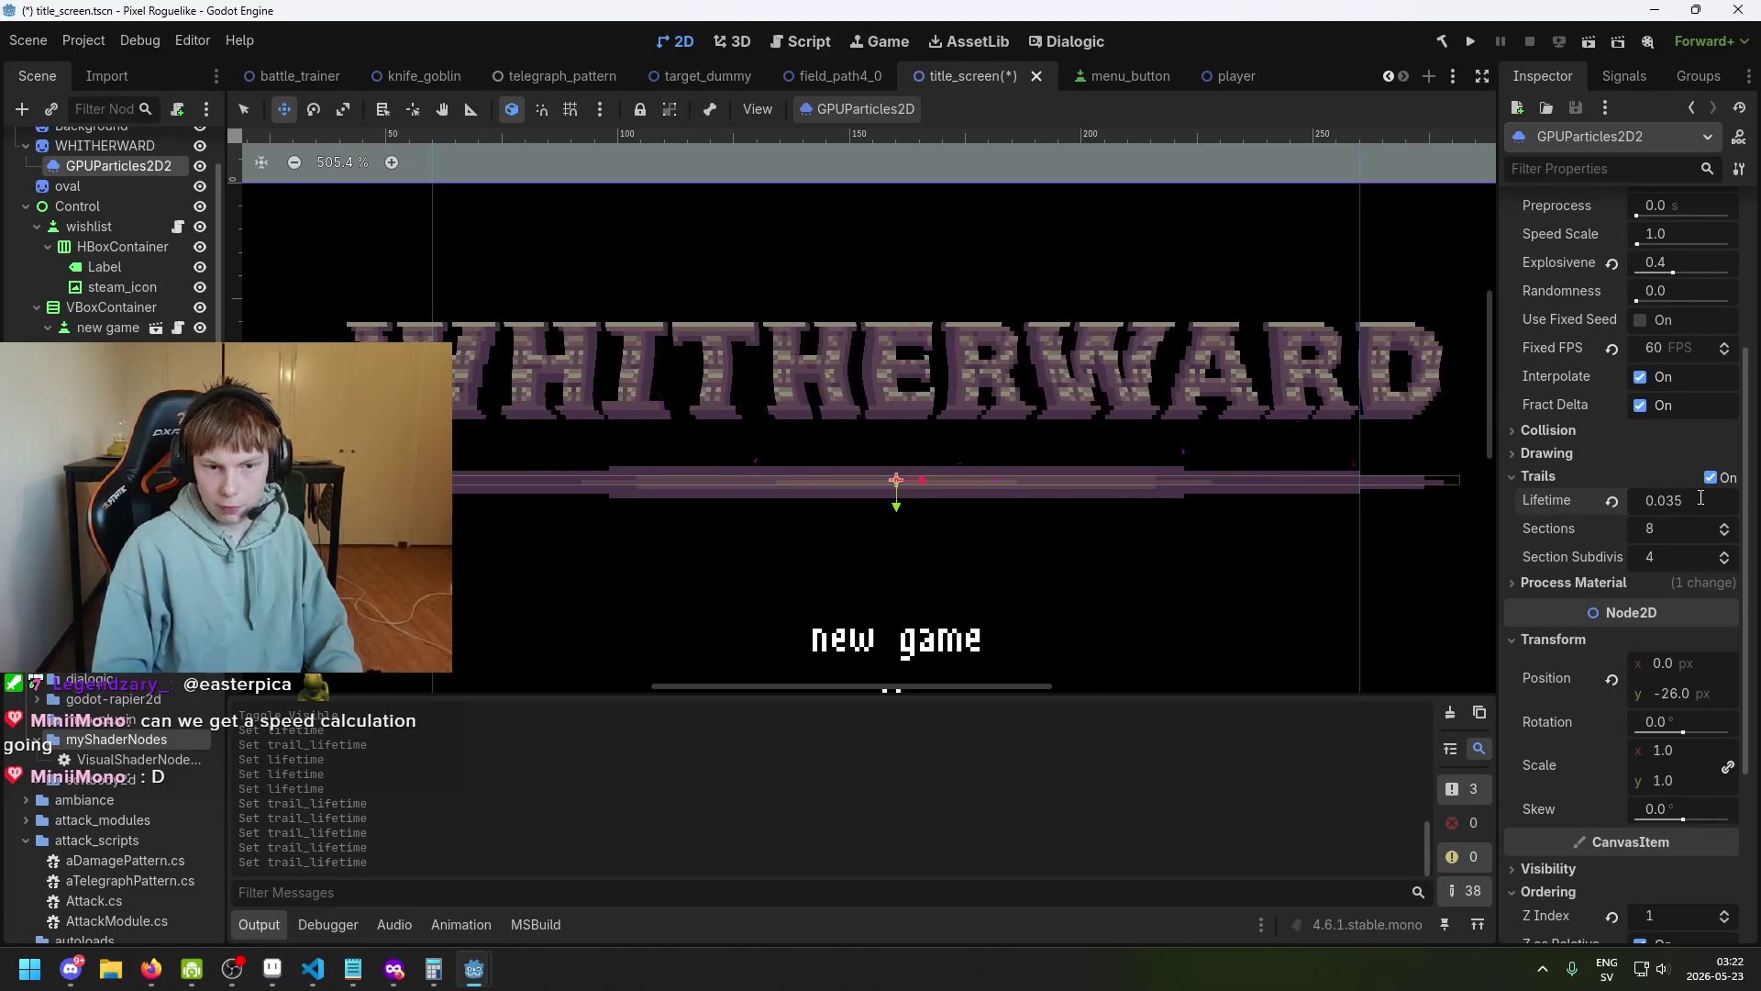
# Set the trail lifetime back to 0.03 seconds and save the scene.
pyautogui.click(1701, 497)
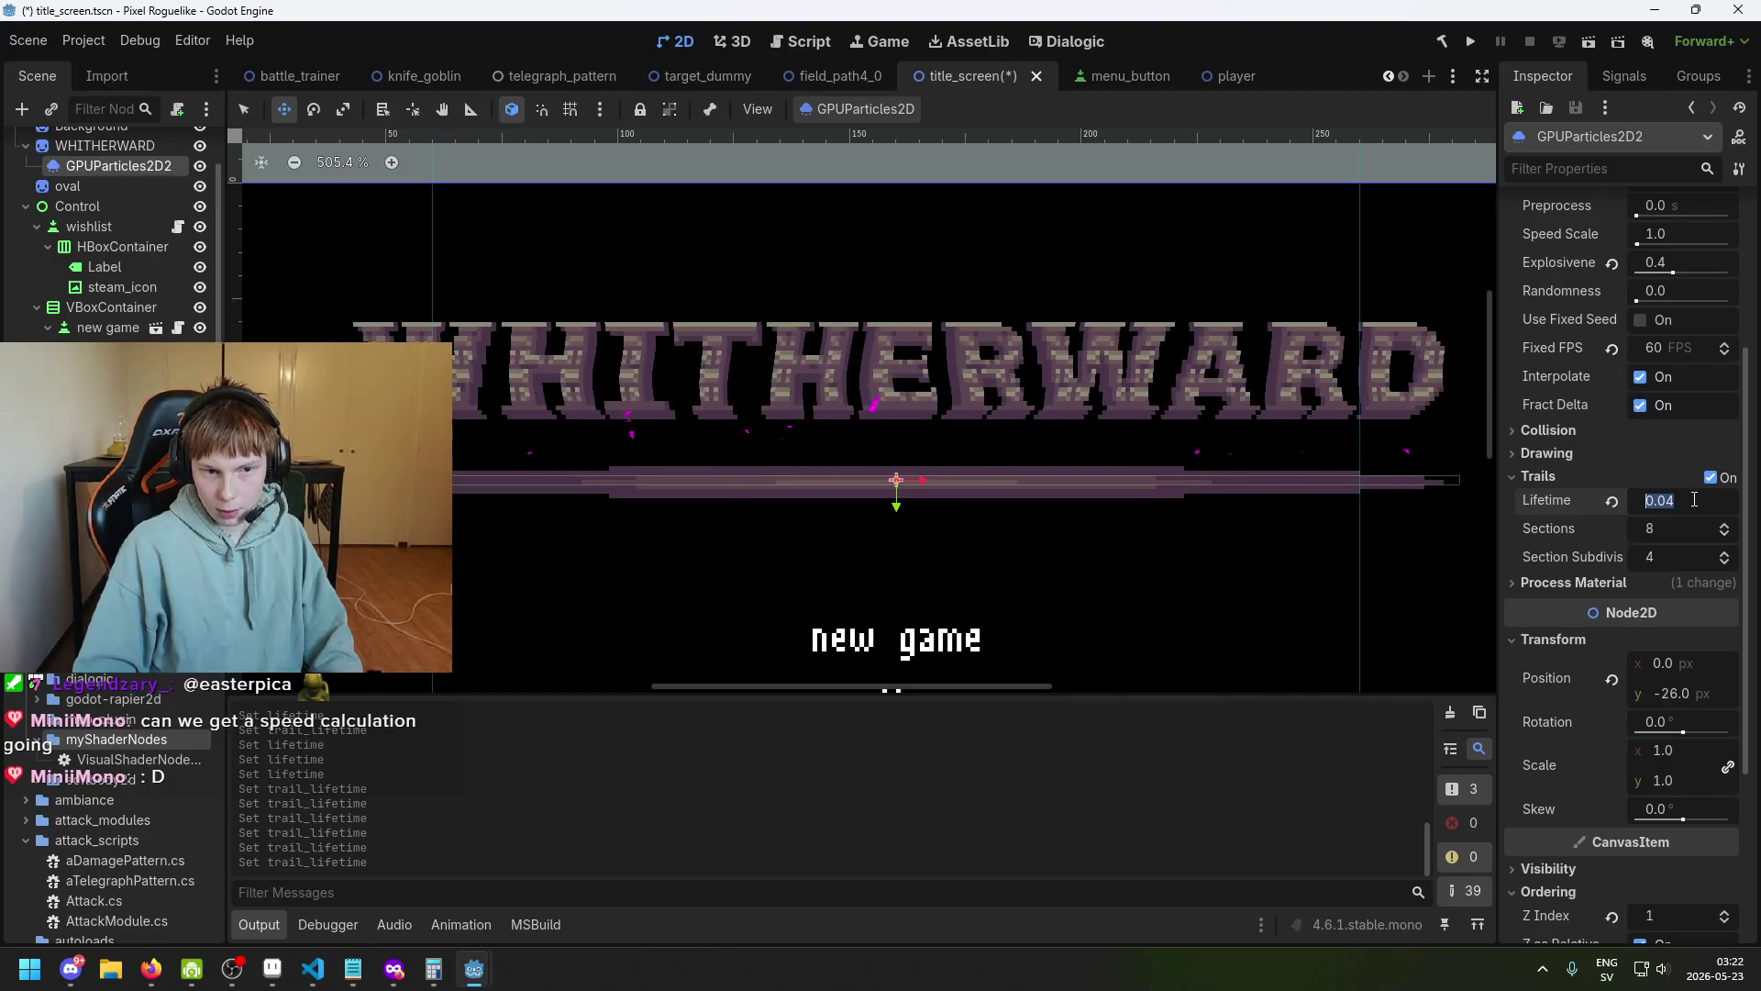
pyautogui.press('BackSpace')
pyautogui.write('3')
pyautogui.press('Return')
pyautogui.hotkey('ctrl', 's')
pyautogui.click(1632, 580)
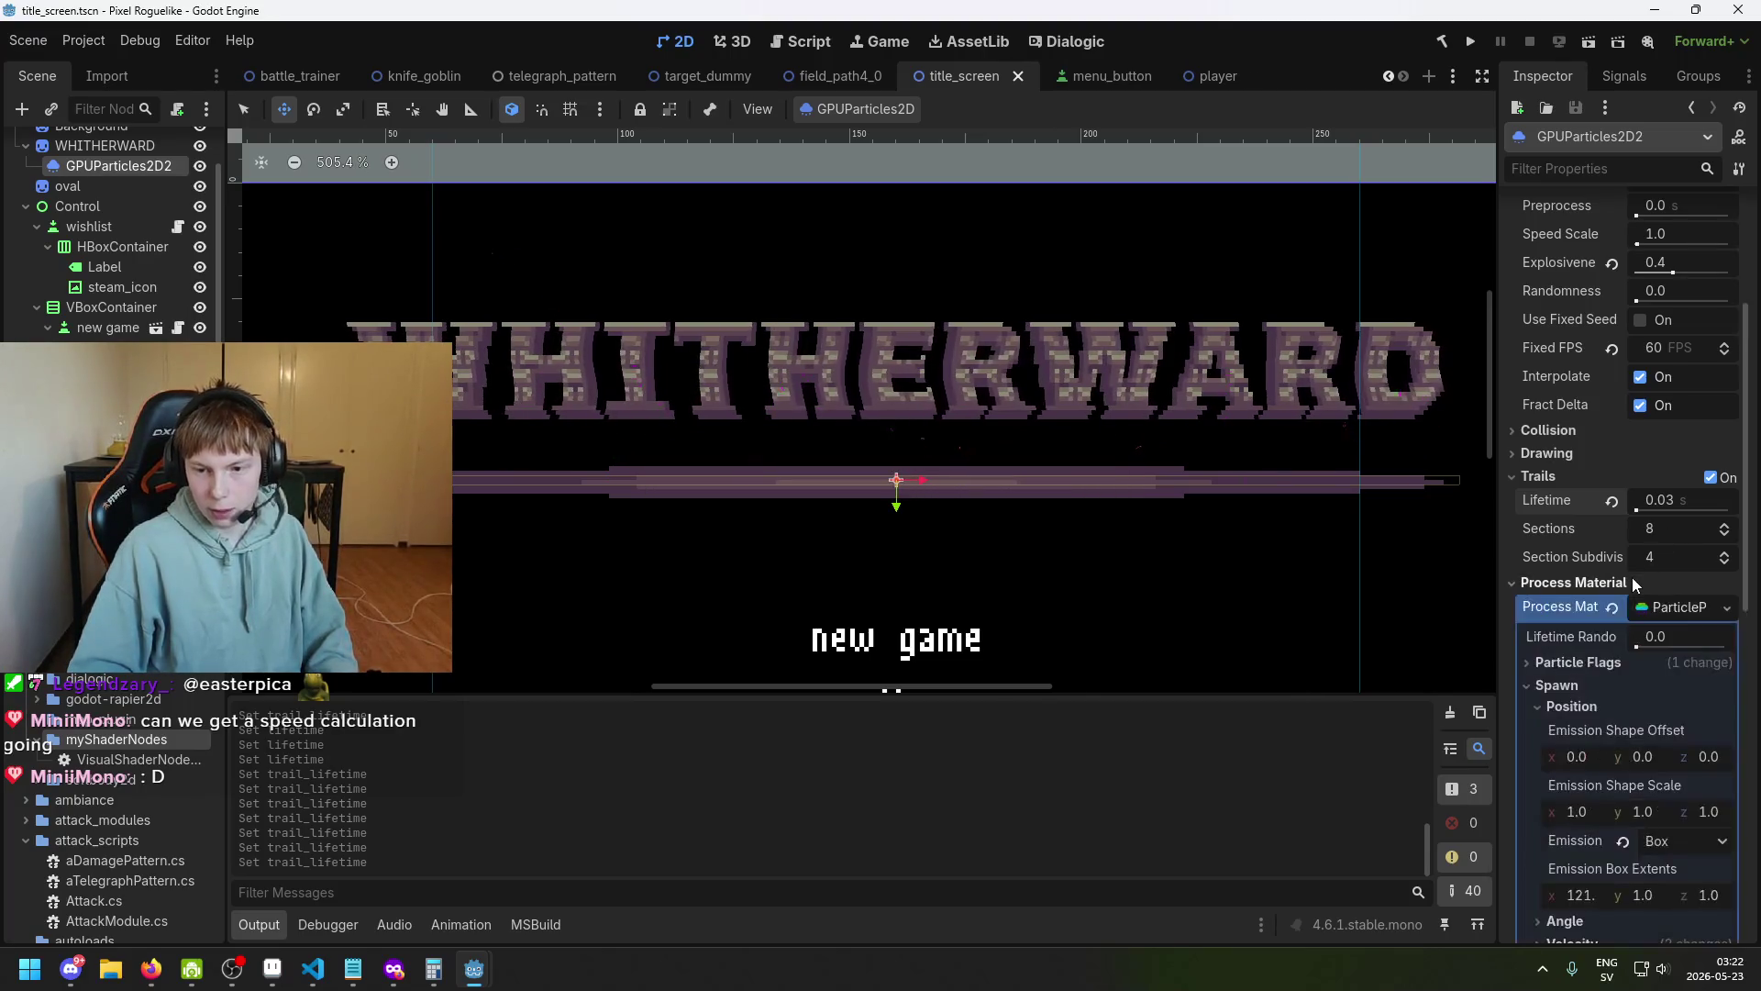
# Center the title screen in the canvas, run the project to preview it, then close the game.
pyautogui.click(1632, 581)
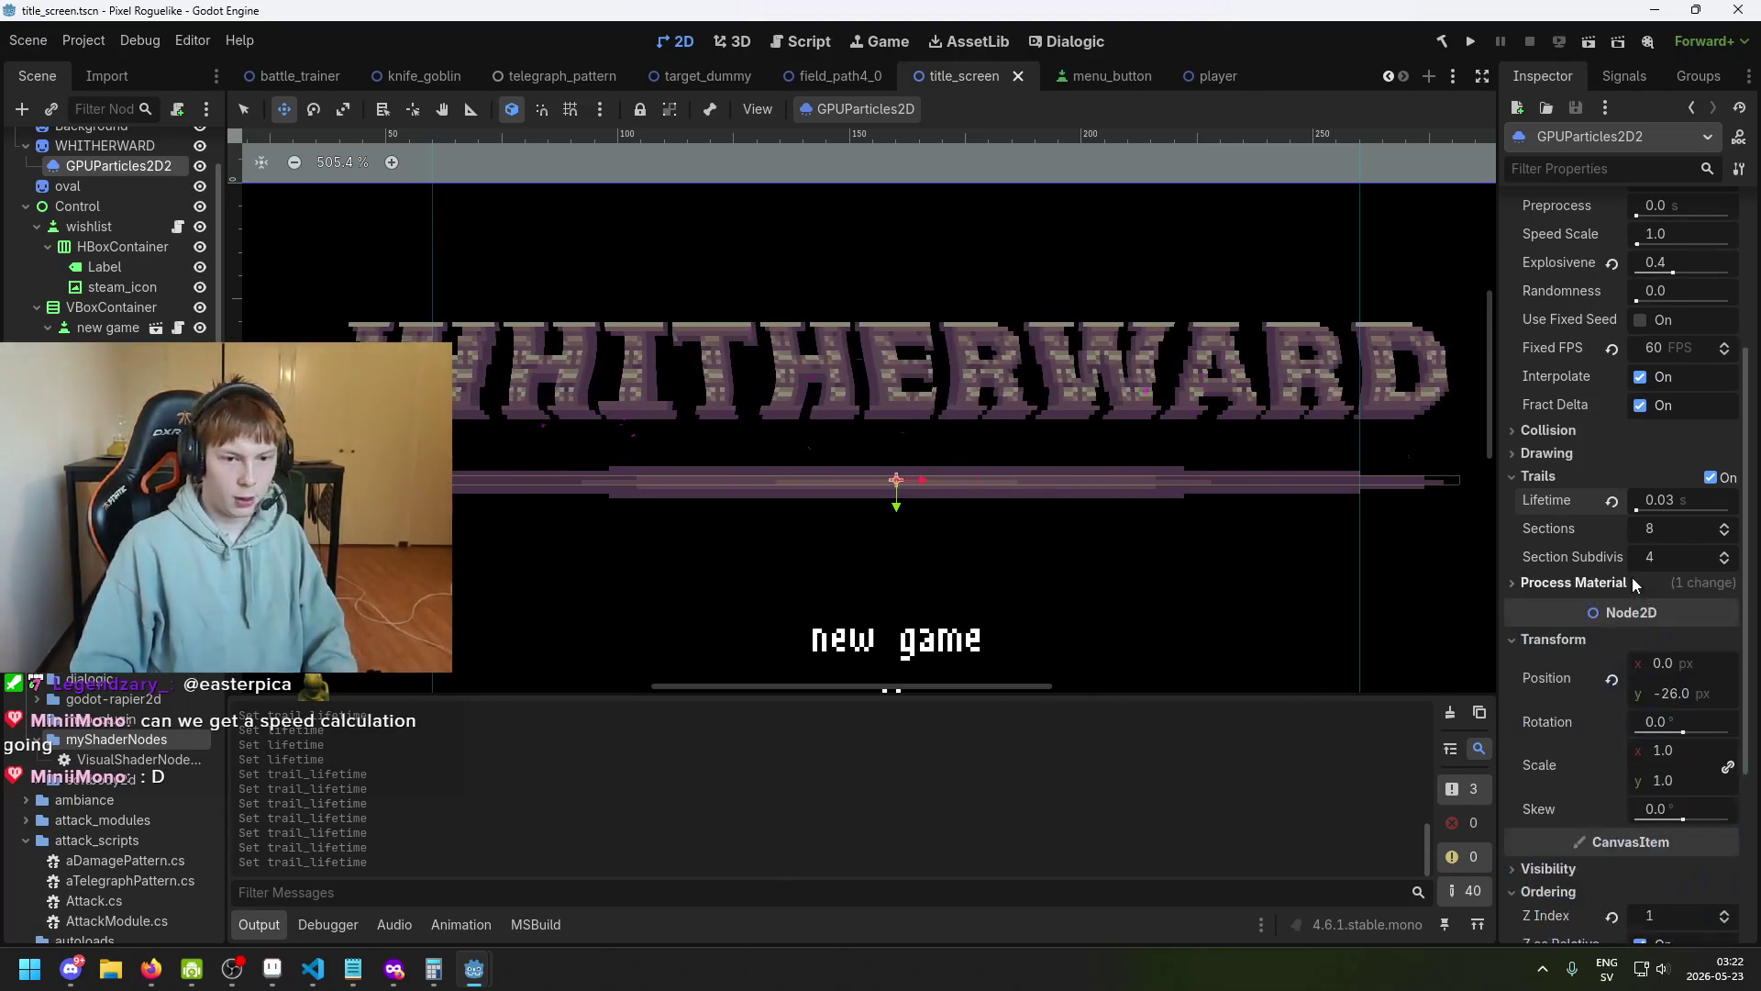
pyautogui.scroll(-3, 1277, 421)
pyautogui.moveTo(1284, 457); pyautogui.dragTo(1012, 427)
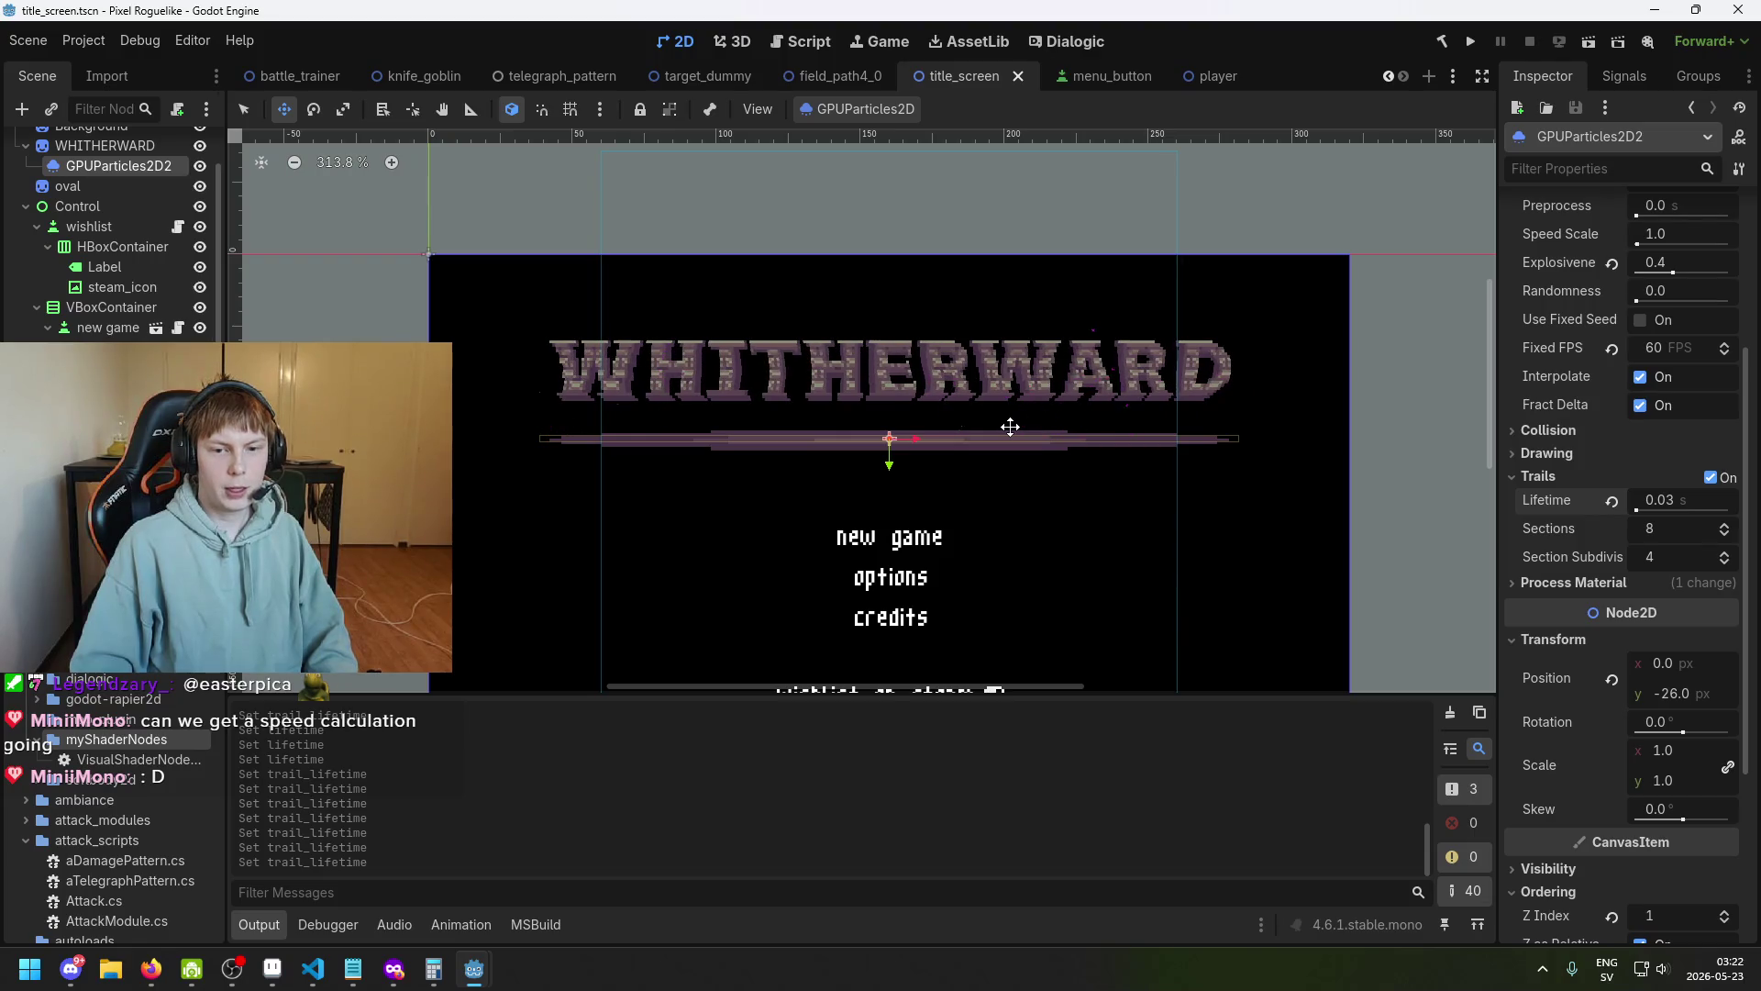
pyautogui.click(1467, 42)
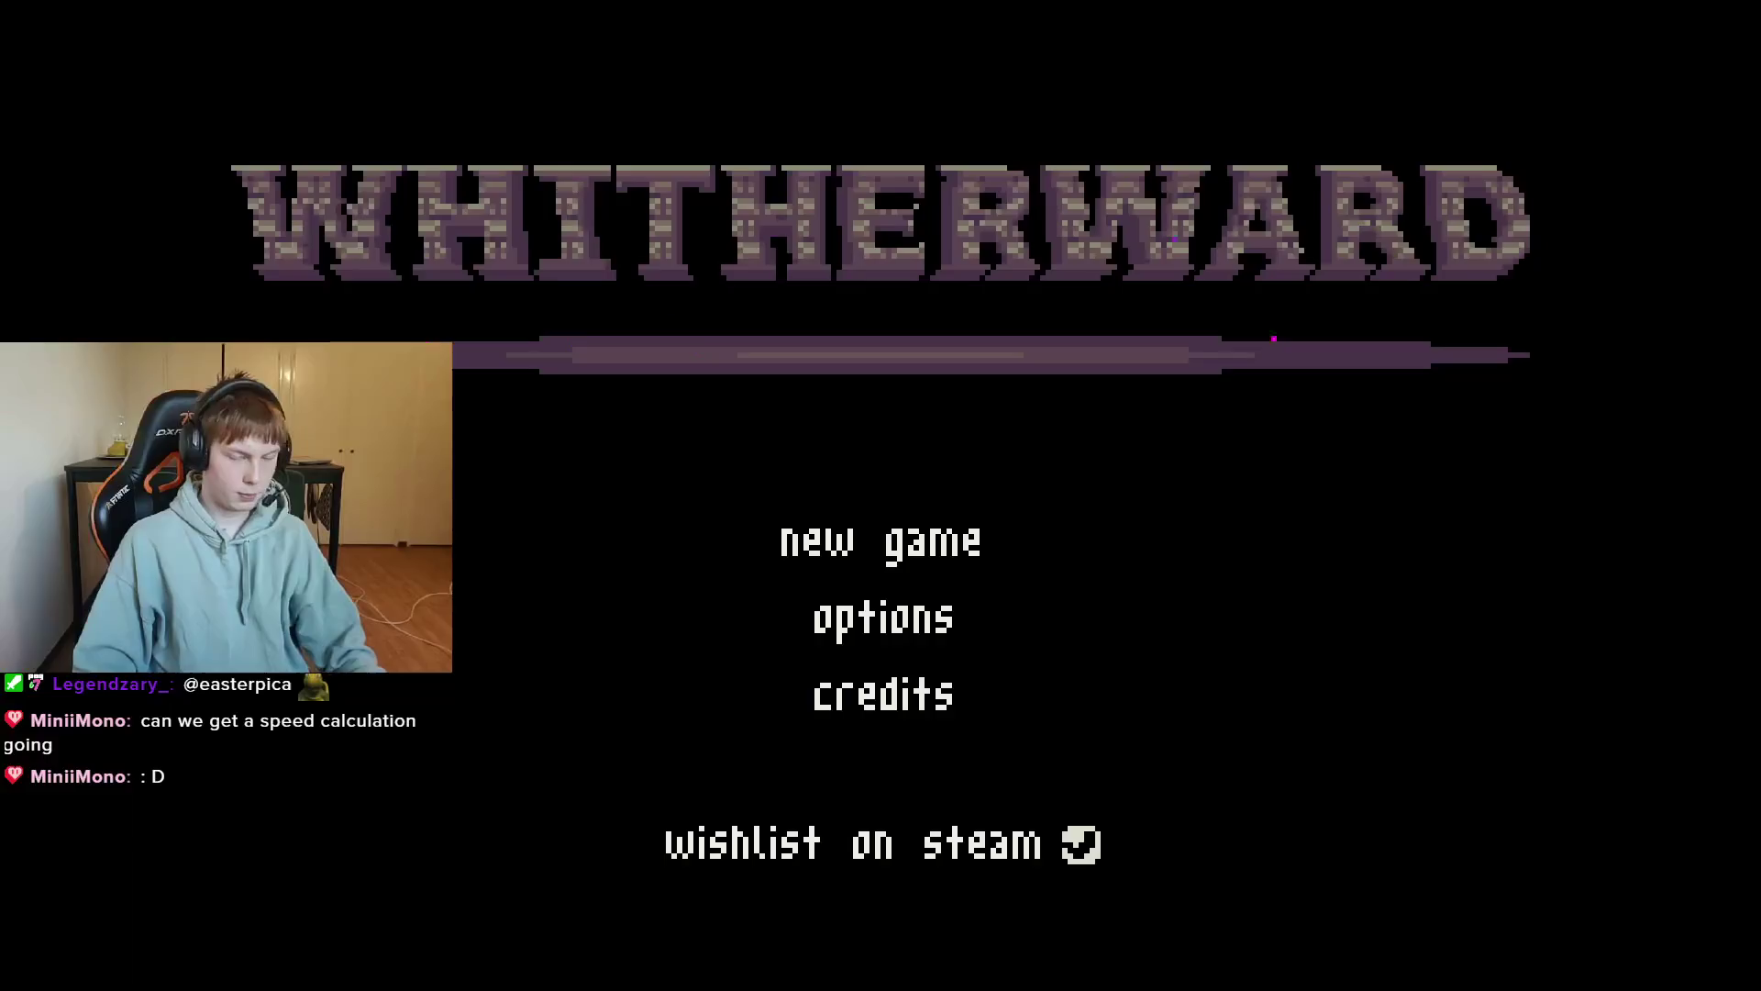
pyautogui.hotkey('alt', 'F4')
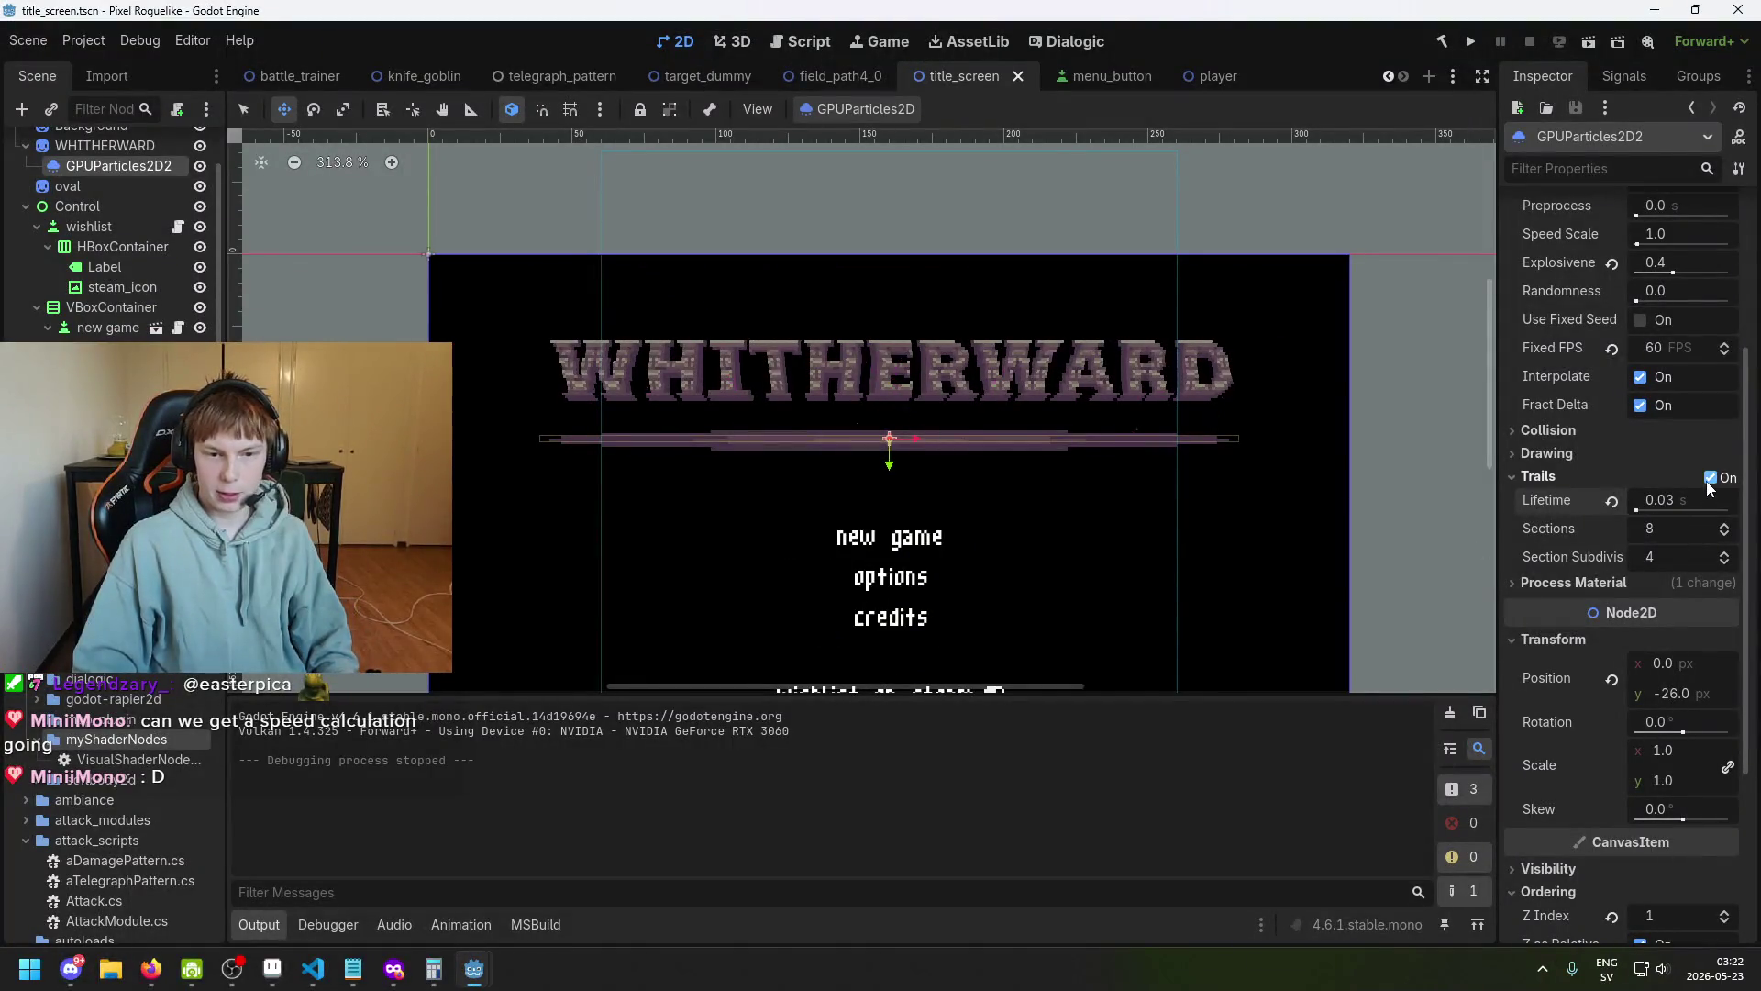
# Disable the particle trails, save the scene, and run the project again.
pyautogui.click(1710, 478)
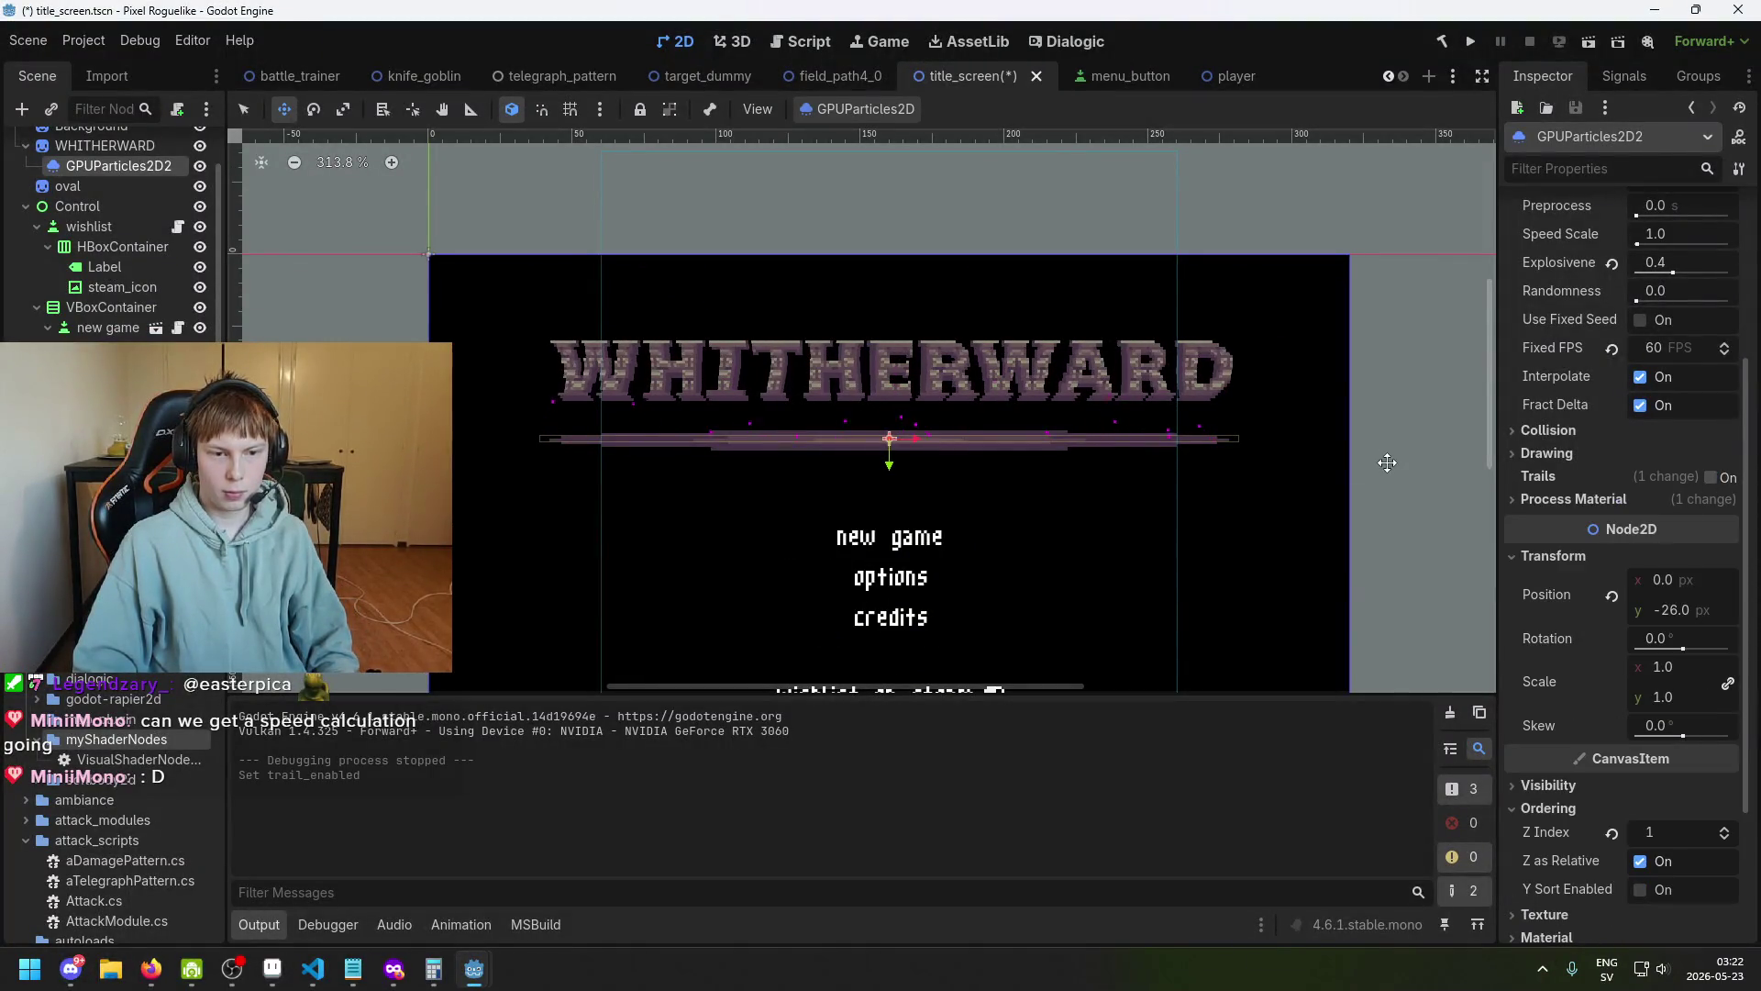
pyautogui.hotkey('ctrl', 's')
pyautogui.scroll(1, 978, 429)
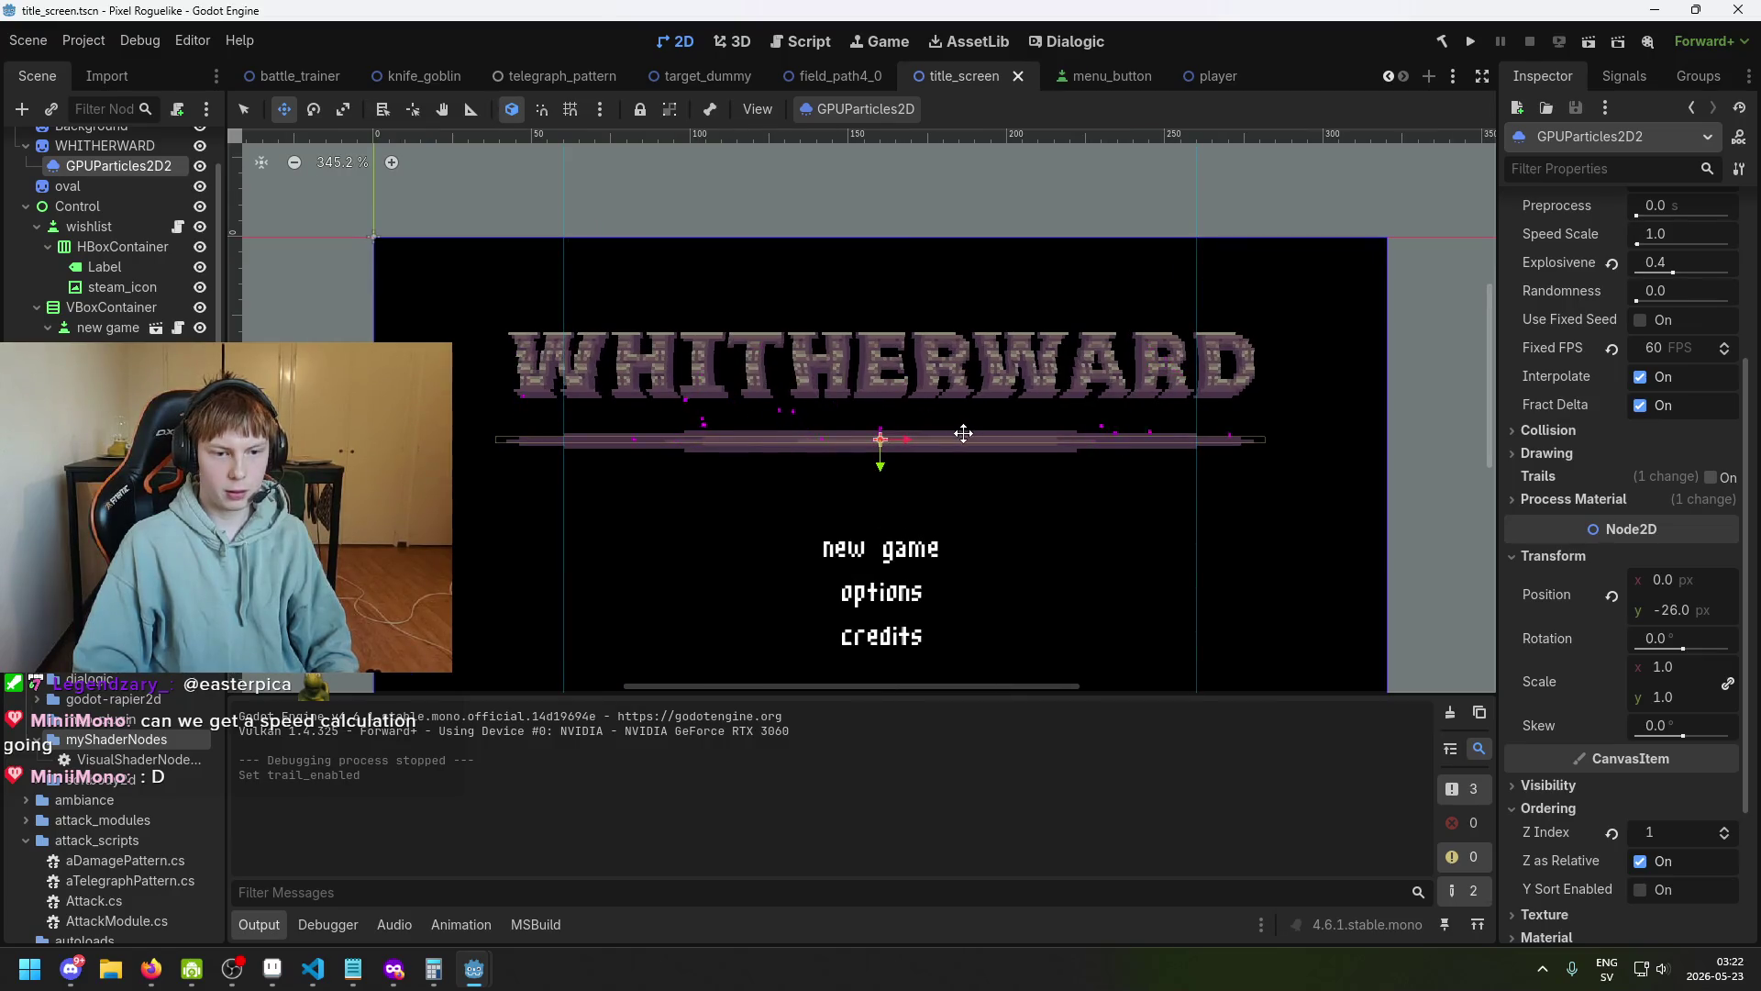
pyautogui.click(1471, 41)
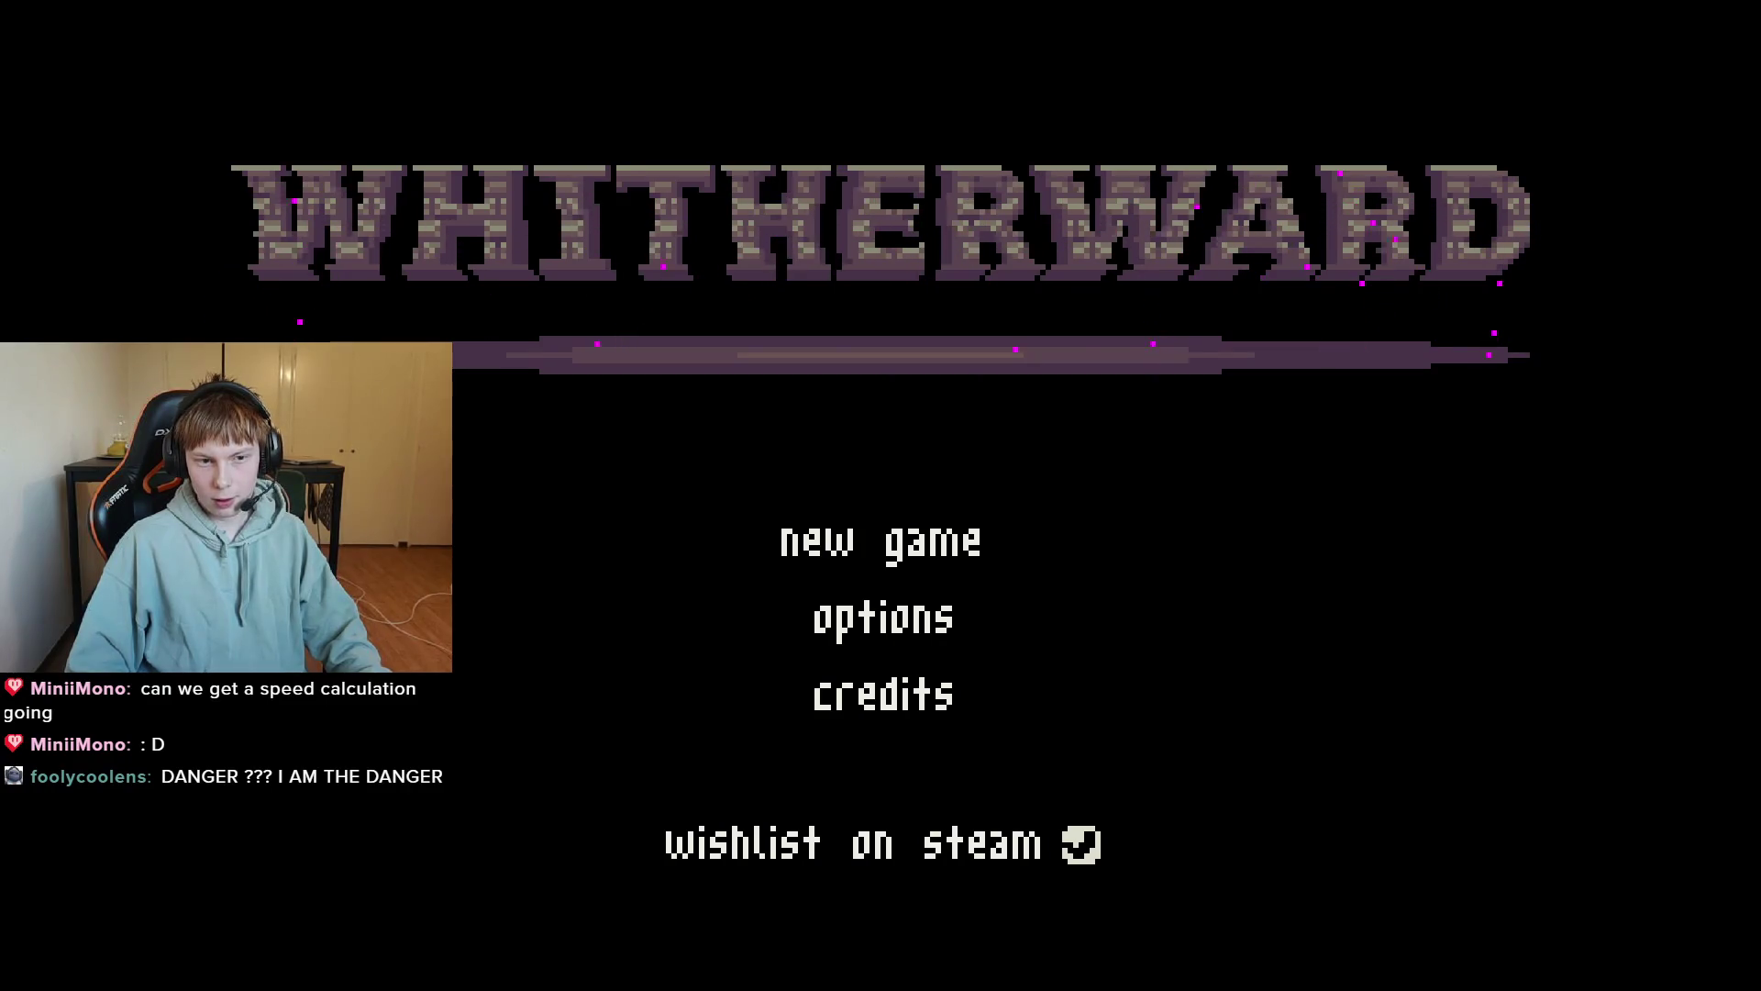
# Close the running game and save the title screen scene.
pyautogui.press('F8')
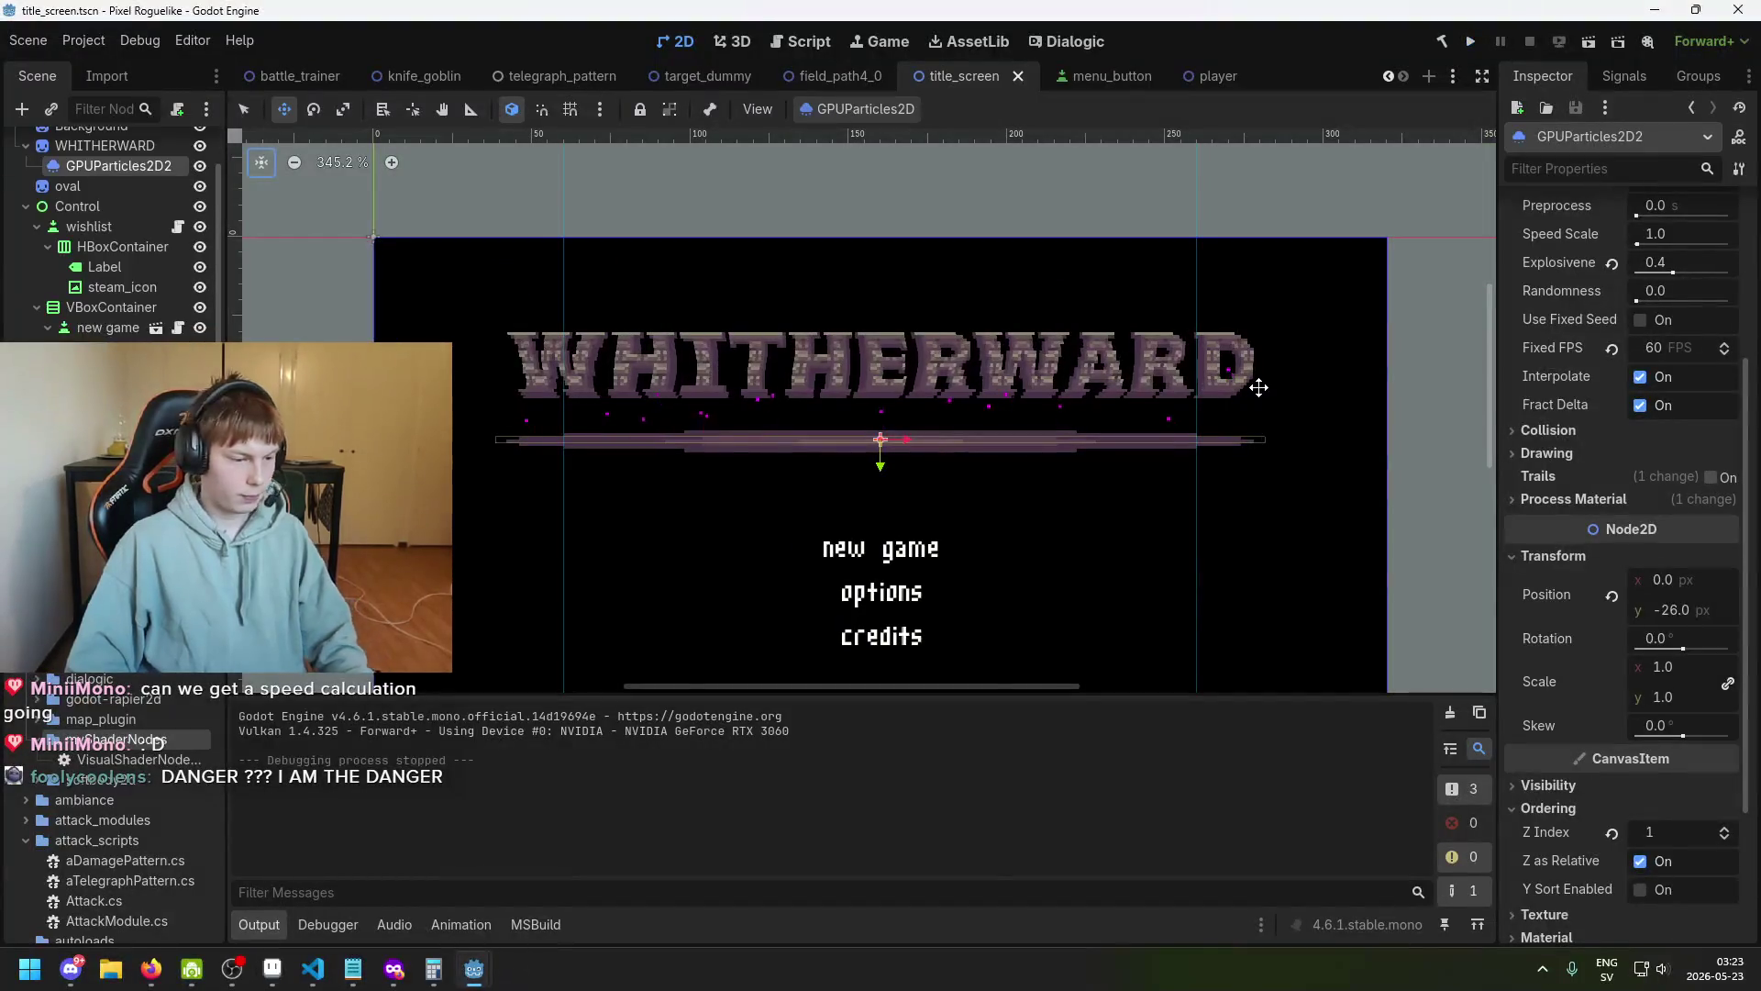
pyautogui.hotkey('ctrl', 's')
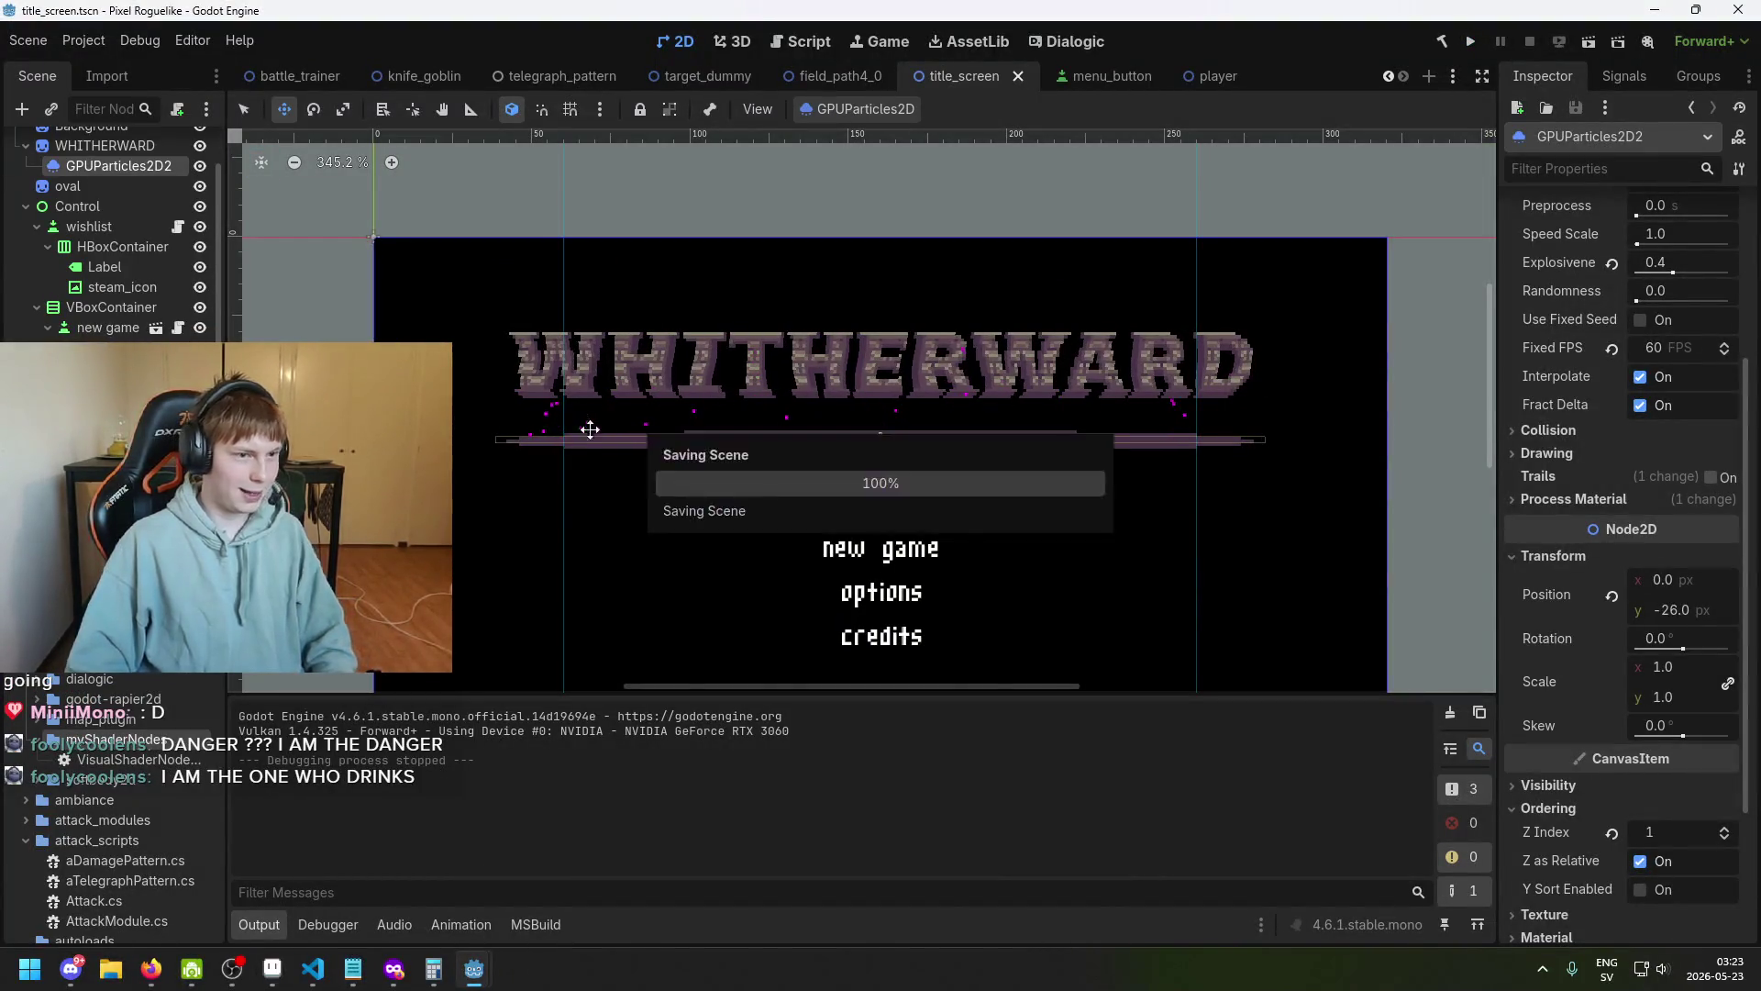
pyautogui.scroll(1, 147, 177)
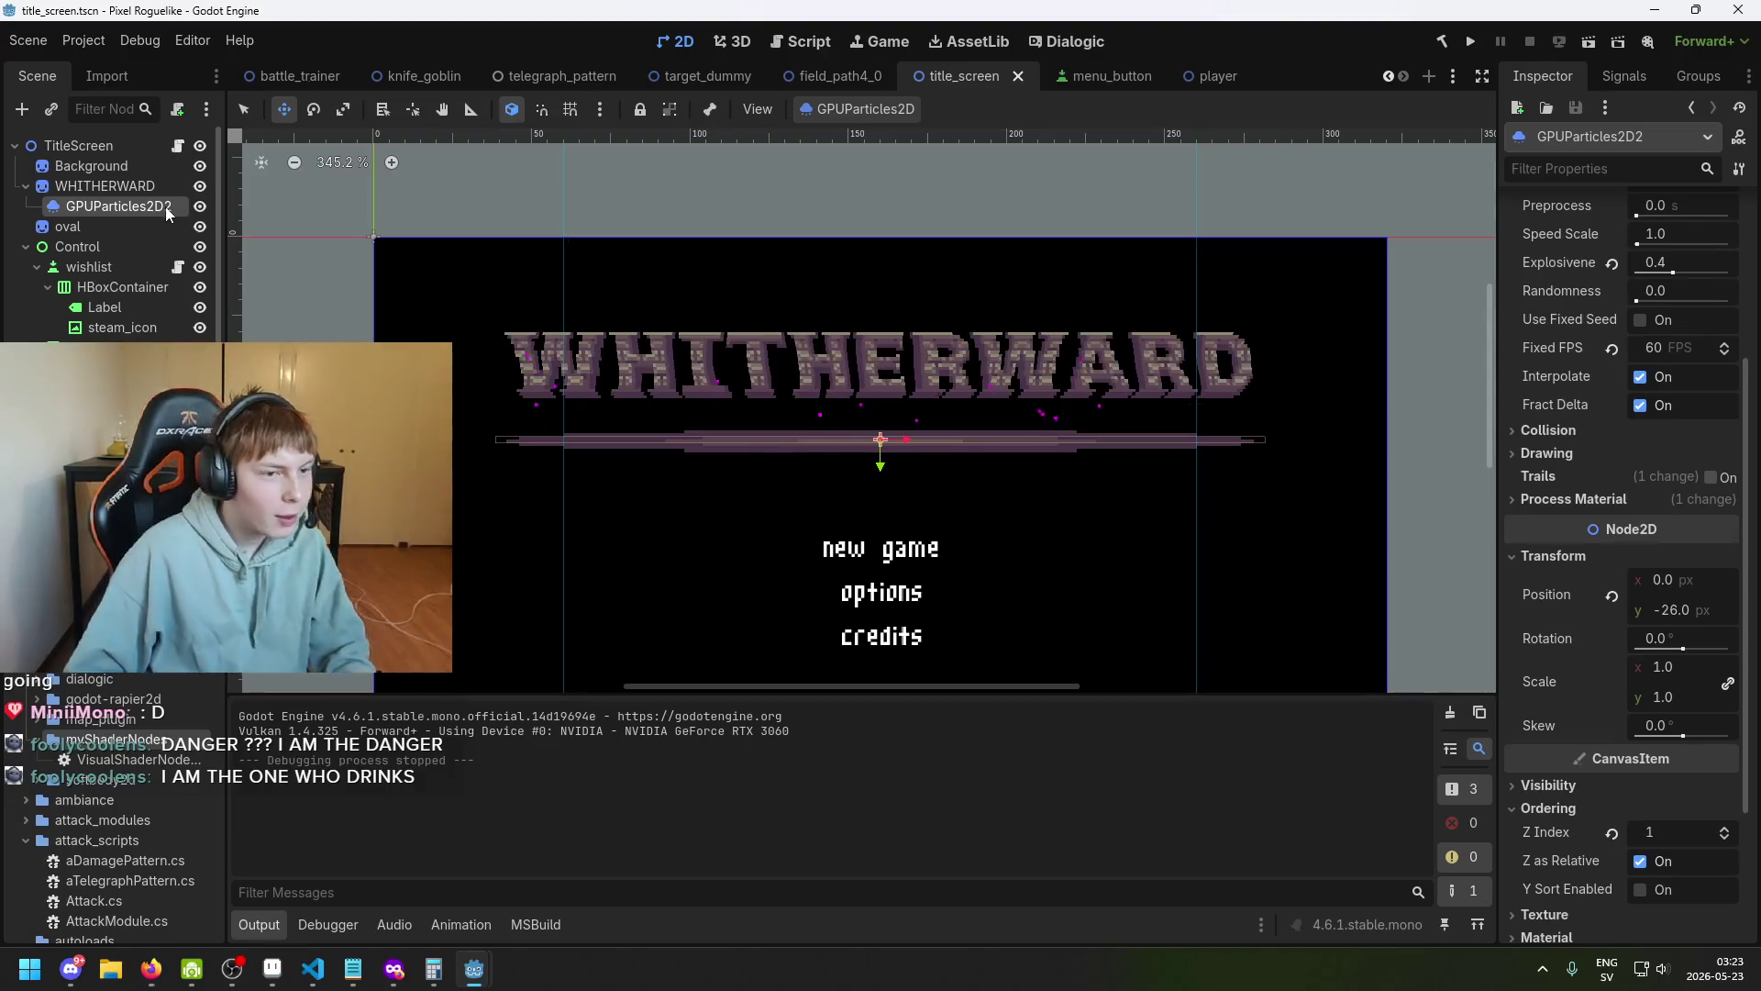
# Rename the GPUParticles2D2 node to GPUParticles2D and save the scene.
pyautogui.doubleClick(165, 206)
pyautogui.press('BackSpace')
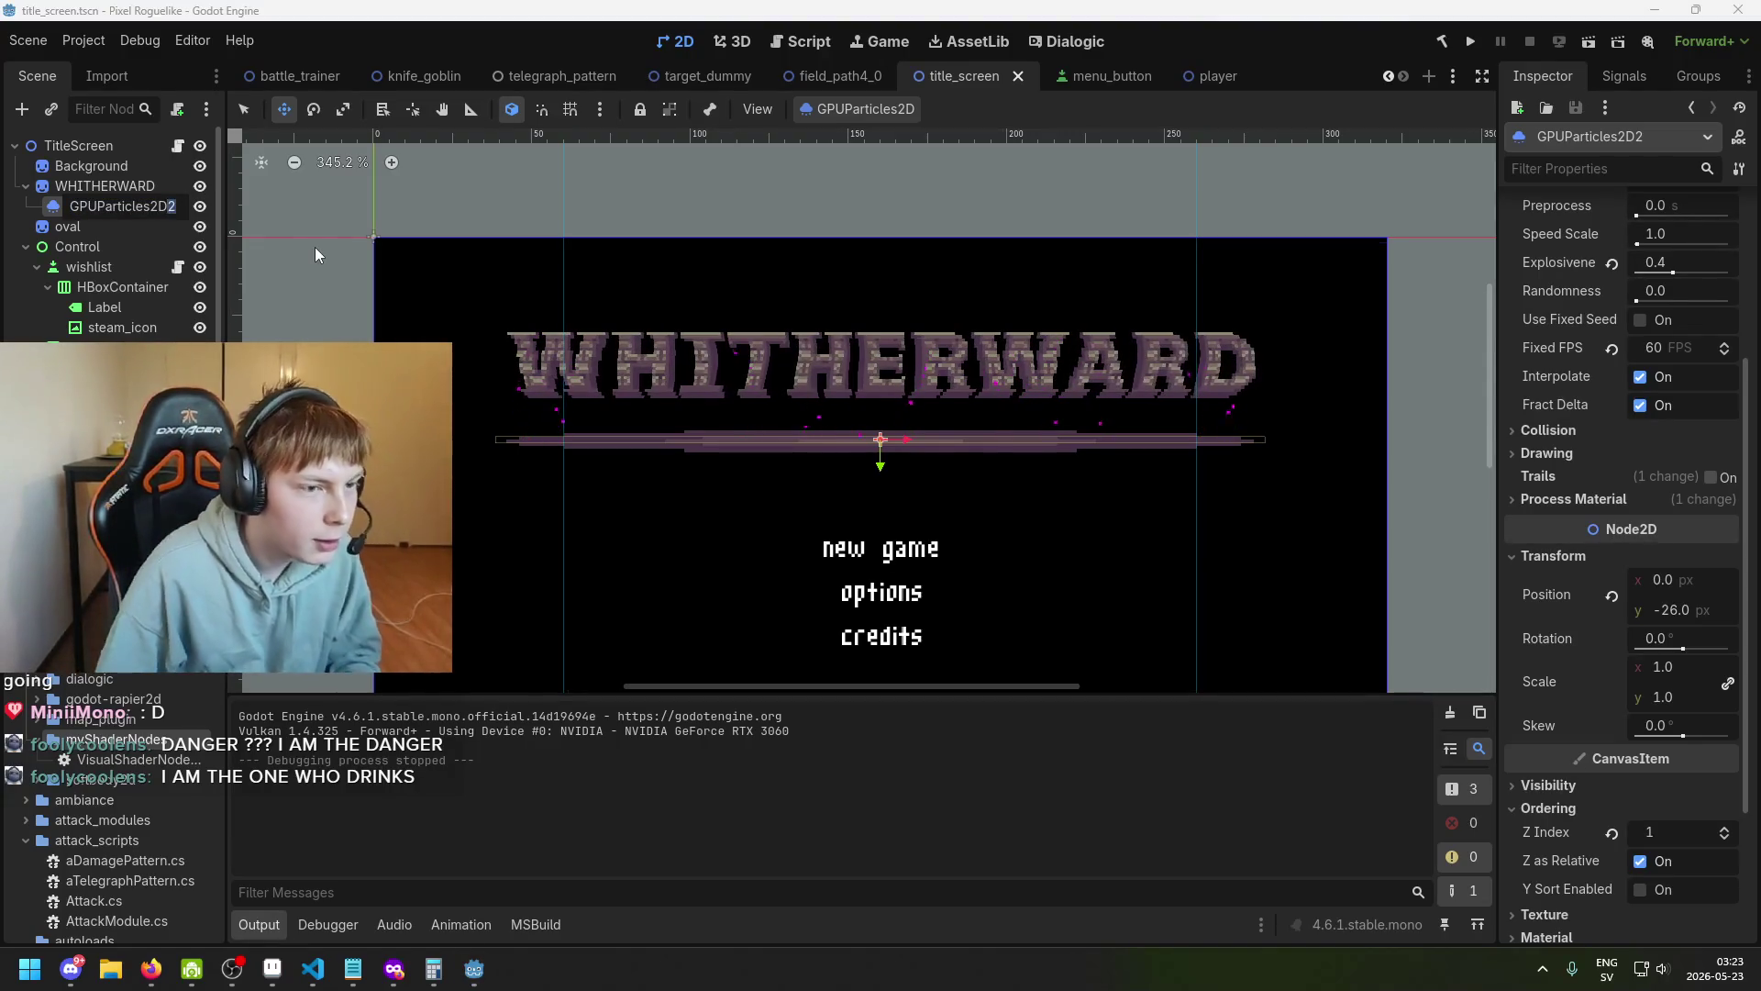
pyautogui.press('Return')
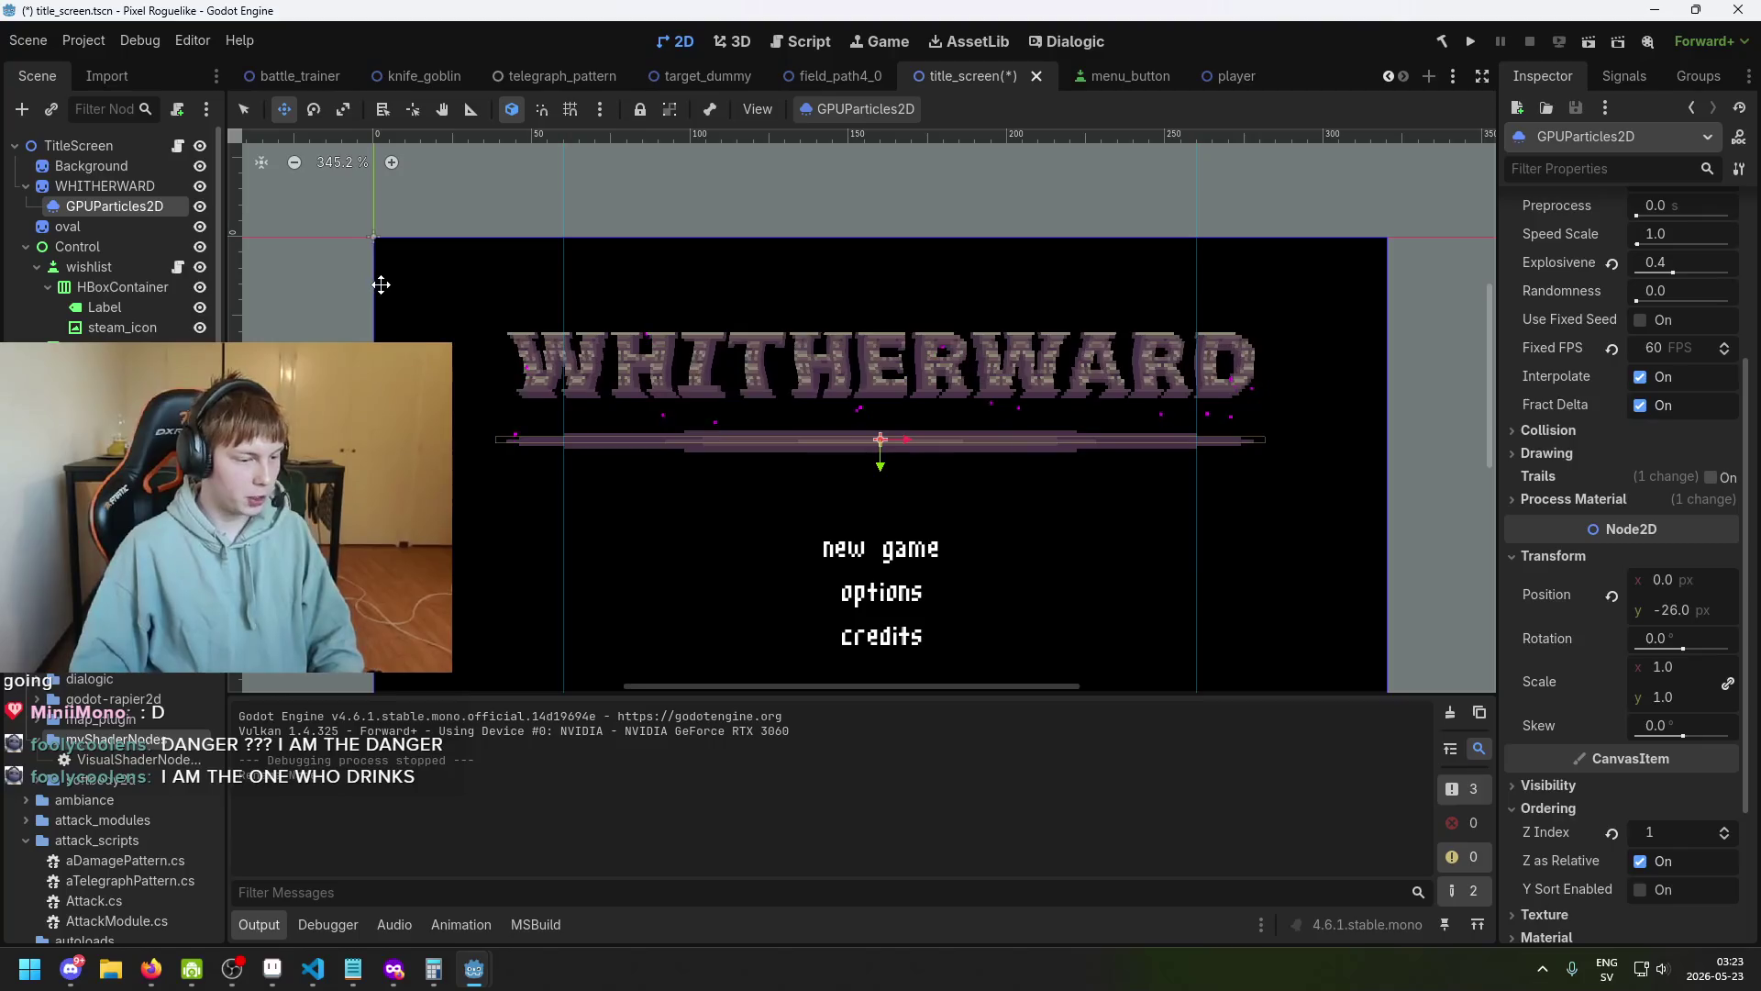
pyautogui.scroll(-2, 772, 312)
pyautogui.hotkey('ctrl', 's')
# Resave the scene and pan around the viewport to inspect the title screen particles.
pyautogui.scroll(-1, 110, 238)
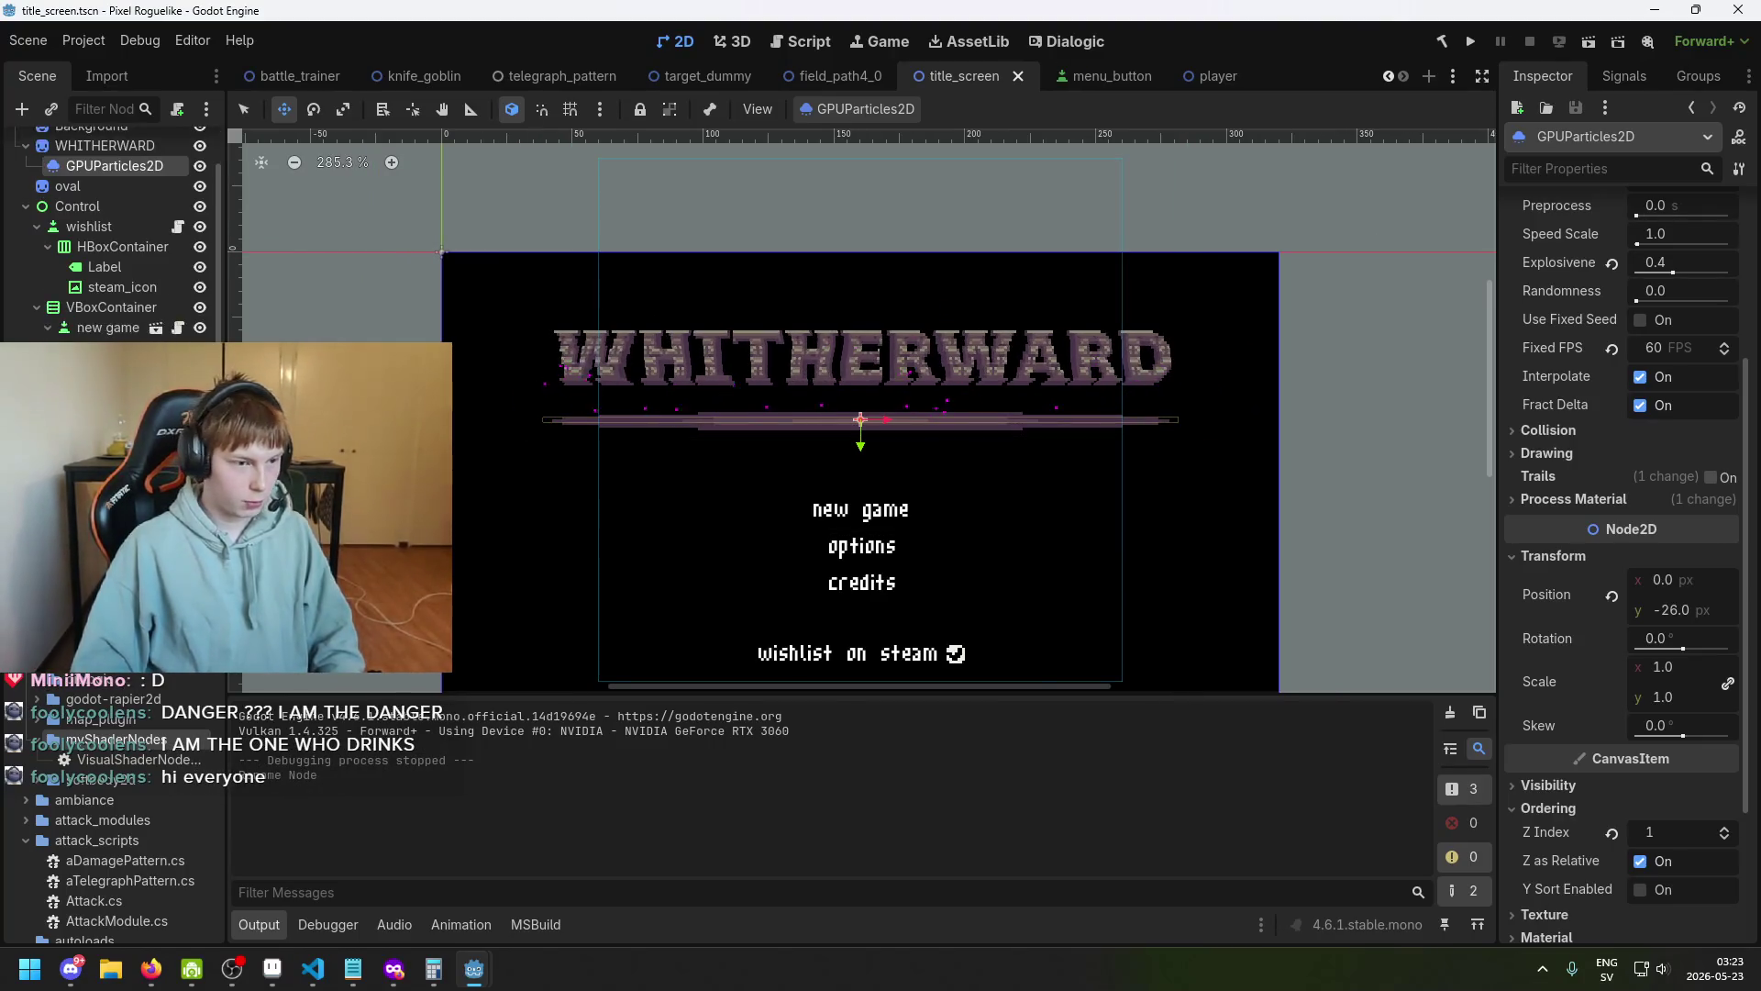
pyautogui.hotkey('ctrl', 's')
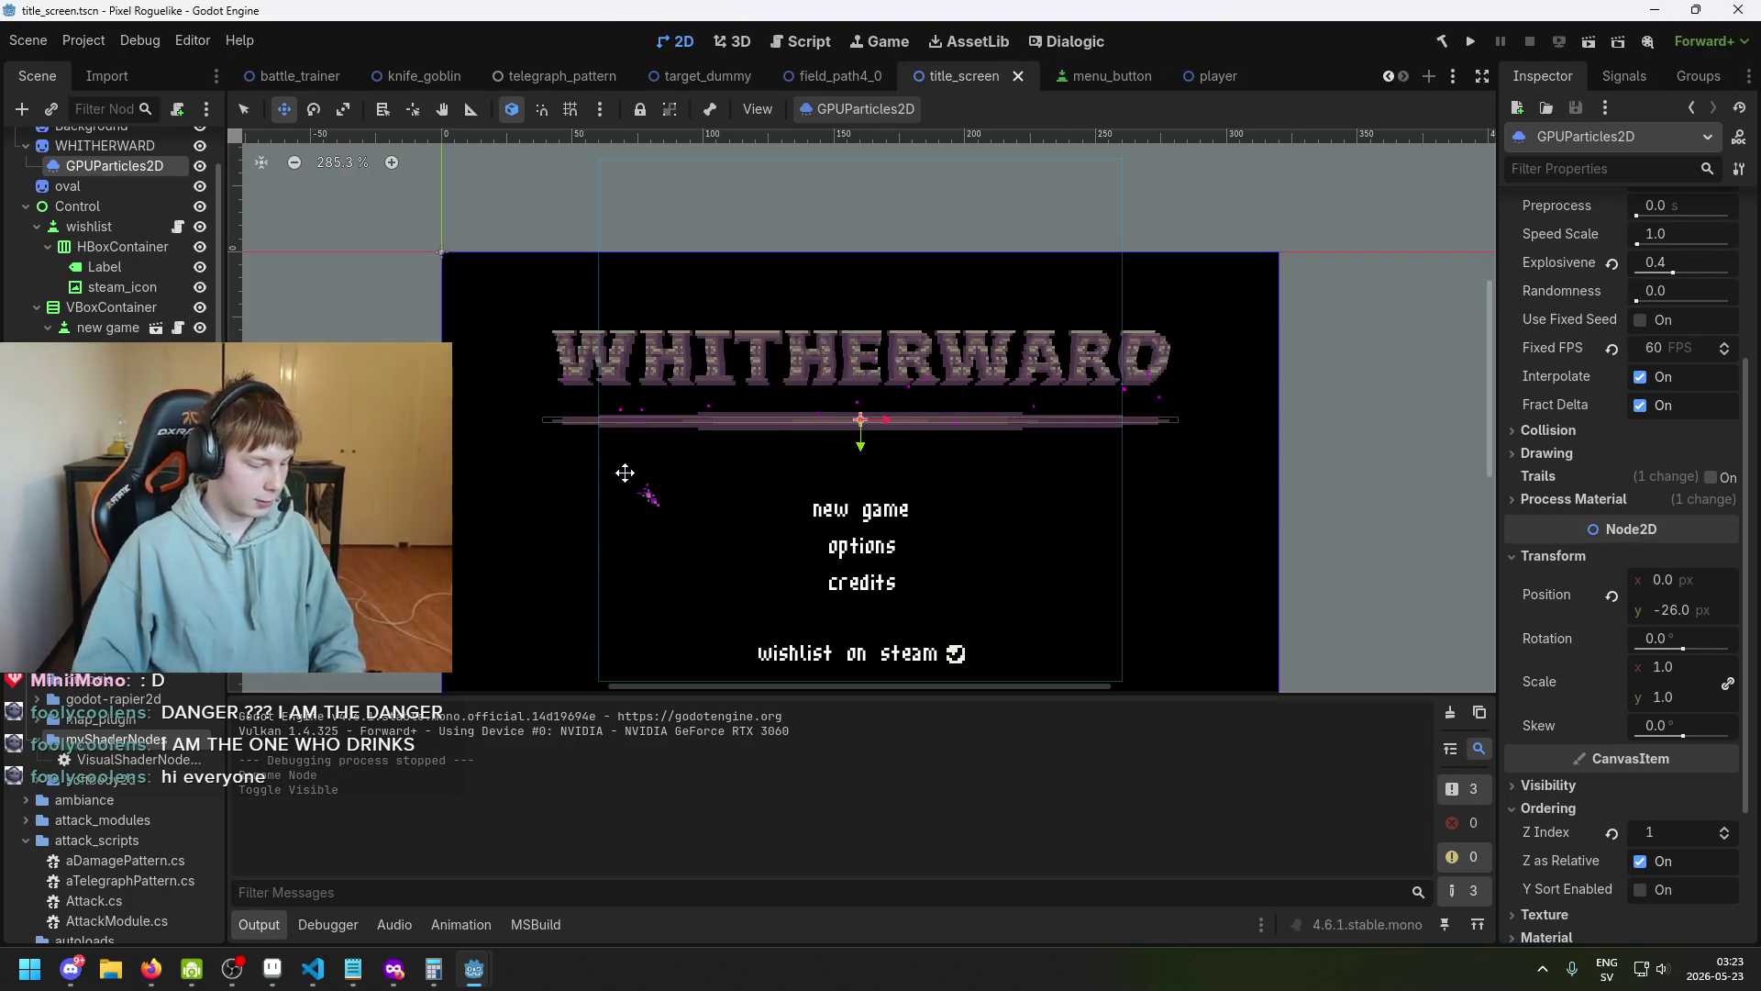
pyautogui.scroll(3, 621, 471)
pyautogui.hotkey('ctrl', 's')
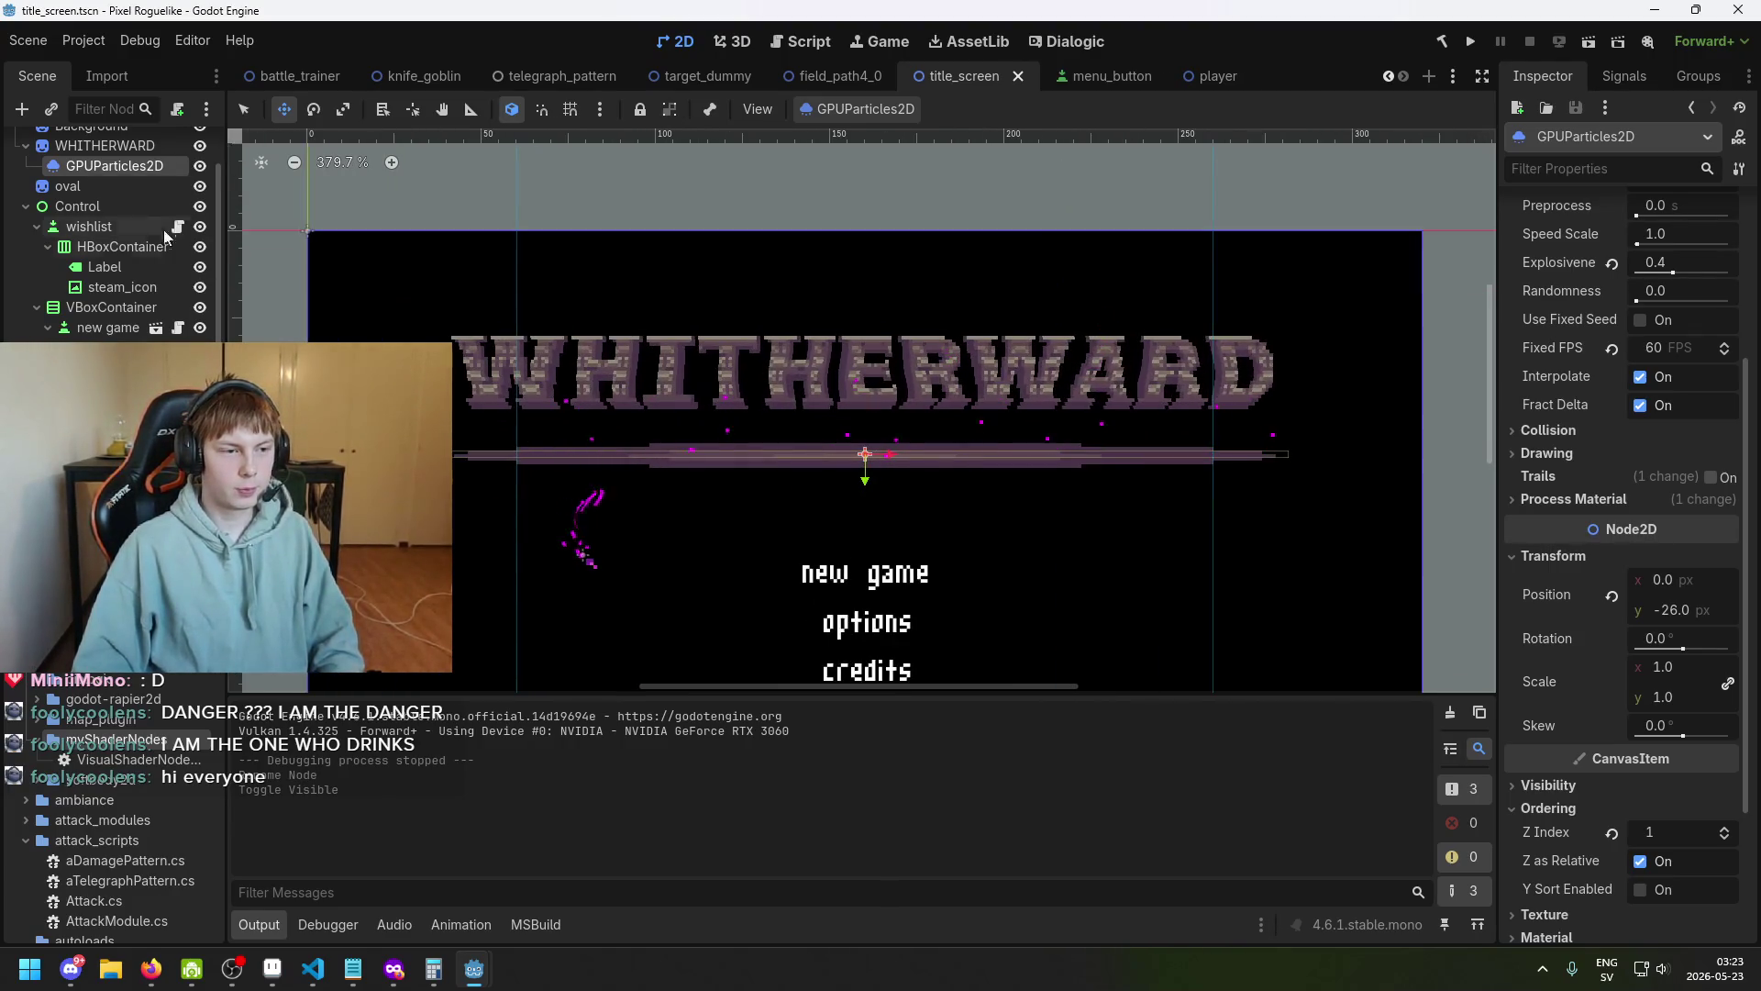
pyautogui.scroll(3, 1623, 450)
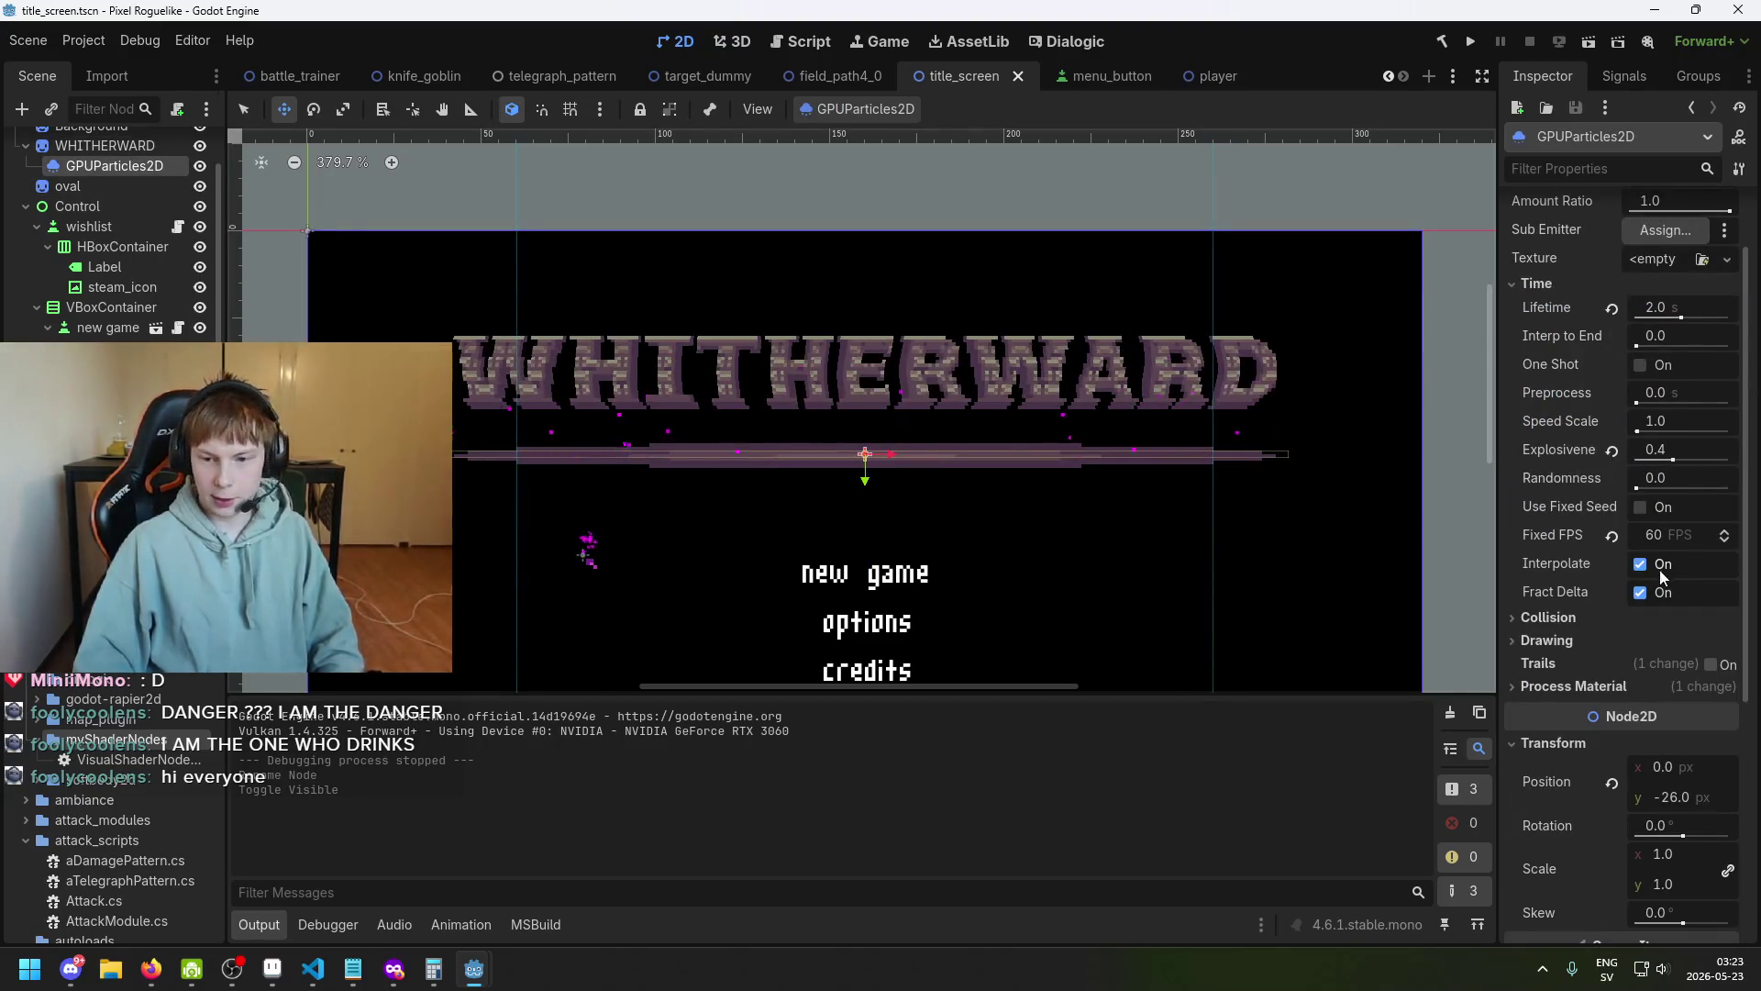
pyautogui.scroll(2, 857, 427)
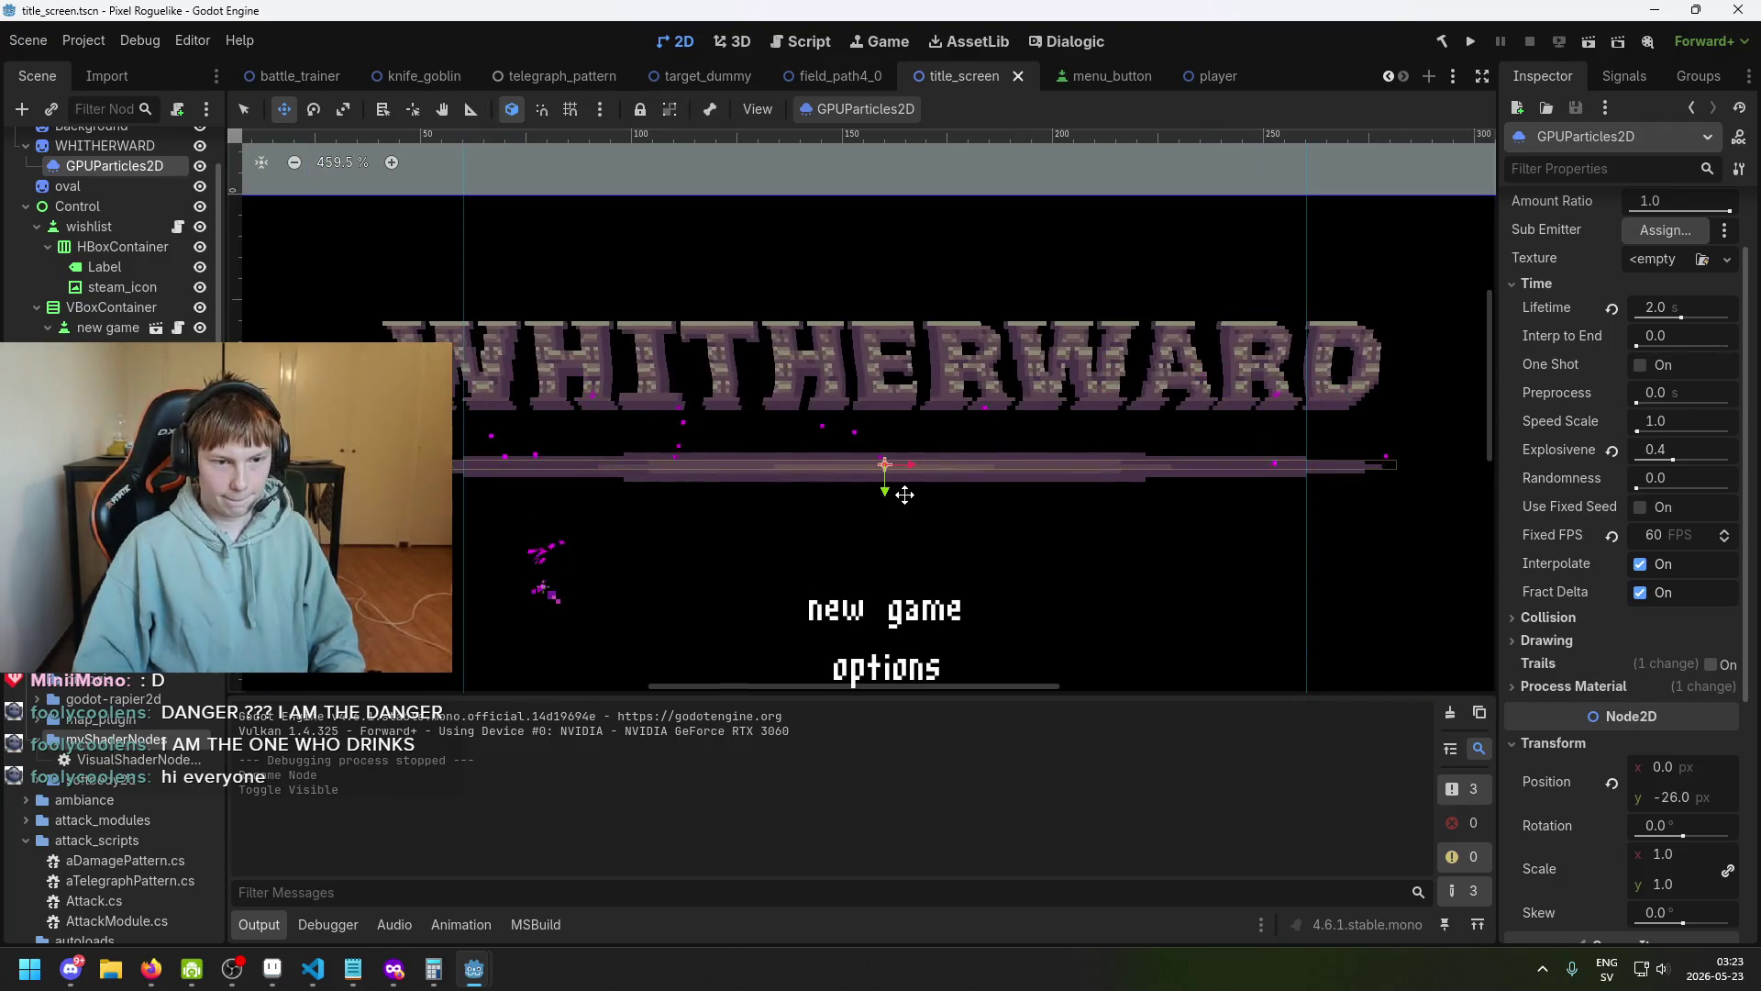
pyautogui.moveTo(897, 492); pyautogui.dragTo(855, 507)
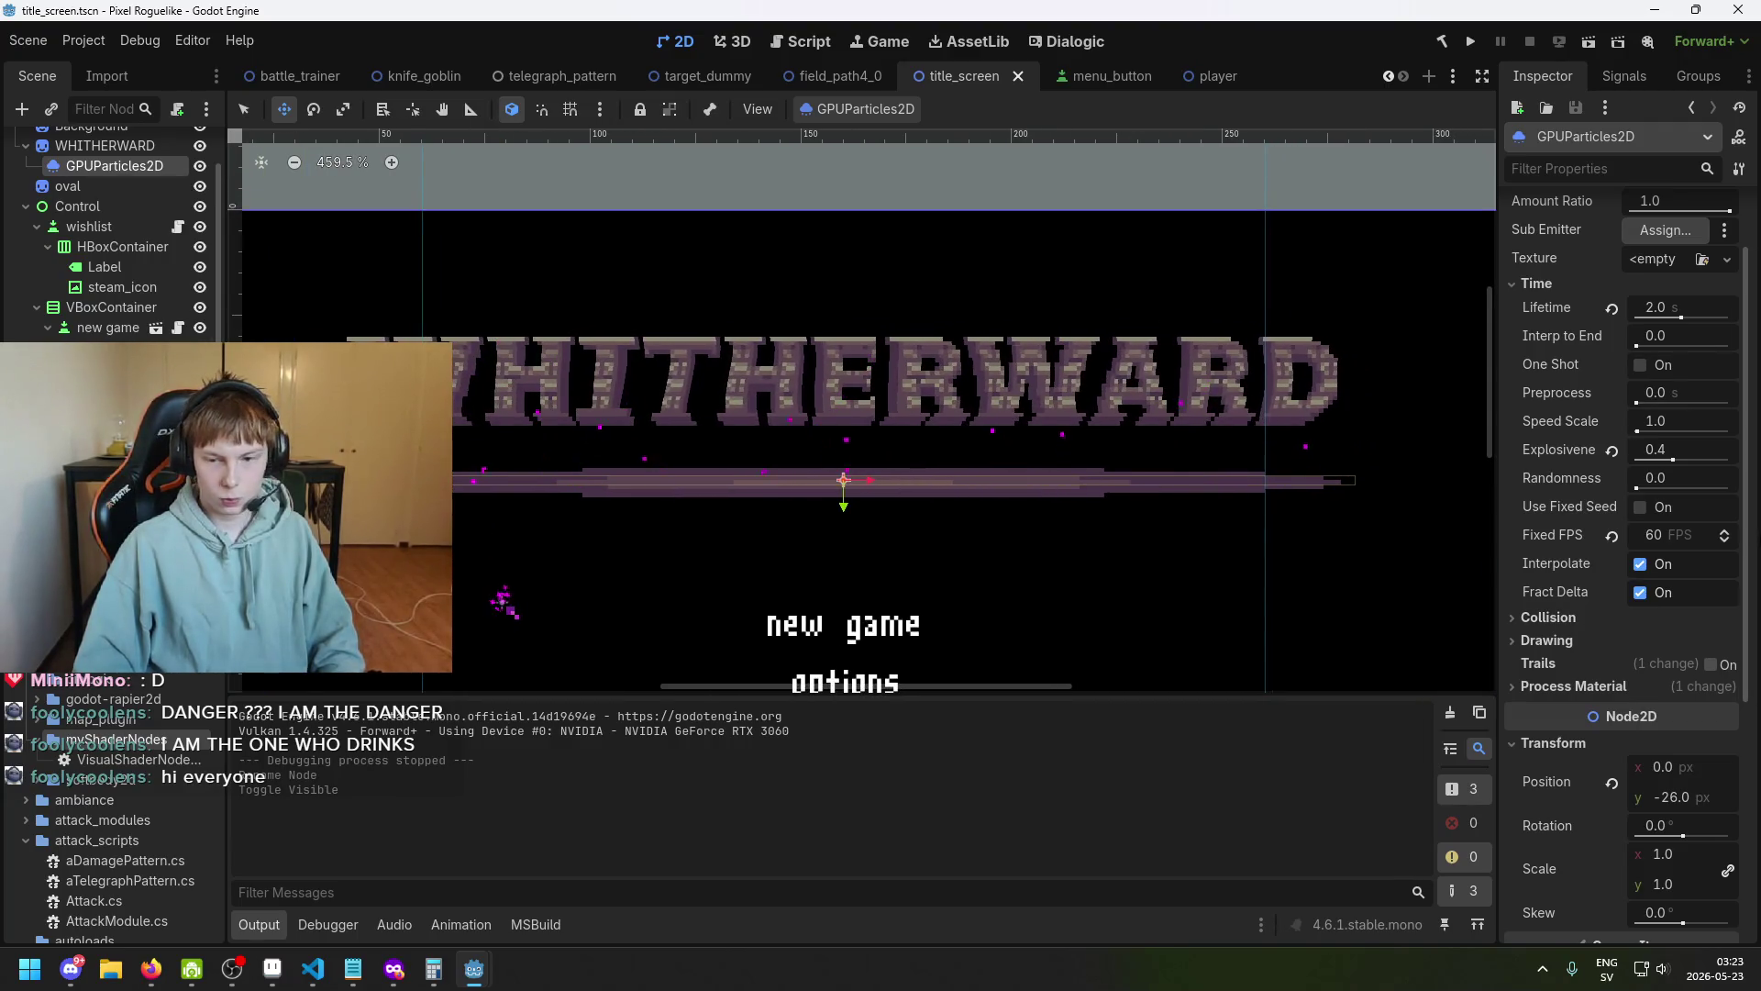
pyautogui.scroll(2, 1631, 511)
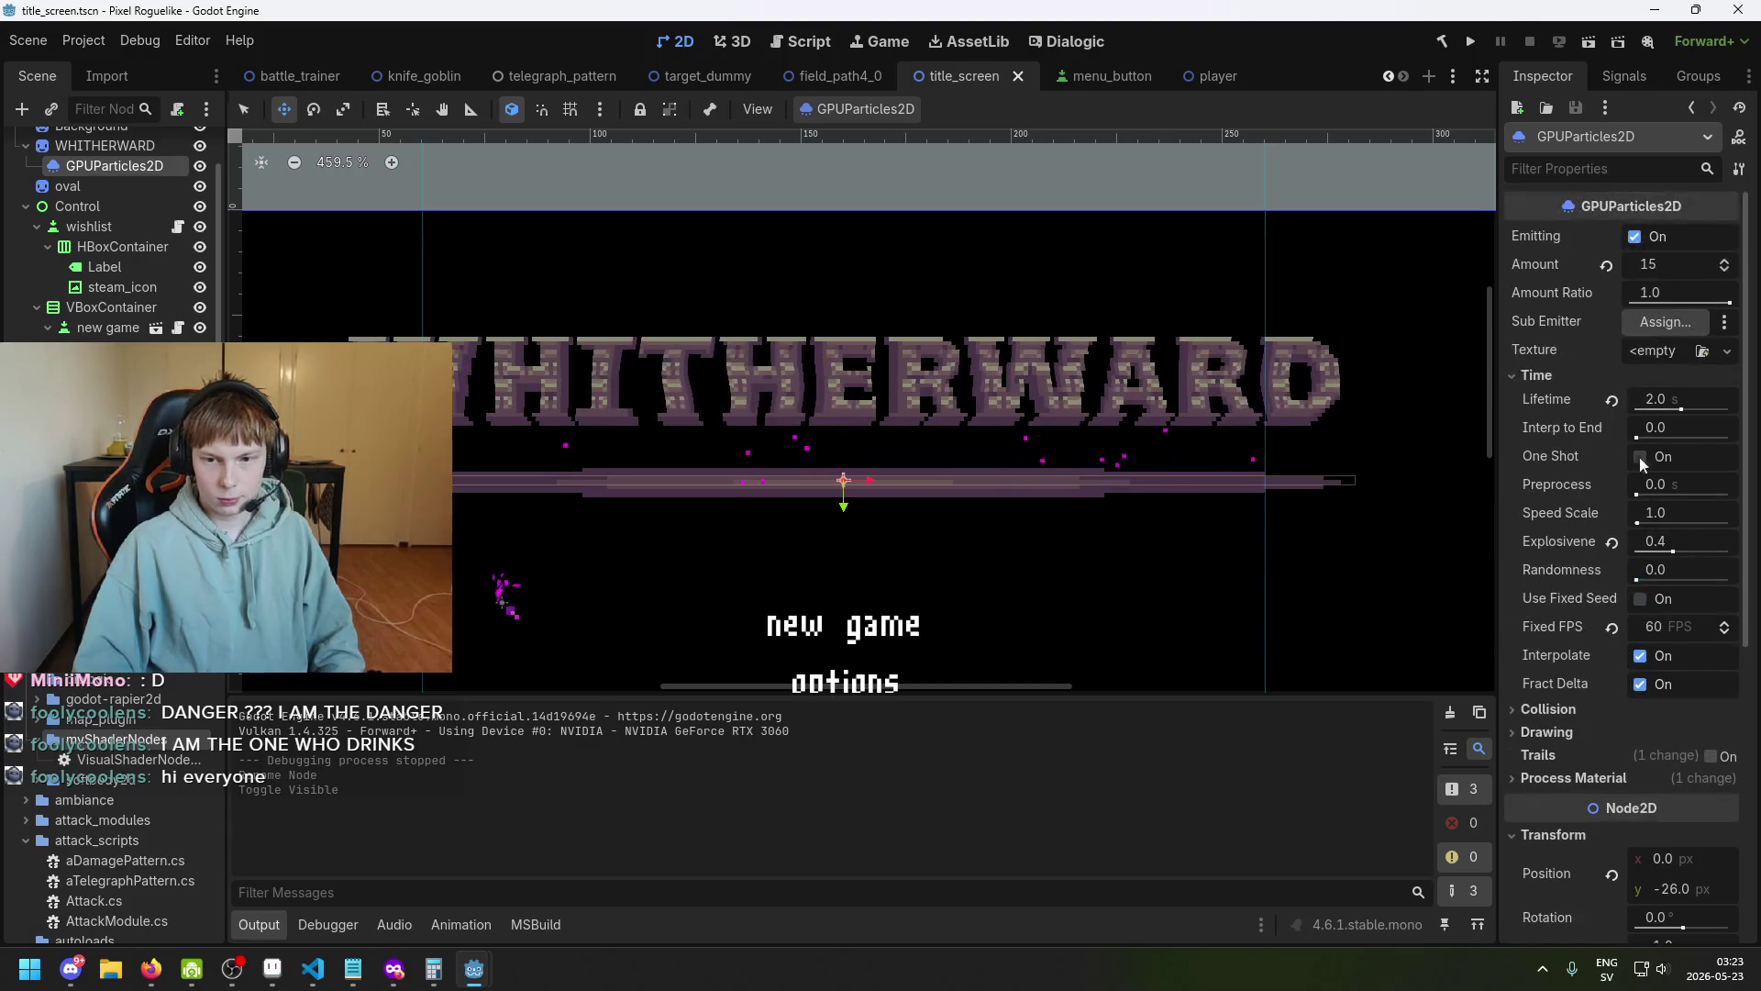
pyautogui.scroll(-8, 1660, 521)
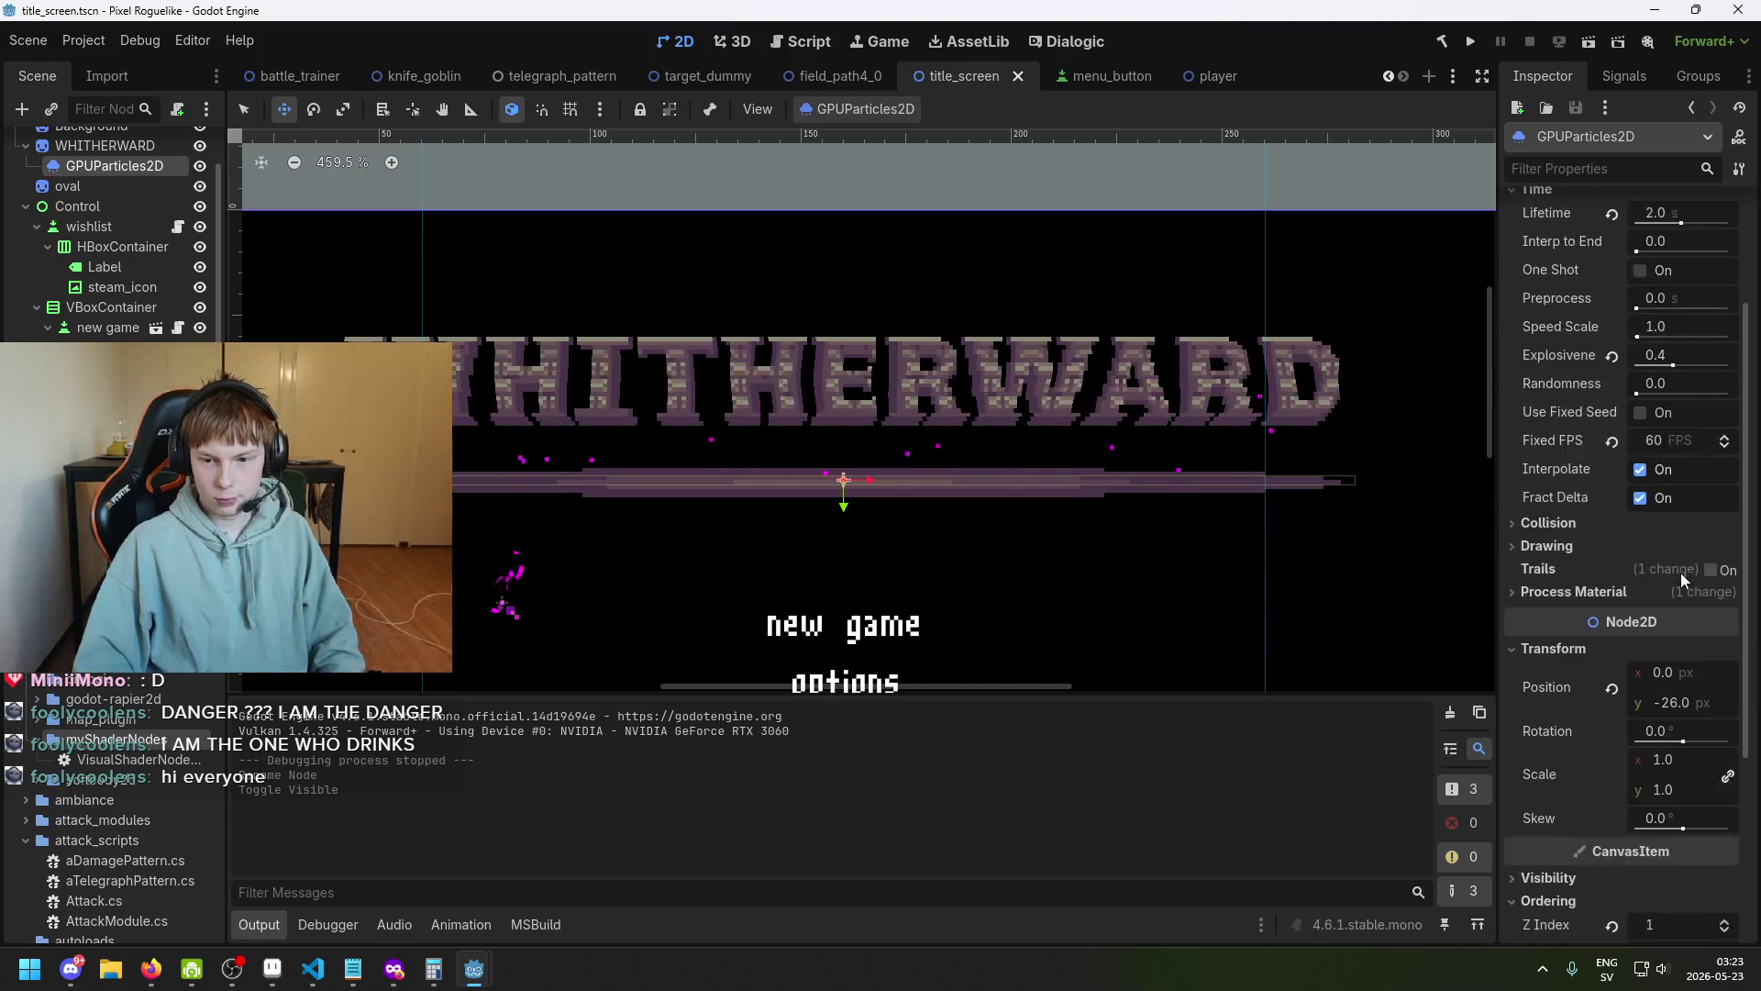
pyautogui.scroll(4, 1651, 669)
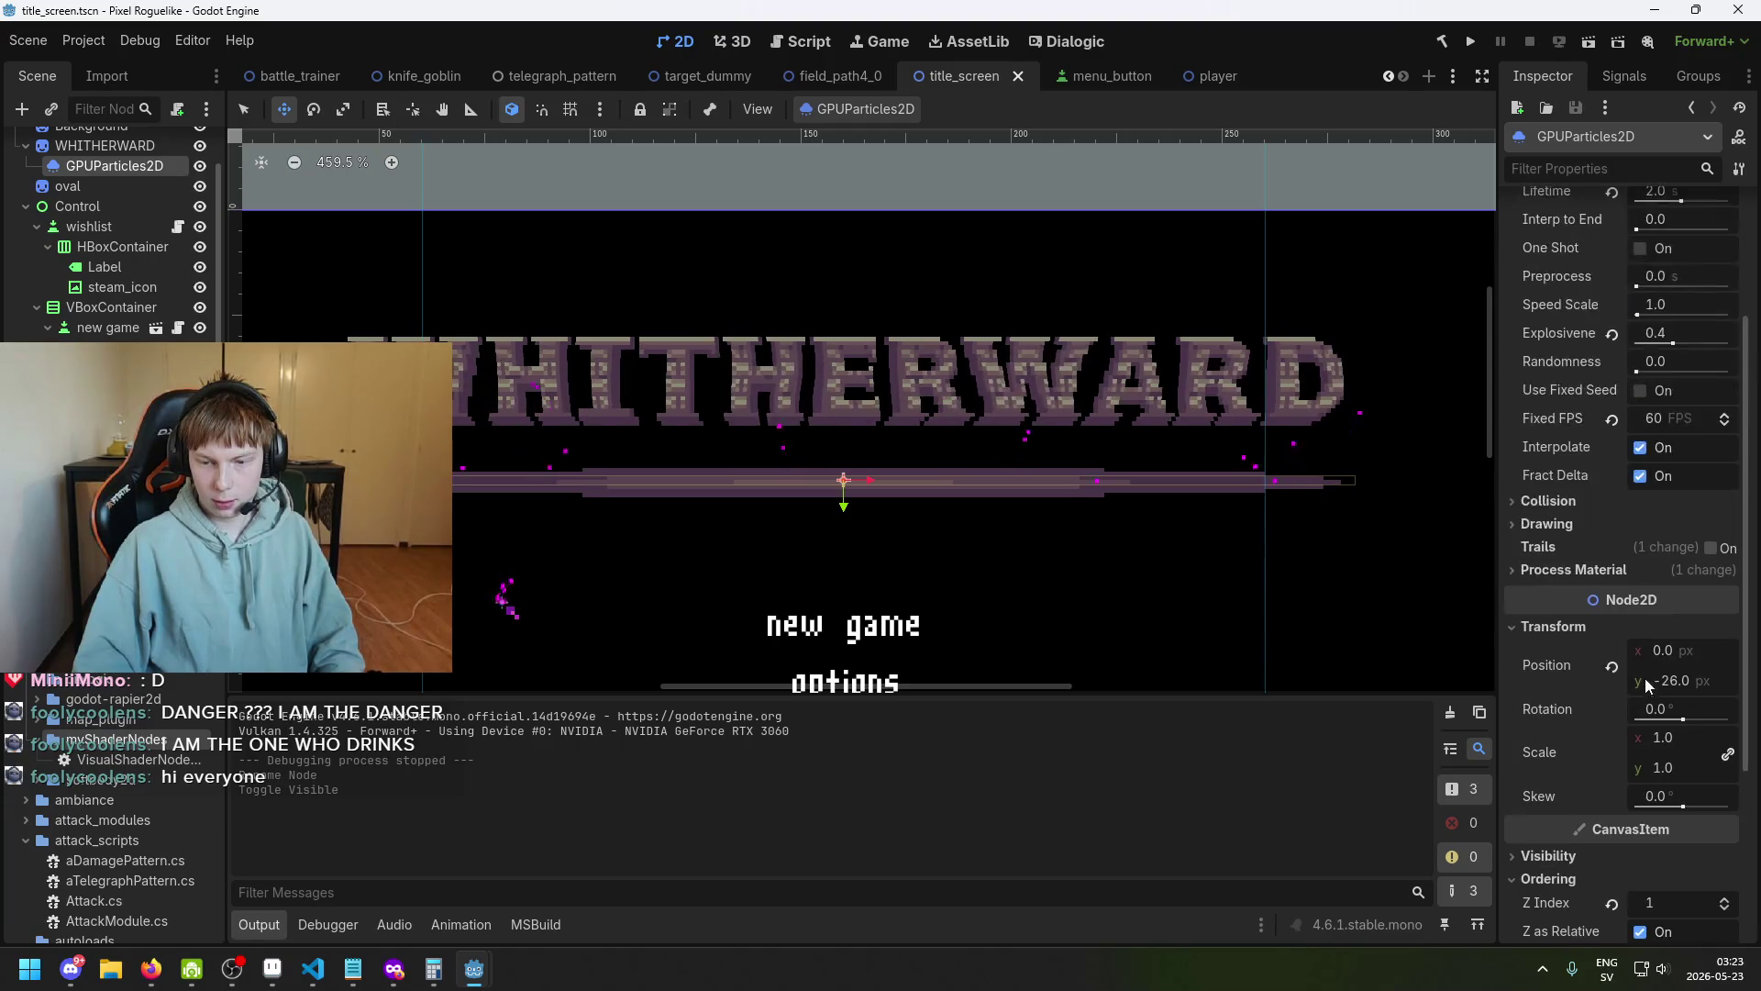
# Toggle a section in the Inspector and scroll through the particle properties.
pyautogui.click(1607, 505)
pyautogui.click(1607, 505)
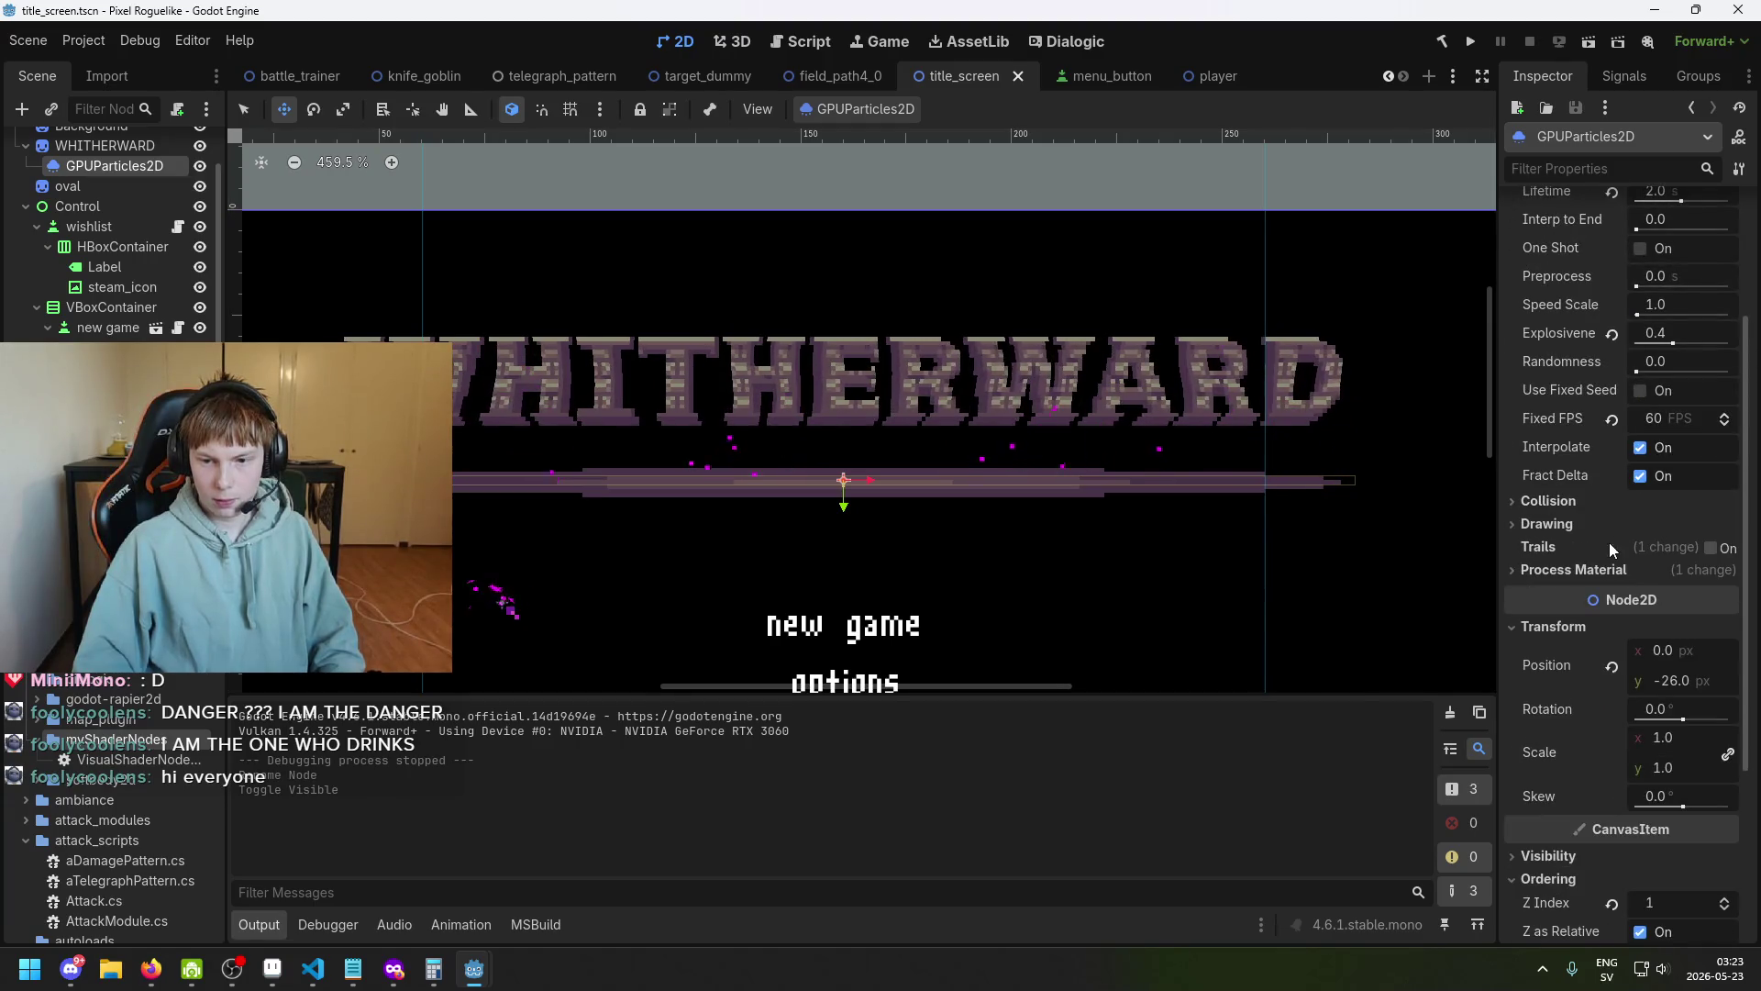
pyautogui.scroll(5, 1621, 547)
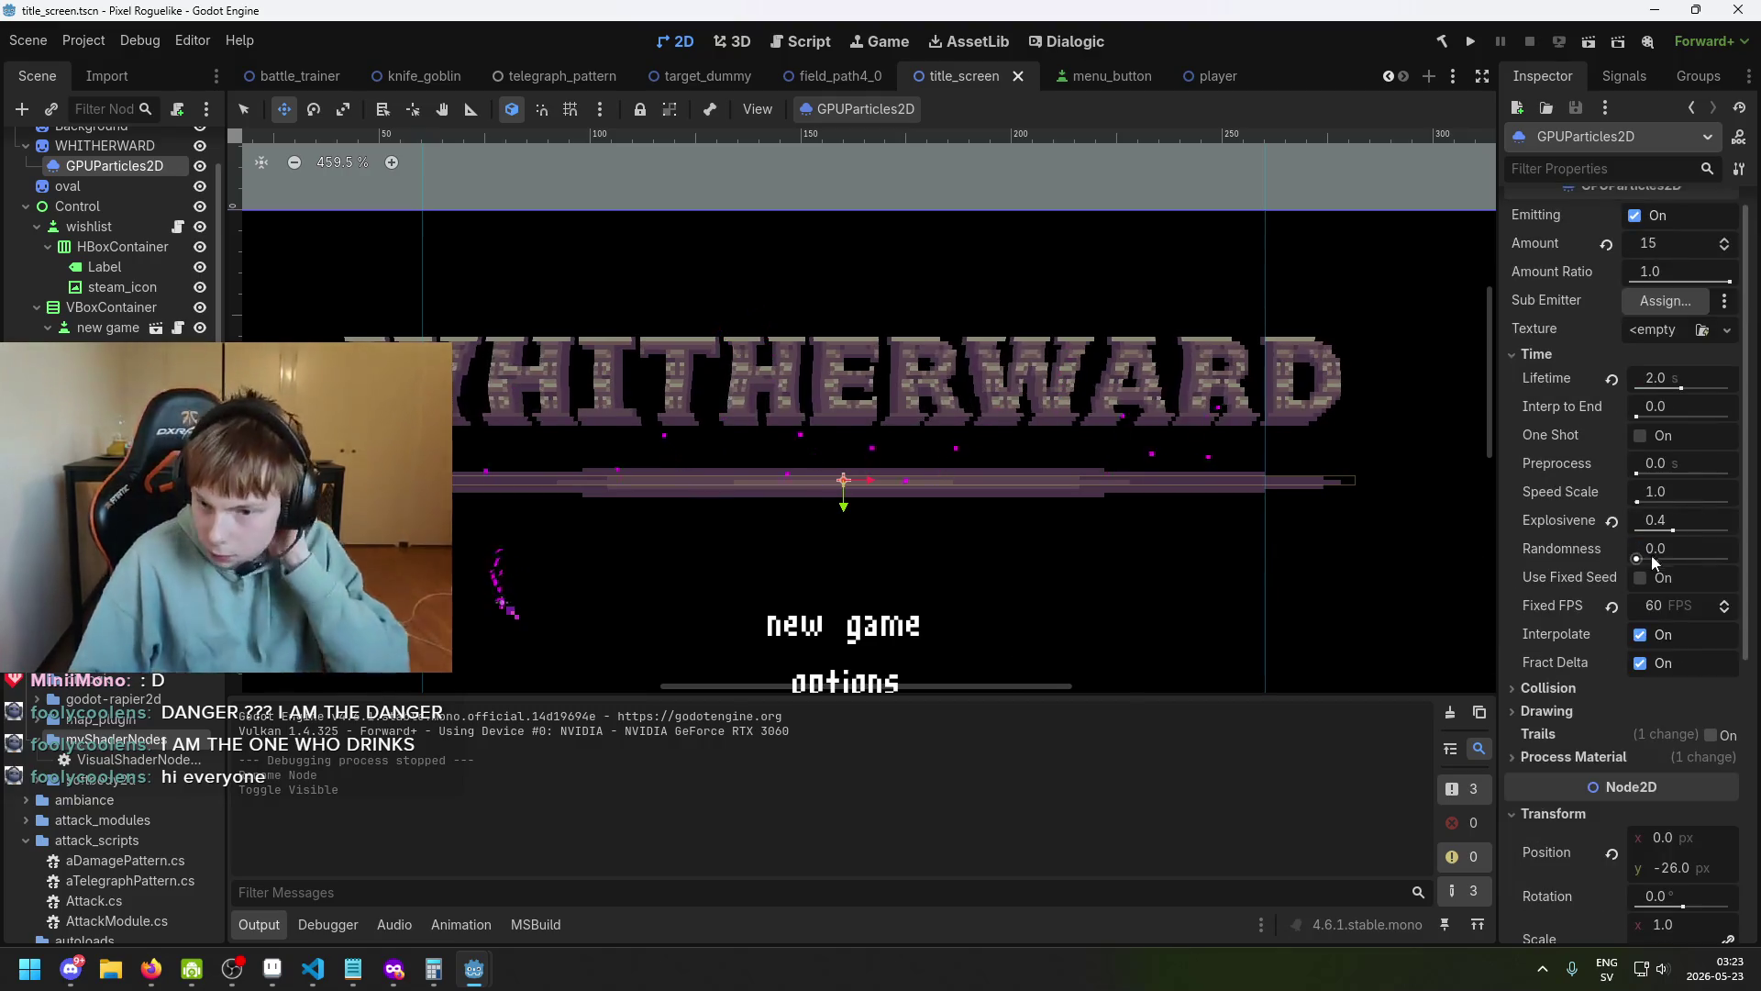
pyautogui.scroll(1, 1662, 596)
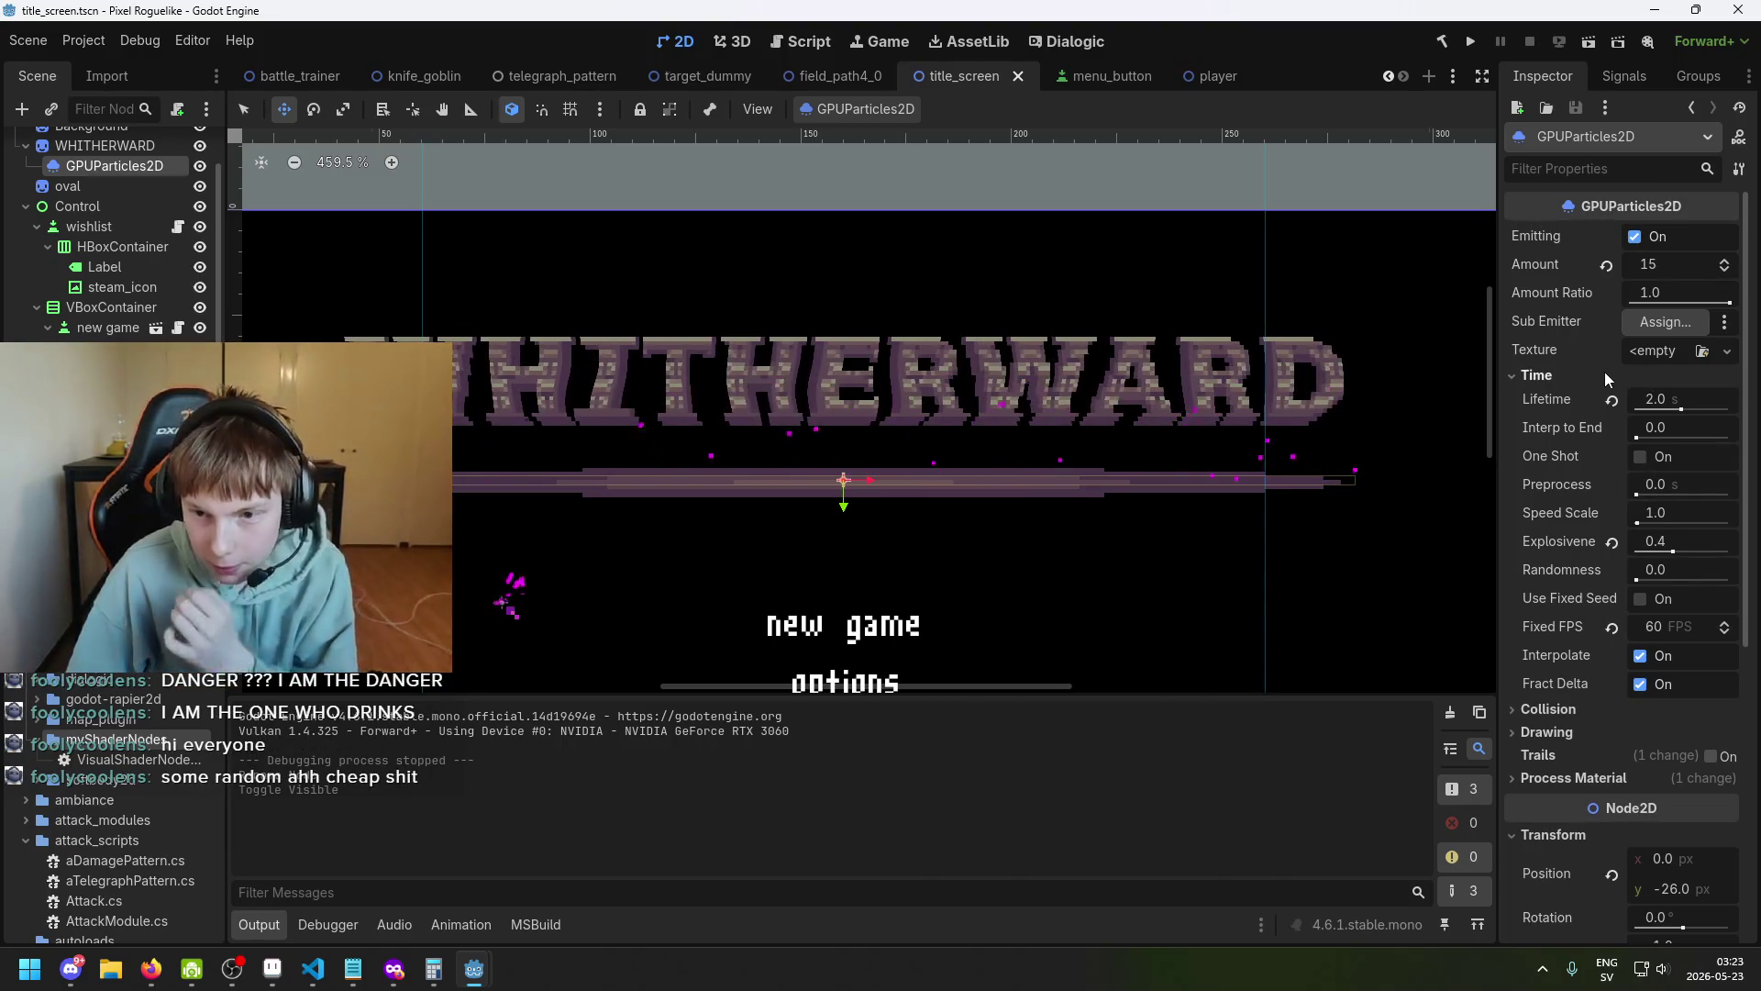
pyautogui.scroll(-3, 1587, 458)
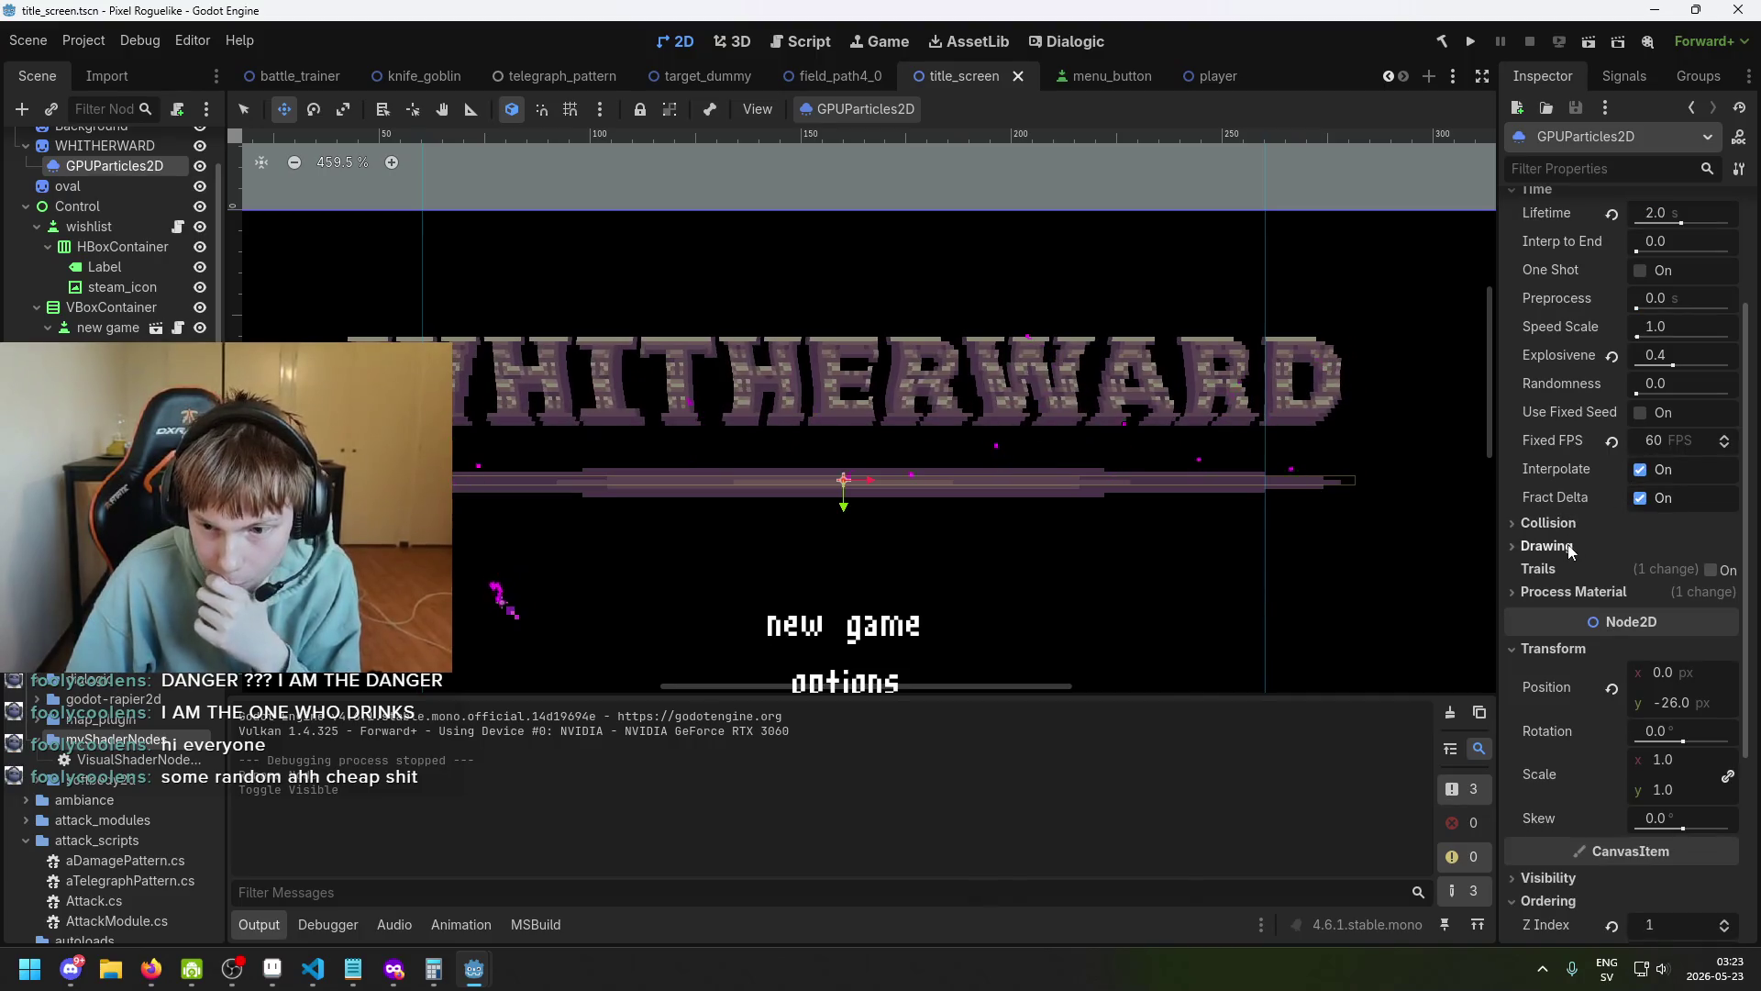
pyautogui.scroll(5, 1591, 551)
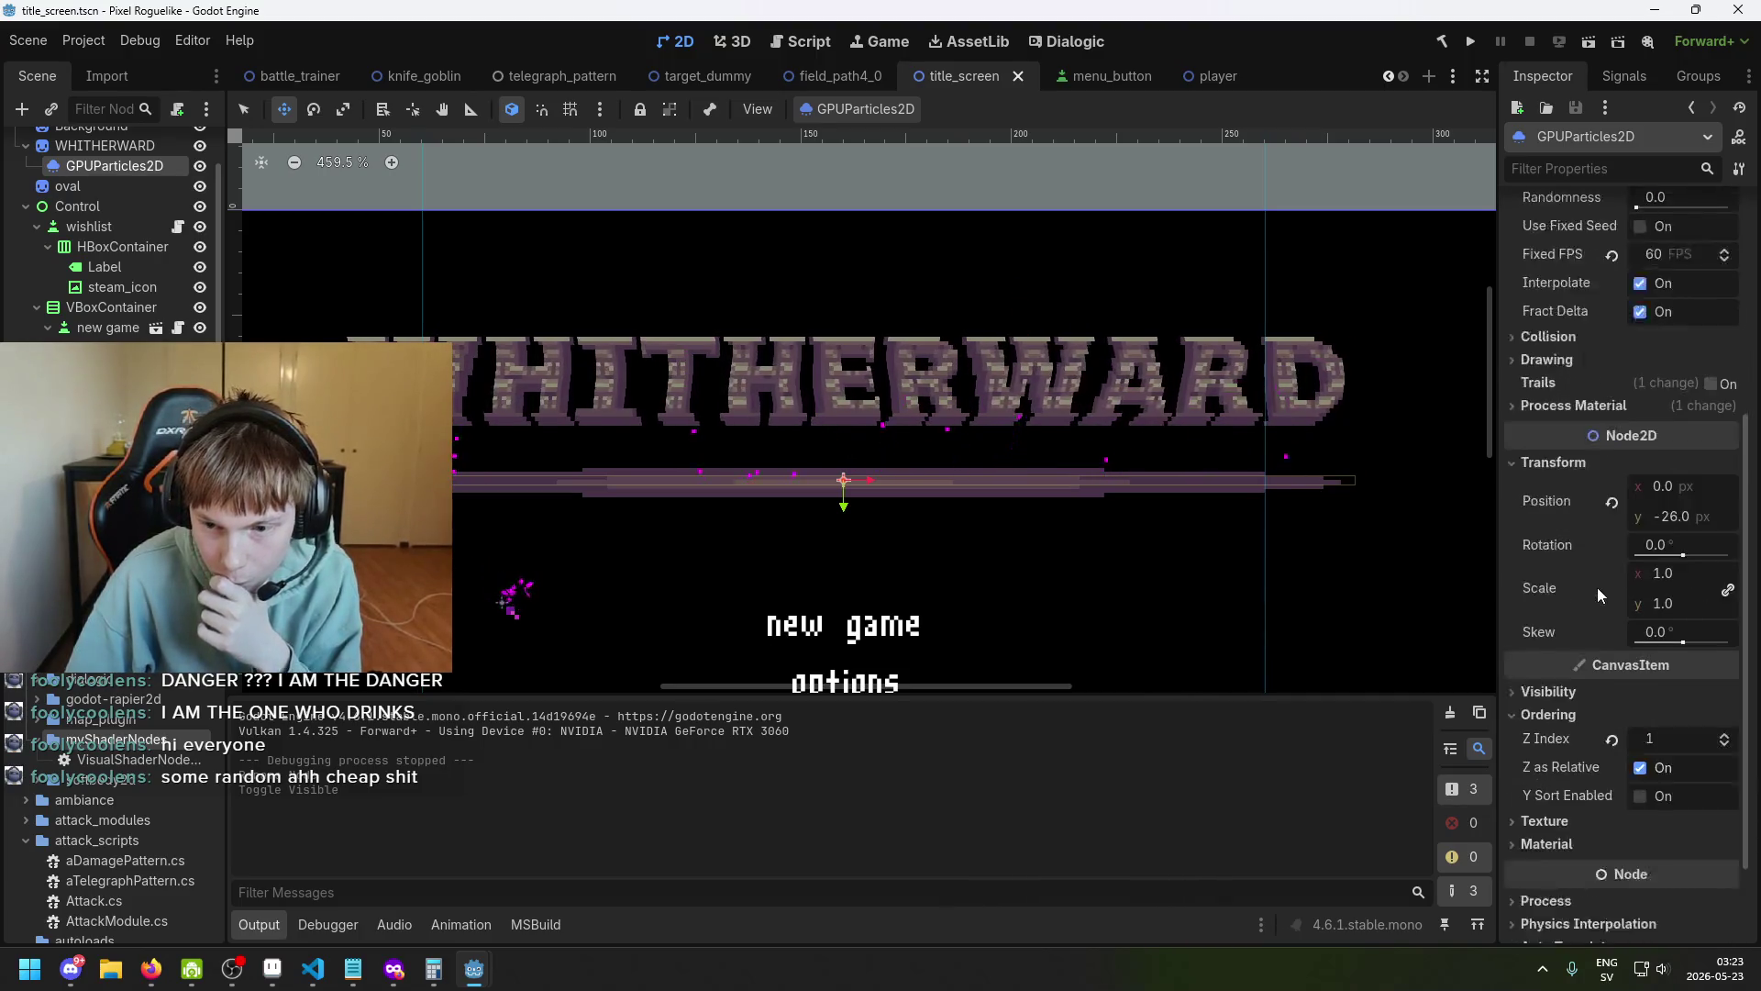
# Reselect the GPUParticles2D node and expand its Process Material settings.
pyautogui.click(87, 206)
pyautogui.click(131, 172)
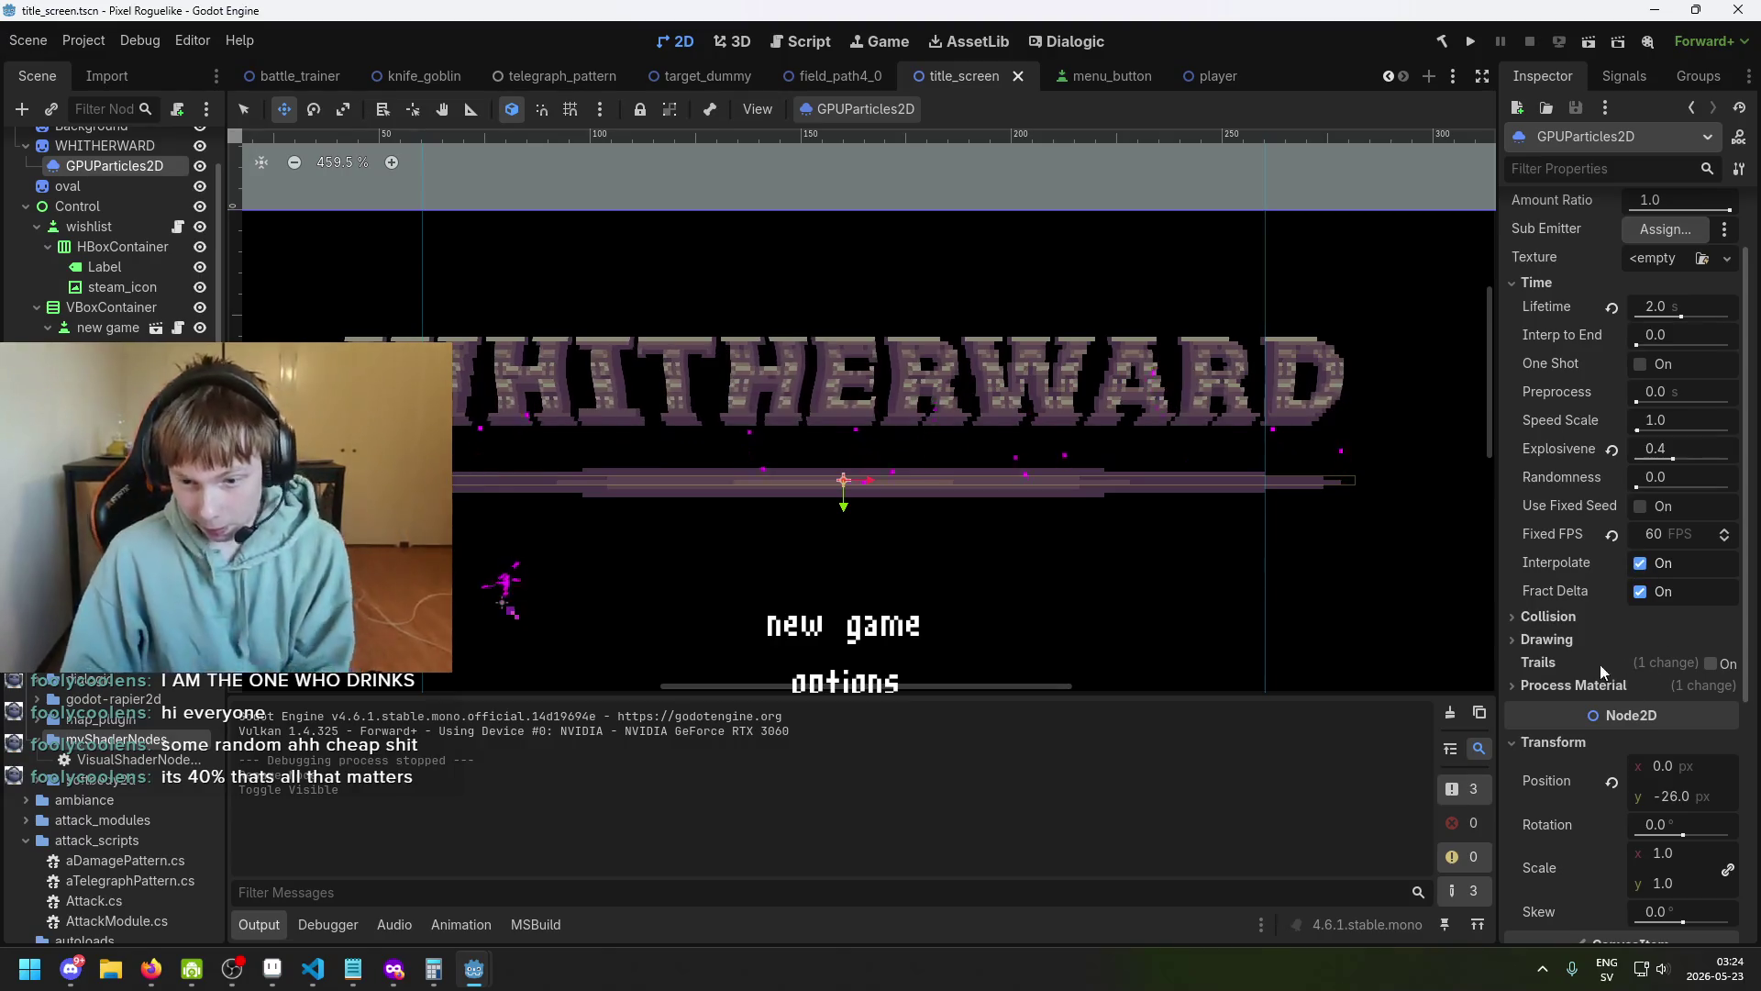
pyautogui.click(1577, 619)
pyautogui.click(1578, 619)
pyautogui.click(1569, 640)
pyautogui.click(1596, 639)
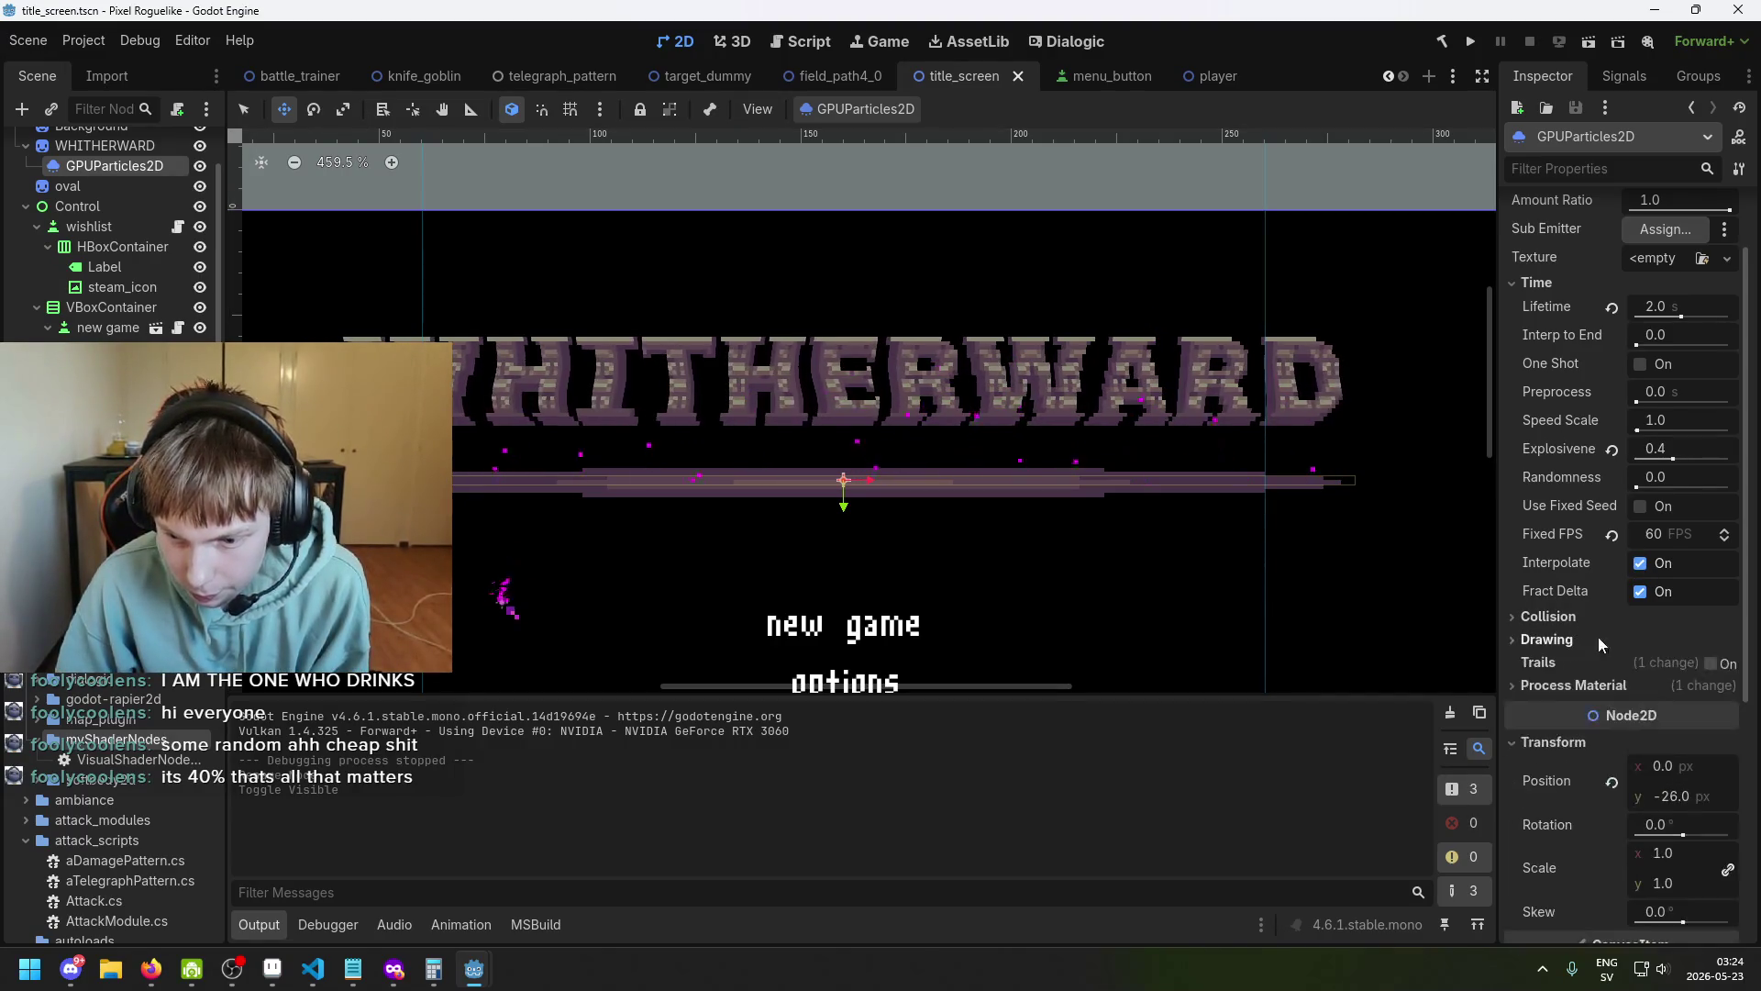
pyautogui.scroll(2, 1615, 628)
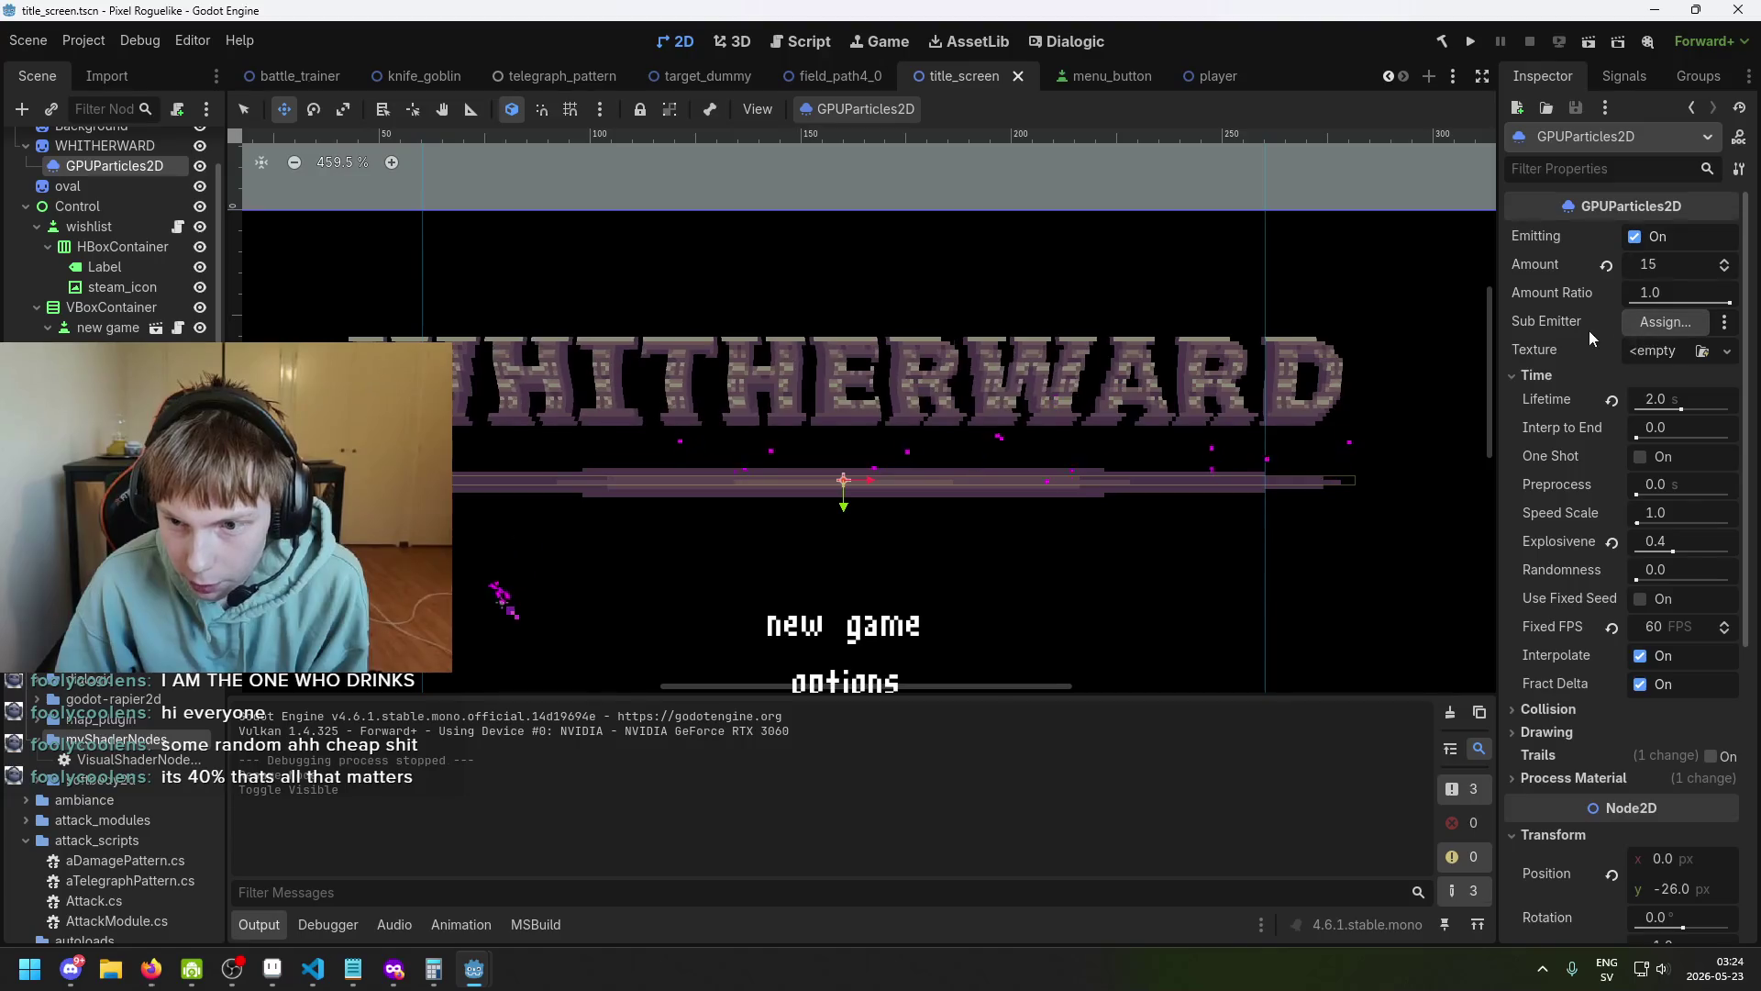
pyautogui.scroll(-10, 1670, 616)
pyautogui.scroll(6, 1665, 629)
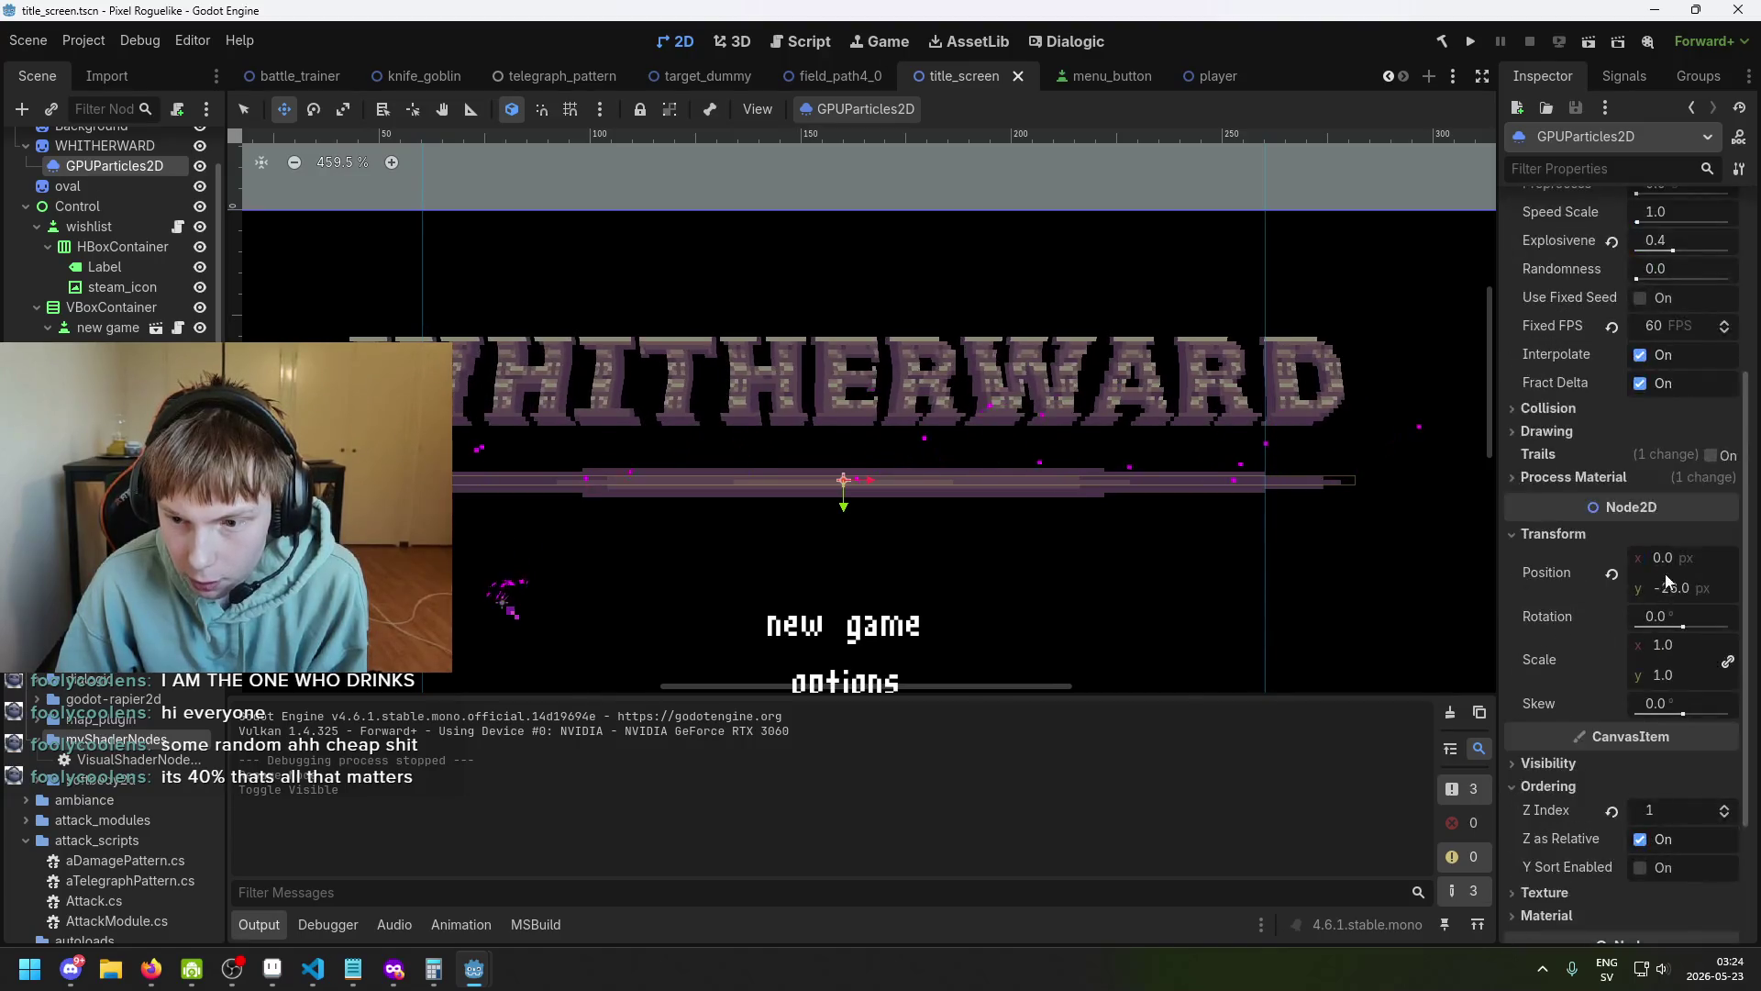
pyautogui.click(1662, 569)
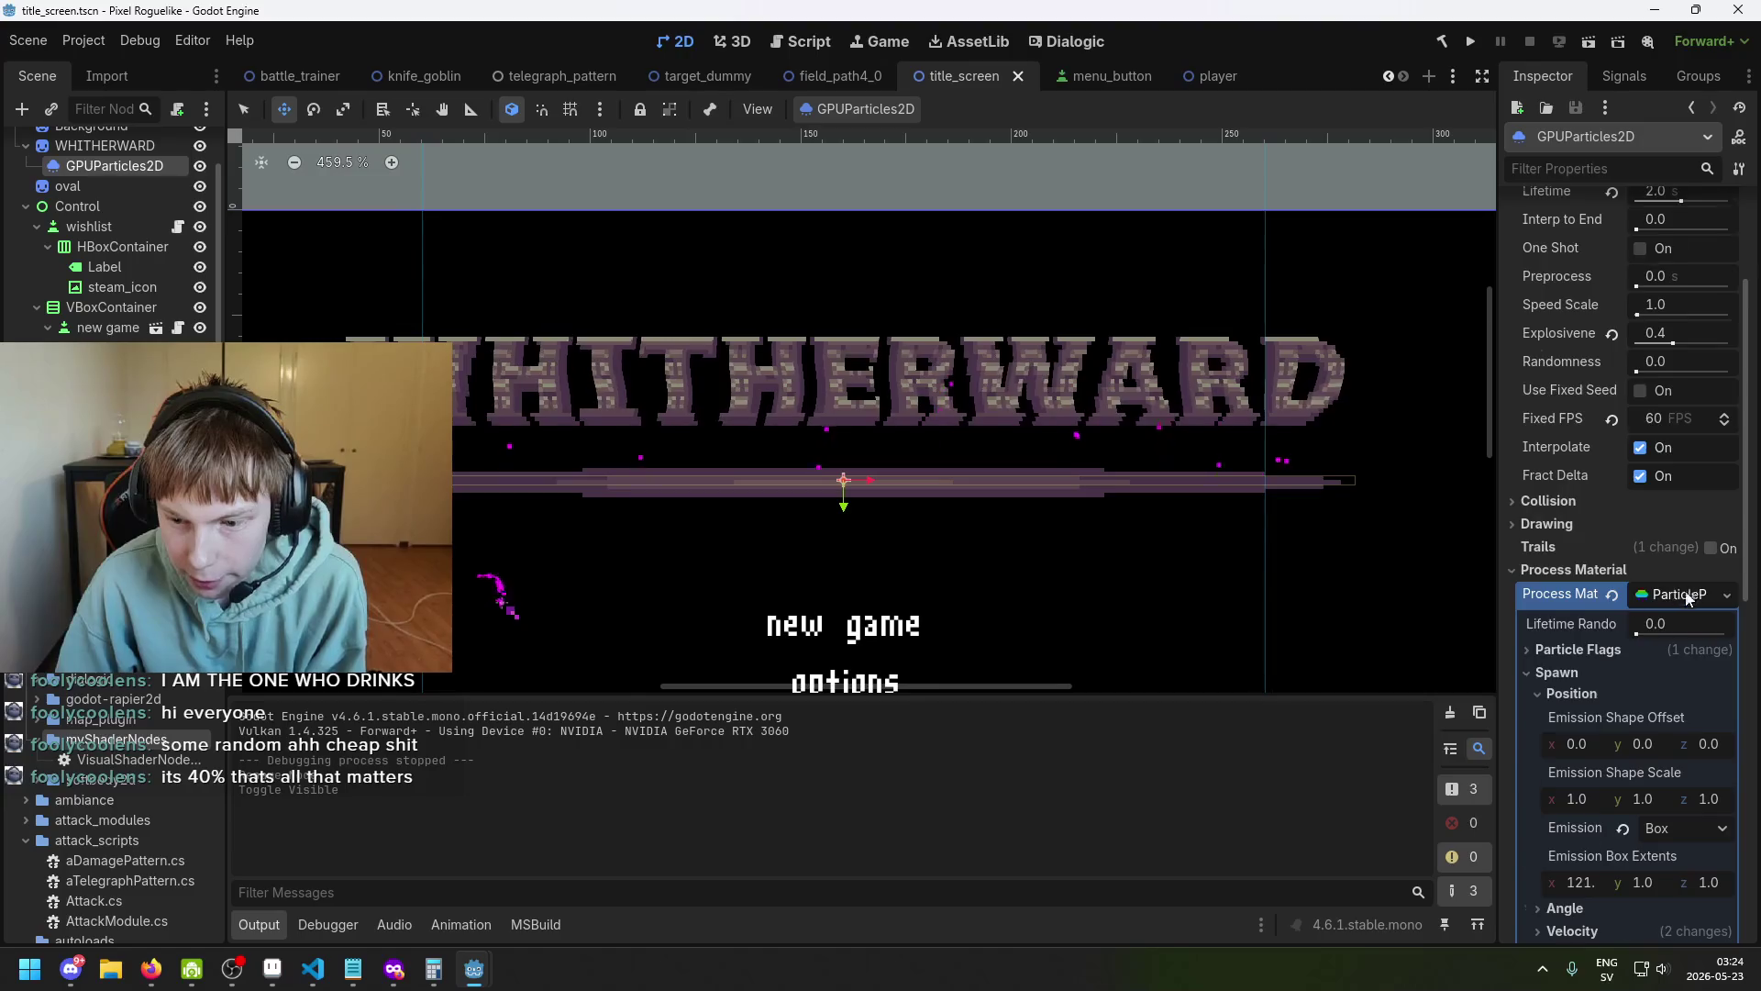
pyautogui.scroll(-6, 1686, 597)
pyautogui.moveTo(852, 402); pyautogui.dragTo(968, 424)
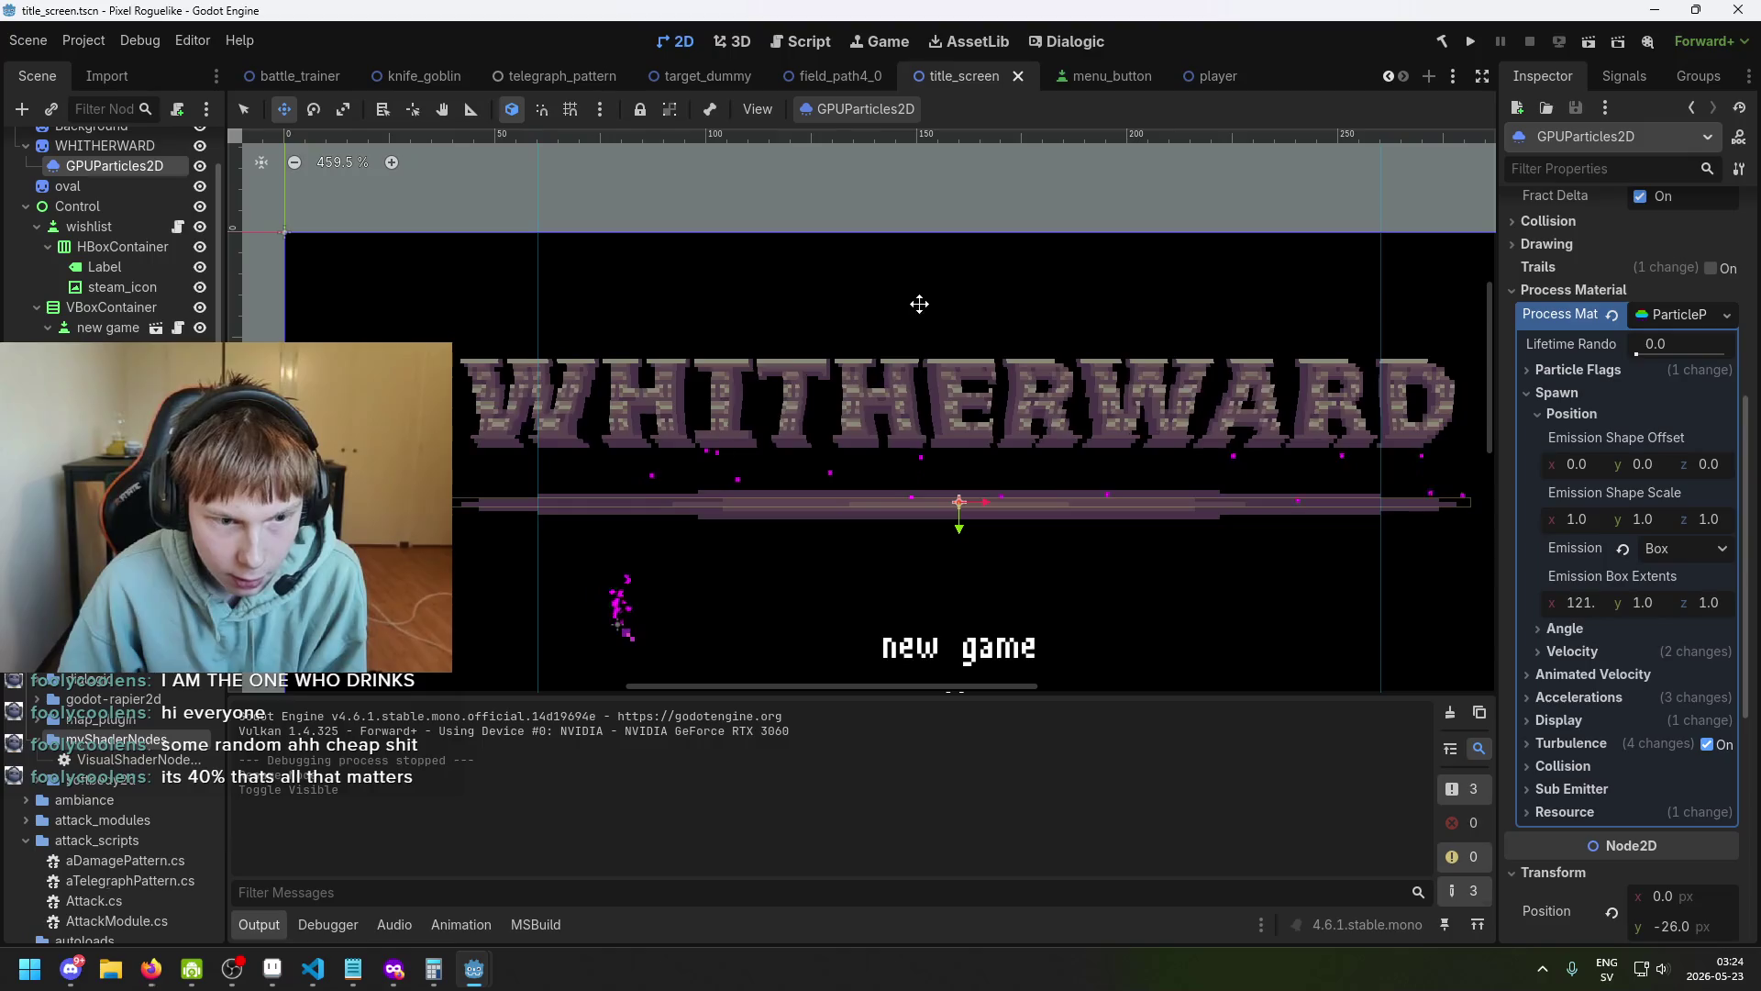
pyautogui.scroll(-3, 885, 367)
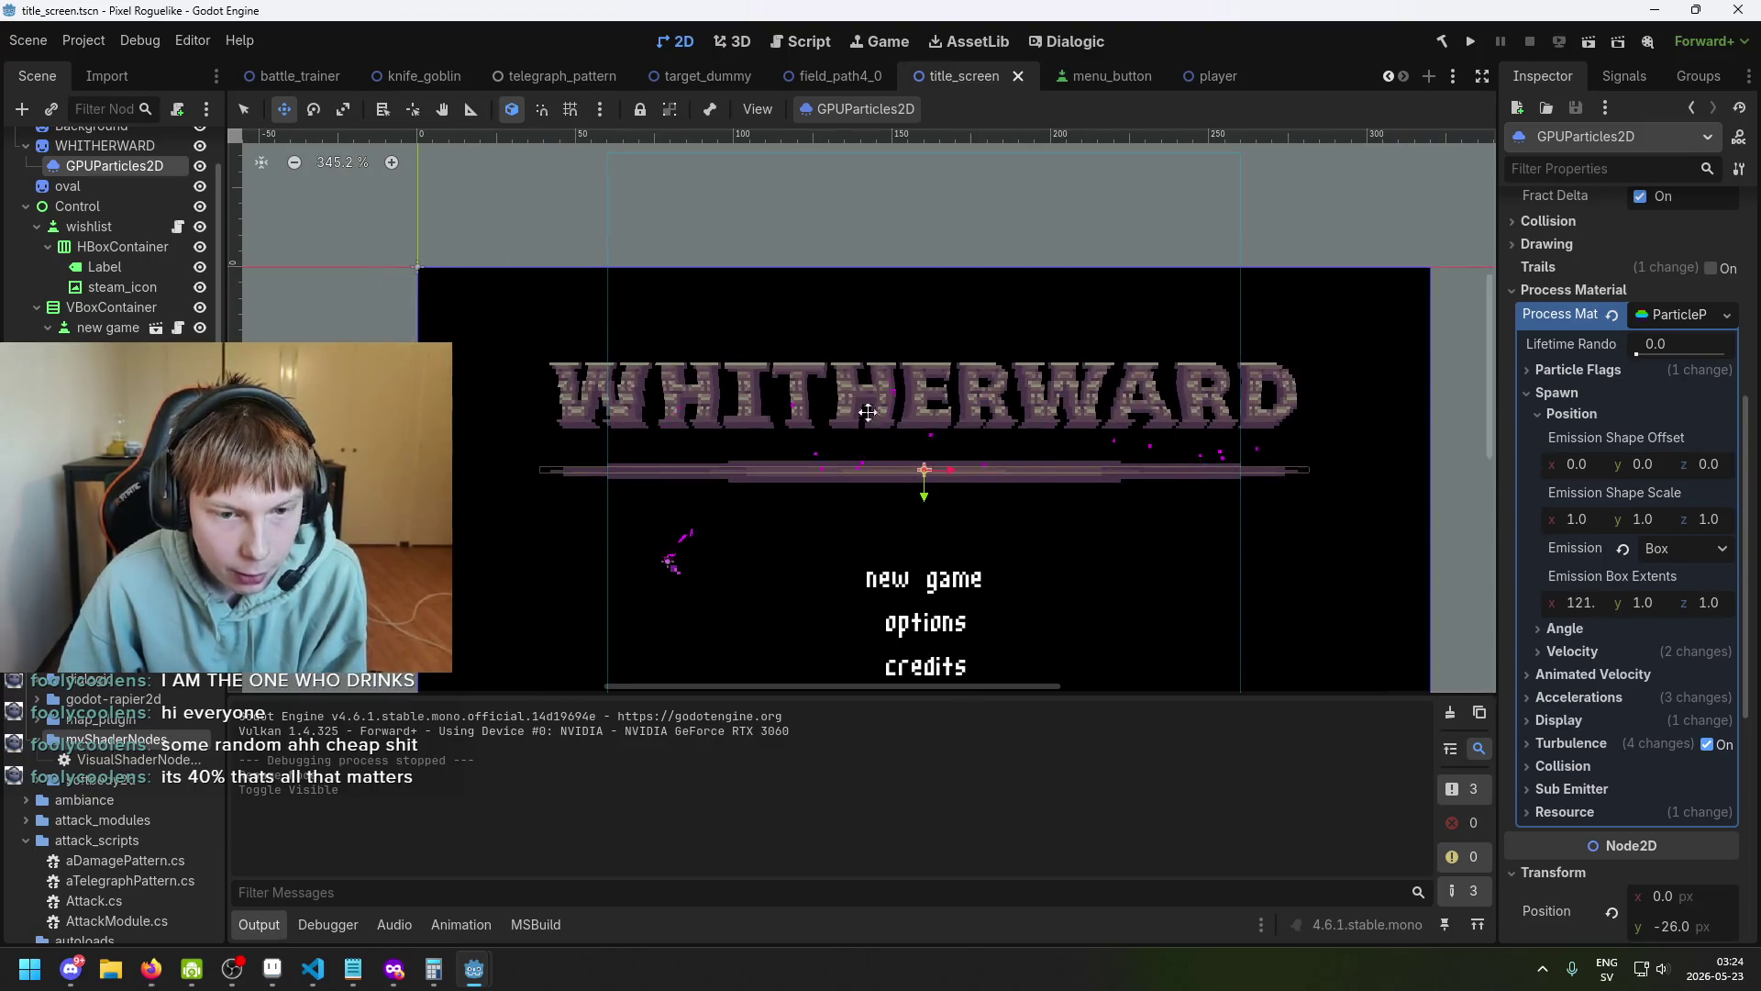
pyautogui.scroll(1, 969, 466)
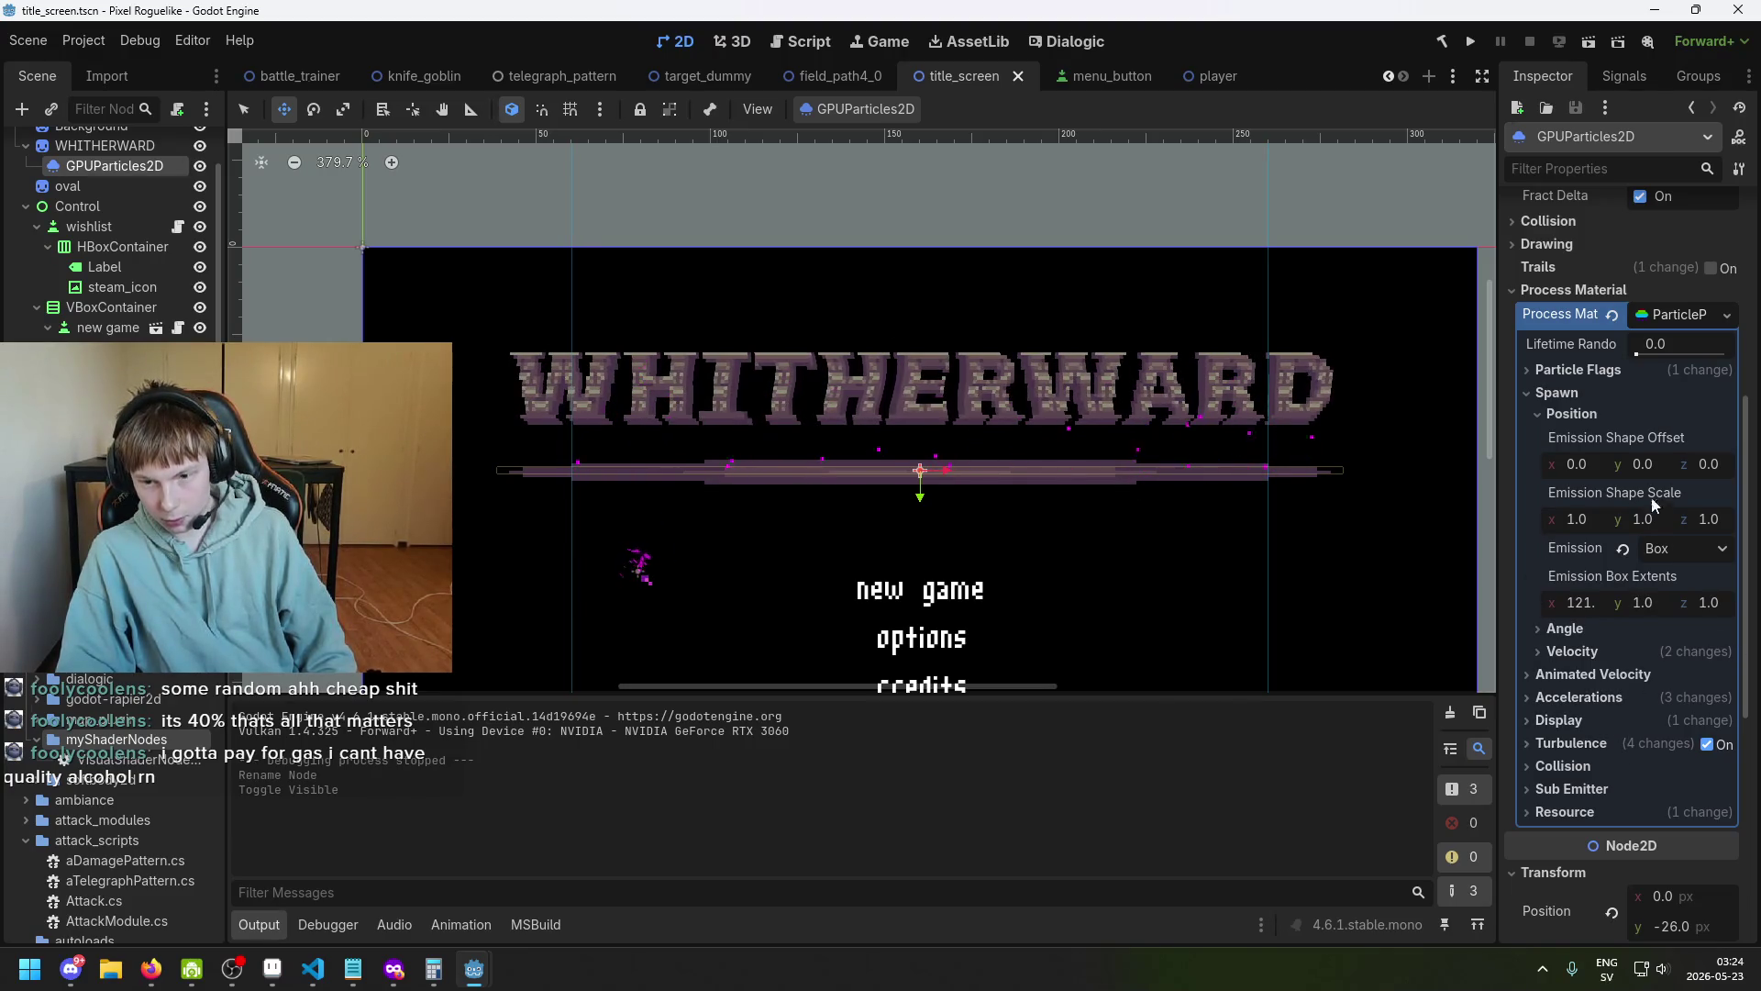
pyautogui.click(1620, 653)
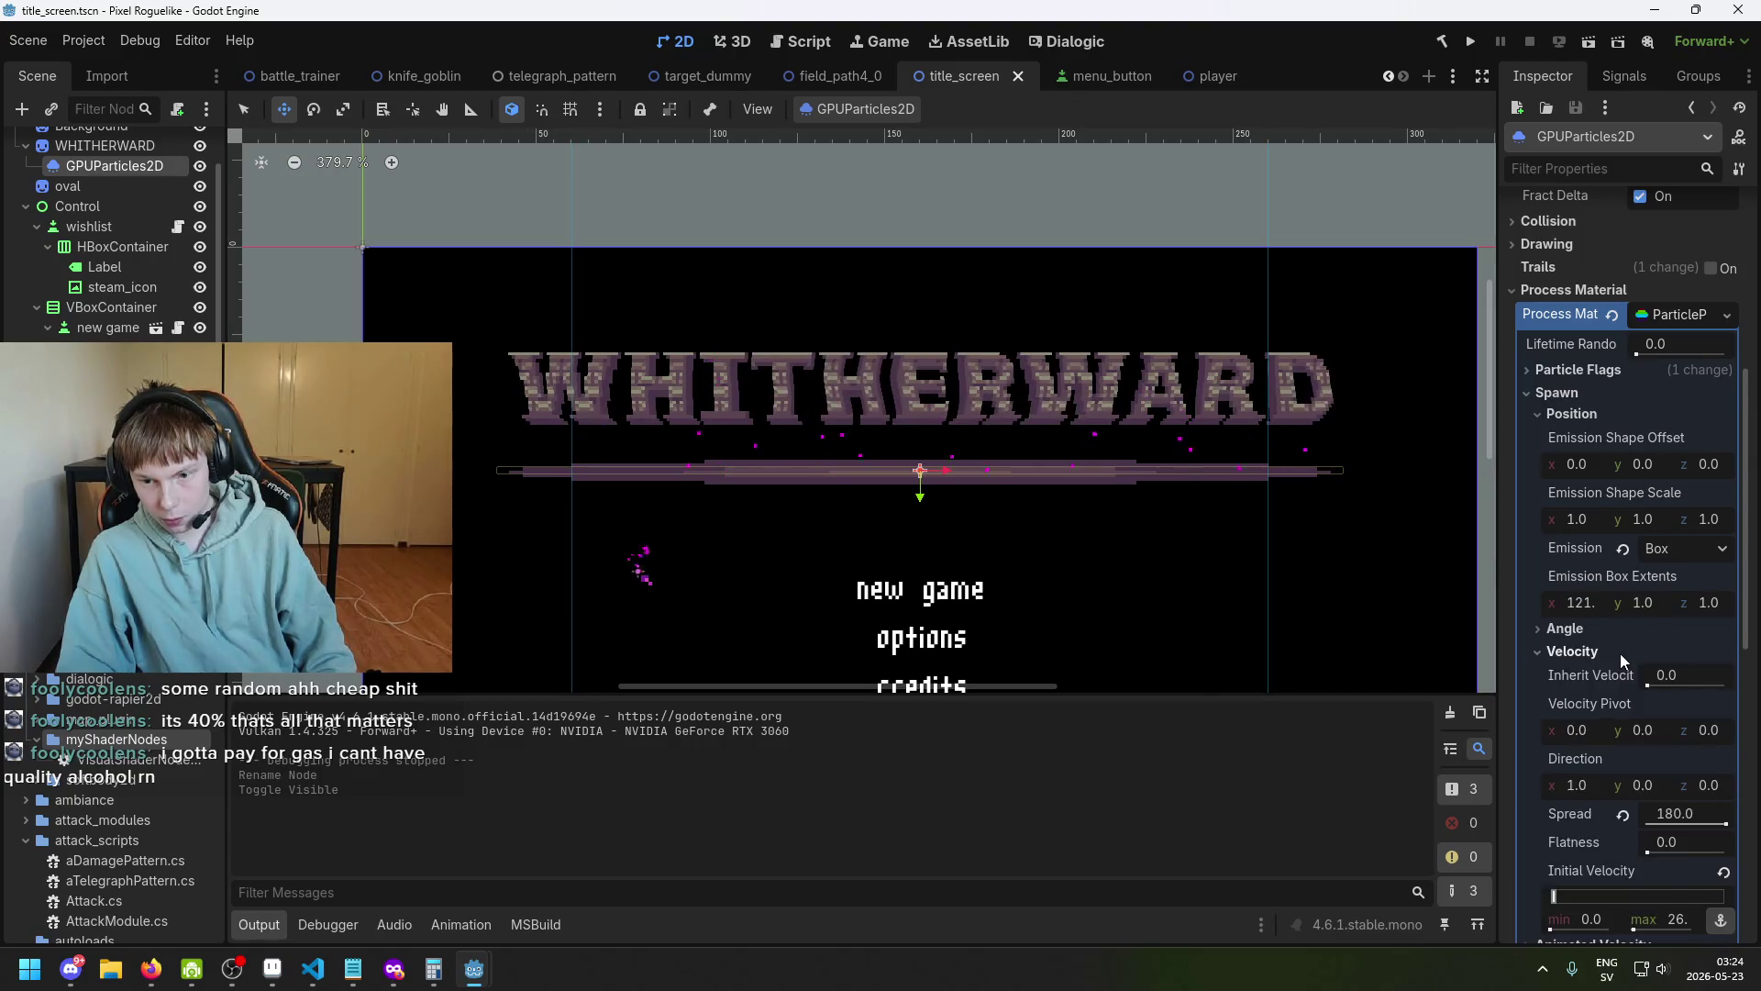
pyautogui.scroll(-2, 1622, 668)
pyautogui.scroll(-2, 1624, 670)
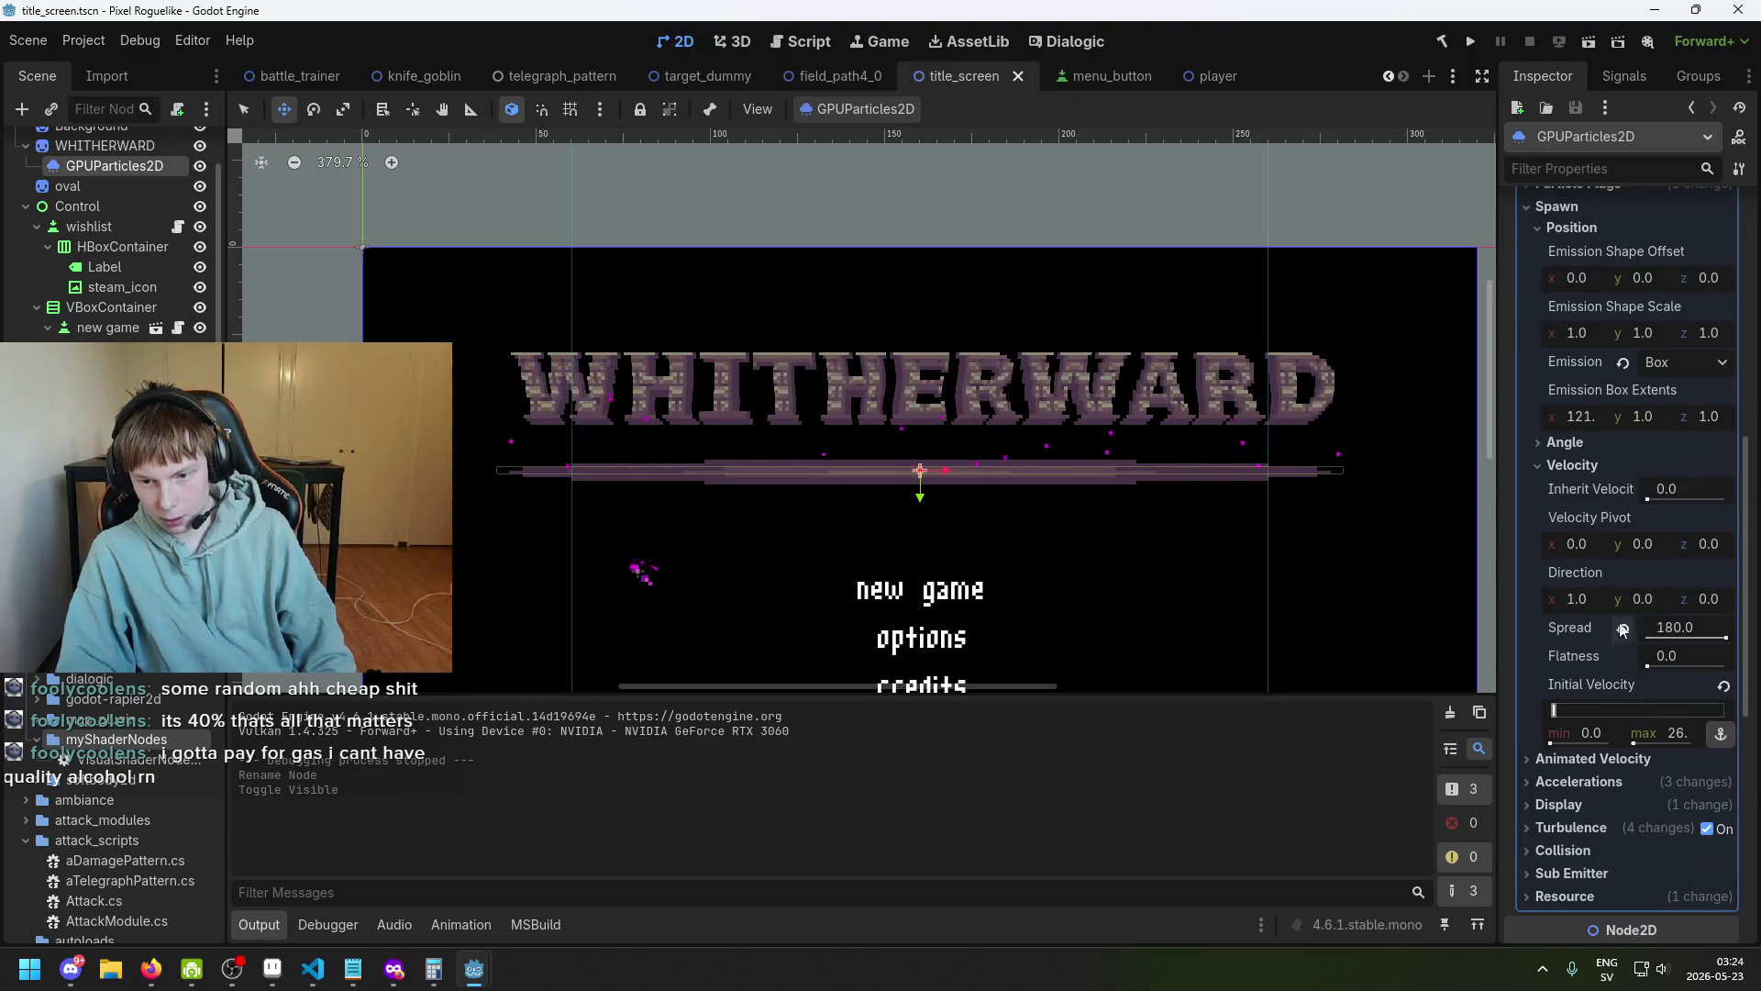
pyautogui.click(1591, 467)
pyautogui.click(1600, 466)
pyautogui.click(1599, 466)
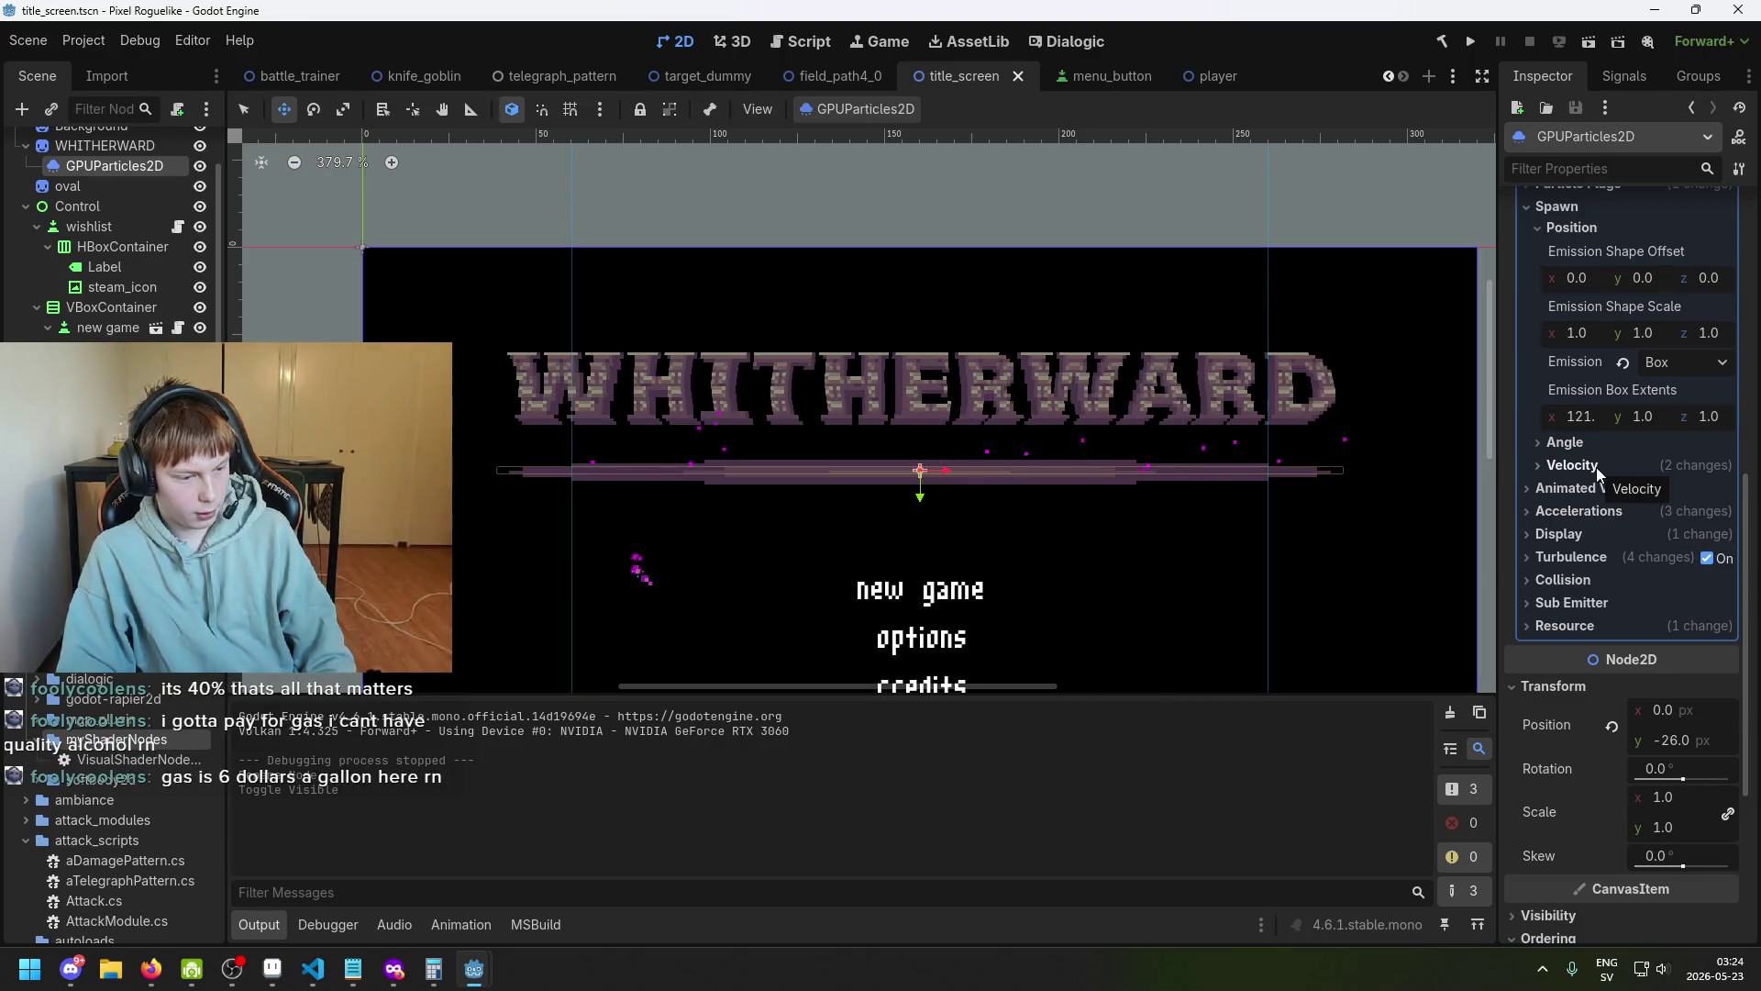
pyautogui.click(1596, 466)
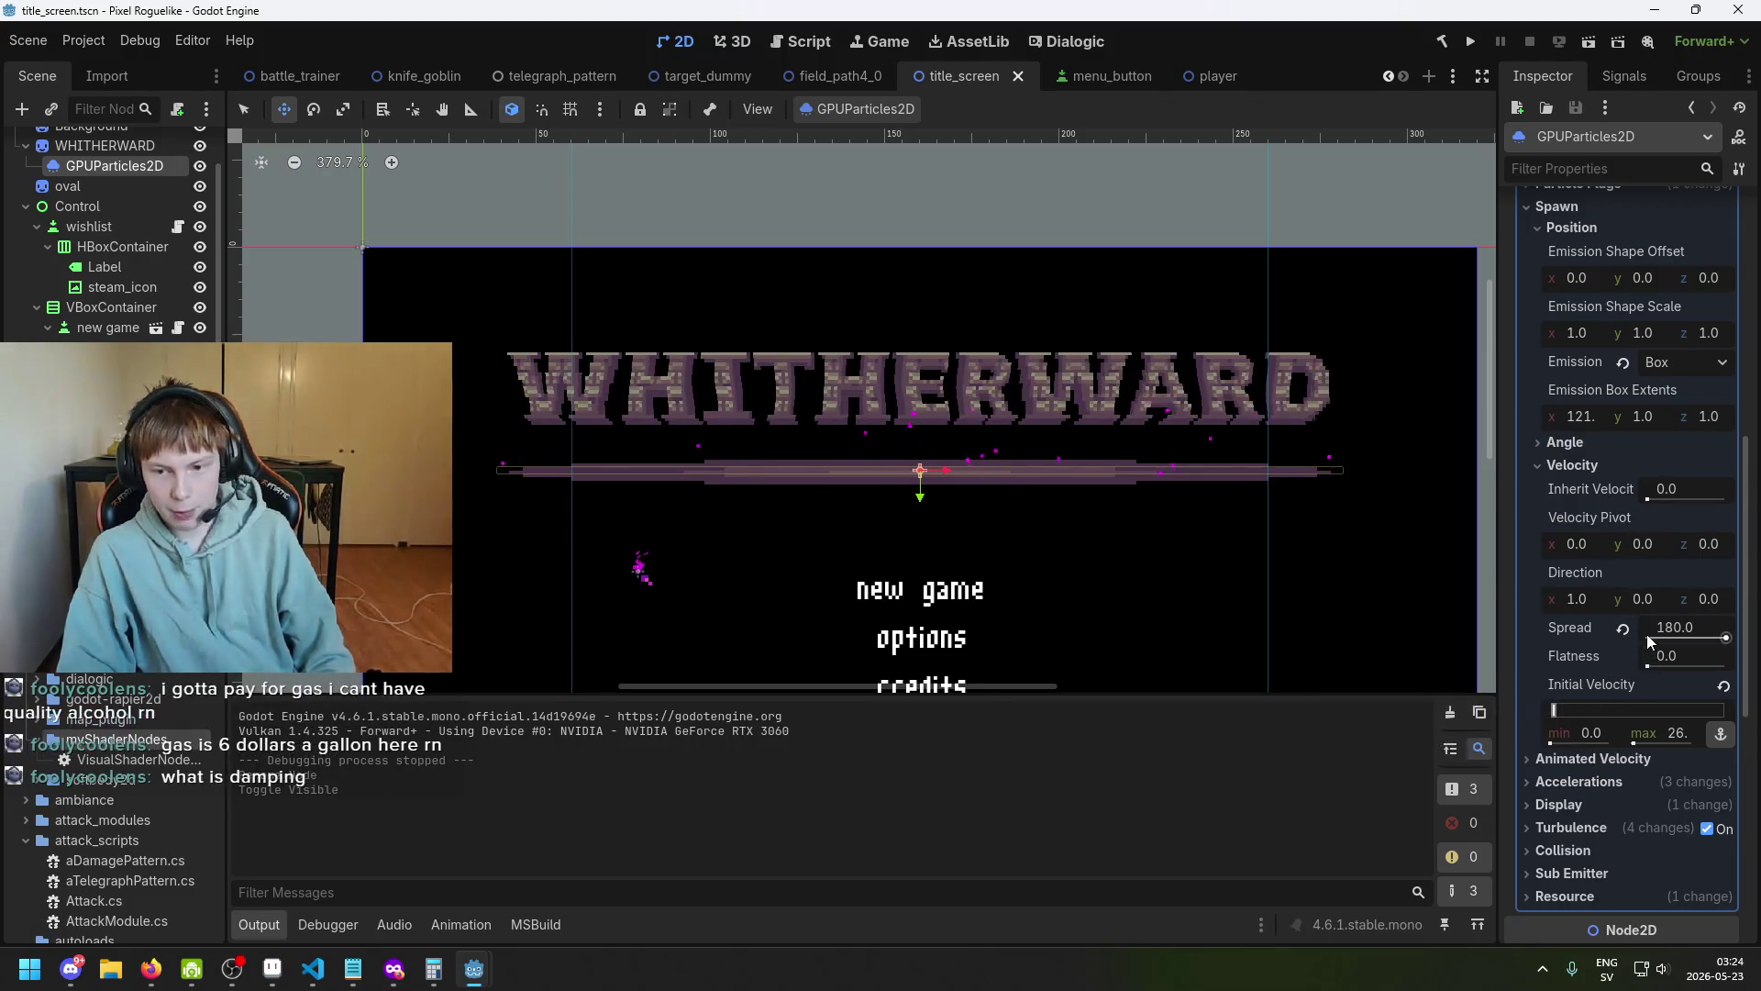
pyautogui.scroll(1, 1000, 498)
pyautogui.scroll(3, 1647, 550)
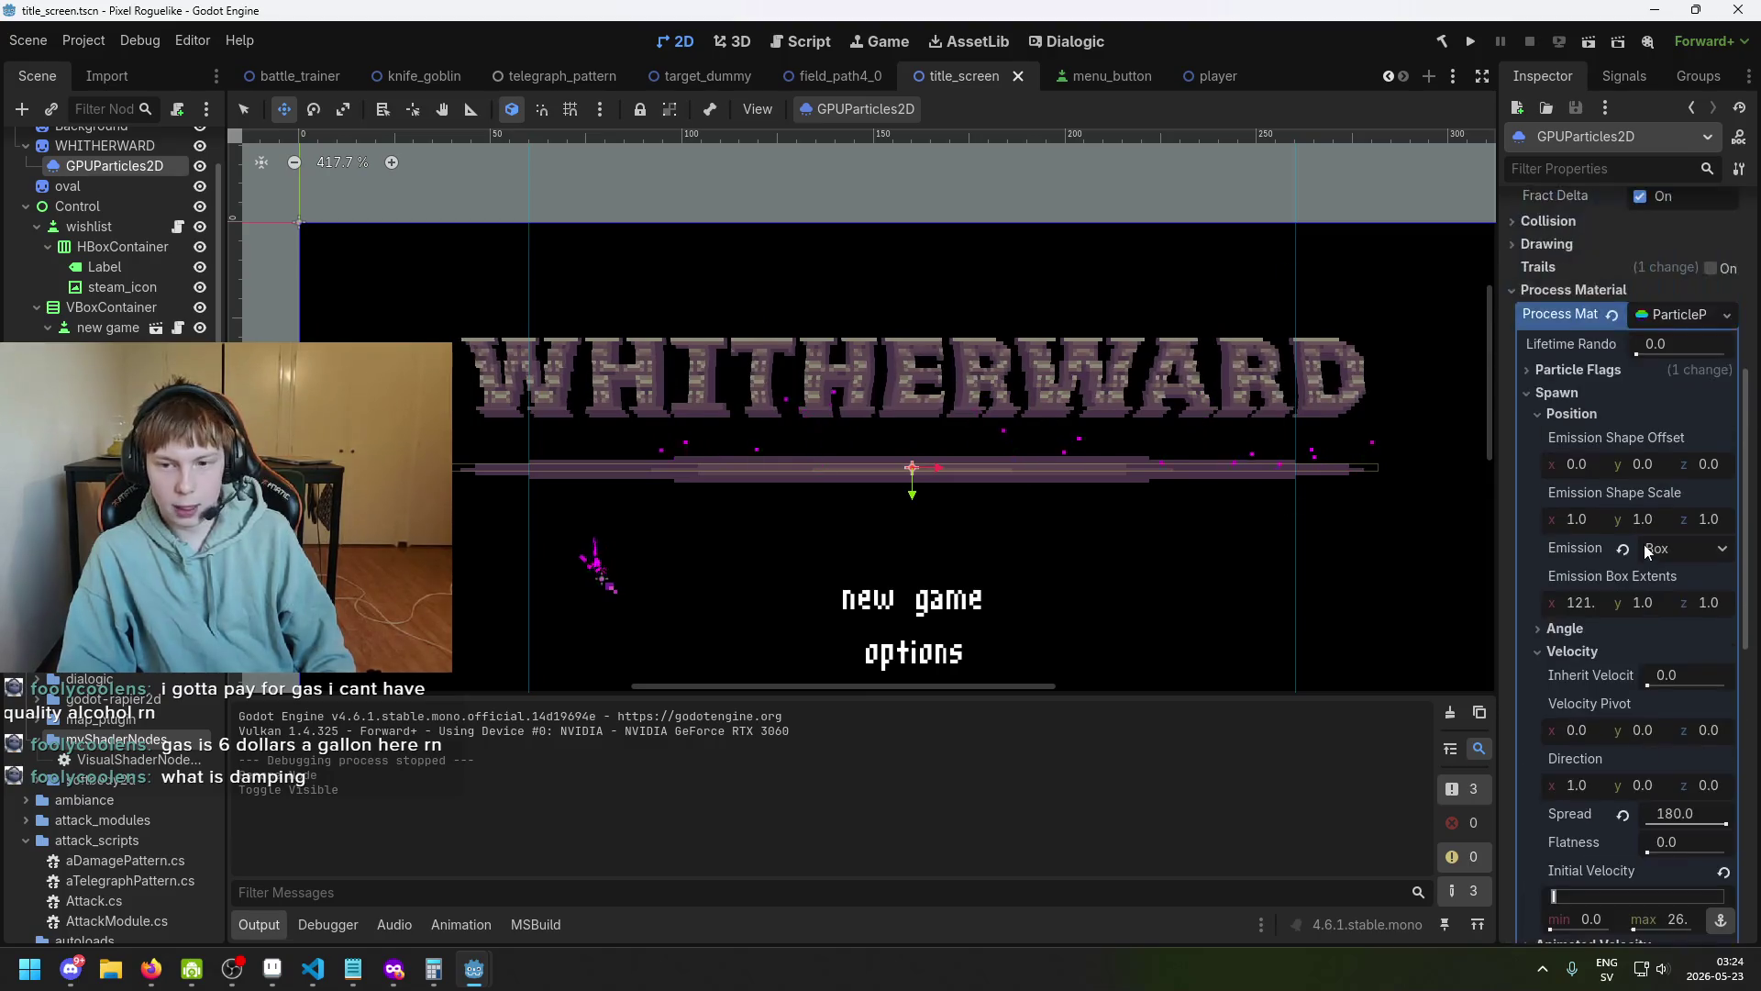
pyautogui.scroll(-2, 1647, 551)
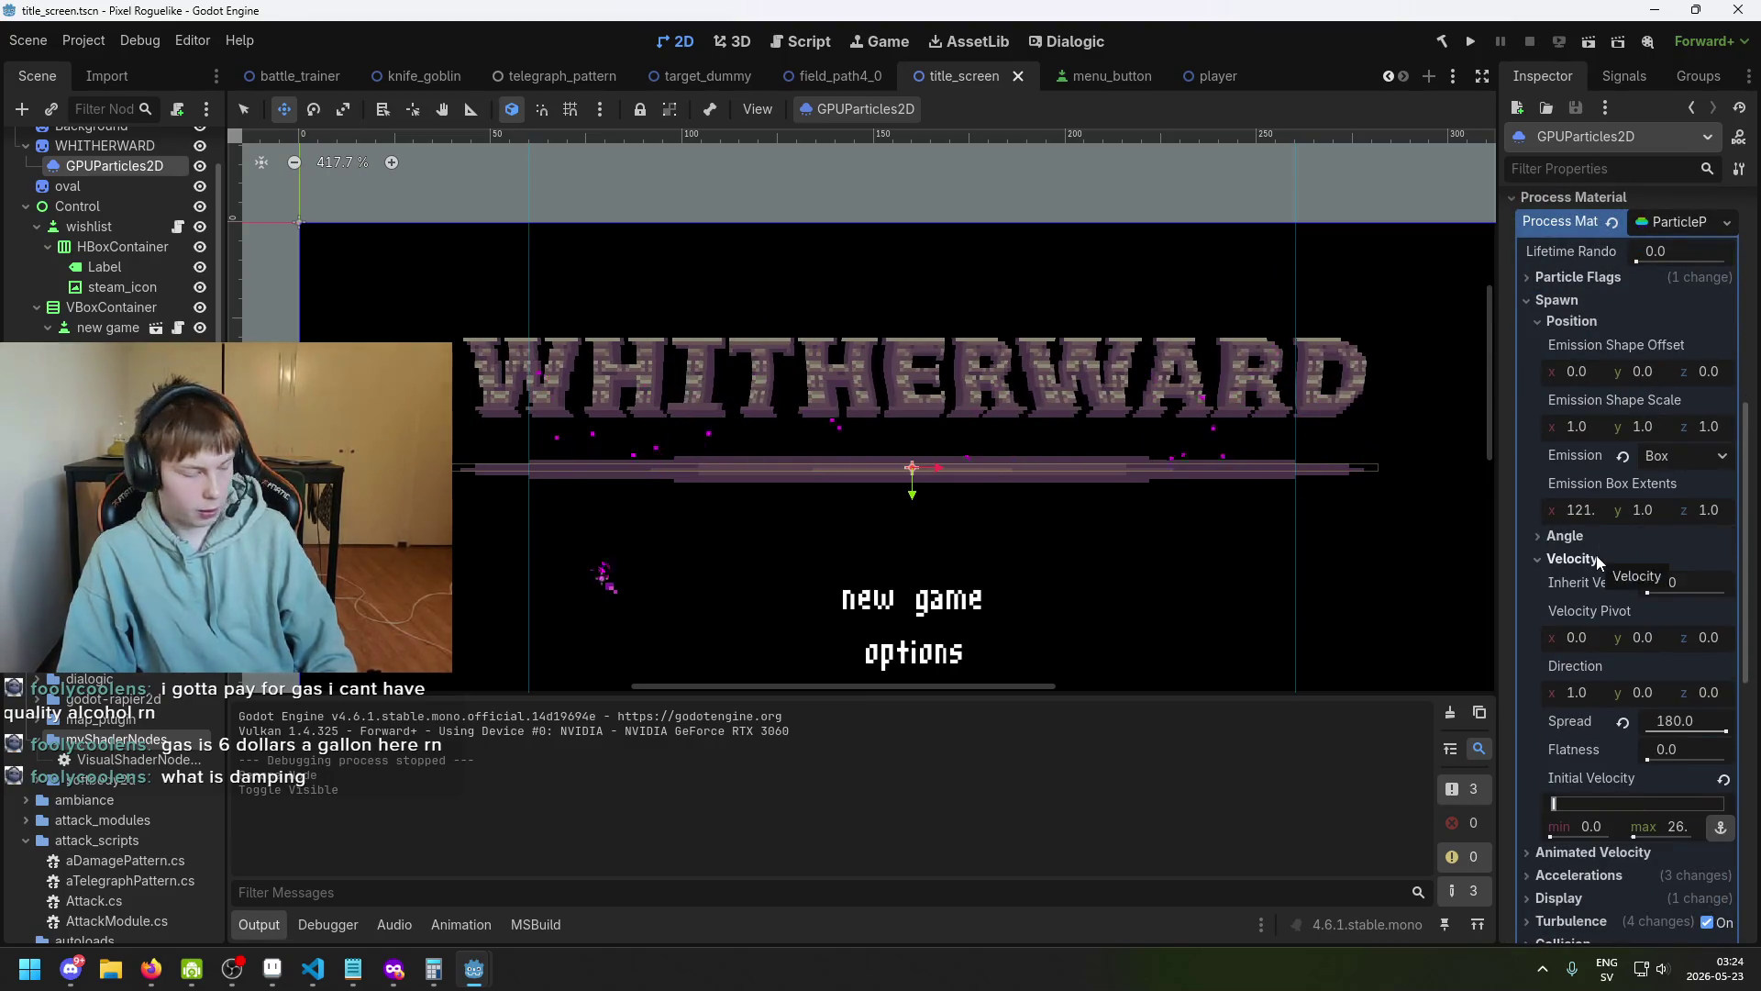
pyautogui.scroll(4, 1183, 385)
pyautogui.scroll(2, 1174, 403)
pyautogui.hscroll(2, 1174, 403)
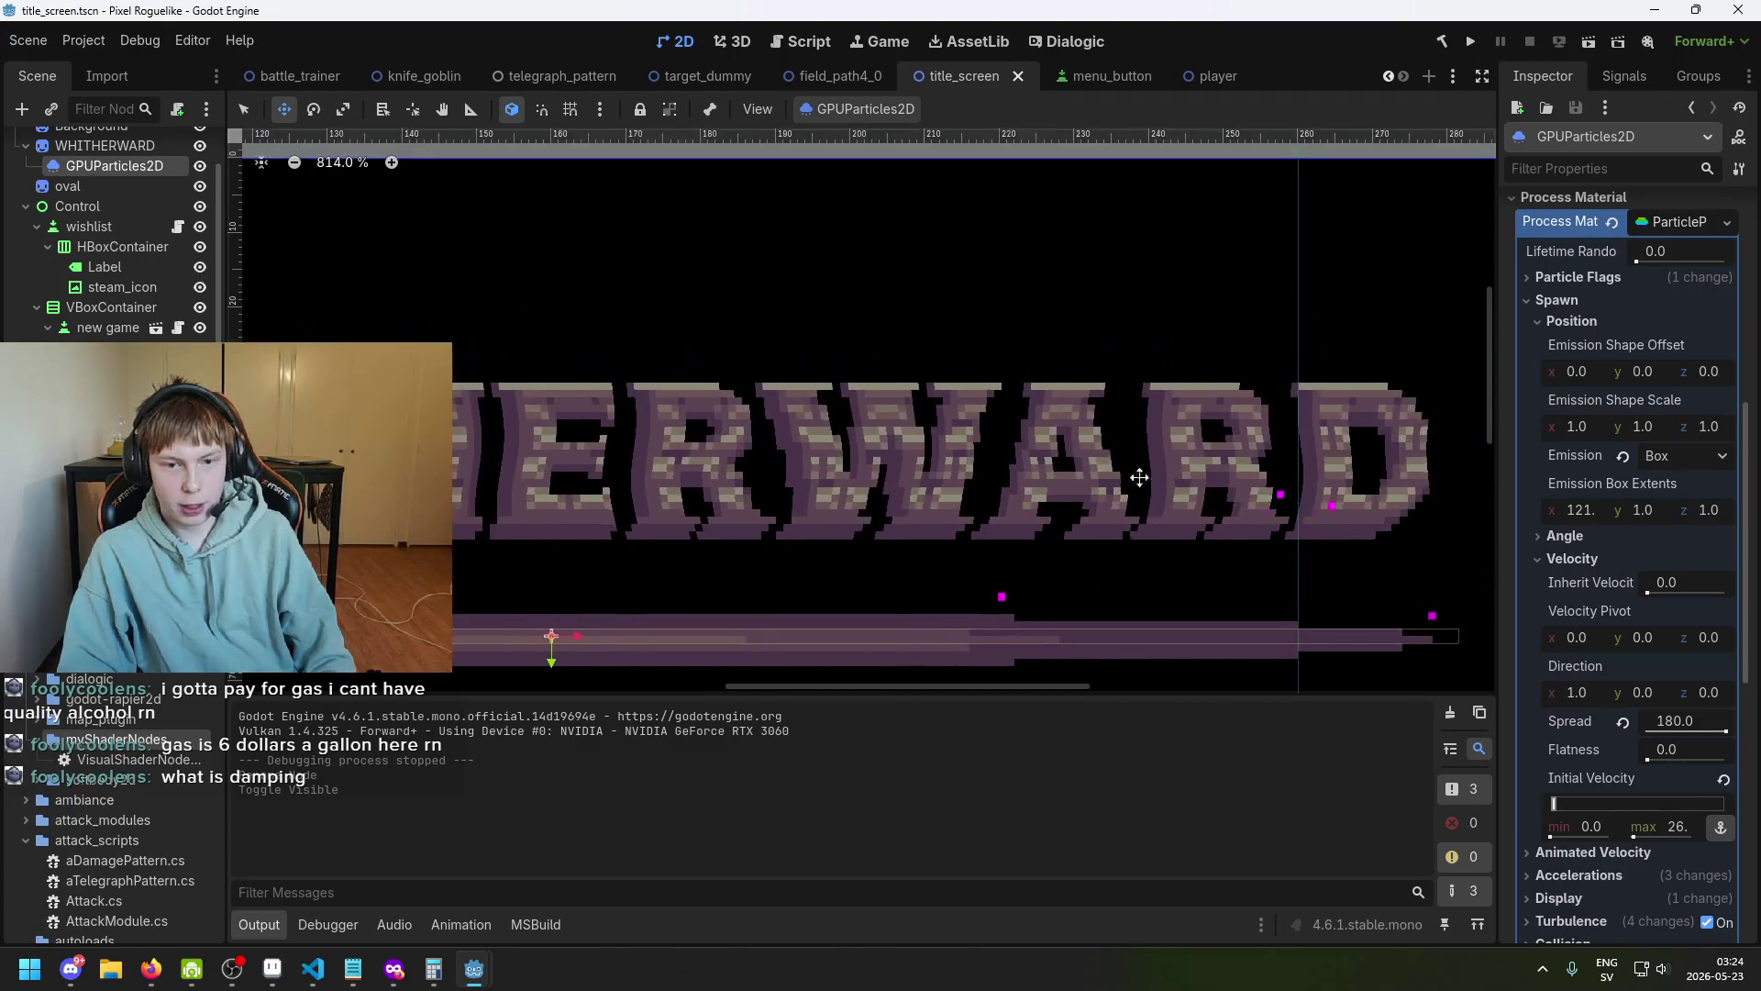
pyautogui.scroll(-1, 1053, 602)
pyautogui.hscroll(1, 917, 550)
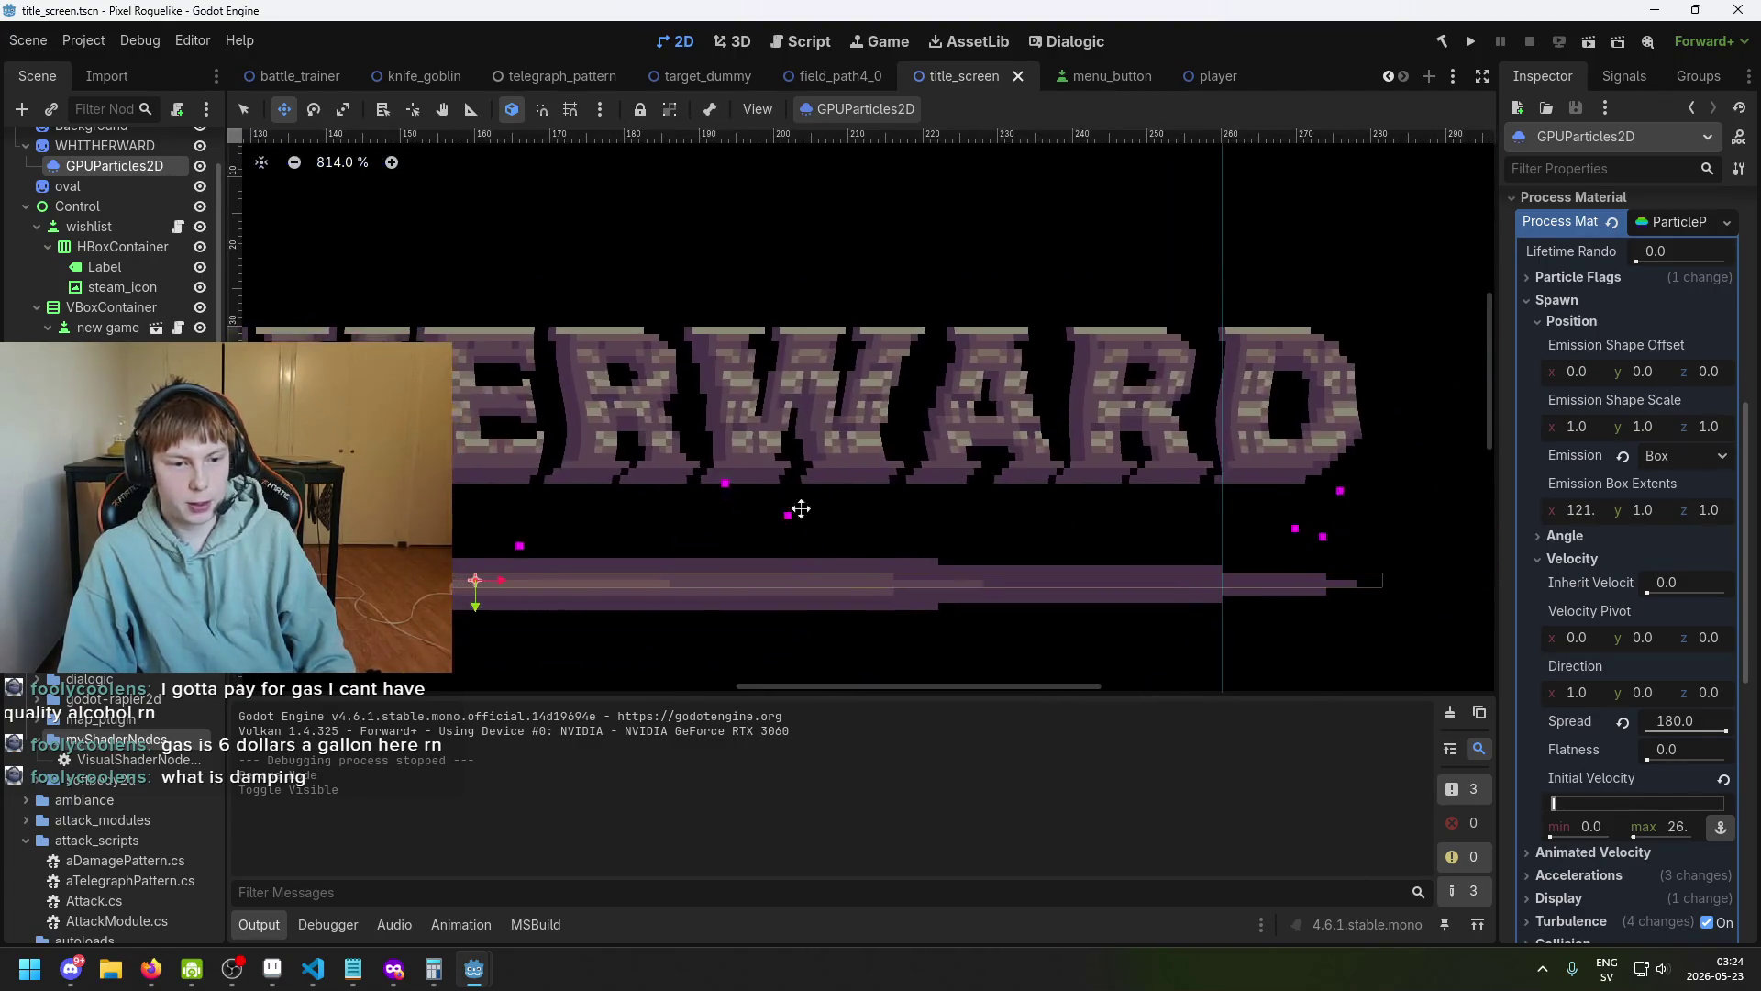
pyautogui.click(1638, 559)
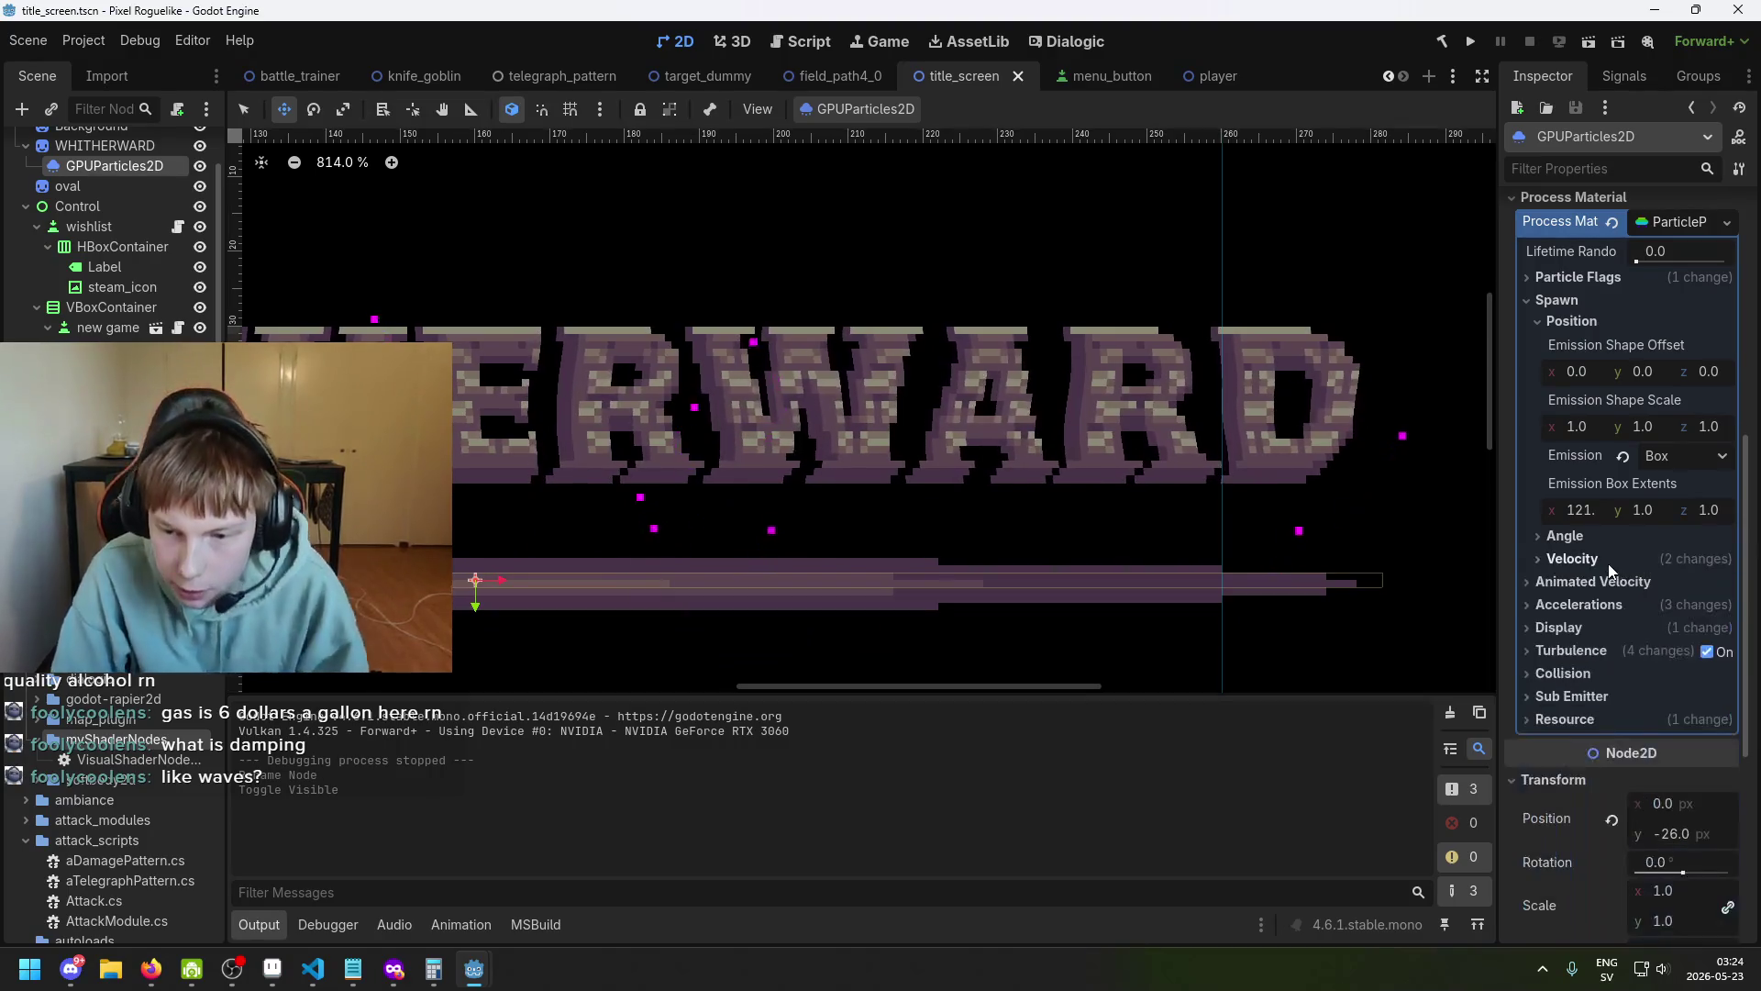
# Expand Accelerations > Damping to show the 2.65–3.1 damping range and its curve.
pyautogui.click(1598, 630)
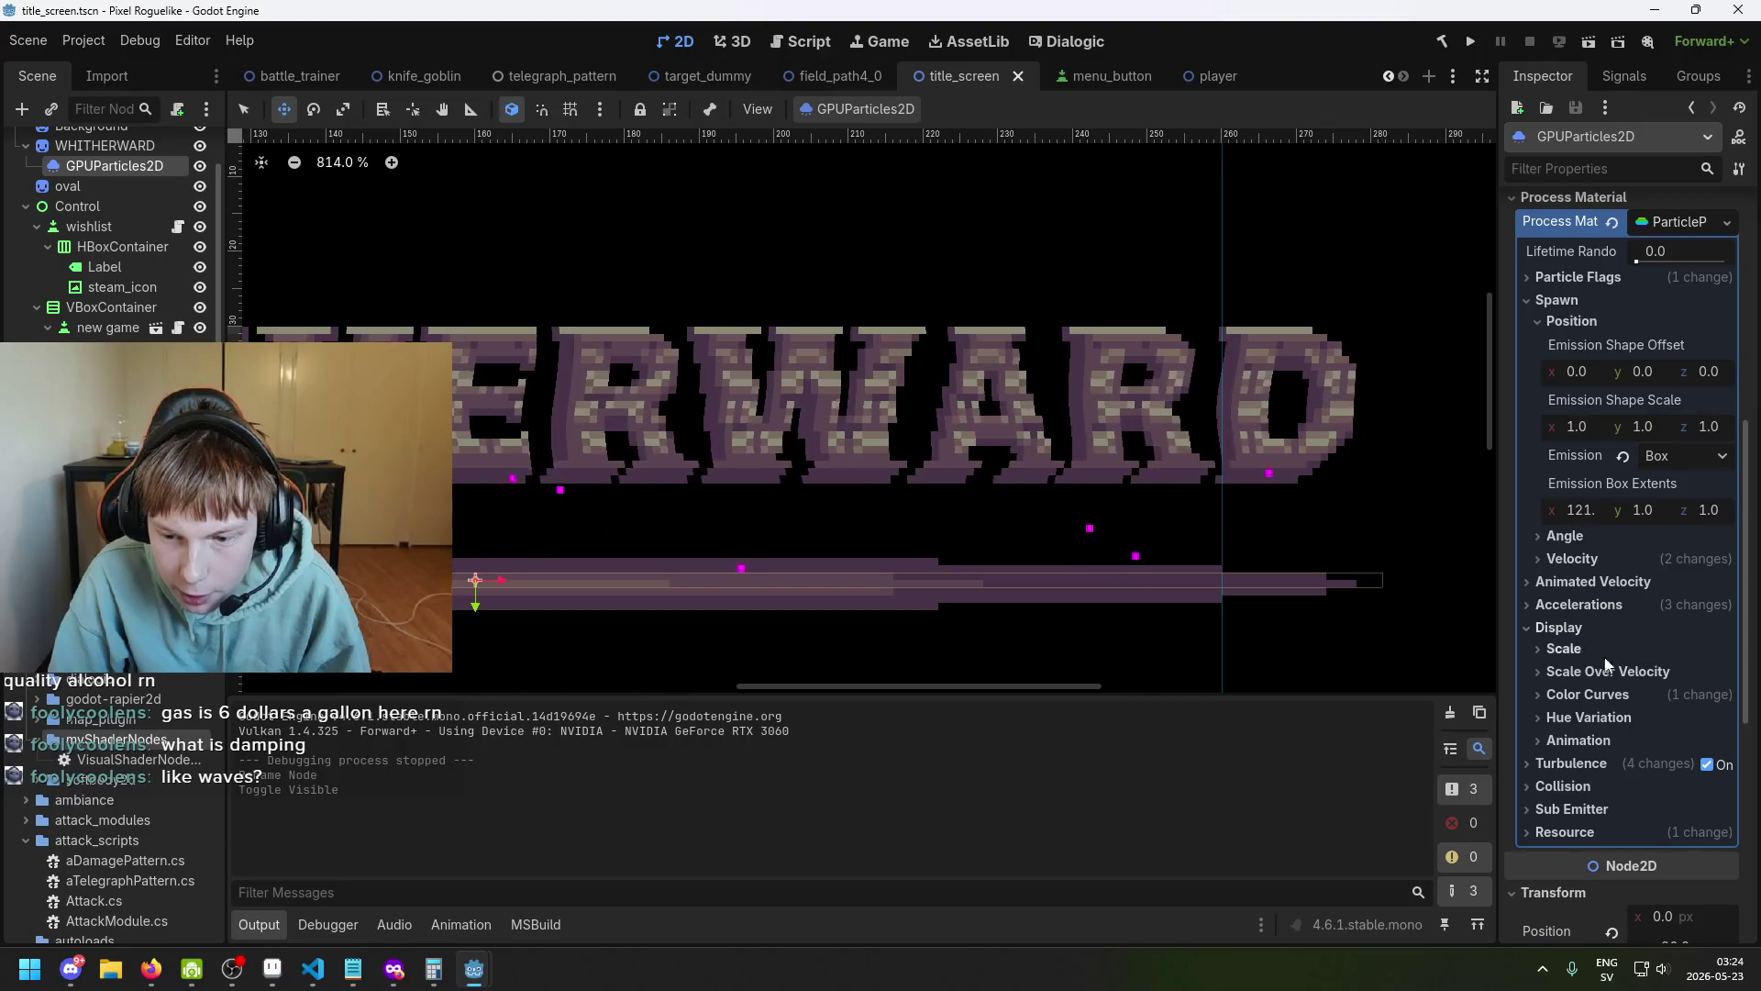
pyautogui.click(1597, 629)
pyautogui.click(1596, 605)
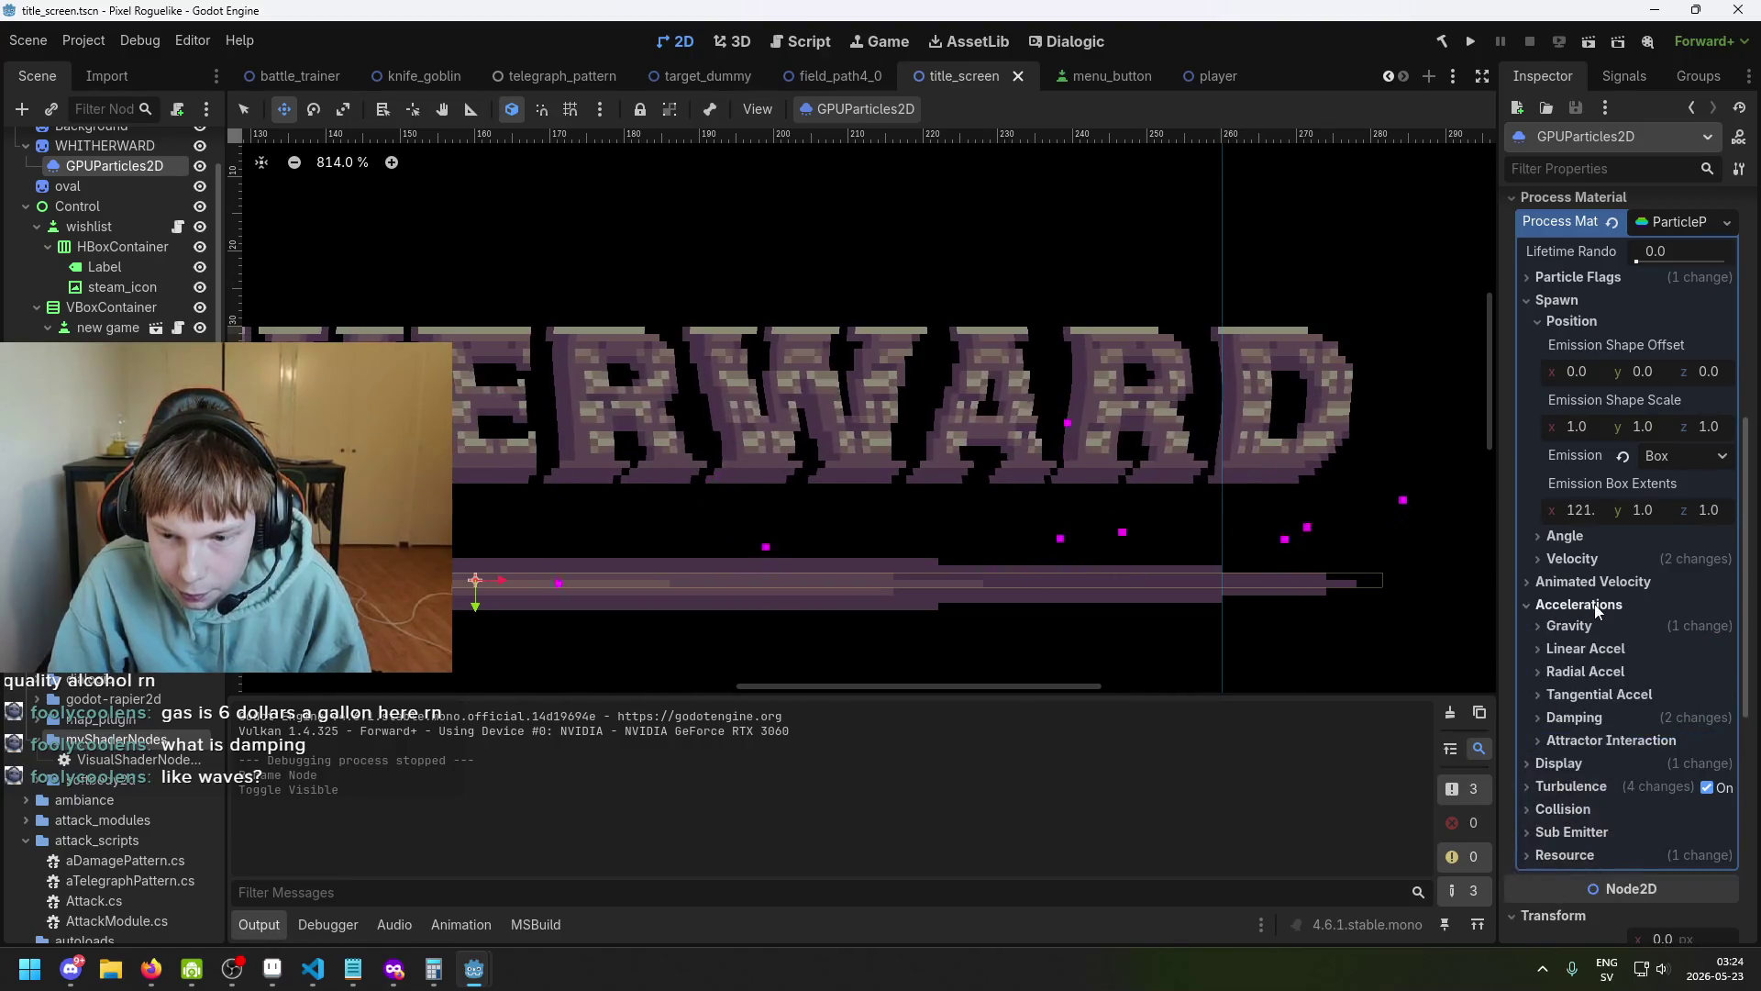
pyautogui.click(1574, 717)
pyautogui.scroll(-2, 1559, 679)
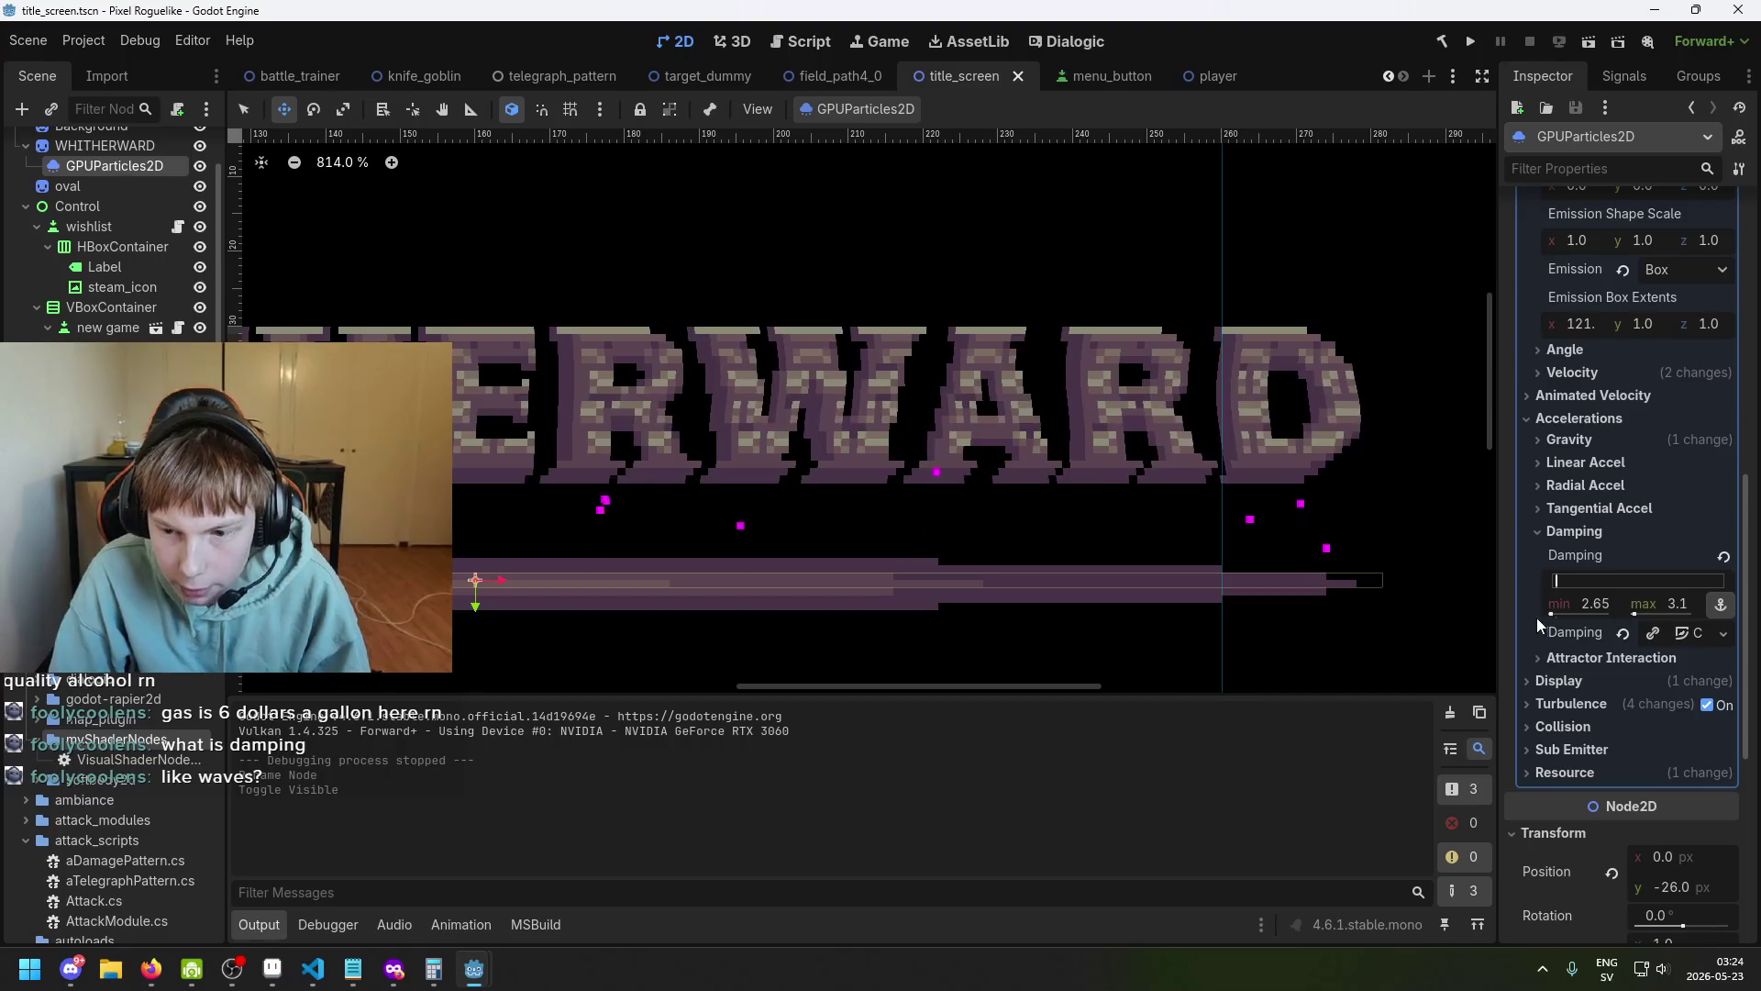
# Open the damping curve and drag its end point slightly lower, to about 11.24.
pyautogui.click(1681, 633)
pyautogui.scroll(-1, 1642, 734)
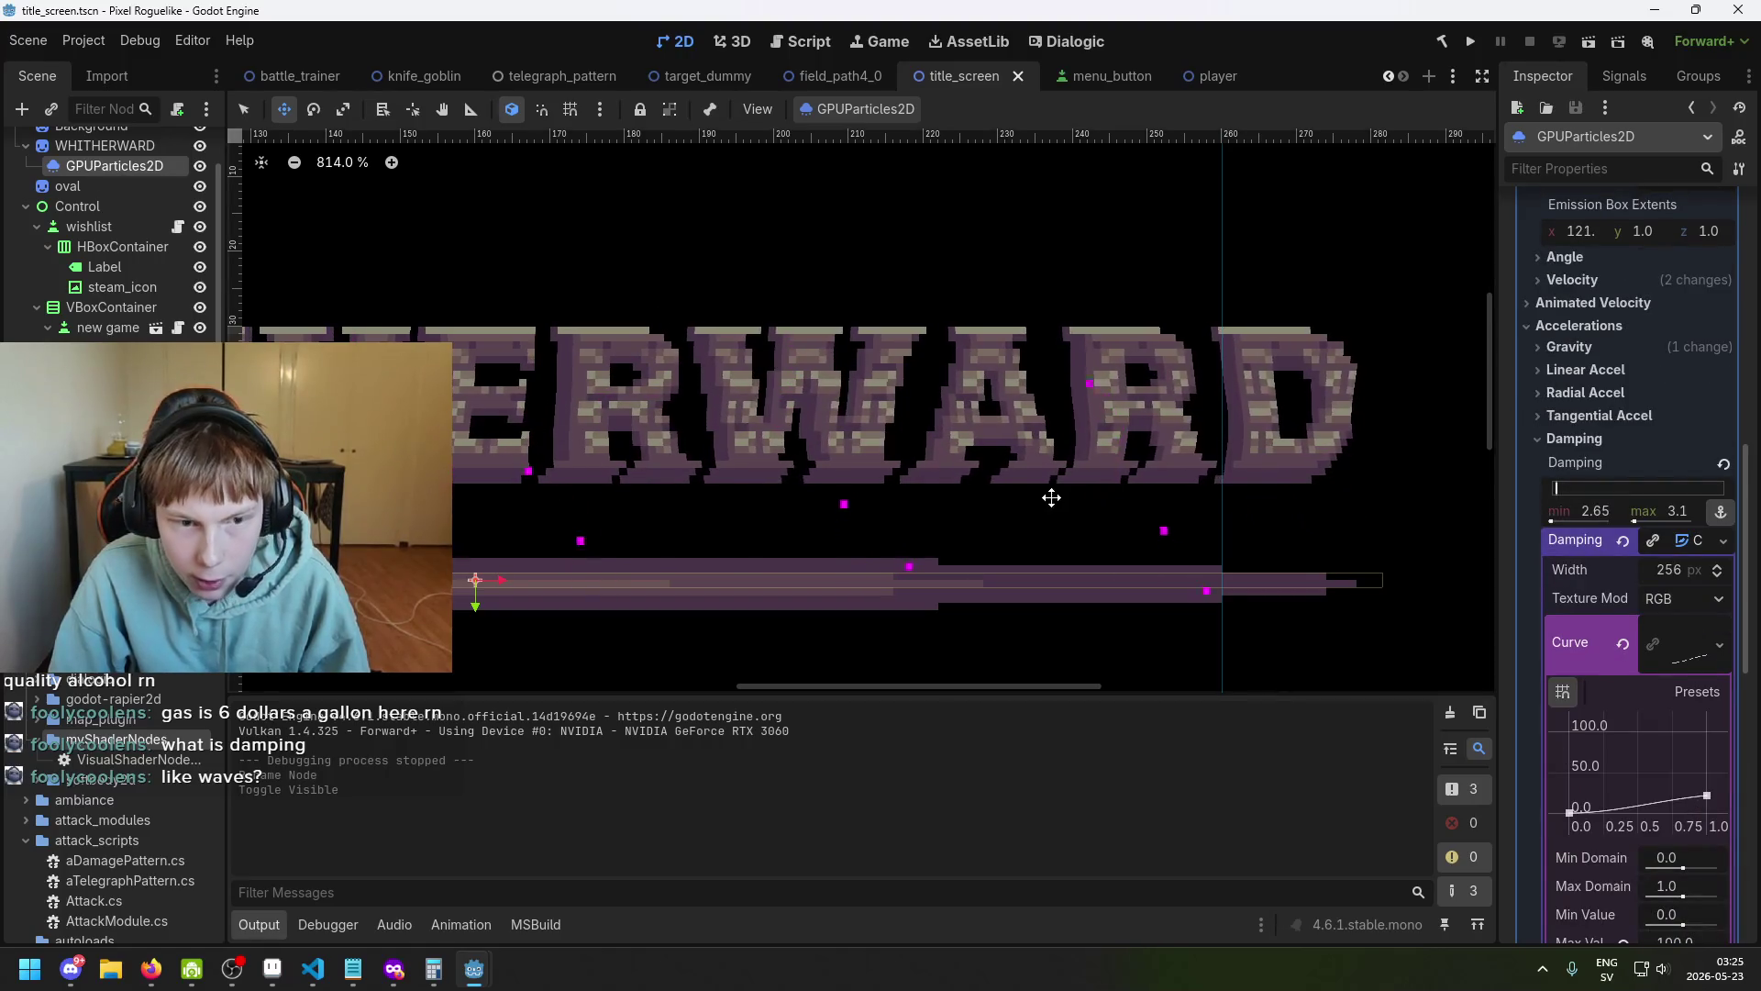
pyautogui.moveTo(1050, 495); pyautogui.dragTo(1380, 538)
pyautogui.scroll(-2, 1284, 522)
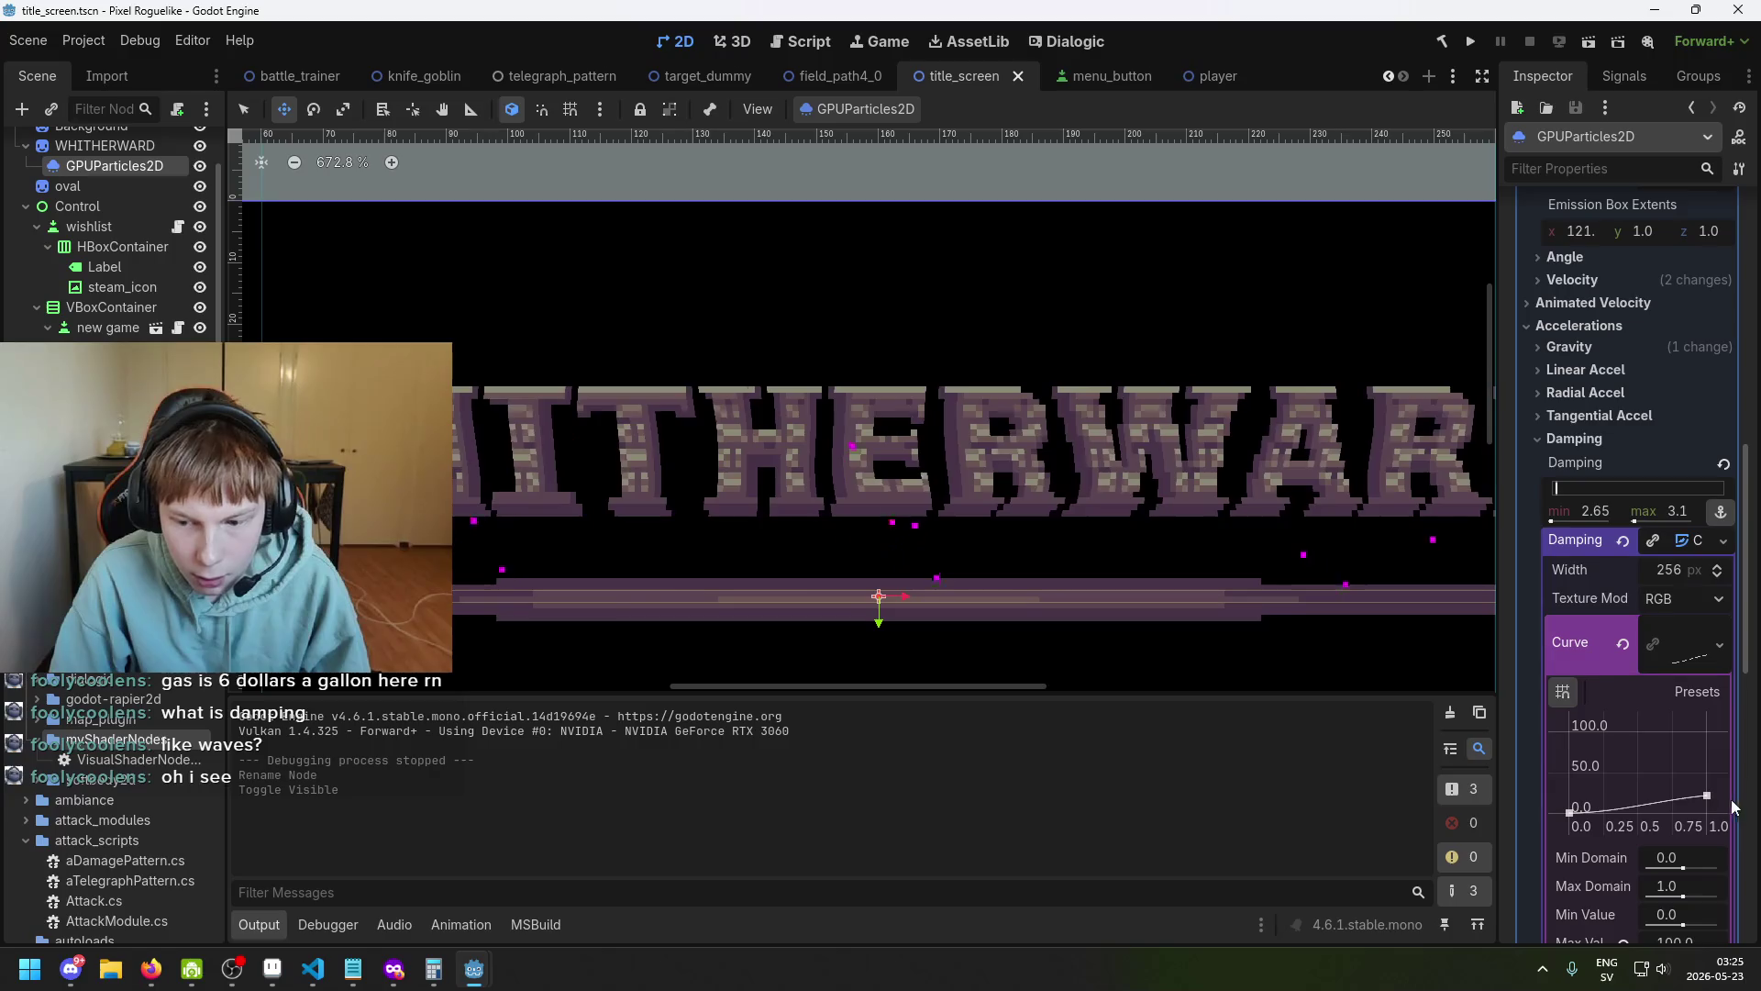
pyautogui.moveTo(1710, 804); pyautogui.dragTo(1714, 805)
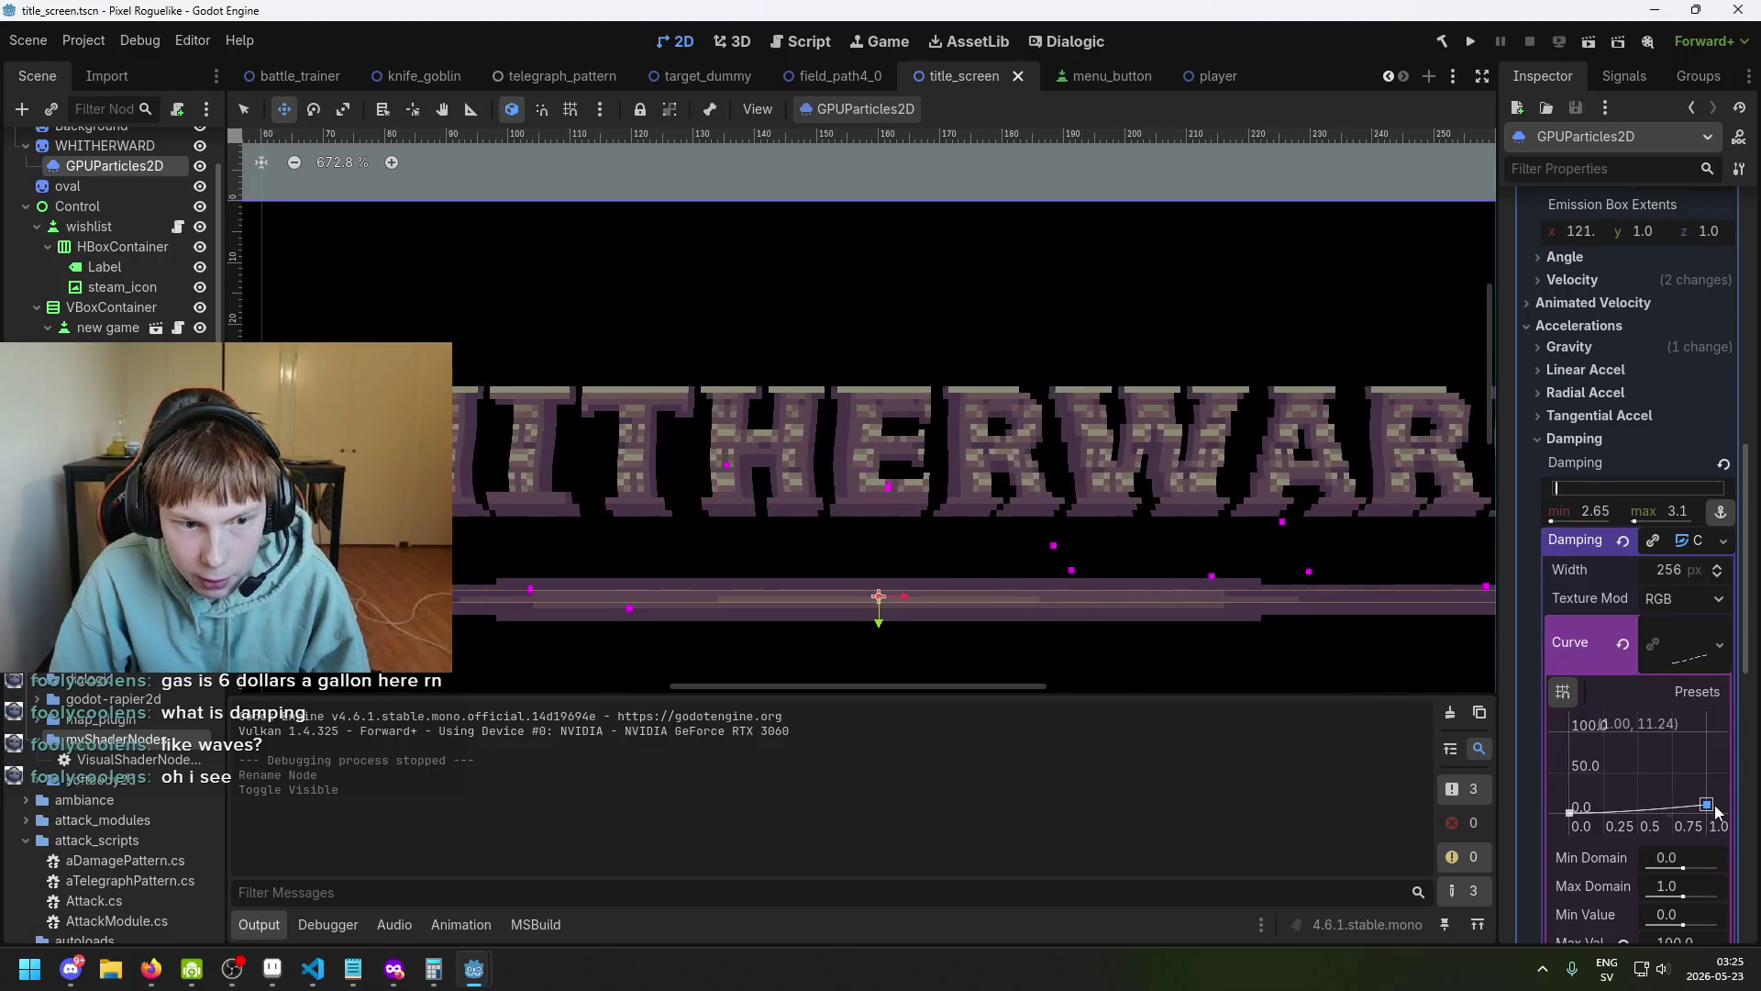
pyautogui.scroll(-4, 1073, 569)
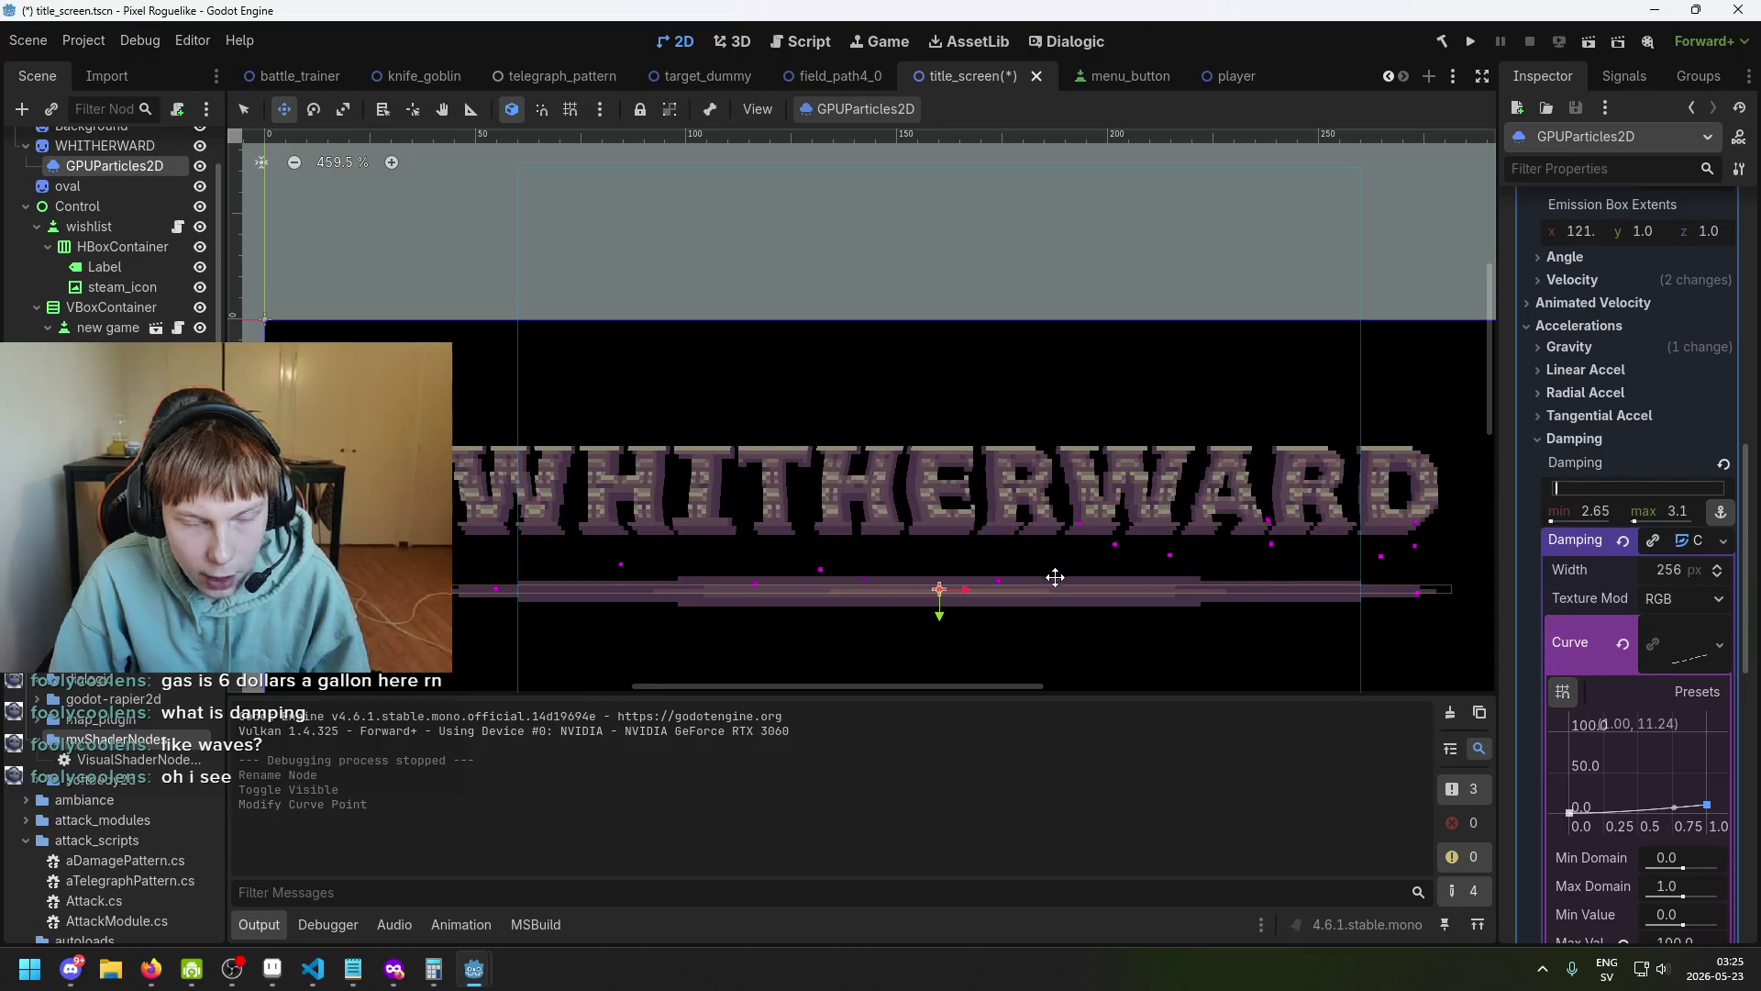
# Save the scene and zoom around the viewport to inspect the particles along the bar.
pyautogui.hotkey('ctrl', 's')
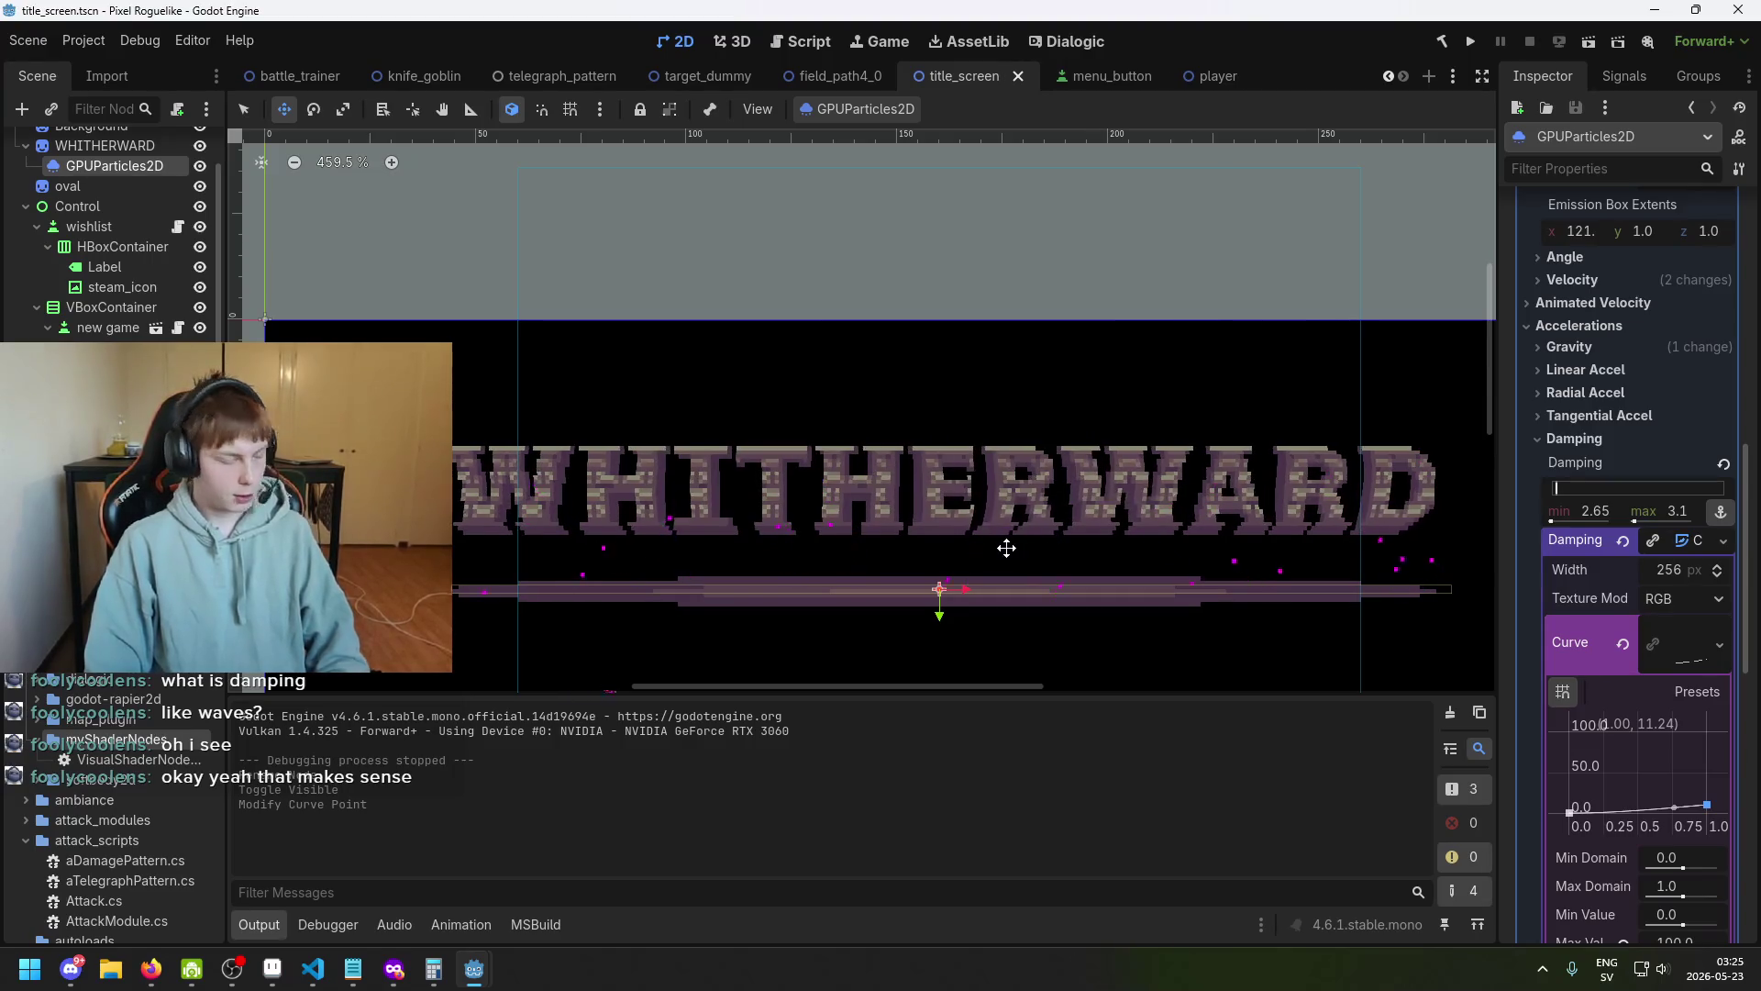
pyautogui.scroll(1, 1082, 534)
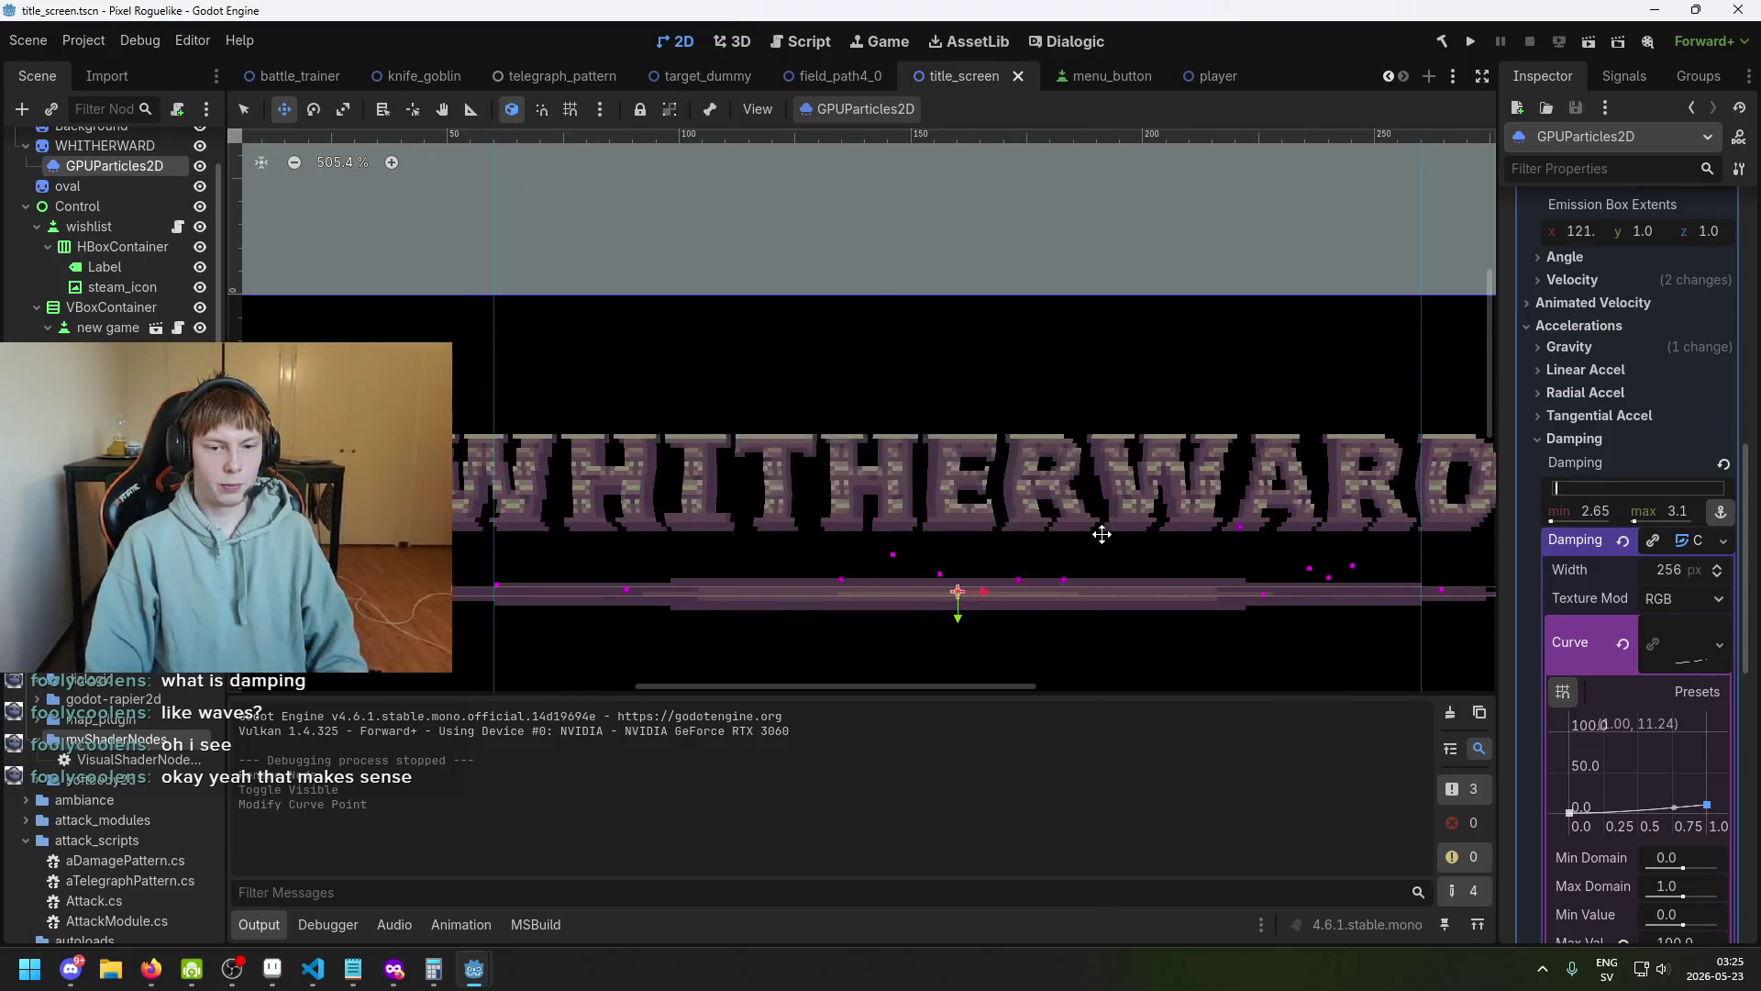
pyautogui.scroll(-2, 1105, 532)
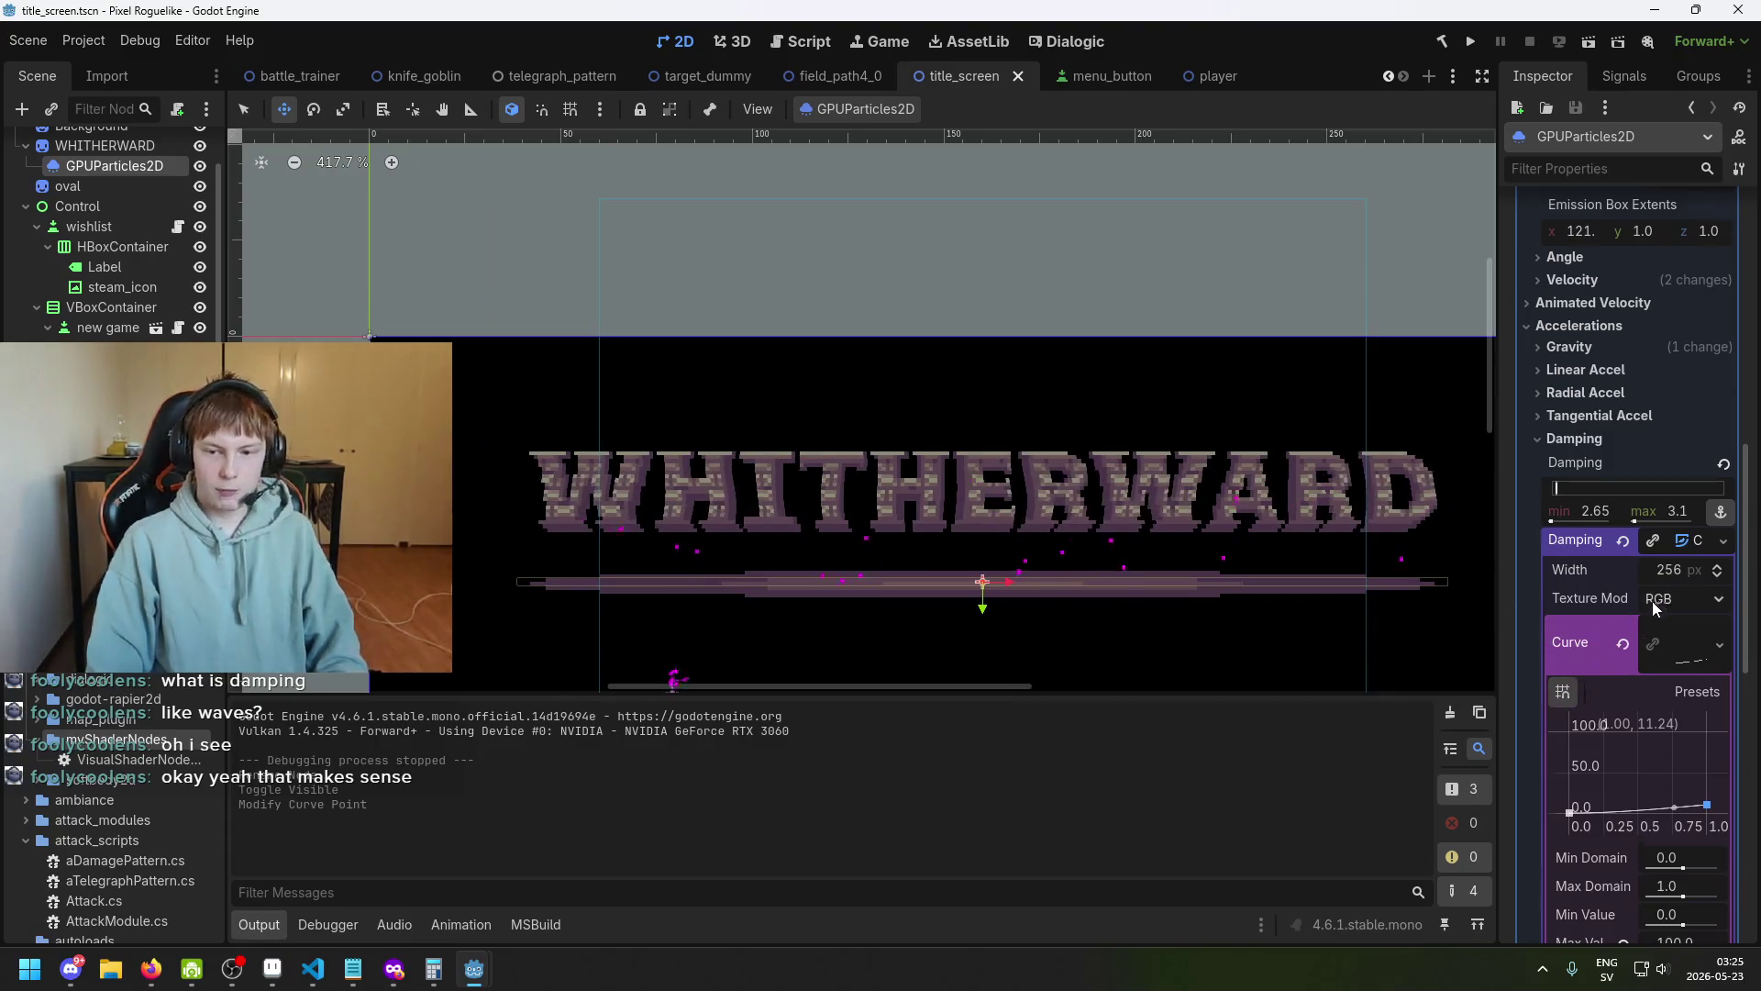
pyautogui.scroll(-3, 1629, 607)
pyautogui.scroll(2, 1179, 551)
pyautogui.scroll(2, 816, 495)
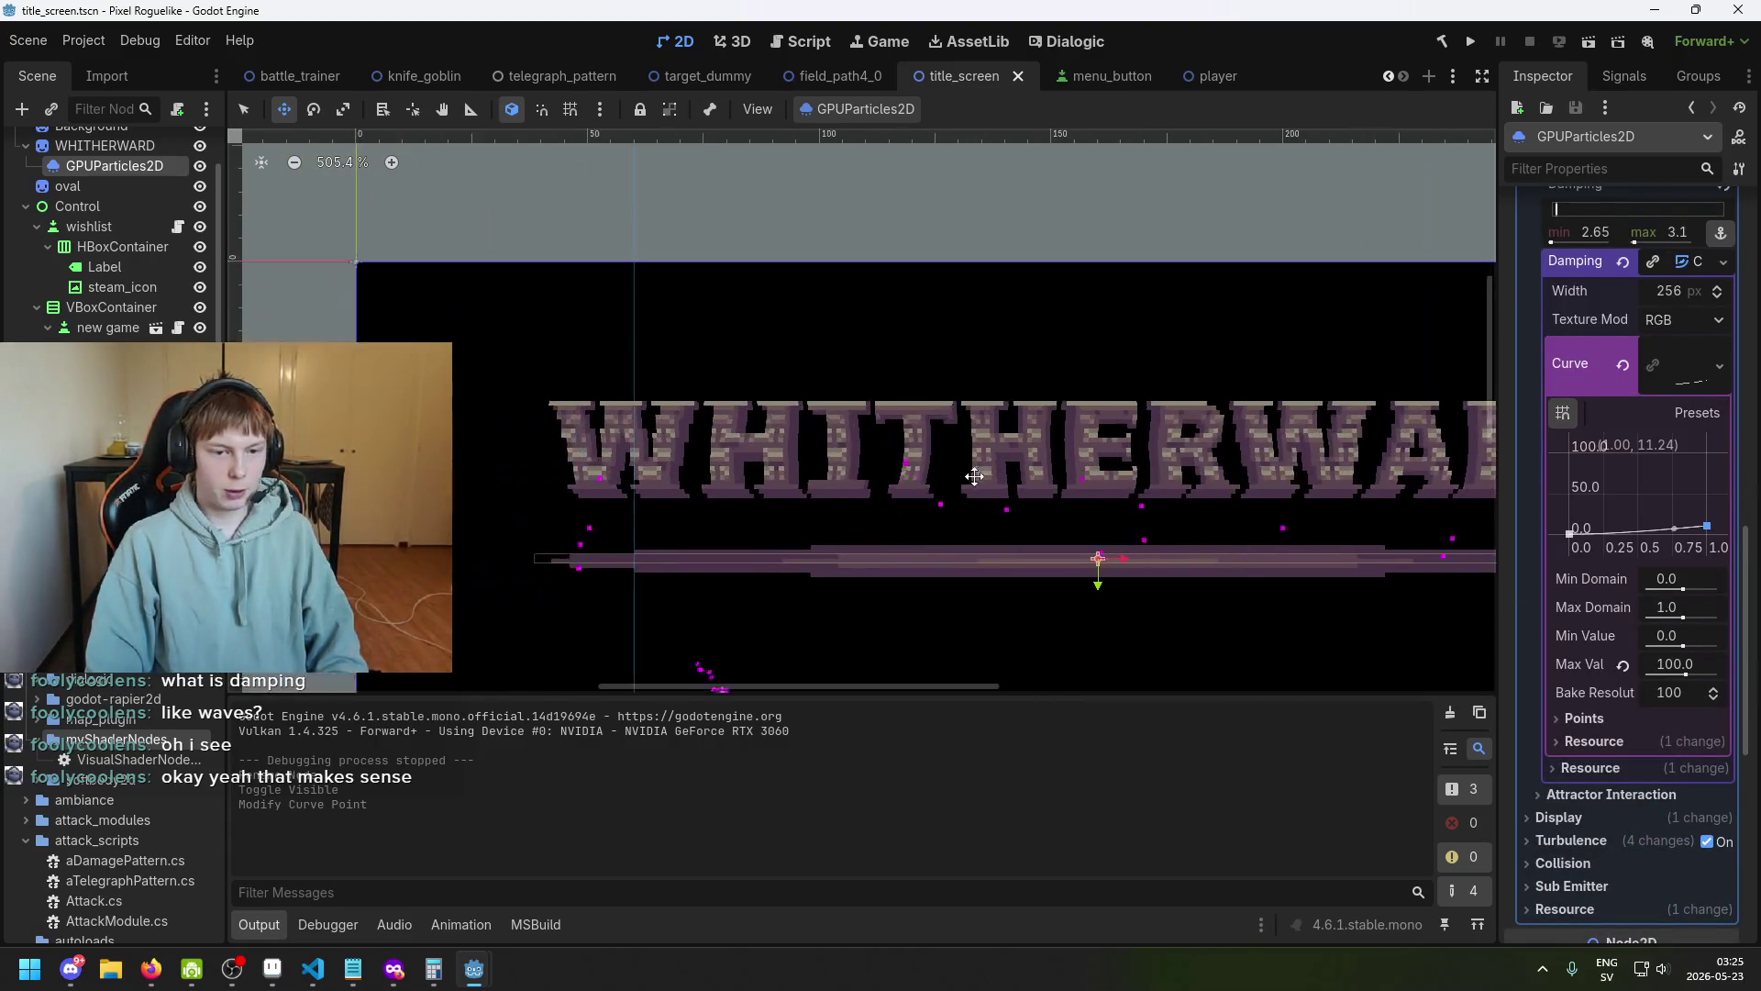
pyautogui.hscroll(2, 1047, 455)
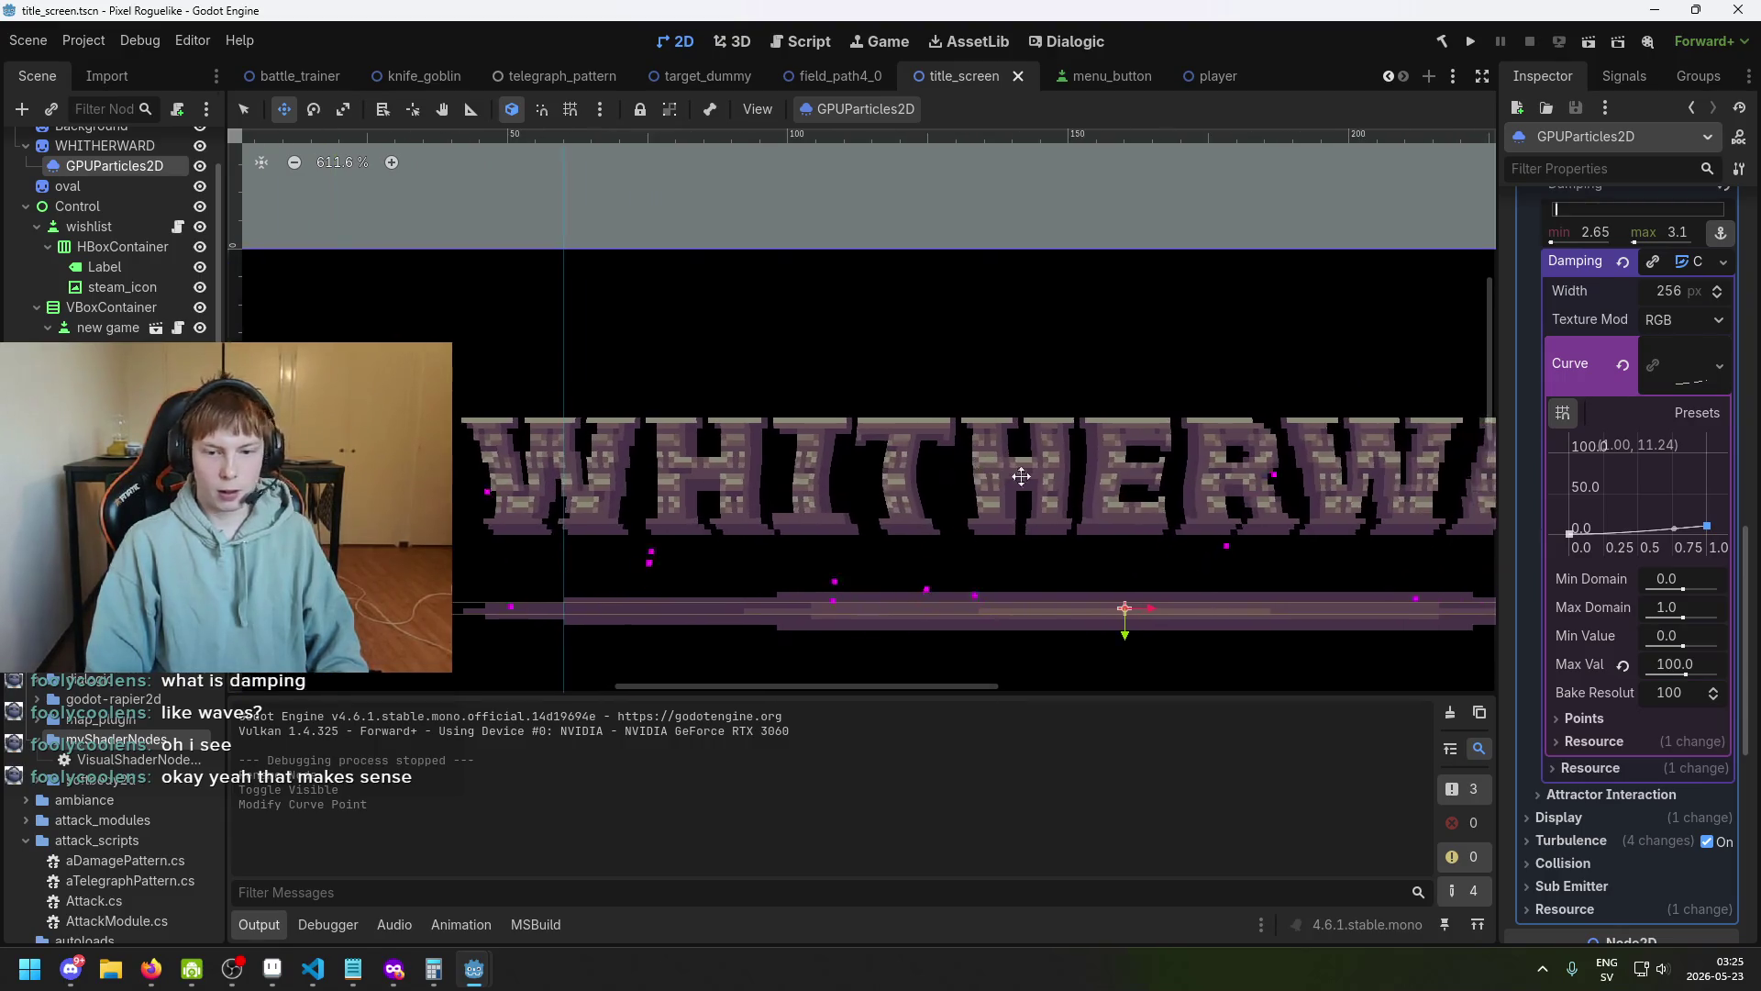
pyautogui.hotkey('ctrl', 's')
pyautogui.hscroll(4, 947, 507)
pyautogui.scroll(-1, 1149, 549)
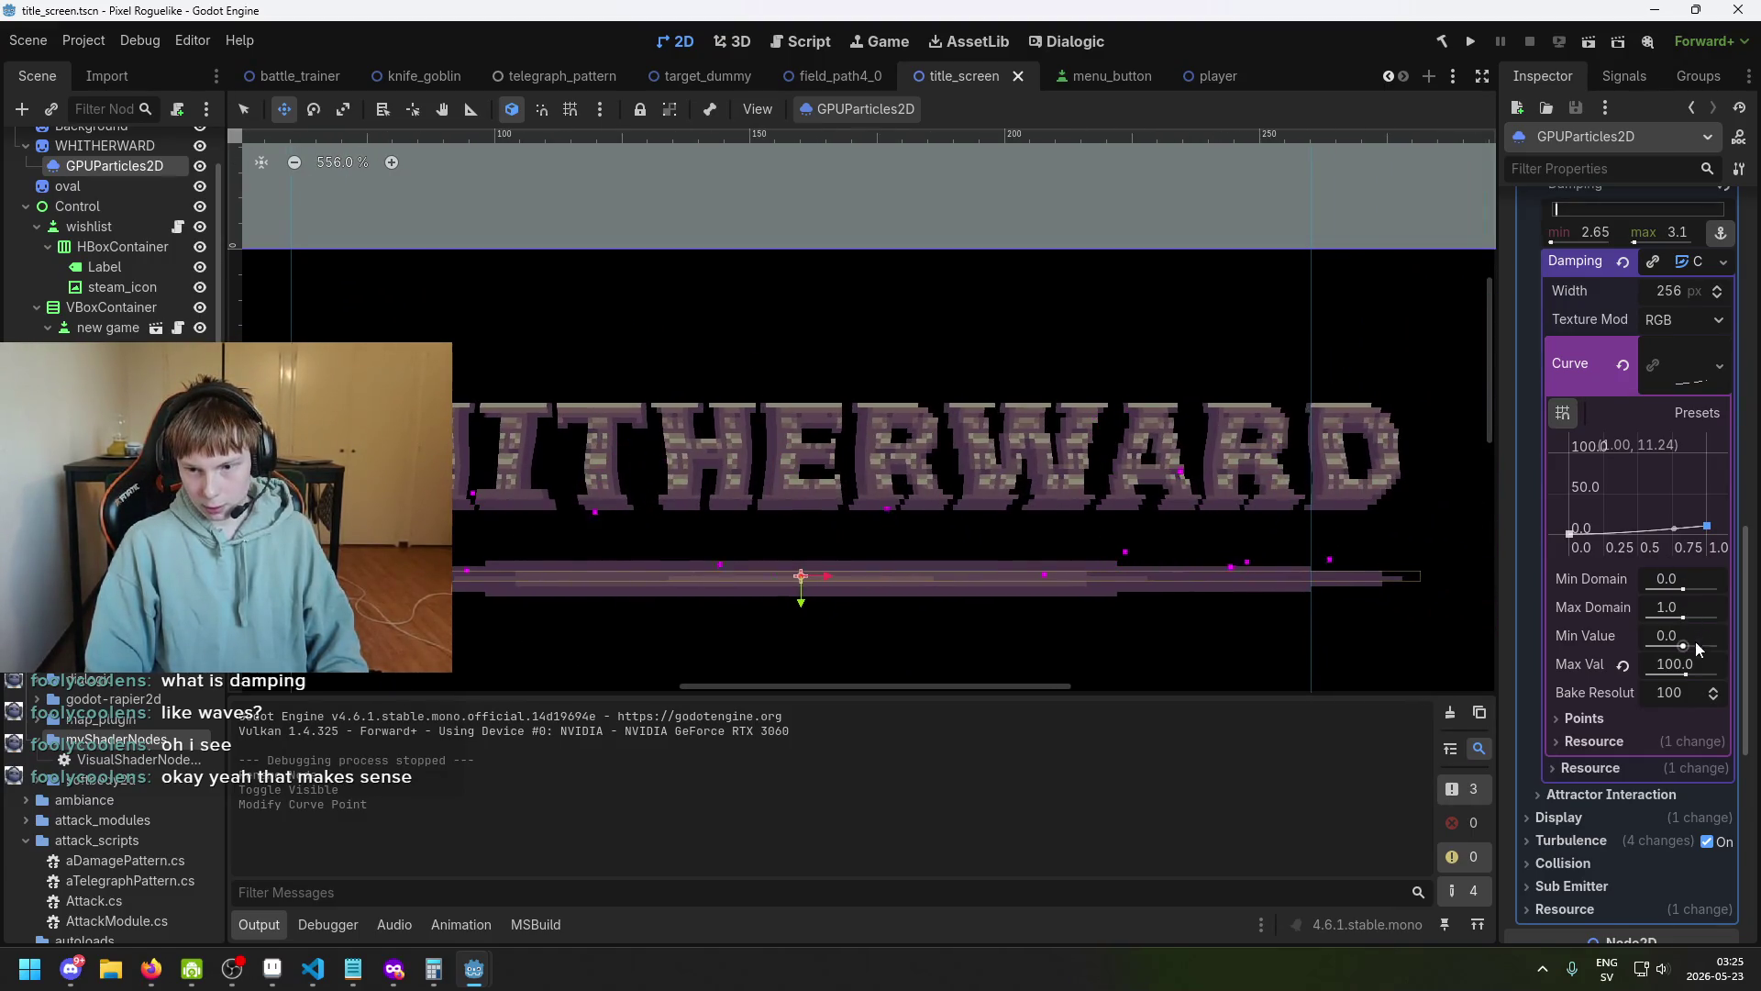
pyautogui.scroll(-3, 1696, 649)
pyautogui.scroll(7, 1697, 541)
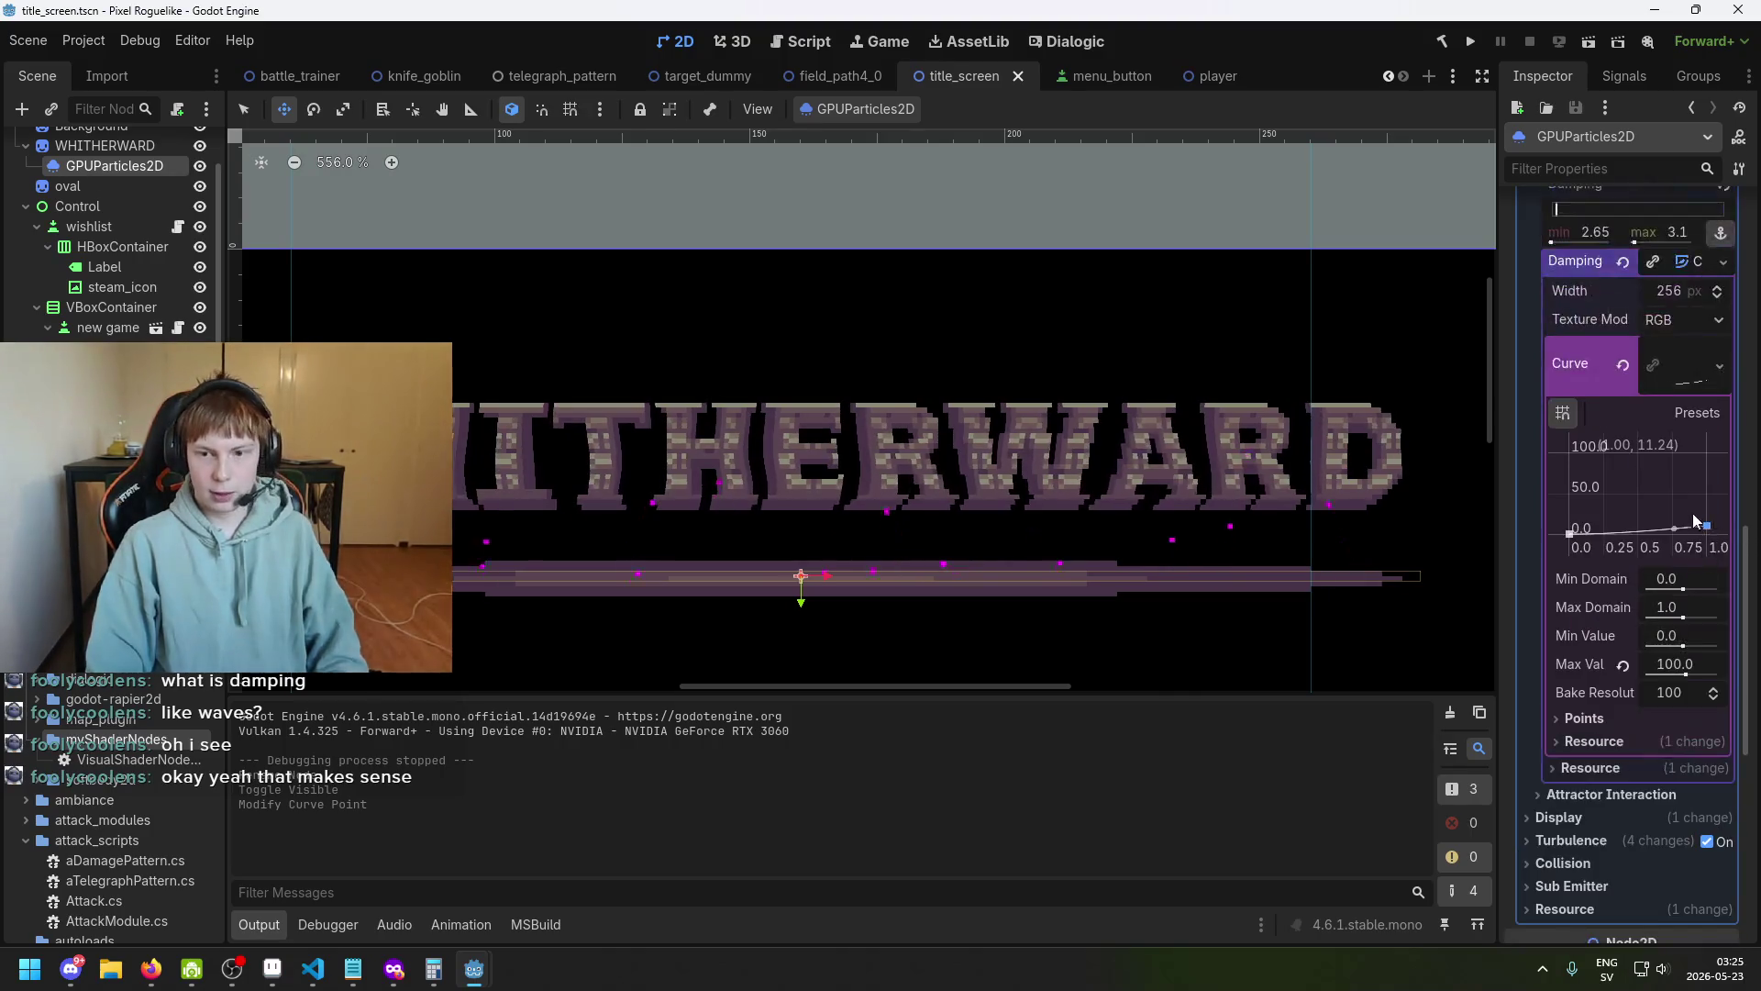
pyautogui.hotkey('ctrl', 's')
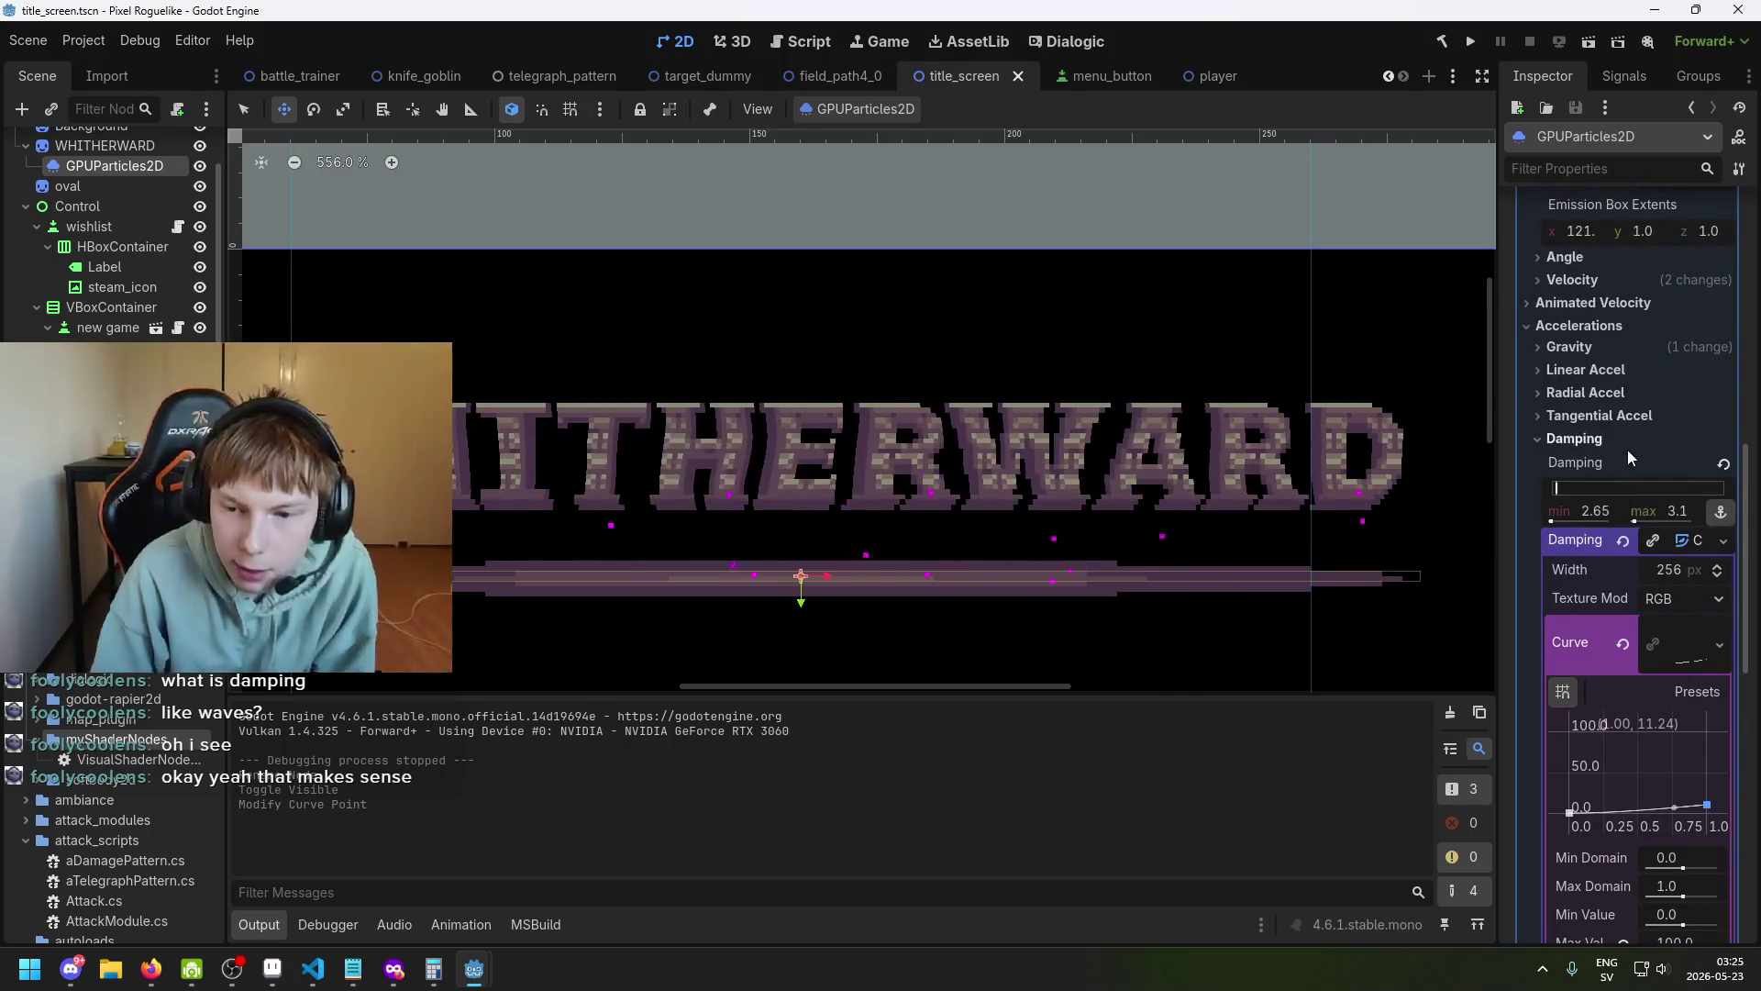
pyautogui.scroll(2, 1605, 470)
pyautogui.scroll(3, 1605, 469)
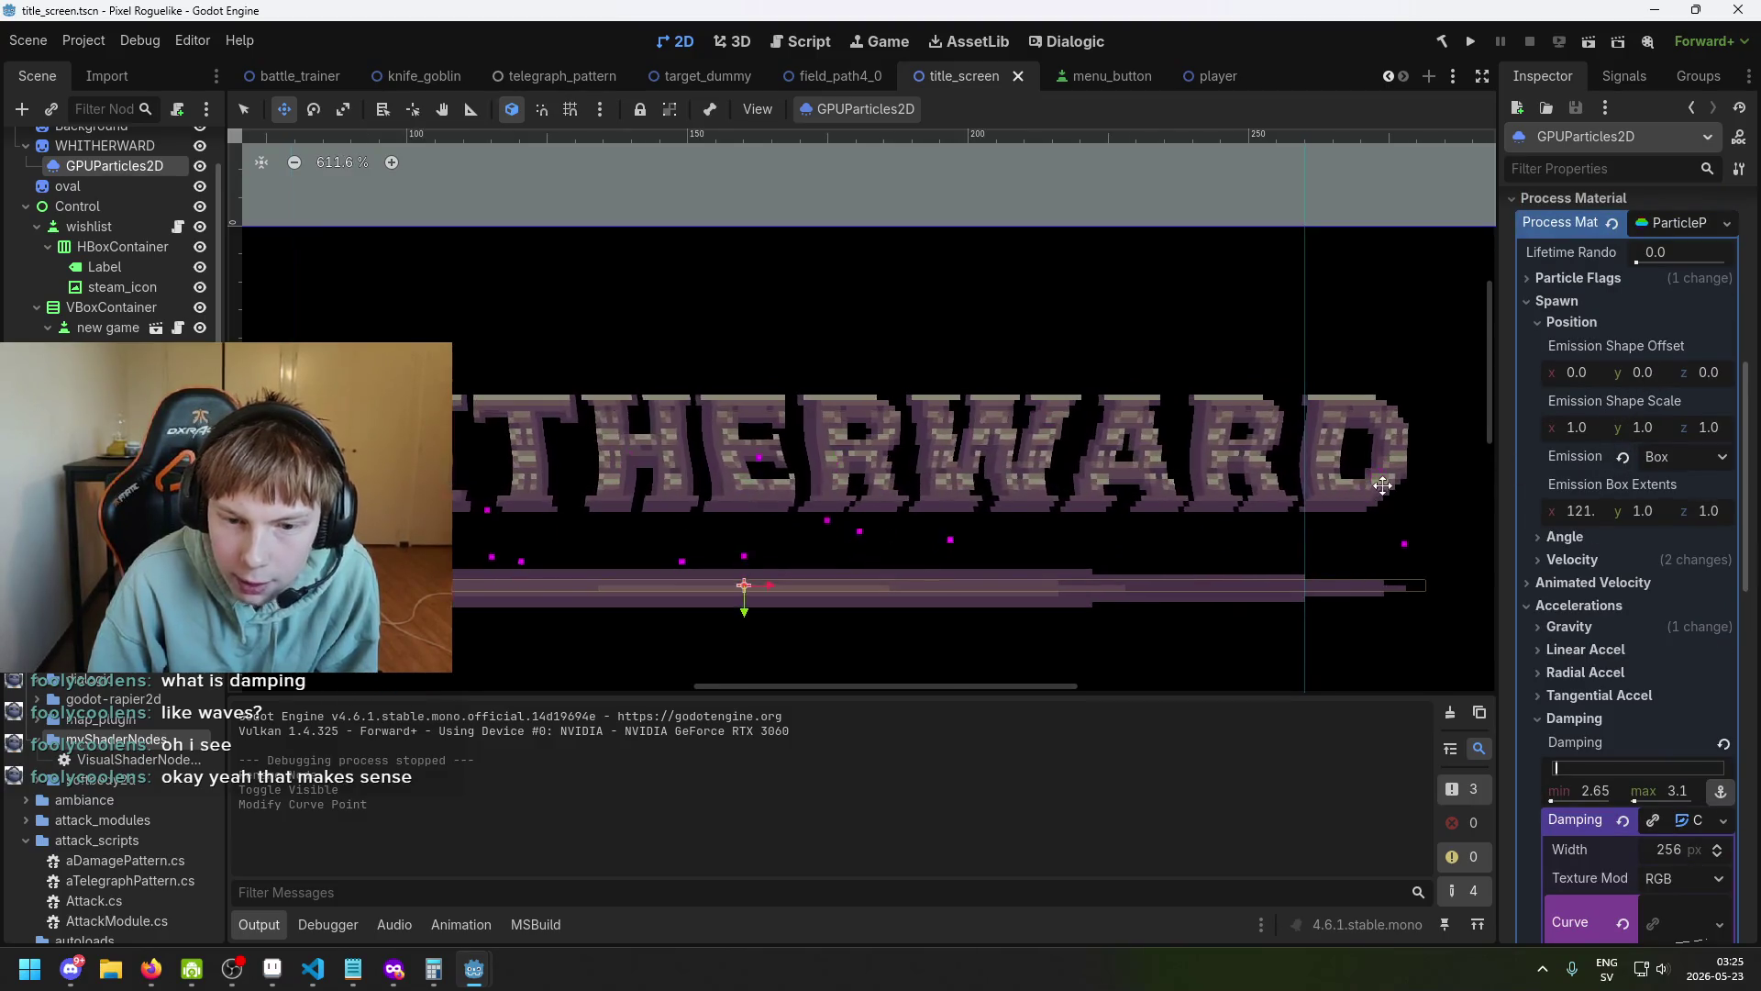
pyautogui.scroll(3, 1219, 500)
pyautogui.scroll(-2, 885, 469)
pyautogui.scroll(1, 885, 469)
pyautogui.hscroll(-5, 885, 469)
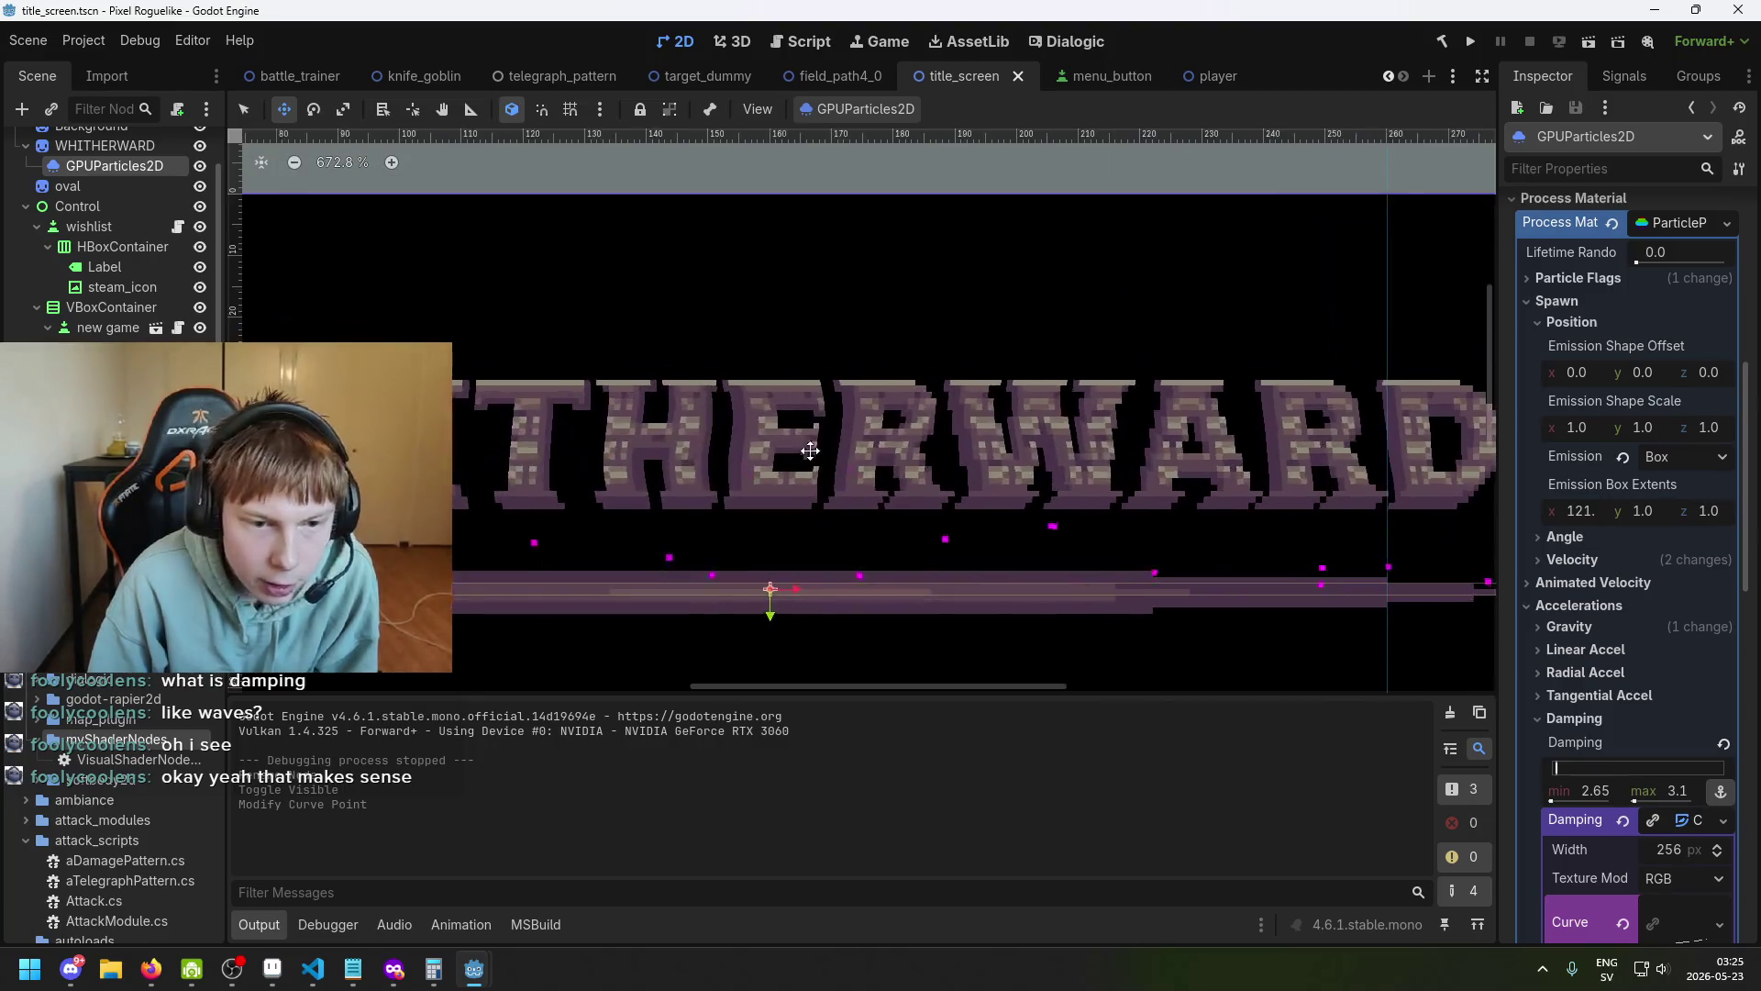
pyautogui.scroll(-1, 856, 499)
pyautogui.hscroll(3, 856, 499)
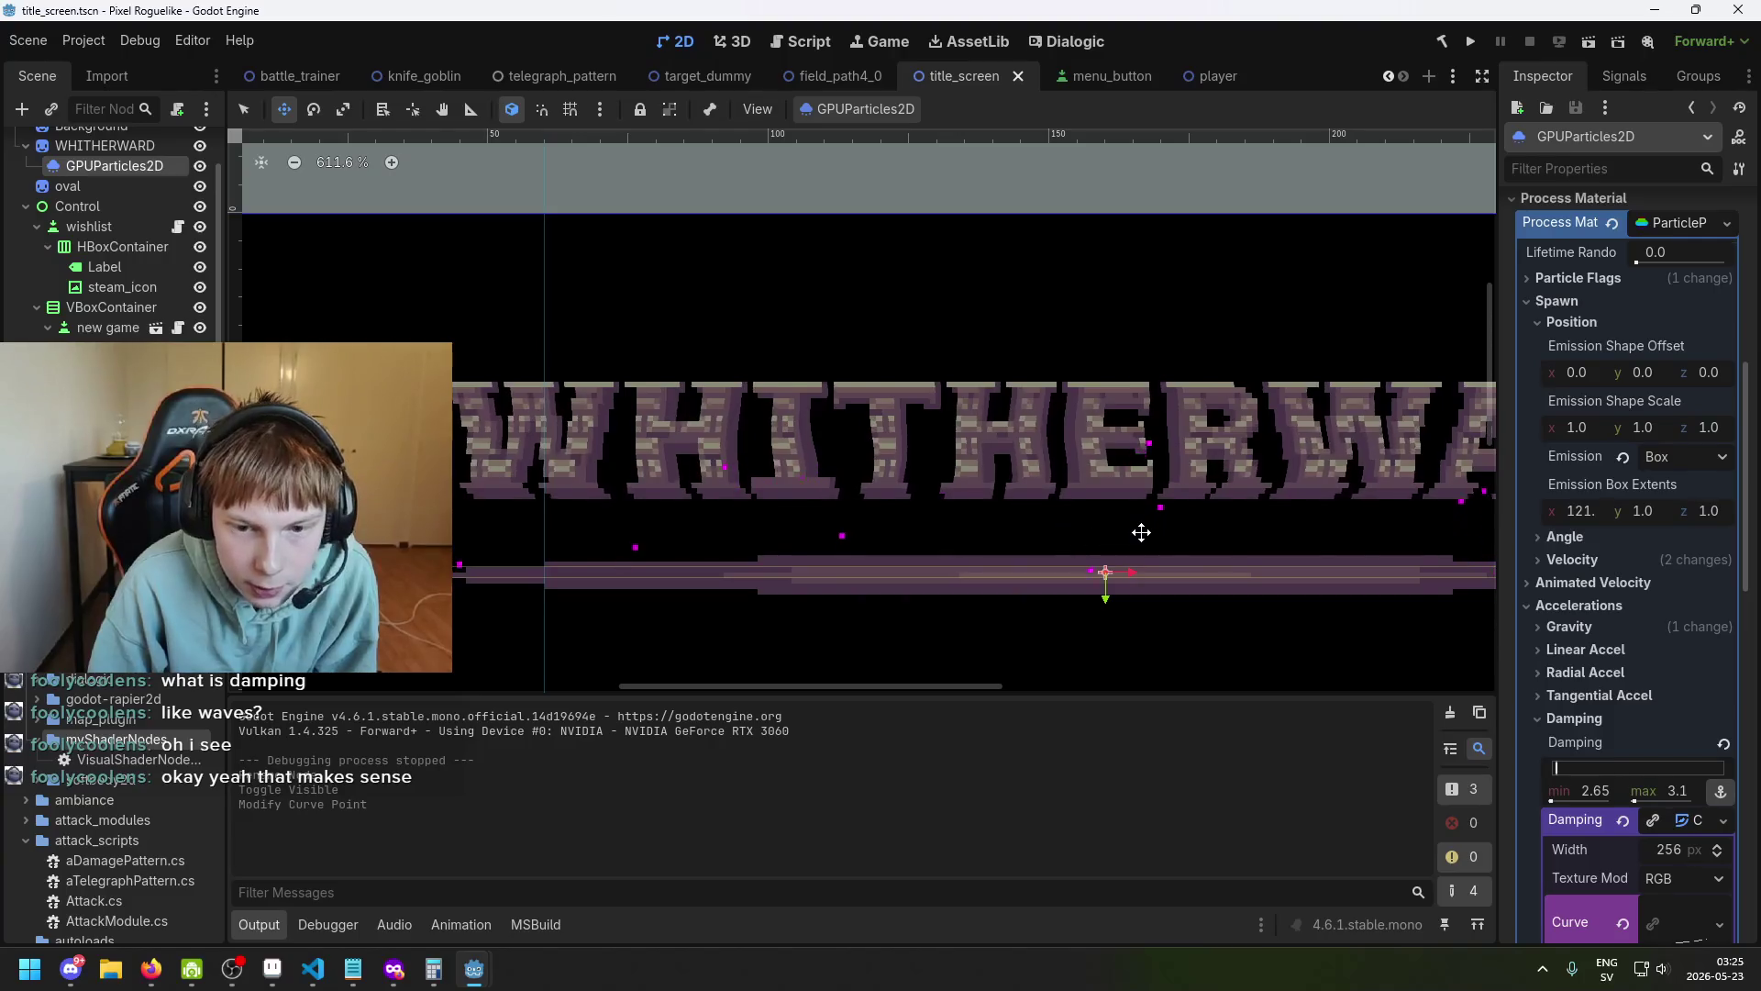
pyautogui.scroll(-2, 1142, 529)
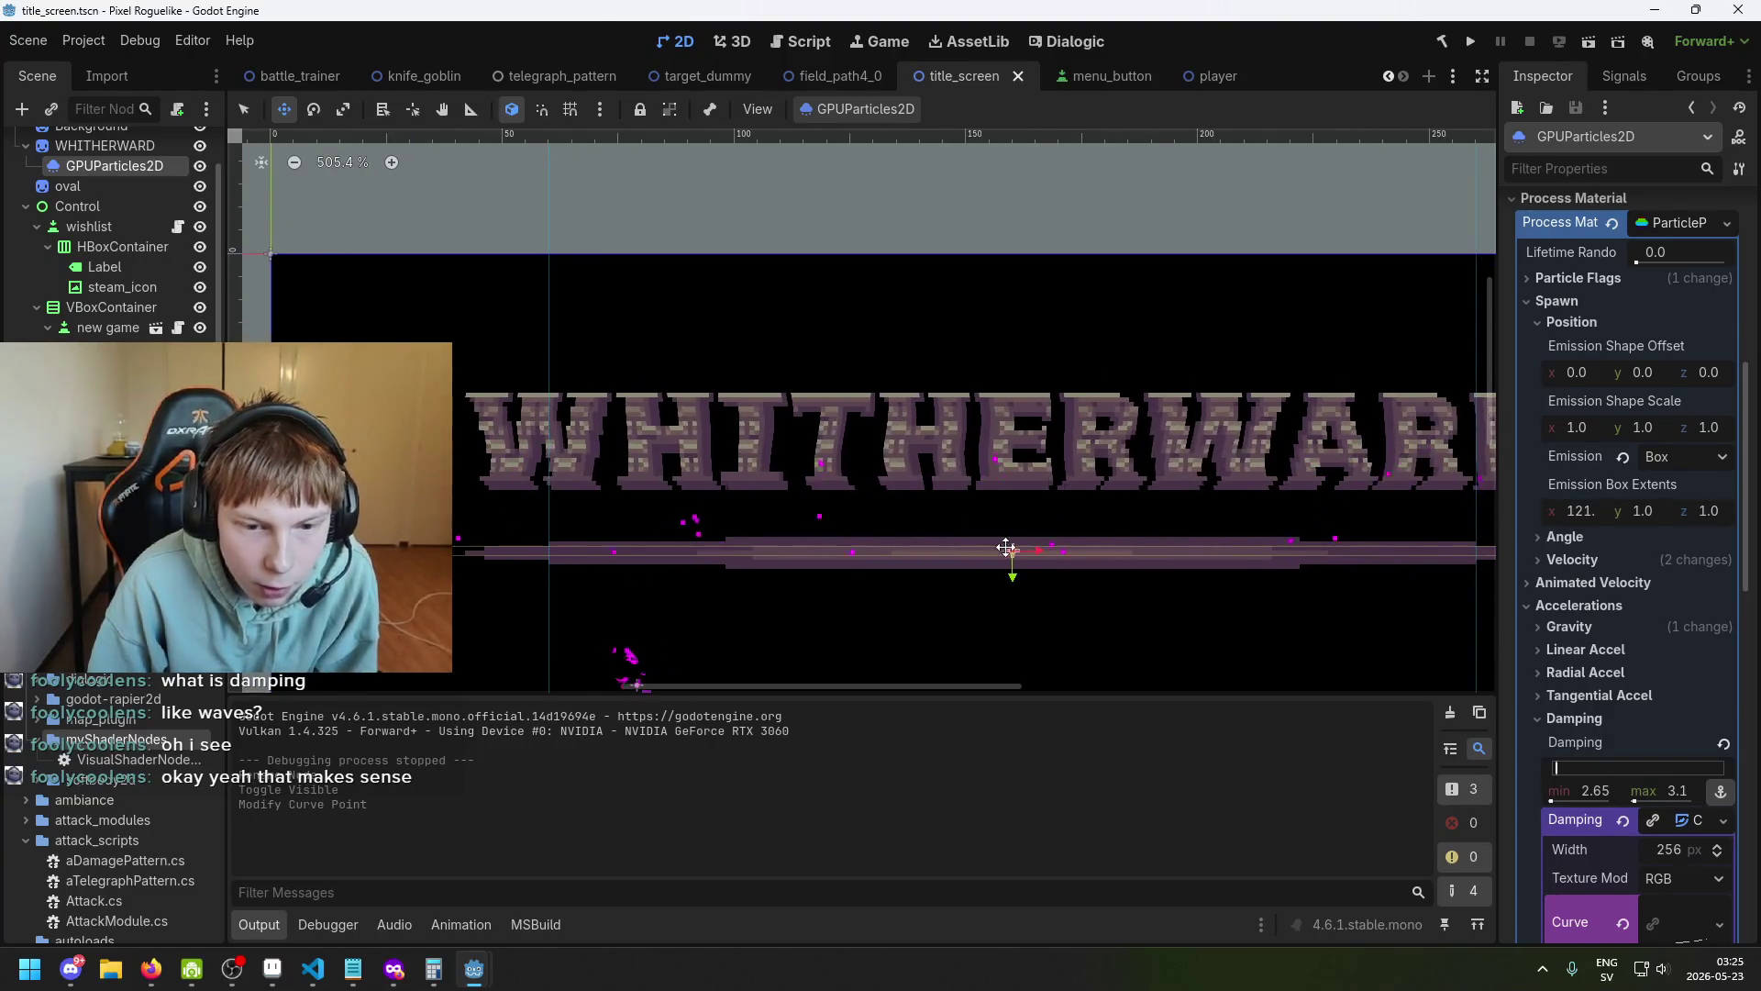
pyautogui.scroll(-1, 1007, 550)
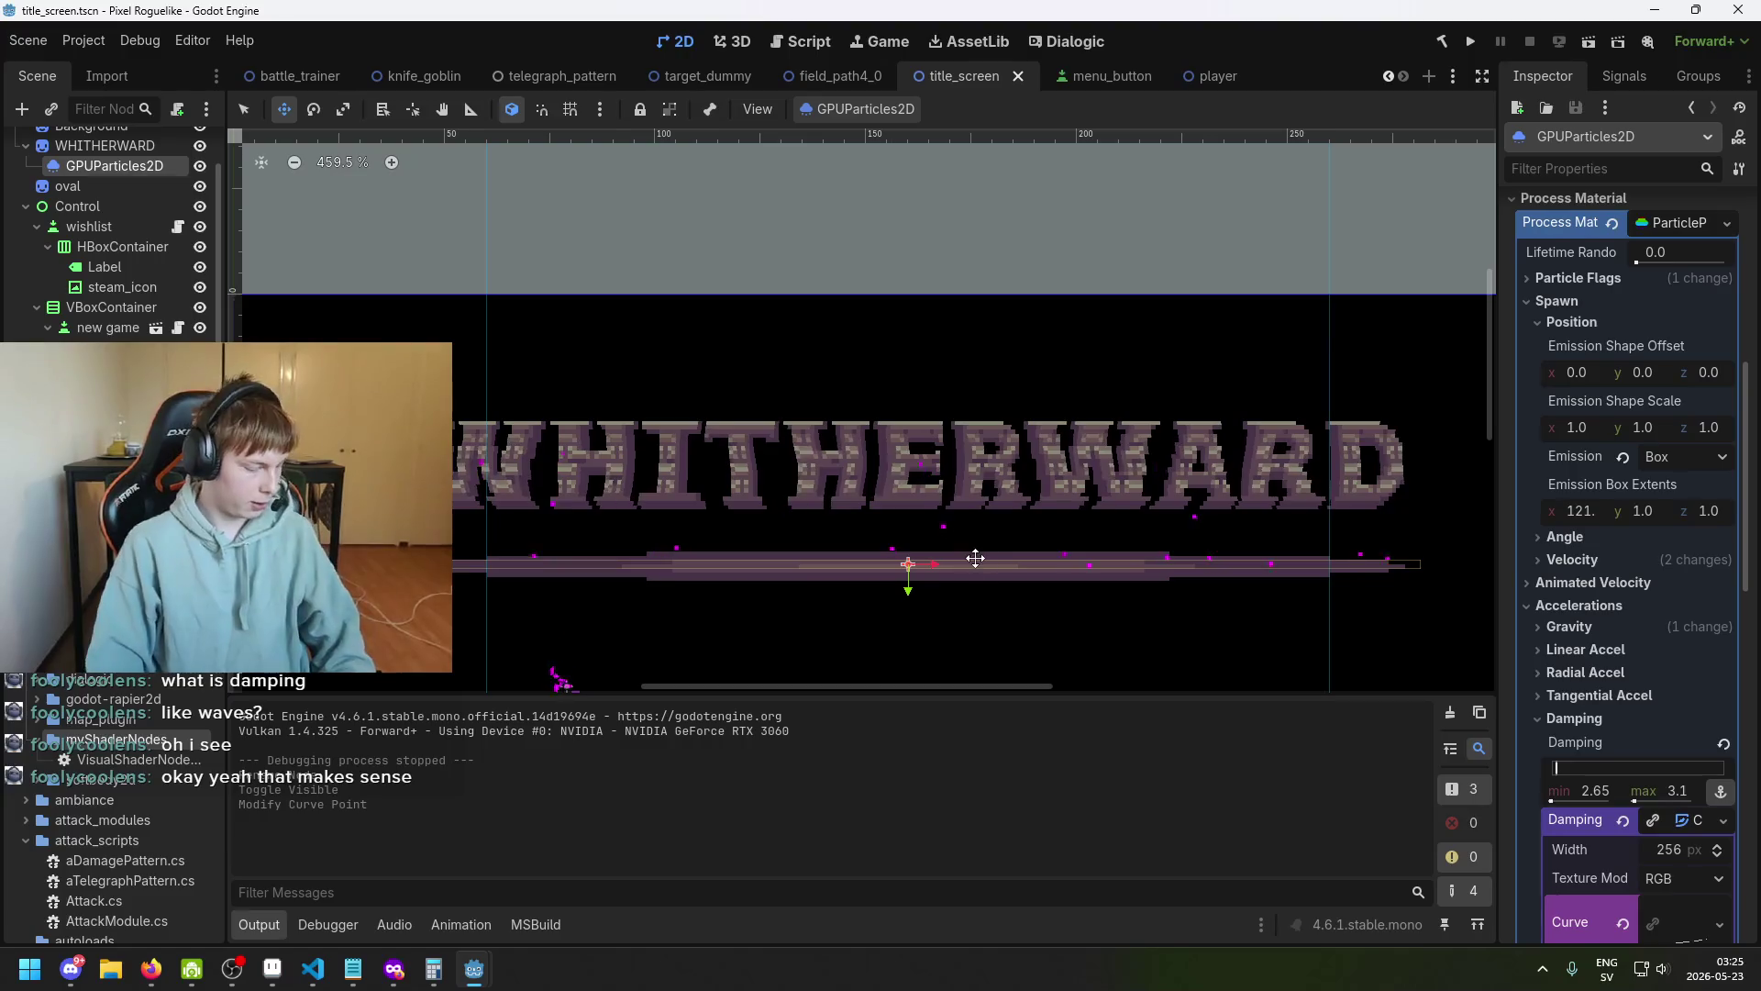
pyautogui.scroll(1, 989, 519)
# Save again and pan along the WHITHERWARD title to check the drifting particles.
pyautogui.hotkey('ctrl', 's')
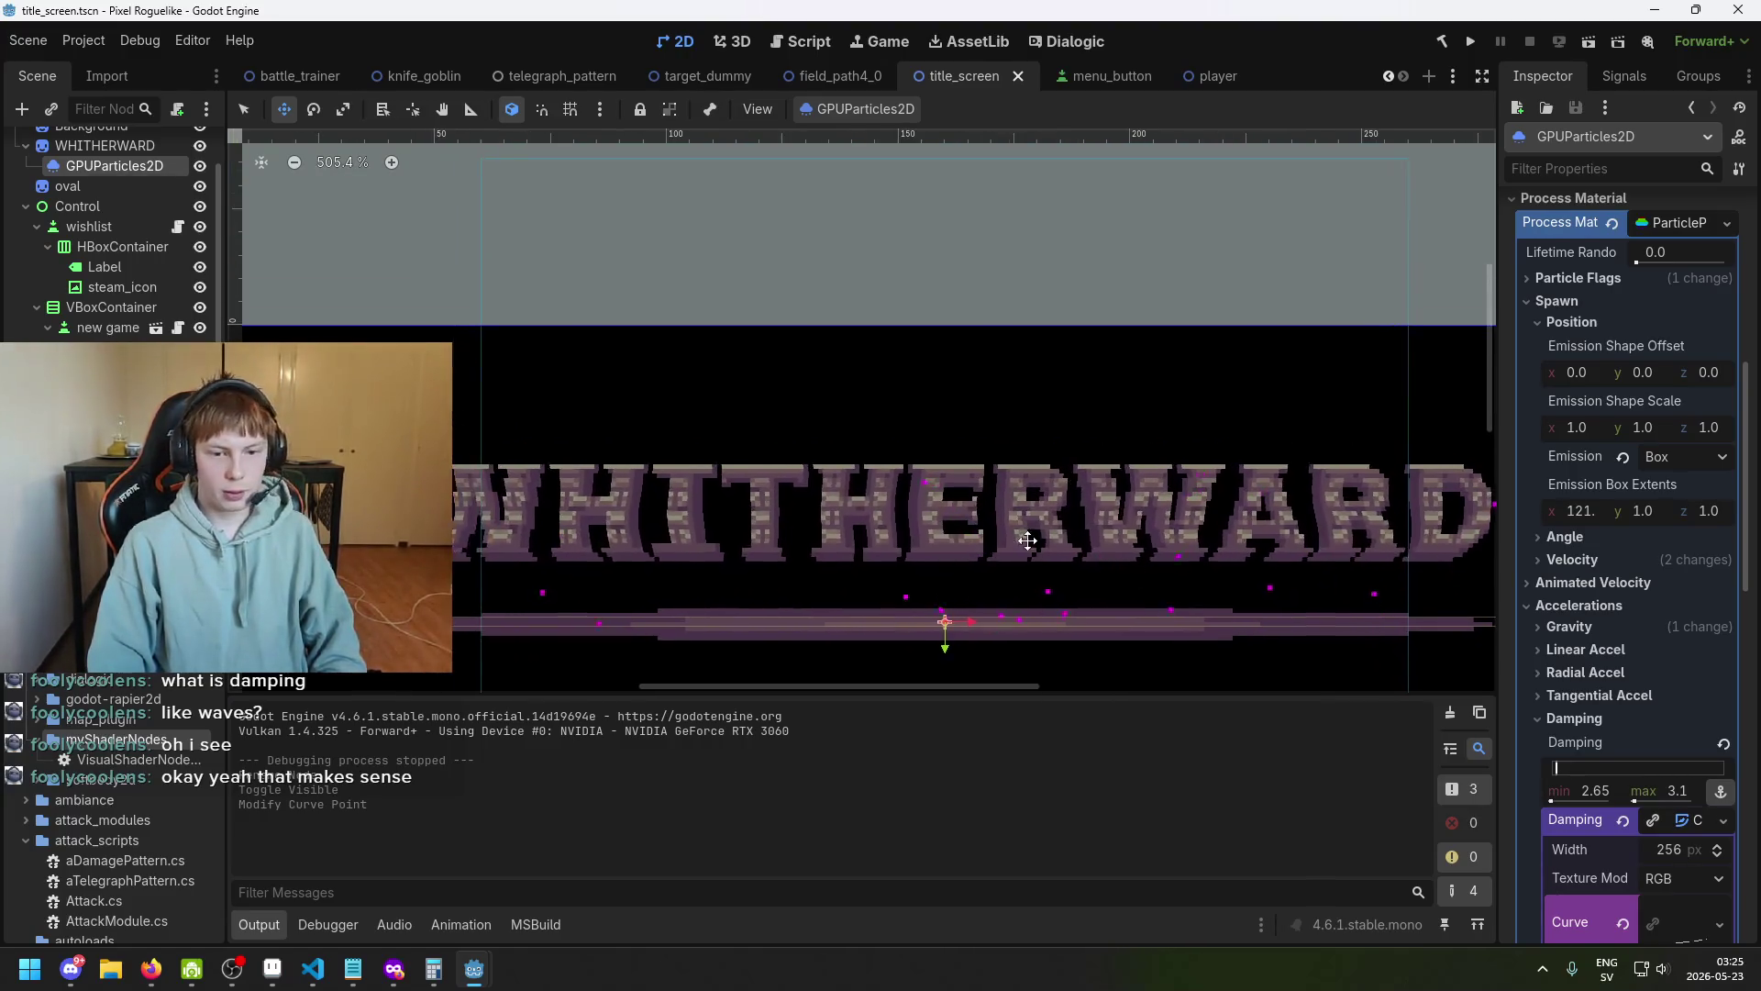
pyautogui.scroll(2, 867, 466)
pyautogui.moveTo(830, 465); pyautogui.dragTo(925, 471)
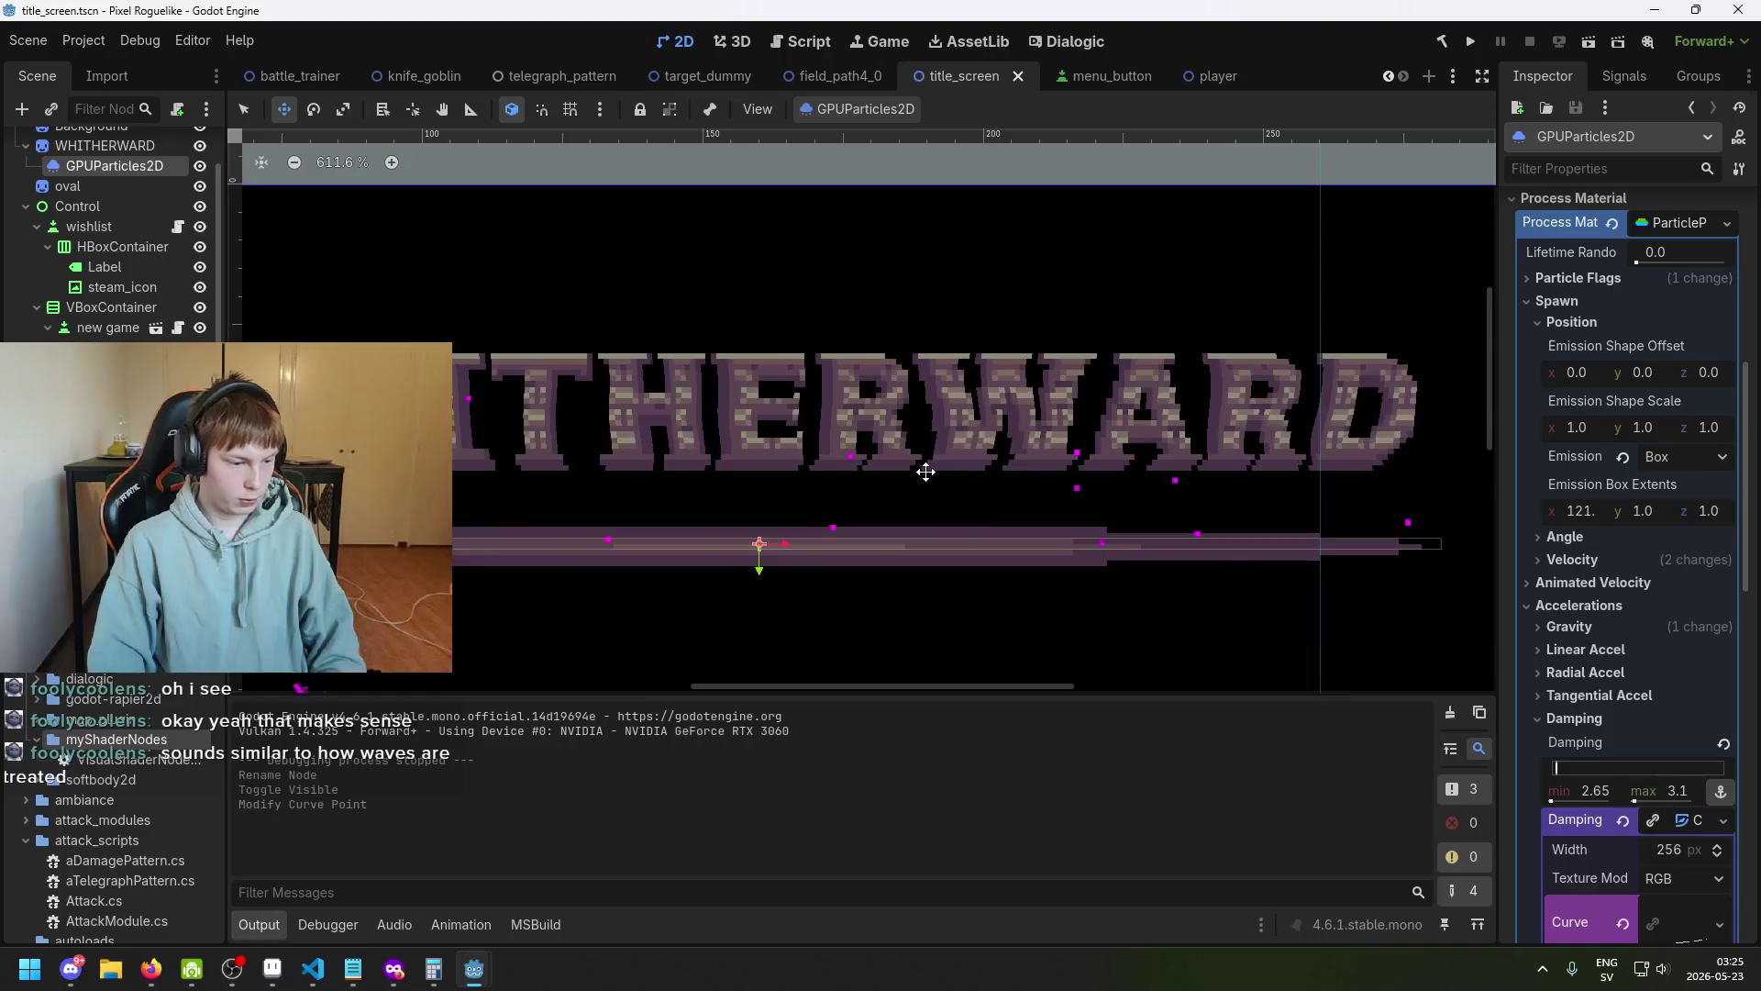
pyautogui.scroll(-2, 926, 471)
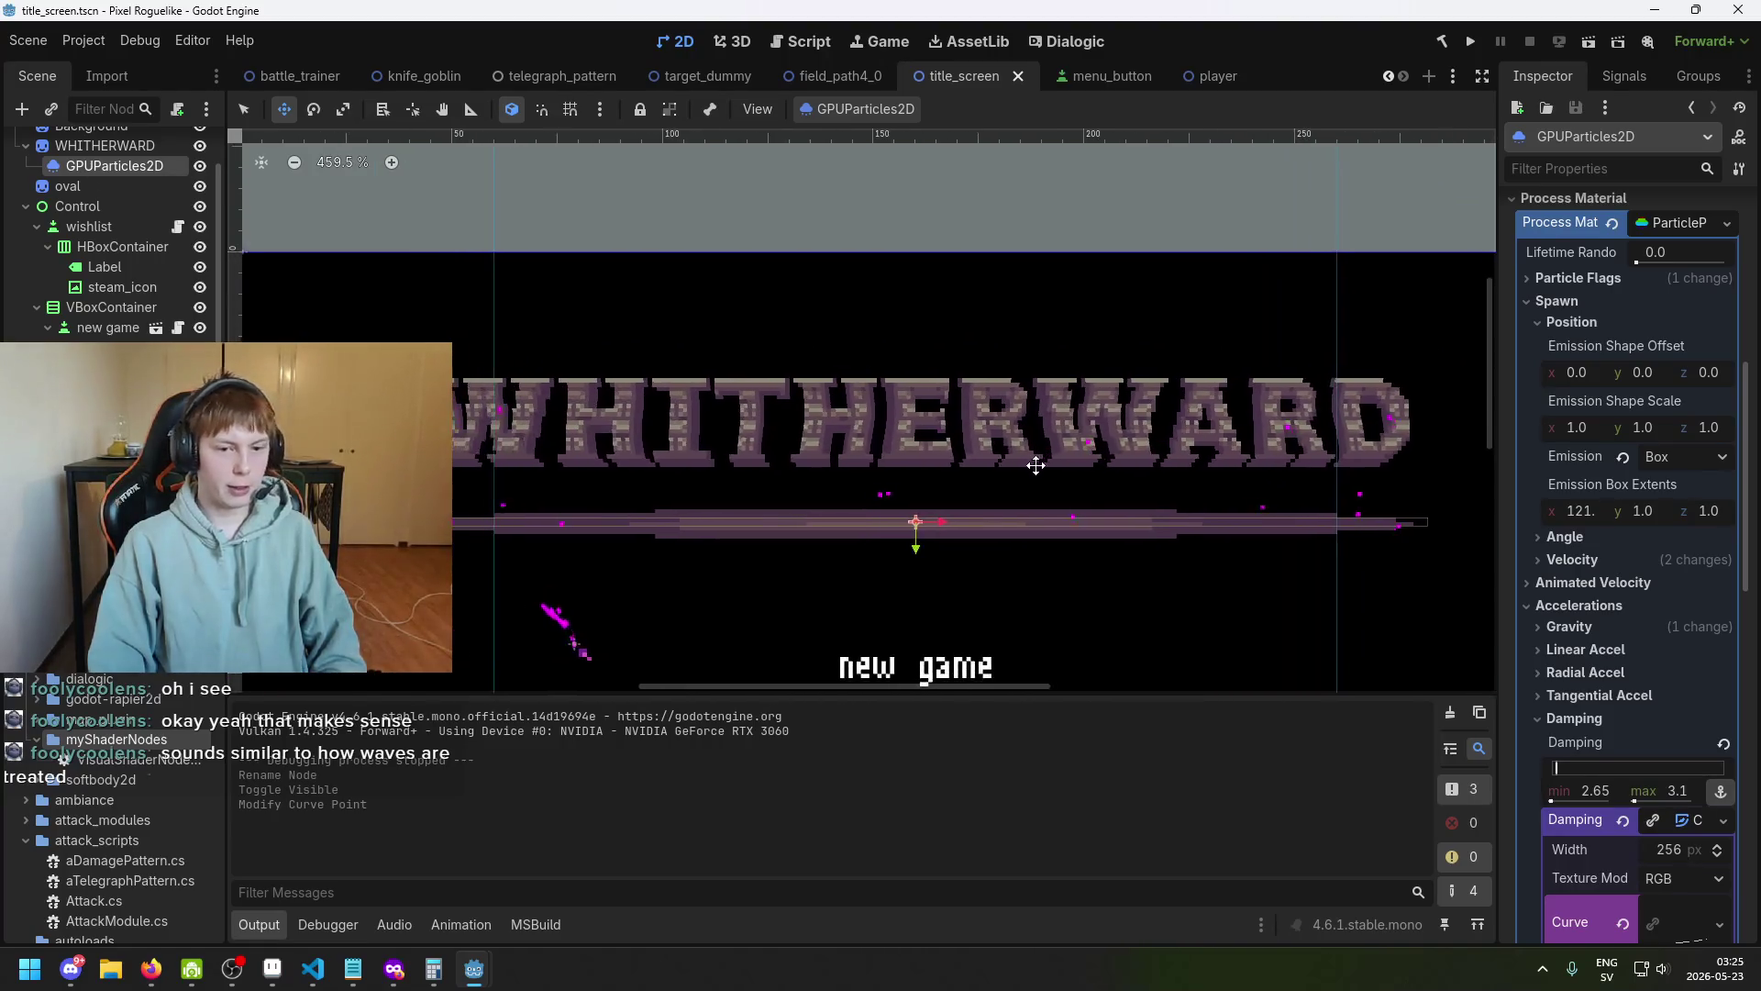
pyautogui.hscroll(3, 1038, 472)
pyautogui.hotkey('ctrl', 's')
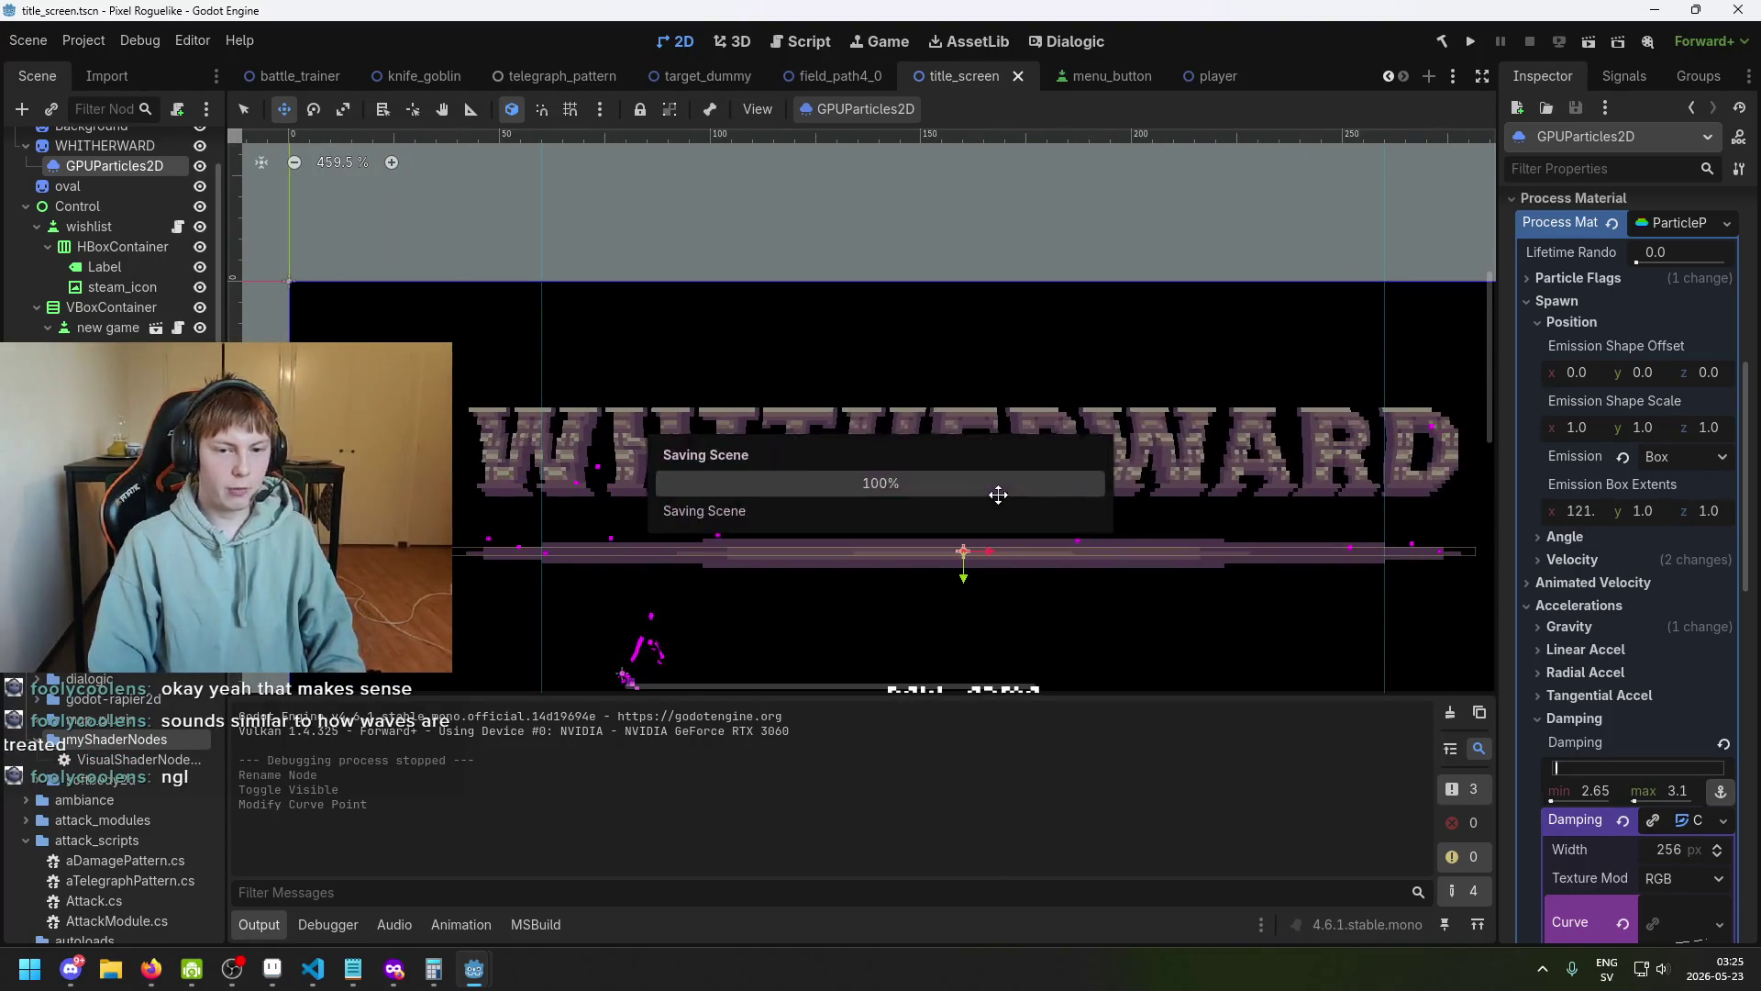
pyautogui.scroll(2, 784, 475)
pyautogui.hscroll(-3, 923, 493)
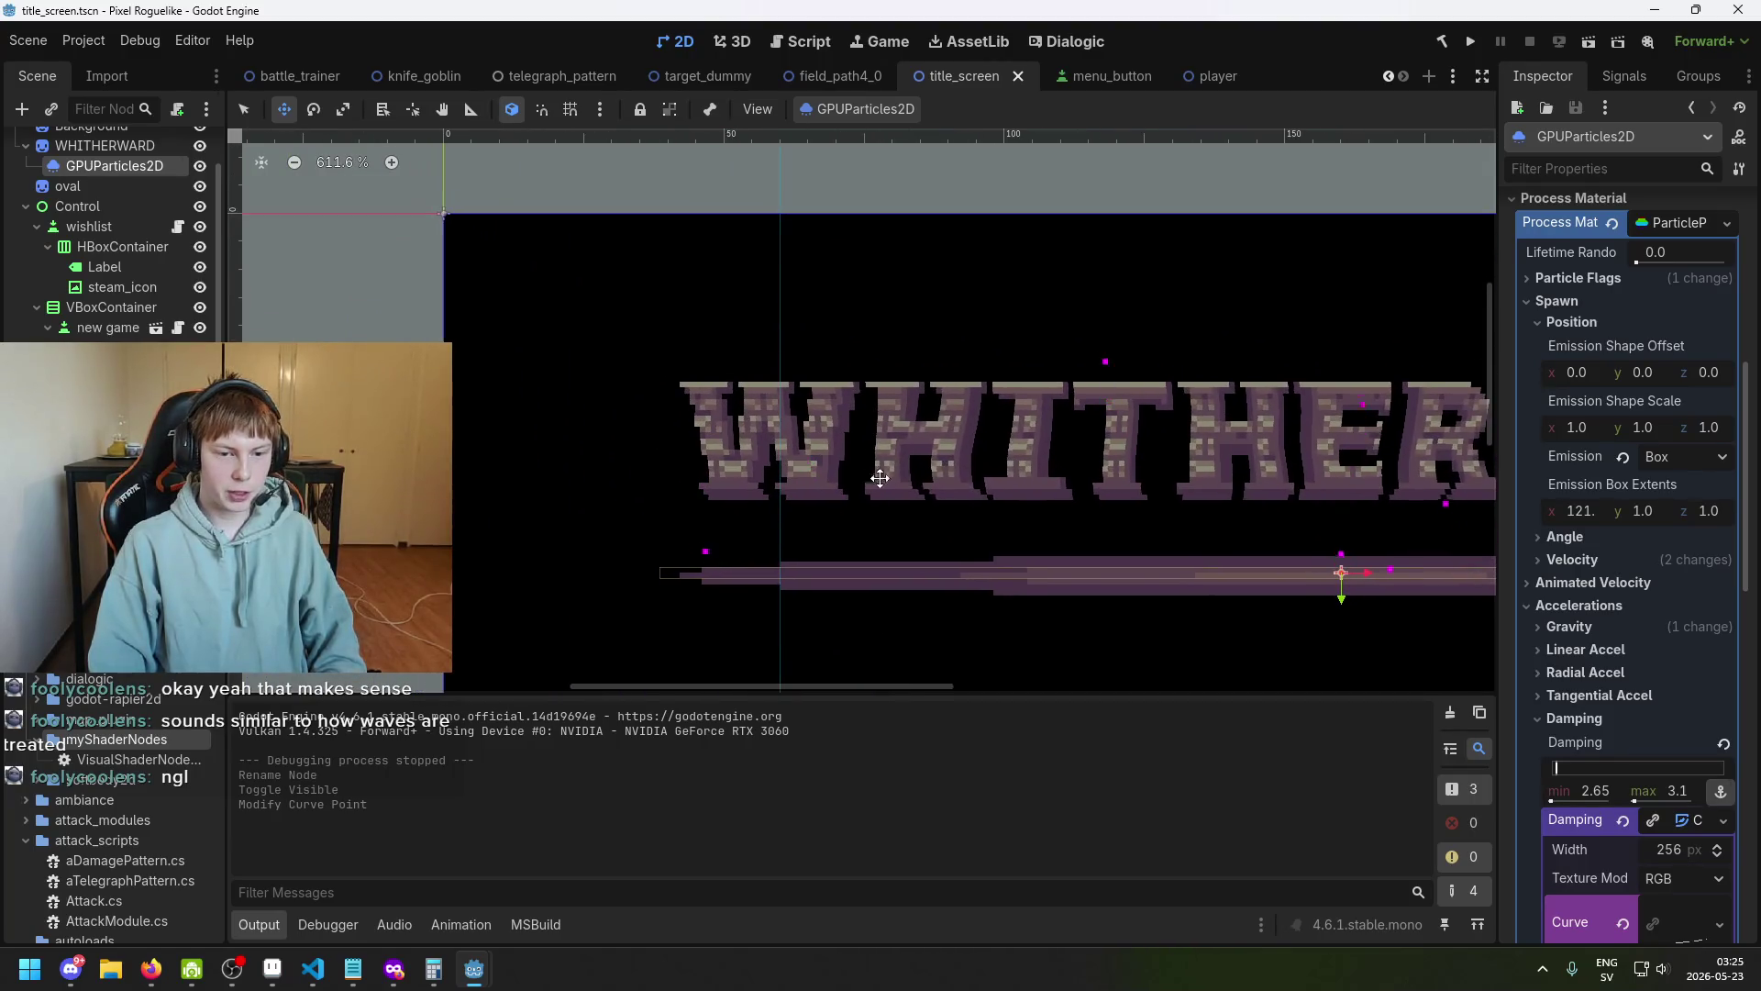
pyautogui.scroll(1, 923, 493)
pyautogui.hscroll(1, 954, 505)
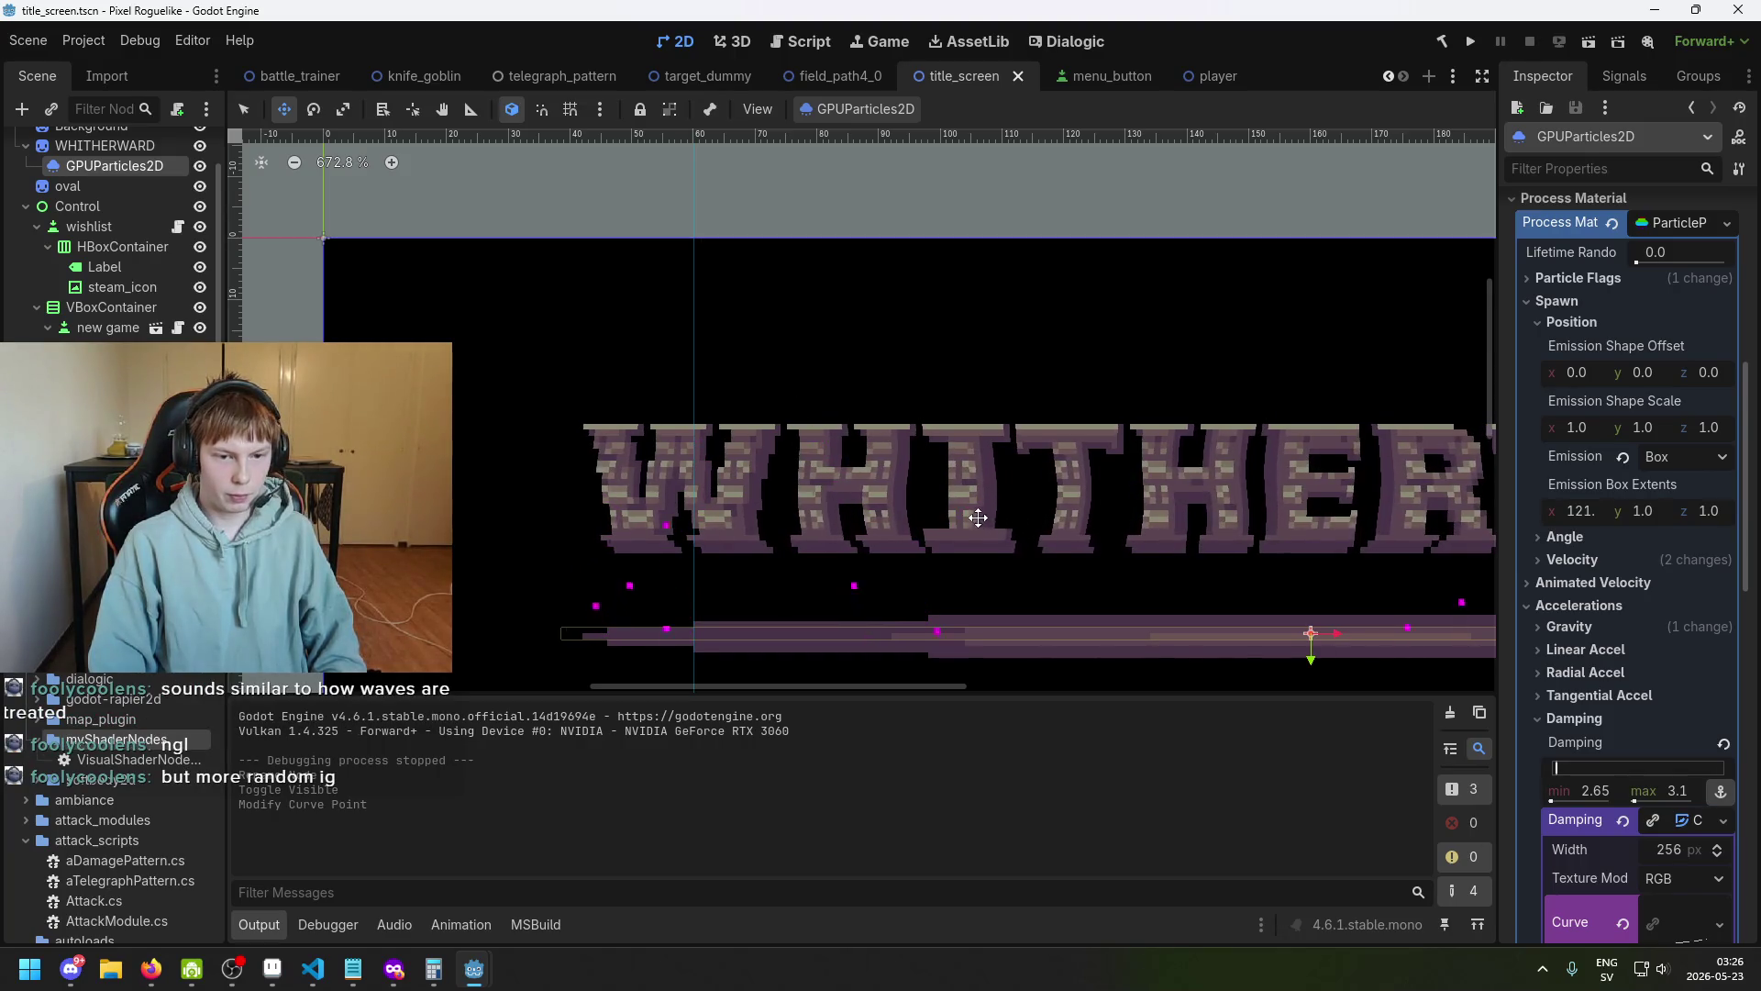
pyautogui.scroll(1, 832, 520)
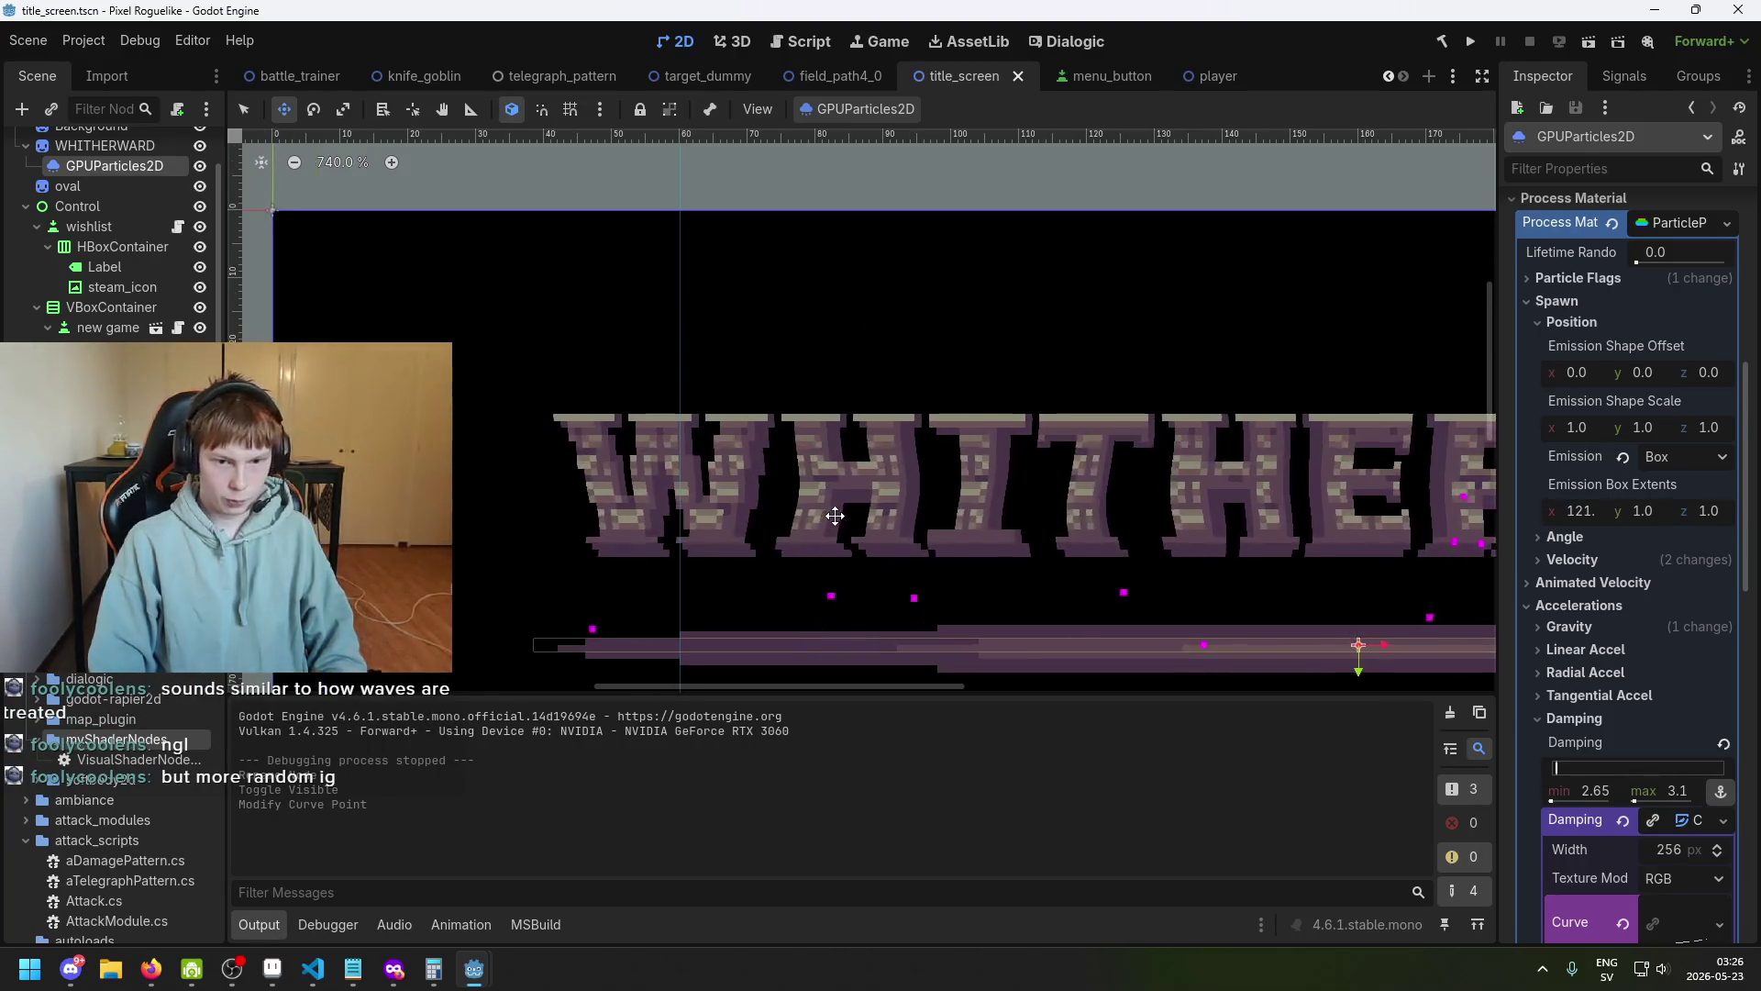
pyautogui.hscroll(2, 1106, 483)
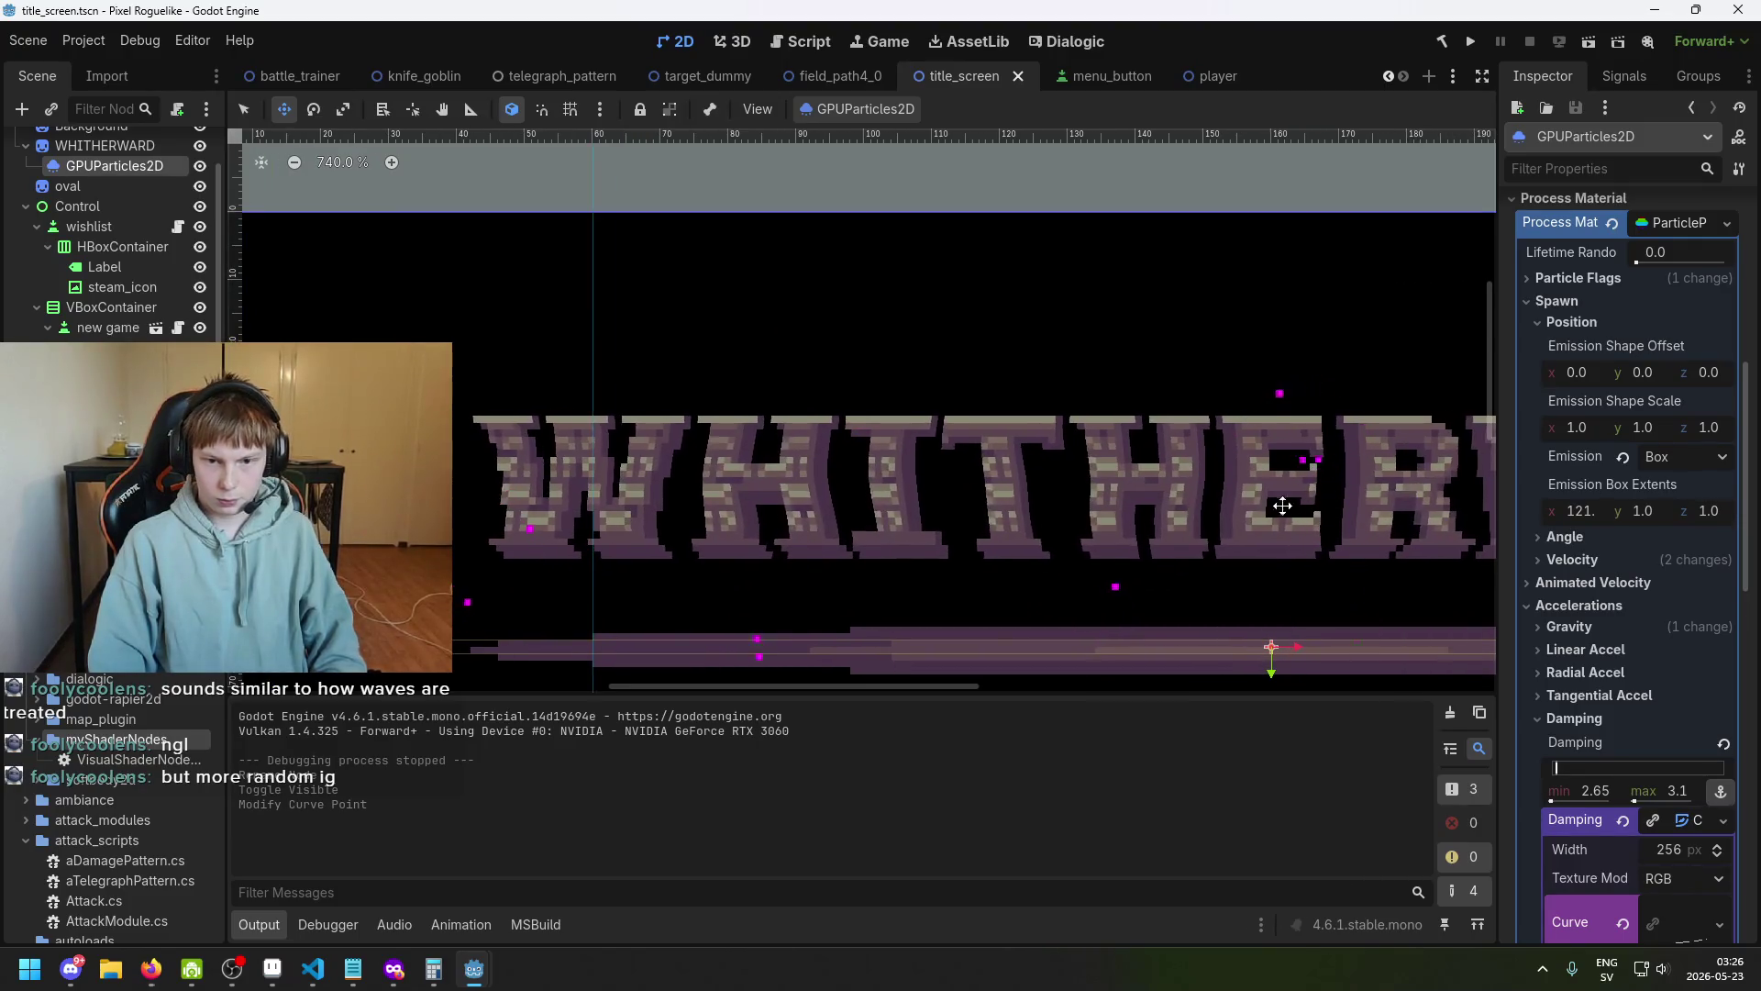
pyautogui.hscroll(4, 1281, 506)
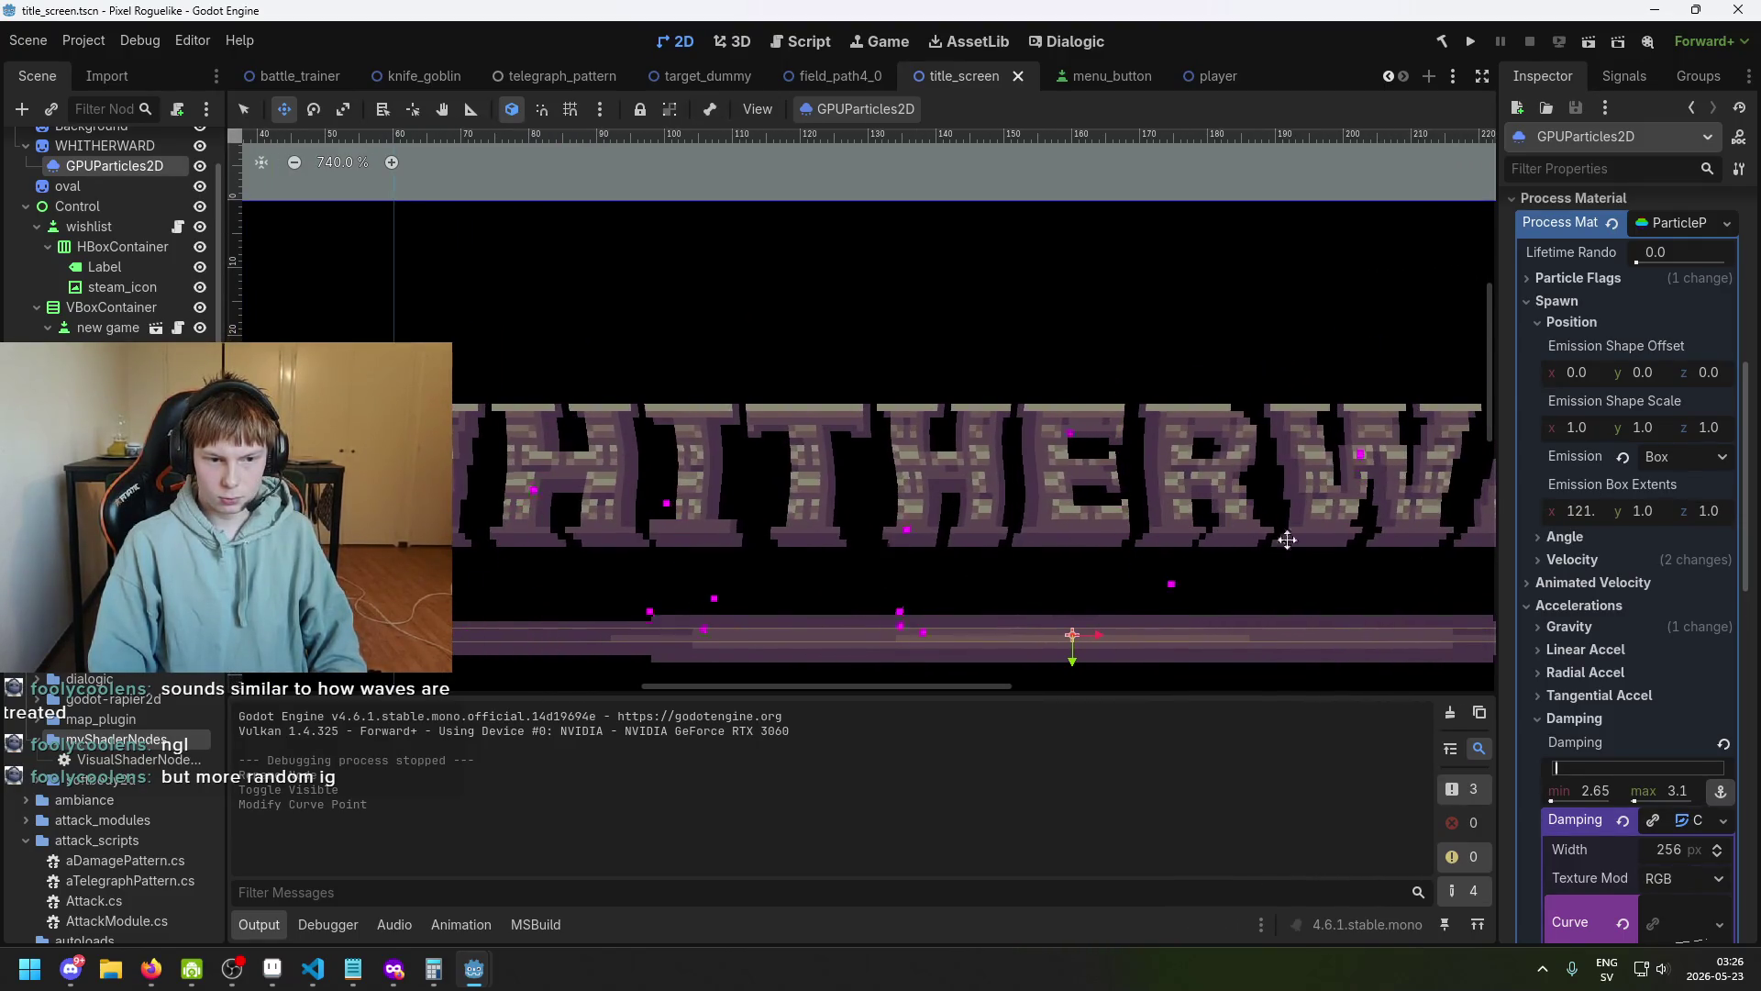
pyautogui.scroll(-5, 1607, 614)
pyautogui.scroll(-4, 1641, 540)
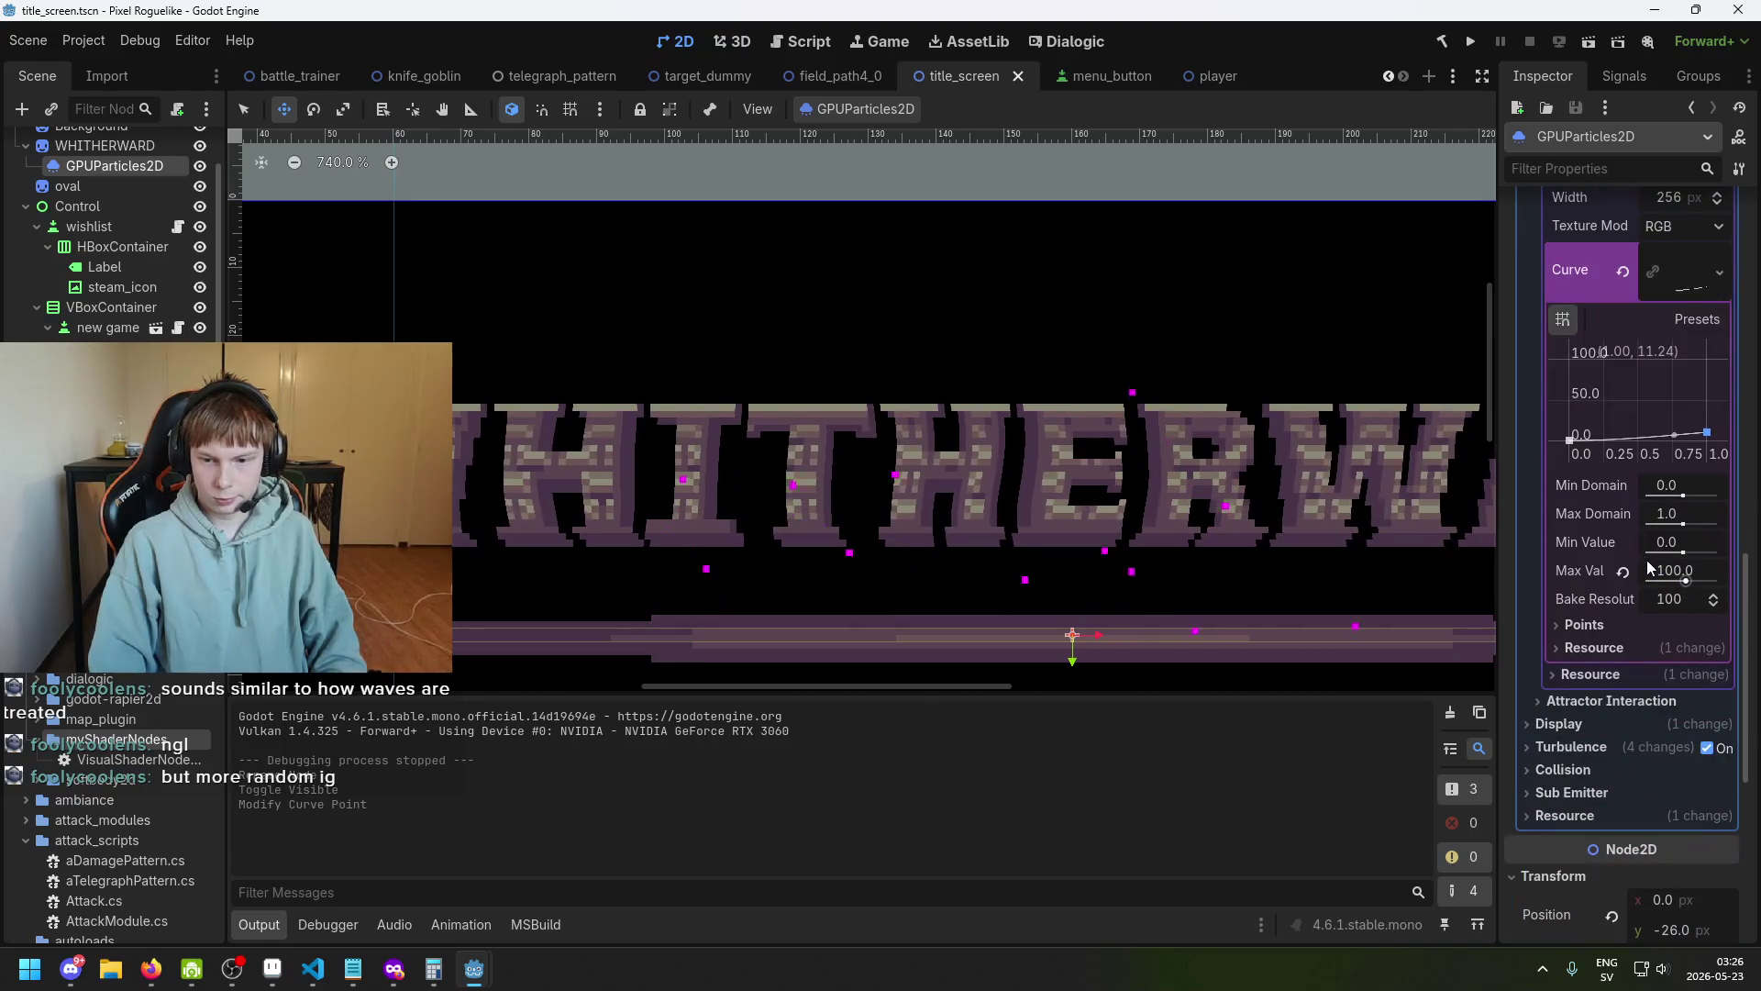
pyautogui.scroll(-1, 1614, 633)
# Peek at the Display and Turbulence settings, then run the project.
pyautogui.click(1609, 633)
pyautogui.click(1607, 633)
pyautogui.click(1601, 653)
pyautogui.click(1601, 653)
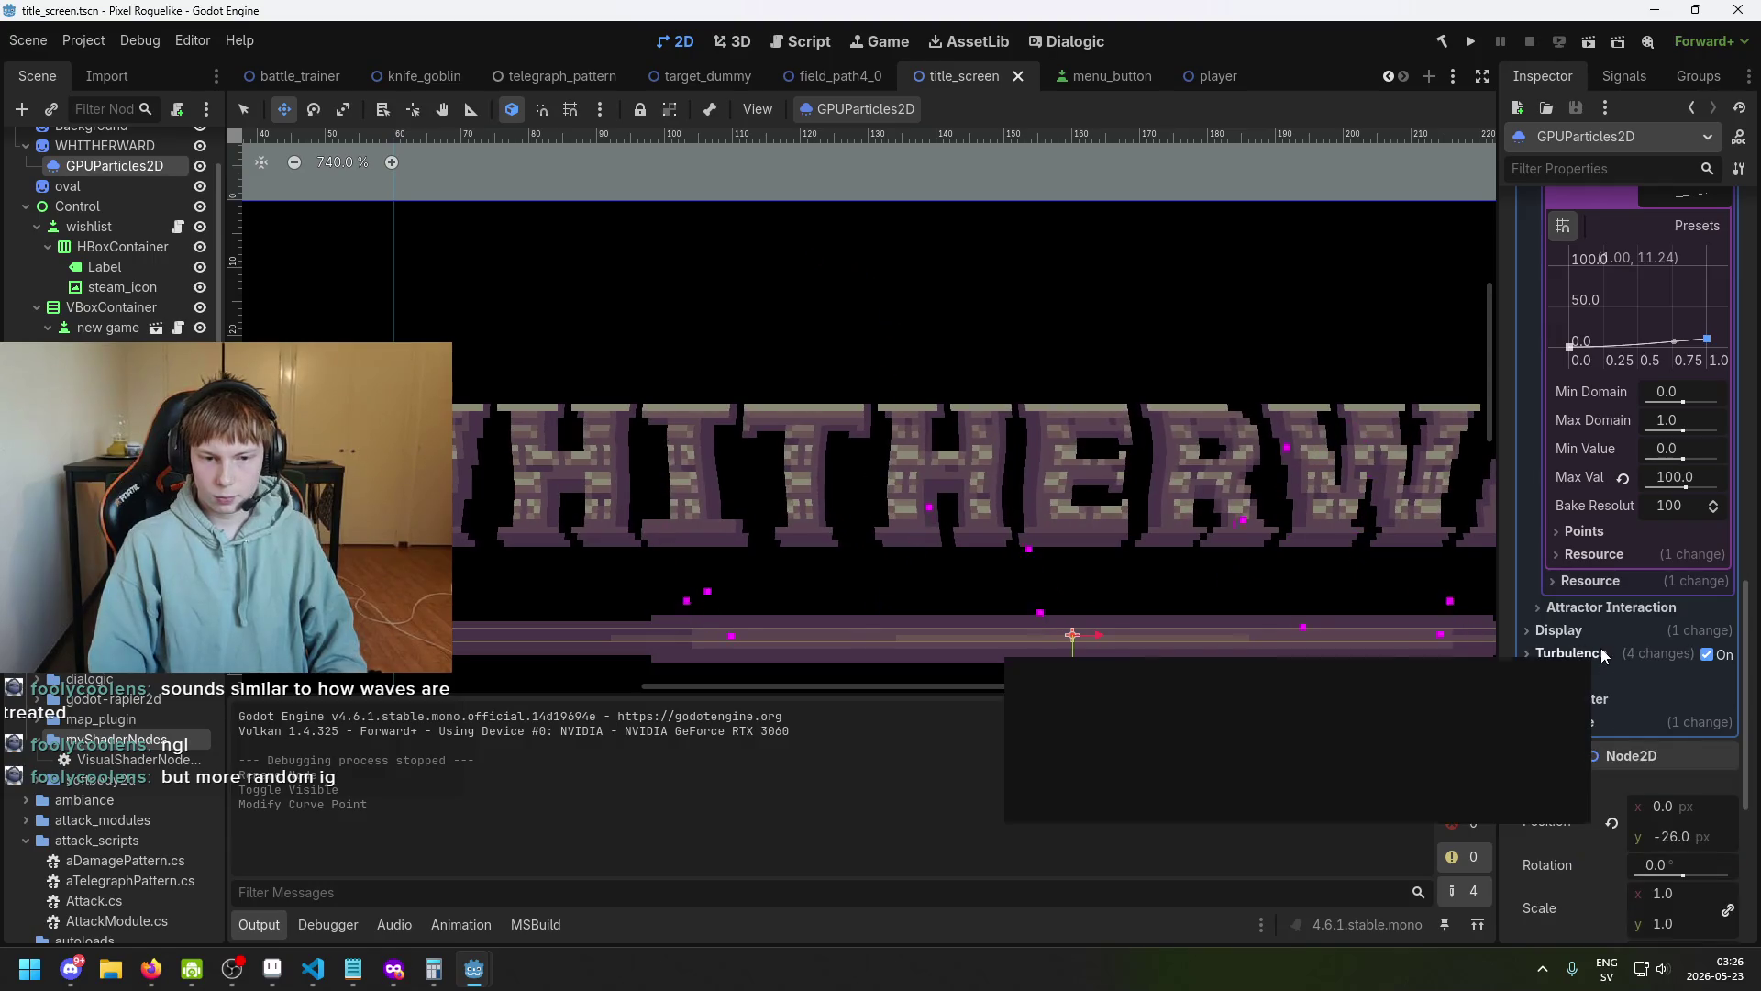
pyautogui.scroll(-5, 1222, 499)
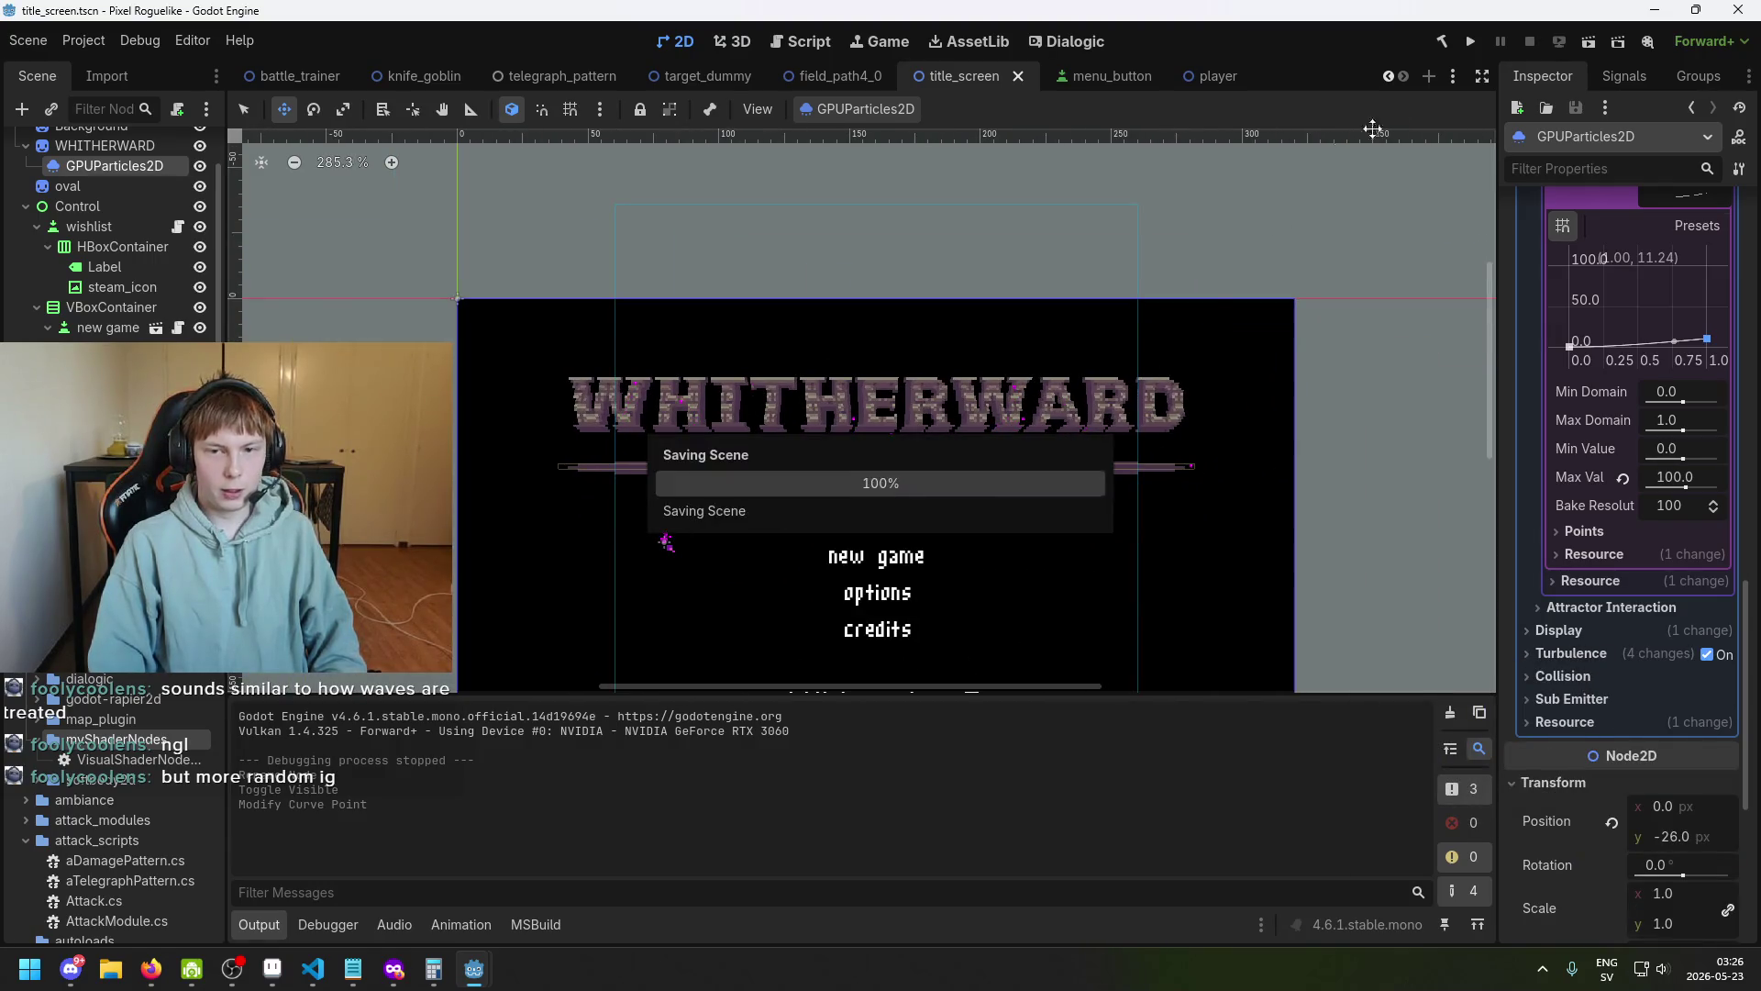
pyautogui.click(1470, 41)
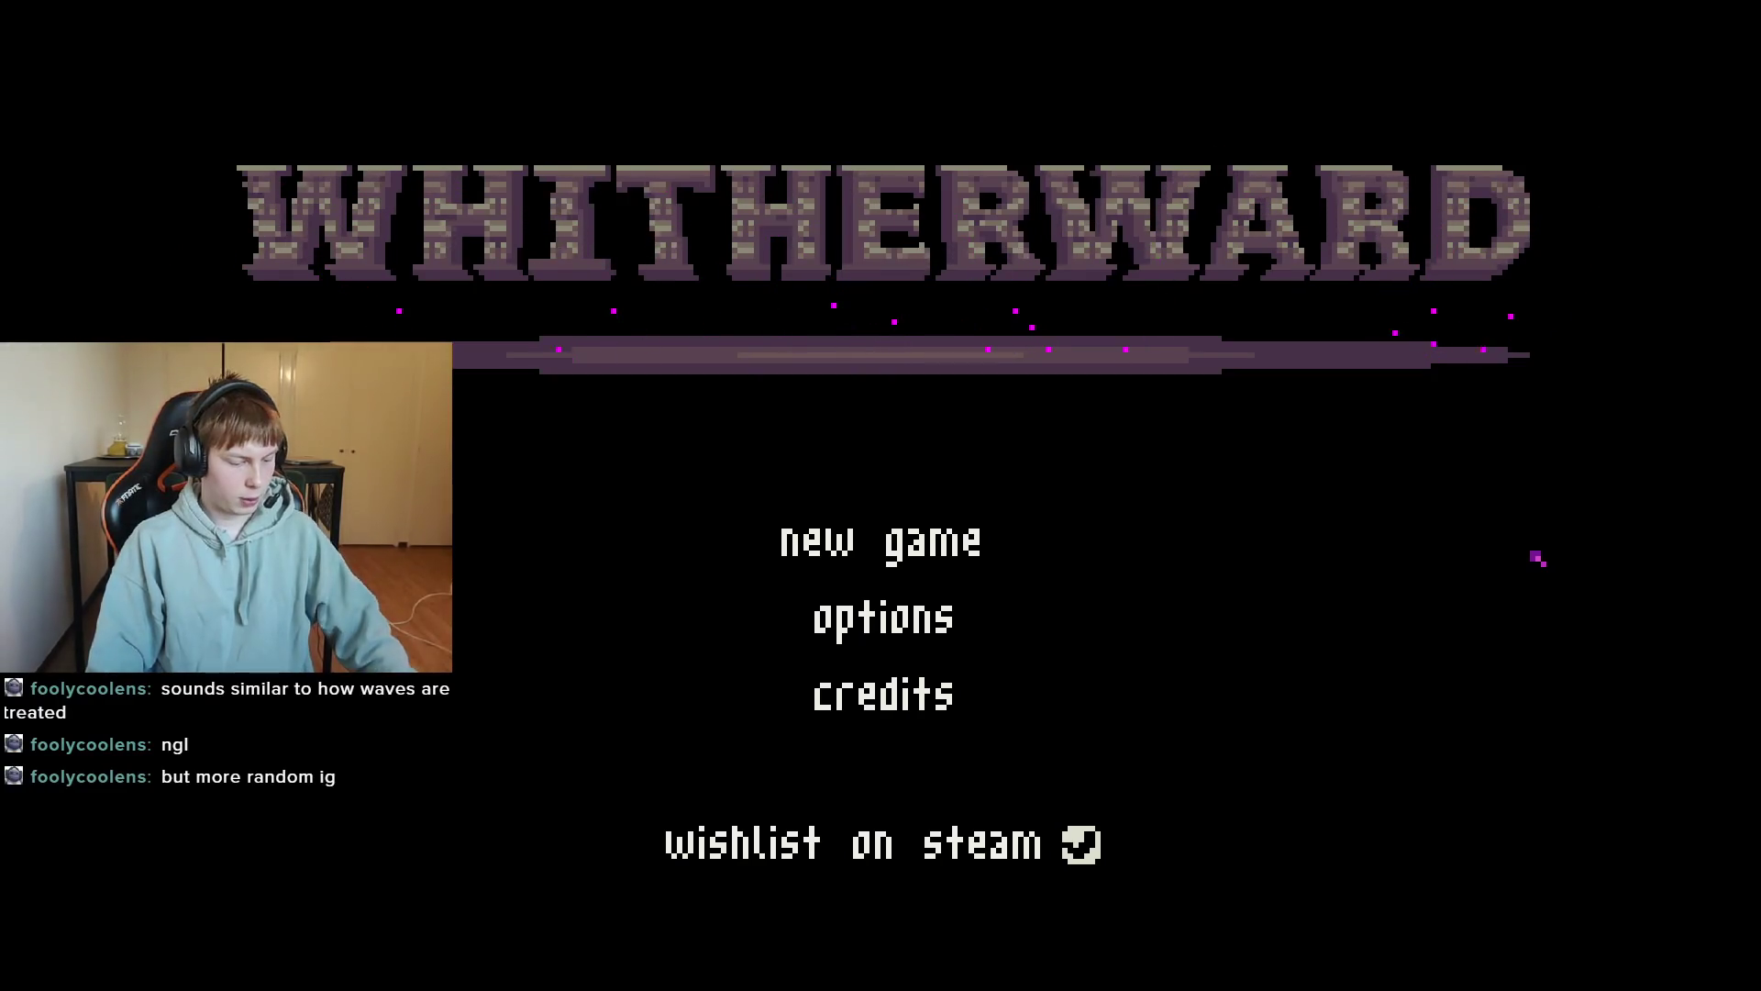
# Close the running game with F8 and save the title screen scene.
pyautogui.press('F8')
pyautogui.hotkey('ctrl', 's')
pyautogui.scroll(-2, 1684, 616)
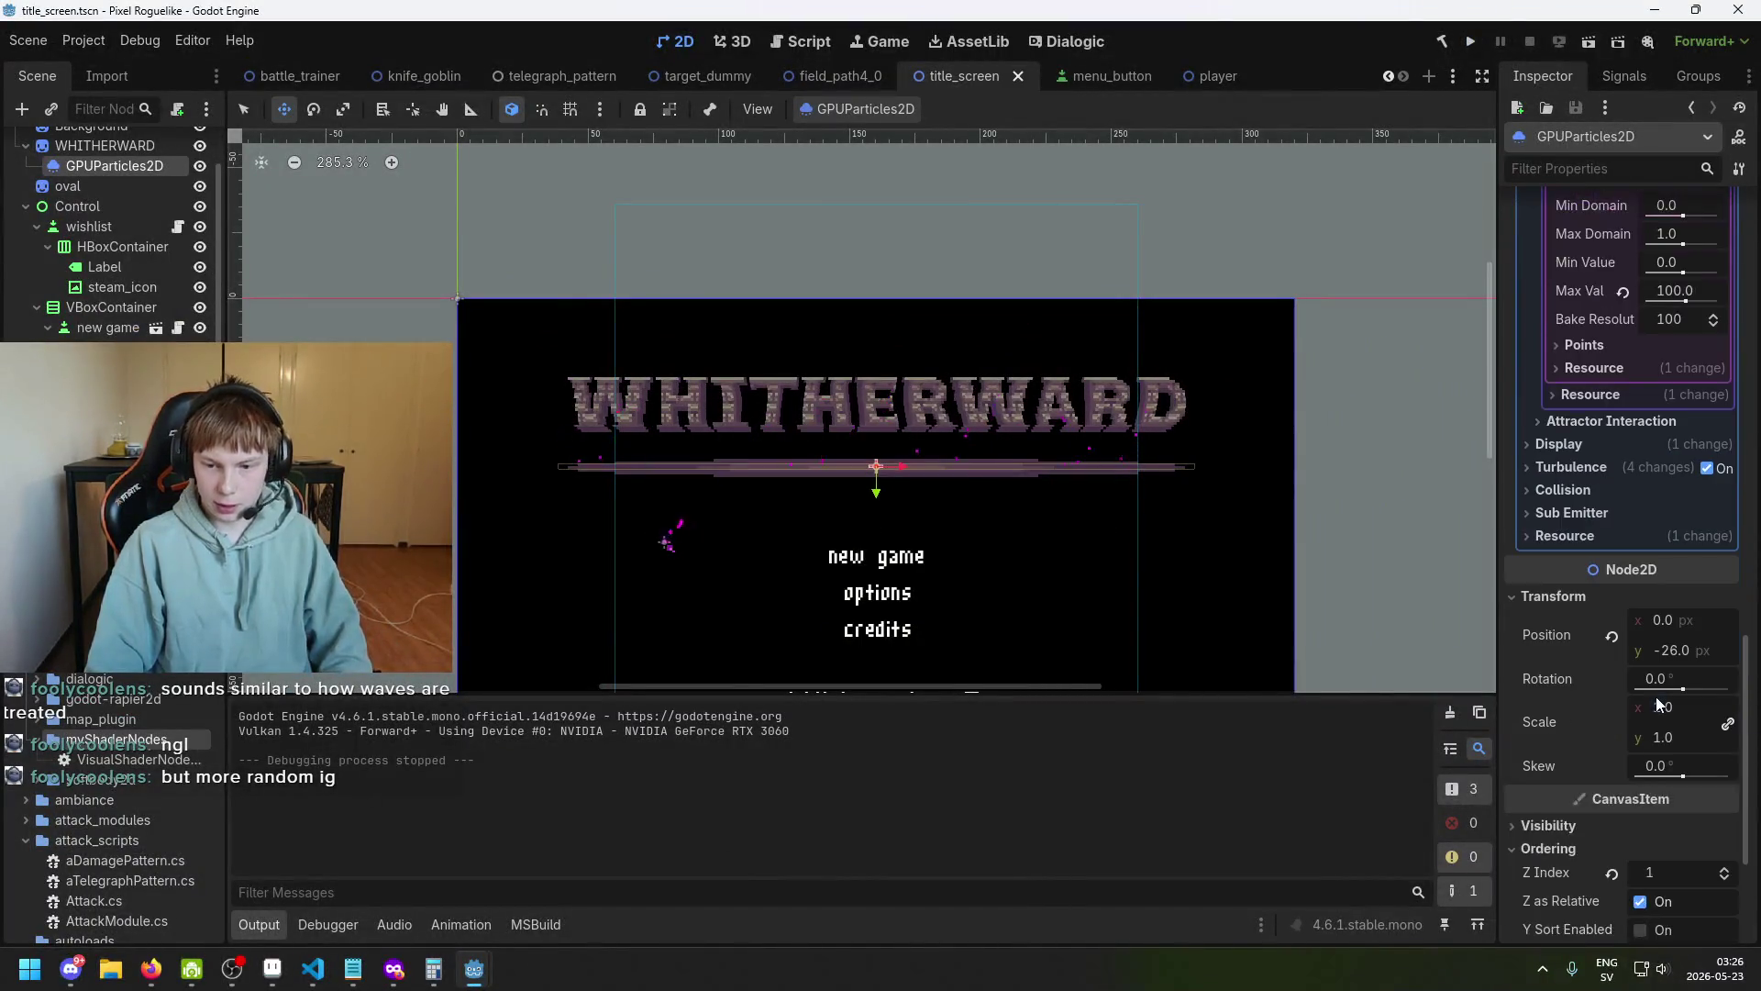
# Set Damping min to 2.65 and max to 2.8, then save and run the project.
pyautogui.scroll(6, 1667, 613)
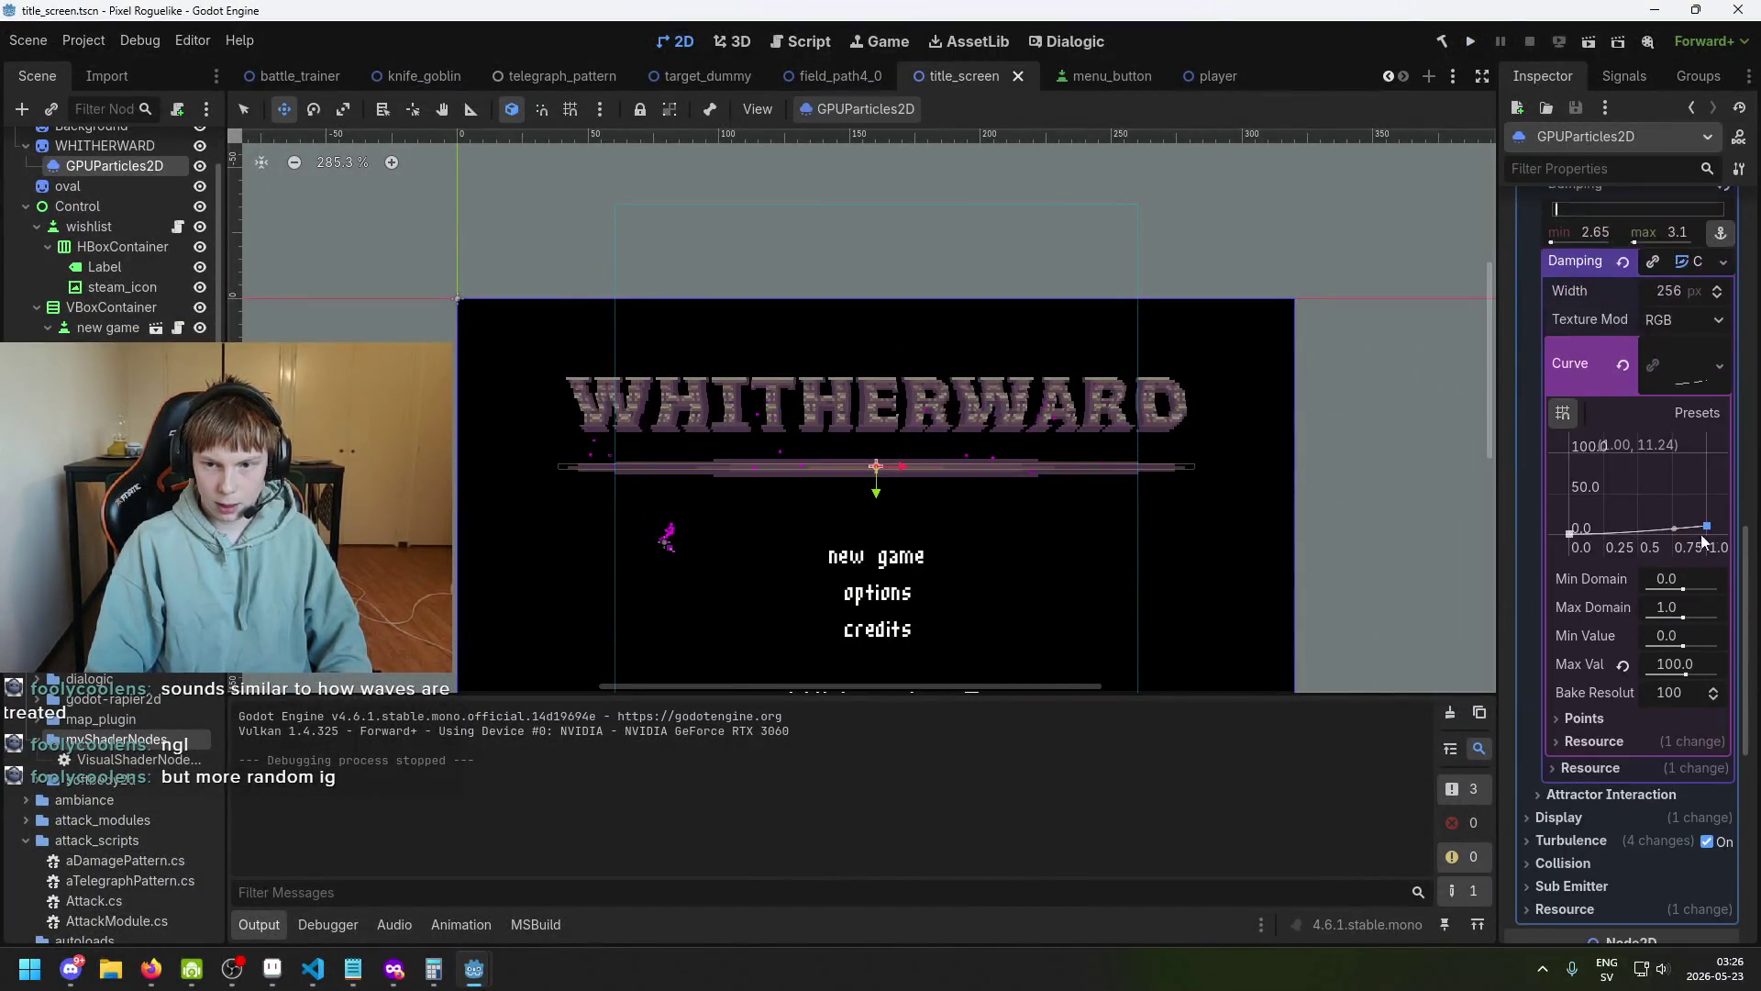
pyautogui.scroll(-5, 1693, 527)
pyautogui.scroll(3, 1676, 717)
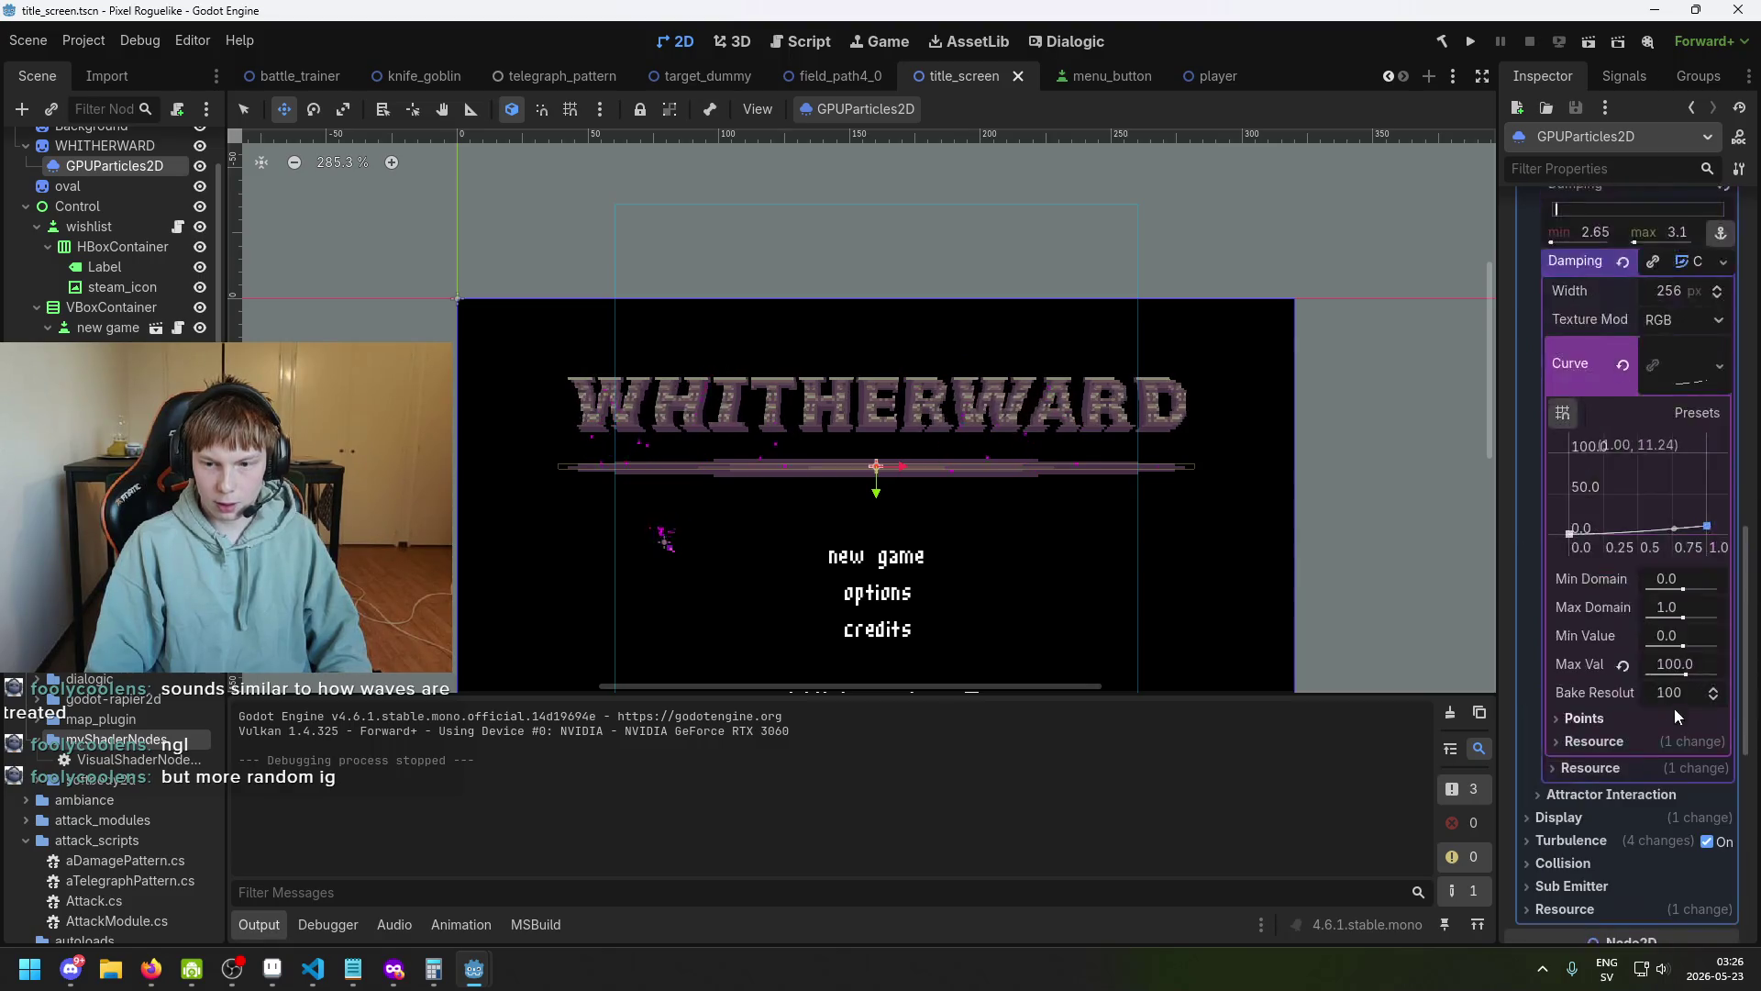
pyautogui.scroll(3, 1661, 697)
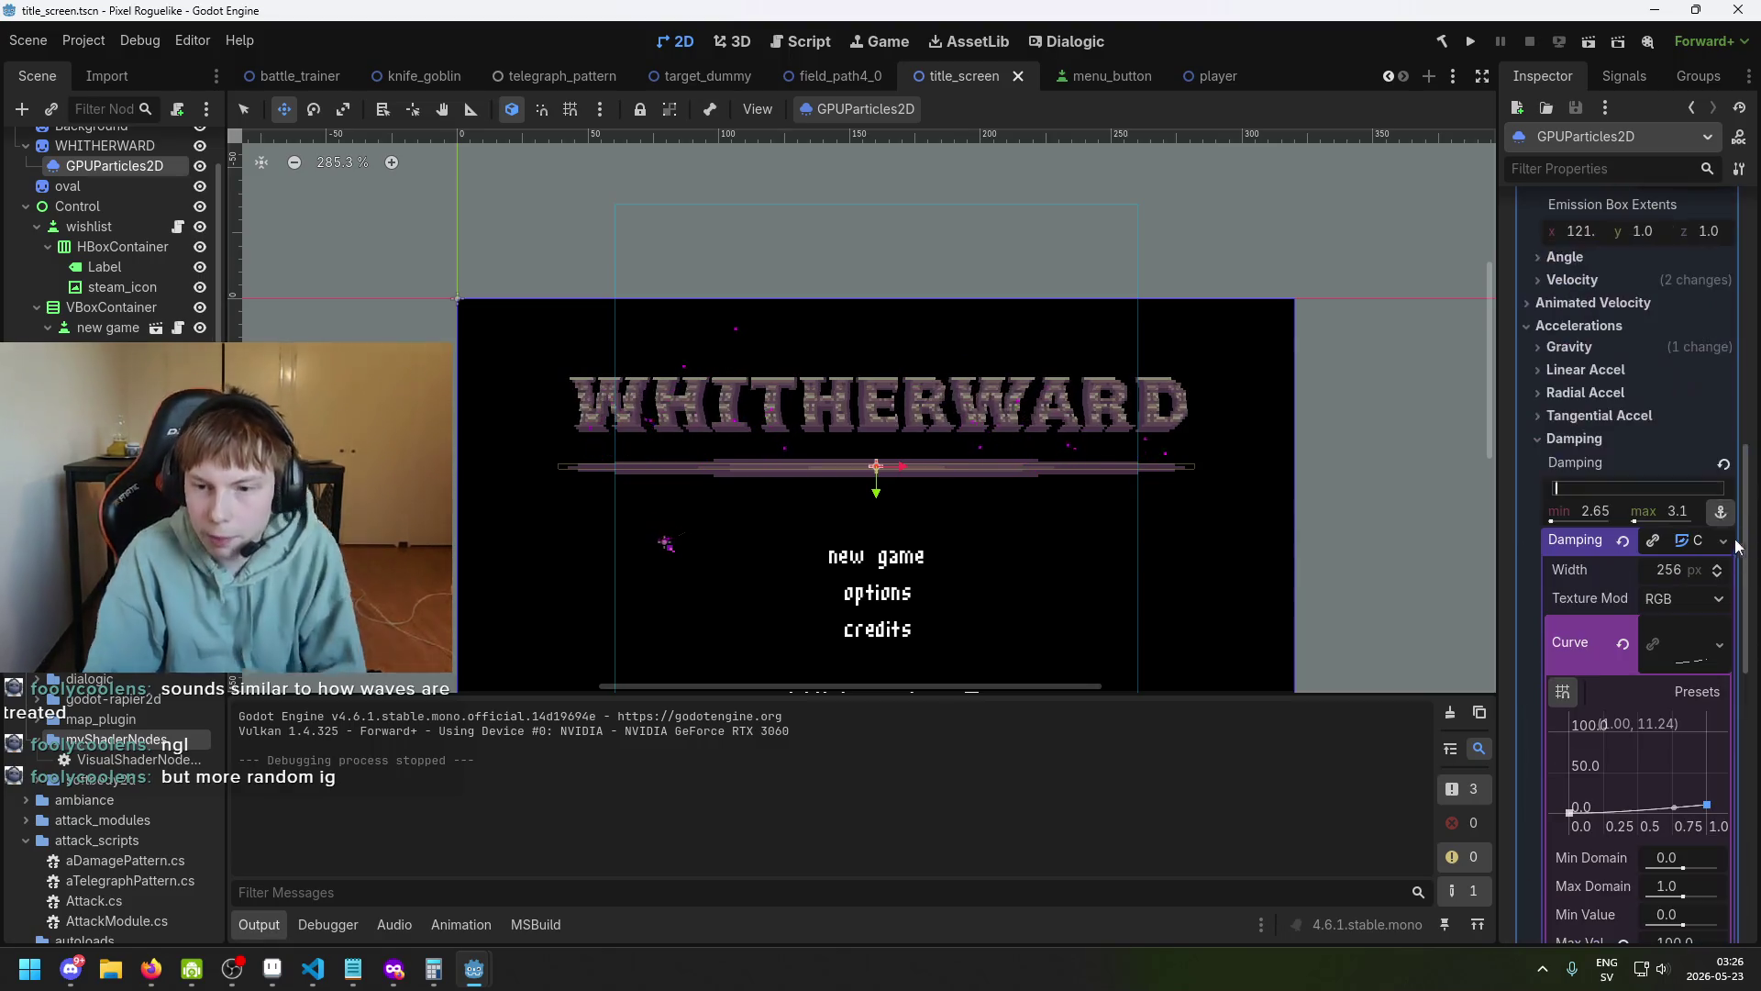
pyautogui.click(1603, 513)
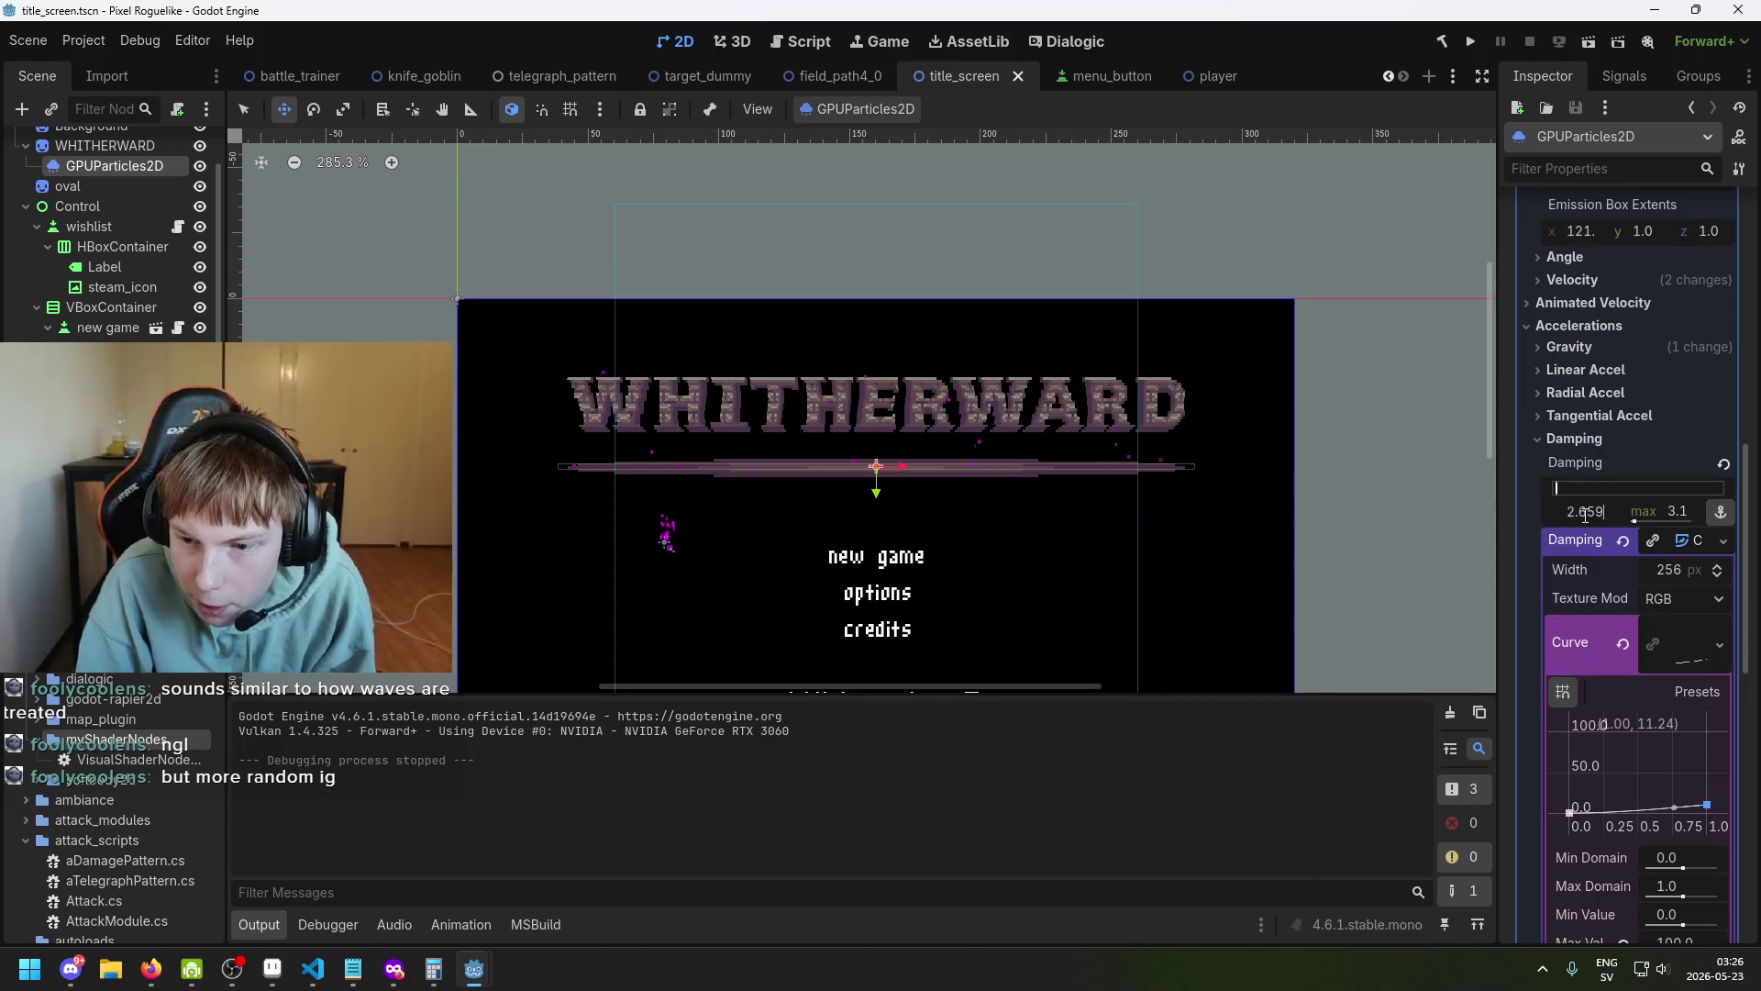
pyautogui.scroll(6, 609, 449)
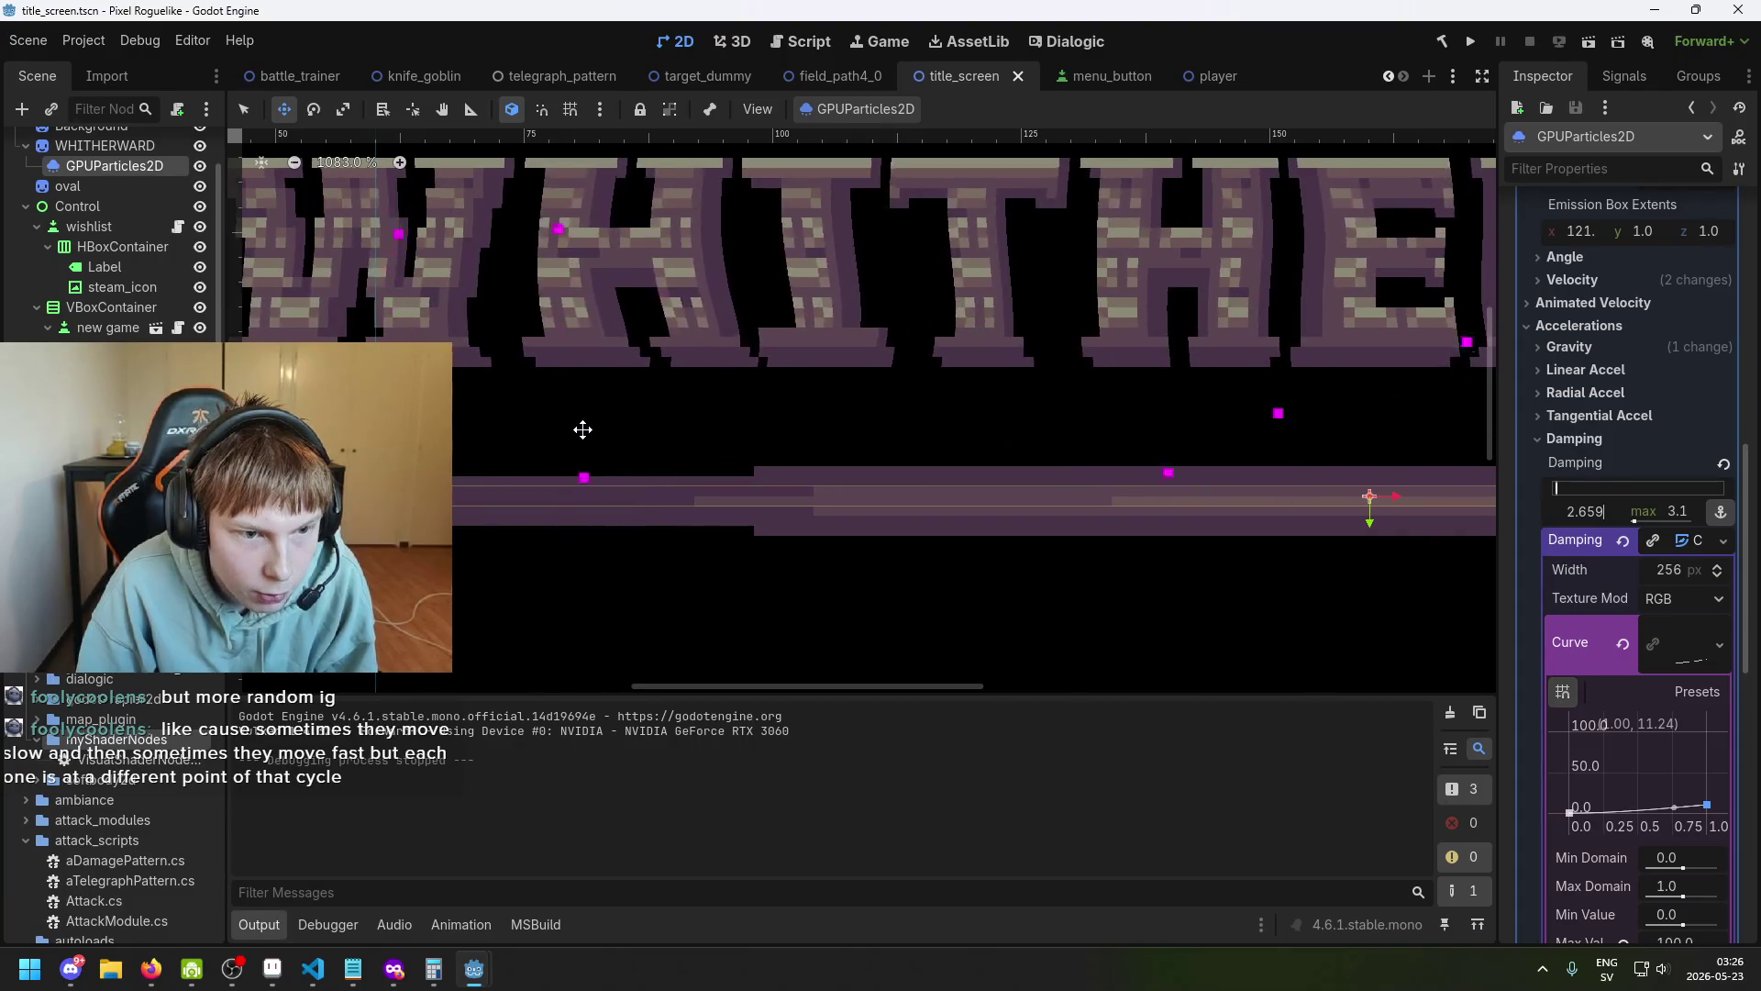
pyautogui.scroll(-2, 597, 433)
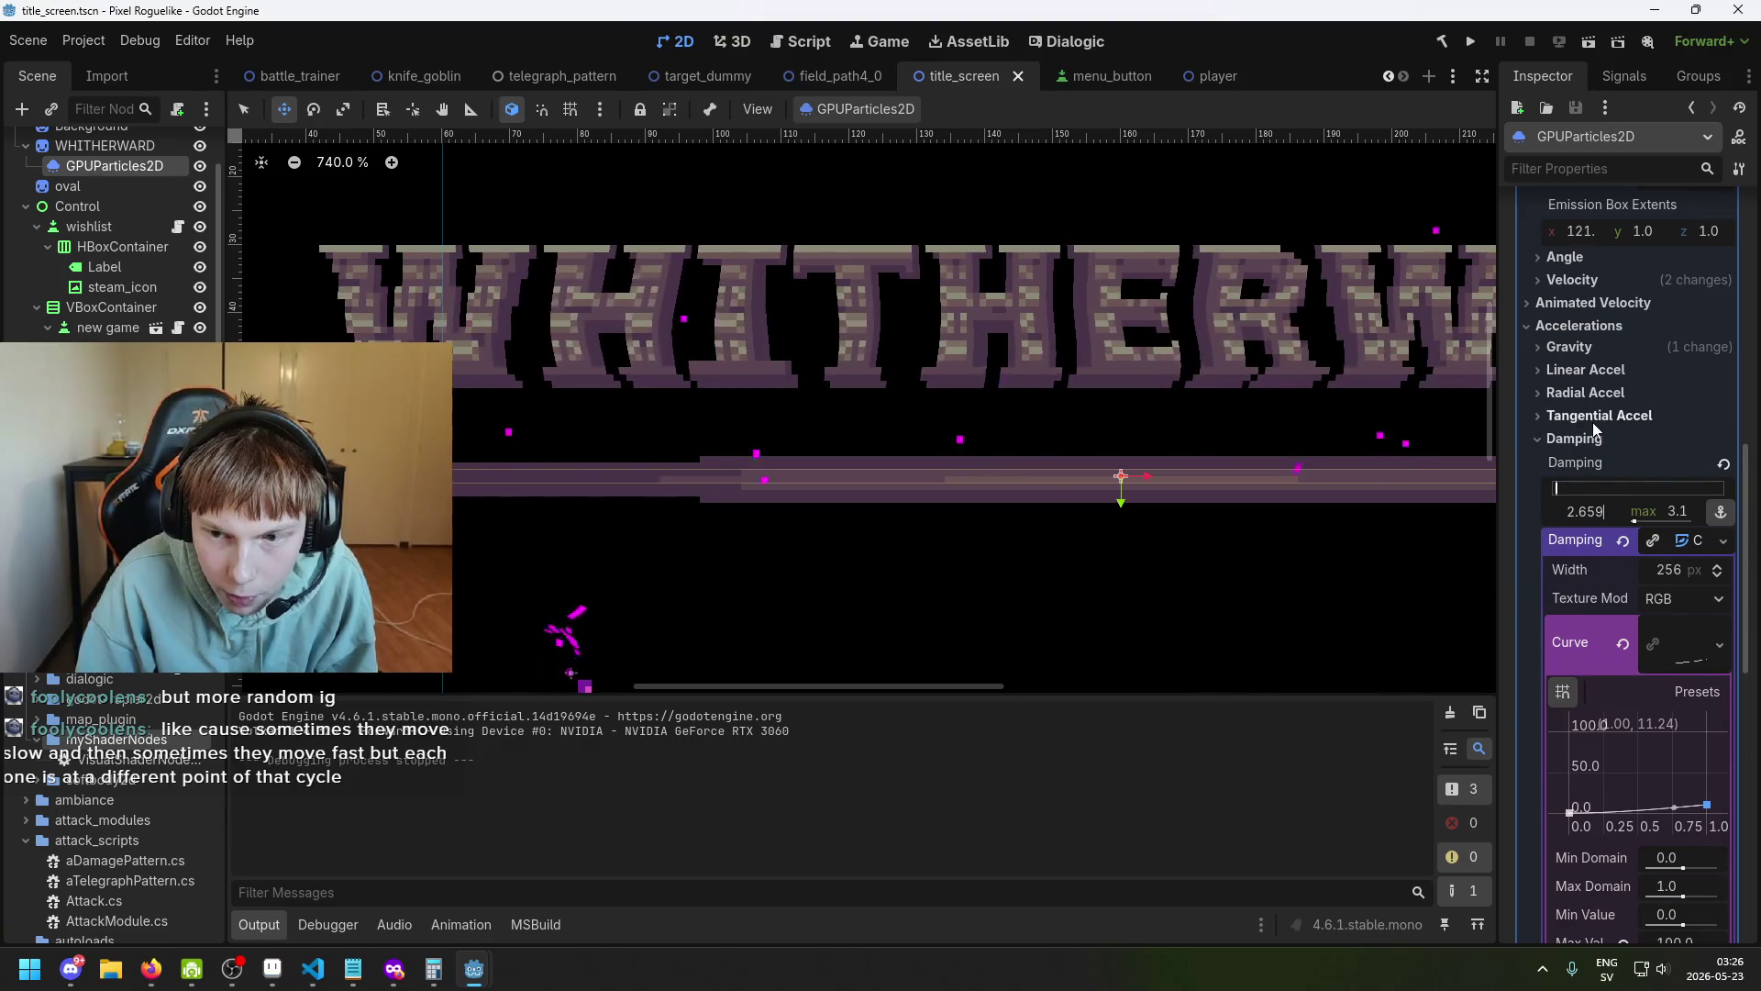
pyautogui.scroll(2, 1616, 456)
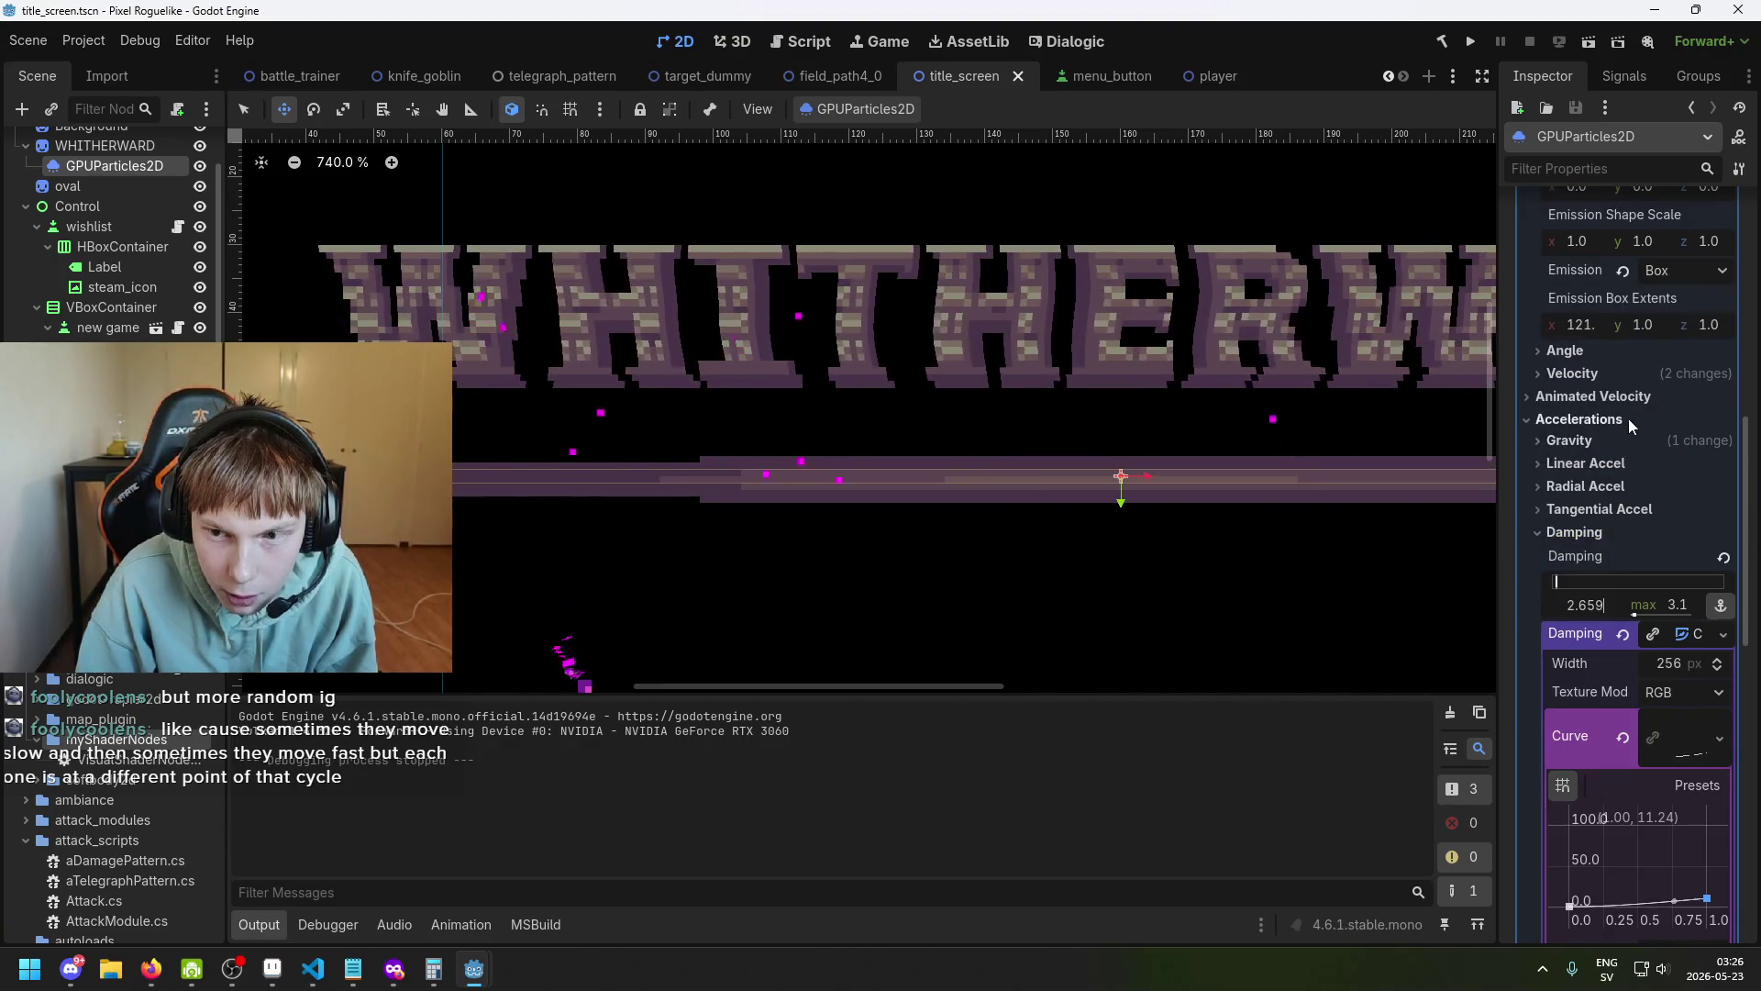
pyautogui.scroll(2, 1626, 393)
pyautogui.scroll(-2, 1616, 642)
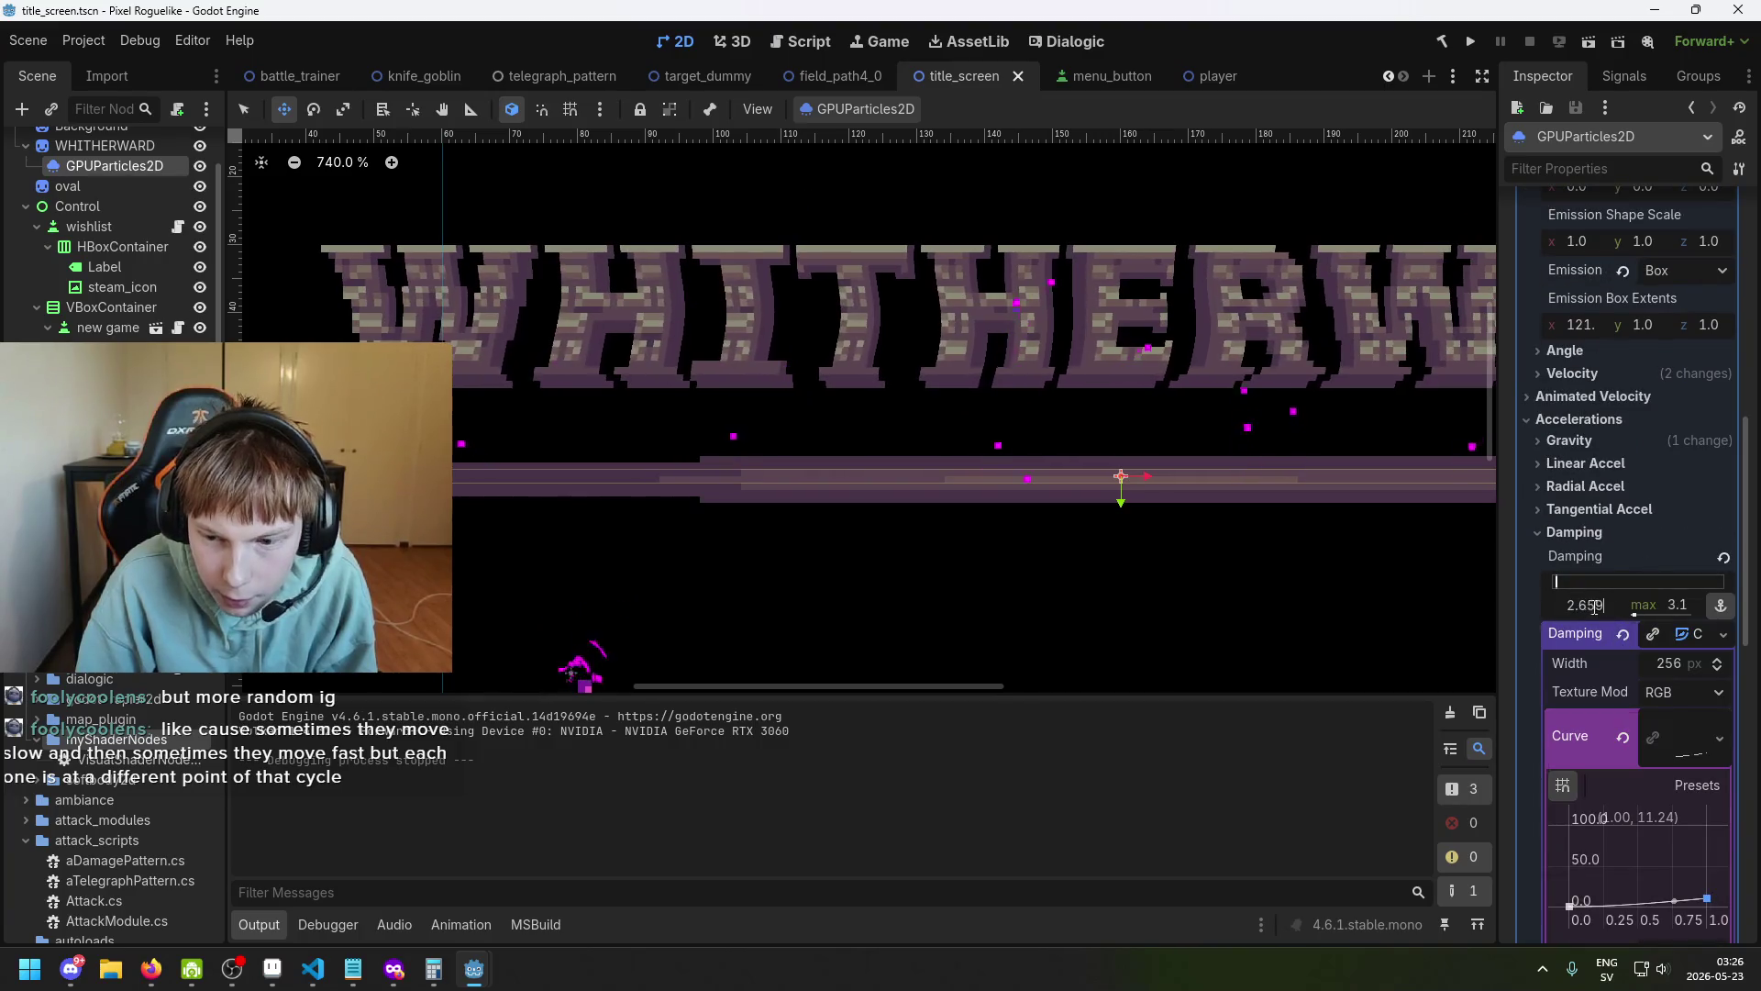
pyautogui.click(1677, 606)
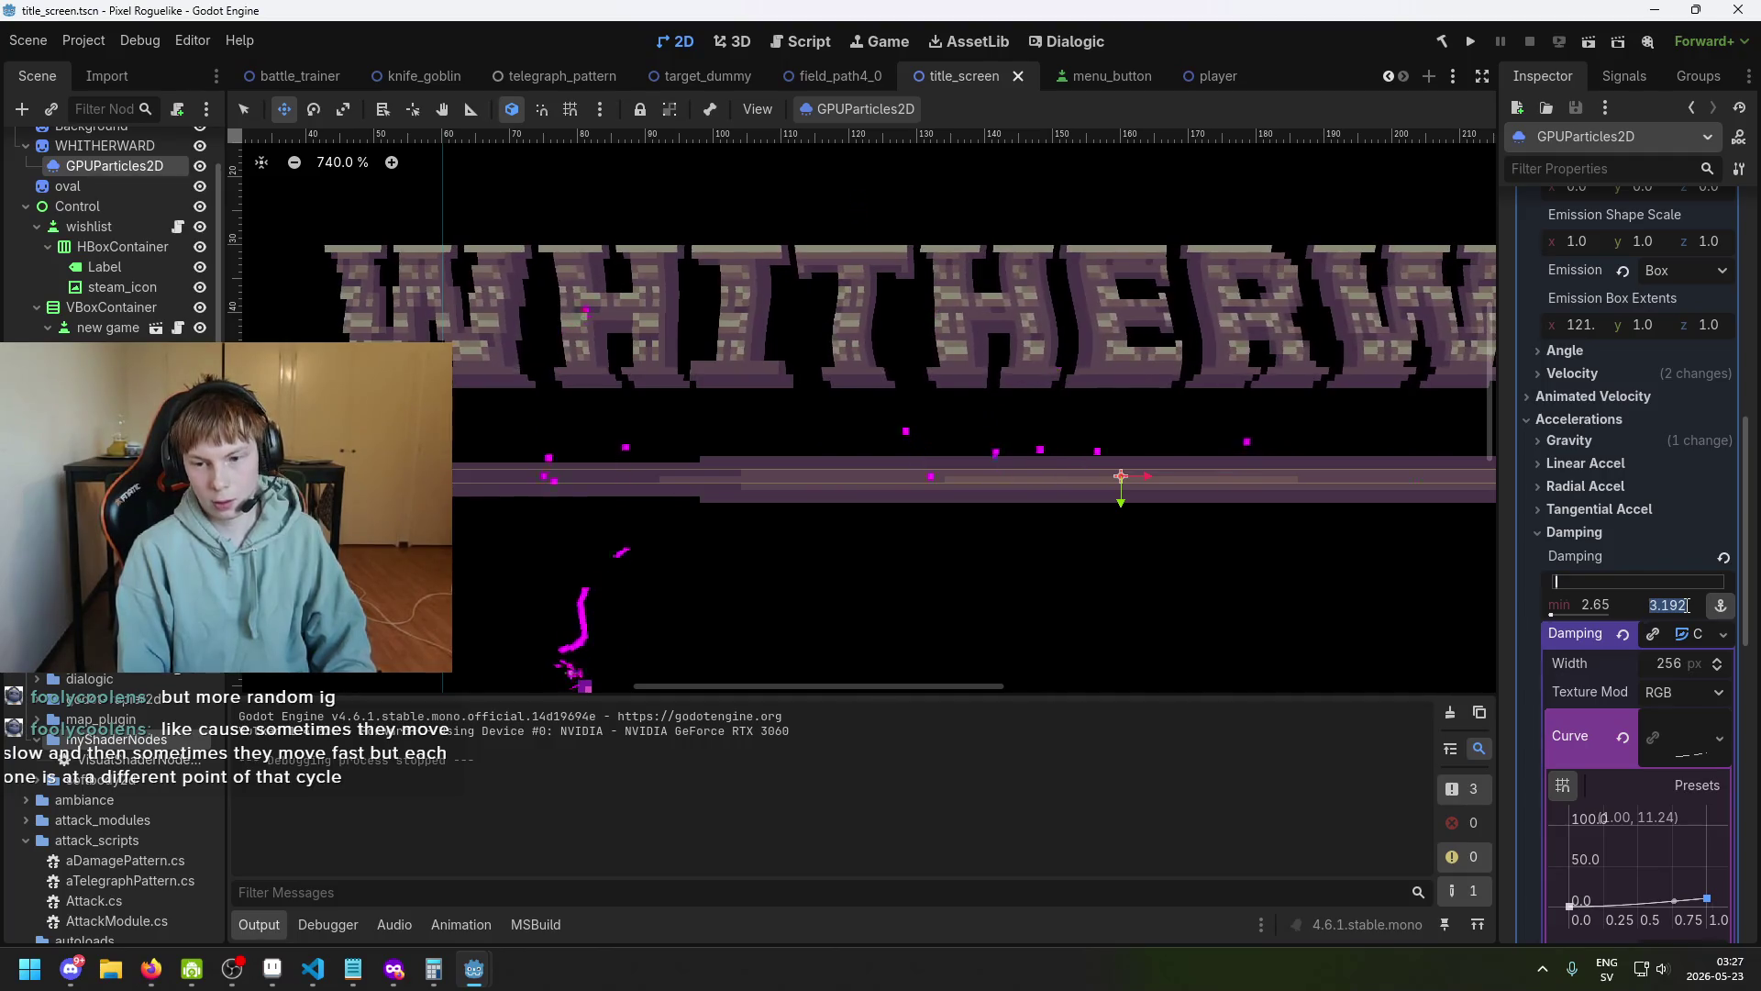
pyautogui.write('8')
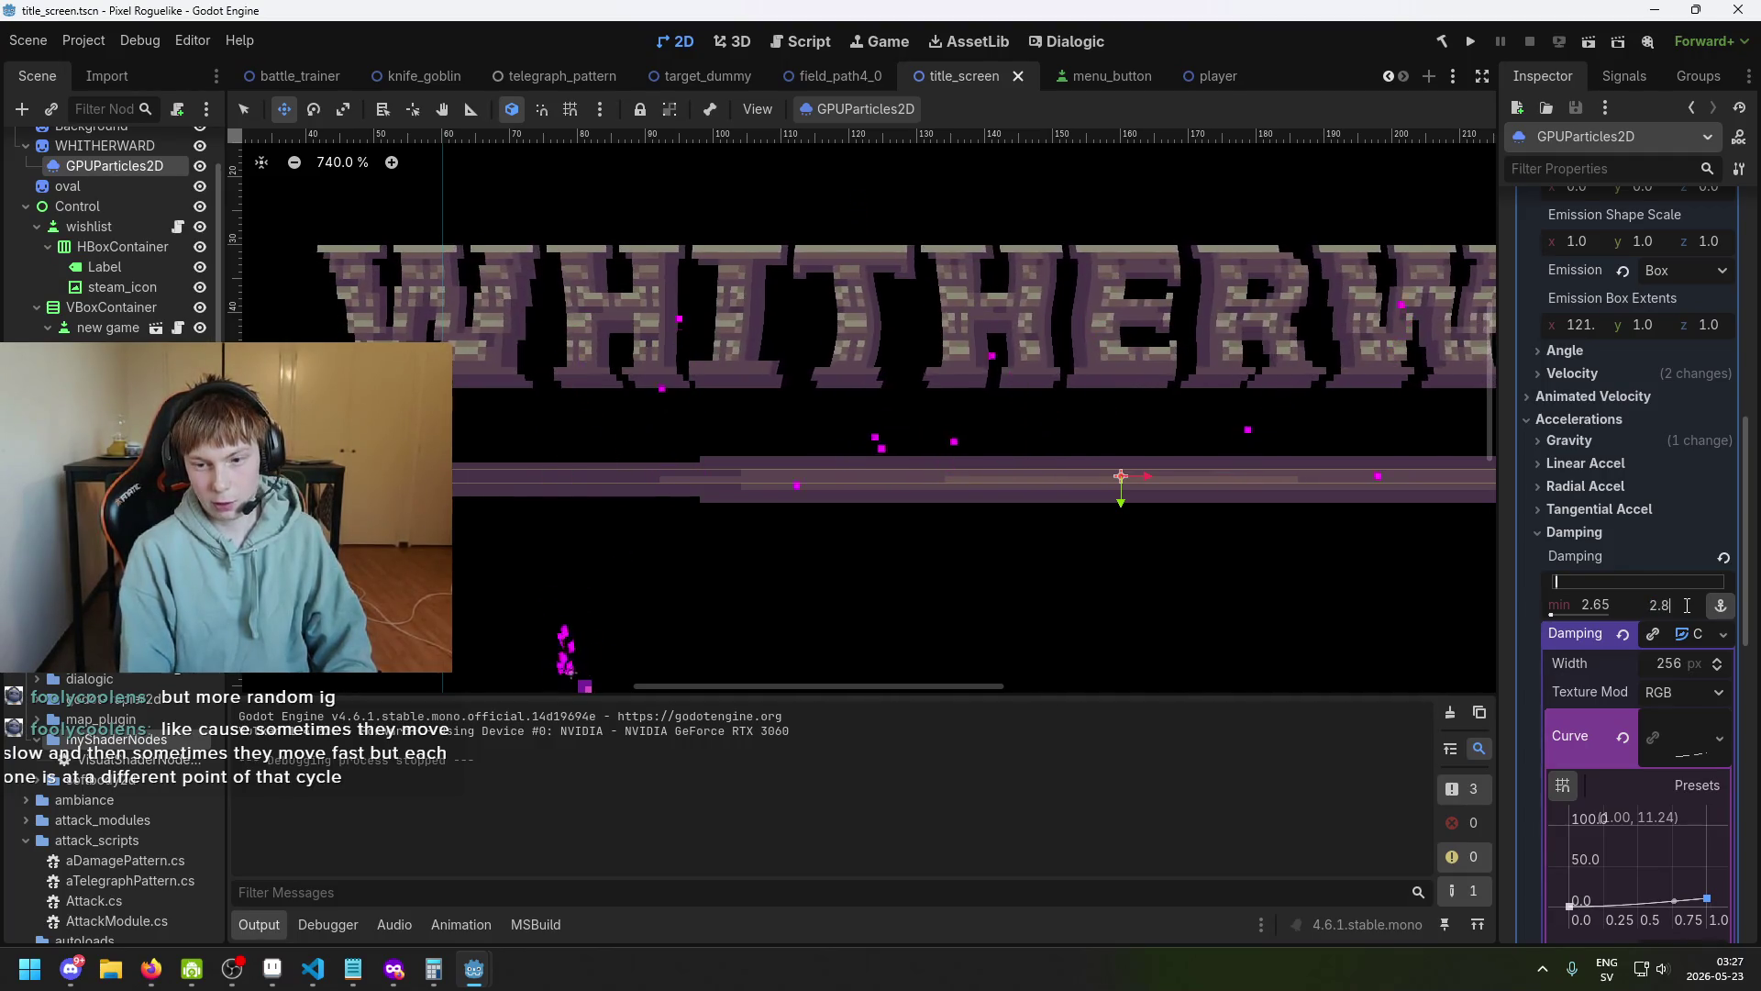
pyautogui.press('Return')
pyautogui.hotkey('ctrl', 's')
pyautogui.click(1466, 46)
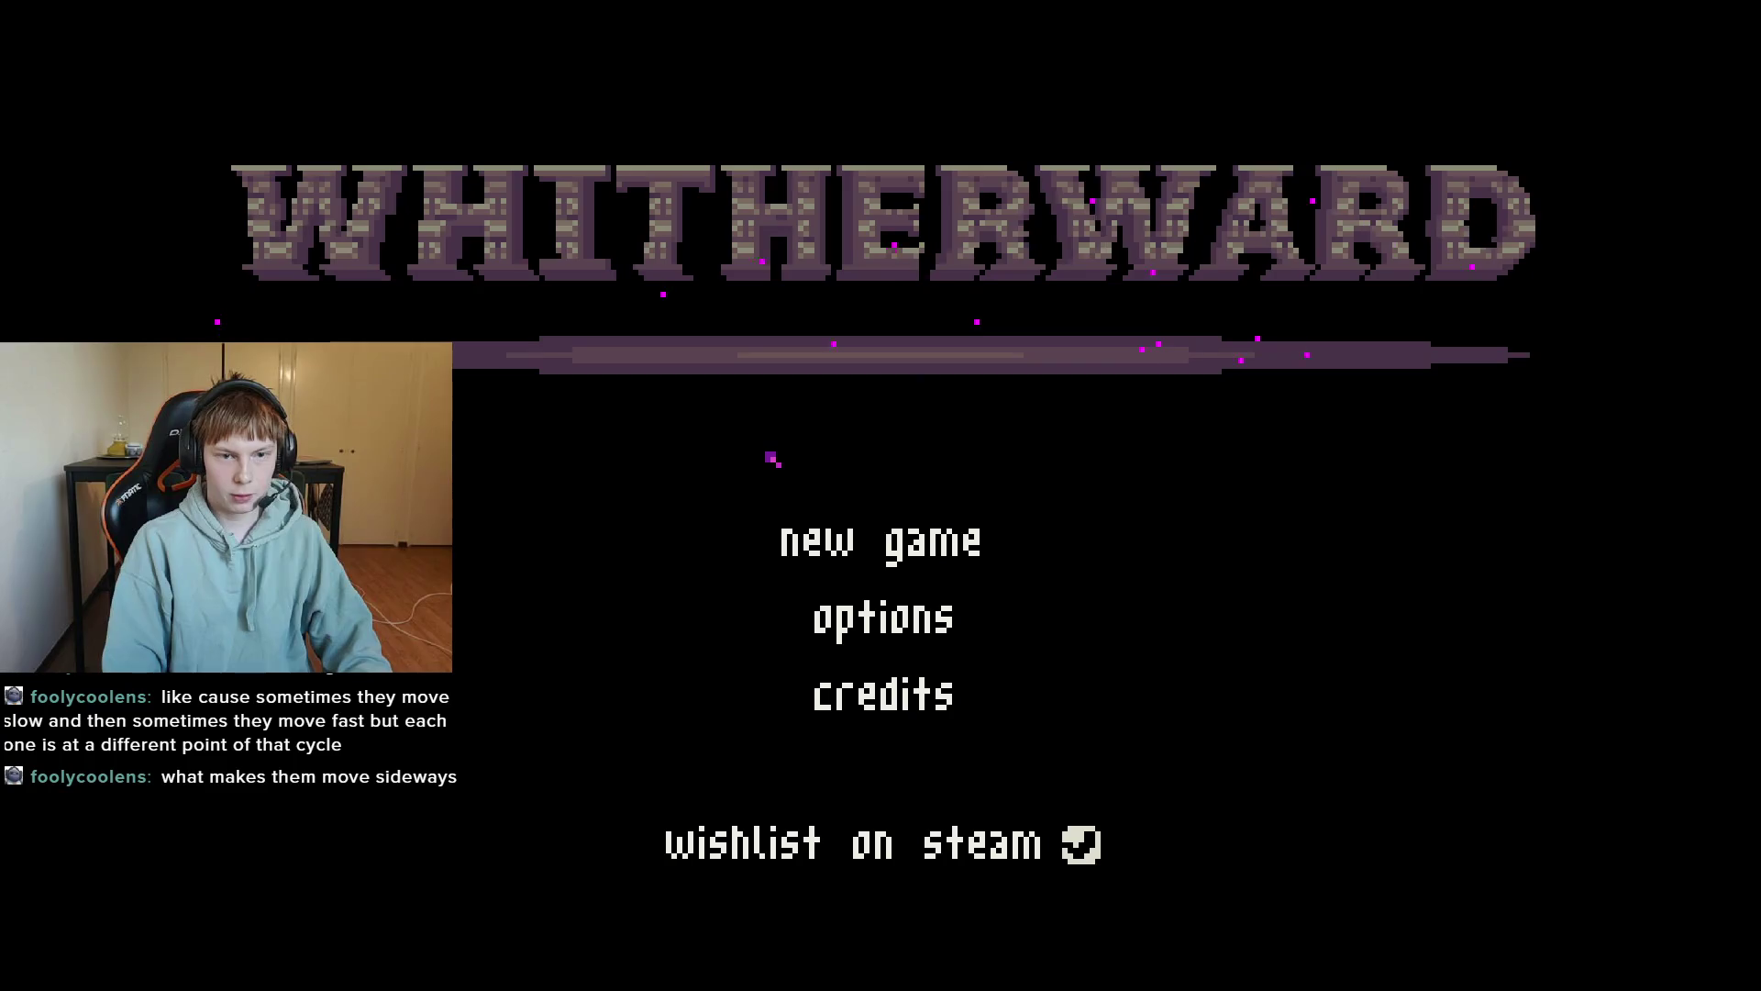
# Close the running game with Alt+F4 and return to the editor.
pyautogui.hotkey('alt', 'F4')
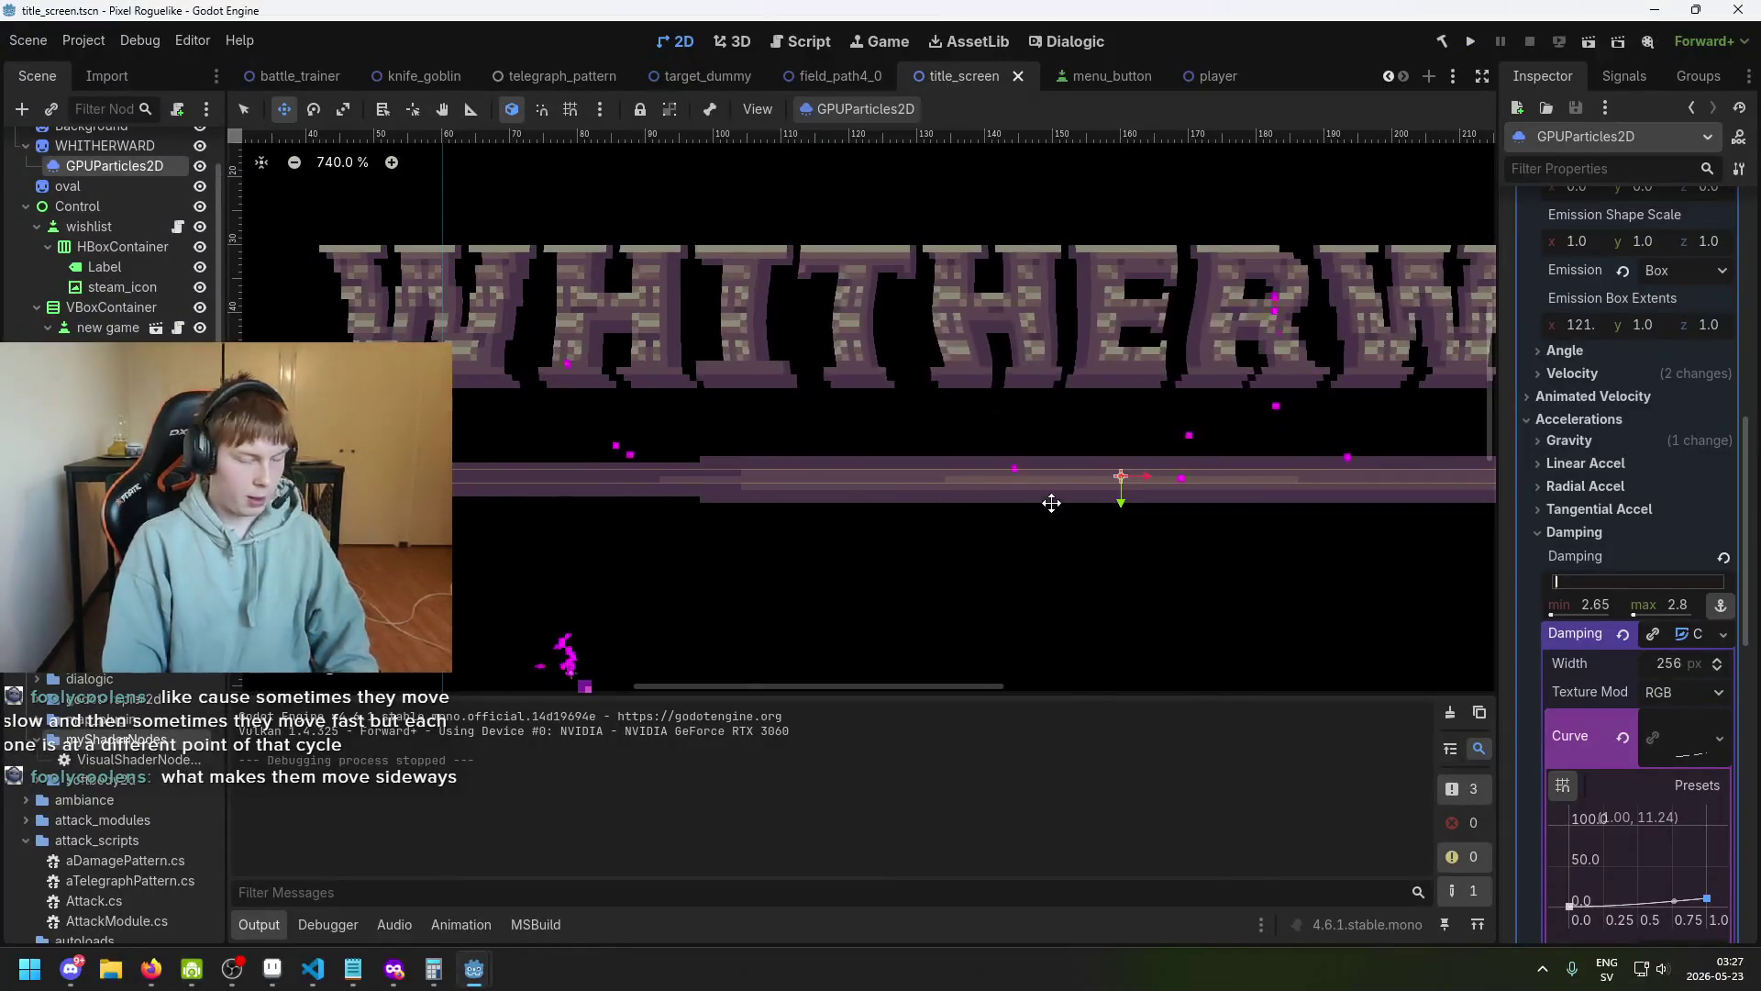
pyautogui.scroll(-2, 1049, 499)
pyautogui.scroll(-5, 1648, 674)
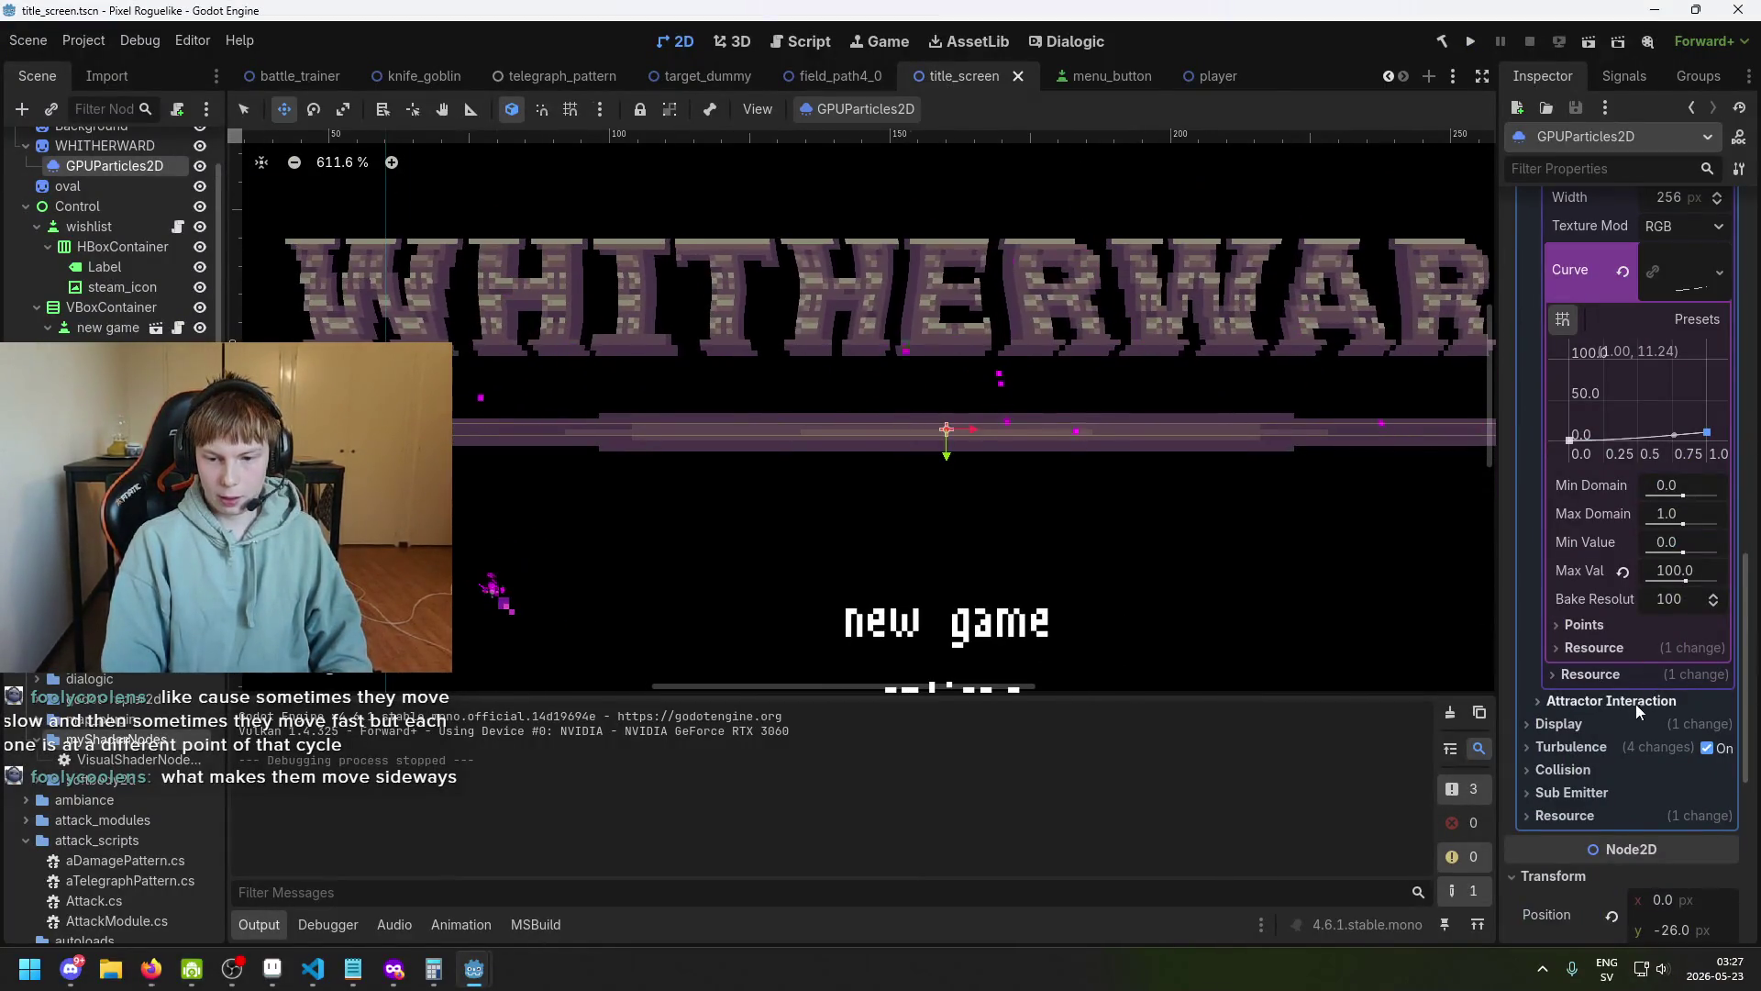
# Expand the particles' Turbulence settings in the Inspector to review them.
pyautogui.click(1609, 744)
pyautogui.scroll(-4, 1649, 651)
pyautogui.scroll(1, 1648, 651)
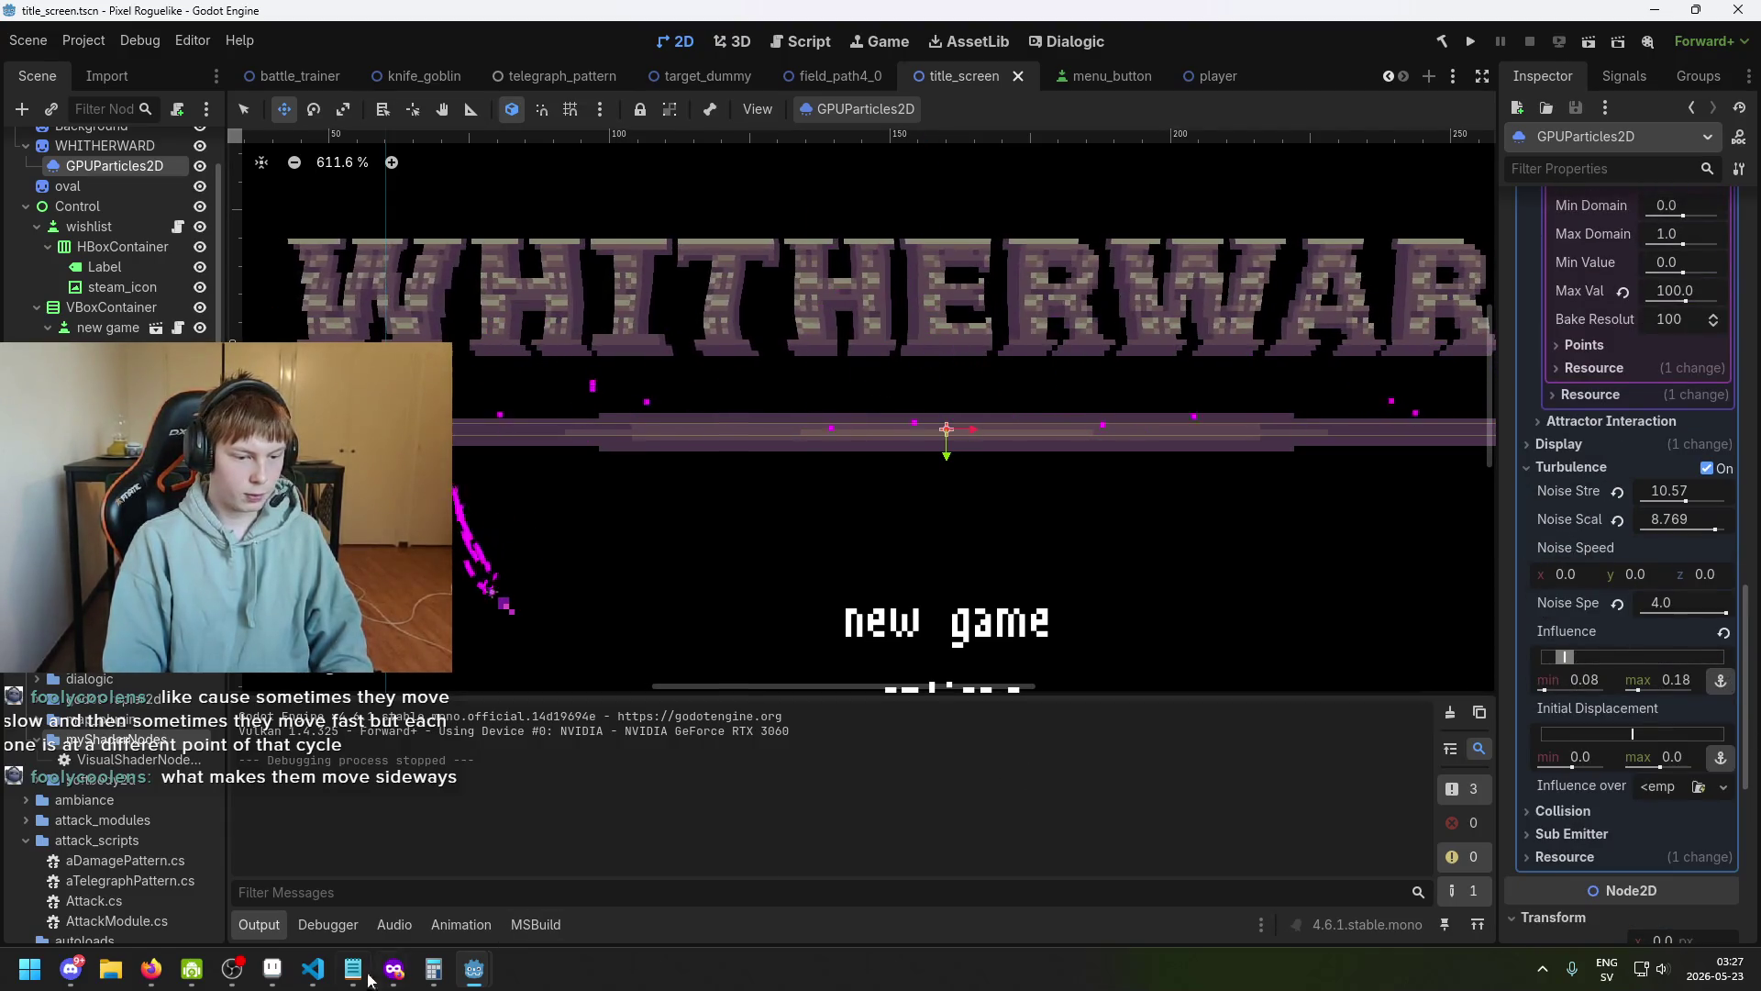
pyautogui.moveTo(472, 972)
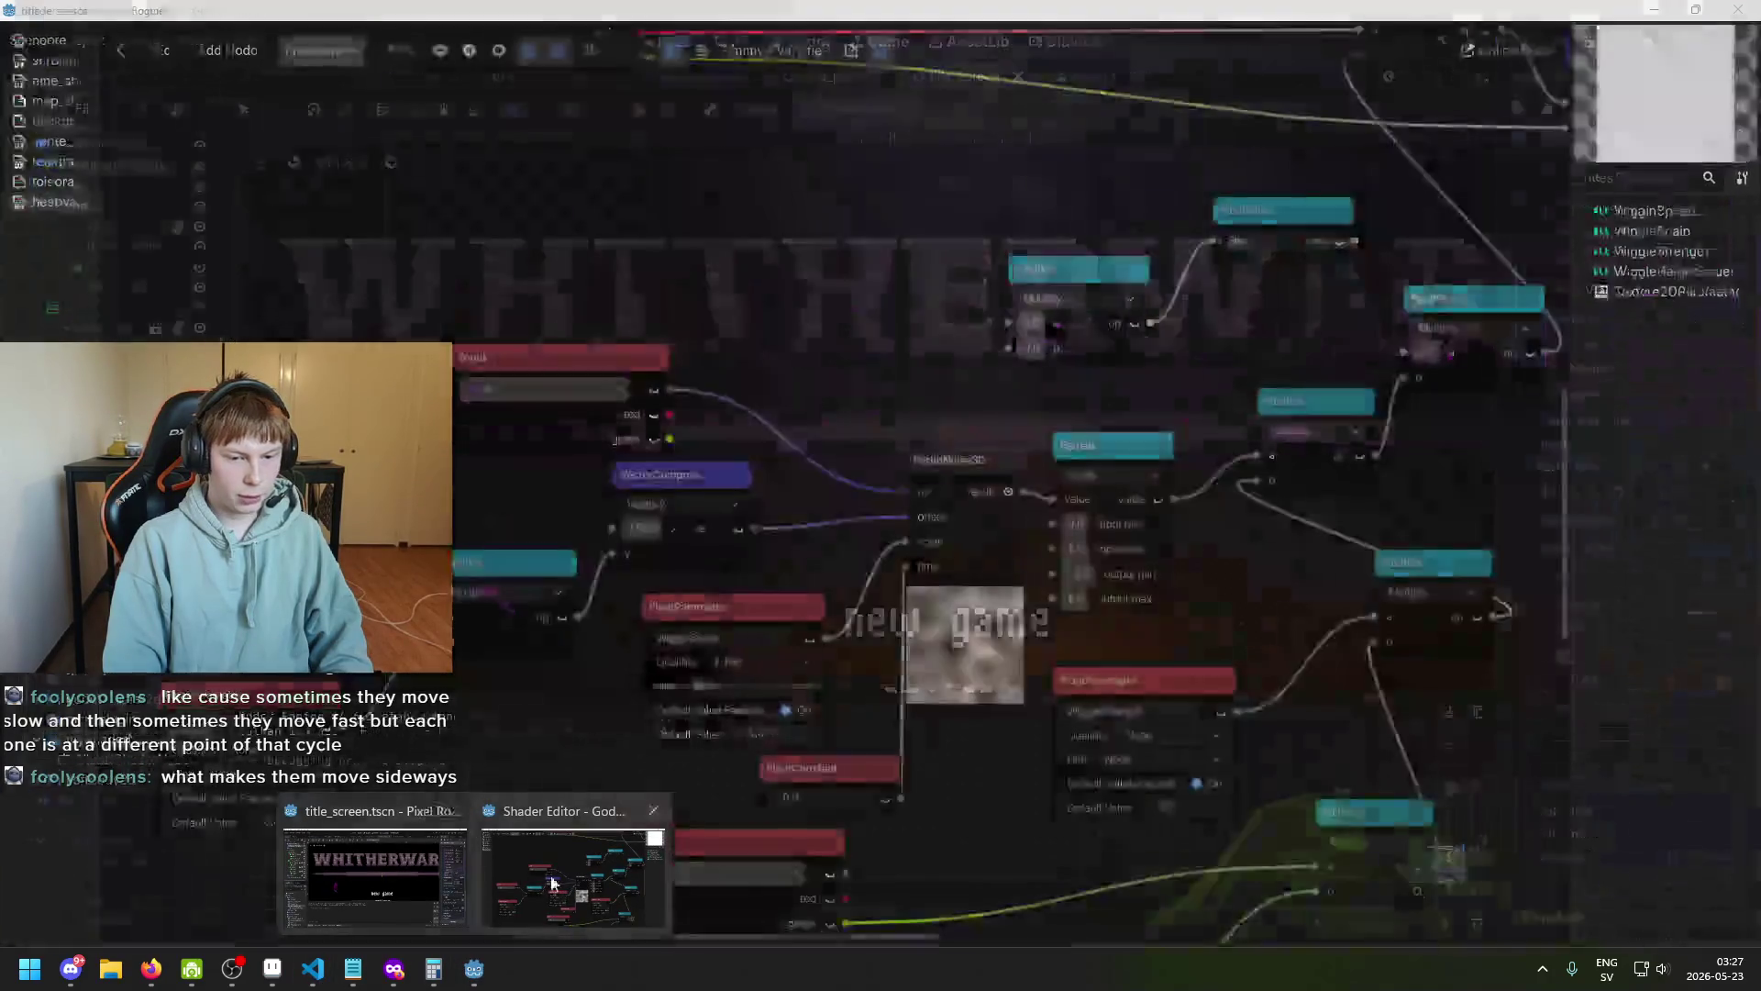
pyautogui.click(561, 884)
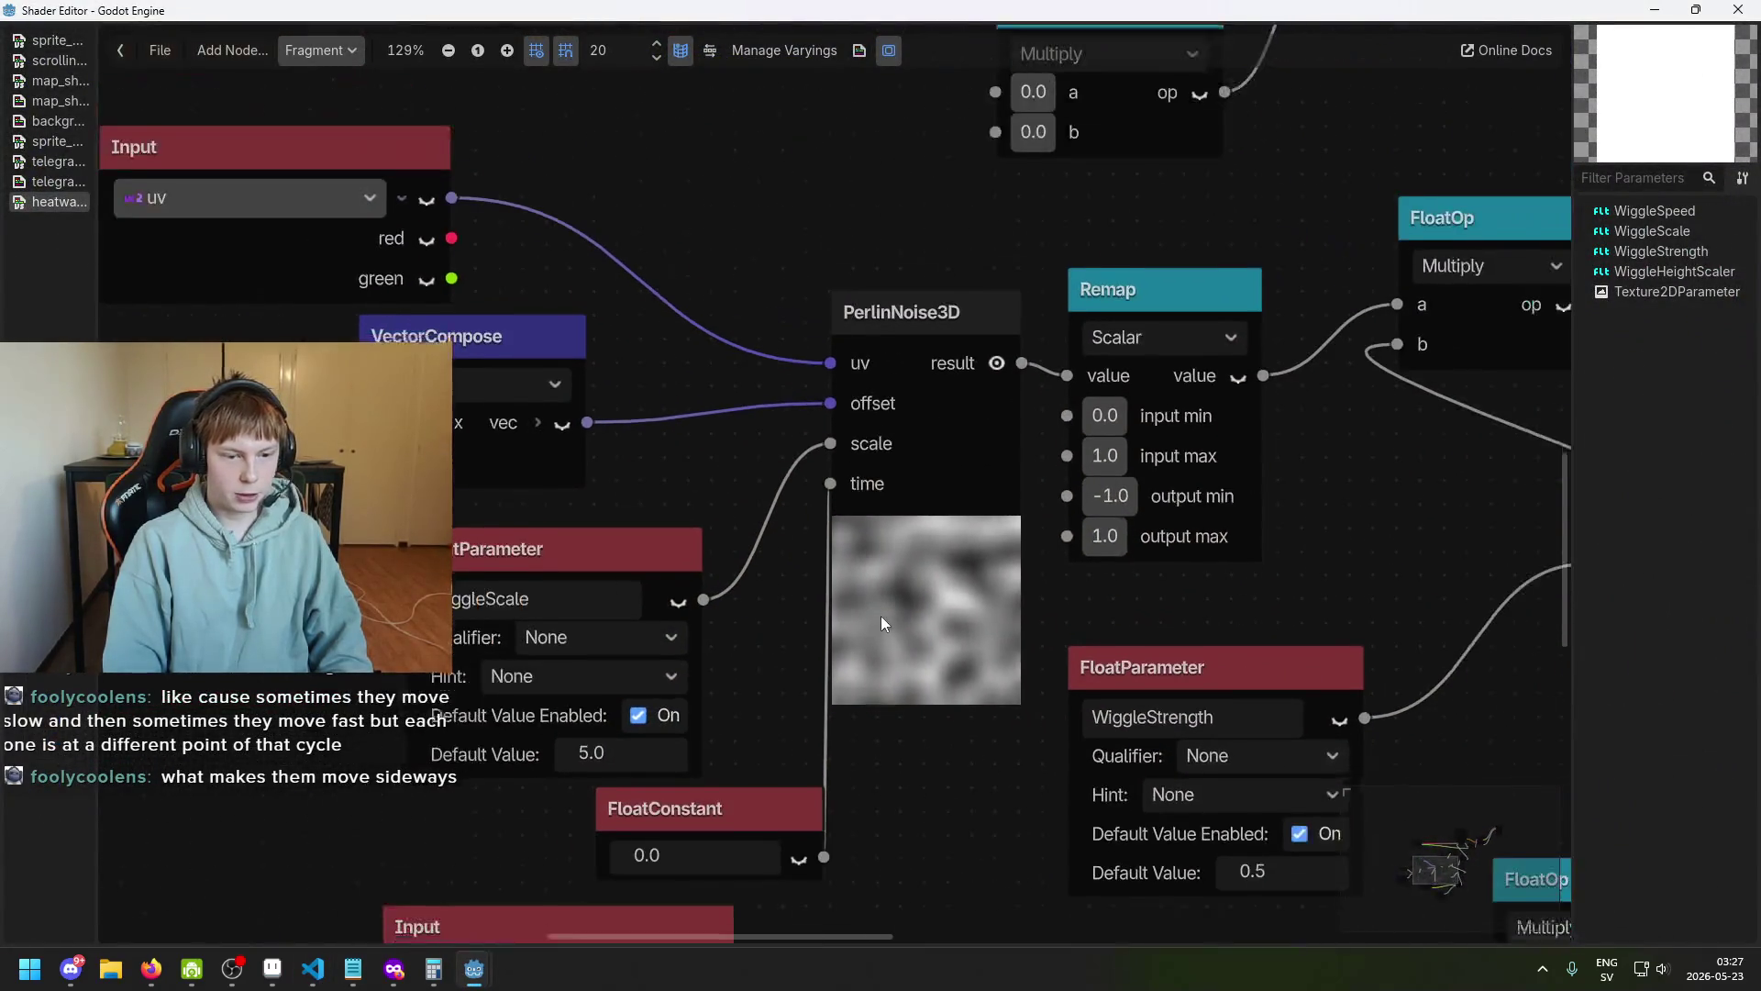
pyautogui.scroll(-1, 881, 615)
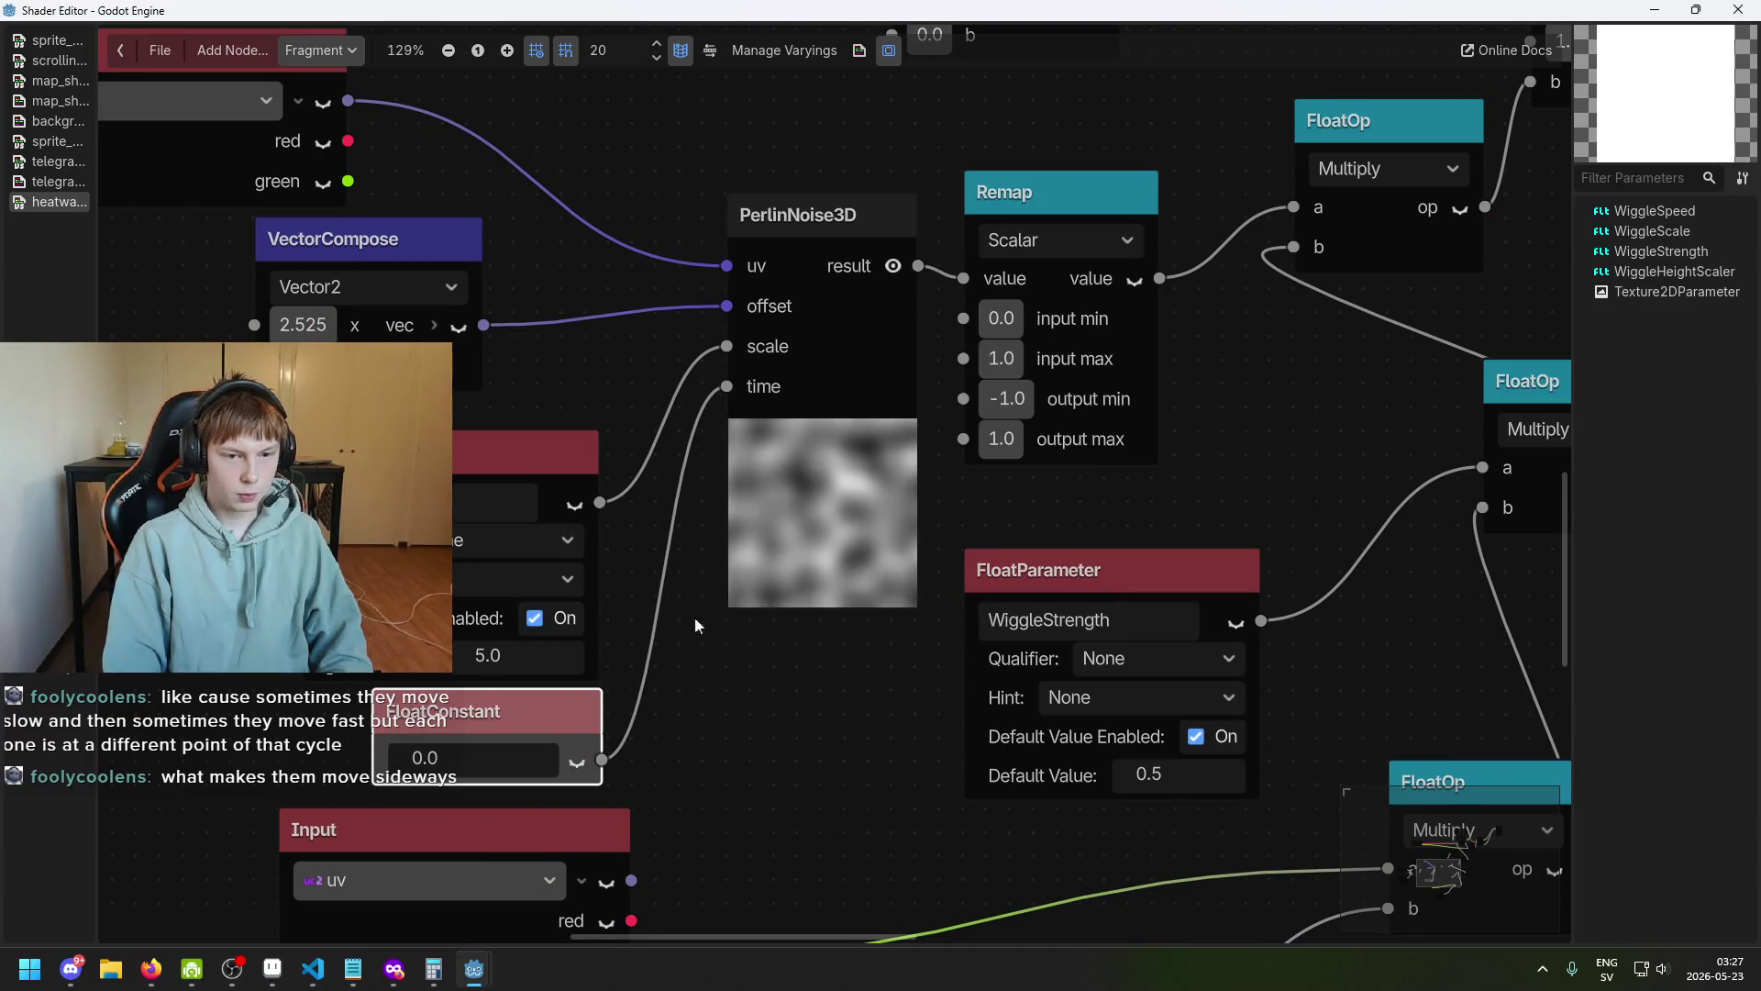
pyautogui.scroll(3, 816, 481)
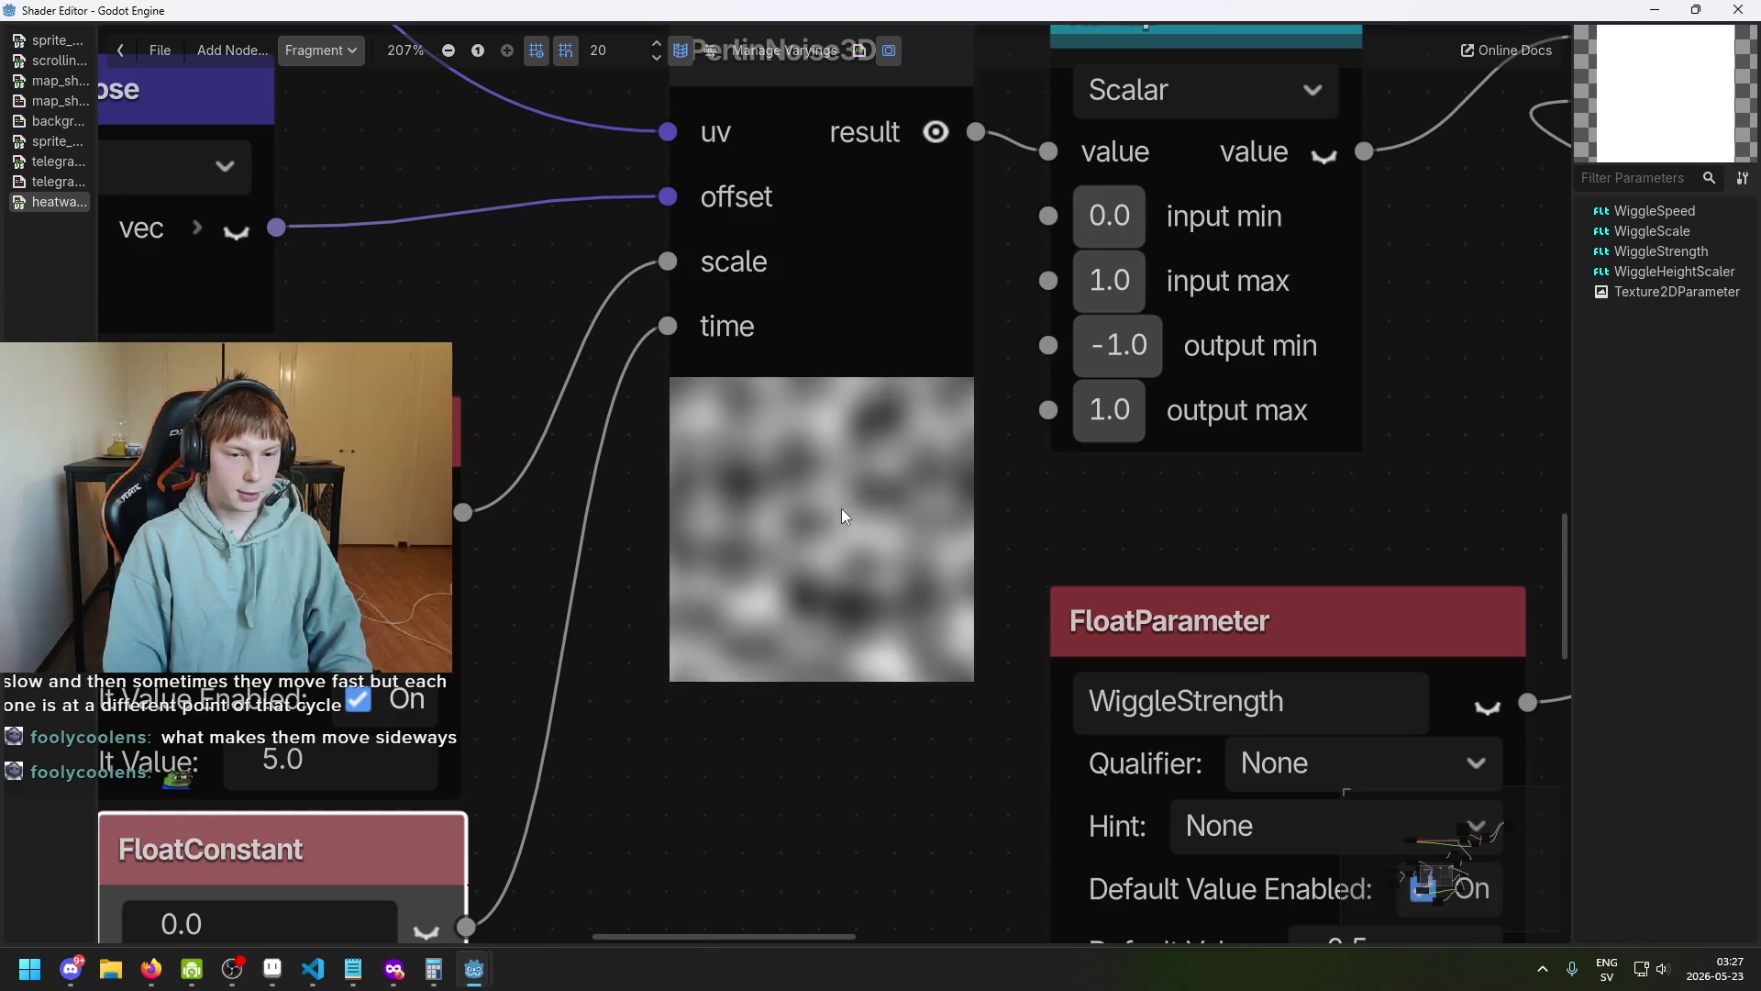
pyautogui.moveTo(759, 459); pyautogui.dragTo(767, 487)
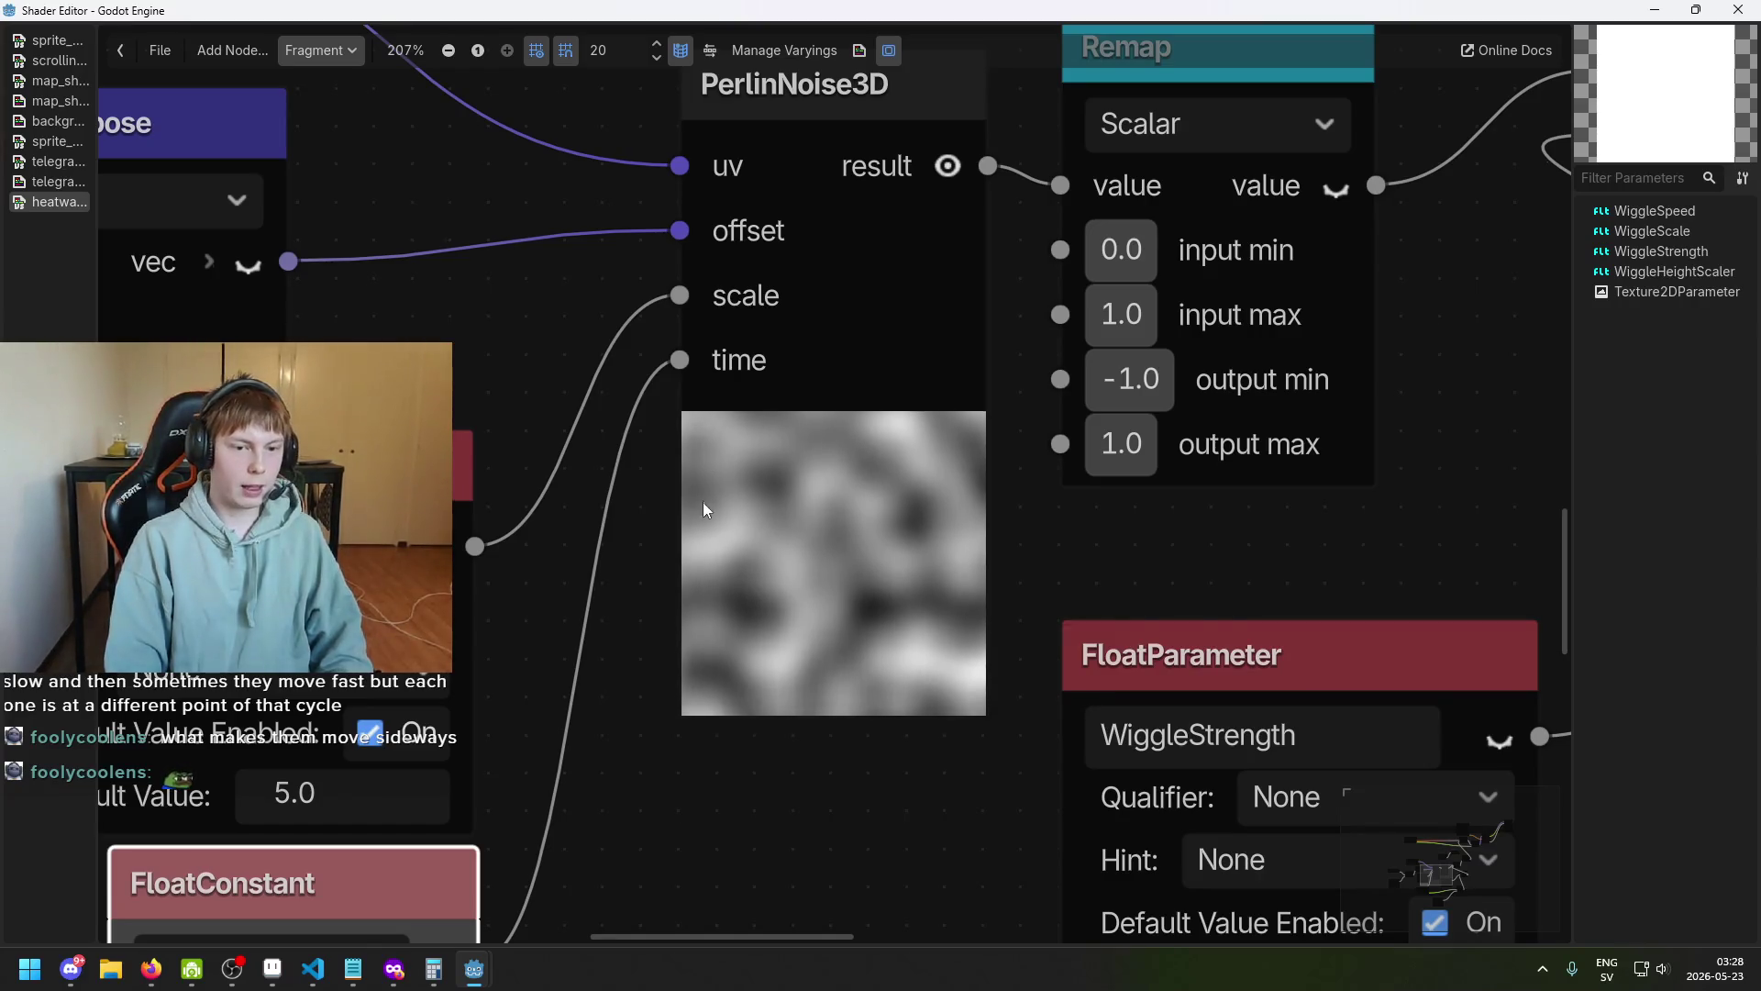
pyautogui.scroll(-2, 762, 576)
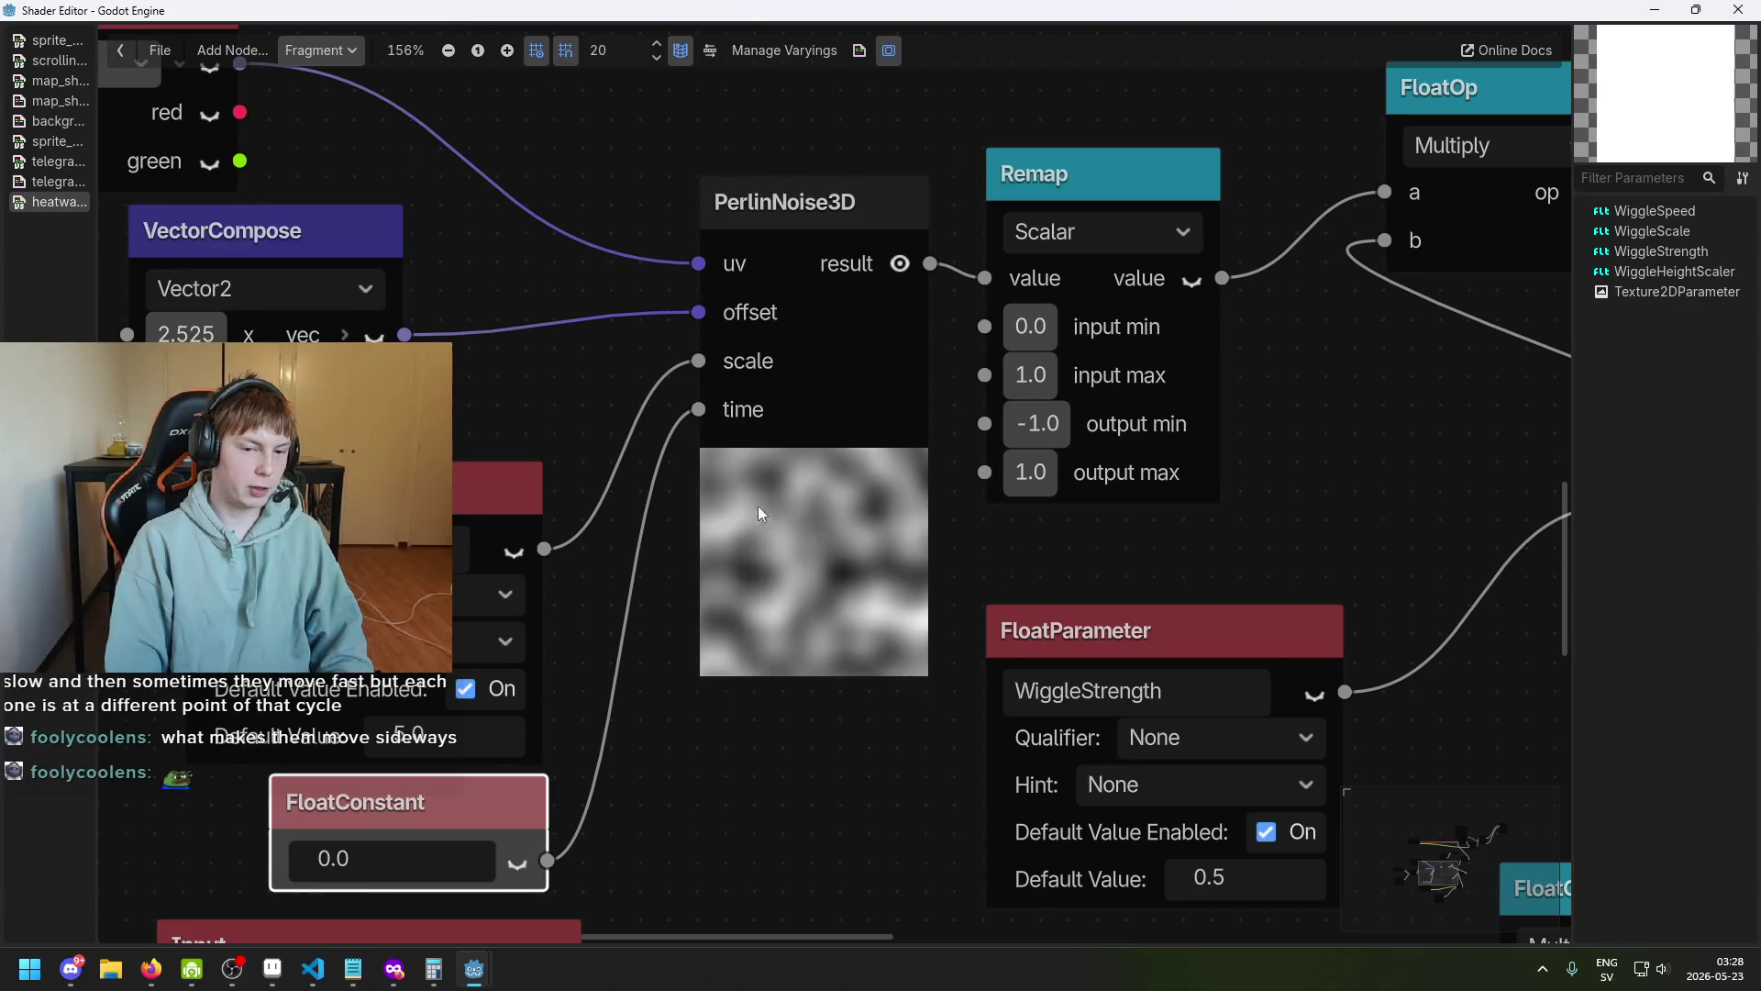
pyautogui.scroll(-1, 759, 504)
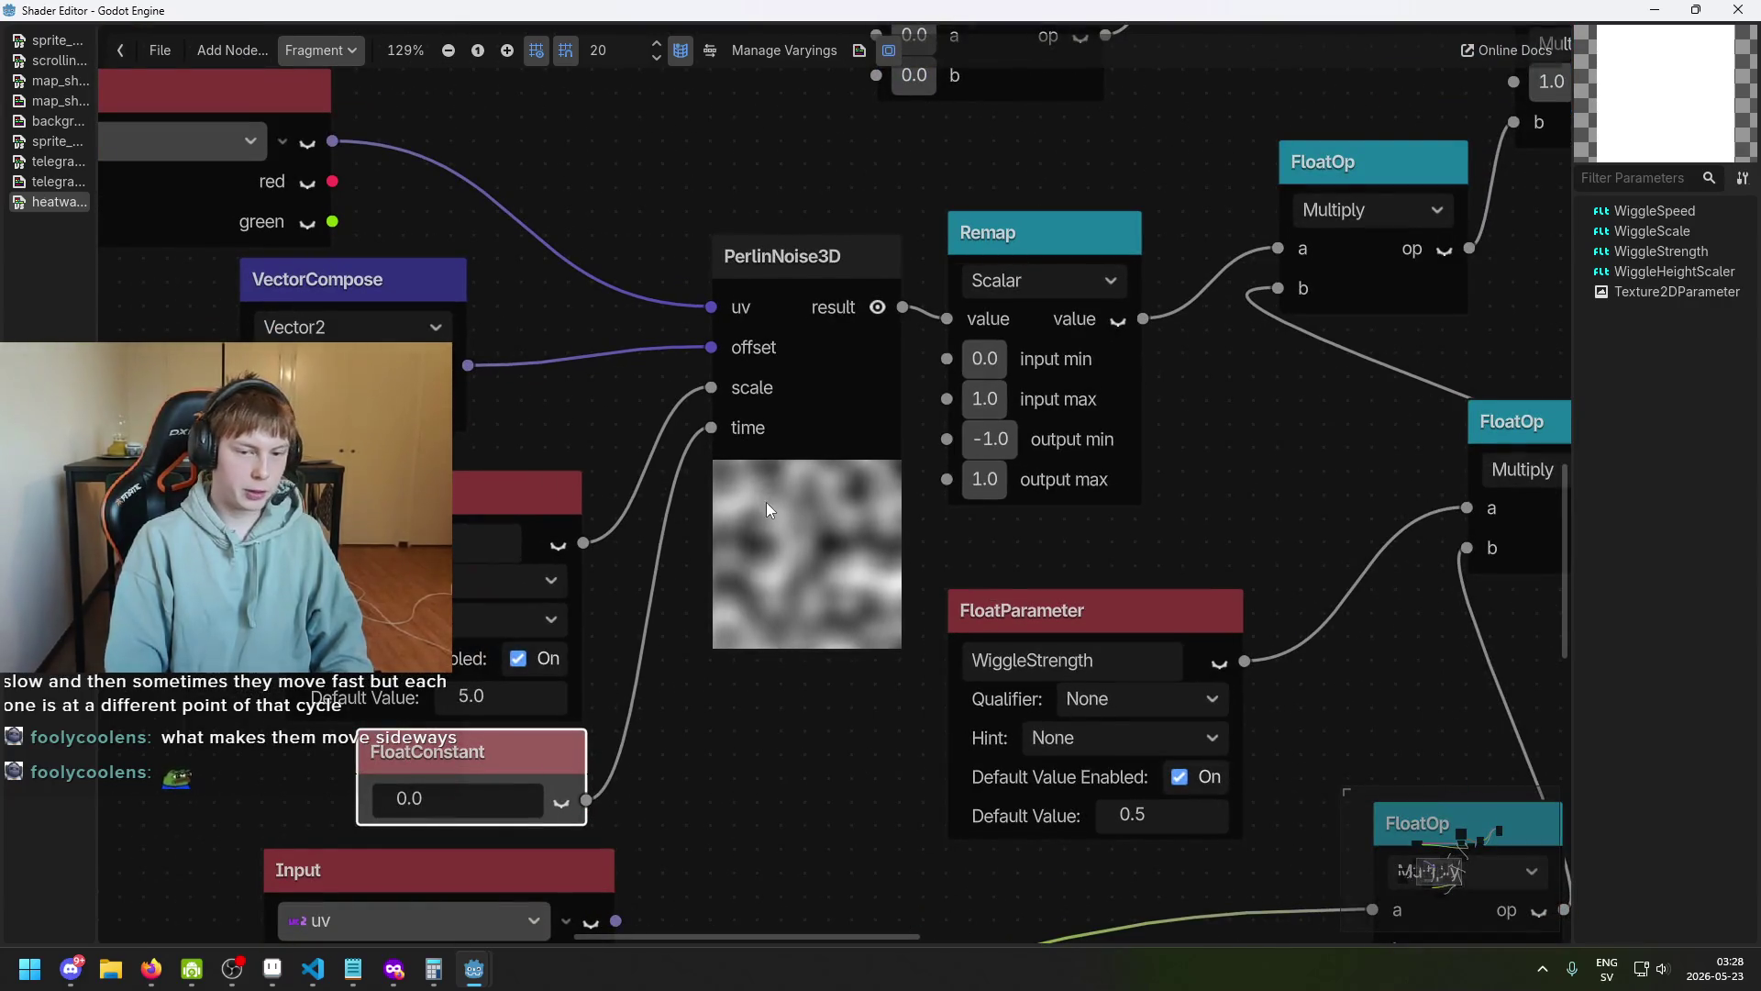
pyautogui.scroll(3, 756, 486)
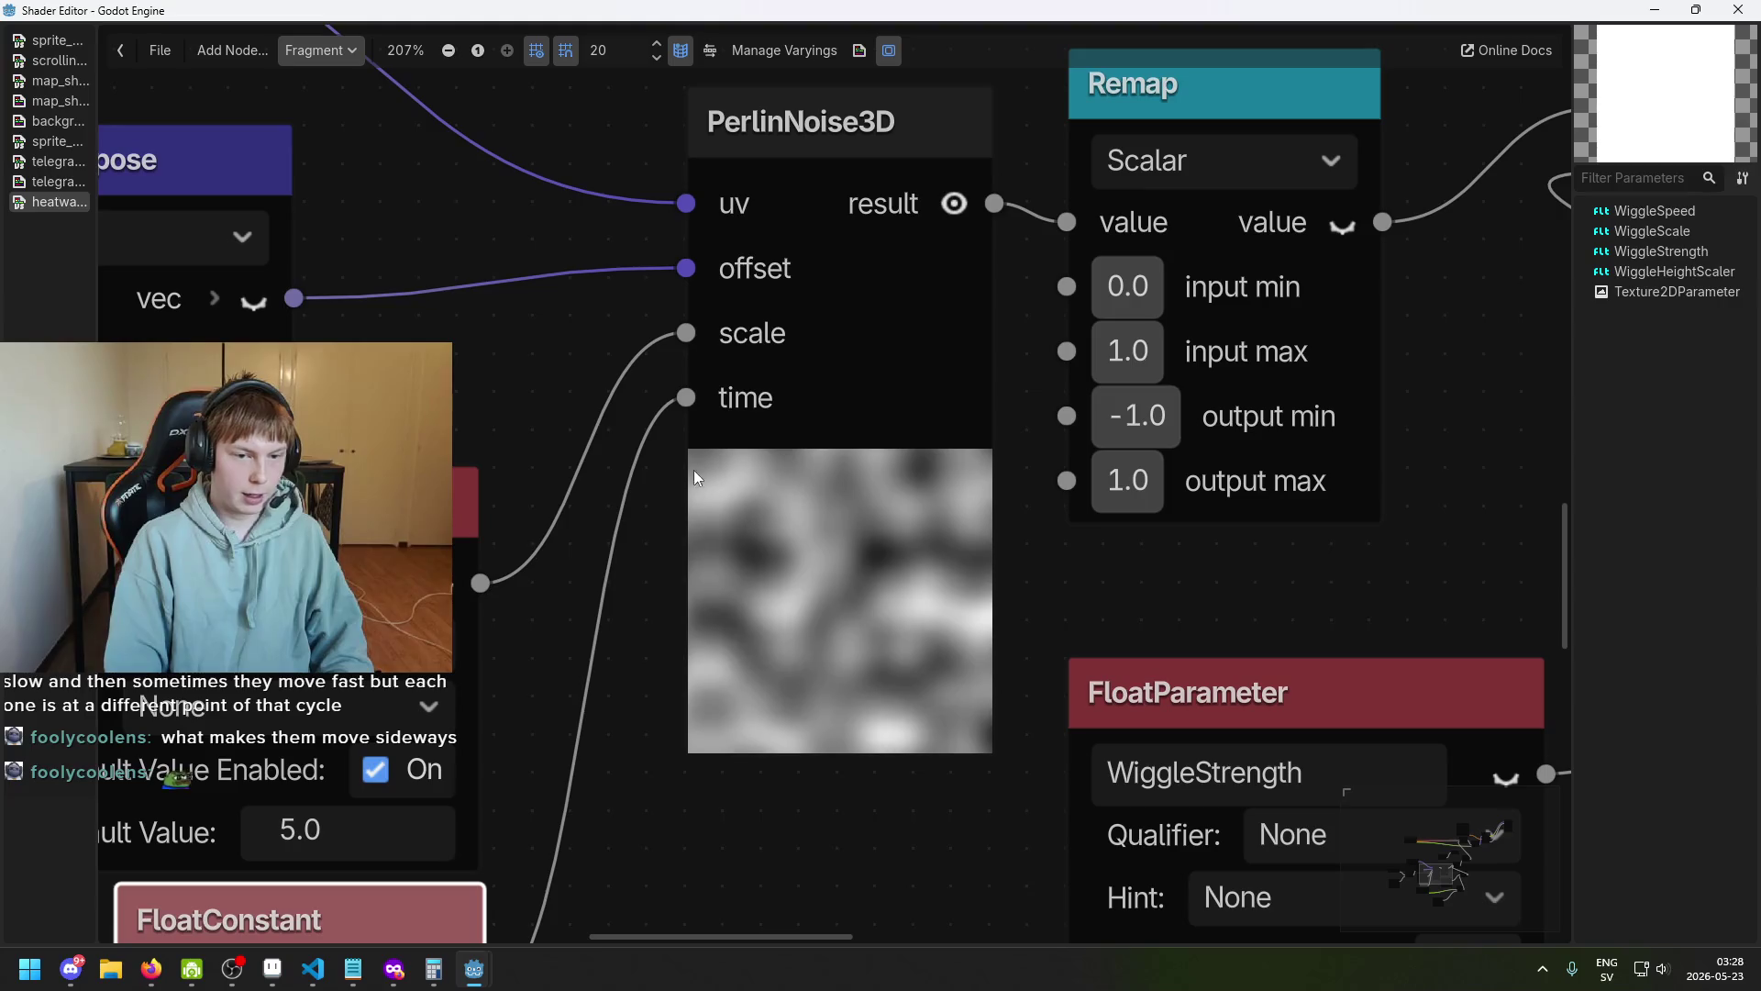
pyautogui.scroll(-2, 722, 478)
pyautogui.scroll(2, 720, 541)
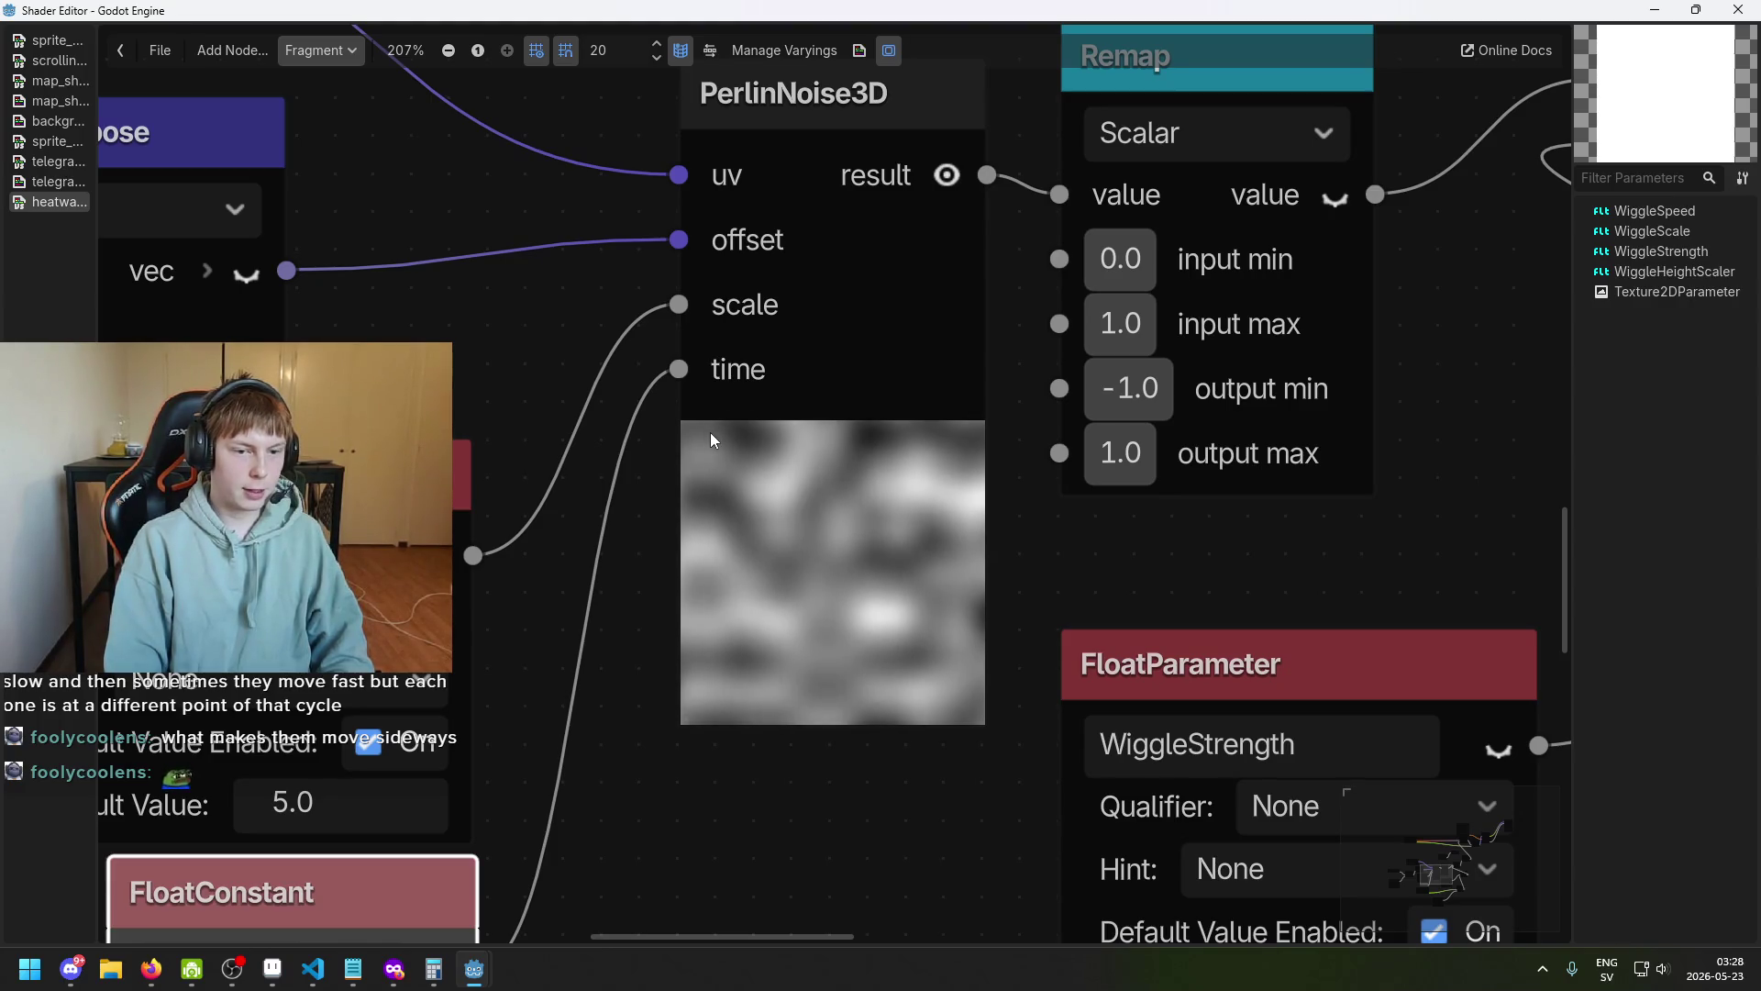
pyautogui.scroll(-2, 730, 446)
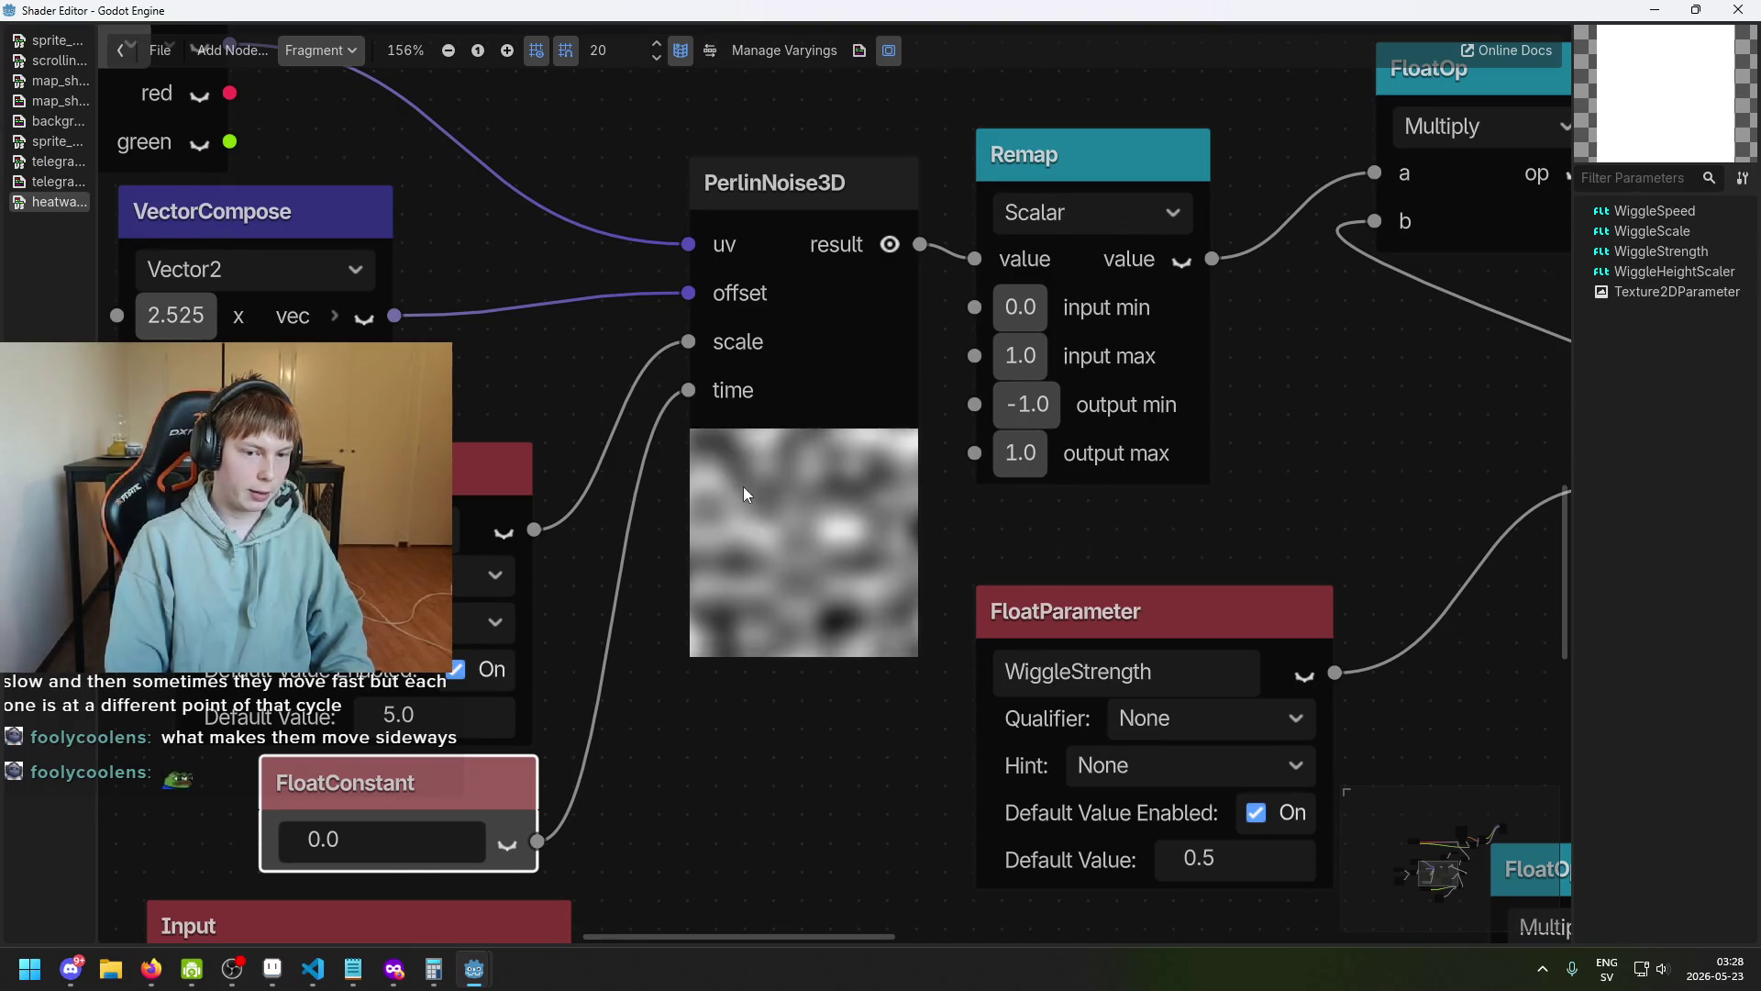
pyautogui.scroll(1, 733, 444)
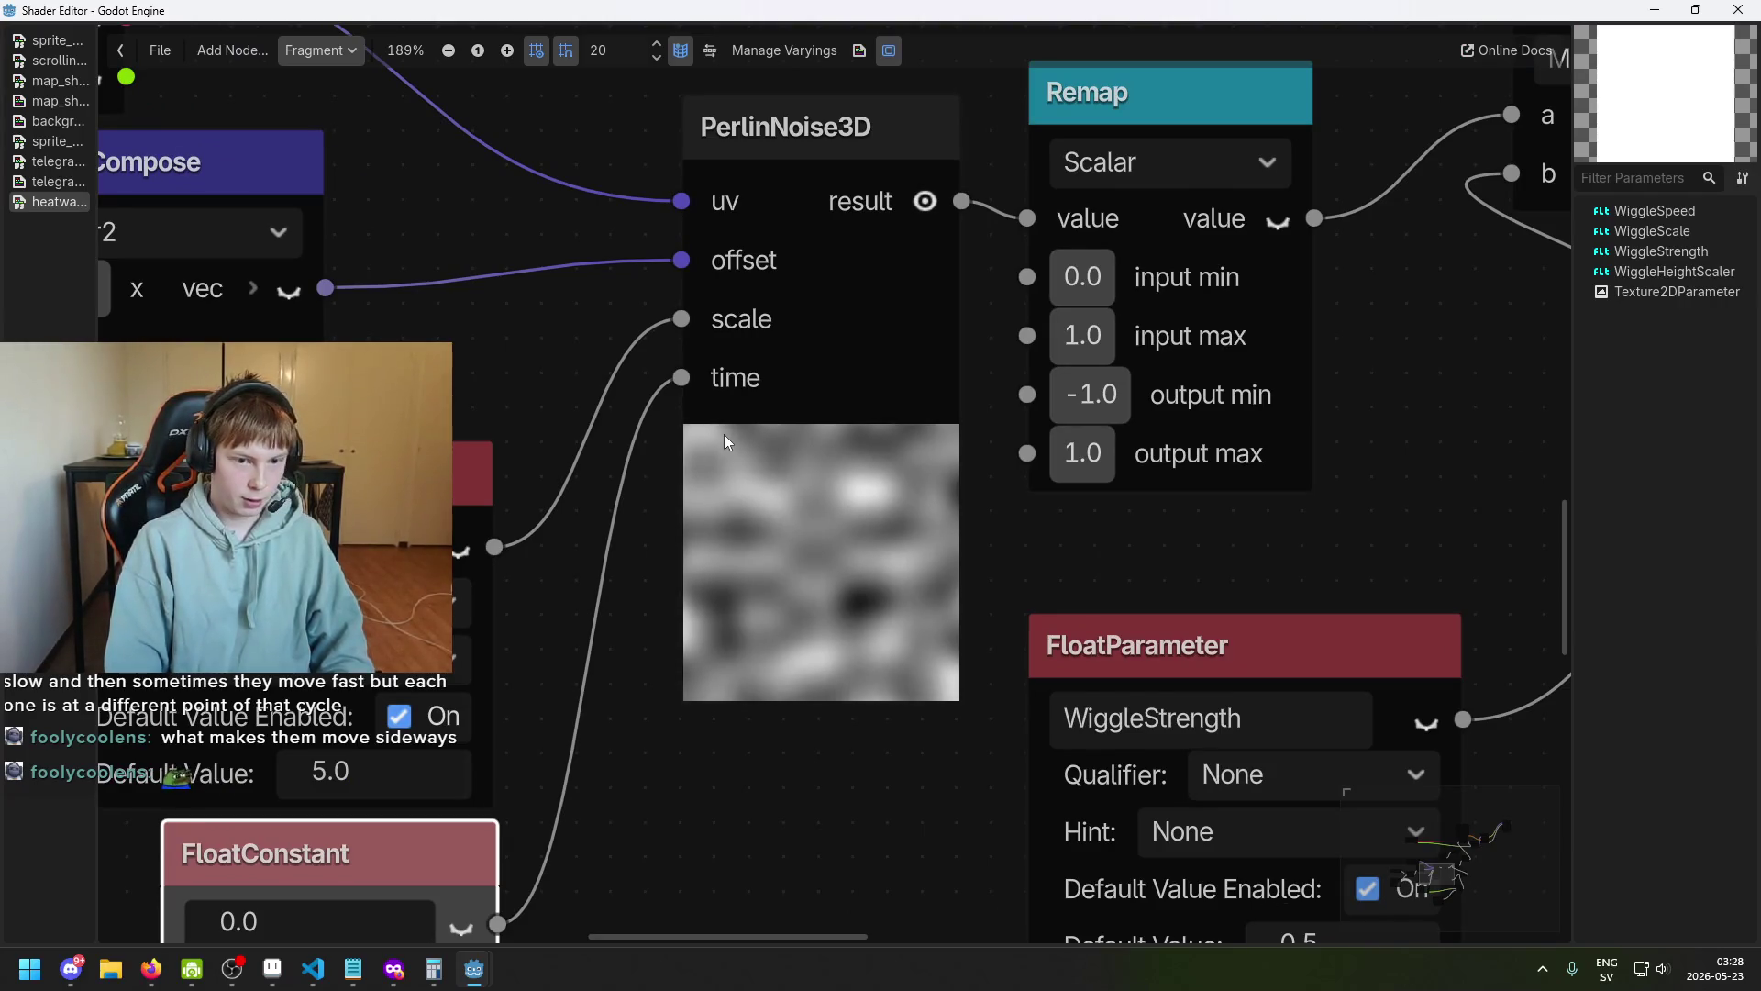
pyautogui.scroll(1, 702, 440)
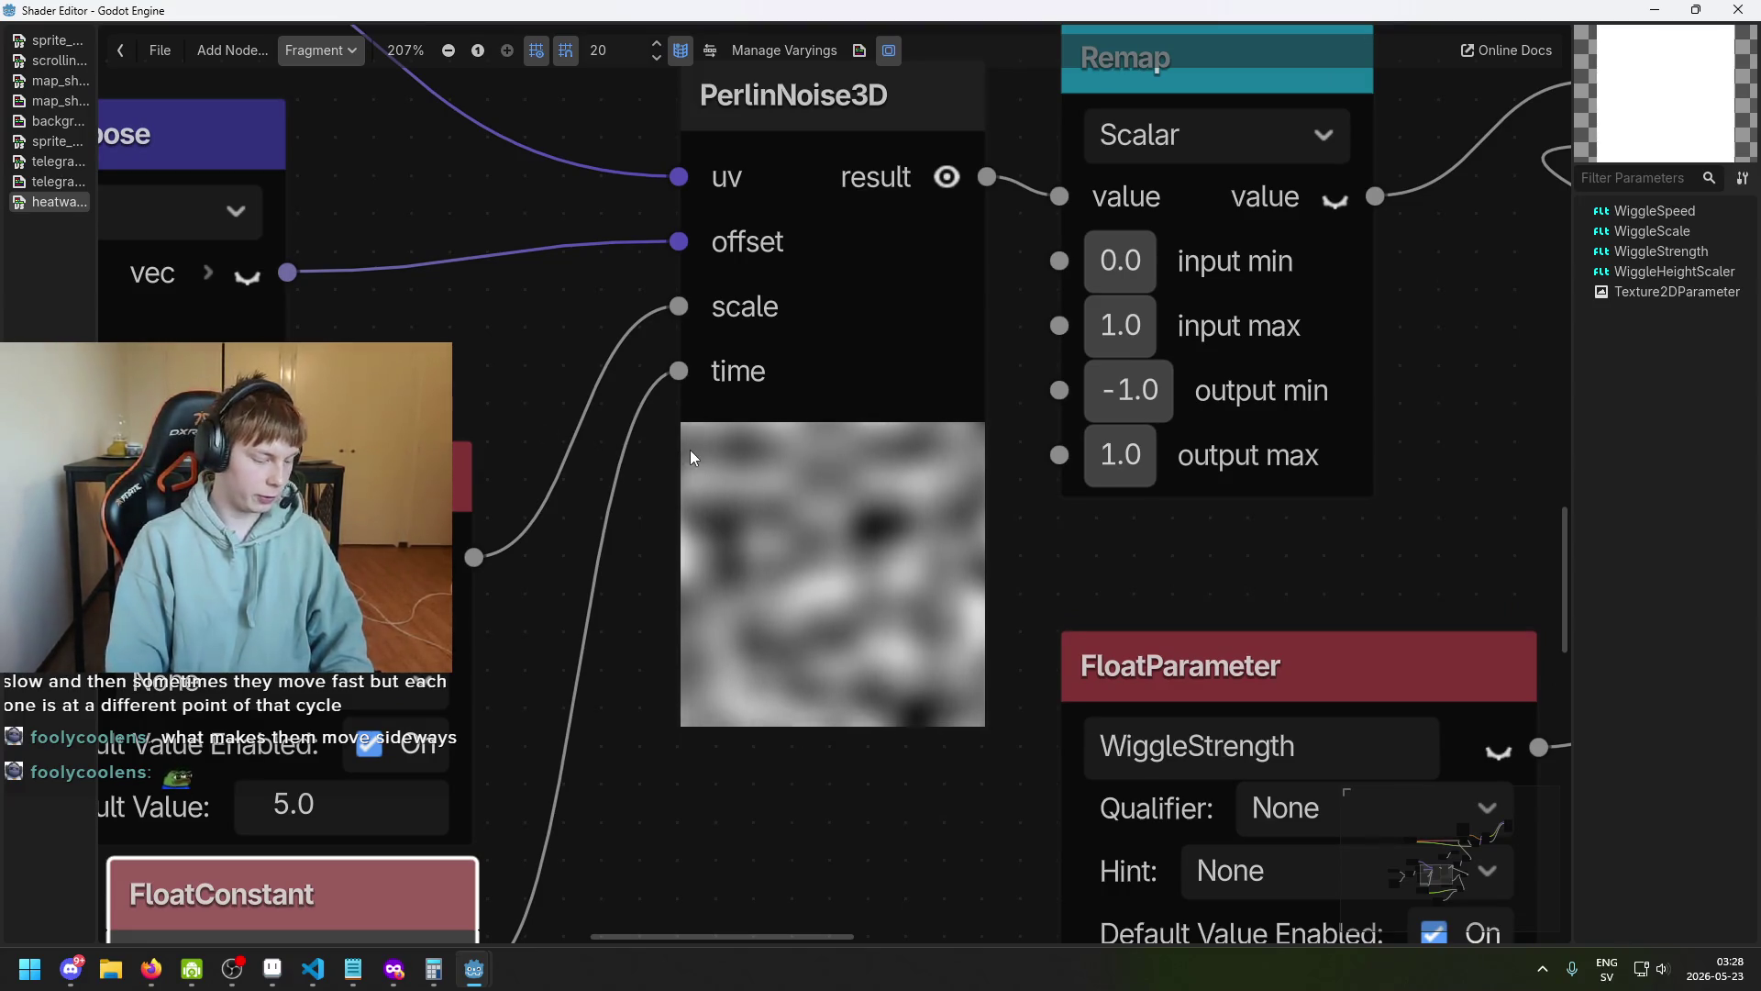
pyautogui.scroll(-5, 690, 449)
pyautogui.scroll(3, 710, 455)
pyautogui.scroll(1, 757, 454)
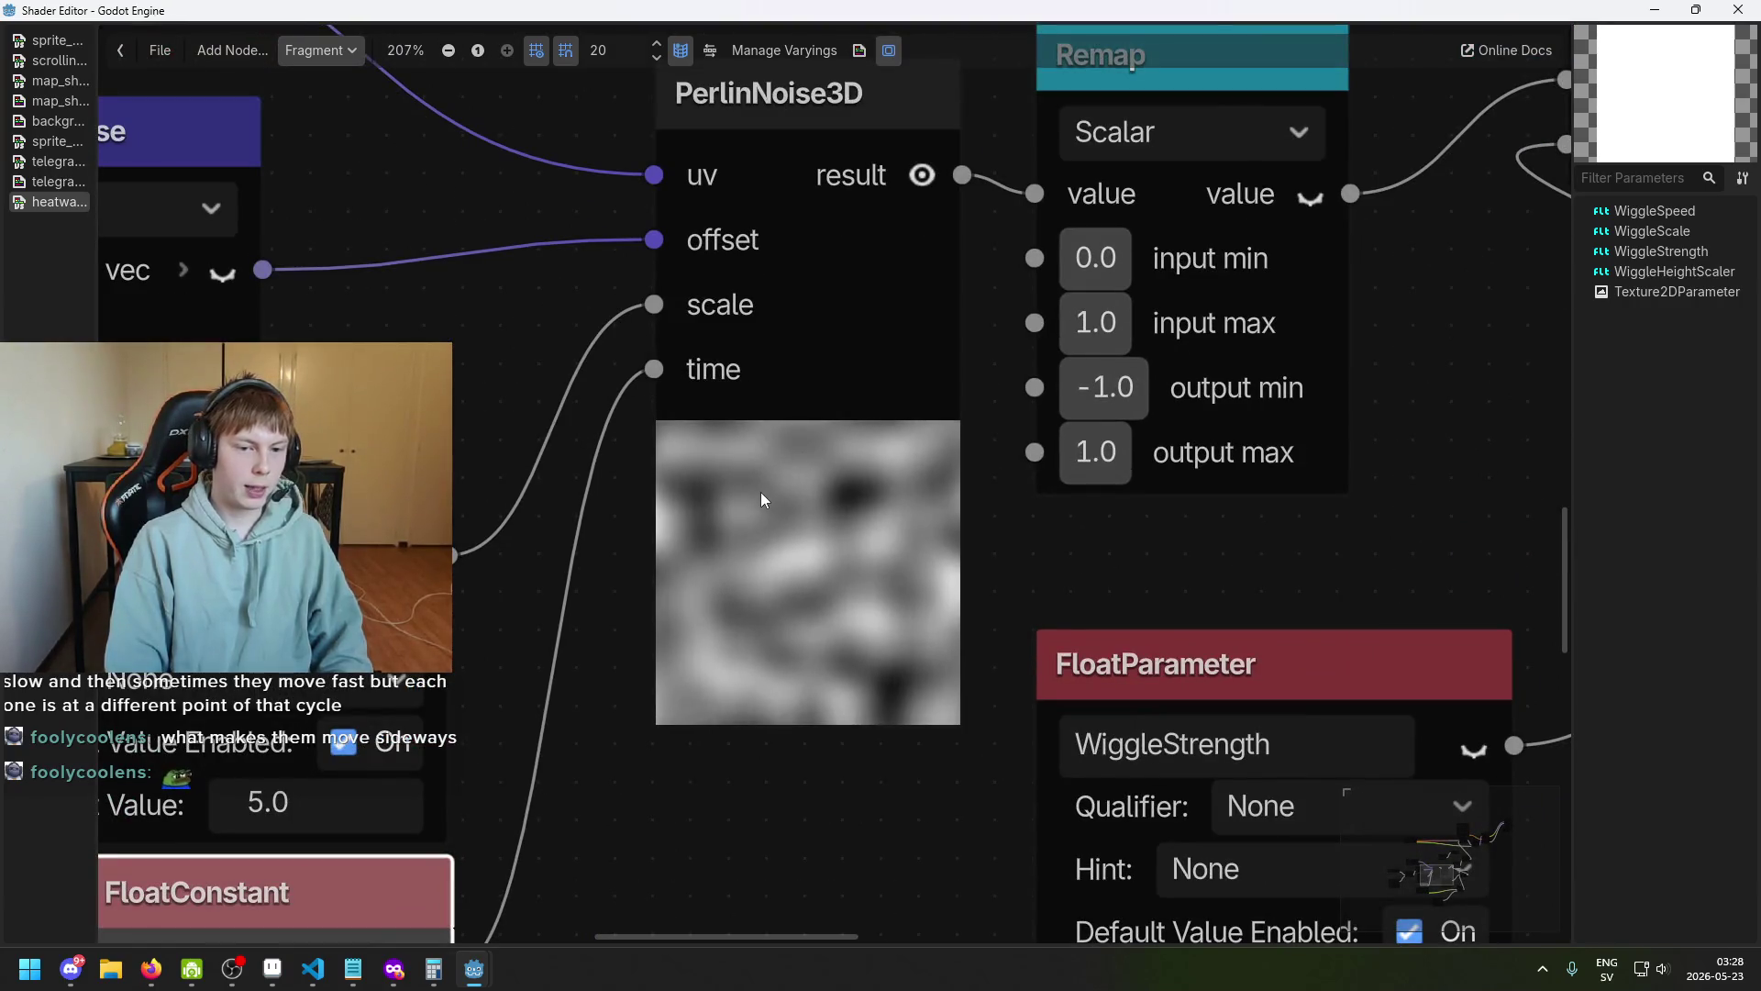
pyautogui.scroll(-2, 757, 493)
pyautogui.scroll(-2, 754, 509)
pyautogui.scroll(3, 758, 514)
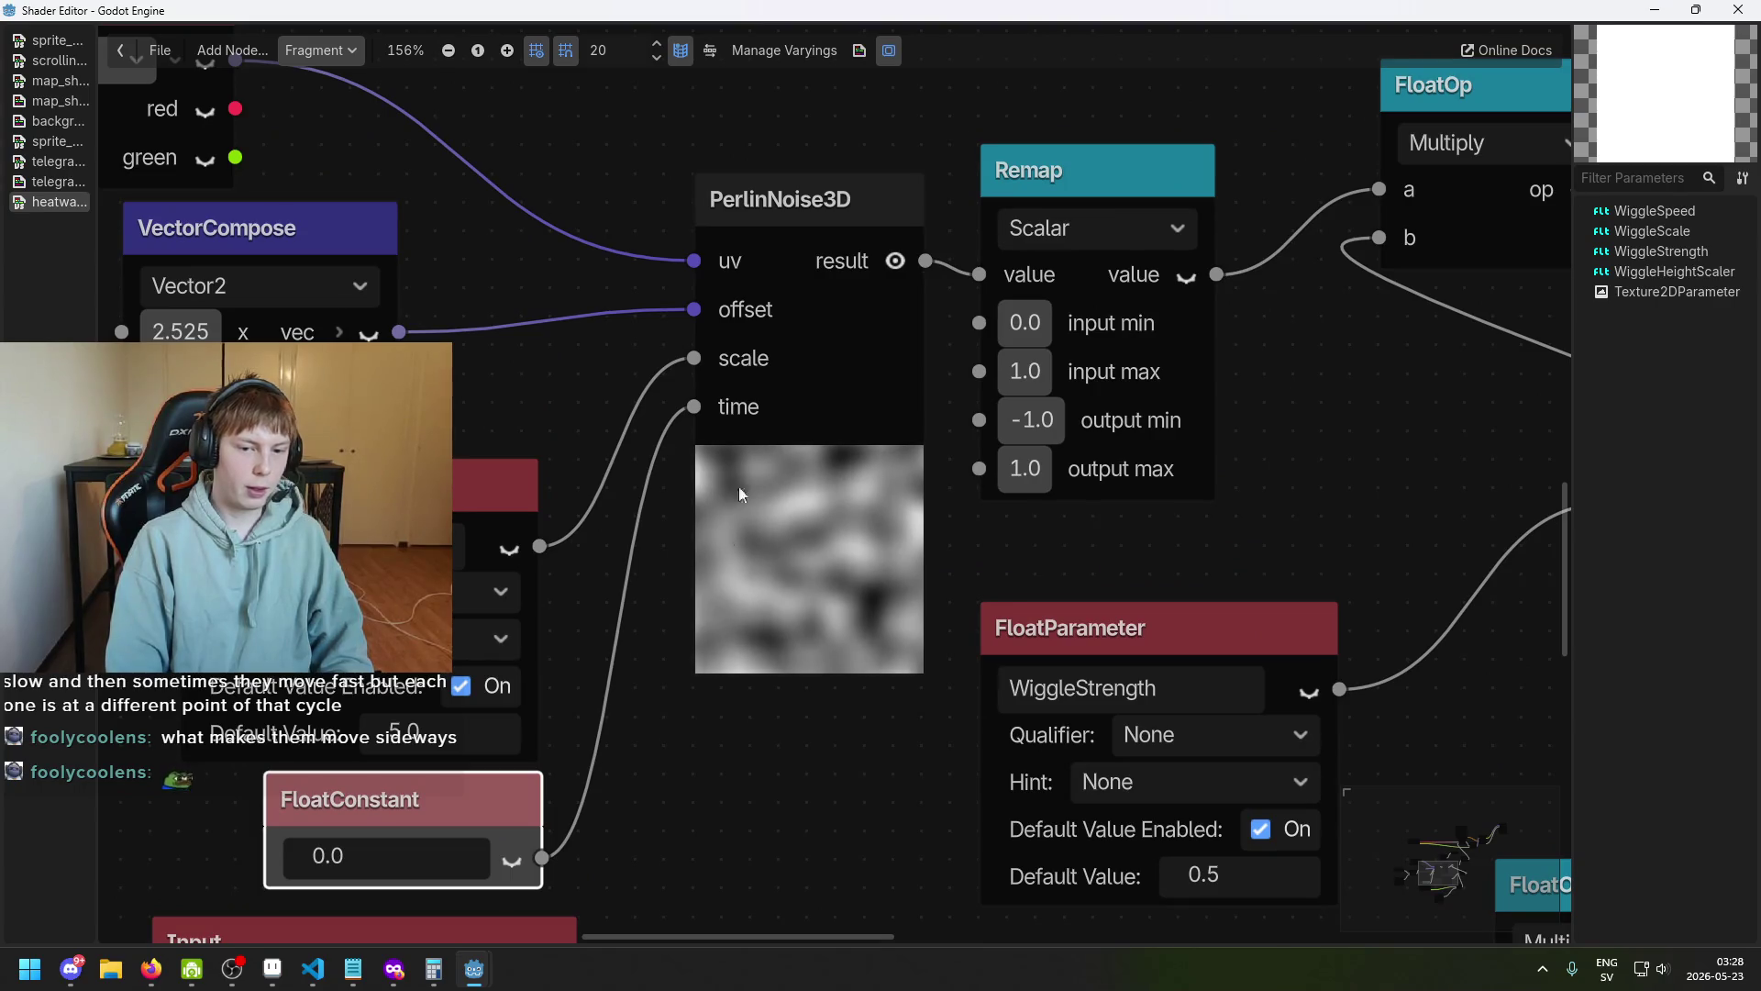
pyautogui.moveTo(474, 969)
pyautogui.click(366, 880)
# Zoom in and out on the title screen to inspect the pink particles.
pyautogui.scroll(-2, 917, 501)
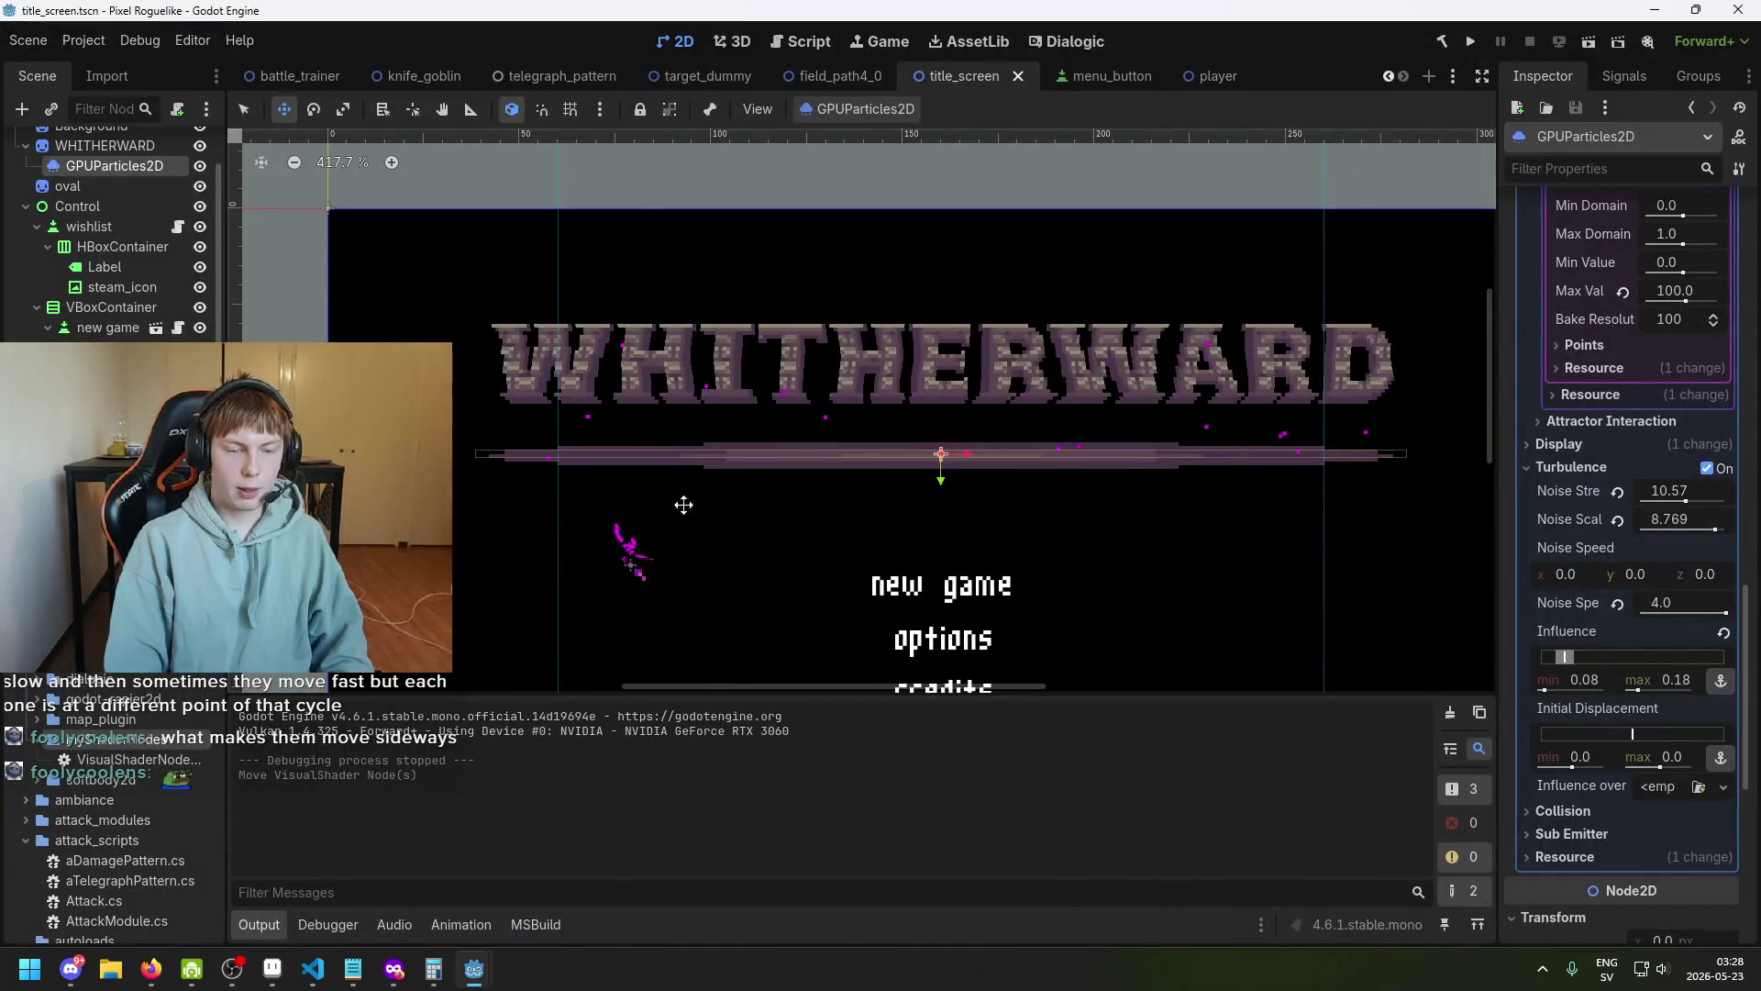
pyautogui.scroll(1, 646, 443)
pyautogui.scroll(3, 936, 386)
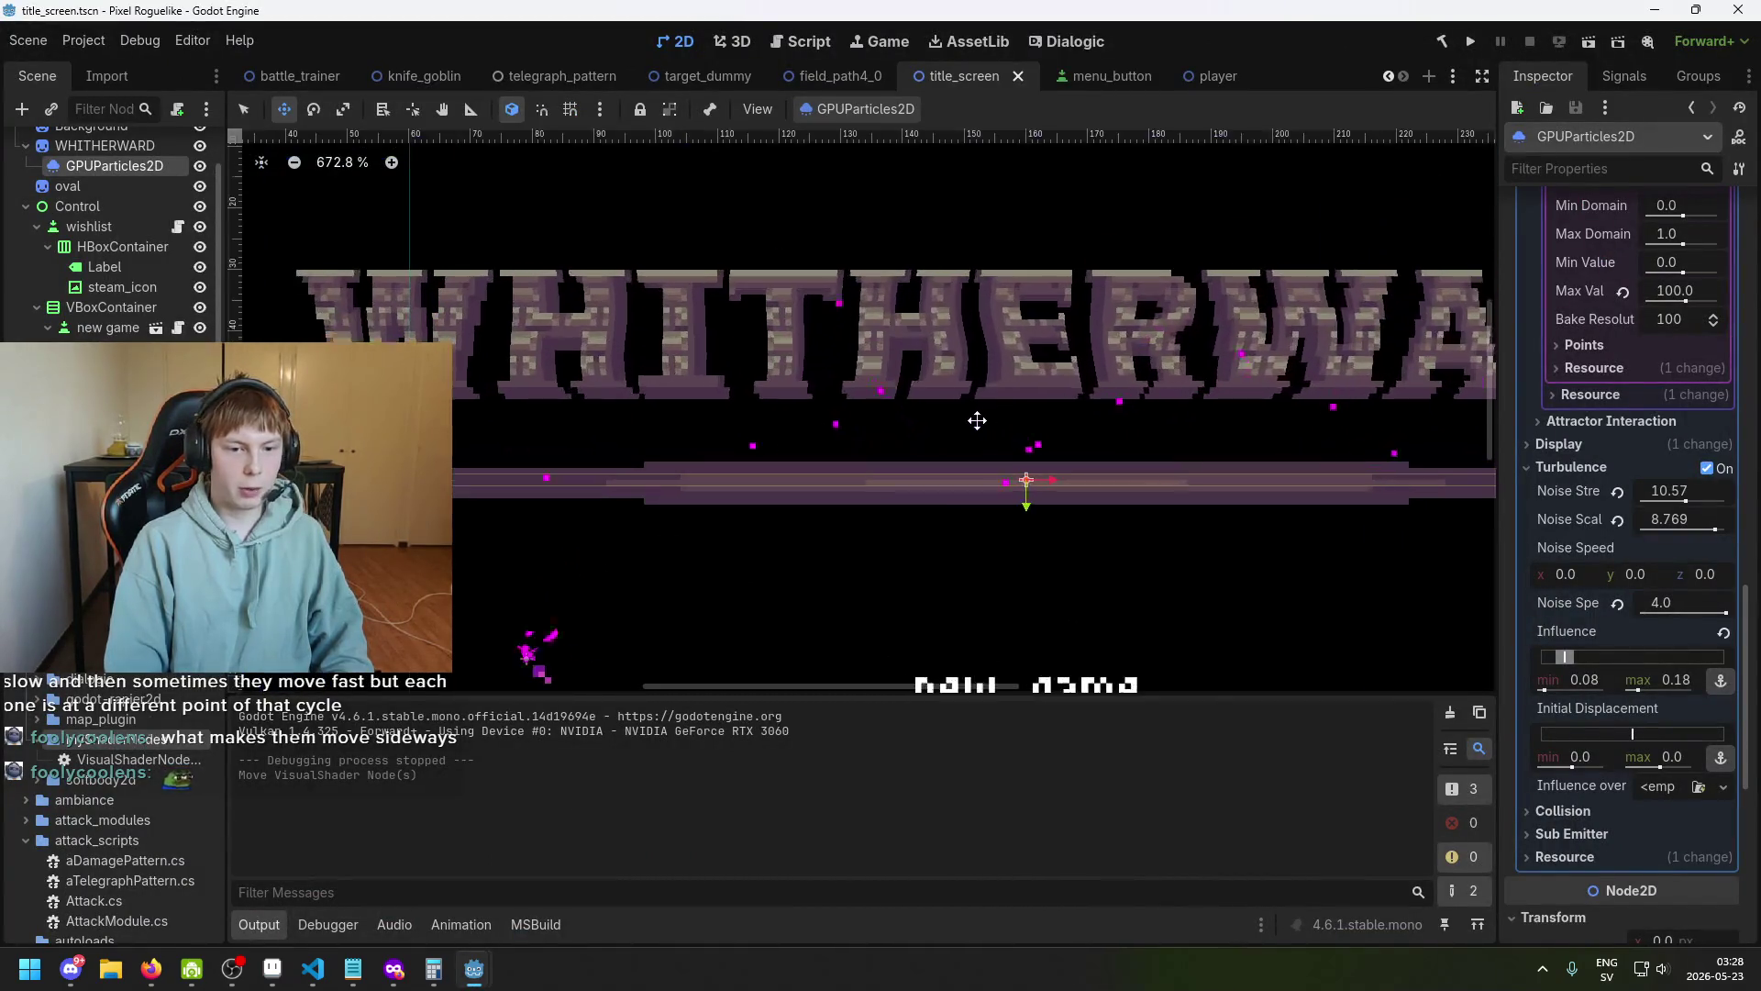
pyautogui.scroll(1, 967, 266)
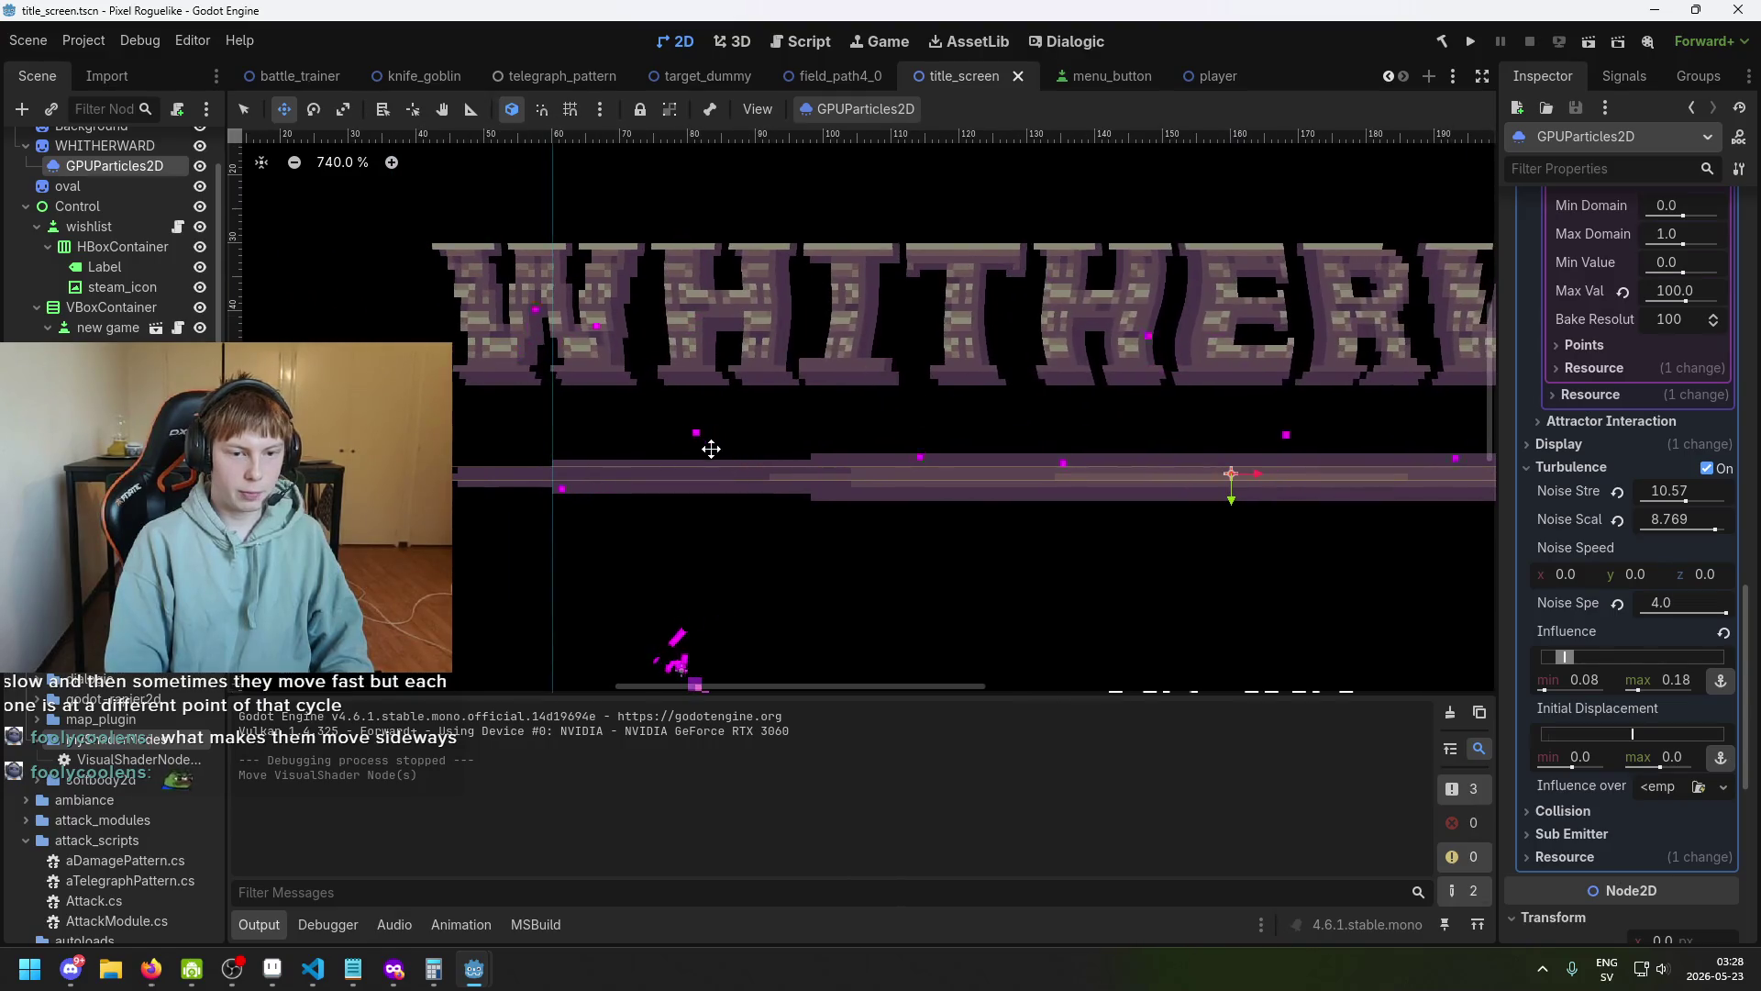
pyautogui.scroll(2, 632, 404)
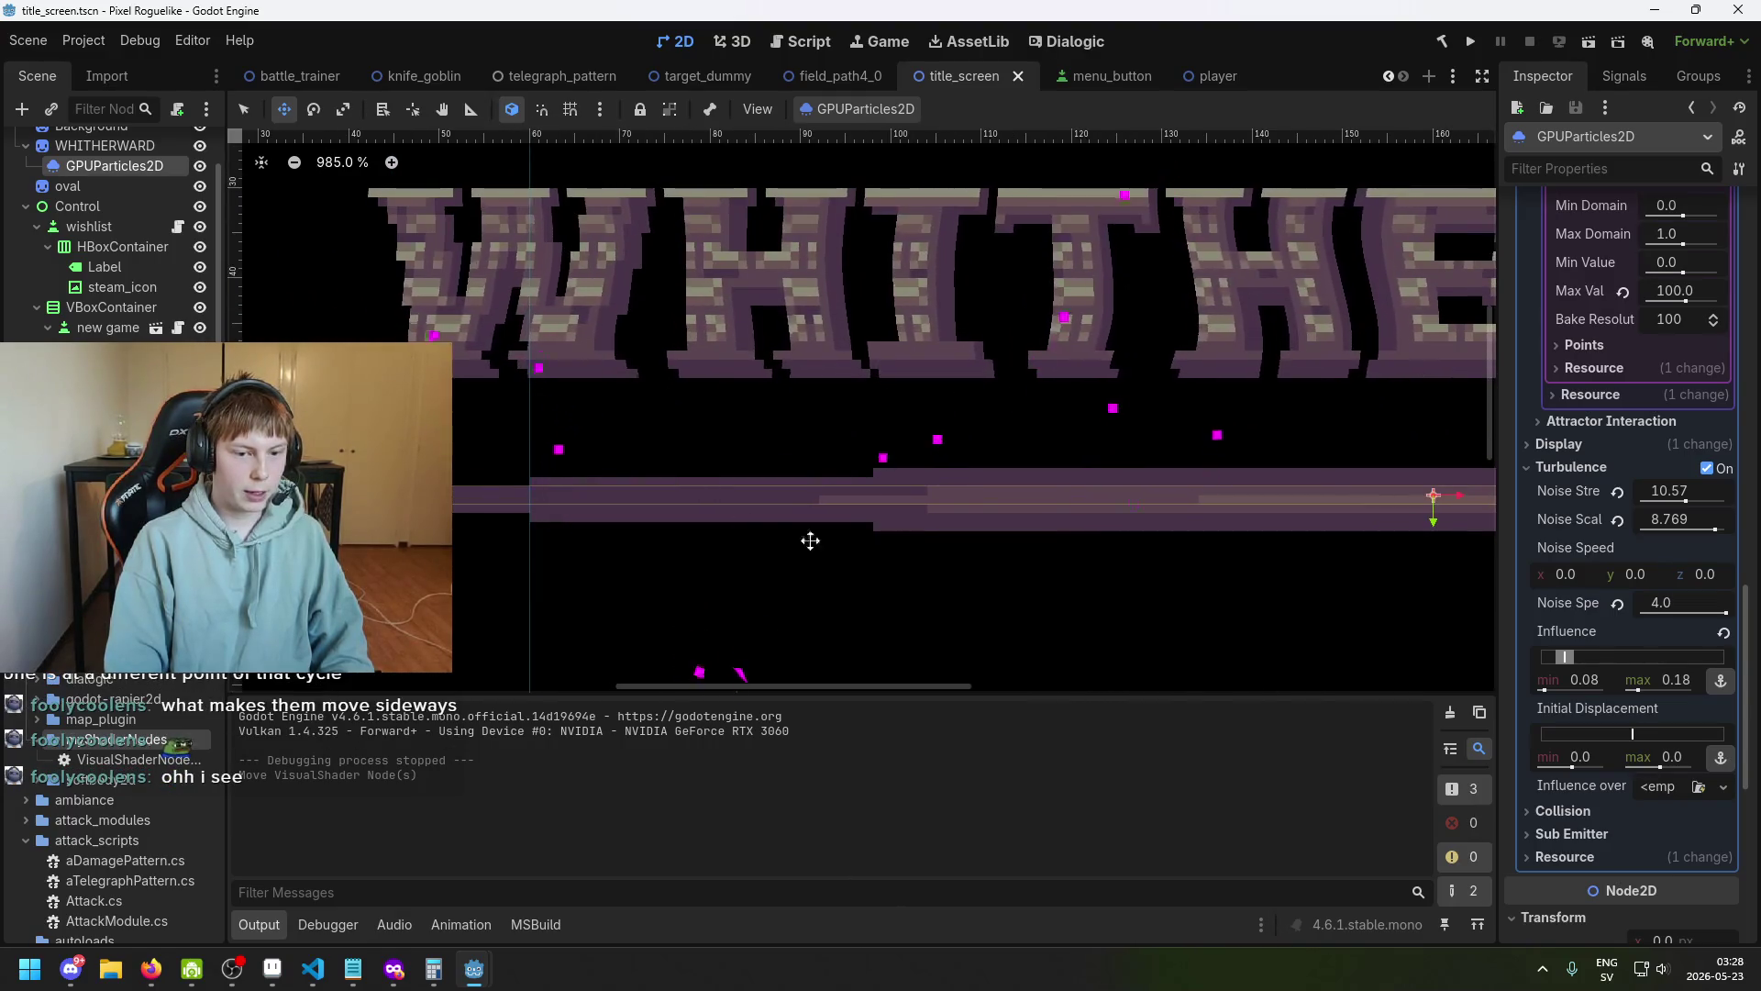
pyautogui.scroll(-2, 1013, 411)
pyautogui.scroll(-2, 912, 601)
pyautogui.scroll(3, 886, 551)
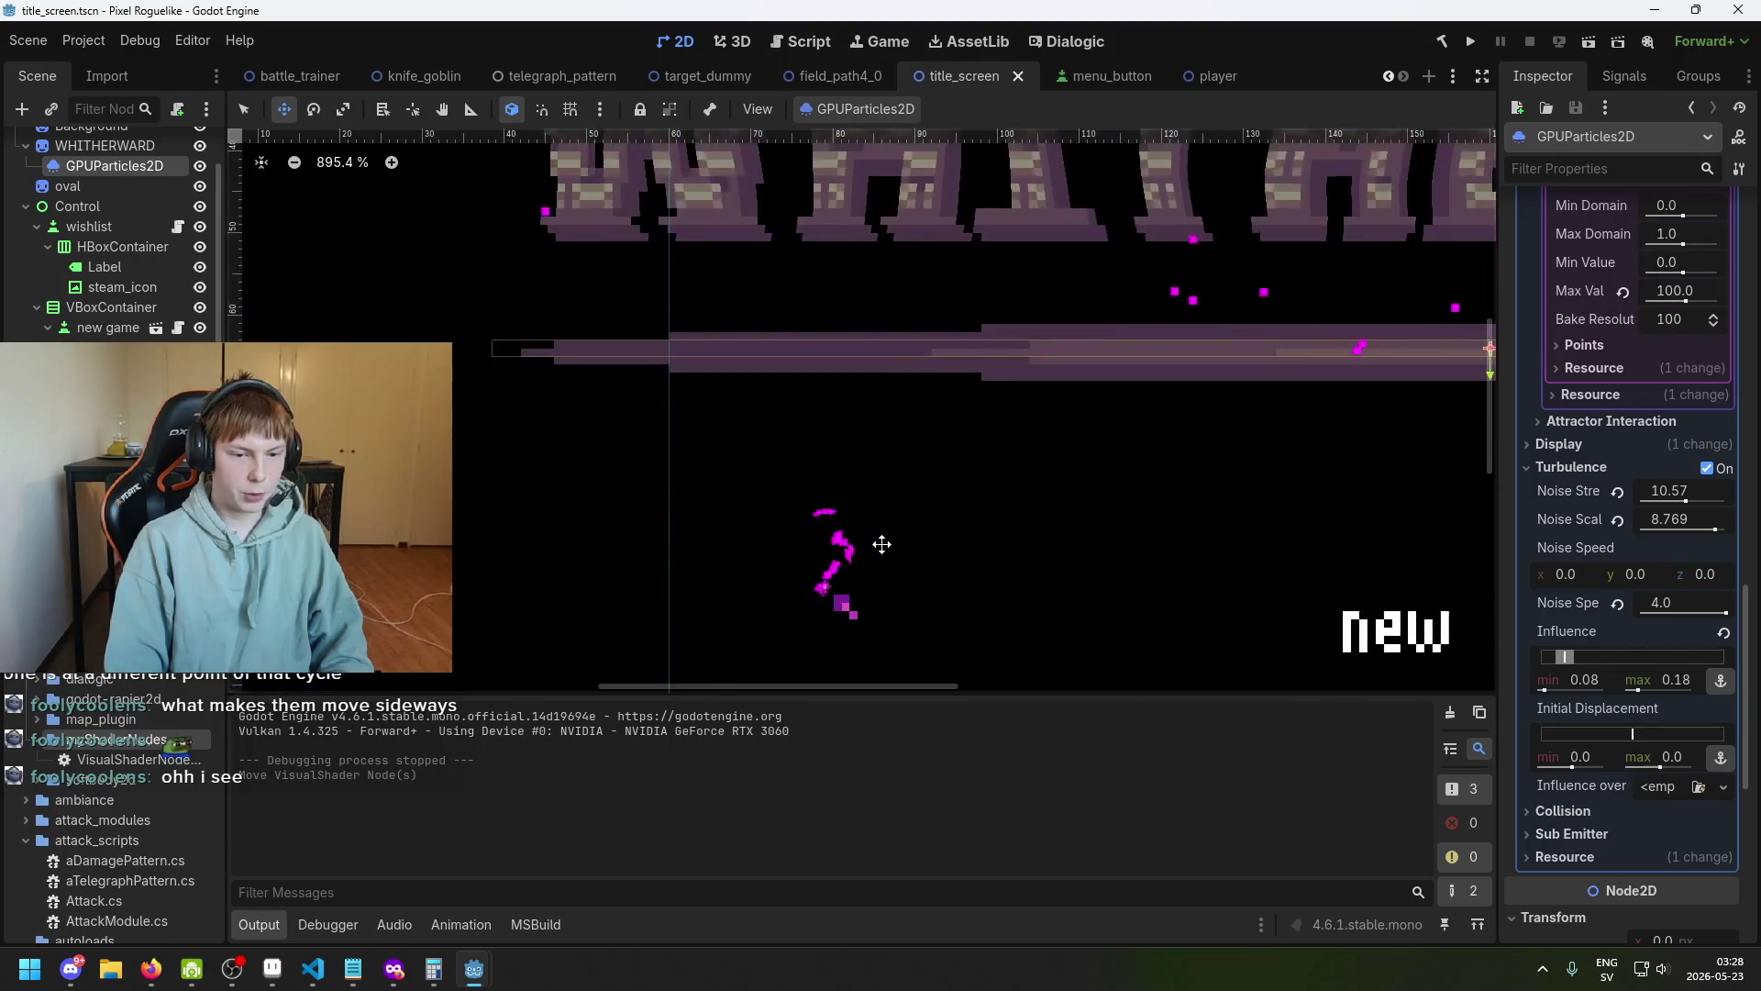
pyautogui.scroll(-3, 853, 520)
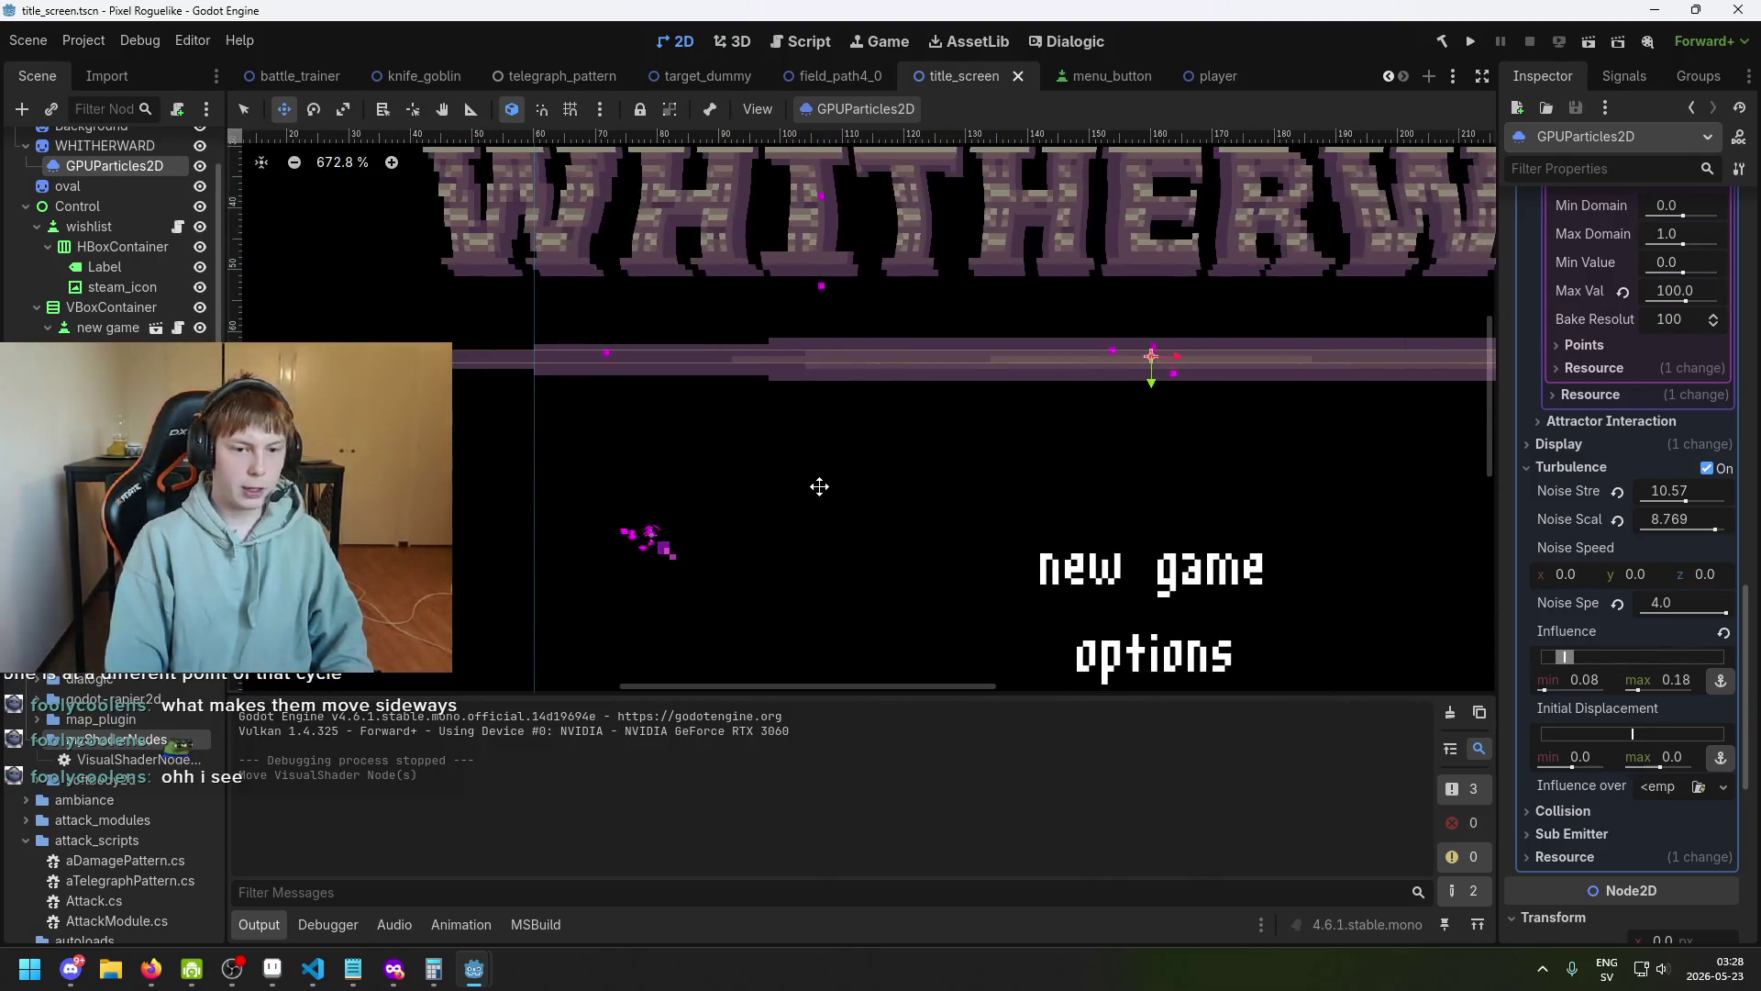
pyautogui.scroll(-1, 821, 521)
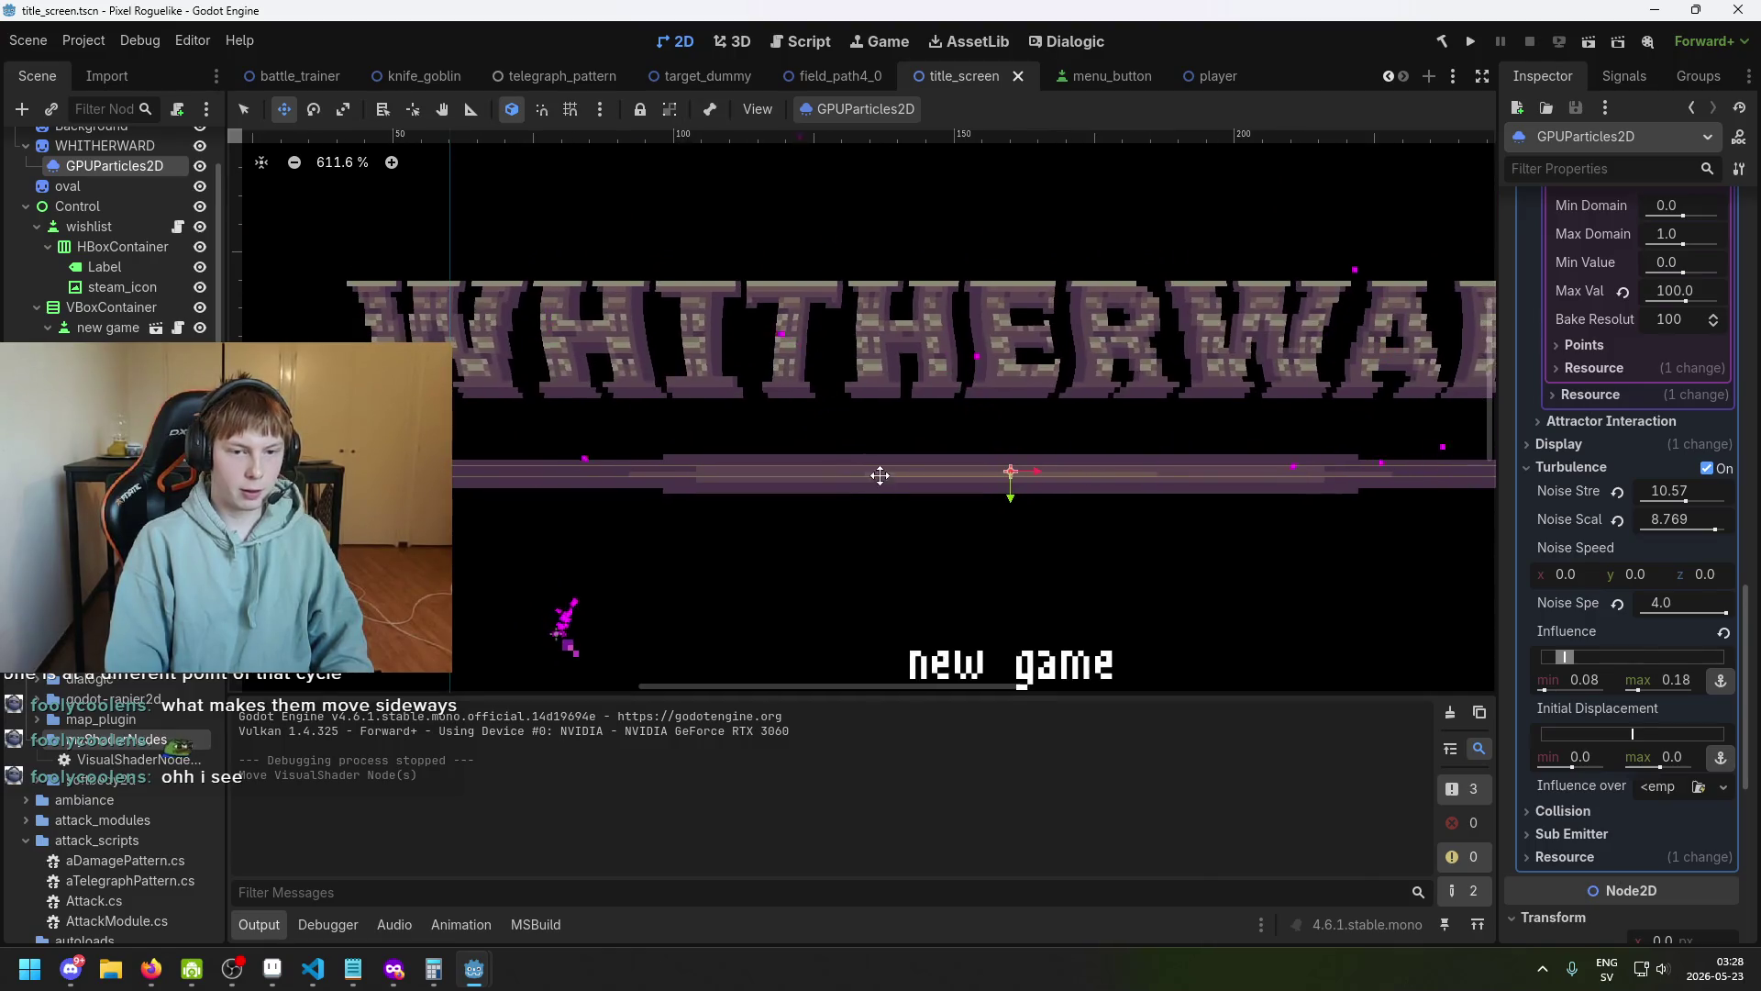
pyautogui.scroll(-2, 887, 468)
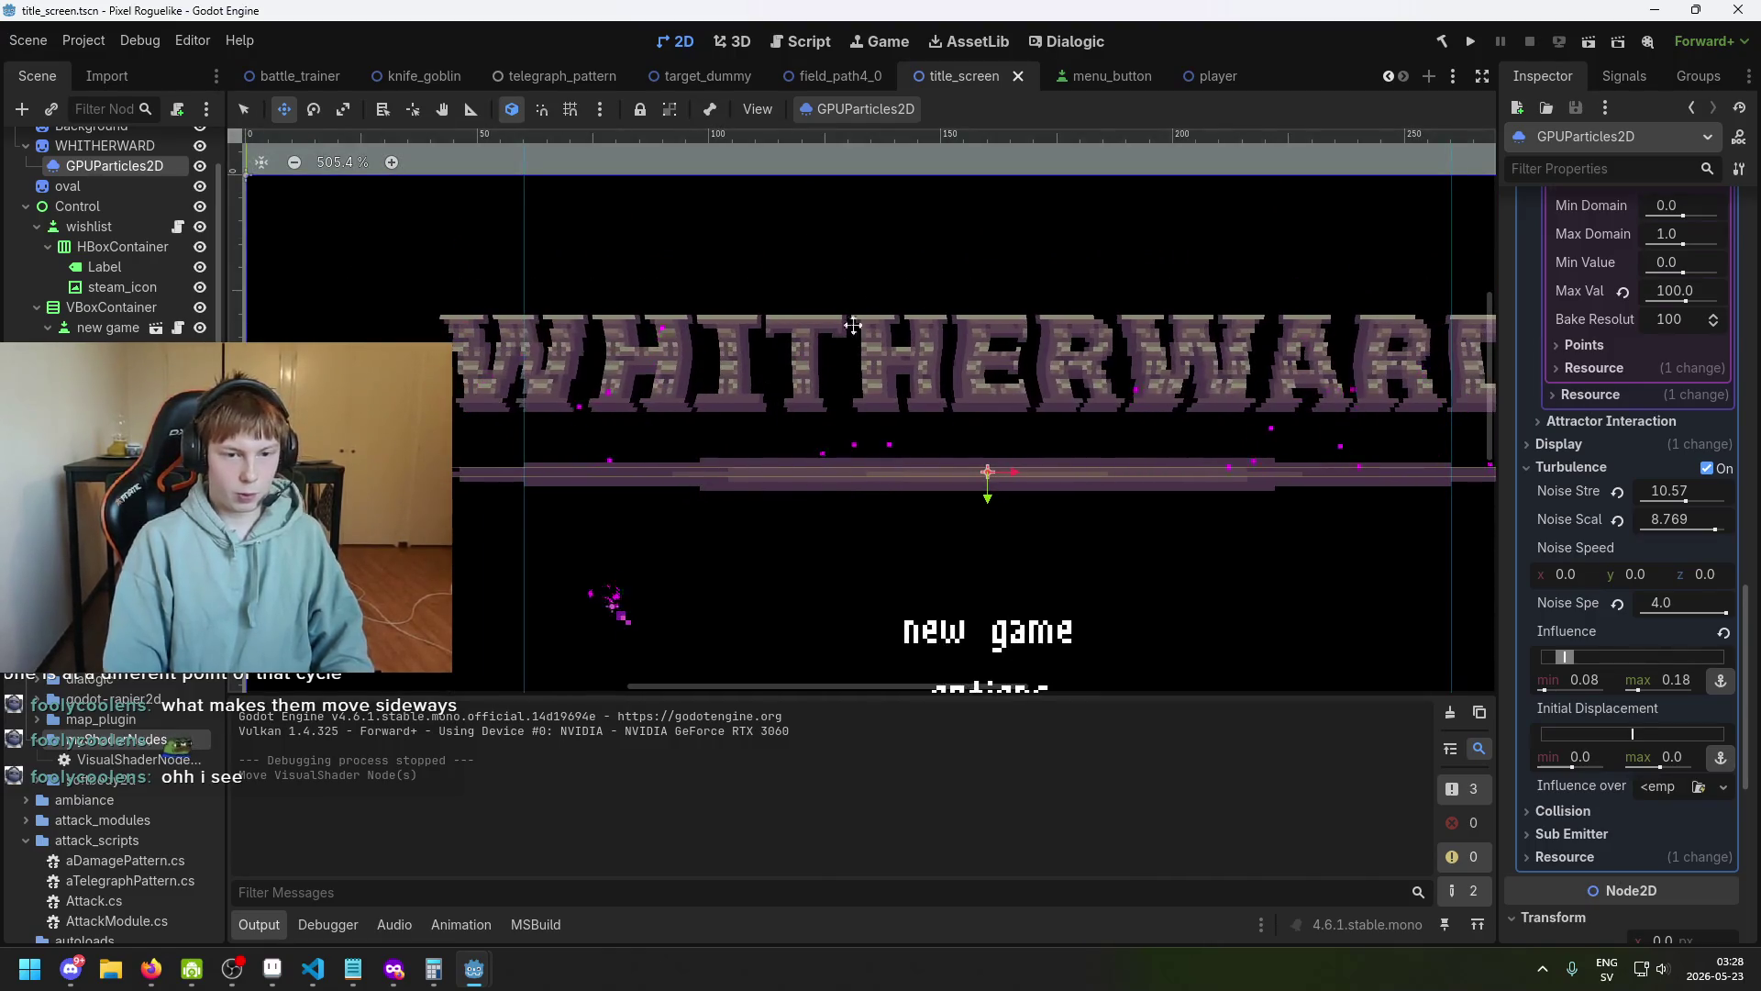
pyautogui.scroll(-3, 940, 450)
# Save the scene and bring the Shader Editor window to the front.
pyautogui.hotkey('ctrl', 's')
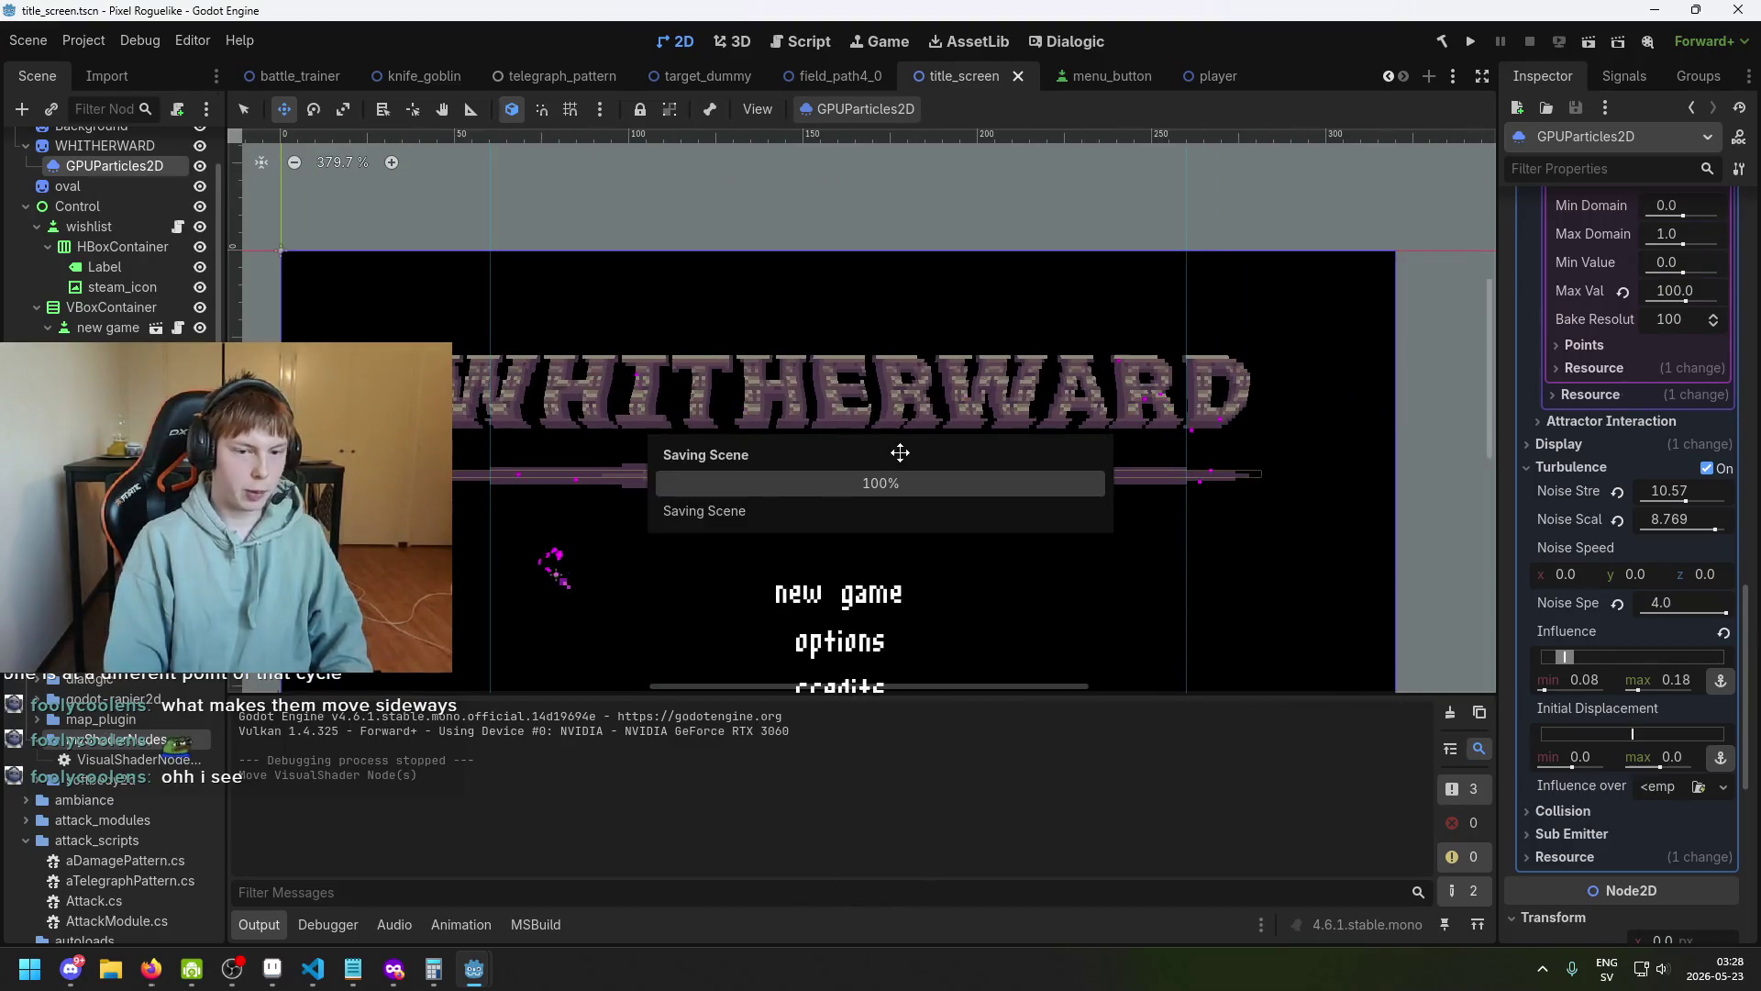
pyautogui.moveTo(474, 969)
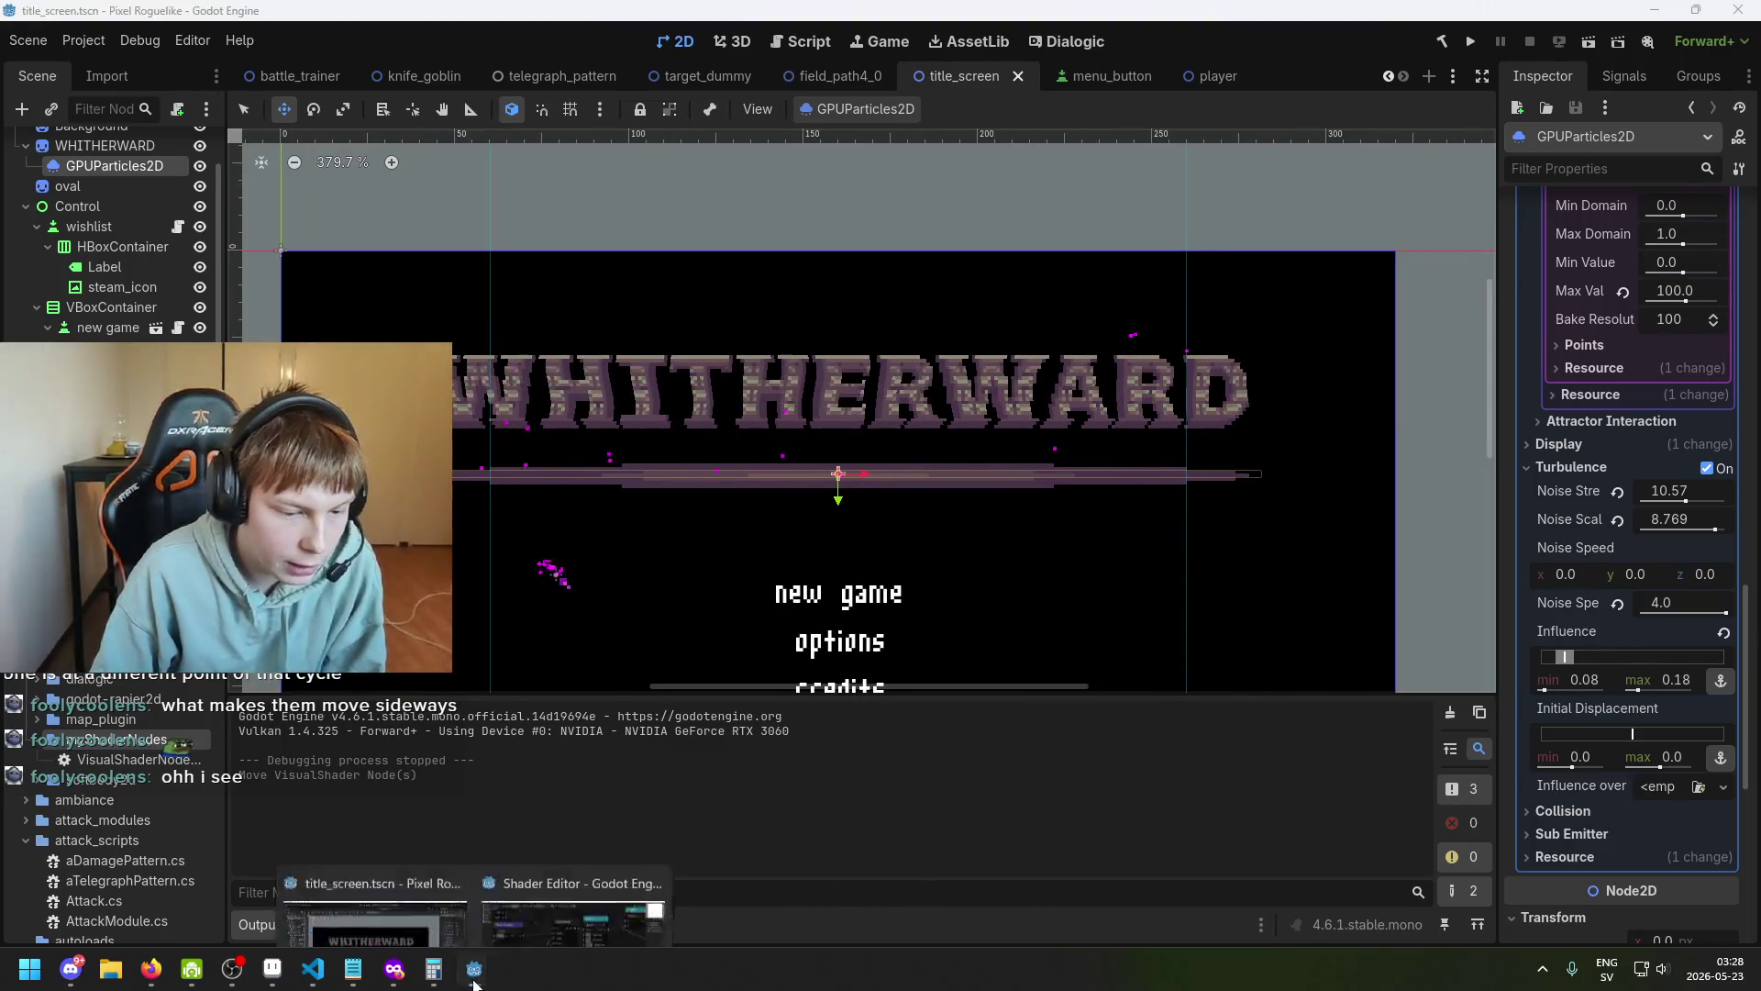
pyautogui.click(584, 900)
# Duplicate the PerlinNoise3D node and move the copy into empty space.
pyautogui.scroll(1, 801, 534)
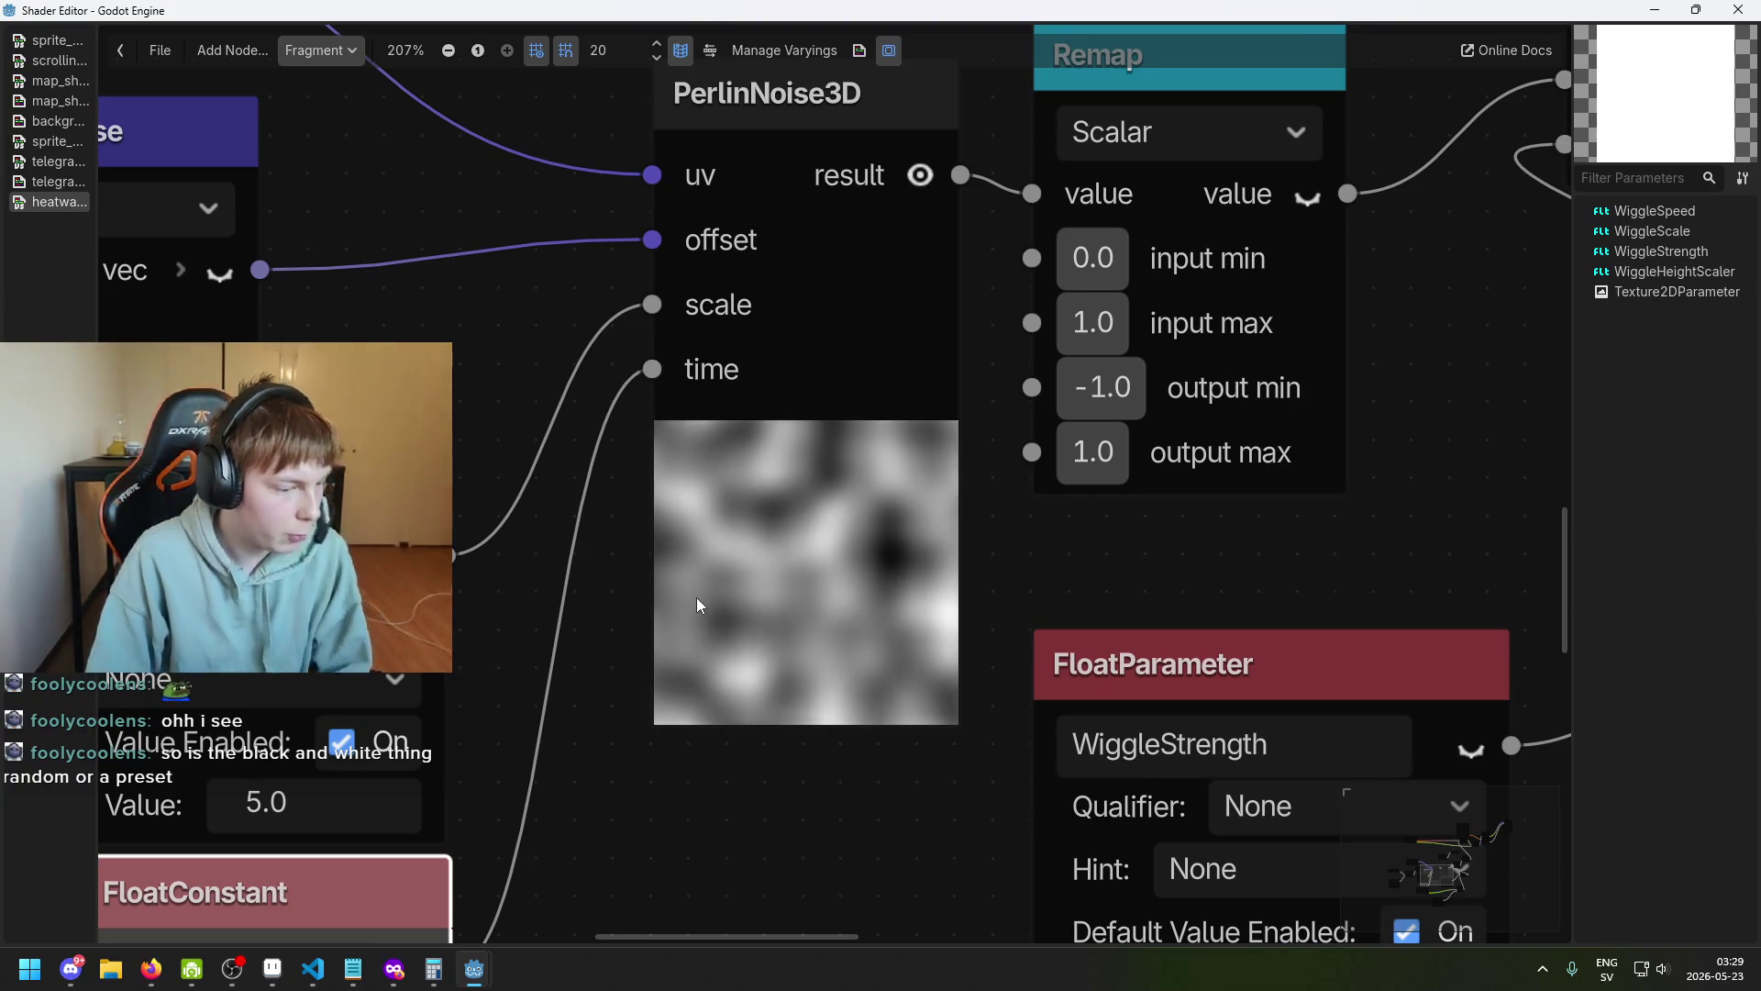
pyautogui.scroll(-3, 696, 624)
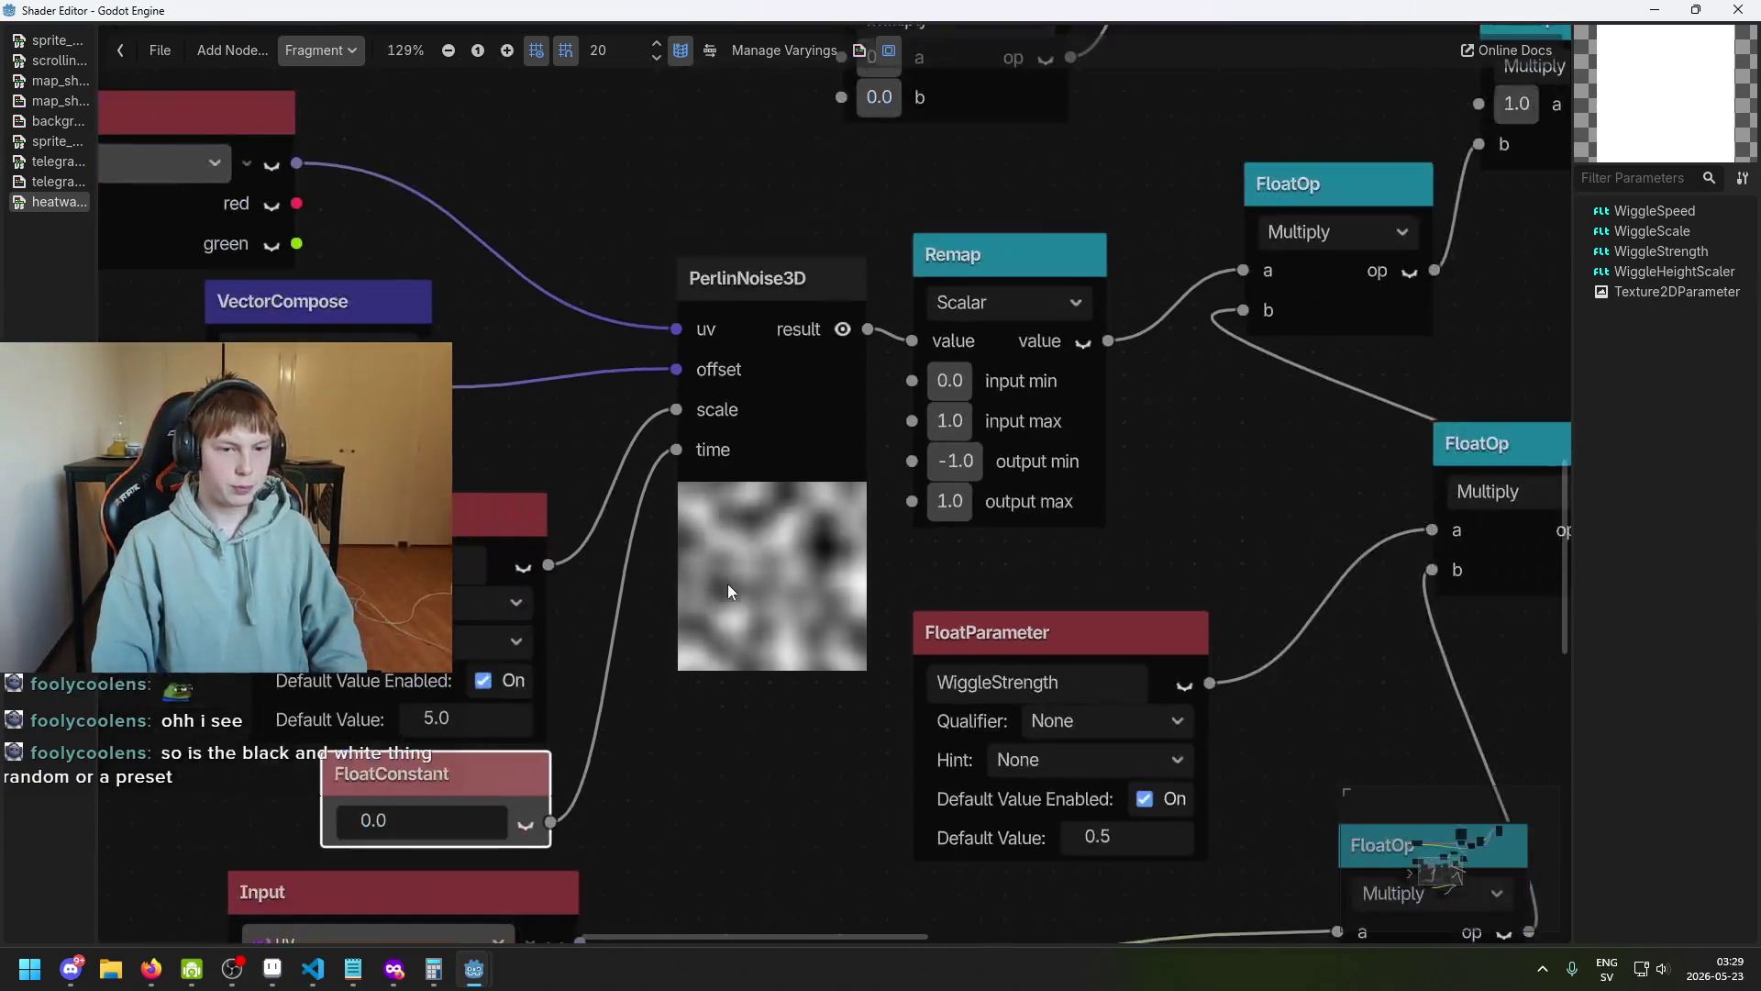
pyautogui.click(795, 237)
pyautogui.scroll(-1, 820, 264)
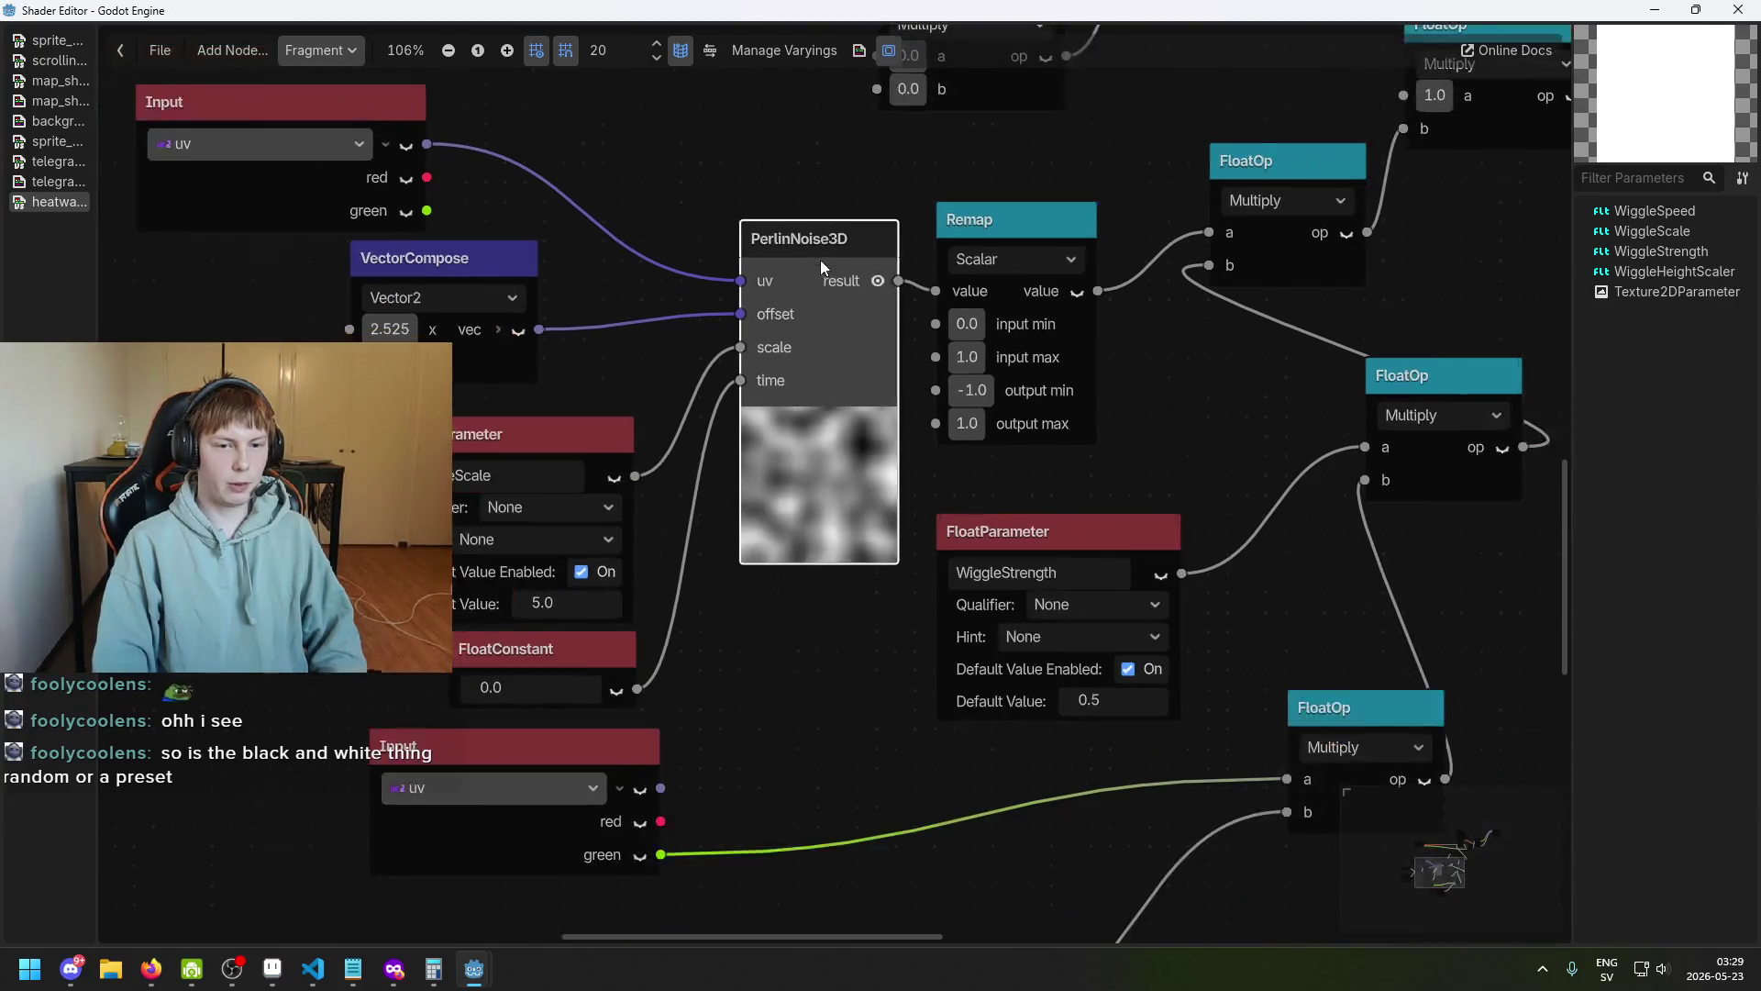
pyautogui.rightClick(819, 250)
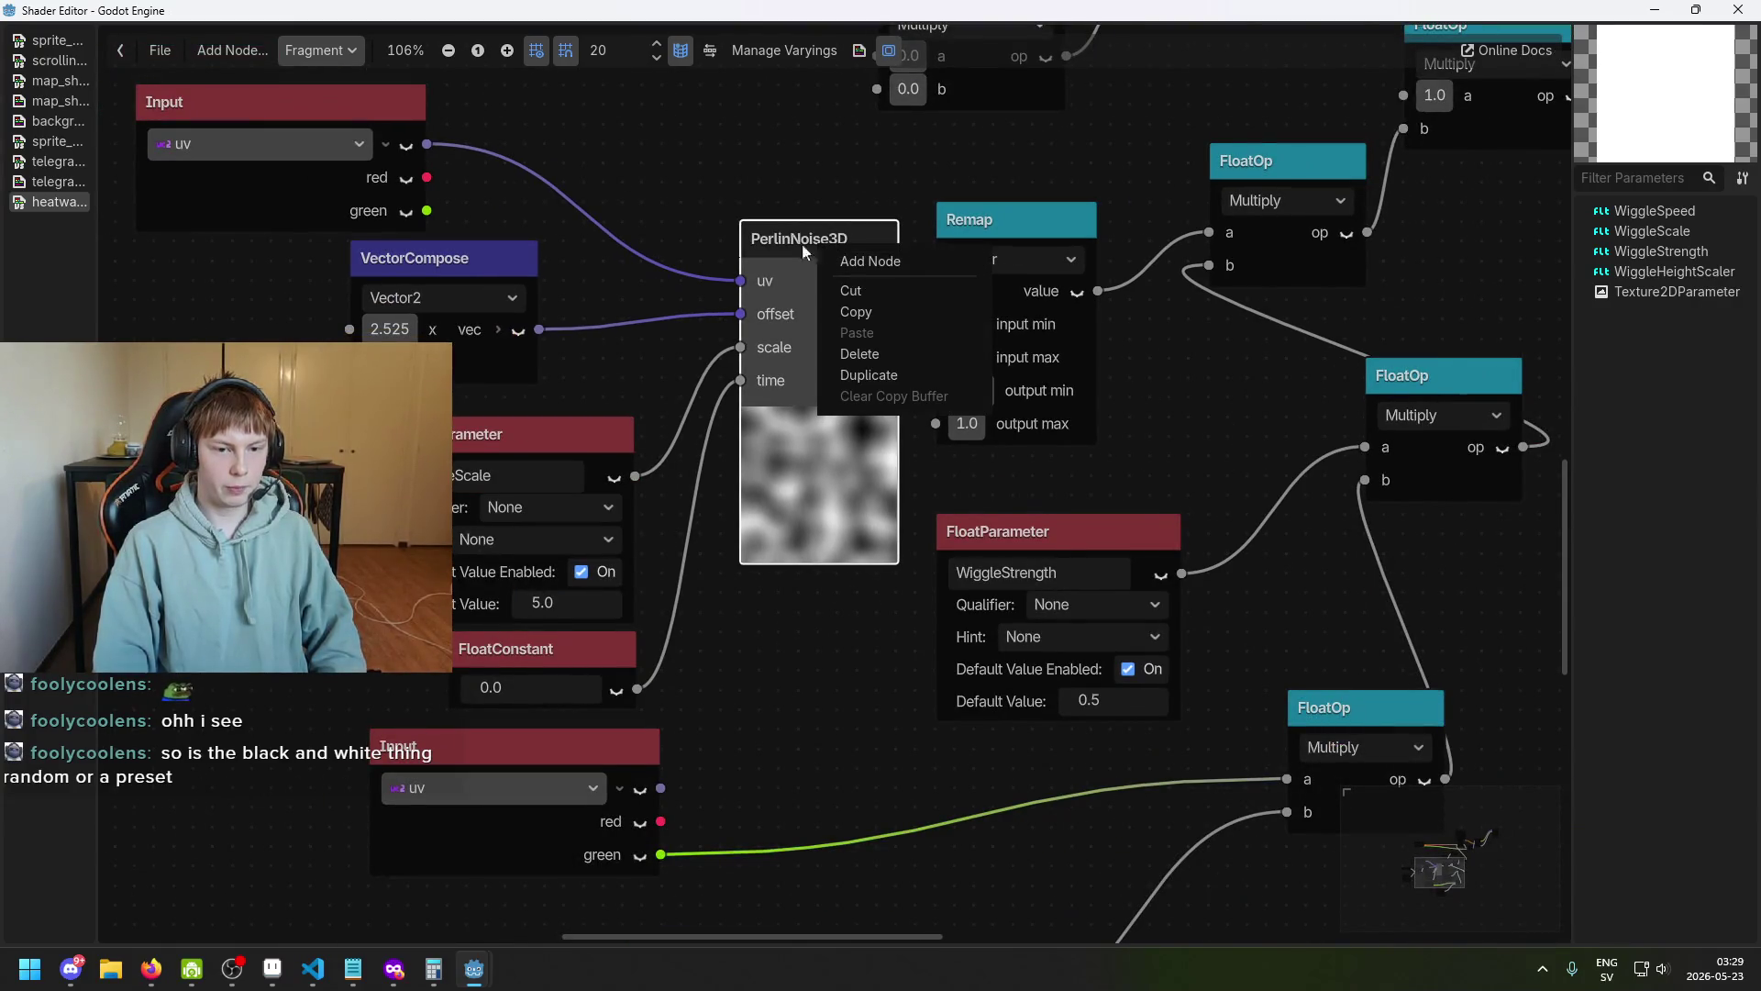
pyautogui.click(869, 374)
pyautogui.moveTo(813, 229)
pyautogui.mouseDown()
pyautogui.moveTo(500, 628)
pyautogui.moveTo(917, 321)
pyautogui.mouseUp()
pyautogui.scroll(1, 812, 421)
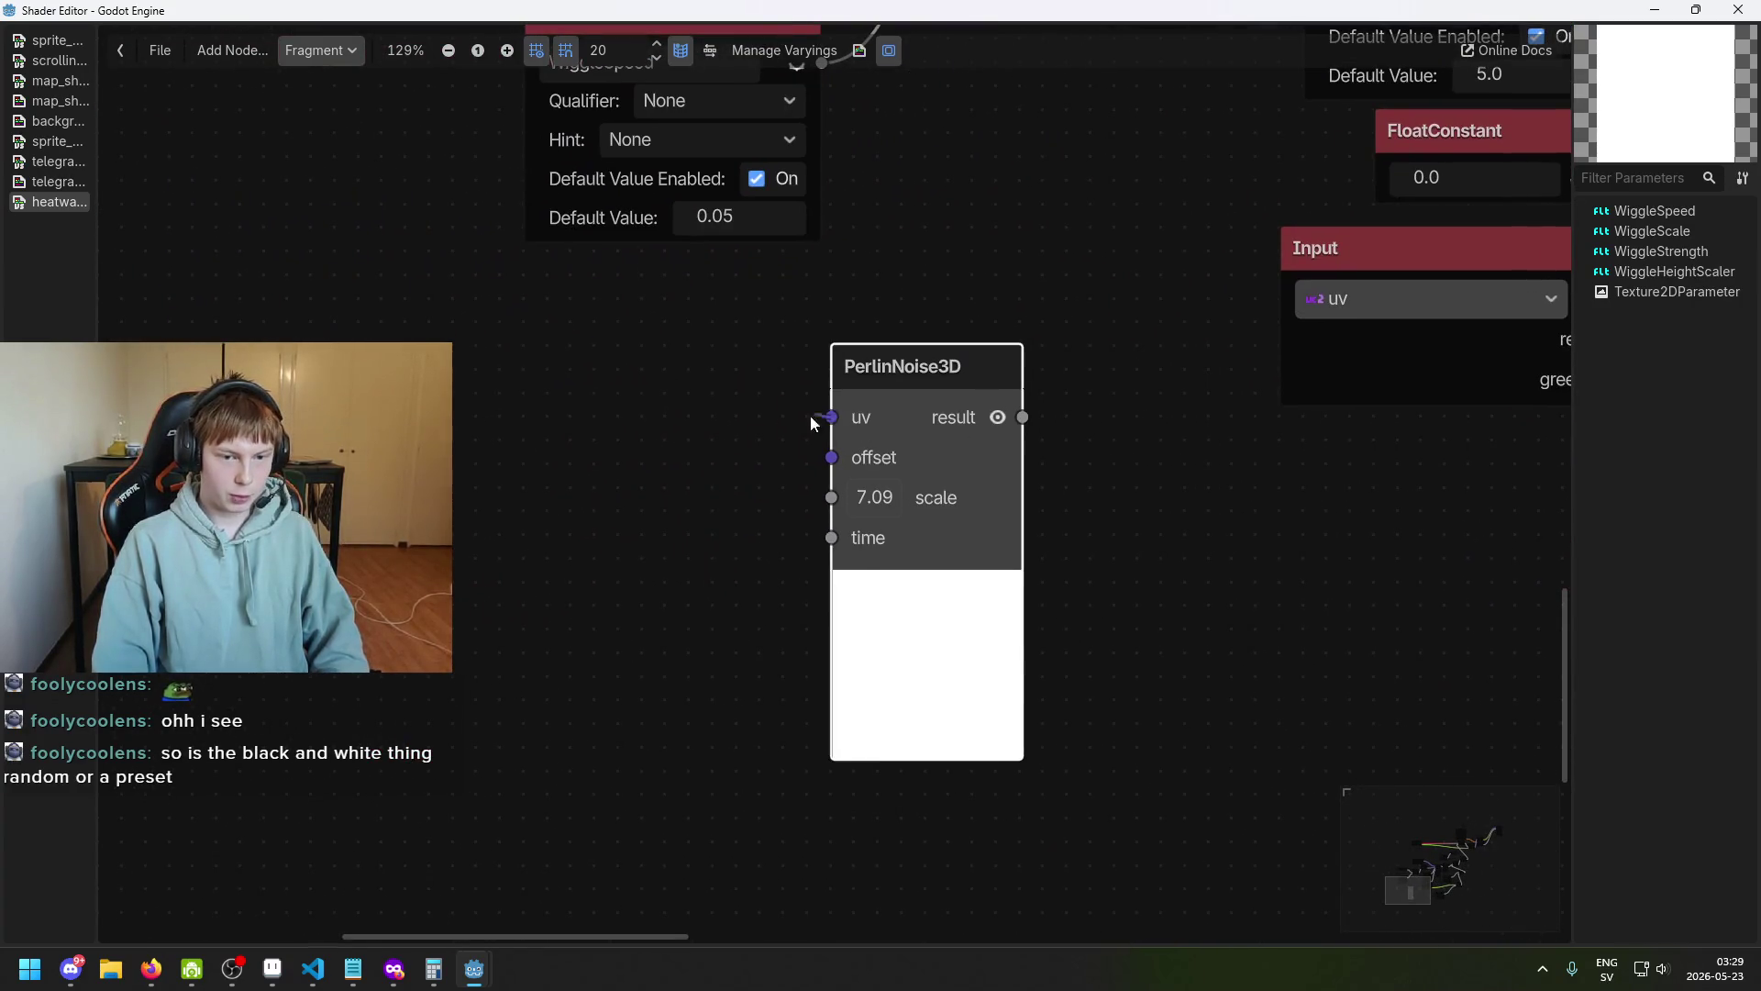
# Add a UV input node and connect it to the copy's uv port.
pyautogui.moveTo(812, 421); pyautogui.dragTo(657, 420)
pyautogui.press('Escape')
pyautogui.scroll(-3, 897, 418)
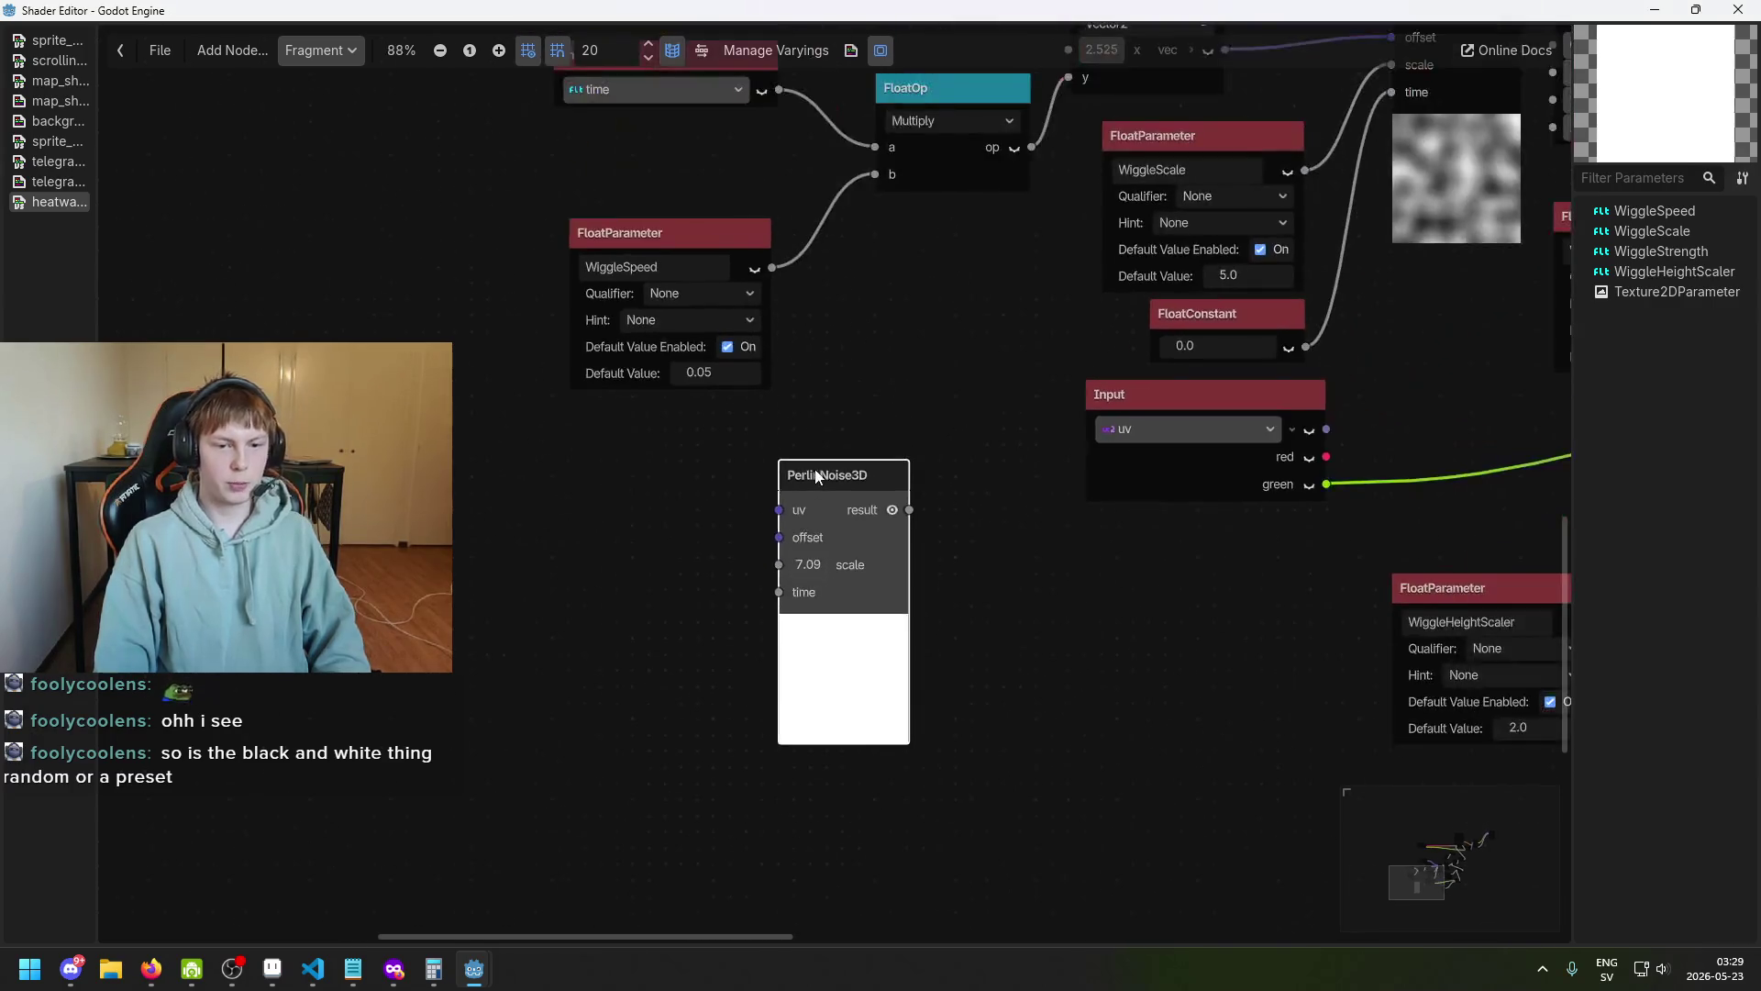
pyautogui.rightClick(560, 510)
pyautogui.click(603, 517)
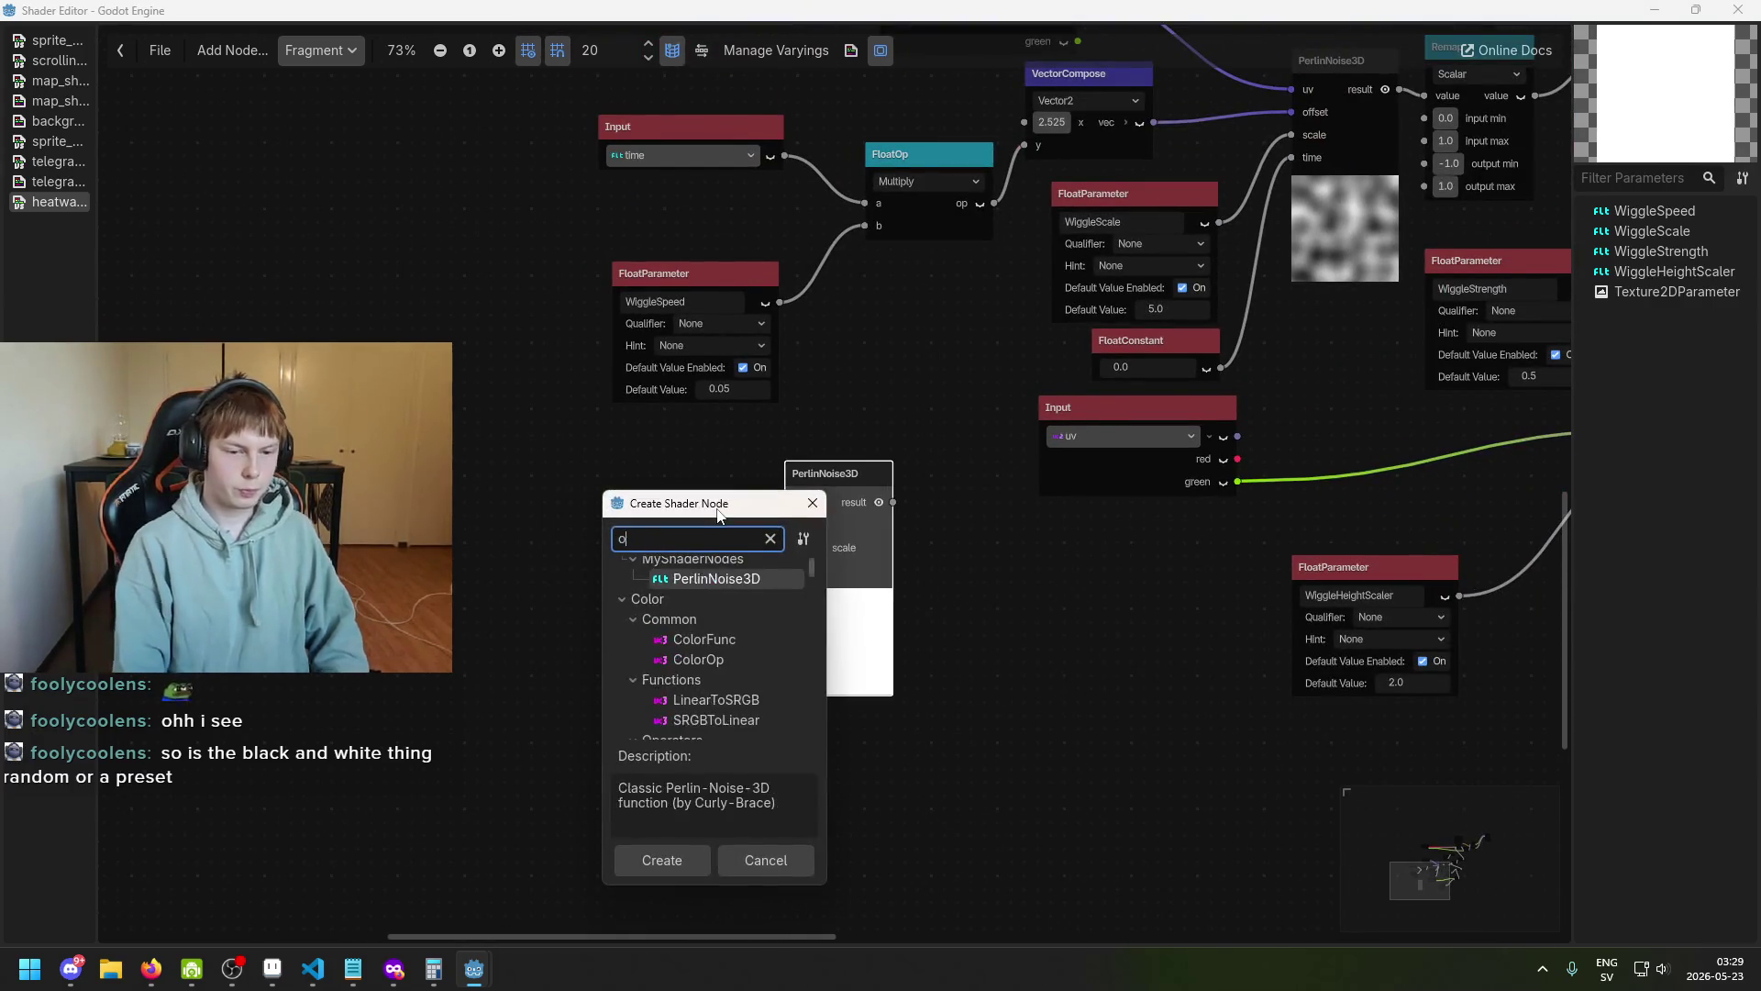
pyautogui.write('uv')
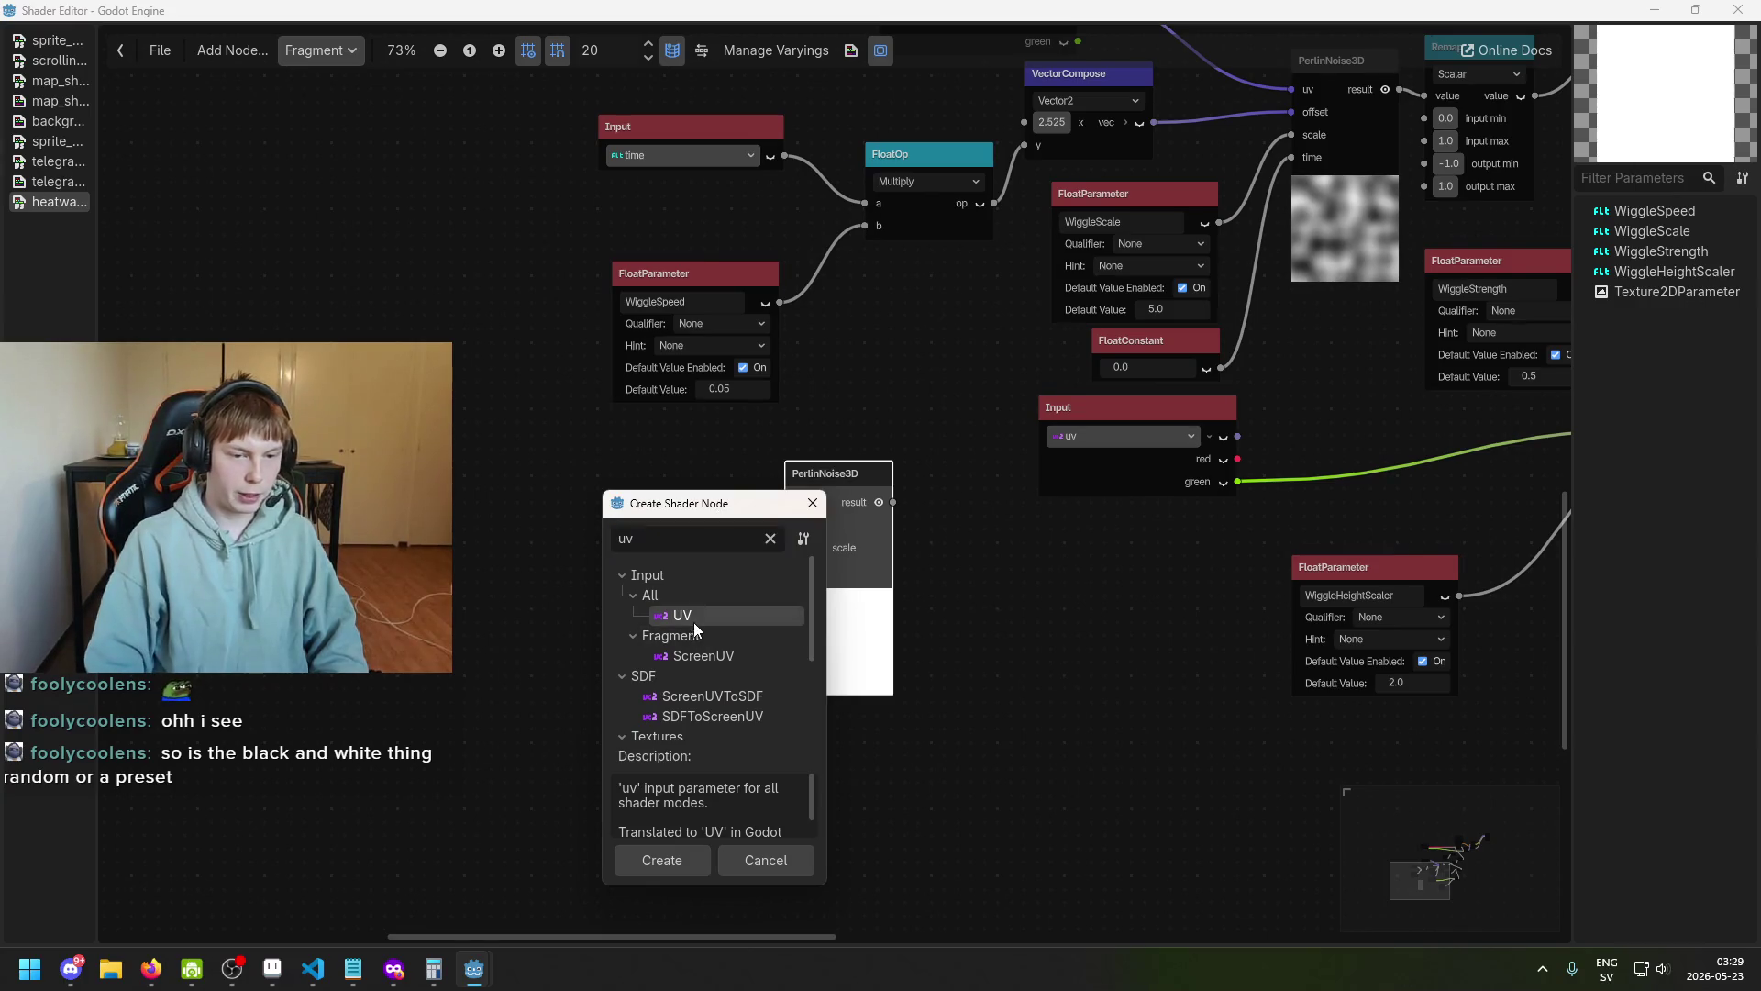
pyautogui.doubleClick(694, 622)
pyautogui.scroll(2, 685, 514)
pyautogui.moveTo(793, 515); pyautogui.dragTo(819, 501)
pyautogui.moveTo(706, 502); pyautogui.dragTo(672, 485)
# Create a FloatConstant from the copy's offset port, then detach it and move it aside.
pyautogui.moveTo(819, 532); pyautogui.dragTo(695, 622)
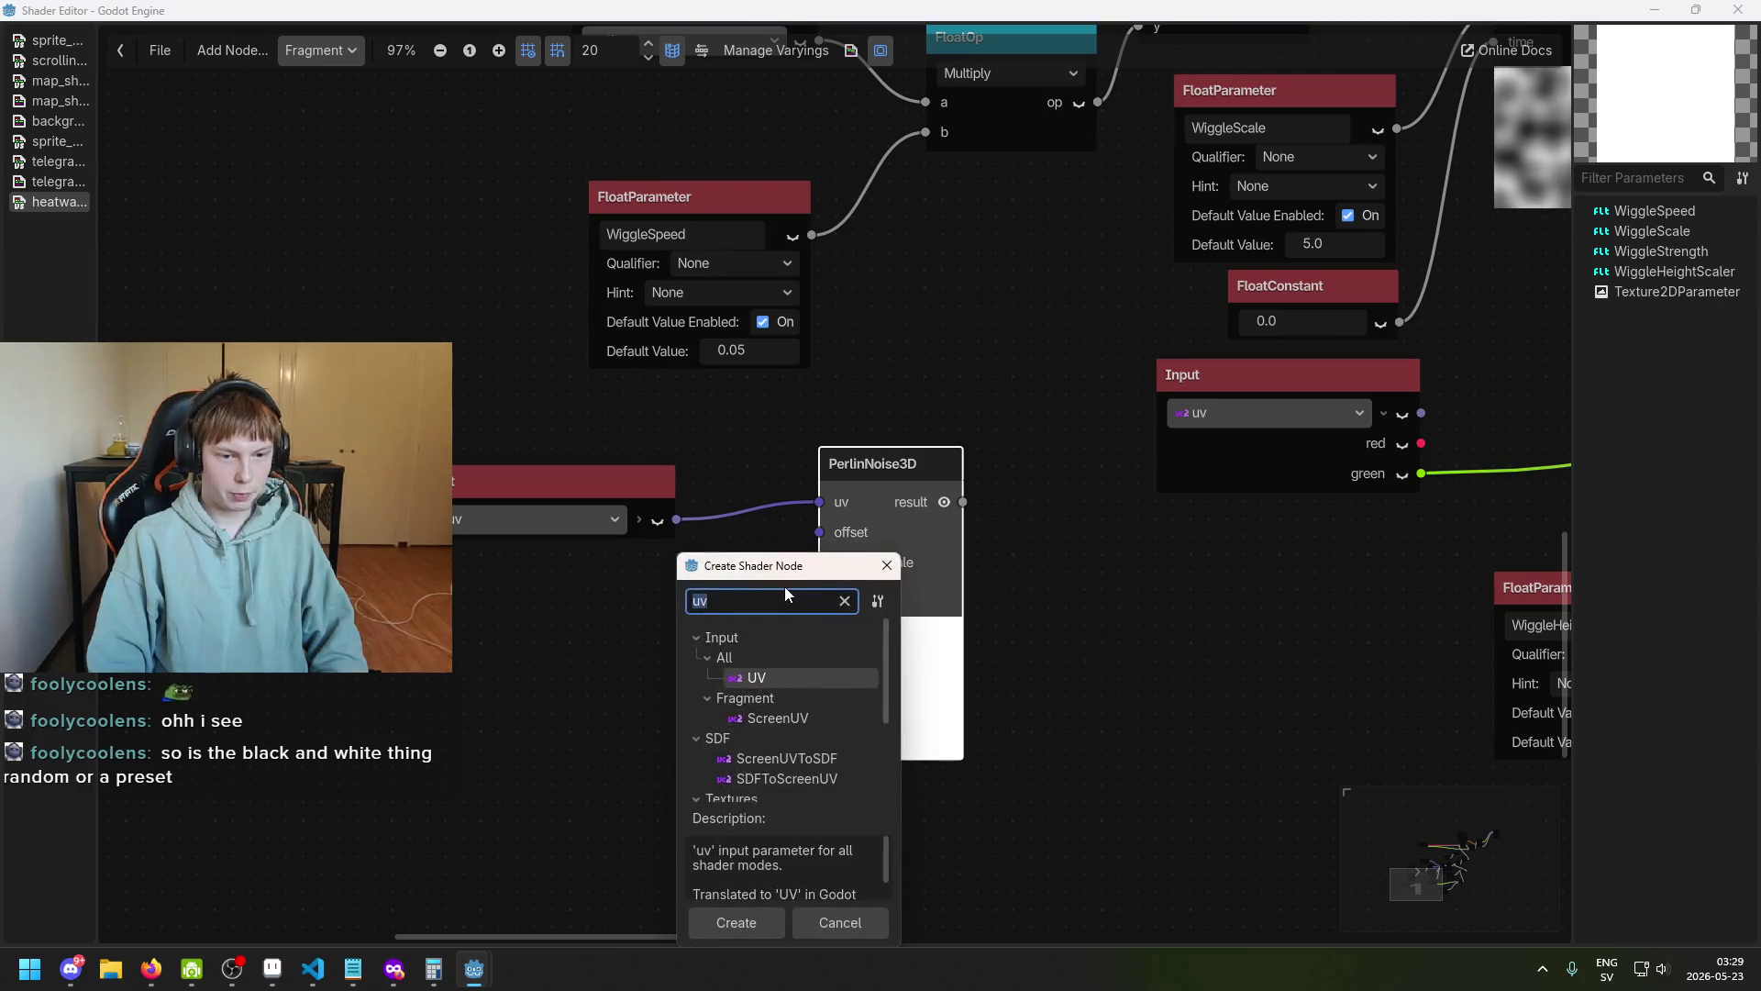
pyautogui.write('fl')
pyautogui.press('Down')
pyautogui.press('Down')
pyautogui.press('Down')
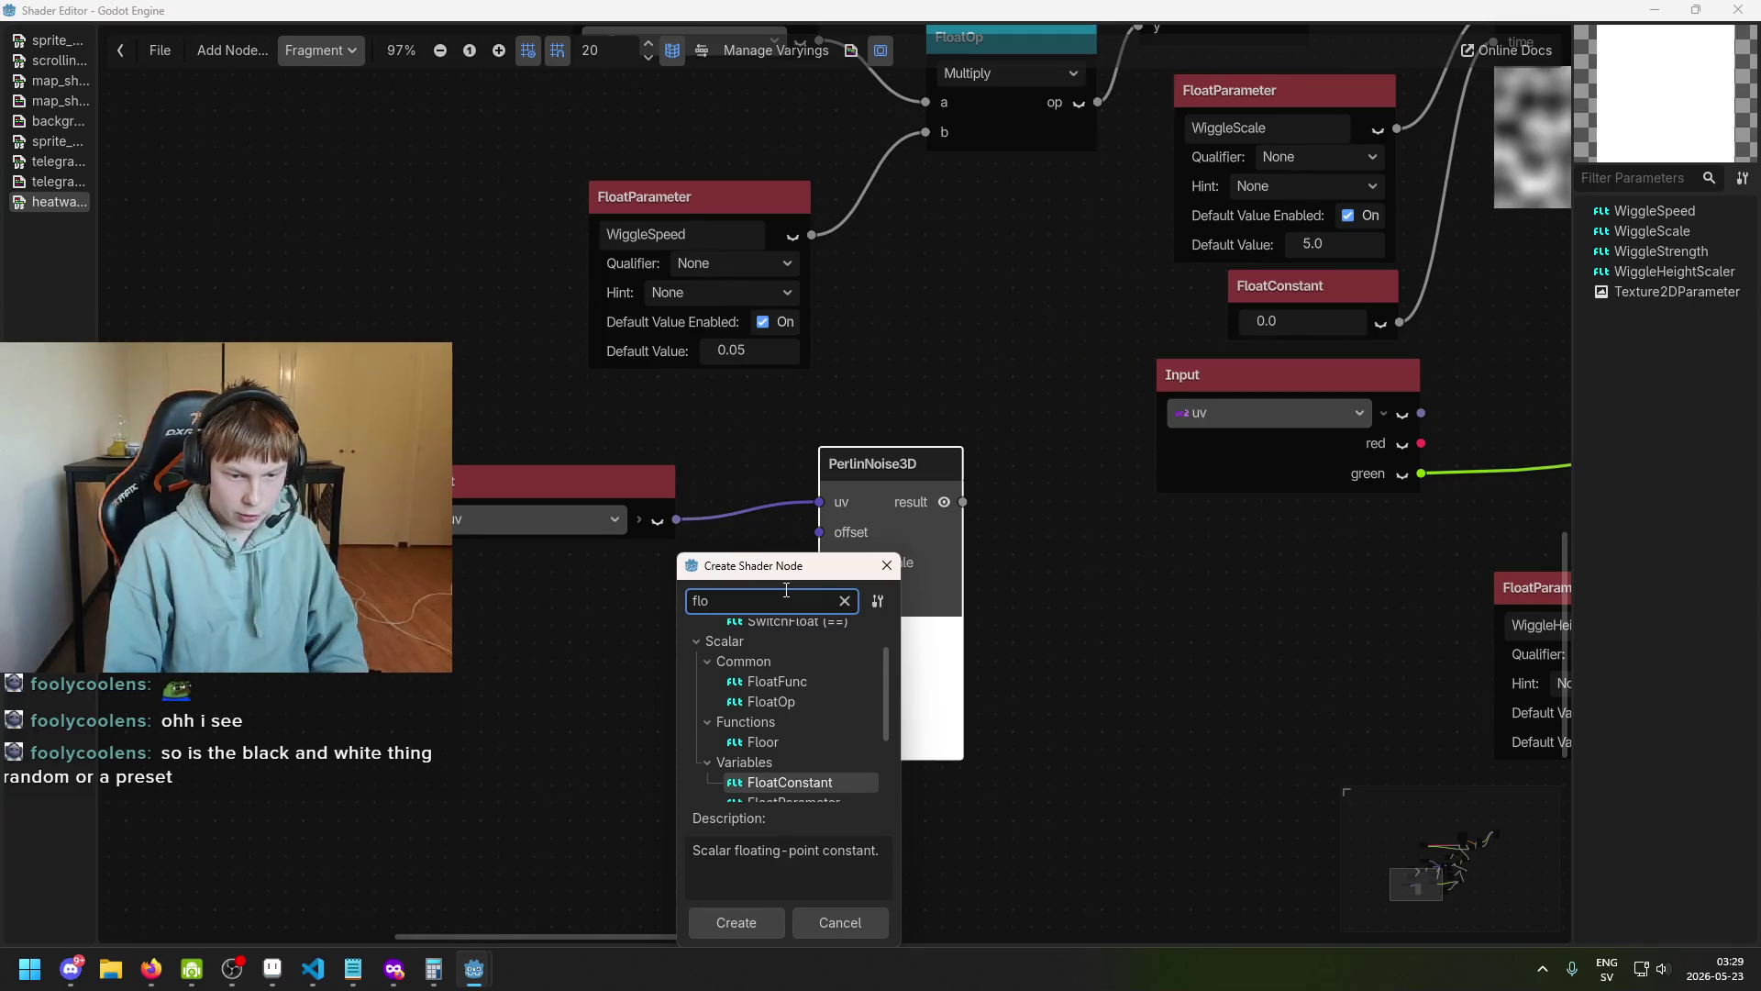
pyautogui.press('Return')
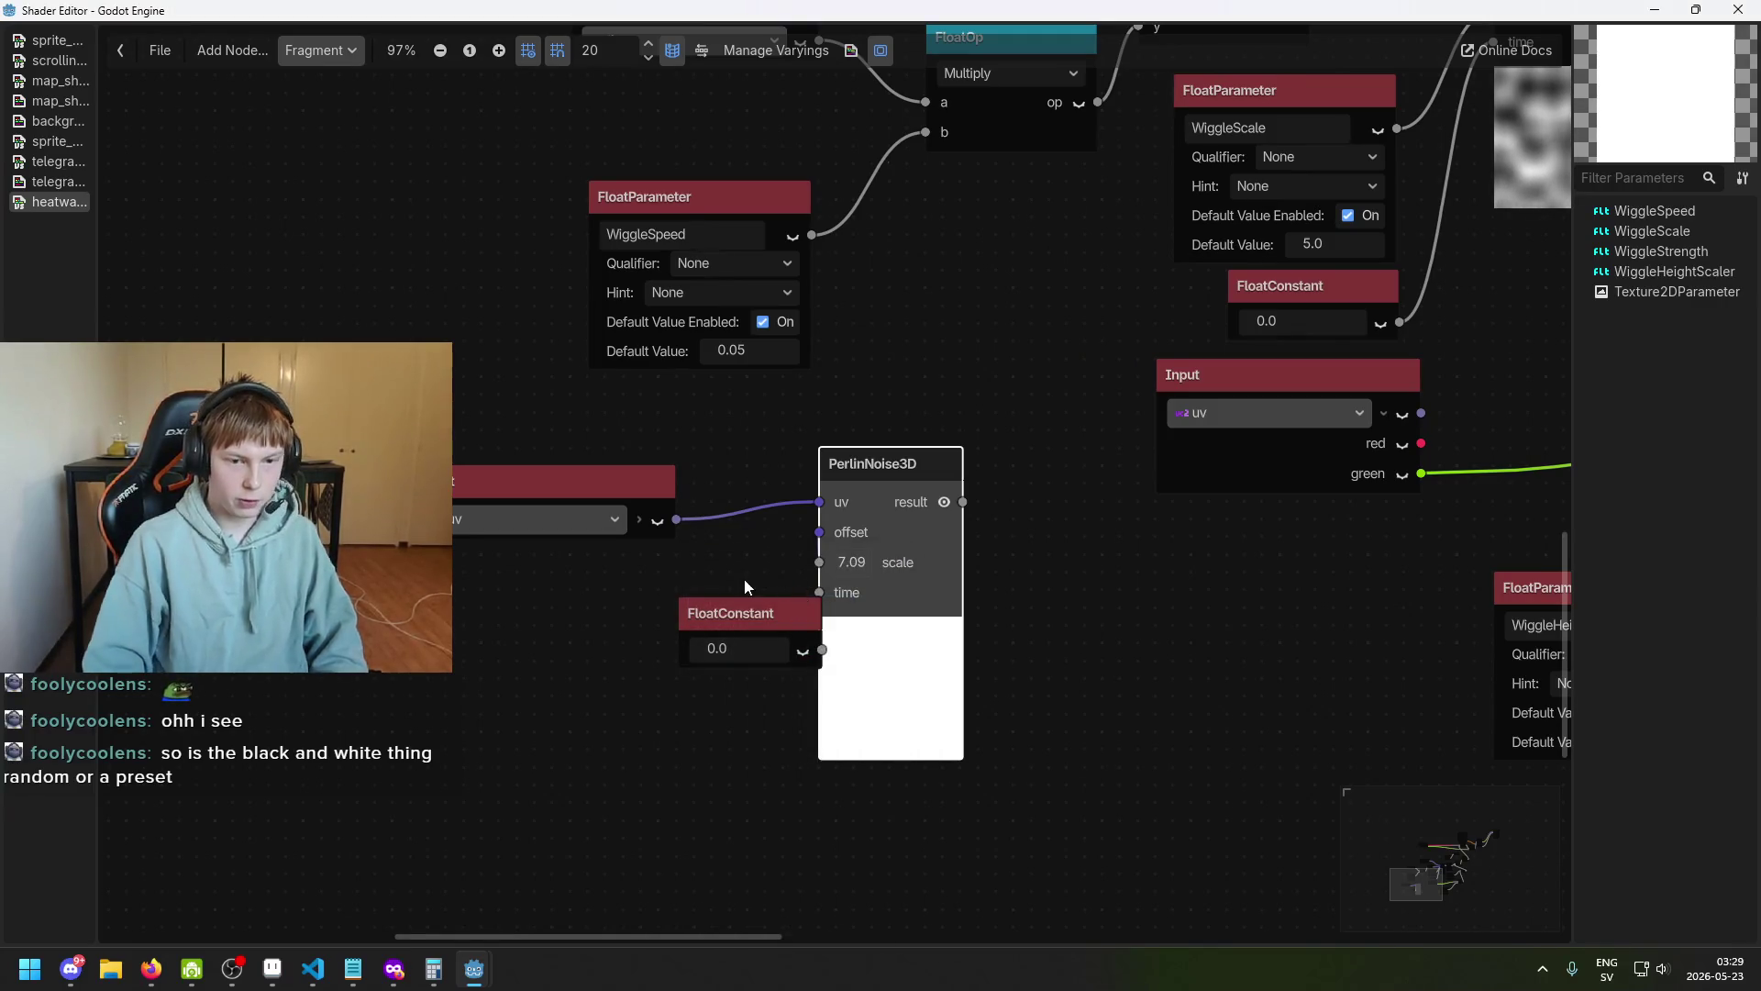
pyautogui.moveTo(602, 612); pyautogui.dragTo(479, 597)
pyautogui.moveTo(817, 538)
pyautogui.mouseDown()
pyautogui.moveTo(781, 538)
pyautogui.moveTo(653, 615)
pyautogui.mouseUp()
# Add a Vector2 VectorCompose node for the copy's offset and place it left.
pyautogui.click(623, 629)
pyautogui.write('vect')
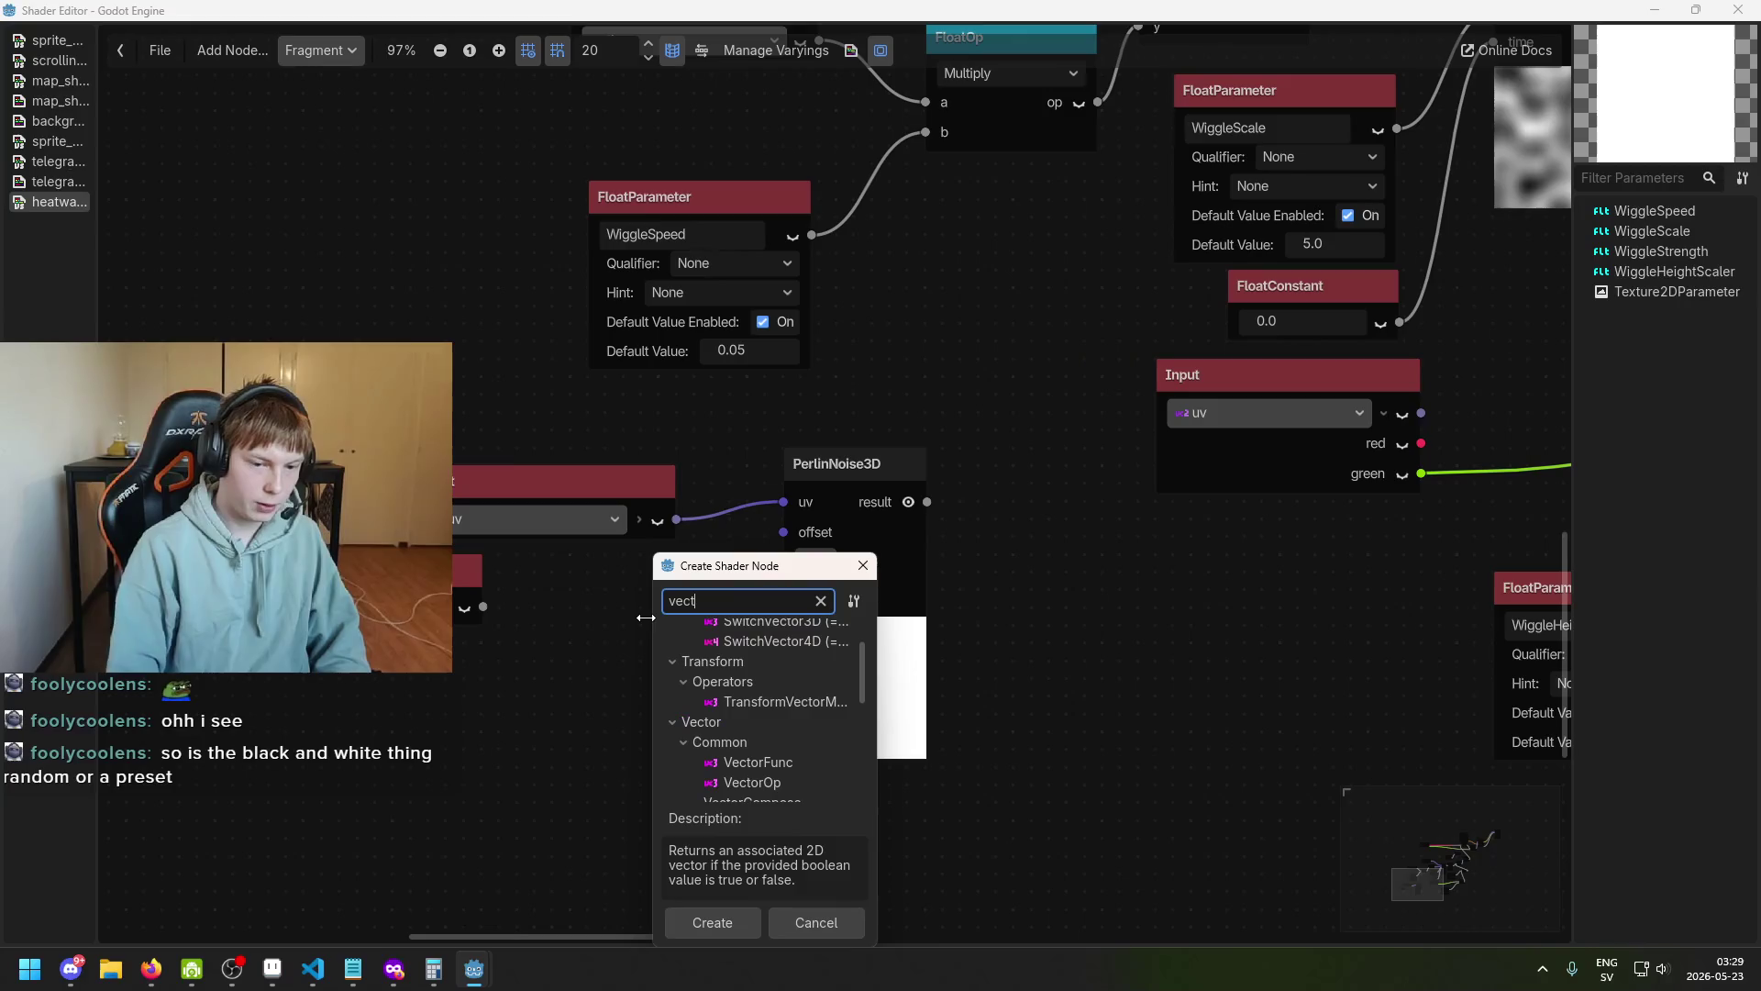
pyautogui.write('ompose')
pyautogui.scroll(-3, 807, 773)
pyautogui.scroll(3, 811, 766)
pyautogui.hotkey('ctrl', 'BackSpace')
pyautogui.write('h')
pyautogui.press('BackSpace')
pyautogui.write('compose')
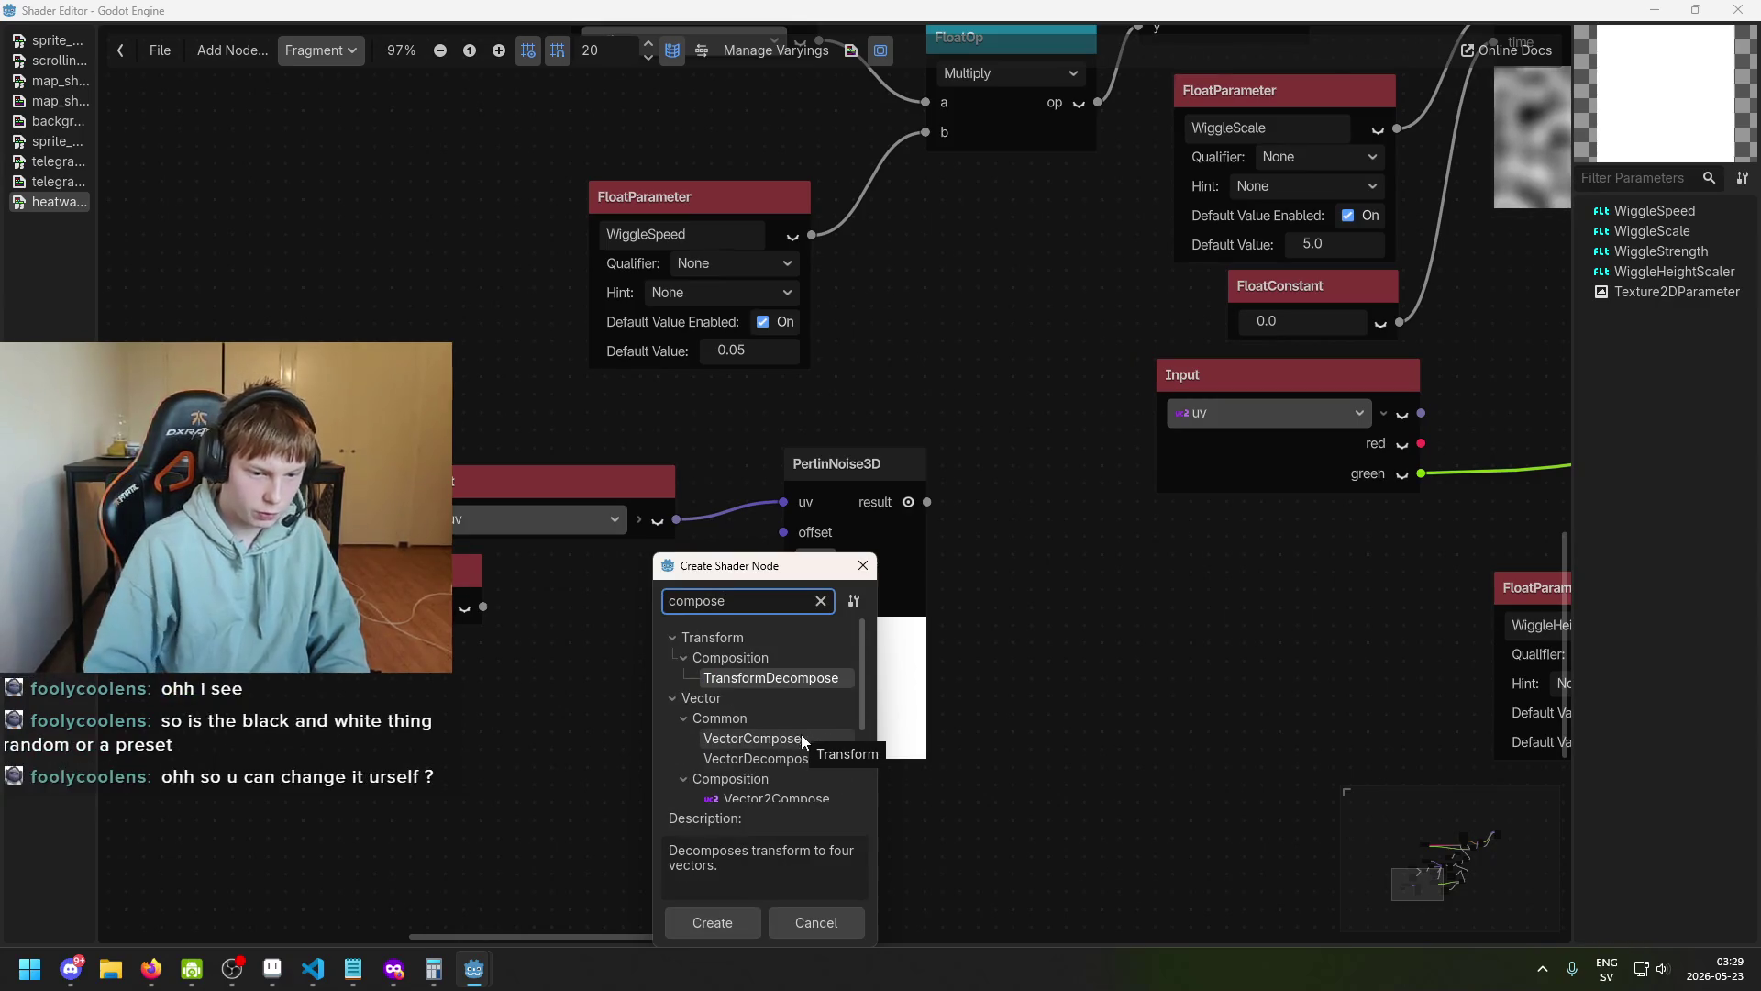
pyautogui.doubleClick(828, 776)
pyautogui.moveTo(700, 687)
pyautogui.mouseDown()
pyautogui.moveTo(568, 690)
pyautogui.moveTo(486, 571)
pyautogui.mouseUp()
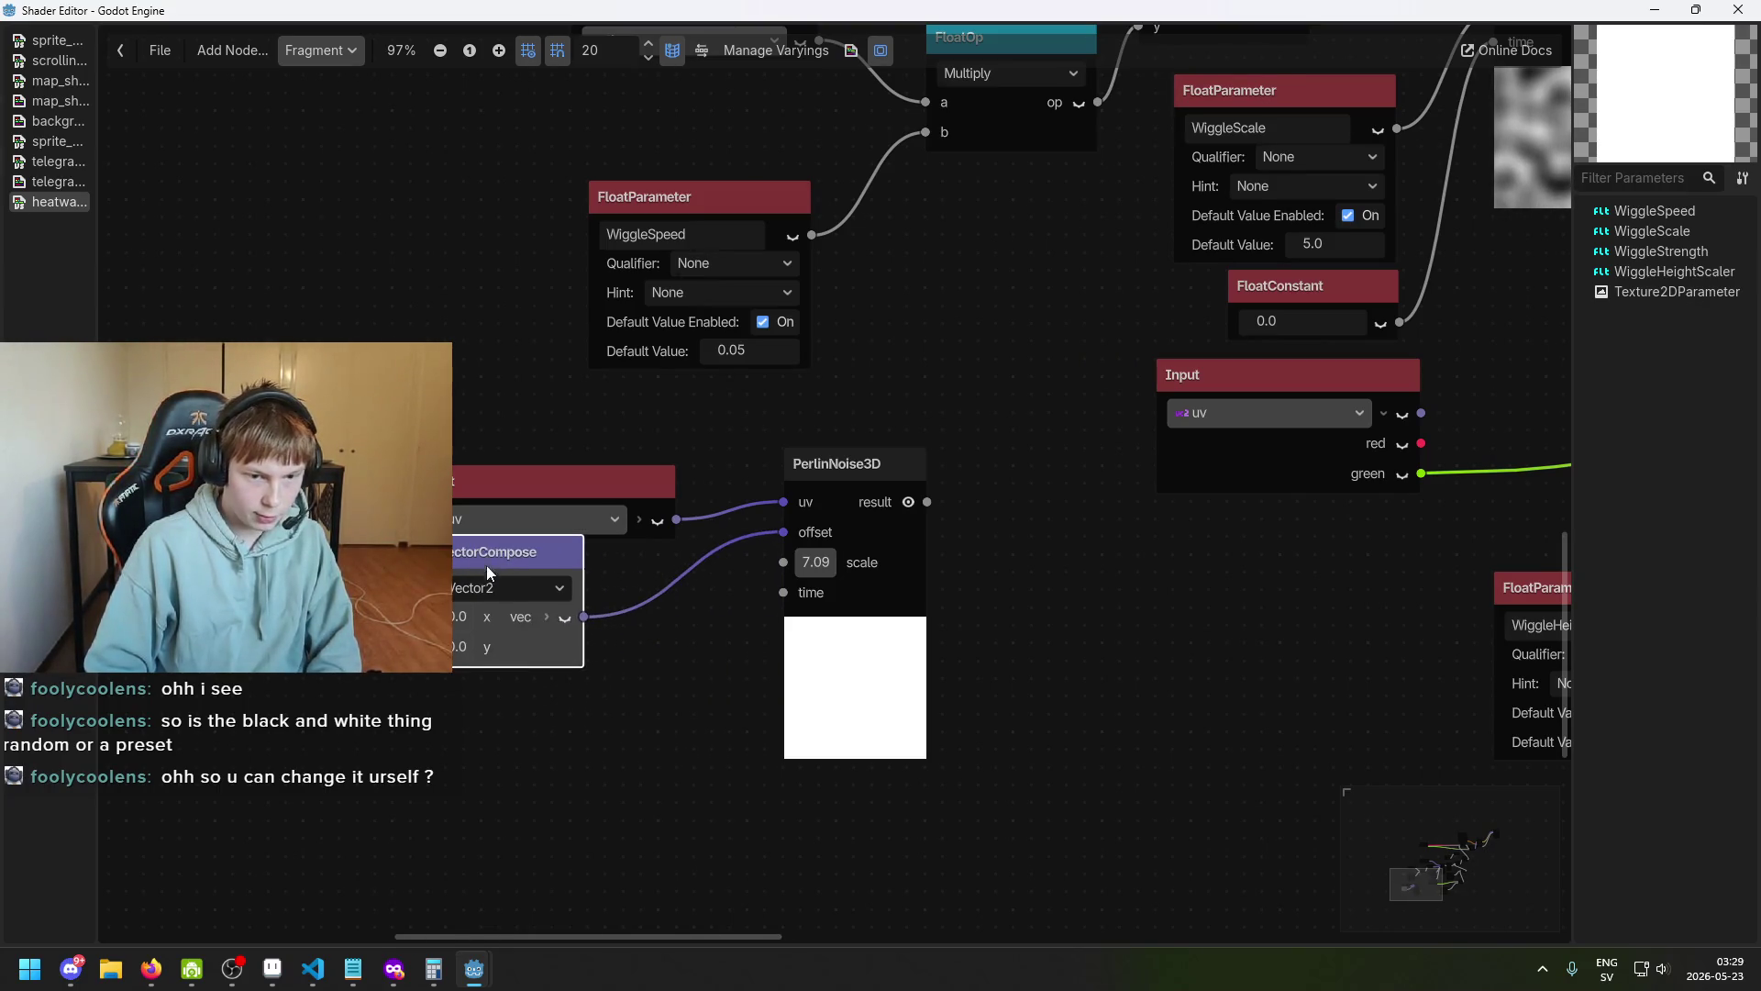
# Add a 0.0 FloatConstant feeding the copy's time input and move it left.
pyautogui.moveTo(783, 593); pyautogui.dragTo(690, 667)
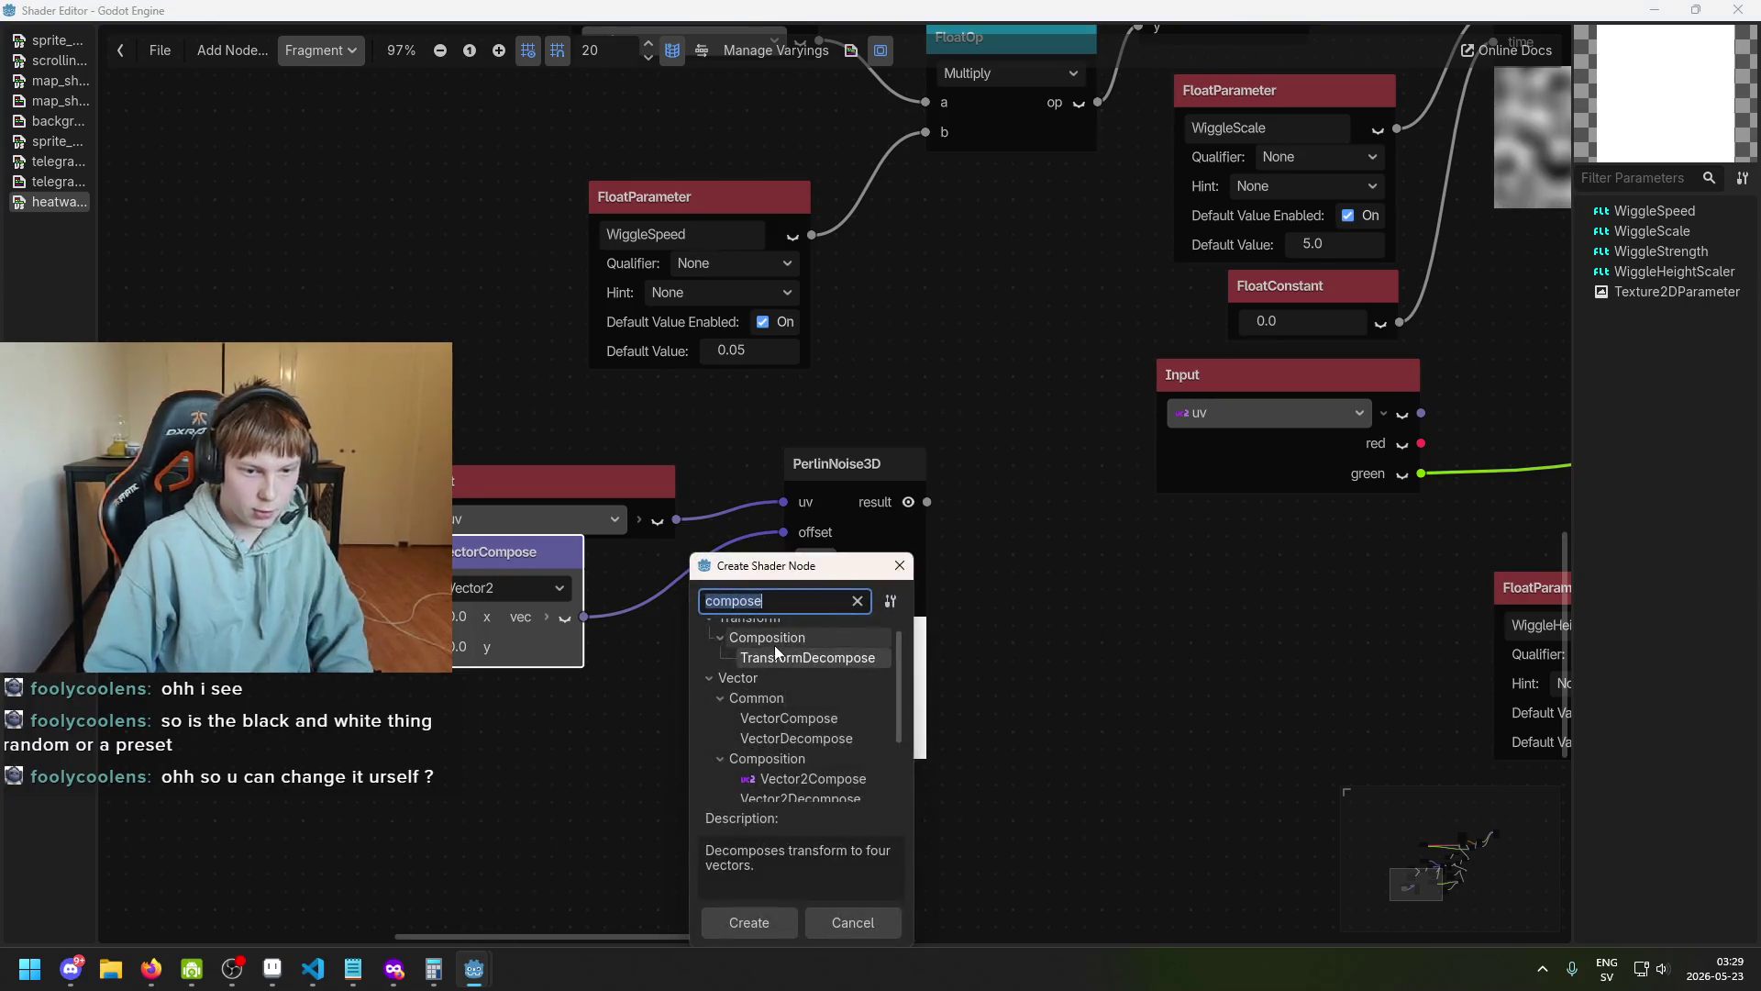
pyautogui.write('const')
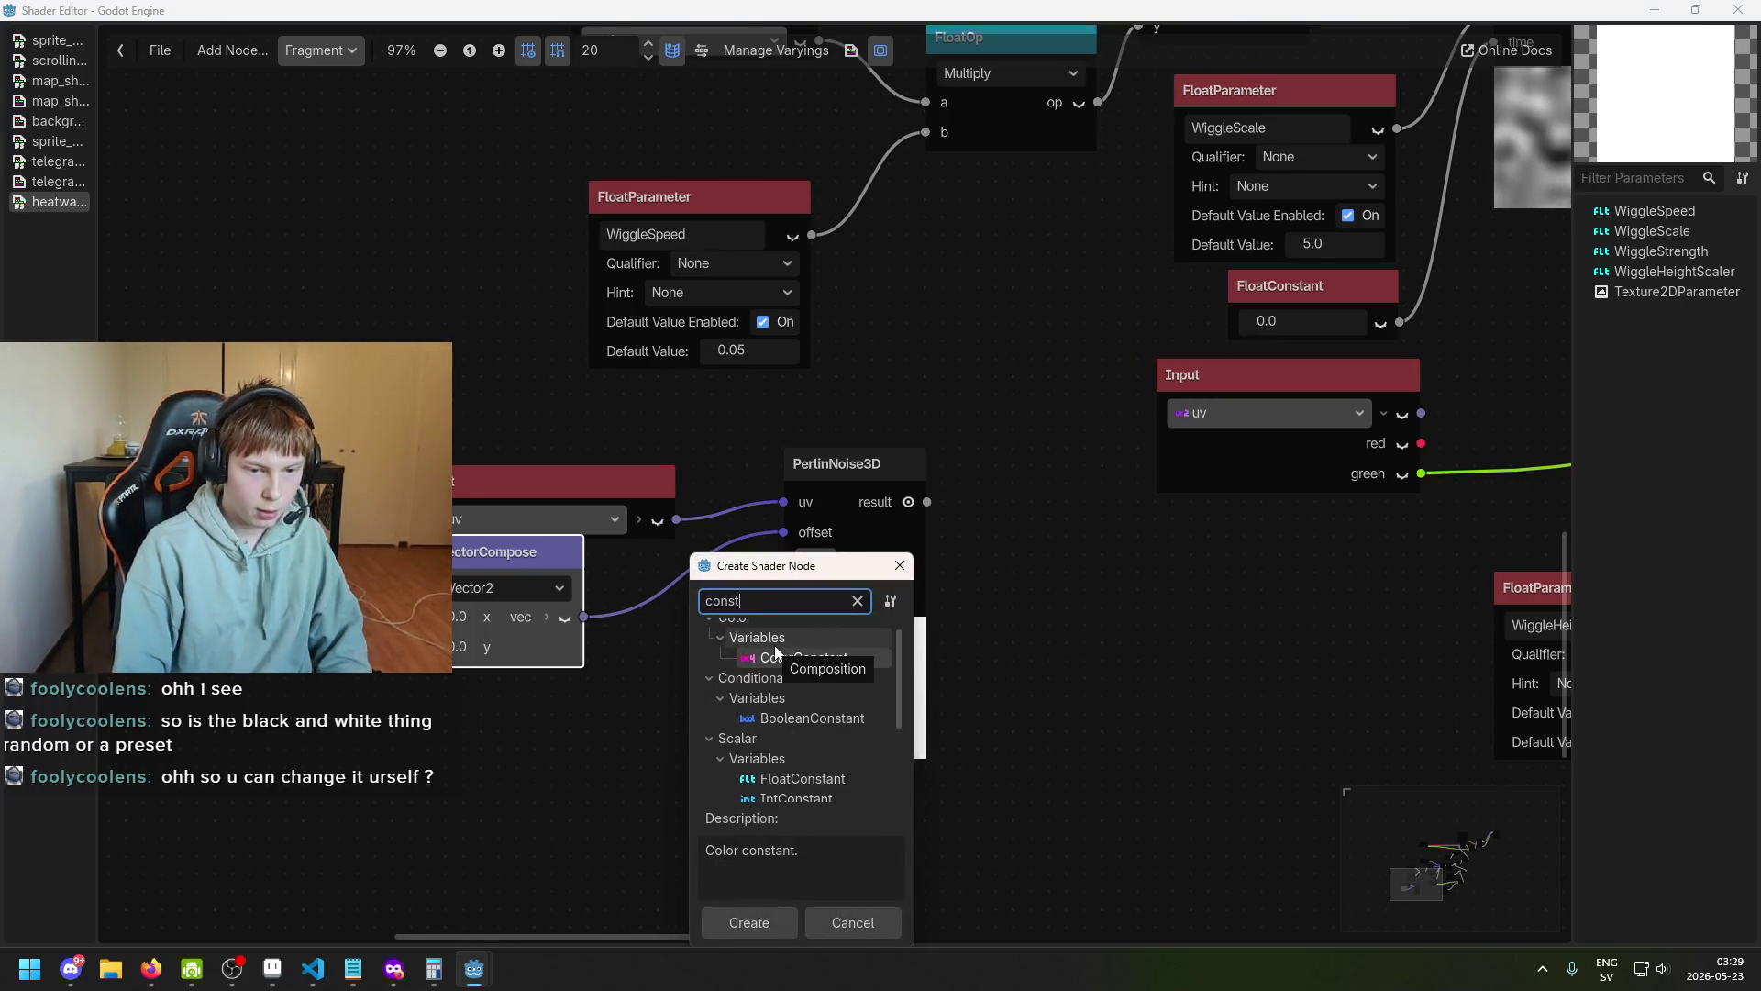
pyautogui.press('BackSpace')
pyautogui.press('BackSpace')
pyautogui.press('BackSpace')
pyautogui.write('ve')
pyautogui.press('BackSpace')
pyautogui.press('BackSpace')
pyautogui.write('float')
pyautogui.doubleClick(832, 763)
pyautogui.moveTo(763, 675); pyautogui.dragTo(554, 707)
pyautogui.scroll(1, 780, 662)
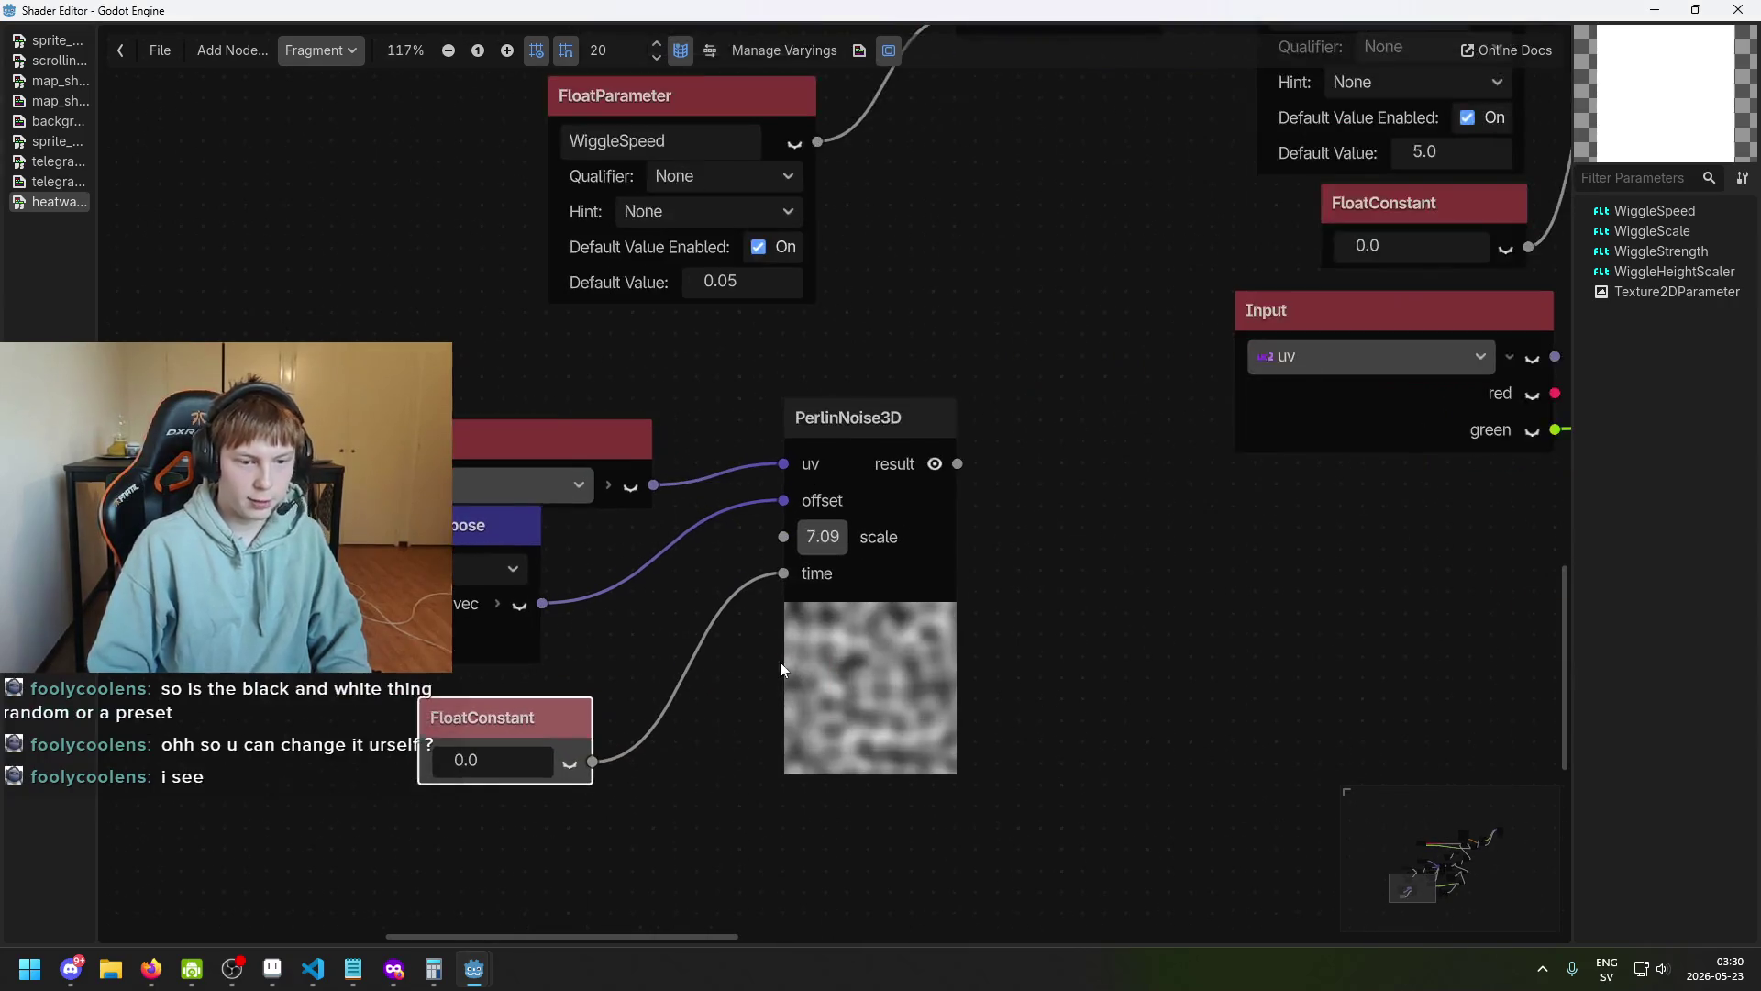
# Drag the PerlinNoise3D scale up to 23.825 for finer noise.
pyautogui.moveTo(848, 630); pyautogui.dragTo(917, 615)
pyautogui.scroll(1, 928, 604)
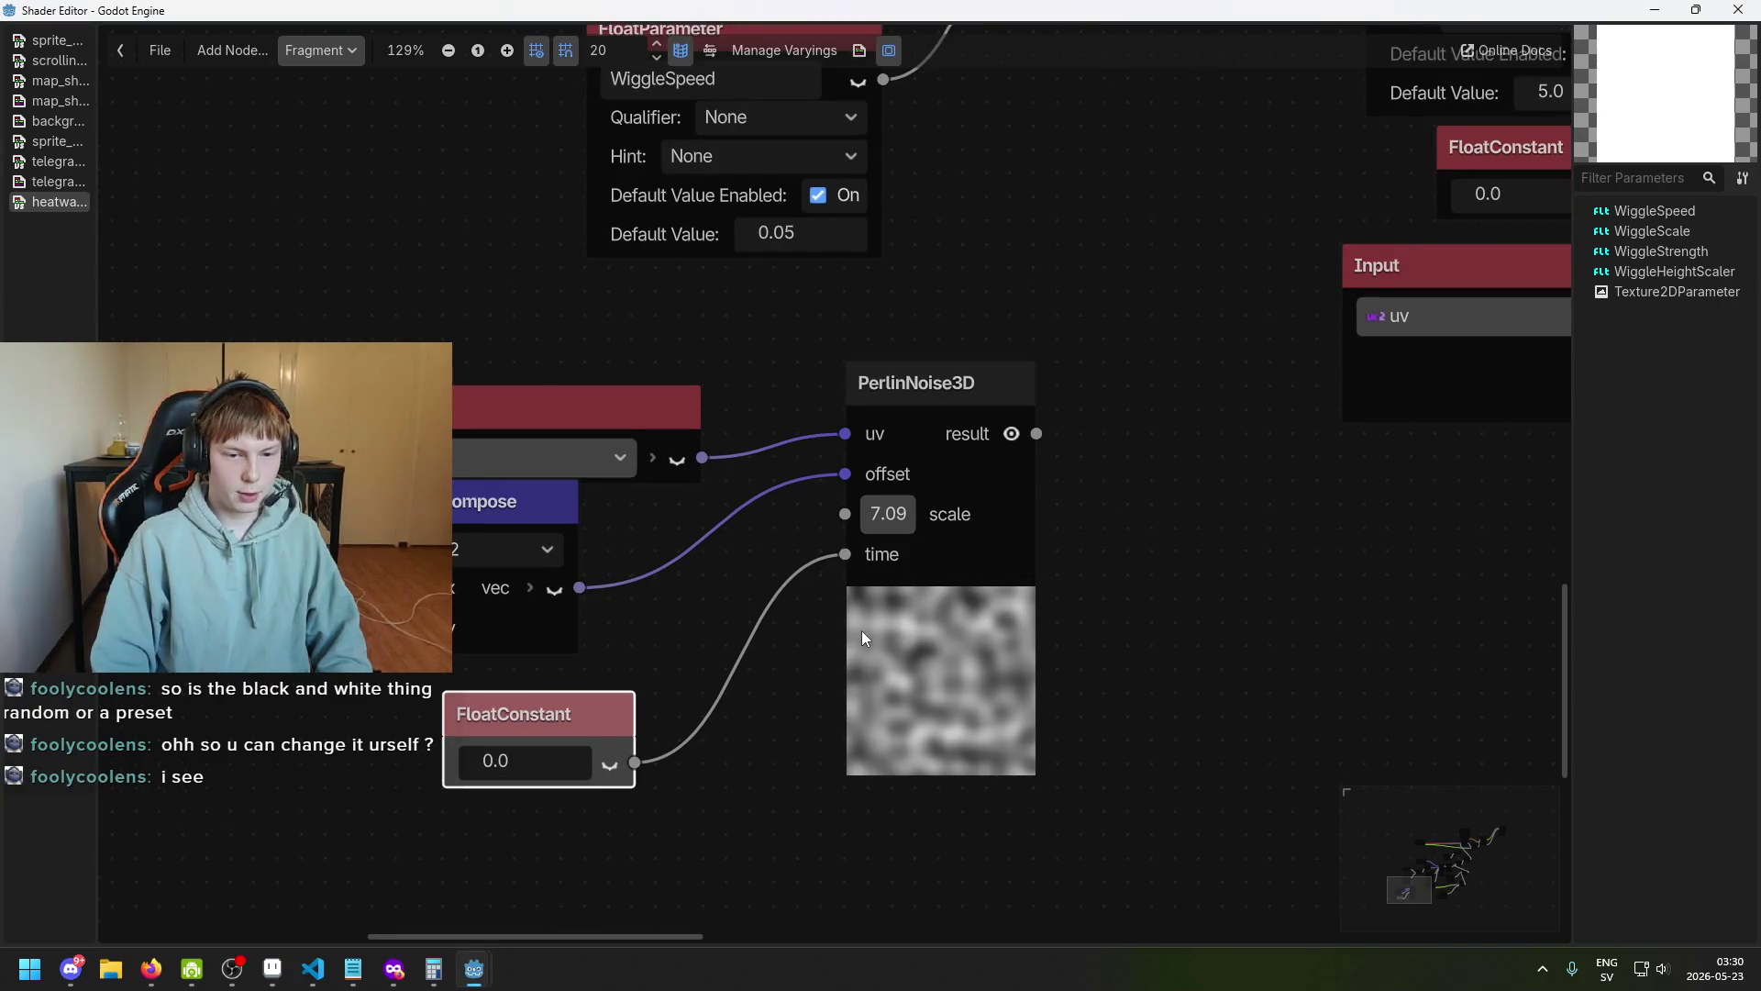
pyautogui.scroll(1, 927, 612)
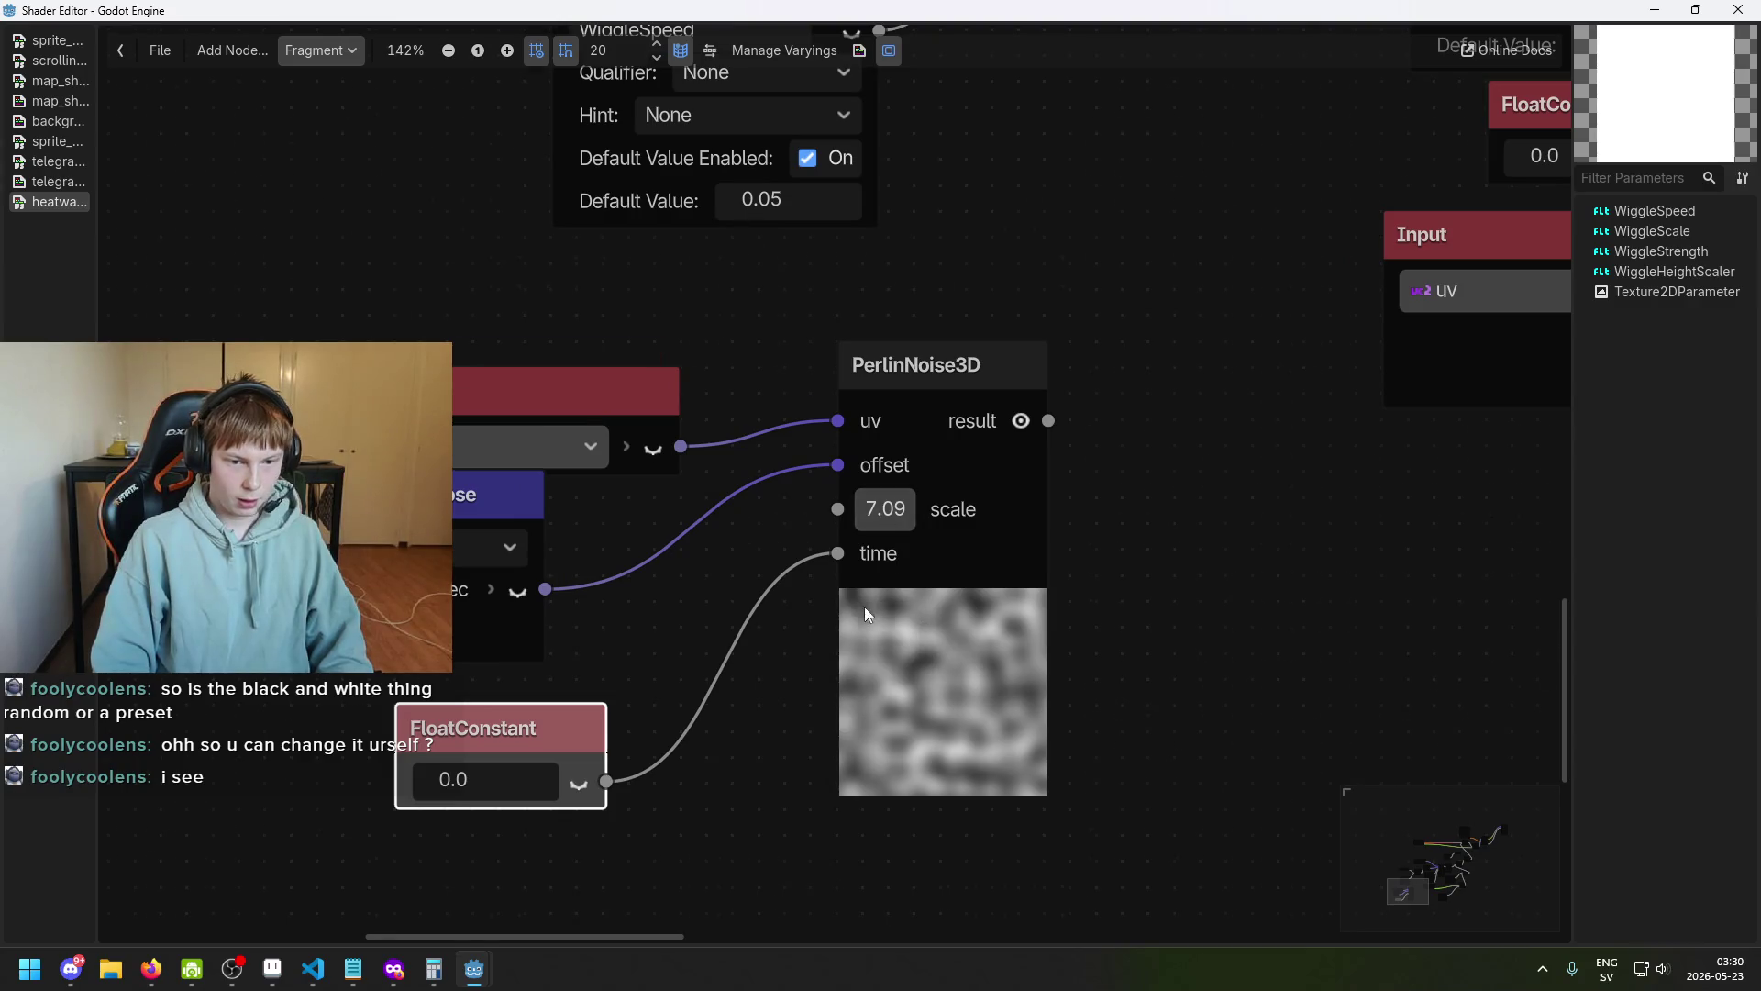
pyautogui.scroll(3, 864, 608)
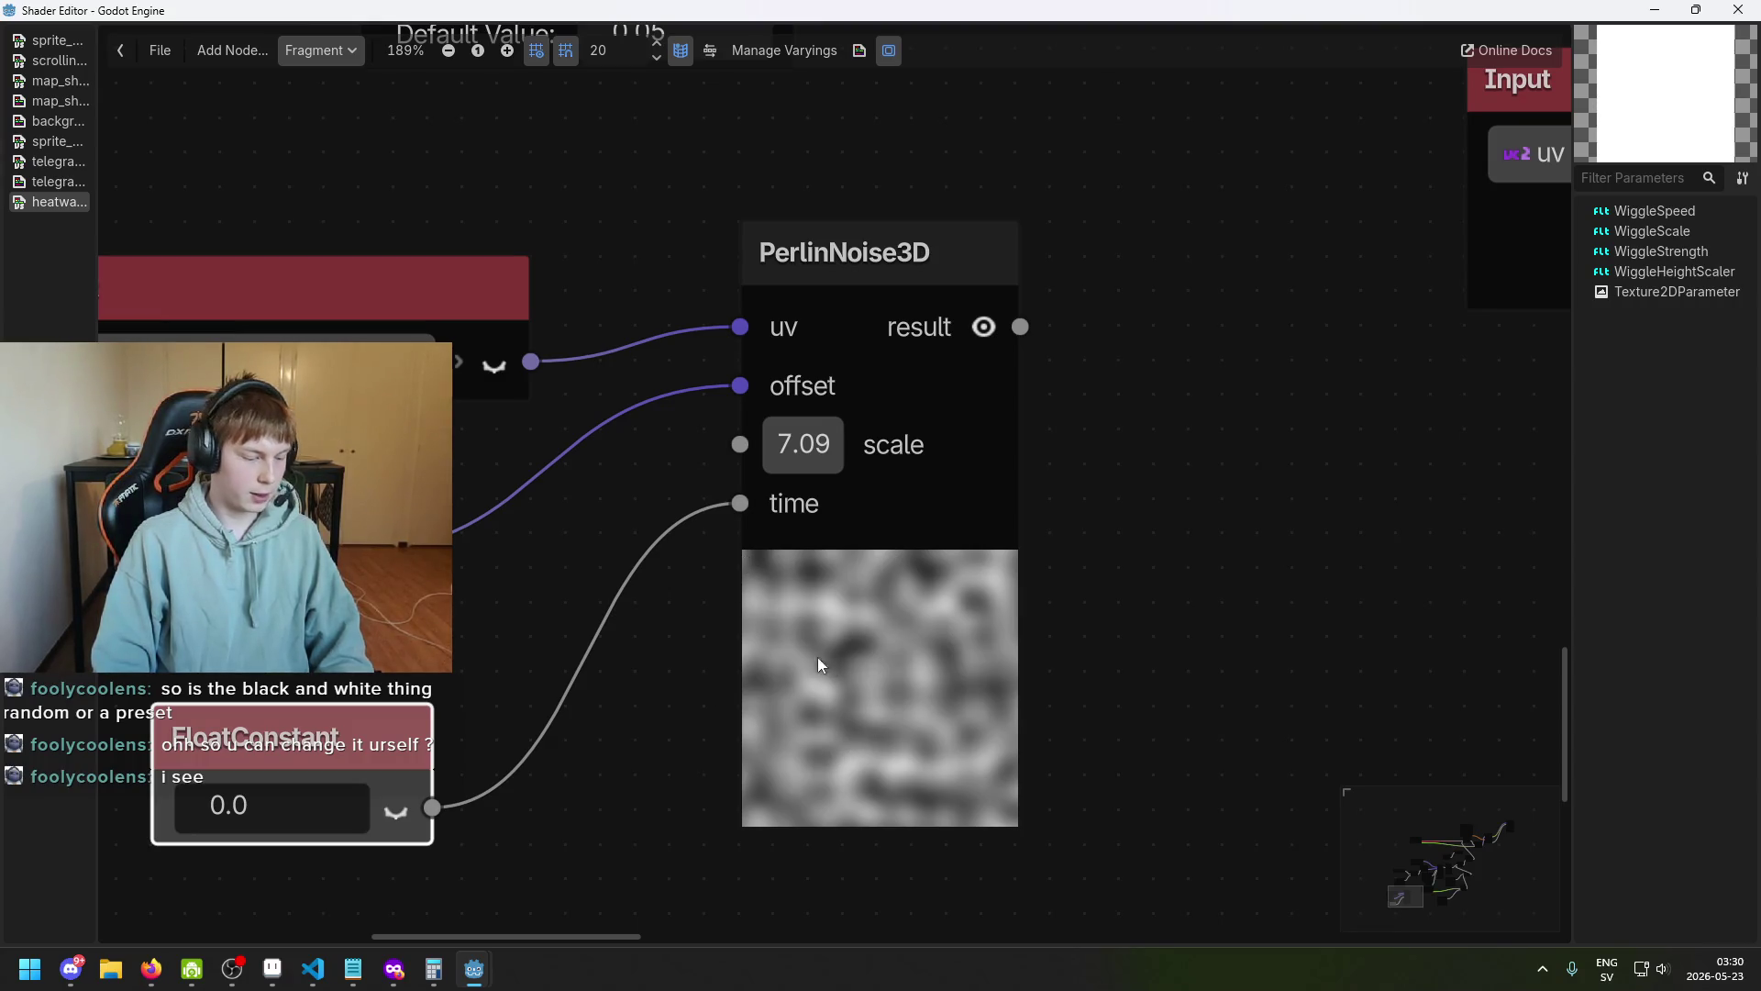
pyautogui.scroll(1, 775, 565)
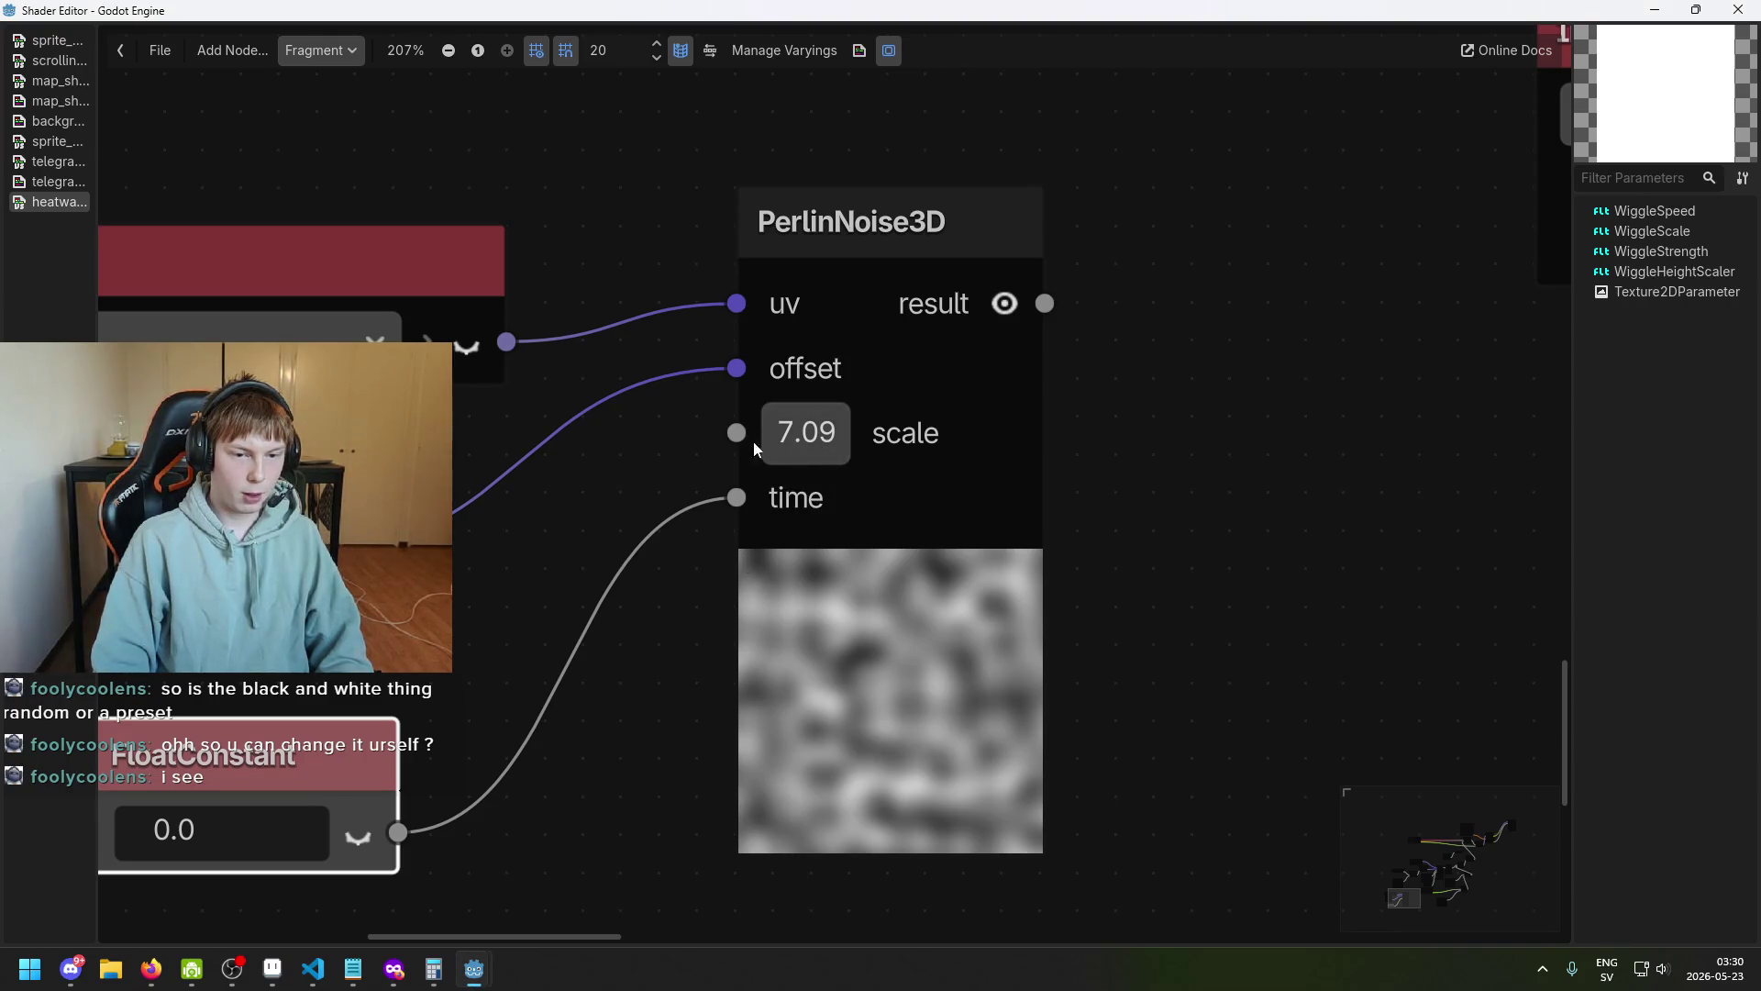
pyautogui.moveTo(805, 432); pyautogui.dragTo(1295, 432)
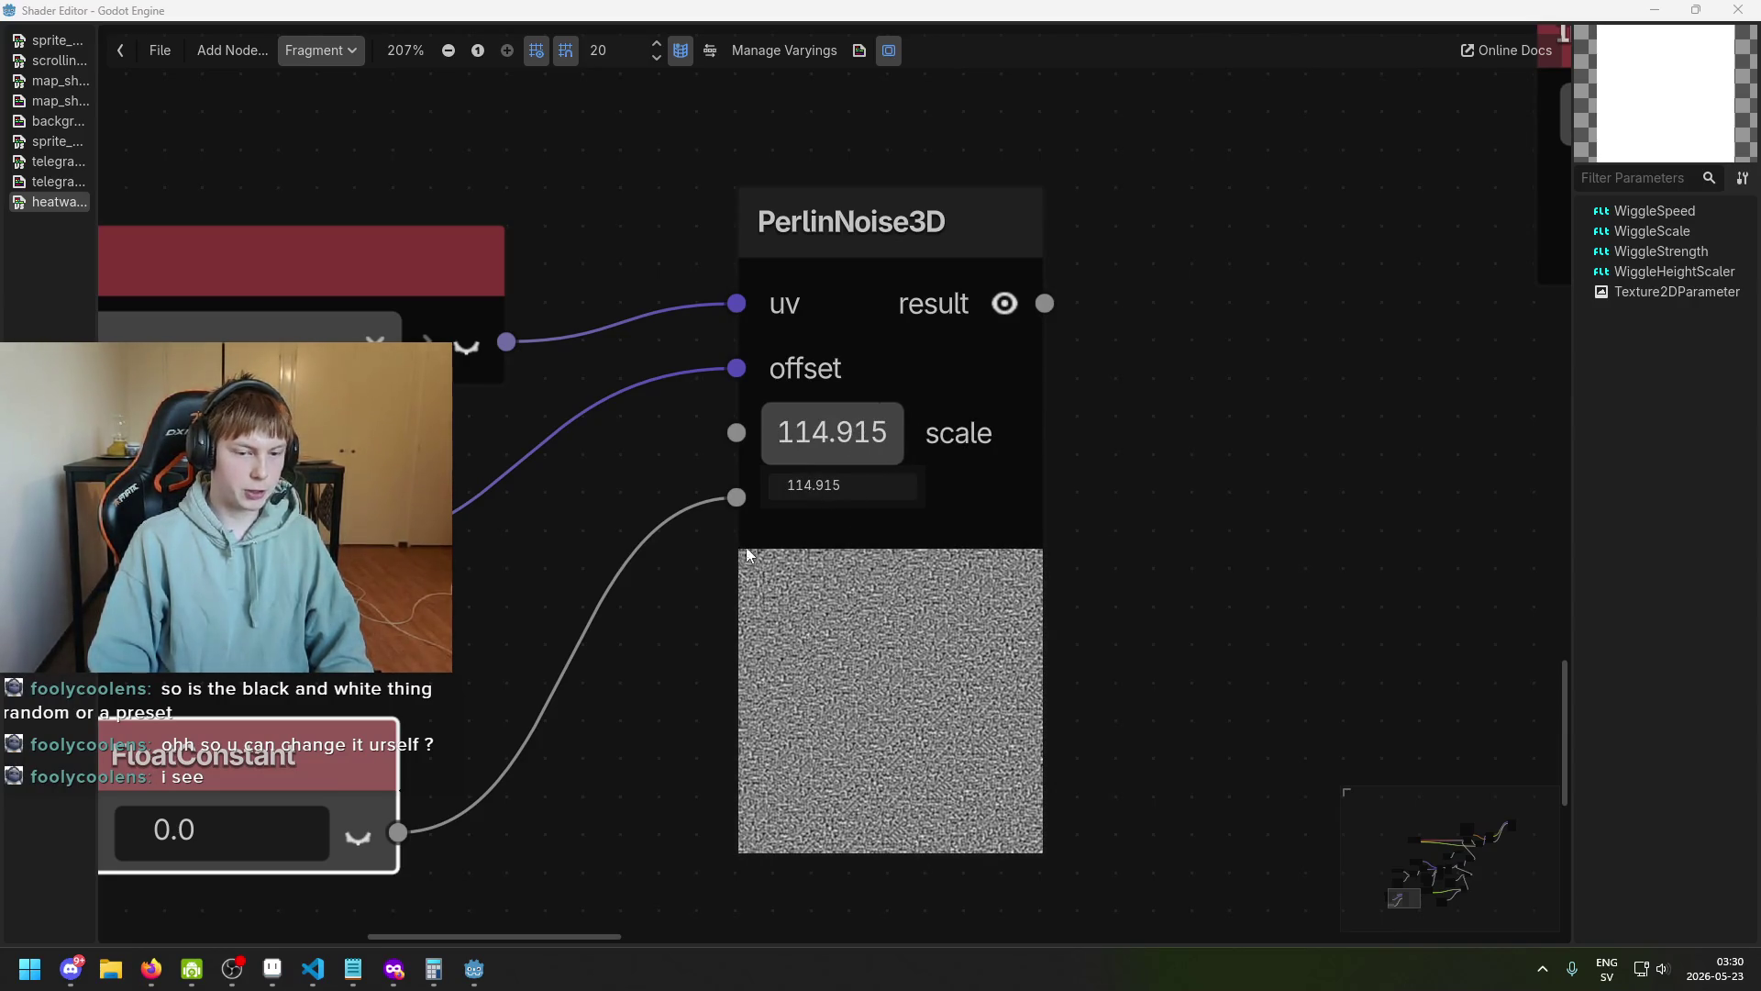
pyautogui.scroll(-3, 587, 583)
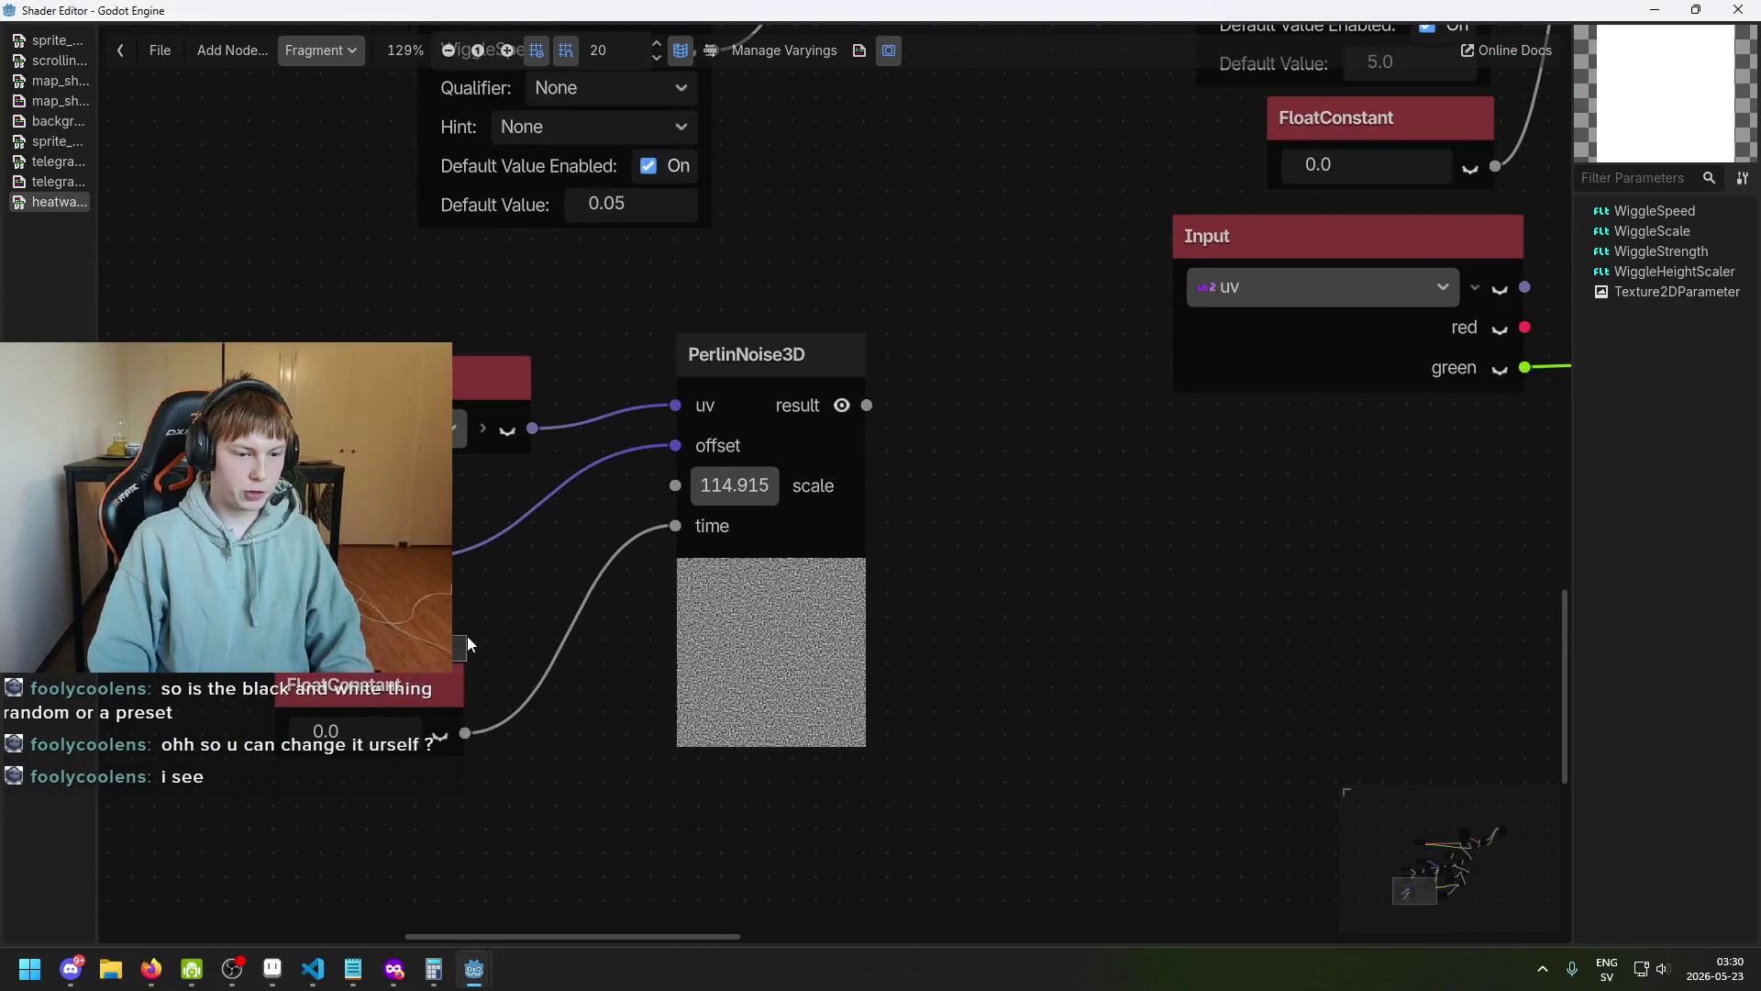
# Rearrange the FloatConstant and VectorCompose nodes and set the noise scale to 5.0.
pyautogui.moveTo(431, 688); pyautogui.dragTo(479, 663)
pyautogui.scroll(-2, 457, 657)
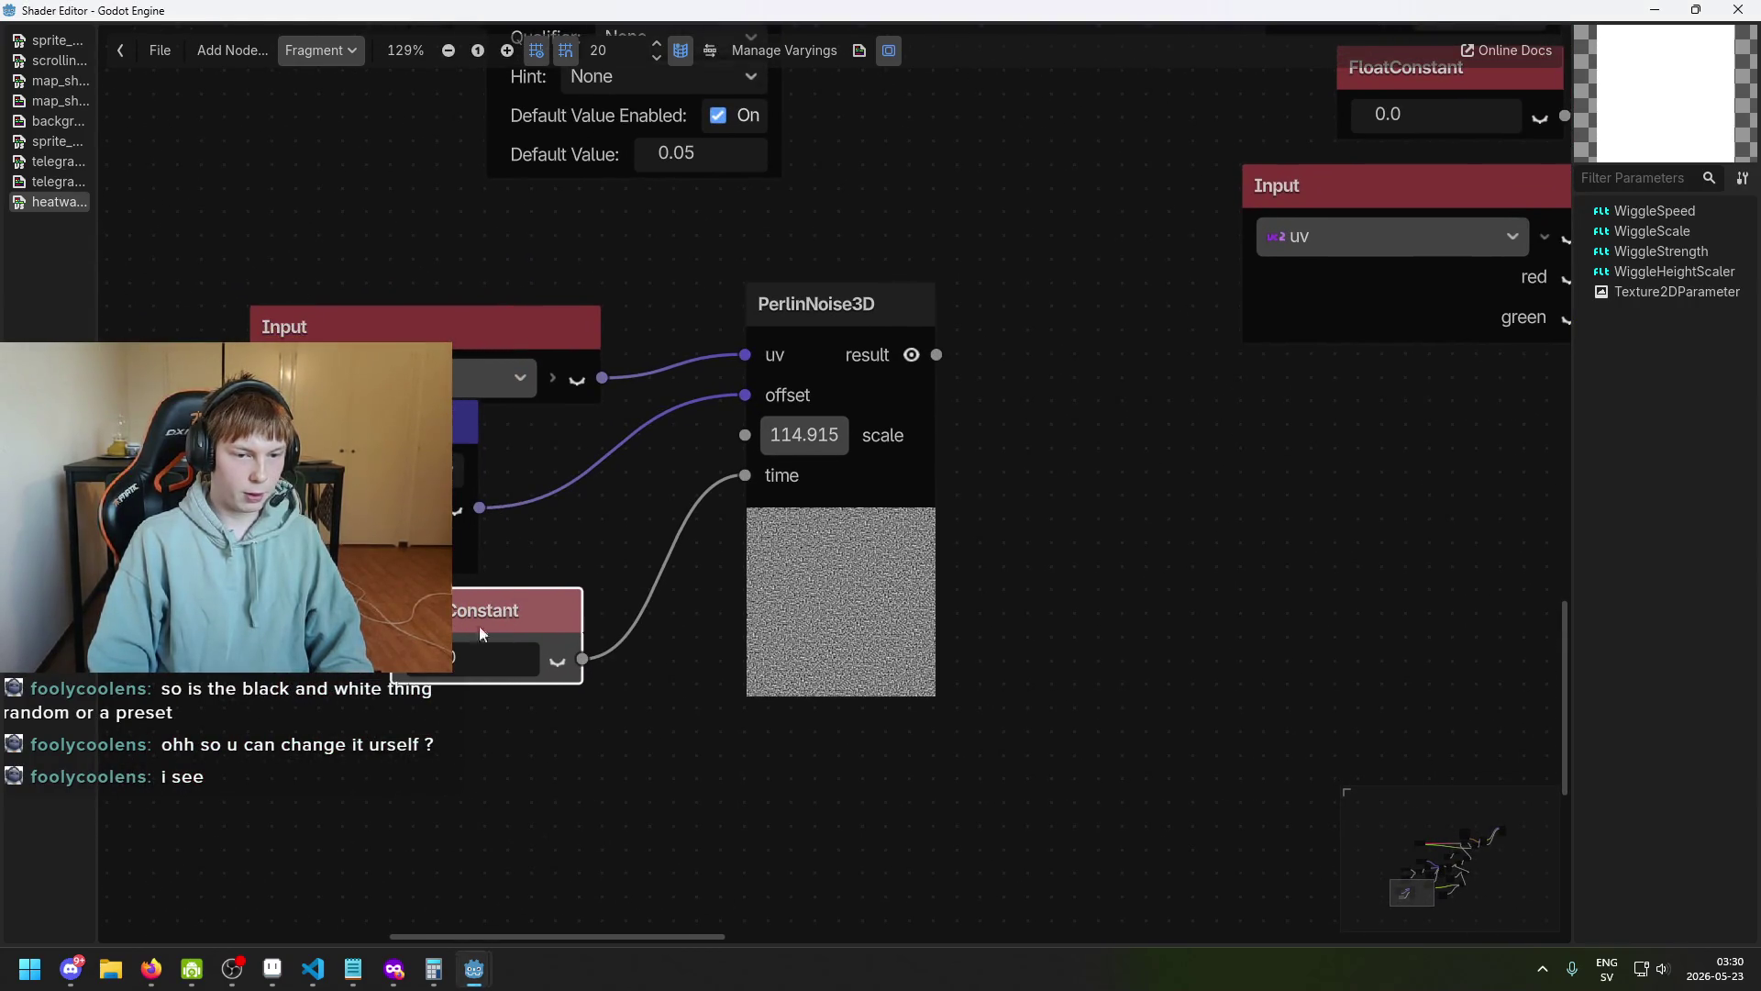
pyautogui.moveTo(796, 437)
pyautogui.mouseDown()
pyautogui.moveTo(771, 437)
pyautogui.moveTo(812, 476)
pyautogui.mouseUp()
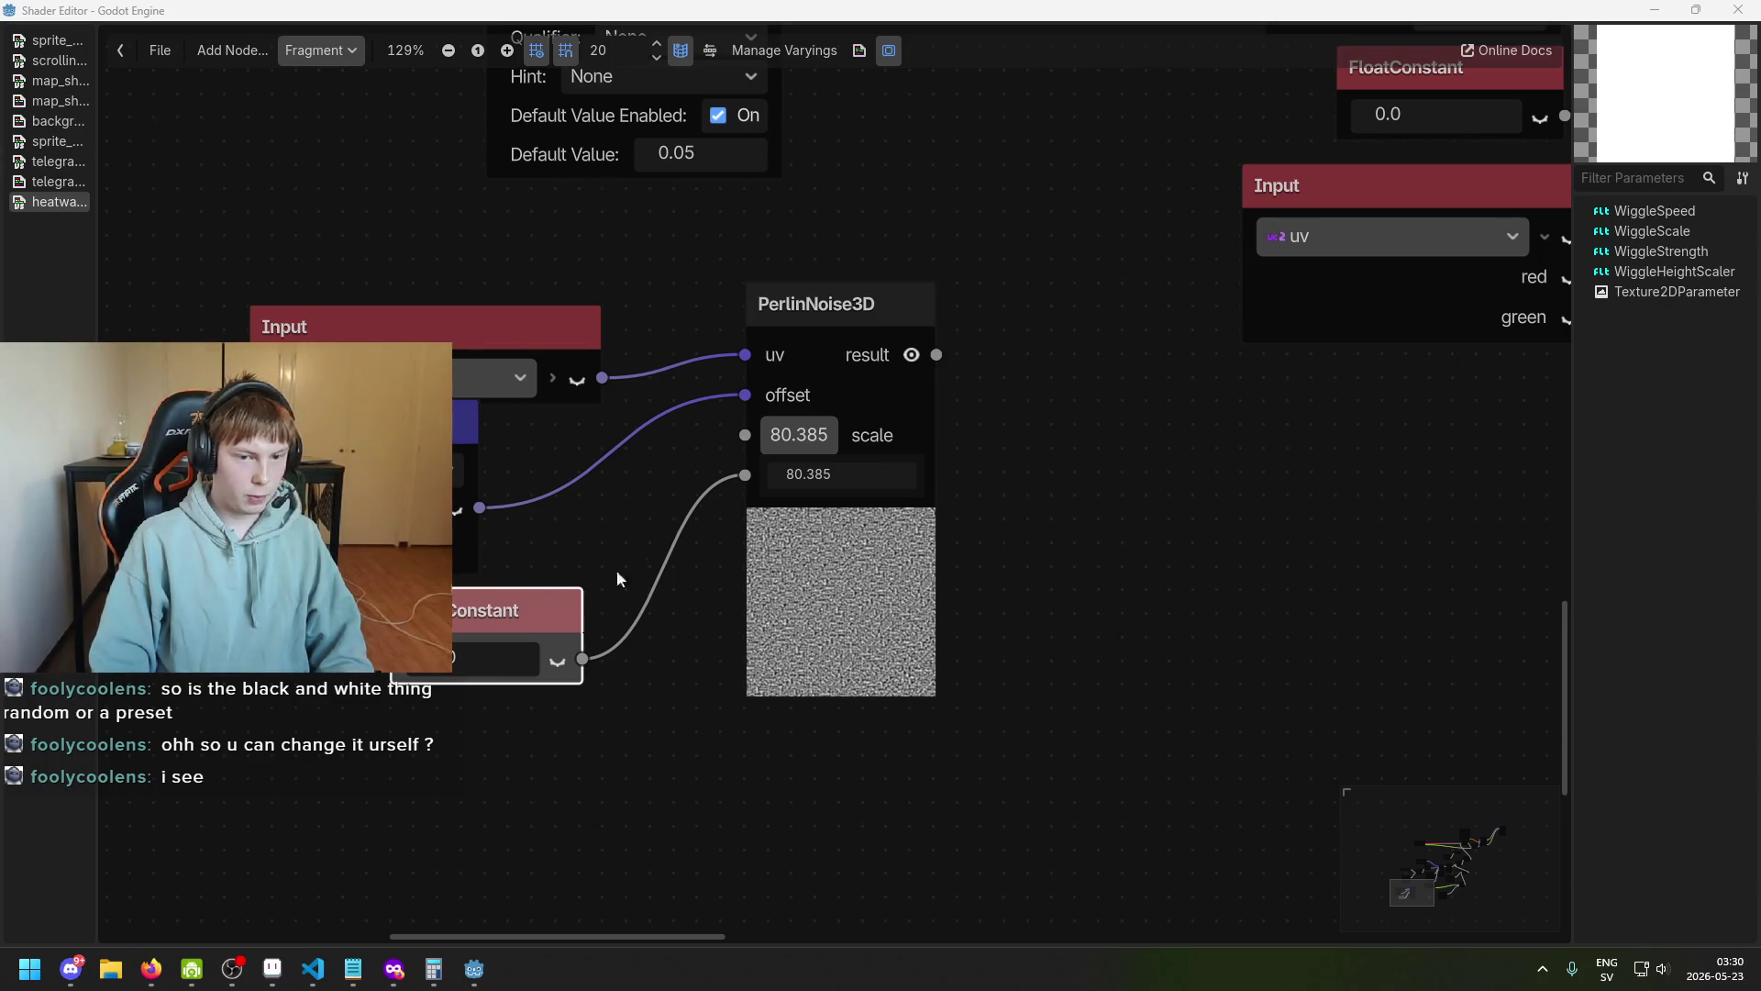
pyautogui.moveTo(390, 417); pyautogui.dragTo(523, 415)
pyautogui.scroll(1, 536, 466)
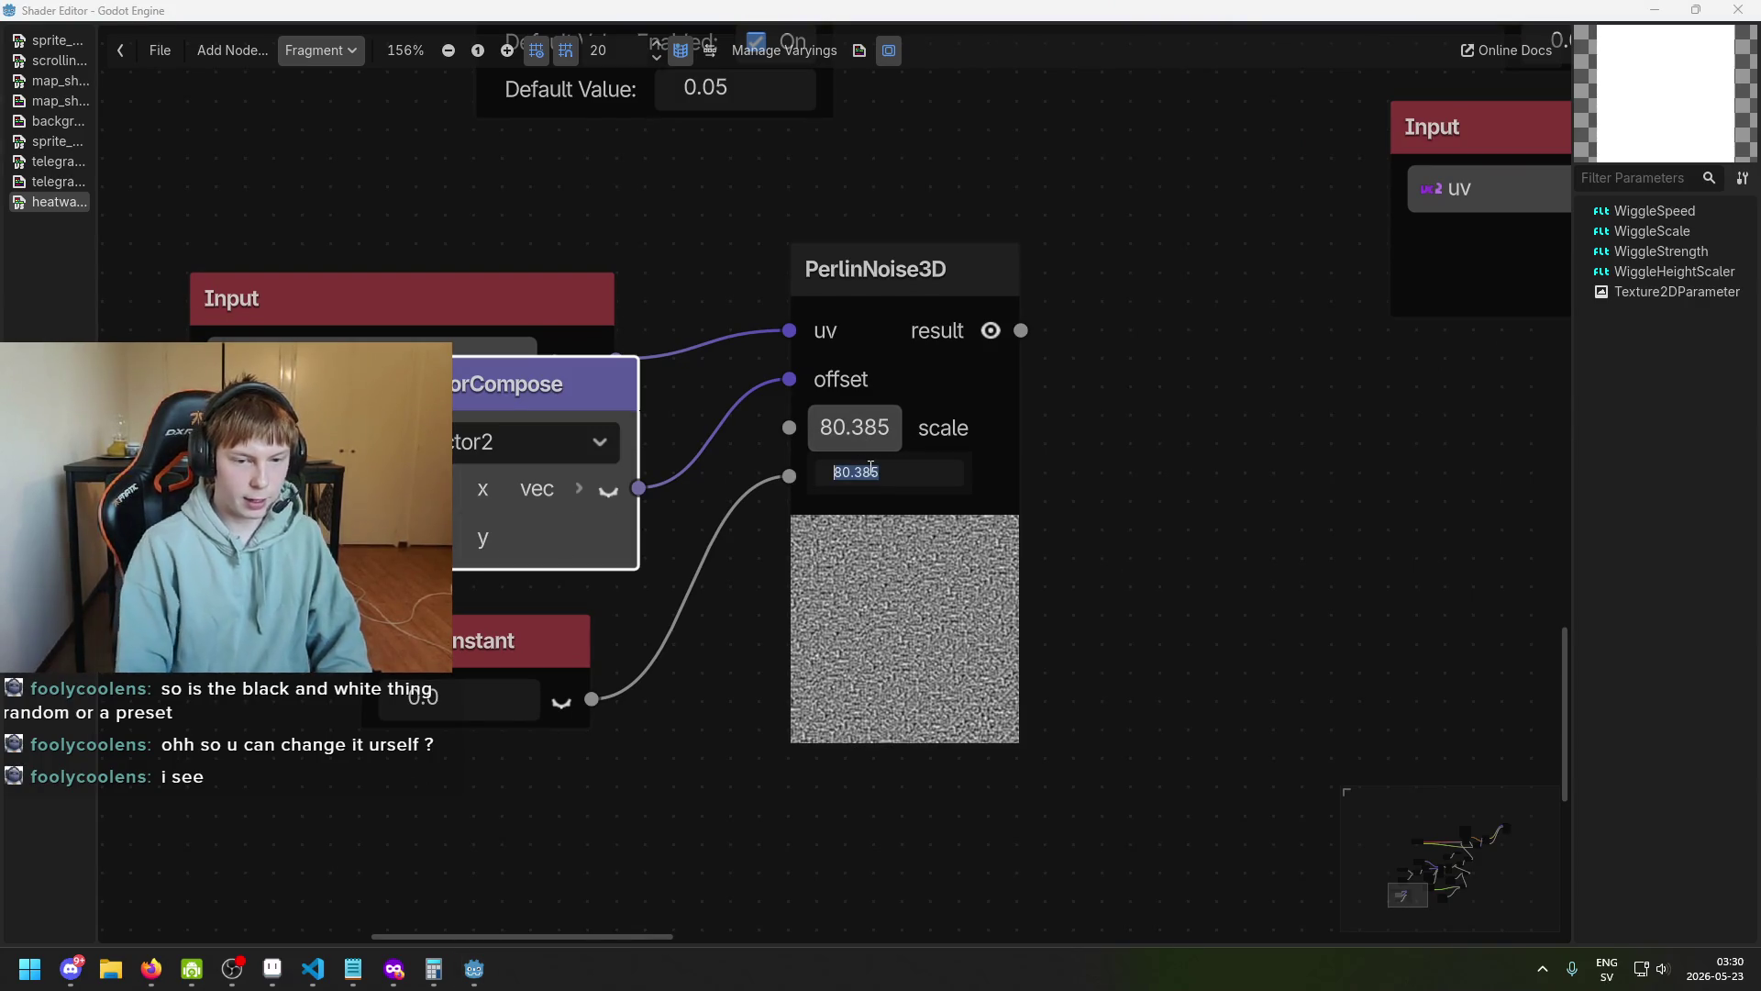
pyautogui.write('5')
pyautogui.press('Return')
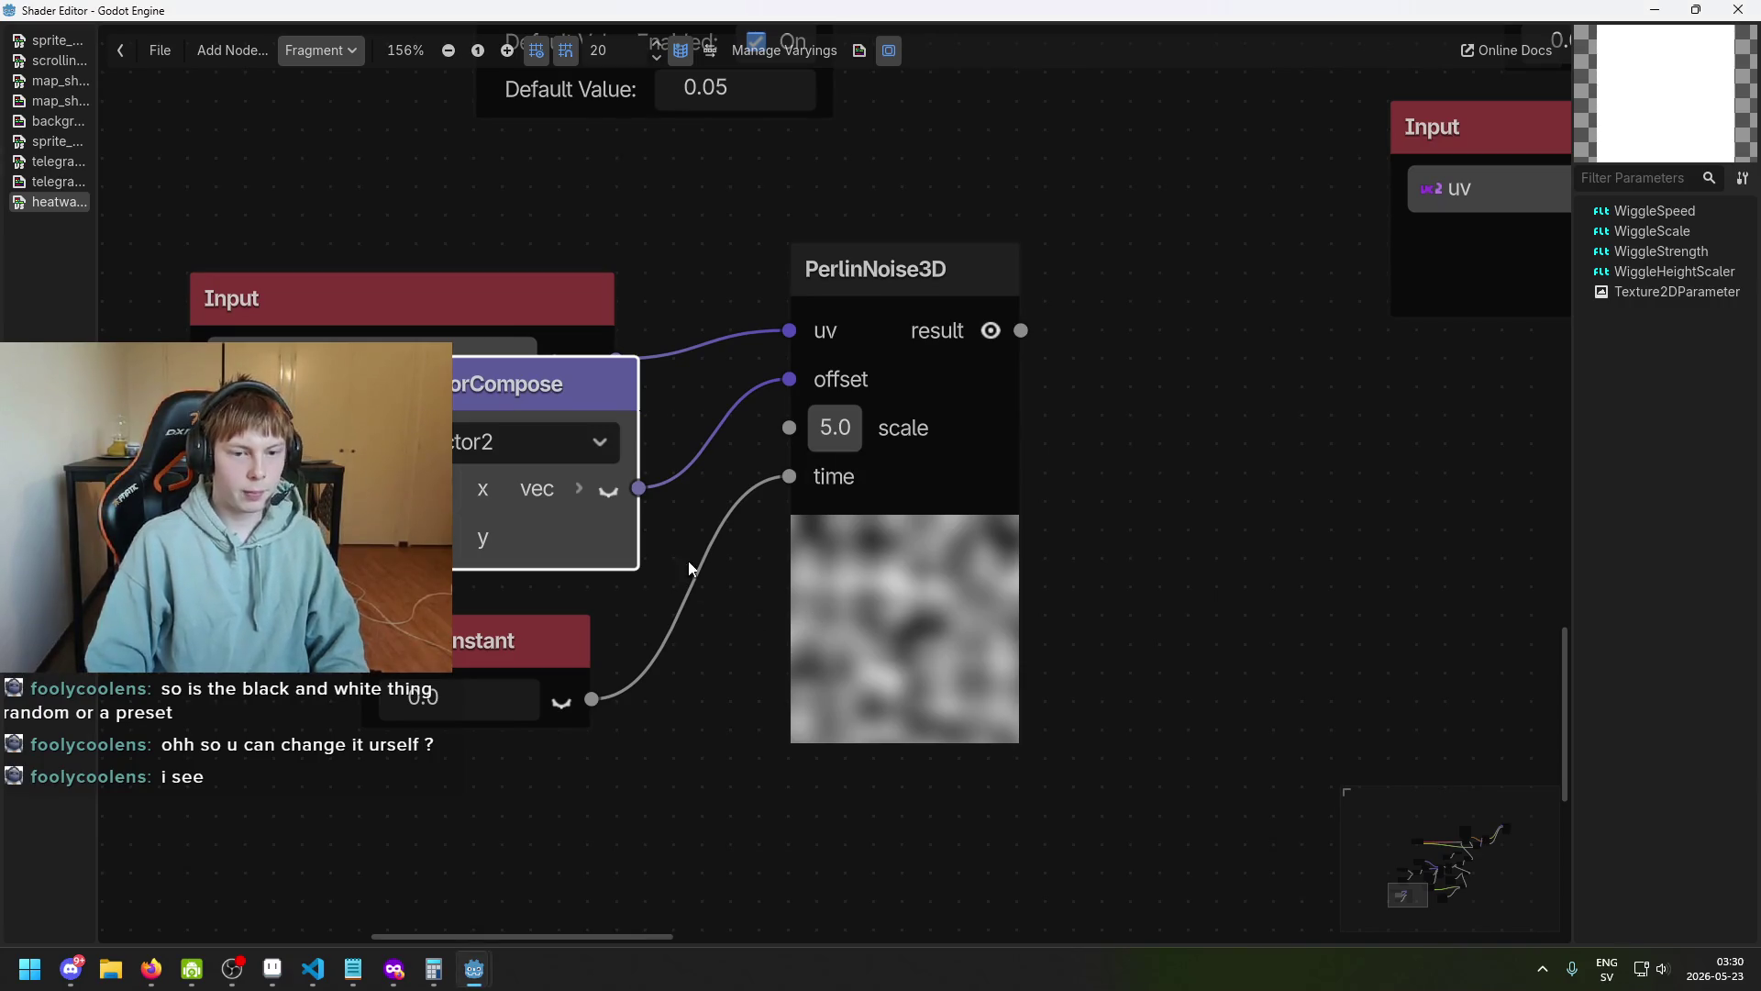
# Enter trial VectorCompose offset values, including 0.85 and 0.75.
pyautogui.write('0.85')
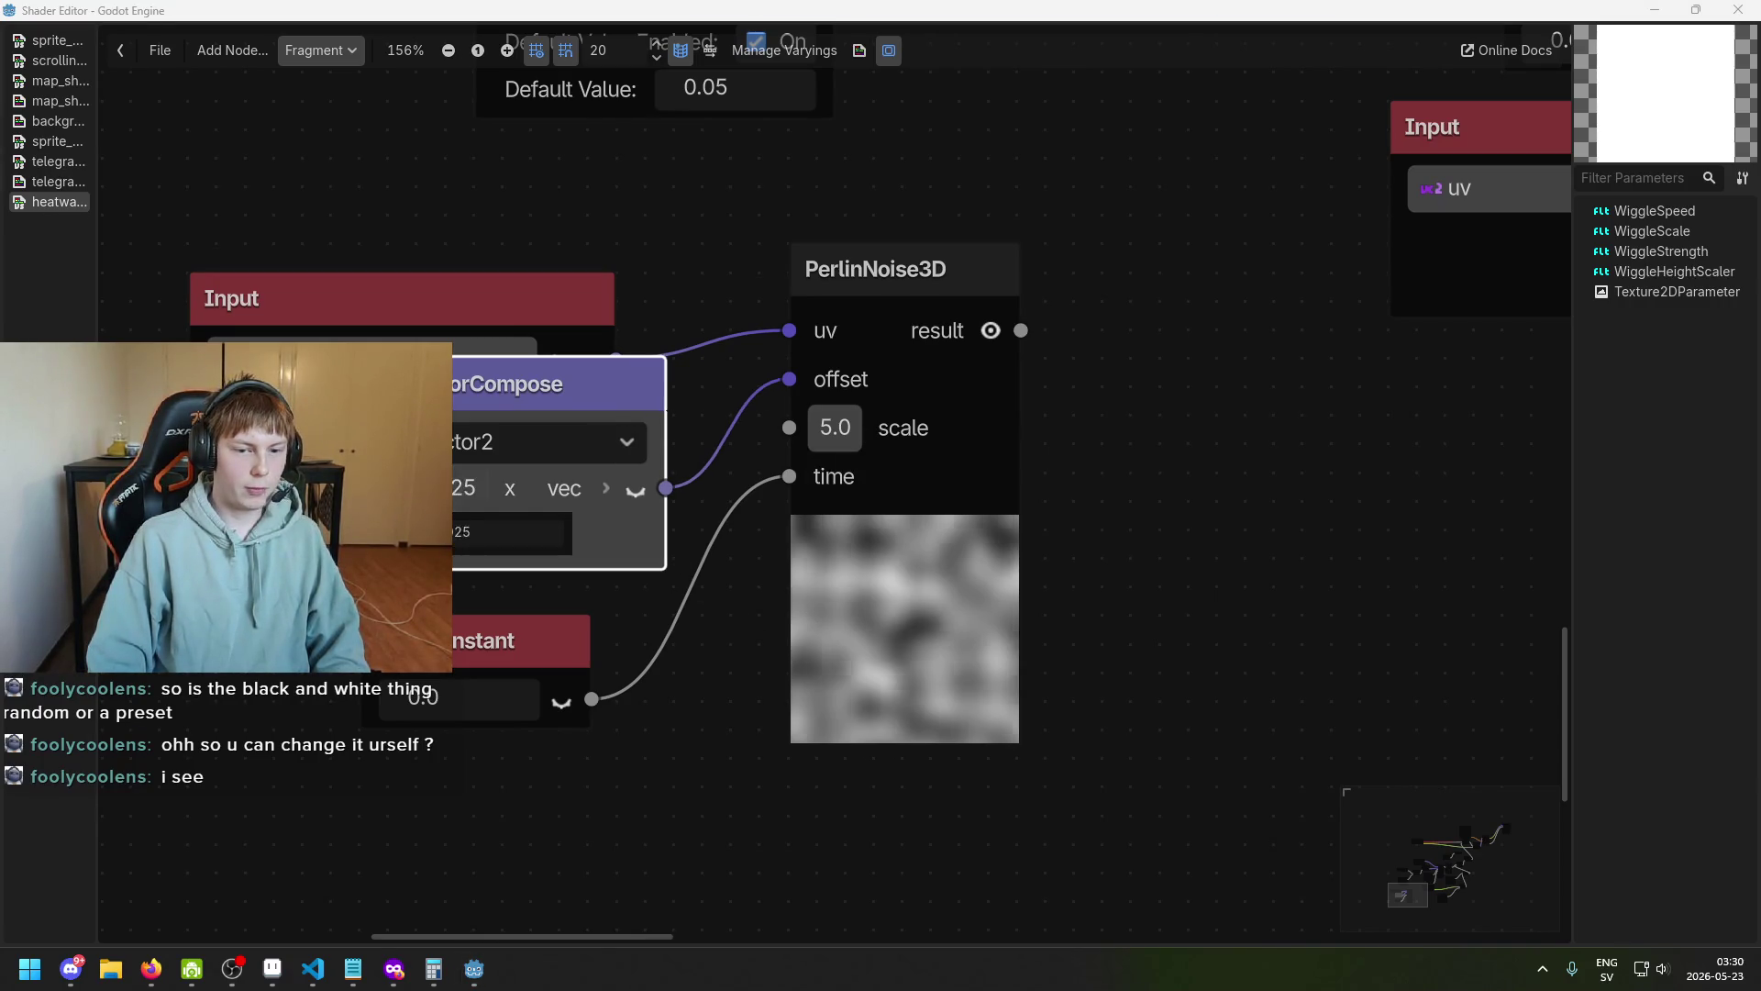
pyautogui.press('Tab')
pyautogui.write('0.55')
pyautogui.press('BackSpace')
pyautogui.press('BackSpace')
pyautogui.write('2')
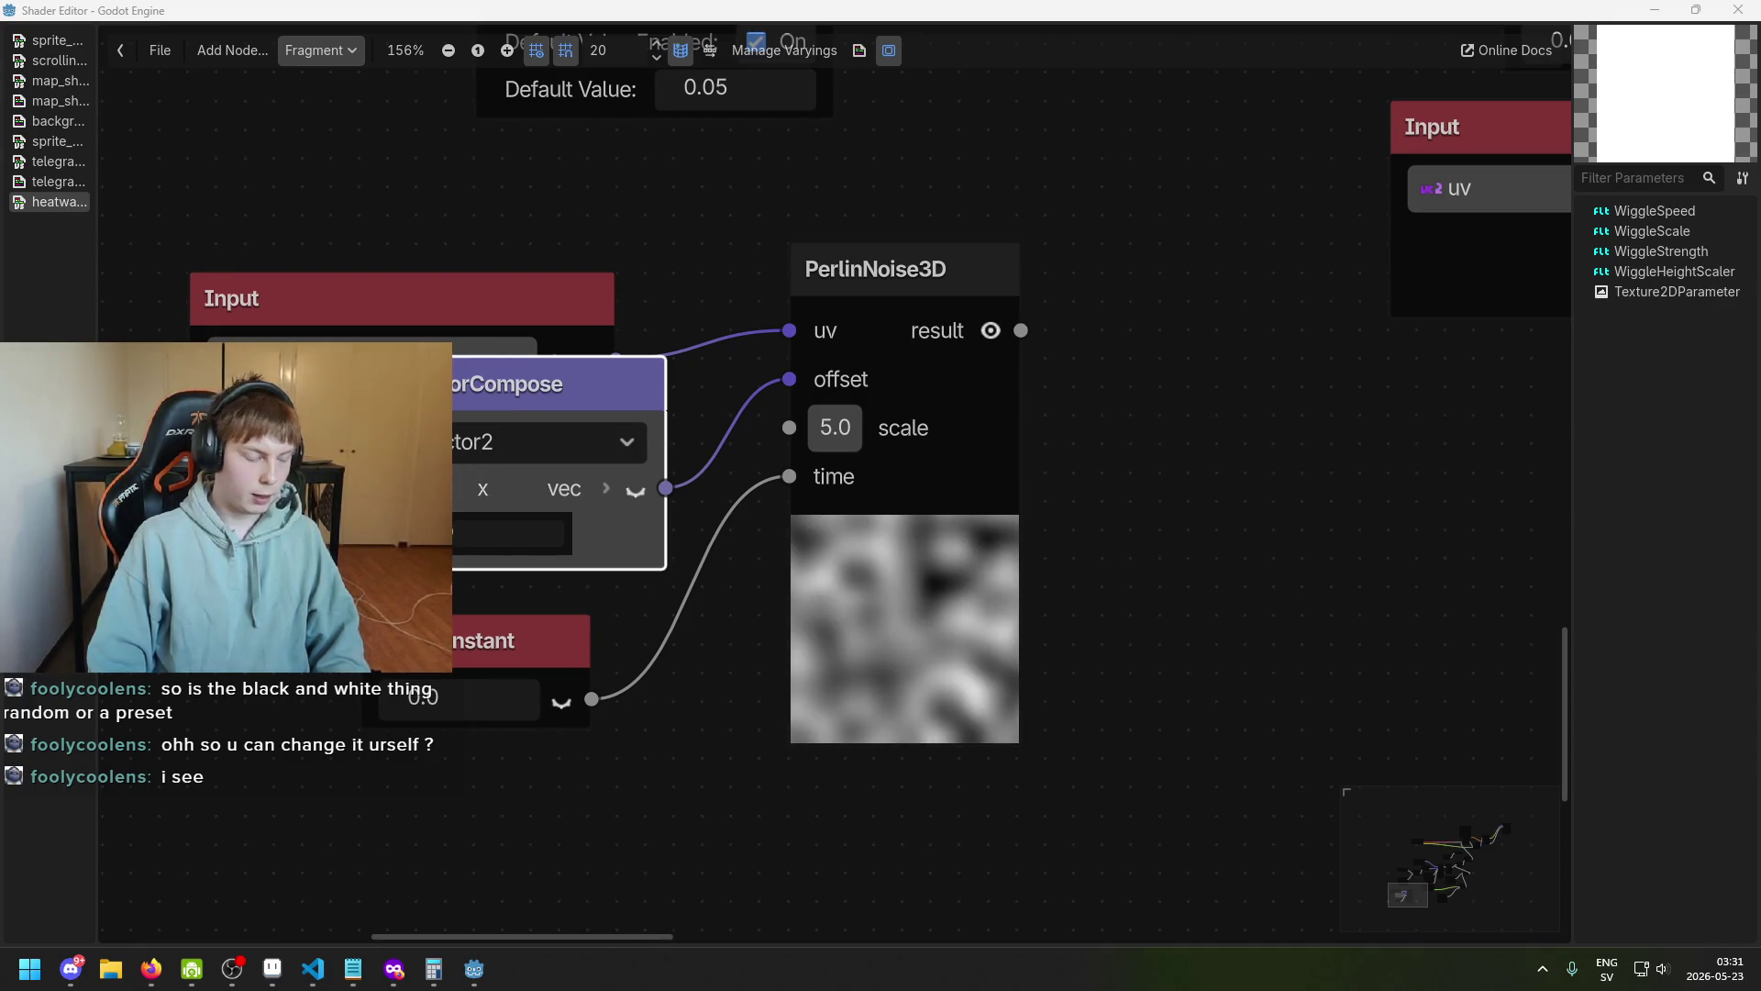
pyautogui.press('BackSpace')
pyautogui.write('9')
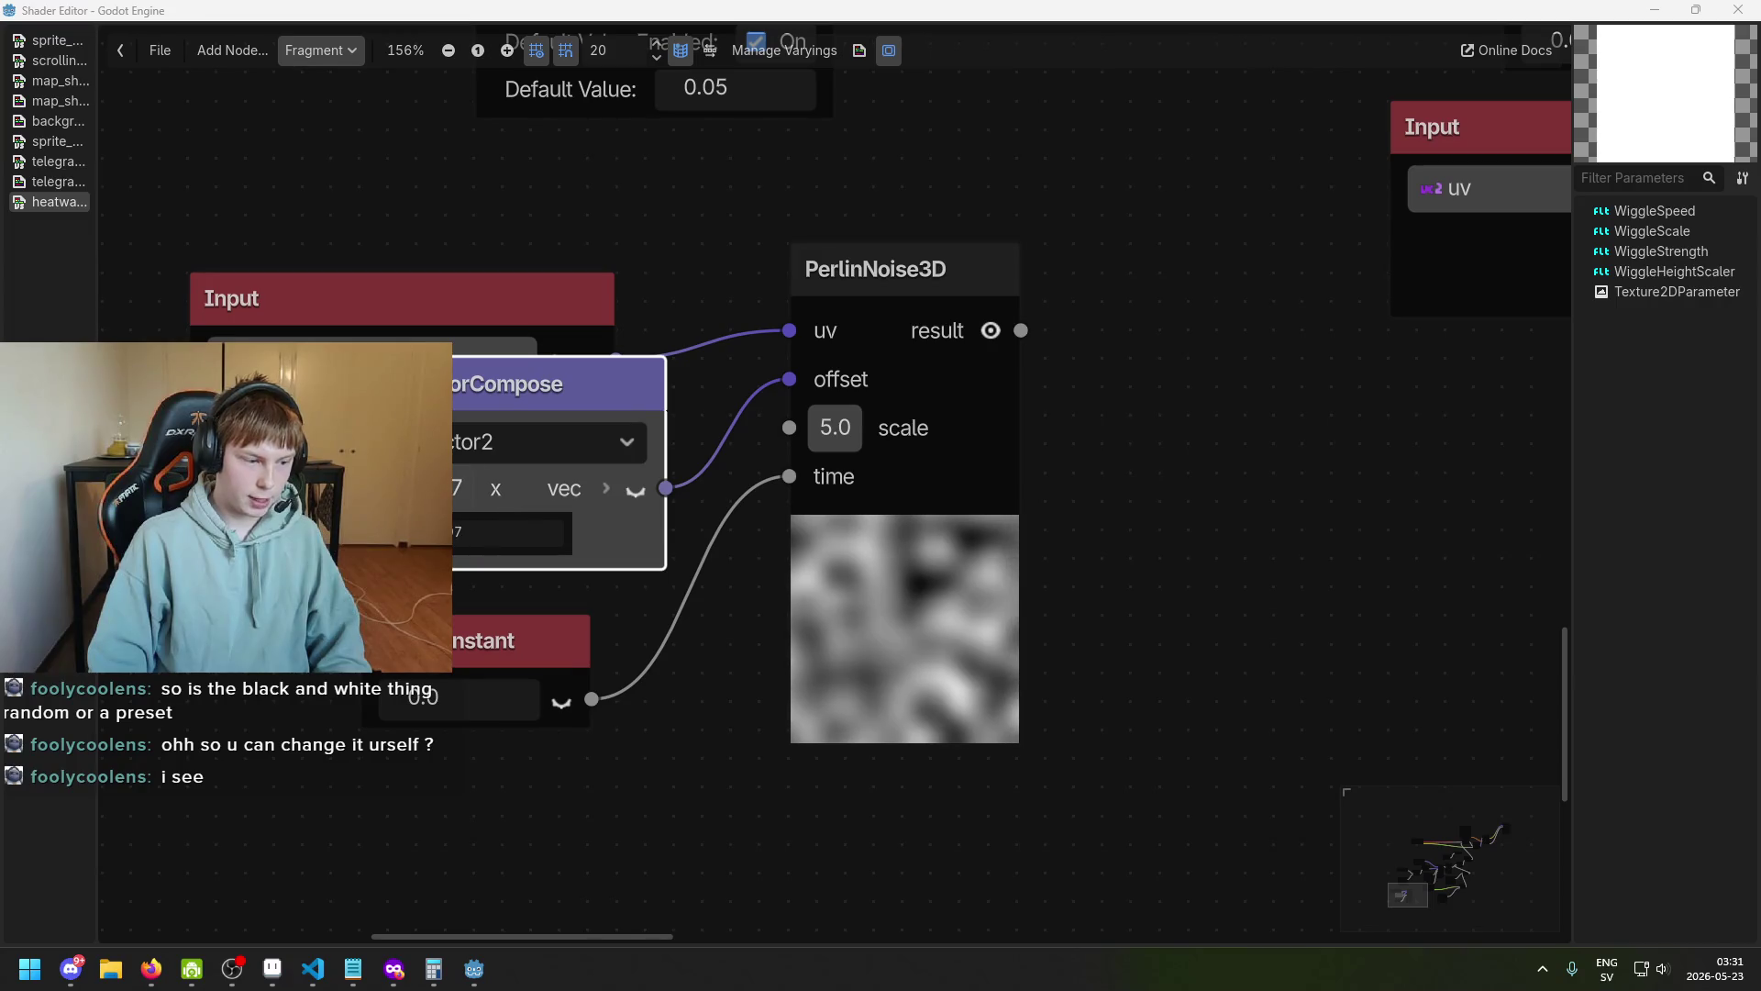
pyautogui.write('0.75')
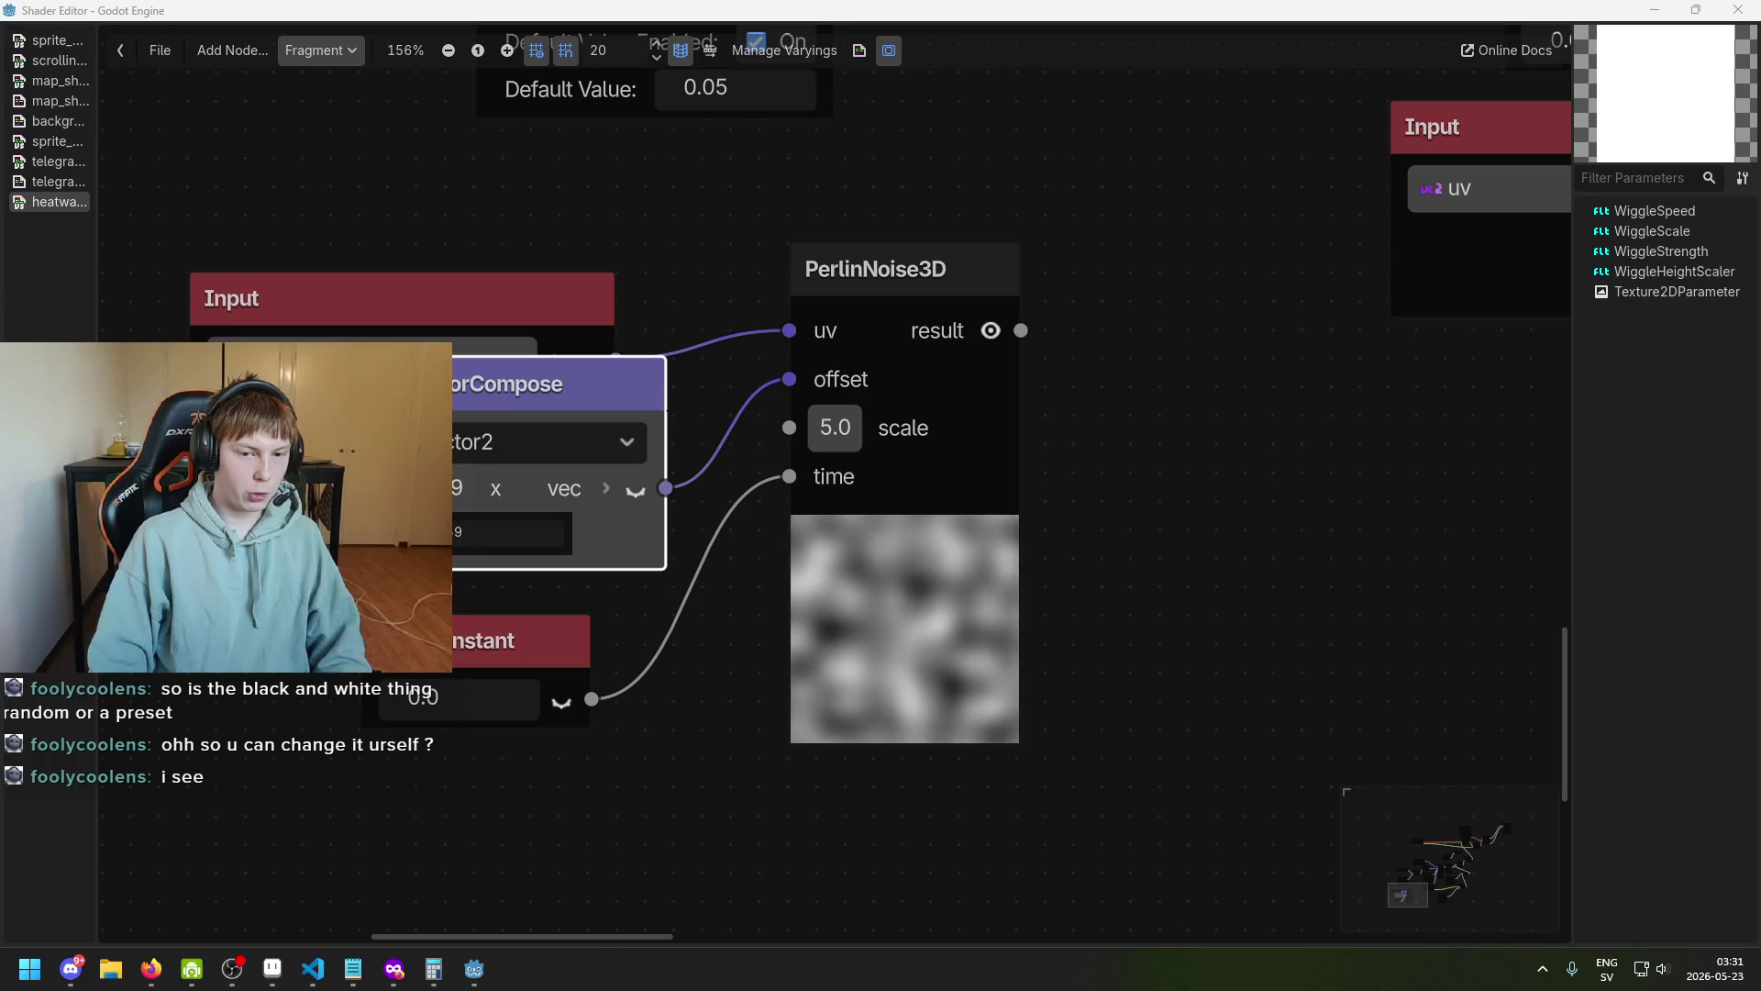
# Set the noise scale to 2.0 and VectorCompose x to about 1, then reposition VectorCompose.
pyautogui.click(859, 433)
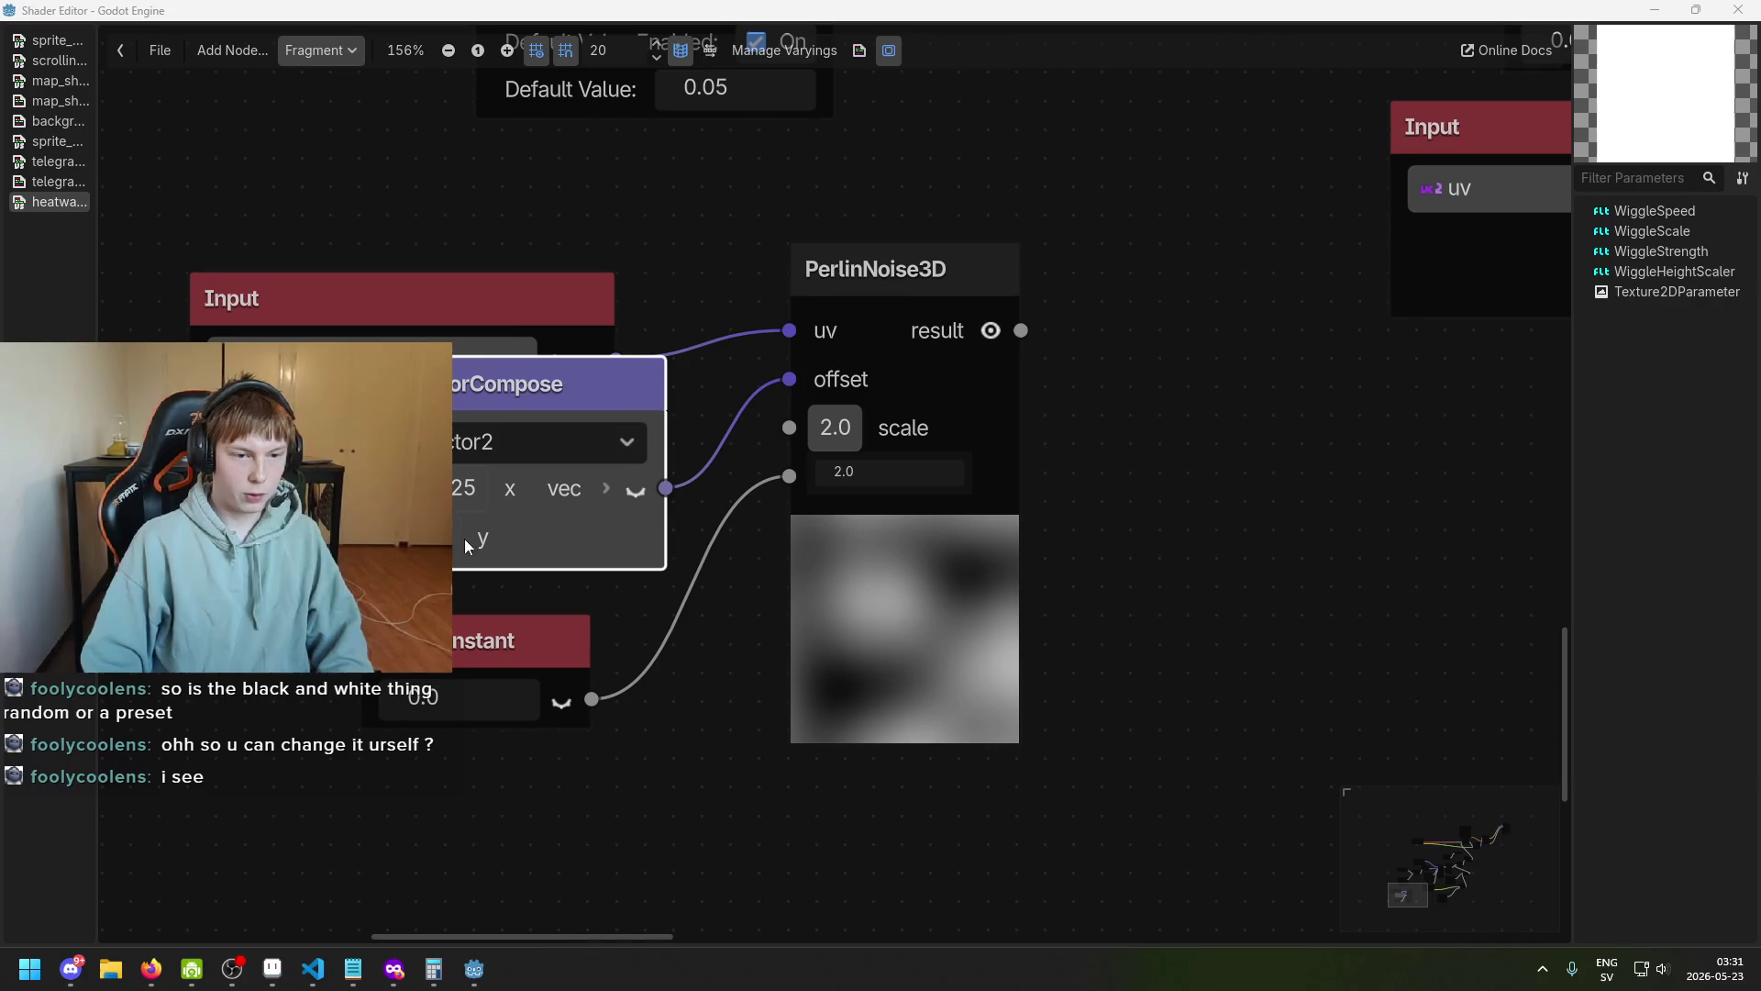
pyautogui.click(465, 502)
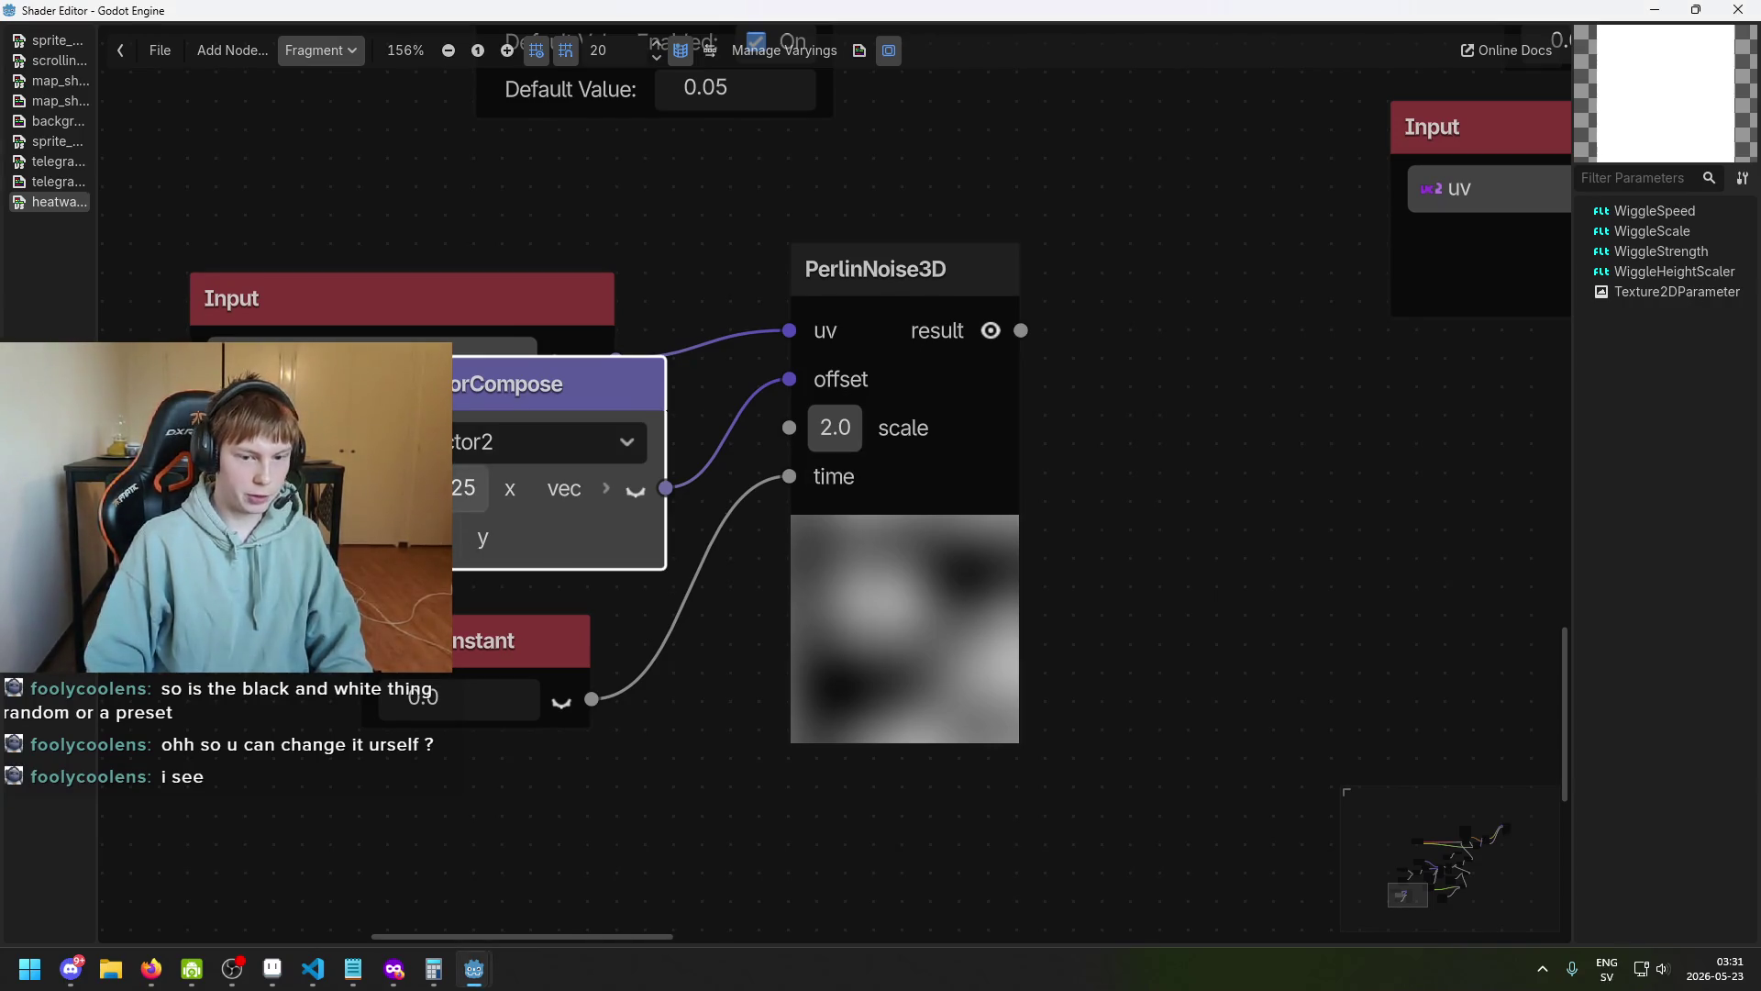
pyautogui.click(454, 487)
pyautogui.write('0.75')
pyautogui.moveTo(454, 486)
pyautogui.mouseDown()
pyautogui.moveTo(413, 486)
pyautogui.moveTo(496, 486)
pyautogui.moveTo(394, 486)
pyautogui.moveTo(449, 486)
pyautogui.moveTo(417, 486)
pyautogui.moveTo(495, 448)
pyautogui.mouseUp()
pyautogui.moveTo(587, 383); pyautogui.dragTo(445, 411)
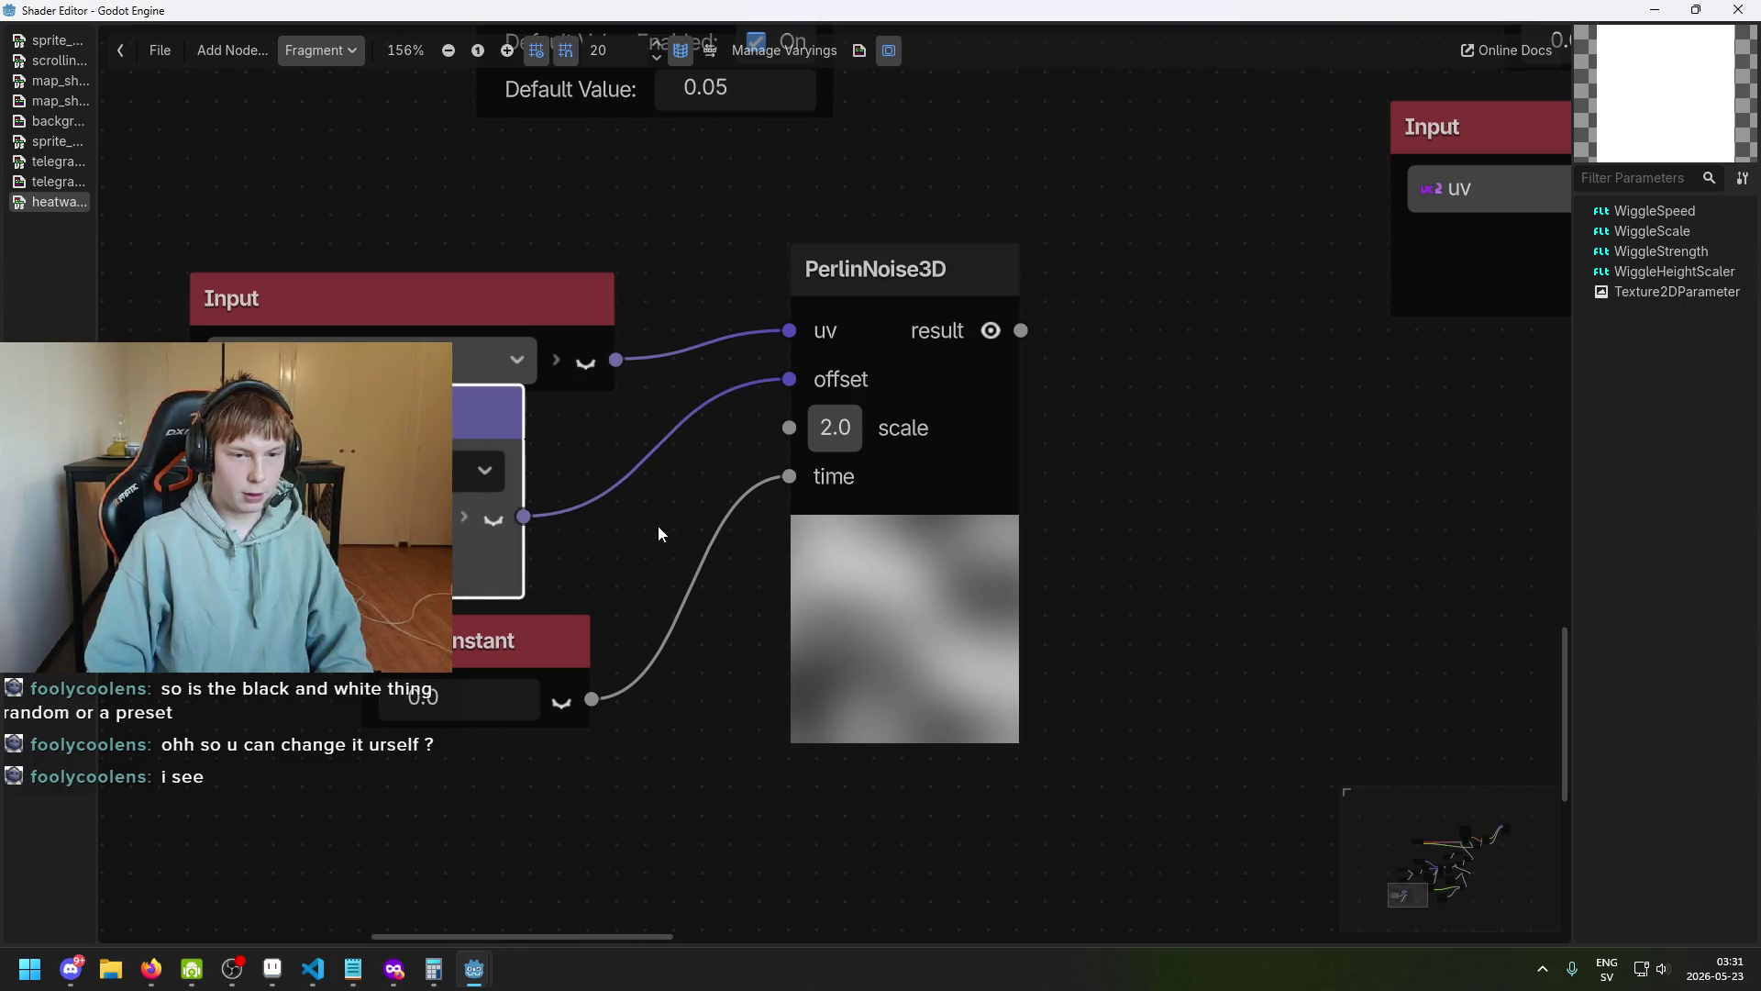
pyautogui.moveTo(466, 578); pyautogui.dragTo(529, 578)
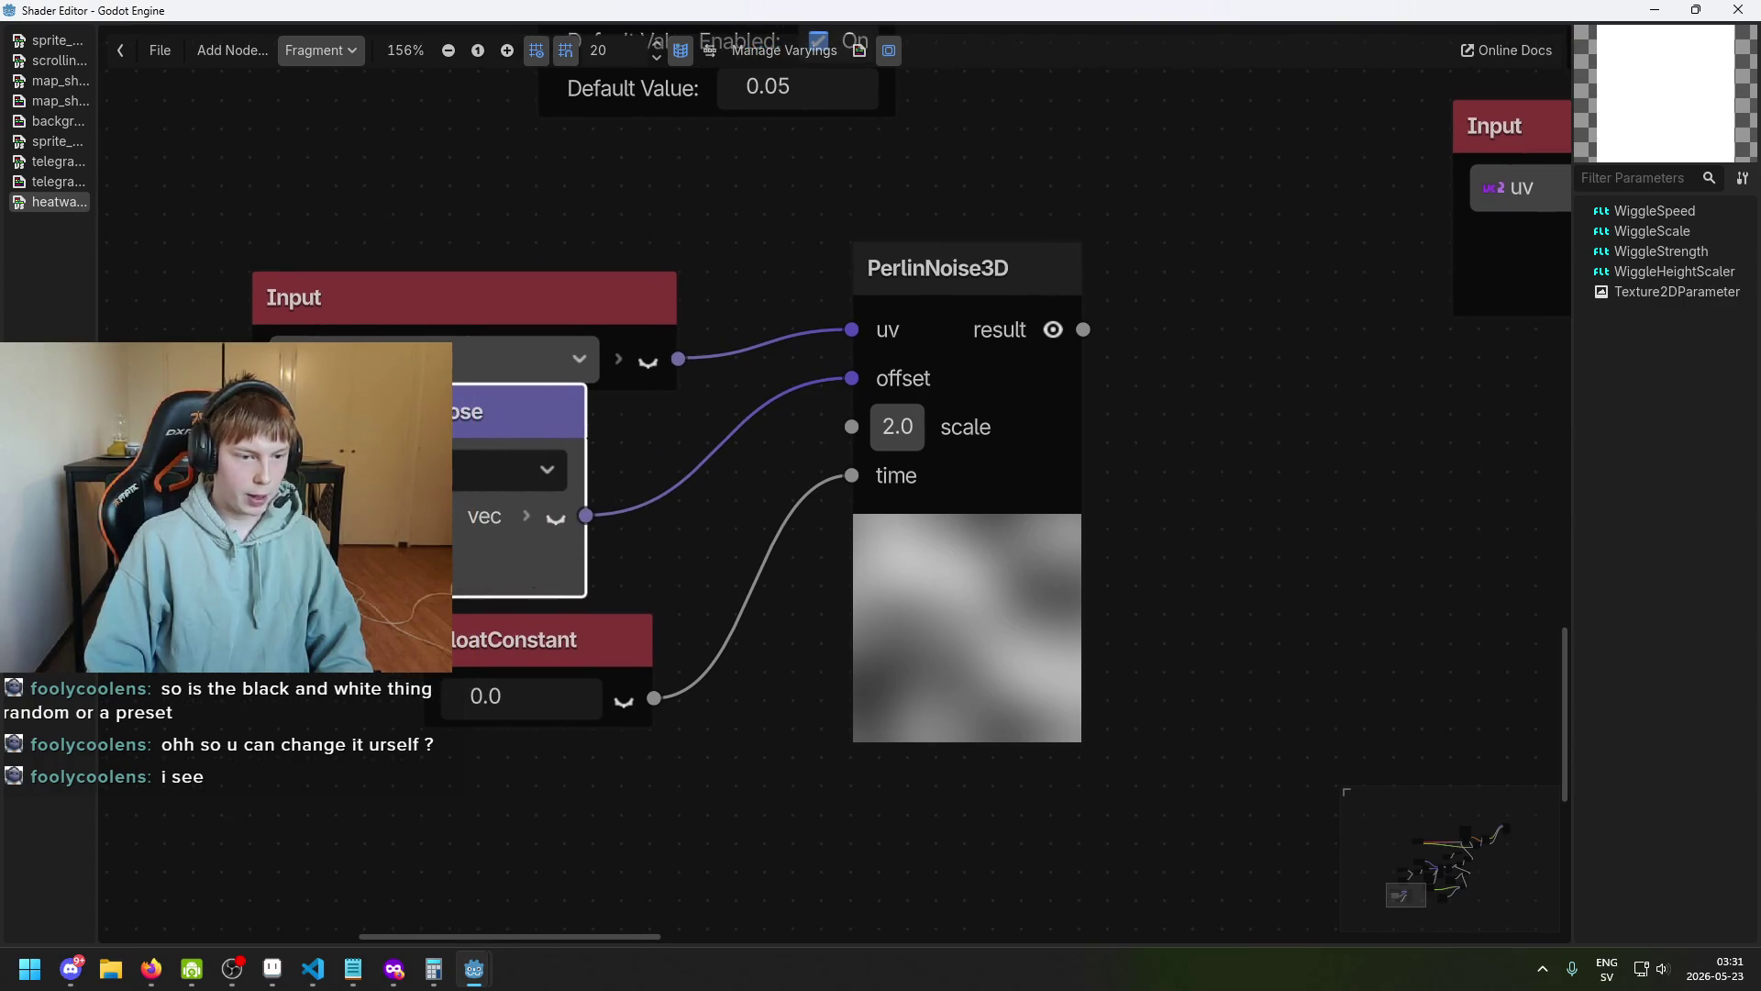
pyautogui.click(257, 574)
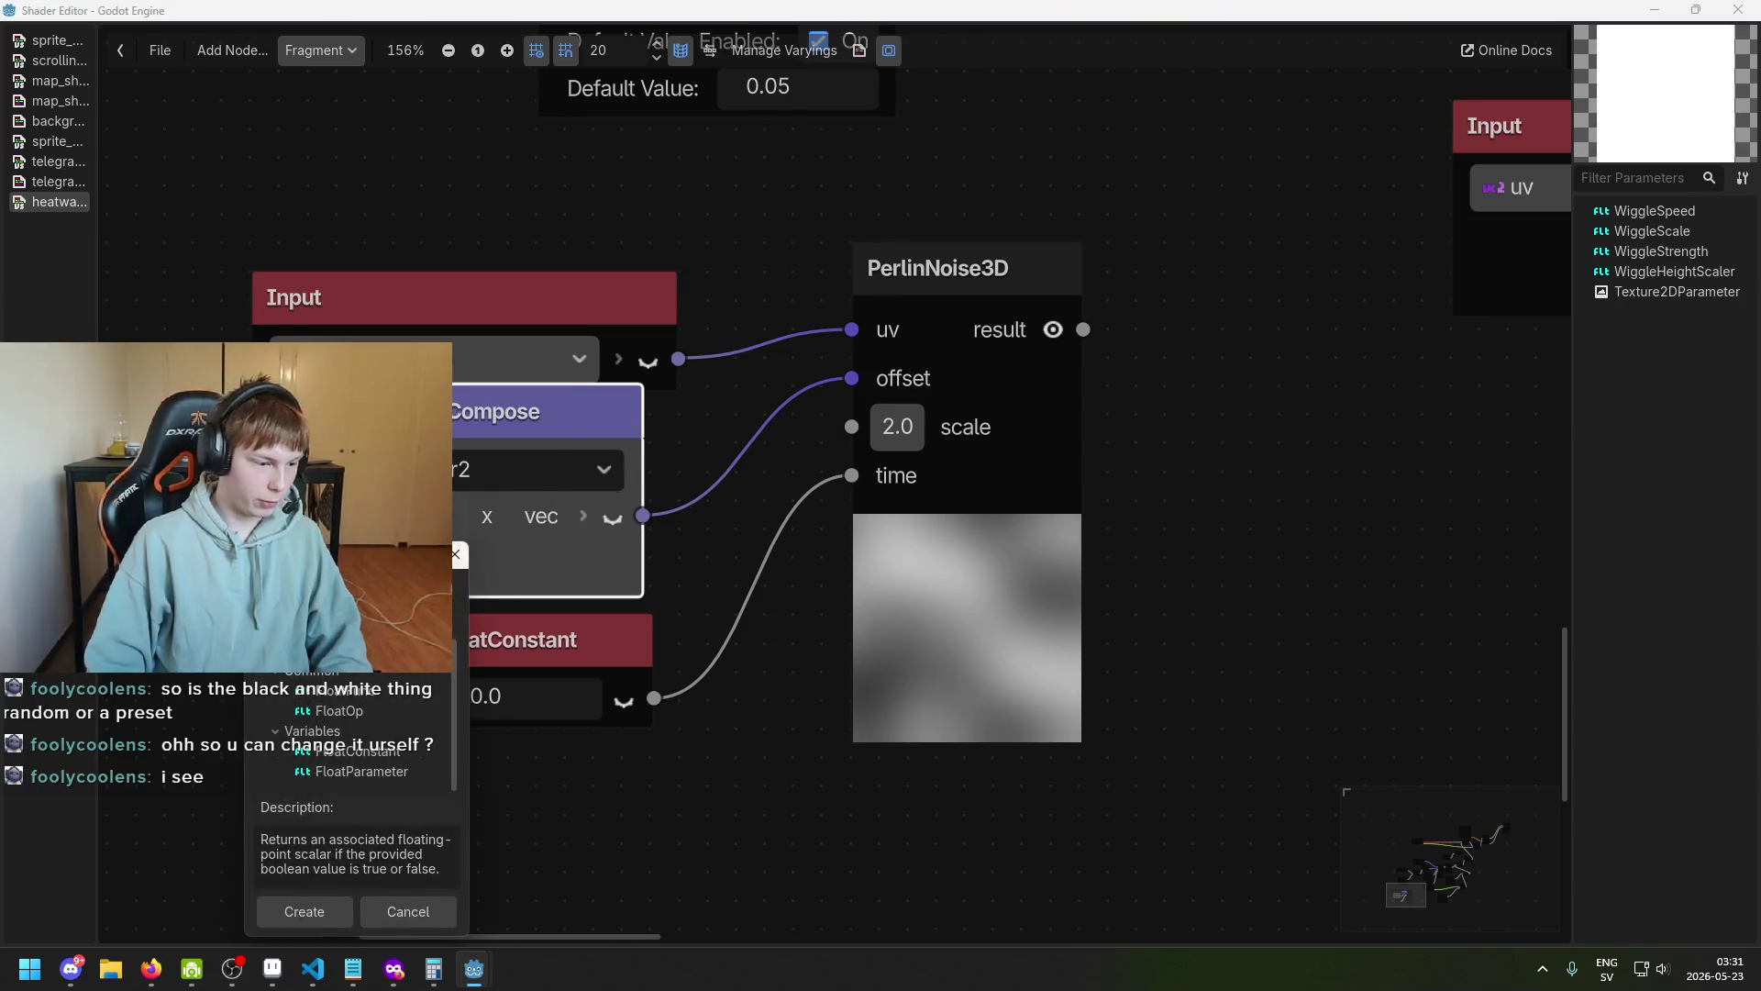
# Create a Time input node by searching 'time'.
pyautogui.write('time')
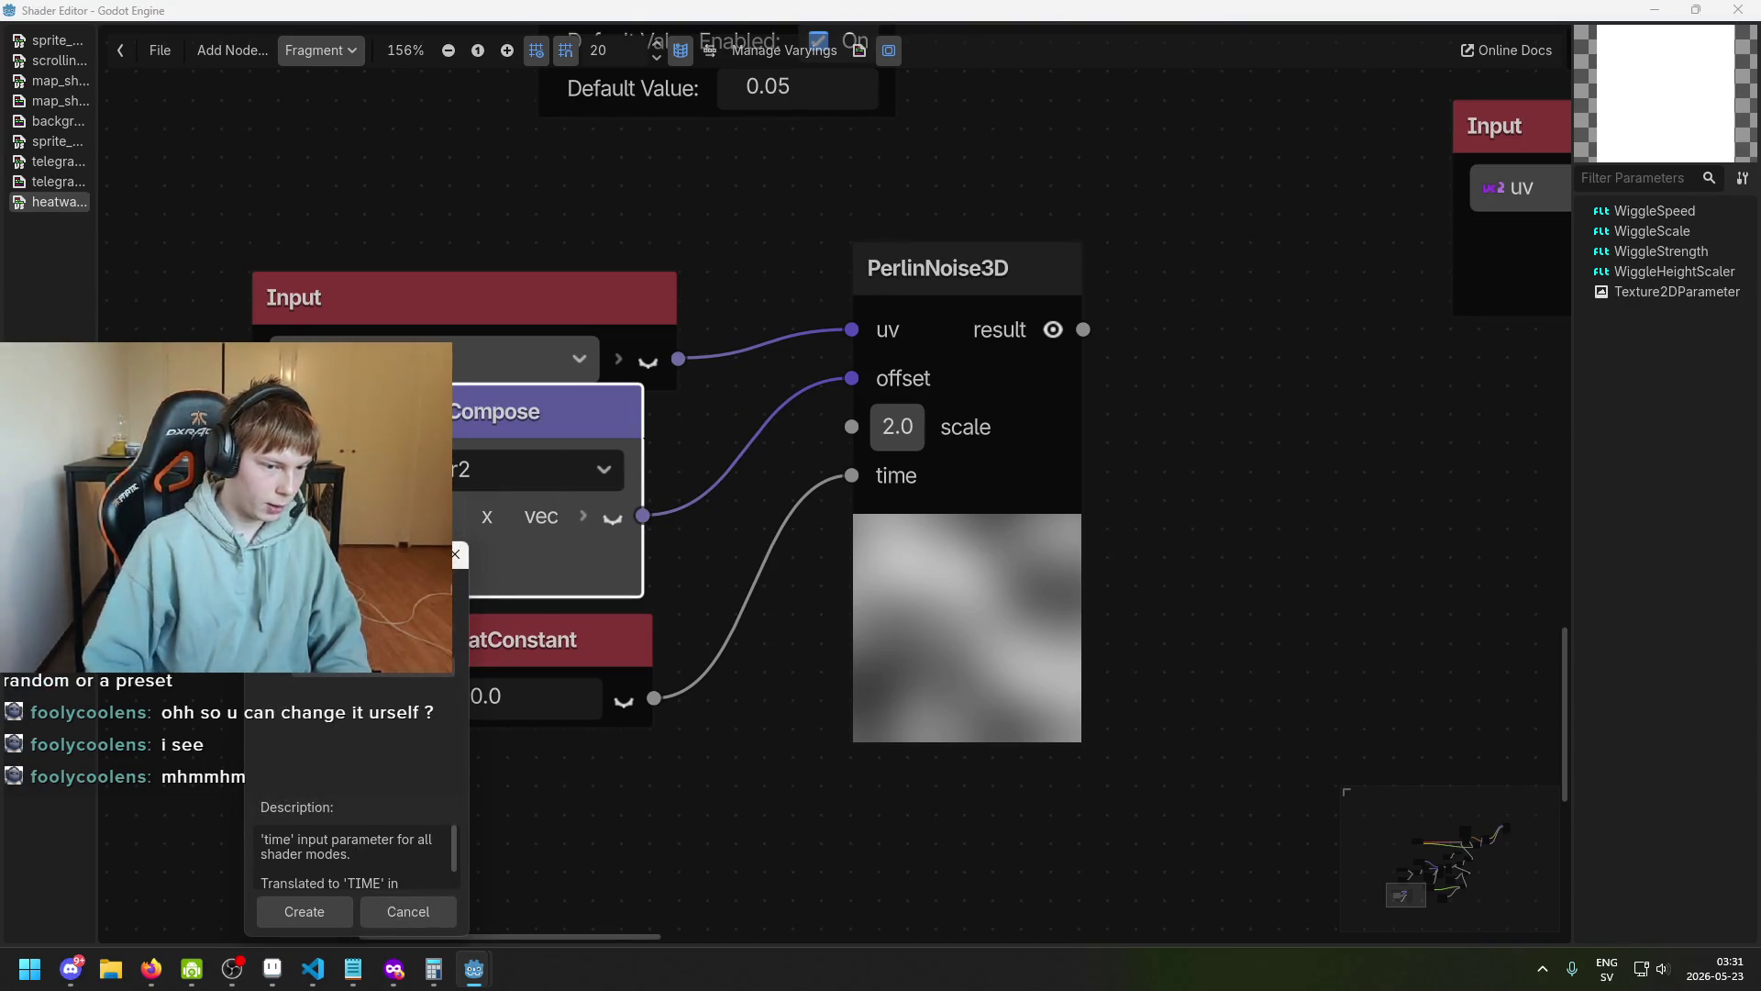
pyautogui.press('Return')
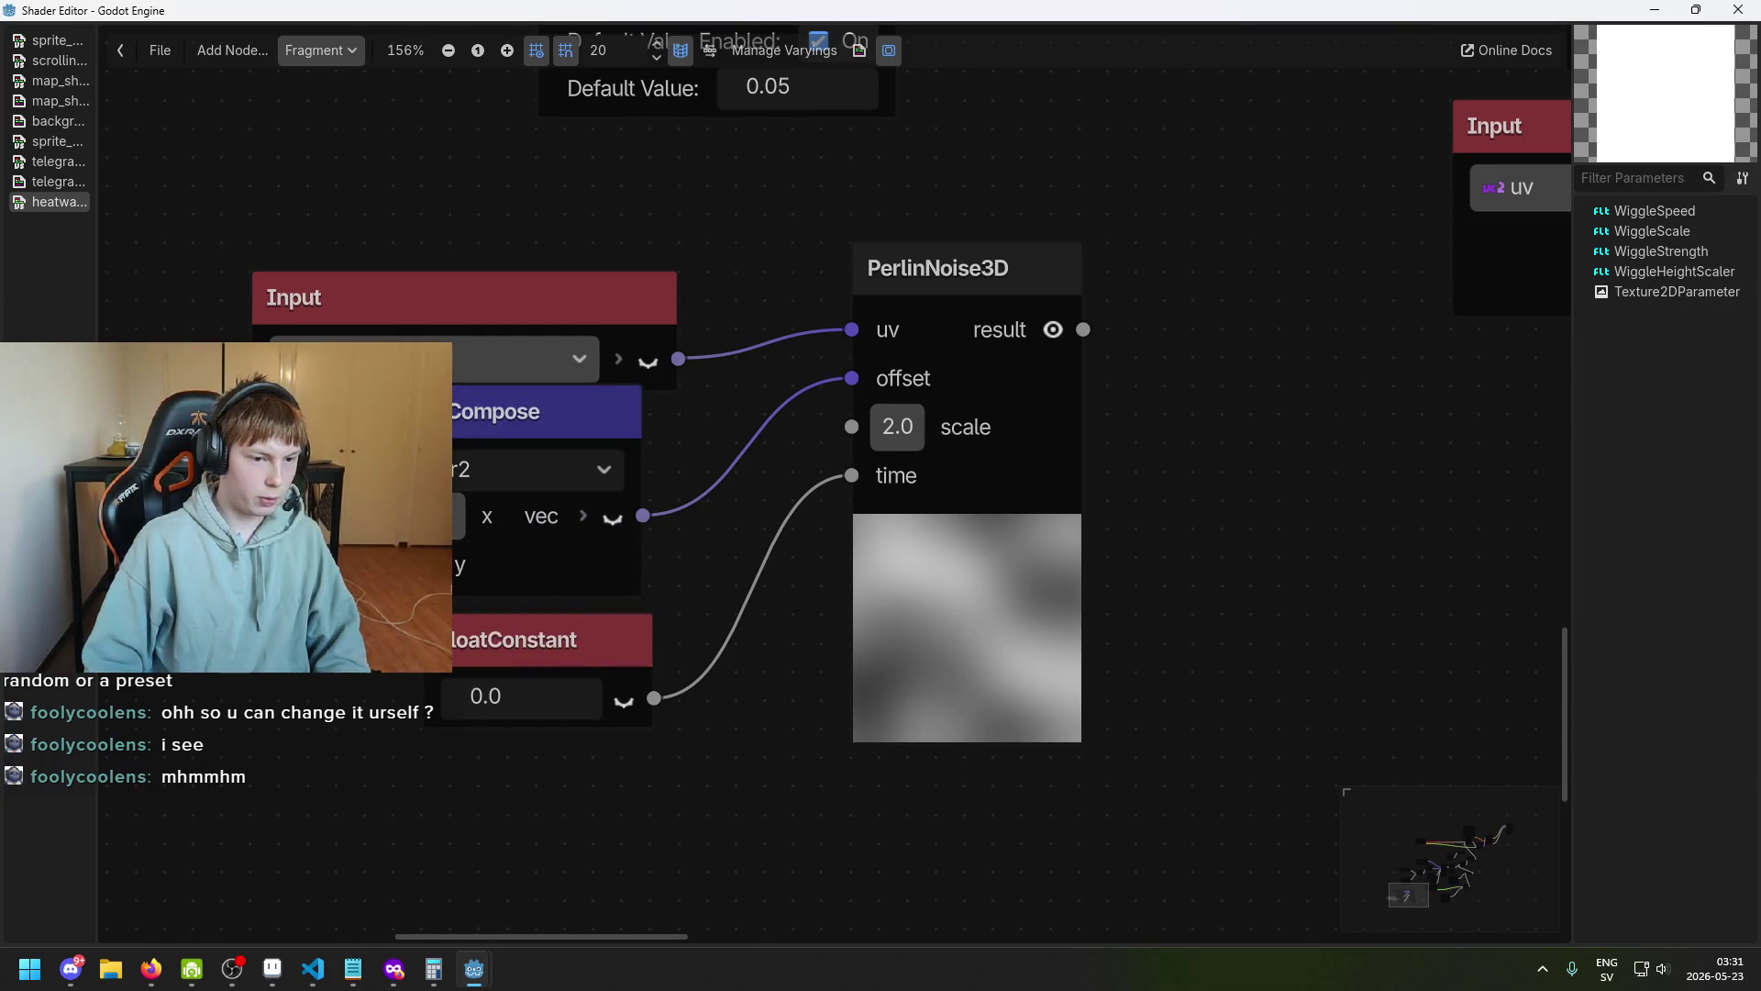
pyautogui.scroll(-2, 485, 579)
pyautogui.scroll(2, 229, 551)
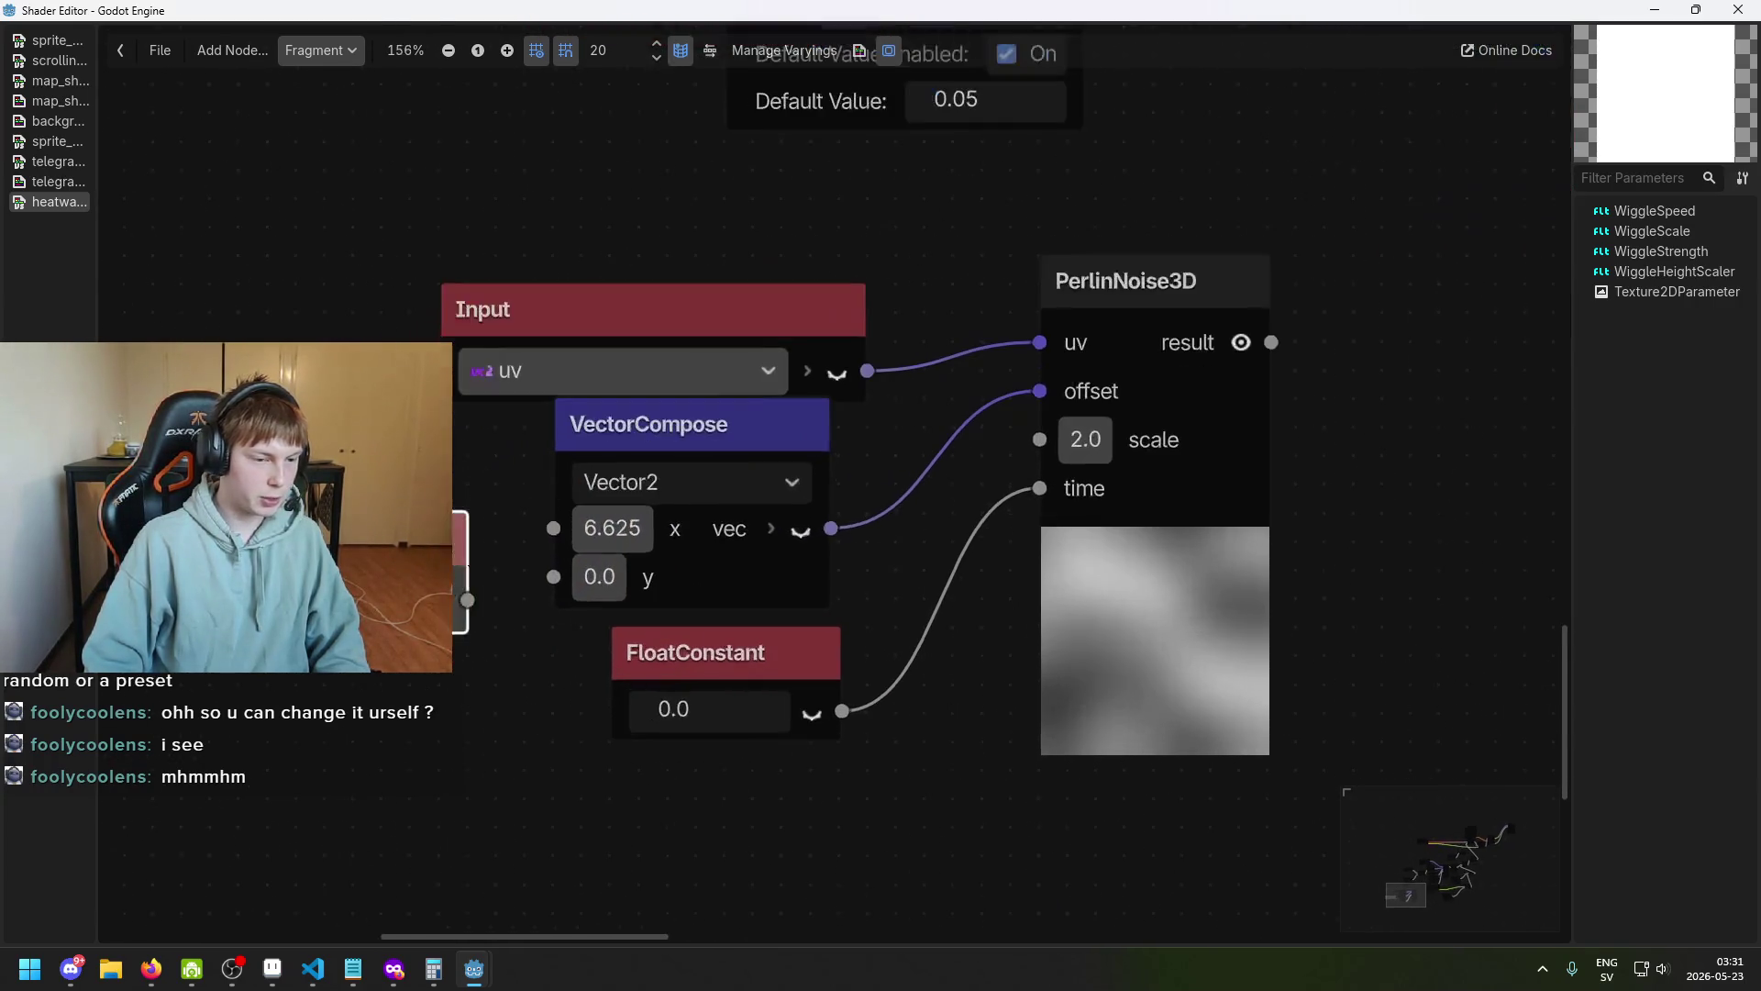
pyautogui.hscroll(3, 851, 666)
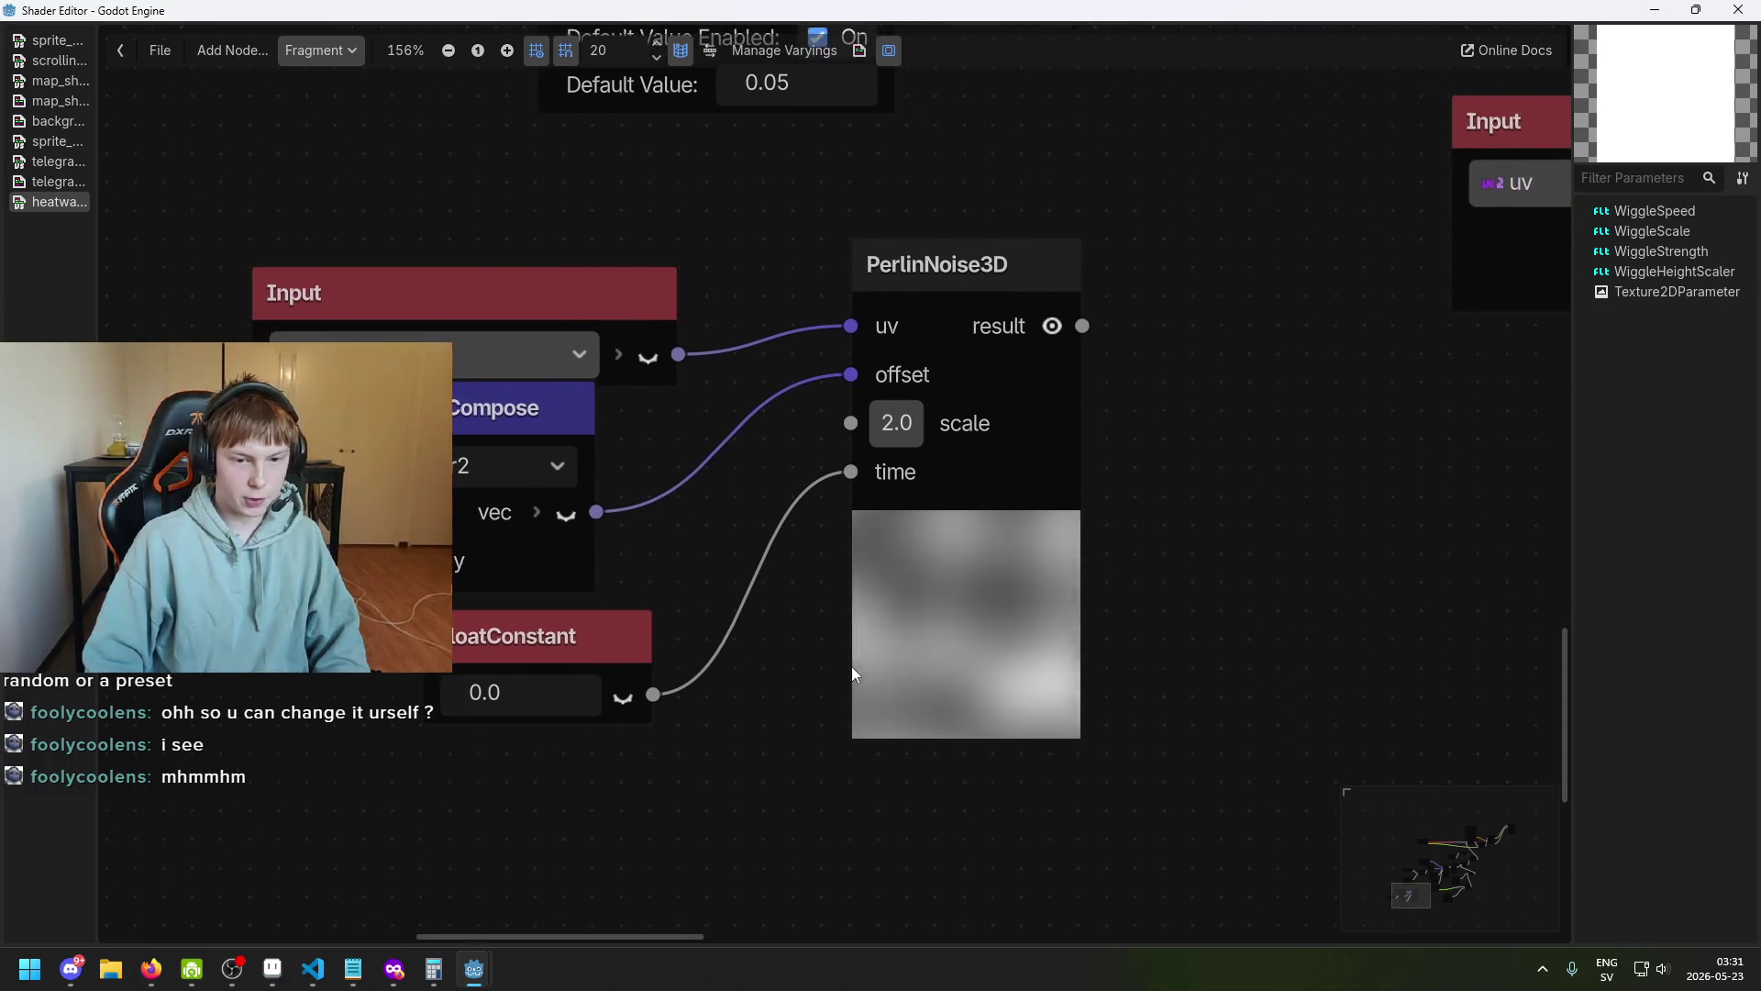
pyautogui.scroll(3, 930, 663)
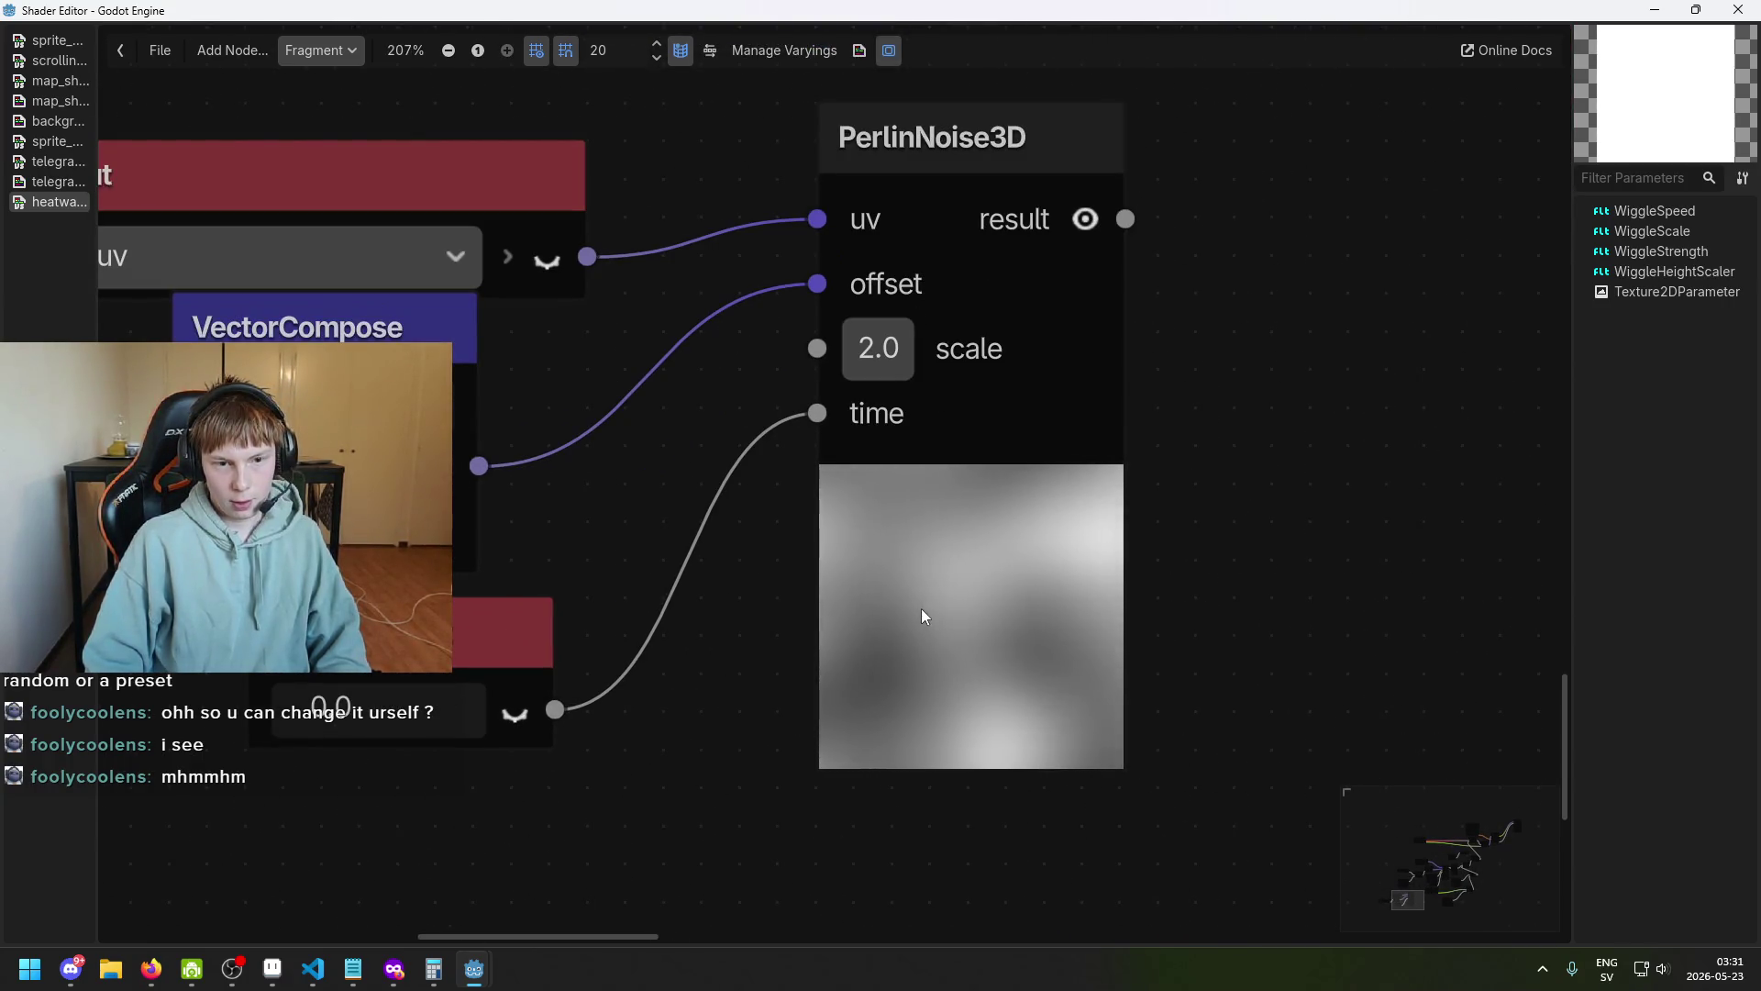
pyautogui.scroll(-2, 921, 608)
pyautogui.hscroll(-3, 910, 605)
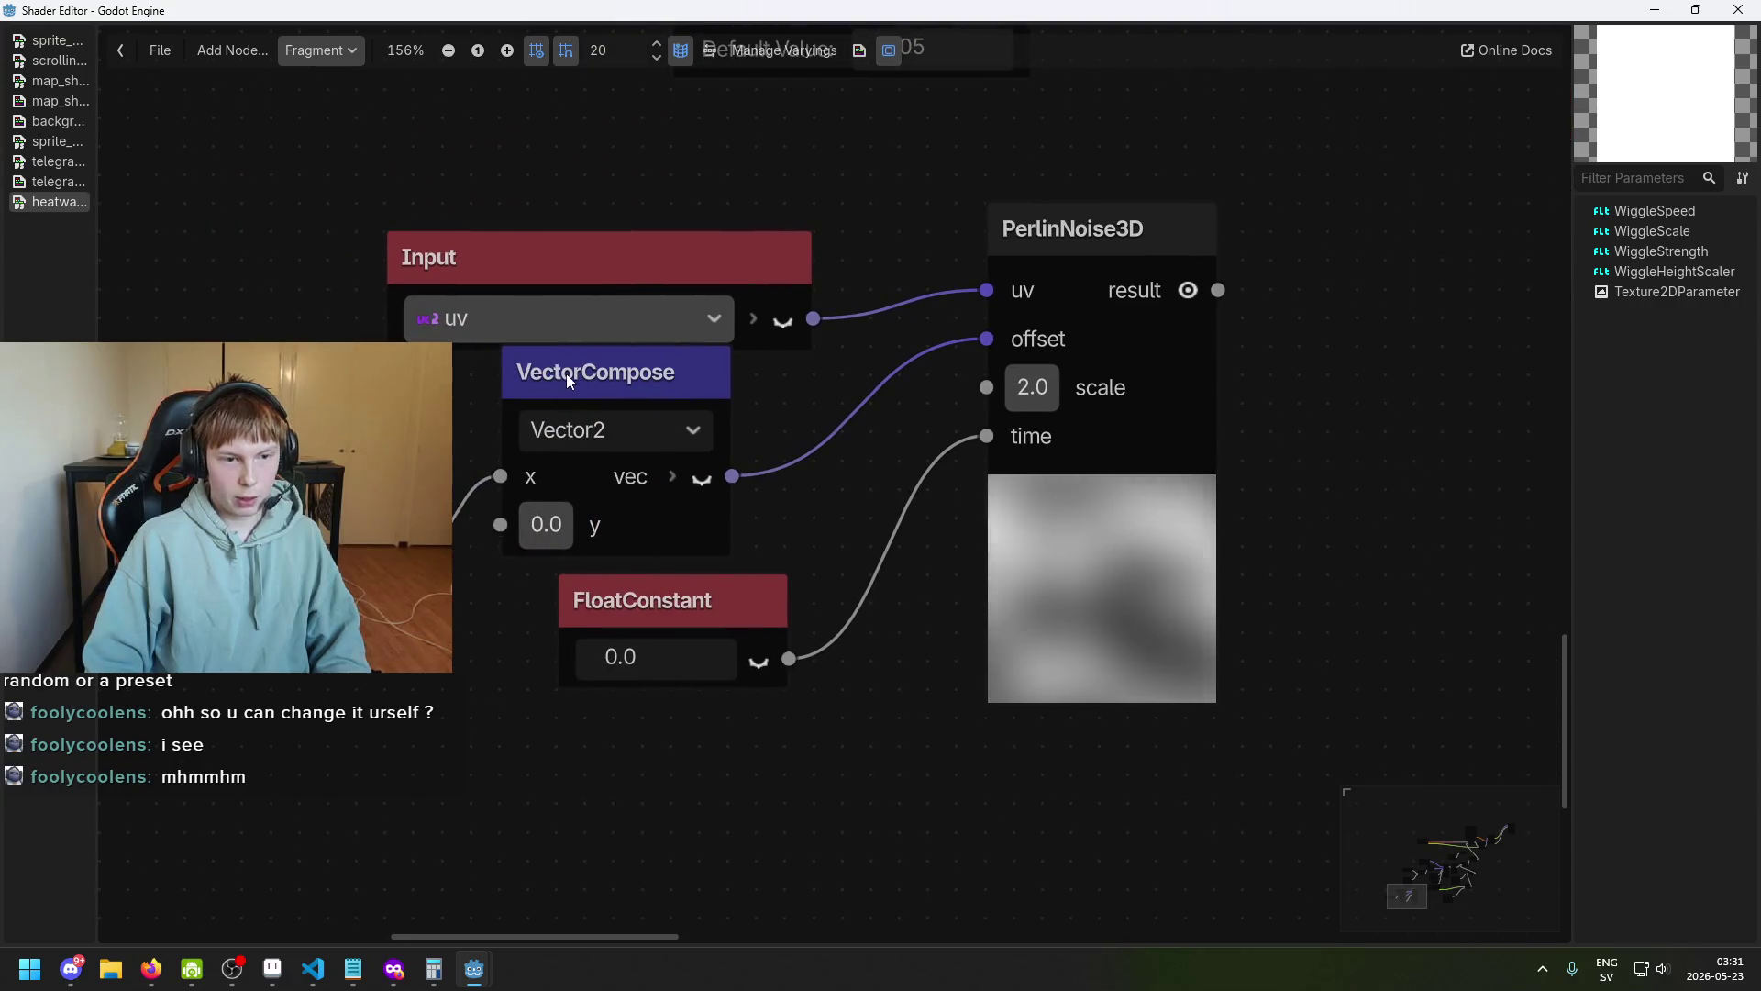
# Shift the VectorCompose node slightly right and select the FloatConstant node.
pyautogui.moveTo(565, 372); pyautogui.dragTo(613, 372)
pyautogui.scroll(3, 1066, 542)
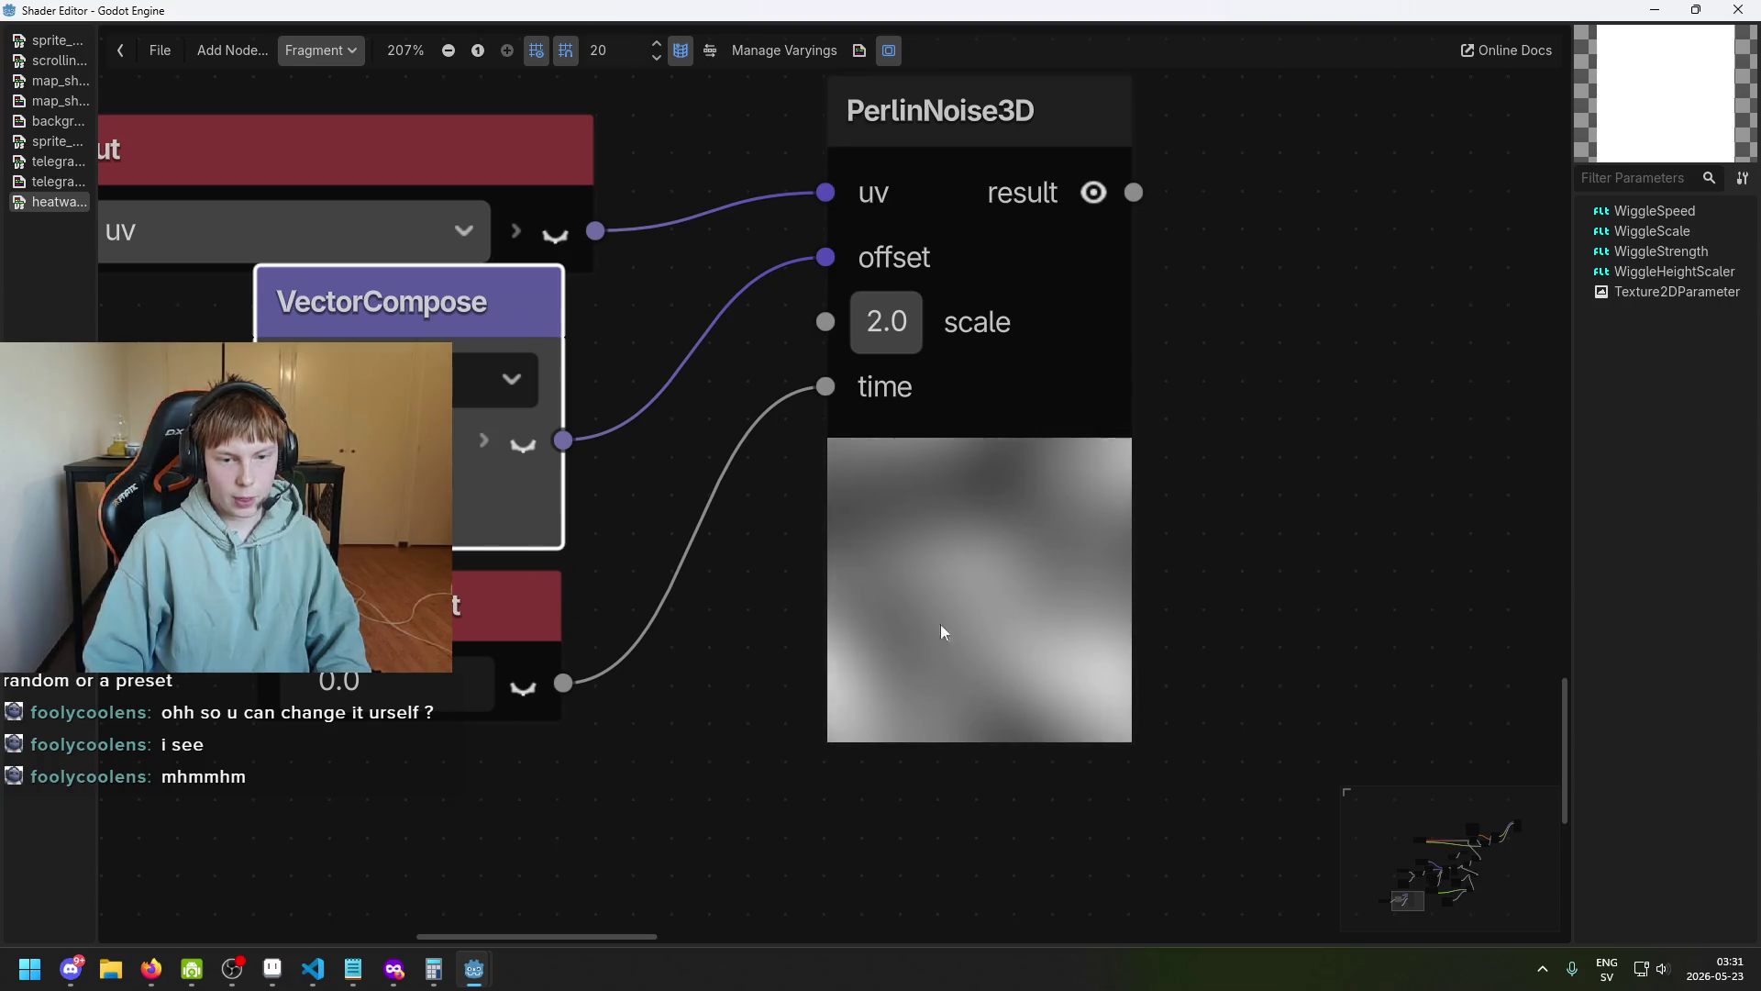
pyautogui.scroll(-1, 785, 631)
pyautogui.click(514, 605)
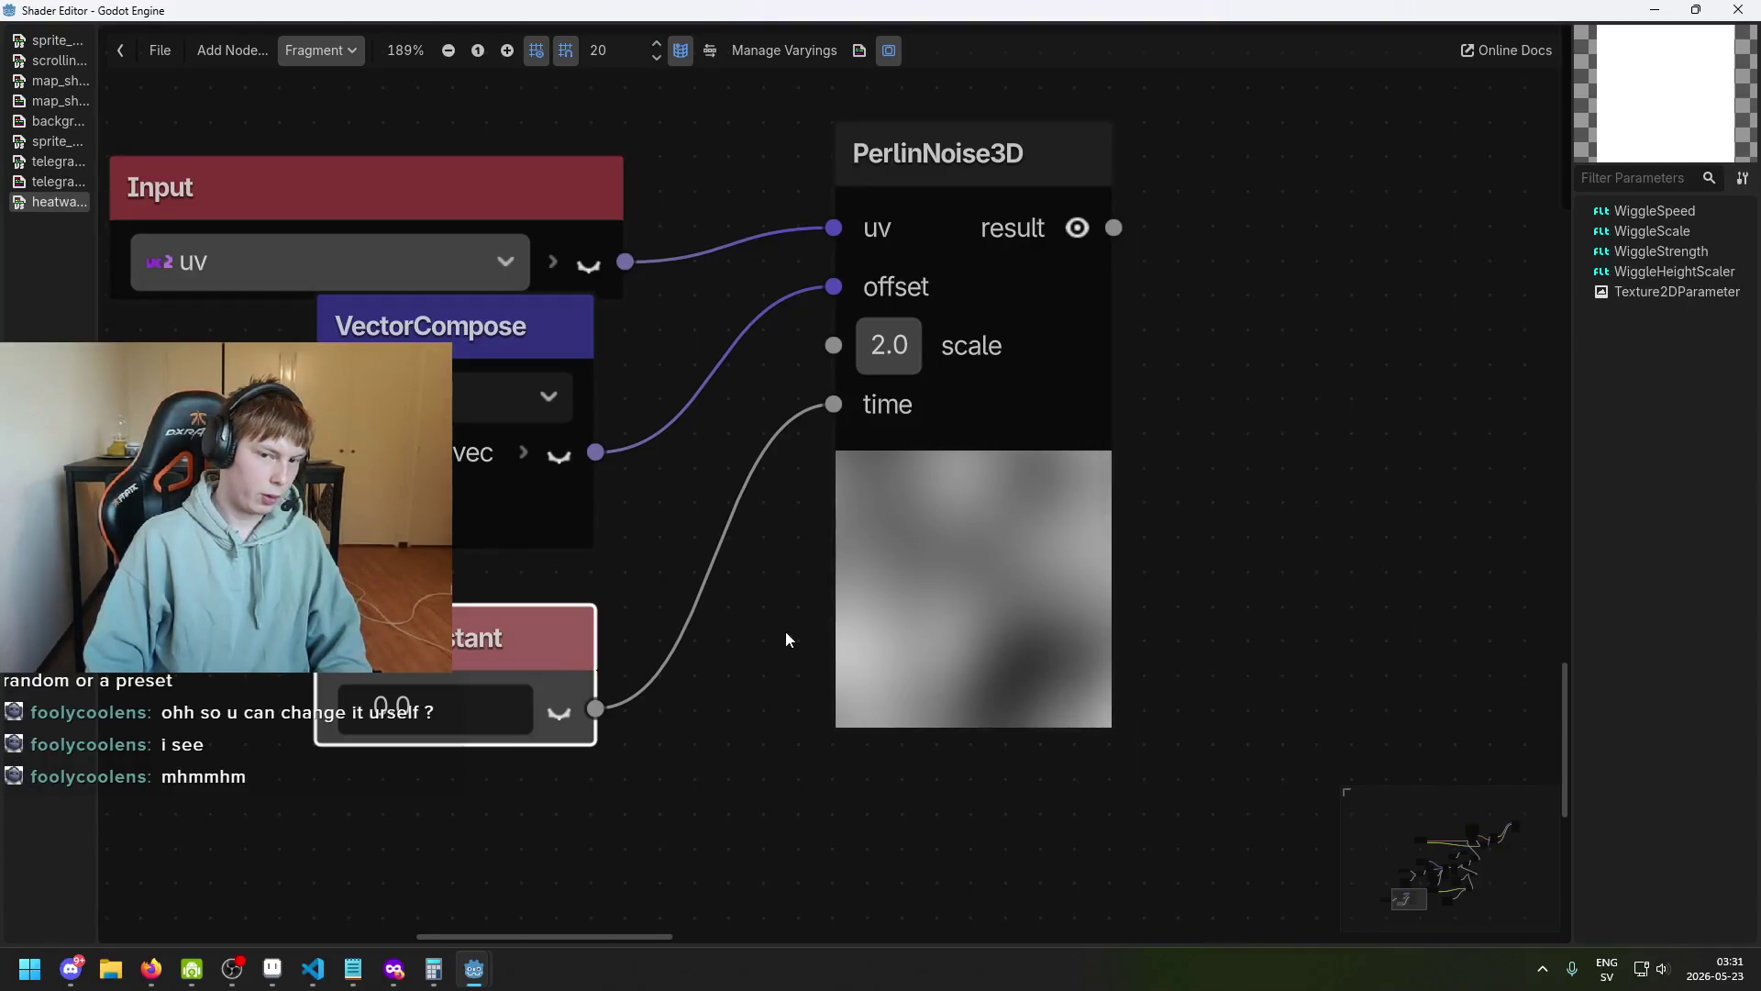
pyautogui.scroll(1, 864, 461)
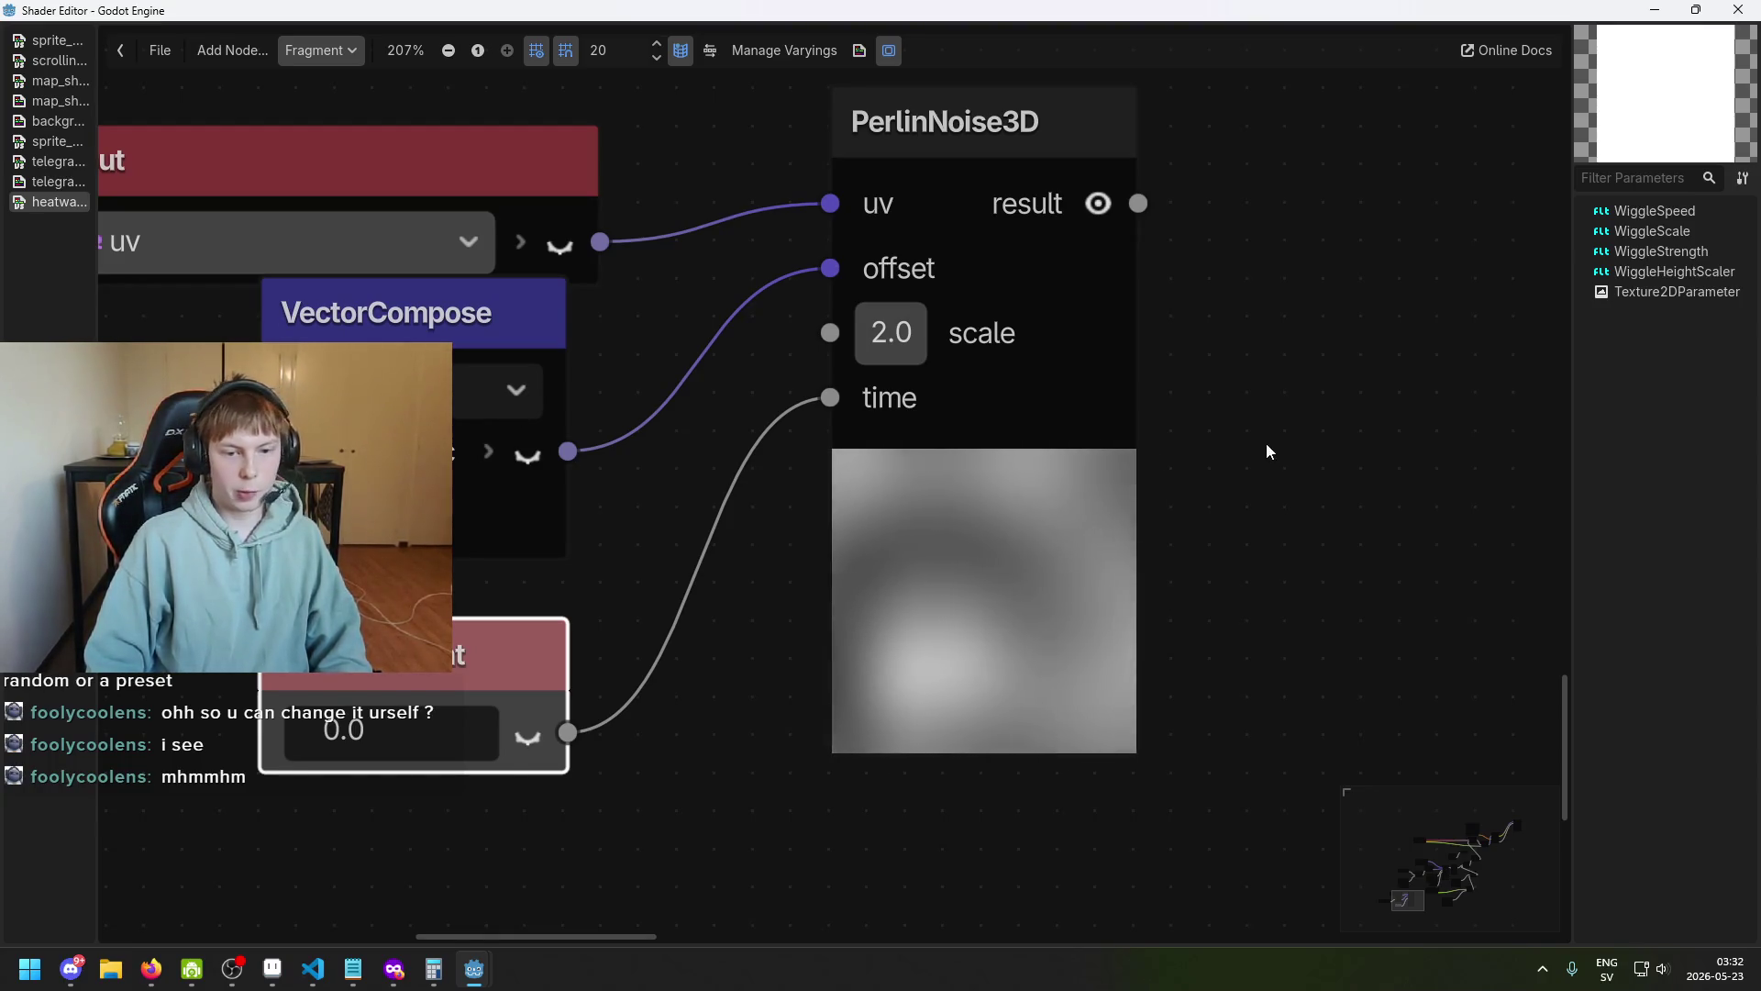
pyautogui.scroll(-3, 921, 476)
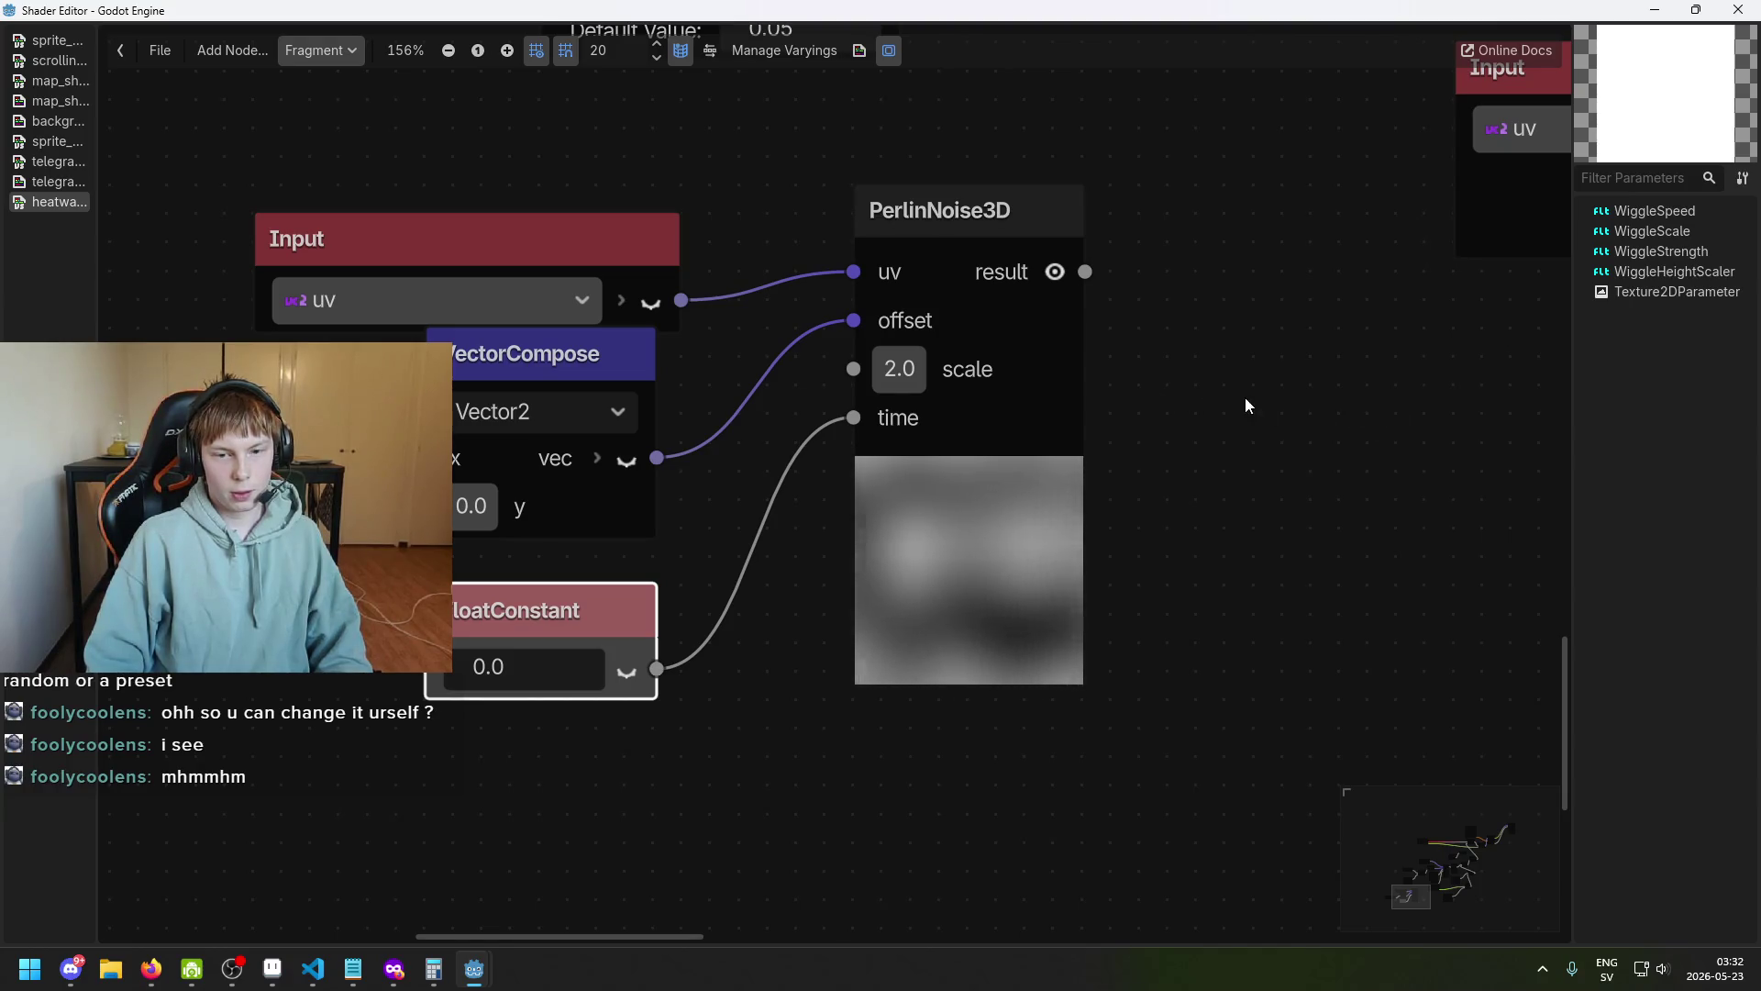
pyautogui.scroll(2, 1055, 458)
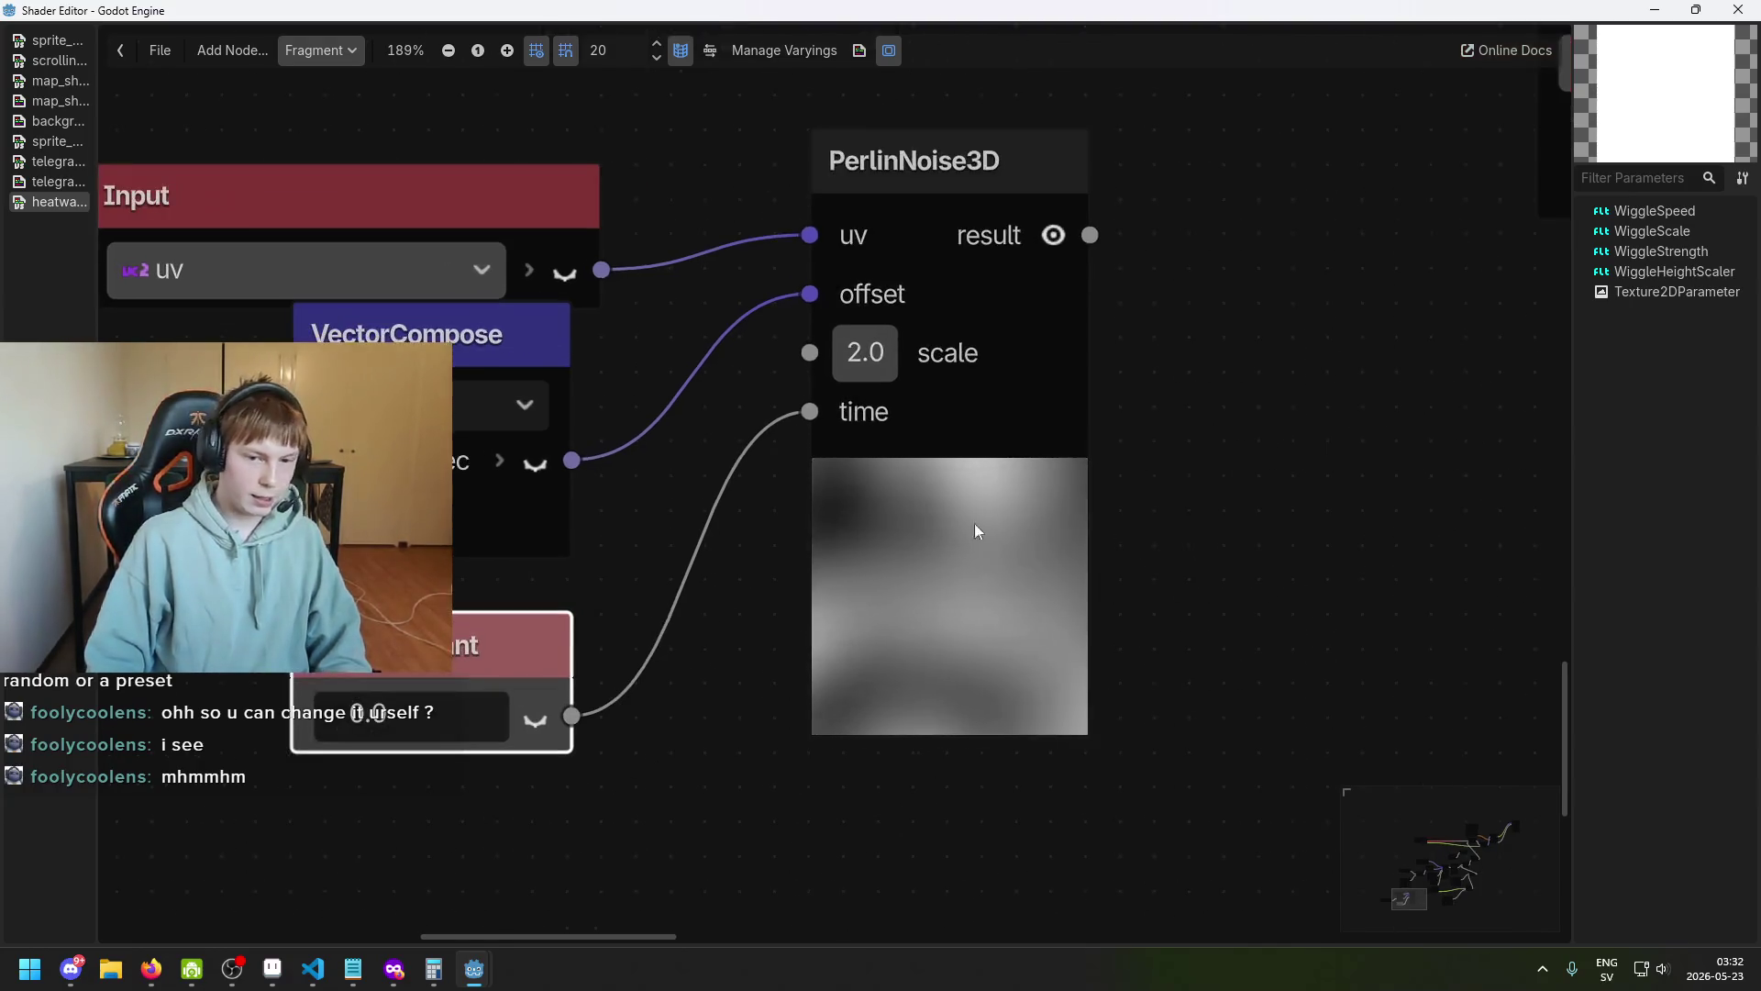
pyautogui.scroll(1, 851, 454)
pyautogui.scroll(-1, 790, 460)
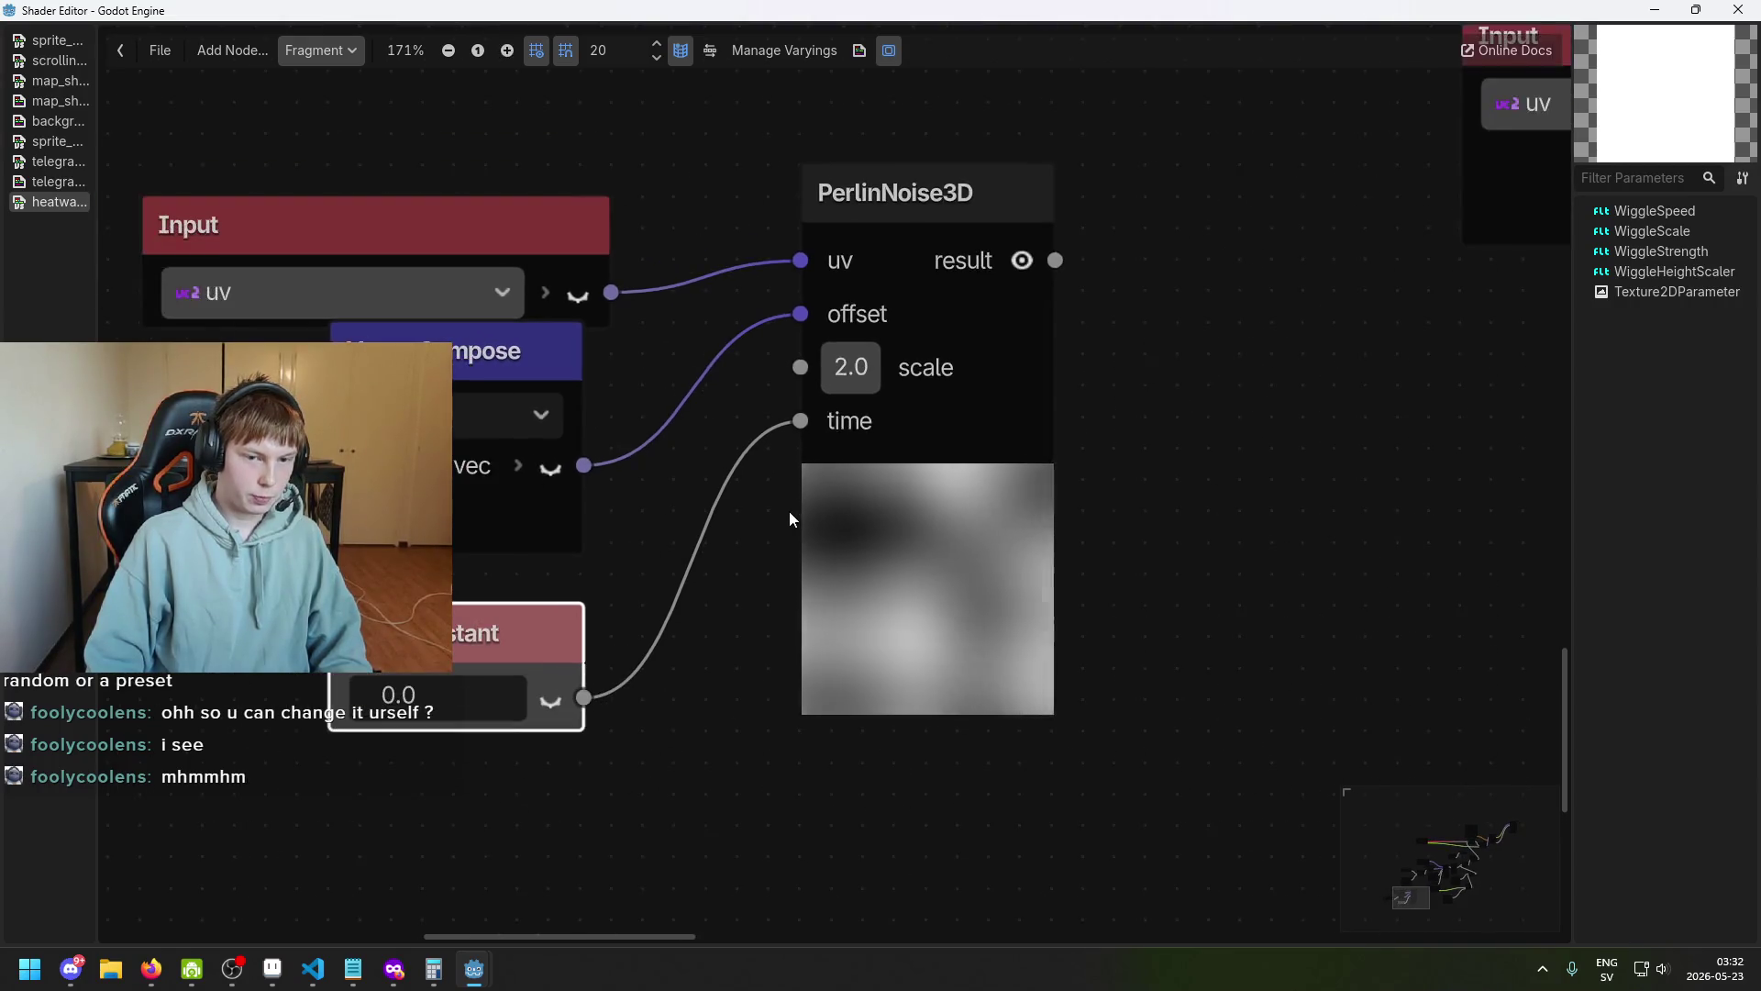
pyautogui.scroll(-2, 781, 524)
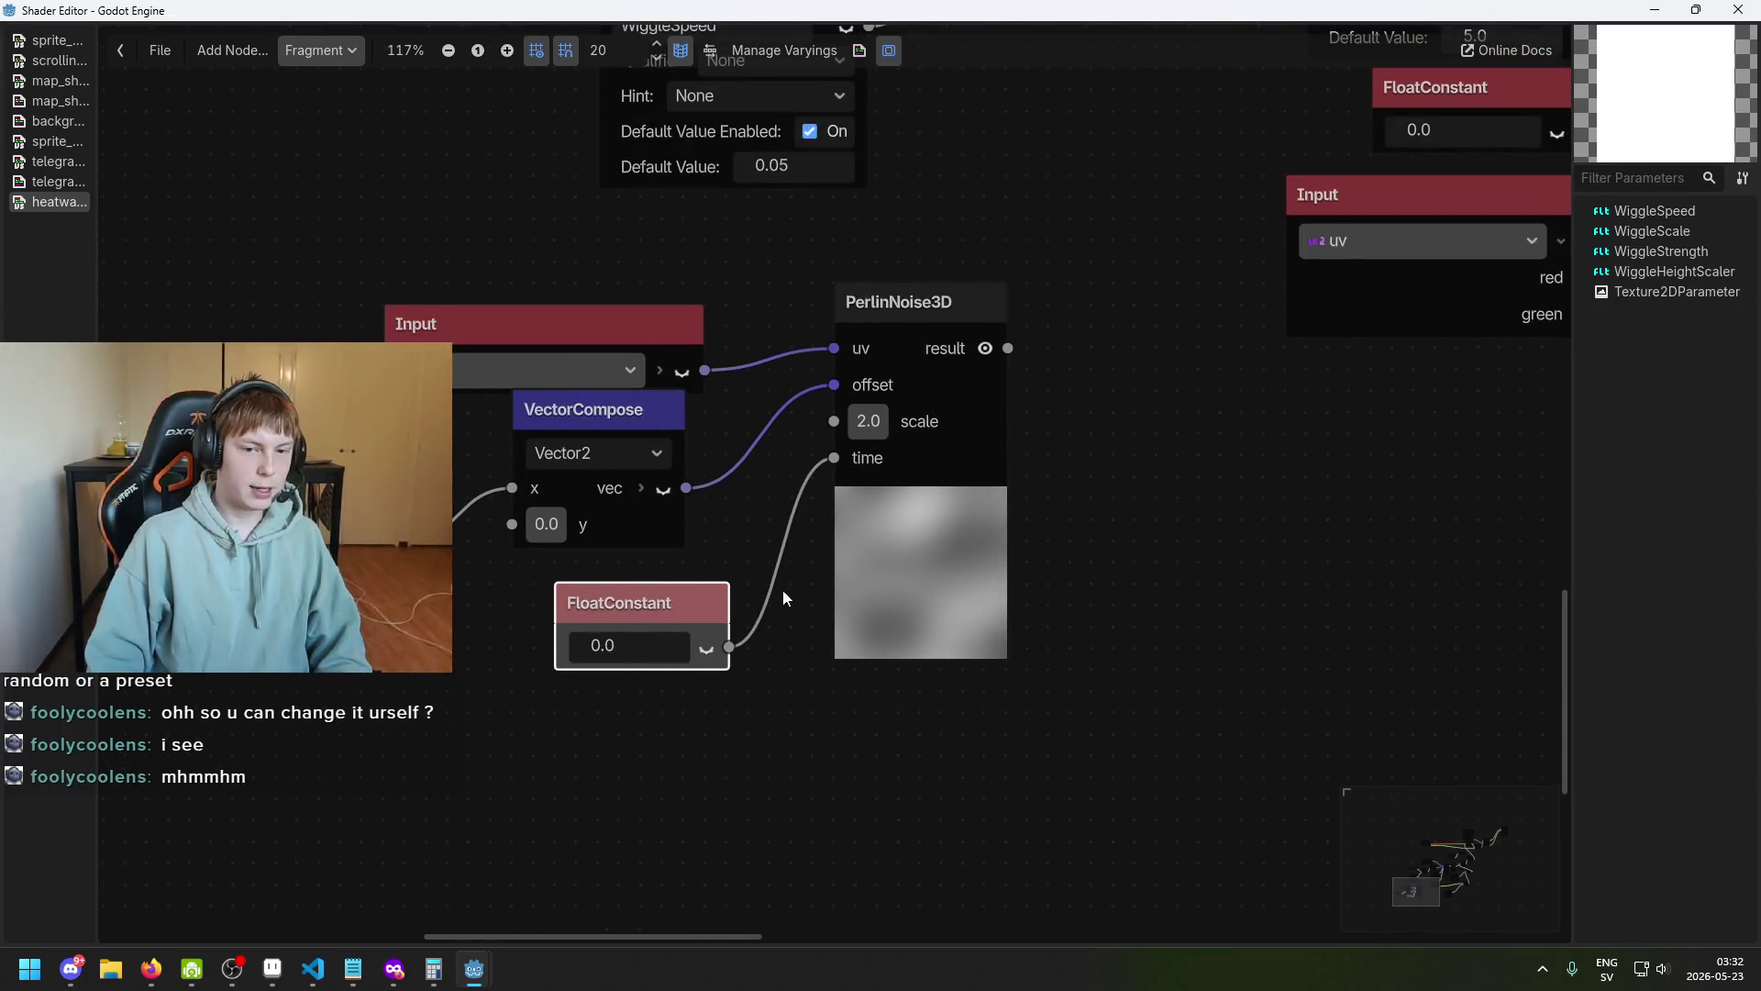
# Nudge PerlinNoise3D right, tweak the time constant, and set VectorCompose y to 2.465.
pyautogui.scroll(1, 851, 521)
pyautogui.moveTo(876, 367); pyautogui.dragTo(923, 367)
pyautogui.scroll(-2, 910, 521)
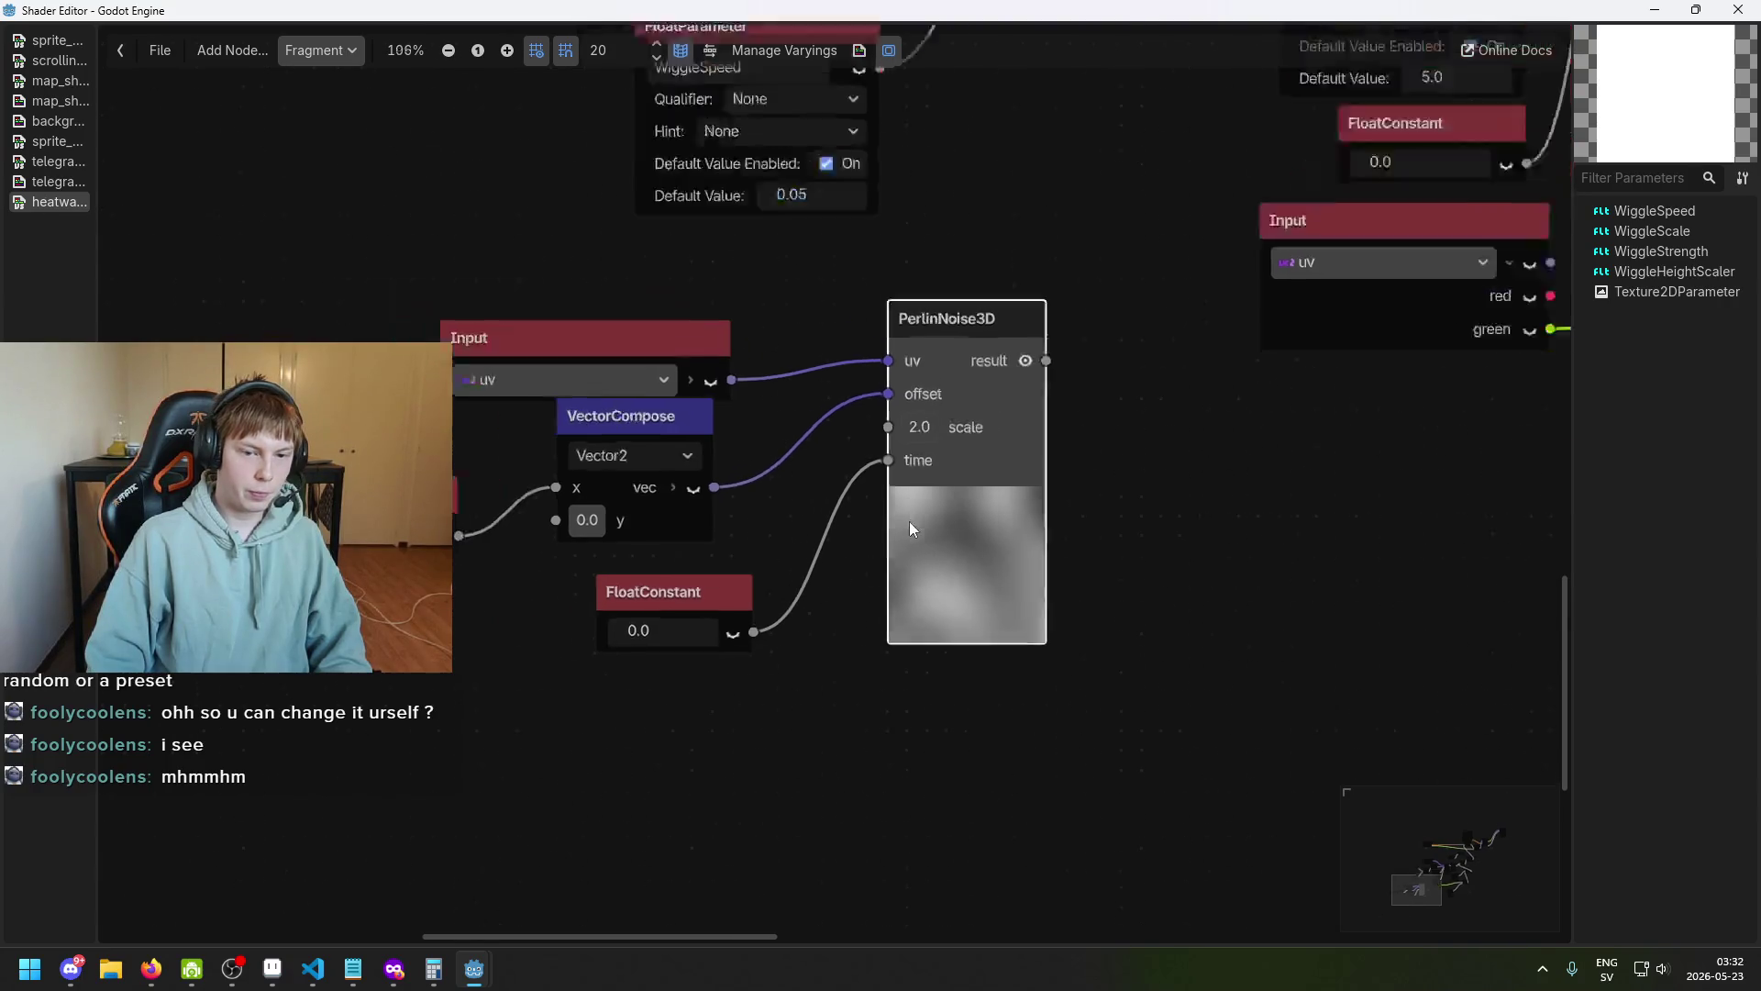
pyautogui.scroll(1, 910, 507)
pyautogui.scroll(1, 830, 486)
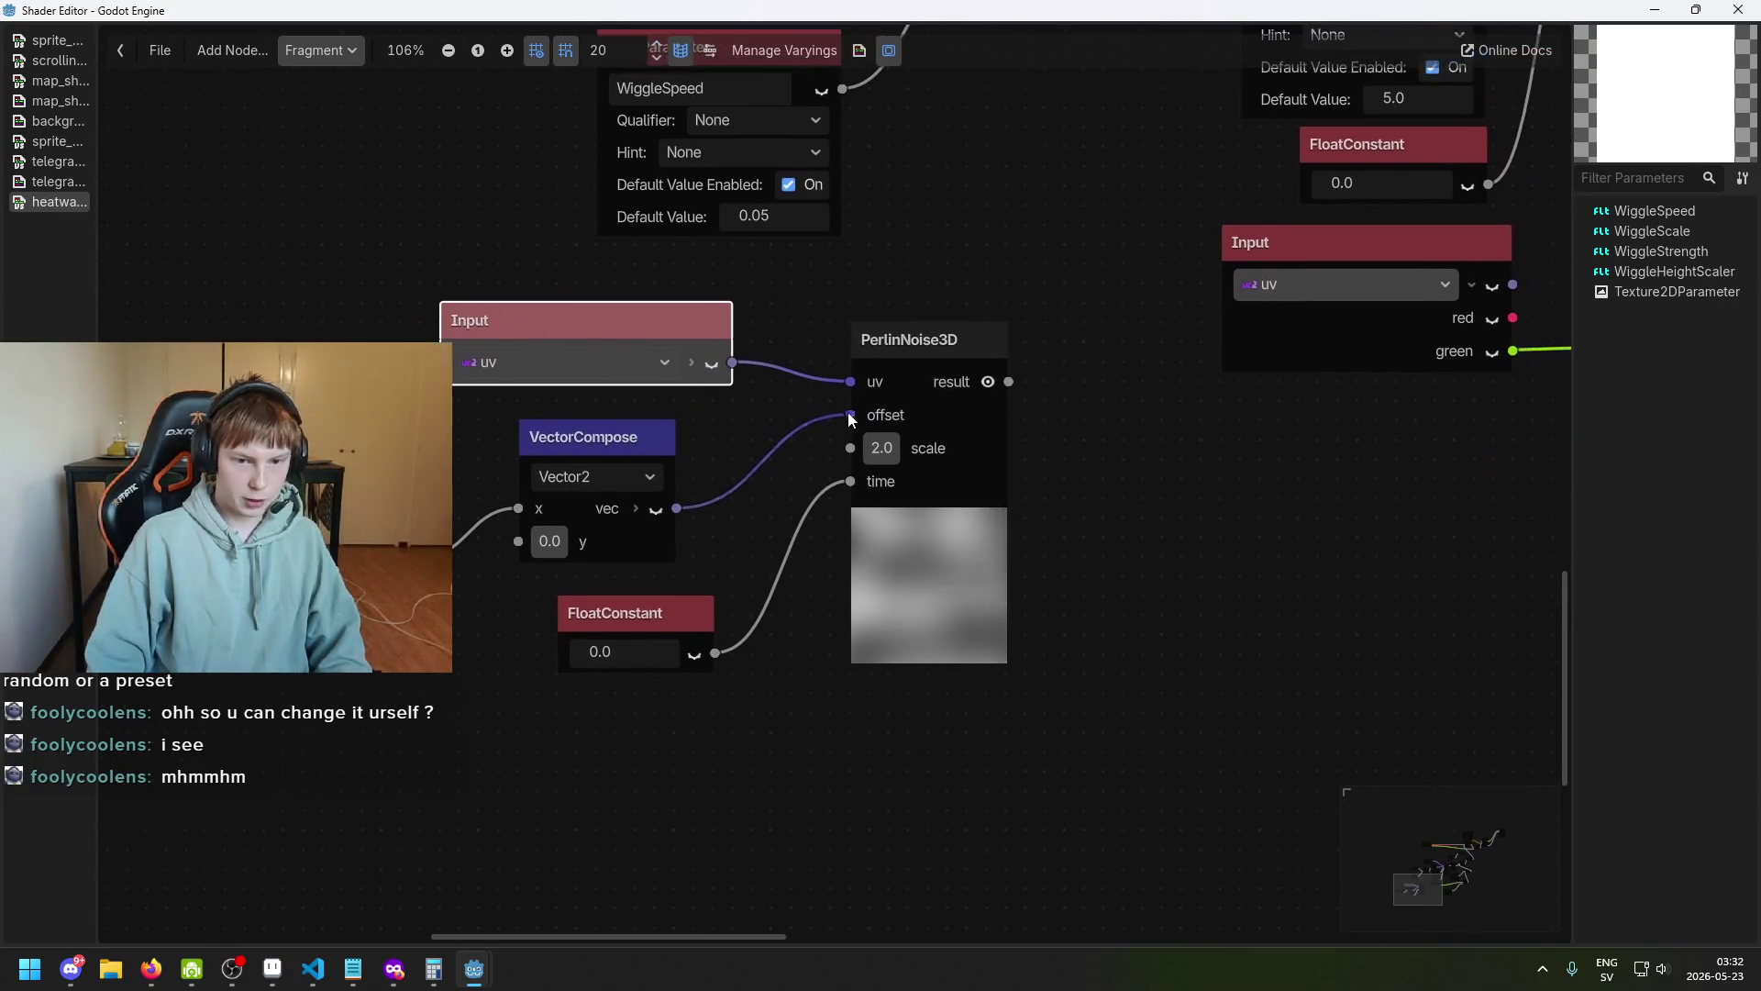
pyautogui.scroll(1, 807, 500)
pyautogui.moveTo(642, 633); pyautogui.dragTo(594, 633)
pyautogui.moveTo(504, 677)
pyautogui.mouseDown()
pyautogui.moveTo(587, 677)
pyautogui.moveTo(521, 677)
pyautogui.mouseUp()
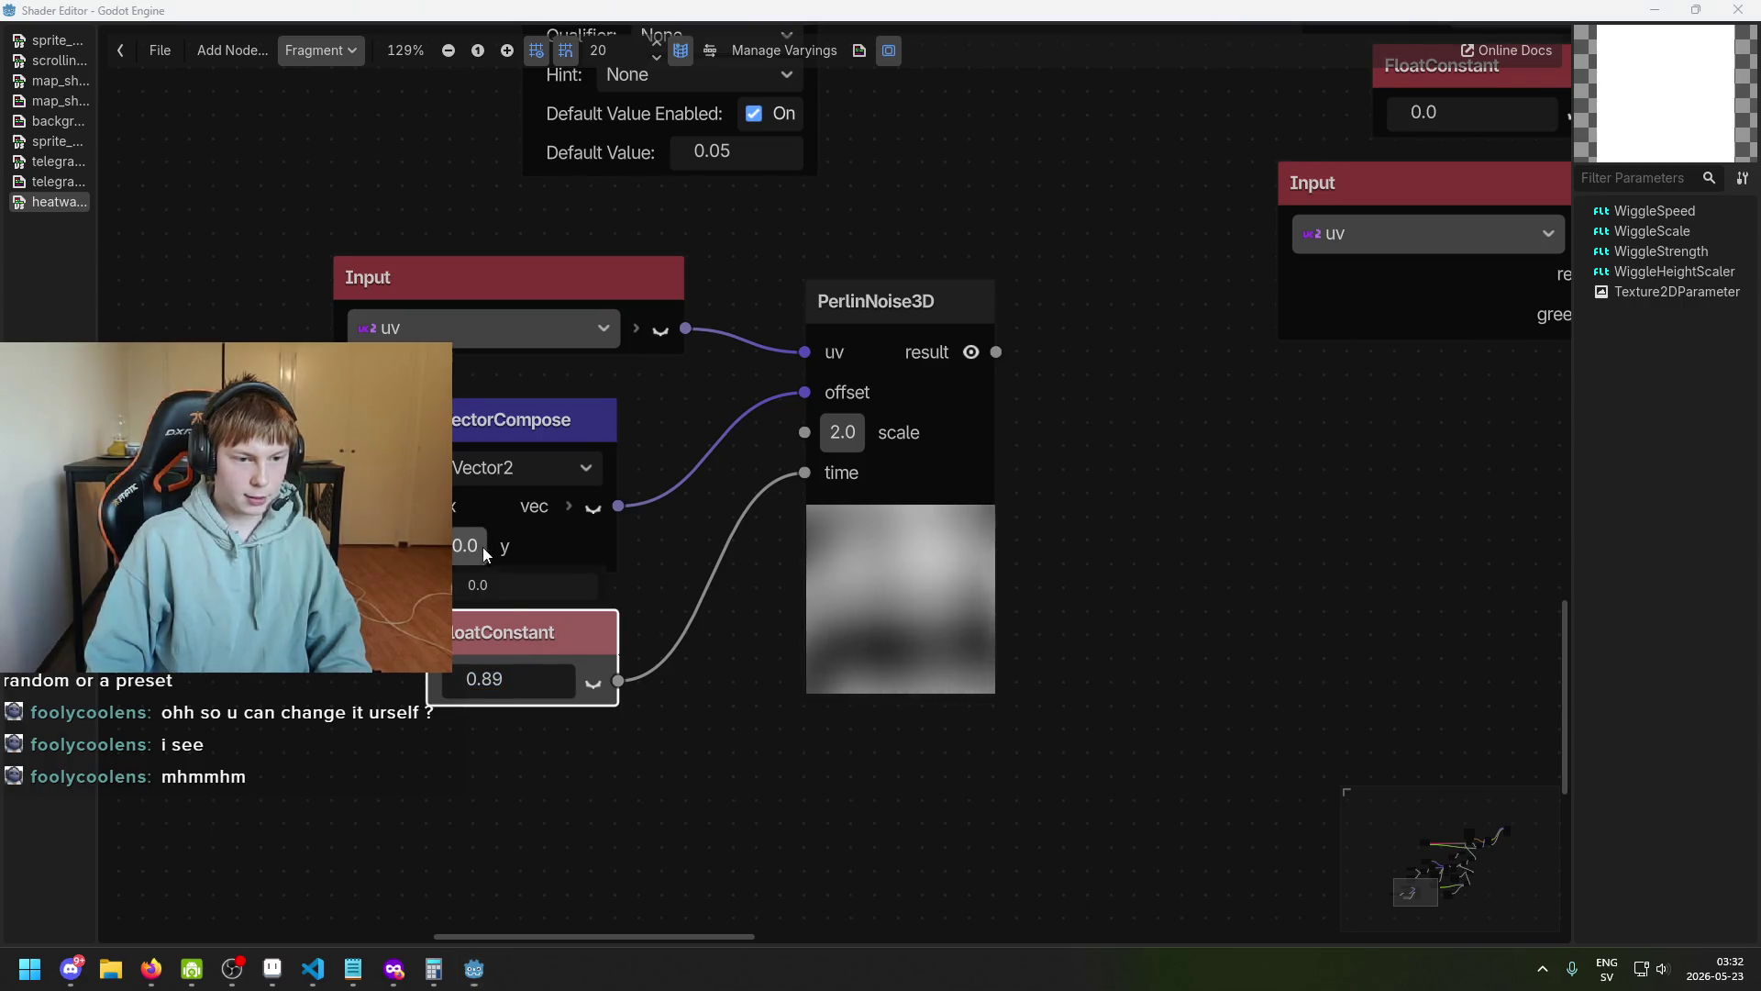
pyautogui.moveTo(479, 549); pyautogui.dragTo(706, 548)
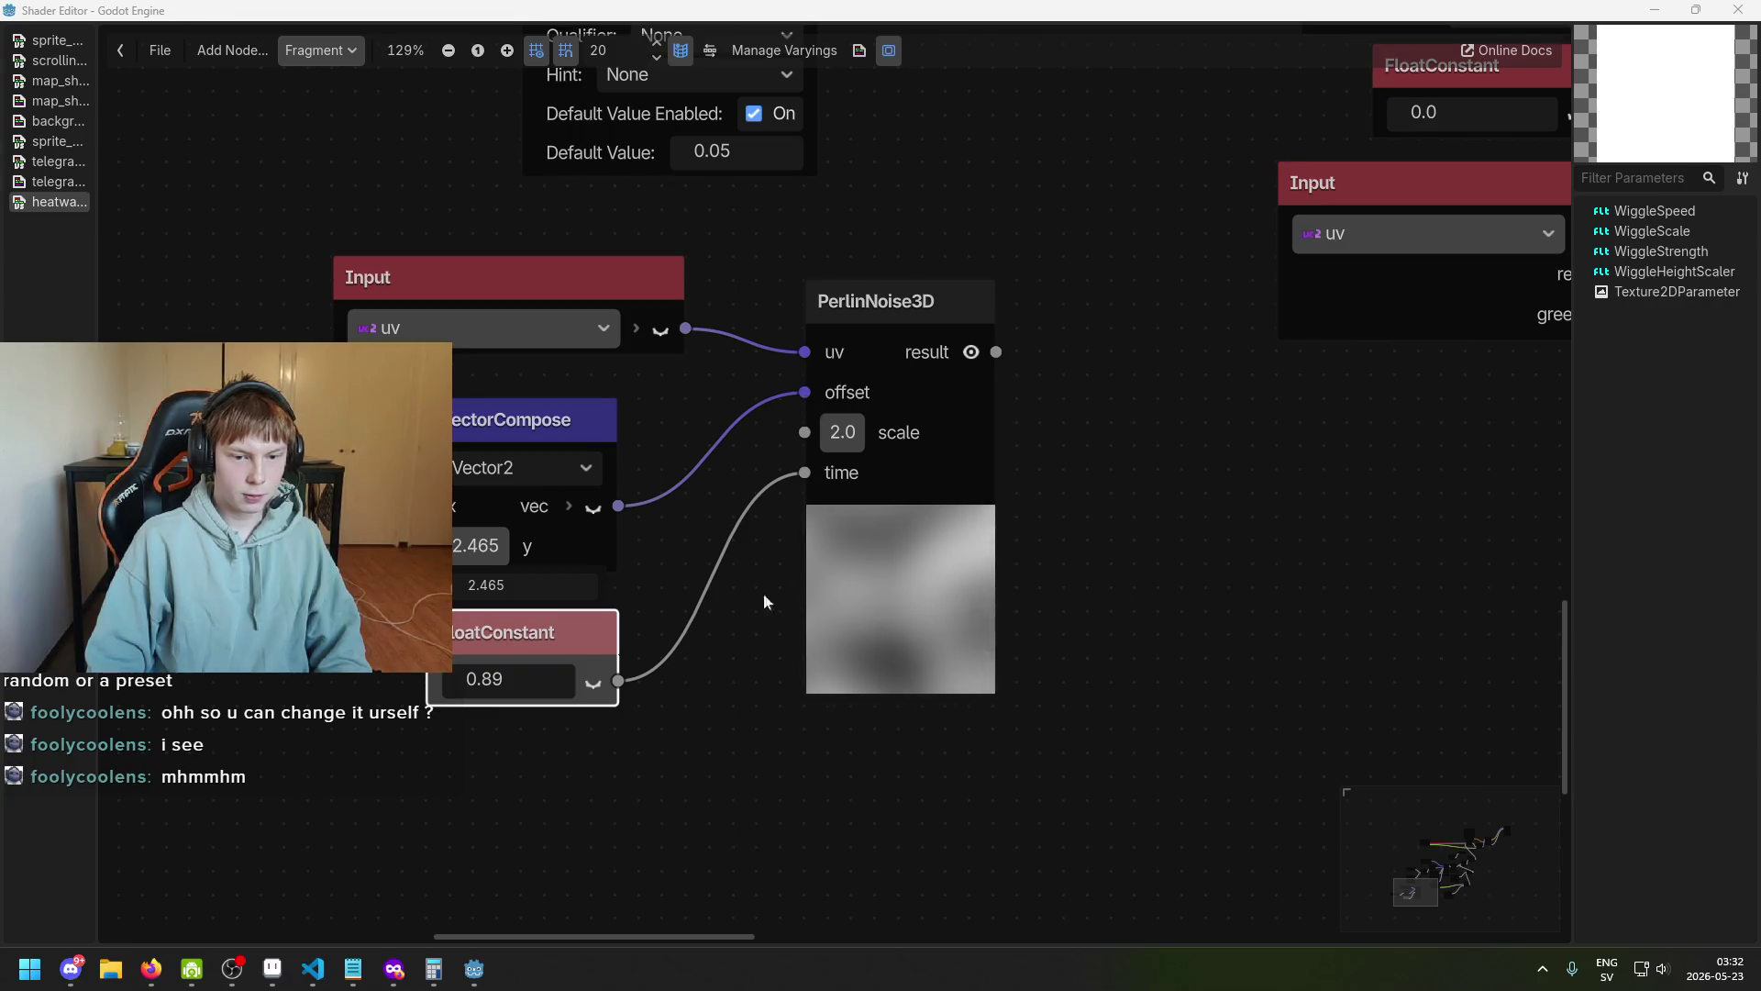
# Raise the FloatConstant feeding PerlinNoise3D time to 24.238.
pyautogui.moveTo(542, 435)
pyautogui.mouseDown()
pyautogui.moveTo(855, 517)
pyautogui.moveTo(917, 458)
pyautogui.moveTo(793, 554)
pyautogui.mouseUp()
pyautogui.moveTo(636, 507)
pyautogui.mouseDown()
pyautogui.moveTo(911, 466)
pyautogui.moveTo(613, 532)
pyautogui.moveTo(826, 477)
pyautogui.moveTo(917, 419)
pyautogui.mouseUp()
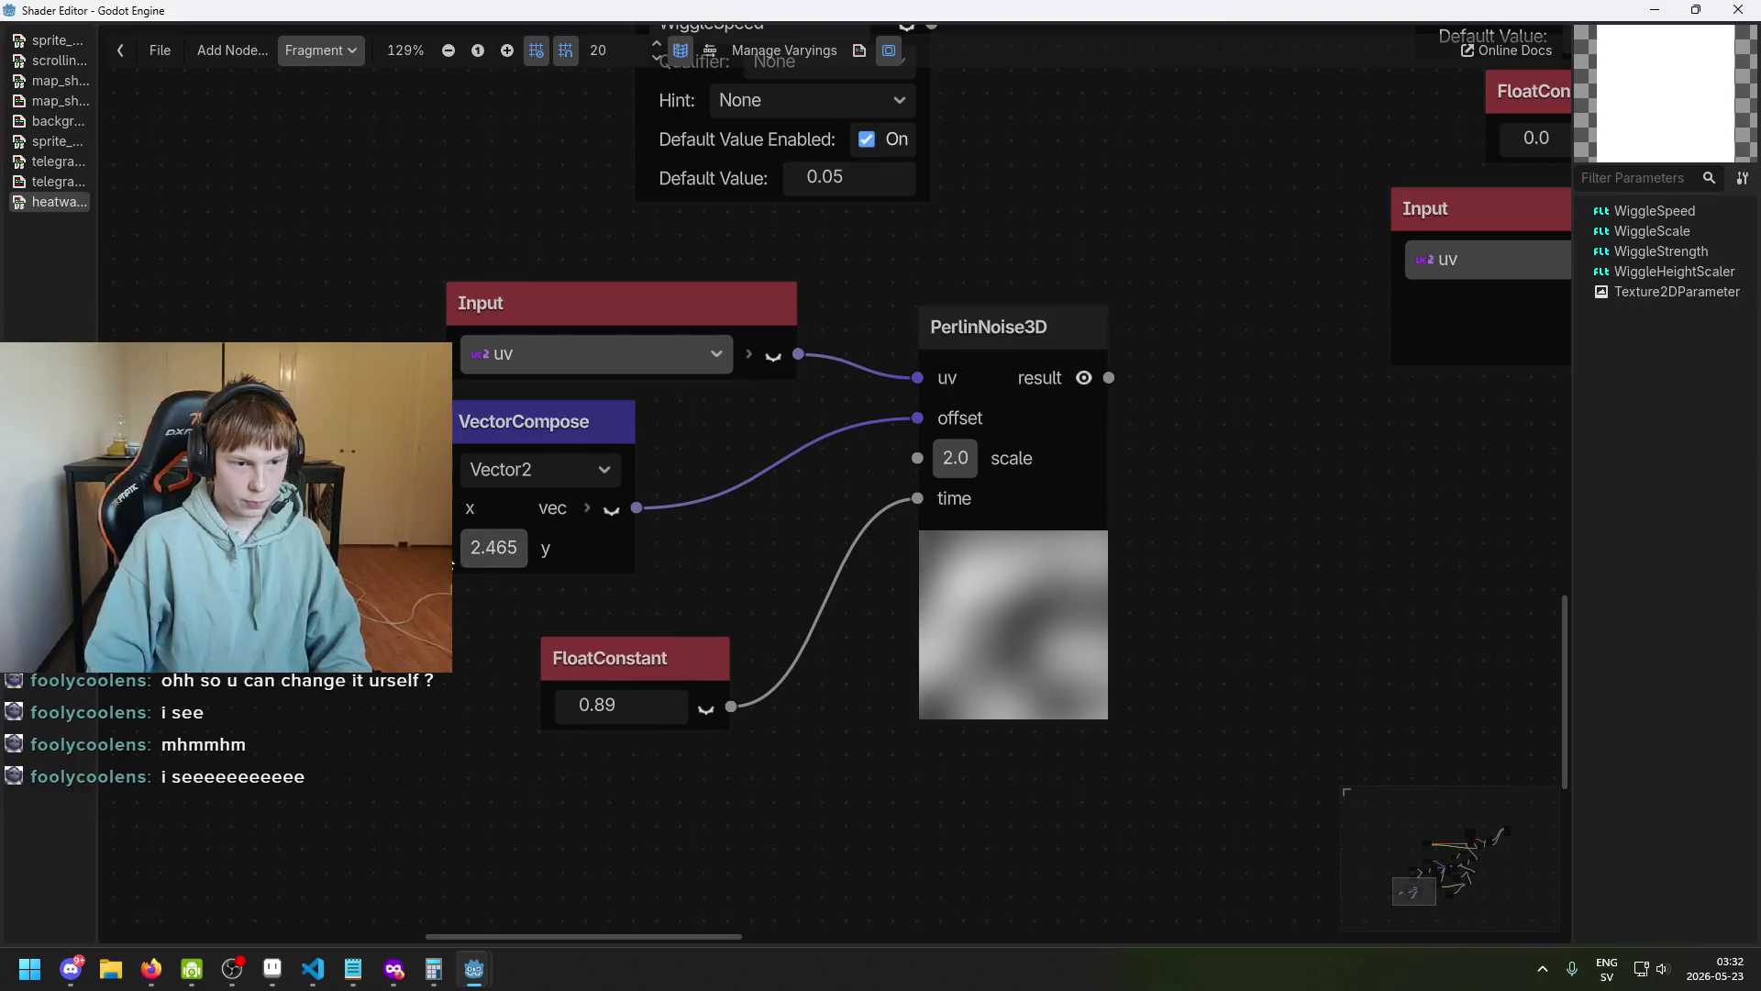
pyautogui.hscroll(2, 1015, 646)
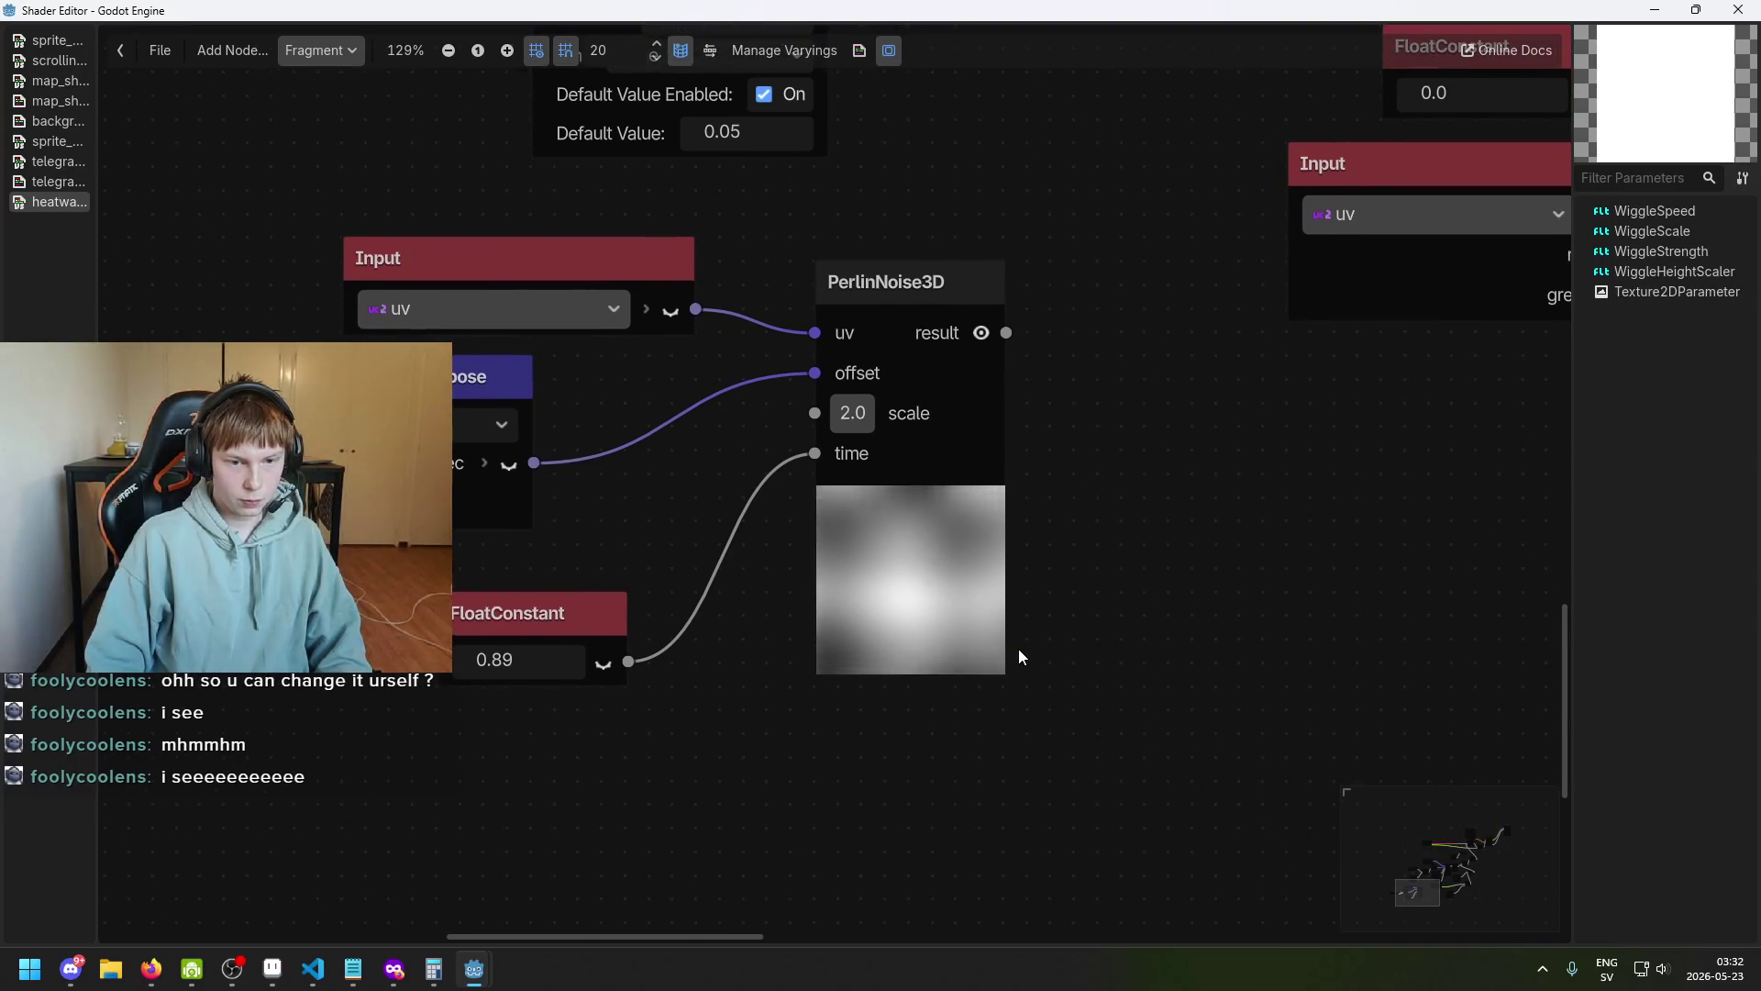
pyautogui.scroll(1, 1018, 647)
pyautogui.hscroll(-2, 940, 541)
pyautogui.scroll(-1, 939, 541)
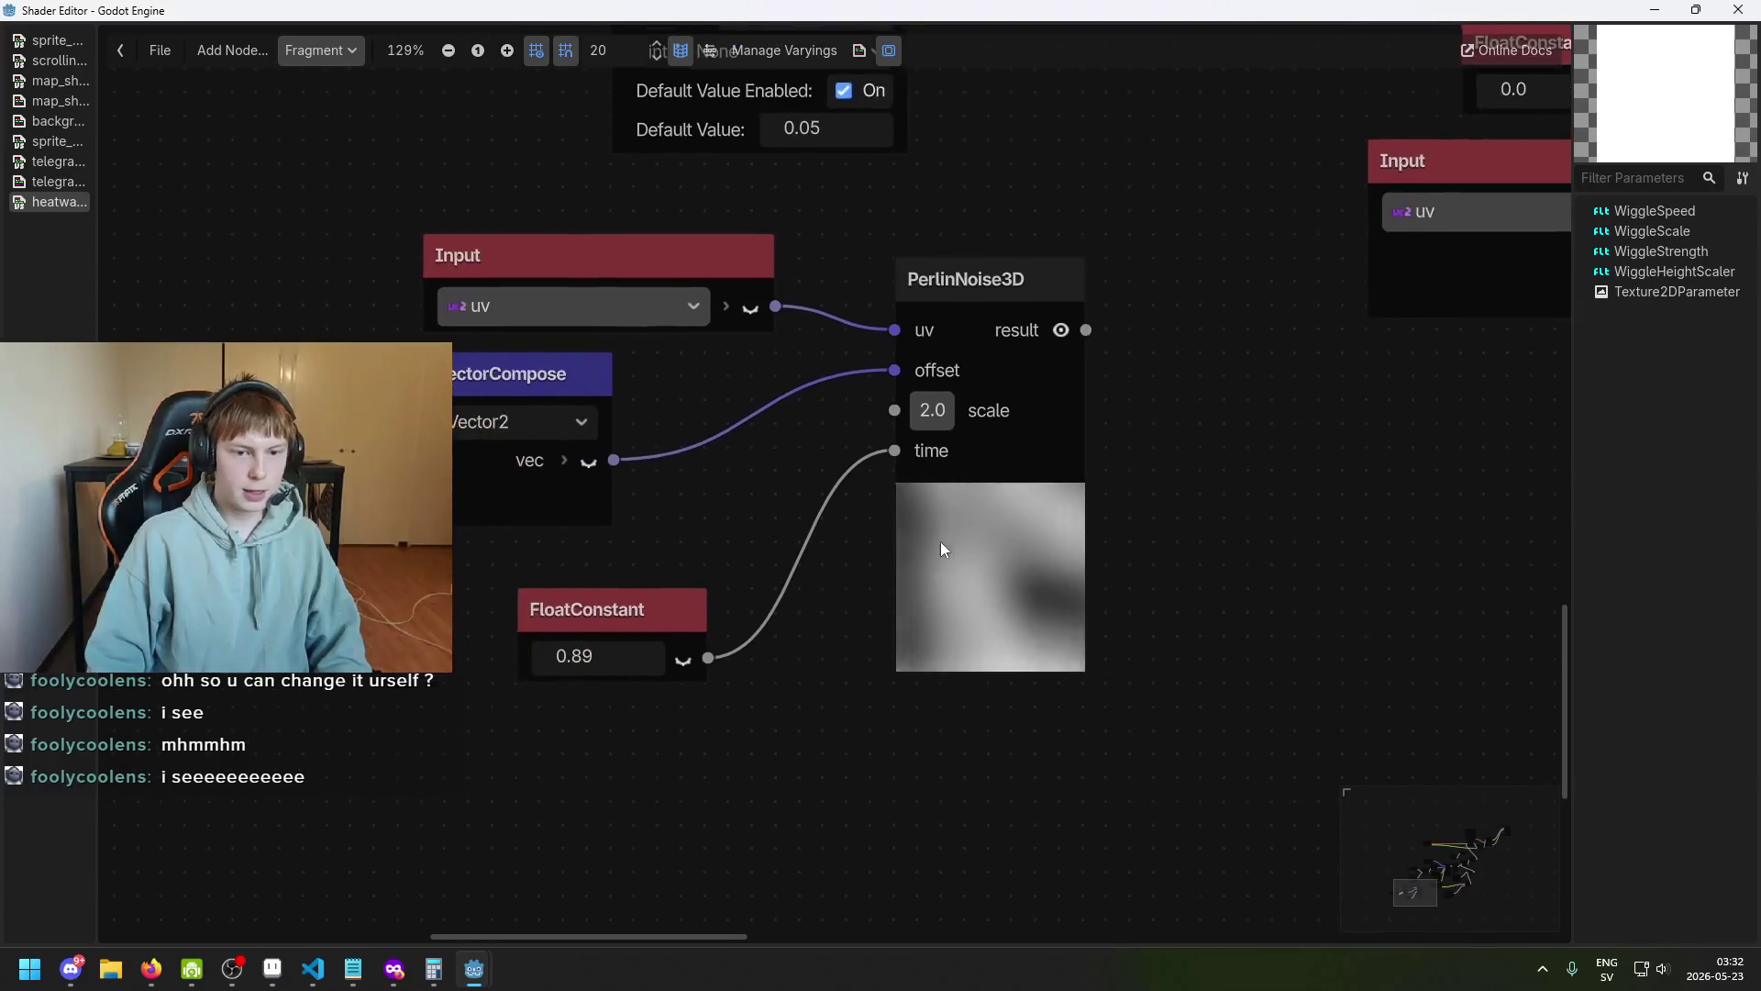
pyautogui.click(630, 248)
pyautogui.scroll(3, 1011, 466)
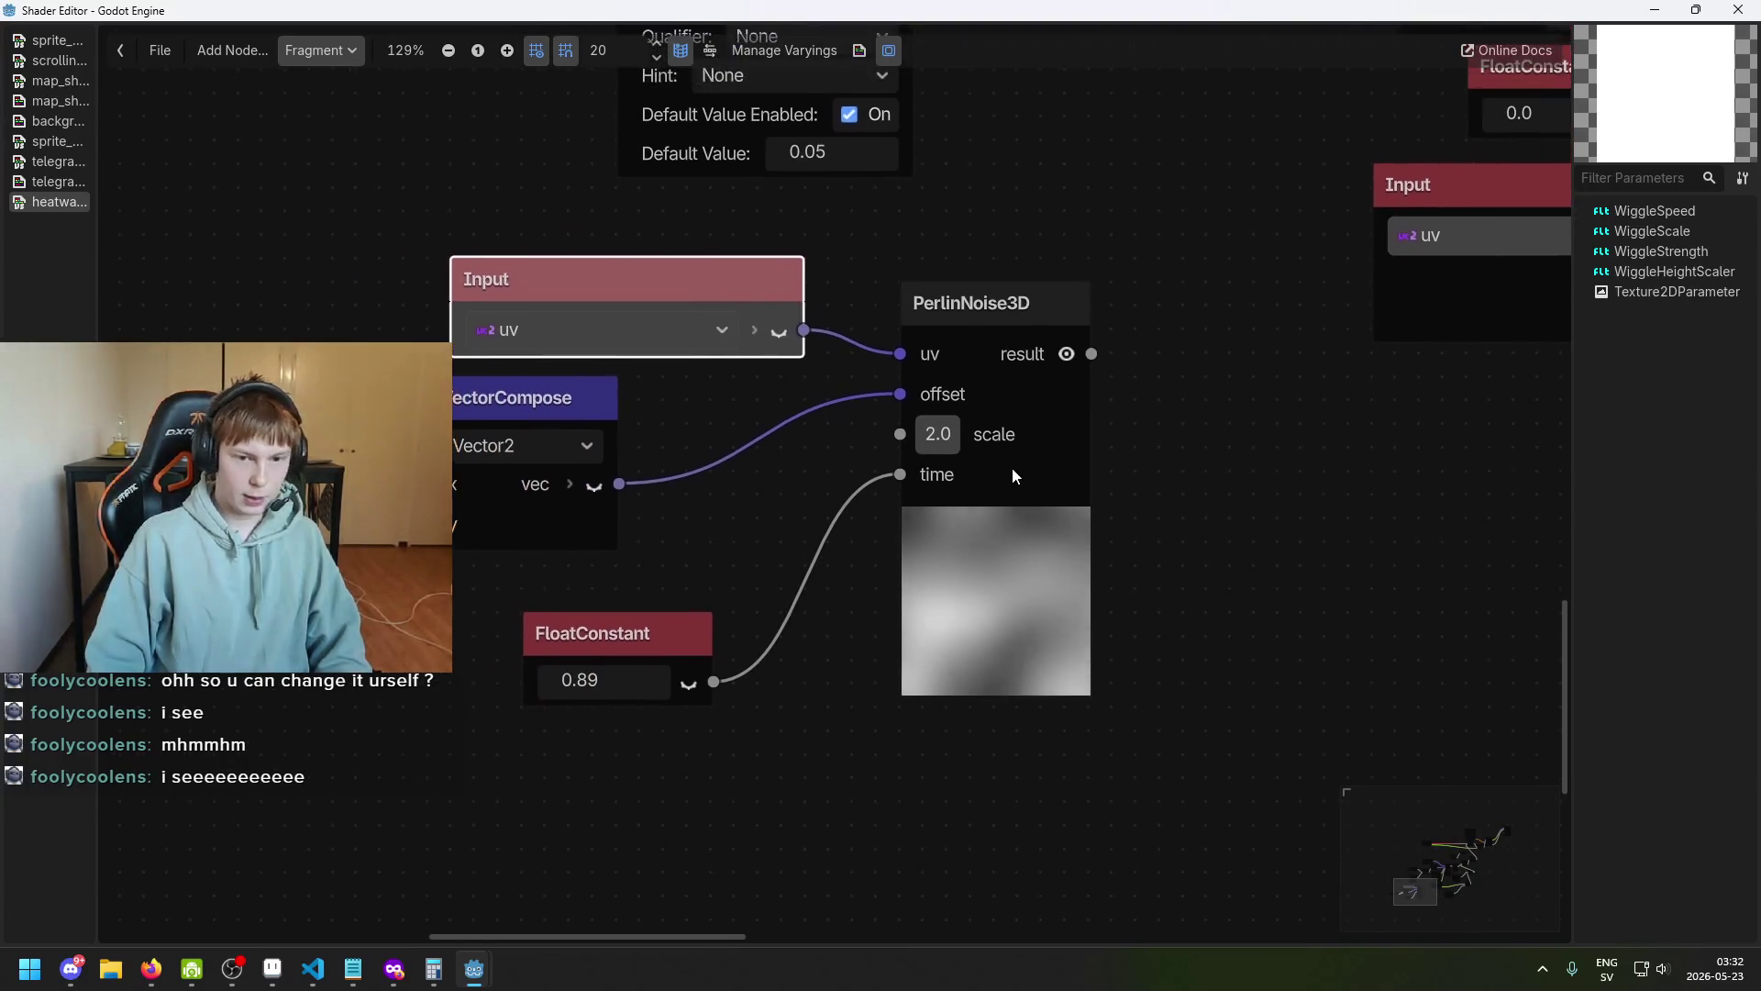
pyautogui.click(612, 659)
pyautogui.moveTo(613, 661)
pyautogui.mouseDown()
pyautogui.moveTo(596, 660)
pyautogui.moveTo(972, 661)
pyautogui.moveTo(717, 642)
pyautogui.mouseUp()
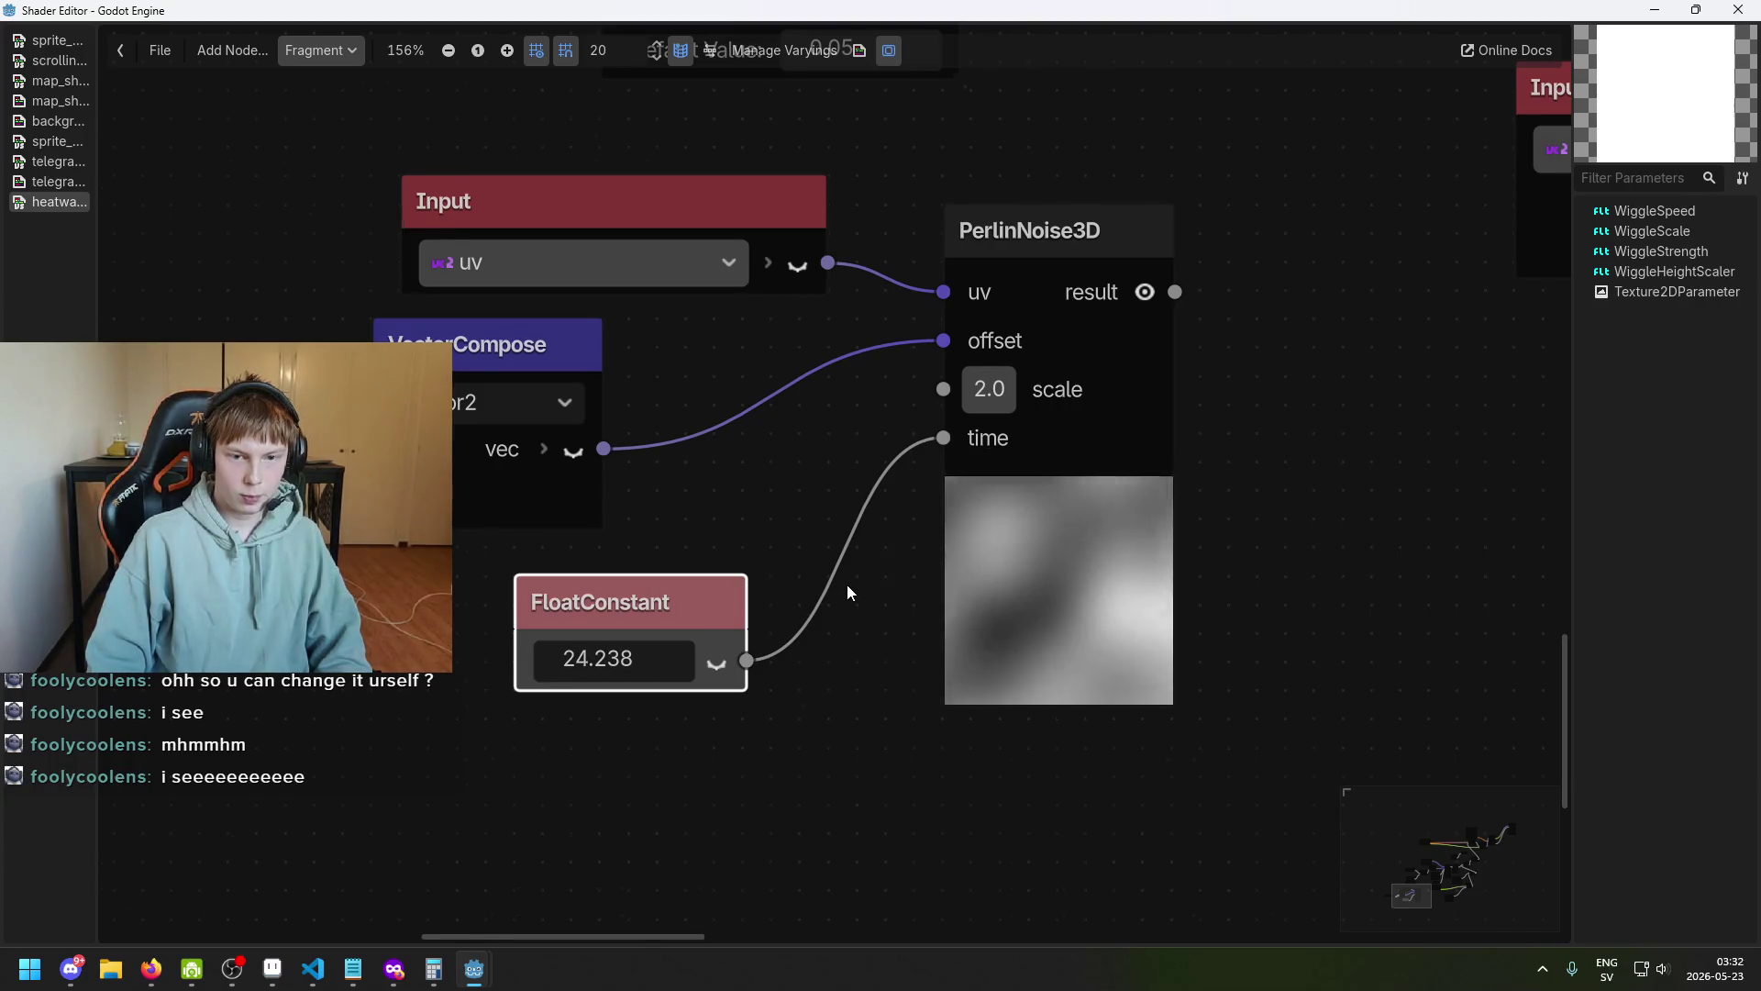
pyautogui.scroll(-1, 846, 585)
pyautogui.scroll(1, 913, 541)
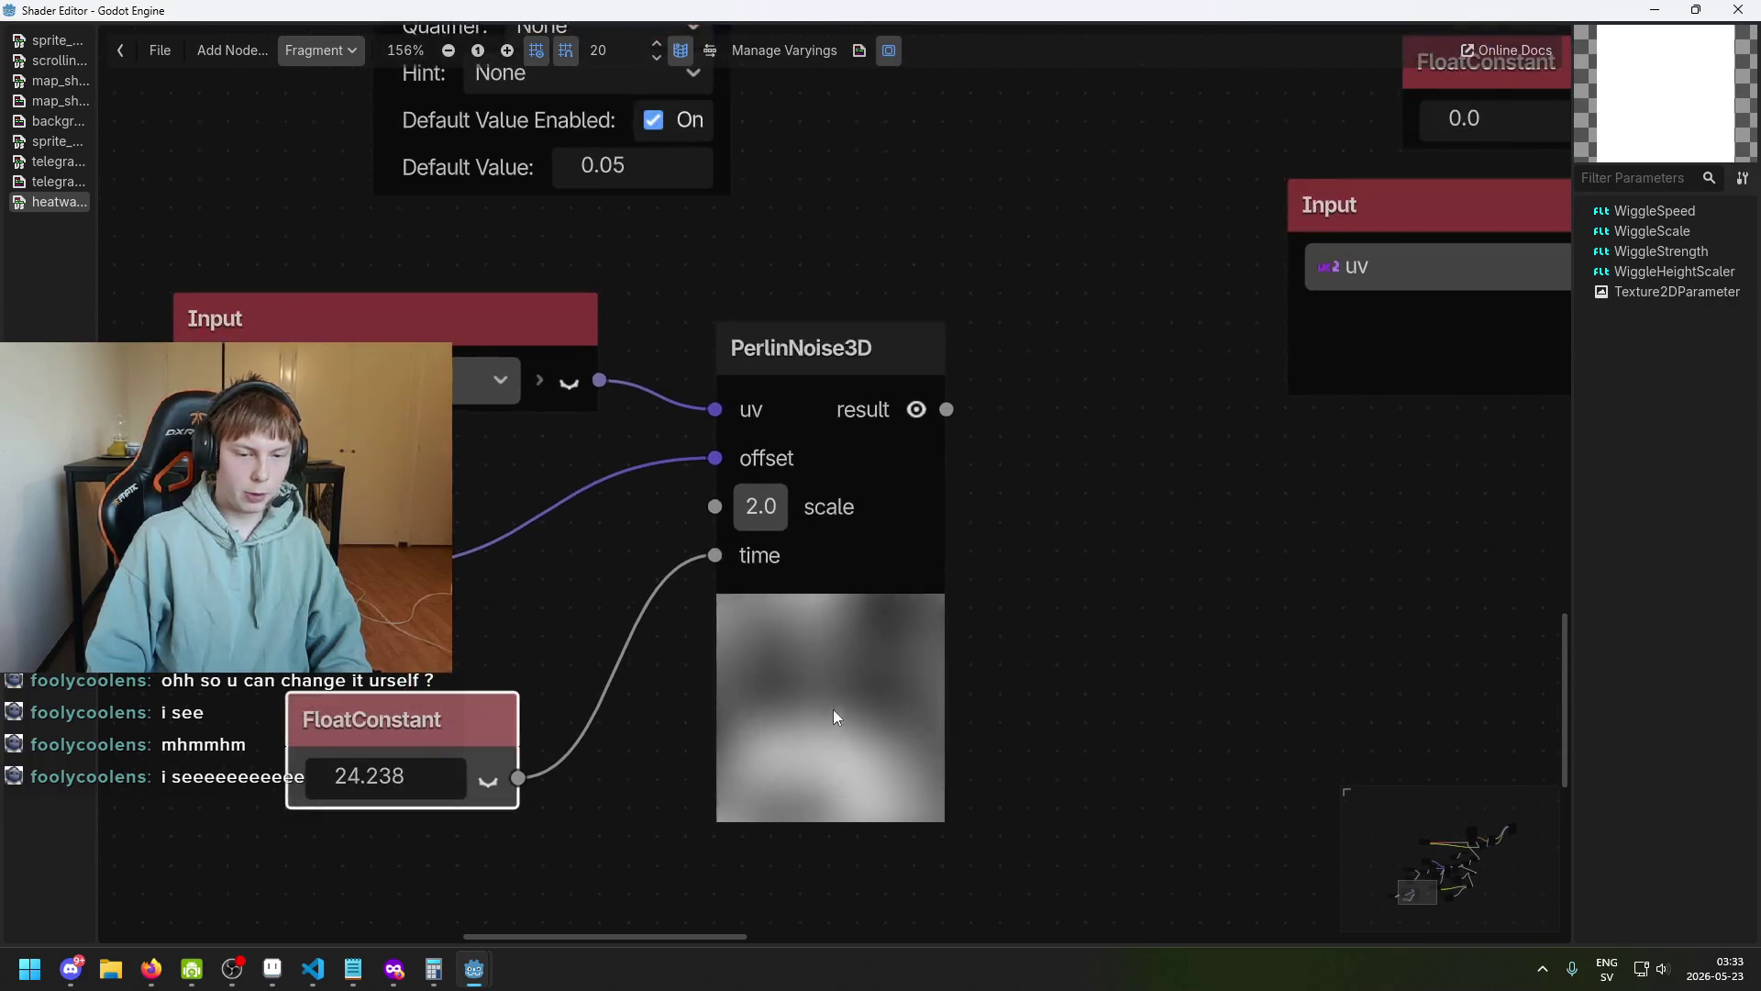
pyautogui.moveTo(947, 409)
pyautogui.mouseDown()
pyautogui.moveTo(1157, 444)
pyautogui.moveTo(1083, 477)
pyautogui.mouseUp()
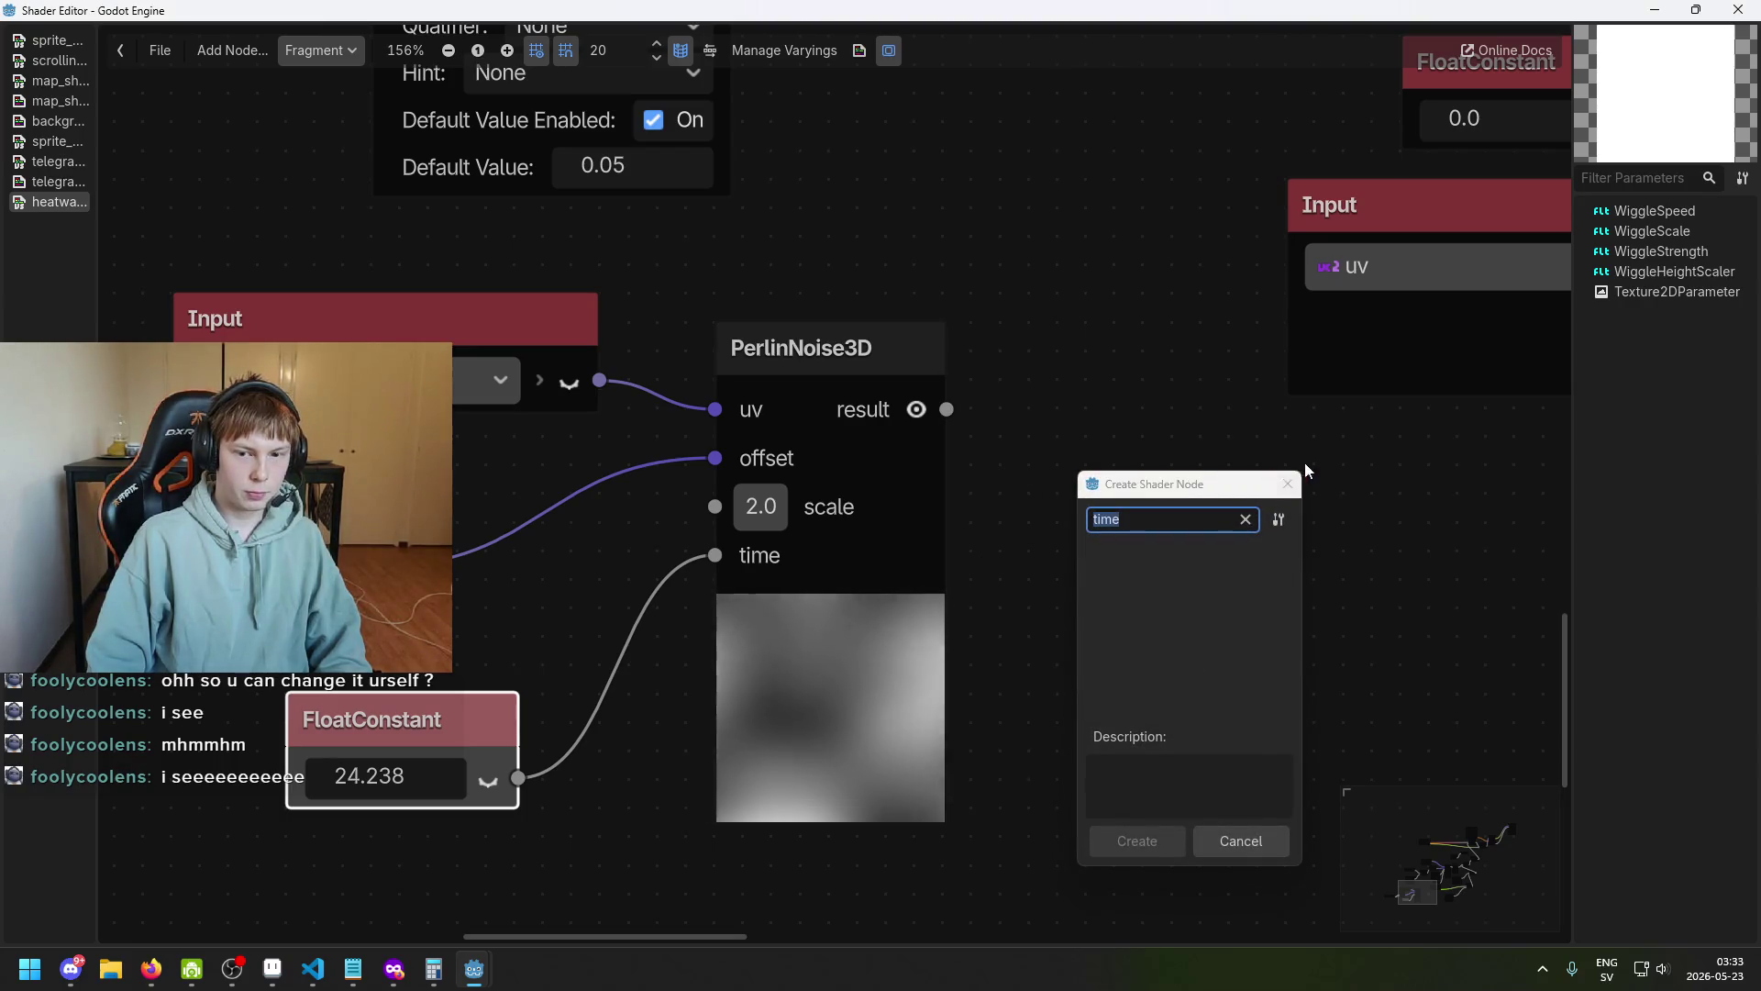
# Delete the Input, VectorCompose, FloatConstant and PerlinNoise3D test nodes, then return to title_screen.
pyautogui.click(1288, 484)
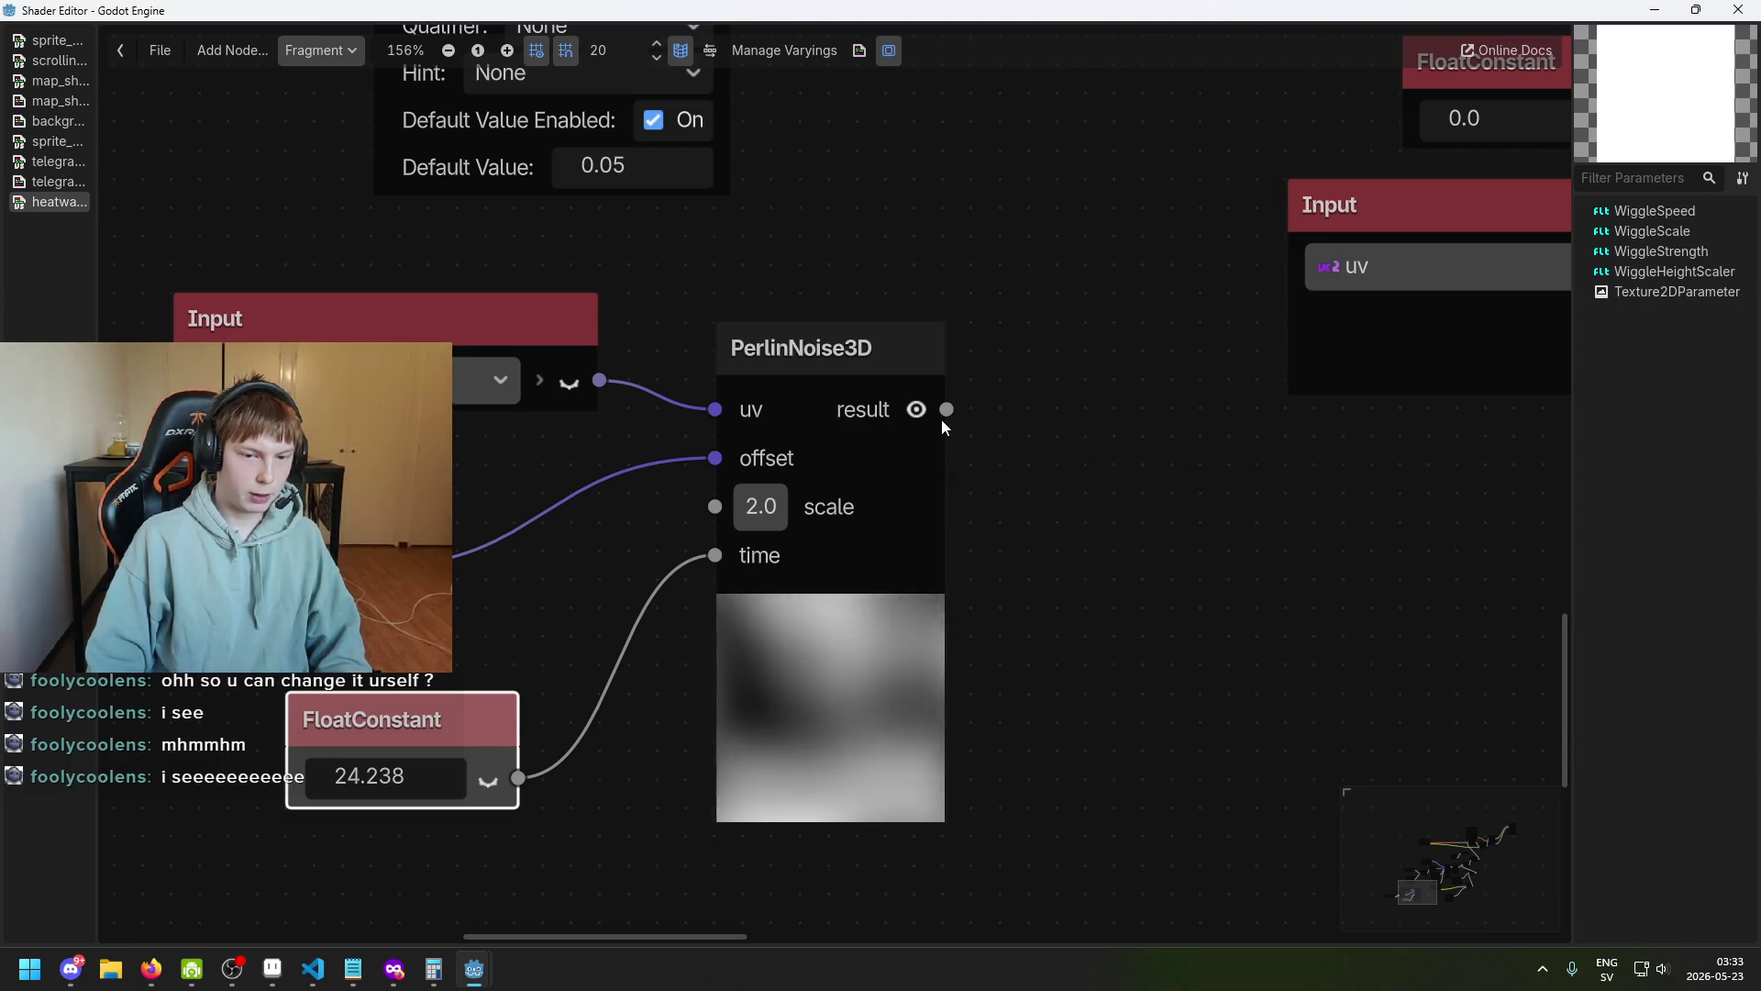
pyautogui.scroll(-3, 945, 458)
pyautogui.scroll(2, 945, 694)
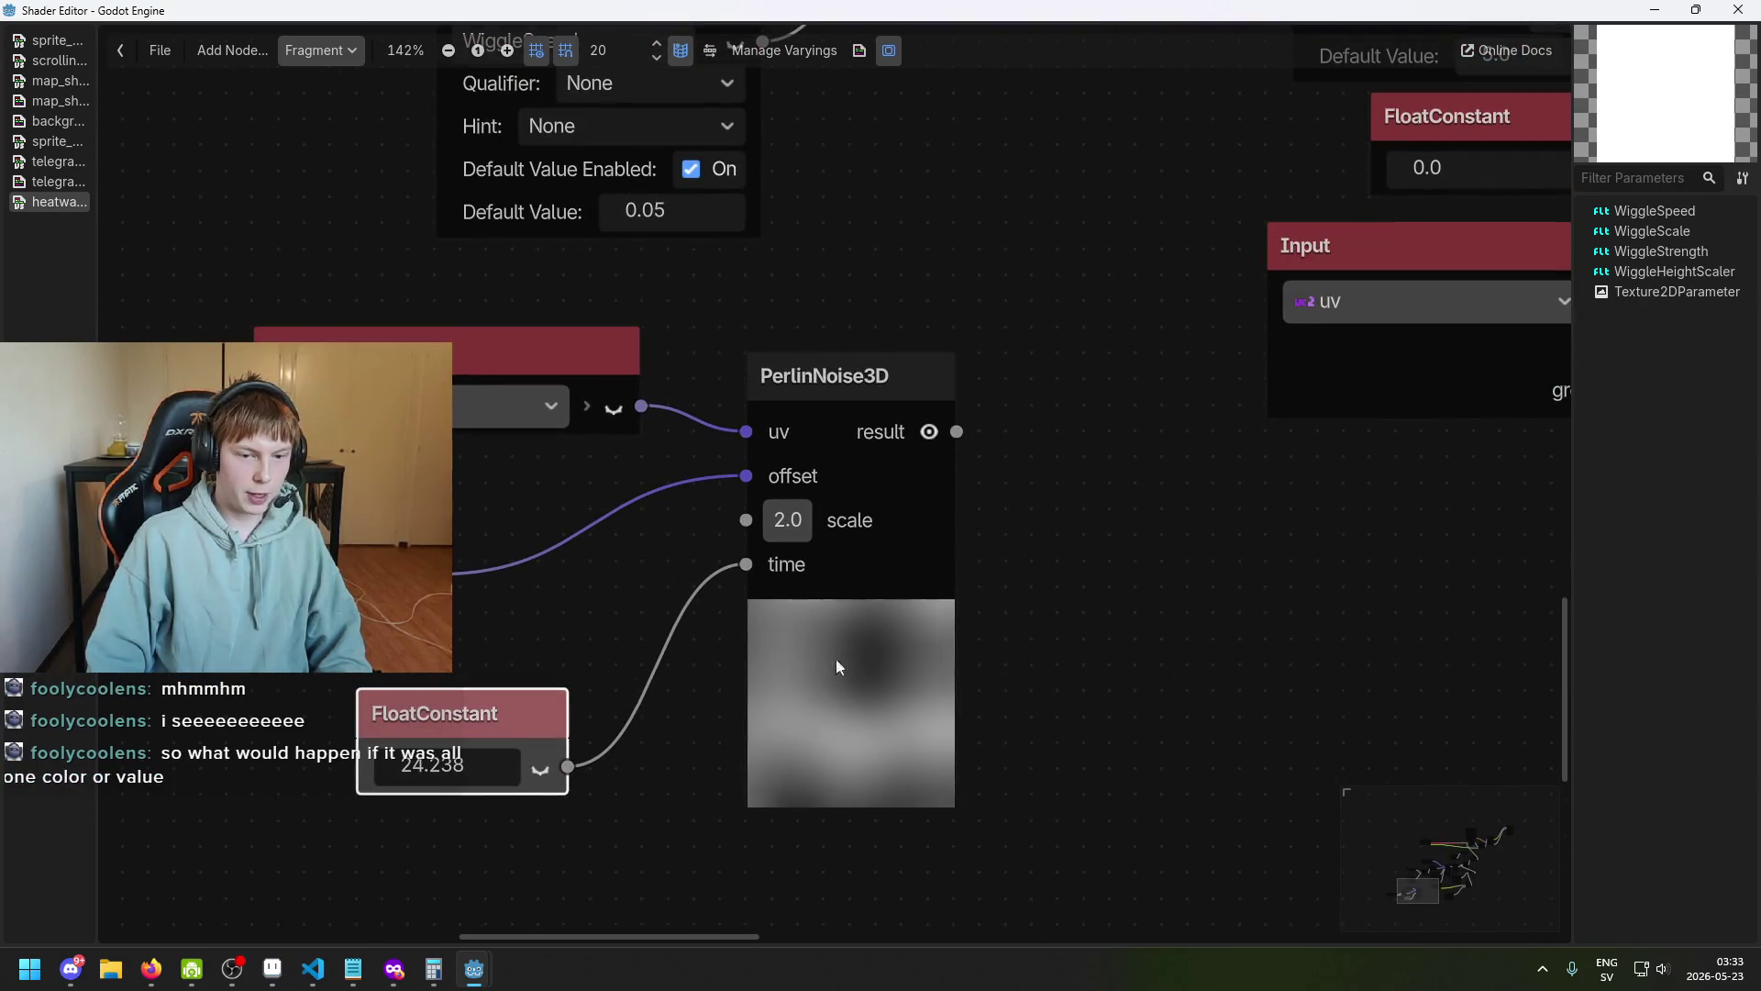
pyautogui.scroll(-3, 824, 607)
pyautogui.moveTo(1042, 670); pyautogui.dragTo(399, 360)
pyautogui.press('Delete')
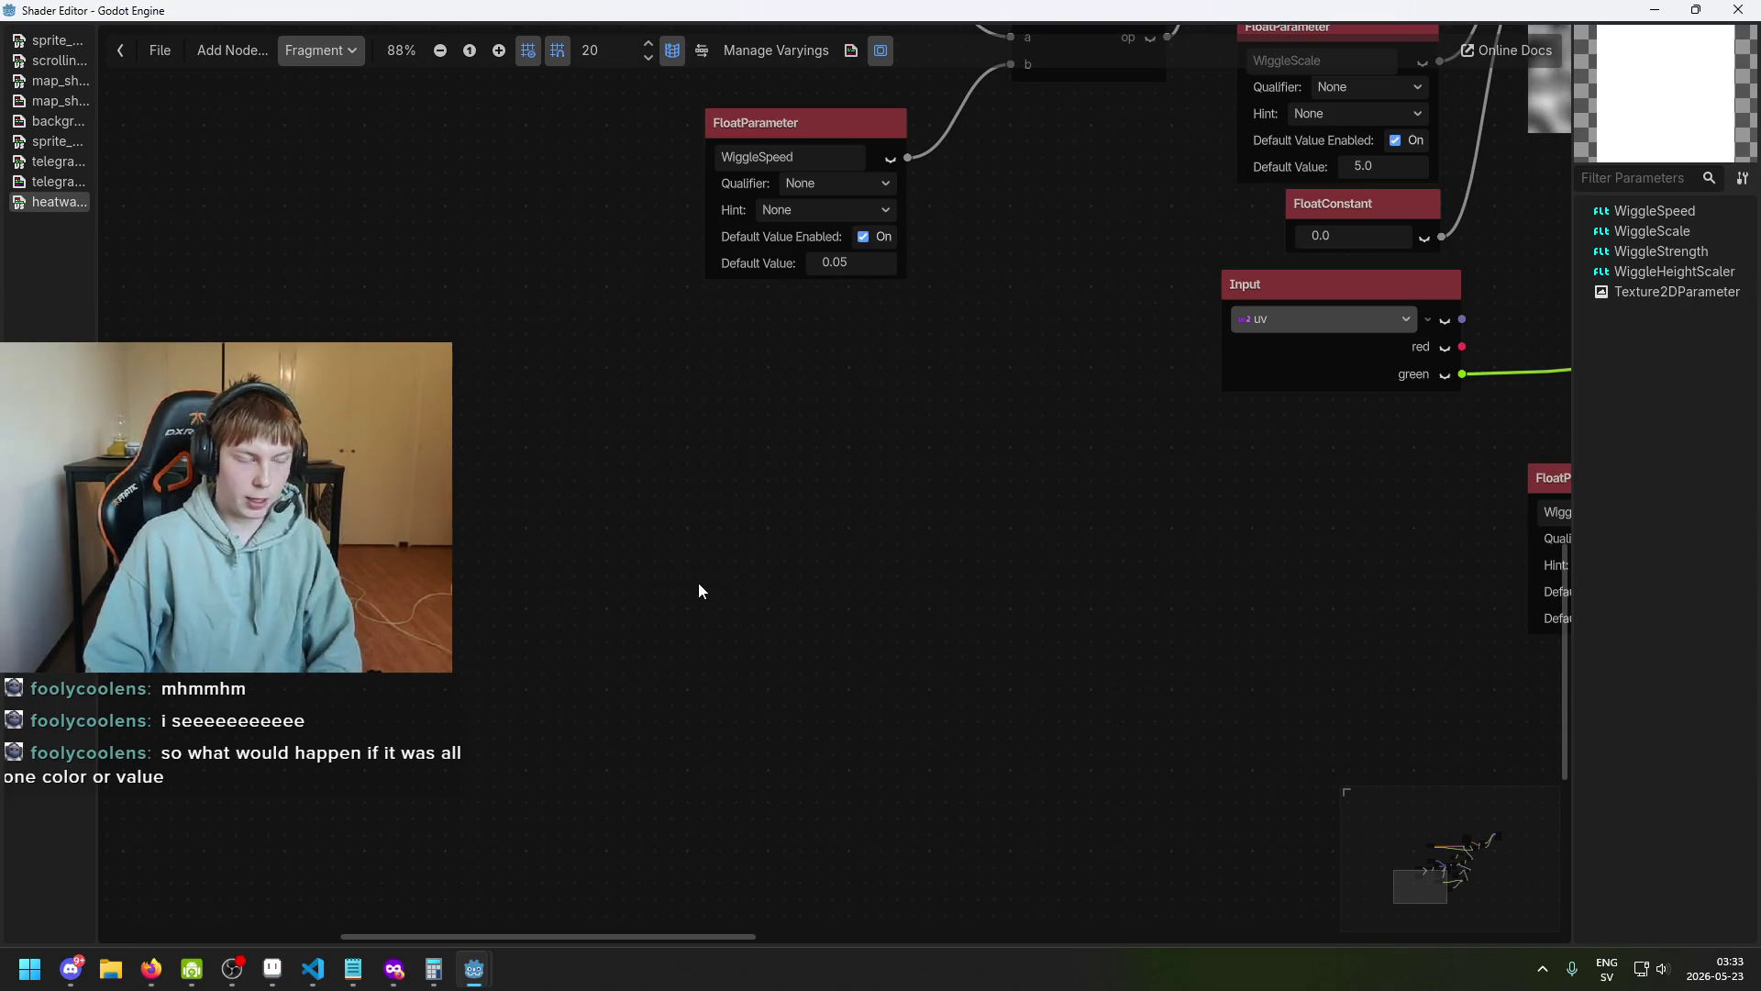
pyautogui.click(378, 895)
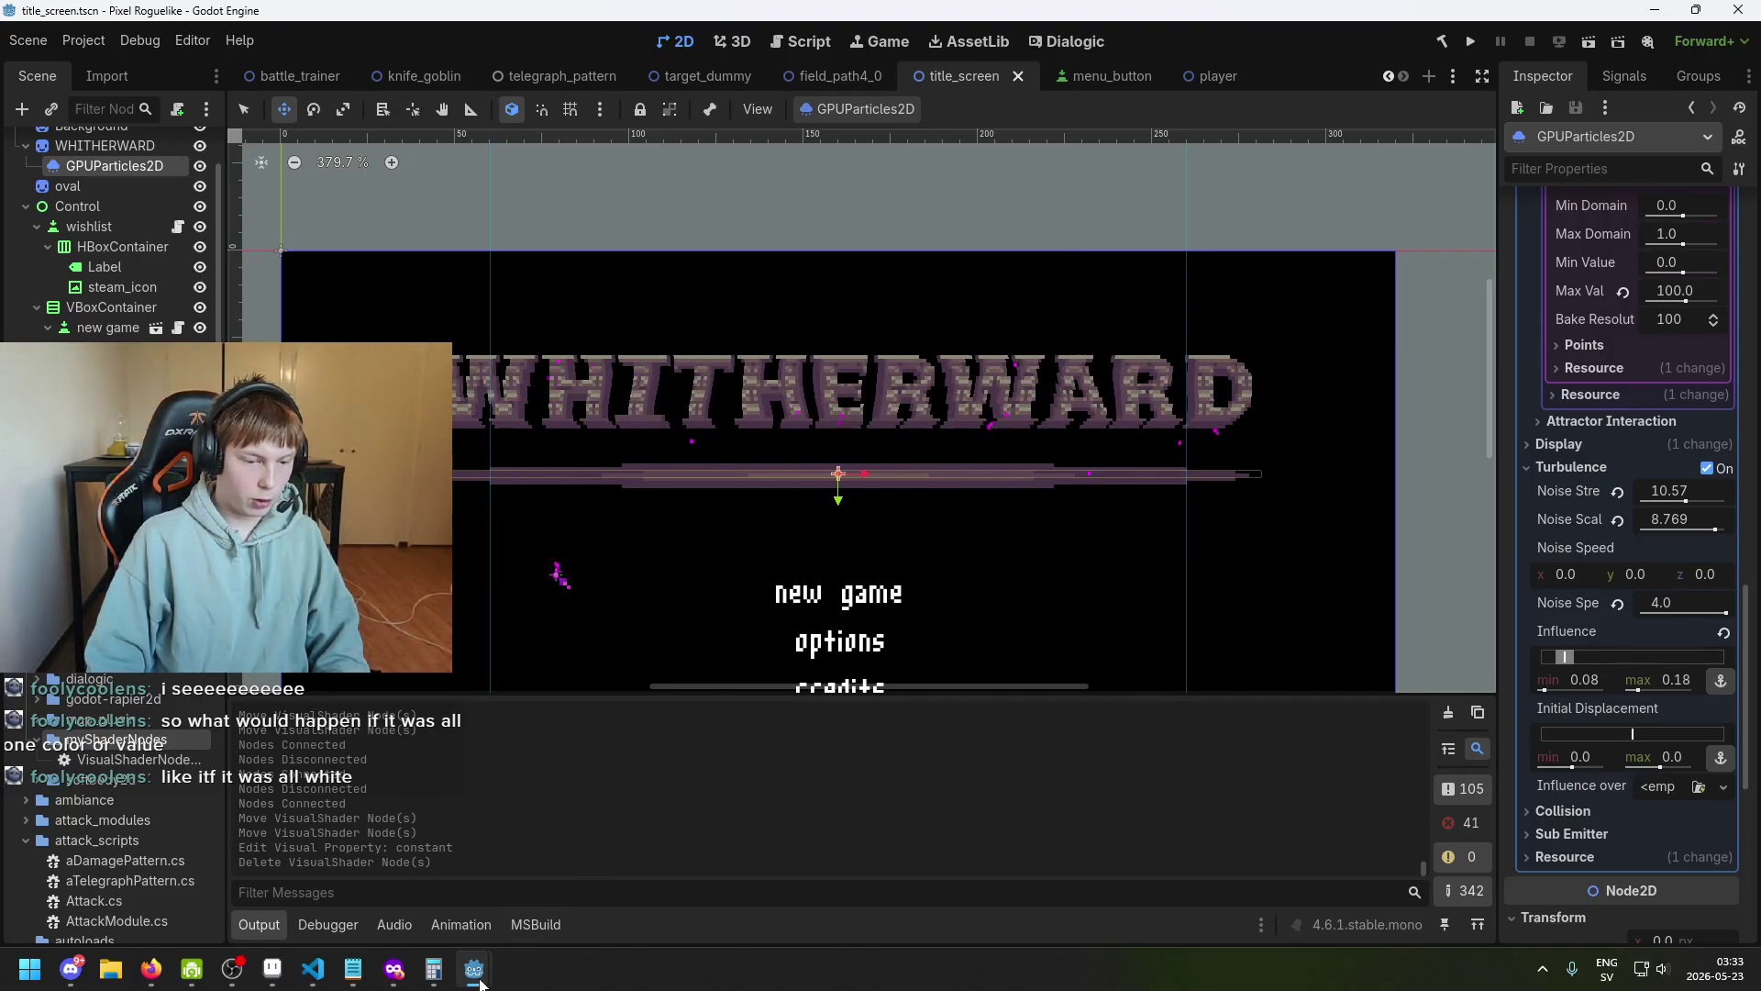
pyautogui.moveTo(477, 974)
pyautogui.click(563, 893)
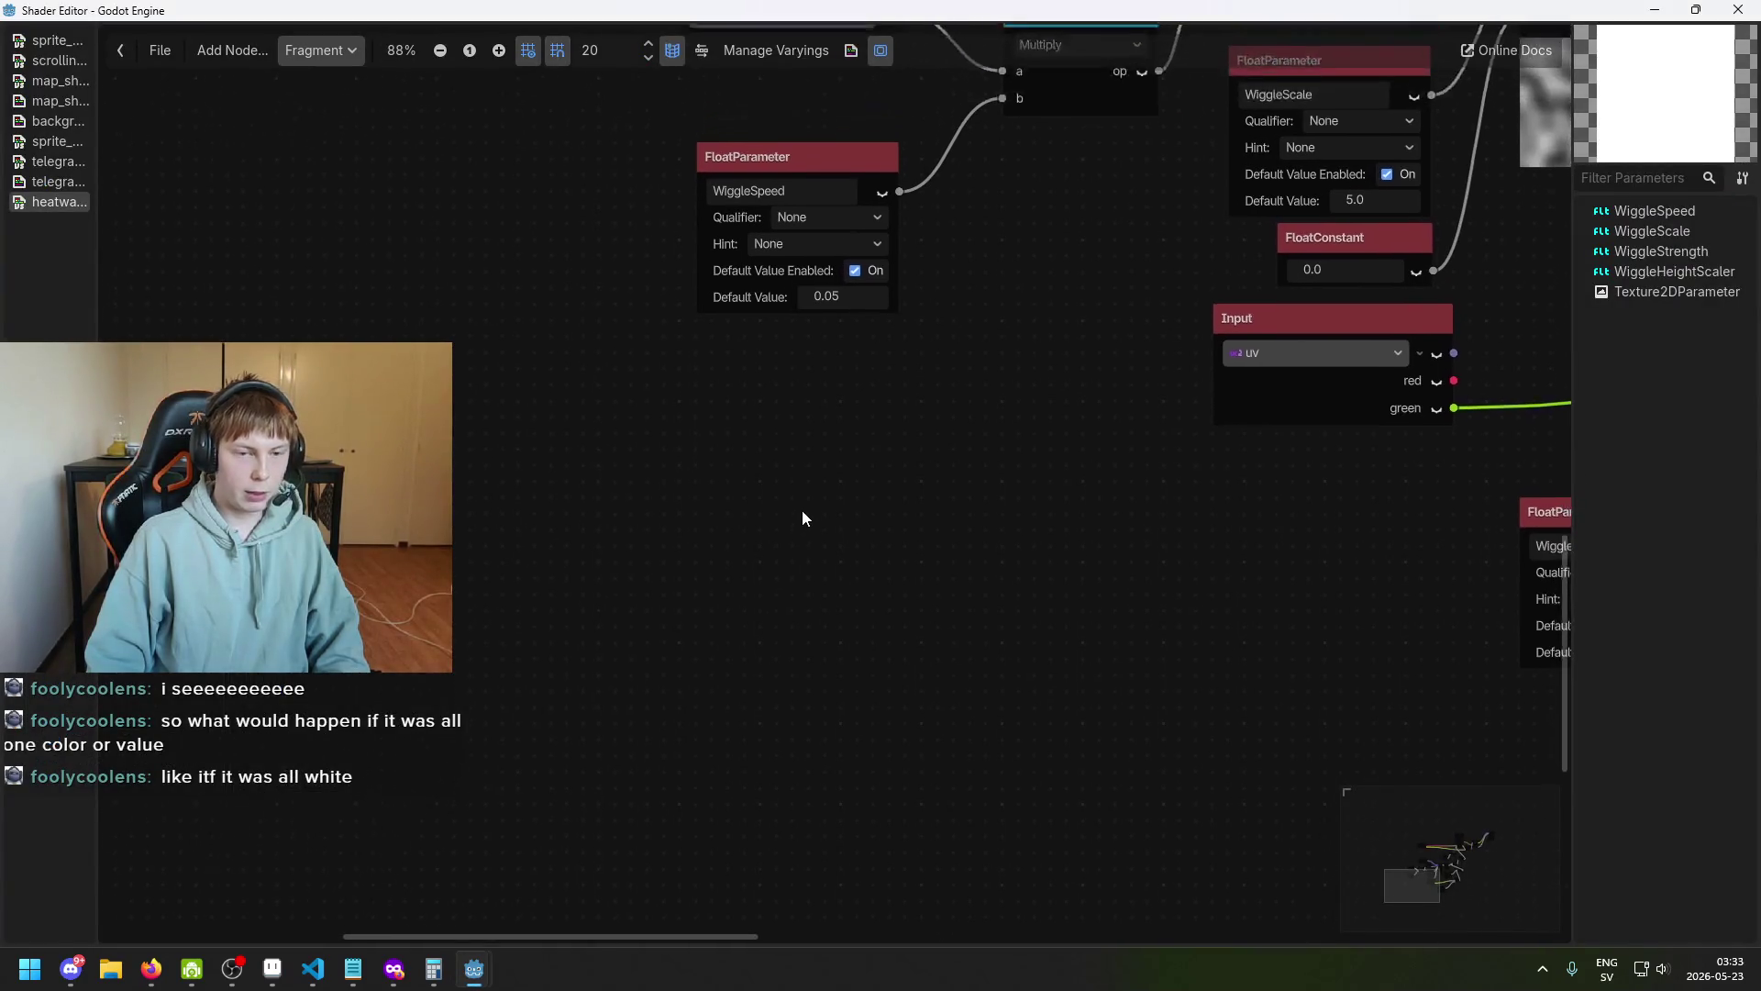
pyautogui.scroll(1, 746, 468)
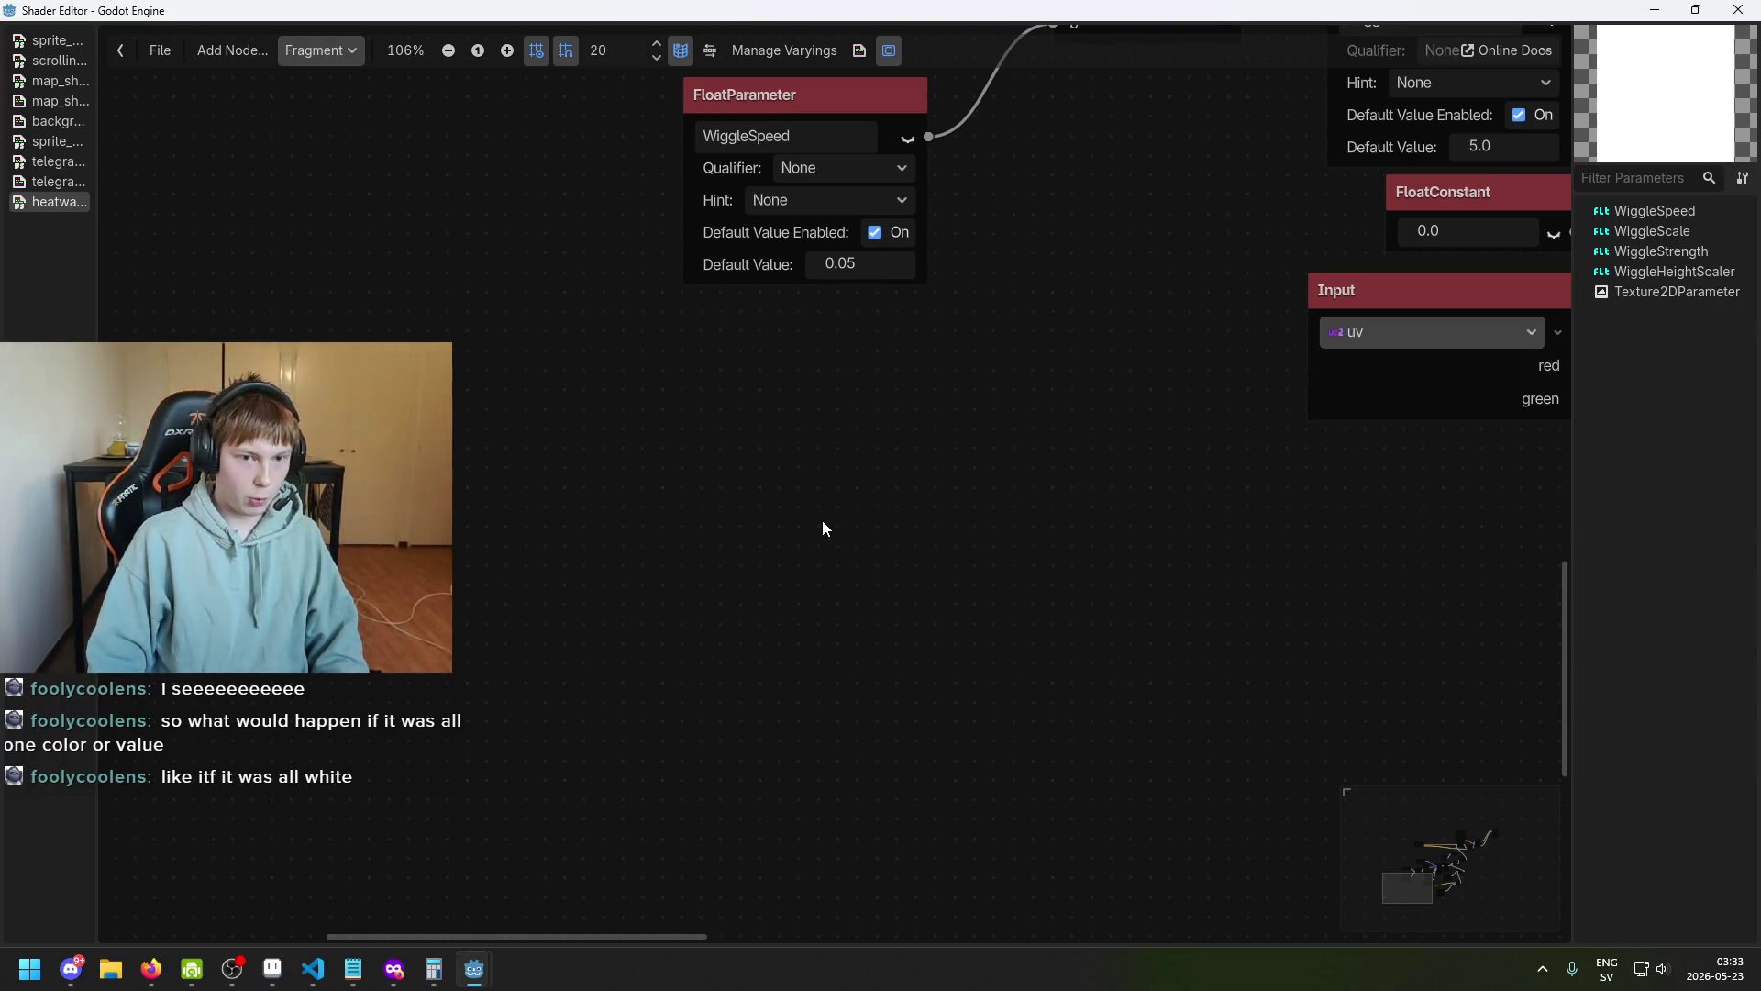
pyautogui.scroll(-2, 771, 633)
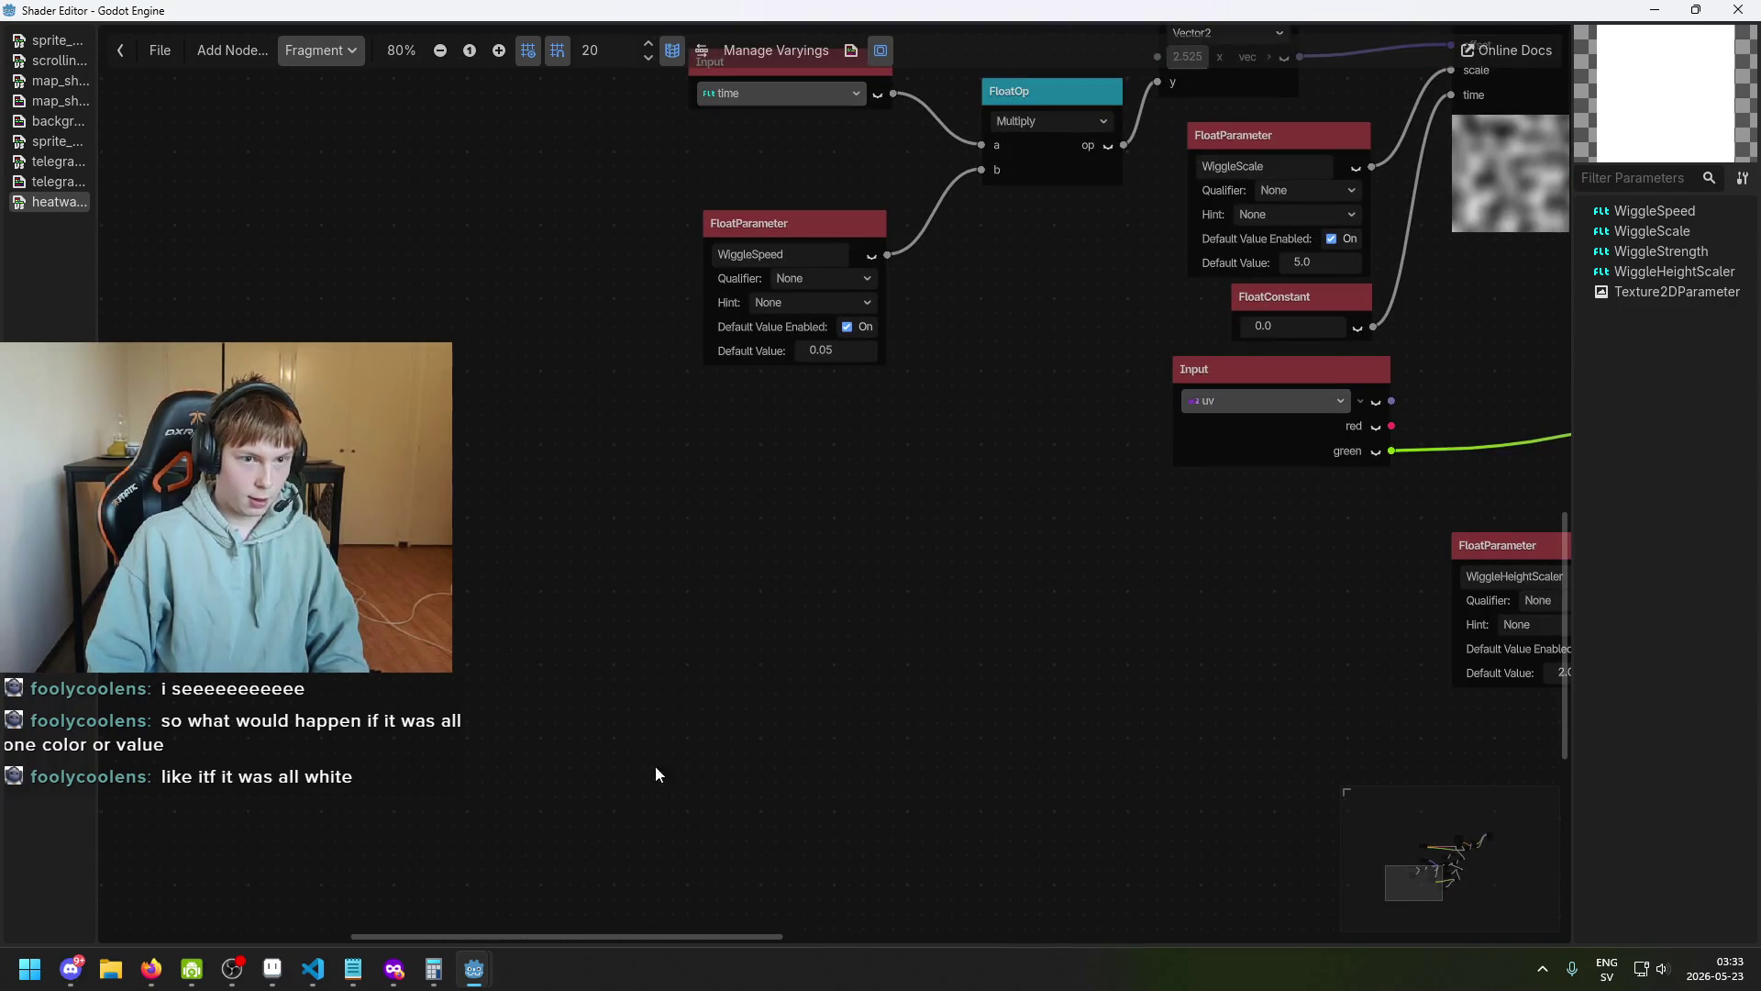
pyautogui.click(469, 974)
pyautogui.click(424, 901)
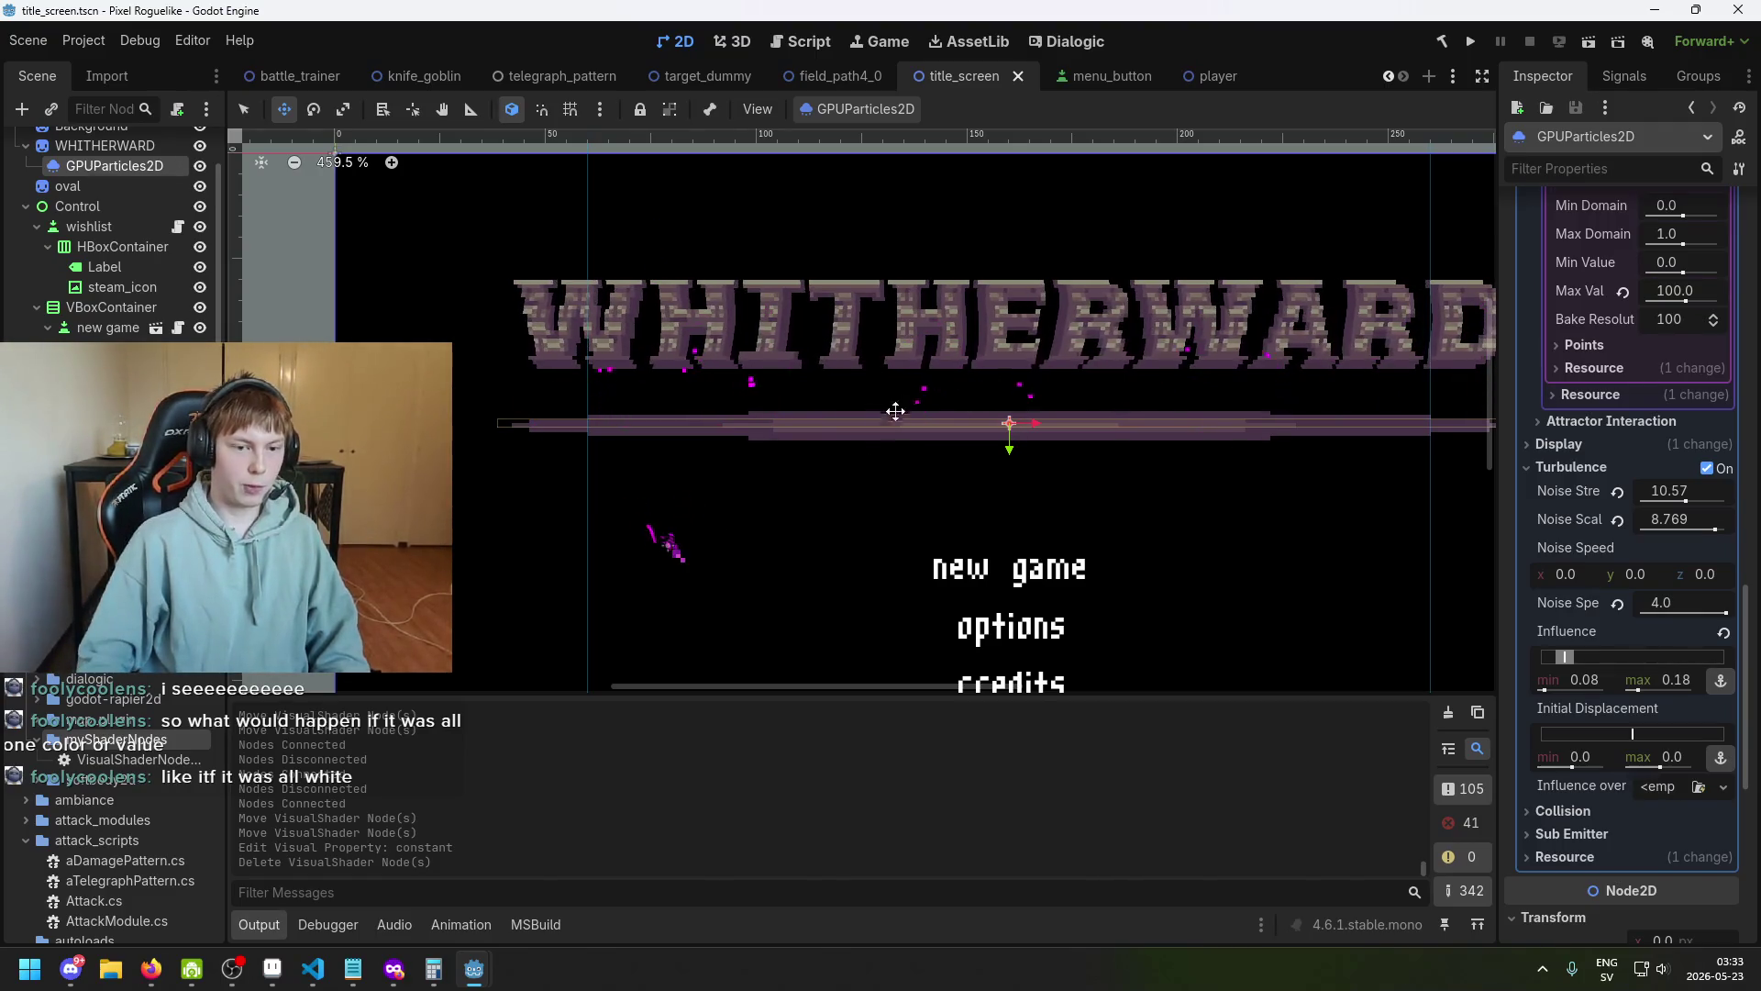
pyautogui.scroll(-3, 918, 398)
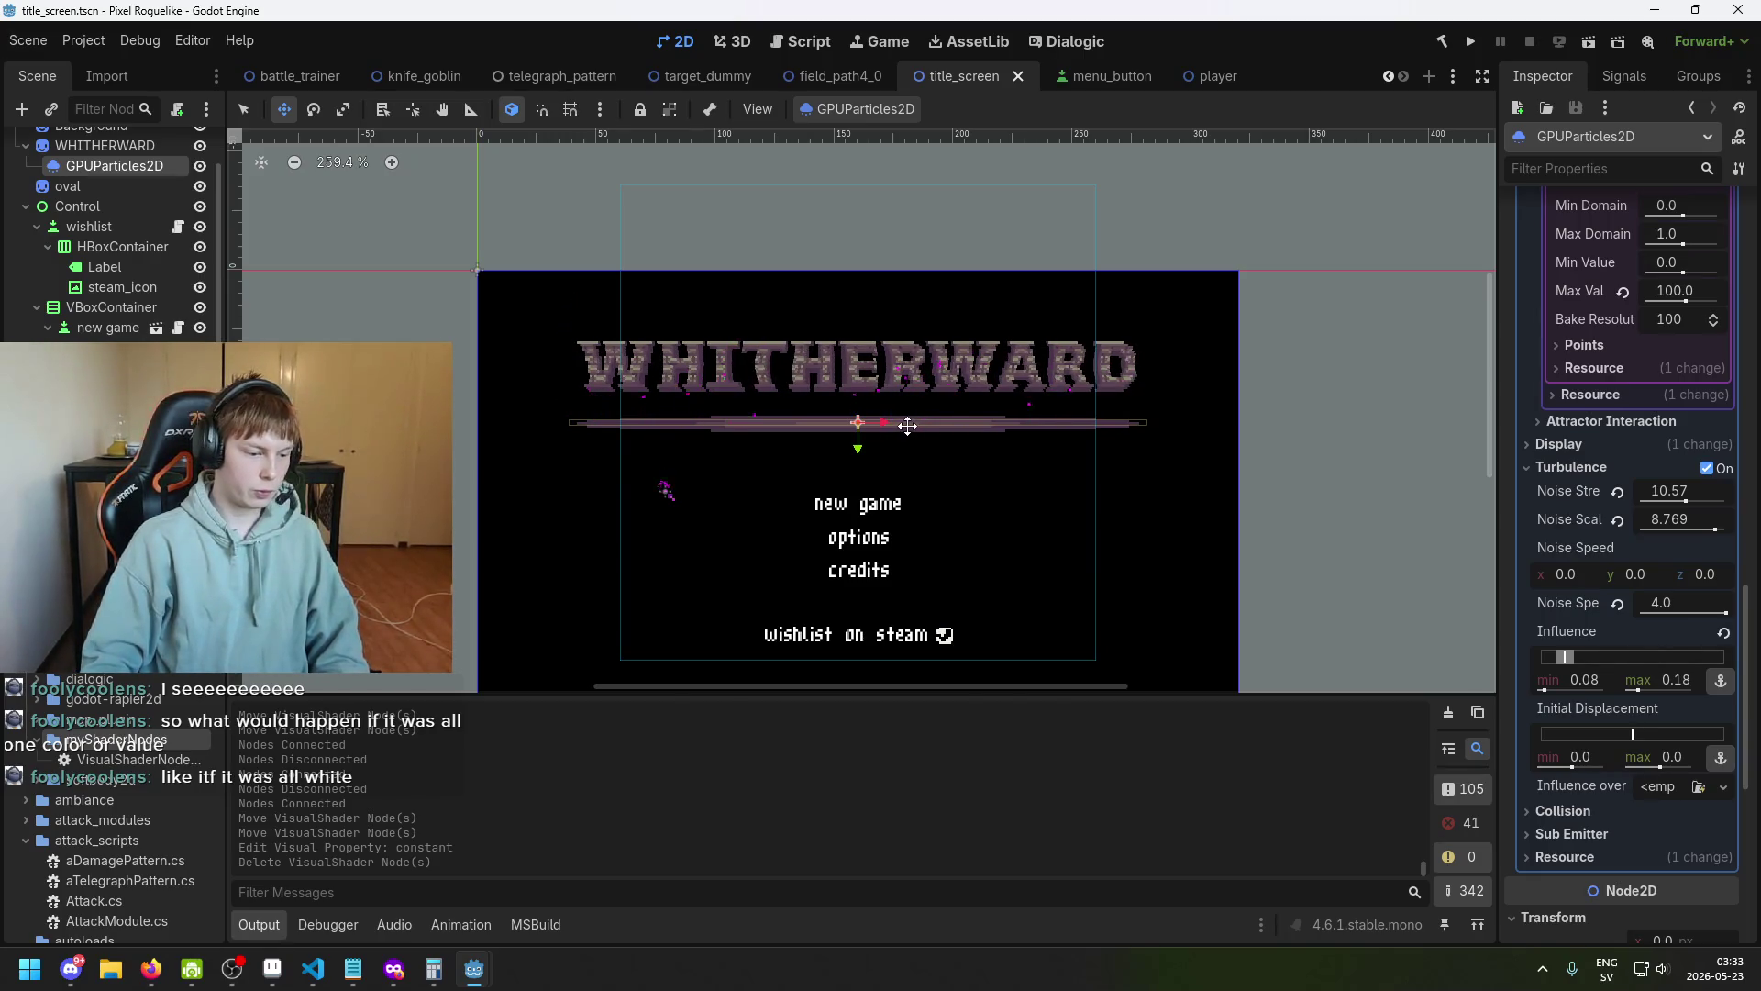
pyautogui.scroll(1, 904, 420)
pyautogui.hotkey('ctrl', 's')
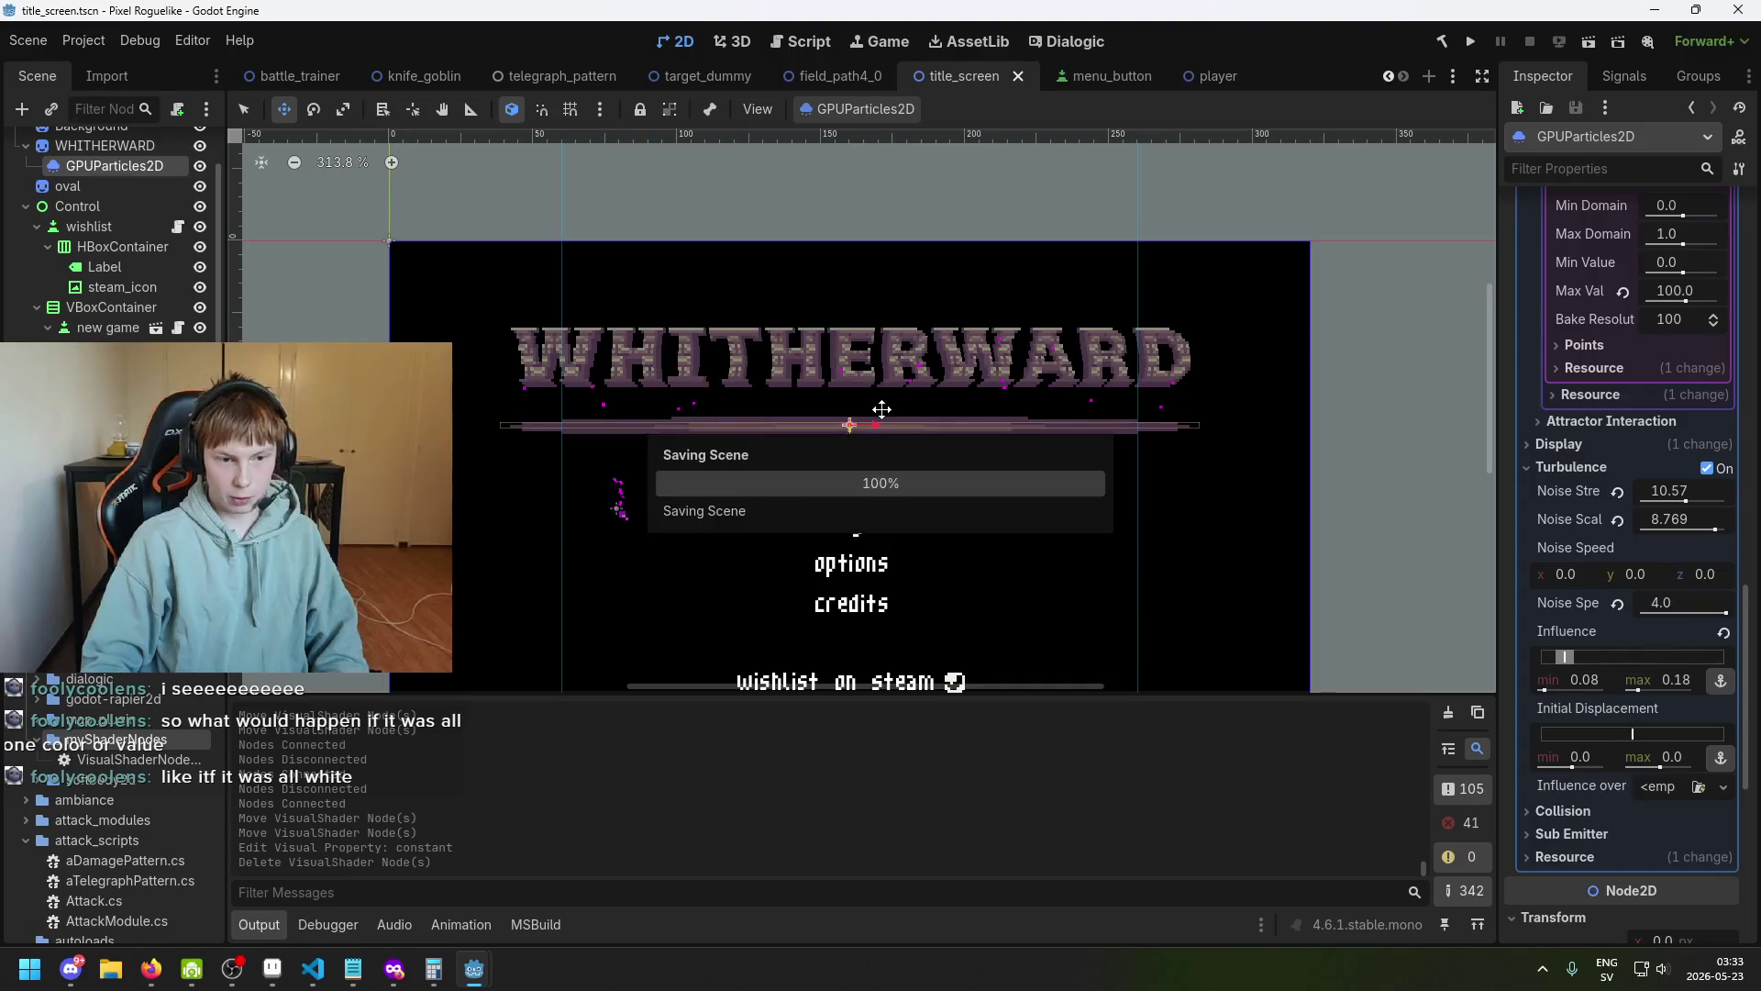
pyautogui.hscroll(-2, 908, 422)
pyautogui.hotkey('ctrl', 's')
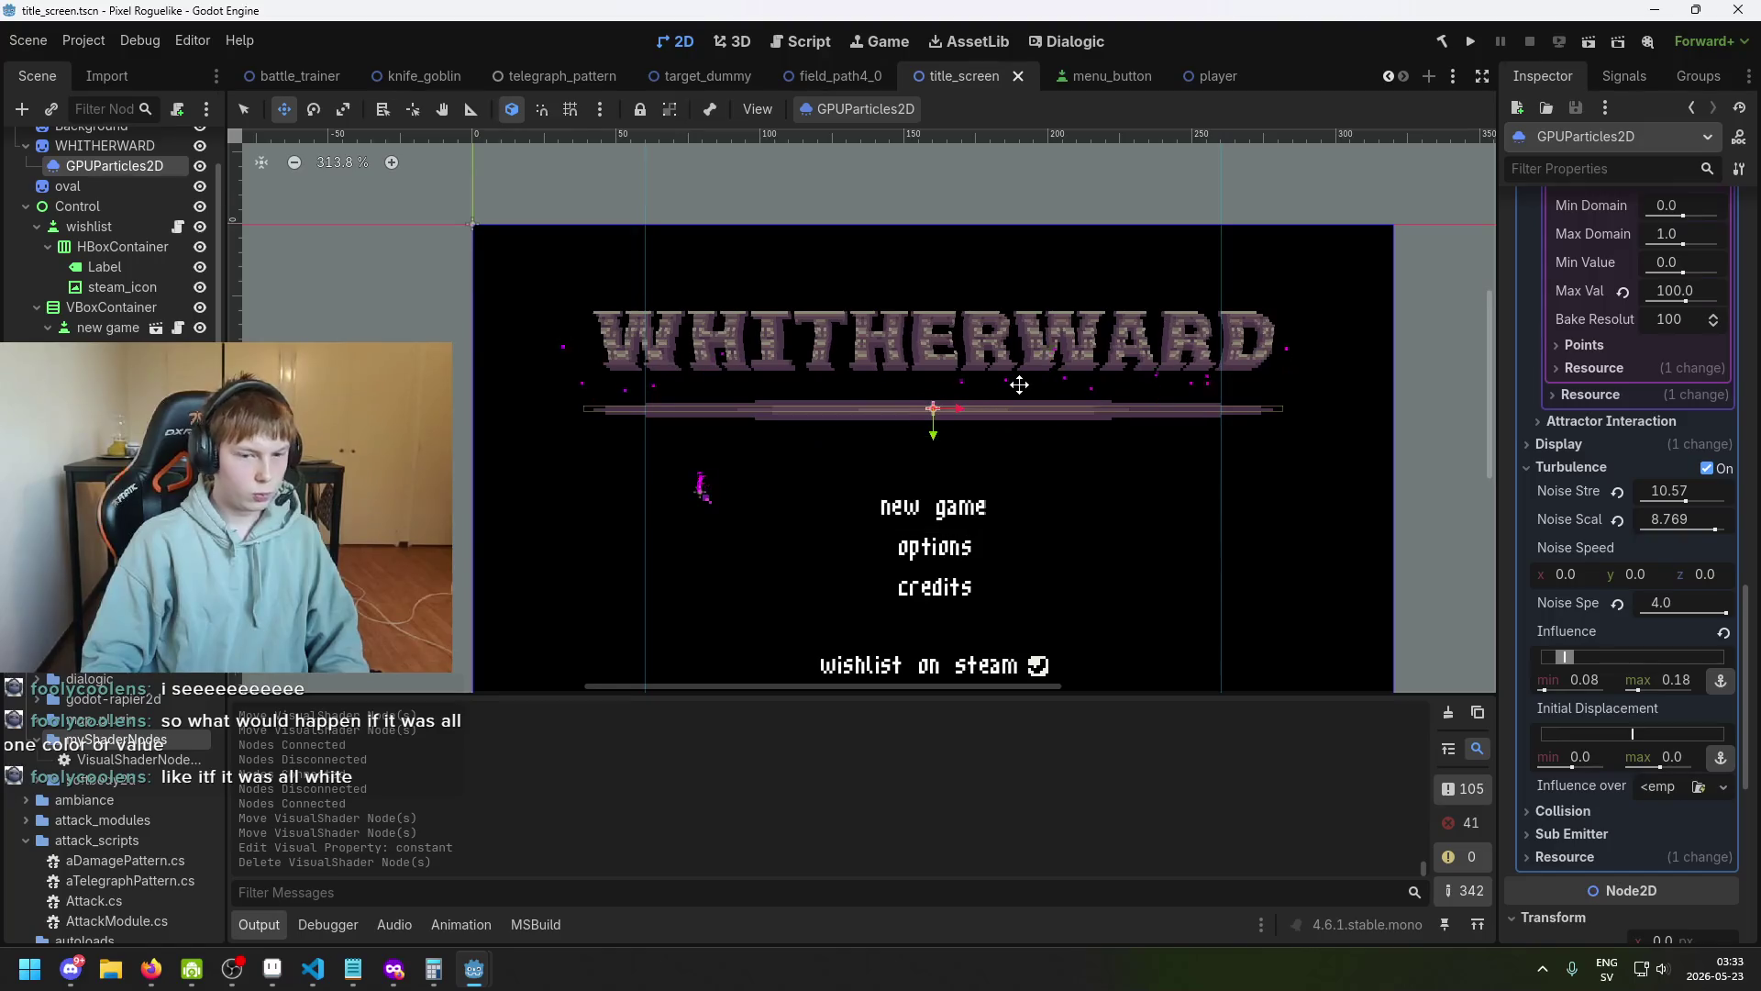
pyautogui.scroll(1, 1004, 393)
pyautogui.hscroll(2, 1003, 394)
pyautogui.hotkey('ctrl', 's')
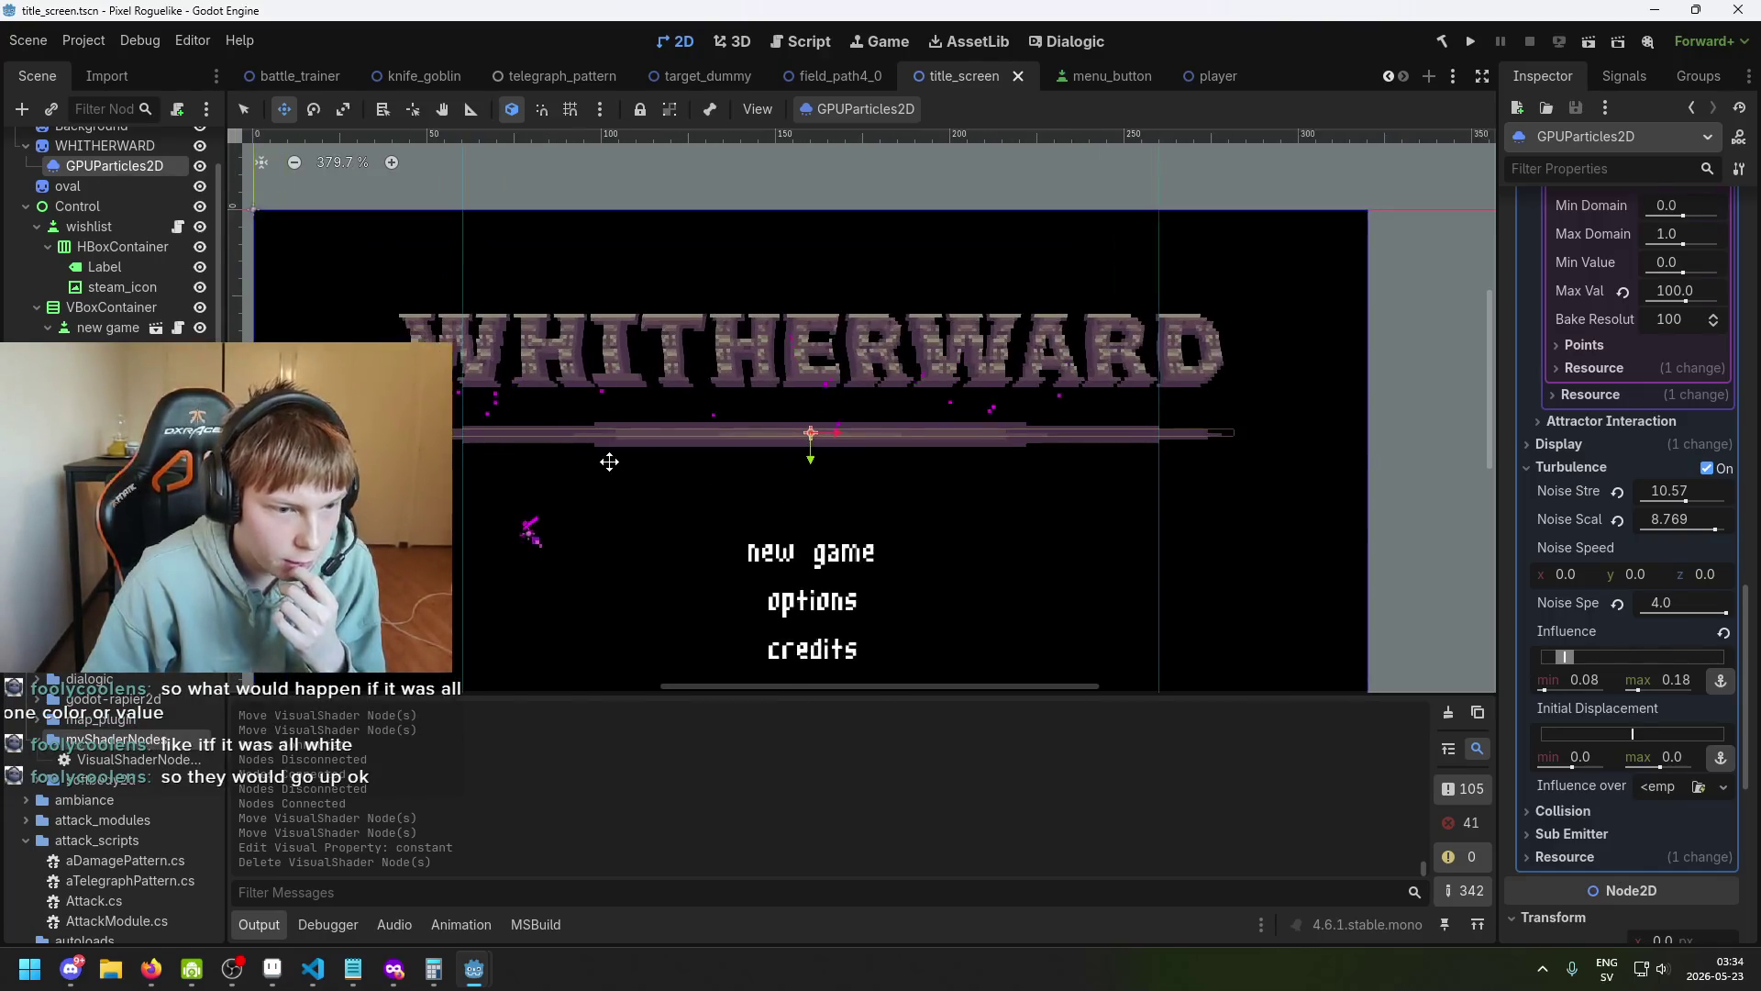
pyautogui.hscroll(-2, 614, 440)
pyautogui.scroll(1, 619, 428)
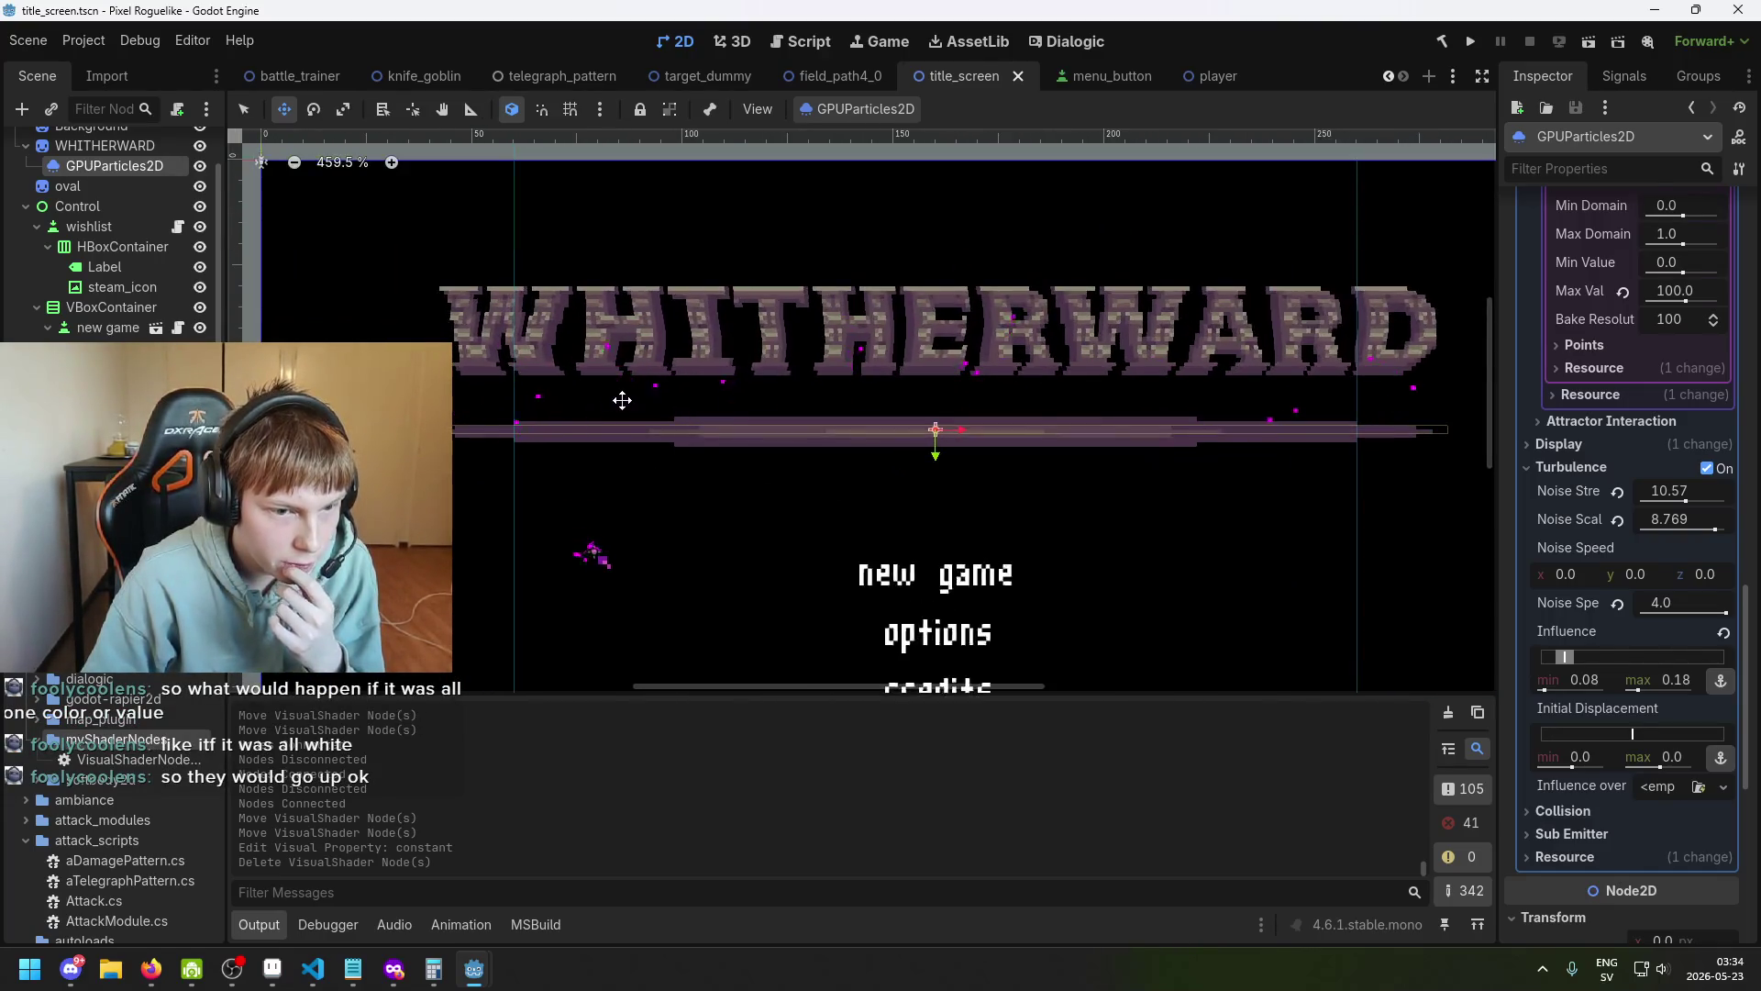
pyautogui.scroll(3, 622, 395)
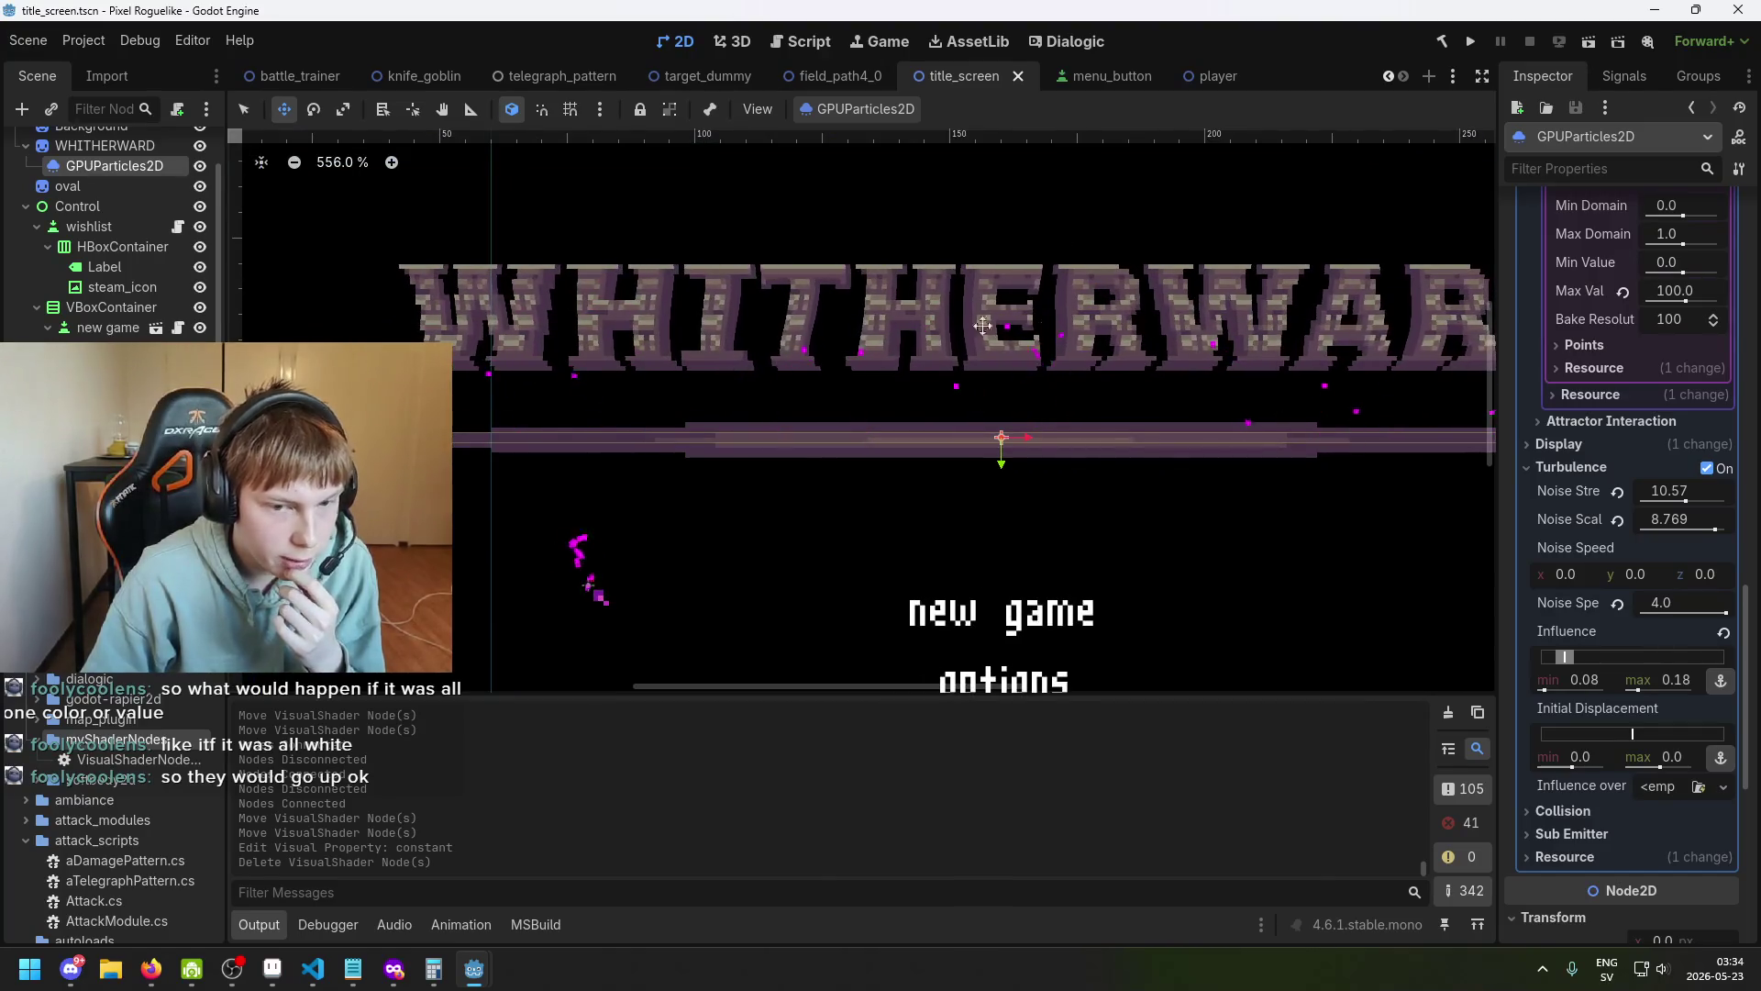
pyautogui.scroll(-1, 578, 424)
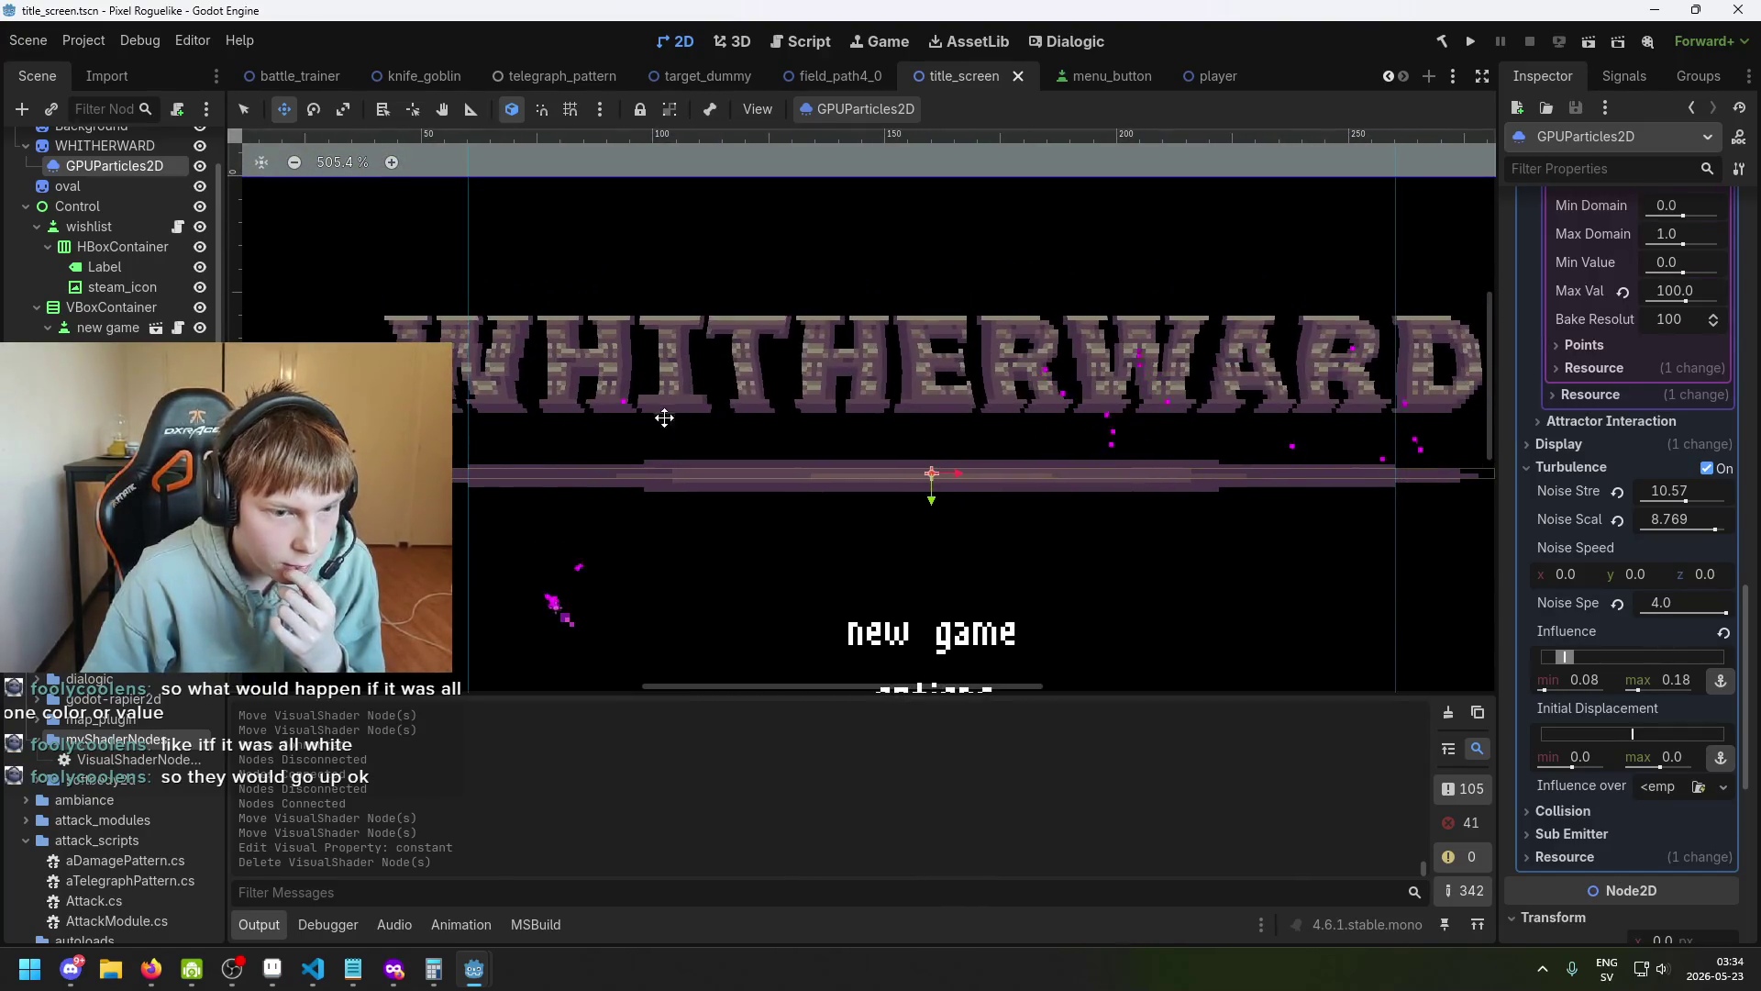
pyautogui.moveTo(1004, 441); pyautogui.dragTo(892, 444)
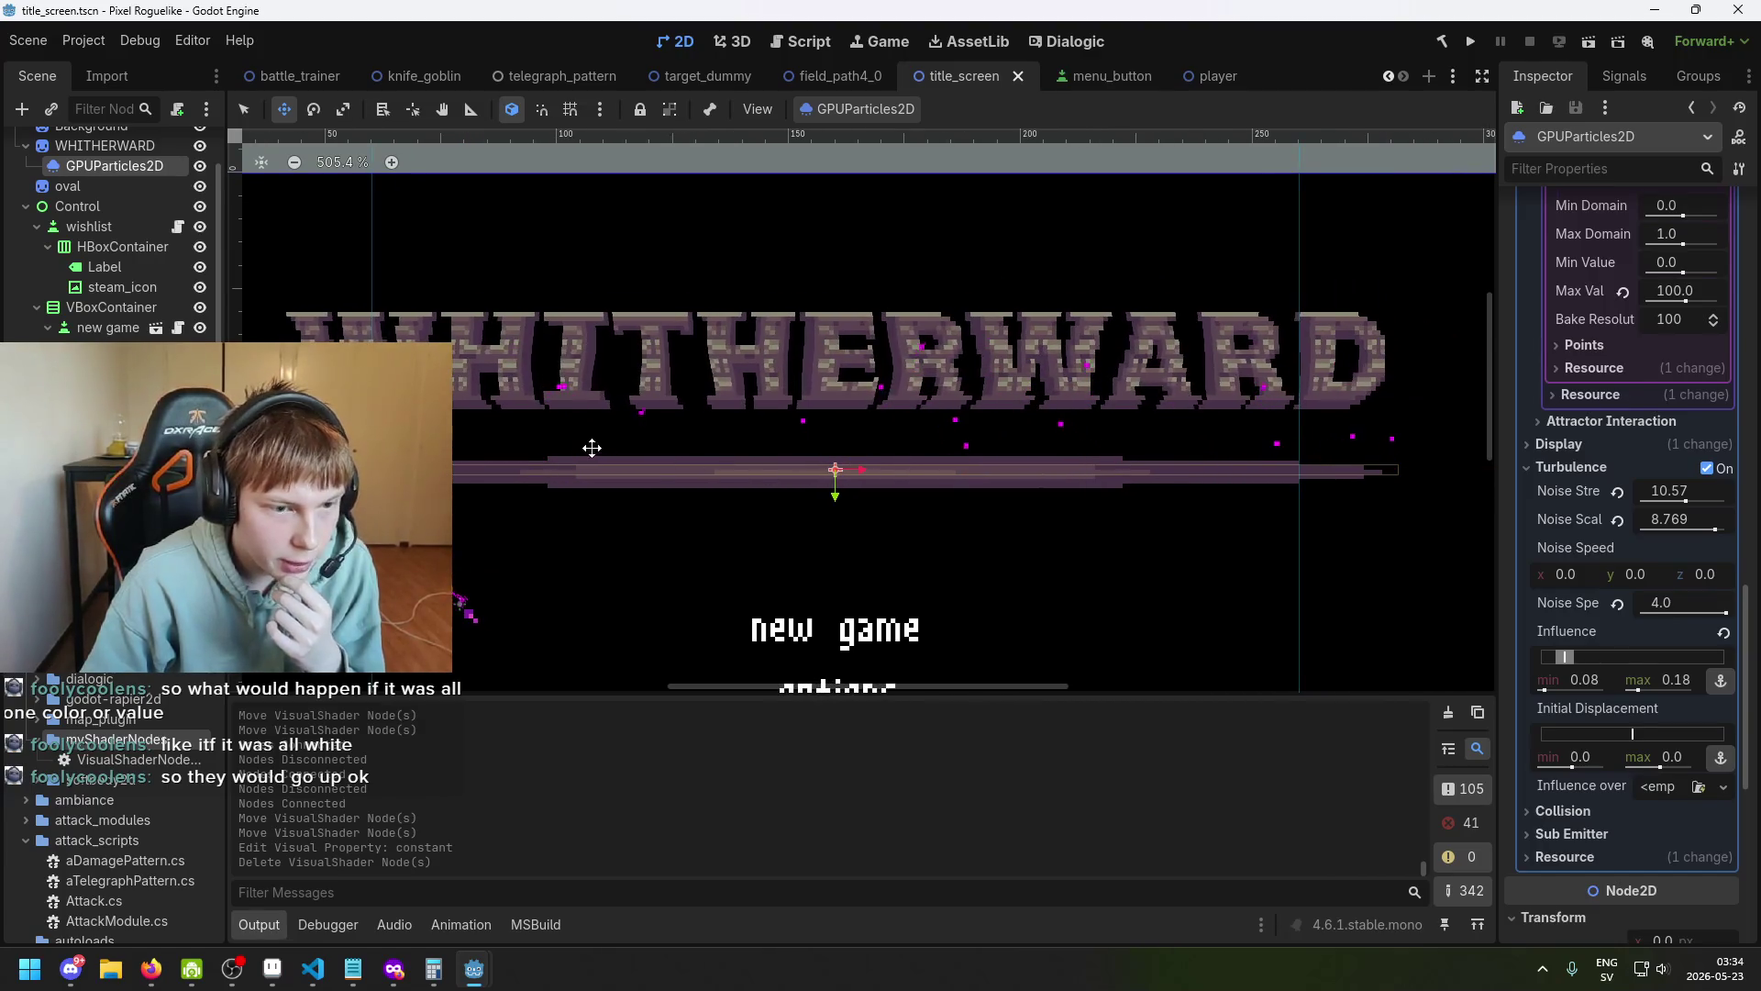
pyautogui.scroll(2, 556, 444)
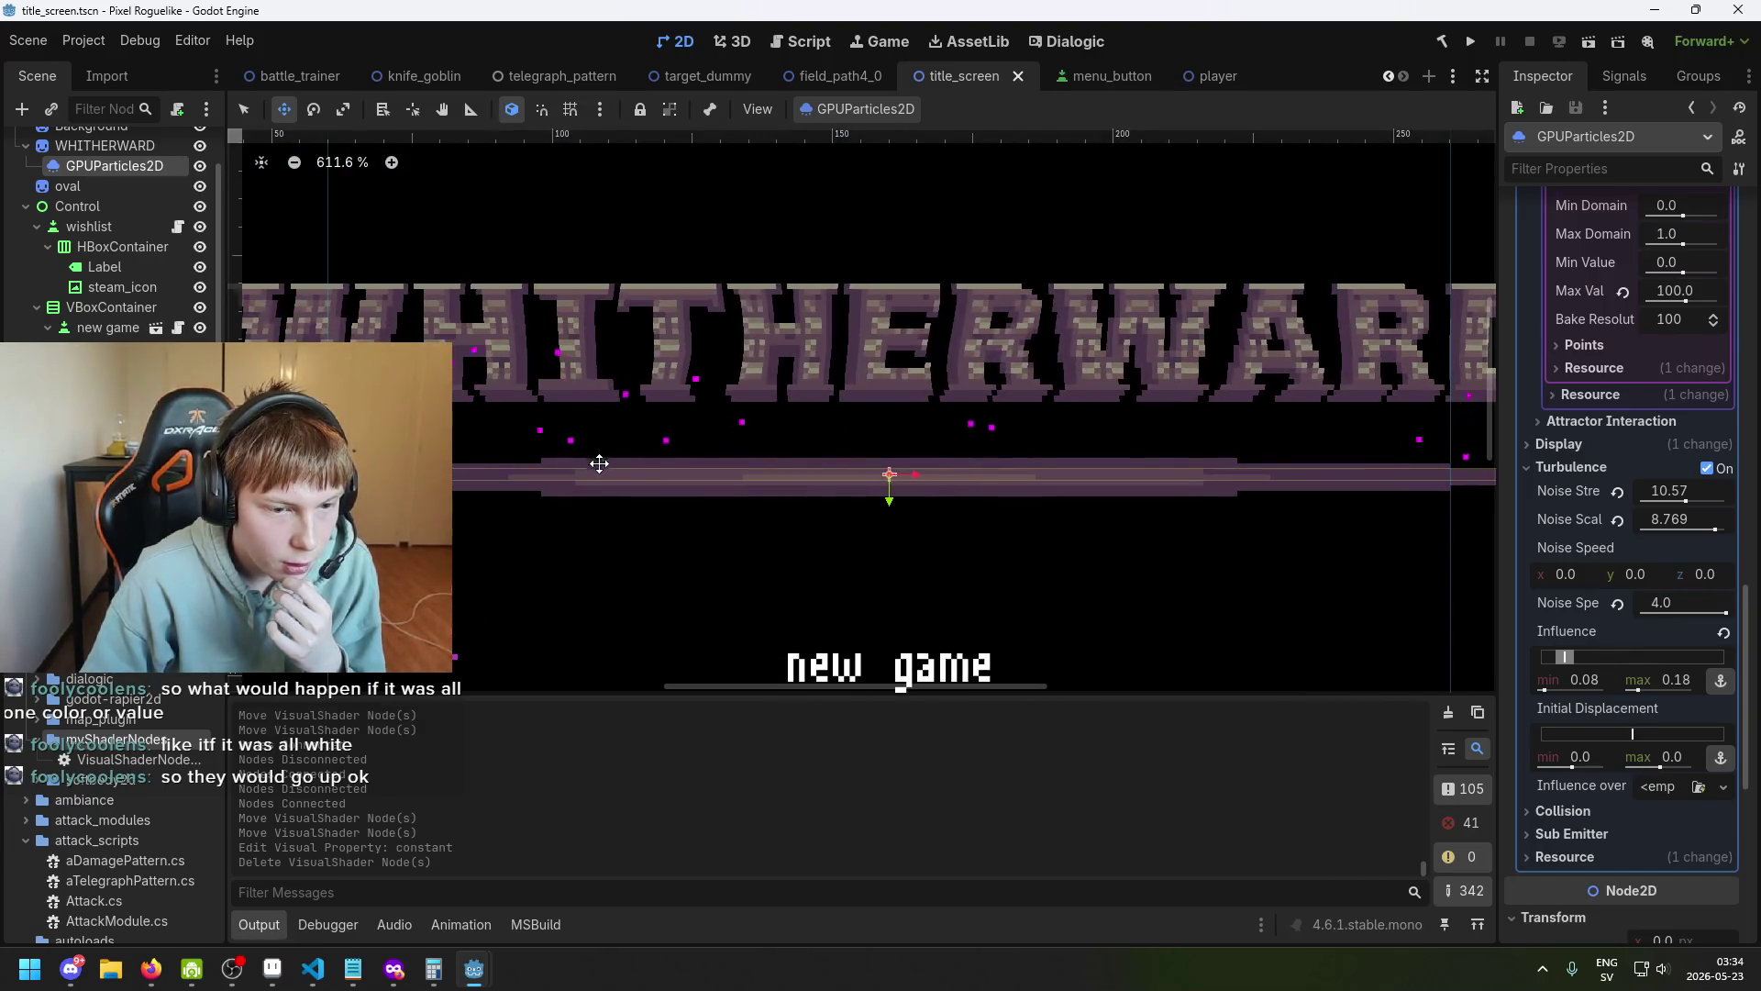
pyautogui.scroll(-2, 598, 463)
pyautogui.scroll(-3, 1621, 622)
pyautogui.scroll(3, 1621, 622)
pyautogui.scroll(8, 1622, 620)
pyautogui.scroll(5, 1607, 500)
pyautogui.scroll(3, 1616, 507)
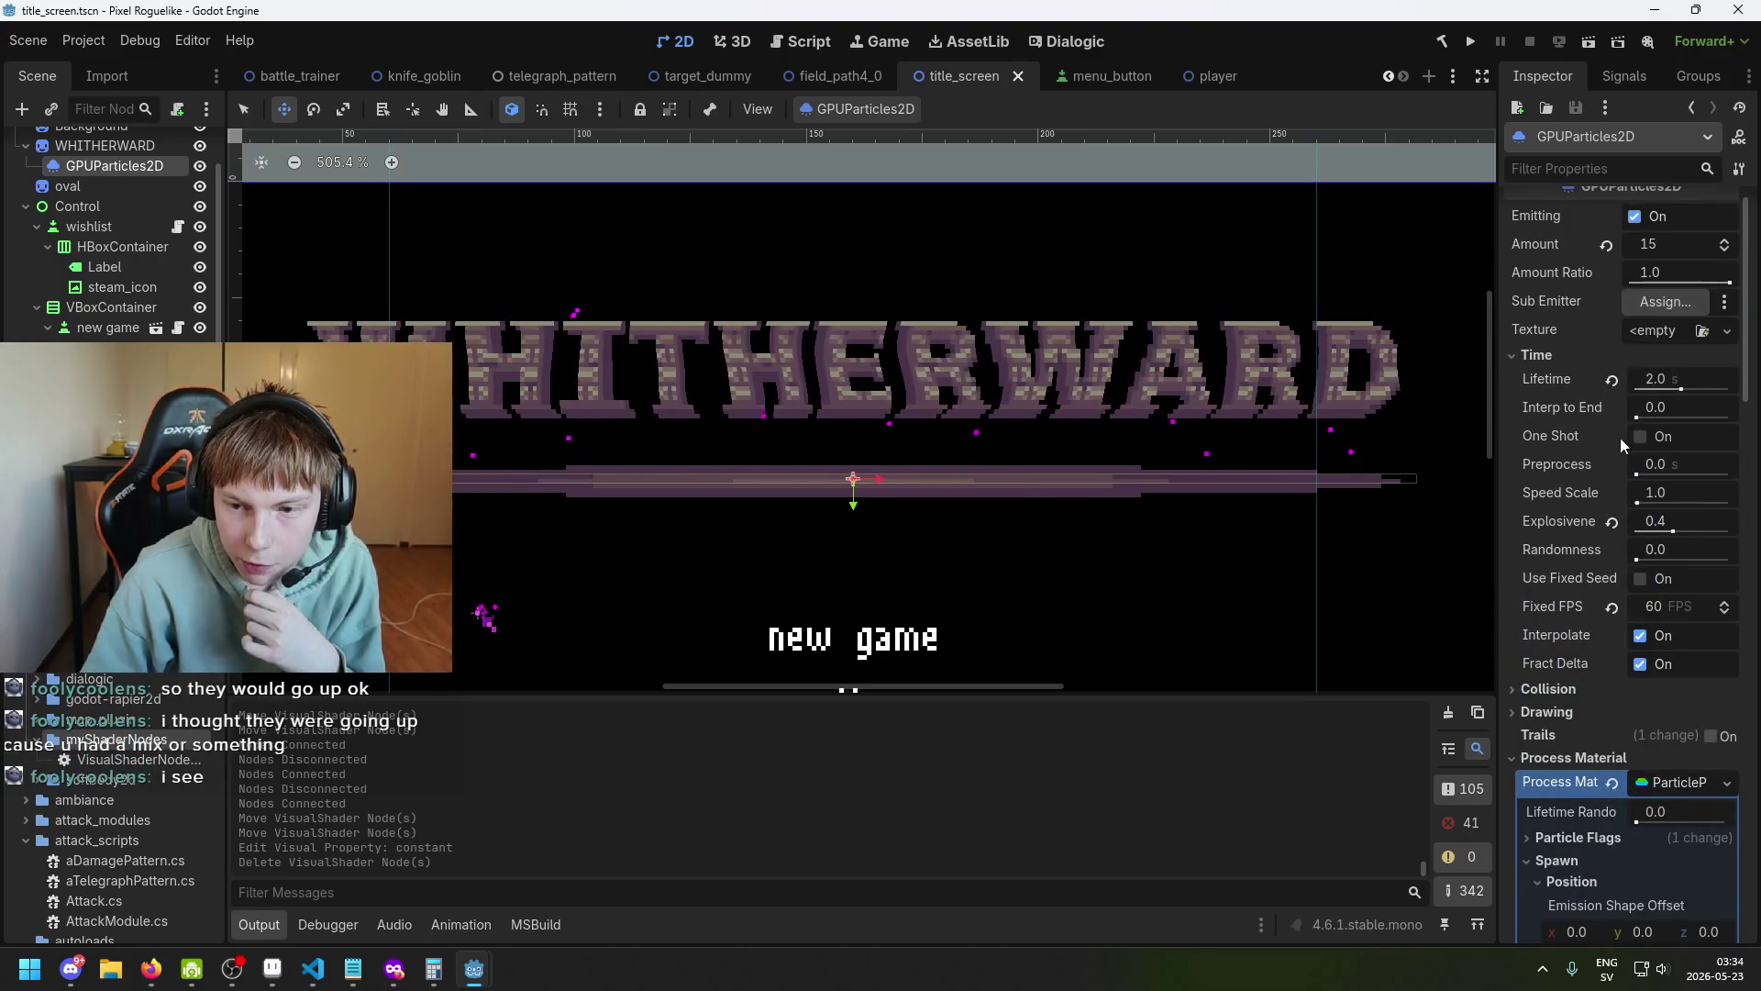
pyautogui.scroll(3, 1173, 439)
pyautogui.scroll(2, 720, 408)
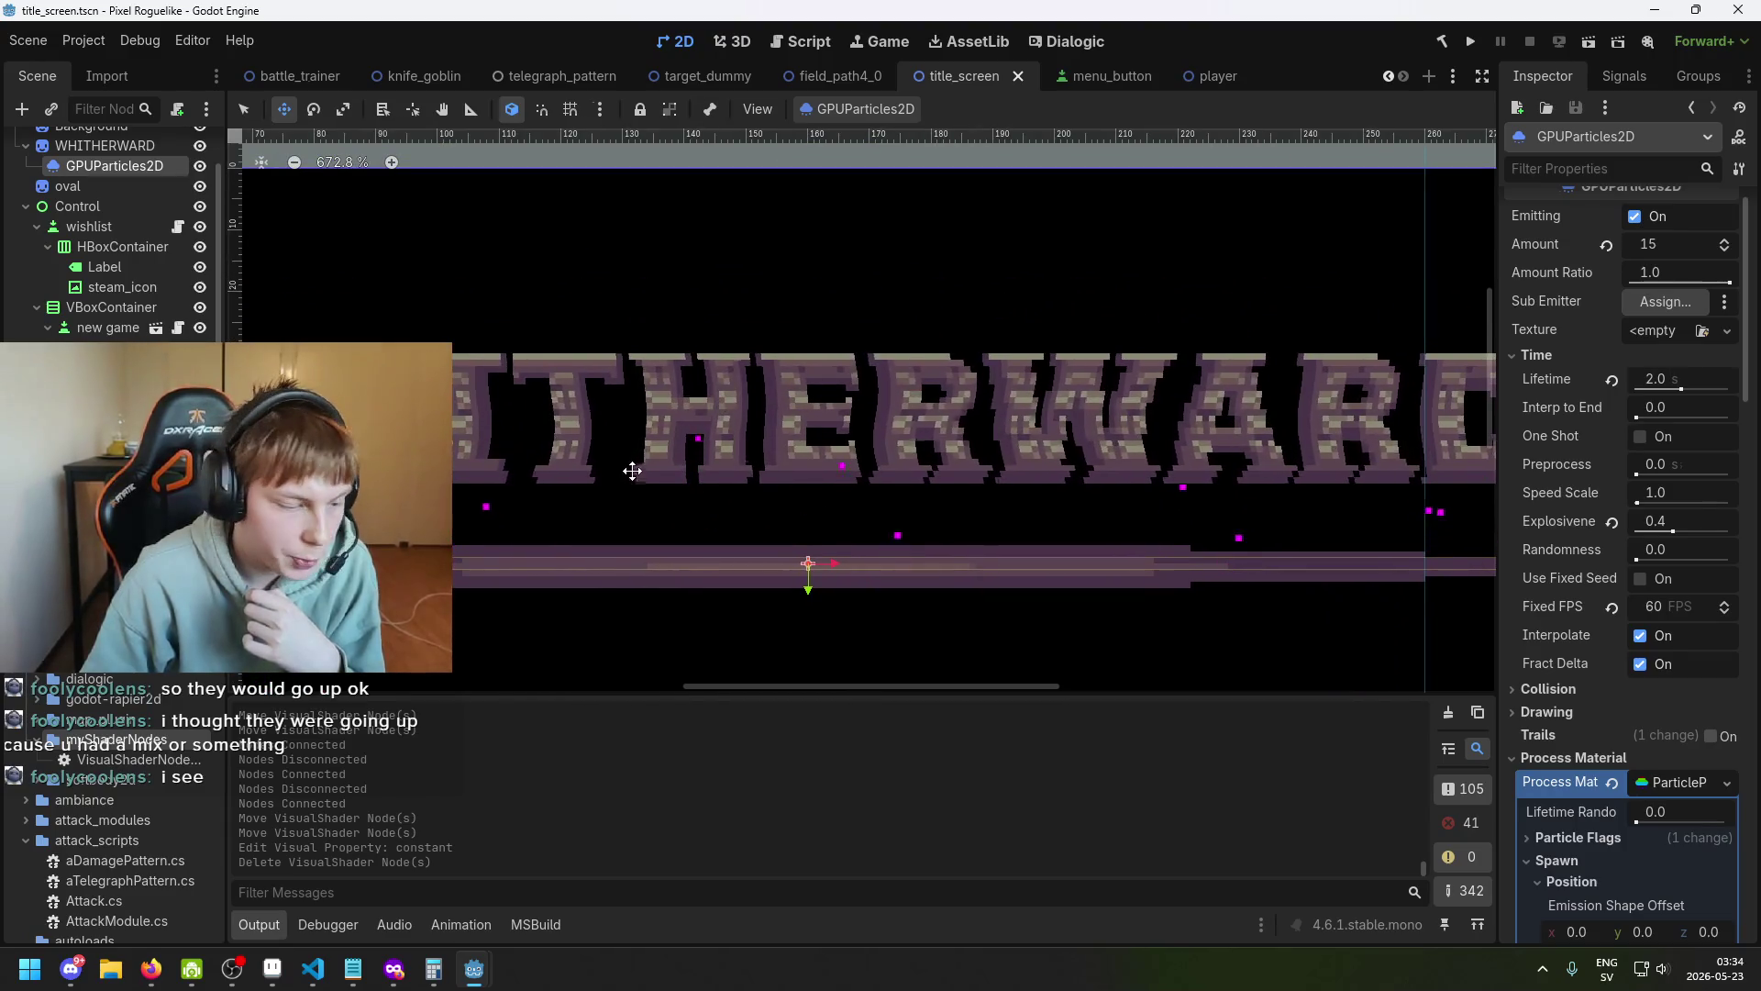
pyautogui.hscroll(-5, 632, 471)
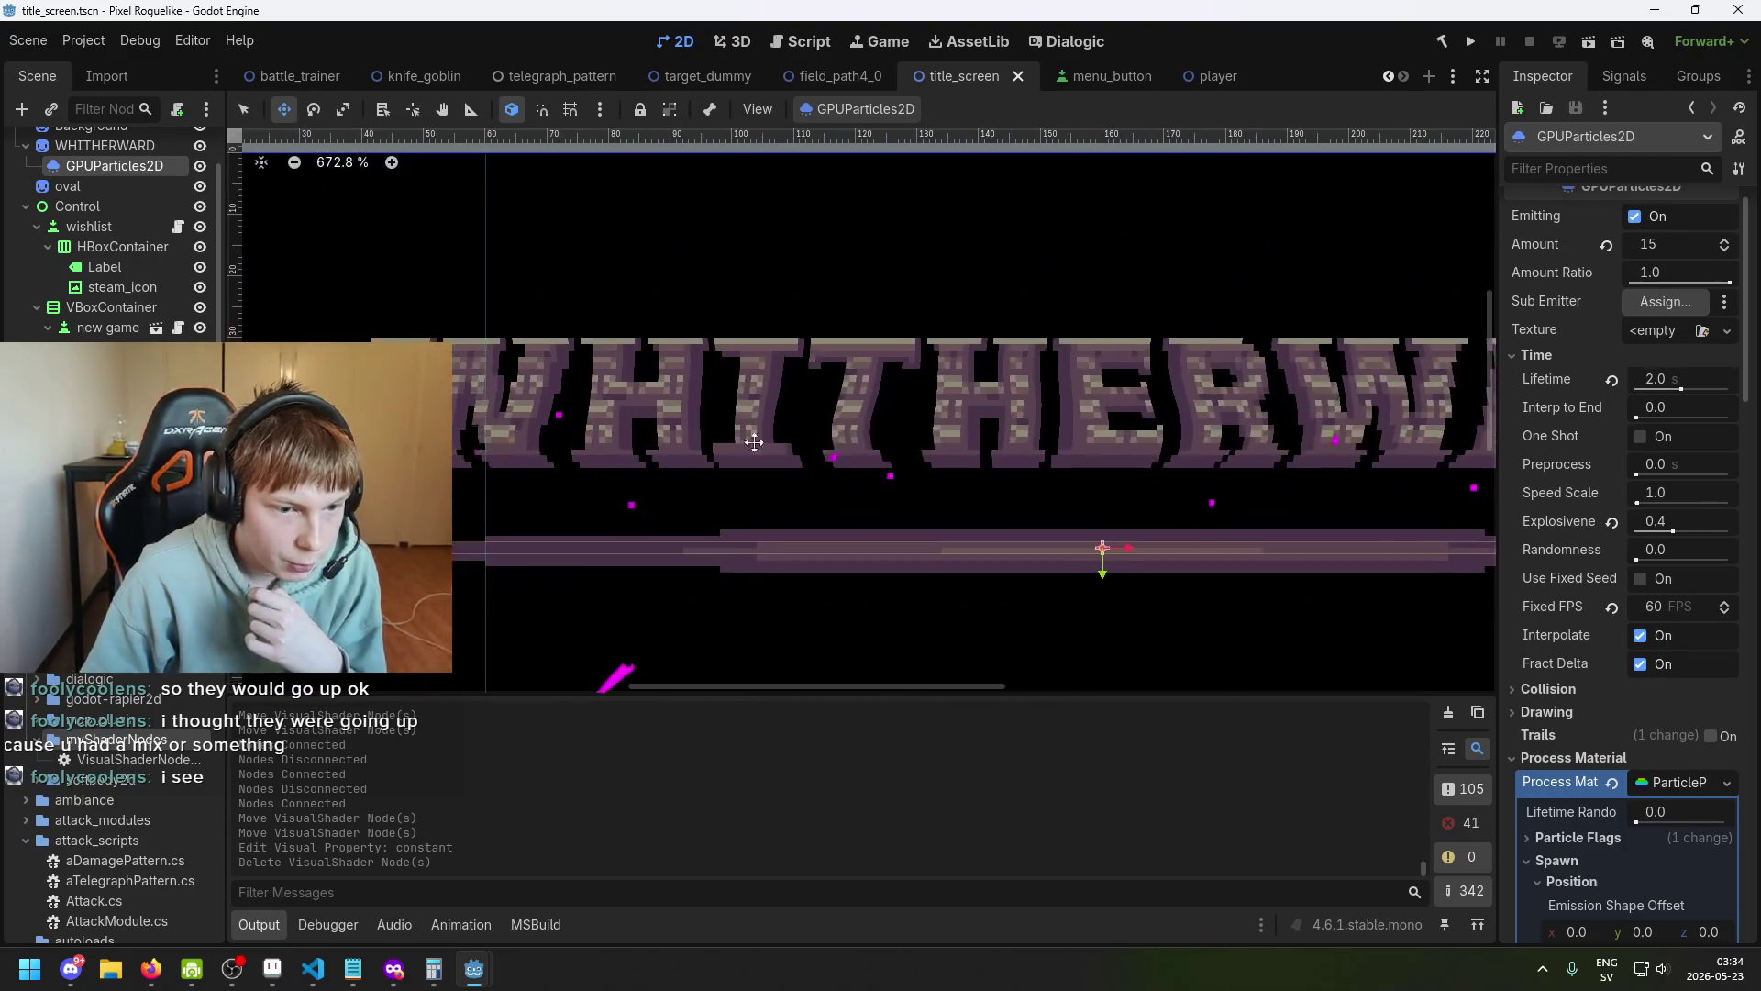
pyautogui.scroll(-3, 667, 475)
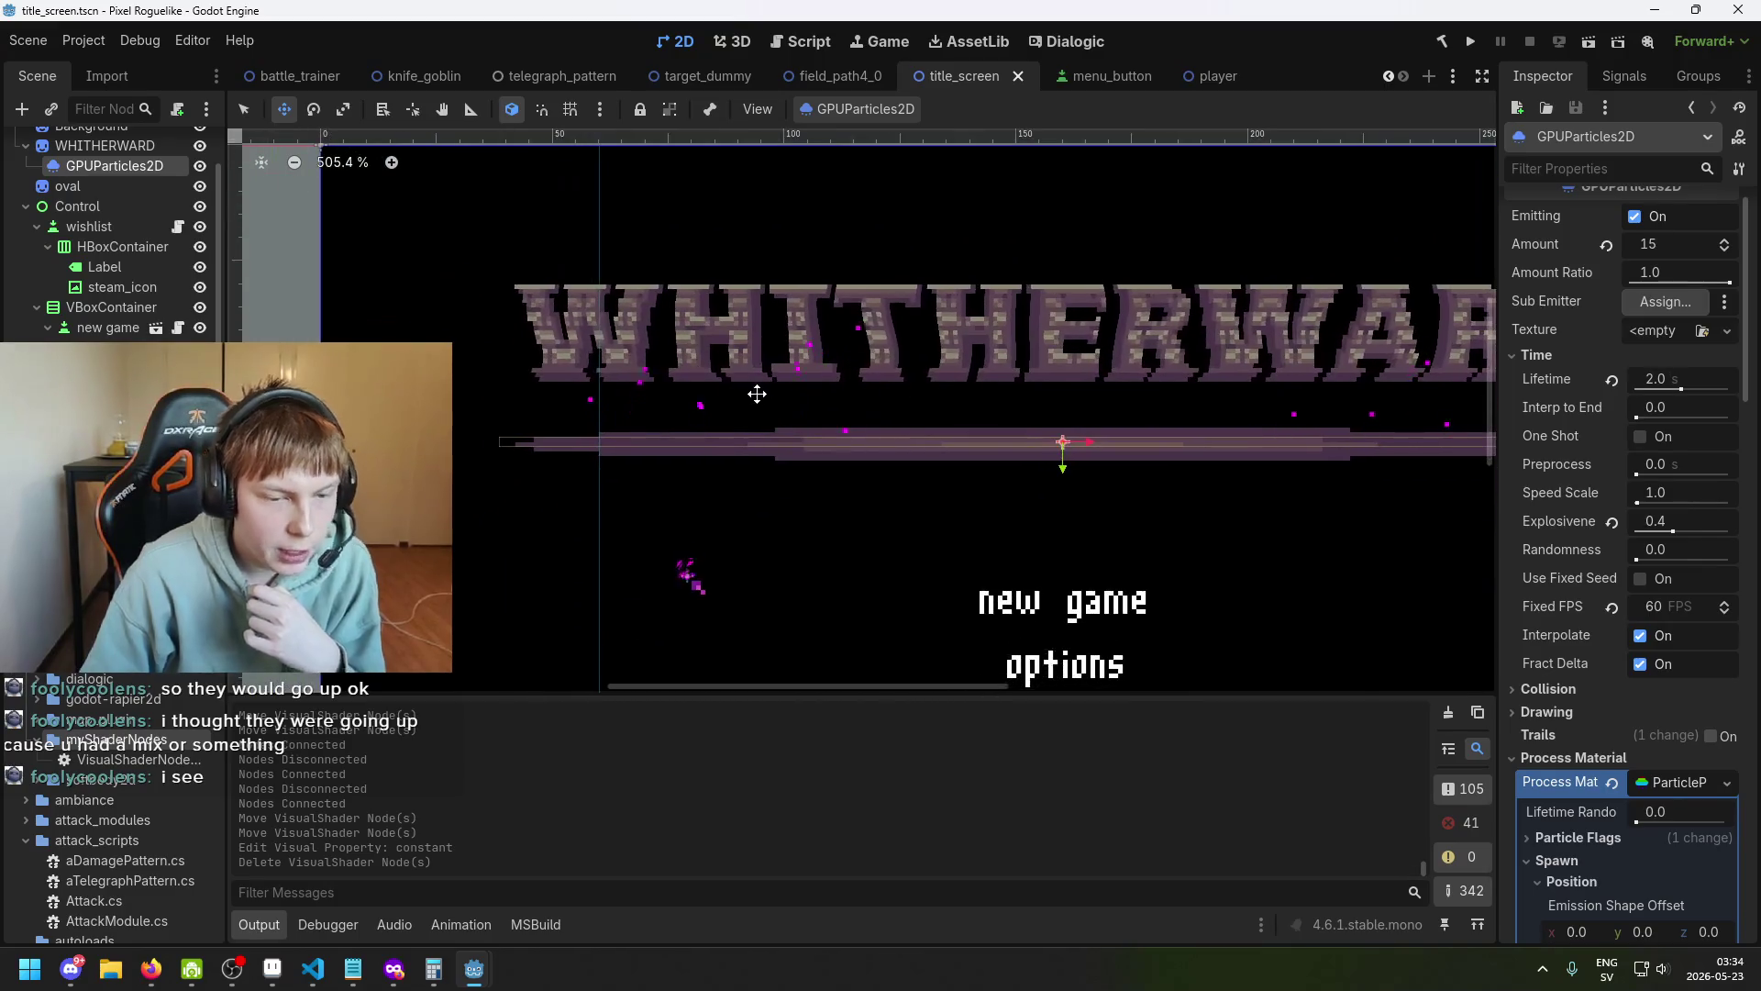
pyautogui.scroll(10, 684, 352)
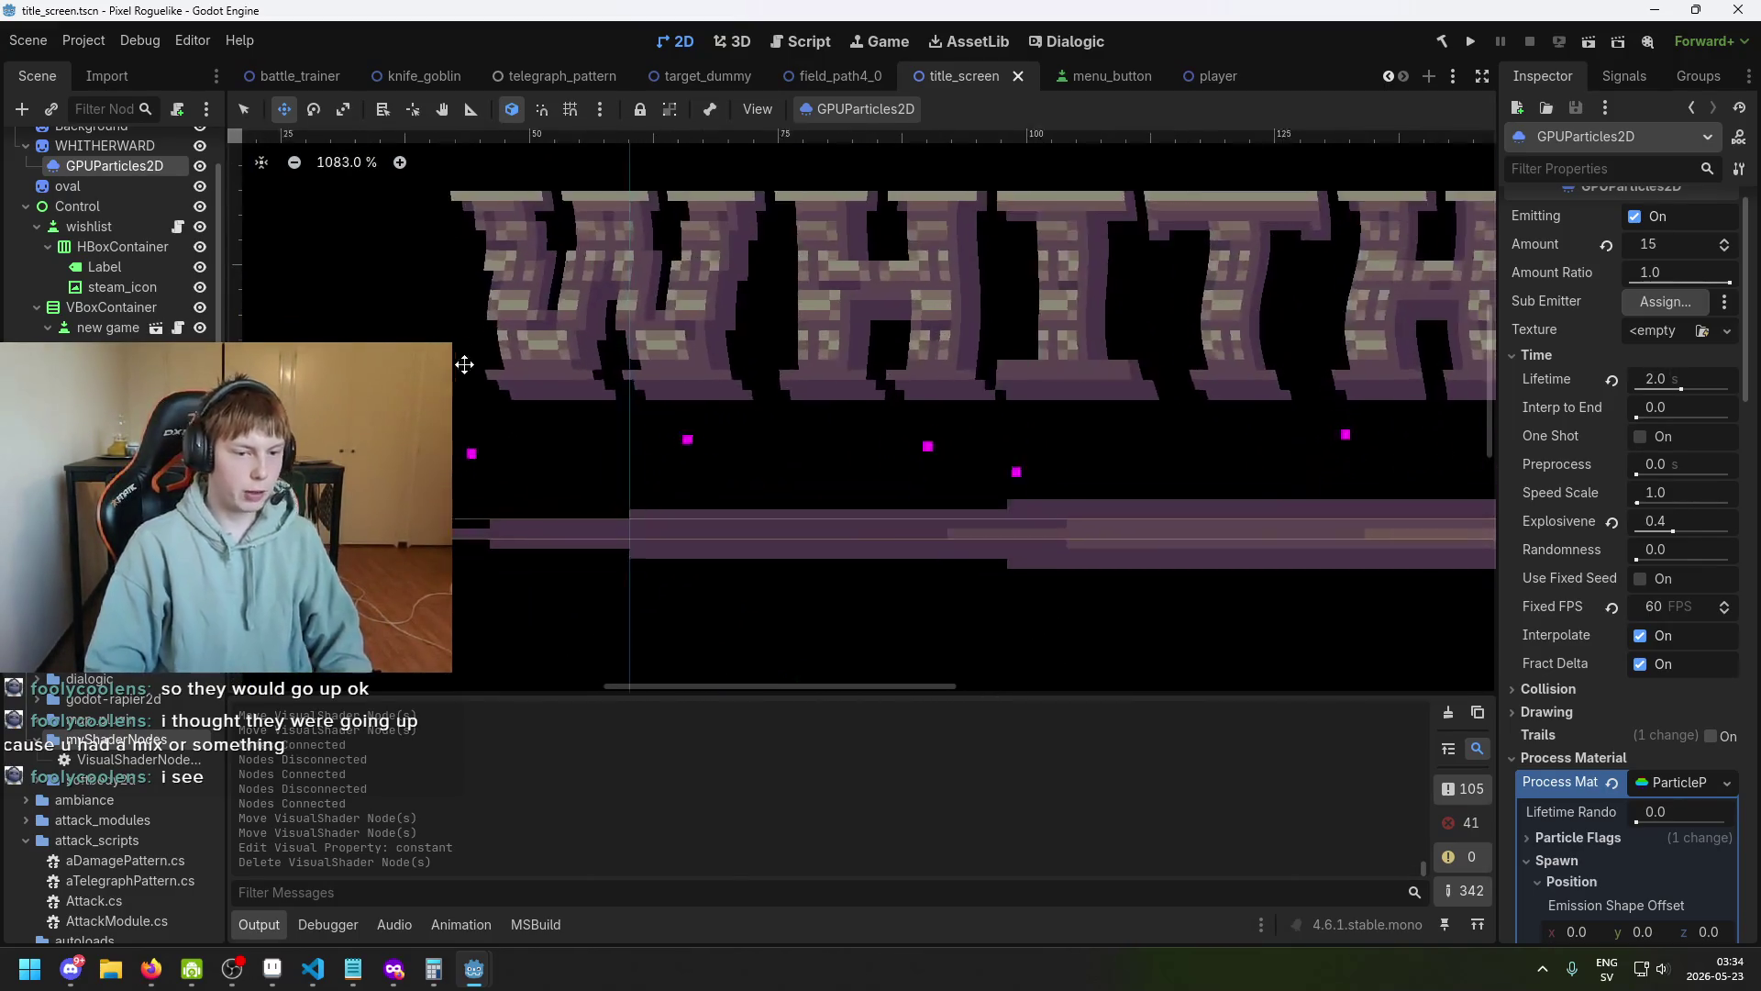
pyautogui.scroll(-4, 697, 485)
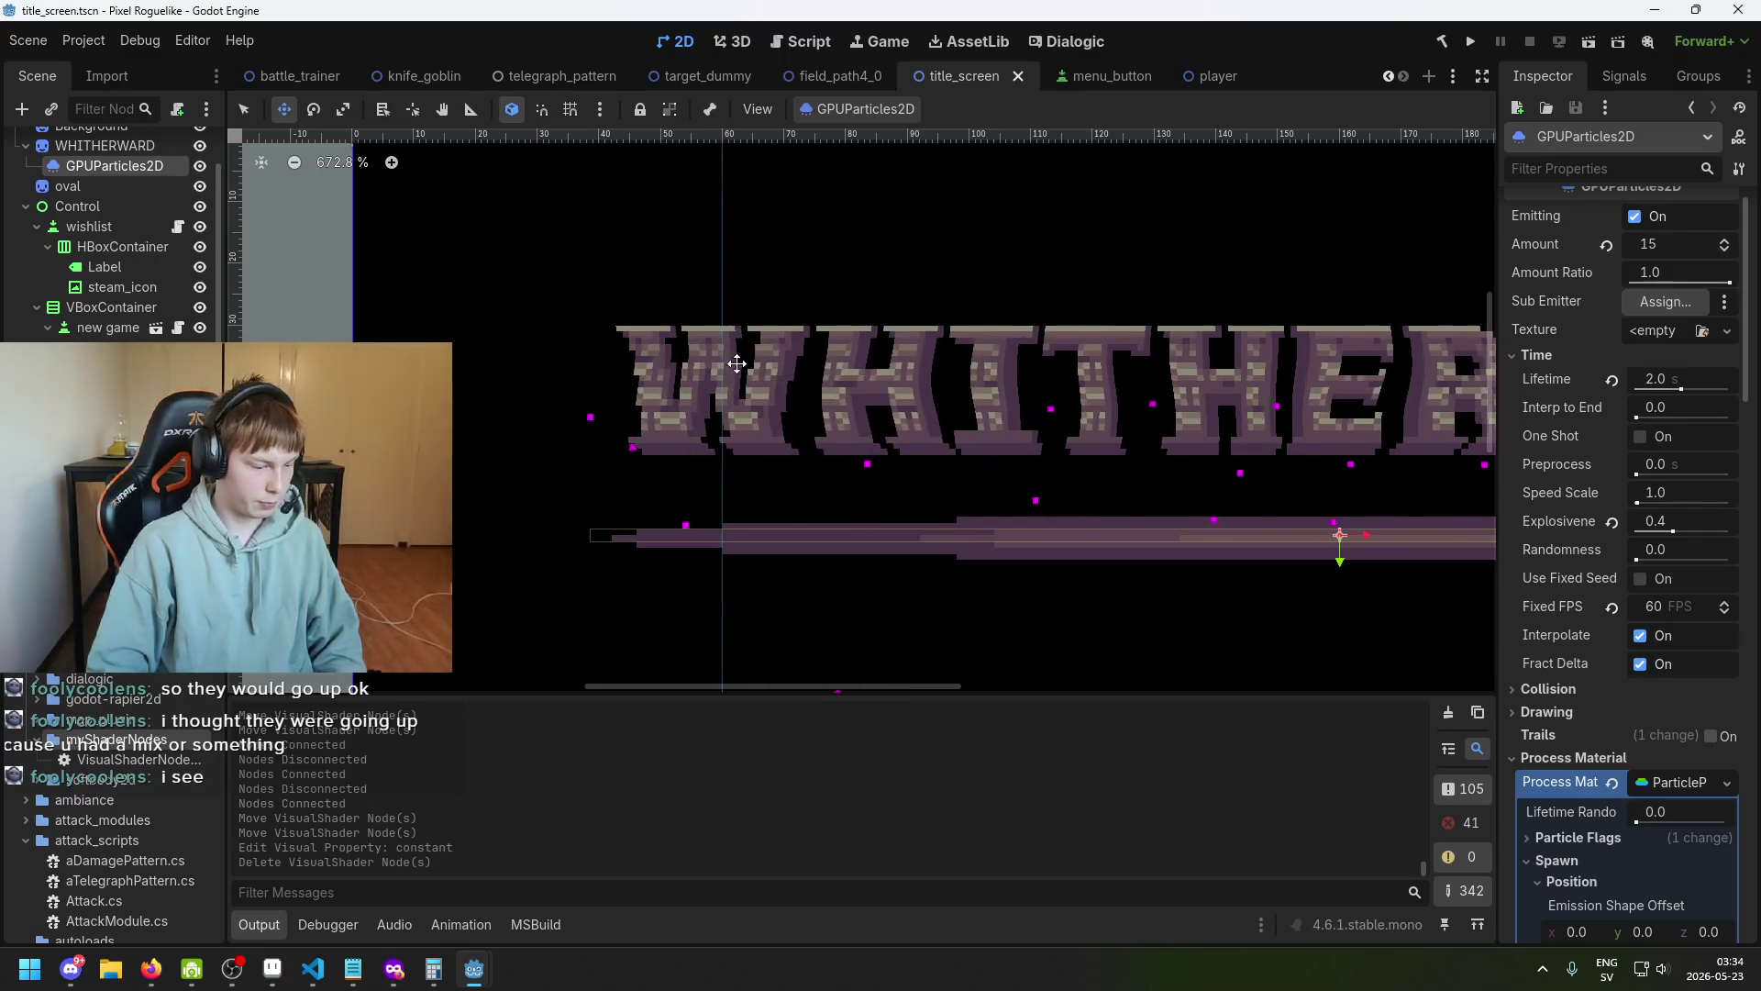
pyautogui.scroll(-1, 737, 363)
pyautogui.scroll(3, 898, 440)
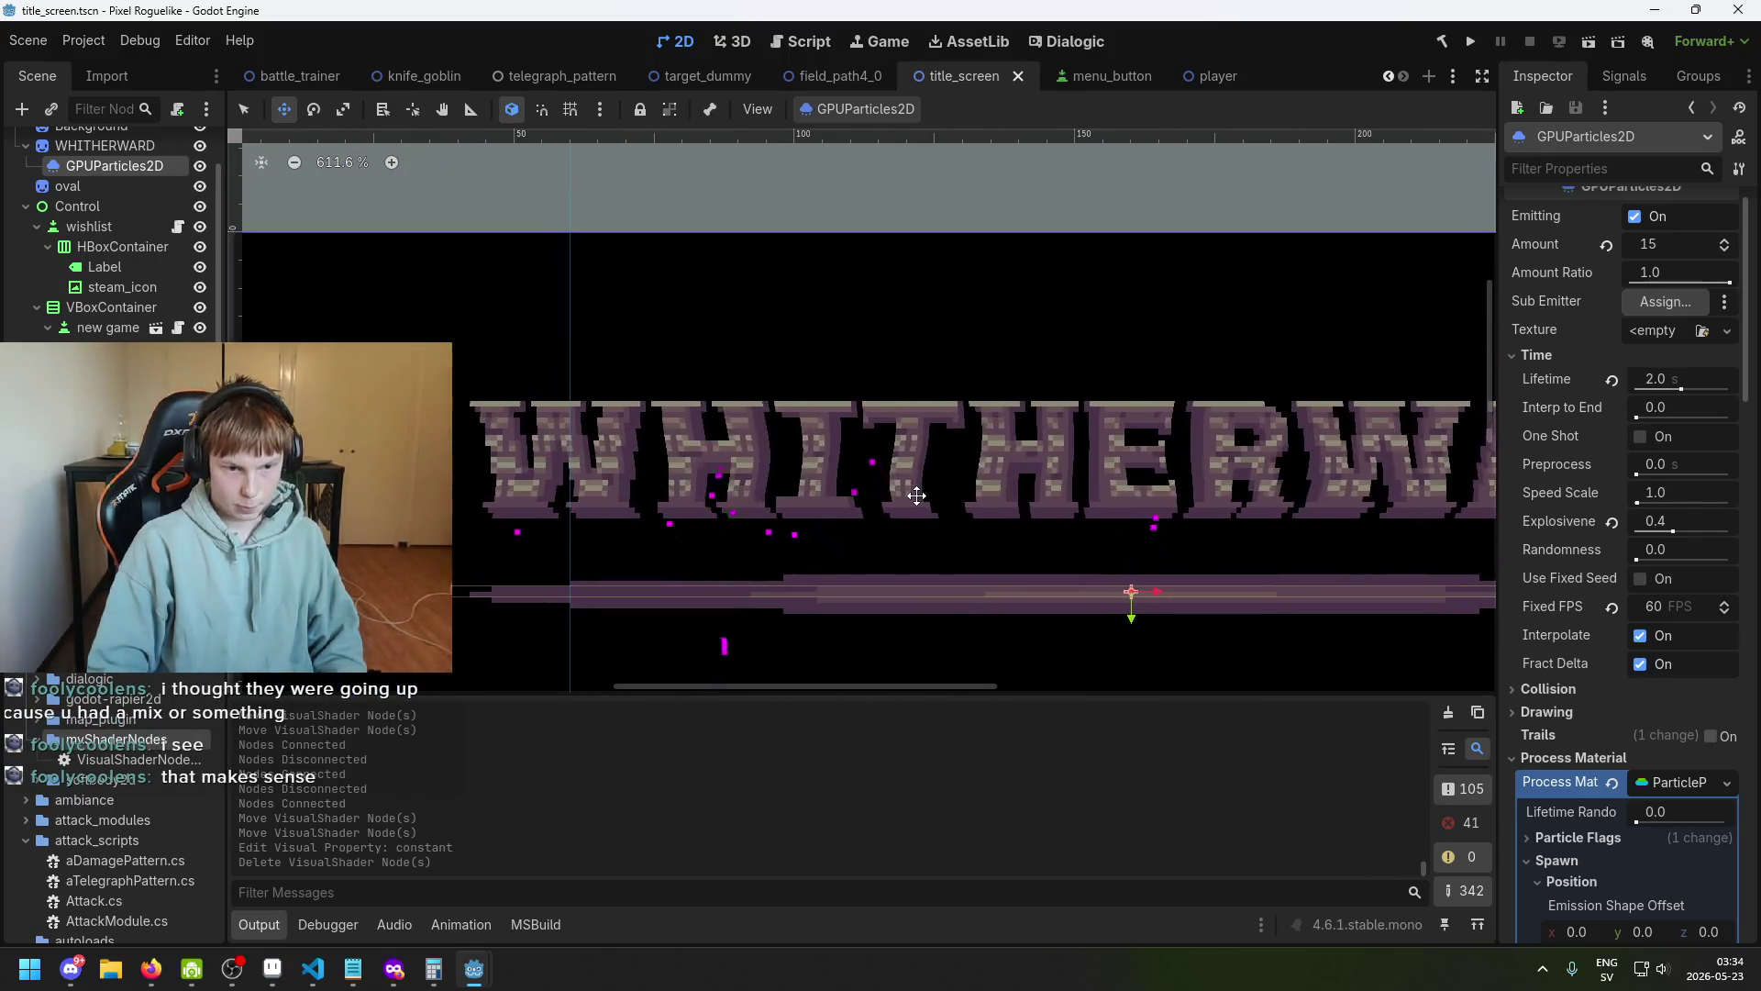
pyautogui.scroll(-10, 1633, 653)
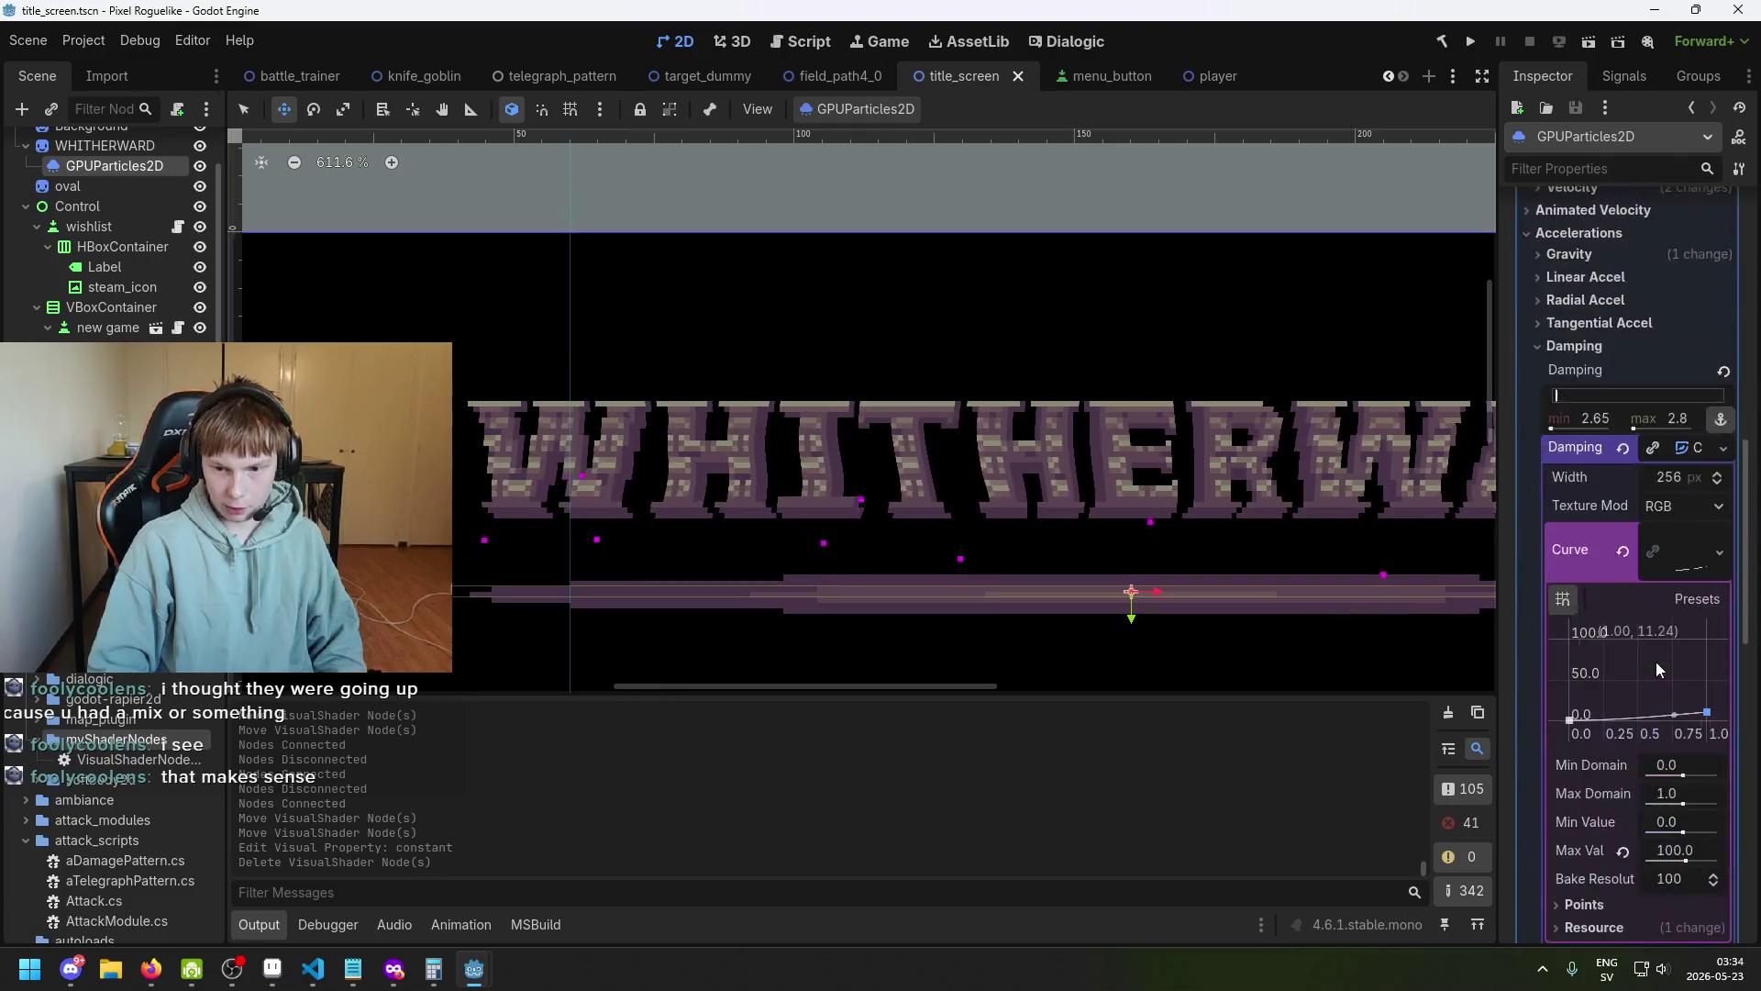
pyautogui.scroll(-10, 1665, 551)
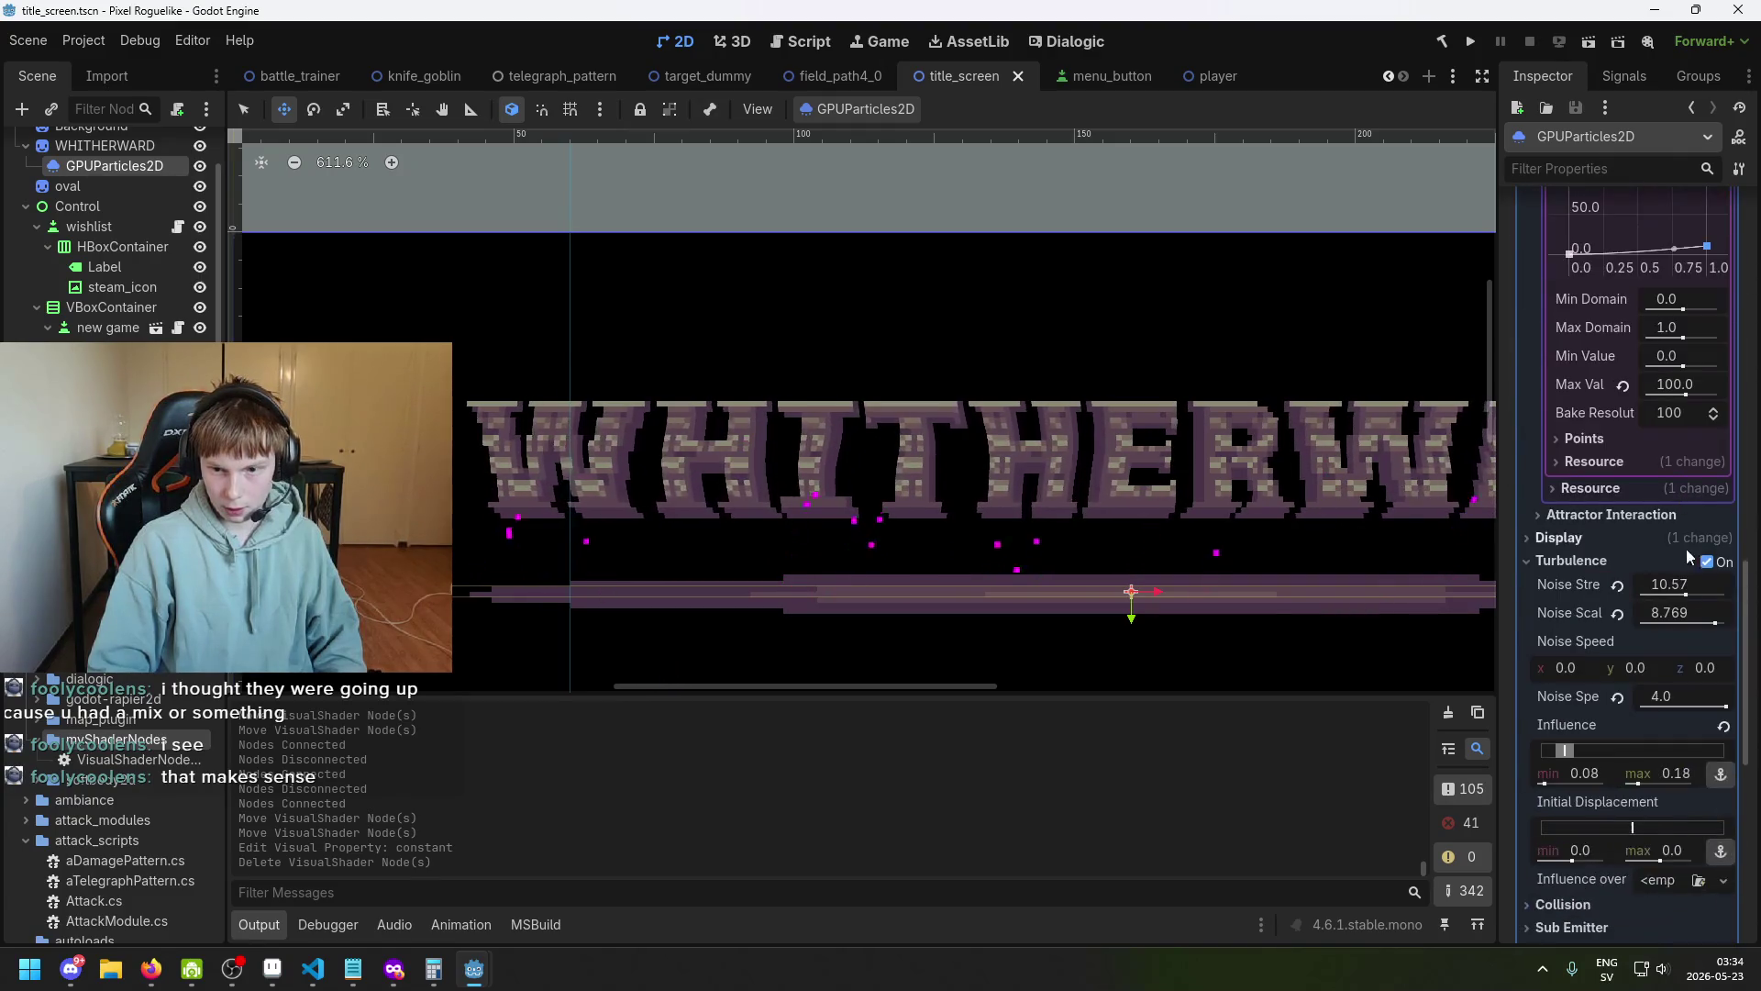
pyautogui.scroll(2, 1656, 617)
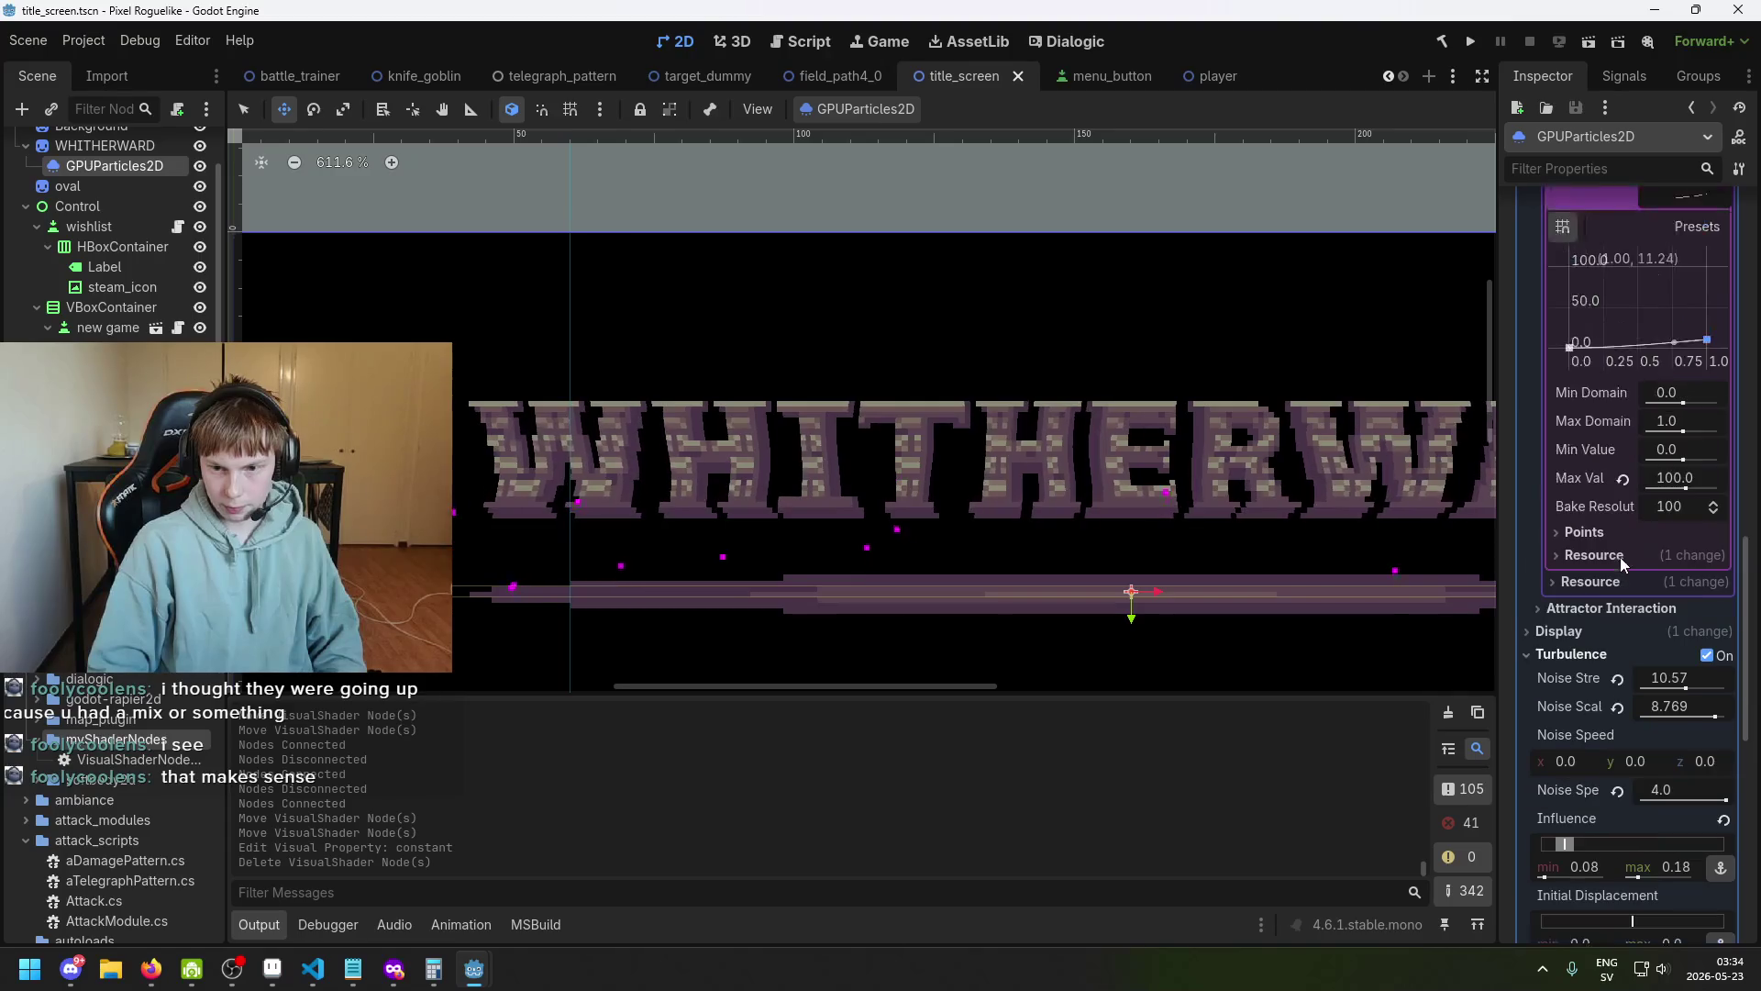
pyautogui.scroll(5, 1619, 596)
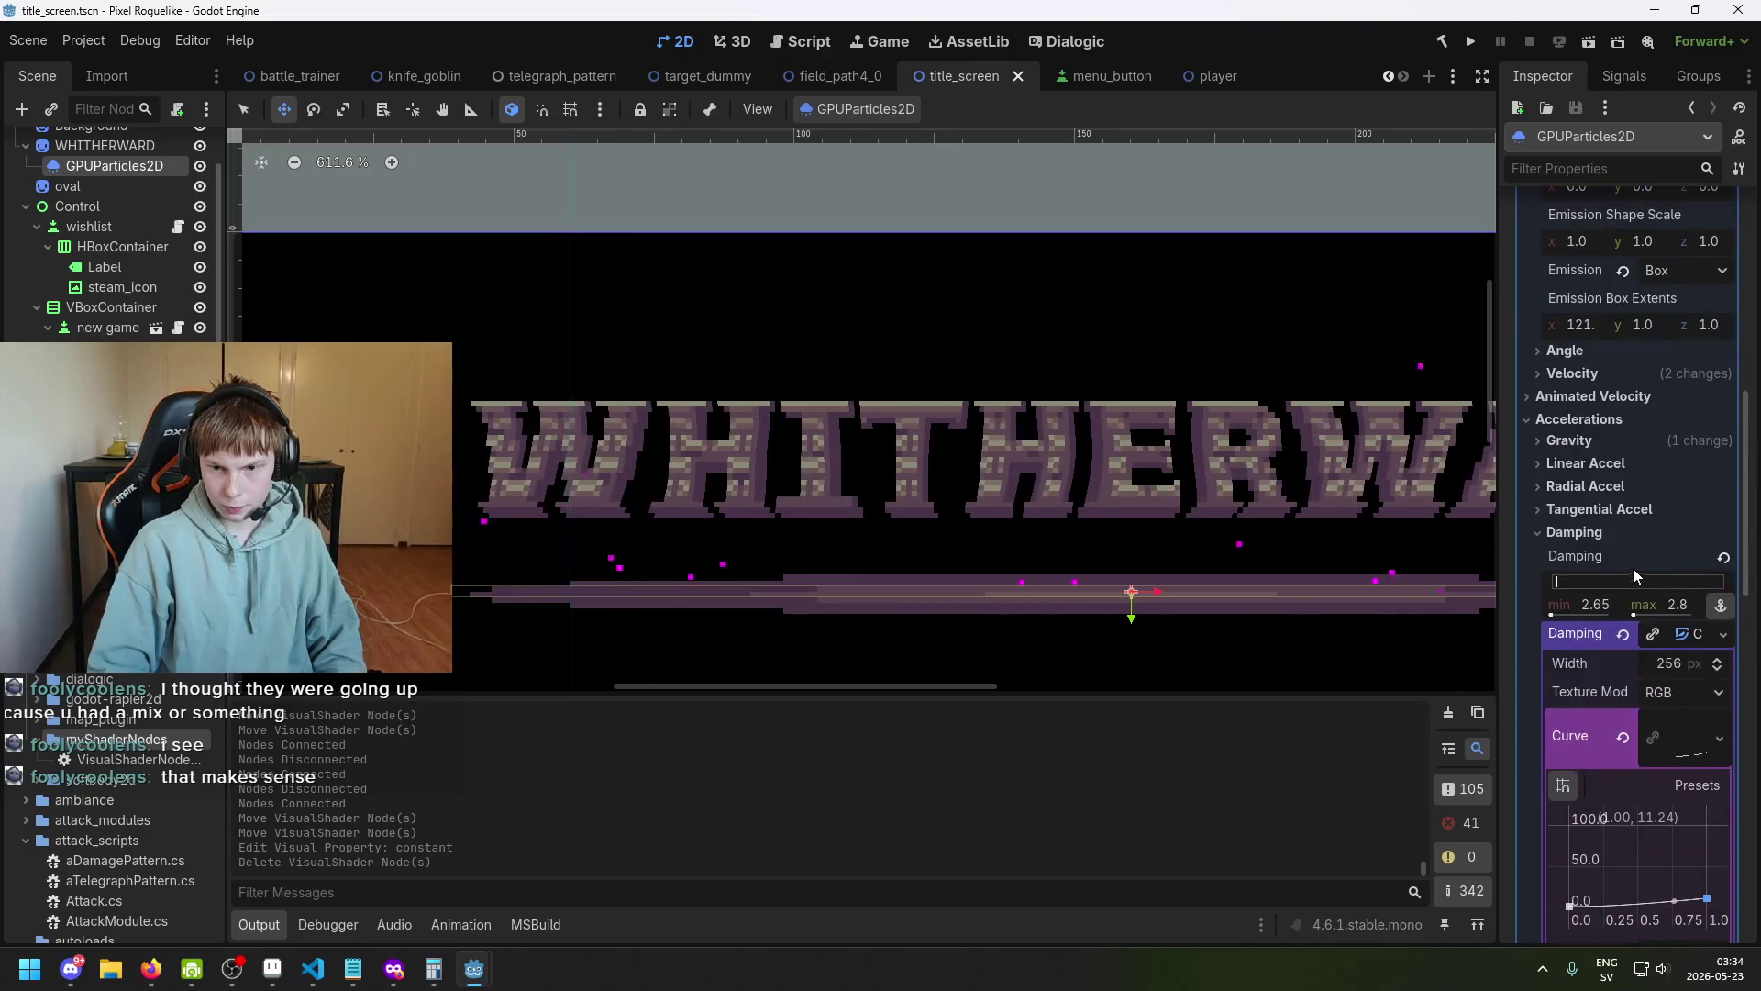
# Set the particles' gravity Y to 0 under Accelerations > Gravity.
pyautogui.click(1625, 446)
pyautogui.click(1662, 491)
pyautogui.write('0')
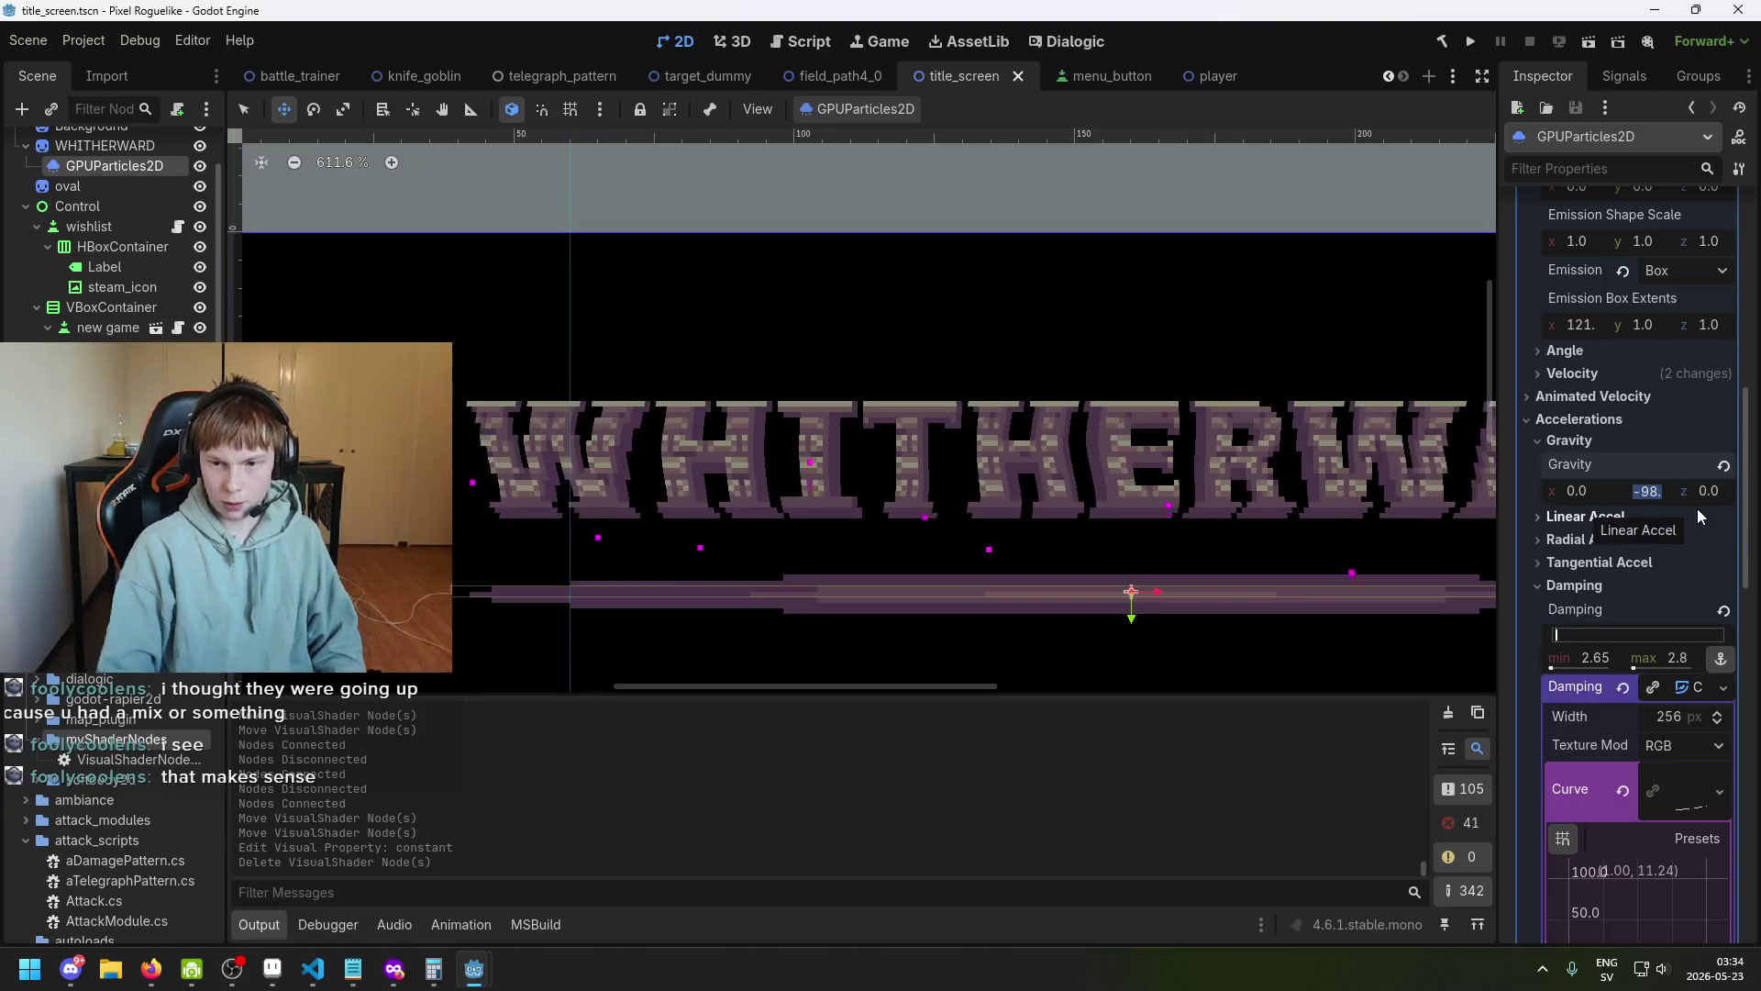
pyautogui.press('Return')
# Check the particle bar in the viewport, then change gravity Y to 98.
pyautogui.scroll(-1, 1019, 445)
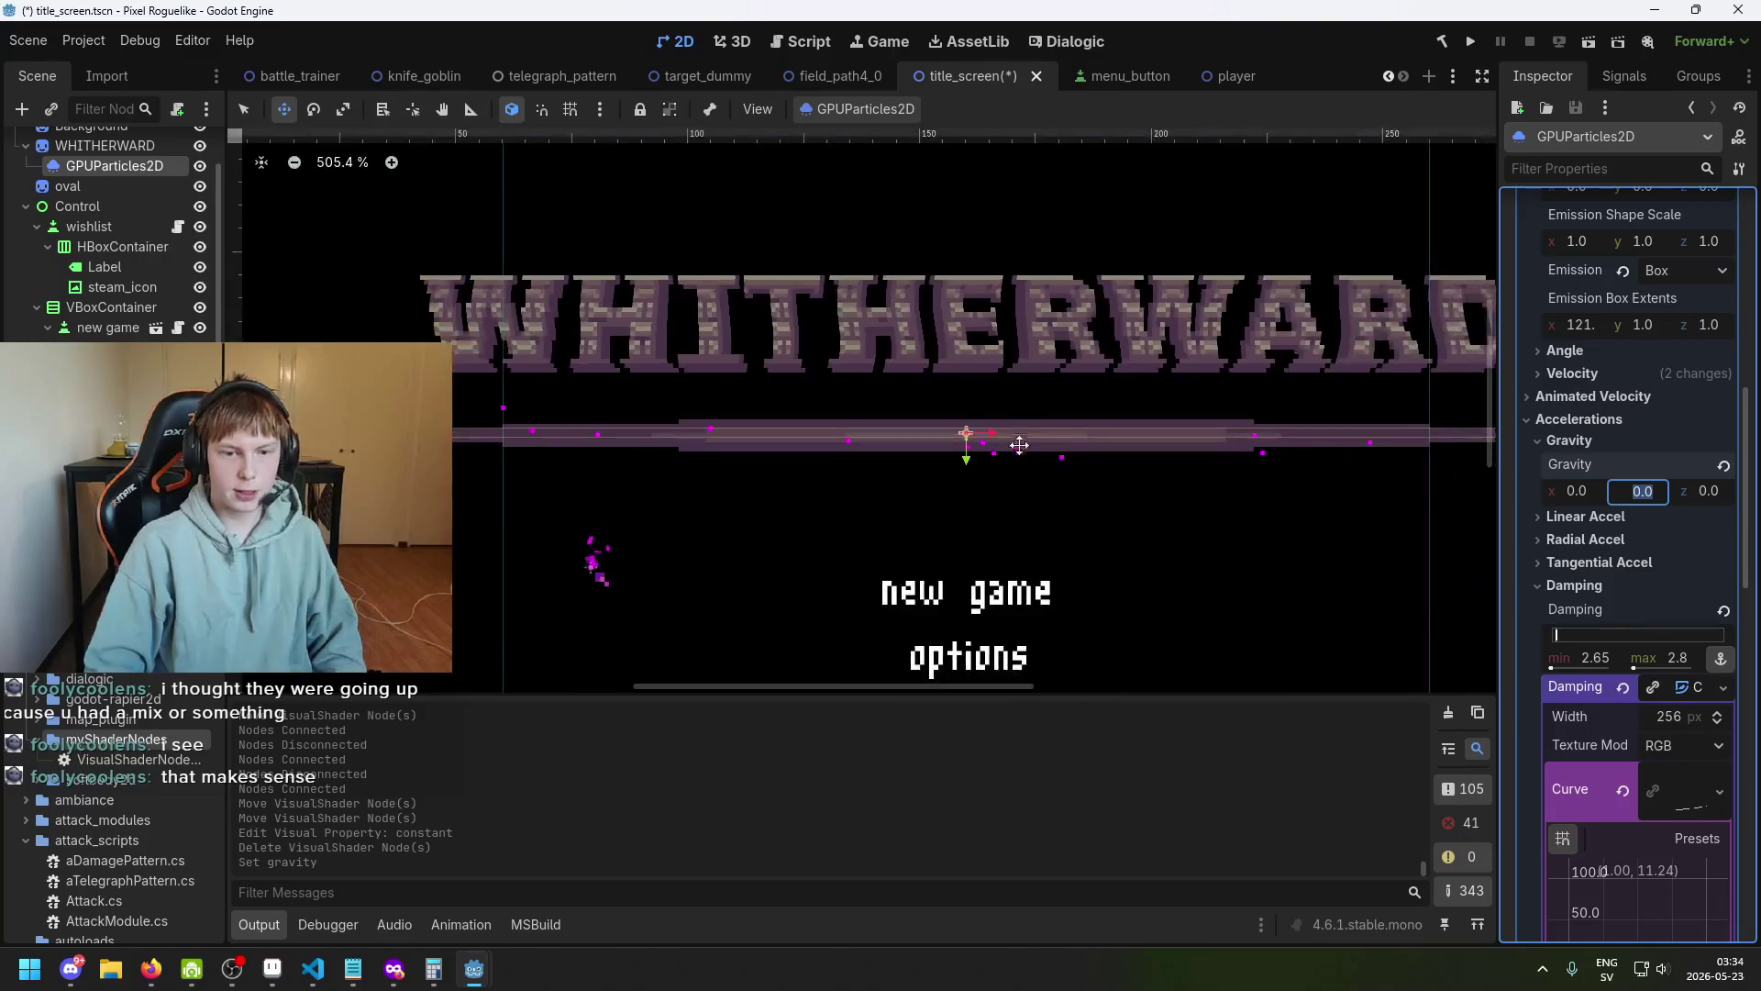
pyautogui.scroll(1, 899, 489)
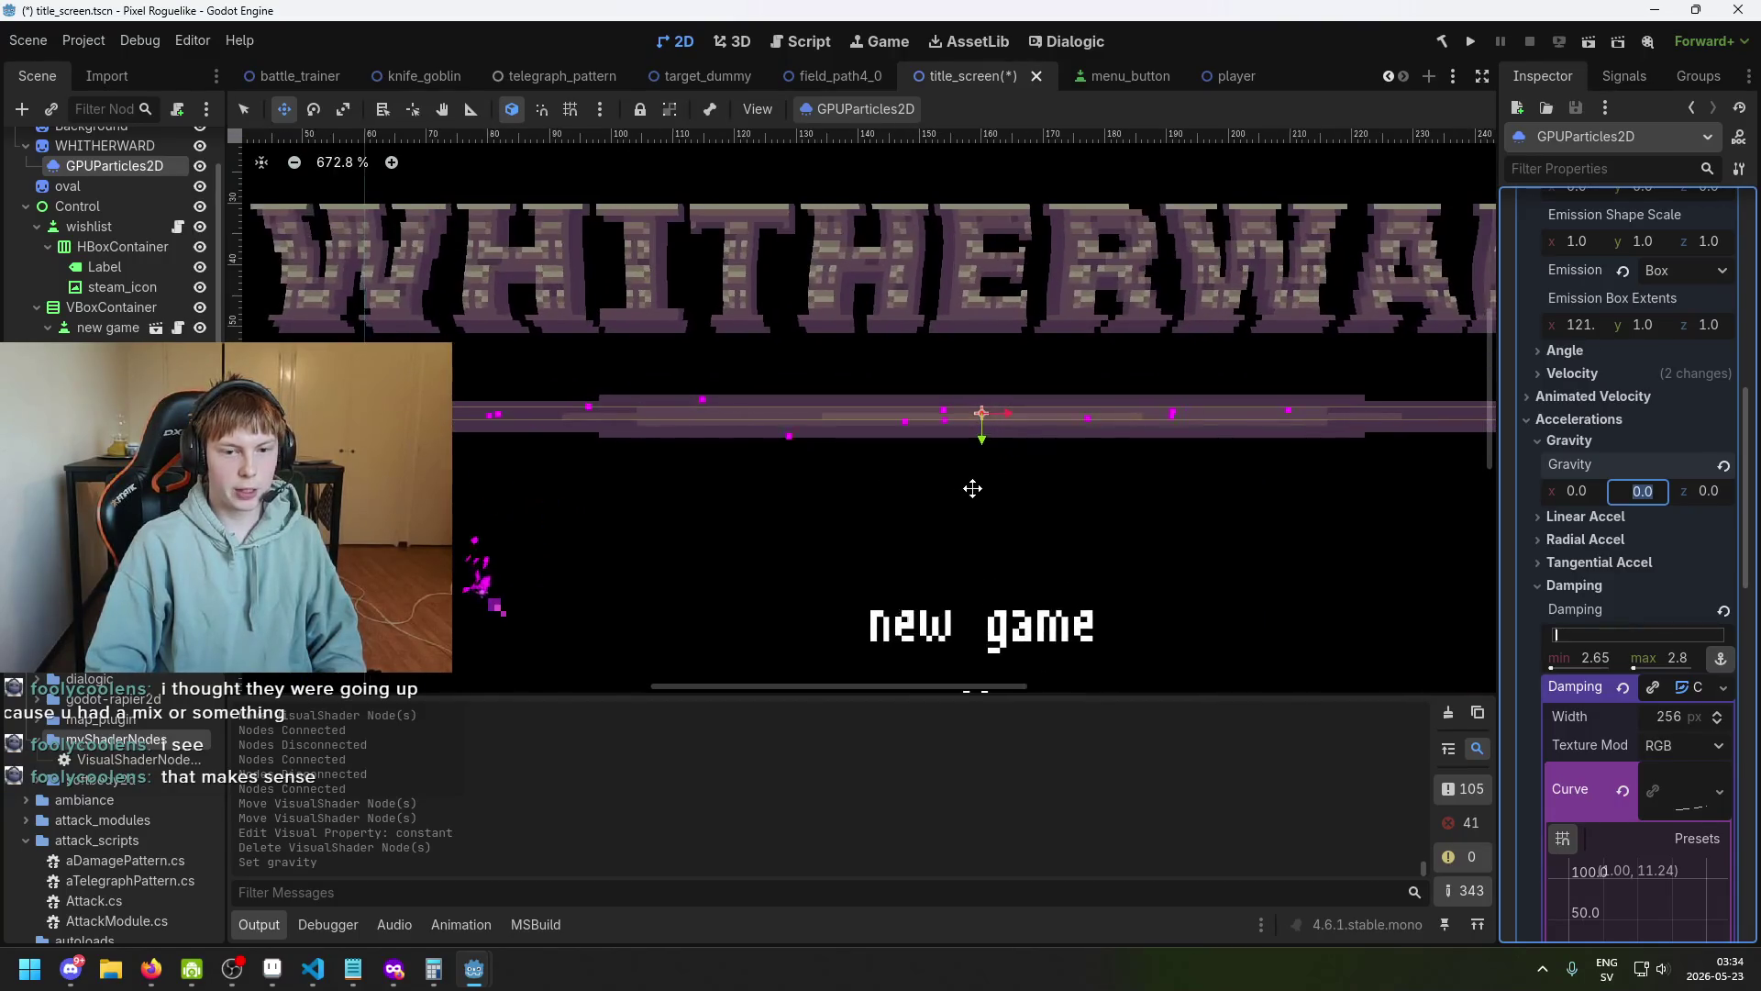
pyautogui.scroll(1, 832, 463)
pyautogui.scroll(2, 774, 440)
pyautogui.hscroll(-3, 1027, 444)
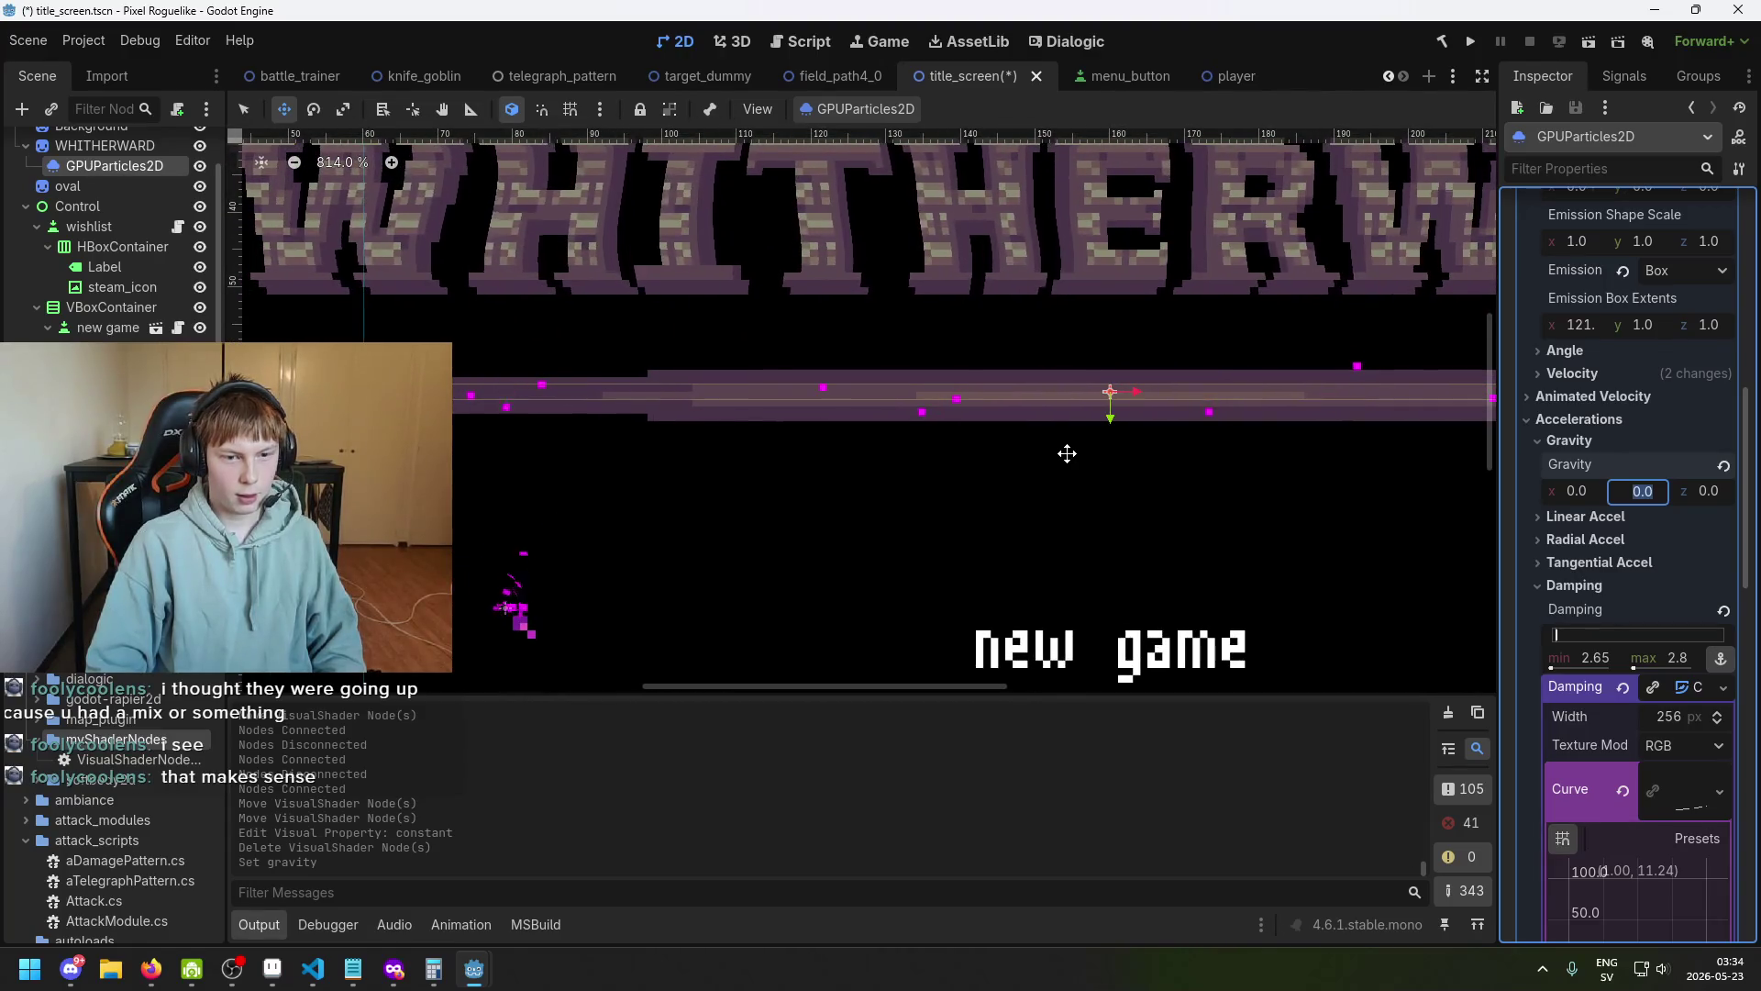
pyautogui.hscroll(5, 1066, 452)
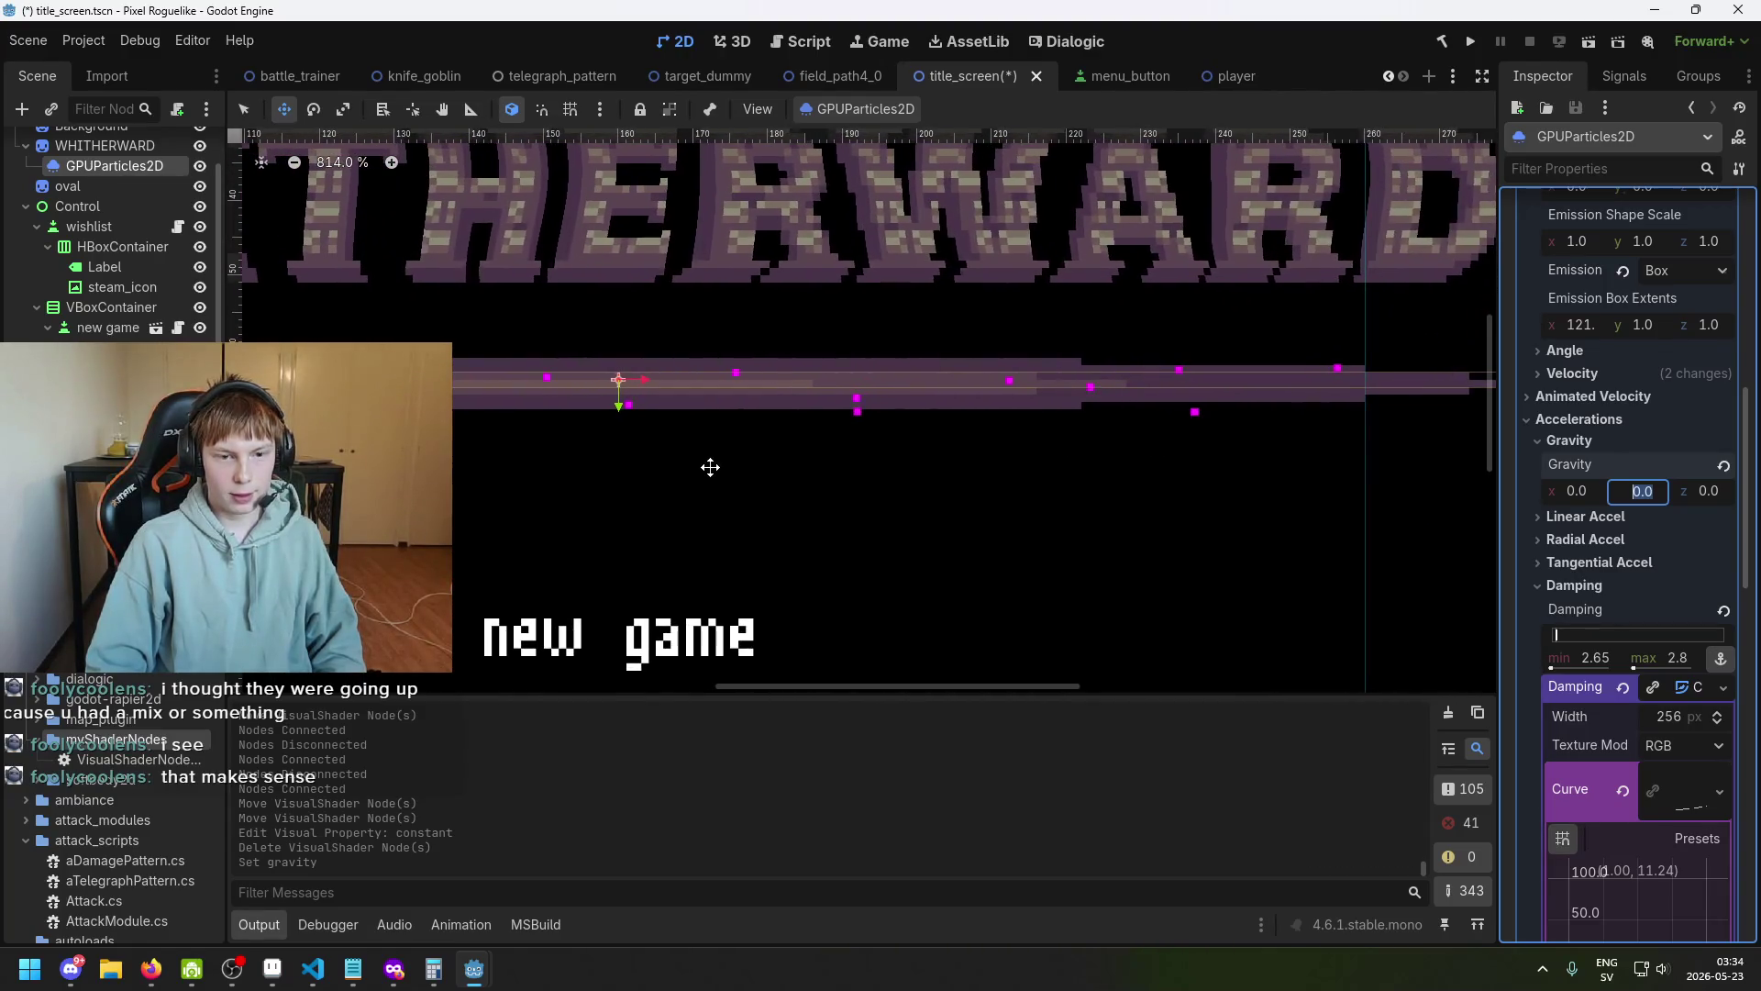
pyautogui.moveTo(707, 464); pyautogui.dragTo(939, 453)
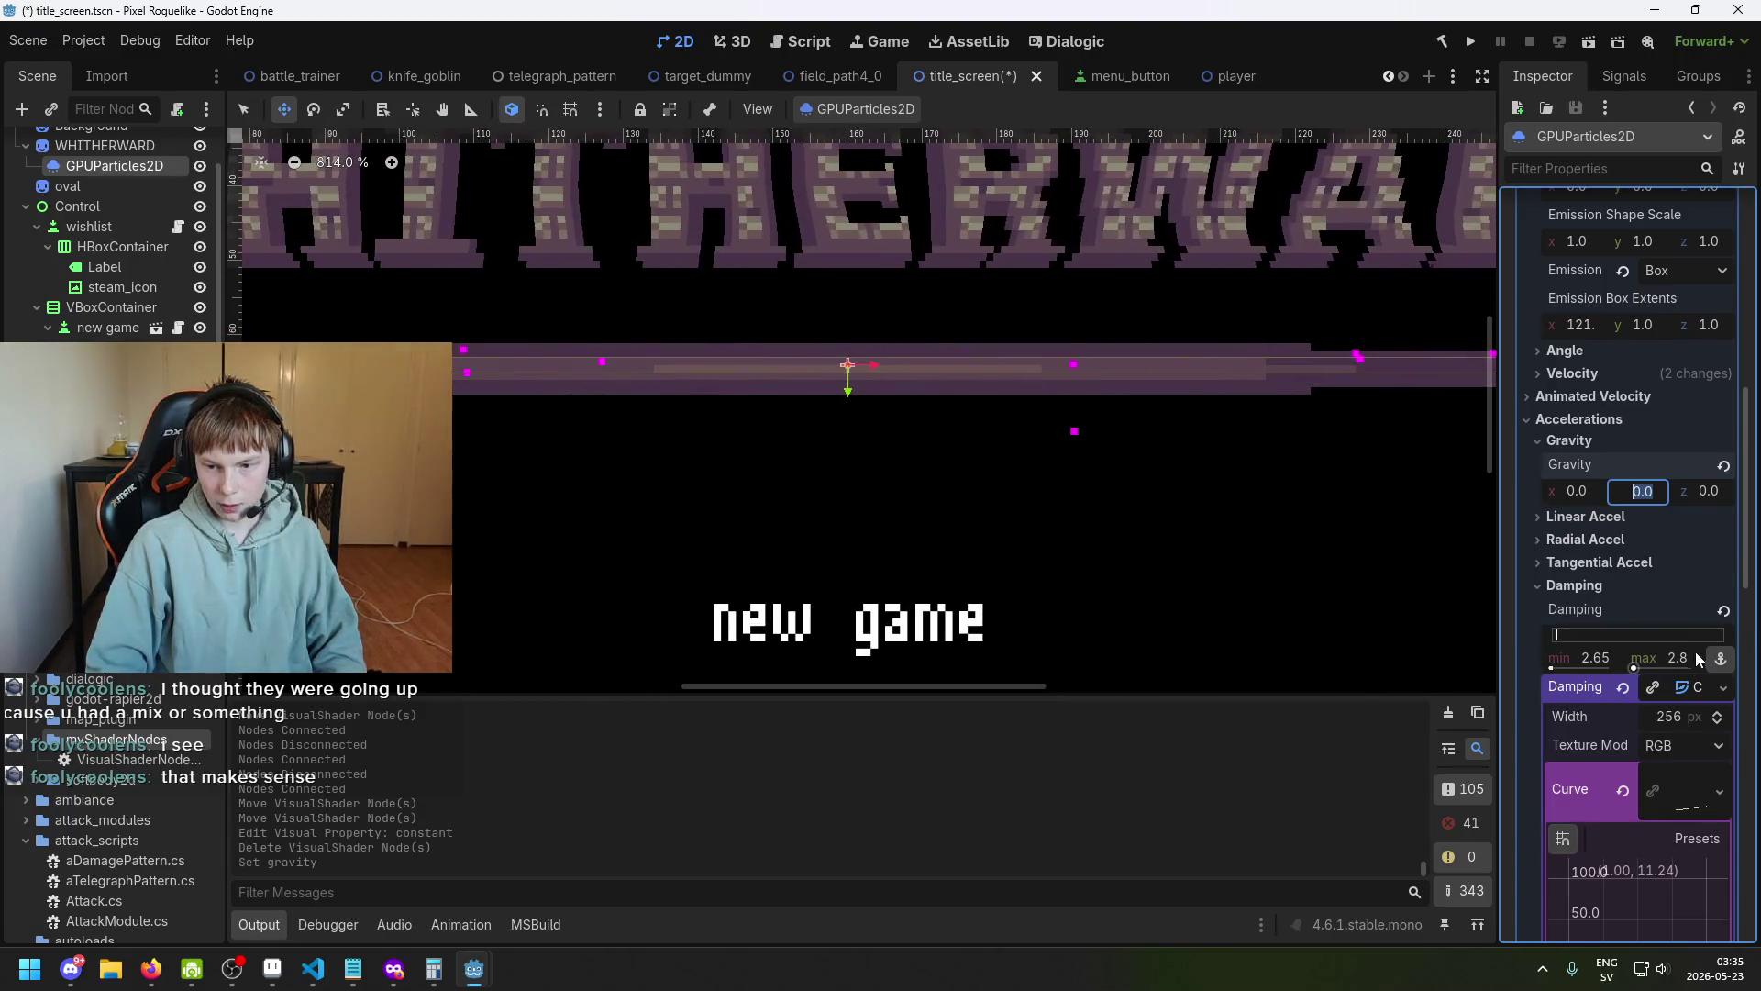
pyautogui.scroll(-1, 1691, 741)
pyautogui.scroll(-1, 1690, 741)
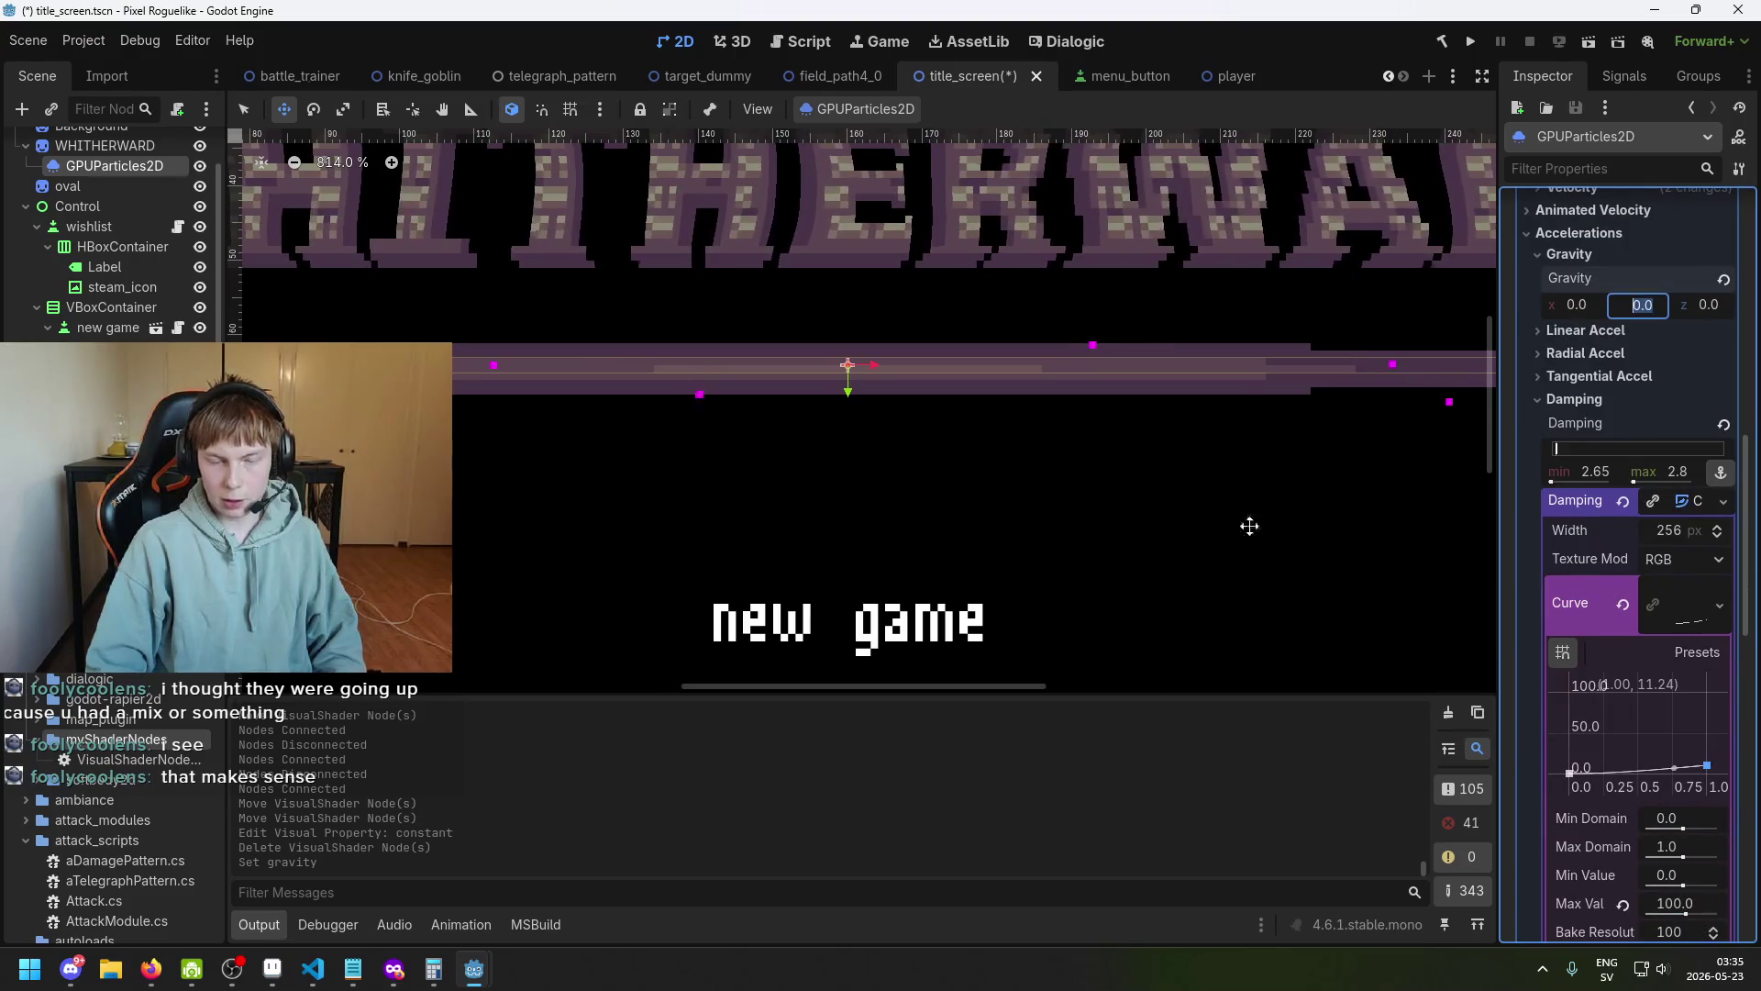
pyautogui.scroll(-1, 1021, 487)
pyautogui.moveTo(1021, 487); pyautogui.dragTo(1205, 482)
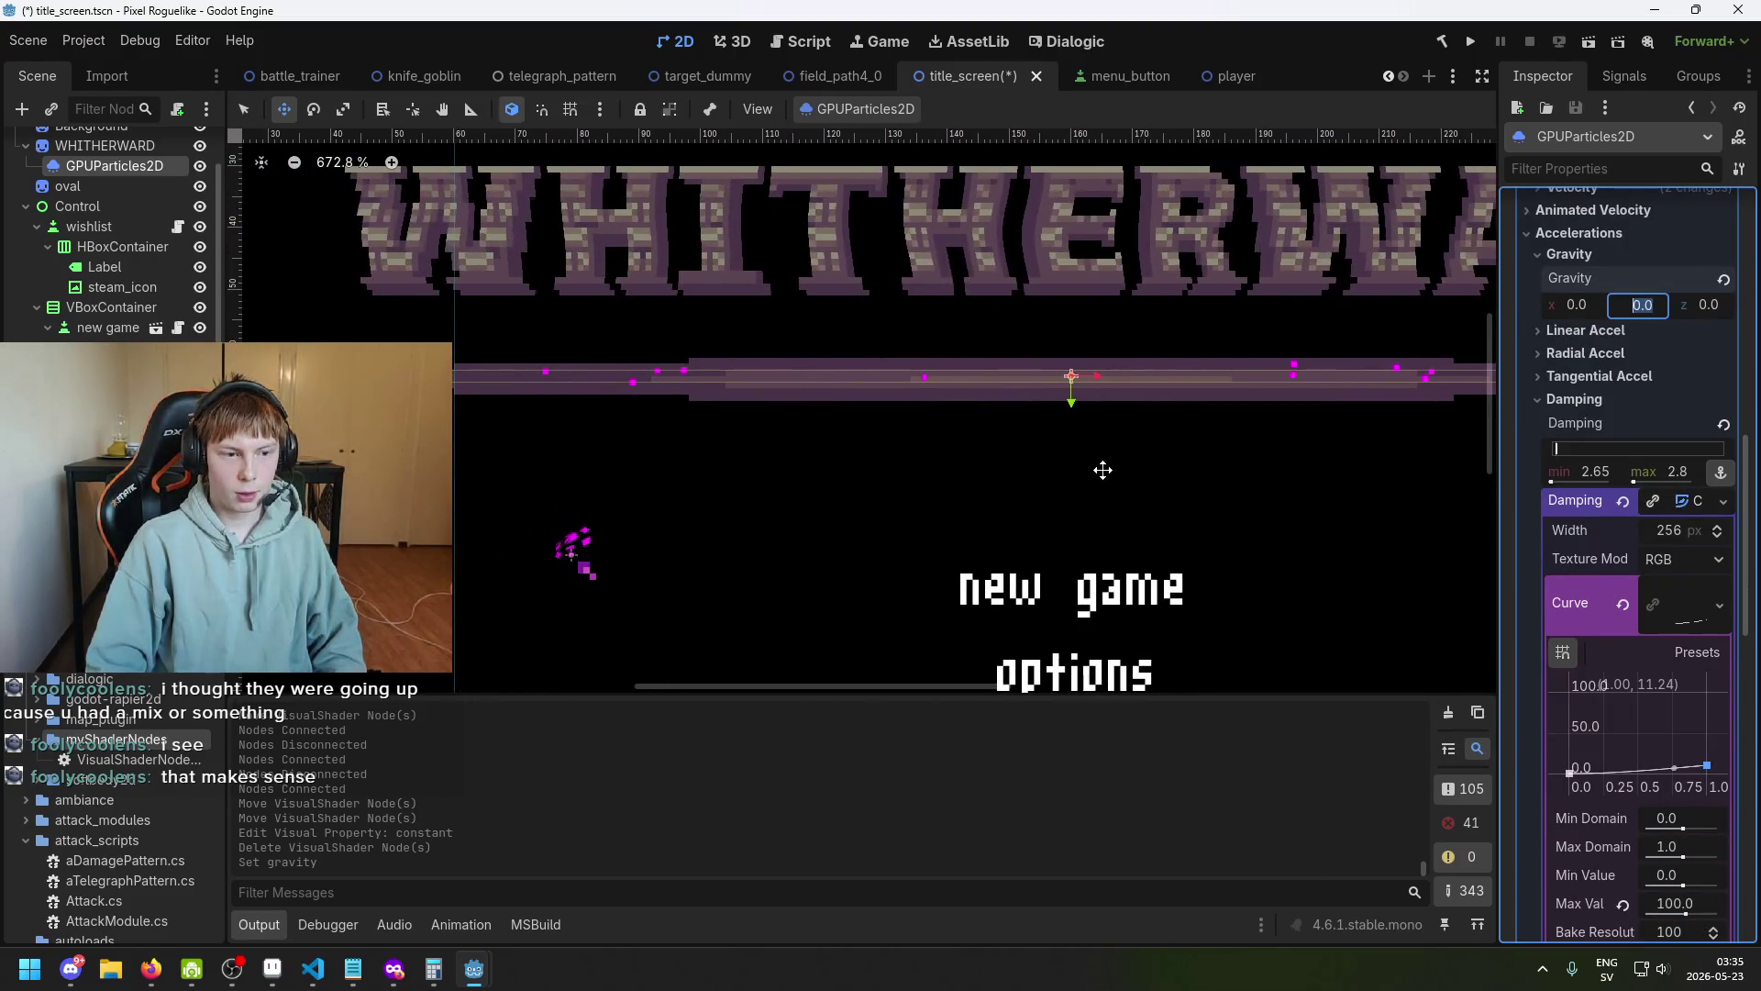
pyautogui.scroll(4, 707, 366)
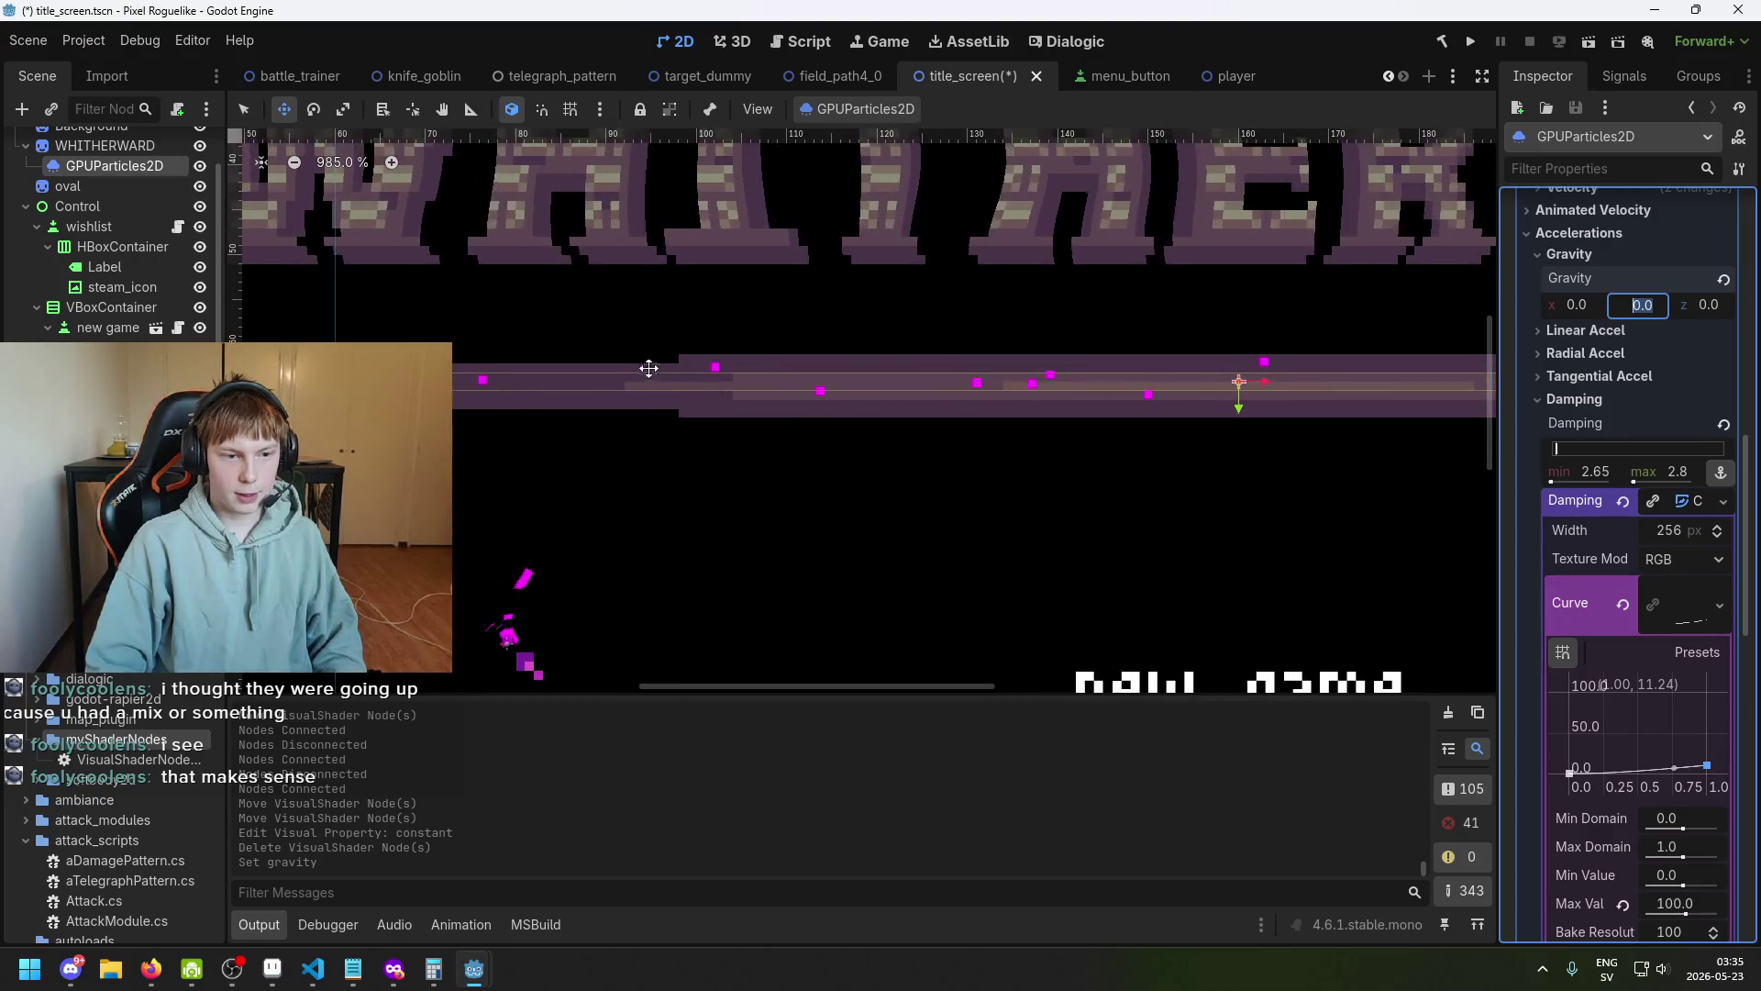
pyautogui.hscroll(-3, 918, 471)
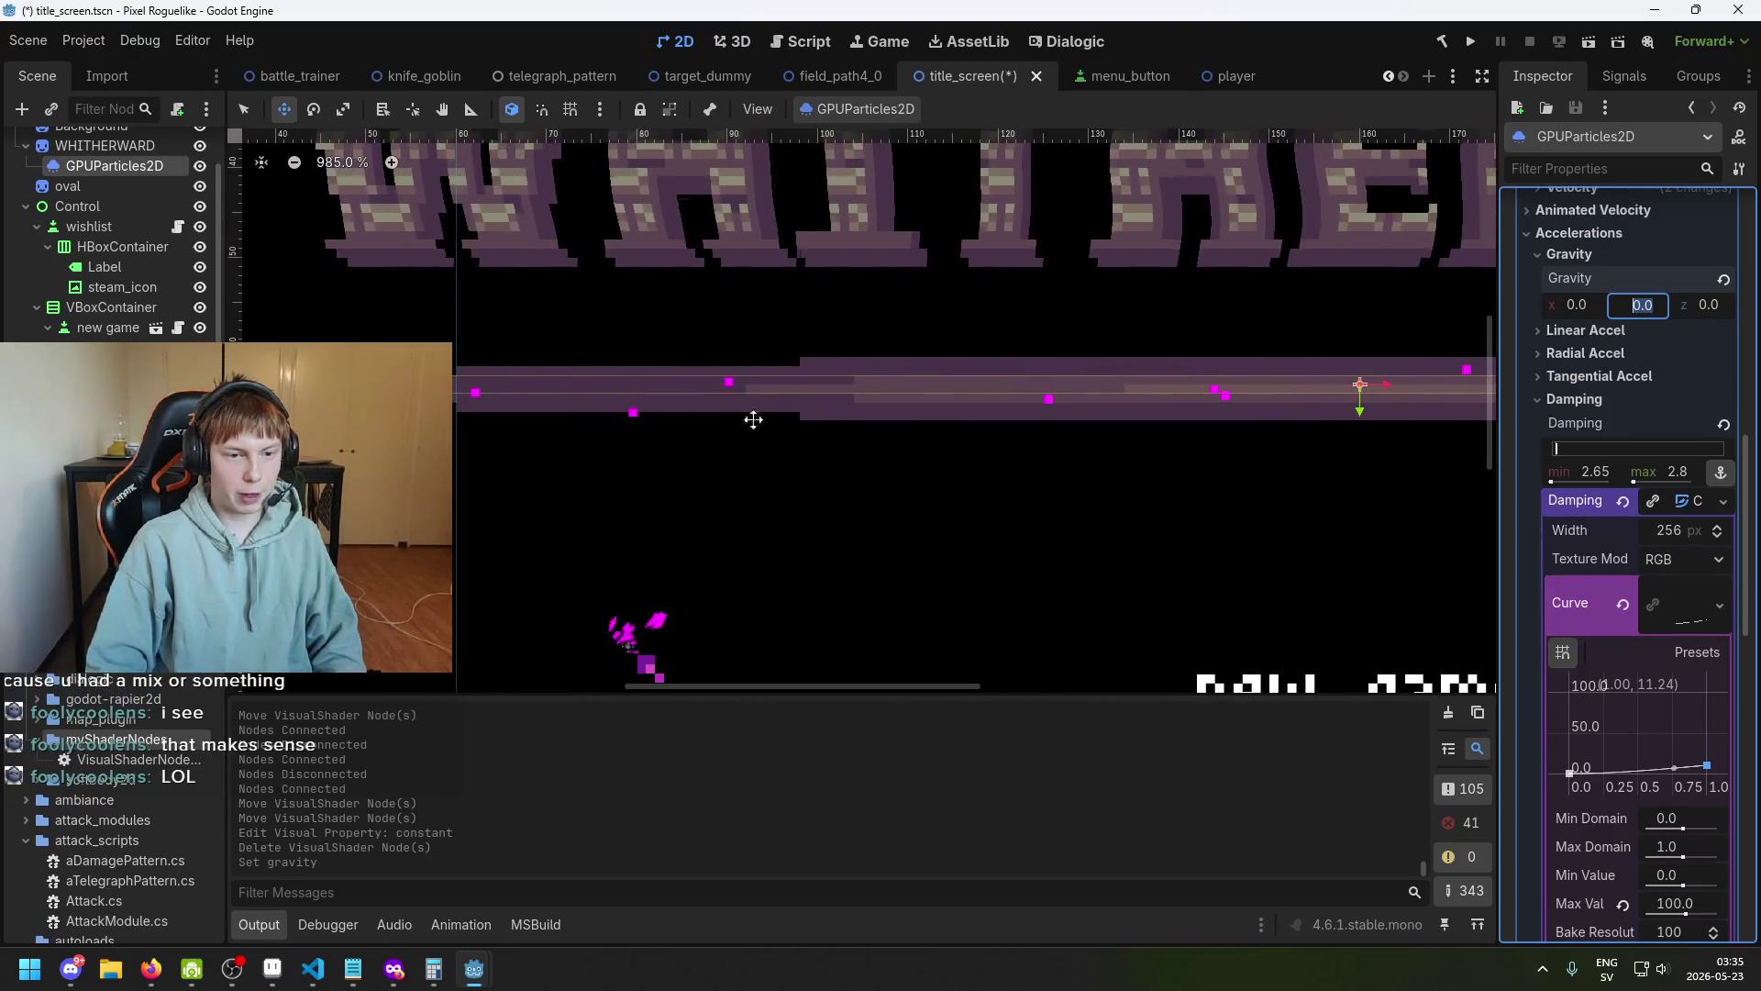
pyautogui.scroll(1, 1674, 458)
pyautogui.write('98')
pyautogui.press('Return')
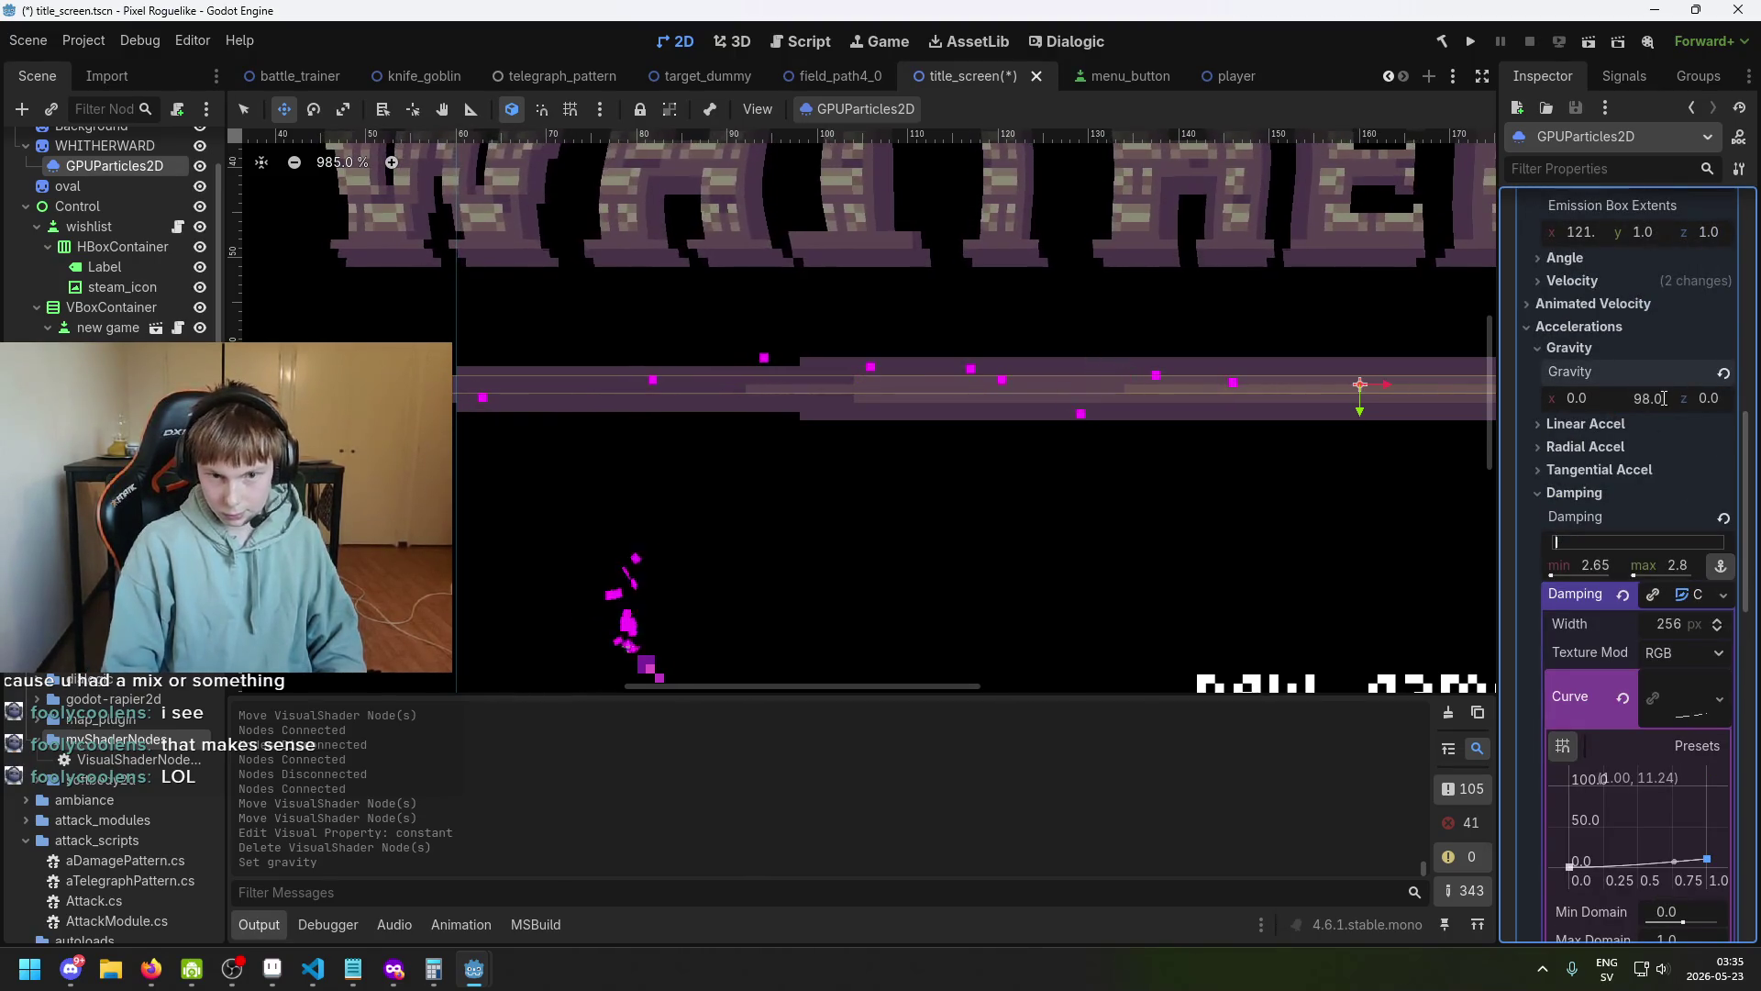
# Set the particles' gravity Y to -98 and save the title scene.
pyautogui.click(1663, 398)
pyautogui.write('-98')
pyautogui.press('Return')
pyautogui.scroll(-5, 1297, 385)
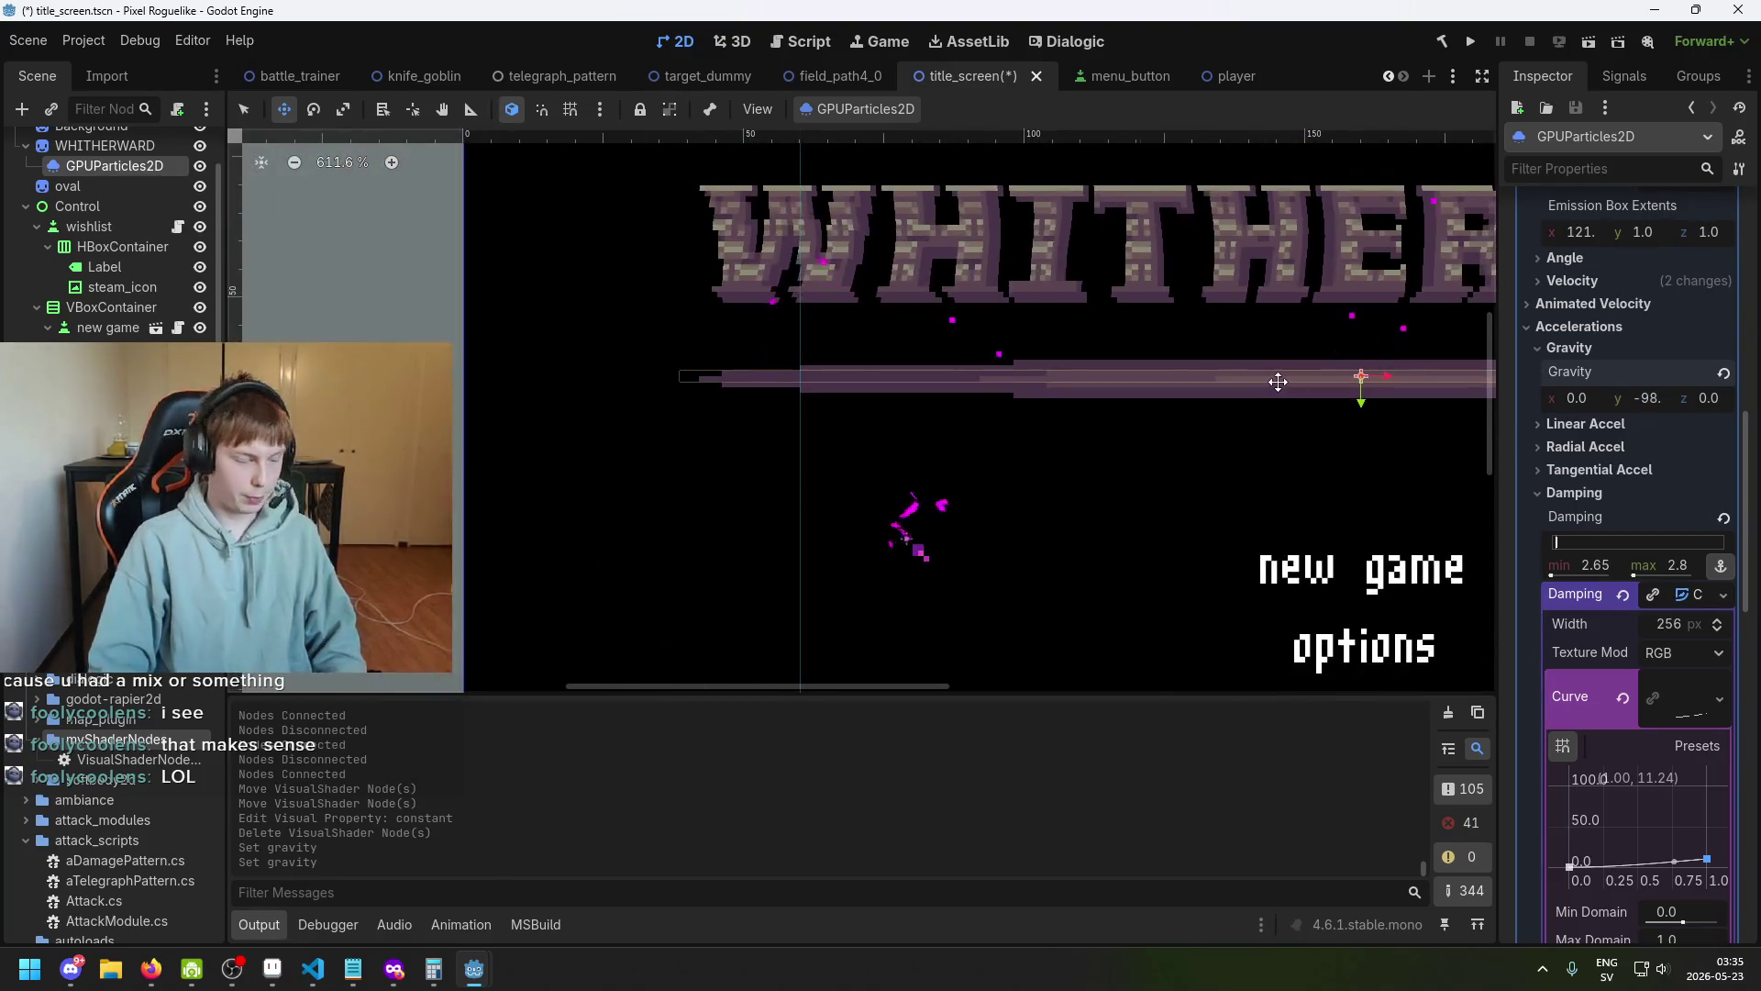
pyautogui.hotkey('ctrl', 's')
# Pan around the title screen canvas and save the scene again.
pyautogui.hscroll(5, 1081, 401)
pyautogui.scroll(2, 1053, 440)
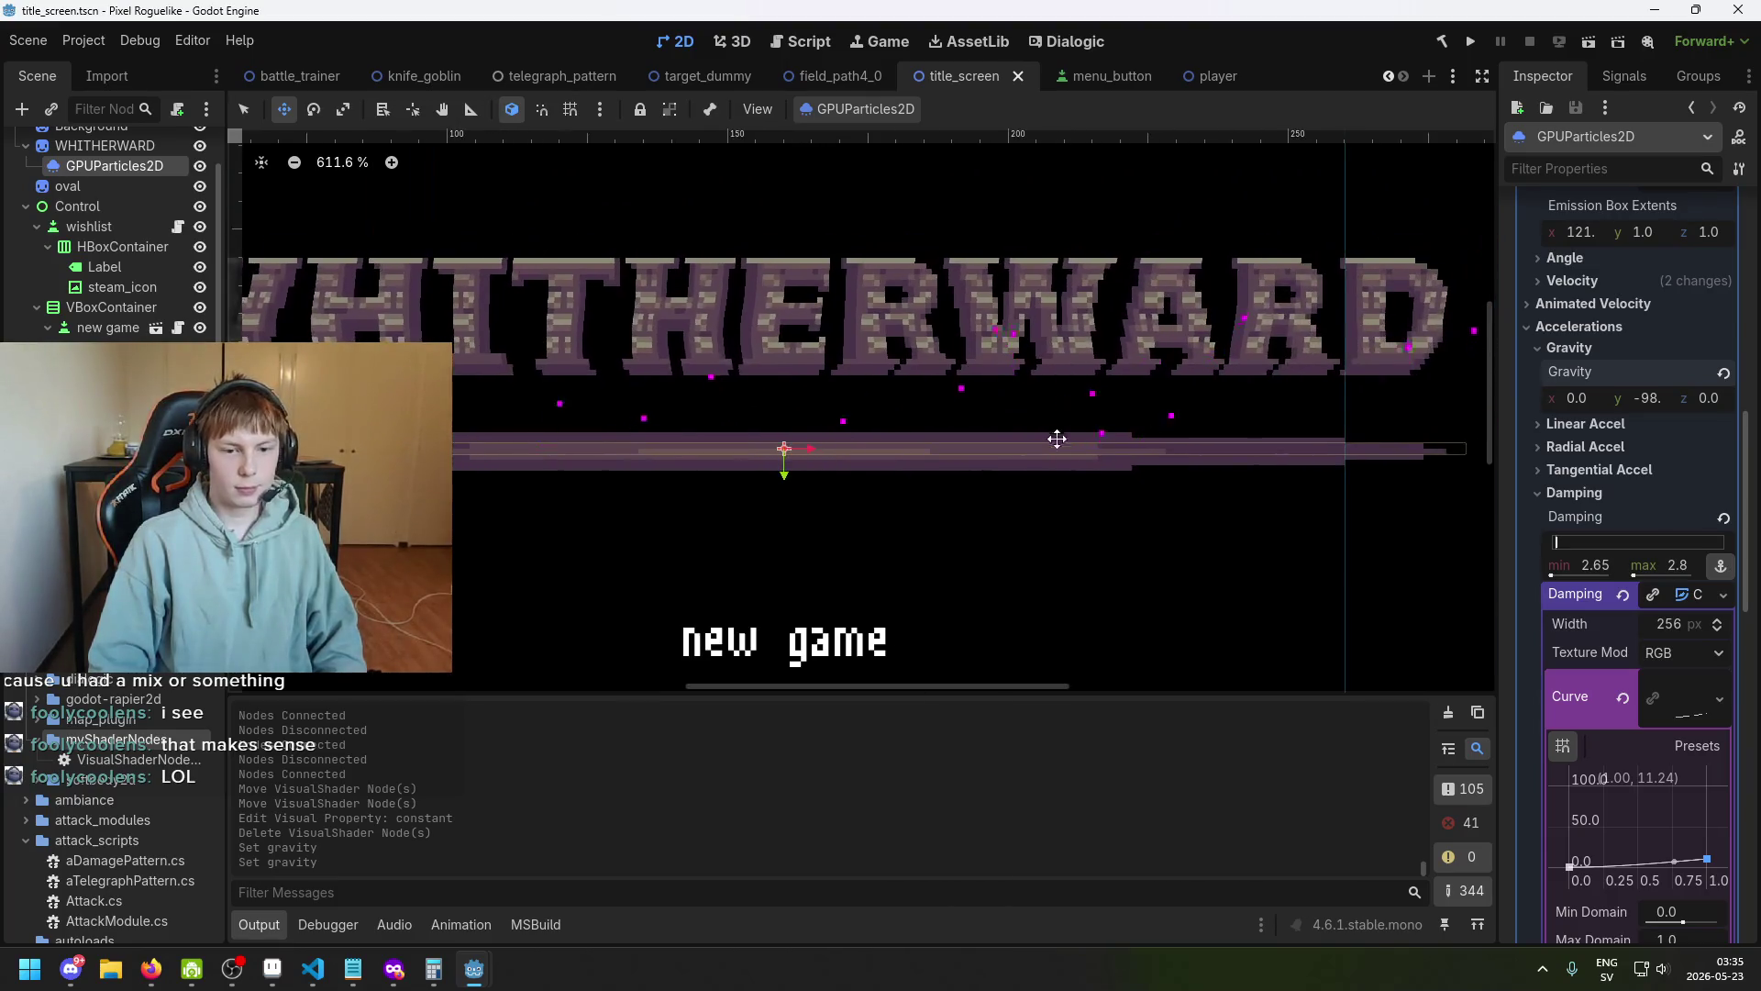
pyautogui.scroll(-3, 1037, 488)
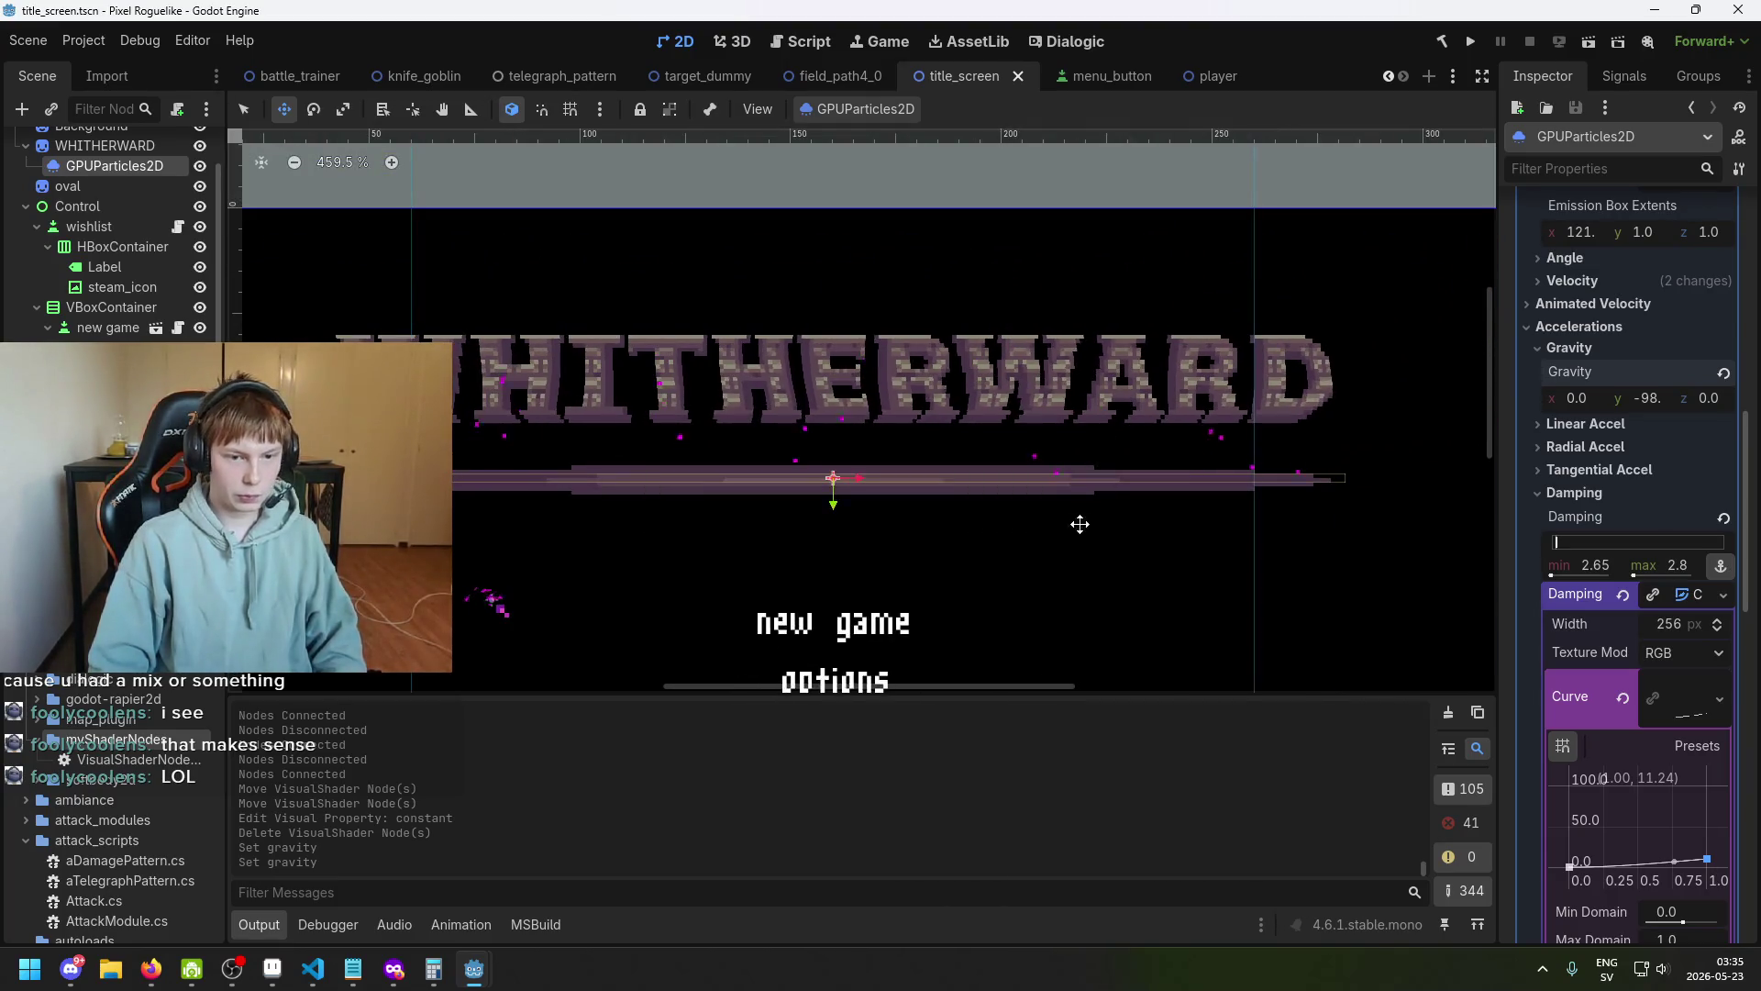
pyautogui.scroll(-1, 1092, 486)
pyautogui.hscroll(-2, 1091, 486)
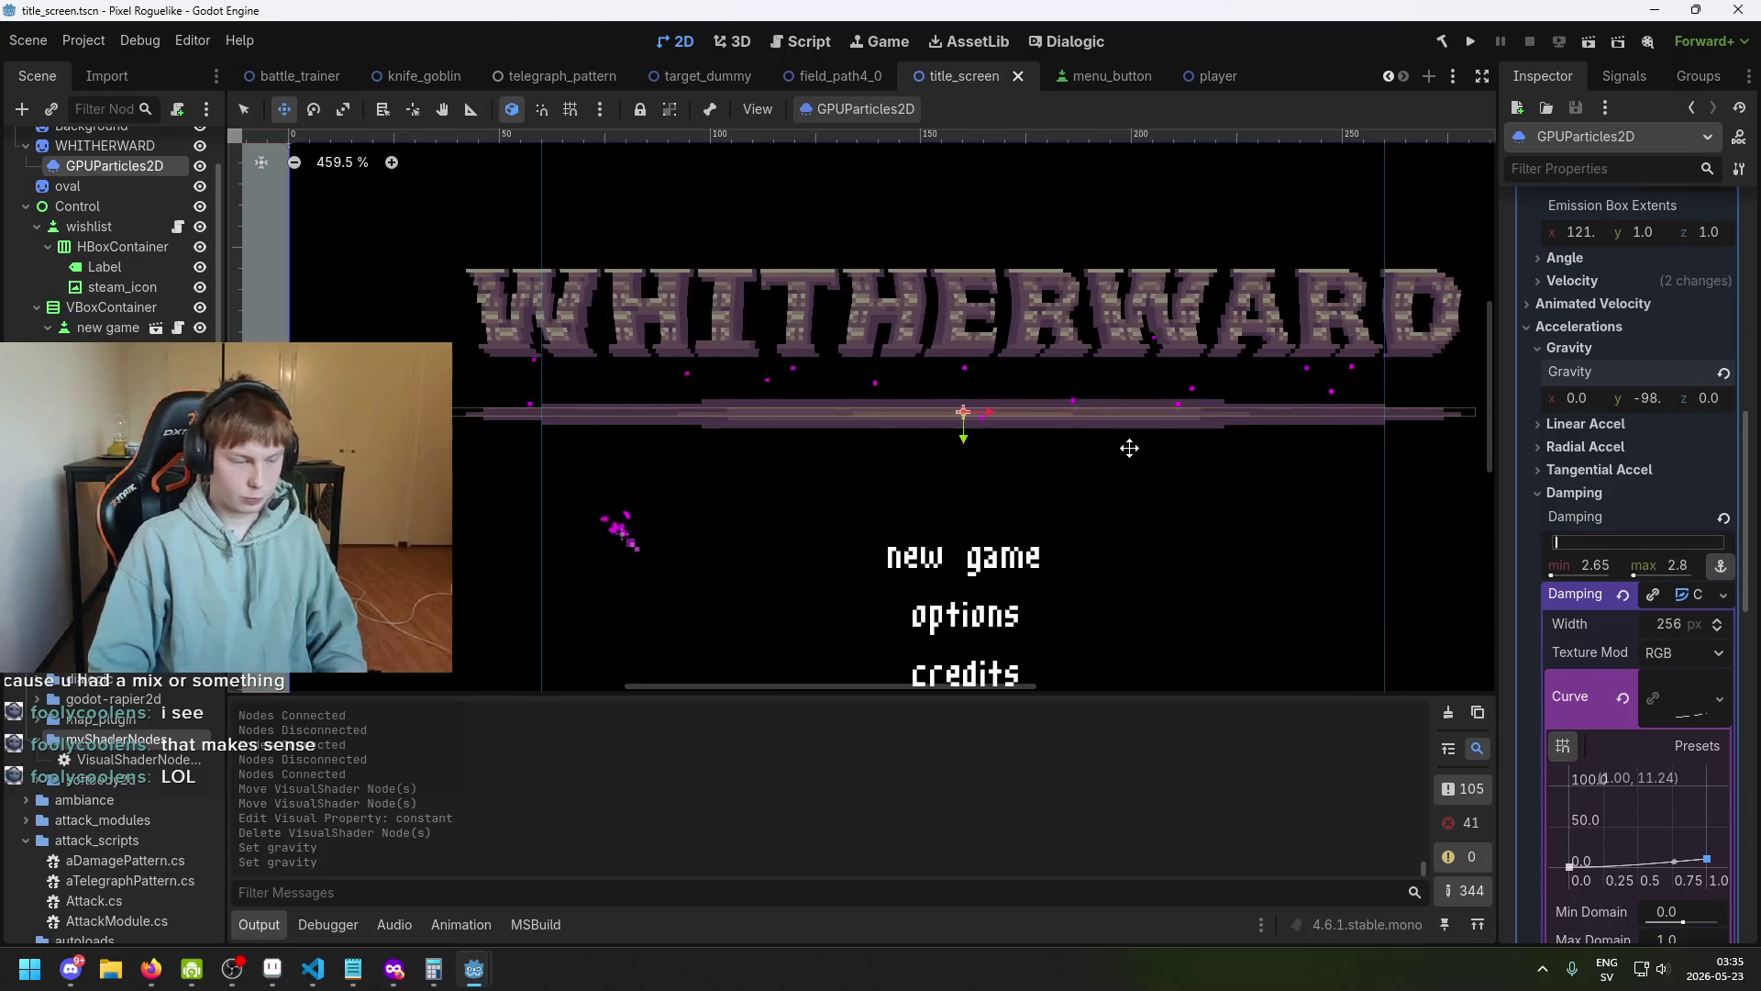
pyautogui.hscroll(1, 1187, 394)
pyautogui.scroll(-1, 1186, 394)
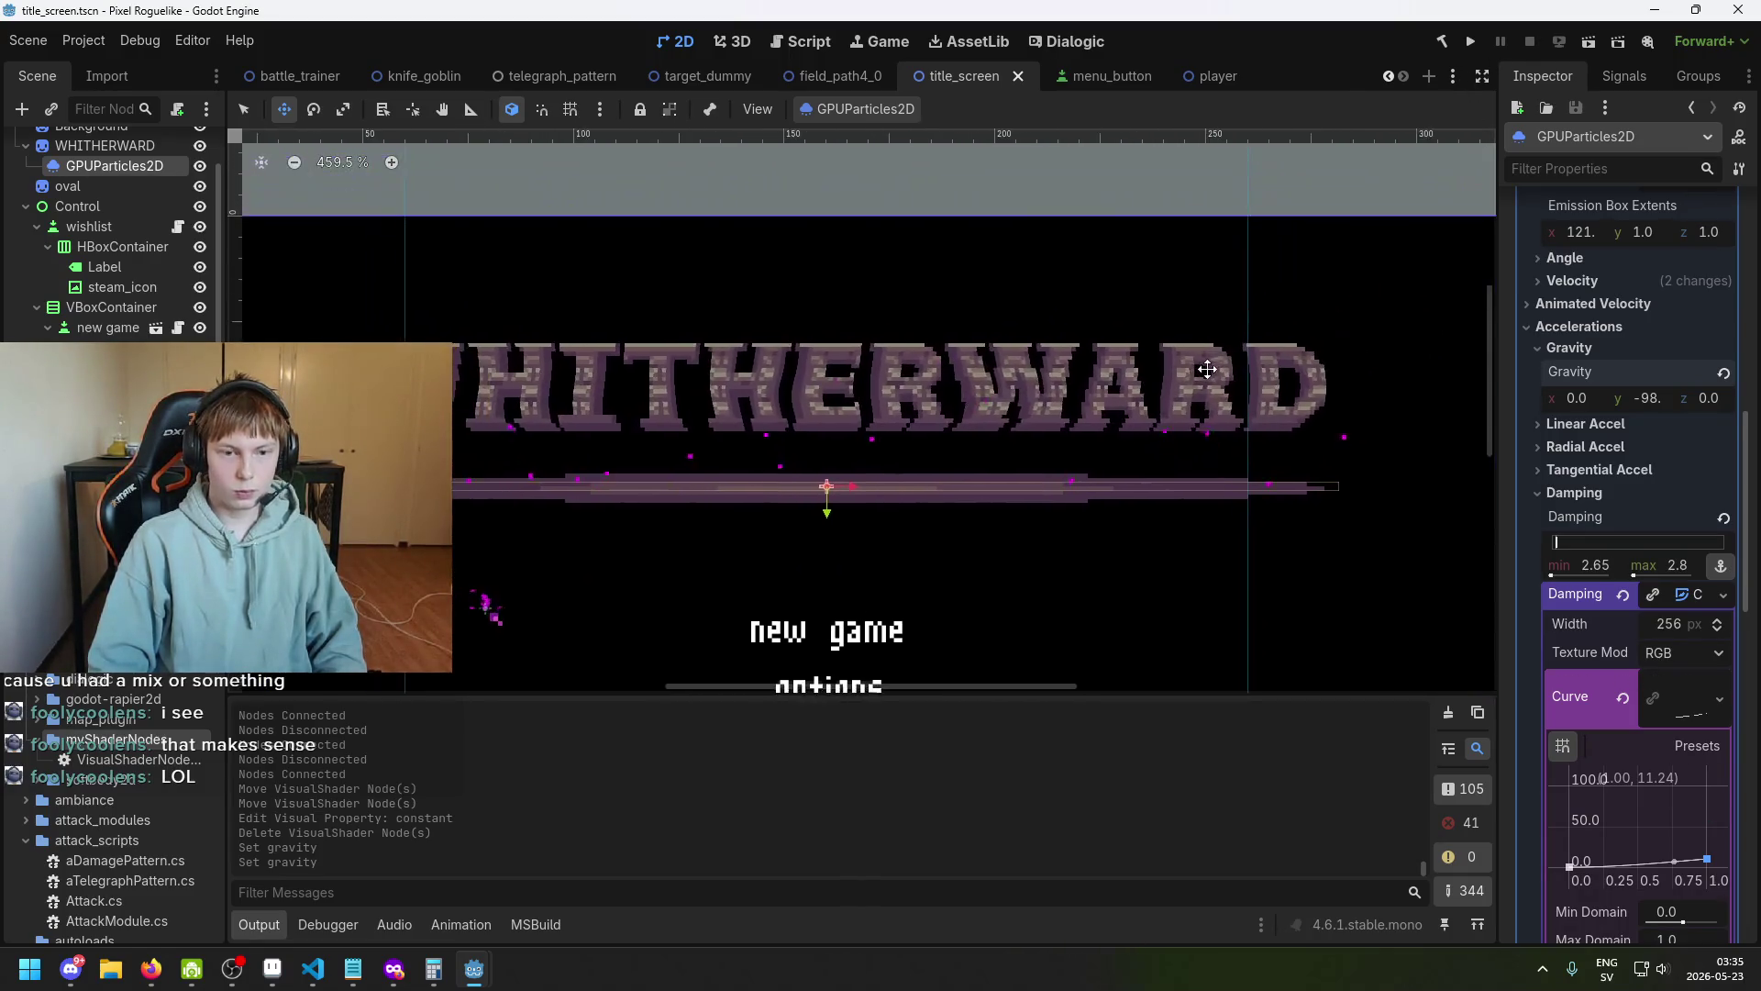
pyautogui.hscroll(1, 1187, 394)
pyautogui.scroll(-1, 1187, 394)
pyautogui.hotkey('ctrl', 's')
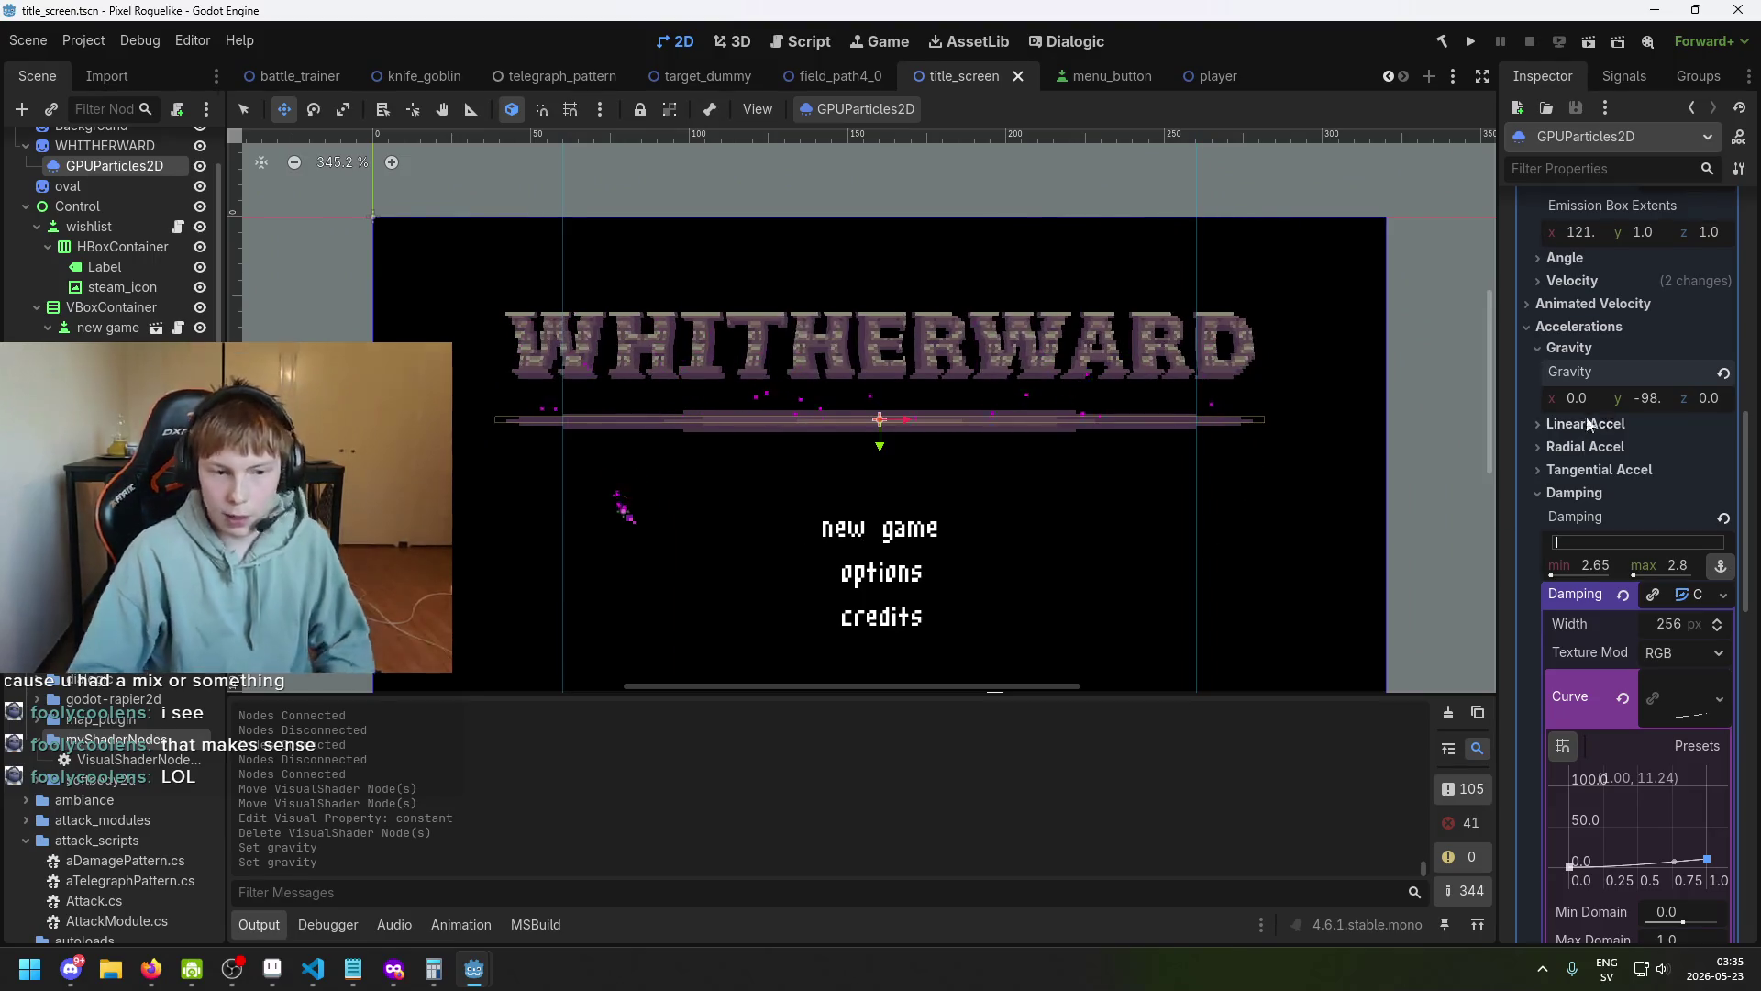
# Deselect the particle emitter and run the project.
pyautogui.click(677, 512)
pyautogui.hscroll(-2, 677, 512)
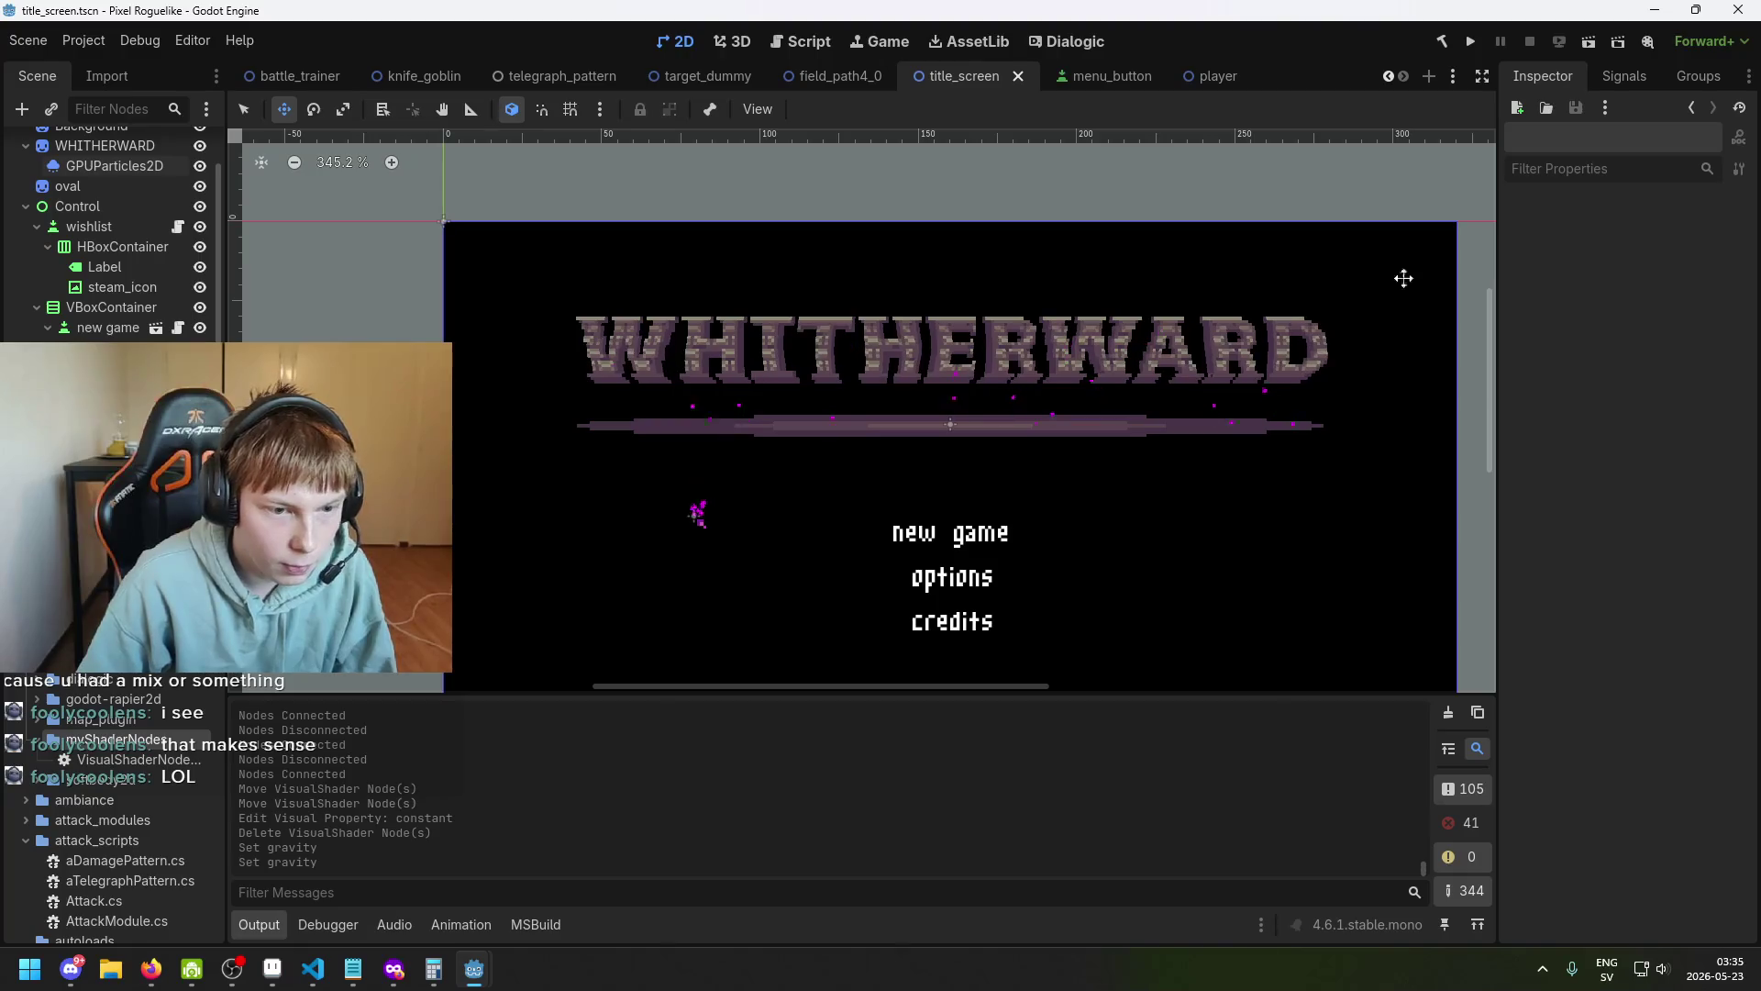
pyautogui.click(1469, 43)
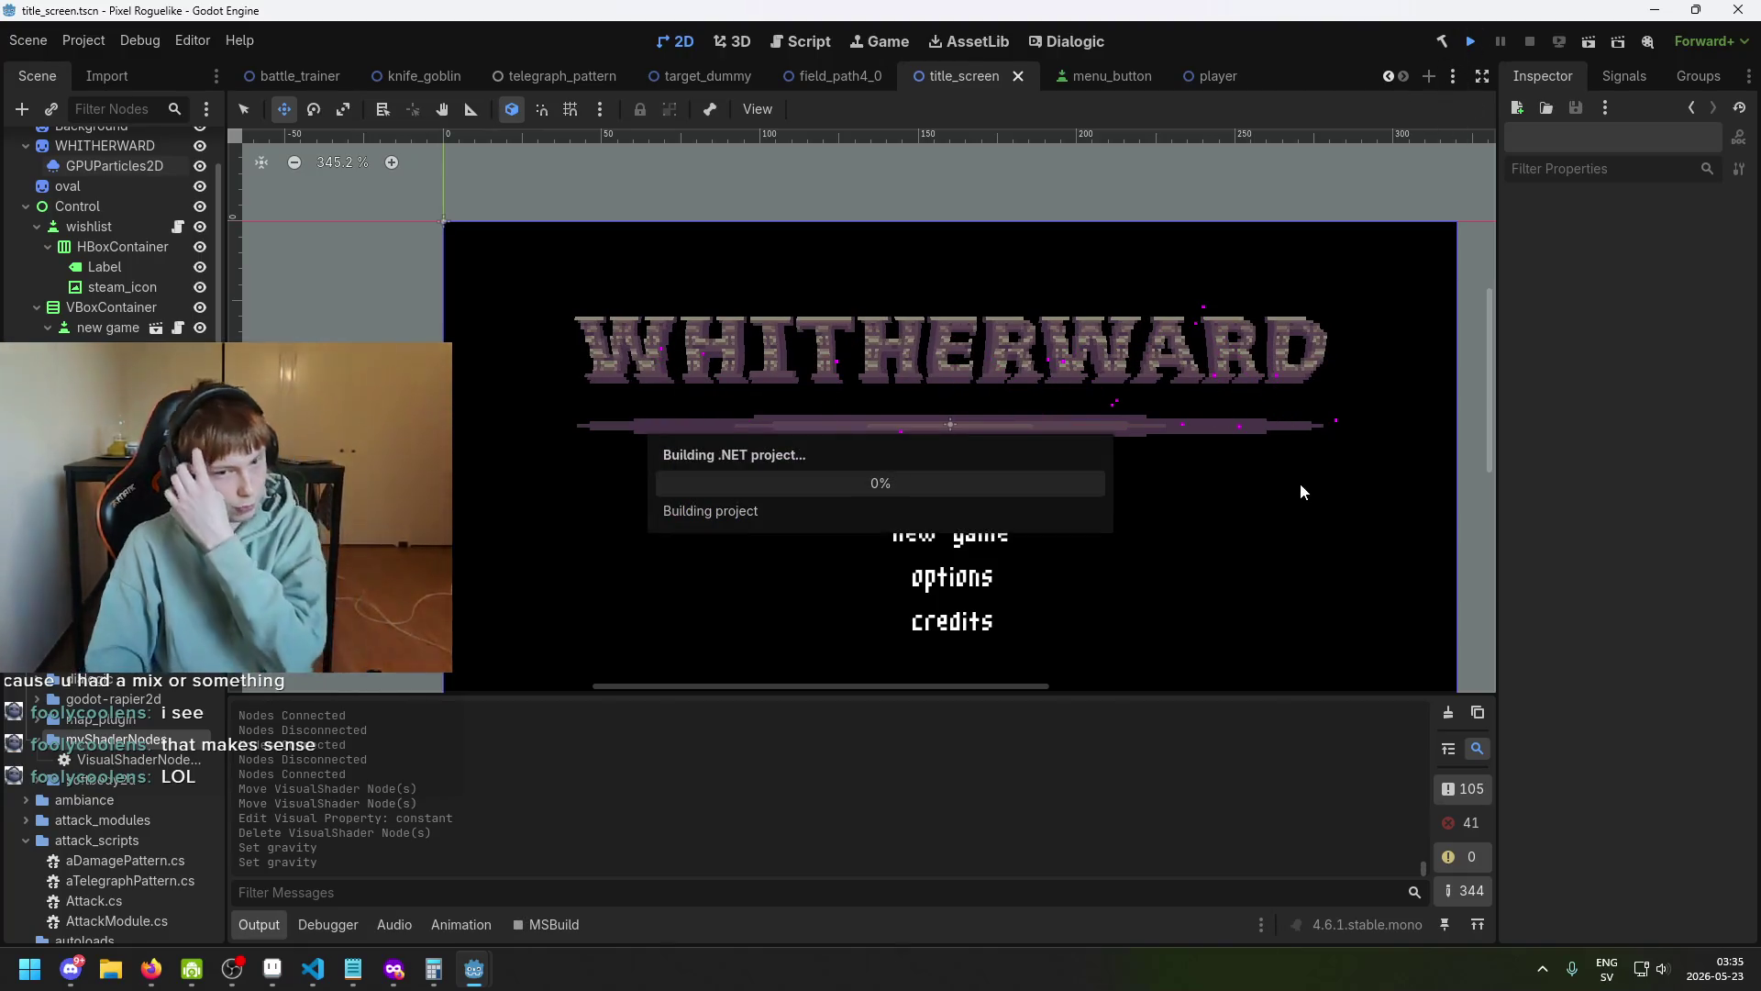
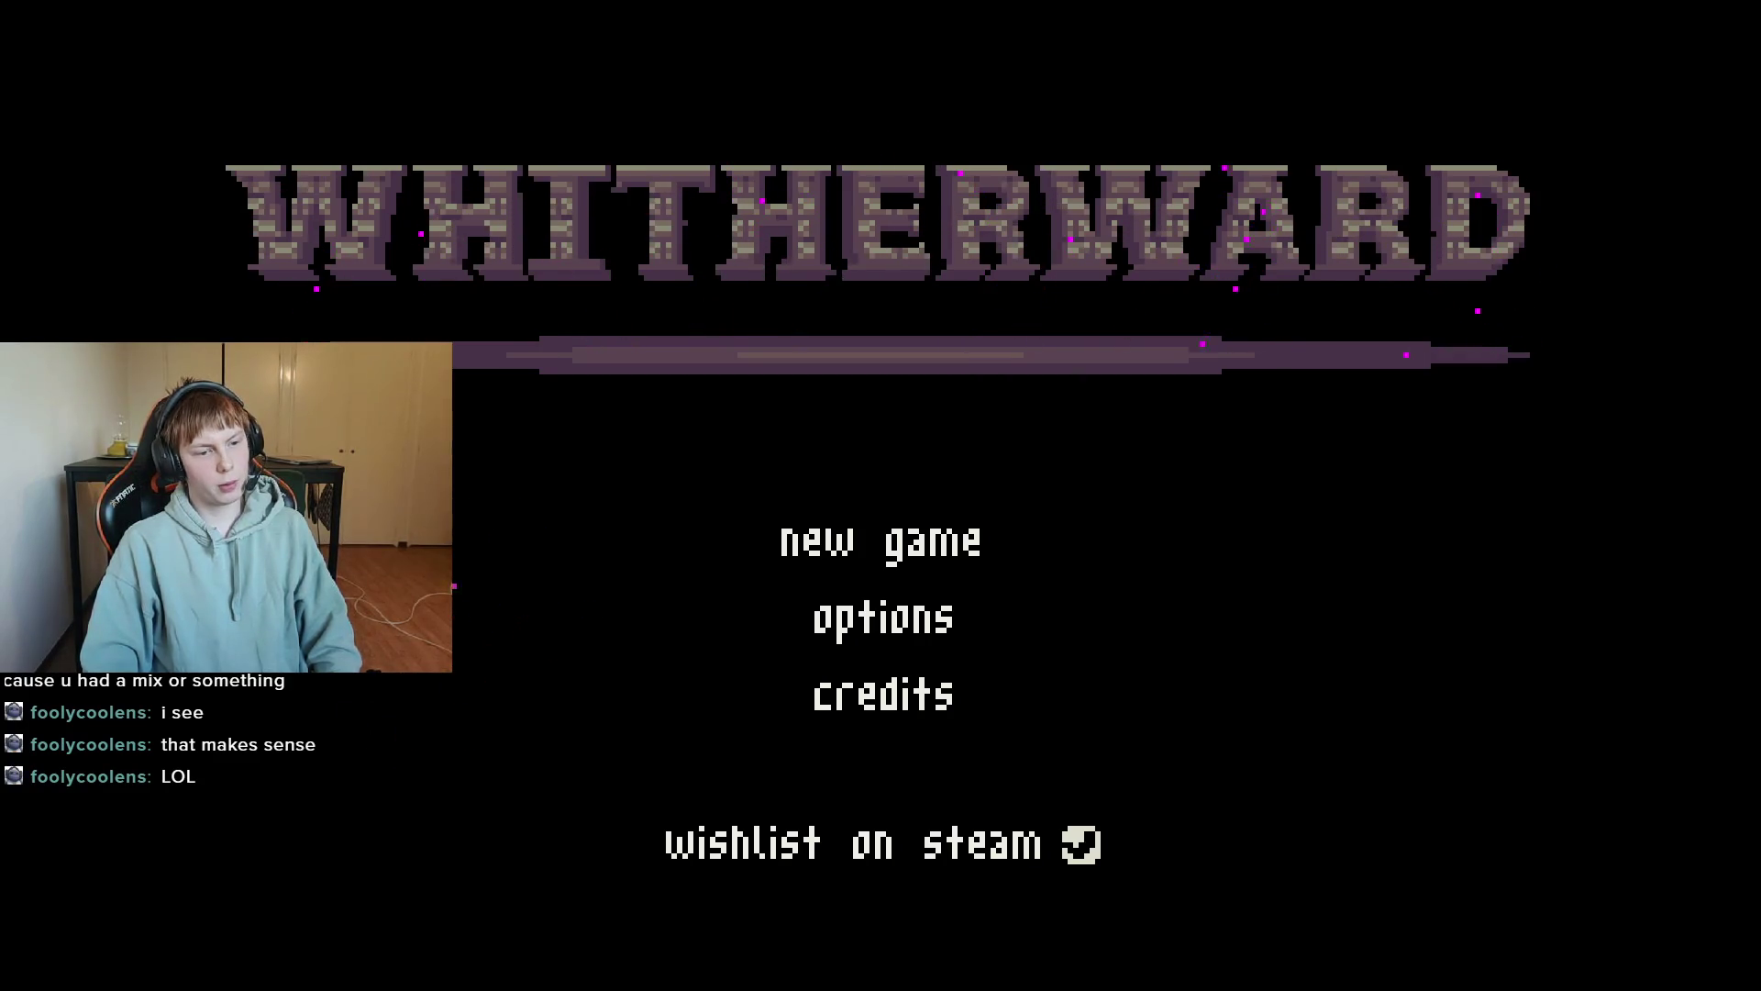
# Close the running game, select the GPUParticles2D ember emitter, centre it in view, and save.
pyautogui.hotkey('alt', 'F4')
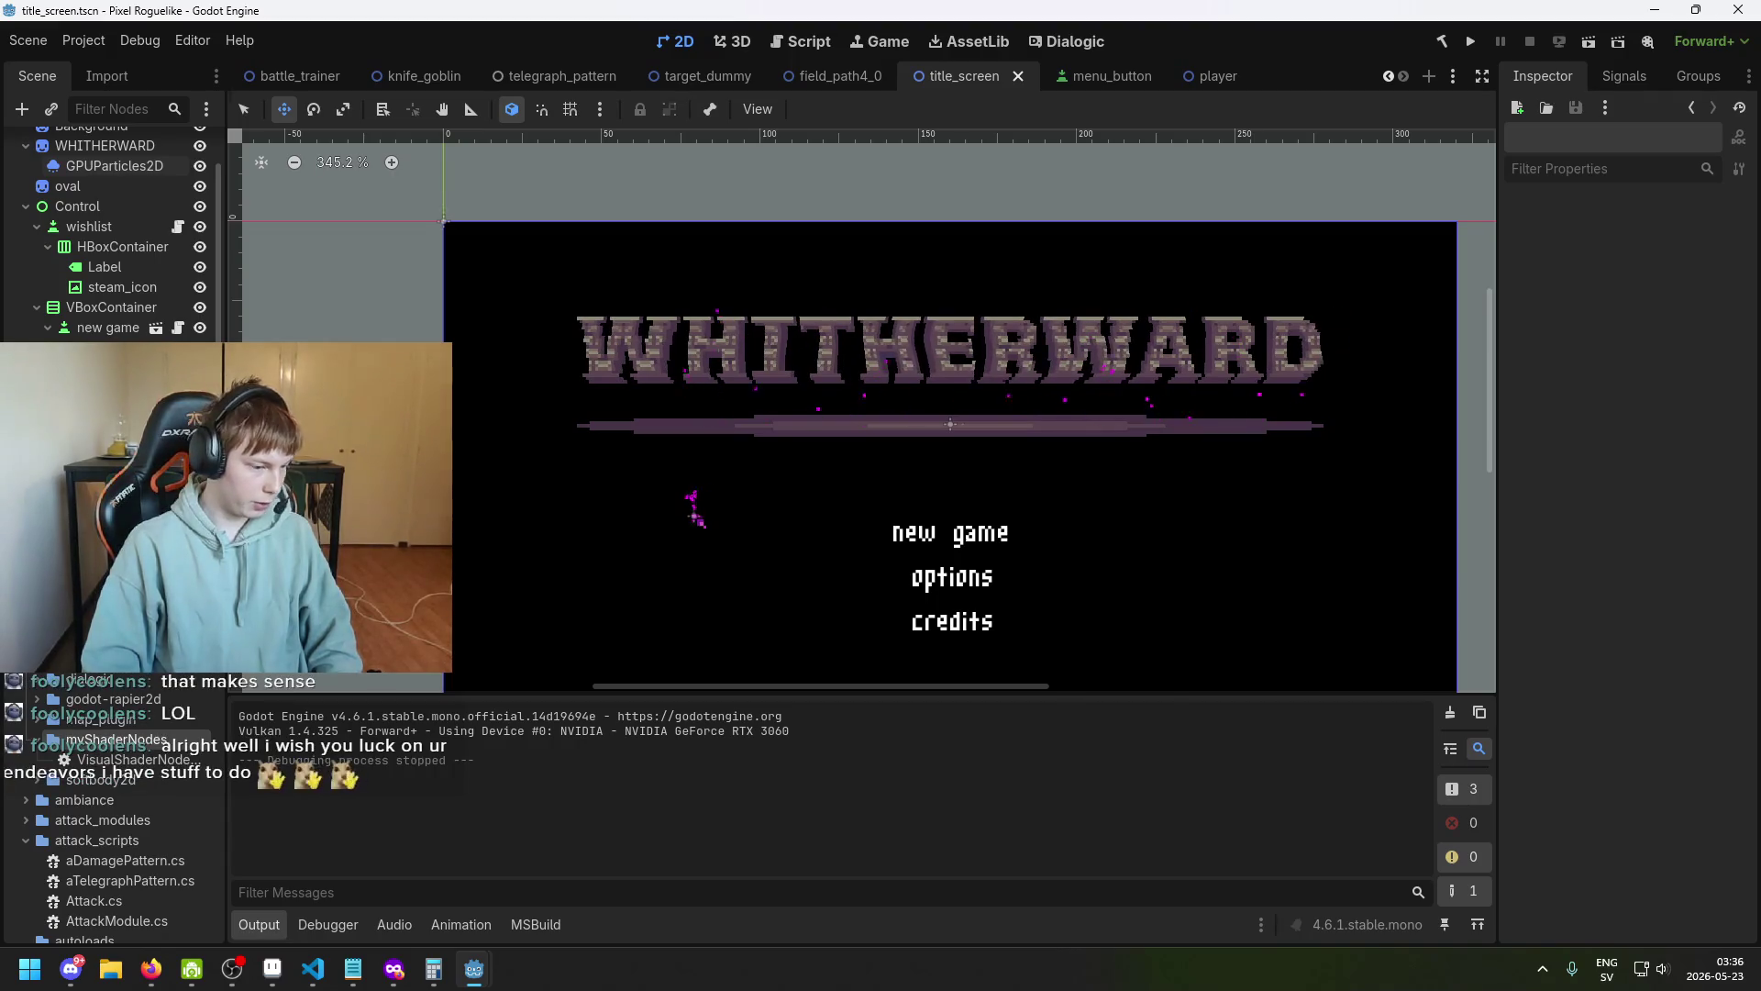
pyautogui.click(695, 514)
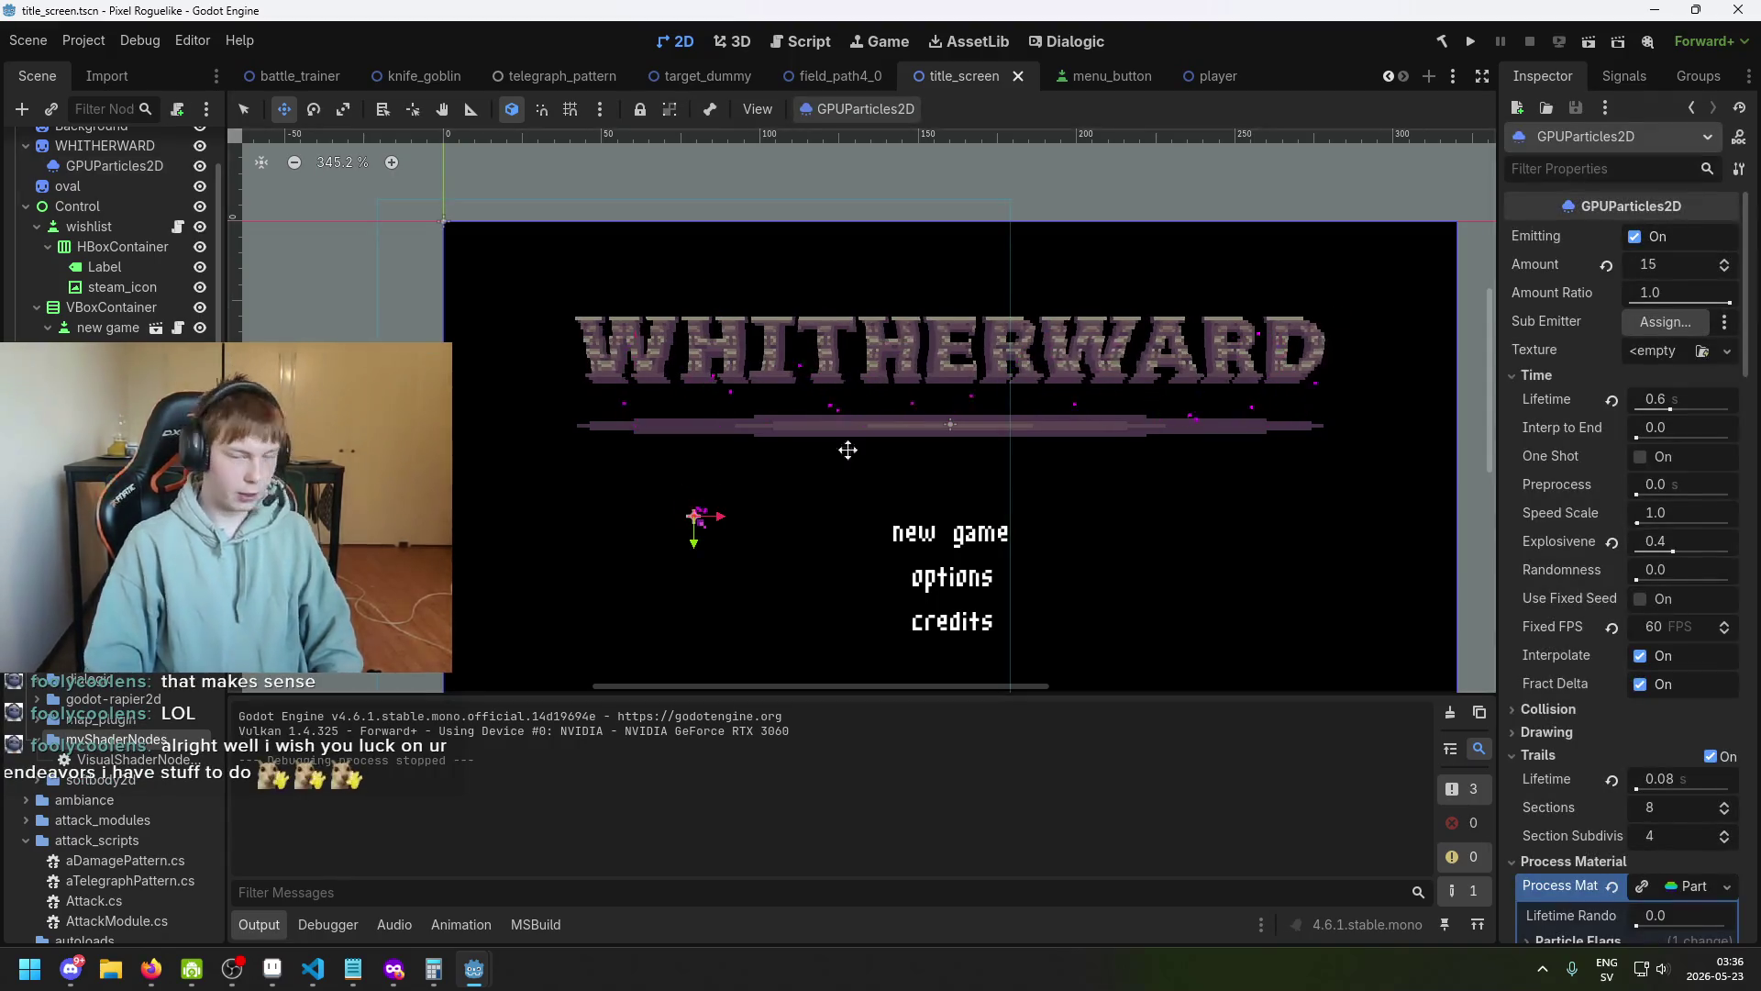
pyautogui.hotkey('ctrl', 'z')
pyautogui.scroll(2, 587, 523)
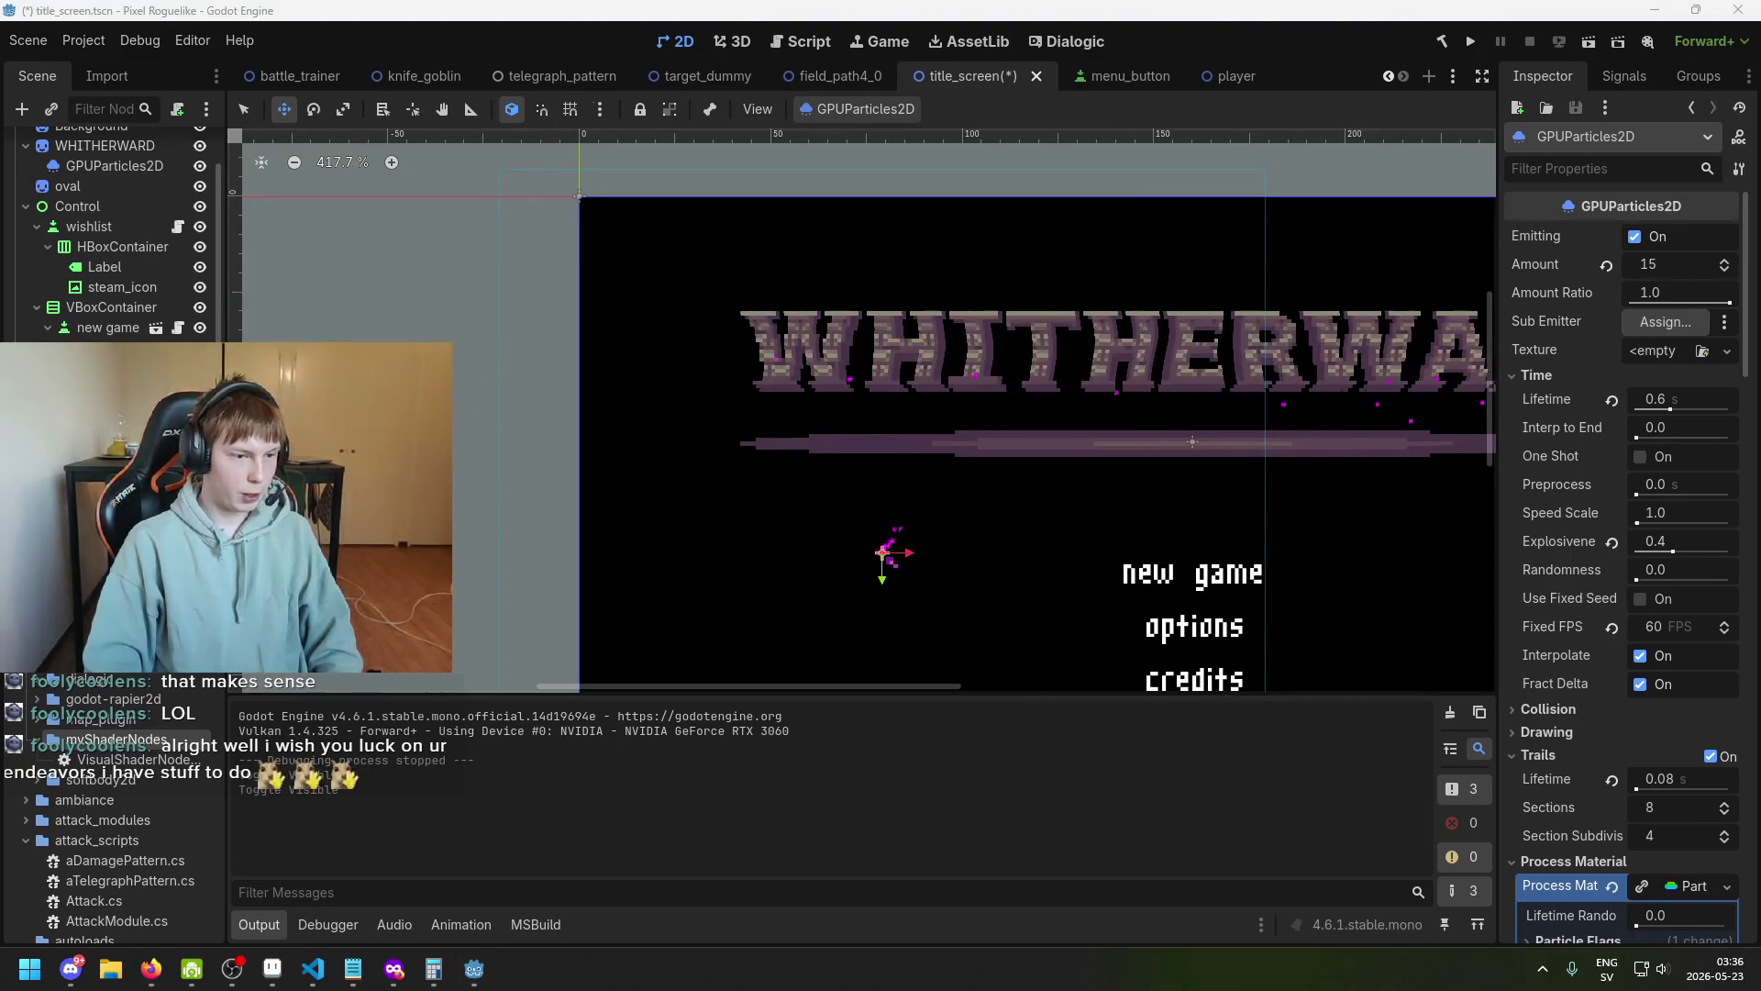
pyautogui.moveTo(908, 562); pyautogui.dragTo(695, 526)
pyautogui.scroll(3, 743, 517)
pyautogui.hotkey('ctrl', 's')
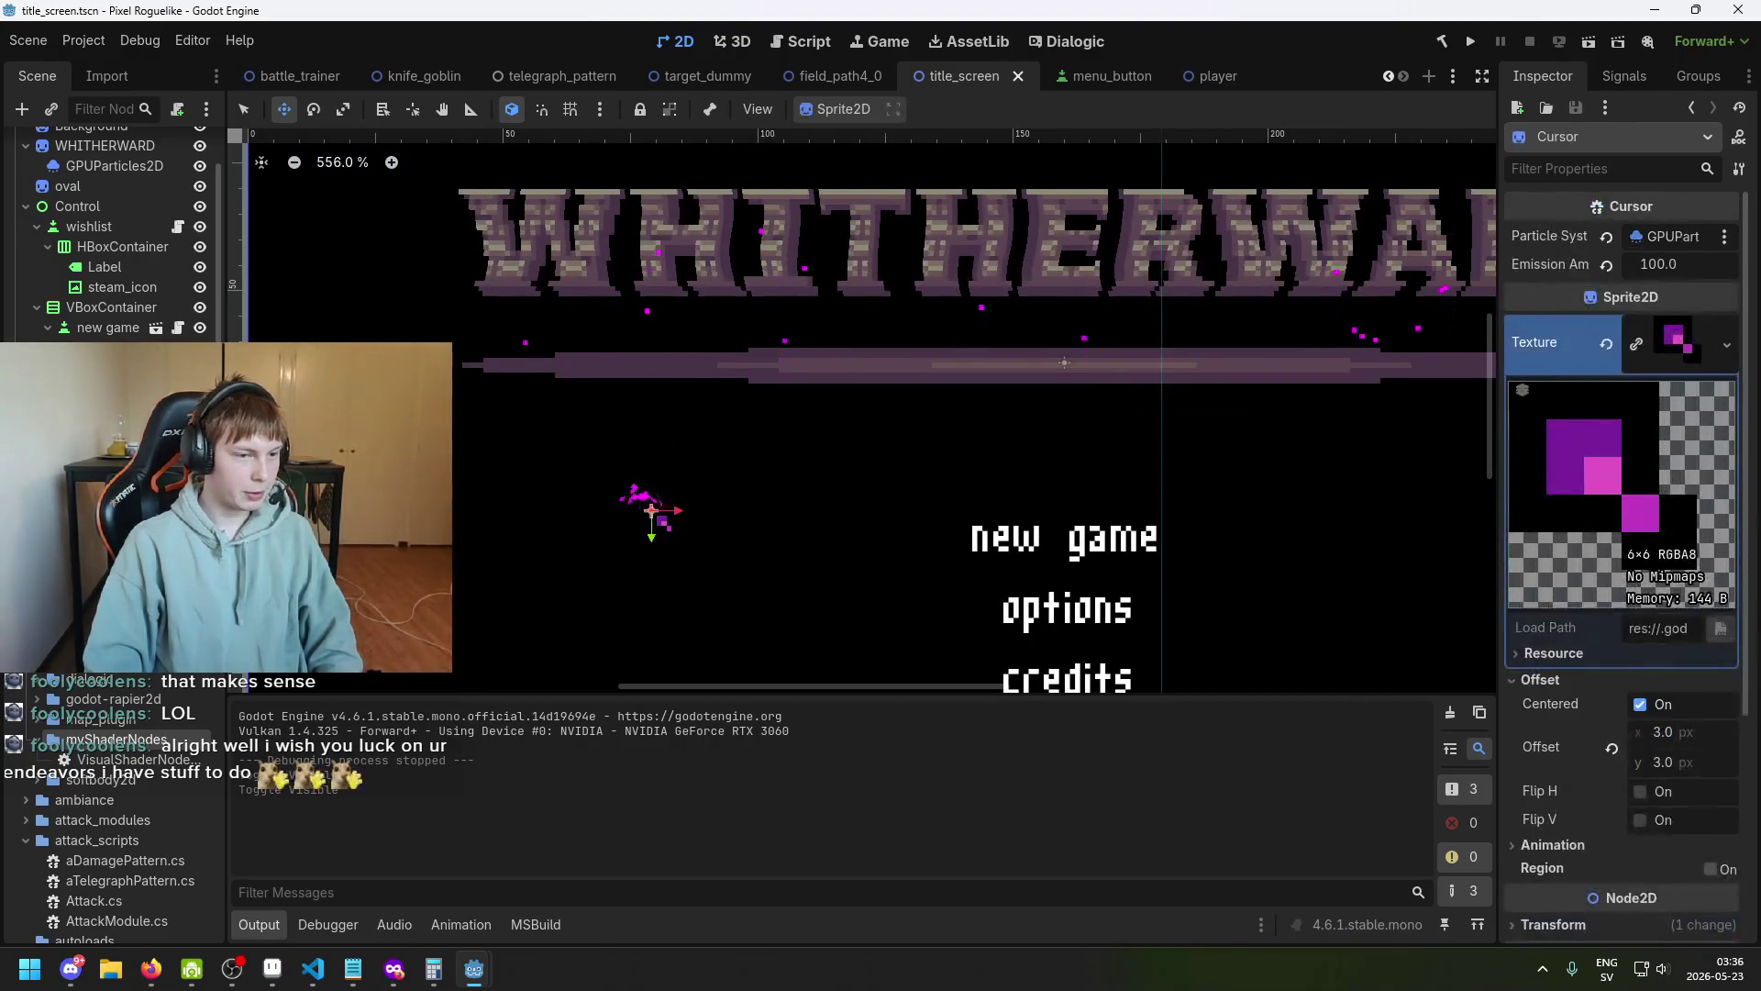
# Uncheck Trails on the ember particles in the Inspector and save the scene.
pyautogui.scroll(3, 671, 510)
pyautogui.scroll(-3, 1709, 551)
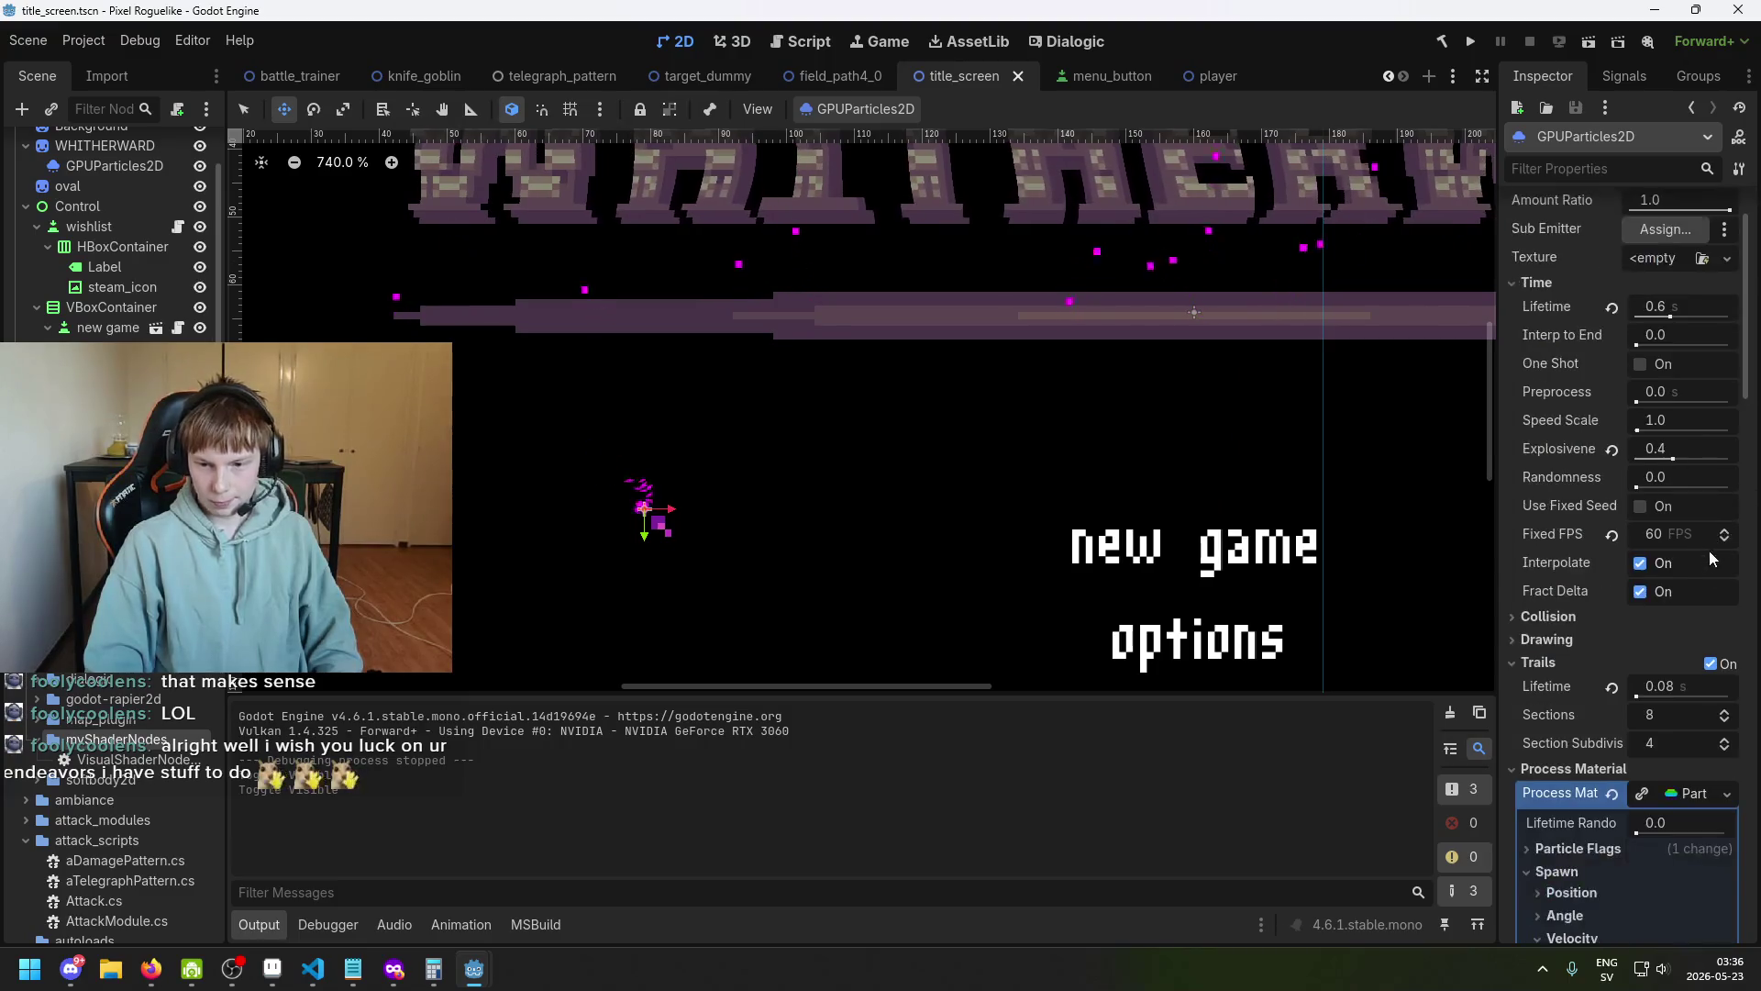
pyautogui.scroll(-2, 1696, 587)
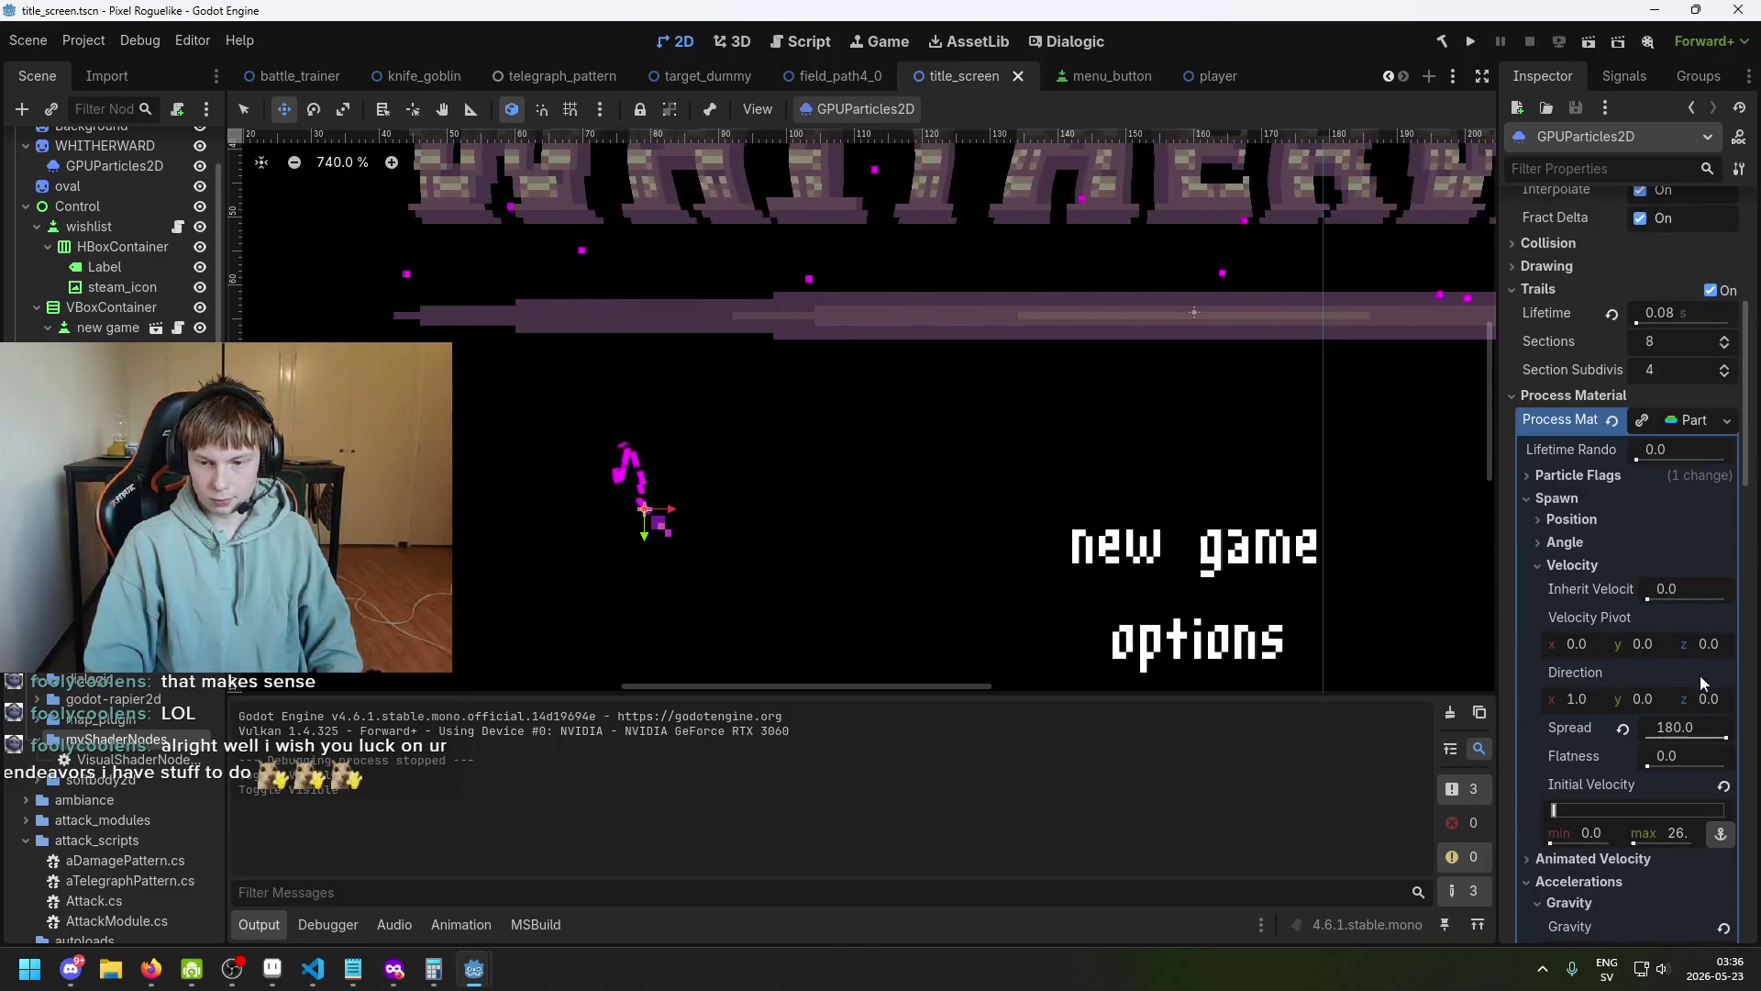
pyautogui.scroll(-2, 1699, 675)
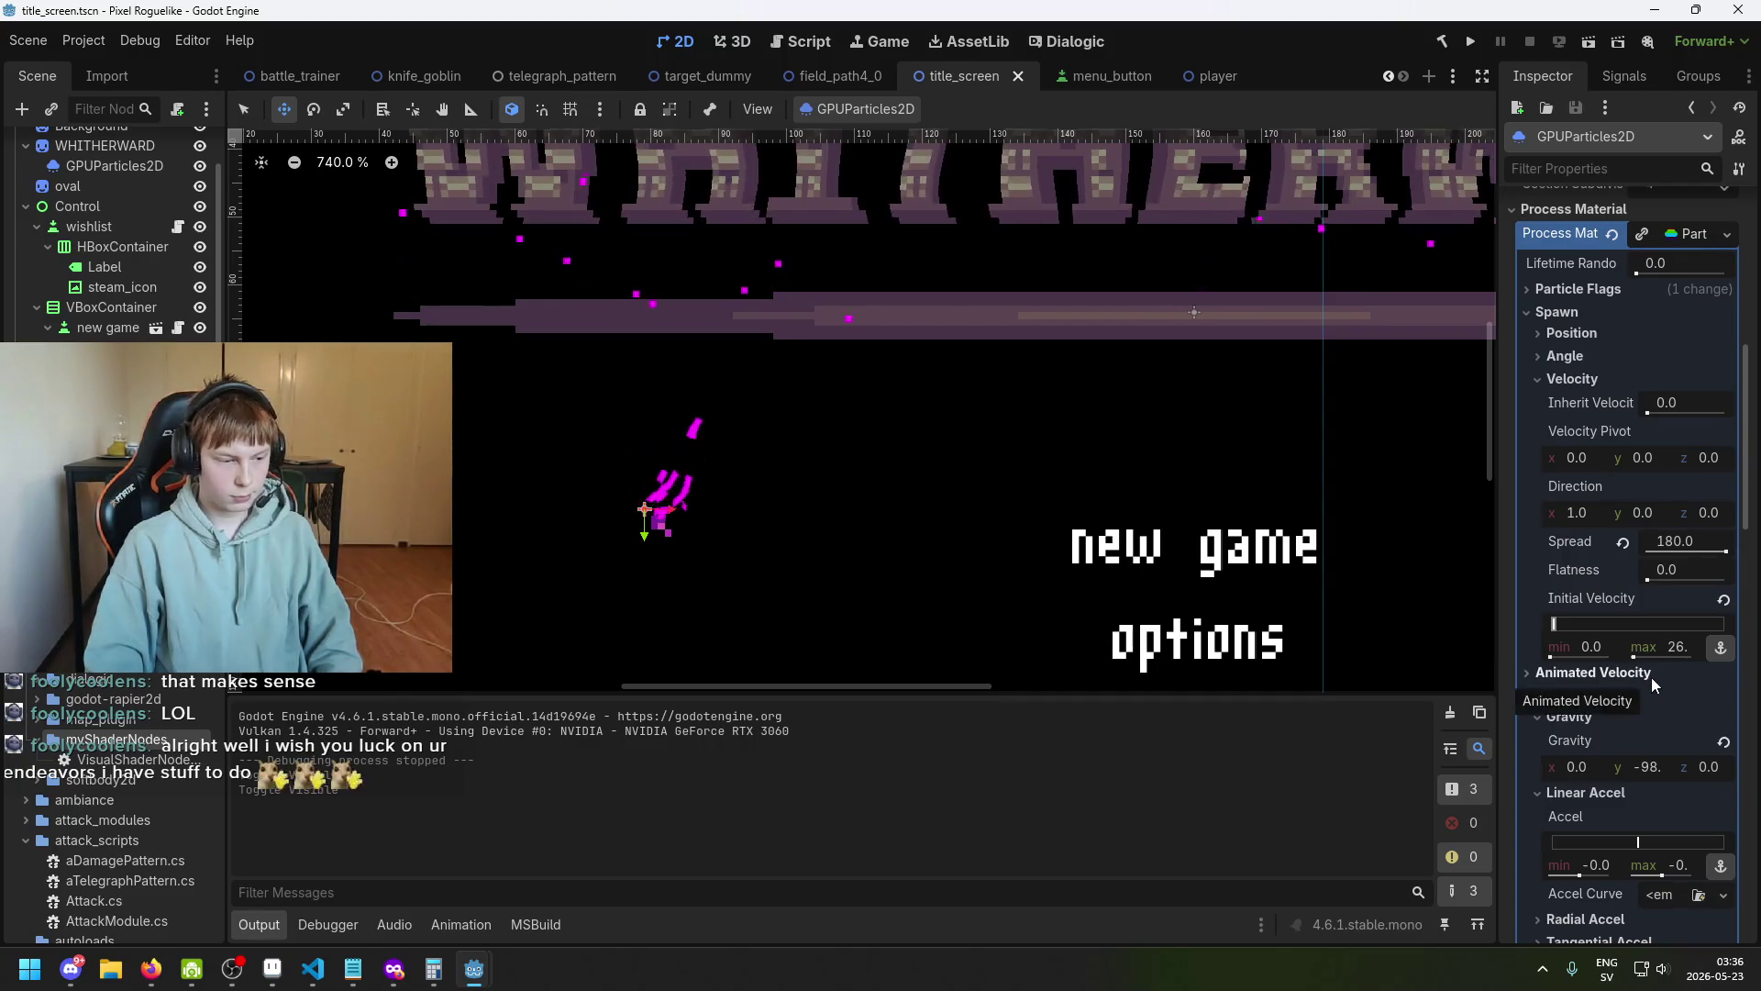
pyautogui.scroll(-4, 1650, 677)
pyautogui.scroll(-1, 1664, 669)
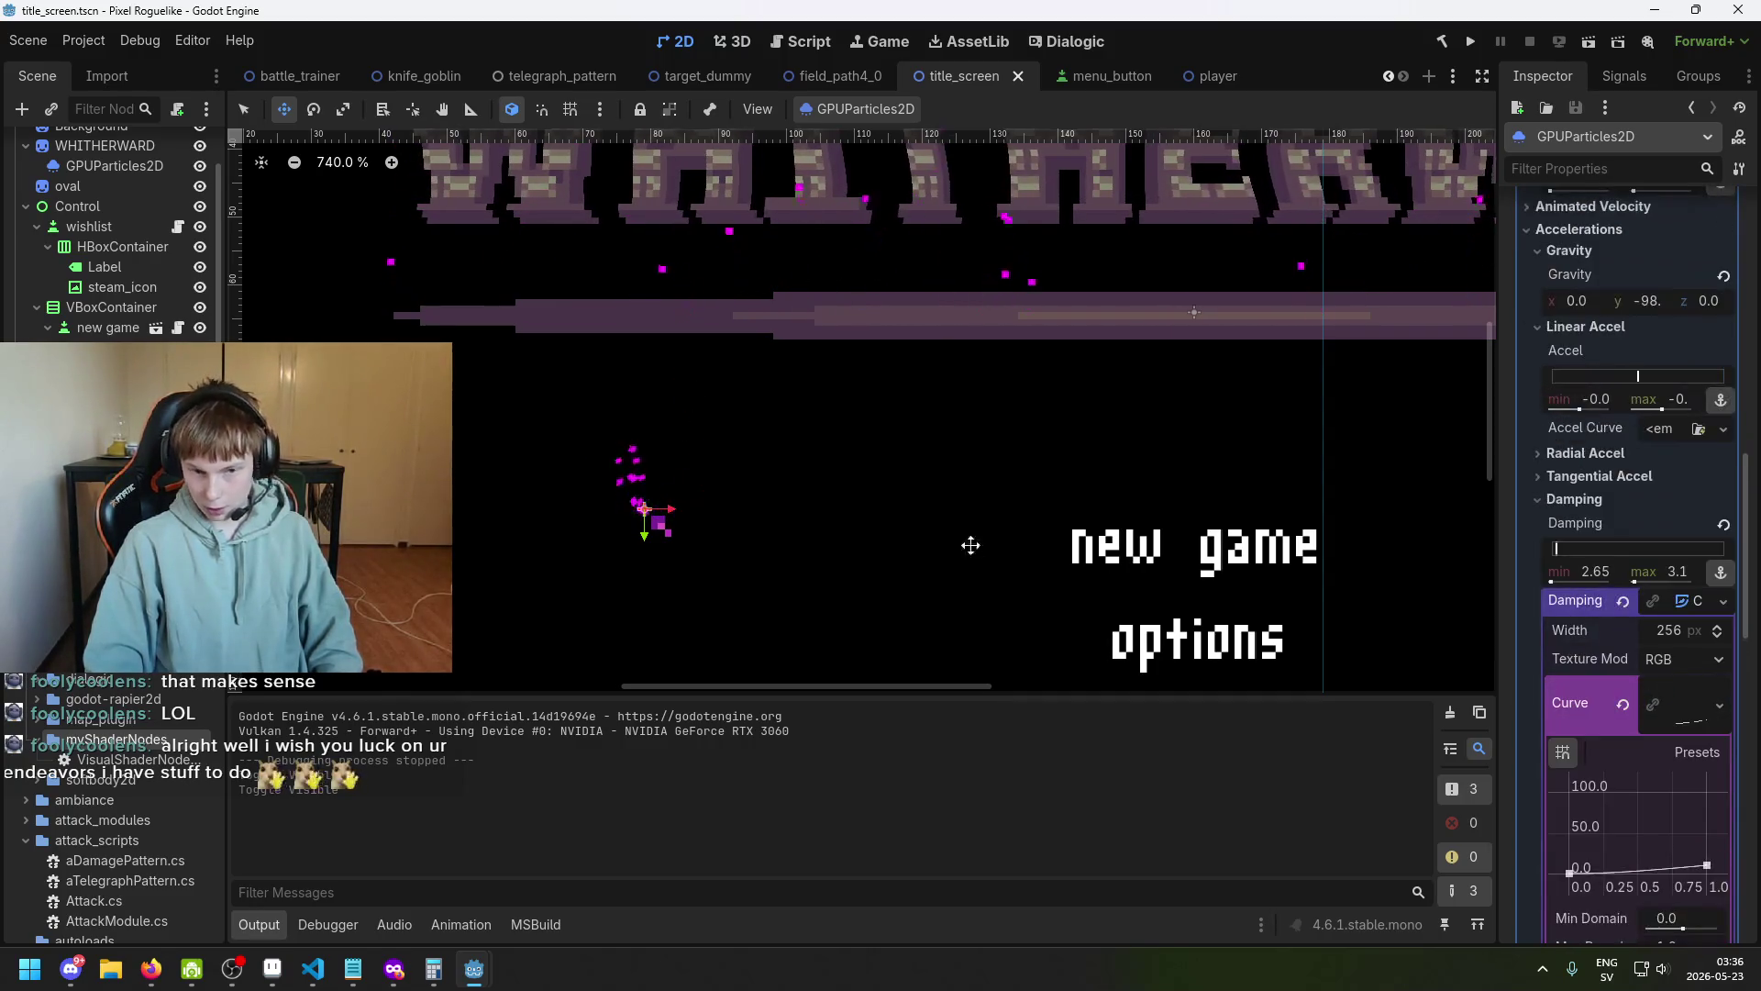
pyautogui.scroll(2, 623, 503)
pyautogui.scroll(6, 1656, 548)
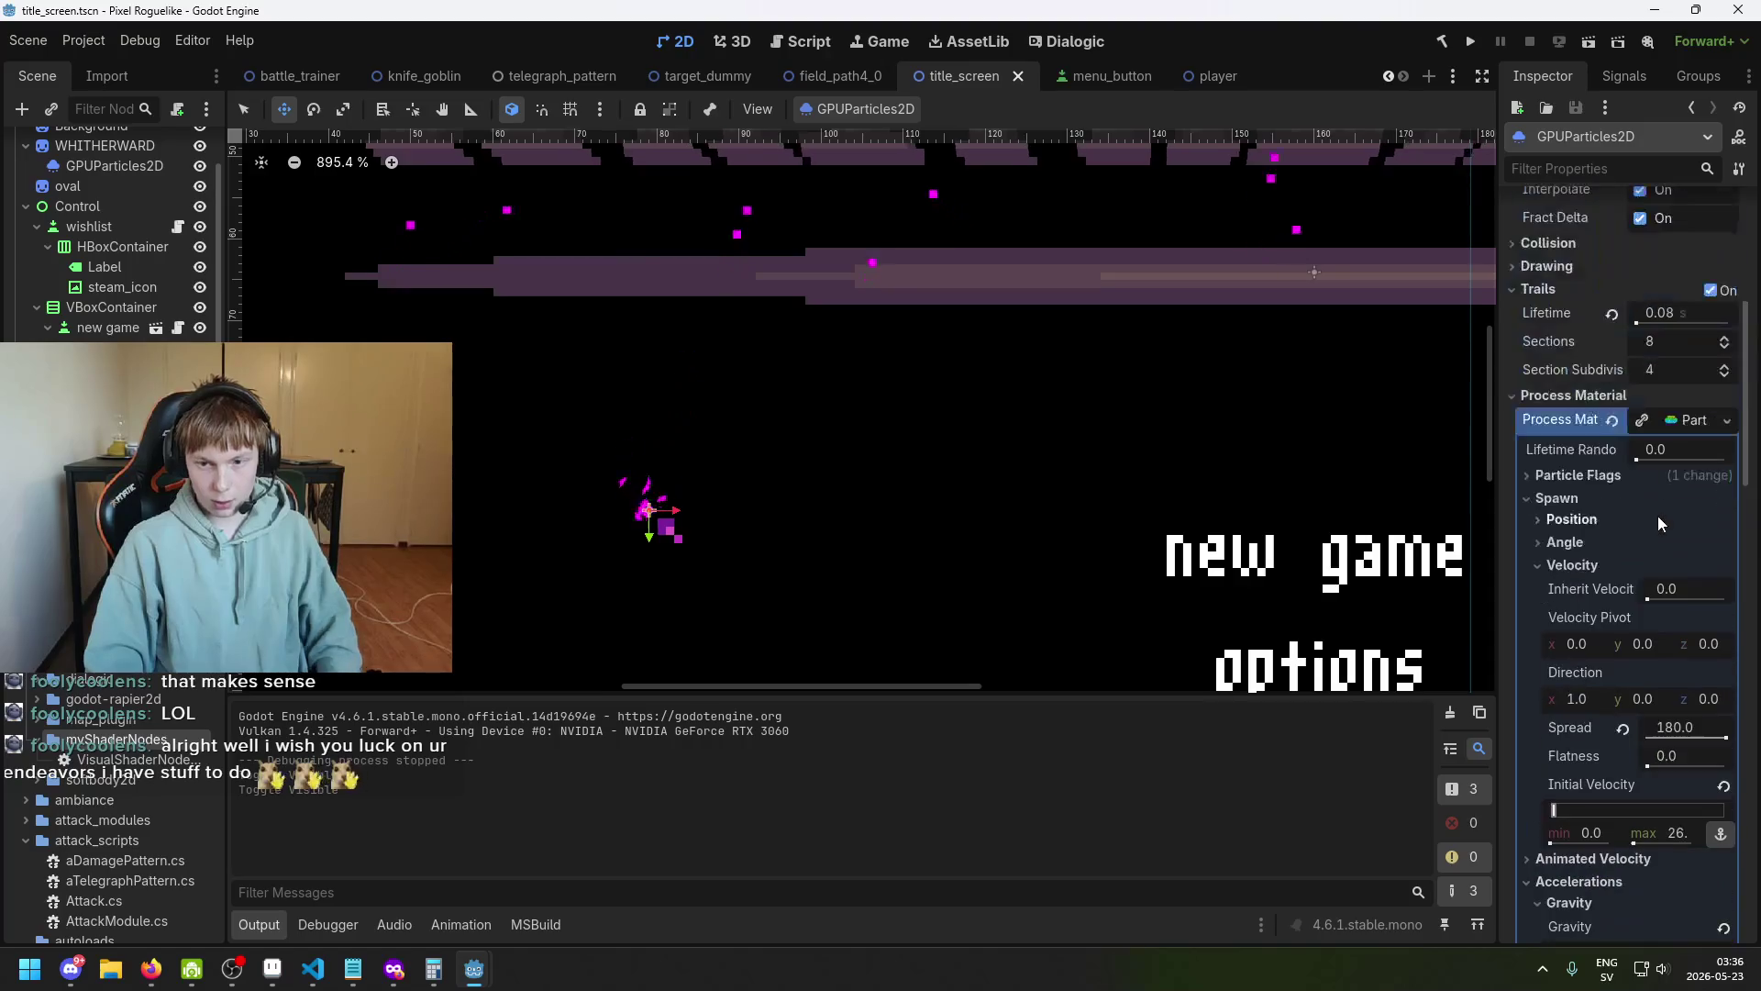
pyautogui.scroll(3, 1643, 532)
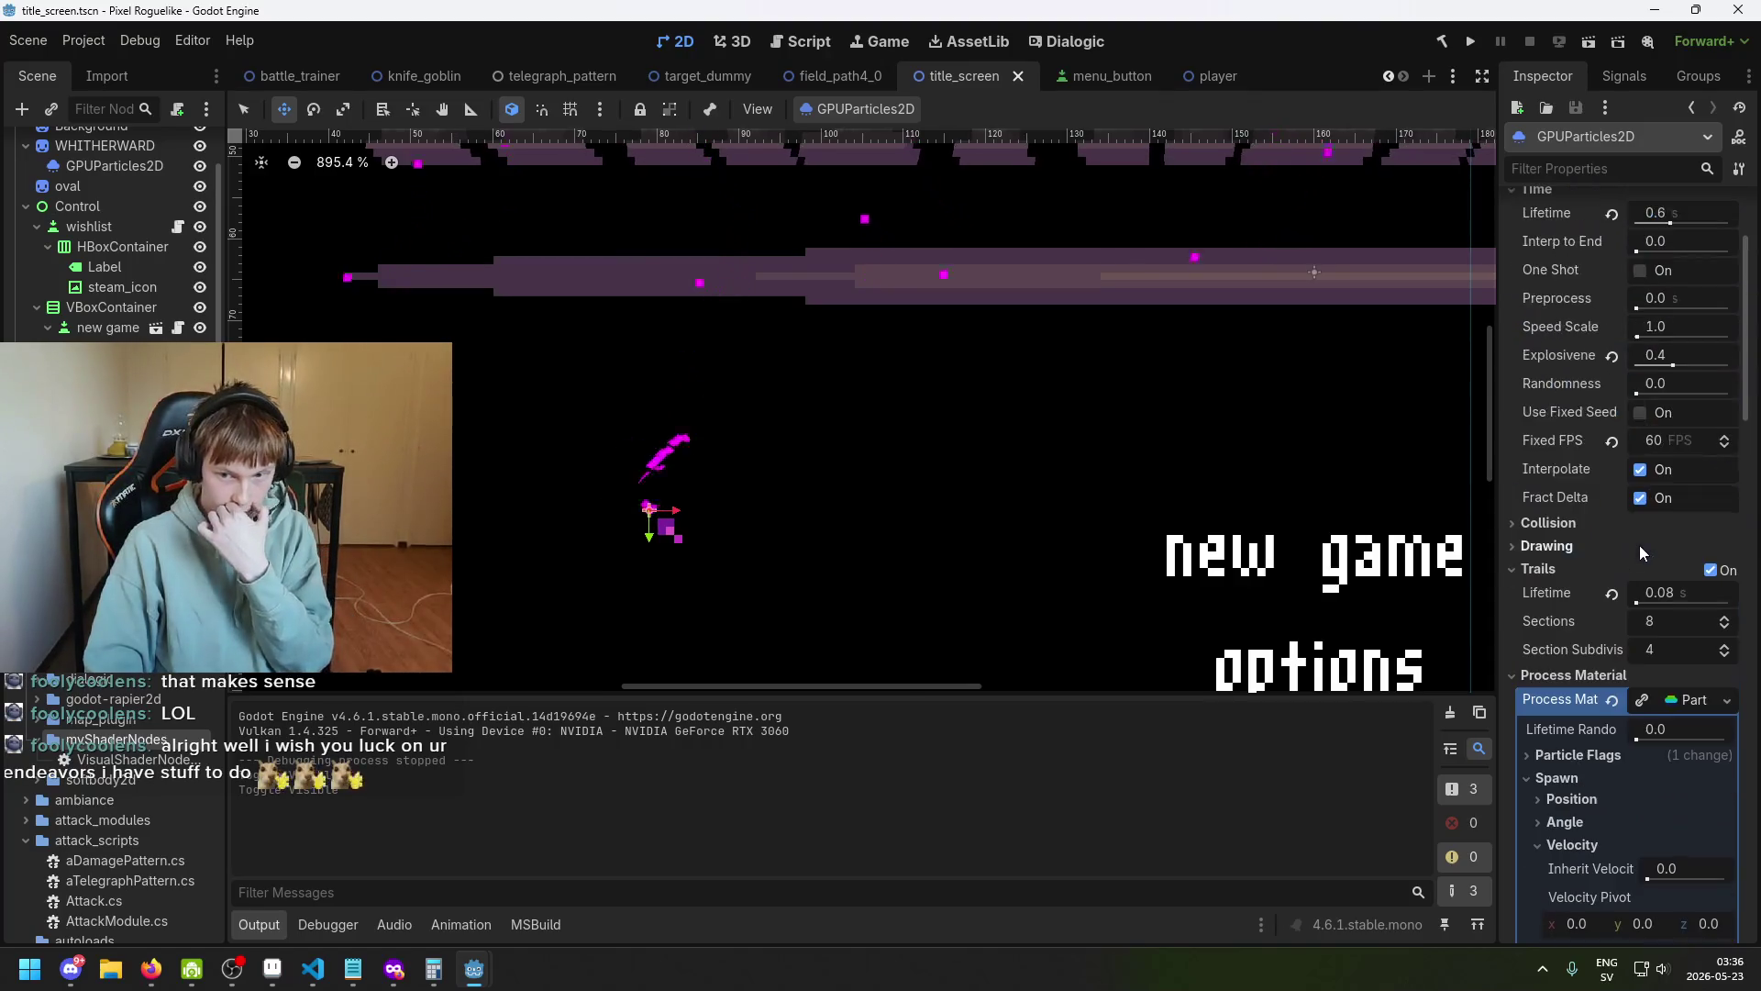
pyautogui.click(1711, 570)
pyautogui.scroll(-4, 1041, 497)
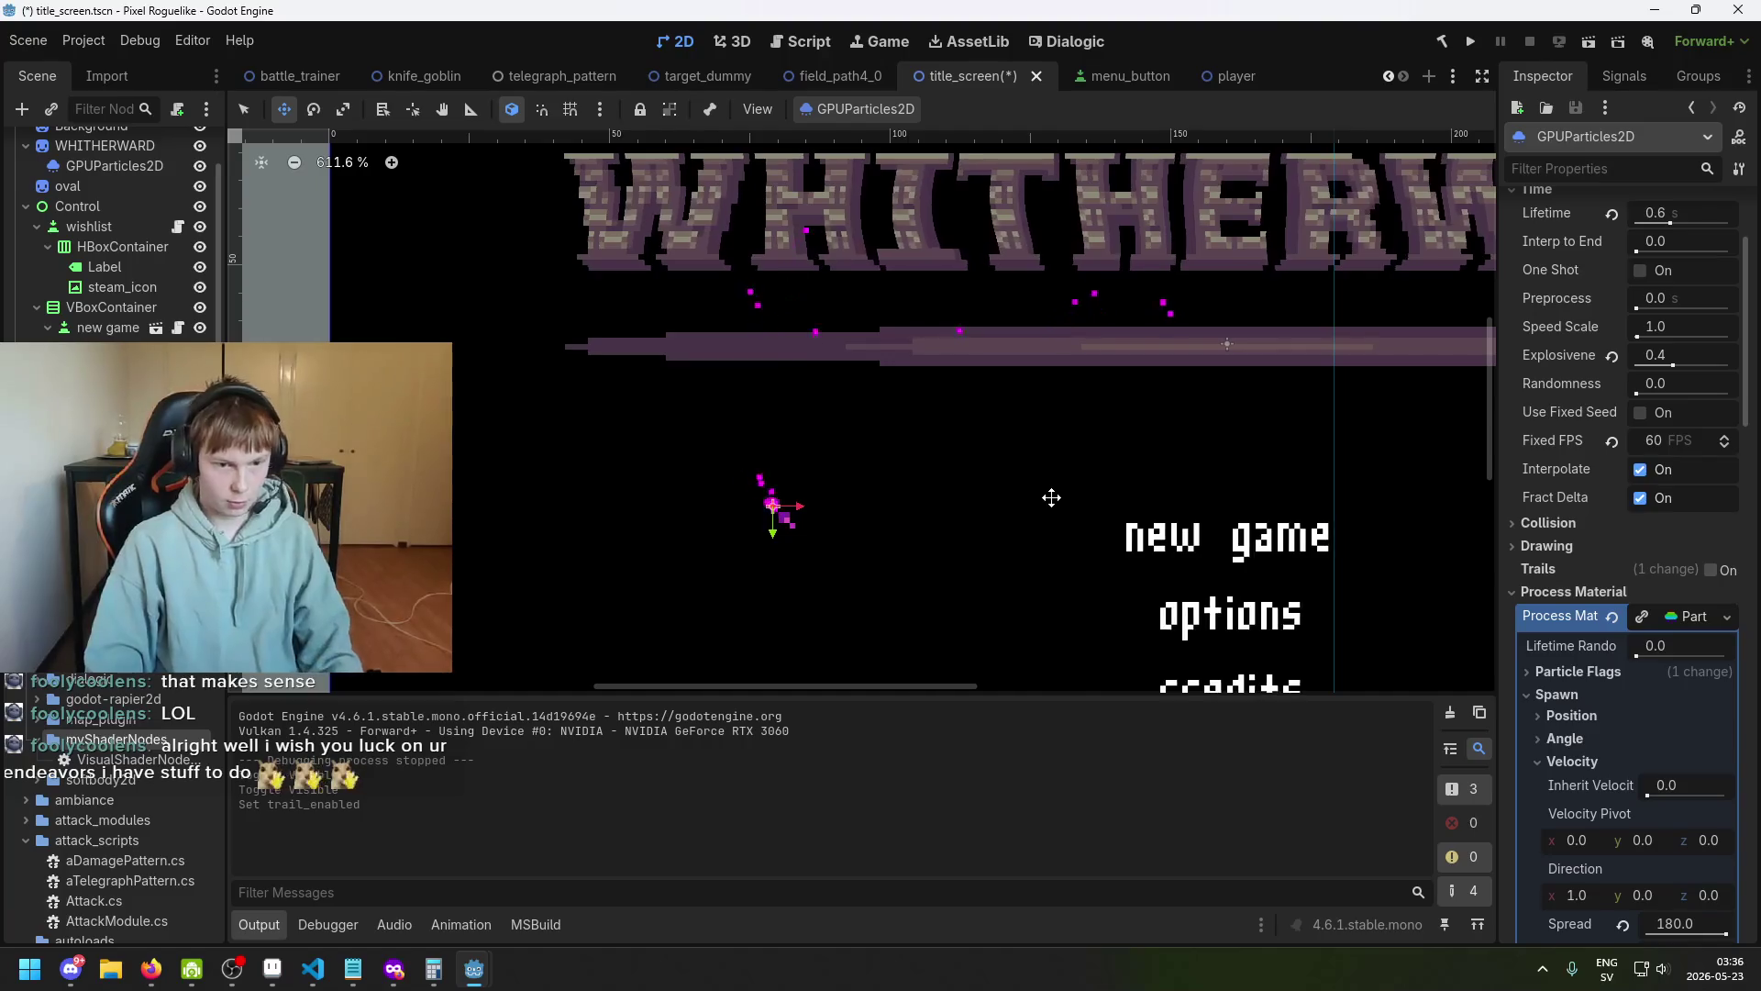
pyautogui.hotkey('ctrl', 's')
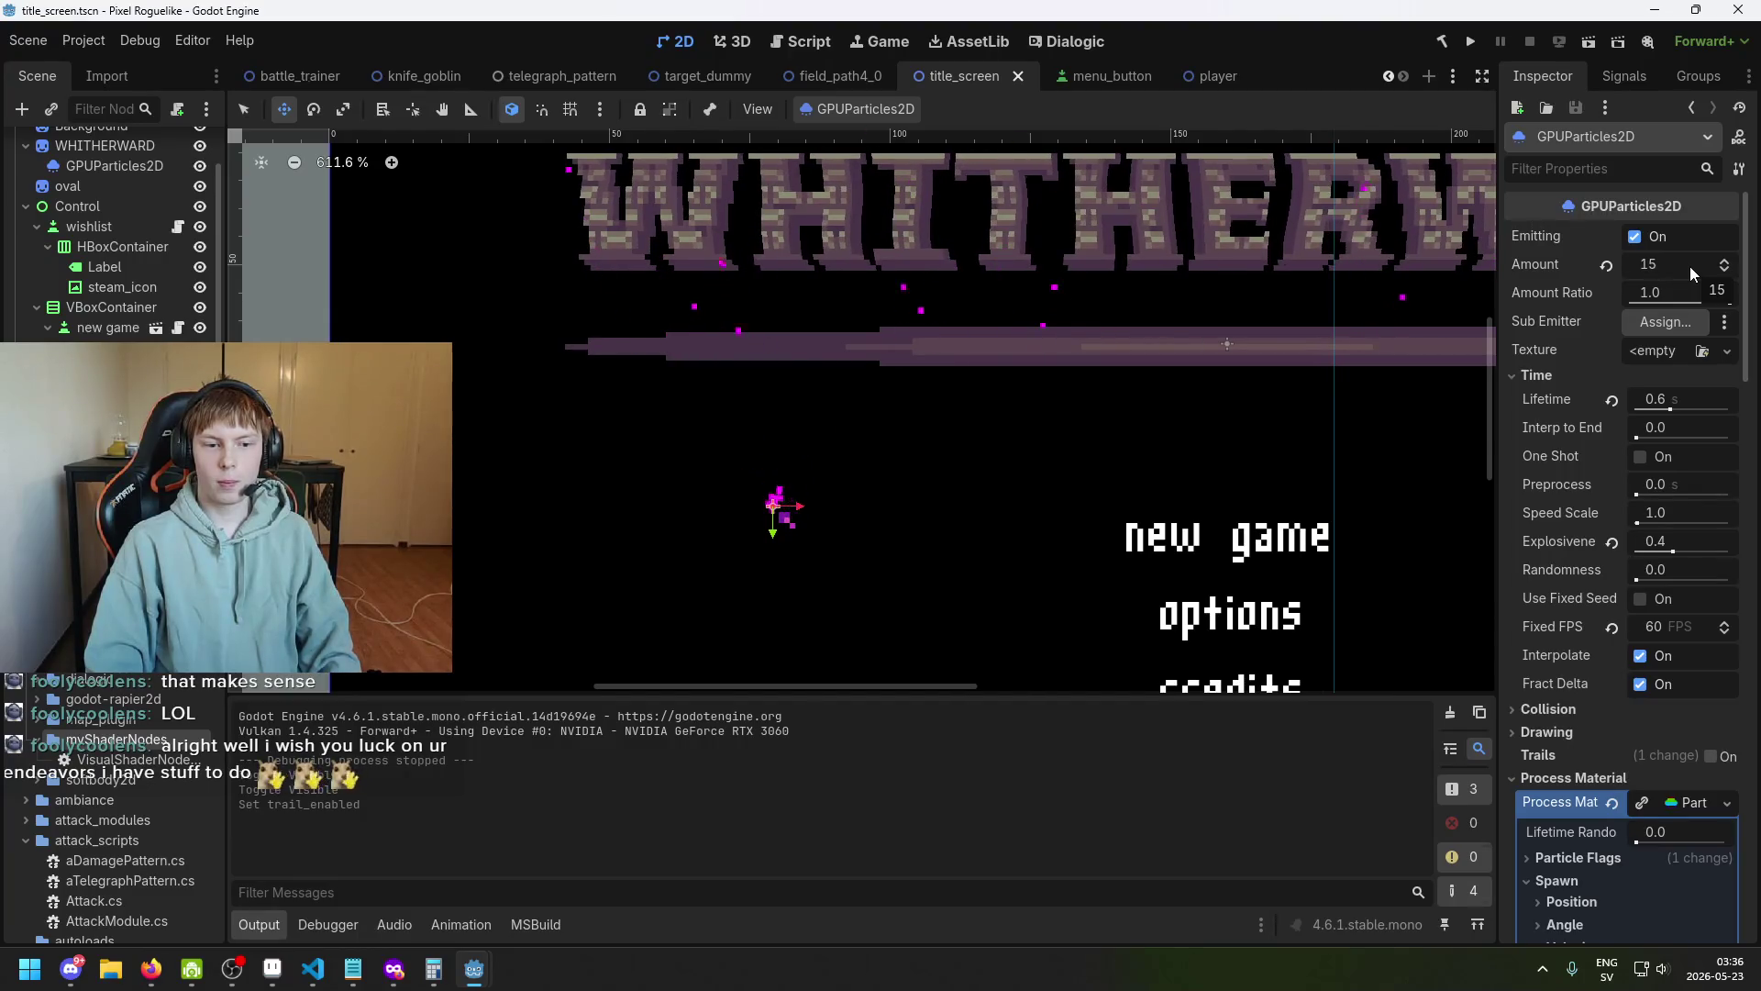
pyautogui.click(1471, 42)
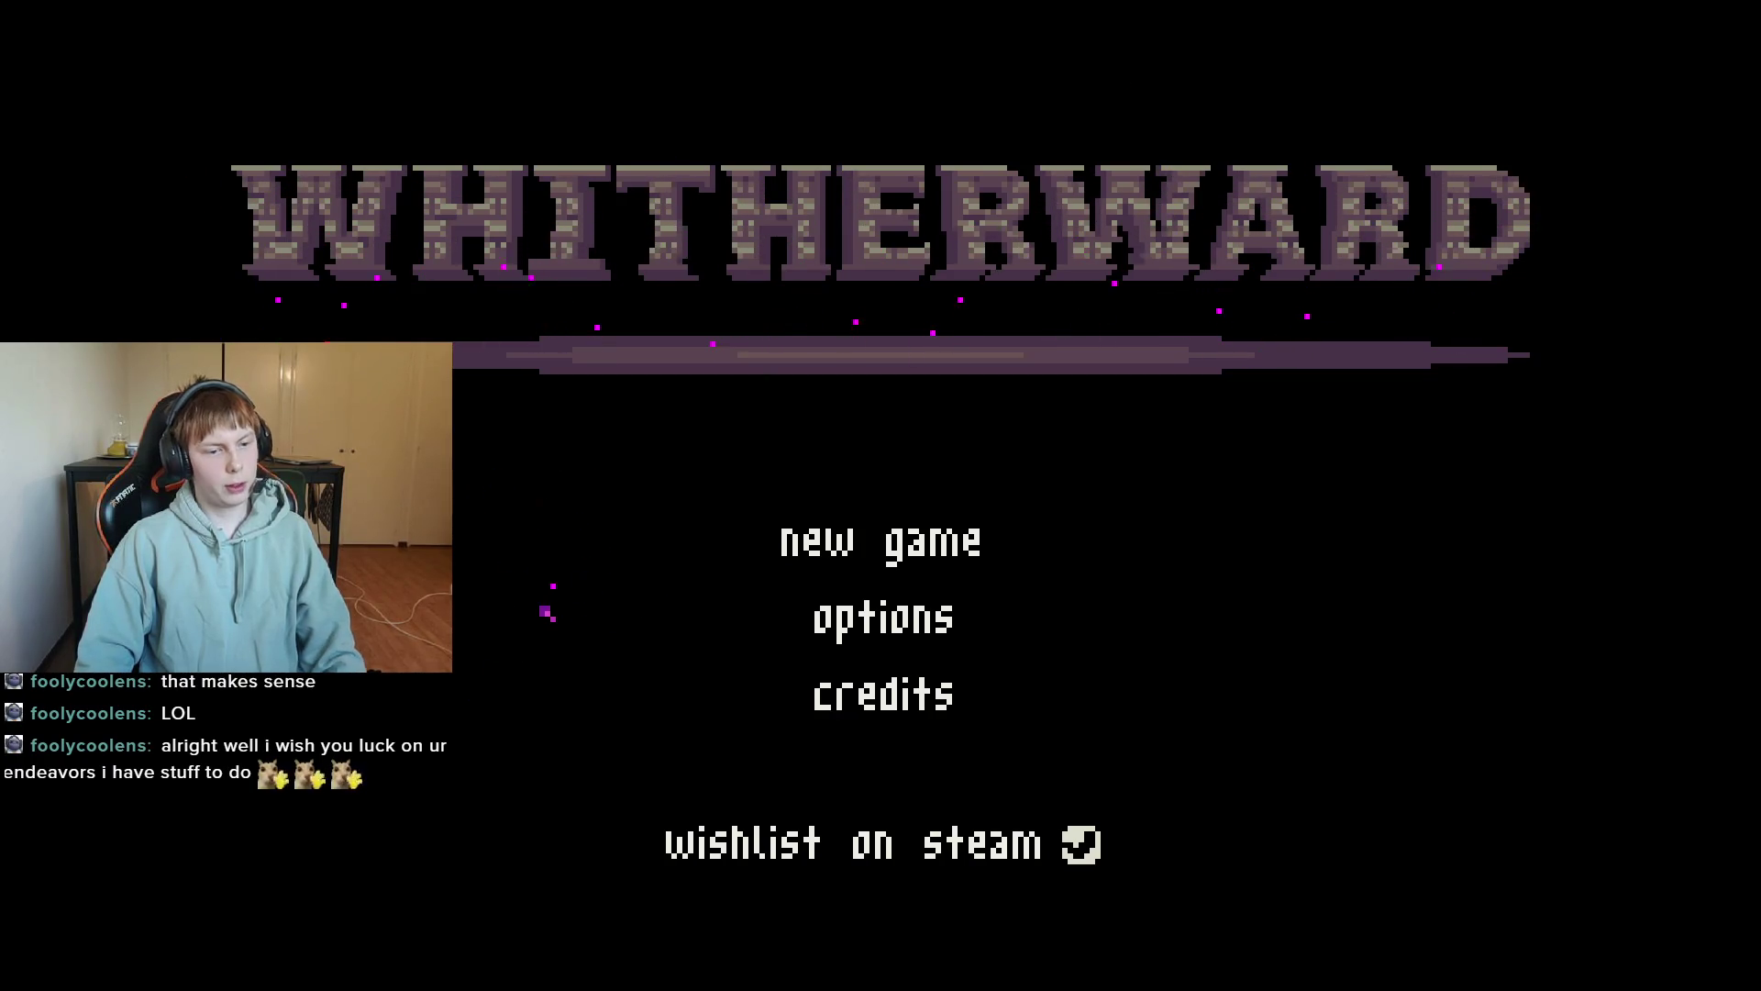
pyautogui.hotkey('alt', 'F4')
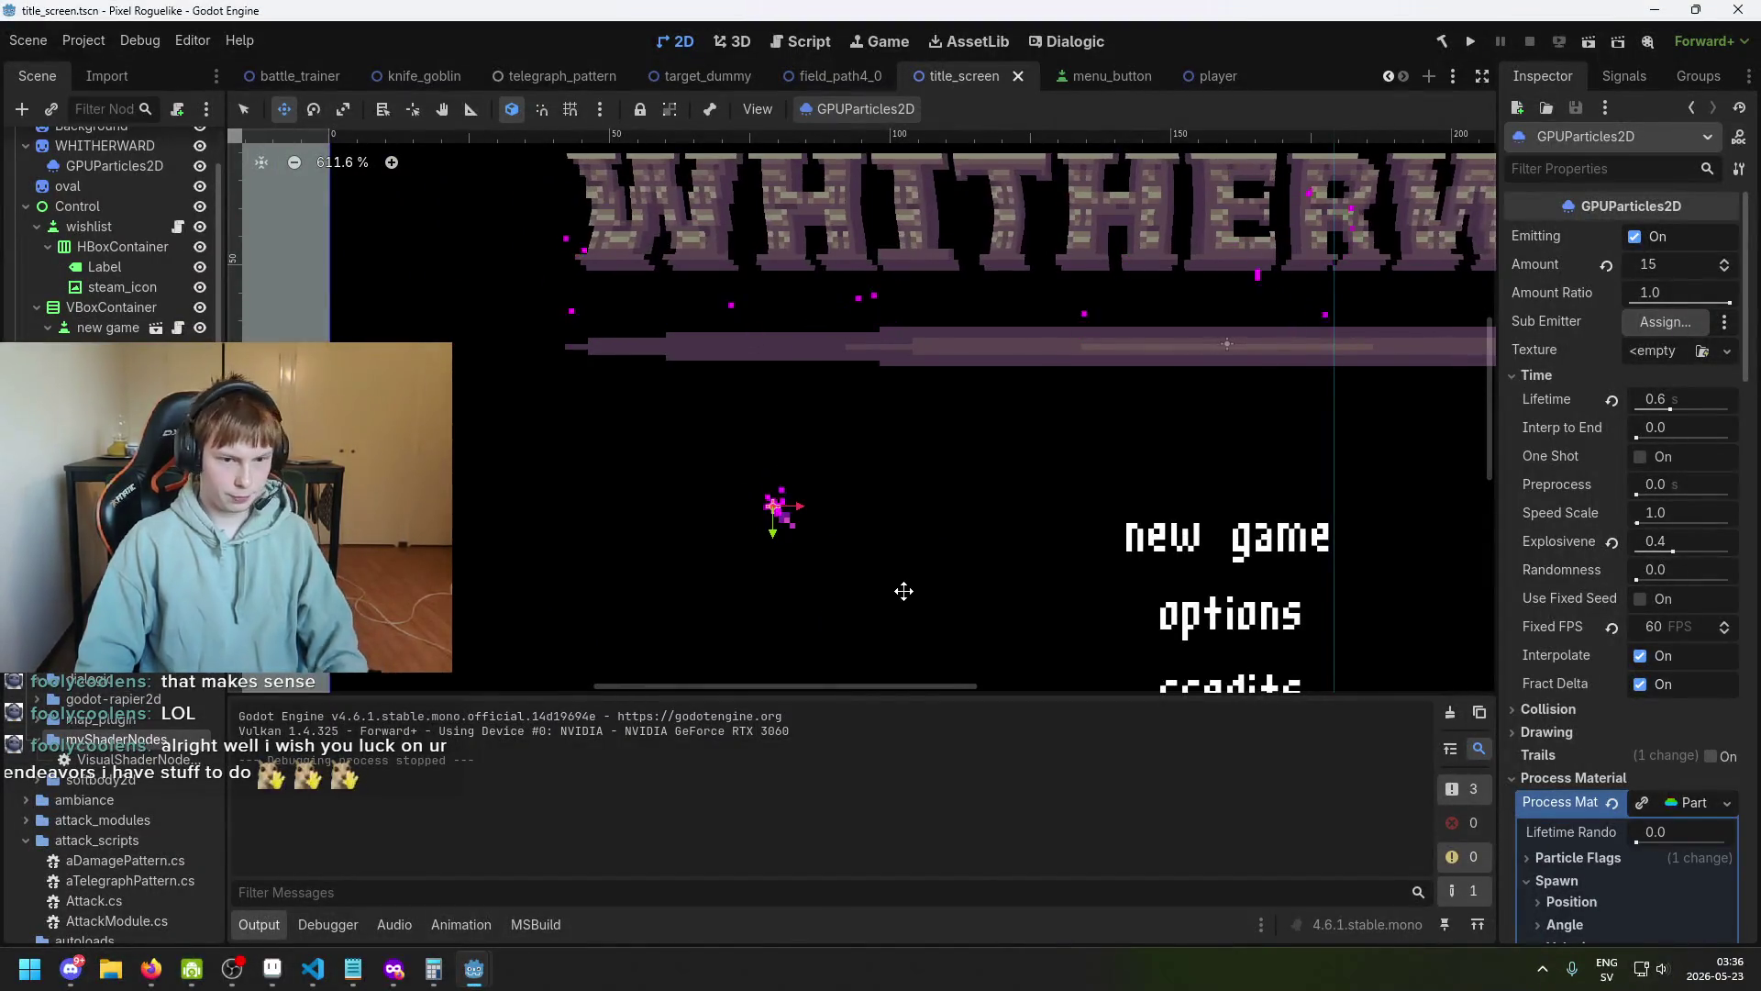
# Turn the ember particles' Trails back on and save the scene.
pyautogui.scroll(-2, 1690, 661)
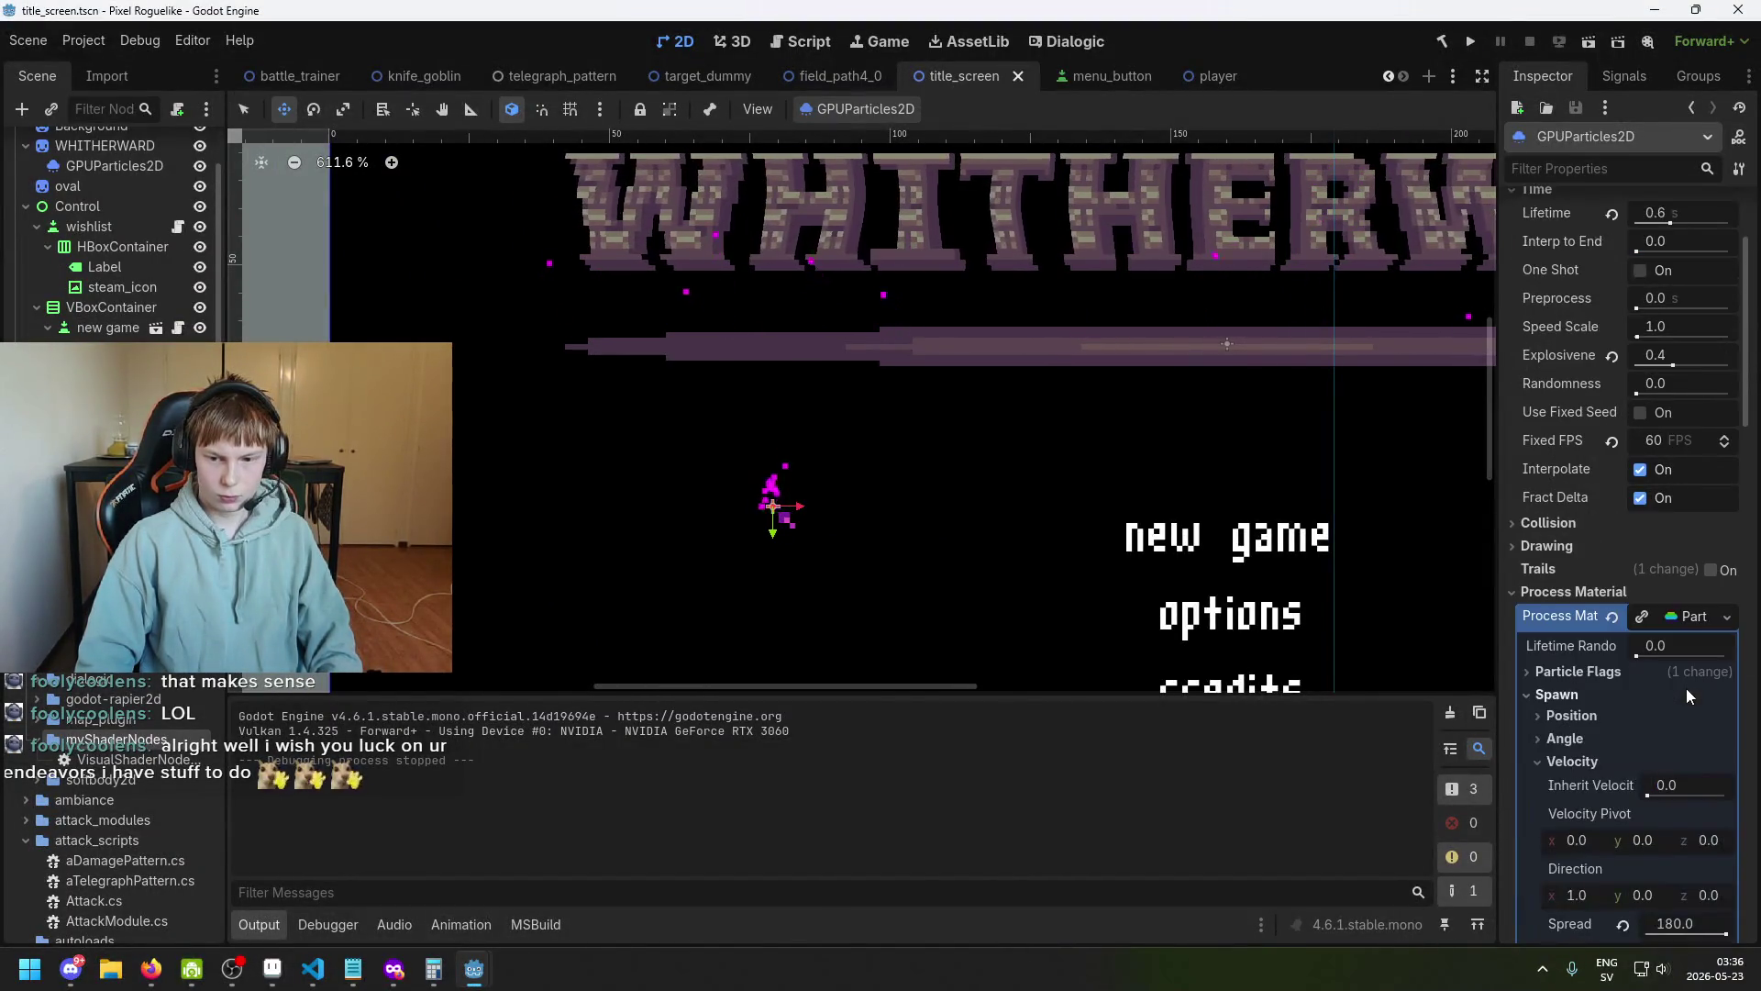
pyautogui.click(1711, 570)
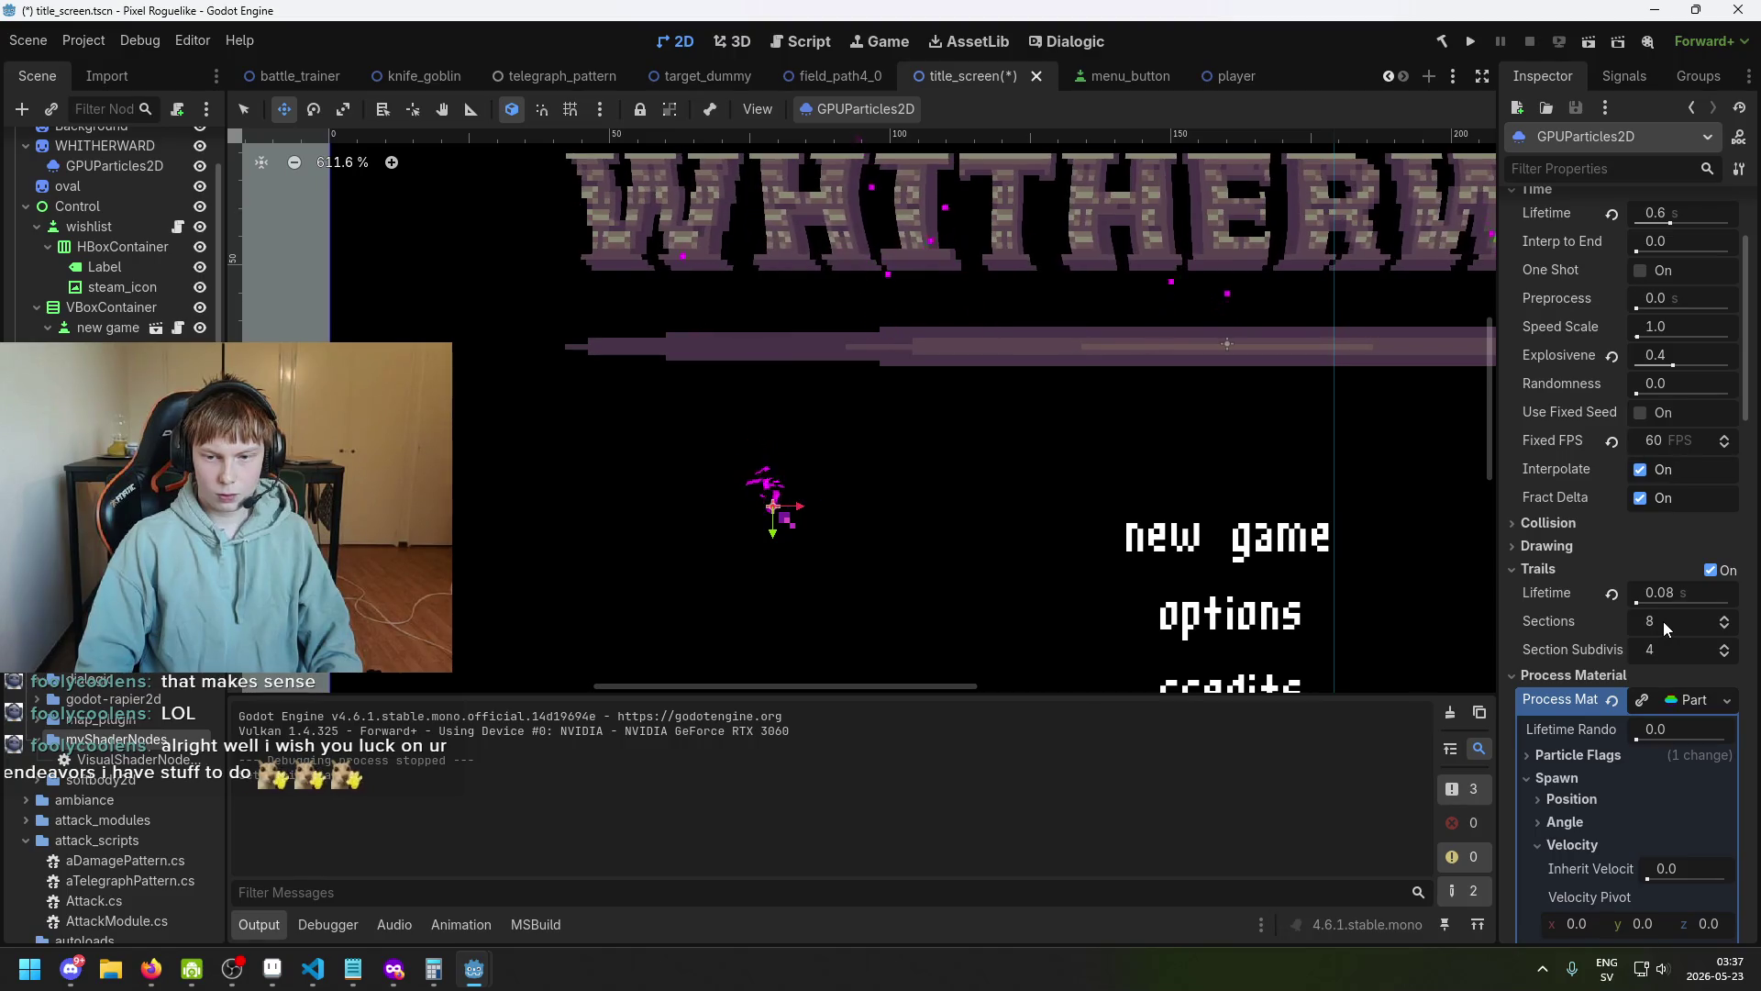
pyautogui.hotkey('ctrl', 's')
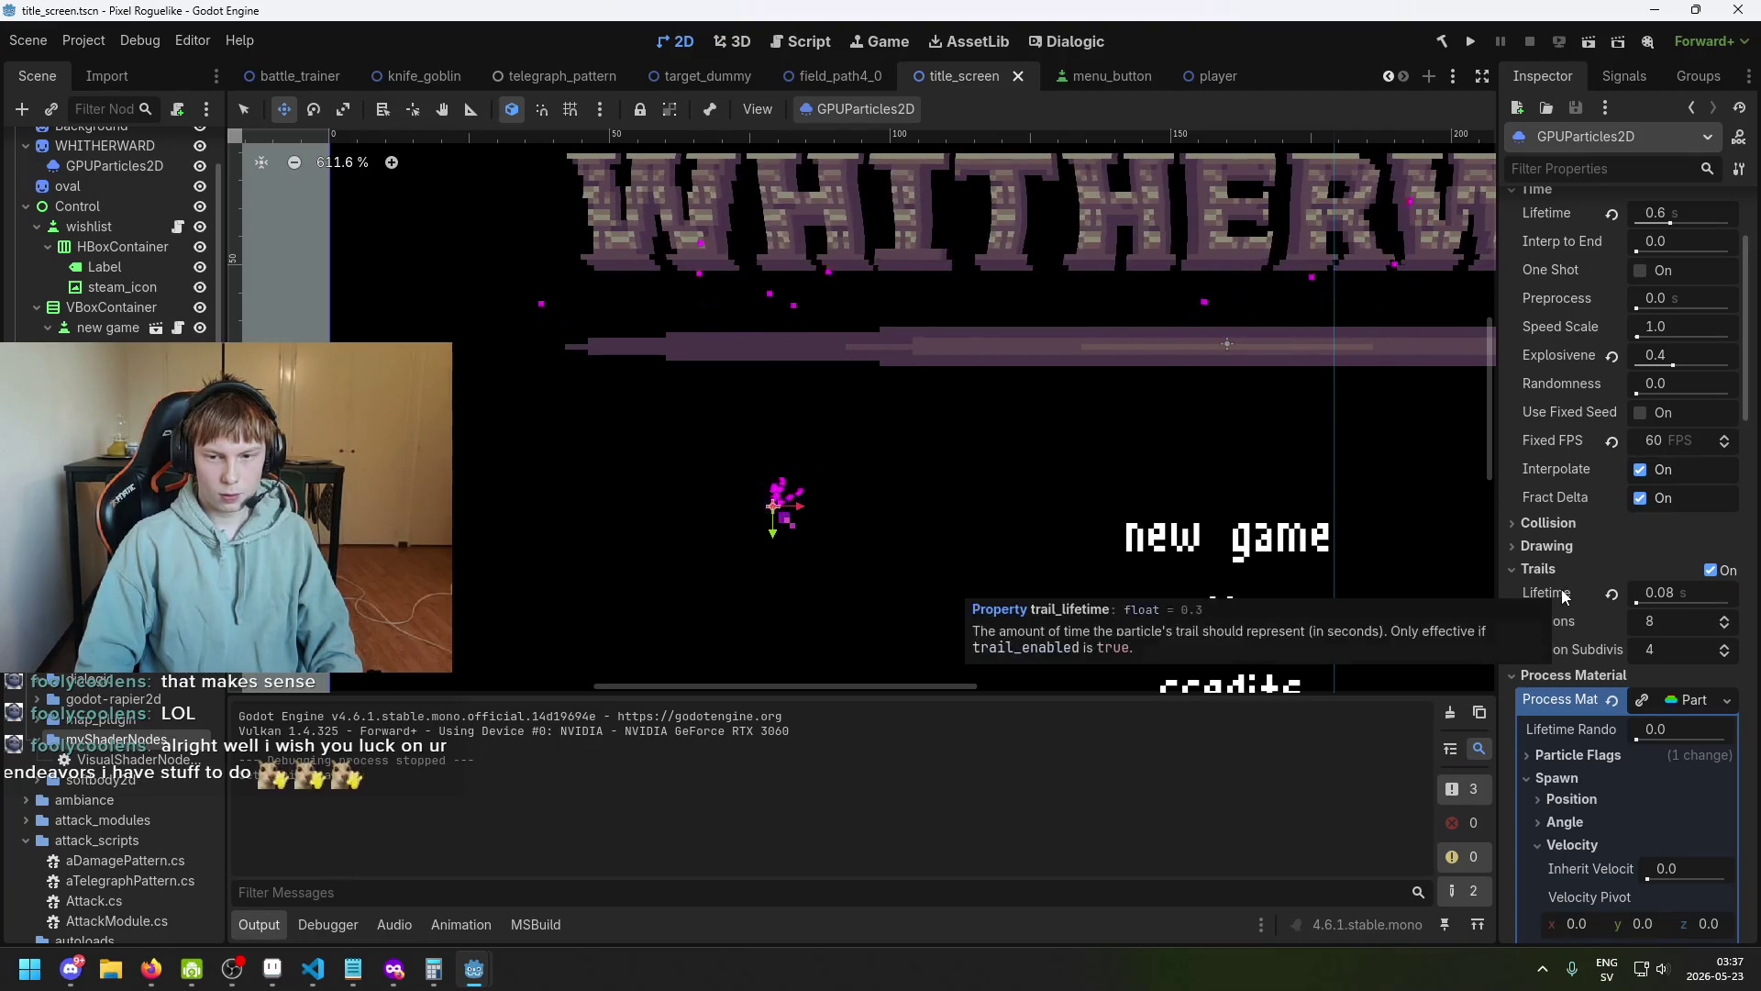
# Set the Trails Lifetime to 0.1 s and run the project to preview.
pyautogui.click(1678, 595)
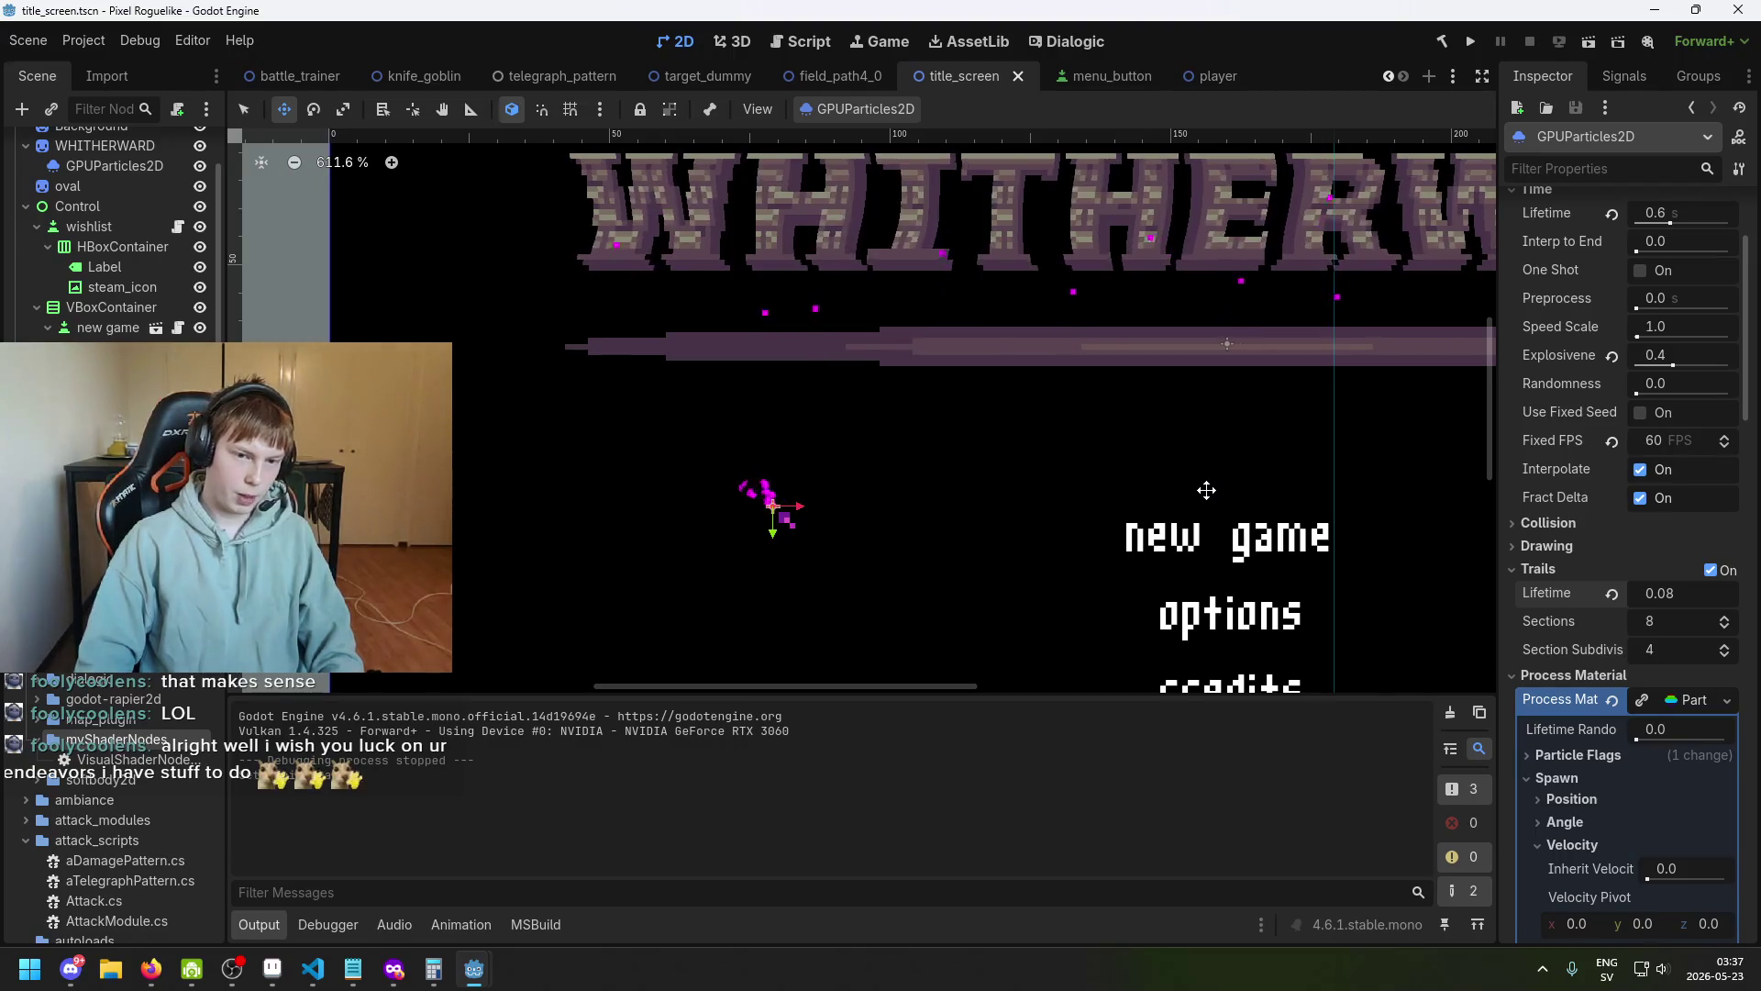
pyautogui.click(1673, 623)
pyautogui.click(1679, 595)
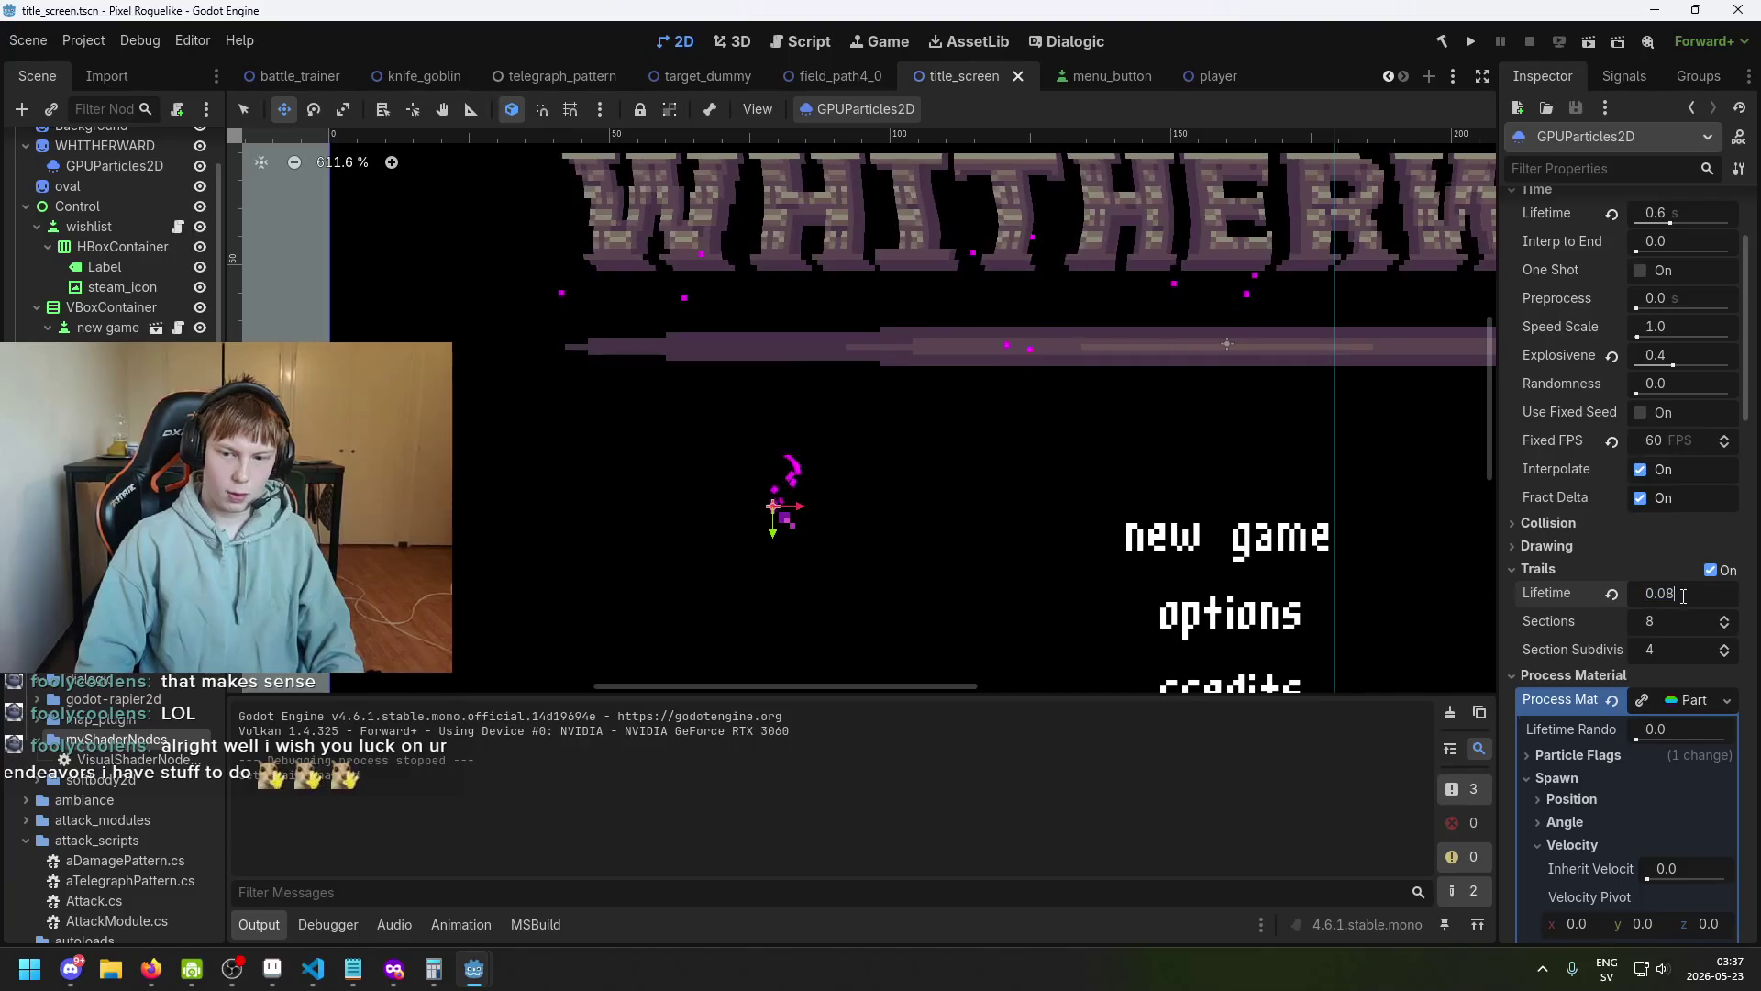
pyautogui.write('0.1')
pyautogui.press('Return')
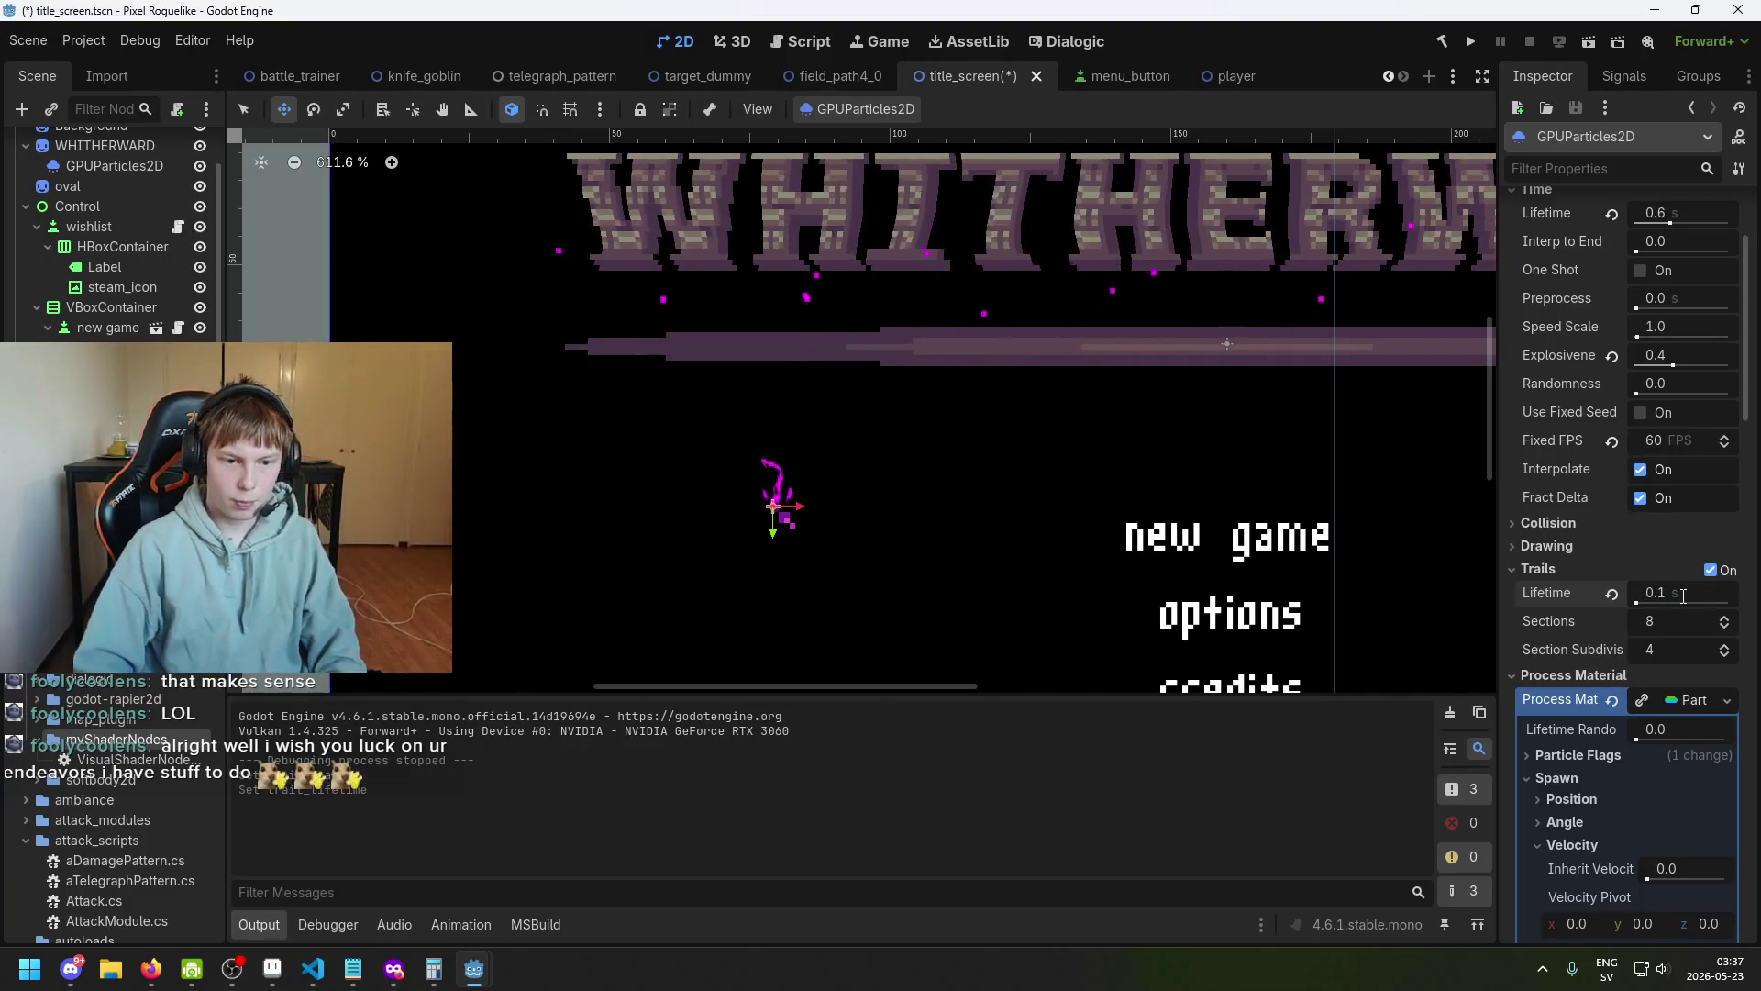
pyautogui.click(1471, 42)
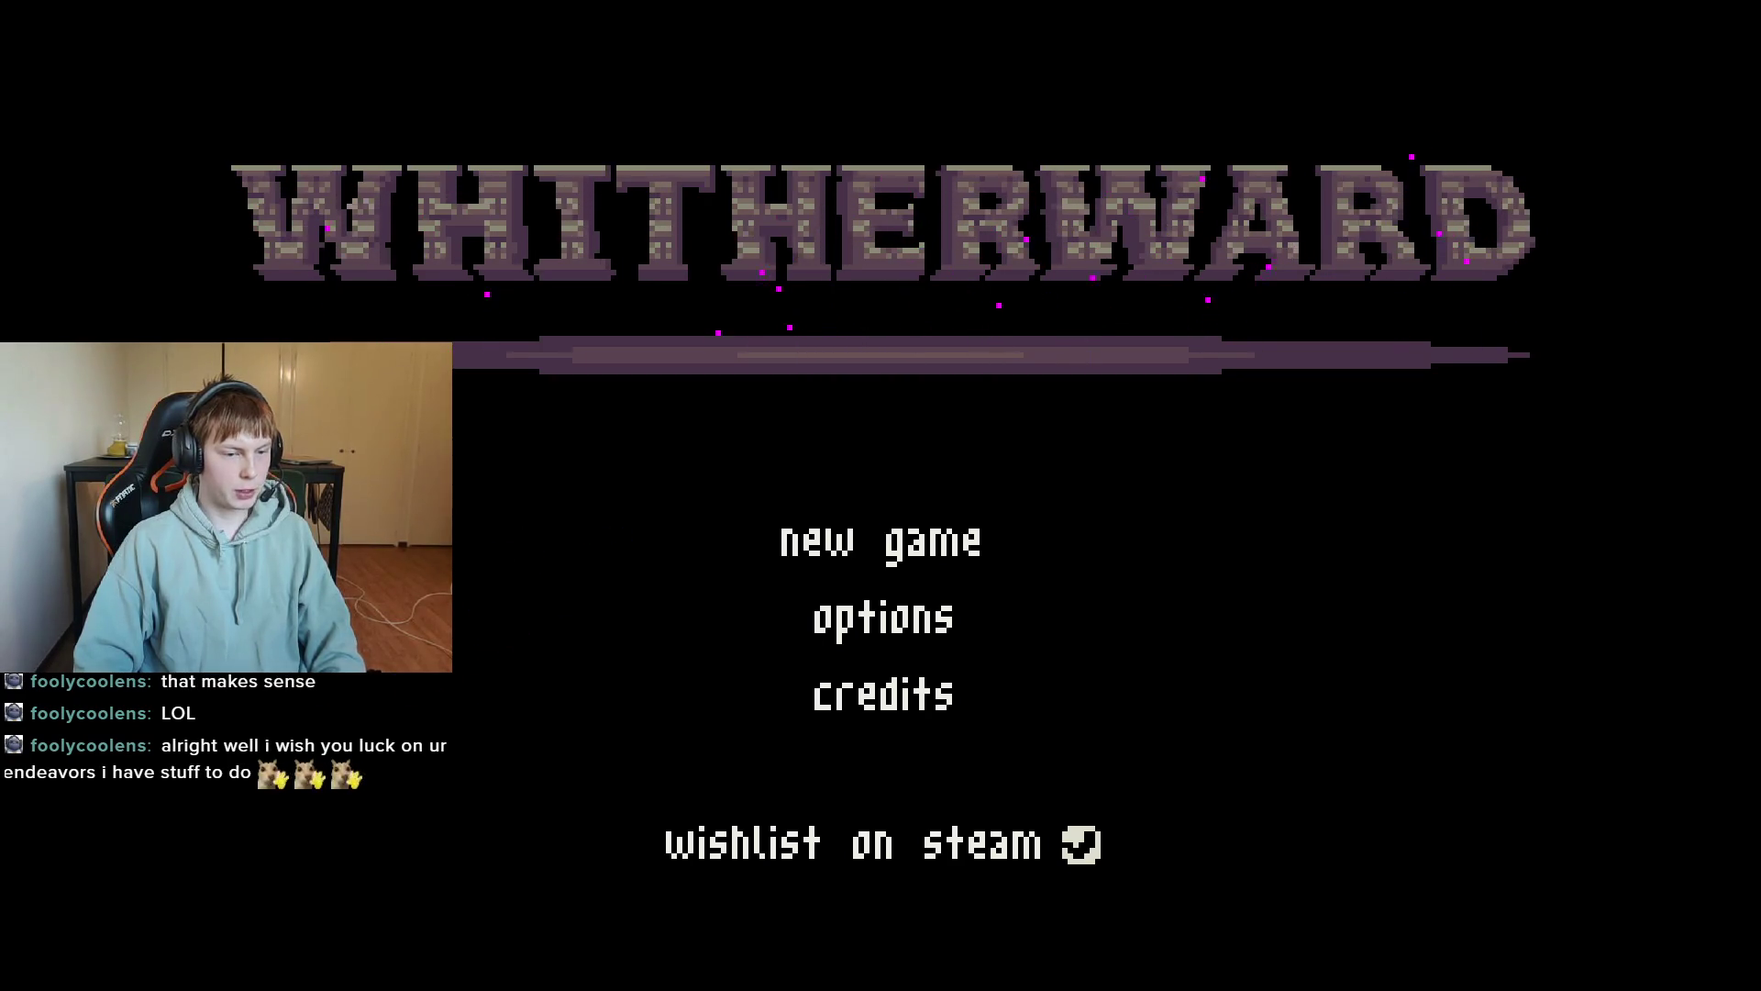
pyautogui.hotkey('alt', 'F4')
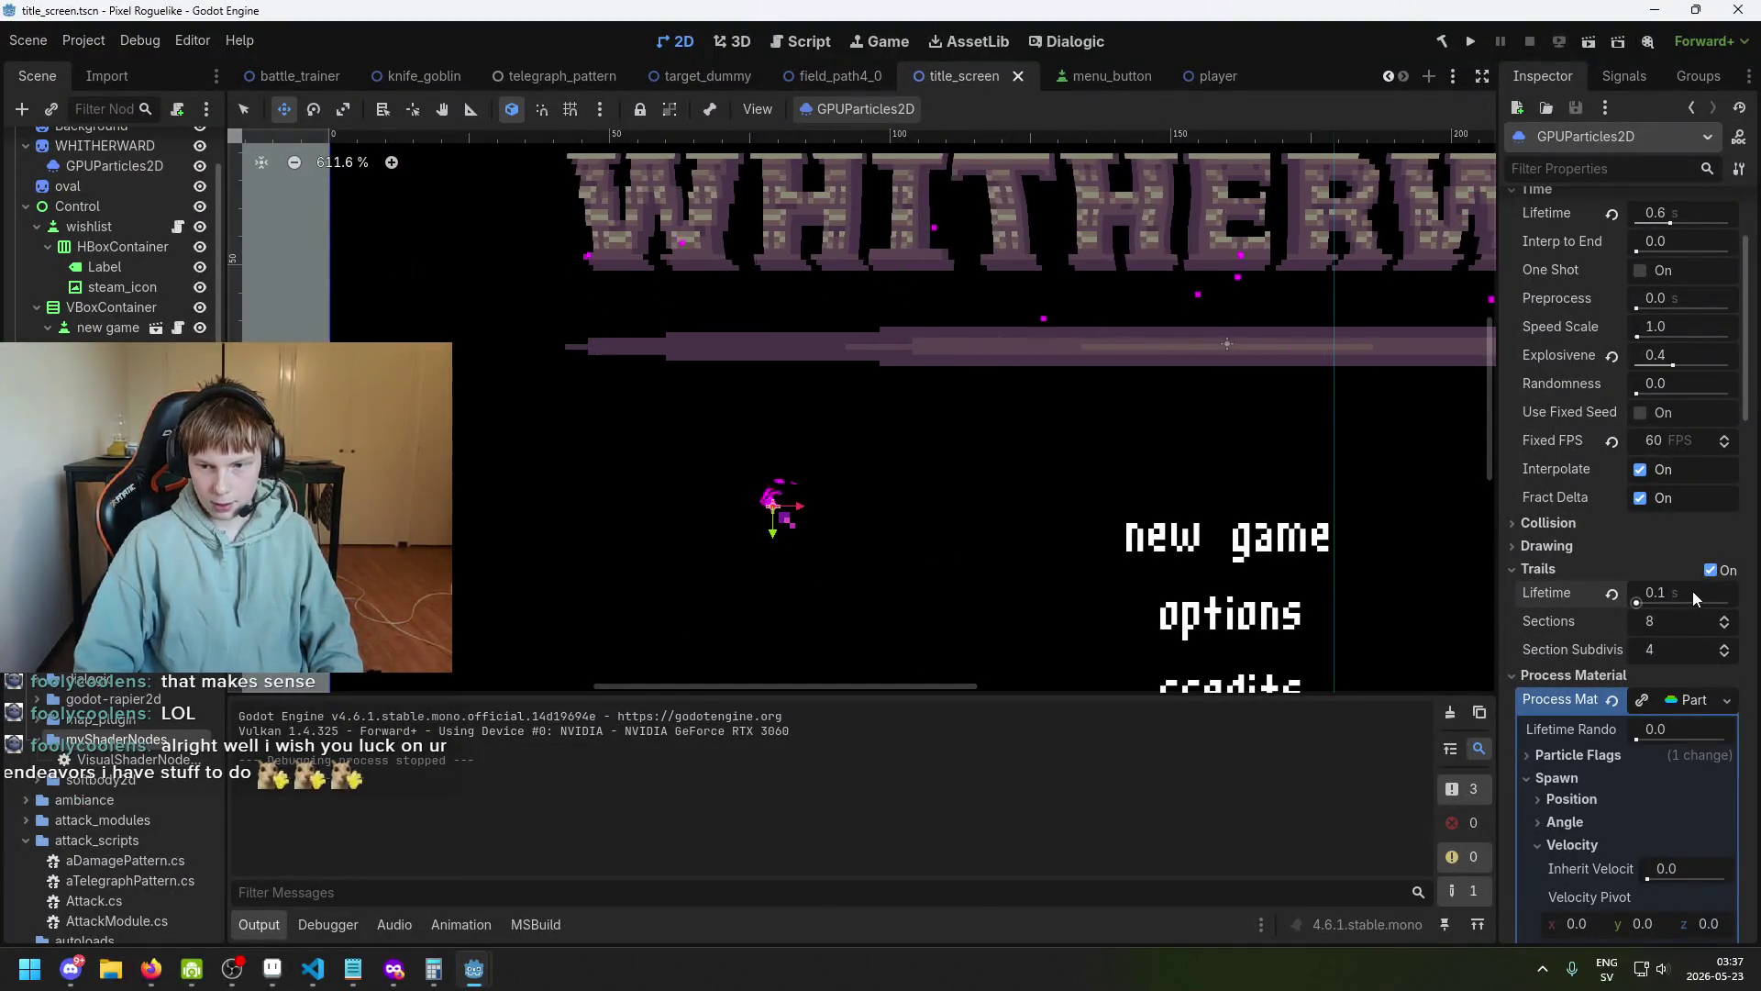
pyautogui.hotkey('ctrl', 'z')
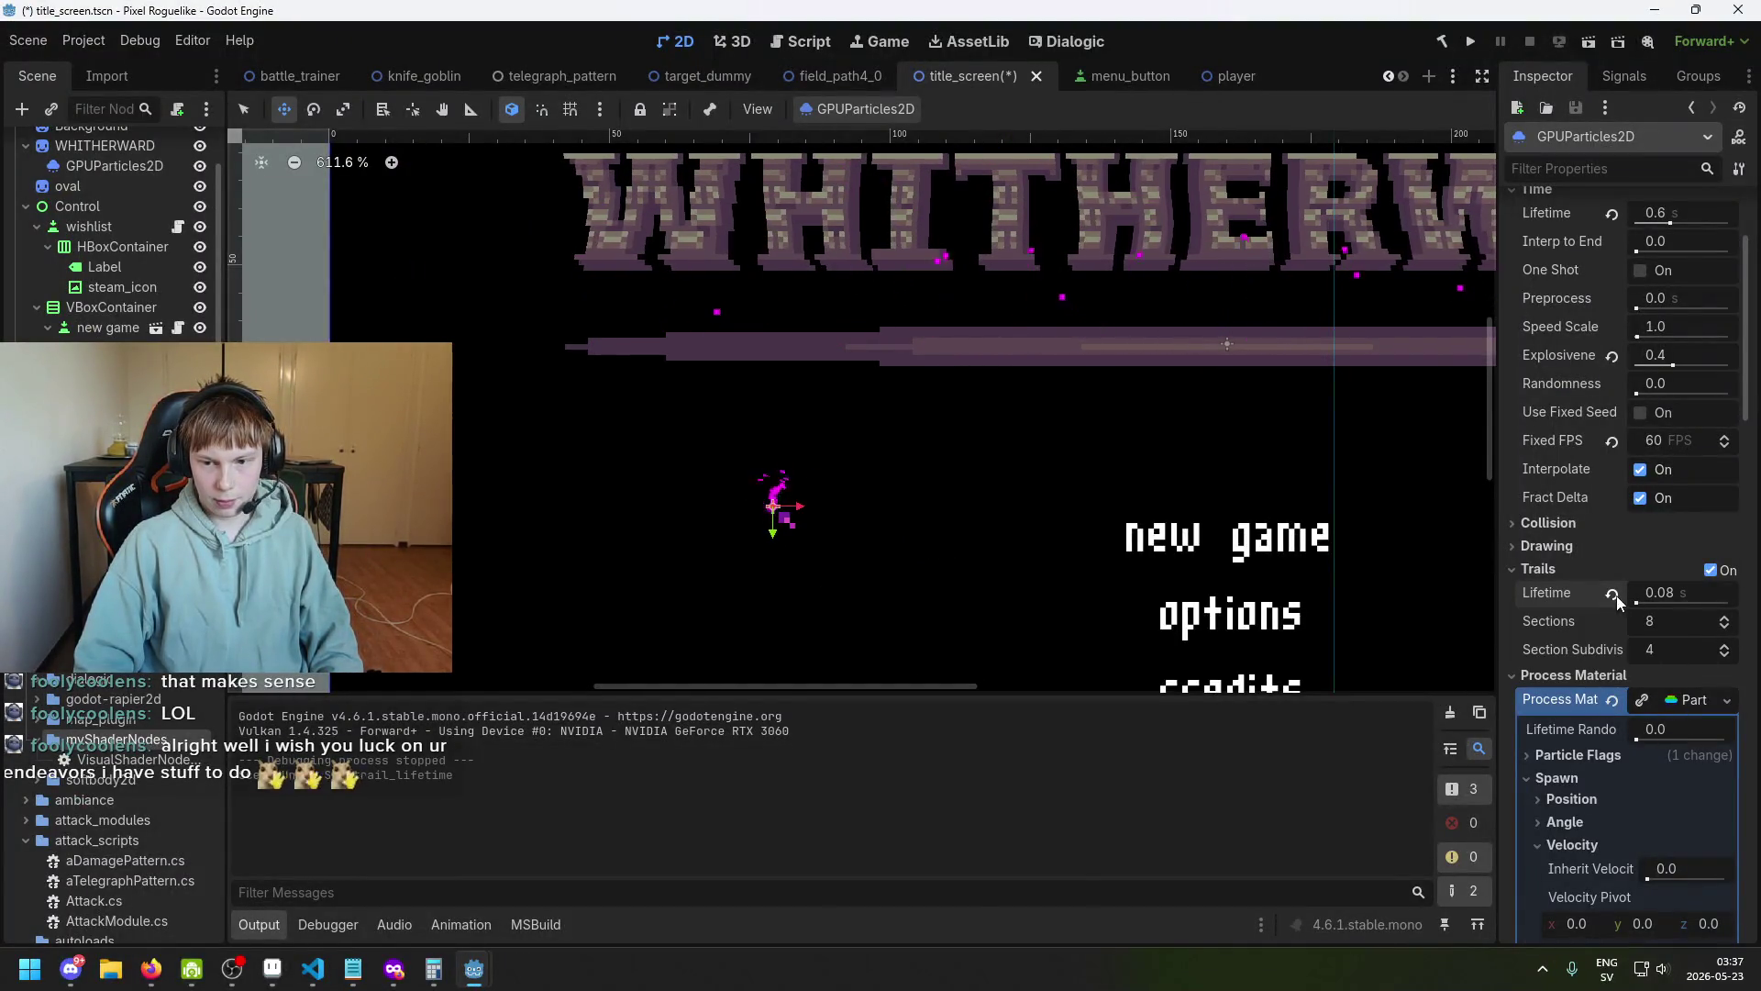
pyautogui.click(1711, 570)
pyautogui.hotkey('ctrl', 's')
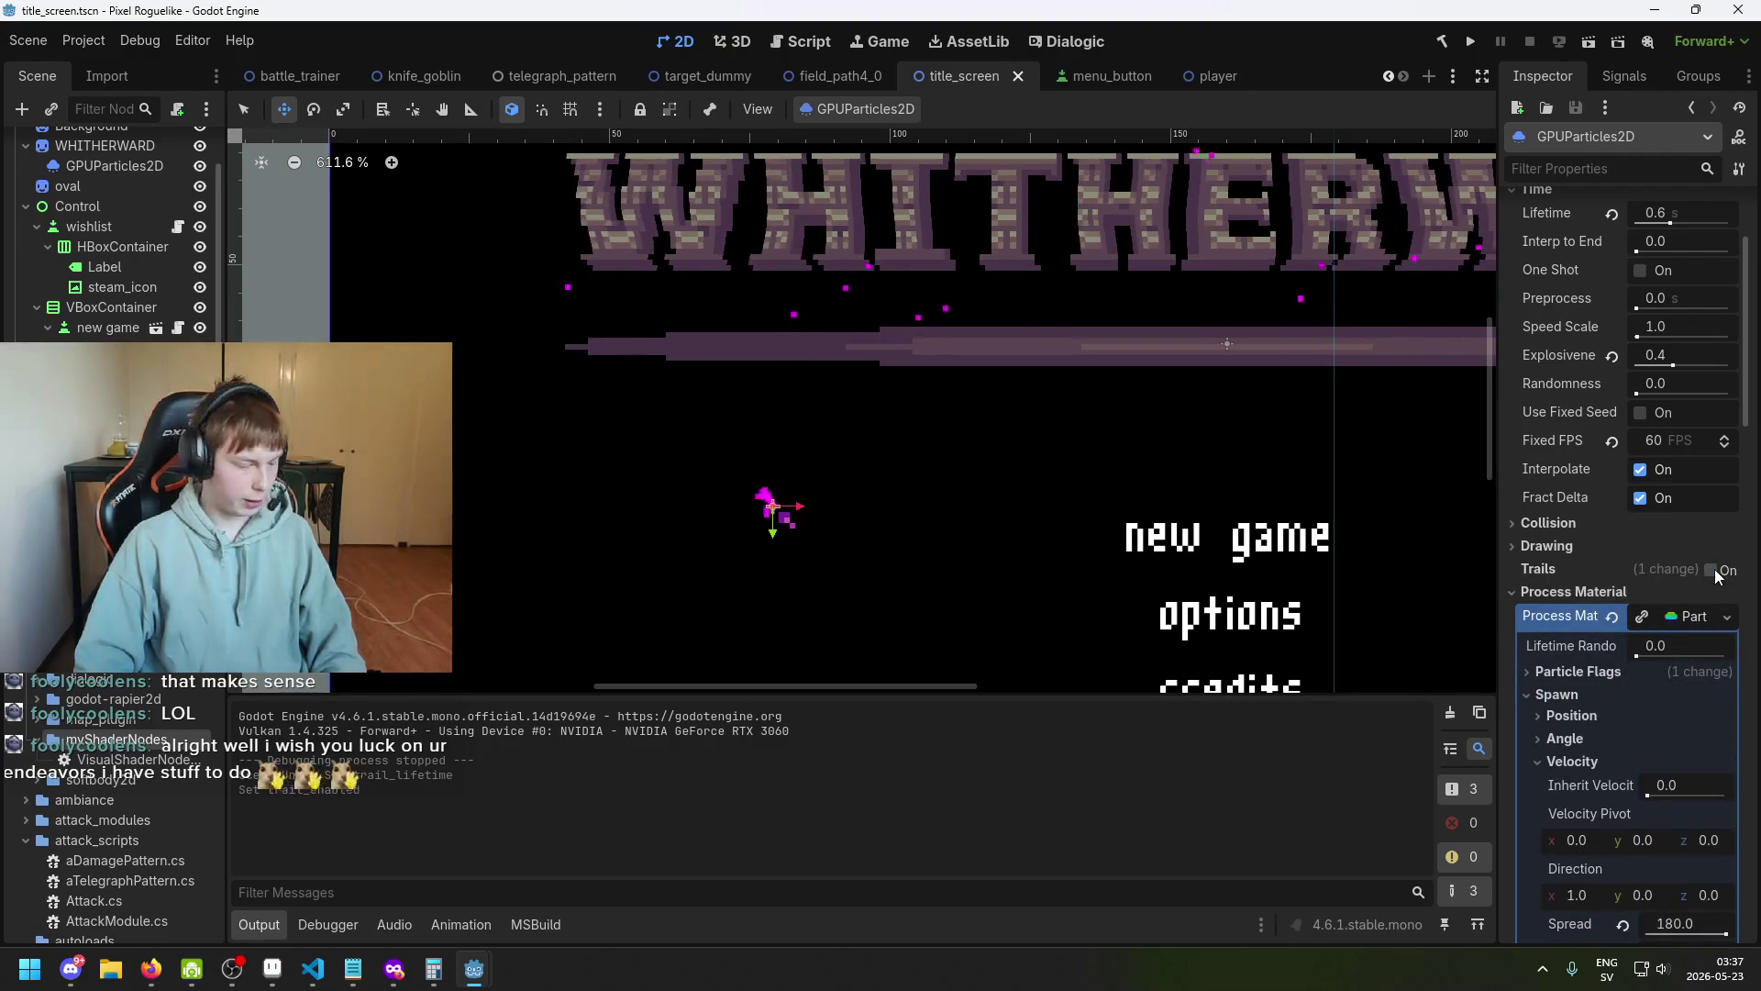
pyautogui.scroll(2, 943, 526)
pyautogui.hotkey('ctrl', 's')
pyautogui.scroll(2, 853, 425)
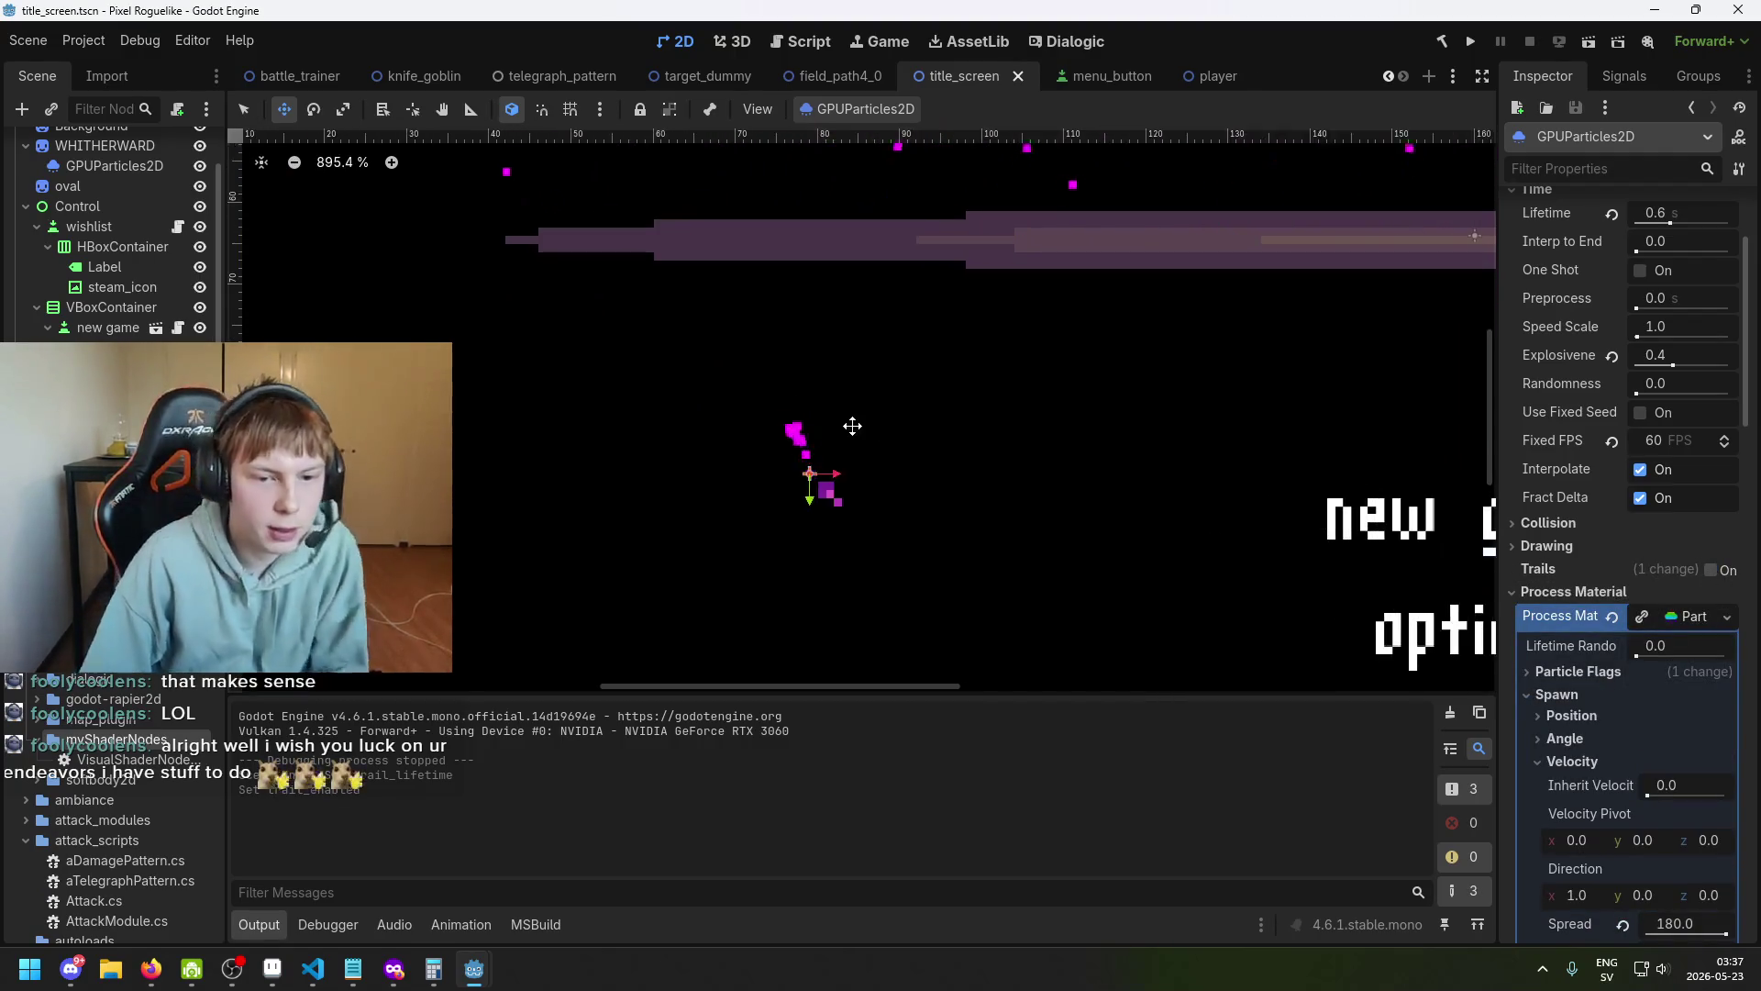
pyautogui.scroll(1, 725, 405)
pyautogui.scroll(-3, 1624, 547)
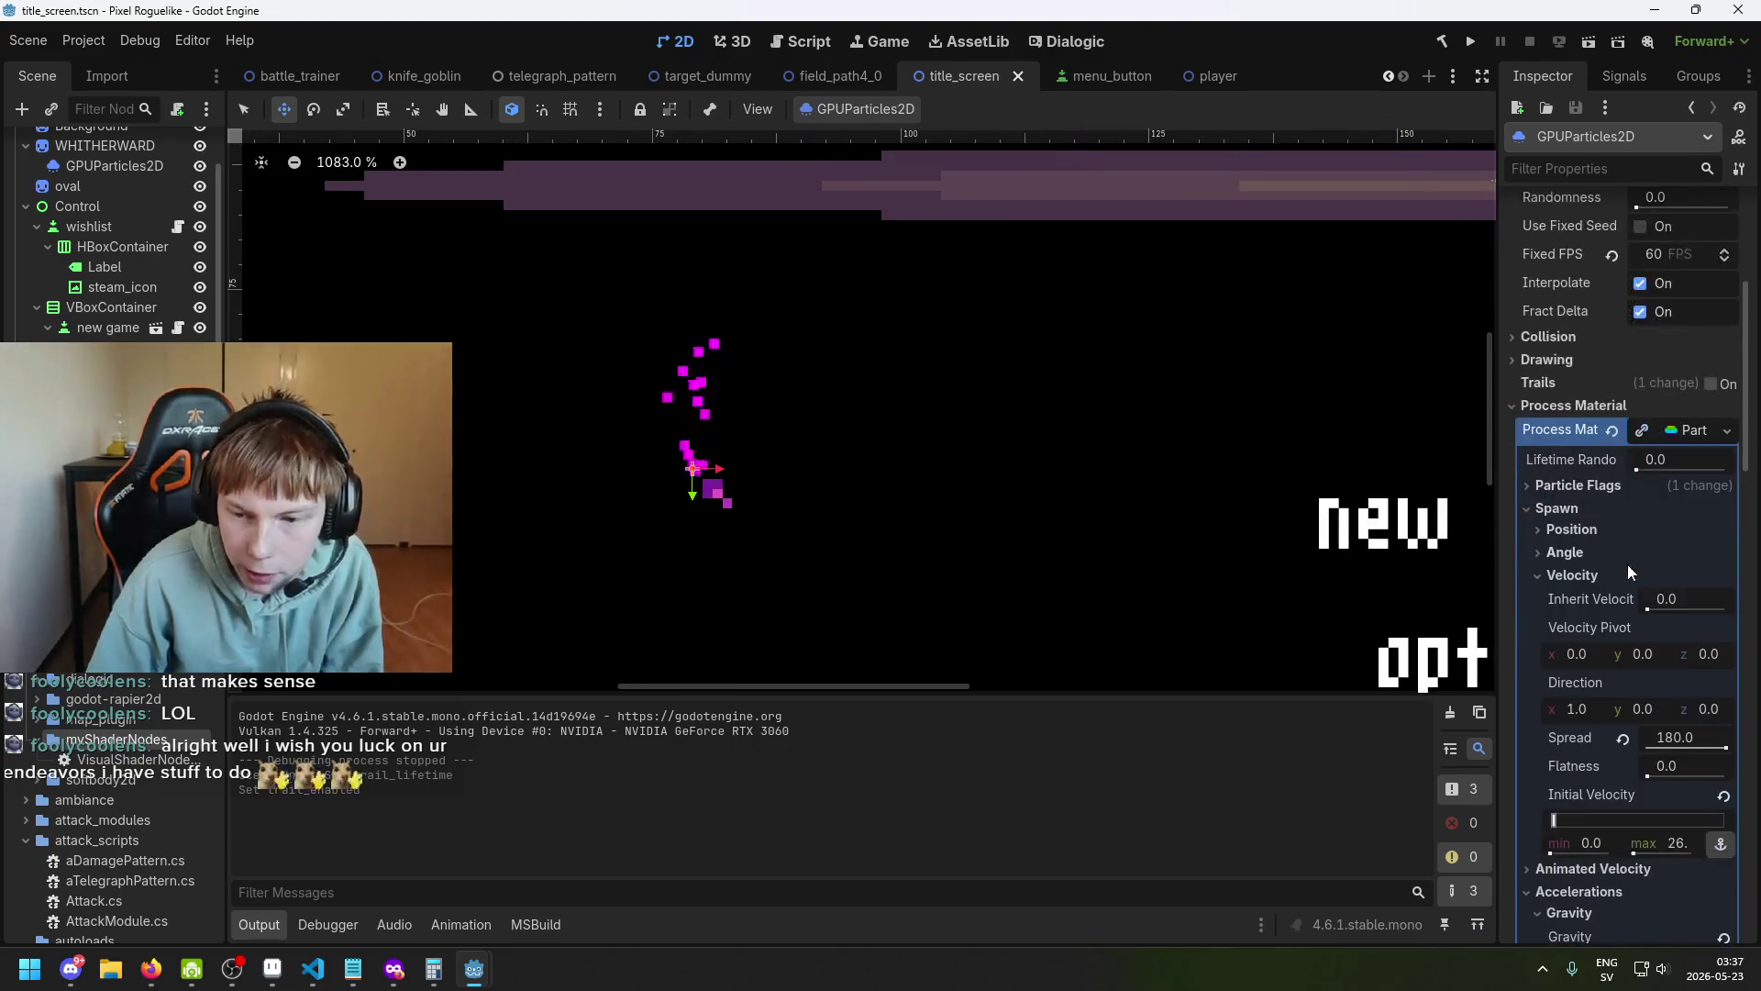
pyautogui.scroll(-12, 1628, 558)
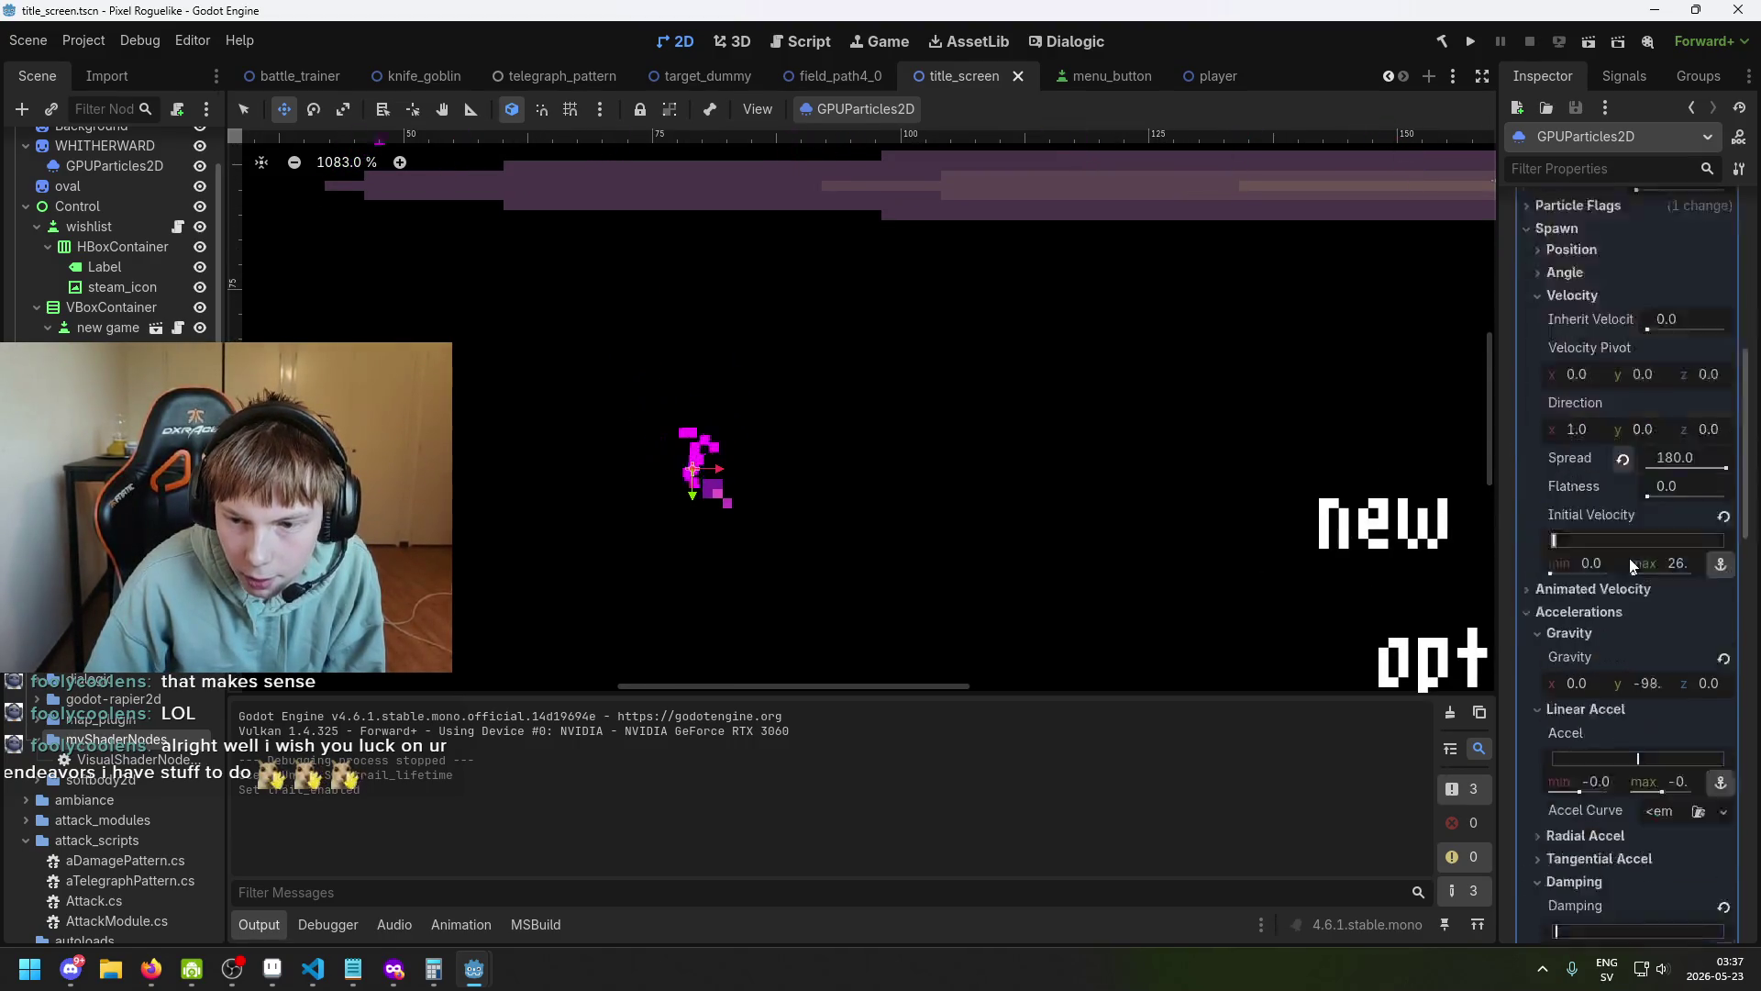
pyautogui.scroll(-8, 1658, 575)
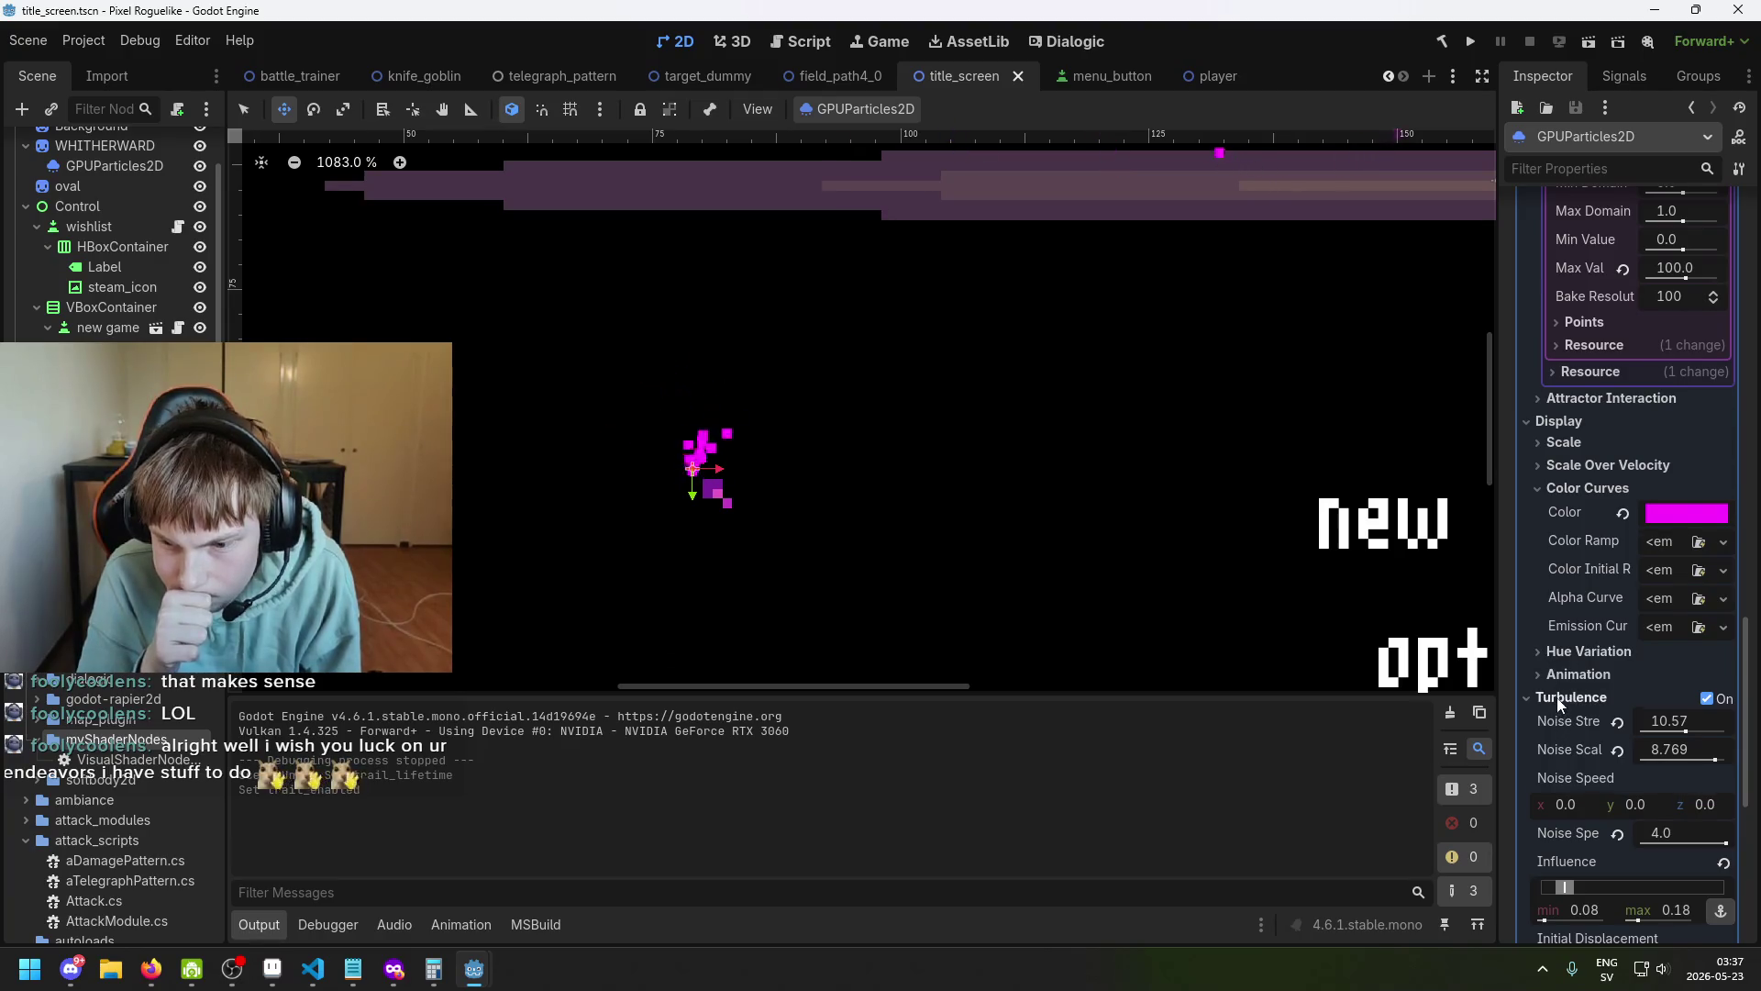
pyautogui.scroll(-1, 1558, 683)
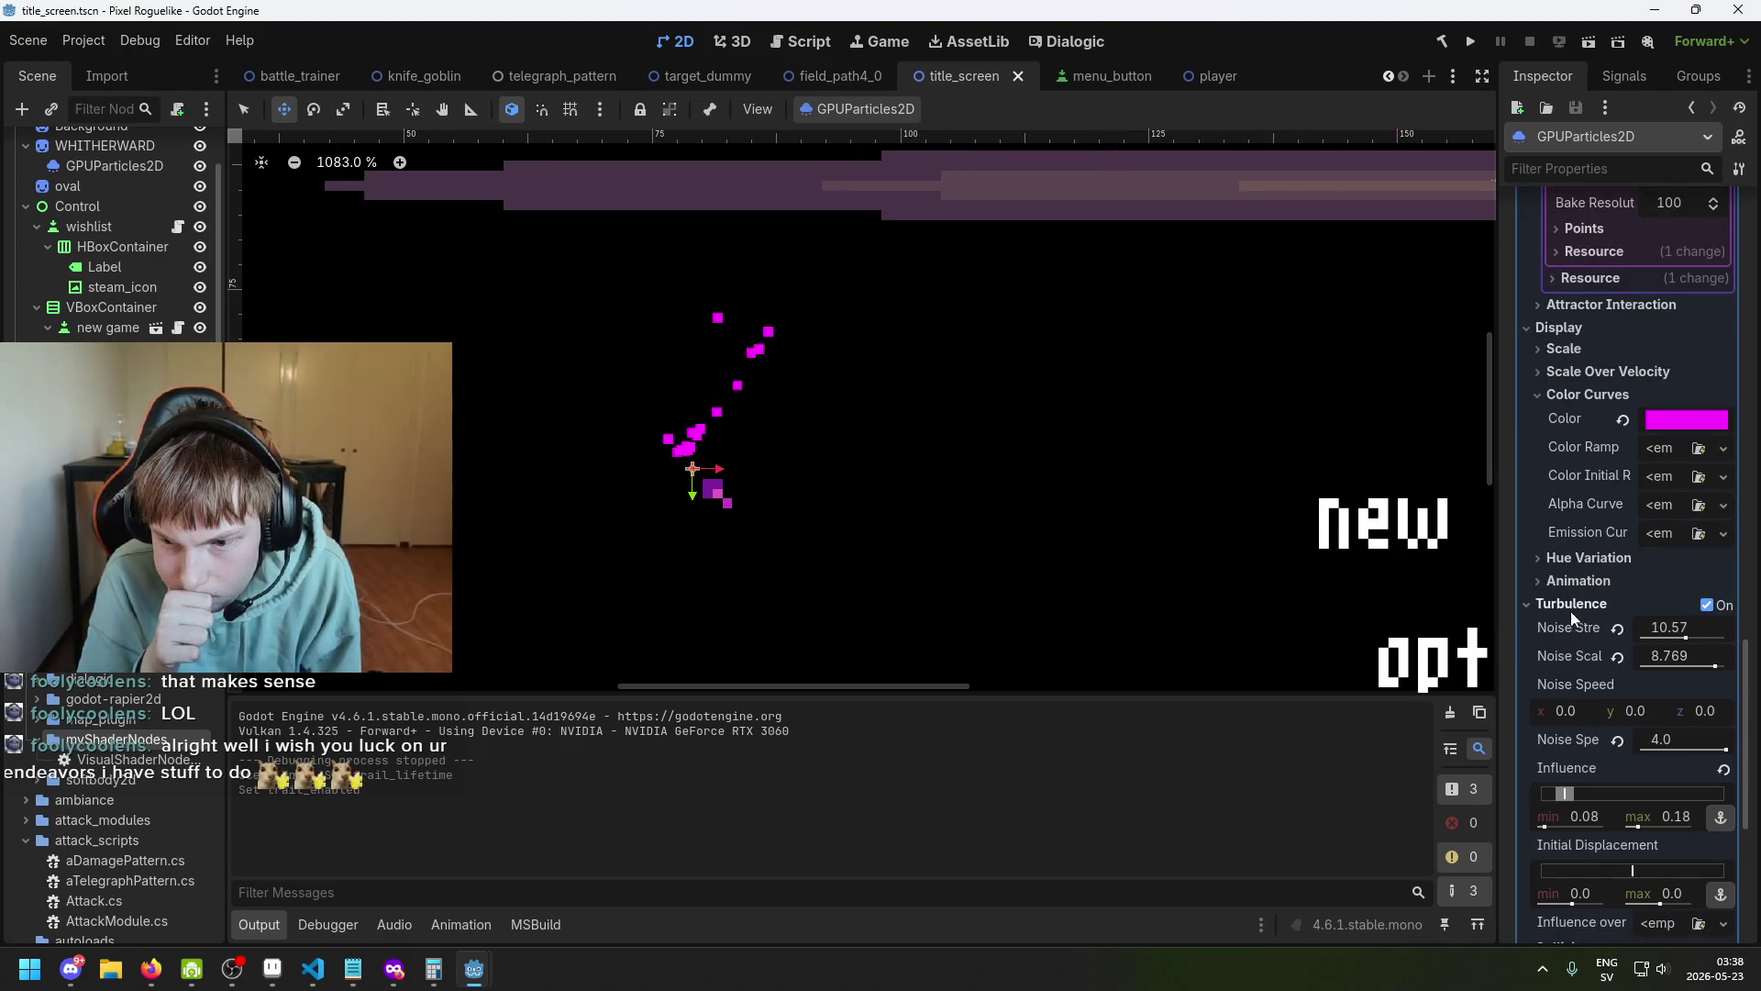
pyautogui.scroll(-2, 1550, 642)
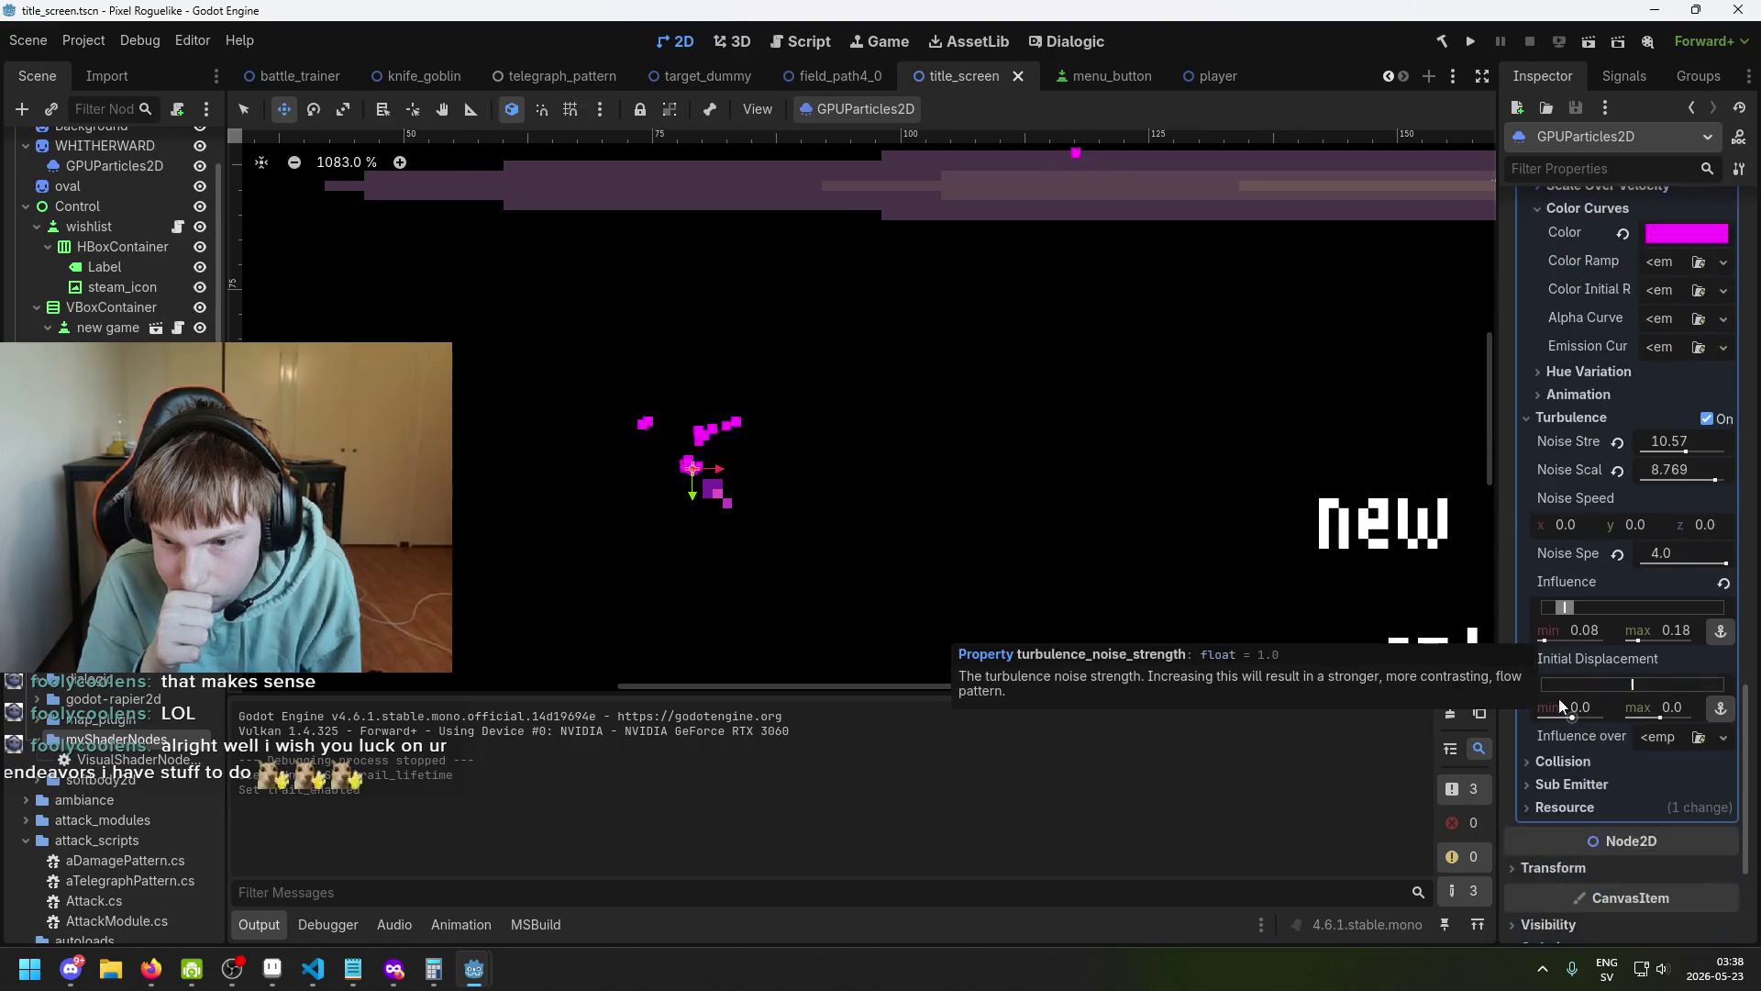
pyautogui.scroll(1, 1556, 701)
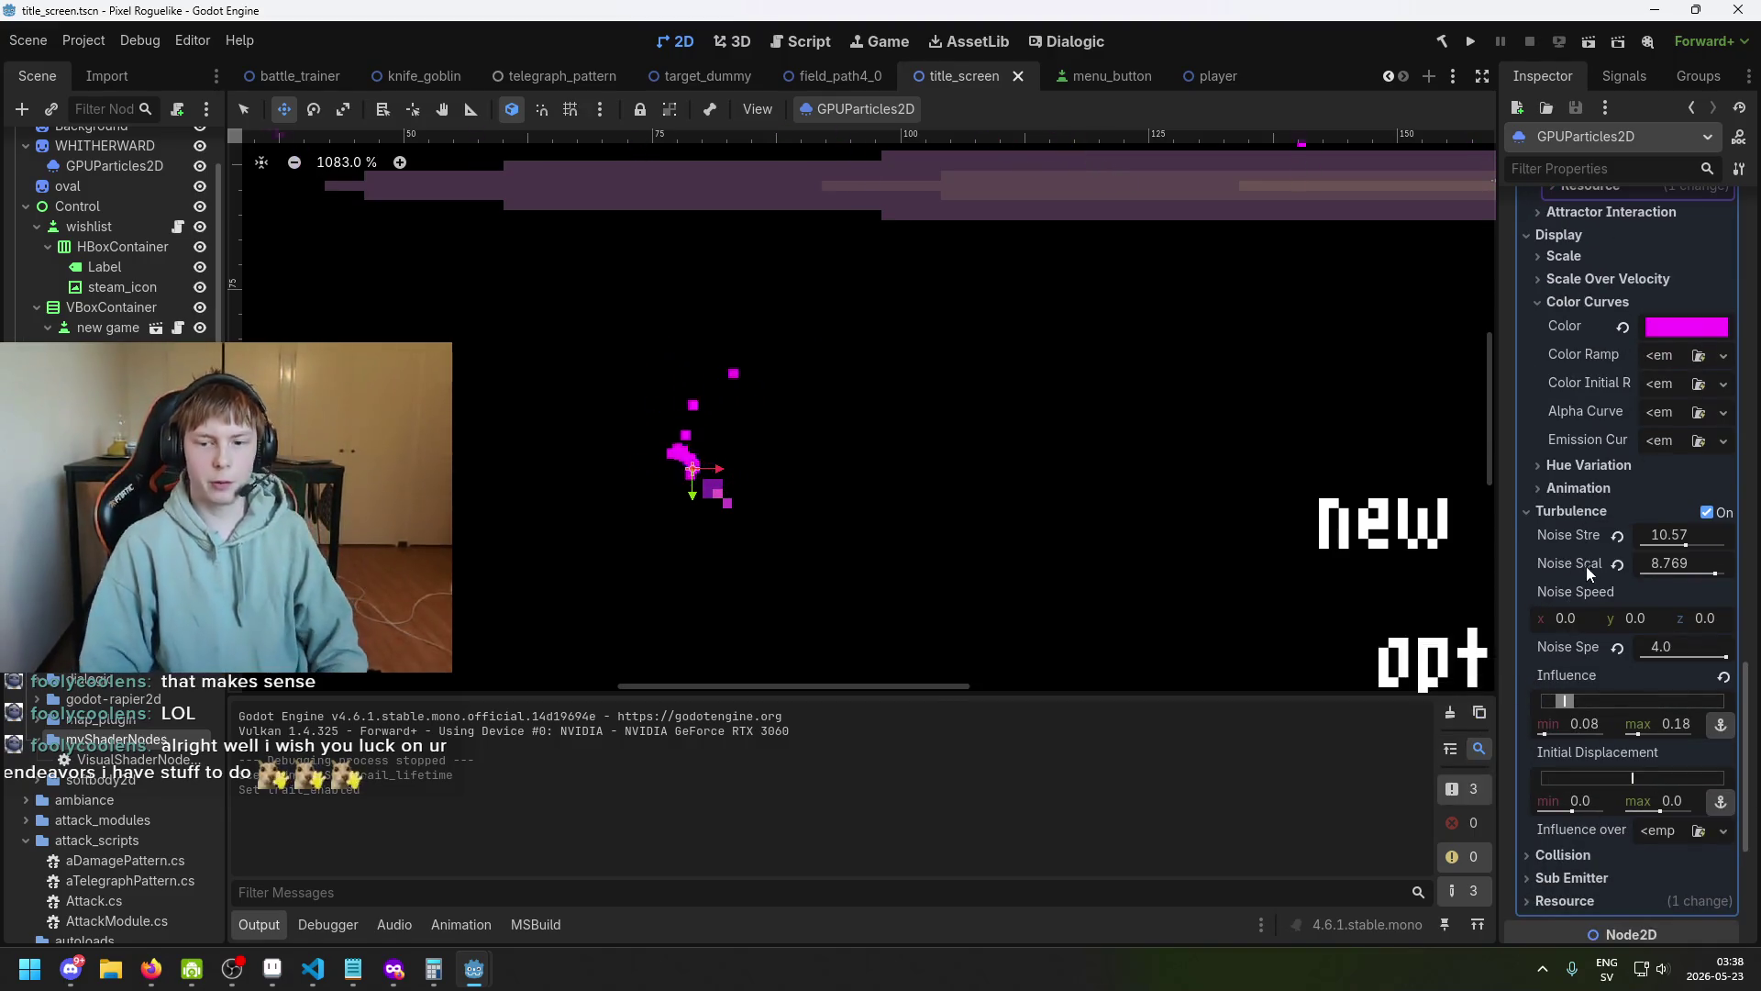
pyautogui.scroll(1, 1588, 565)
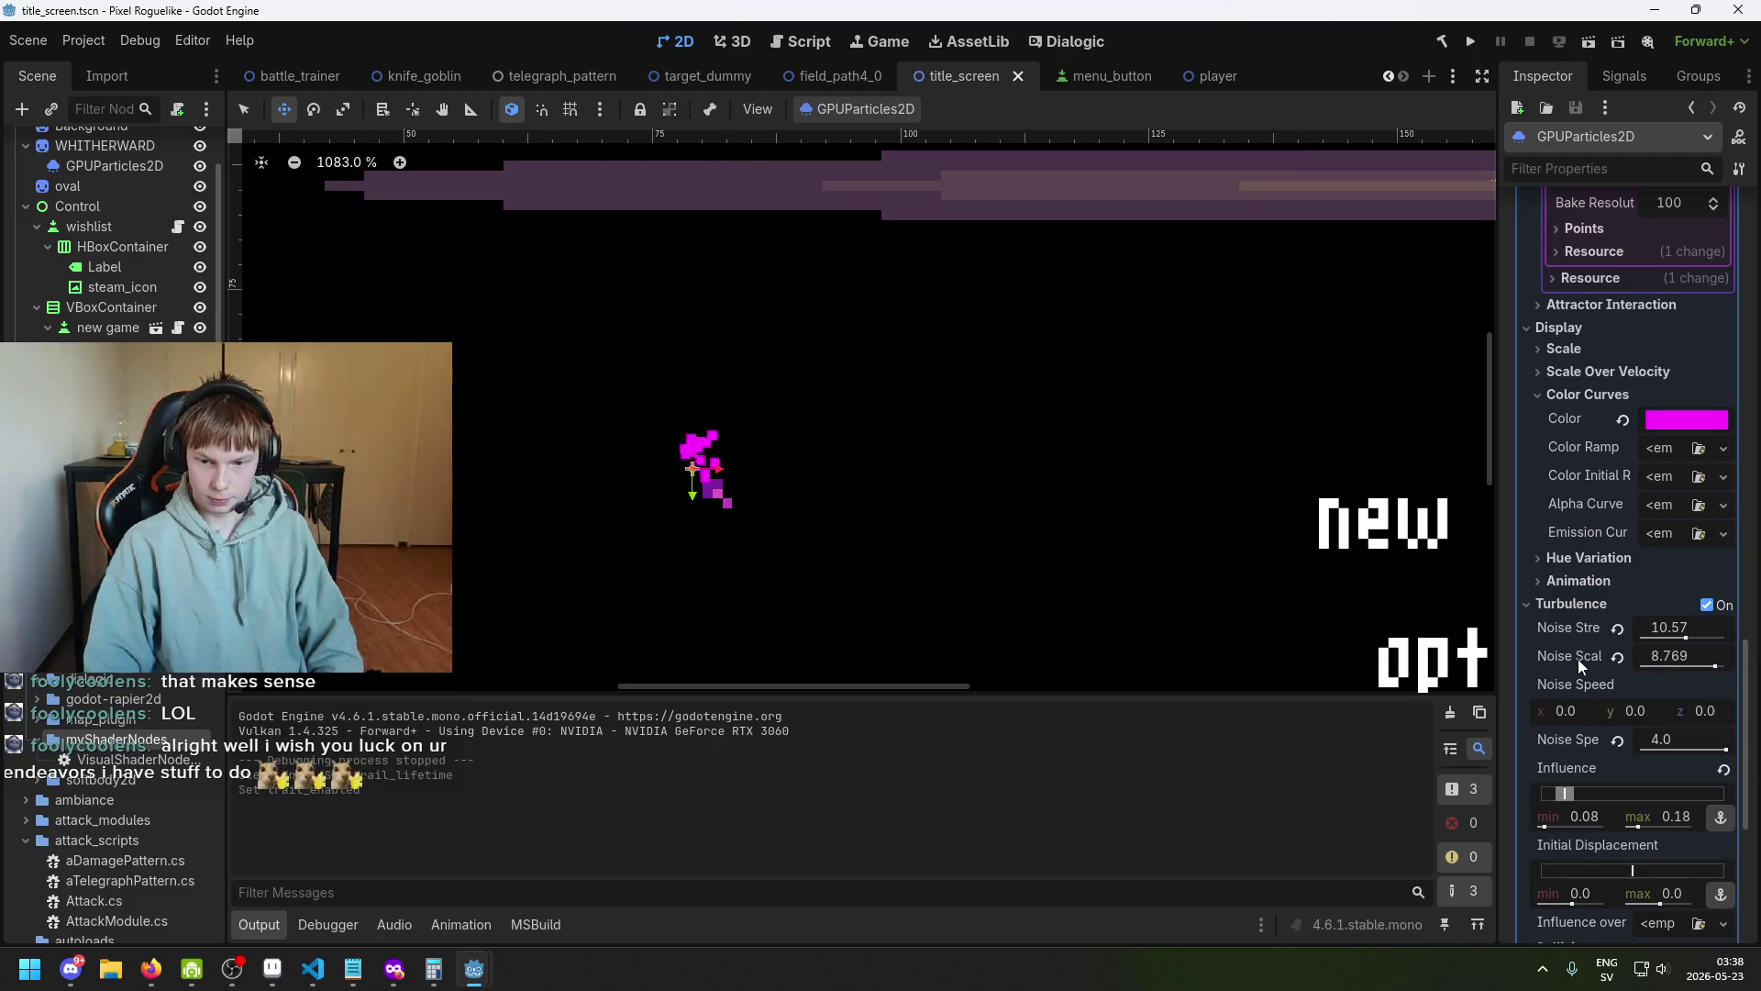
pyautogui.click(1571, 607)
# Expand the Scale Over Velocity settings under the emitter's Display section.
pyautogui.scroll(1, 1578, 587)
pyautogui.click(1566, 444)
pyautogui.click(1566, 444)
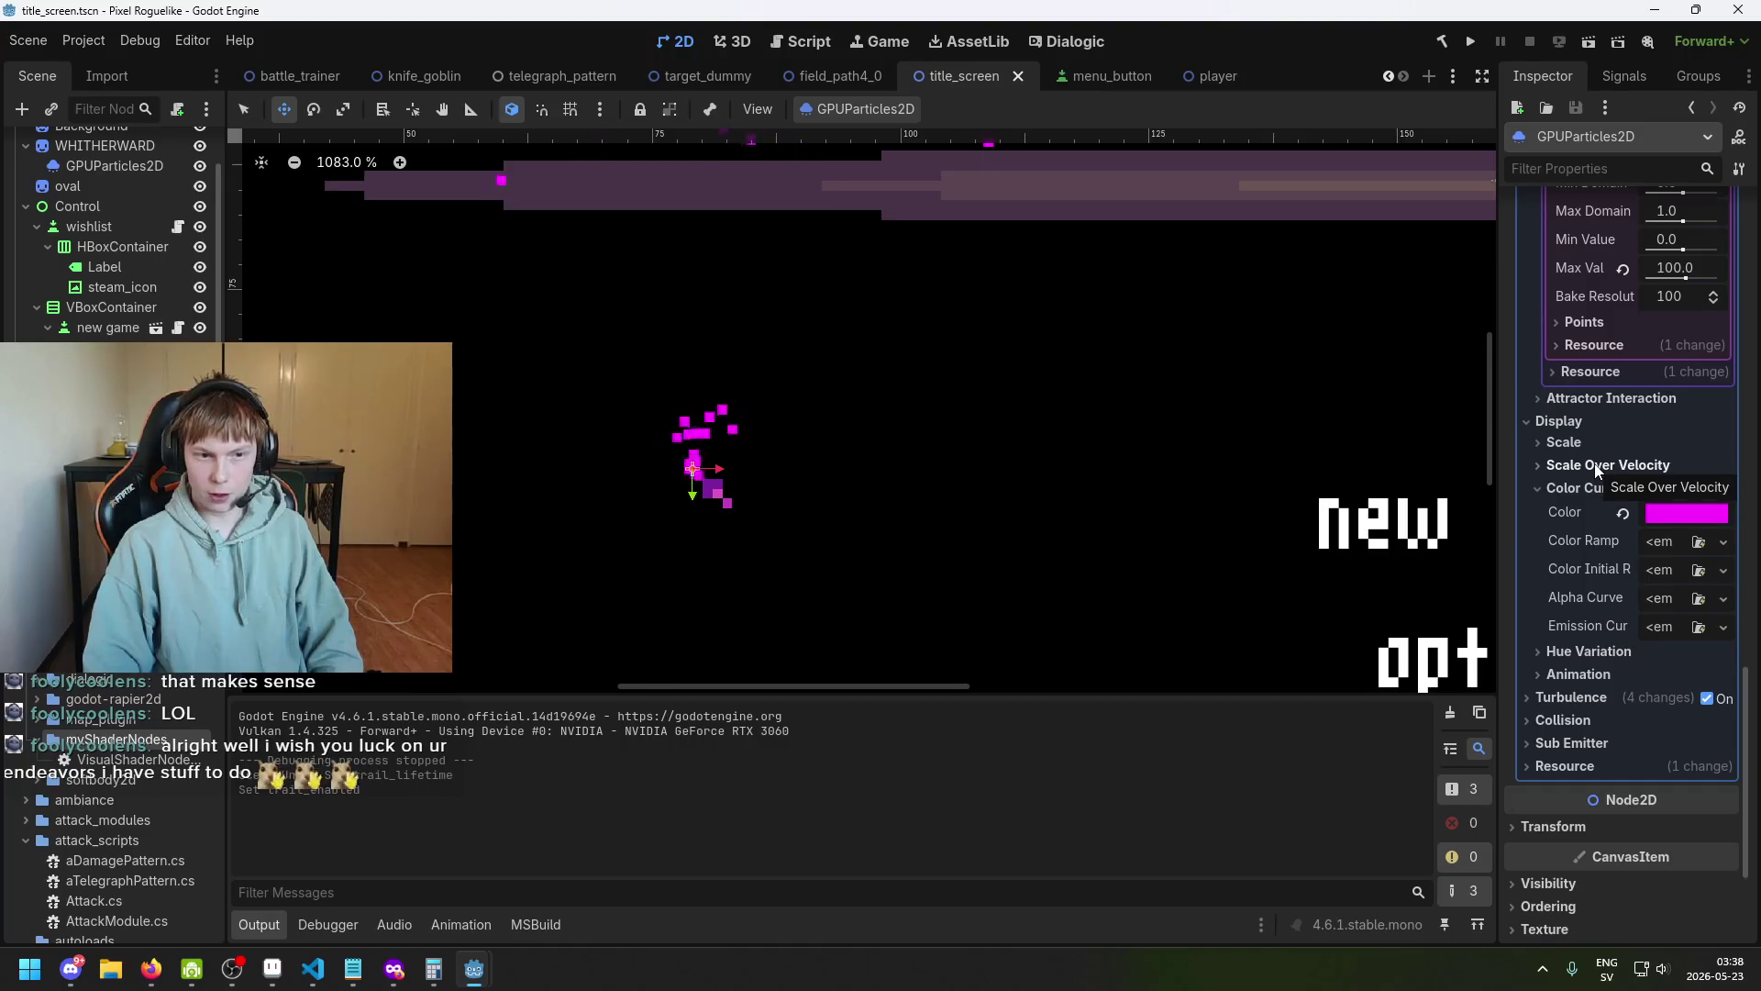
pyautogui.click(1596, 468)
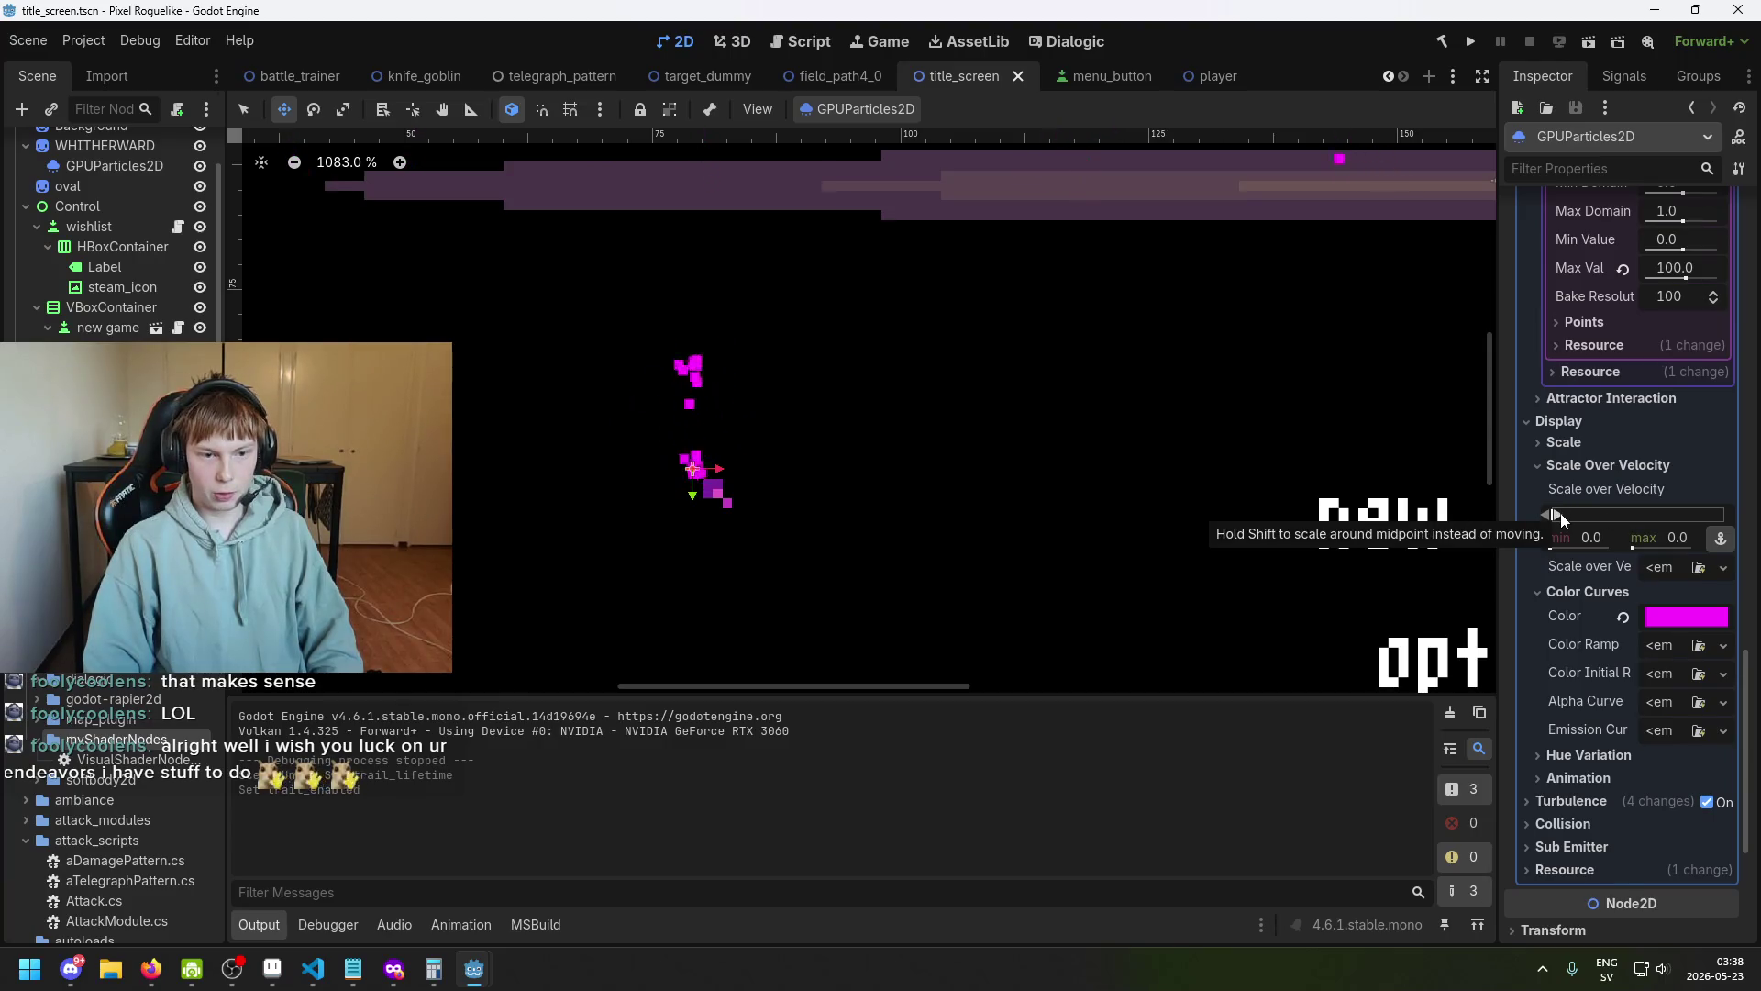
pyautogui.click(1550, 444)
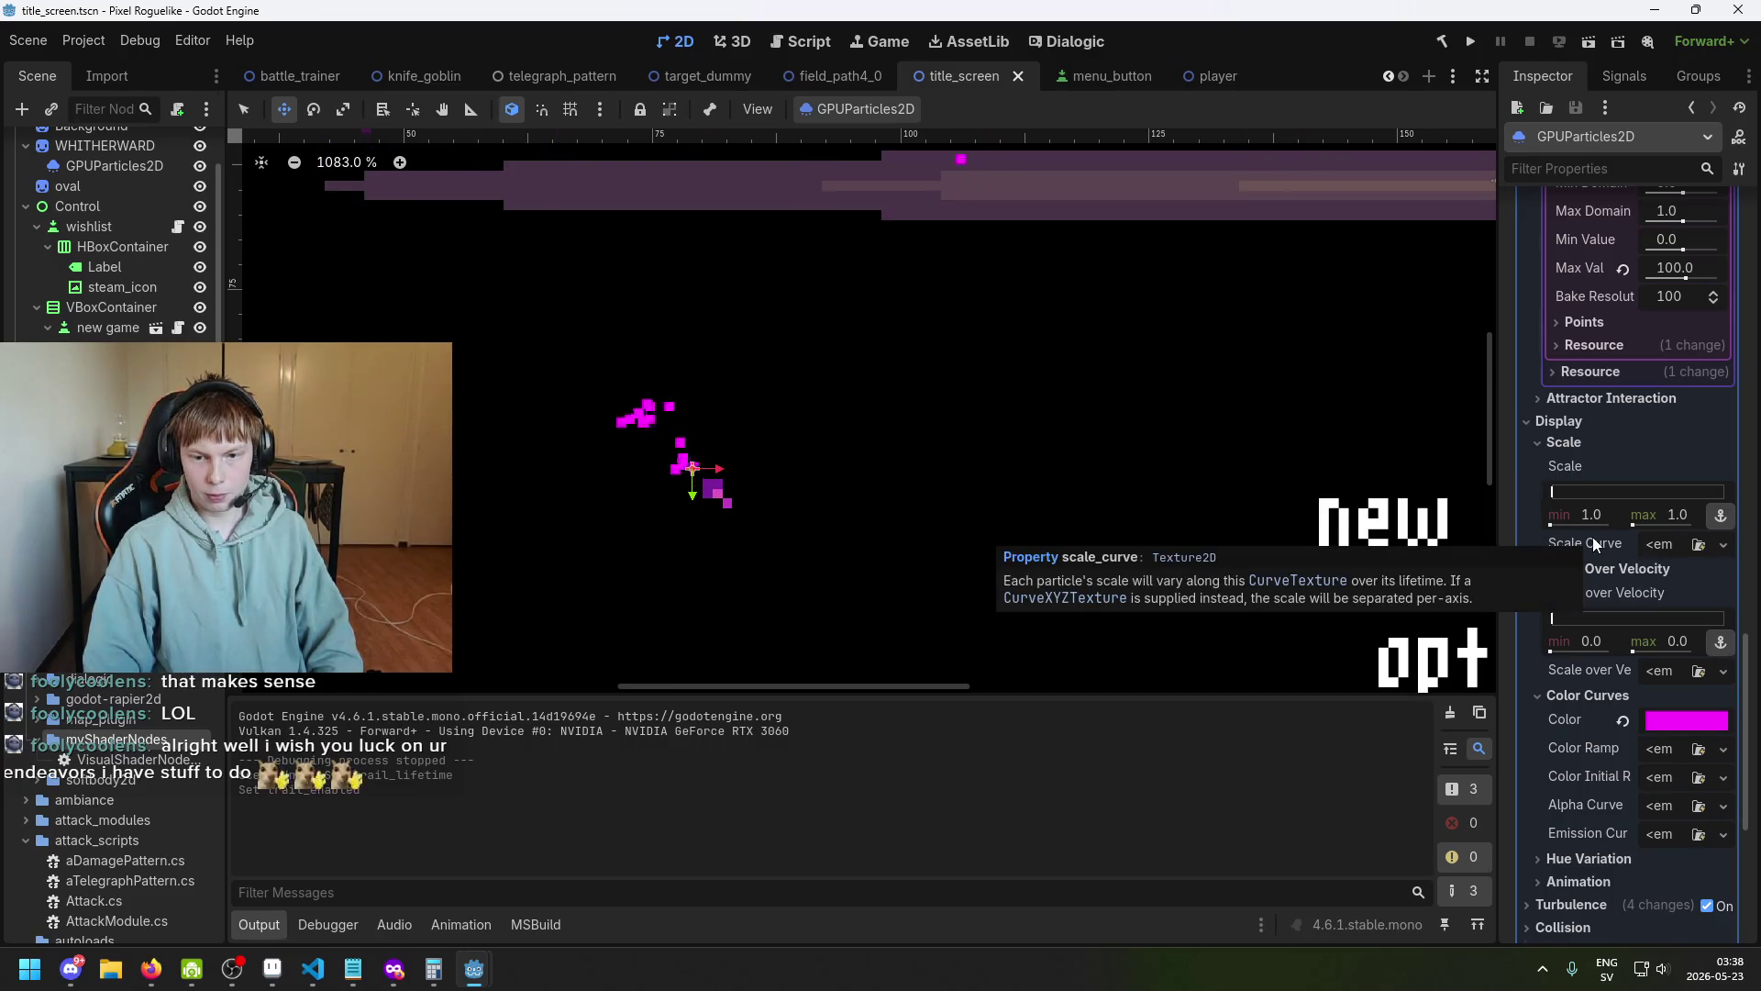
pyautogui.click(1561, 443)
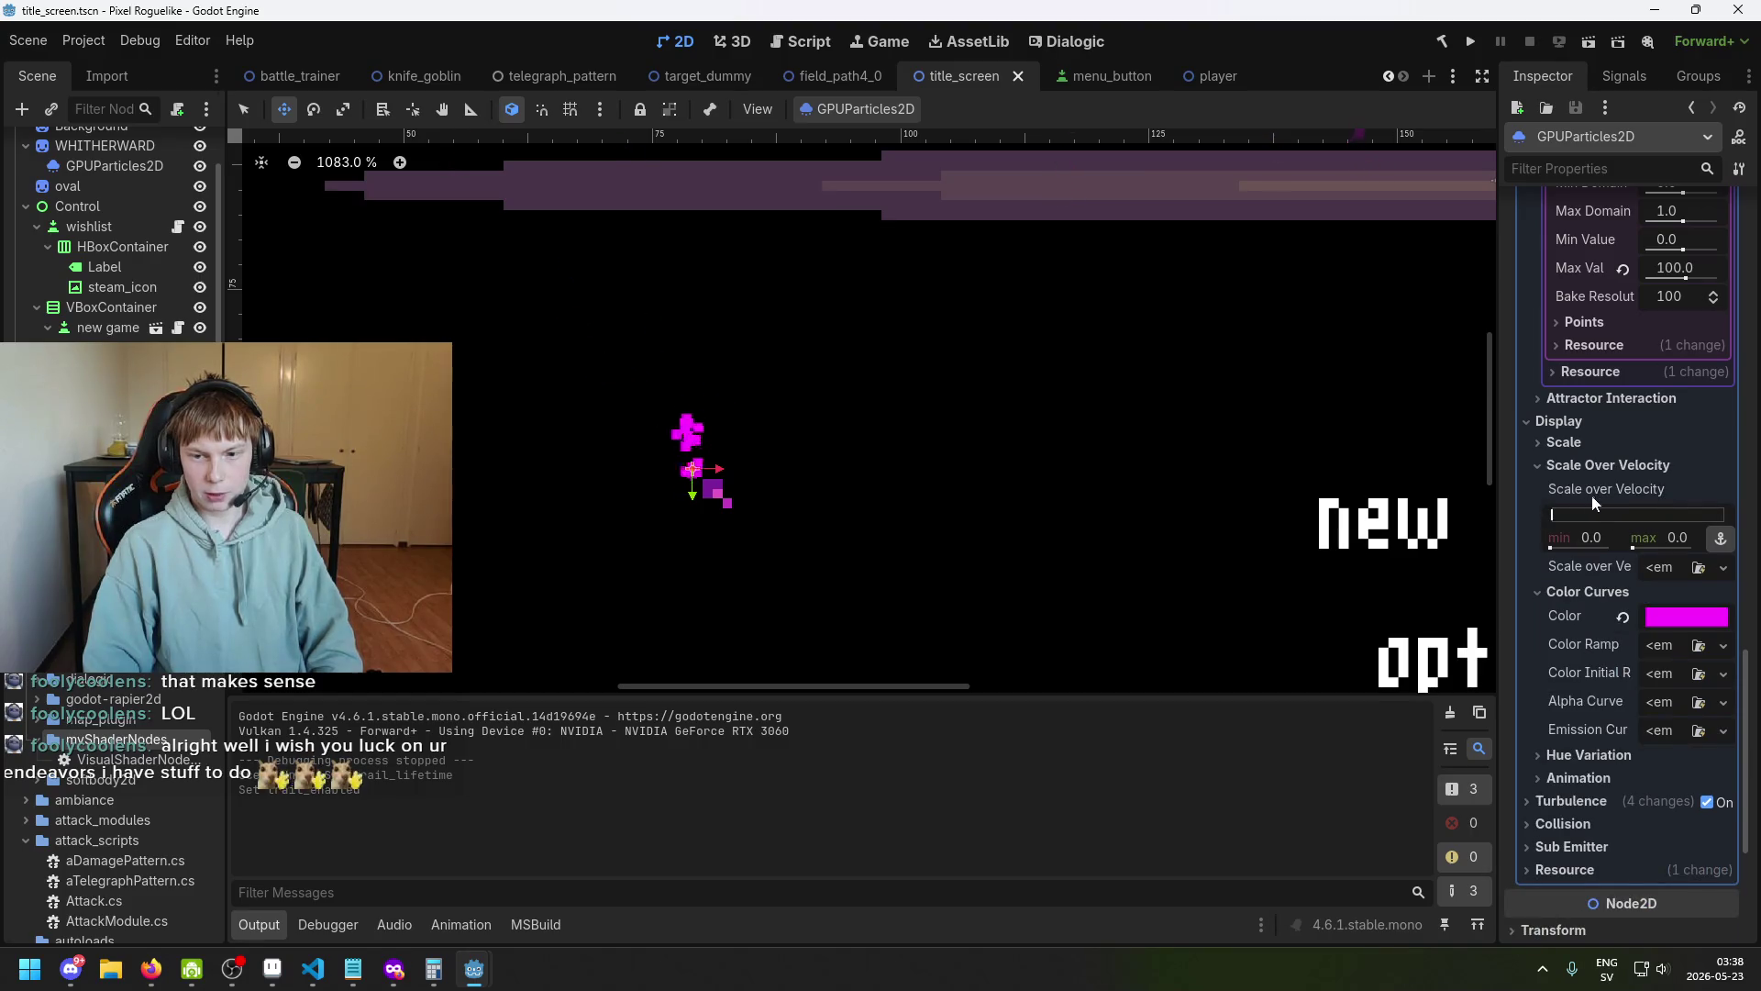
# Try scale-over-velocity ranges up to about 356, then reset the range to 0.0–0.0.
pyautogui.moveTo(1570, 513); pyautogui.dragTo(1625, 514)
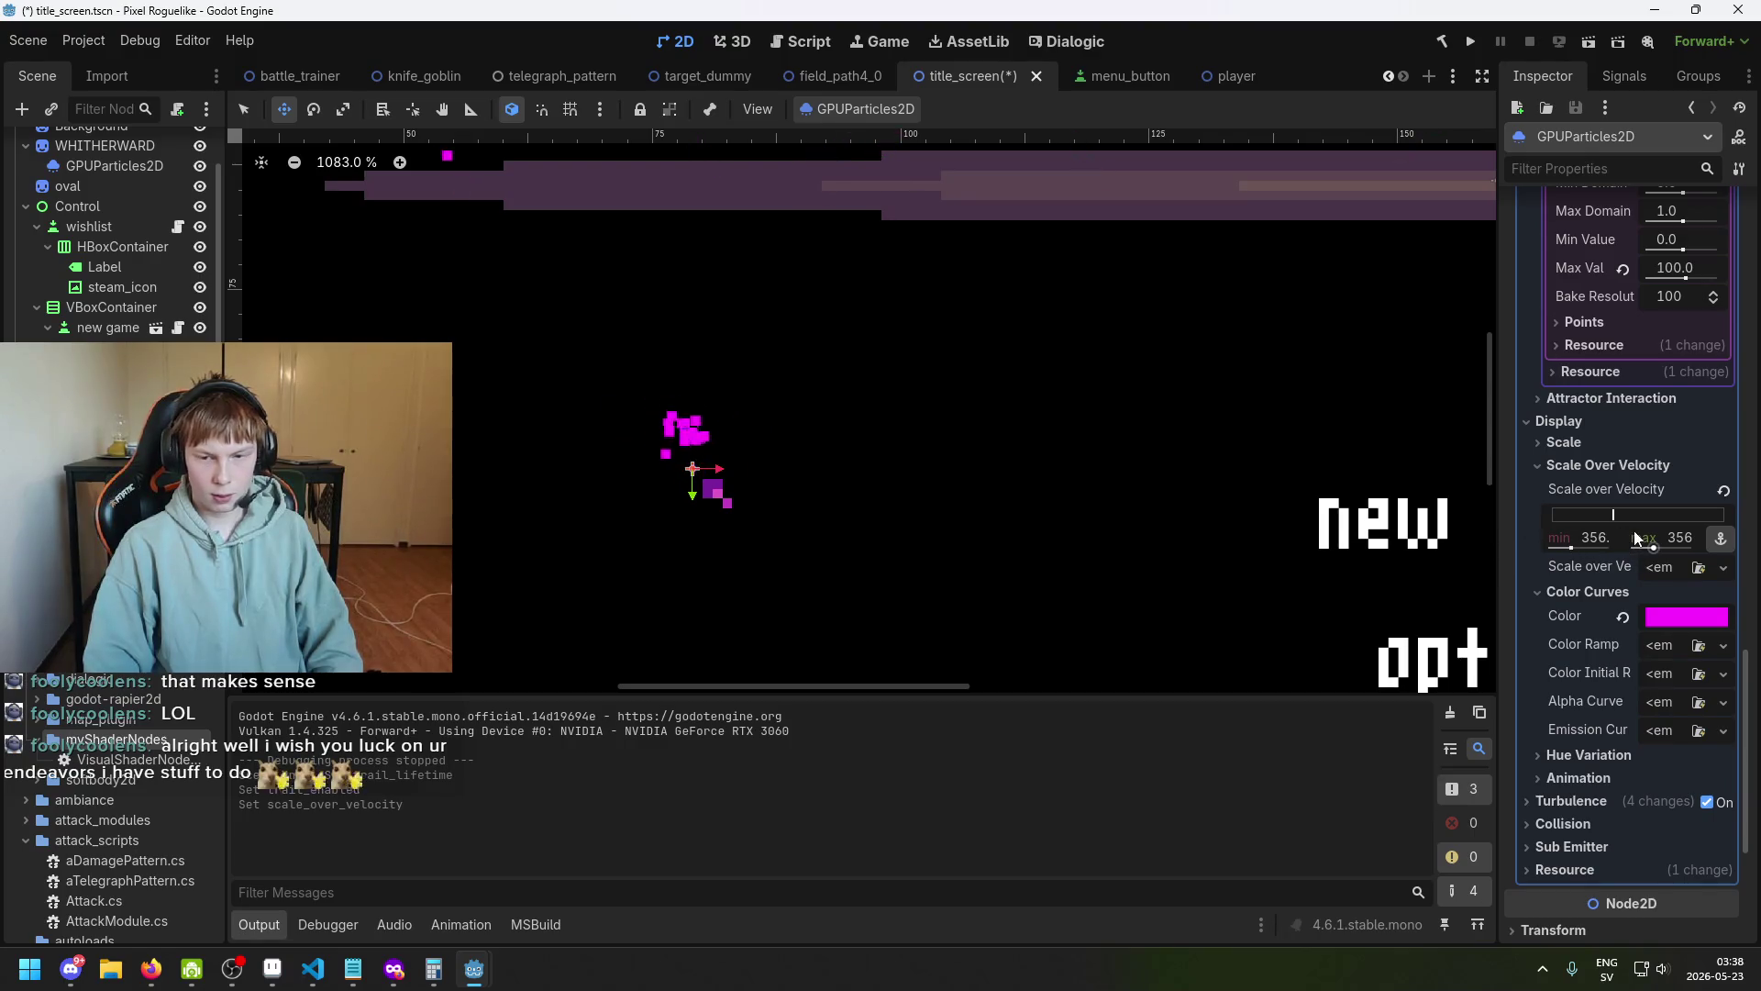
pyautogui.moveTo(1609, 516); pyautogui.dragTo(1526, 523)
pyautogui.scroll(-2, 999, 522)
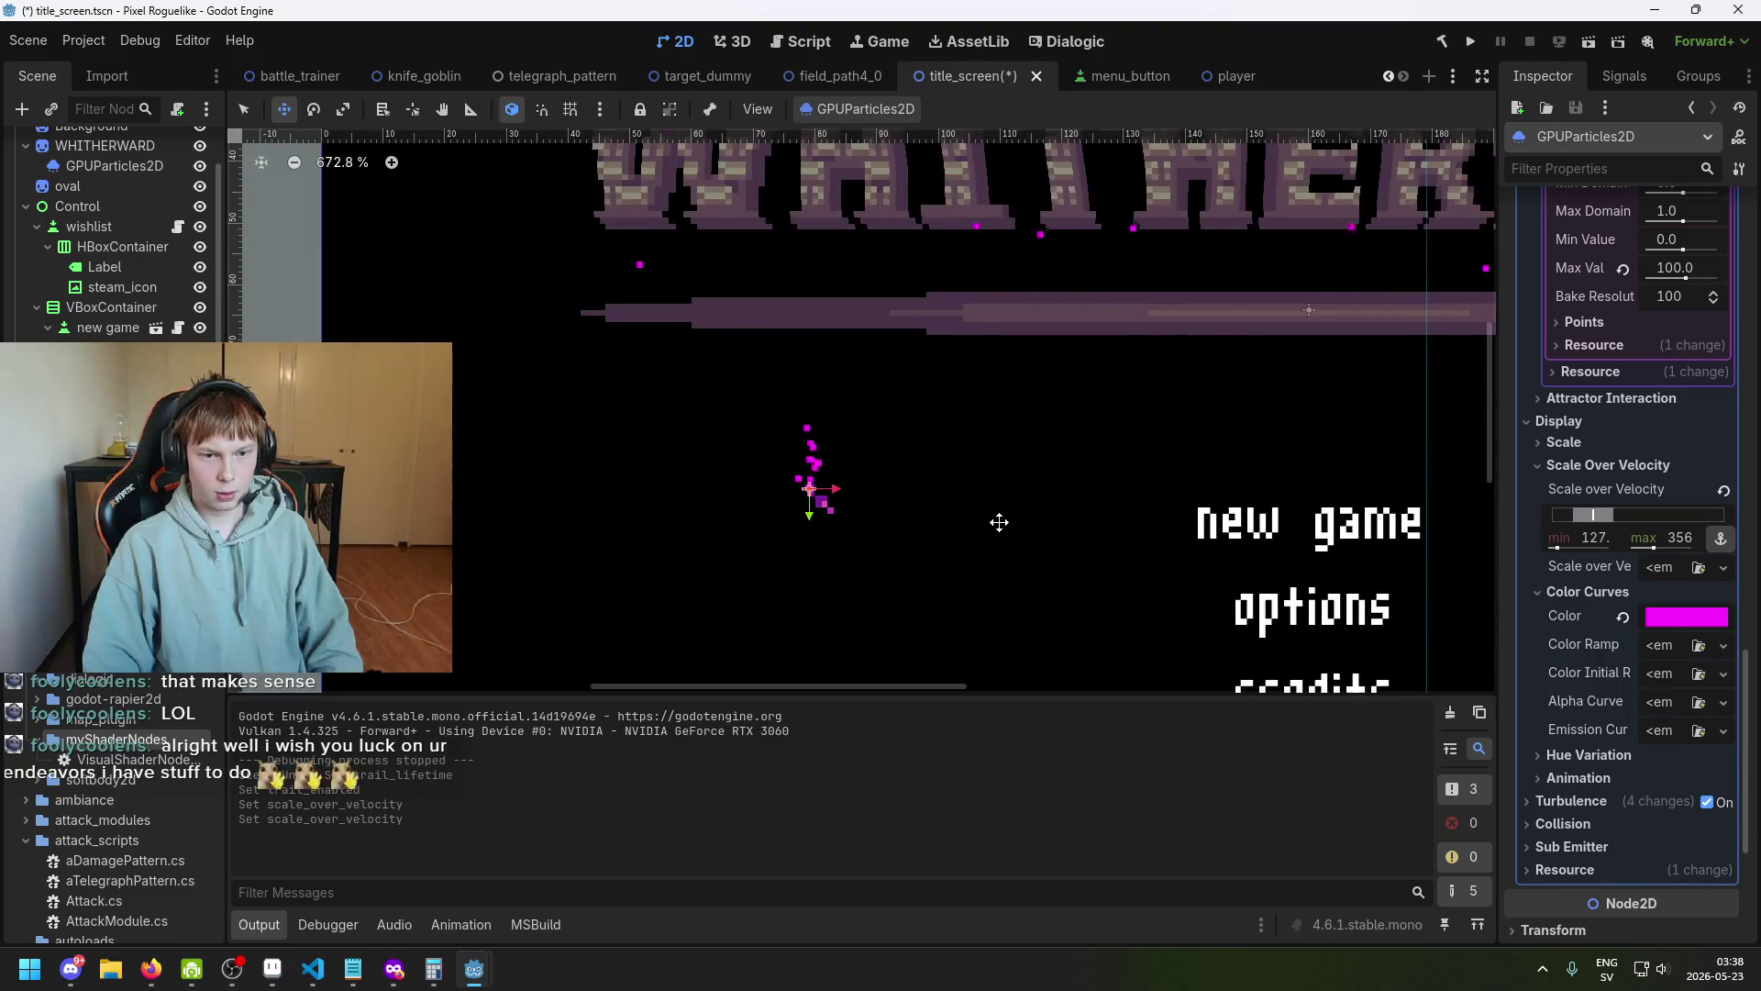
pyautogui.scroll(5, 812, 495)
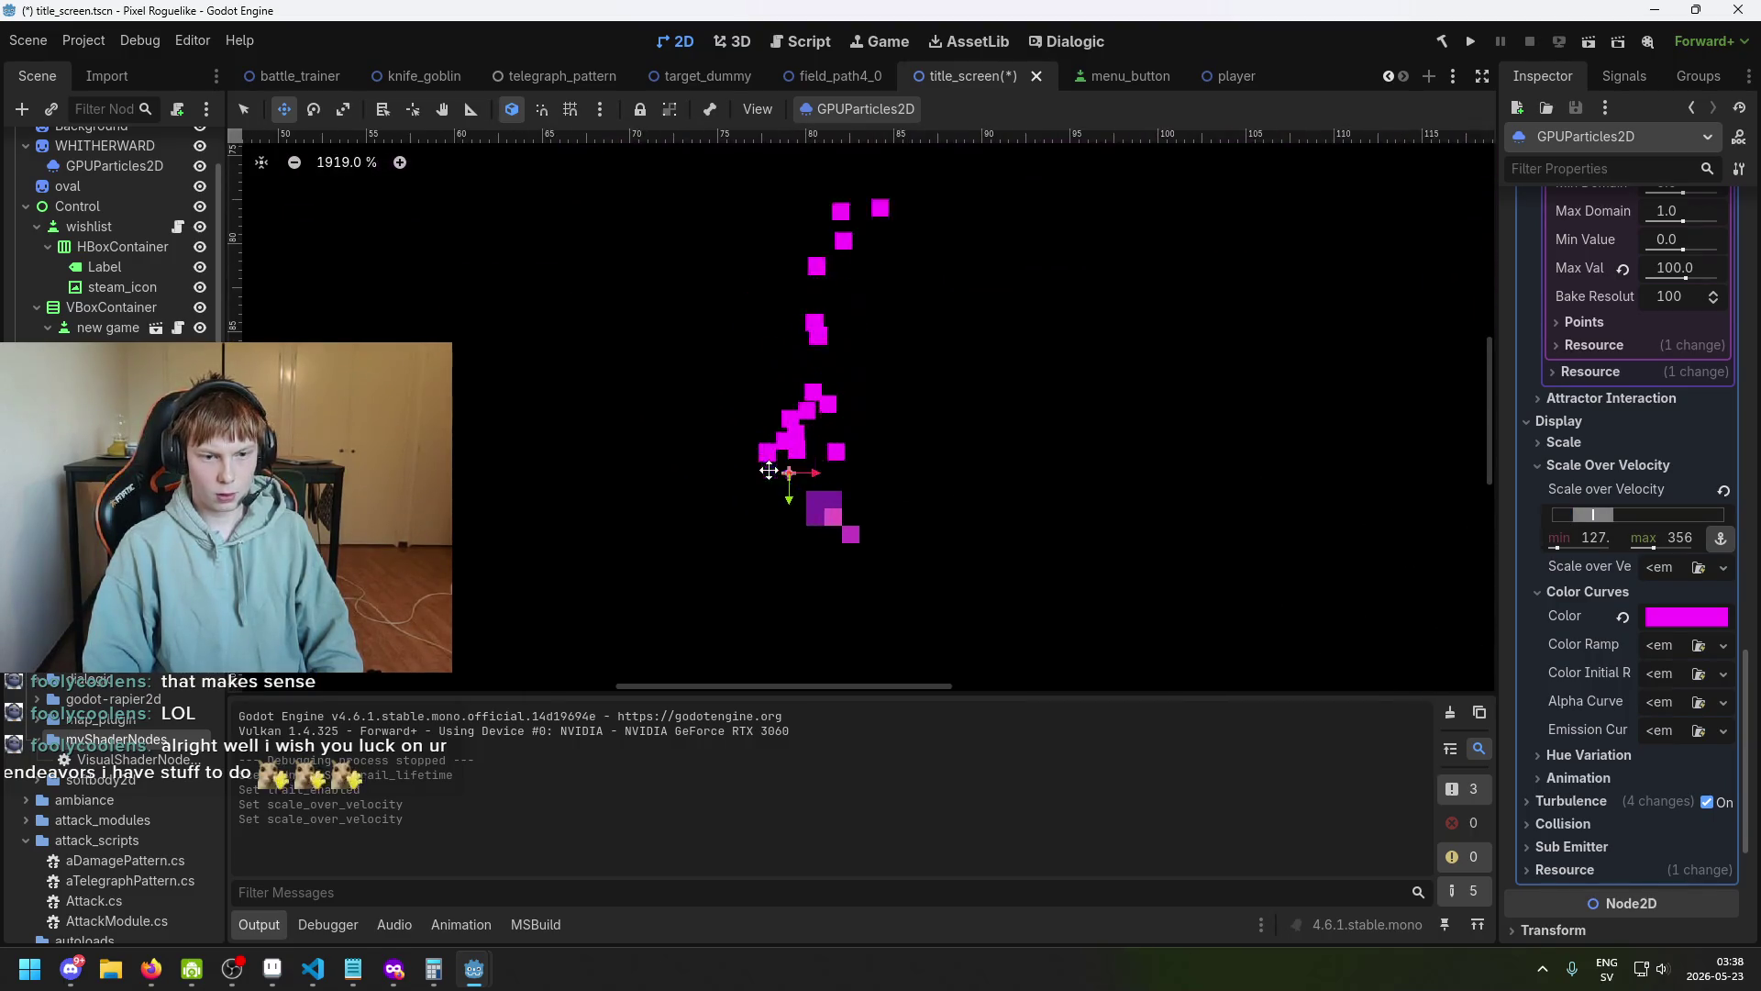
pyautogui.moveTo(1593, 515); pyautogui.dragTo(1704, 514)
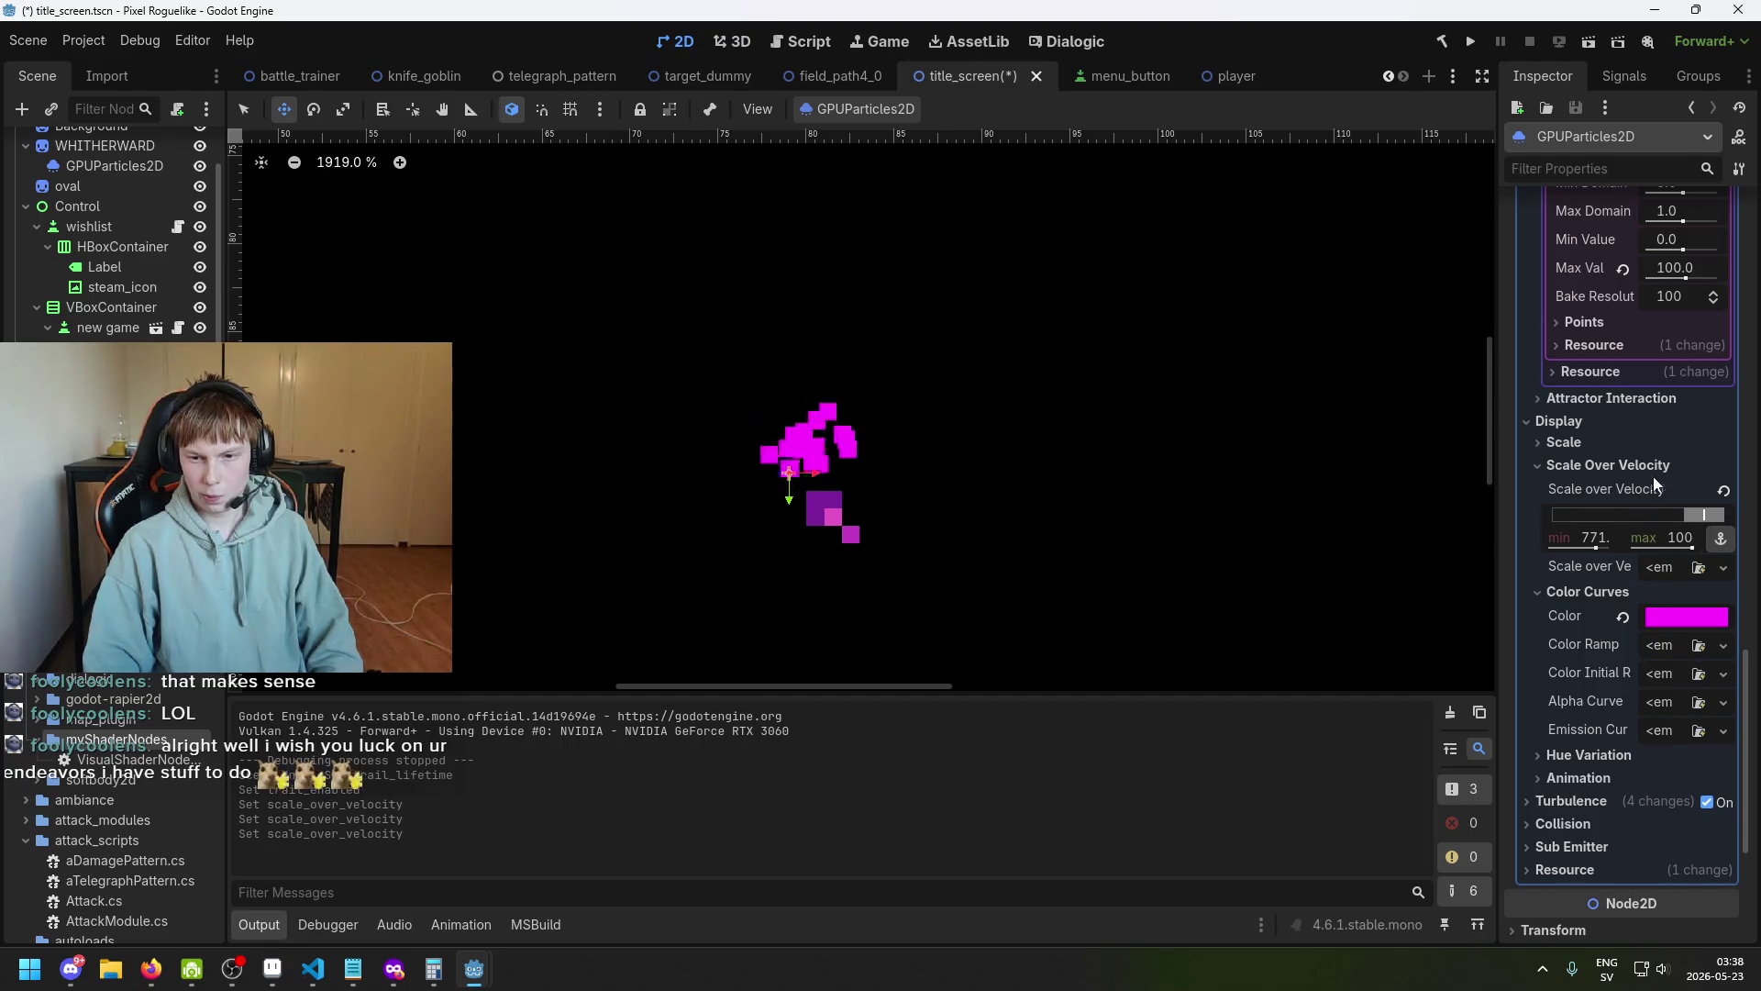
pyautogui.click(1720, 492)
# Test a particle scale of about 70 and raise the scale-over-velocity maximum.
pyautogui.click(1564, 442)
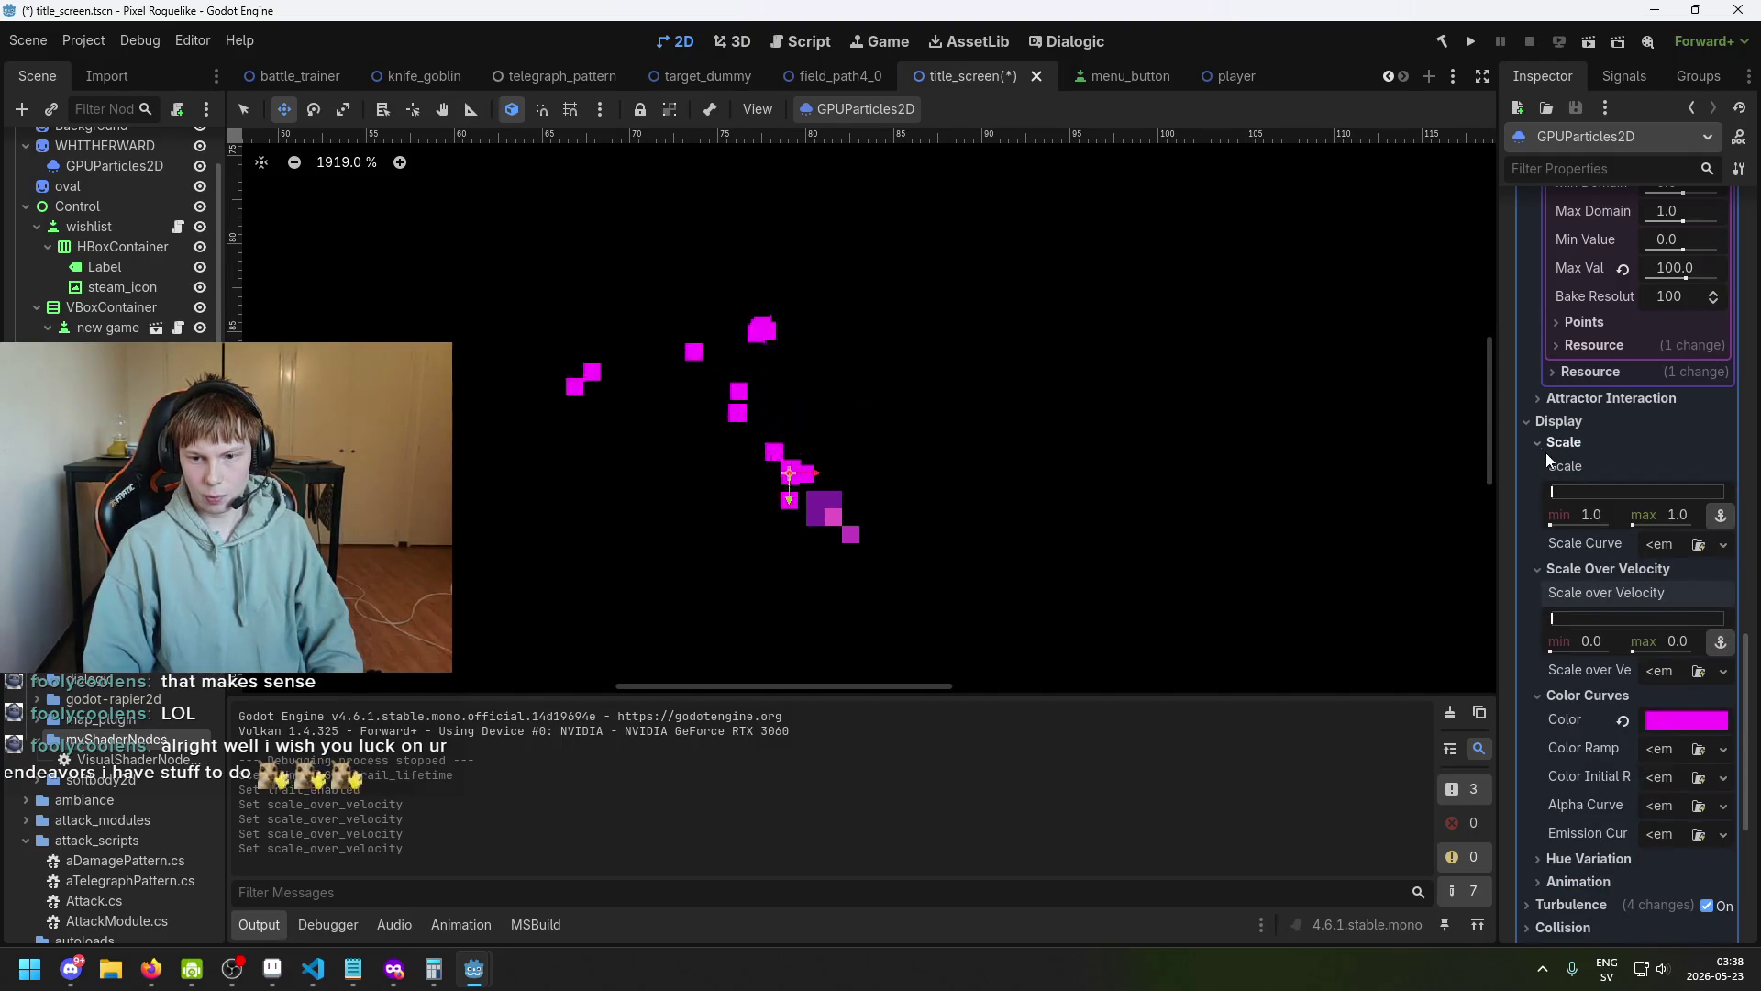
pyautogui.click(1563, 618)
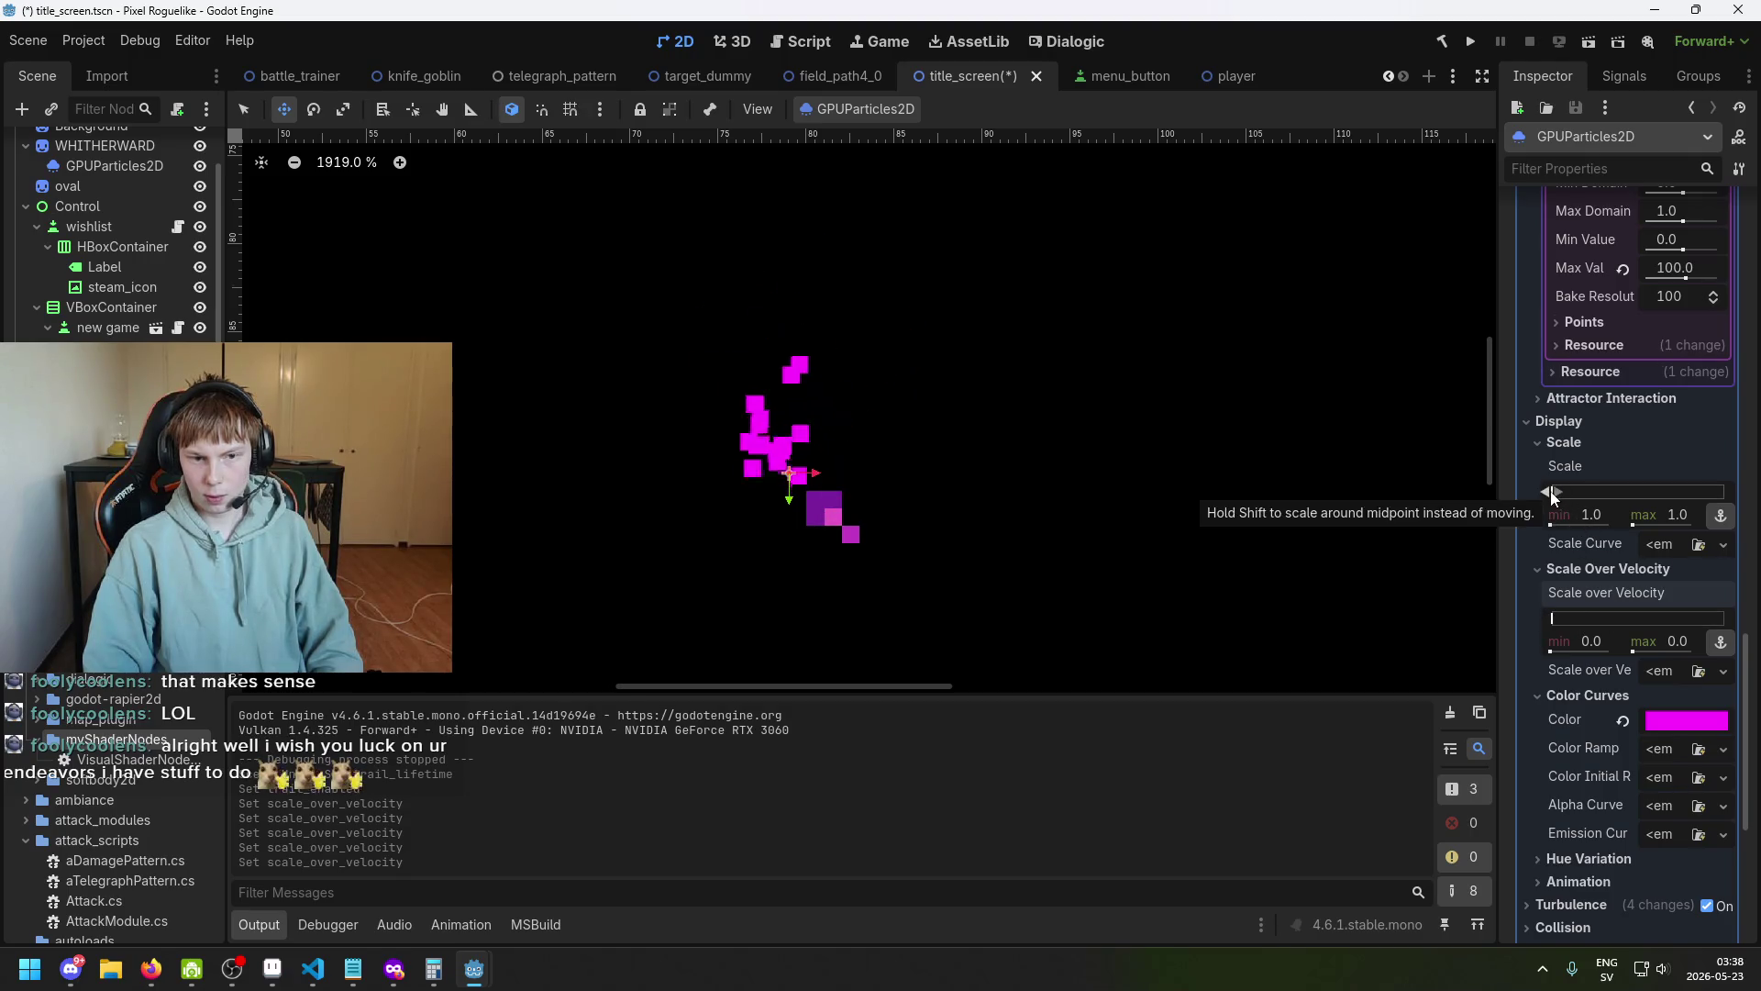
pyautogui.click(1551, 491)
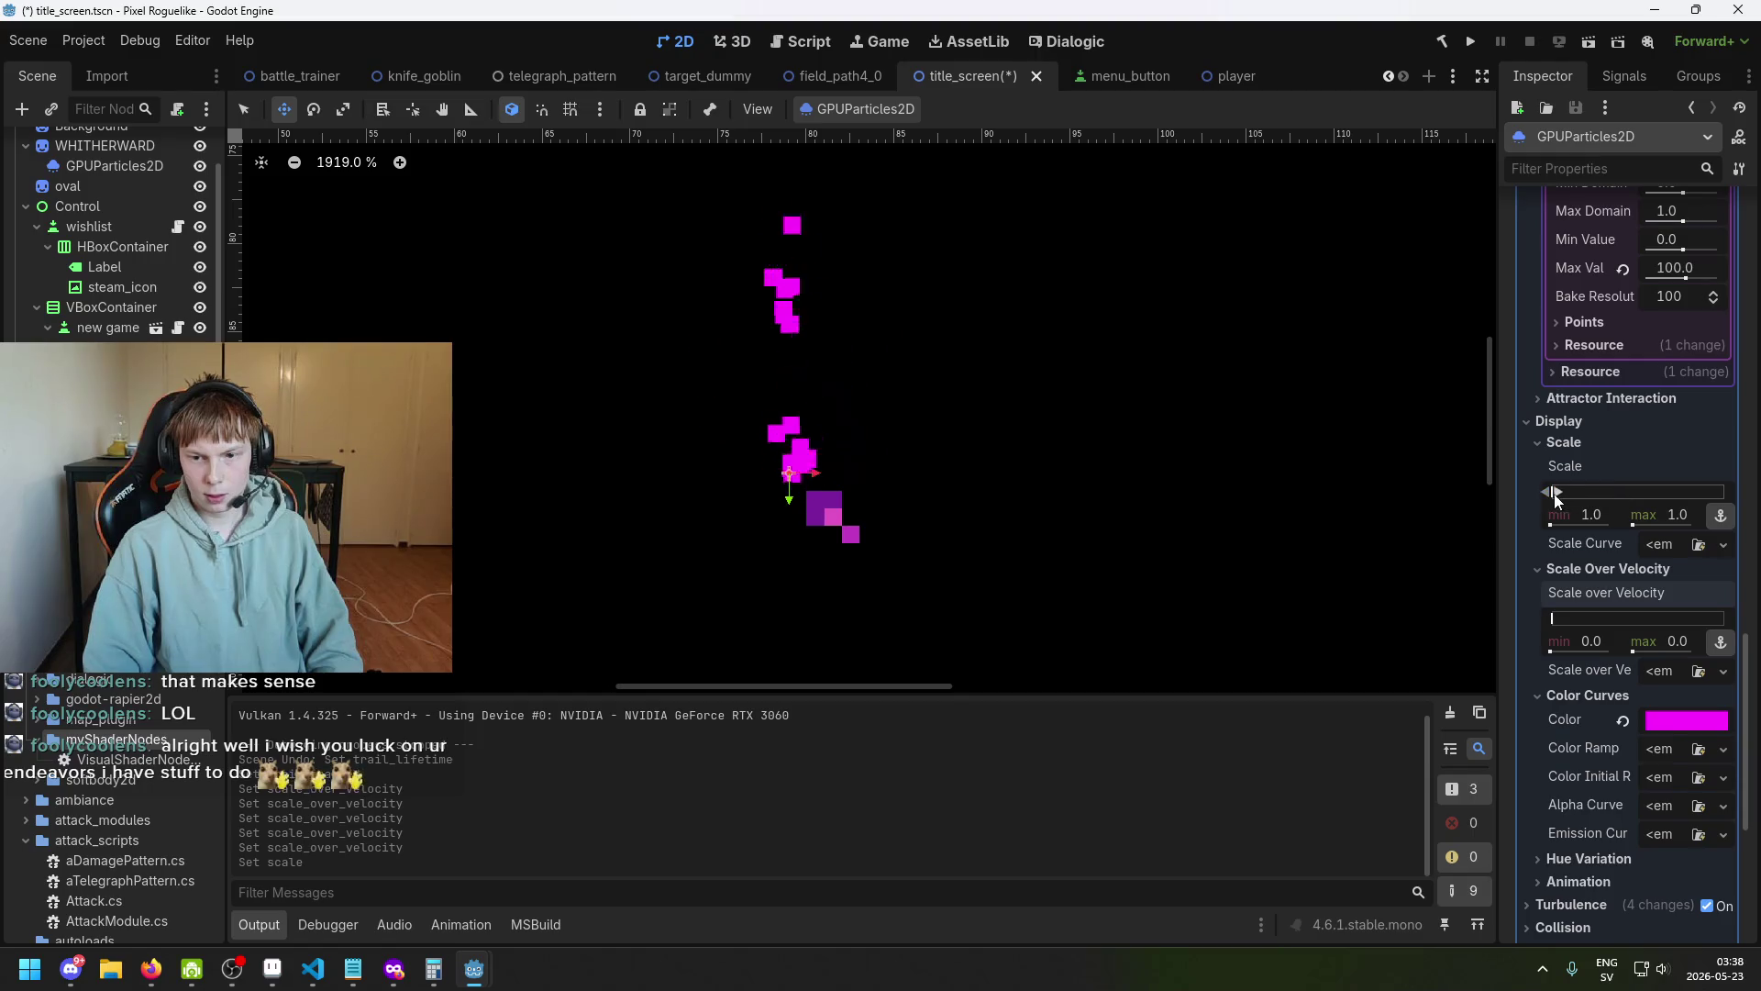
pyautogui.moveTo(1551, 494); pyautogui.dragTo(1565, 494)
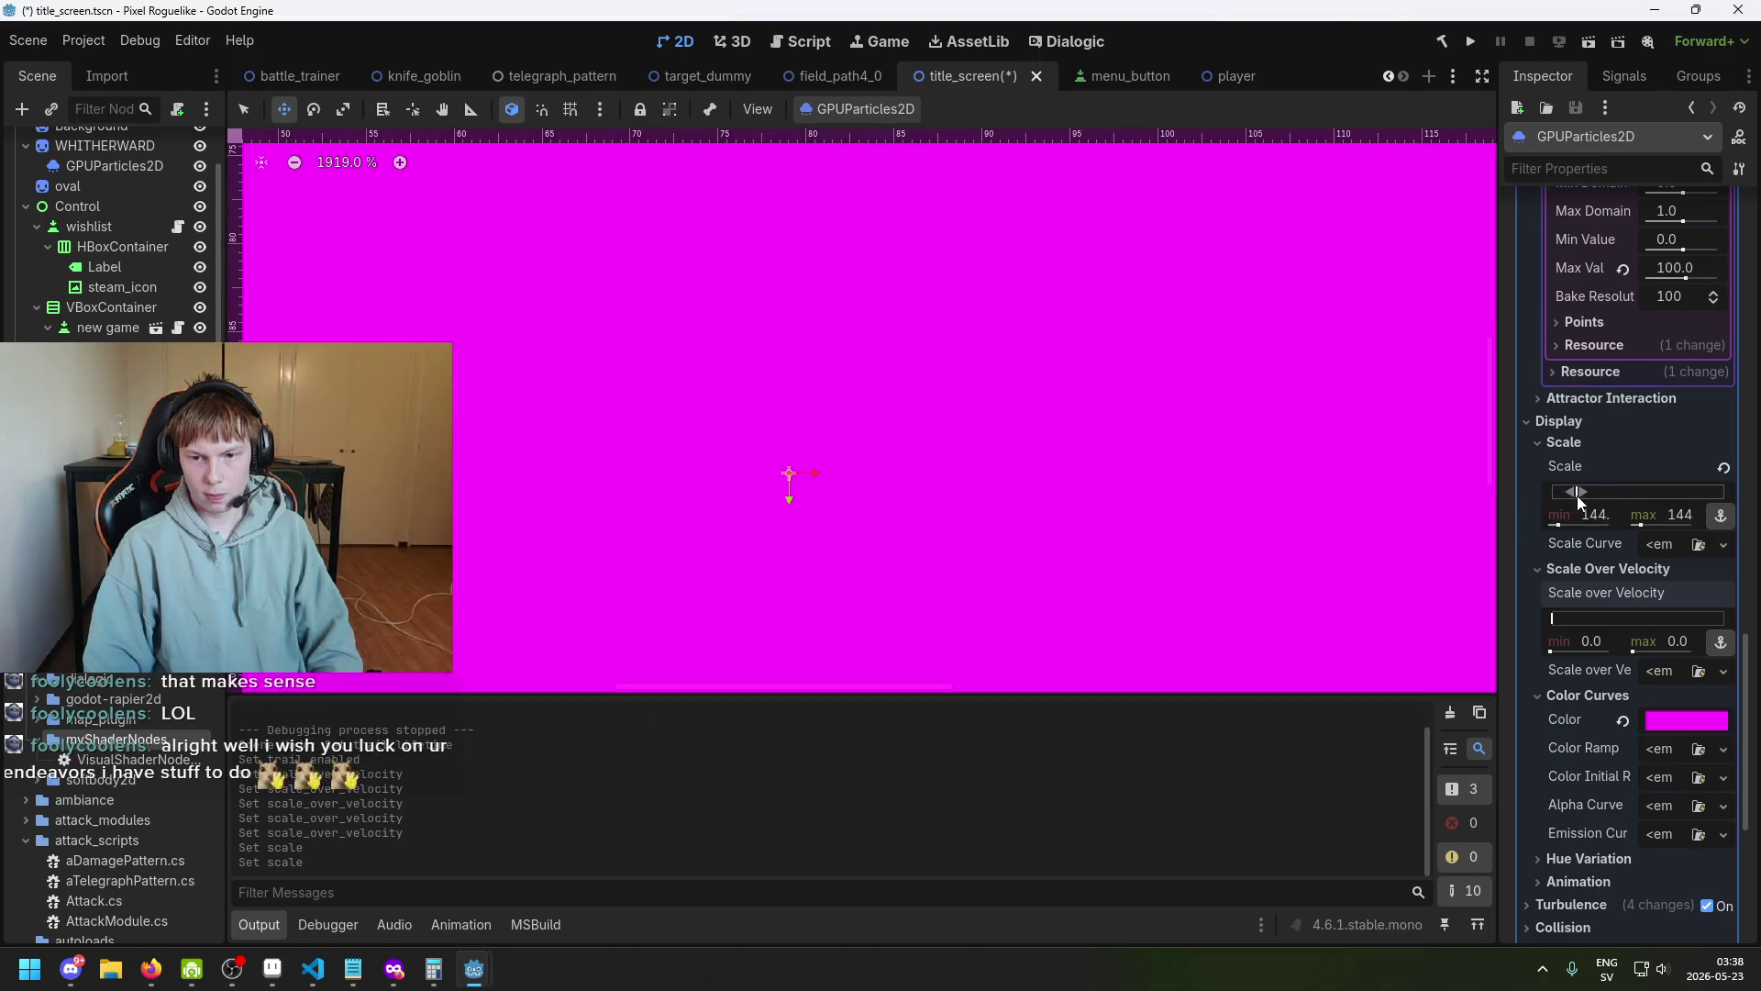
pyautogui.scroll(-4, 1391, 496)
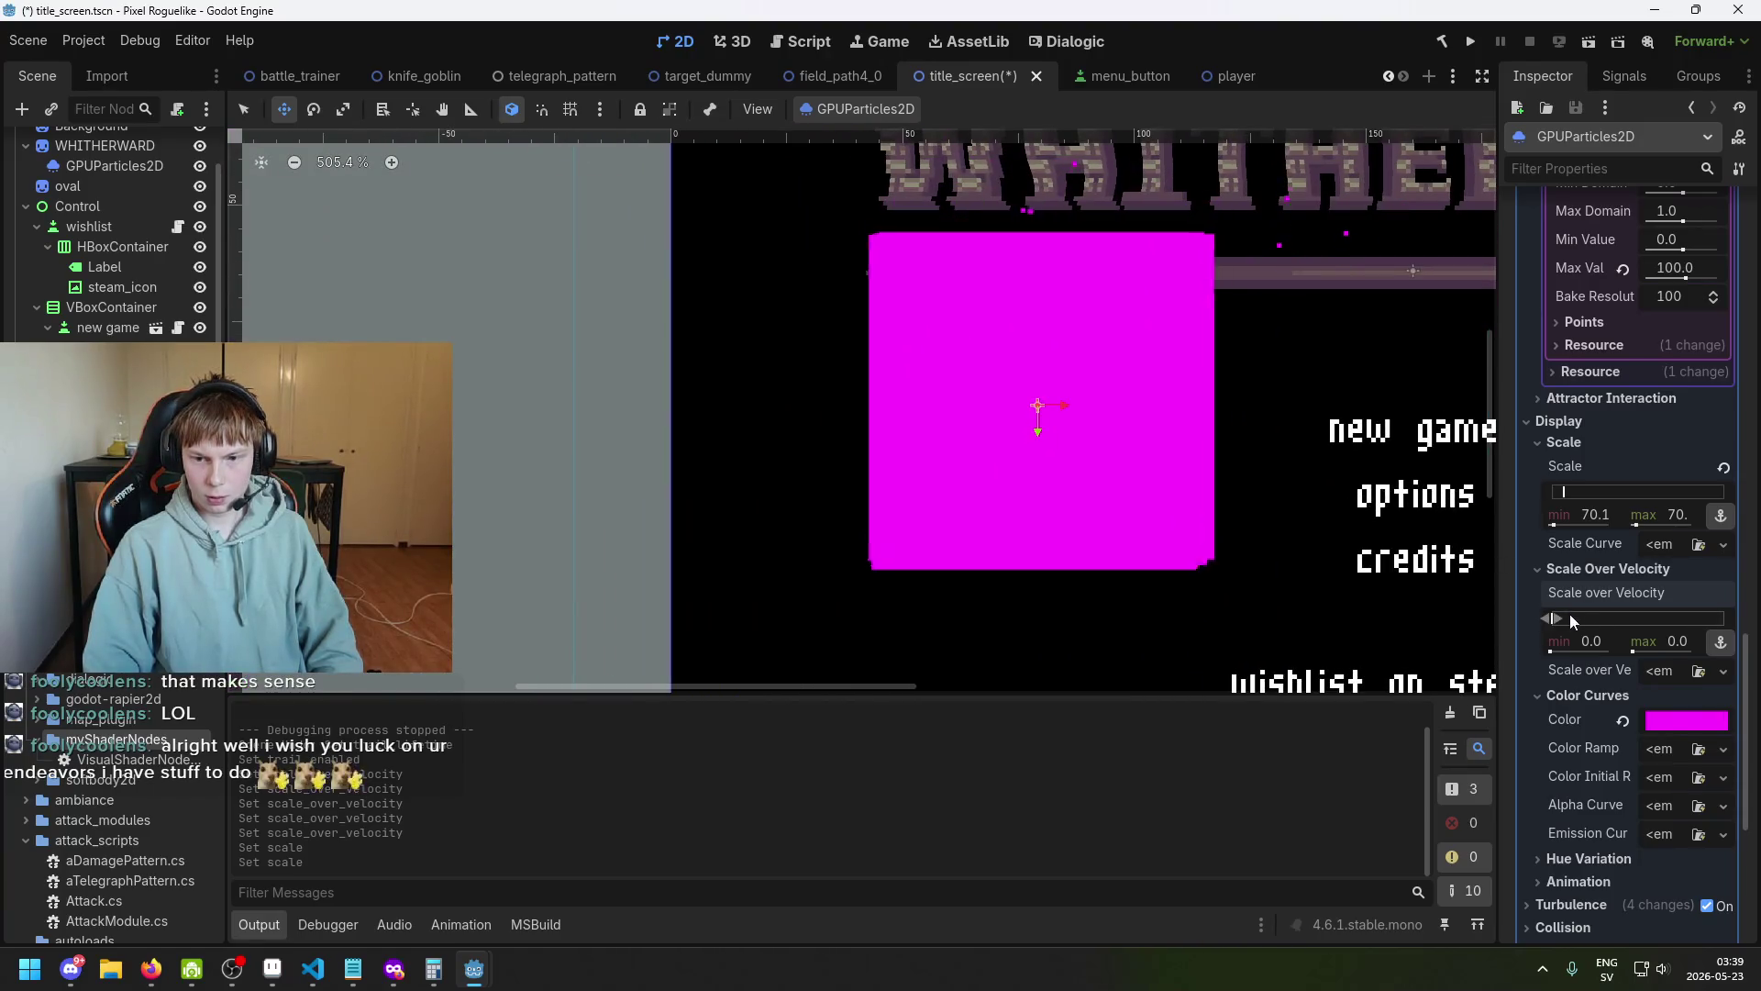
pyautogui.moveTo(1552, 618)
pyautogui.mouseDown()
pyautogui.moveTo(1714, 621)
pyautogui.moveTo(1538, 629)
pyautogui.moveTo(1660, 620)
pyautogui.mouseUp()
# Set Scale min and max to 1.0 and lower the scale-over-velocity range to about 0–329.79.
pyautogui.click(1592, 518)
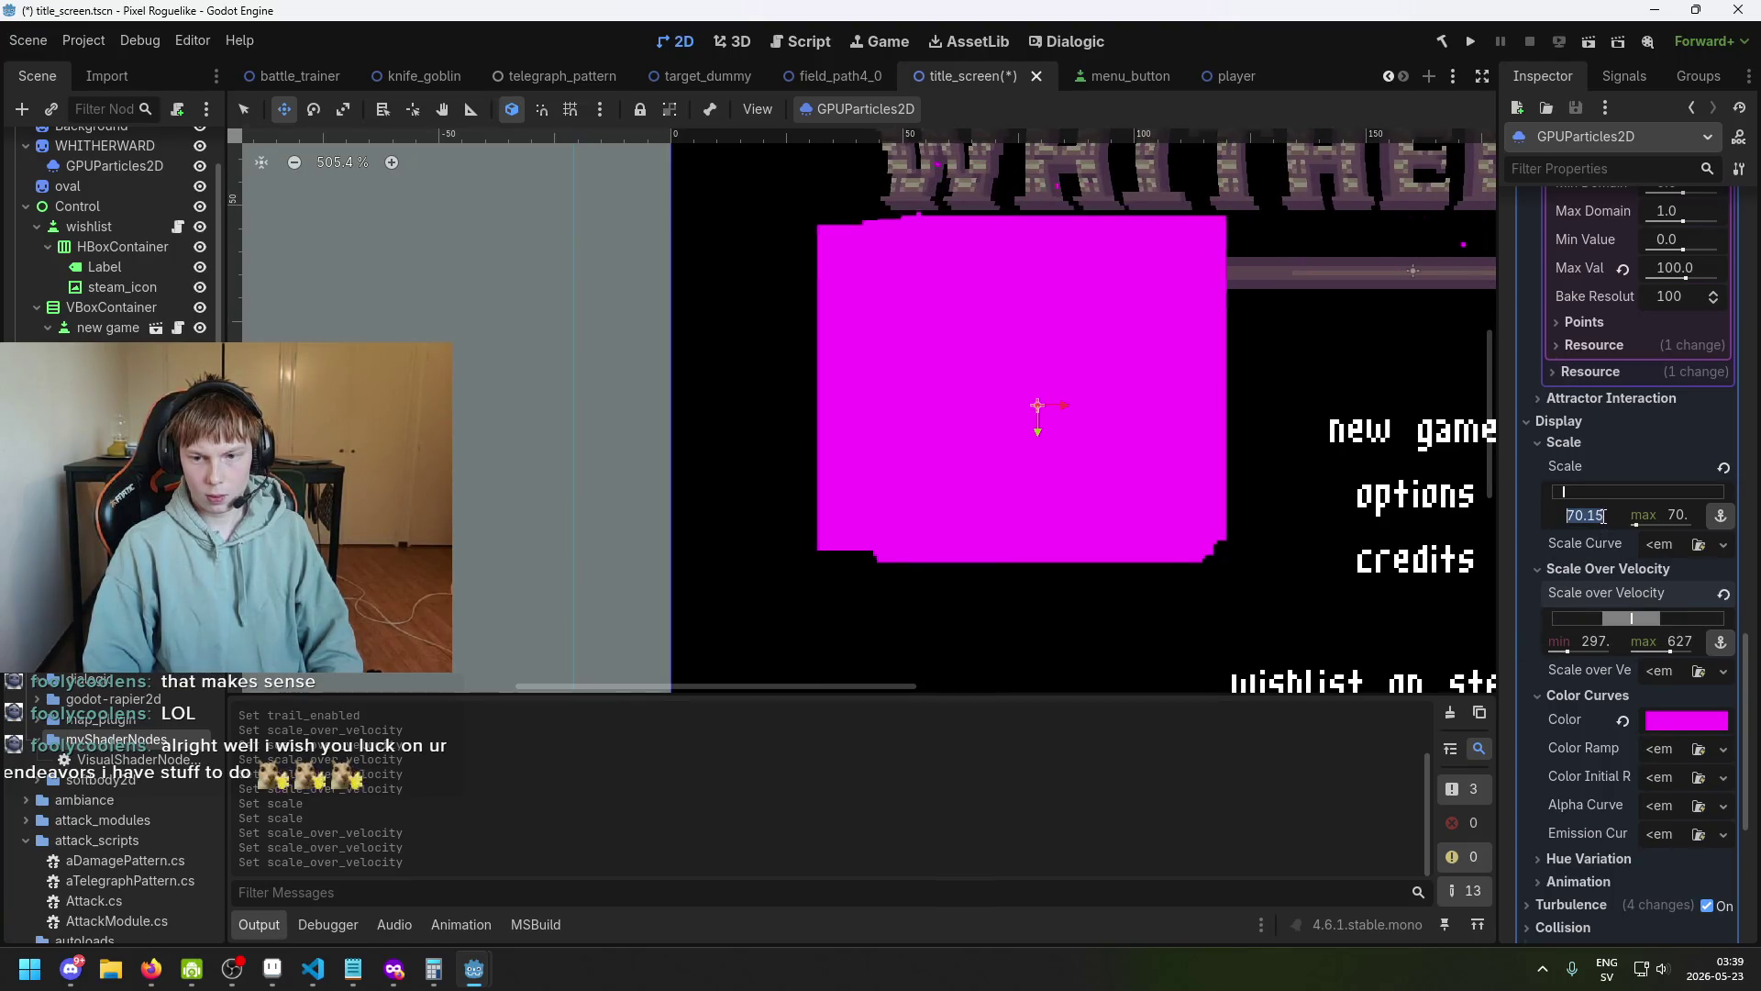
pyautogui.write('1')
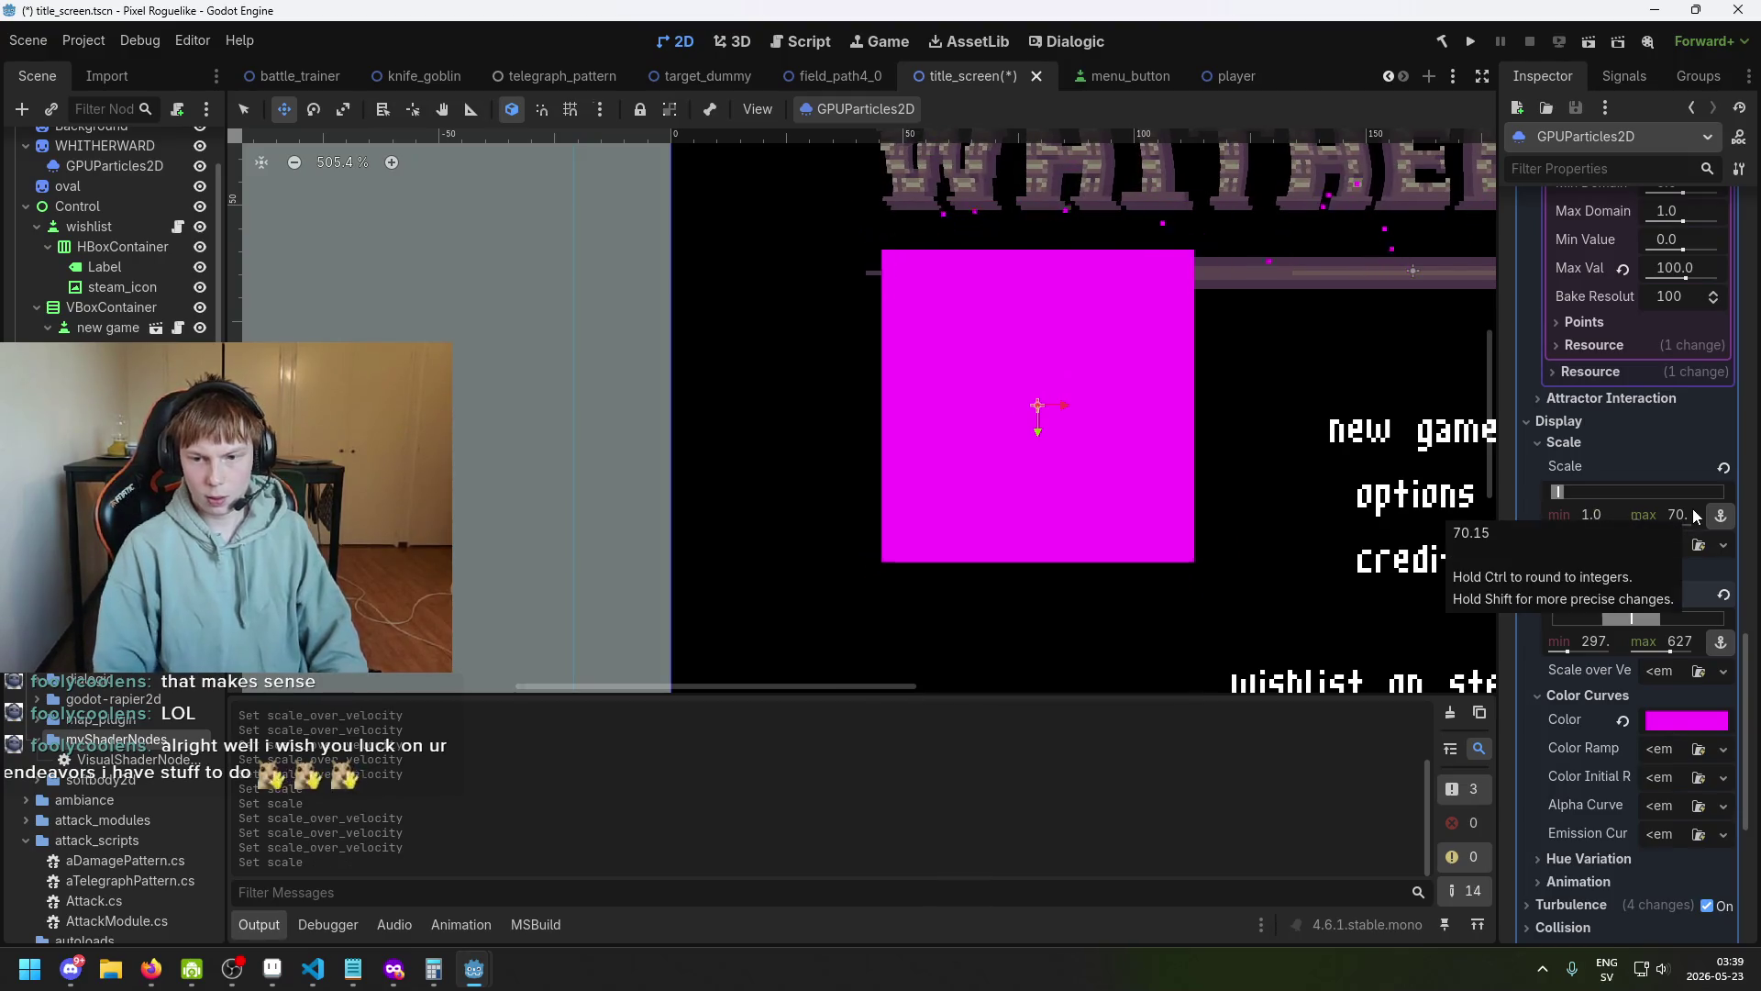
pyautogui.click(1677, 515)
pyautogui.write('1')
pyautogui.press('Return')
pyautogui.scroll(7, 1091, 422)
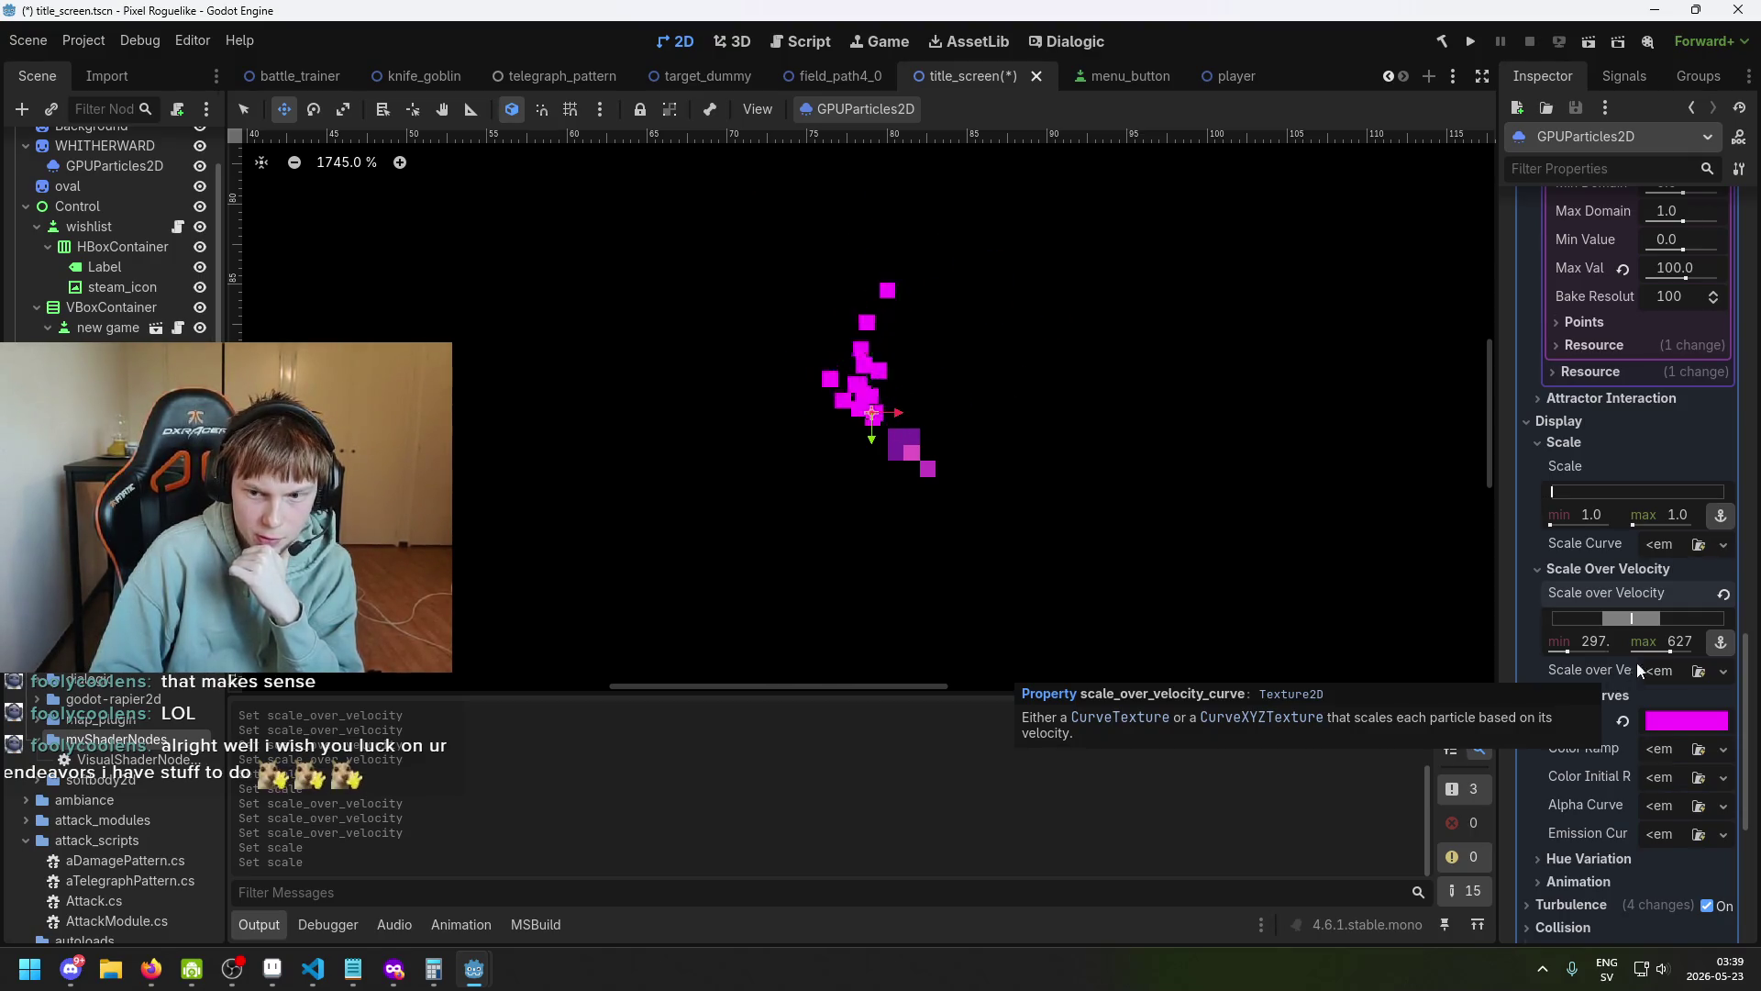
pyautogui.moveTo(1633, 618)
pyautogui.mouseDown()
pyautogui.moveTo(1582, 619)
pyautogui.moveTo(1634, 650)
pyautogui.mouseUp()
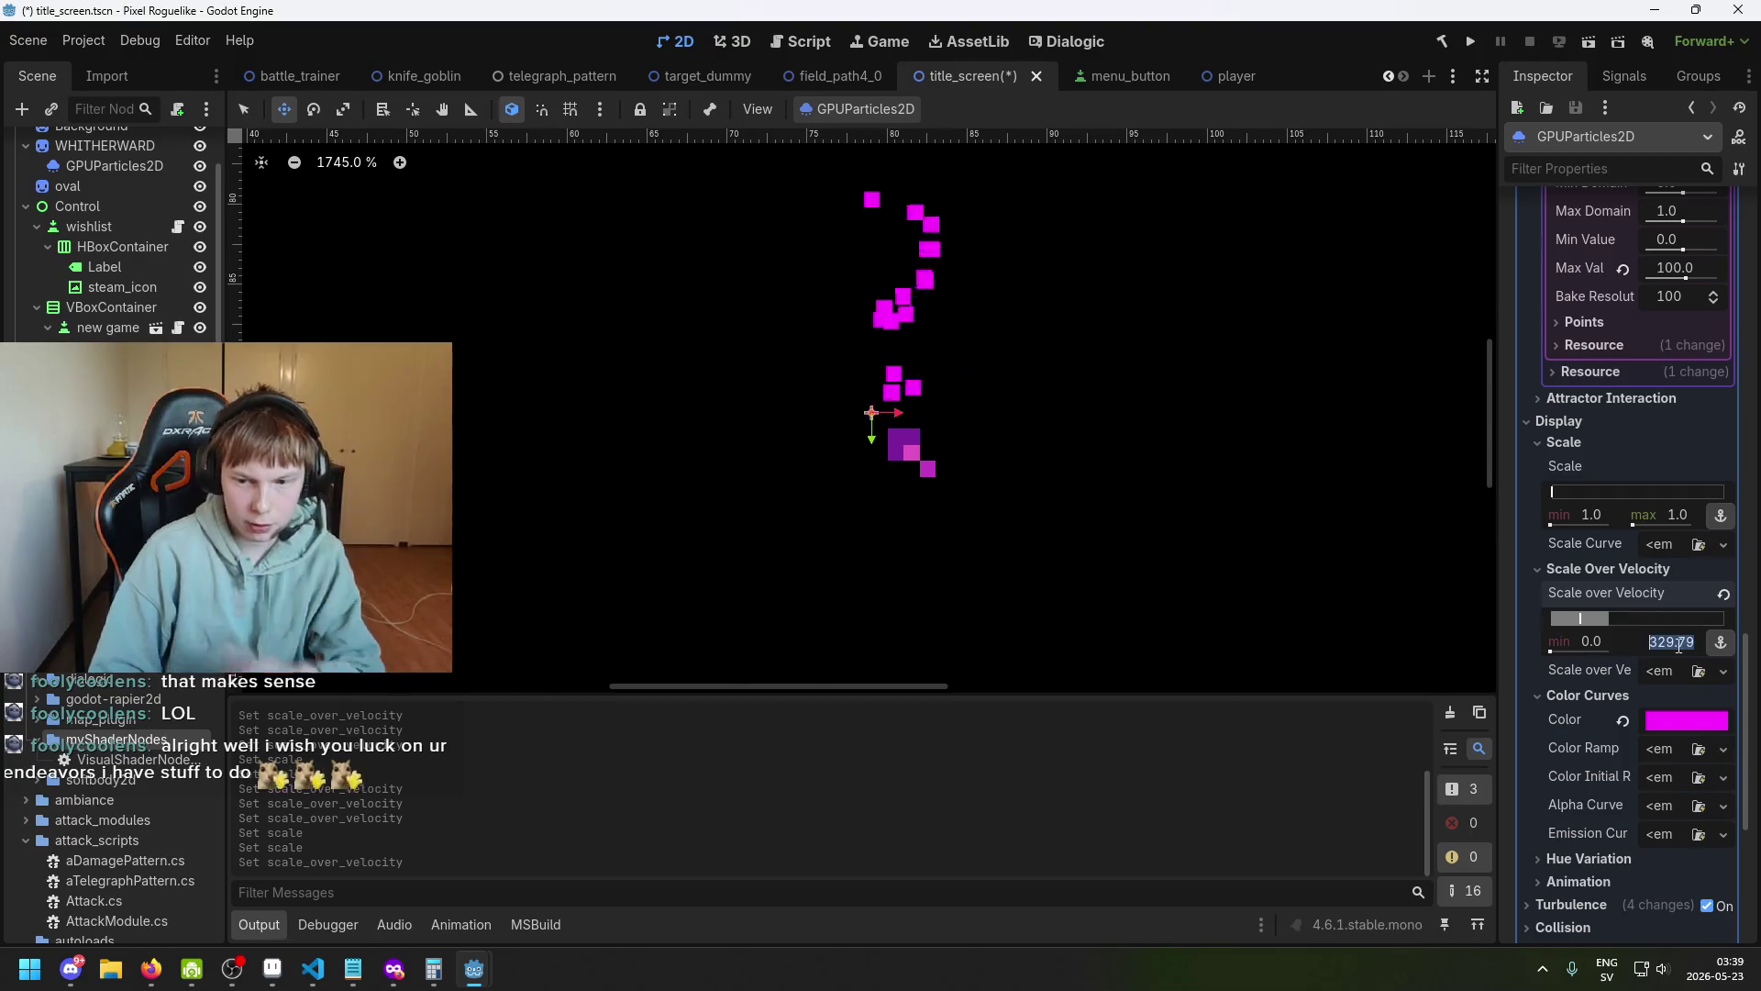
# Create a new CurveTexture for the Scale Over Velocity curve and save the scene.
pyautogui.click(1669, 673)
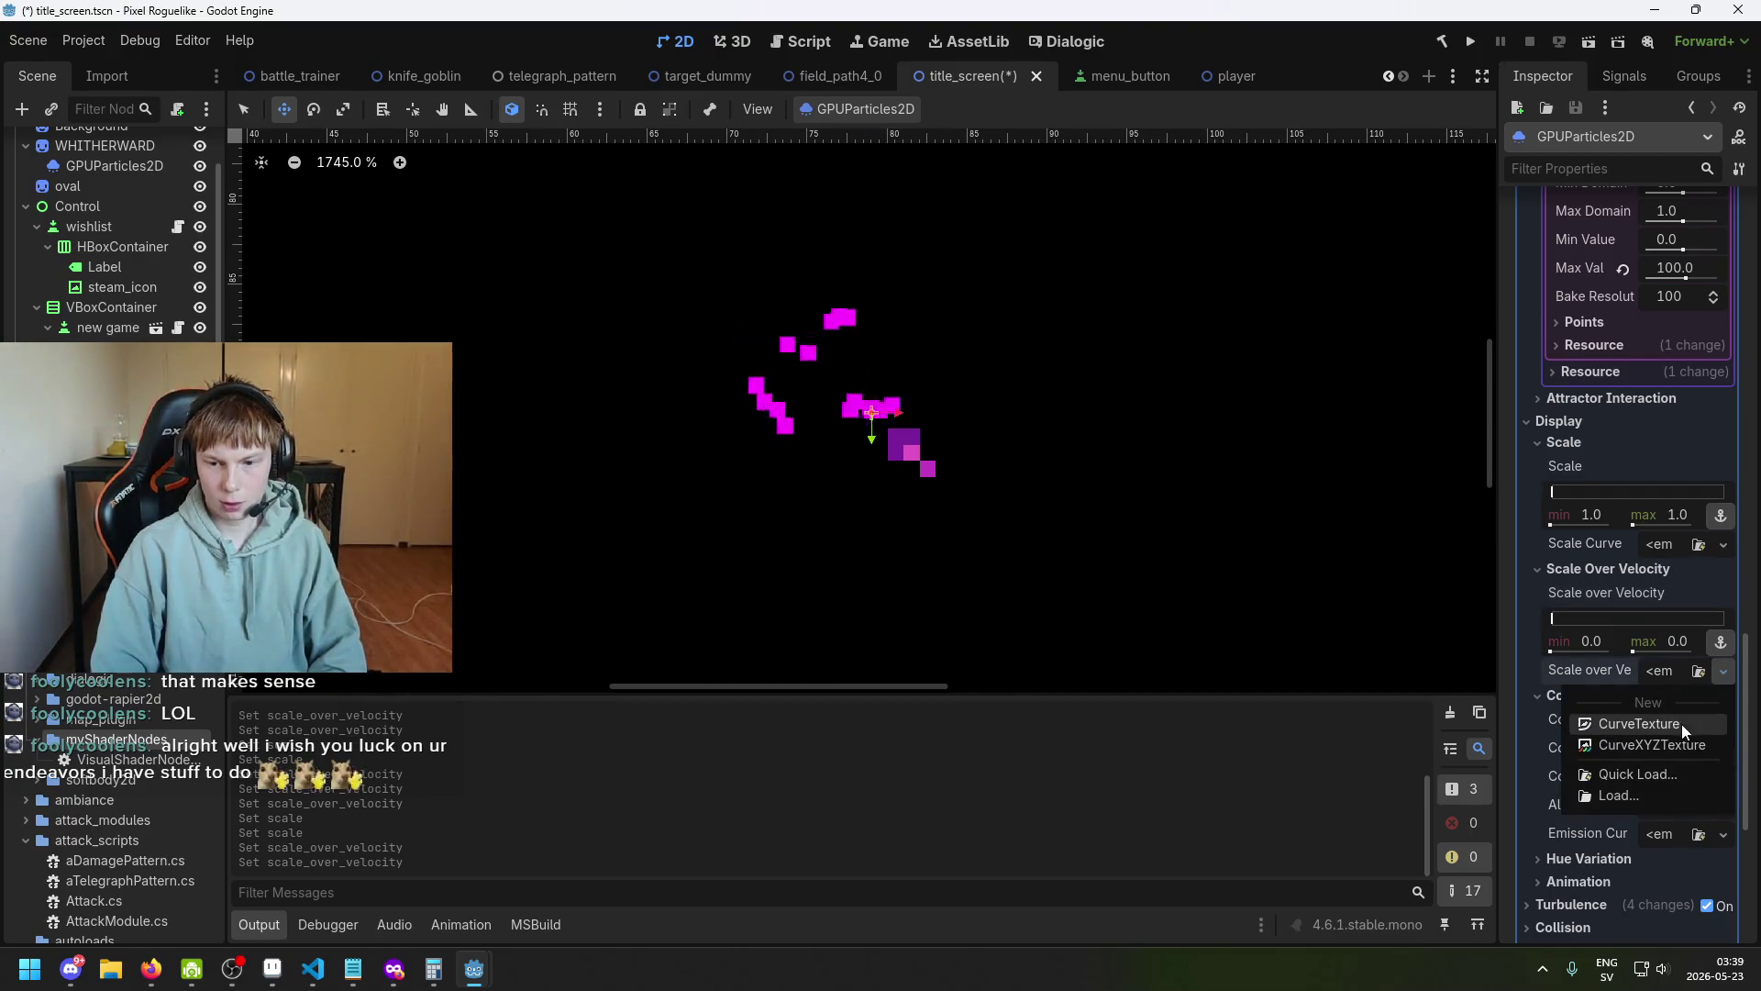
pyautogui.press('Escape')
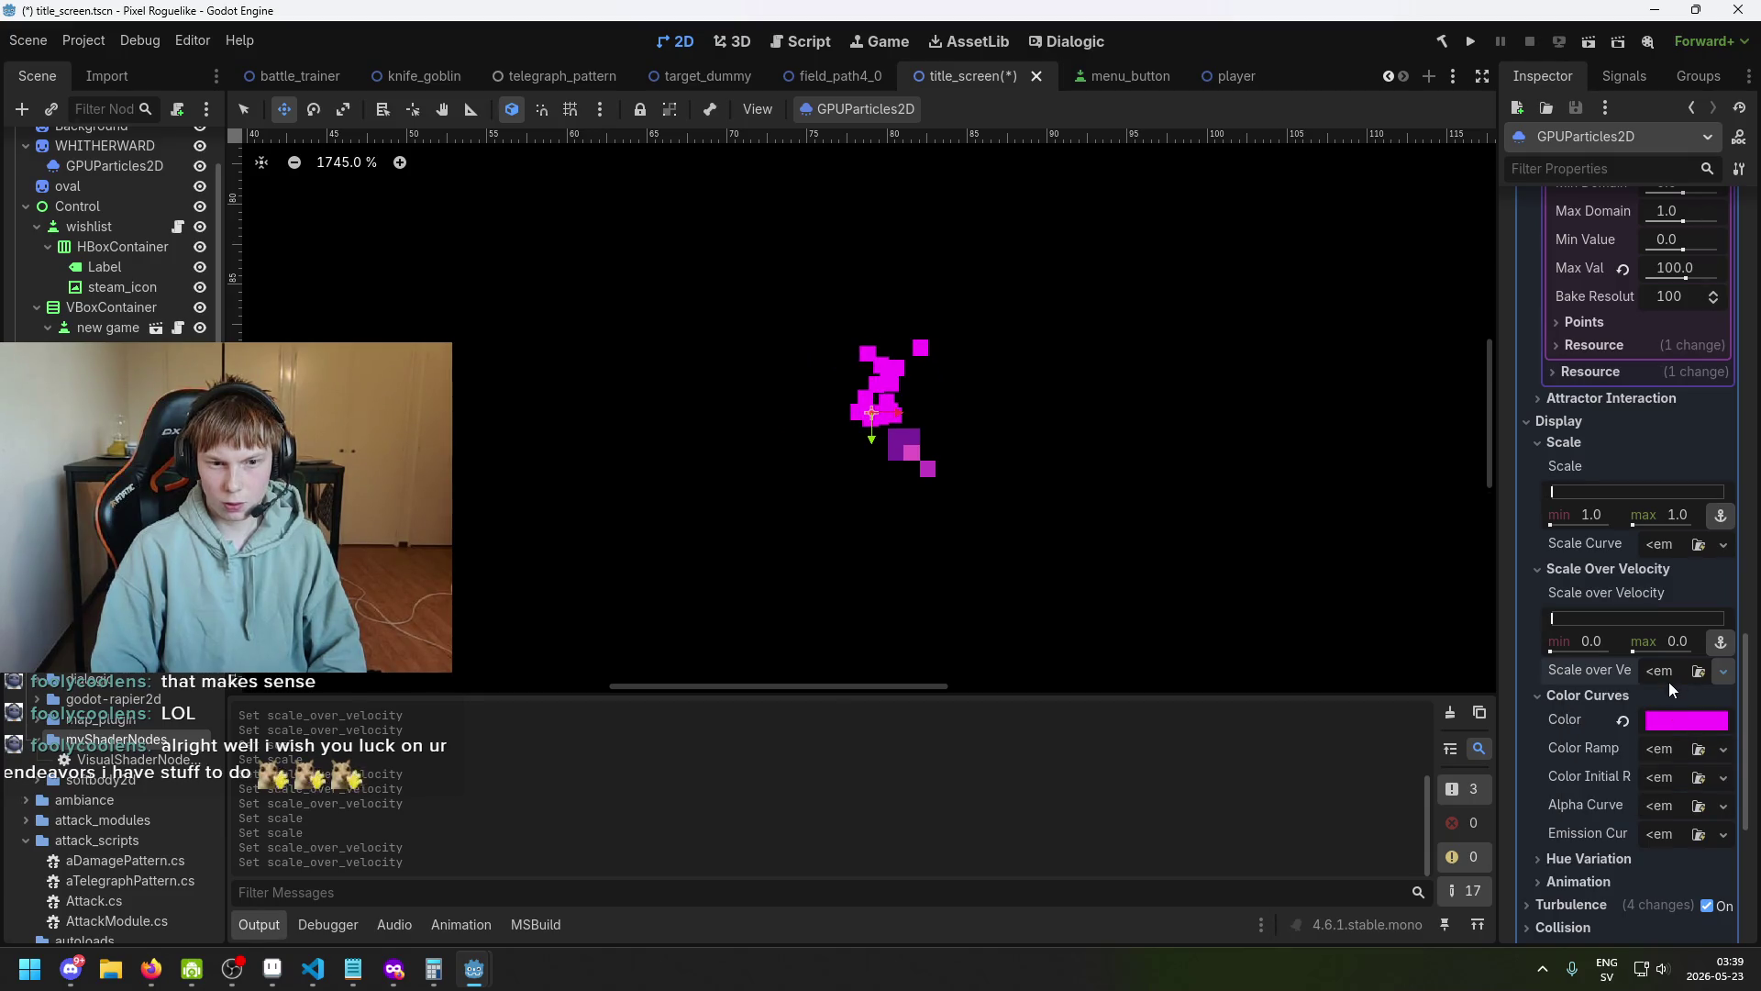
pyautogui.click(1669, 683)
pyautogui.click(1669, 685)
pyautogui.hotkey('ctrl', 's')
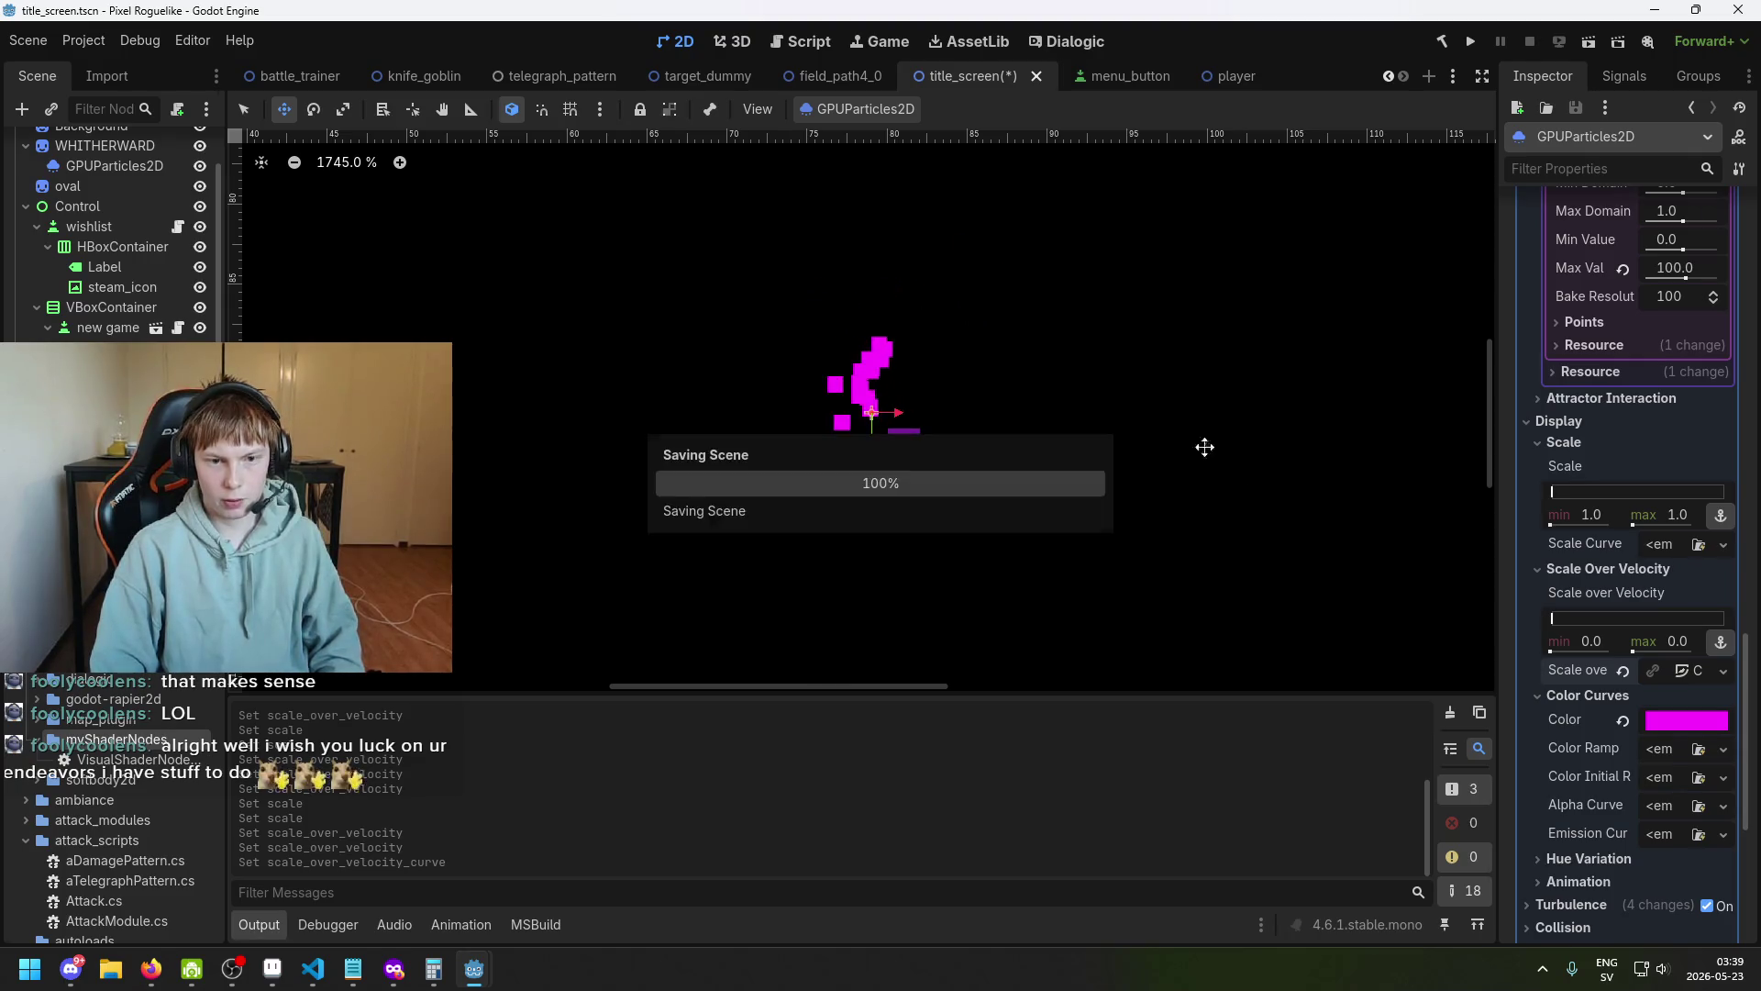
# Expand the CurveTexture's curve editor and lower the curve's end point toward 0.20.
pyautogui.click(1684, 671)
pyautogui.click(1693, 779)
pyautogui.scroll(-3, 1697, 771)
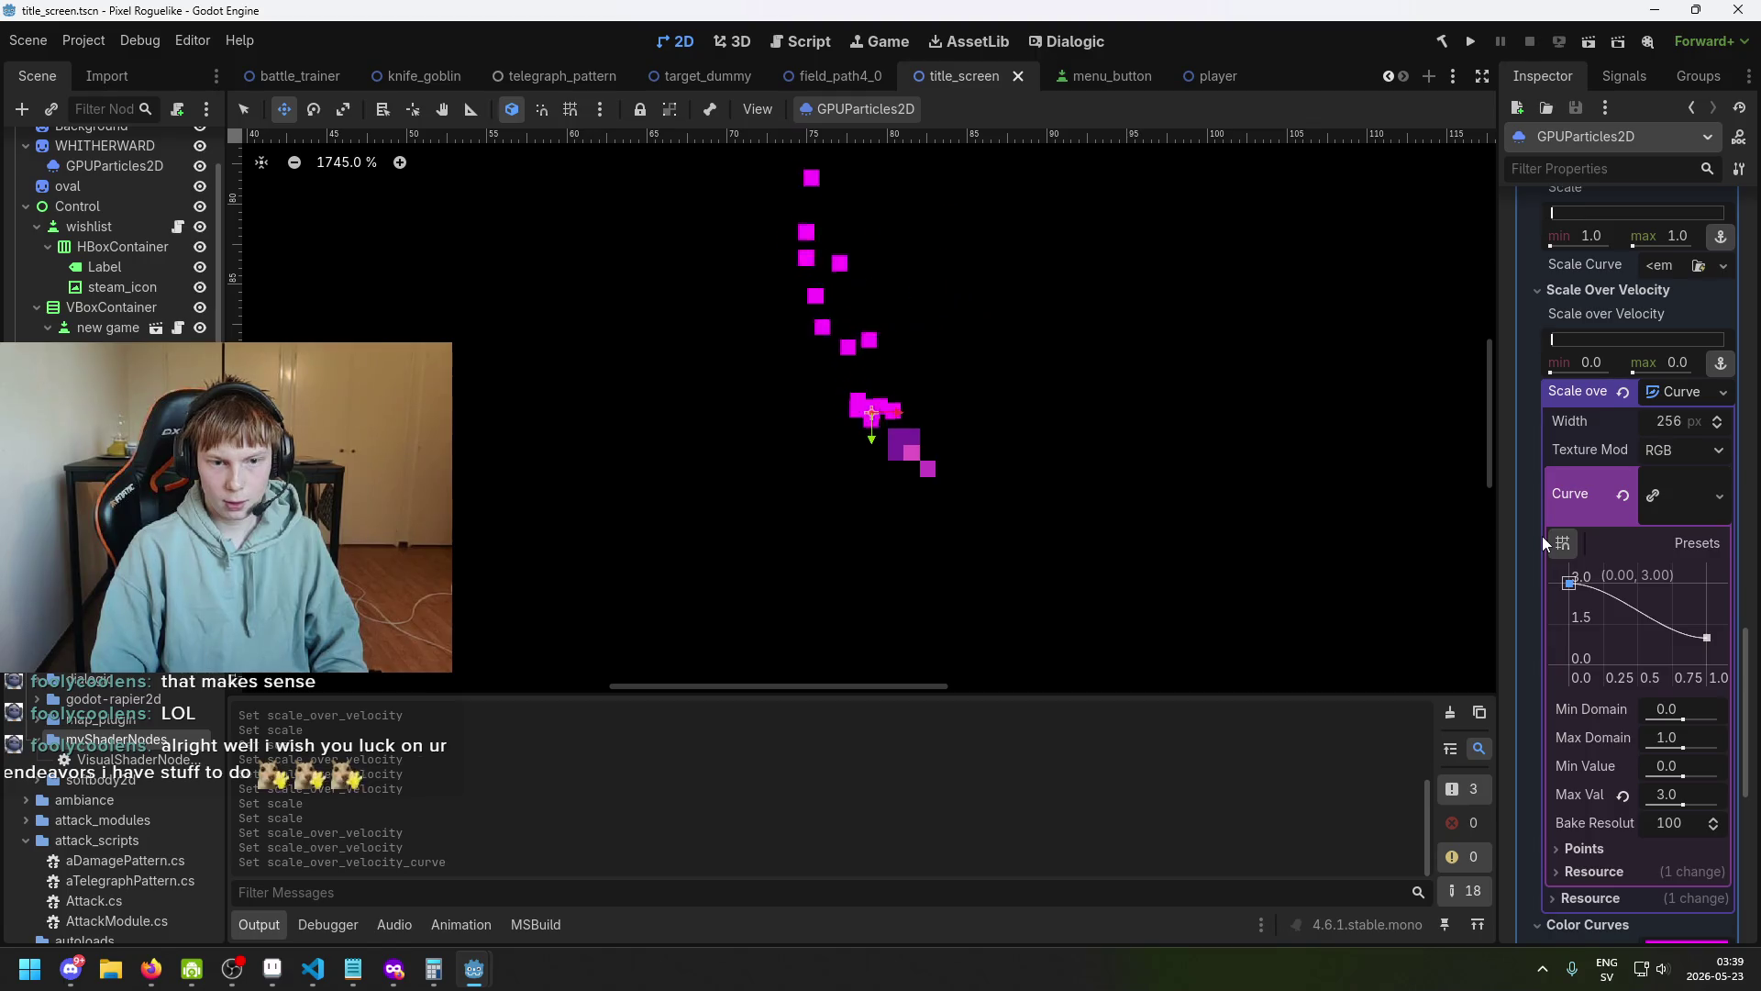
pyautogui.moveTo(1706, 636); pyautogui.dragTo(1709, 660)
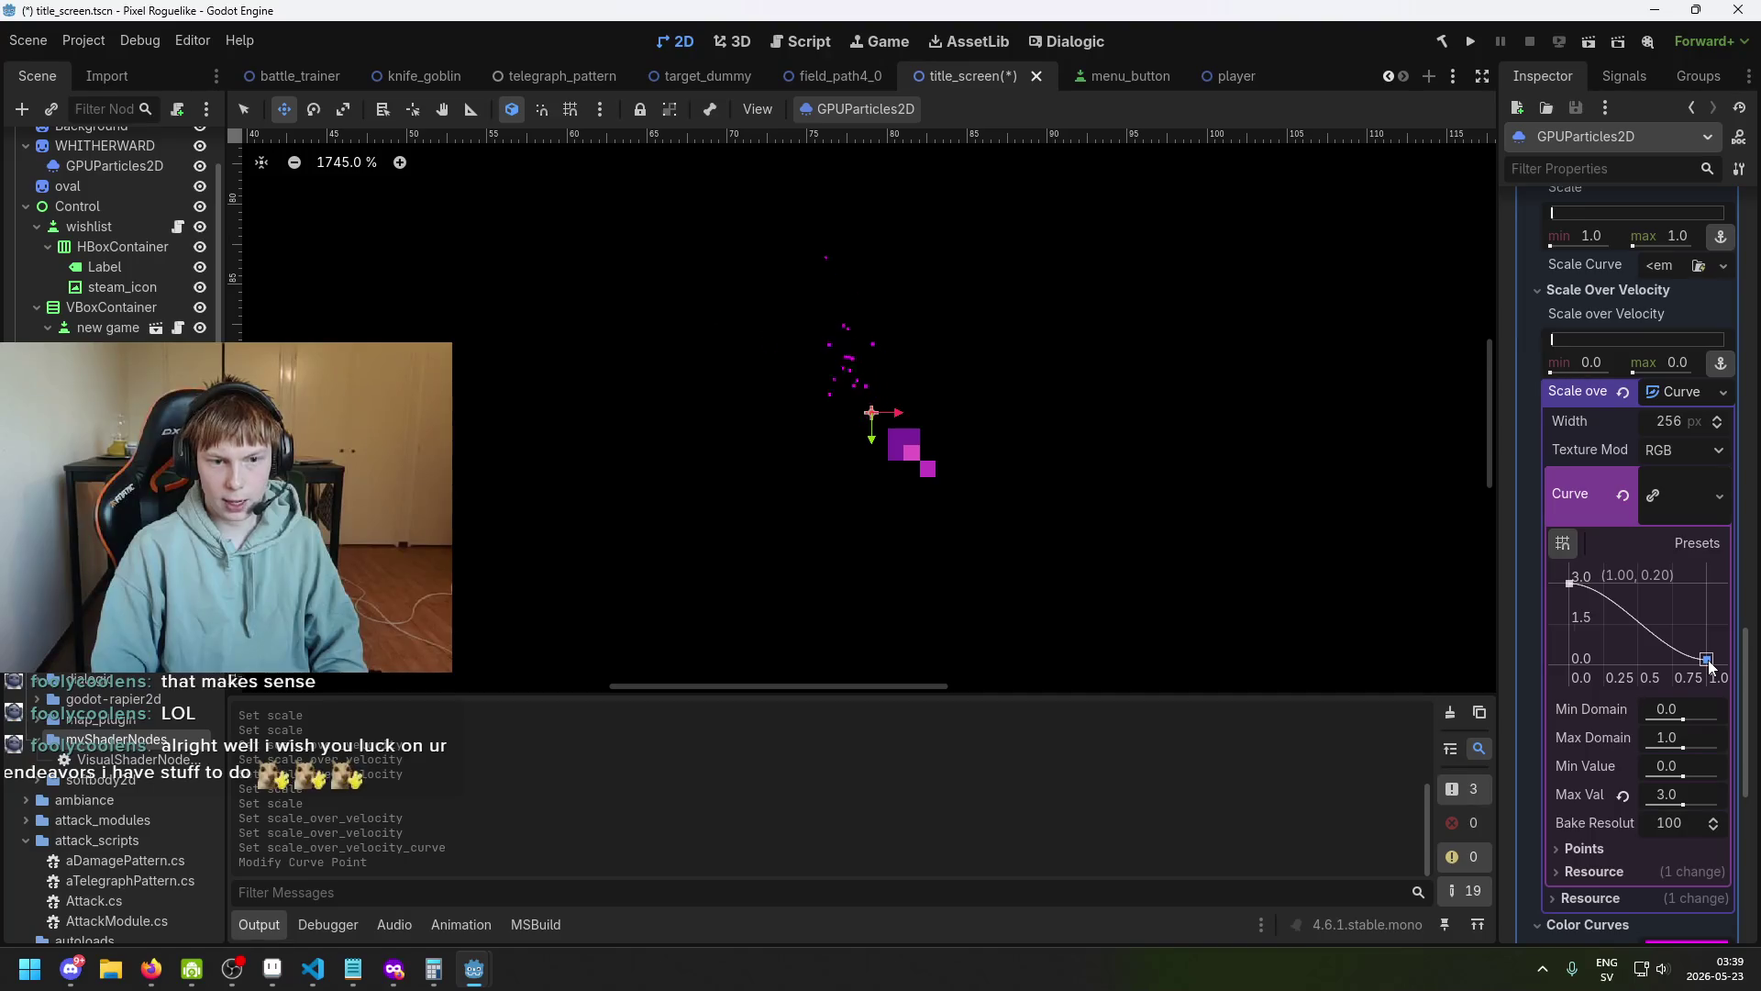
# Save, then drop the curve's start point to 0 and move its end point to about 1.18.
pyautogui.scroll(-5, 1079, 469)
pyautogui.scroll(3, 989, 410)
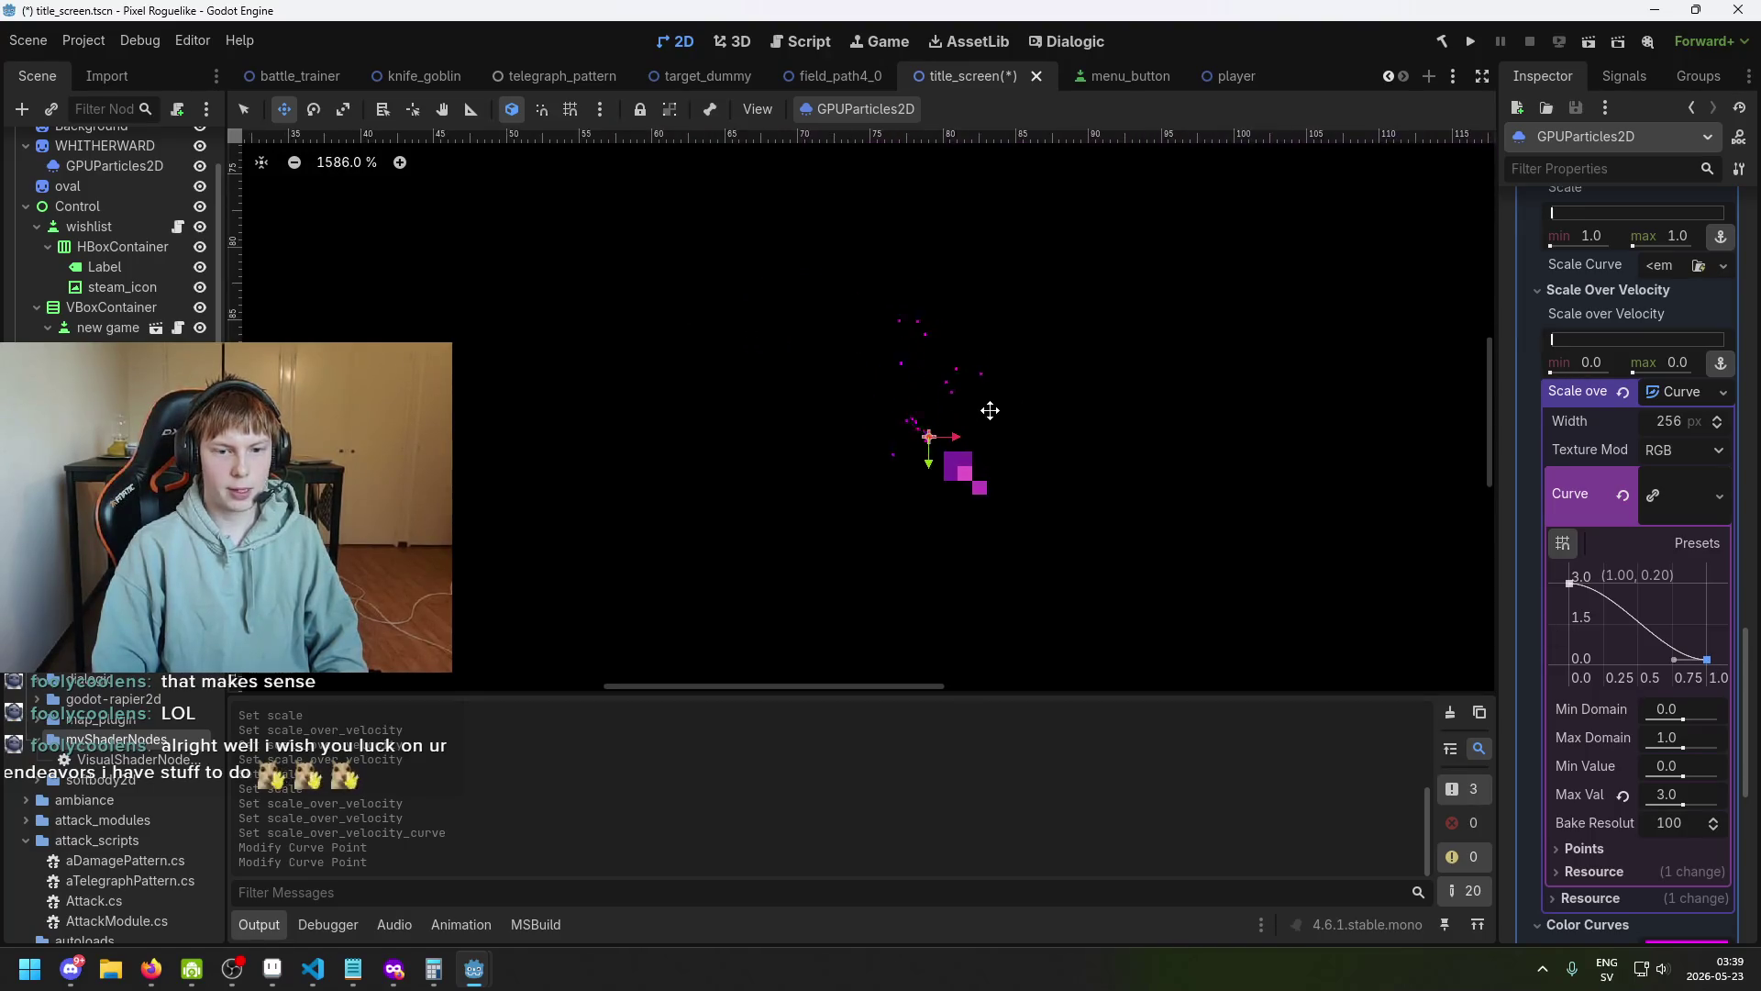
pyautogui.scroll(1, 981, 411)
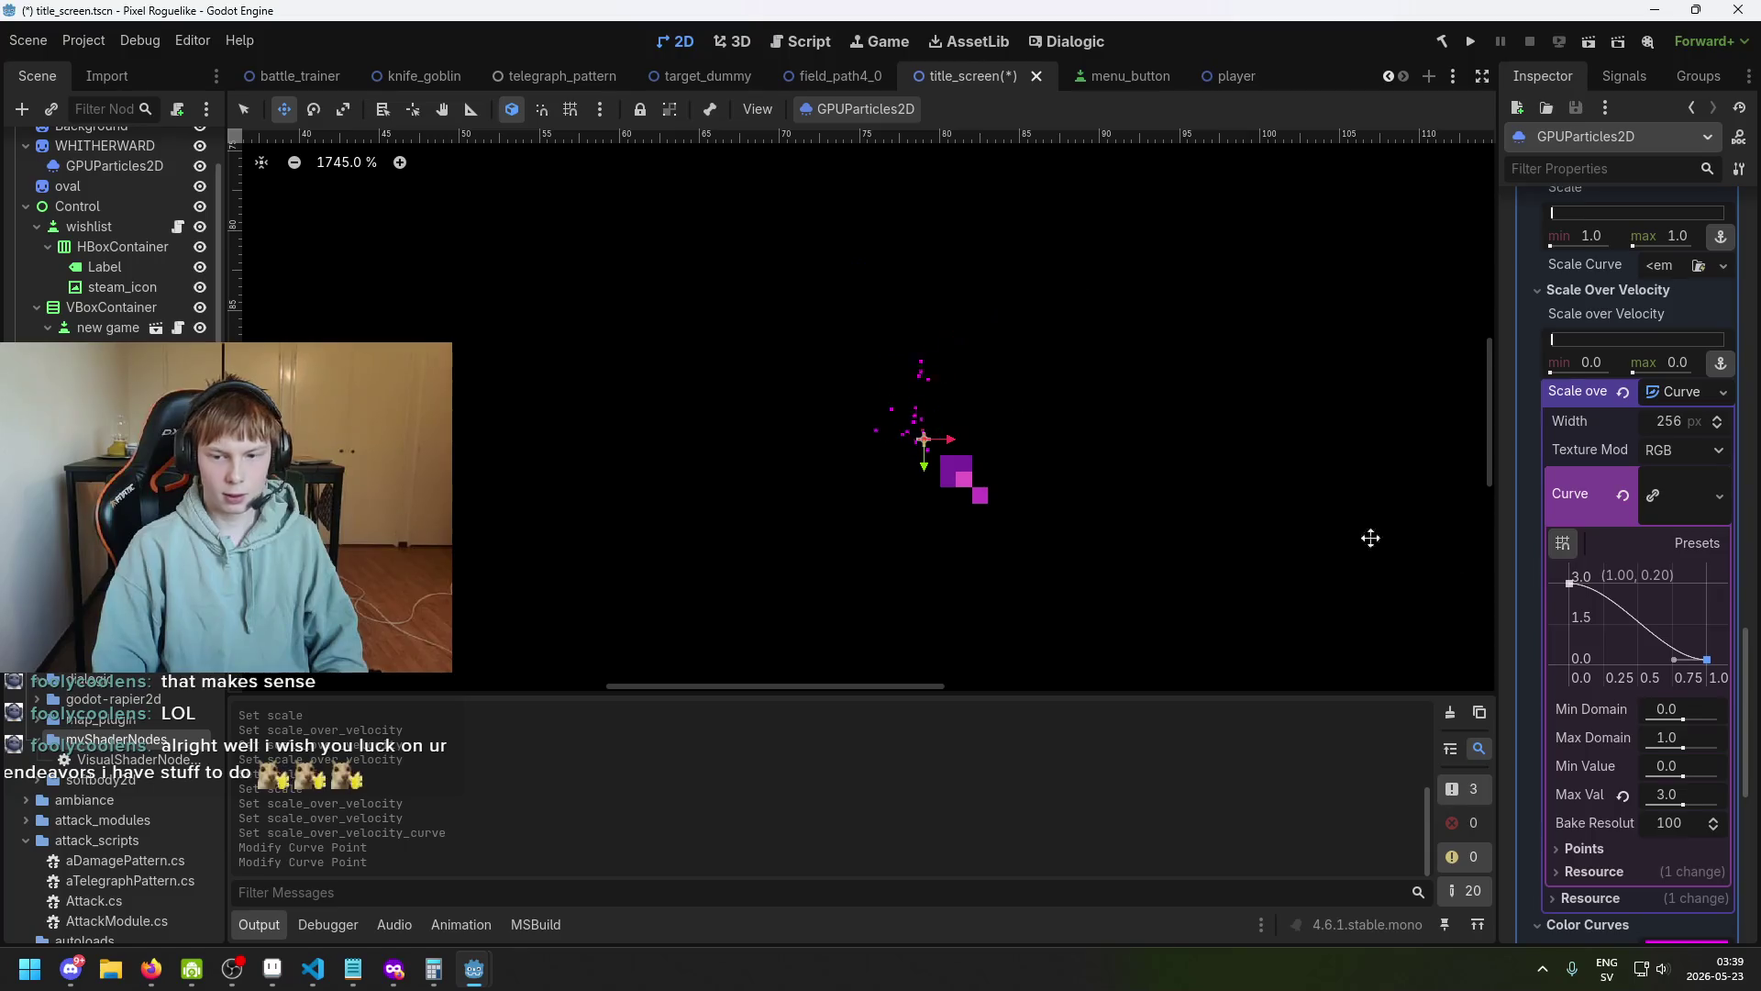
pyautogui.hotkey('ctrl', 's')
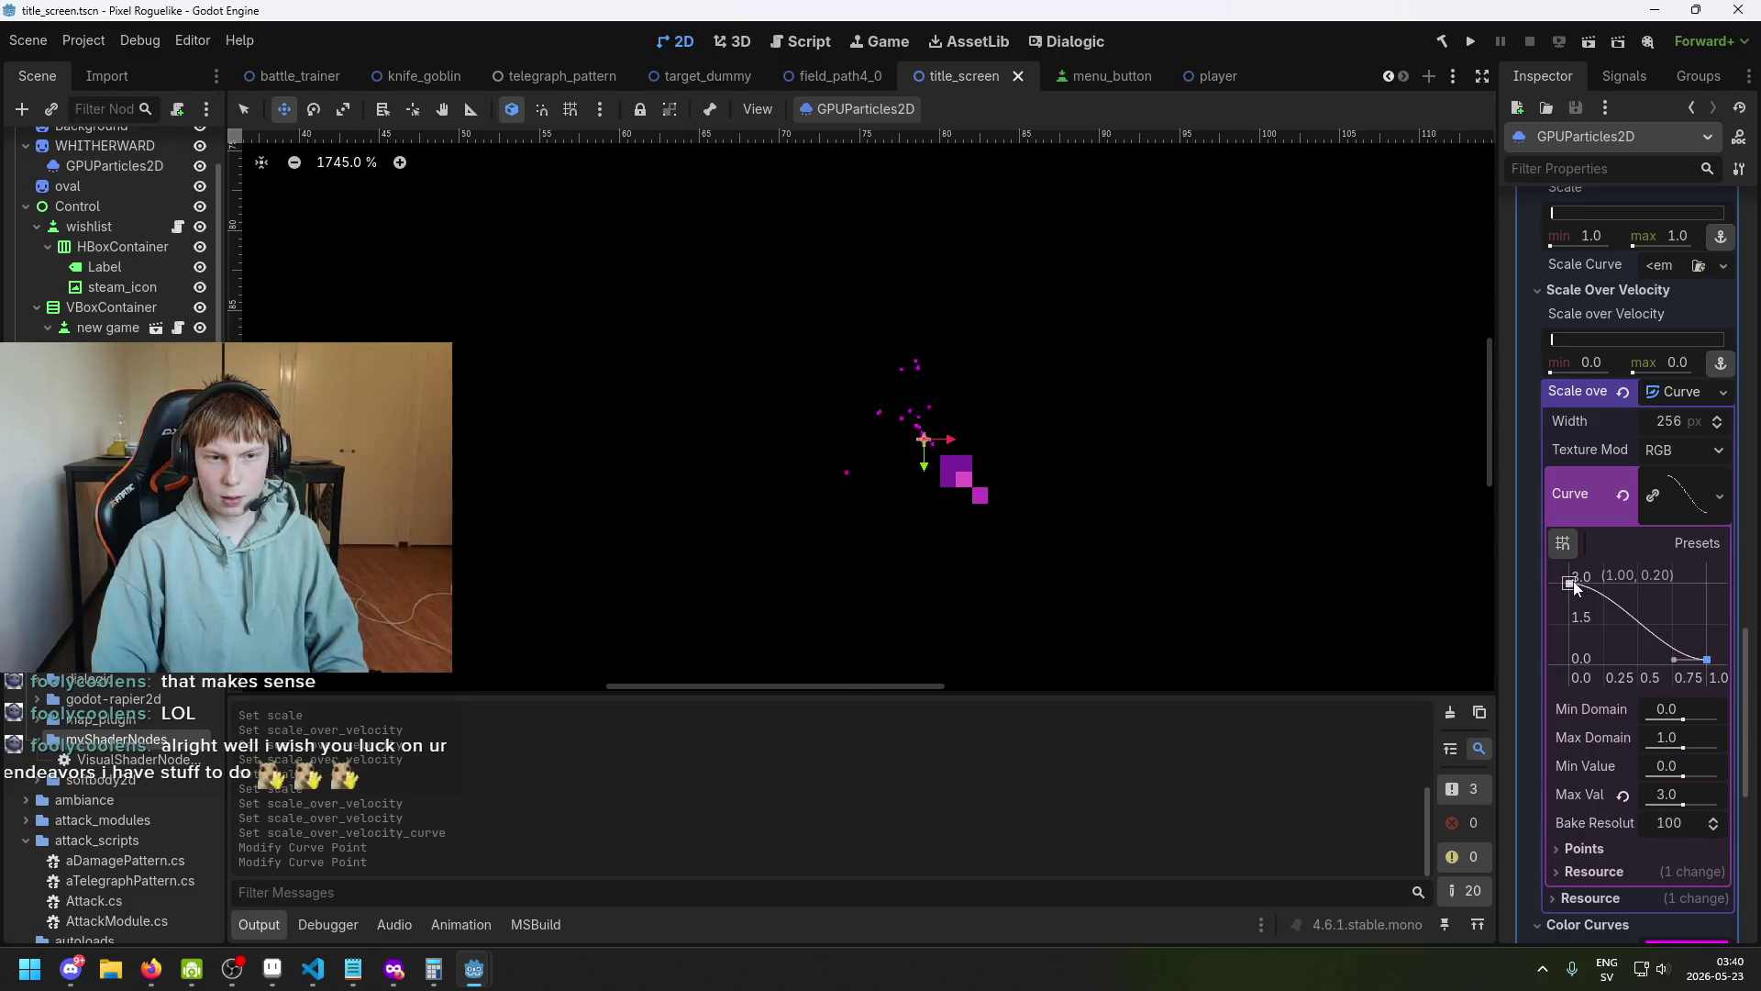
pyautogui.moveTo(1574, 588); pyautogui.dragTo(1557, 681)
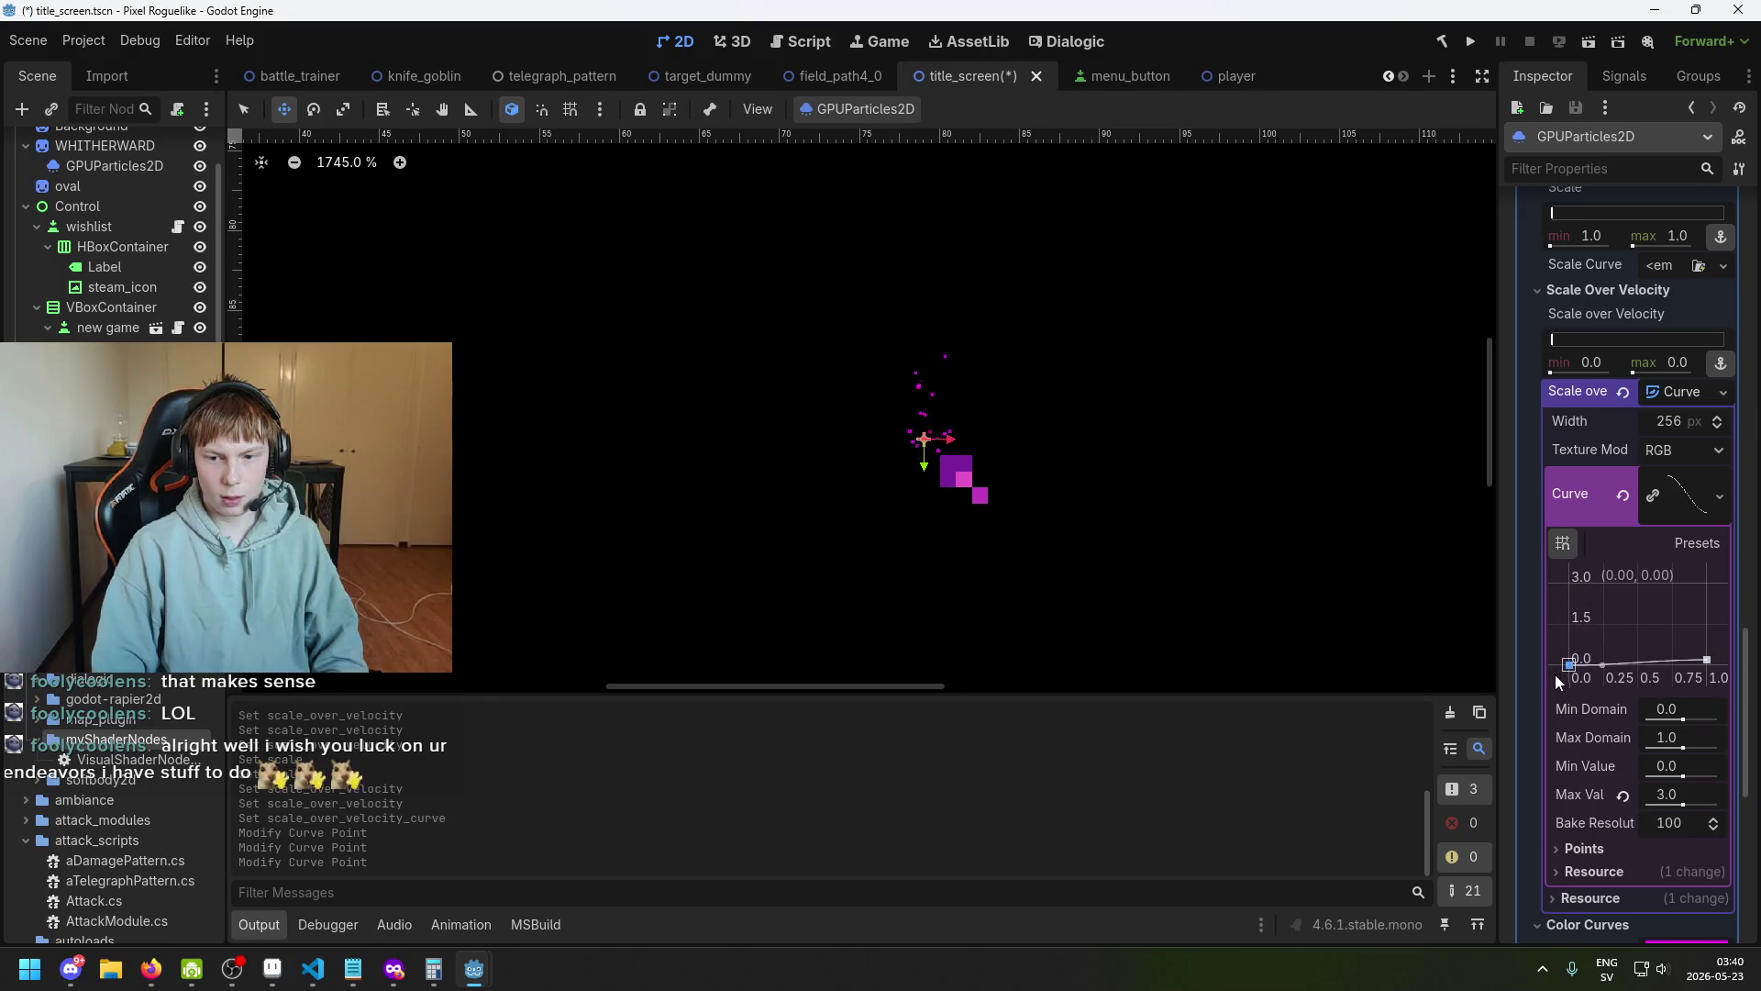
pyautogui.moveTo(1706, 659); pyautogui.dragTo(1706, 610)
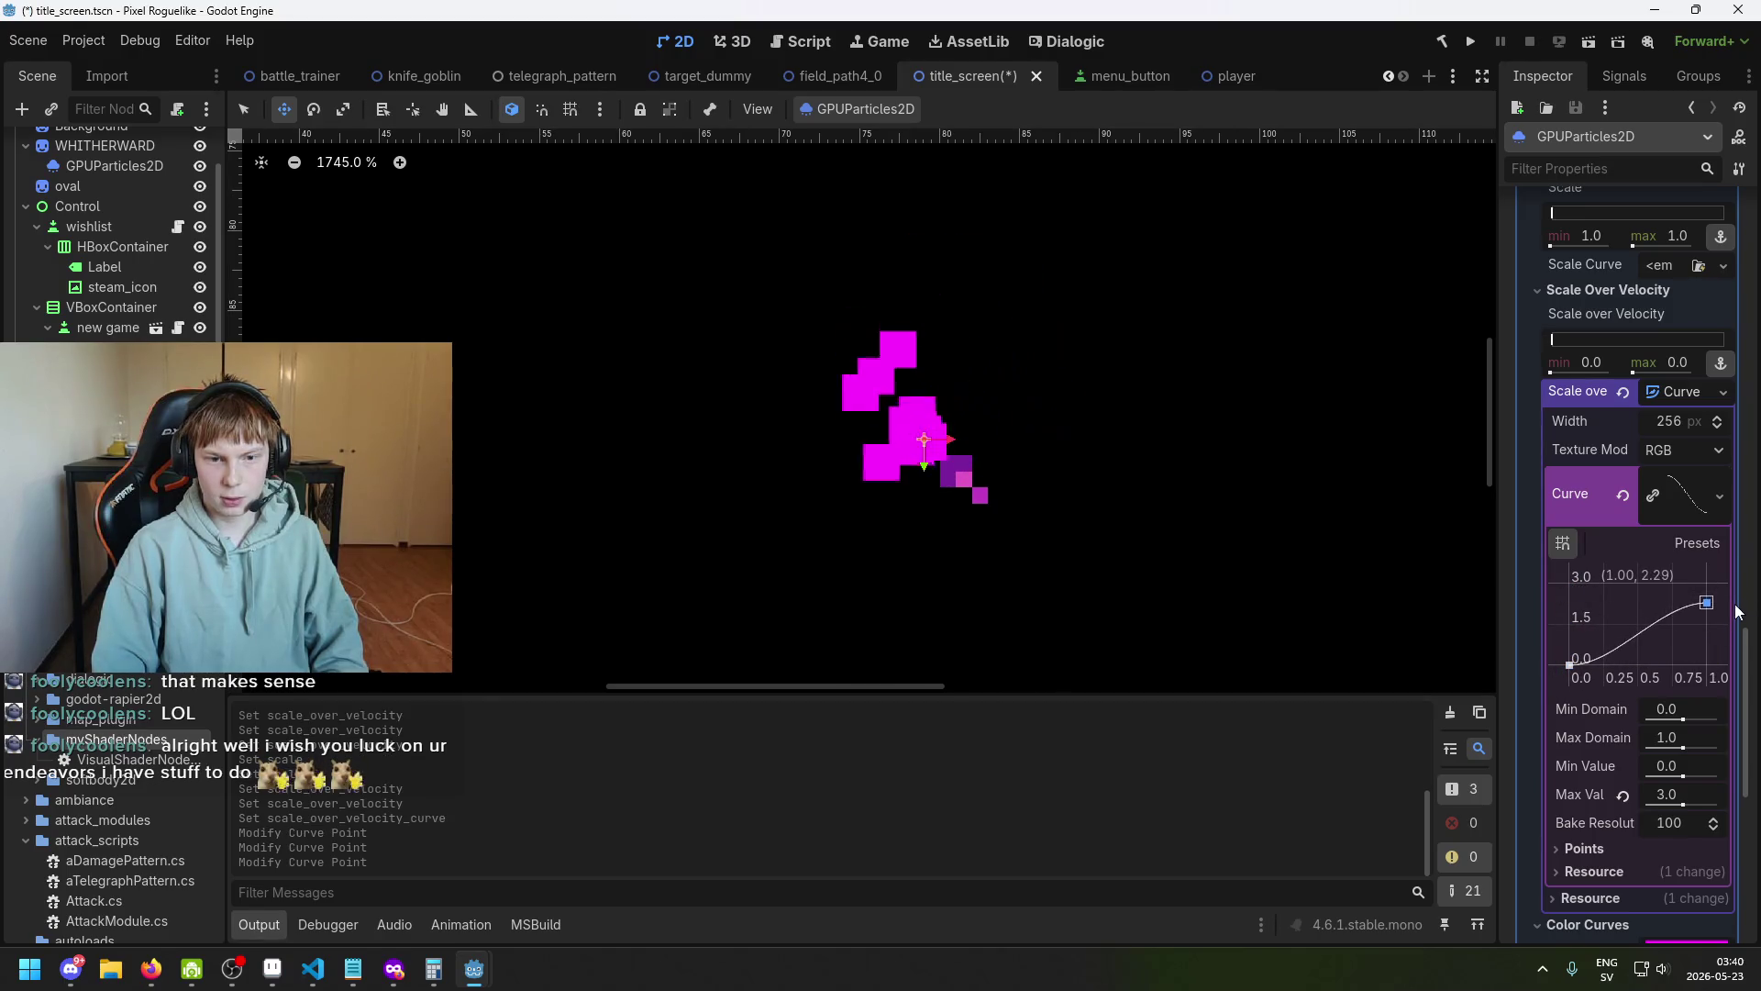
pyautogui.moveTo(1706, 610); pyautogui.dragTo(1730, 643)
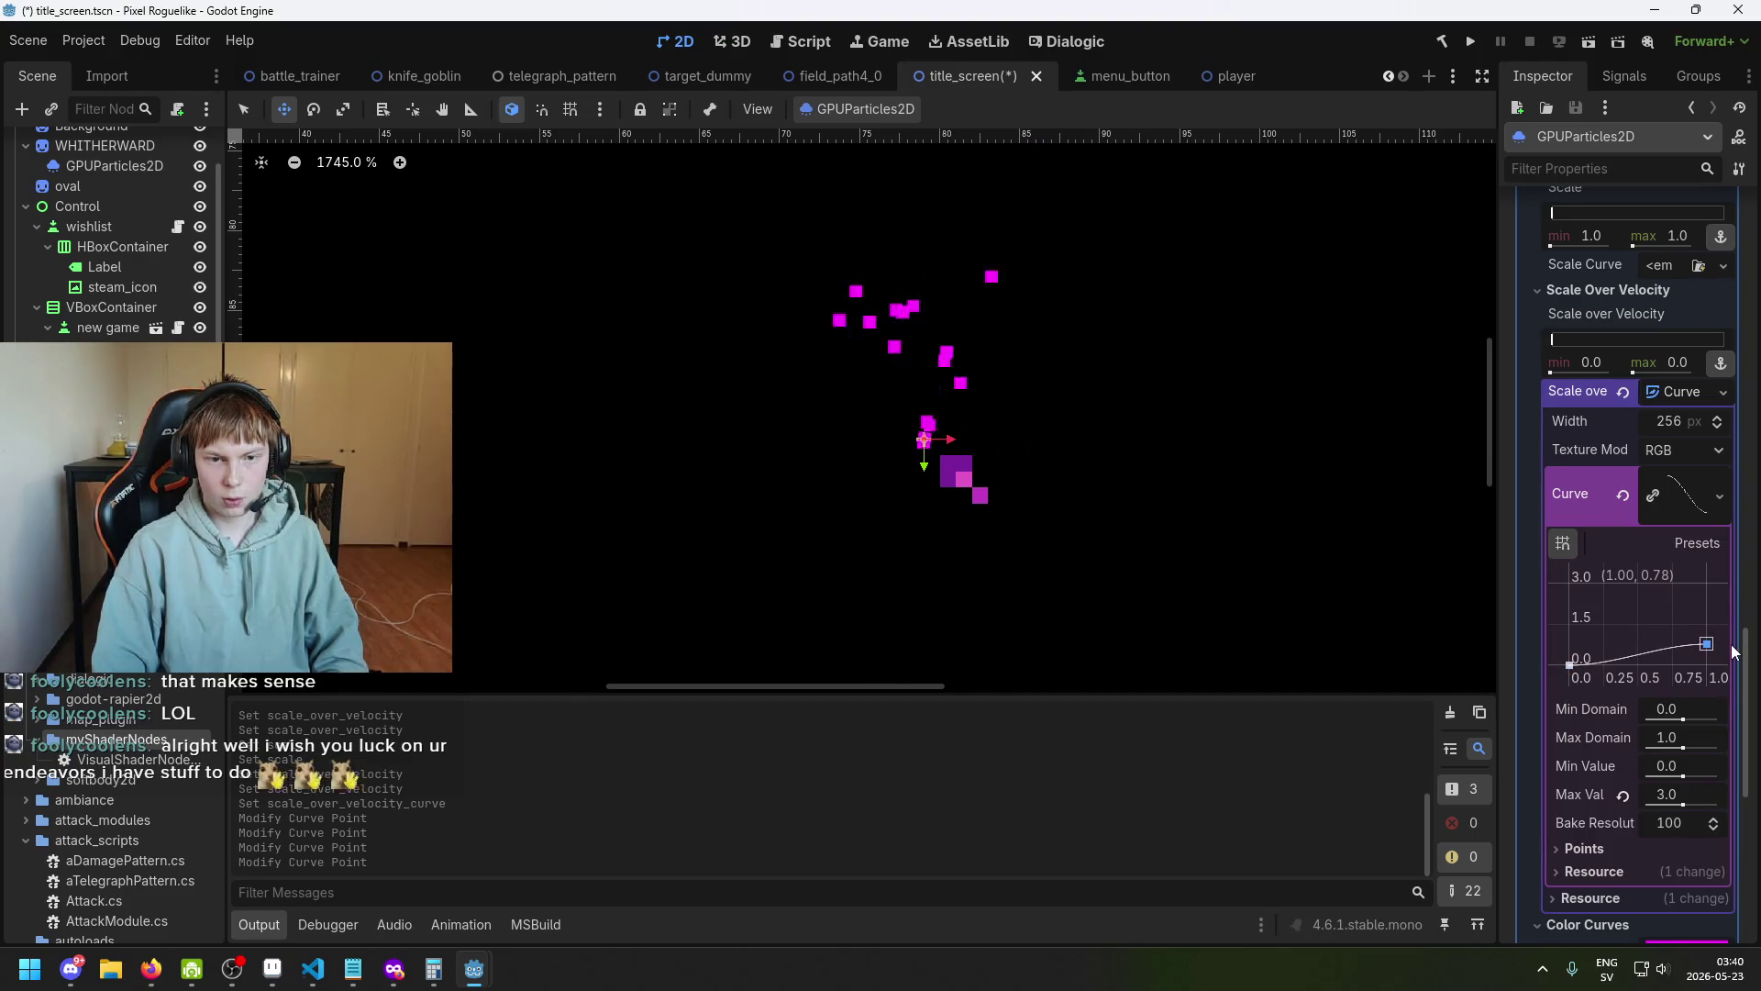
# Settle the curve's end point at 1.25, save, and set the curve's Max Value to 1.25.
pyautogui.scroll(-4, 1227, 457)
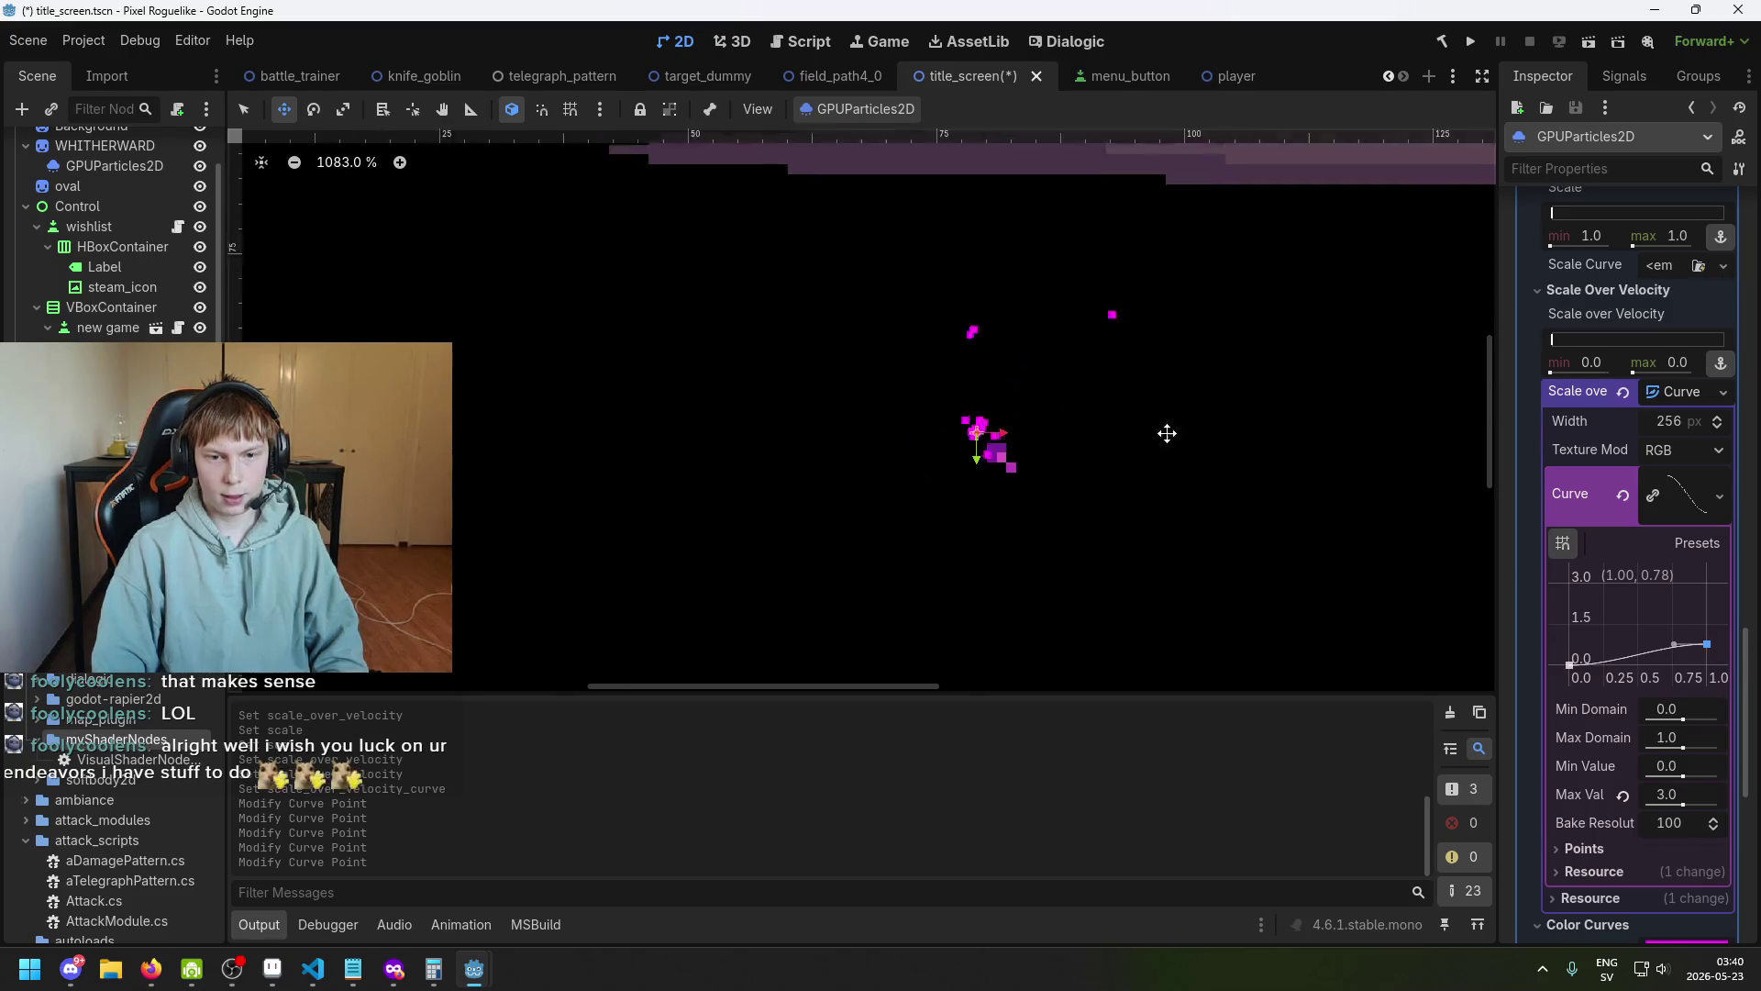
pyautogui.moveTo(1721, 645)
pyautogui.mouseDown()
pyautogui.moveTo(1717, 617)
pyautogui.moveTo(1746, 659)
pyautogui.mouseUp()
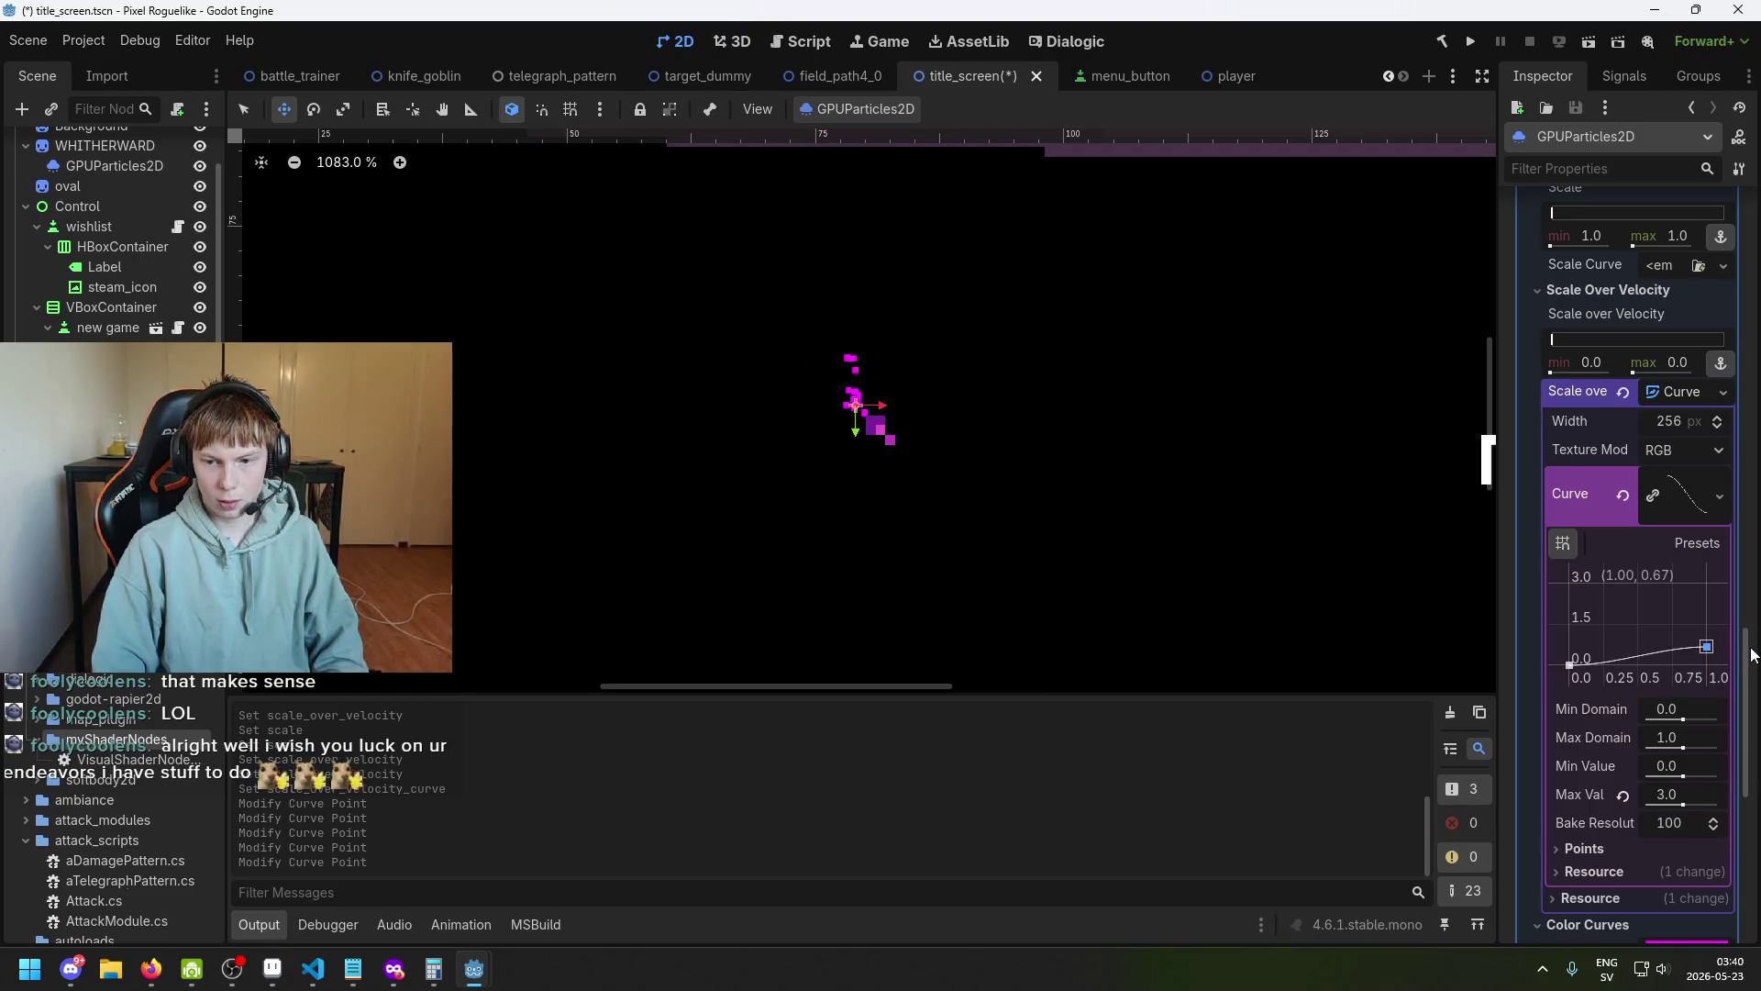
pyautogui.moveTo(1755, 640); pyautogui.dragTo(1669, 637)
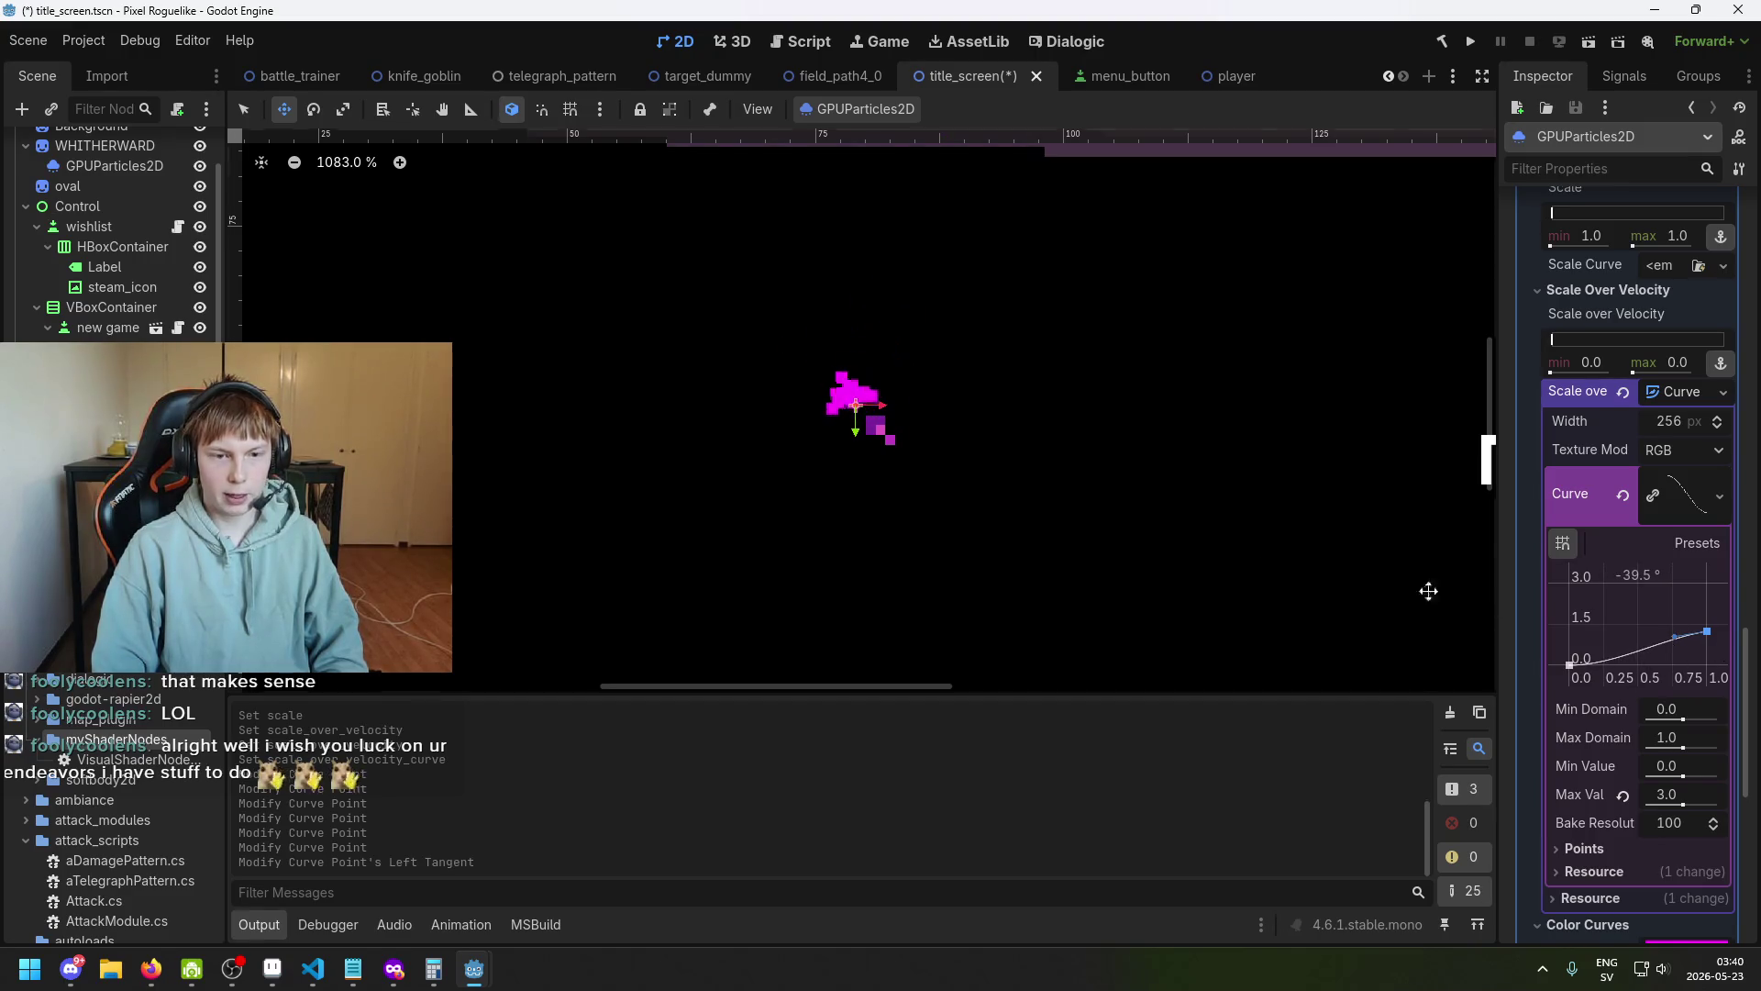
pyautogui.scroll(-5, 1085, 479)
pyautogui.hotkey('ctrl', 's')
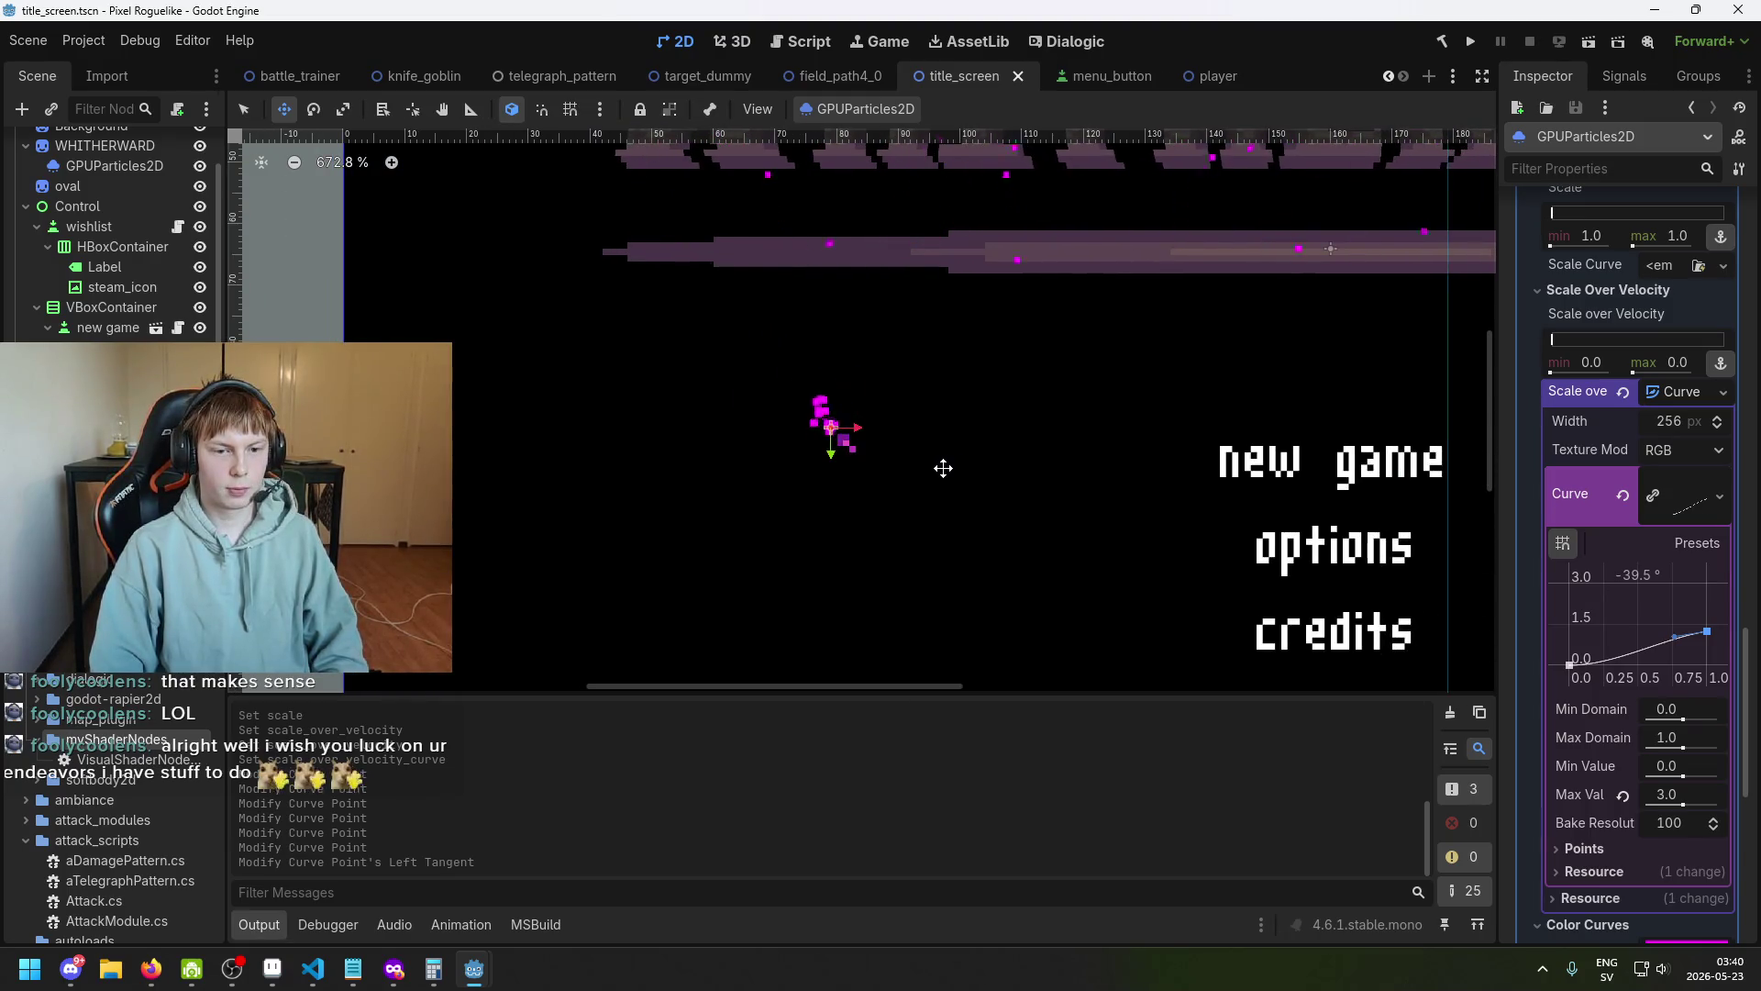
pyautogui.scroll(10, 853, 415)
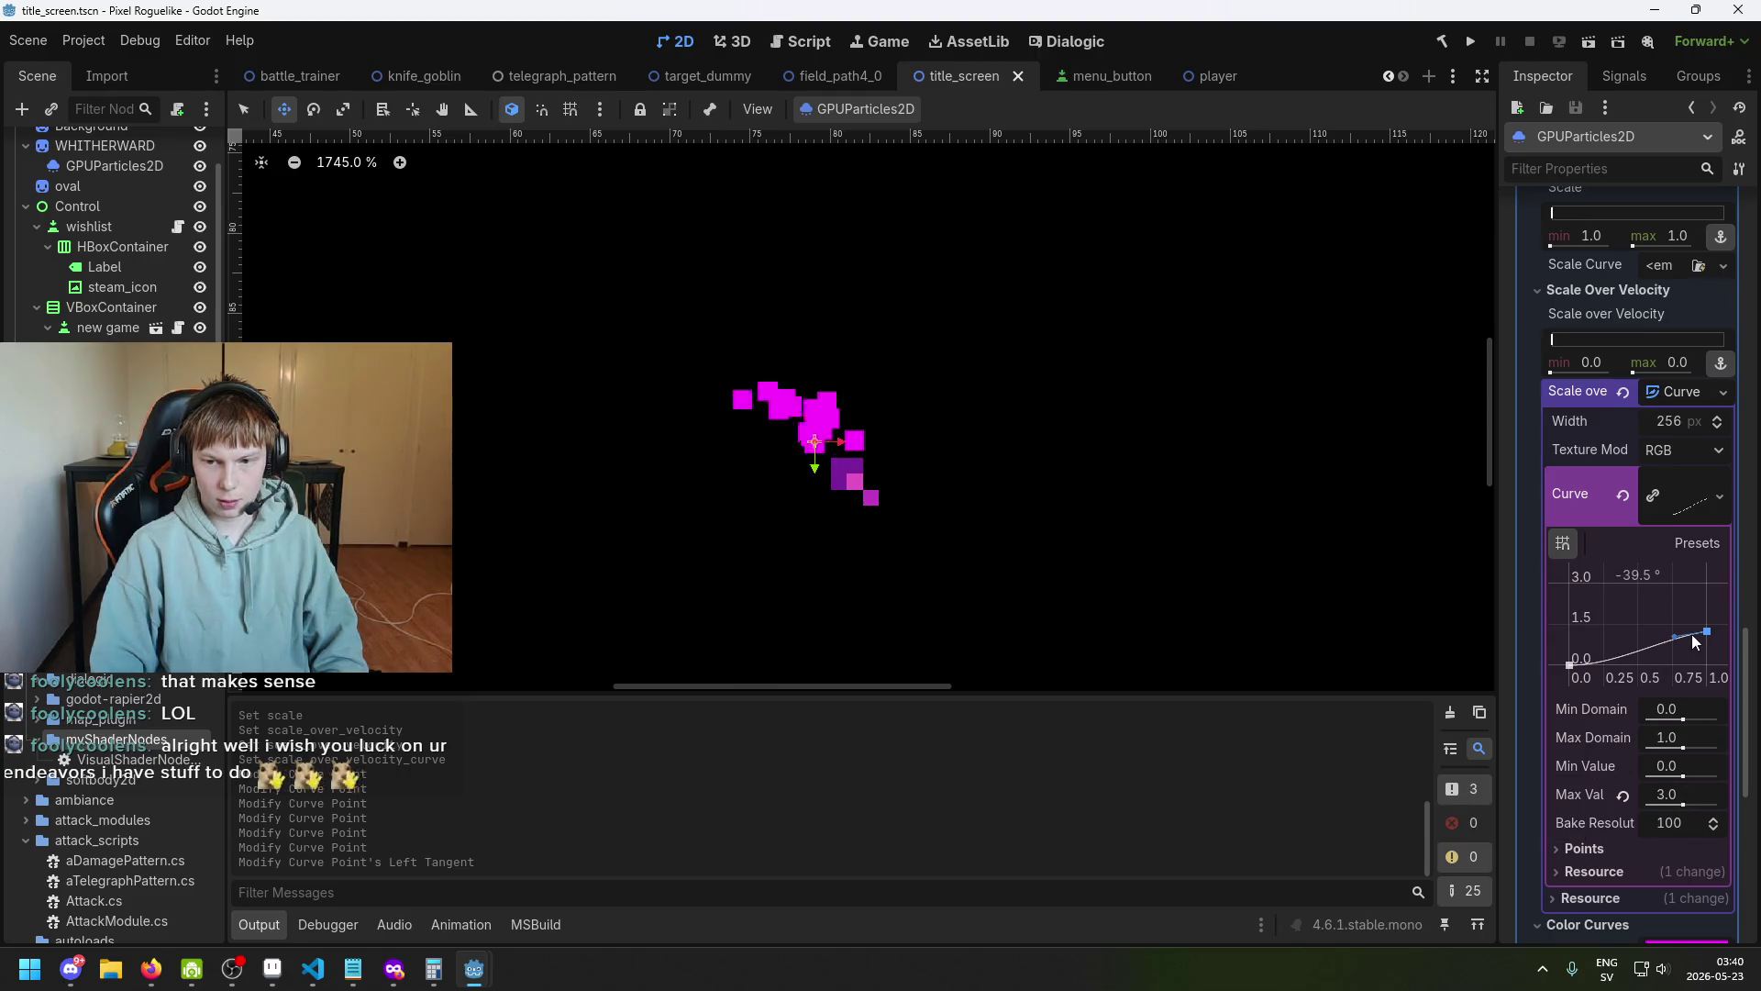
pyautogui.moveTo(1682, 791)
pyautogui.mouseDown()
pyautogui.moveTo(1700, 803)
pyautogui.moveTo(1679, 802)
pyautogui.moveTo(1684, 778)
pyautogui.mouseUp()
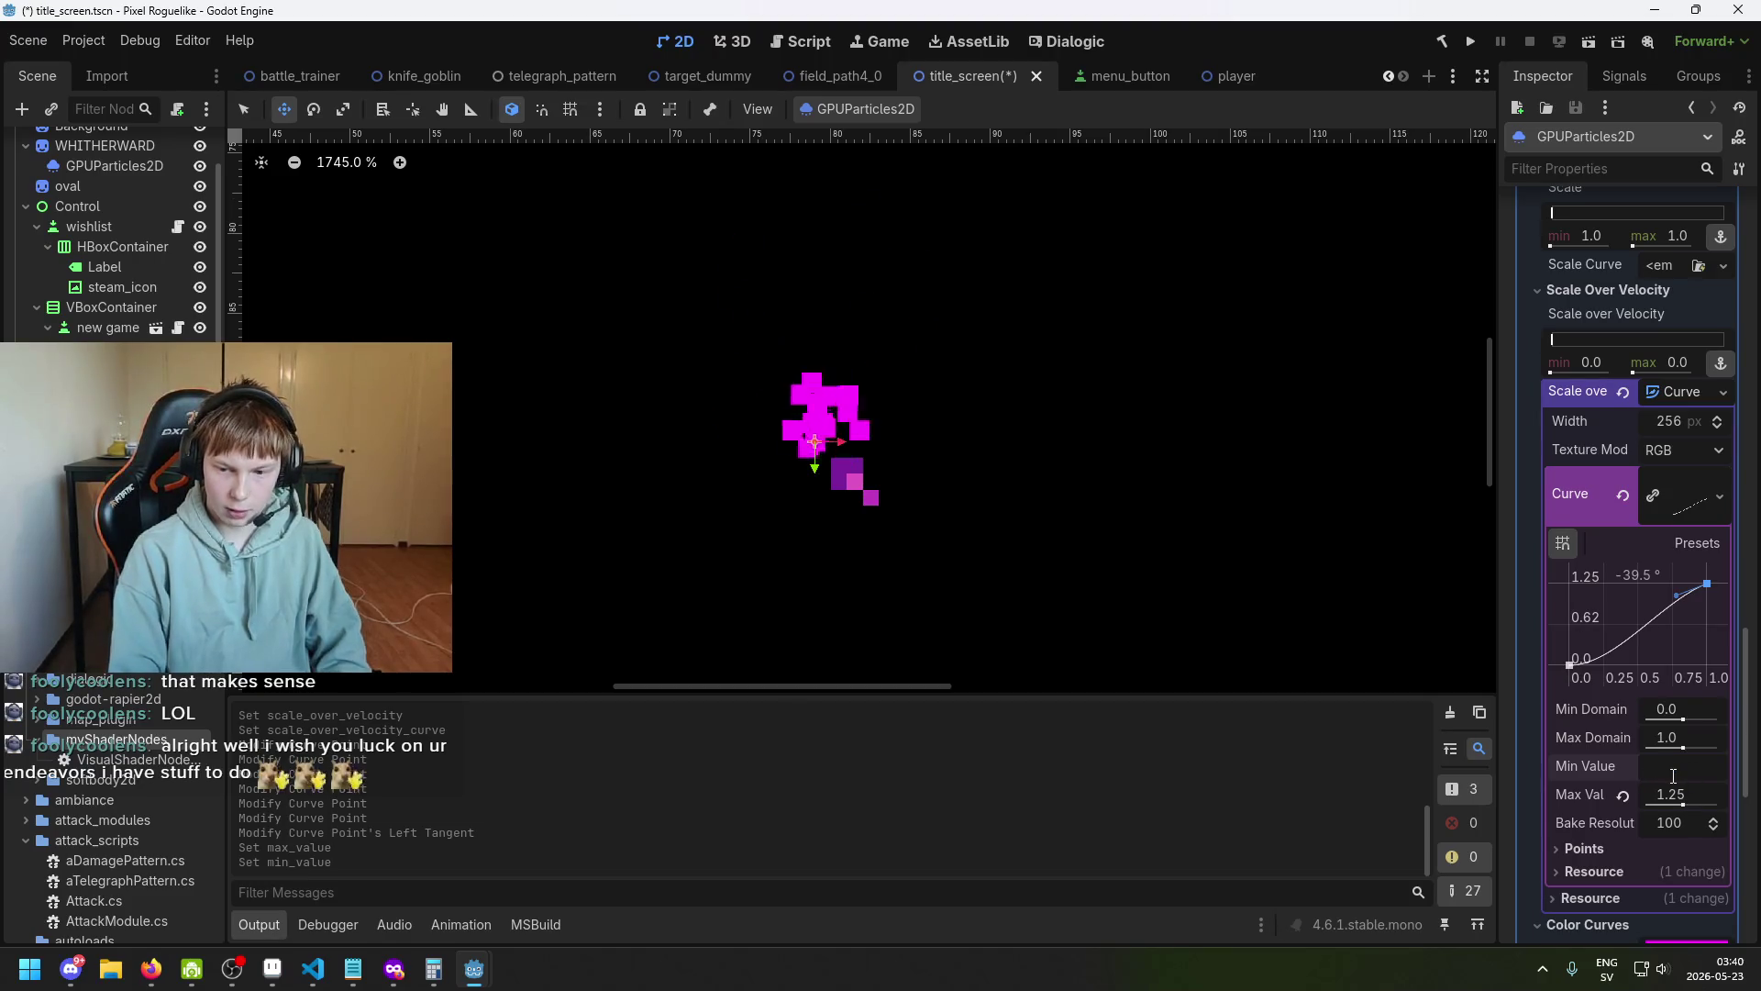
# Set the curve's Min Value to -2 and experiment with the start point, domain and minimum.
pyautogui.write('-2')
pyautogui.press('Return')
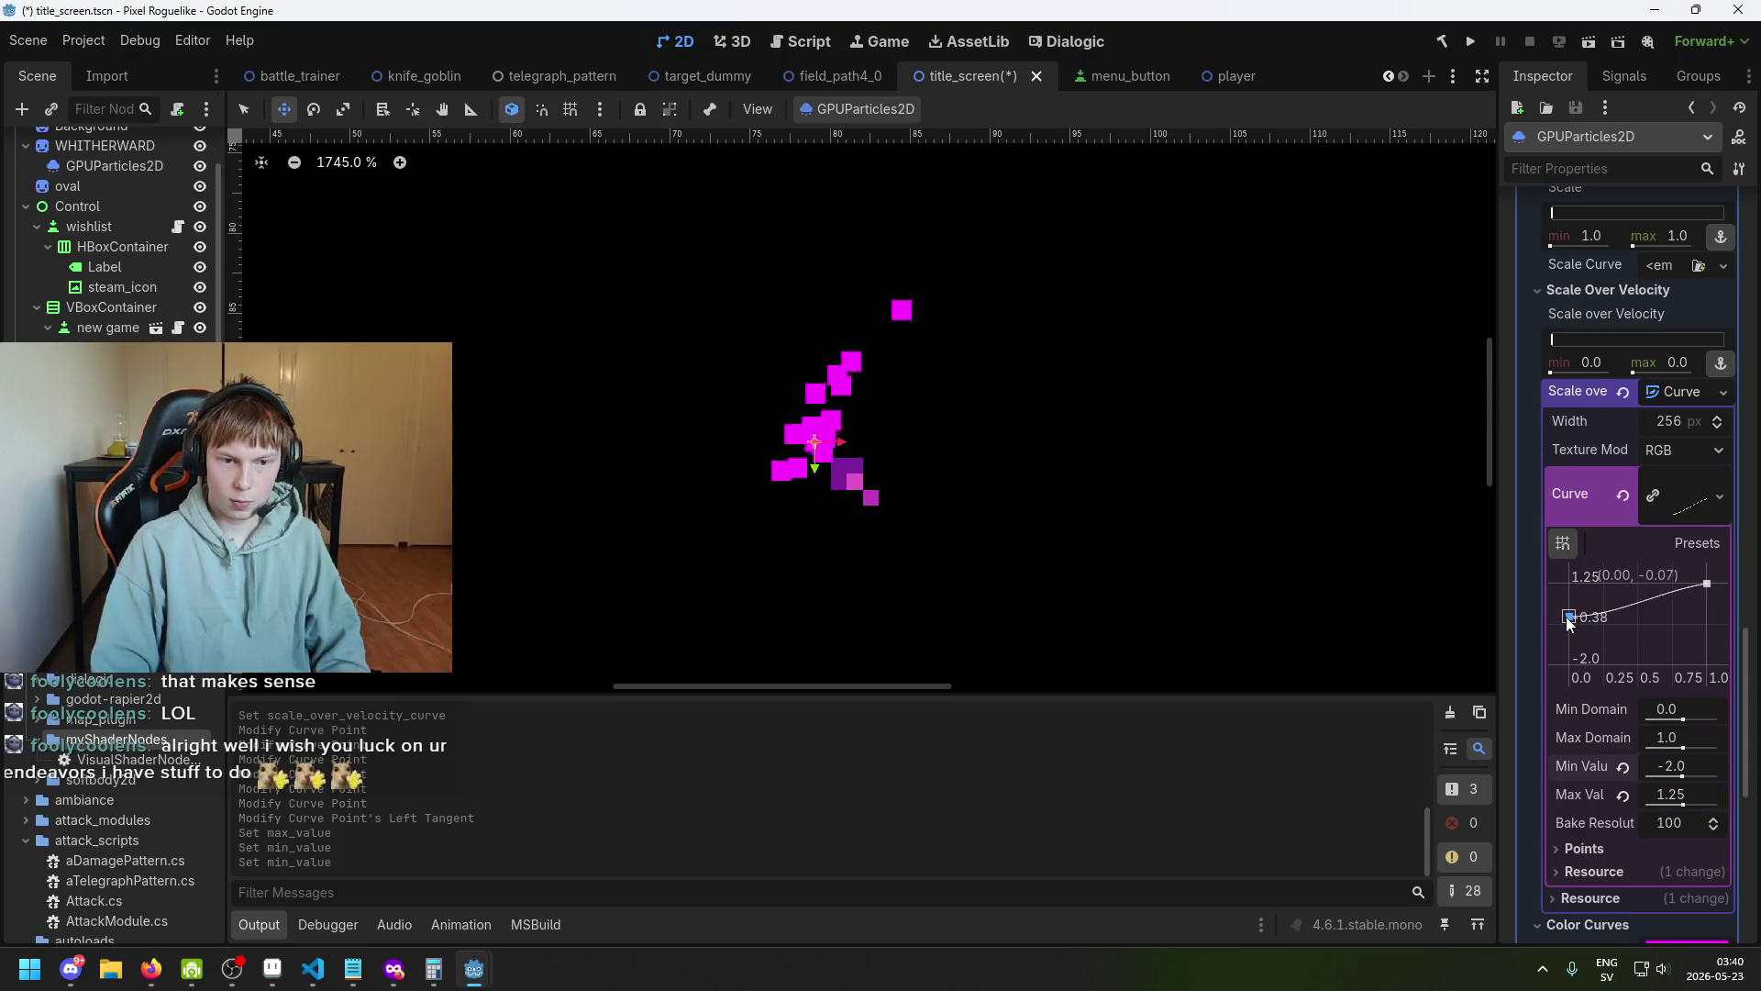
pyautogui.moveTo(1568, 631); pyautogui.dragTo(1567, 645)
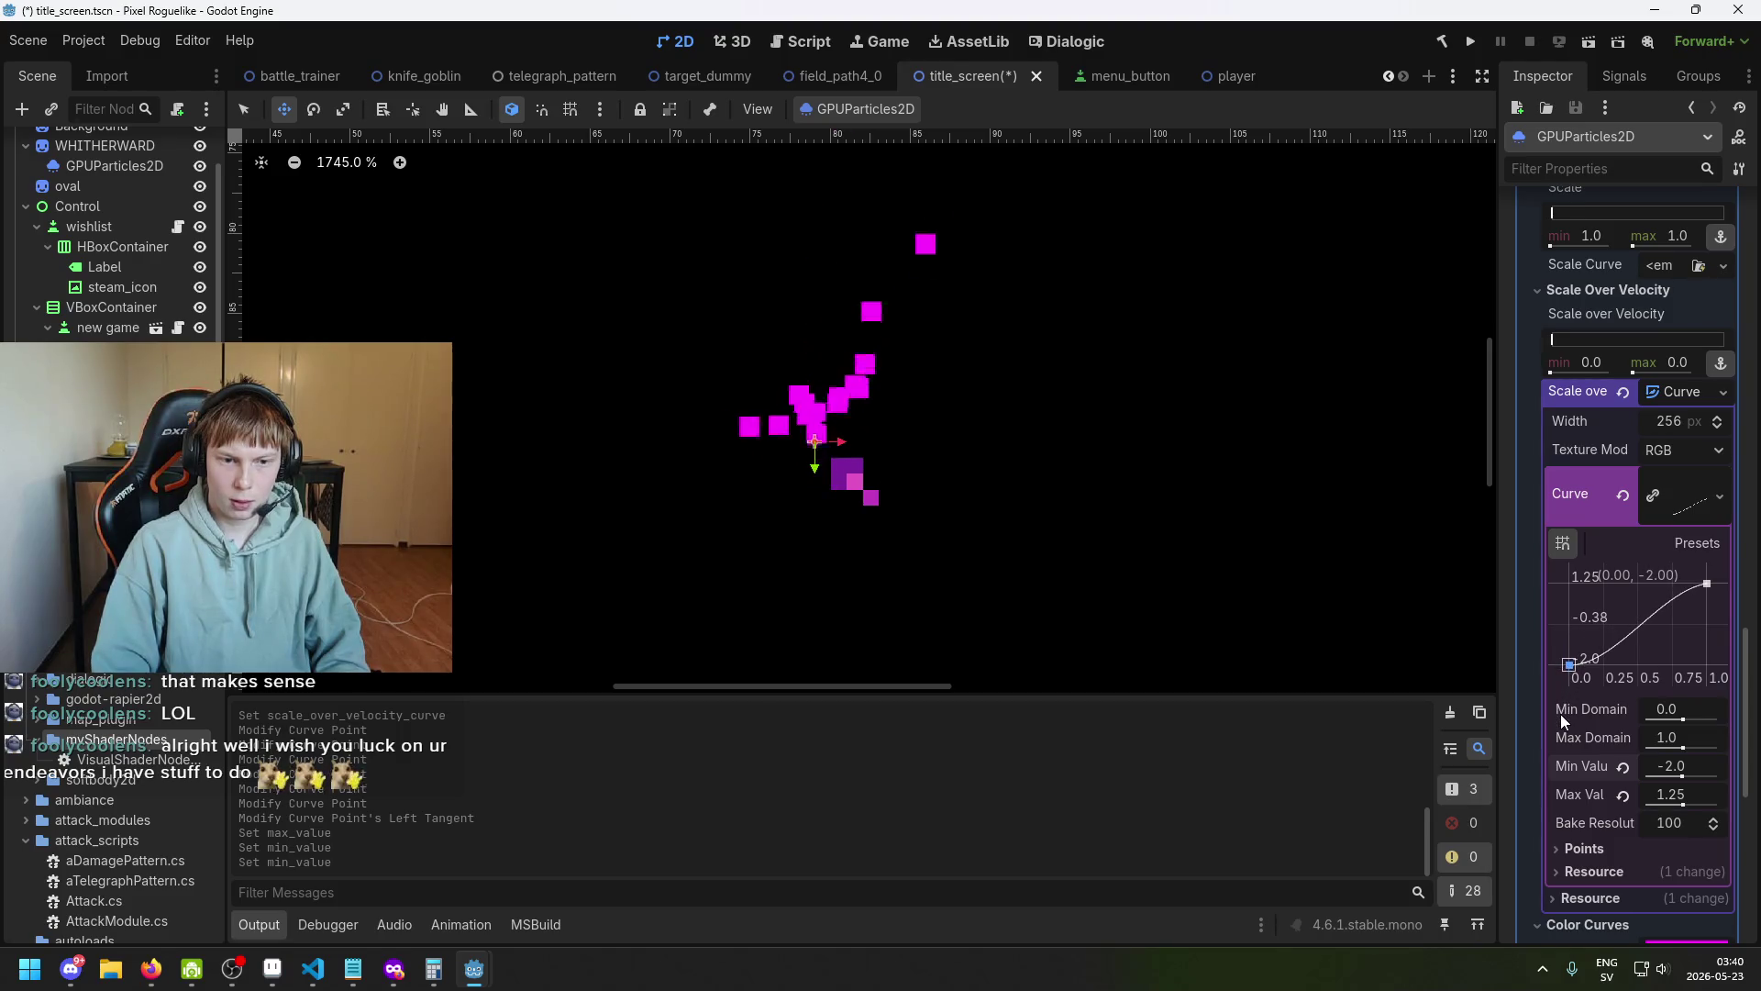
pyautogui.moveTo(1560, 714); pyautogui.dragTo(1563, 725)
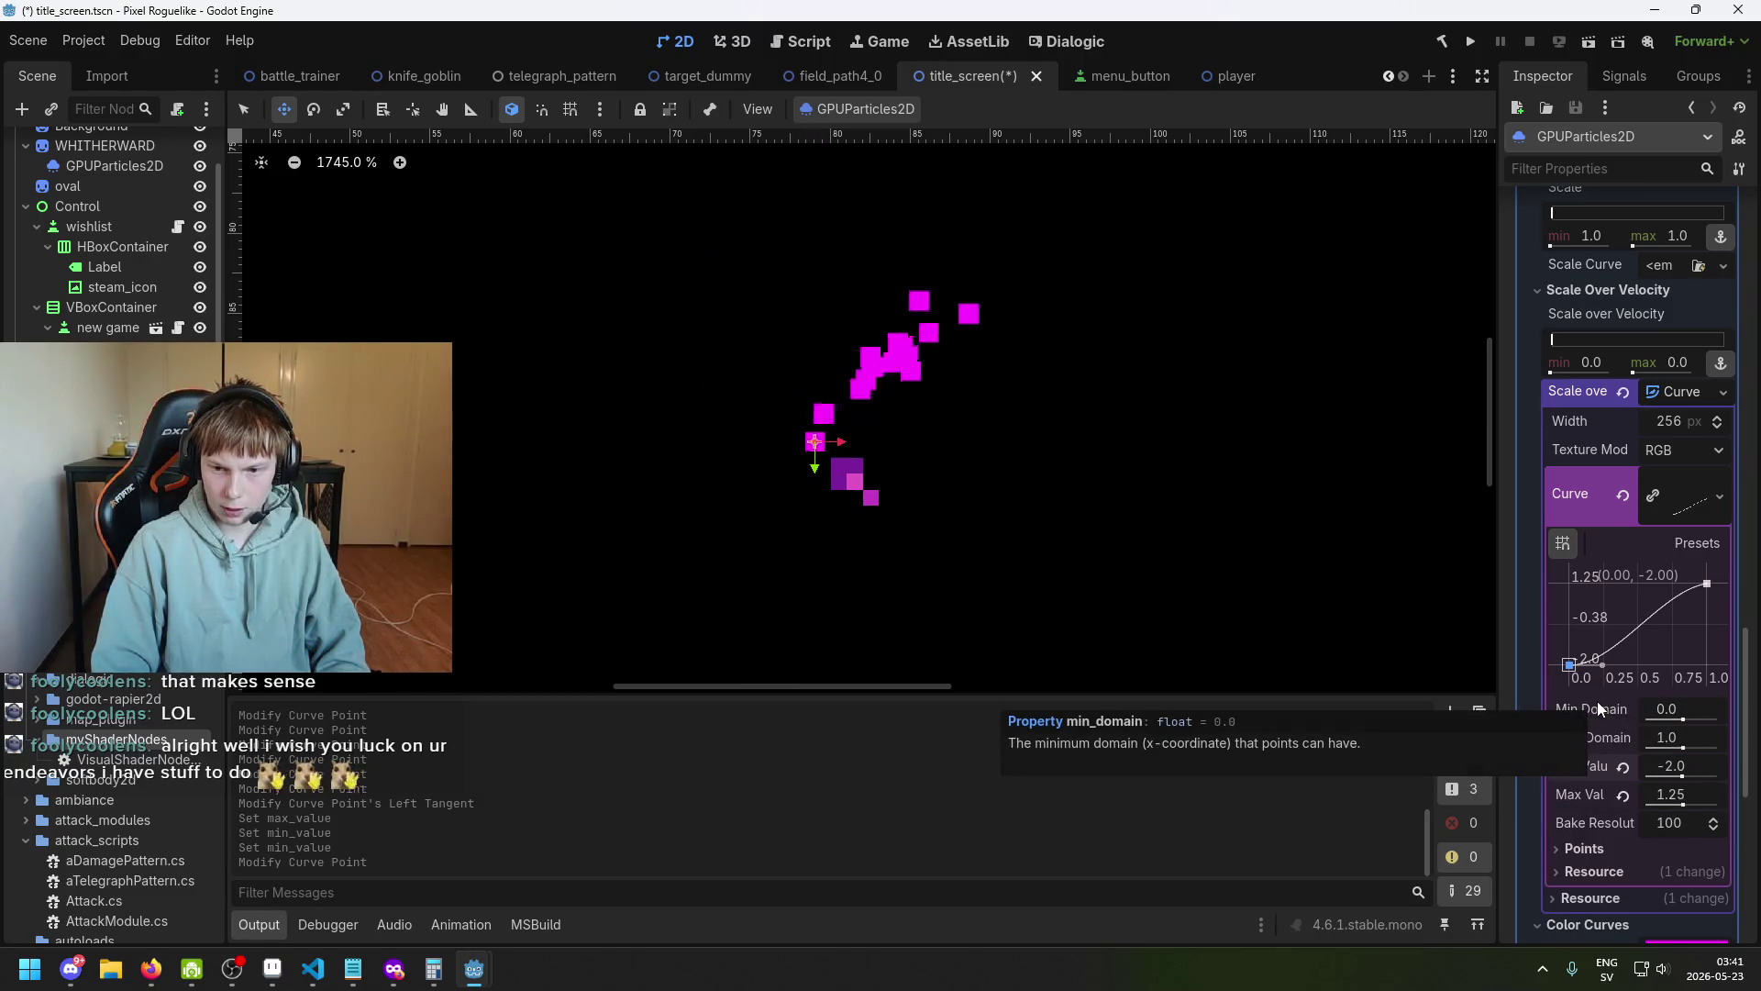
pyautogui.click(1686, 721)
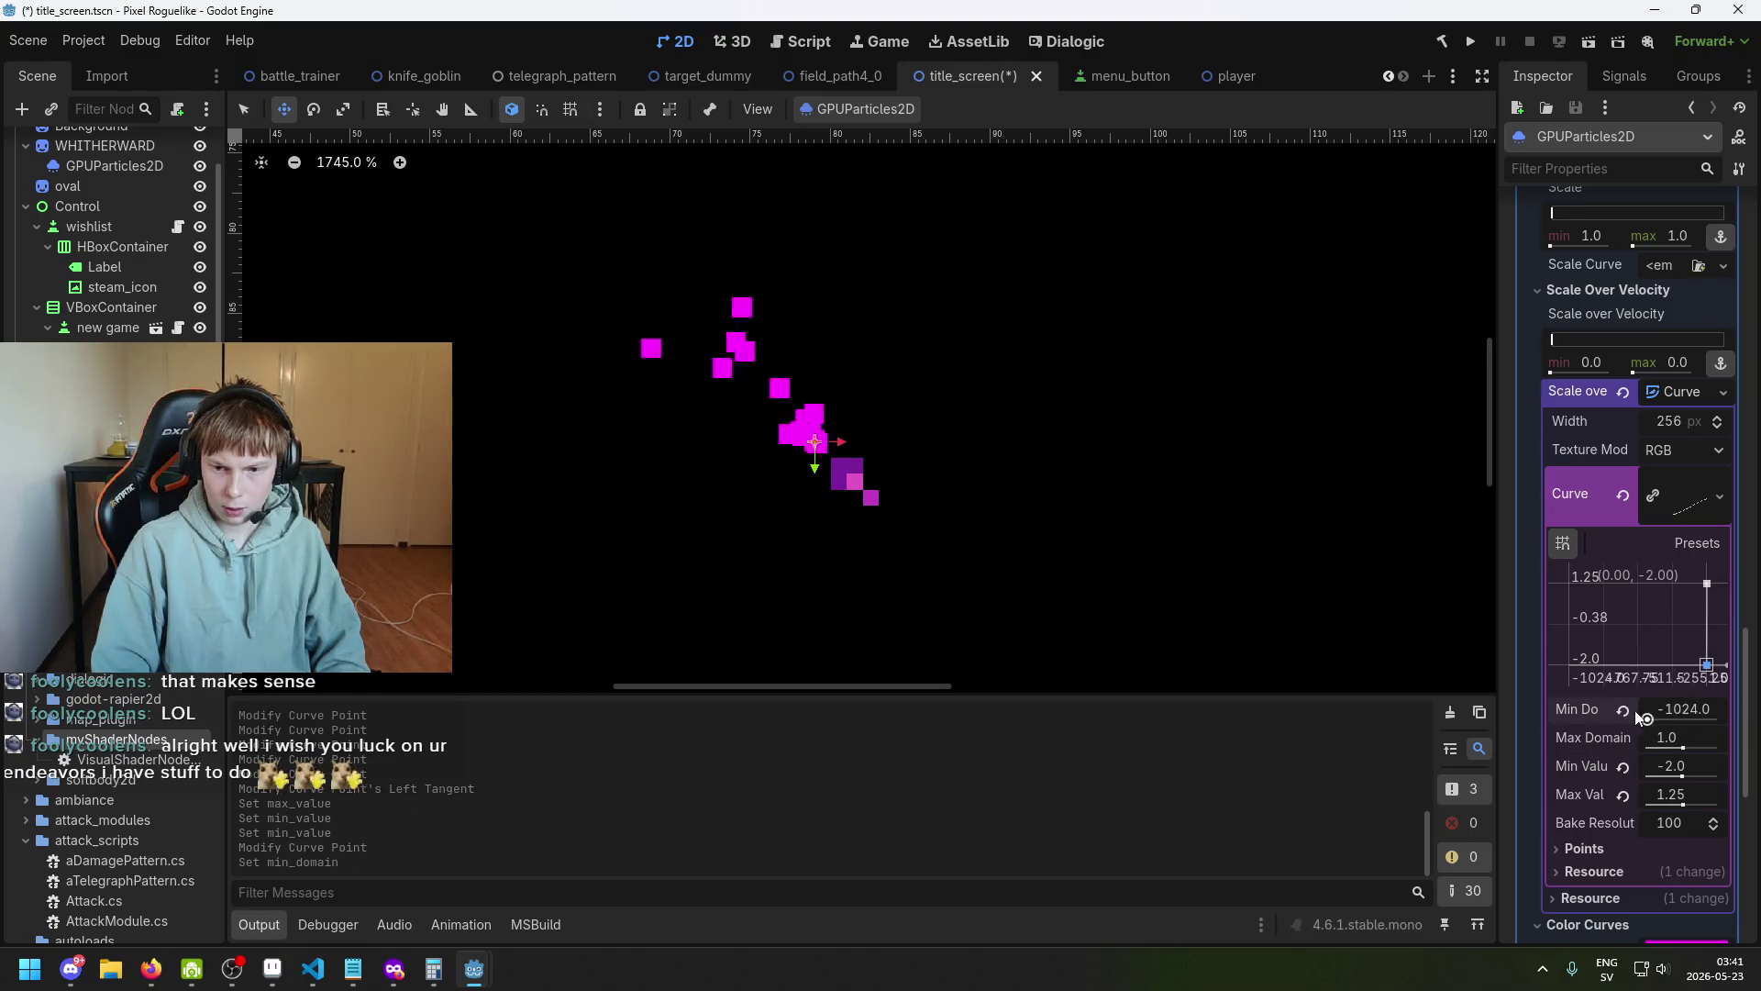
pyautogui.click(1685, 747)
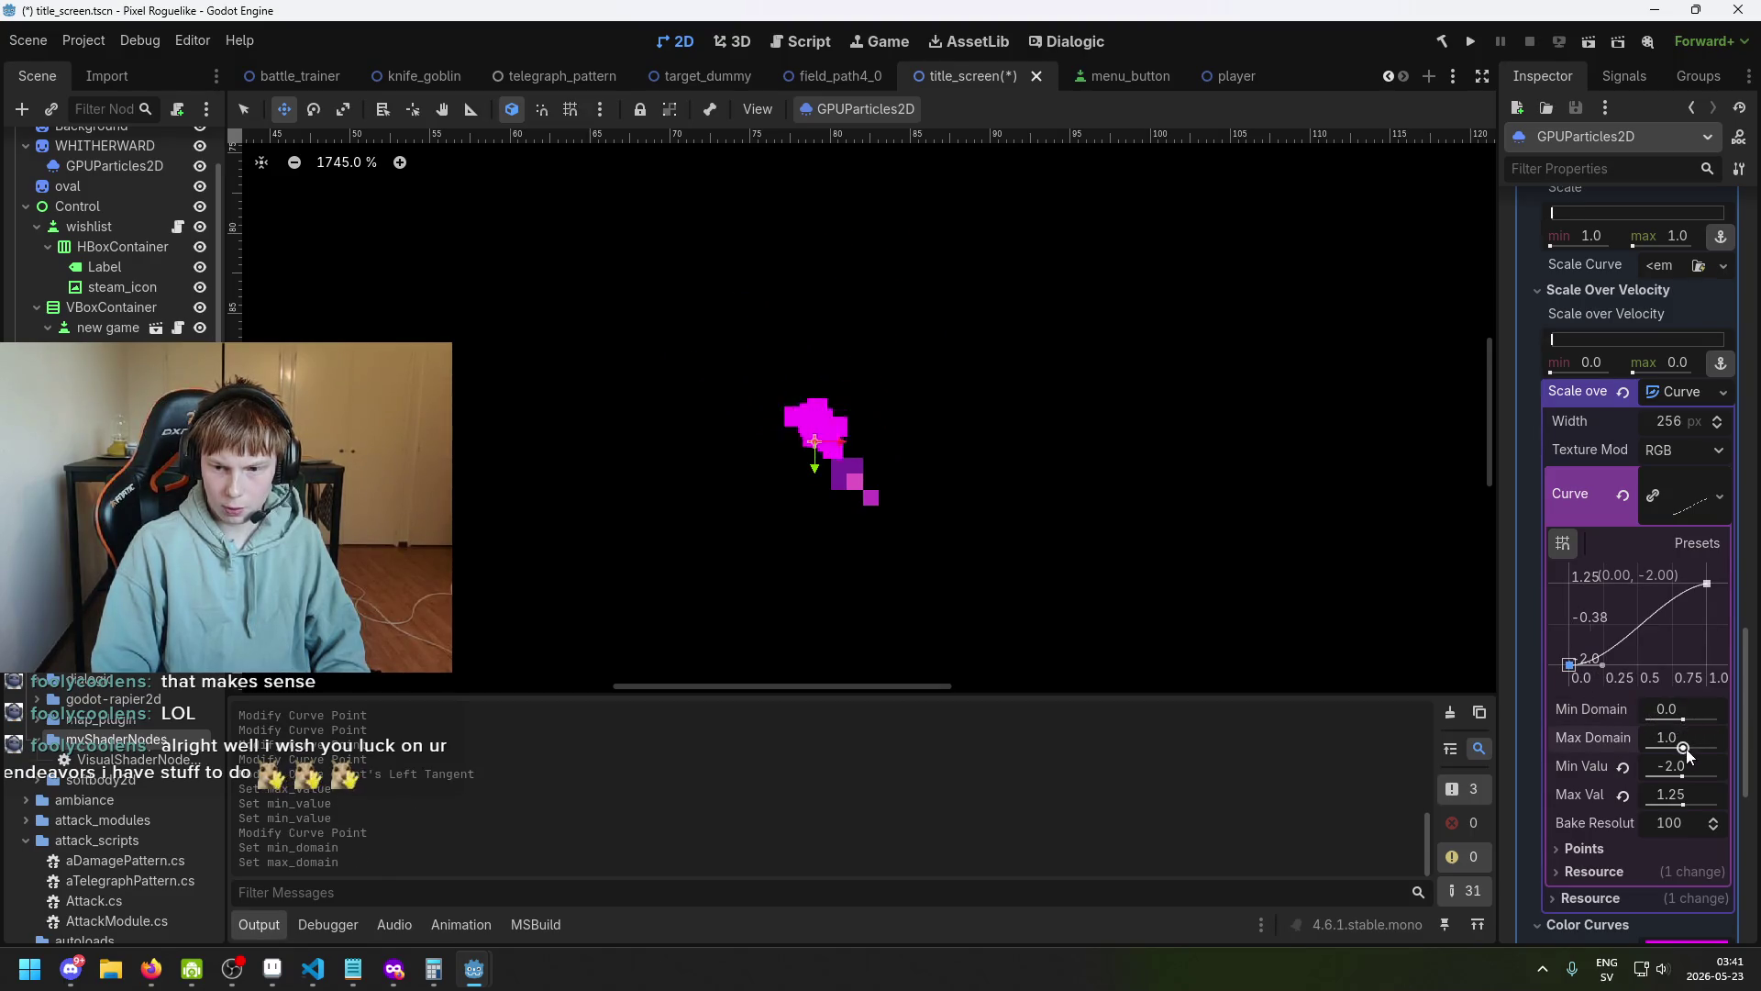
pyautogui.scroll(-3, 1104, 496)
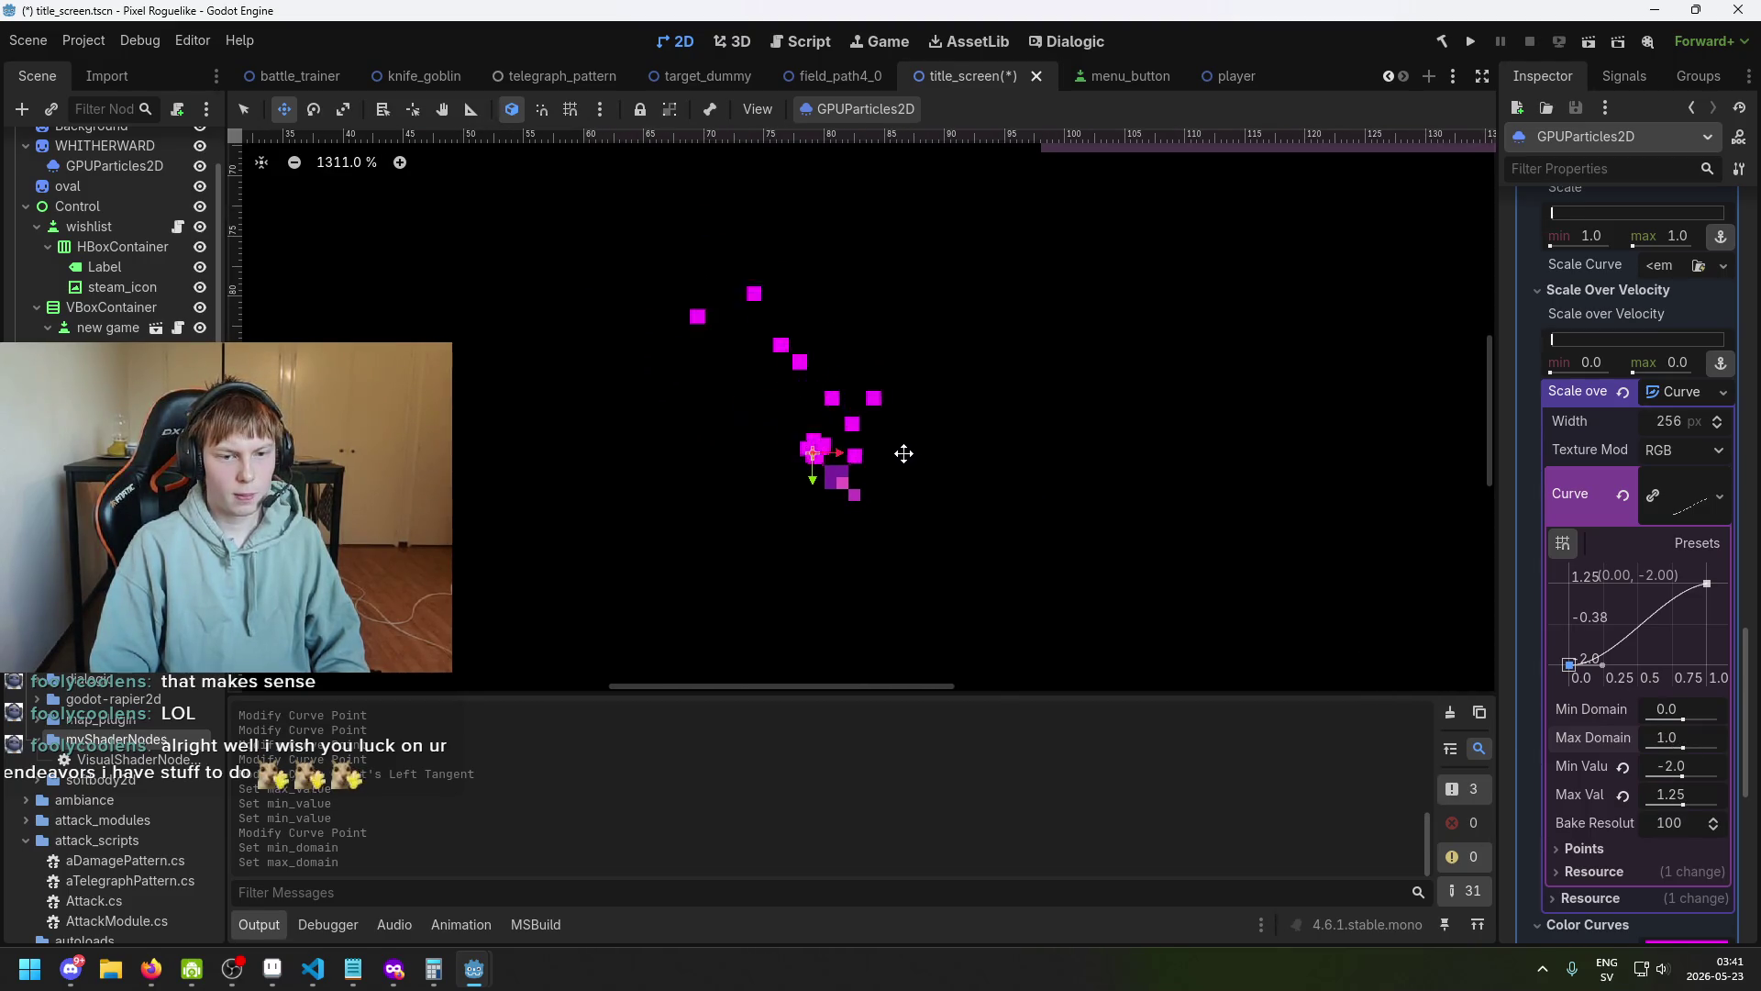
pyautogui.click(1683, 775)
pyautogui.moveTo(1685, 779); pyautogui.dragTo(1675, 779)
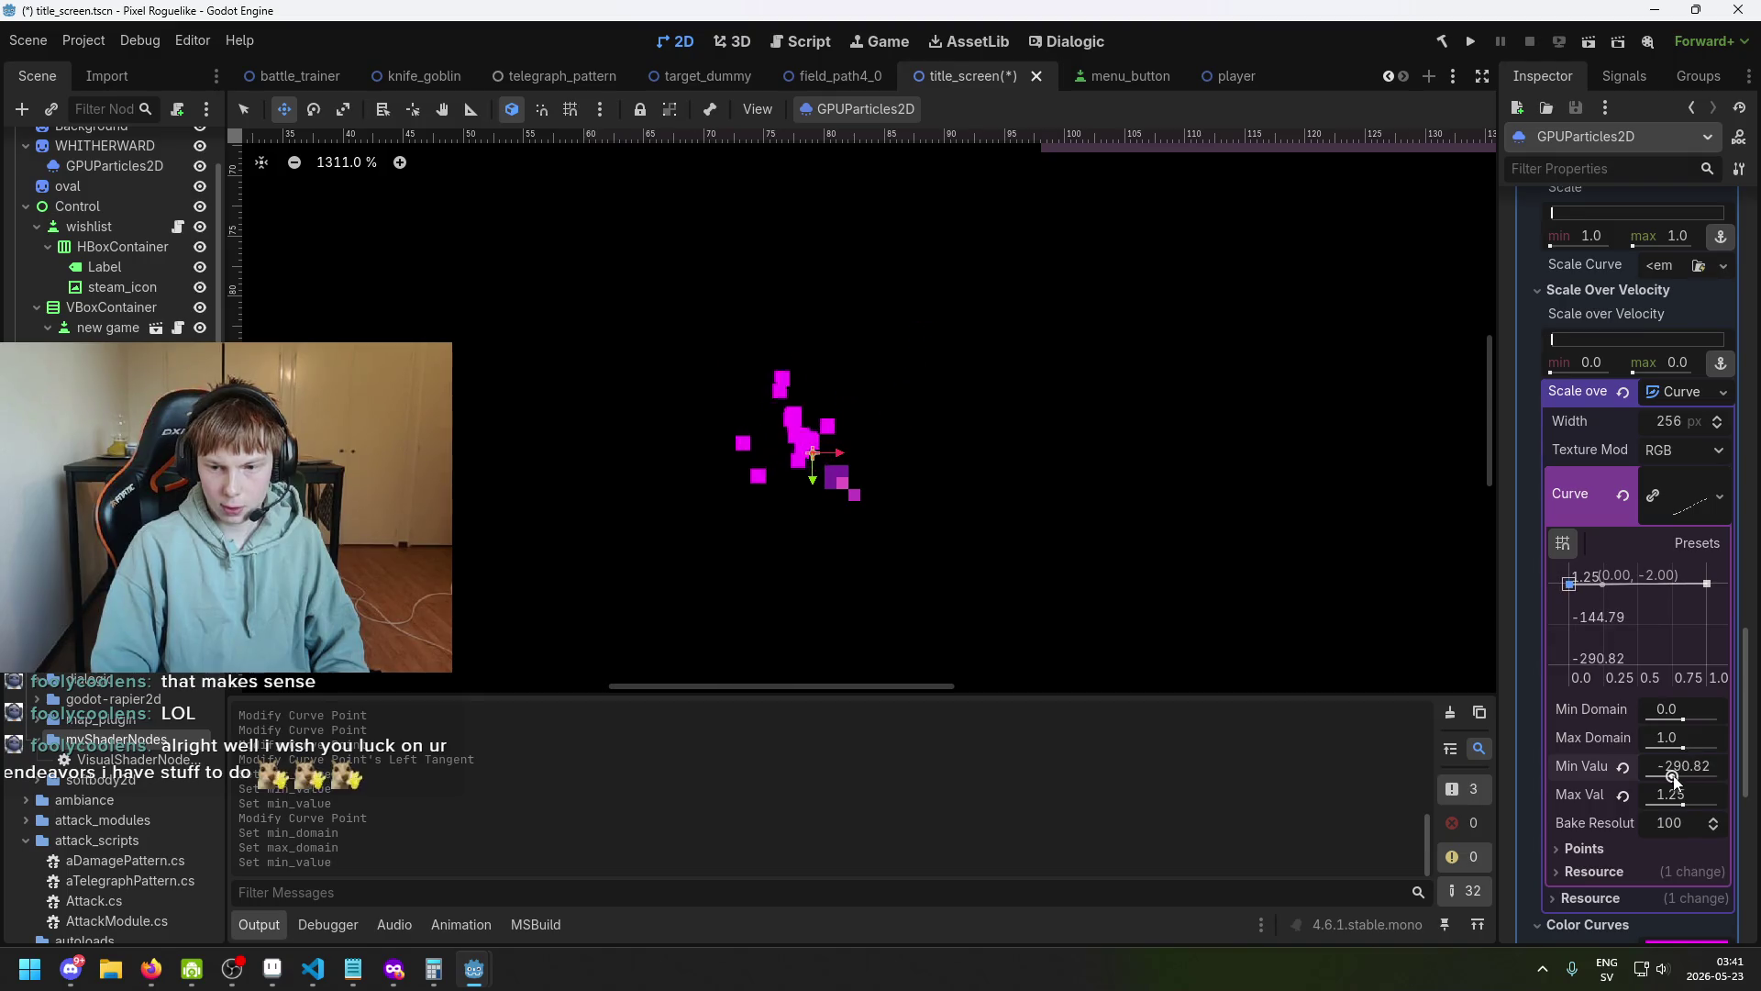
pyautogui.moveTo(1574, 593); pyautogui.dragTo(1522, 673)
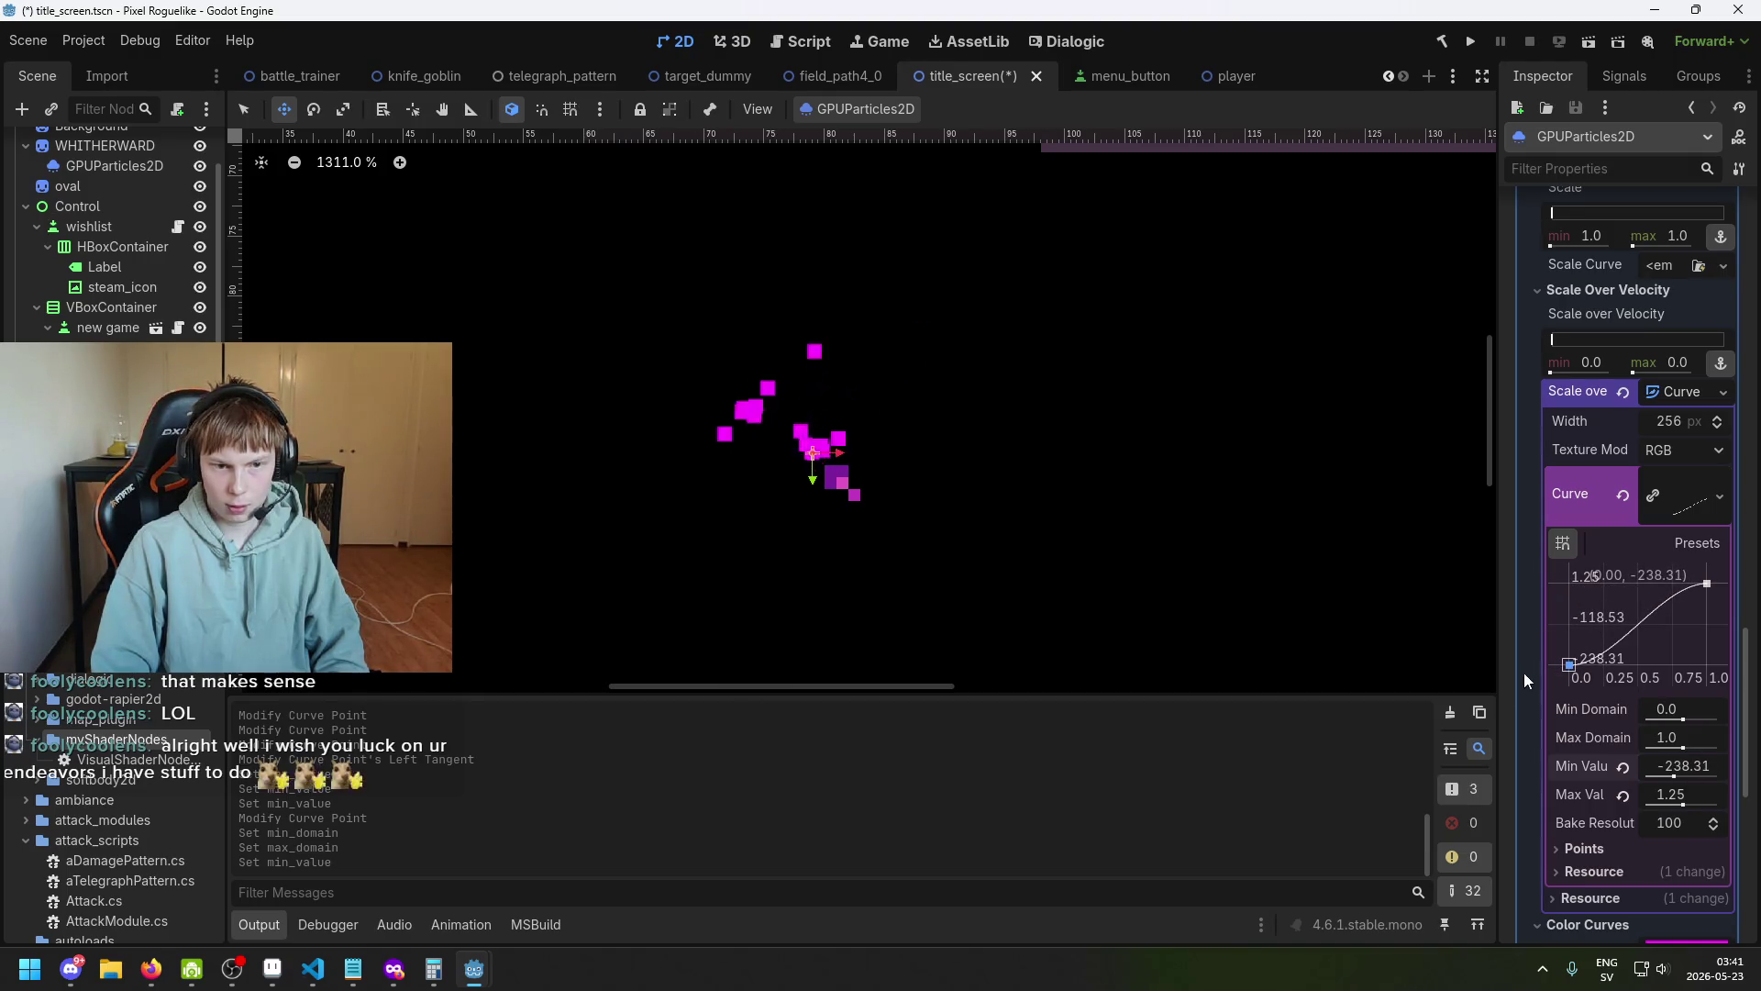
# Try Min Values of 0 and -60.66 while moving the start point, undoing a stray added point.
pyautogui.click(1704, 767)
pyautogui.write('0')
pyautogui.press('Return')
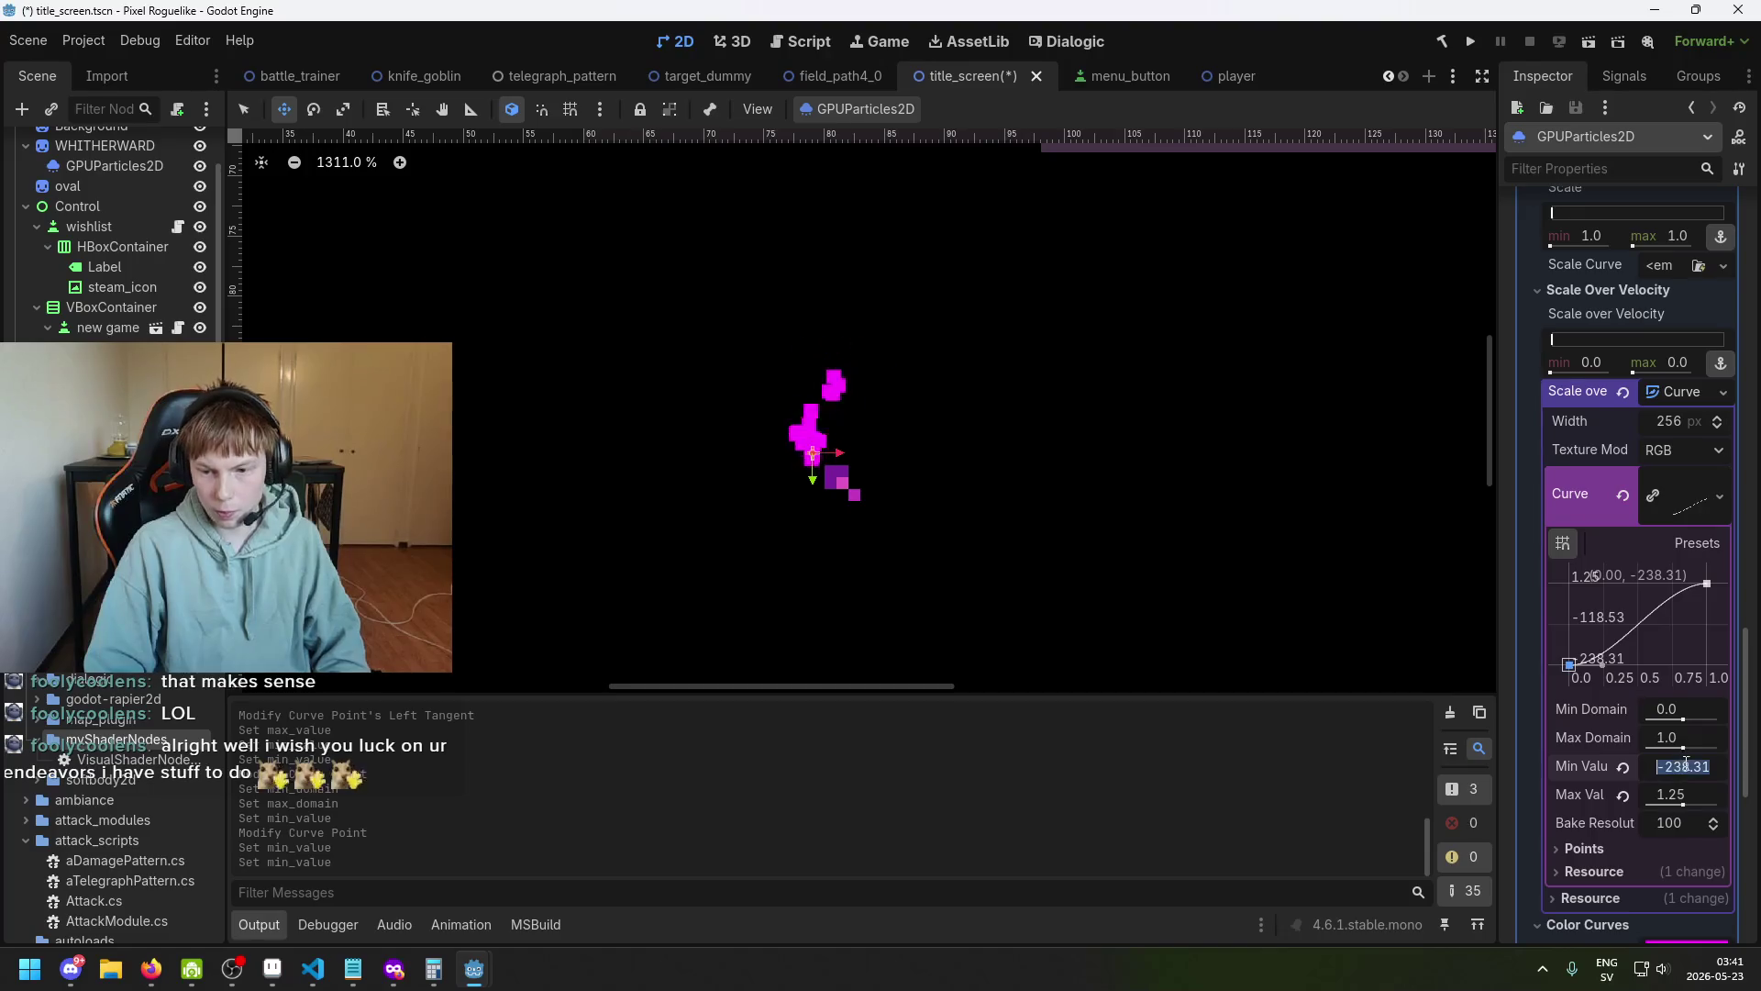
pyautogui.moveTo(1568, 660); pyautogui.dragTo(1497, 604)
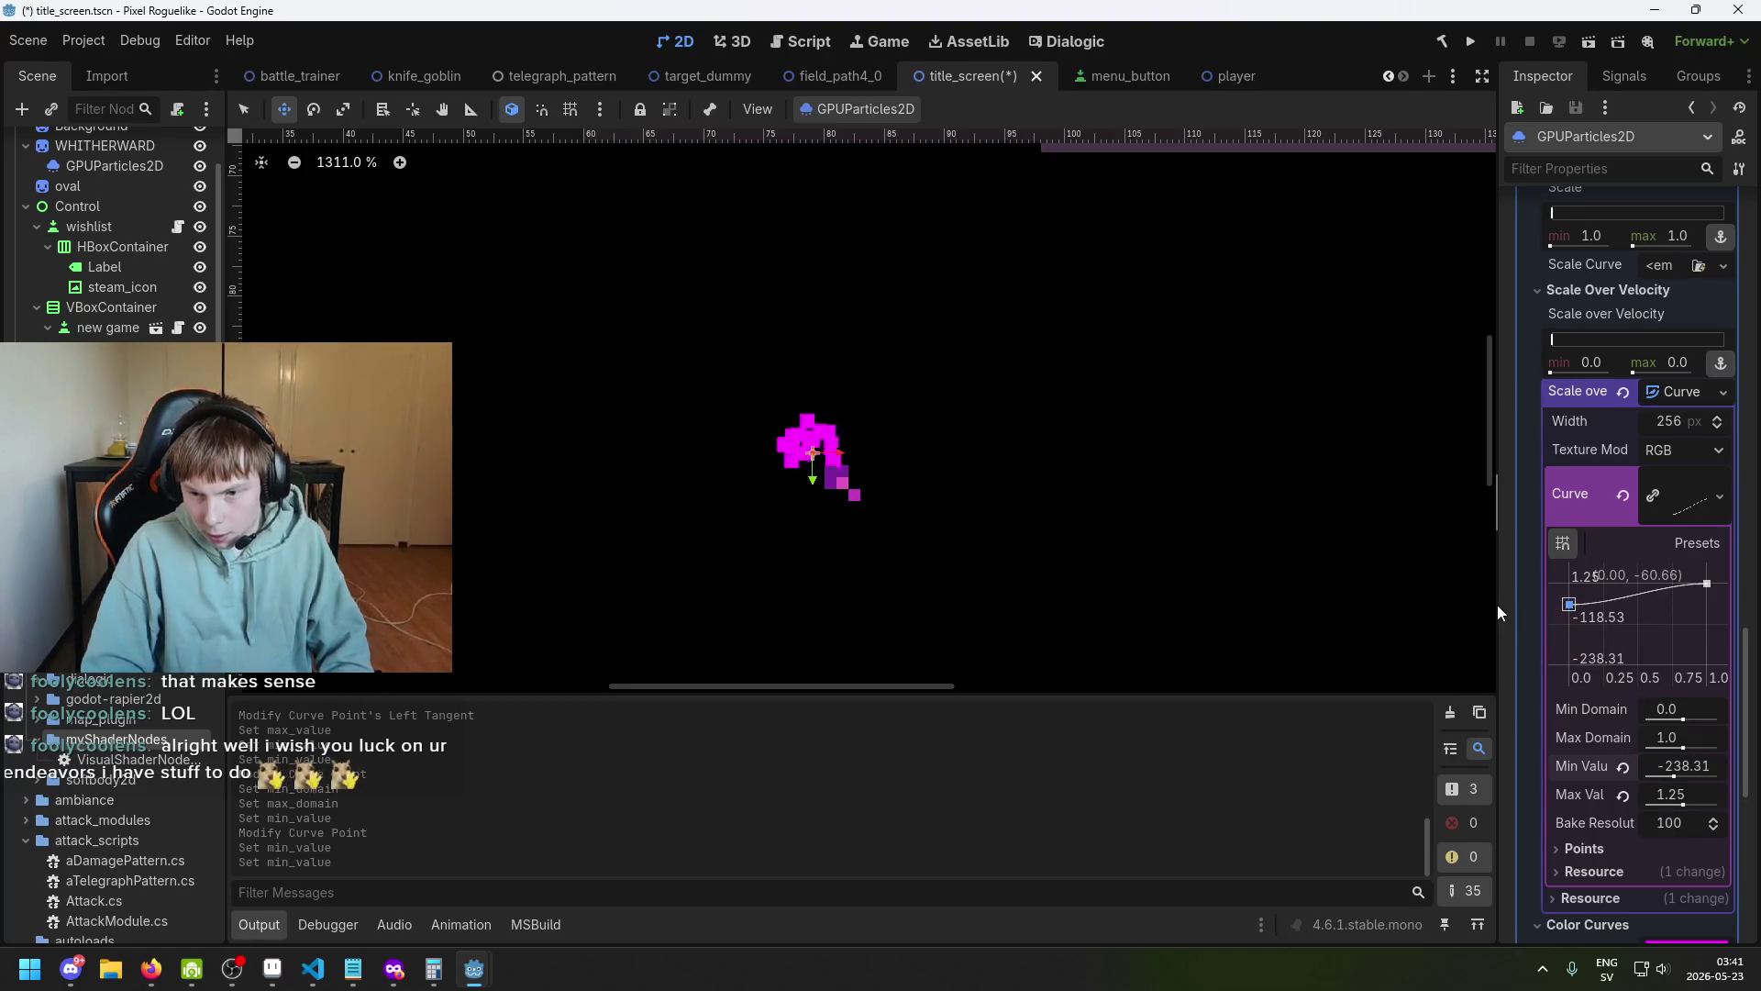
pyautogui.moveTo(1674, 776); pyautogui.dragTo(1693, 774)
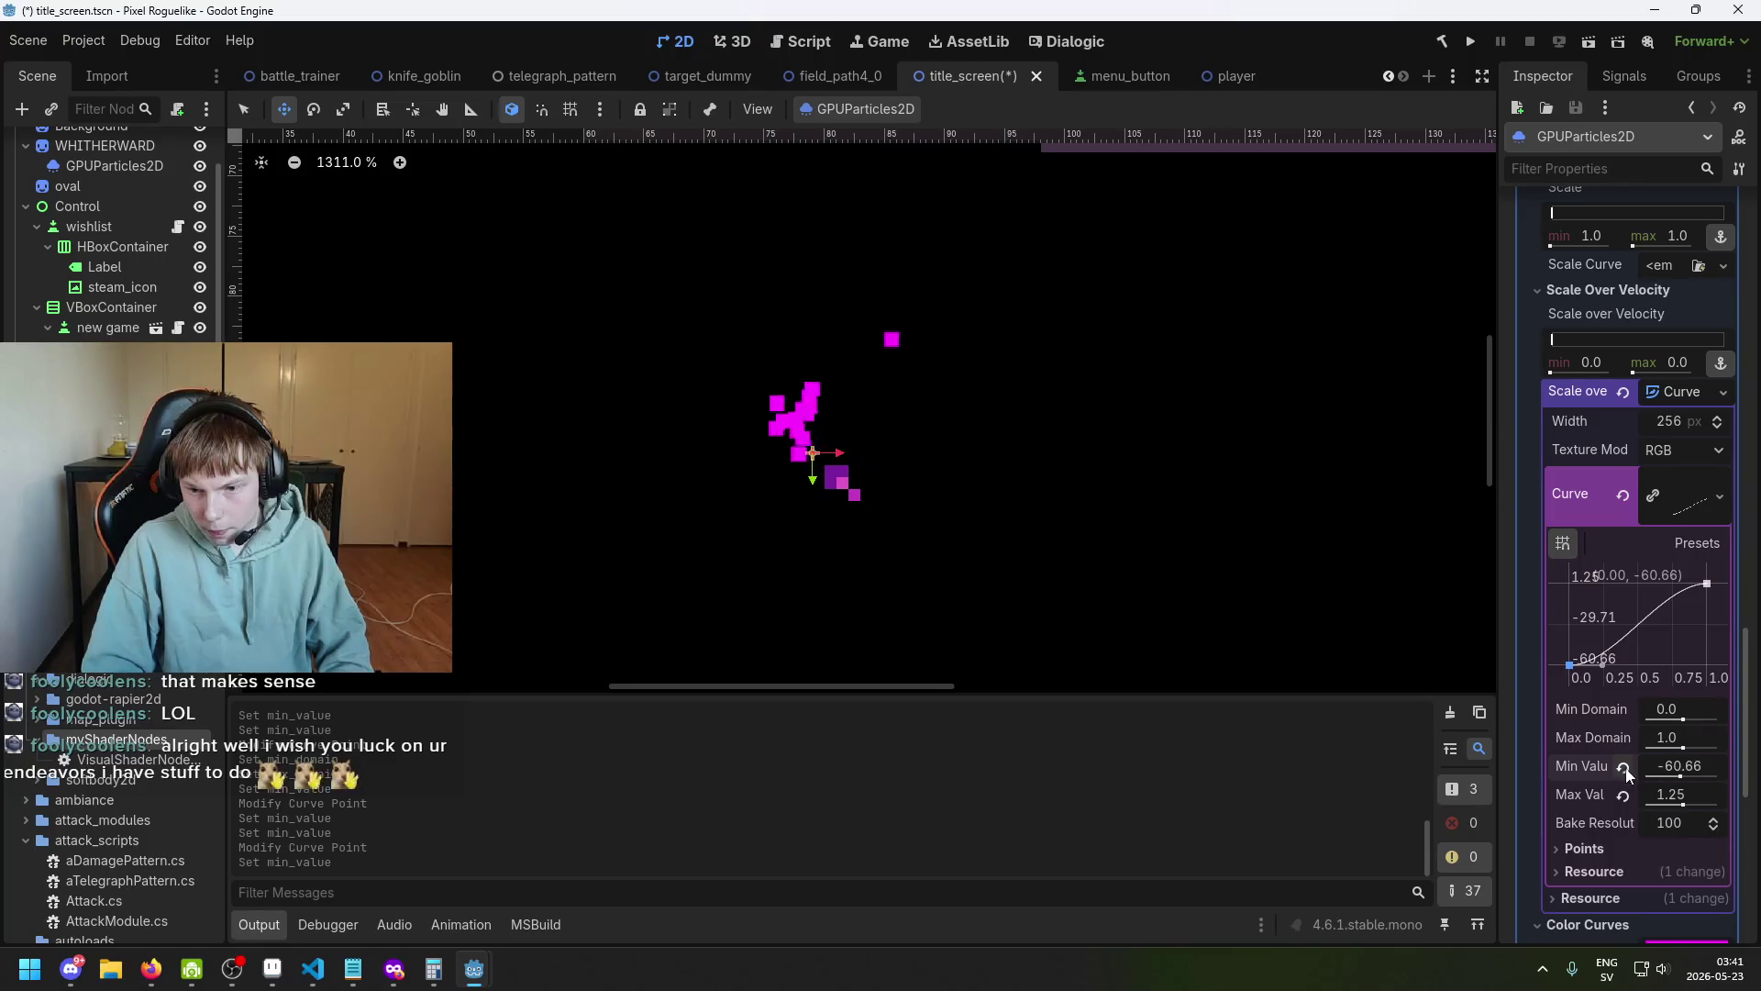
pyautogui.click(1576, 663)
pyautogui.hotkey('ctrl', 'z')
pyautogui.click(1697, 764)
pyautogui.moveTo(1570, 663); pyautogui.dragTo(1433, 542)
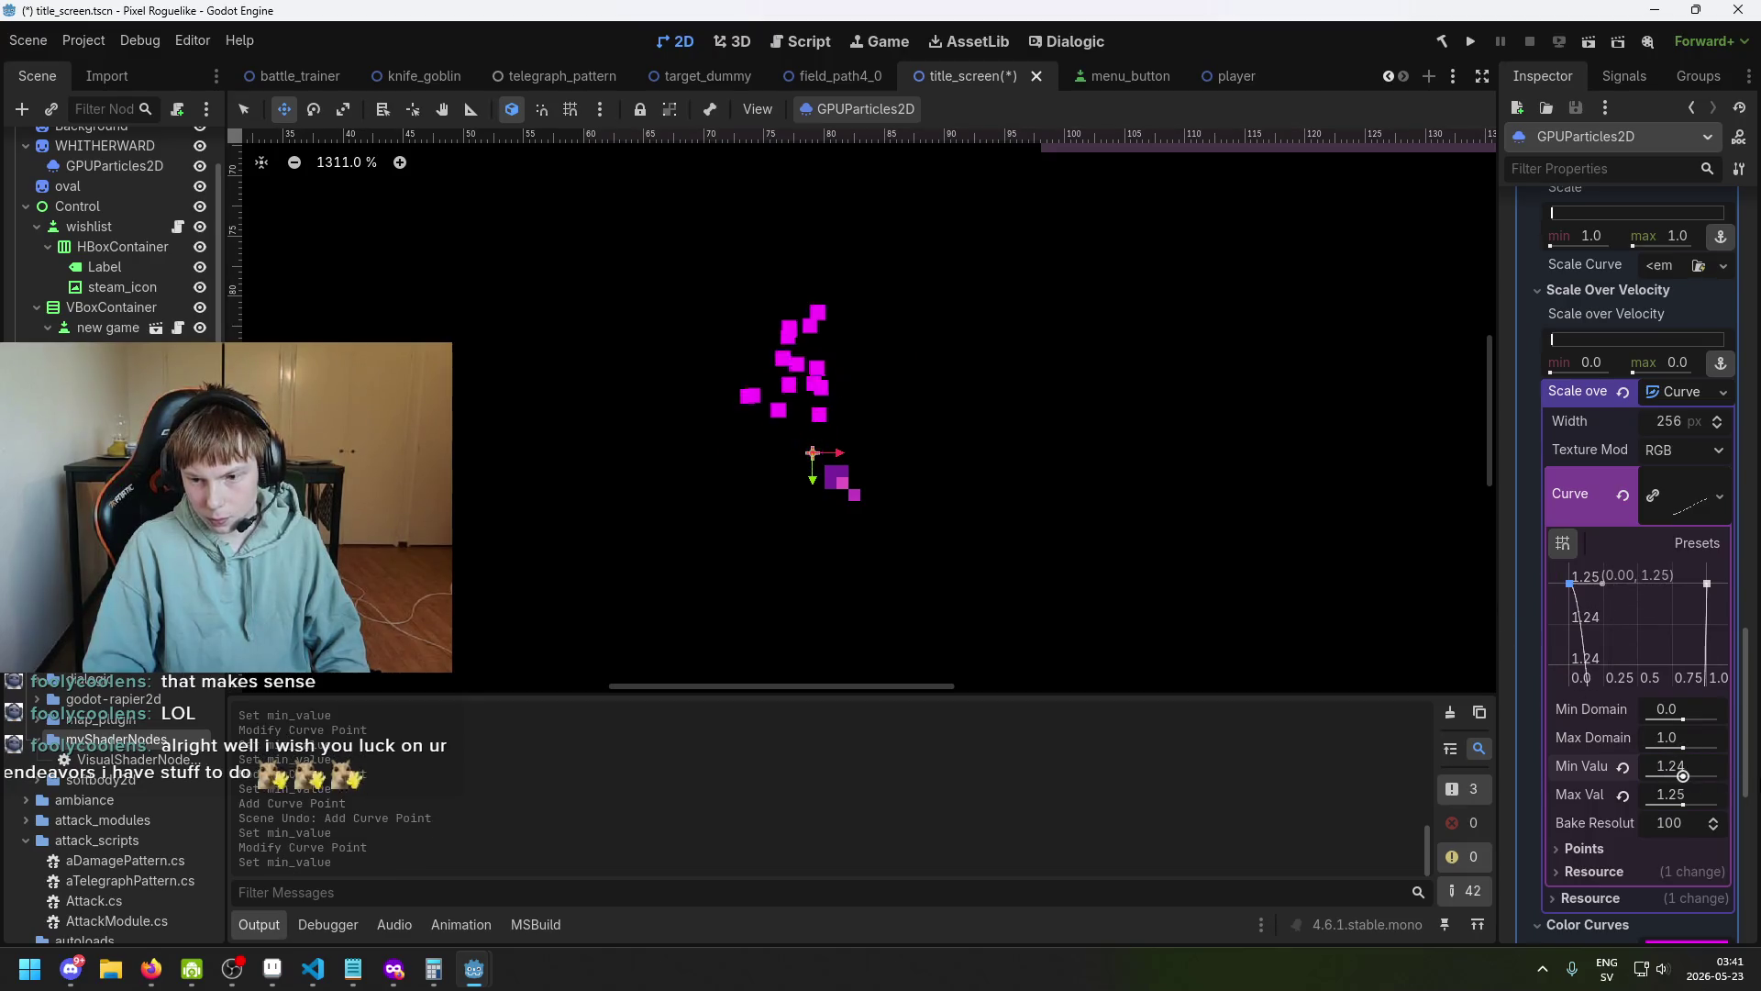
# Set Min Value back to 0, place the curve's start point at 0, and collapse the curve editor.
pyautogui.write('0')
pyautogui.press('Return')
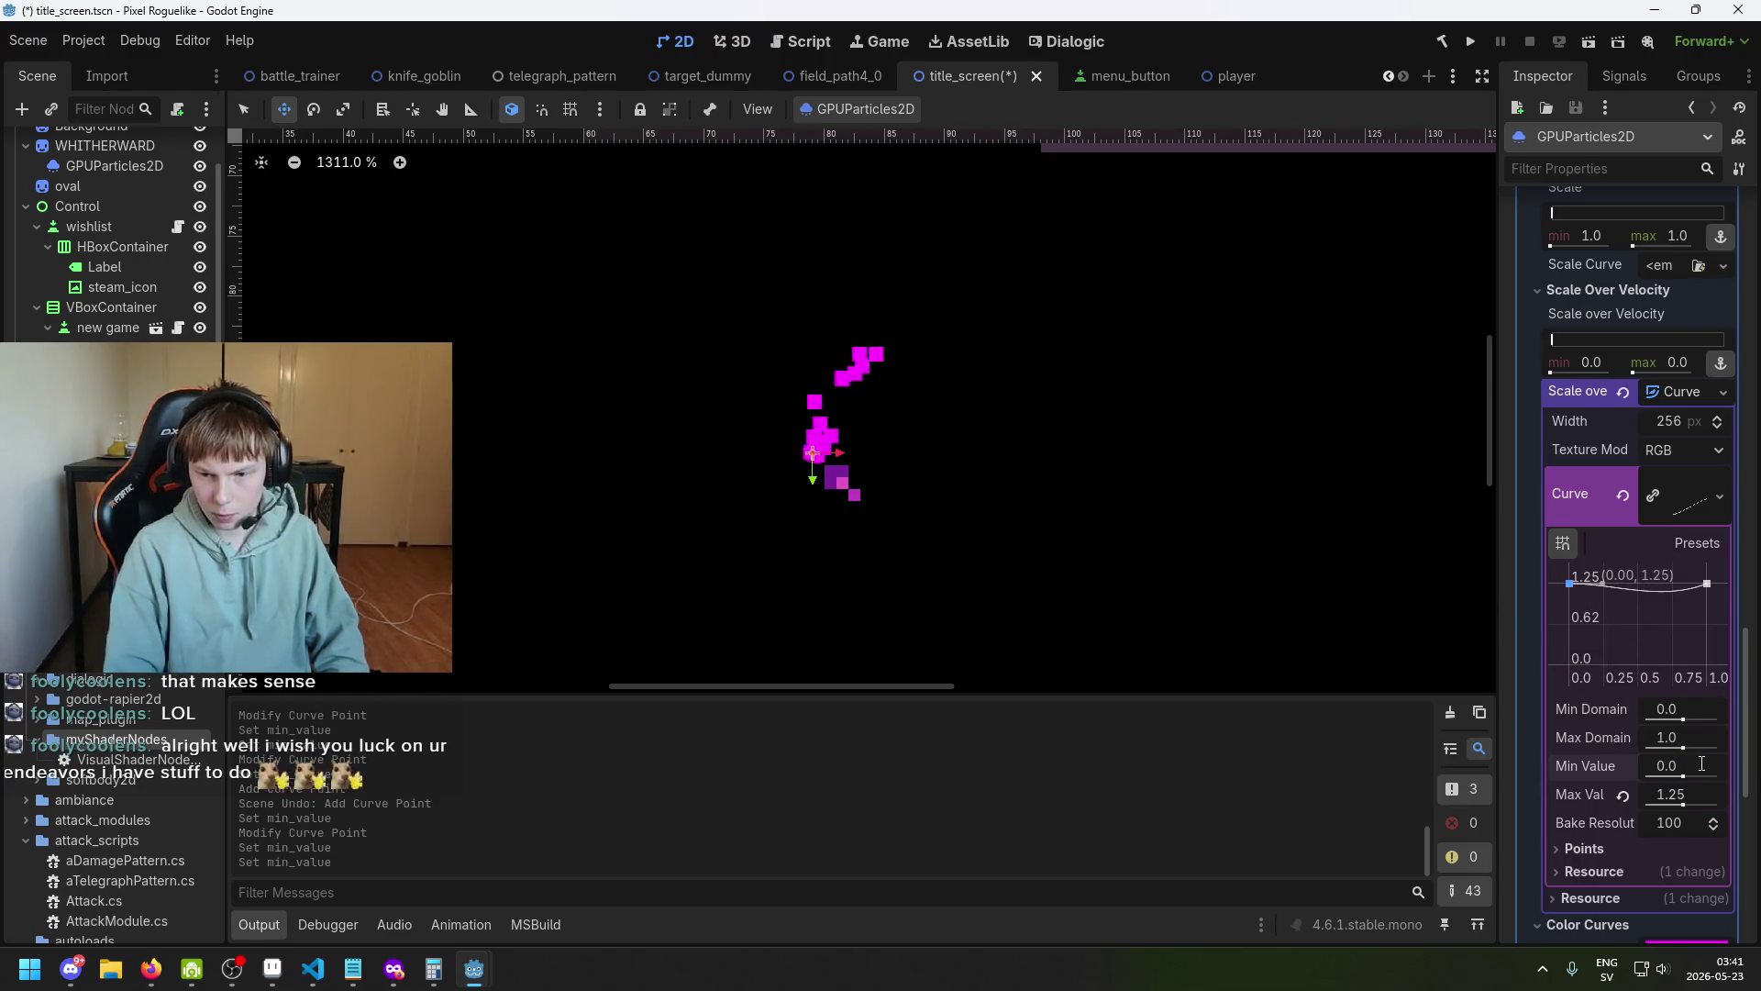
pyautogui.moveTo(1551, 668); pyautogui.dragTo(1550, 681)
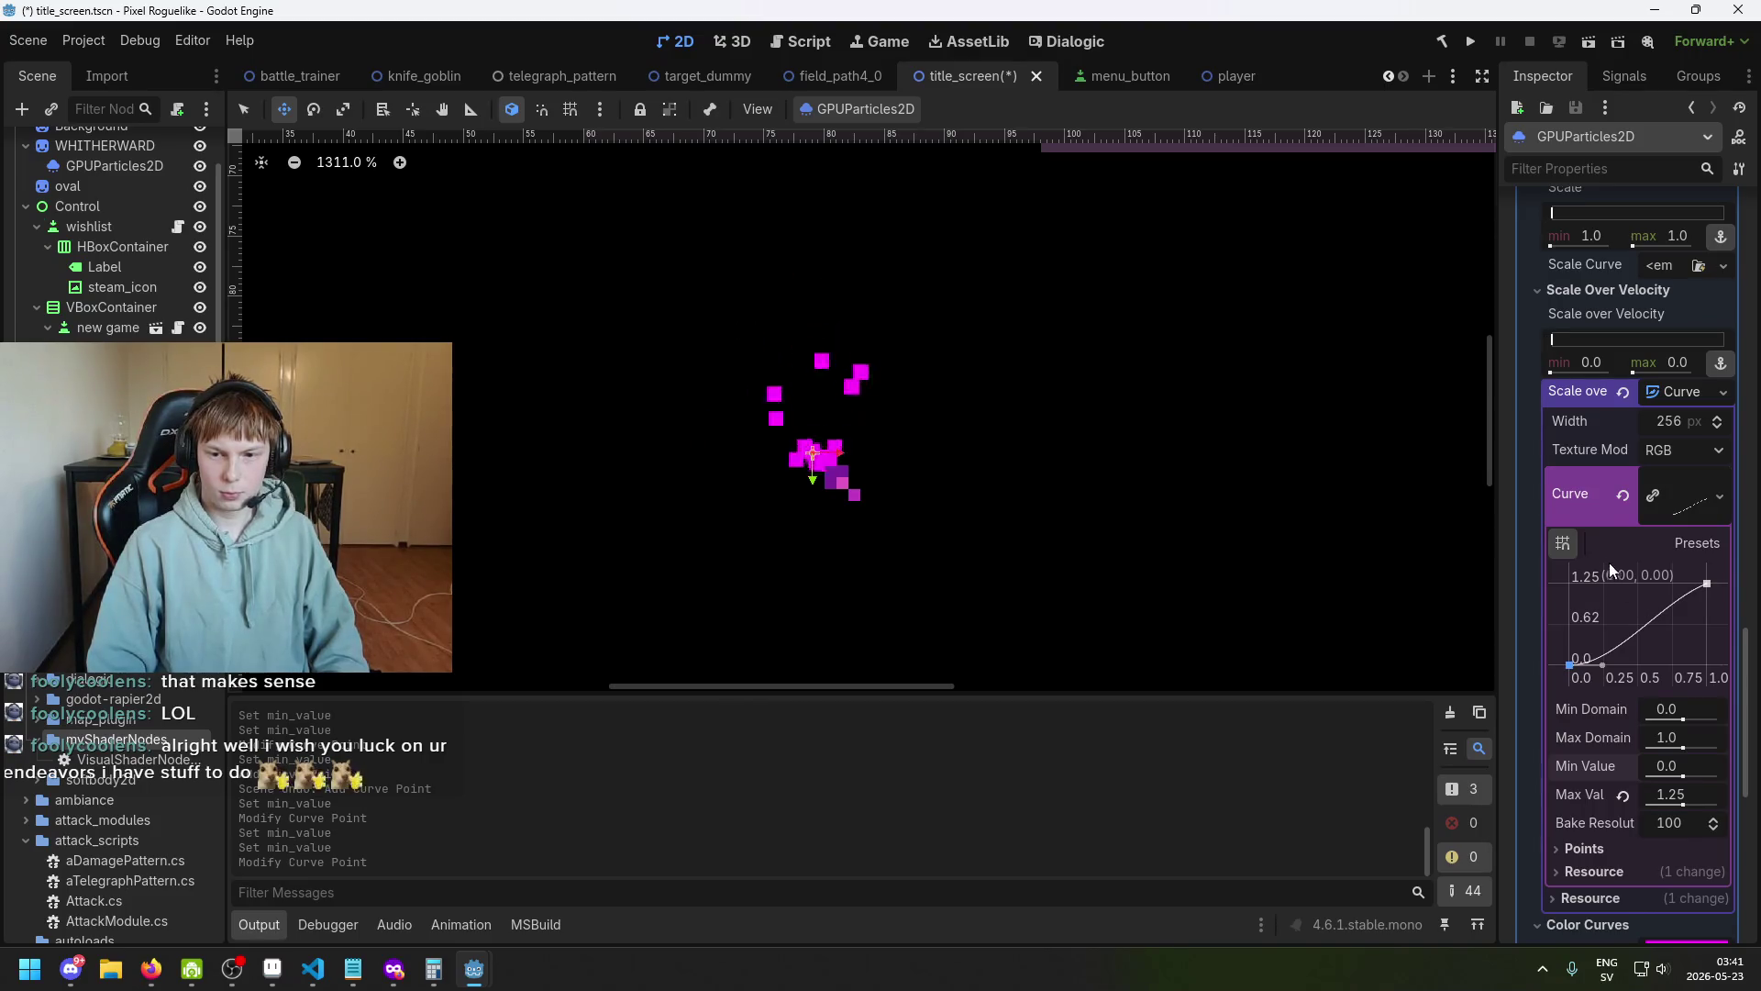
pyautogui.click(1687, 497)
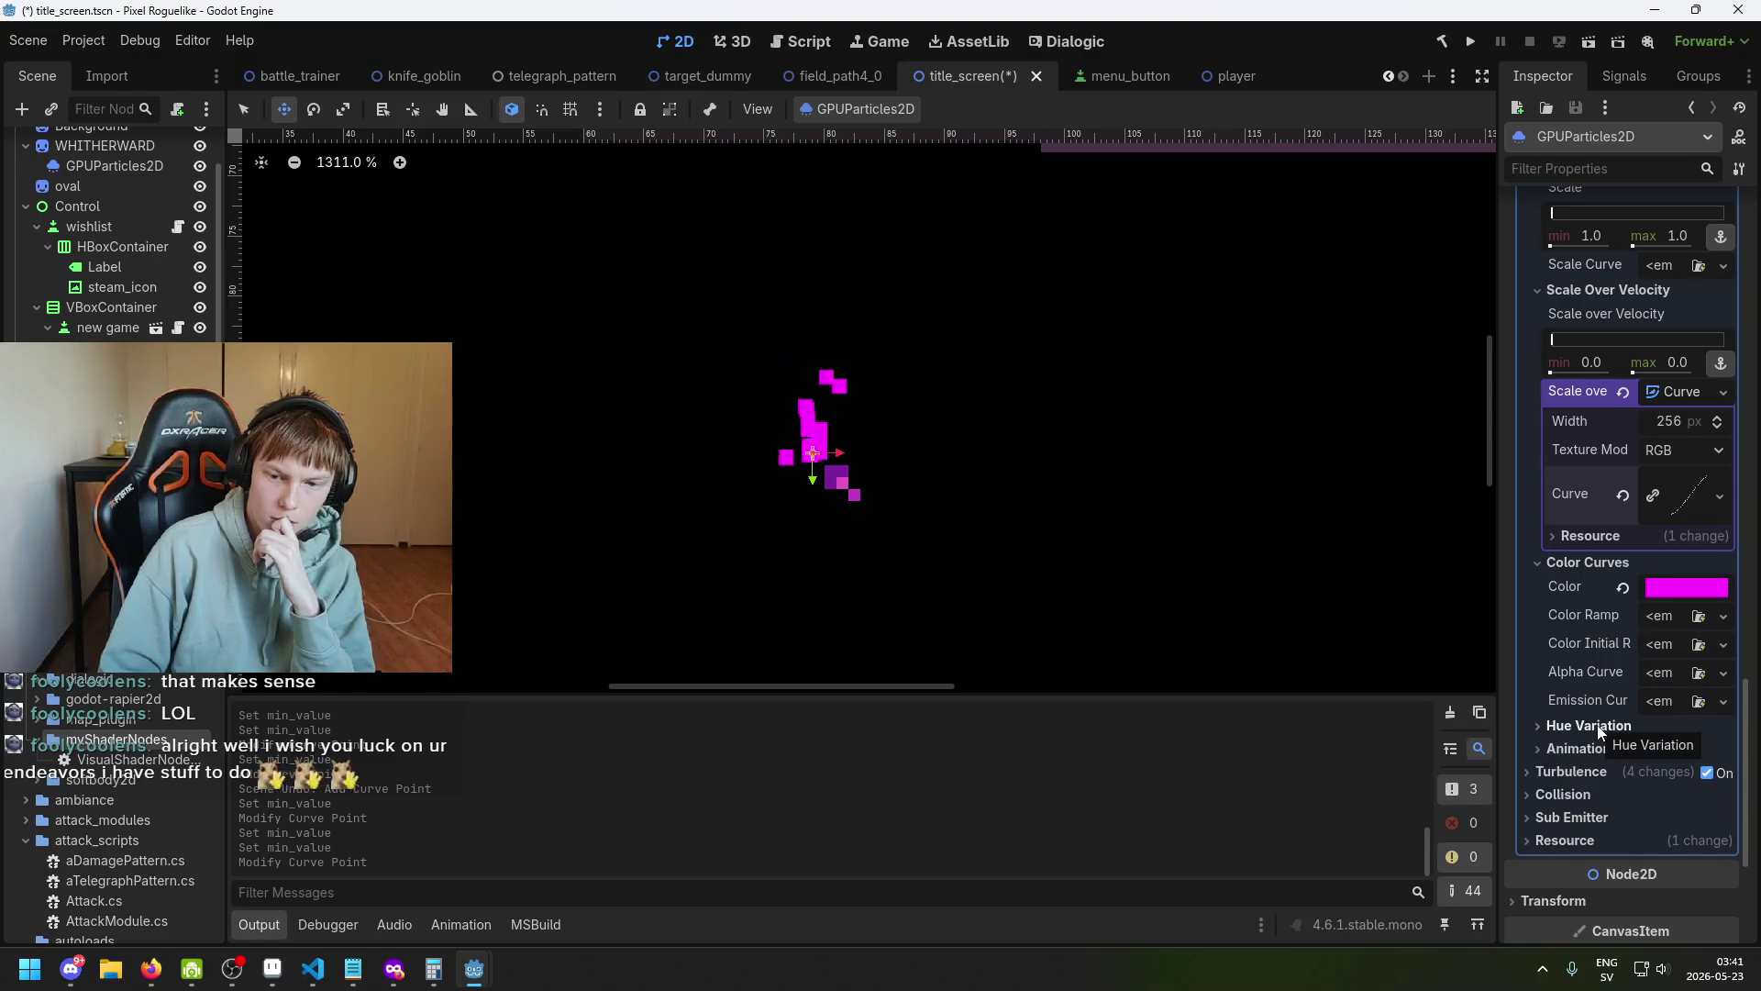
# Expand the process material's Animation section to reveal Speed and Offset, then return to Display.
pyautogui.click(1604, 749)
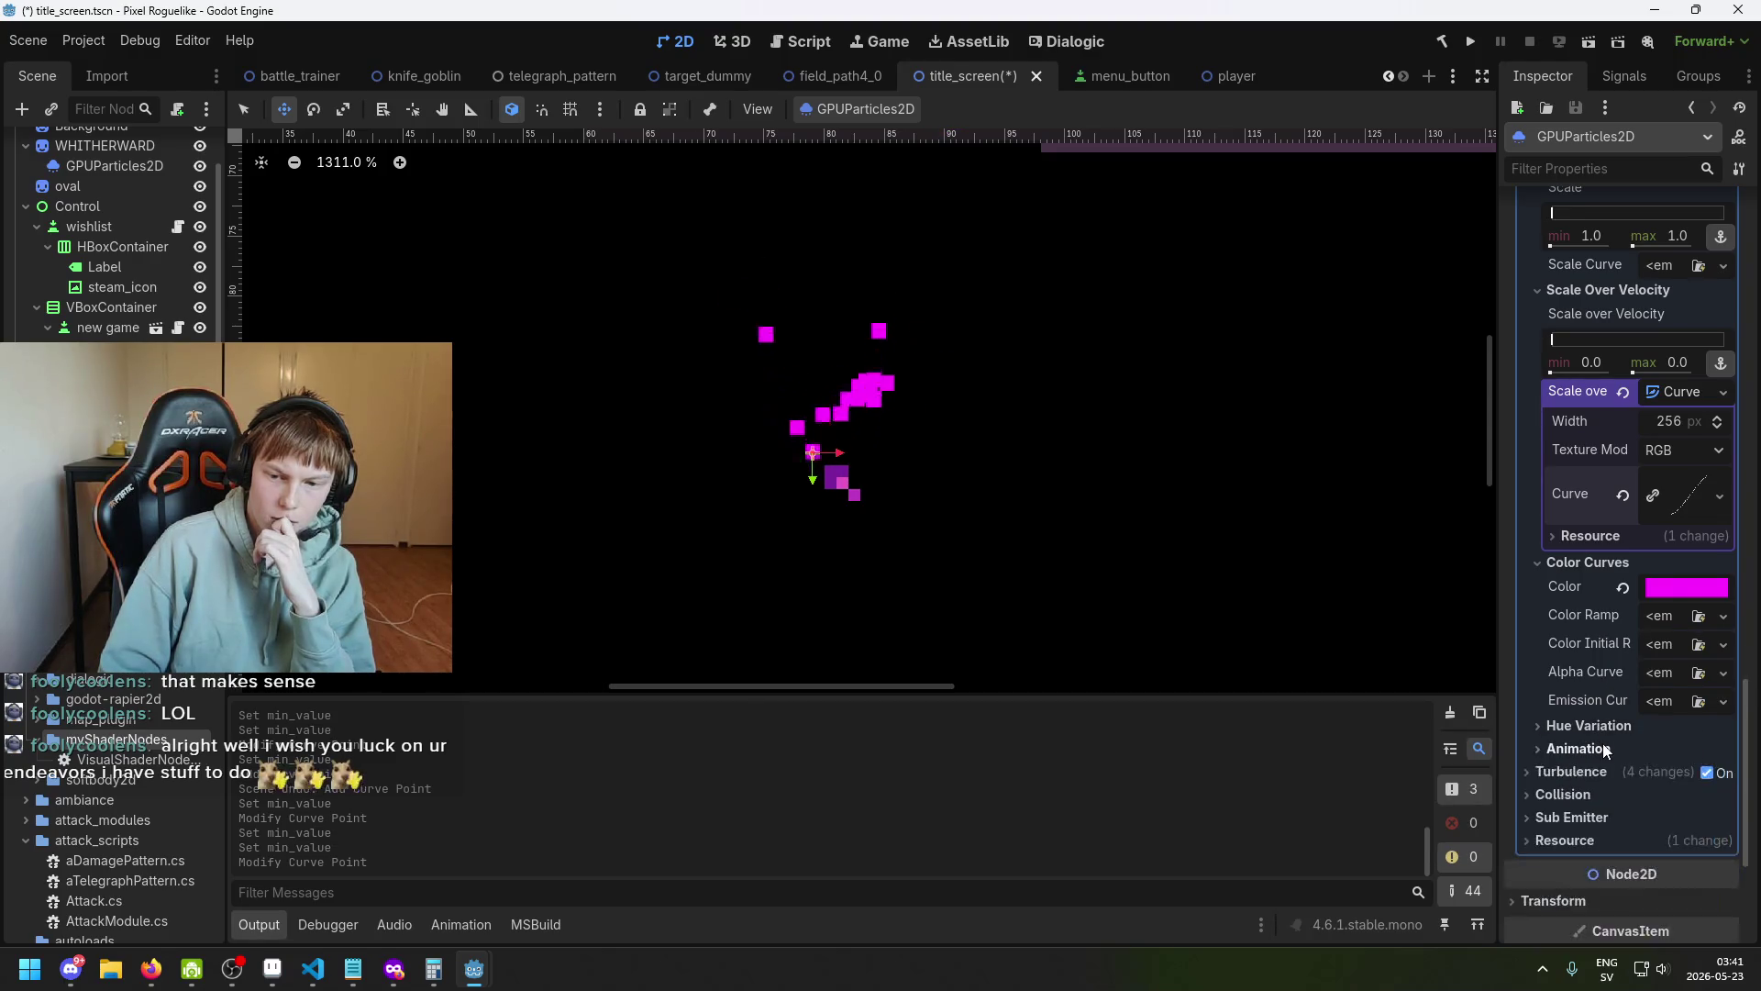
pyautogui.scroll(-1, 1631, 761)
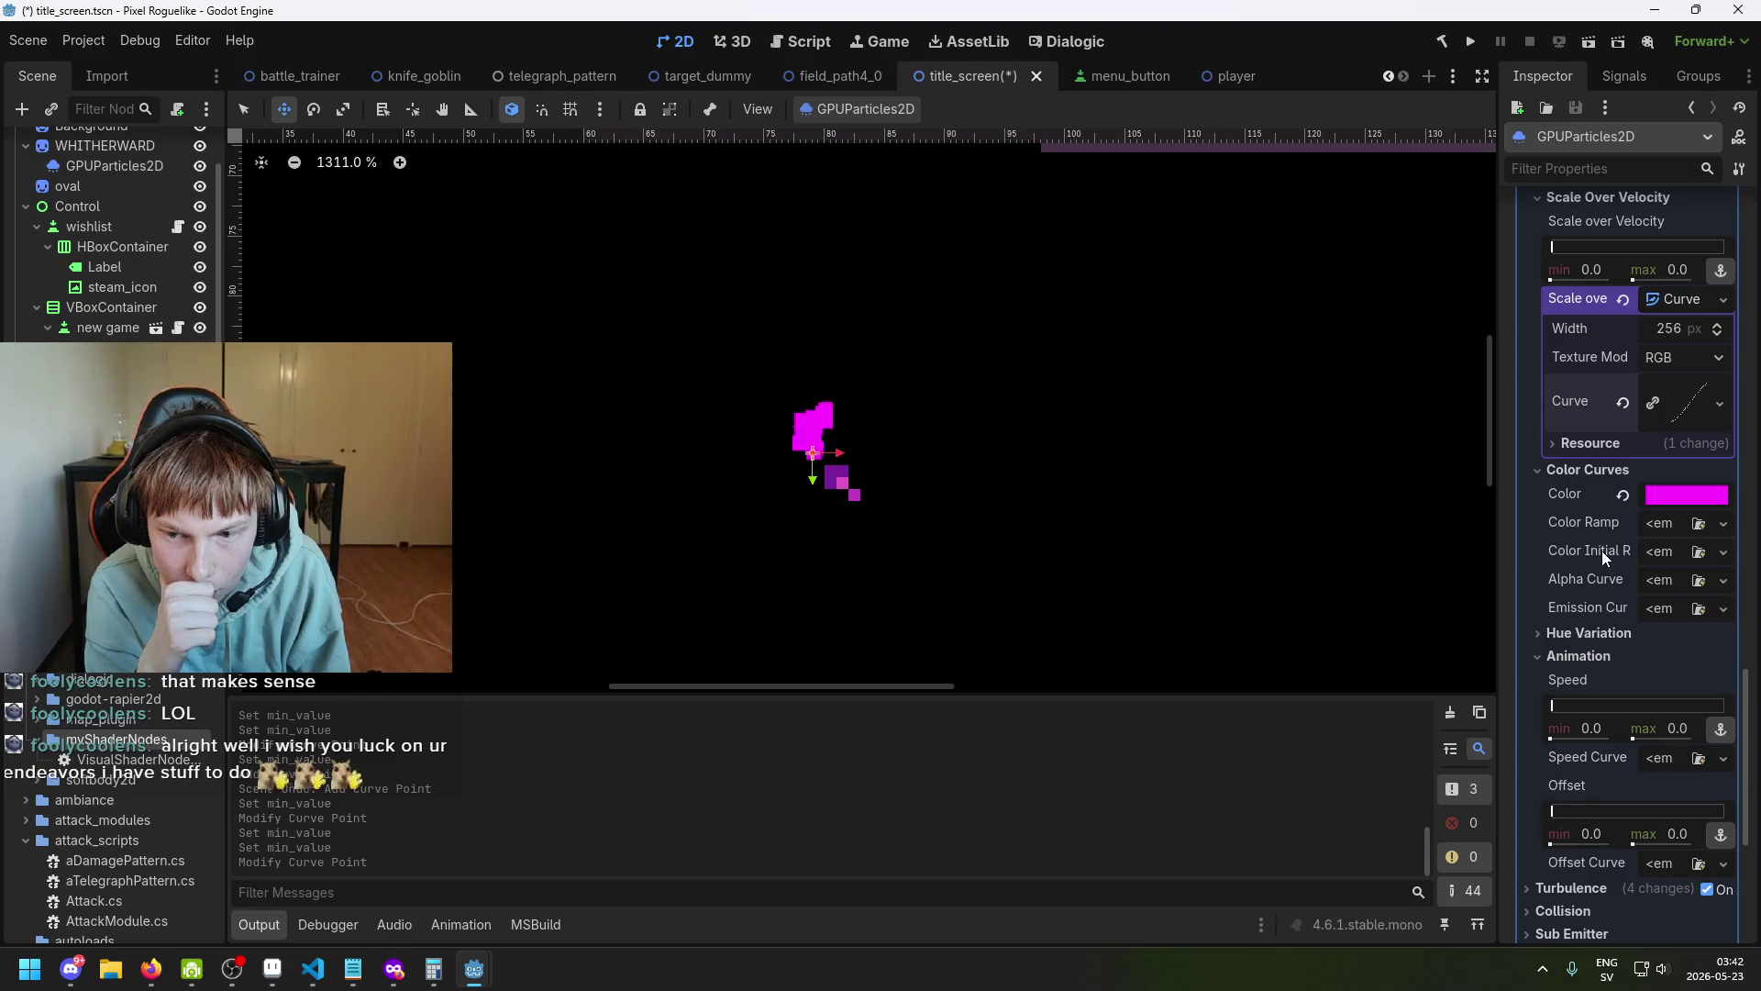
pyautogui.moveTo(1601, 550)
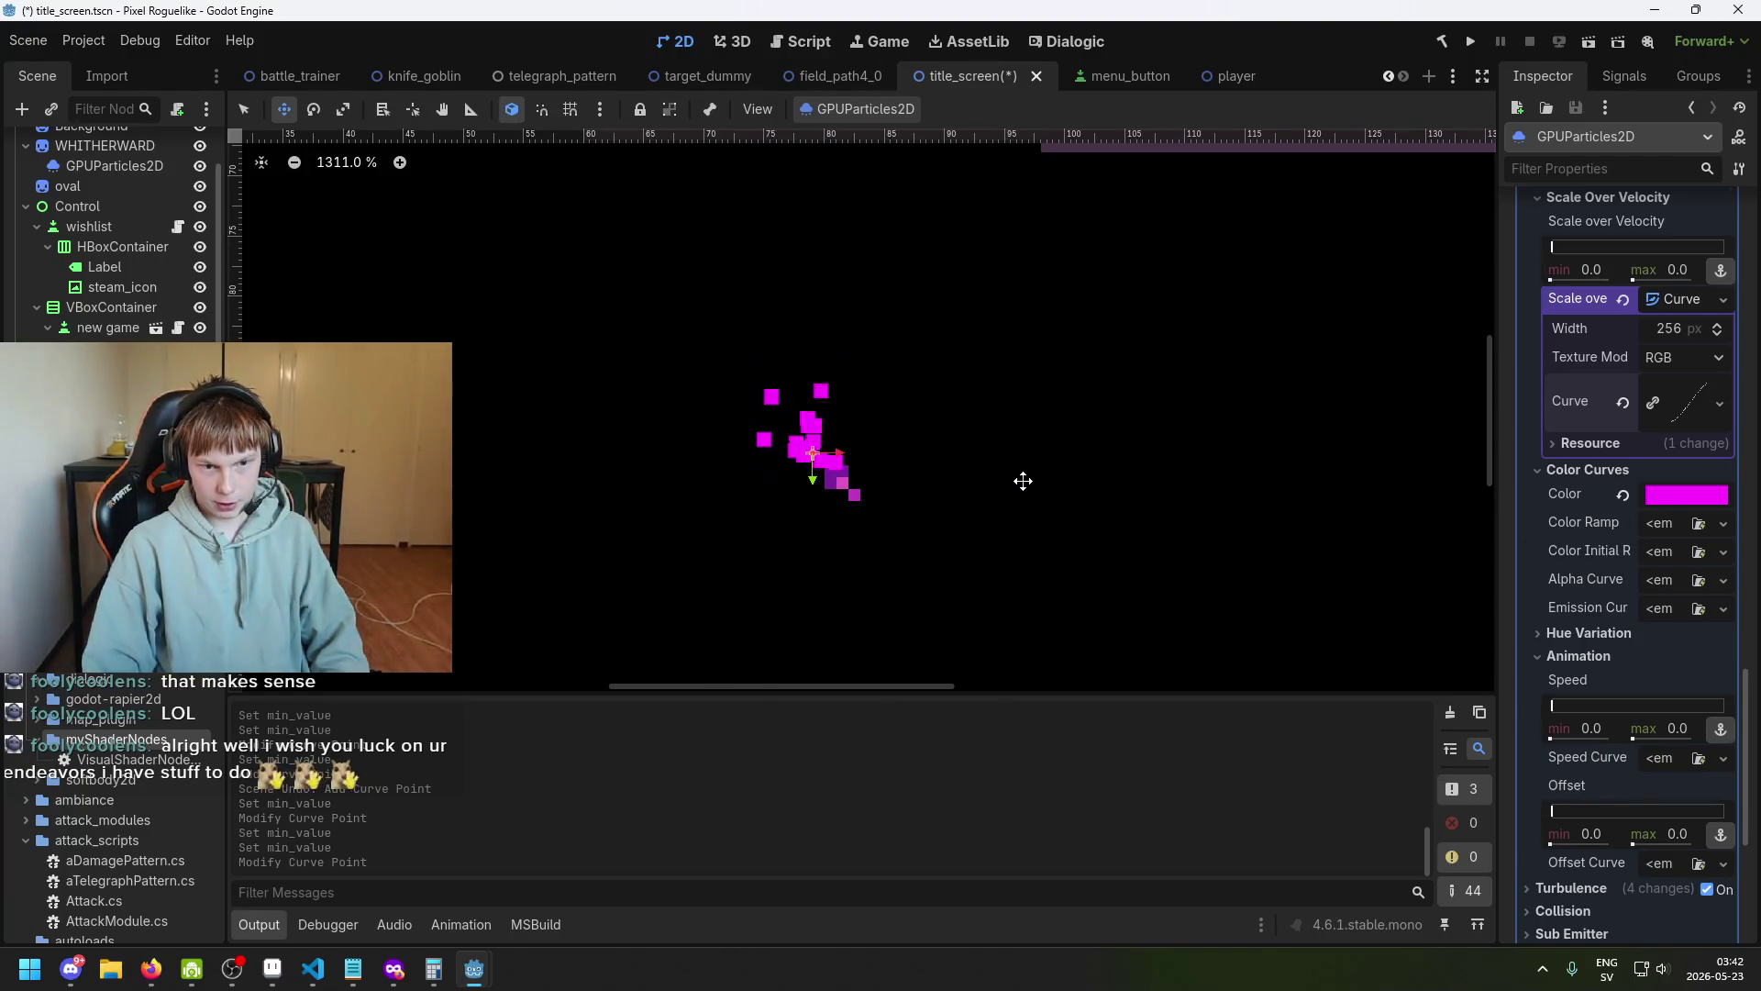
pyautogui.scroll(3, 1684, 547)
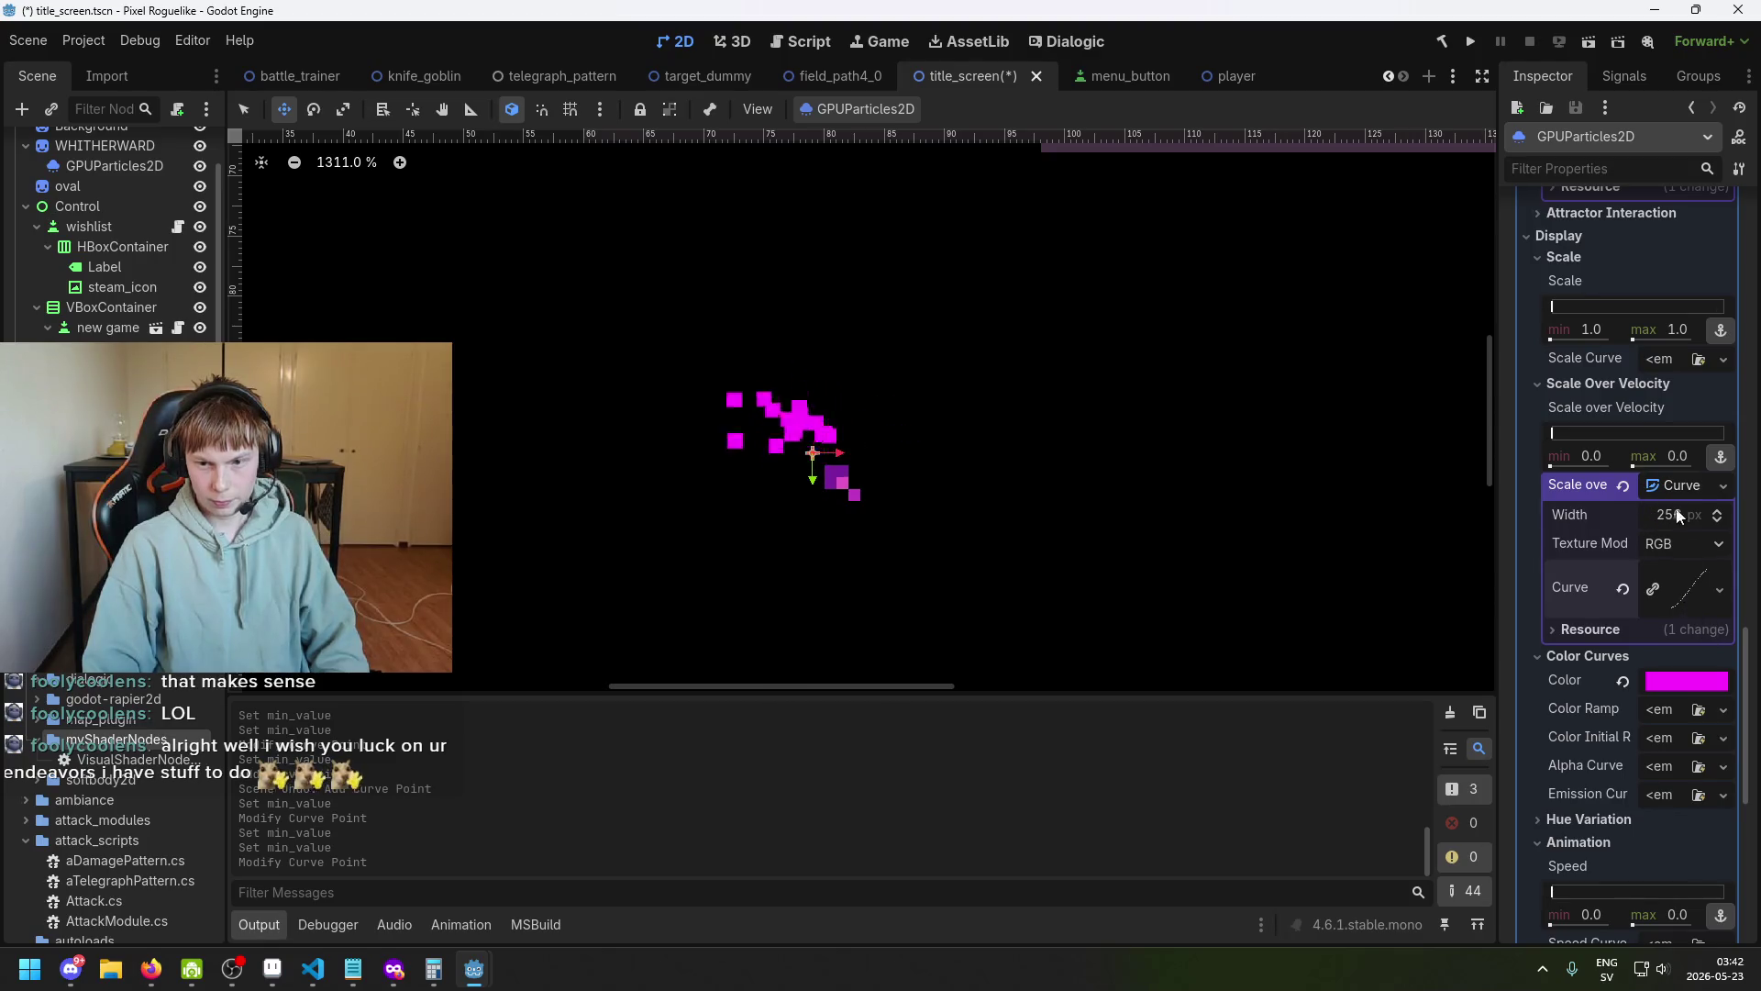
# Raise the Scale Over Velocity maximum above 0.0 and begin editing the Scale range's maximum.
pyautogui.scroll(2, 1677, 516)
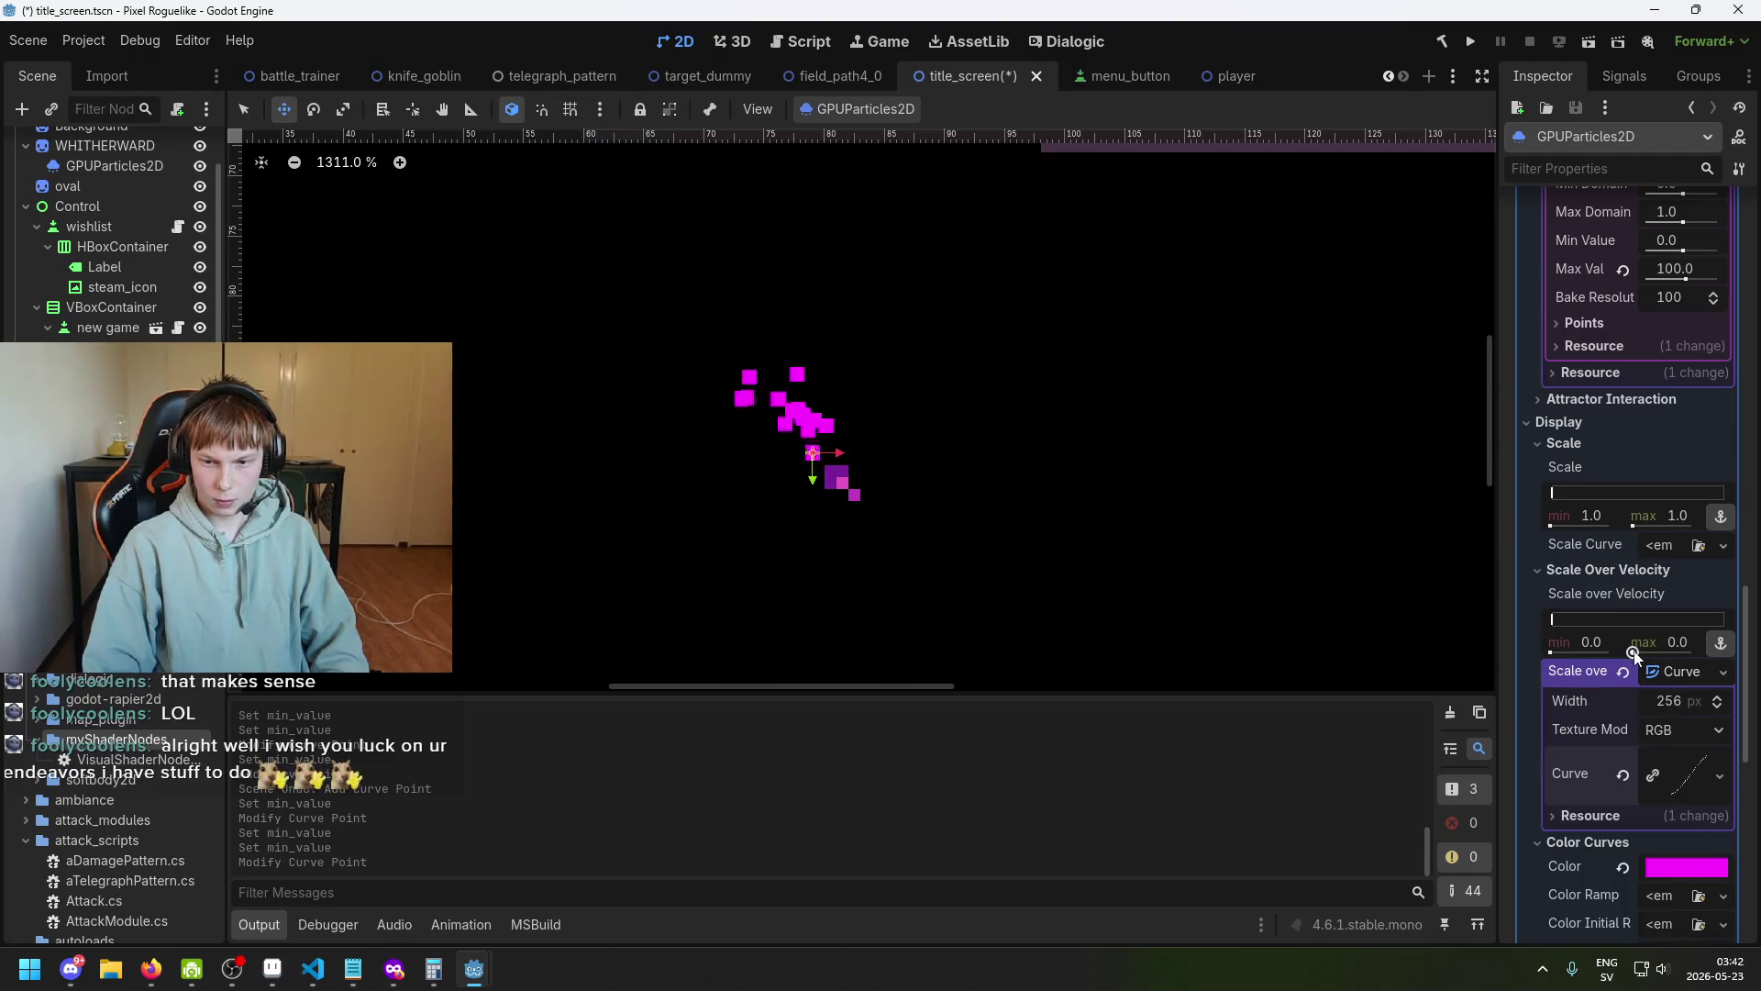
pyautogui.moveTo(1634, 652); pyautogui.dragTo(1634, 652)
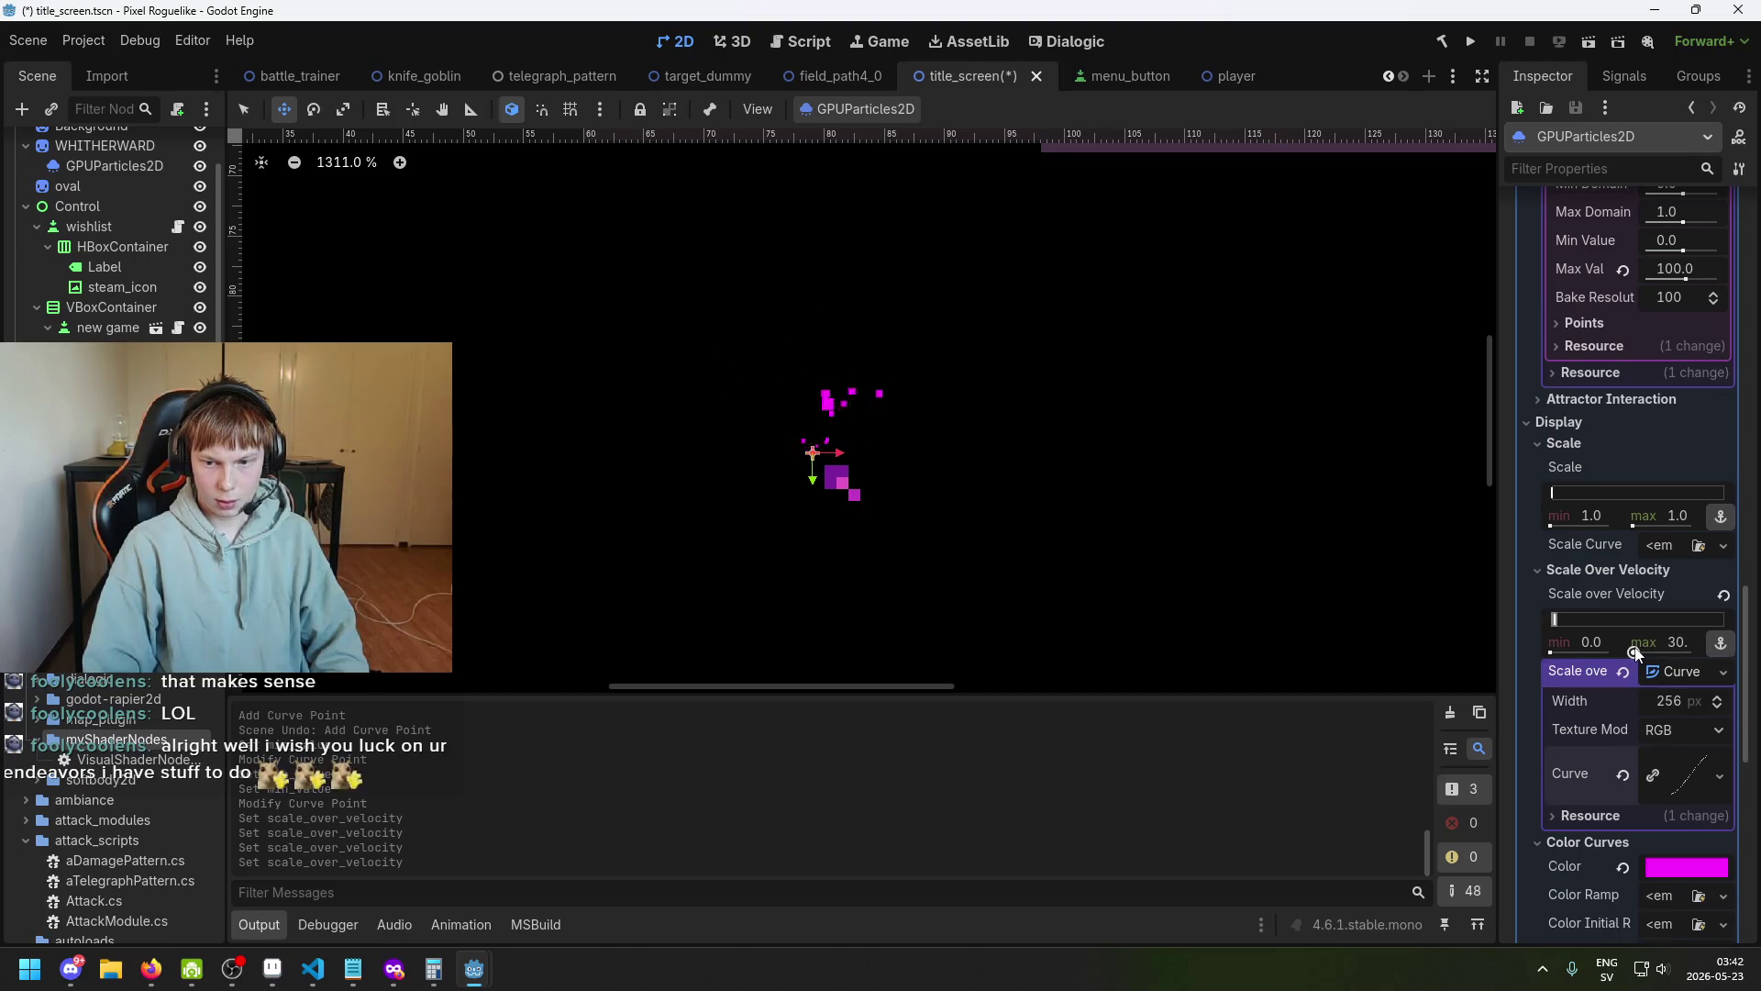
pyautogui.scroll(-3, 1026, 479)
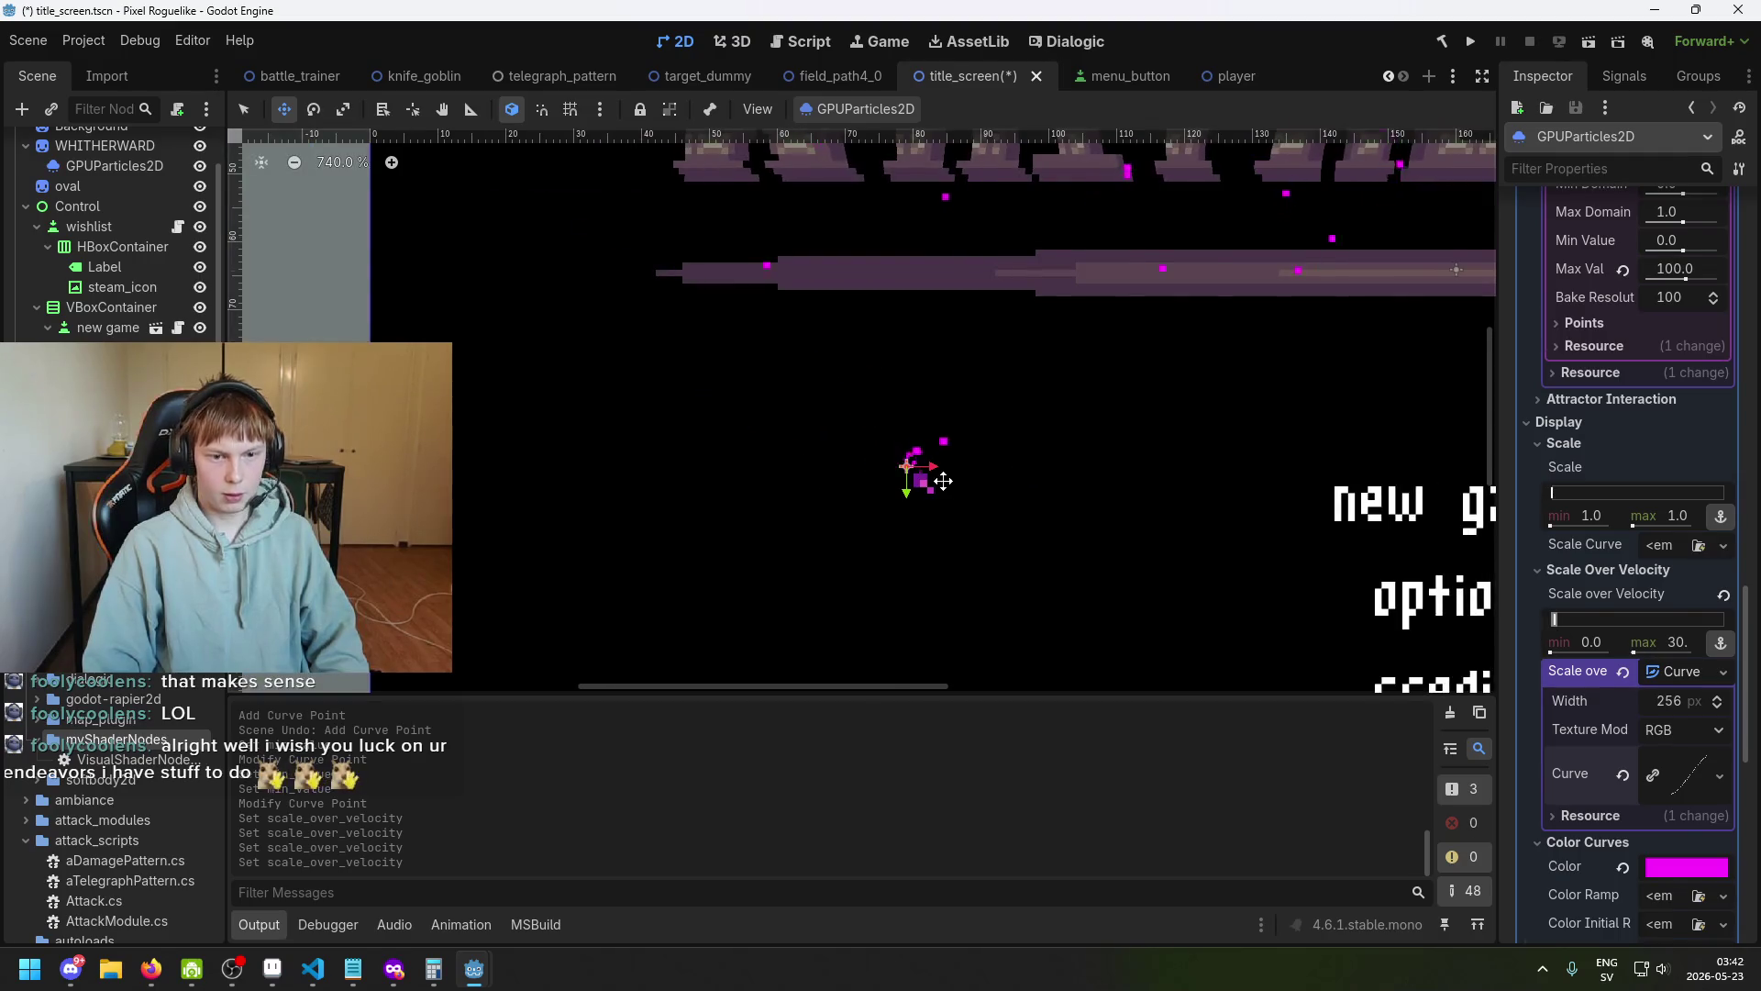
pyautogui.scroll(1, 944, 480)
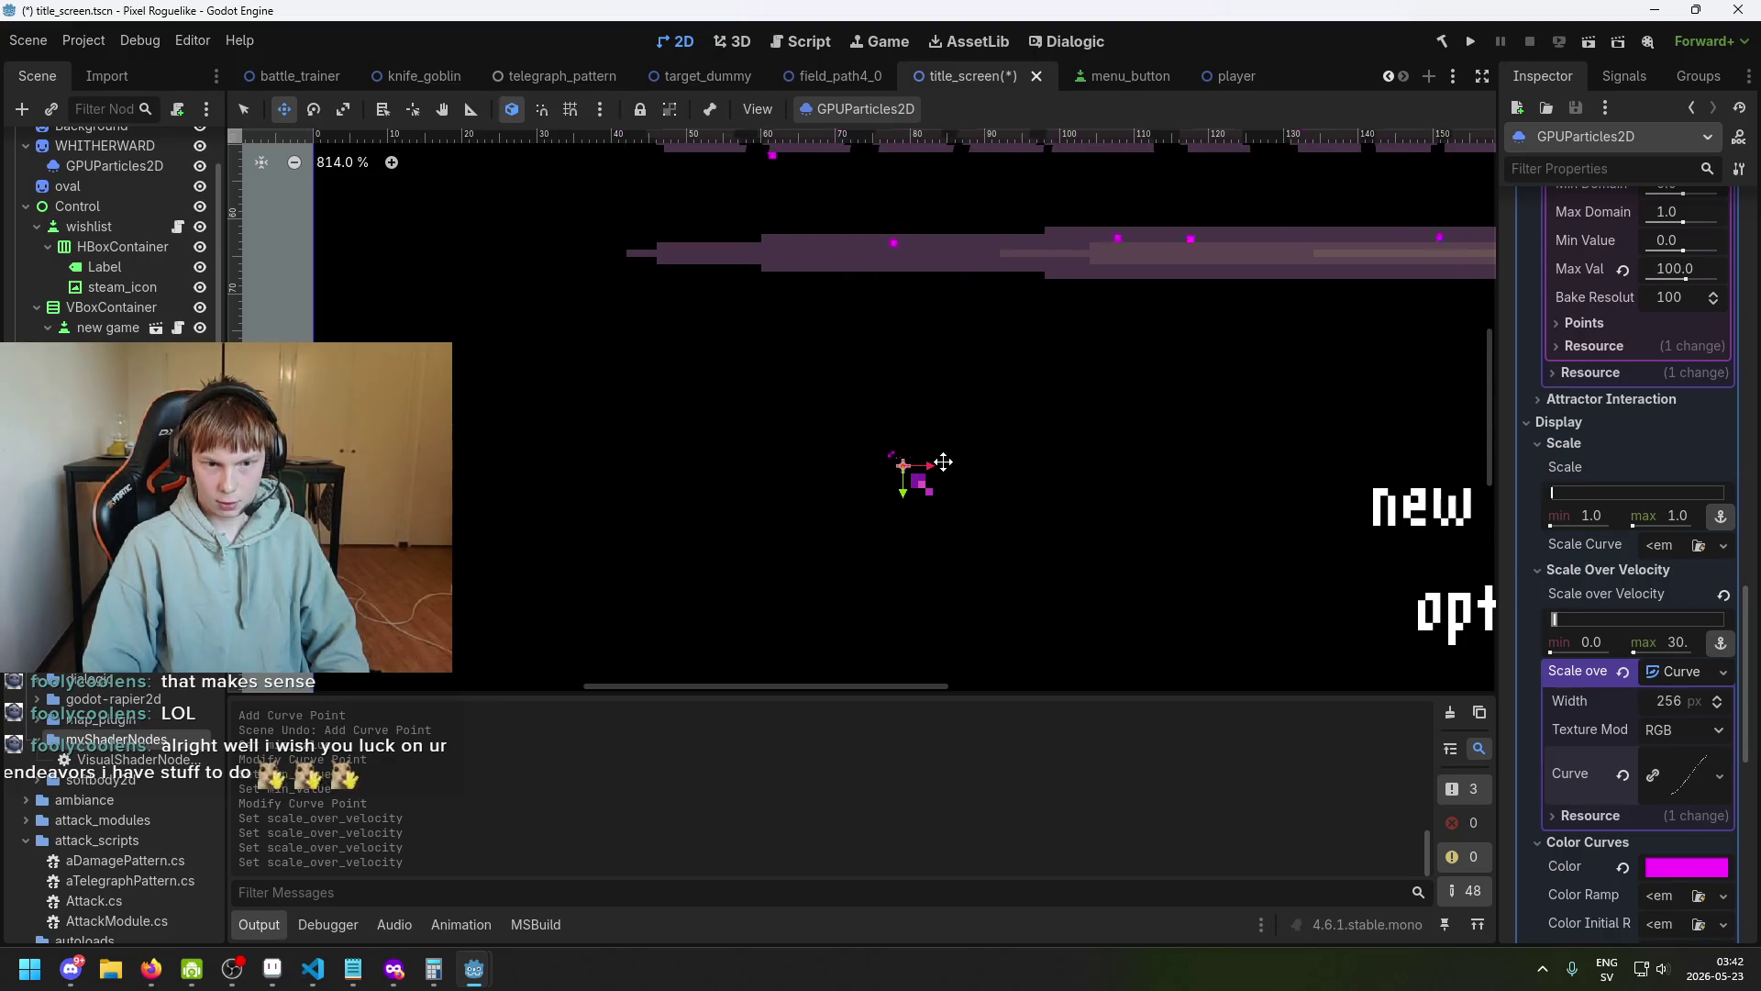
pyautogui.click(1640, 524)
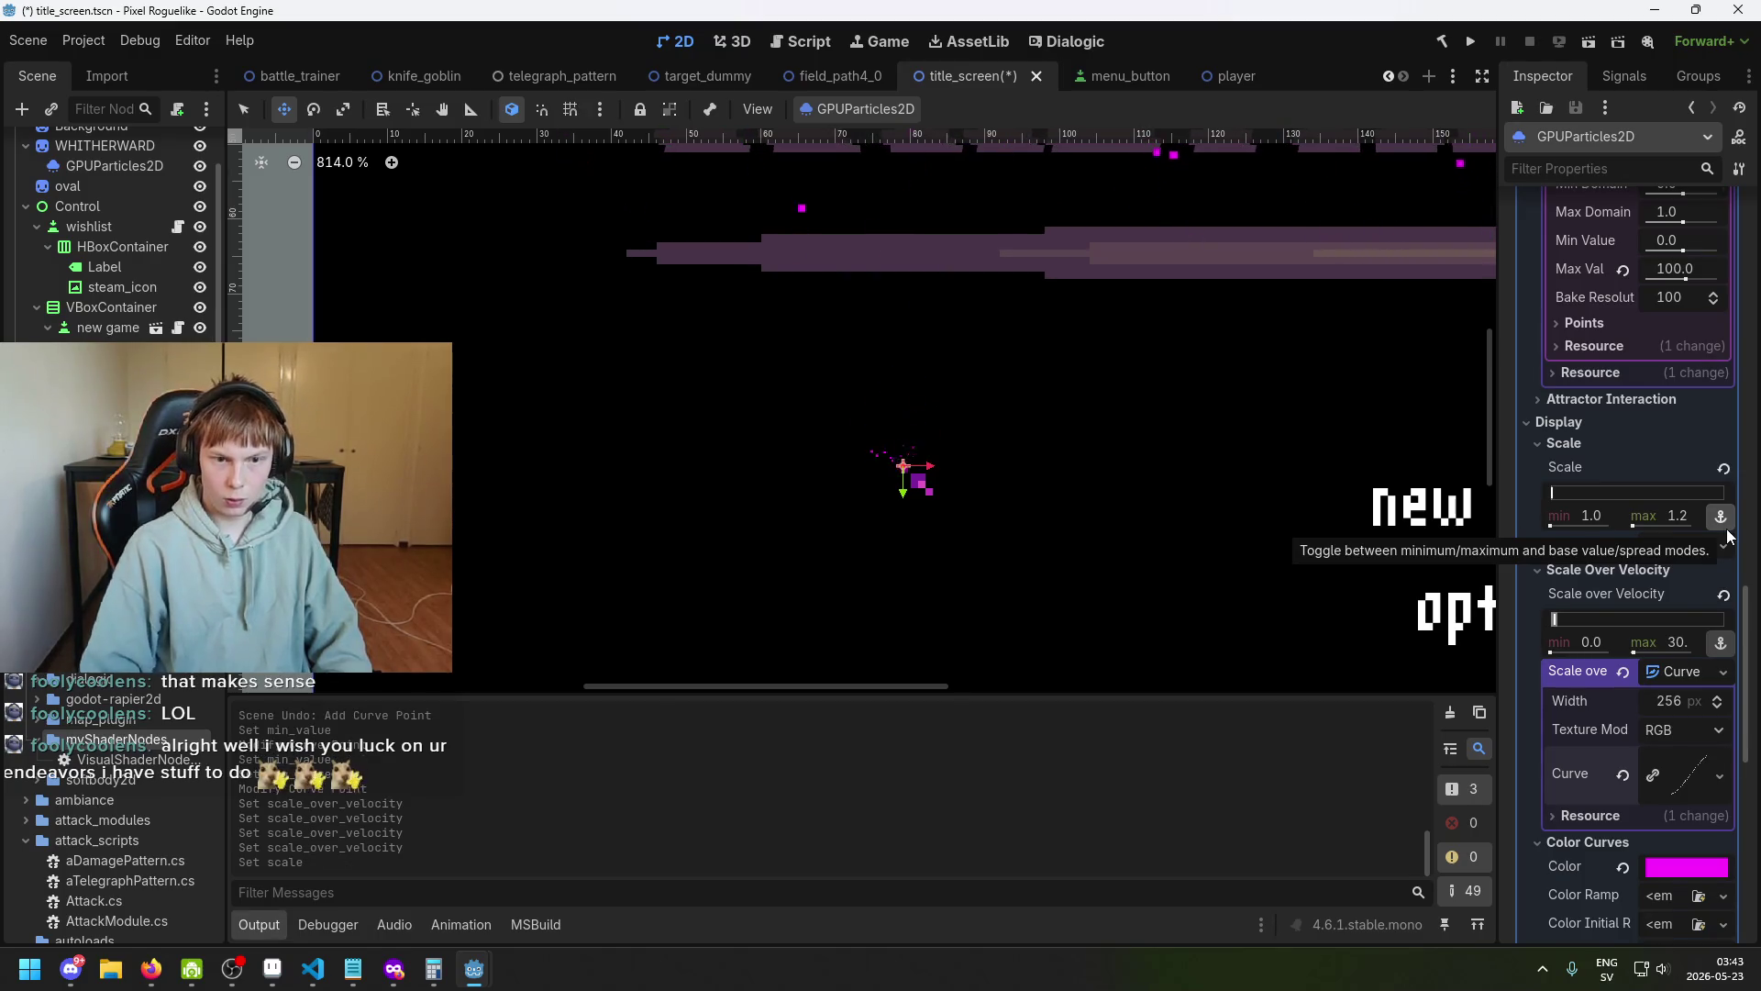
# After trying 1.2 and 0.8, set the ember scale range to 0.9–1.1 and save the scene.
pyautogui.press('Return')
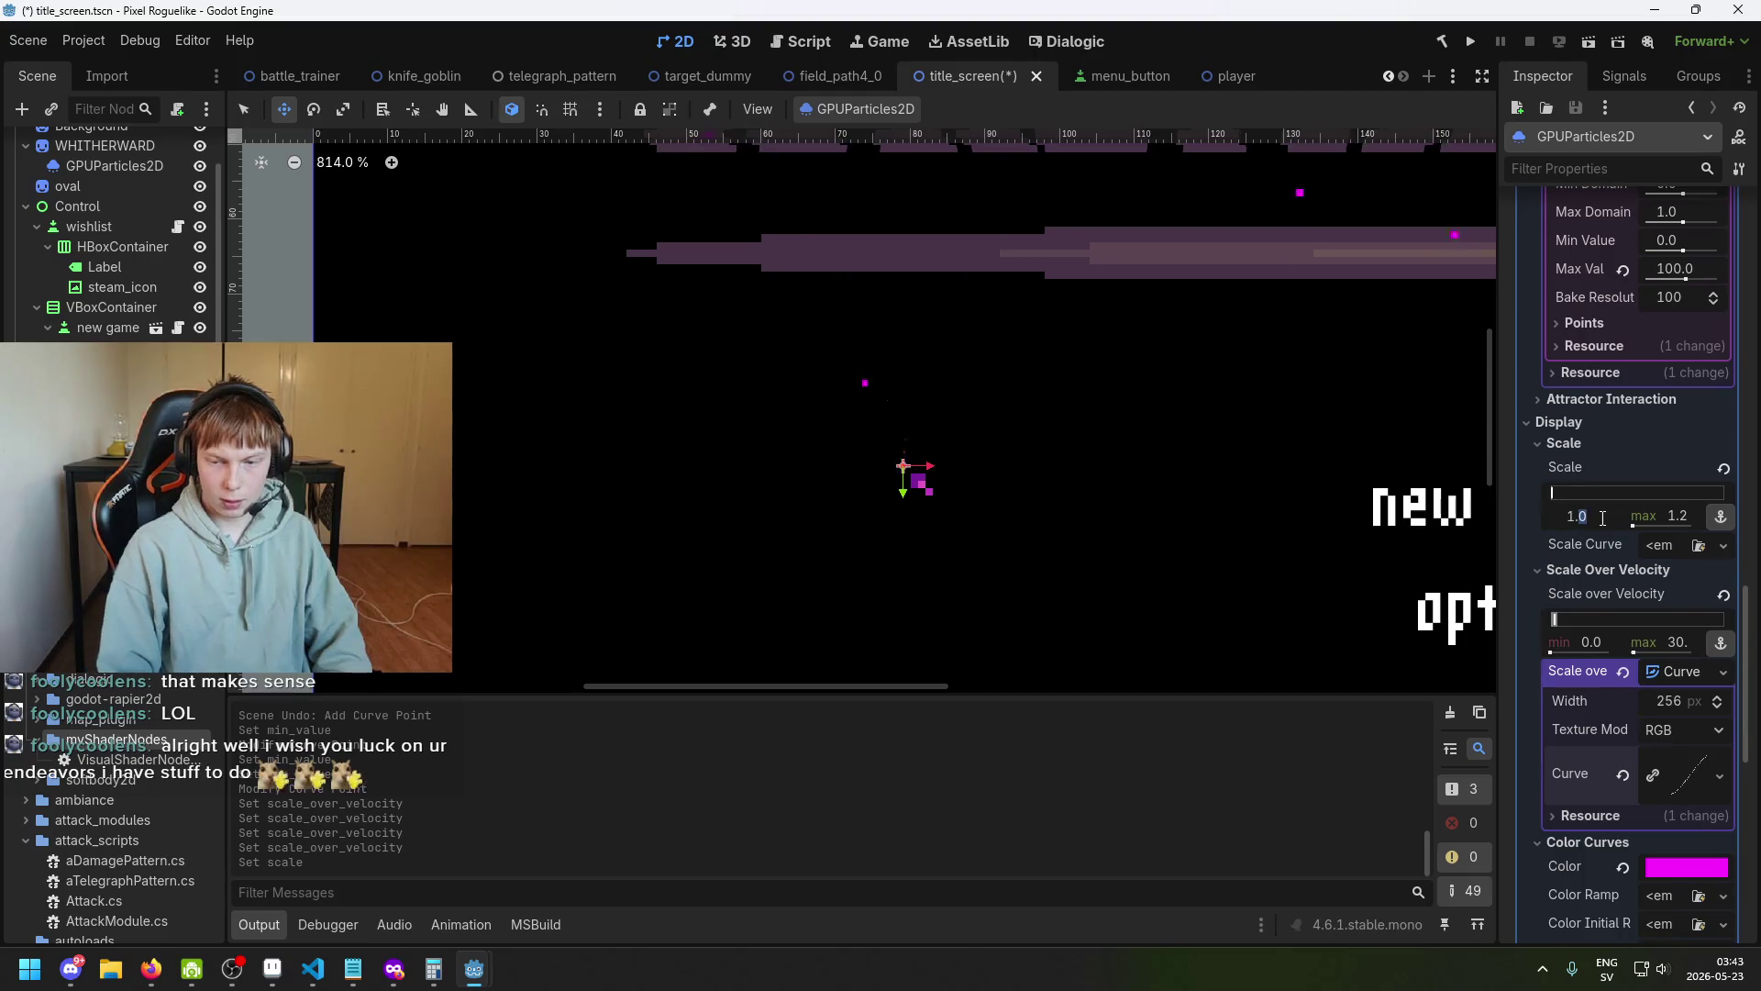
pyautogui.write('0.8')
pyautogui.press('Return')
pyautogui.click(1690, 514)
pyautogui.write('1.1')
pyautogui.press('Return')
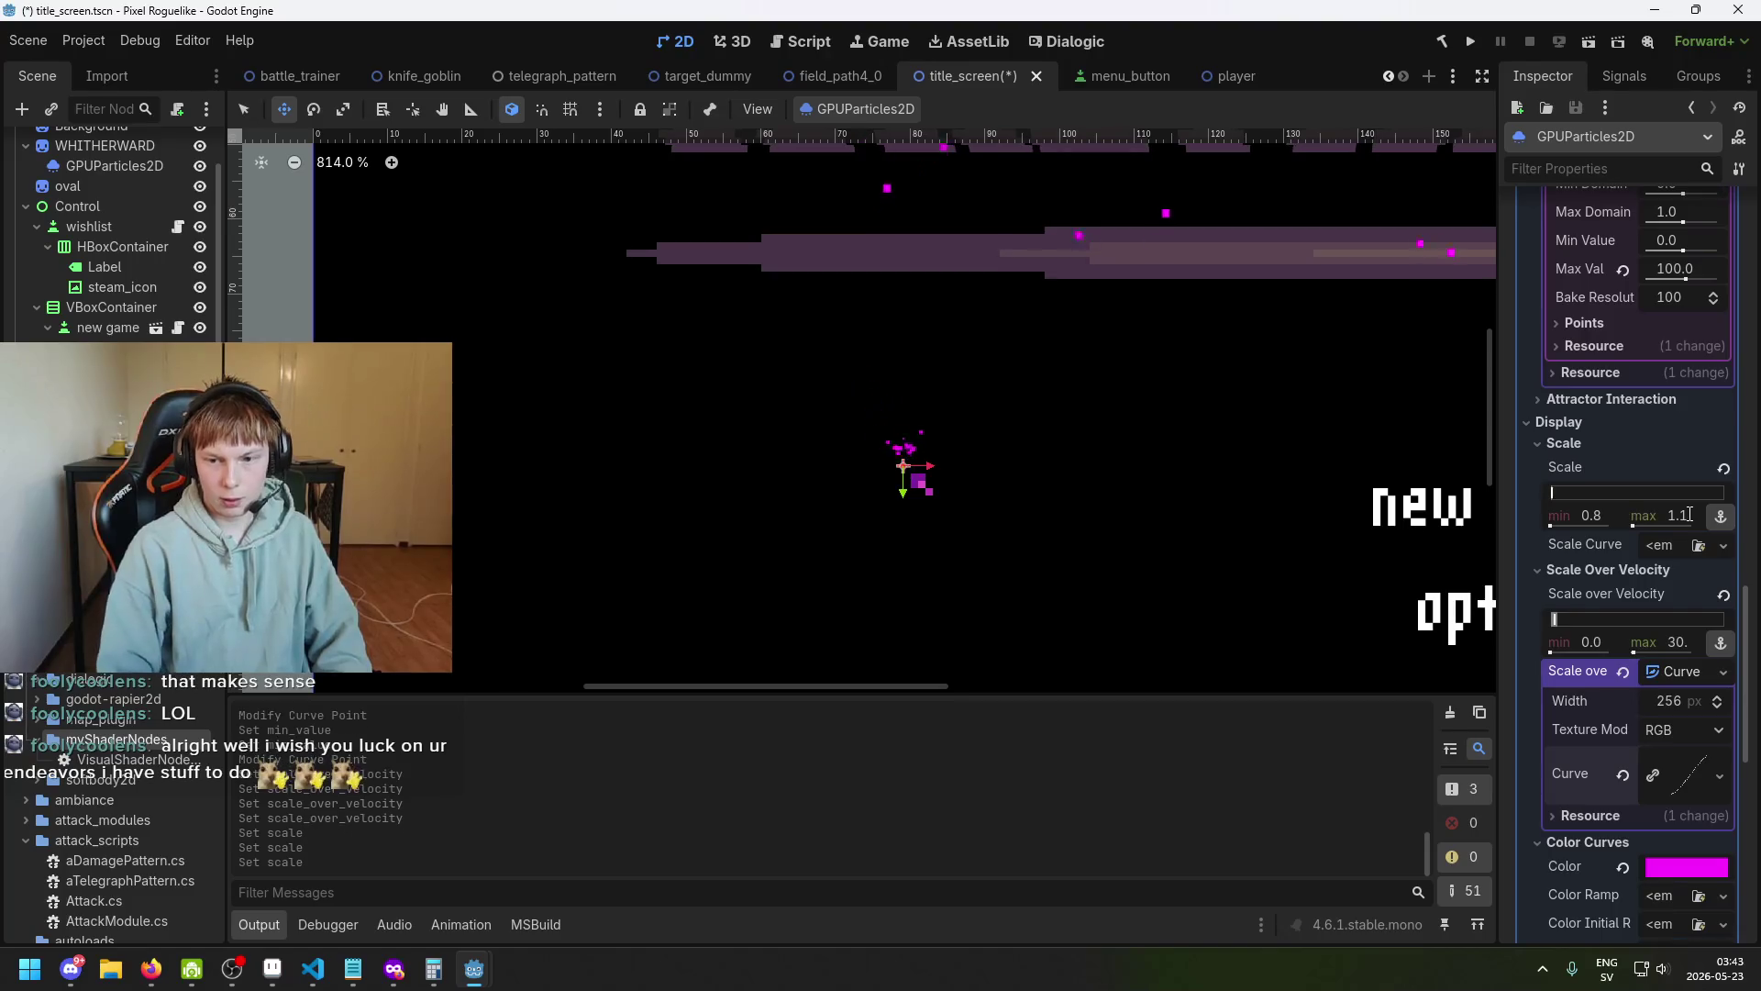
pyautogui.click(1606, 516)
pyautogui.write('0.9')
pyautogui.press('Return')
pyautogui.hotkey('ctrl', 's')
pyautogui.scroll(1, 1009, 503)
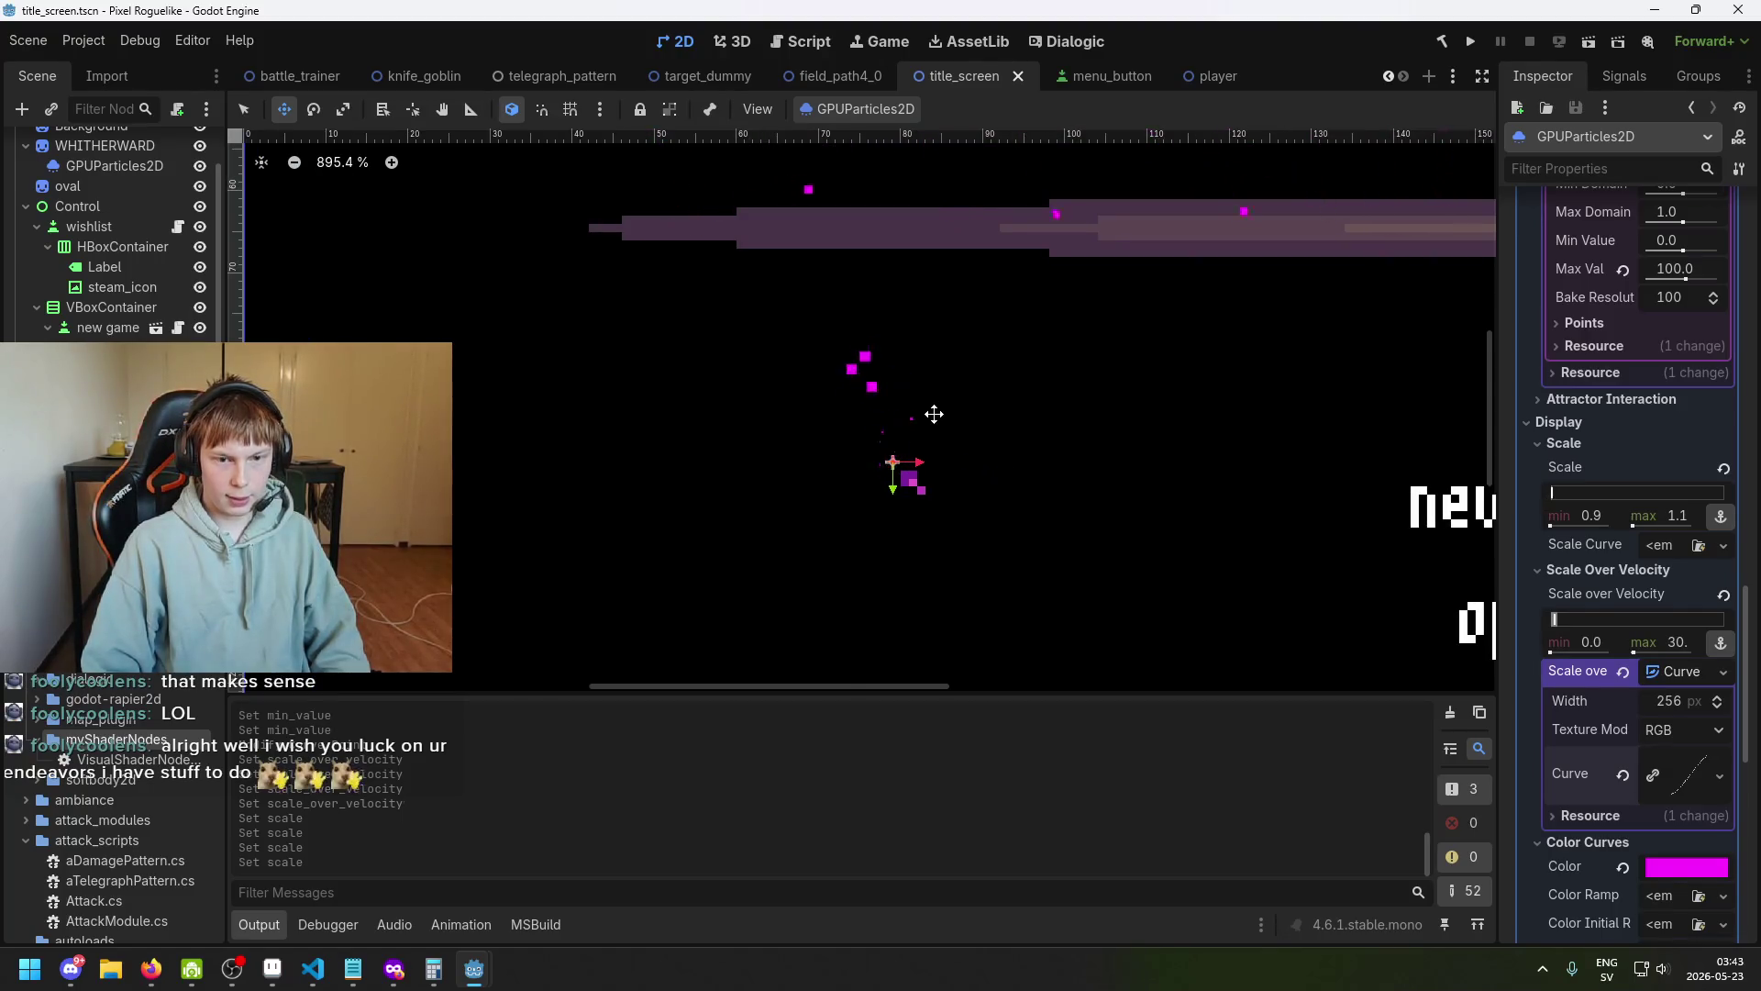
pyautogui.scroll(1, 937, 415)
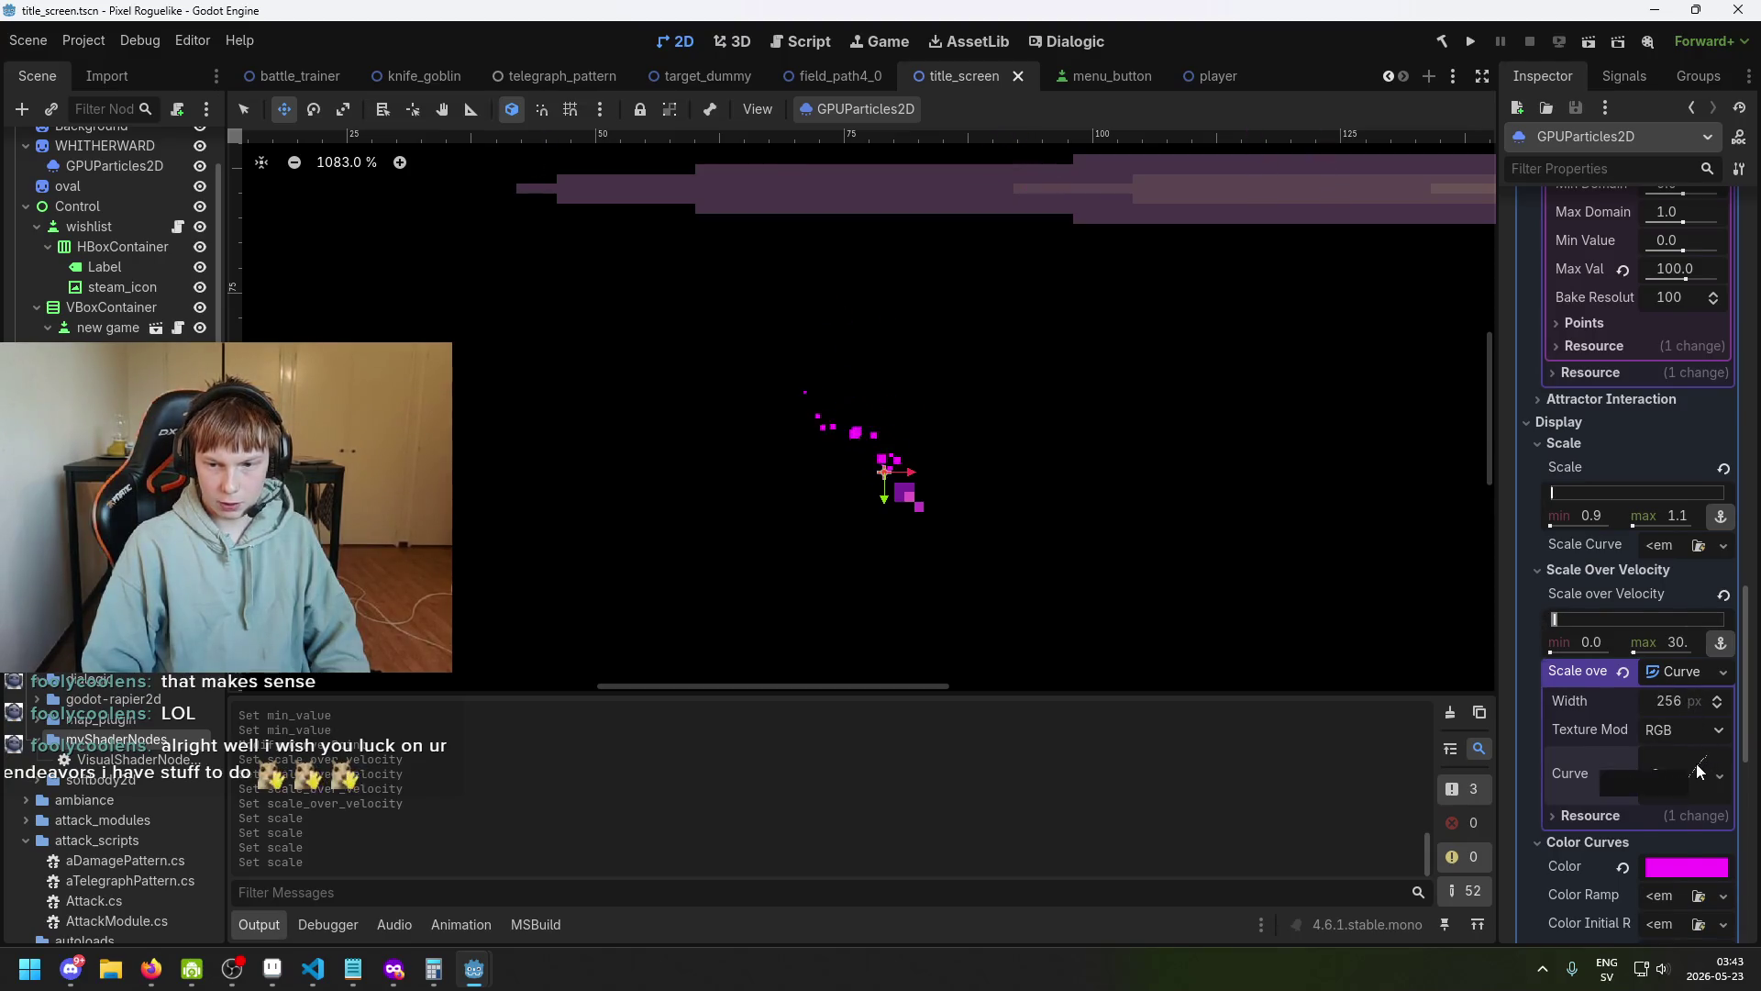
# Drag the ember Scale Over Velocity max slider from 30 down to 20 and save title_screen.
pyautogui.scroll(-2, 1703, 734)
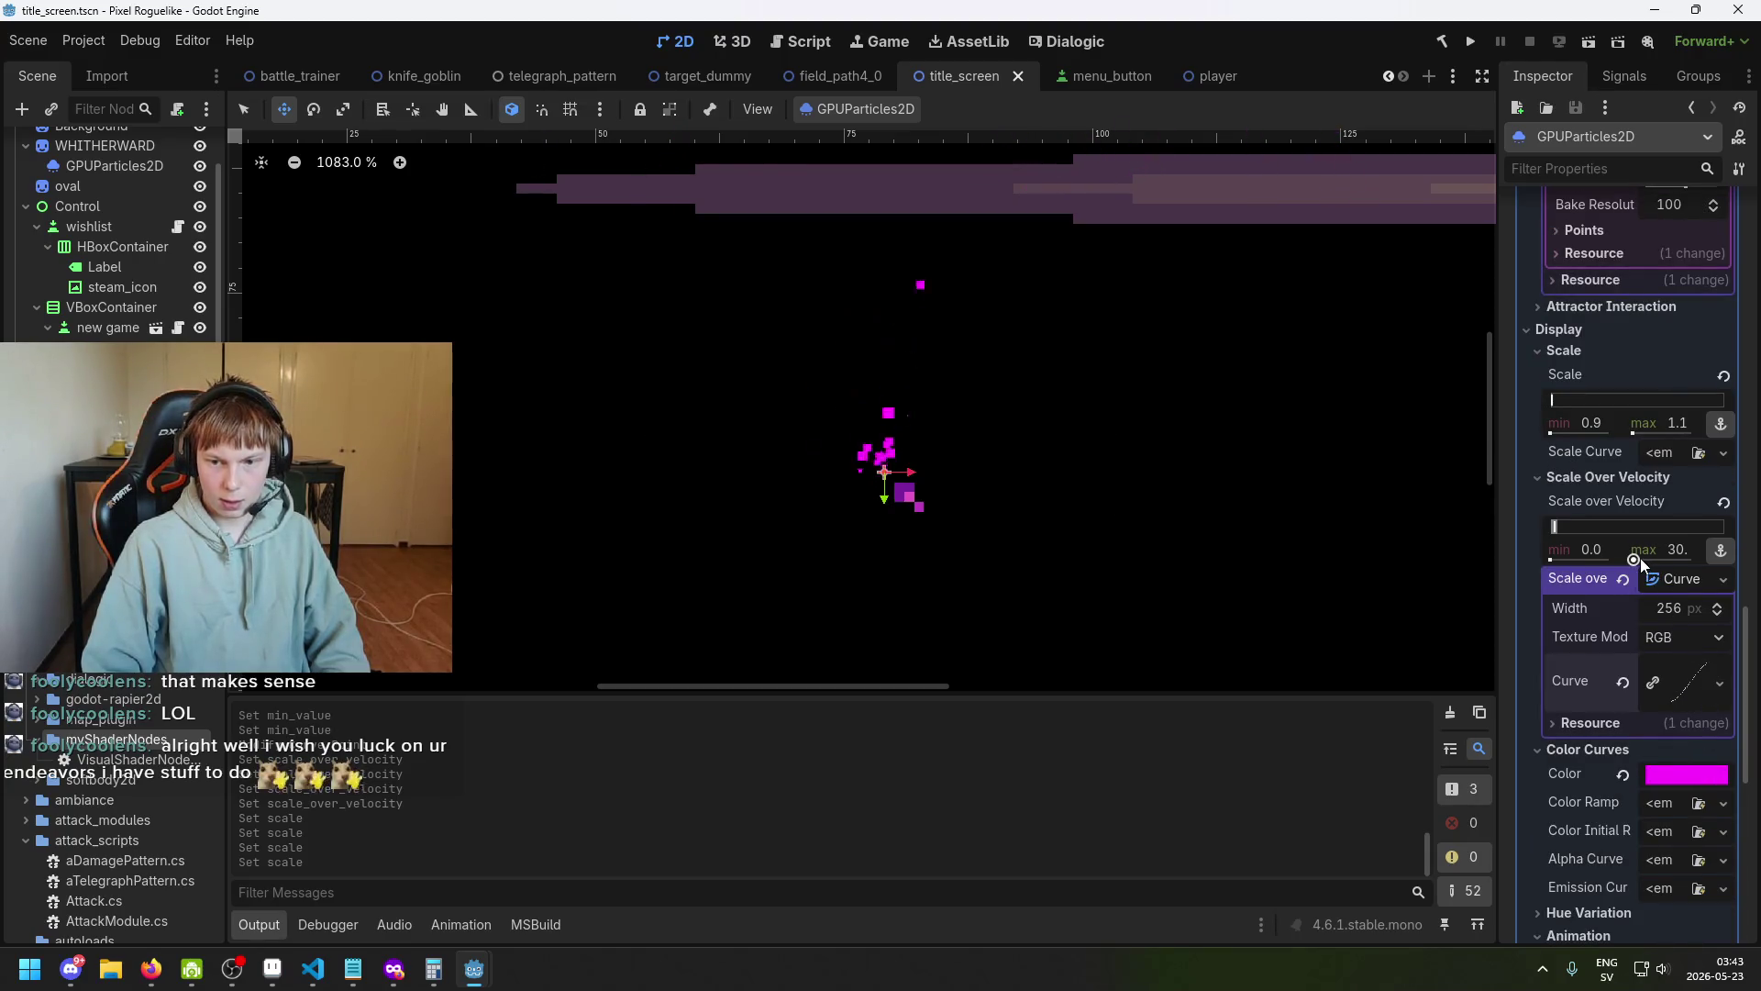
pyautogui.moveTo(1640, 557)
pyautogui.mouseDown()
pyautogui.moveTo(1672, 554)
pyautogui.moveTo(1640, 558)
pyautogui.mouseUp()
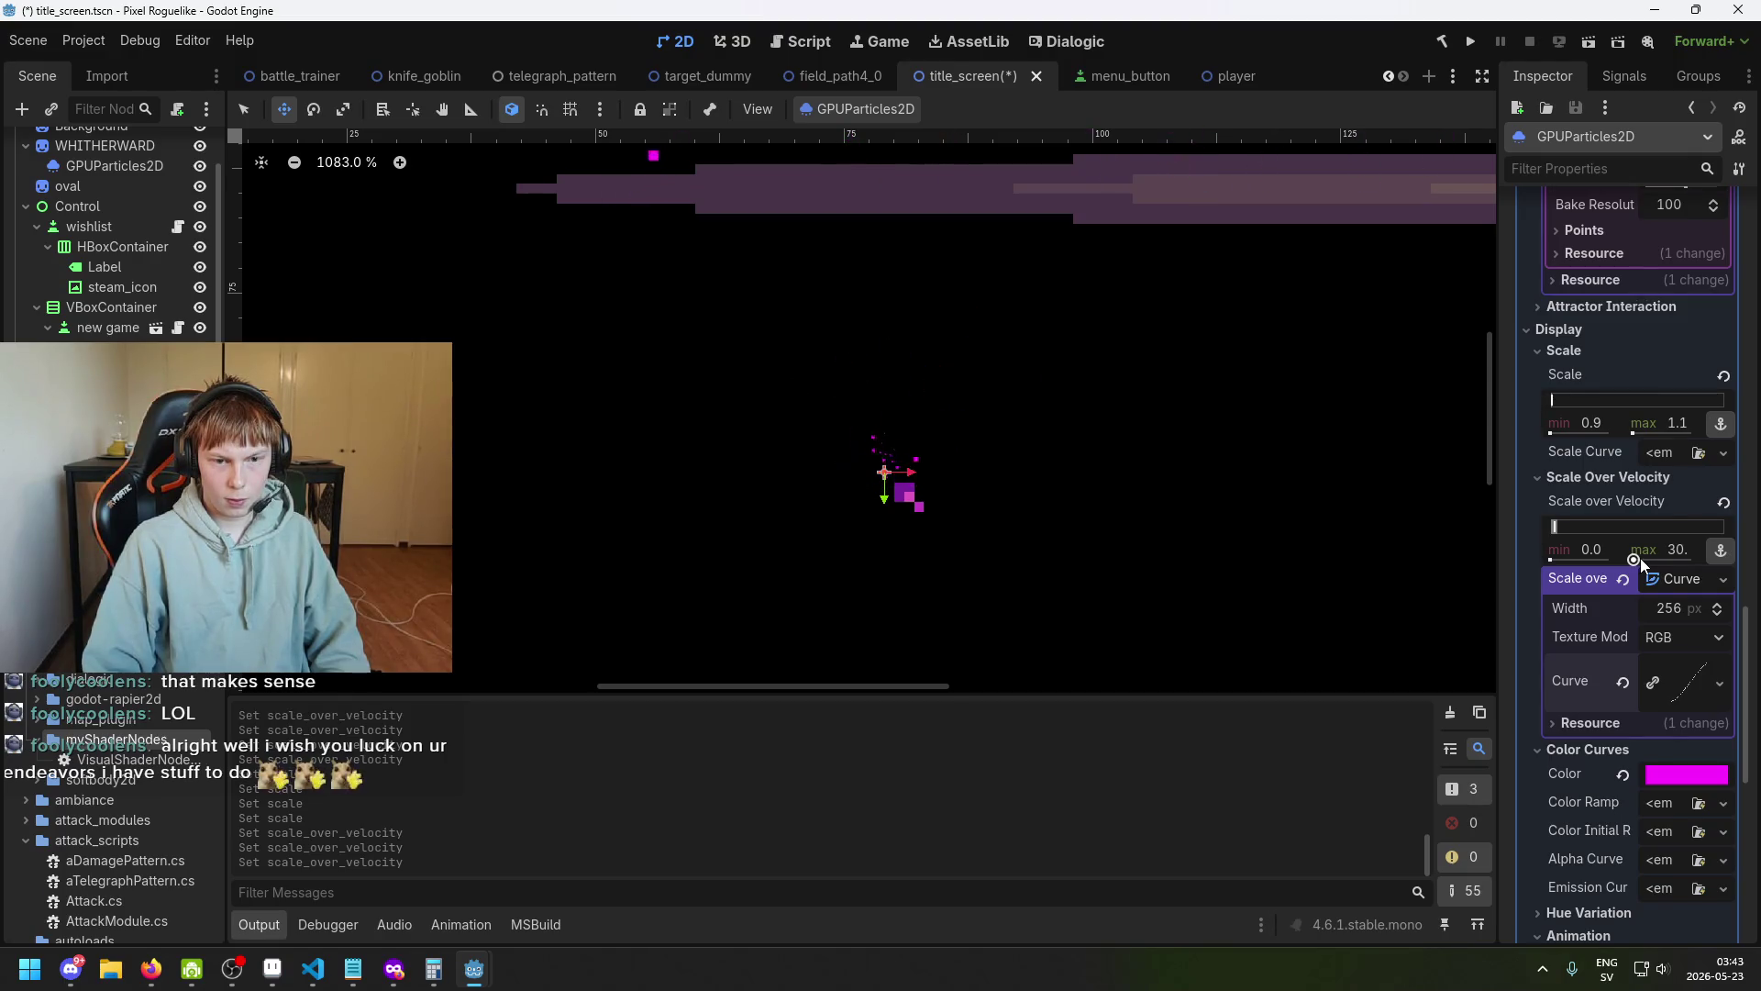
pyautogui.moveTo(1639, 558); pyautogui.dragTo(1638, 558)
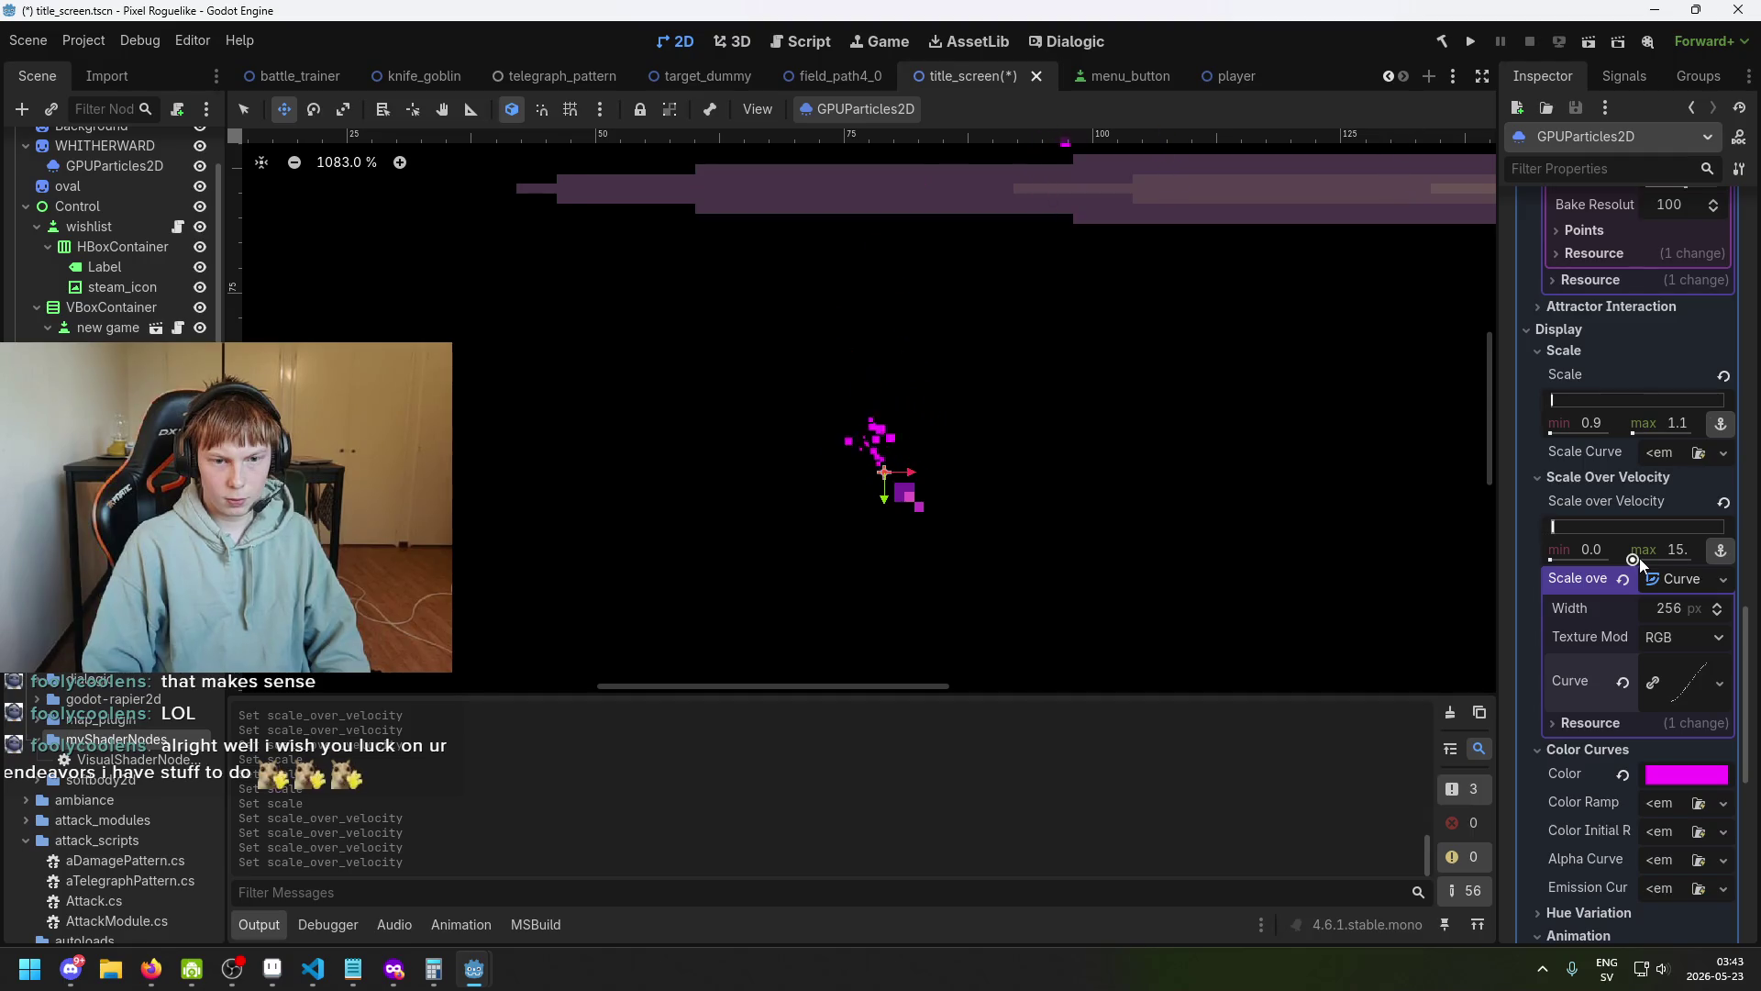
pyautogui.moveTo(1674, 551); pyautogui.dragTo(1680, 551)
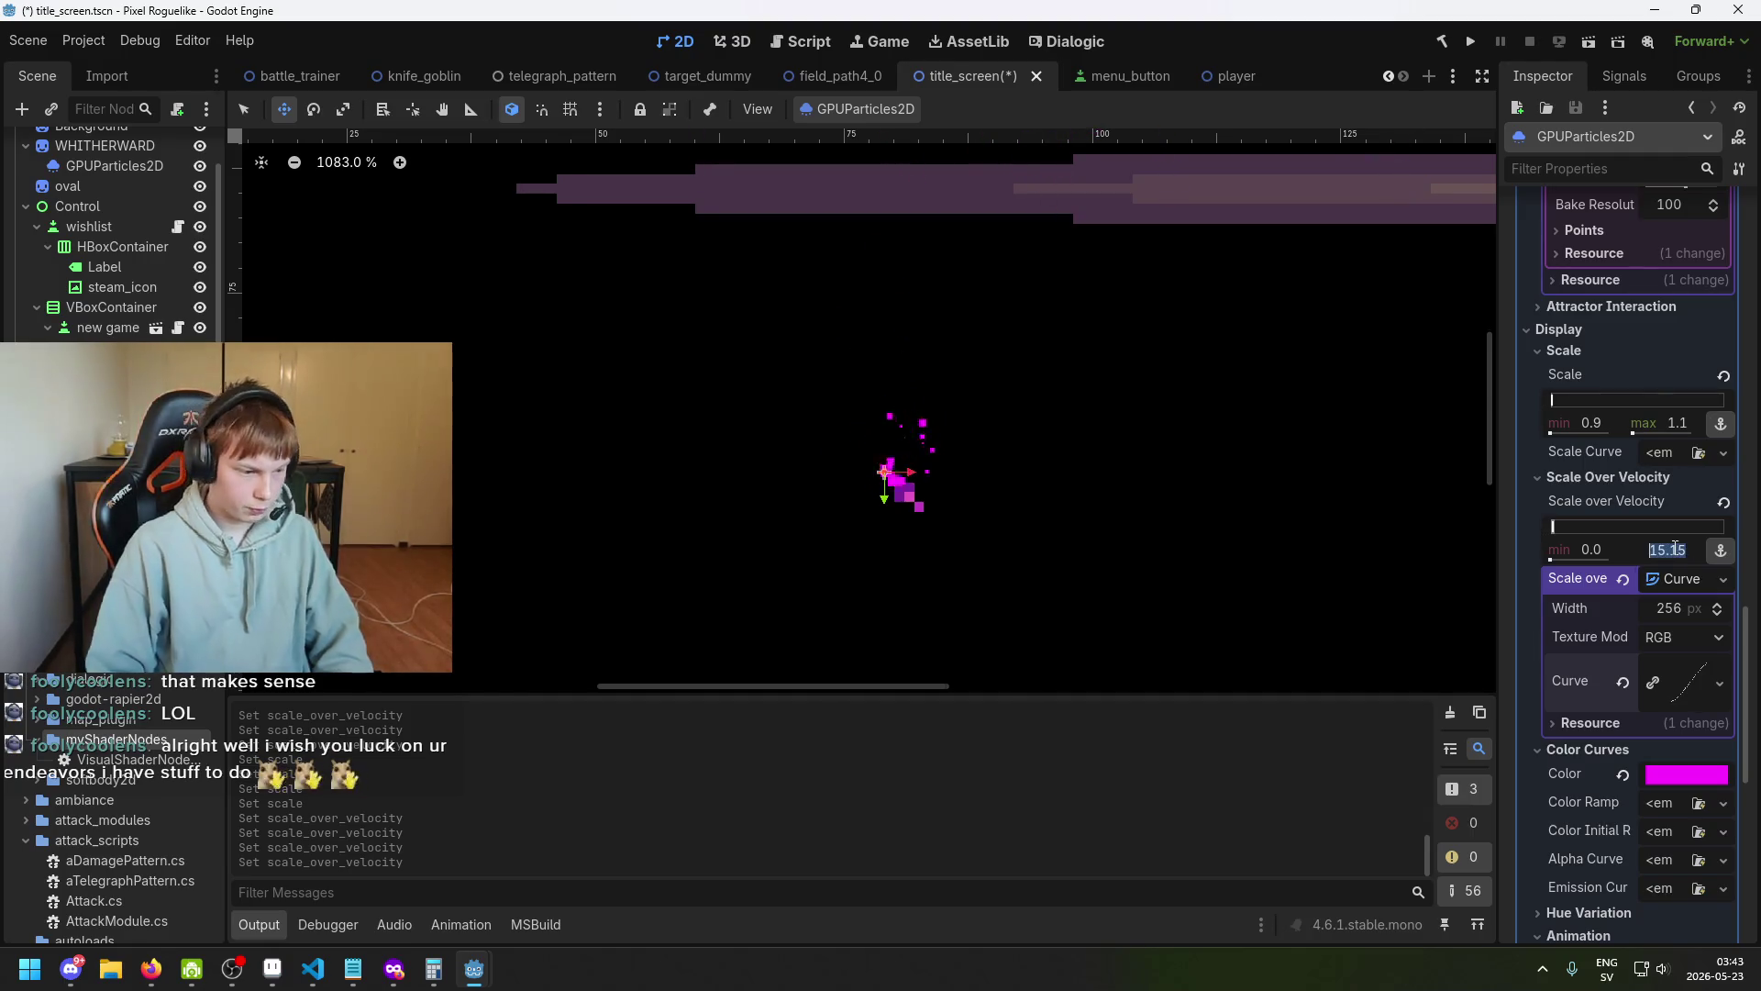
pyautogui.write('20.')
pyautogui.hotkey('ctrl', 's')
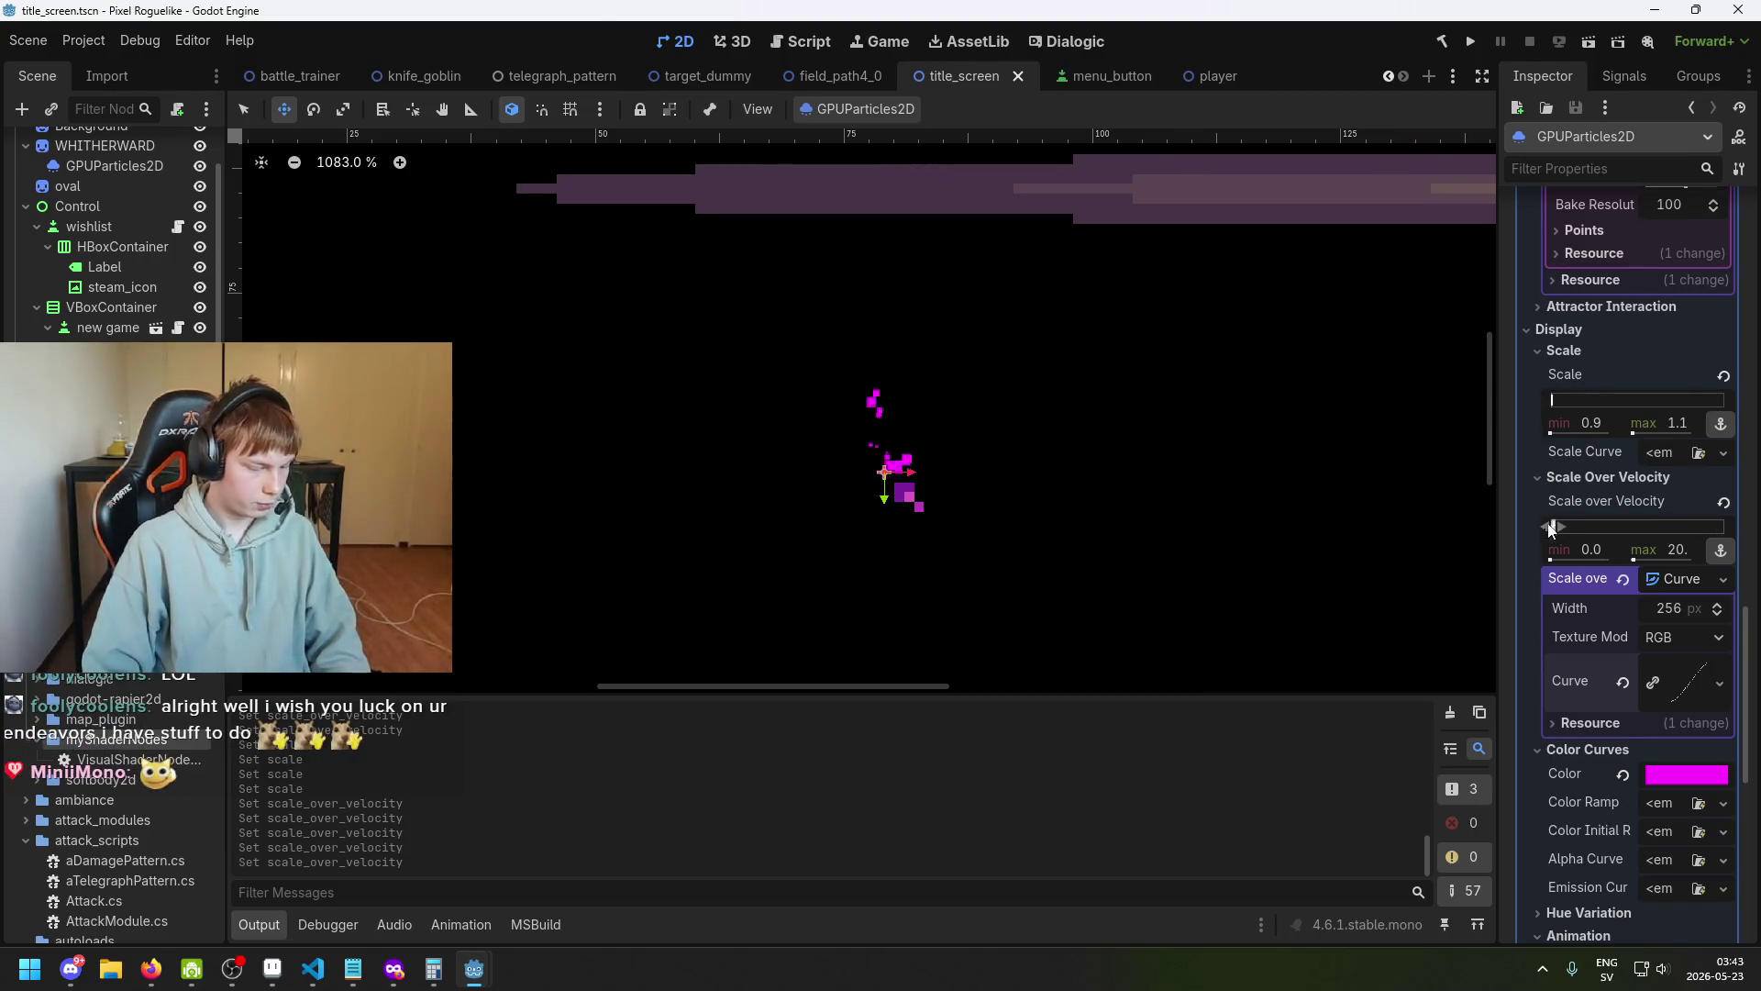
pyautogui.hotkey('ctrl', 's')
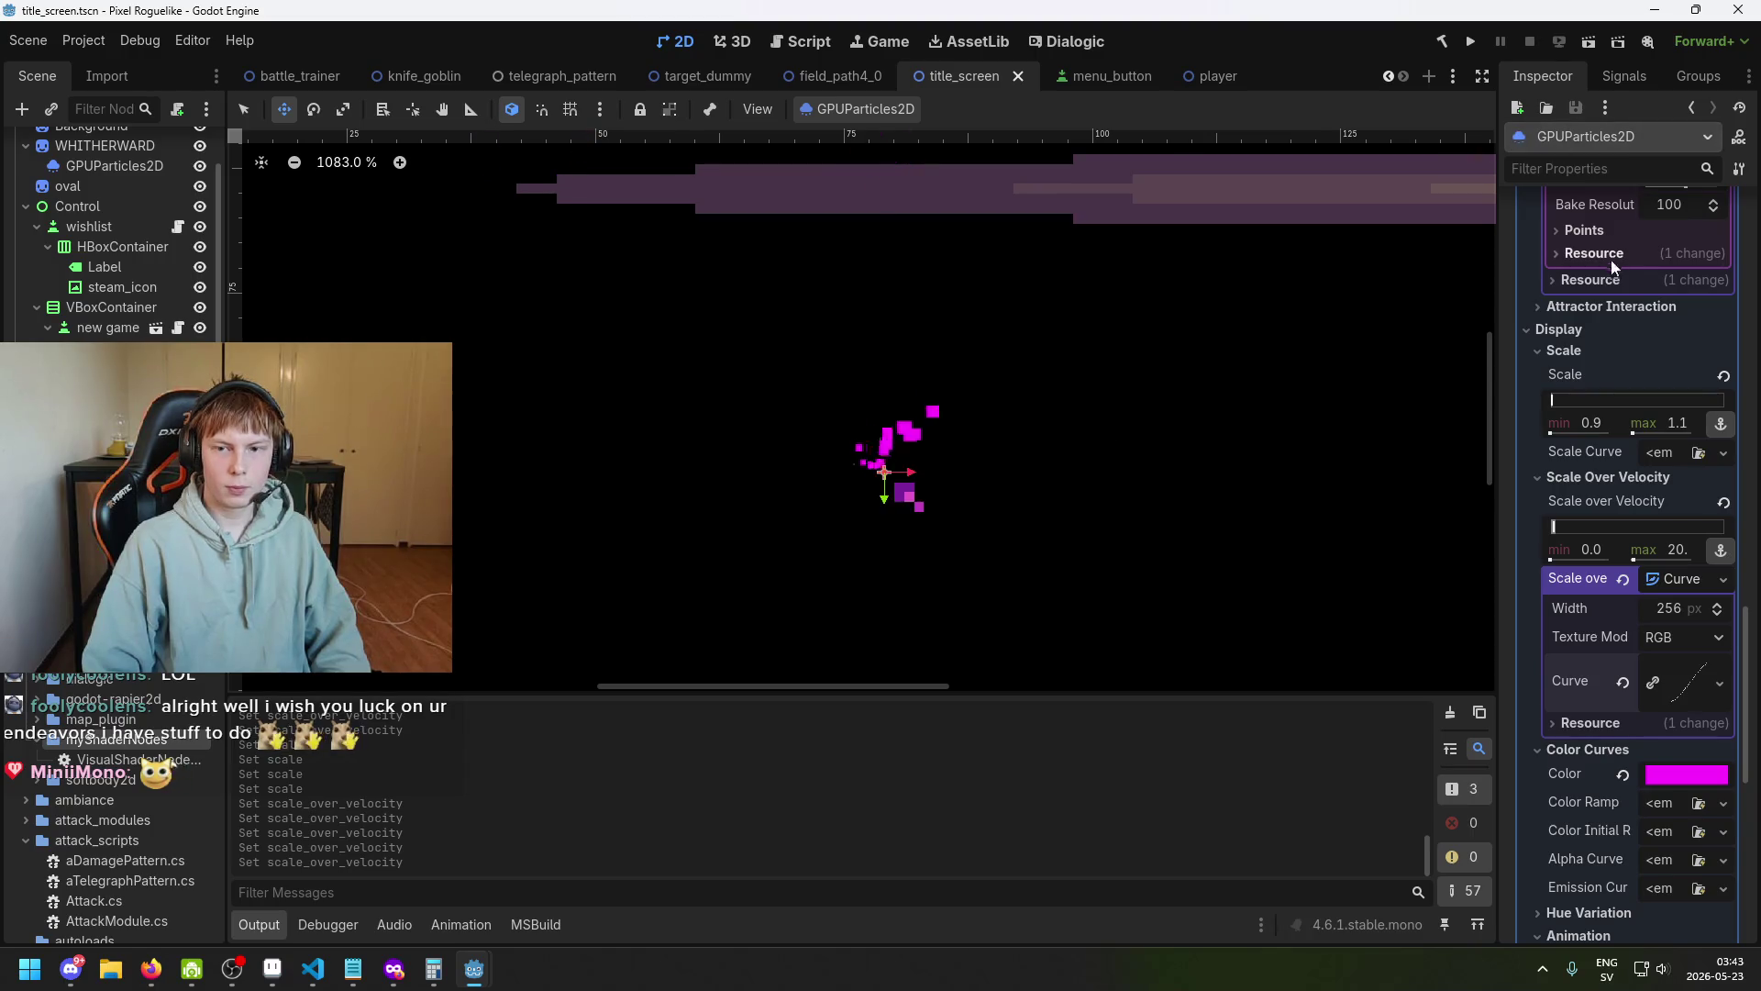
pyautogui.click(1471, 42)
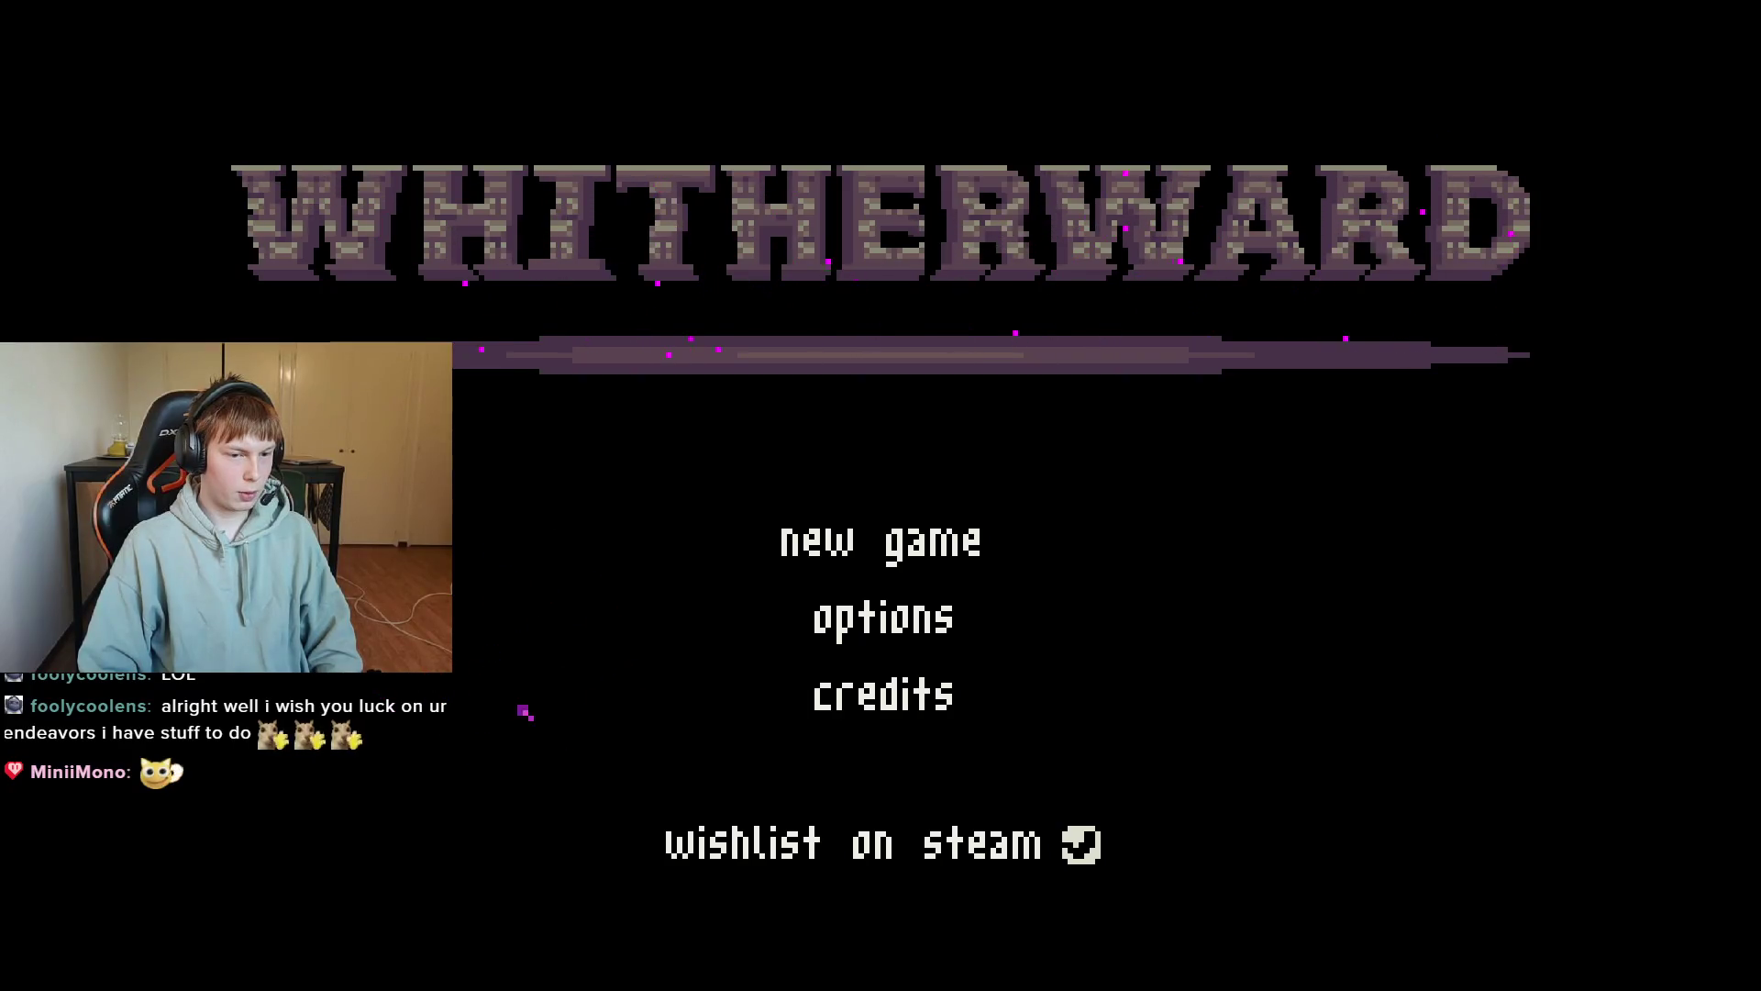
pyautogui.hotkey('alt', 'F4')
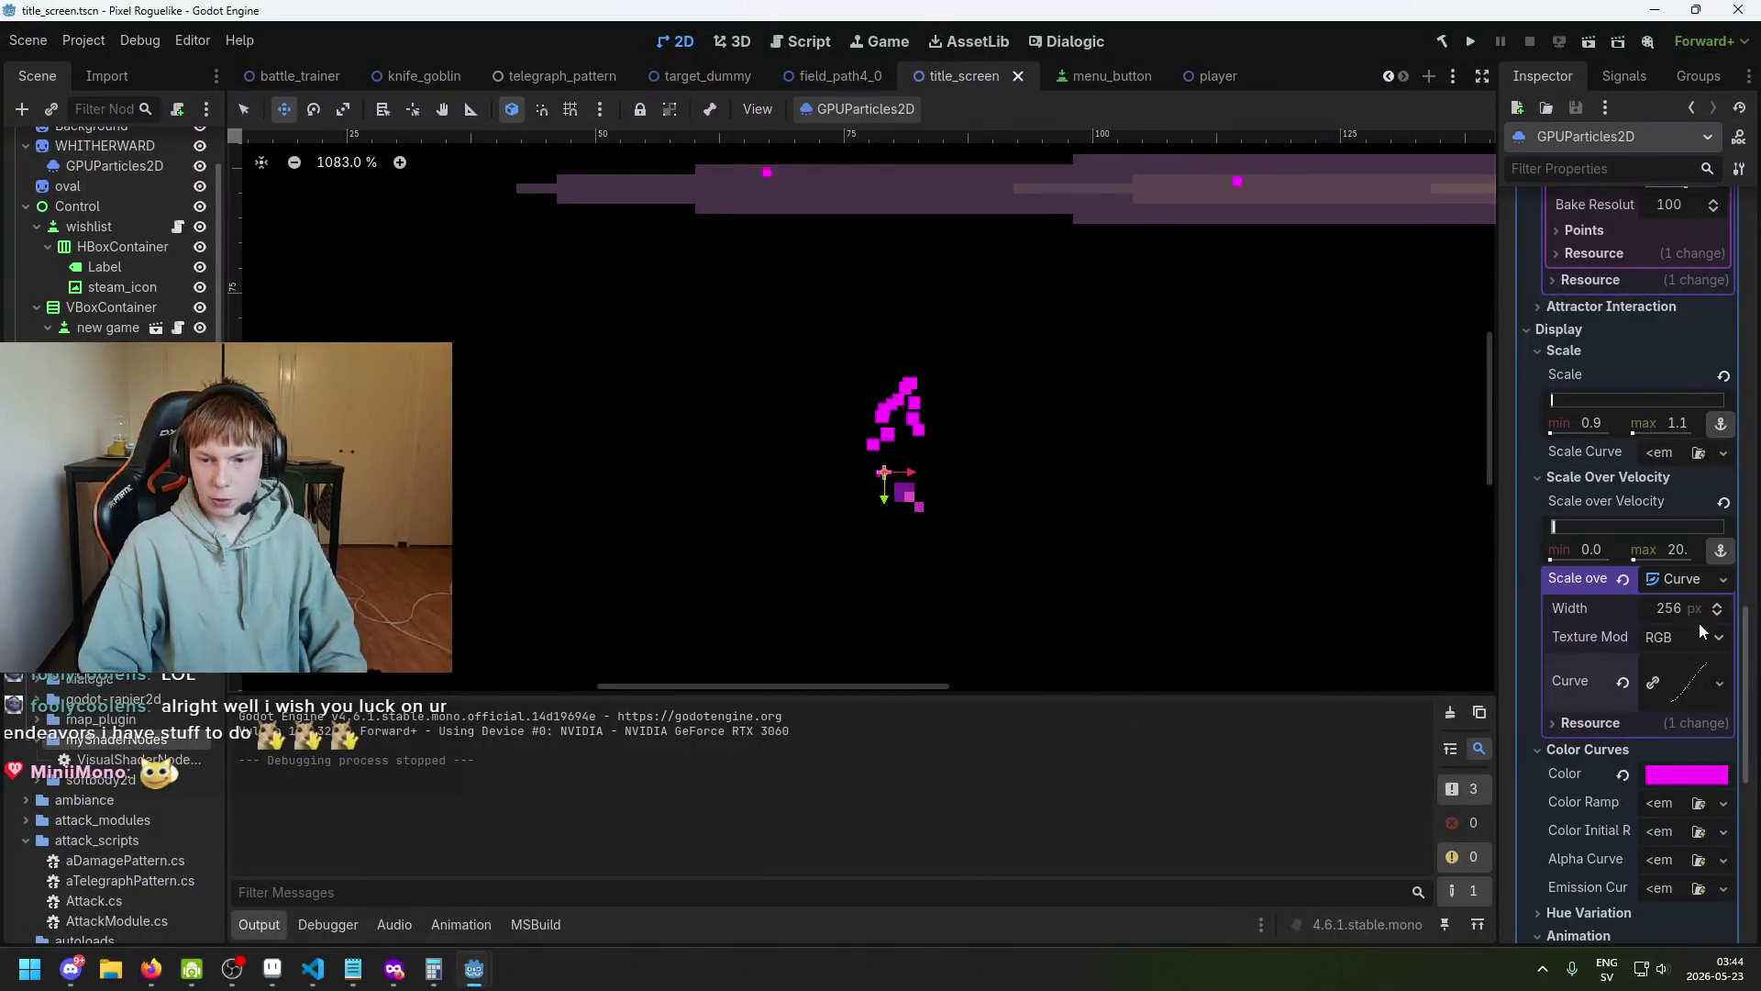
# Change the embers' maximum Scale value from 1.1 to 1.05.
pyautogui.doubleClick(1698, 423)
pyautogui.write('0')
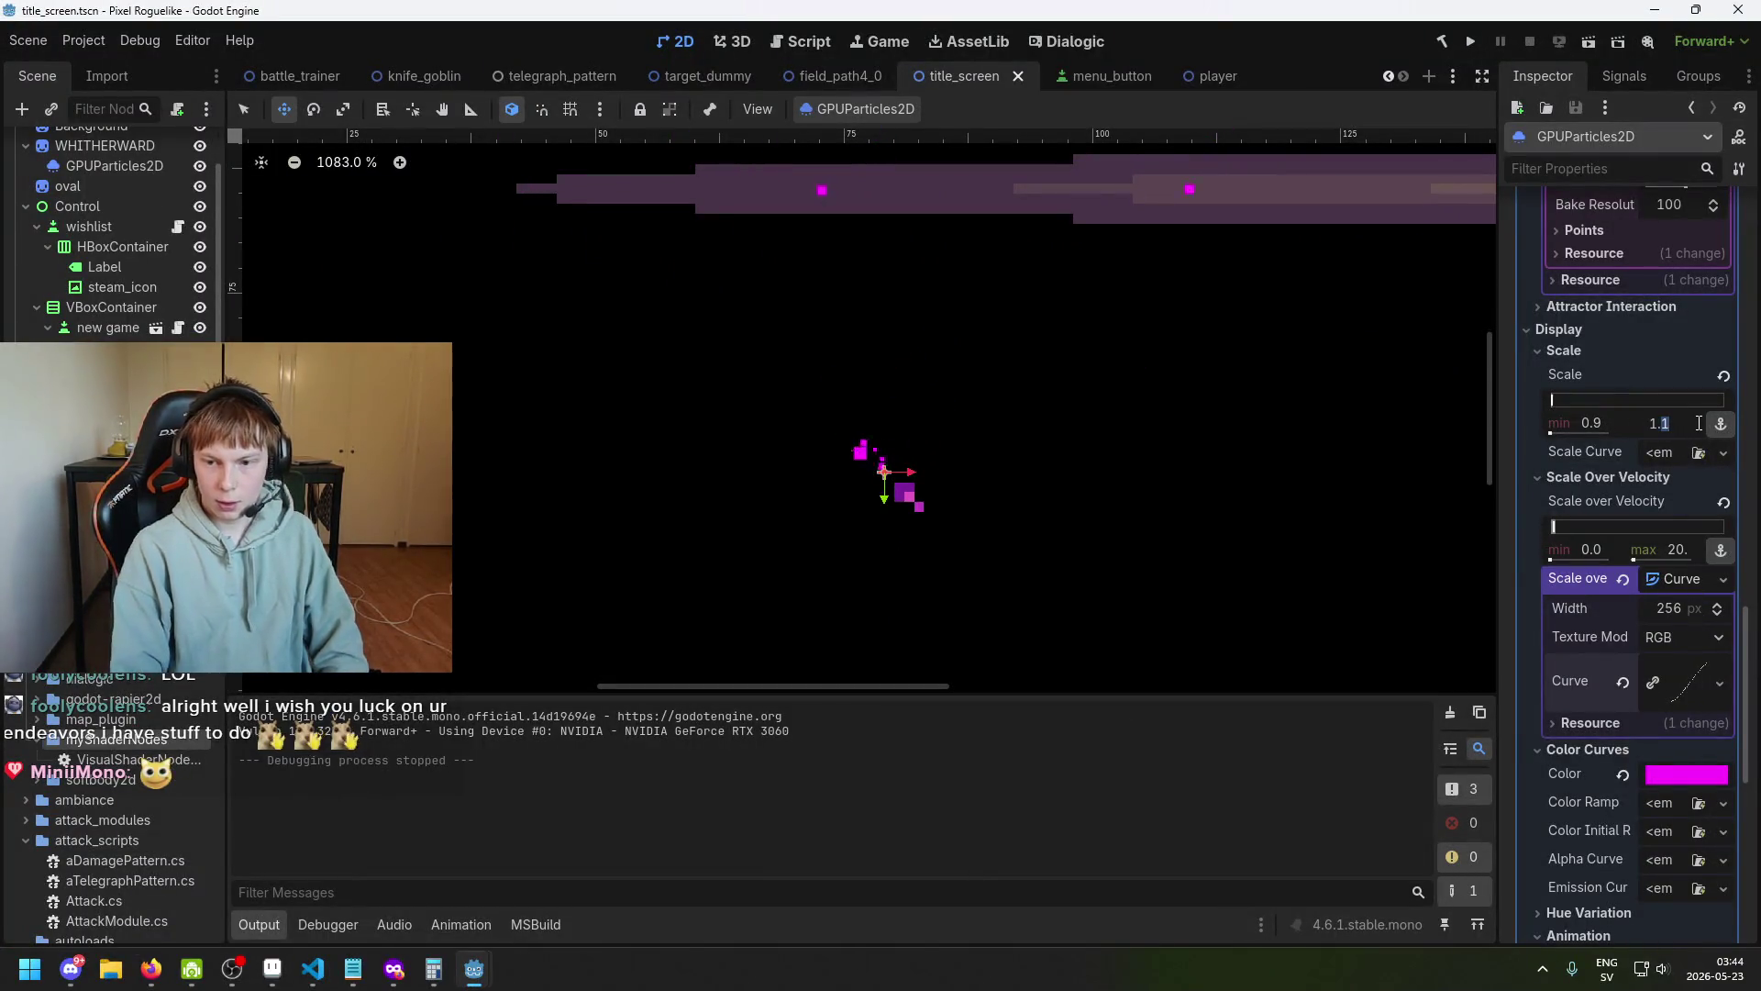
pyautogui.write('5')
pyautogui.press('Return')
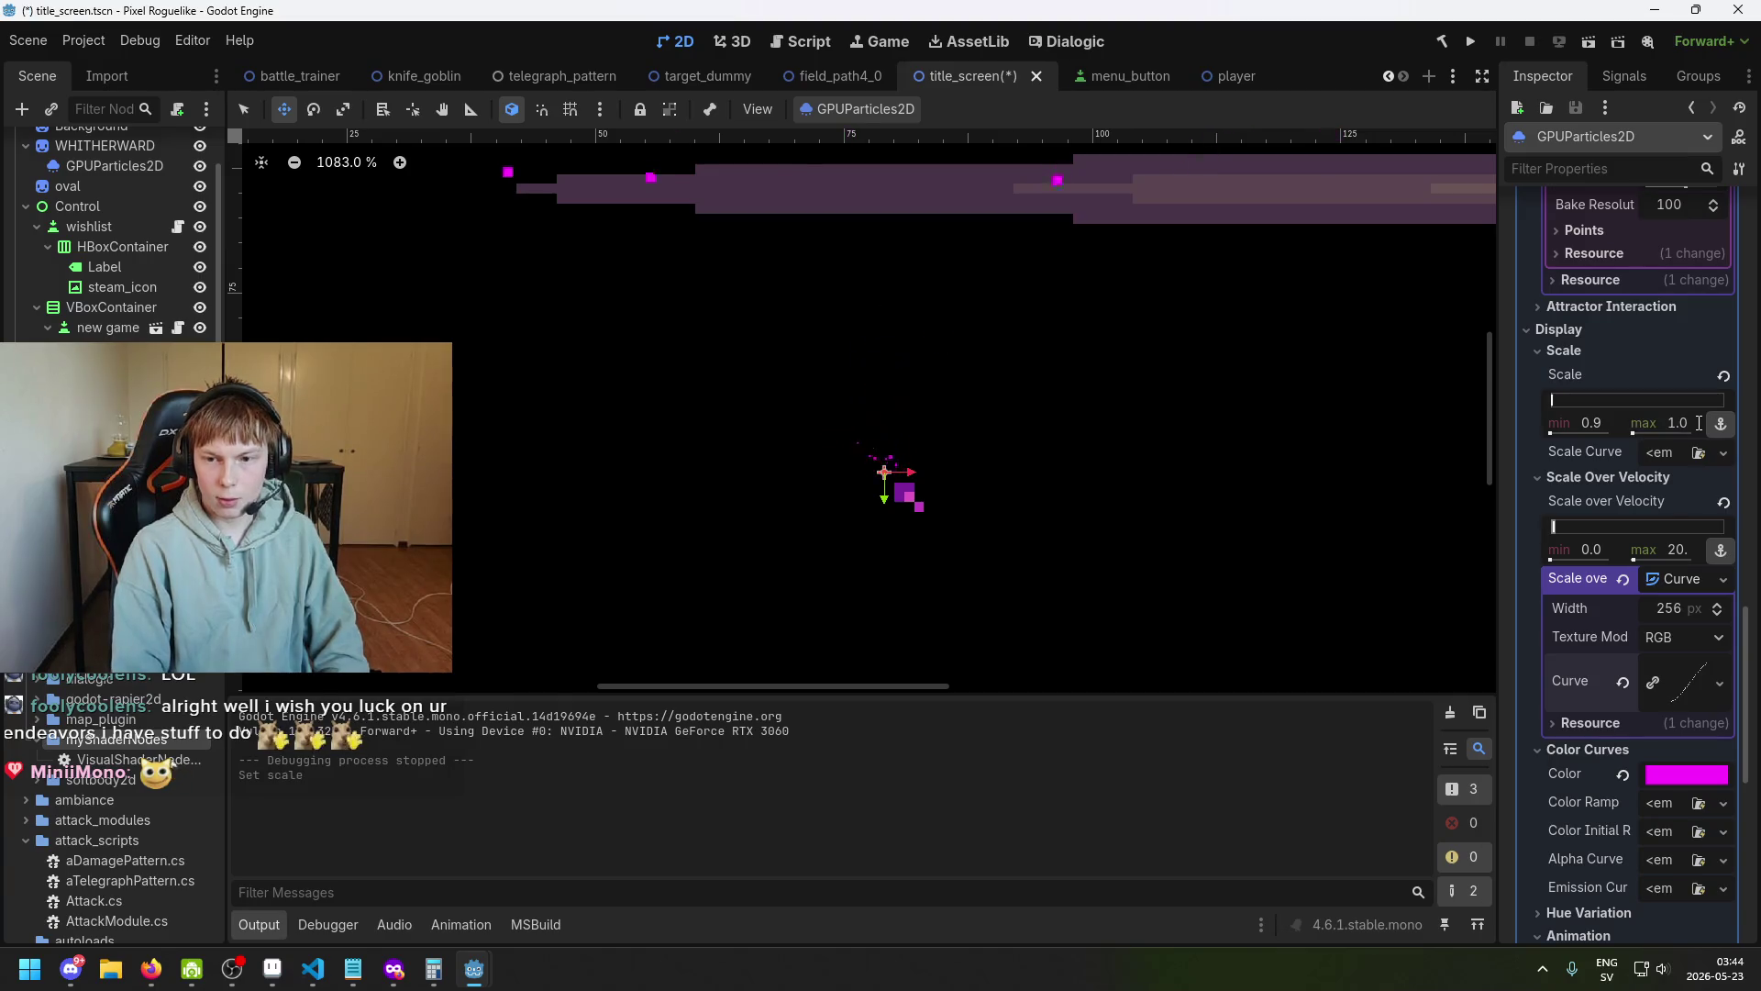
pyautogui.click(1603, 427)
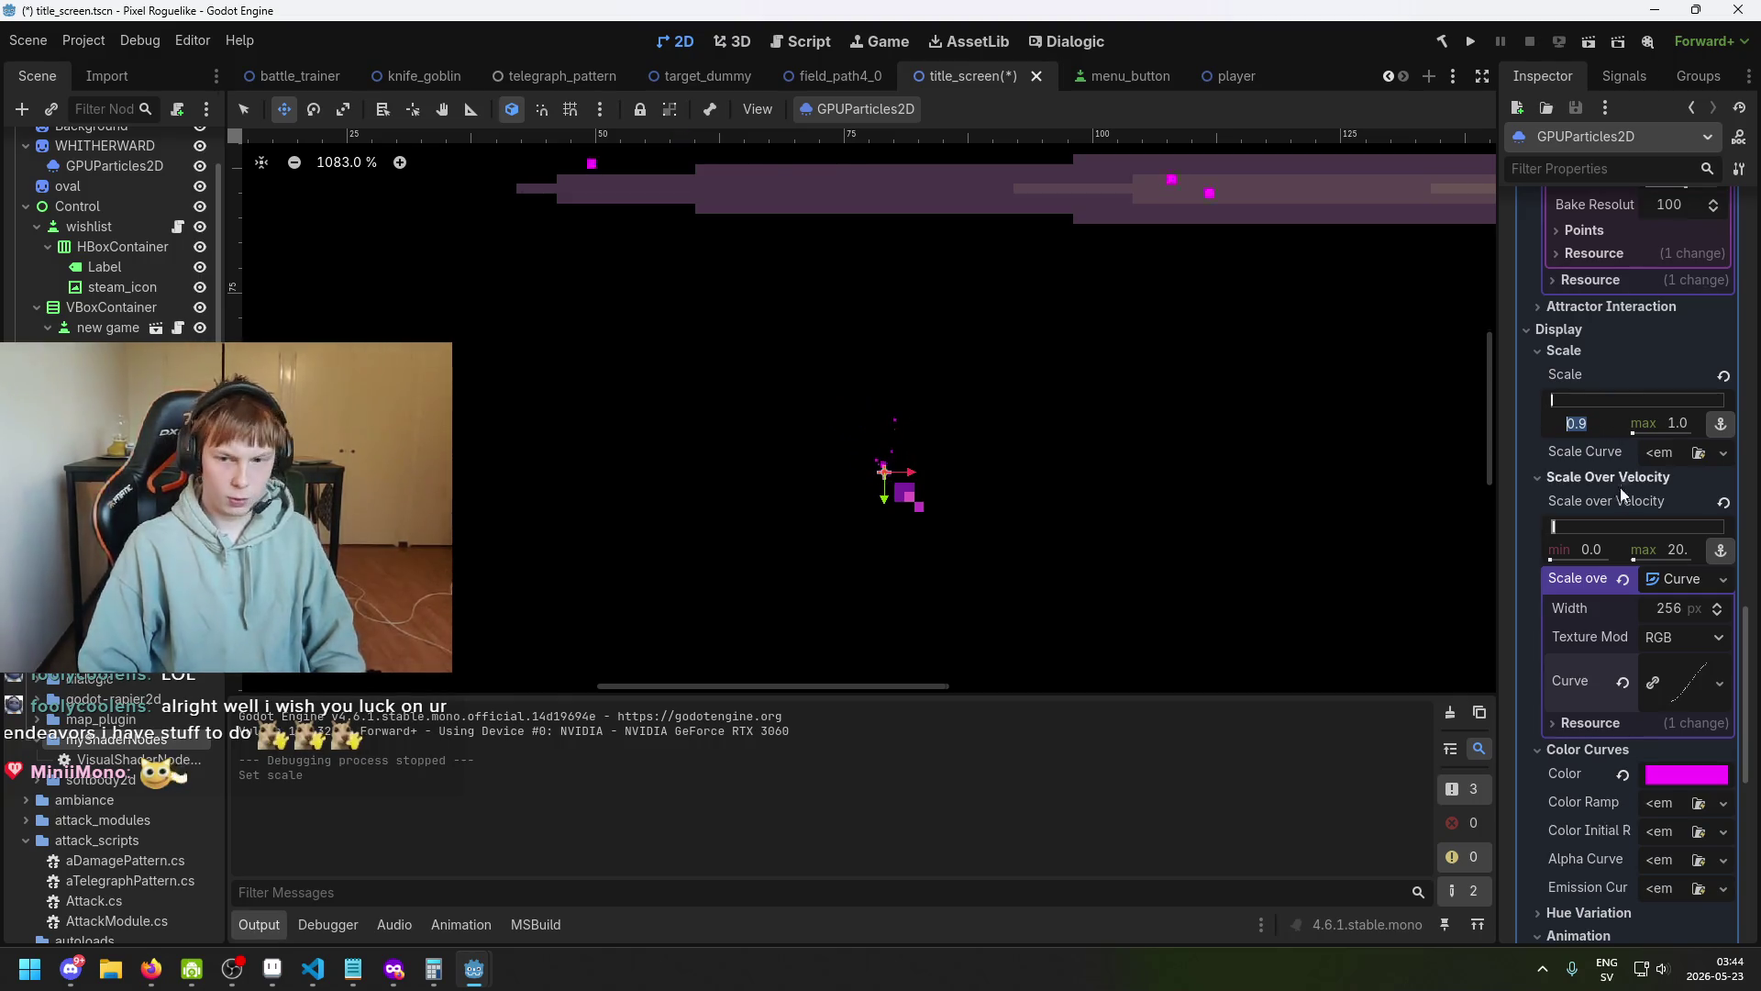
# Expand the Scale Over Velocity curve and save the title_screen scene.
pyautogui.click(1701, 679)
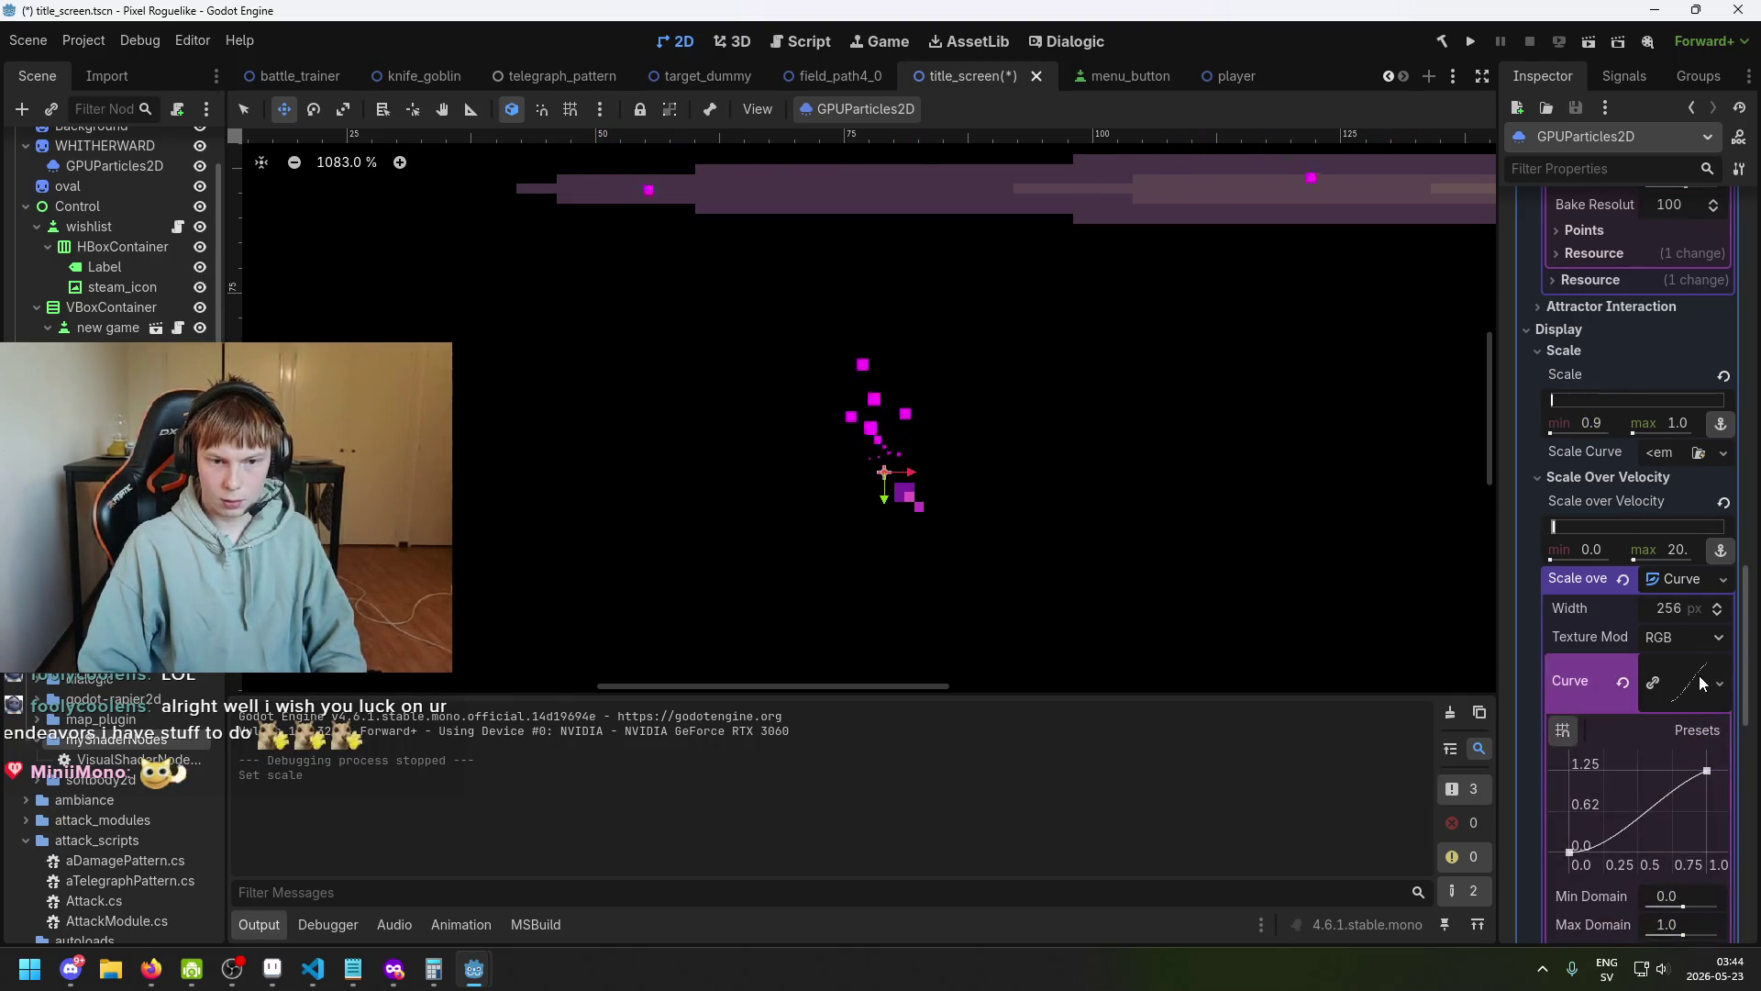
pyautogui.hotkey('ctrl', 's')
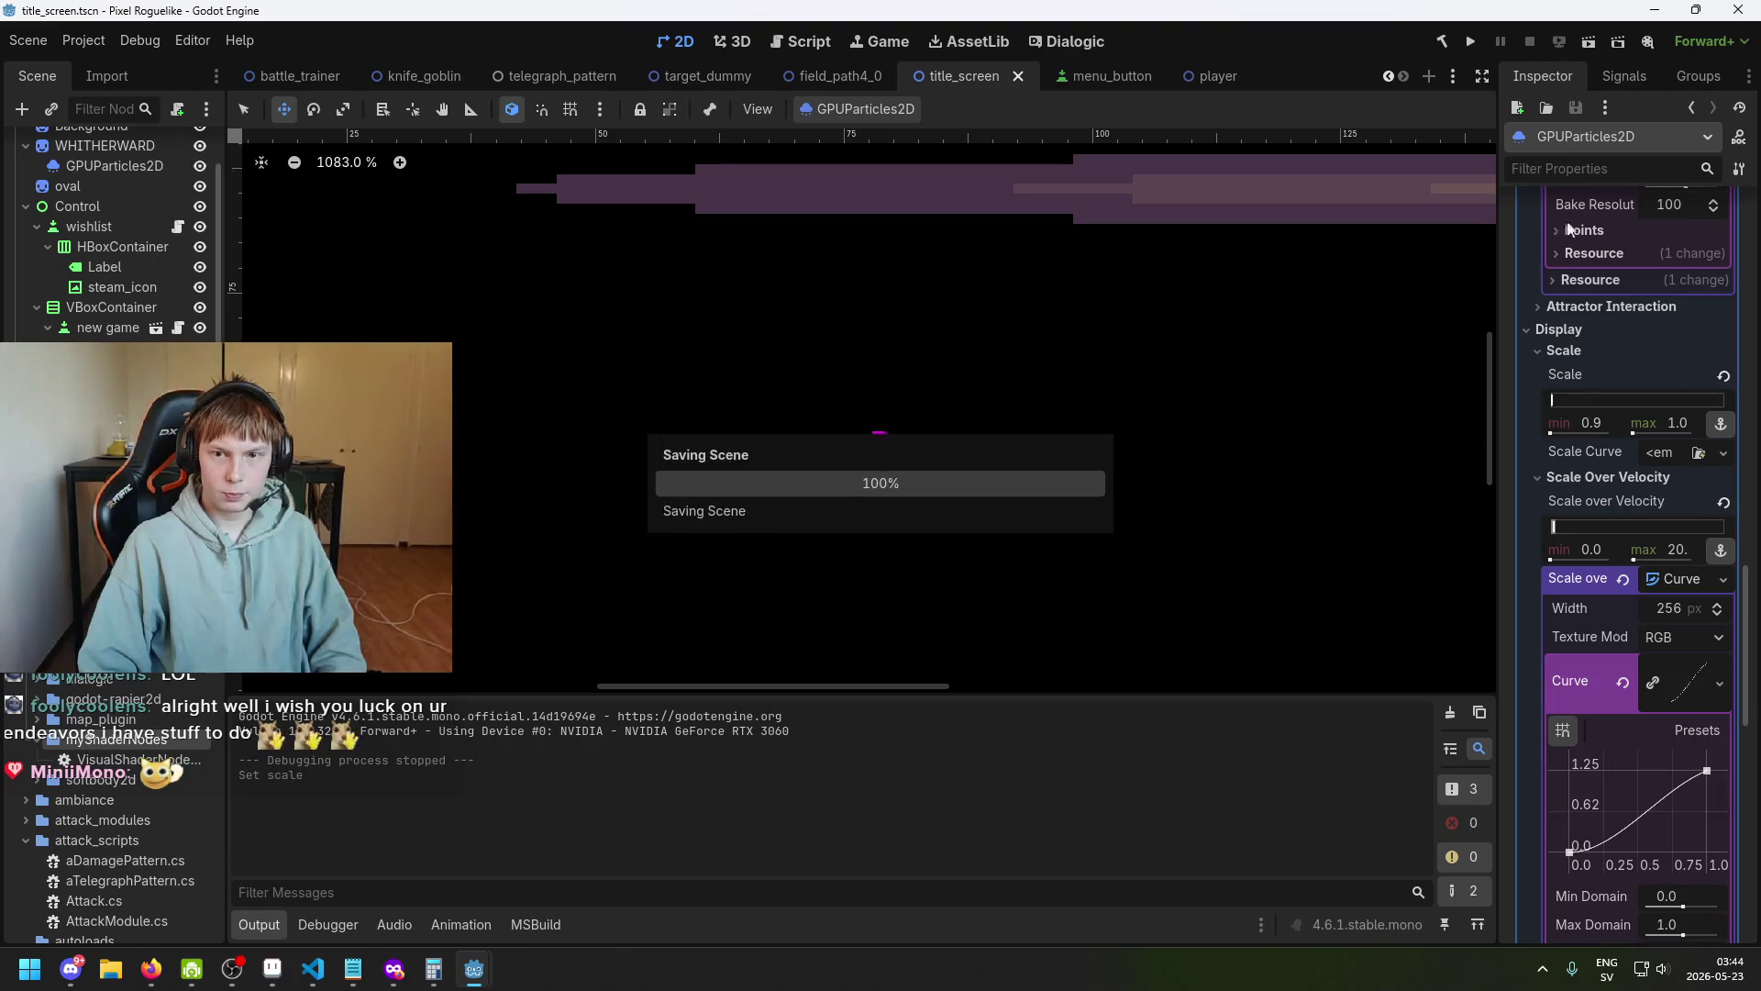
pyautogui.moveTo(1114, 421); pyautogui.dragTo(970, 669)
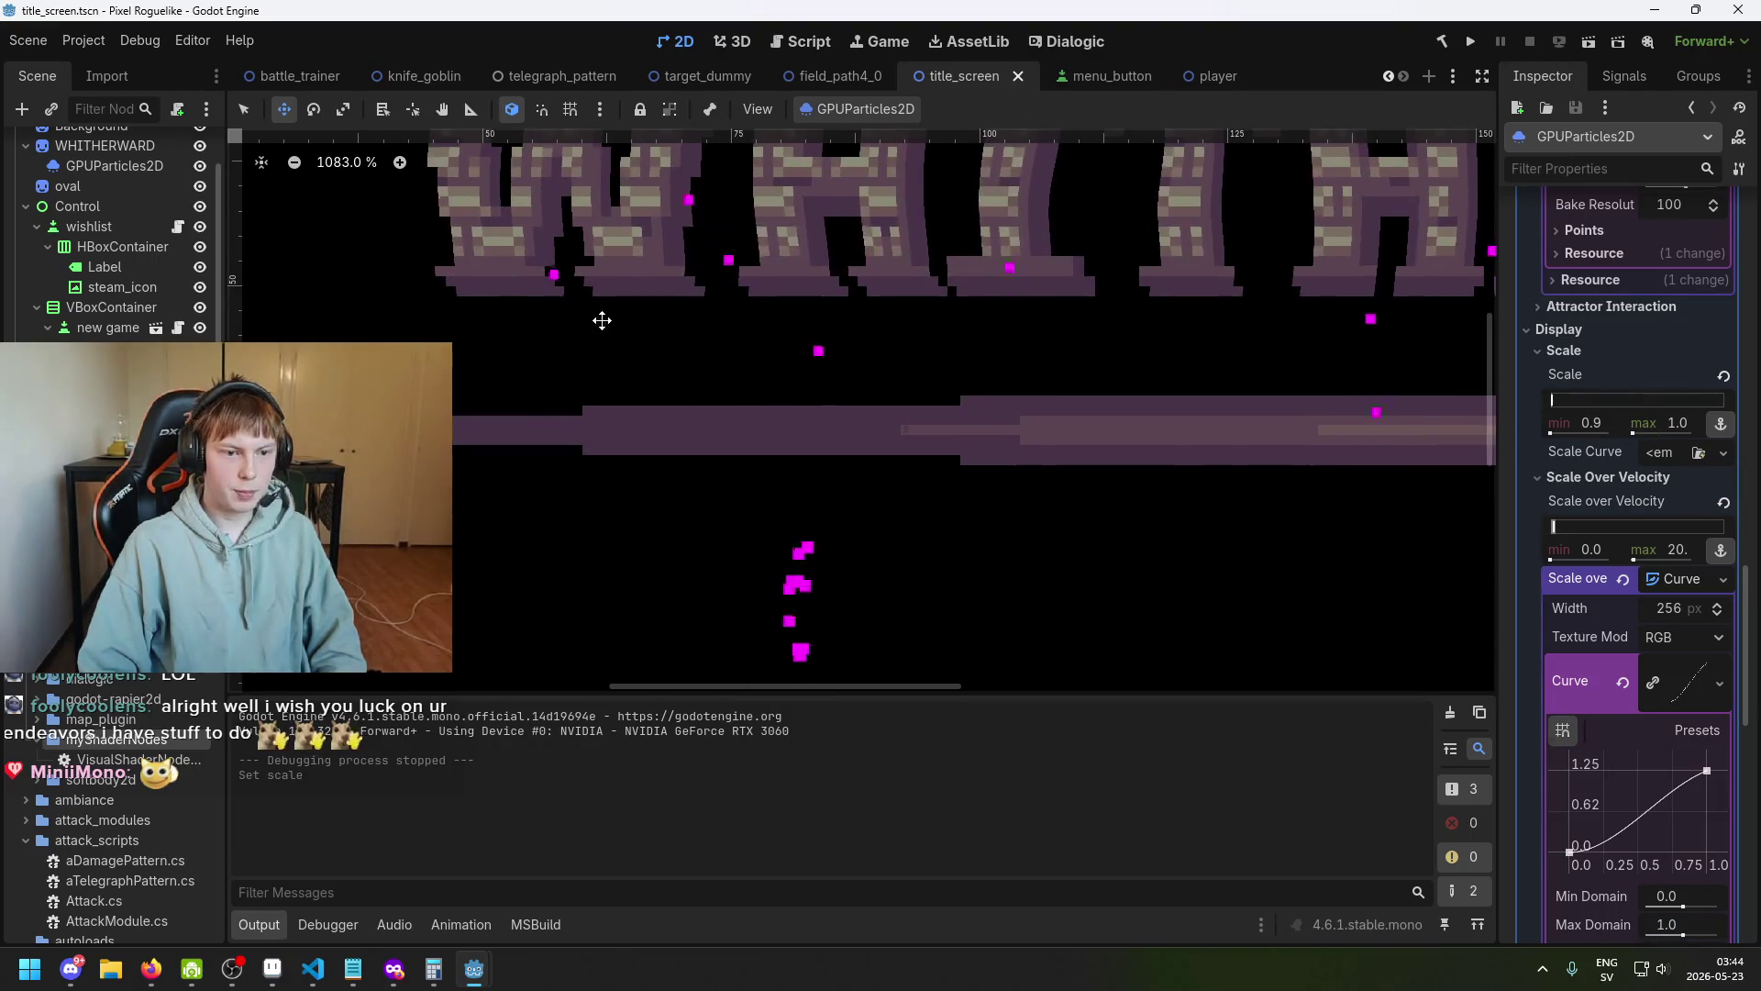
pyautogui.scroll(2, 459, 422)
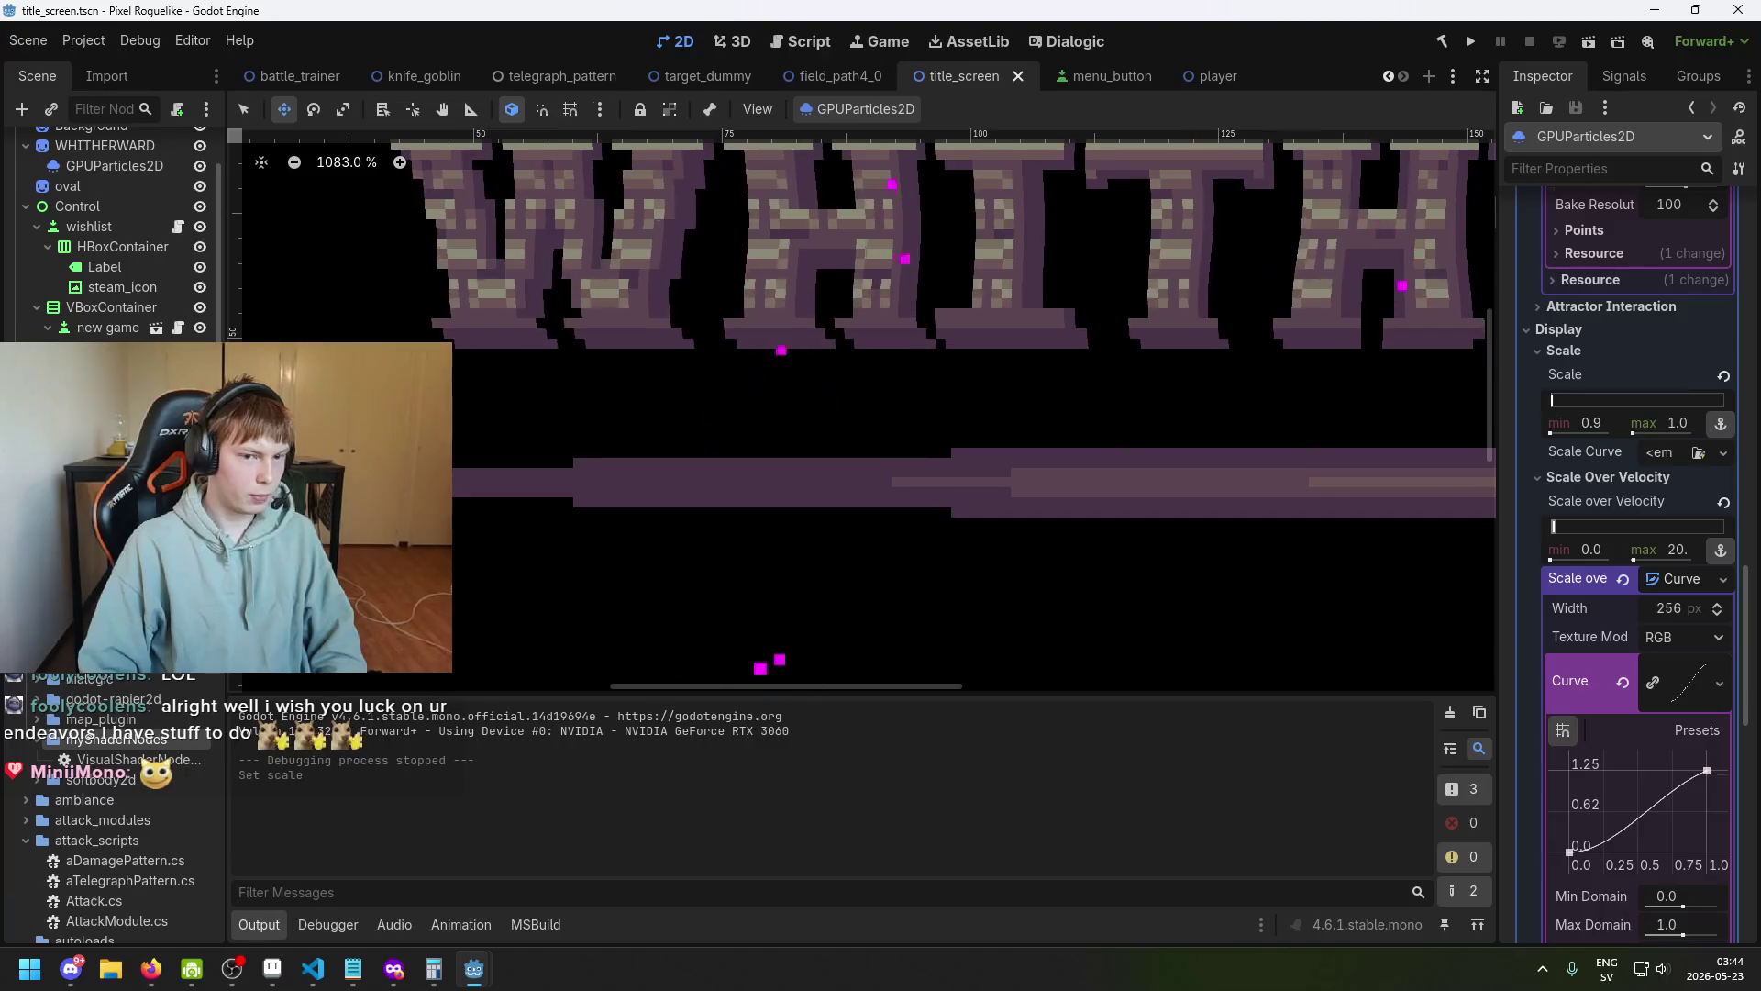
pyautogui.scroll(-2, 801, 374)
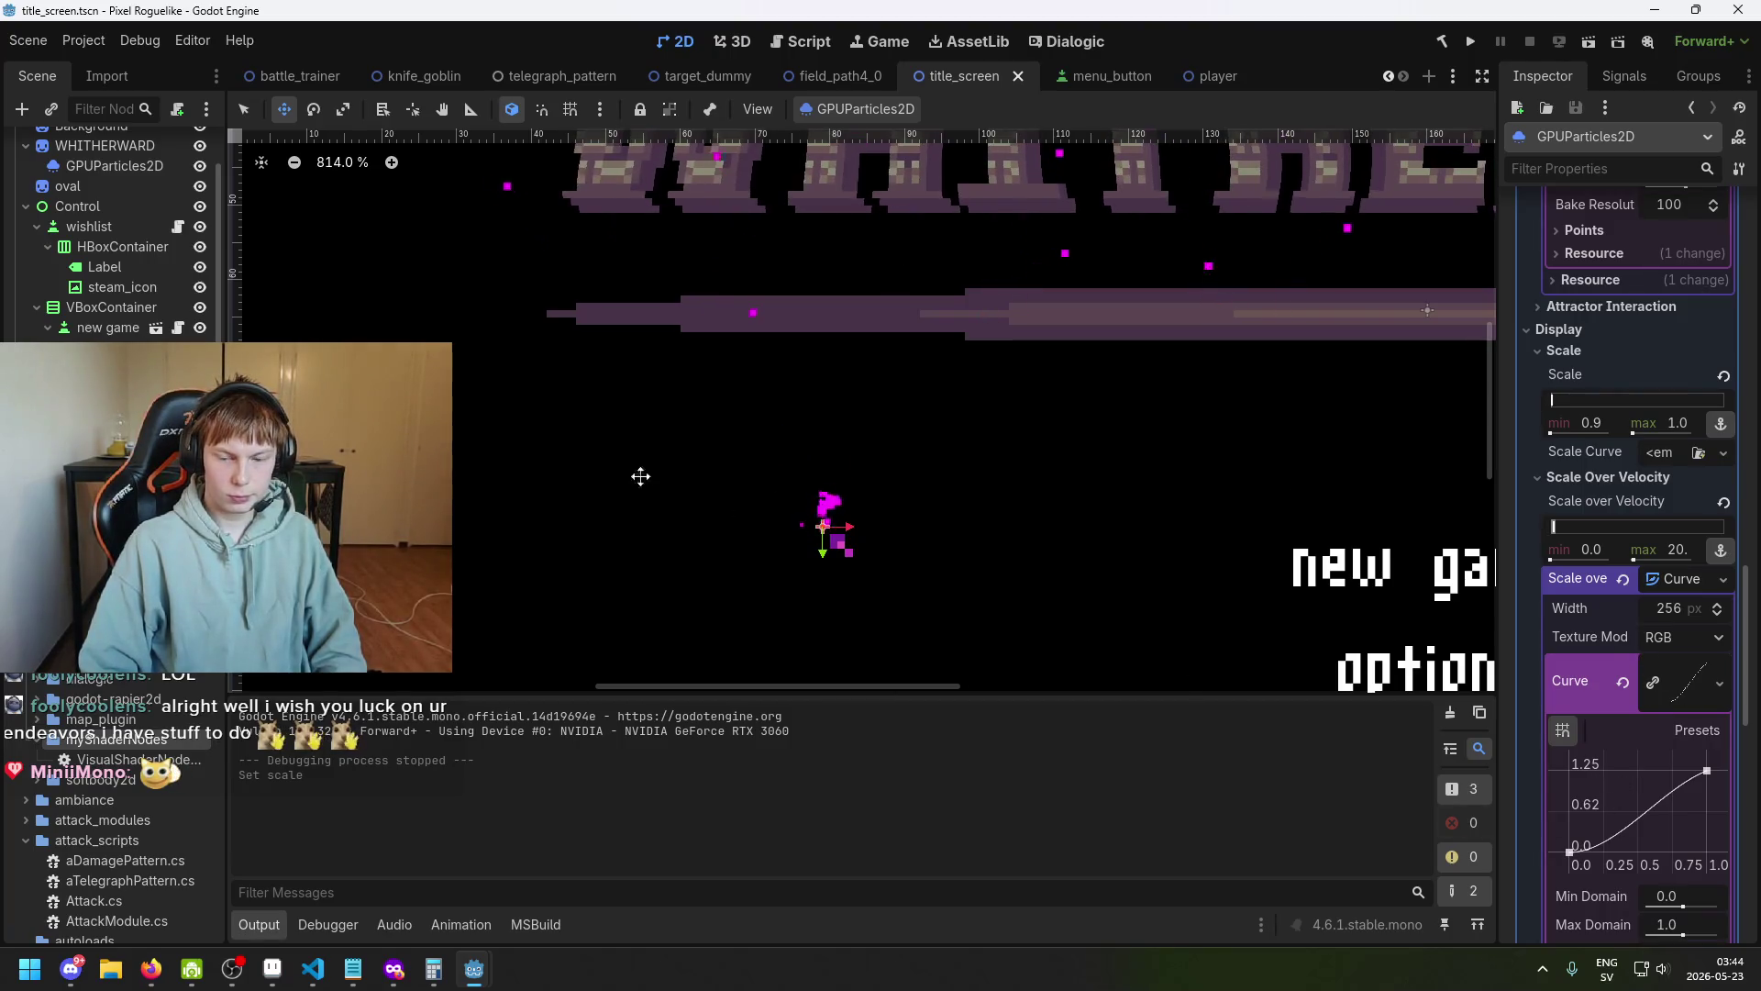
pyautogui.scroll(2, 569, 348)
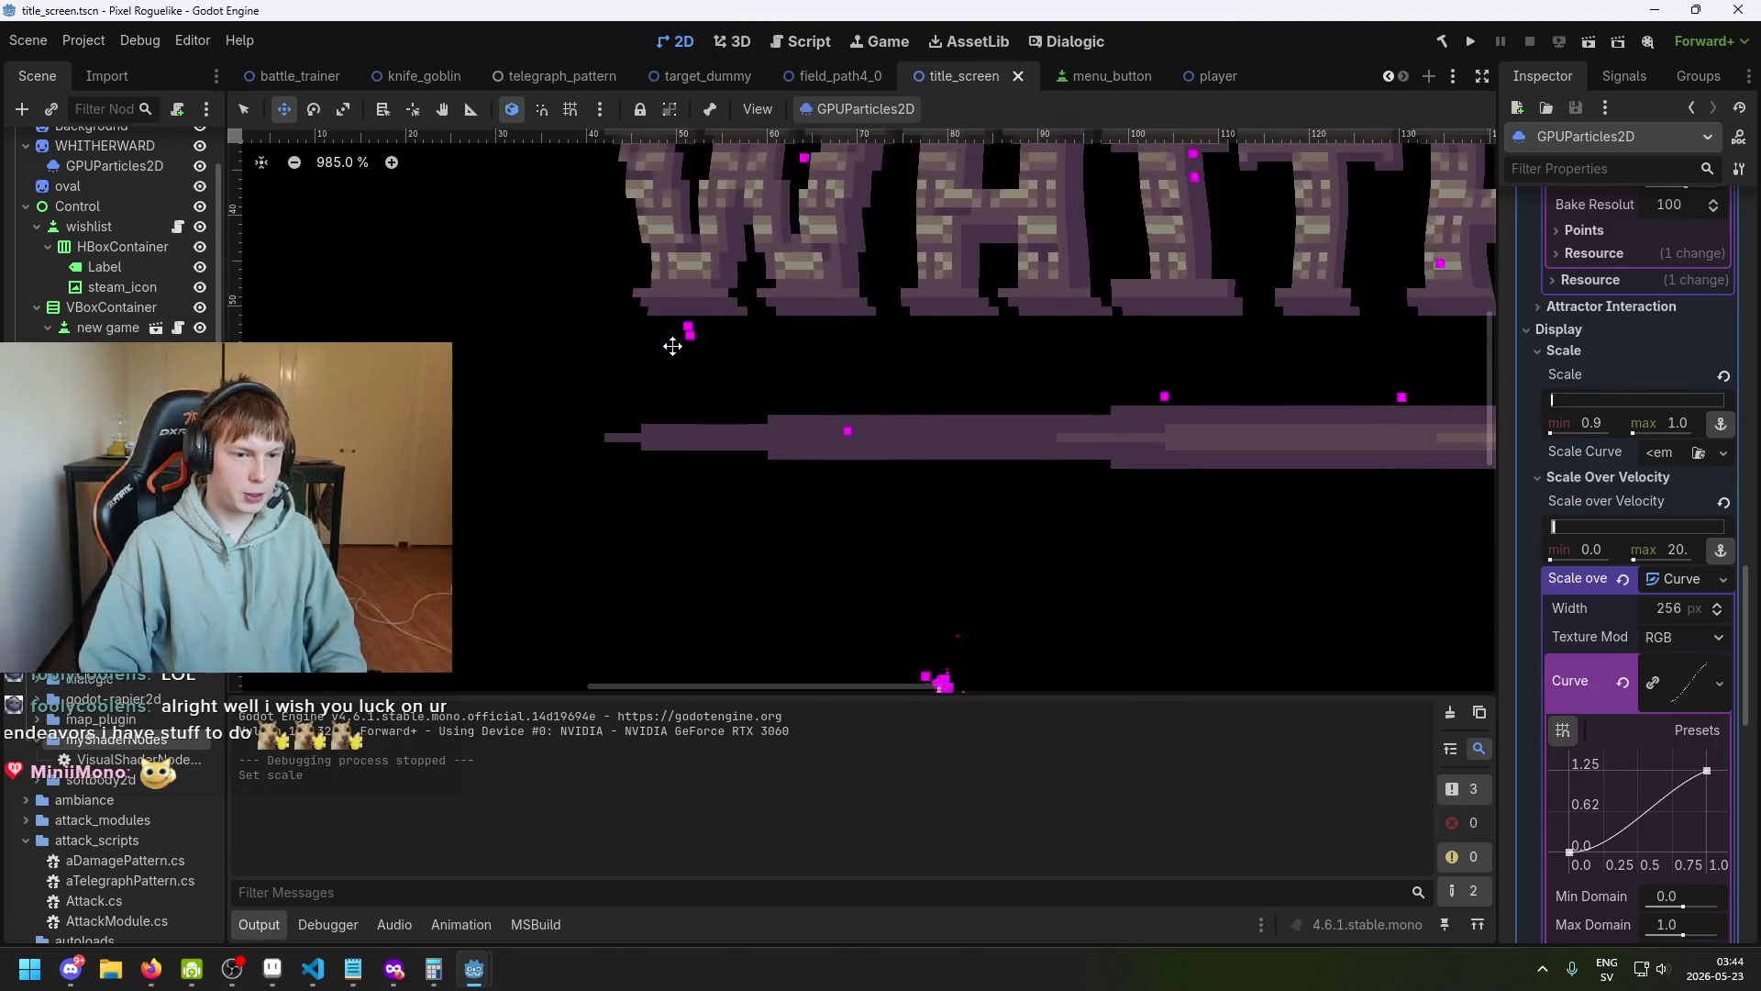
pyautogui.scroll(5, 665, 330)
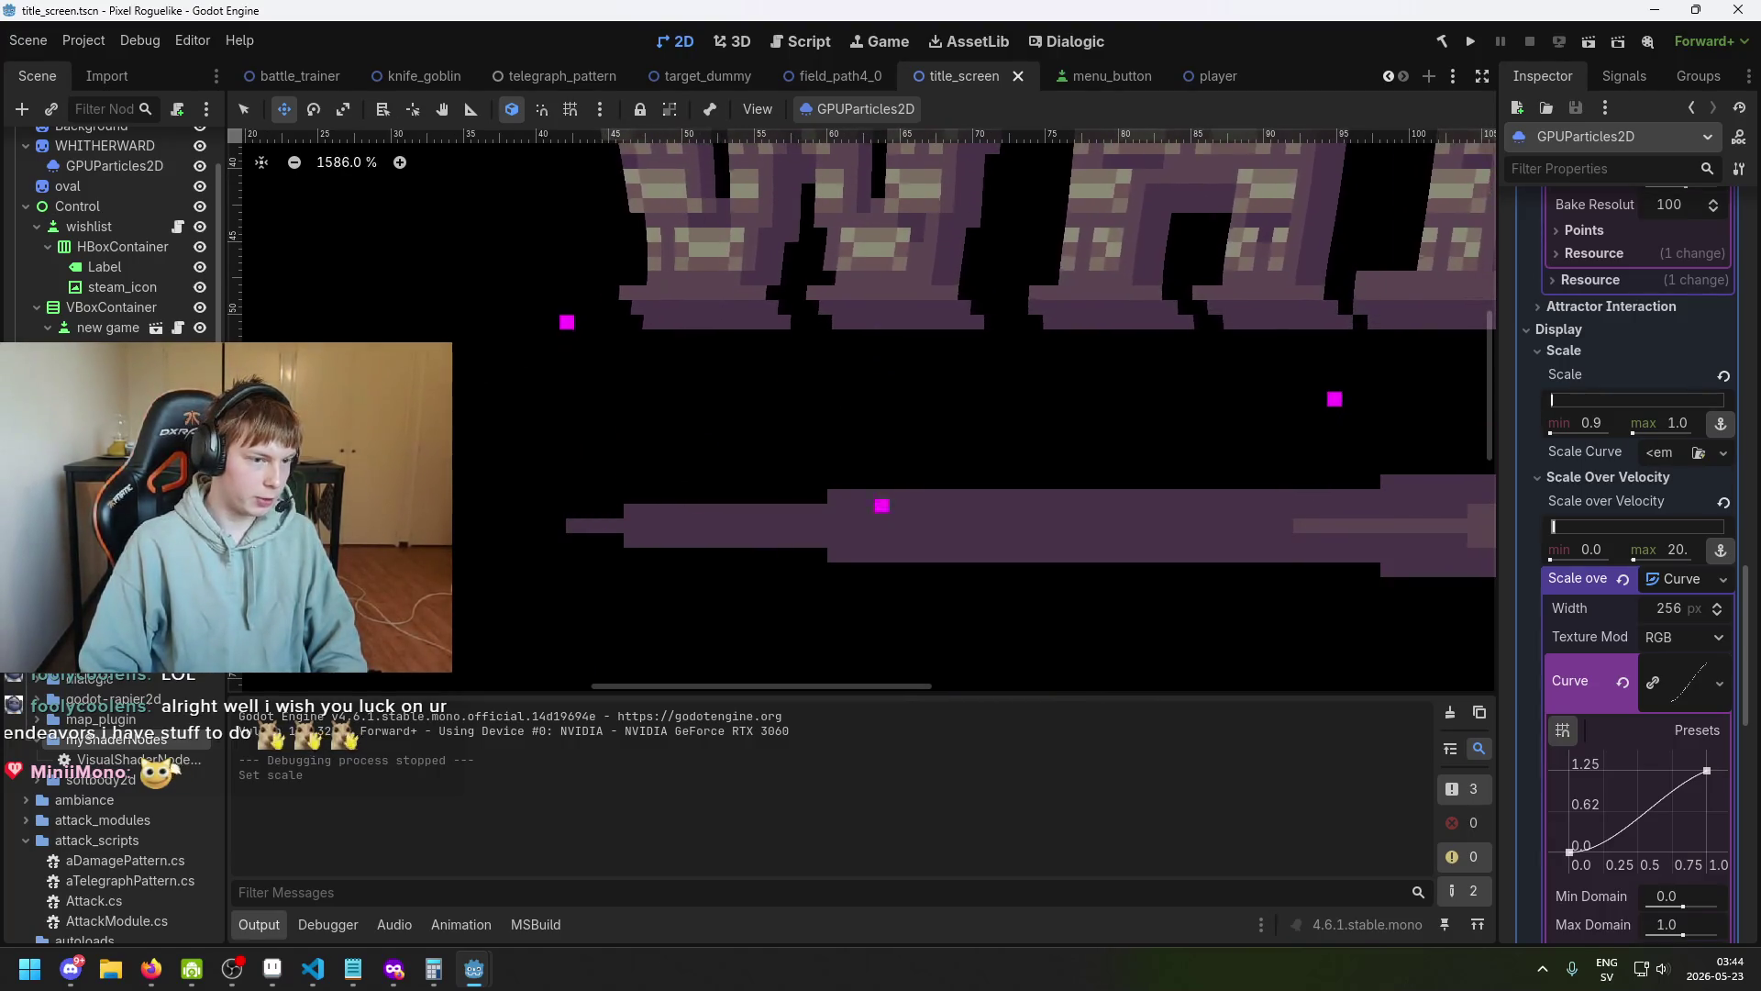
pyautogui.scroll(-5, 735, 511)
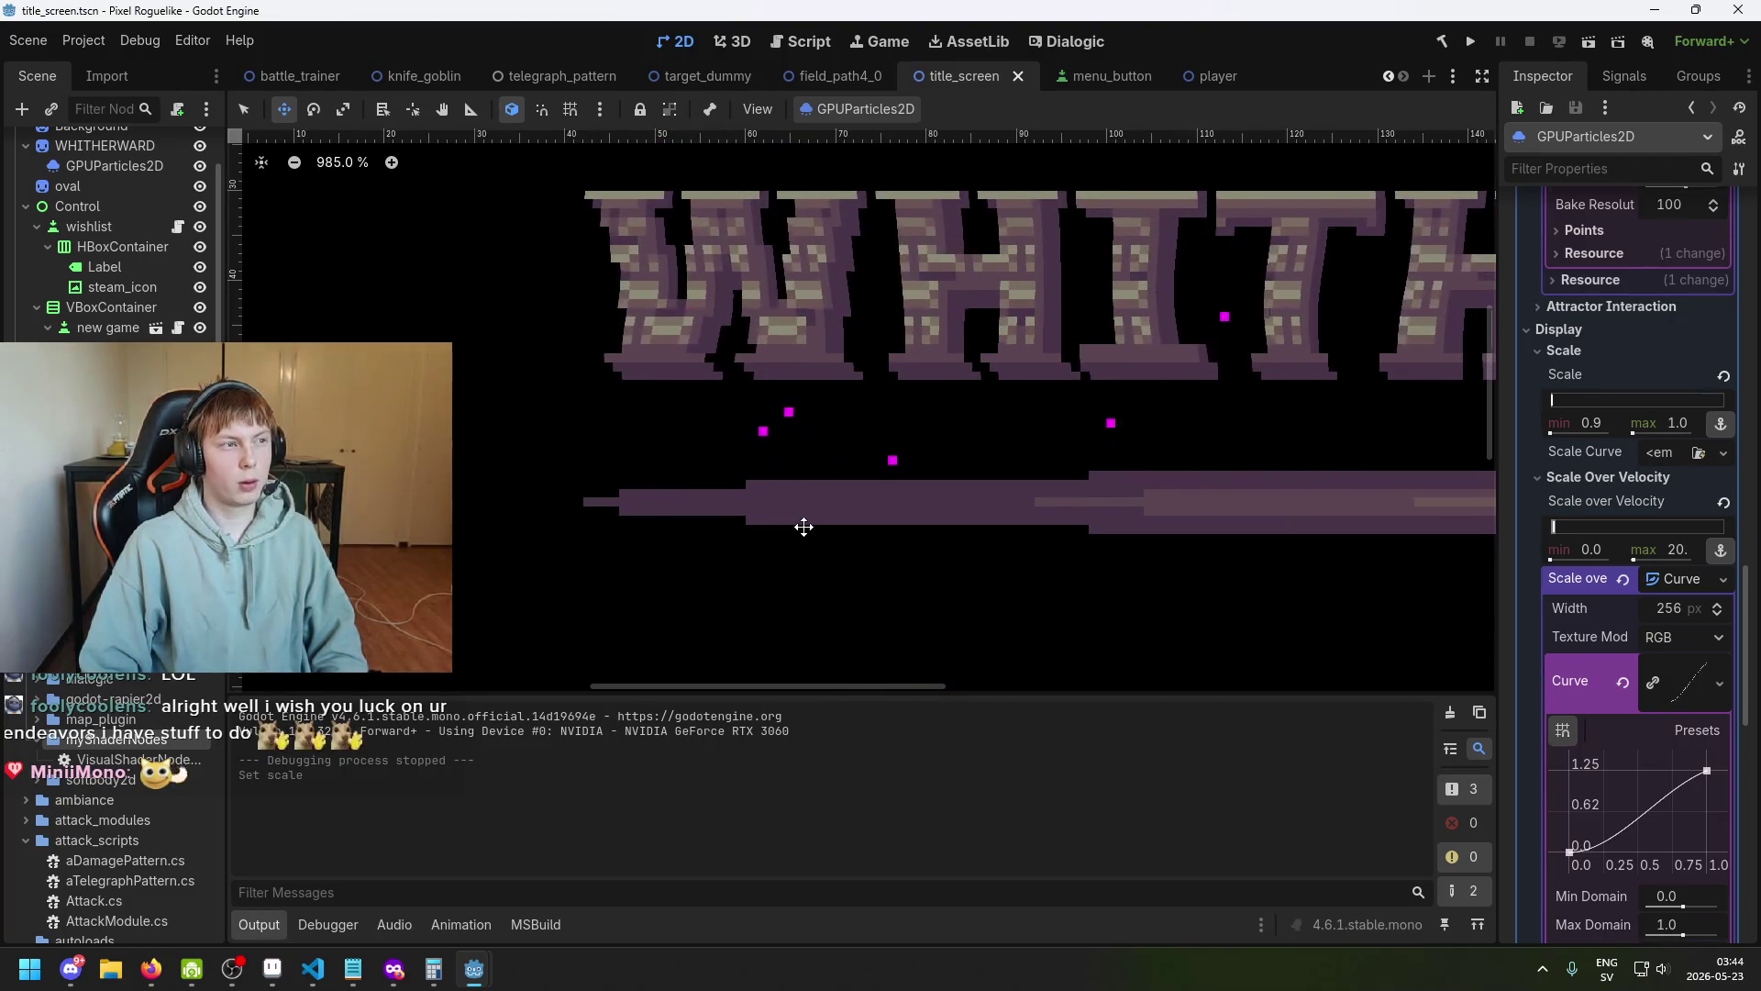
pyautogui.keyDown('ctrl'); pyautogui.scroll(-5, 804, 523); pyautogui.keyUp('ctrl')
pyautogui.scroll(3, 805, 489)
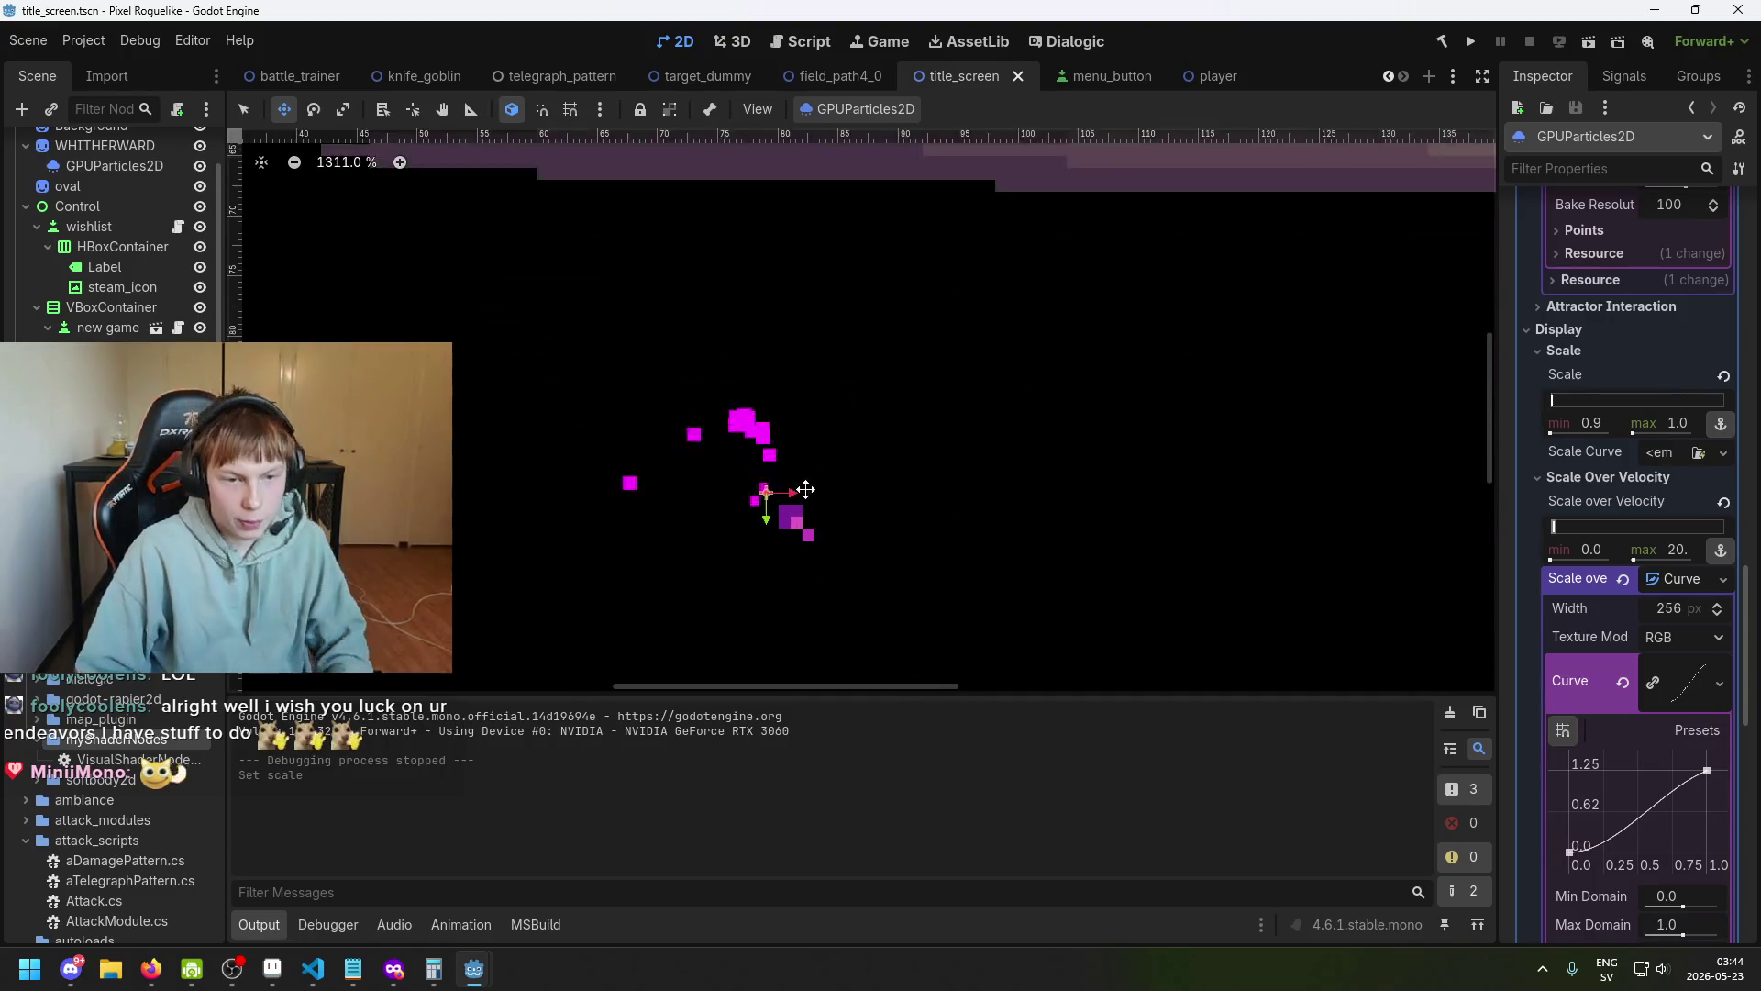
pyautogui.scroll(6, 761, 468)
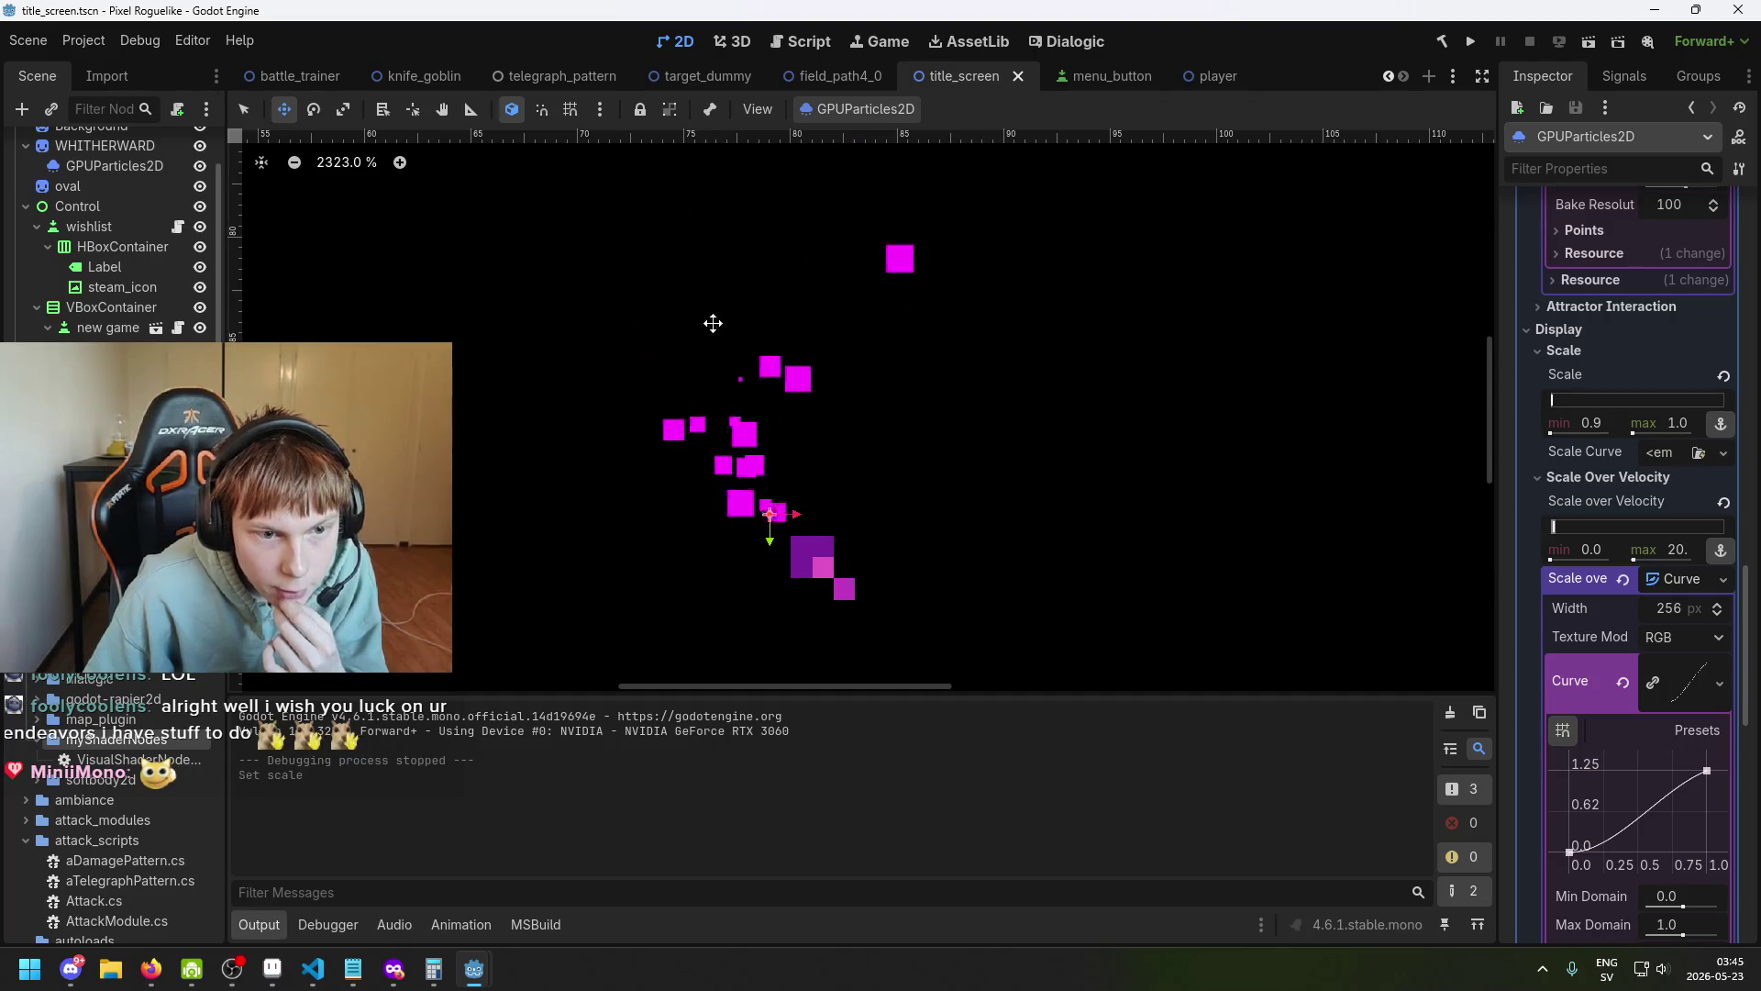
pyautogui.scroll(-4, 660, 303)
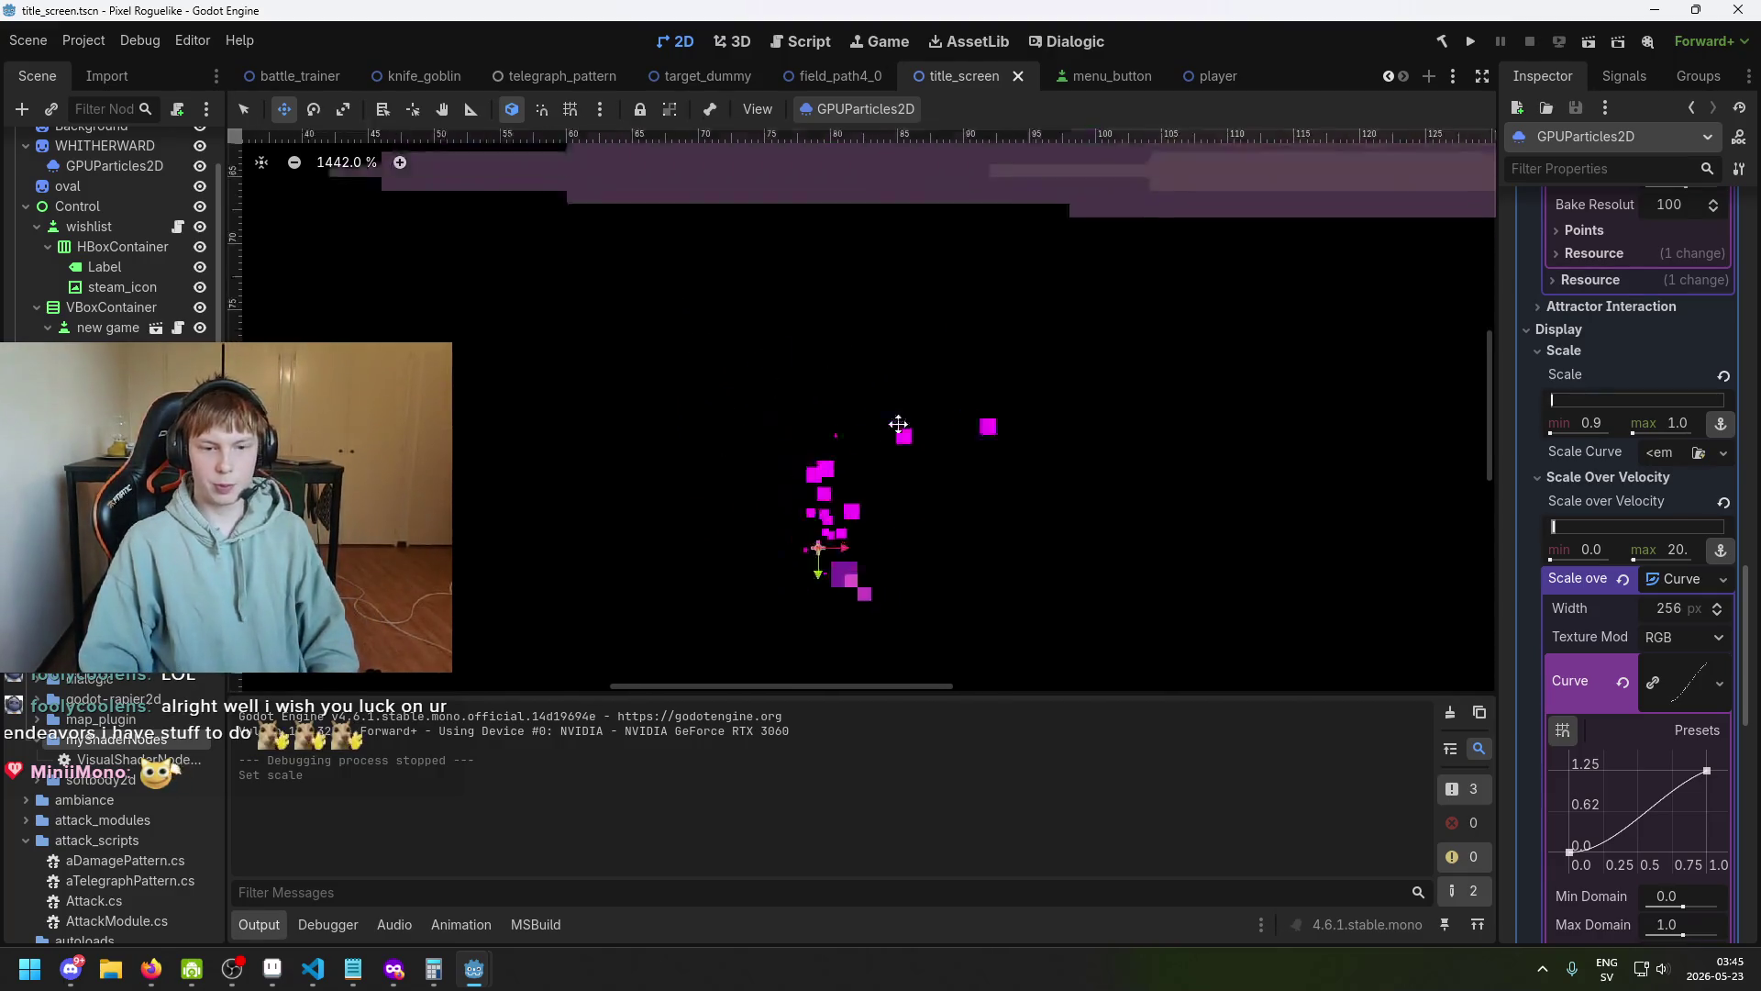
pyautogui.scroll(5, 904, 440)
pyautogui.hscroll(-5, 899, 495)
pyautogui.hotkey('ctrl', 's')
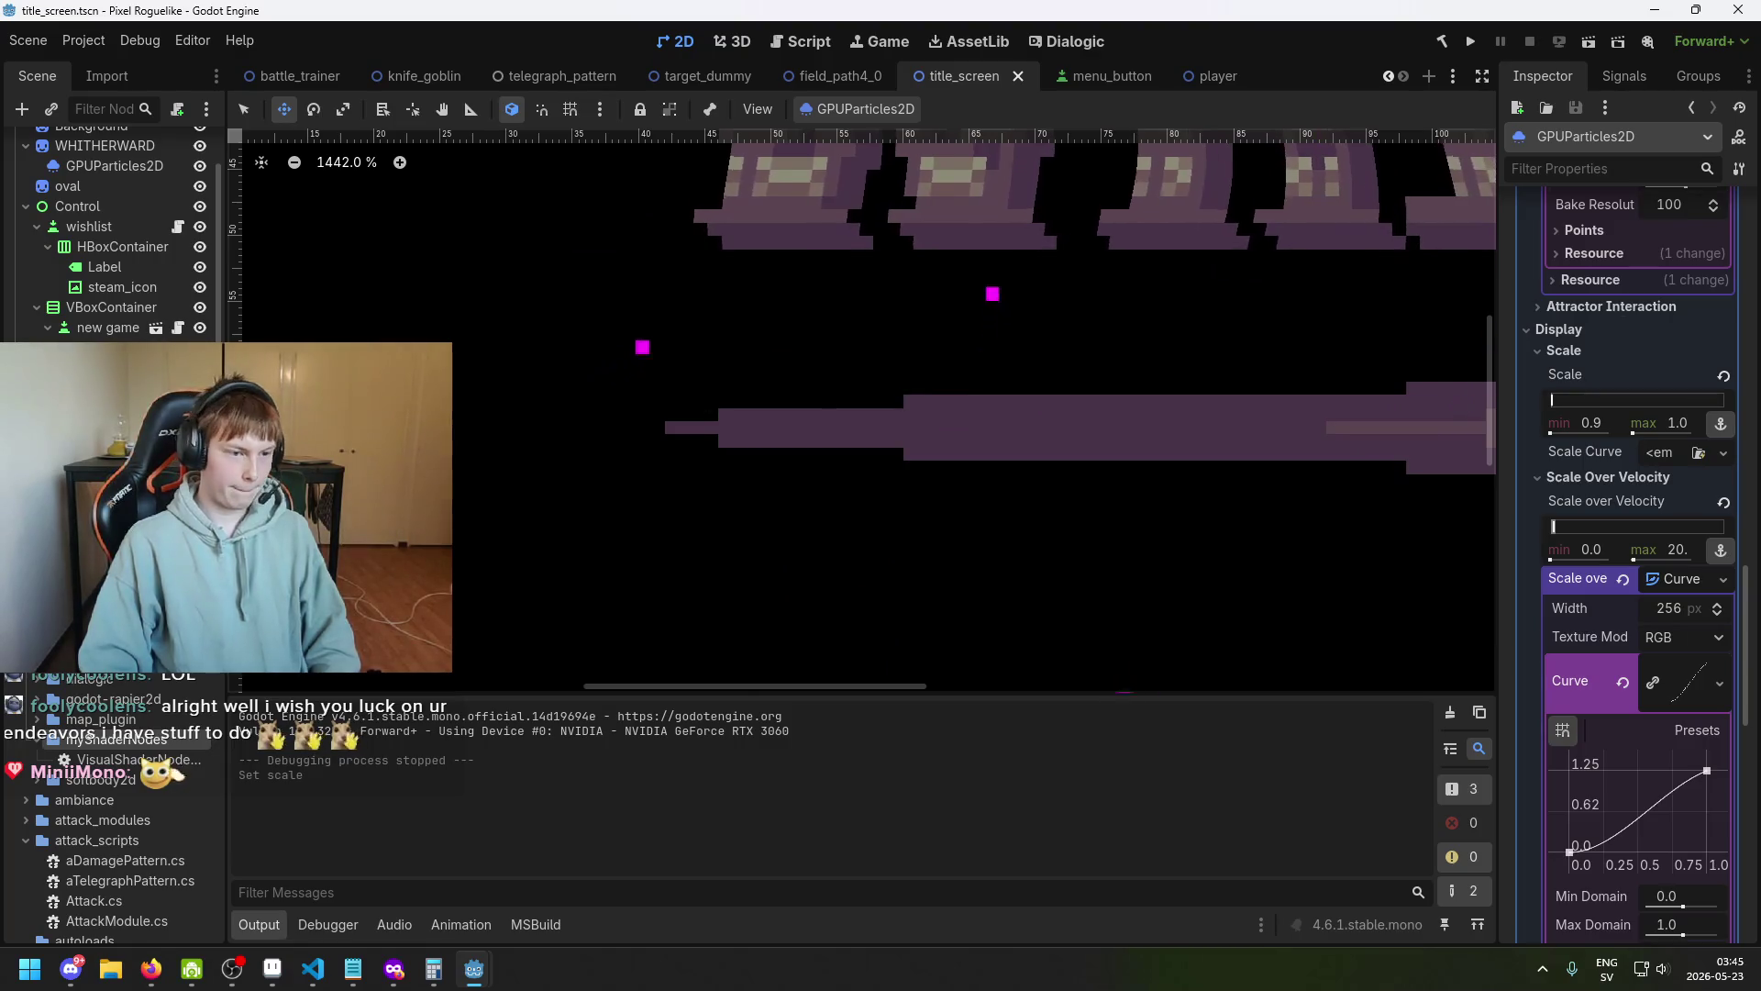
pyautogui.scroll(1, 123, 315)
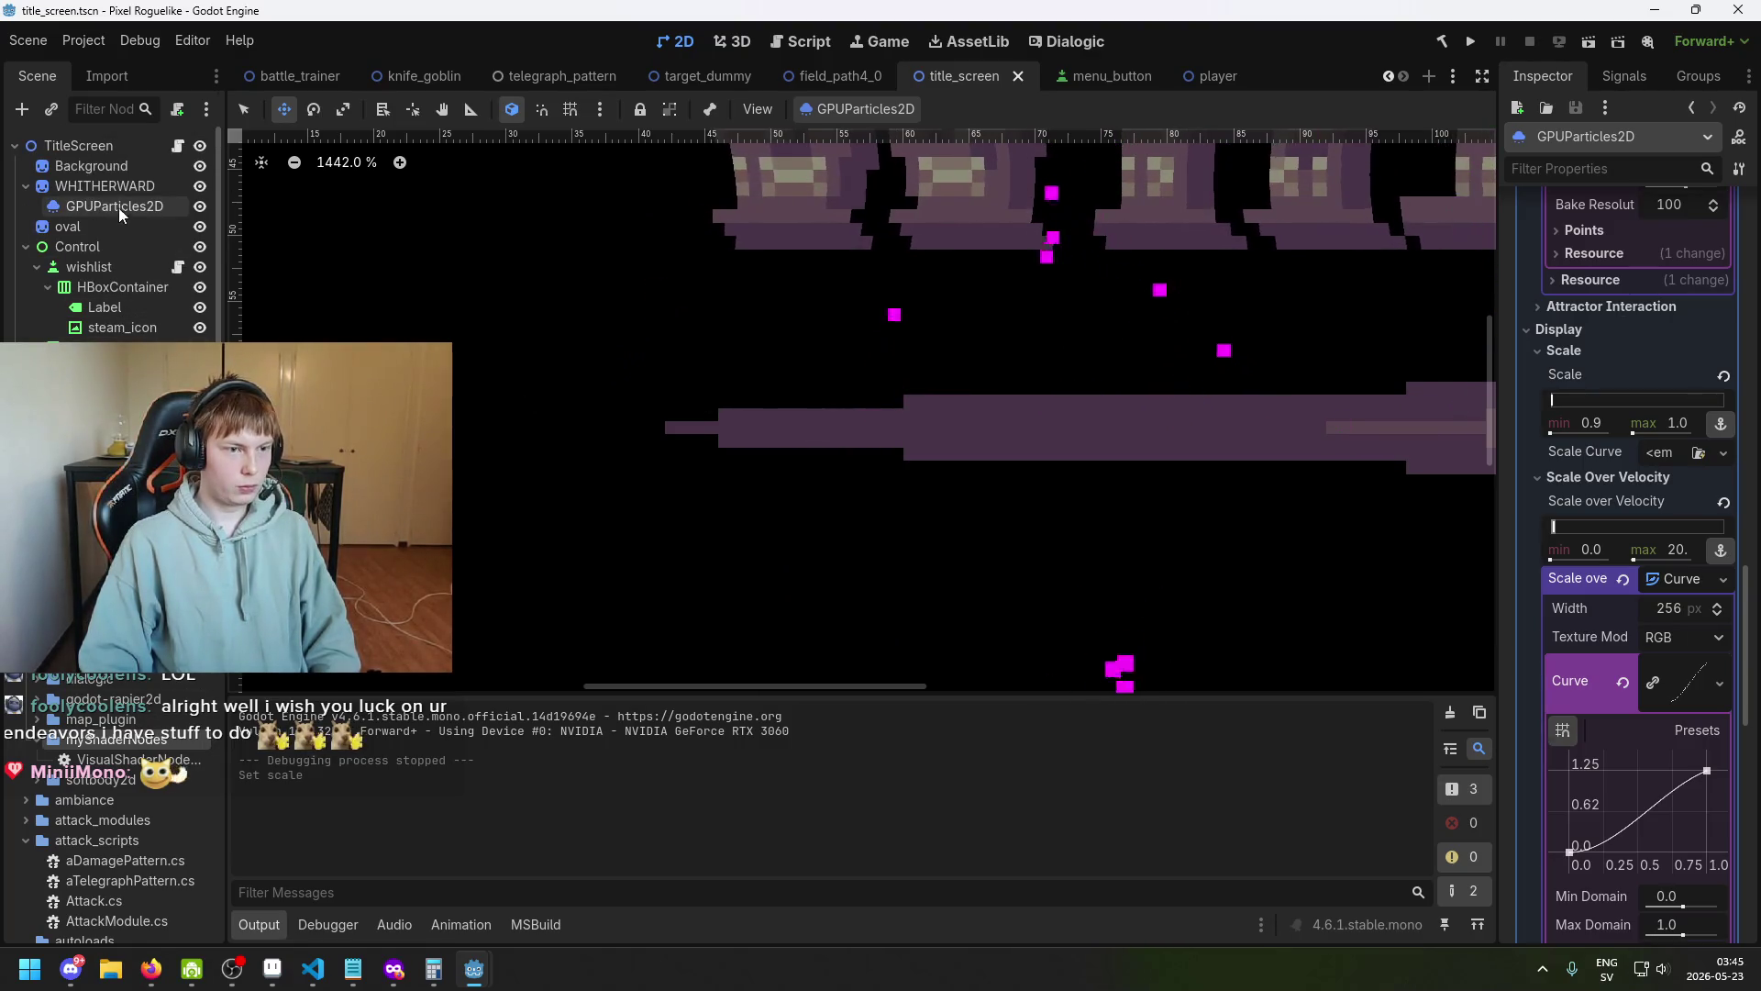
pyautogui.rightClick(1594, 583)
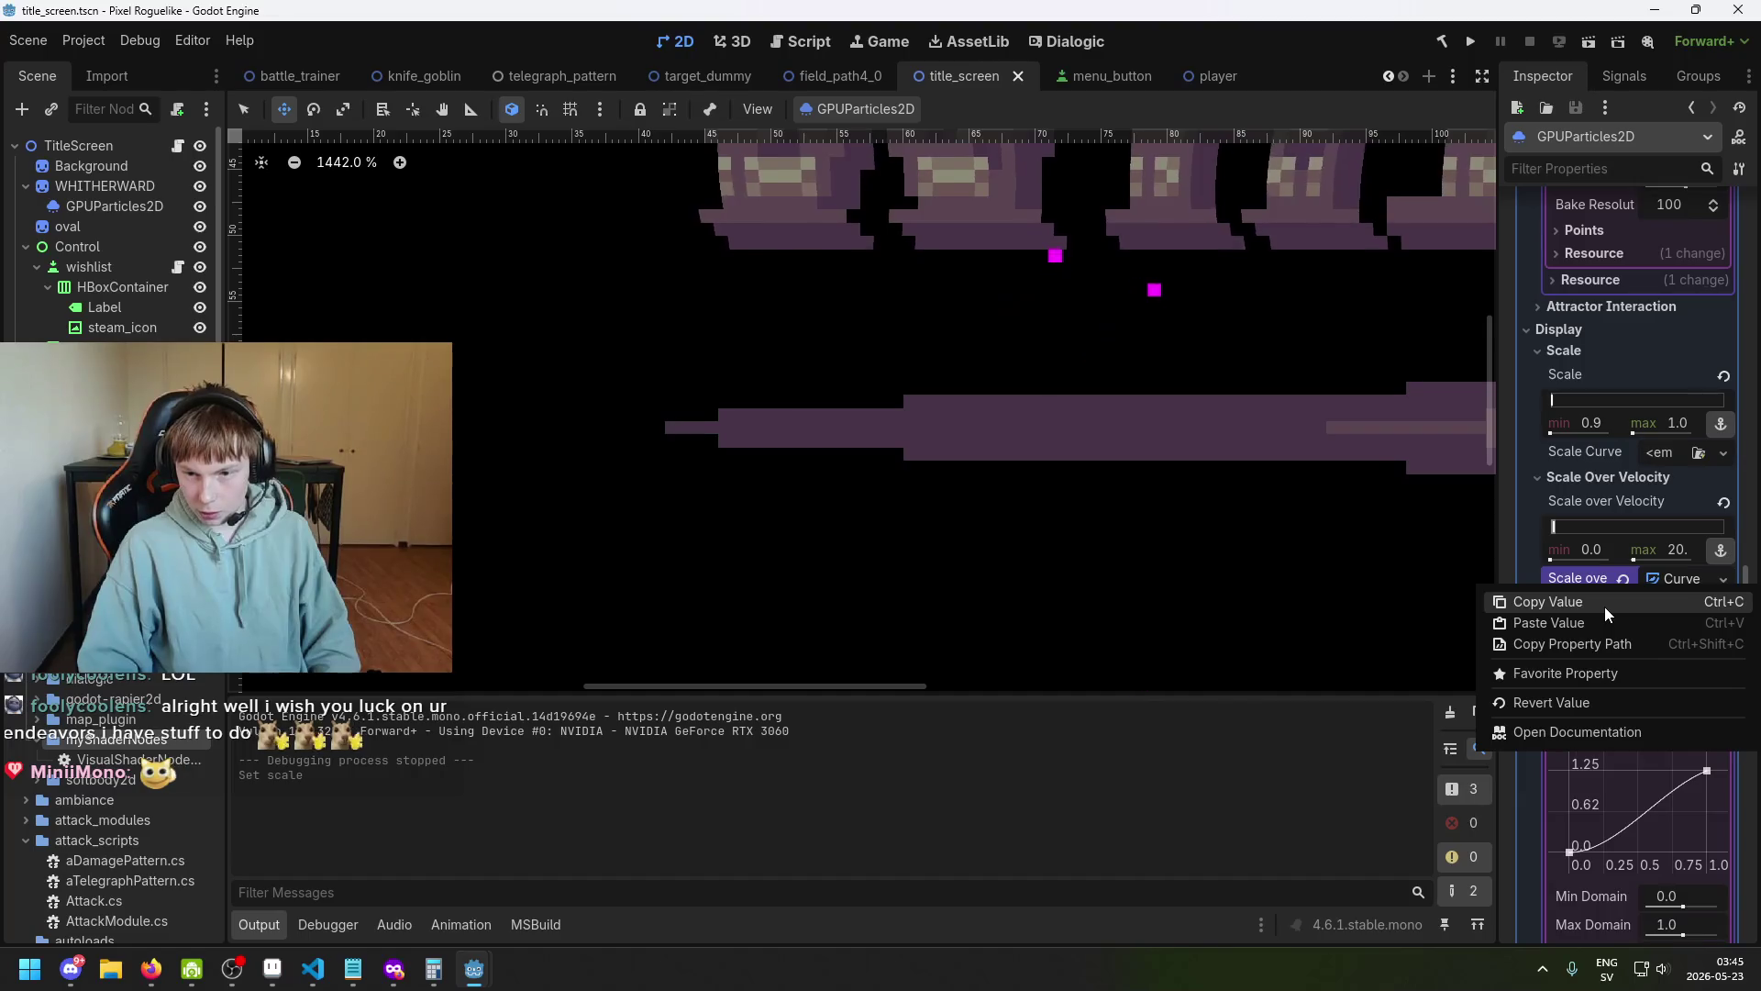
pyautogui.click(1604, 607)
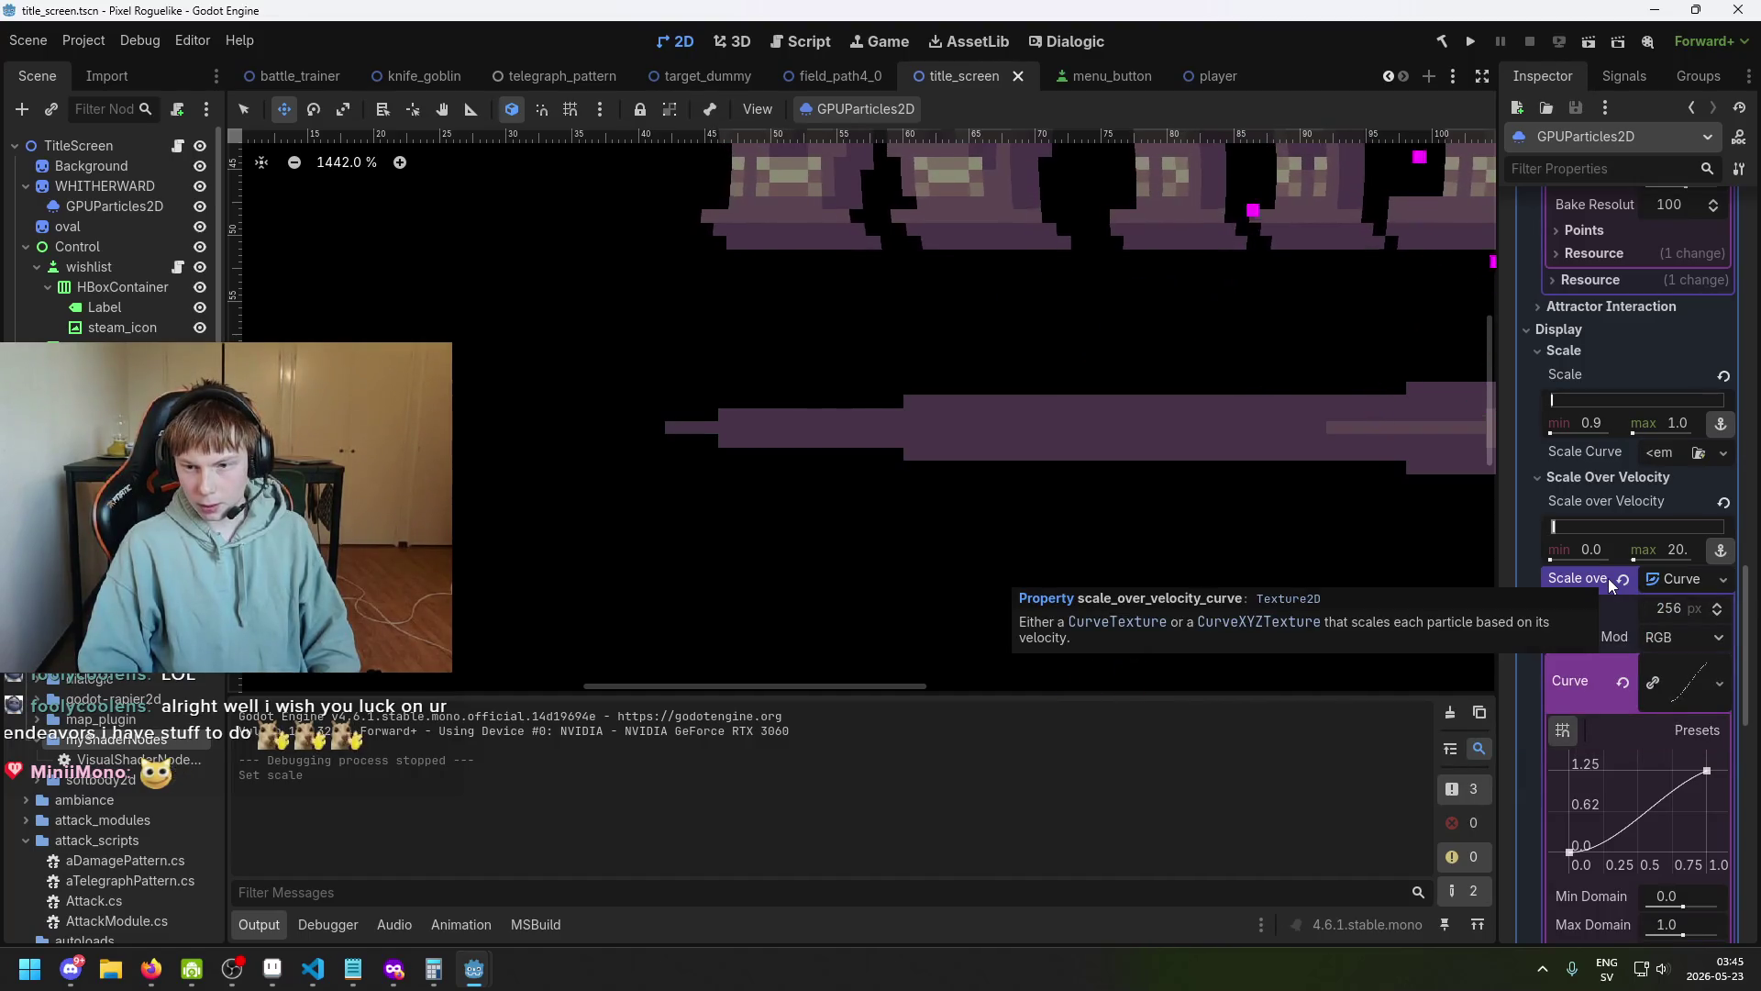
pyautogui.scroll(-3, 1687, 698)
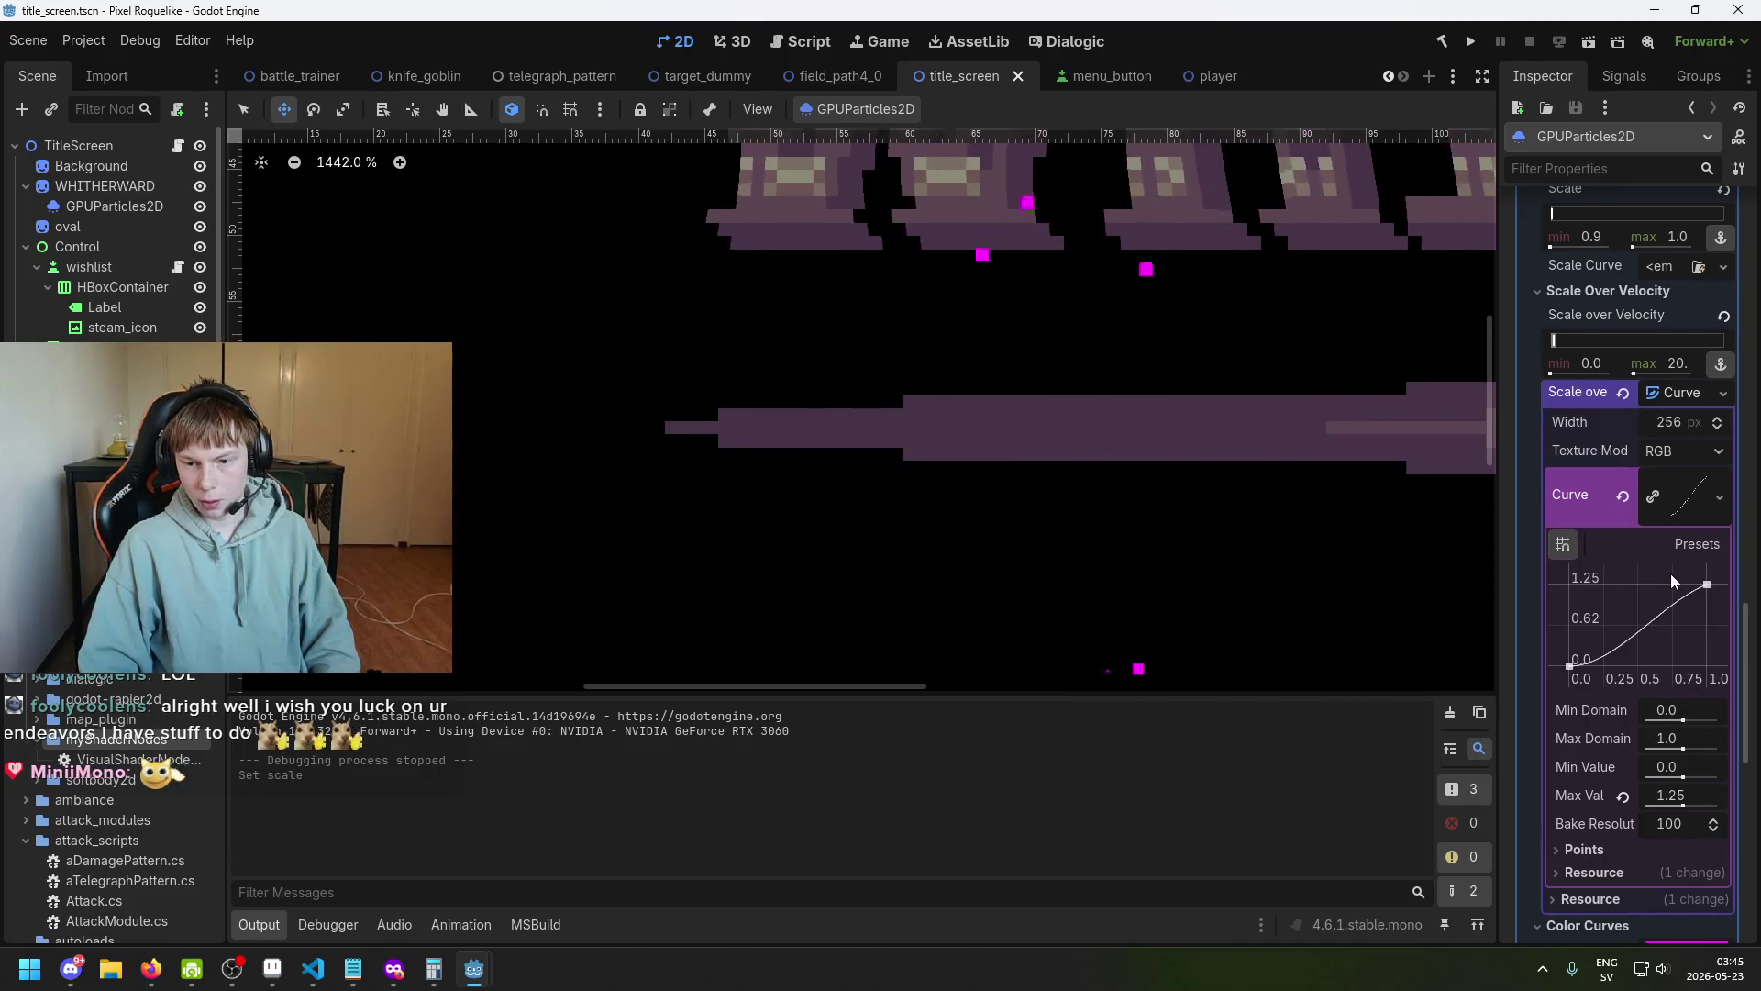
pyautogui.scroll(3, 1648, 551)
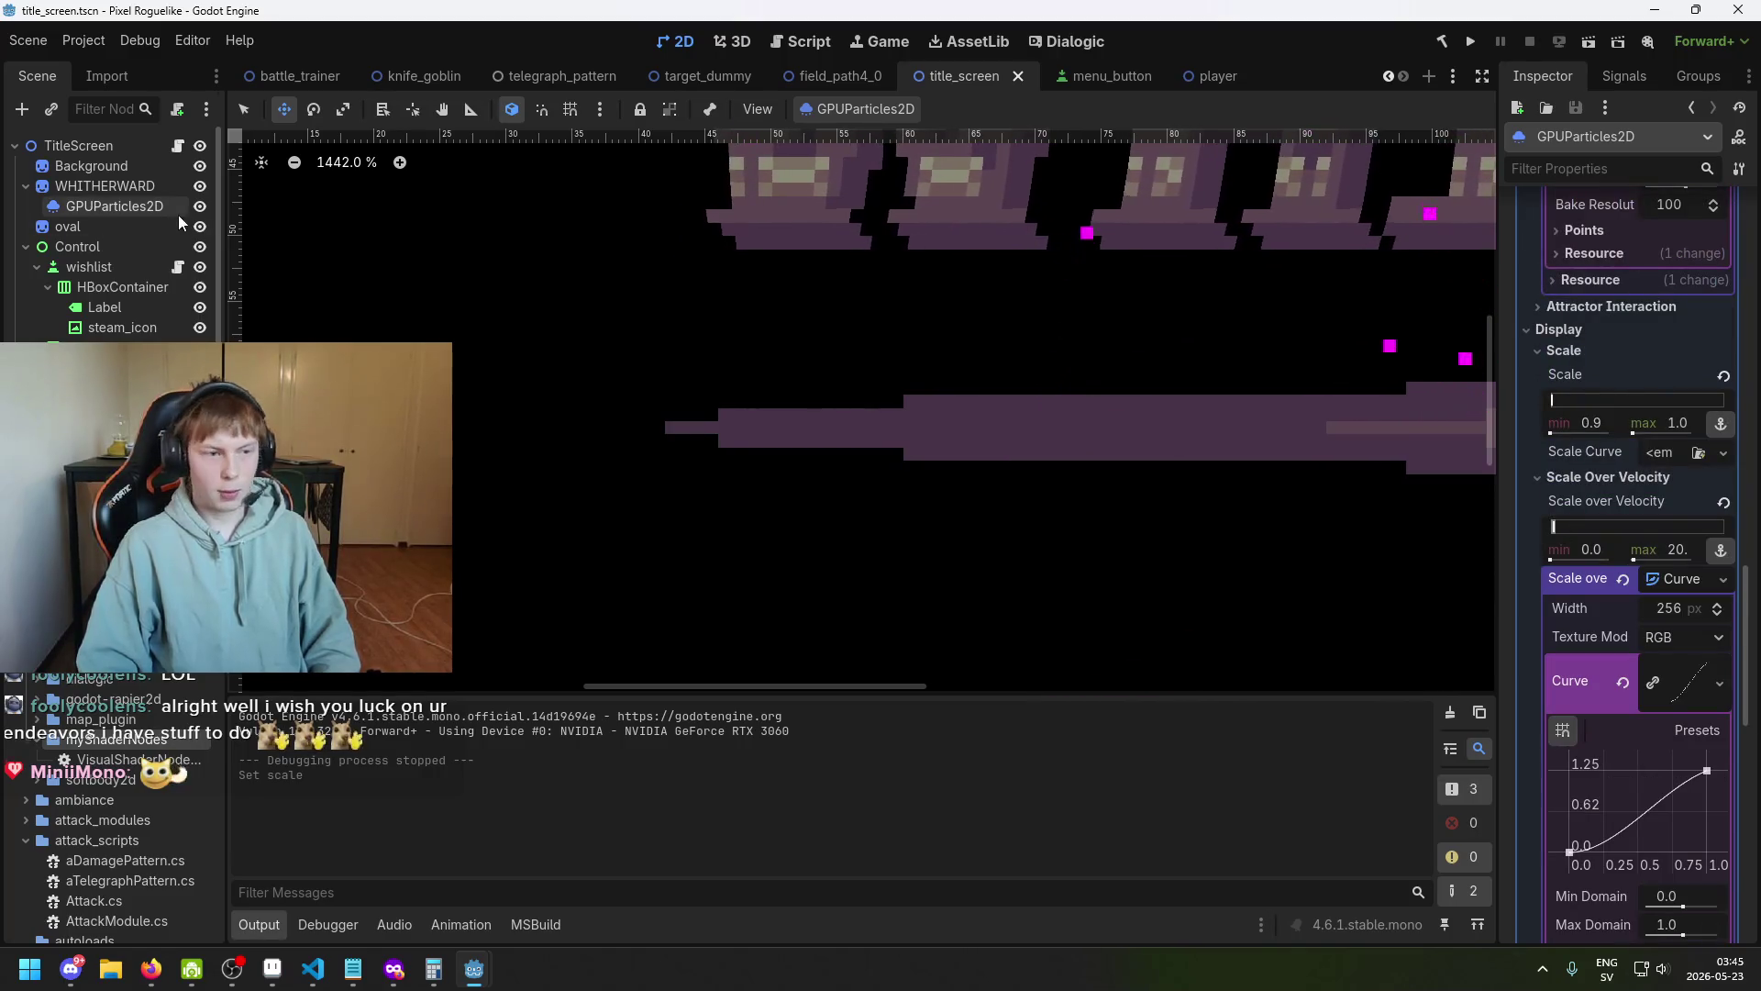
pyautogui.click(119, 201)
pyautogui.scroll(2, 1114, 502)
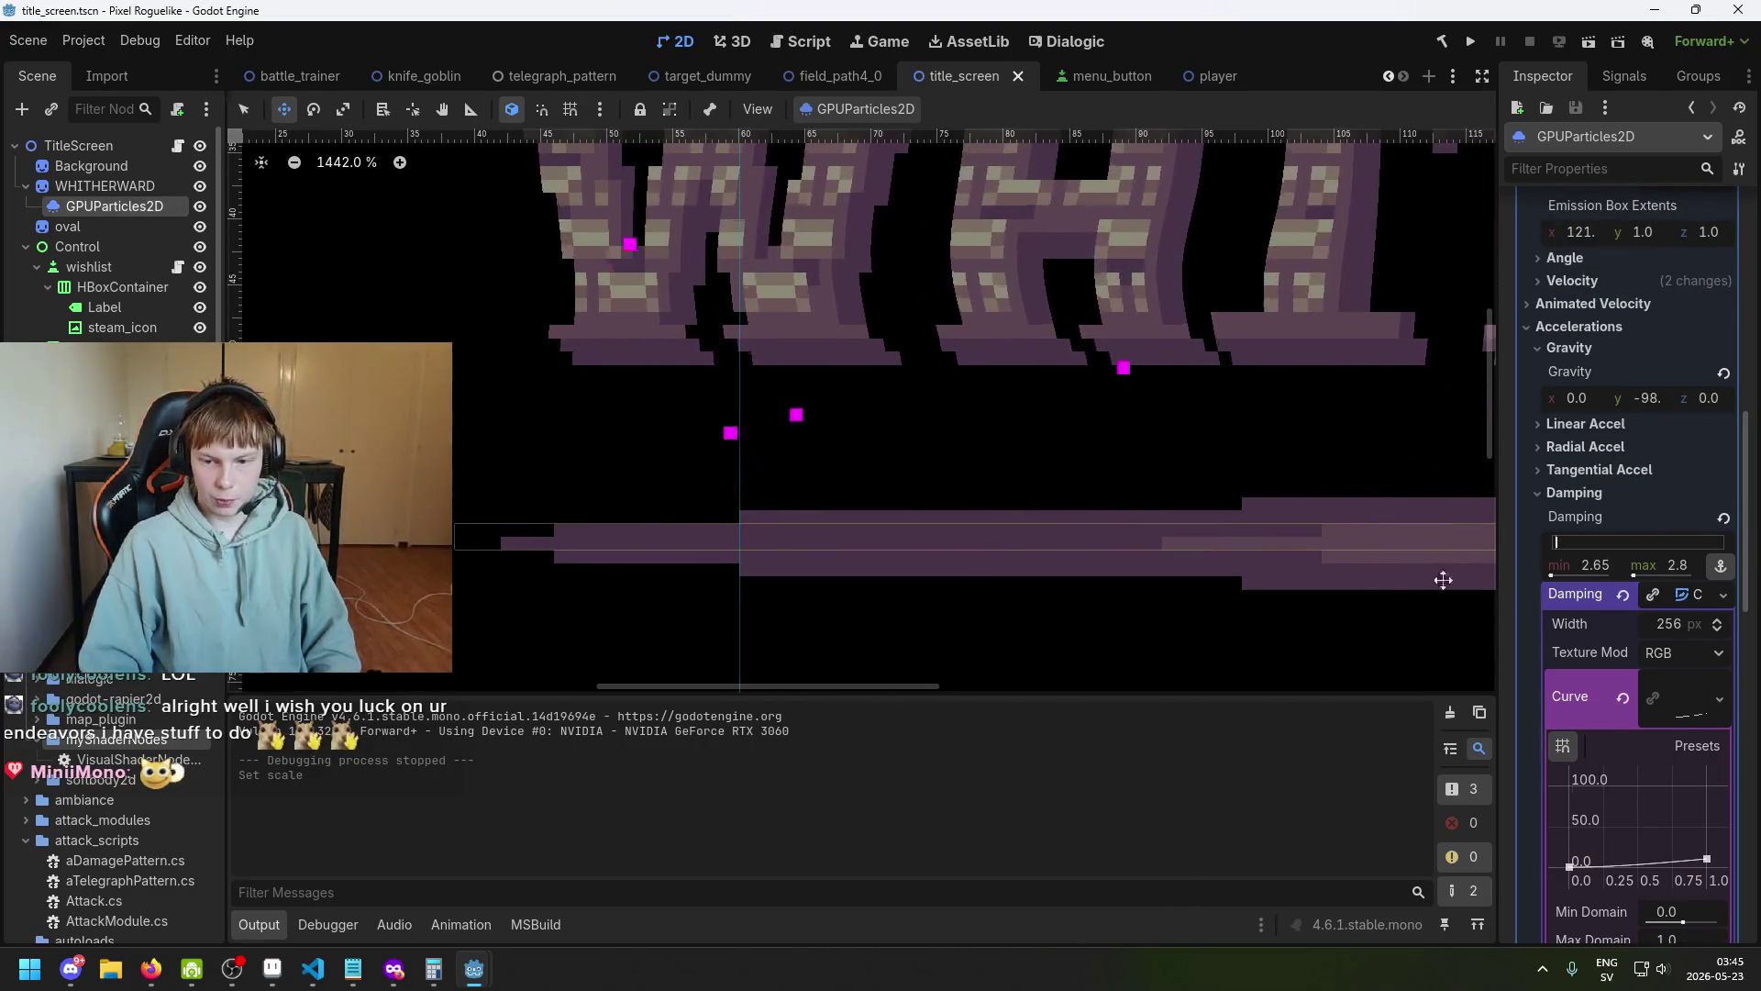
pyautogui.hscroll(5, 742, 528)
pyautogui.scroll(-2, 1689, 661)
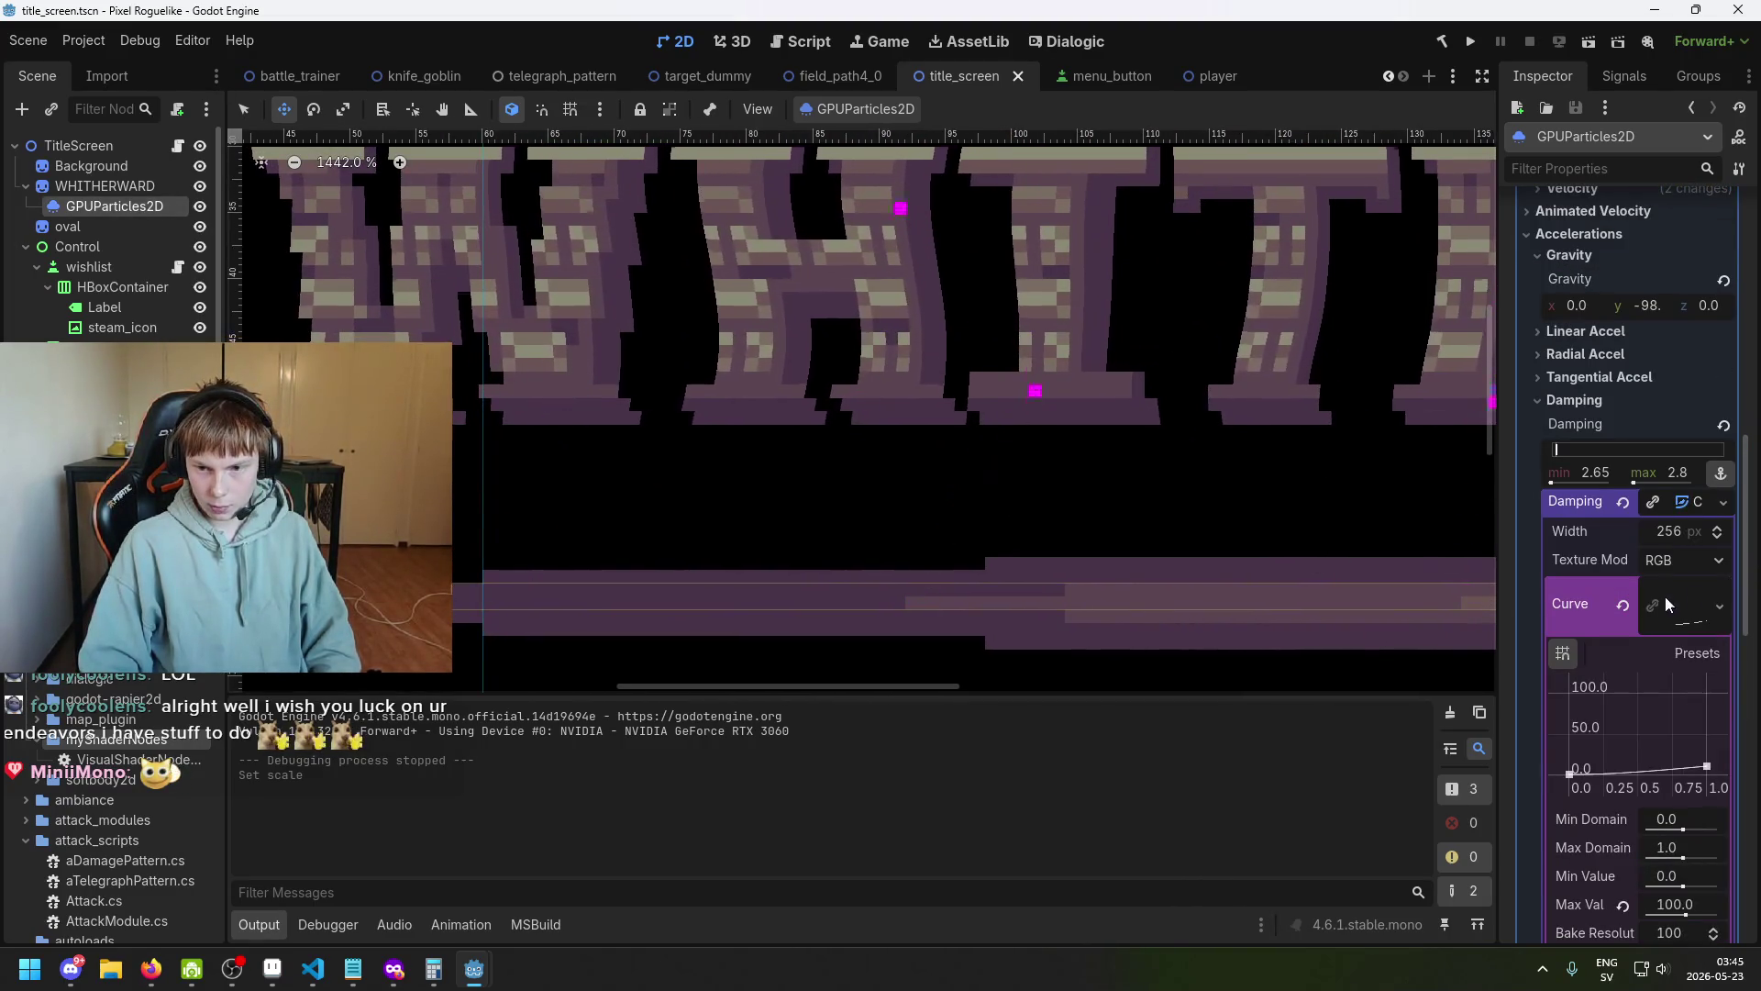
pyautogui.scroll(-5, 1673, 562)
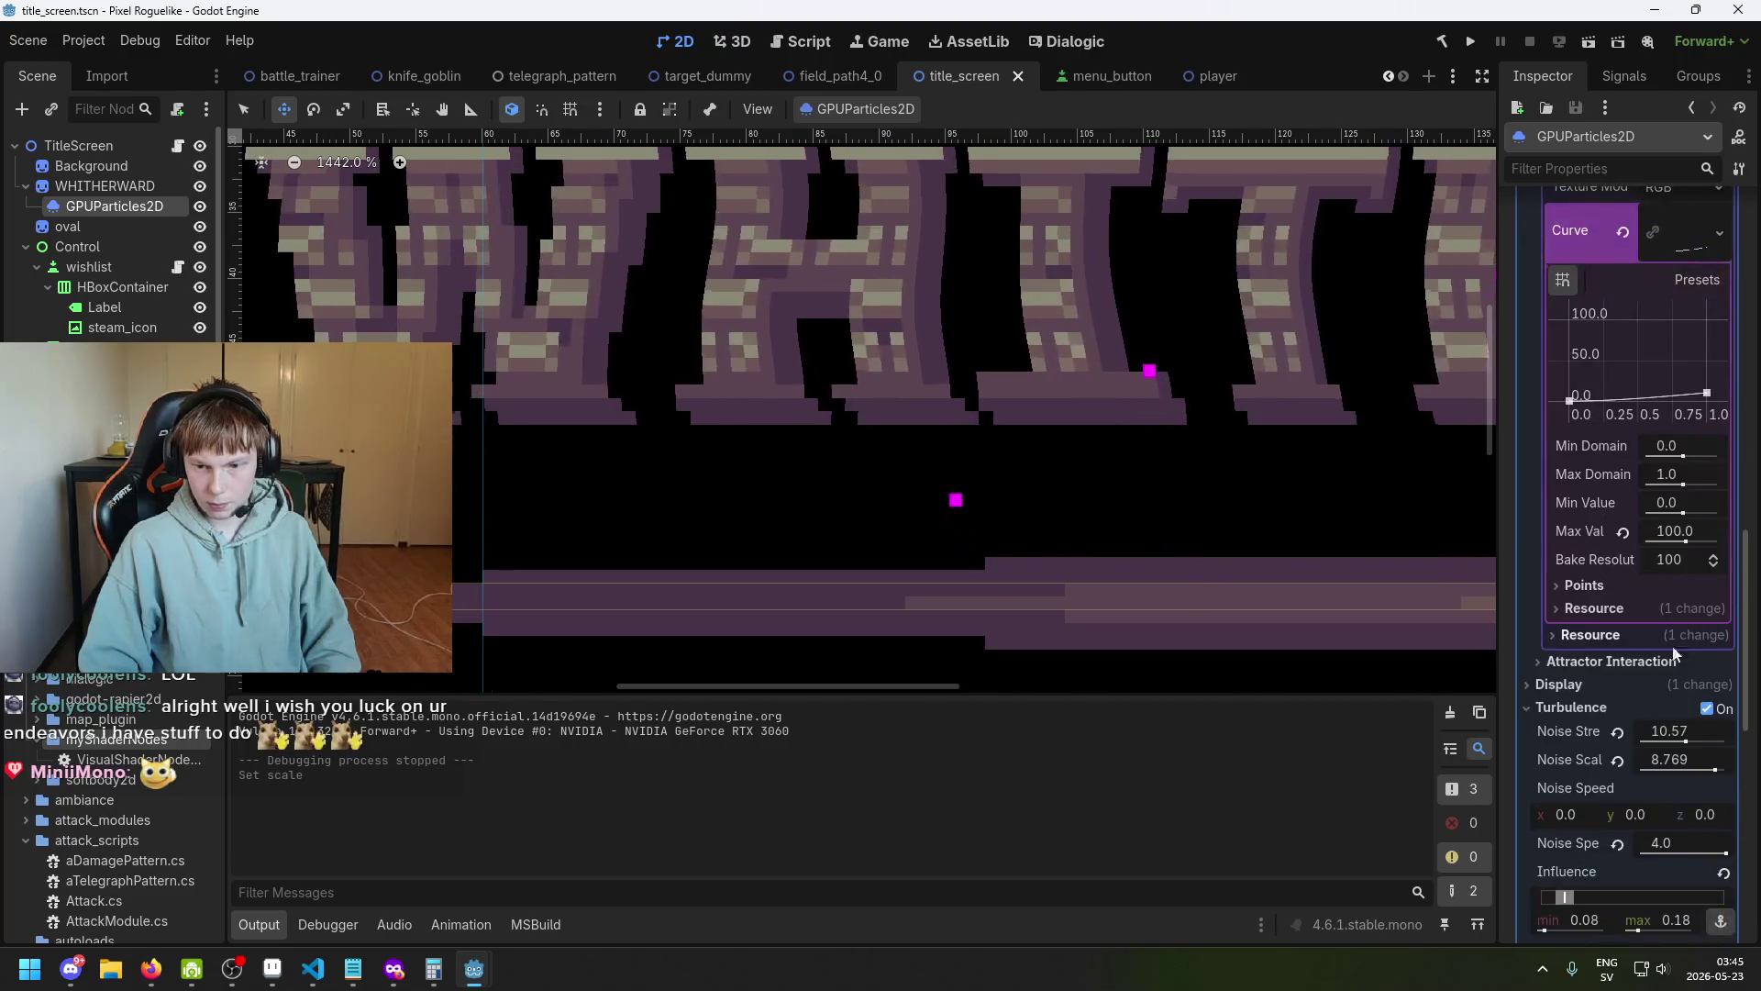
pyautogui.scroll(-4, 1623, 702)
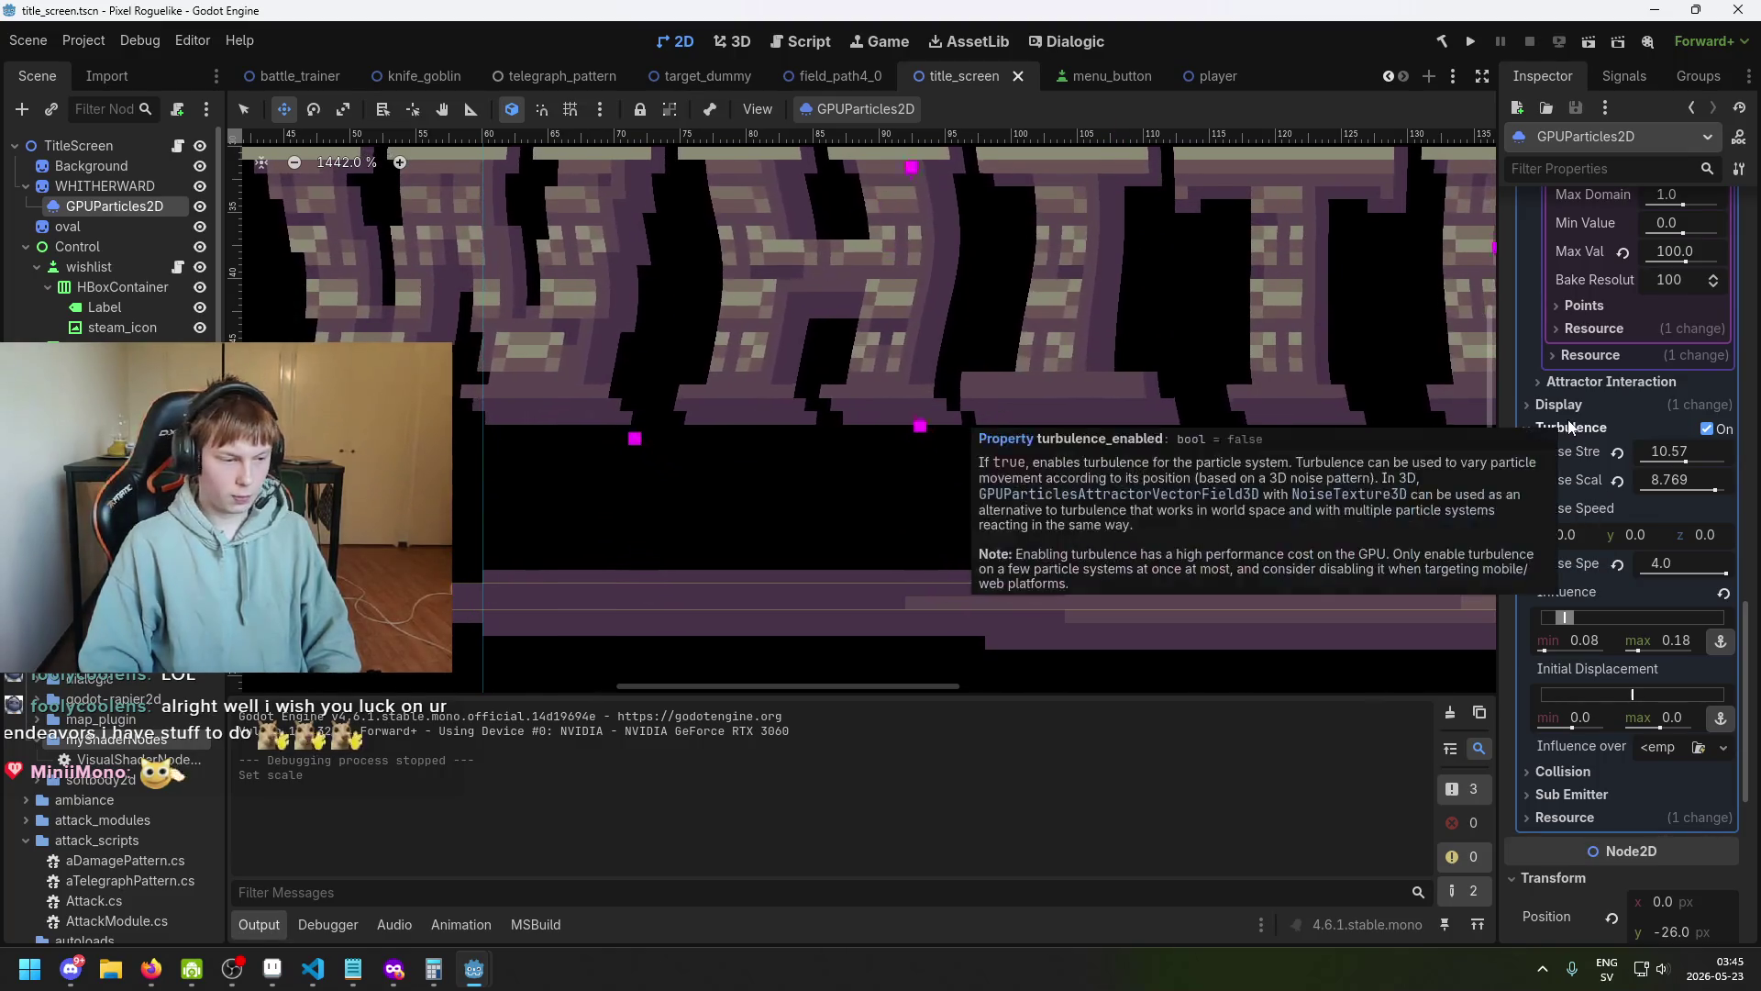
pyautogui.scroll(3, 1602, 453)
pyautogui.scroll(8, 1642, 525)
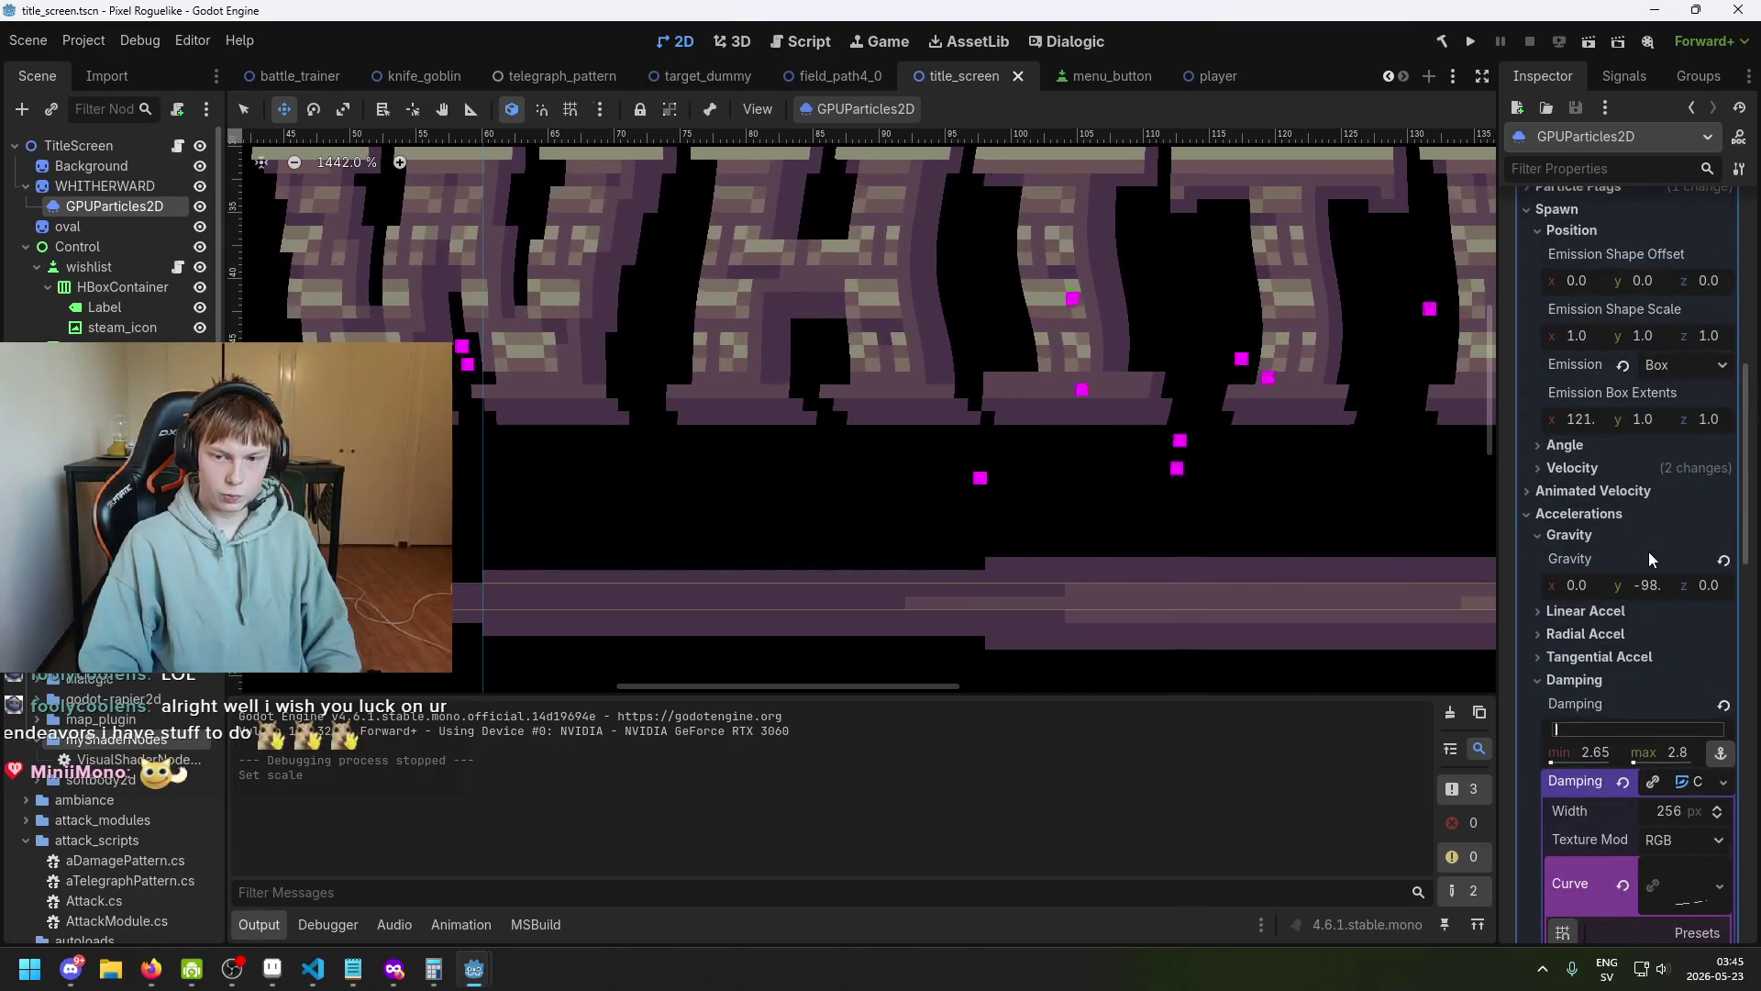
pyautogui.scroll(-2, 1683, 558)
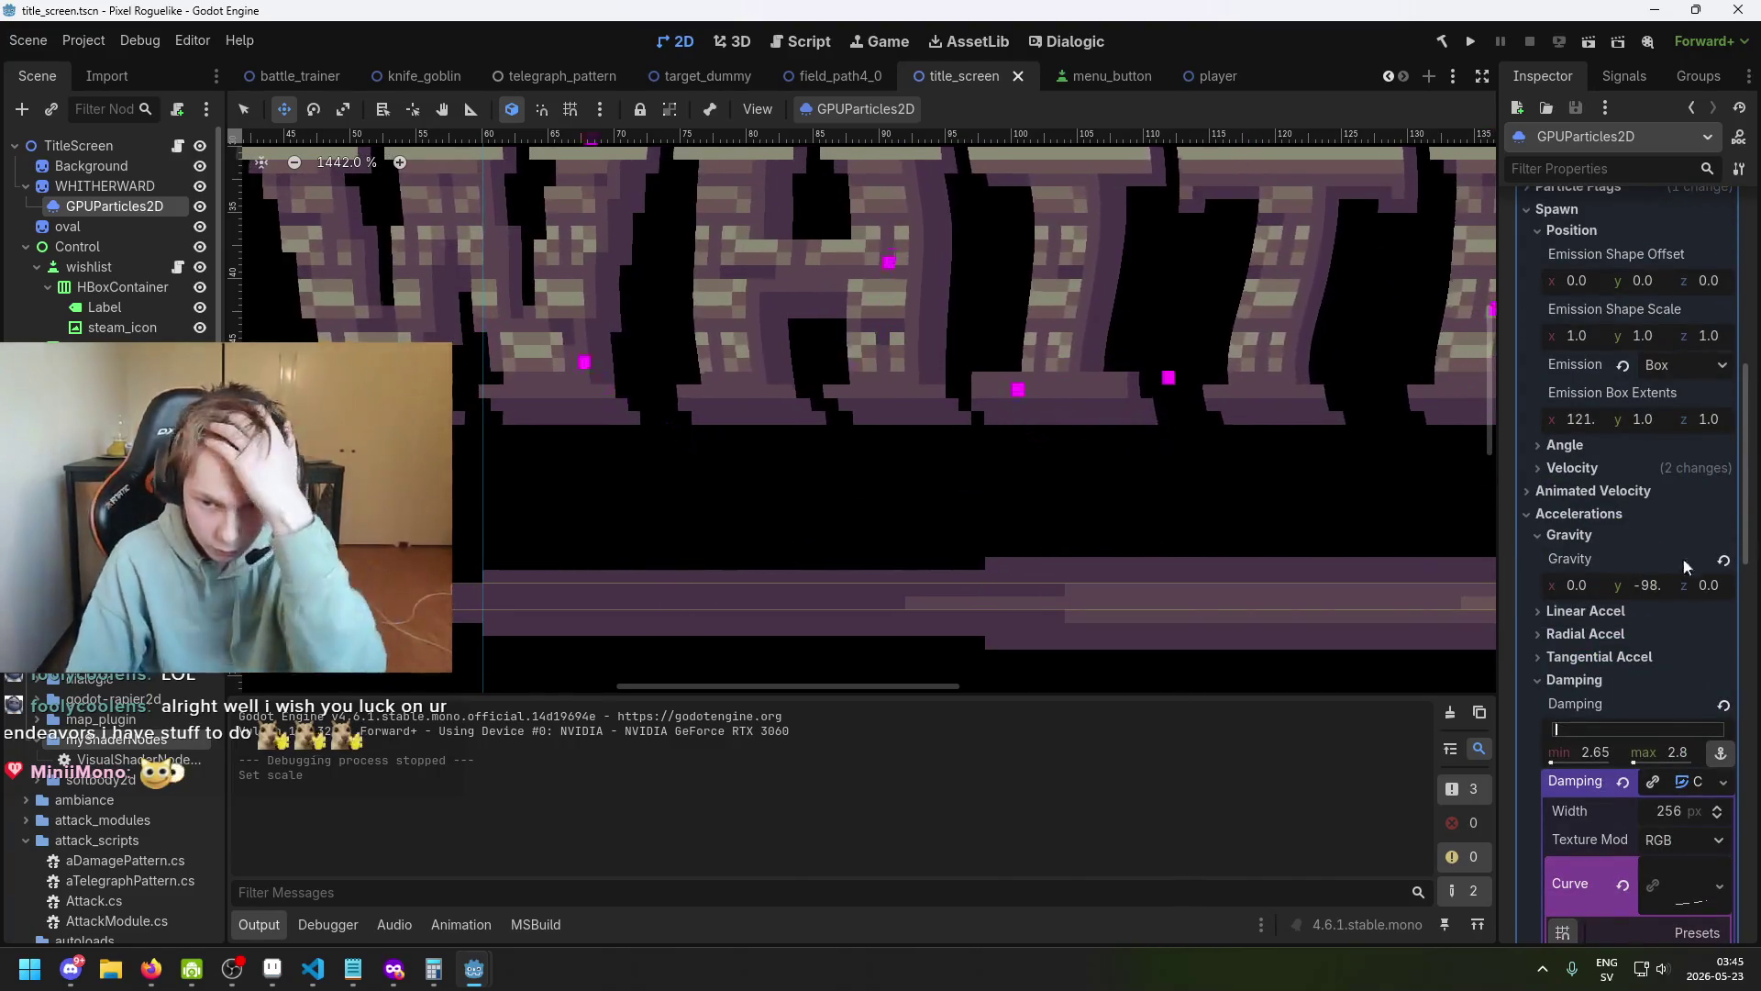
pyautogui.scroll(-8, 1610, 541)
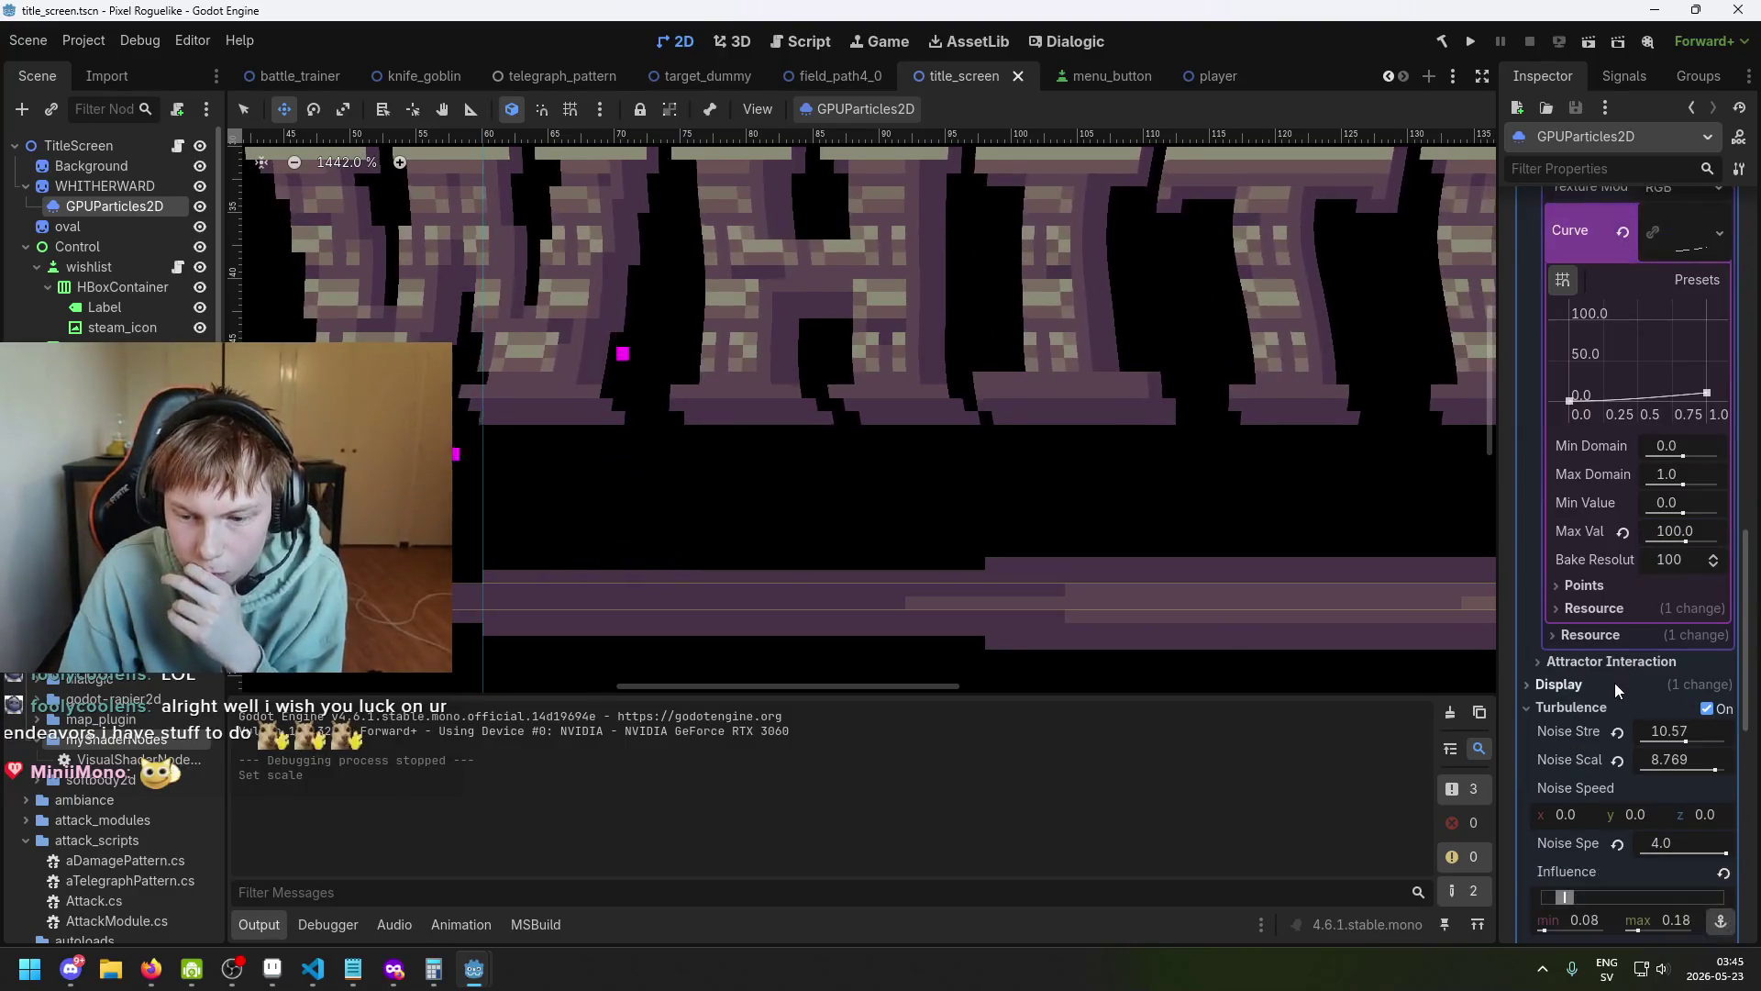
pyautogui.scroll(-3, 1596, 679)
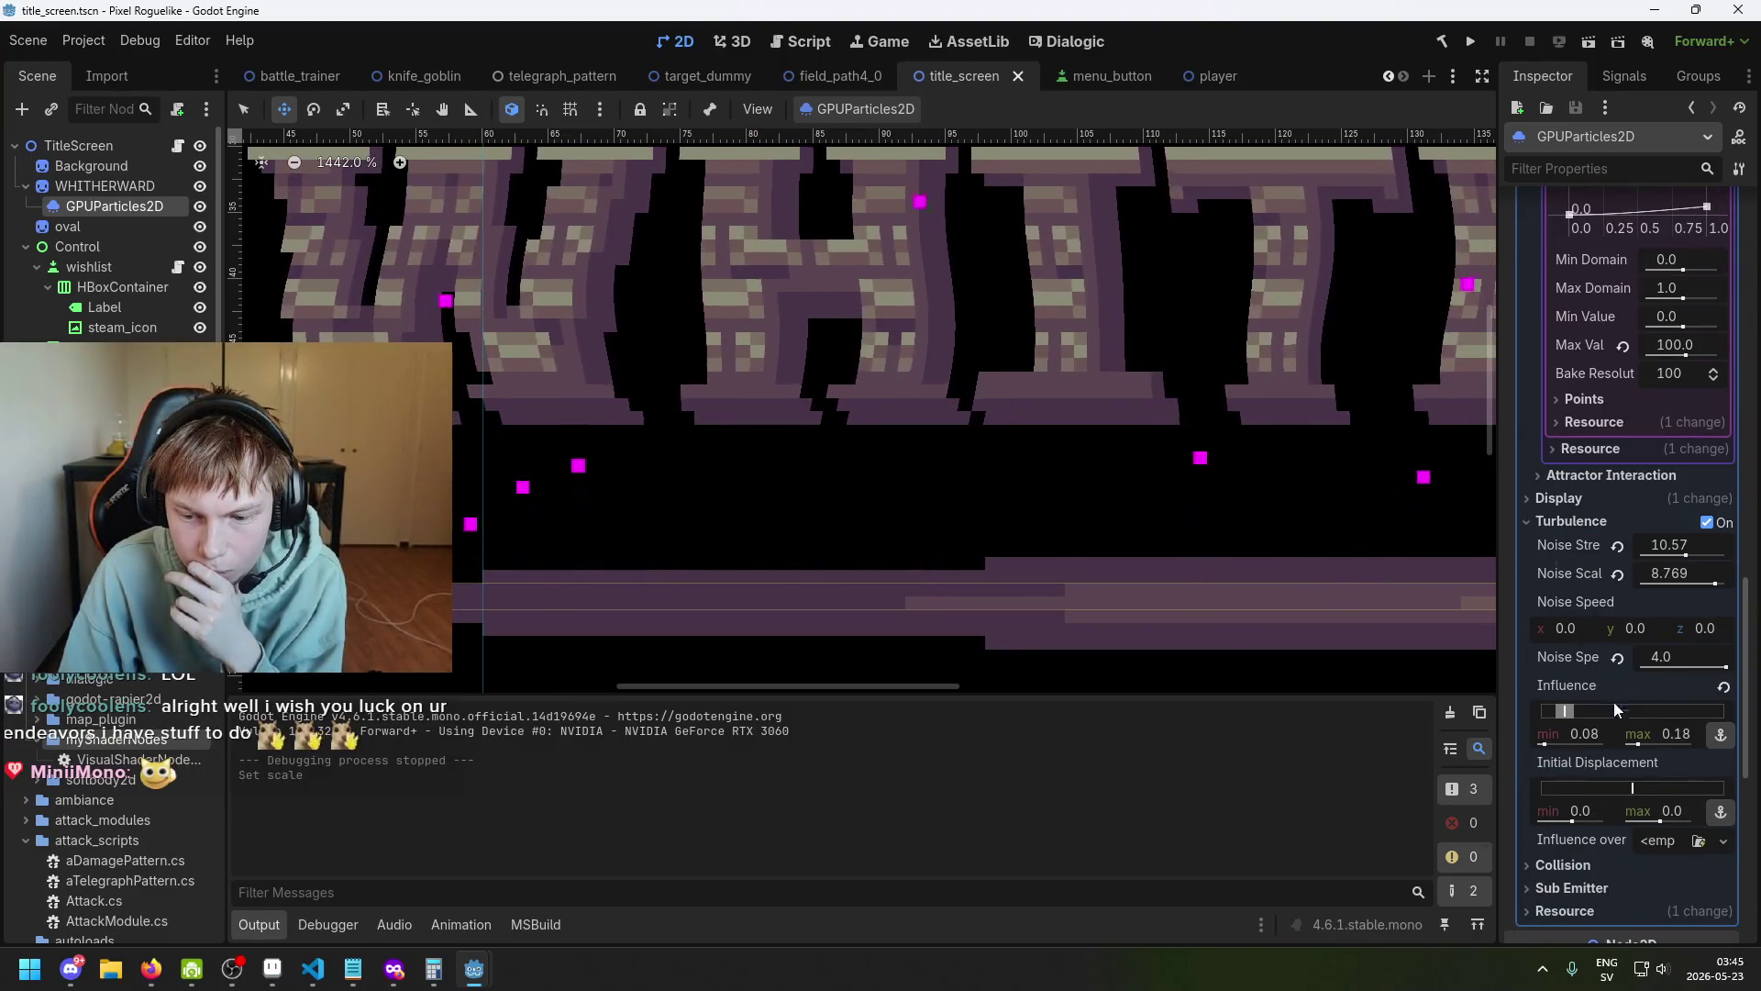
pyautogui.scroll(8, 1588, 546)
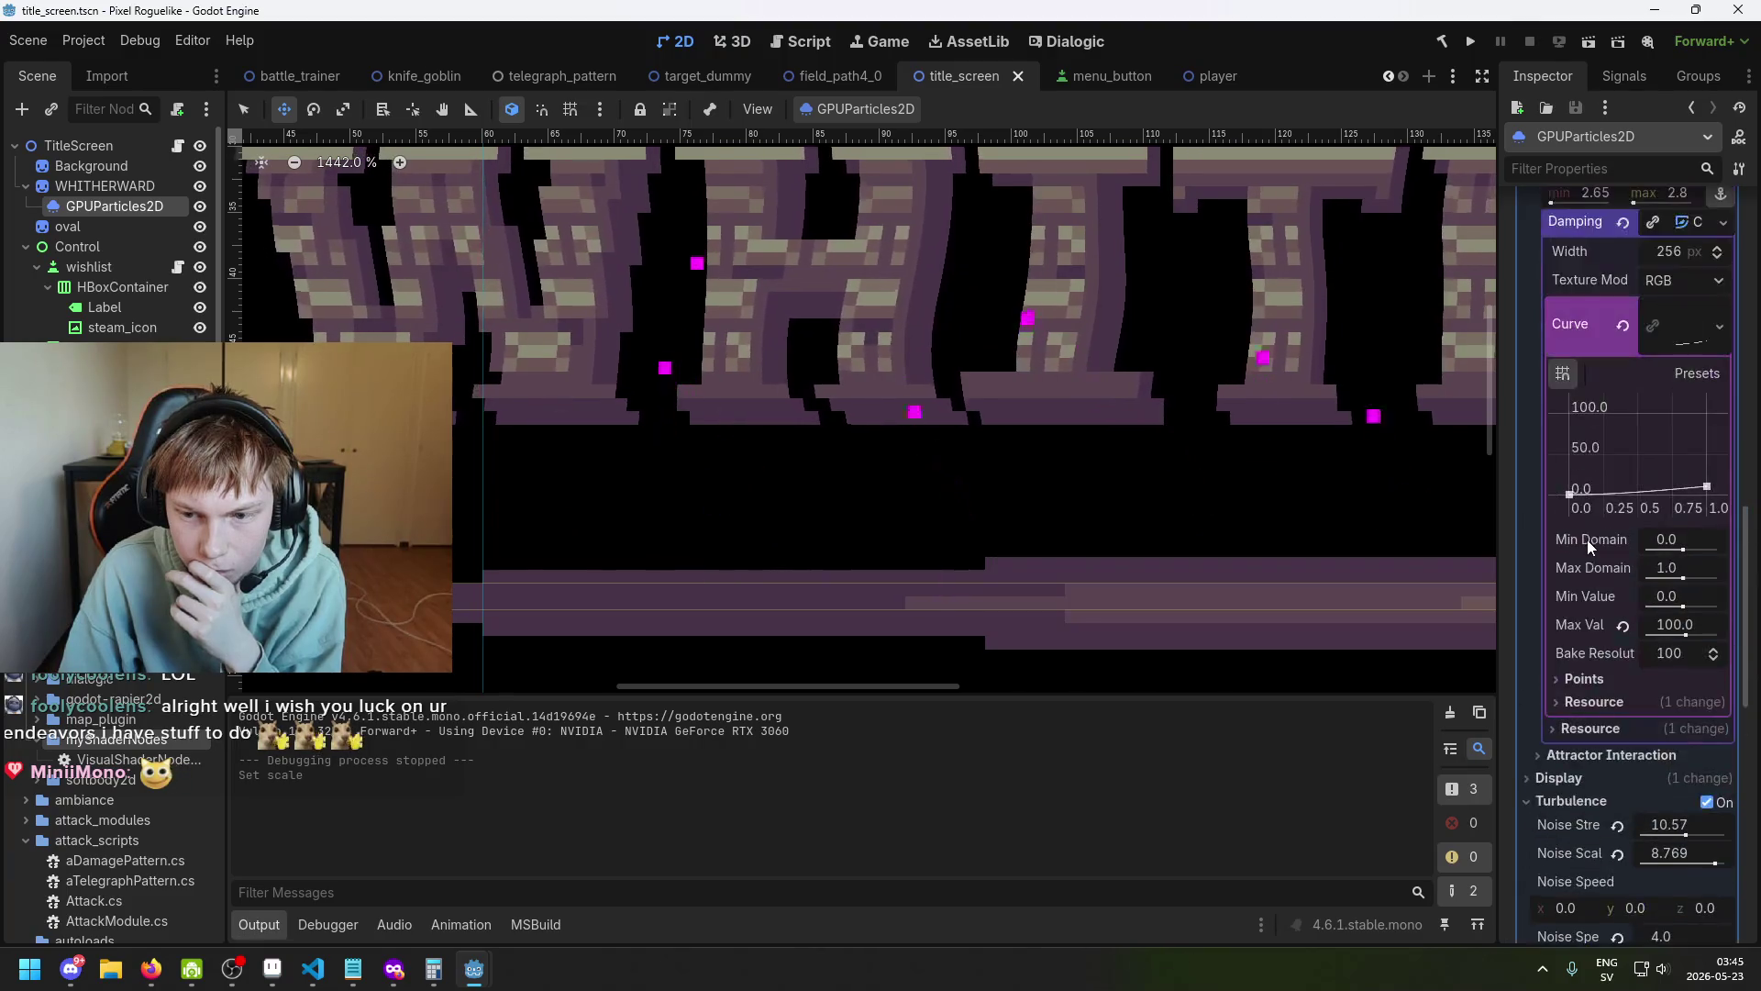
pyautogui.scroll(1, 1574, 371)
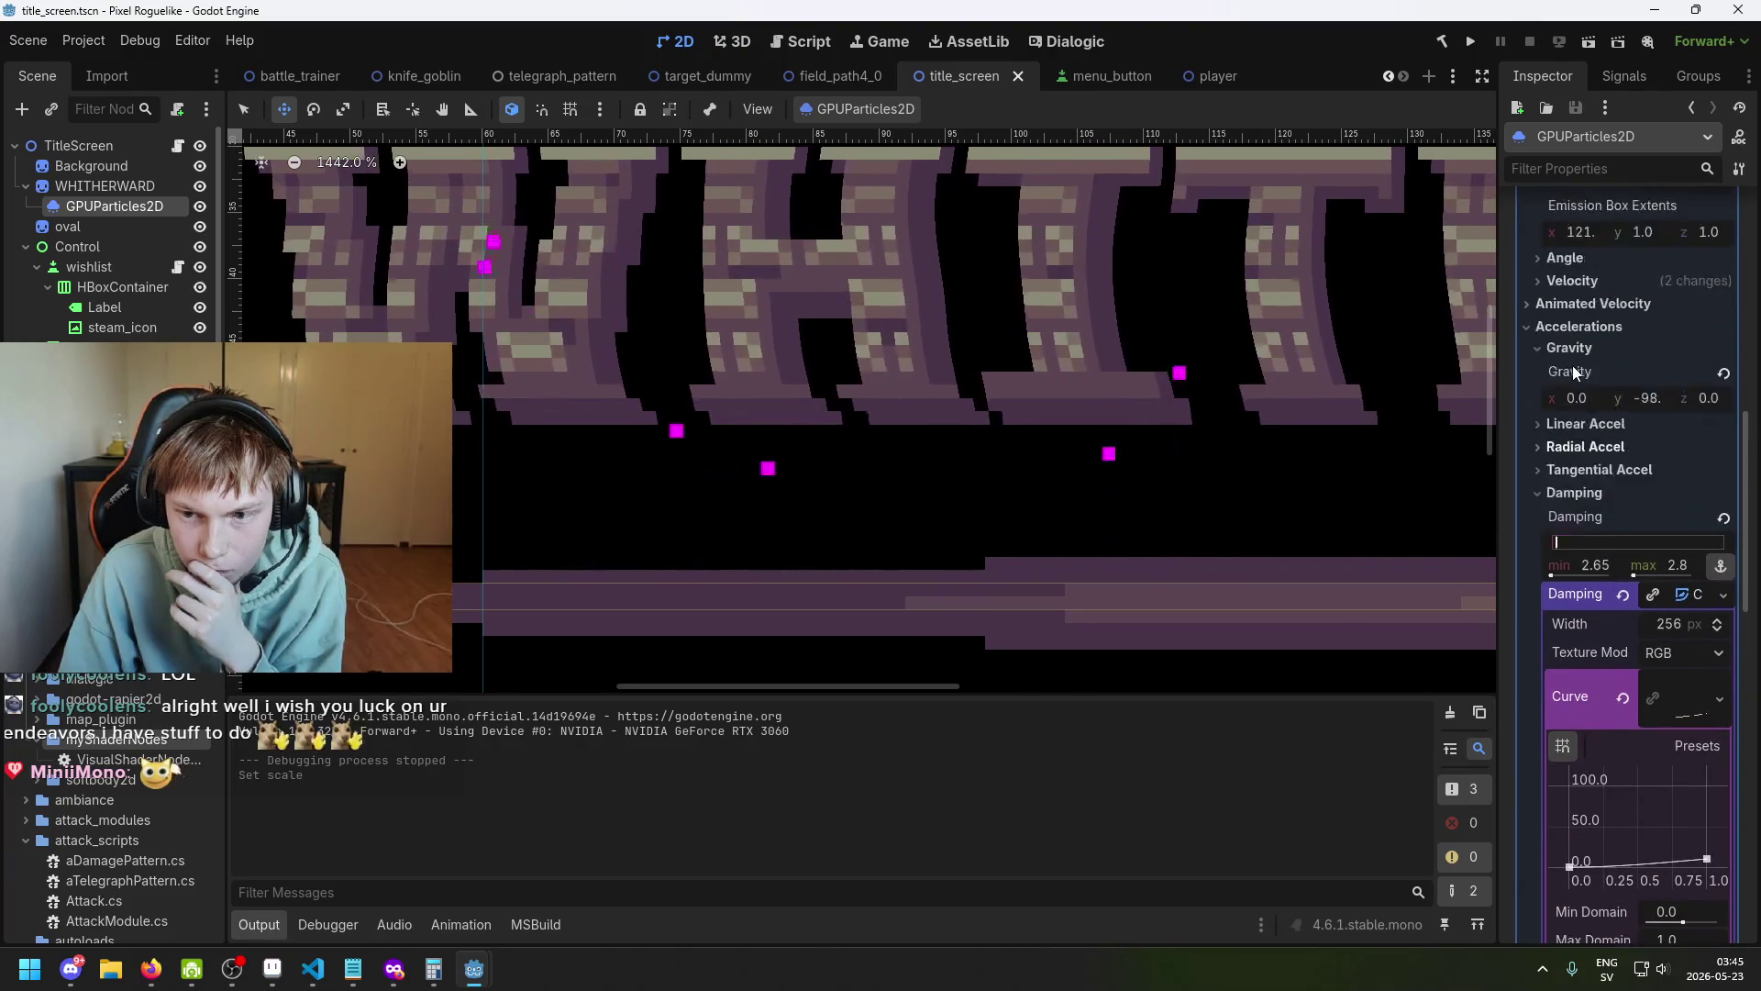
pyautogui.scroll(3, 1586, 381)
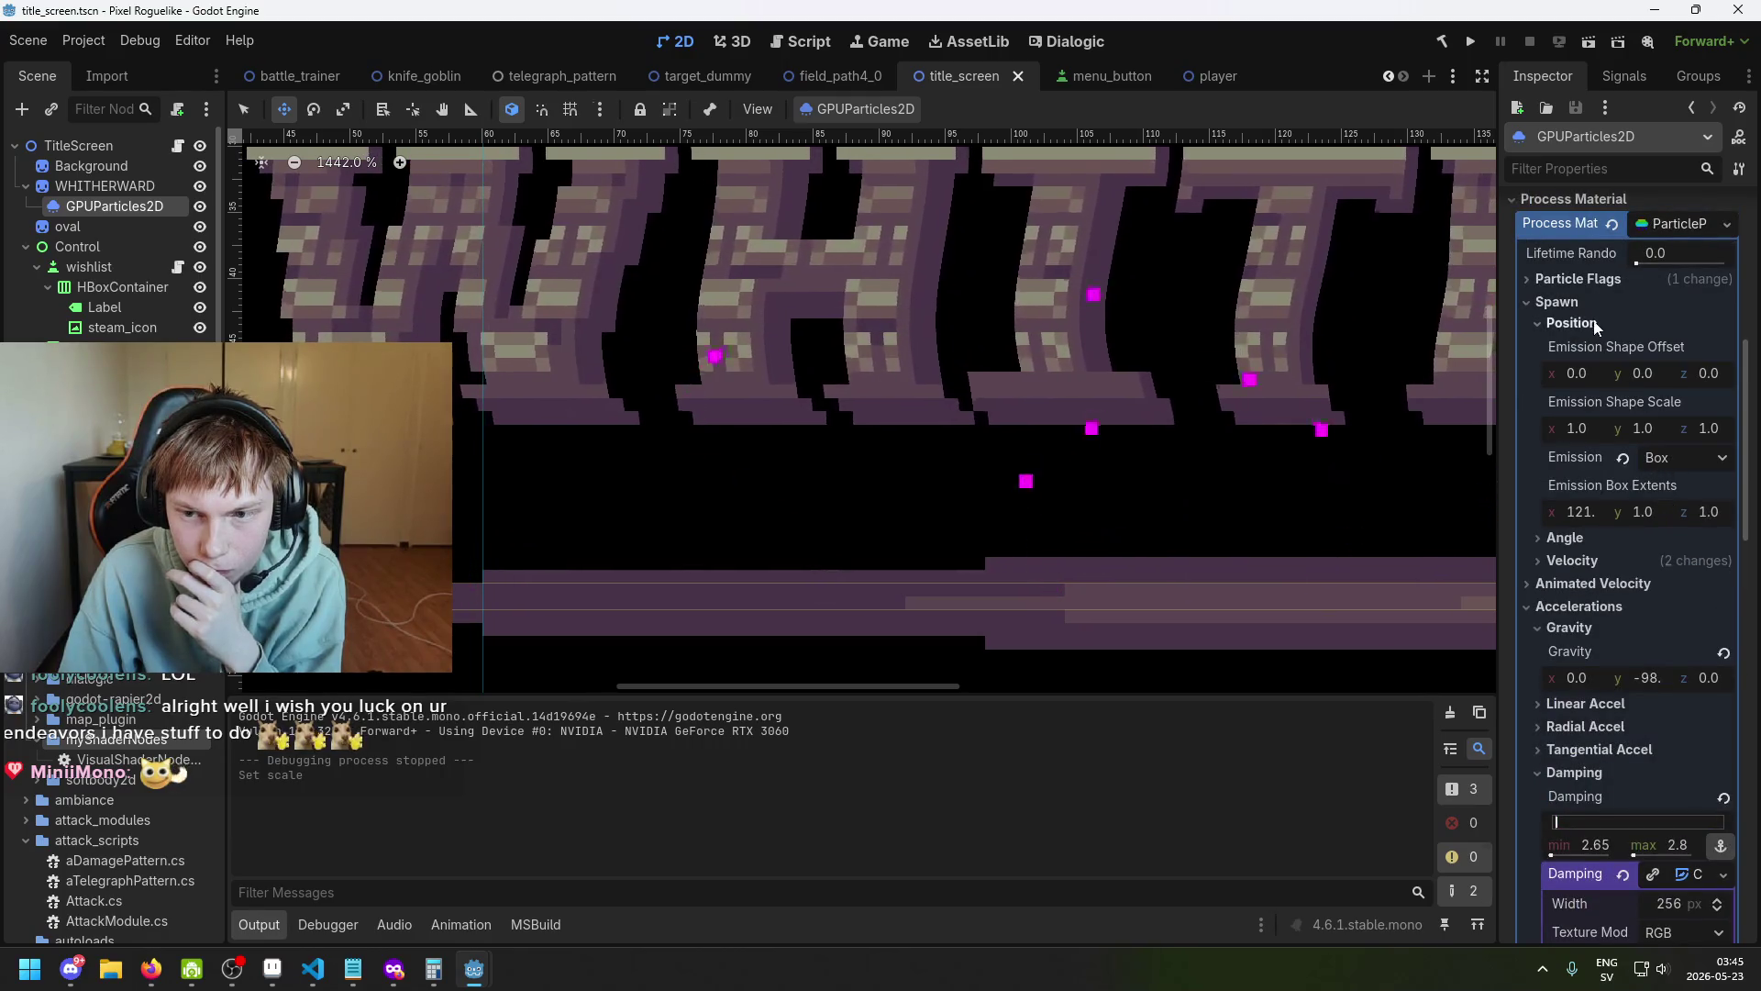
pyautogui.click(1572, 560)
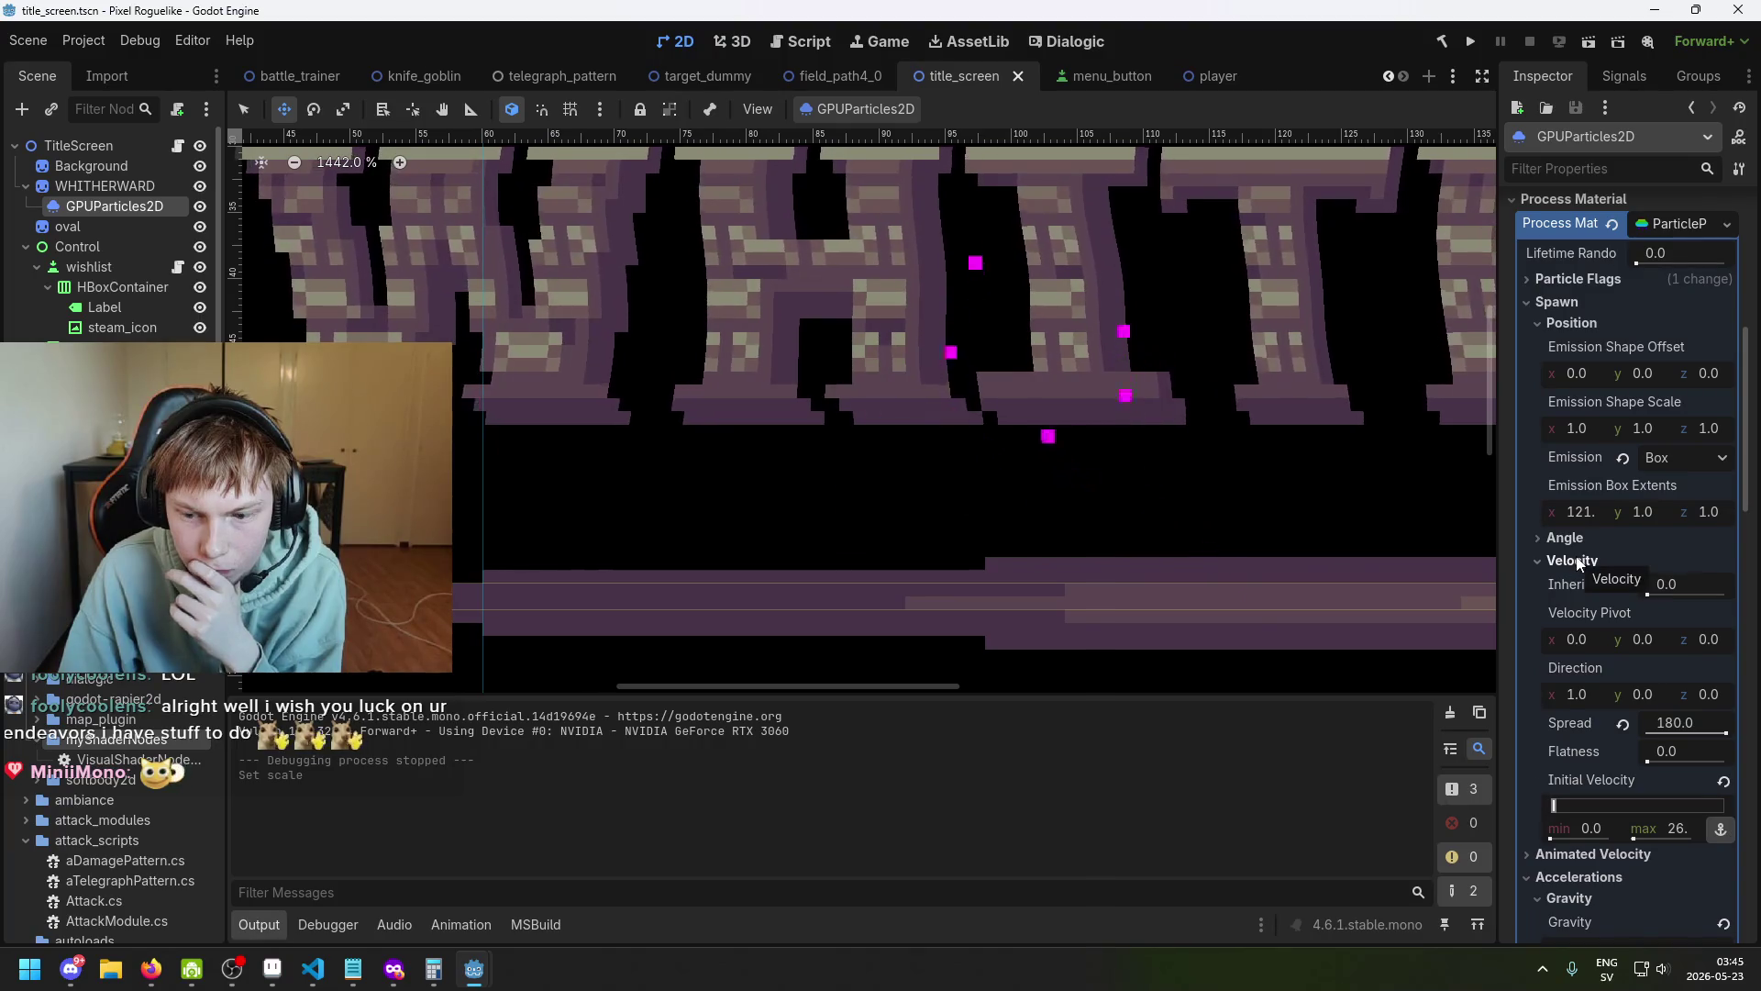
pyautogui.click(1572, 561)
pyautogui.scroll(-8, 1615, 610)
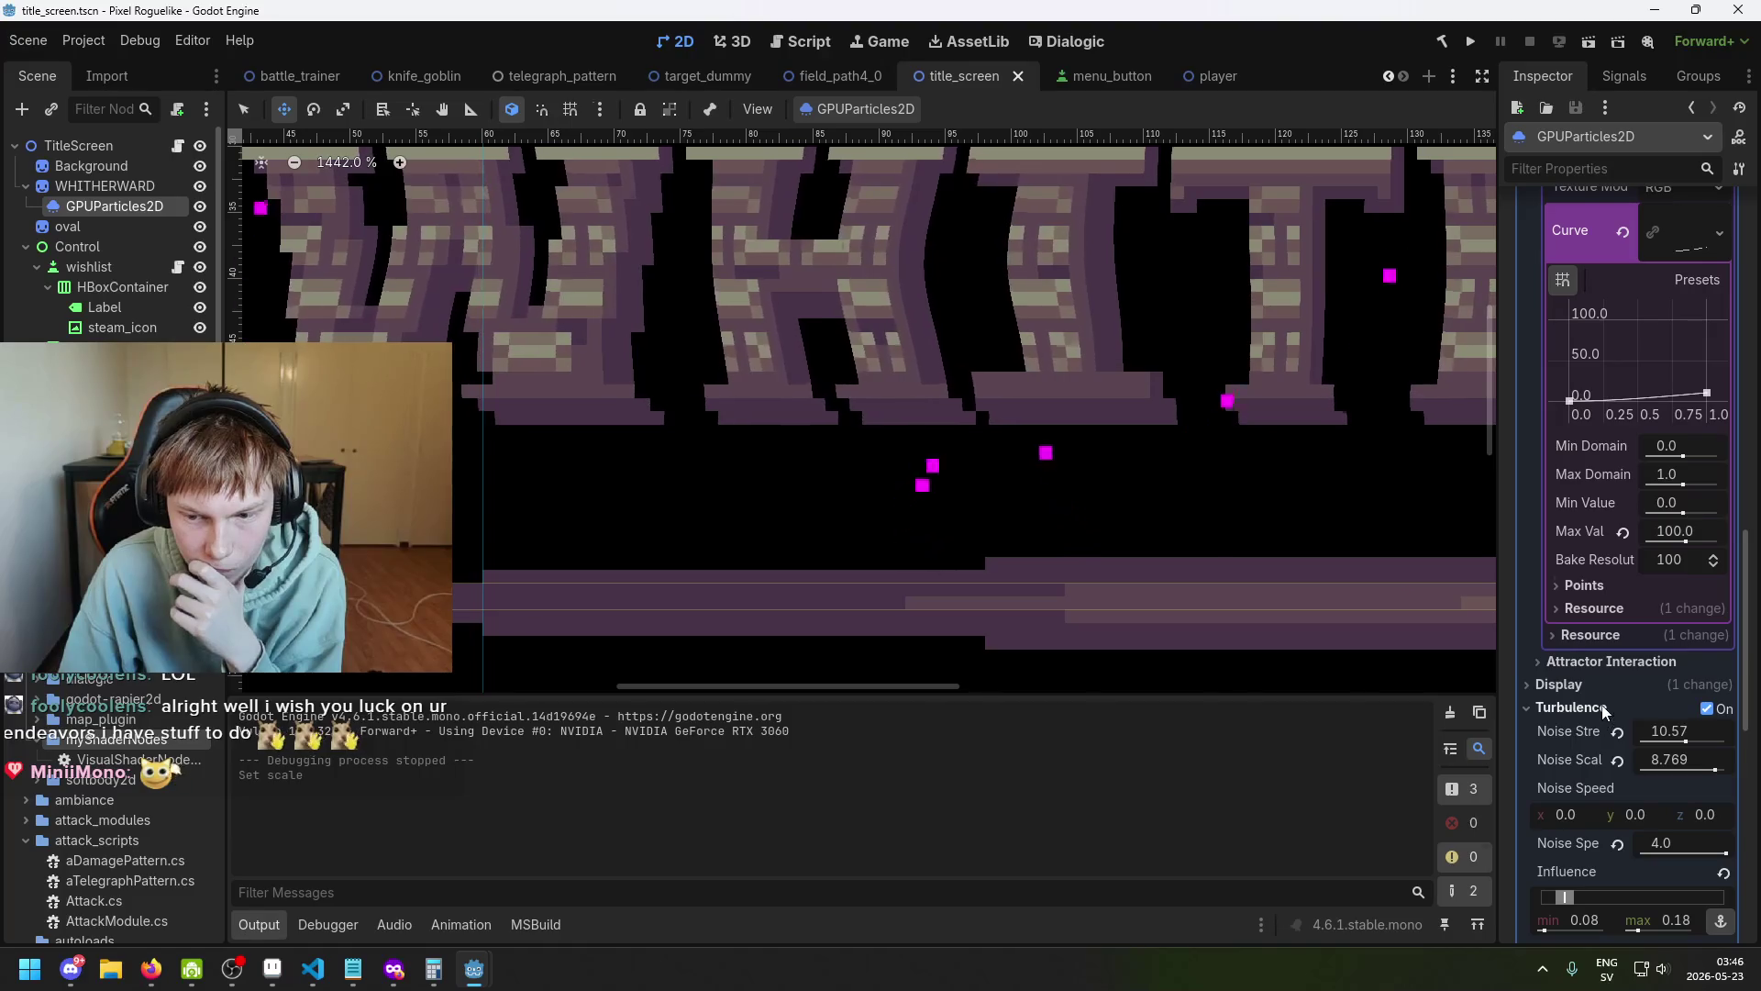
pyautogui.scroll(-2, 1573, 737)
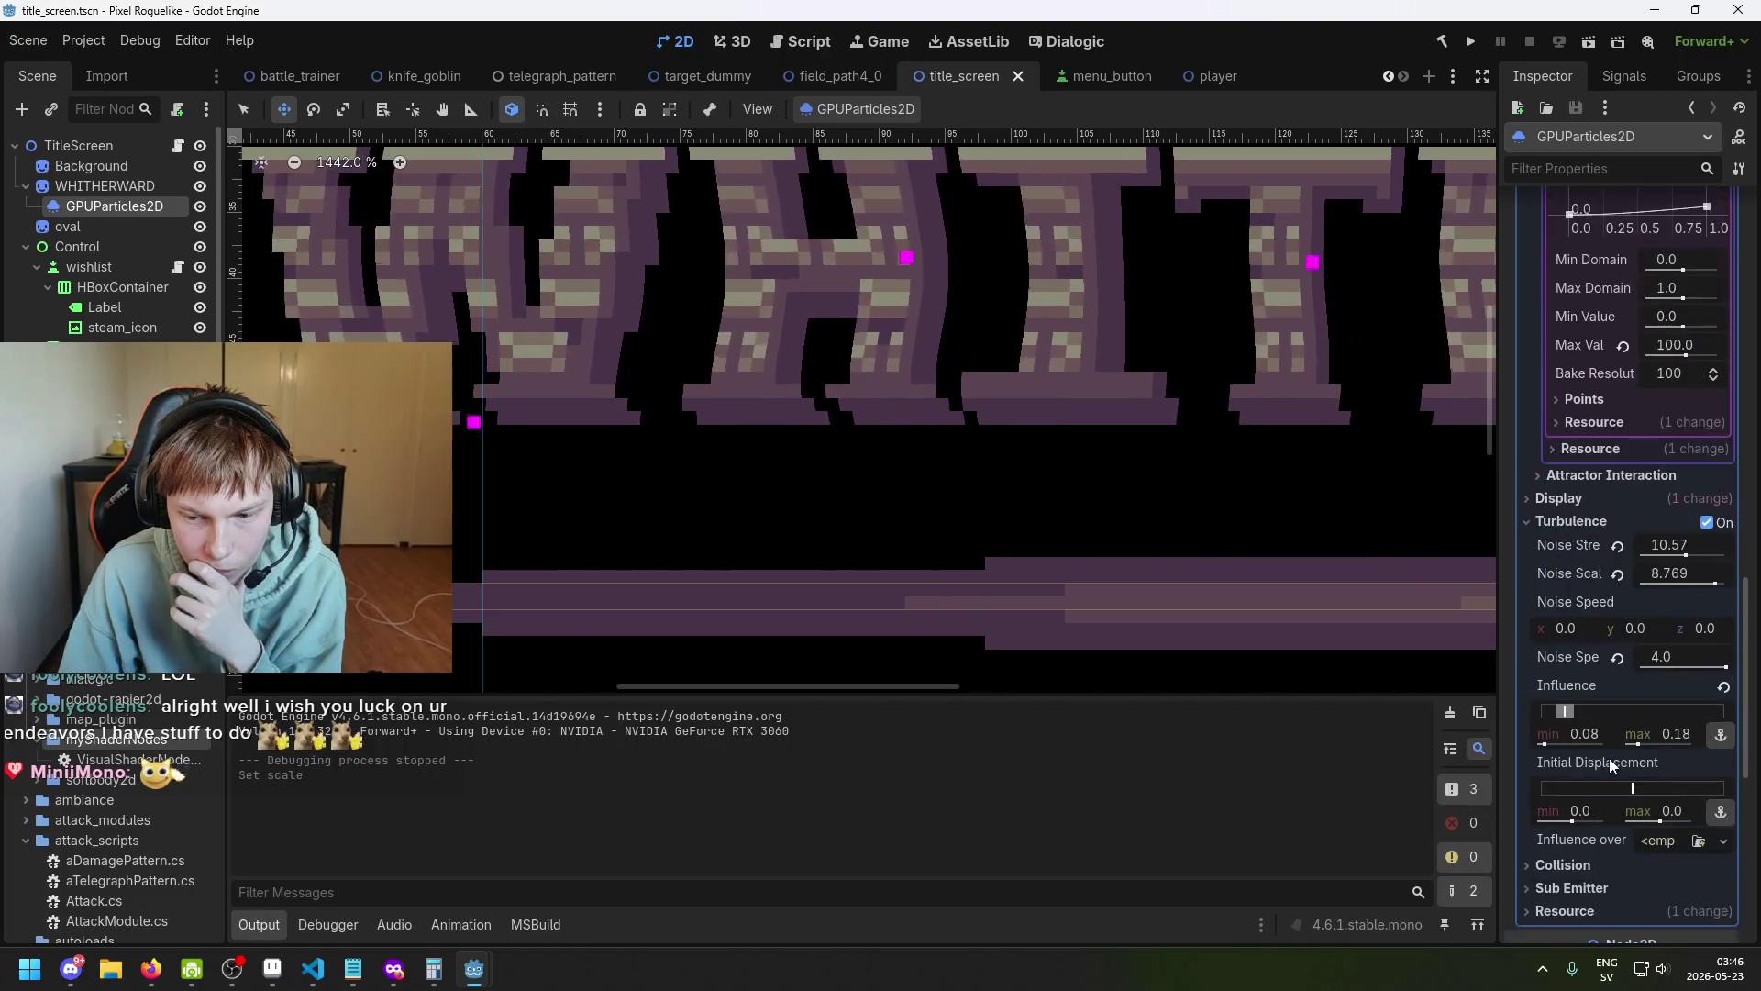
pyautogui.scroll(-1, 1642, 720)
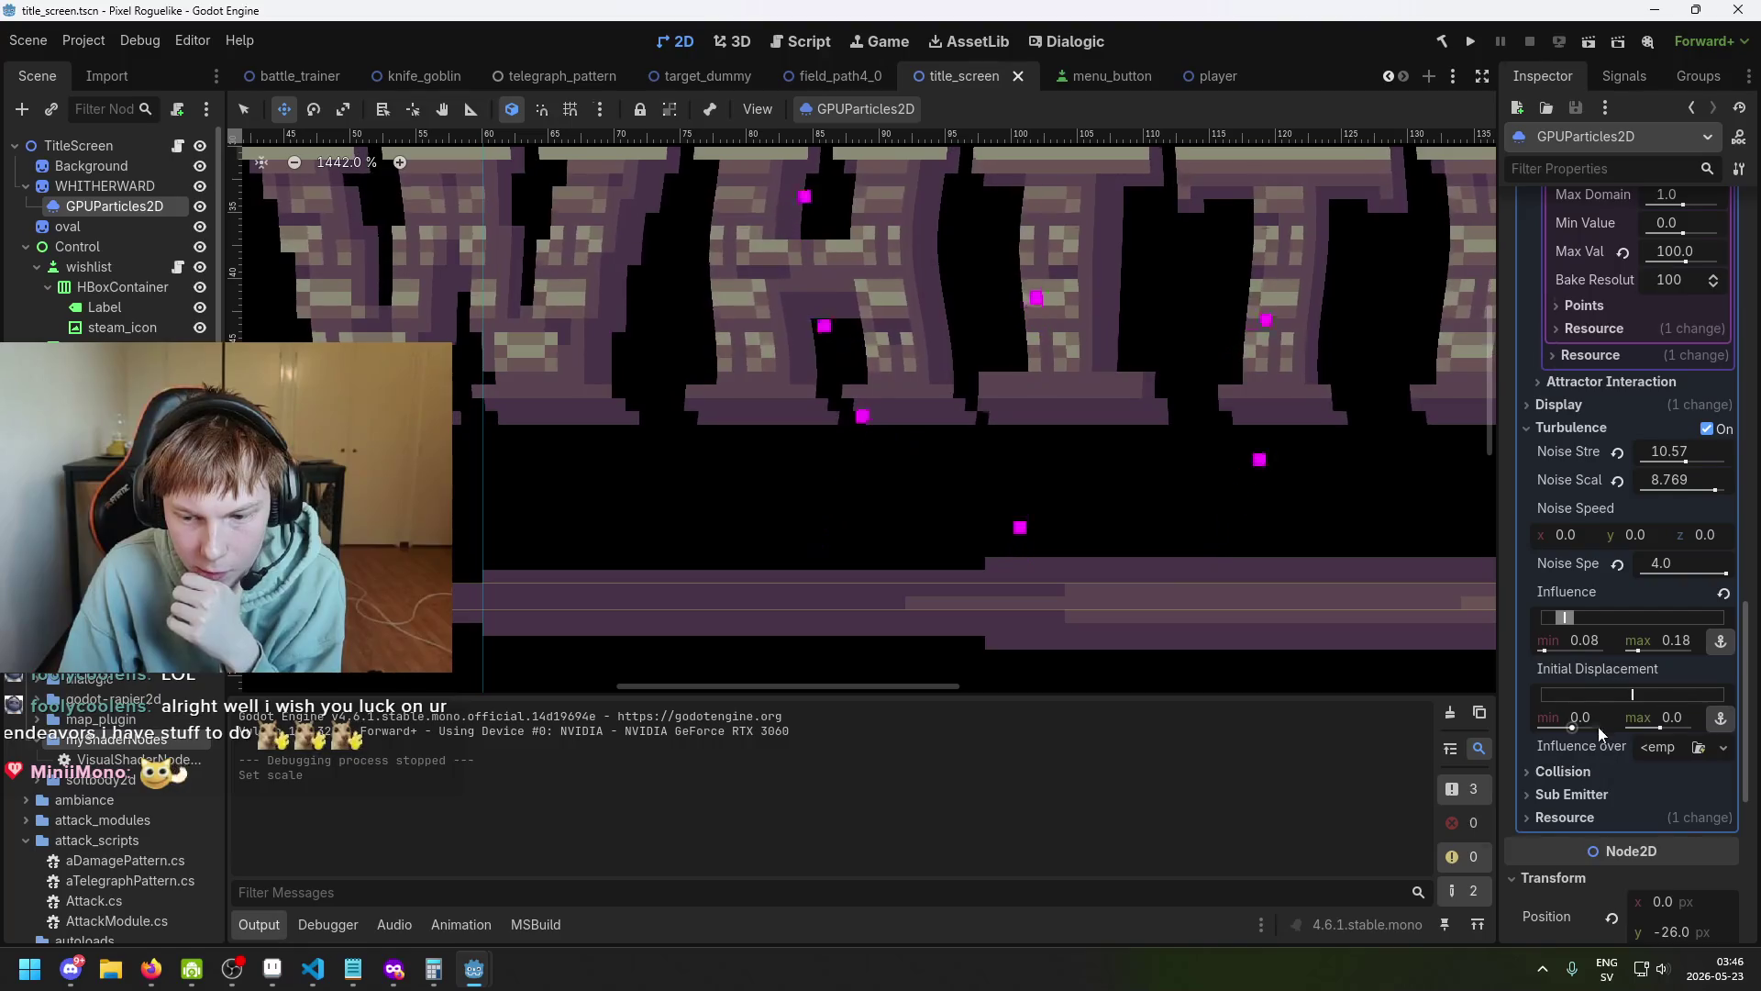
pyautogui.scroll(7, 1611, 591)
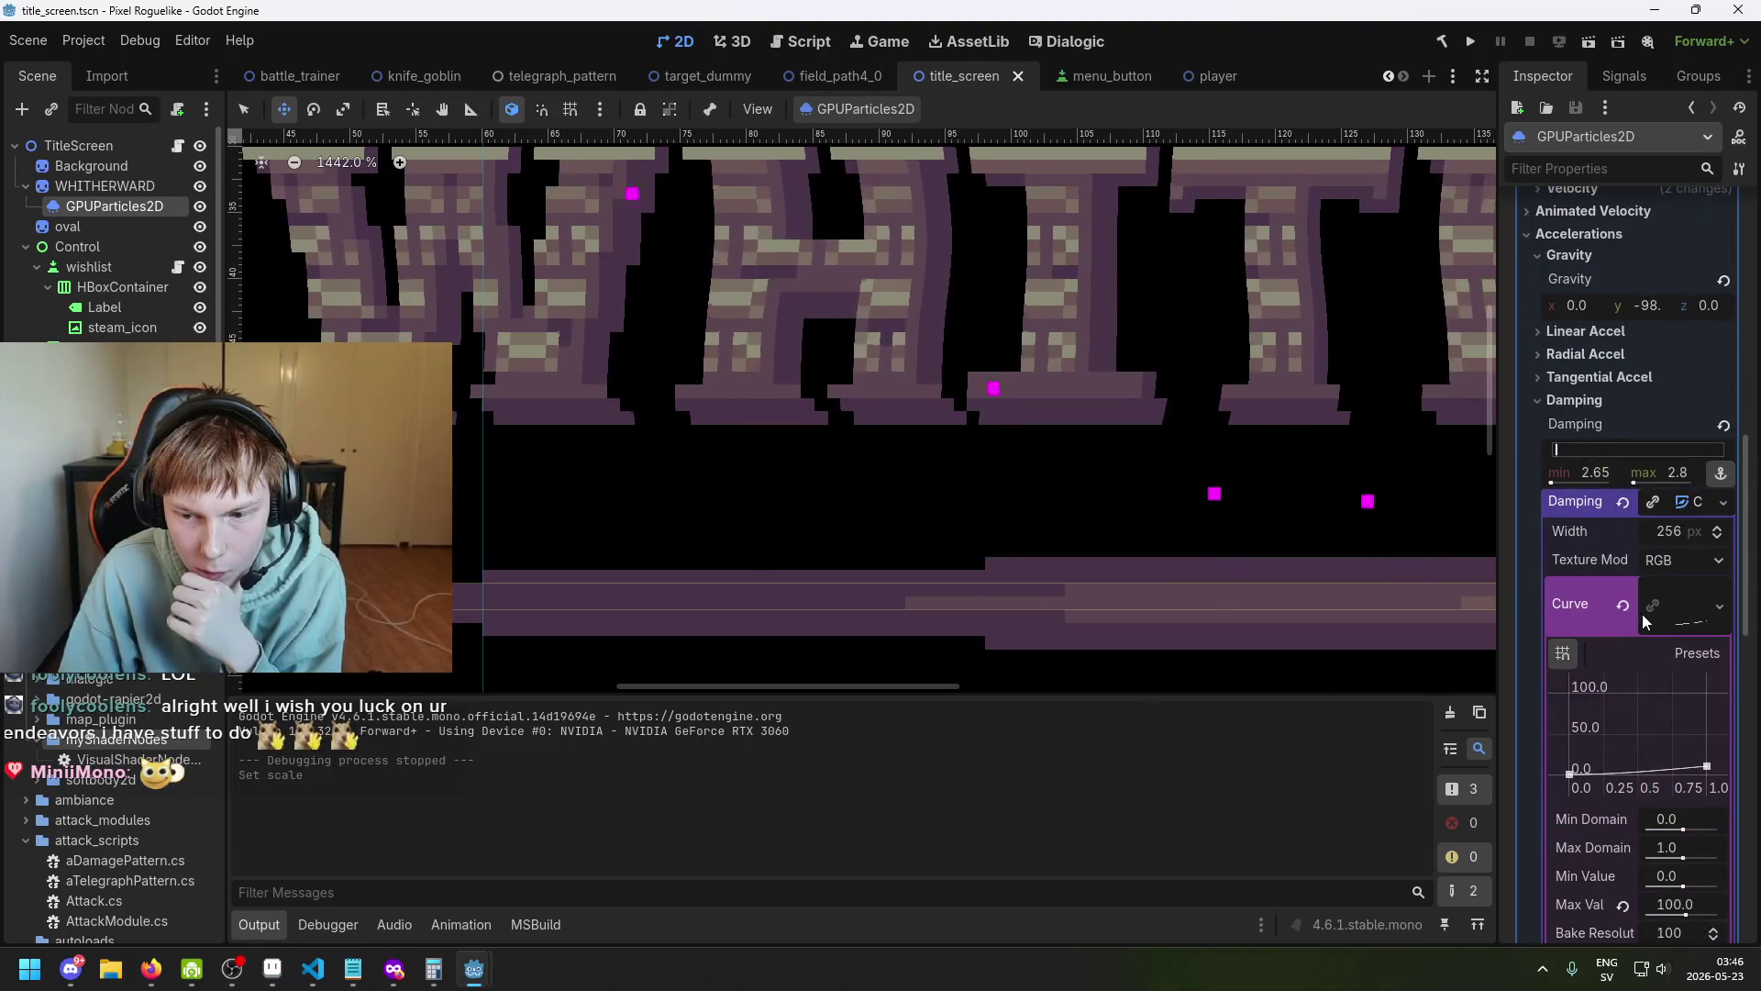
# Paste the copied rising curve into Display > Scale Over Velocity and save the scene.
pyautogui.click(1690, 507)
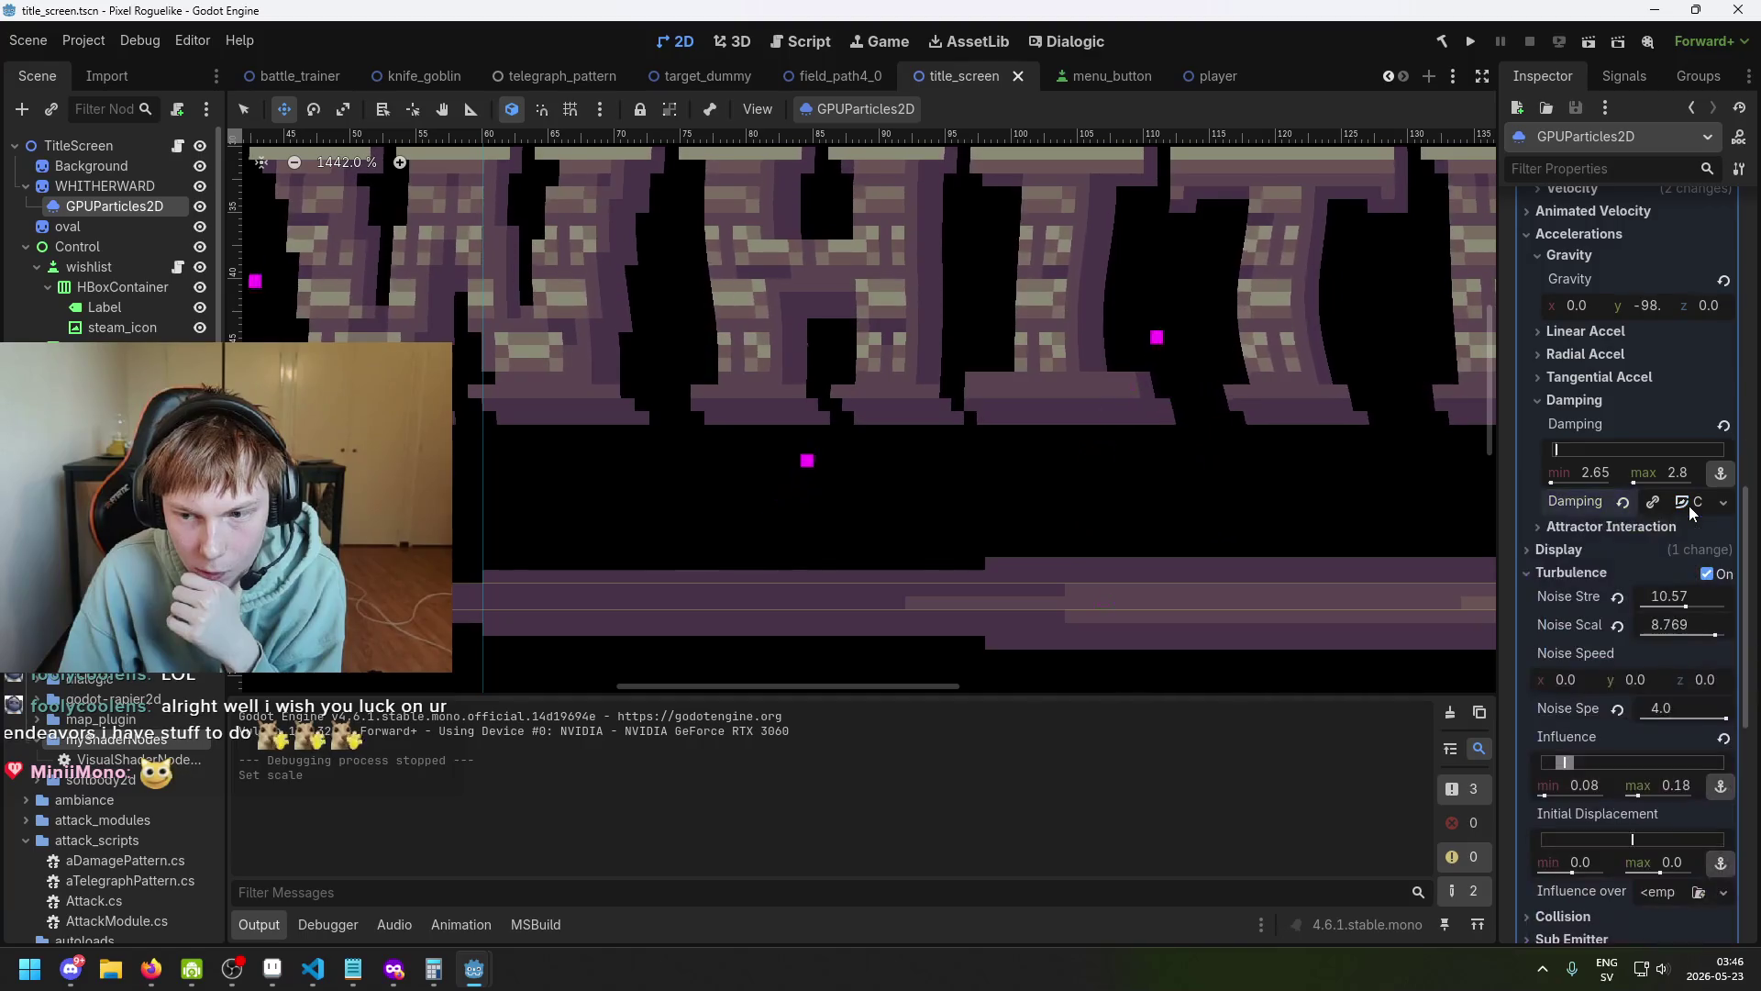
pyautogui.click(1624, 549)
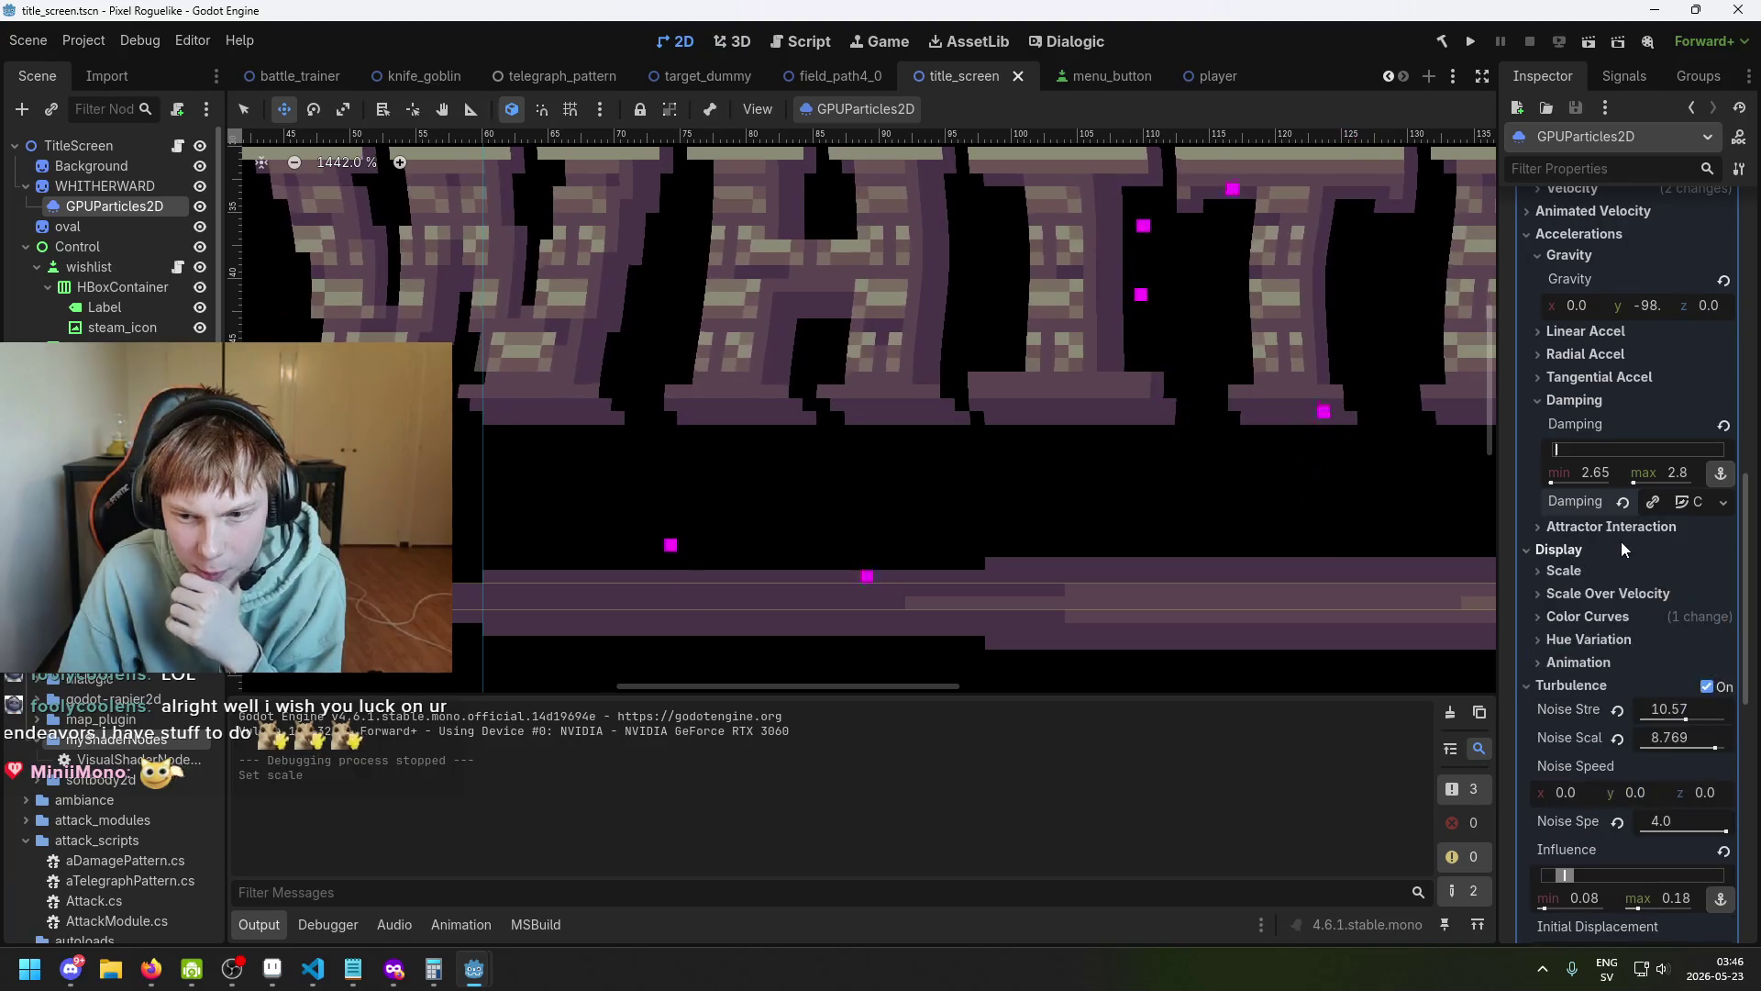
pyautogui.click(1601, 596)
pyautogui.scroll(-2, 1612, 633)
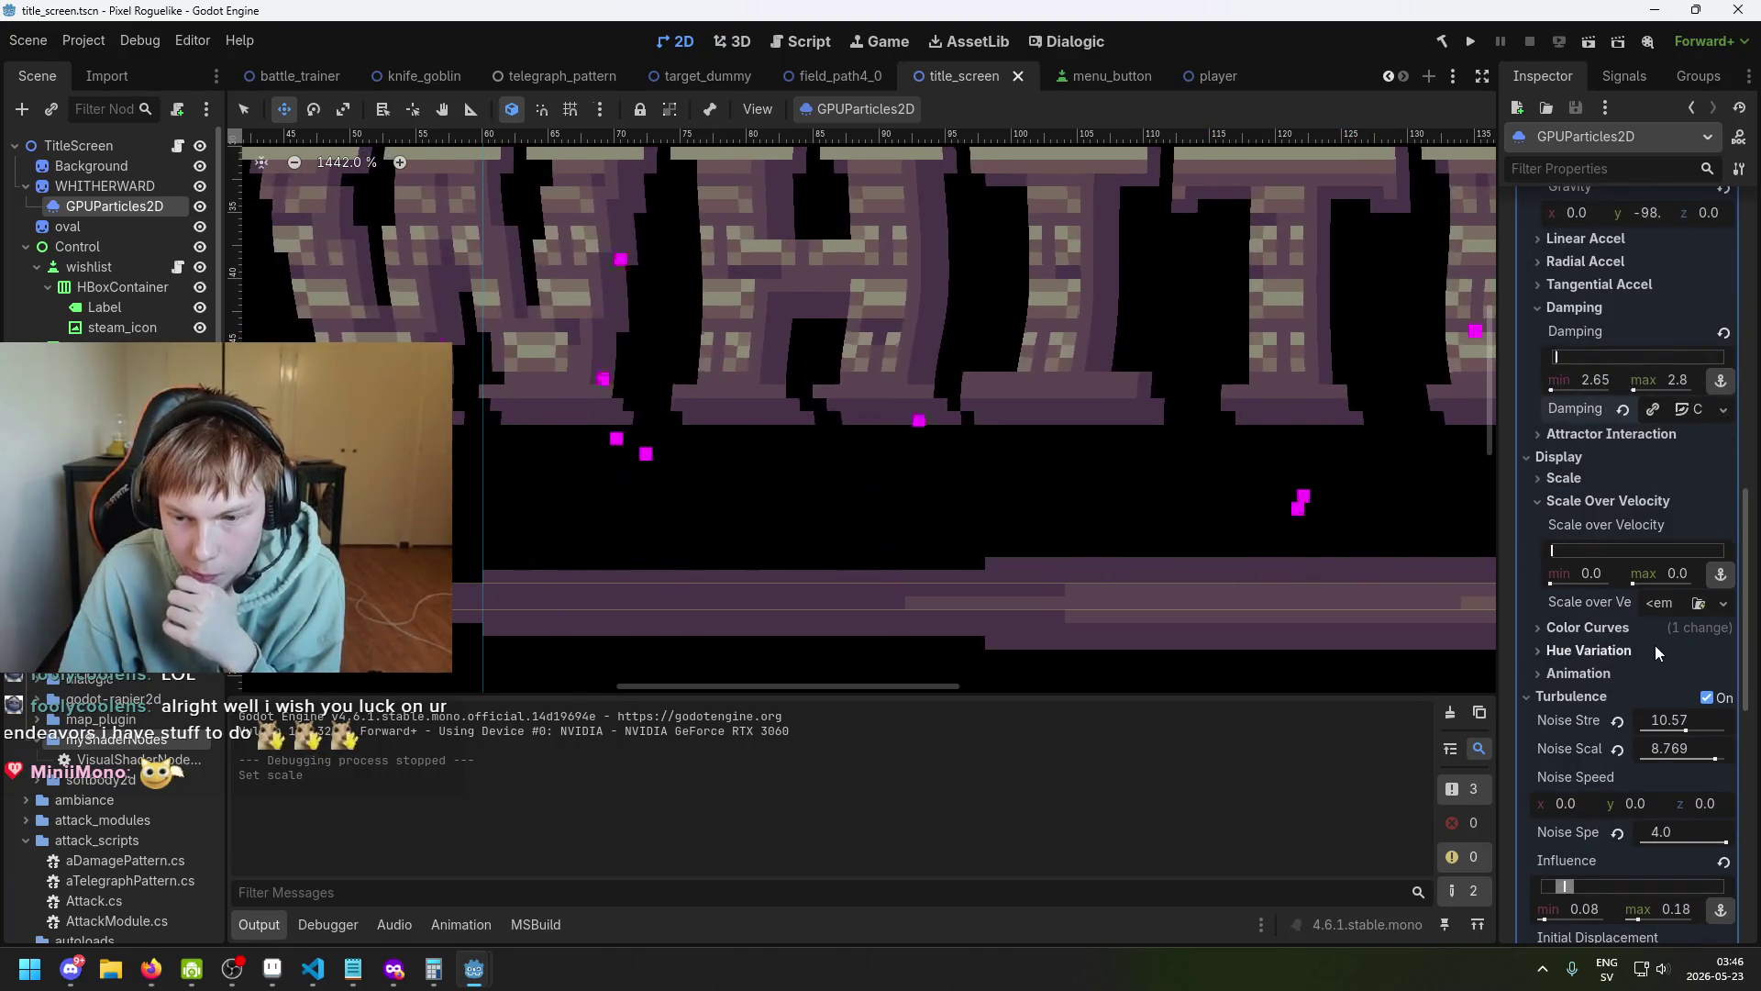
pyautogui.rightClick(1628, 604)
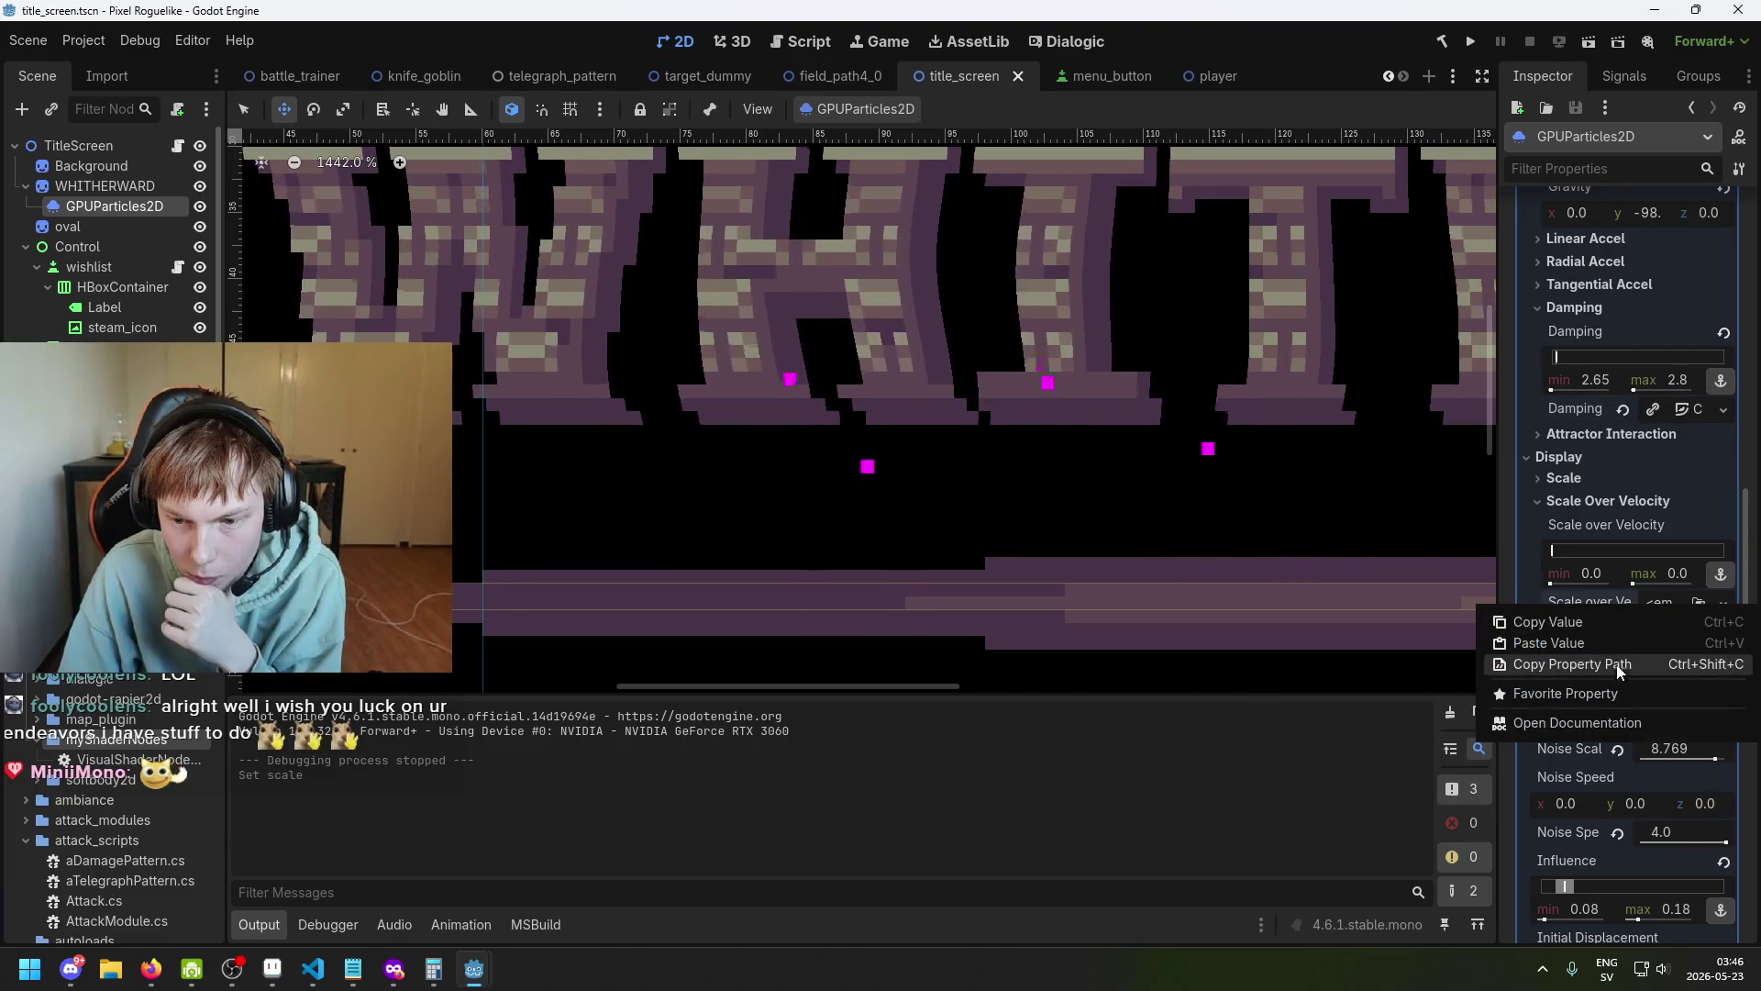
pyautogui.click(1628, 642)
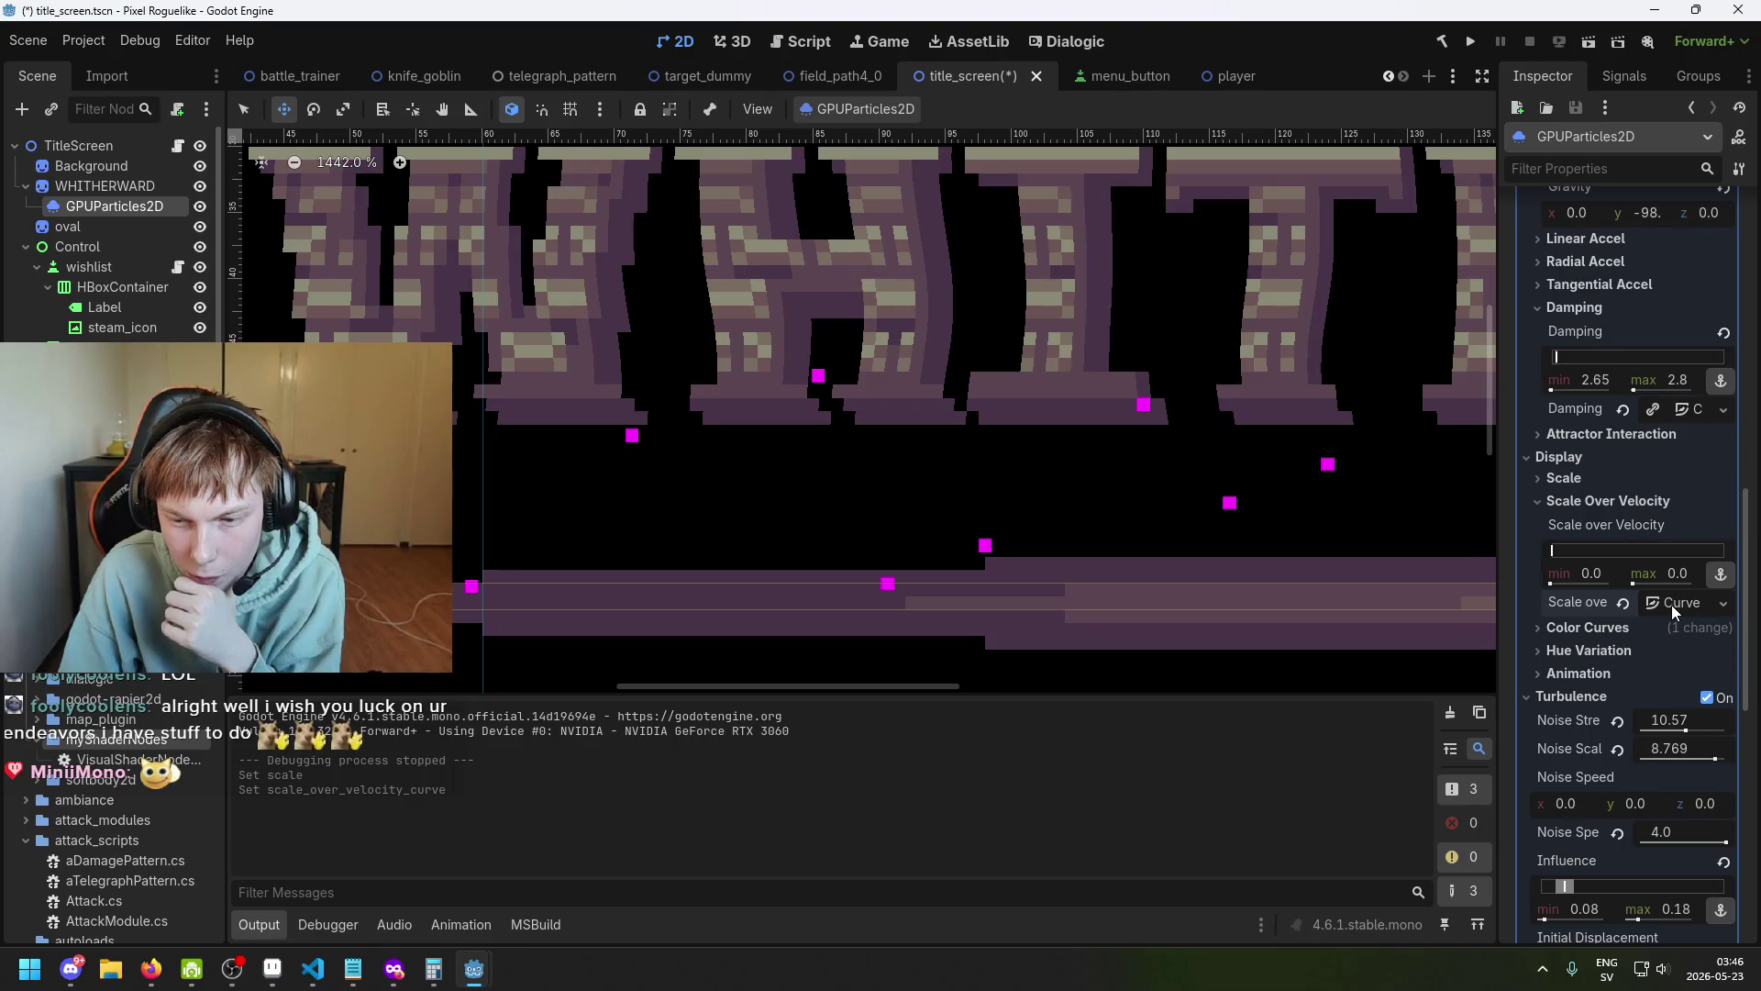
pyautogui.click(1671, 604)
pyautogui.scroll(-3, 1667, 624)
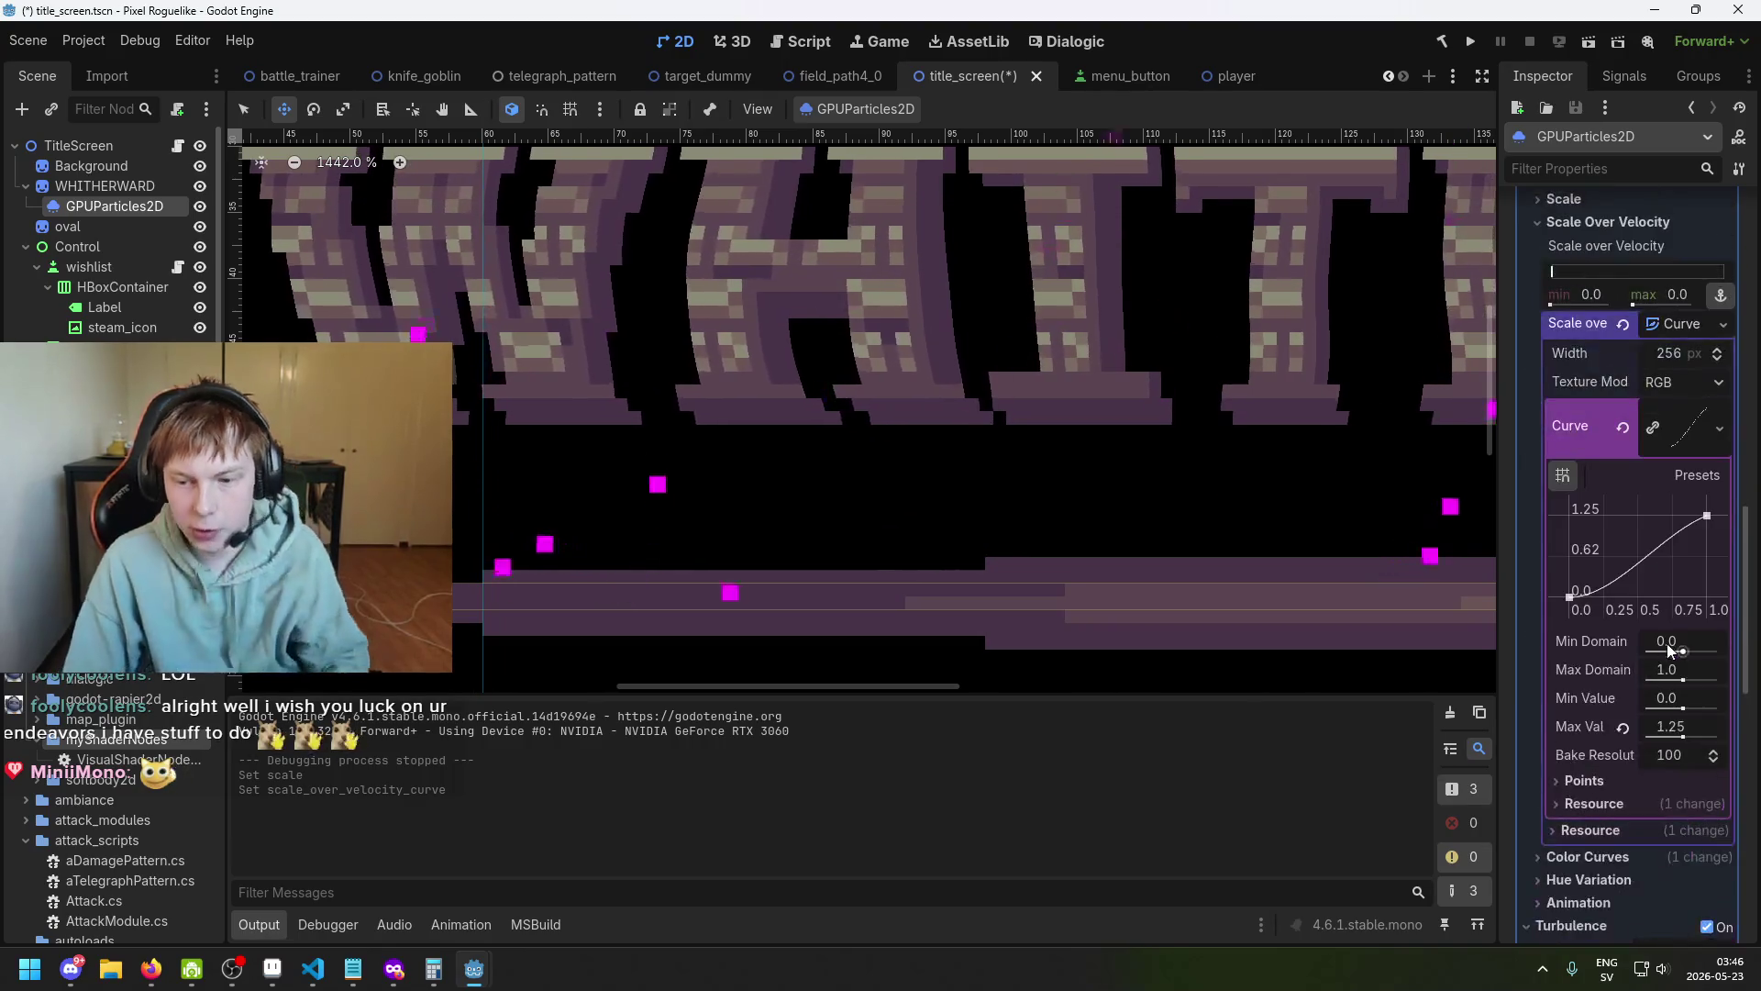
pyautogui.hotkey('ctrl', 's')
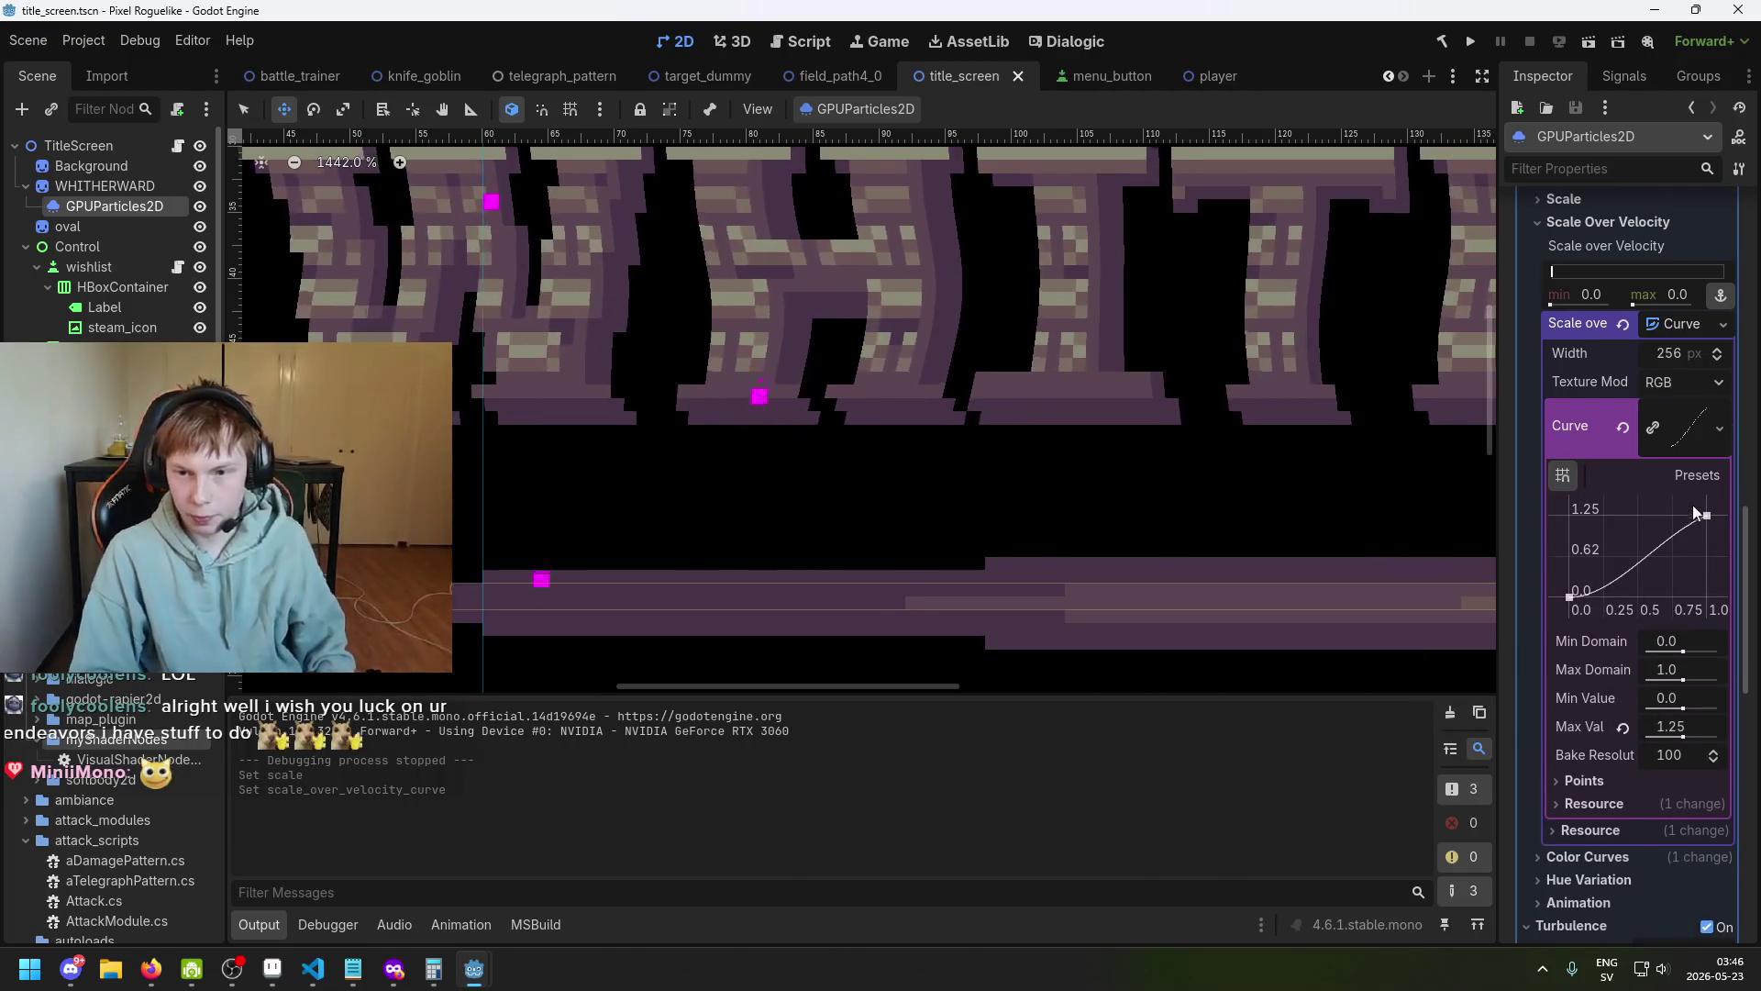
# Enter 1.05 as the ember Scale max, then reselect the GPUParticles2D emitter.
pyautogui.scroll(1, 1692, 505)
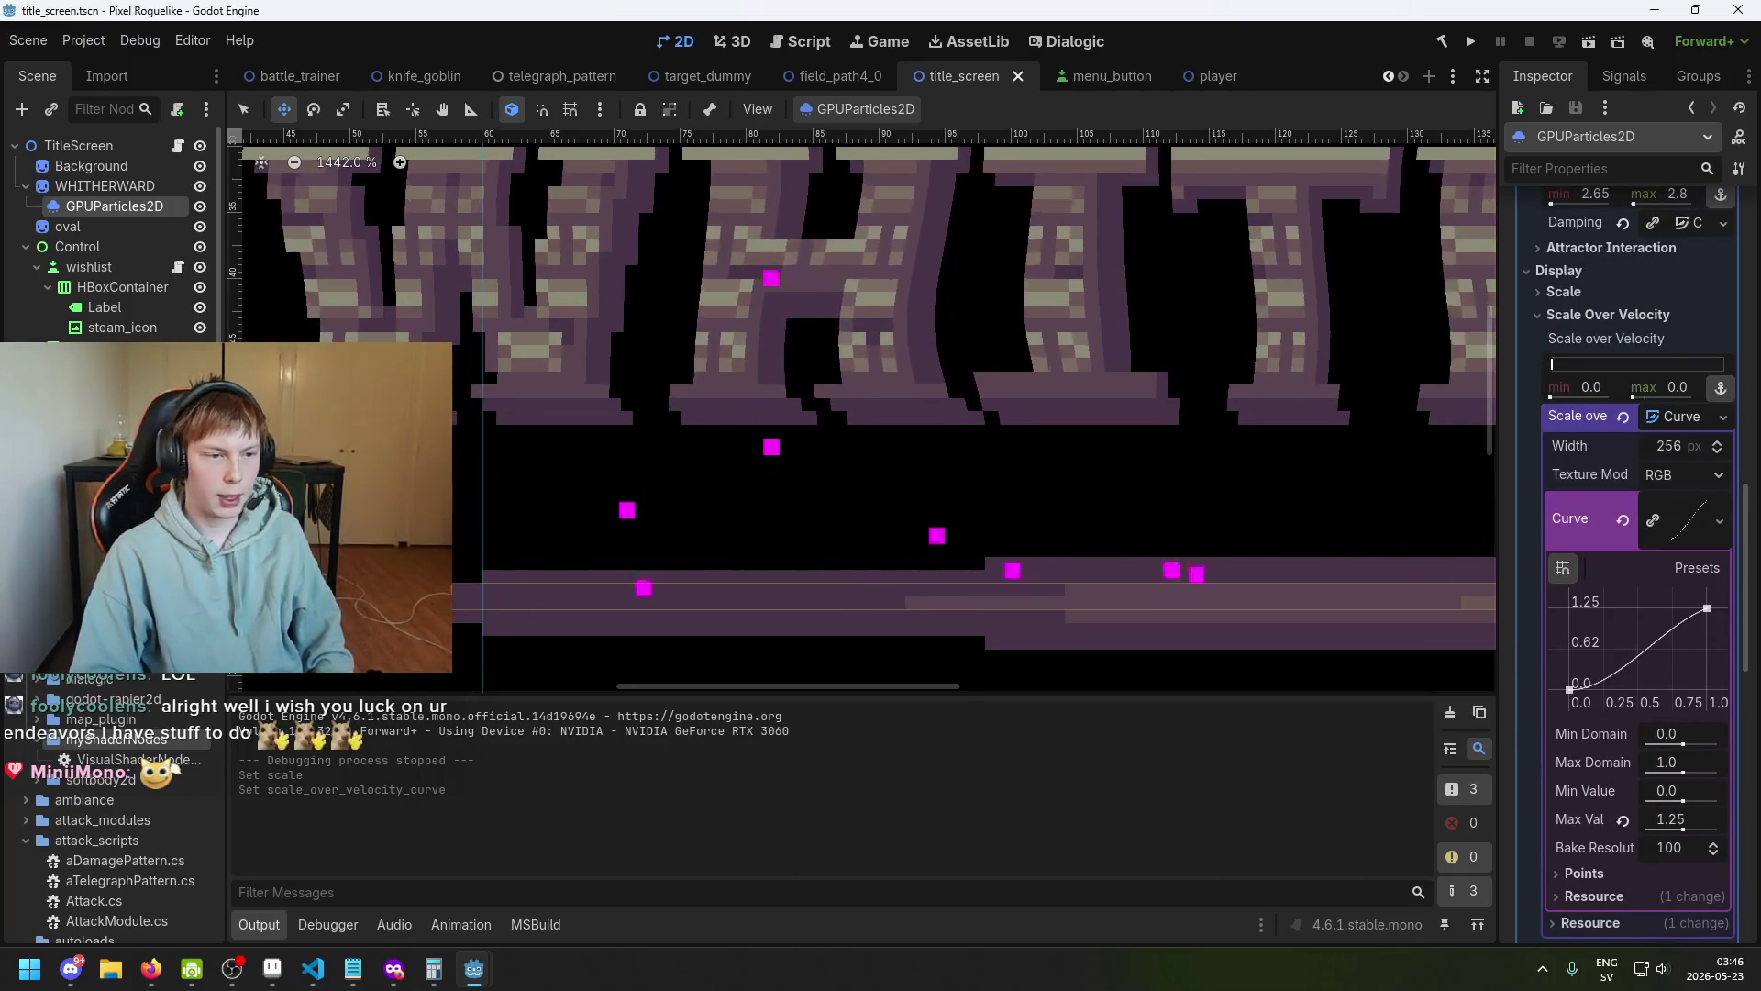
pyautogui.scroll(-4, 110, 825)
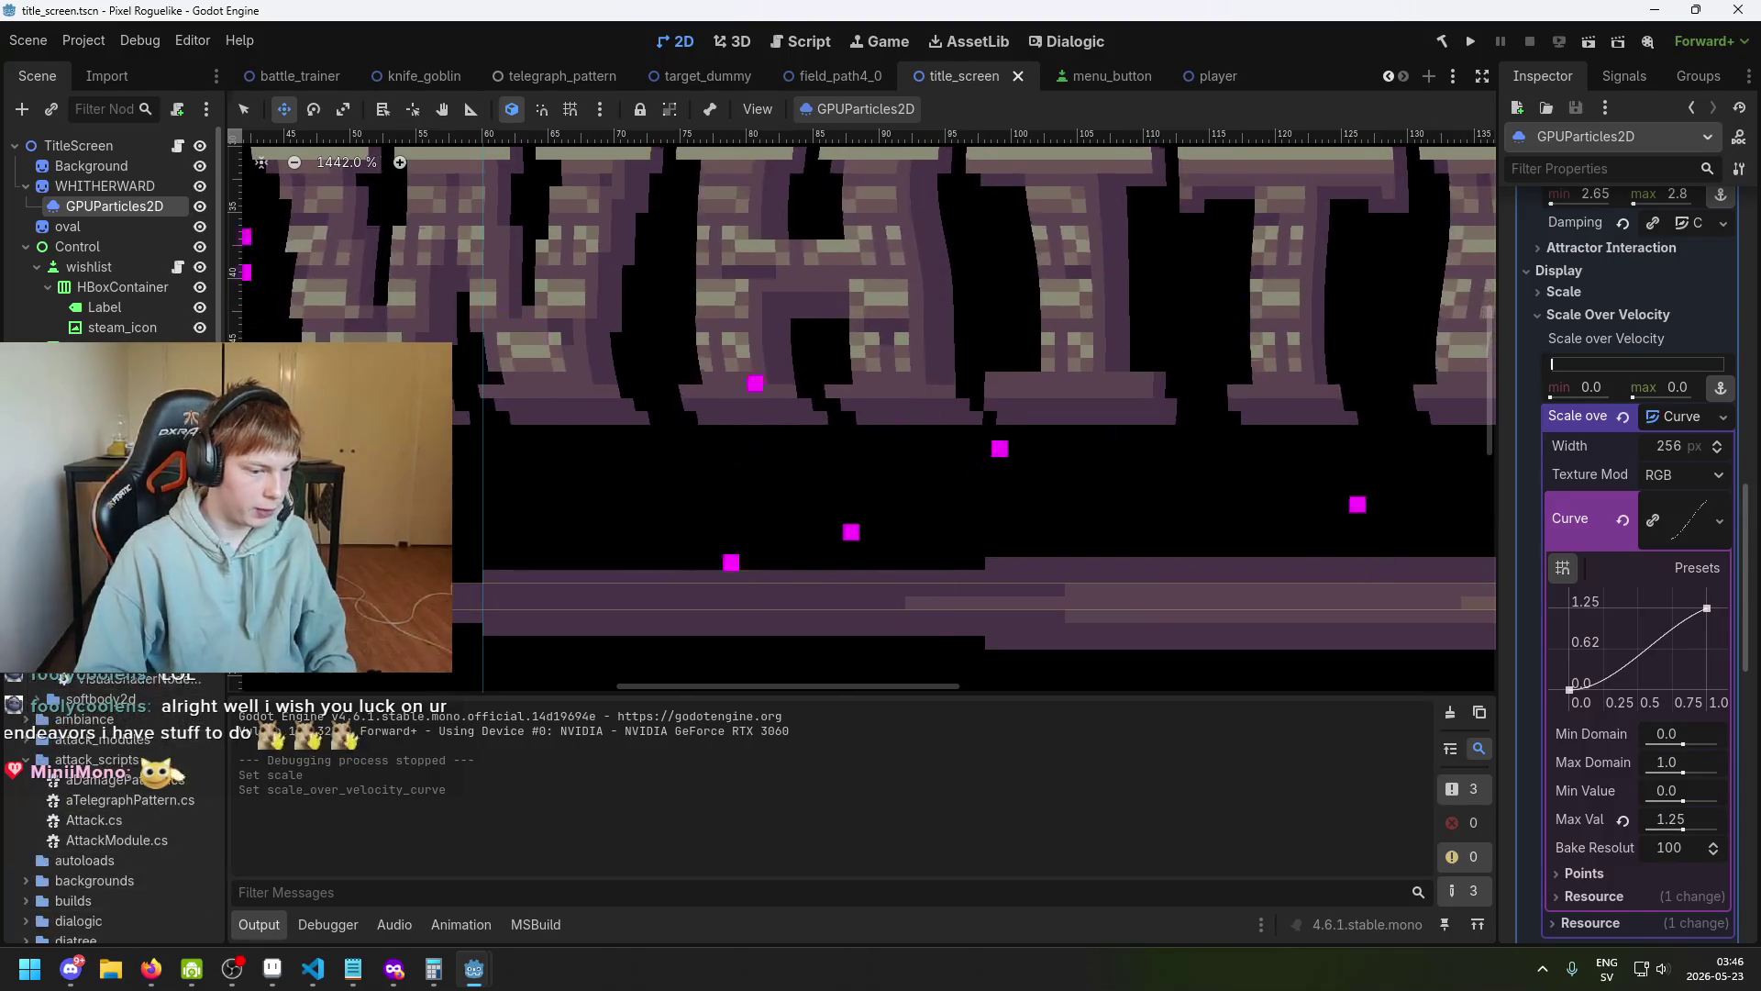
pyautogui.scroll(-2, 110, 238)
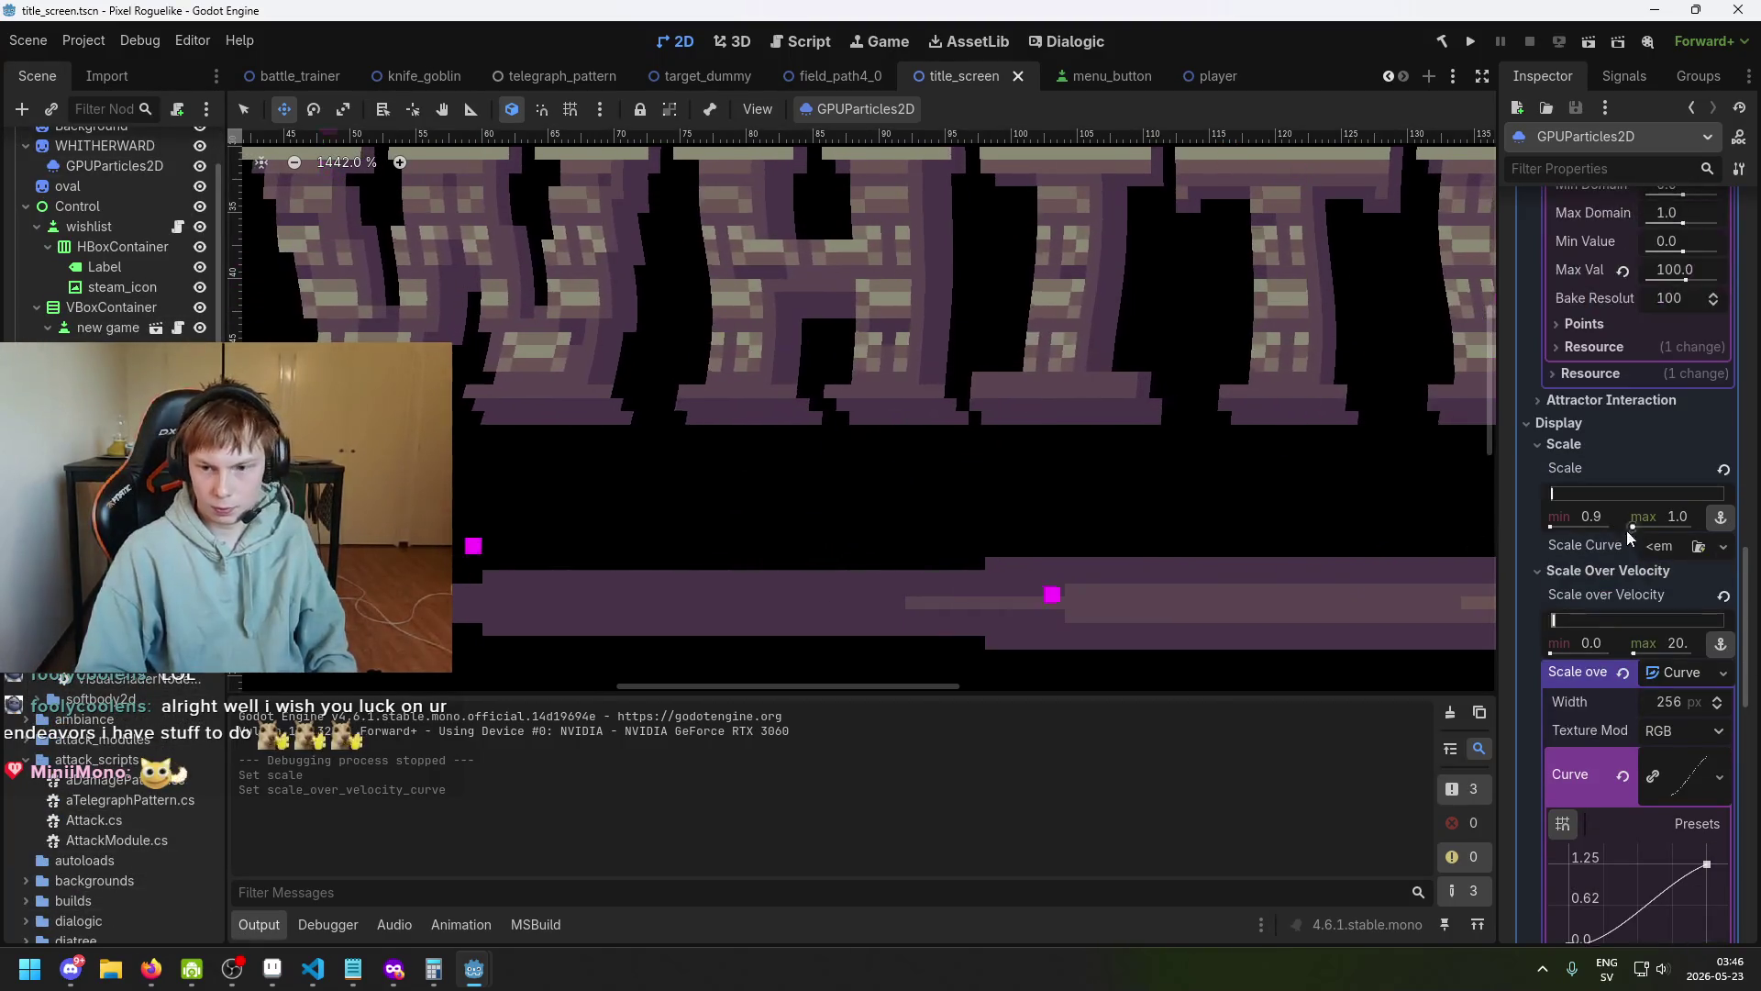
pyautogui.click(1686, 517)
pyautogui.write('1.05')
pyautogui.scroll(2, 110, 183)
pyautogui.click(104, 185)
pyautogui.click(115, 206)
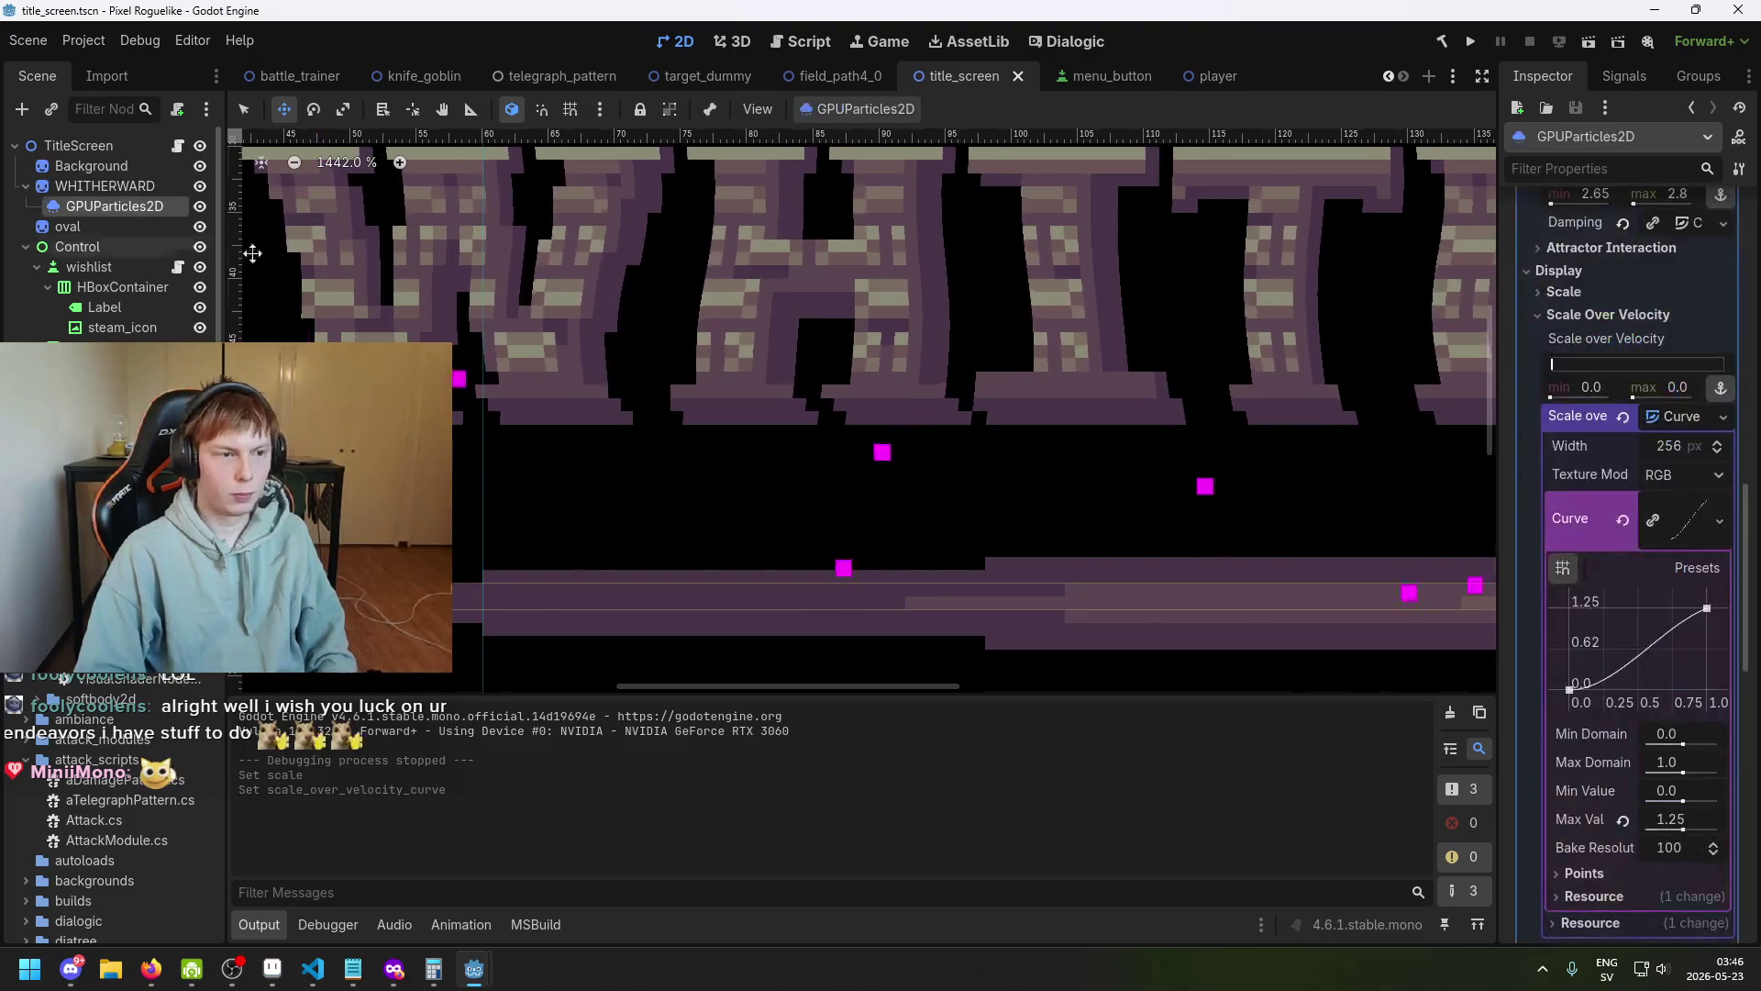
pyautogui.scroll(3, 1687, 690)
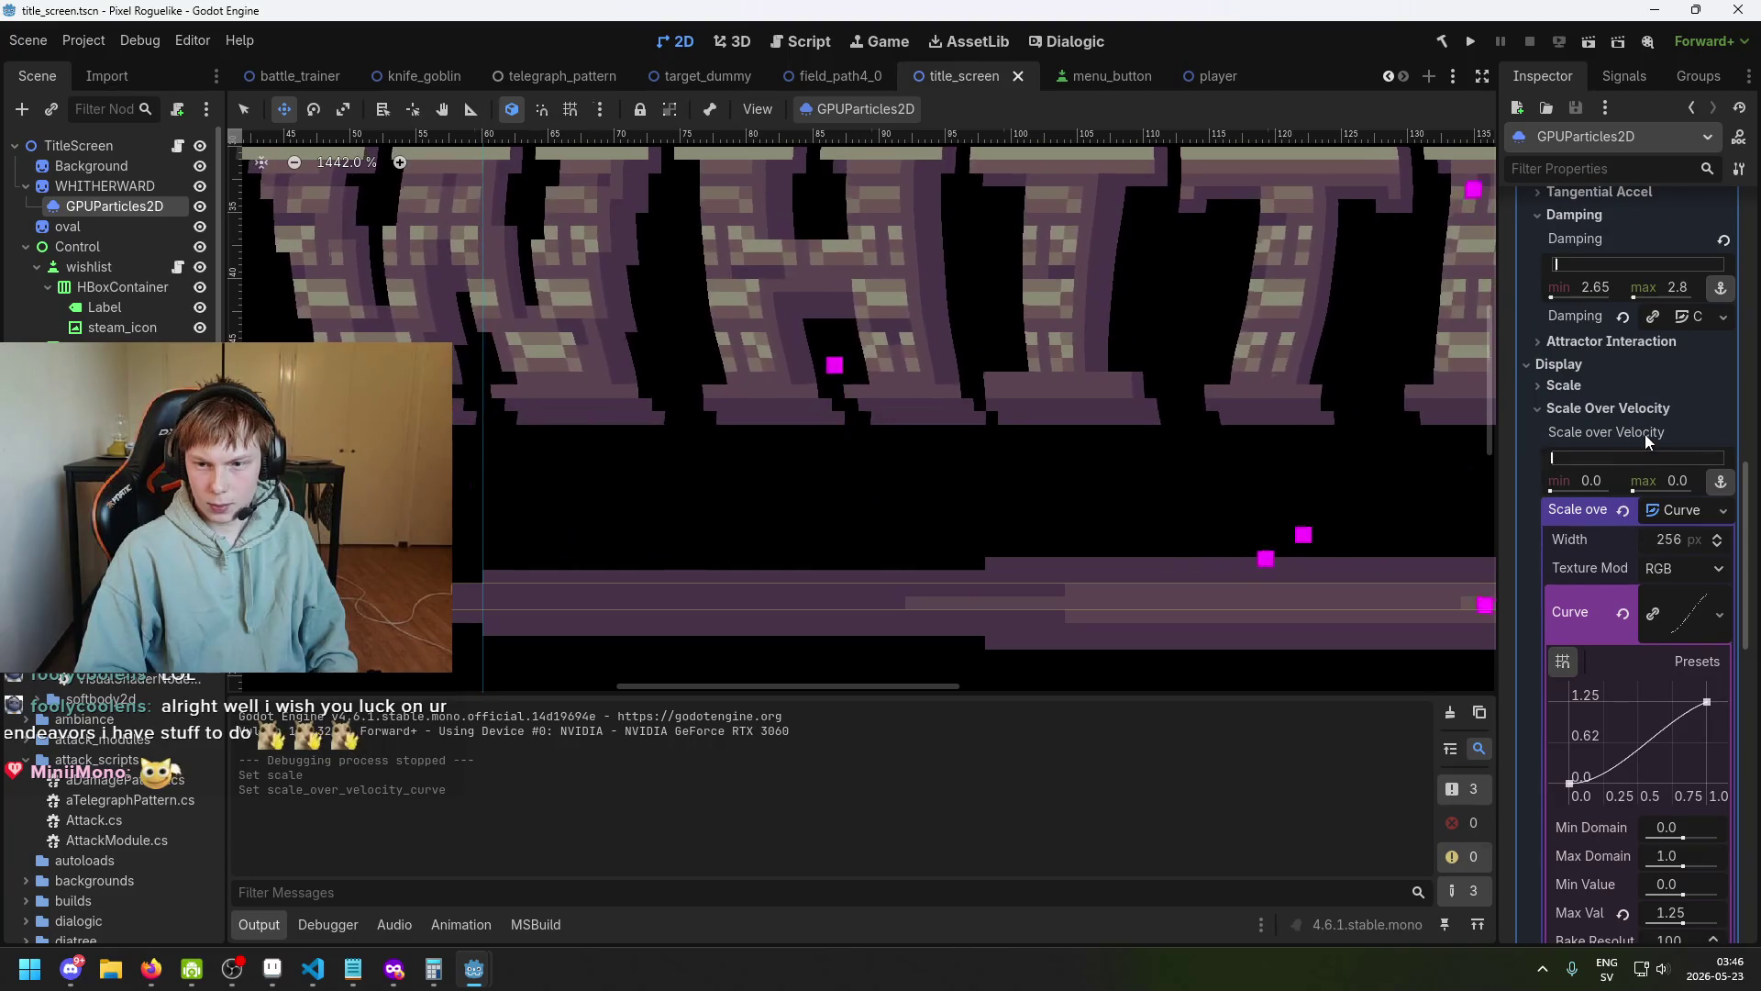
# Set the ember Scale min to 0.9, confirm the max, and save.
pyautogui.click(1637, 386)
pyautogui.write('0.1')
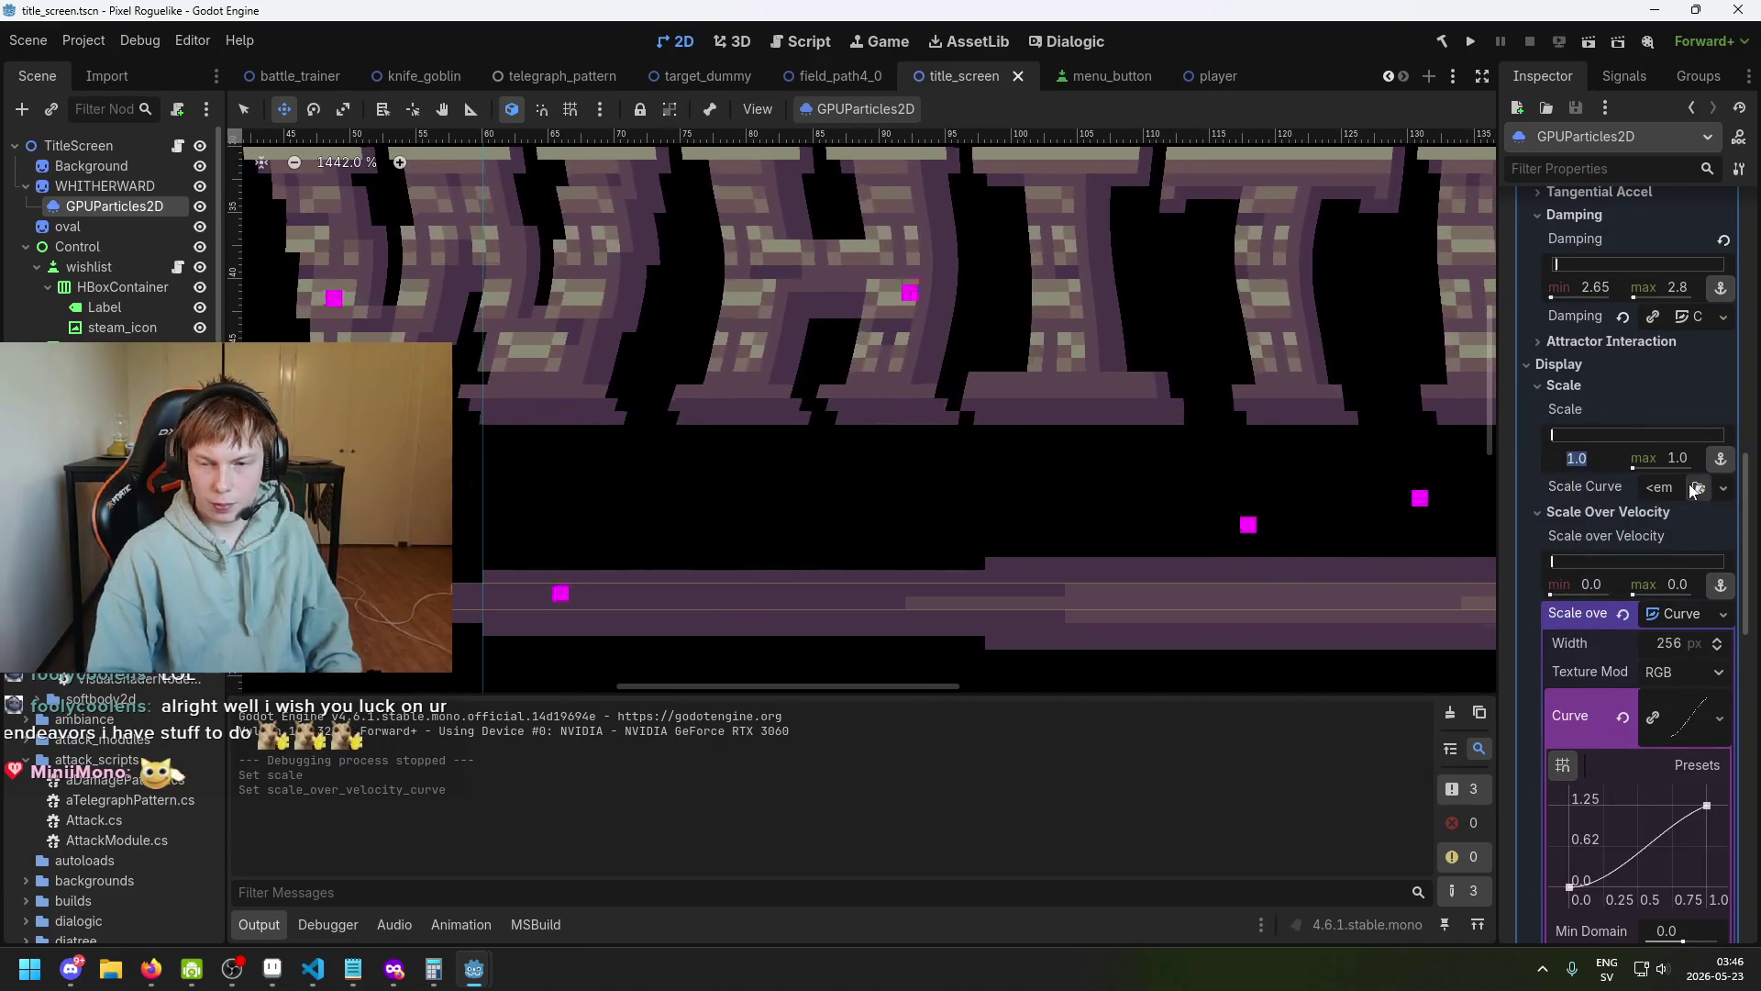
pyautogui.press('Return')
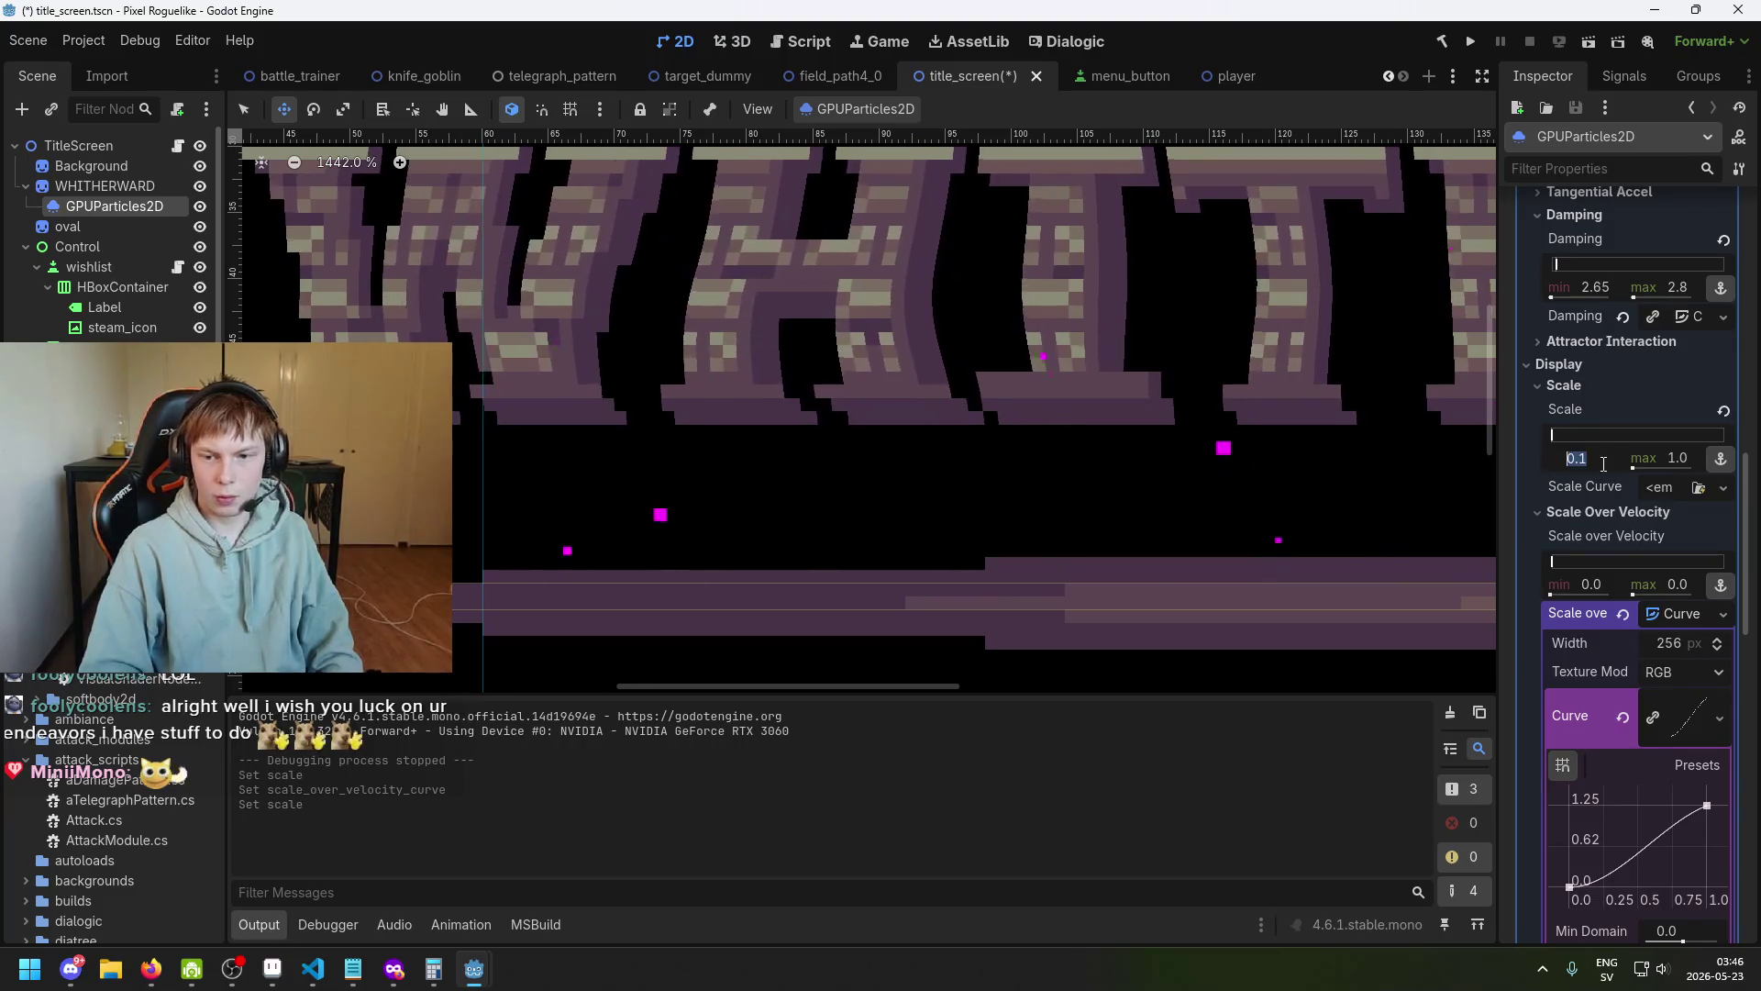
pyautogui.write('0.9')
pyautogui.press('Return')
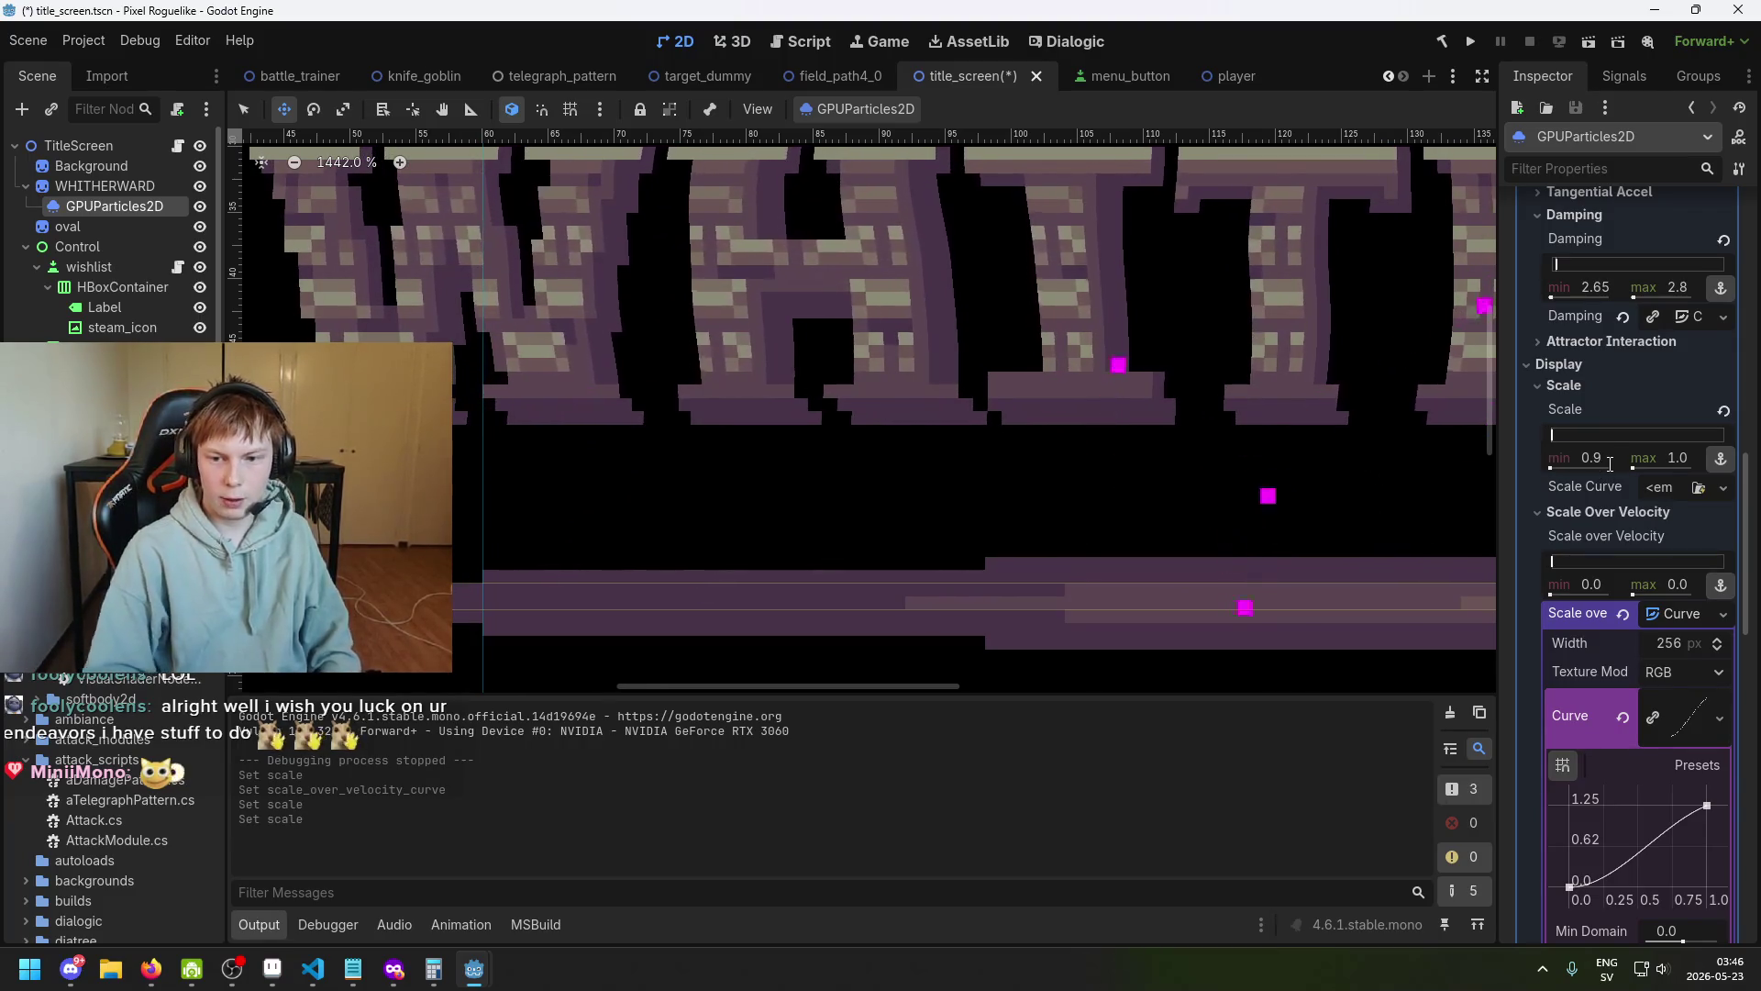
pyautogui.click(1676, 458)
pyautogui.press('Return')
pyautogui.hotkey('ctrl', 's')
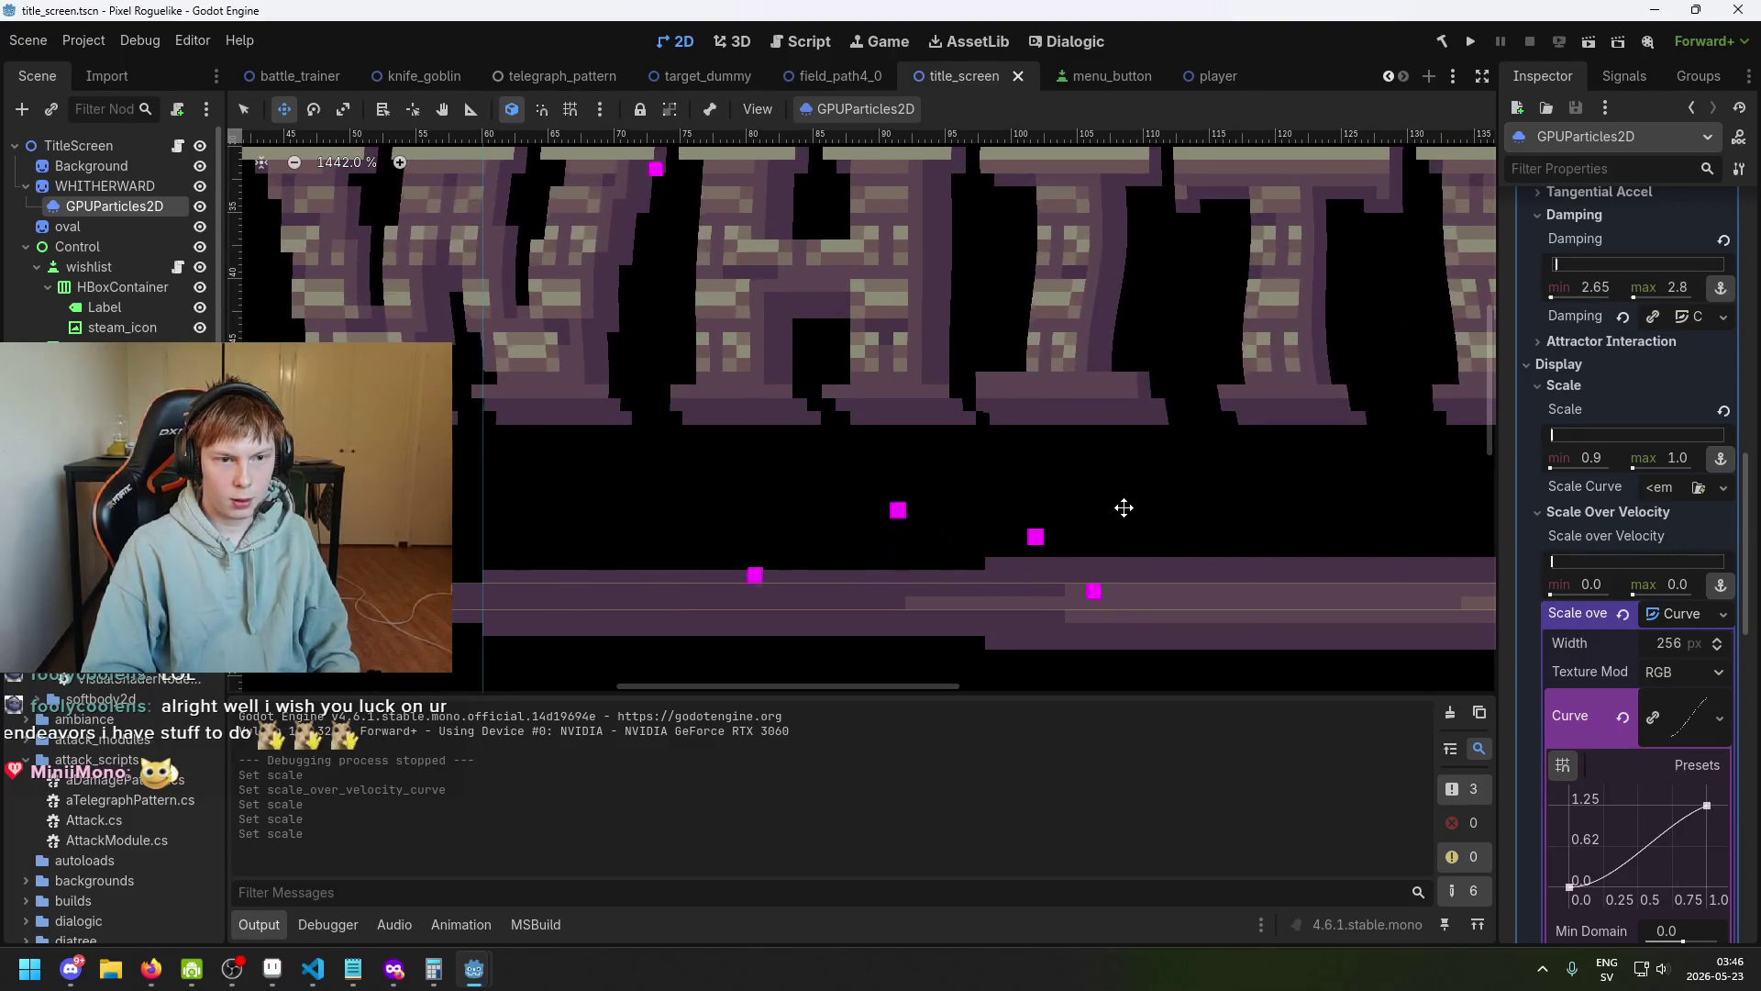
# Set the Scale Over Velocity max to 20 on the GPUParticles2D emitter and save.
pyautogui.scroll(-2, 1112, 511)
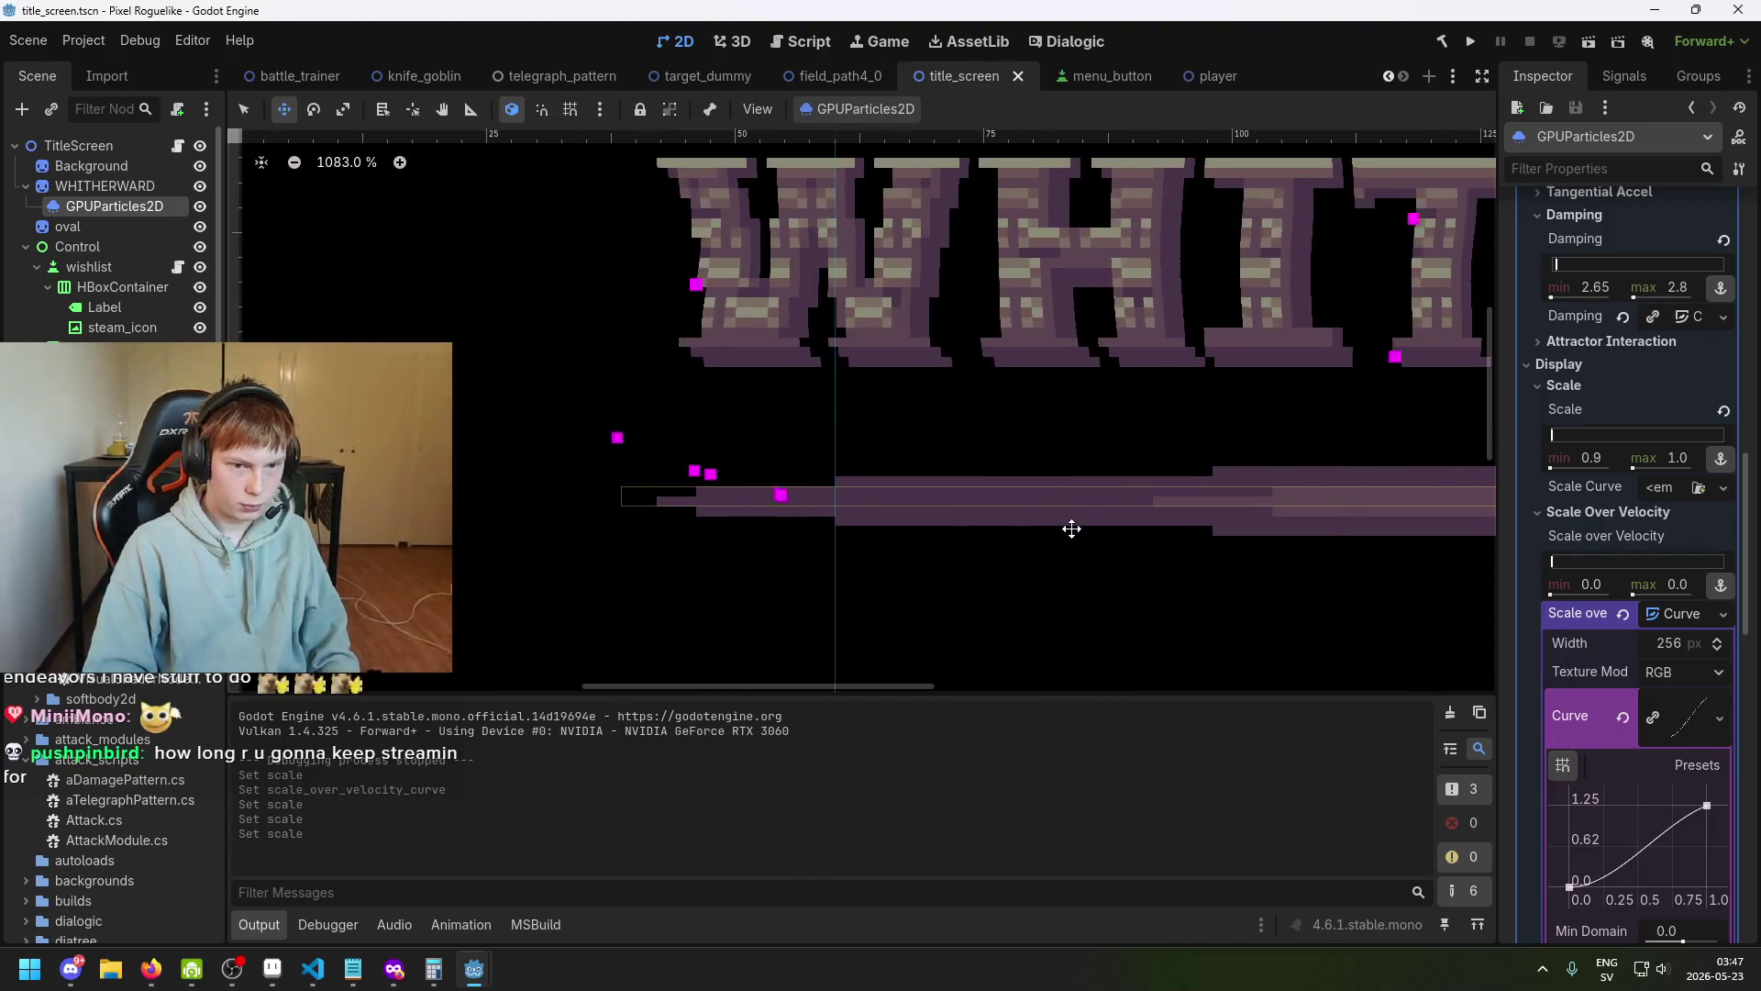
pyautogui.scroll(1, 1017, 517)
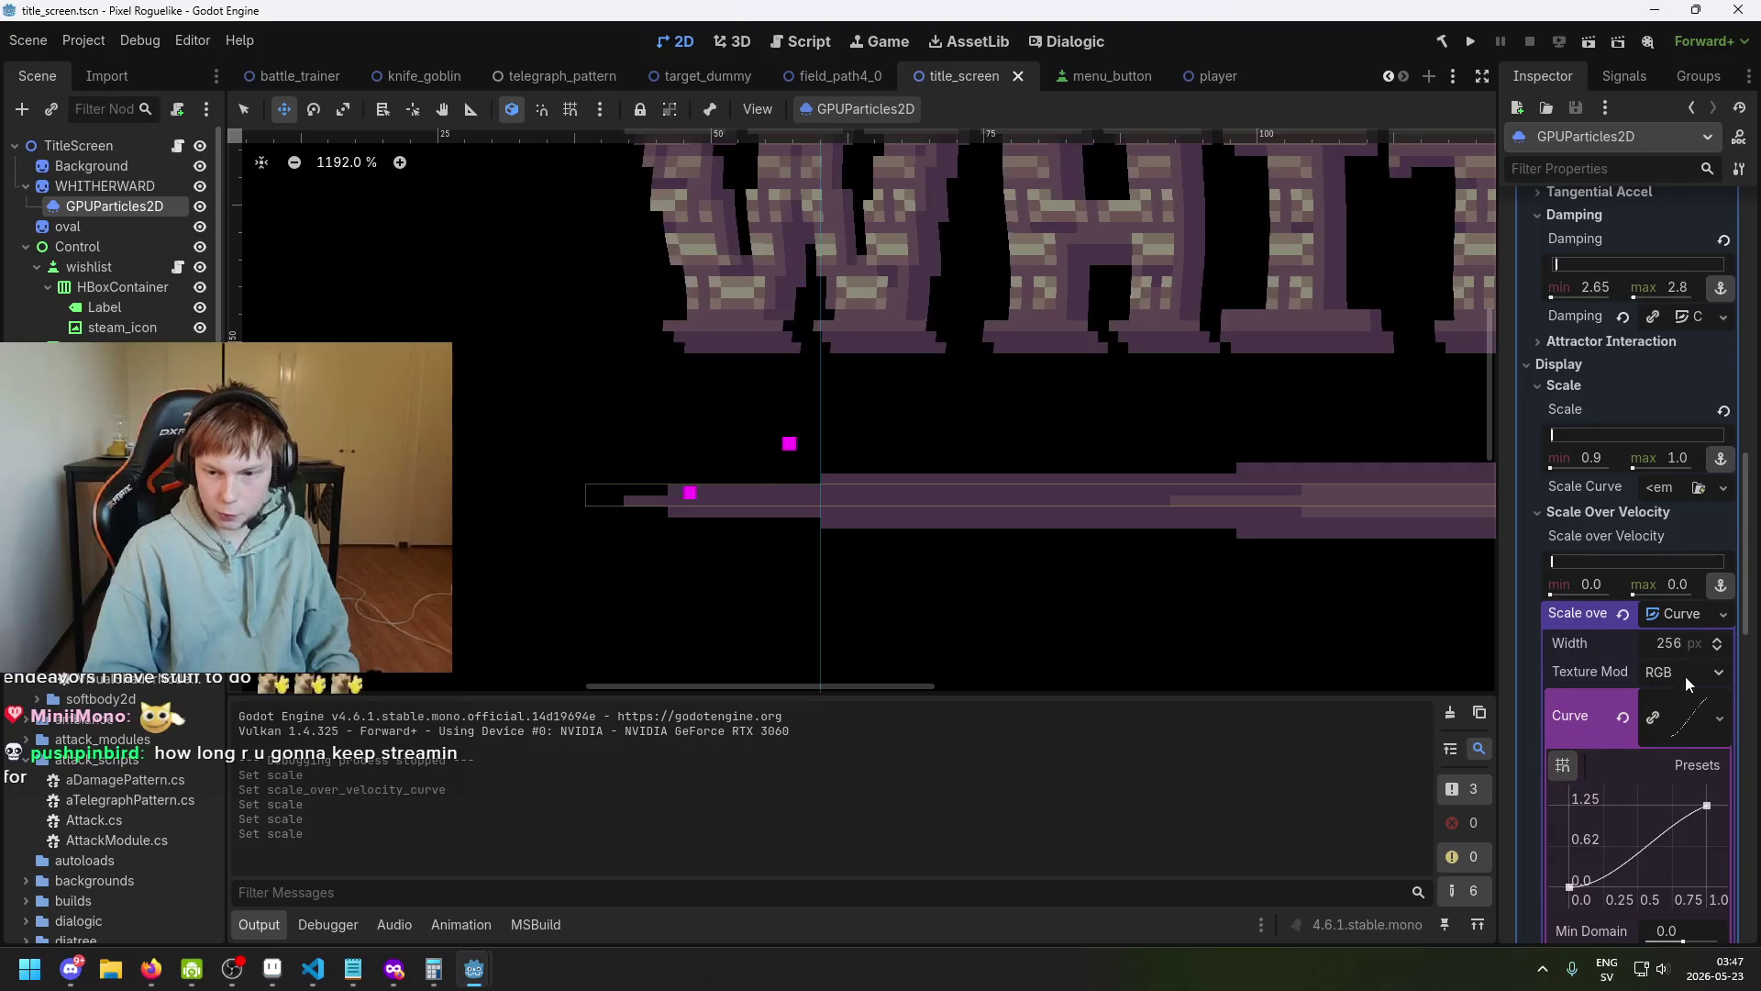
pyautogui.scroll(-1, 1686, 676)
pyautogui.scroll(-1, 1680, 802)
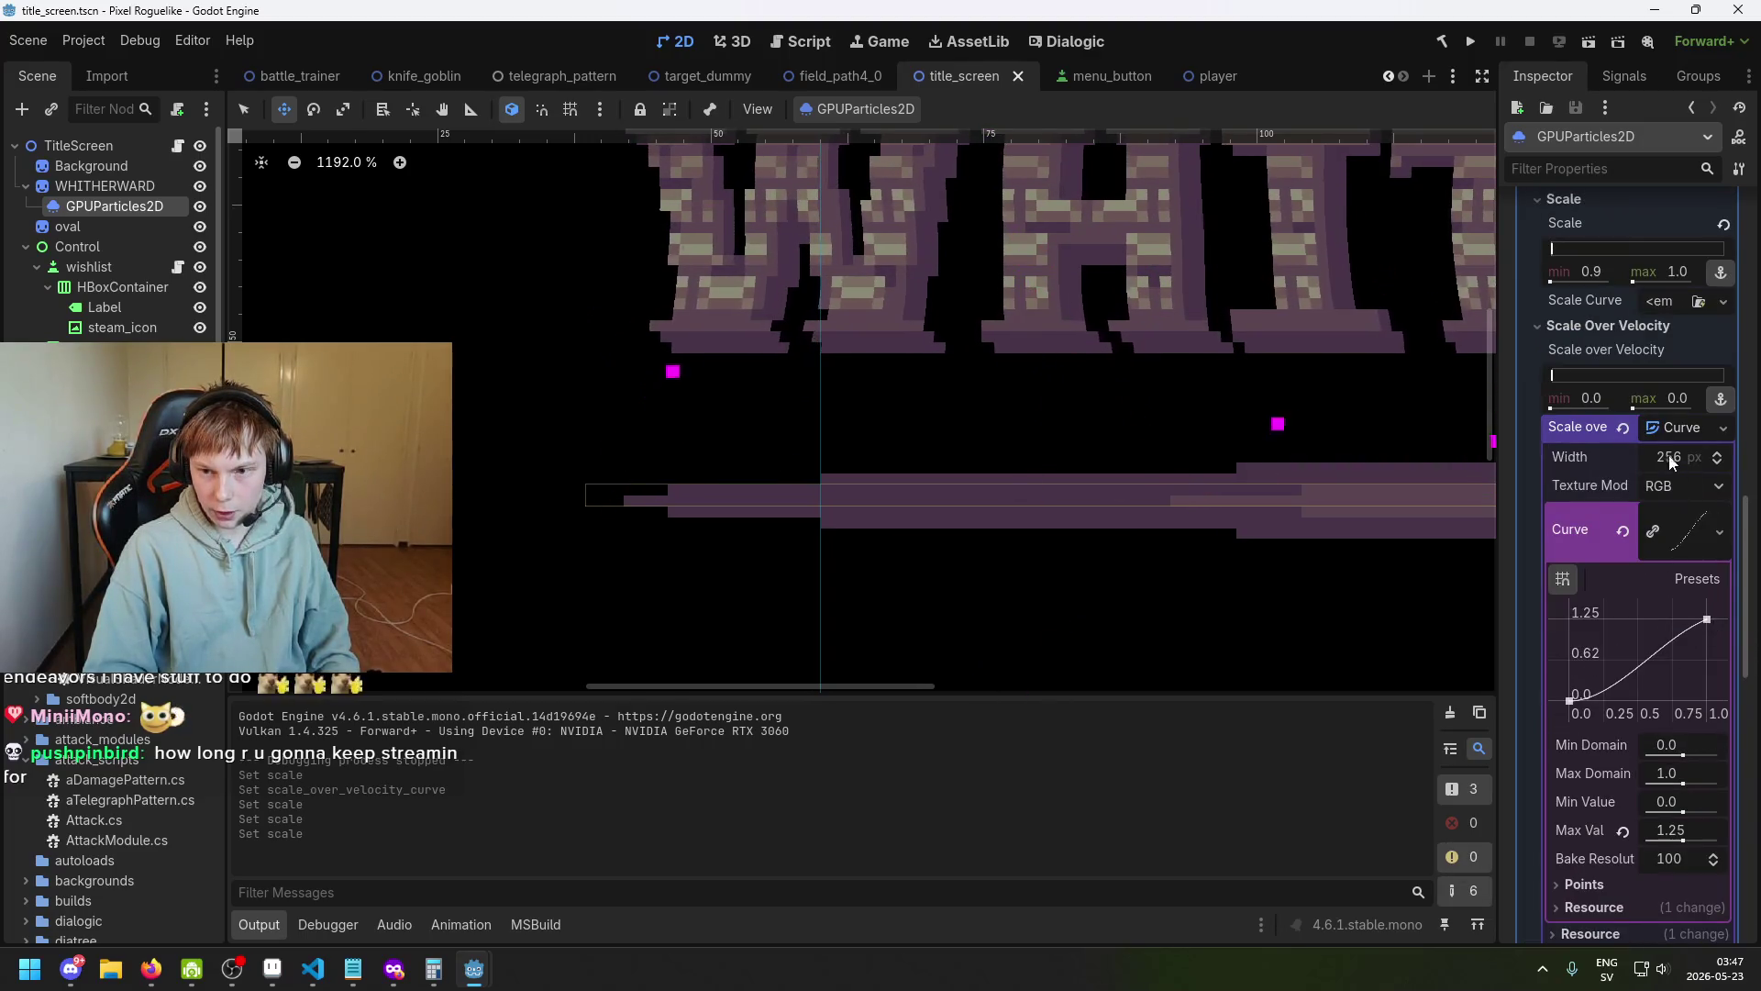
pyautogui.scroll(1, 1624, 412)
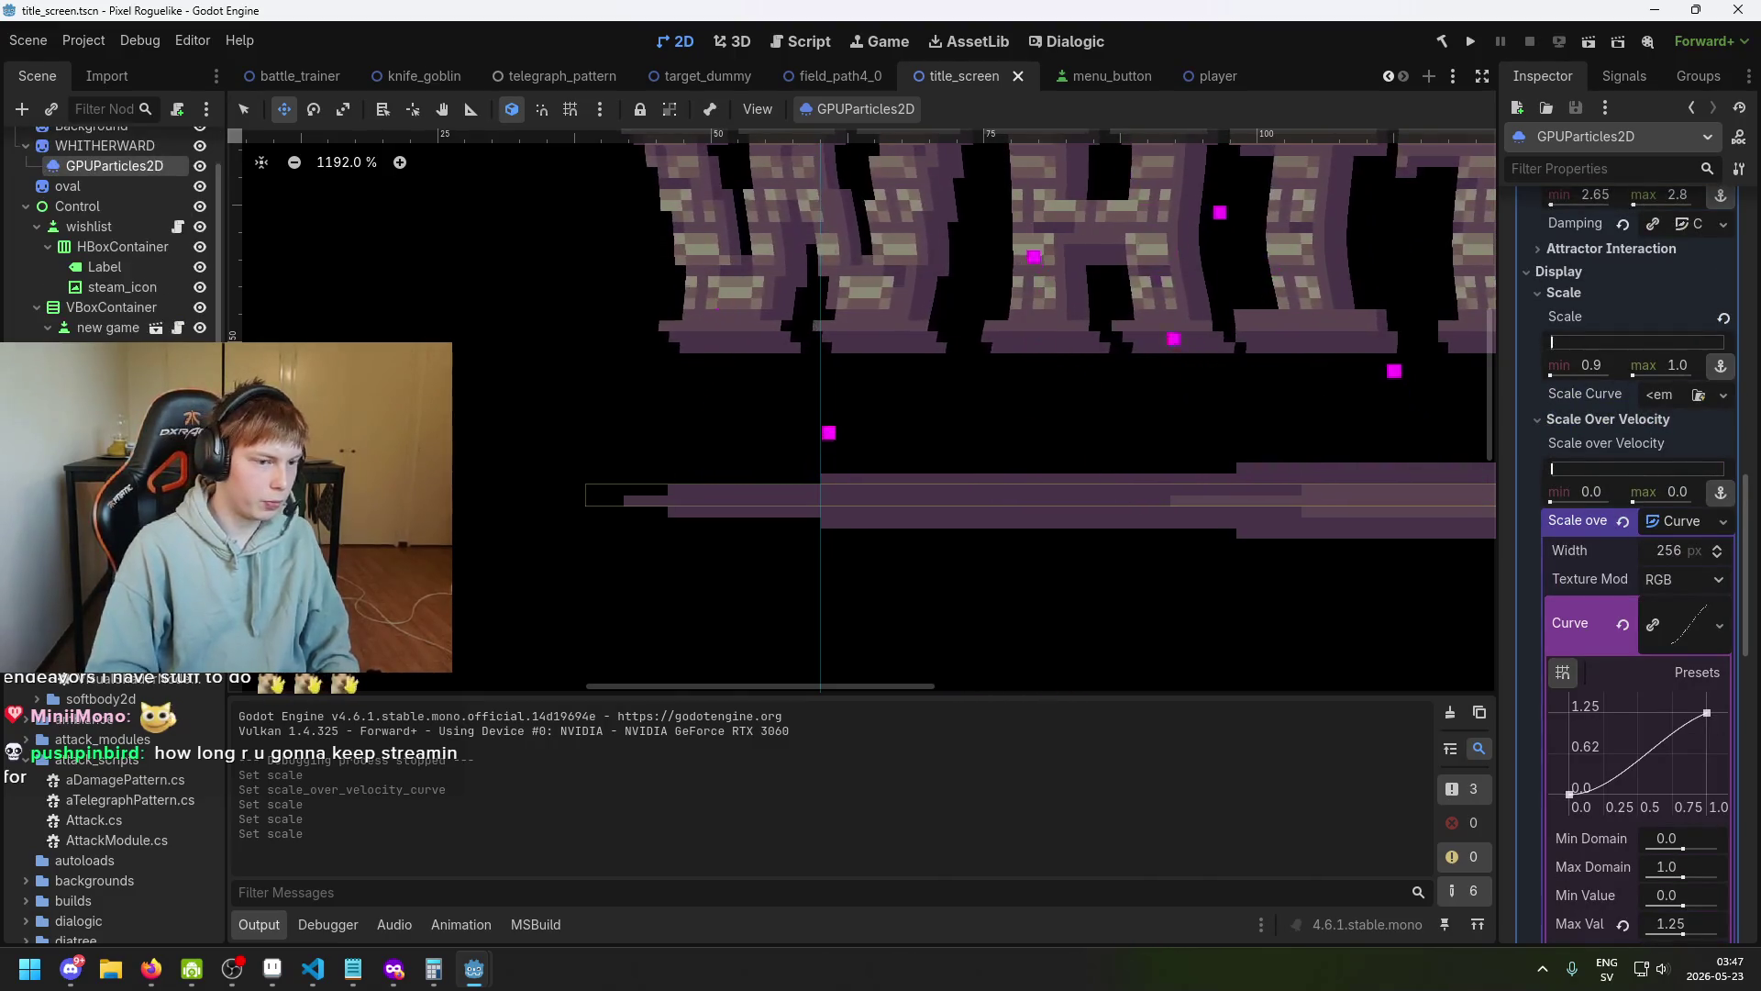
pyautogui.moveTo(1576, 480); pyautogui.dragTo(1581, 480)
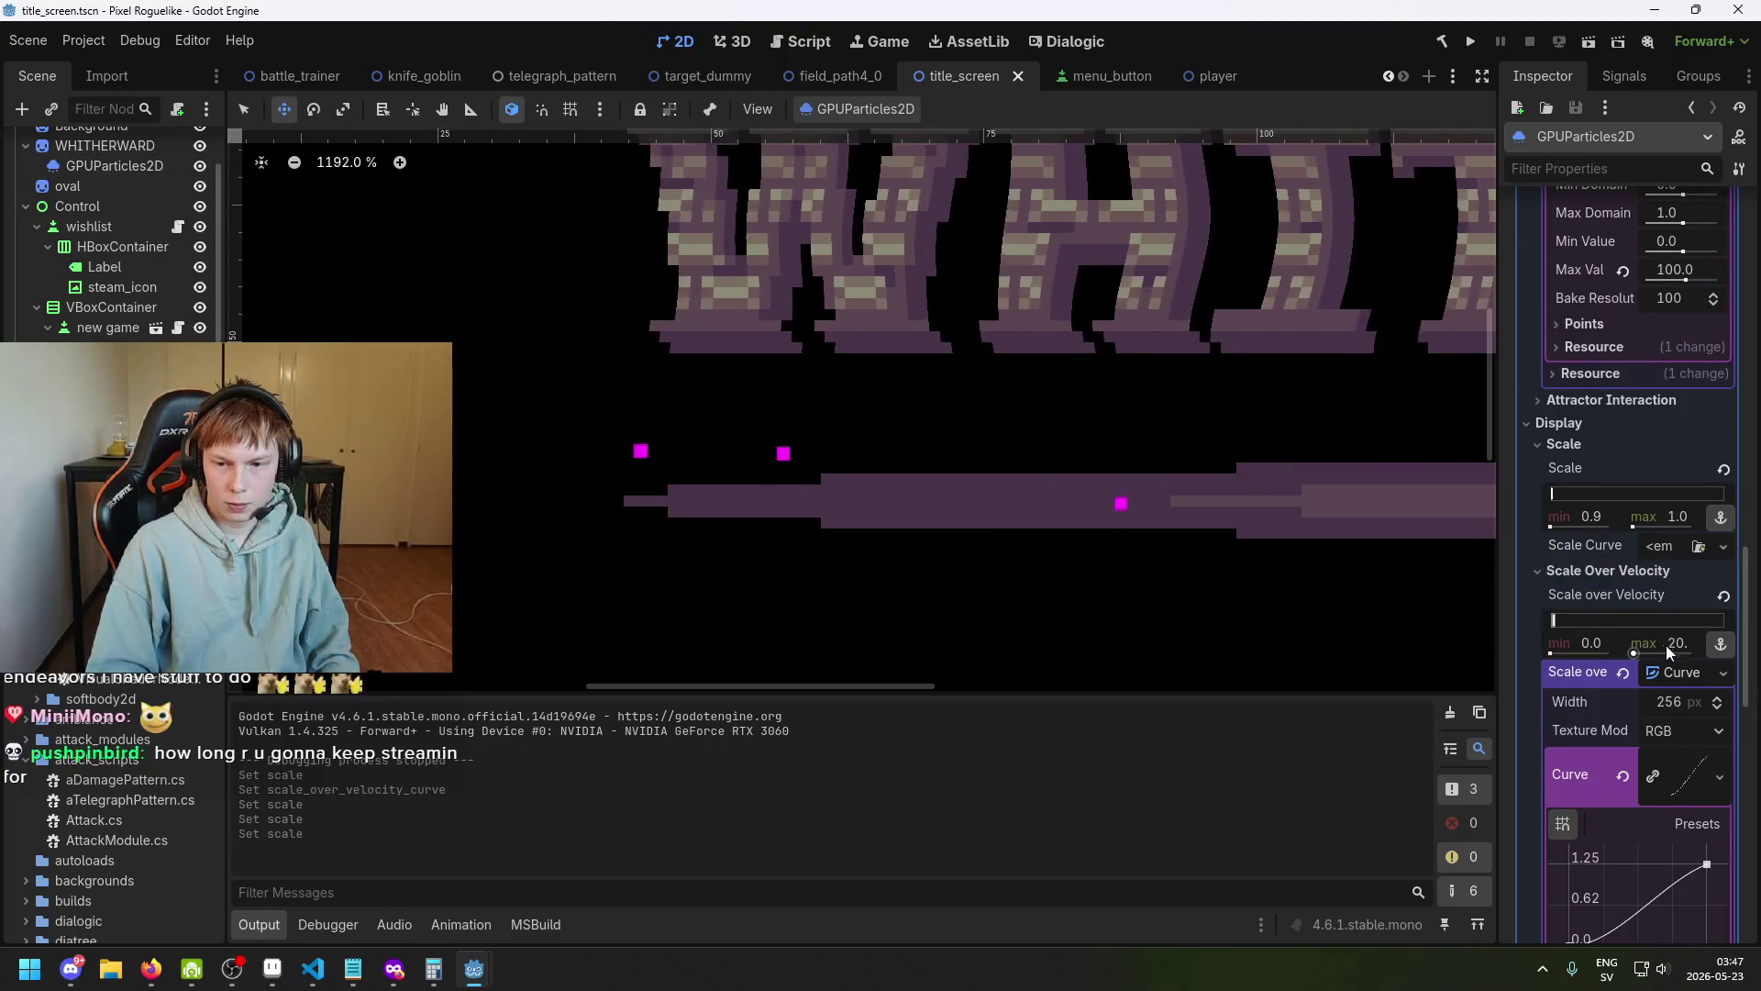
pyautogui.click(674, 393)
pyautogui.click(1676, 492)
pyautogui.write('20')
pyautogui.press('Return')
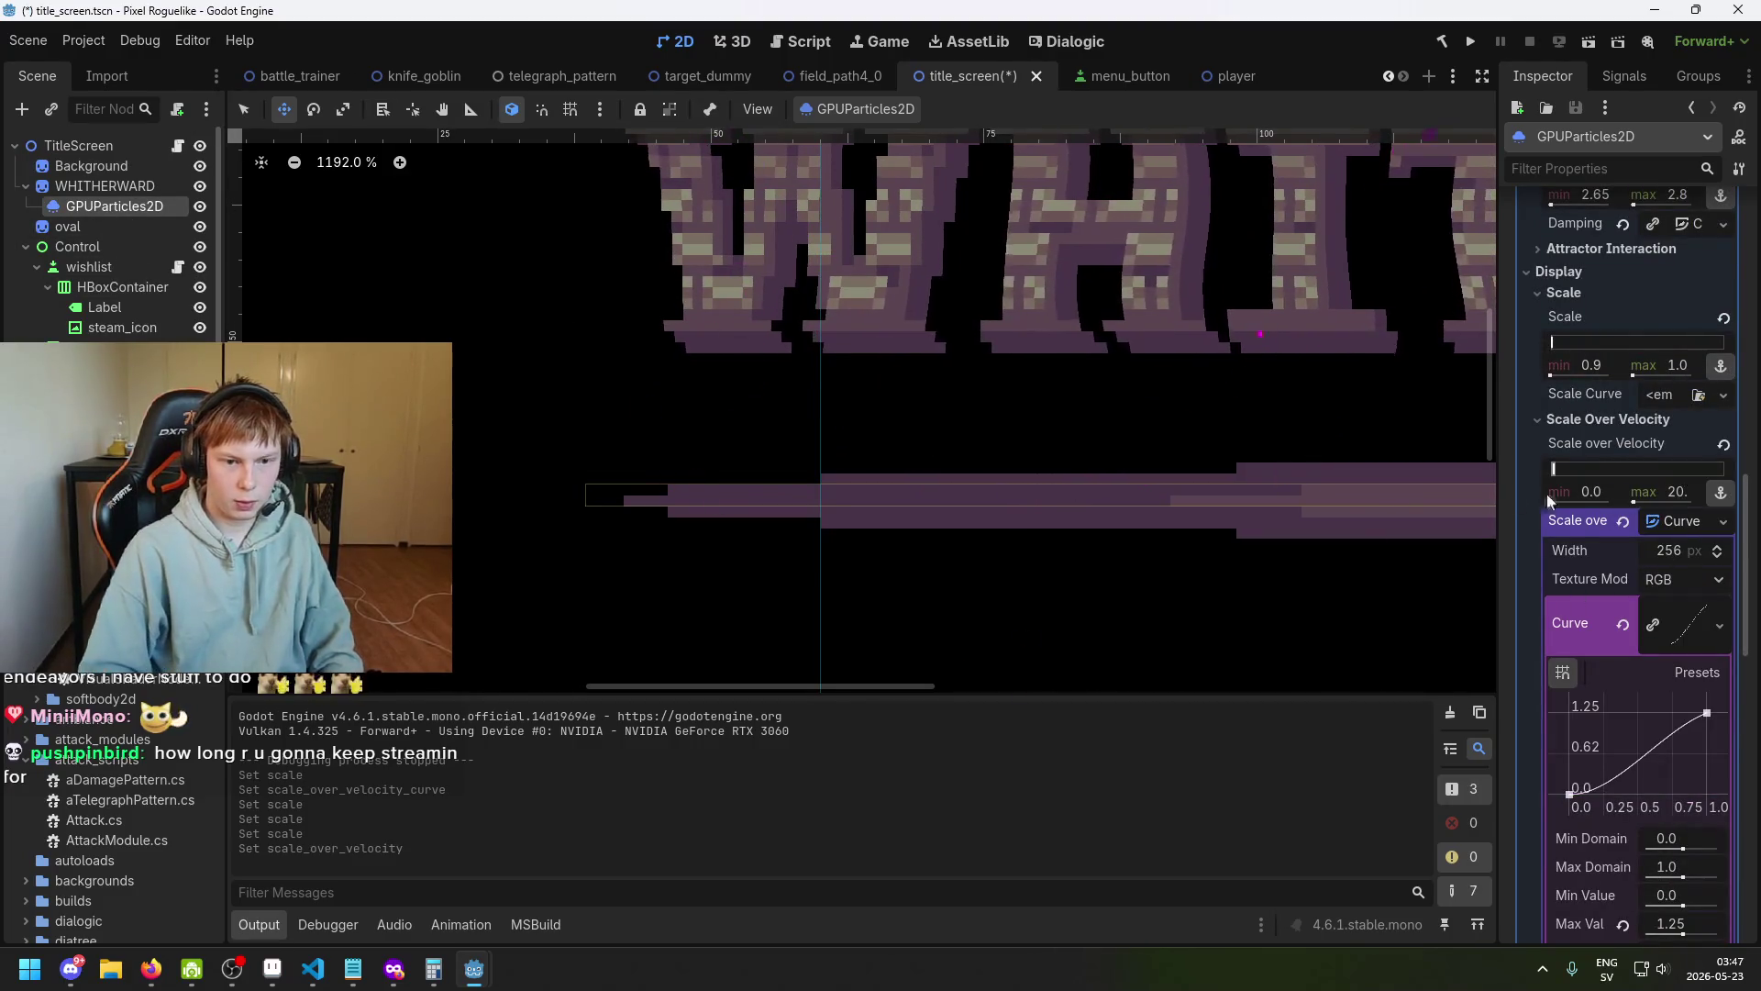
pyautogui.scroll(-1, 1092, 484)
pyautogui.hotkey('ctrl', 's')
# Save the title scene again and run the project to preview the title screen.
pyautogui.scroll(2, 697, 499)
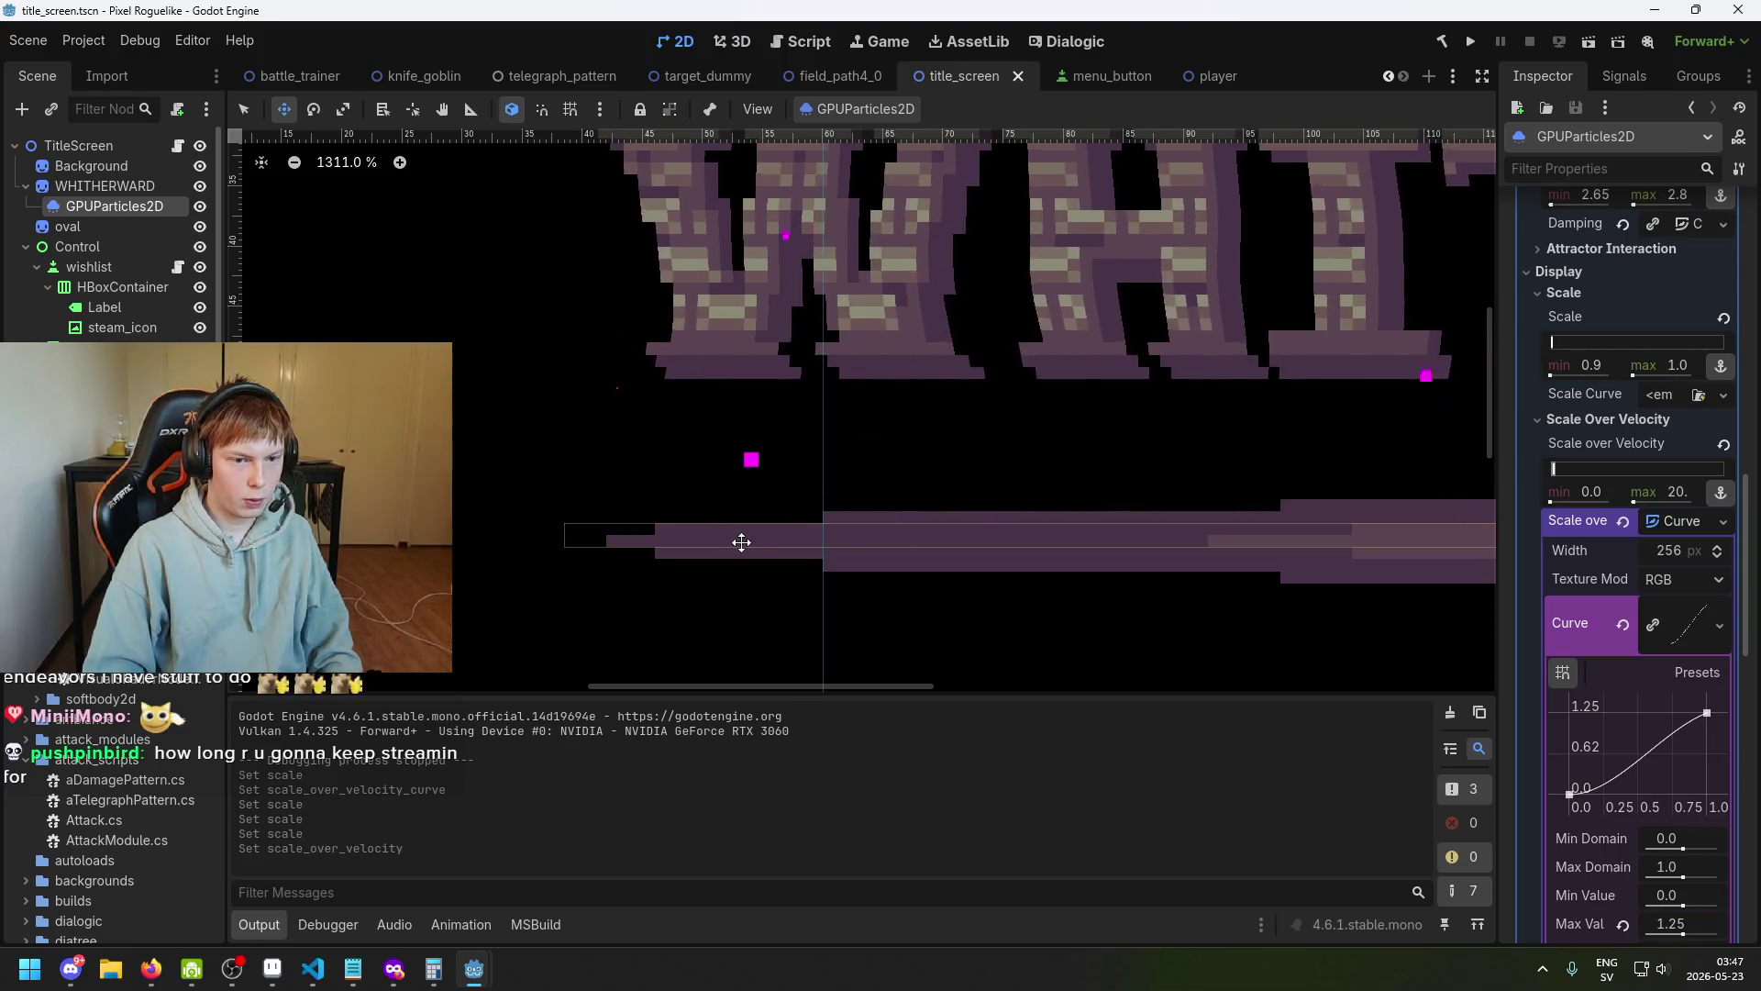
pyautogui.scroll(-4, 741, 542)
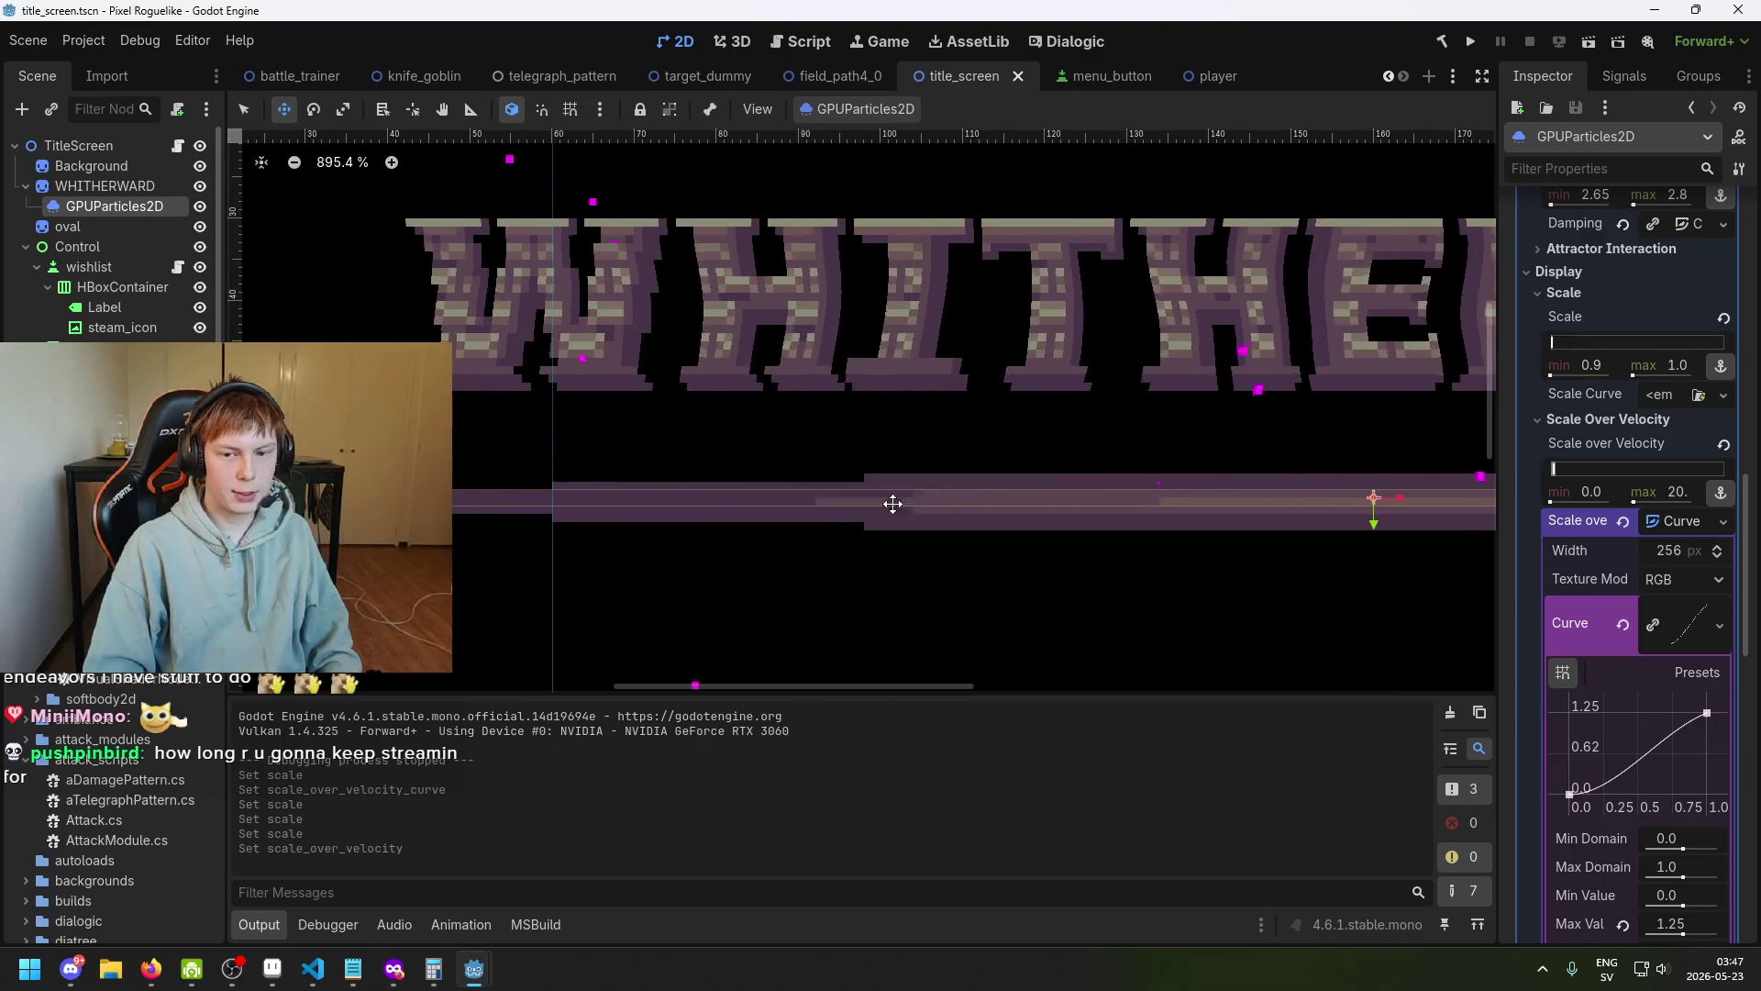
pyautogui.scroll(-2, 1010, 471)
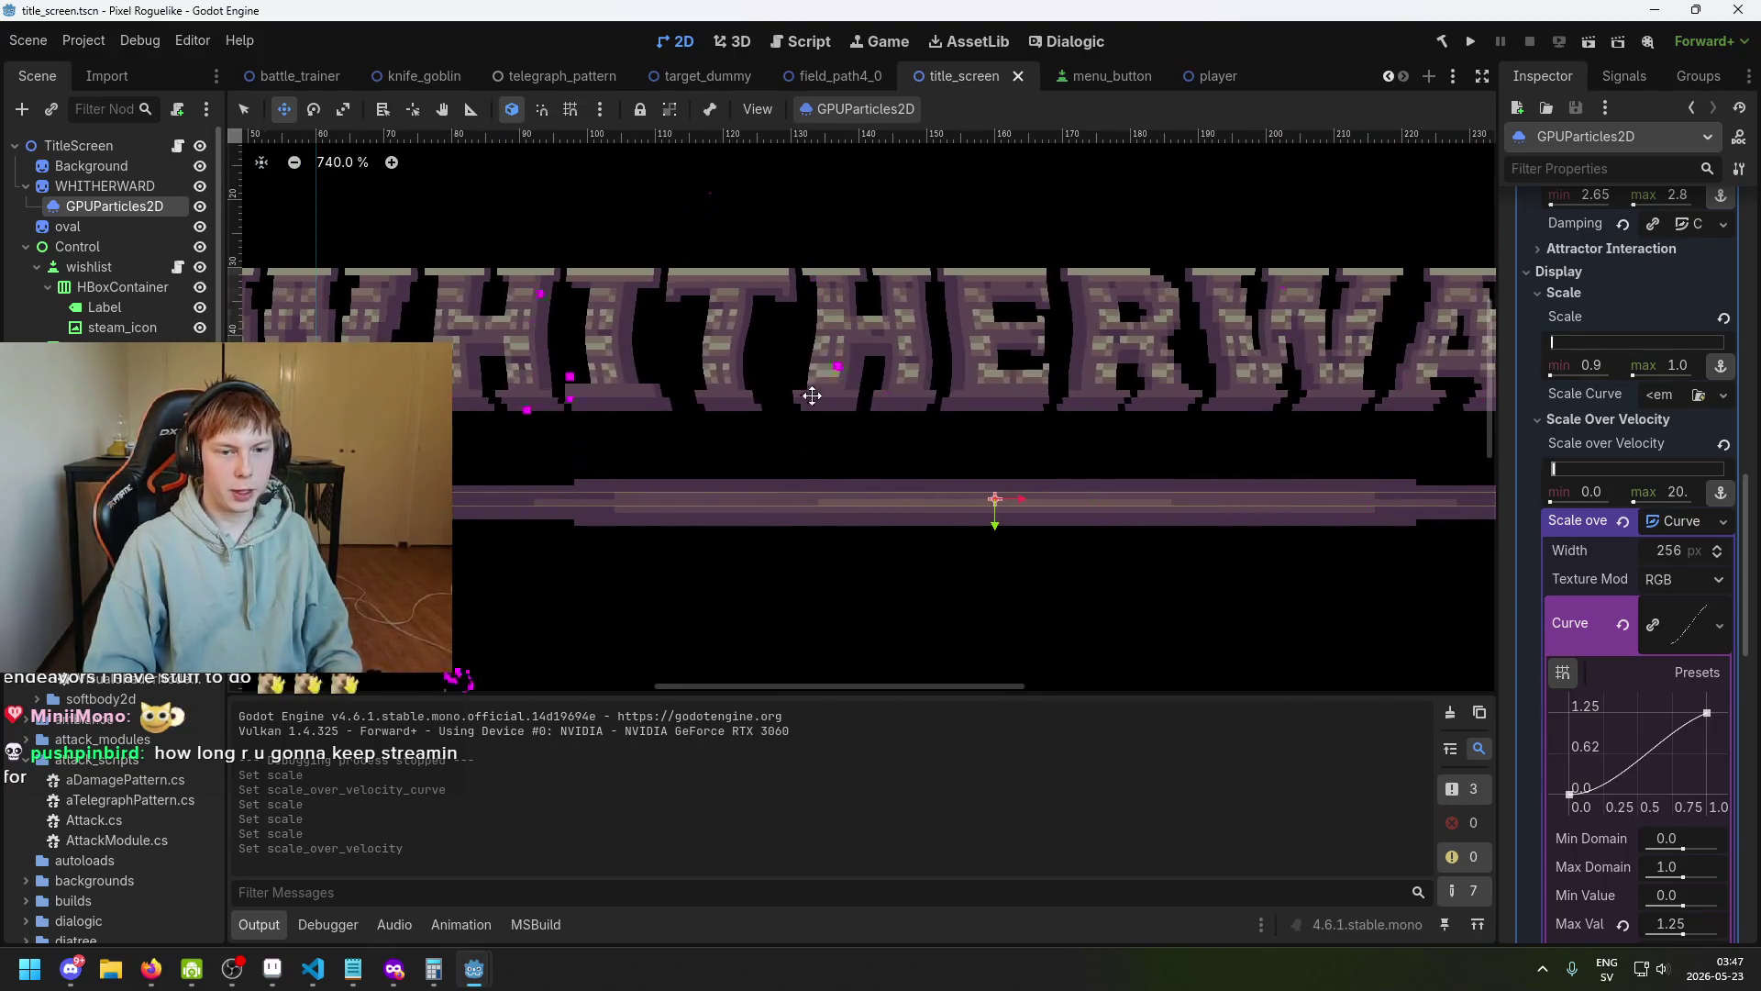
pyautogui.hotkey('ctrl', 's')
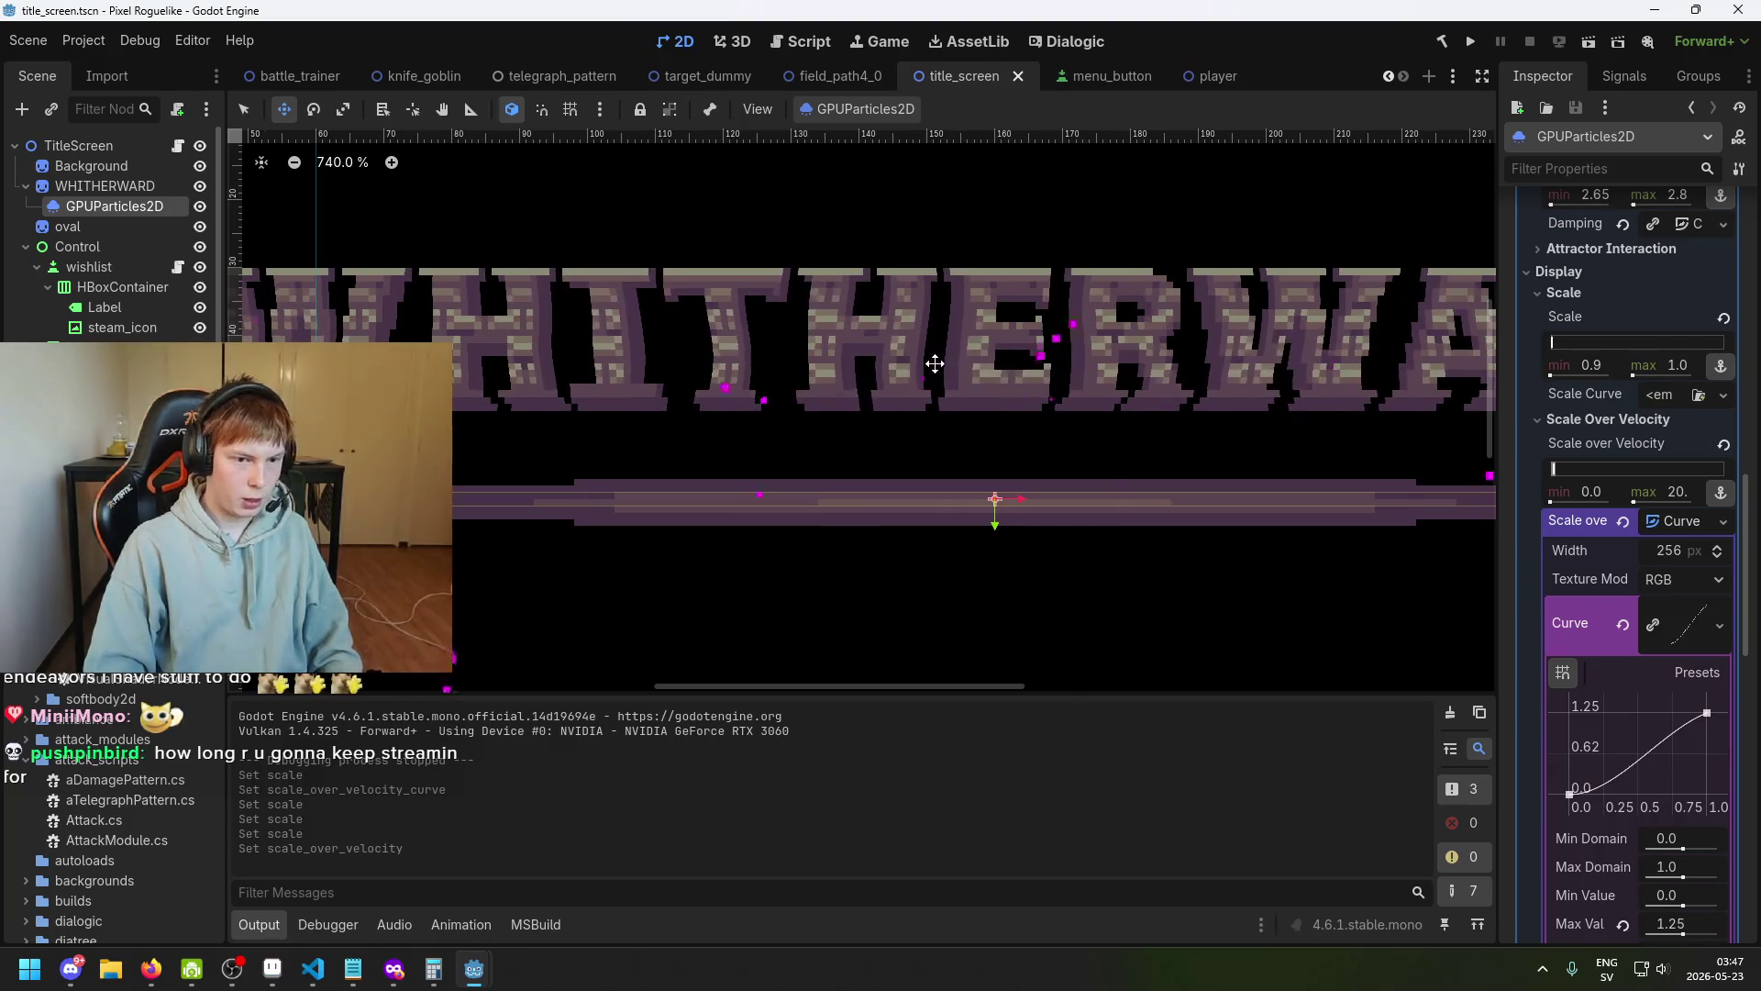
pyautogui.click(1473, 46)
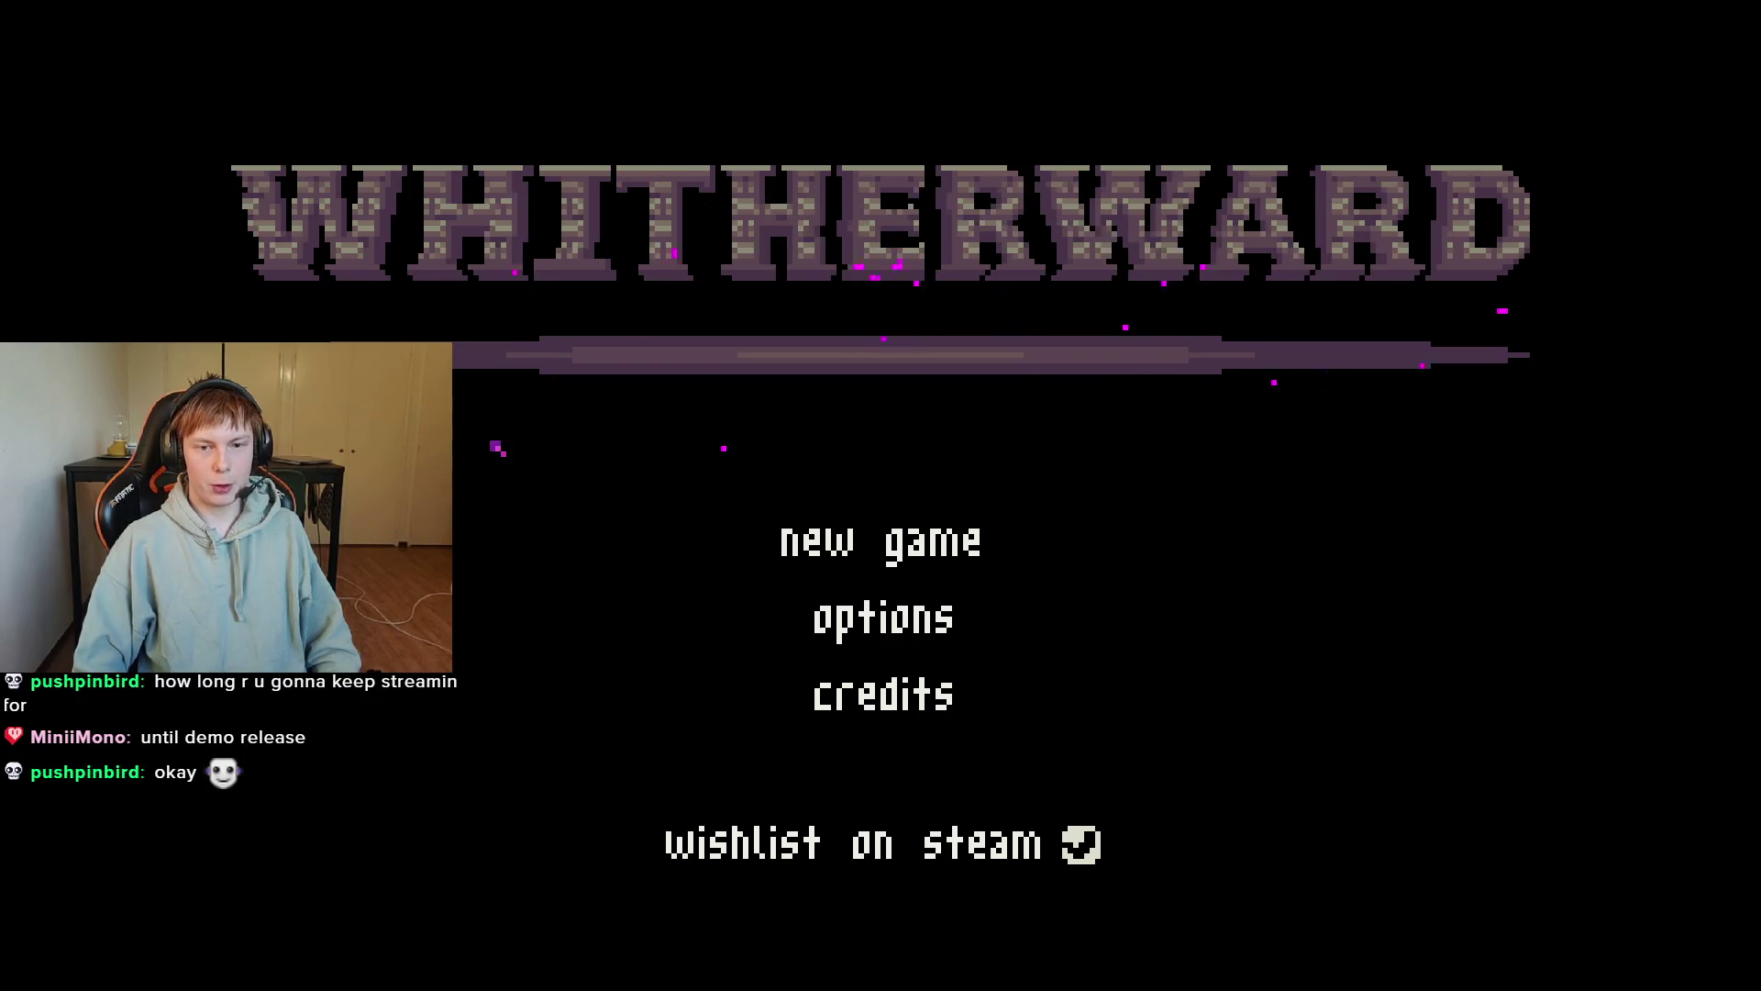
pyautogui.hotkey('alt', 'F4')
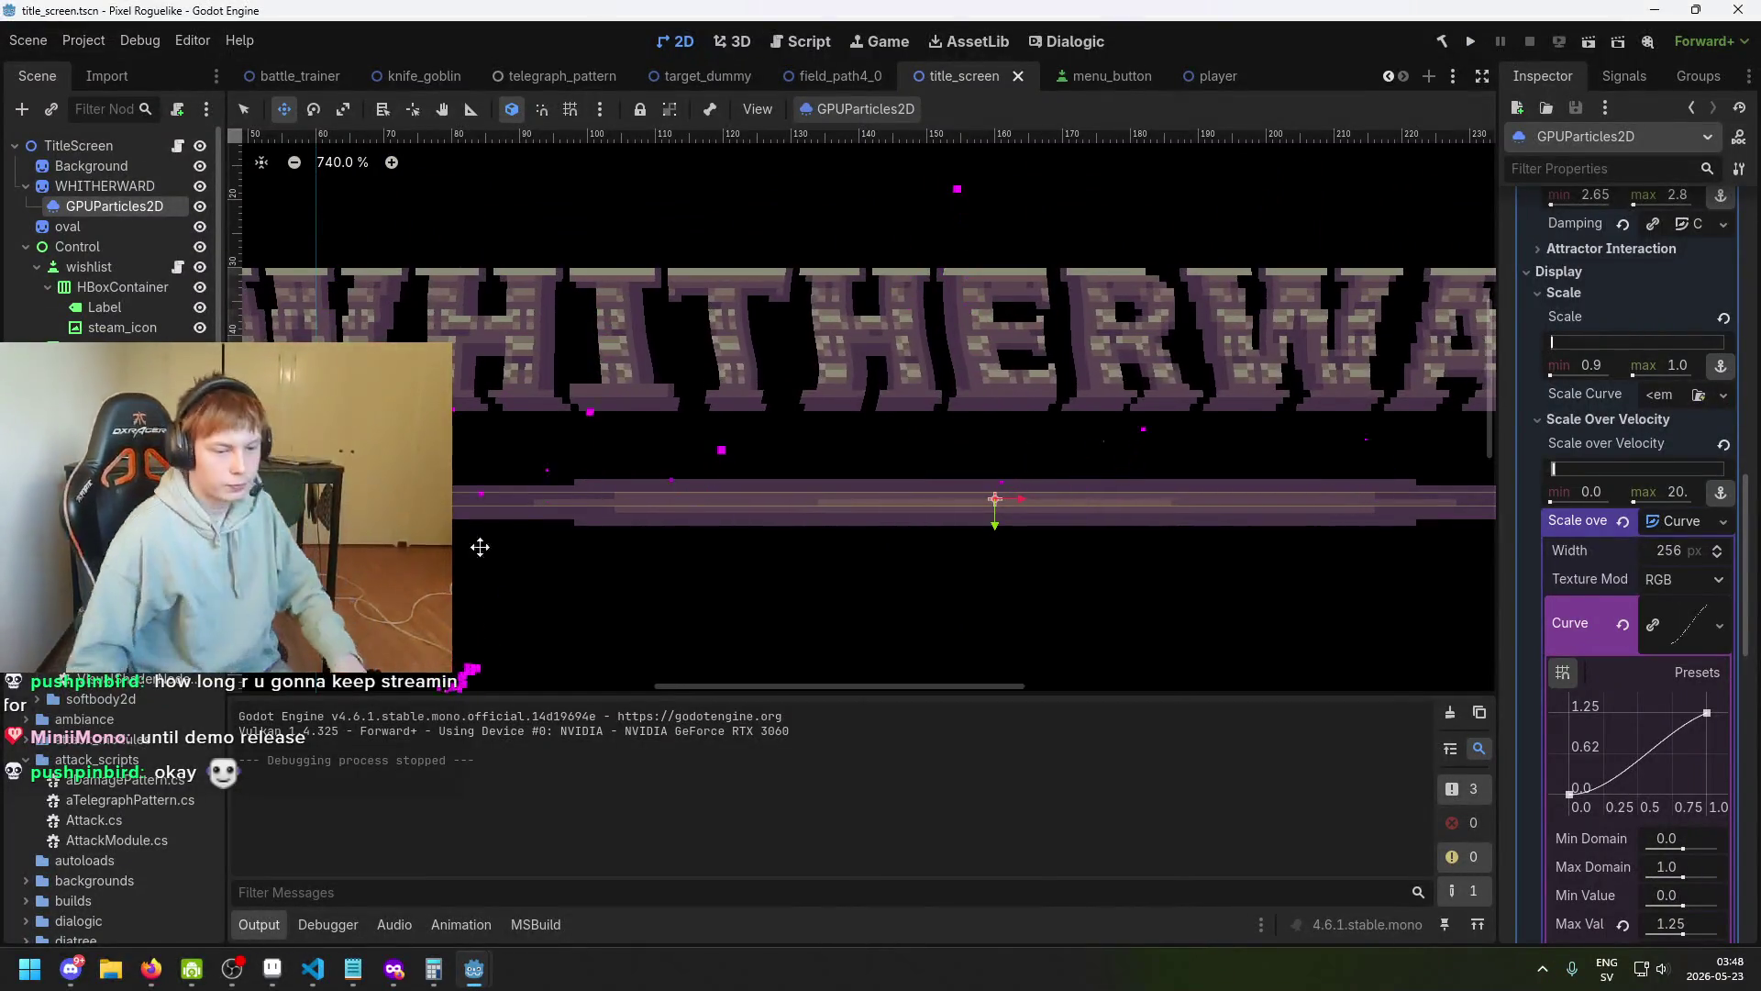
pyautogui.hotkey('alt', 'Tab')
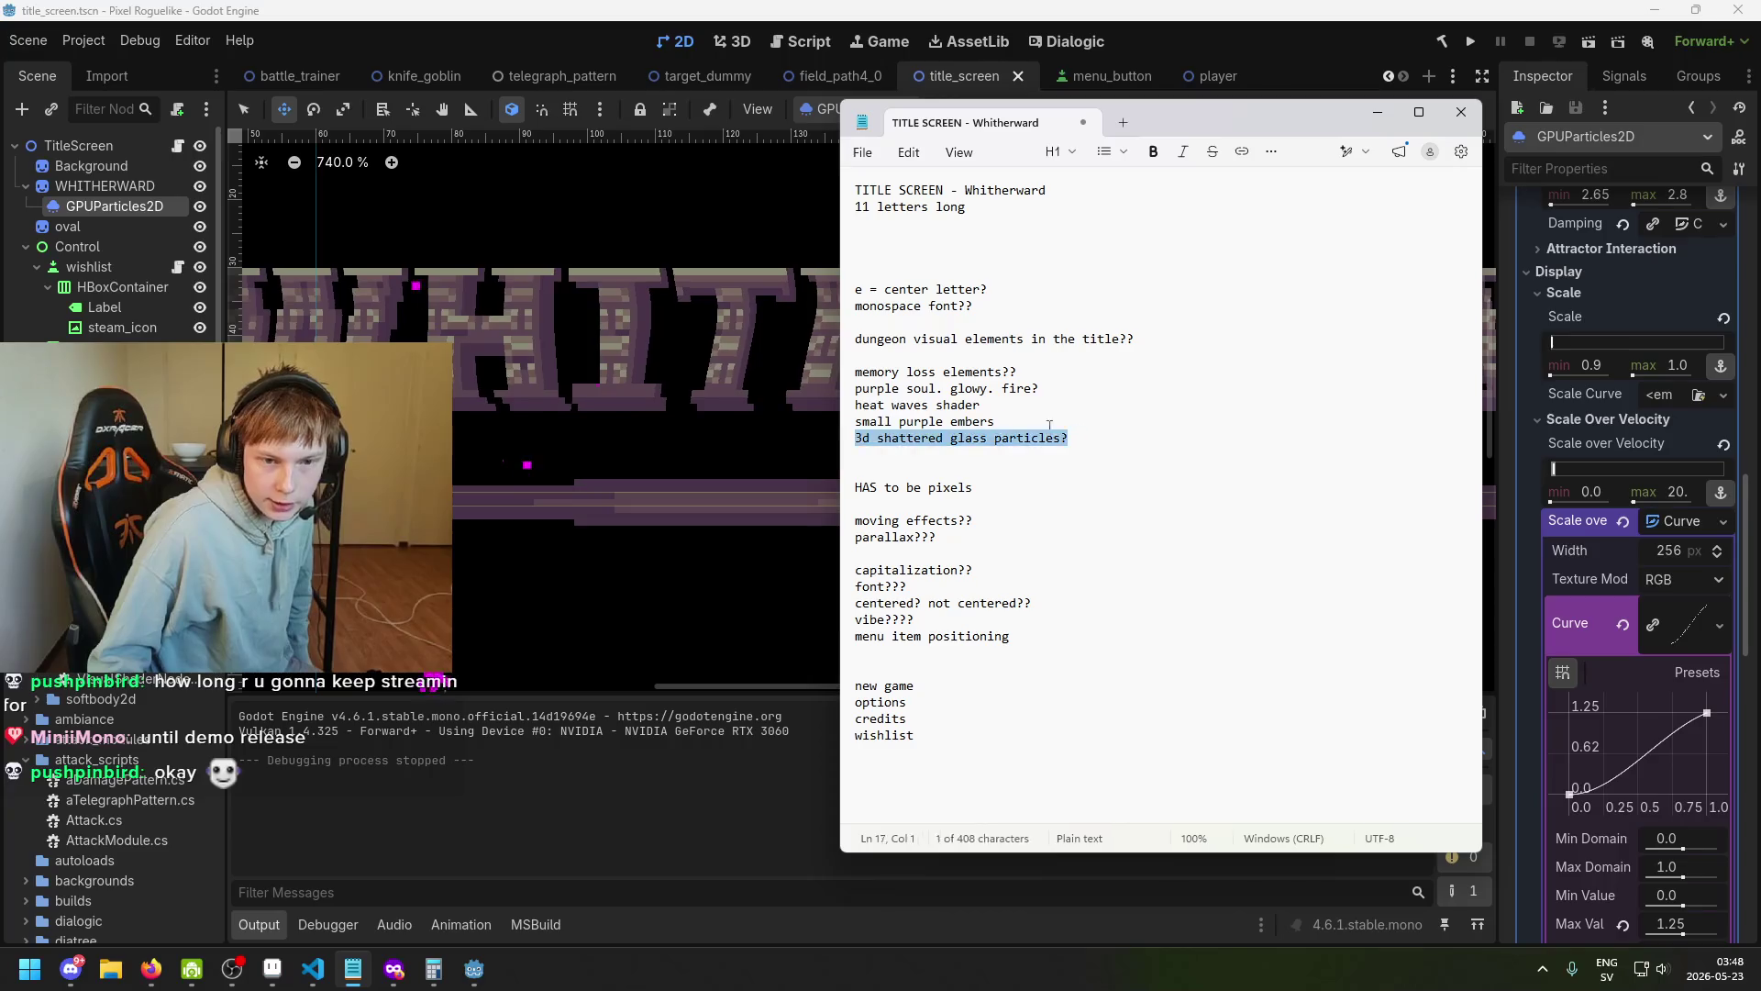
# Highlight the shattered glass line in the title-screen notes, then move the Notepad window aside.
pyautogui.moveTo(856, 438); pyautogui.dragTo(1091, 442)
pyautogui.click(1091, 444)
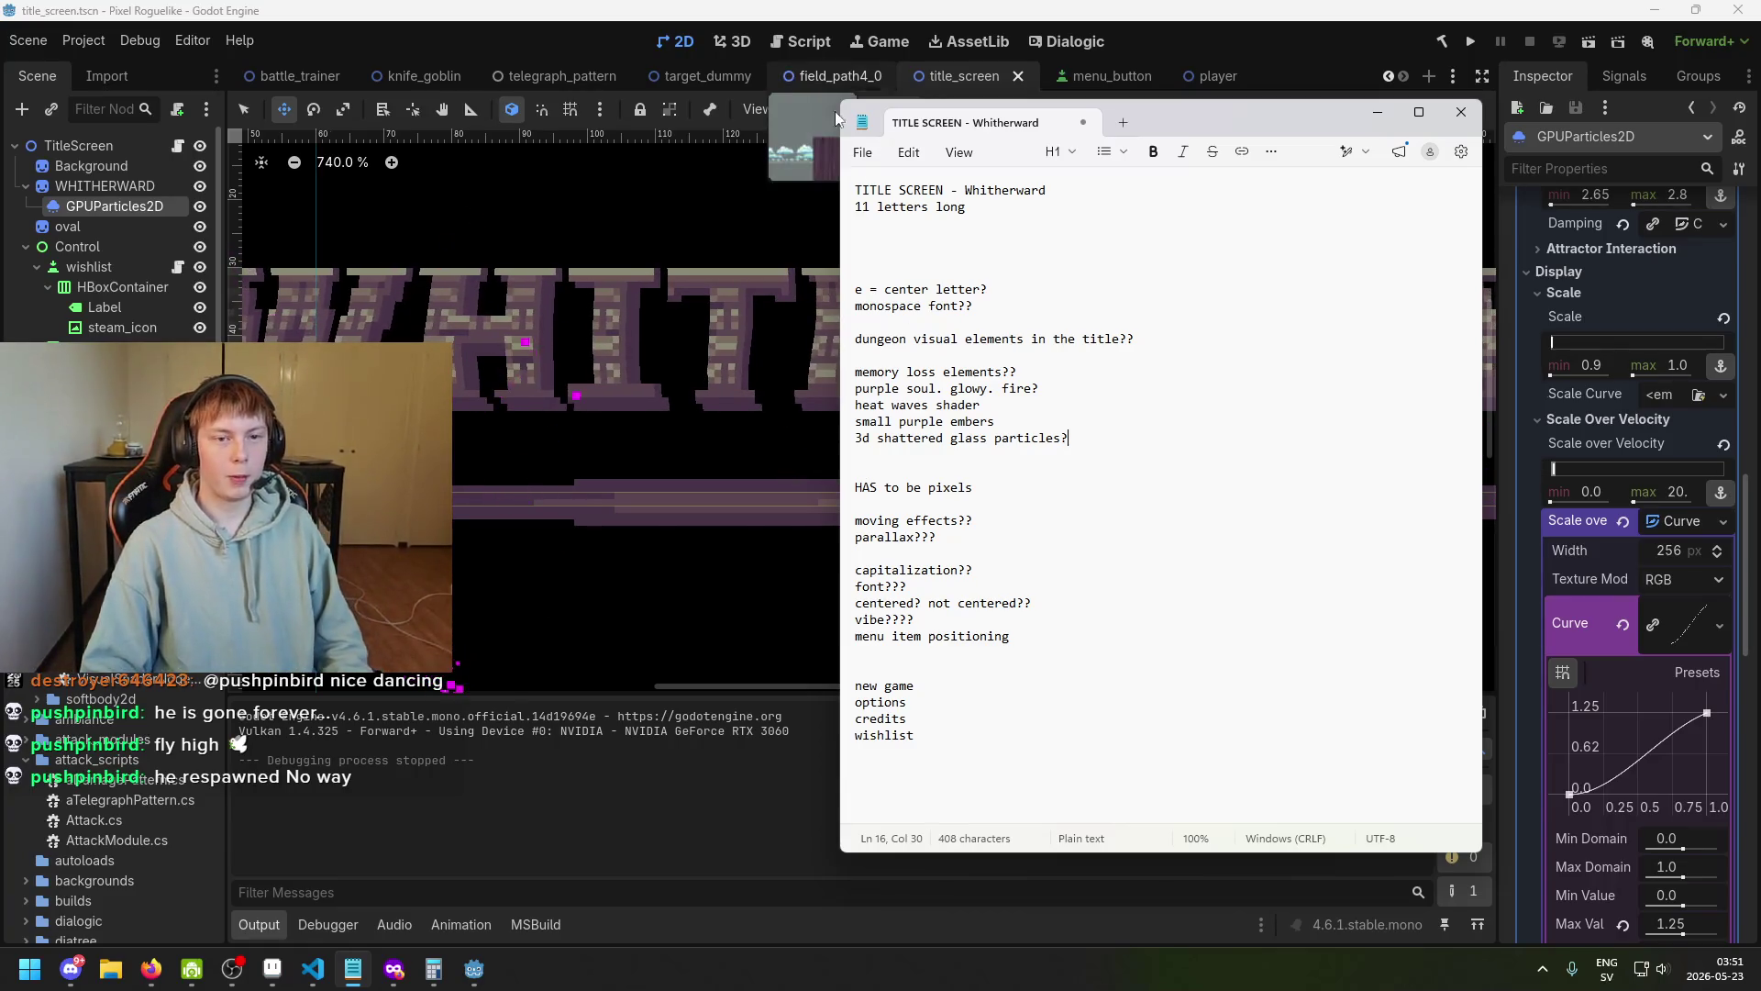
pyautogui.moveTo(1221, 129); pyautogui.dragTo(1124, 168)
# Return to Godot, zoom the canvas out to the whole title screen, and run the project.
pyautogui.hotkey('alt', 'Tab')
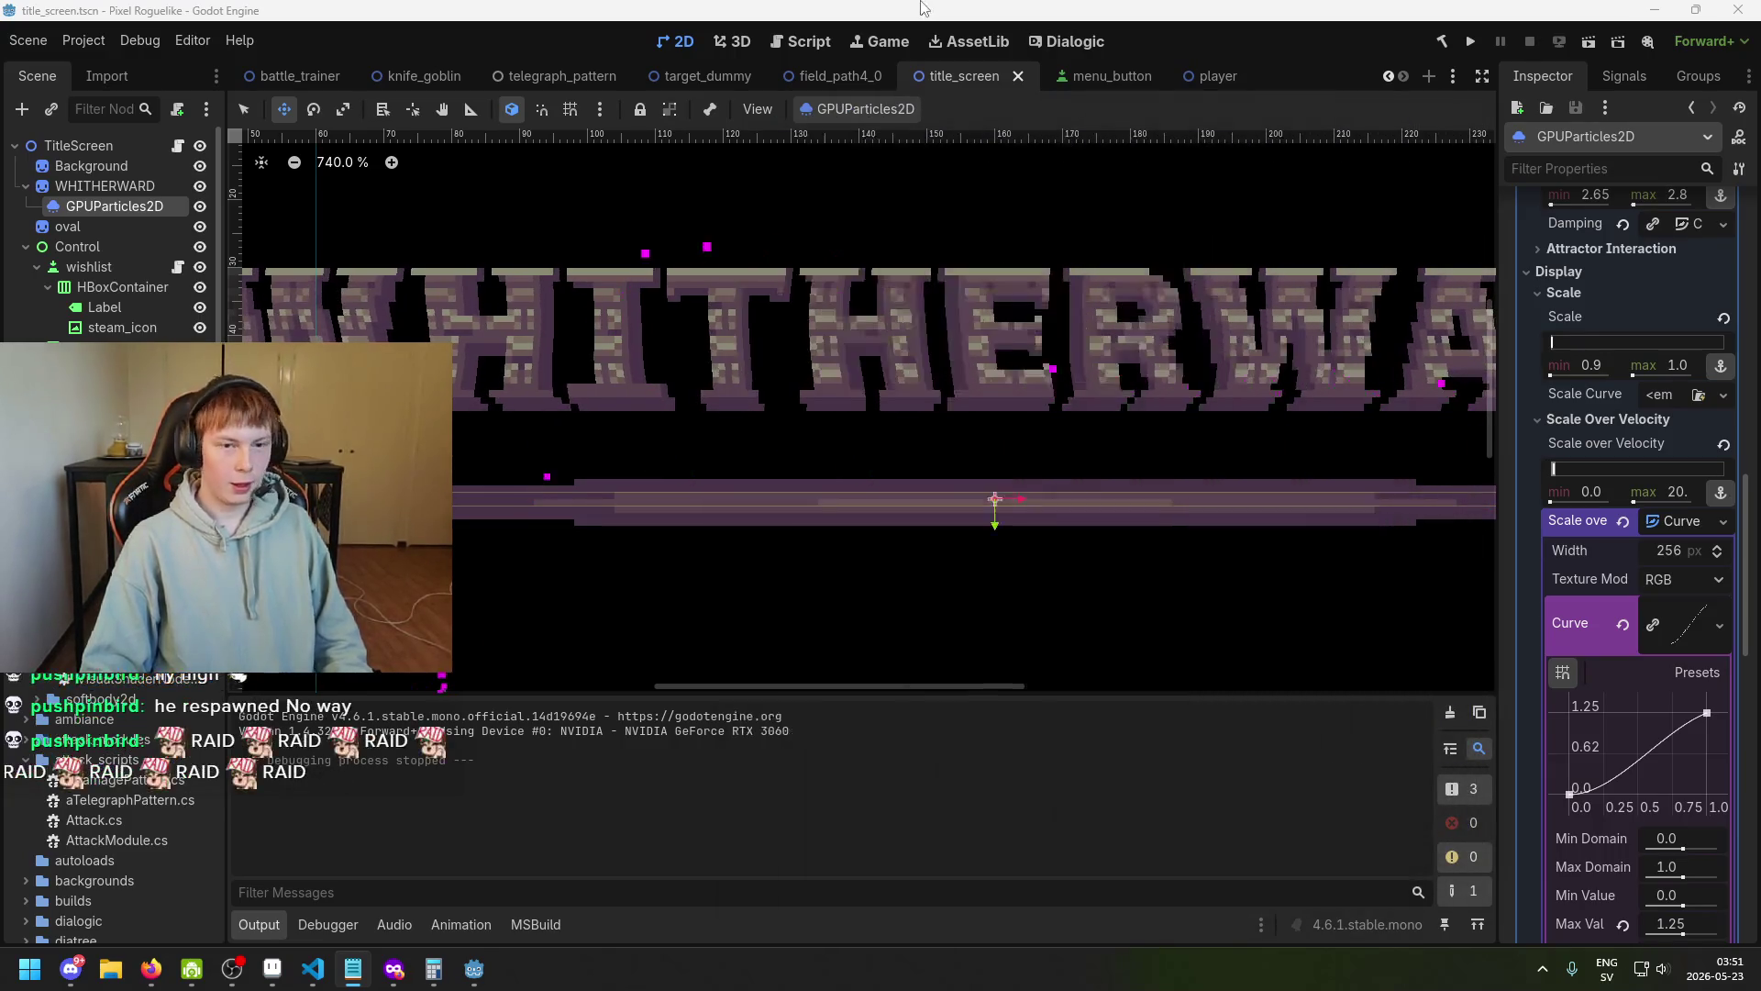
pyautogui.scroll(-2, 875, 438)
pyautogui.scroll(-5, 875, 438)
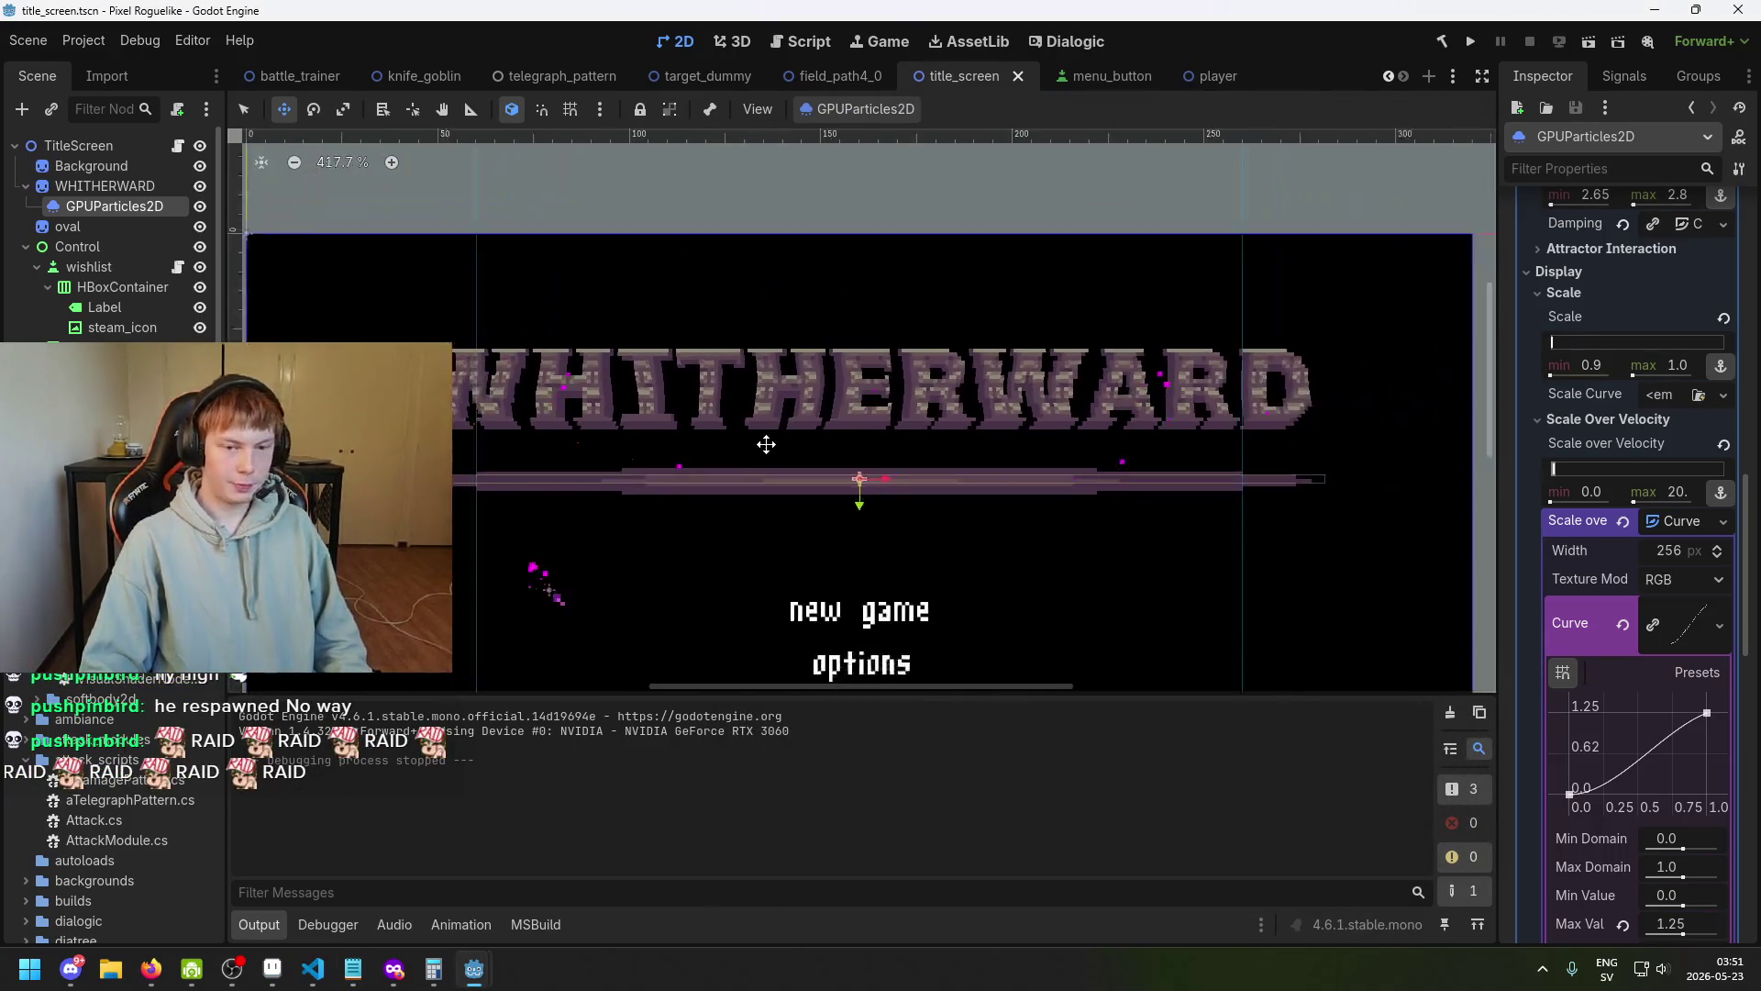
pyautogui.scroll(-1, 740, 448)
pyautogui.scroll(1, 944, 412)
pyautogui.scroll(-1, 854, 390)
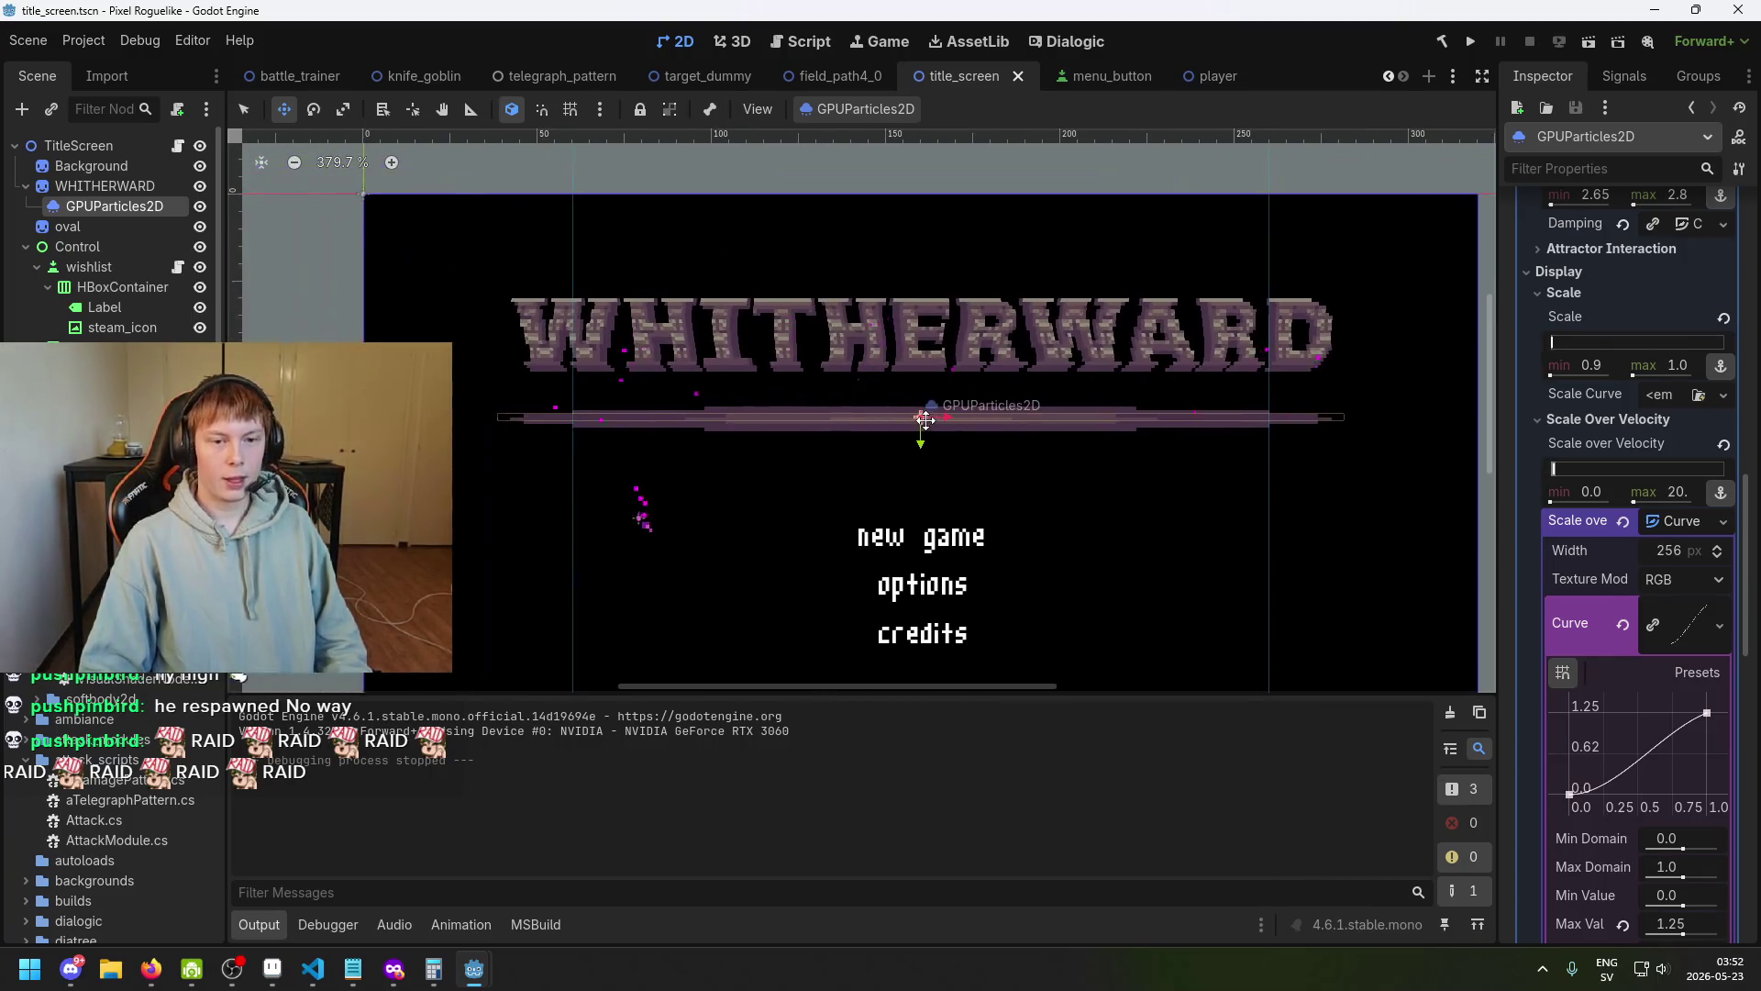
pyautogui.scroll(1, 958, 341)
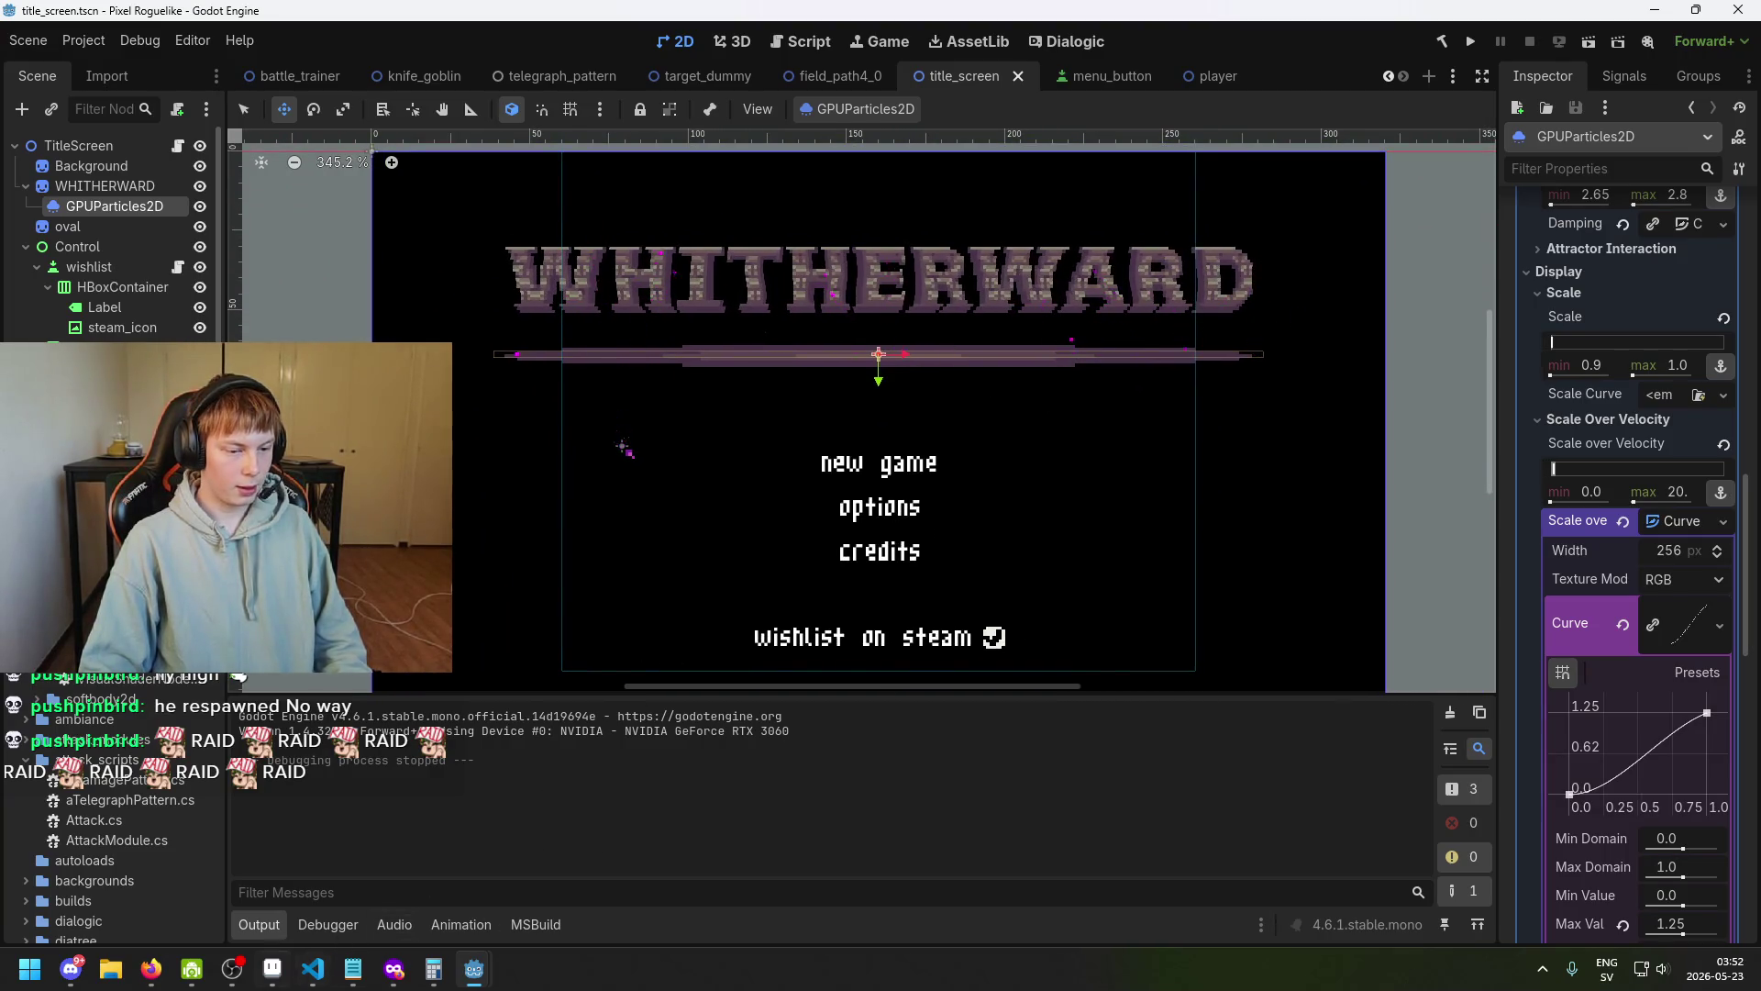
pyautogui.click(1472, 42)
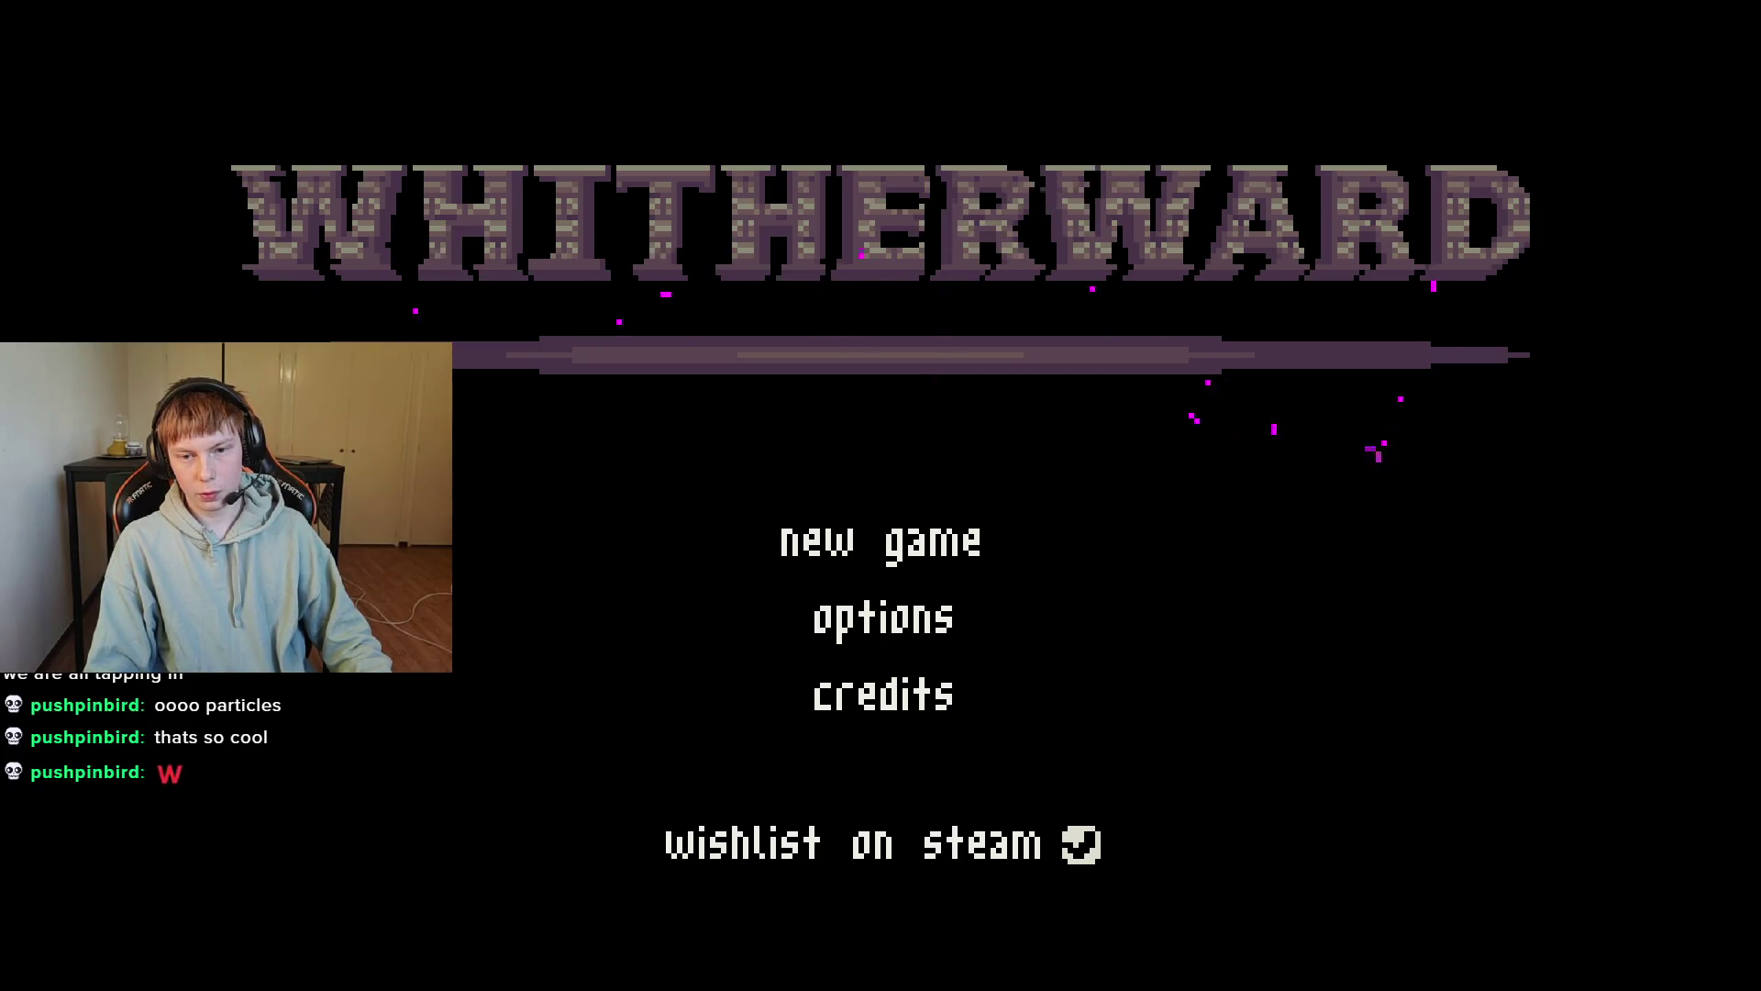
# Close the running game with Alt+F4 and bring the Notepad title-screen notes forward.
pyautogui.hotkey('alt', 'F4')
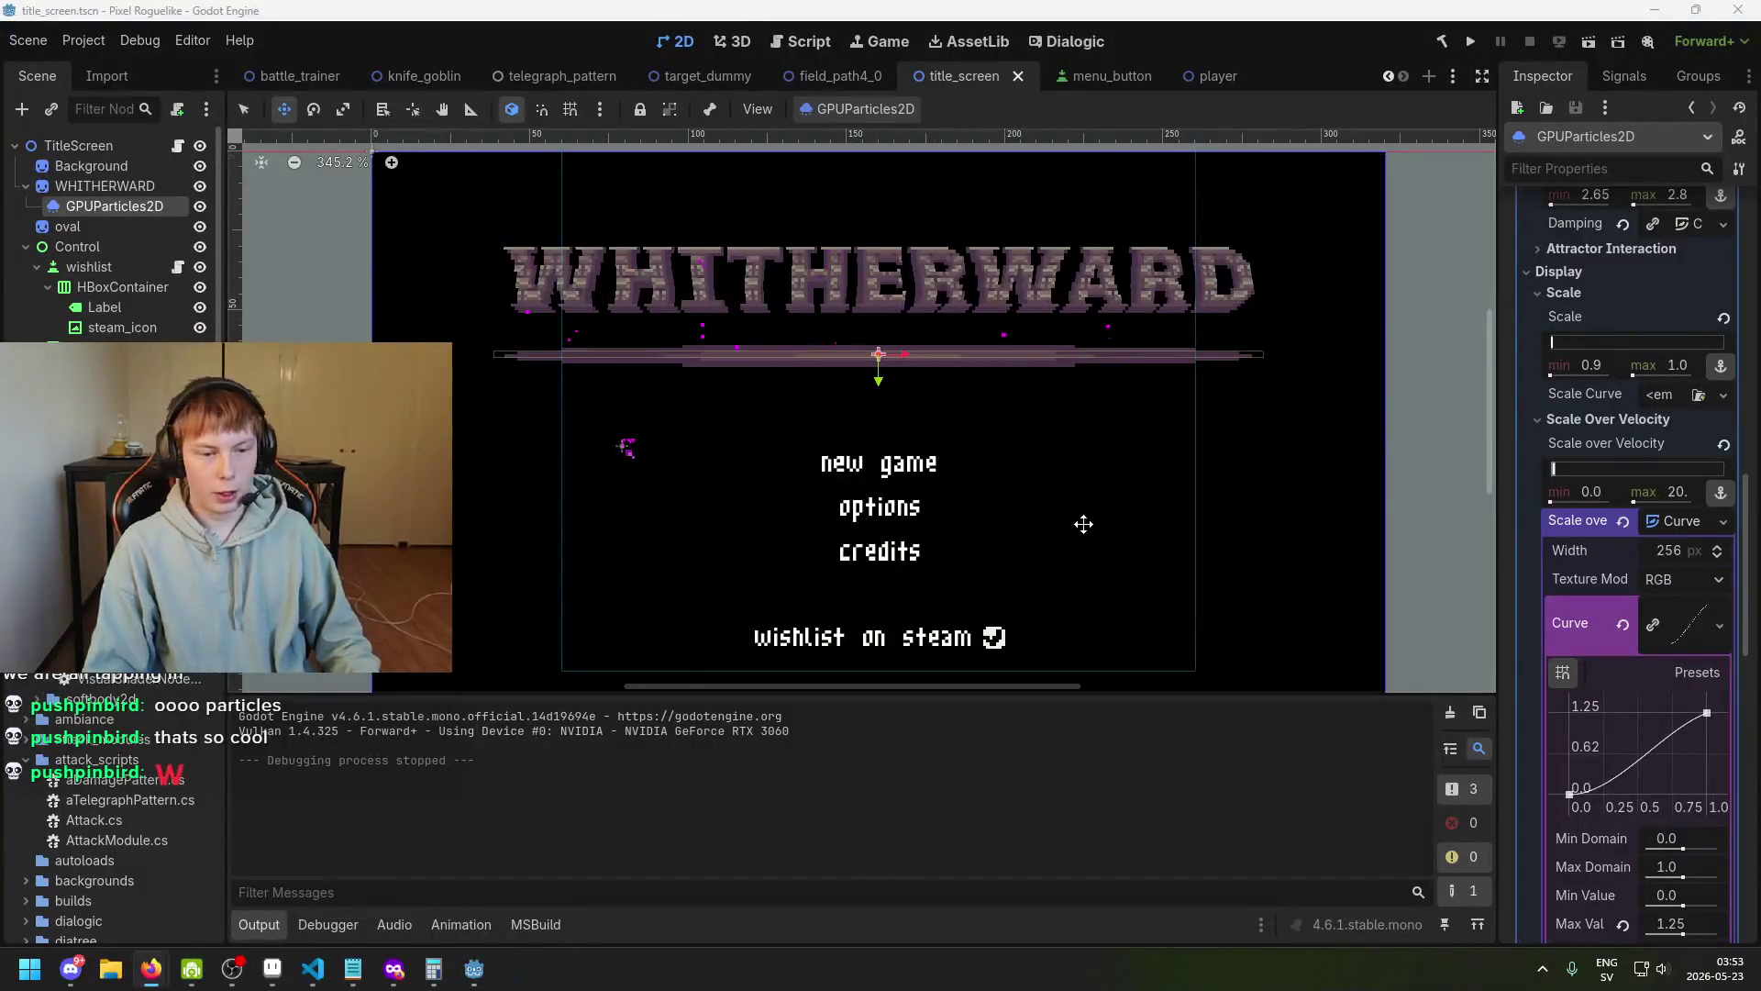
pyautogui.hotkey('alt', 'Tab')
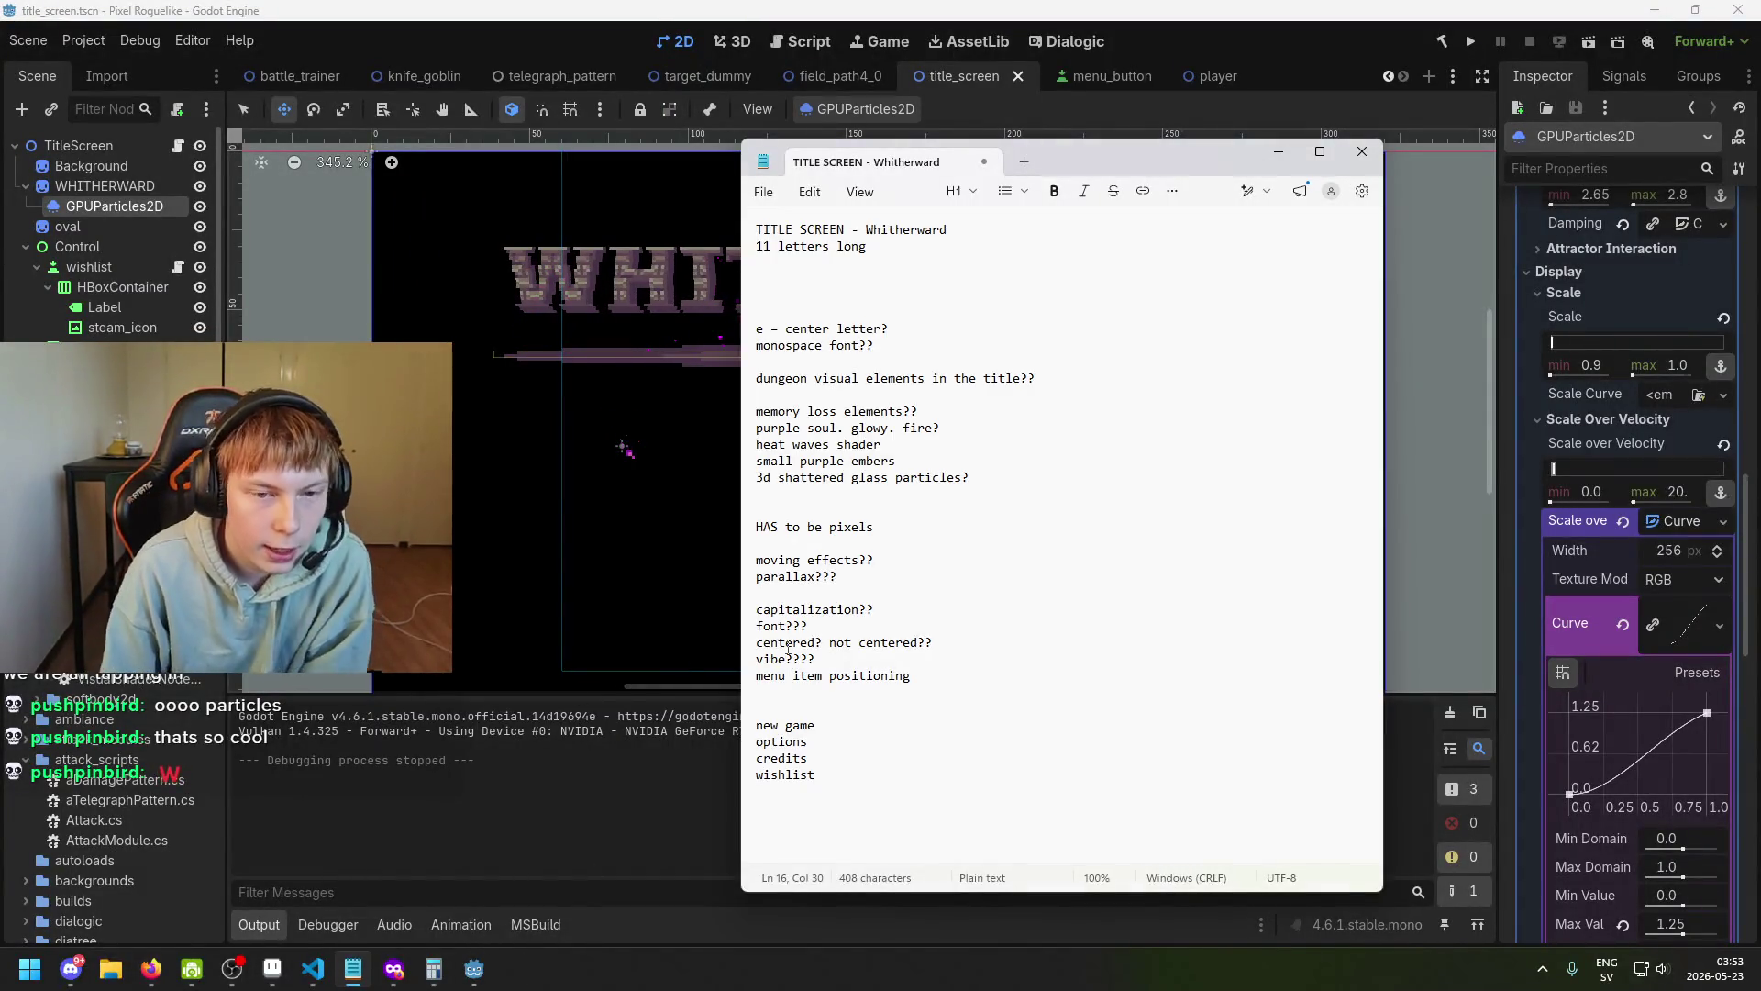
# Highlight the 'memory loss elements??' notes line and move the Notepad window over the editor.
pyautogui.moveTo(762, 411); pyautogui.dragTo(972, 429)
pyautogui.moveTo(1070, 142)
pyautogui.mouseDown()
pyautogui.moveTo(931, 149)
pyautogui.moveTo(1060, 172)
pyautogui.mouseUp()
pyautogui.click(1005, 473)
pyautogui.moveTo(754, 440); pyautogui.dragTo(957, 447)
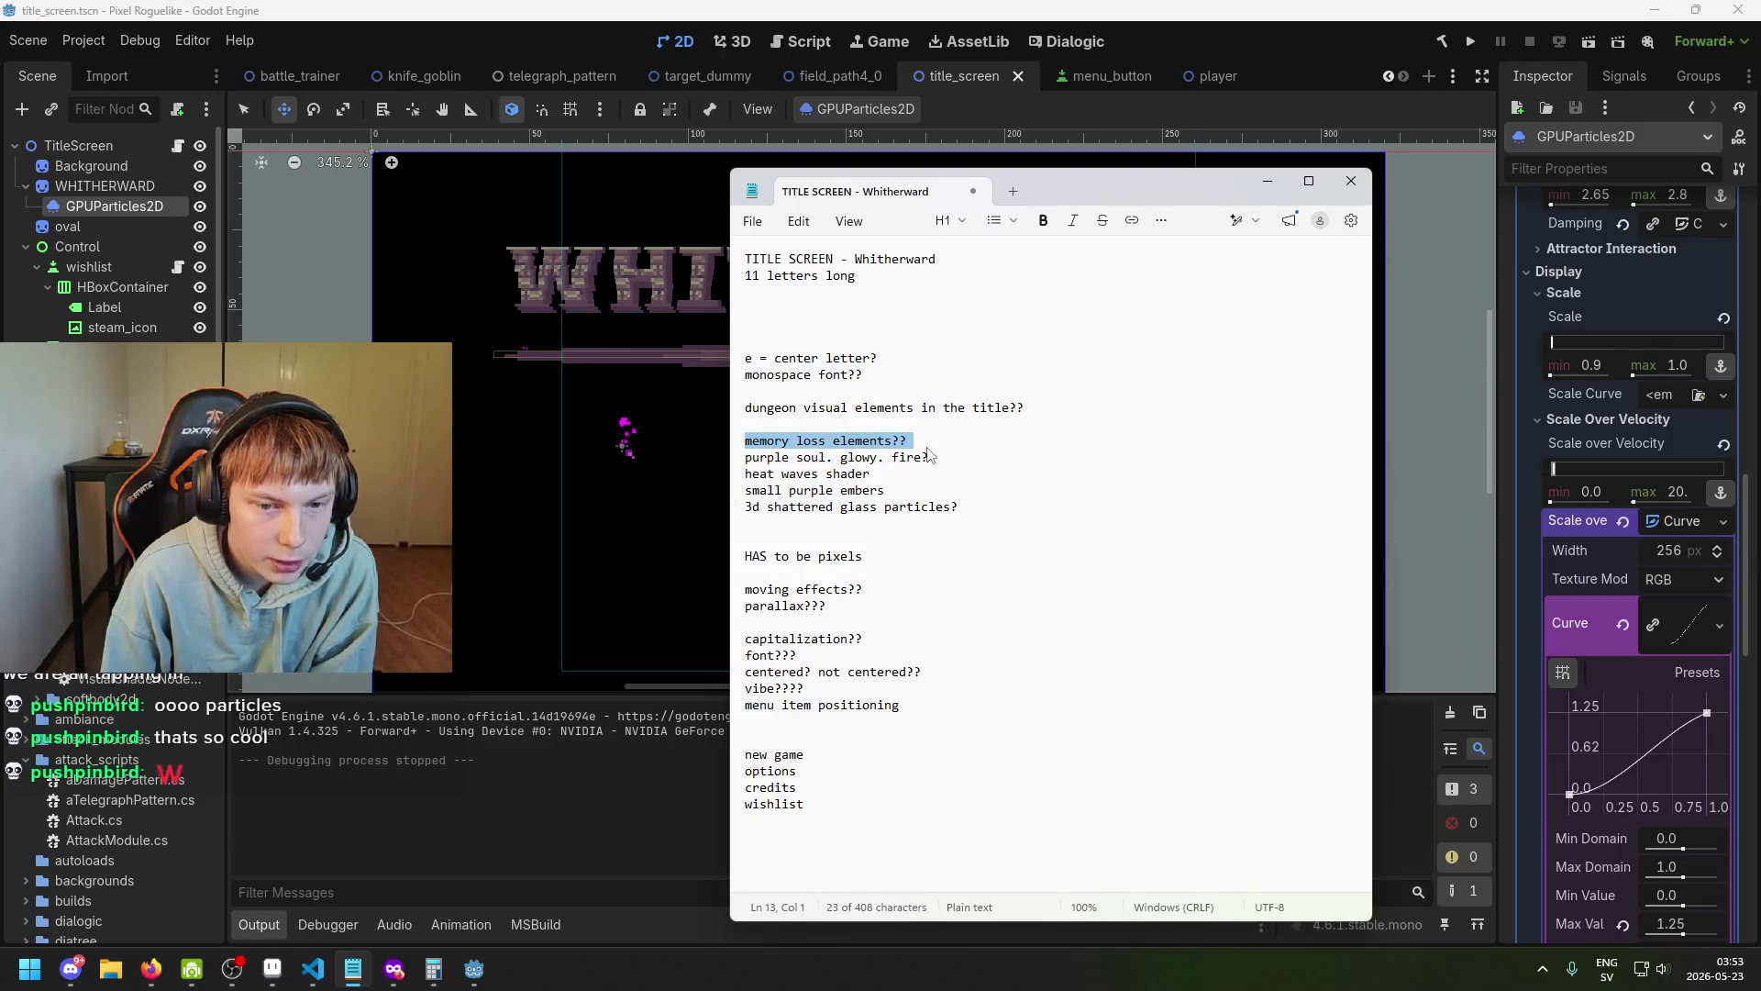
pyautogui.click(922, 441)
pyautogui.moveTo(733, 441); pyautogui.dragTo(955, 439)
pyautogui.click(959, 457)
# Highlight the 'purple soul. glowy. fire?' line and the heat waves shader line.
pyautogui.moveTo(736, 456); pyautogui.dragTo(804, 456)
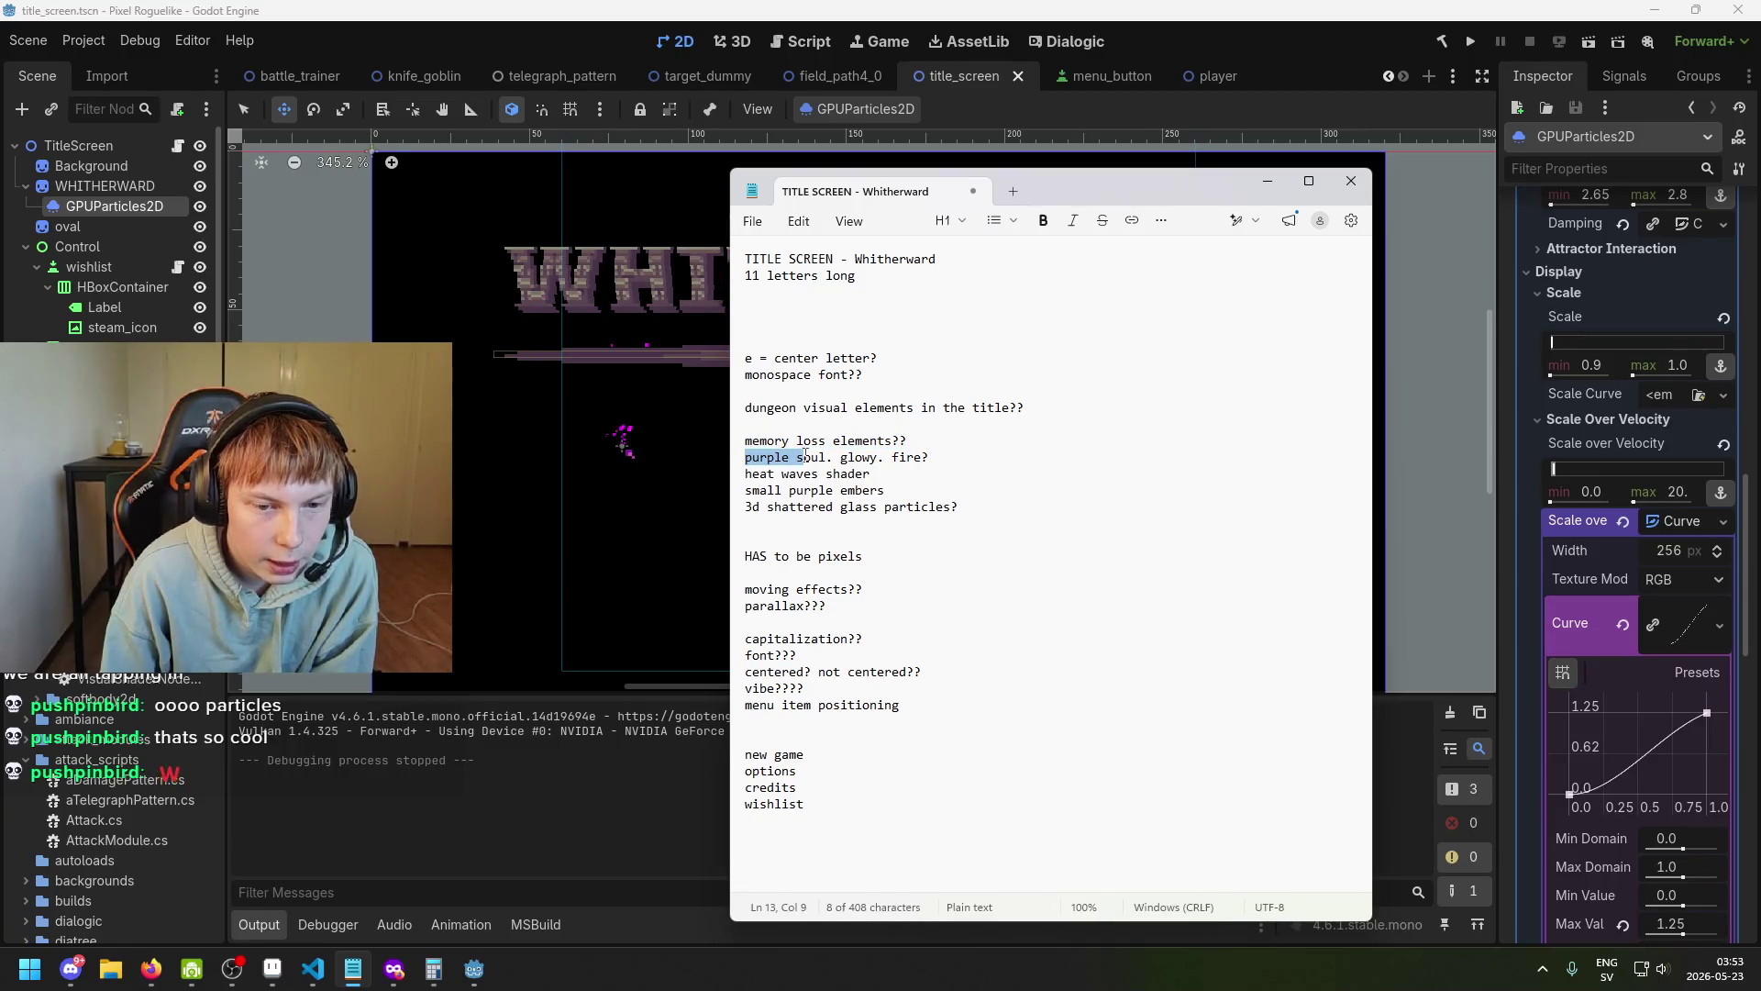
pyautogui.click(797, 459)
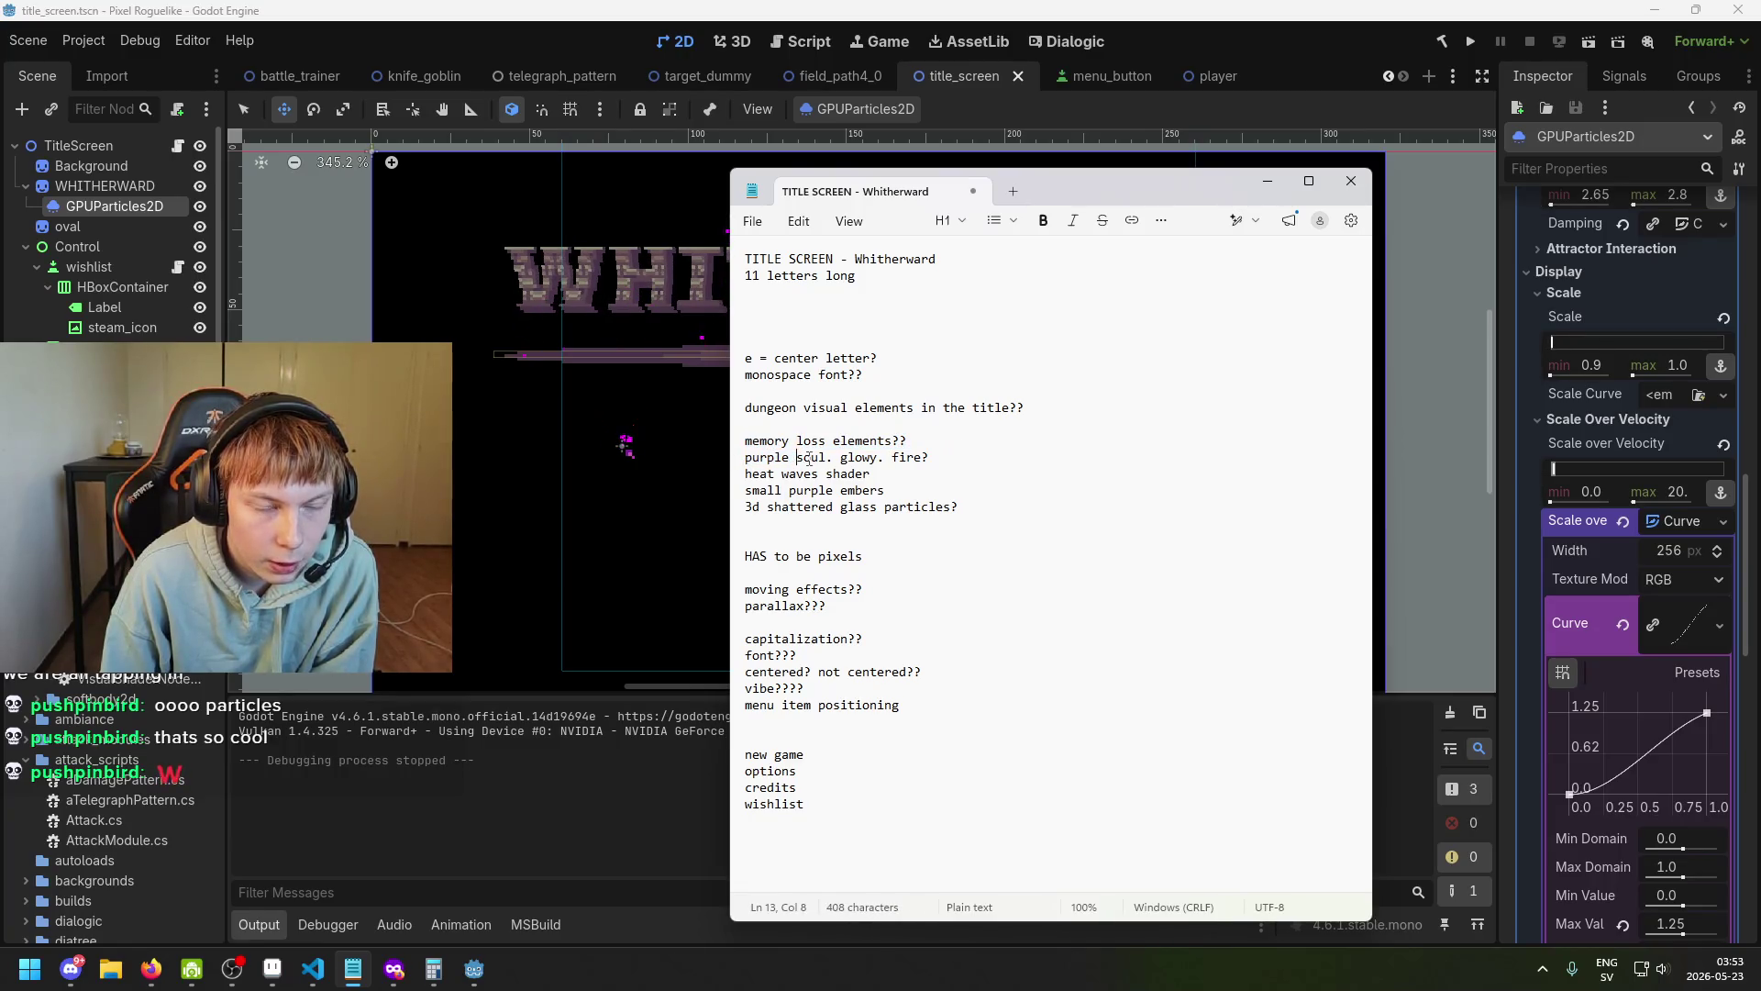
pyautogui.click(824, 457)
pyautogui.click(748, 458)
pyautogui.moveTo(747, 459); pyautogui.dragTo(931, 459)
pyautogui.click(930, 459)
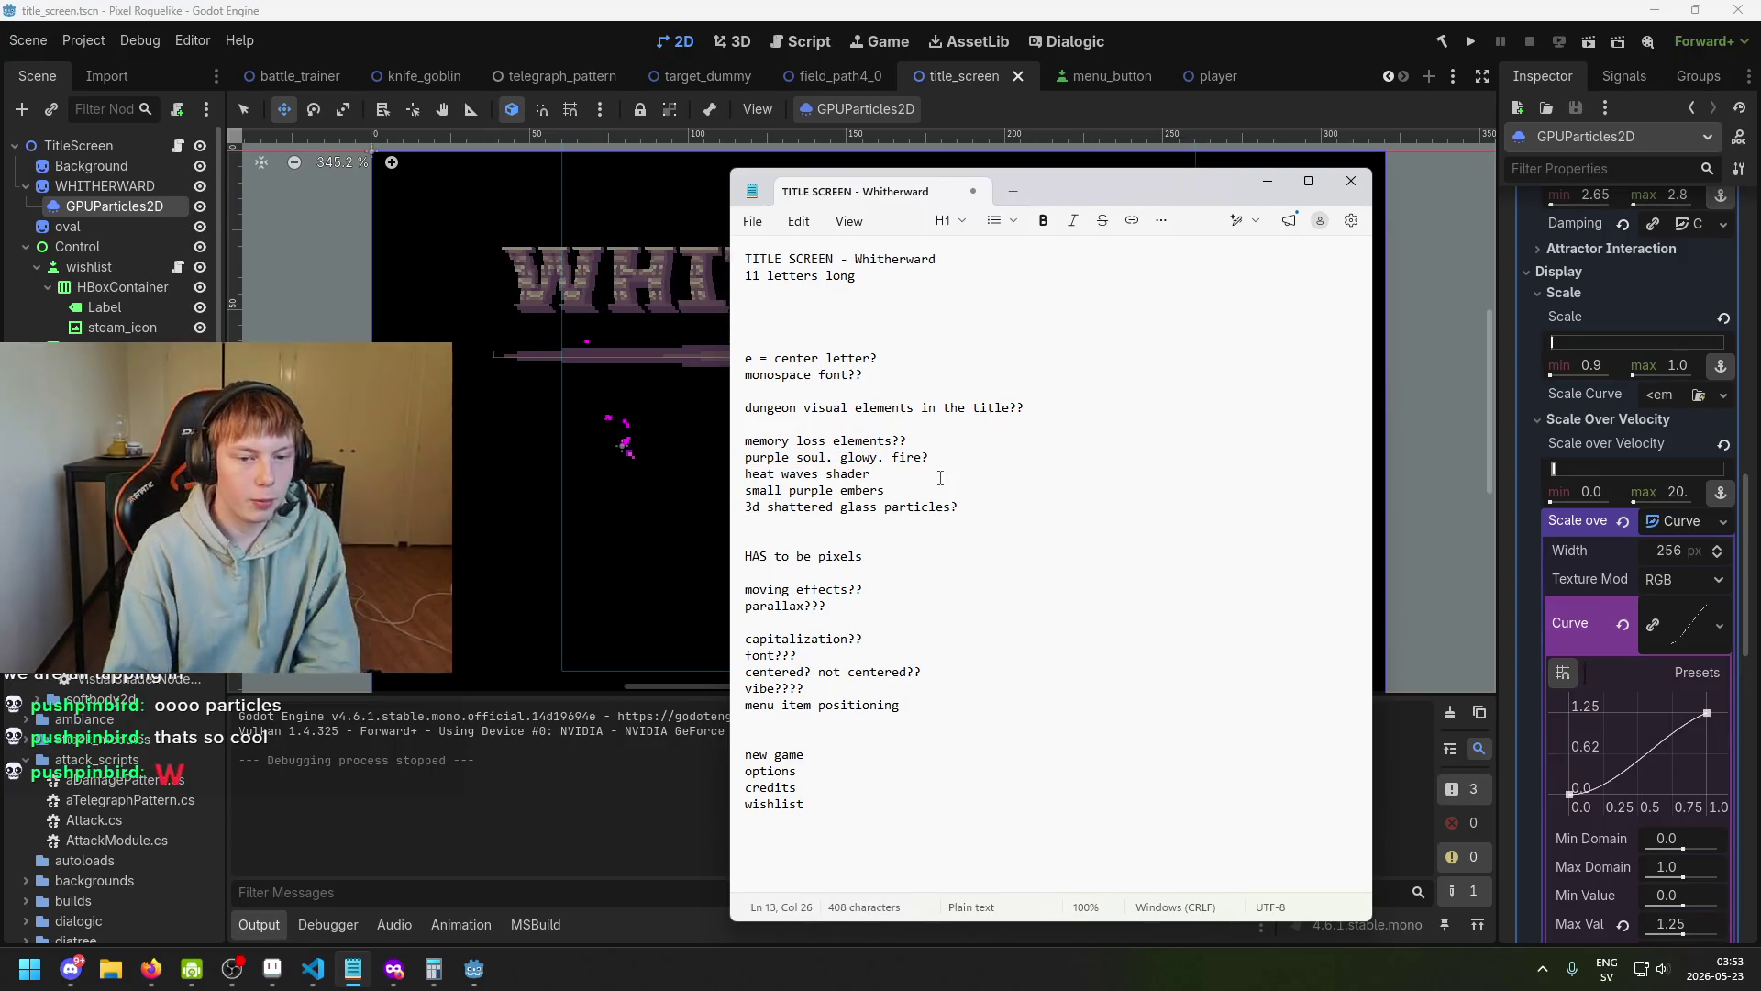
pyautogui.click(737, 477)
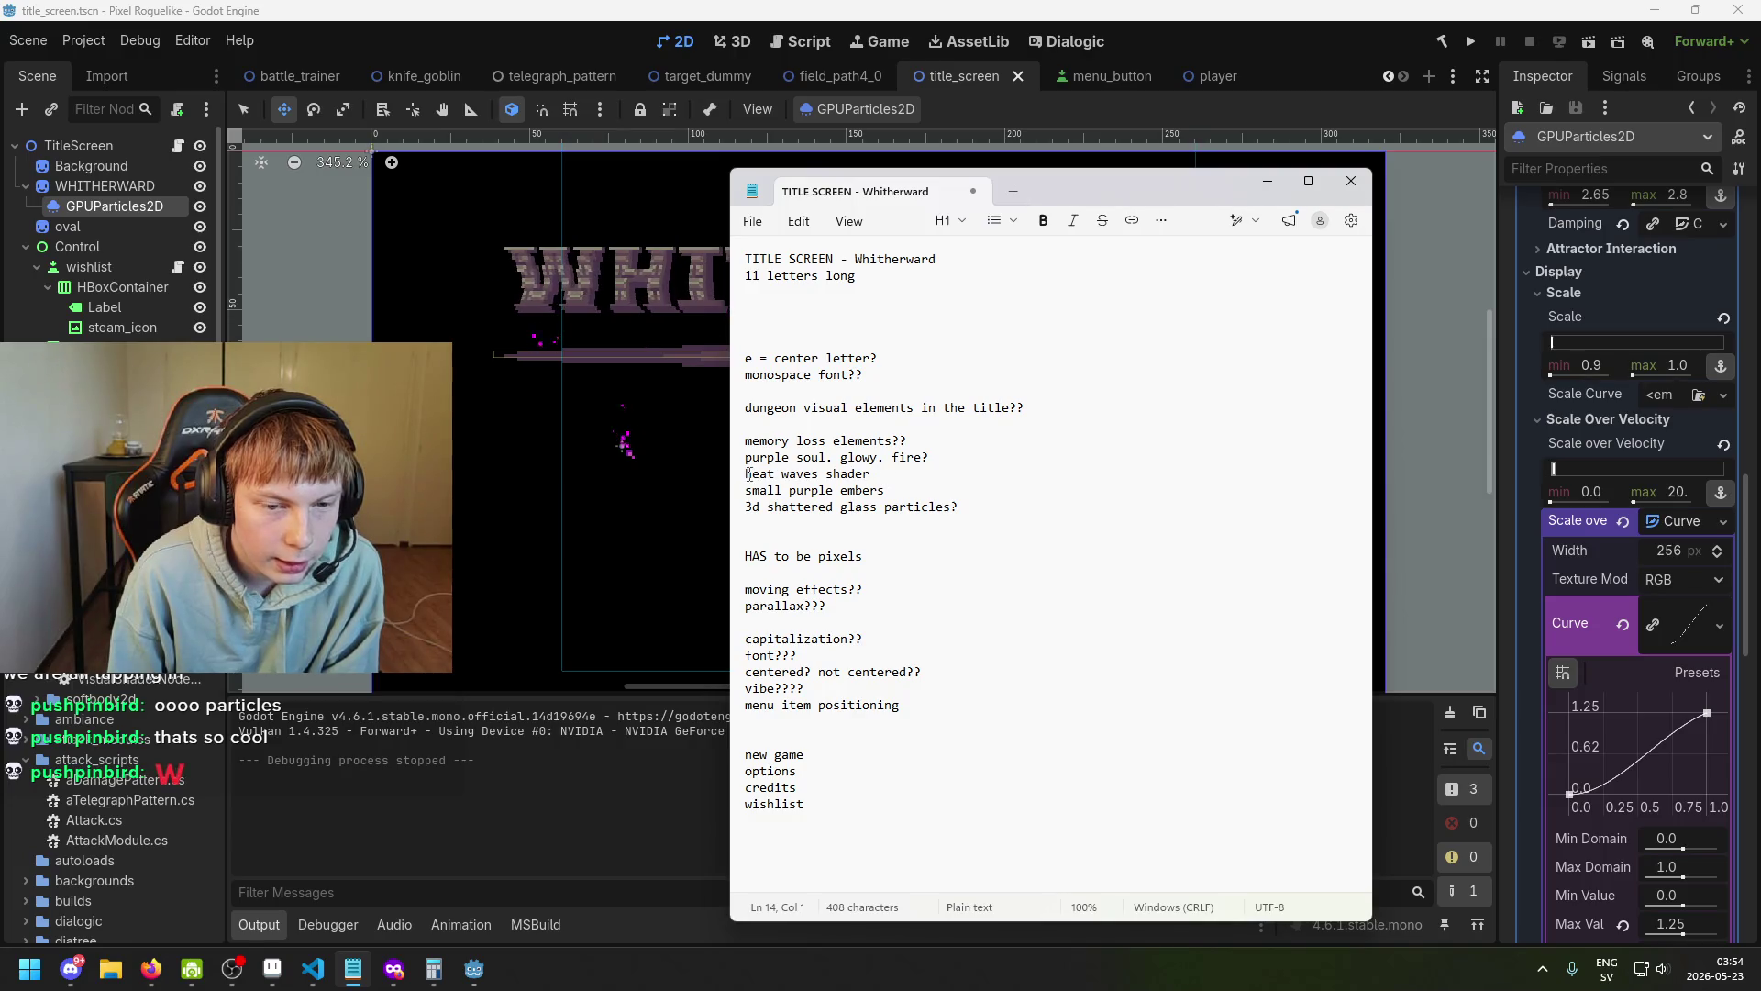
pyautogui.tripleClick(747, 474)
pyautogui.press('End')
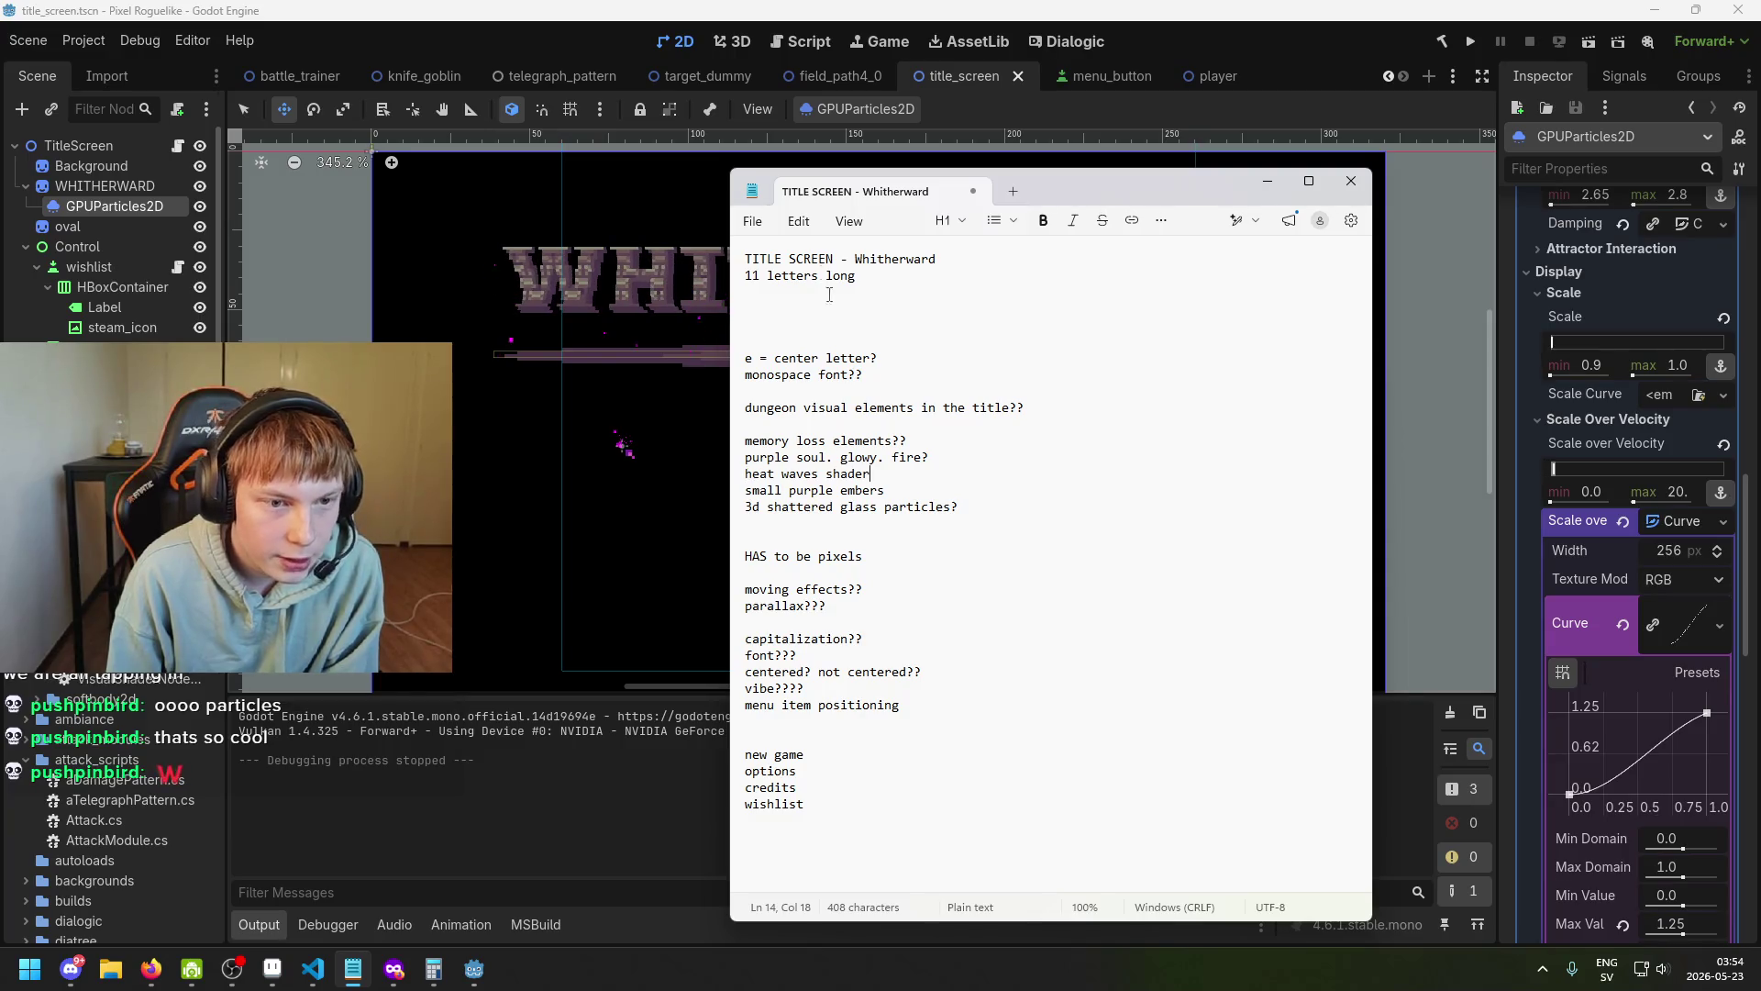
# Move the notes off the title, select the 3d shattered glass particles line, then minimize Notepad.
pyautogui.moveTo(845, 191); pyautogui.dragTo(780, 197)
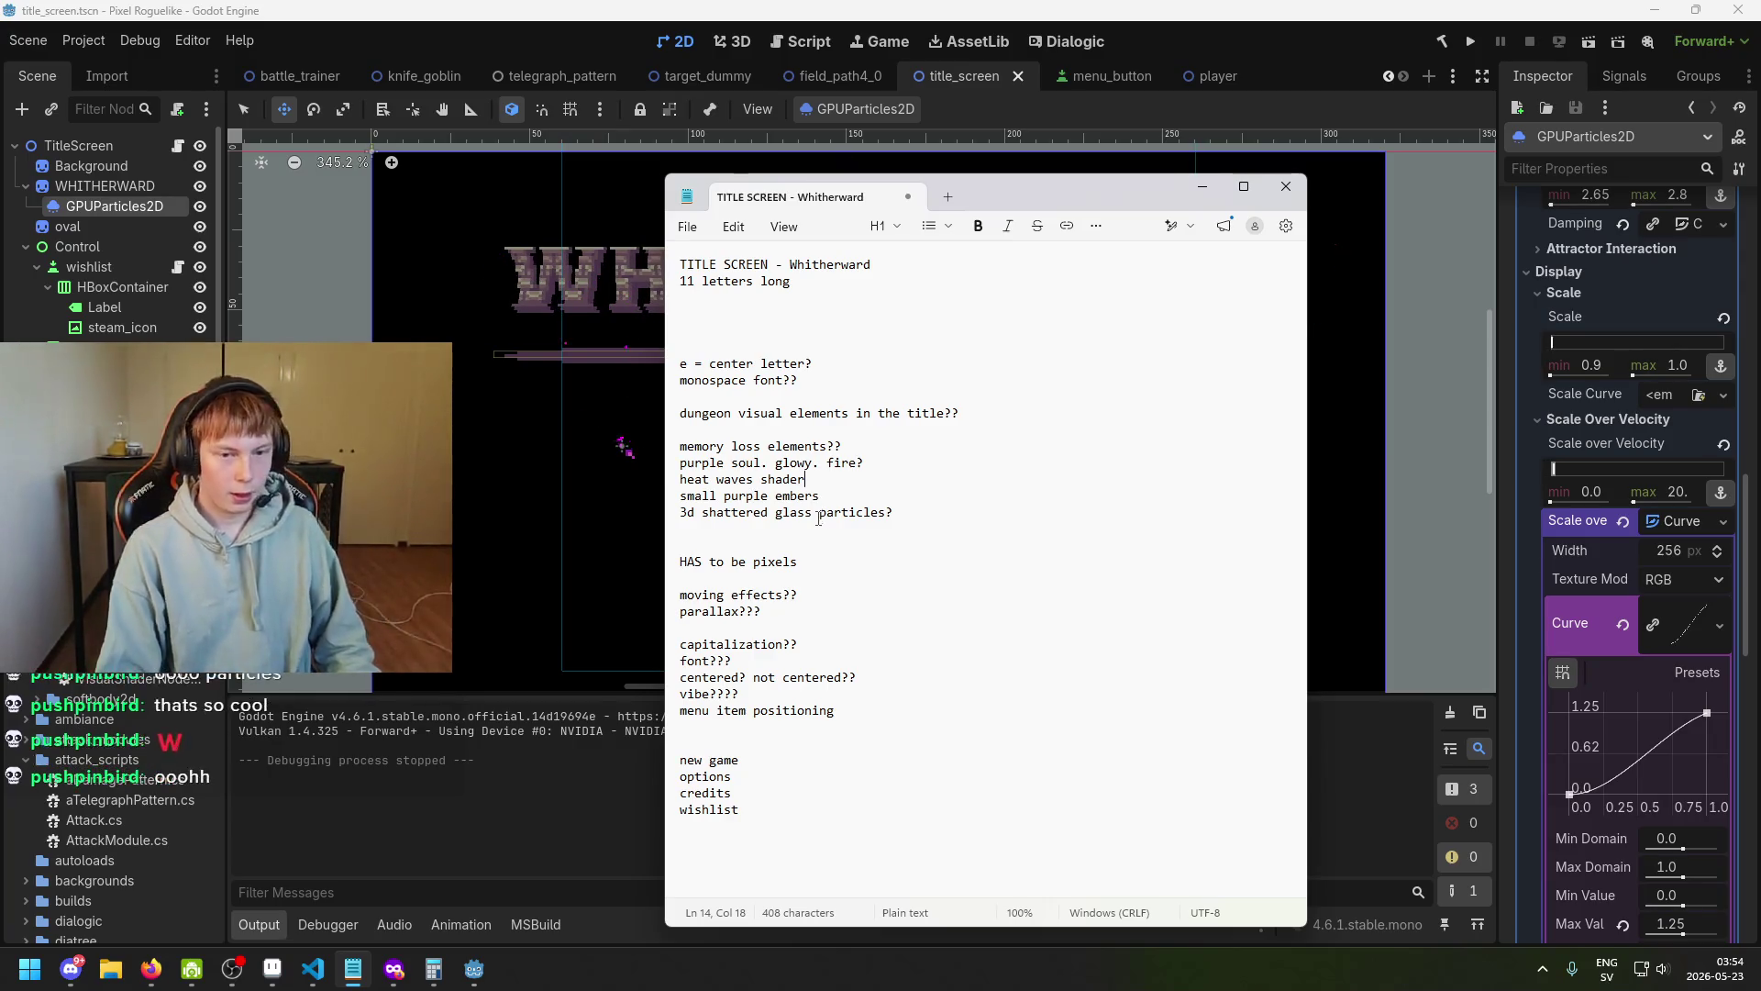
pyautogui.moveTo(1051, 191)
pyautogui.mouseDown()
pyautogui.moveTo(1257, 218)
pyautogui.moveTo(1143, 377)
pyautogui.moveTo(1069, 393)
pyautogui.mouseUp()
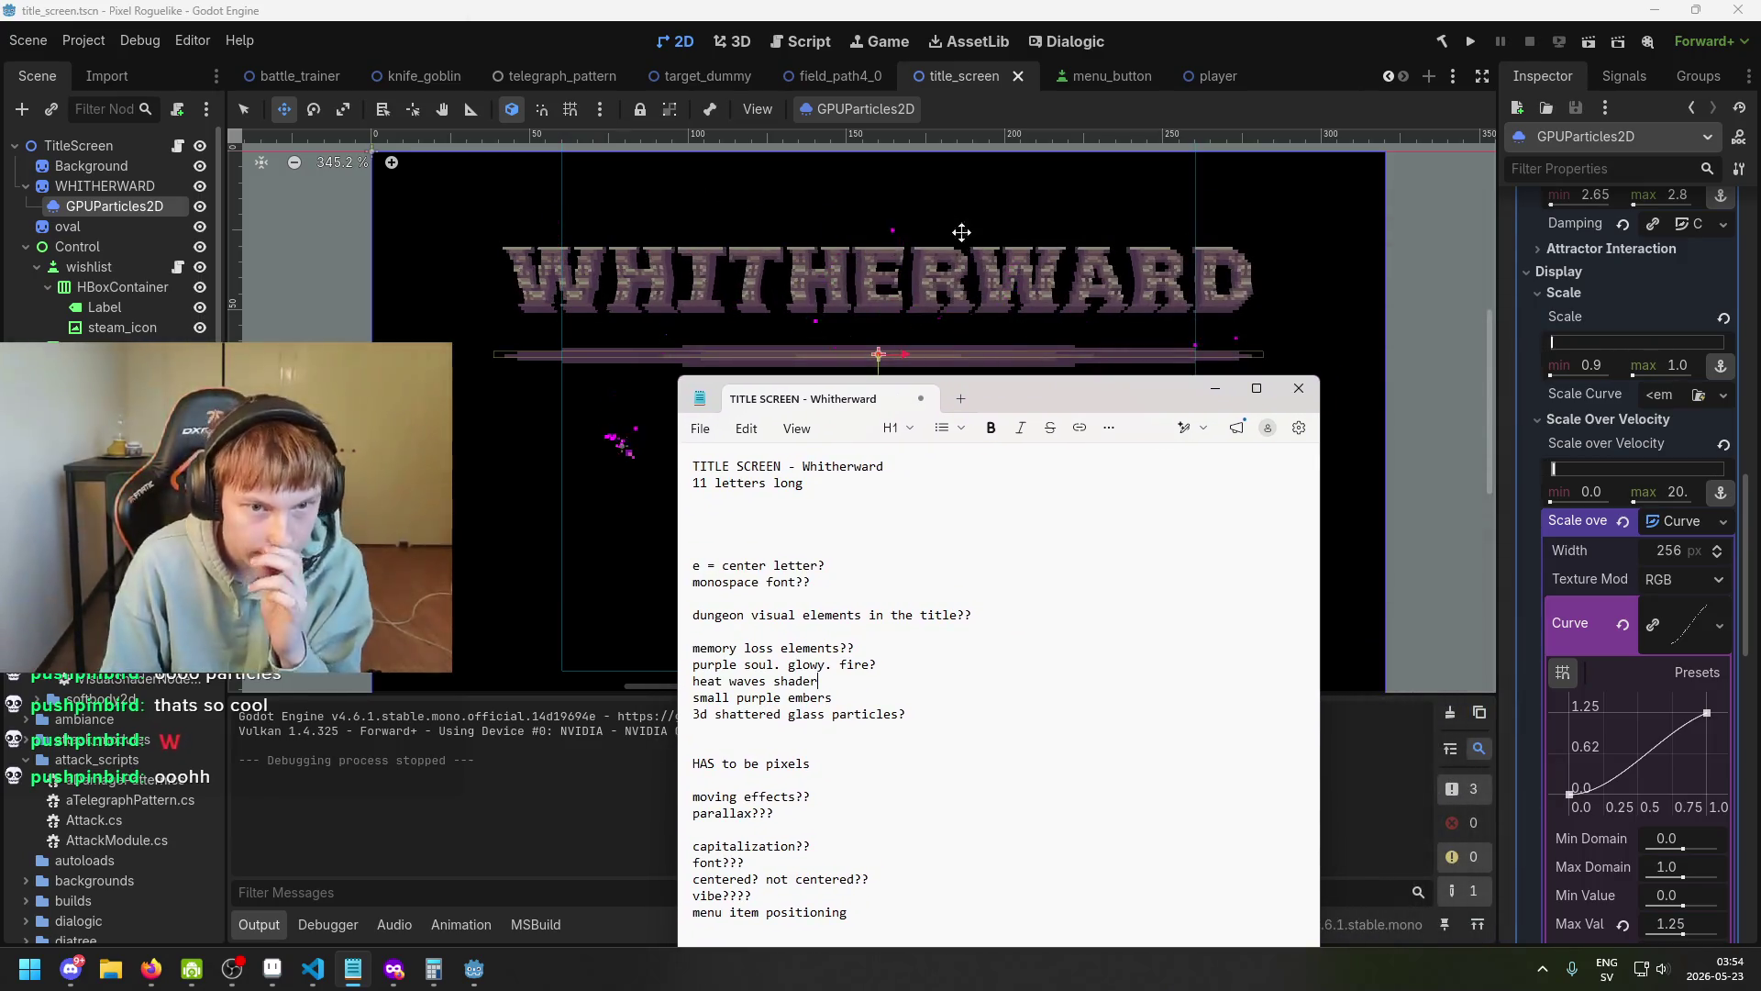
pyautogui.click(959, 236)
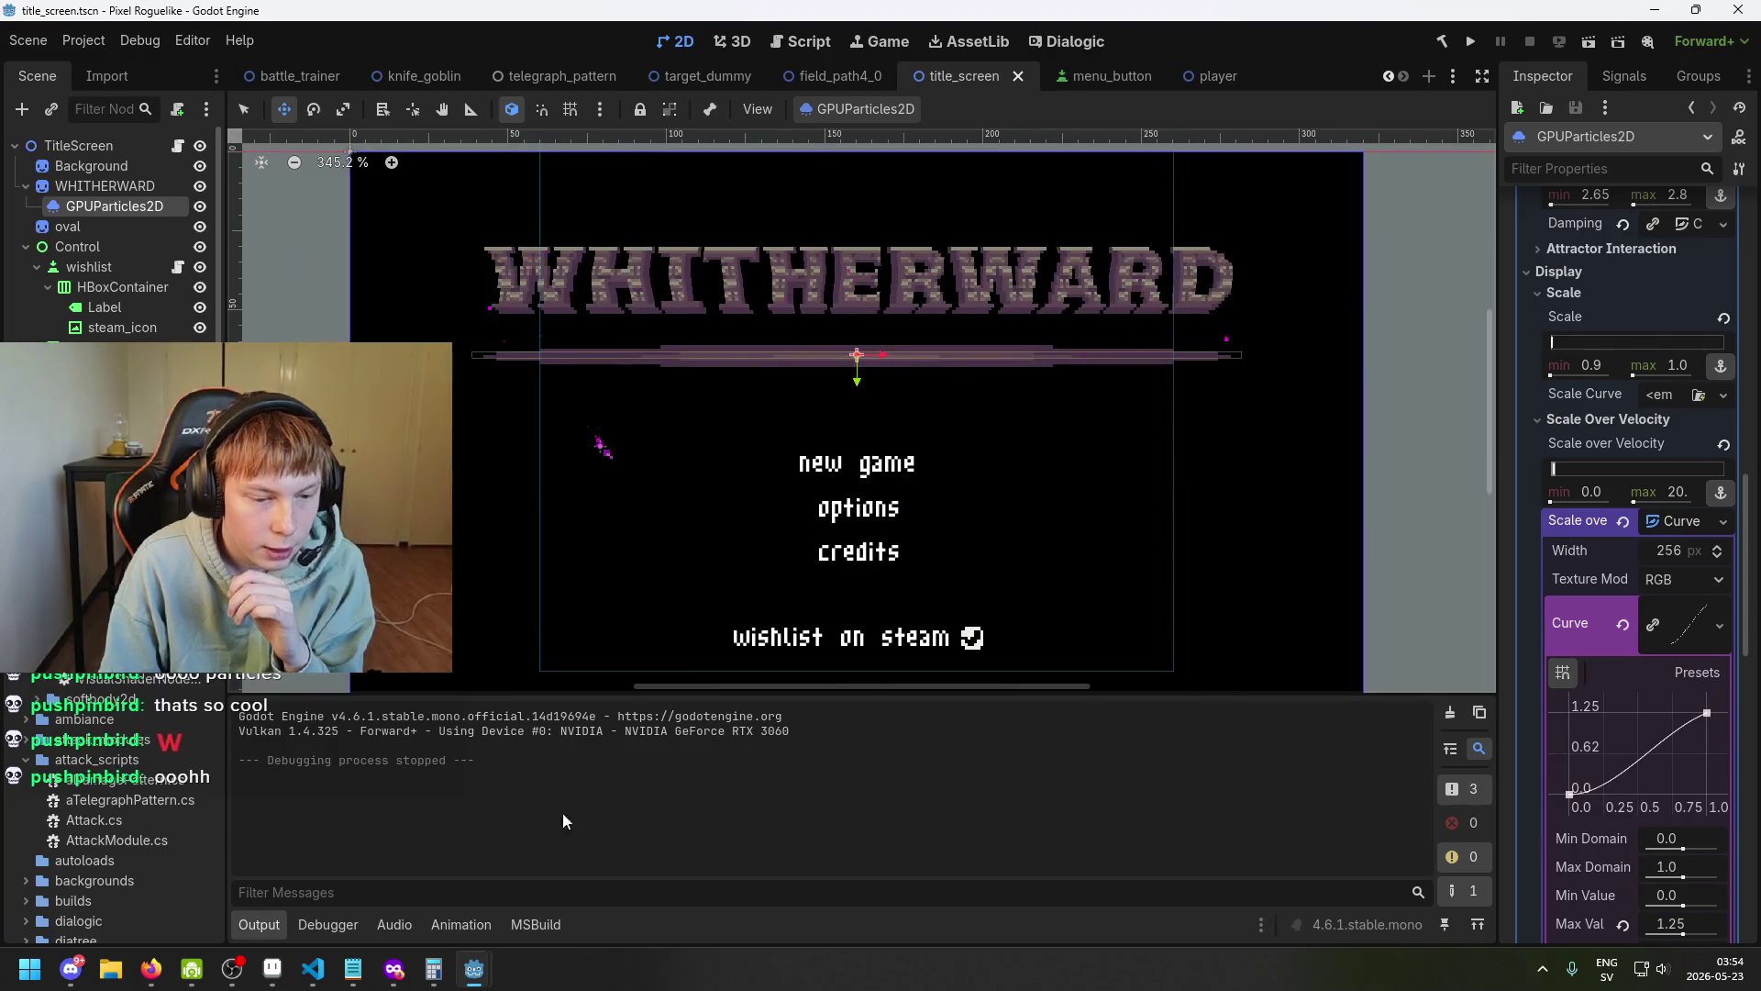
pyautogui.click(353, 969)
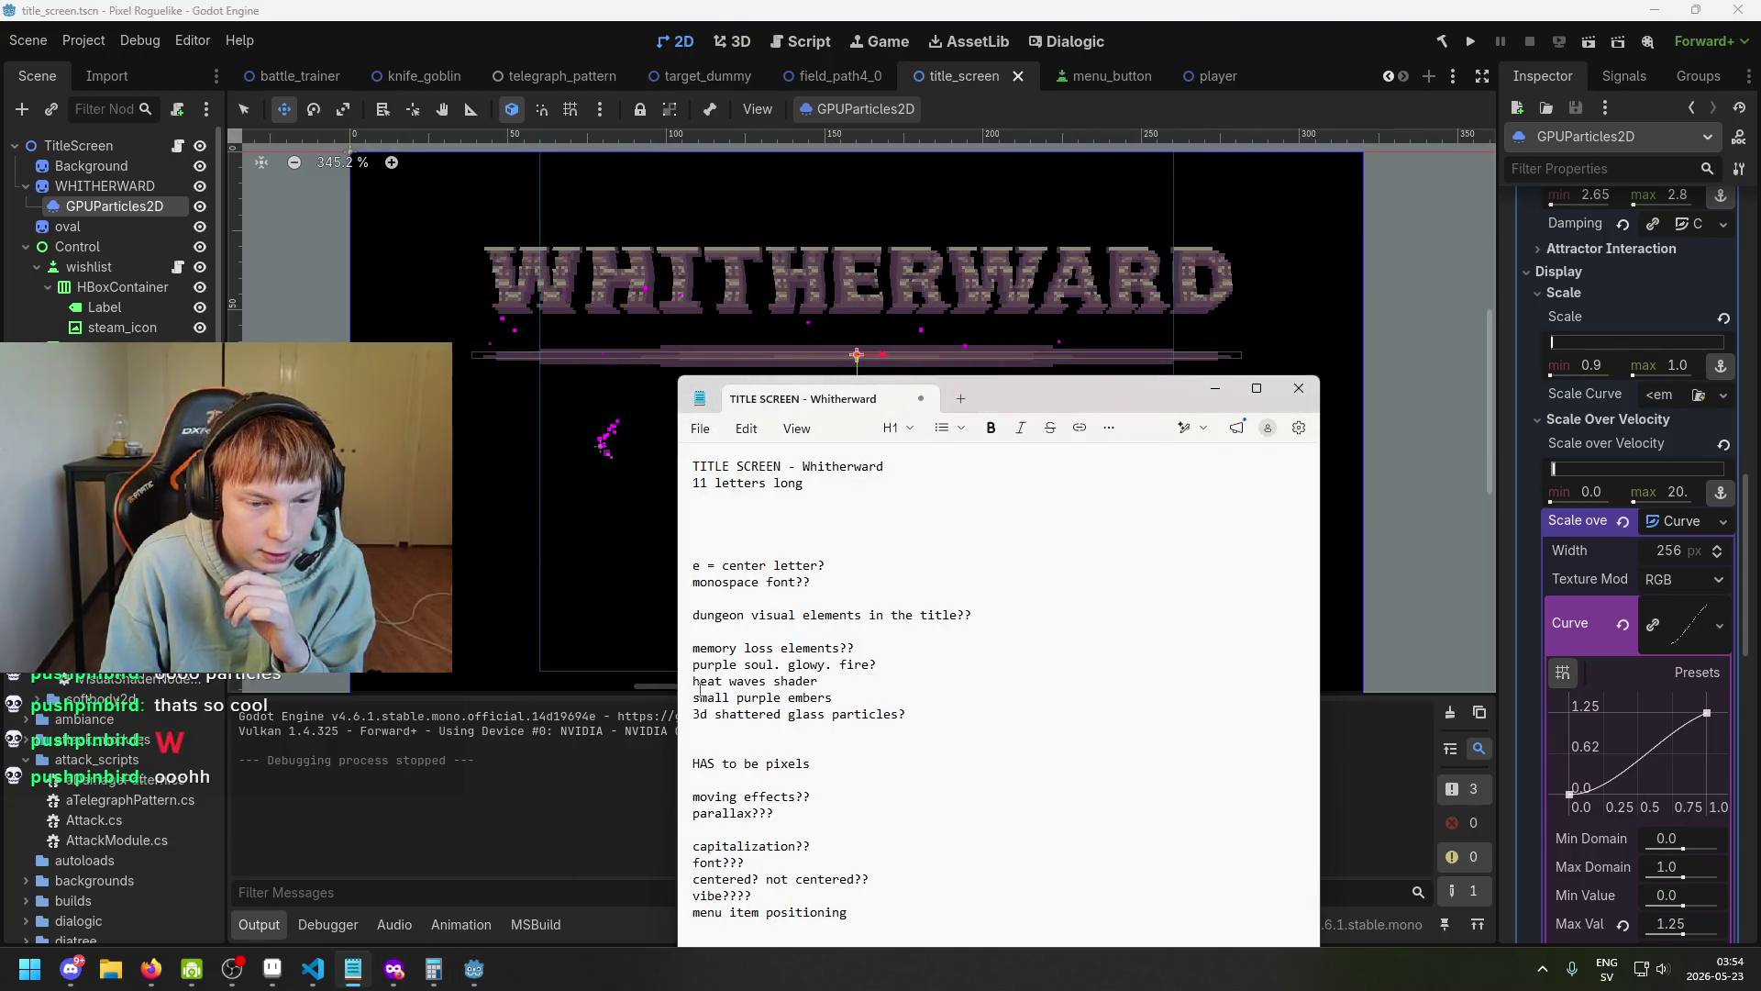
pyautogui.moveTo(700, 713); pyautogui.dragTo(916, 723)
pyautogui.click(916, 722)
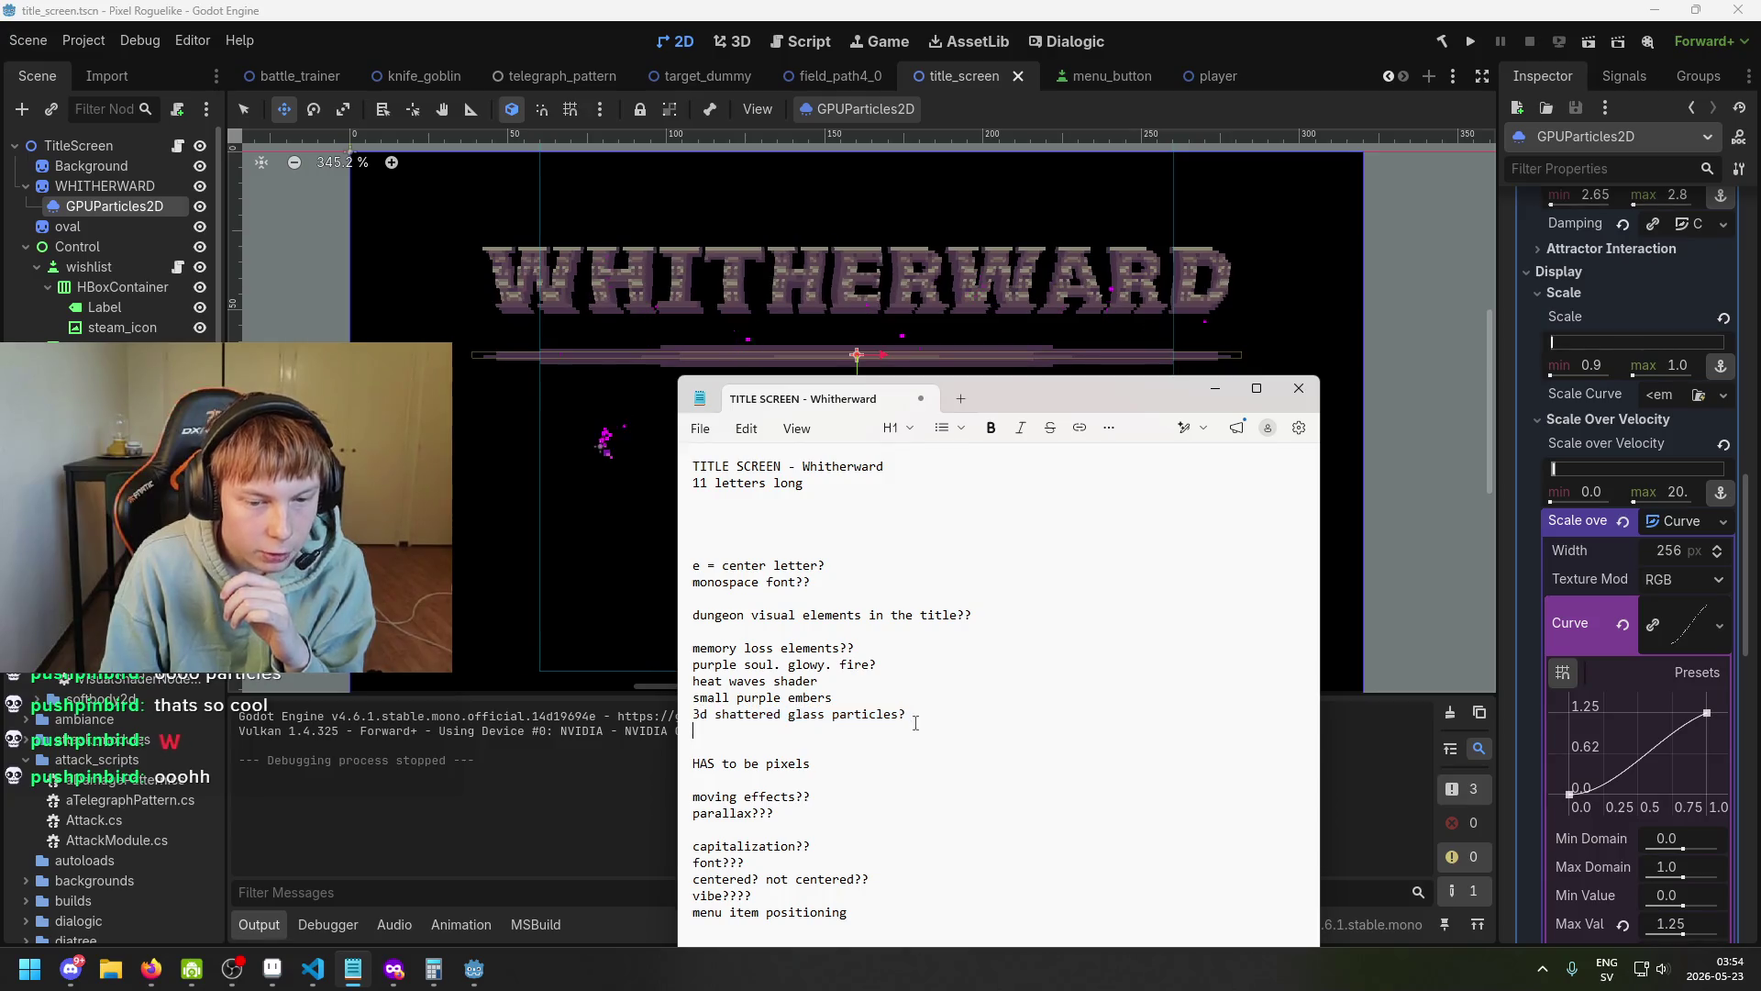
pyautogui.click(1217, 390)
pyautogui.scroll(-1, 939, 404)
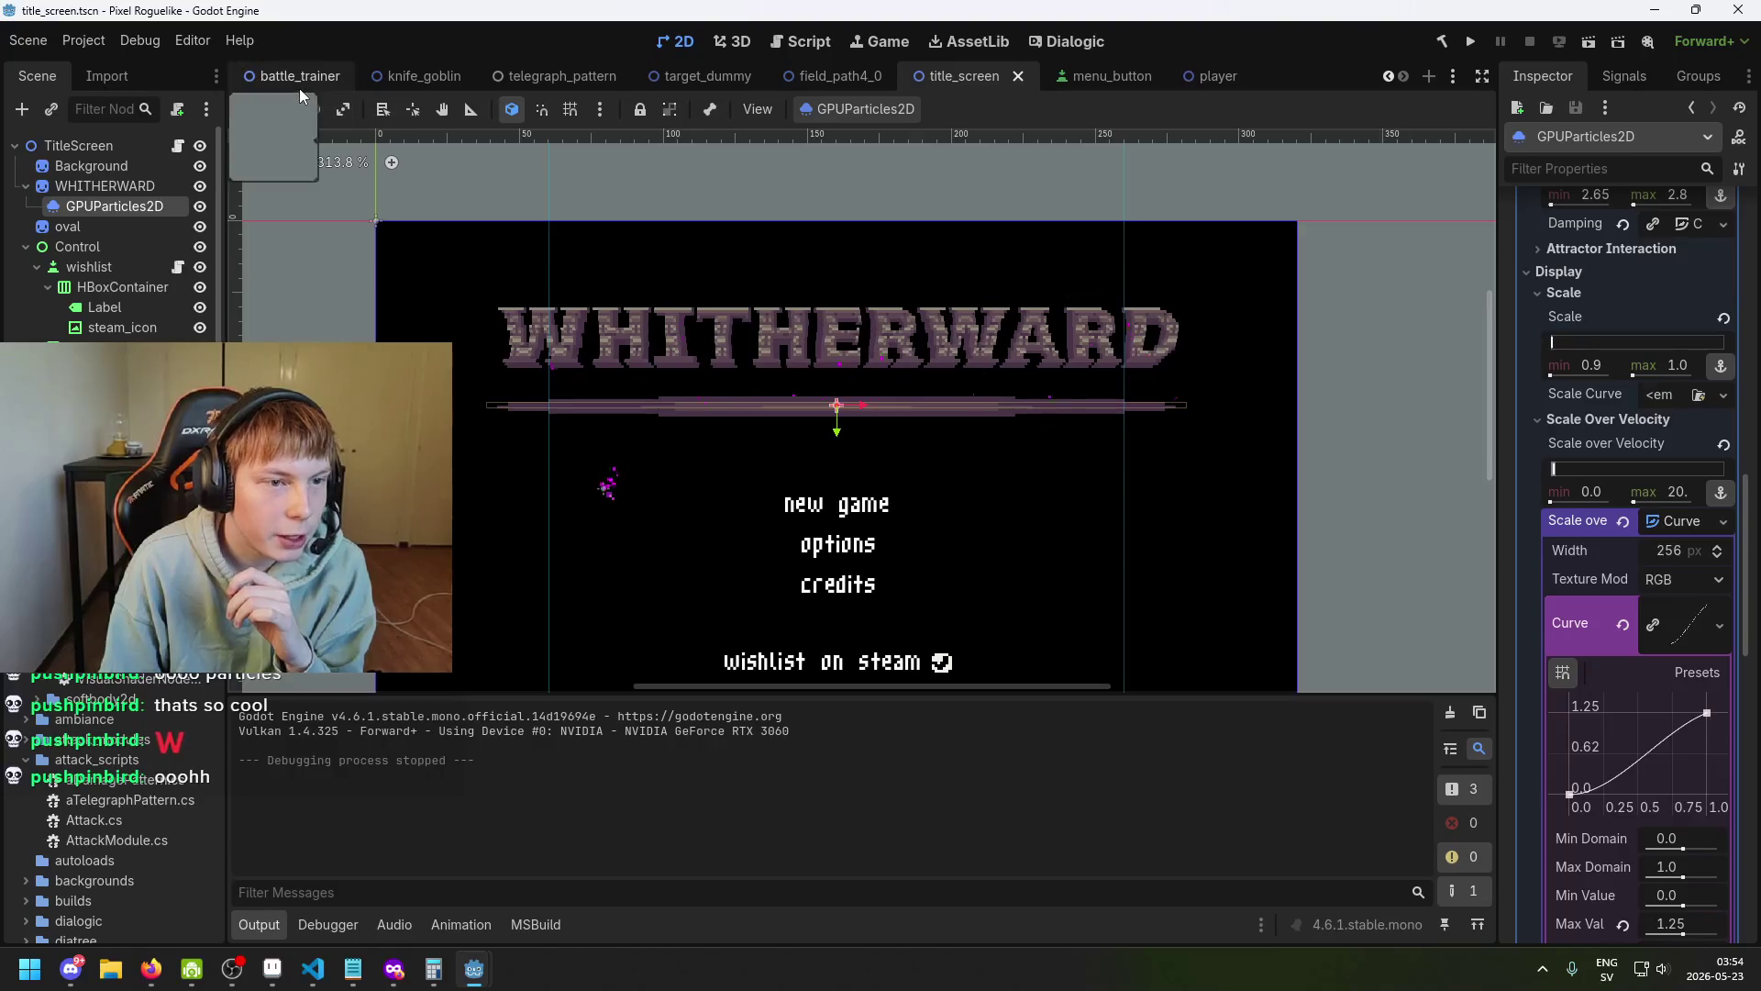
# Nudge the canvas view left and save title_screen.tscn.
pyautogui.moveTo(836, 81)
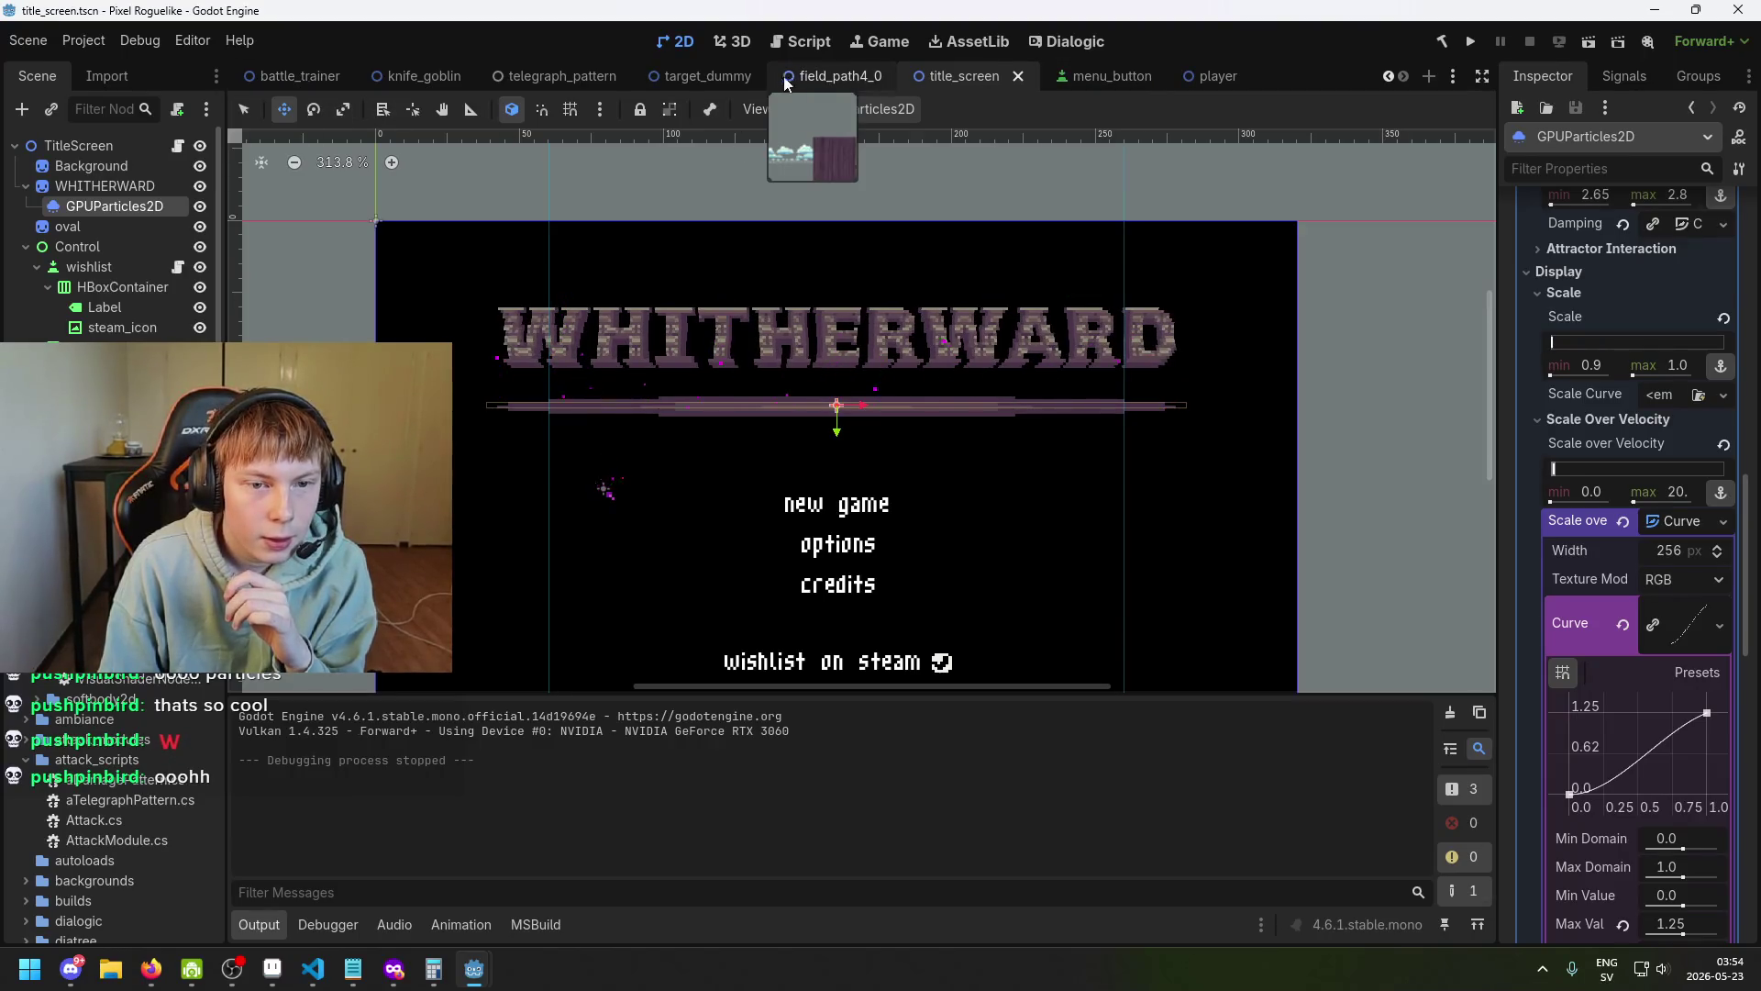
pyautogui.moveTo(749, 401); pyautogui.dragTo(646, 392)
pyautogui.scroll(1, 702, 321)
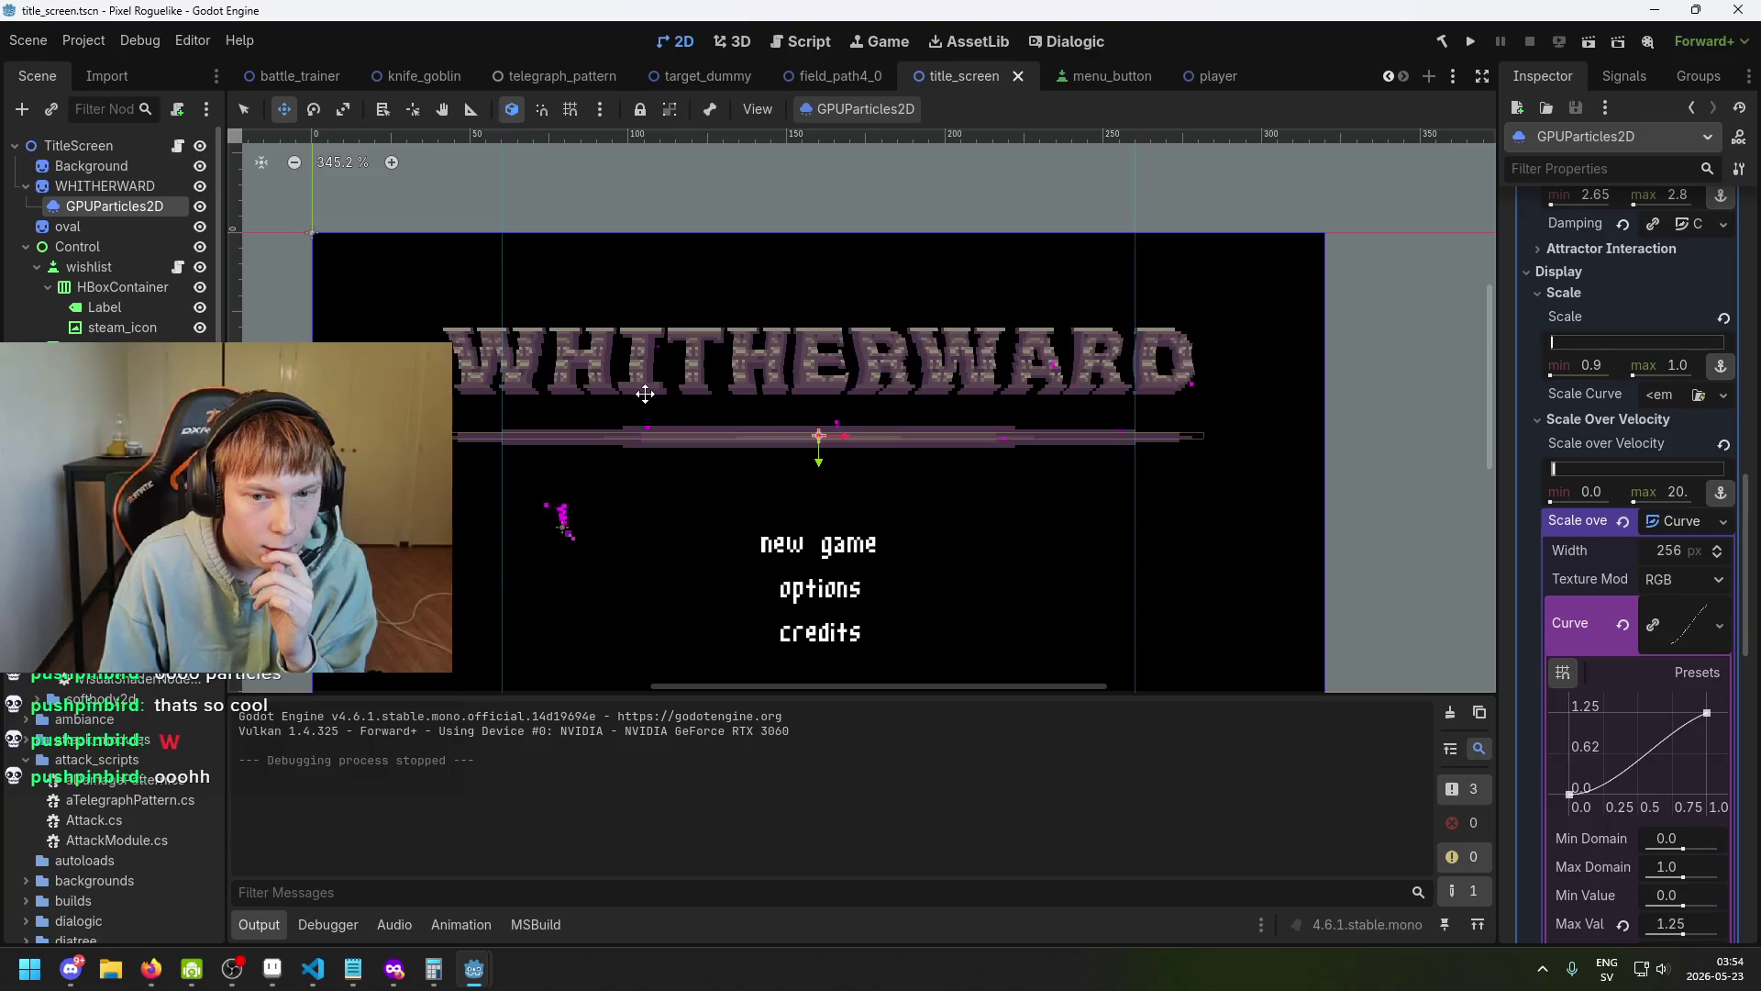
pyautogui.hotkey('ctrl', 's')
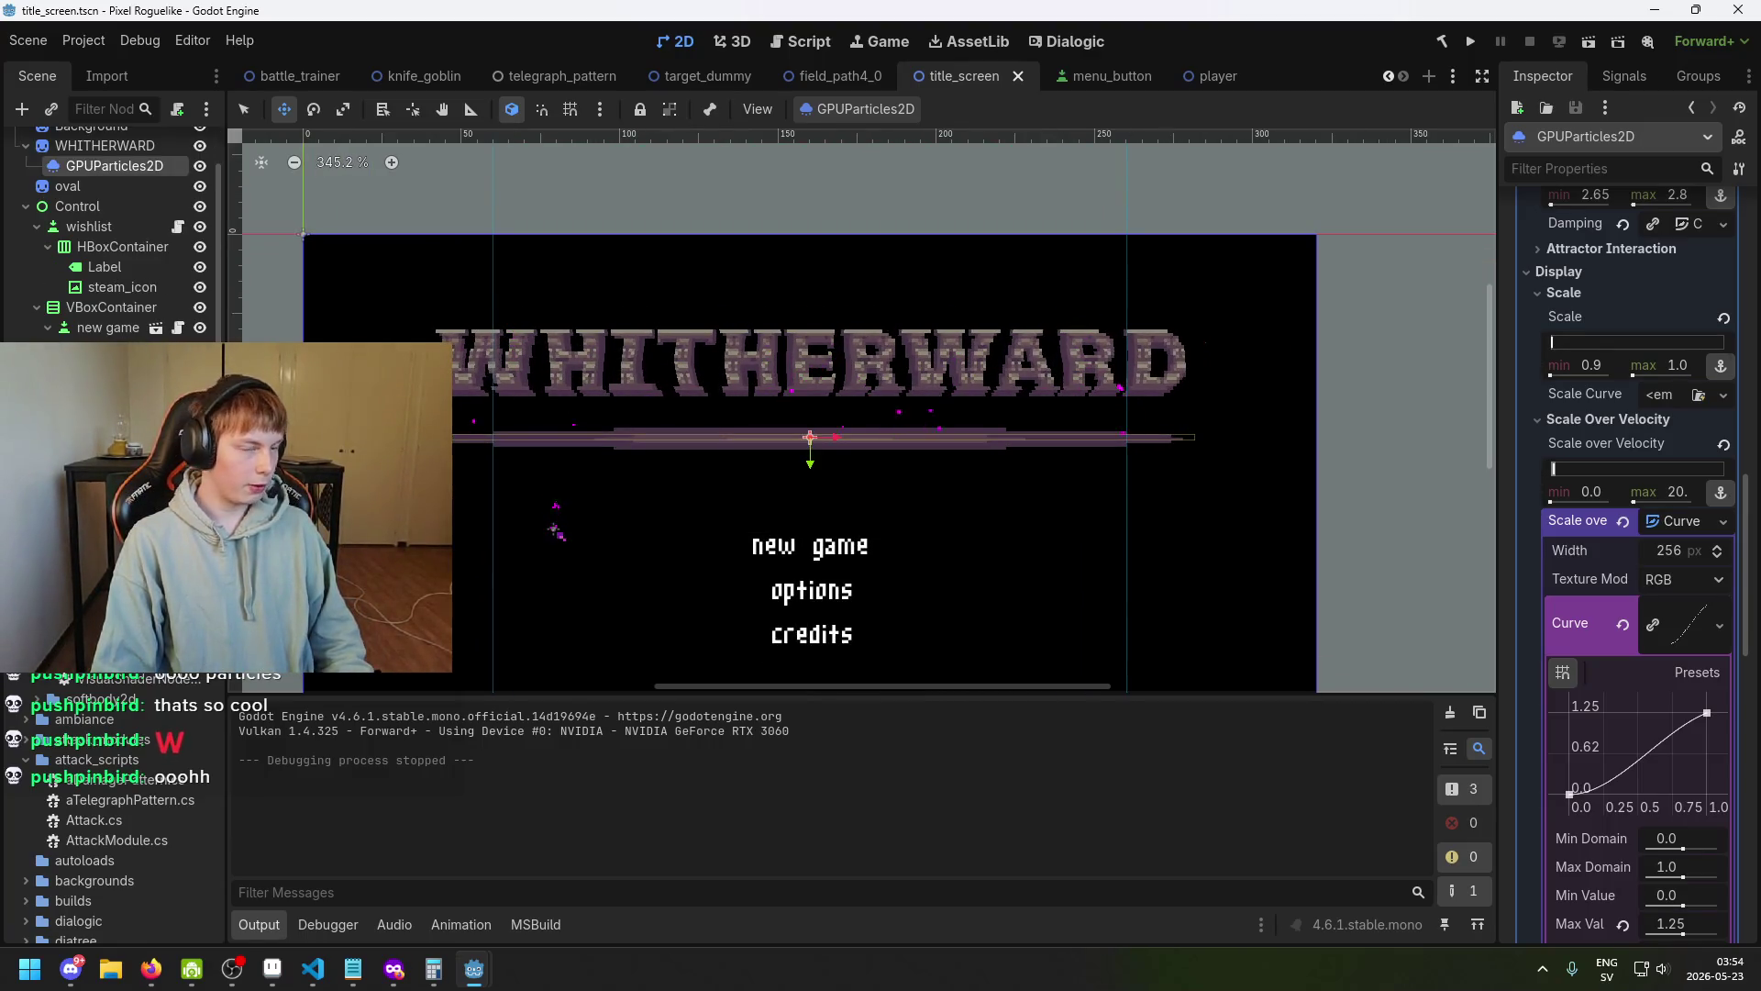
# Open map_room.tscn from the FileSystem dock.
pyautogui.hscroll(2, 587, 435)
pyautogui.hscroll(-2, 573, 401)
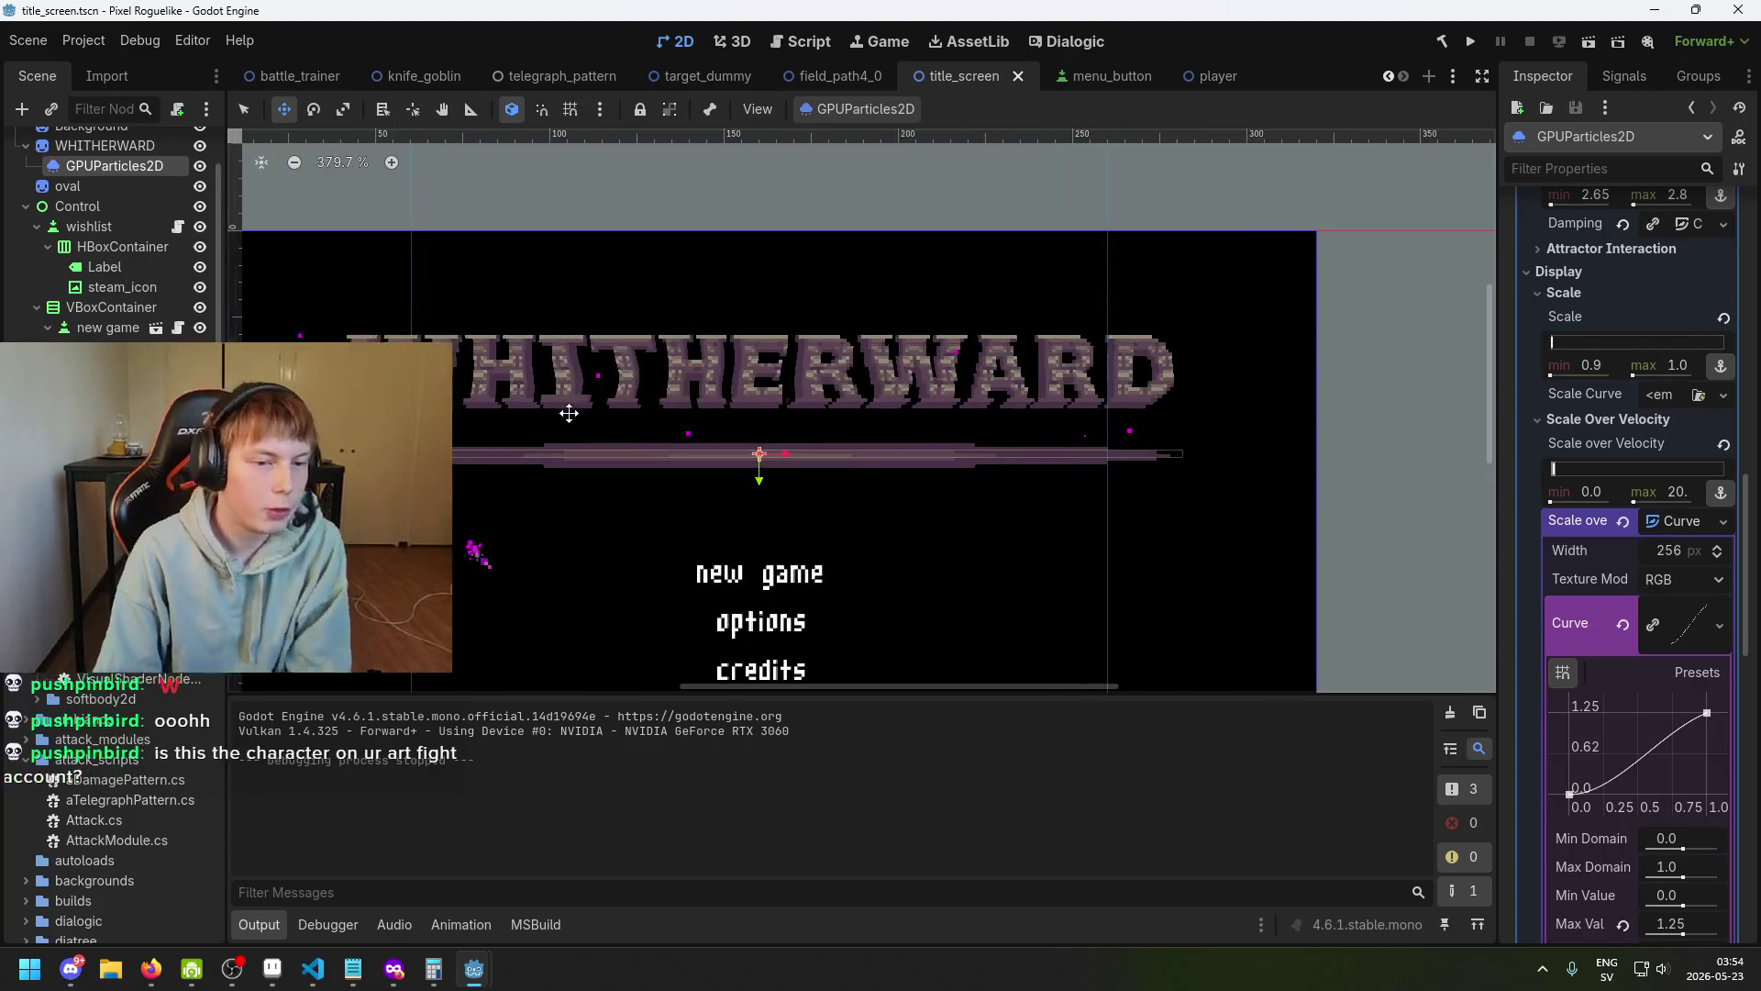
pyautogui.scroll(1, 669, 388)
pyautogui.scroll(1, 651, 290)
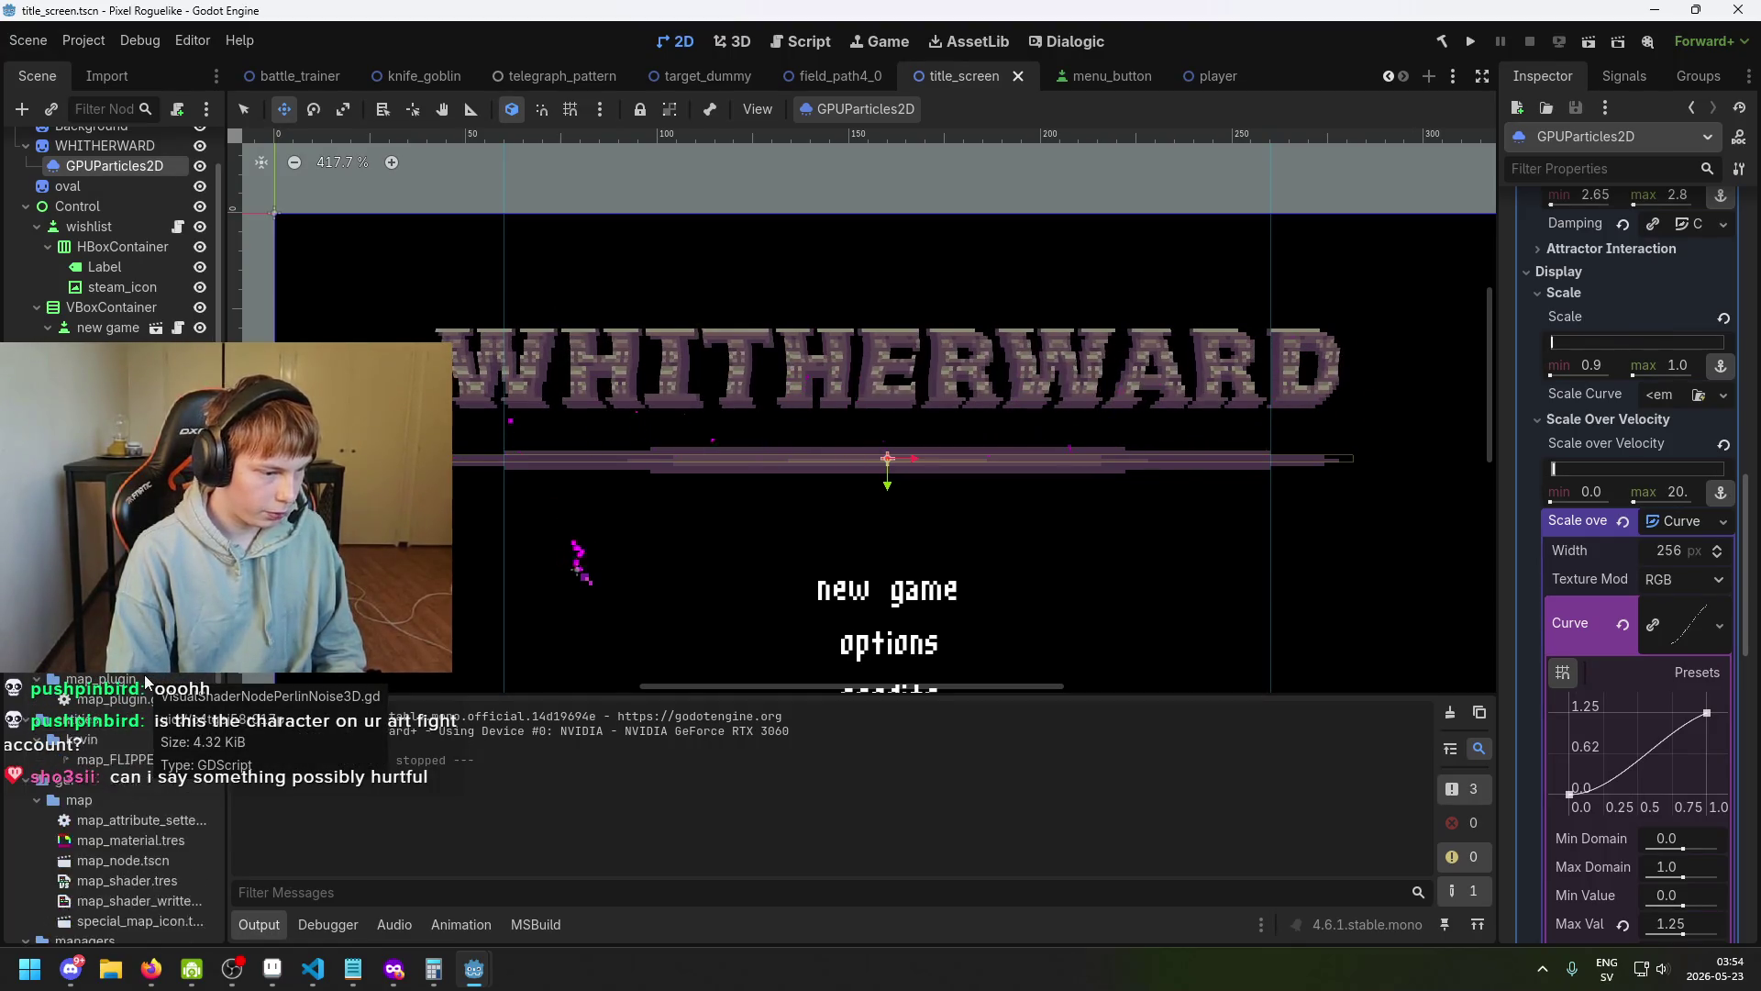
pyautogui.doubleClick(167, 702)
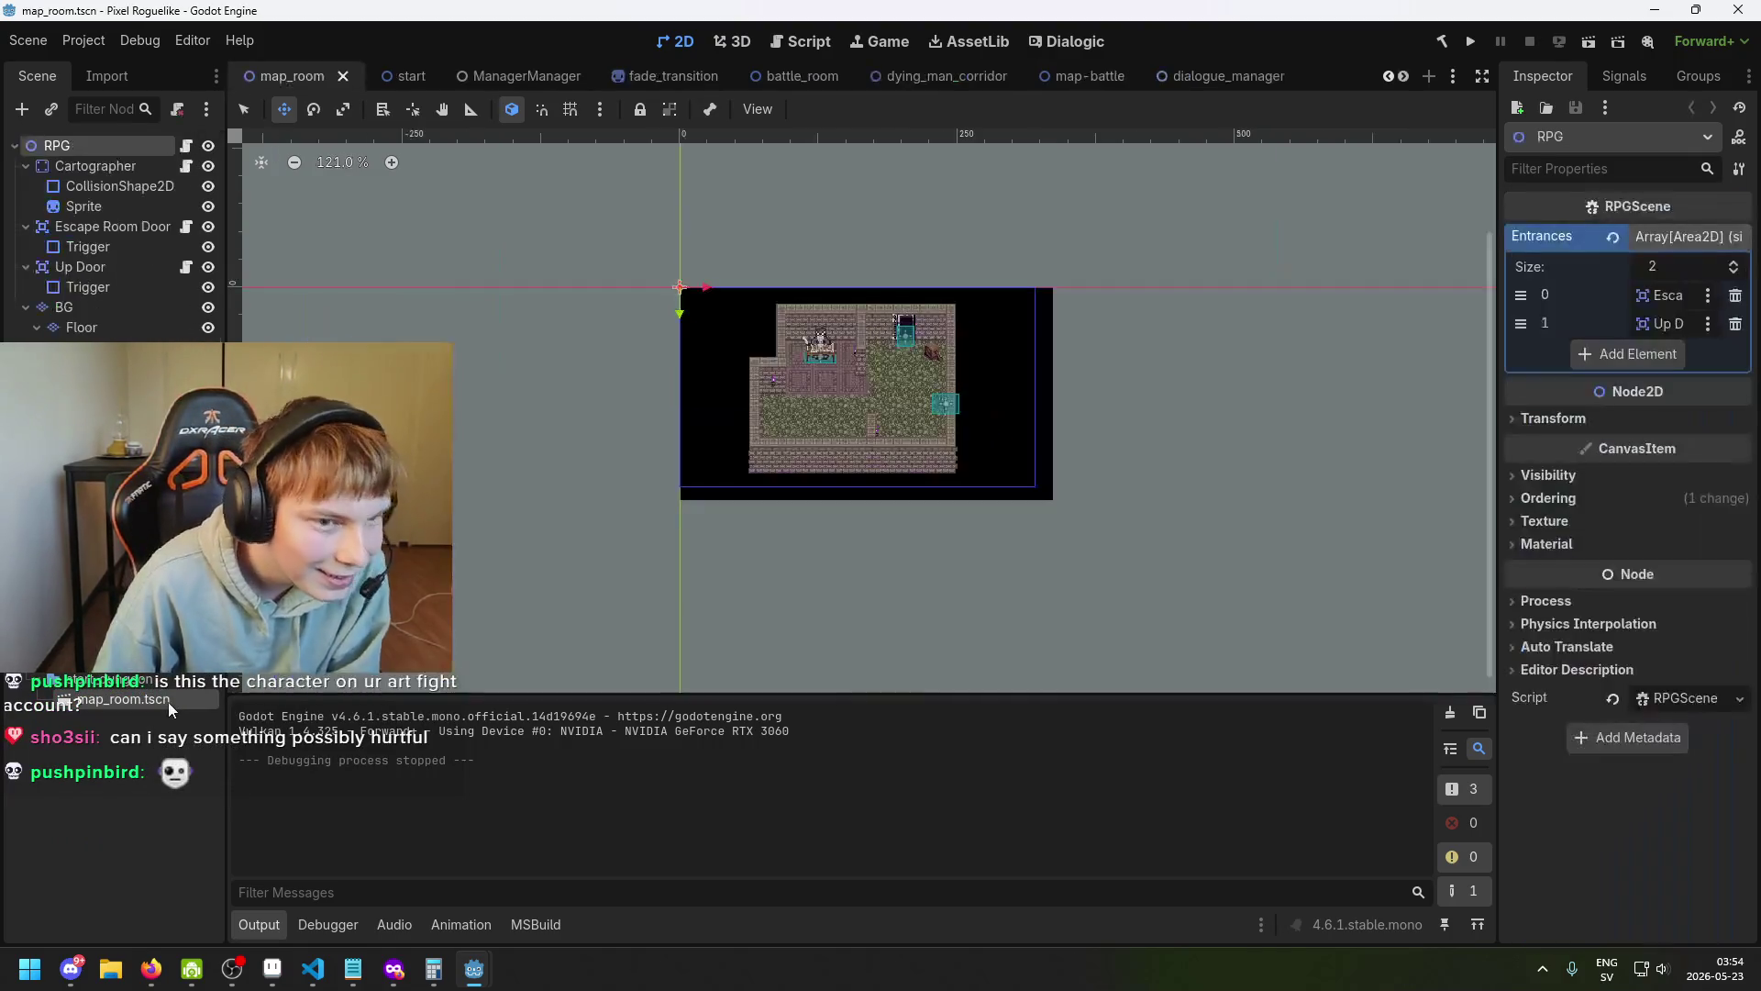
# Zoom the map_room canvas, then flip through battle_room, fade_transition and map_room to the start scene.
pyautogui.scroll(2, 729, 462)
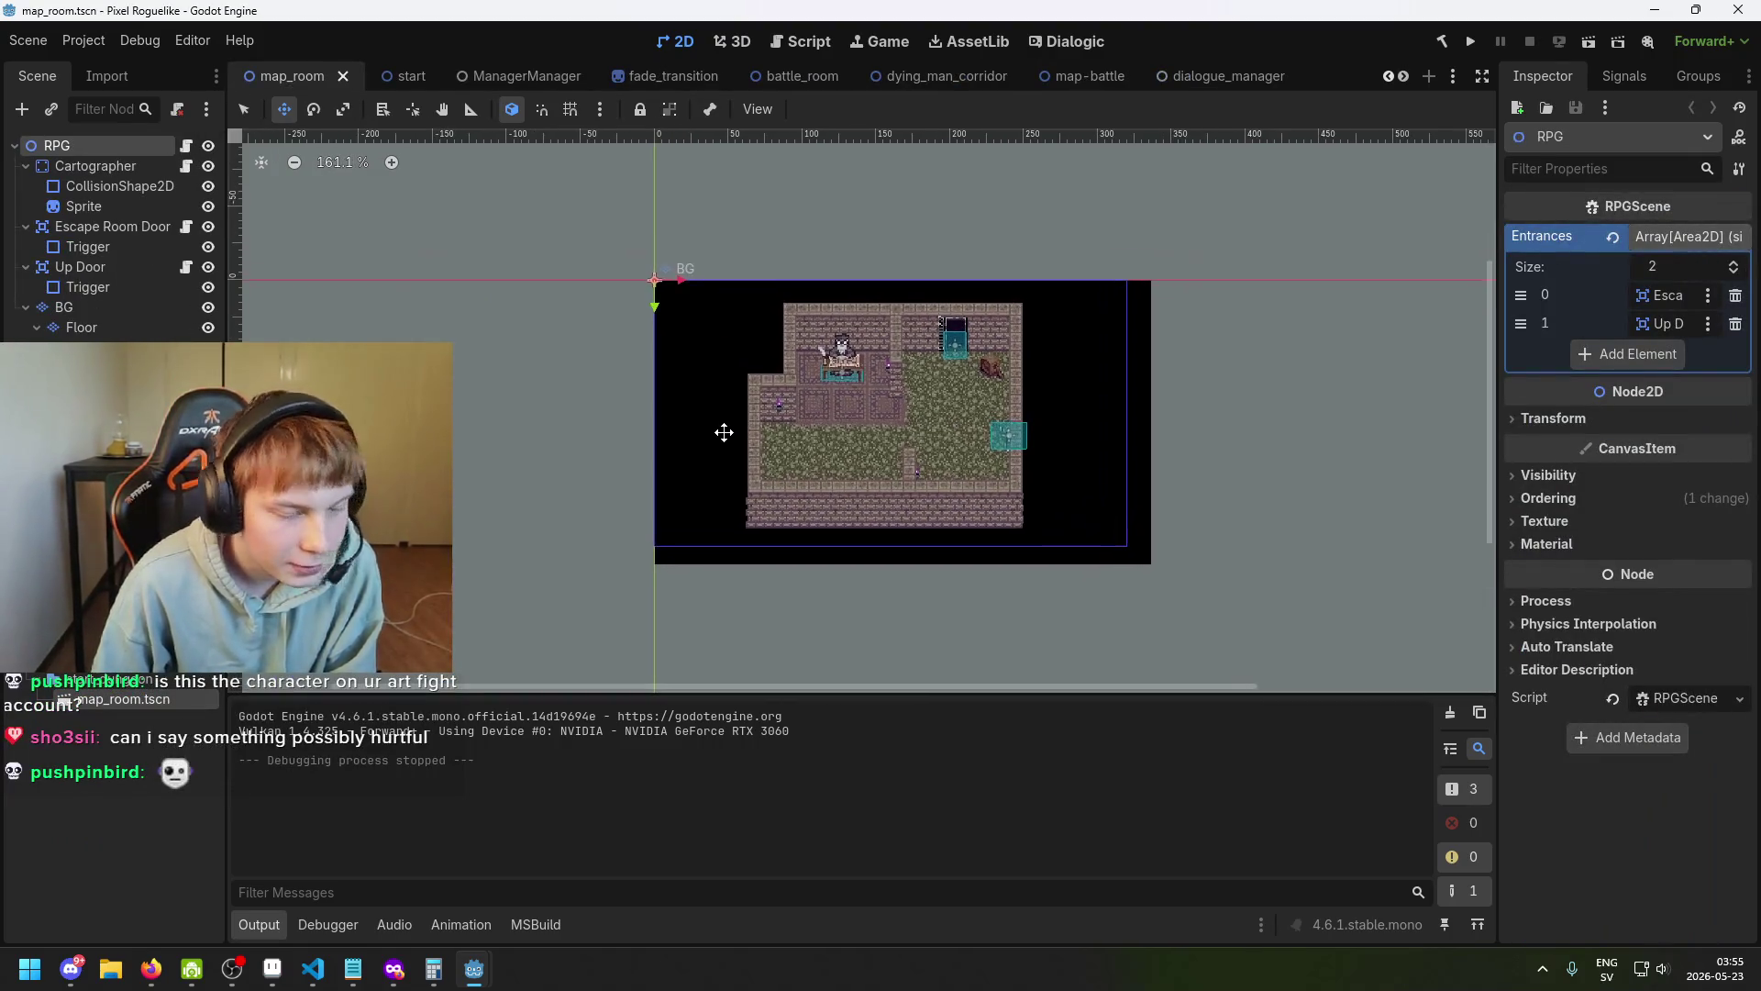
pyautogui.scroll(4, 712, 470)
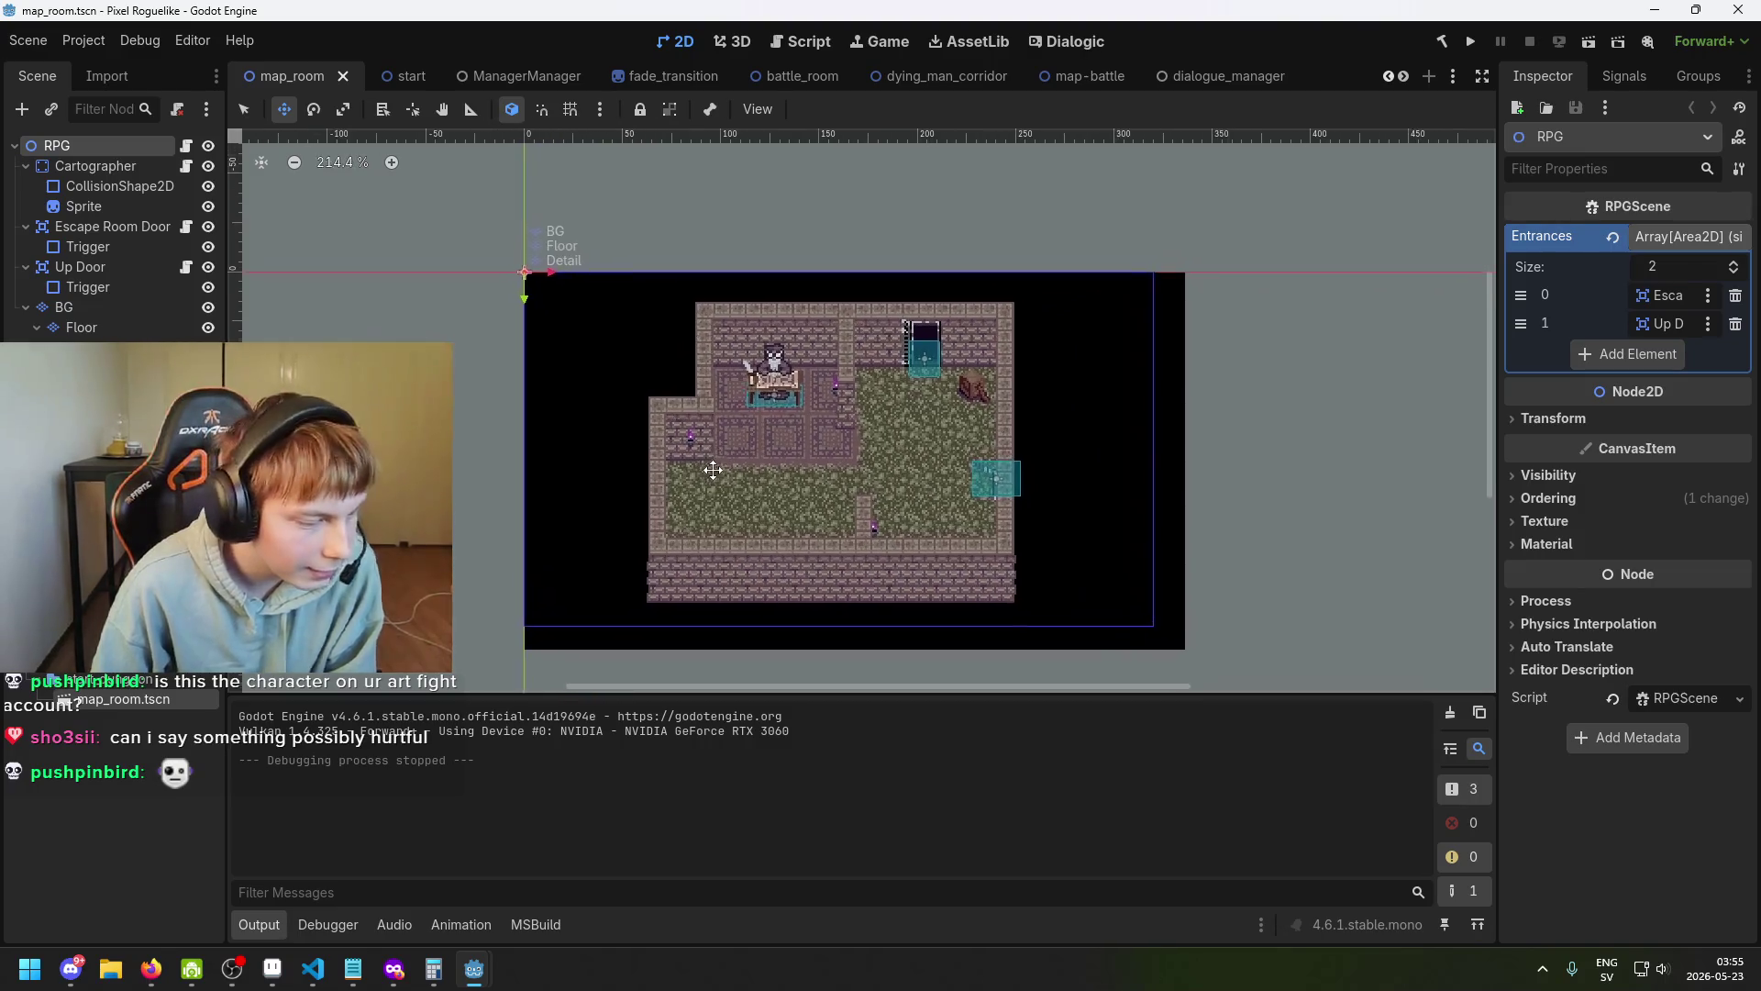
pyautogui.scroll(2, 675, 409)
pyautogui.scroll(-3, 660, 432)
pyautogui.scroll(1, 685, 503)
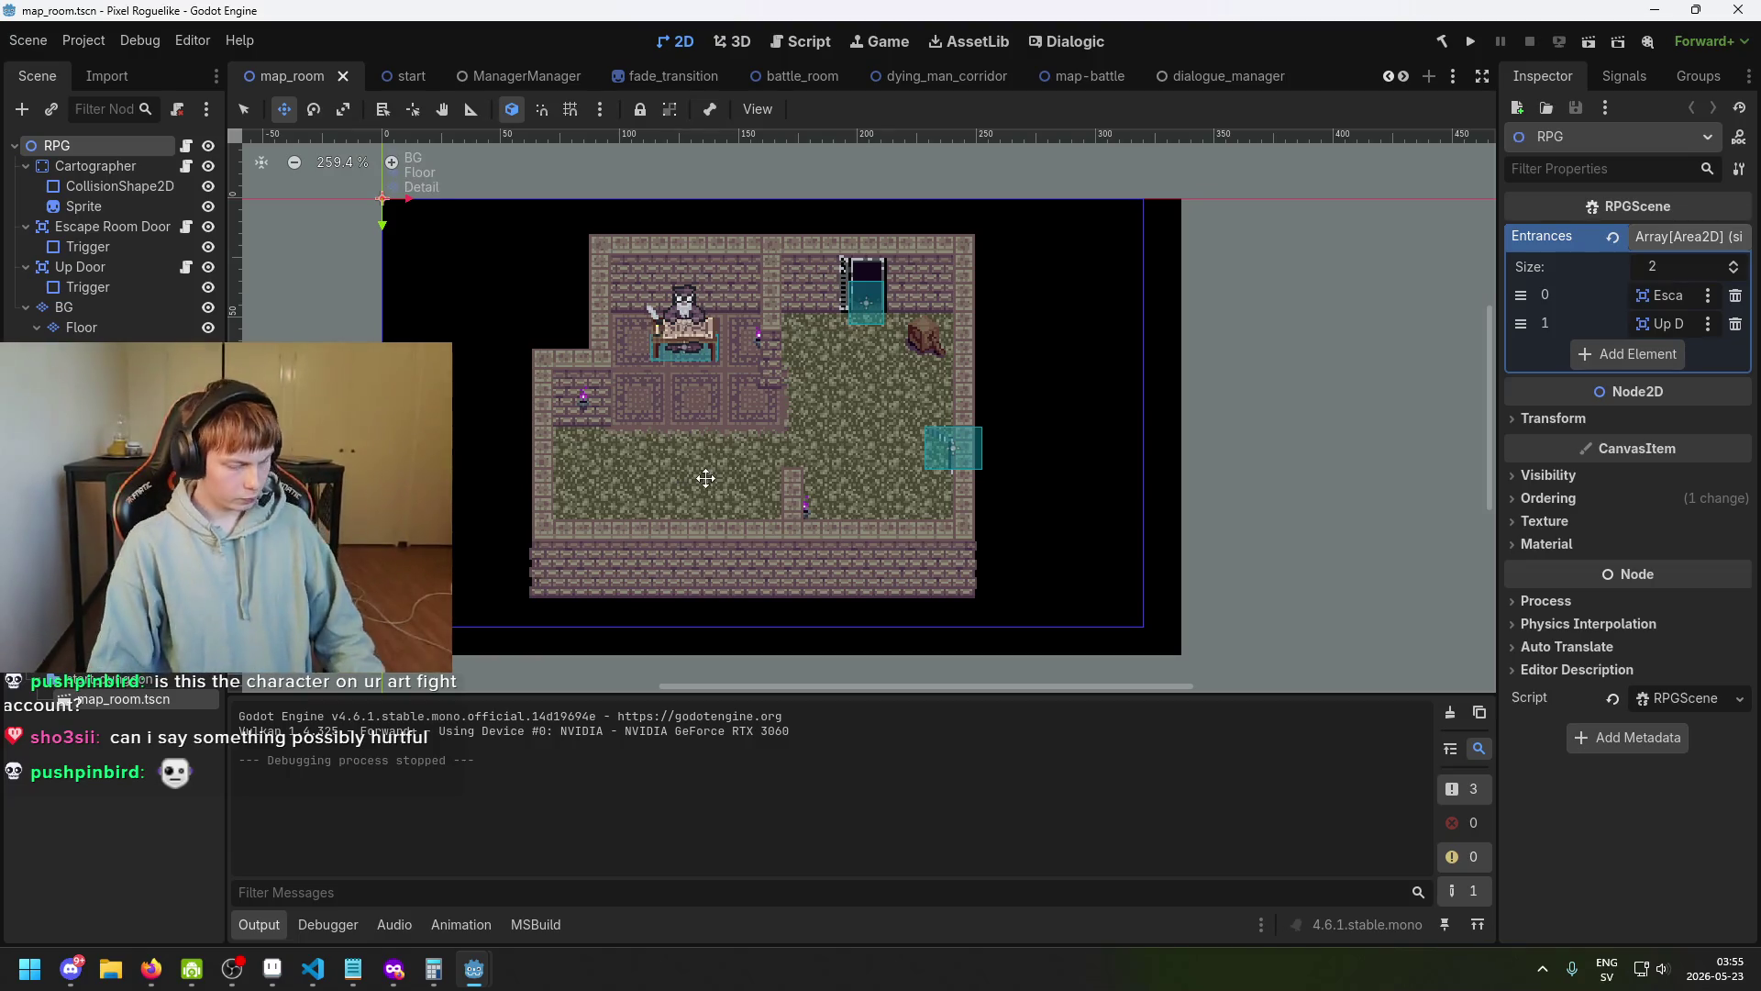
pyautogui.scroll(1, 745, 392)
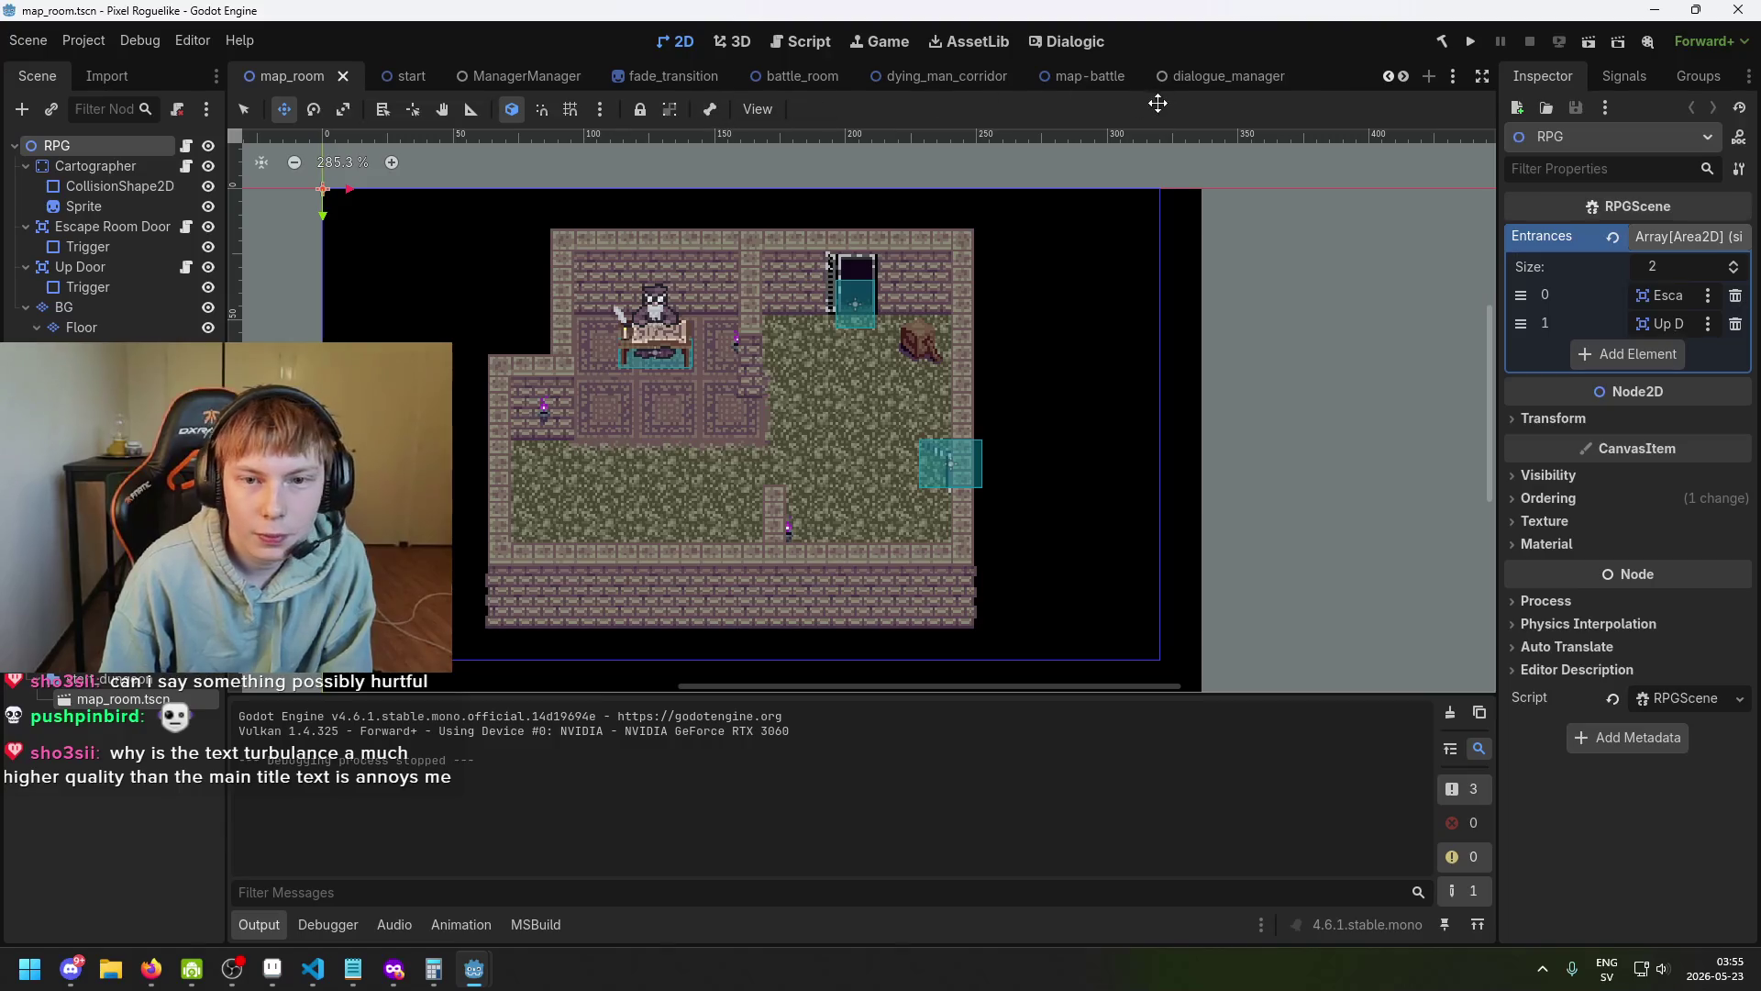
pyautogui.click(796, 77)
pyautogui.click(673, 79)
pyautogui.click(273, 75)
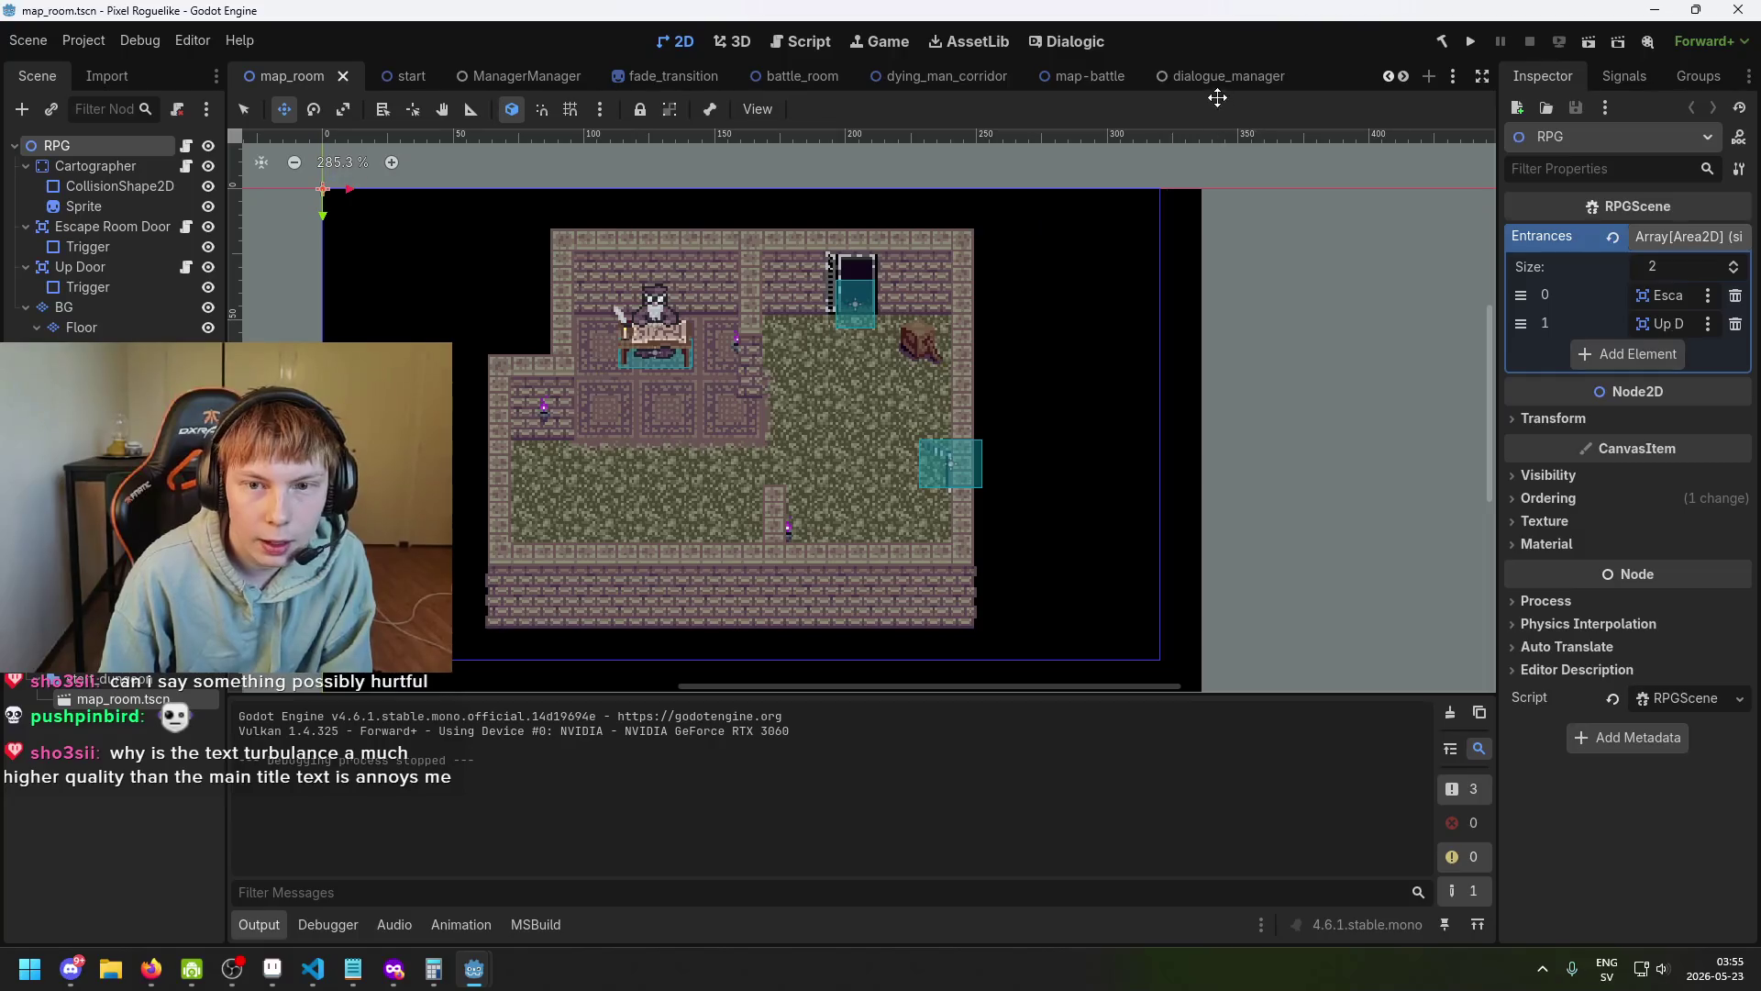
pyautogui.moveTo(489, 975)
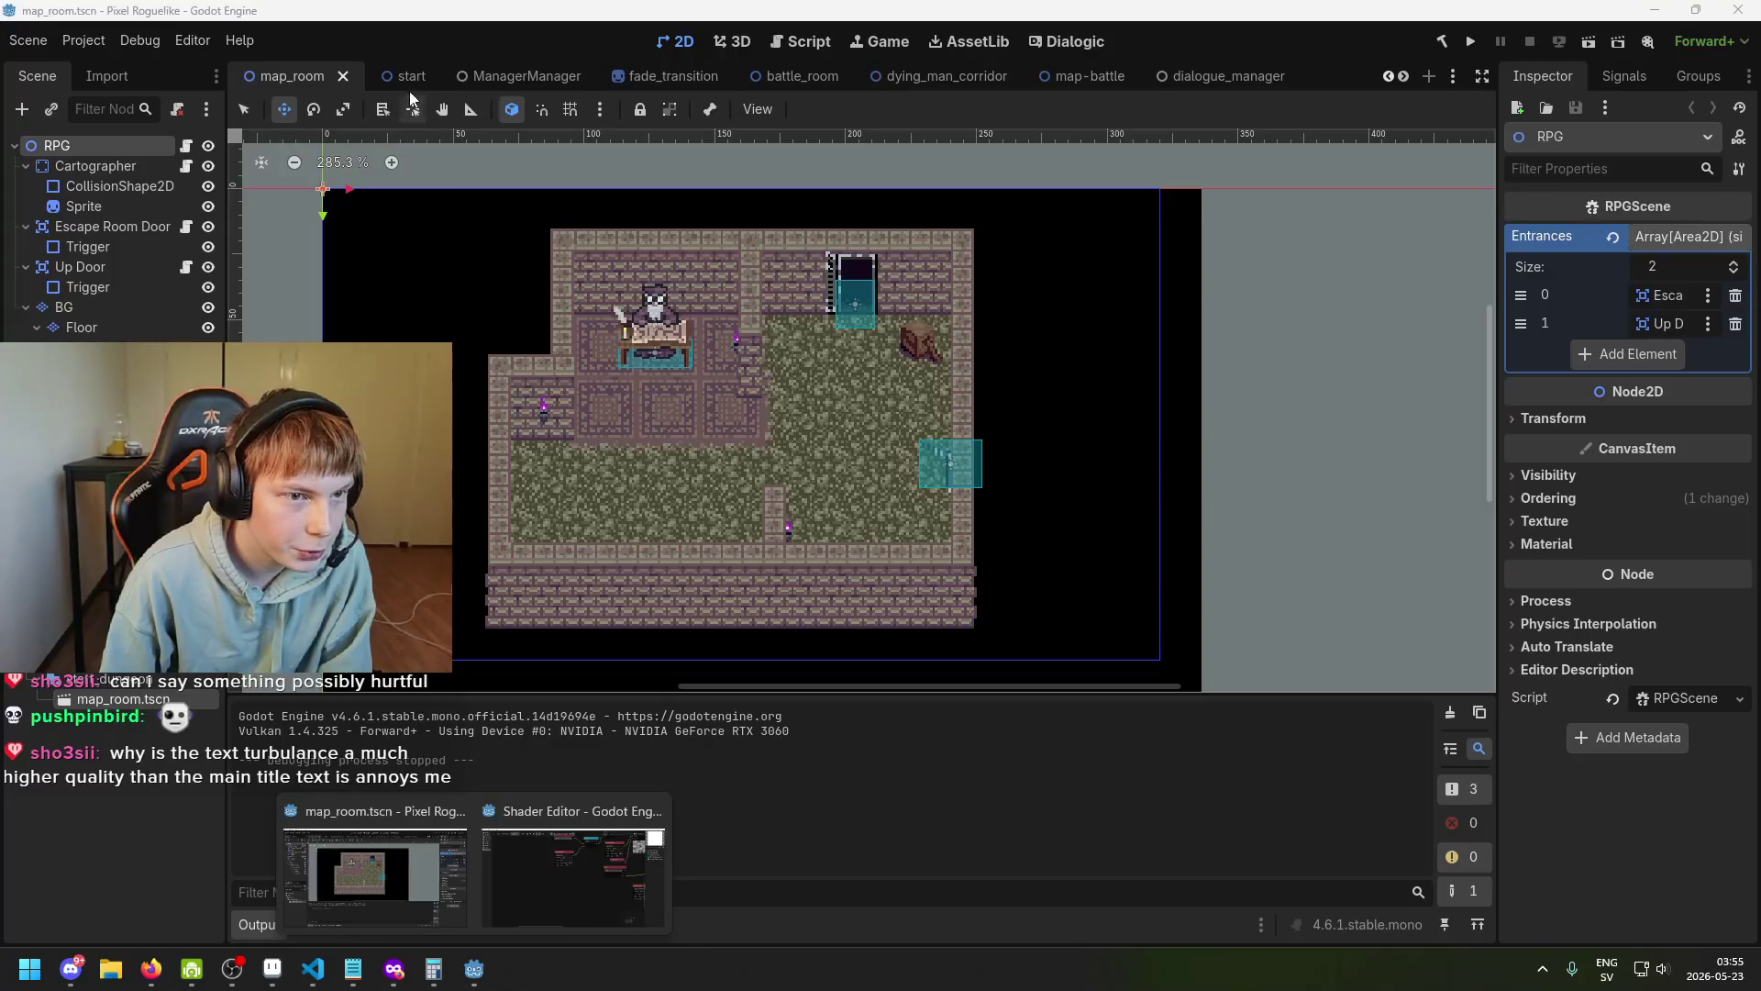
pyautogui.click(409, 77)
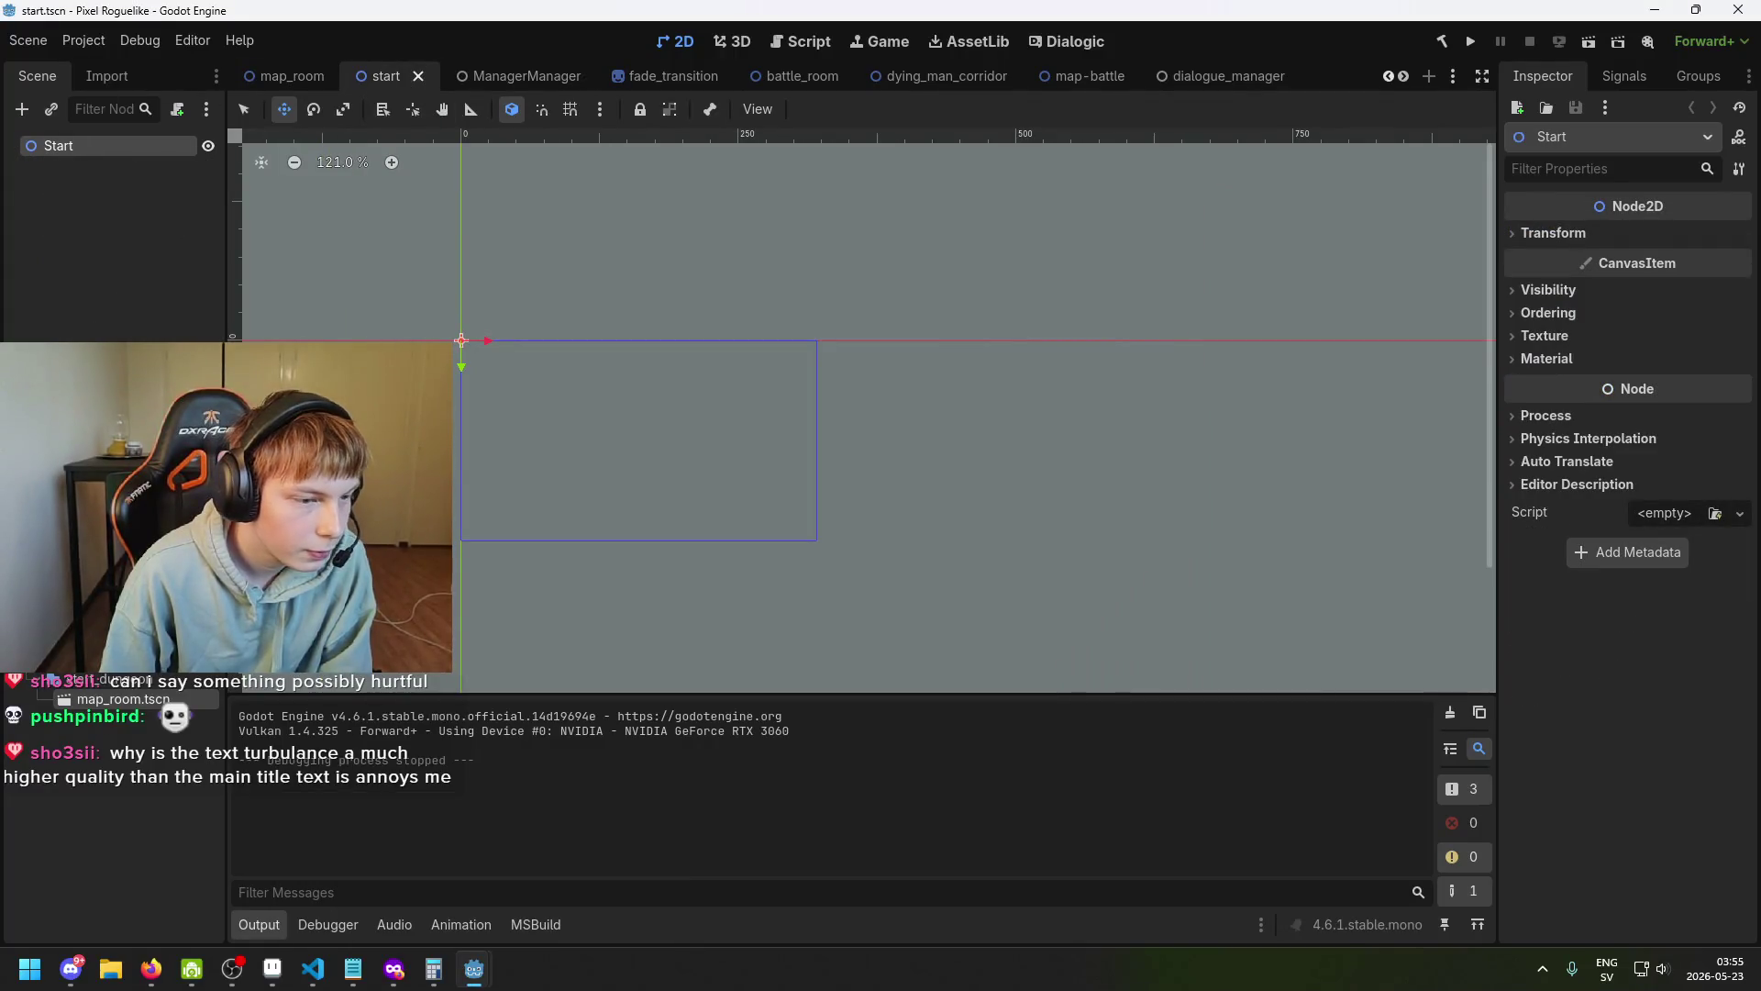
# Open title_screen.tscn by filtering the FileSystem dock for 'title'.
pyautogui.write('title')
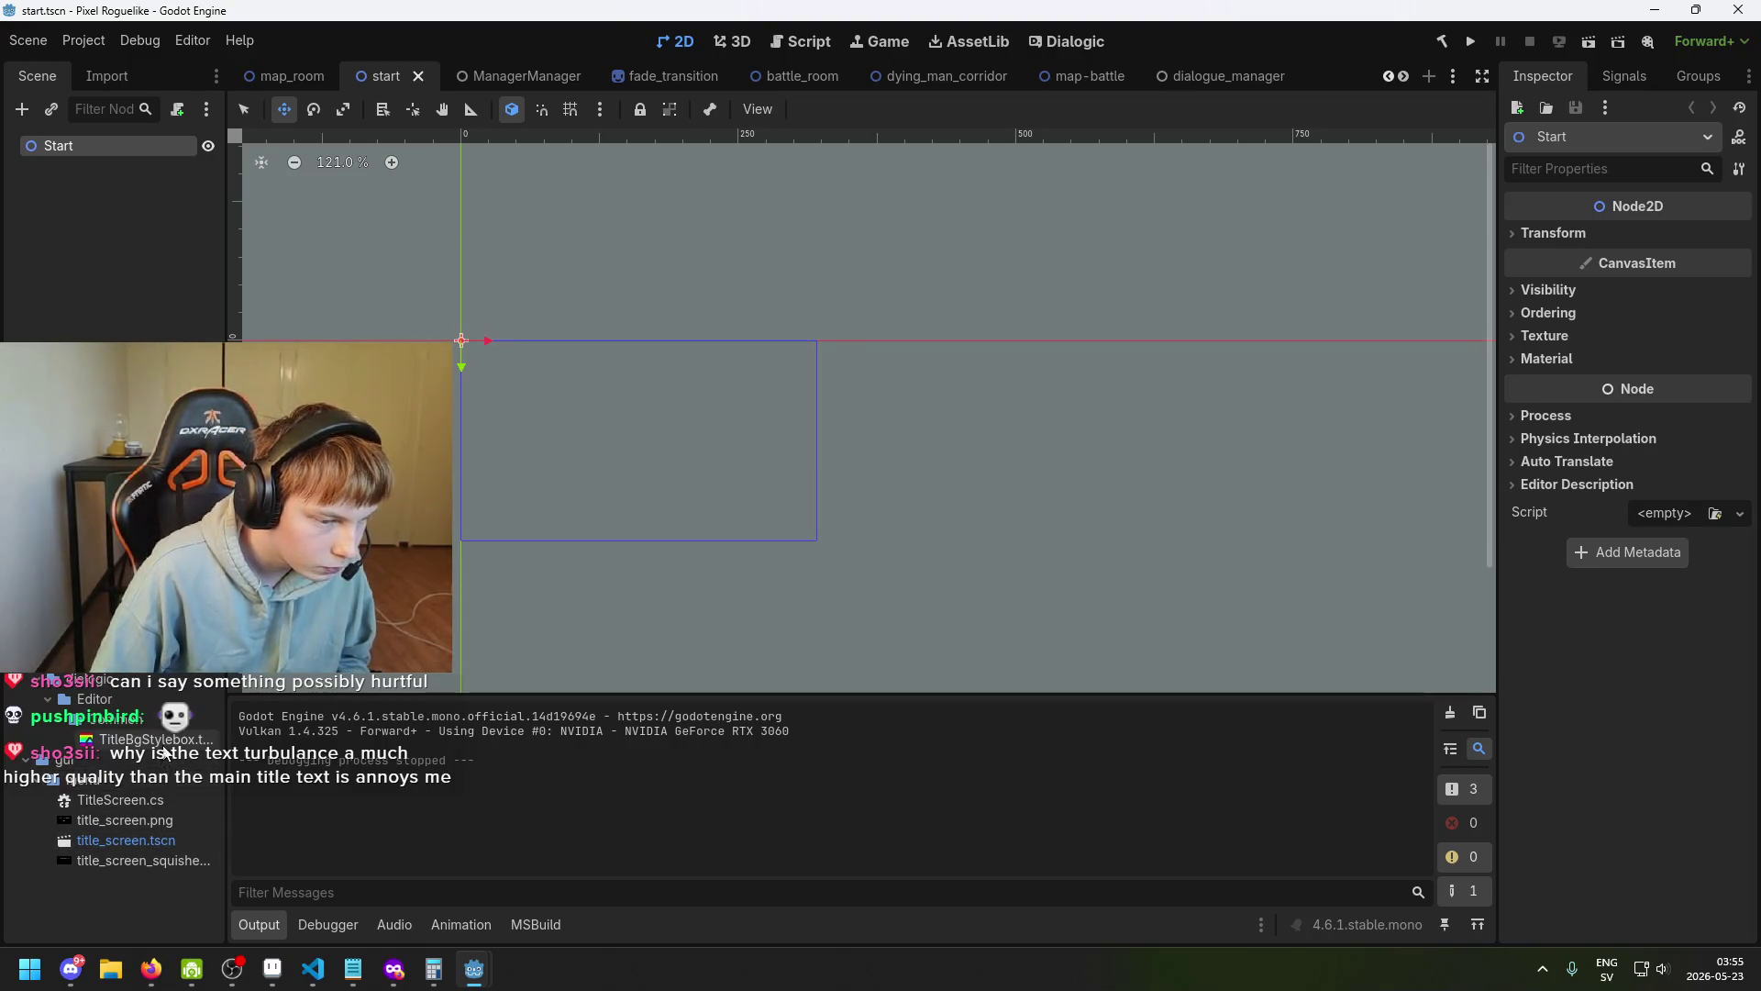
pyautogui.doubleClick(168, 839)
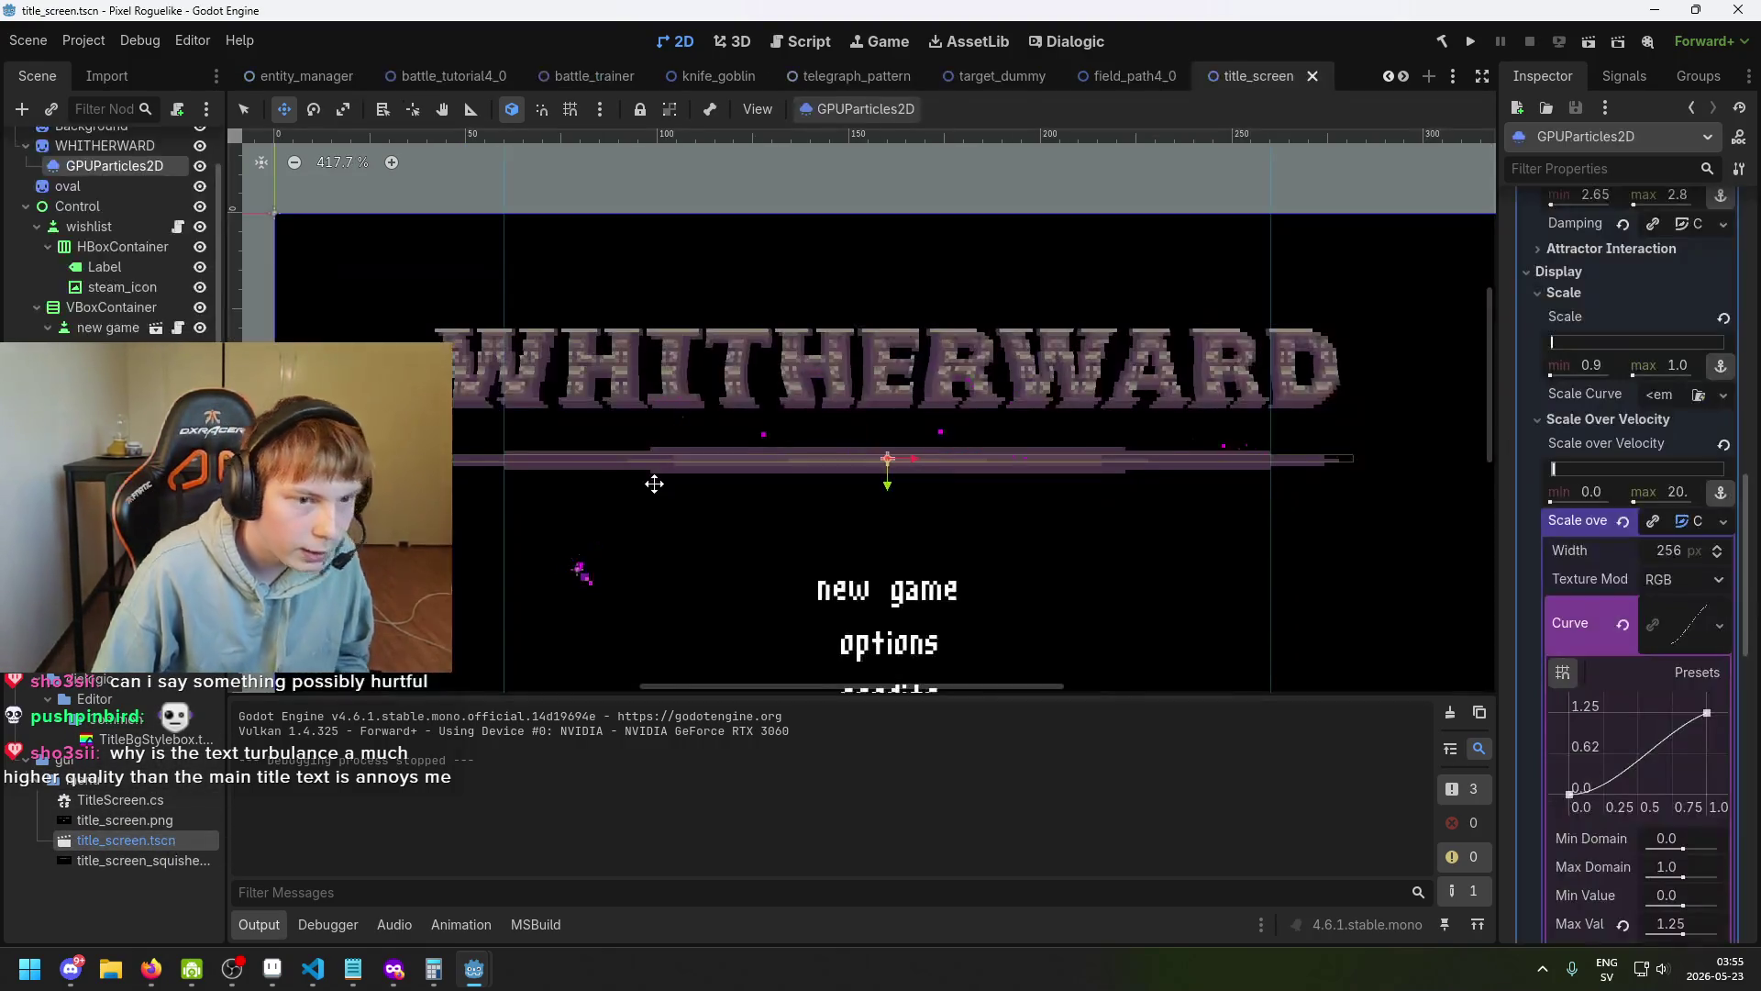
pyautogui.scroll(-2, 654, 484)
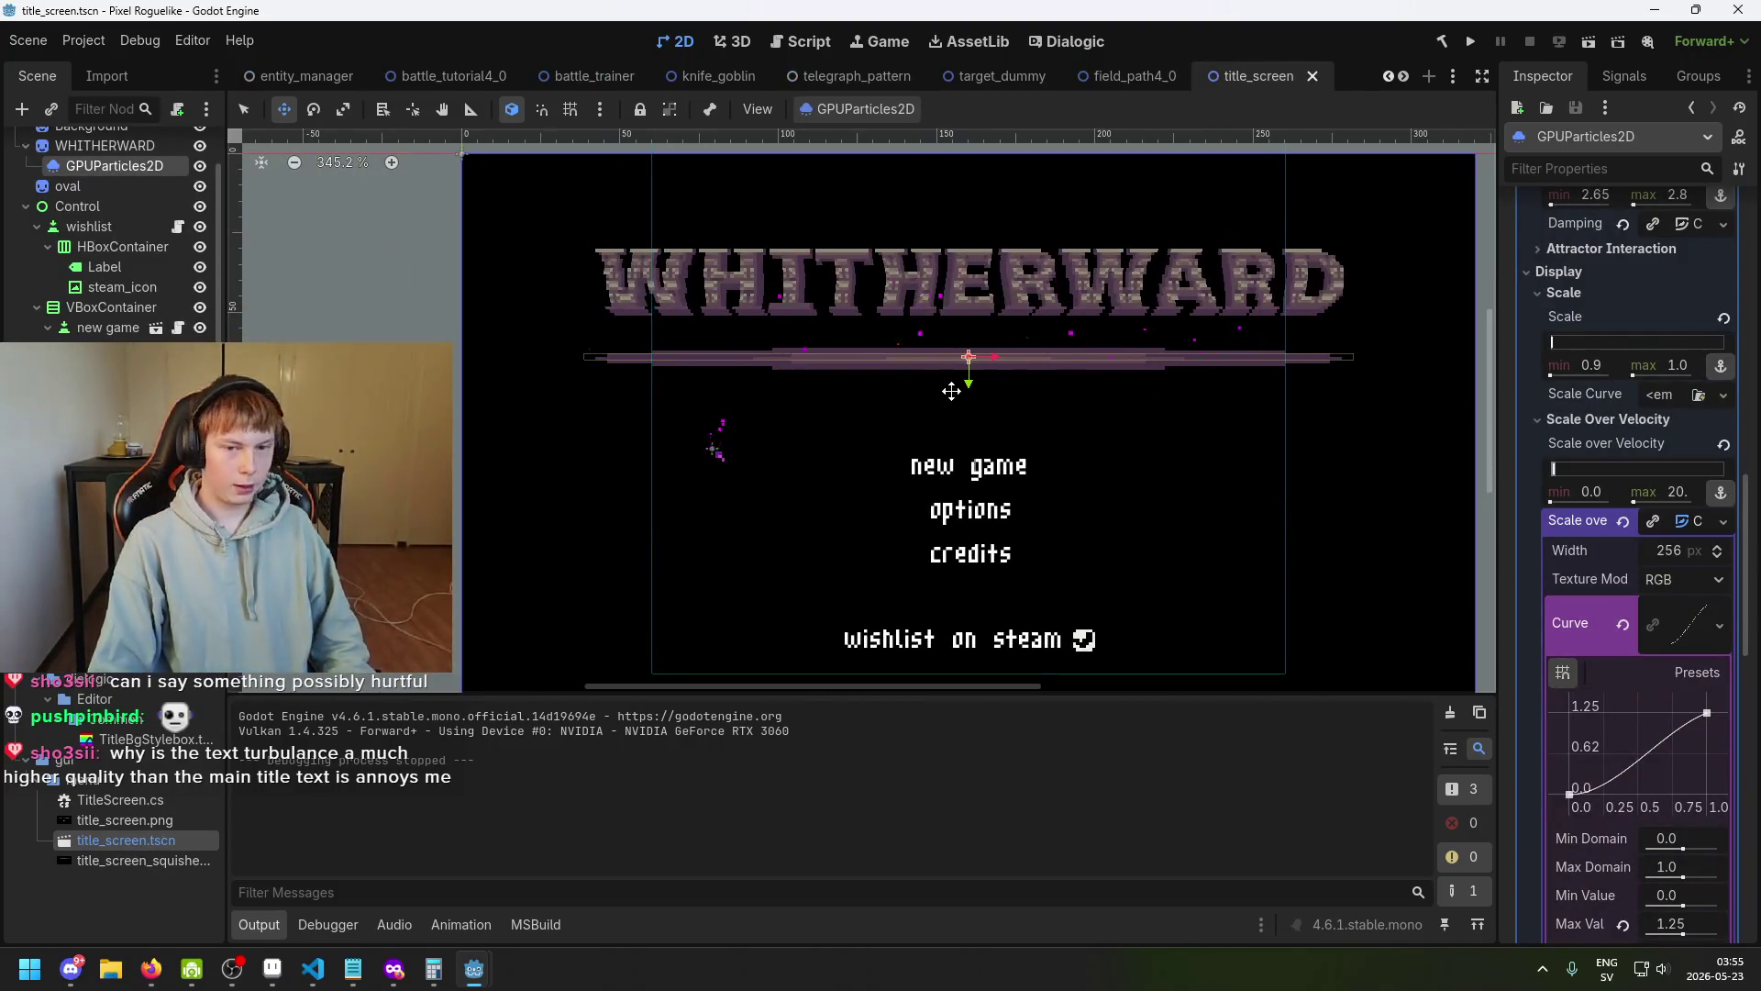
pyautogui.scroll(7, 946, 325)
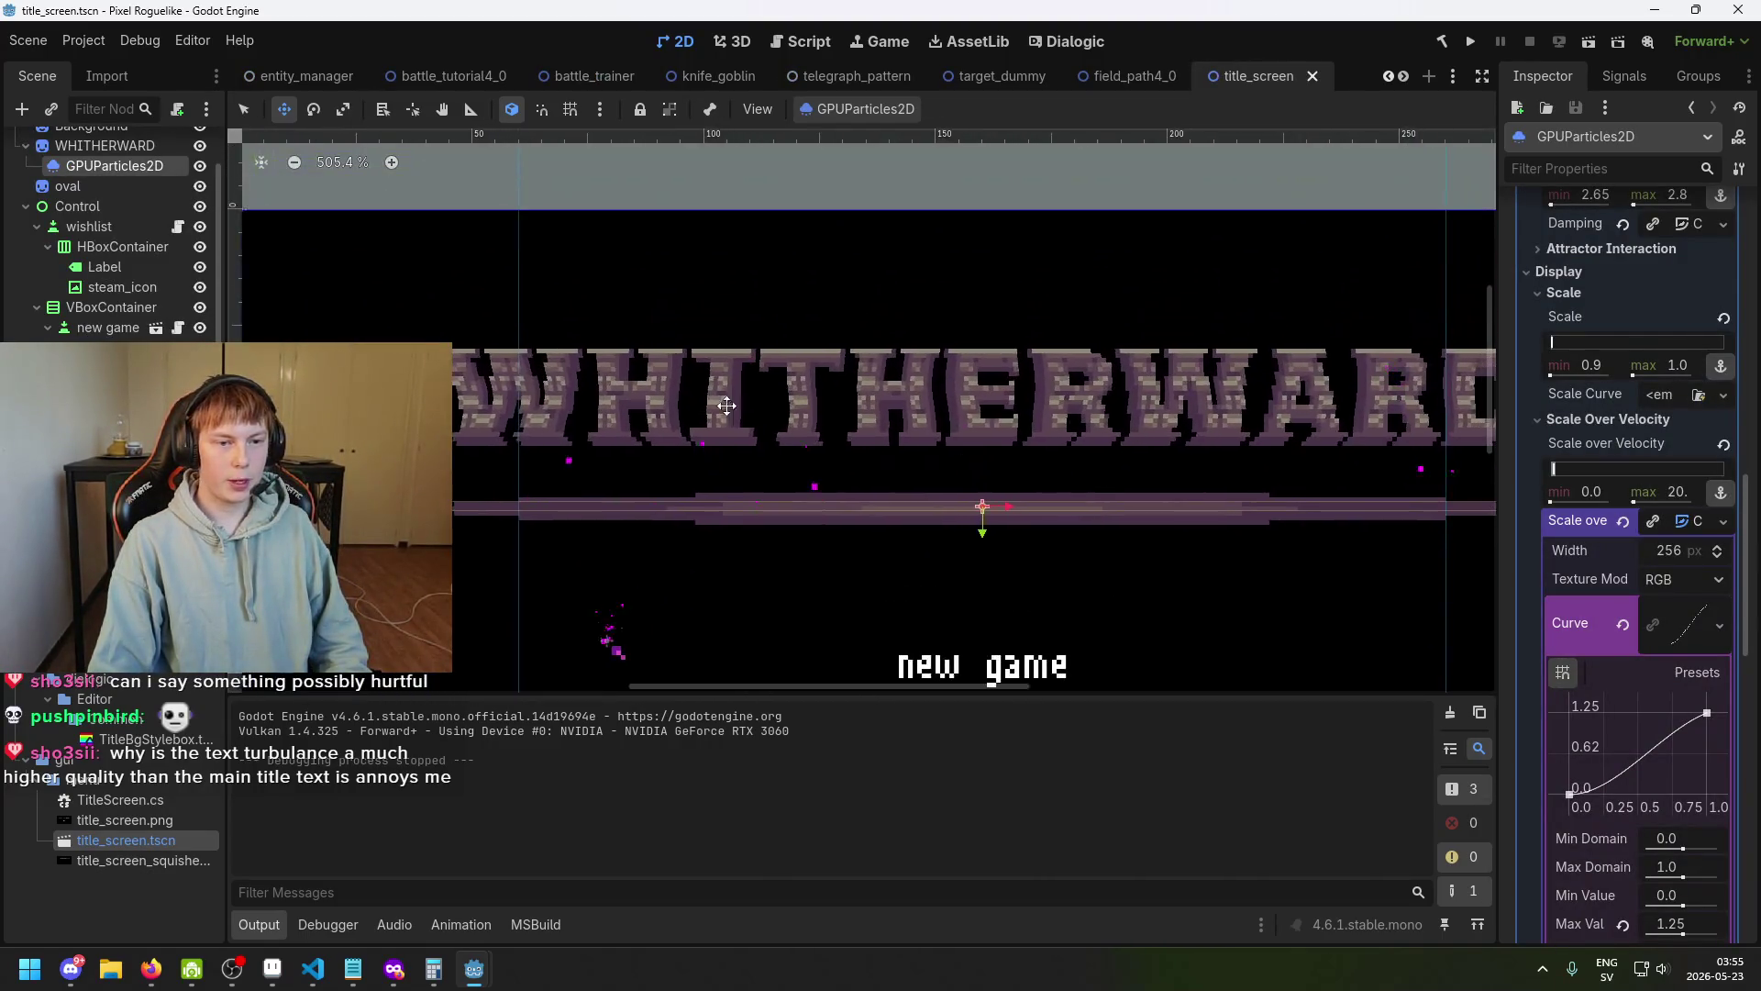
# Zoom deep into the WHITHERWARD lettering's pixels, then run the project.
pyautogui.scroll(6, 696, 377)
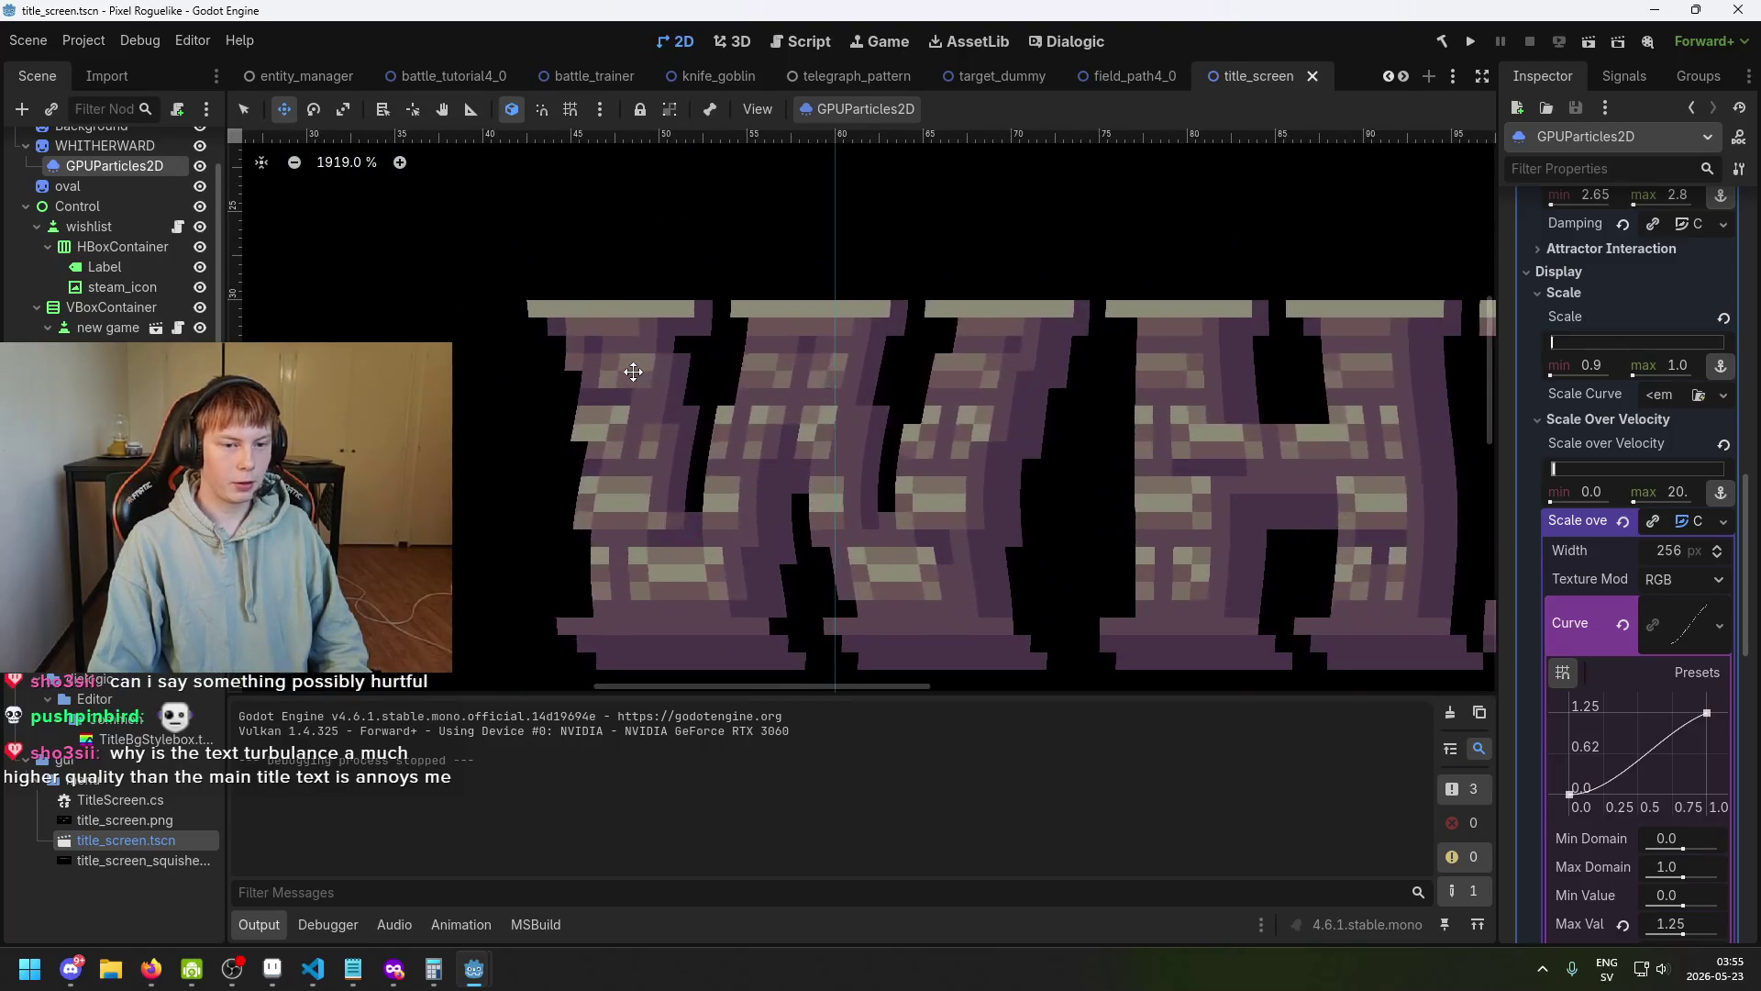
pyautogui.scroll(10, 611, 366)
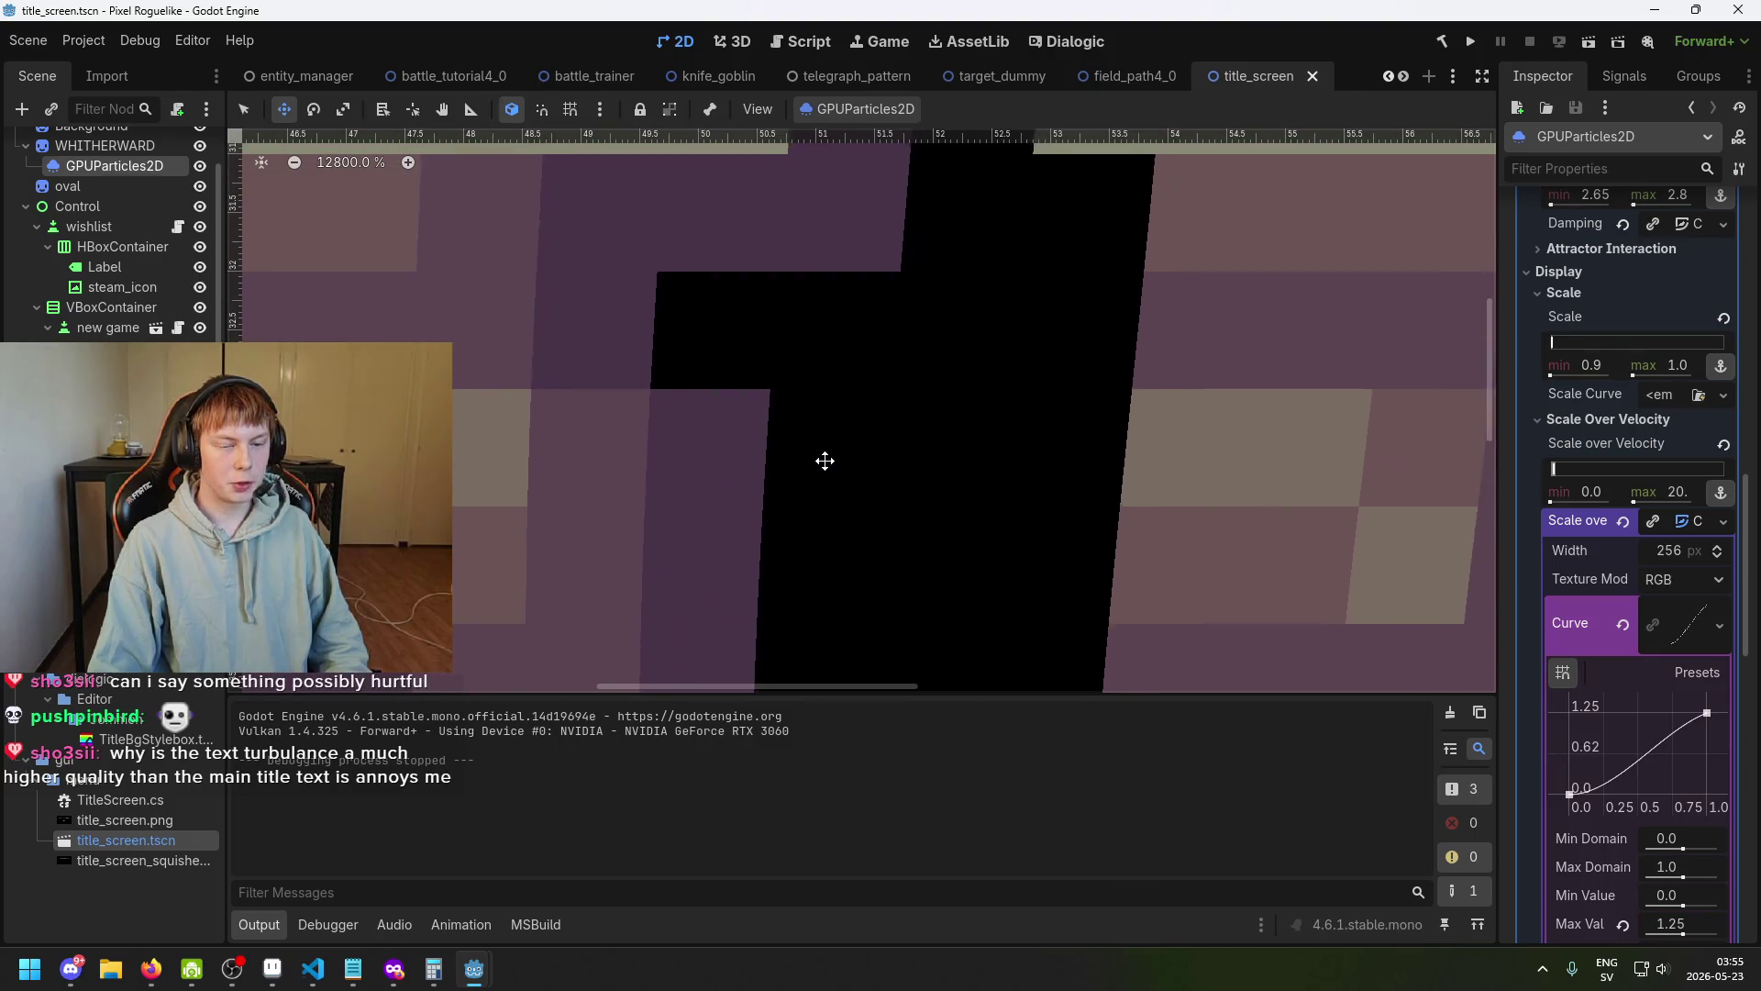
pyautogui.scroll(-4, 706, 456)
pyautogui.scroll(4, 705, 456)
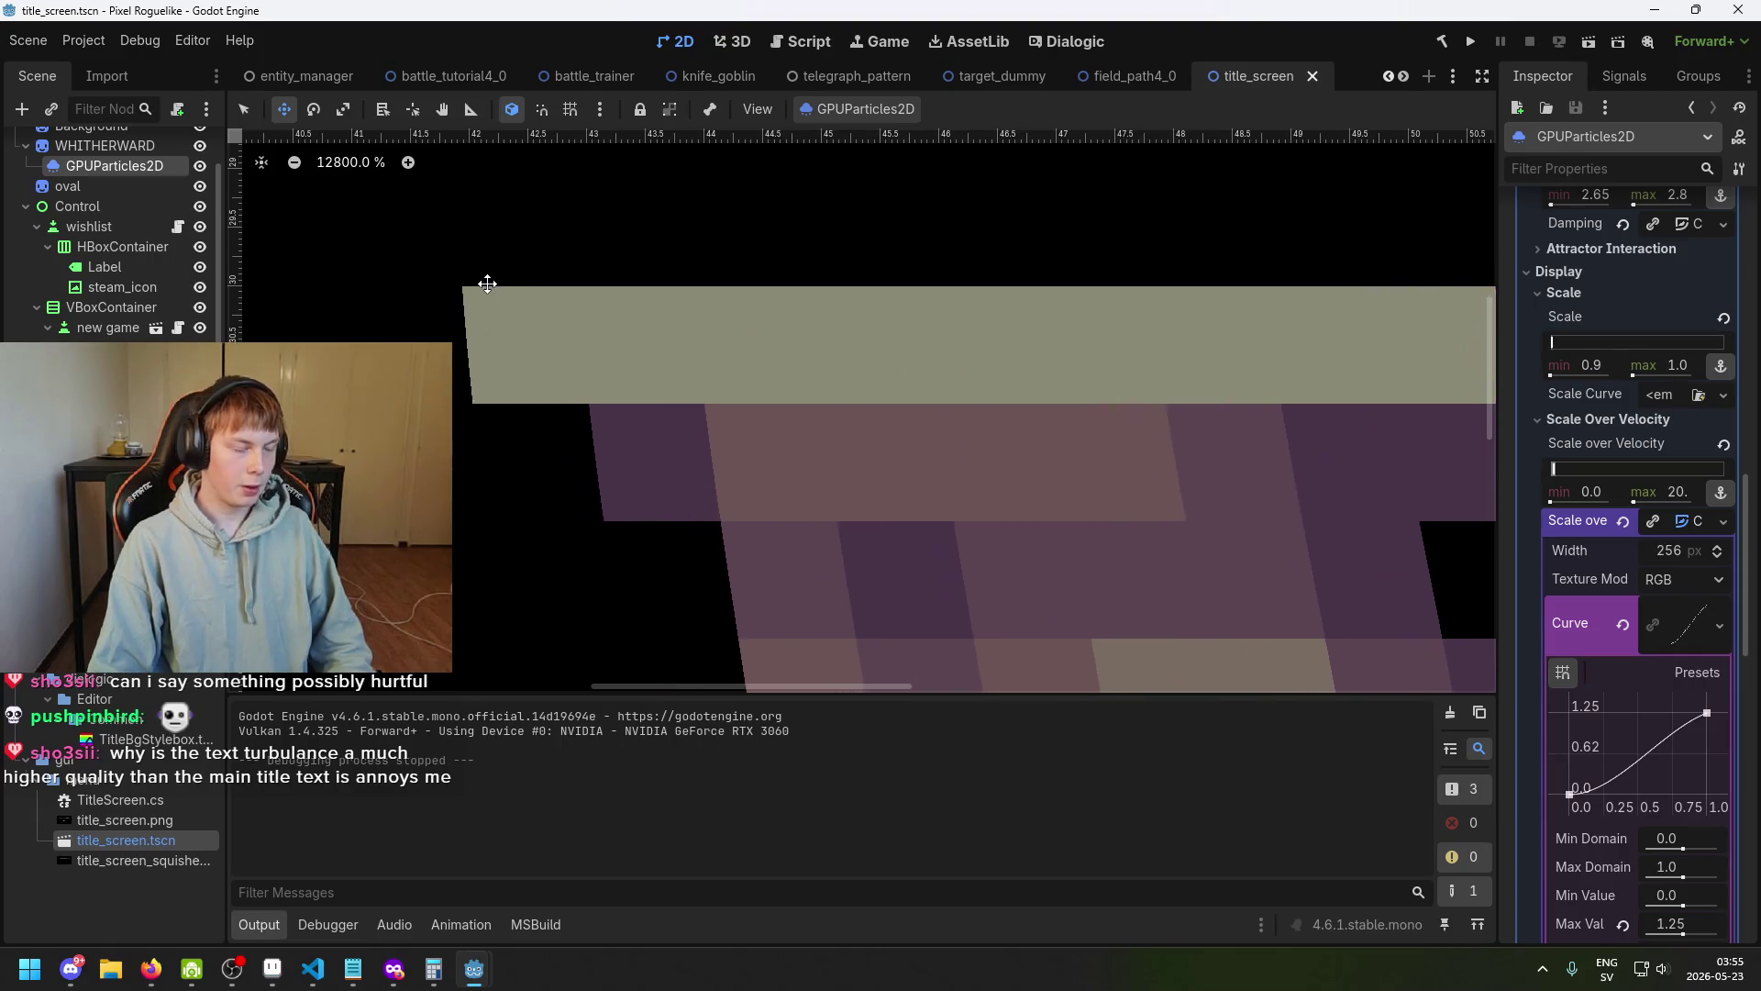
pyautogui.scroll(-6, 692, 357)
pyautogui.scroll(-3, 692, 357)
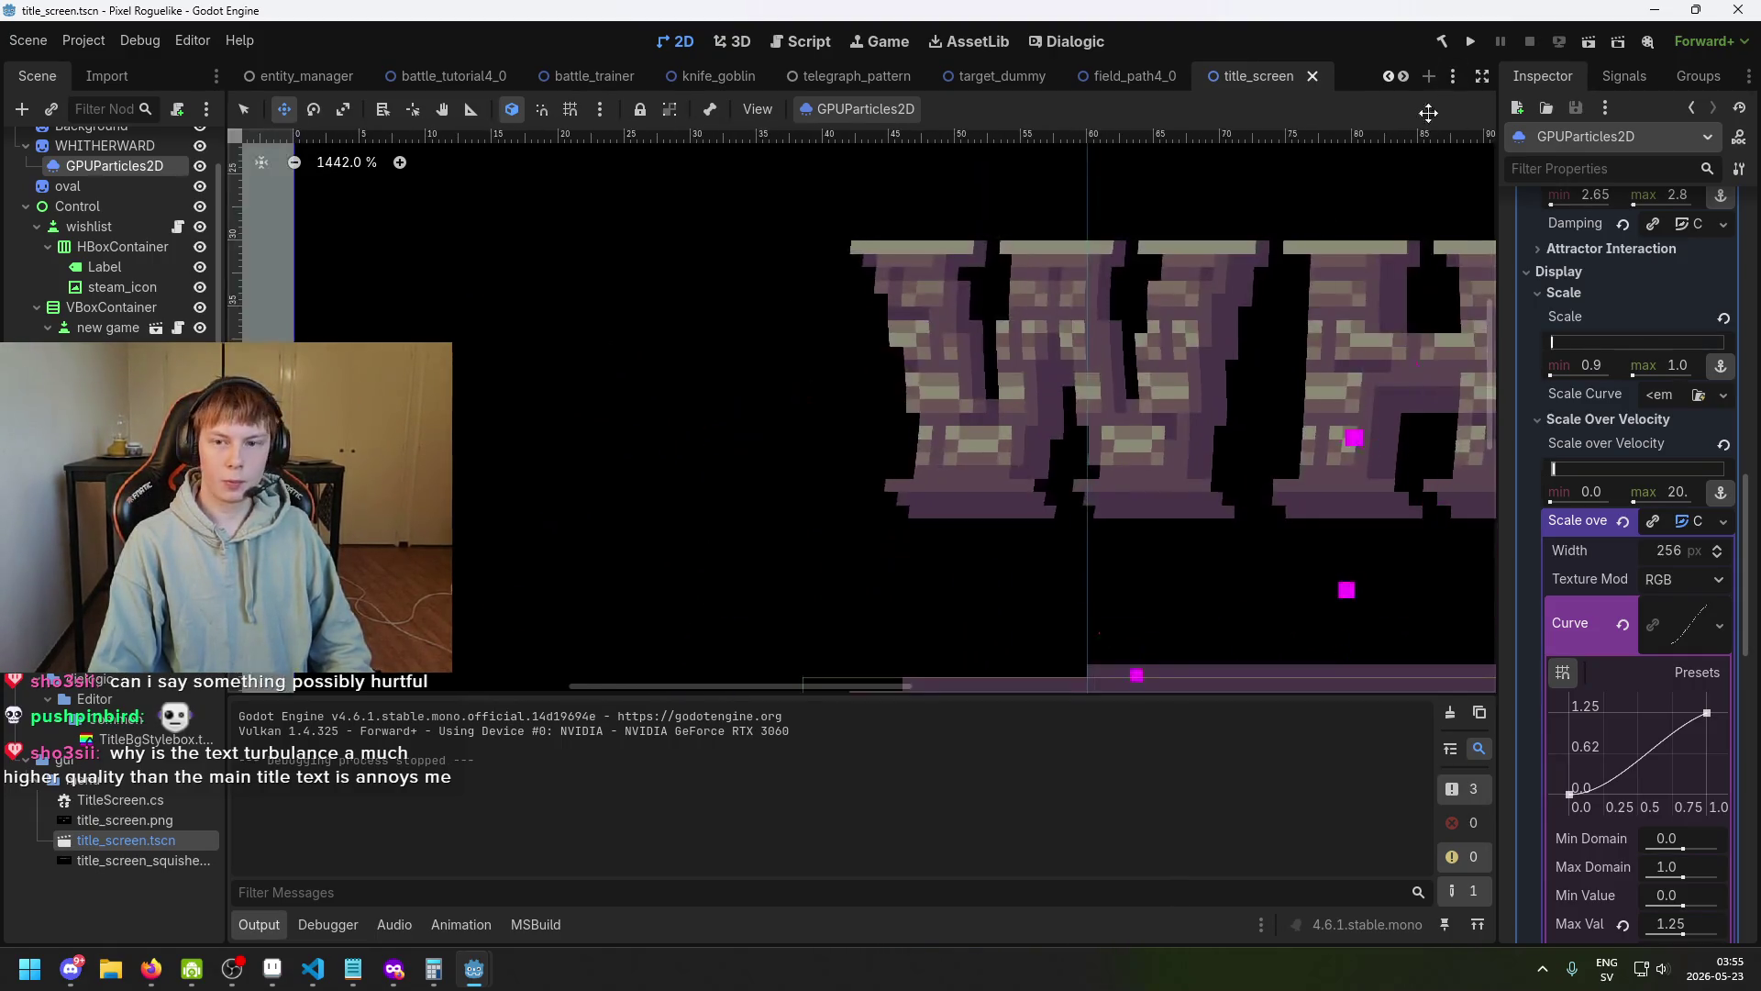
pyautogui.click(1470, 43)
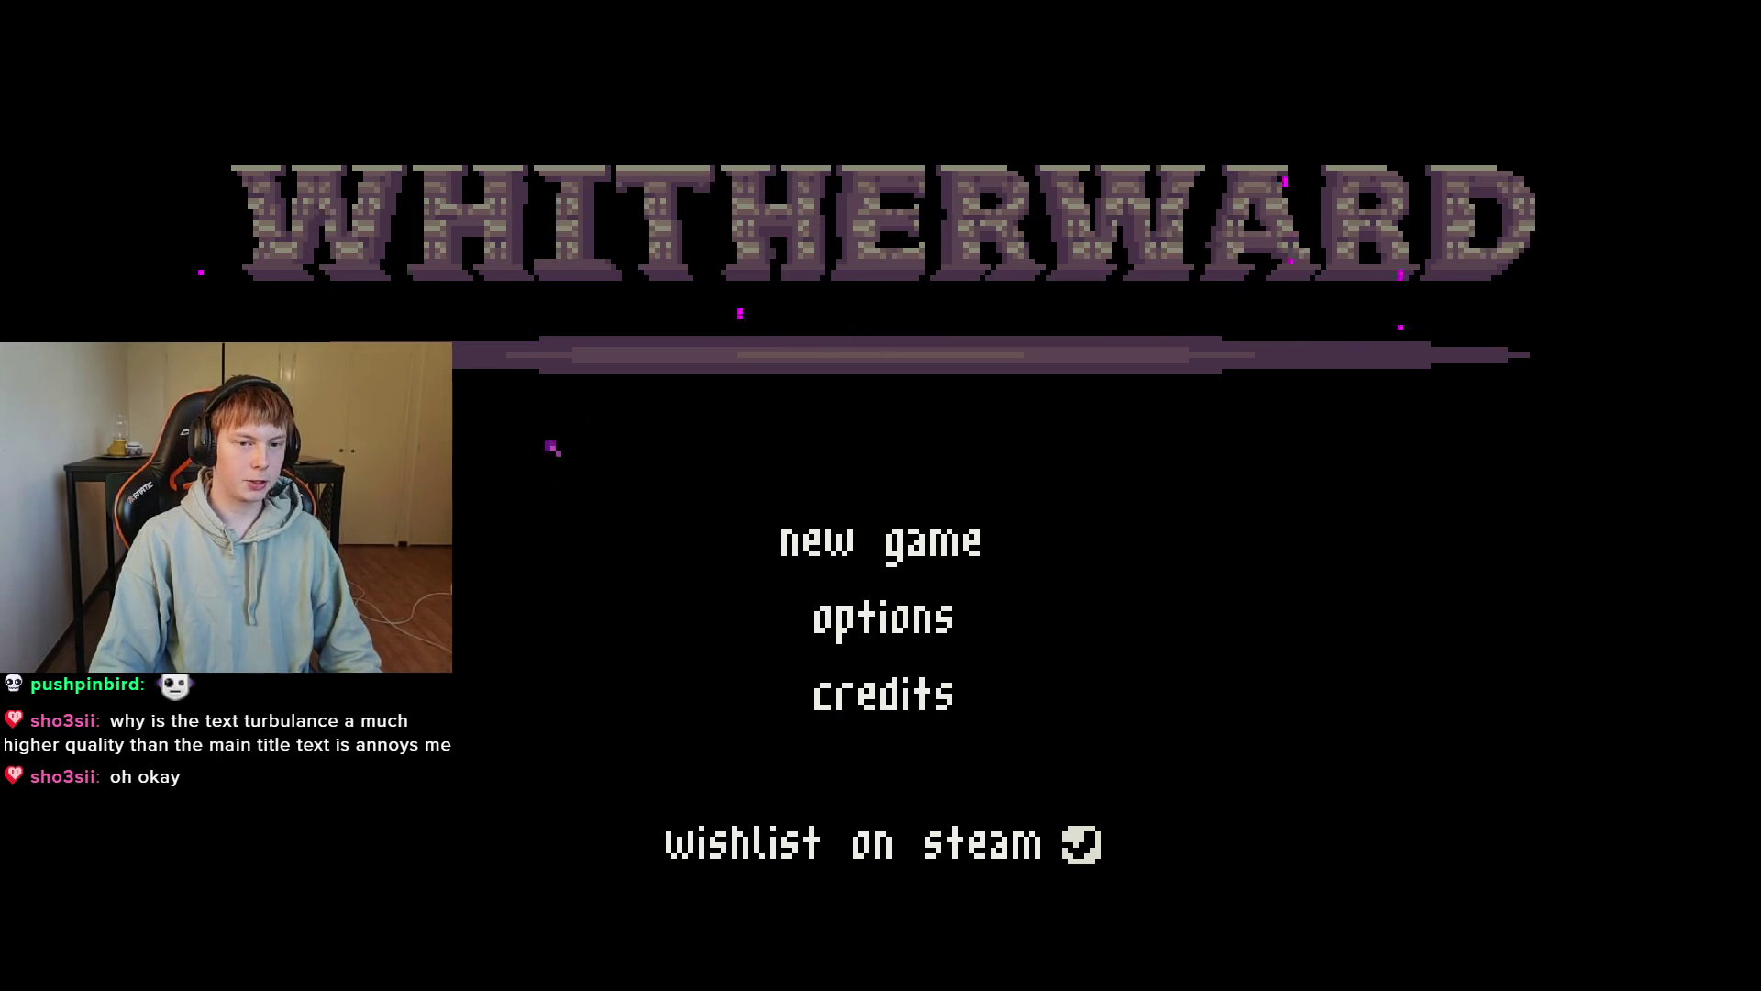
# Stop the running title screen game with F8.
pyautogui.press('F8')
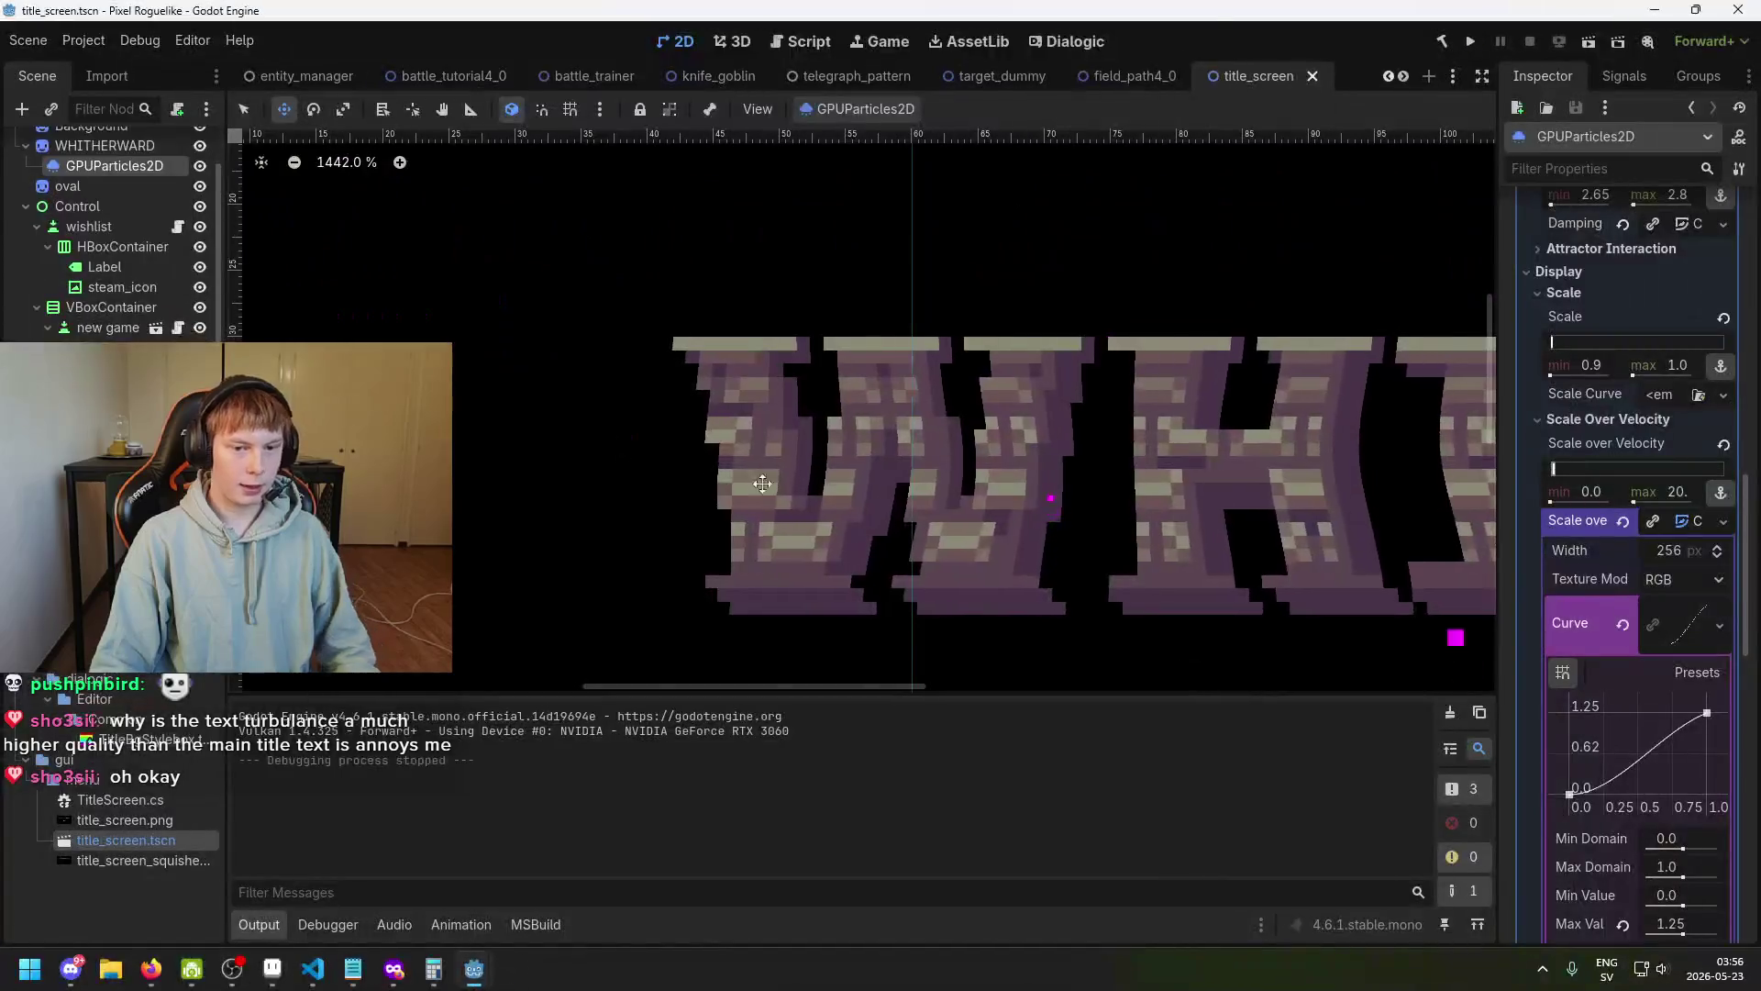
# Pan and zoom the 2D viewport onto the magenta embers around the title.
pyautogui.moveTo(1123, 536); pyautogui.dragTo(838, 373)
pyautogui.scroll(1, 708, 373)
pyautogui.moveTo(708, 373); pyautogui.dragTo(777, 505)
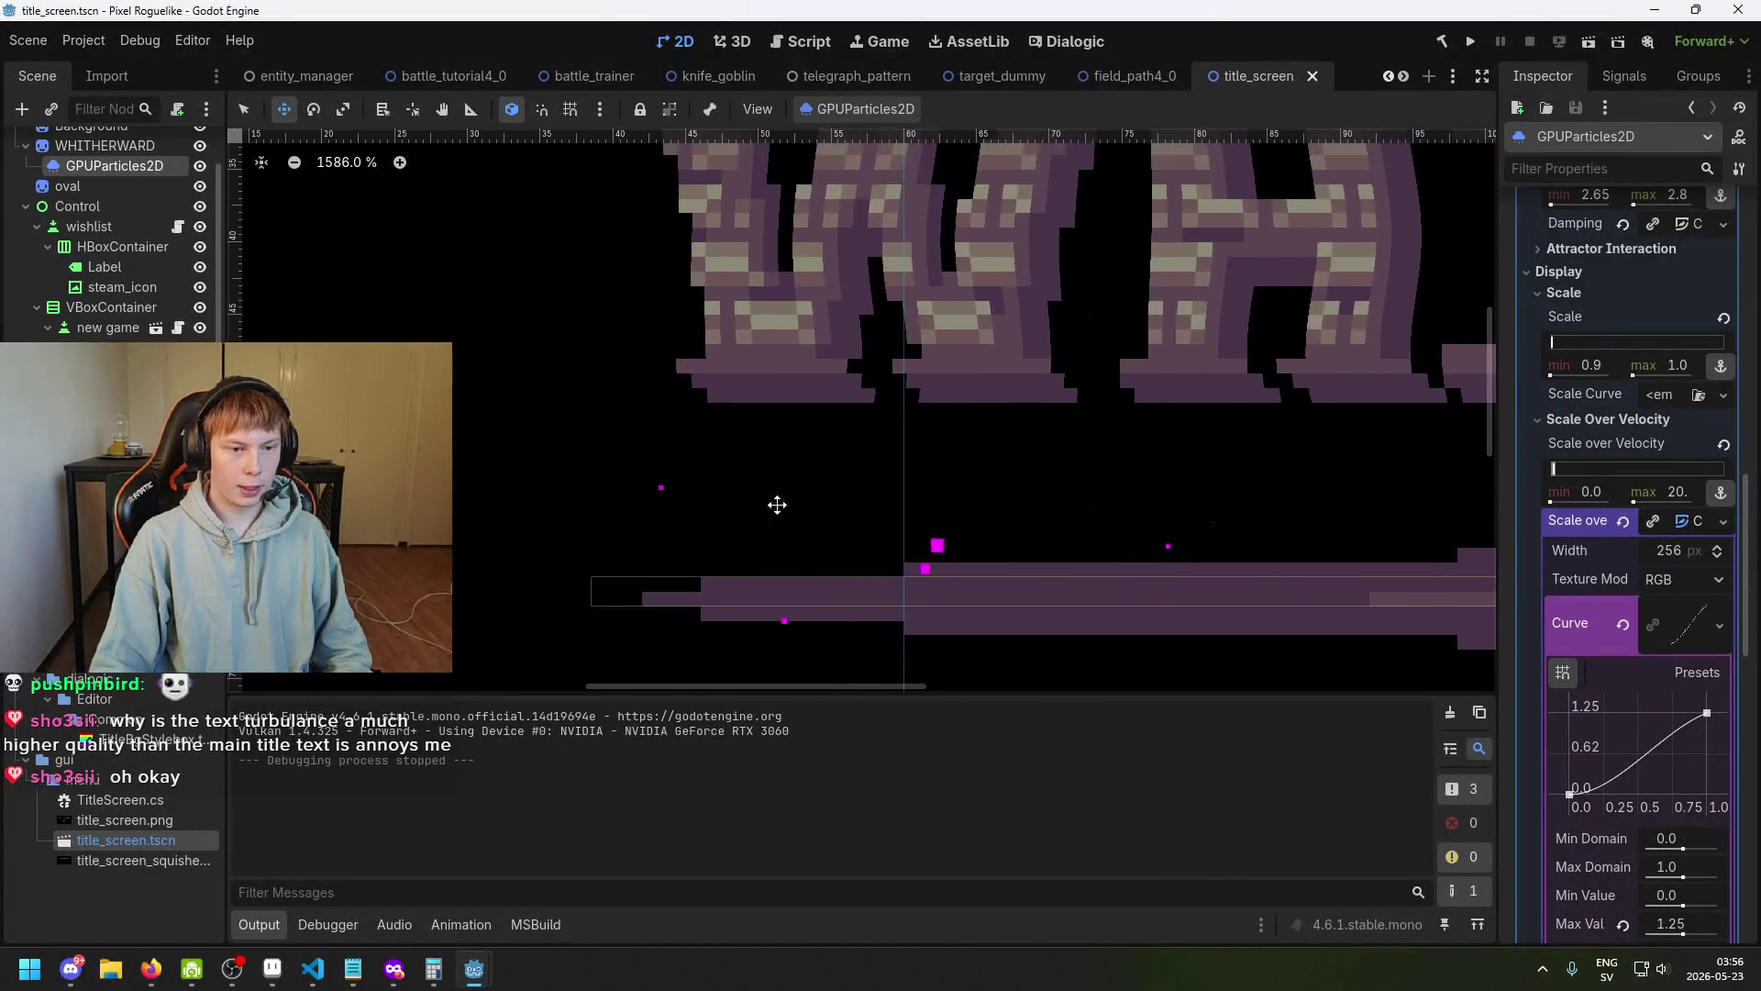
pyautogui.scroll(6, 745, 591)
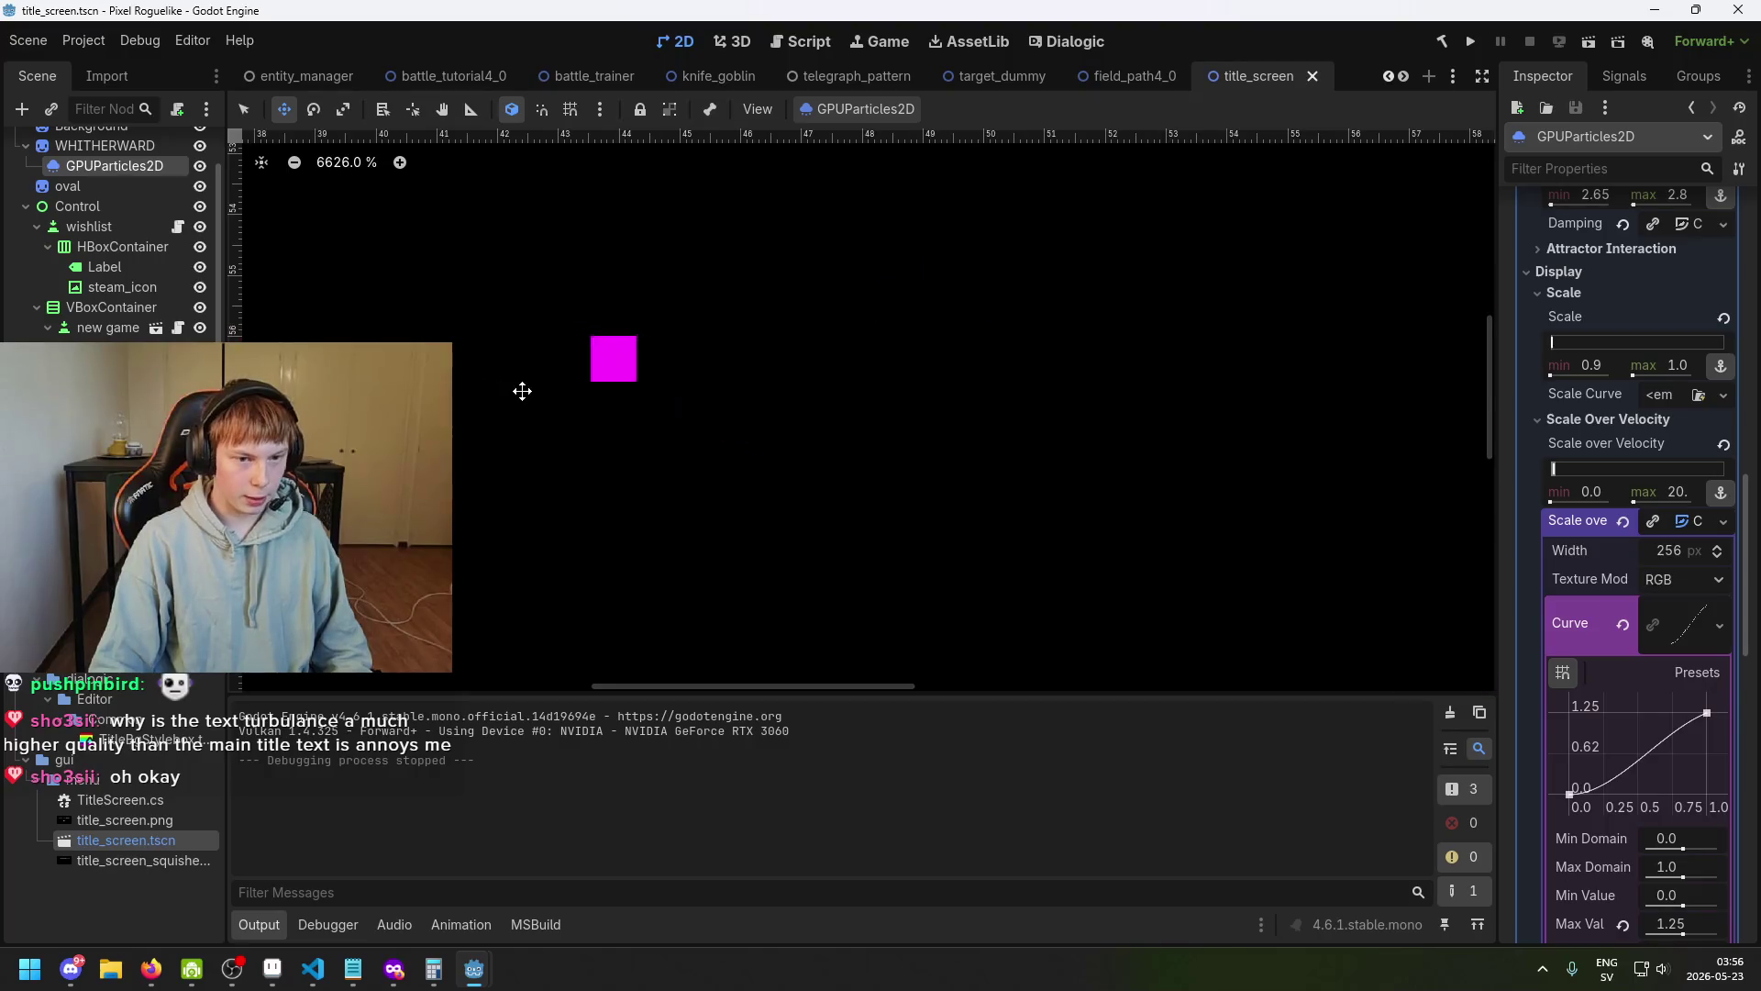
pyautogui.scroll(-4, 1019, 472)
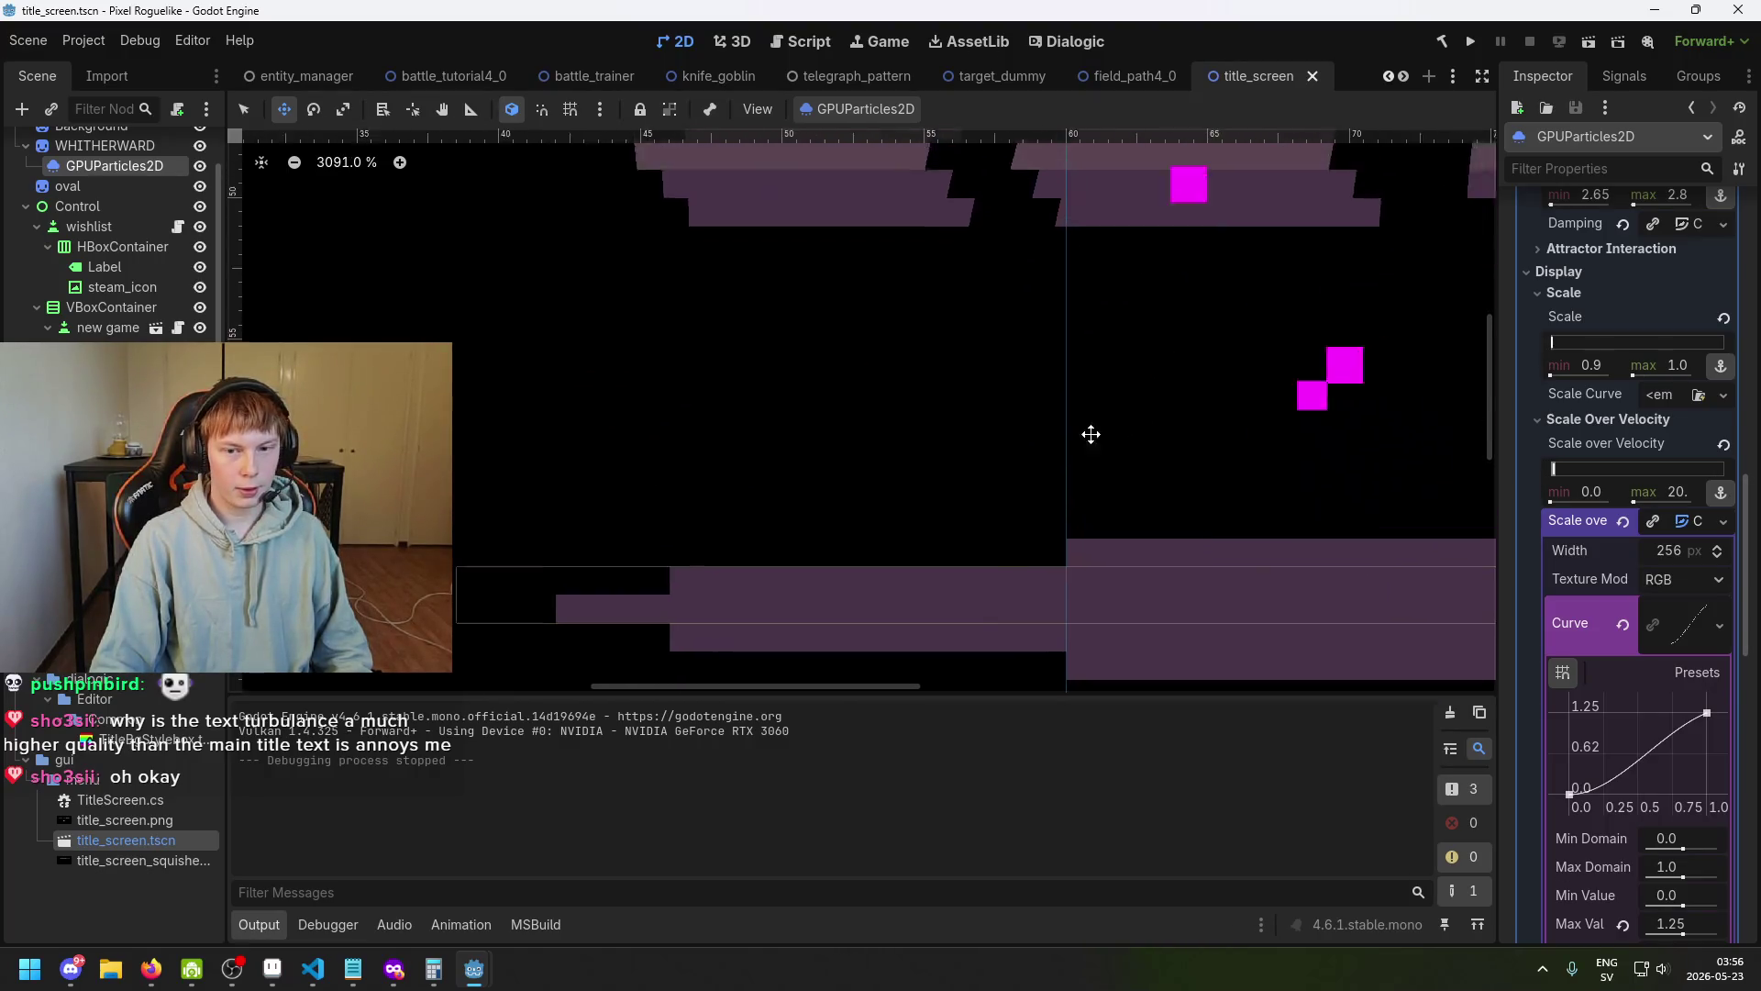
pyautogui.scroll(2, 1046, 461)
pyautogui.scroll(2, 972, 325)
pyautogui.scroll(-6, 963, 412)
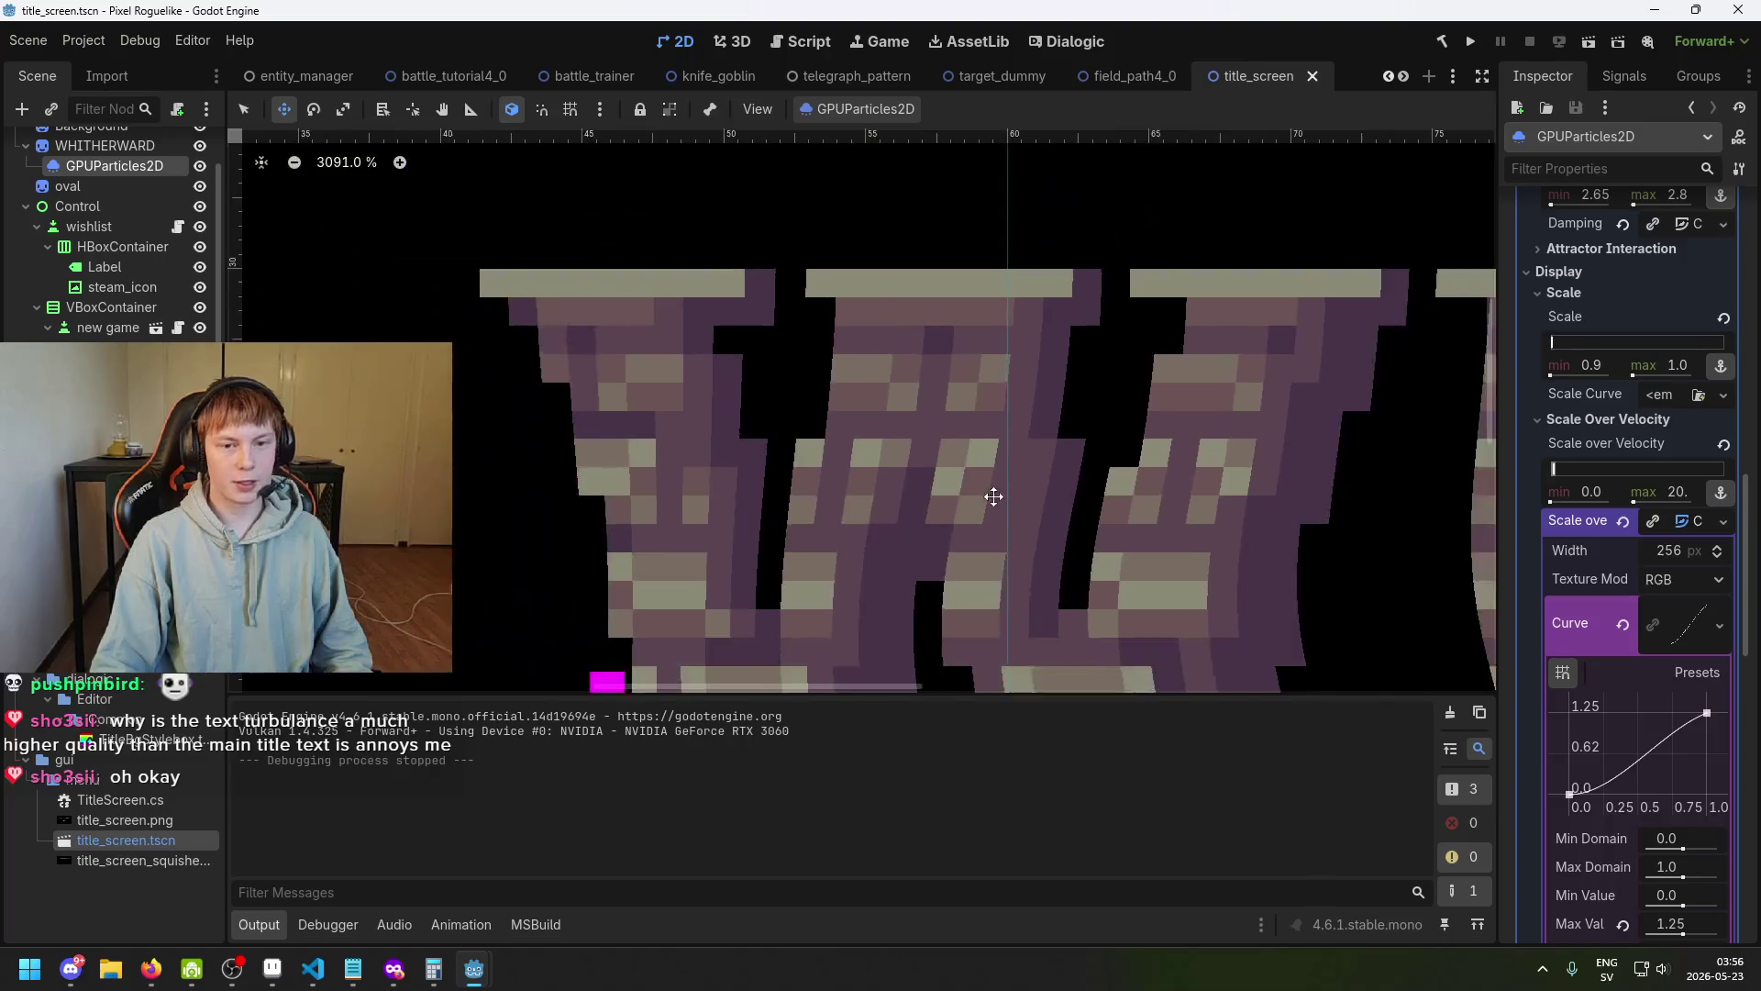
pyautogui.scroll(4, 1208, 470)
pyautogui.scroll(-4, 1053, 492)
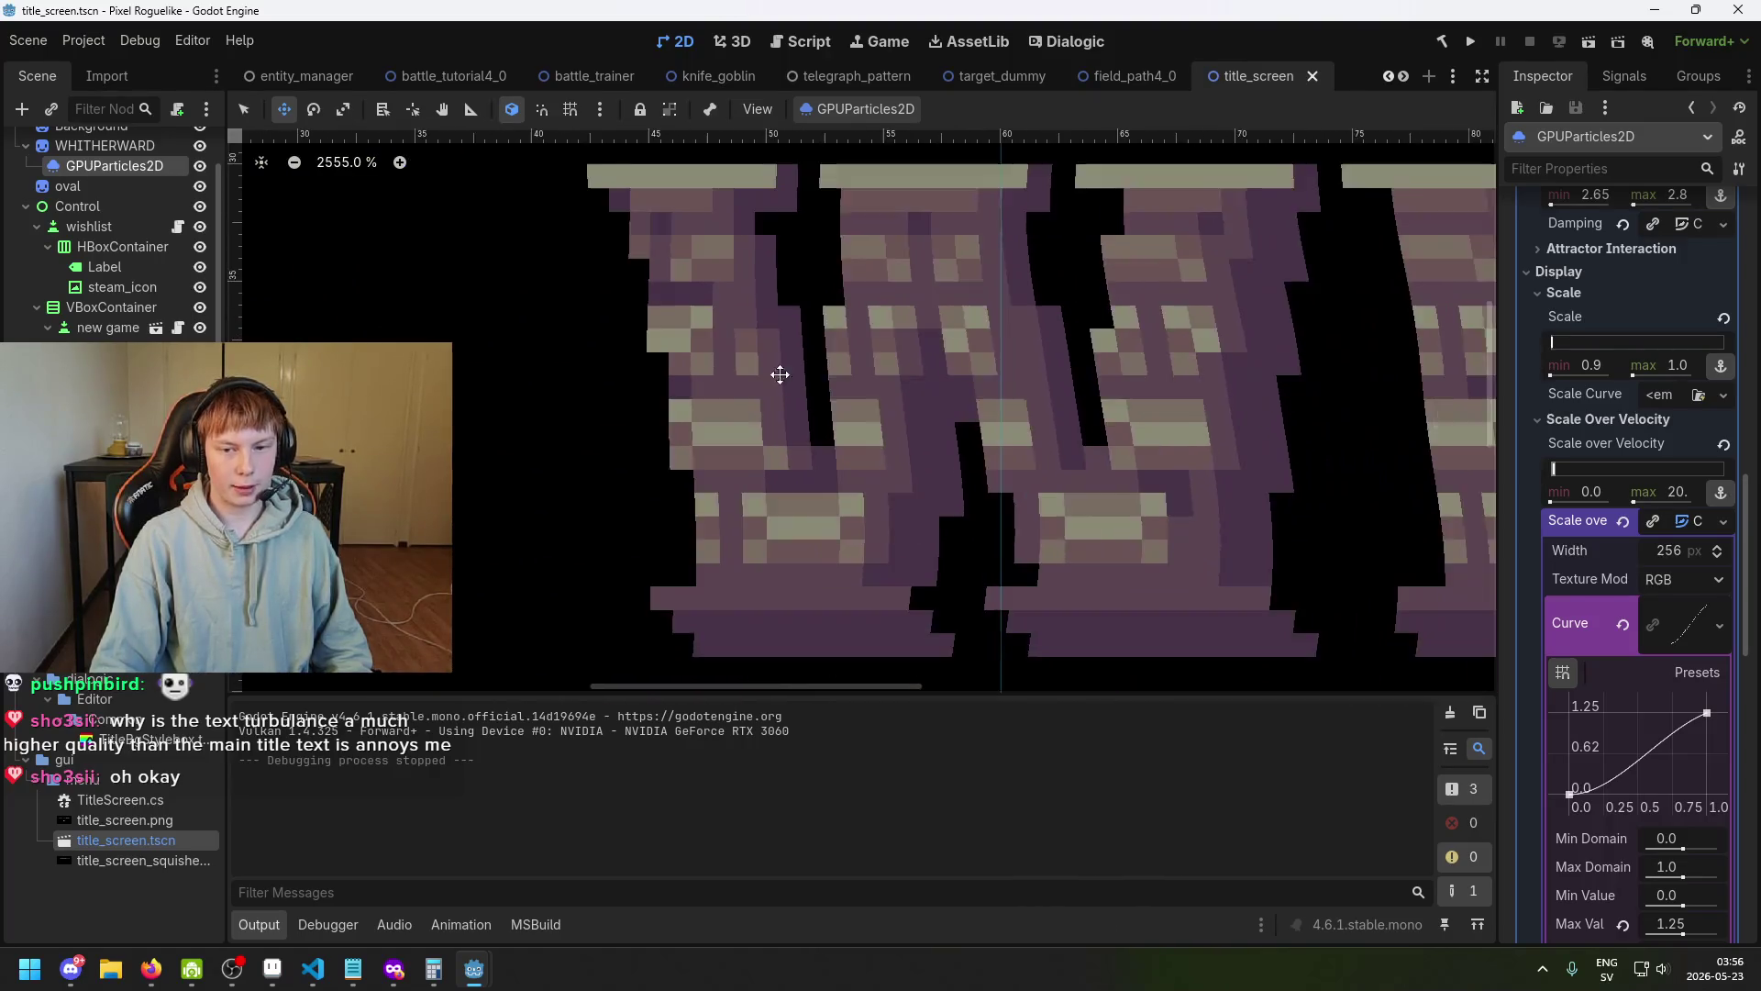
pyautogui.scroll(1, 854, 509)
pyautogui.scroll(2, 904, 574)
pyautogui.scroll(-2, 826, 472)
# Save the title_screen scene with Ctrl+S, then switch to the knife_goblin scene.
pyautogui.hotkey('ctrl', 's')
pyautogui.scroll(-10, 938, 462)
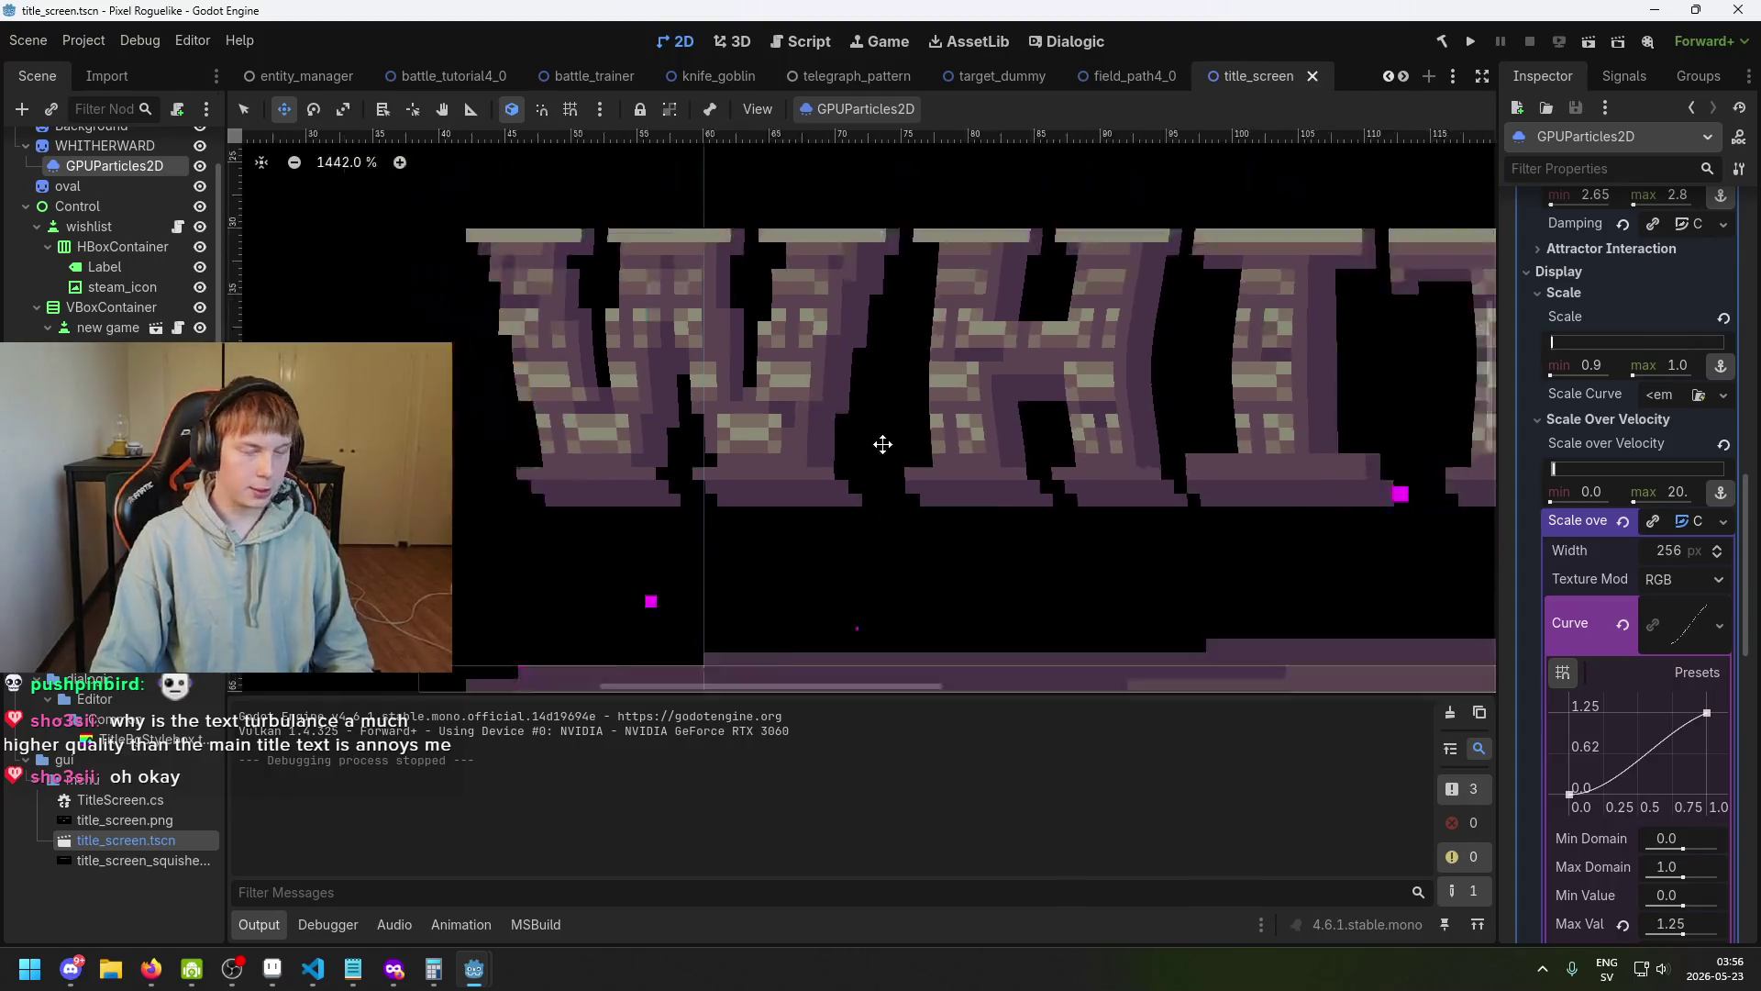
pyautogui.scroll(1, 989, 496)
pyautogui.scroll(3, 995, 505)
pyautogui.hotkey('ctrl', 's')
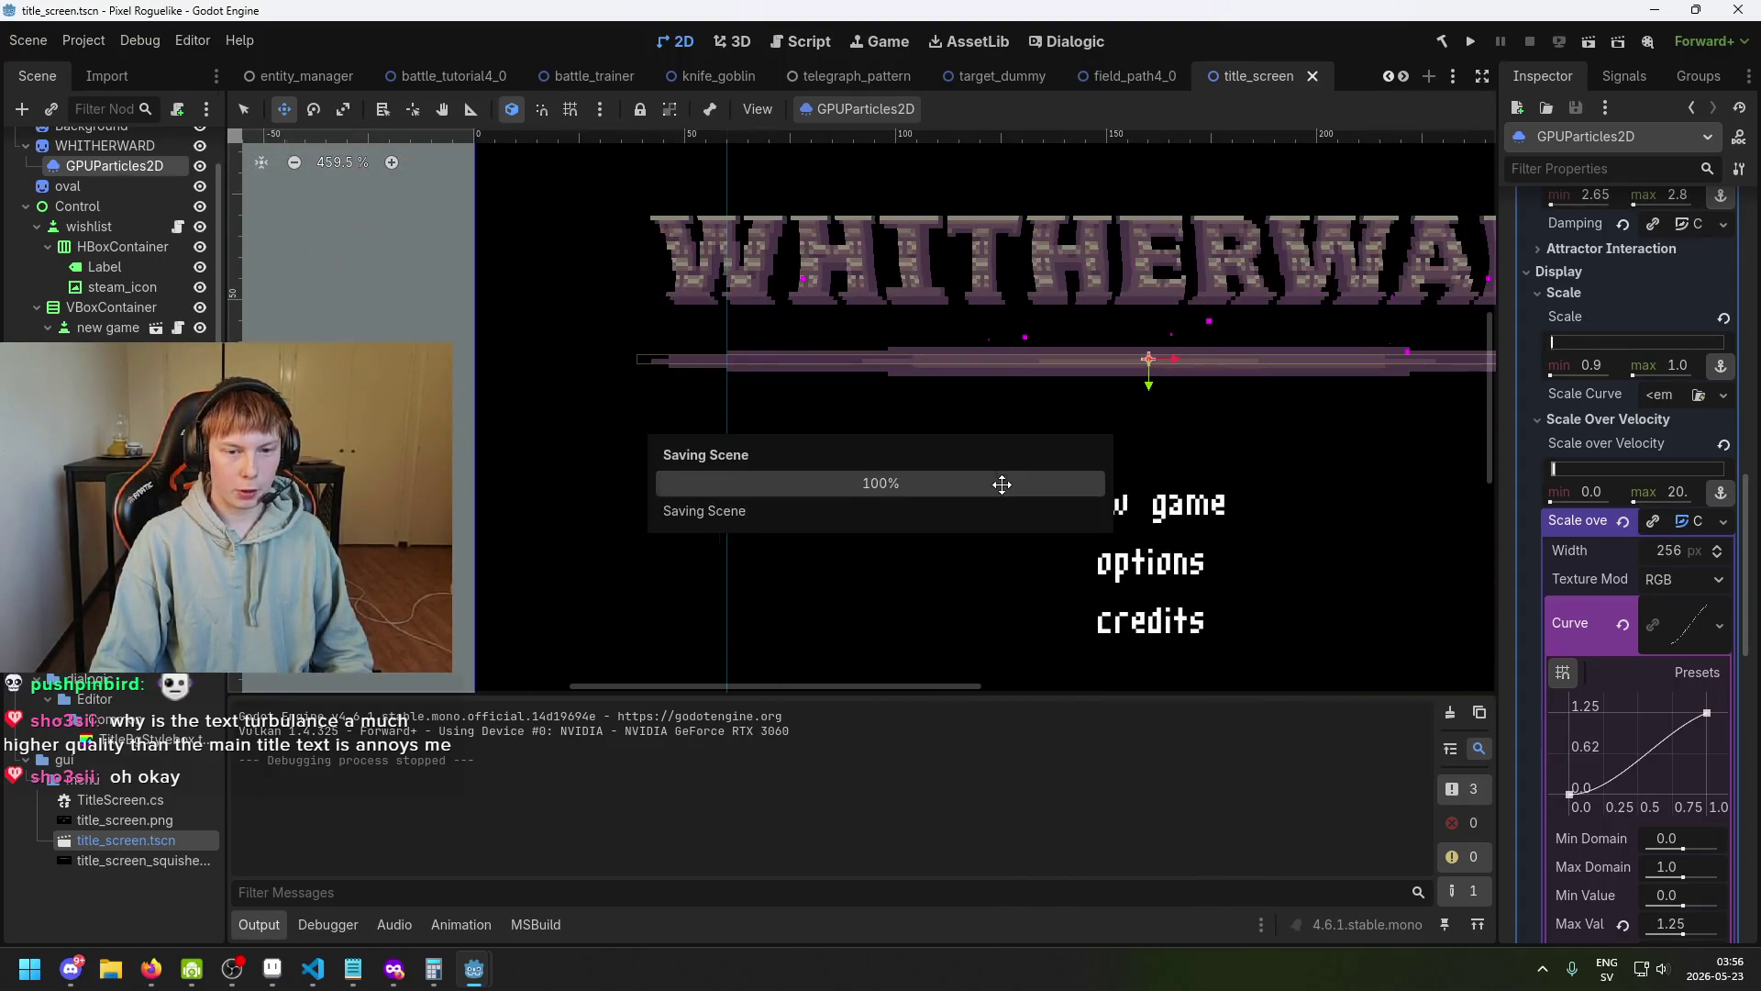
pyautogui.scroll(-2, 730, 433)
pyautogui.hotkey('ctrl', 's')
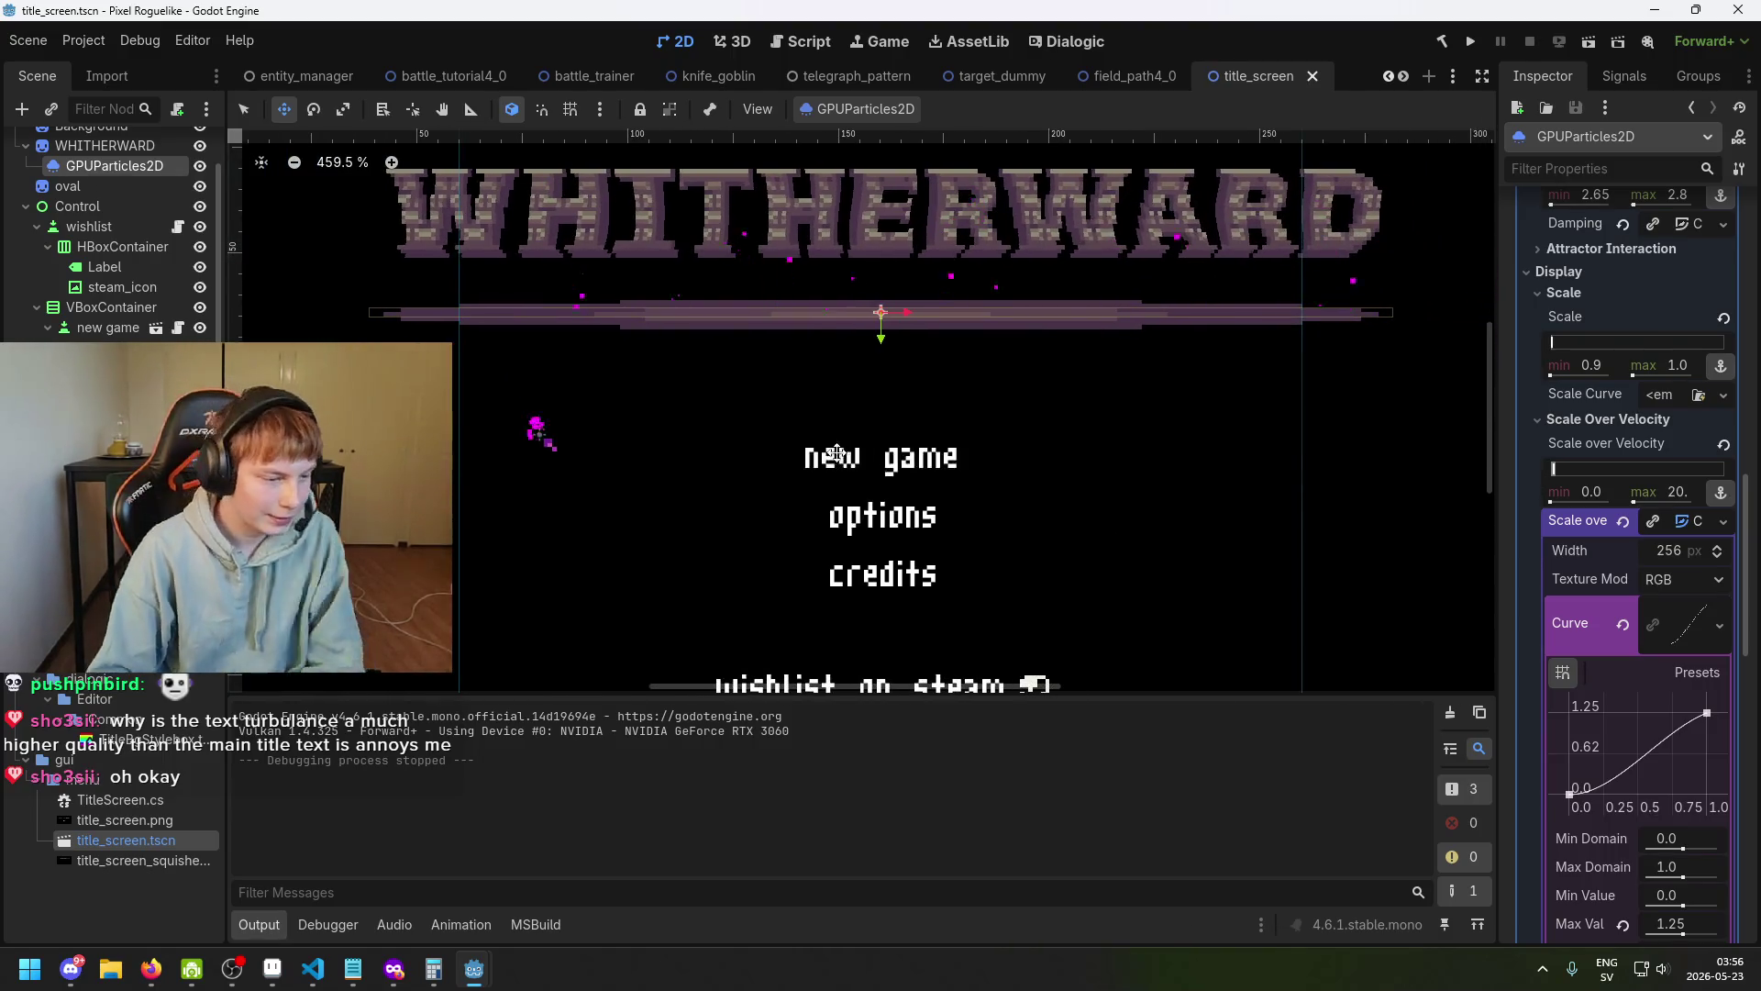
pyautogui.hscroll(-5, 906, 527)
pyautogui.scroll(-3, 657, 476)
pyautogui.scroll(2, 739, 514)
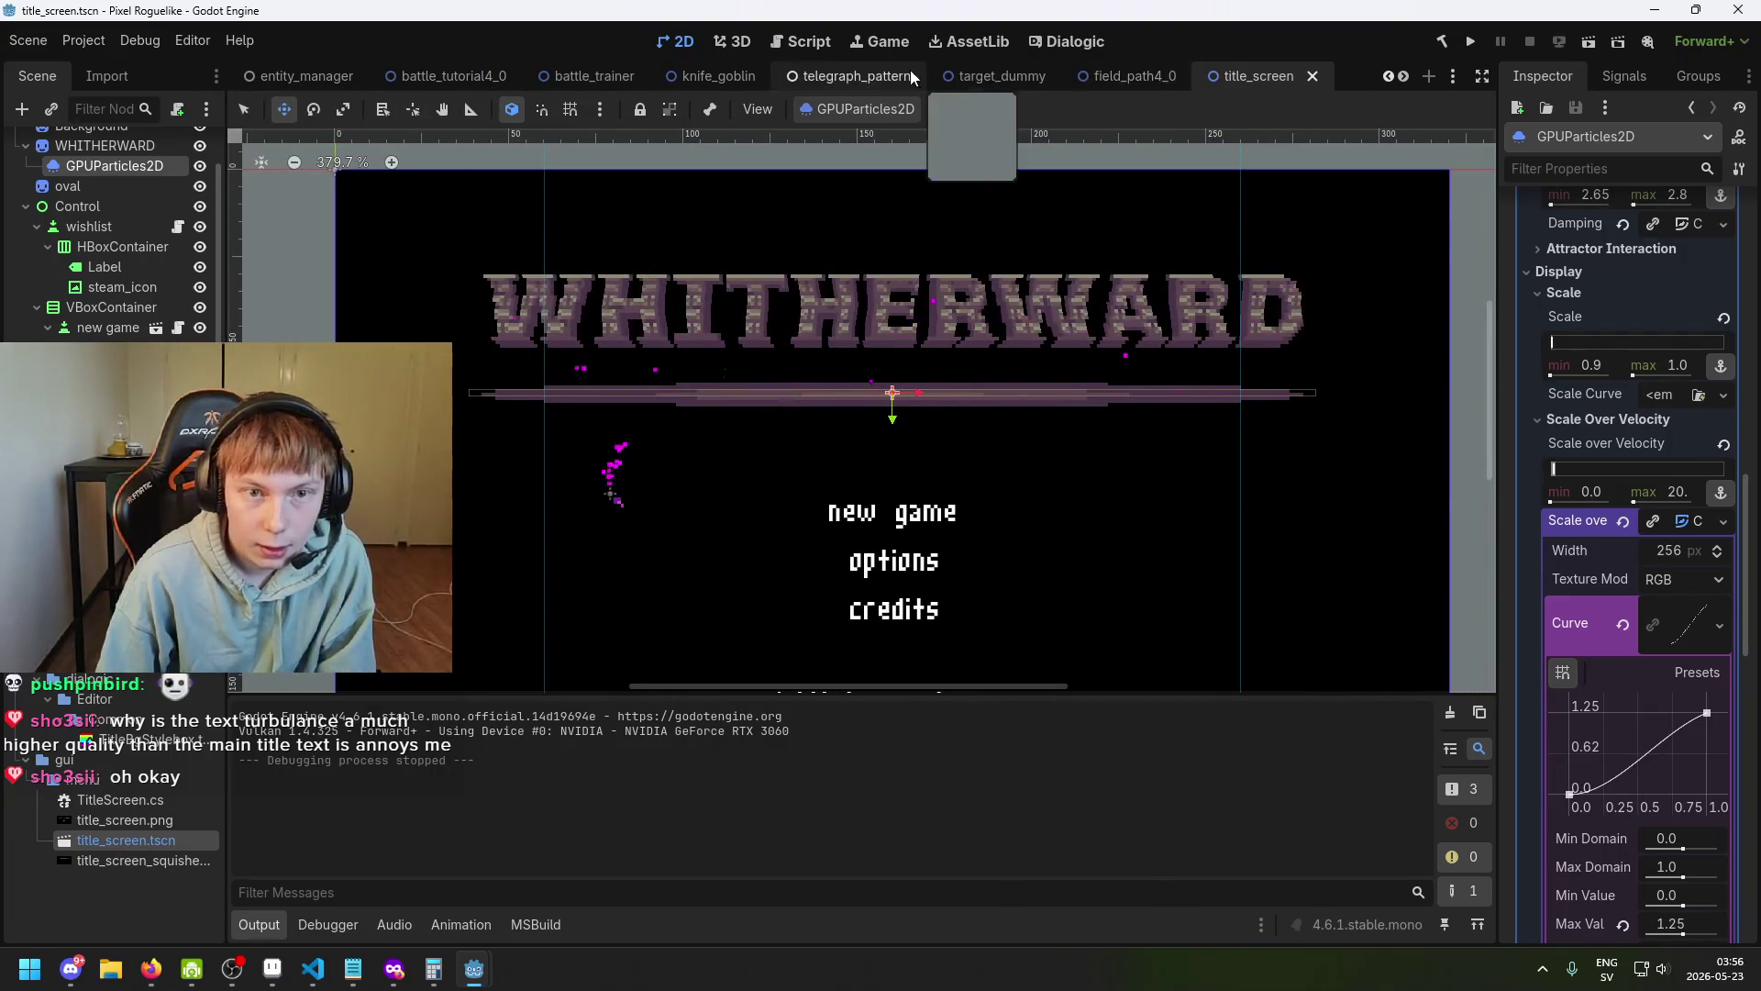
pyautogui.click(674, 75)
# Cycle through the battle_trainer, entity_manager and battle_tutorial4_0 scene tabs.
pyautogui.click(591, 72)
pyautogui.click(298, 75)
pyautogui.click(453, 75)
pyautogui.click(594, 75)
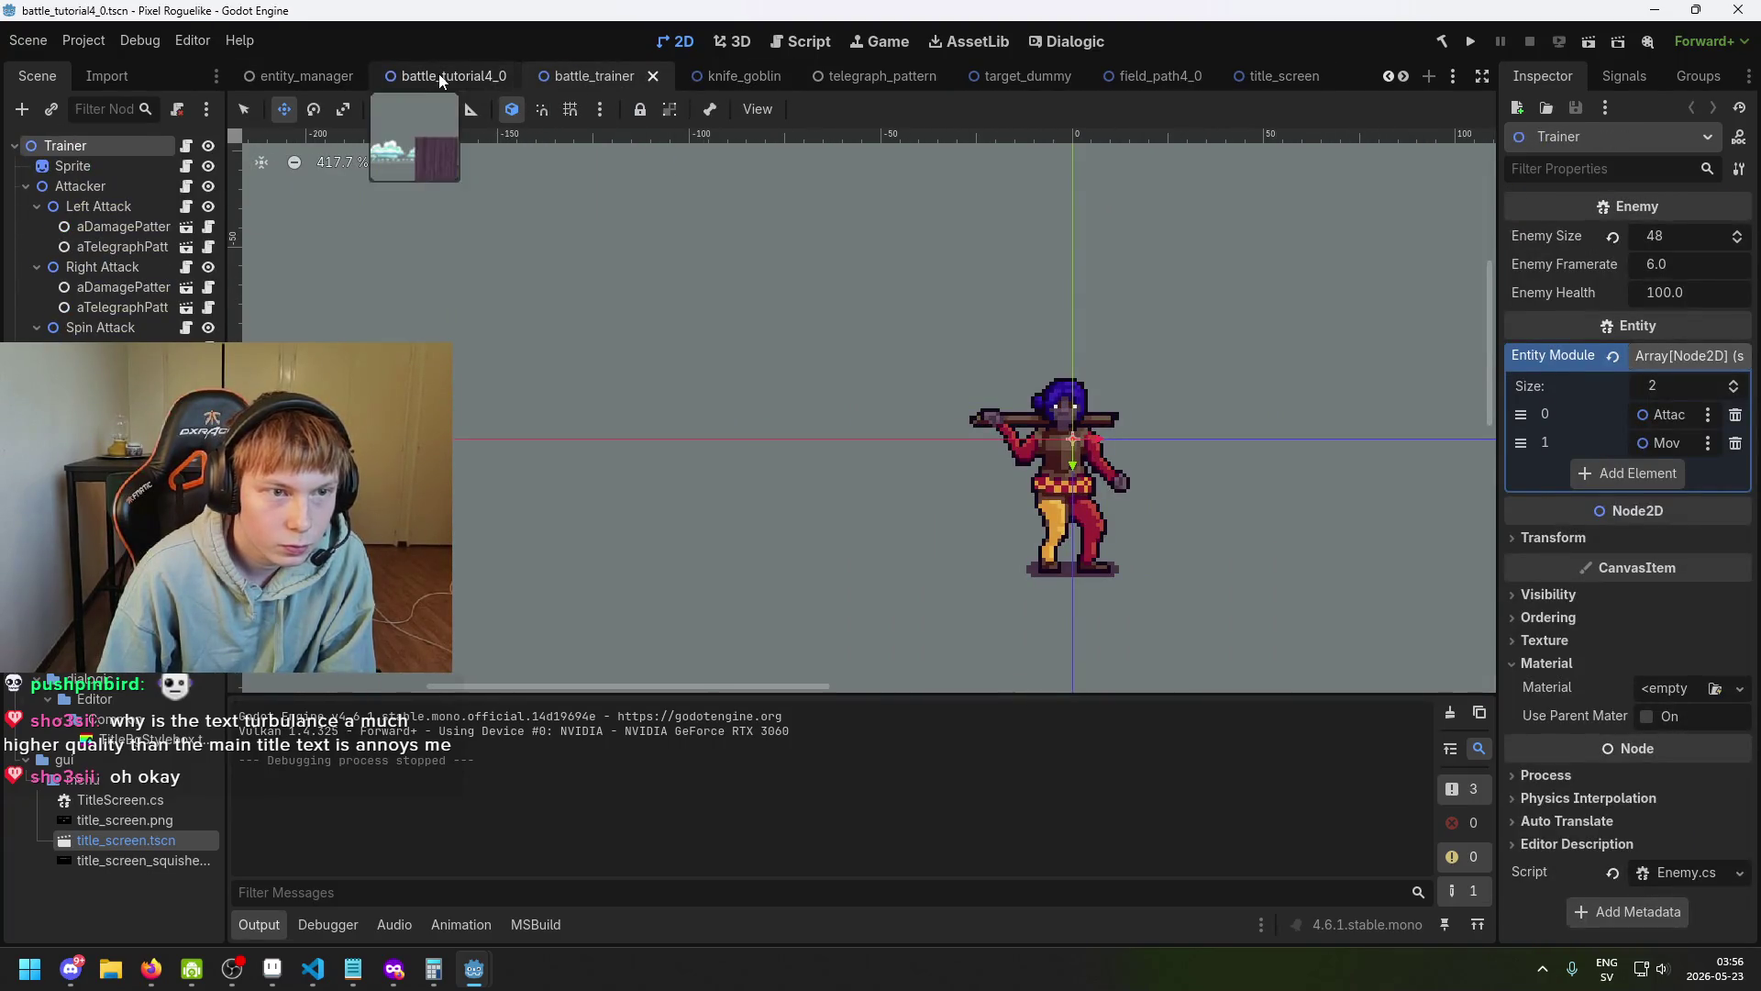
pyautogui.click(439, 74)
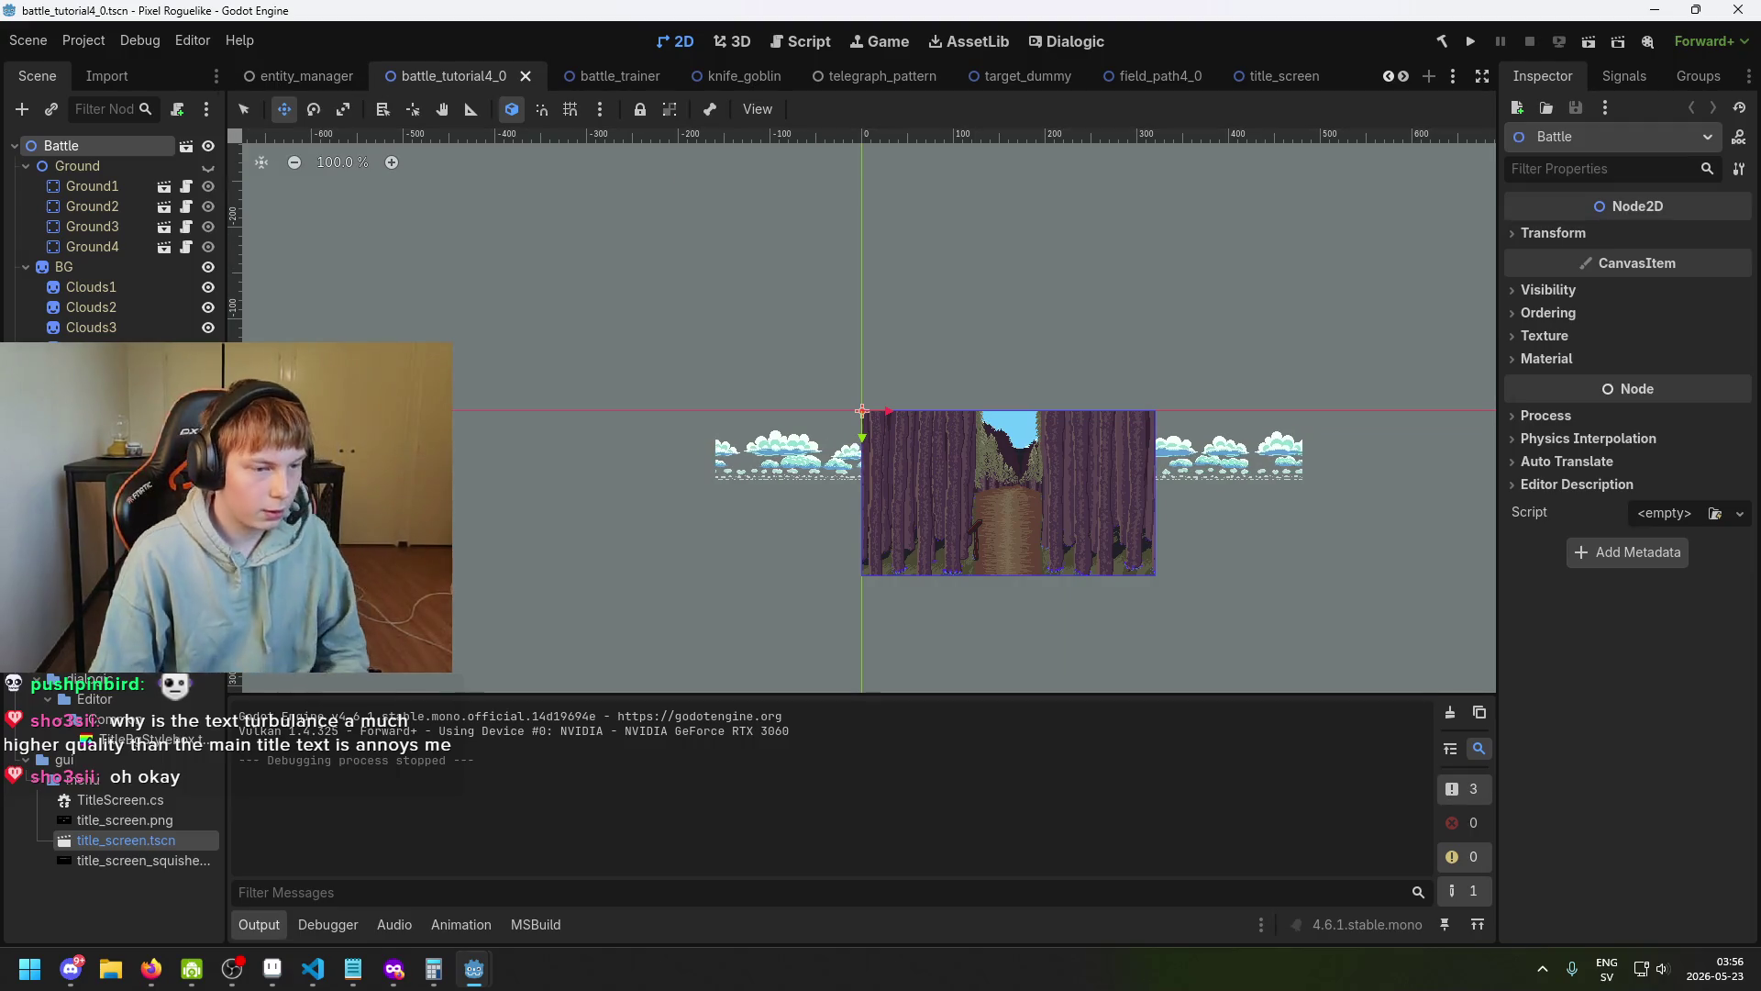
# Open map_room.tscn from the FileSystem dock, then bring Aseprite to the front.
pyautogui.scroll(10, 110, 825)
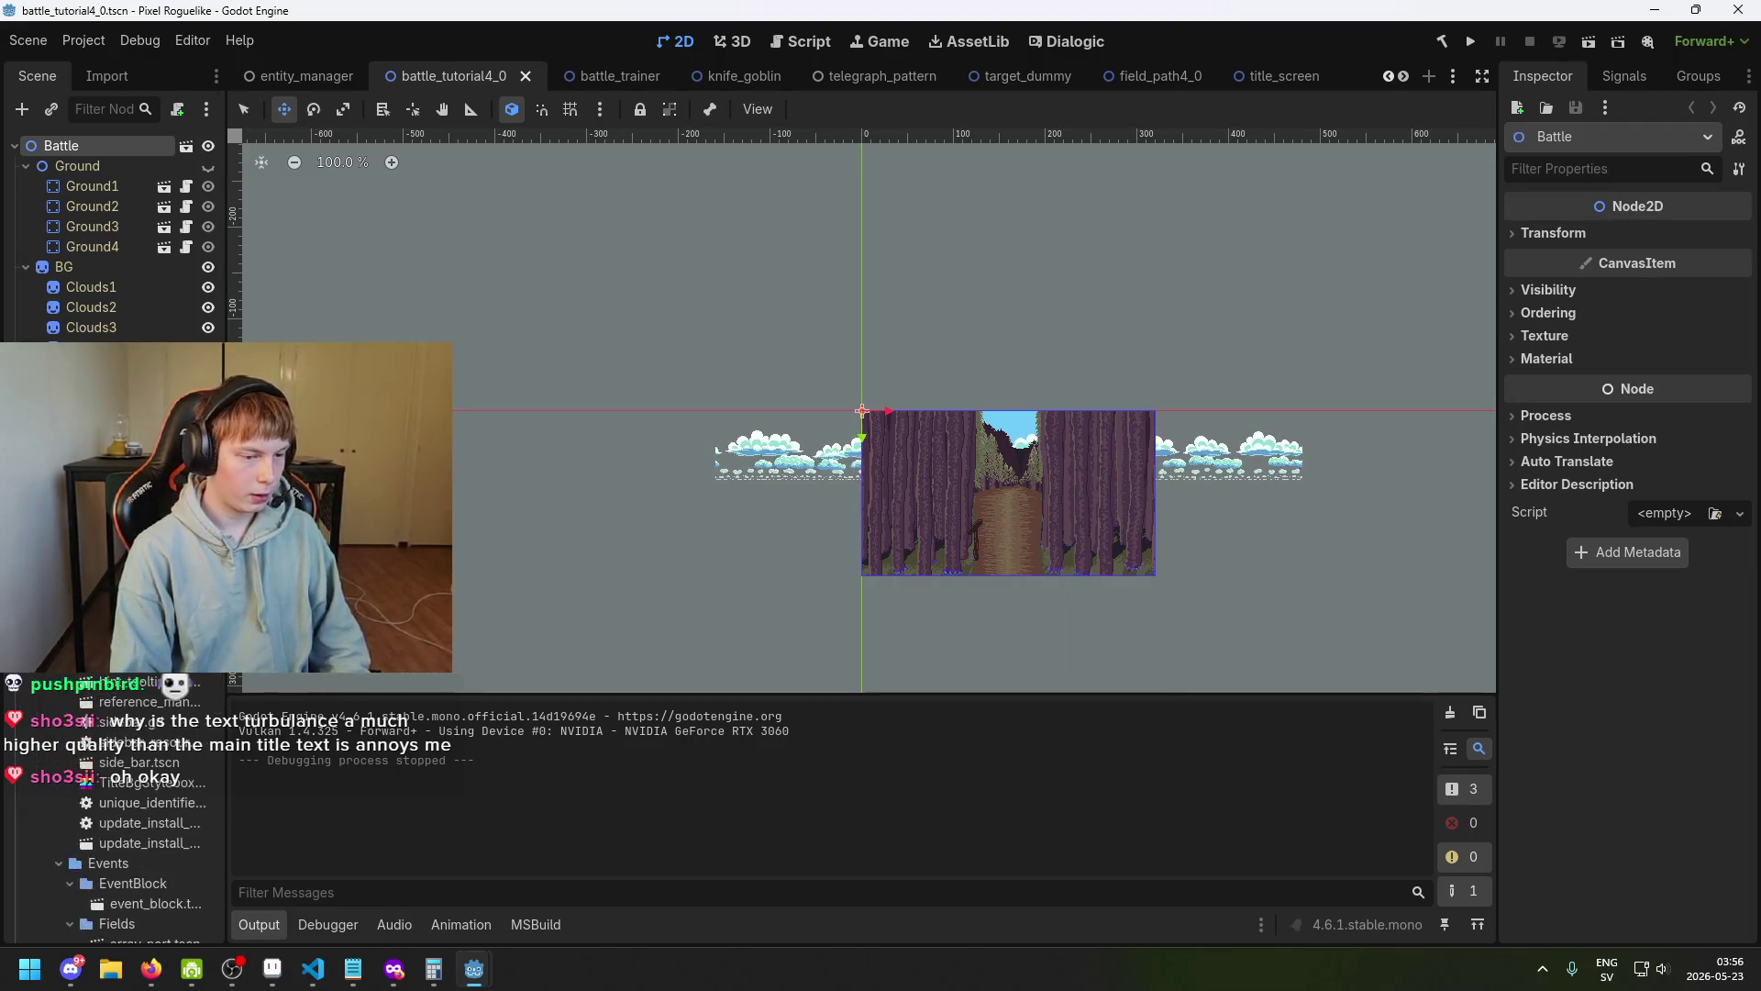
pyautogui.scroll(-10, 110, 826)
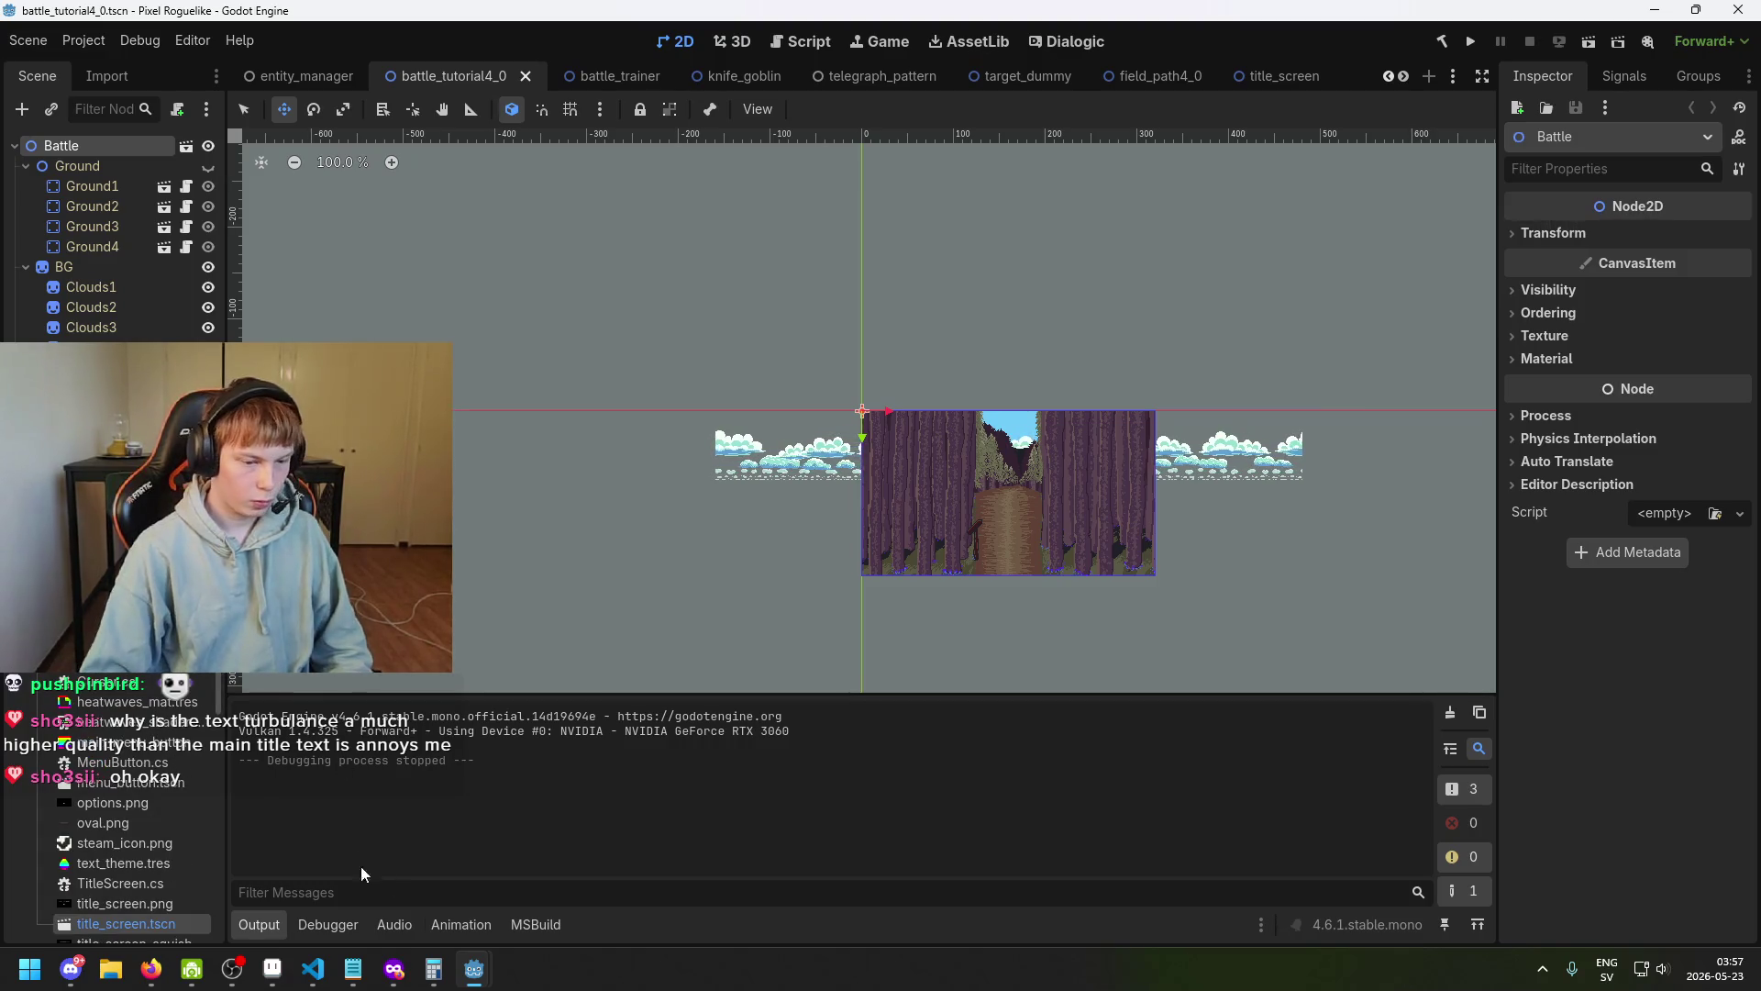
pyautogui.moveTo(470, 984)
pyautogui.scroll(10, 110, 825)
pyautogui.scroll(-10, 110, 826)
pyautogui.scroll(10, 110, 826)
pyautogui.scroll(-10, 110, 826)
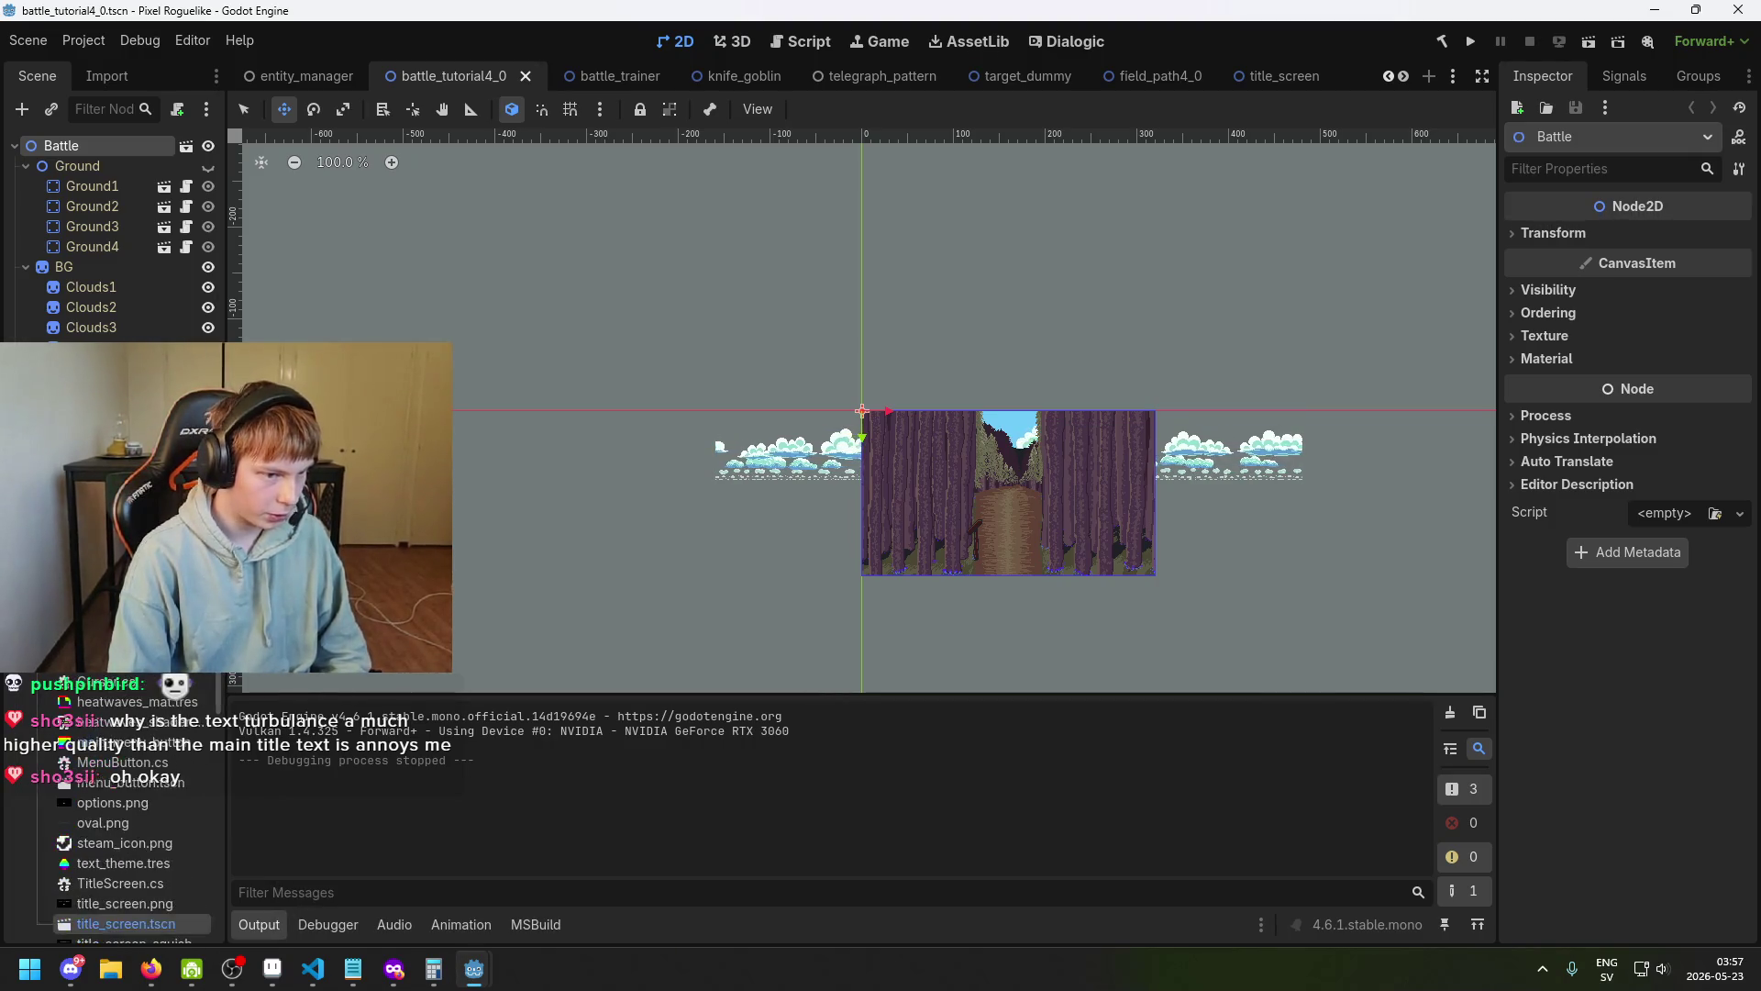
pyautogui.scroll(-5, 110, 826)
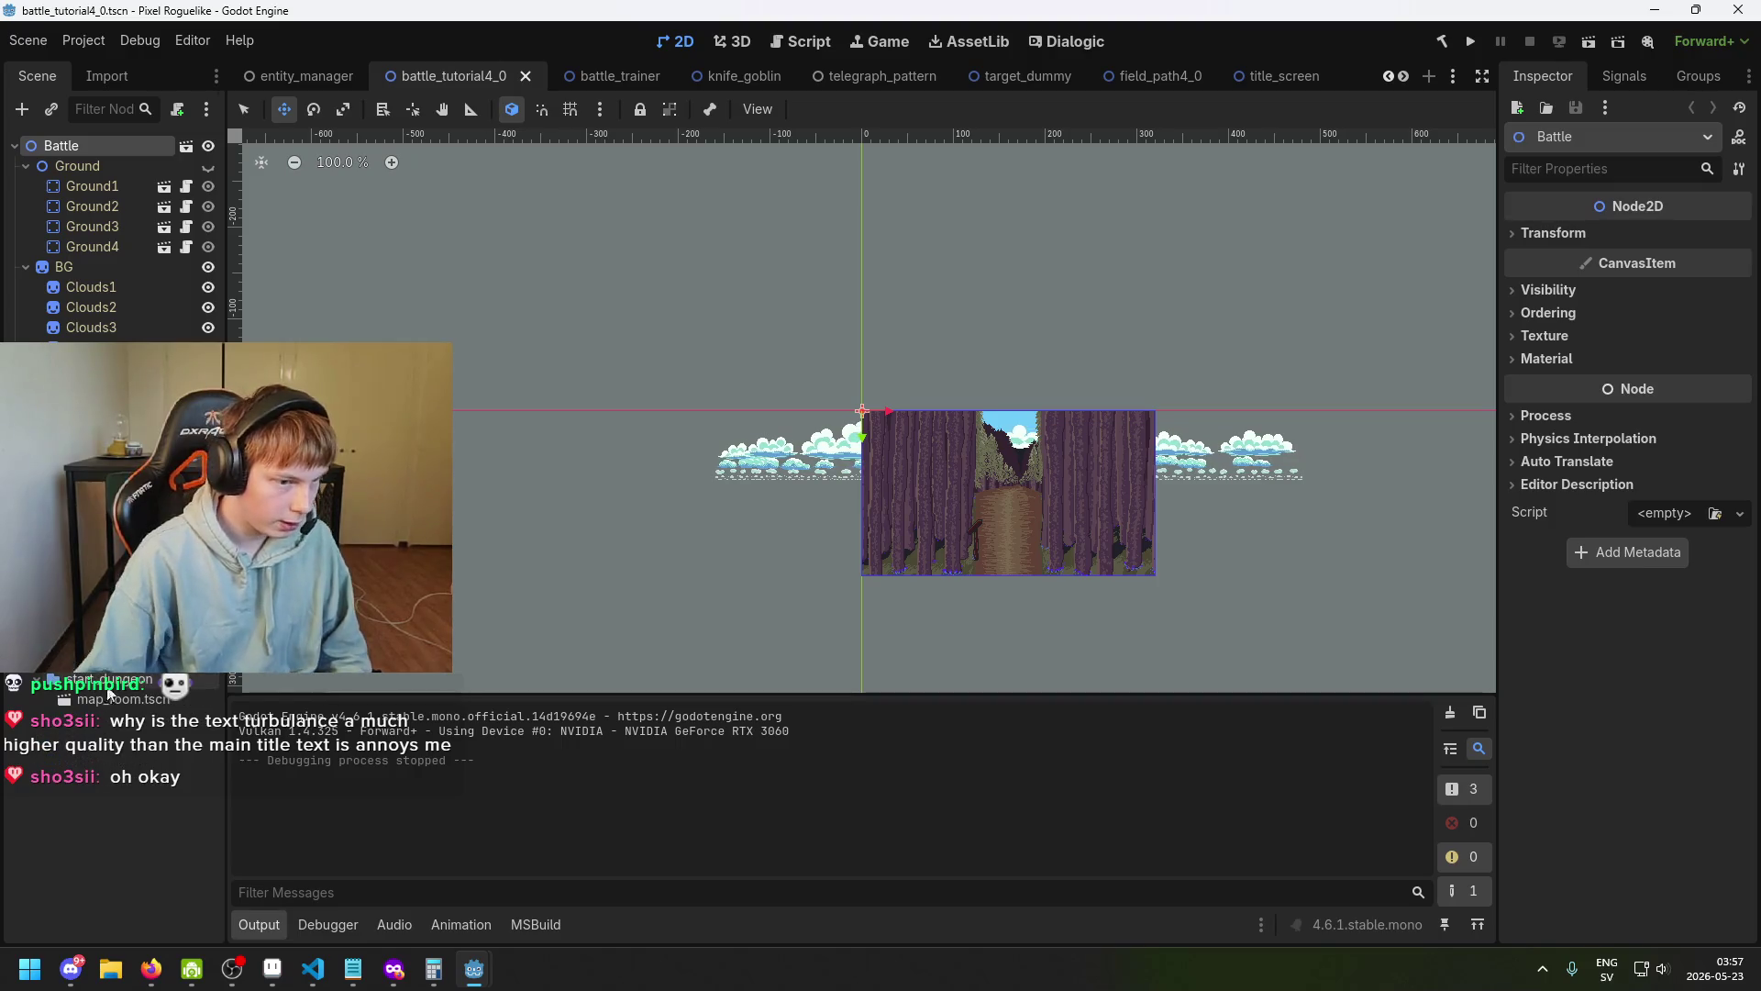
pyautogui.doubleClick(119, 703)
pyautogui.scroll(1, 775, 423)
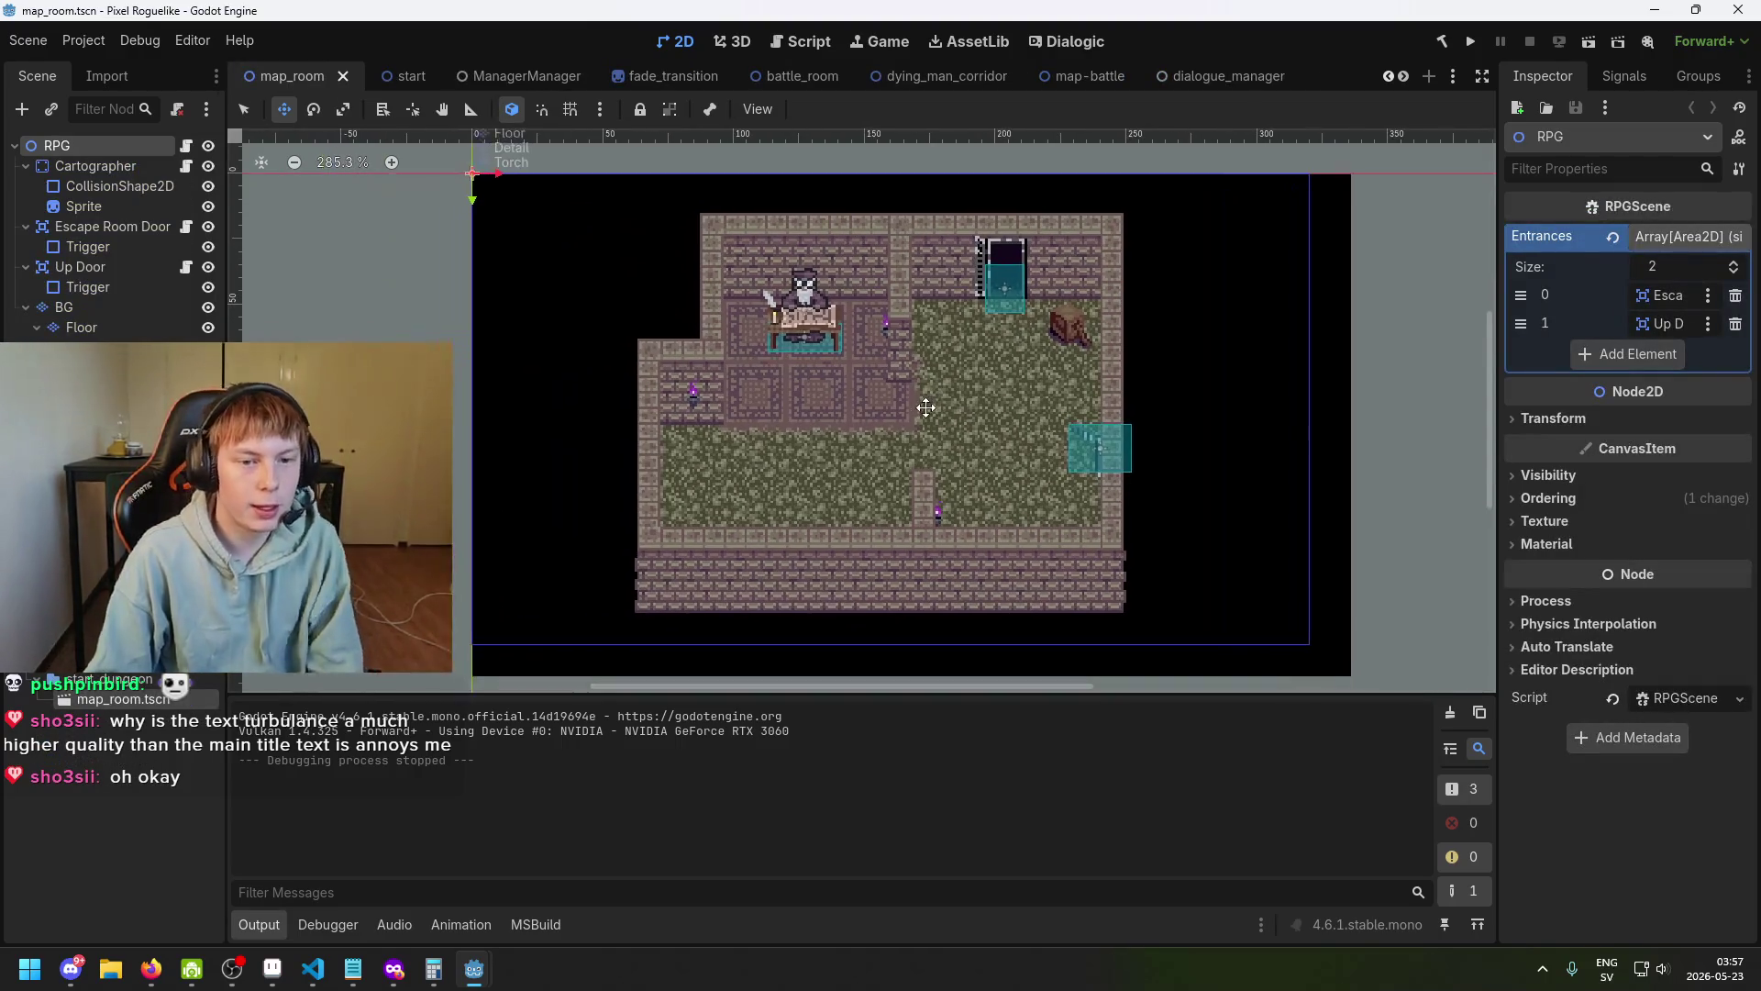
pyautogui.scroll(1, 698, 423)
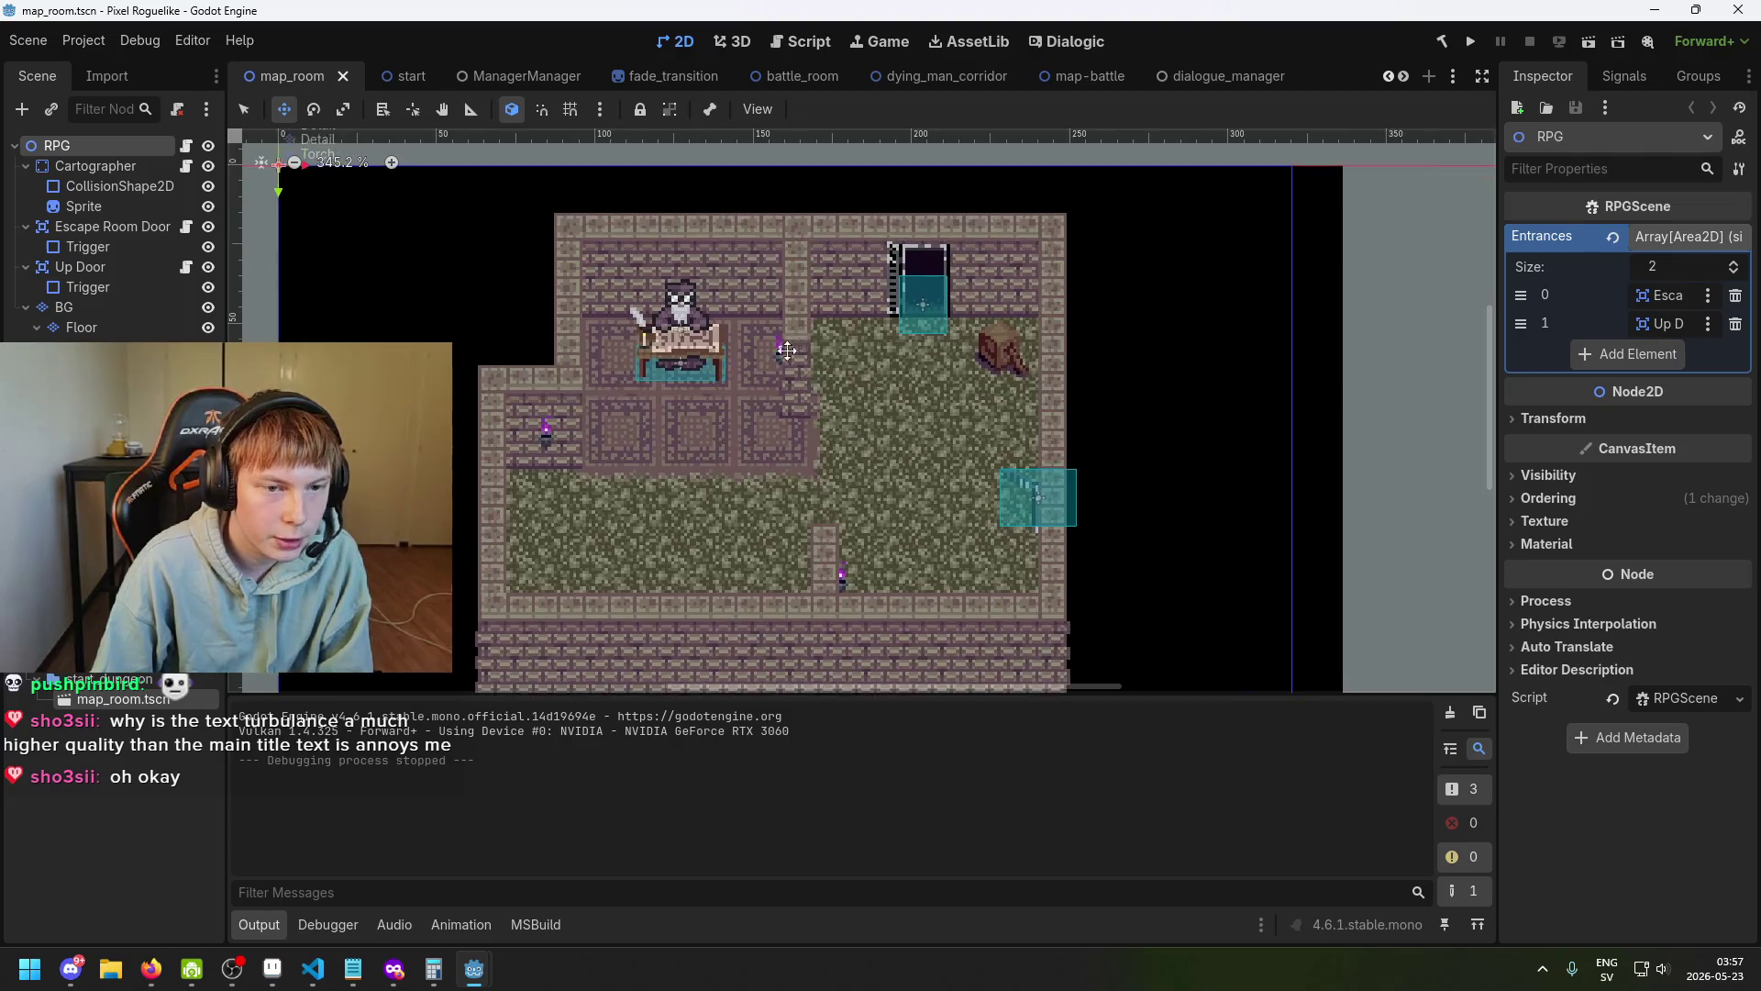
pyautogui.click(272, 969)
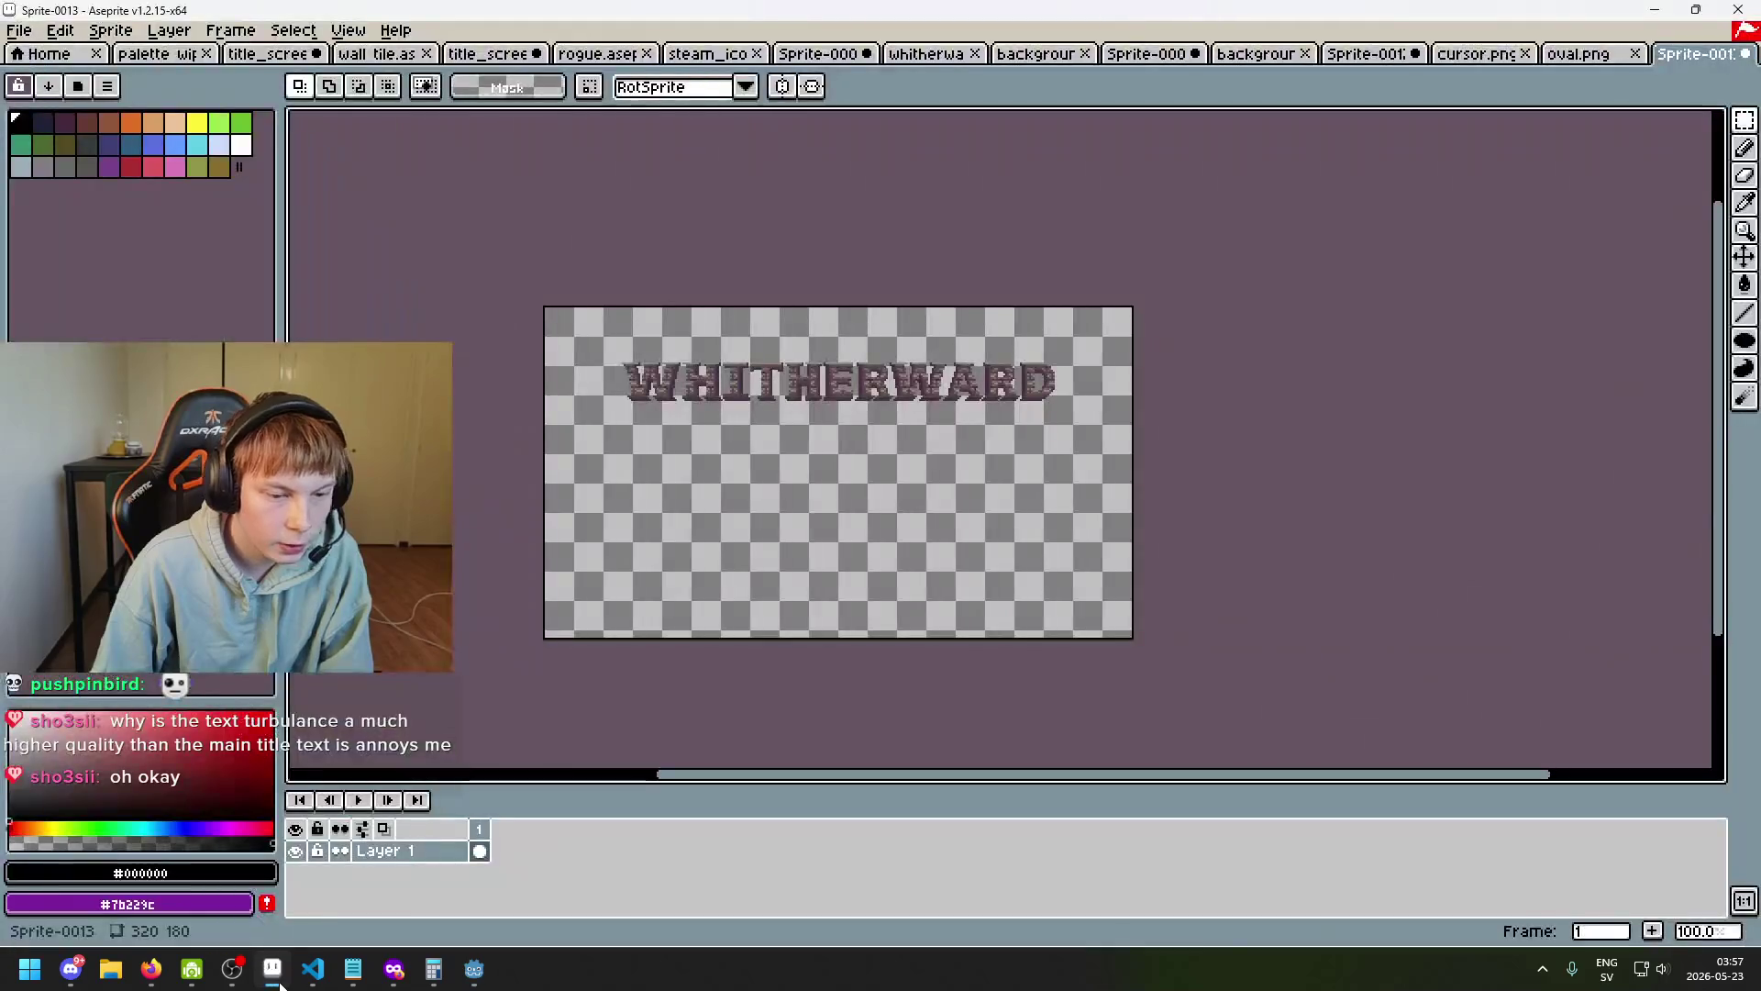
# Inspect the title_screen.aseprite mockup's WHITHERWARD lettering up close, then return to Godot.
pyautogui.click(262, 53)
pyautogui.scroll(1, 985, 428)
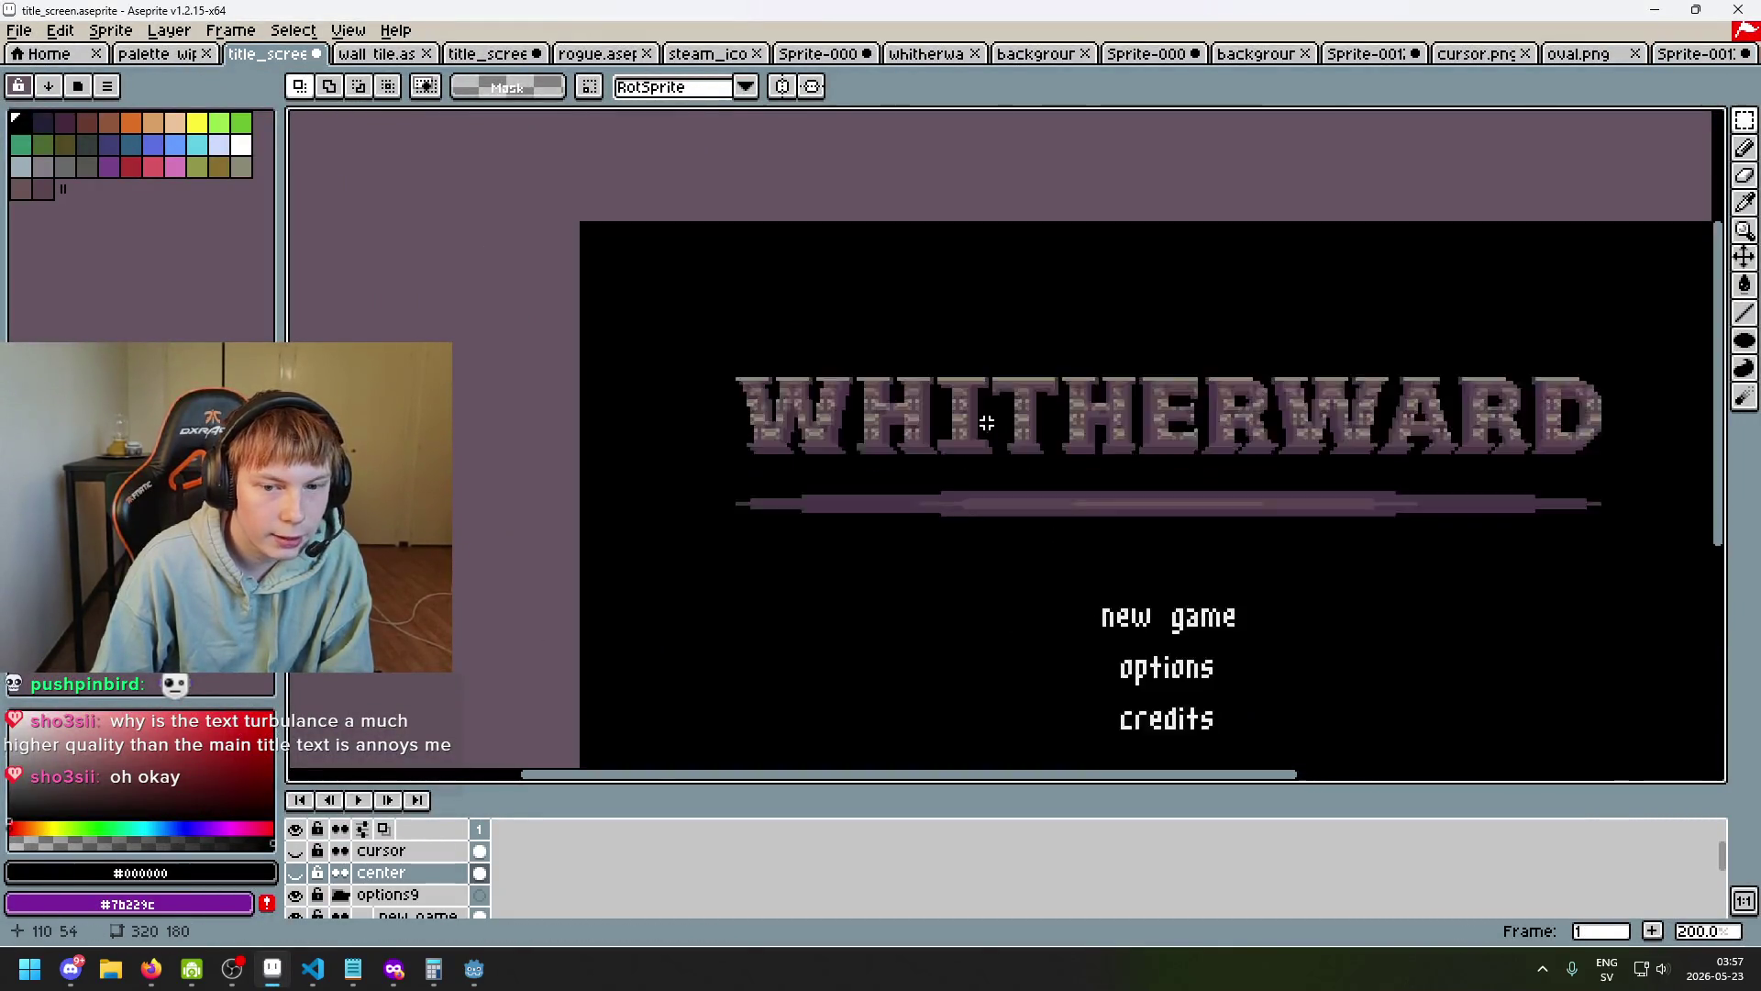
pyautogui.moveTo(985, 427); pyautogui.dragTo(643, 278)
pyautogui.scroll(-1, 643, 278)
pyautogui.scroll(2, 718, 572)
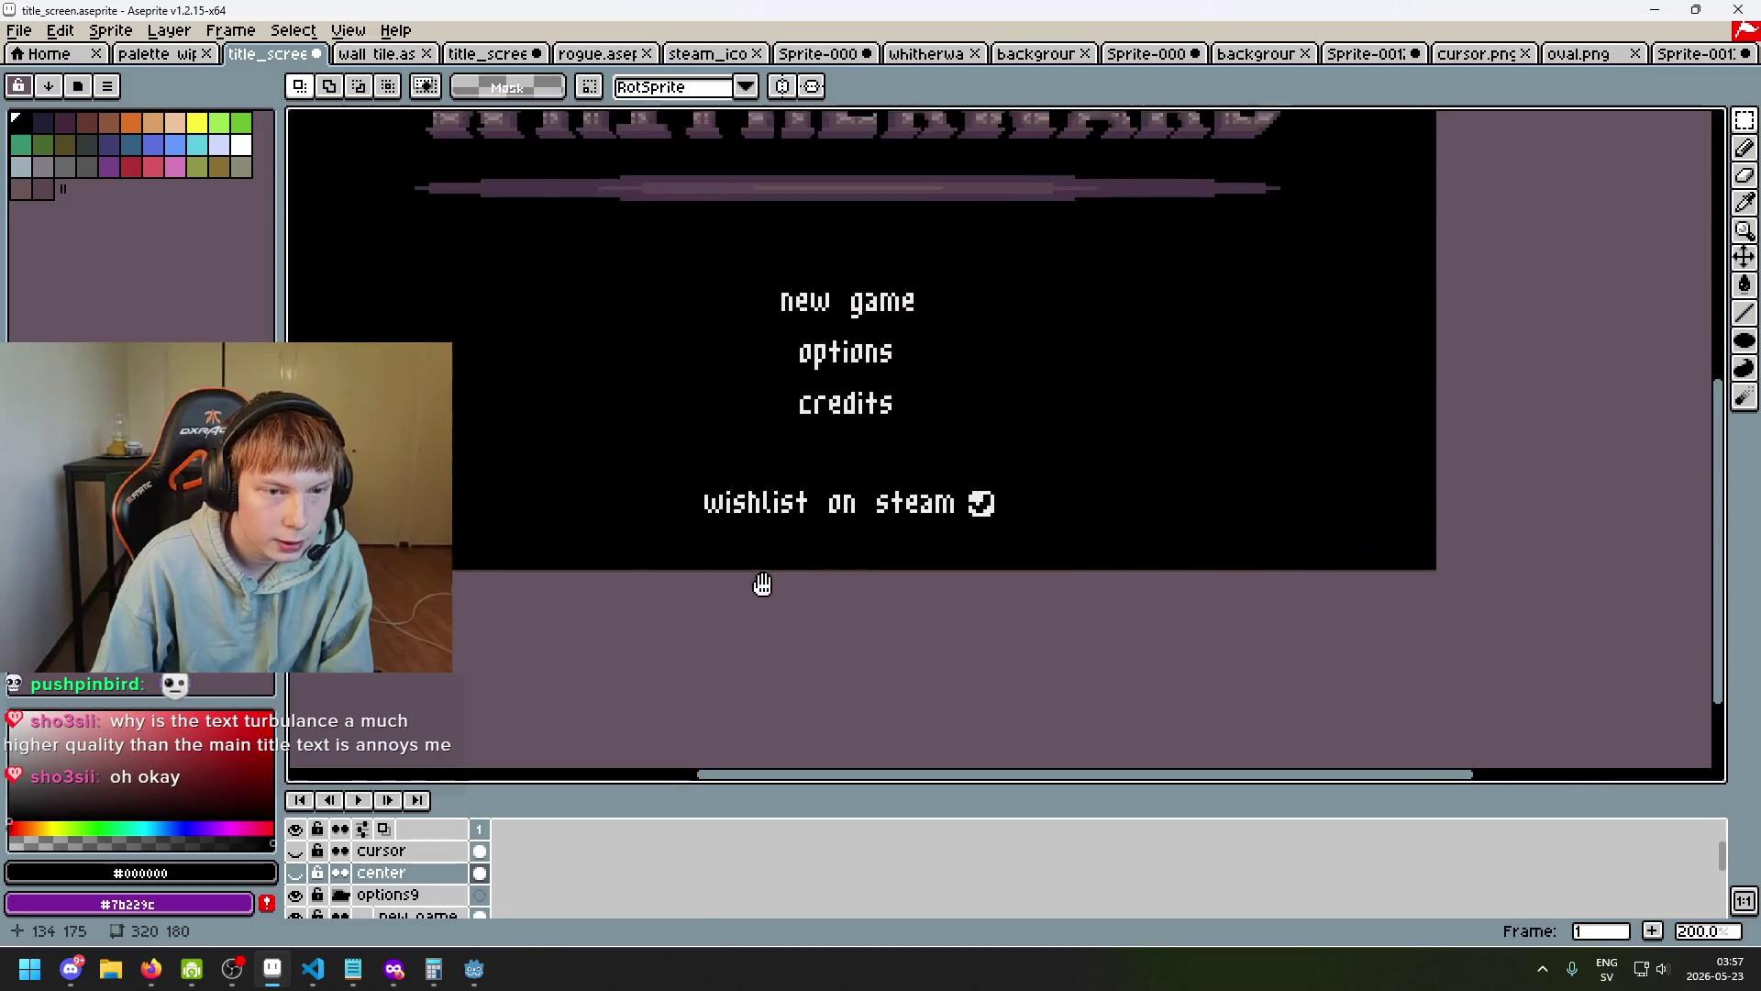
pyautogui.moveTo(511, 205); pyautogui.dragTo(612, 386)
pyautogui.scroll(1, 614, 389)
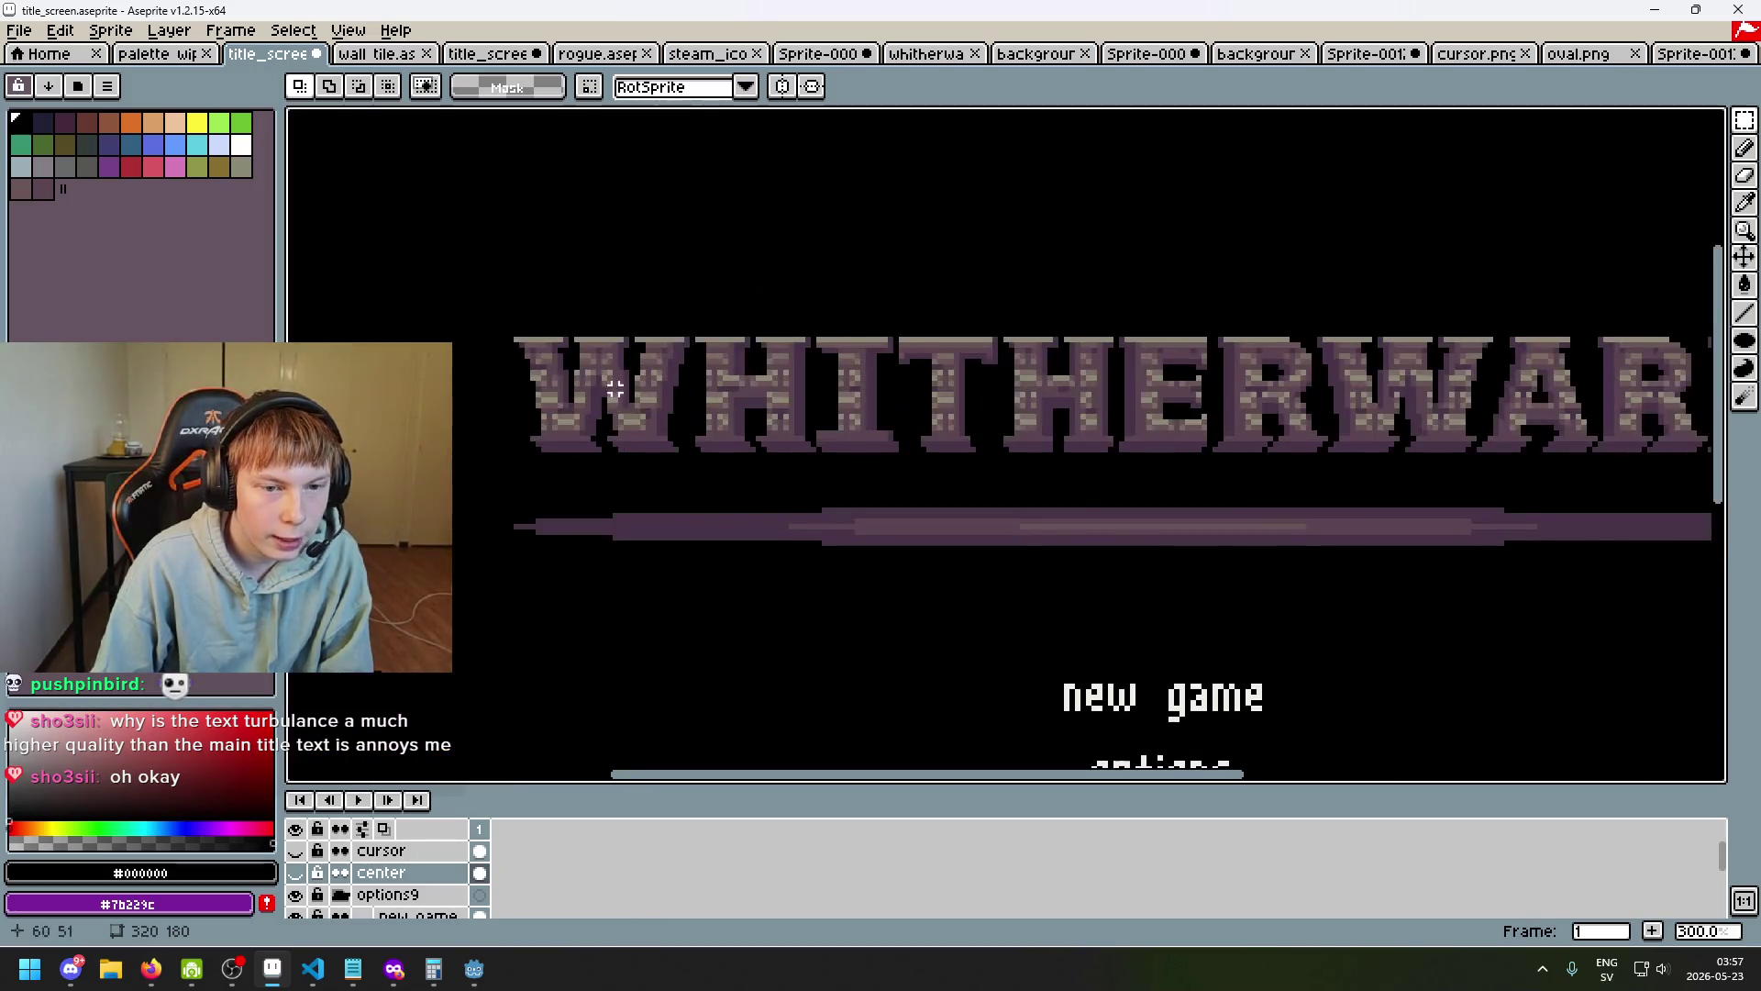
pyautogui.scroll(-1, 571, 410)
pyautogui.moveTo(514, 413); pyautogui.dragTo(610, 401)
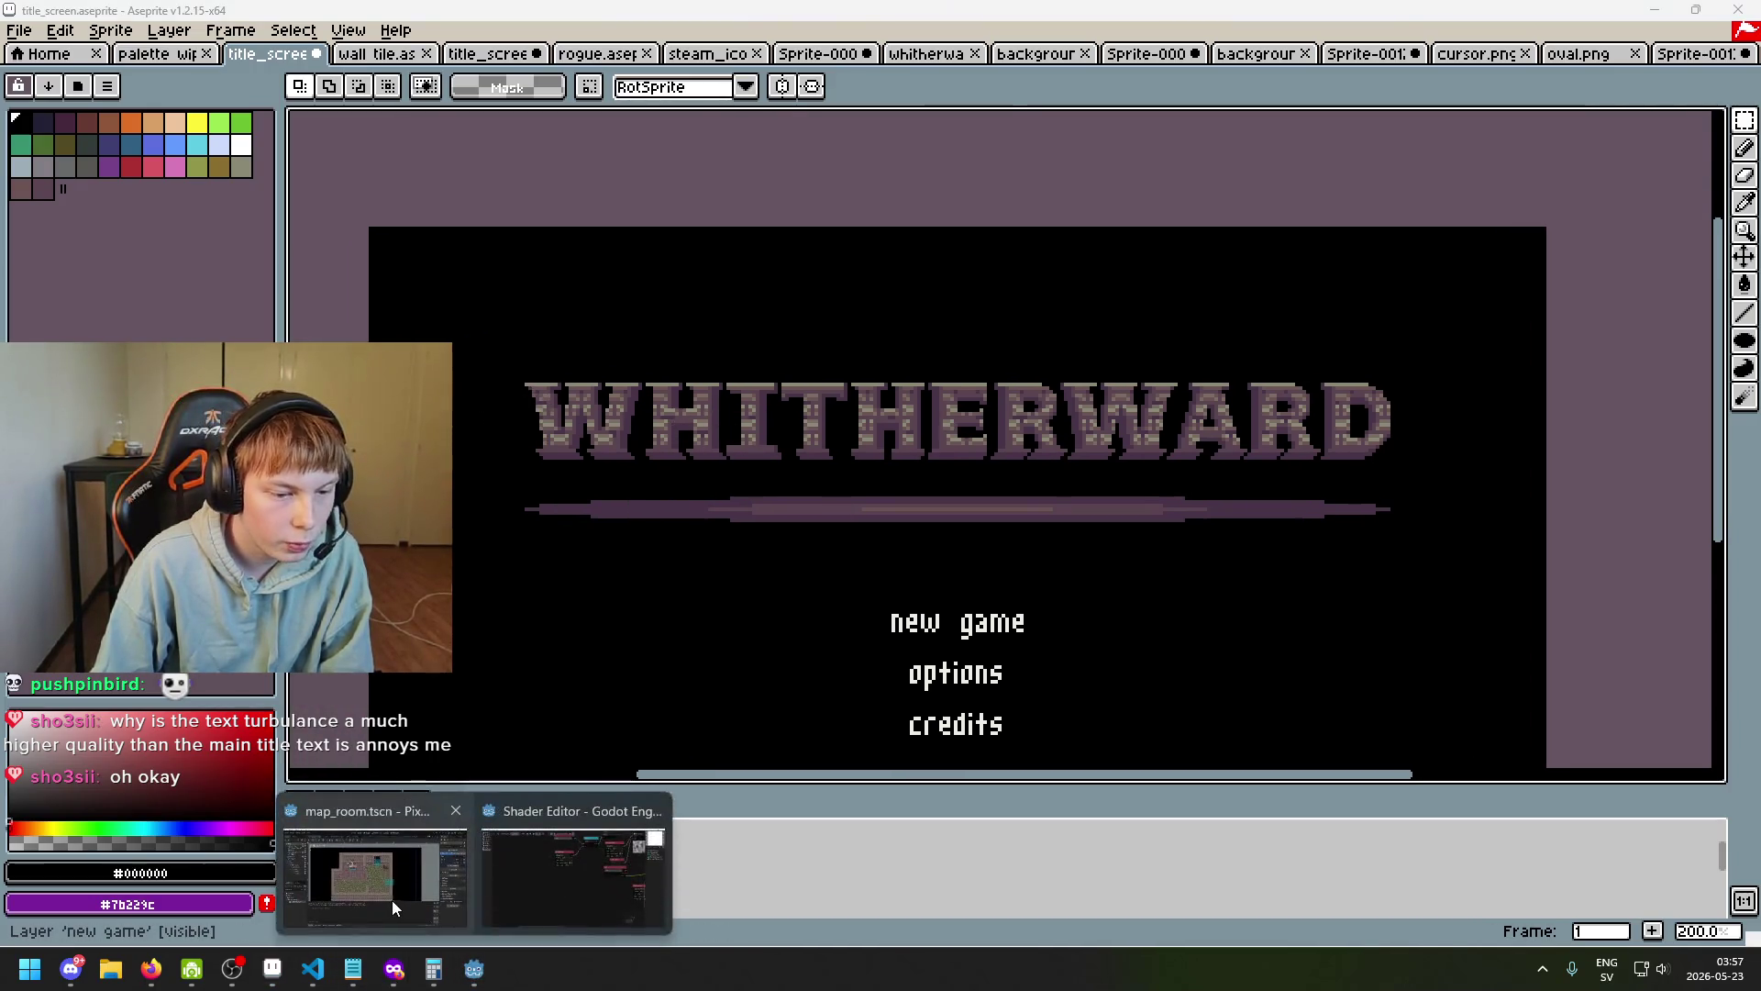
pyautogui.click(376, 844)
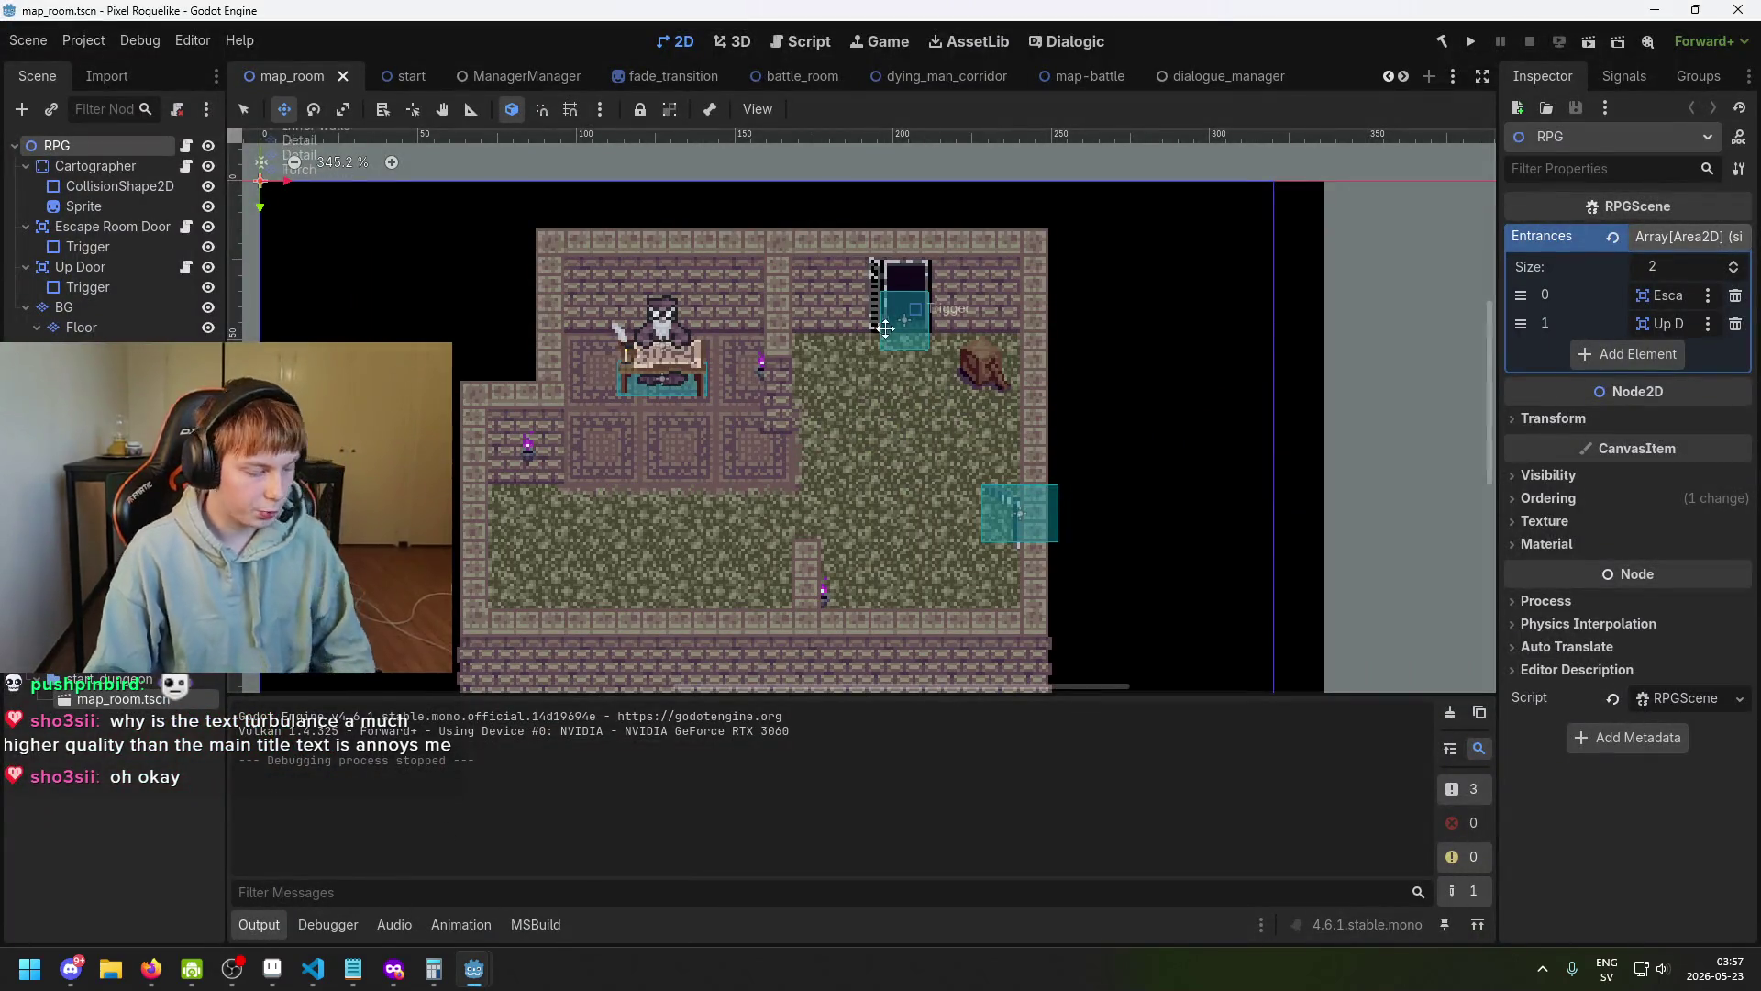
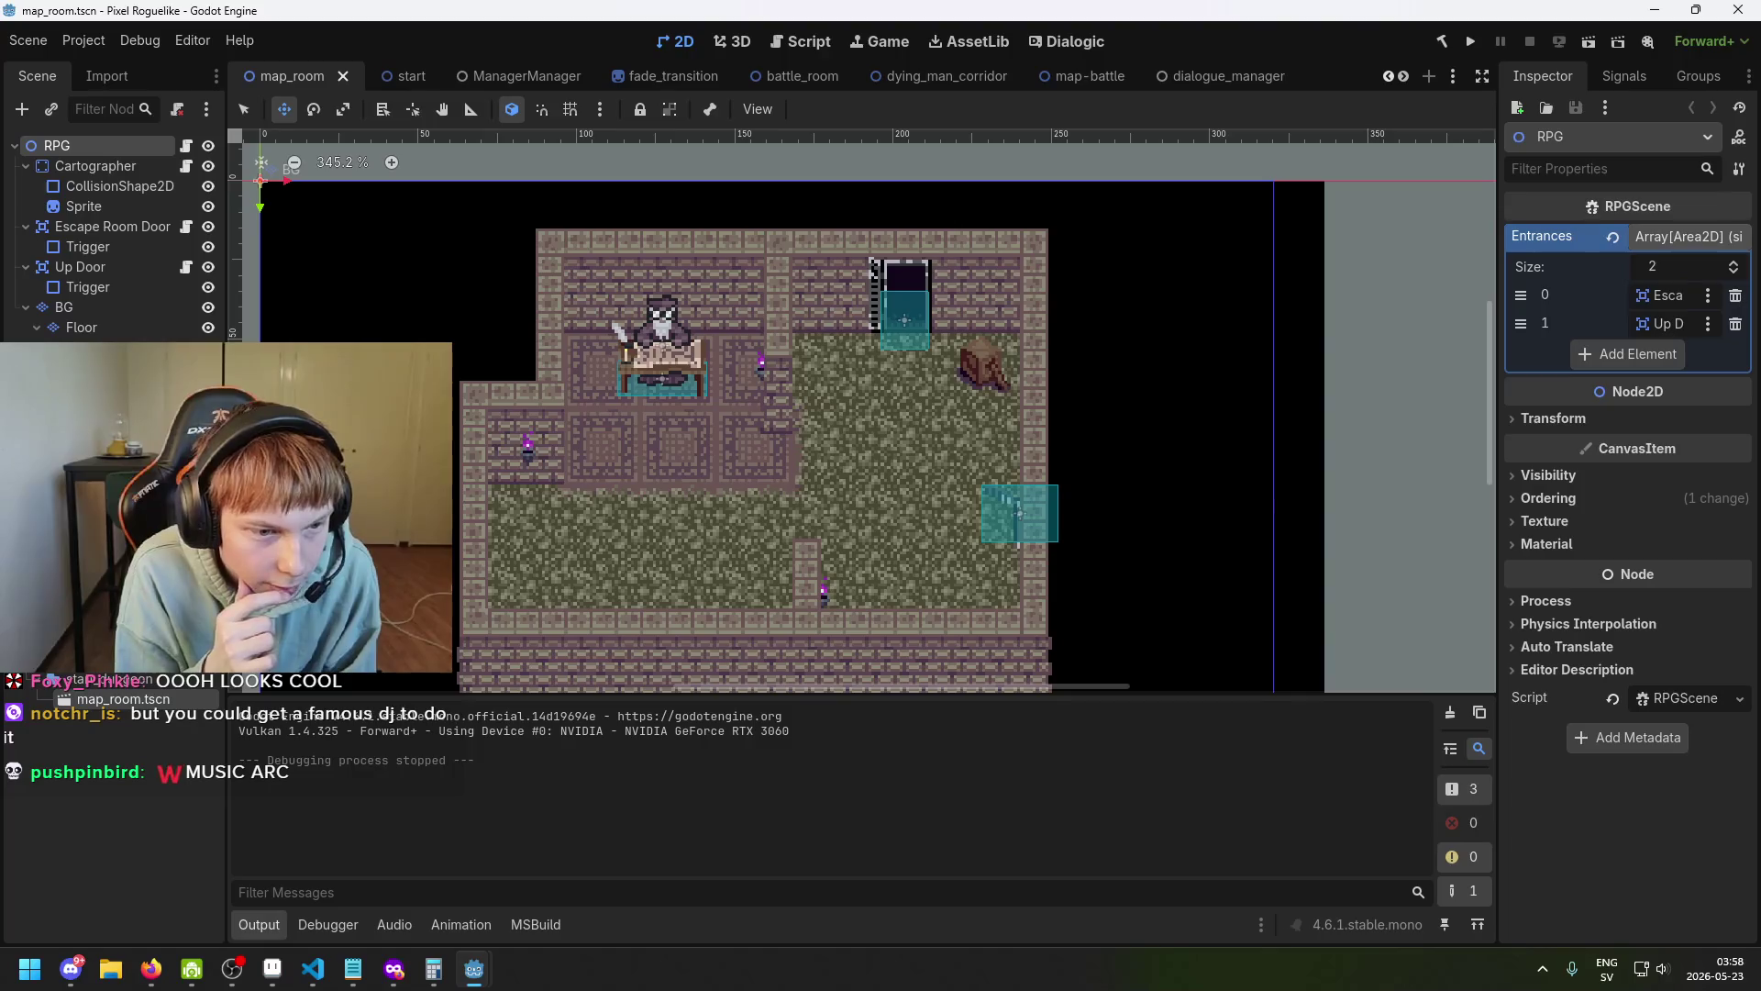
# Zoom in and out over the map_room layout, then save the scene.
pyautogui.scroll(-1, 460, 491)
pyautogui.scroll(1, 457, 546)
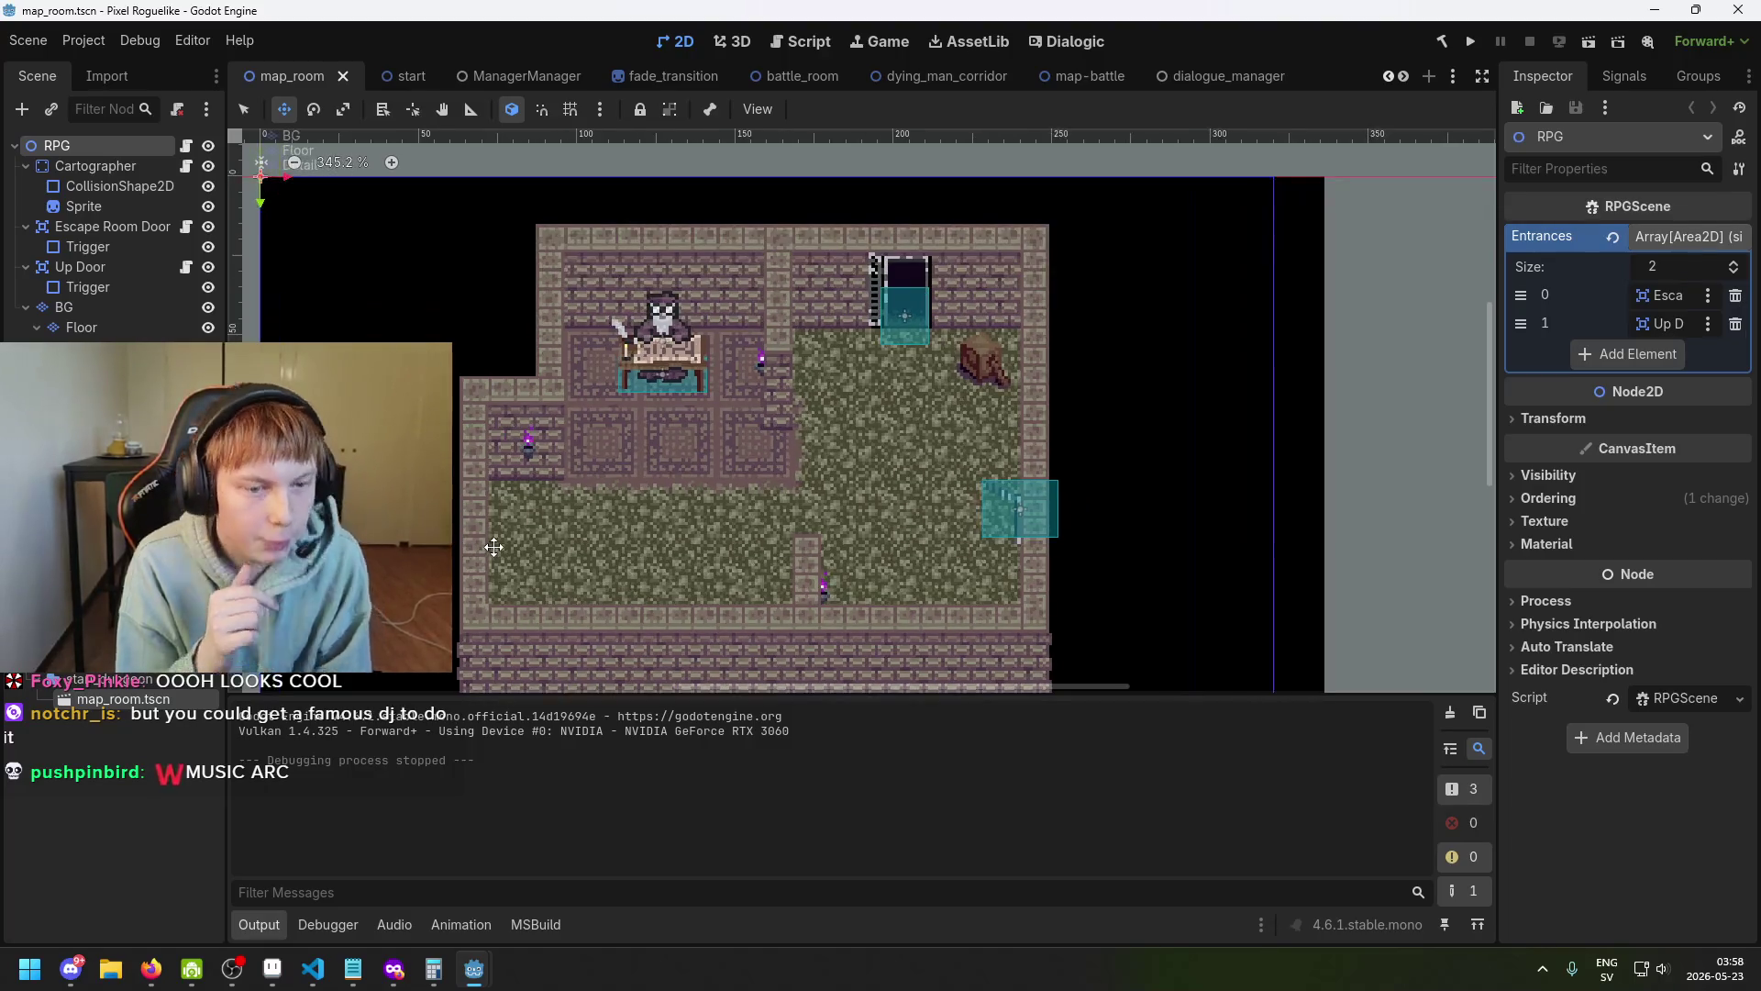
pyautogui.scroll(-1, 725, 505)
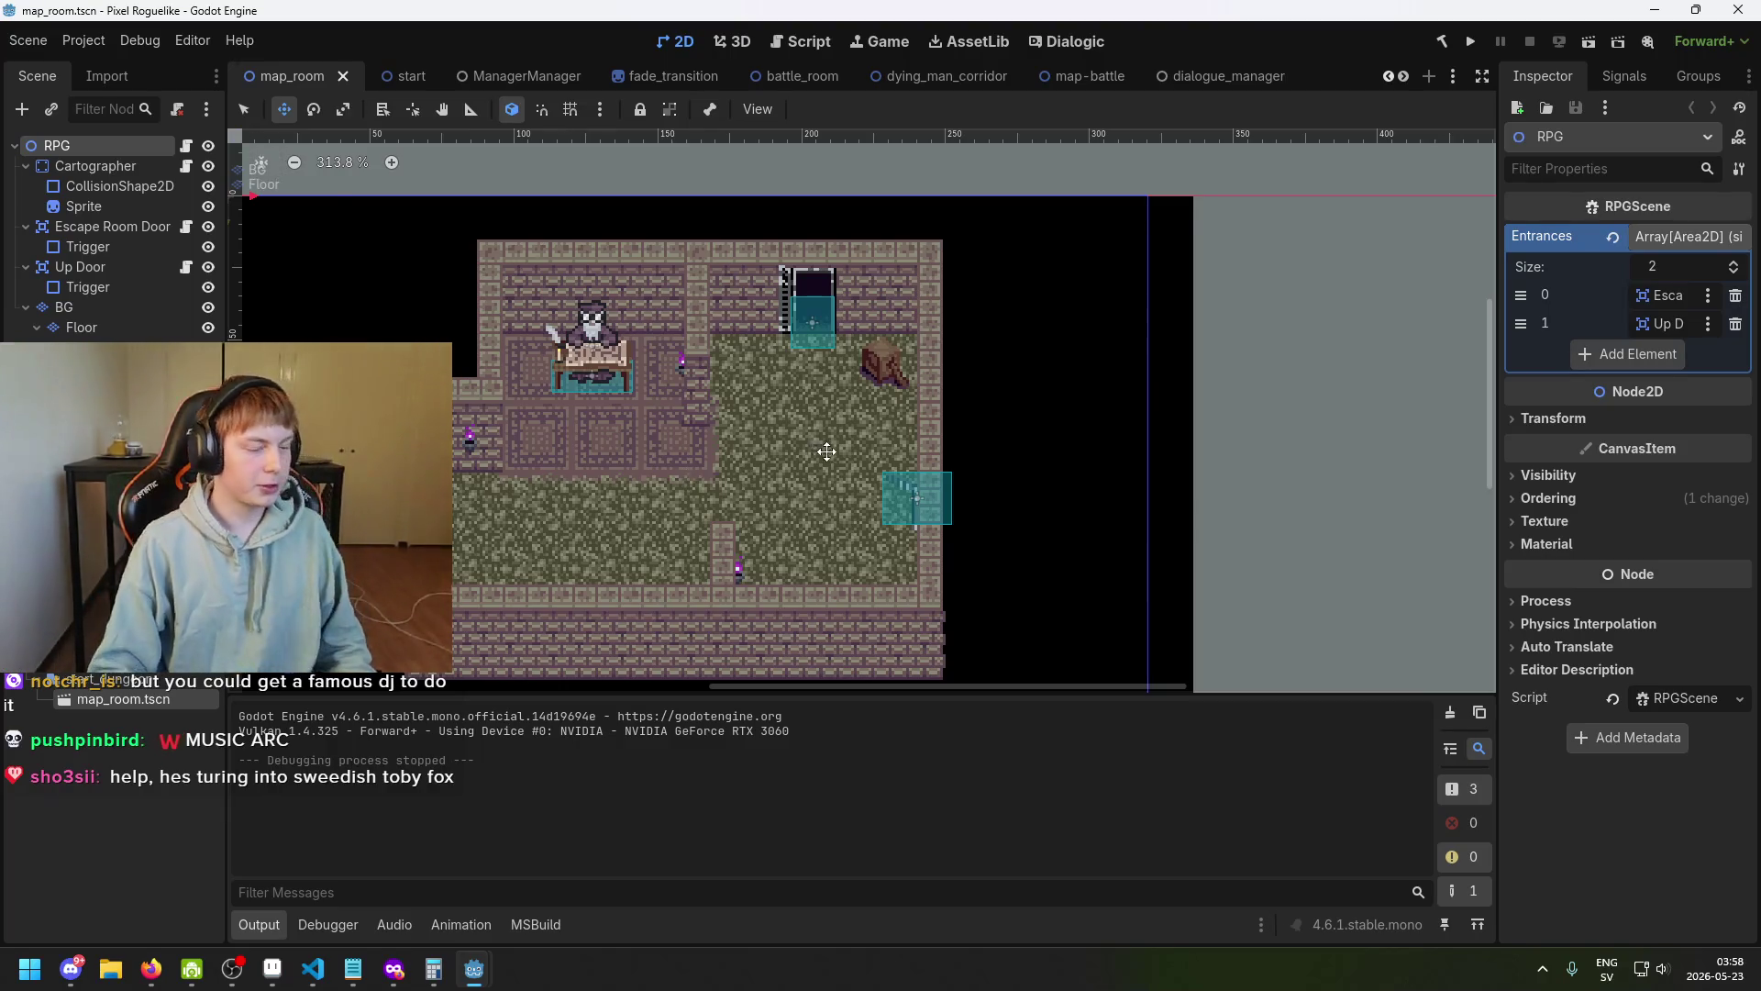
pyautogui.scroll(-1, 945, 442)
pyautogui.scroll(1, 904, 442)
pyautogui.hotkey('ctrl', 's')
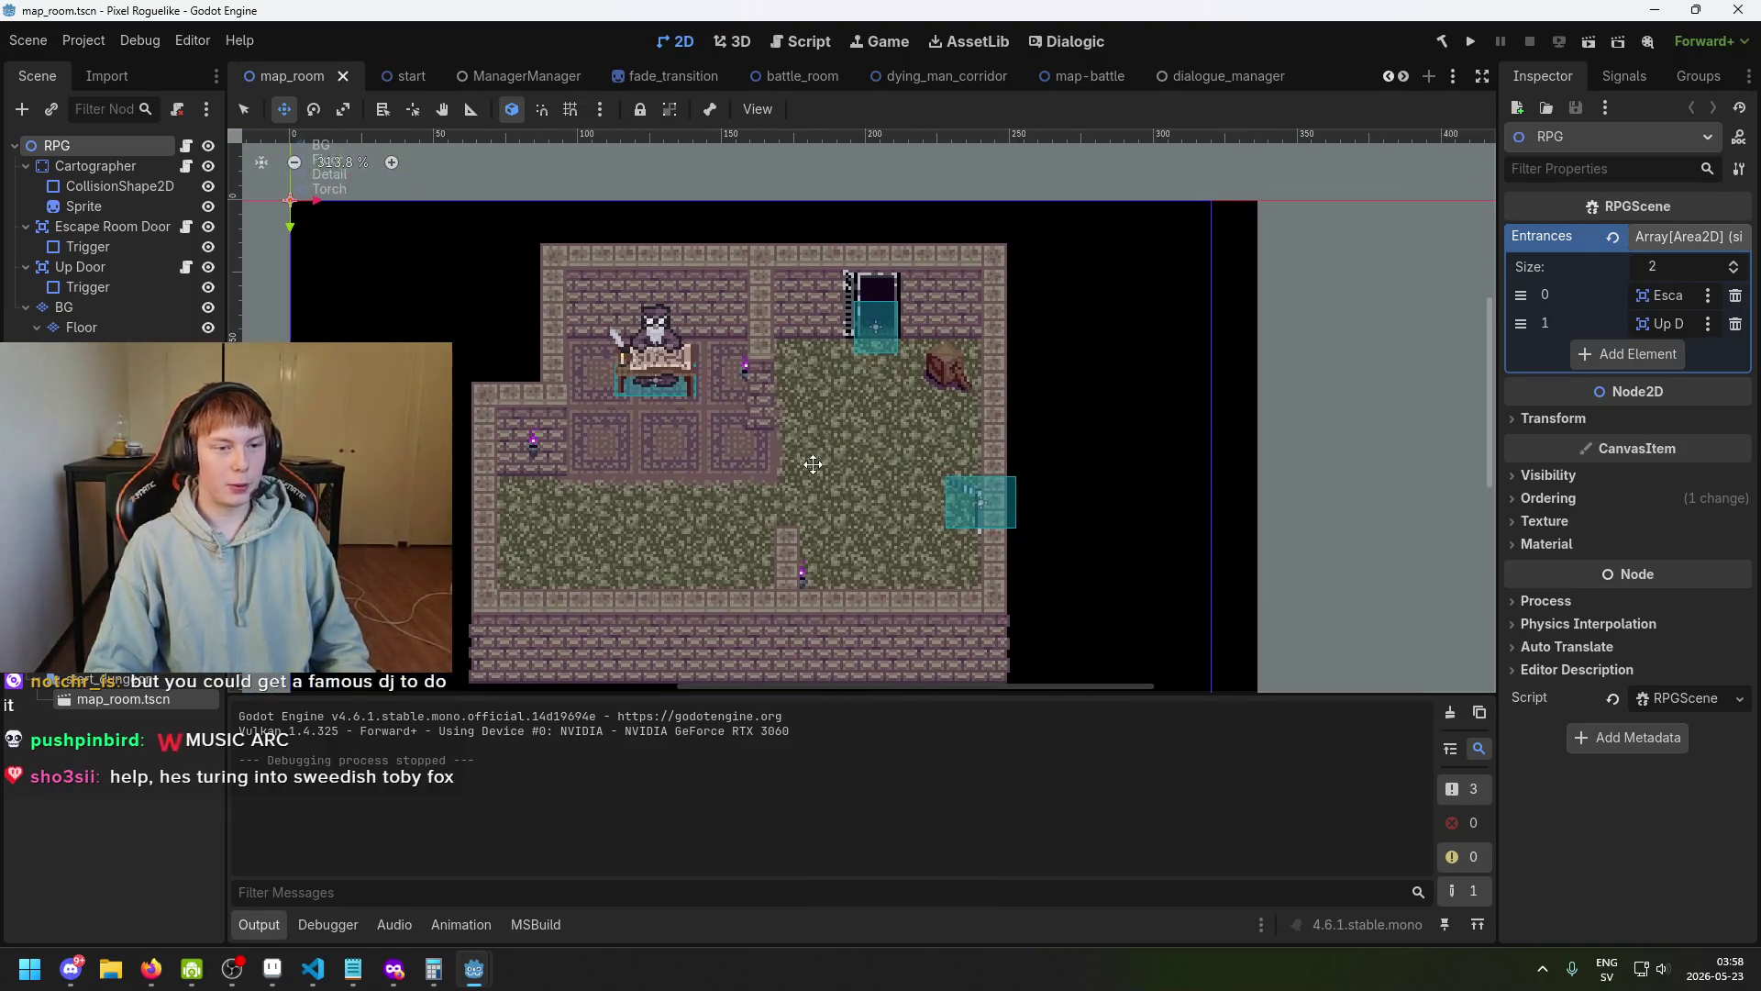
# Pan the room map left and save map_room again.
pyautogui.moveTo(888, 446)
pyautogui.mouseDown()
pyautogui.moveTo(759, 442)
pyautogui.moveTo(781, 452)
pyautogui.mouseUp()
pyautogui.scroll(1, 759, 441)
pyautogui.hotkey('ctrl', 's')
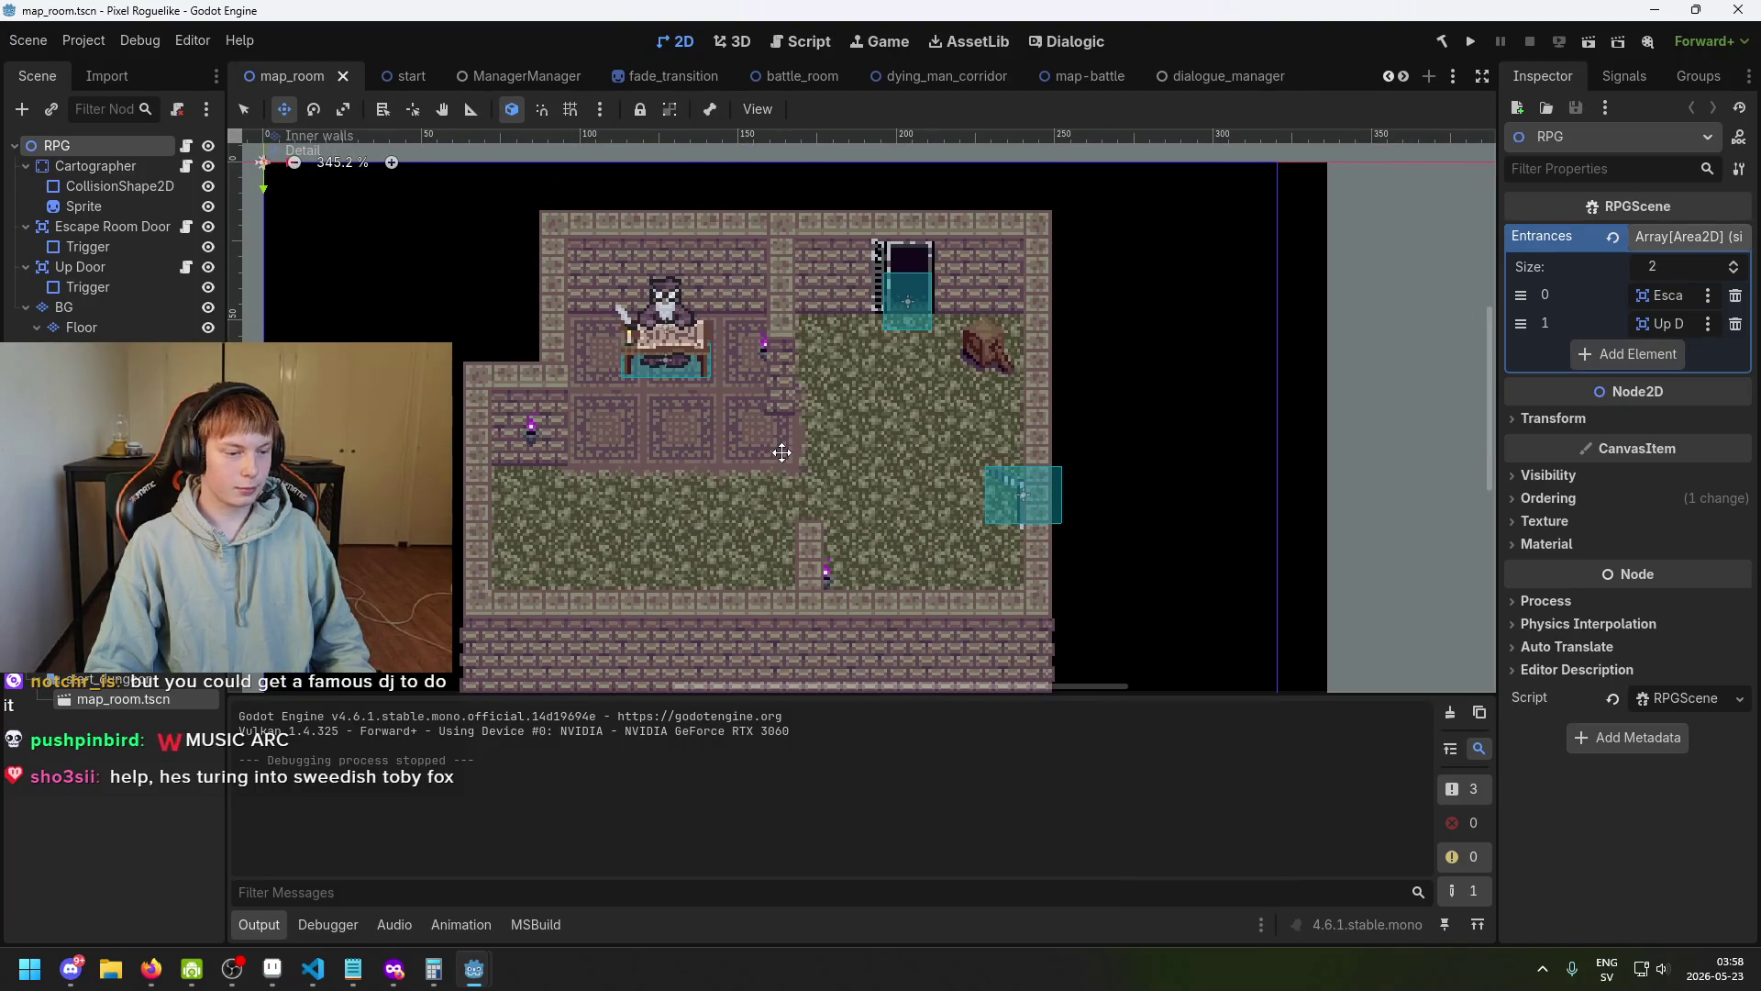
pyautogui.scroll(1, 807, 453)
pyautogui.moveTo(820, 455); pyautogui.dragTo(814, 456)
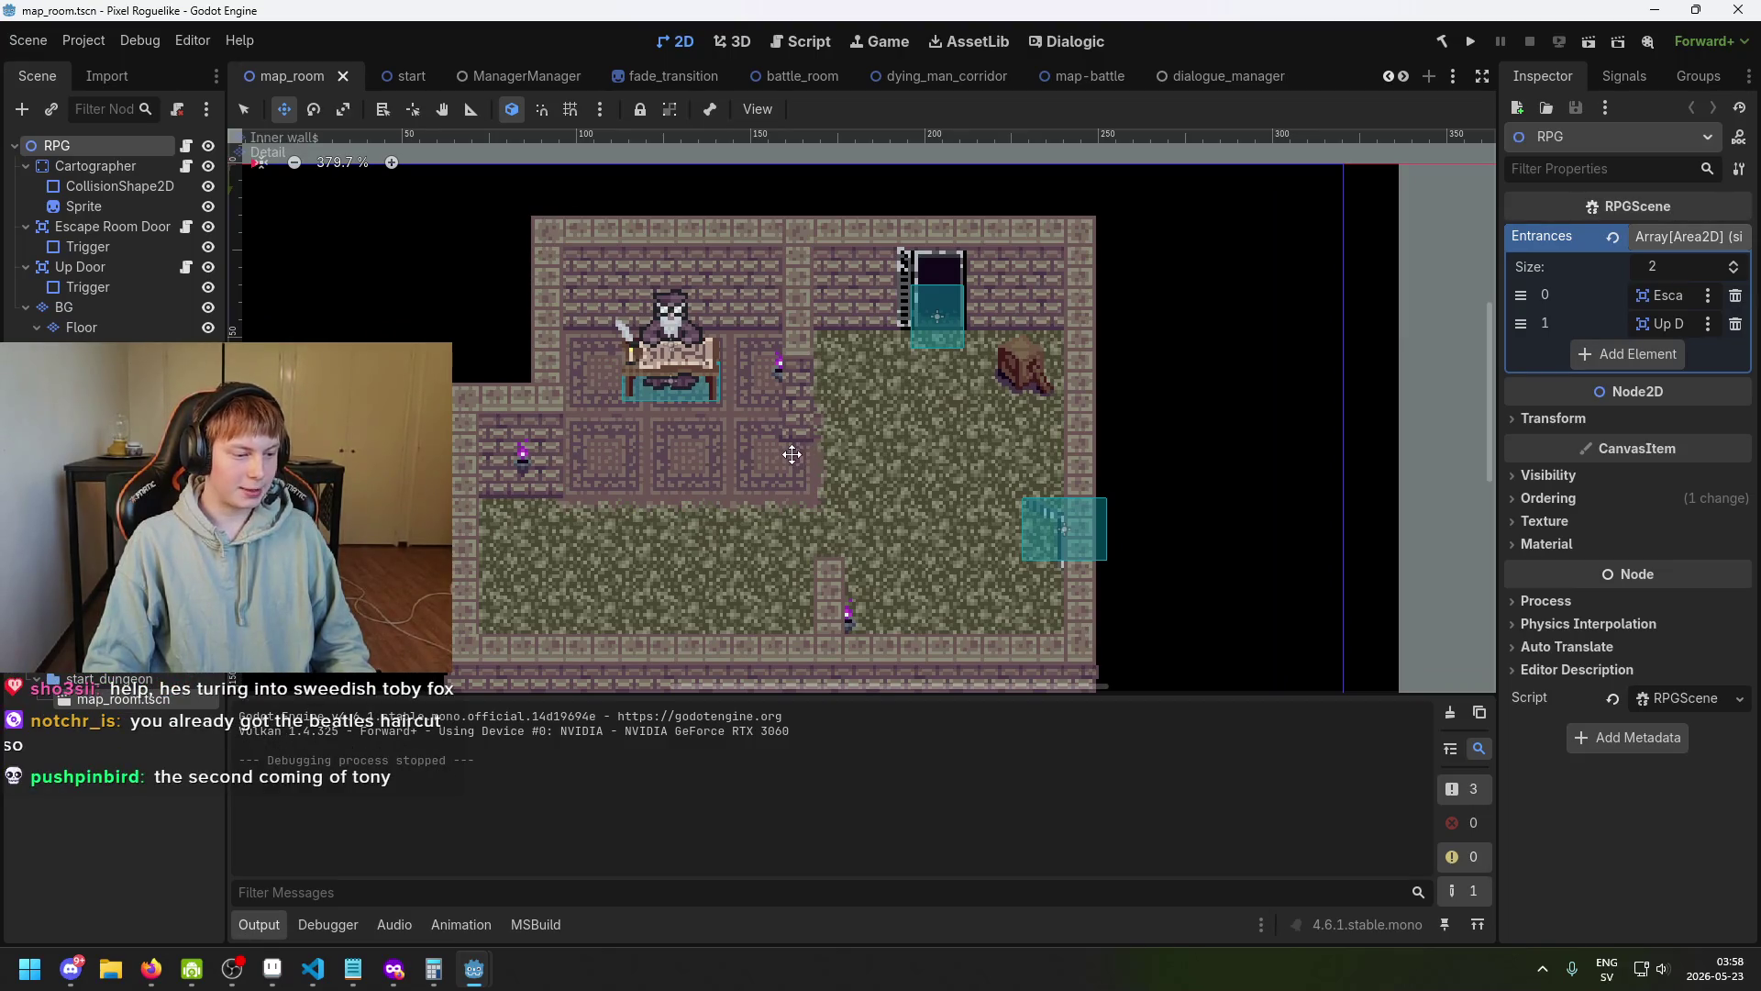
pyautogui.scroll(-1, 791, 454)
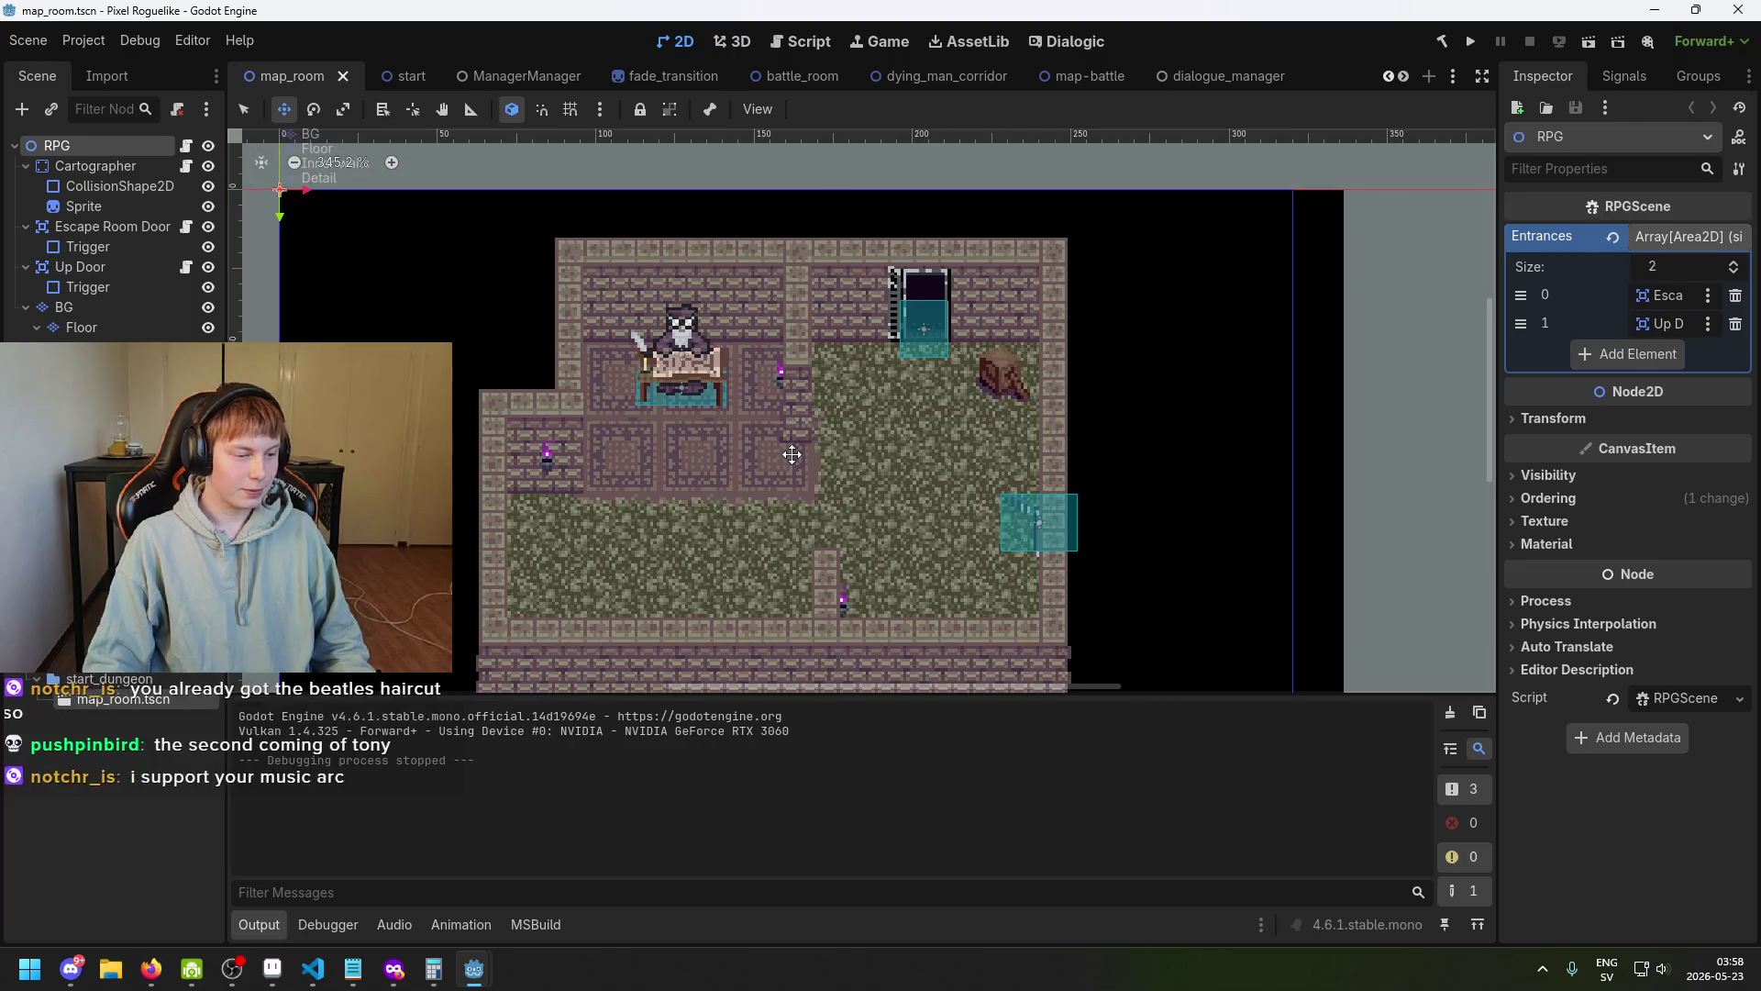
pyautogui.scroll(1, 792, 454)
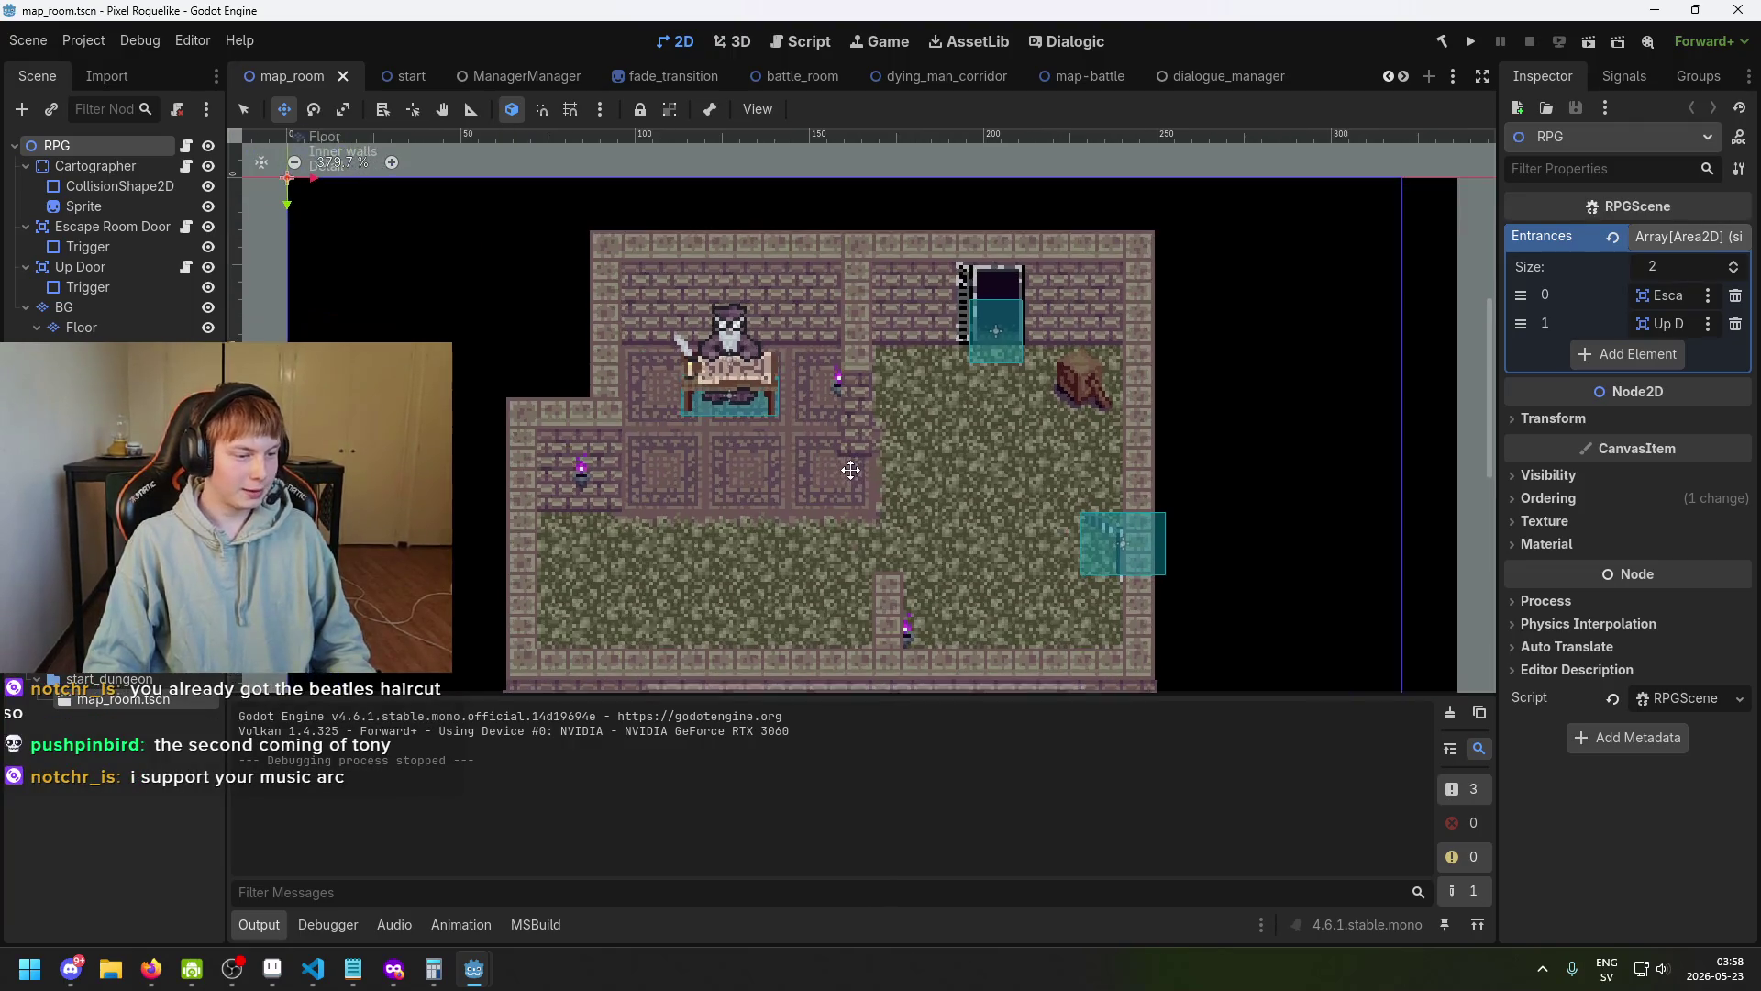
# Pan the room map back and forth, save, and bring up the title screen mockup drawing.
pyautogui.moveTo(913, 455); pyautogui.dragTo(767, 466)
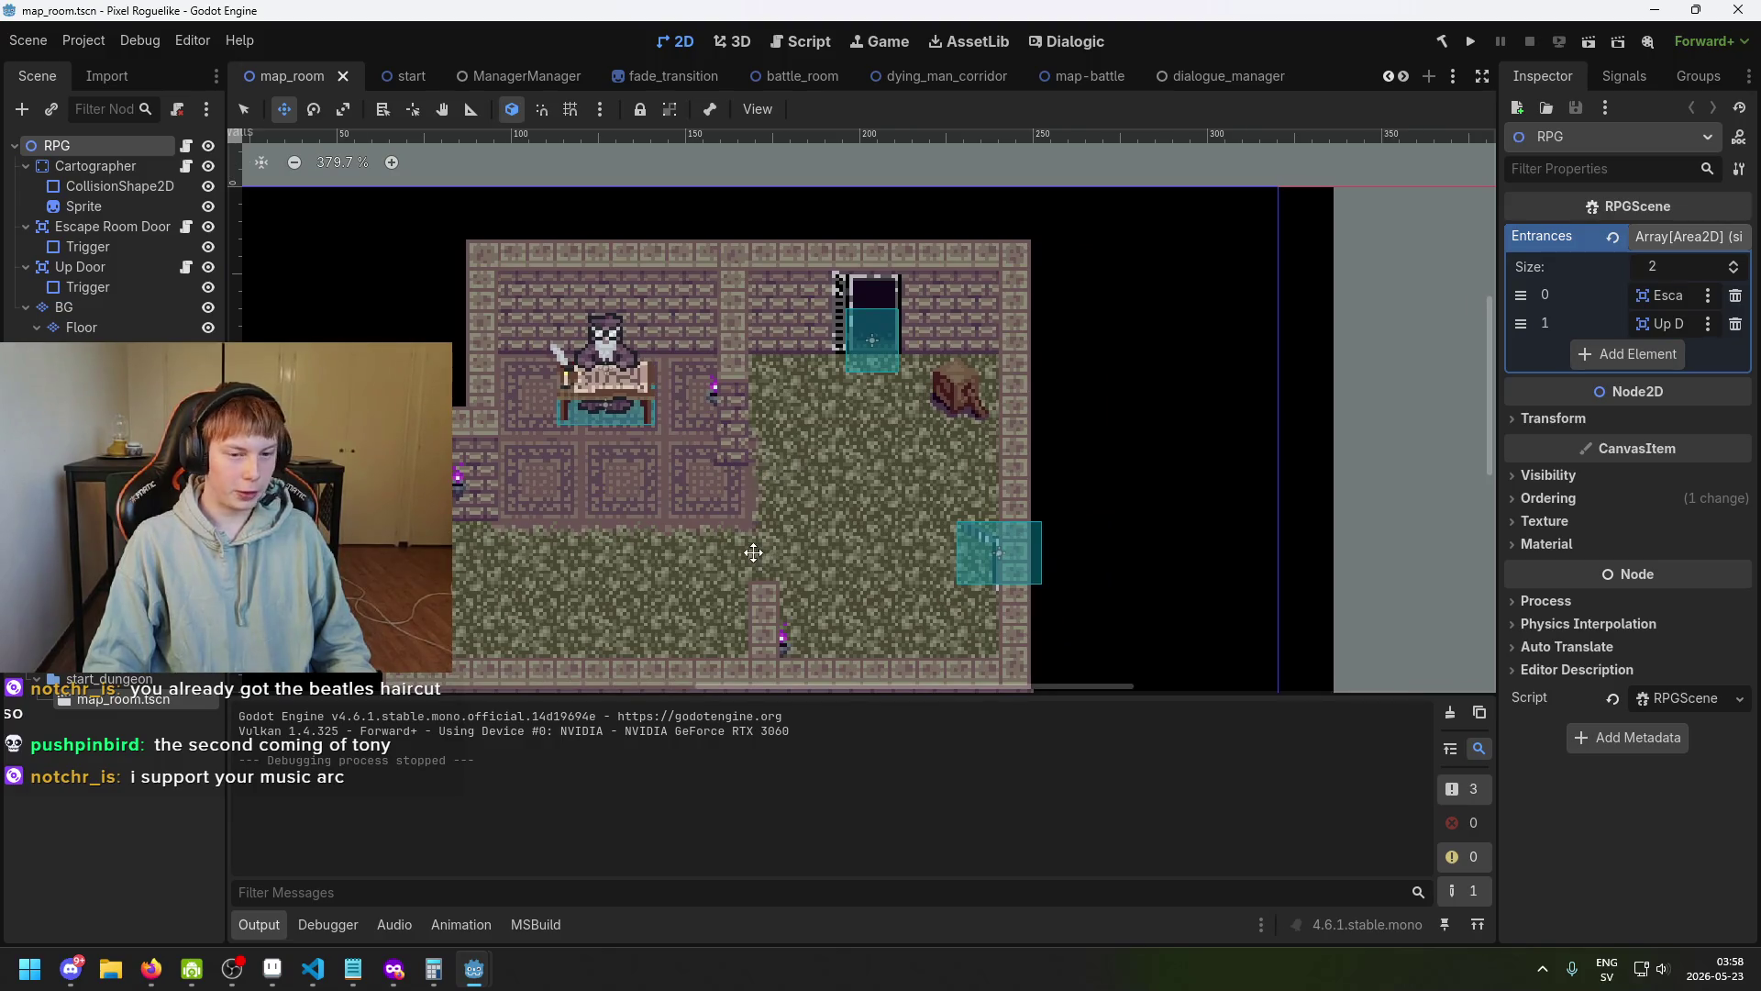
pyautogui.moveTo(753, 552); pyautogui.dragTo(832, 532)
pyautogui.scroll(-2, 823, 499)
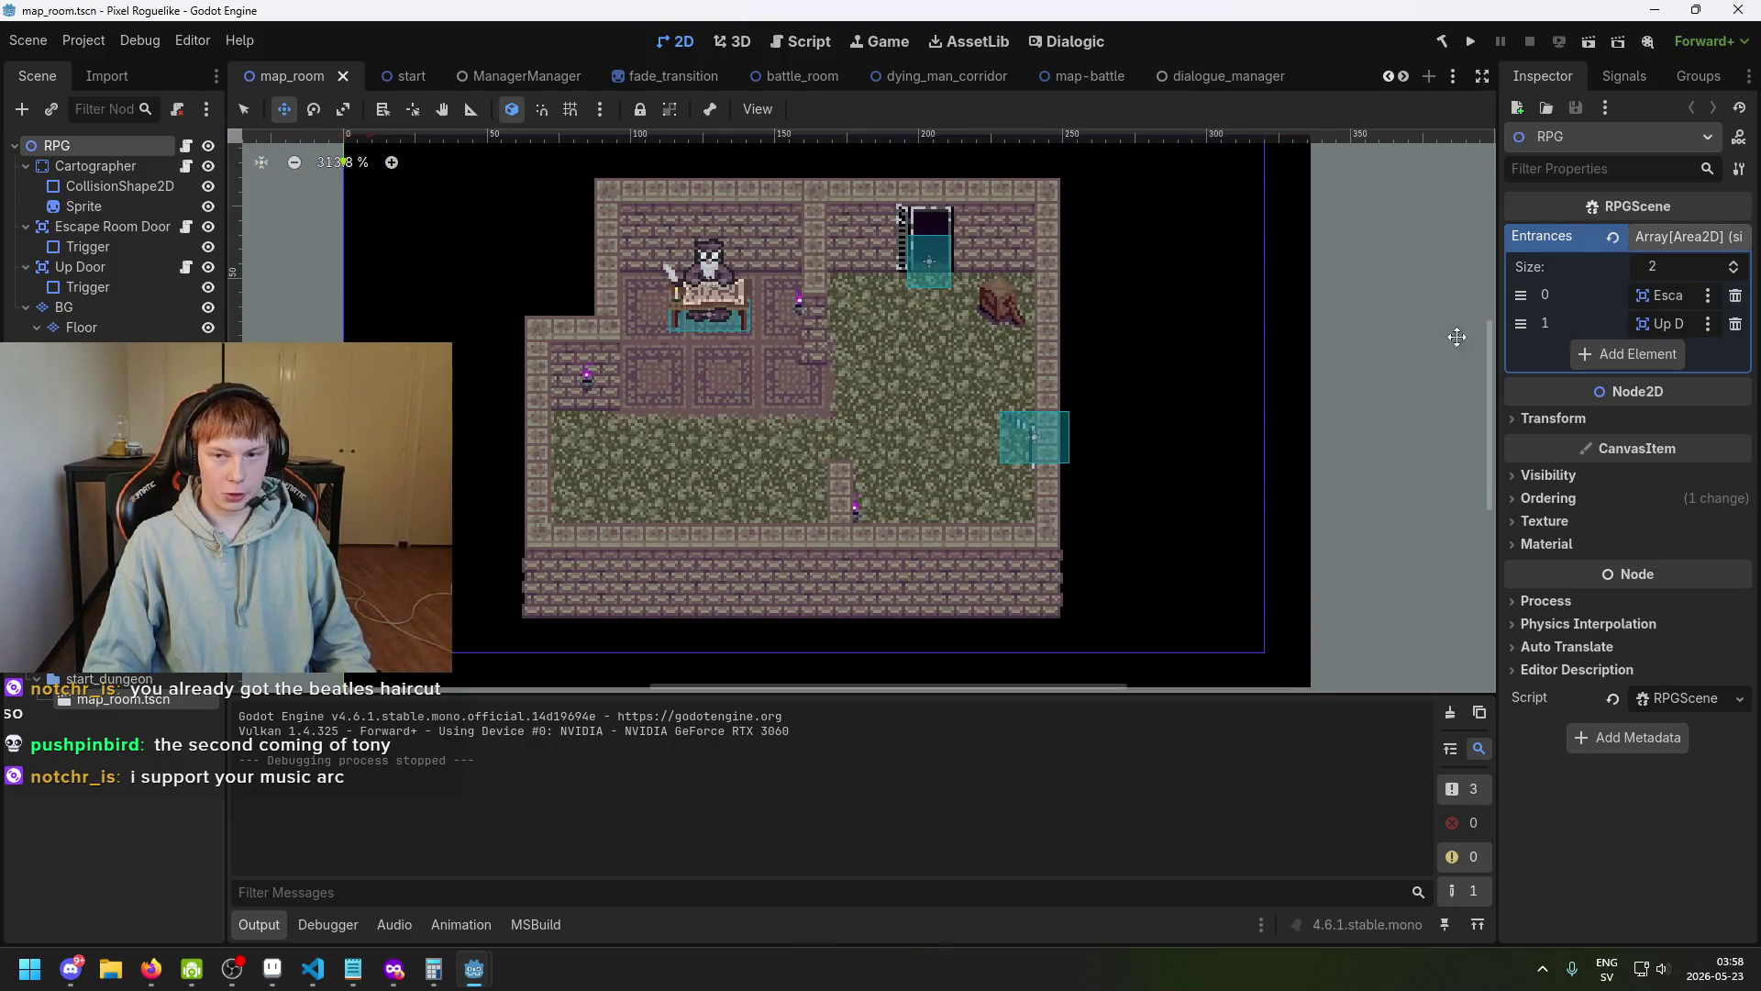
pyautogui.hotkey('ctrl', 's')
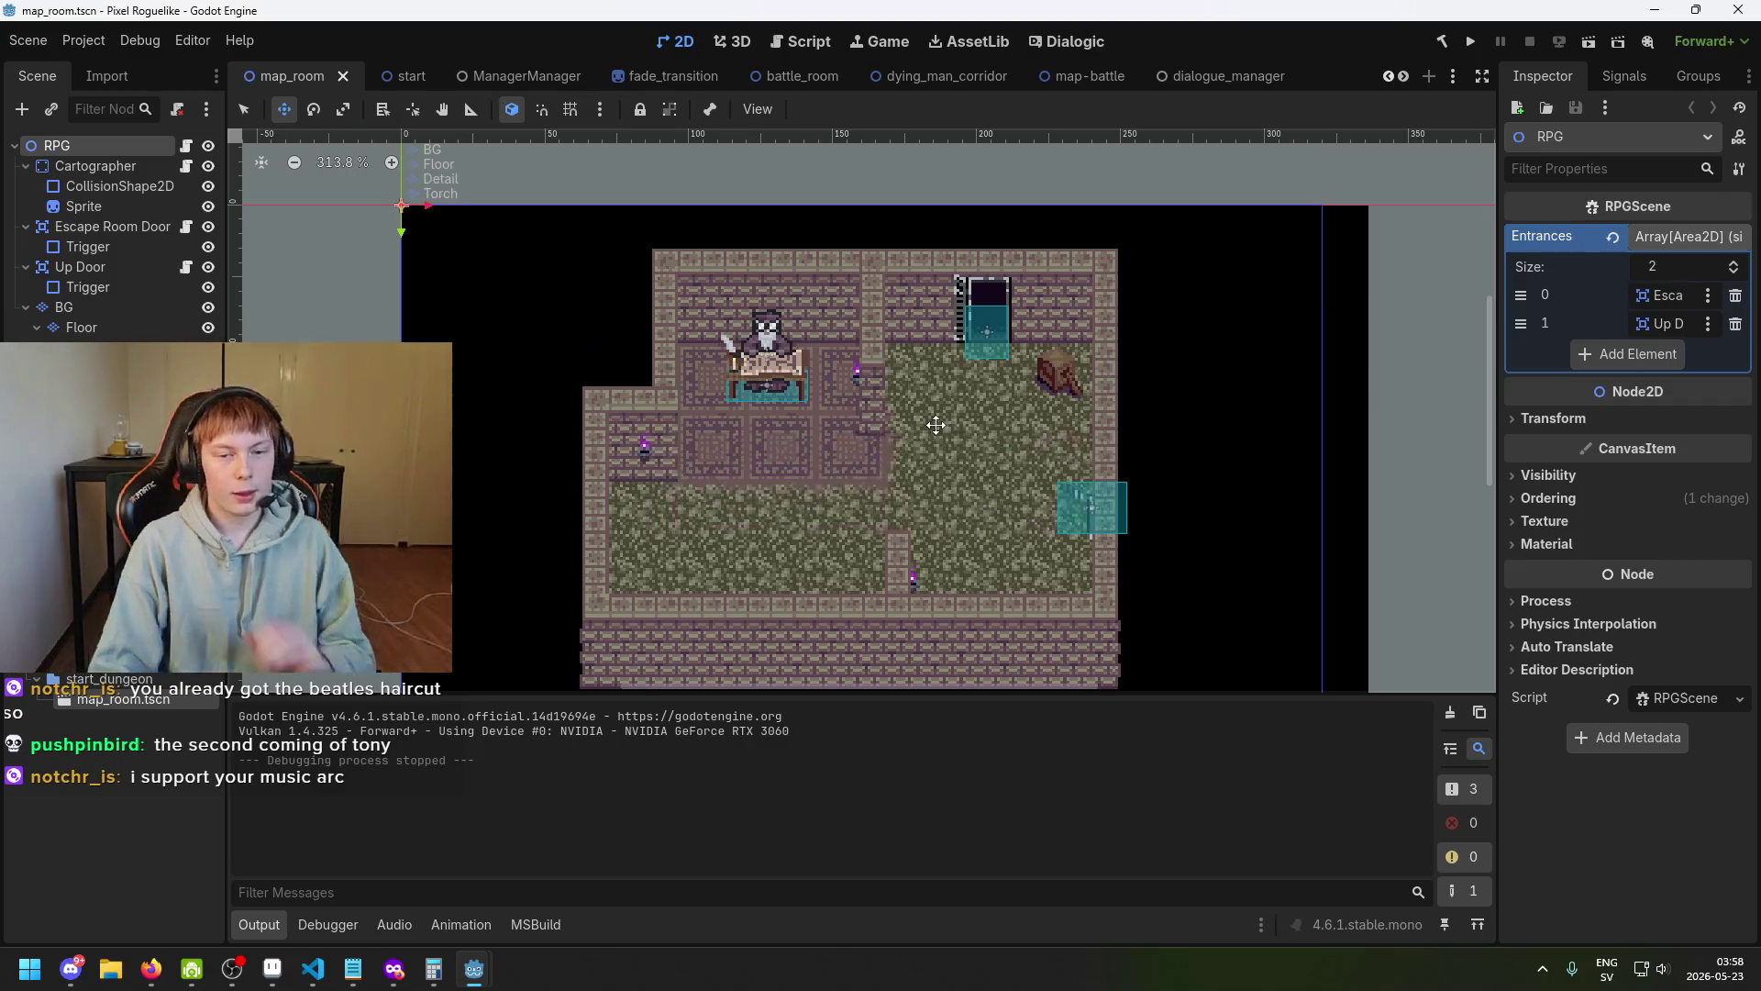
pyautogui.moveTo(829, 423); pyautogui.dragTo(694, 392)
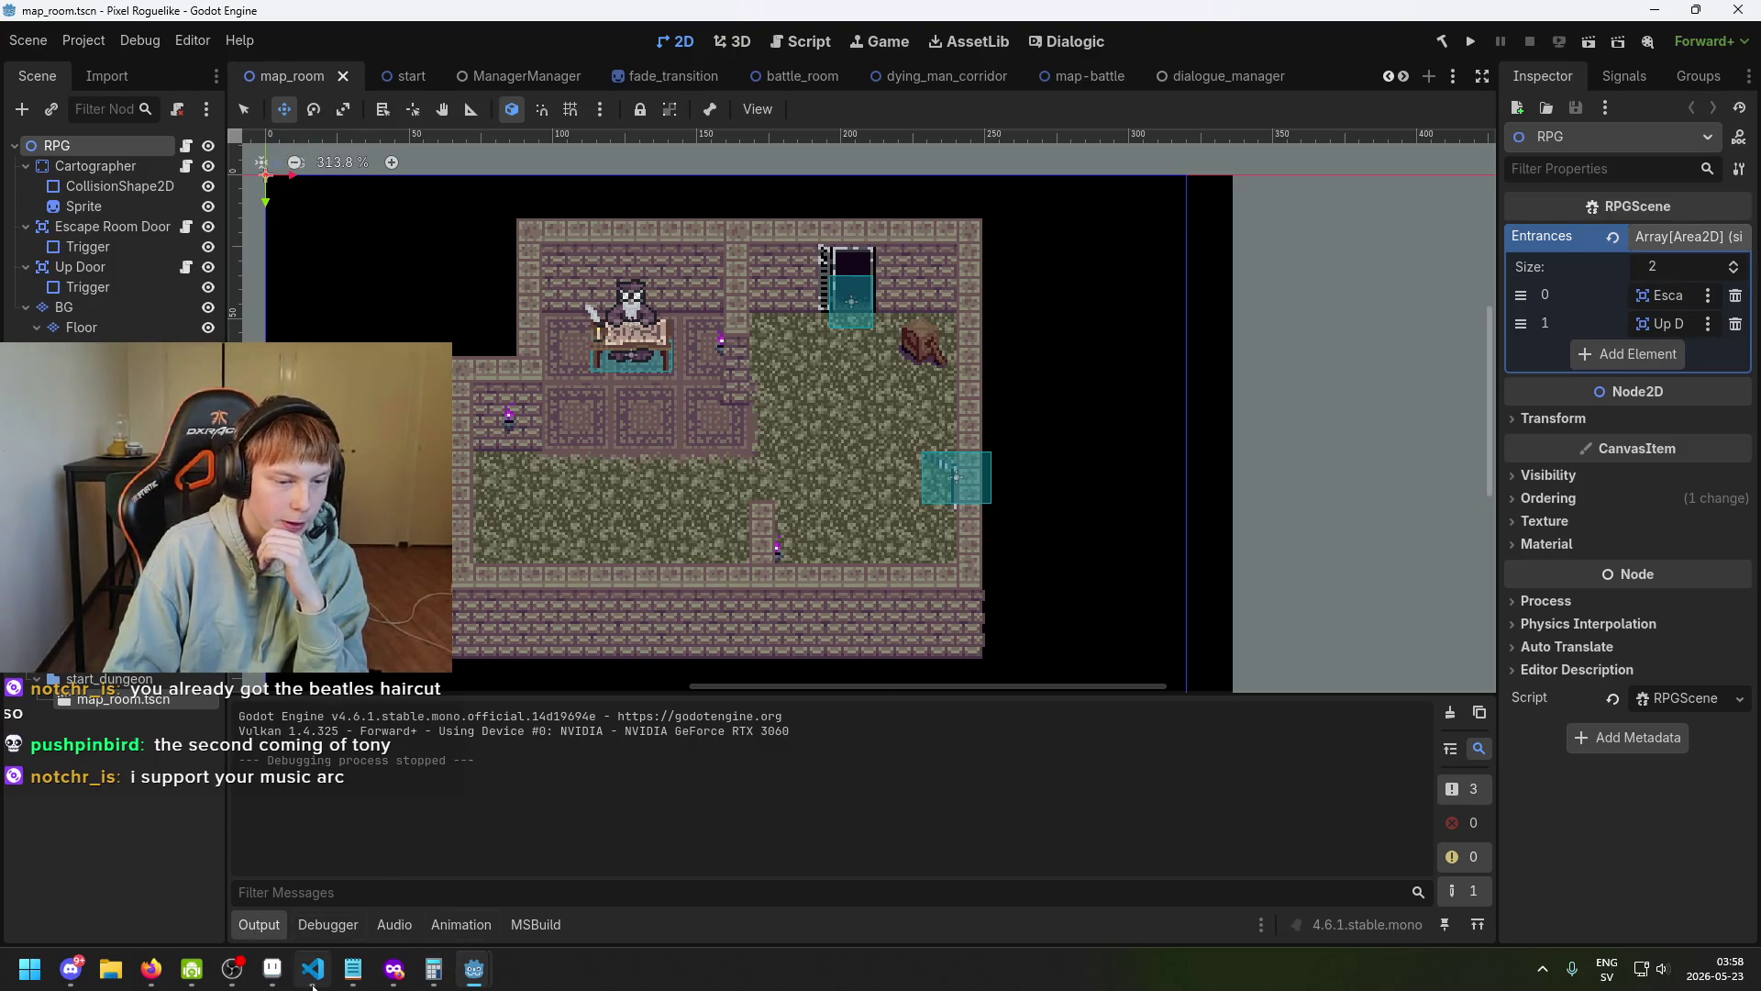
pyautogui.click(273, 969)
pyautogui.scroll(-3, 616, 504)
pyautogui.scroll(1, 626, 480)
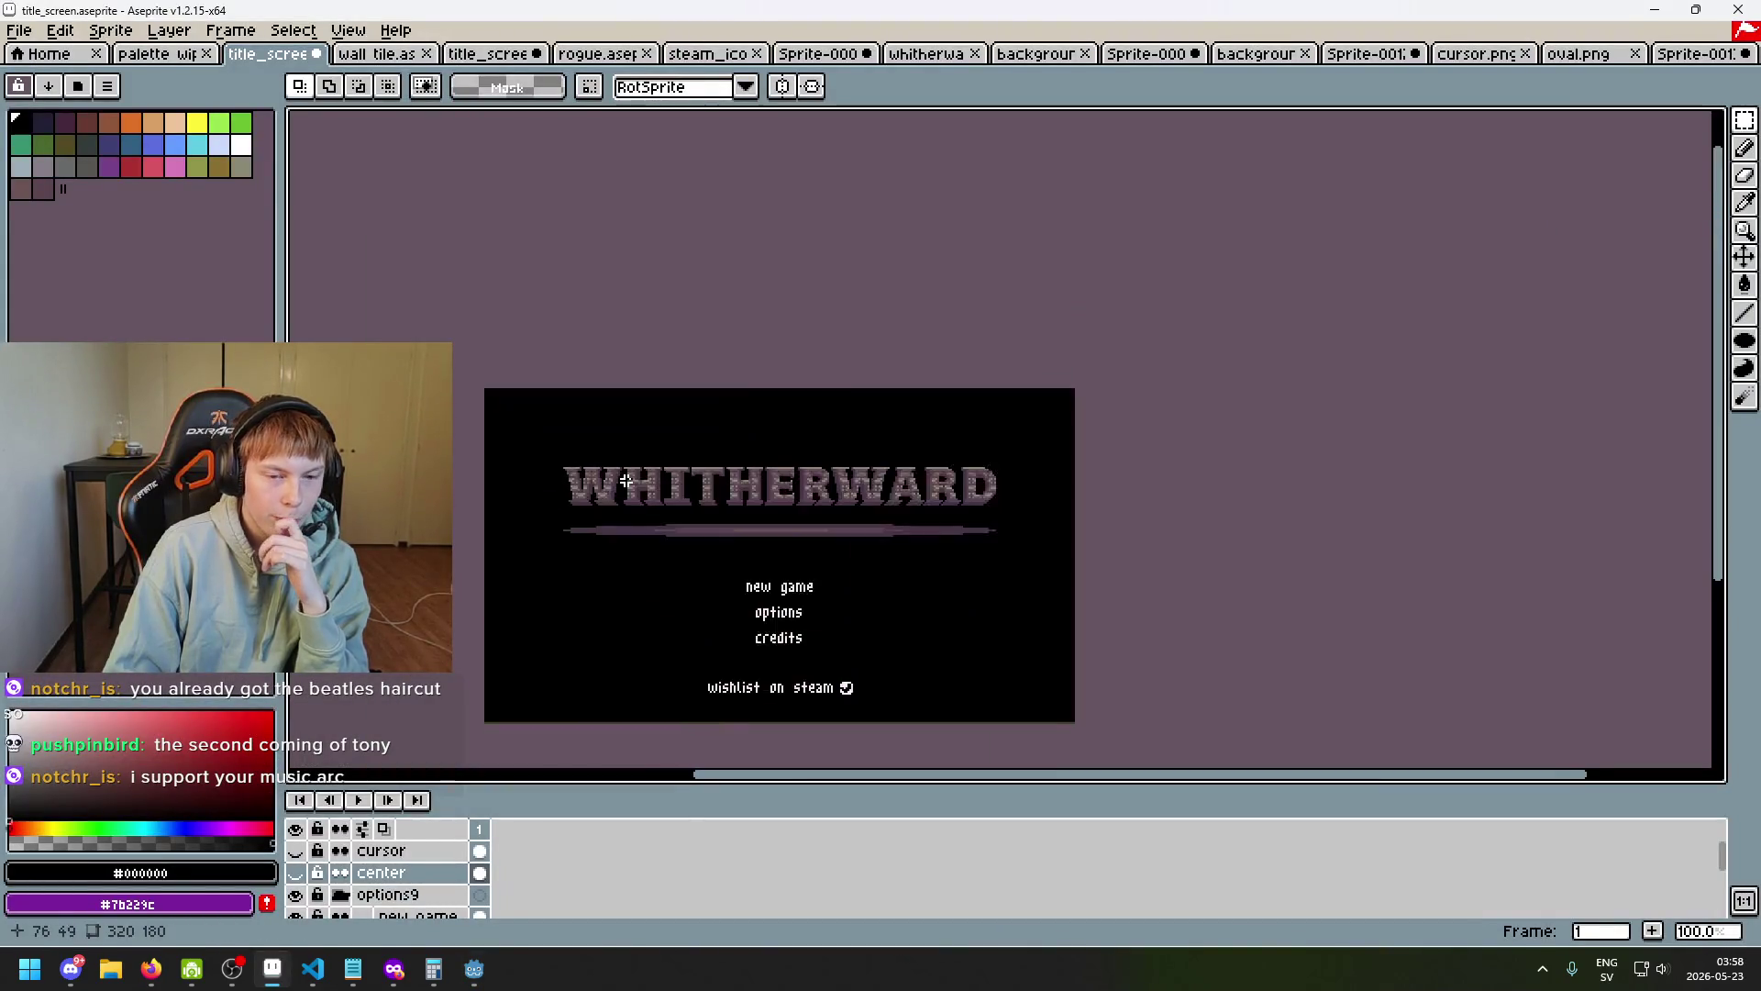
pyautogui.scroll(-1, 697, 465)
pyautogui.scroll(1, 766, 449)
pyautogui.scroll(-1, 766, 470)
pyautogui.scroll(1, 688, 451)
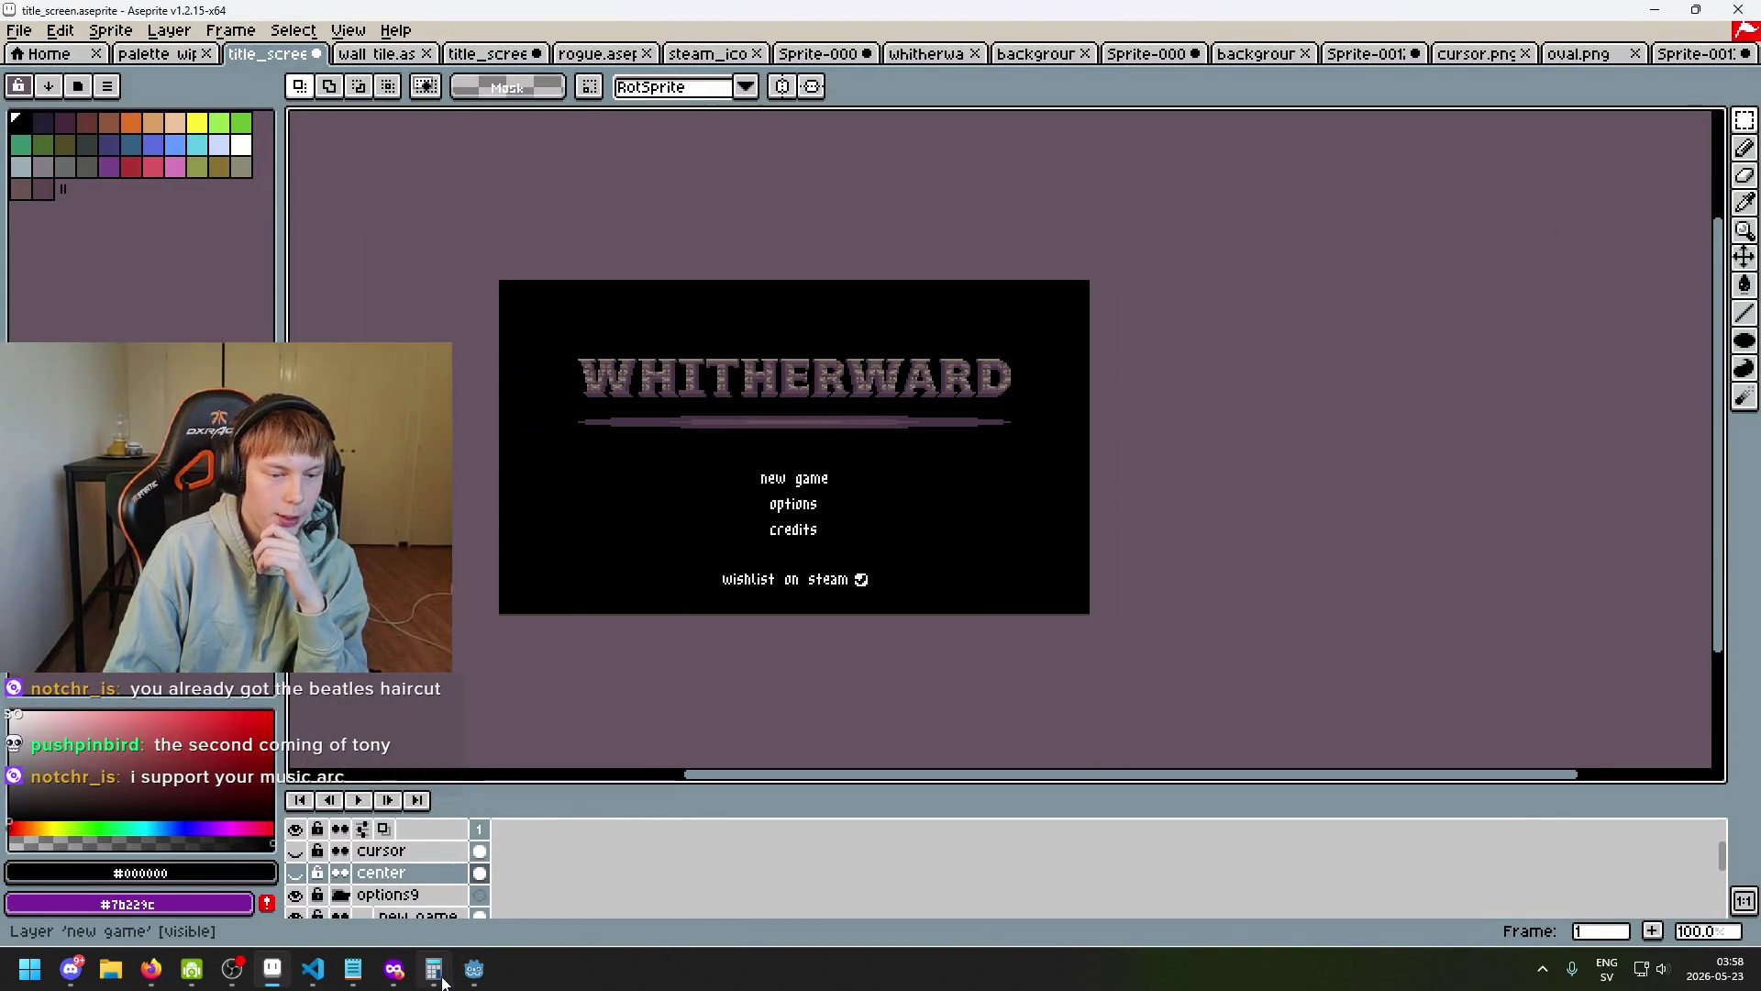
pyautogui.click(313, 968)
pyautogui.click(312, 972)
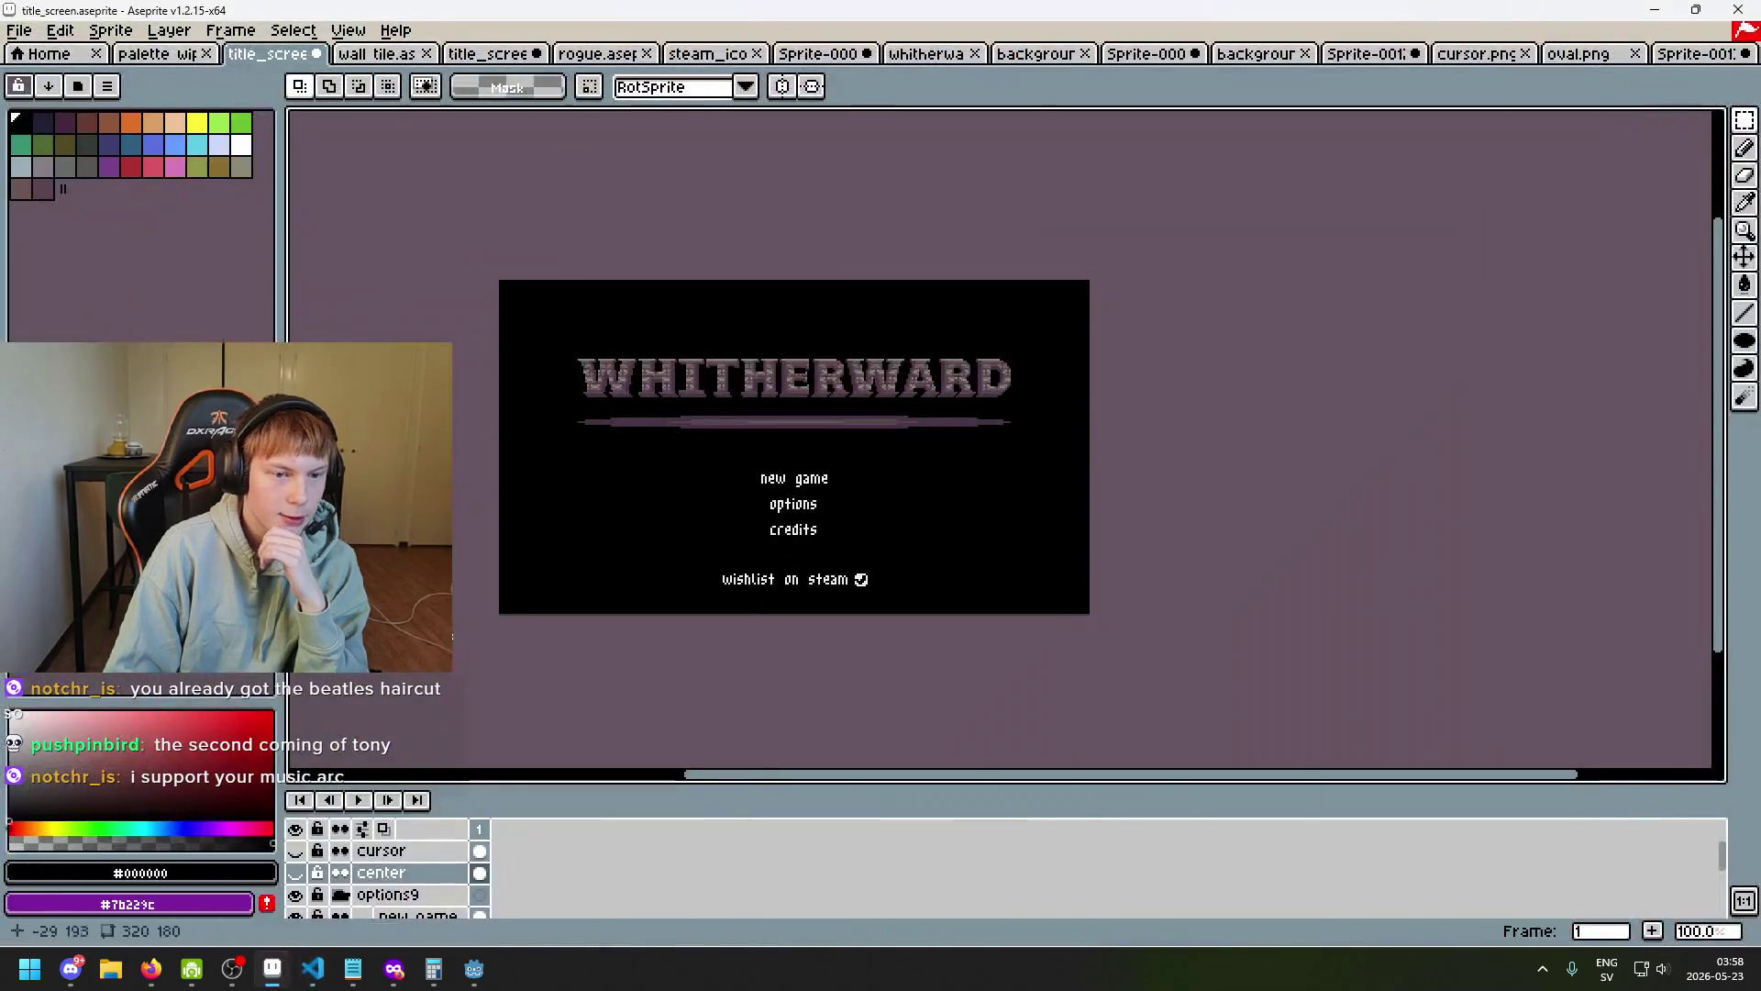
pyautogui.moveTo(471, 976)
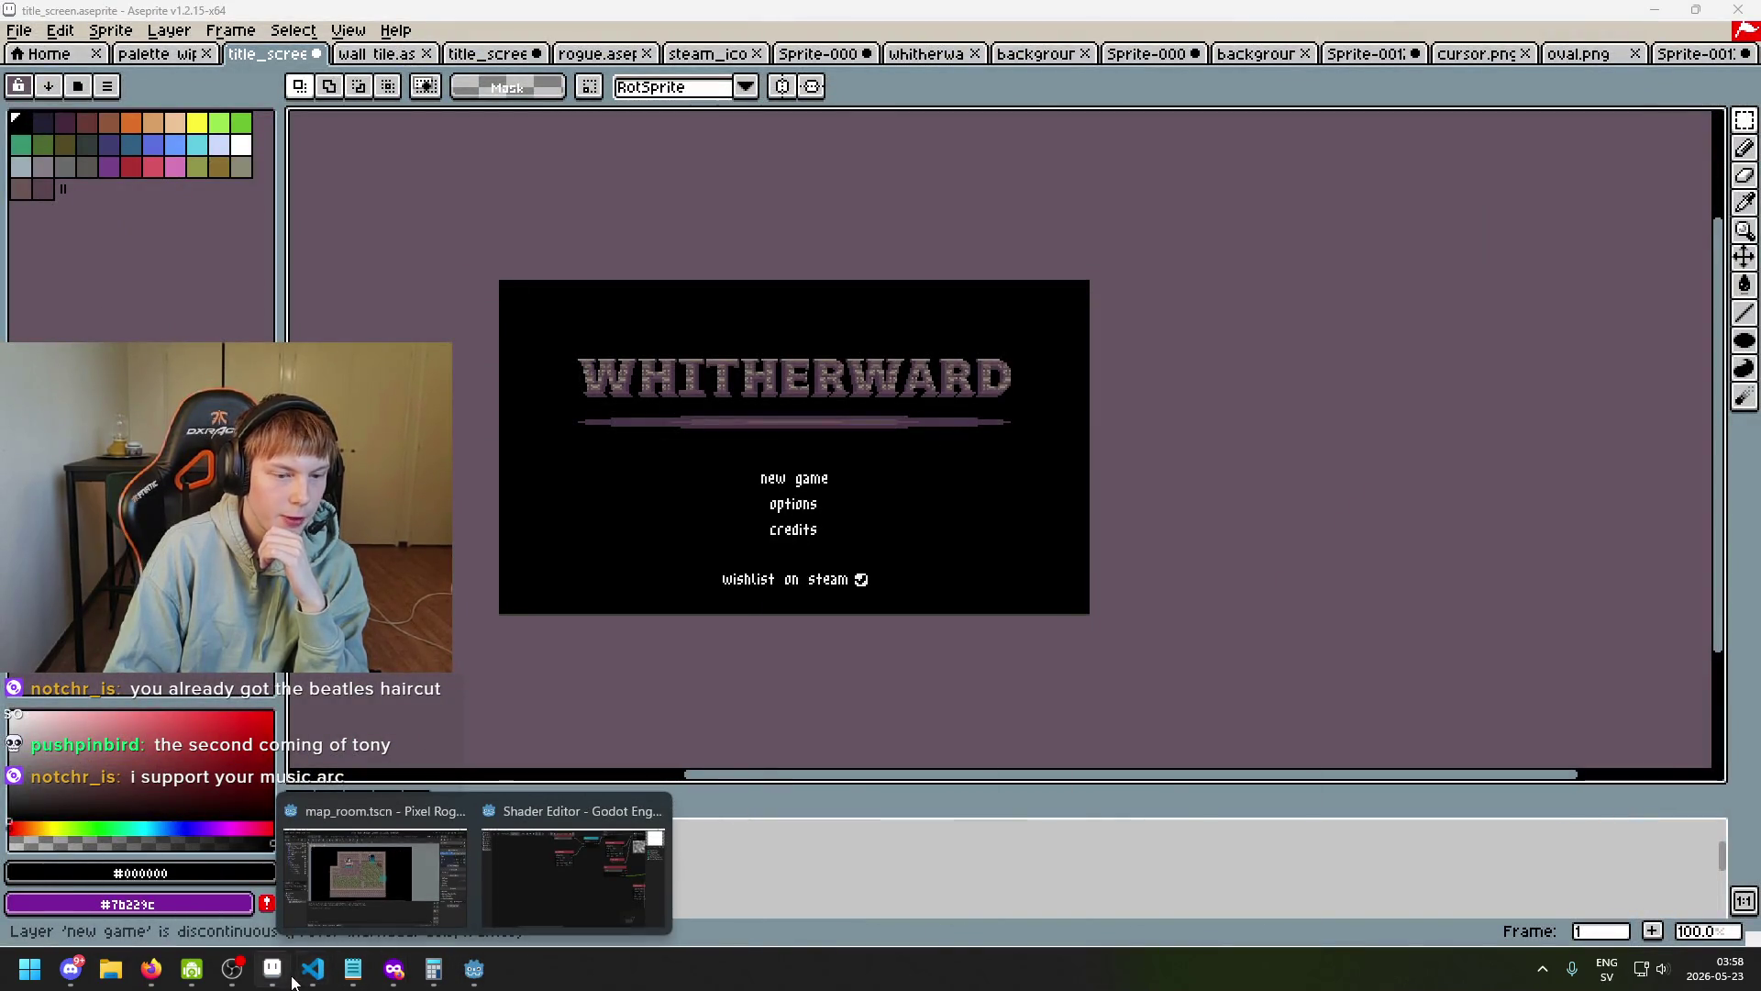
pyautogui.click(353, 968)
pyautogui.moveTo(926, 714); pyautogui.dragTo(631, 715)
pyautogui.click(828, 715)
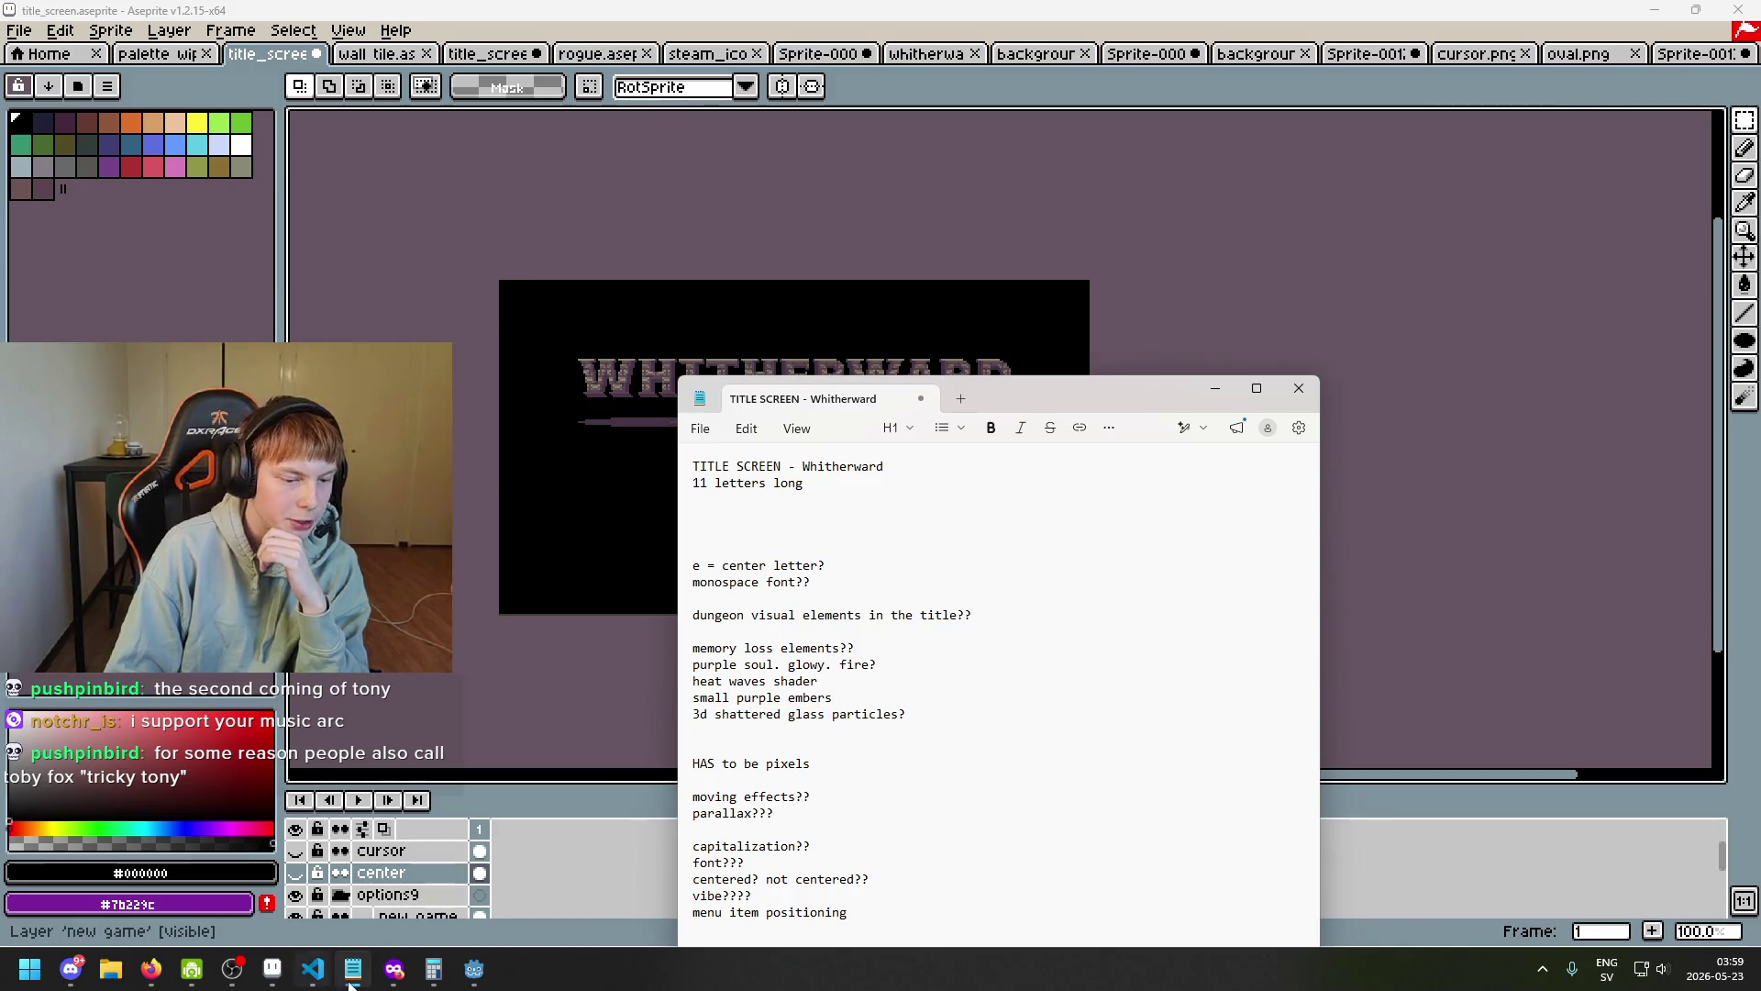
pyautogui.moveTo(474, 969)
pyautogui.click(383, 905)
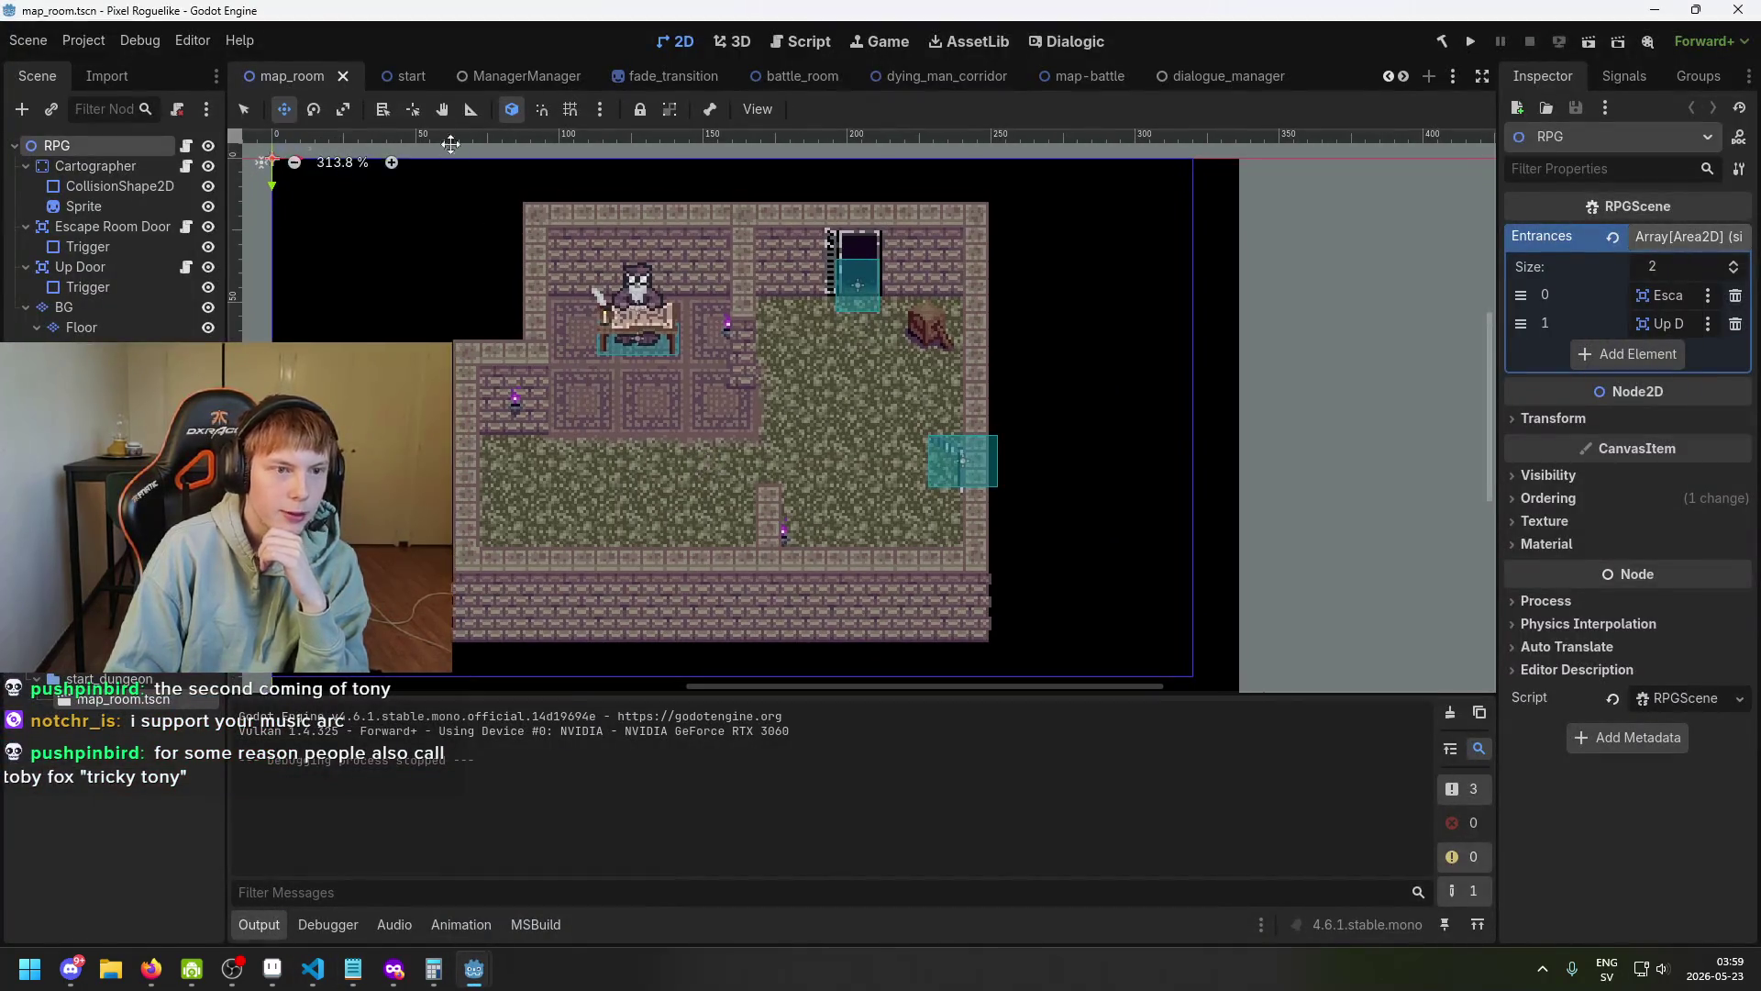
# Switch to the dying_man_corridor scene and scroll the FileSystem to the menu folder's title_screen.tscn.
pyautogui.click(901, 73)
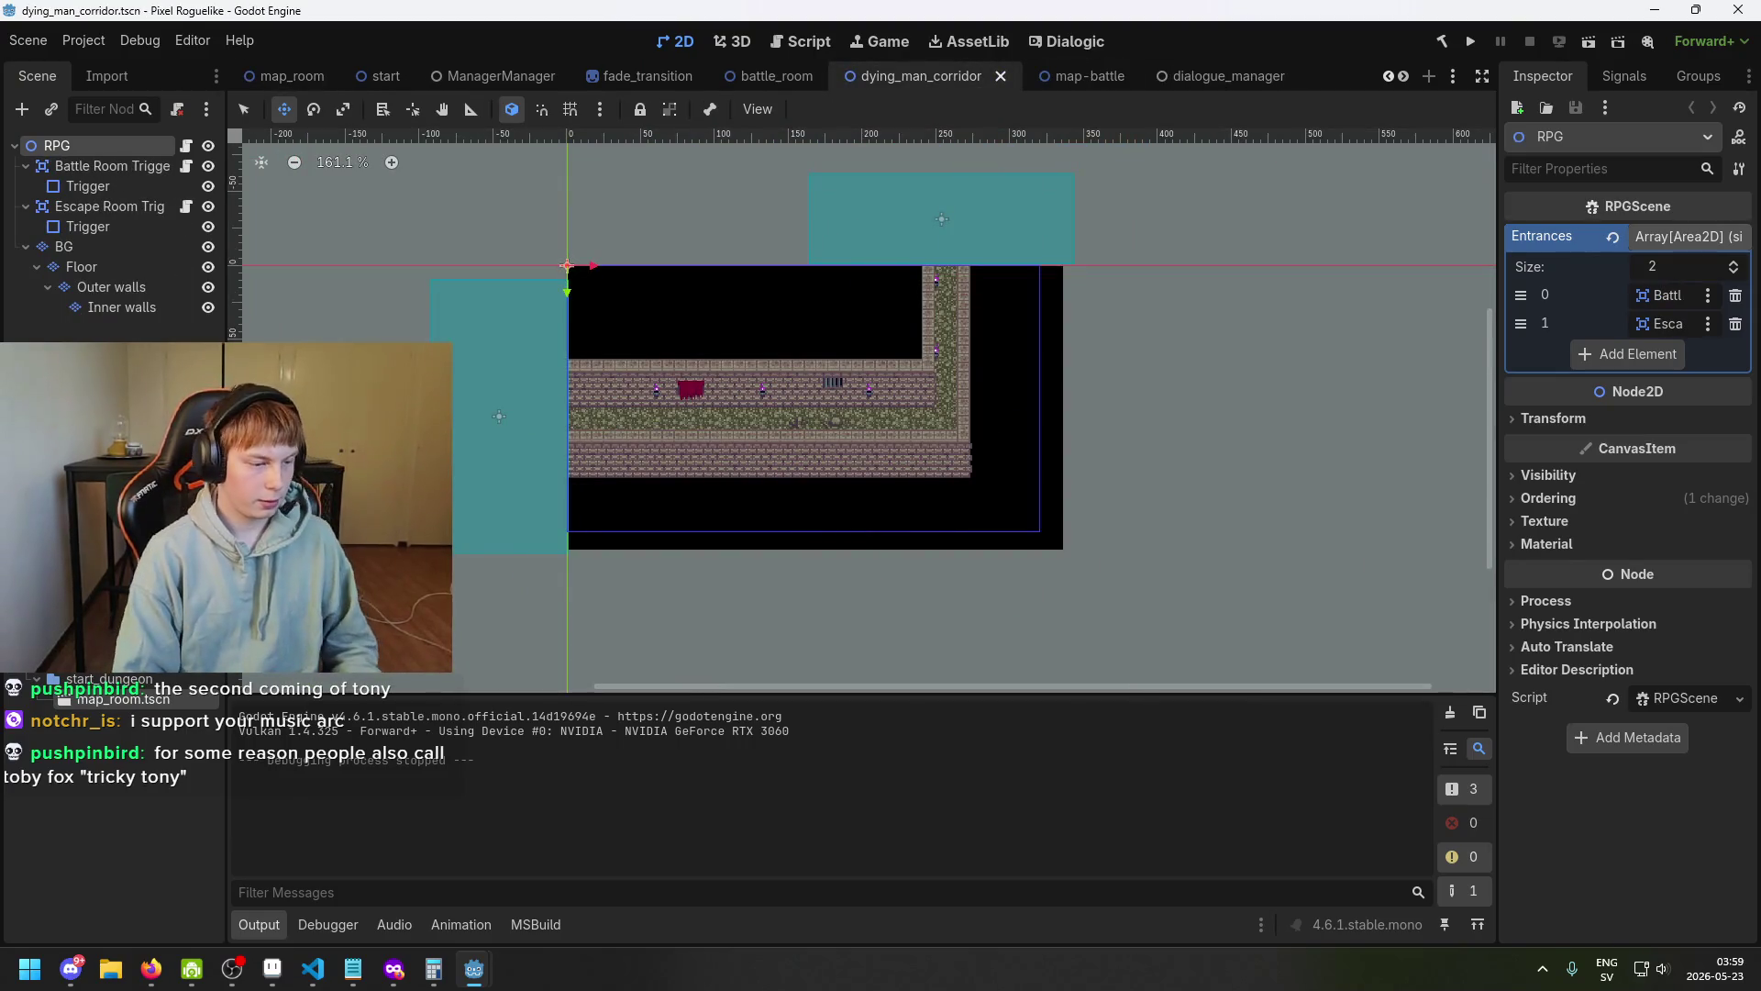
pyautogui.scroll(5, 110, 807)
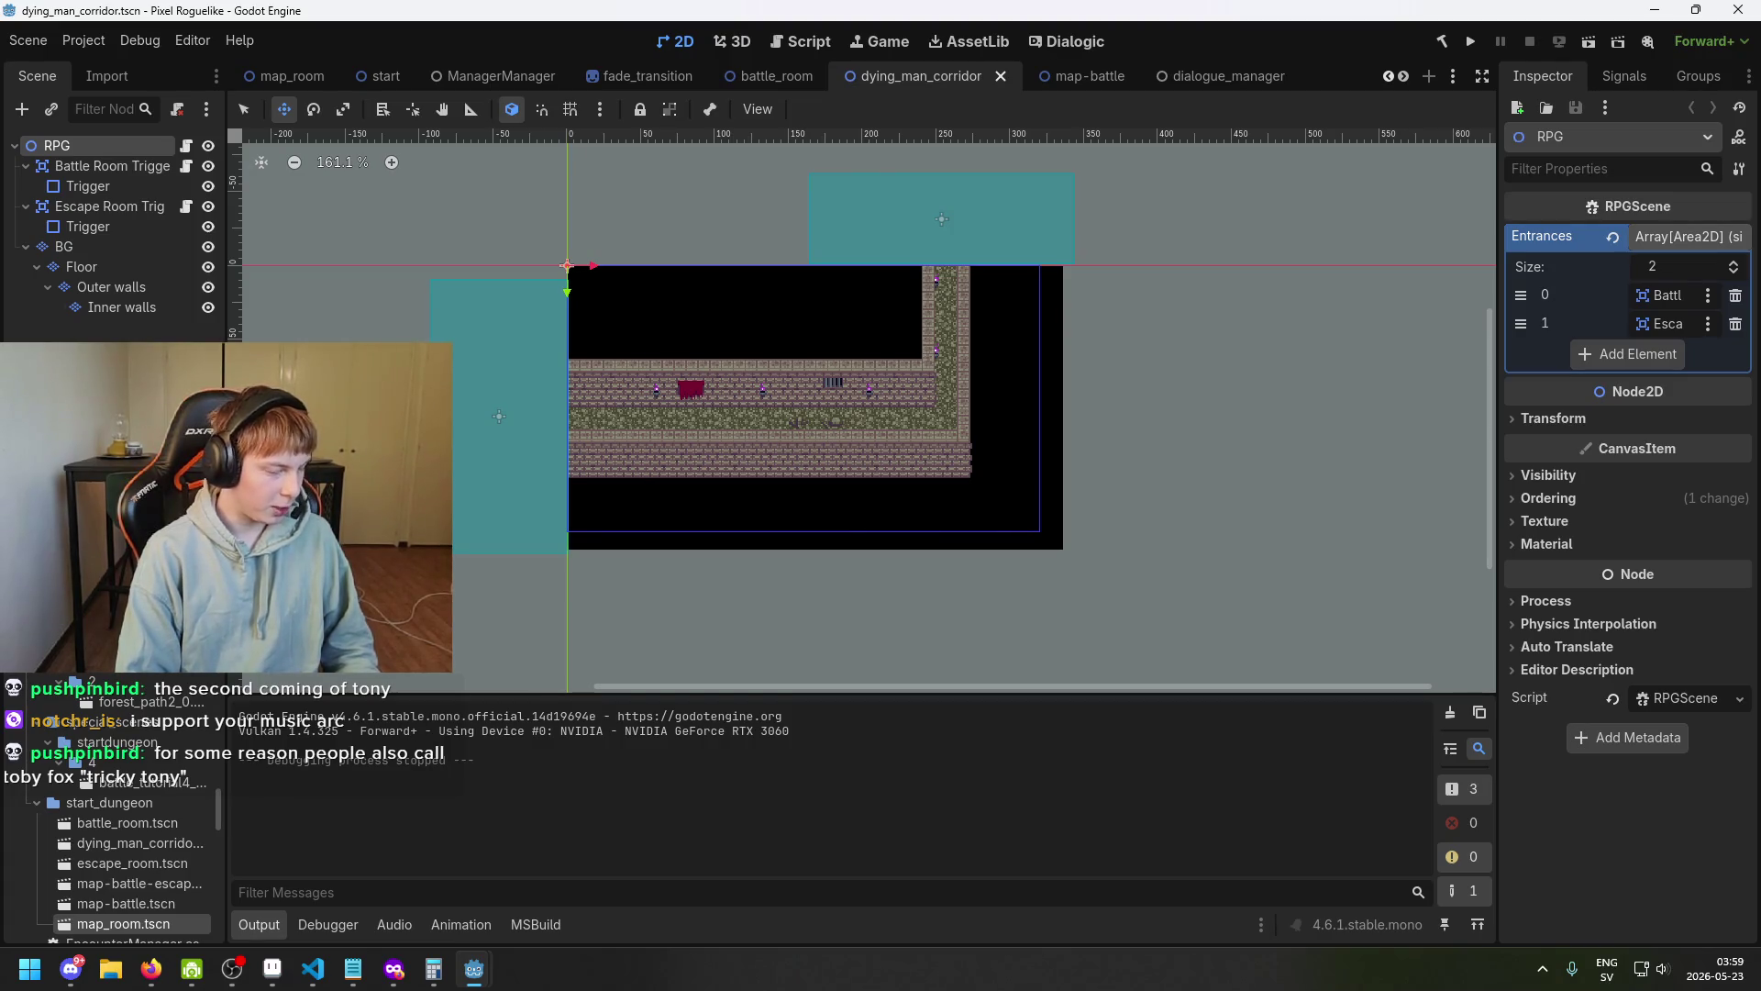
pyautogui.scroll(-3, 121, 766)
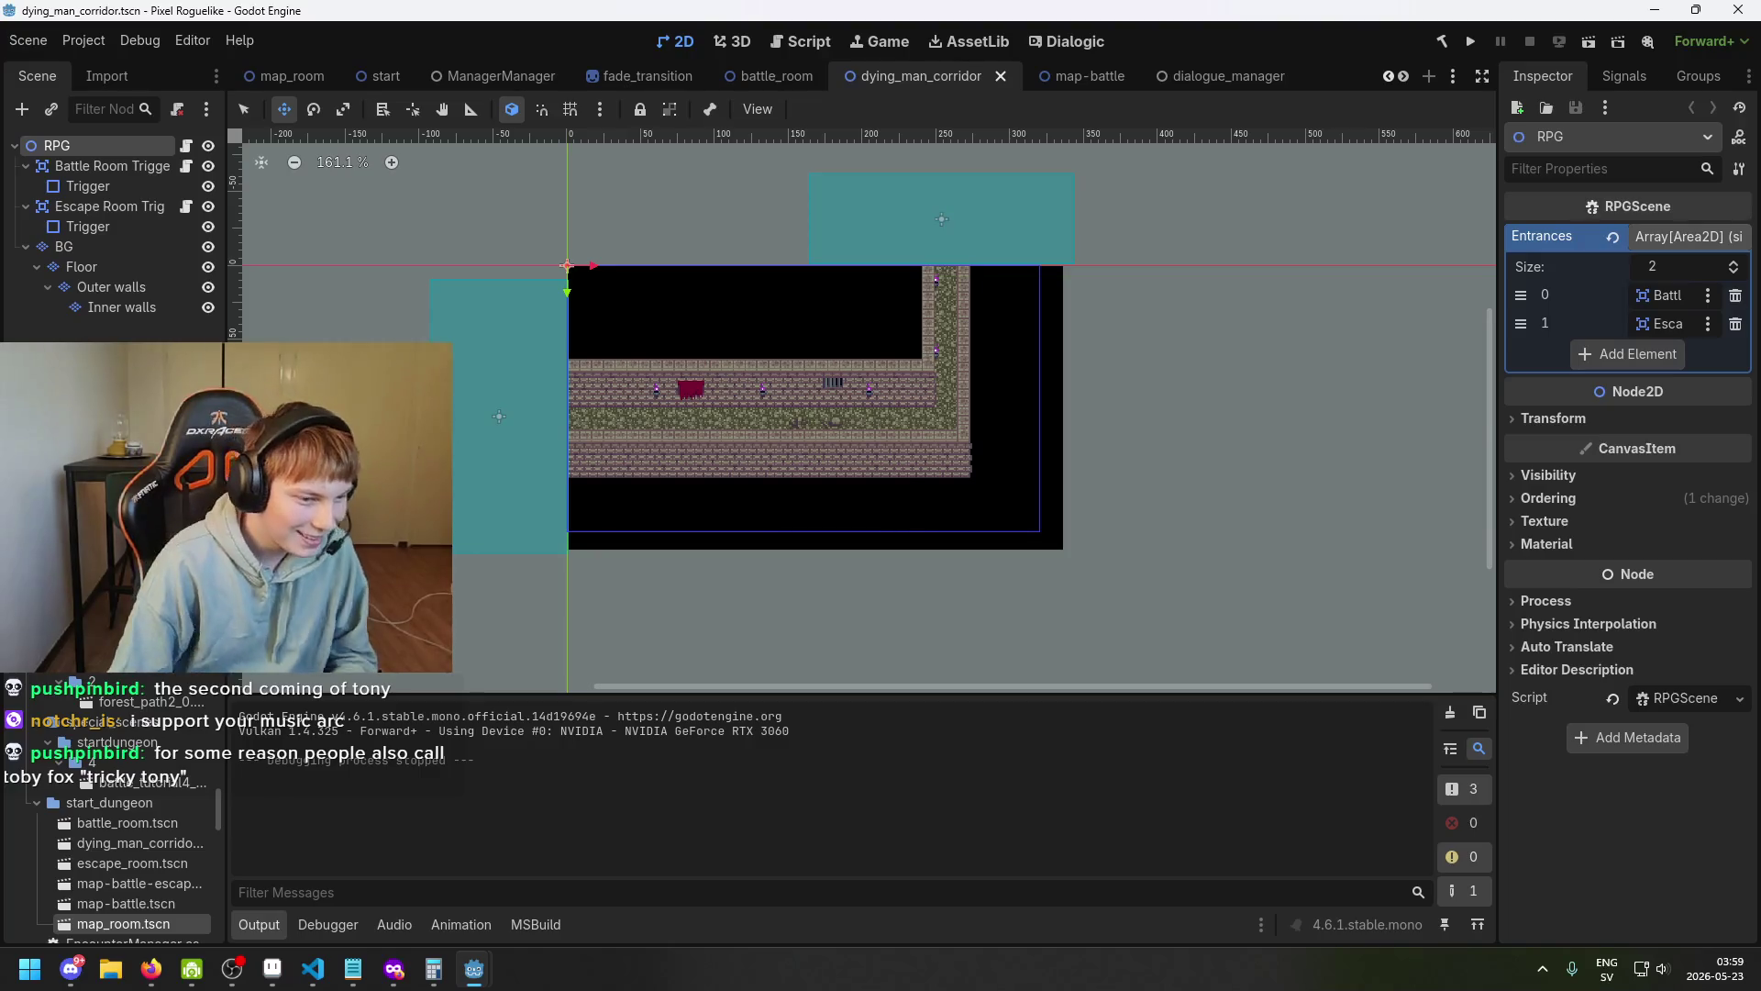
pyautogui.scroll(-3, 122, 766)
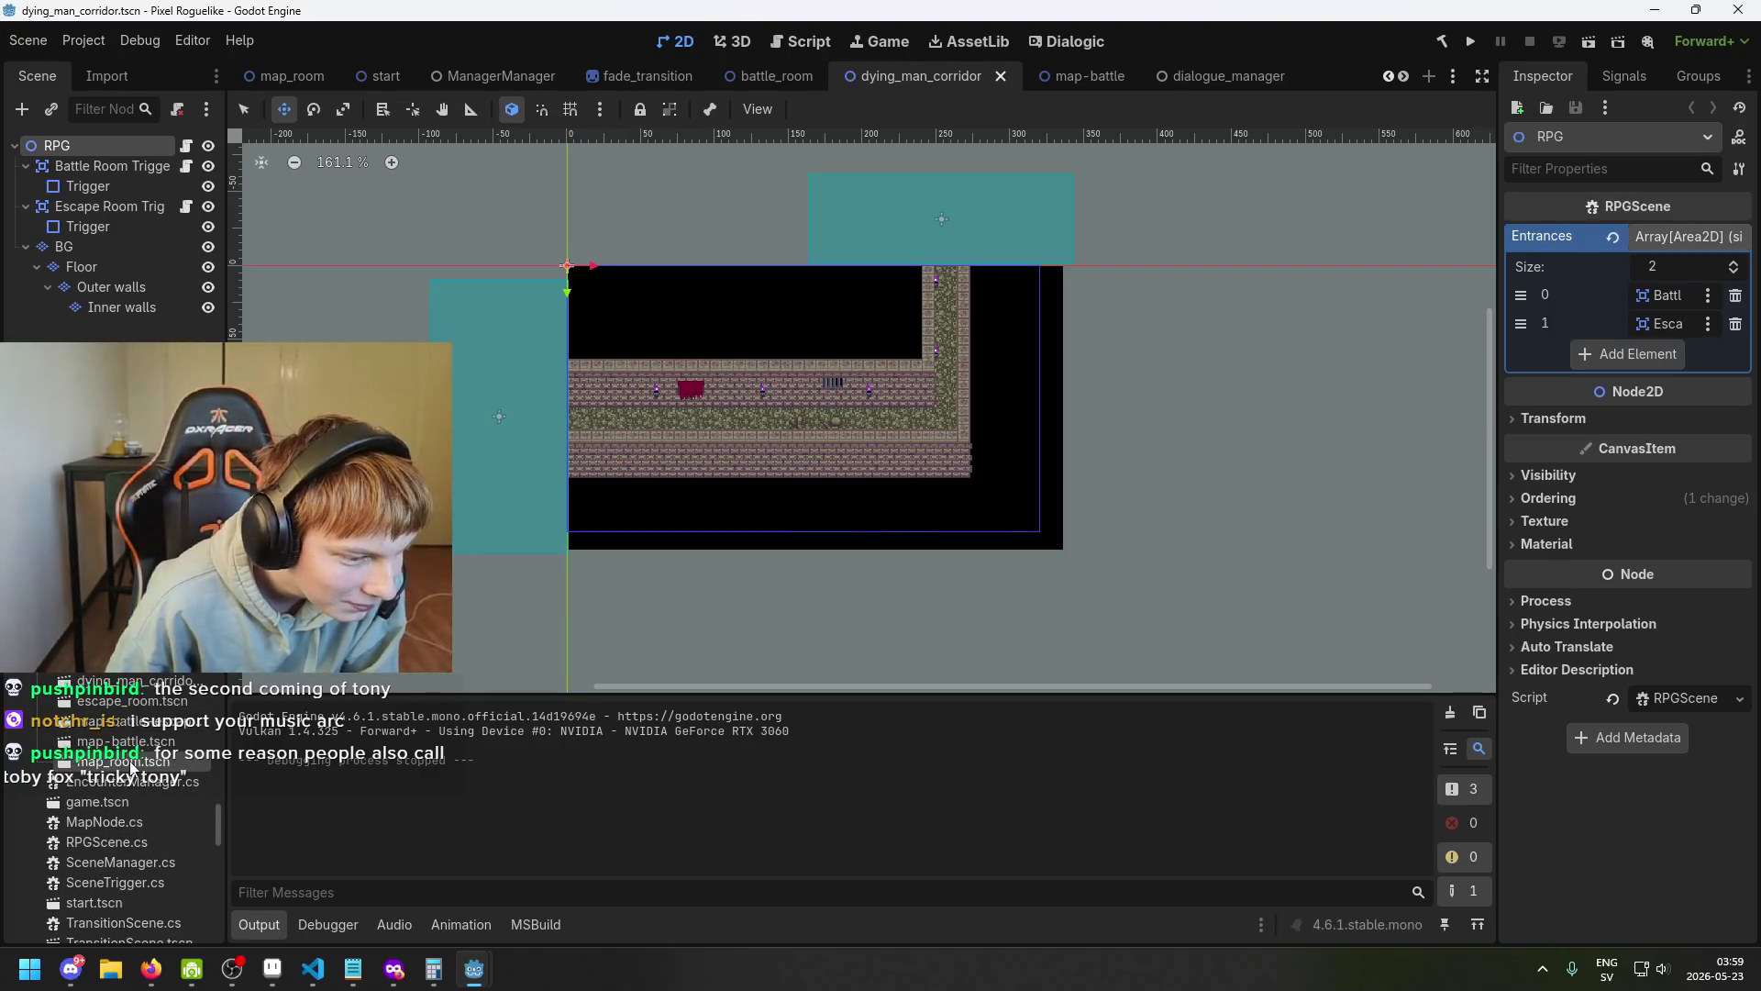
pyautogui.scroll(-1, 144, 708)
pyautogui.scroll(-1, 150, 734)
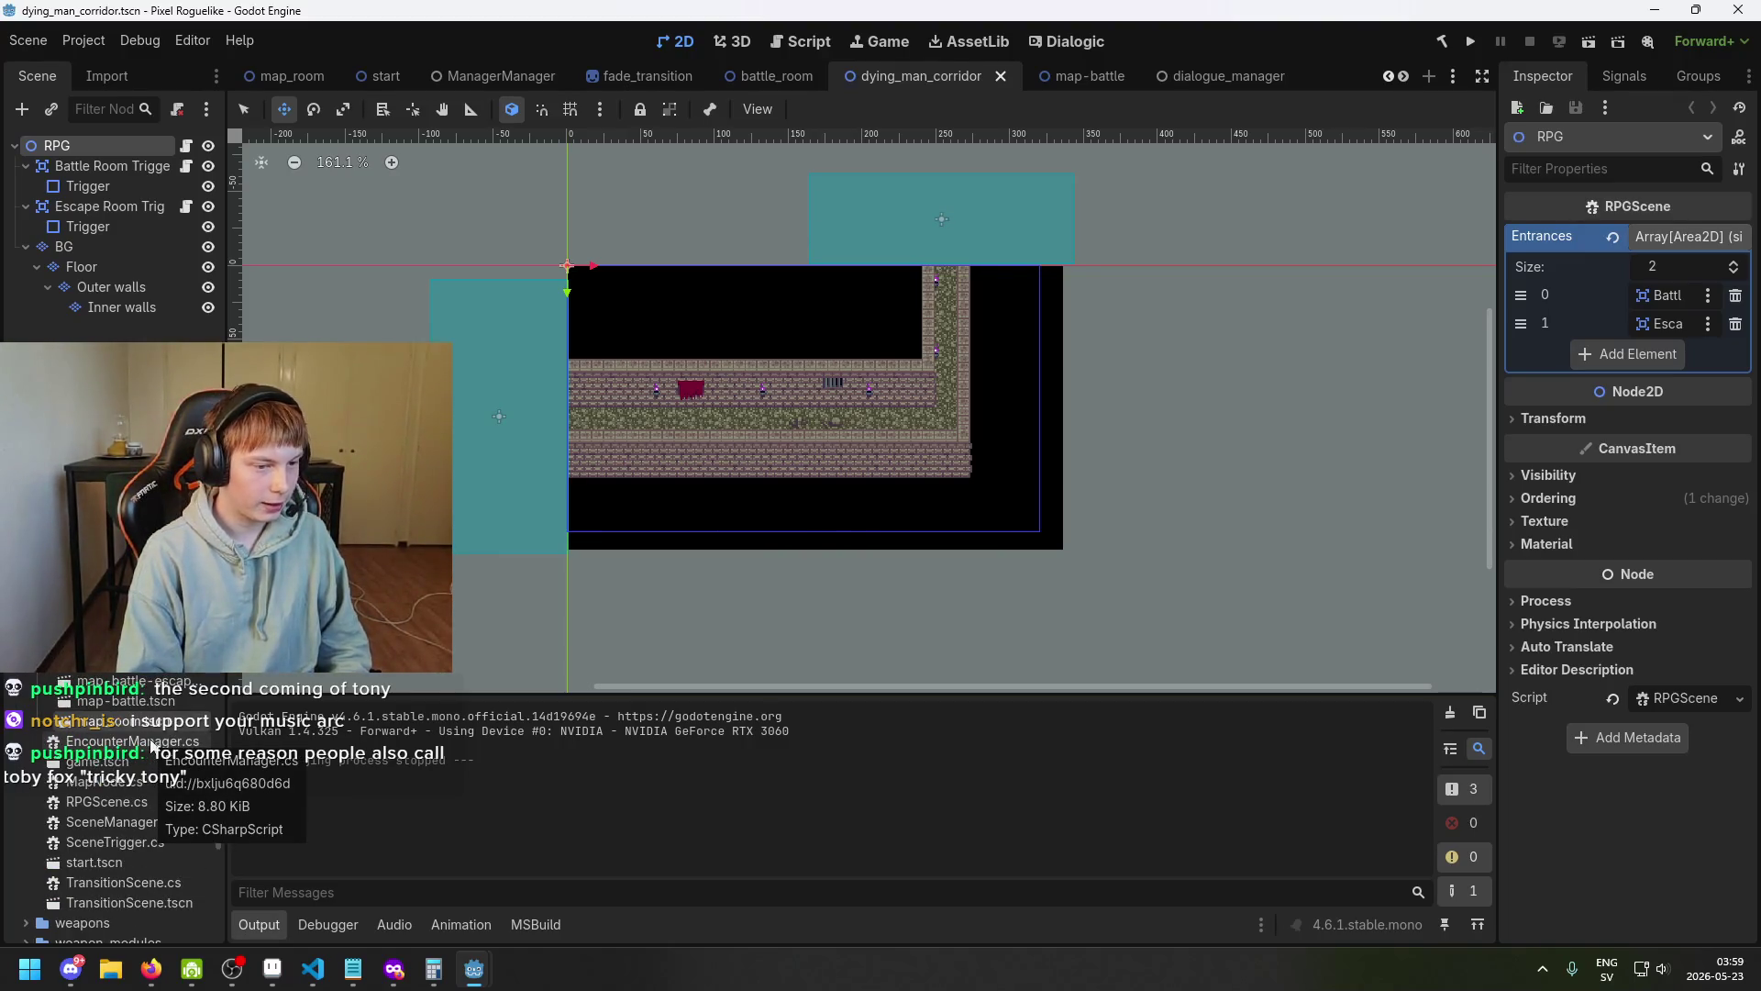
pyautogui.scroll(-5, 151, 744)
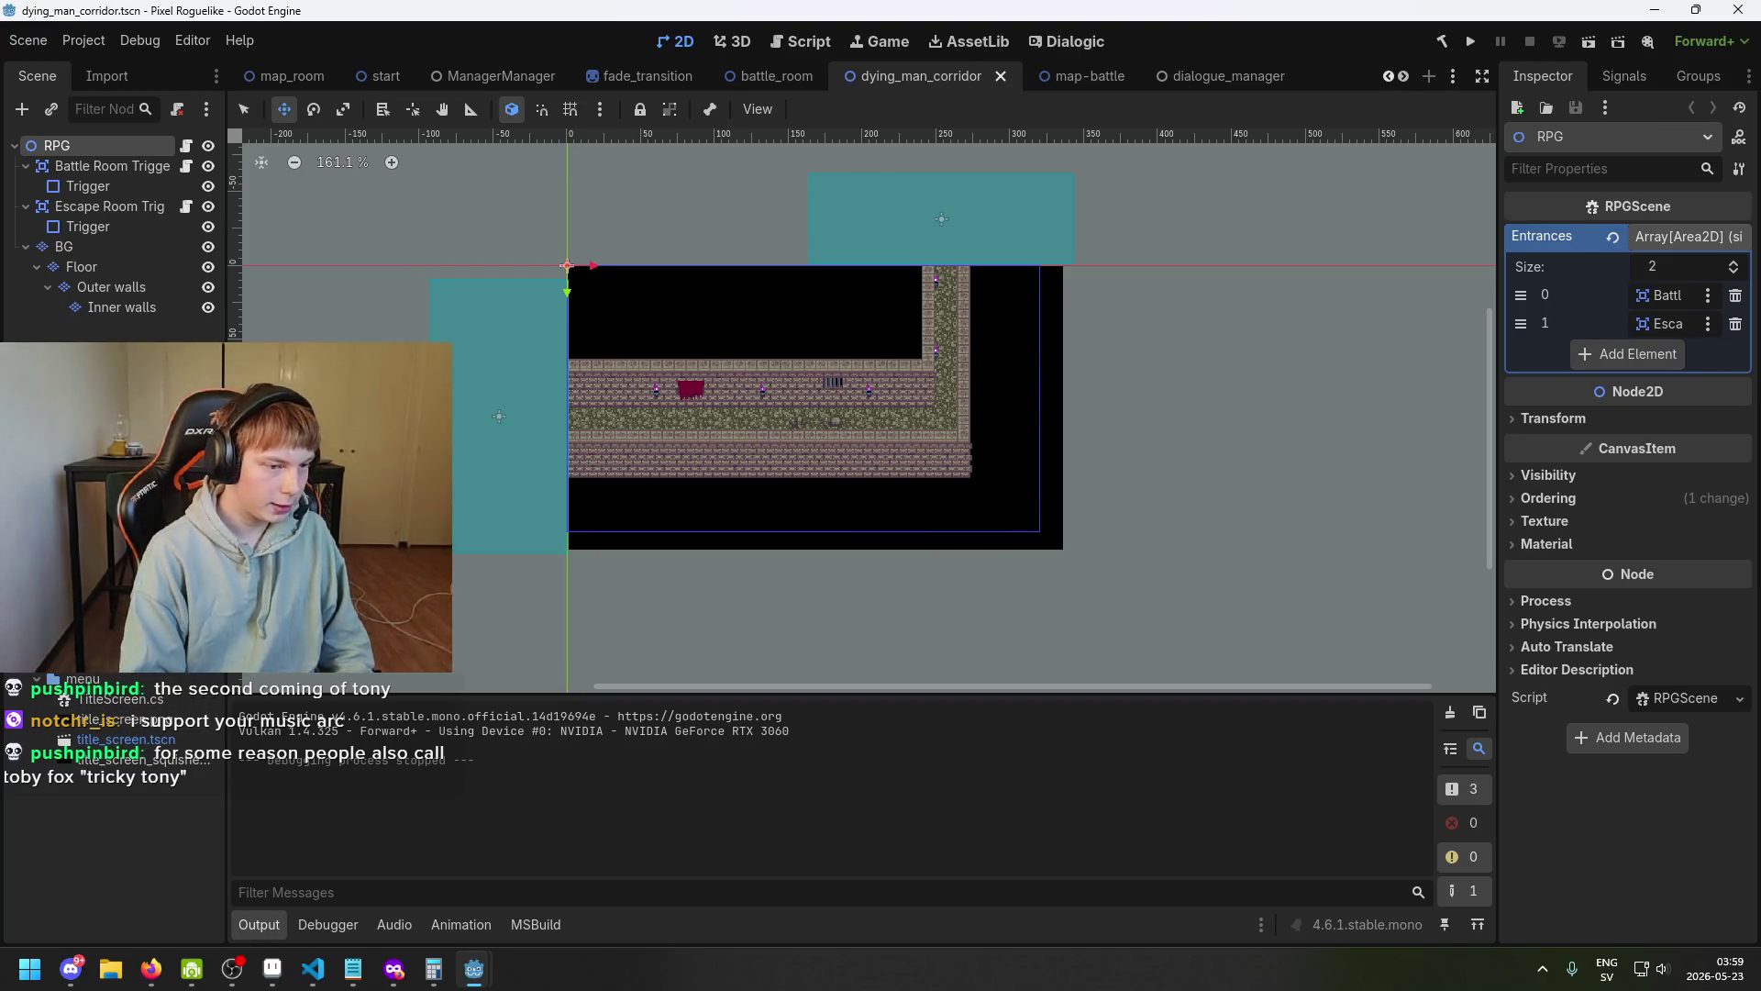
pyautogui.scroll(2, 115, 770)
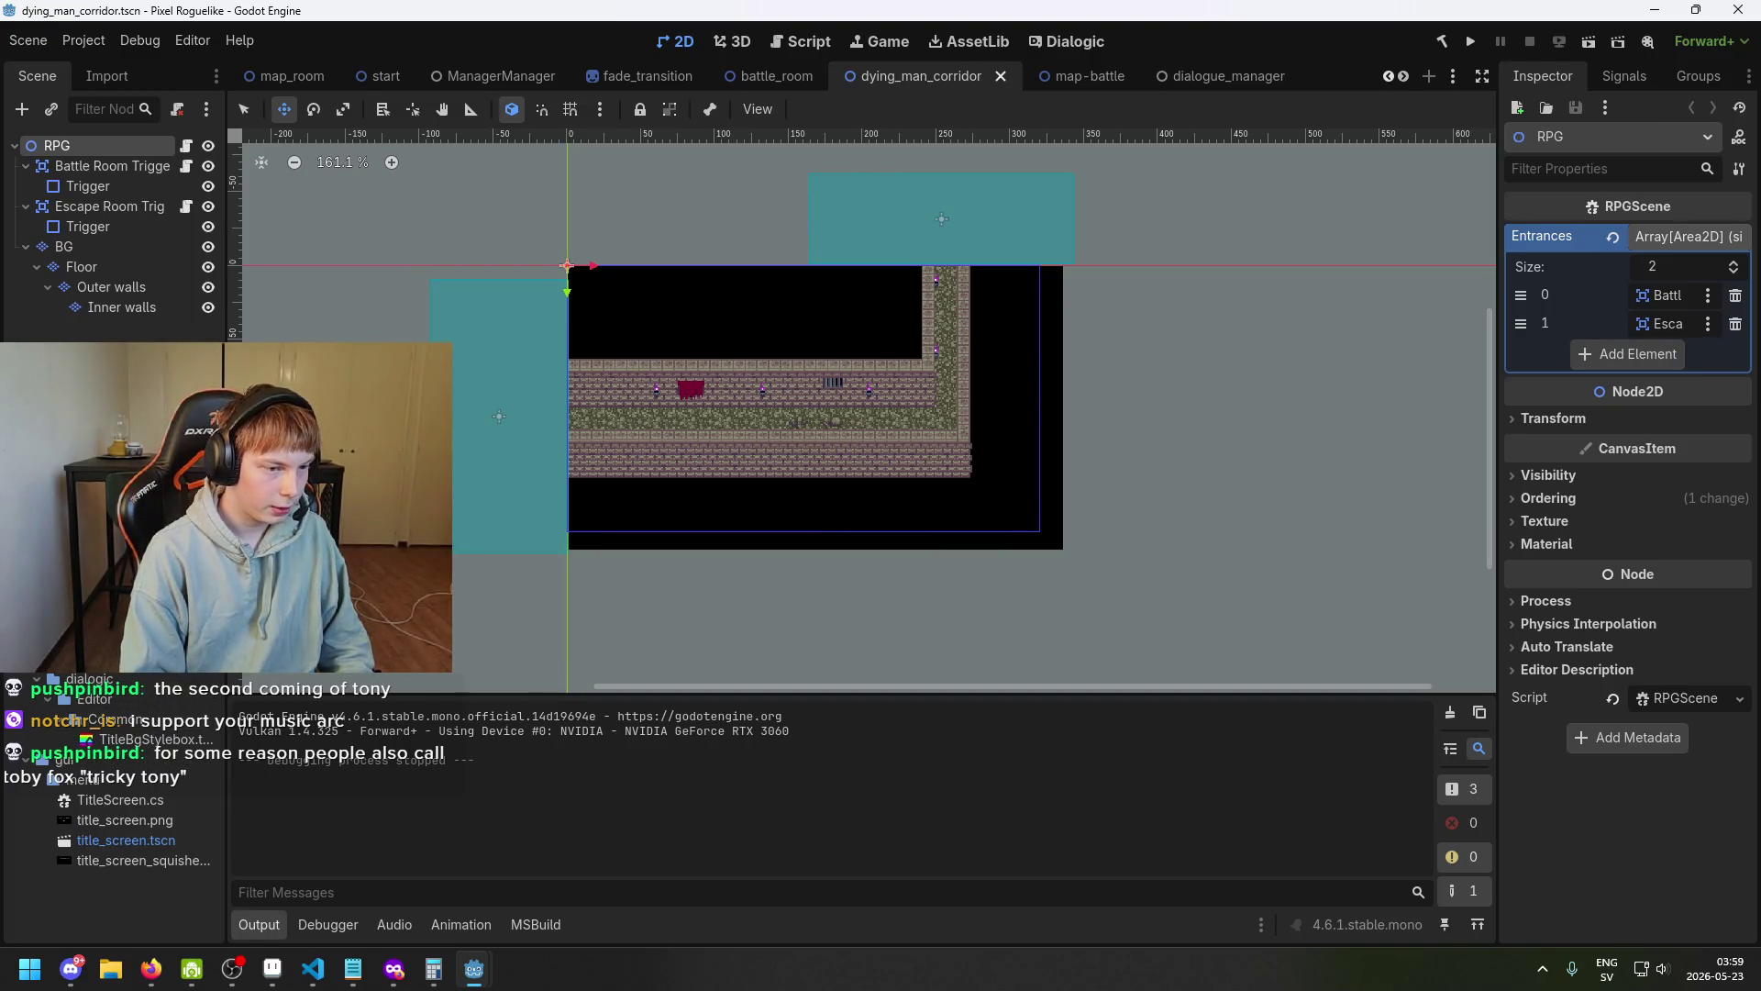
pyautogui.scroll(-2, 114, 771)
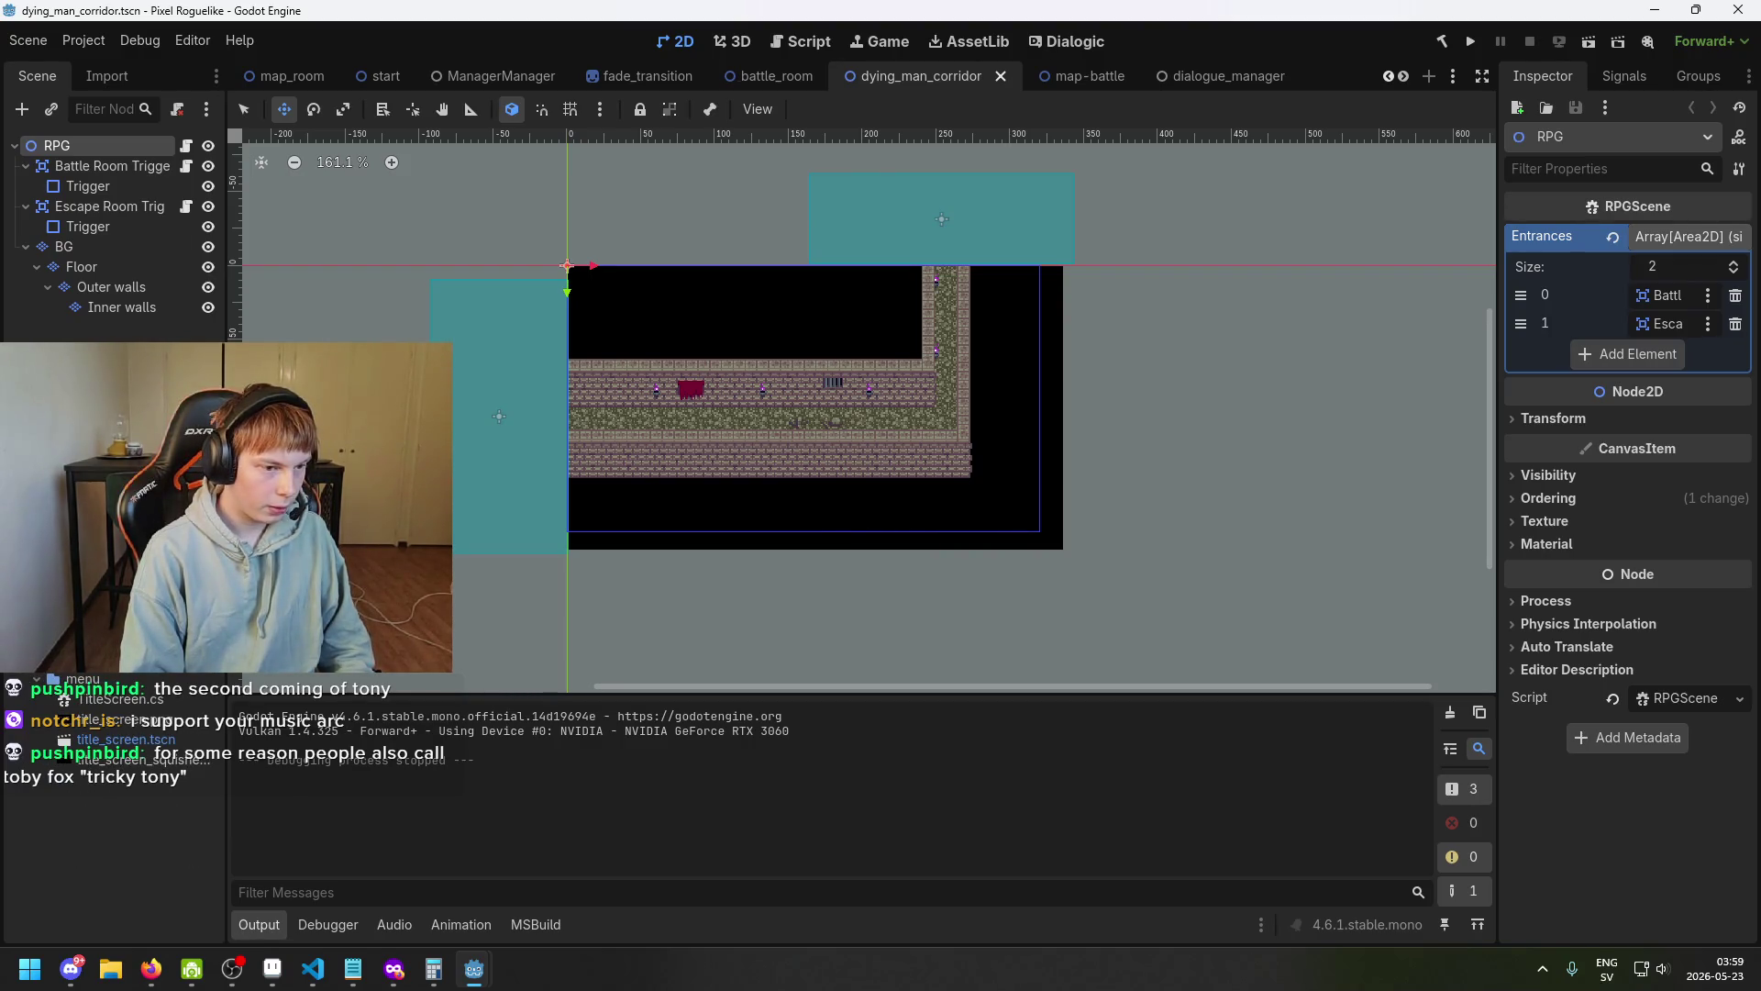
pyautogui.scroll(2, 115, 771)
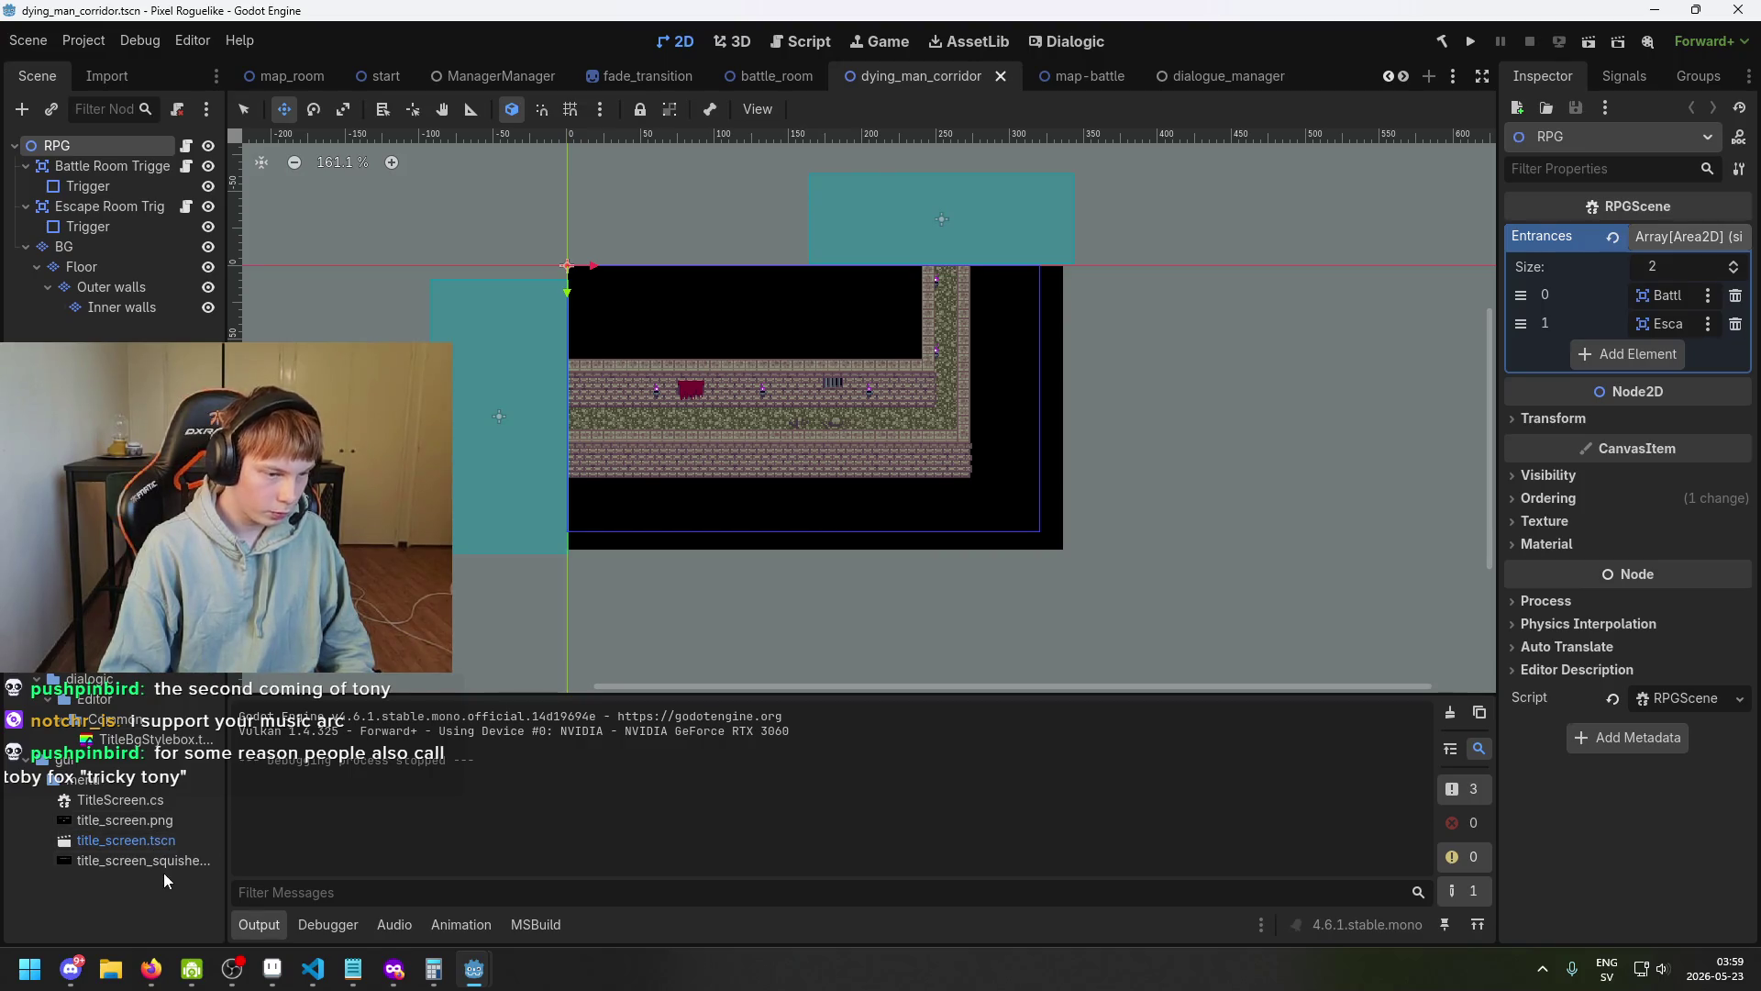
# Open title_screen.tscn, save it, and select the TitleScreen root node.
pyautogui.doubleClick(151, 842)
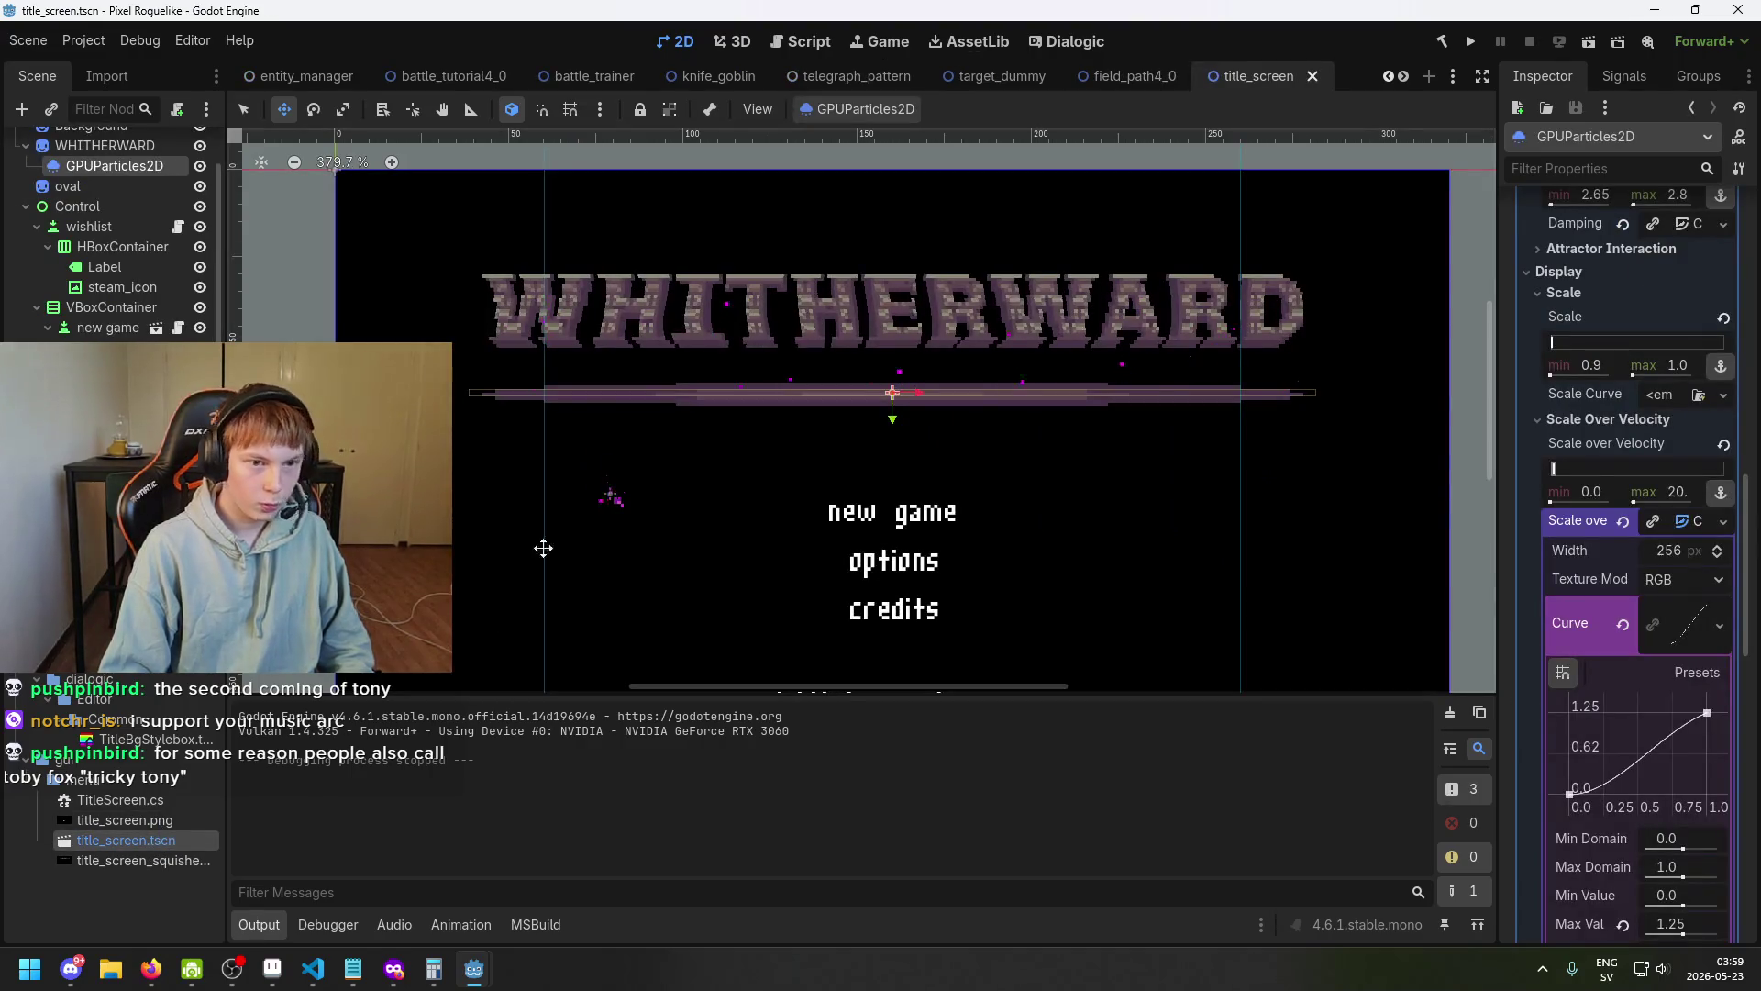
pyautogui.scroll(-2, 838, 475)
pyautogui.hotkey('ctrl', 's')
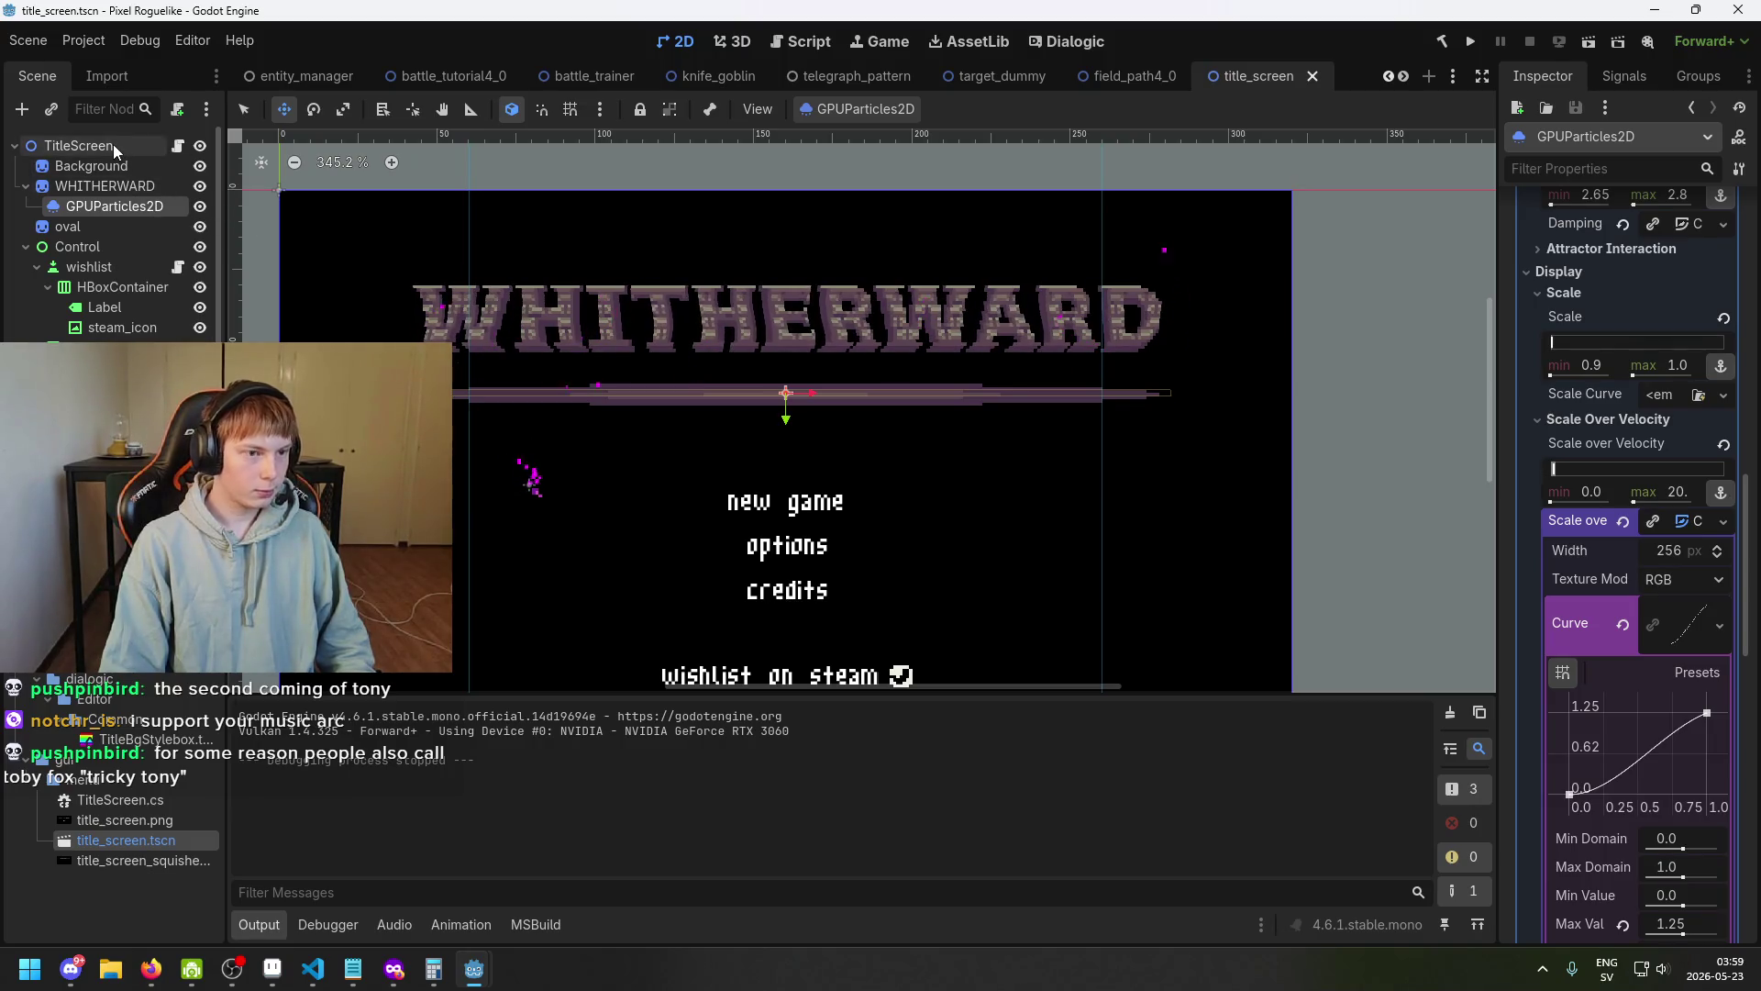
pyautogui.click(113, 145)
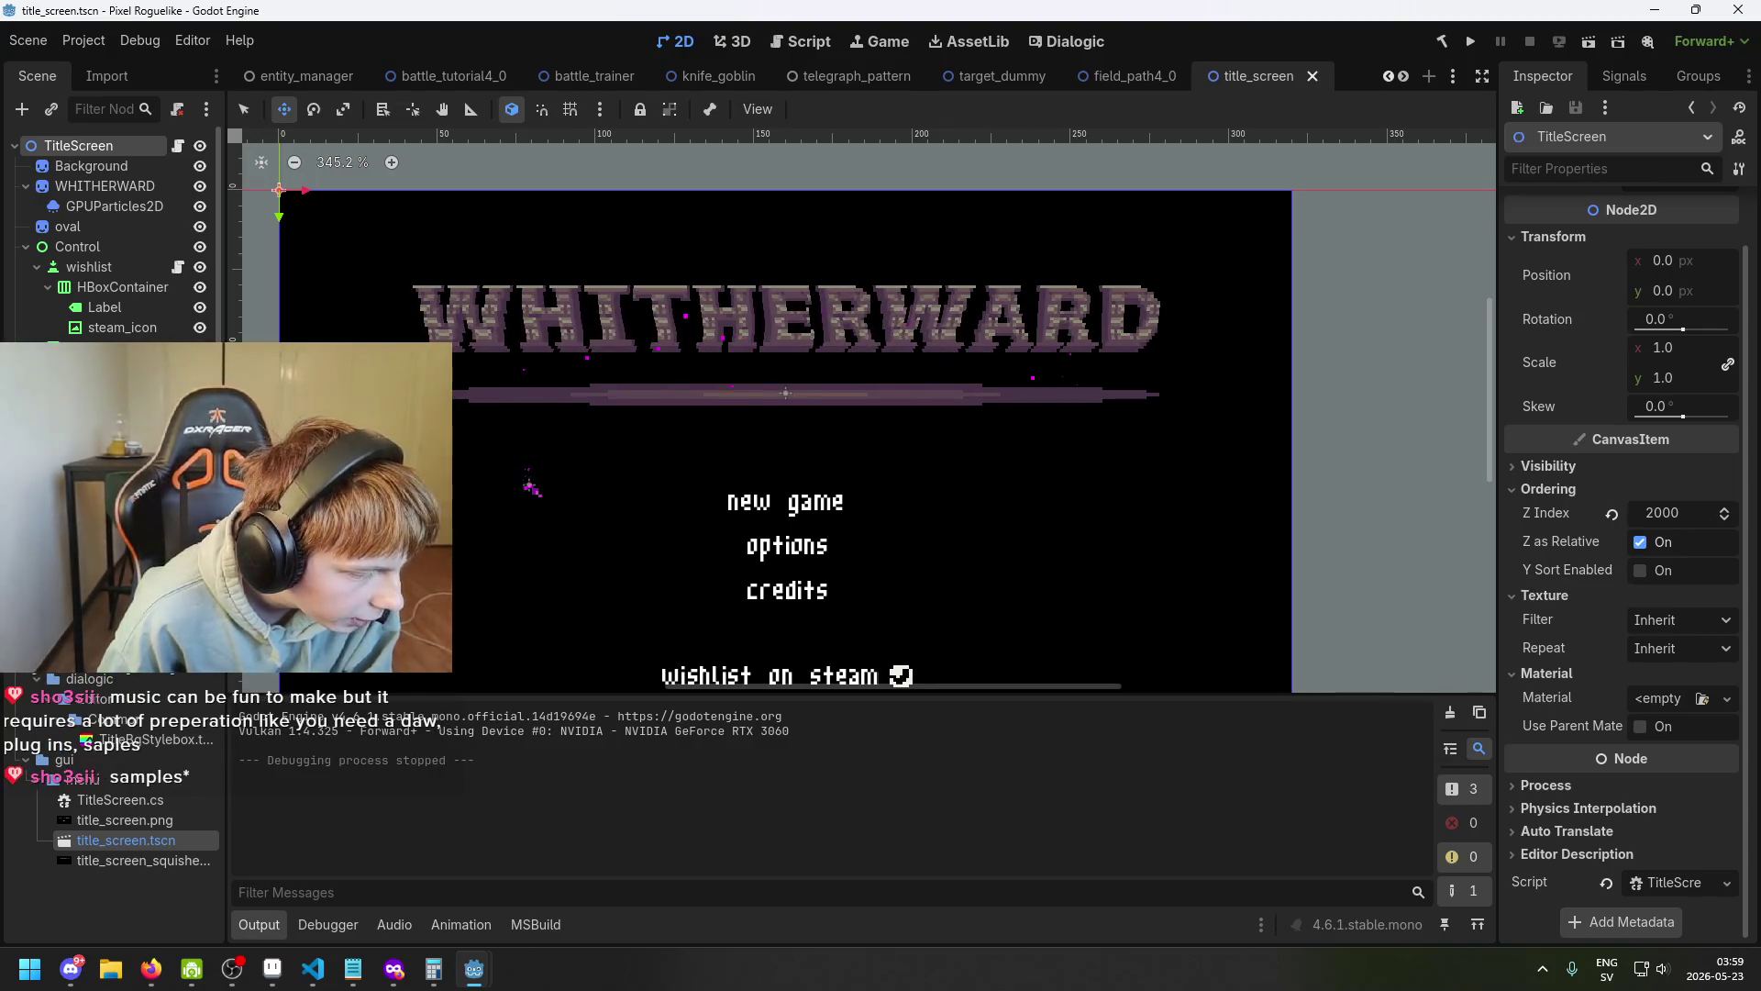
# Glance at the browser, then pan the title screen view and save the scene.
pyautogui.hotkey('alt', 'Tab')
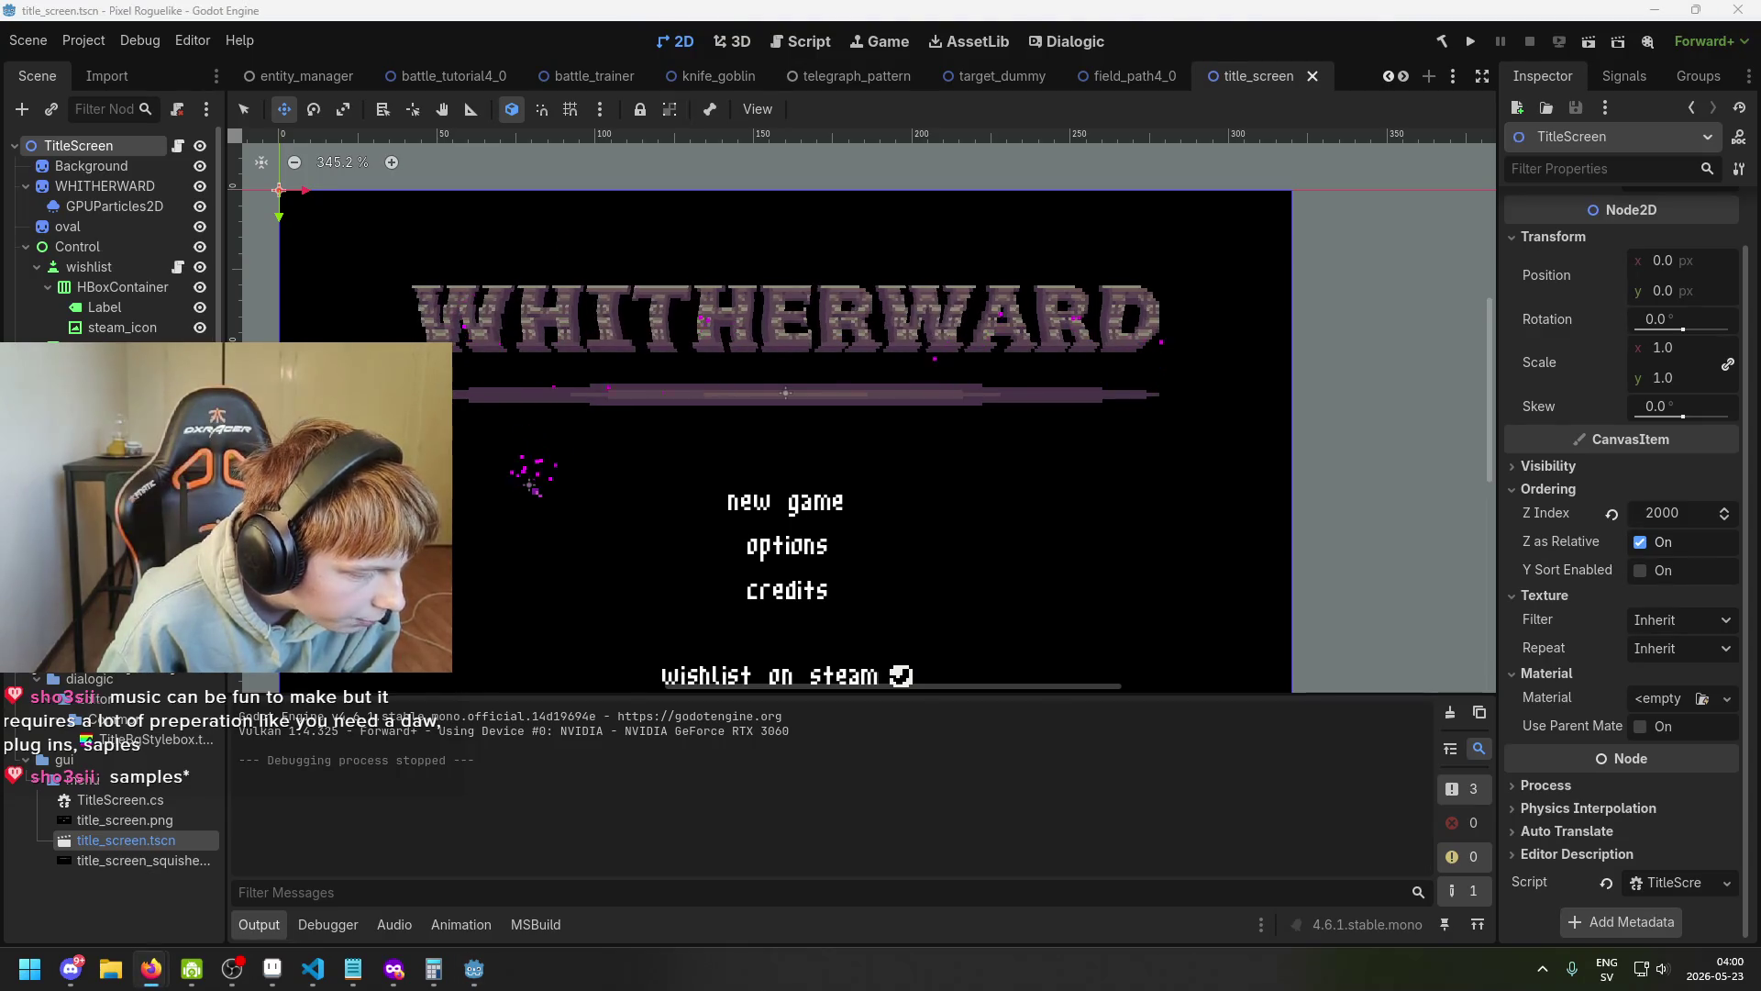
pyautogui.hotkey('alt', 'Tab')
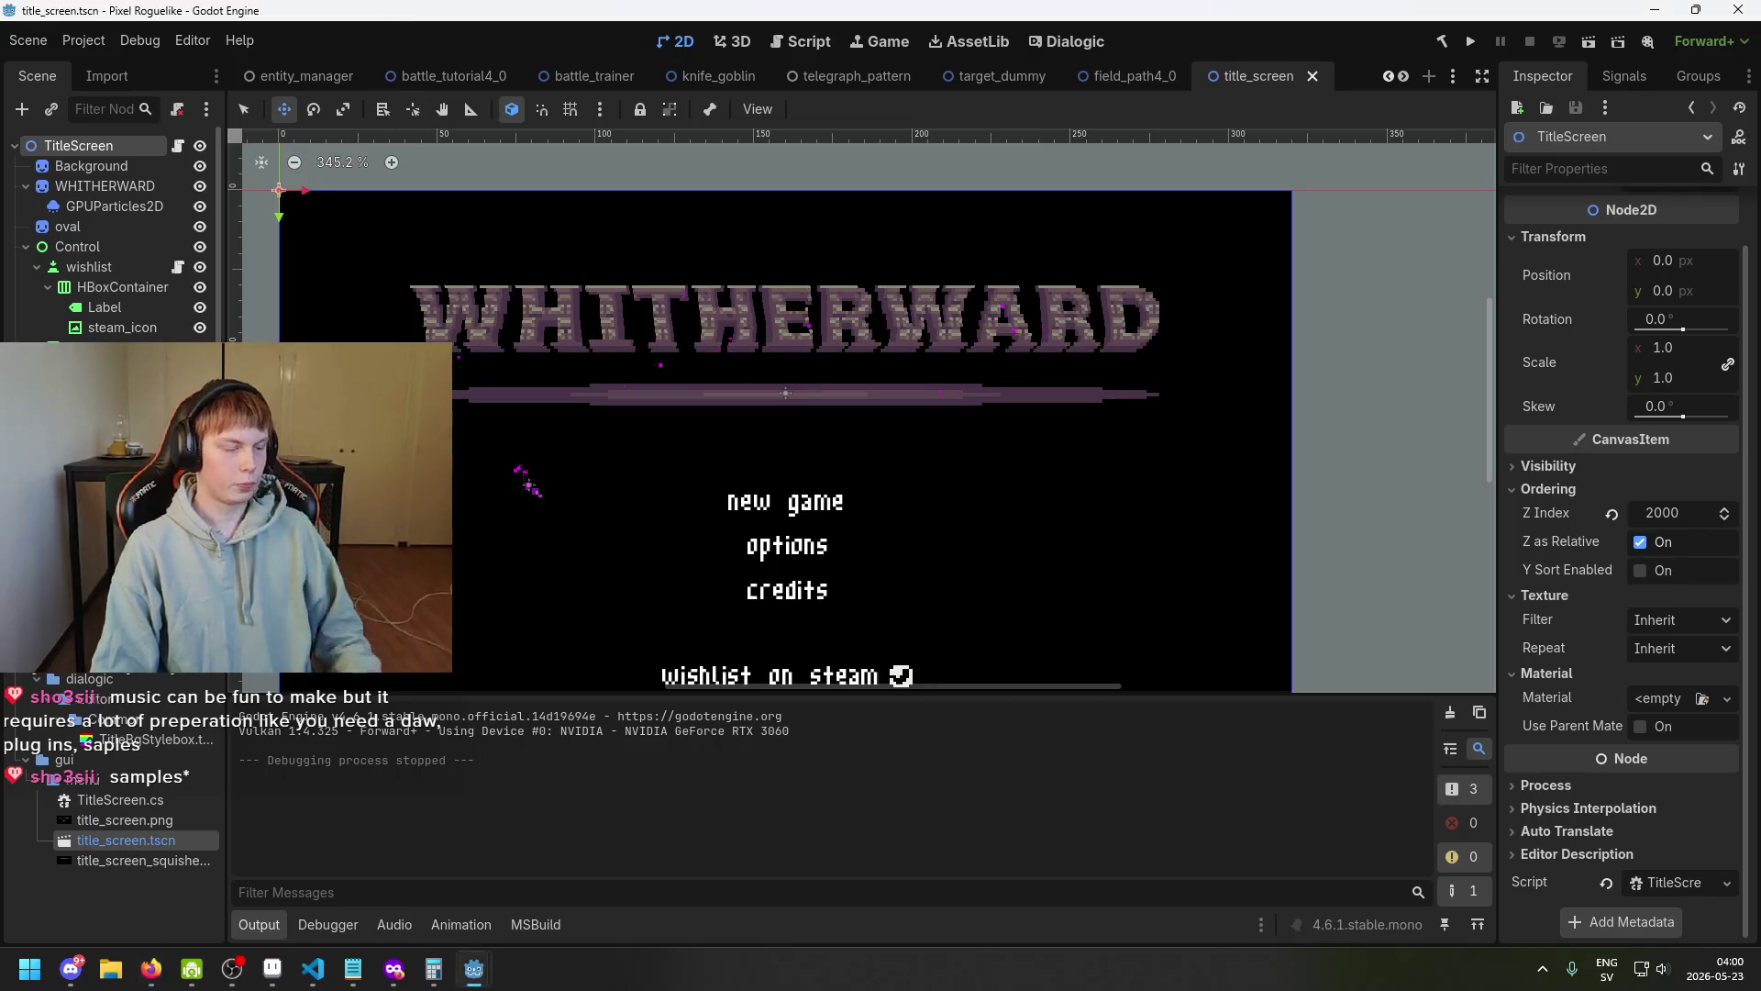
pyautogui.moveTo(401, 422); pyautogui.dragTo(479, 440)
pyautogui.hotkey('ctrl', 's')
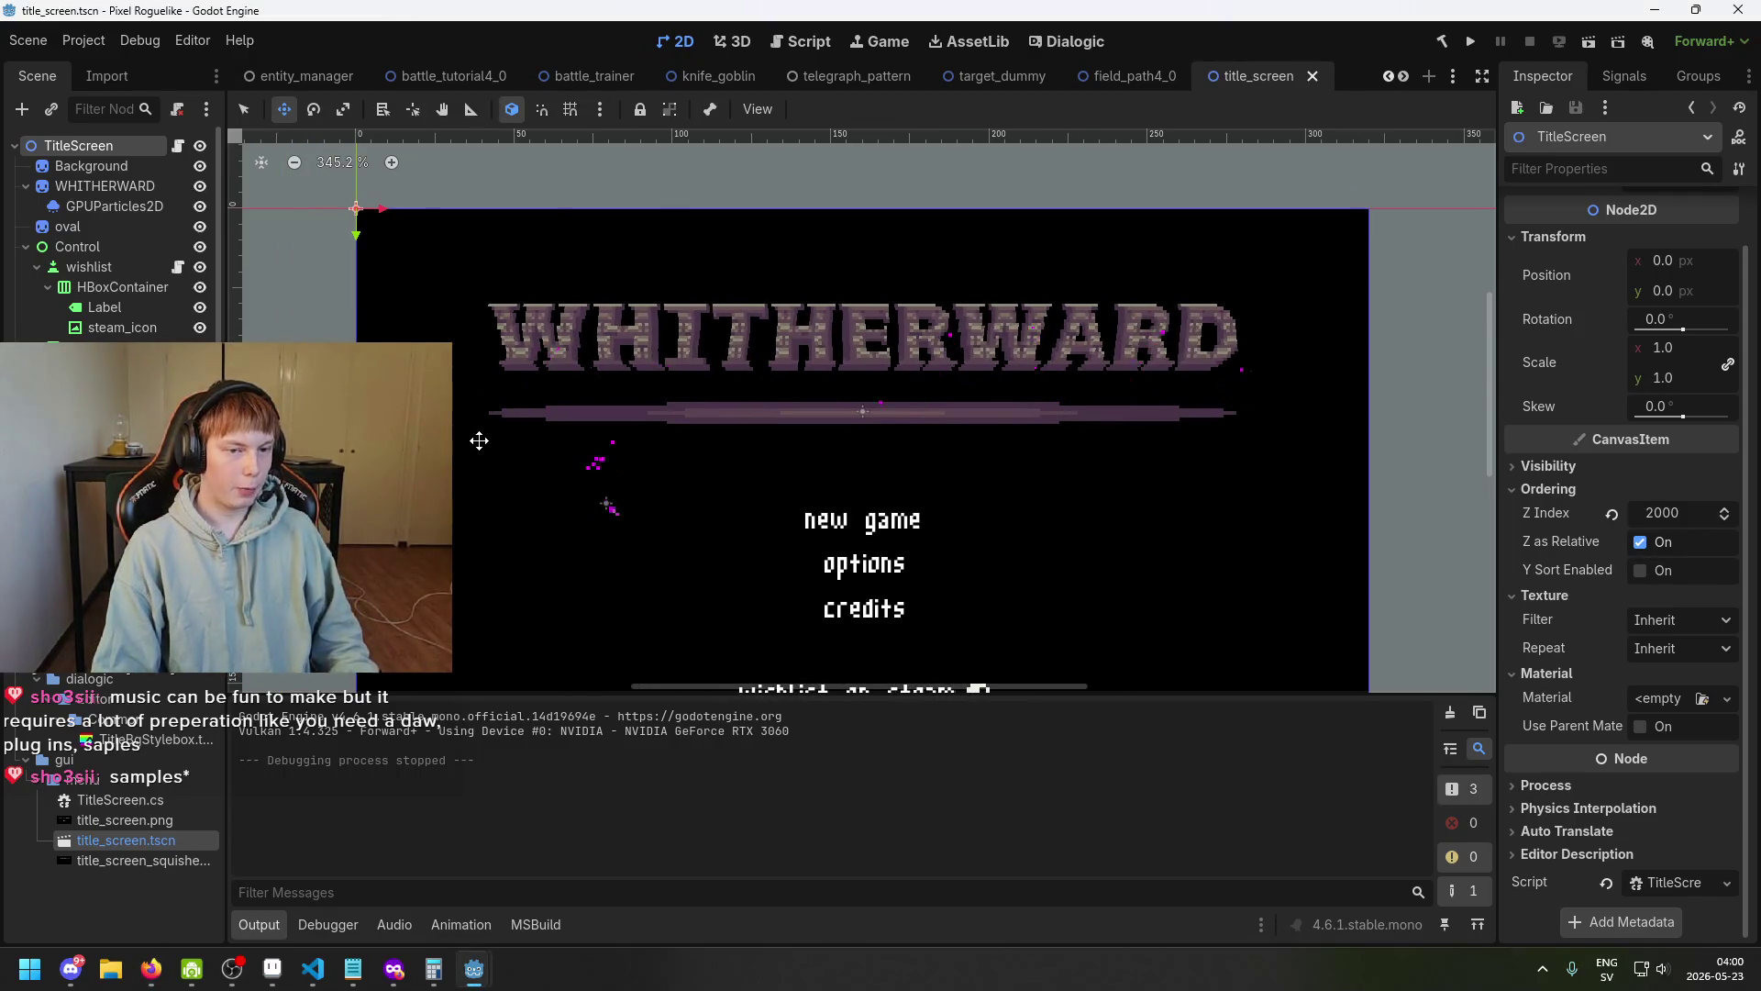
pyautogui.hotkey('ctrl', 's')
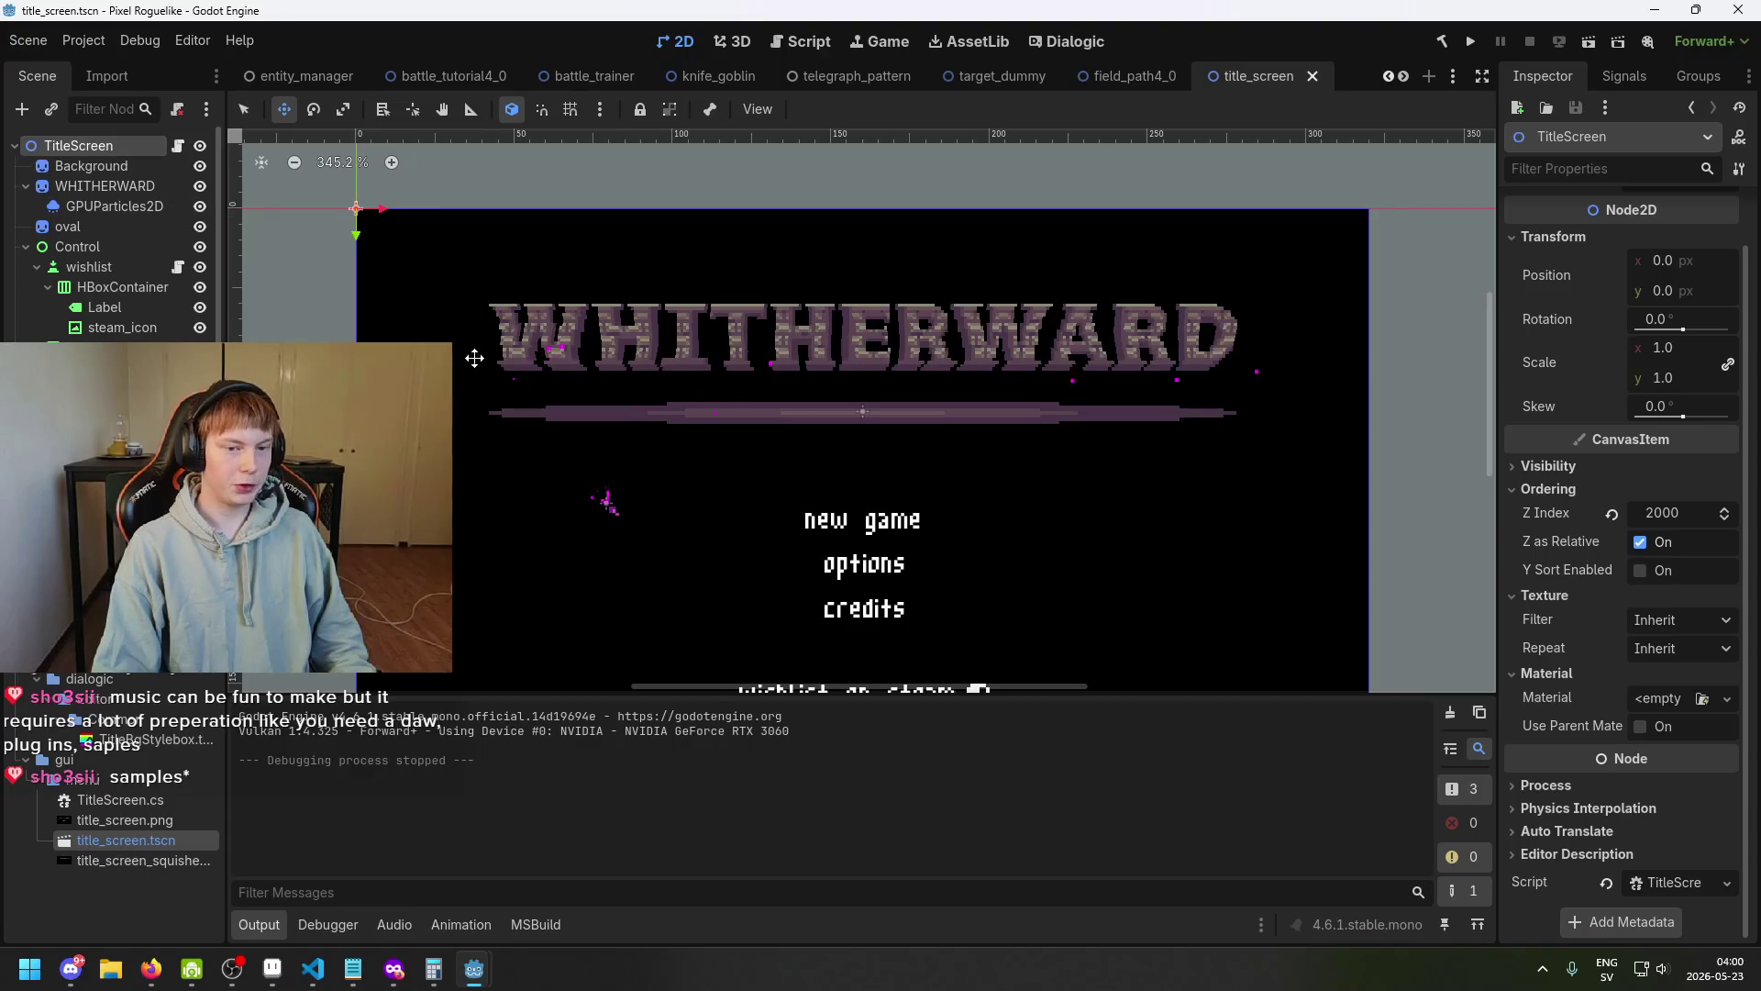
pyautogui.moveTo(474, 358); pyautogui.dragTo(503, 354)
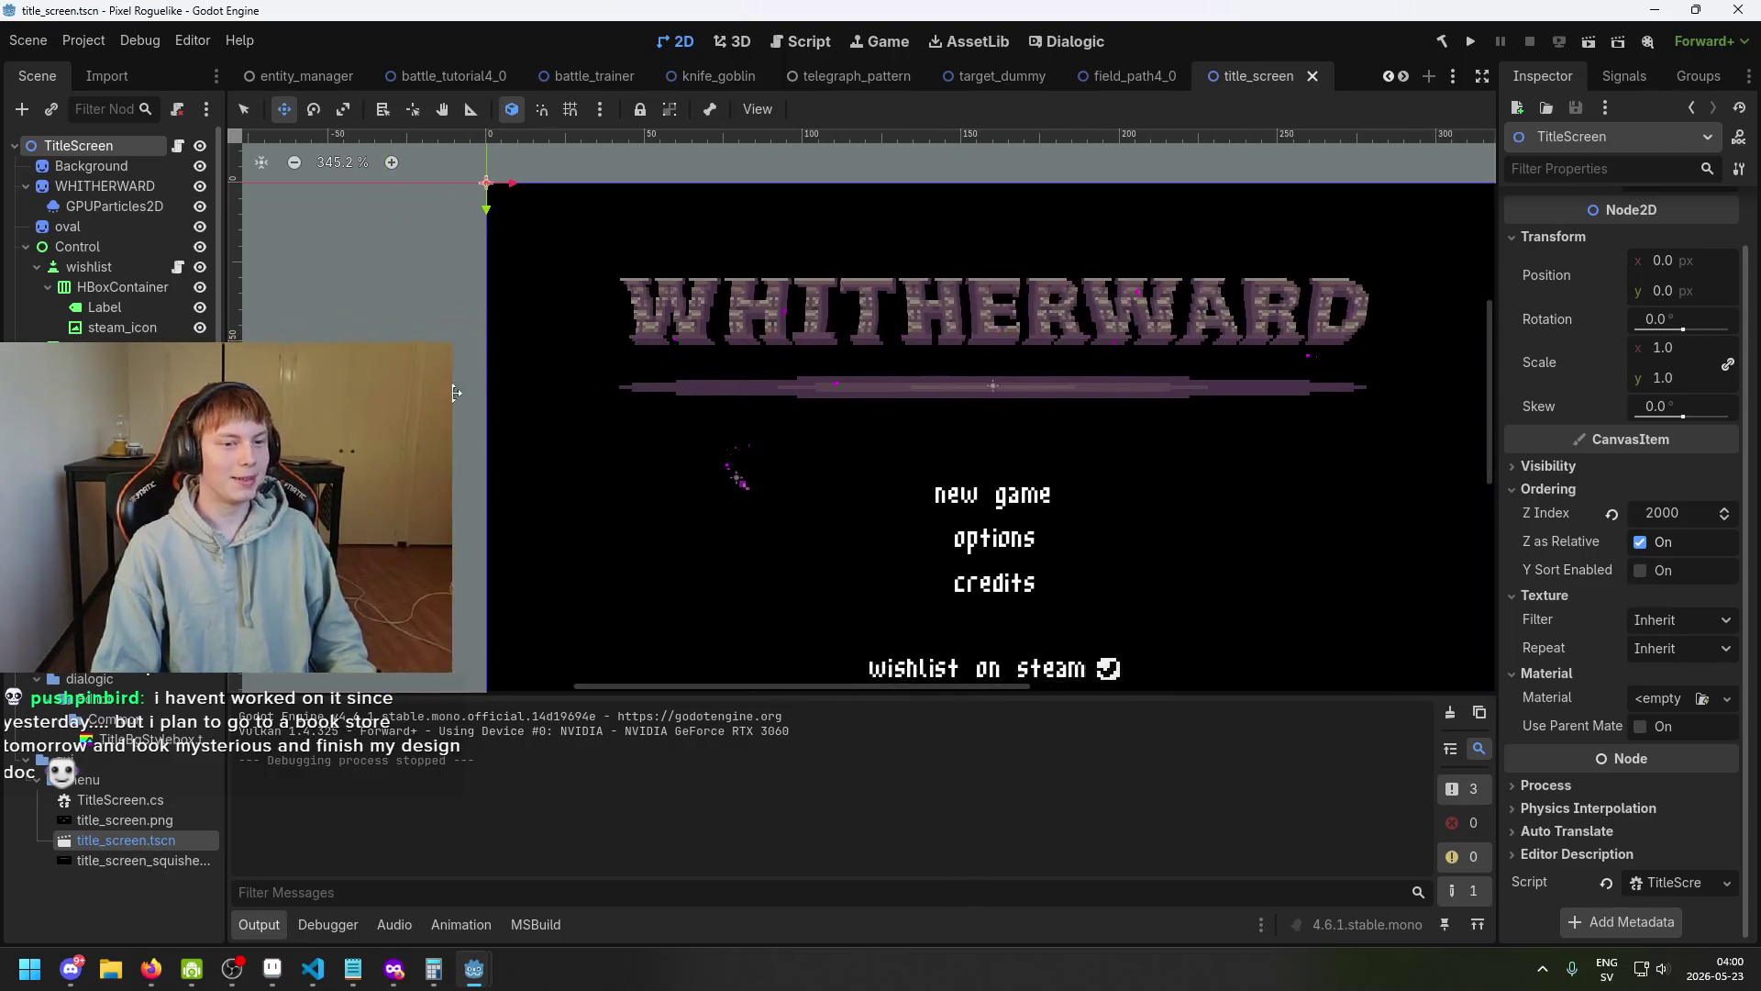
pyautogui.hotkey('ctrl', 's')
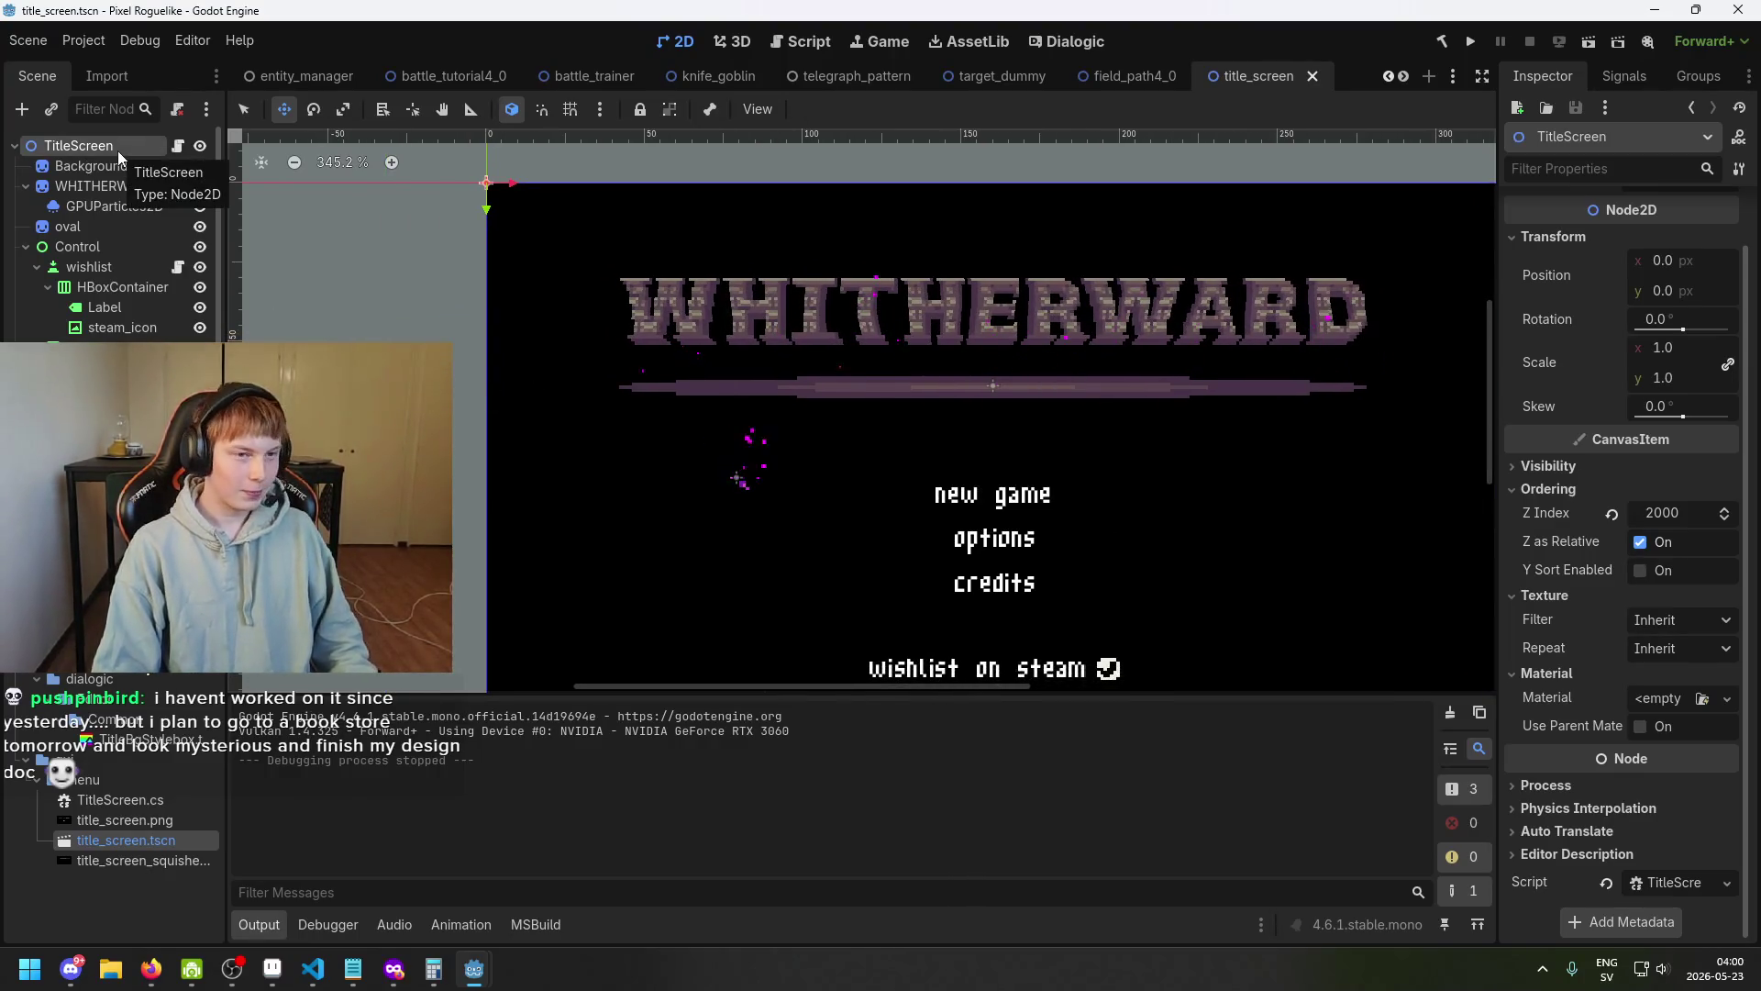
# Select the WHITHERWARD title node to inspect its Material and wiggle shader parameters.
pyautogui.rightClick(118, 150)
pyautogui.click(492, 299)
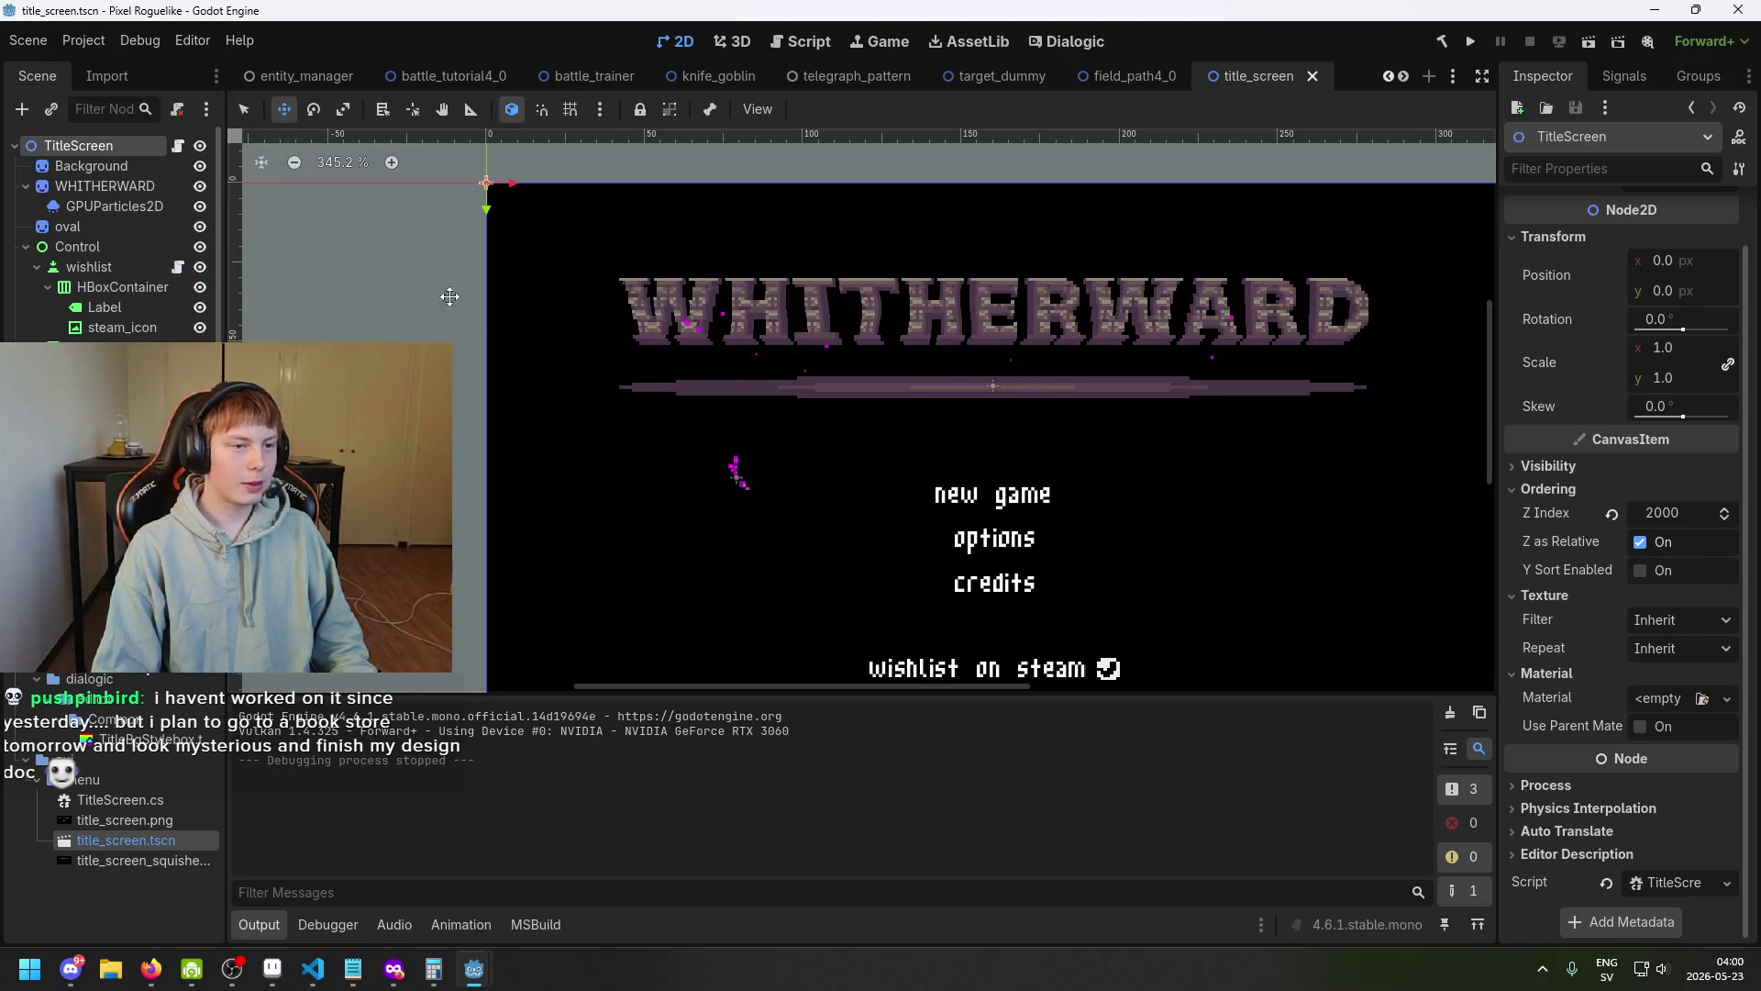
pyautogui.click(103, 167)
pyautogui.click(106, 185)
pyautogui.scroll(-1, 97, 207)
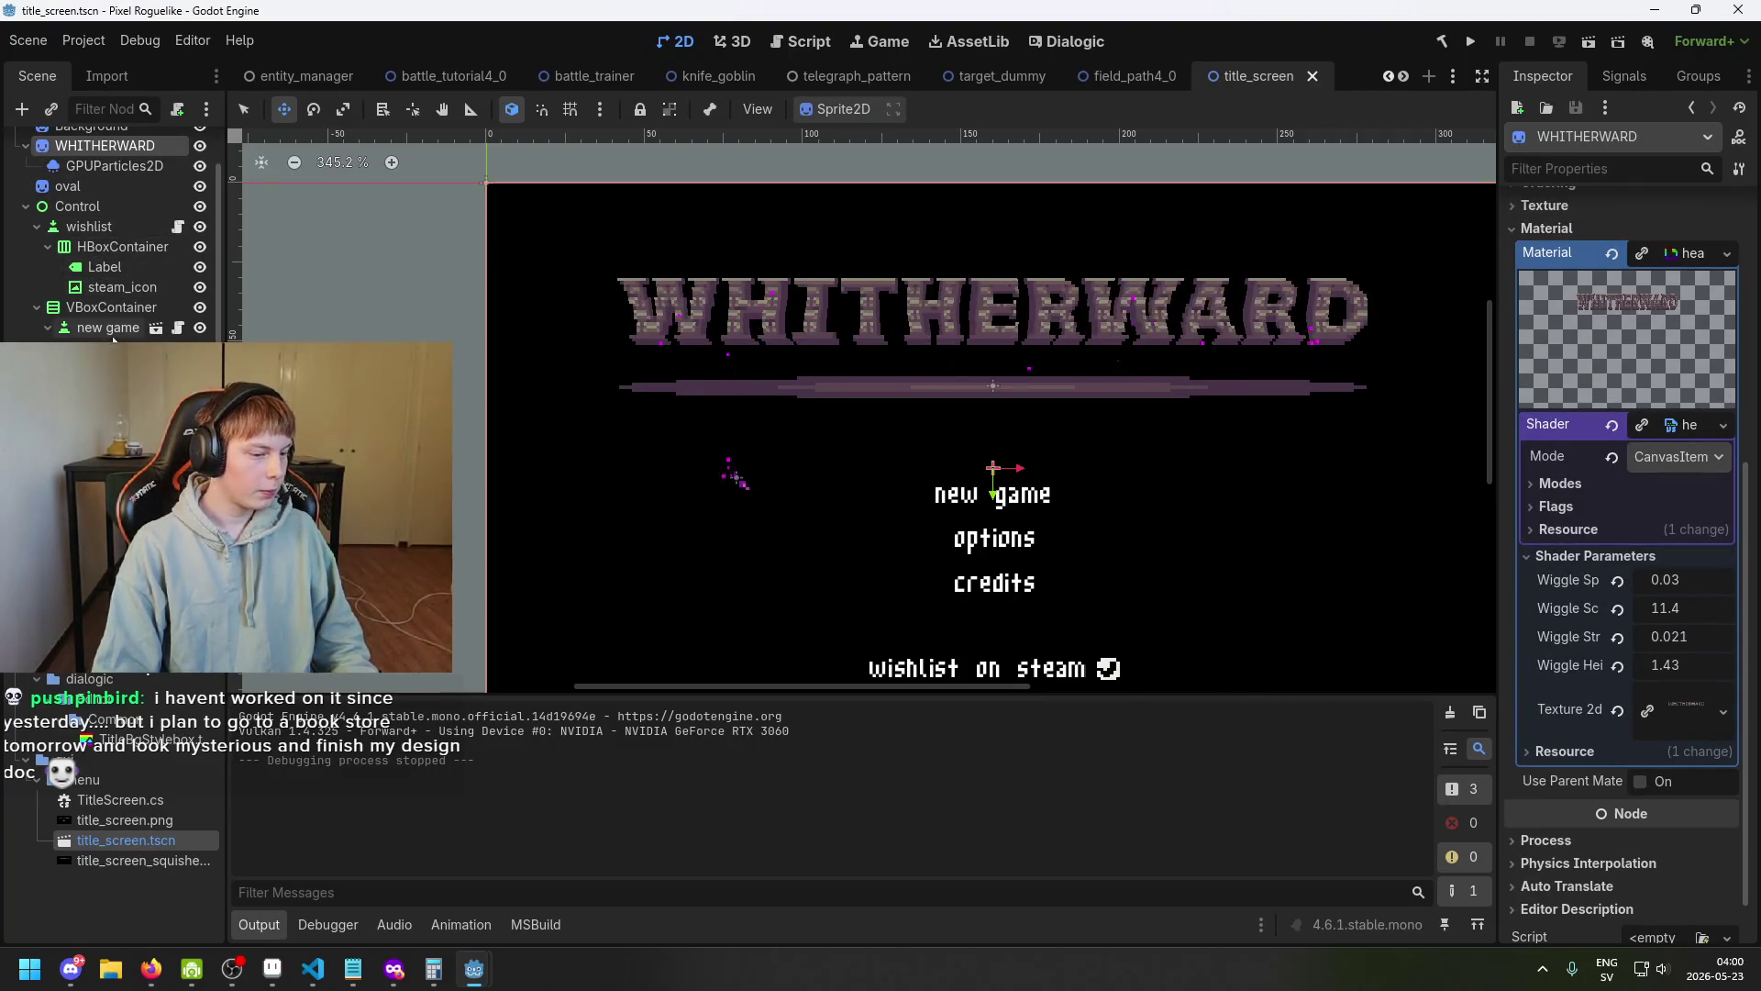
pyautogui.scroll(1, 110, 239)
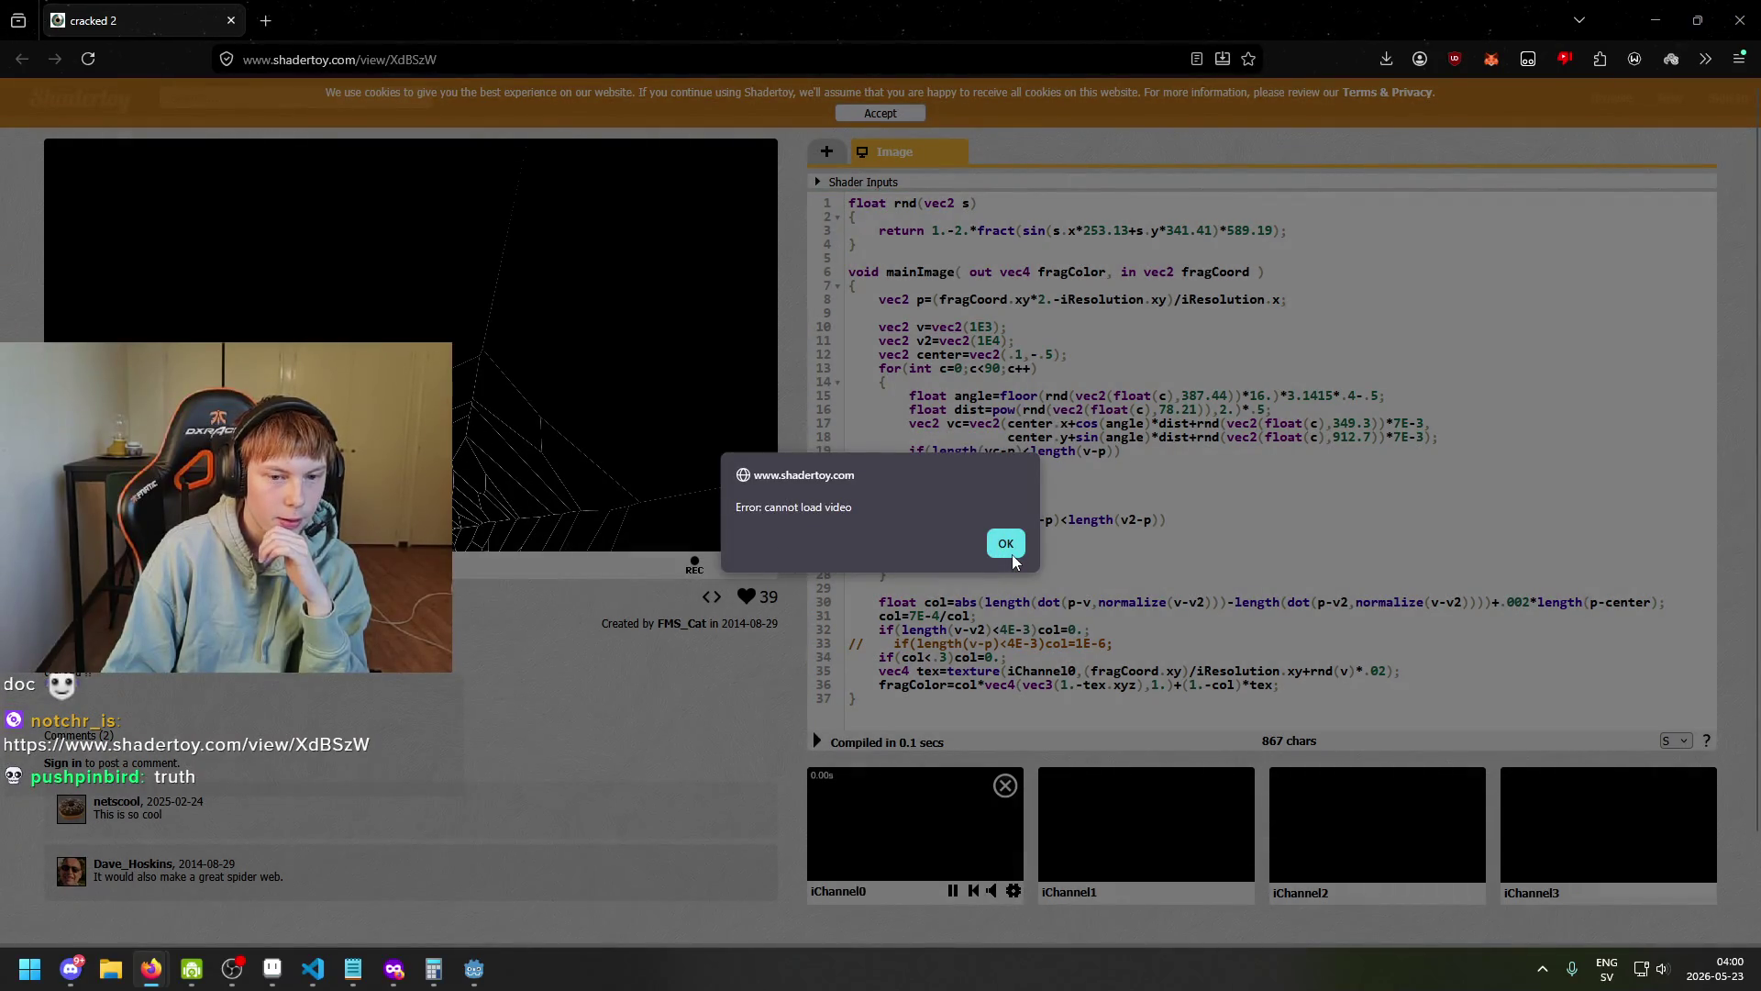
# Dismiss the 'cannot load video' error and highlight the mainImage code.
pyautogui.click(1013, 559)
pyautogui.scroll(-1, 523, 475)
pyautogui.scroll(1, 514, 436)
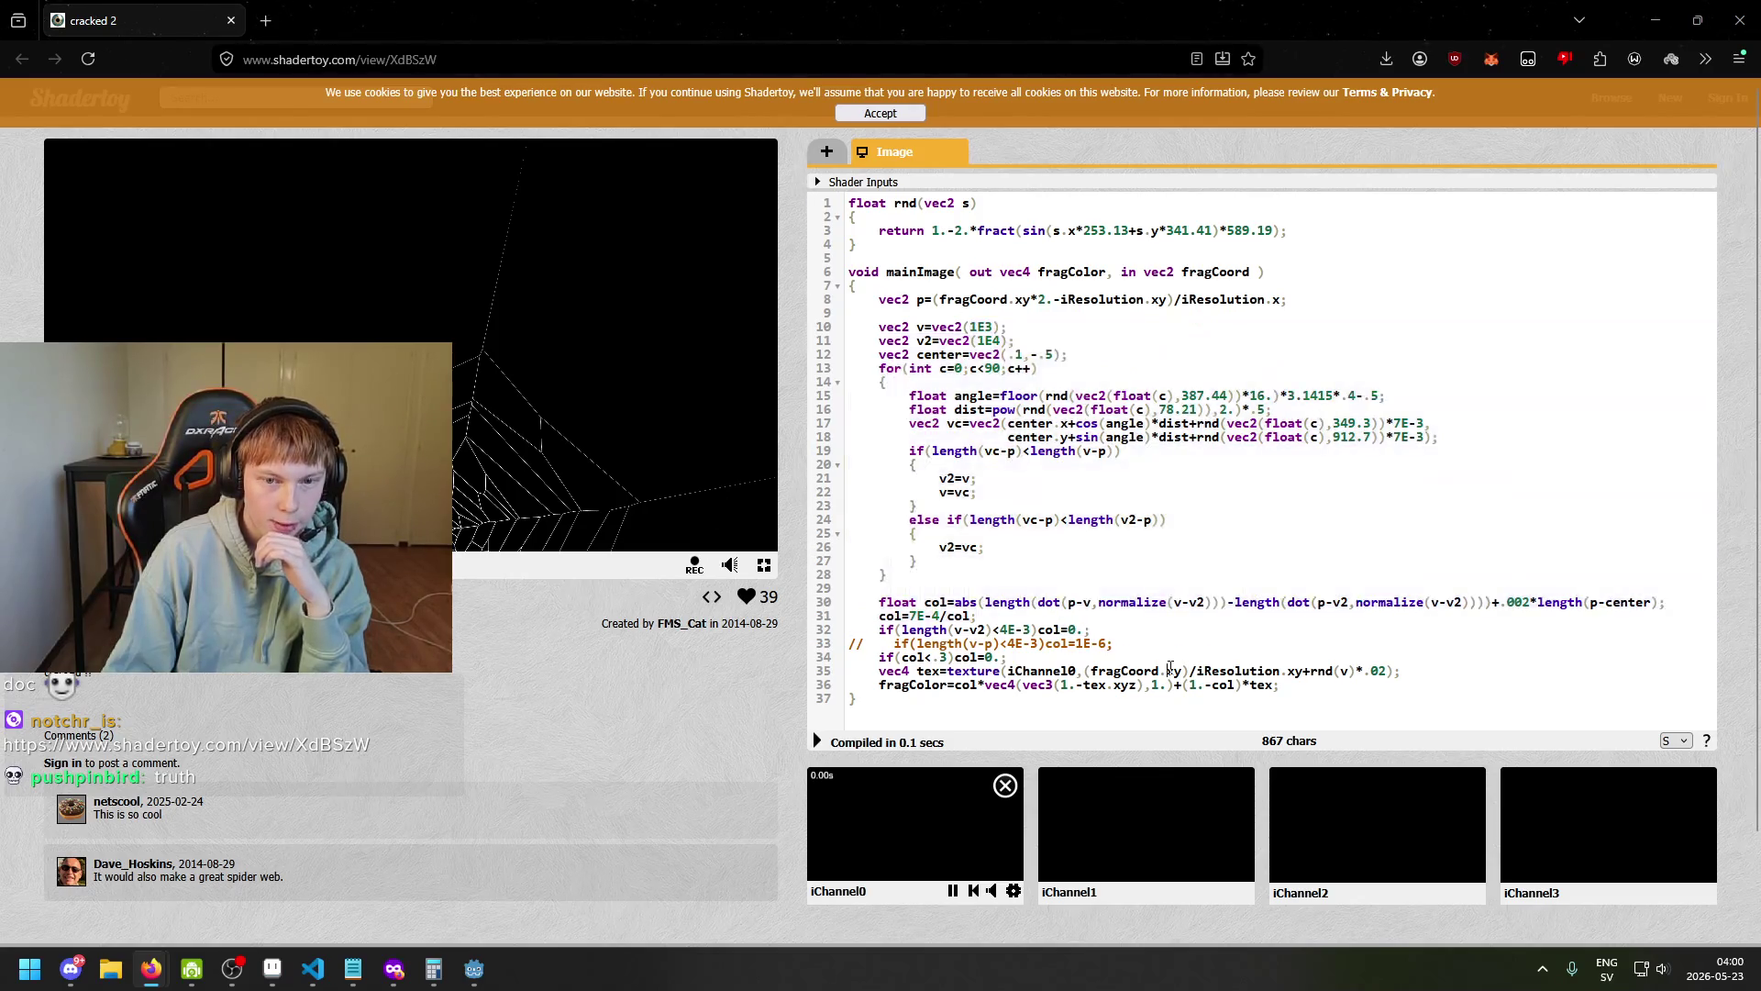
pyautogui.moveTo(1167, 670); pyautogui.dragTo(869, 246)
pyautogui.click(869, 246)
pyautogui.scroll(-2, 870, 459)
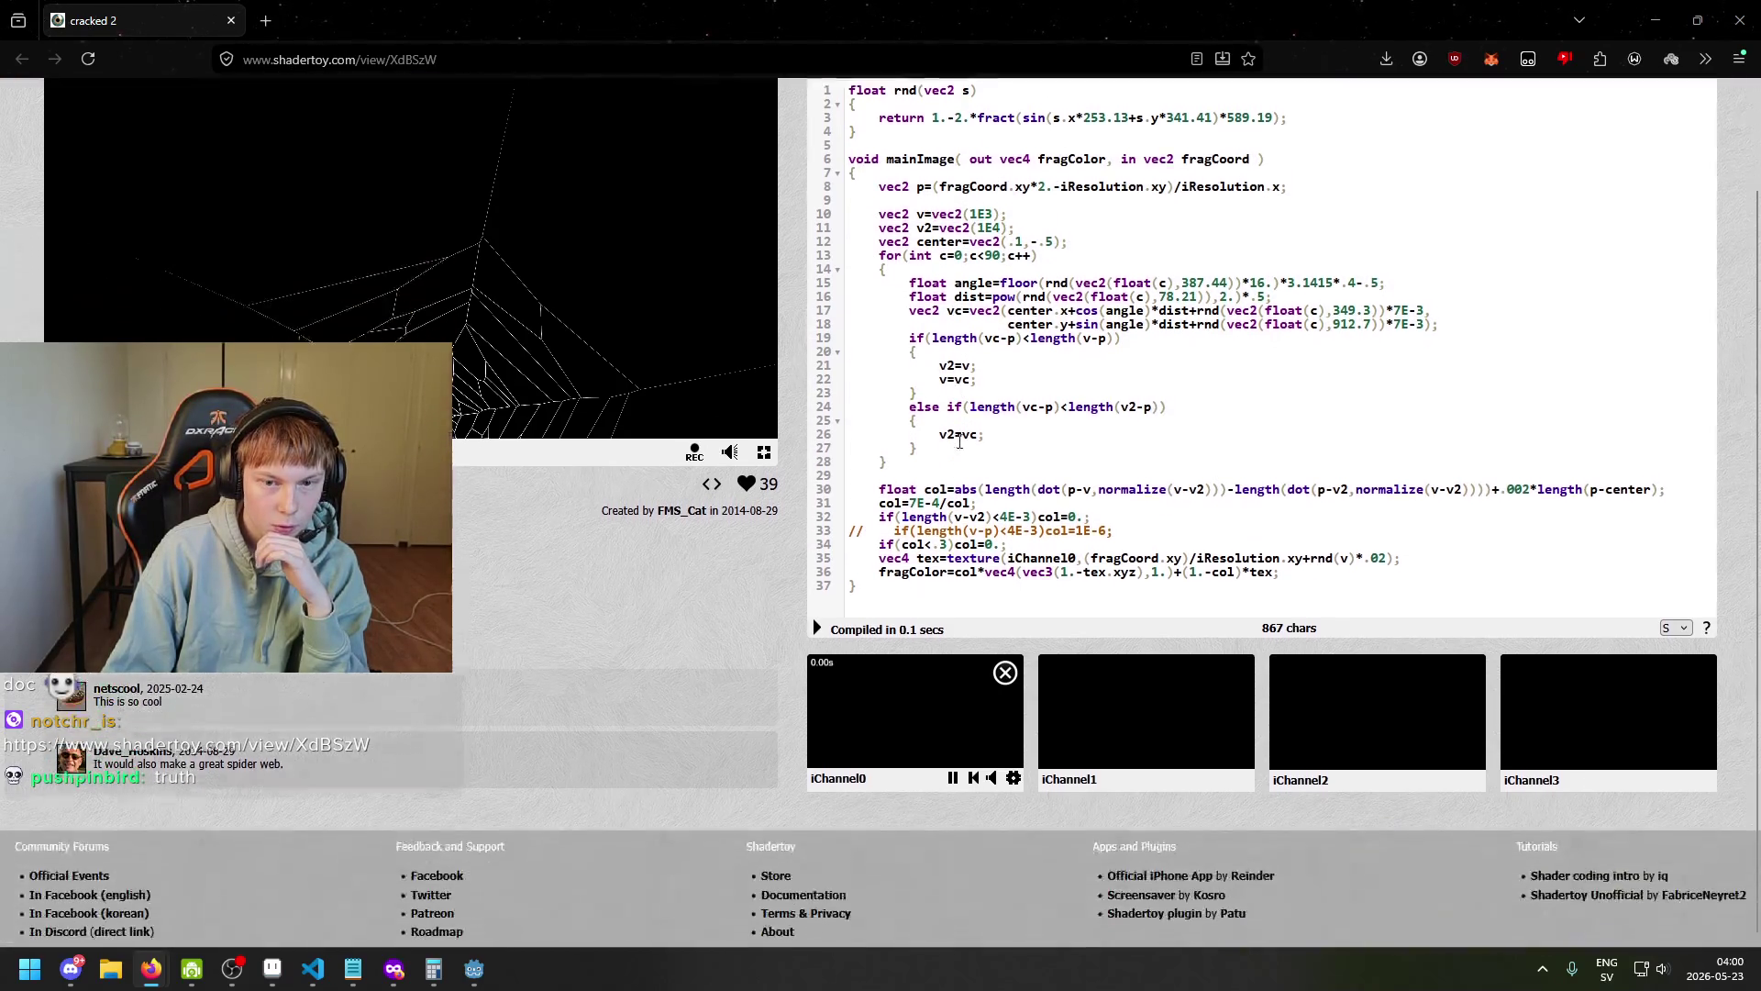
pyautogui.scroll(2, 870, 458)
# Select the whole shader code, then lines 8 to 14, to read through it.
pyautogui.moveTo(858, 677); pyautogui.dragTo(853, 244)
pyautogui.moveTo(1019, 676); pyautogui.dragTo(835, 181)
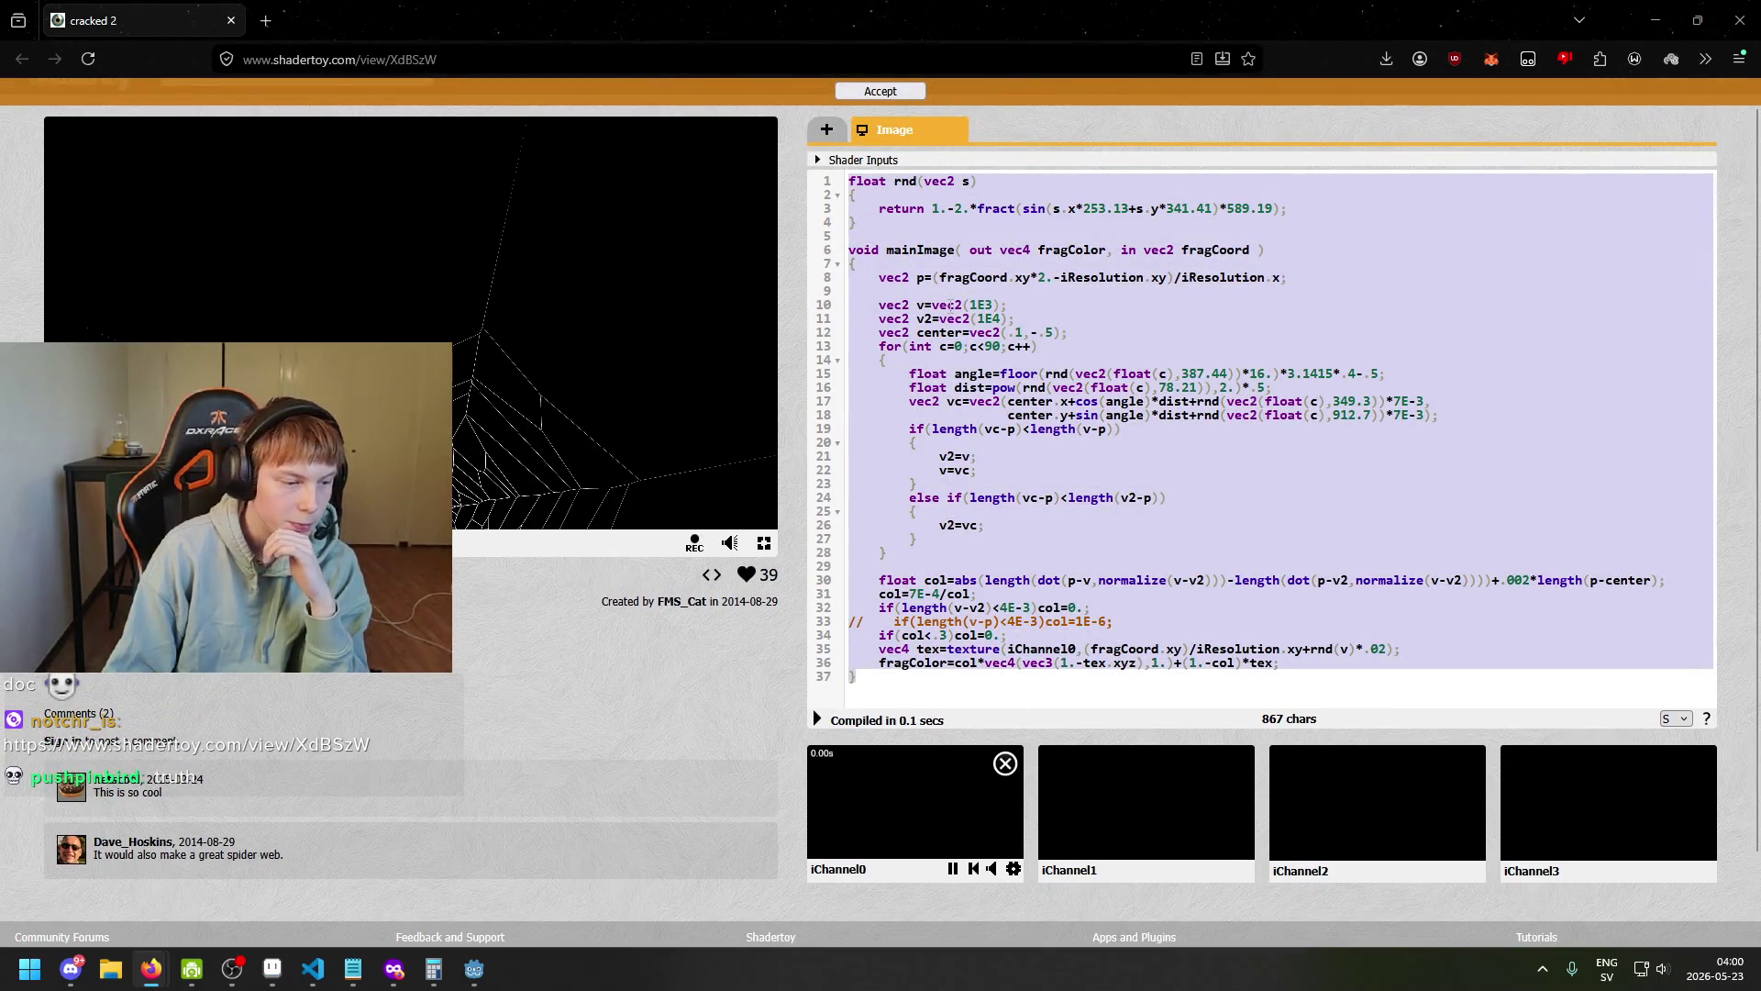
pyautogui.click(853, 181)
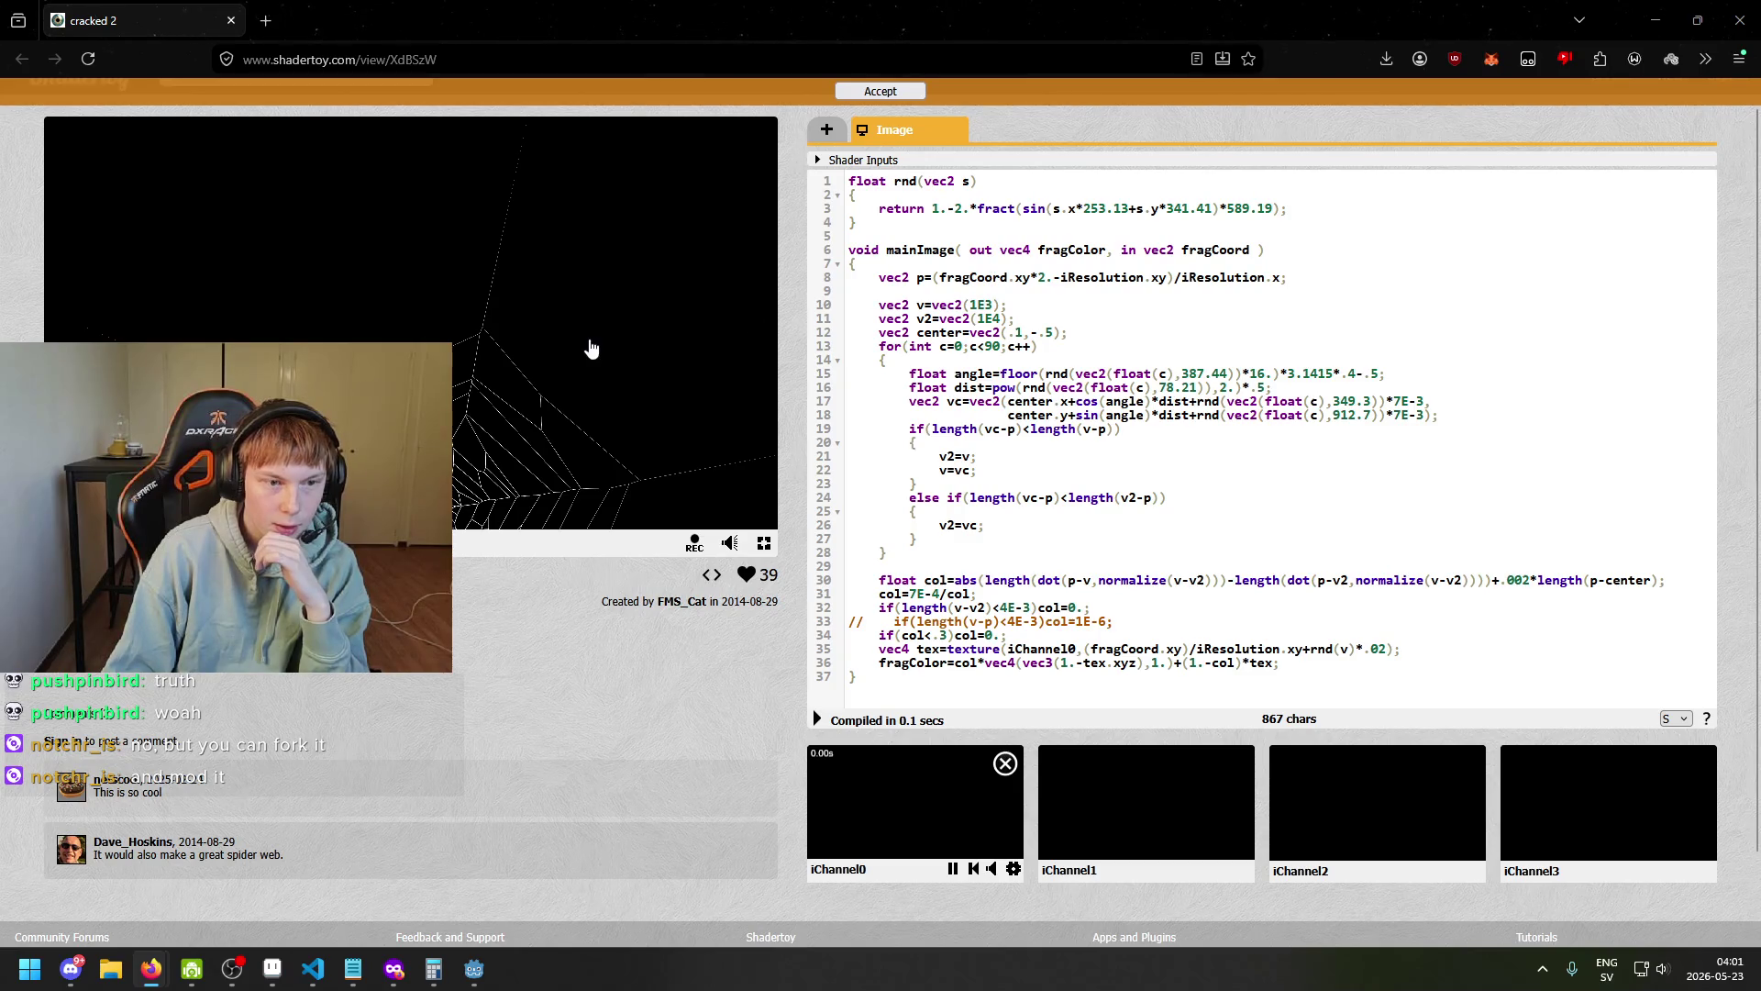
pyautogui.moveTo(890, 280)
pyautogui.mouseDown()
pyautogui.moveTo(1092, 387)
pyautogui.moveTo(1101, 415)
pyautogui.moveTo(1102, 374)
pyautogui.mouseUp()
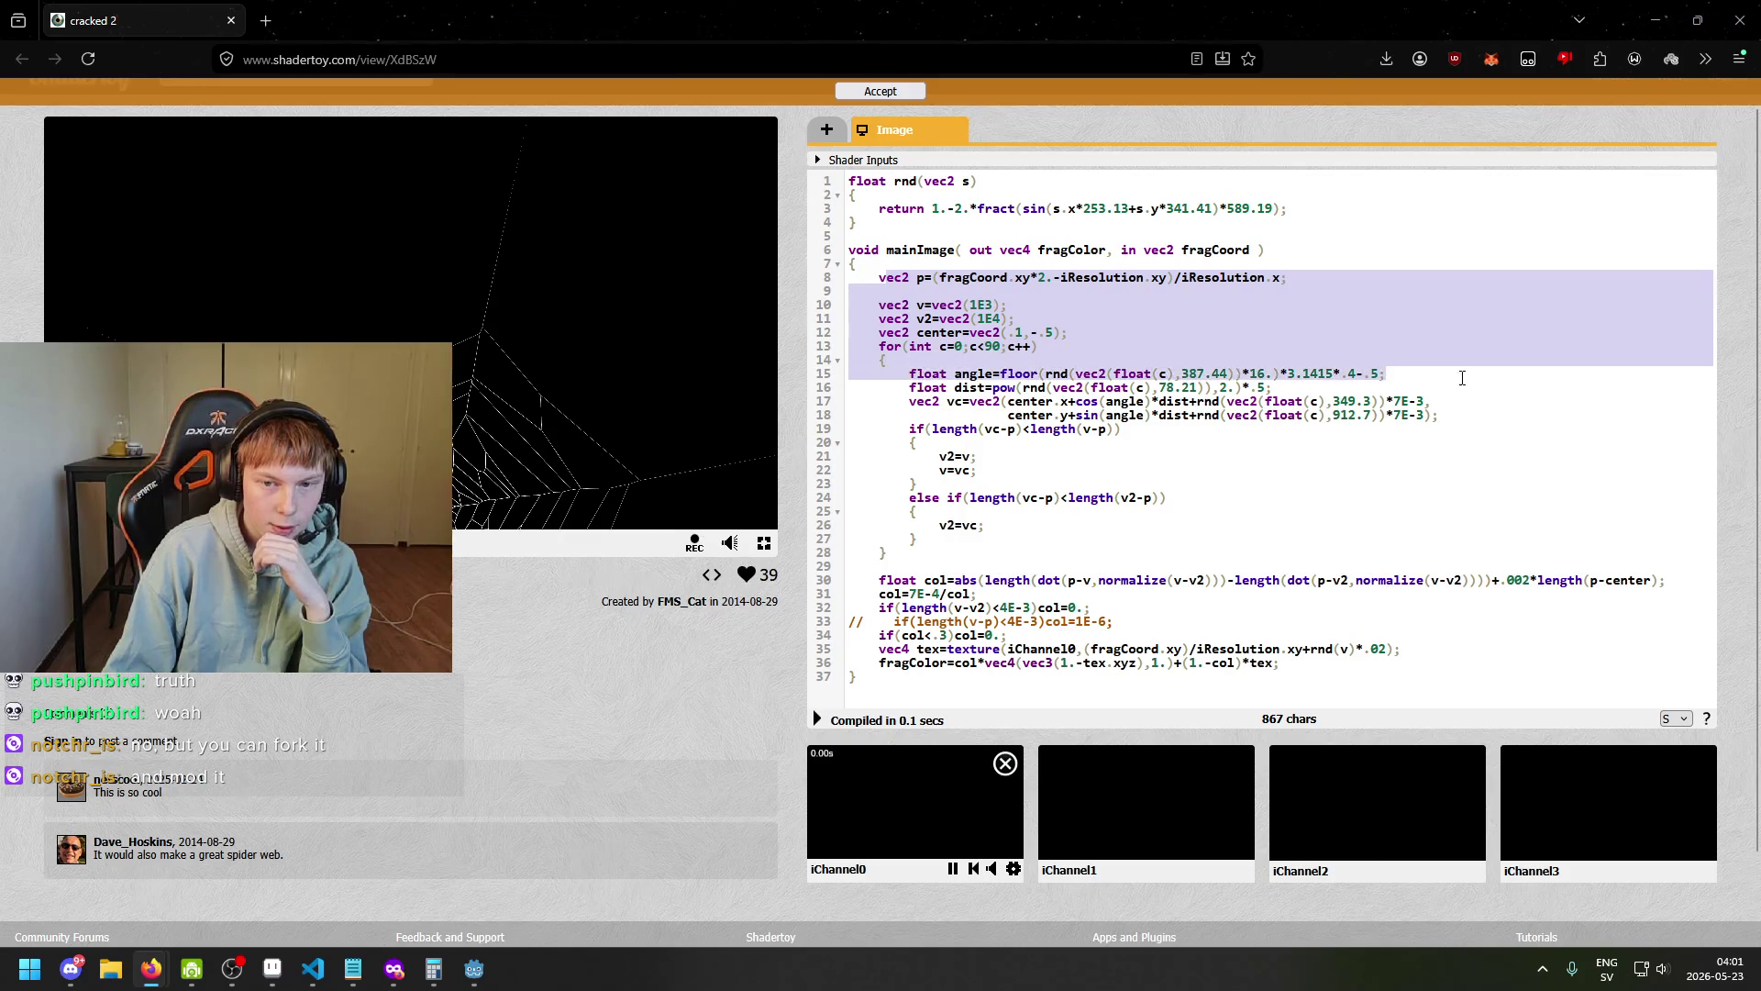
pyautogui.click(1272, 373)
pyautogui.scroll(-1, 1029, 366)
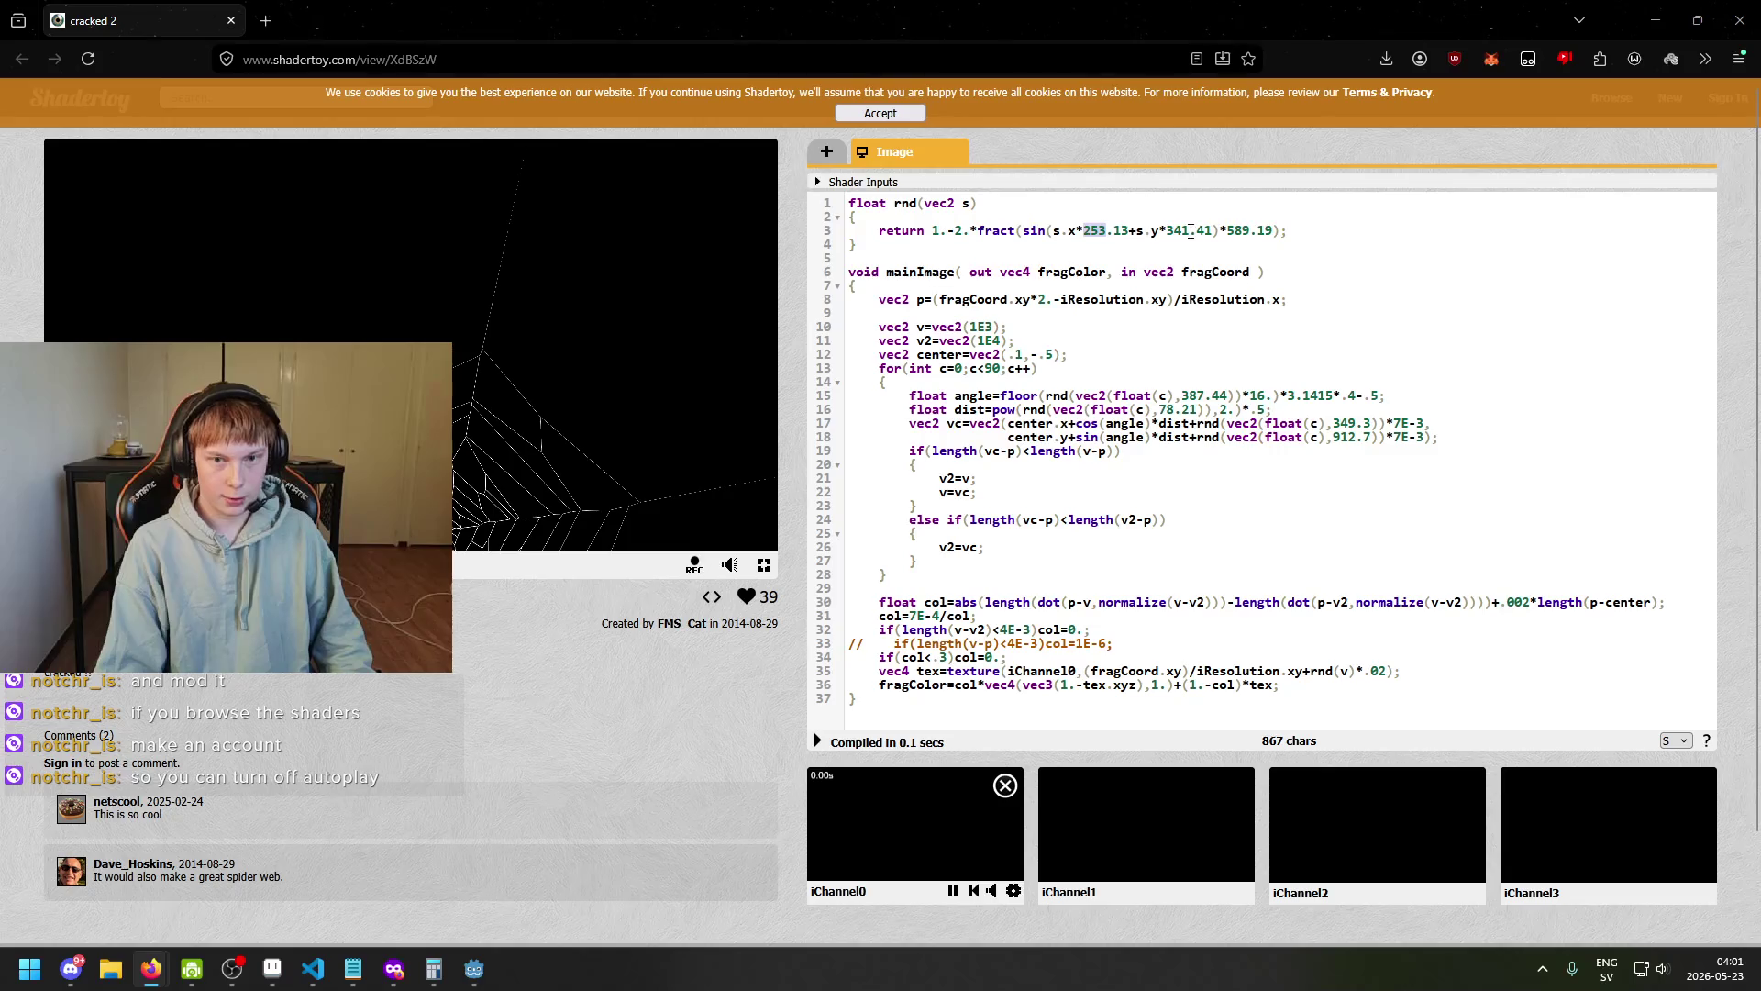
# Change the rnd x multiplier from 253.13 to 100.13 and accept the cookie notice.
pyautogui.write('100')
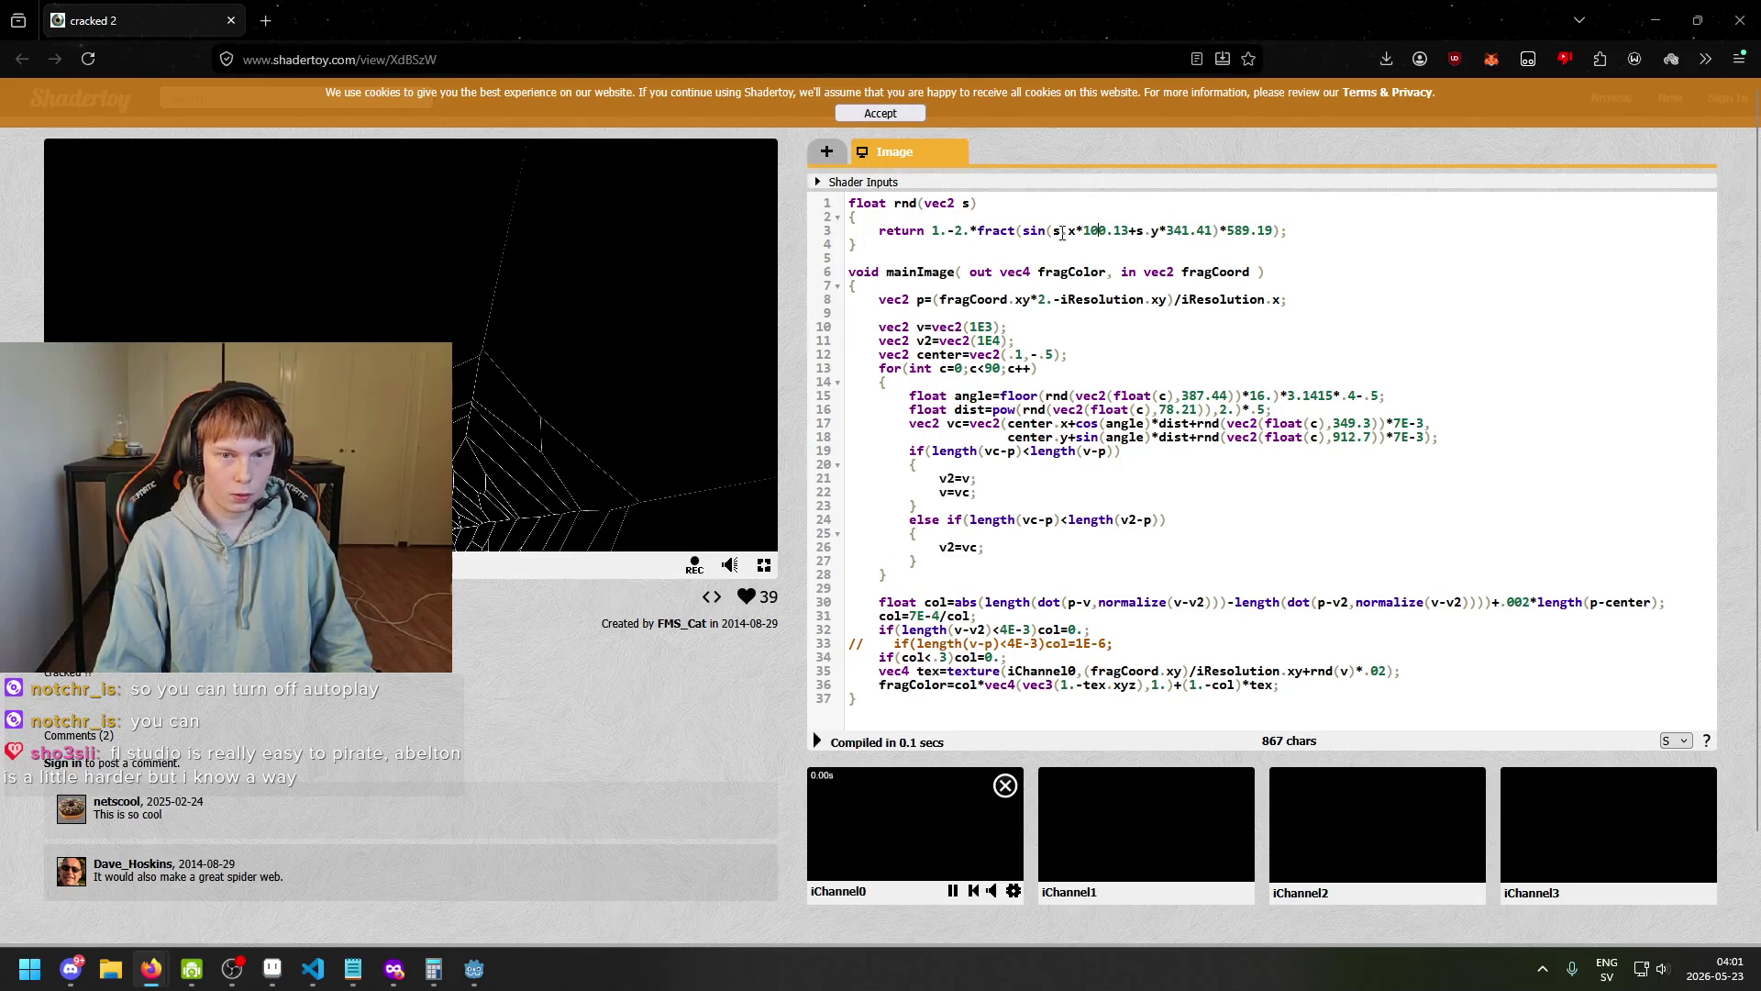
pyautogui.click(880, 113)
pyautogui.press('Home')
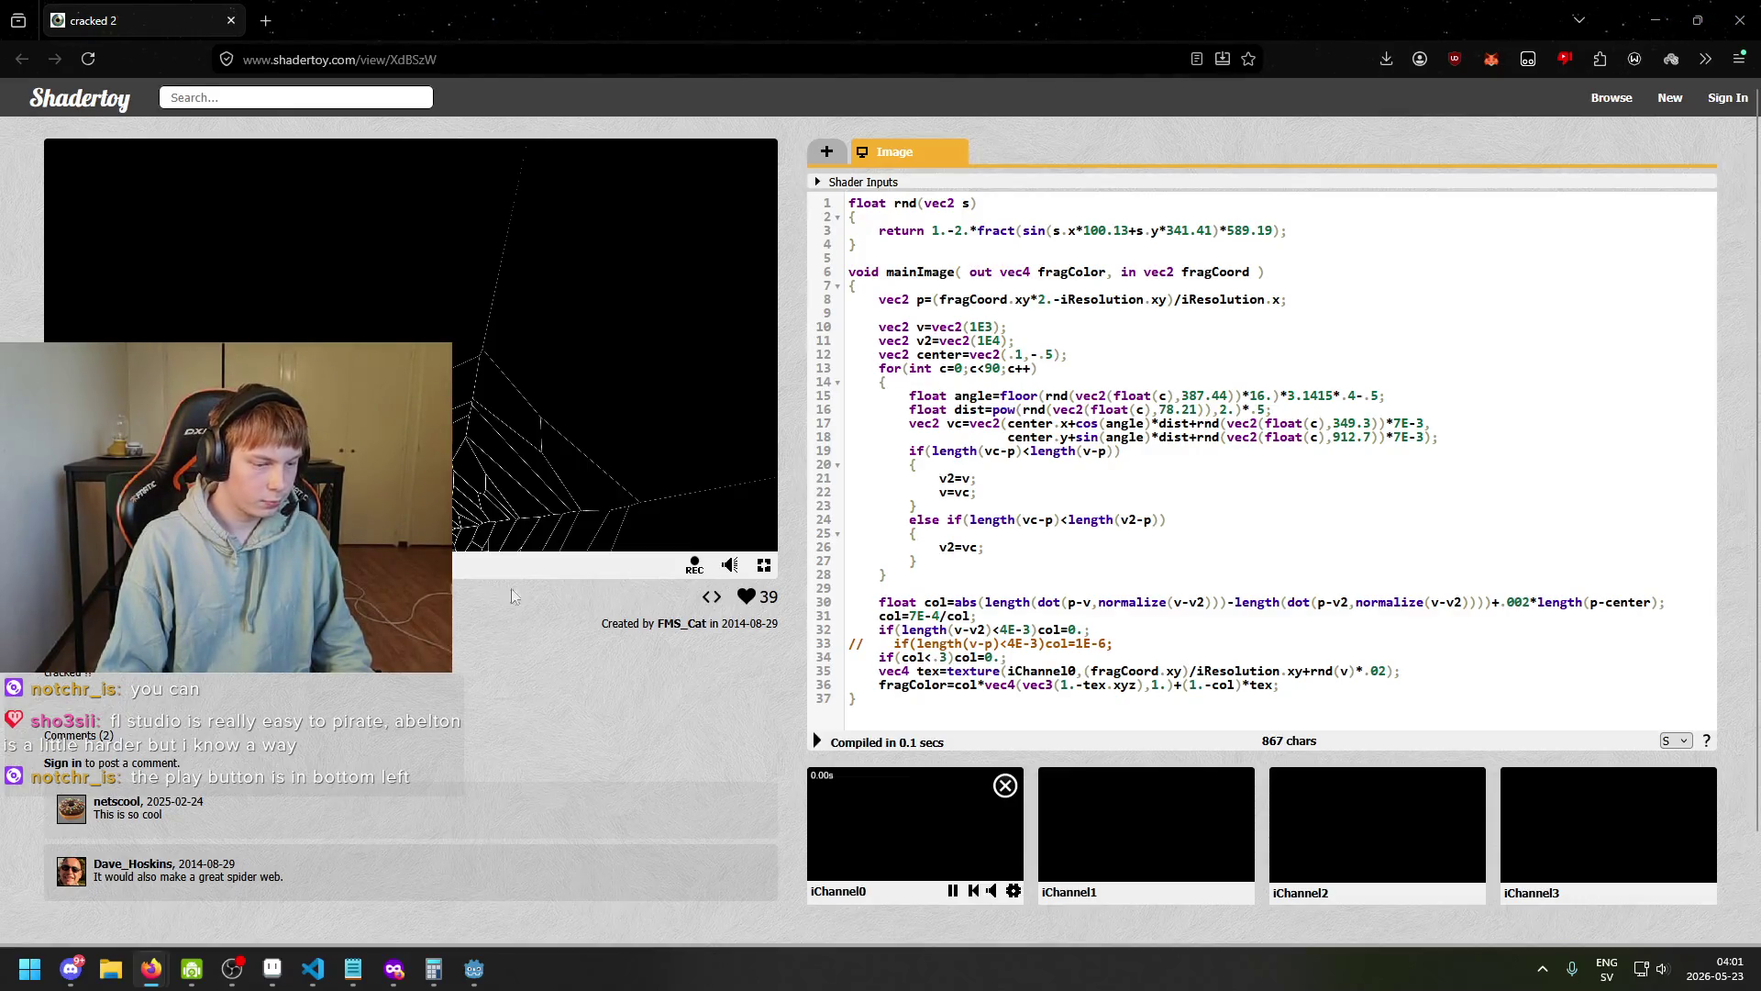
pyautogui.scroll(-2, 410, 803)
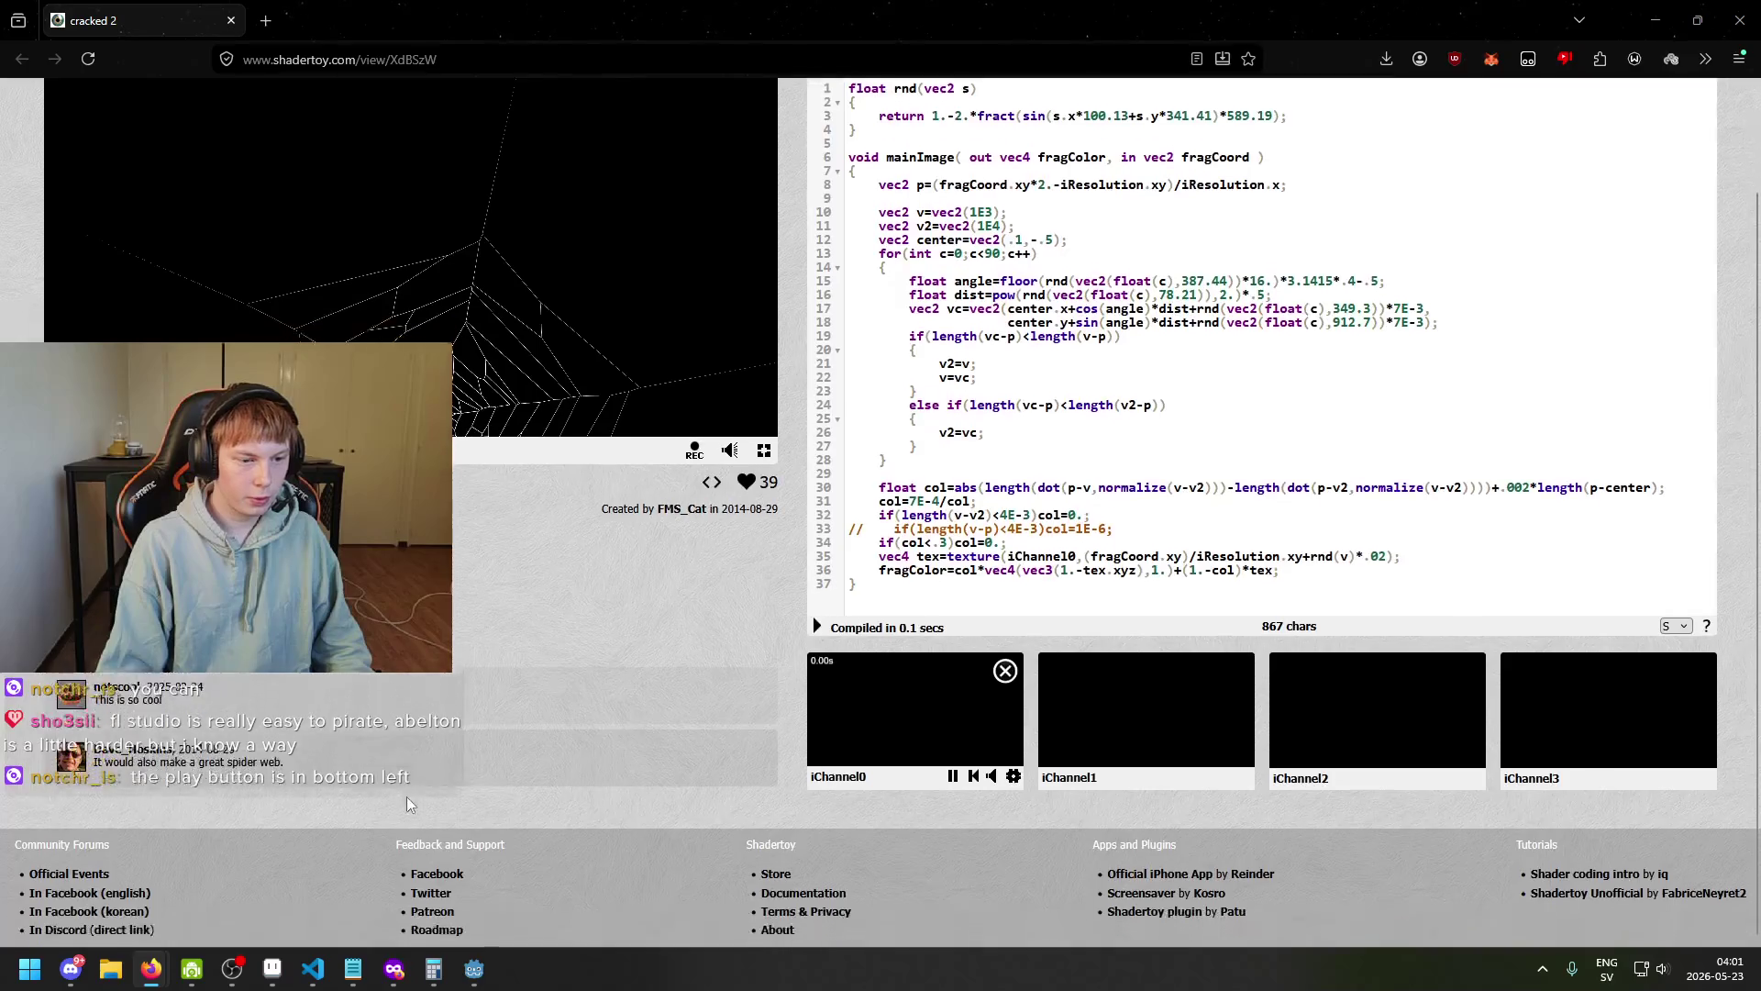
pyautogui.scroll(2, 408, 803)
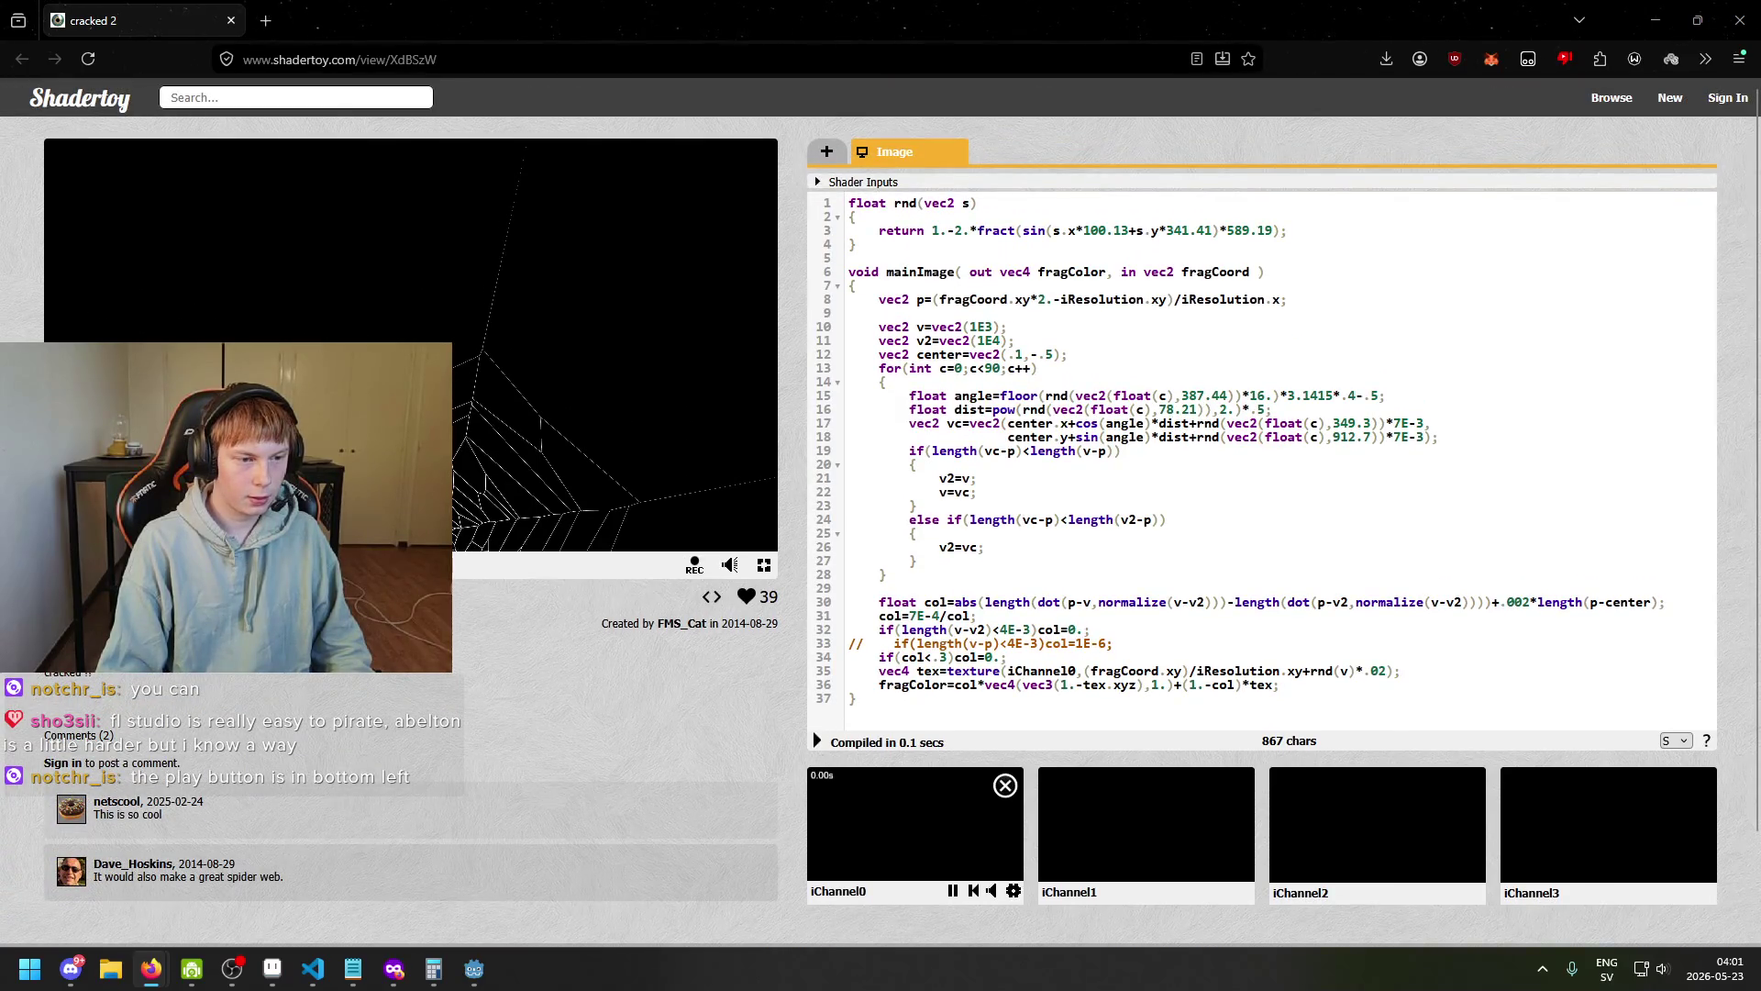
# Comment out line 3's return with // and remove it again, then expand the shader inputs.
pyautogui.click(881, 230)
pyautogui.write('//')
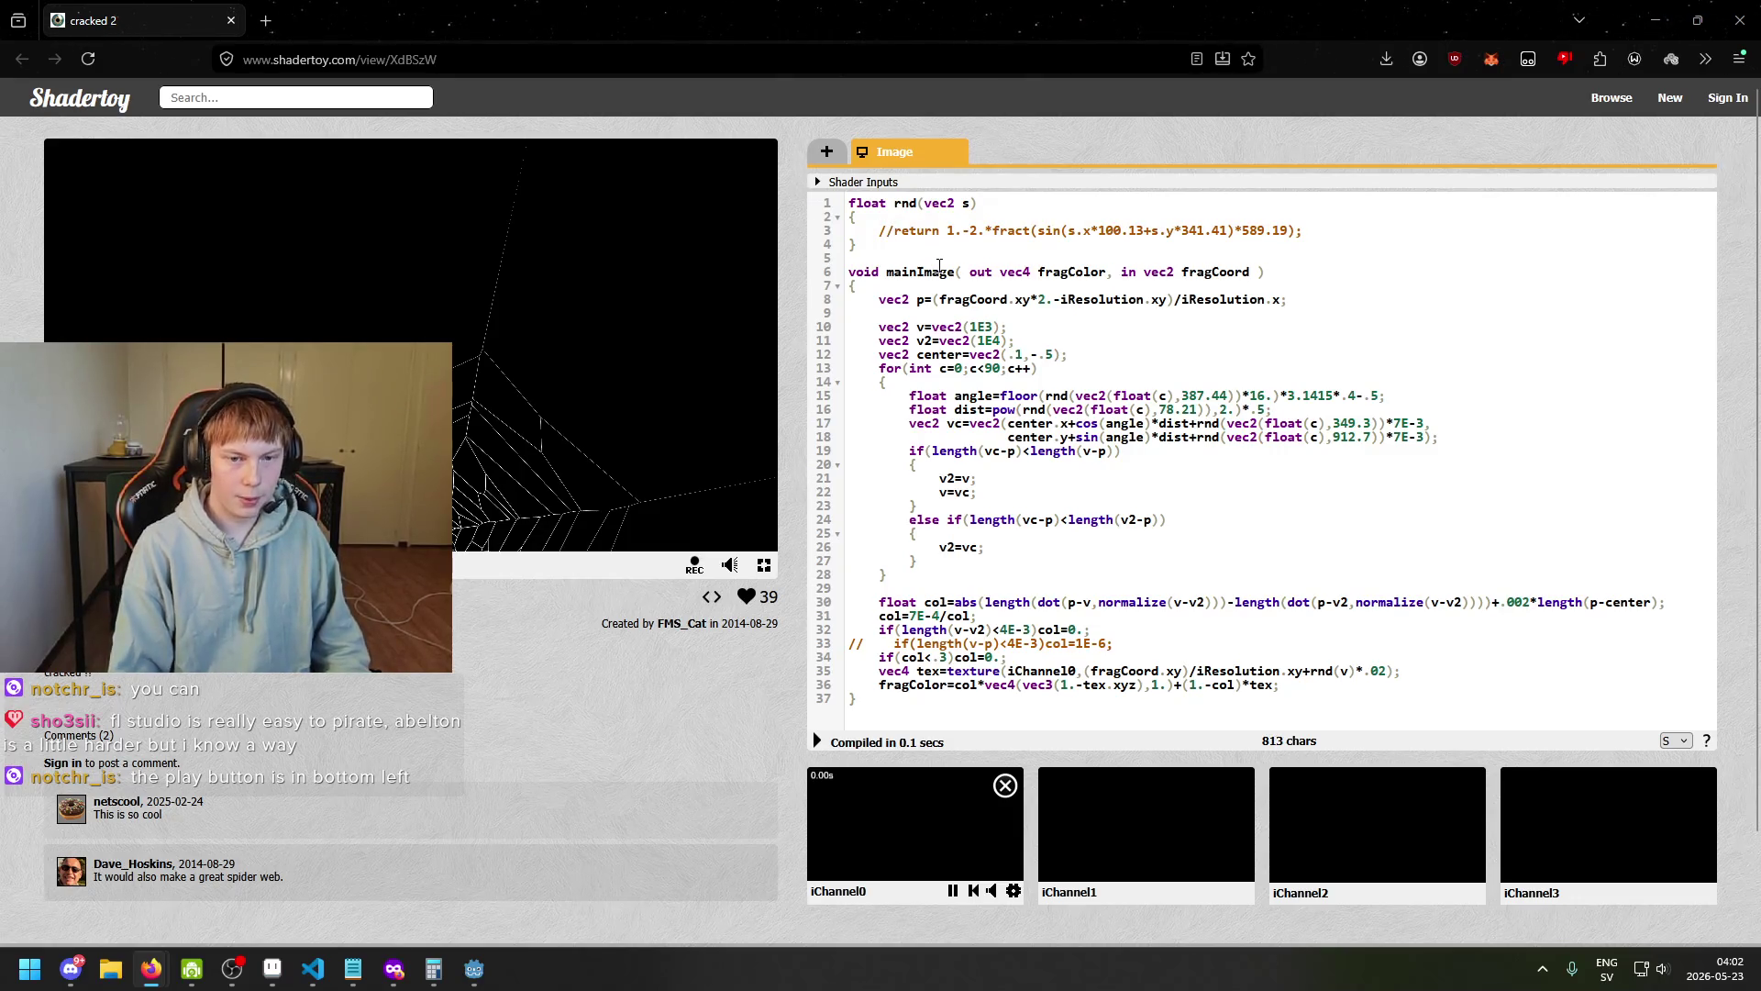
pyautogui.press('BackSpace')
pyautogui.press('BackSpace')
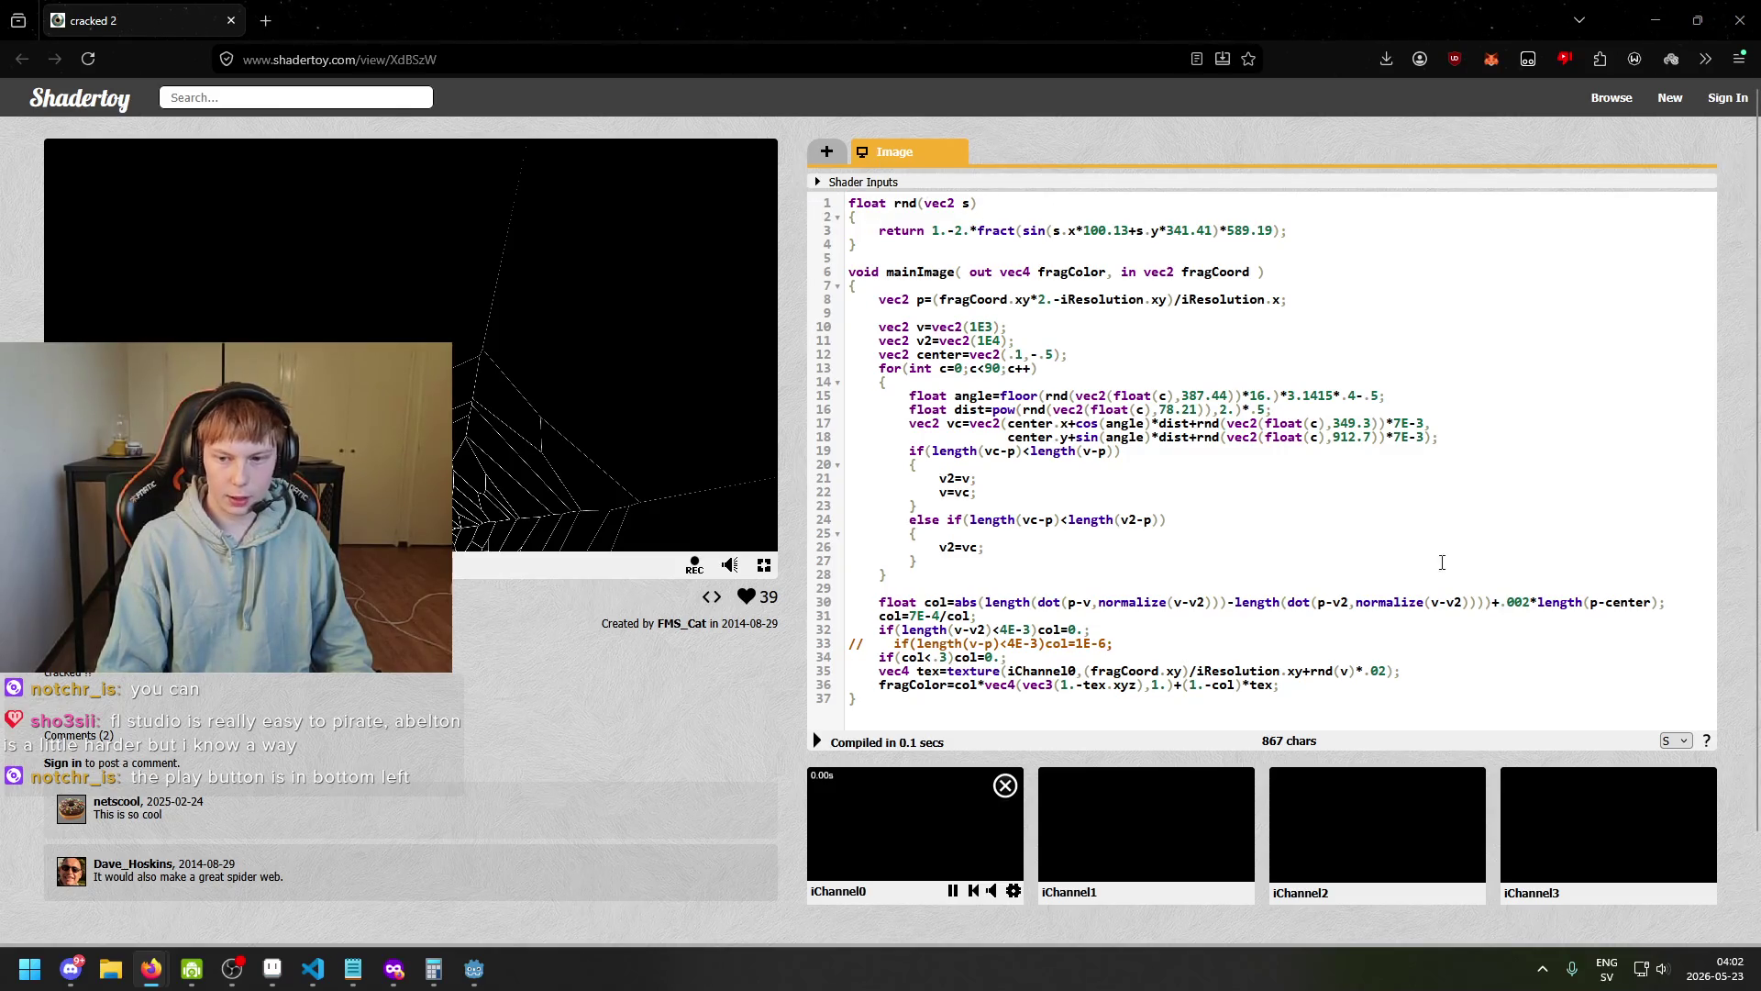
pyautogui.click(818, 181)
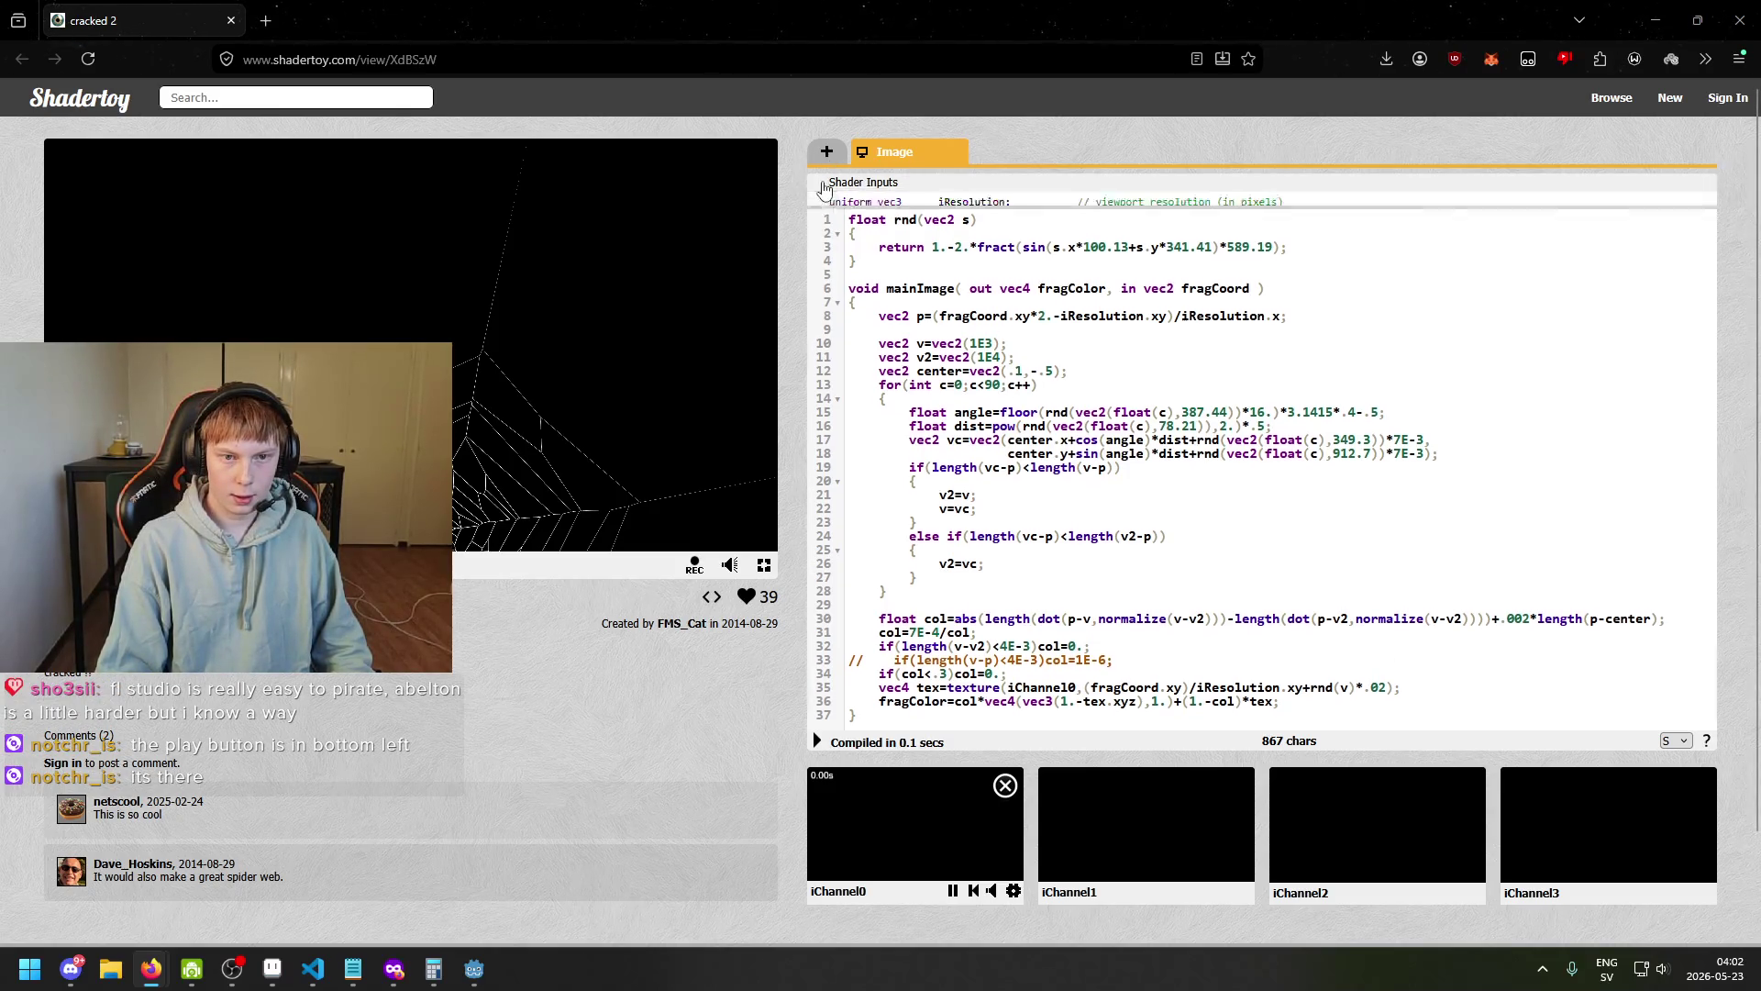
# Collapse and re-expand the input uniforms list, then place the caret on line 16.
pyautogui.scroll(-3, 1080, 240)
pyautogui.scroll(3, 1080, 241)
pyautogui.click(972, 183)
pyautogui.click(971, 183)
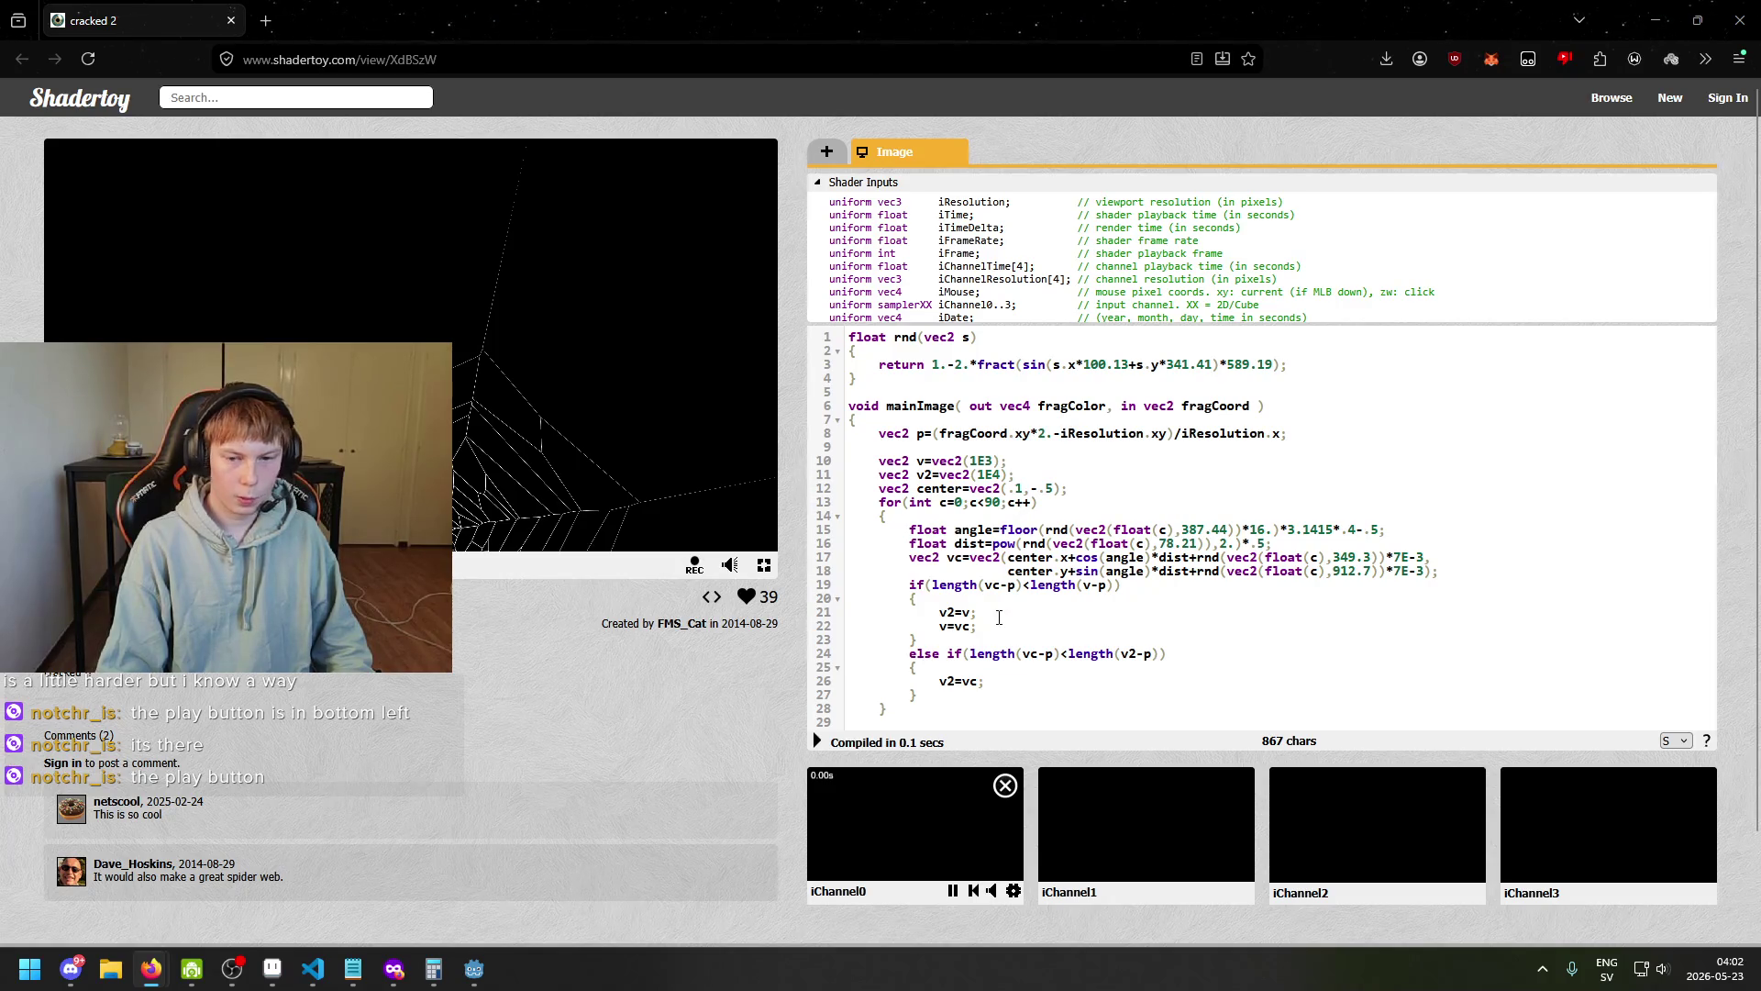
pyautogui.scroll(-5, 999, 616)
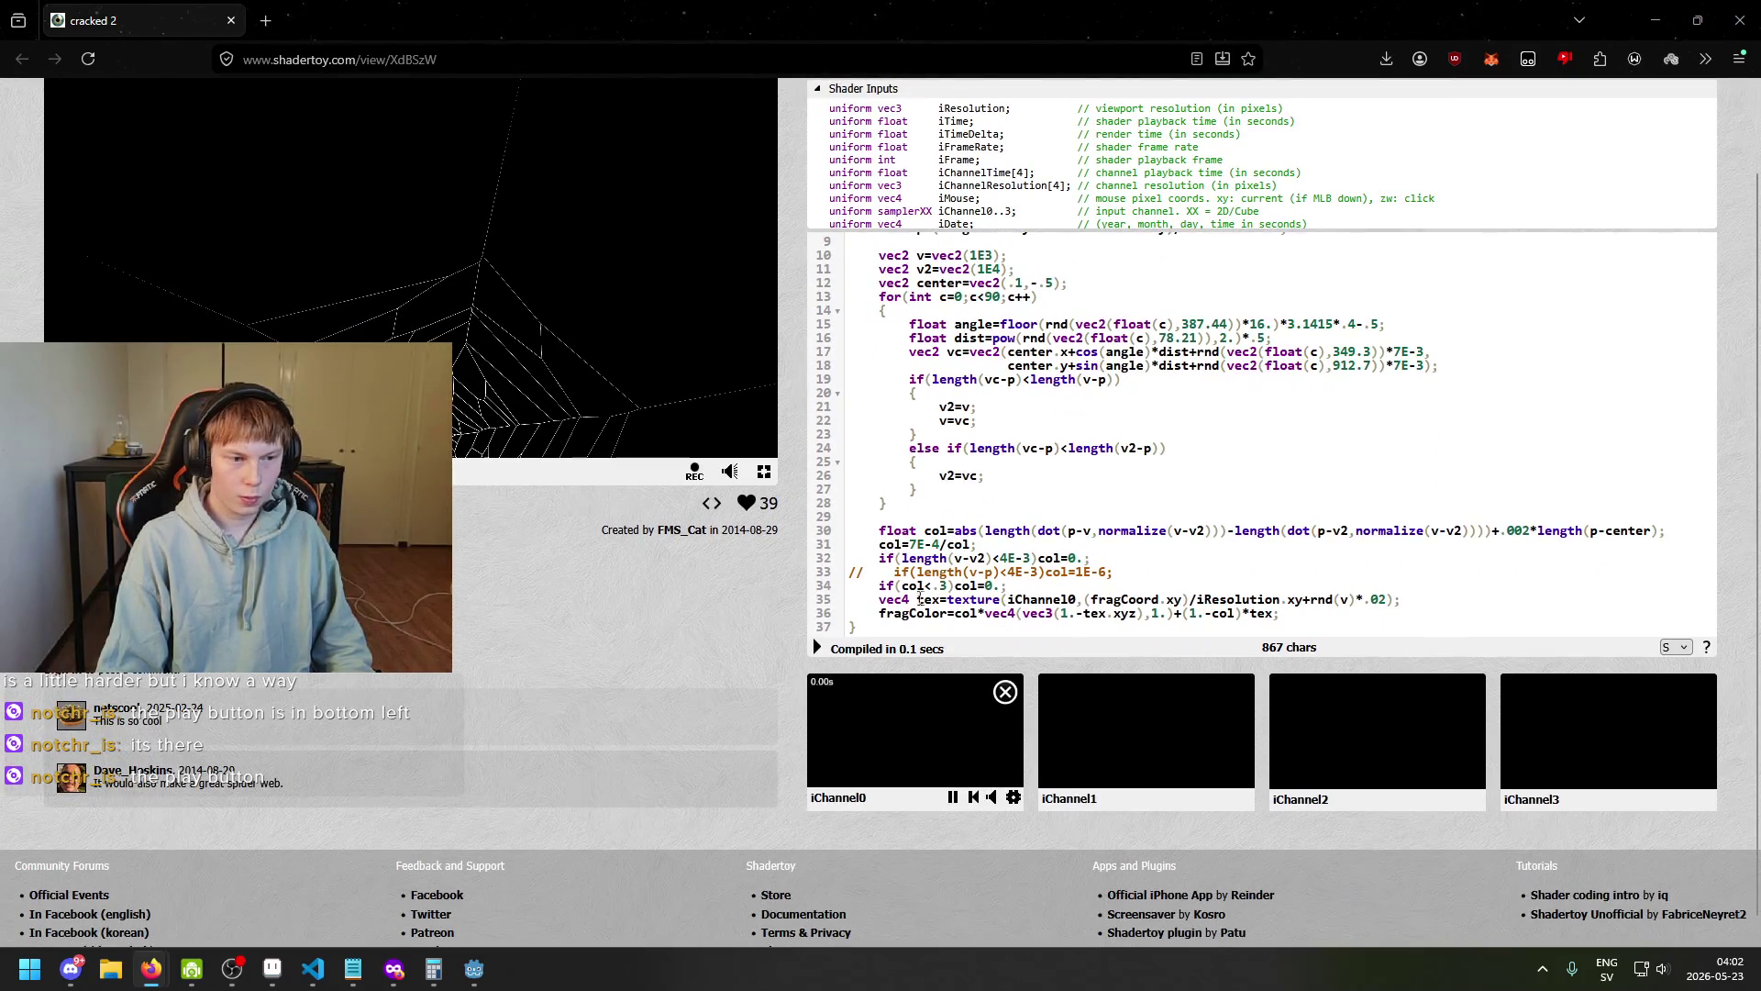
pyautogui.scroll(1, 920, 597)
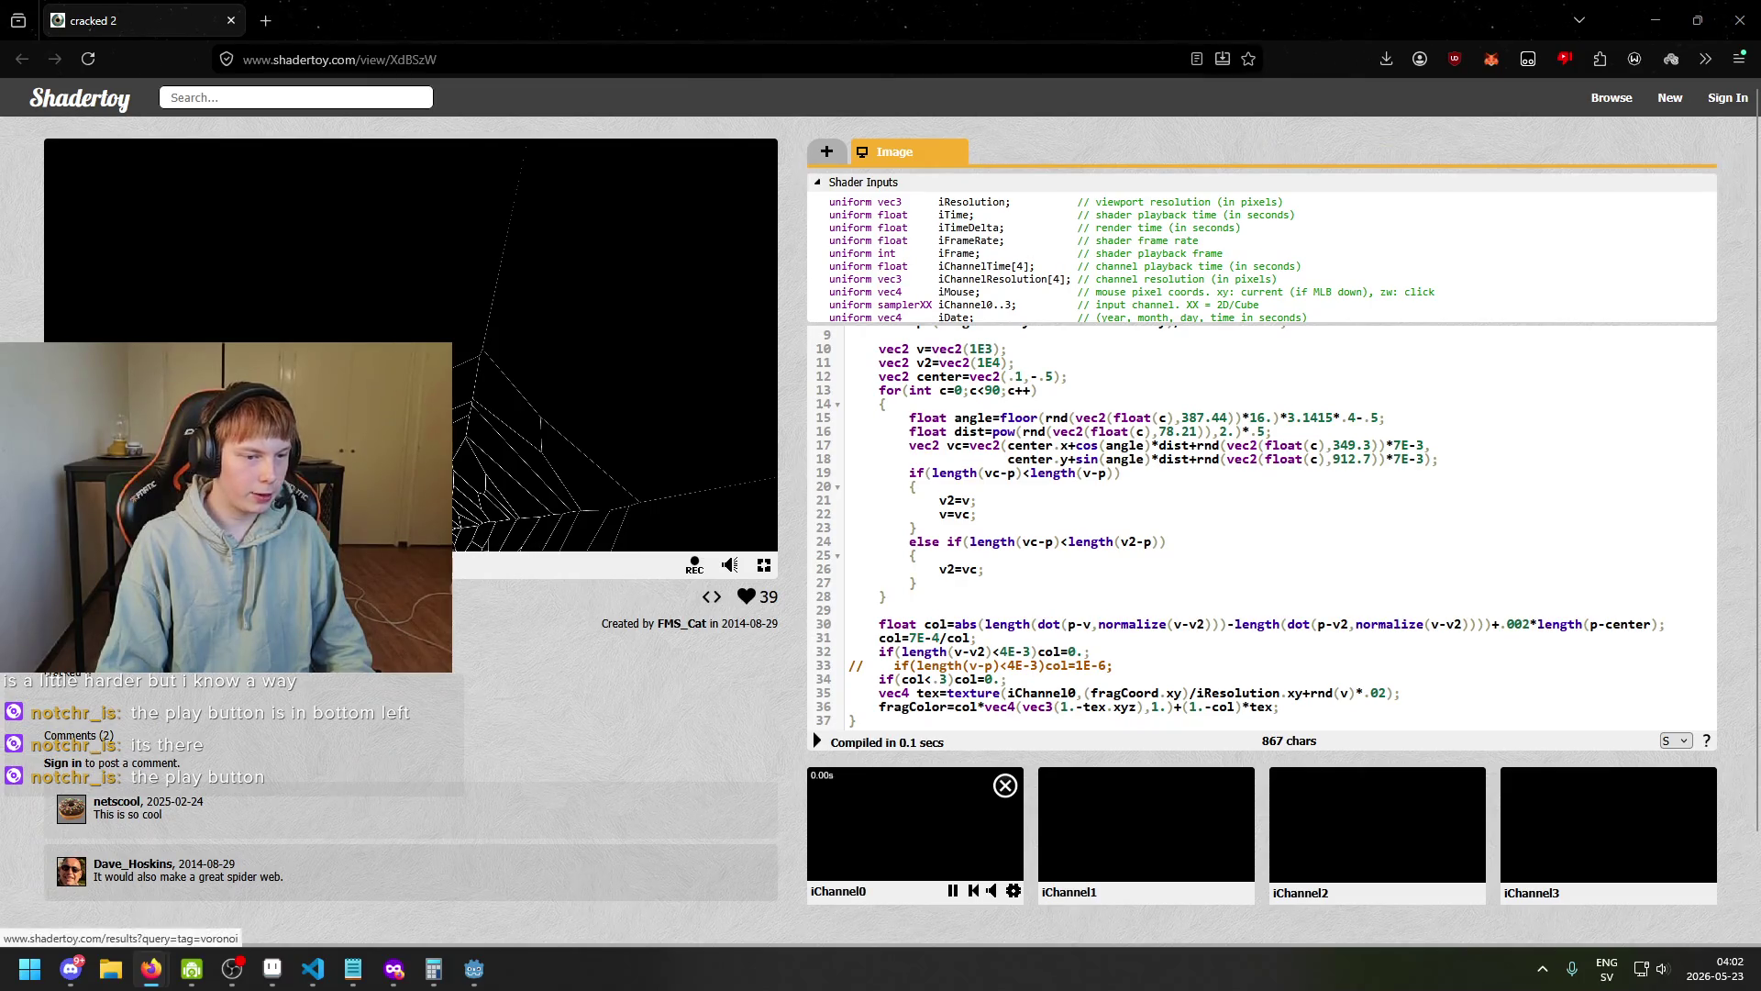
pyautogui.scroll(-1, 1113, 577)
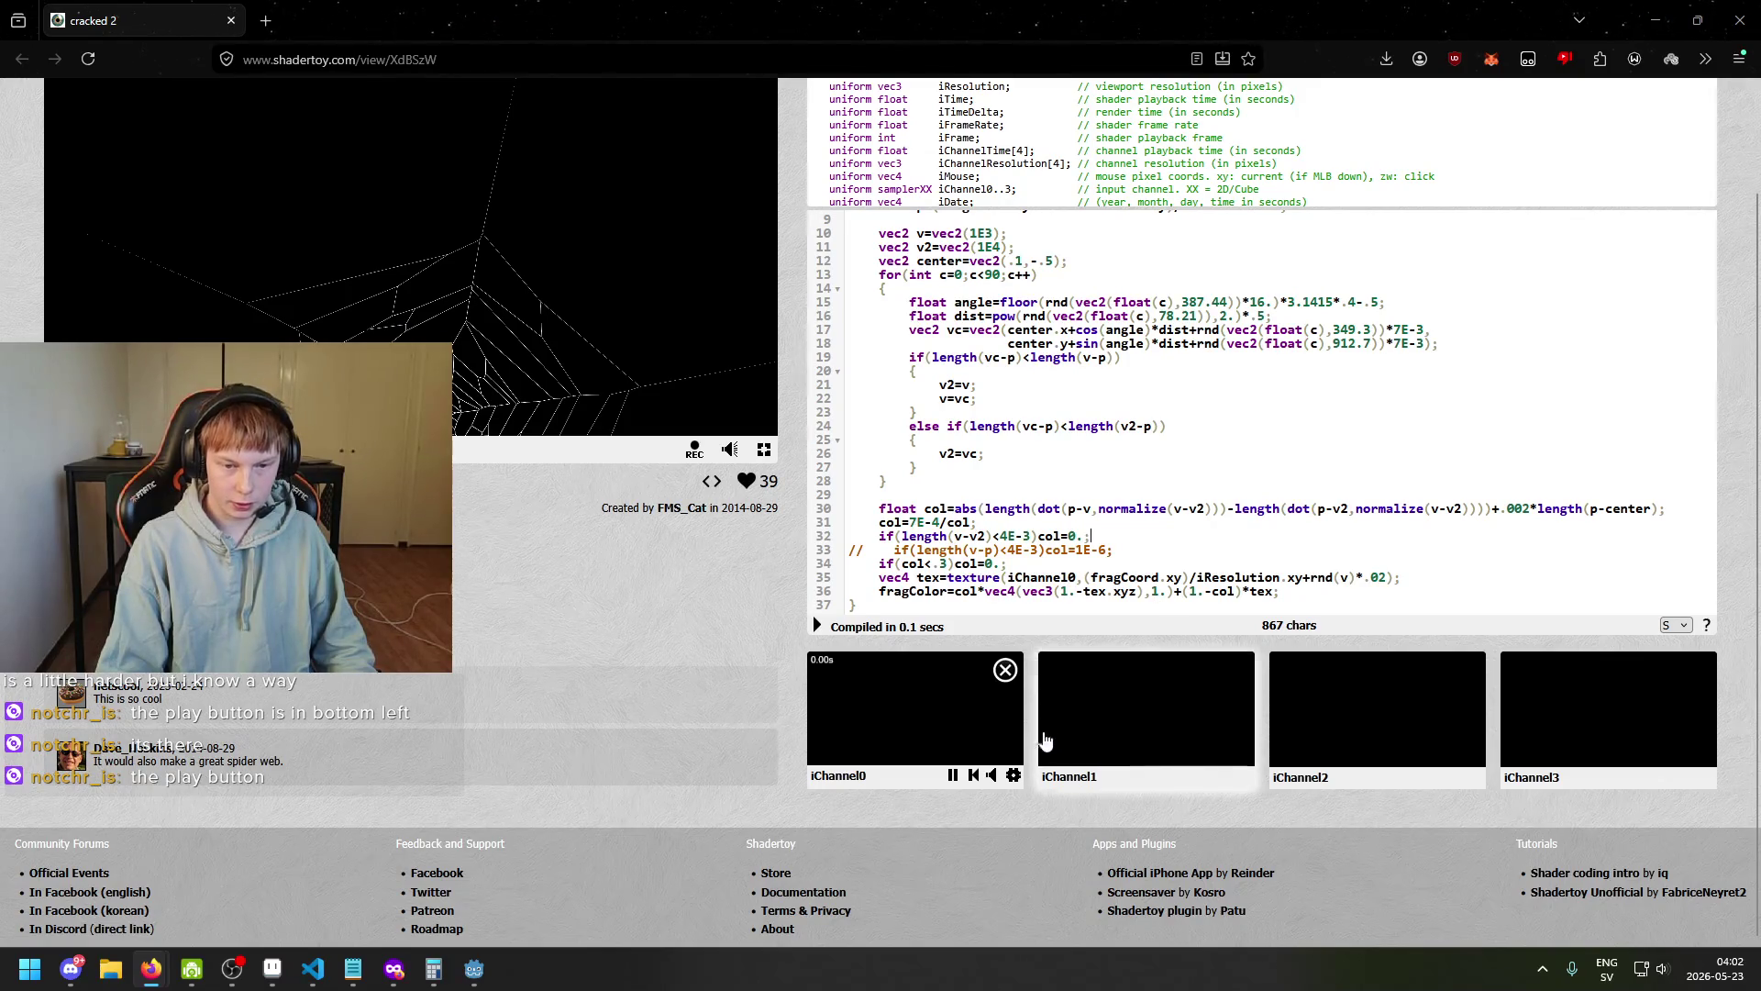
pyautogui.scroll(1, 1014, 715)
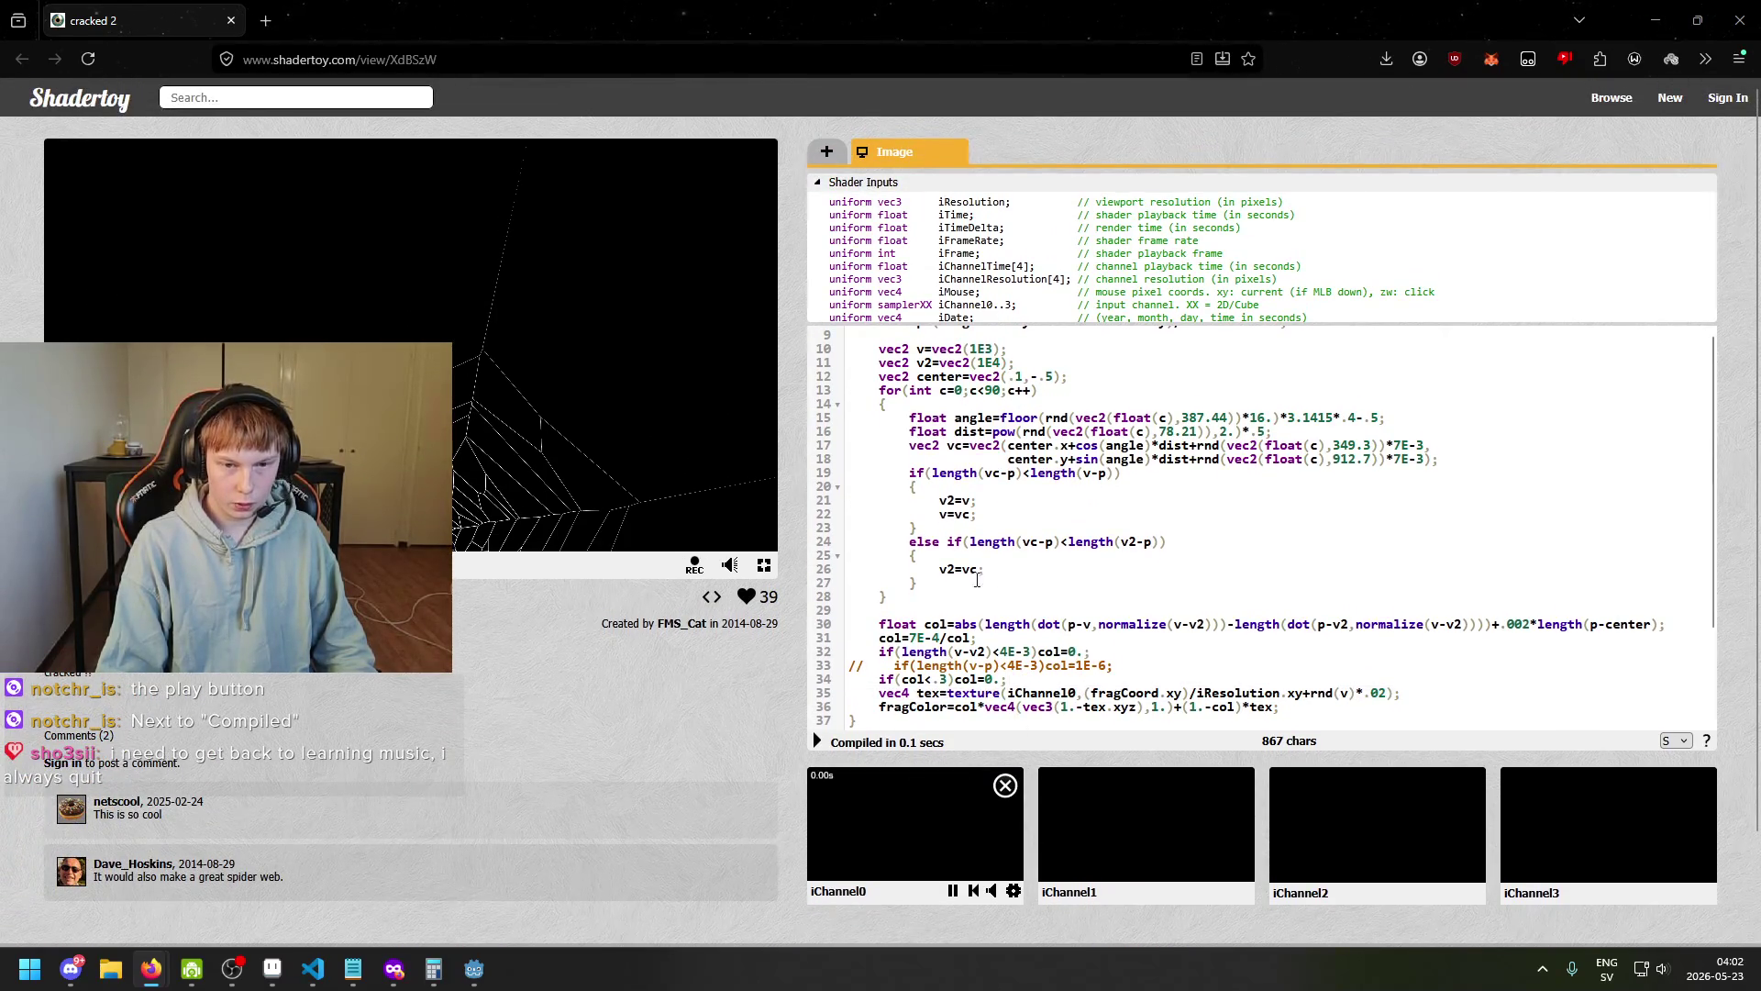
pyautogui.scroll(2, 990, 554)
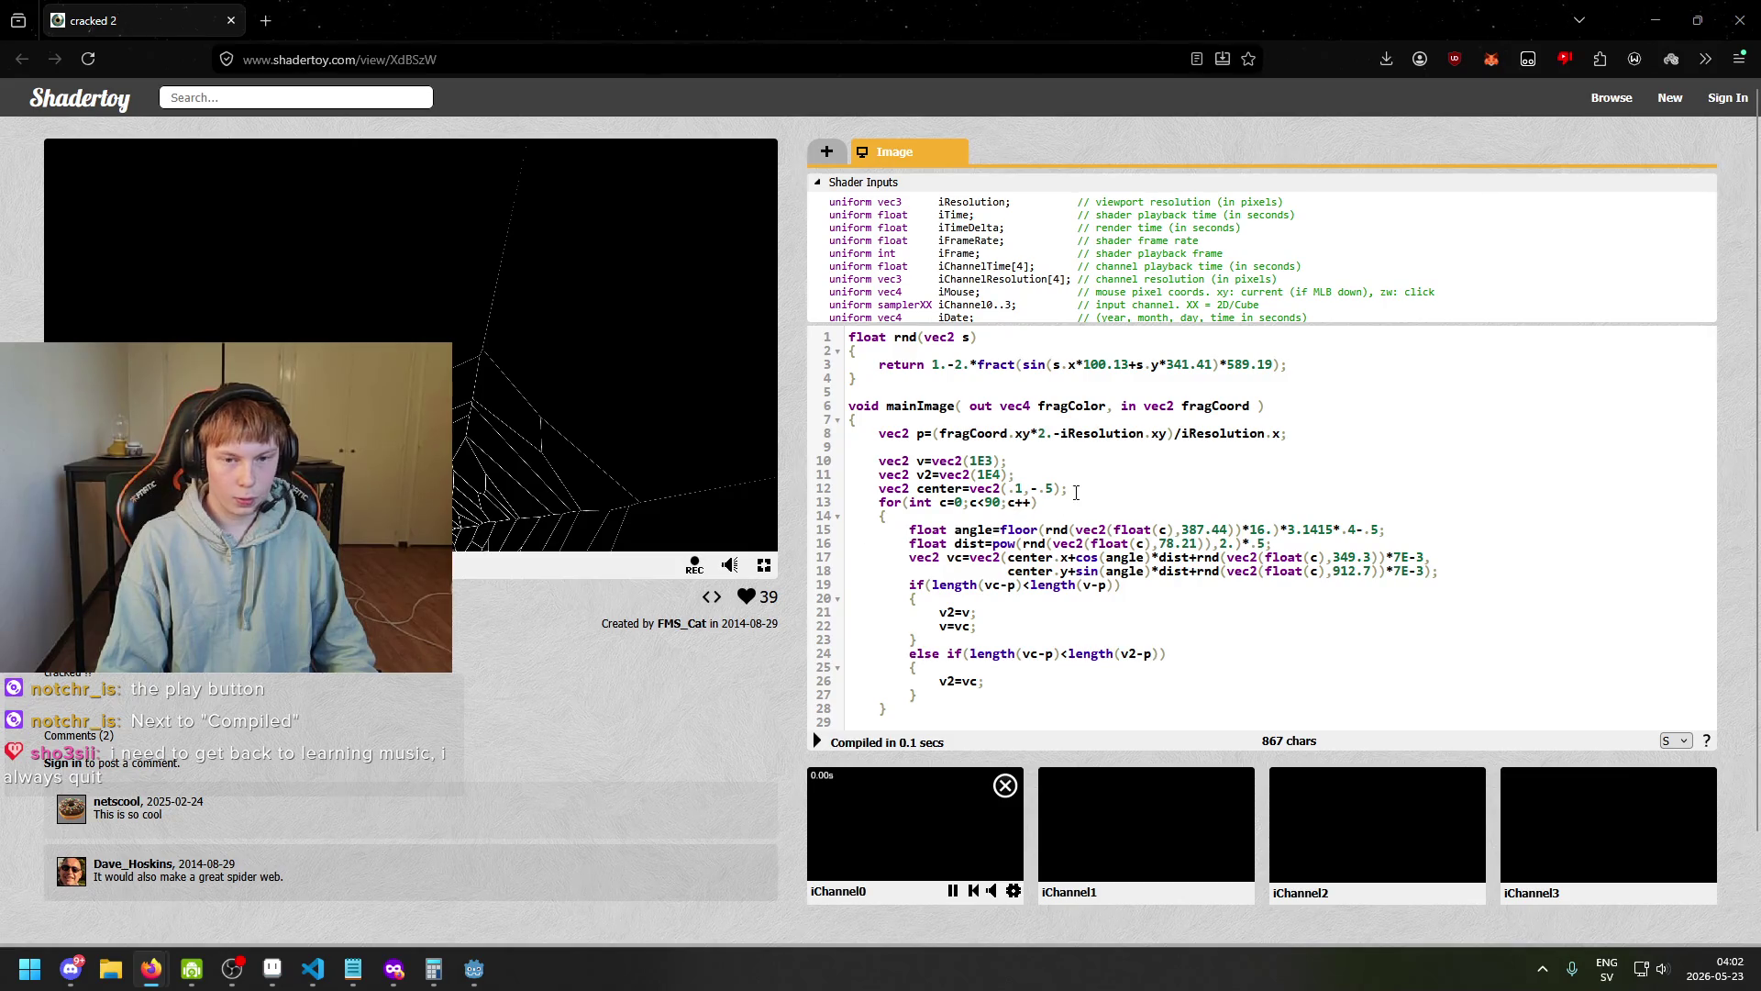
pyautogui.click(1078, 543)
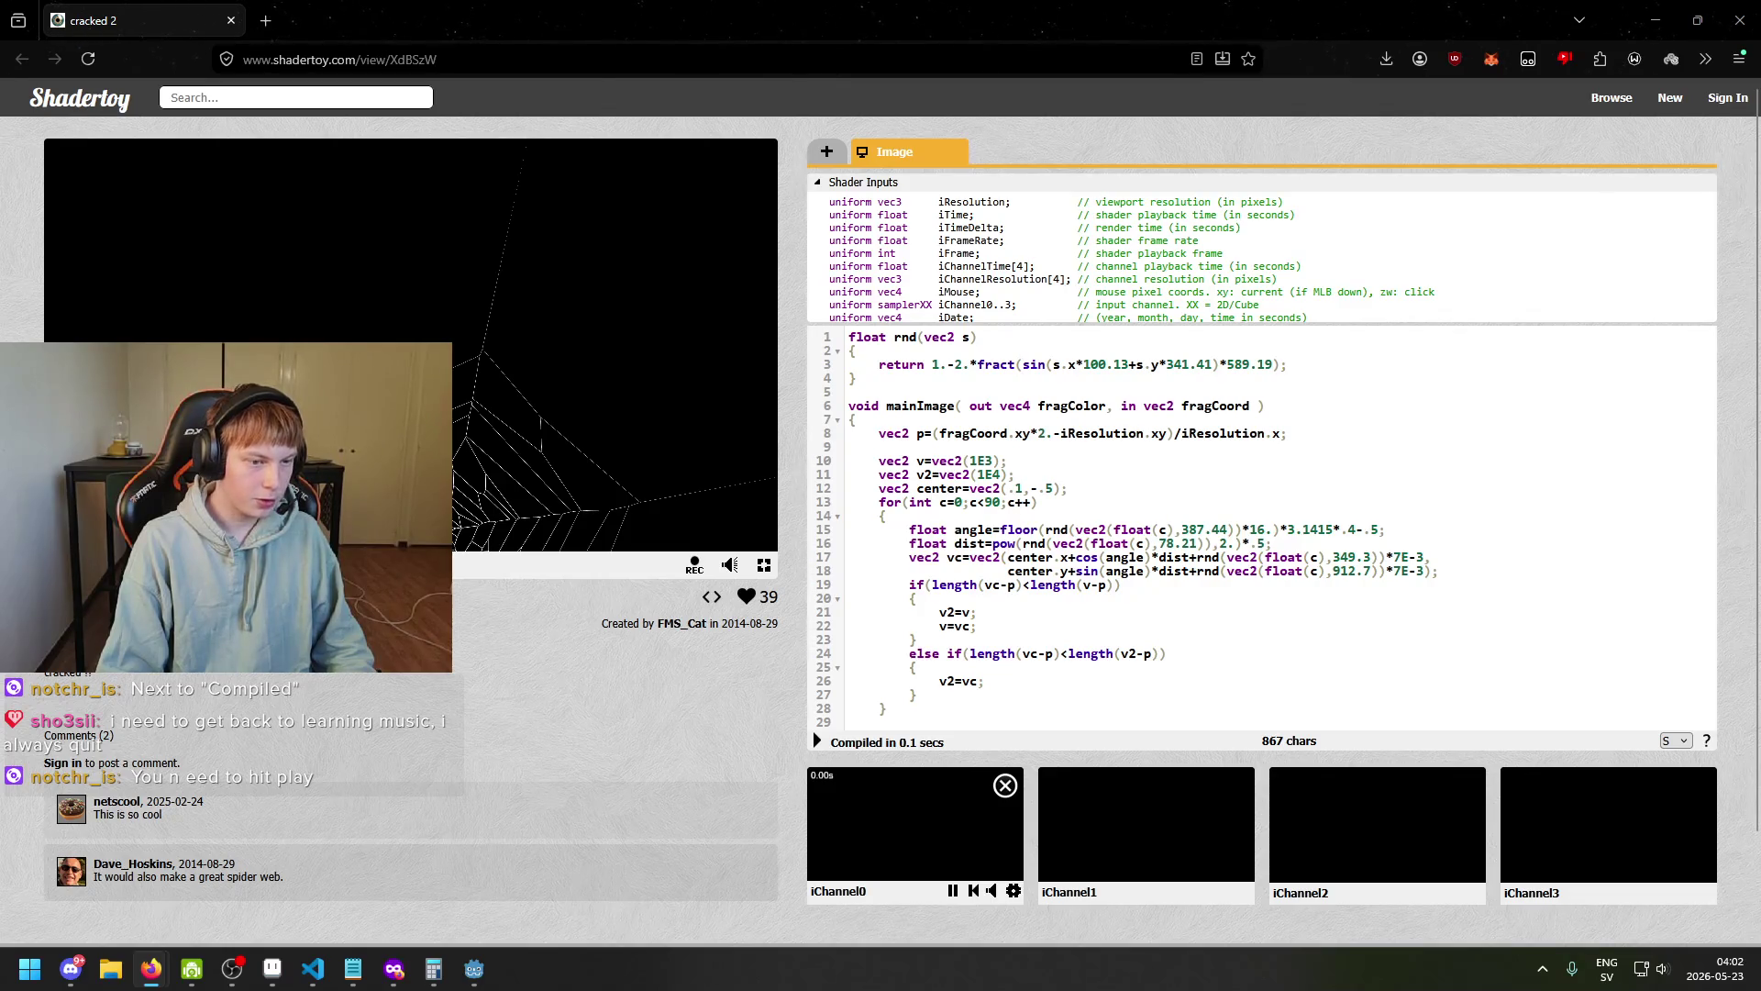
pyautogui.scroll(-2, 880, 495)
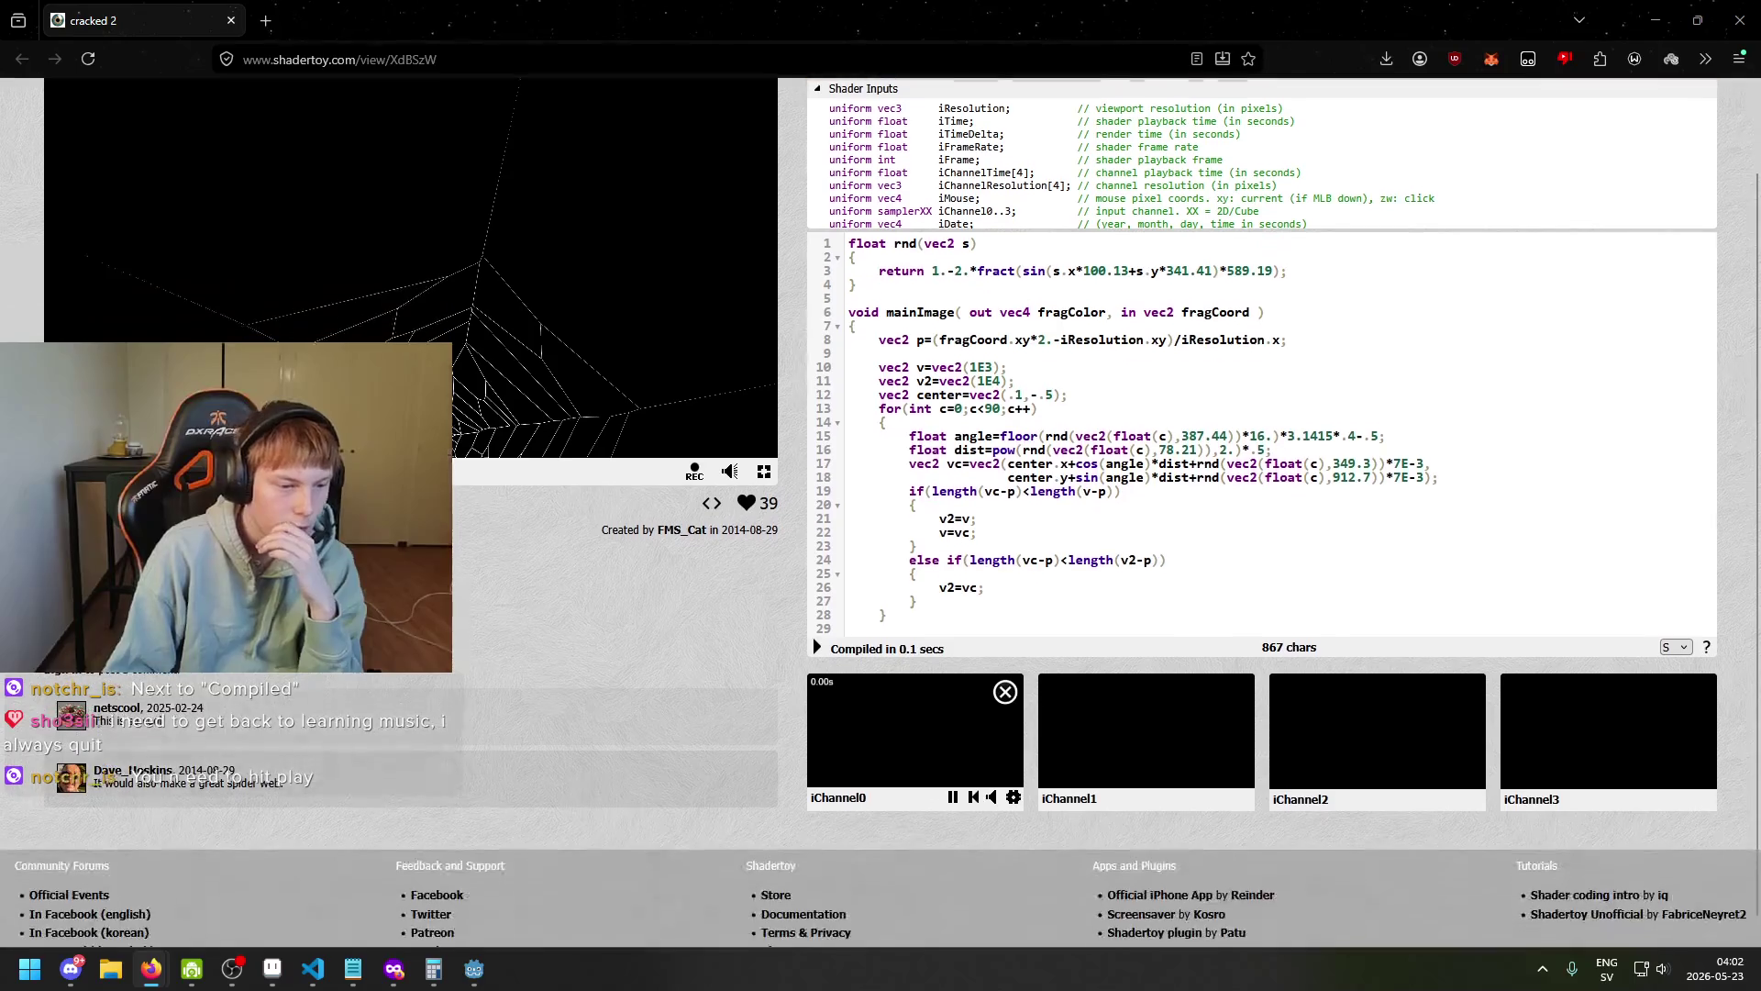
pyautogui.scroll(2, 881, 512)
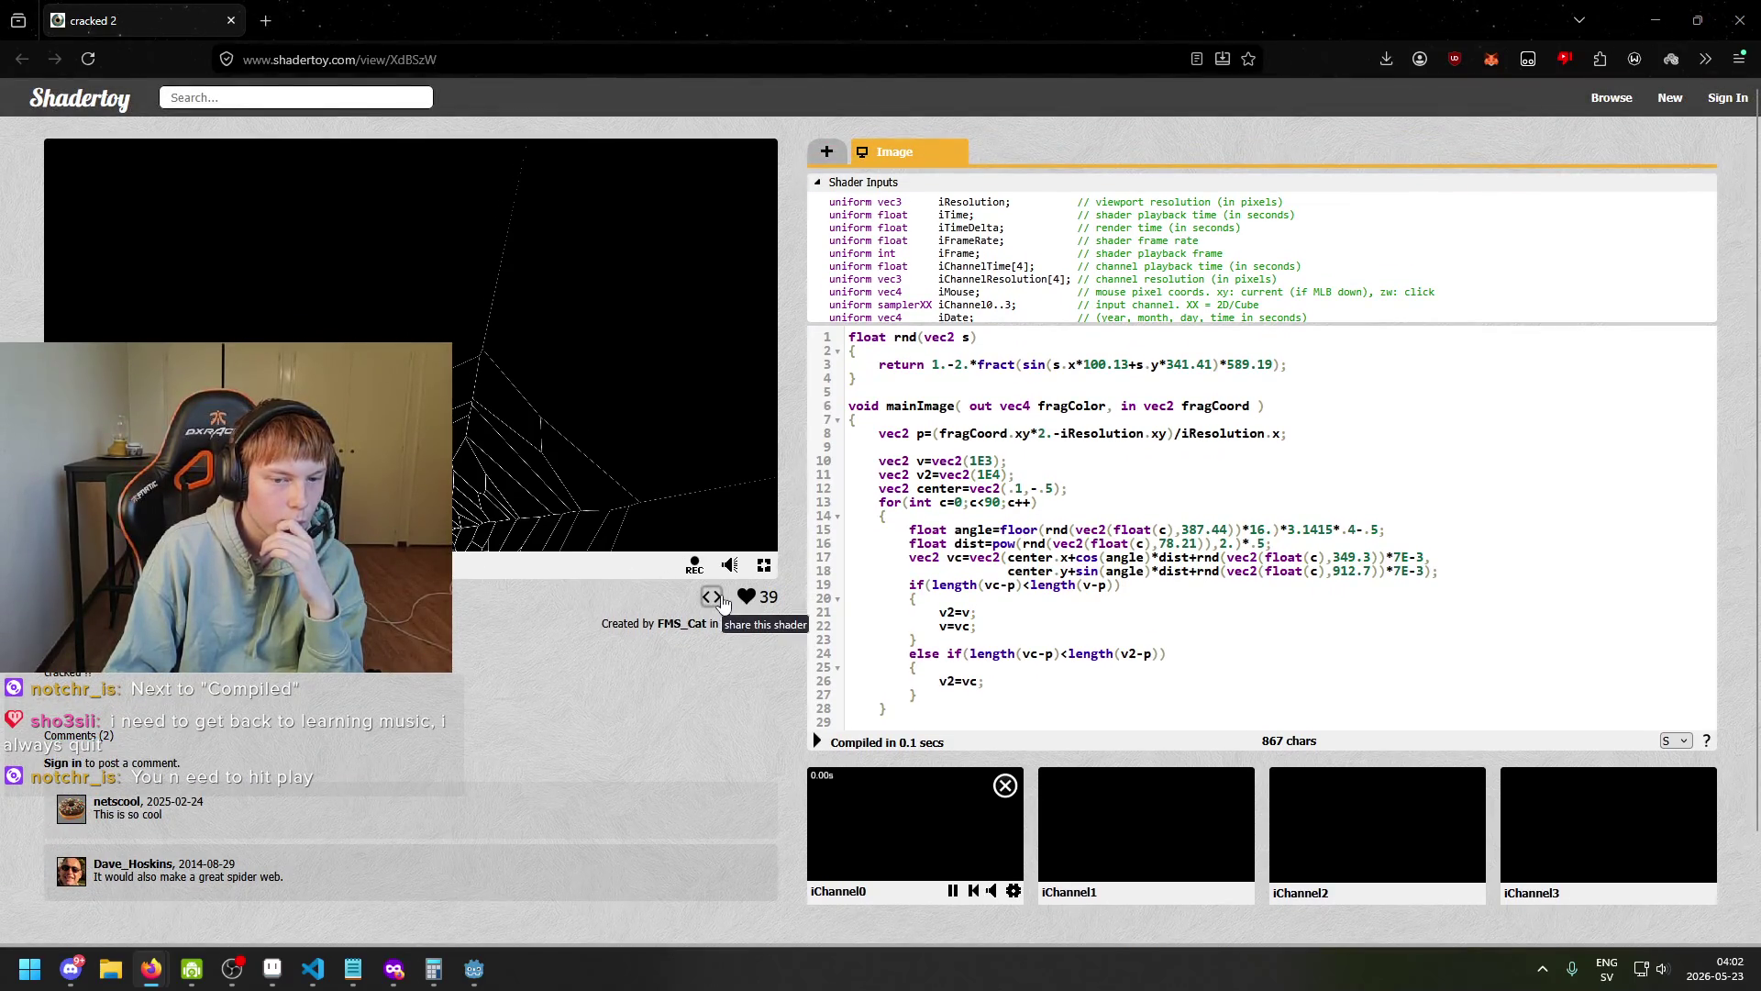
# Comment out the return on line 3 and recompile, then restore it and recompile.
pyautogui.click(879, 364)
pyautogui.write('//')
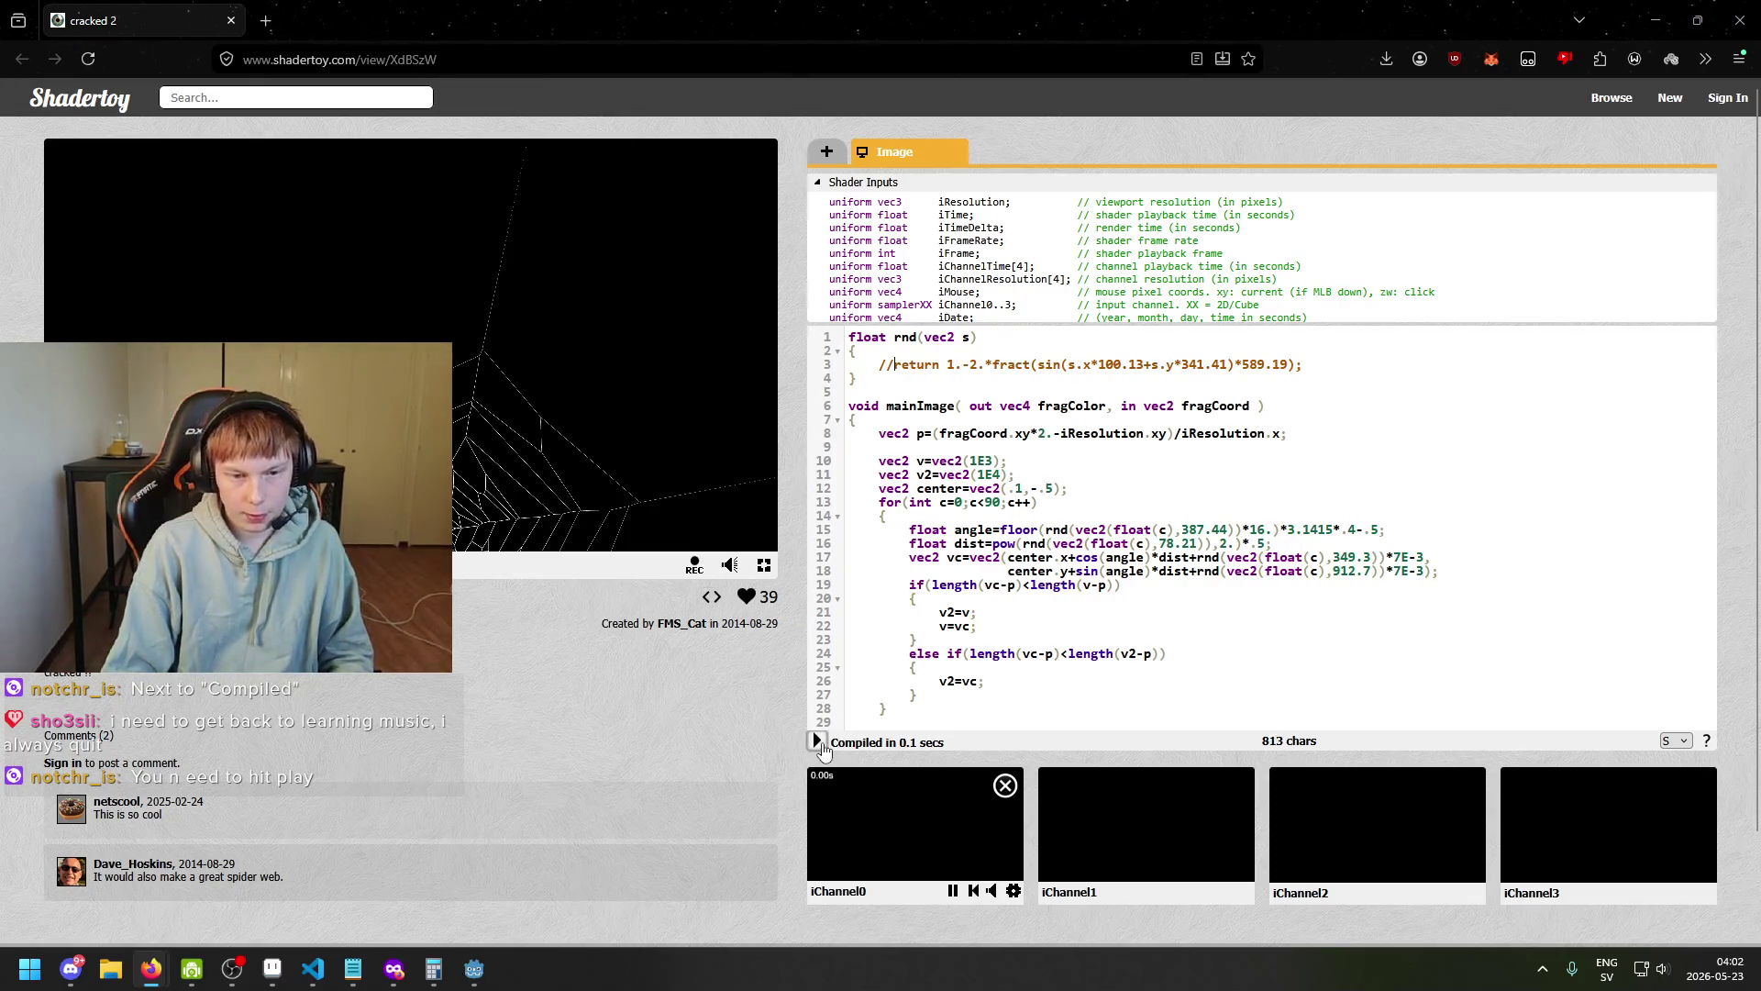
pyautogui.click(818, 742)
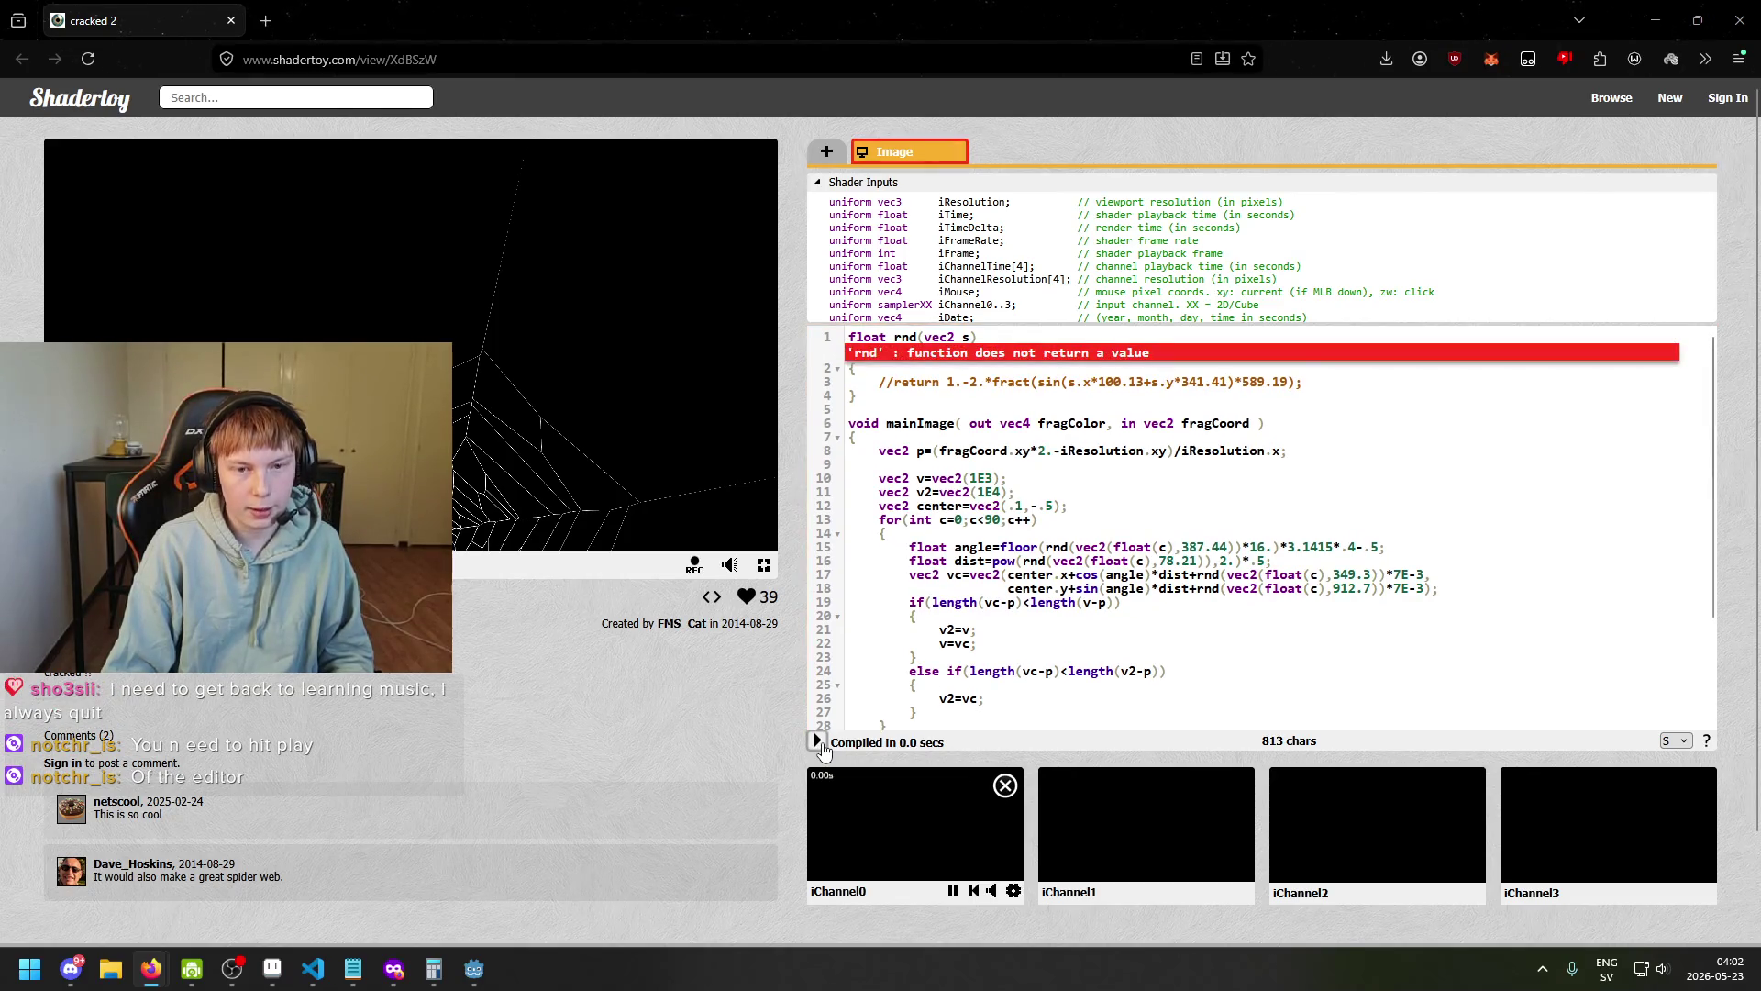
pyautogui.hotkey('ctrl', 'z')
pyautogui.click(819, 742)
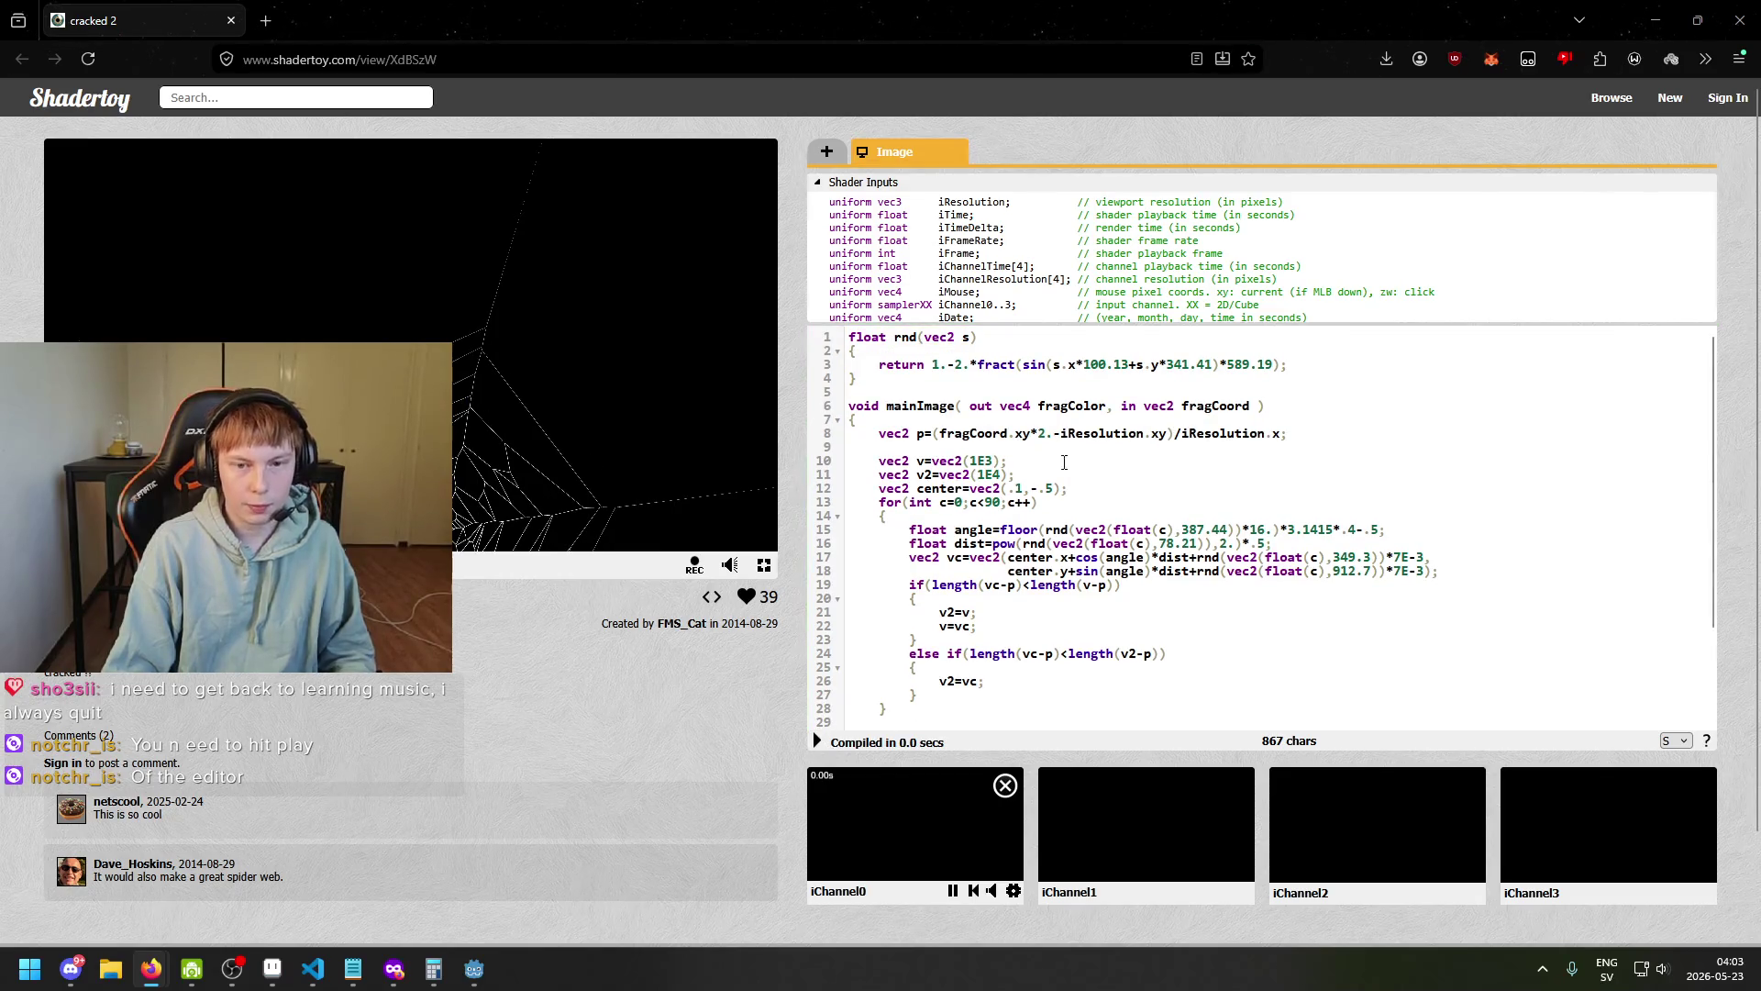
# Change the rnd x multiplier from 100.13 to 00.13 and recompile the shader.
pyautogui.click(1110, 365)
pyautogui.press('BackSpace')
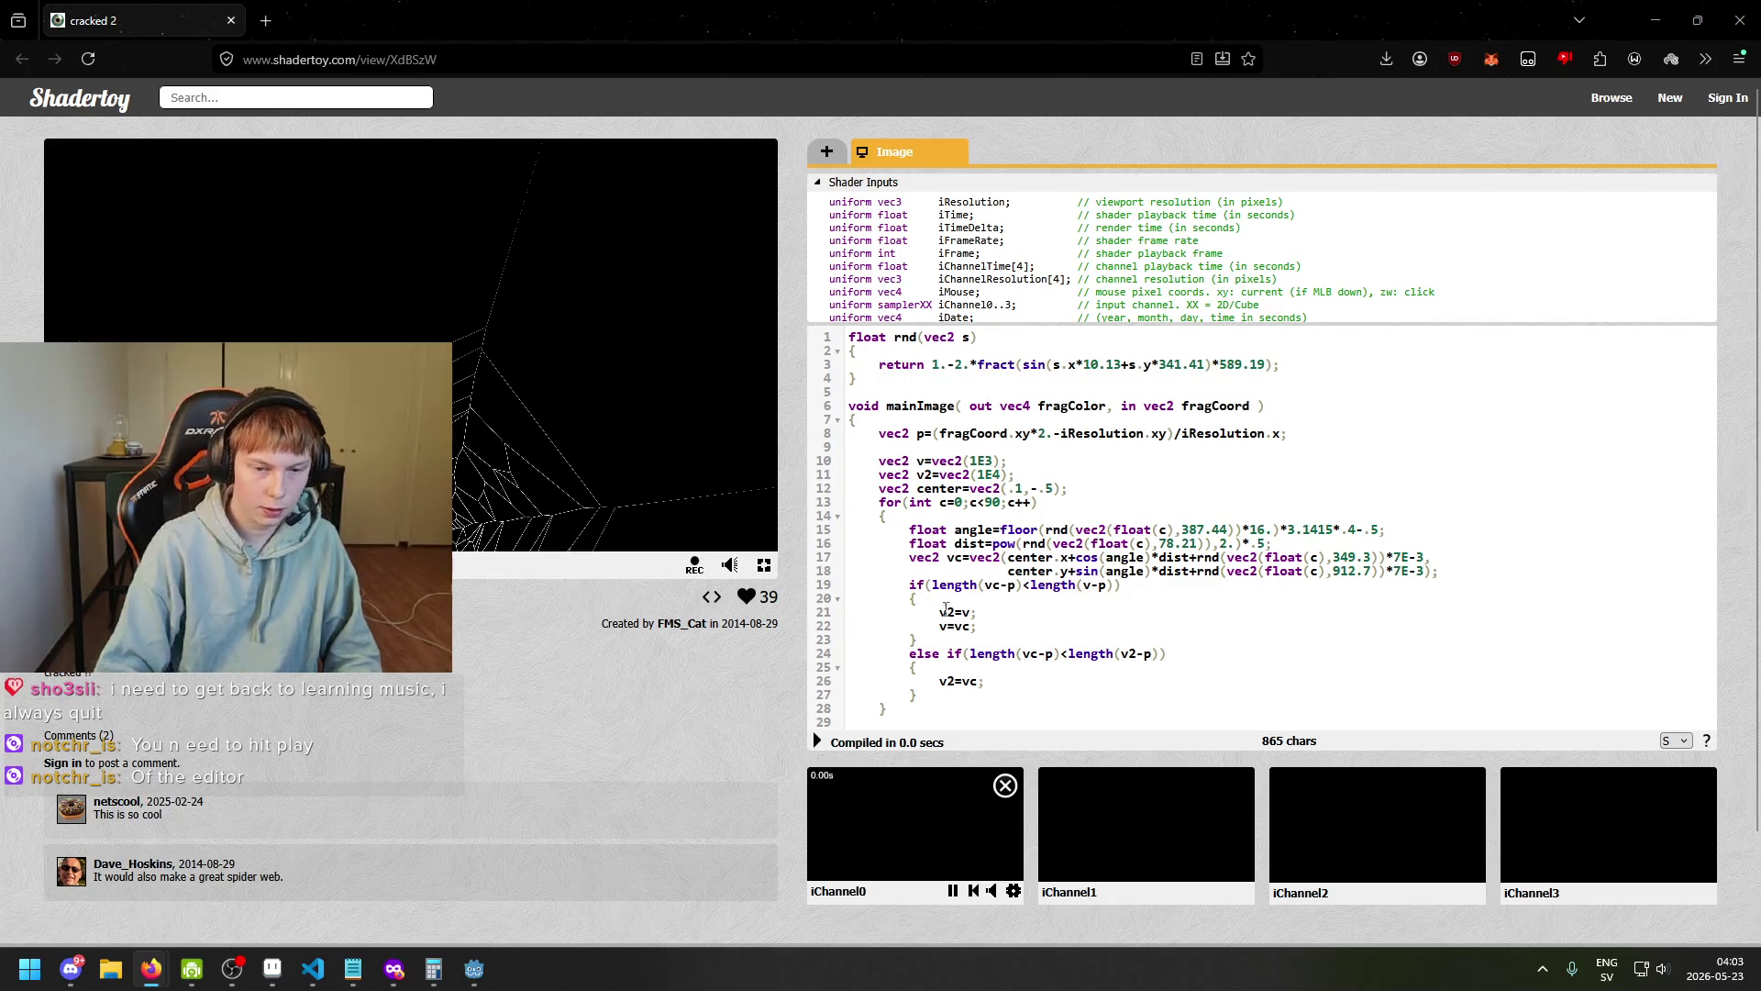
pyautogui.hotkey('alt', 'Return')
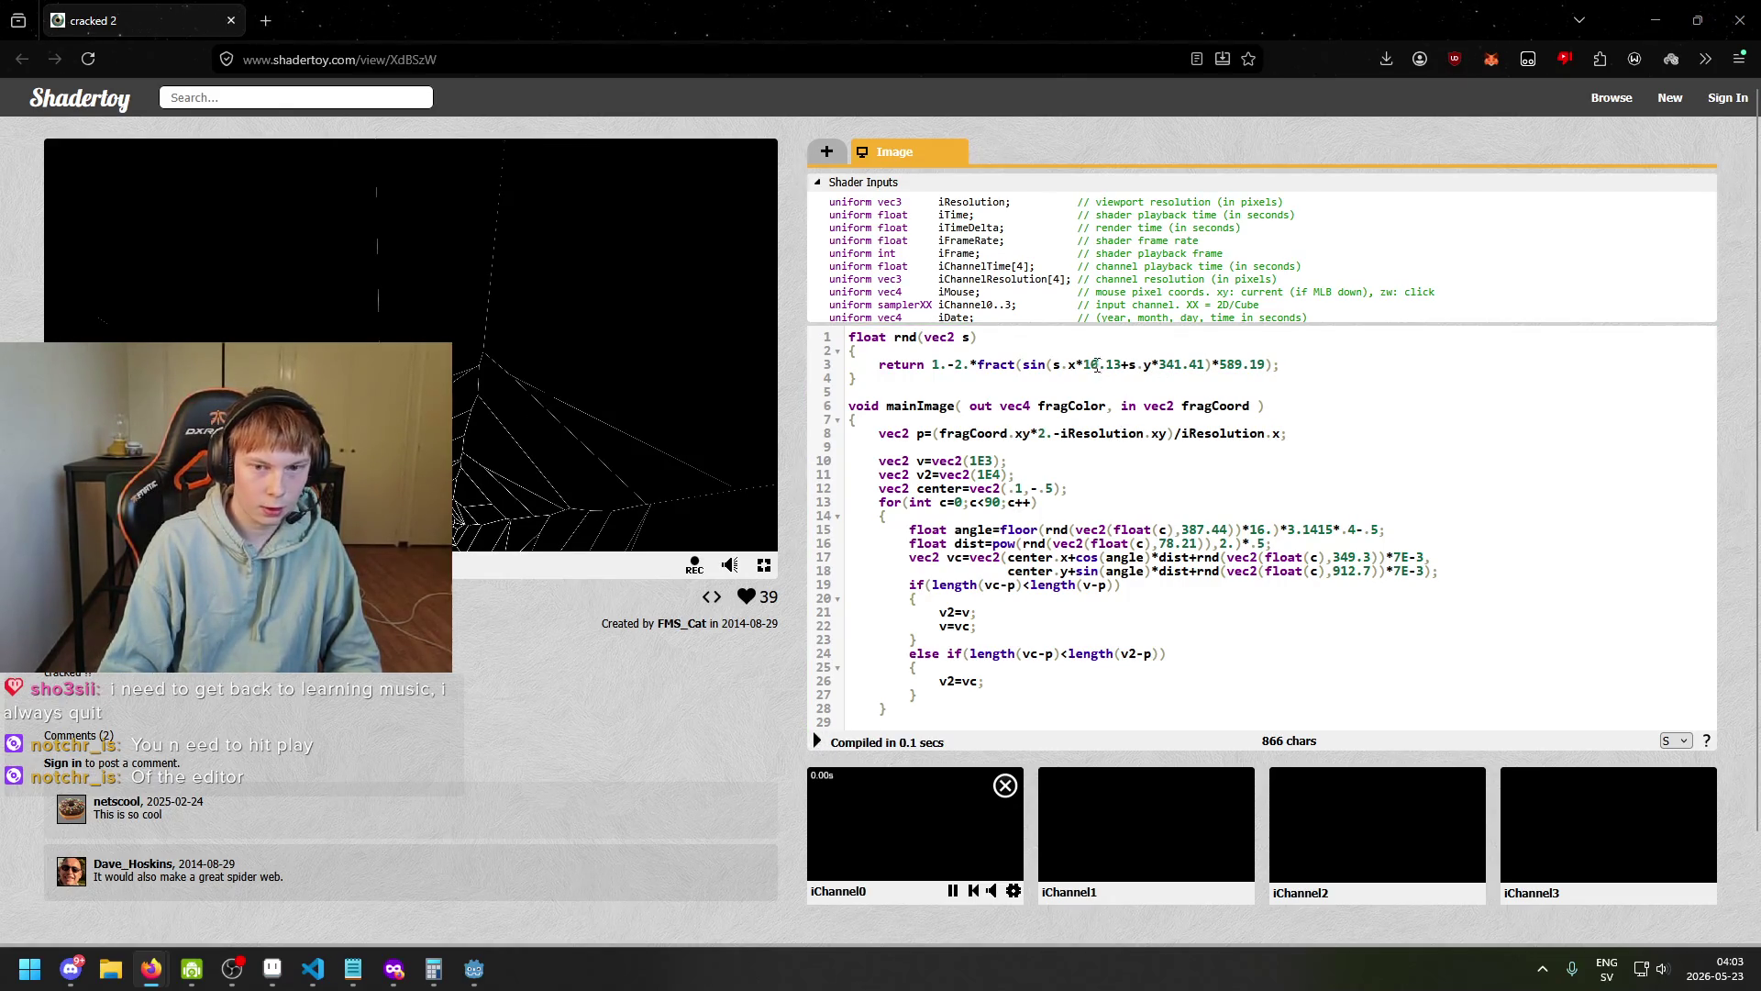
pyautogui.press('BackSpace')
pyautogui.write('0')
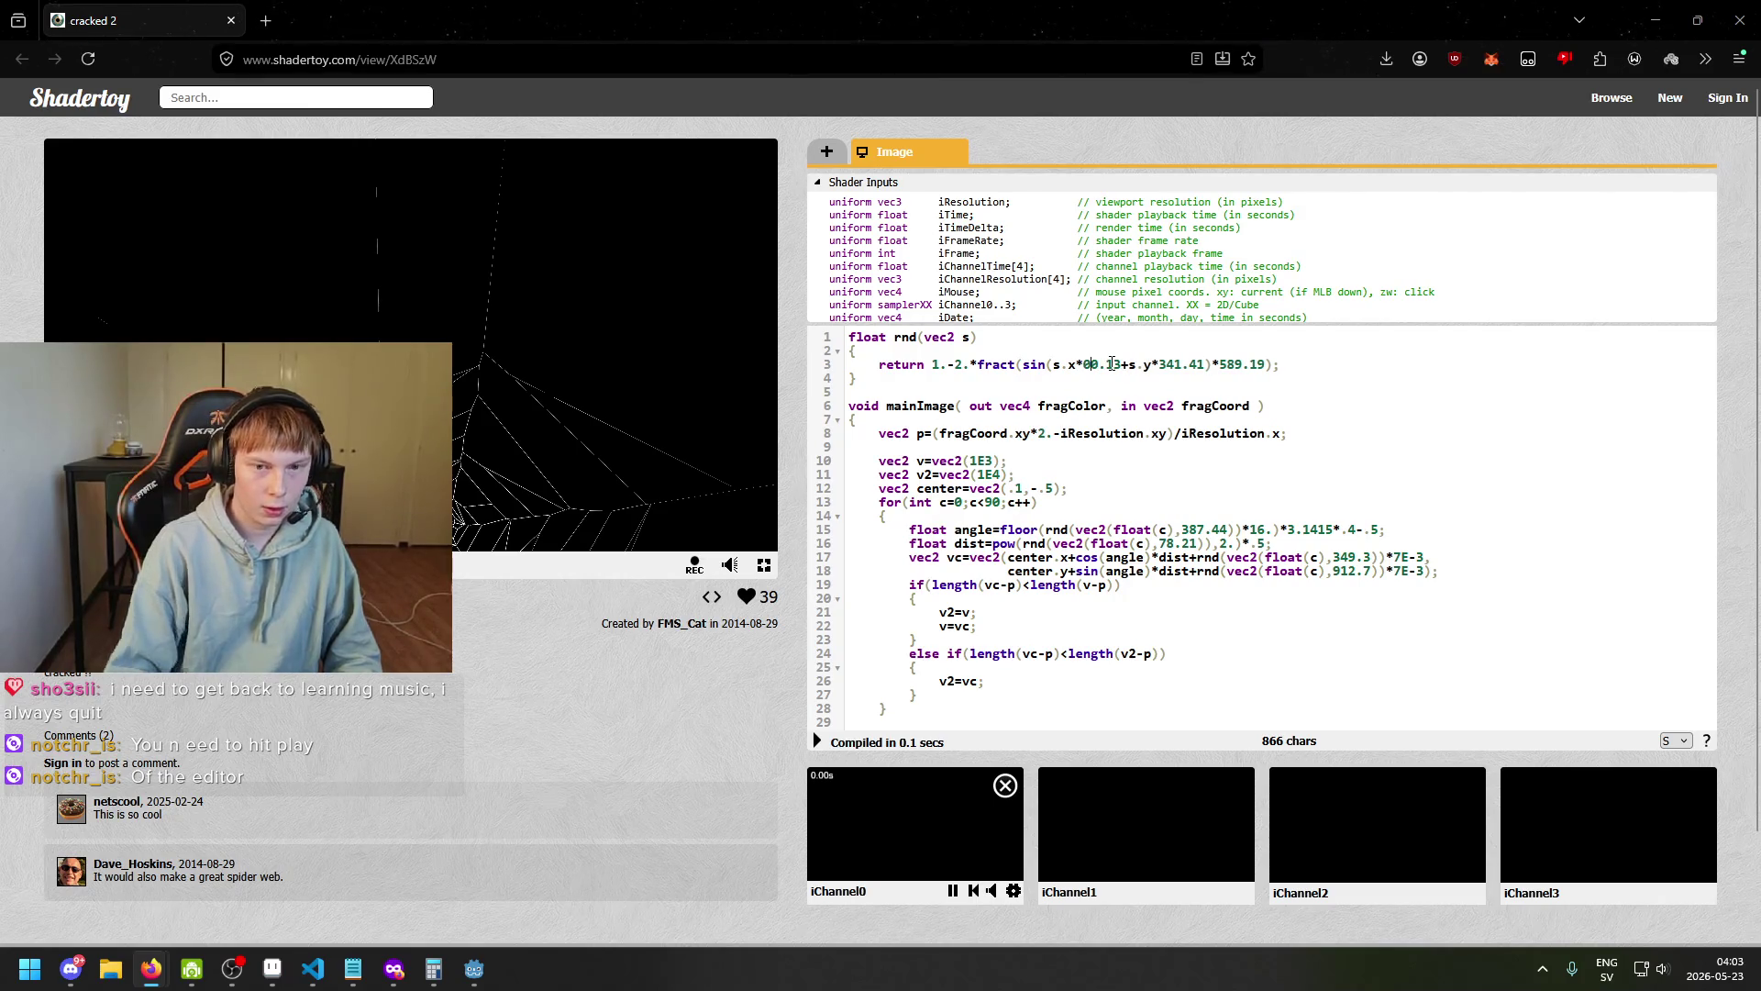
pyautogui.click(817, 742)
pyautogui.click(816, 741)
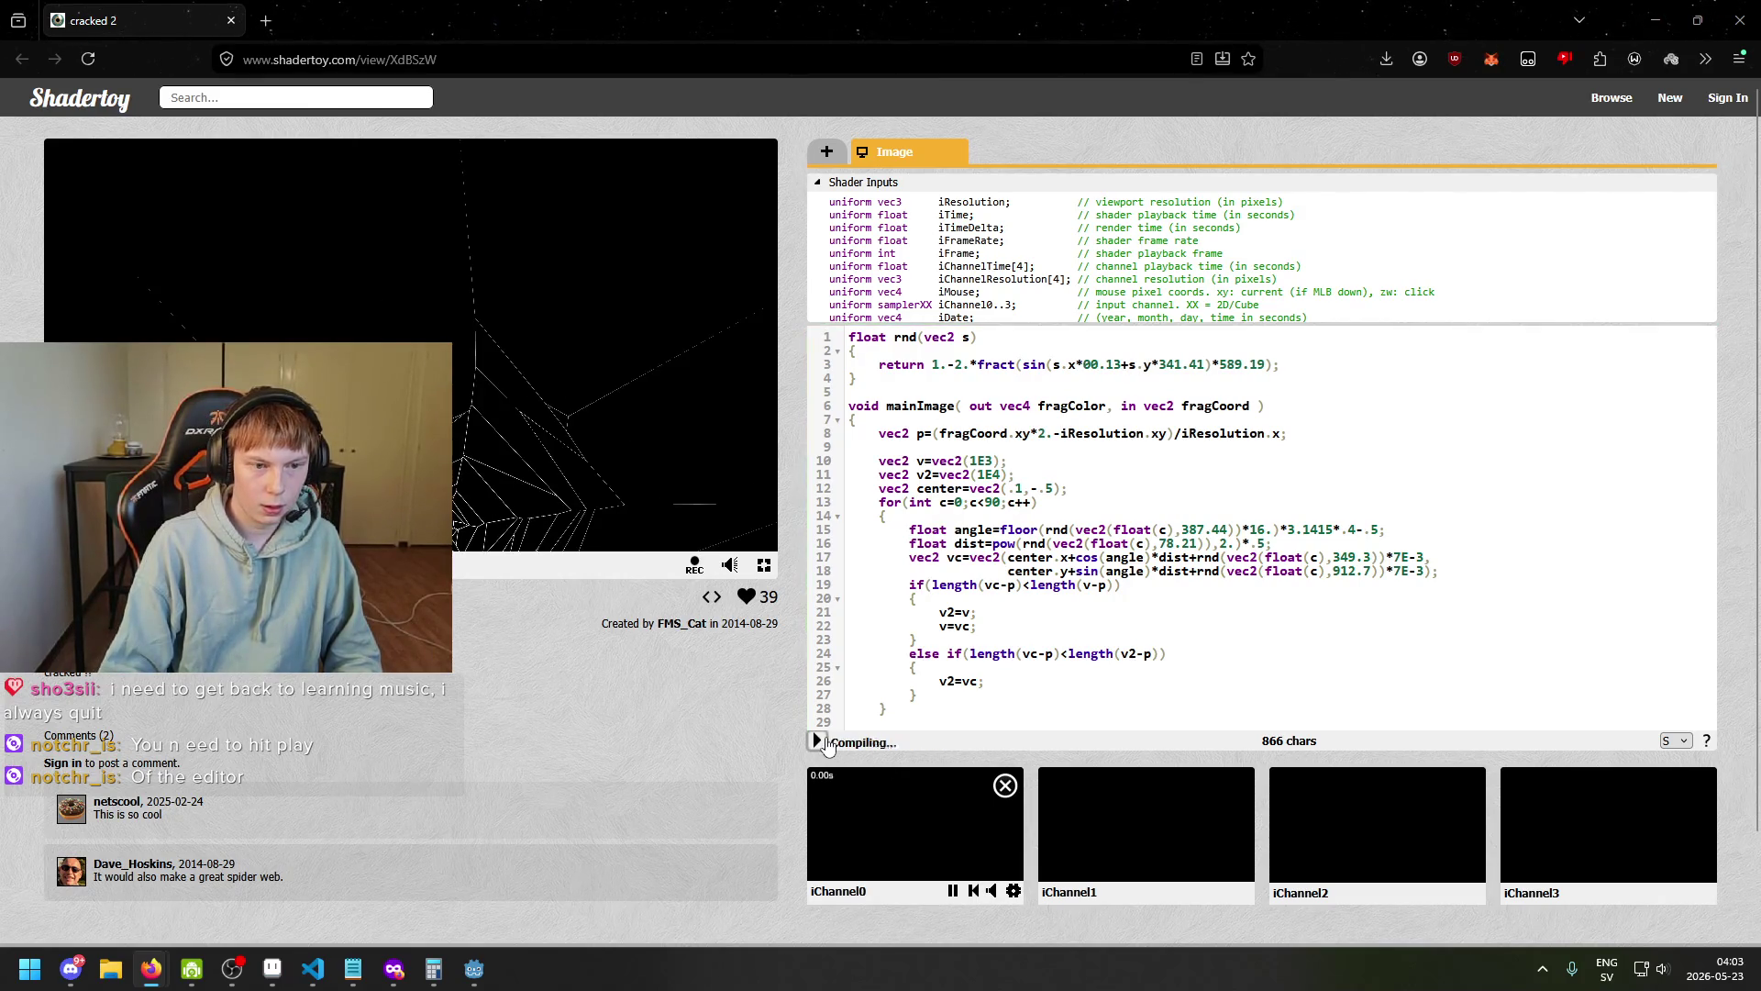
# Change 341.41 to 5.41 and 589.19 to 5.19, recompiling after each edit.
pyautogui.click(1202, 367)
pyautogui.doubleClick(1174, 364)
pyautogui.write('5')
pyautogui.click(818, 741)
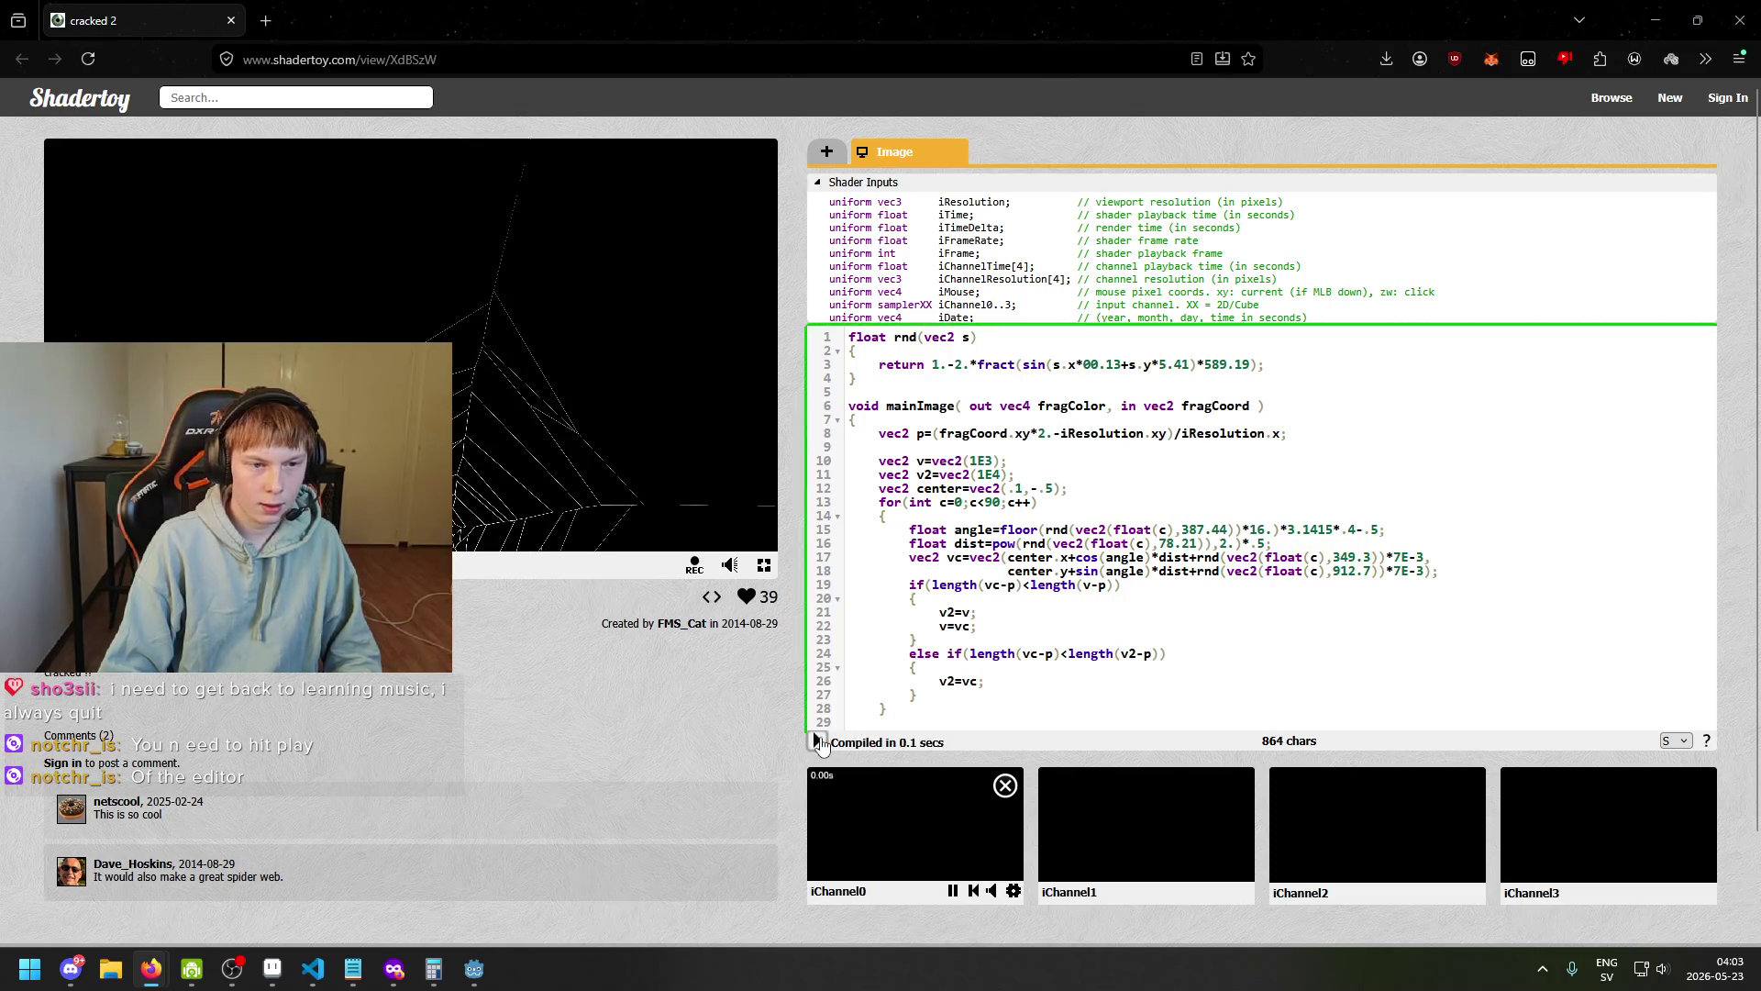
pyautogui.click(1212, 405)
pyautogui.doubleClick(1220, 364)
pyautogui.write('5')
pyautogui.click(818, 741)
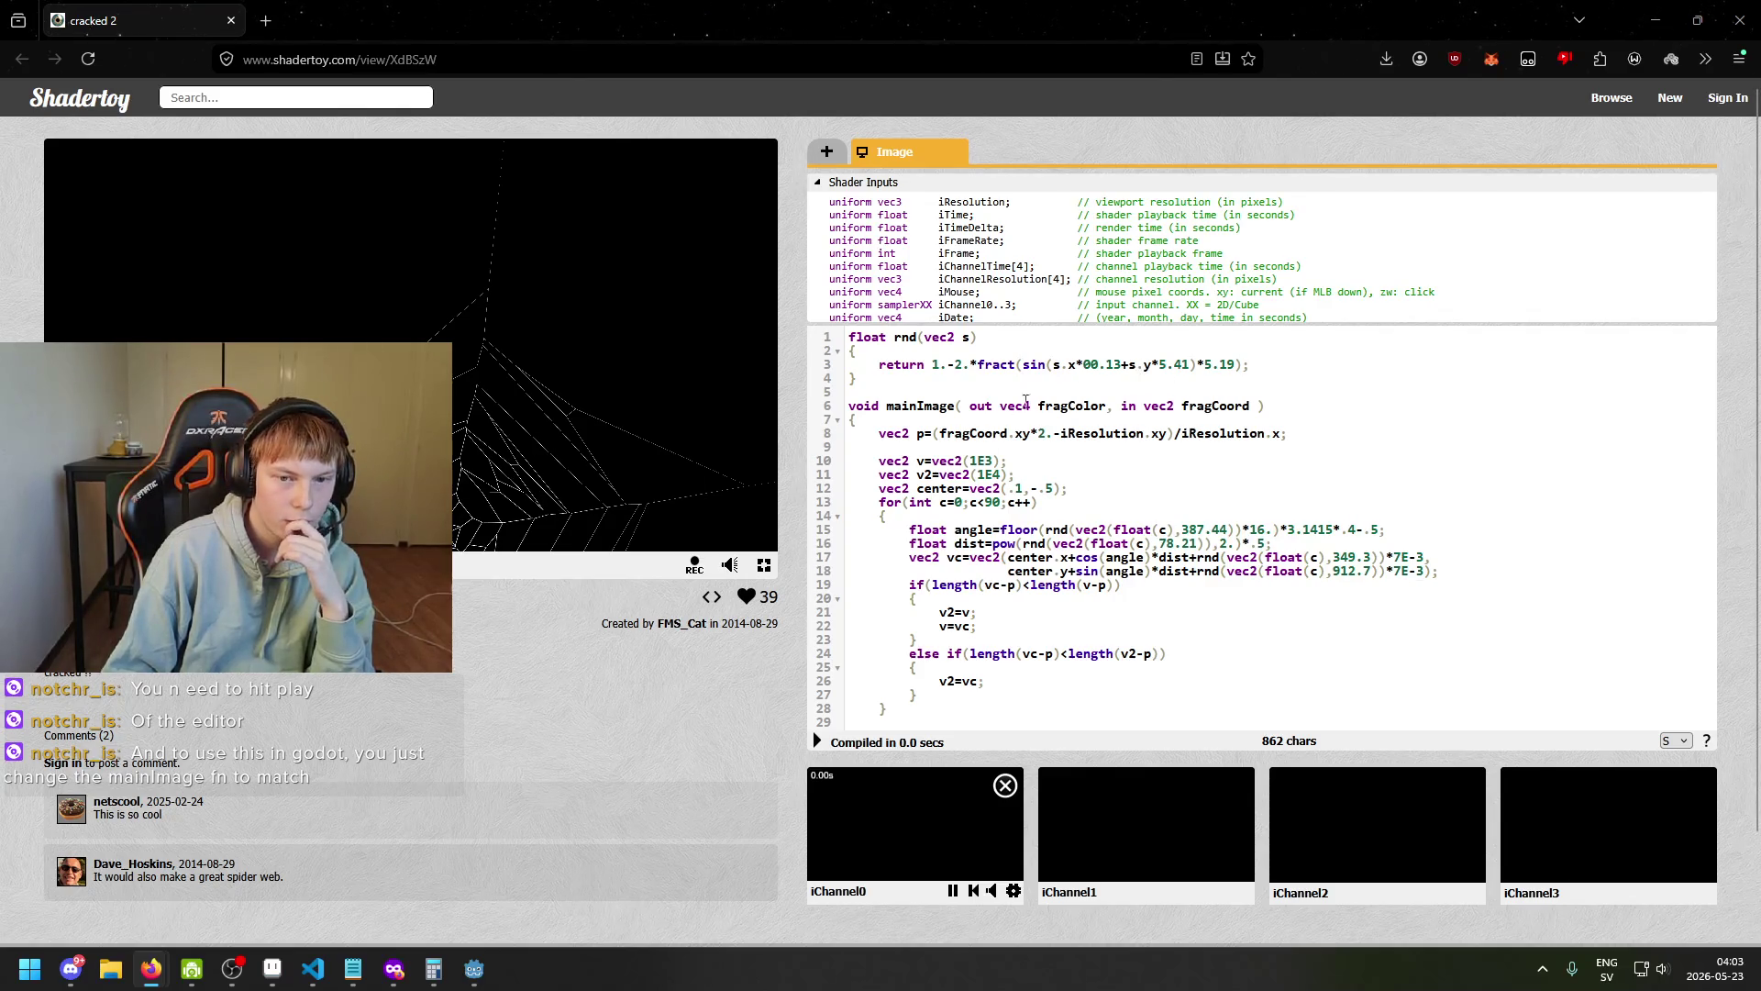
pyautogui.moveTo(867, 407); pyautogui.dragTo(1104, 529)
pyautogui.click(1103, 529)
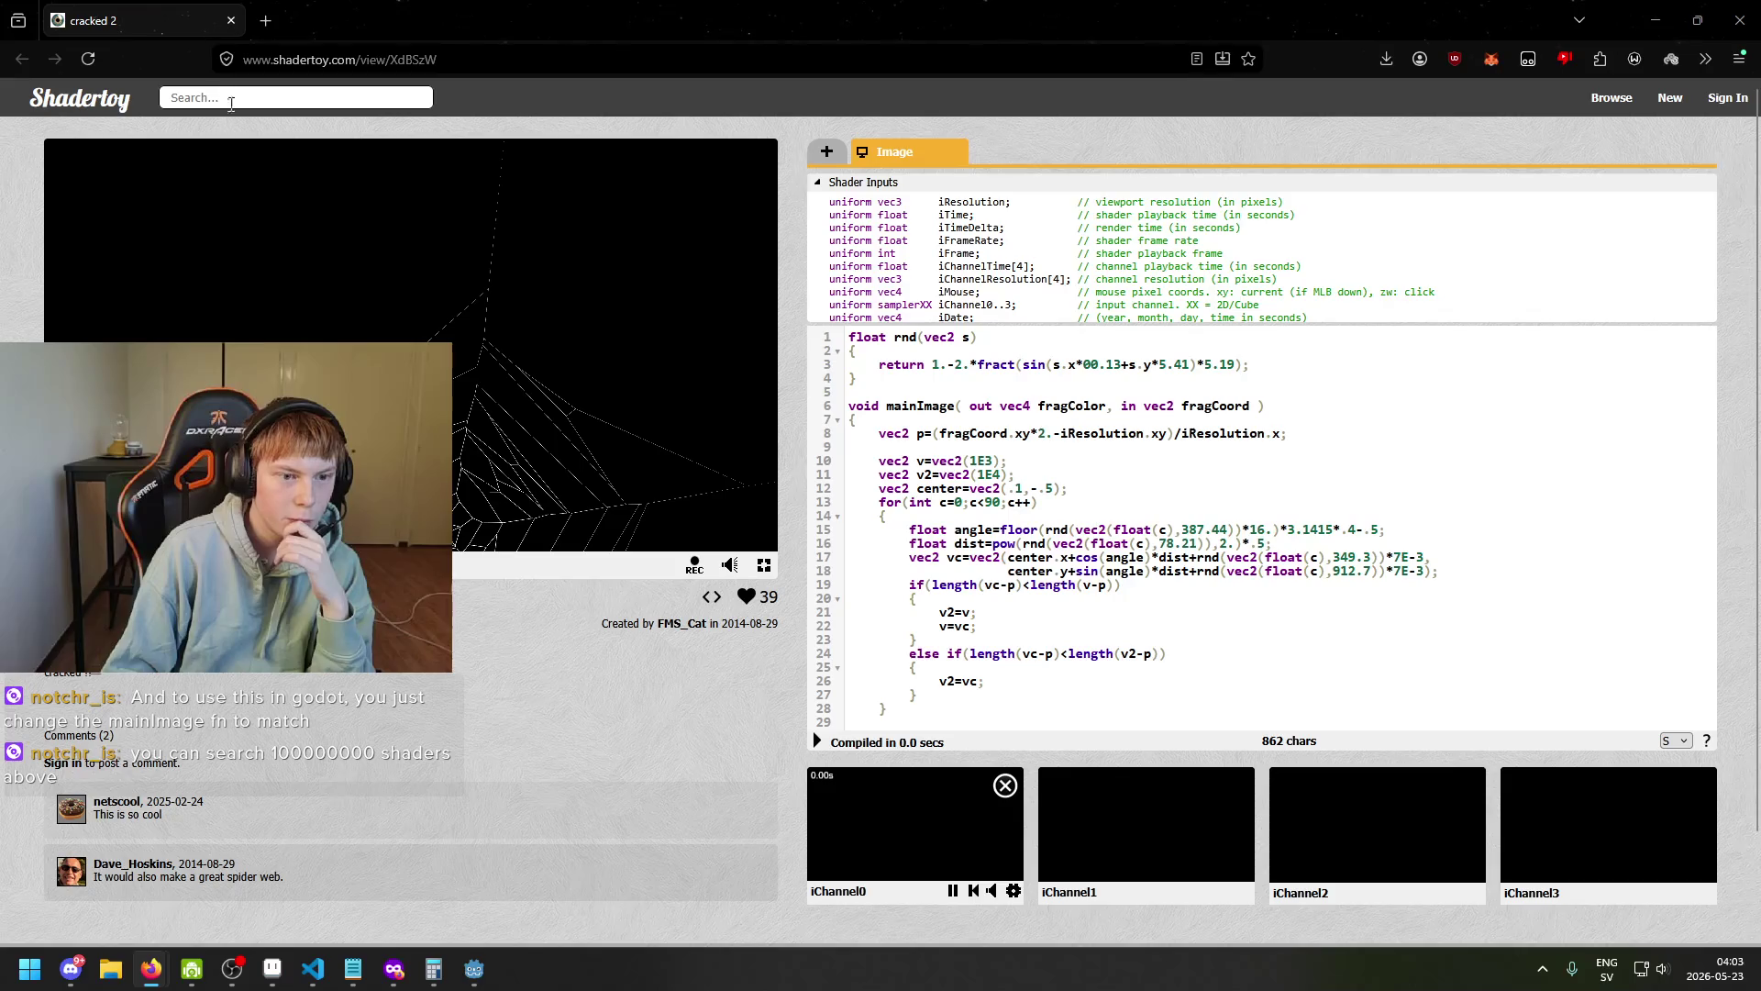
# Change line 15's seed from 387.44 to 5.44 and recompile.
pyautogui.scroll(-2, 979, 510)
pyautogui.scroll(2, 980, 510)
pyautogui.scroll(-2, 979, 509)
pyautogui.doubleClick(1193, 432)
pyautogui.write('5')
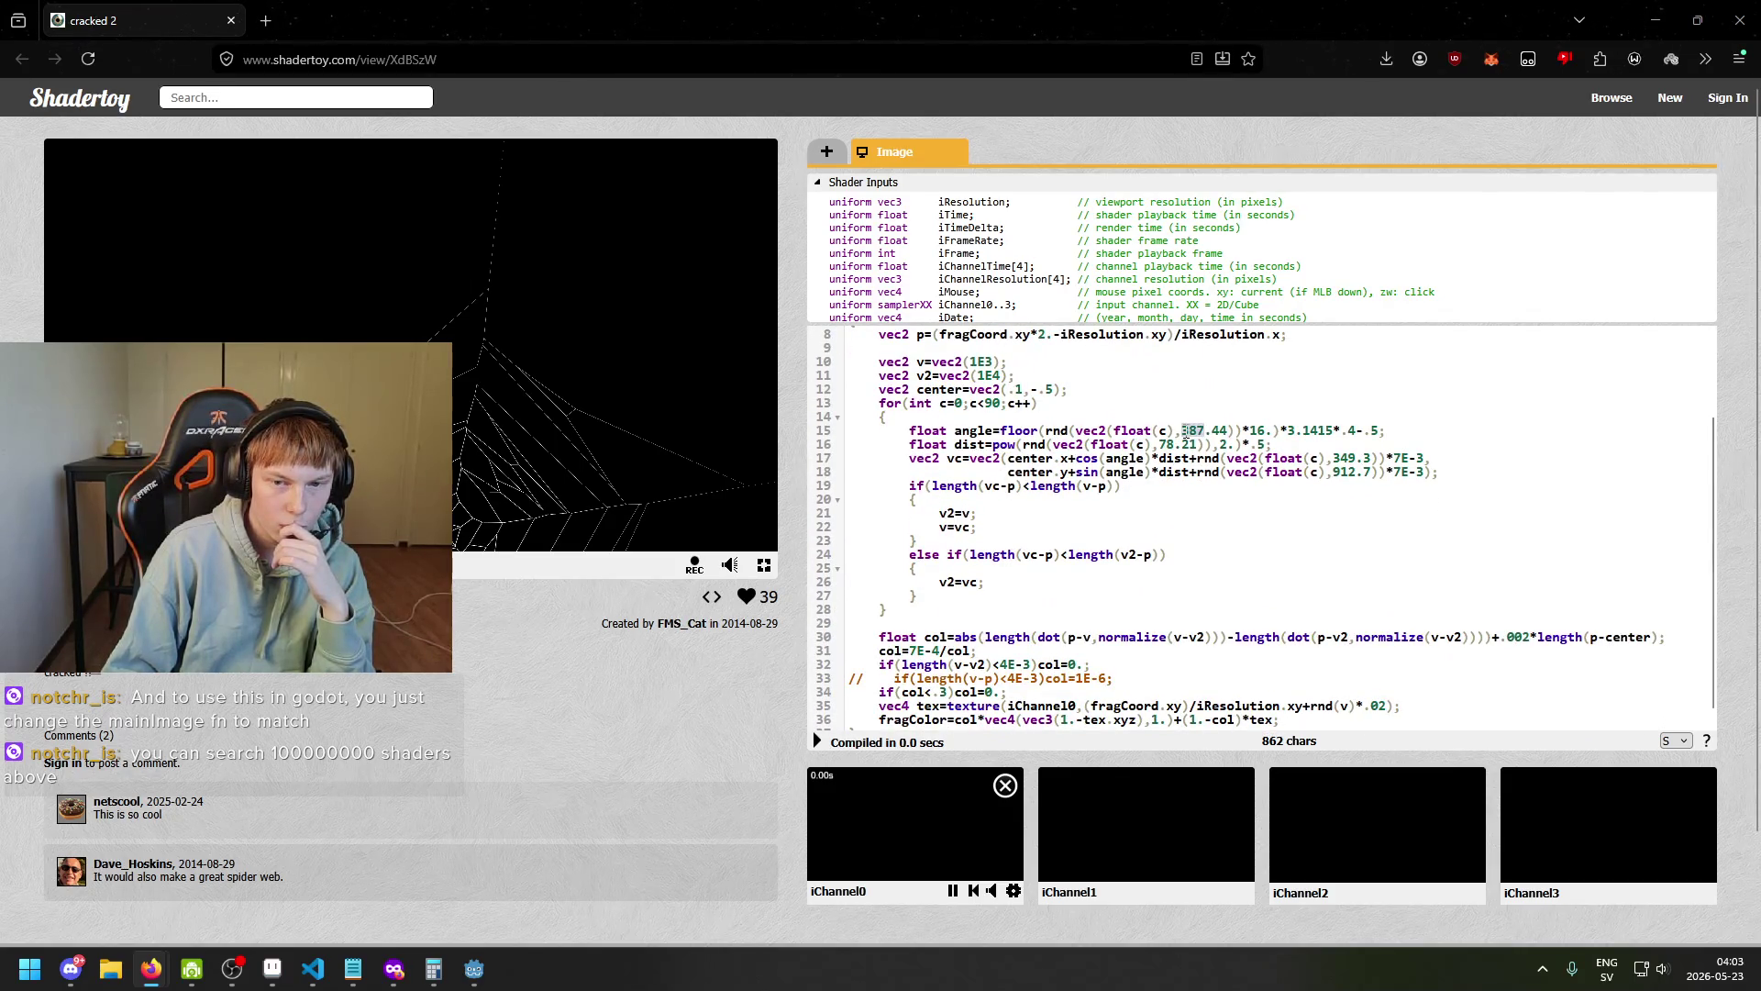
pyautogui.click(817, 741)
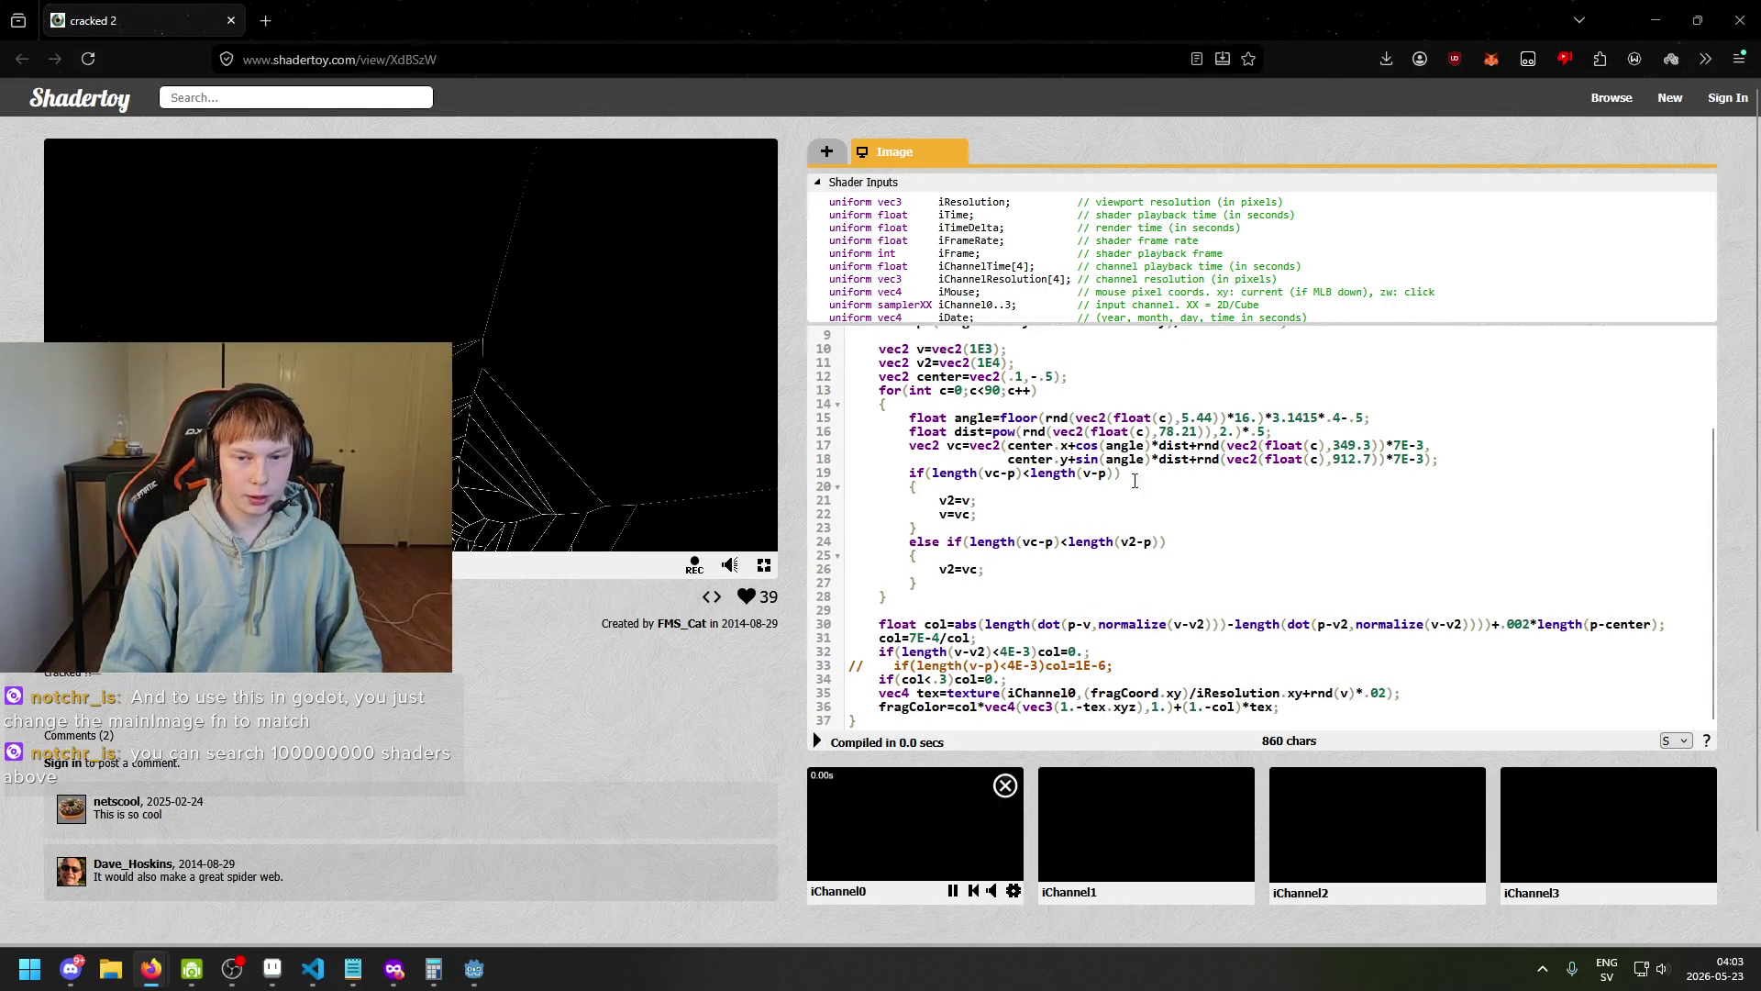
# Change line 17's seed from 349.3 to 67.3 and recompile.
pyautogui.doubleClick(1347, 446)
pyautogui.write('67')
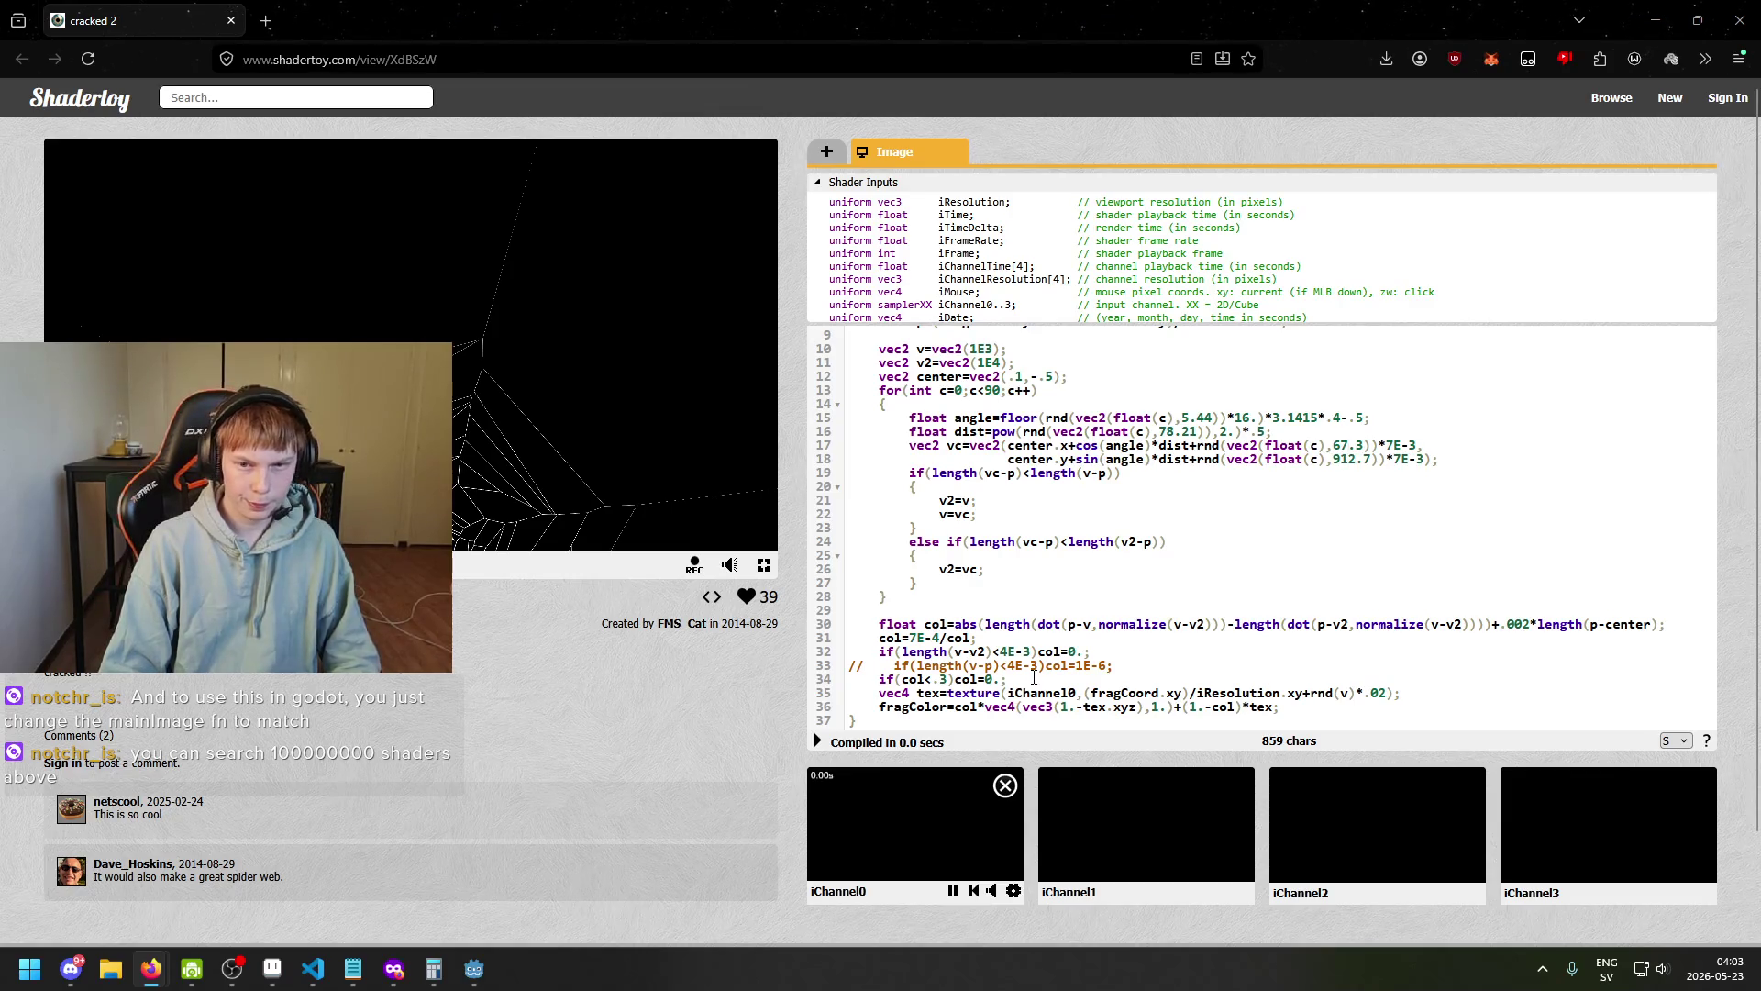
pyautogui.click(818, 741)
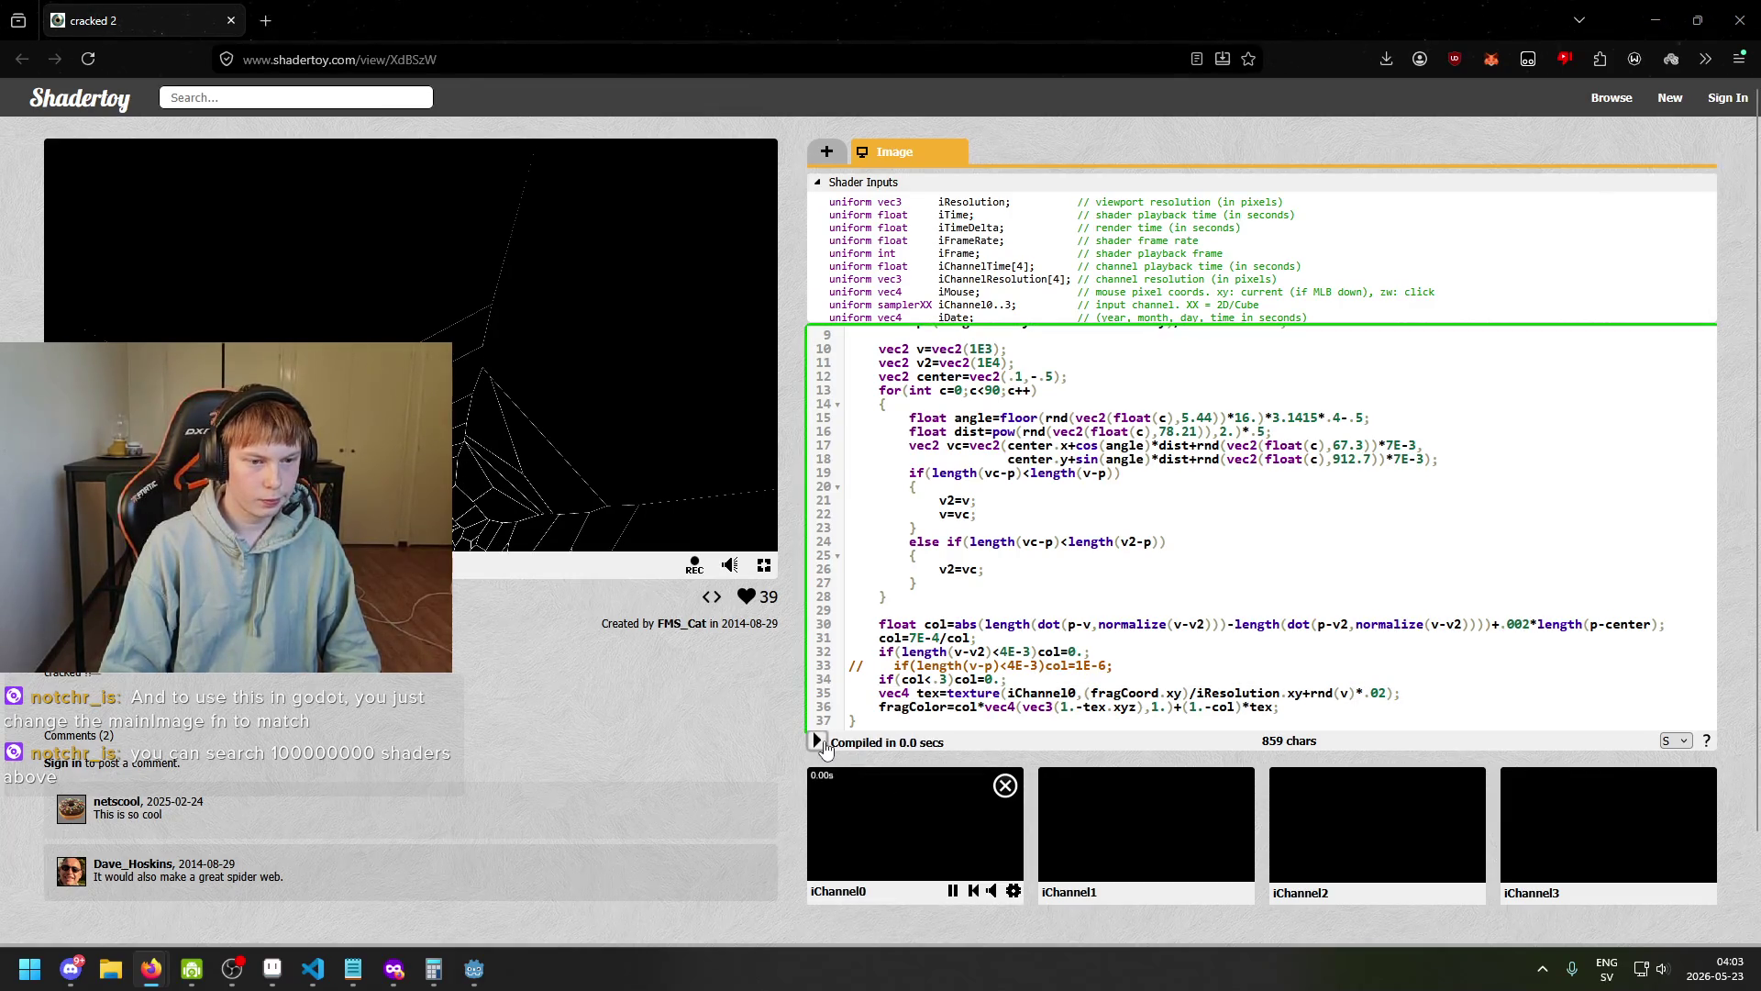
pyautogui.scroll(-2, 1283, 558)
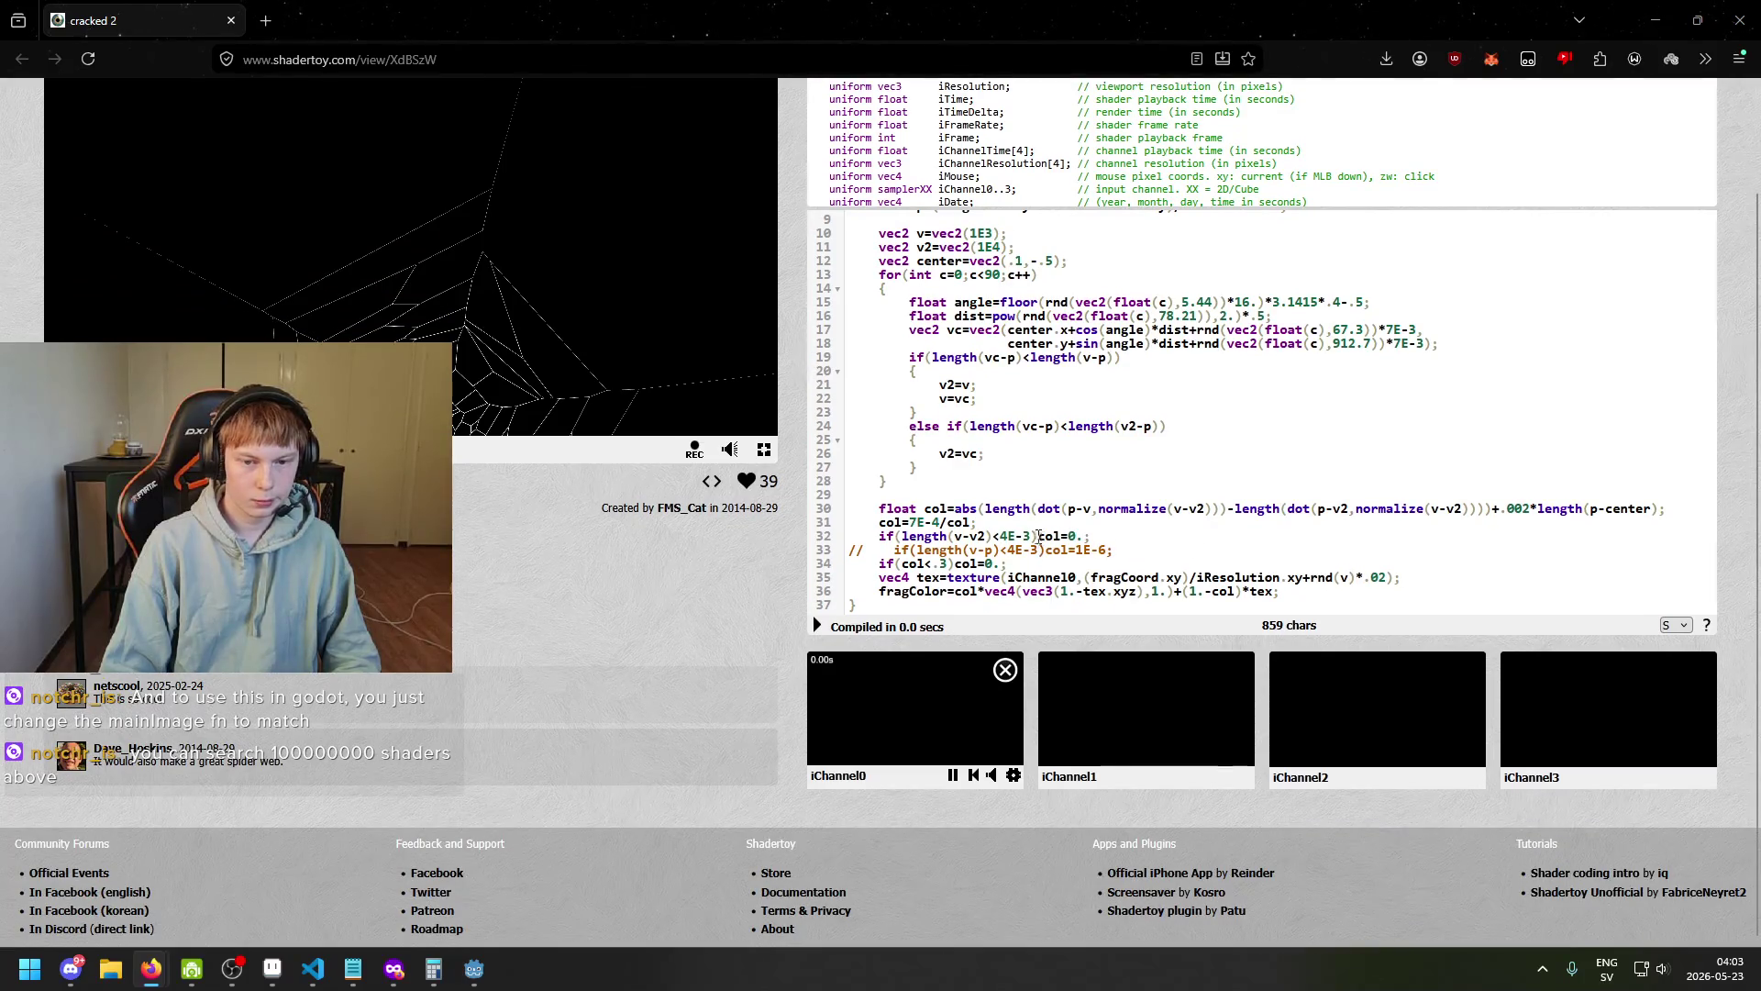
pyautogui.scroll(2, 1034, 537)
pyautogui.scroll(-3, 1114, 507)
pyautogui.scroll(3, 1115, 507)
pyautogui.scroll(1, 598, 431)
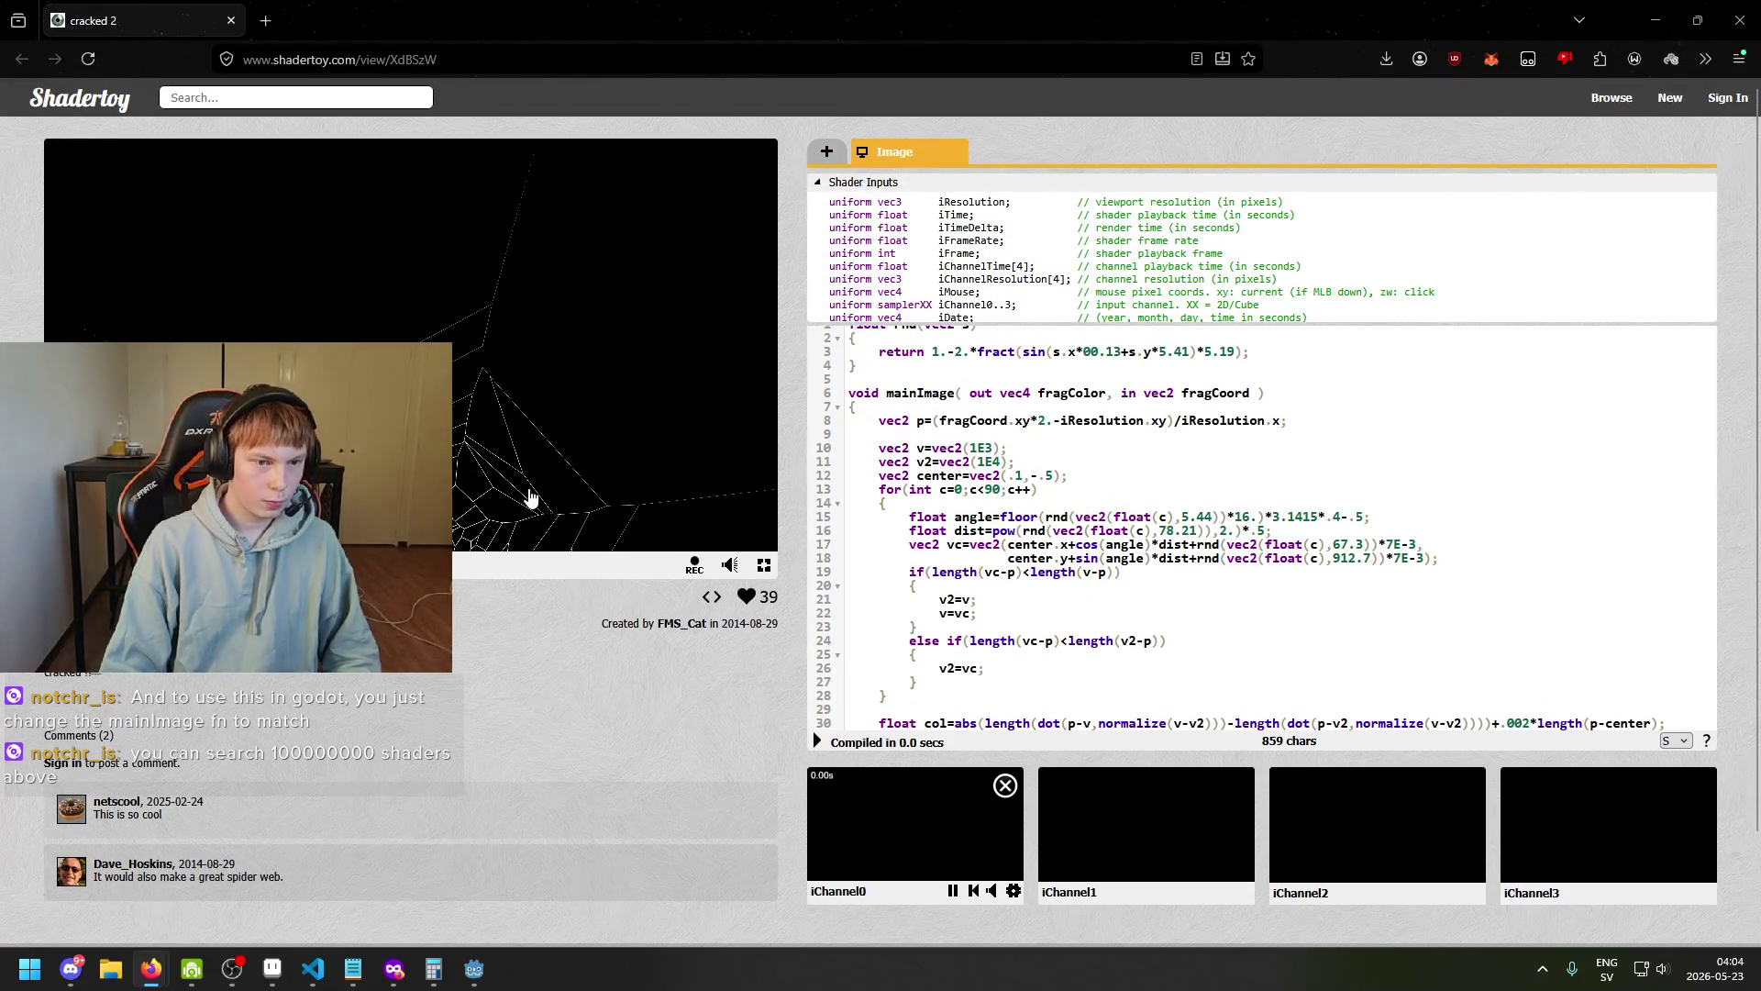
# Switch back to the Godot title_screen window through its taskbar thumbnail.
pyautogui.moveTo(476, 971)
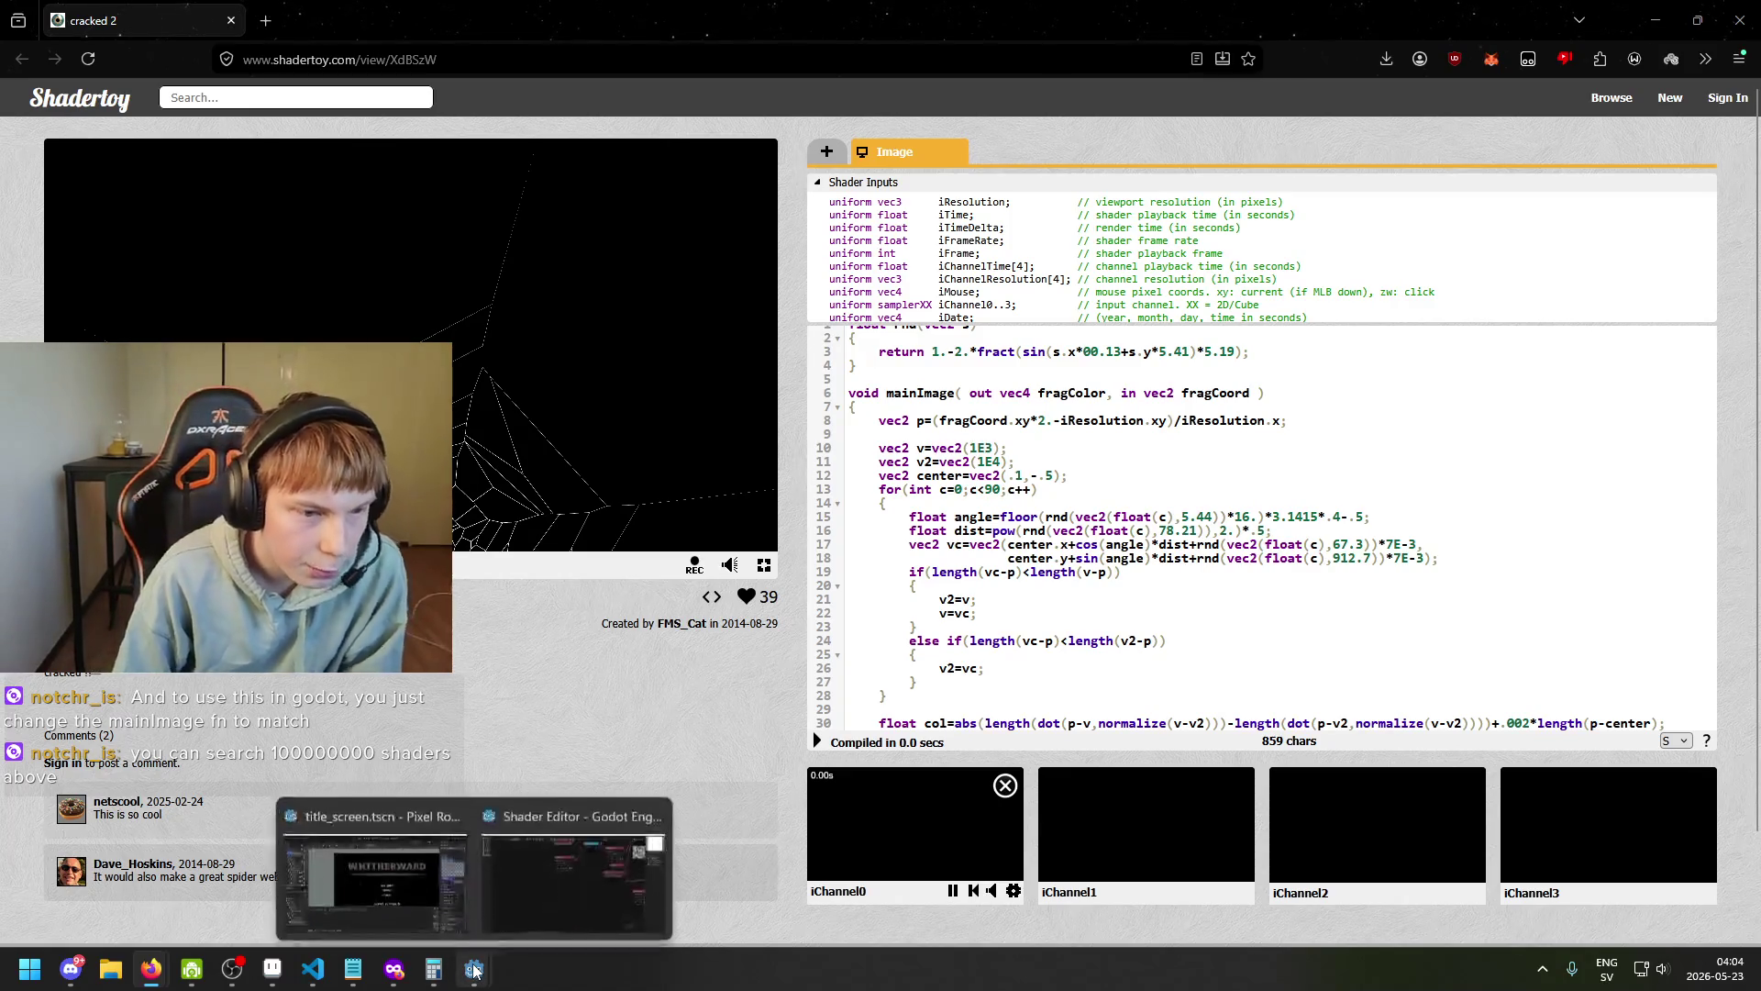
pyautogui.moveTo(418, 882)
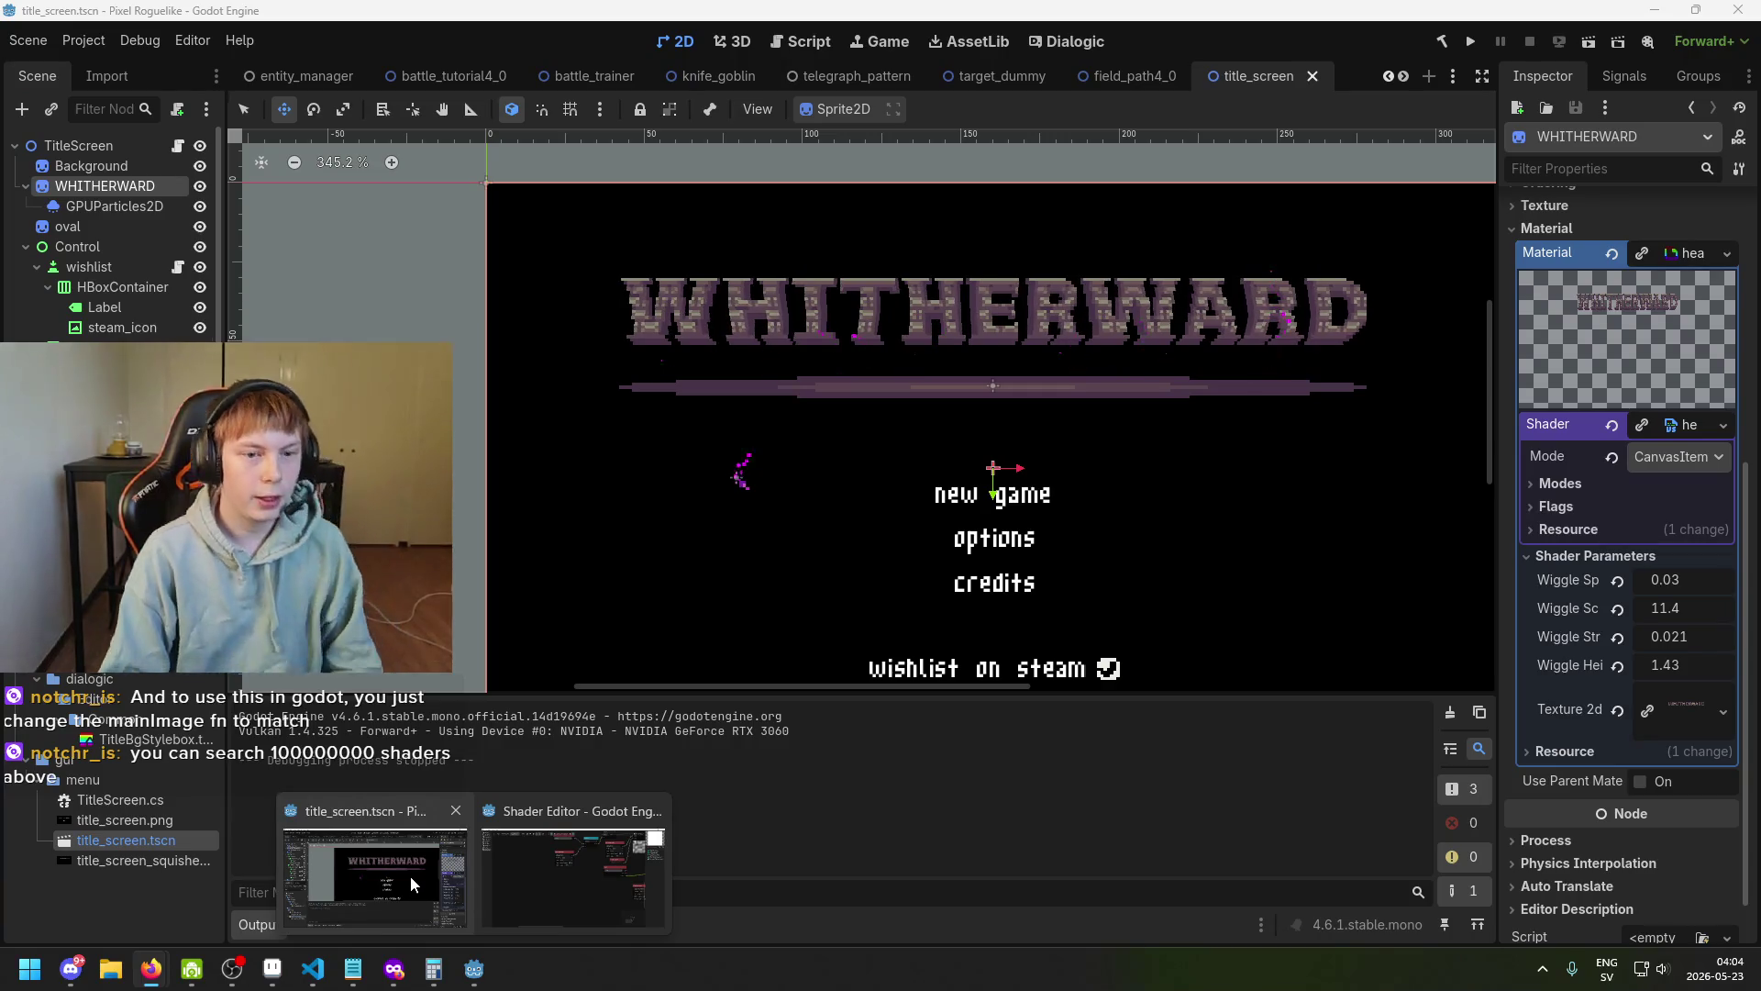
pyautogui.click(410, 882)
pyautogui.moveTo(474, 969)
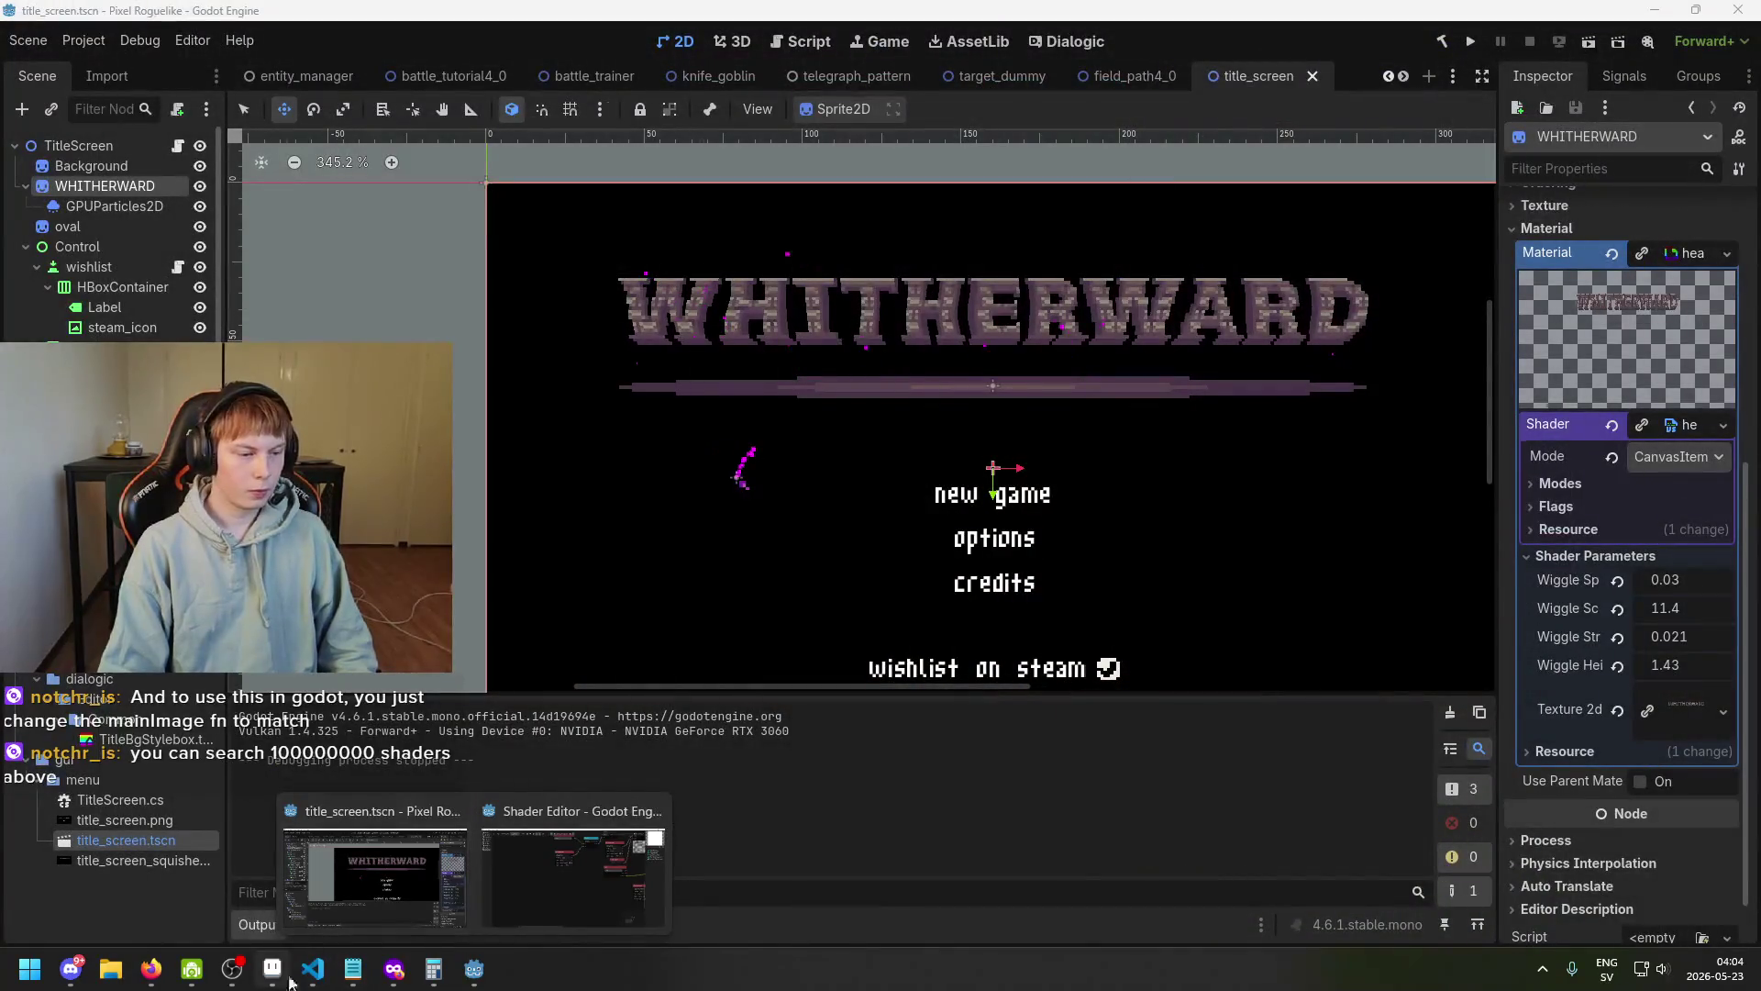
pyautogui.moveTo(393, 969)
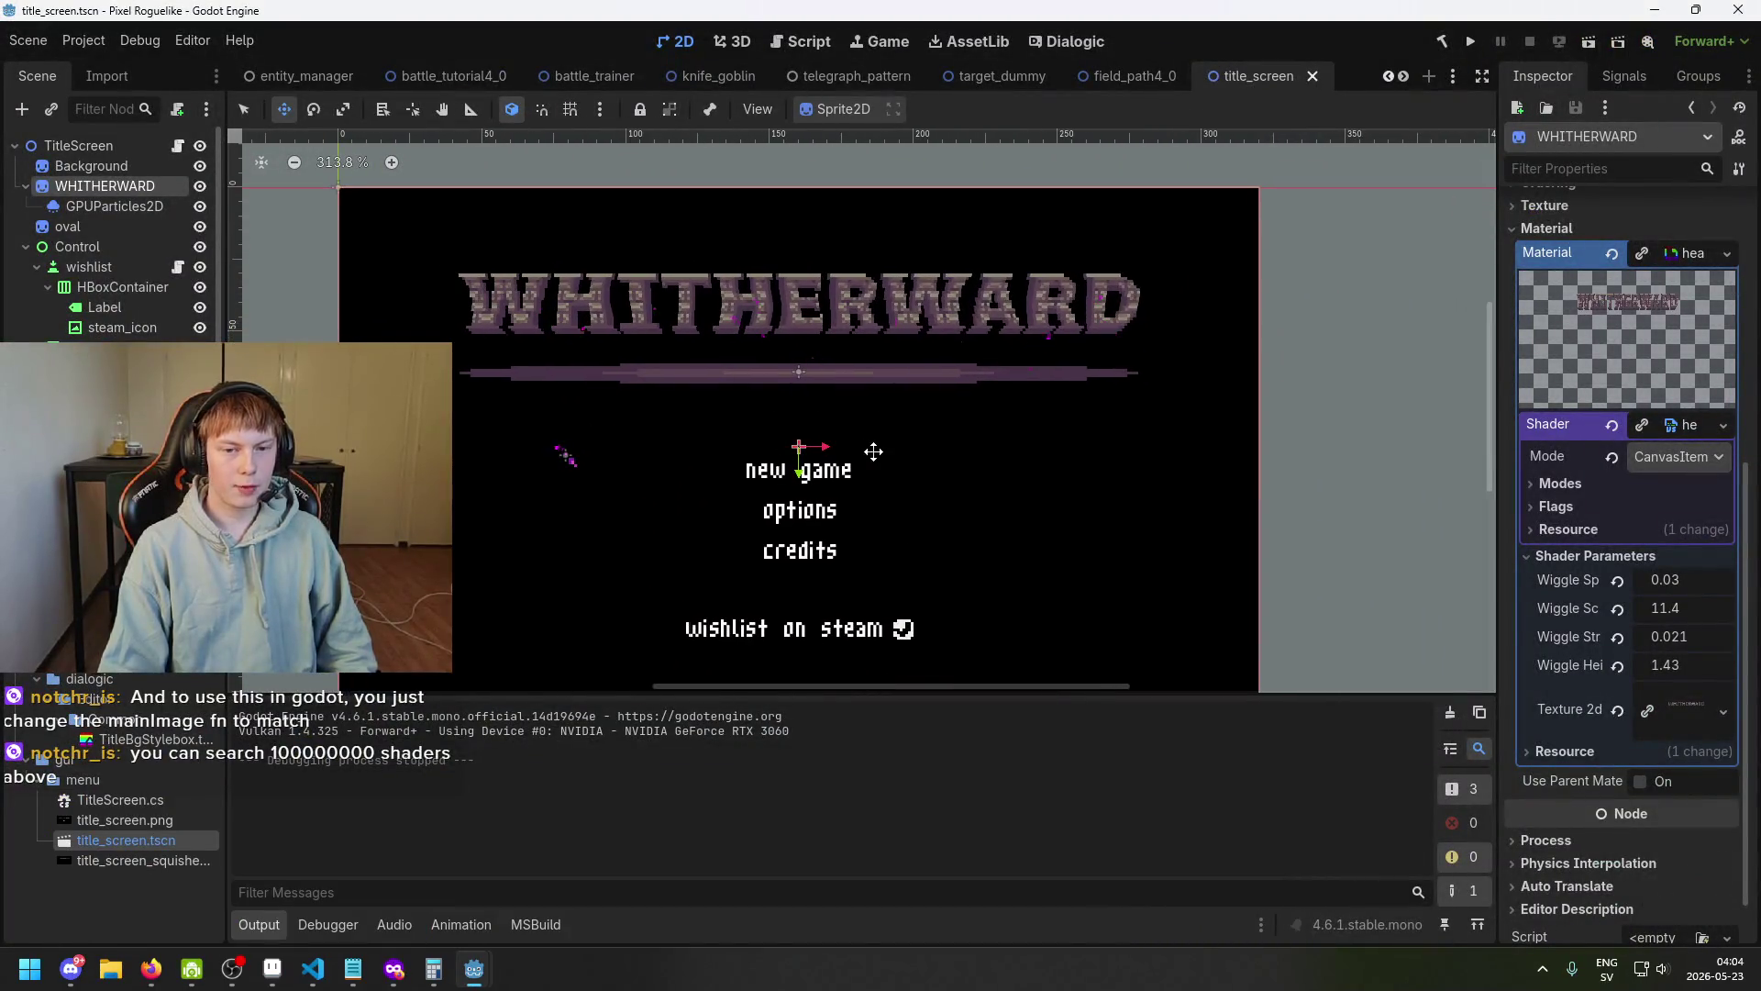
pyautogui.scroll(-2, 848, 349)
pyautogui.scroll(1, 807, 308)
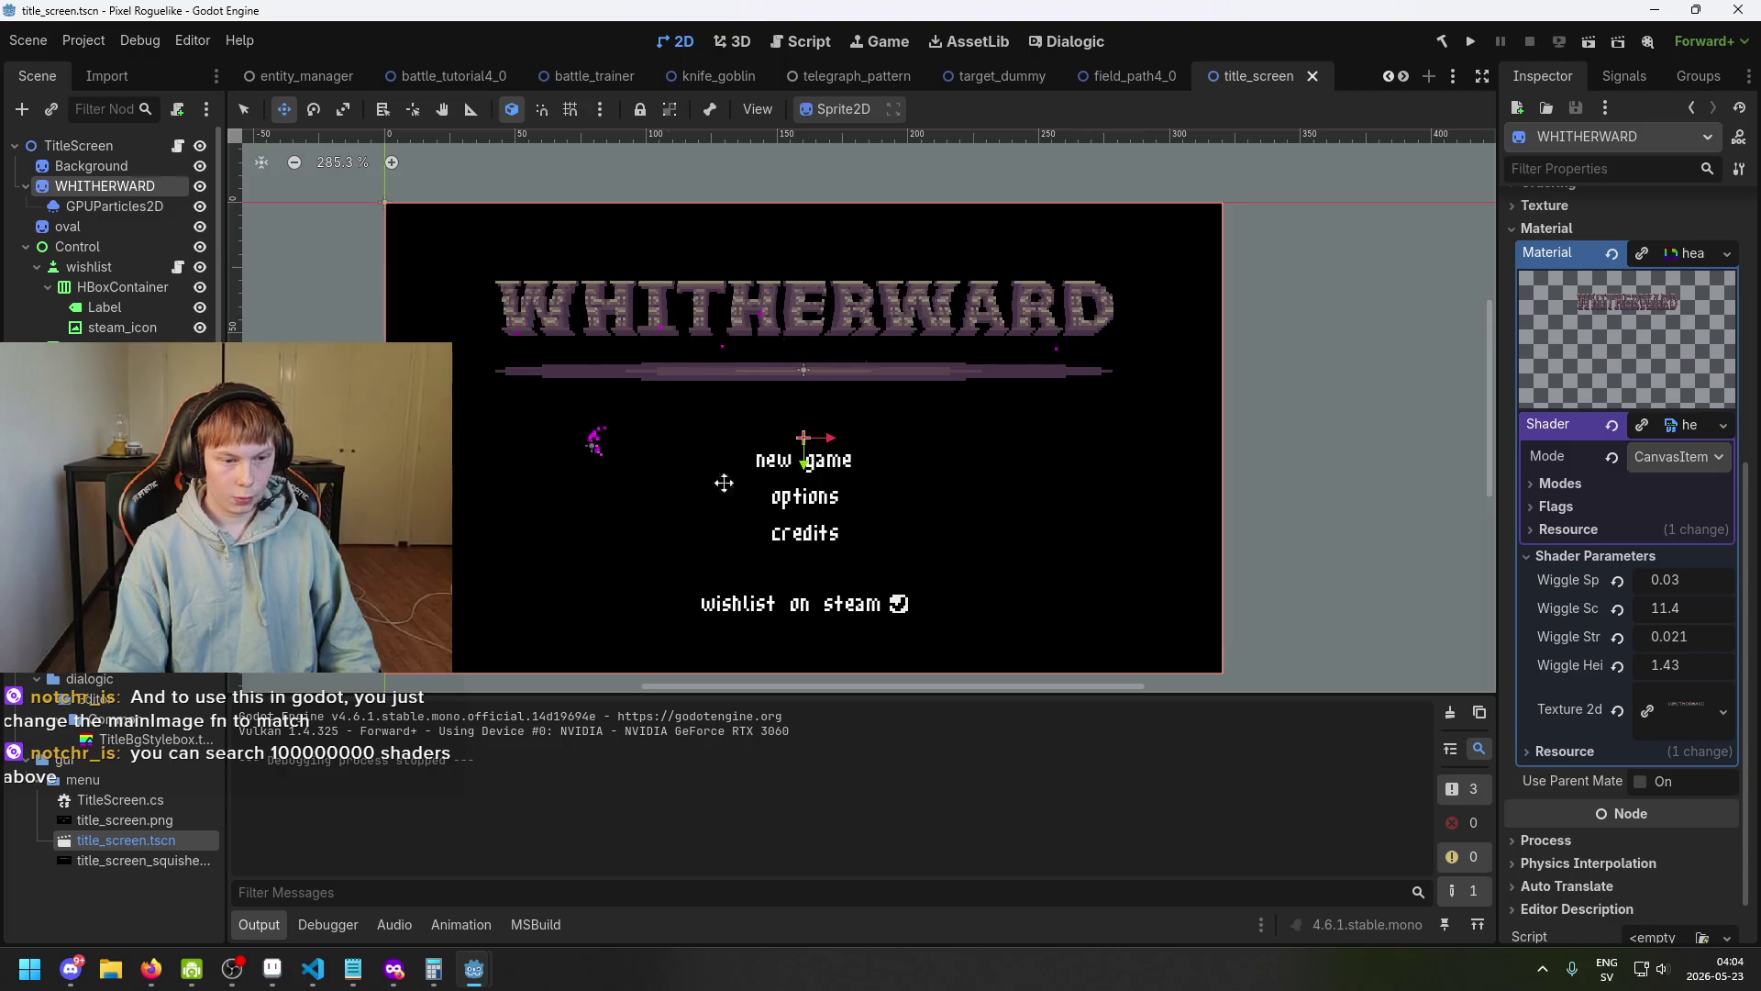
pyautogui.moveTo(271, 987)
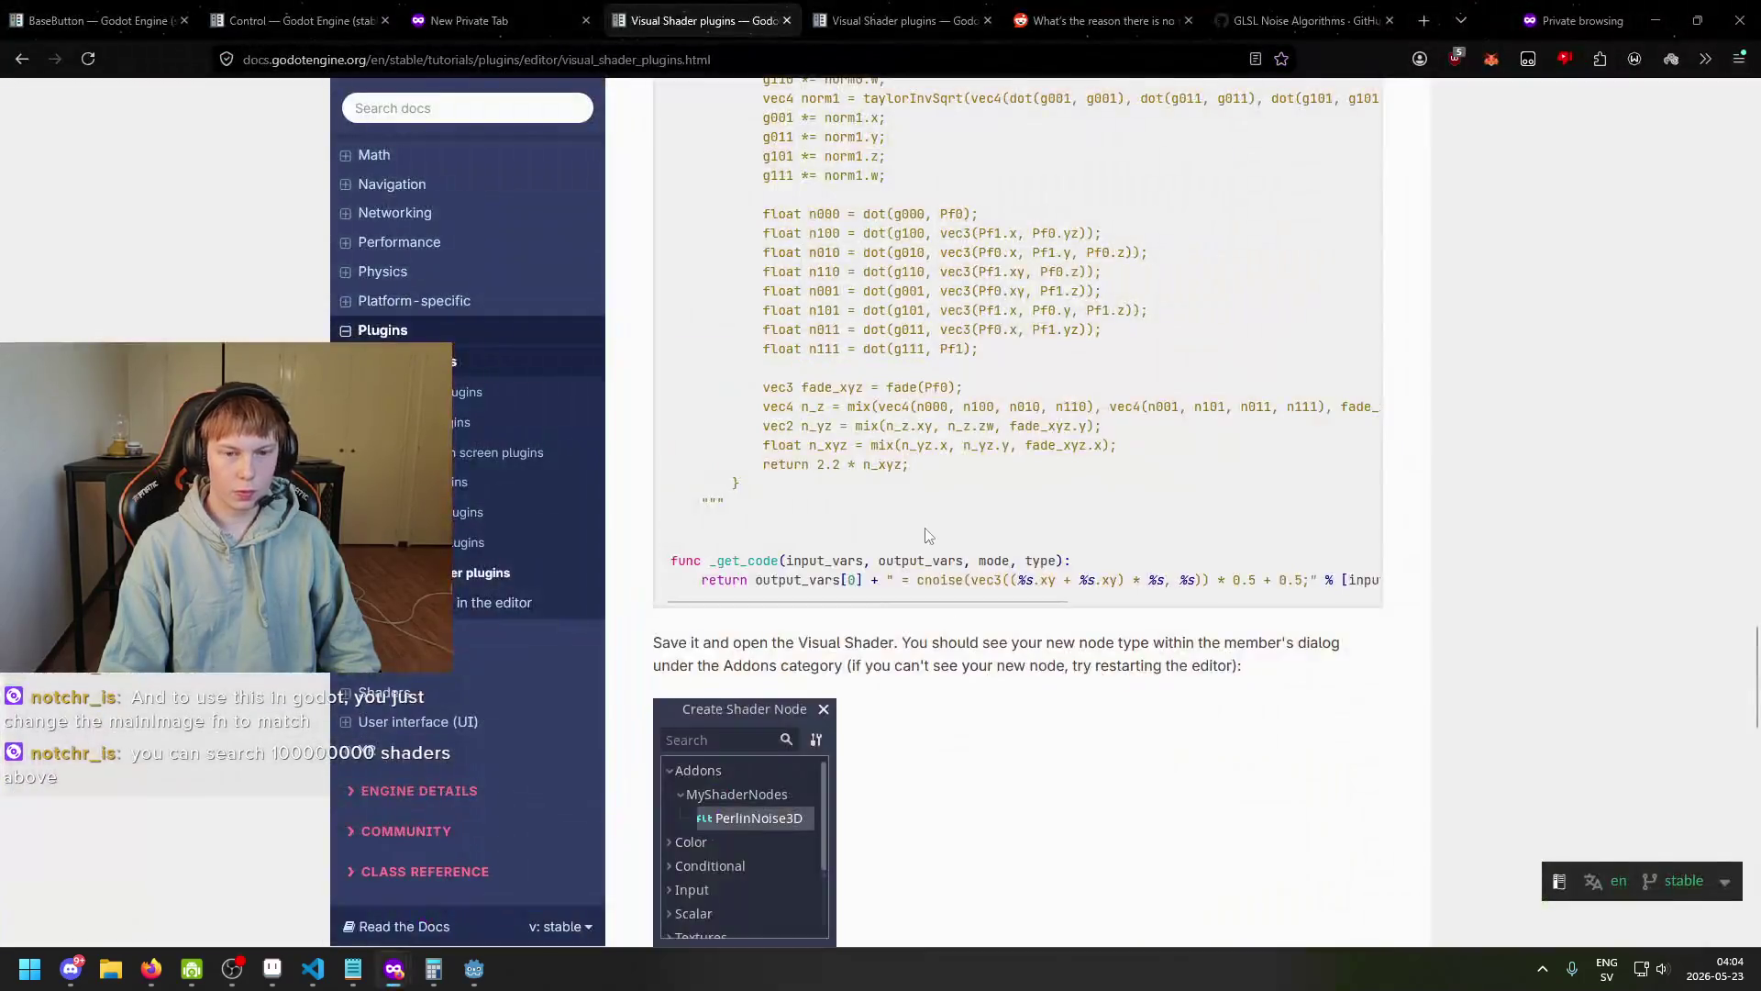
# View the Visual Shader plugins docs window, then switch back to the Shadertoy cracked 2 window.
pyautogui.click(1015, 862)
pyautogui.scroll(-10, 925, 527)
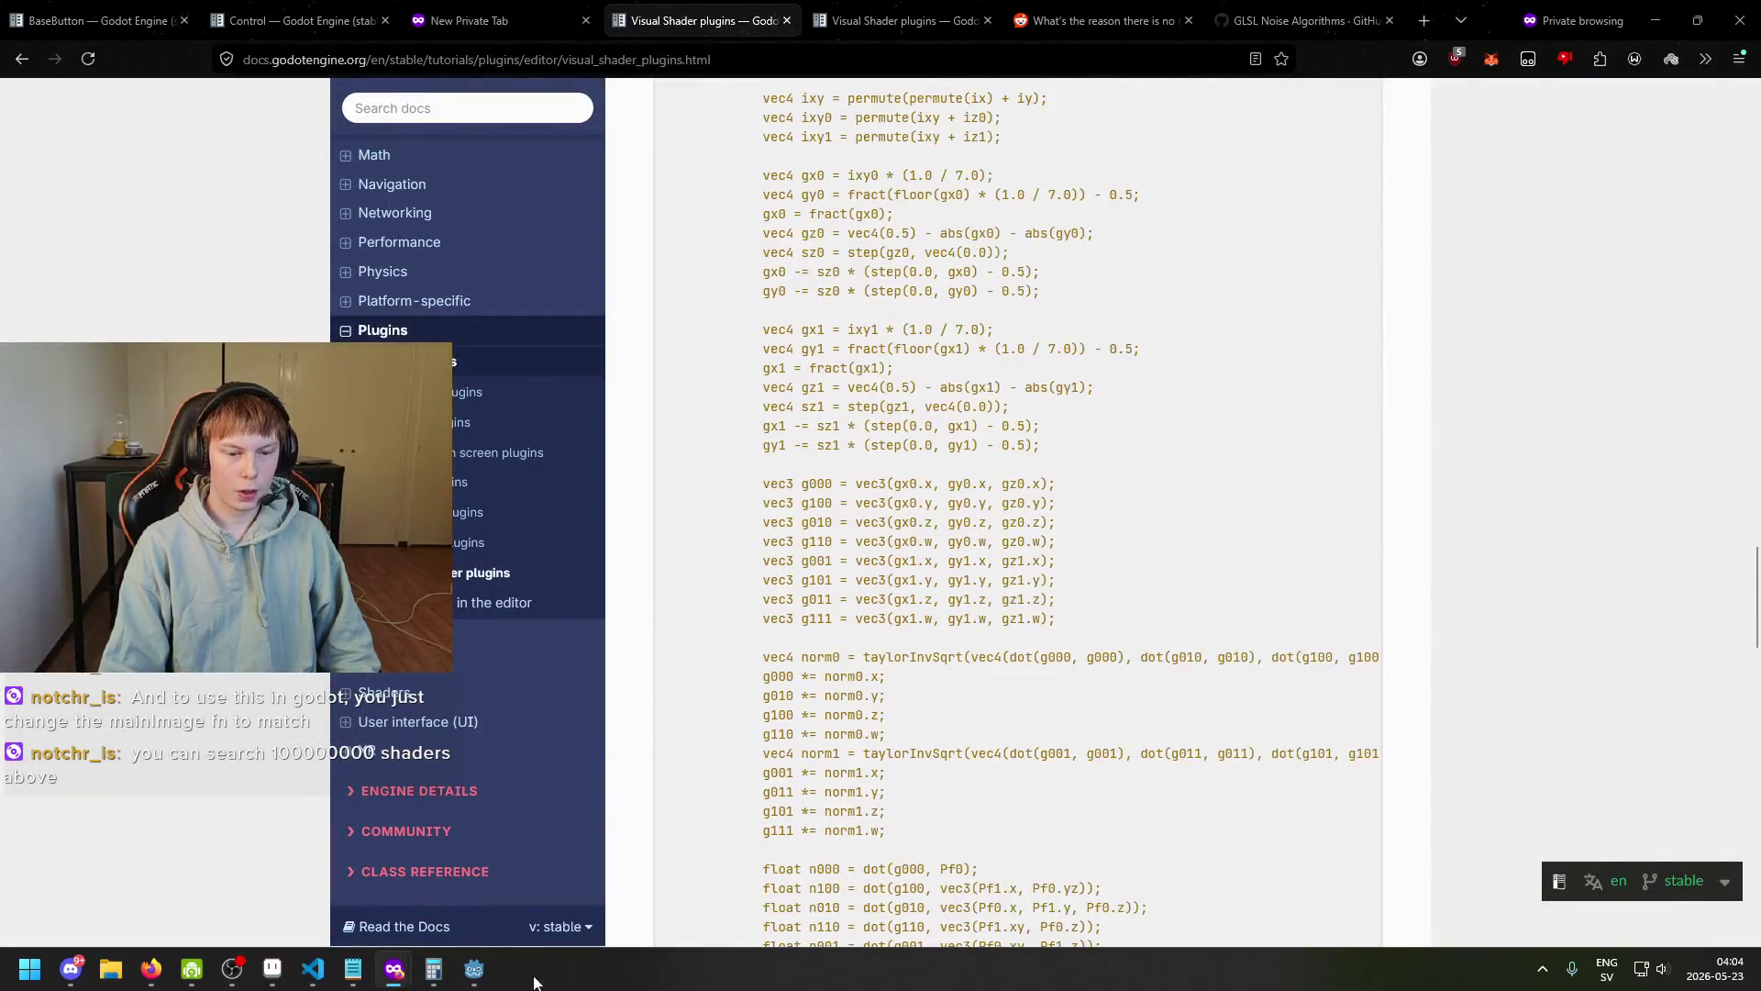
pyautogui.moveTo(393, 970)
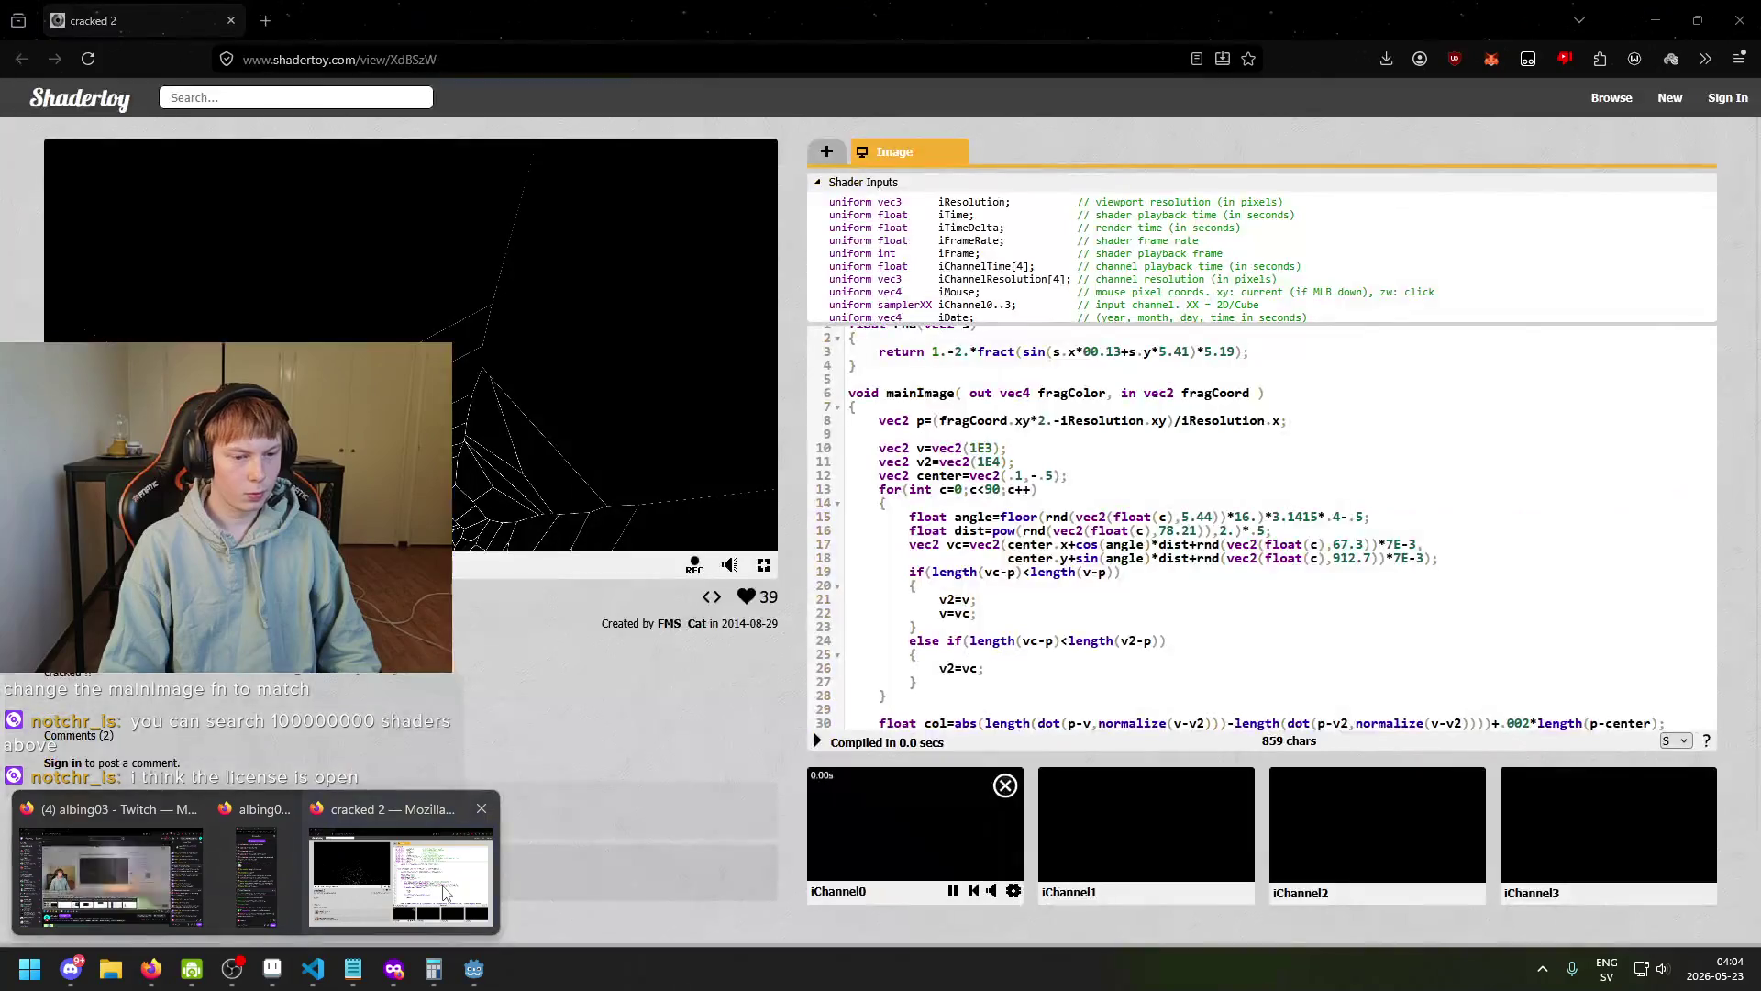
pyautogui.click(108, 872)
pyautogui.scroll(1, 1010, 502)
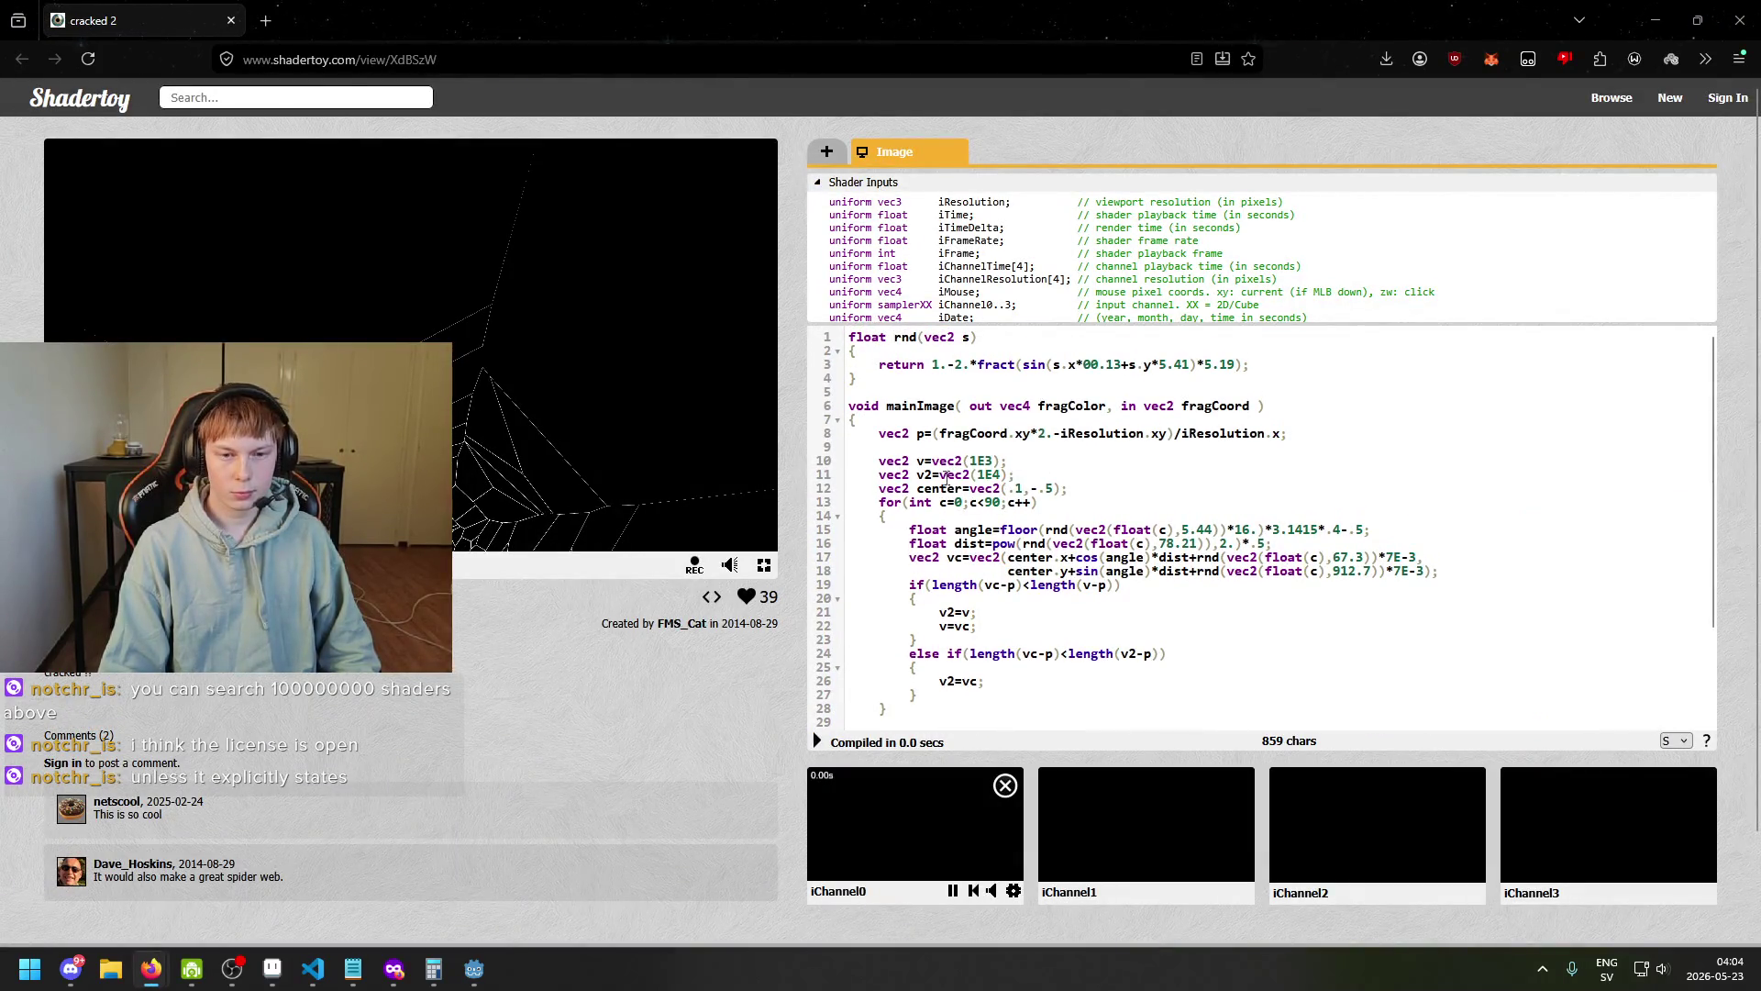
# Stay on the edited Shadertoy shader page instead of leaving for the webcam shader list.
pyautogui.scroll(-1, 652, 492)
pyautogui.scroll(1, 588, 519)
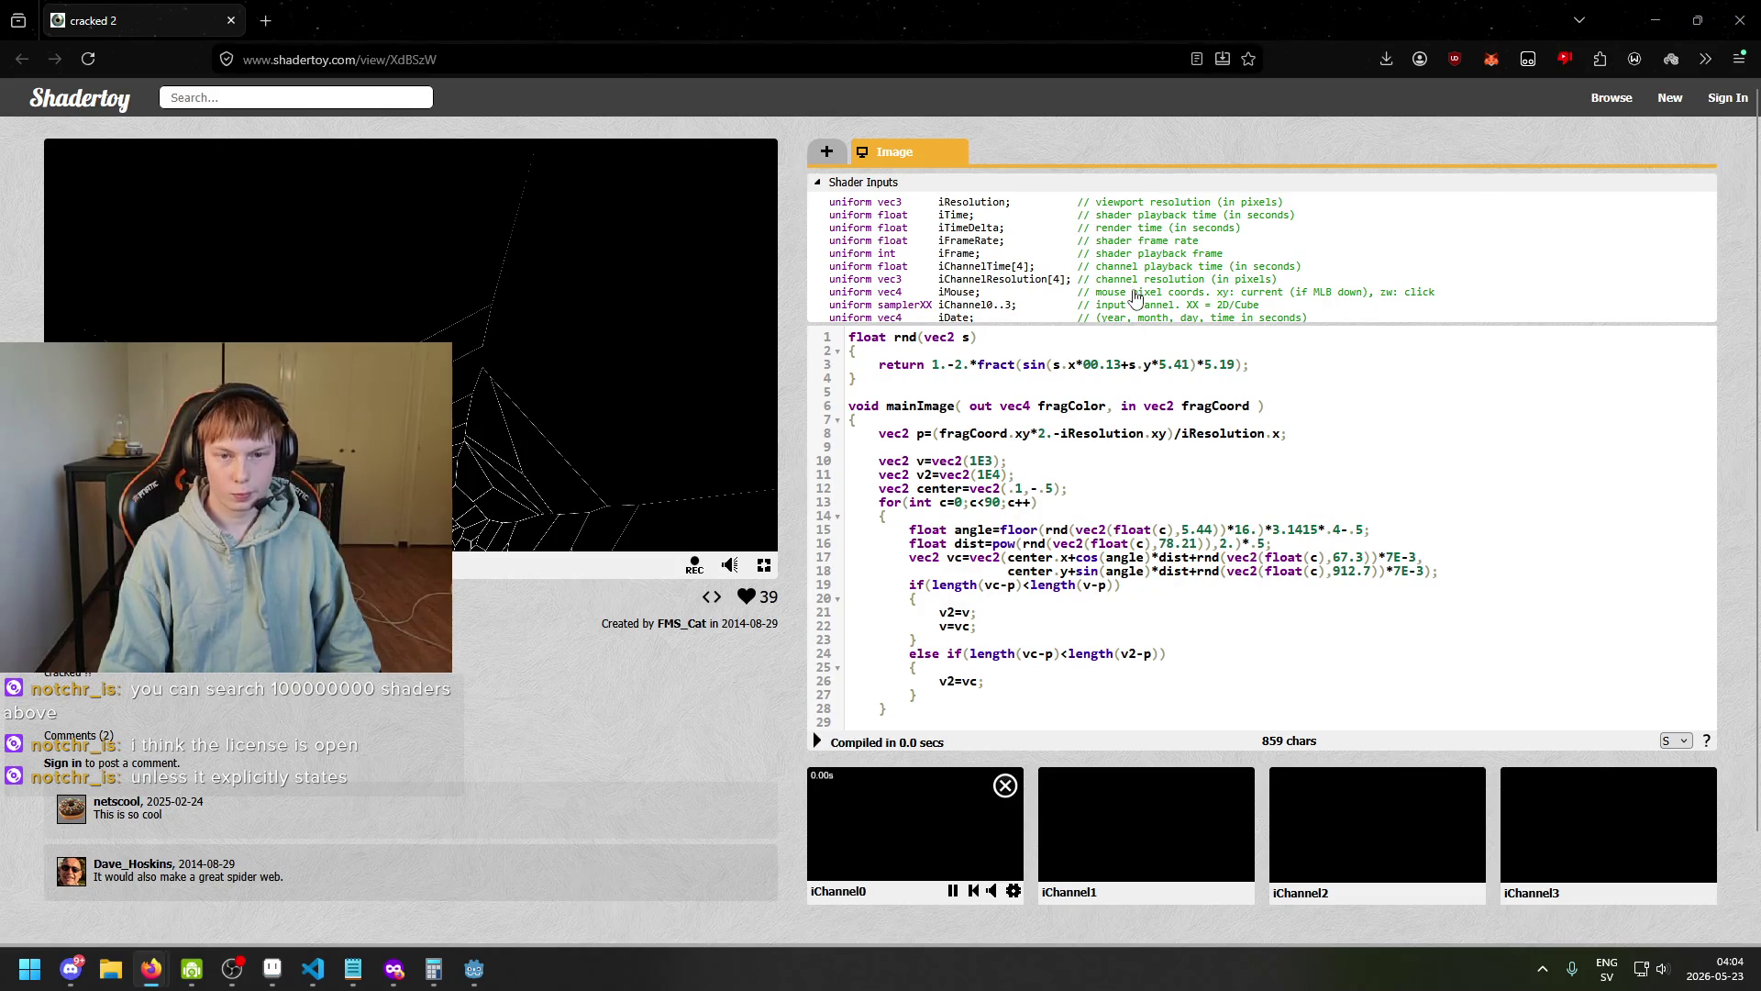
pyautogui.scroll(-1, 1135, 294)
pyautogui.scroll(-3, 1037, 438)
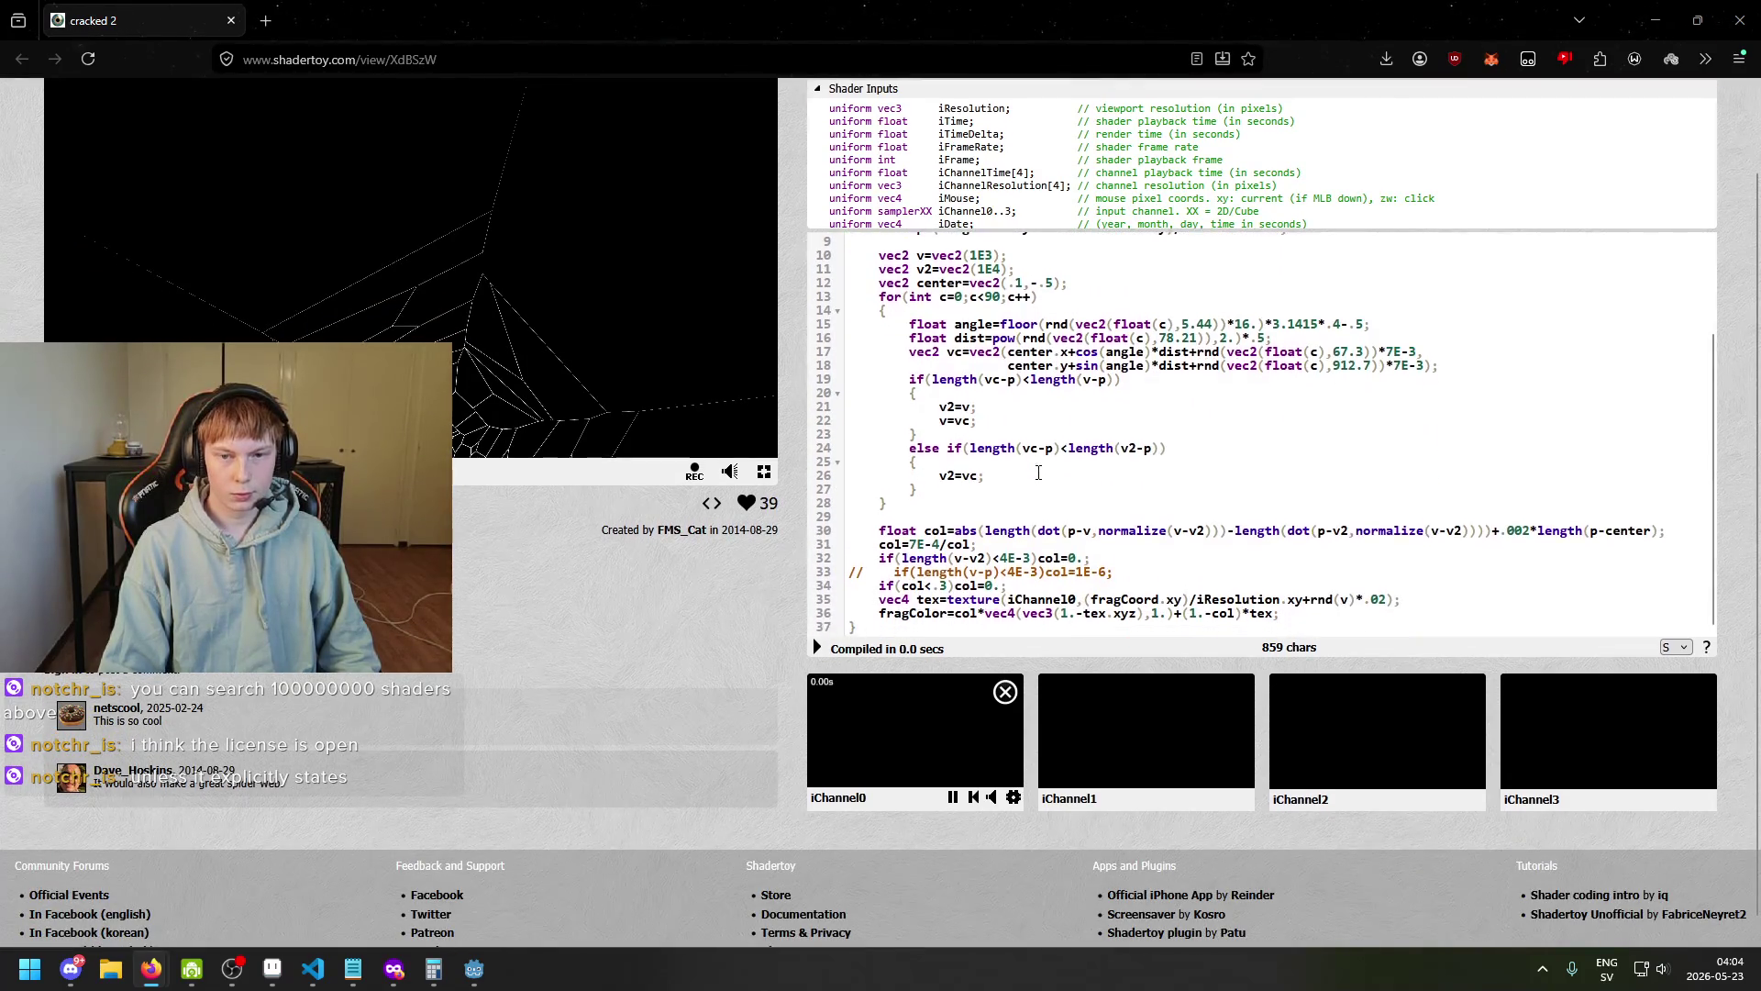
pyautogui.scroll(-1, 1045, 463)
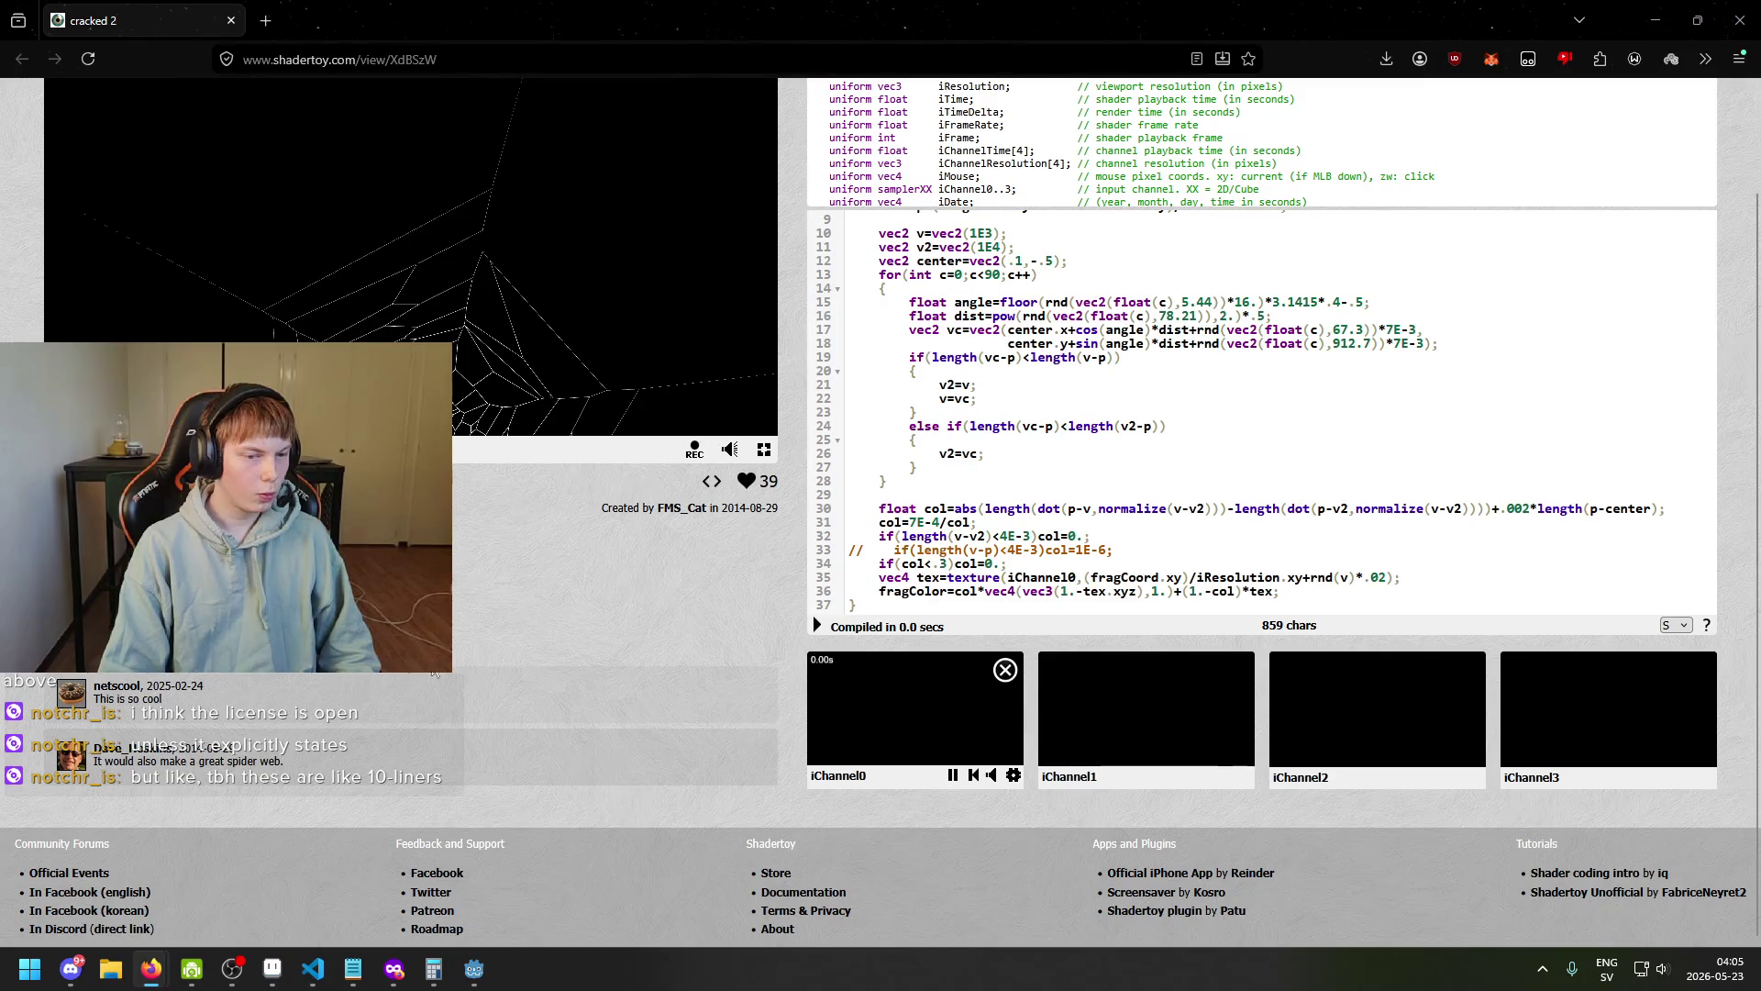
pyautogui.scroll(2, 515, 671)
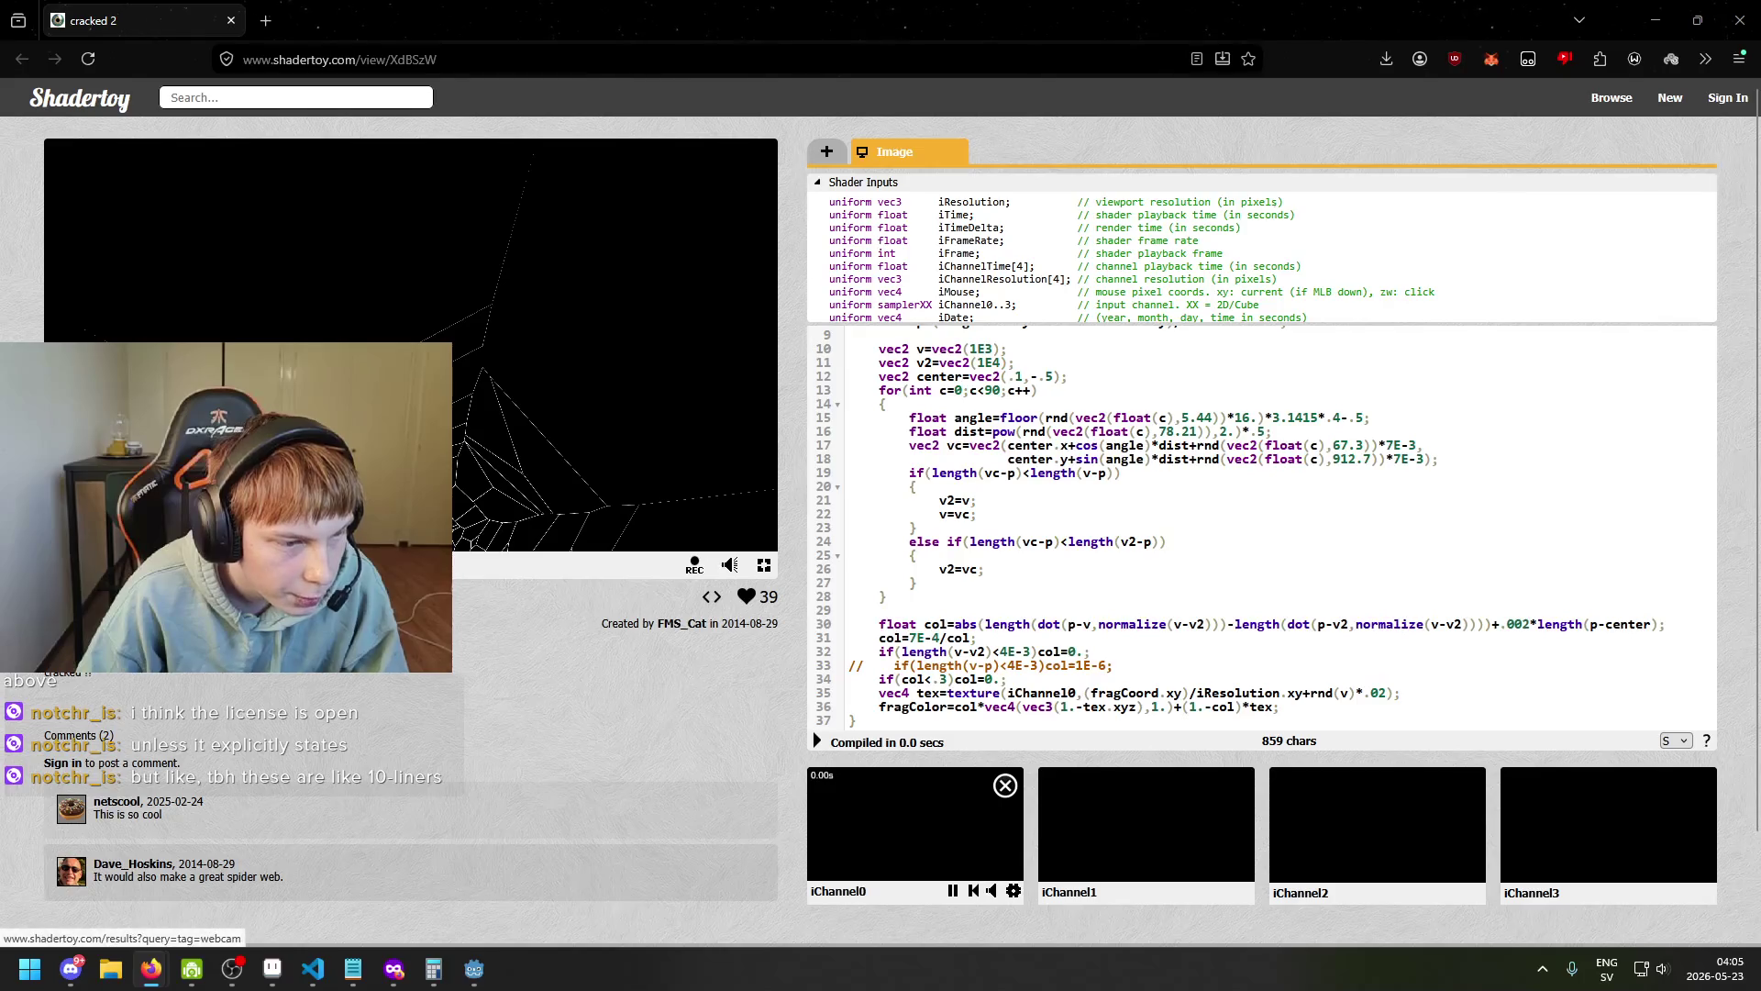
pyautogui.click(404, 633)
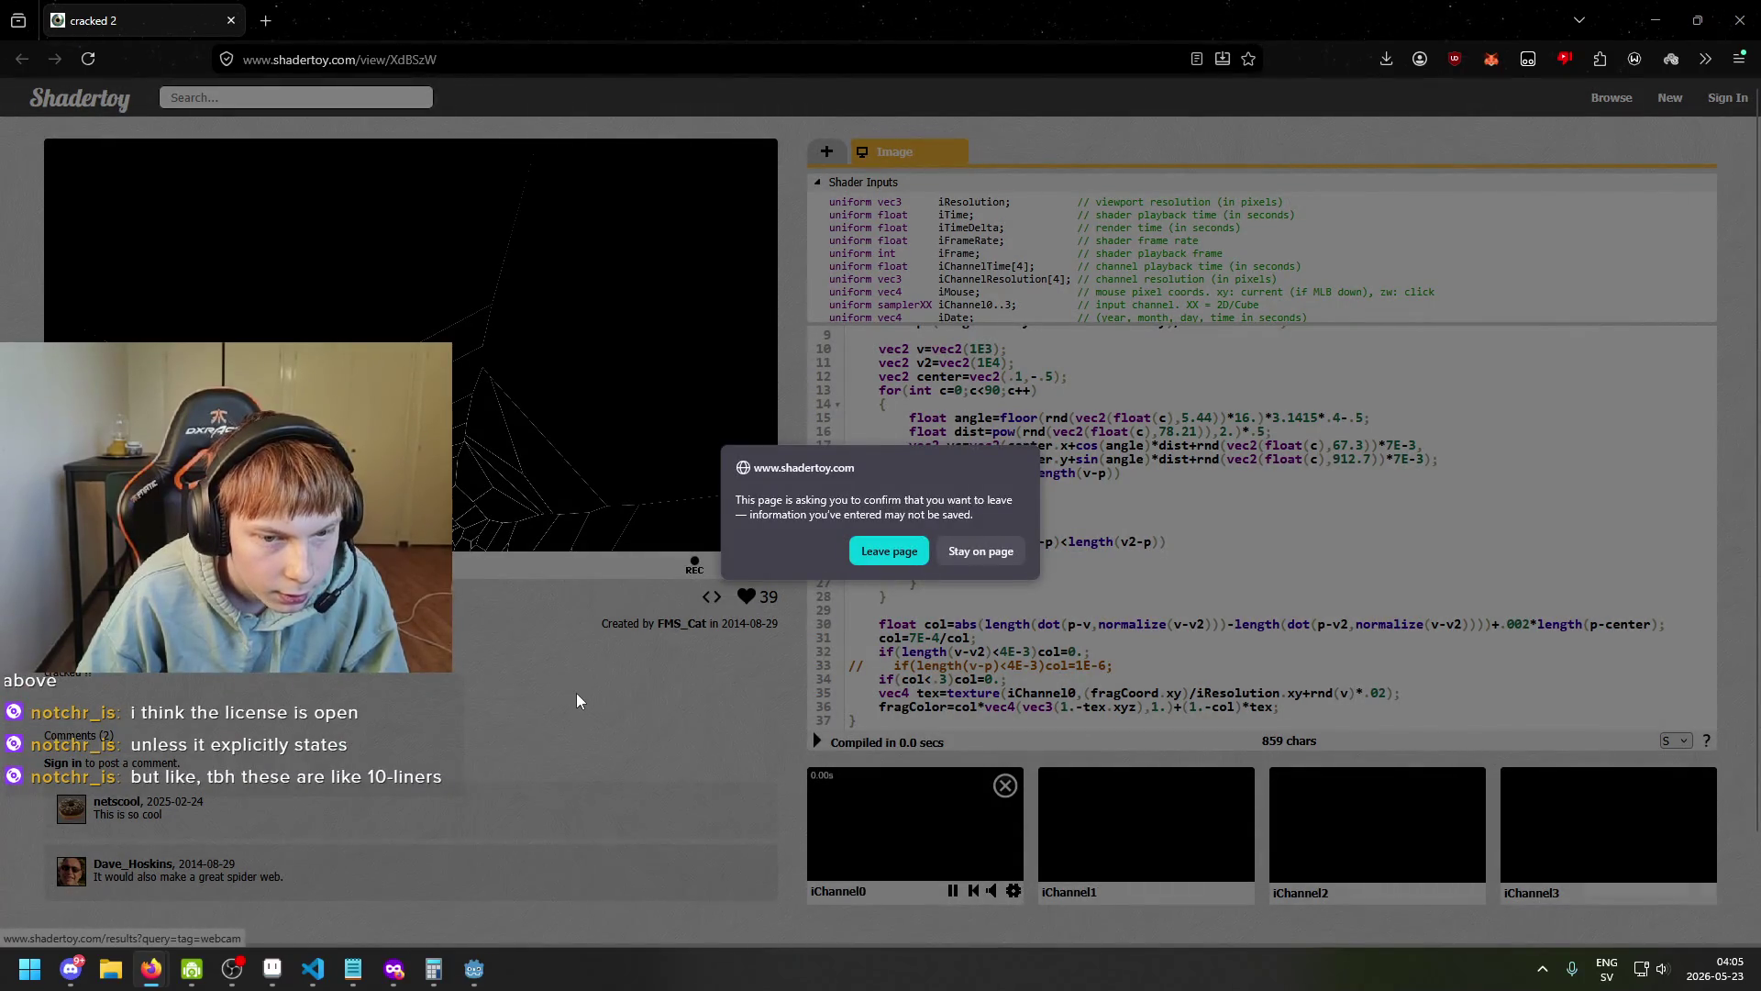
pyautogui.click(972, 550)
pyautogui.scroll(3, 986, 549)
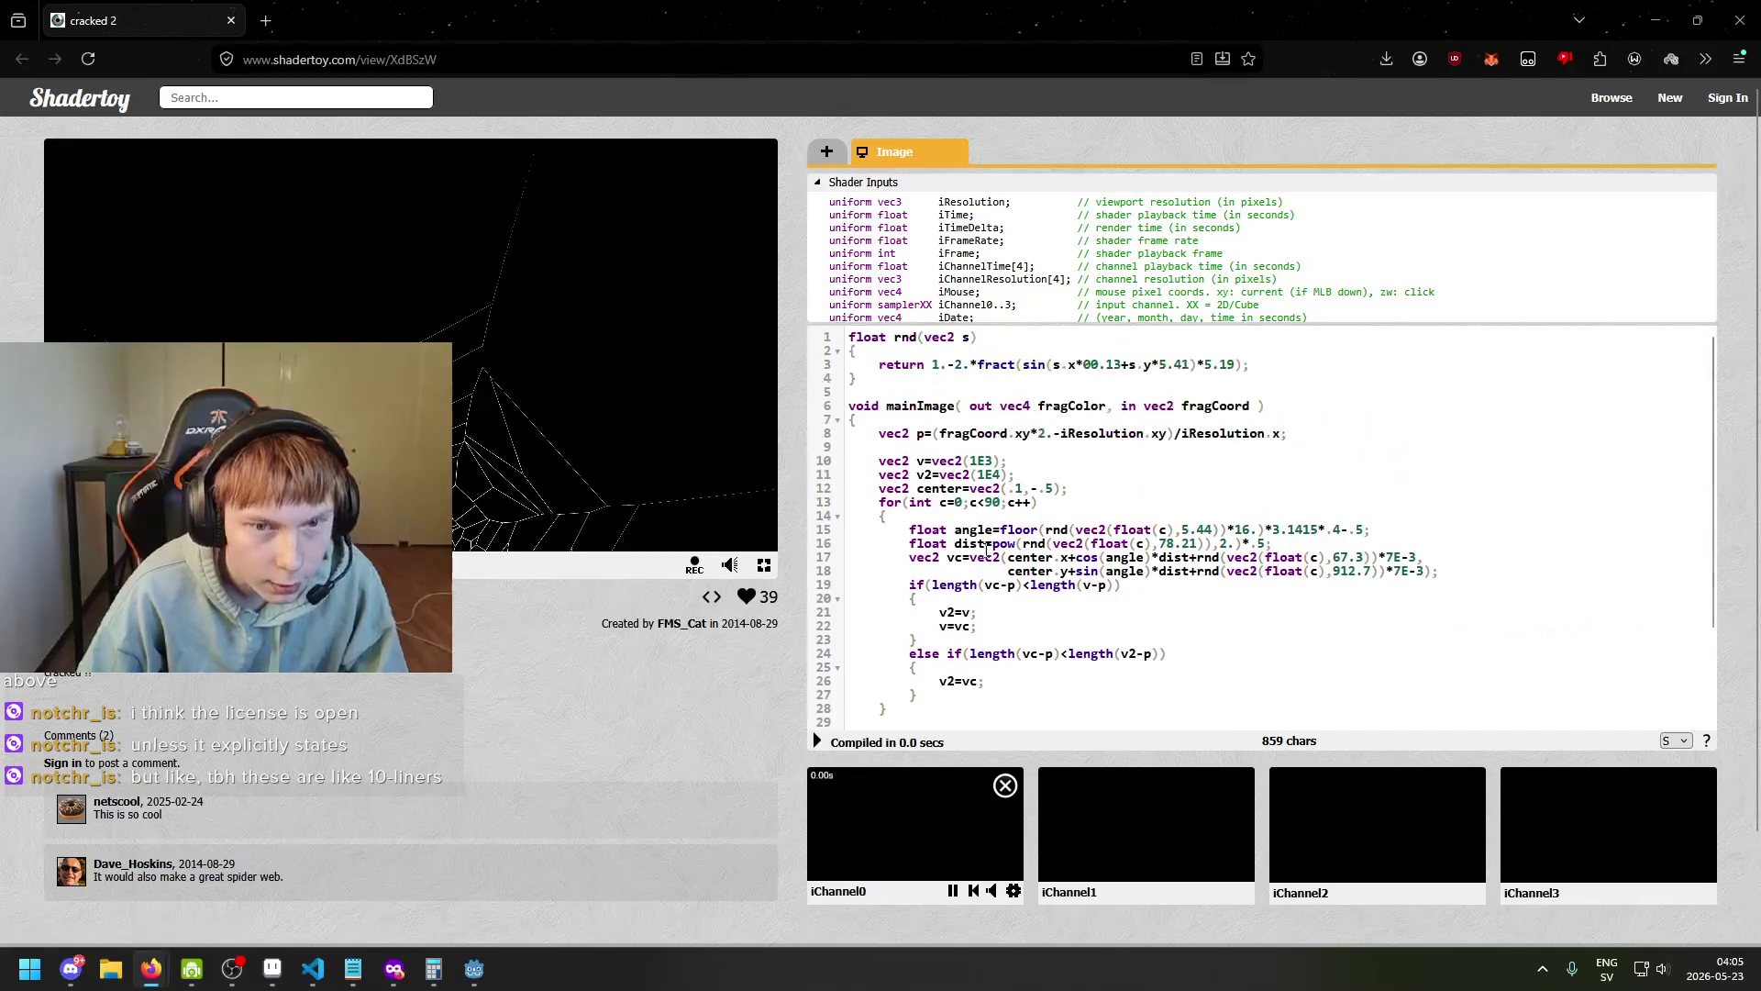
pyautogui.scroll(-3, 973, 271)
pyautogui.scroll(3, 972, 270)
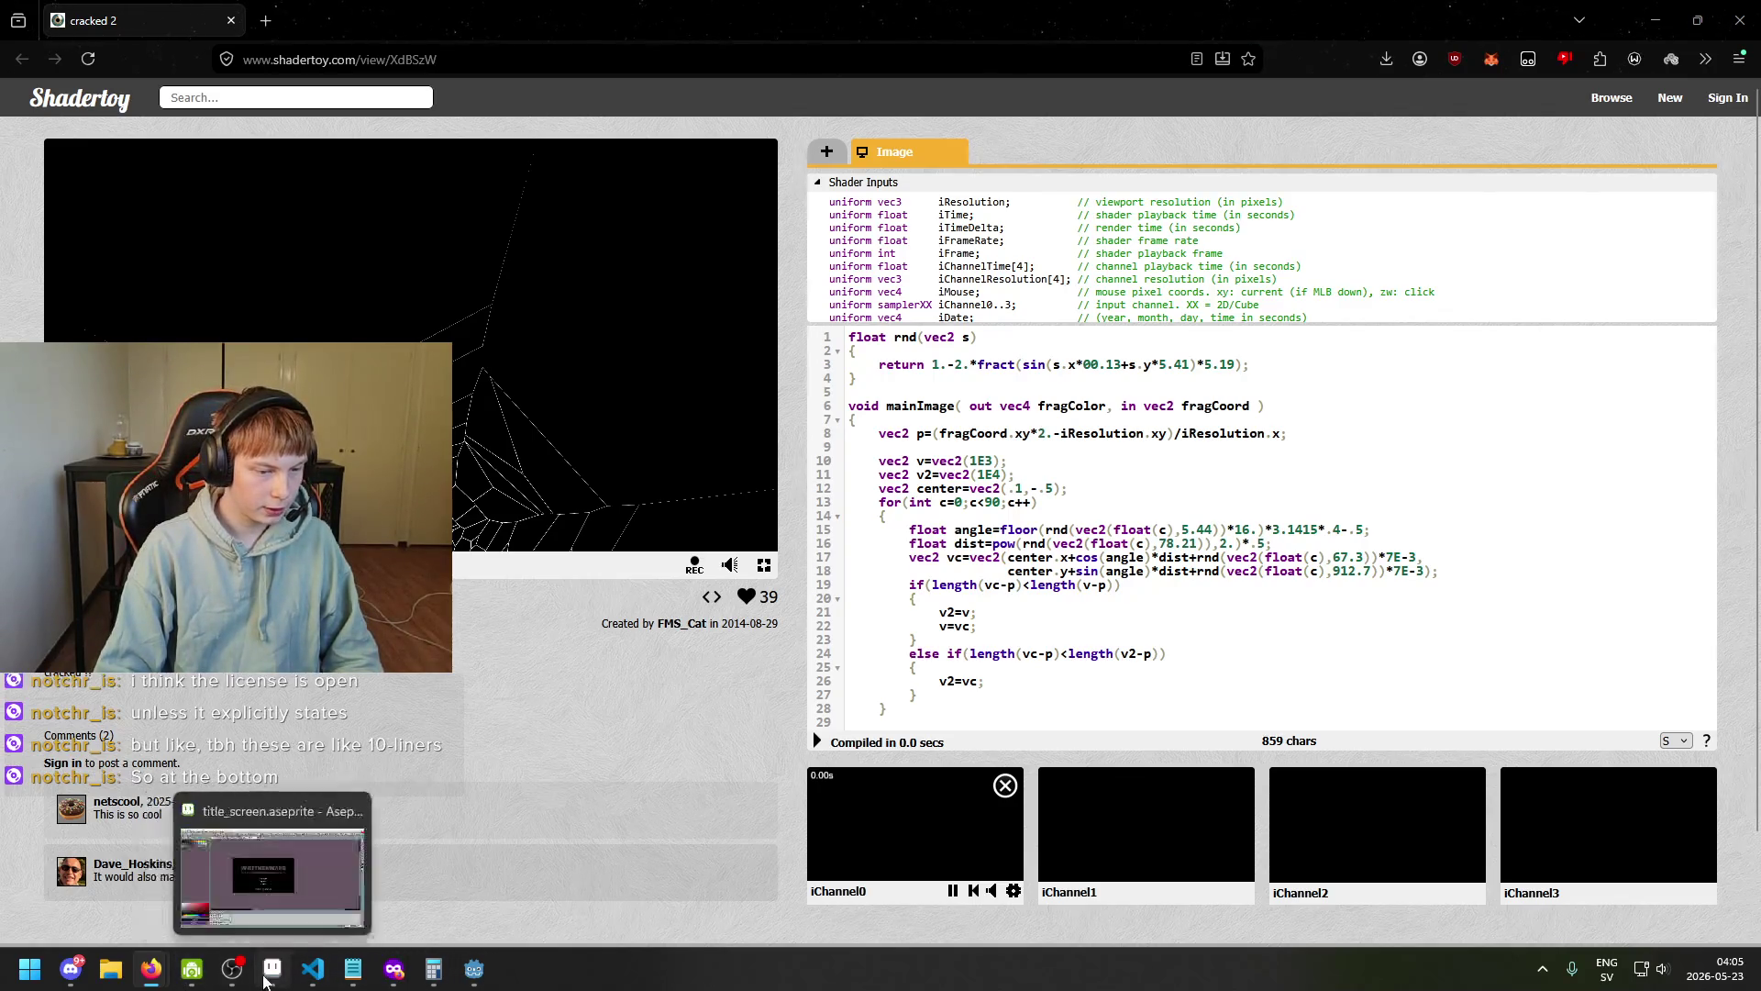
# Return to the Godot editor and save the title_screen scene.
pyautogui.click(367, 871)
pyautogui.hotkey('ctrl', 's')
pyautogui.scroll(2, 601, 382)
pyautogui.scroll(-1, 110, 413)
pyautogui.scroll(2, 110, 412)
pyautogui.moveTo(590, 326)
pyautogui.mouseDown()
pyautogui.moveTo(599, 398)
pyautogui.moveTo(543, 468)
pyautogui.mouseUp()
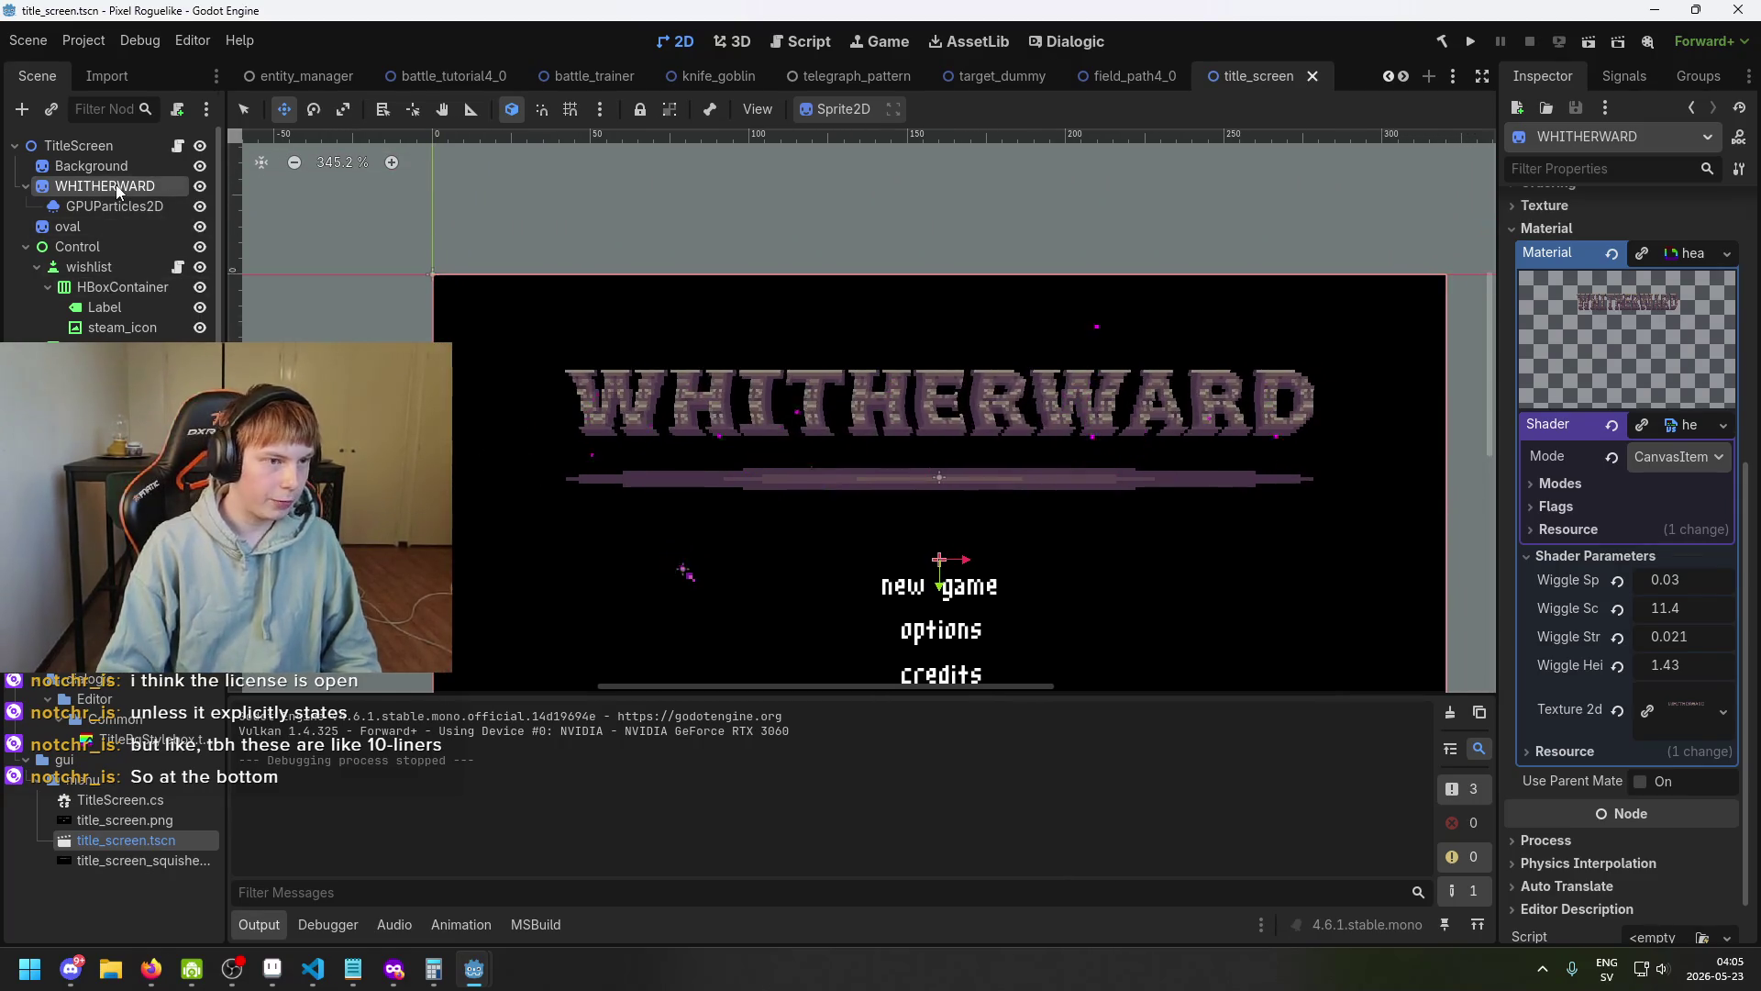
pyautogui.scroll(2, 624, 391)
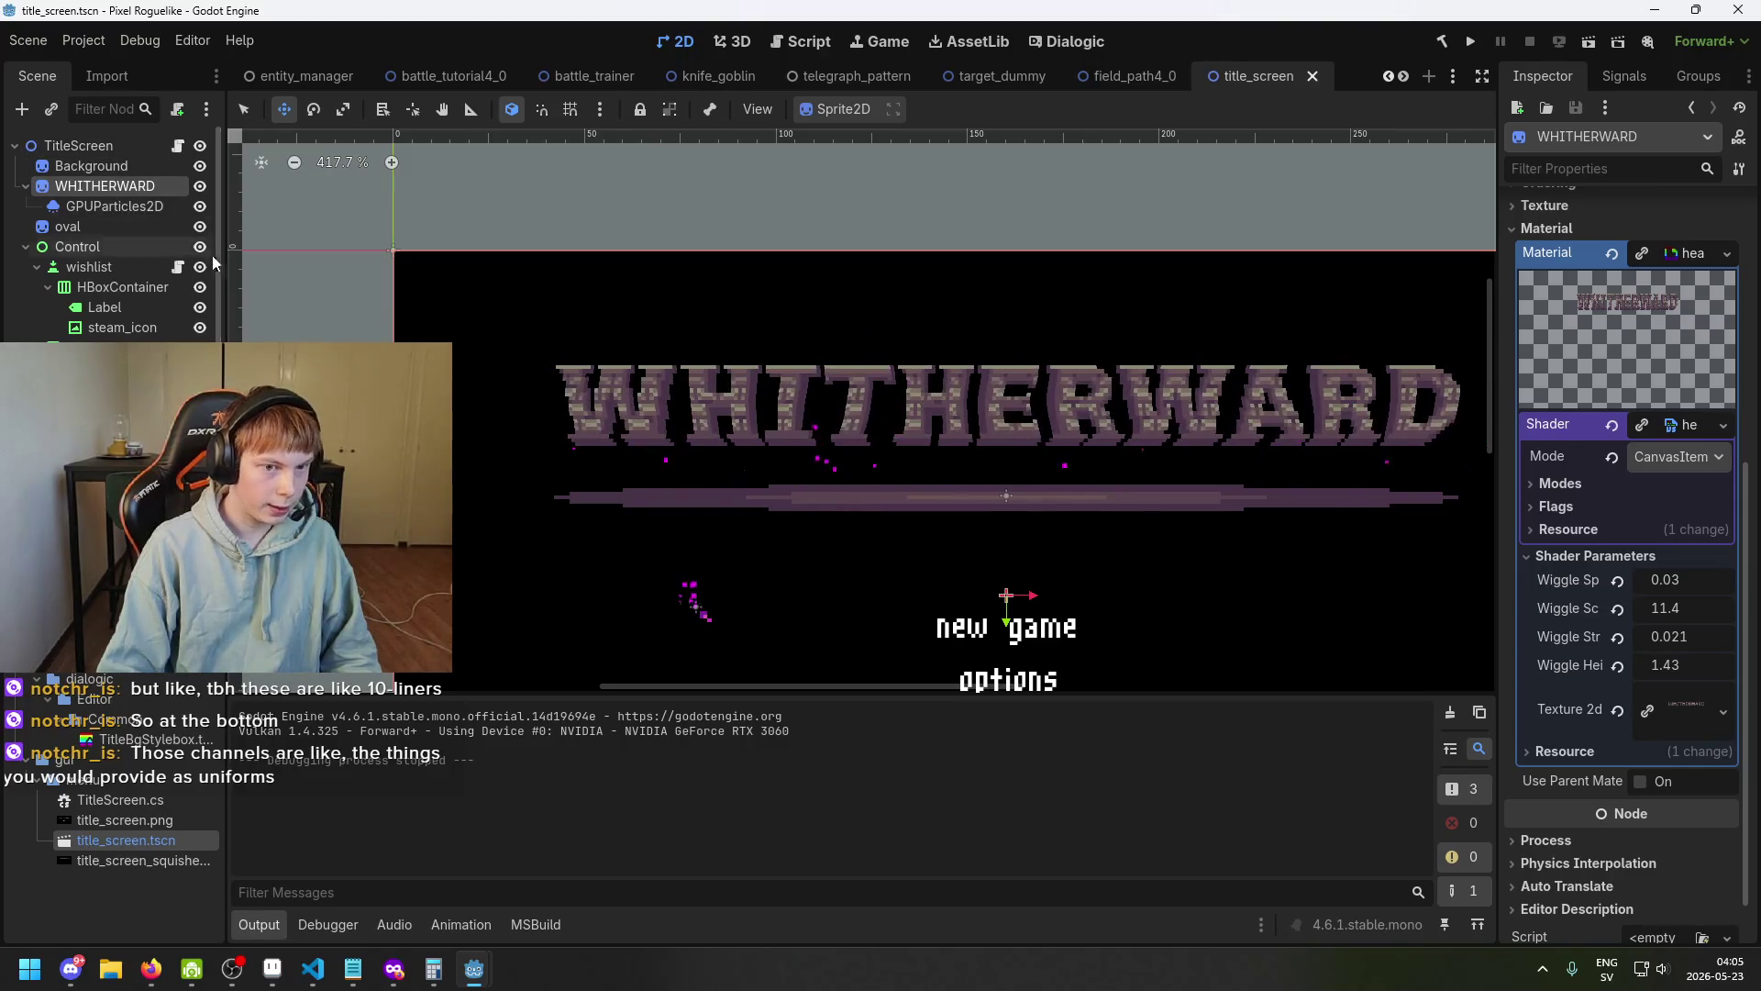
pyautogui.scroll(-3, 377, 320)
pyautogui.scroll(1, 252, 231)
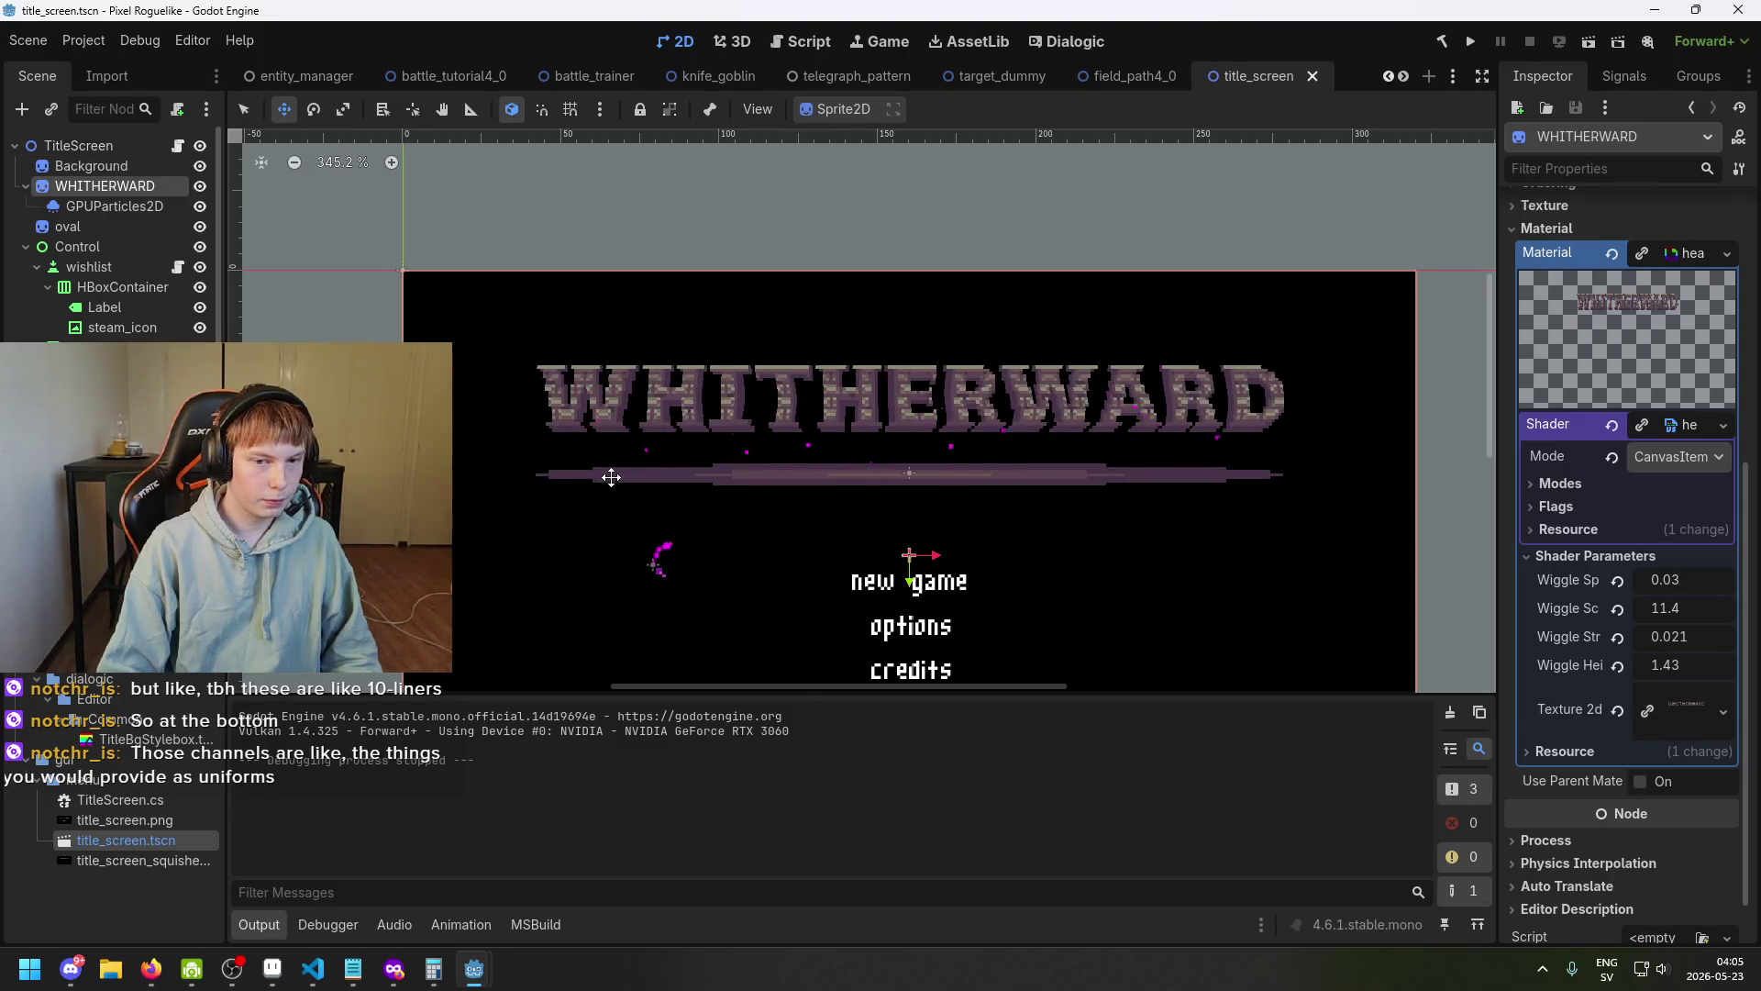
pyautogui.scroll(-3, 471, 379)
pyautogui.hscroll(-1, 622, 439)
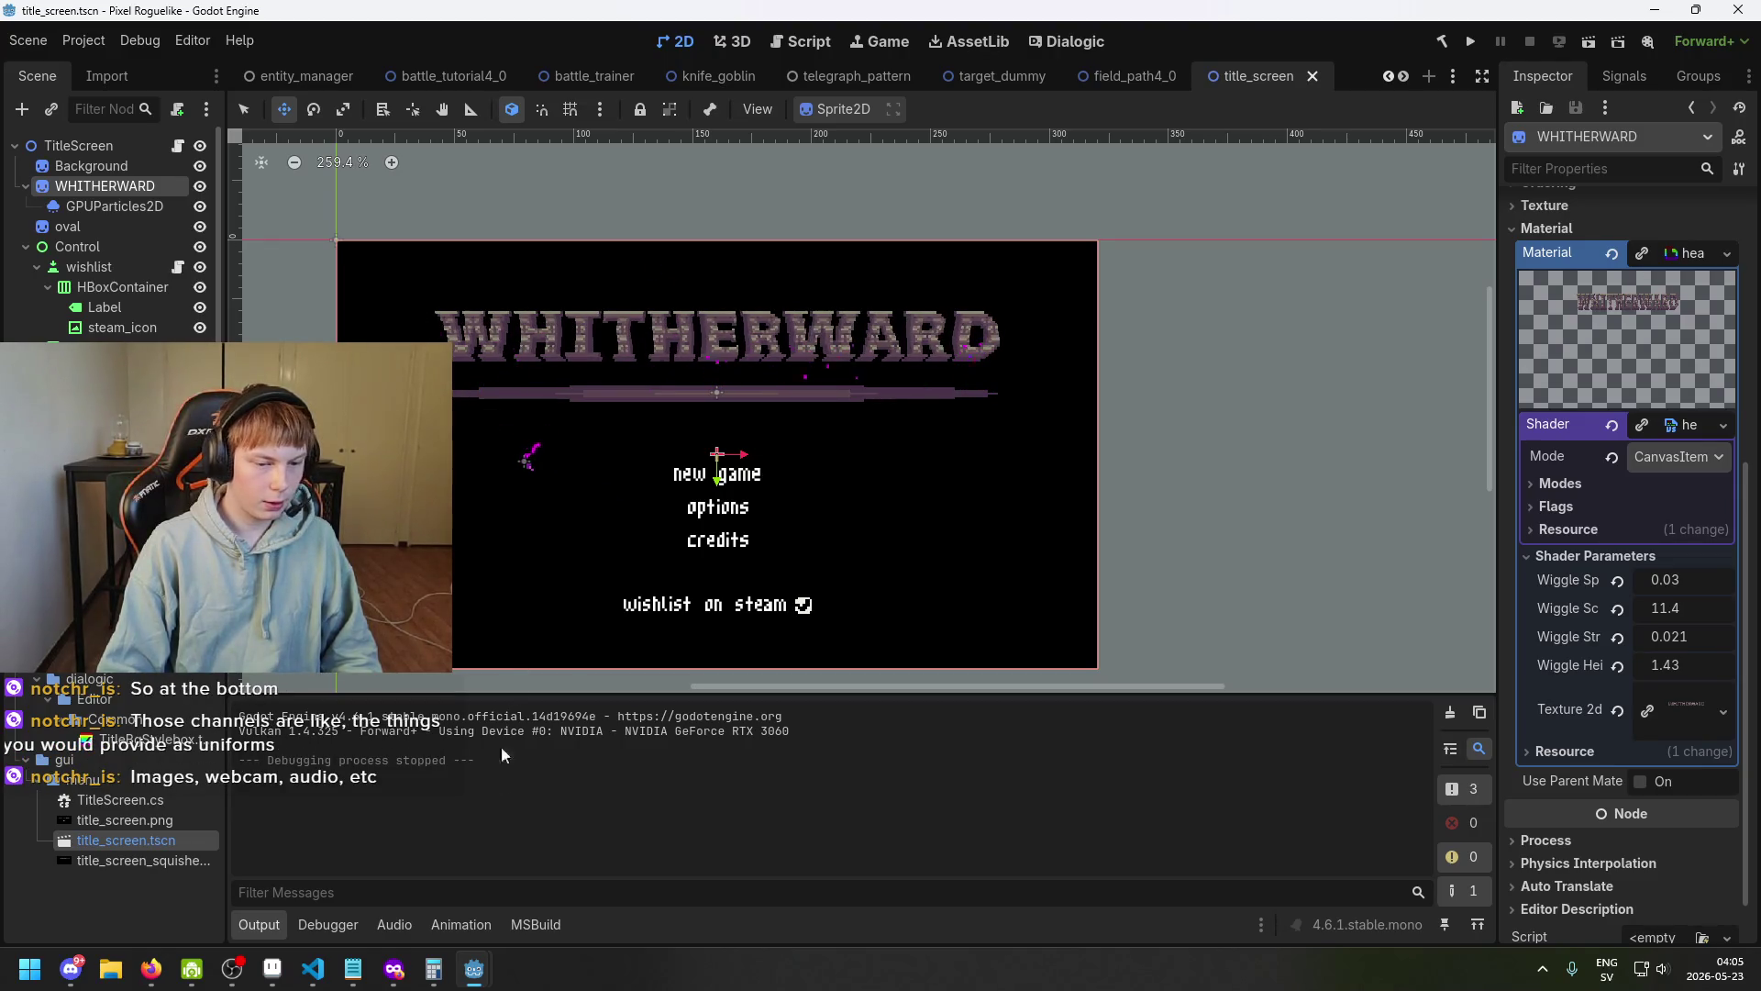
pyautogui.moveTo(362, 980)
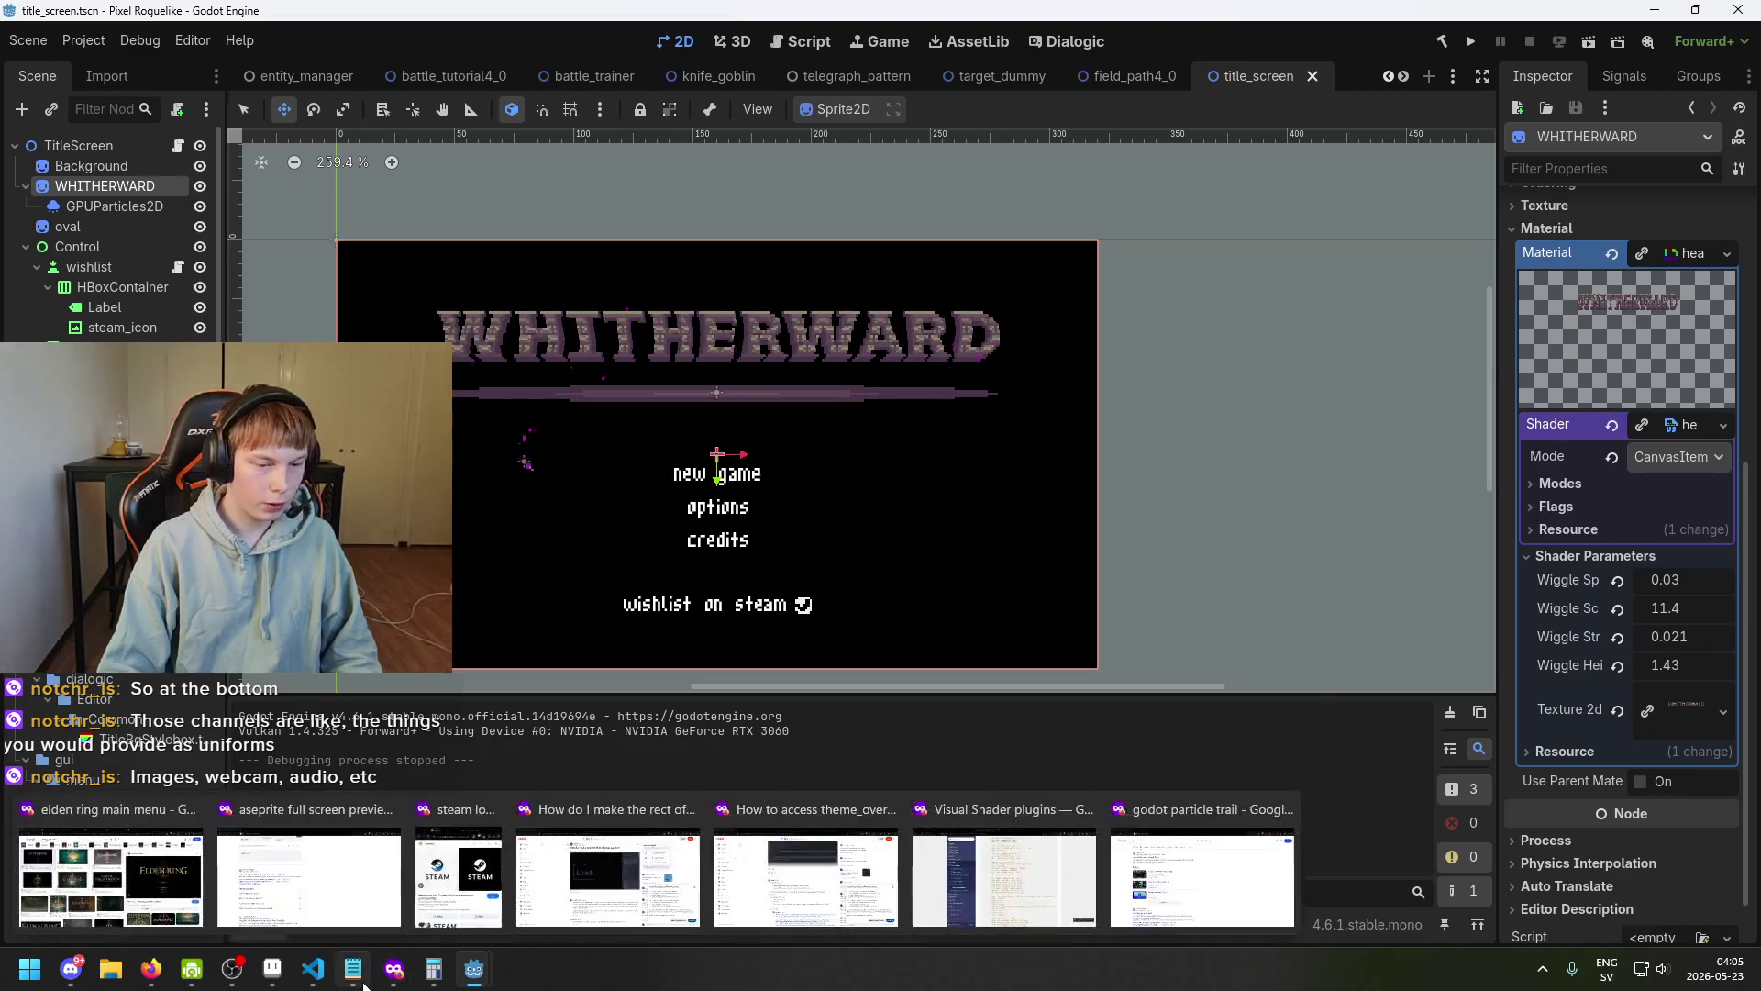
pyautogui.click(364, 980)
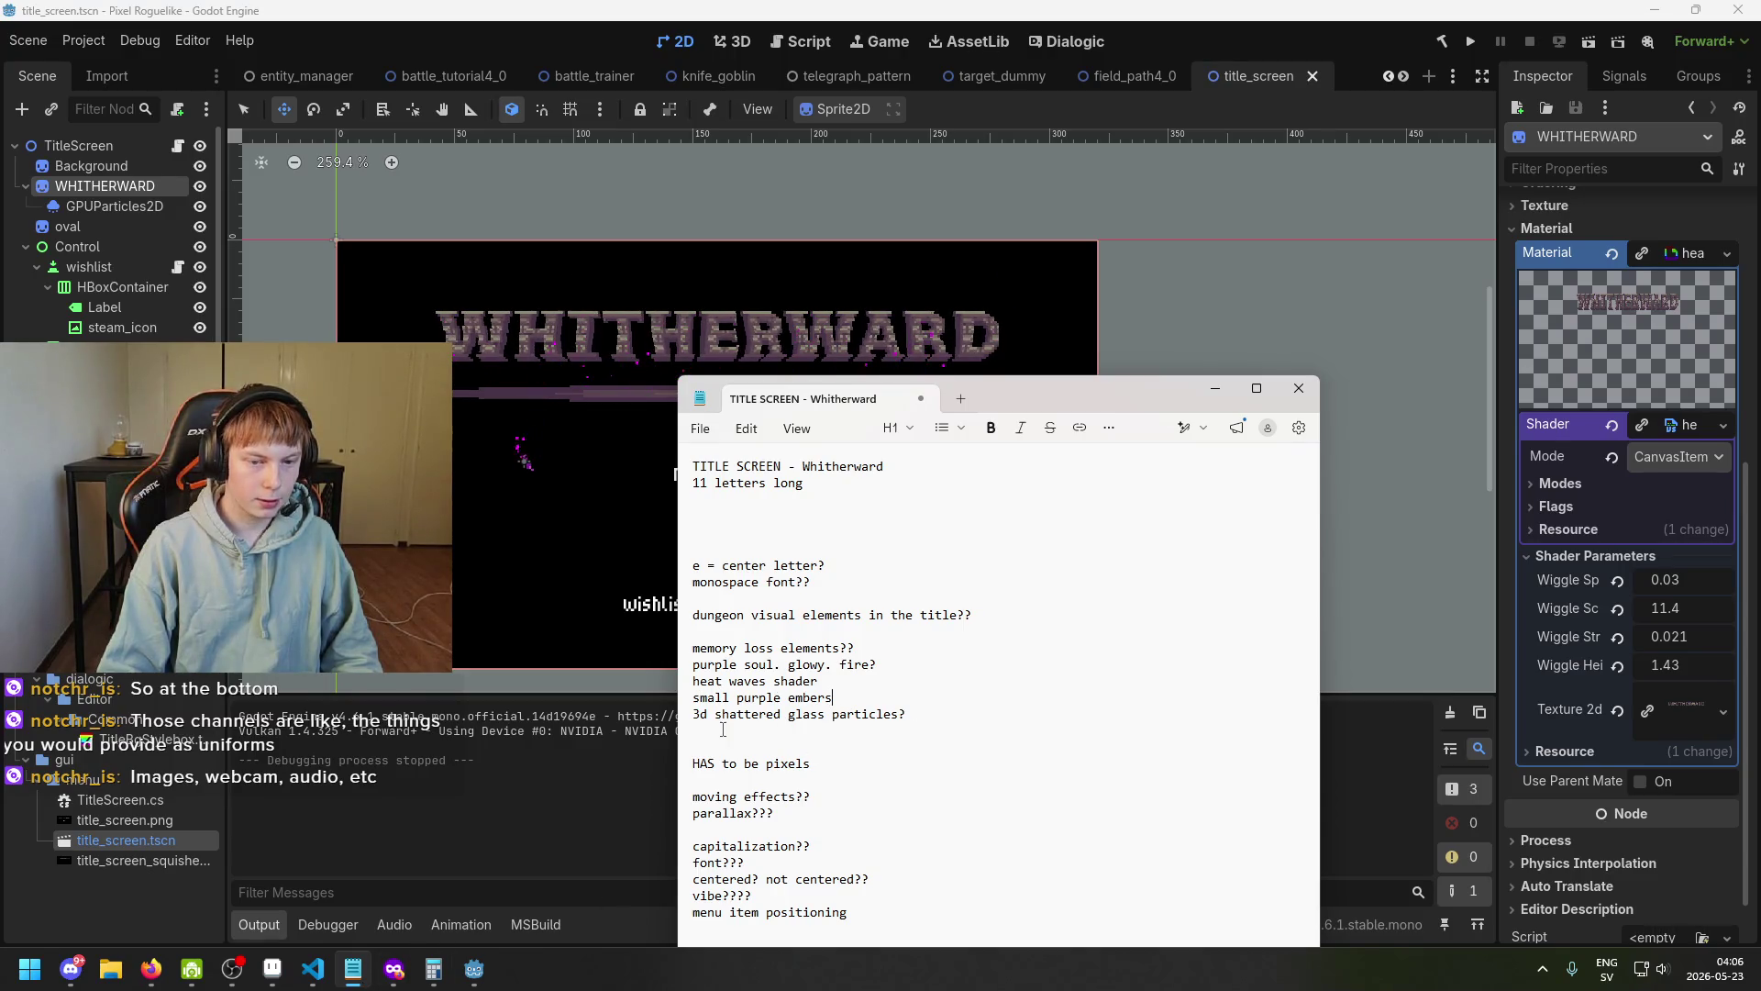
pyautogui.click(1214, 389)
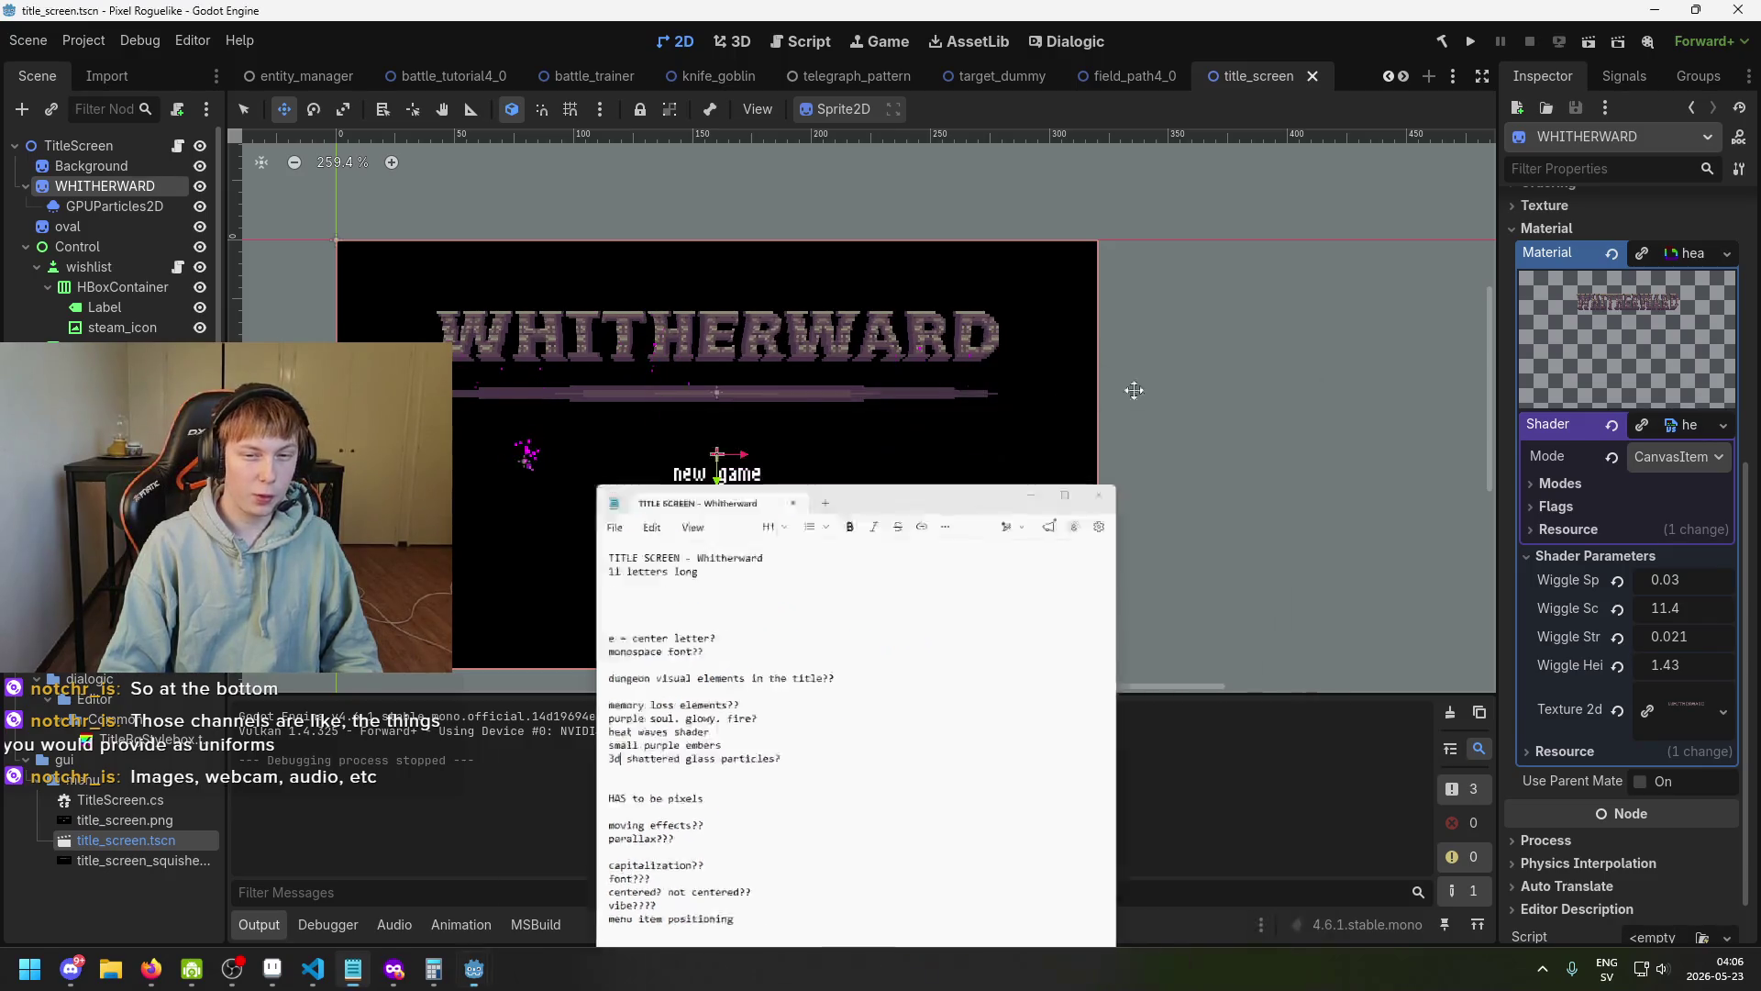
pyautogui.scroll(5, 576, 339)
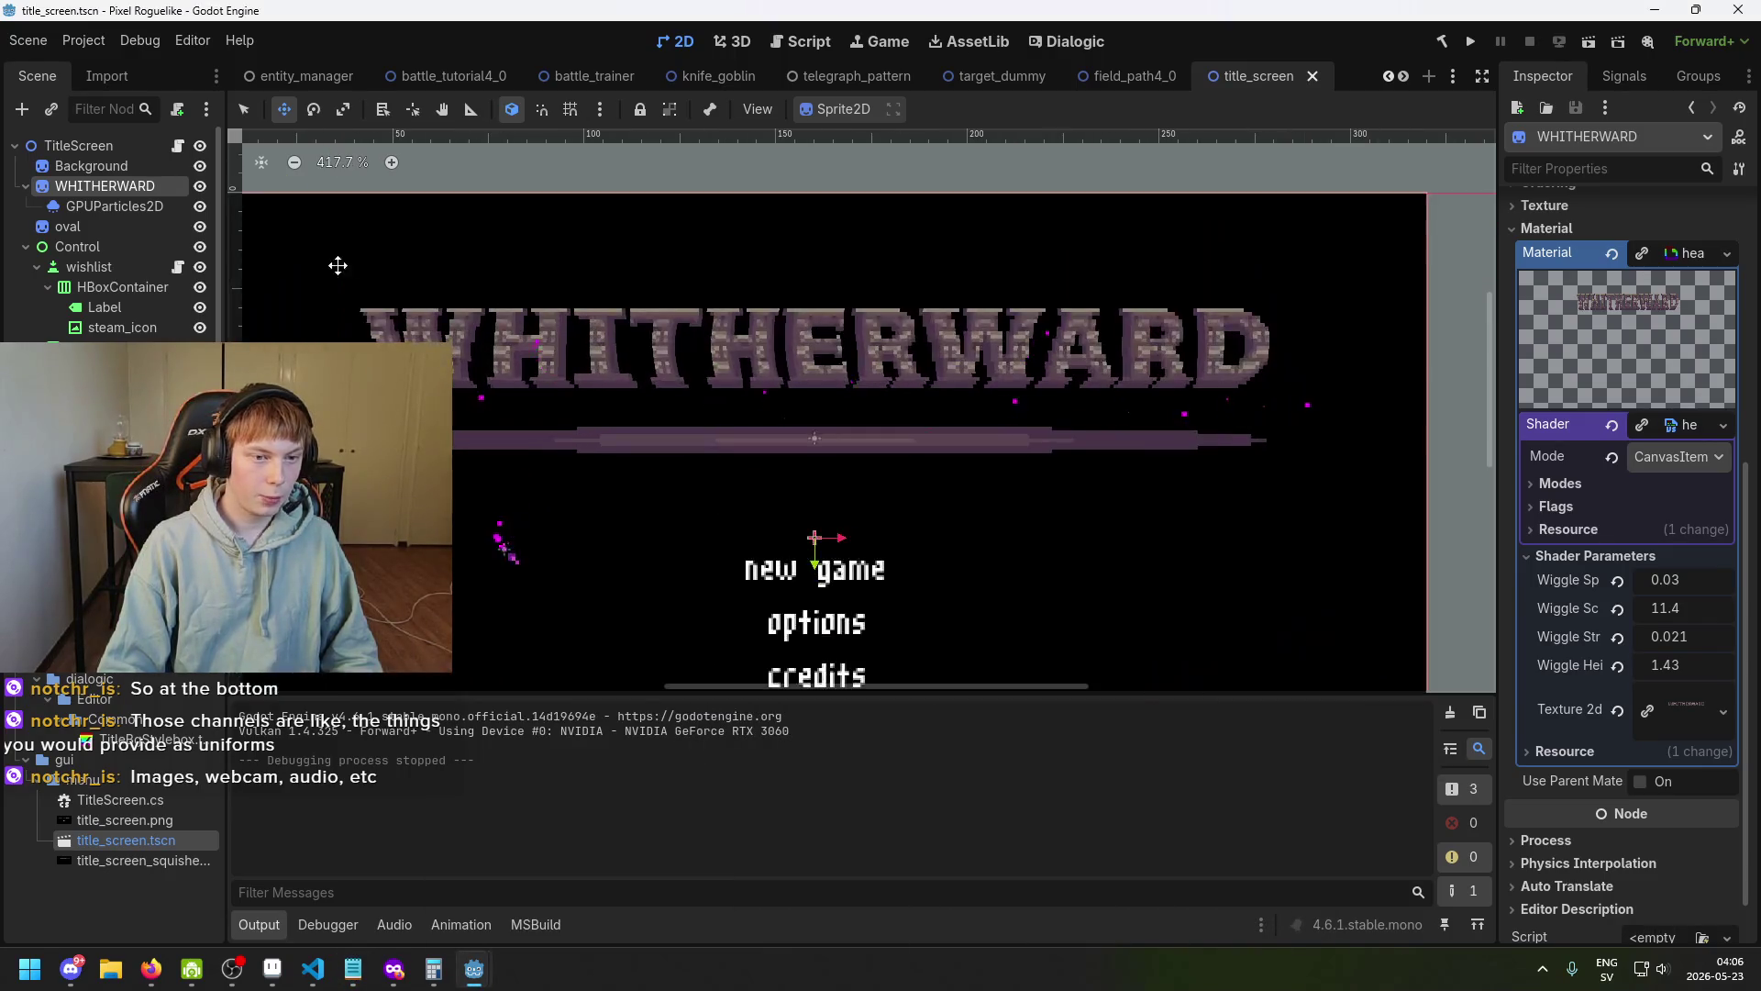
pyautogui.scroll(-2, 543, 451)
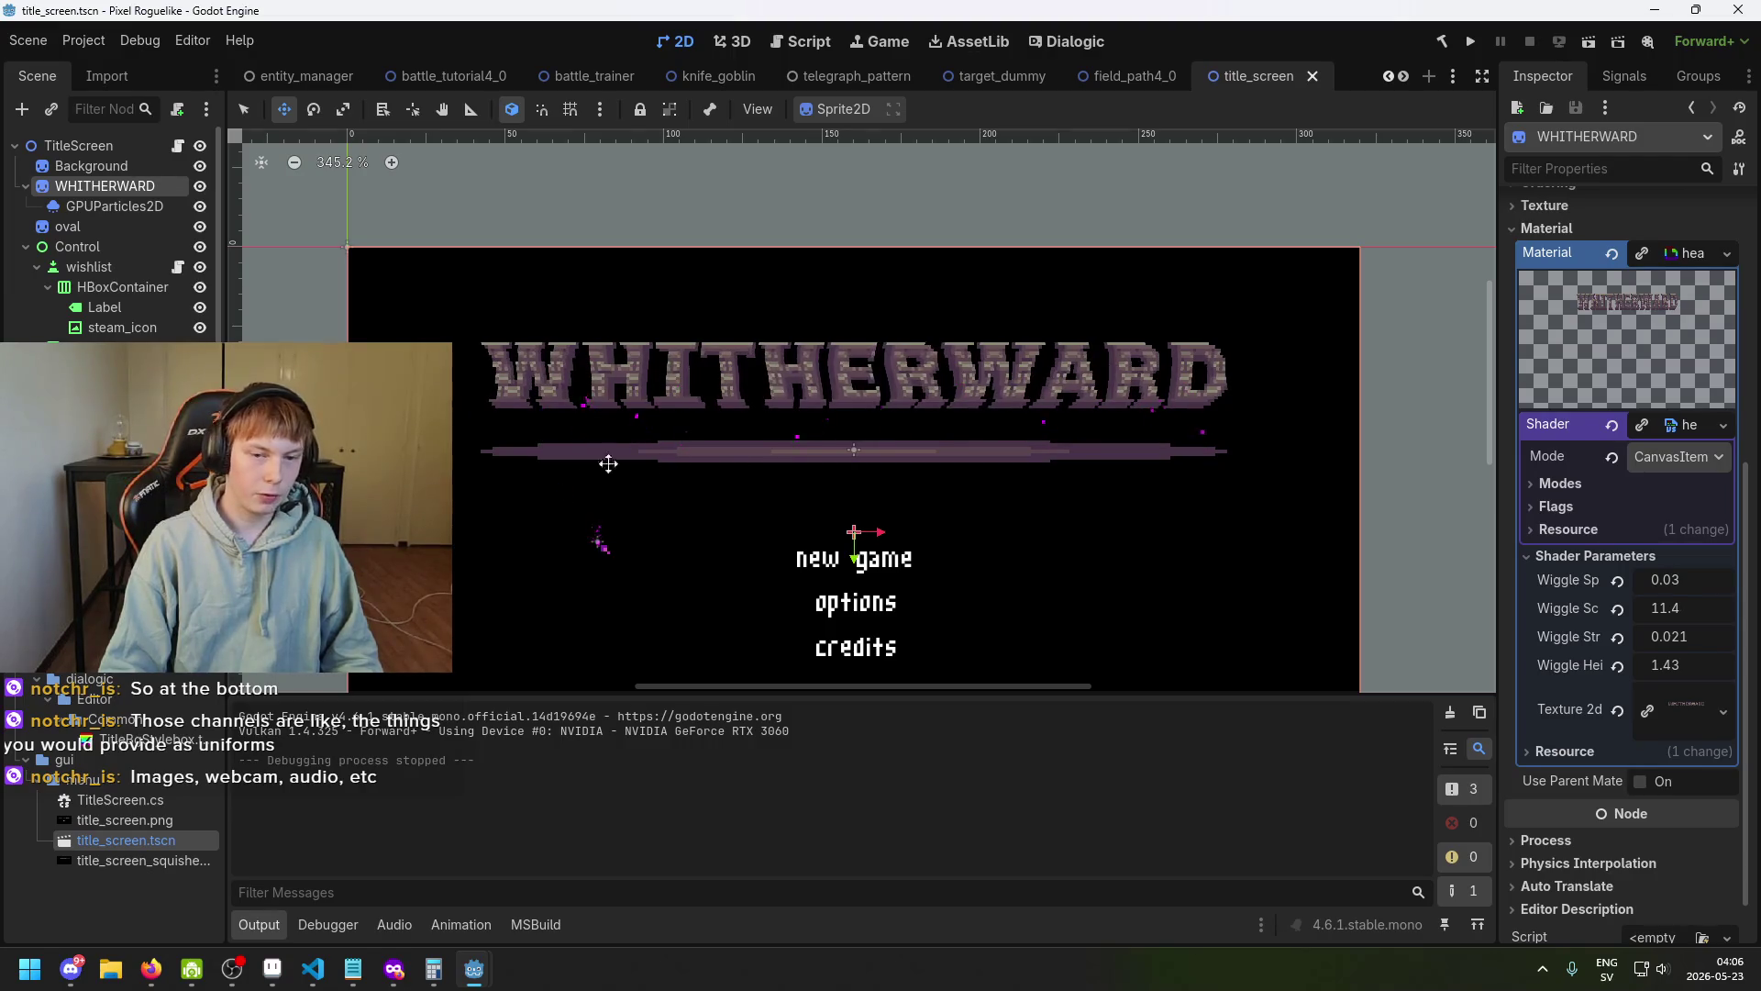
pyautogui.scroll(-3, 592, 456)
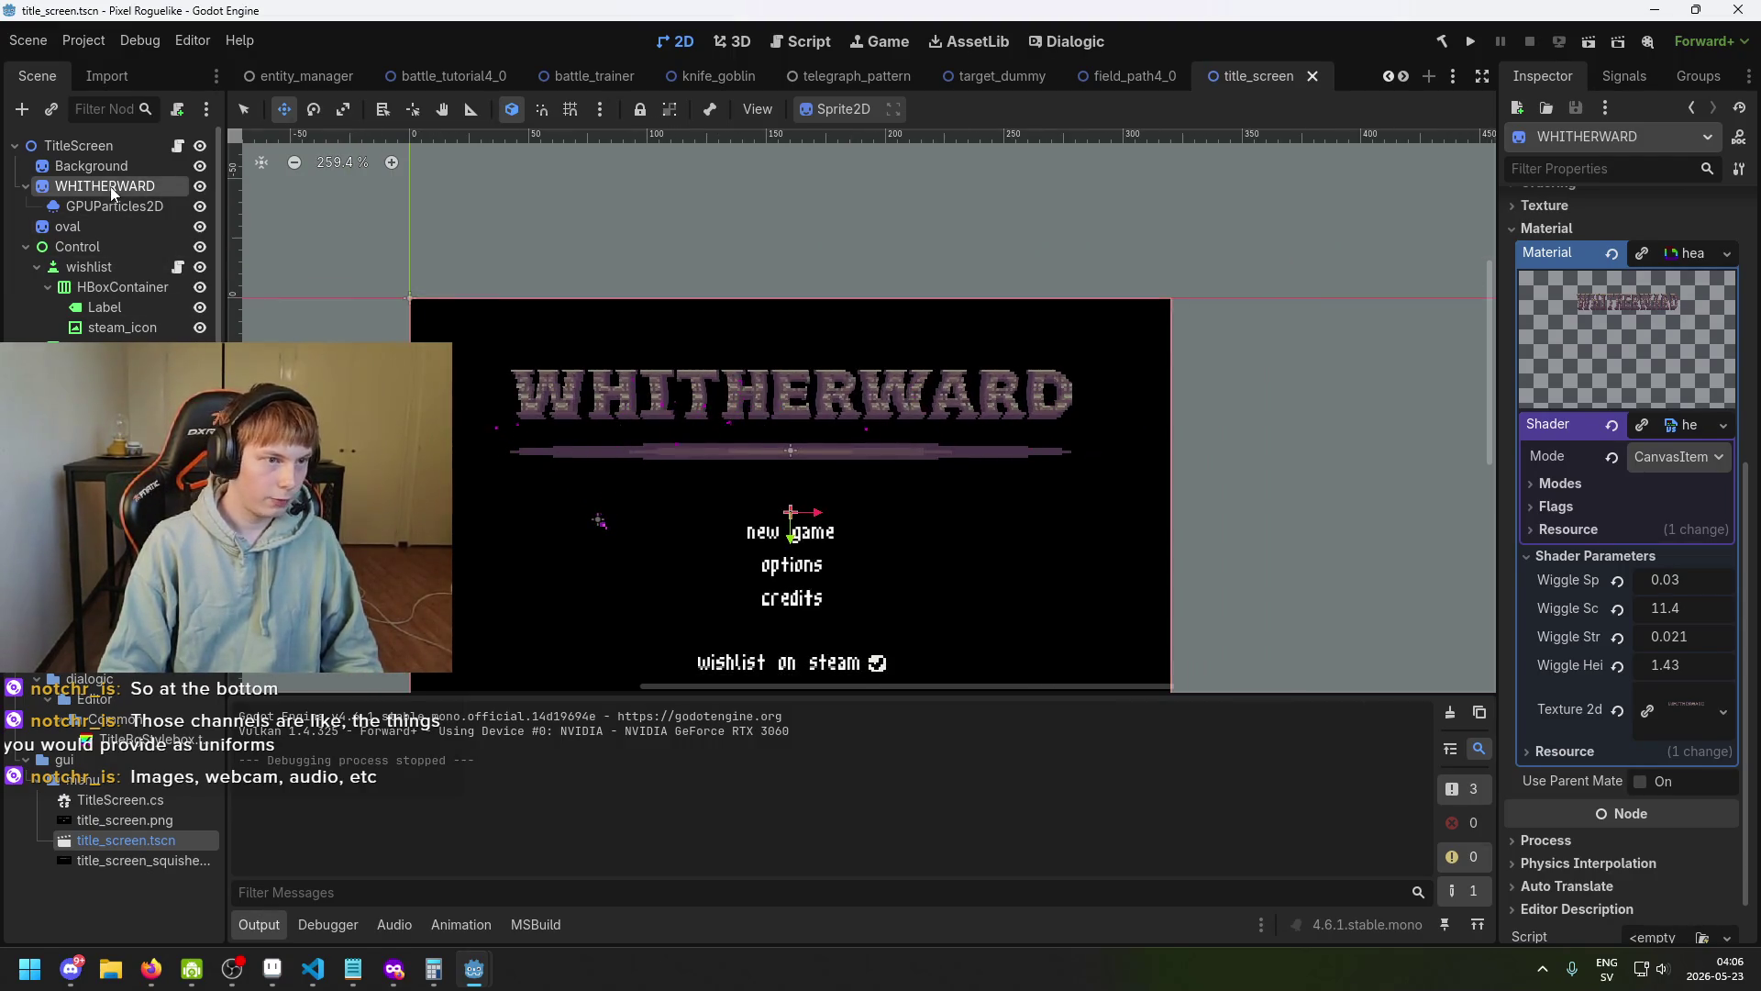
pyautogui.click(106, 149)
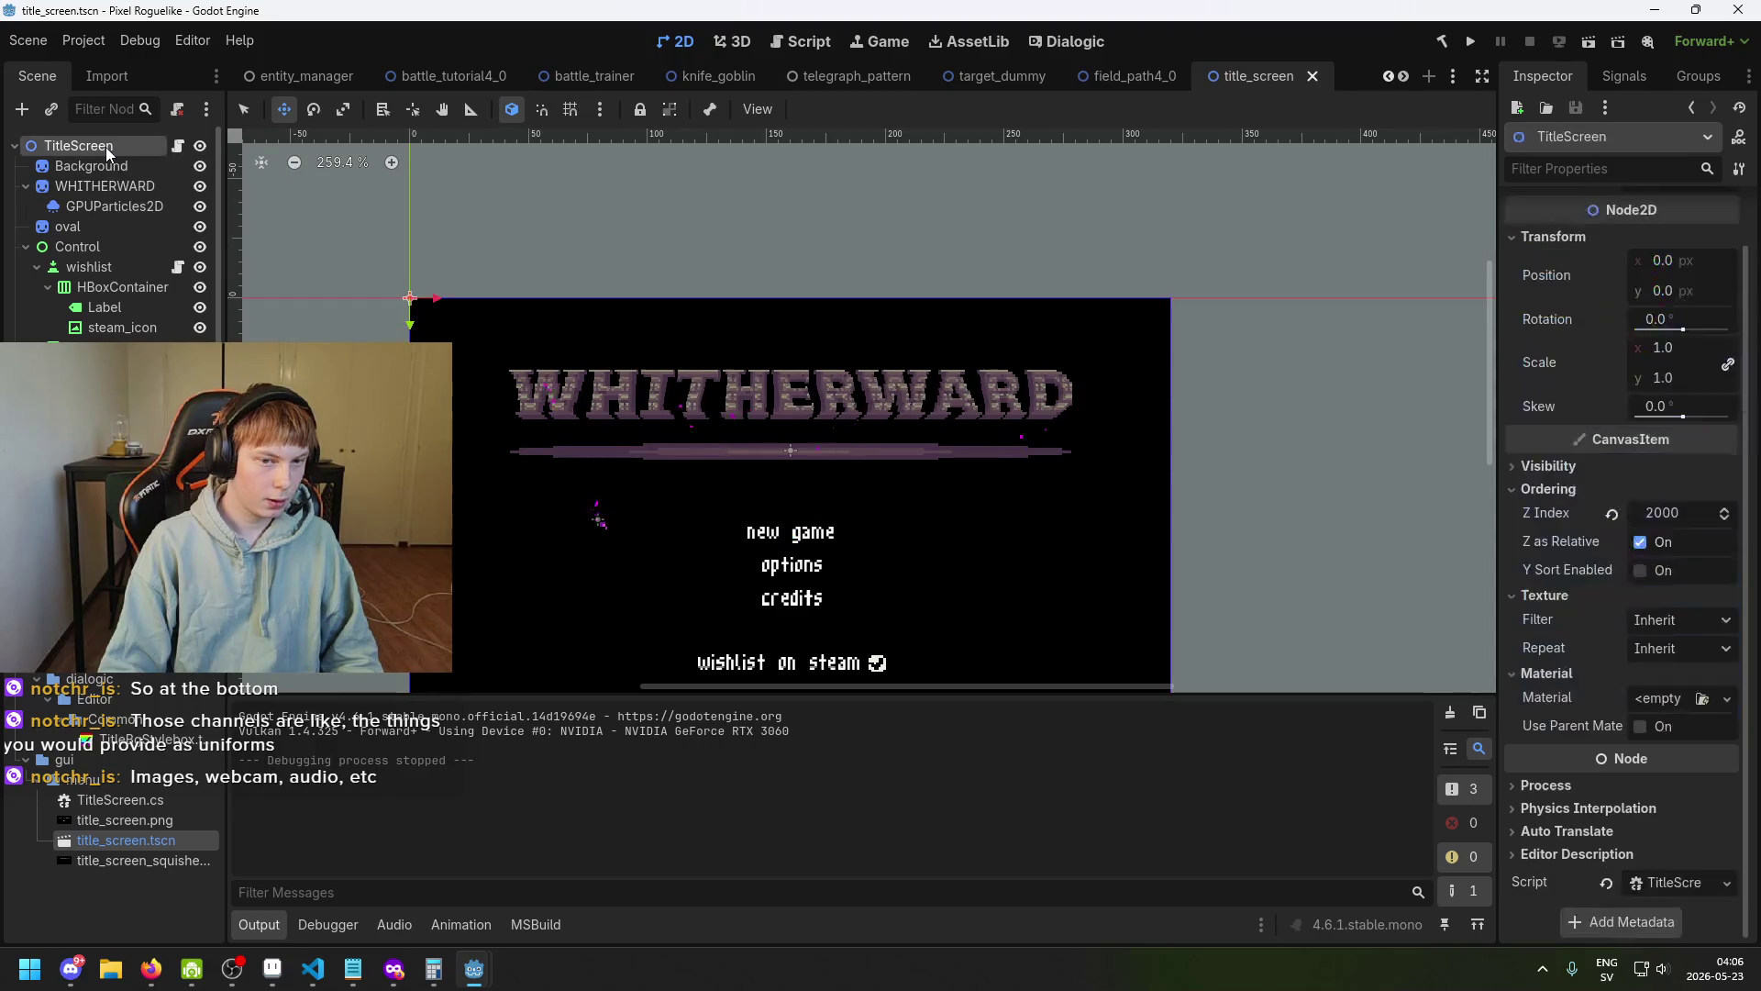
# Open the Create New Node dialog for TitleScreen and move it aside to see the scene.
pyautogui.rightClick(110, 145)
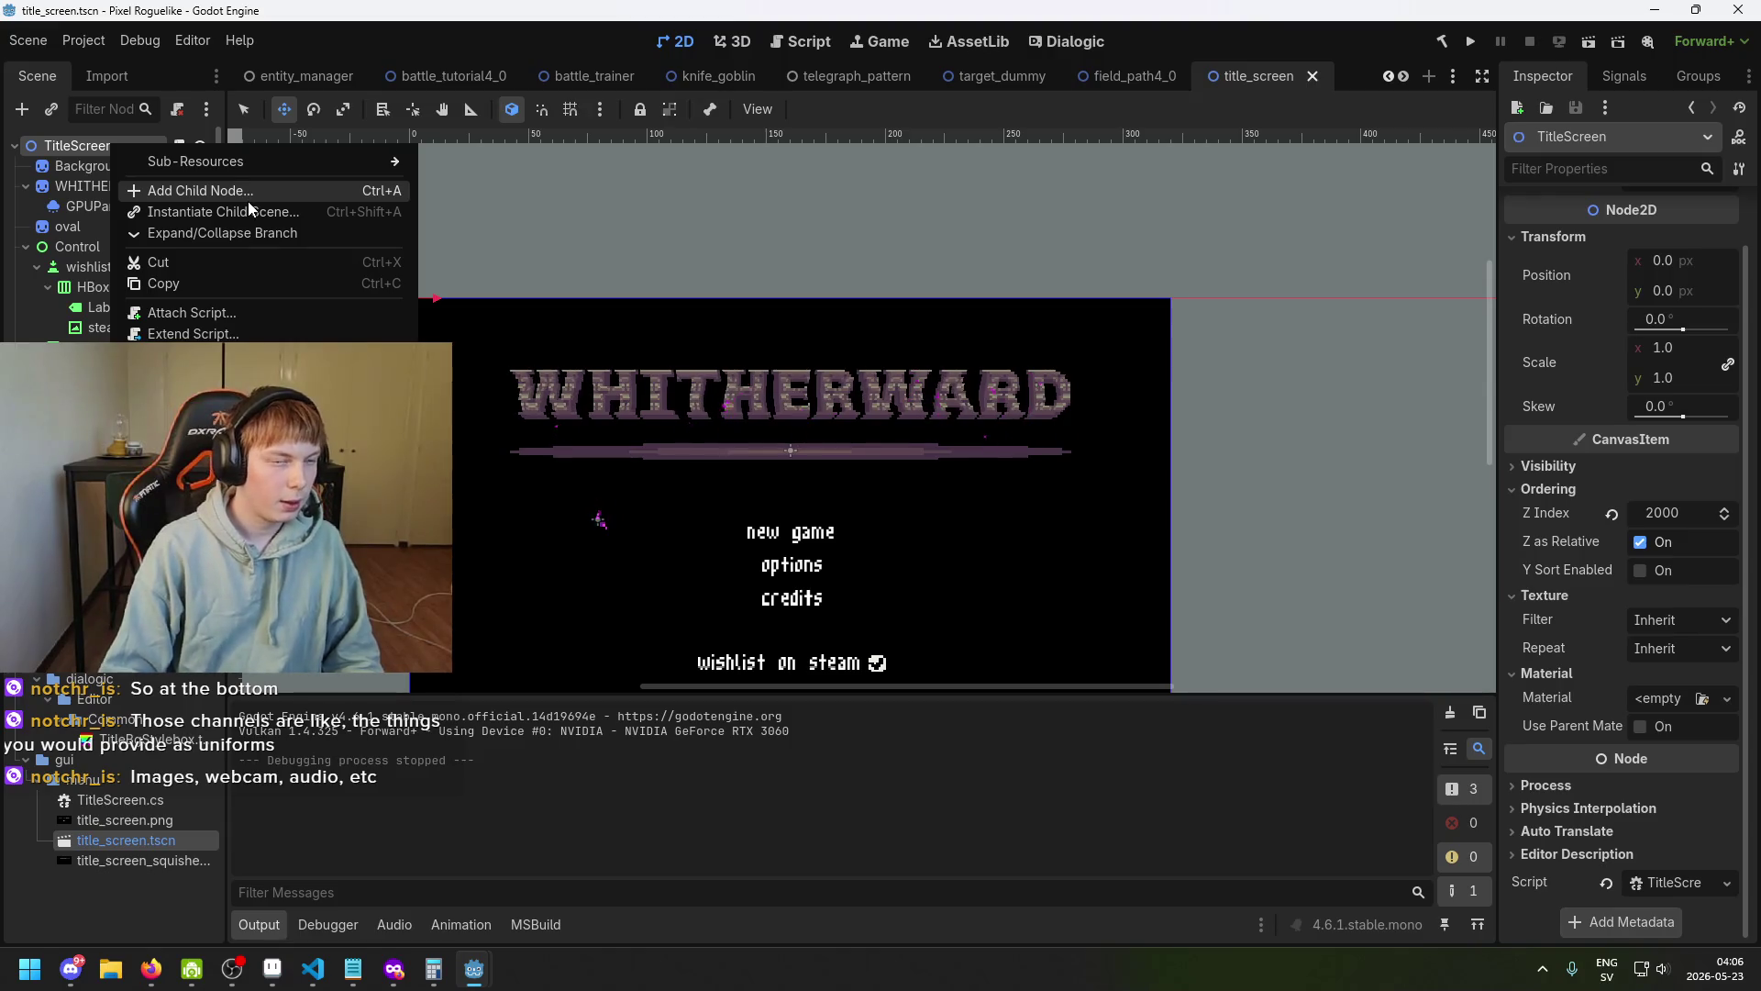
pyautogui.click(248, 195)
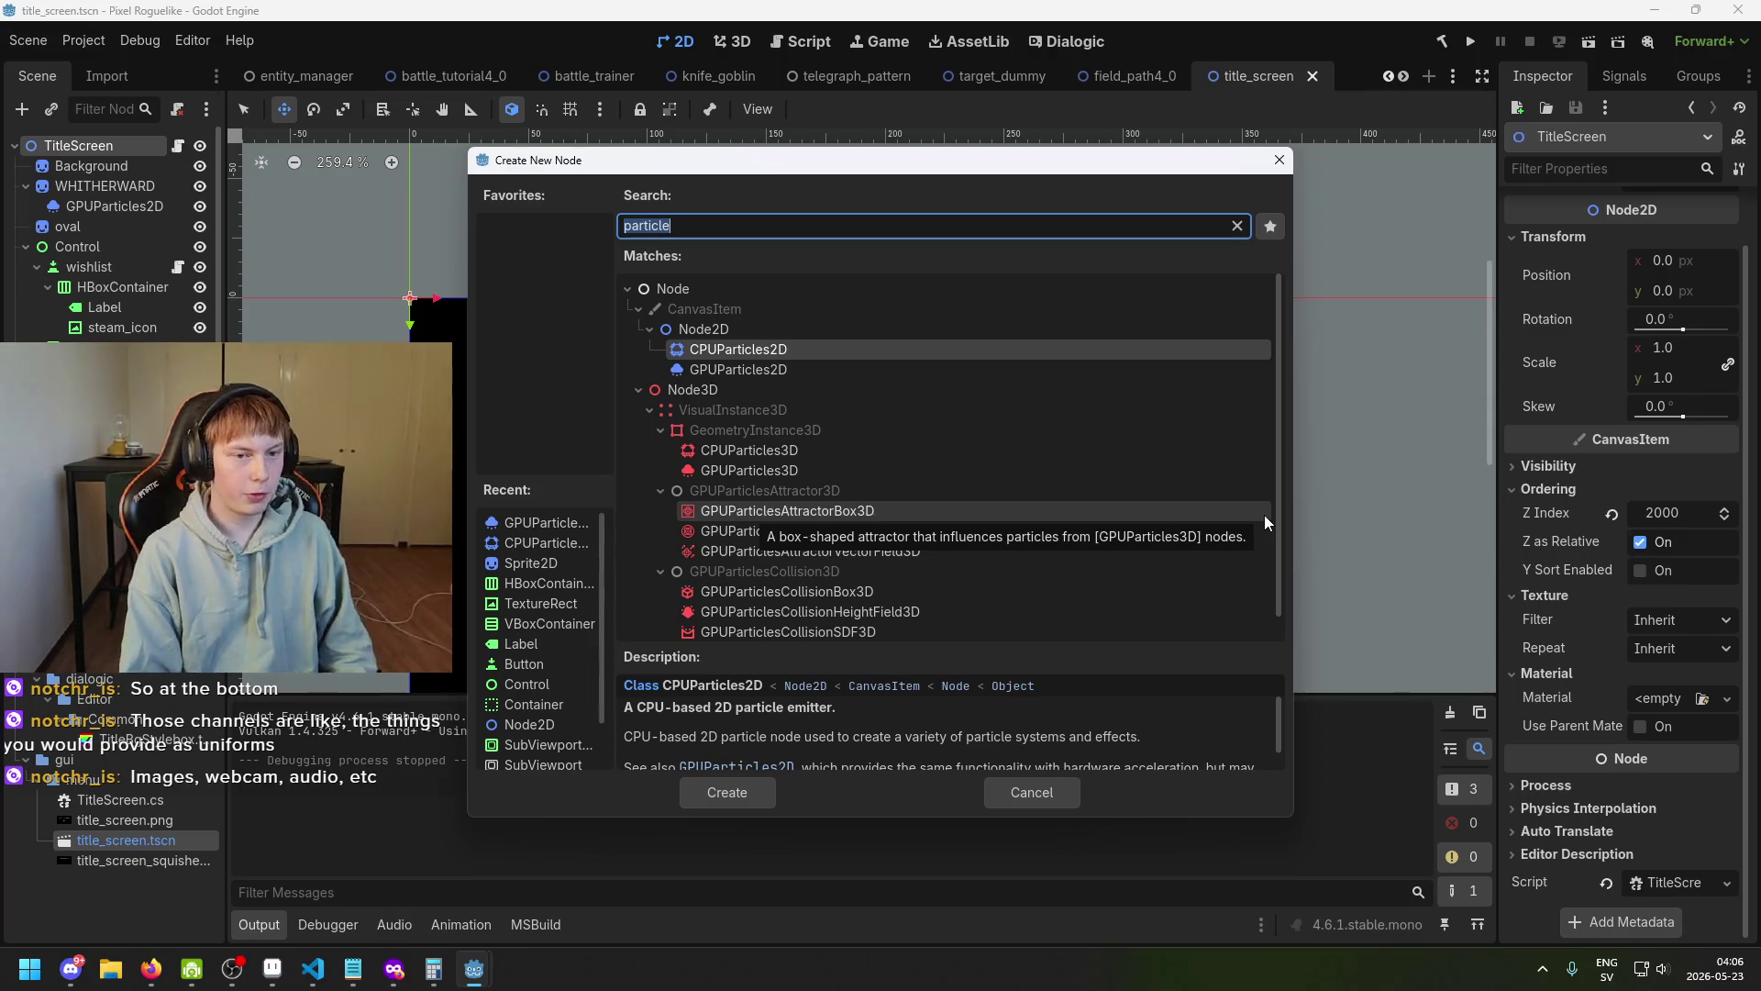
pyautogui.write('3d')
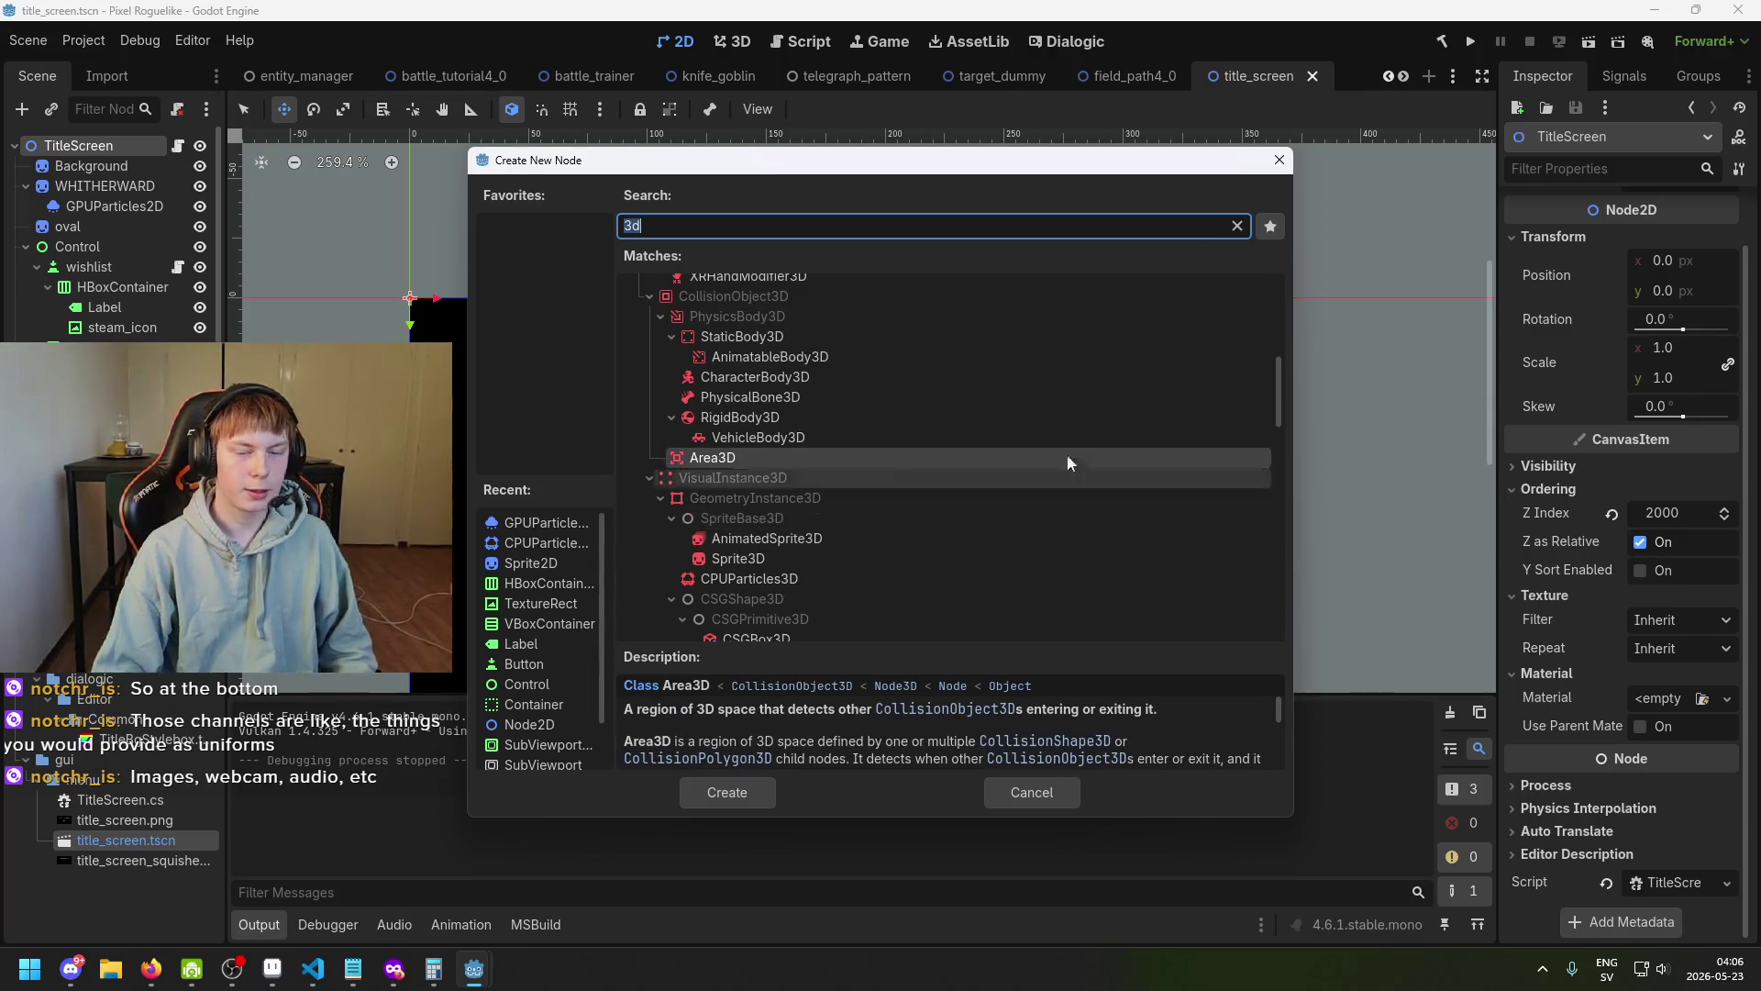
pyautogui.moveTo(863, 161)
pyautogui.mouseDown()
pyautogui.moveTo(700, 588)
pyautogui.moveTo(746, 801)
pyautogui.moveTo(723, 561)
pyautogui.mouseUp()
pyautogui.scroll(-2, 724, 661)
pyautogui.scroll(10, 796, 746)
pyautogui.scroll(-8, 736, 740)
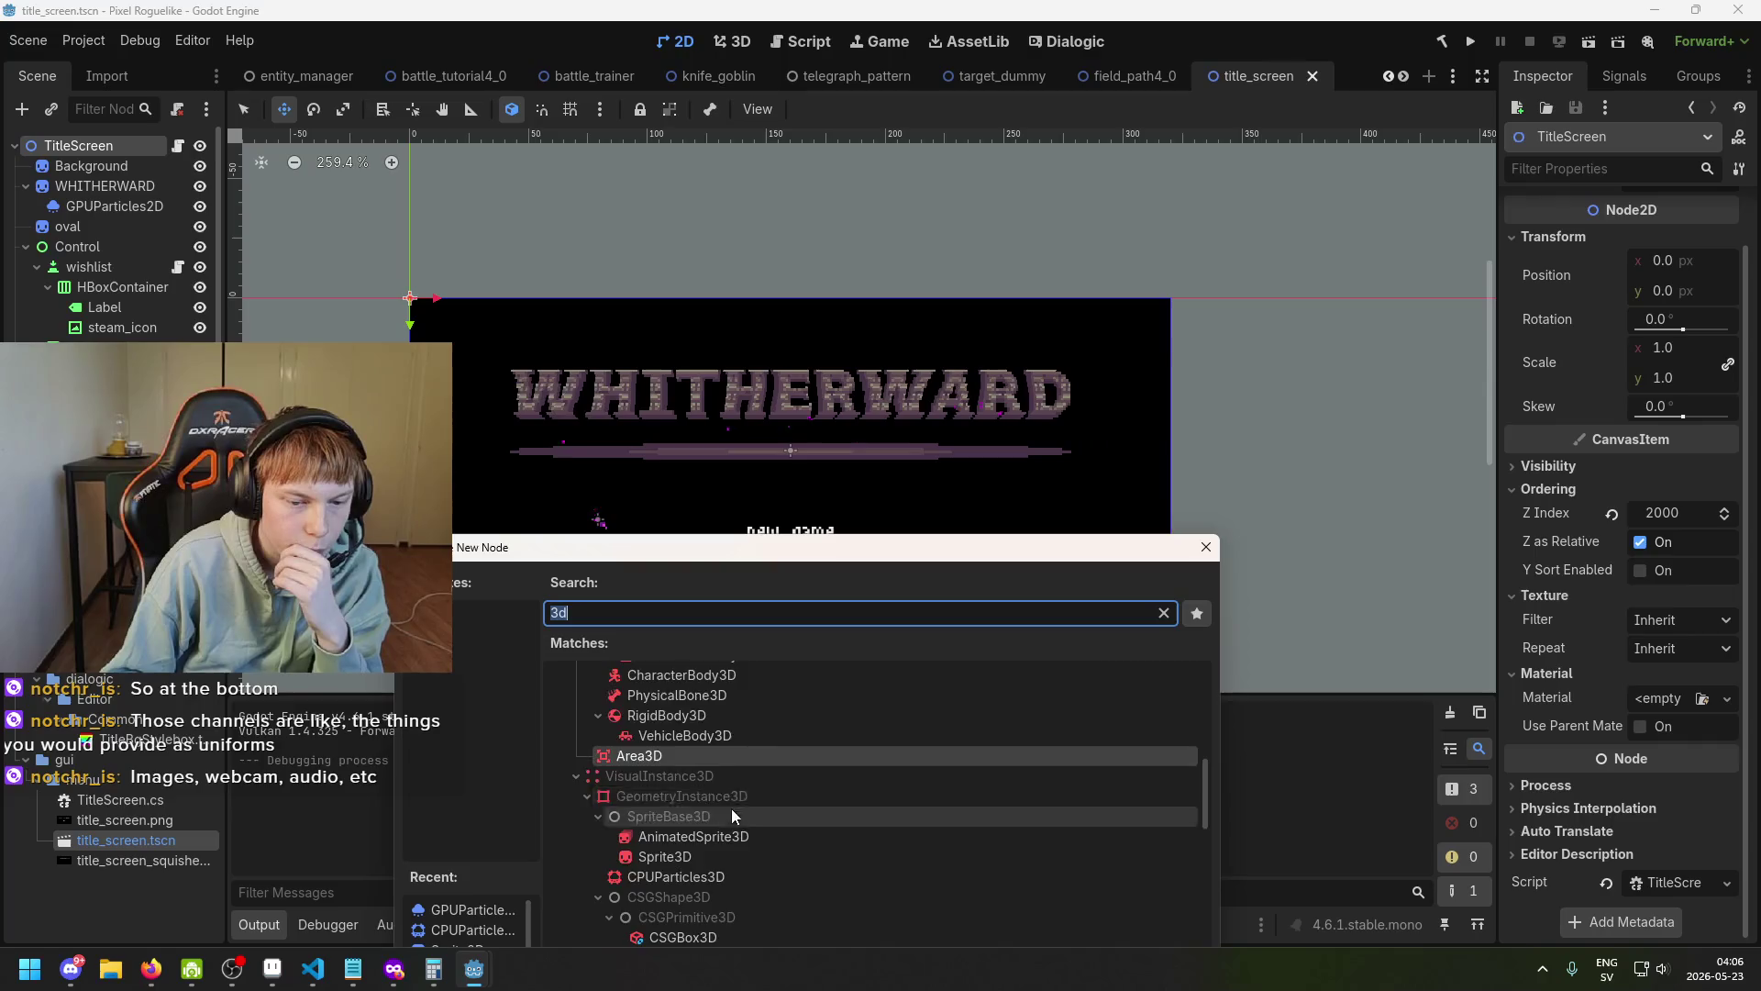
pyautogui.scroll(-2, 731, 816)
pyautogui.scroll(2, 720, 752)
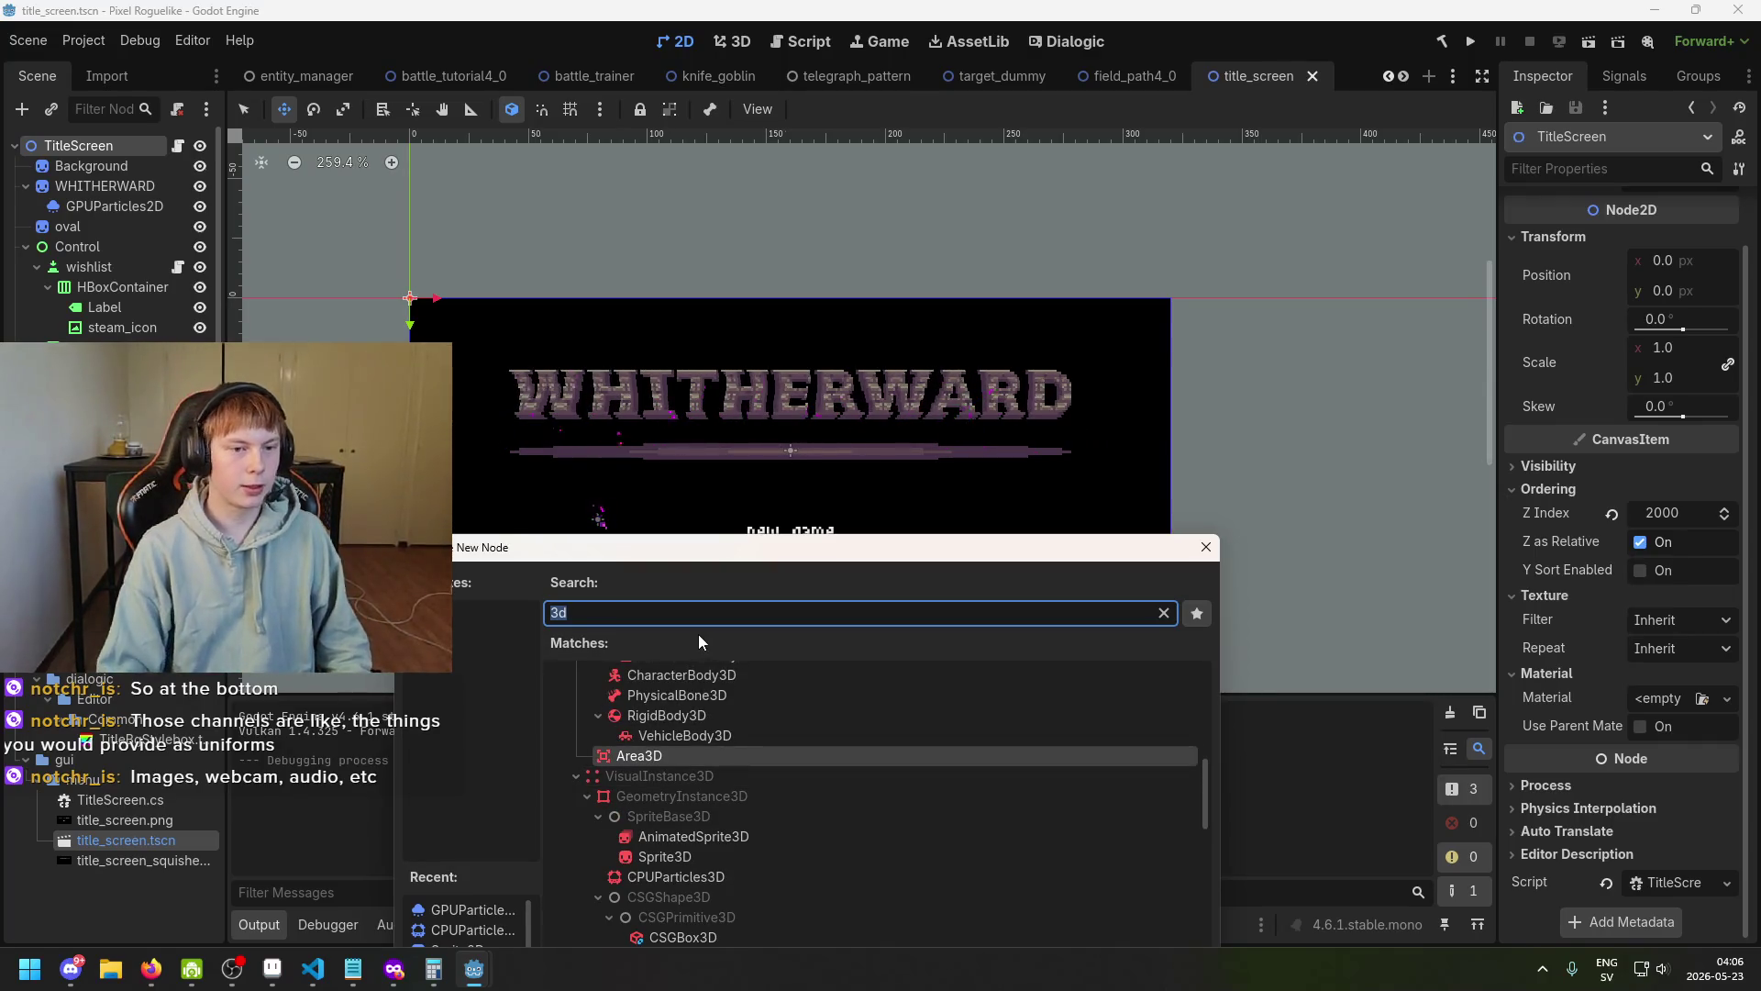
# Search 'mesh' and create a MeshInstance3D child node, viewing it in 3D.
pyautogui.press('BackSpace')
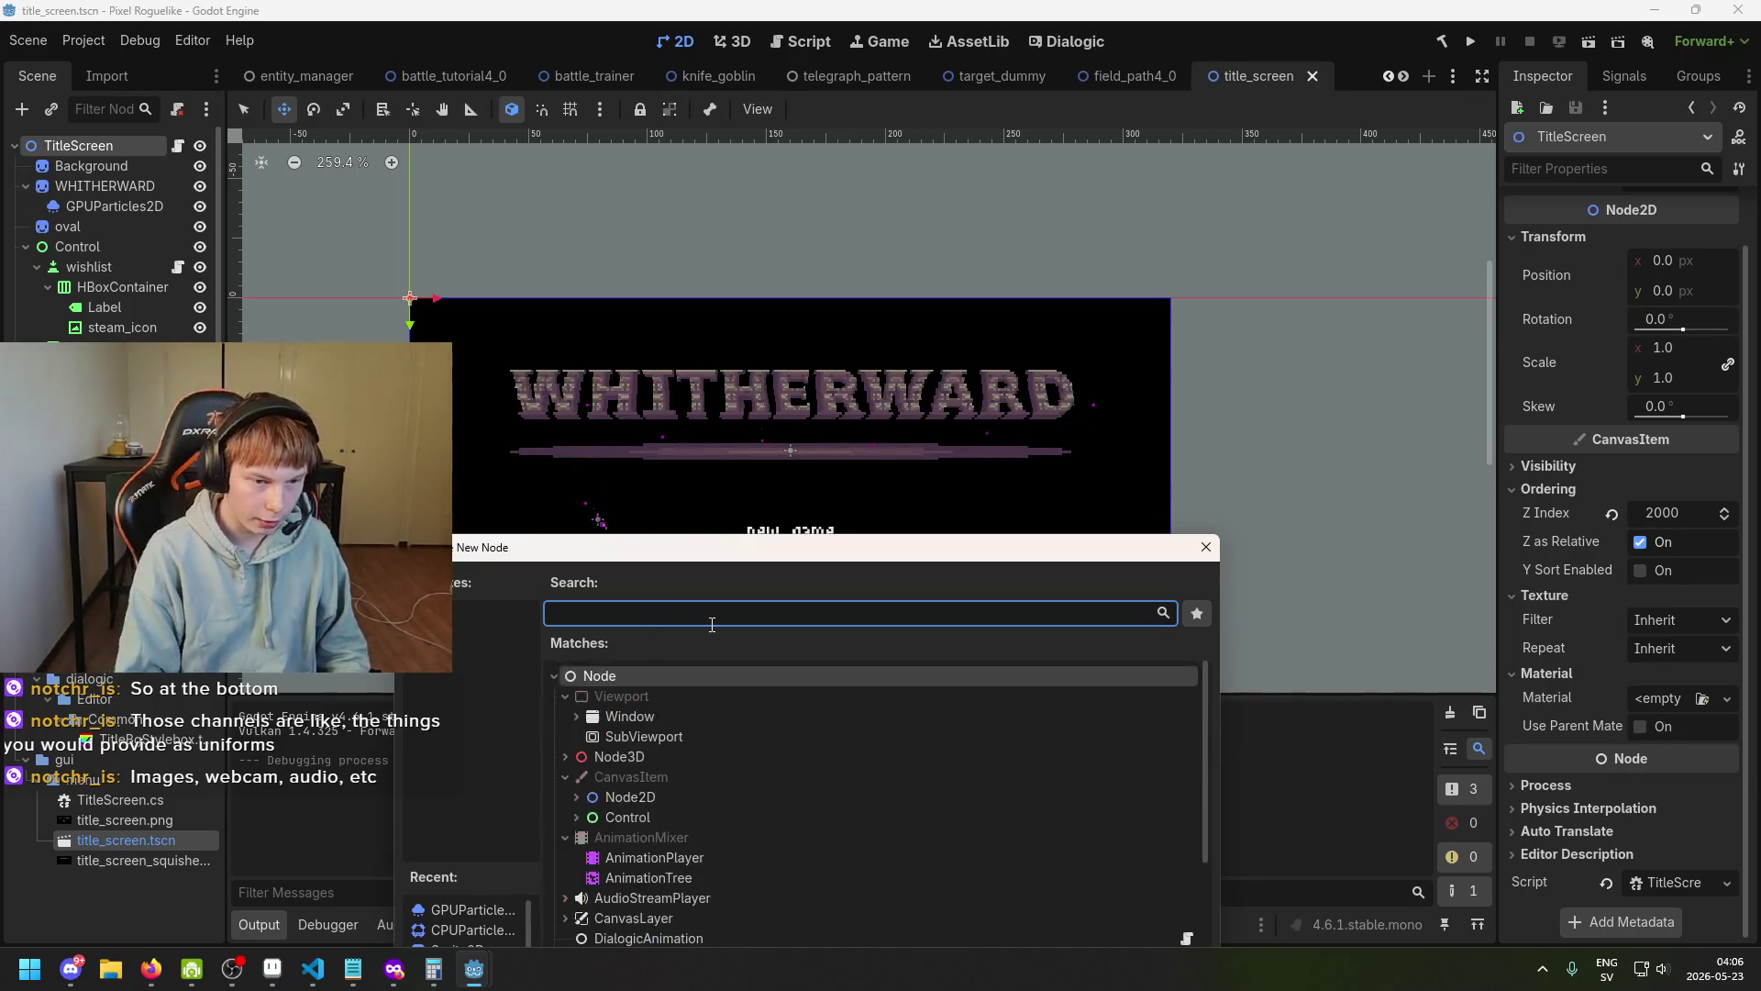
pyautogui.write('mesh')
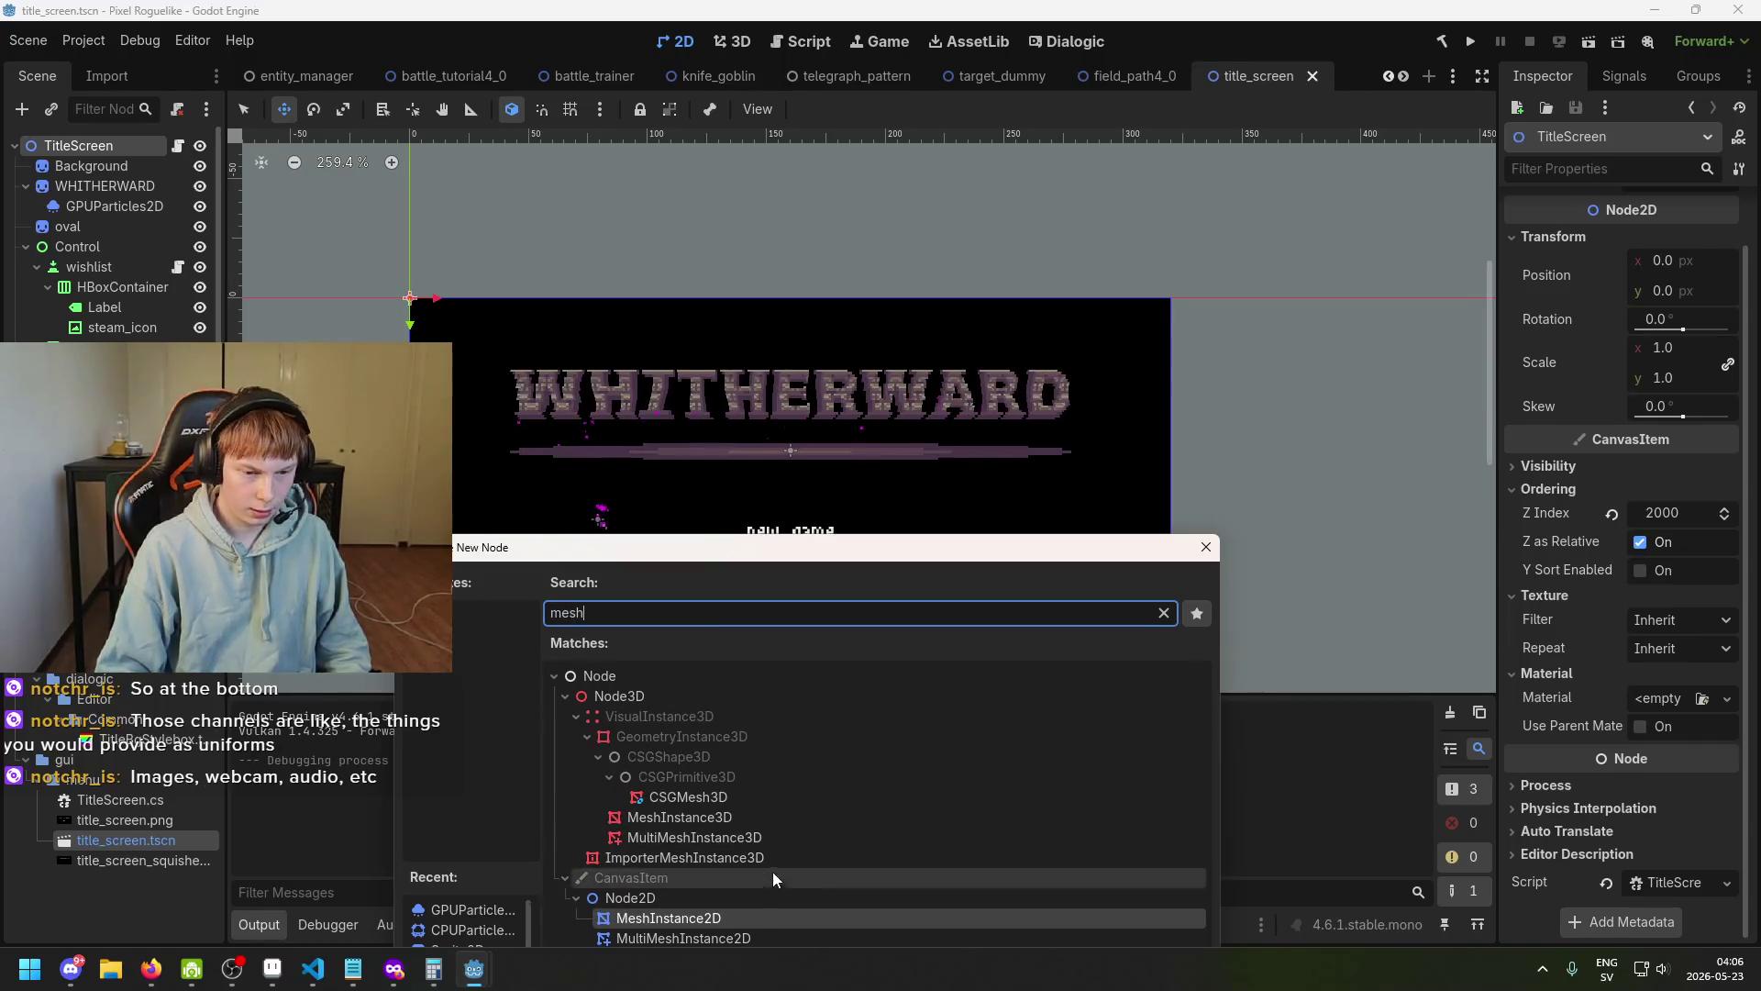
pyautogui.click(749, 701)
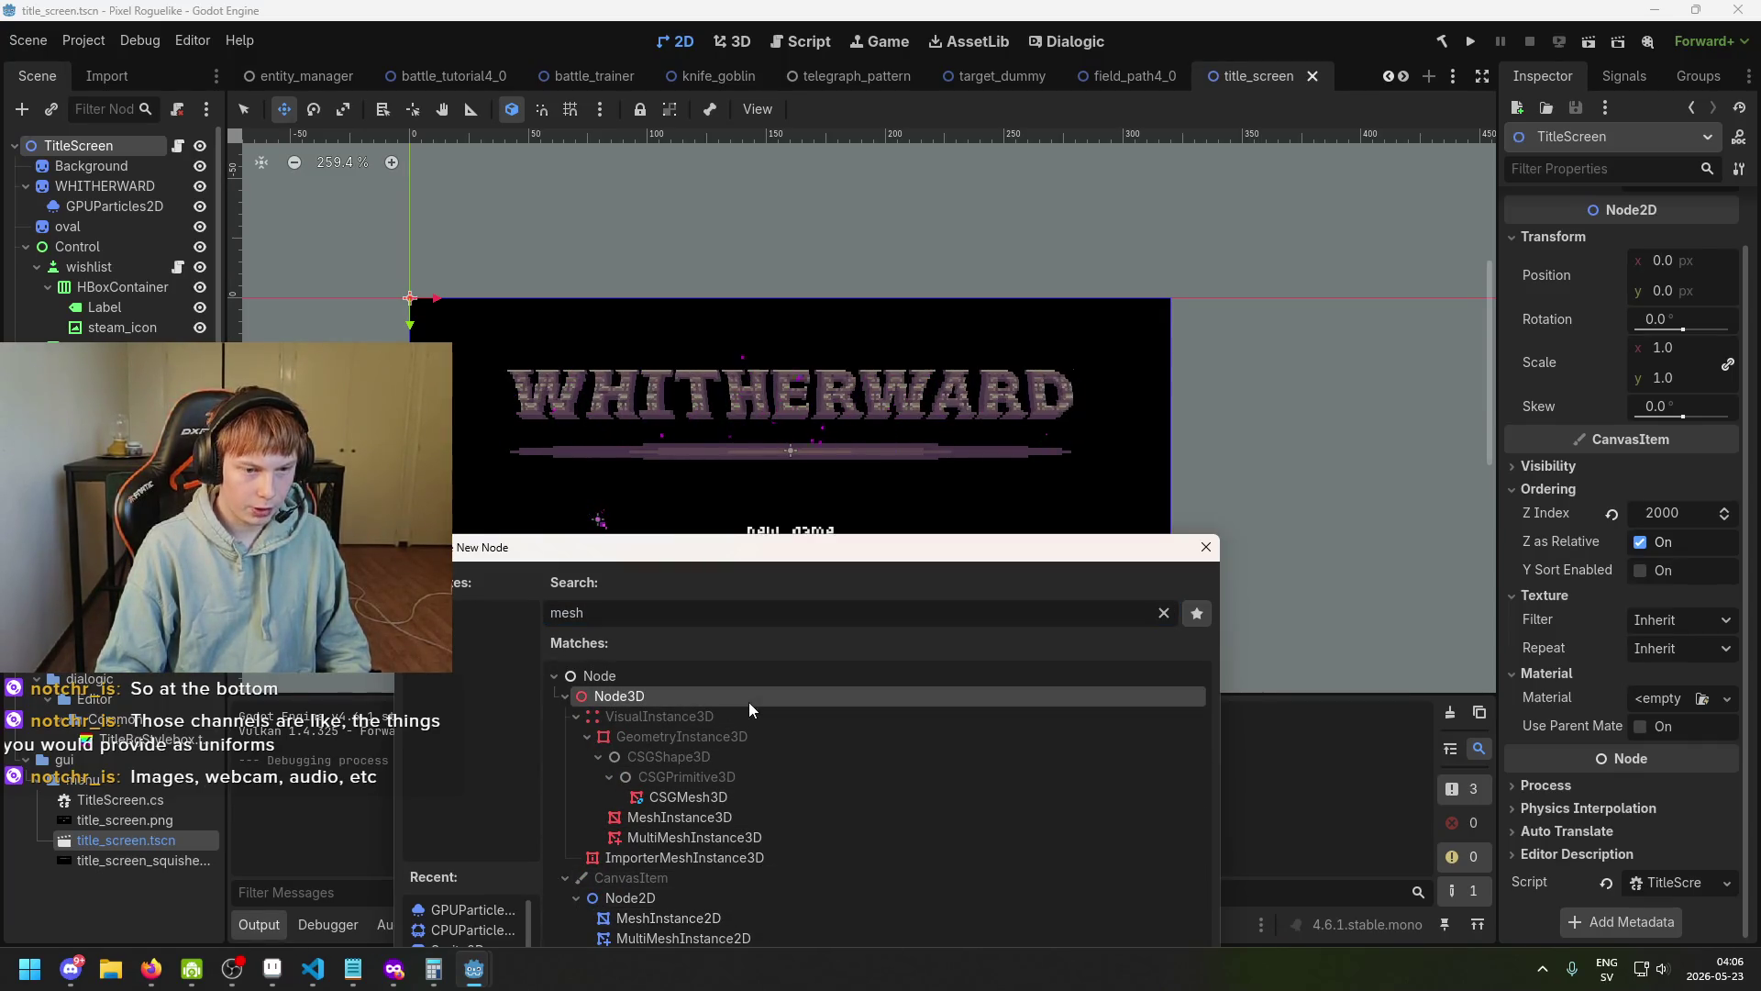
pyautogui.click(771, 820)
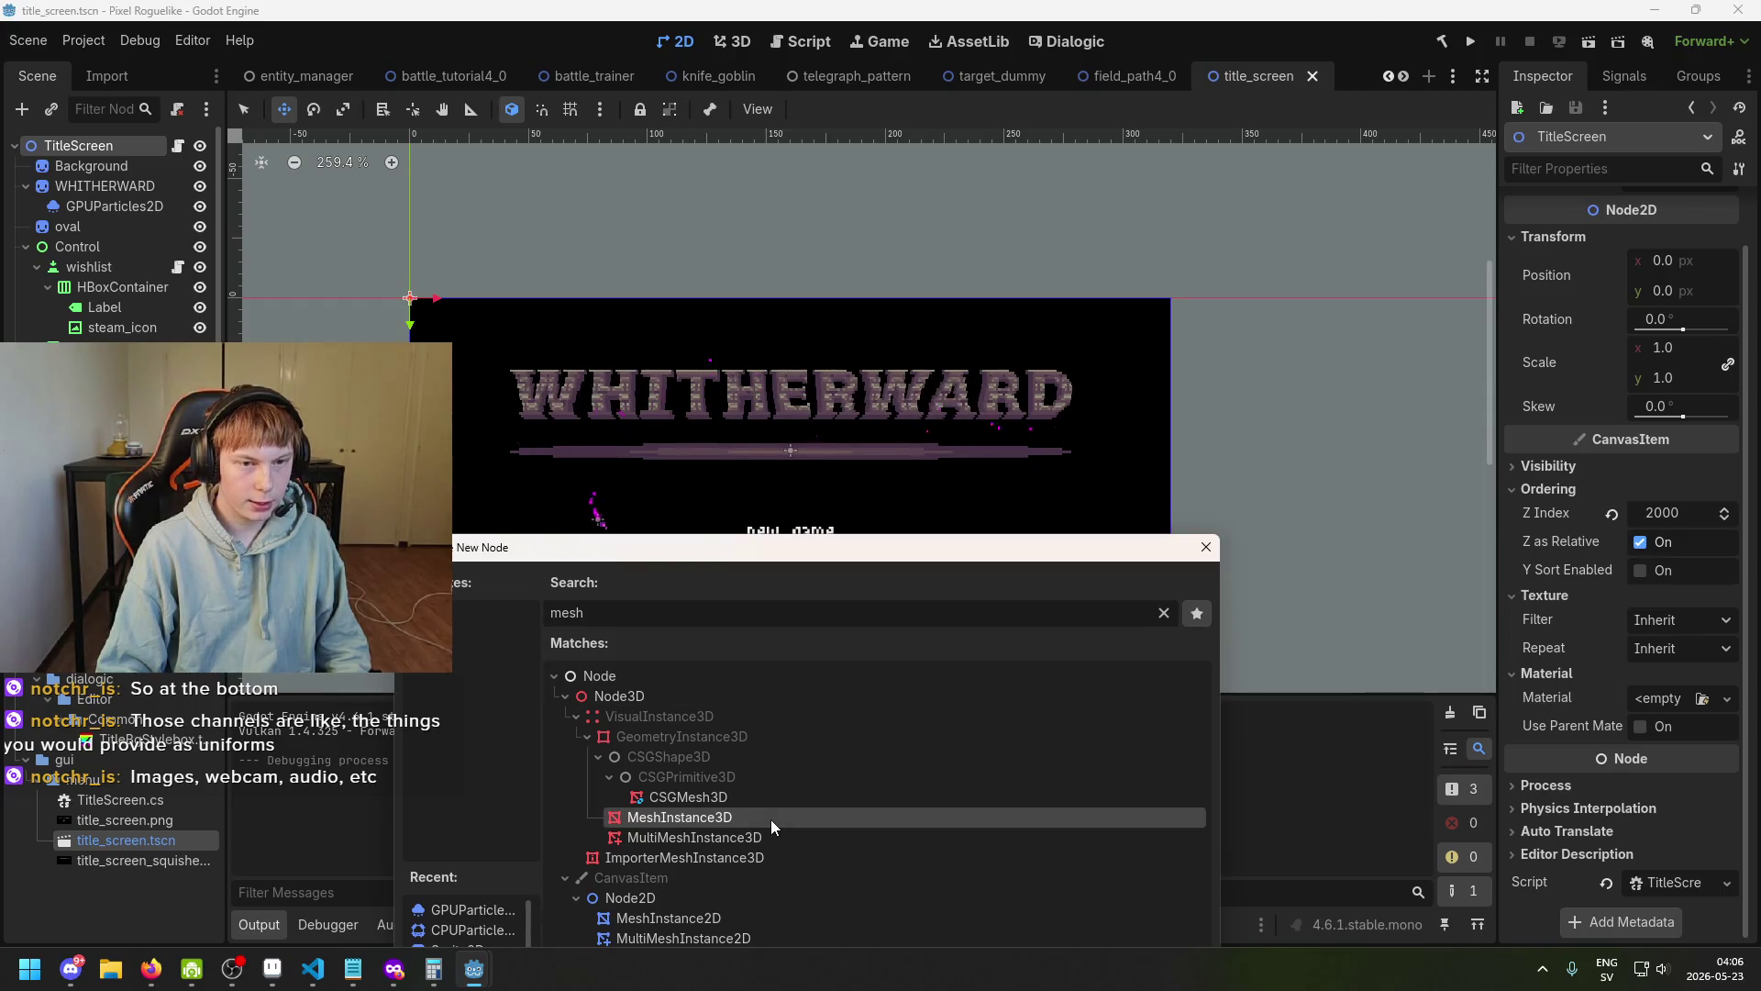
pyautogui.doubleClick(771, 819)
pyautogui.moveTo(682, 500); pyautogui.dragTo(800, 486)
pyautogui.moveTo(1004, 296)
pyautogui.mouseDown()
pyautogui.moveTo(1225, 200)
pyautogui.moveTo(588, 319)
pyautogui.moveTo(853, 289)
pyautogui.mouseUp()
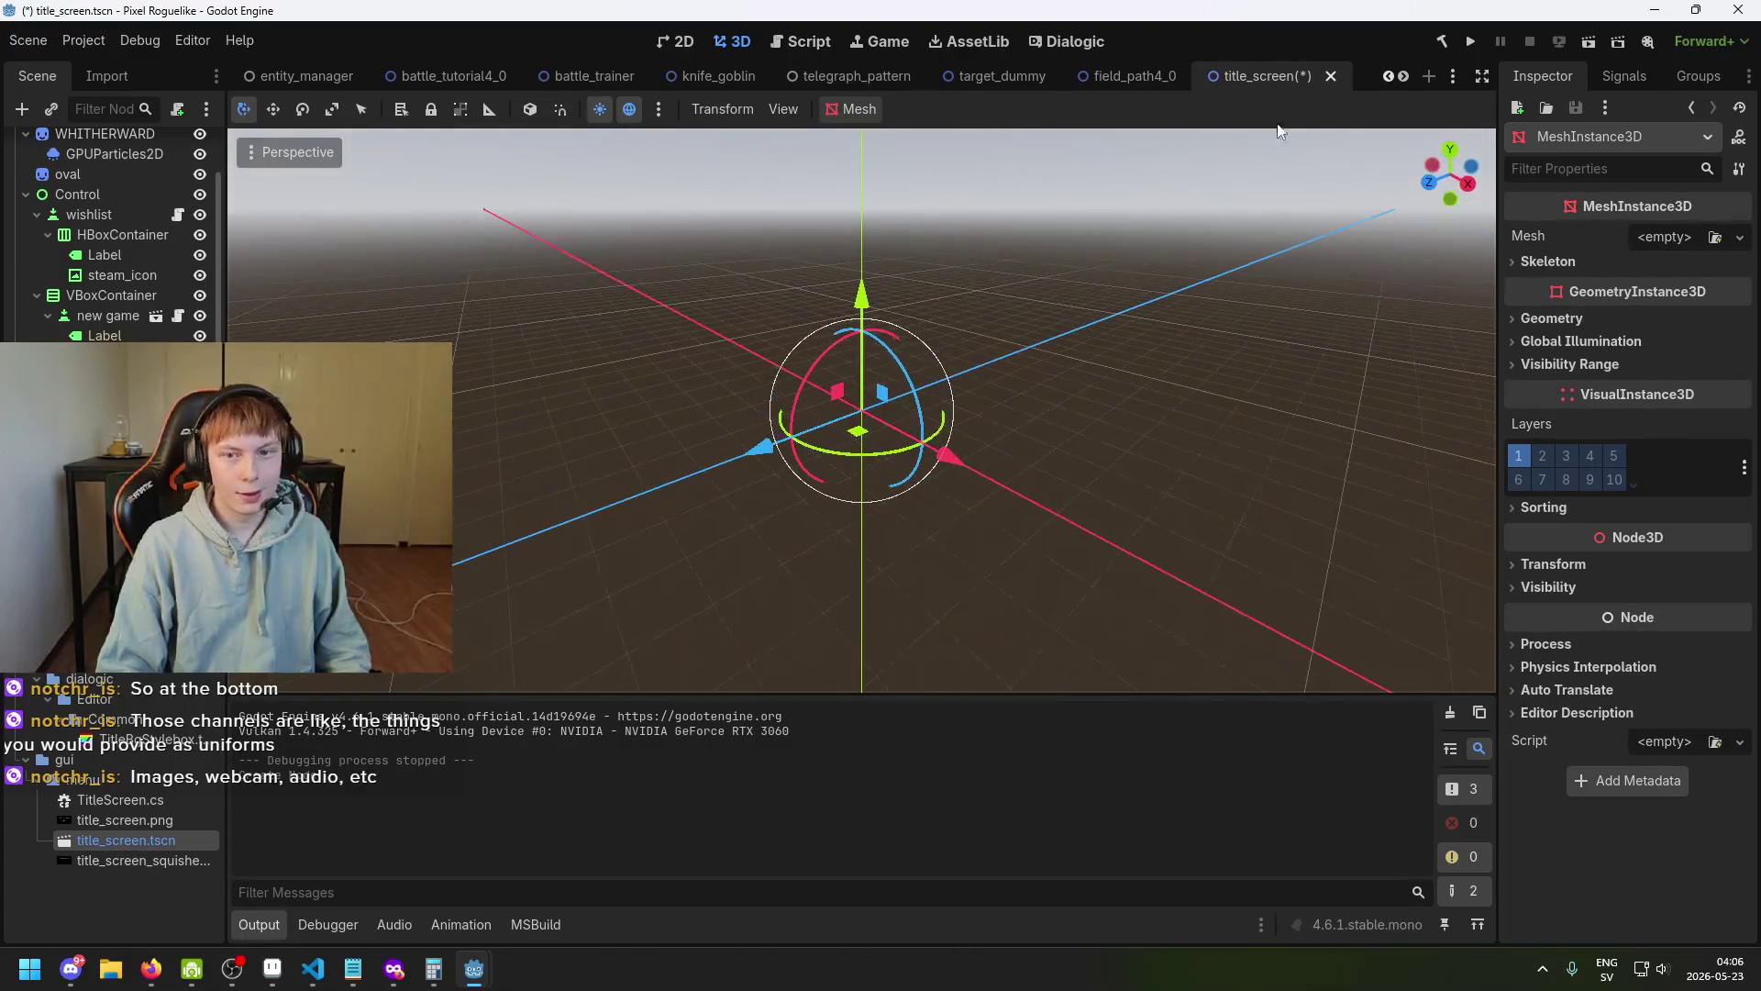
# Make MeshInstance3D a child of the TitleScreen root node.
pyautogui.moveTo(101, 412); pyautogui.dragTo(108, 152)
pyautogui.doubleClick(108, 167)
pyautogui.moveTo(651, 394)
pyautogui.mouseDown()
pyautogui.moveTo(747, 287)
pyautogui.moveTo(453, 404)
pyautogui.mouseUp()
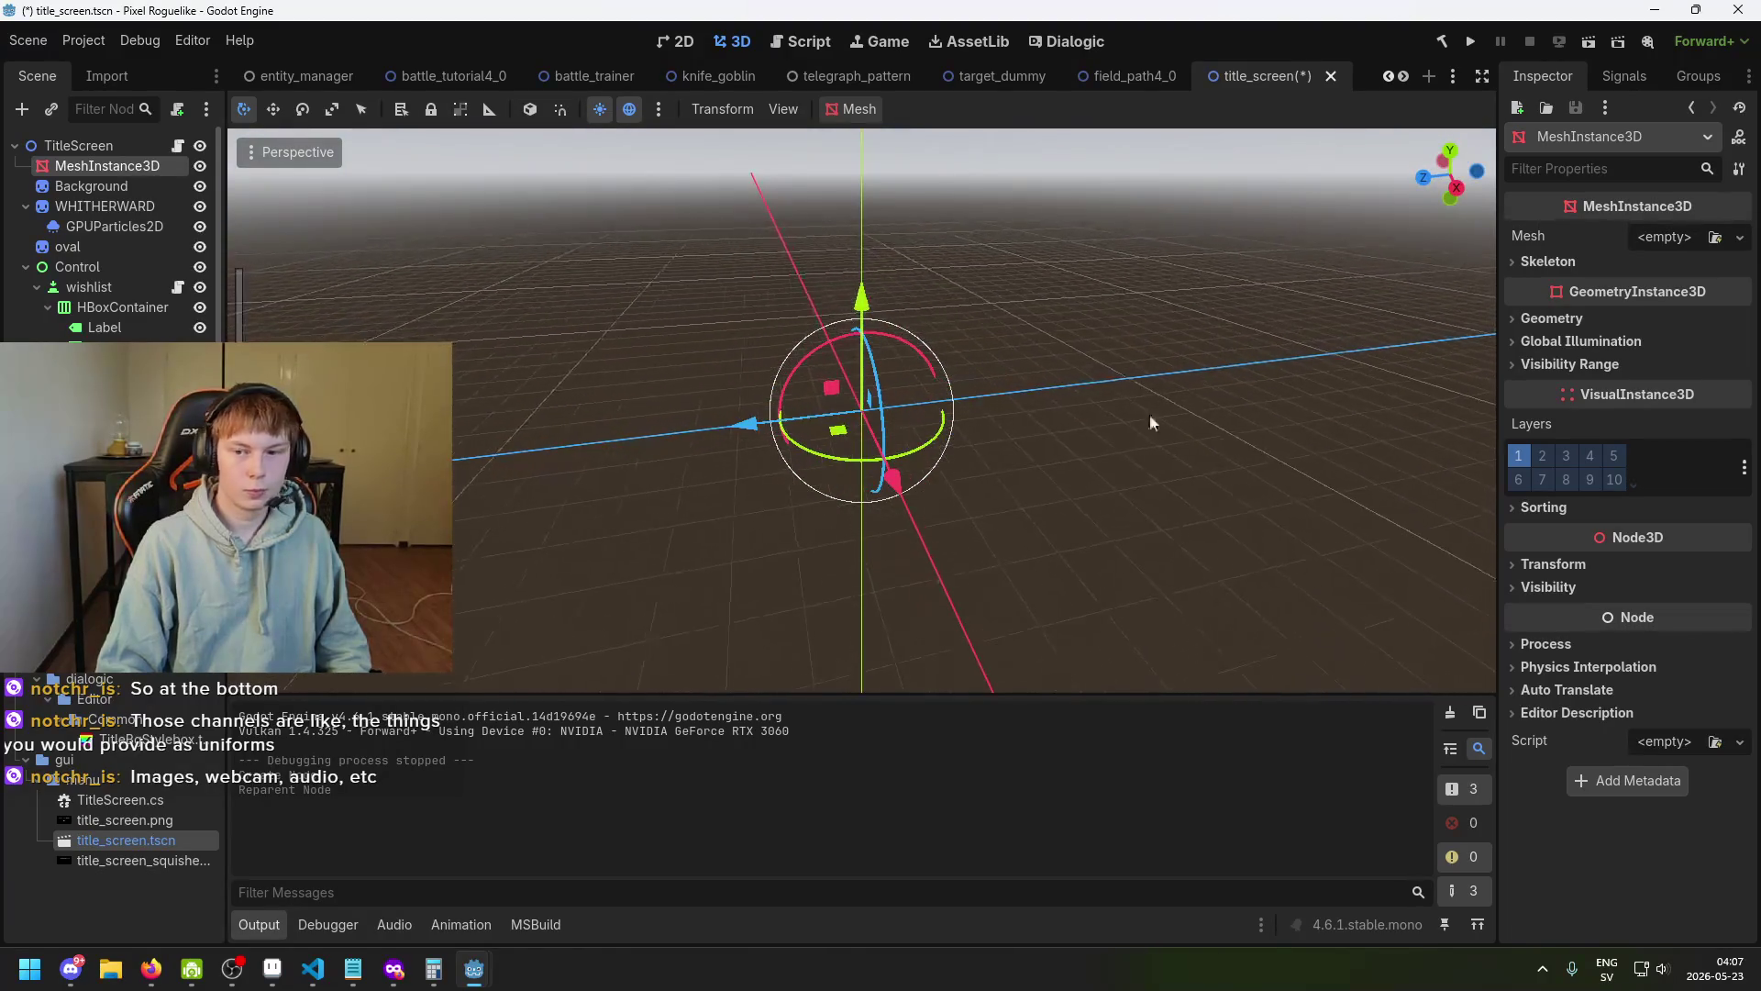
# Give the MeshInstance3D a BoxMesh and save the scene.
pyautogui.click(1653, 242)
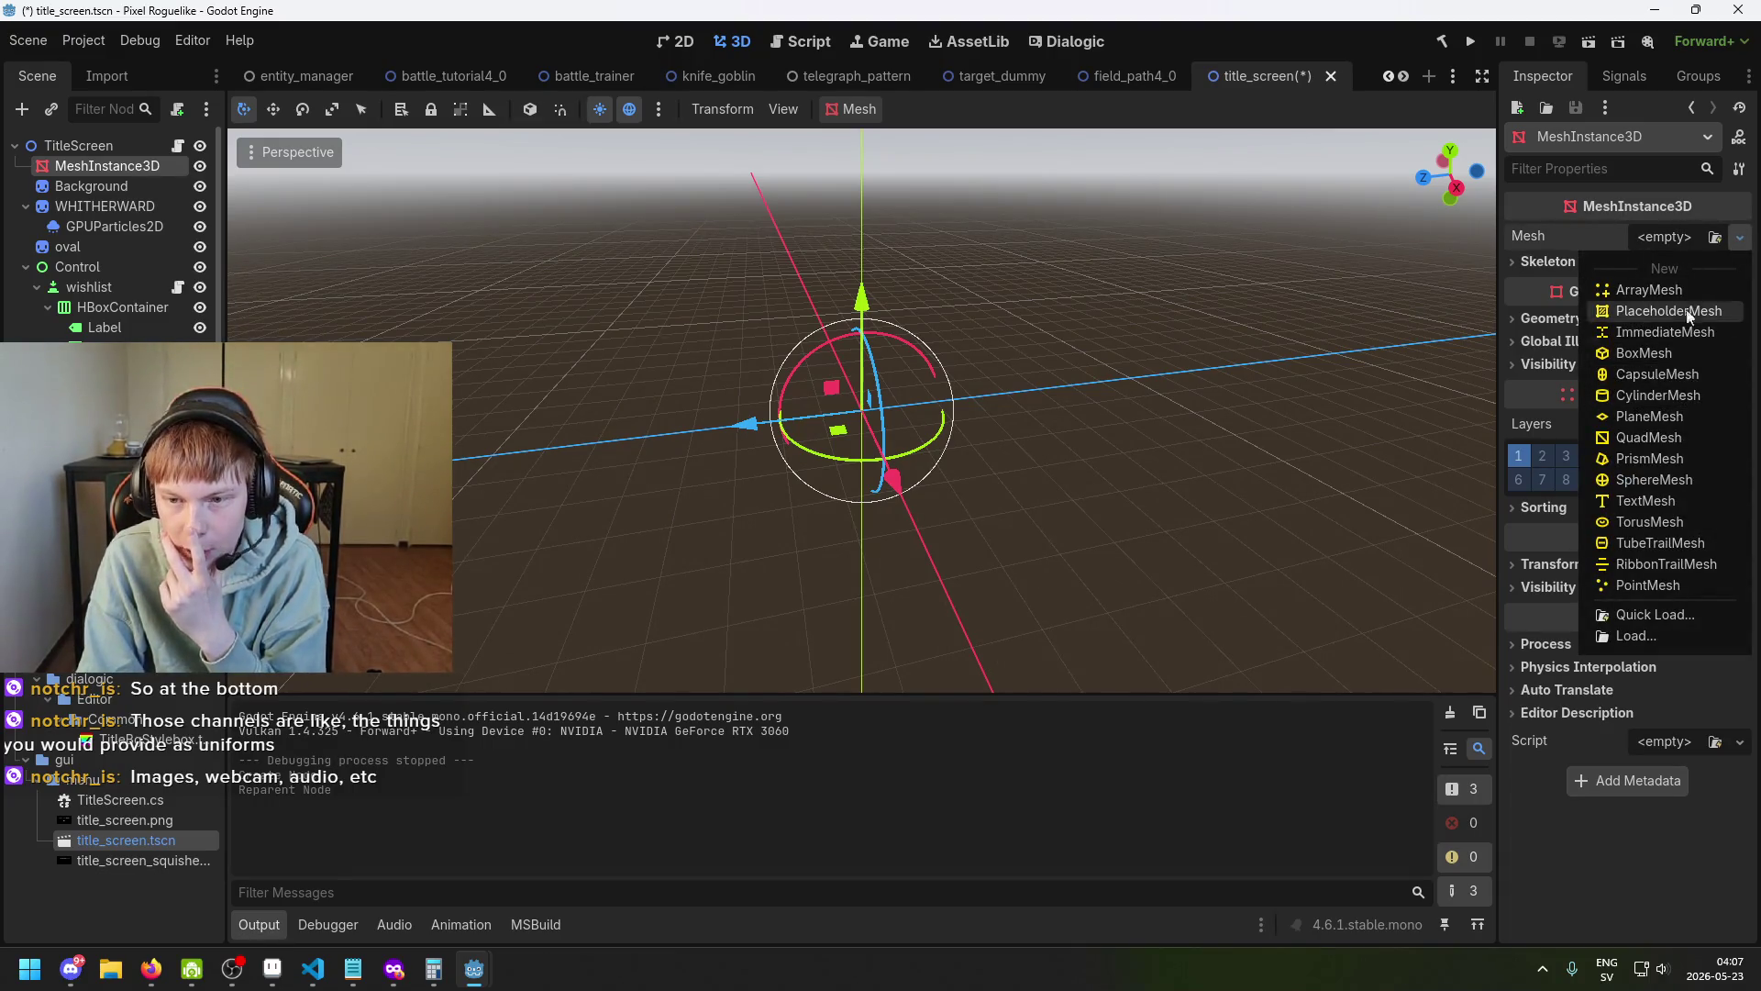
pyautogui.click(1669, 356)
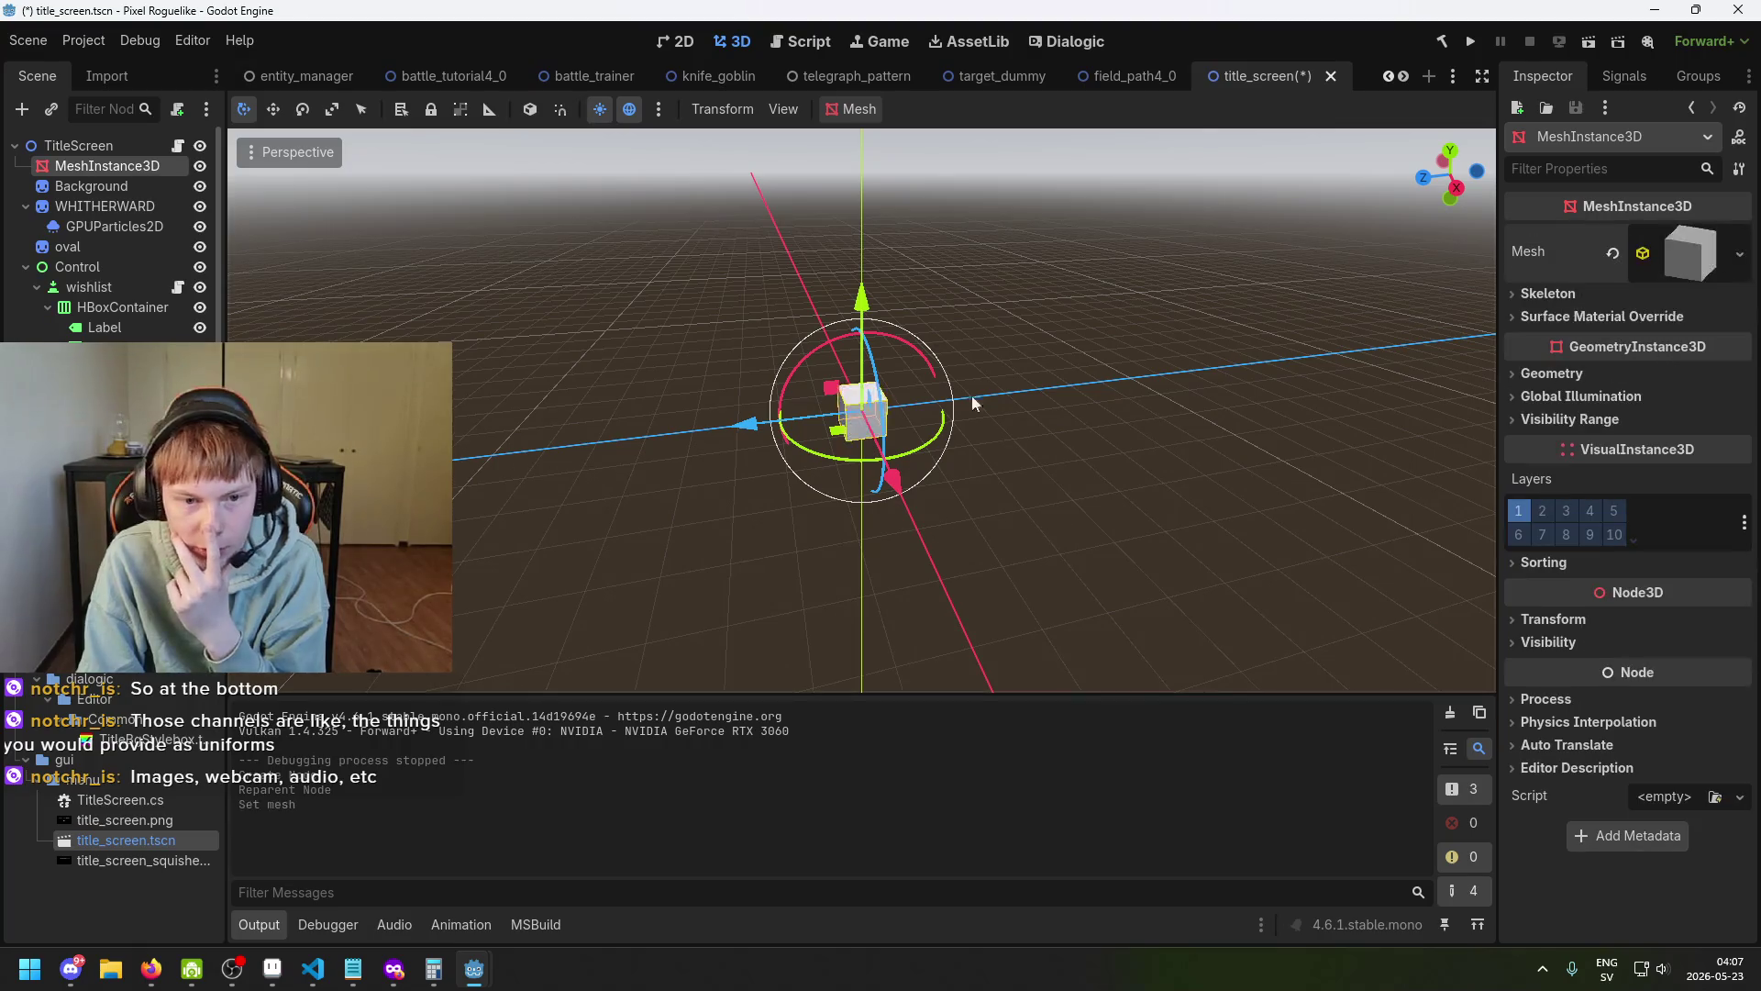
pyautogui.scroll(3, 831, 387)
pyautogui.moveTo(835, 389)
pyautogui.mouseDown()
pyautogui.moveTo(1082, 271)
pyautogui.moveTo(1166, 337)
pyautogui.moveTo(1348, 358)
pyautogui.moveTo(892, 339)
pyautogui.moveTo(956, 311)
pyautogui.mouseUp()
pyautogui.hotkey('ctrl', 'z')
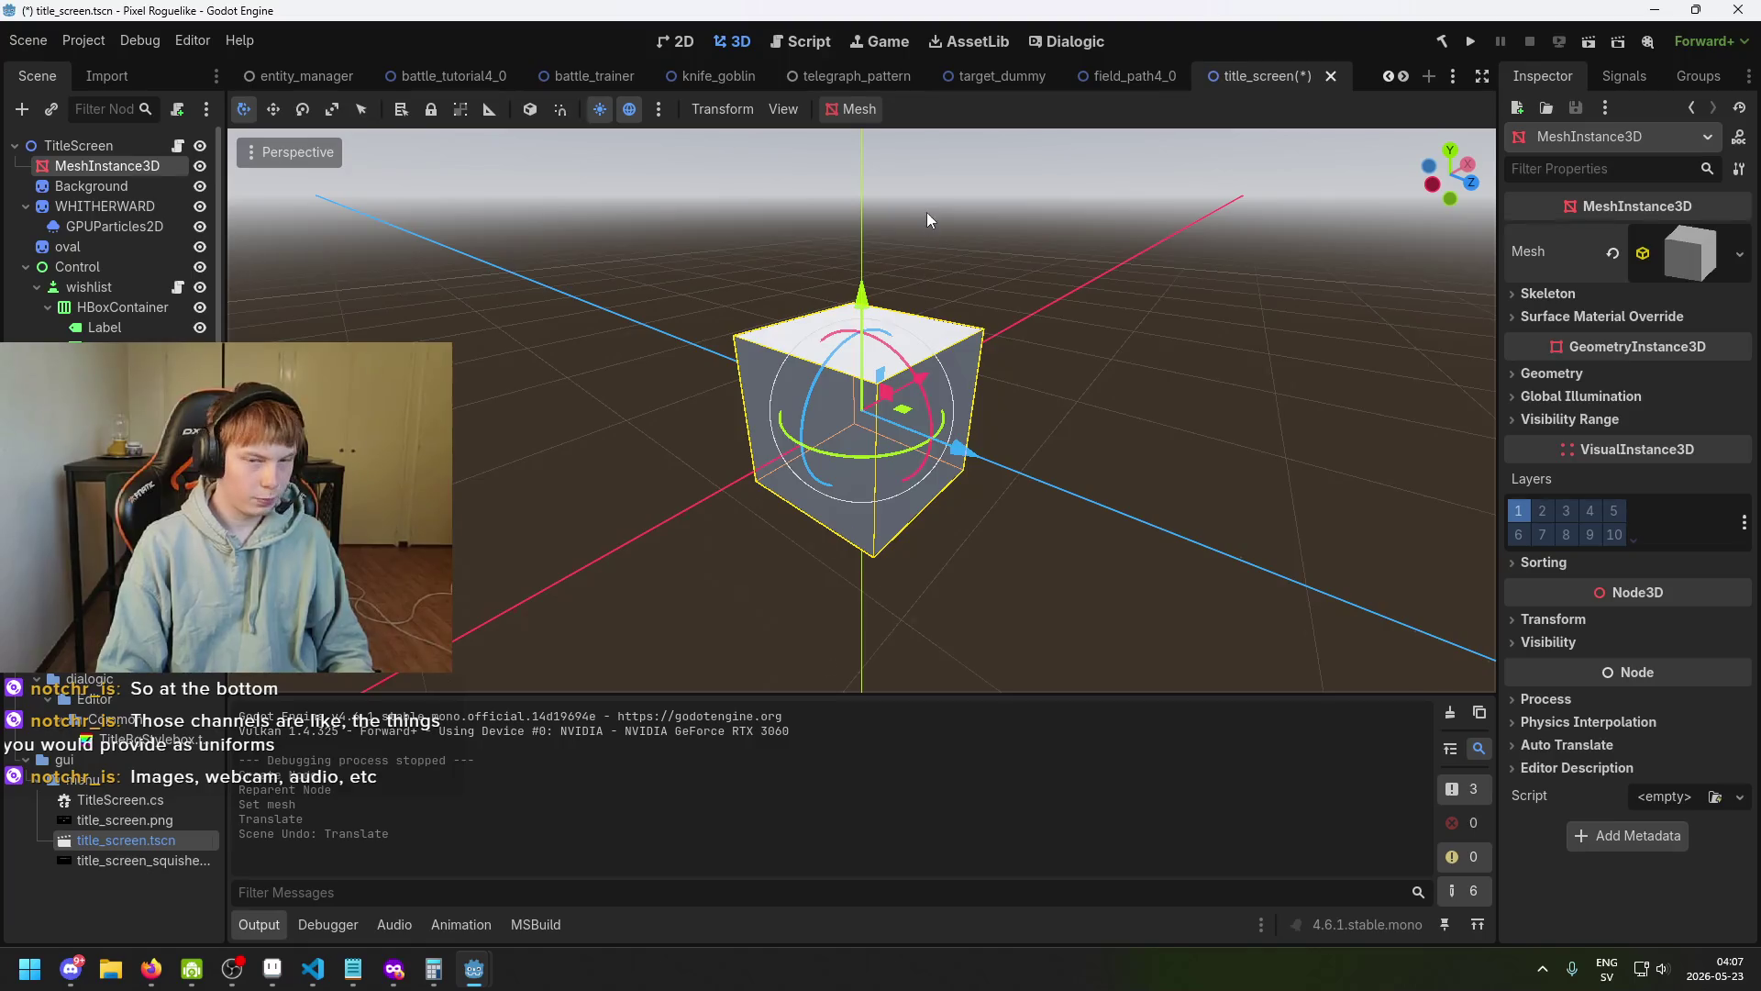
pyautogui.moveTo(926, 212); pyautogui.dragTo(900, 268)
pyautogui.hotkey('ctrl', 's')
pyautogui.moveTo(860, 374)
pyautogui.mouseDown()
pyautogui.moveTo(676, 338)
pyautogui.moveTo(802, 284)
pyautogui.mouseUp()
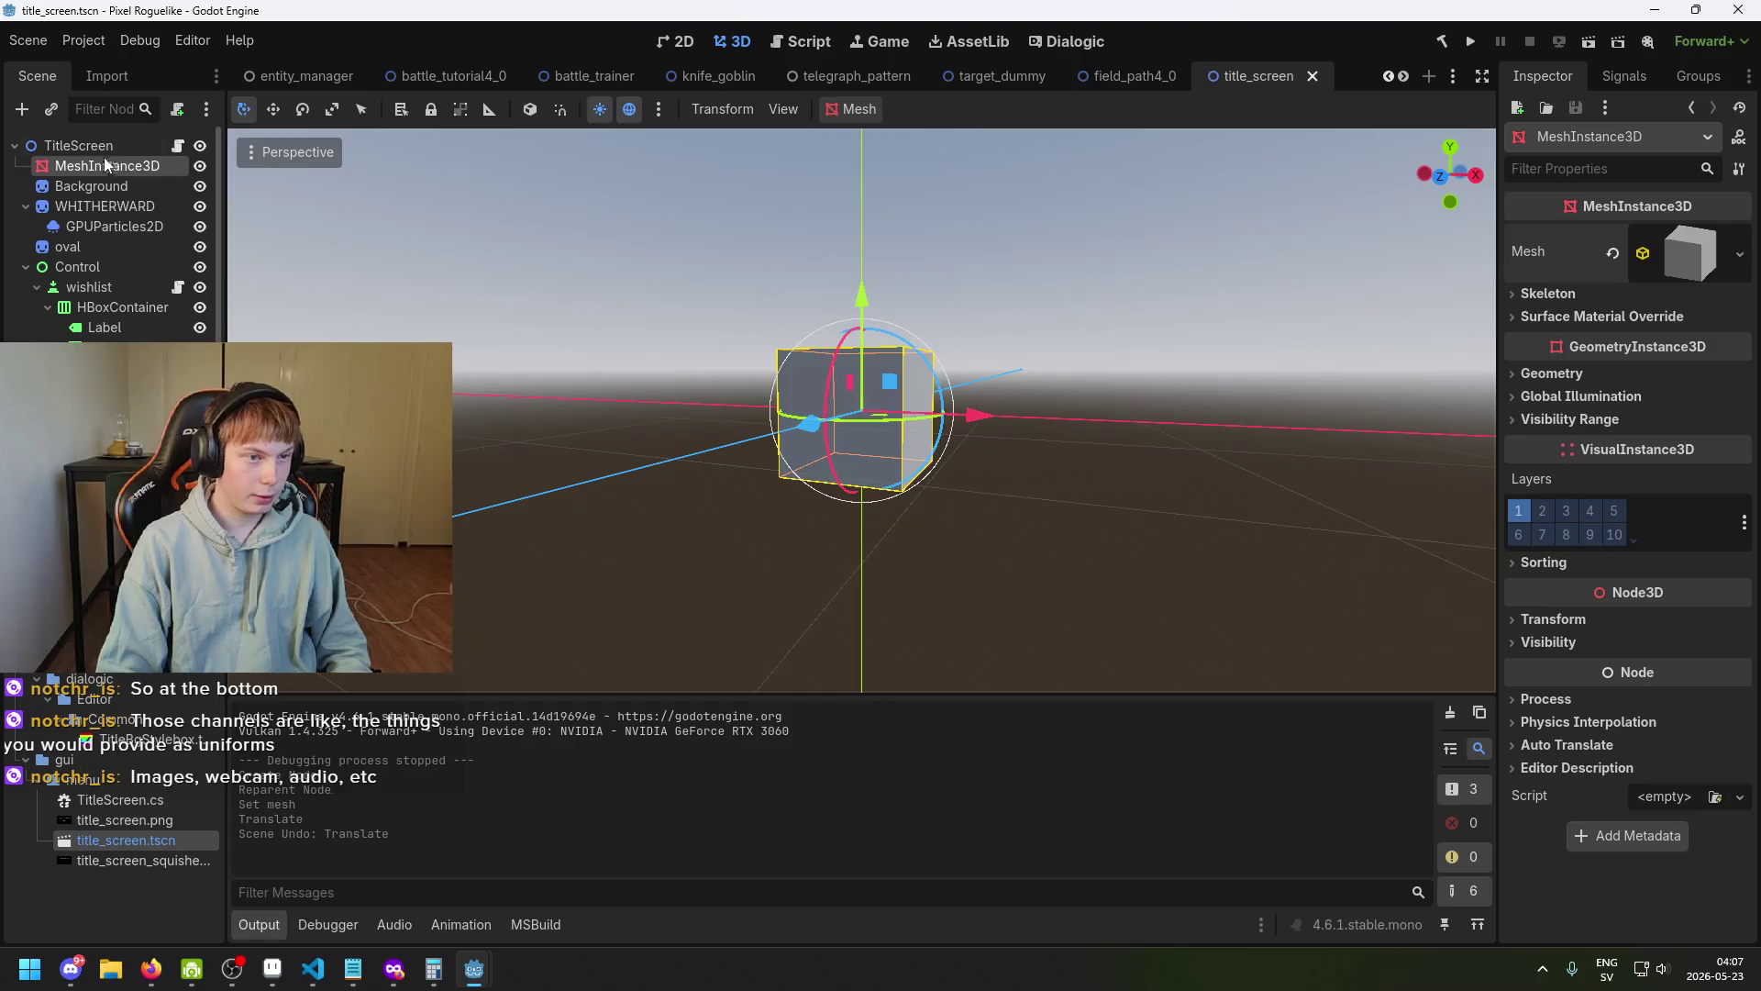
# Switch between TitleScreen and MeshInstance3D, then expand the cube's Transform settings in the Inspector.
pyautogui.click(102, 154)
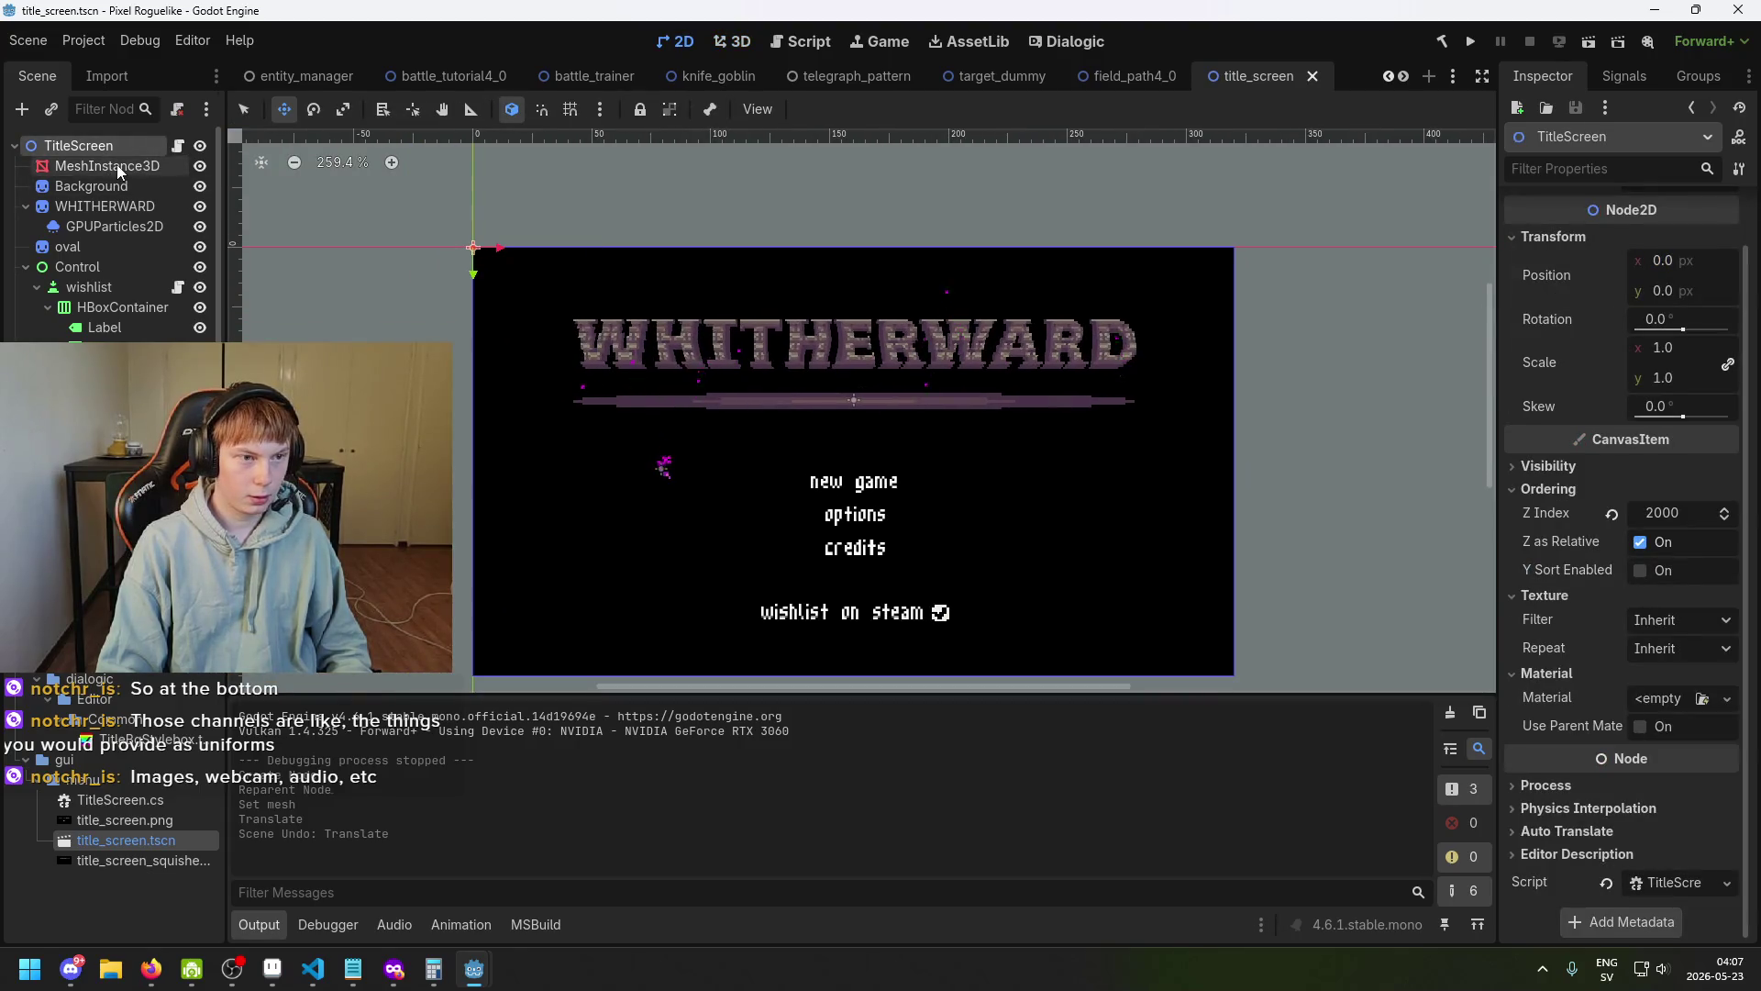
pyautogui.click(117, 168)
pyautogui.moveTo(758, 232)
pyautogui.mouseDown()
pyautogui.moveTo(481, 202)
pyautogui.moveTo(681, 259)
pyautogui.mouseUp()
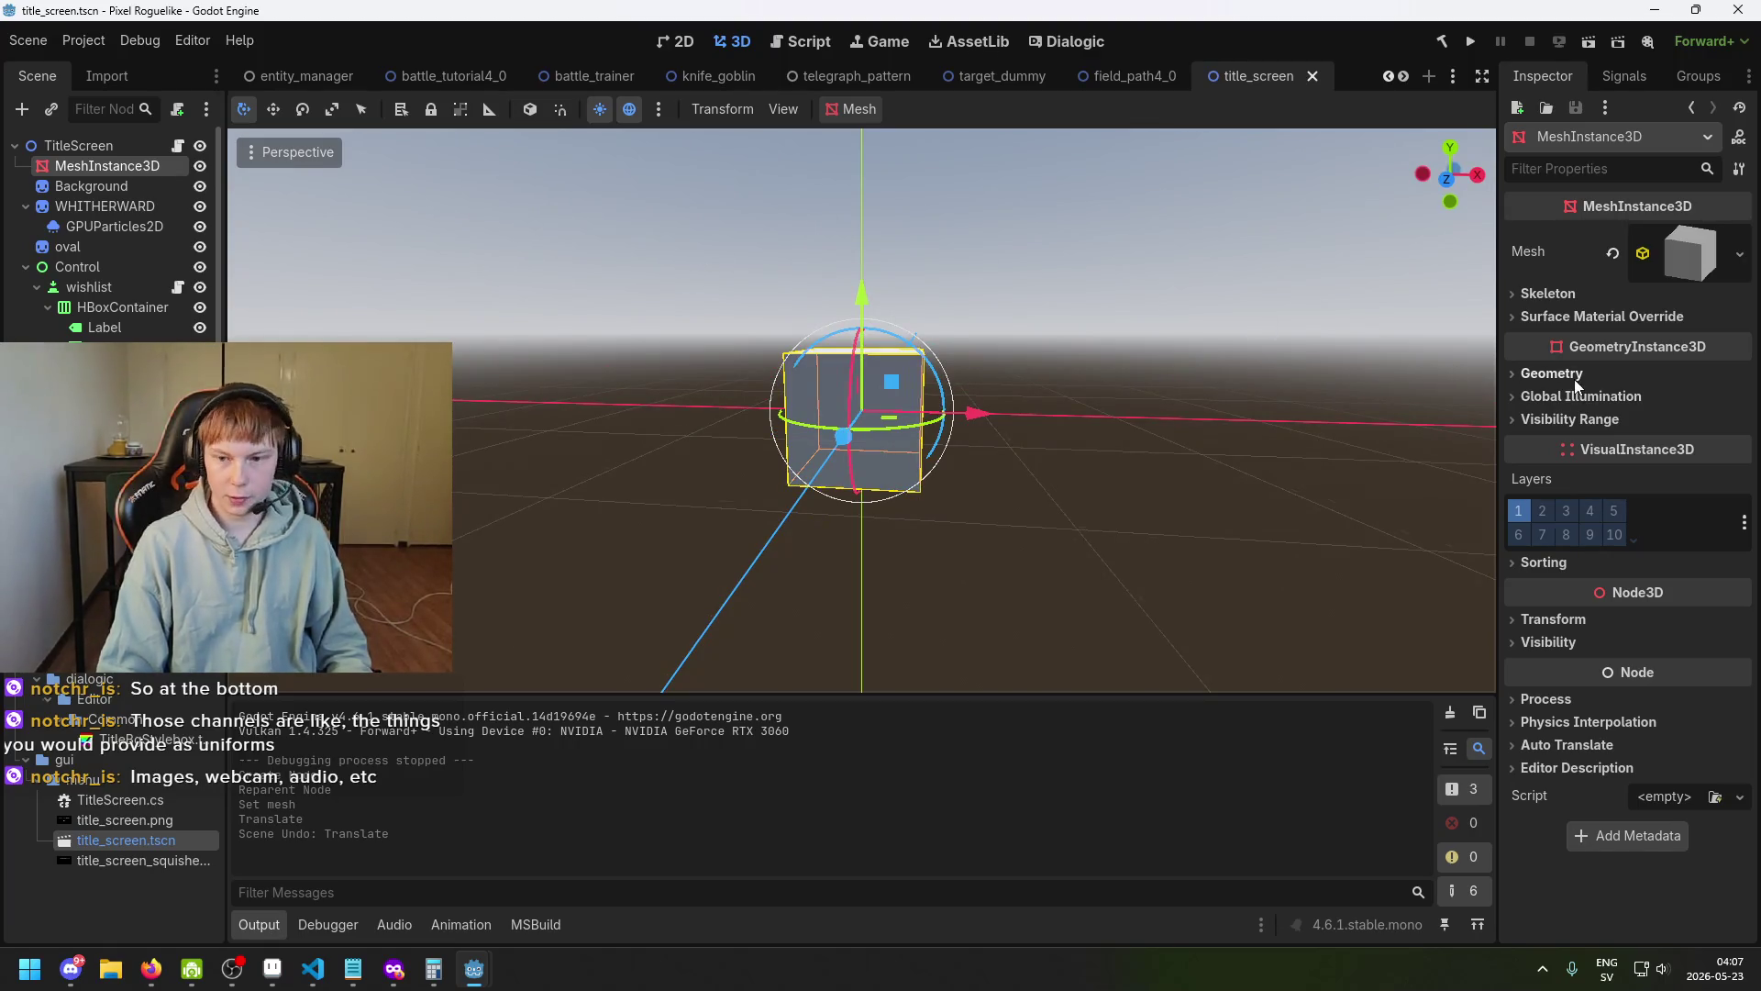
pyautogui.click(1596, 295)
pyautogui.click(1596, 295)
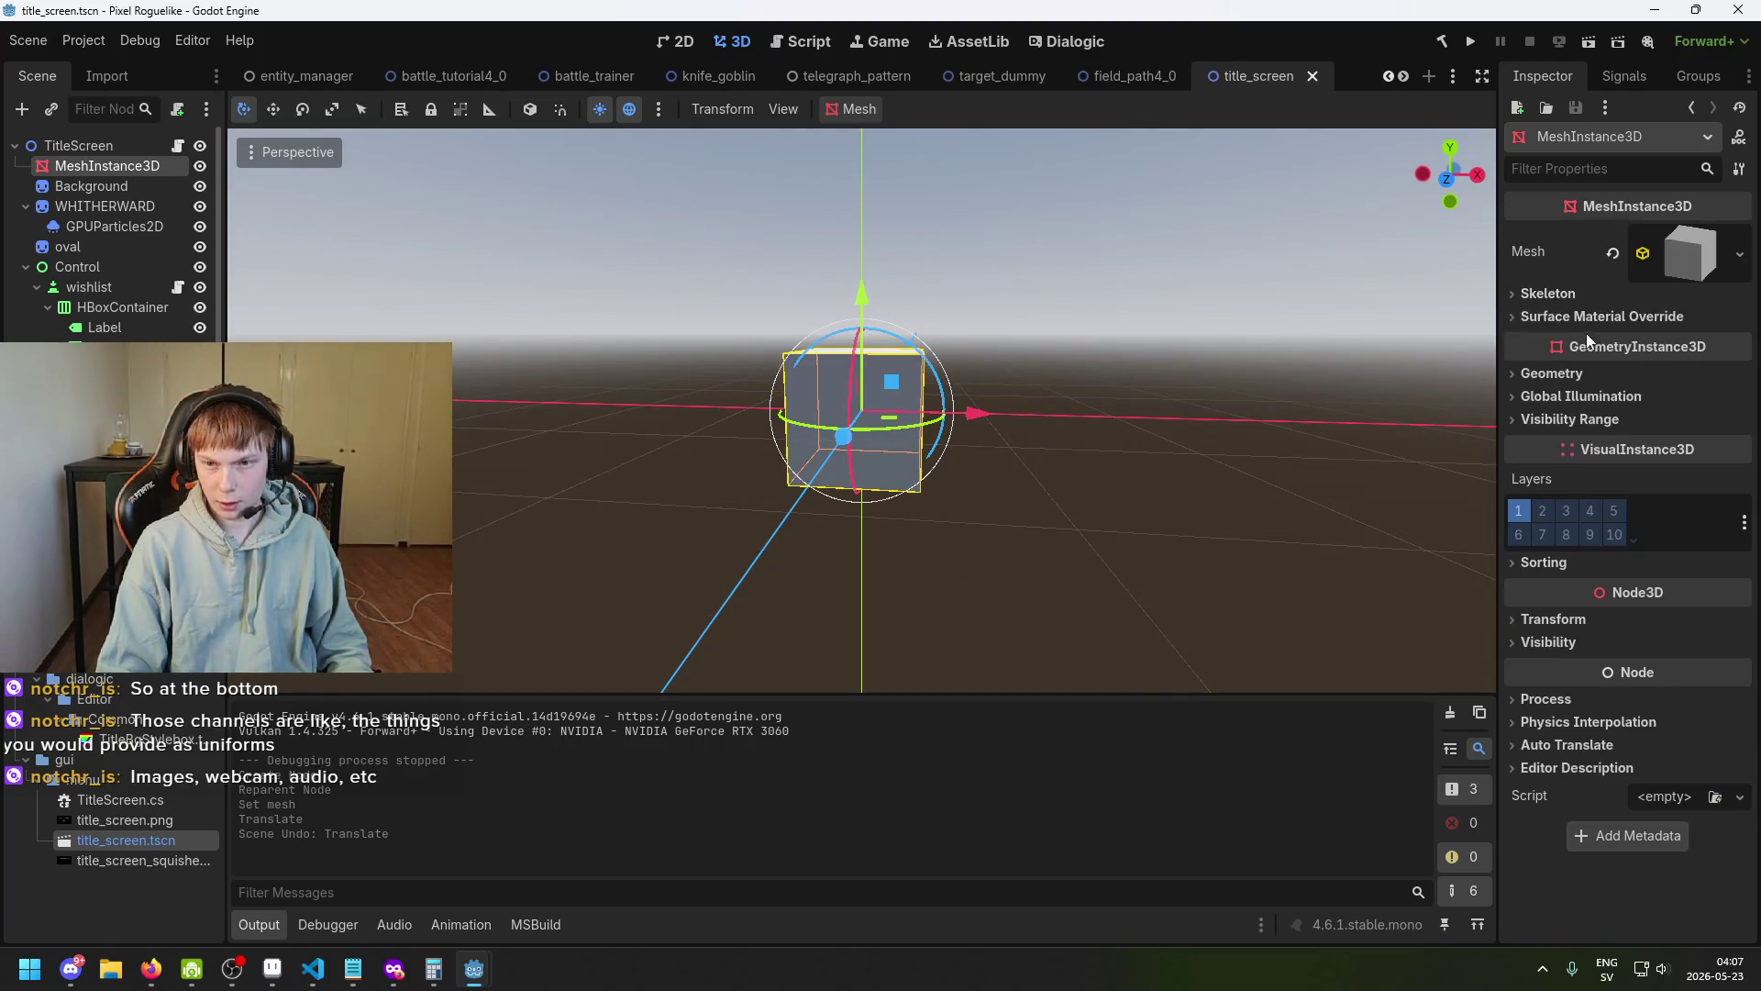
pyautogui.click(1582, 296)
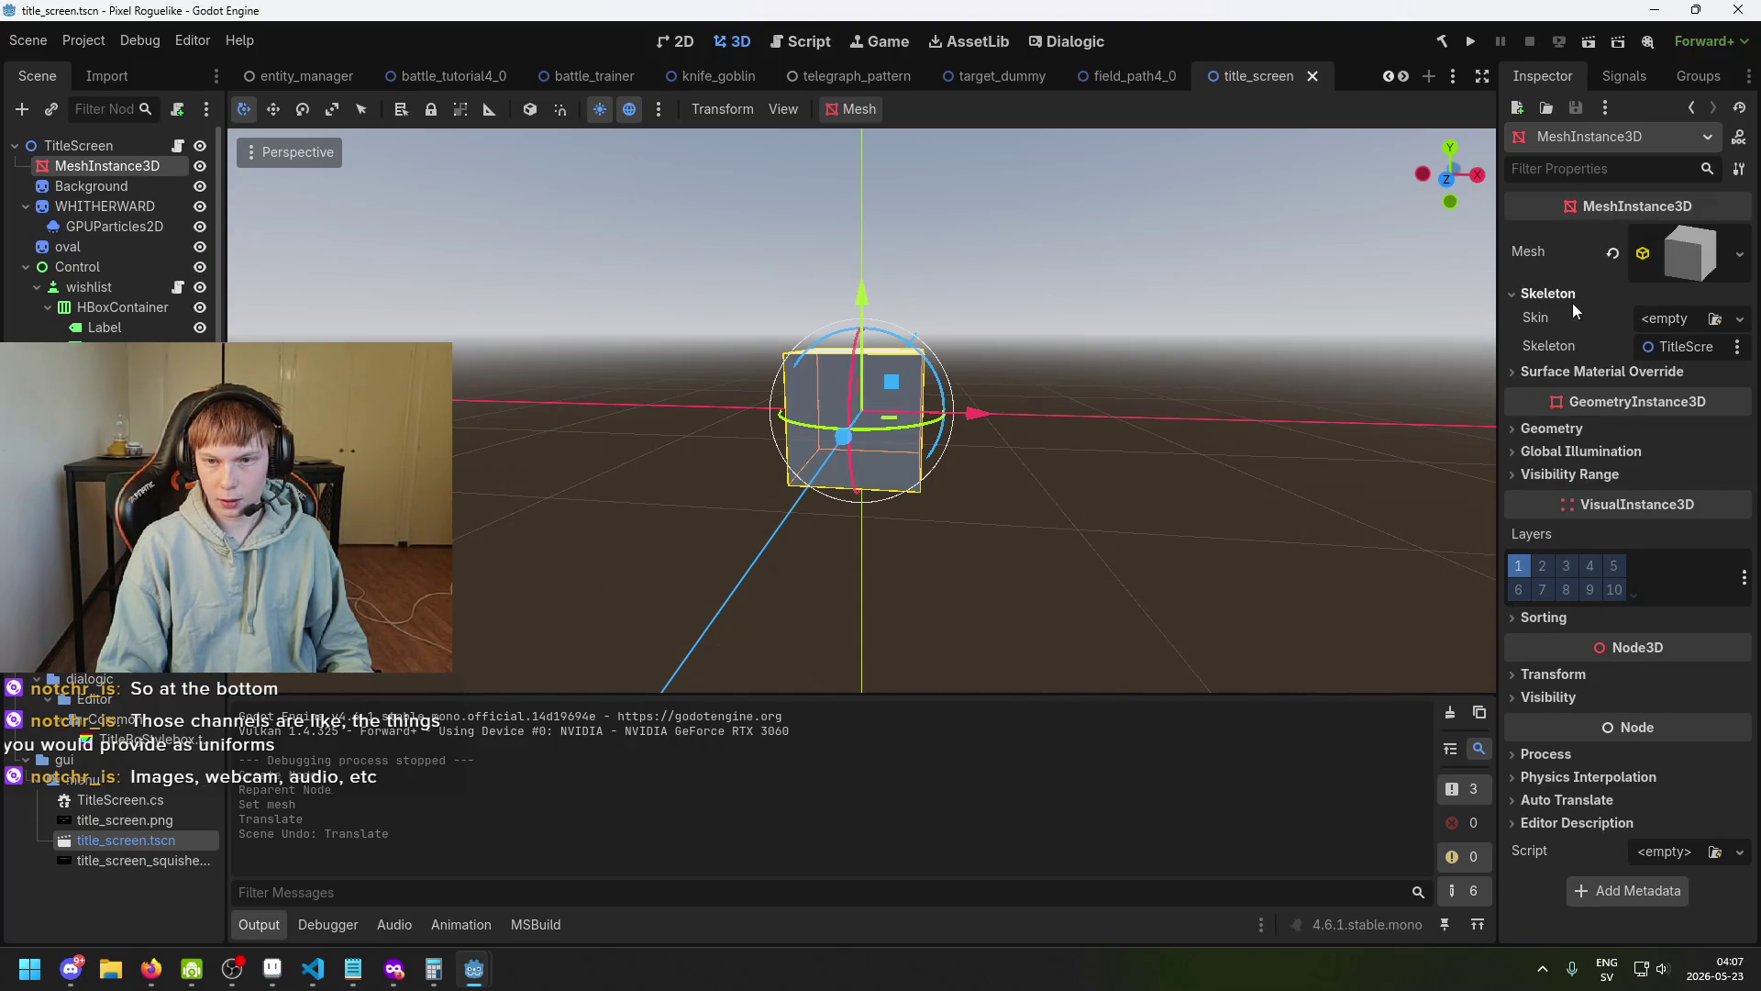
pyautogui.click(1572, 295)
pyautogui.click(1587, 639)
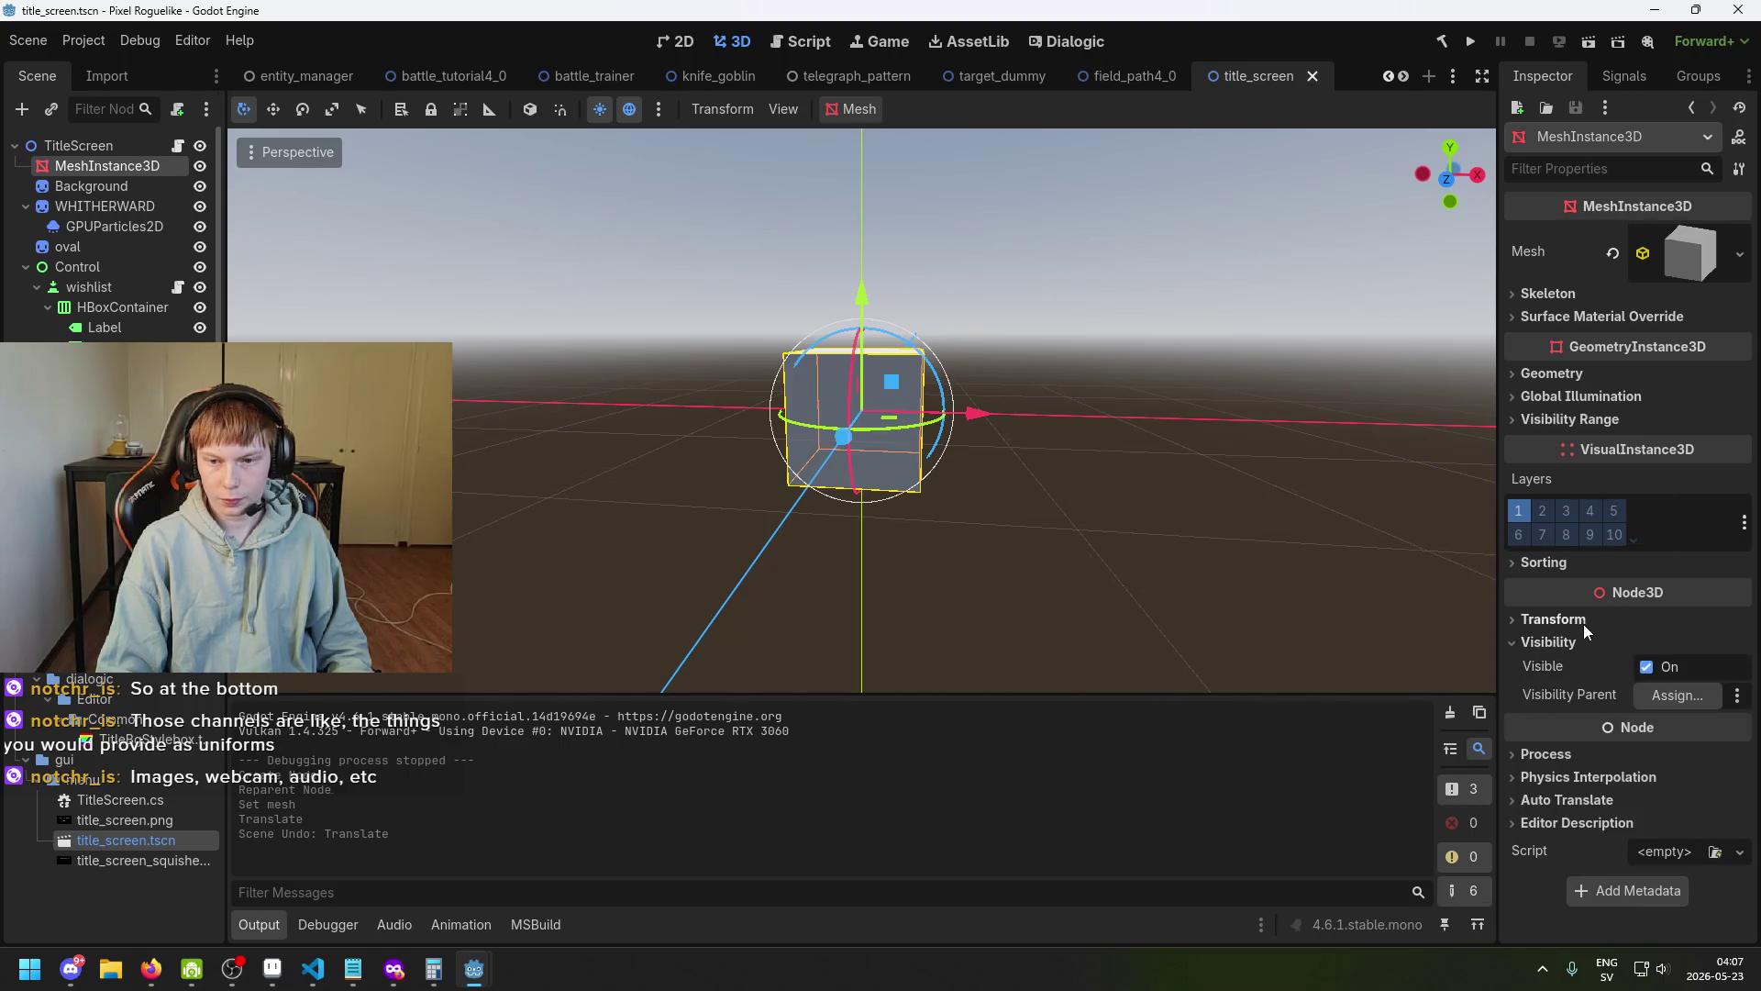
pyautogui.click(1583, 621)
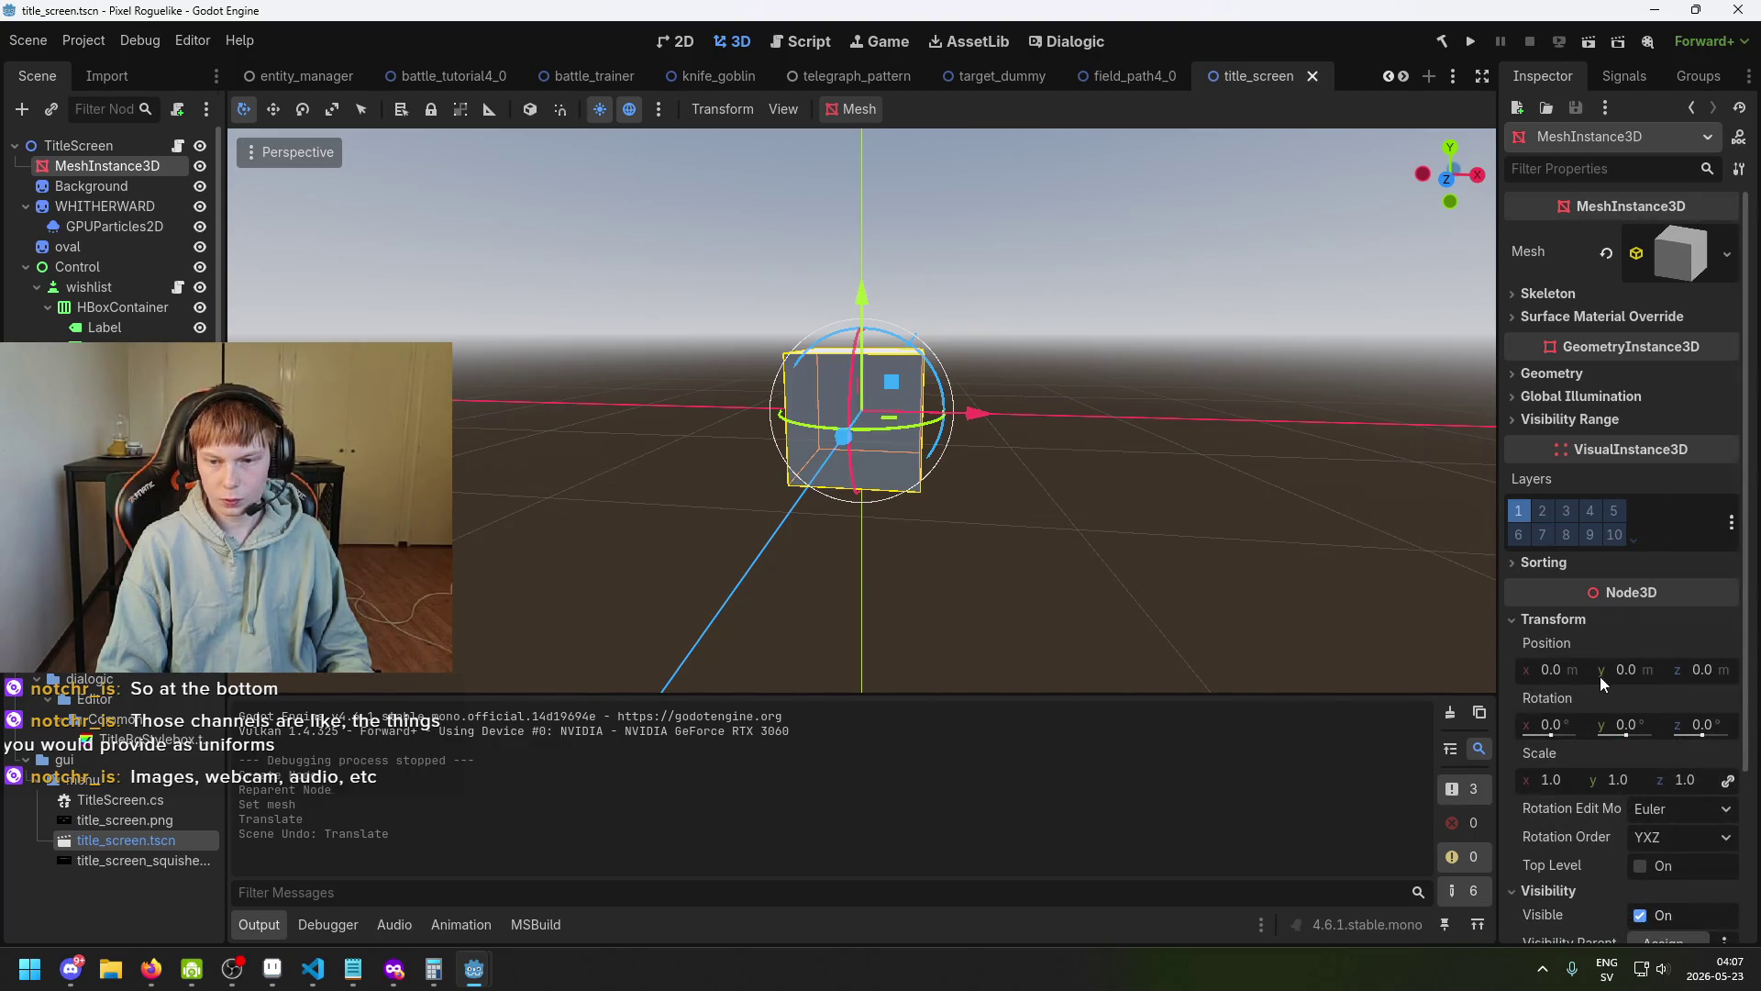
pyautogui.scroll(-2, 1644, 700)
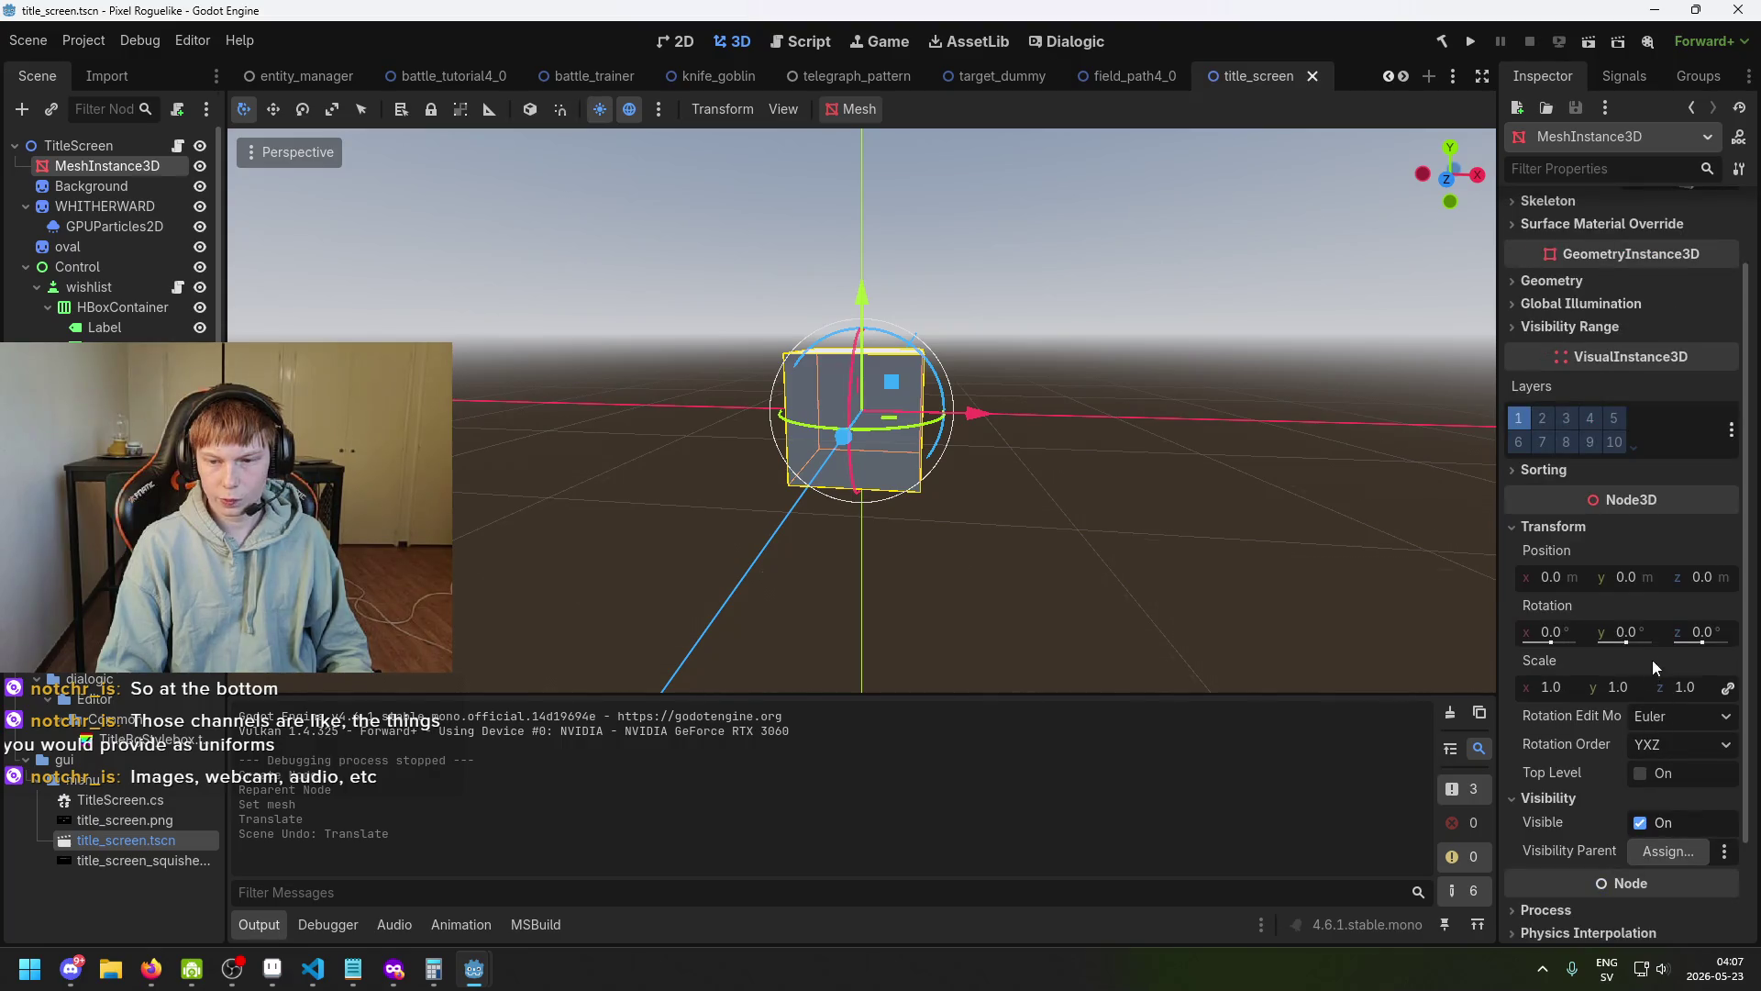
# Push the cube back to z 7.66, then return to the 2D TitleScreen and save.
pyautogui.moveTo(1631, 585)
pyautogui.mouseDown()
pyautogui.moveTo(1721, 581)
pyautogui.moveTo(1653, 564)
pyautogui.moveTo(1735, 576)
pyautogui.moveTo(1070, 444)
pyautogui.moveTo(1365, 549)
pyautogui.mouseUp()
pyautogui.hotkey('ctrl', 'z')
pyautogui.moveTo(1692, 580); pyautogui.dragTo(1176, 482)
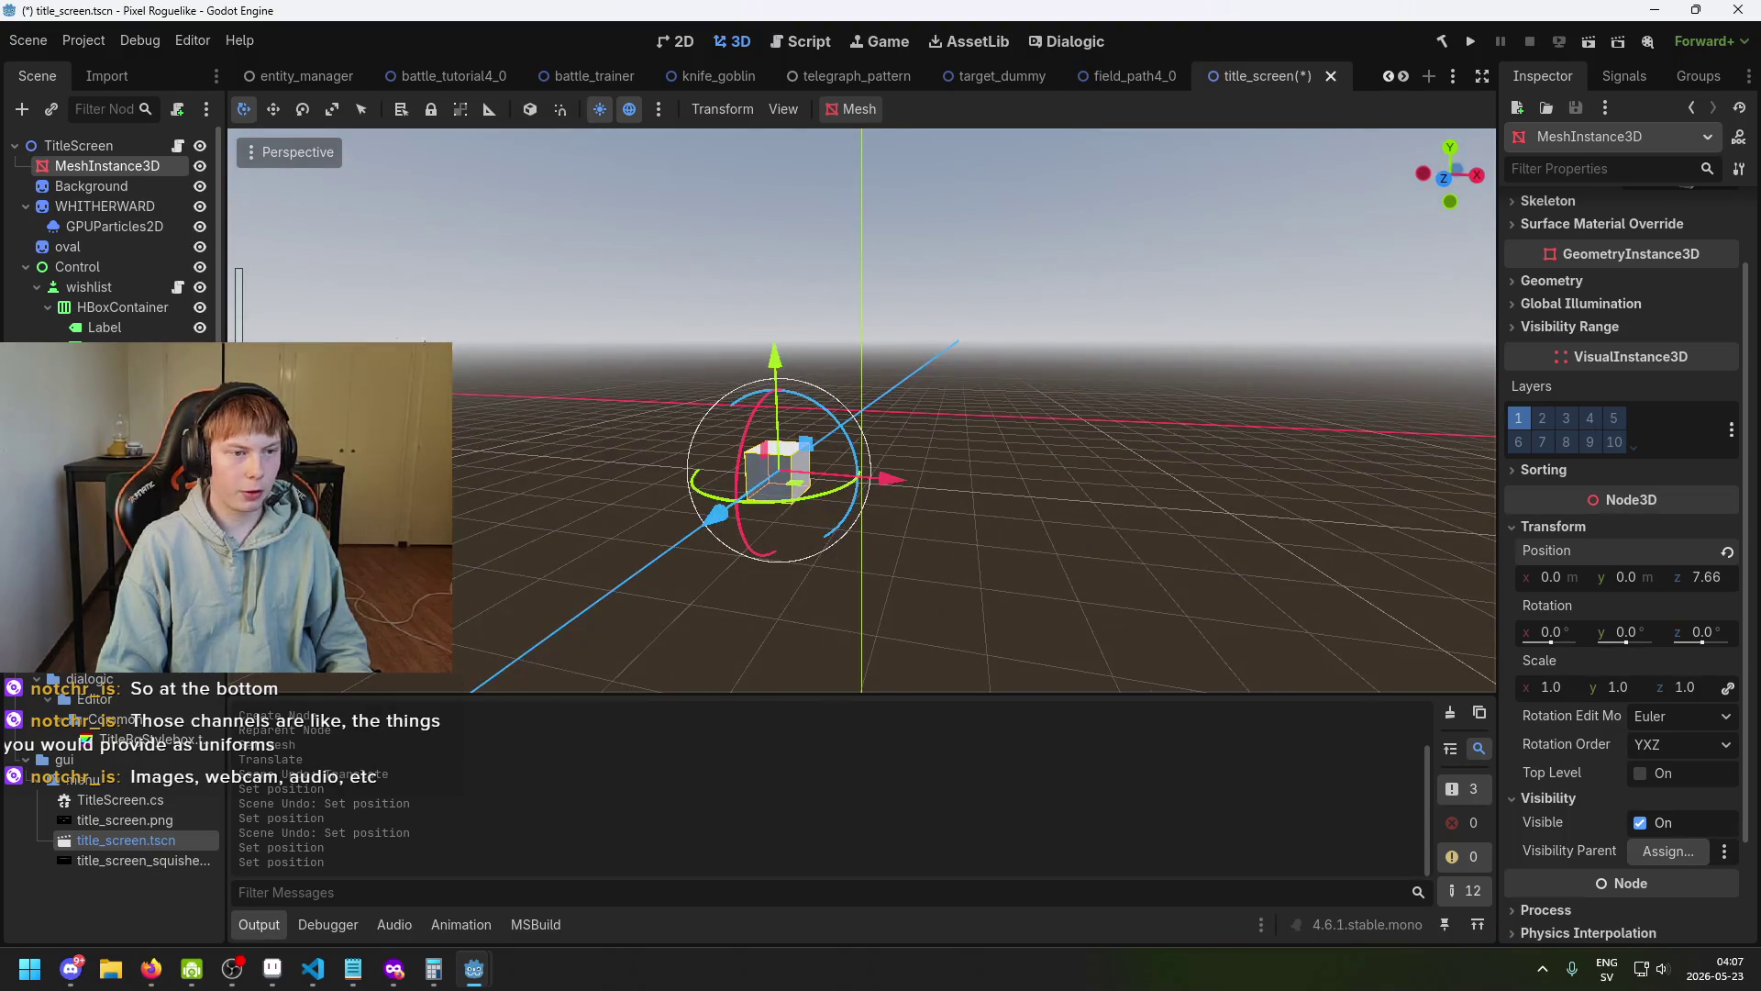
pyautogui.click(118, 147)
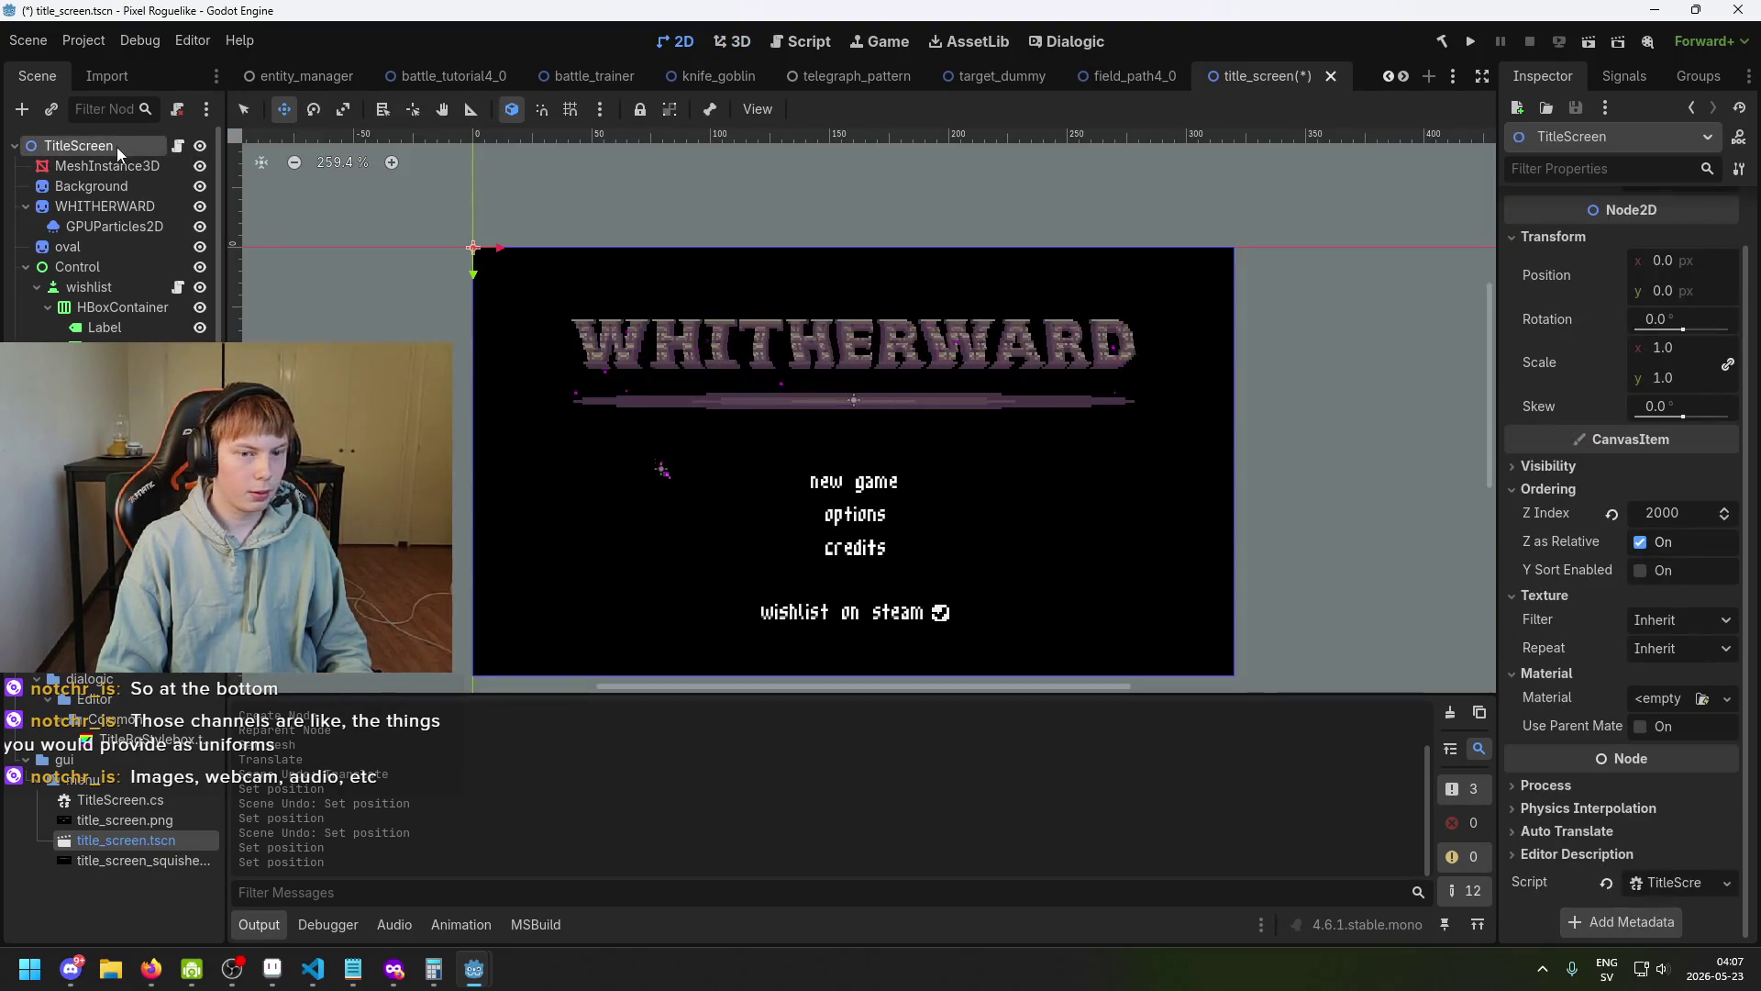
pyautogui.scroll(5, 695, 464)
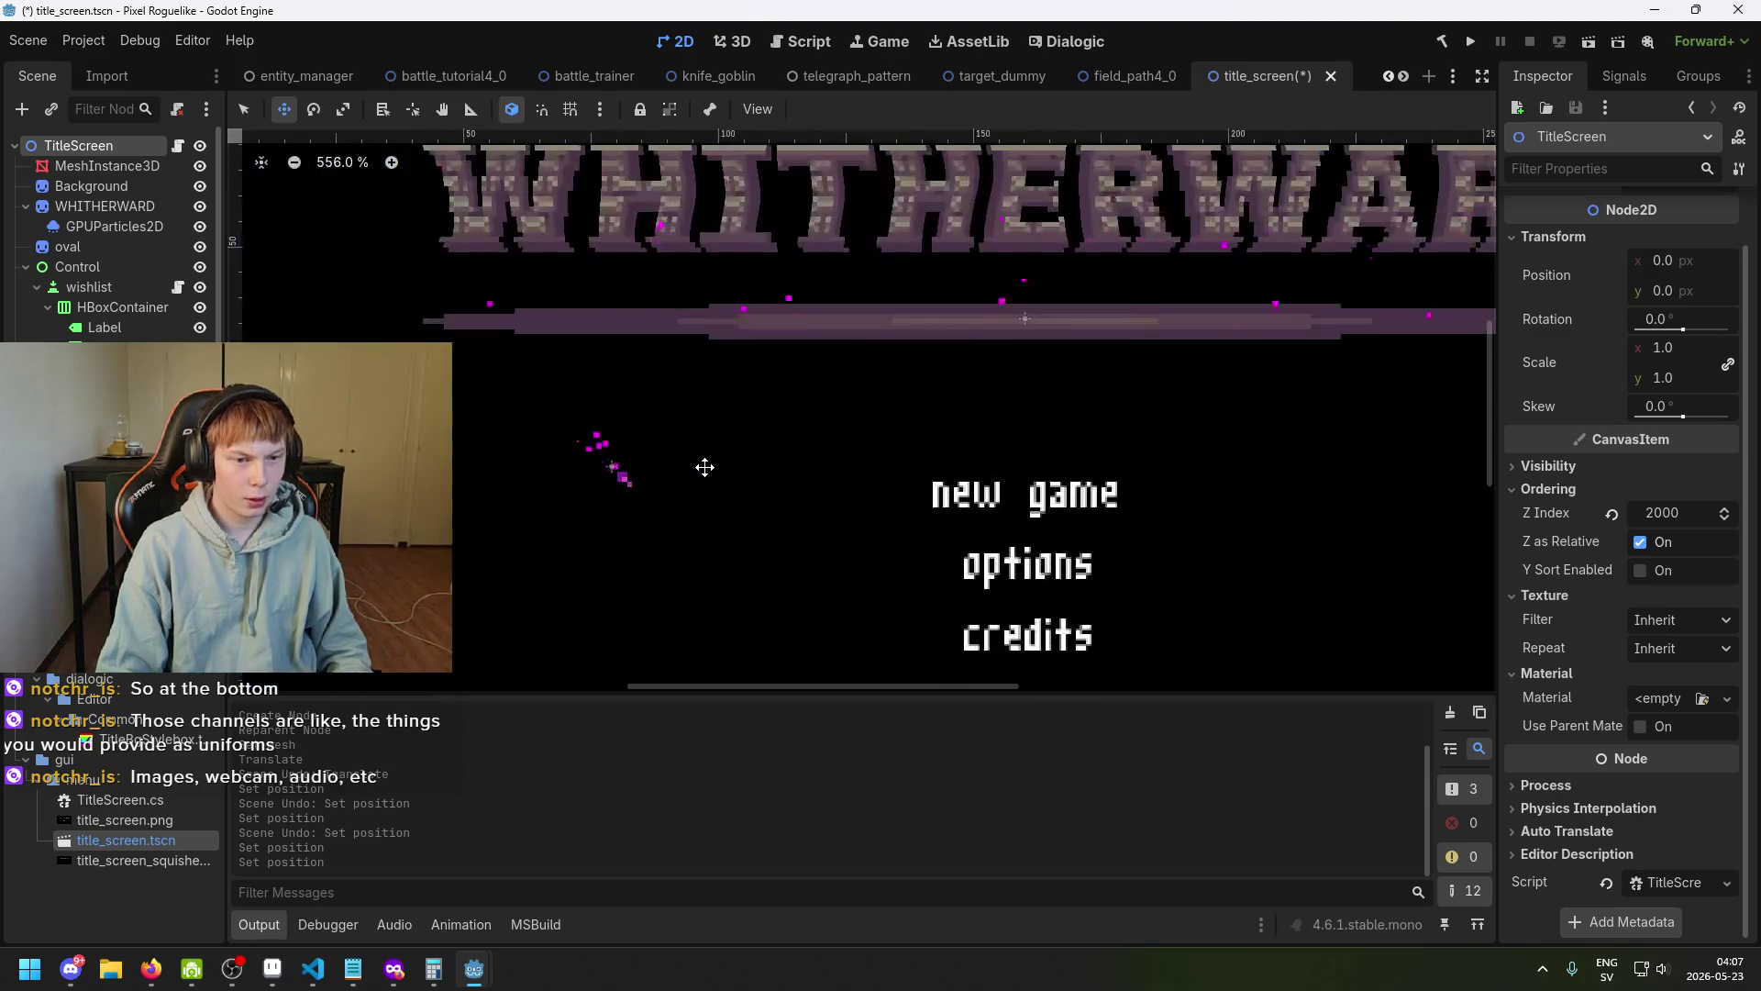
pyautogui.scroll(-7, 746, 456)
pyautogui.hotkey('ctrl', 's')
# Search Google in a private Firefox window for 'godot can 2d camera see 3d object'.
pyautogui.moveTo(394, 969)
pyautogui.hotkey('ctrl', 'shift', 'p')
pyautogui.write('godot can 2d ca')
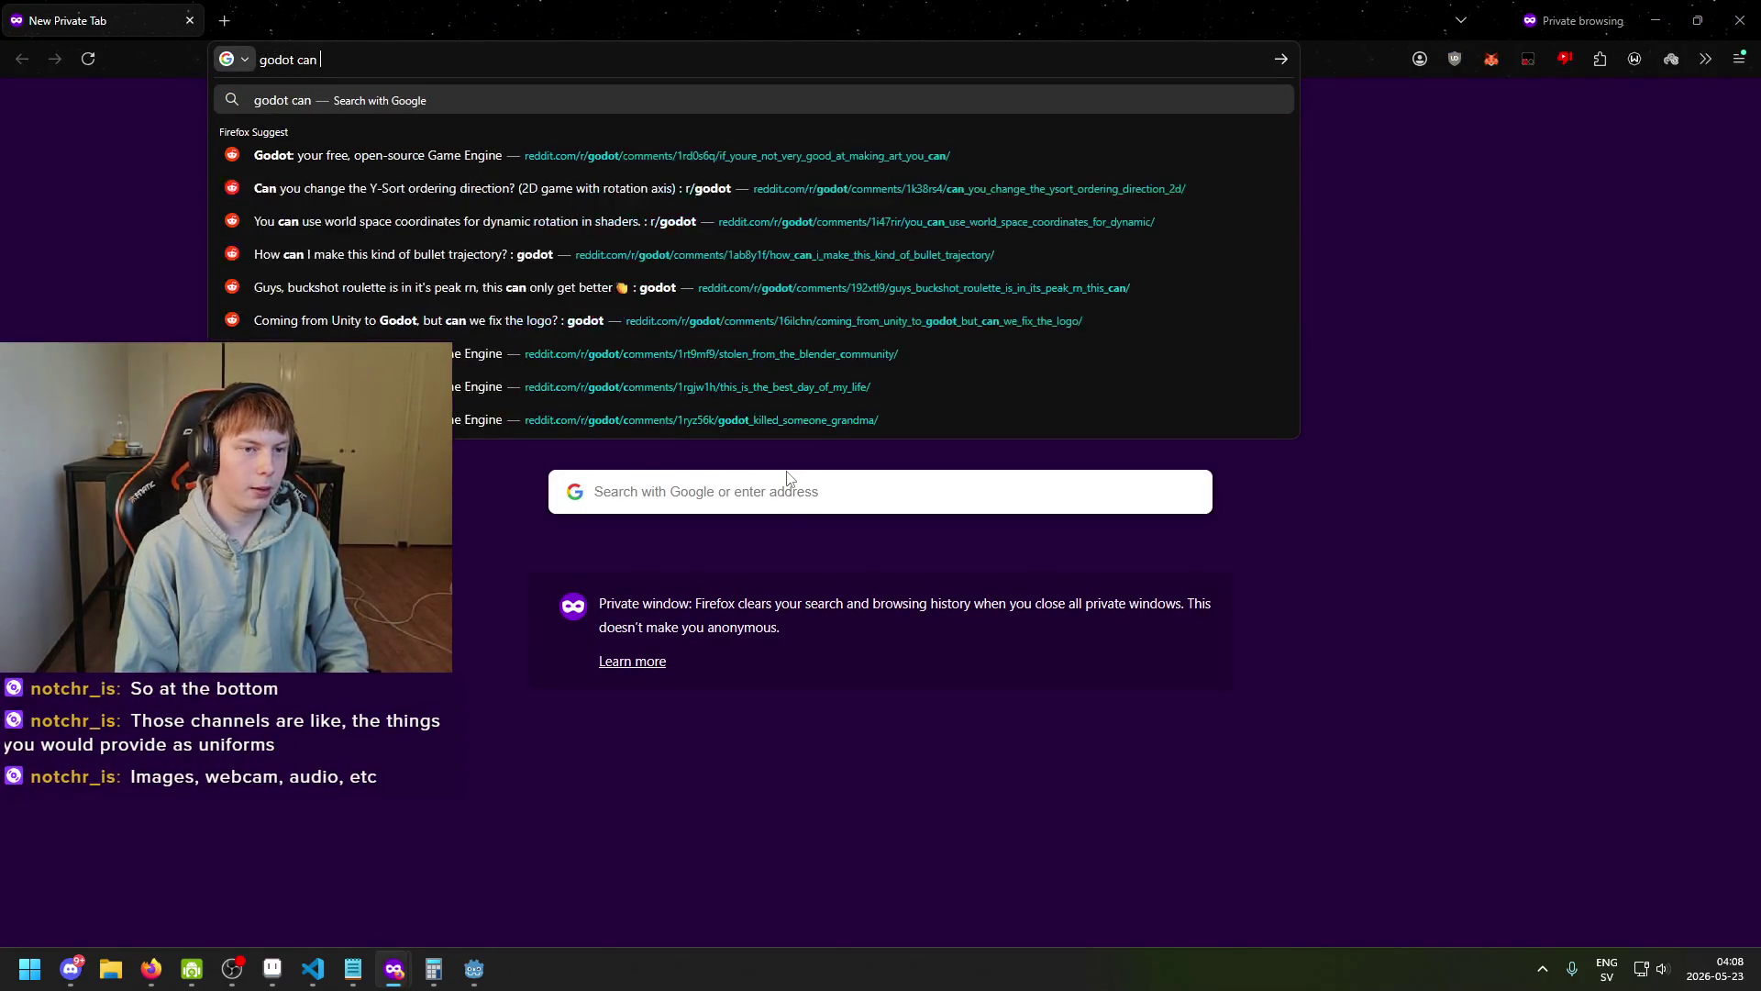
pyautogui.write('m')
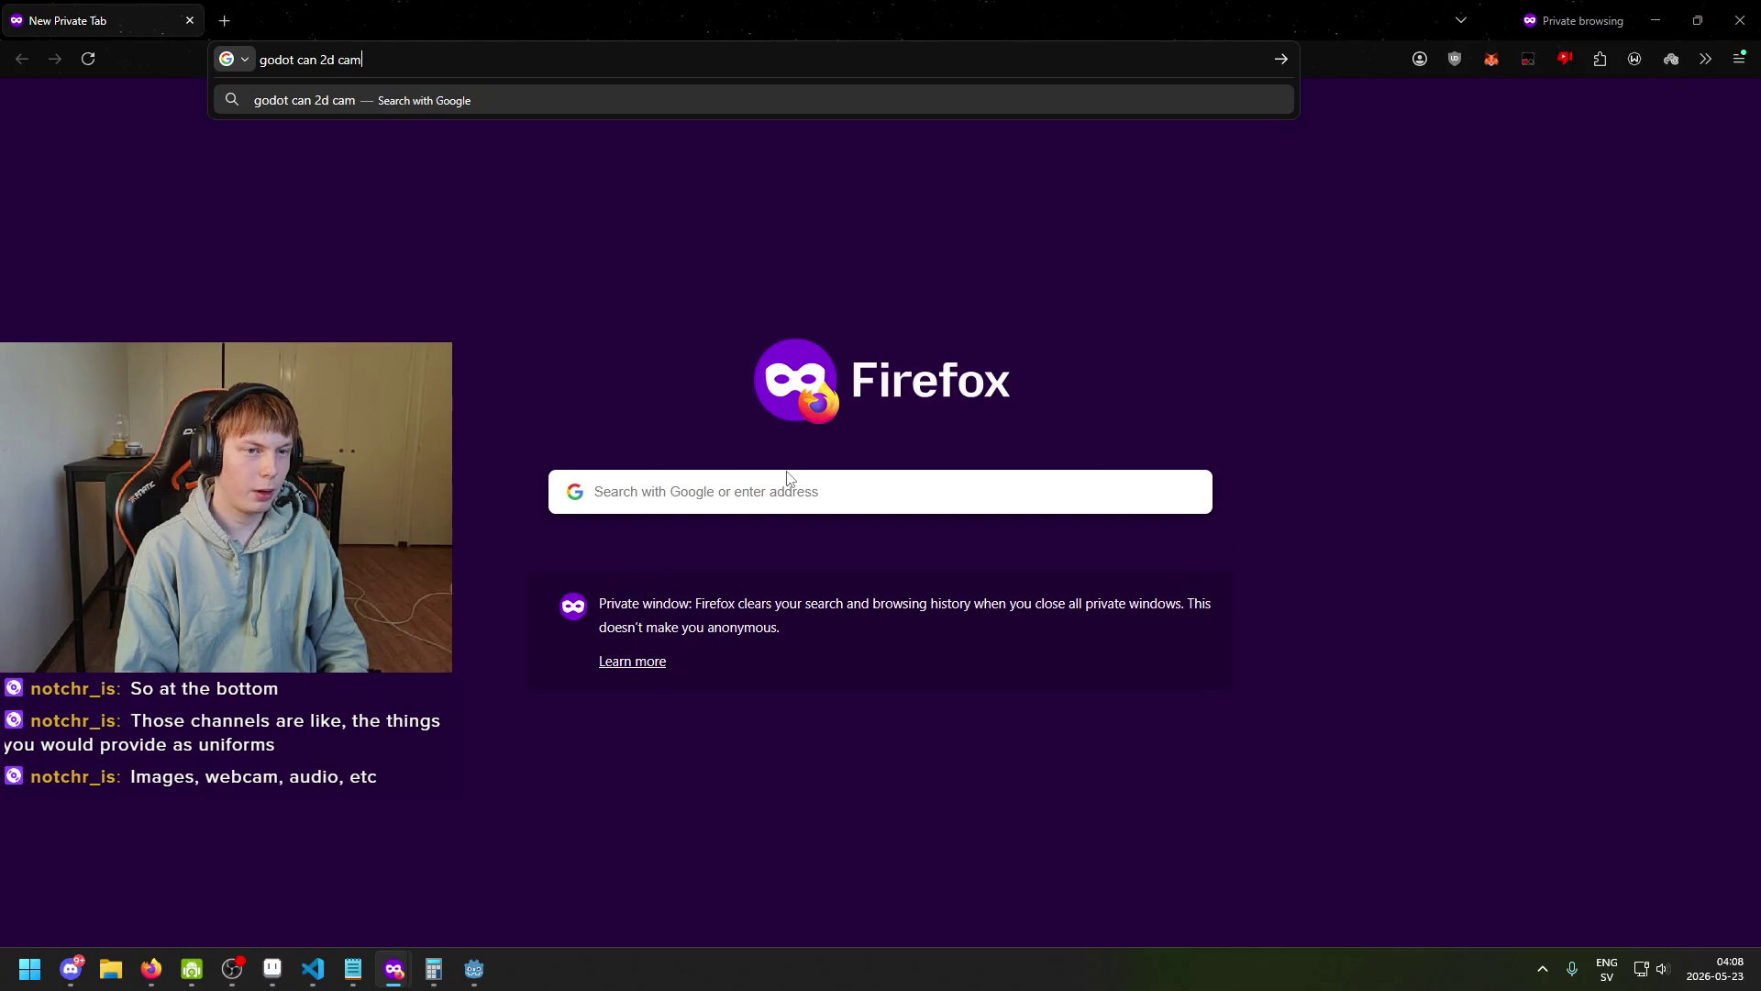
pyautogui.write('era see 3d object?')
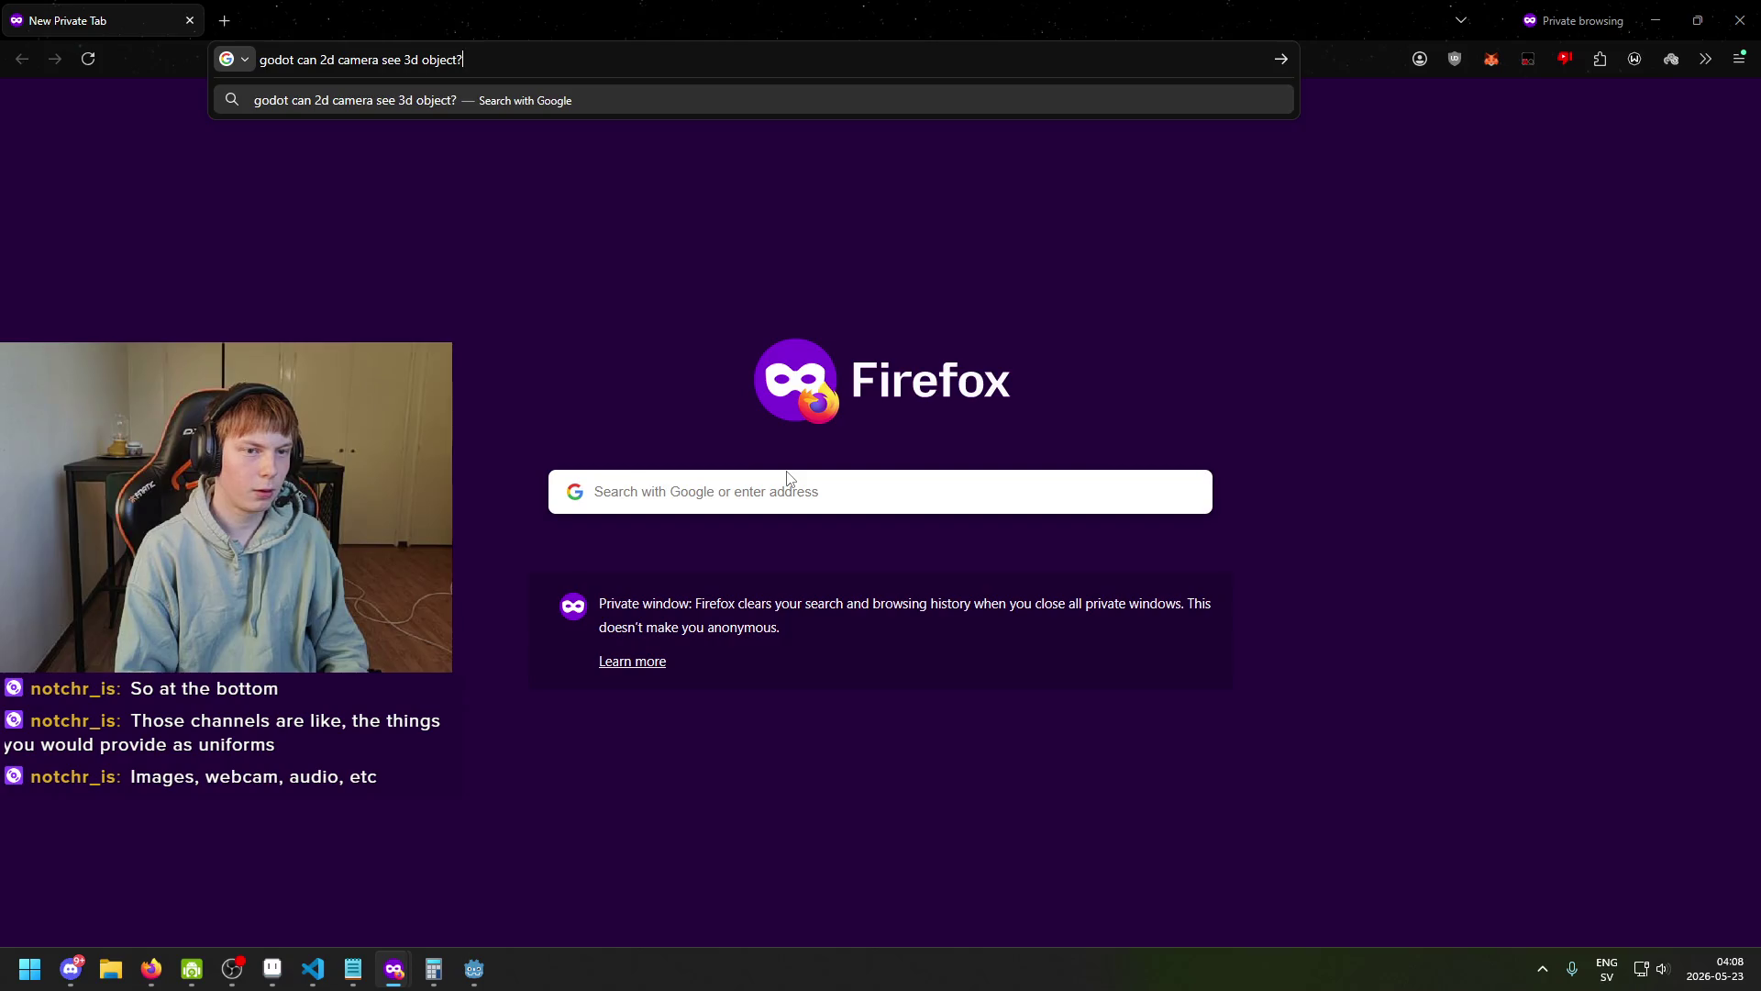
pyautogui.press('Return')
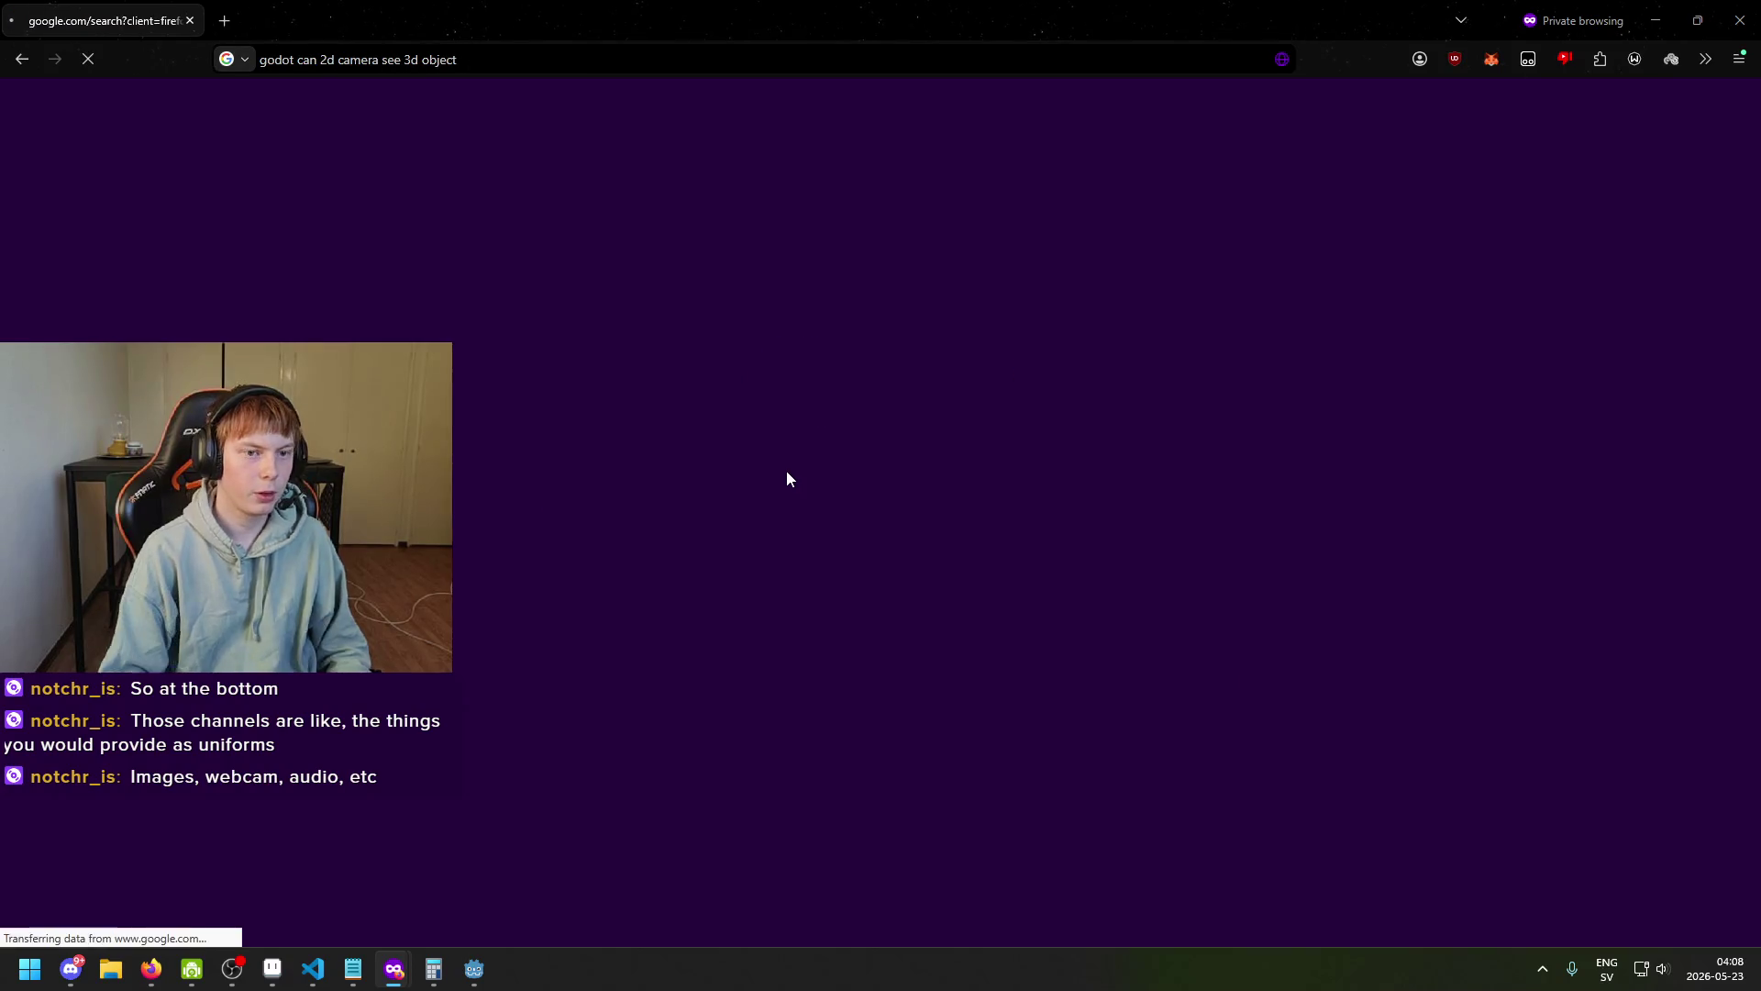
# Read the AI overview and top results about rendering 3D objects through a 2D camera.
pyautogui.moveTo(484, 303); pyautogui.dragTo(339, 281)
pyautogui.moveTo(458, 280); pyautogui.dragTo(559, 276)
pyautogui.click(575, 303)
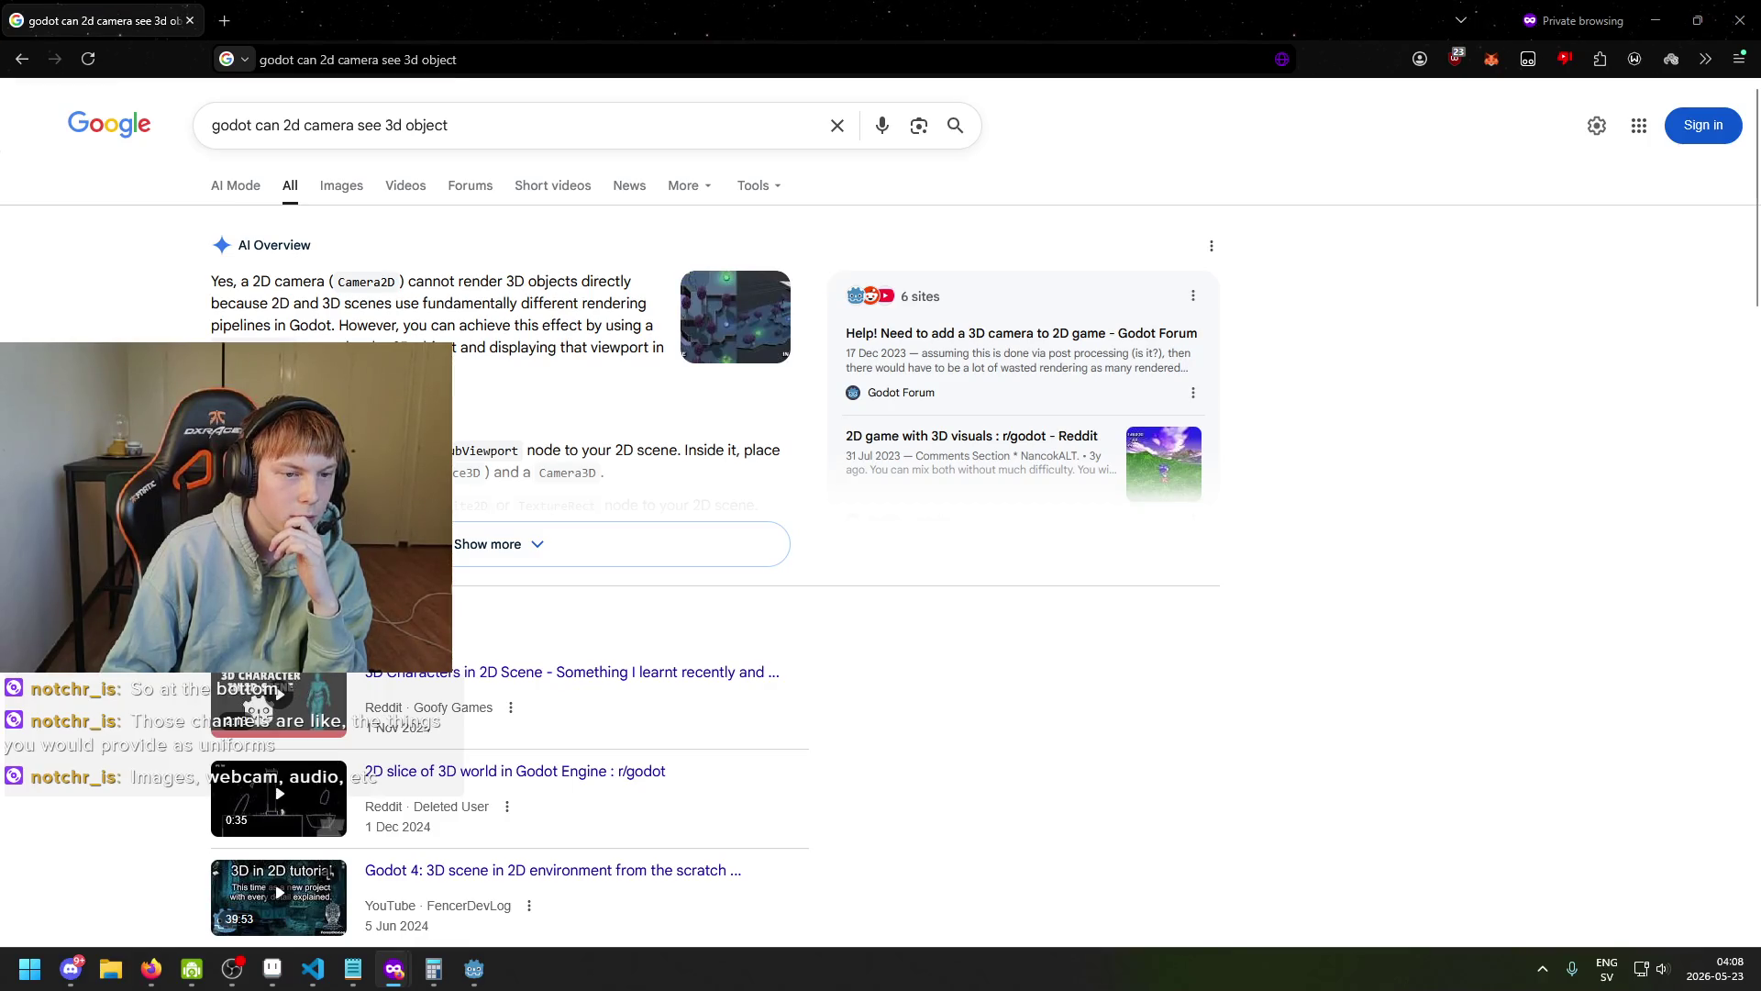
pyautogui.scroll(-5, 403, 501)
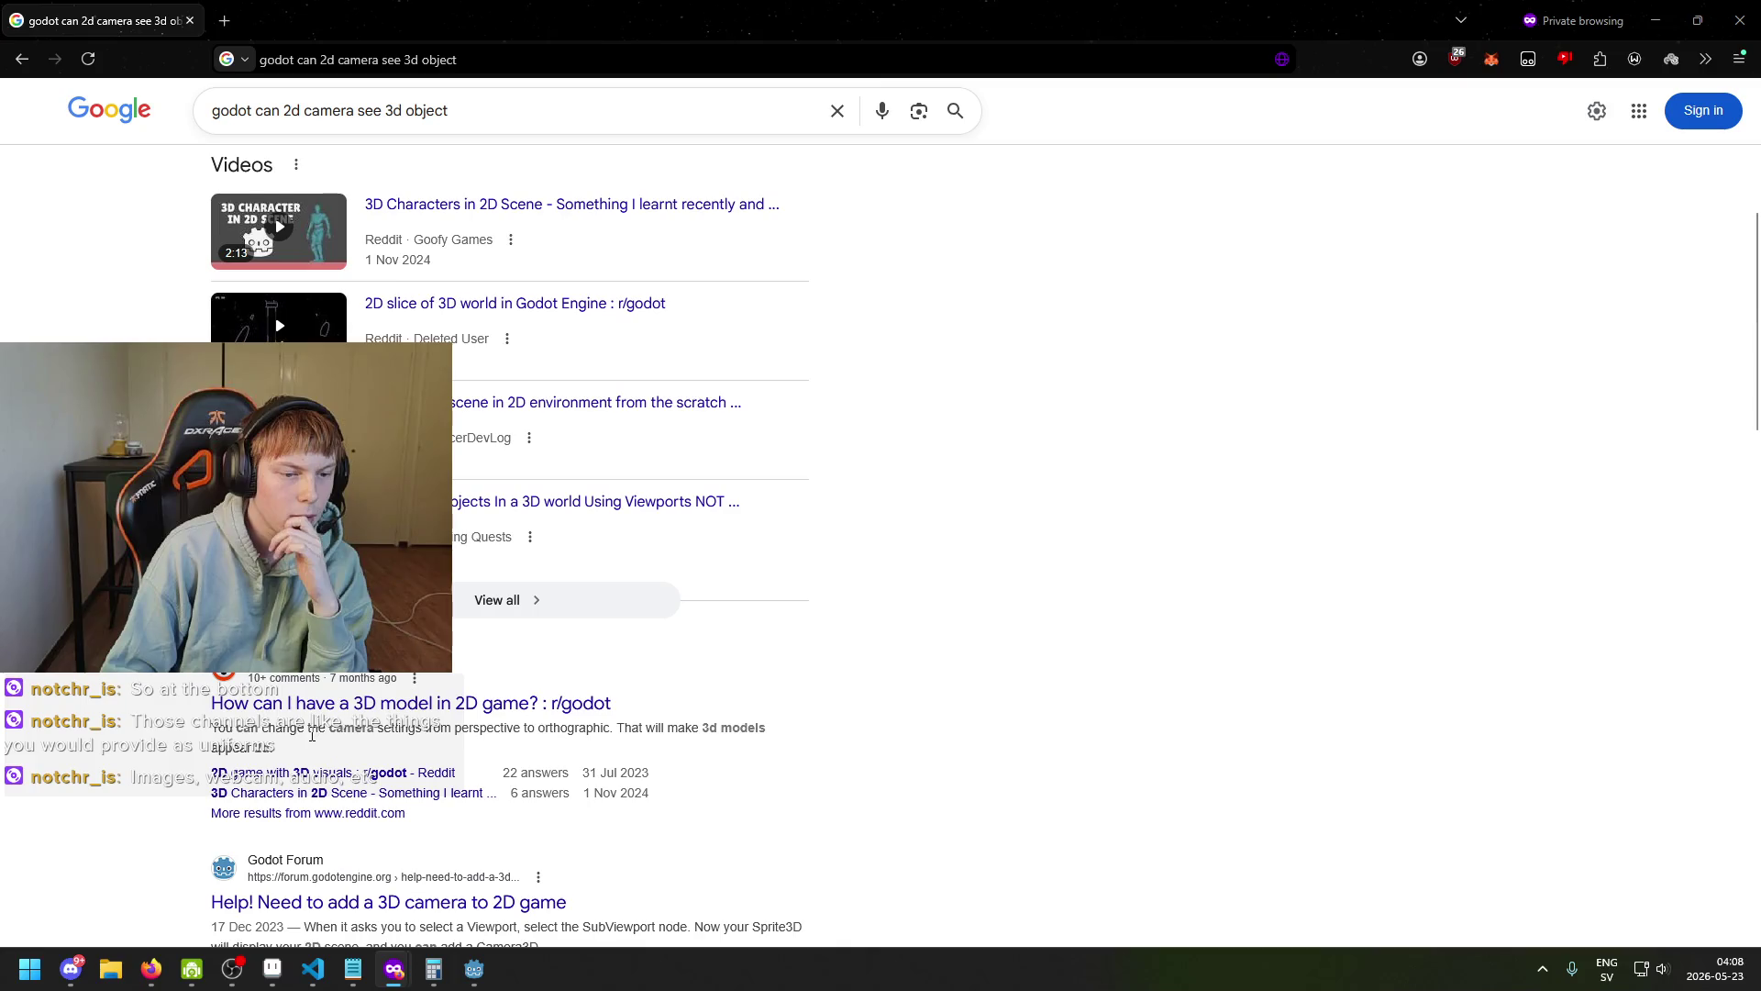
pyautogui.moveTo(217, 731); pyautogui.dragTo(426, 731)
pyautogui.click(427, 731)
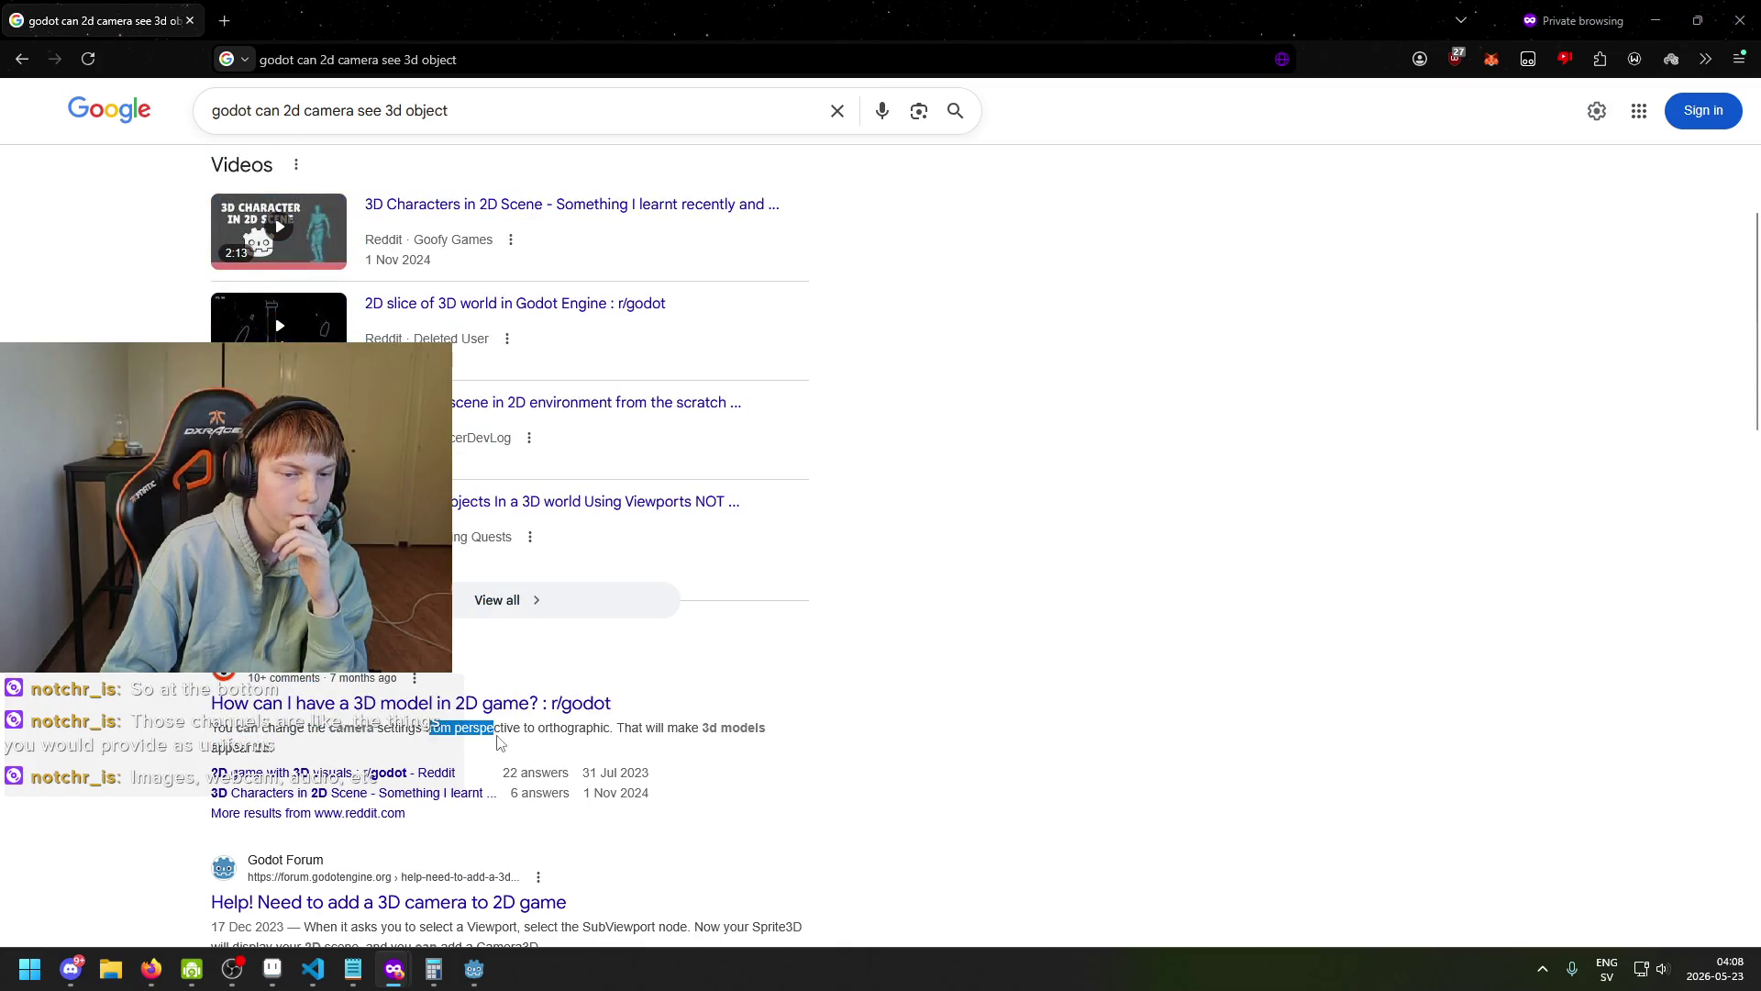
# Skim the People also ask entries and remaining results, then return to the Godot editor.
pyautogui.scroll(-4, 500, 743)
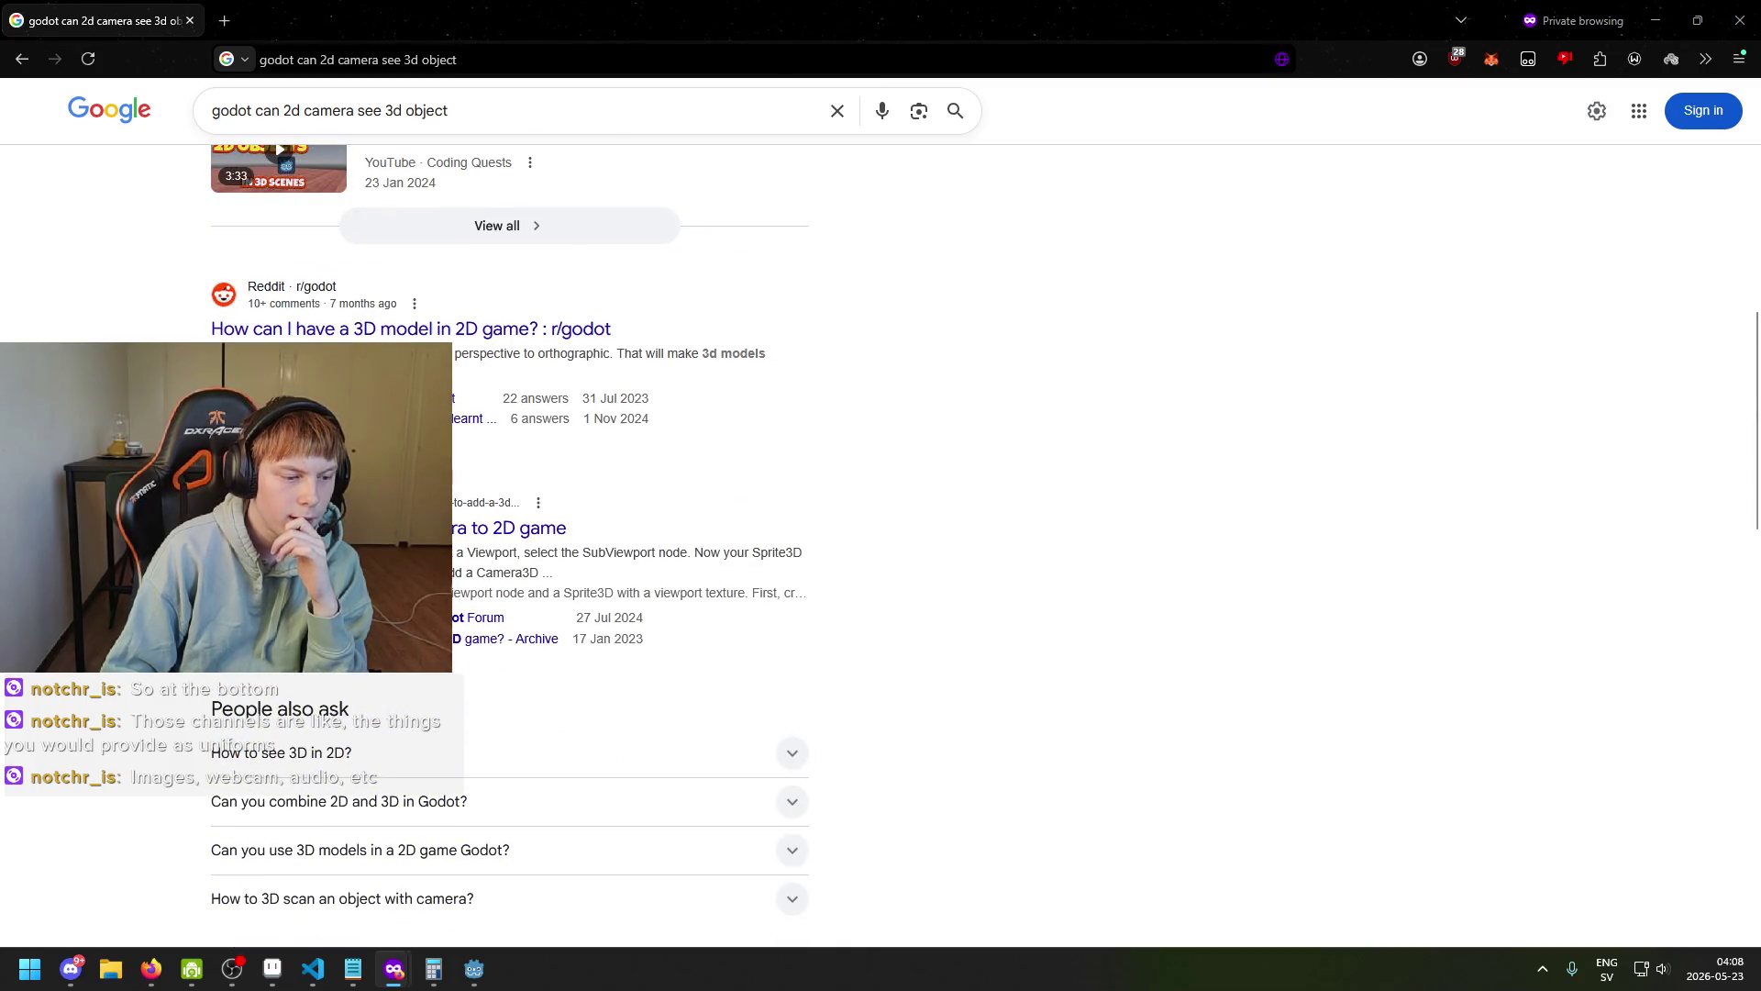
pyautogui.scroll(-1, 504, 545)
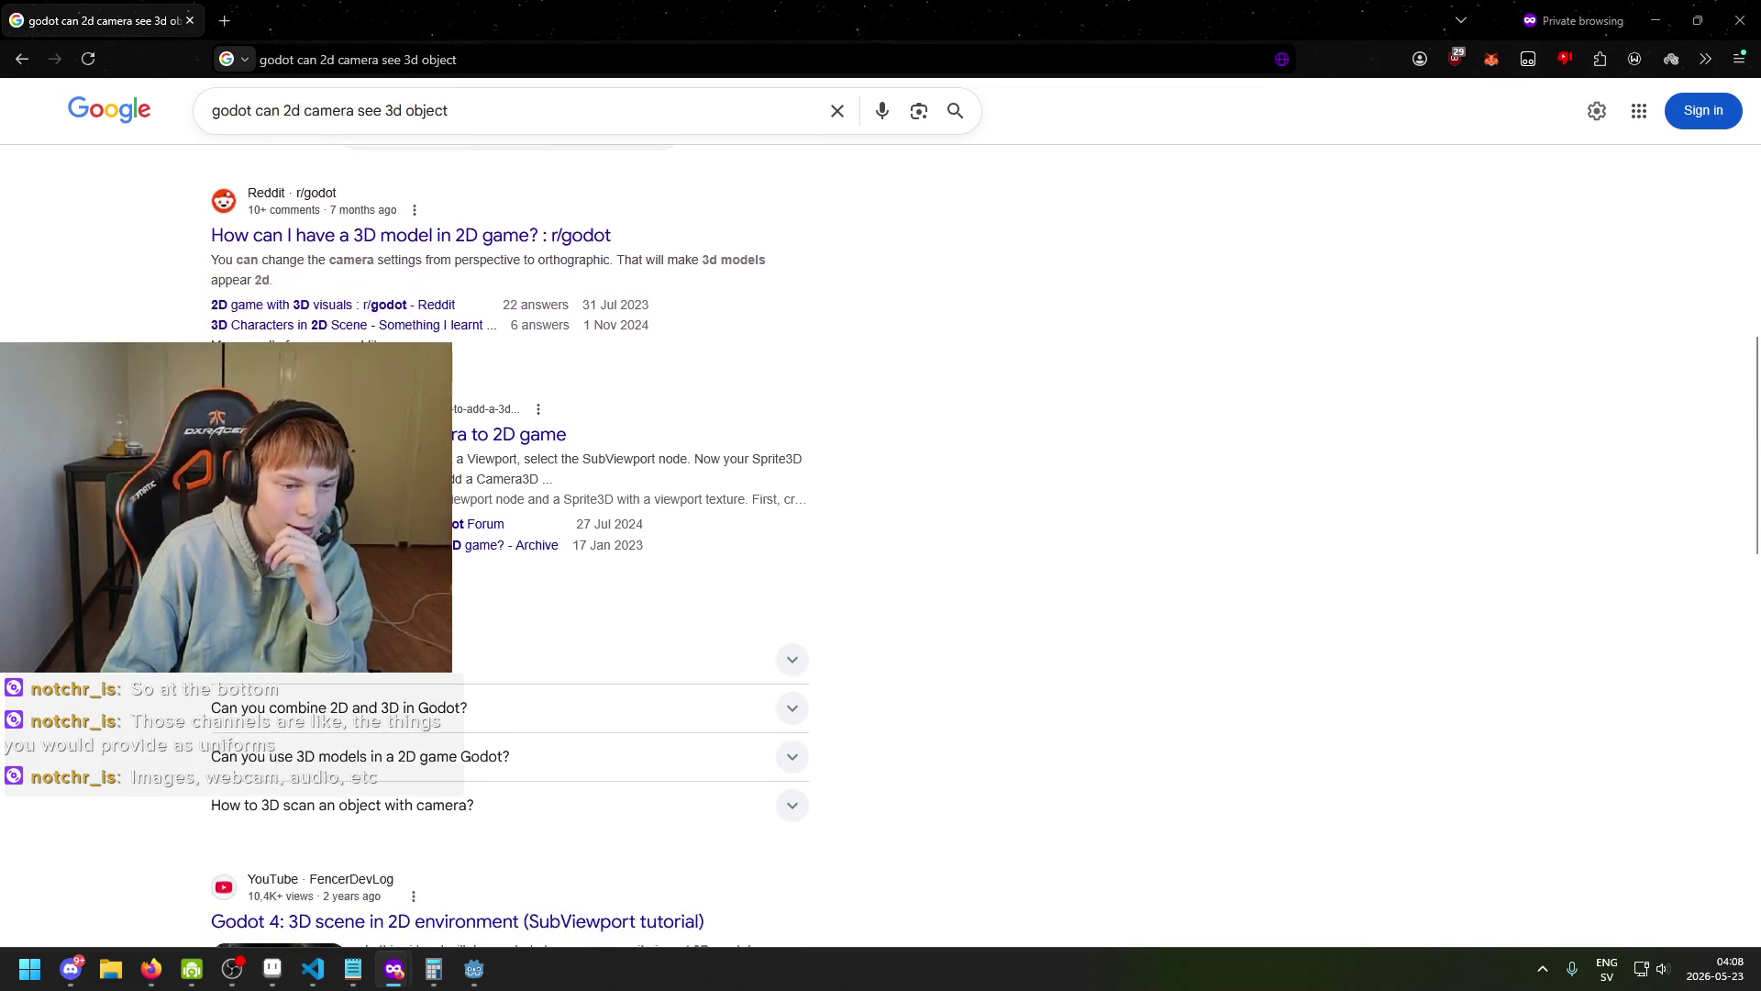
pyautogui.scroll(-1, 791, 565)
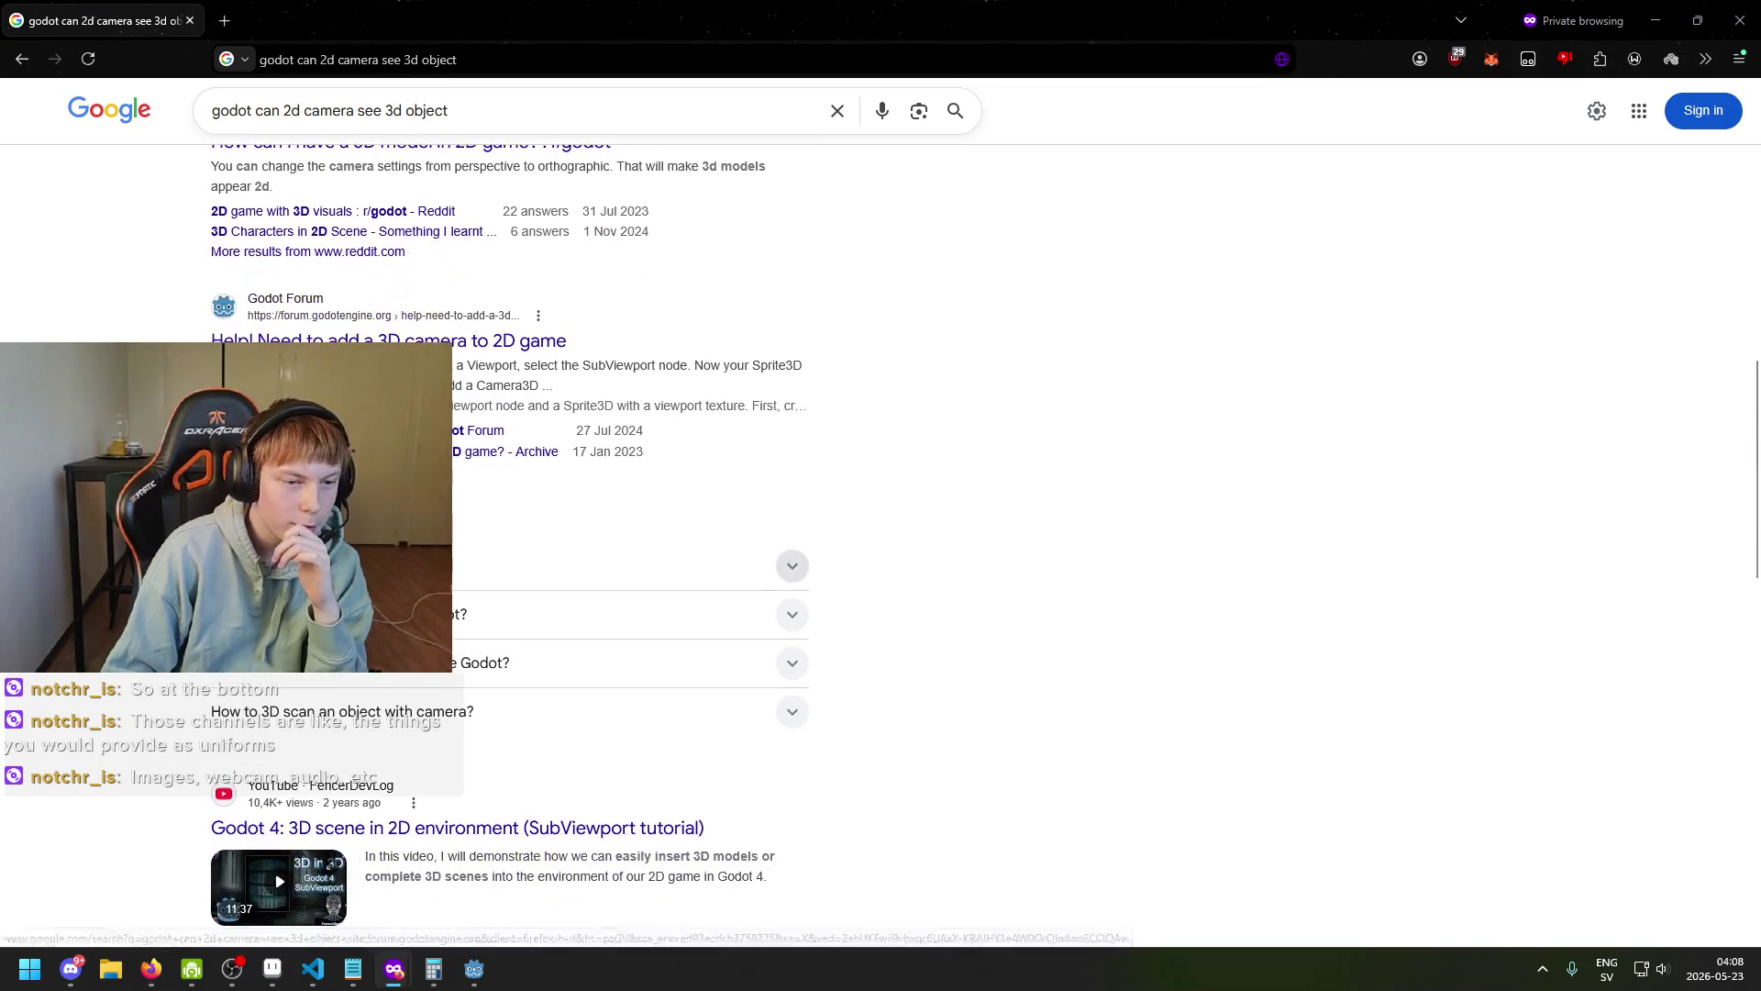
pyautogui.click(791, 565)
pyautogui.click(792, 565)
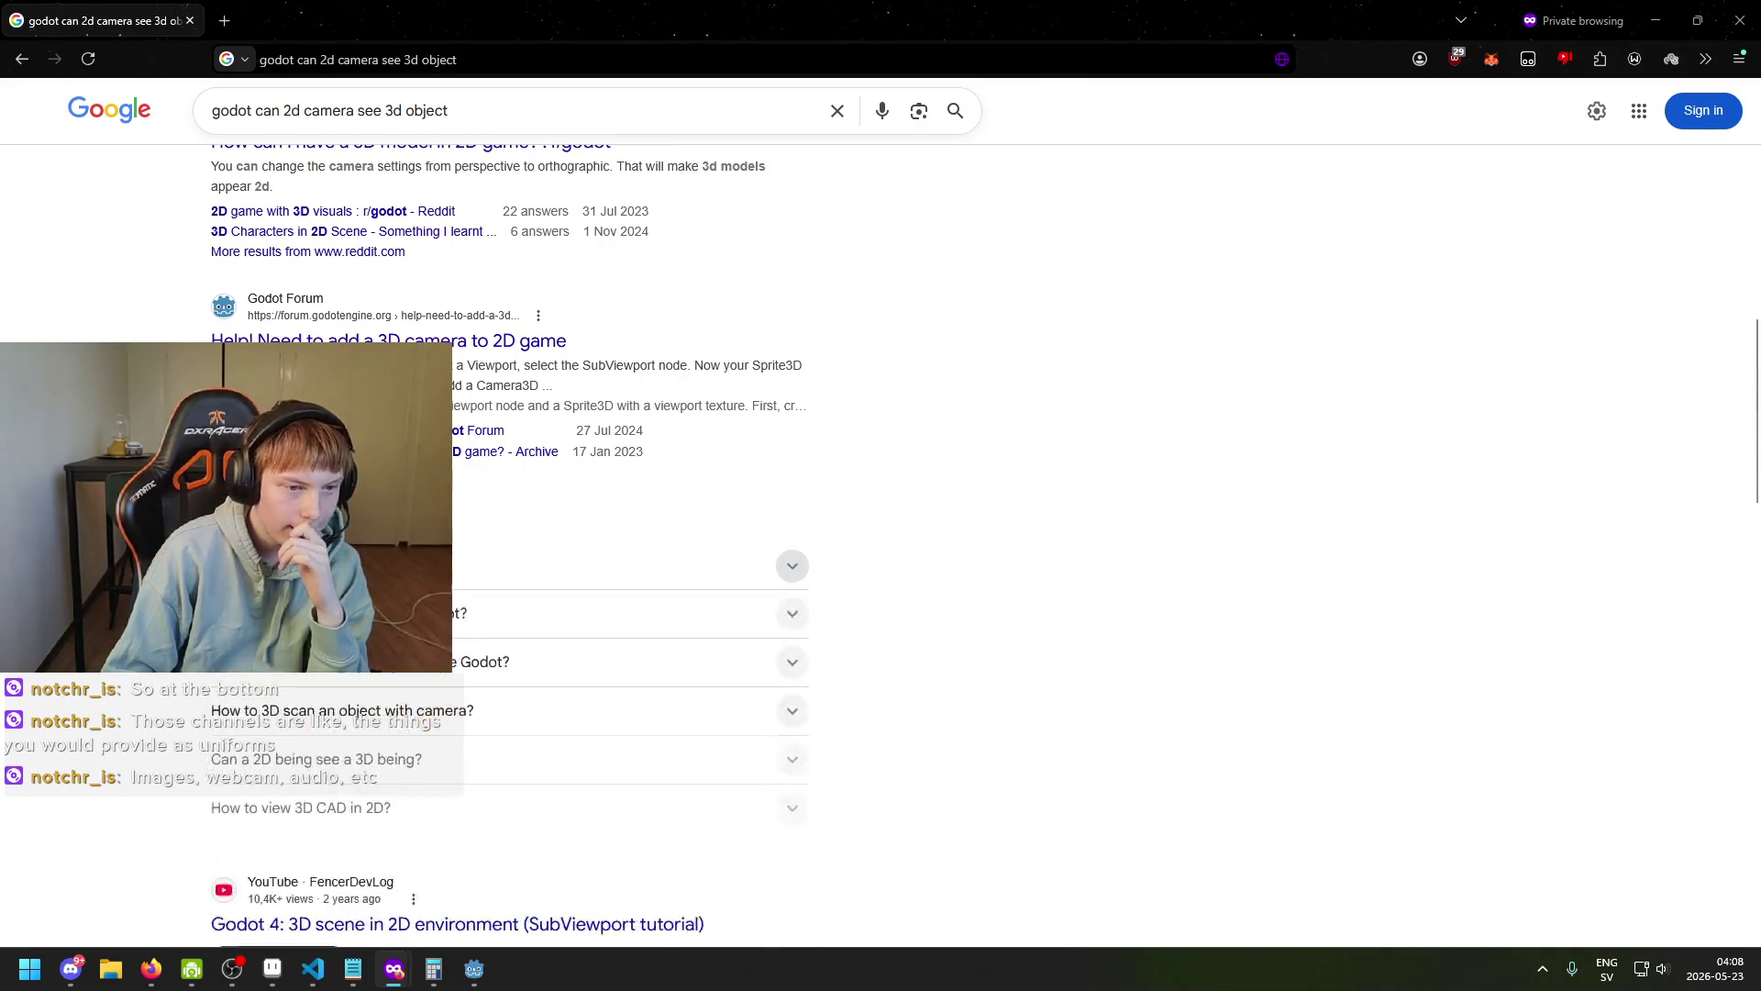
pyautogui.scroll(-4, 791, 565)
pyautogui.scroll(6, 509, 546)
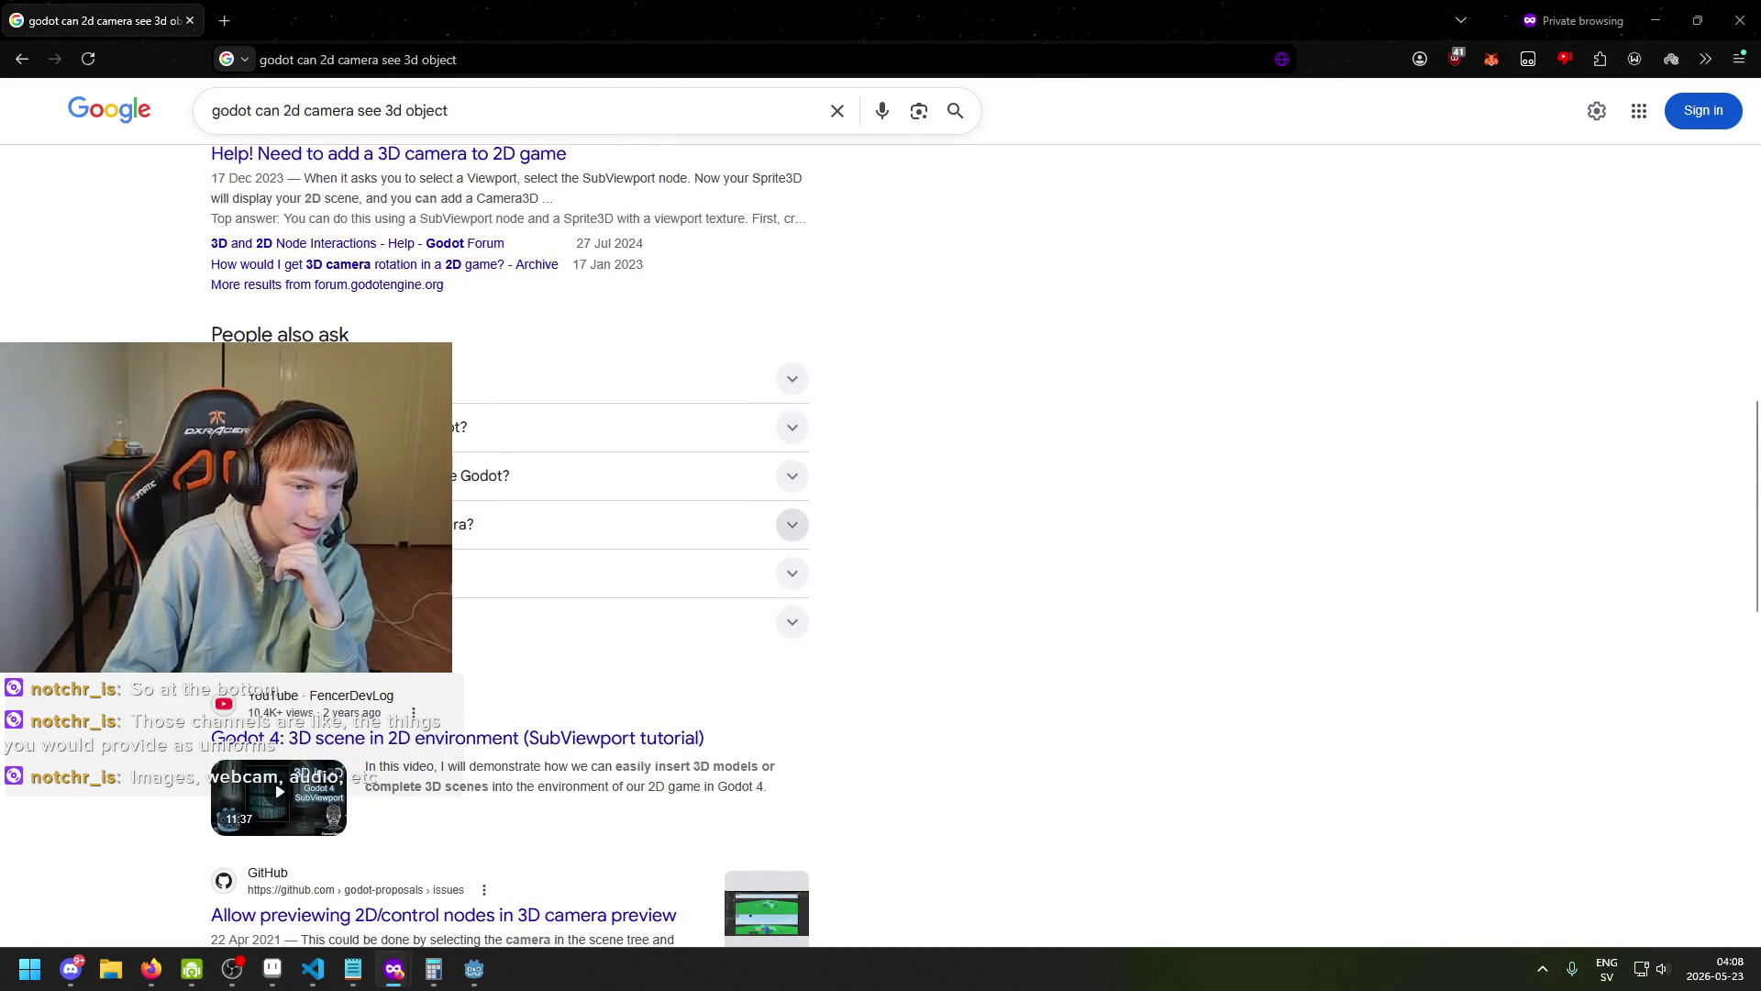
pyautogui.scroll(2, 509, 545)
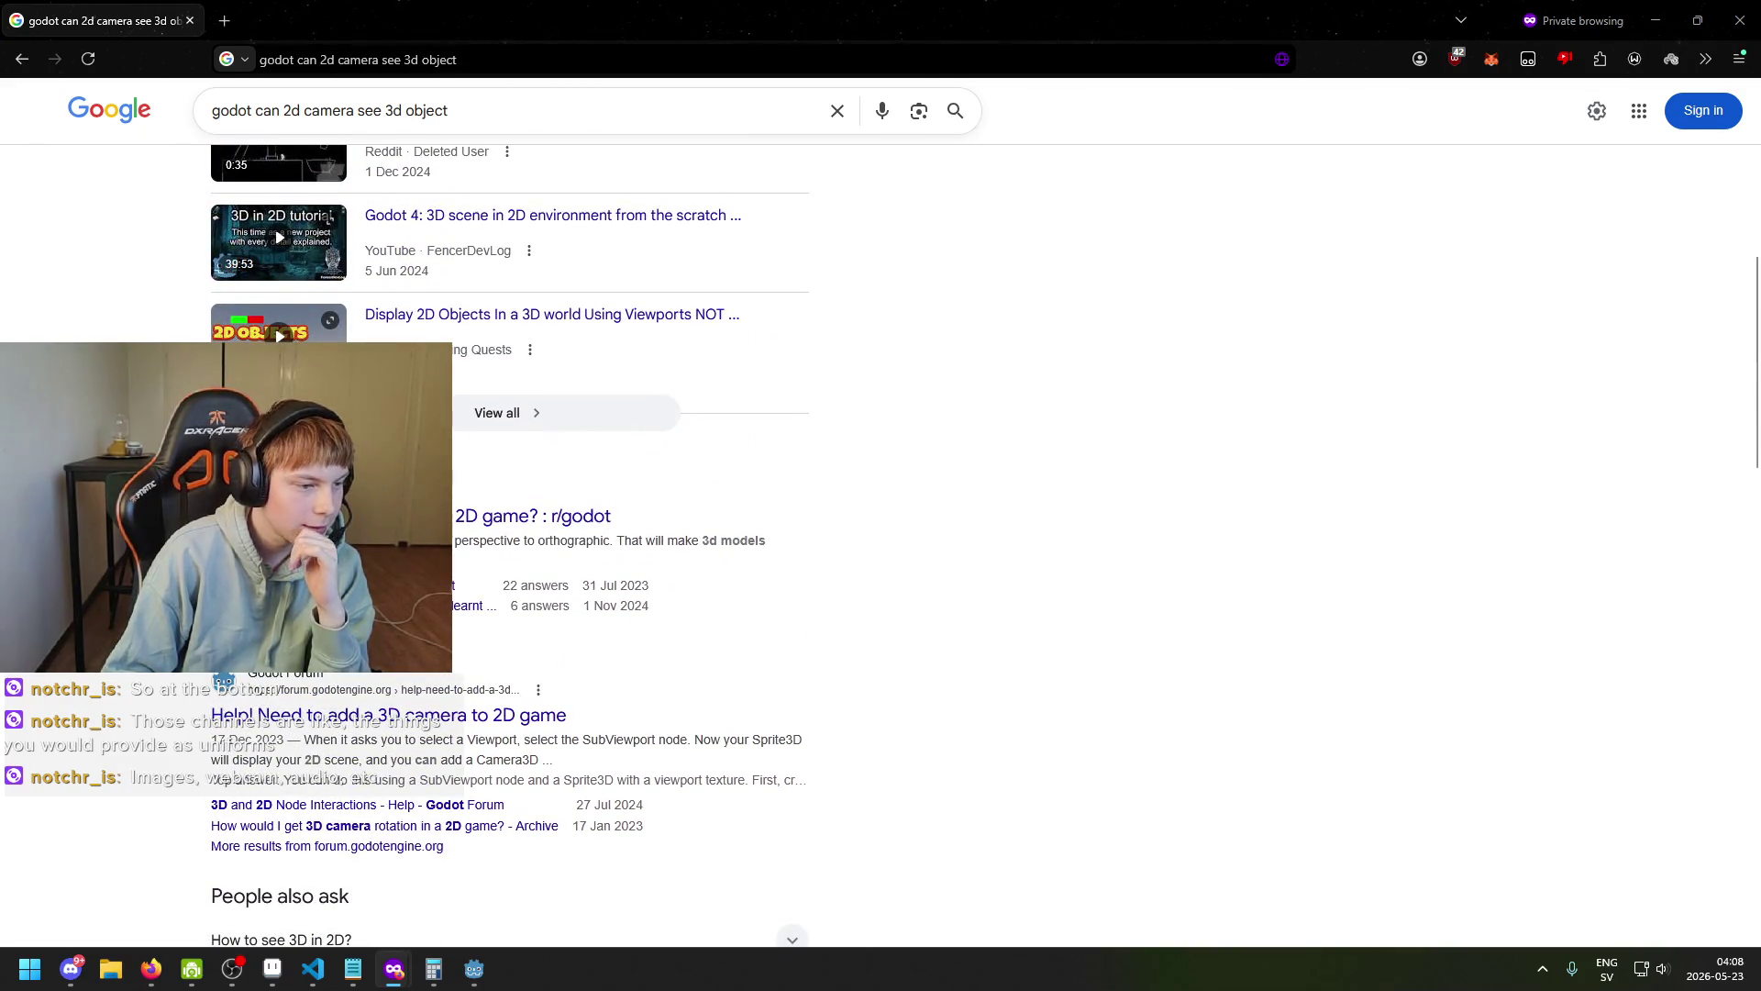
pyautogui.scroll(-9, 449, 679)
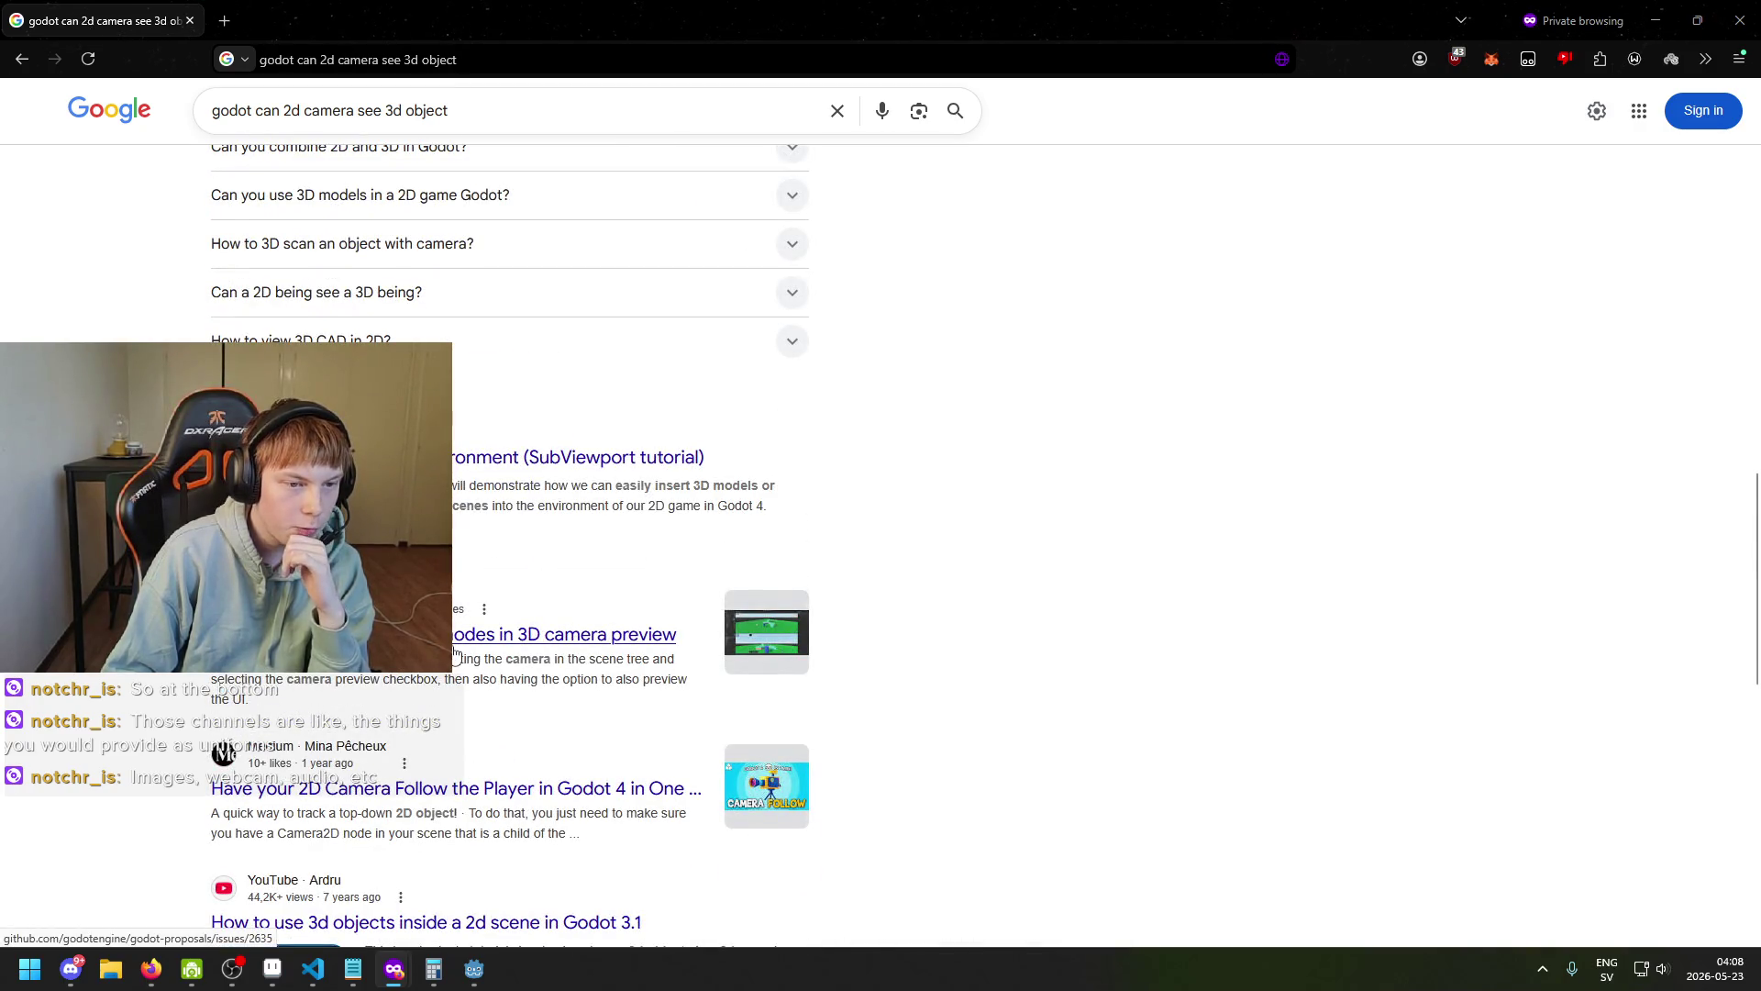
pyautogui.scroll(10, 456, 653)
pyautogui.moveTo(479, 980)
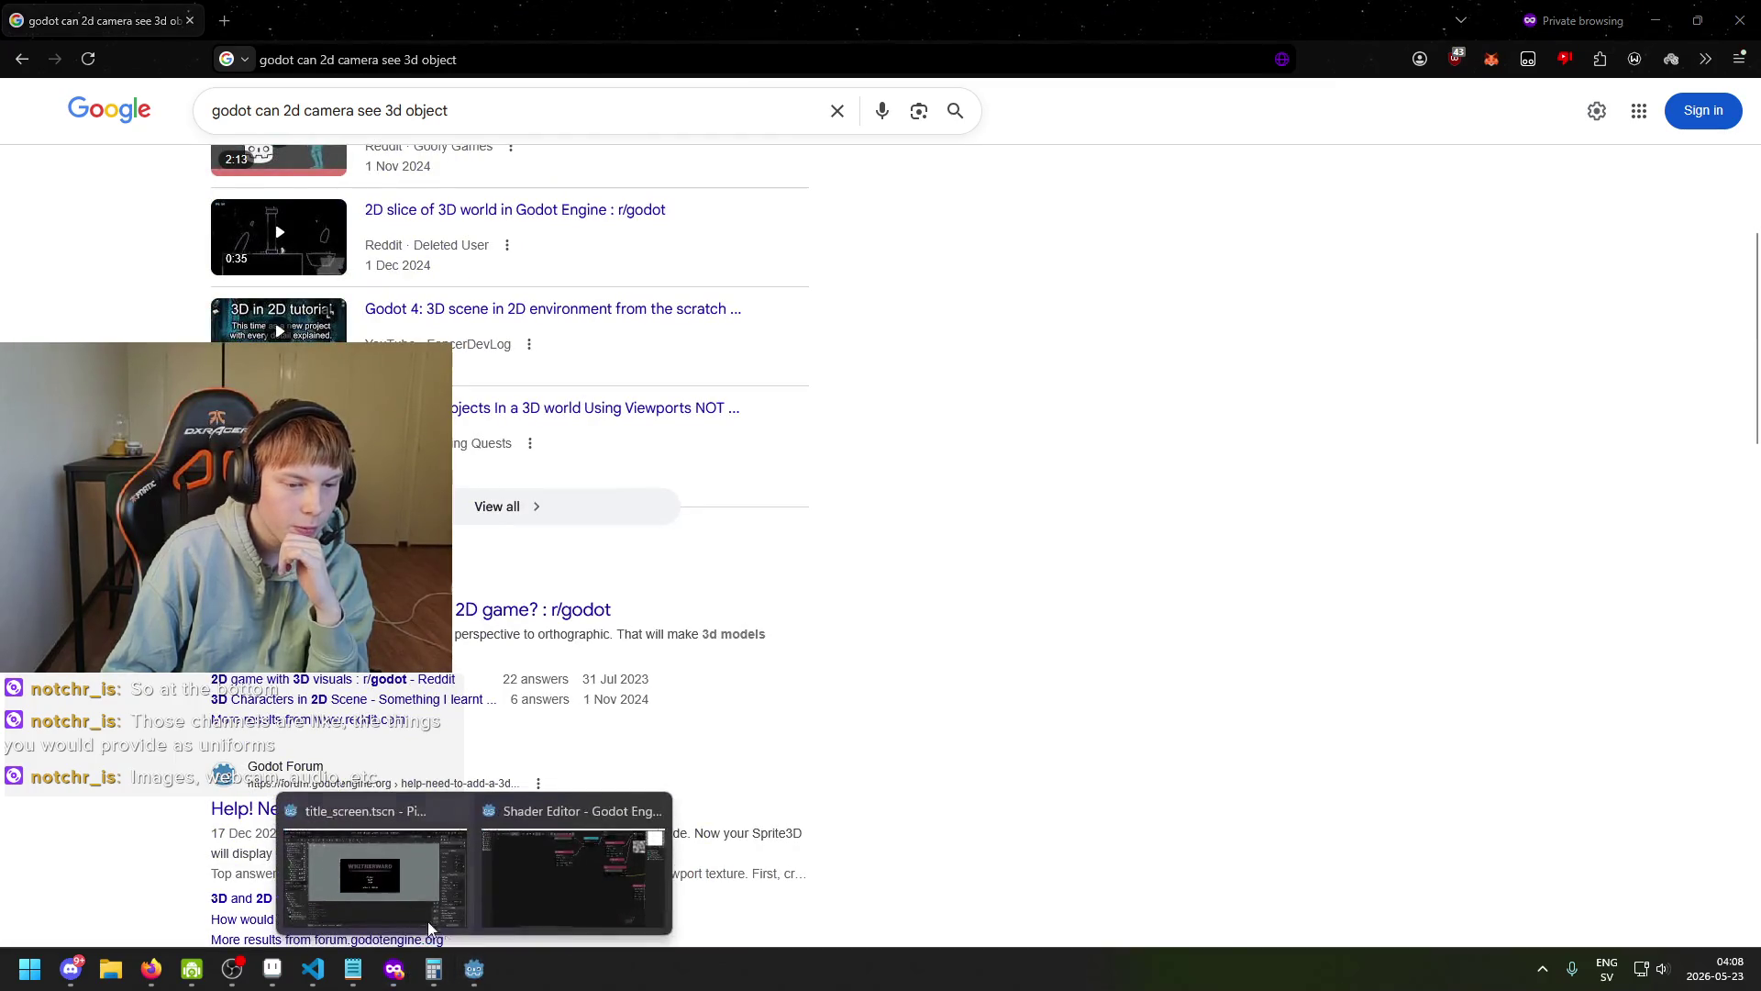
pyautogui.click(382, 889)
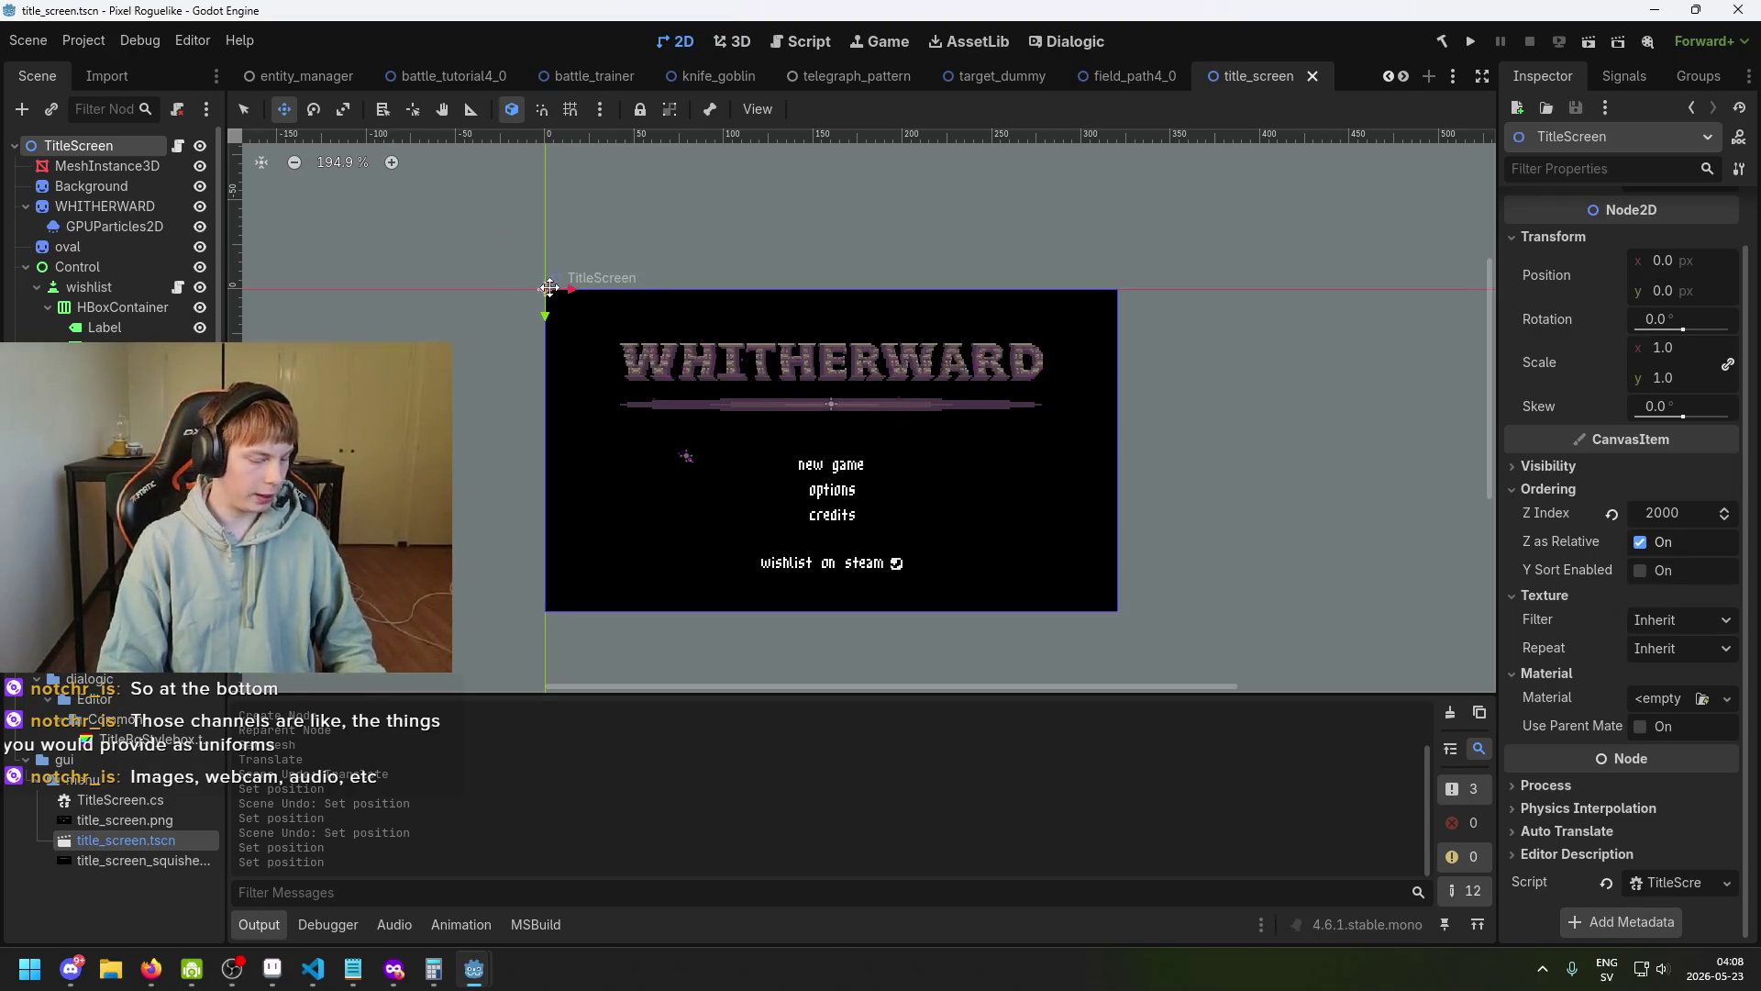
# Run the game to test the title screen, then close it.
pyautogui.click(107, 166)
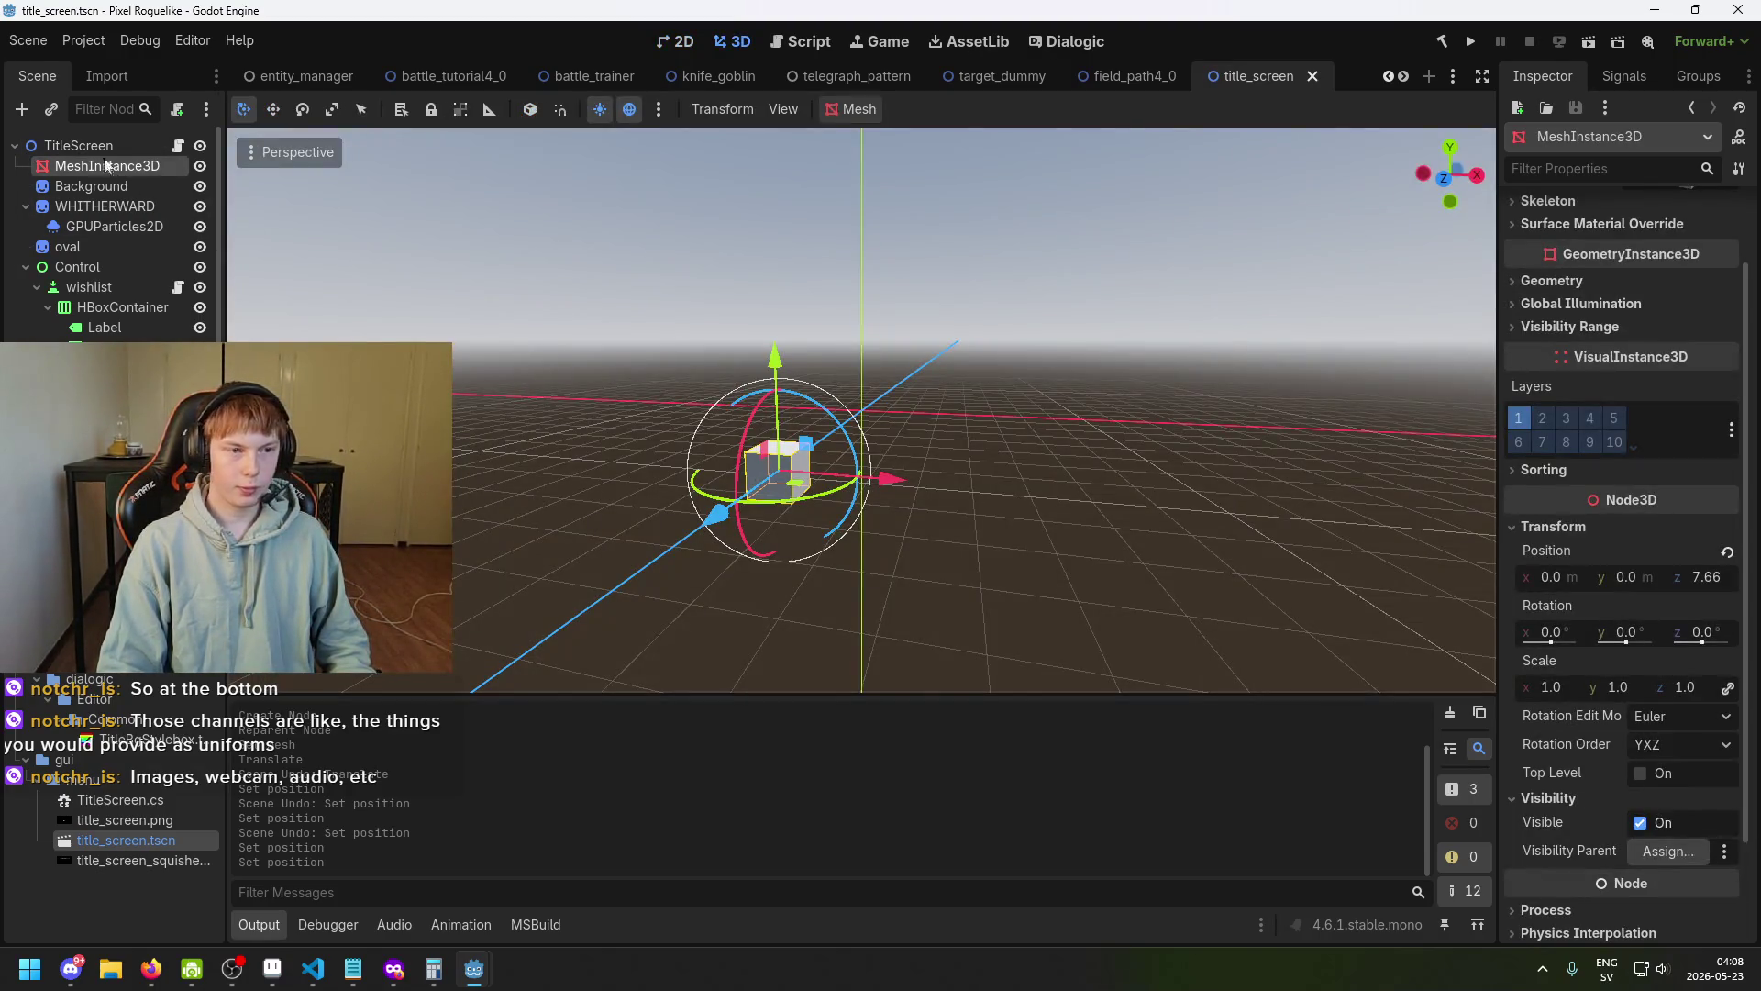
pyautogui.click(101, 146)
pyautogui.click(1470, 41)
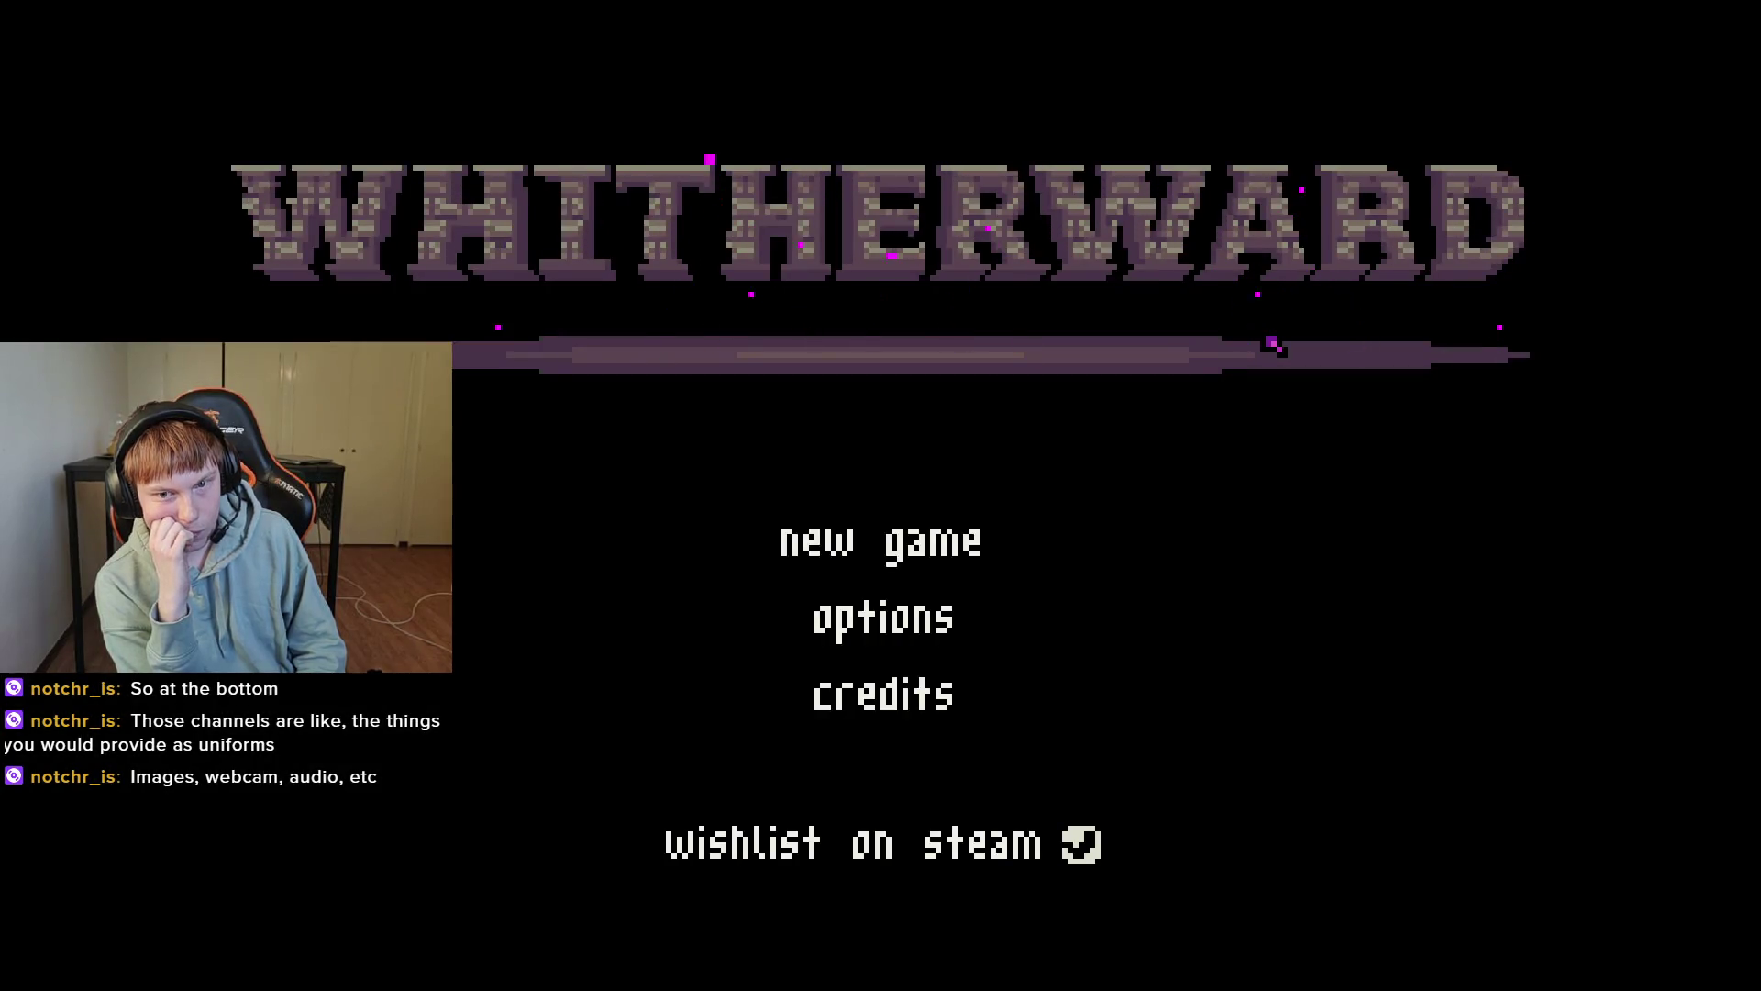
pyautogui.hotkey('alt', 'F4')
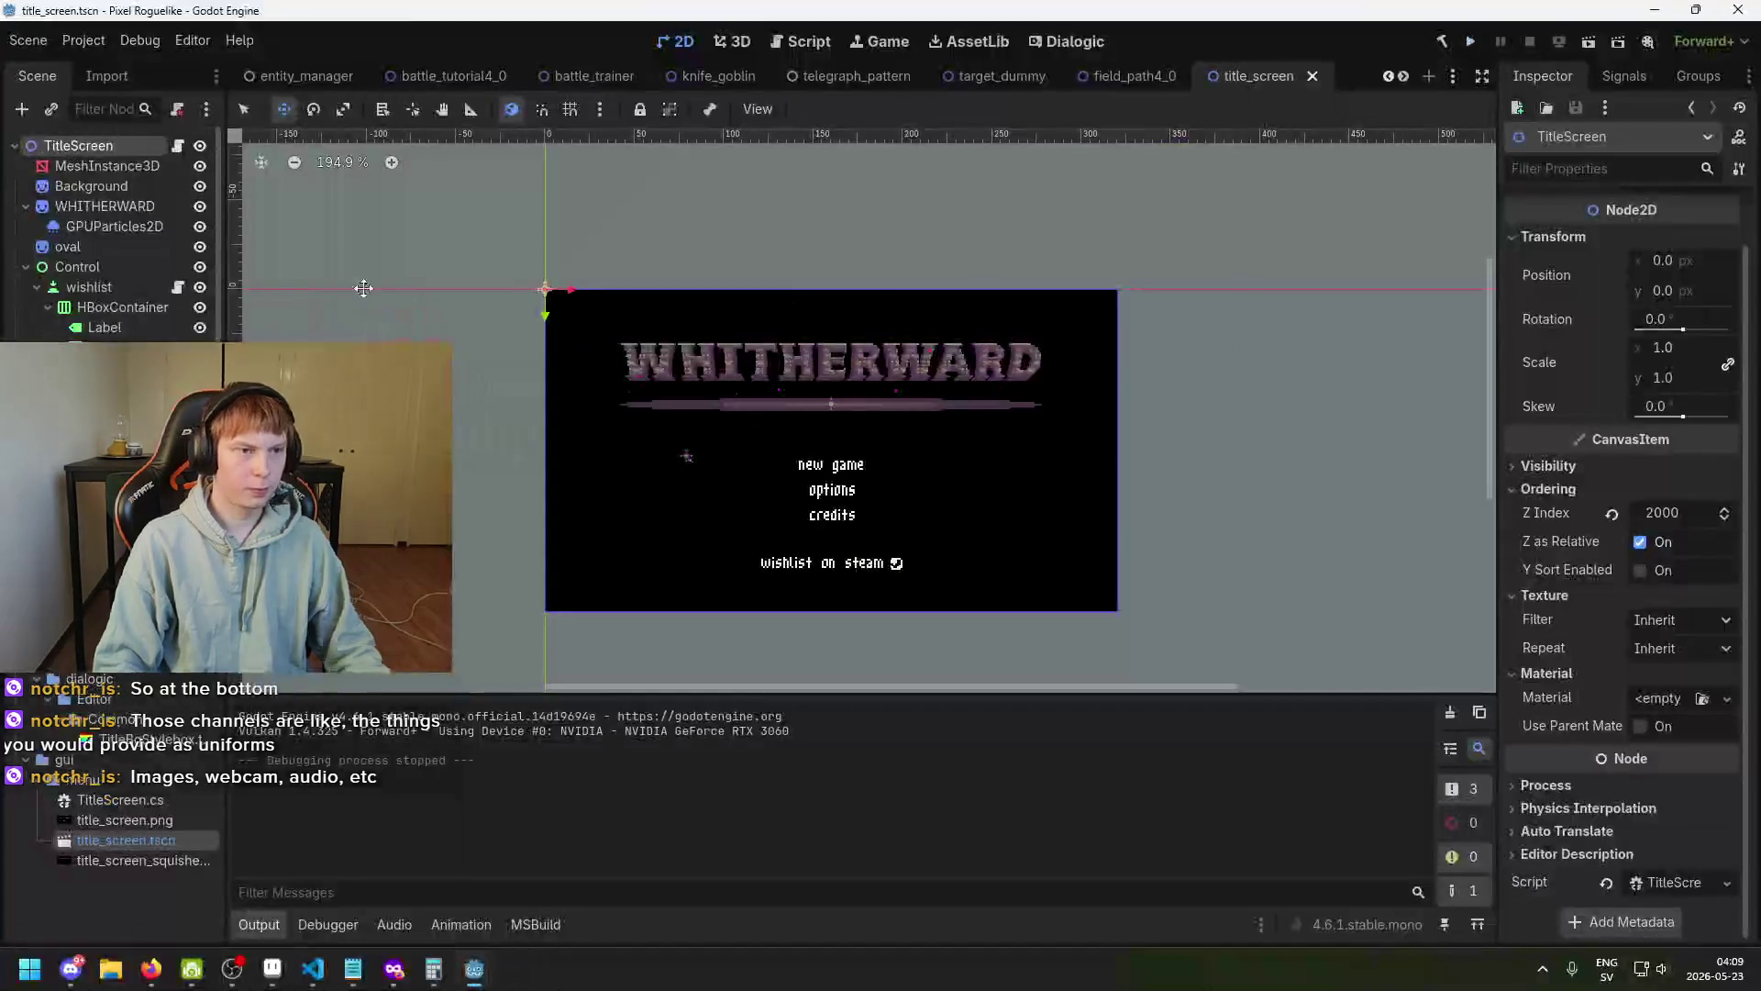
# Toggle between the MeshInstance3D and TitleScreen views and save the scene.
pyautogui.click(136, 167)
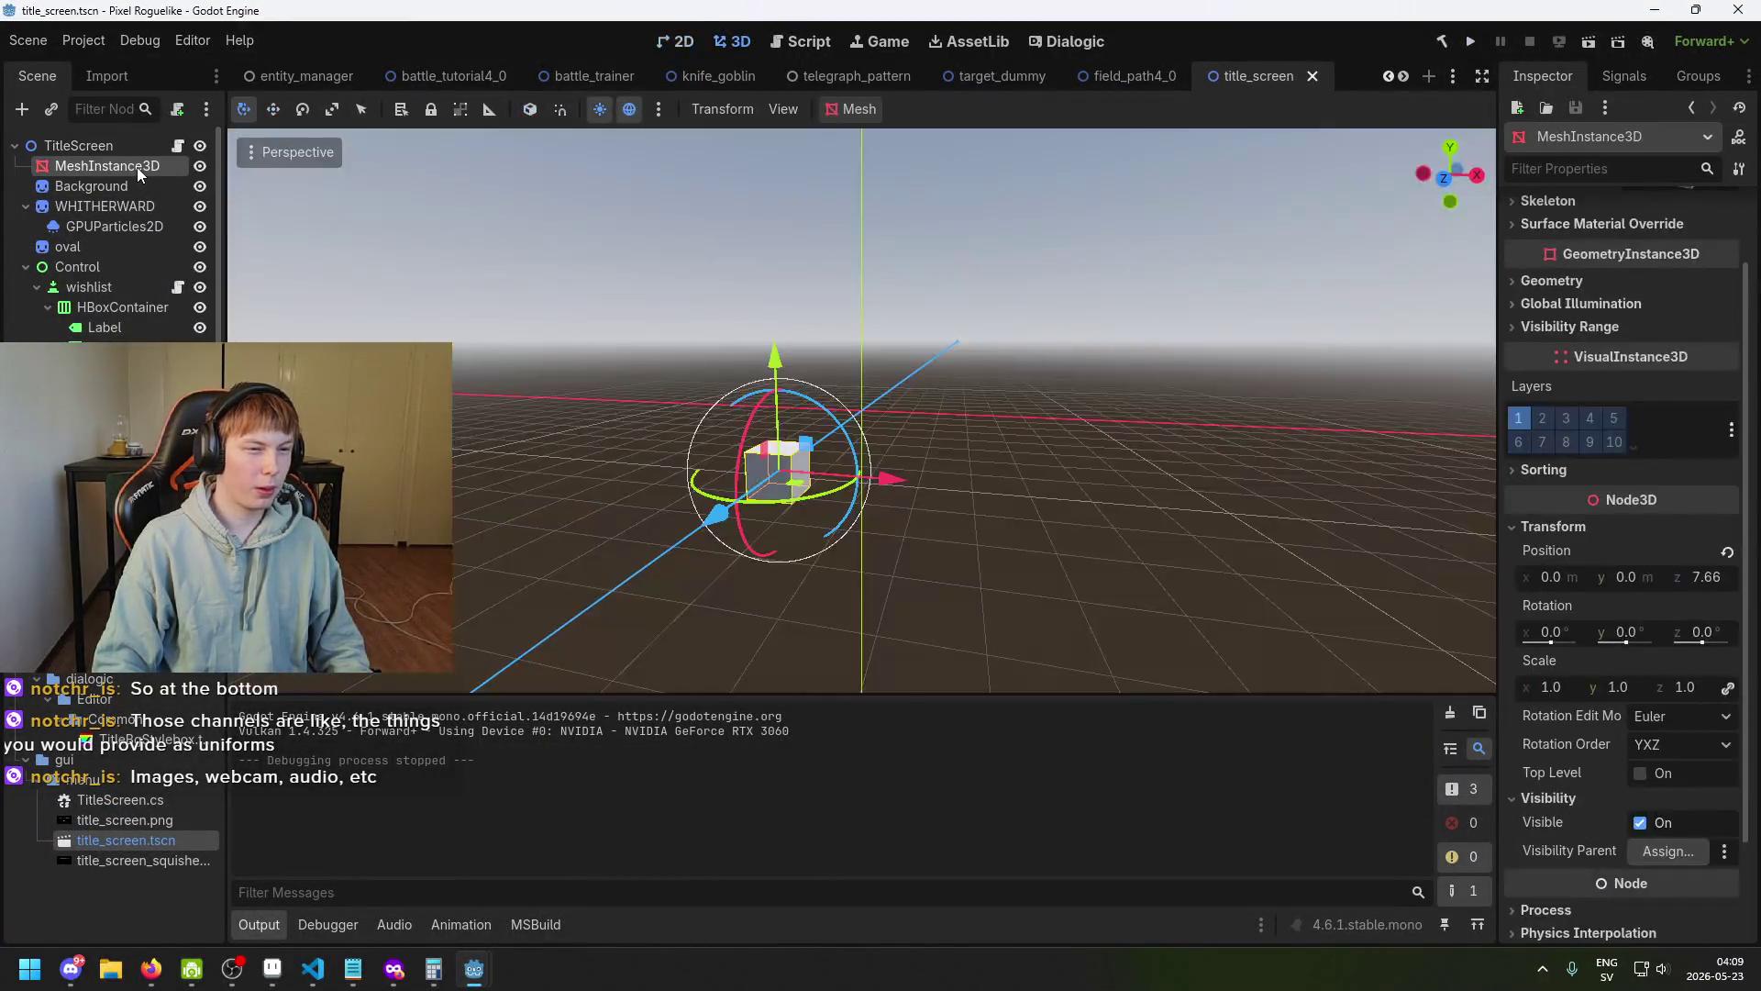
pyautogui.click(123, 149)
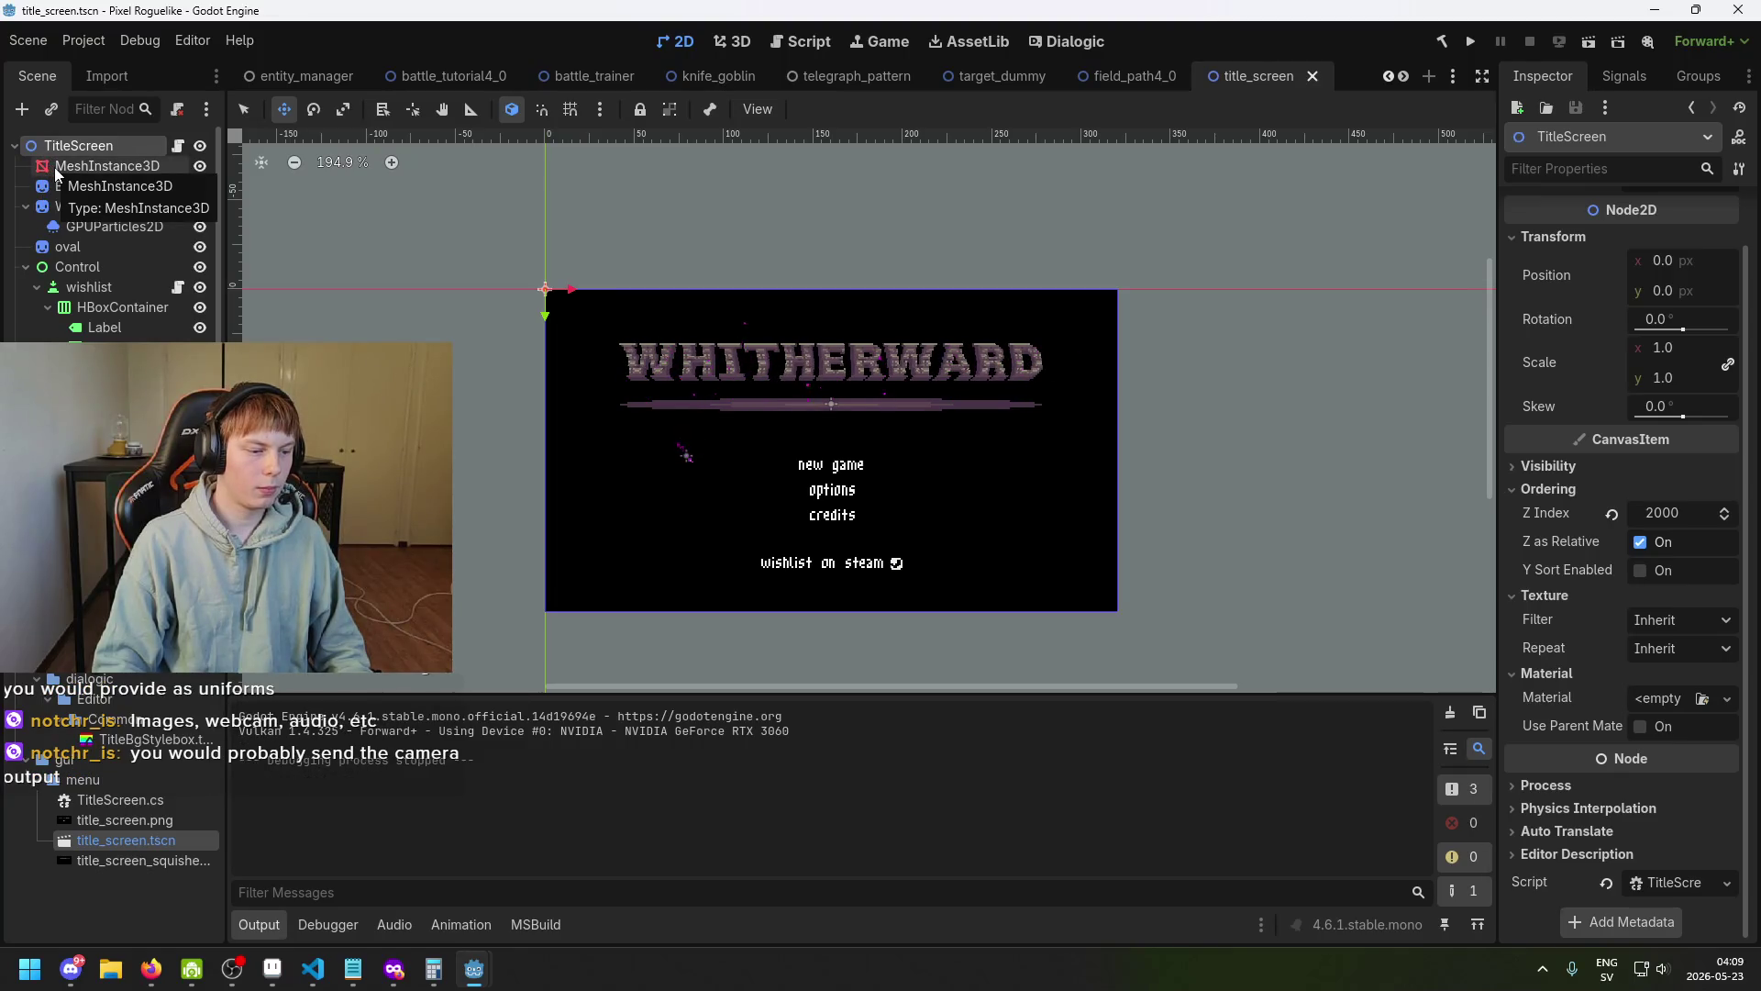
pyautogui.click(85, 166)
pyautogui.click(87, 147)
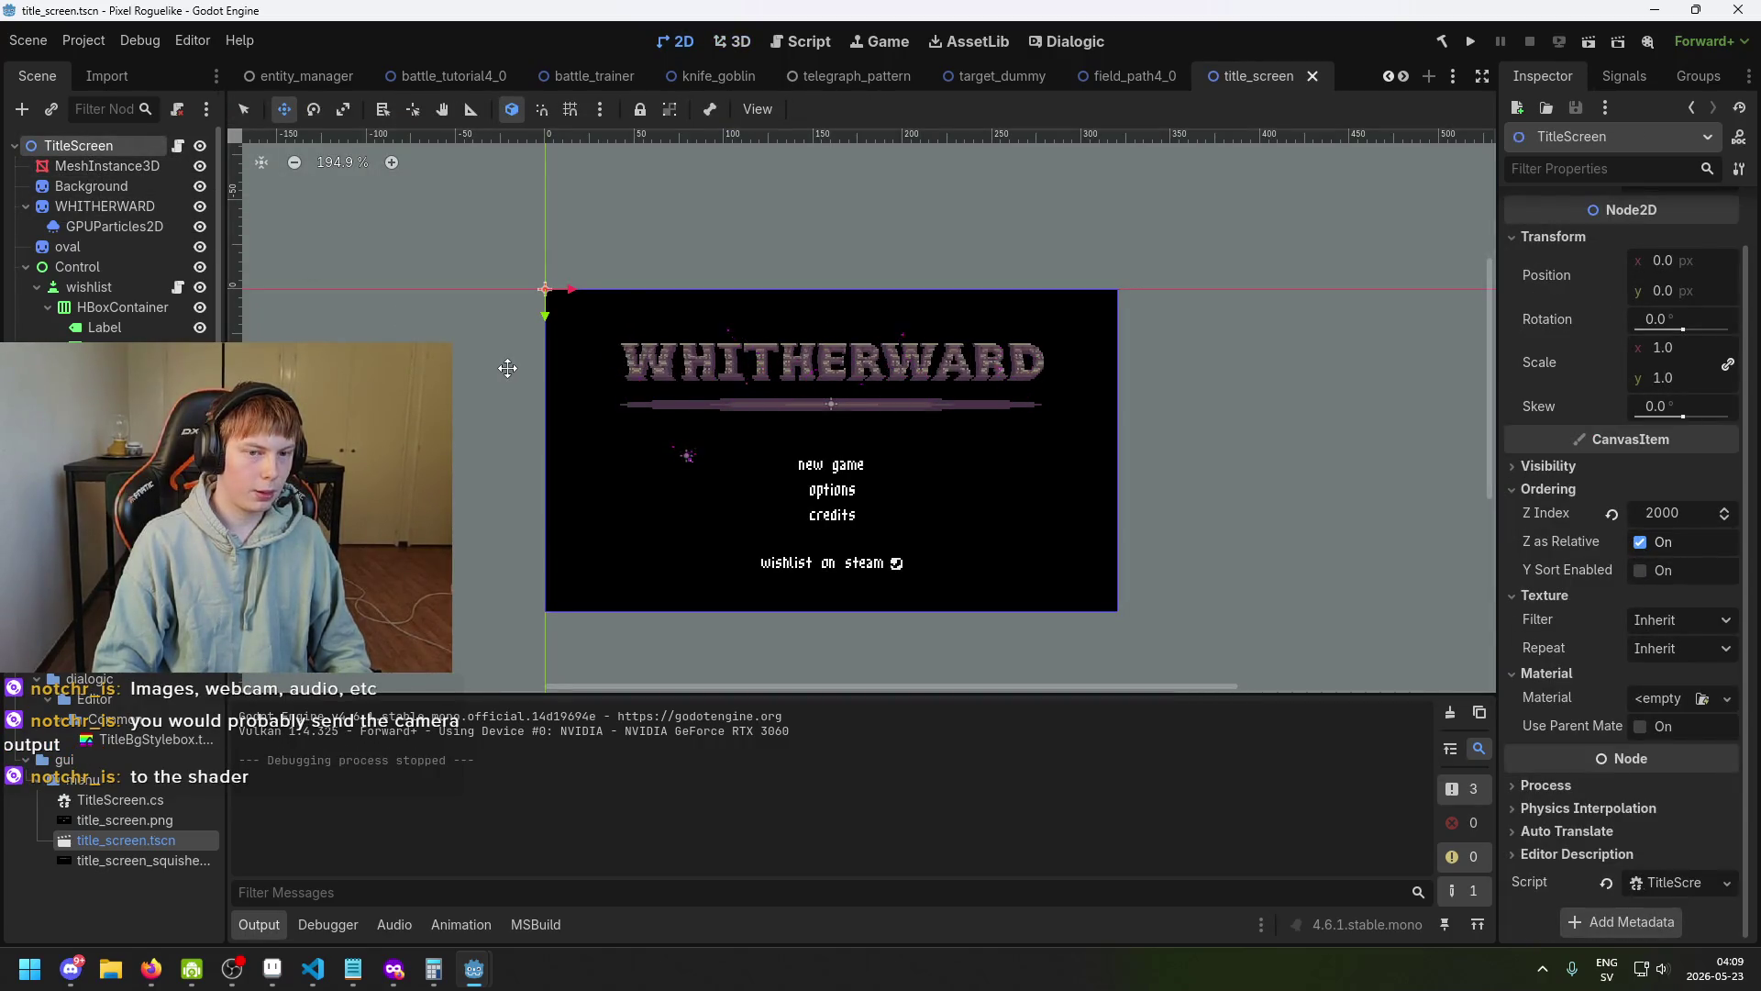
pyautogui.moveTo(507, 368)
pyautogui.mouseDown()
pyautogui.moveTo(748, 399)
pyautogui.moveTo(534, 392)
pyautogui.mouseUp()
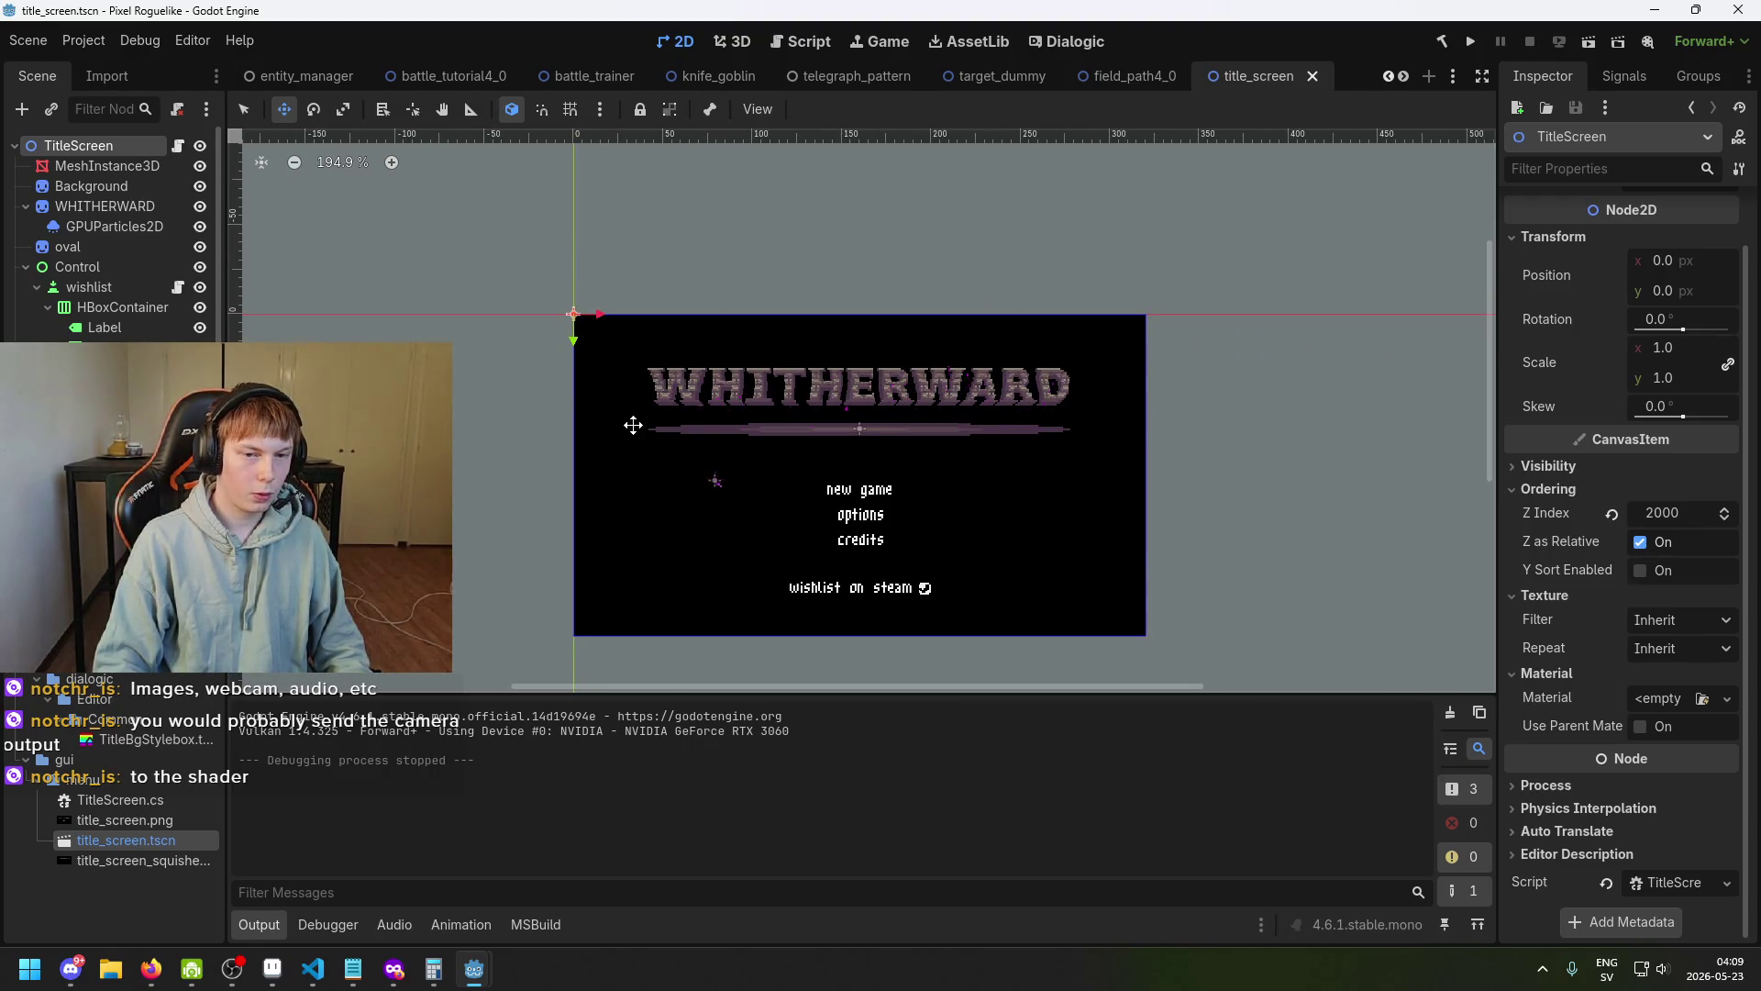
pyautogui.hotkey('ctrl', 's')
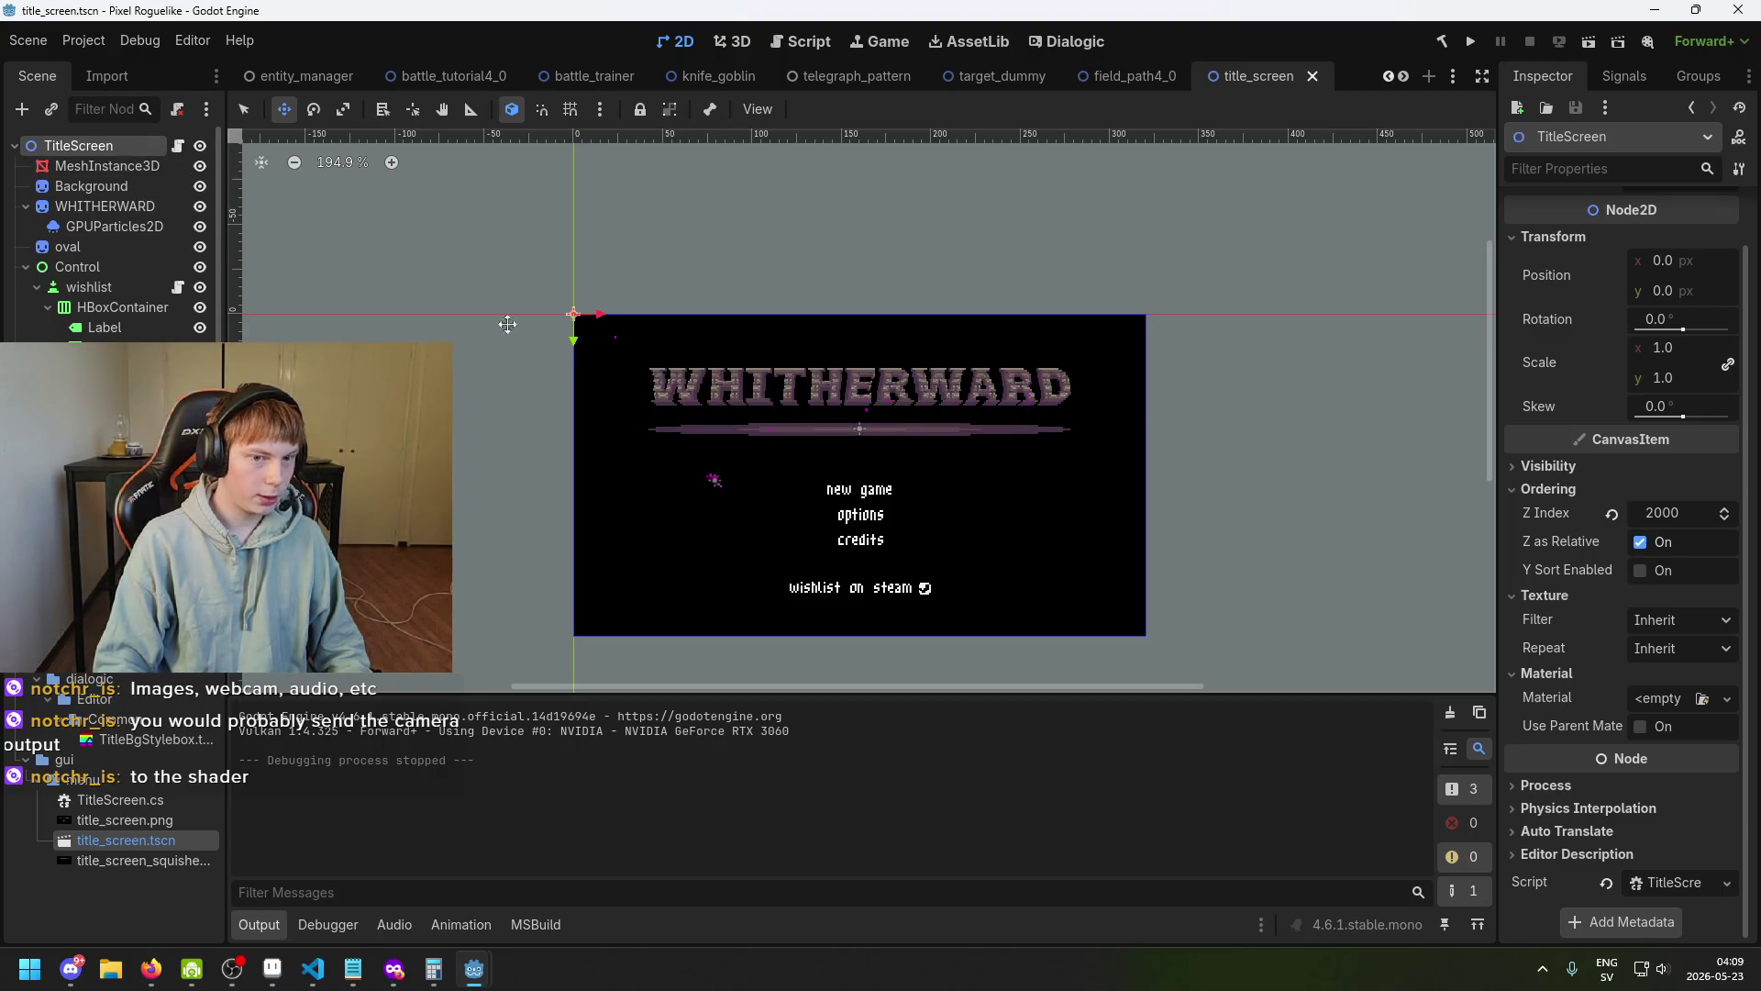
pyautogui.moveTo(746, 447); pyautogui.dragTo(621, 408)
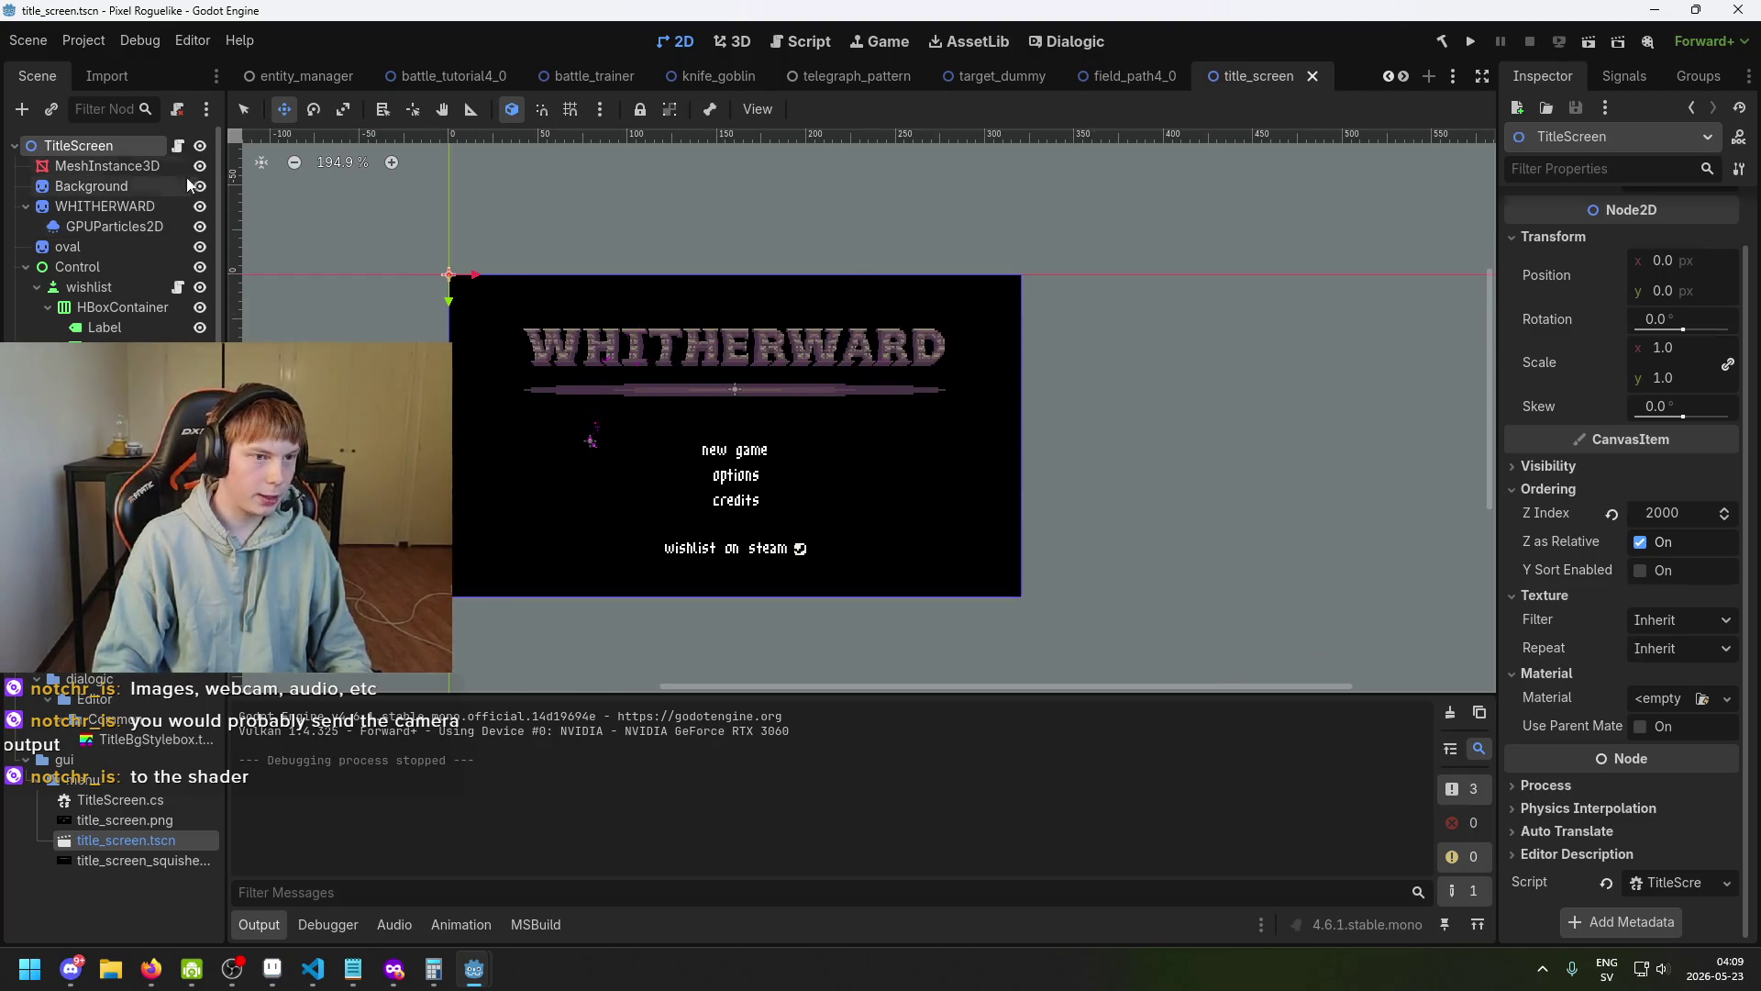
# Select the MeshInstance3D to bring up its box cube in the 3D viewport.
pyautogui.doubleClick(108, 166)
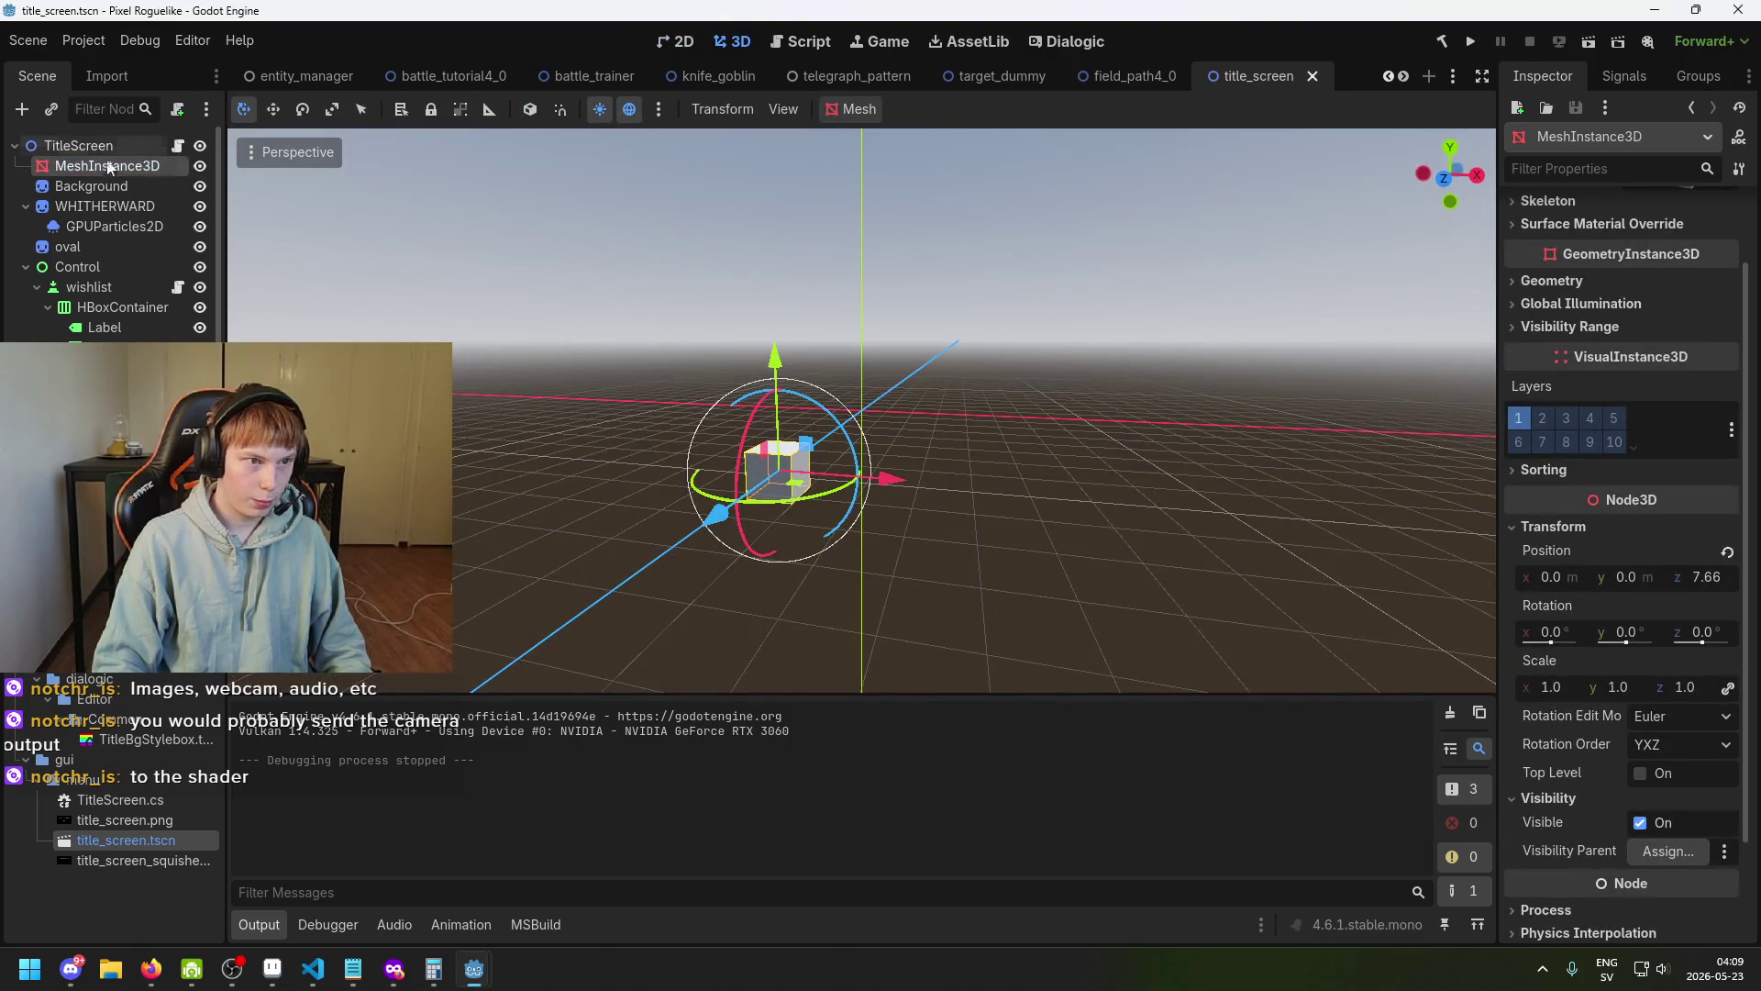
pyautogui.click(105, 186)
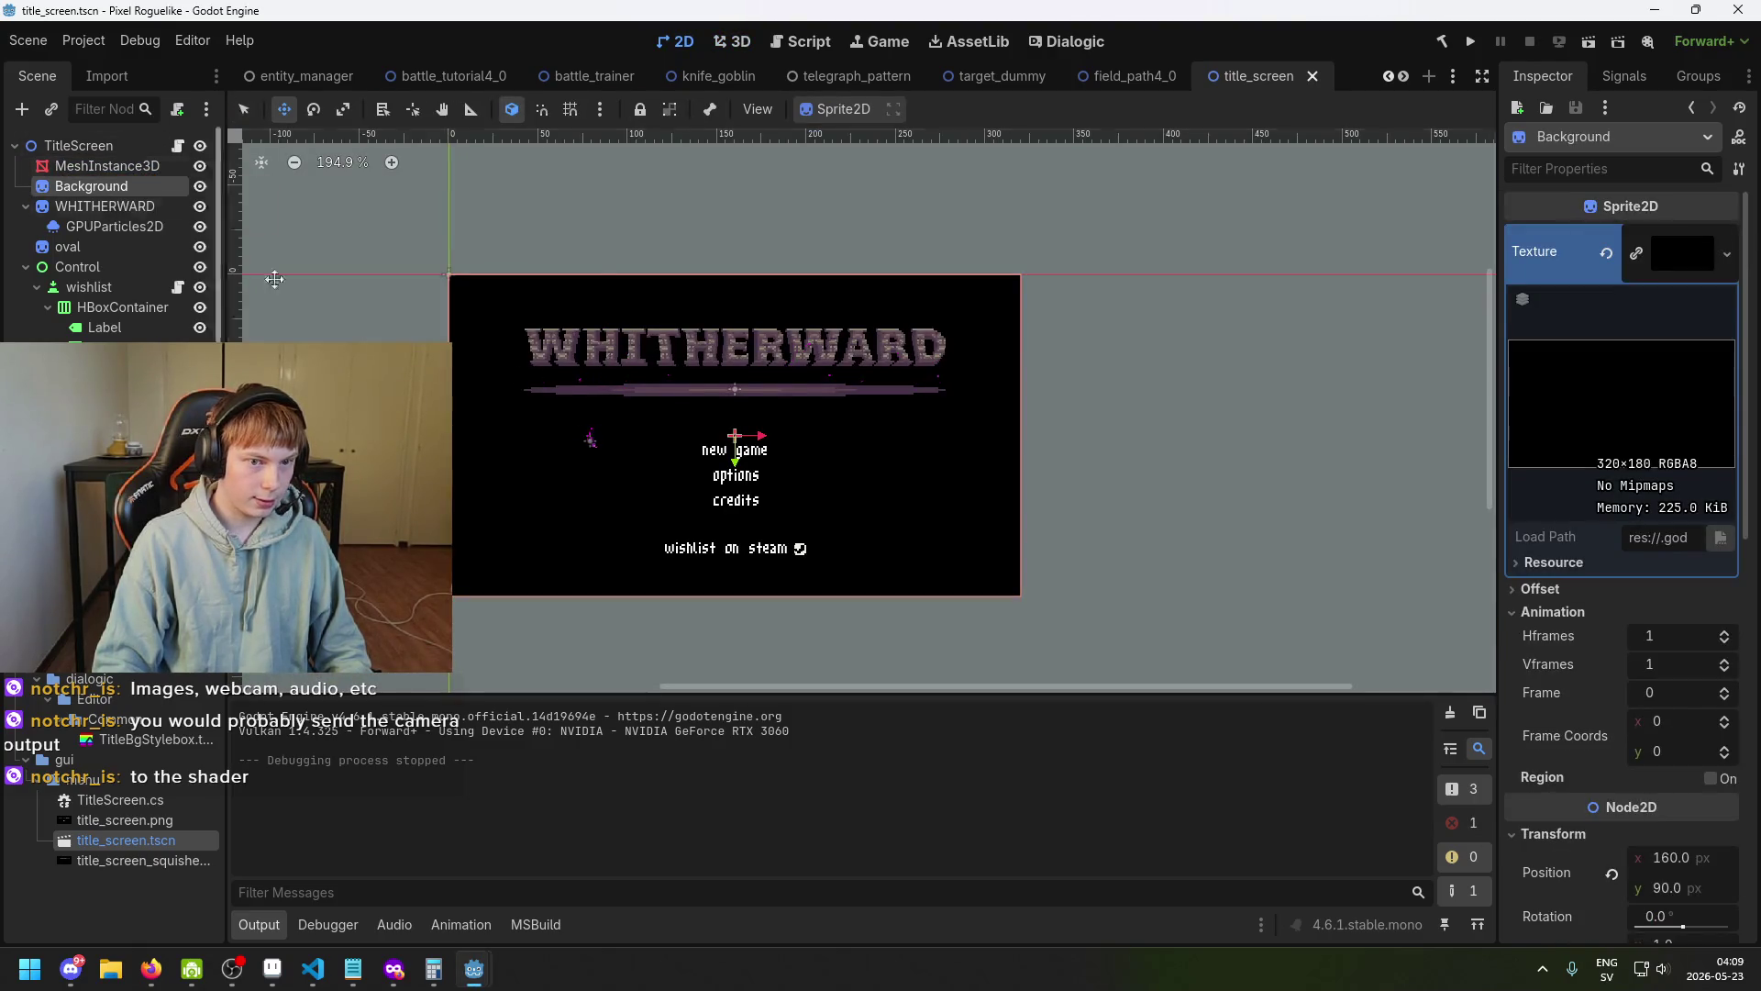
pyautogui.click(129, 167)
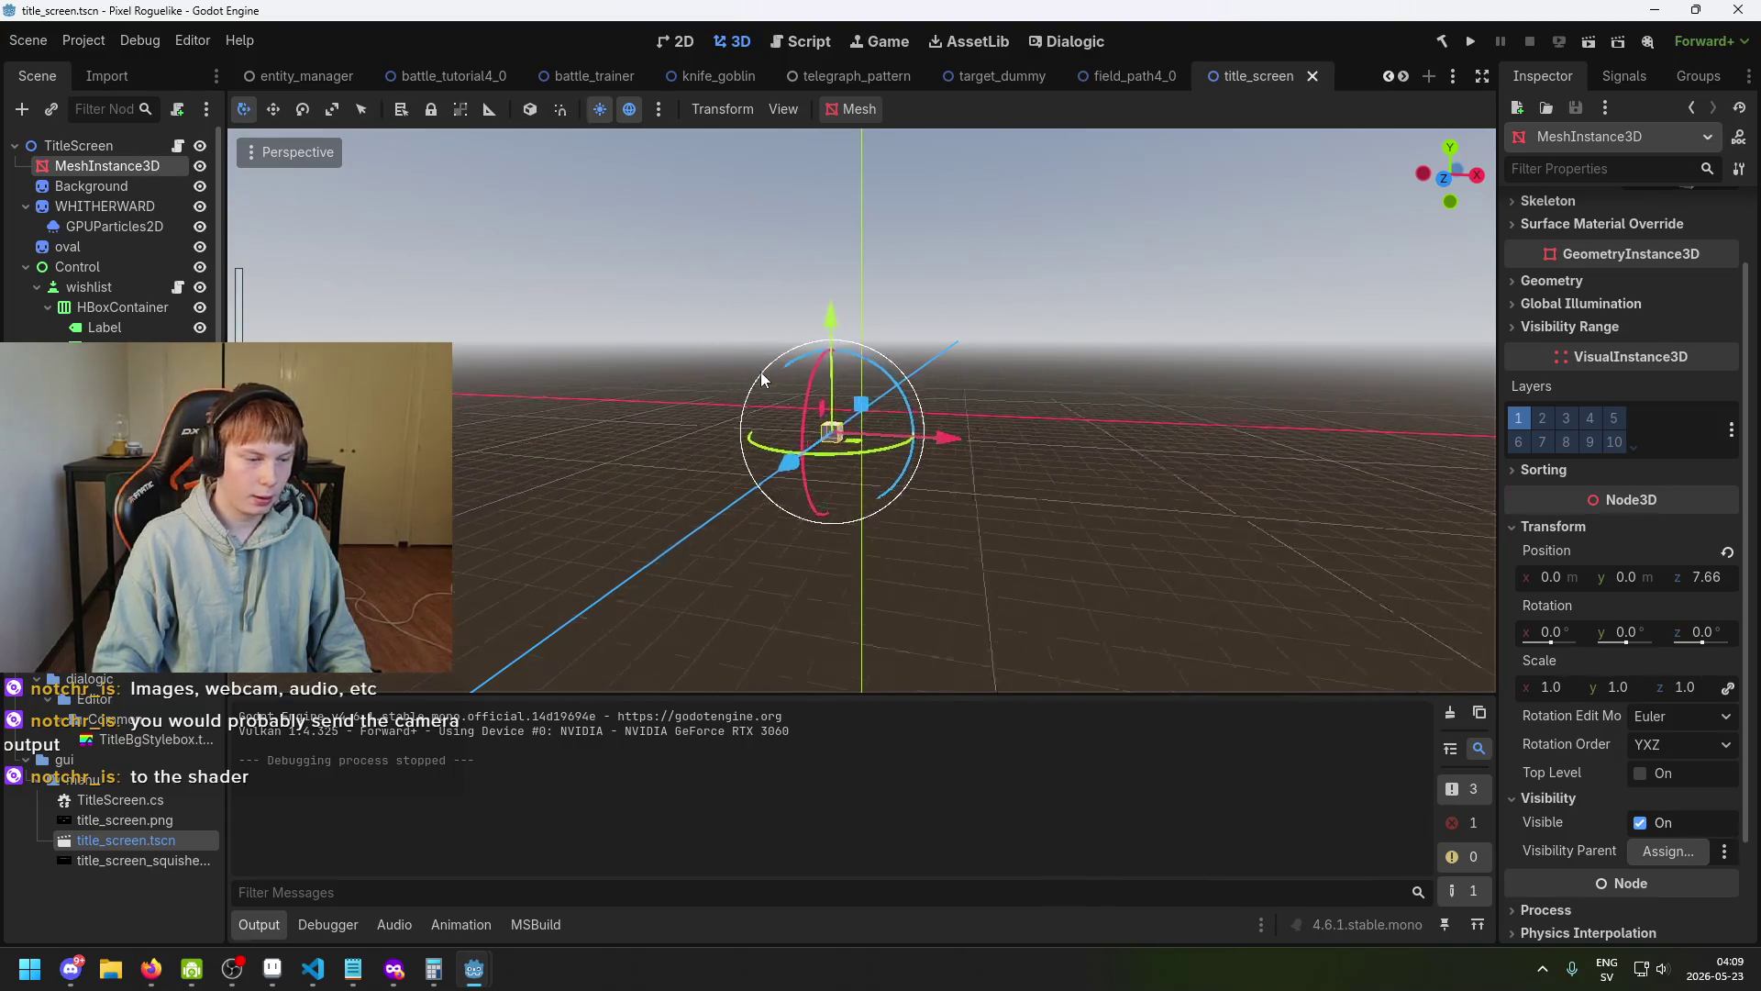
# Push the MeshInstance3D back along Z to -20.1 and save the scene.
pyautogui.moveTo(903, 413)
pyautogui.mouseDown()
pyautogui.moveTo(1168, 397)
pyautogui.moveTo(974, 392)
pyautogui.moveTo(927, 372)
pyautogui.moveTo(1042, 407)
pyautogui.moveTo(823, 398)
pyautogui.moveTo(853, 403)
pyautogui.mouseUp()
pyautogui.scroll(2, 1623, 376)
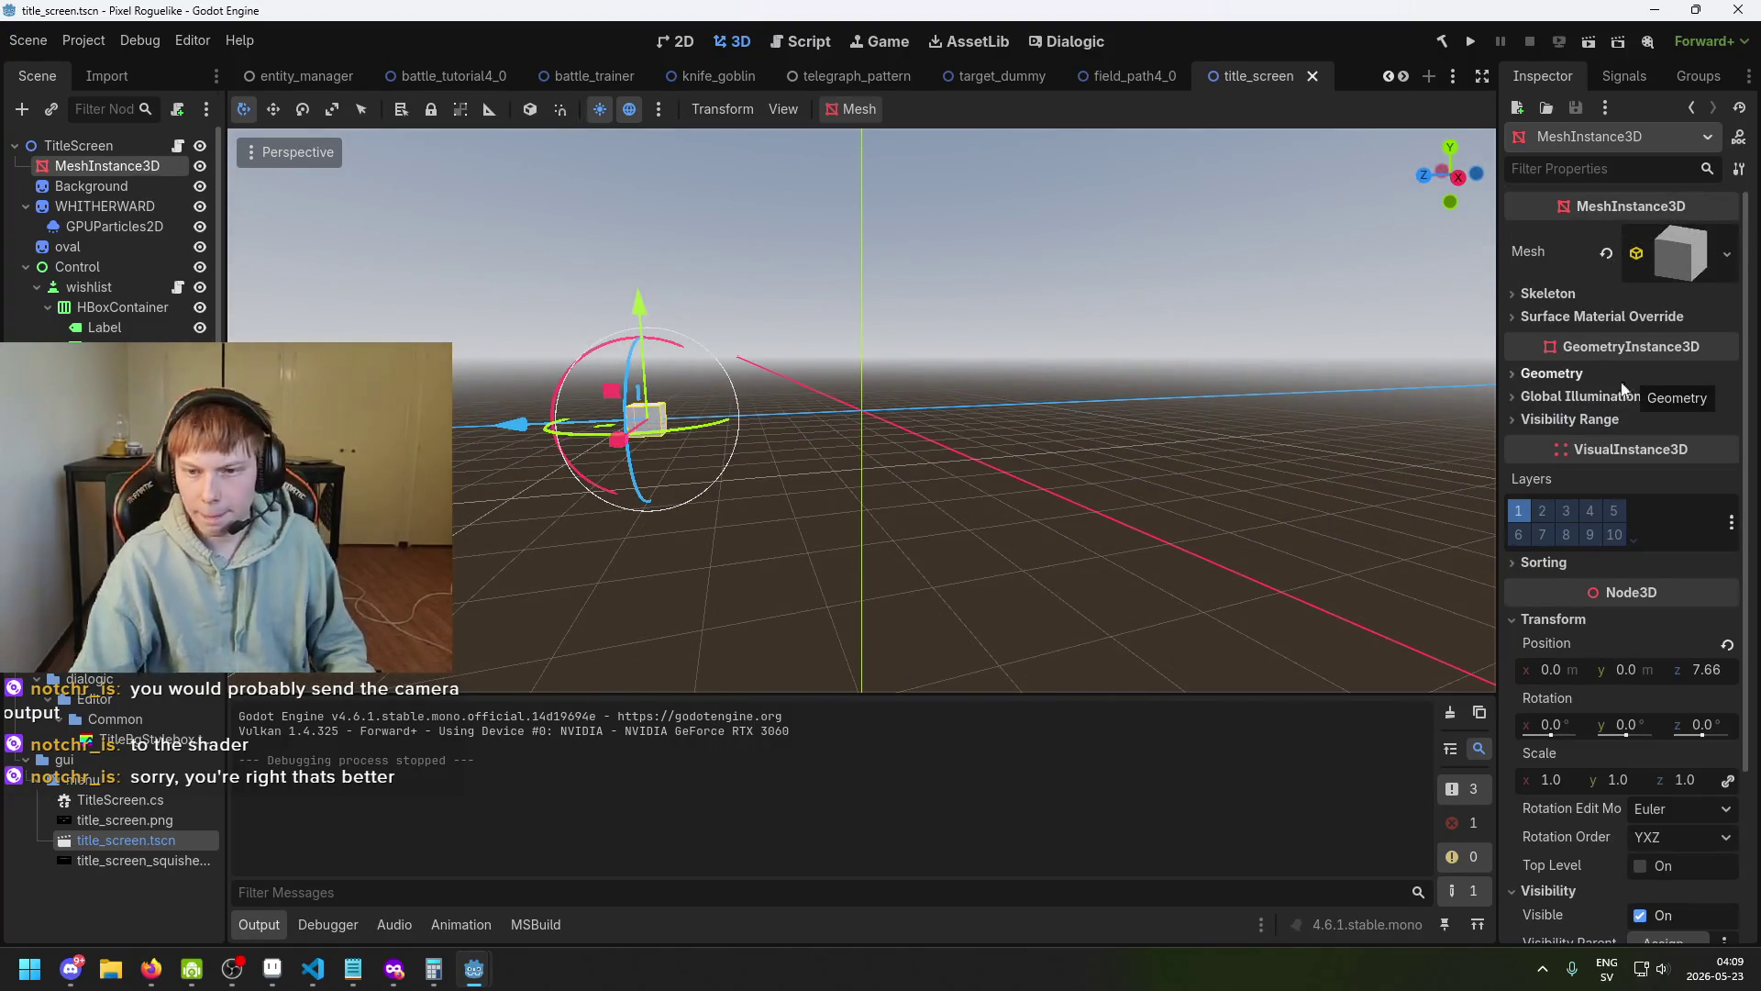
pyautogui.scroll(-3, 1651, 440)
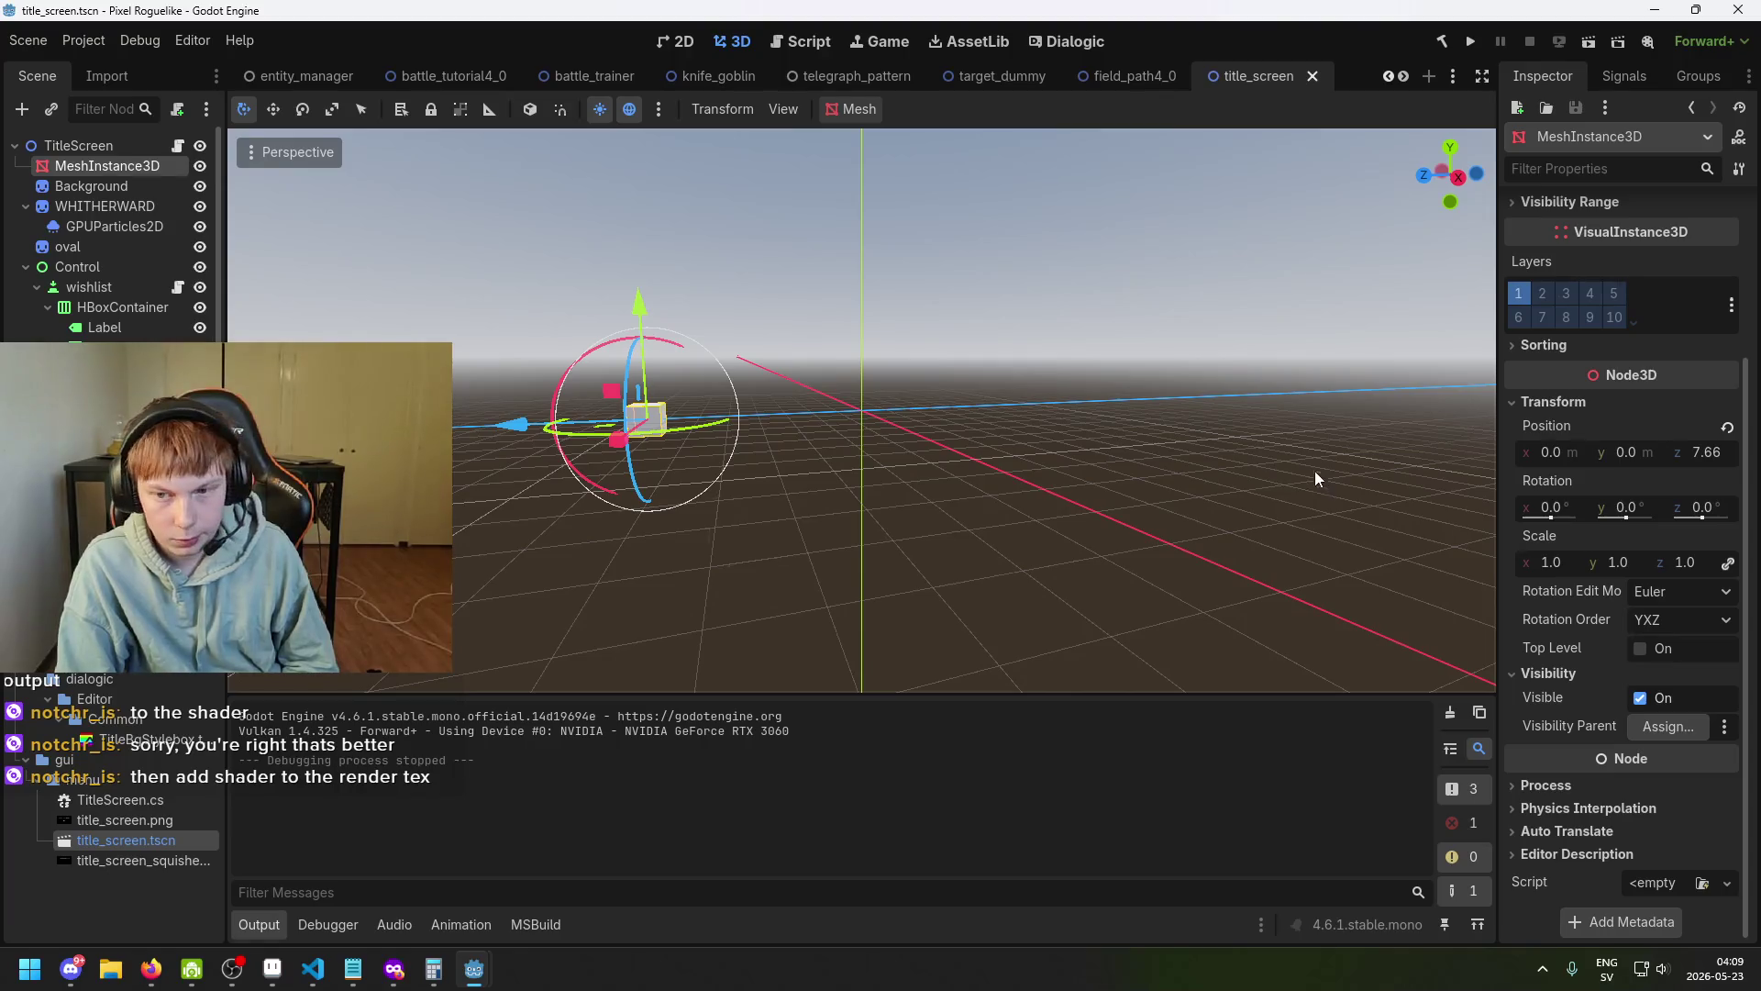
pyautogui.moveTo(688, 433); pyautogui.dragTo(917, 418)
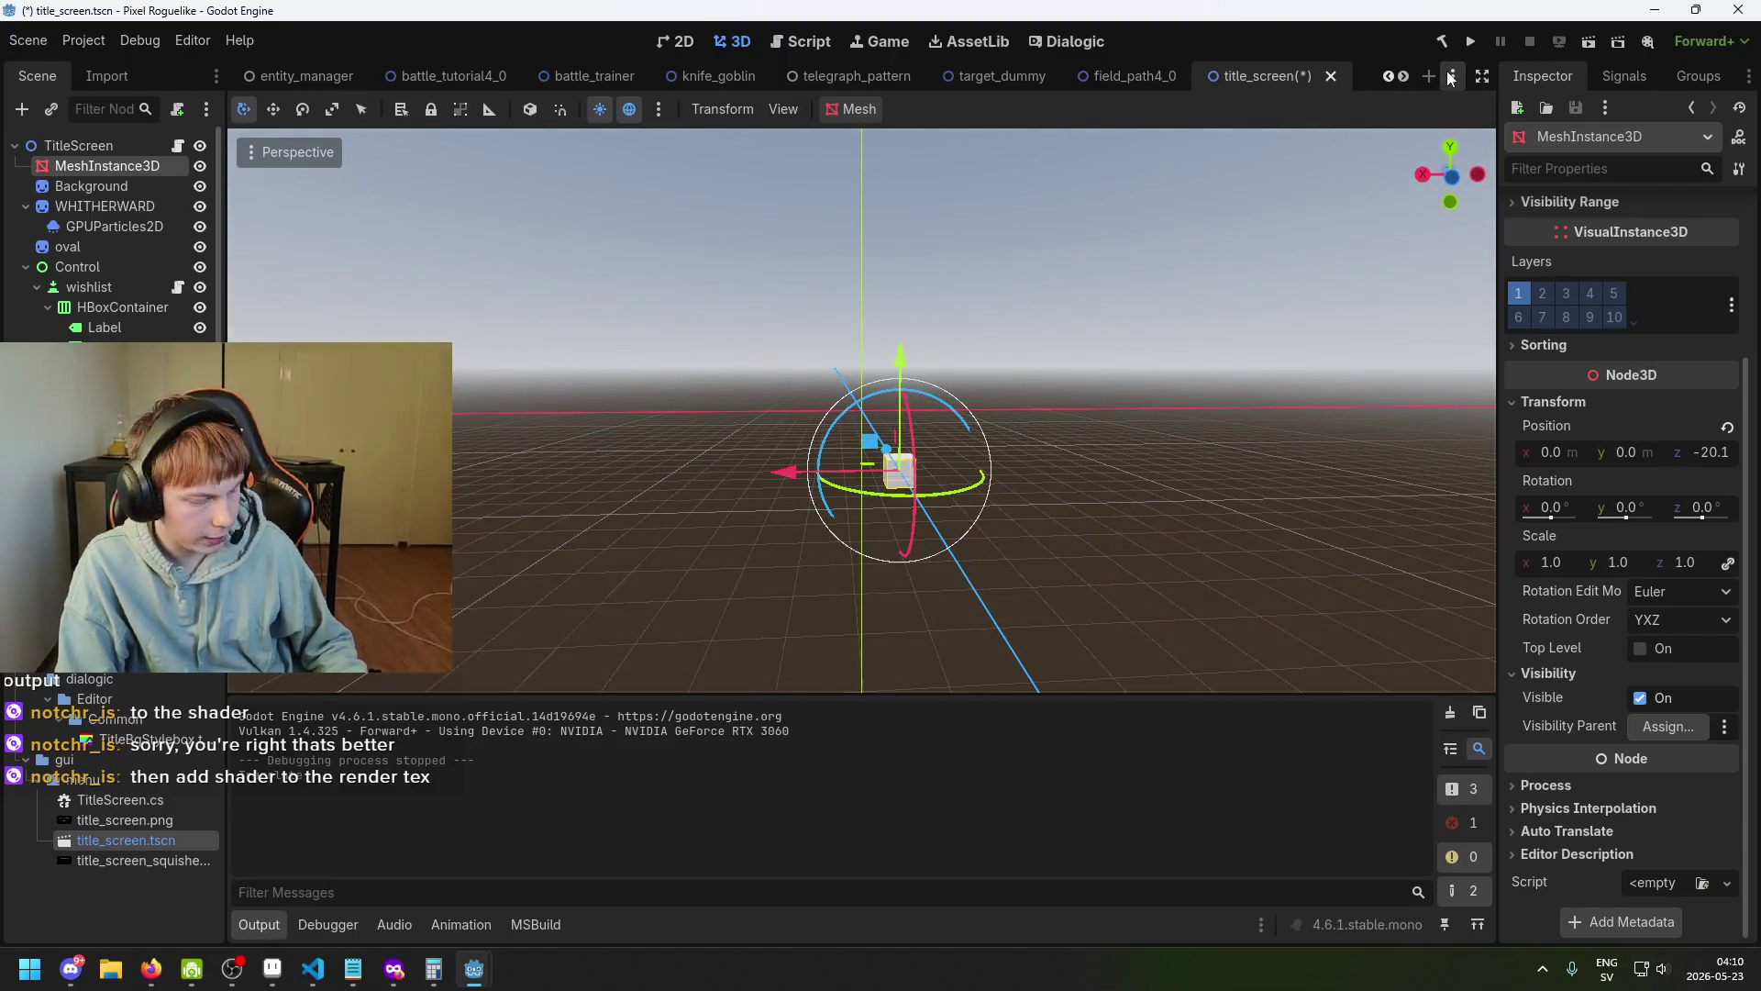
pyautogui.hotkey('ctrl', 's')
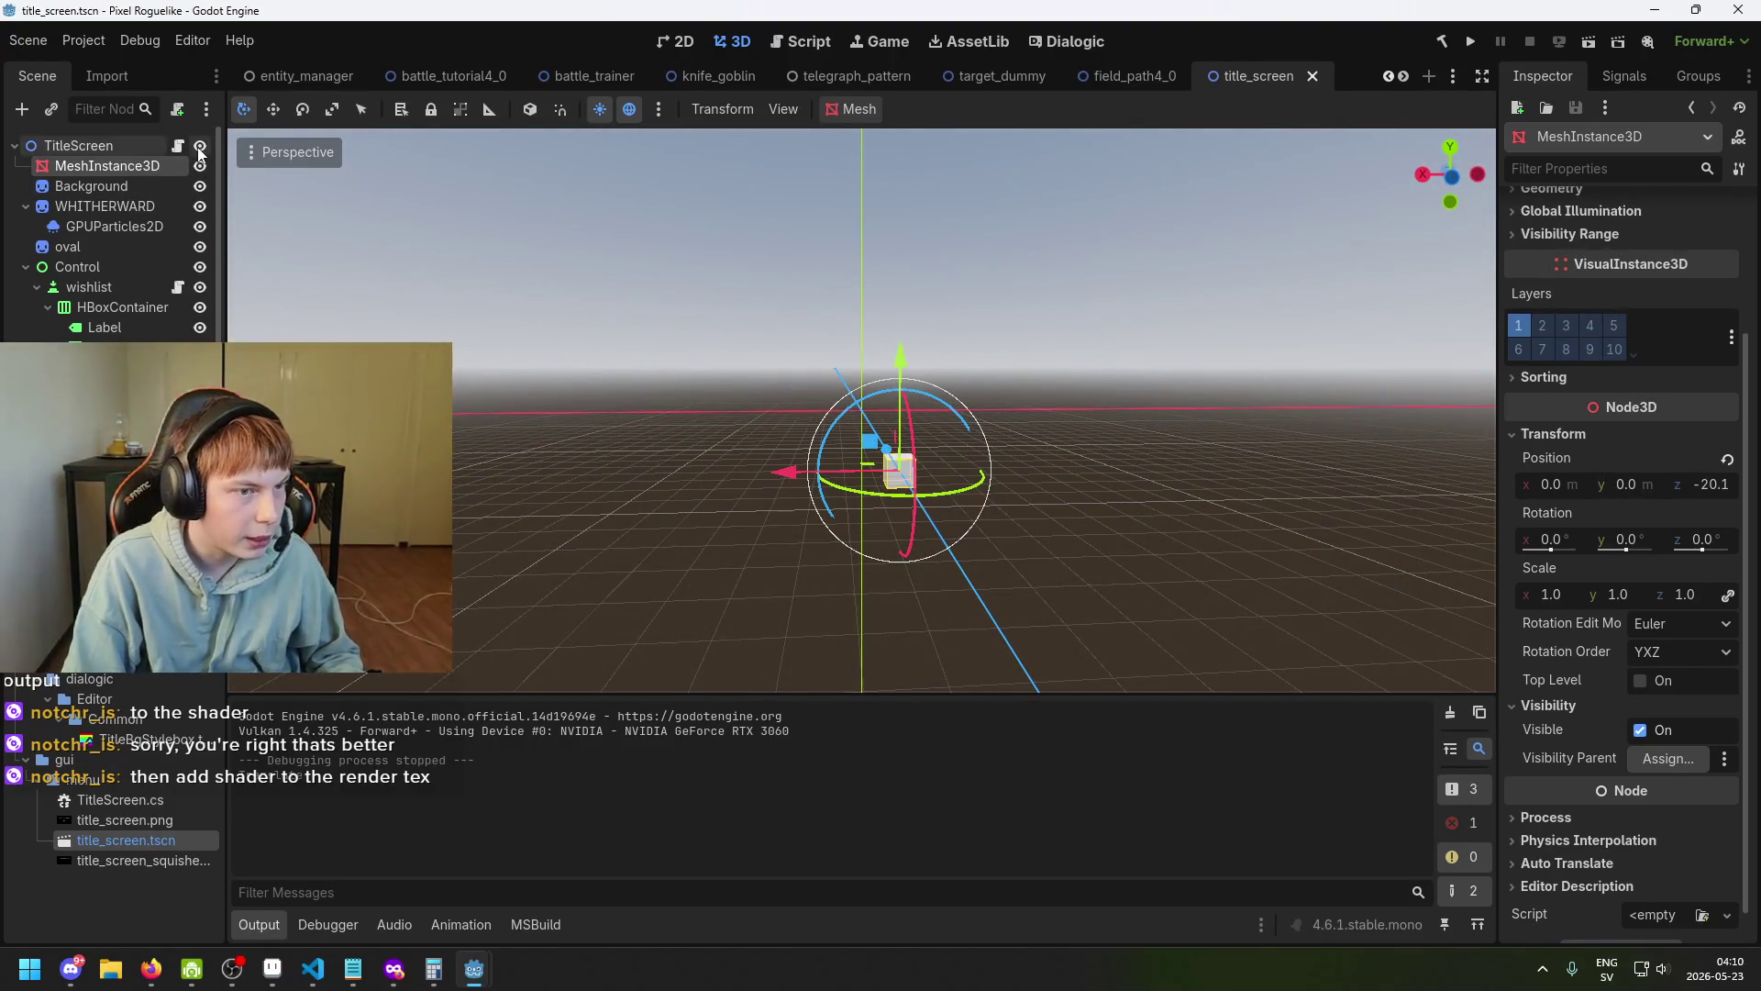
# Hide the WHITHERWARD title, Background and purple oval in the 2D view, saving the scene.
pyautogui.click(199, 185)
pyautogui.click(199, 186)
pyautogui.click(199, 206)
pyautogui.click(199, 188)
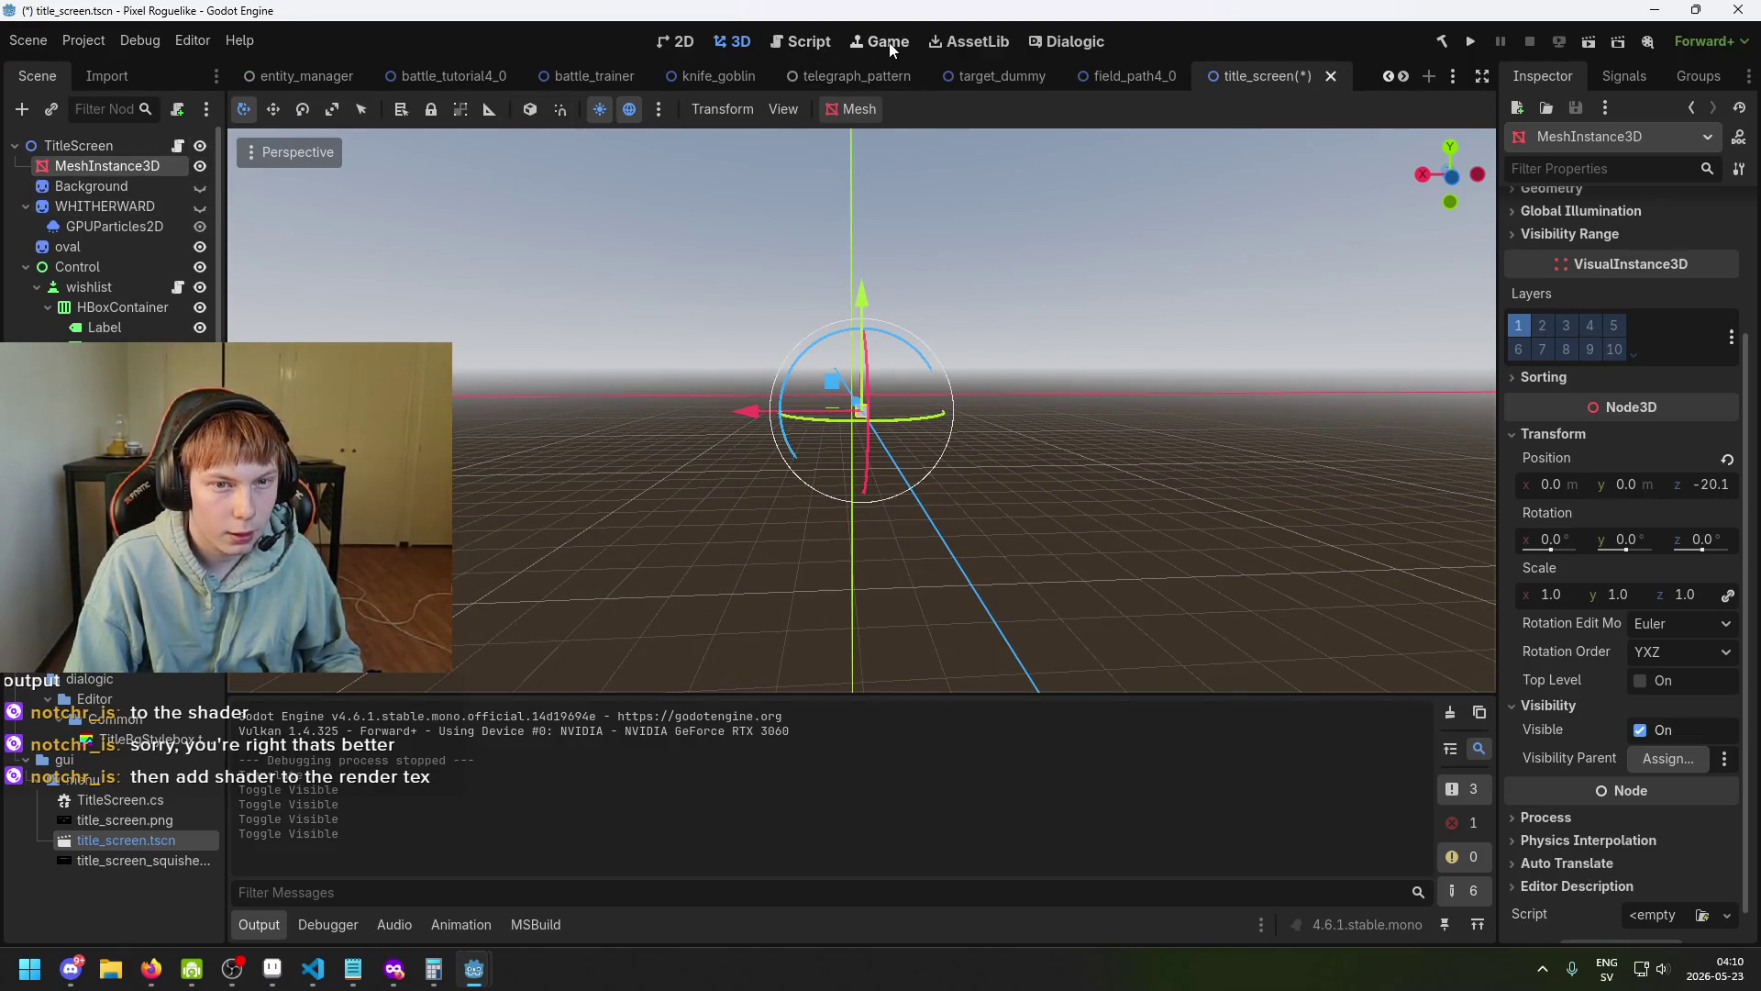
pyautogui.click(889, 43)
pyautogui.click(677, 41)
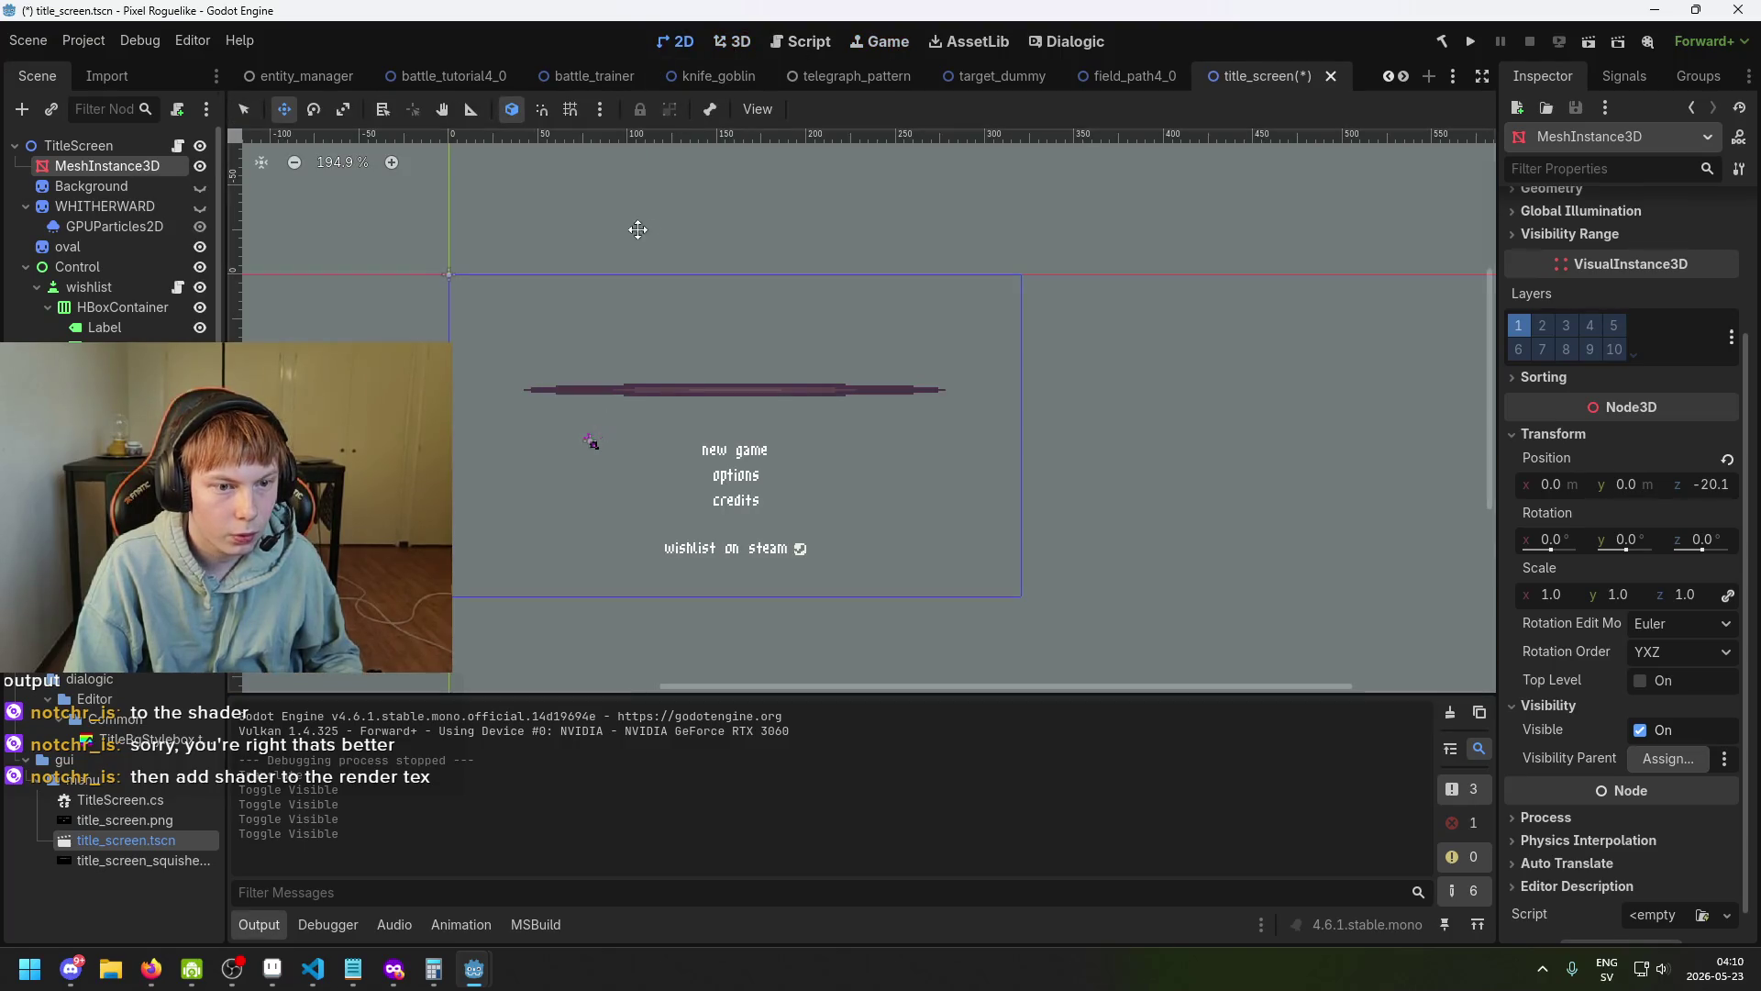
pyautogui.hotkey('ctrl', 's')
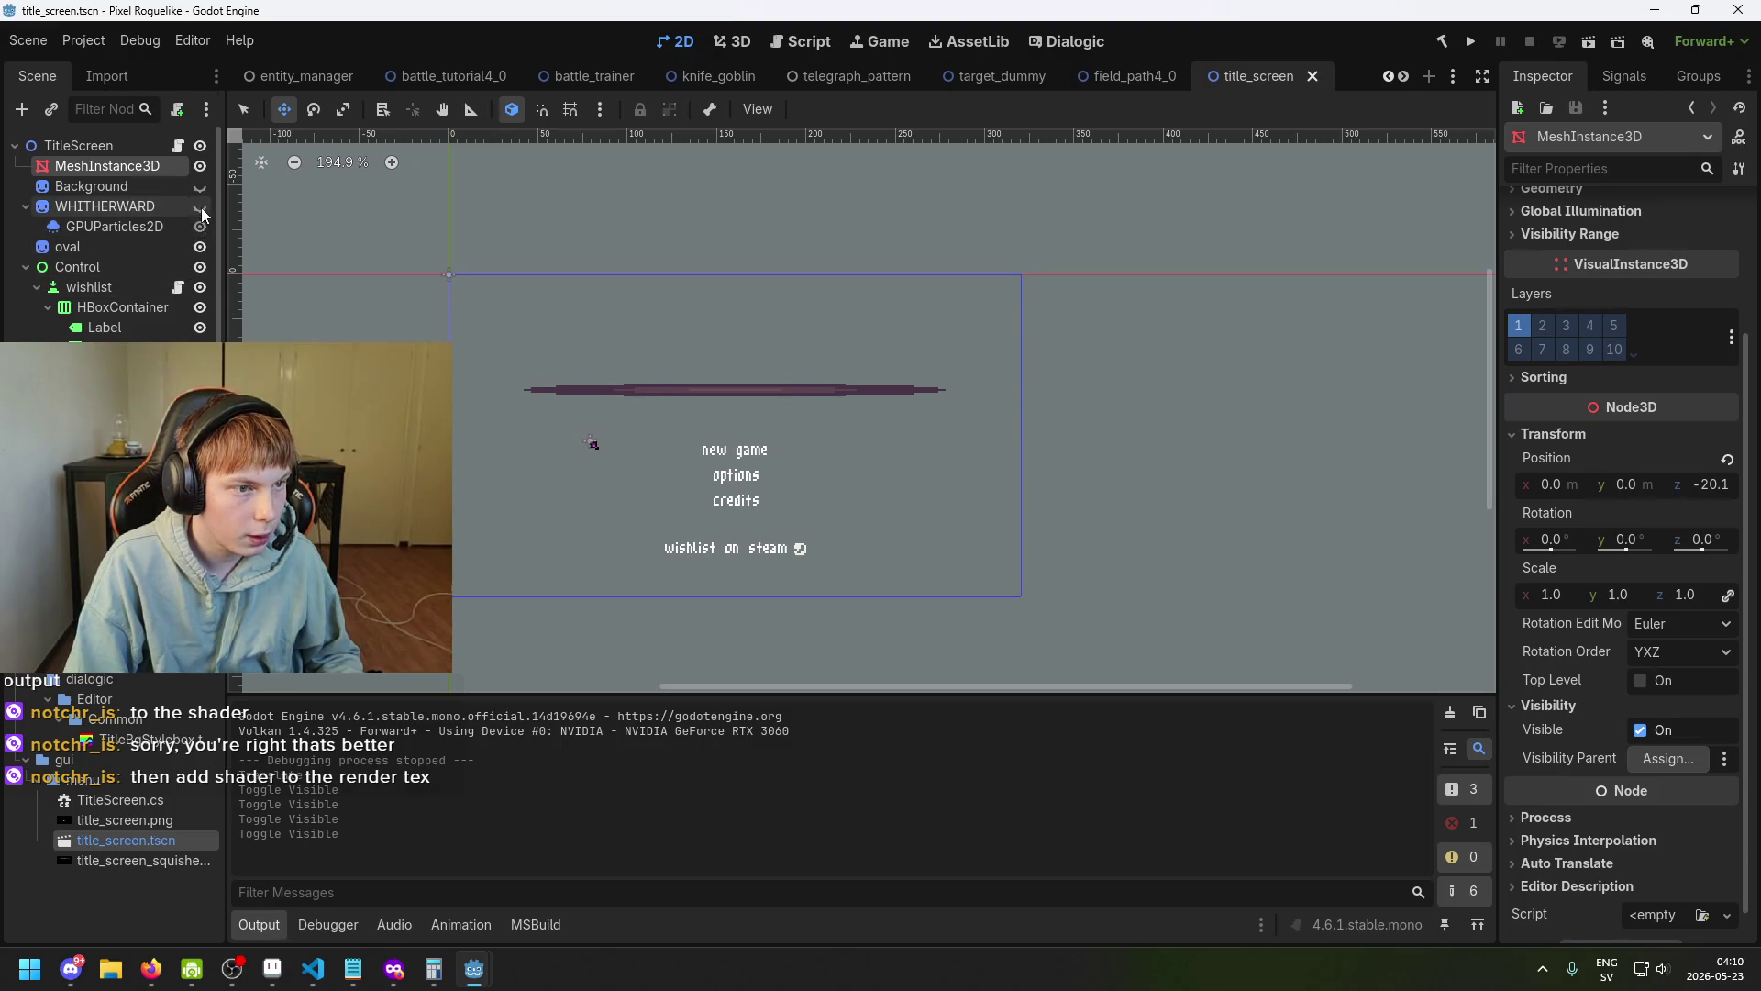
pyautogui.click(200, 247)
pyautogui.hotkey('ctrl', 's')
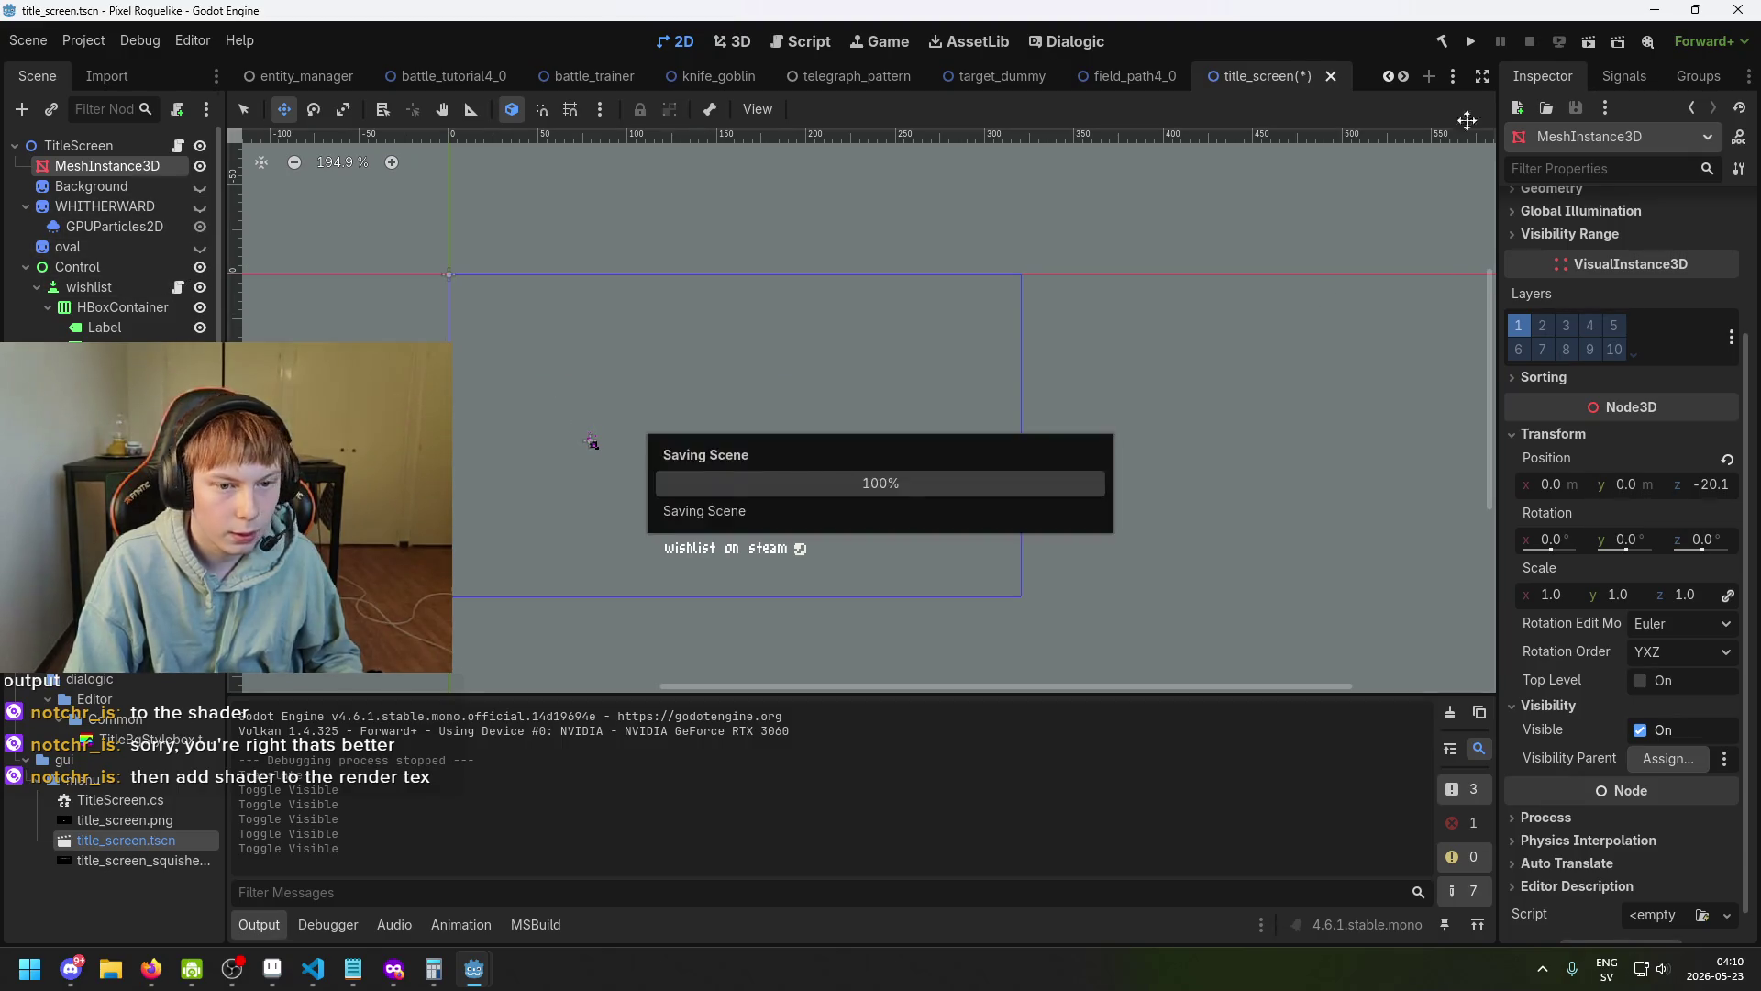
# Run the game to confirm only new game, options, credits and the wishlist line show, then close it.
pyautogui.click(1471, 44)
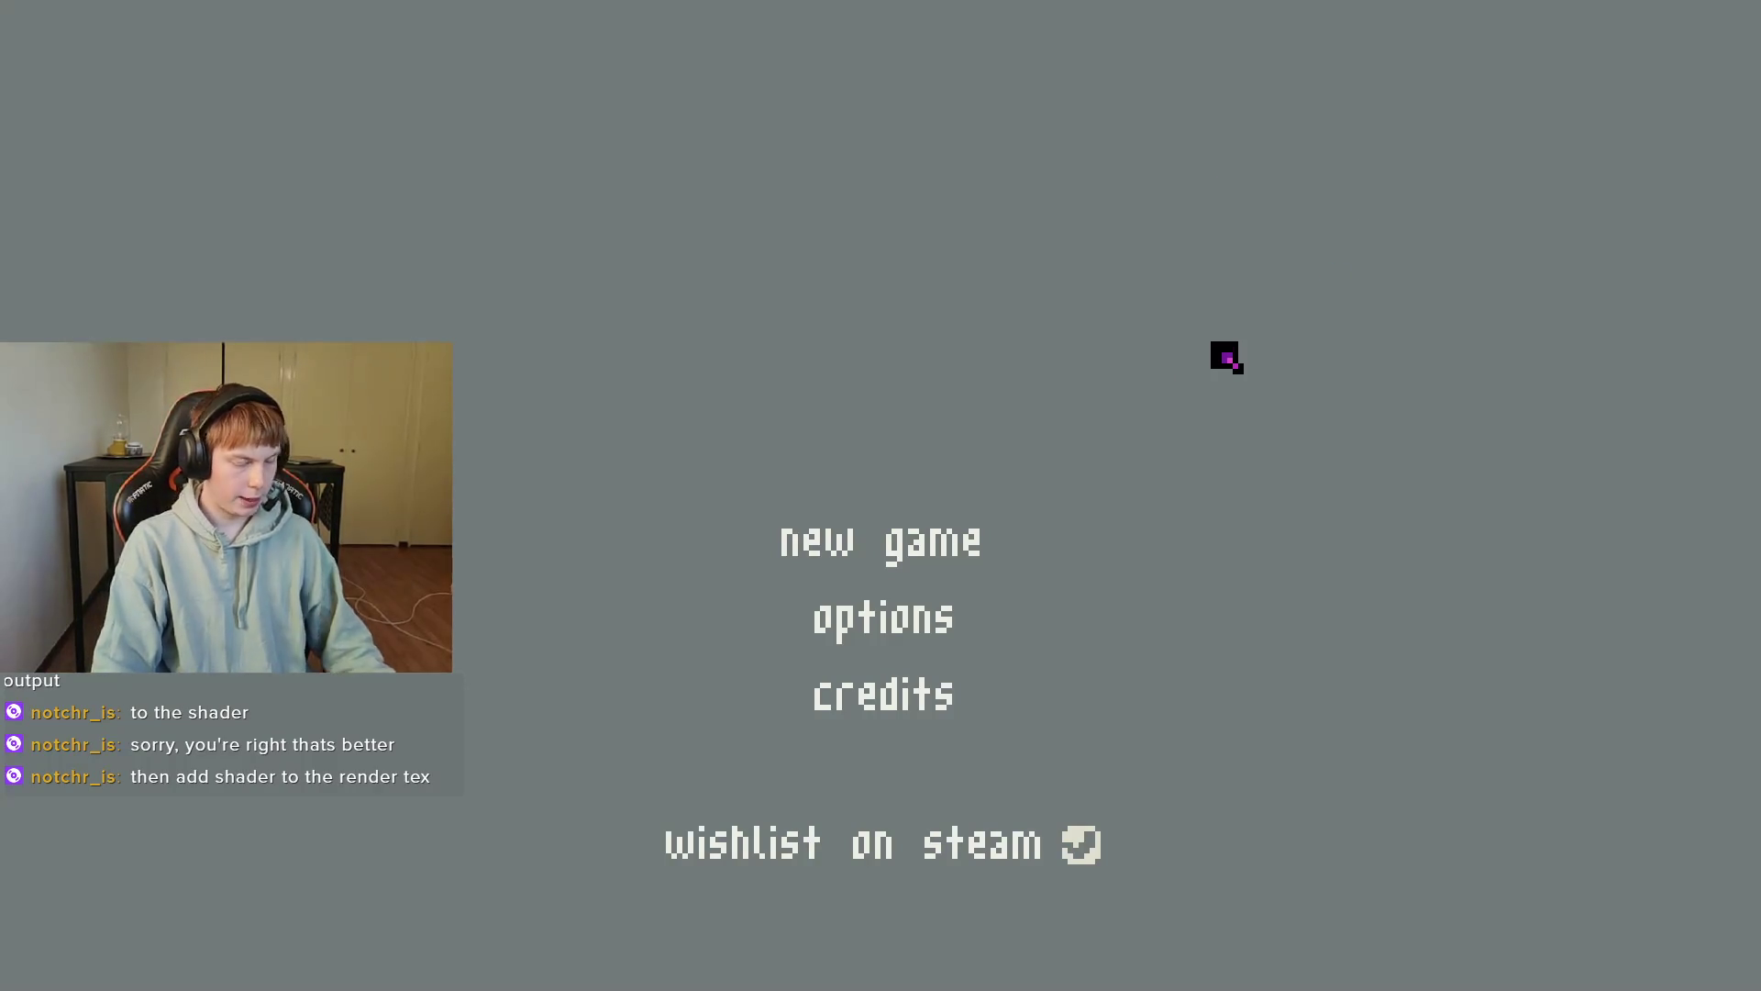
pyautogui.press('F8')
# Add a Camera3D child to TitleScreen and place it above MeshInstance3D in the tree.
pyautogui.rightClick(114, 145)
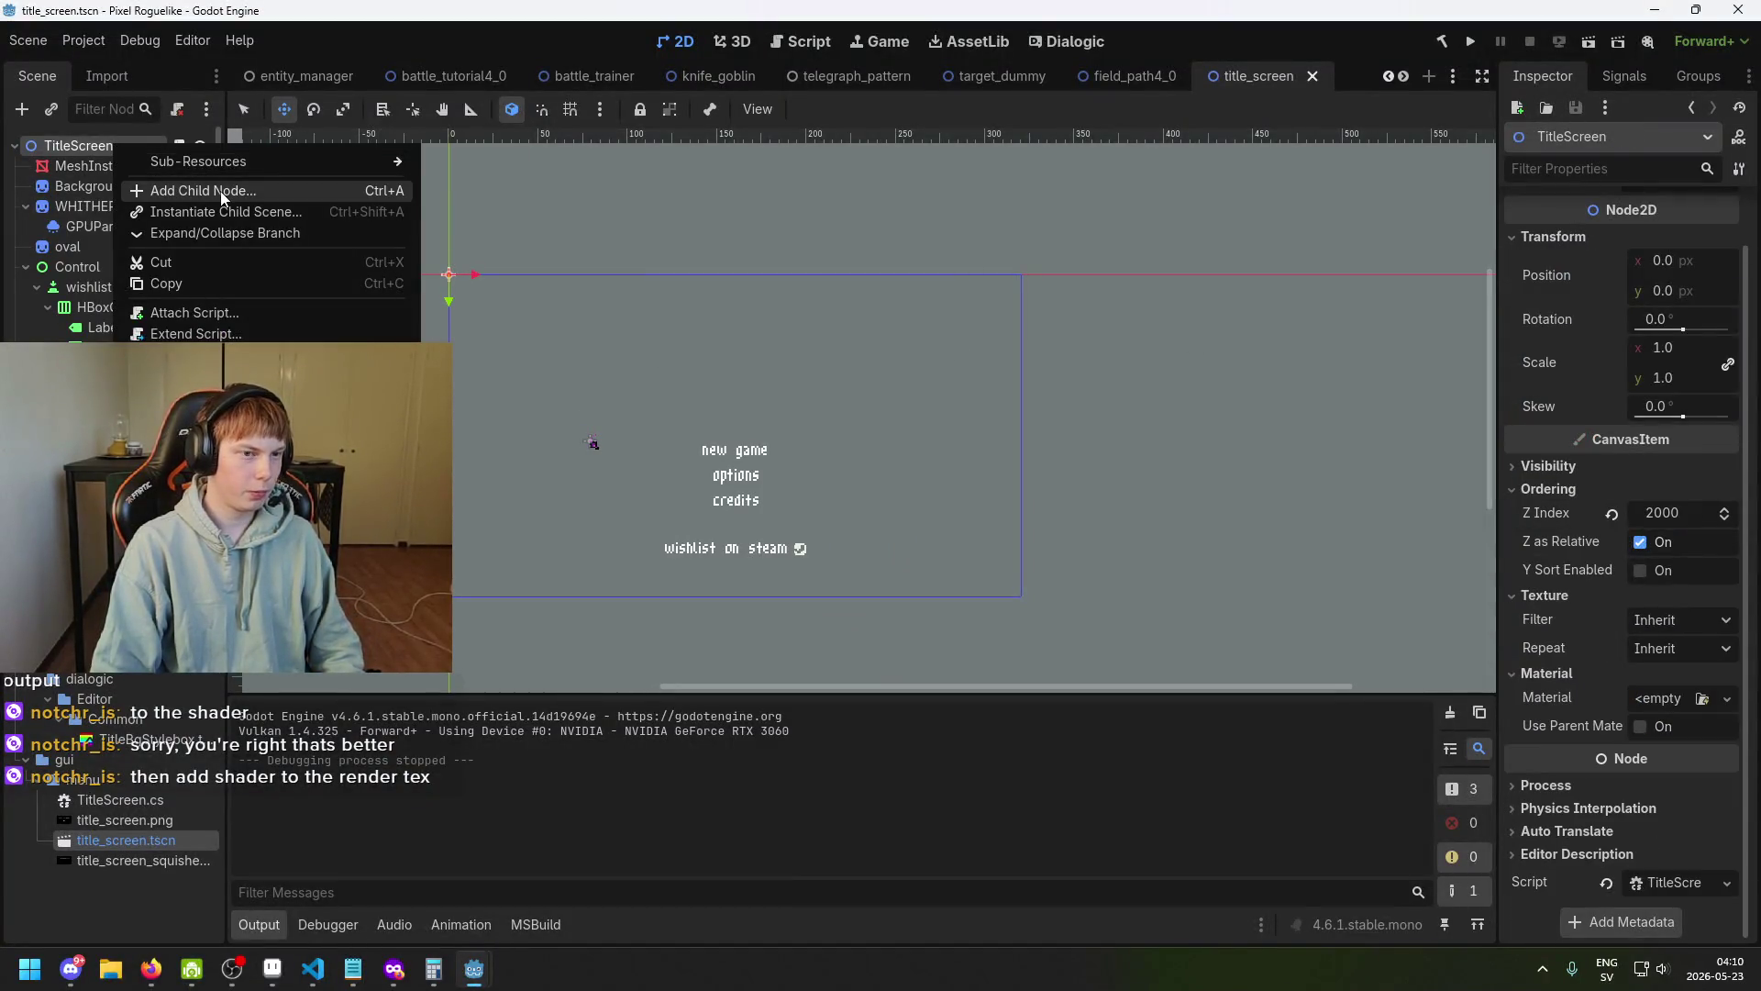
pyautogui.click(221, 192)
pyautogui.write('camera')
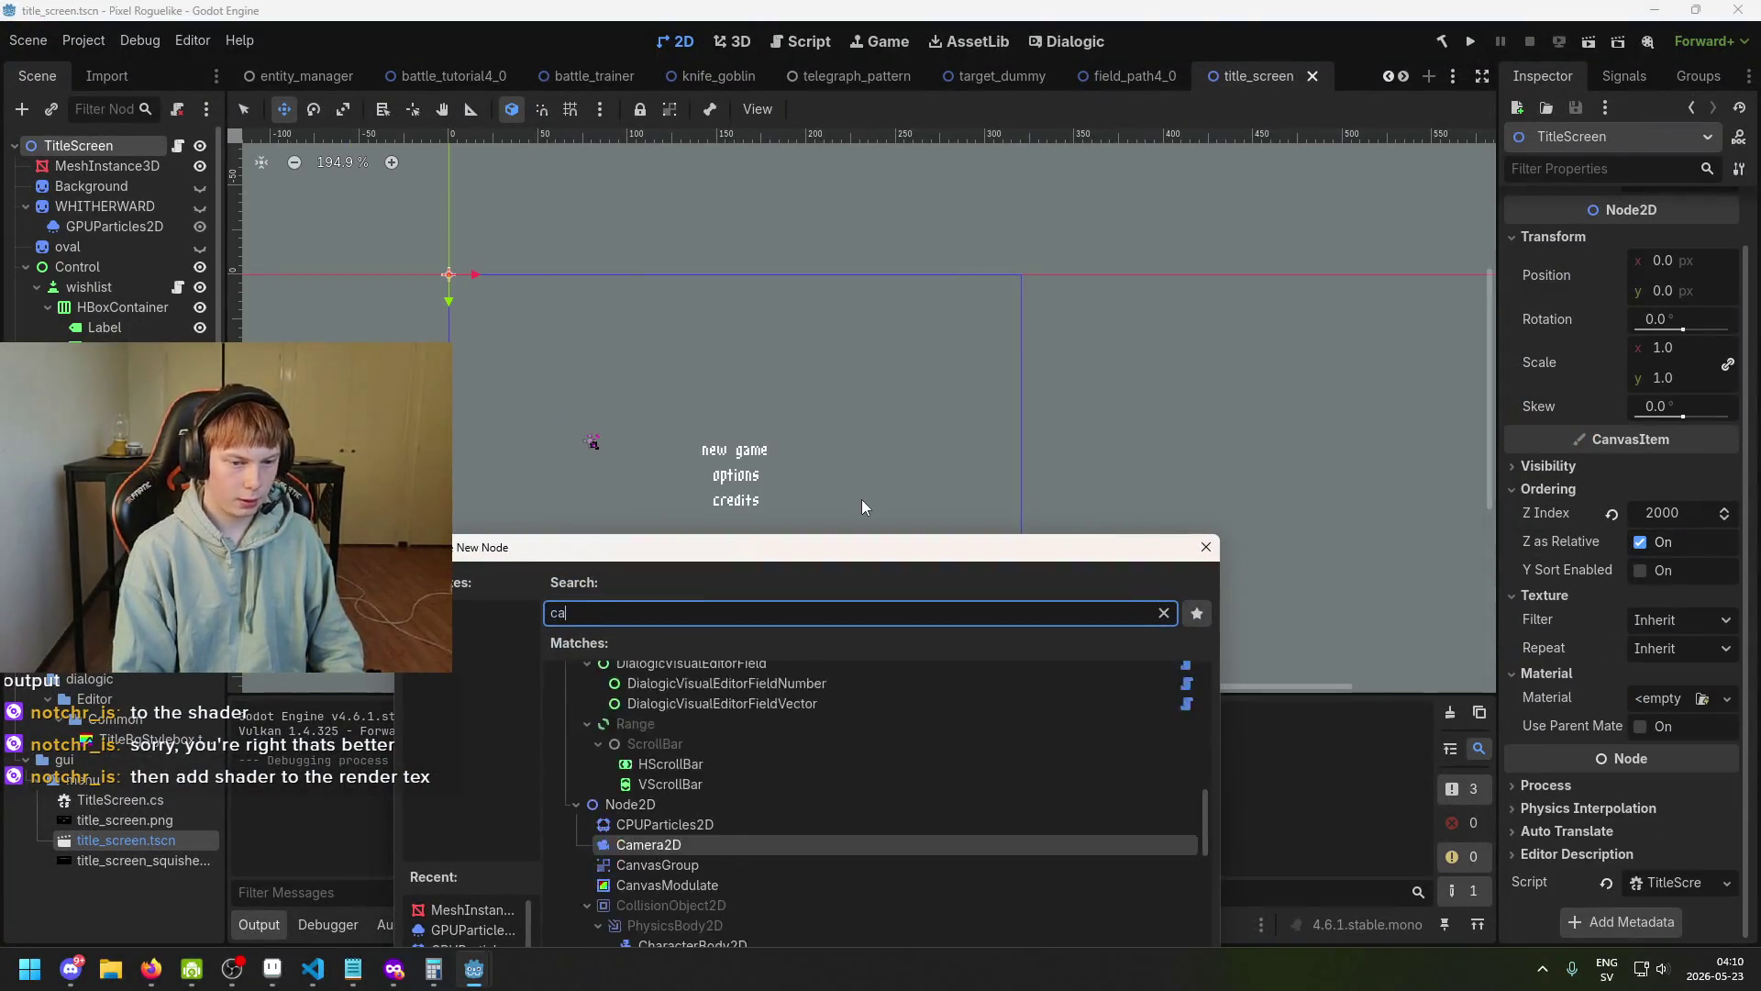
pyautogui.press('Down')
pyautogui.press('Down')
pyautogui.press('Down')
pyautogui.press('Up')
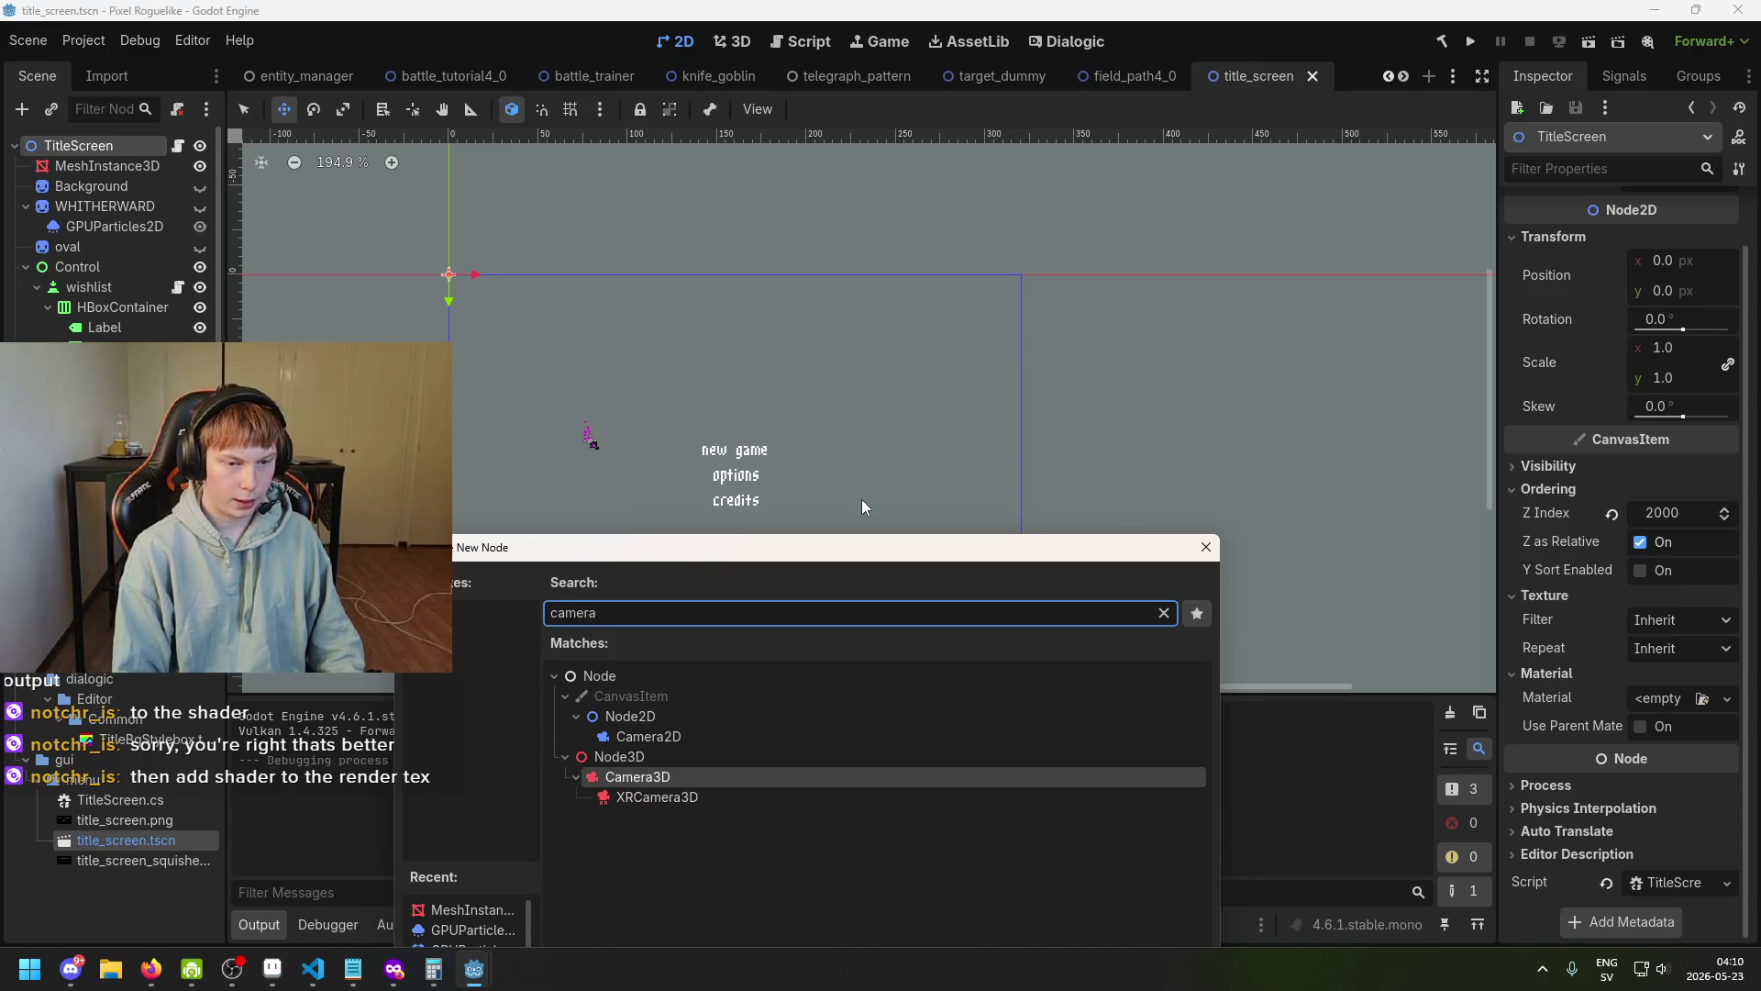
pyautogui.press('Return')
pyautogui.moveTo(111, 353)
pyautogui.mouseDown()
pyautogui.moveTo(142, 124)
pyautogui.moveTo(134, 156)
pyautogui.mouseUp()
# Preview the Camera3D's view, save the scene, and run the game to test it.
pyautogui.click(143, 184)
pyautogui.click(130, 167)
pyautogui.moveTo(658, 368)
pyautogui.mouseDown()
pyautogui.moveTo(956, 537)
pyautogui.moveTo(889, 415)
pyautogui.moveTo(894, 386)
pyautogui.mouseUp()
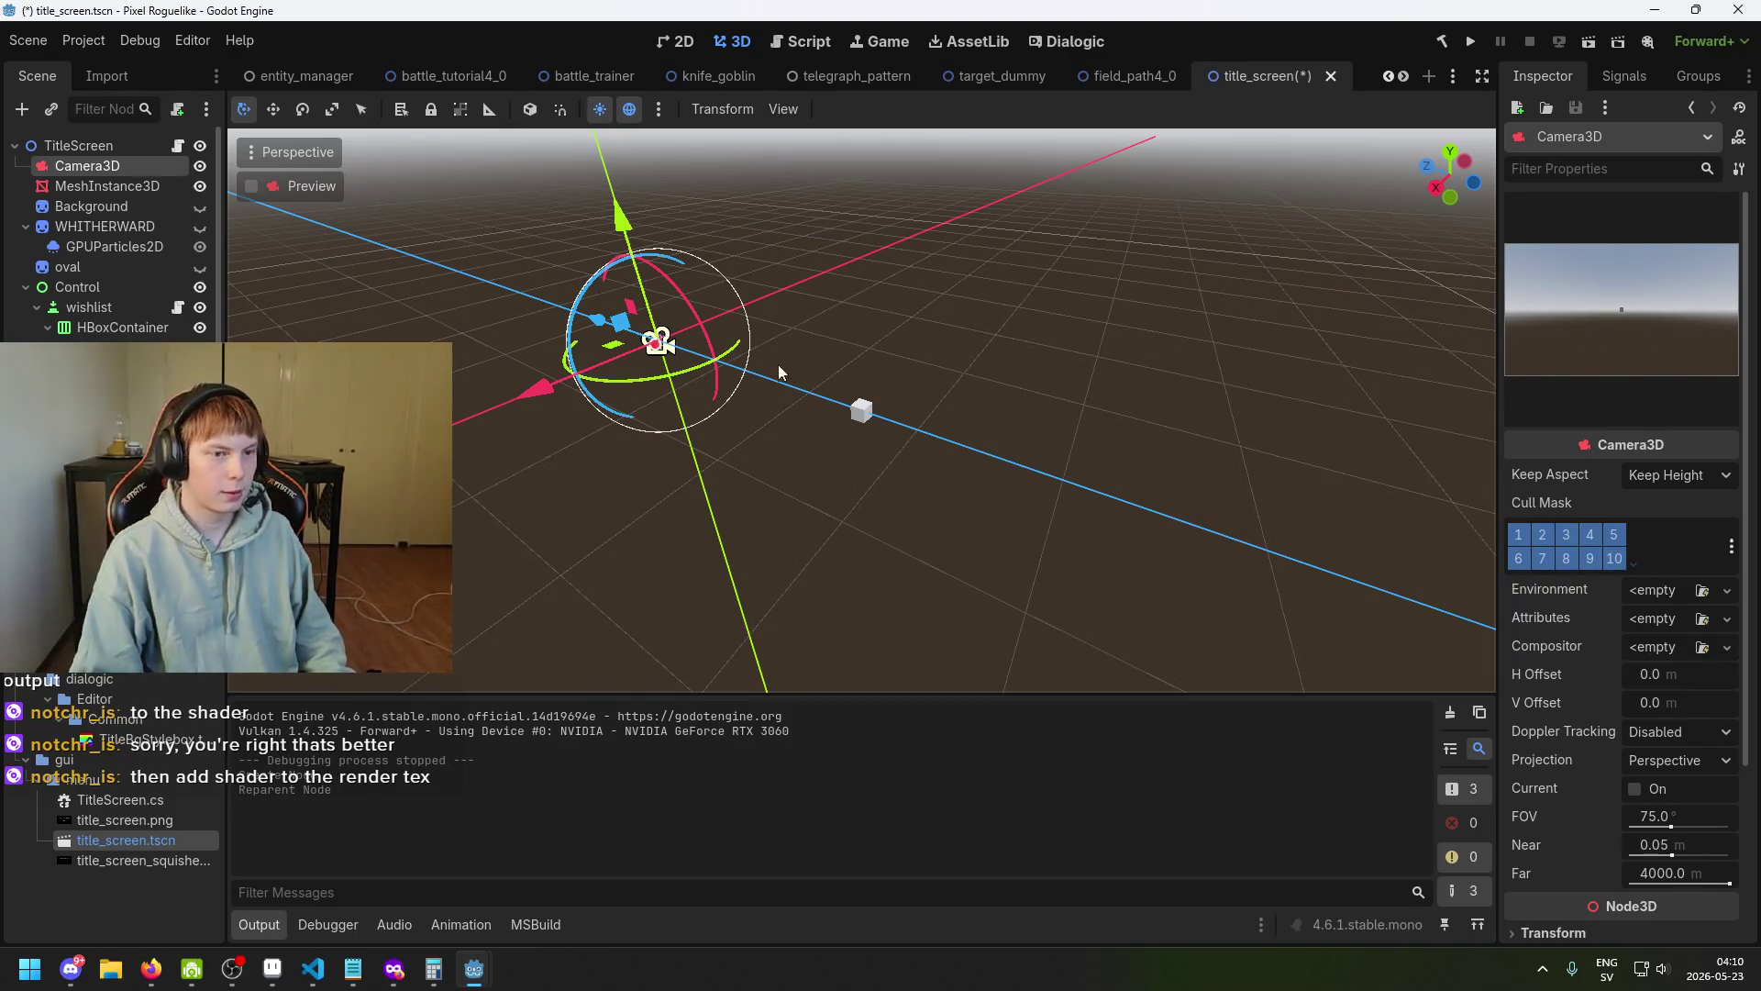
pyautogui.click(252, 186)
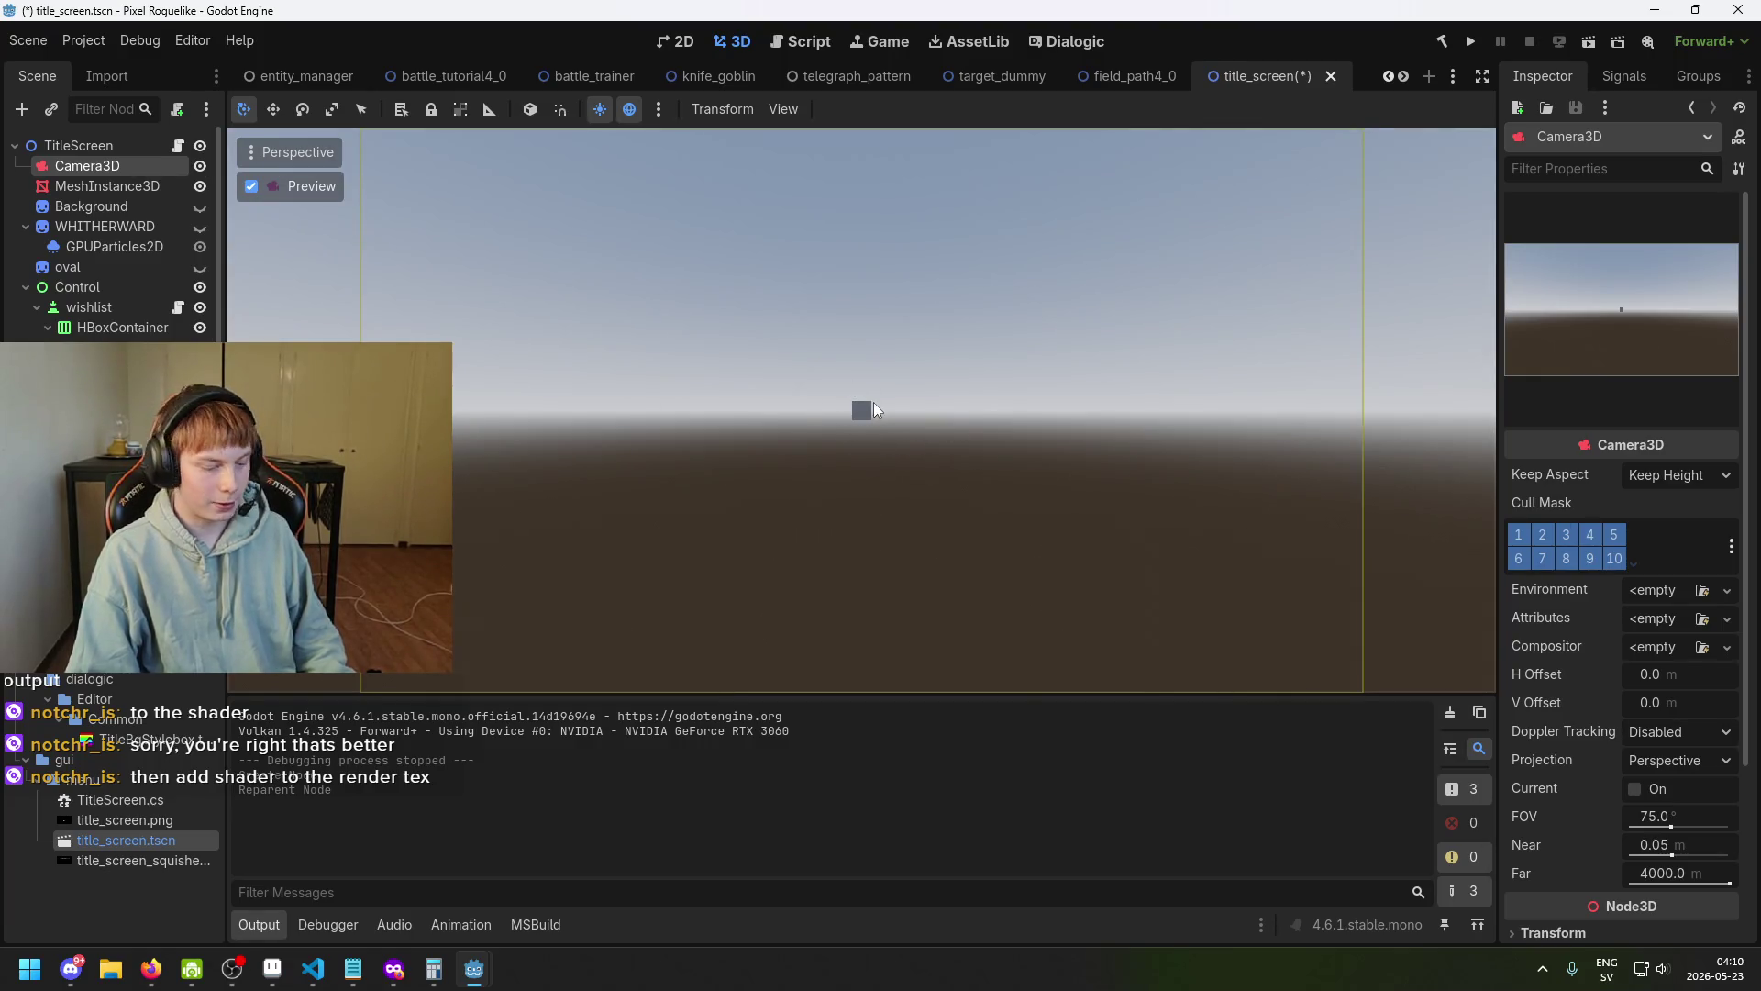
pyautogui.click(251, 187)
pyautogui.hotkey('ctrl', 's')
pyautogui.click(1471, 41)
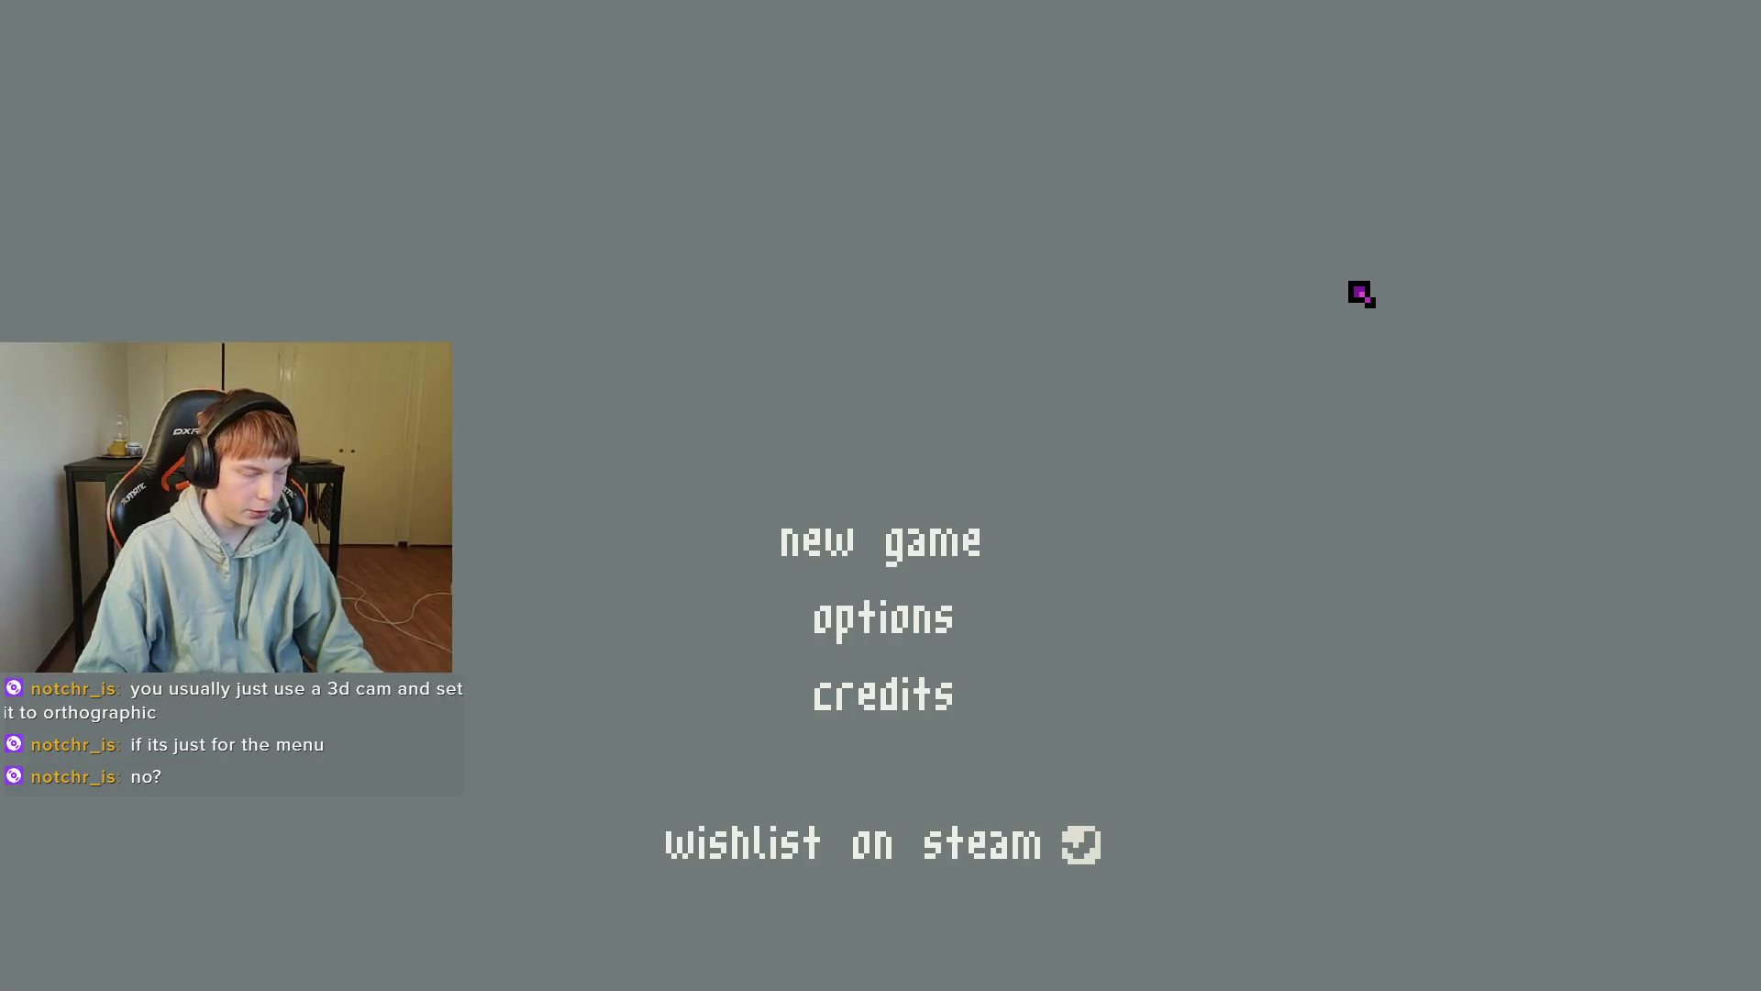
# Close the running game and orbit the 3D viewport around the camera.
pyautogui.hotkey('alt', 'F4')
pyautogui.hotkey('ctrl', 's')
pyautogui.moveTo(728, 459)
pyautogui.mouseDown()
pyautogui.moveTo(944, 431)
pyautogui.moveTo(1024, 399)
pyautogui.moveTo(842, 424)
pyautogui.moveTo(1059, 392)
pyautogui.moveTo(991, 492)
pyautogui.moveTo(772, 492)
pyautogui.moveTo(730, 466)
pyautogui.mouseUp()
pyautogui.moveTo(376, 282)
pyautogui.mouseDown()
pyautogui.moveTo(307, 157)
pyautogui.moveTo(601, 404)
pyautogui.mouseUp()
pyautogui.click(307, 157)
pyautogui.click(307, 157)
# Reselect Camera3D and review its perspective projection with FOV 75 in the Inspector.
pyautogui.moveTo(774, 426)
pyautogui.mouseDown()
pyautogui.moveTo(1029, 512)
pyautogui.moveTo(561, 514)
pyautogui.moveTo(910, 429)
pyautogui.mouseUp()
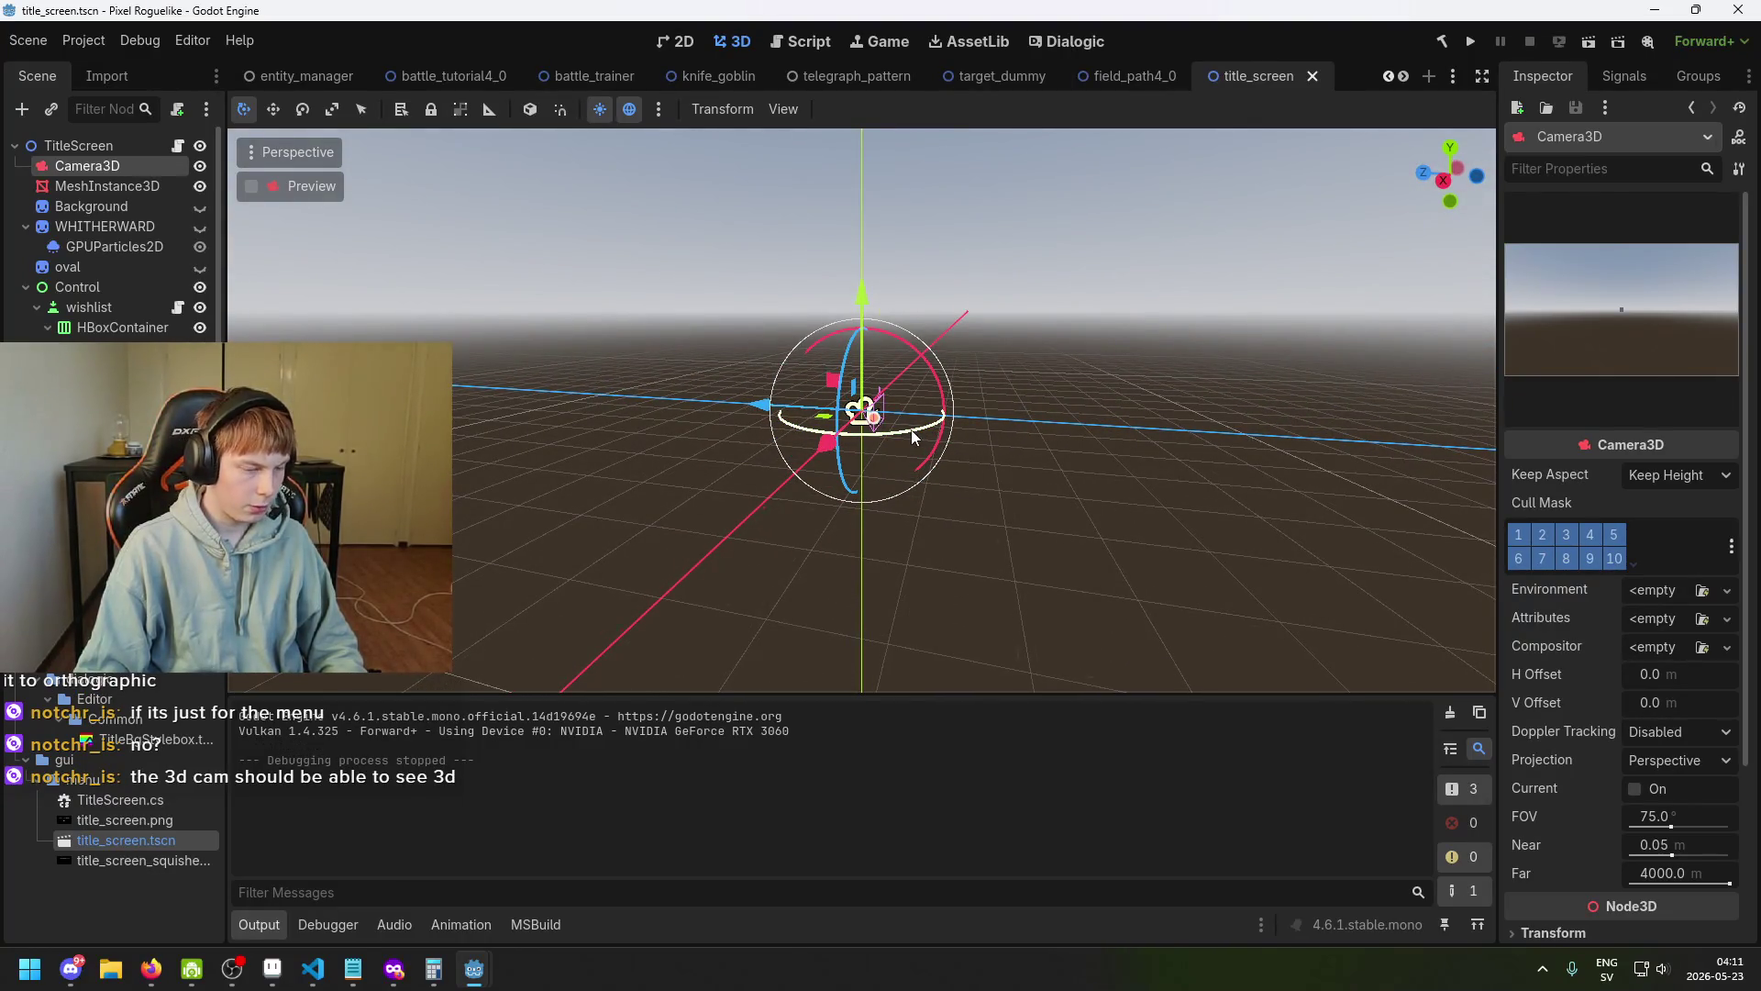
pyautogui.moveTo(992, 425)
pyautogui.mouseDown()
pyautogui.moveTo(871, 439)
pyautogui.moveTo(1455, 401)
pyautogui.mouseUp()
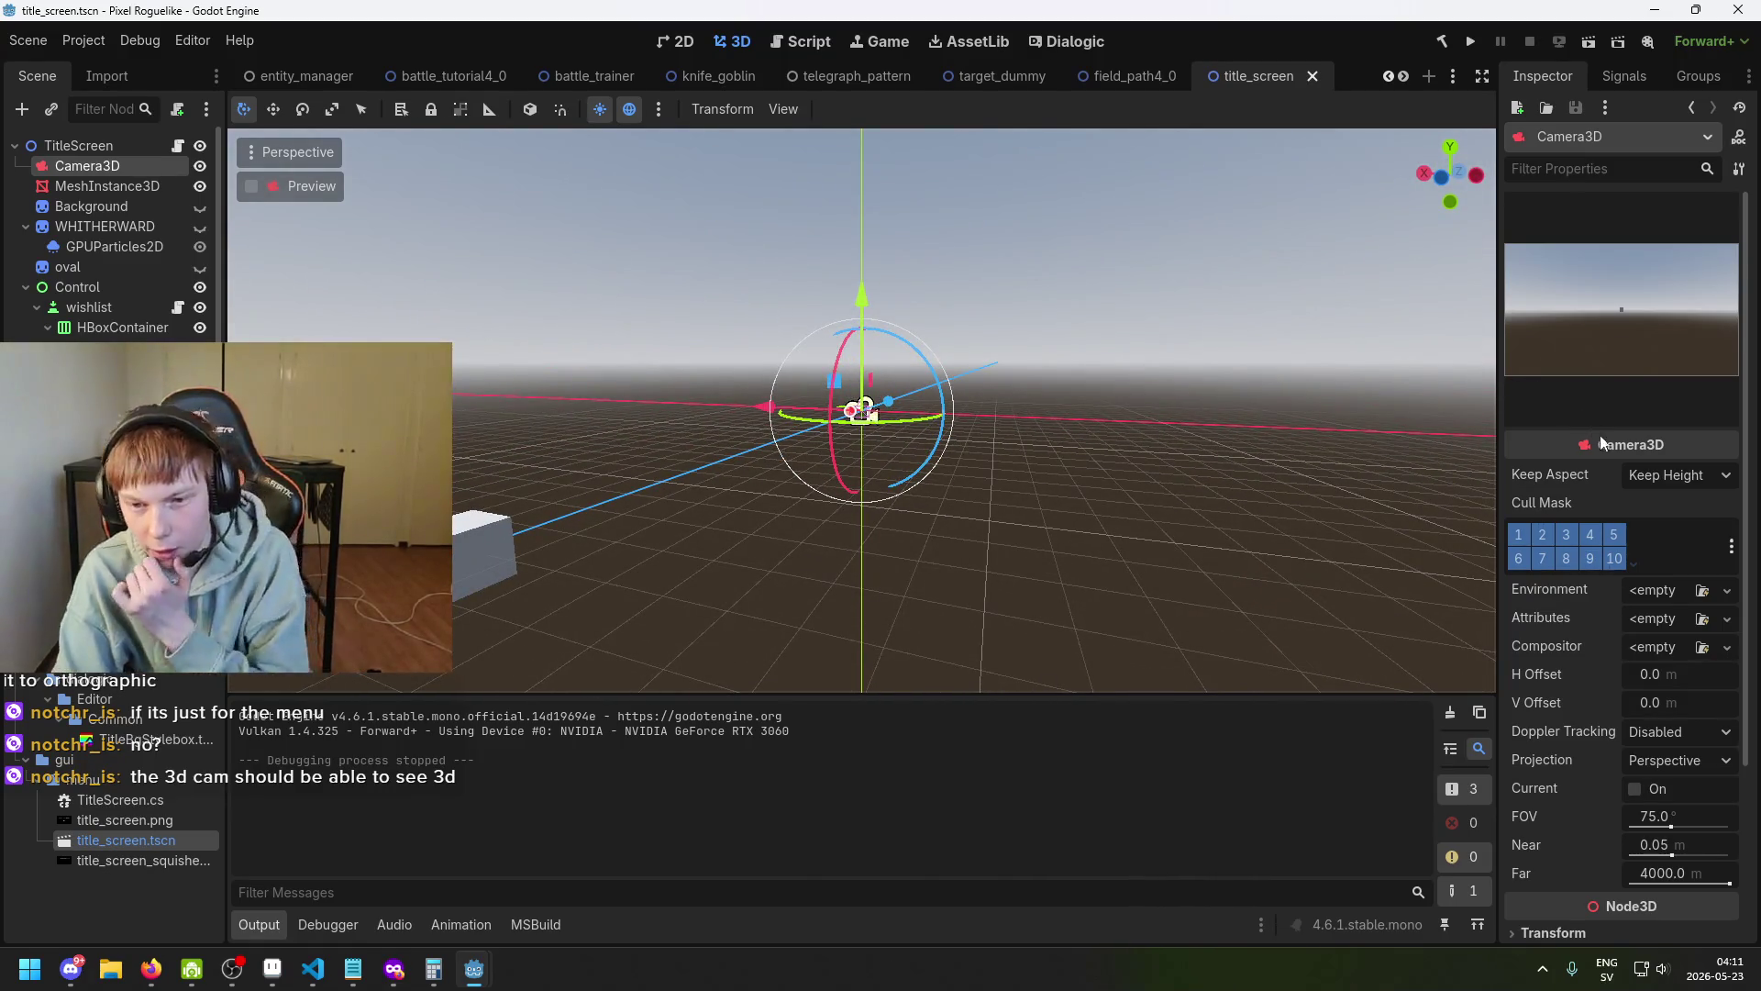
pyautogui.scroll(-5, 1643, 464)
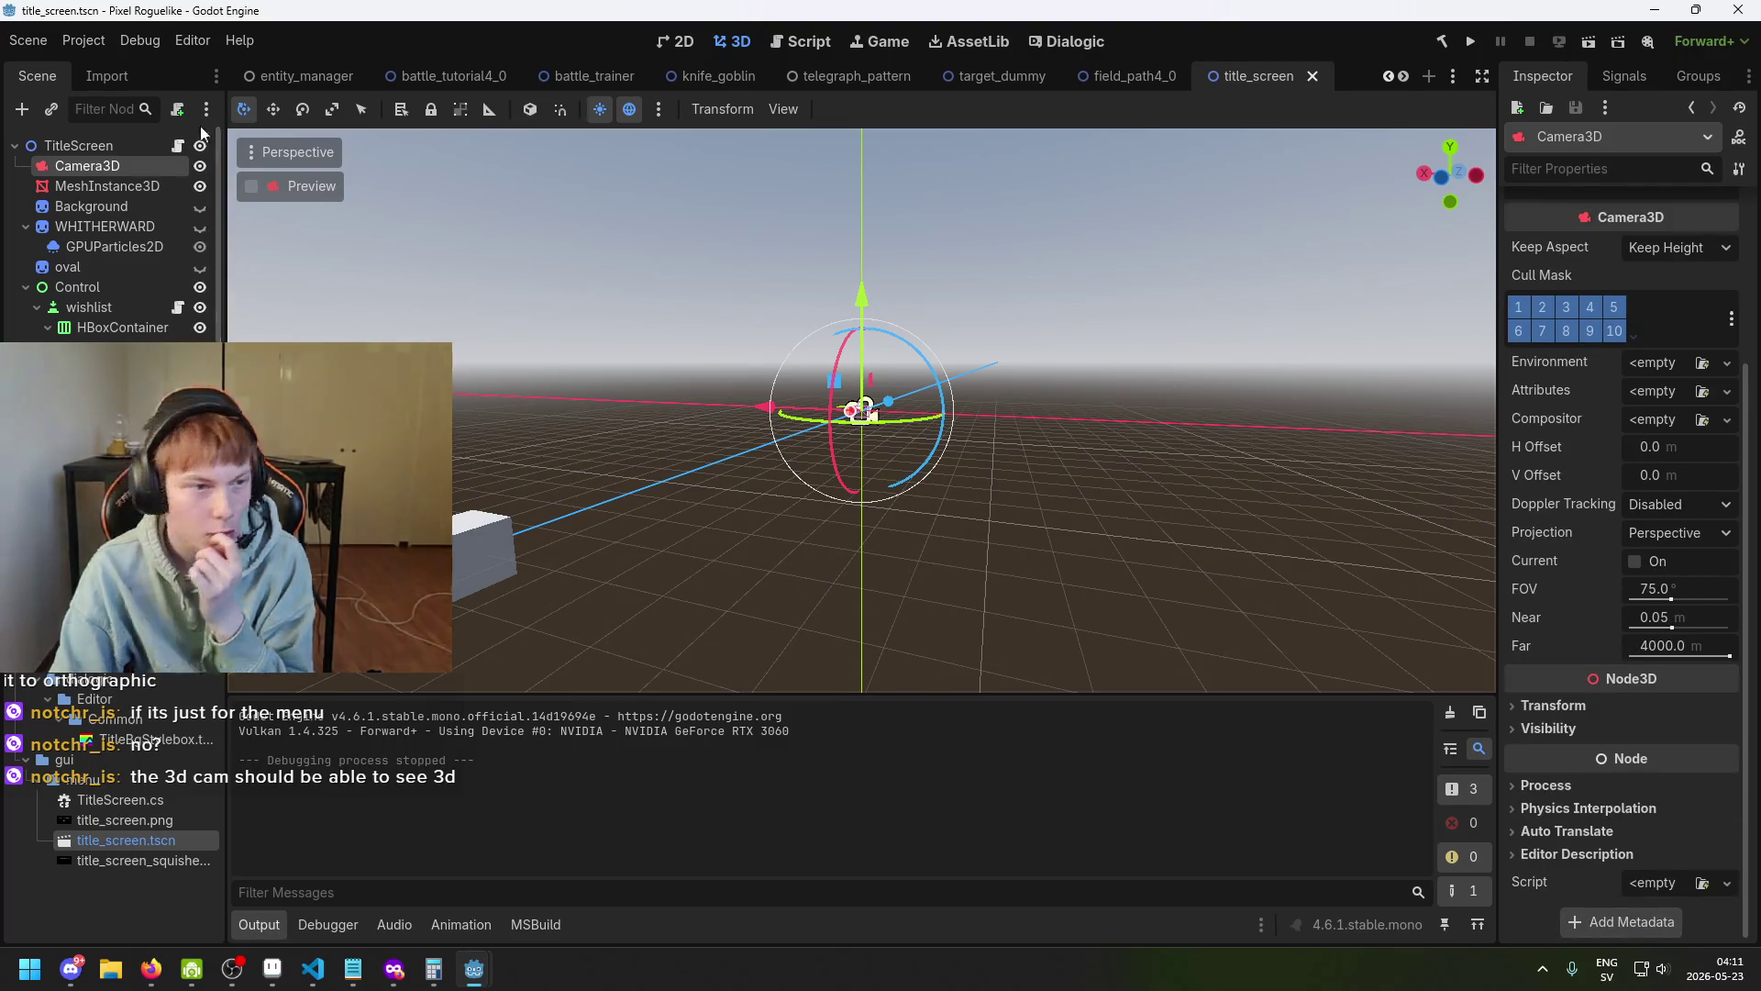
pyautogui.click(78, 146)
pyautogui.click(87, 165)
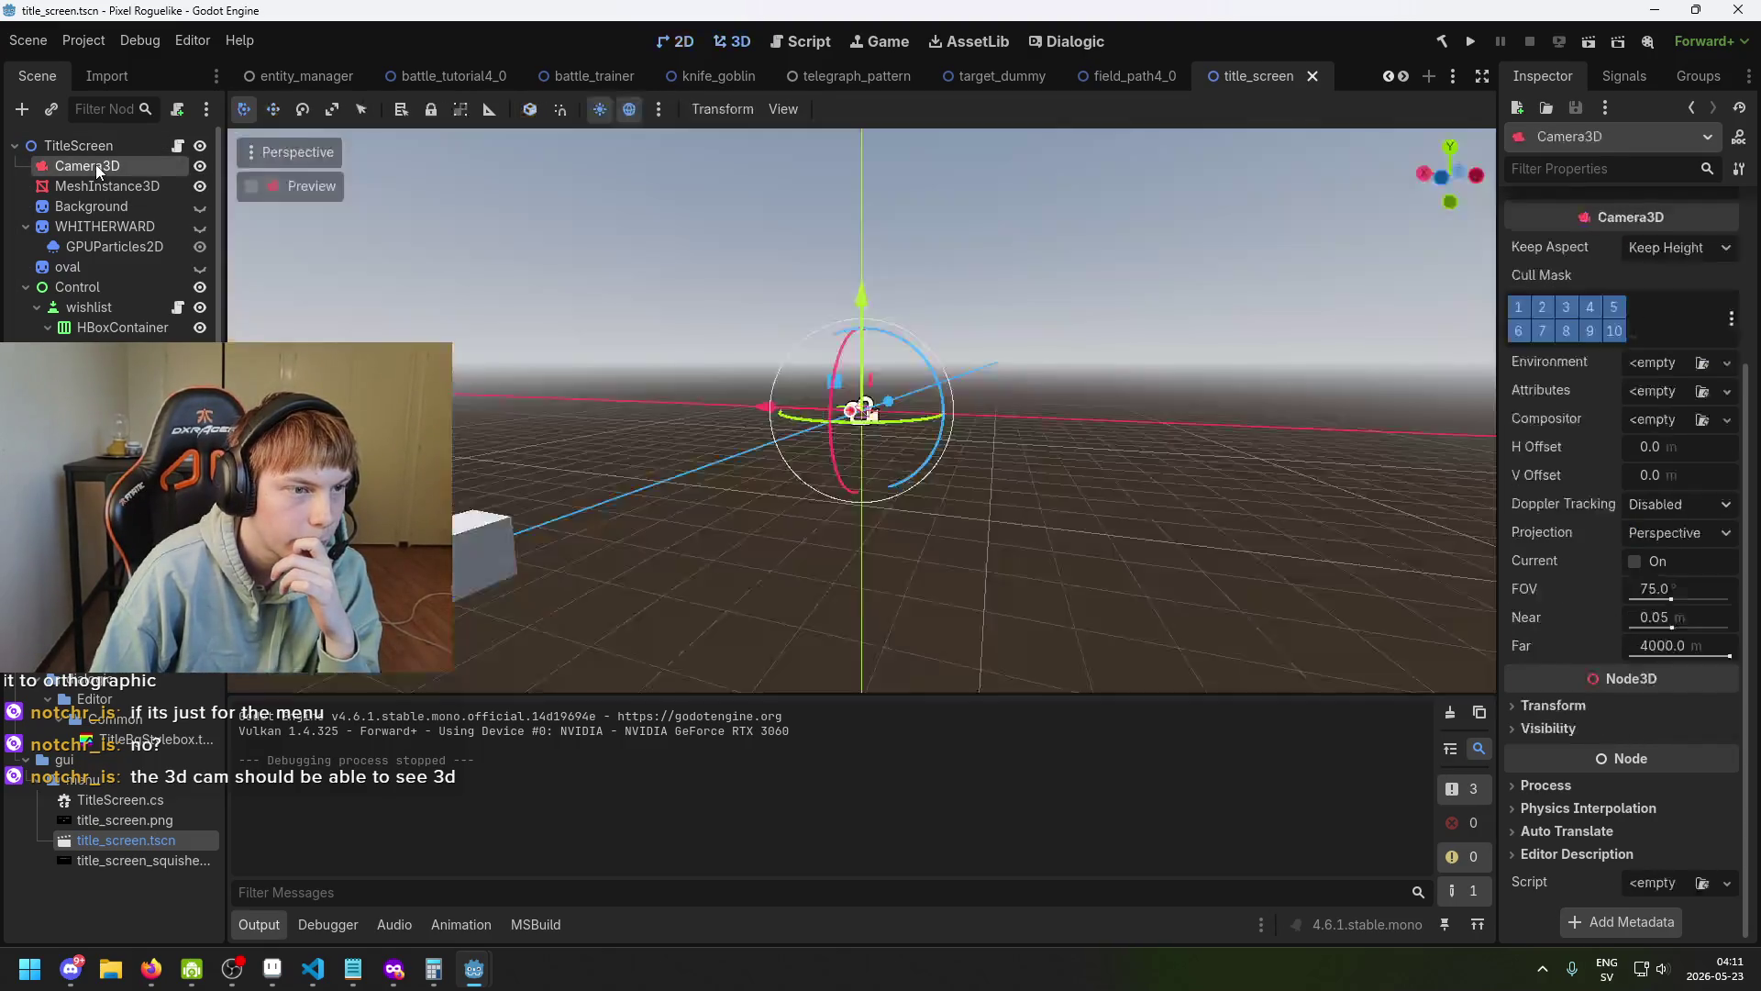
pyautogui.scroll(5, 1740, 351)
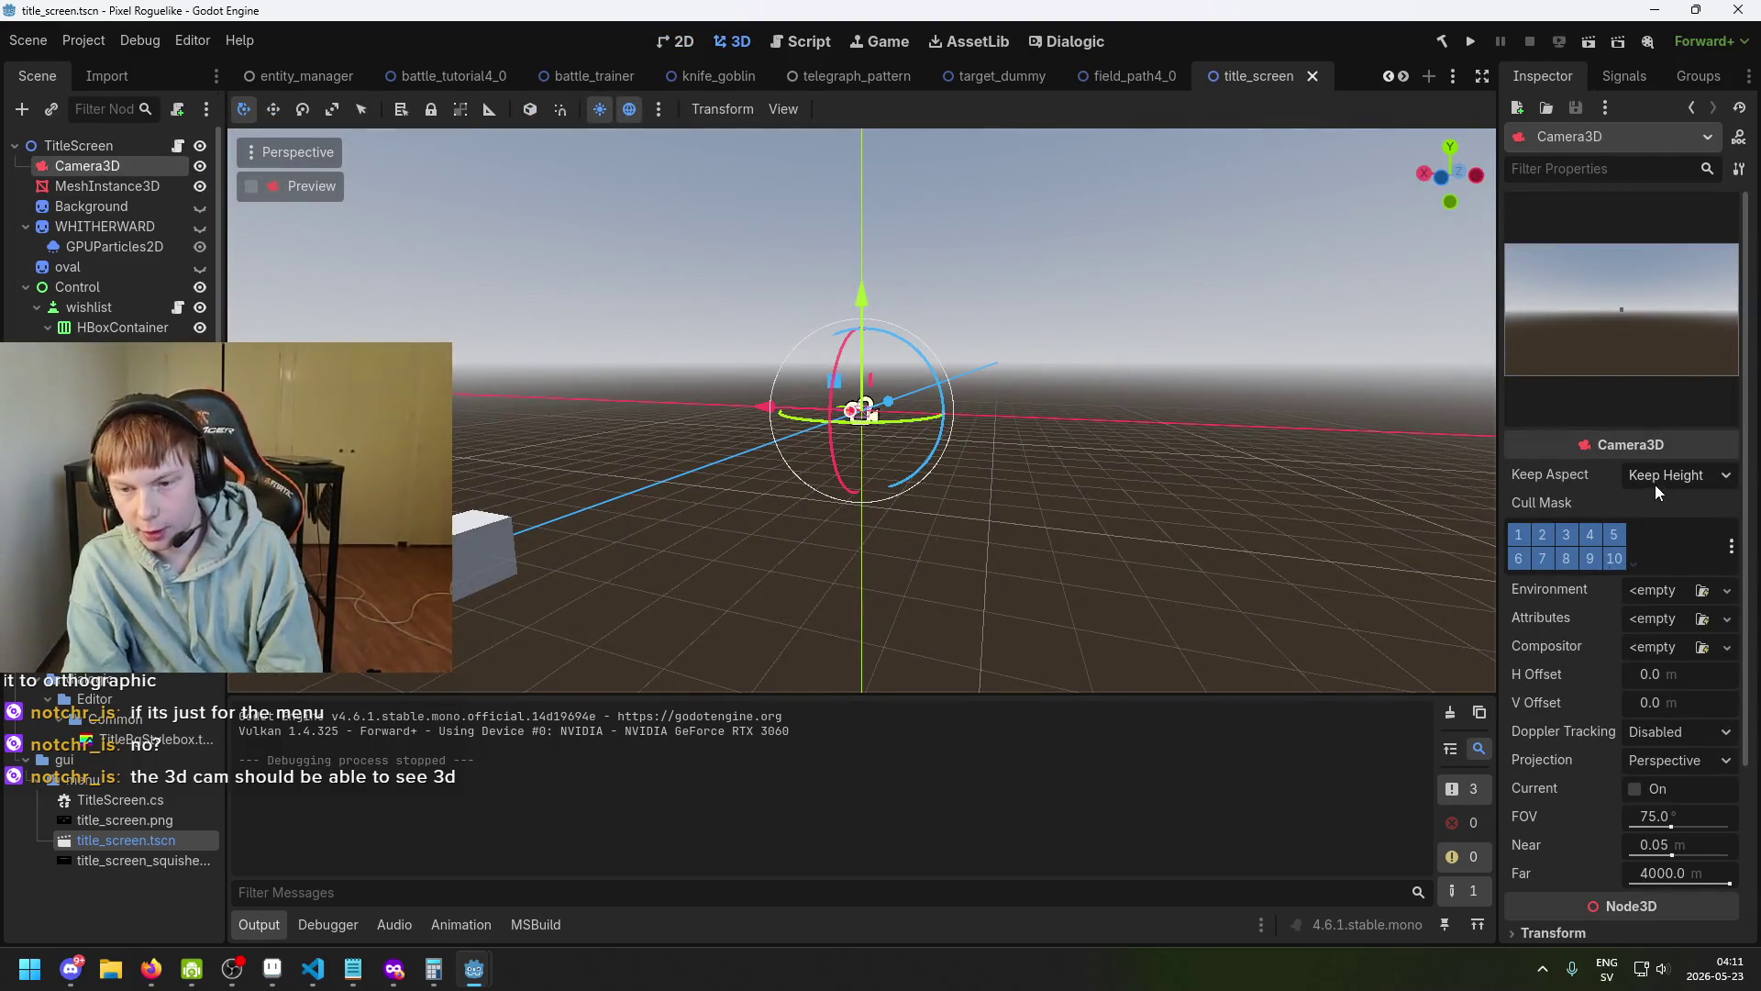
pyautogui.moveTo(1606, 578)
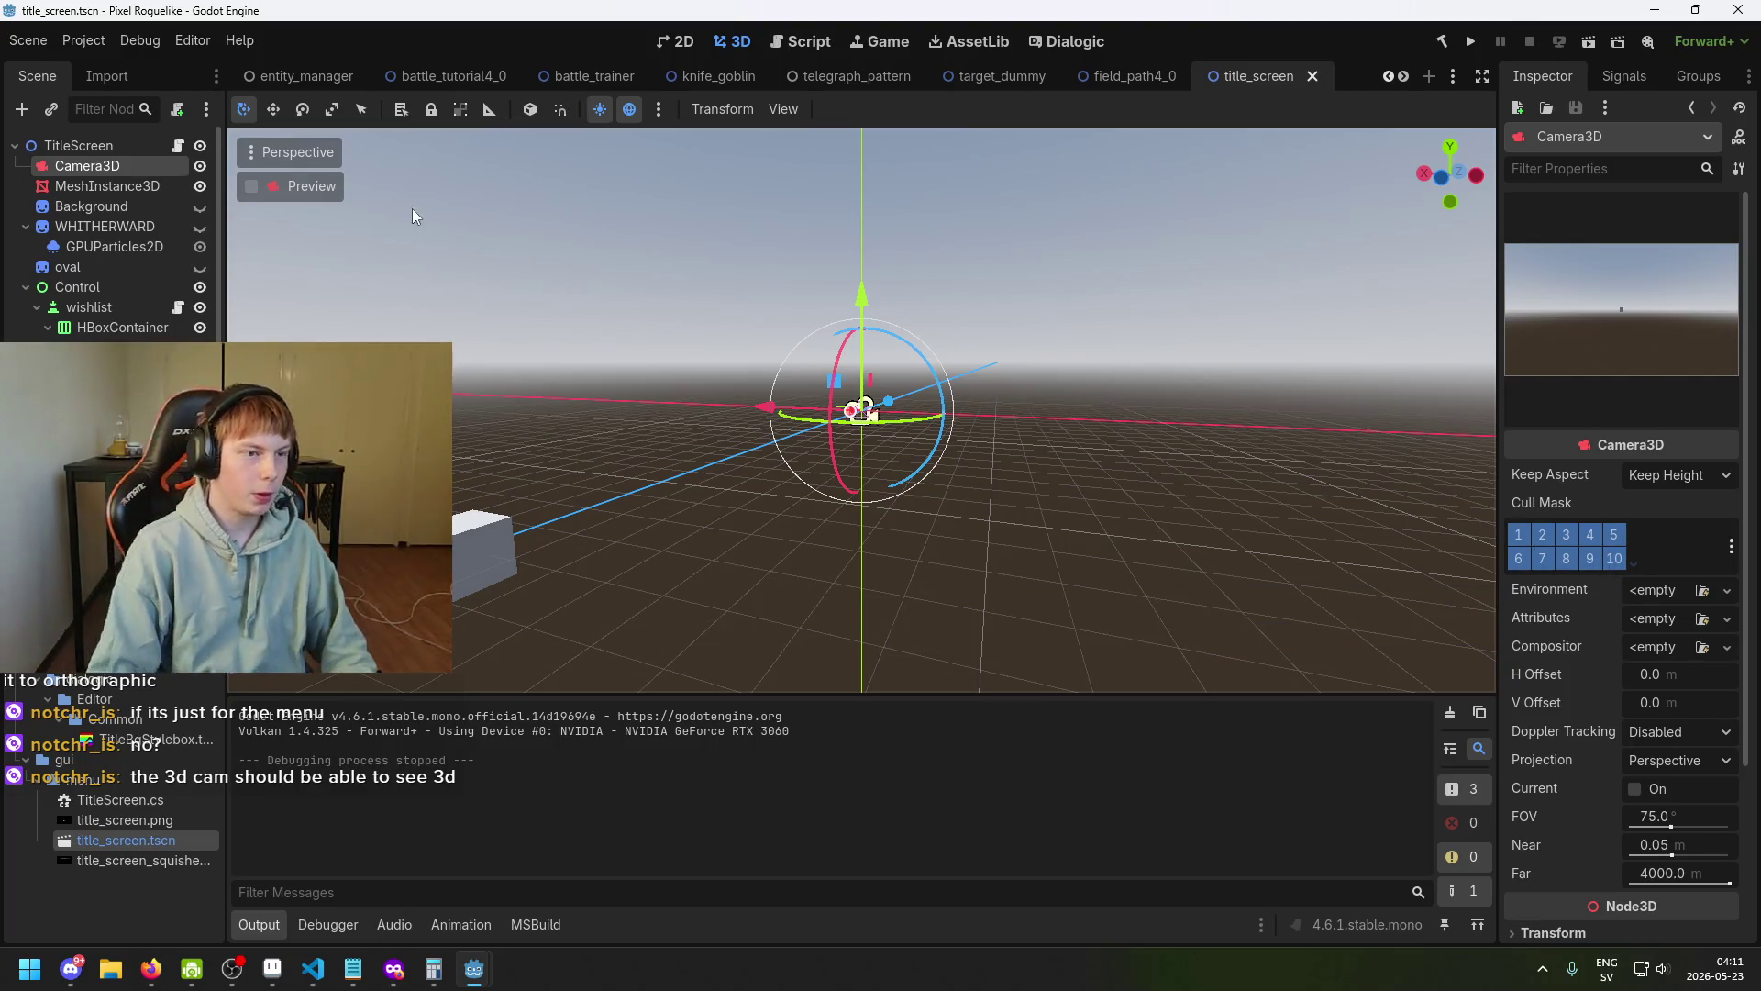
# Add a Sprite2D child to TitleScreen, rename it 3DCameraOutput, and place it below MeshInstance3D.
pyautogui.rightClick(100, 148)
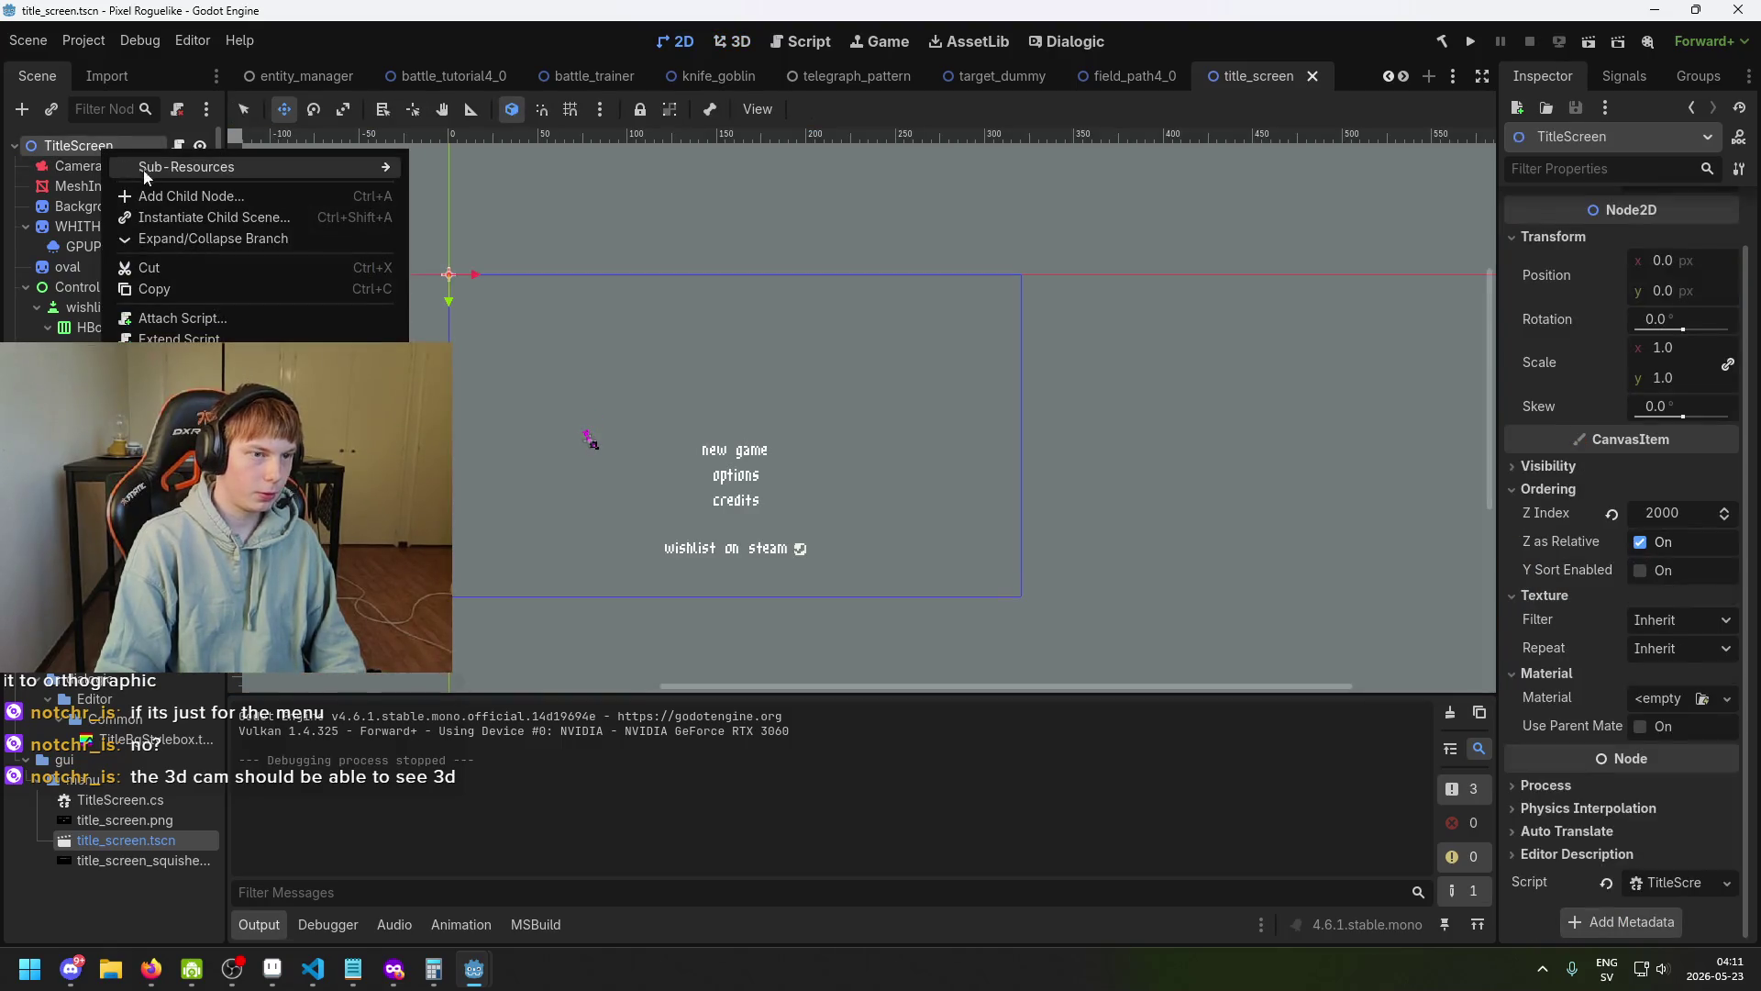
pyautogui.click(188, 196)
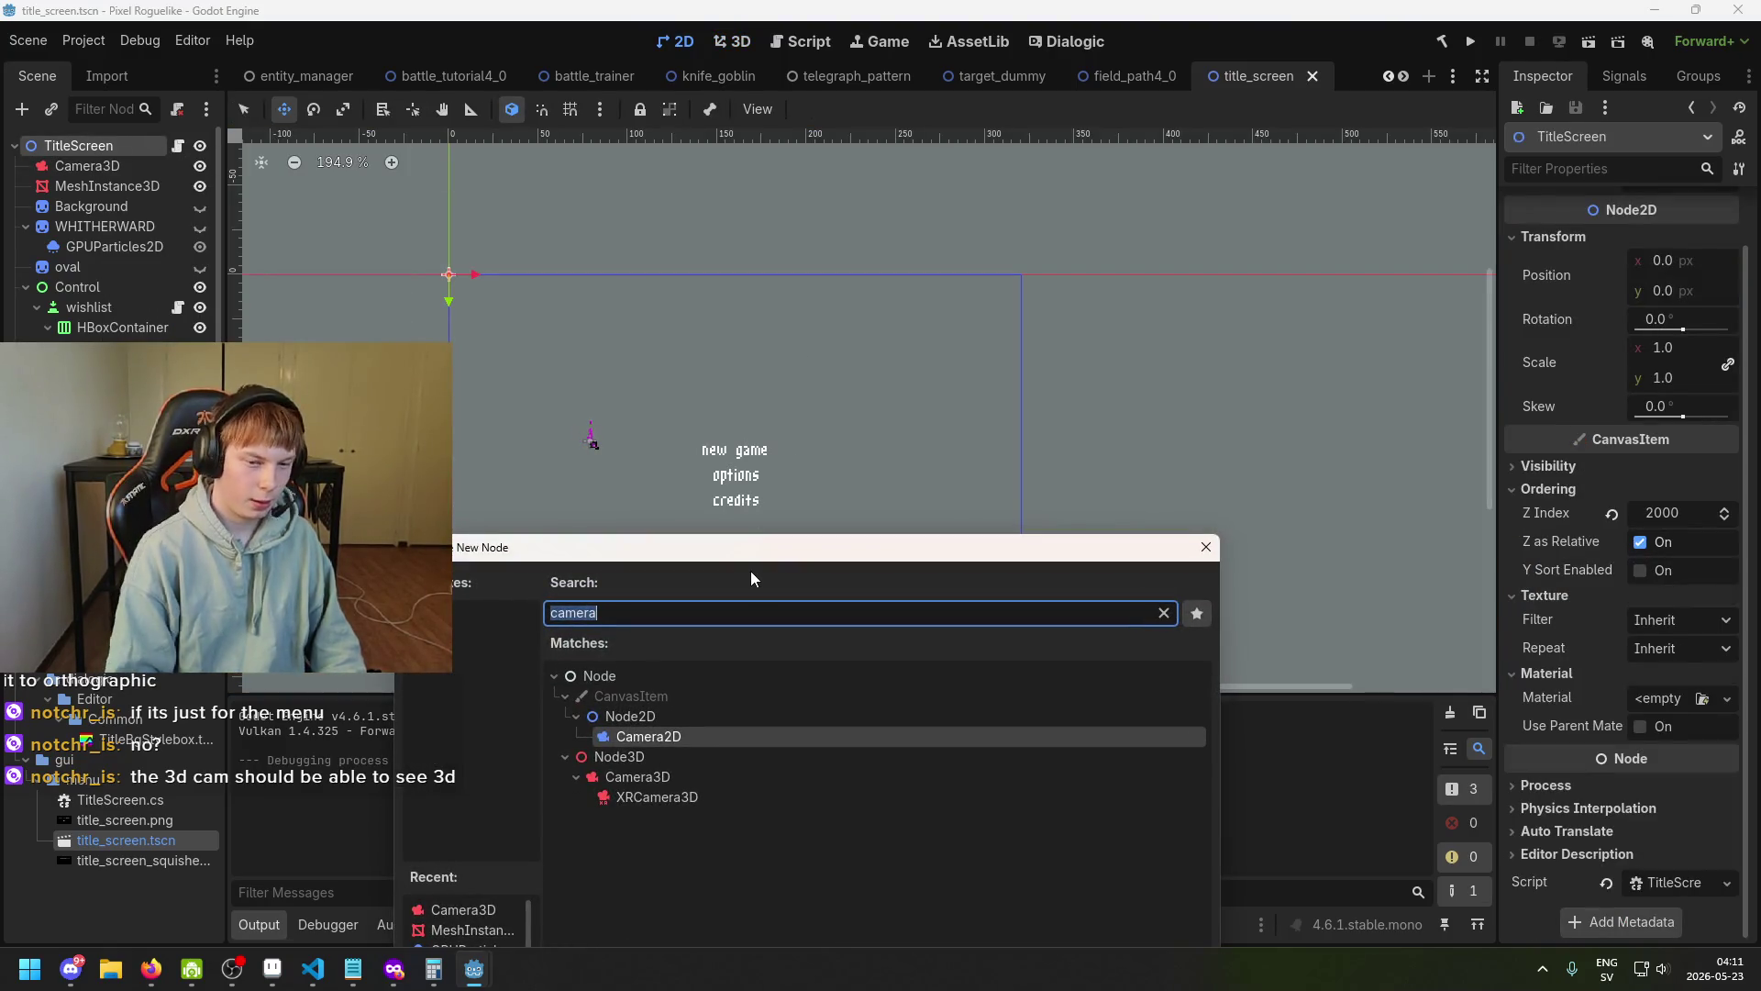
pyautogui.press('BackSpace')
pyautogui.write('texture')
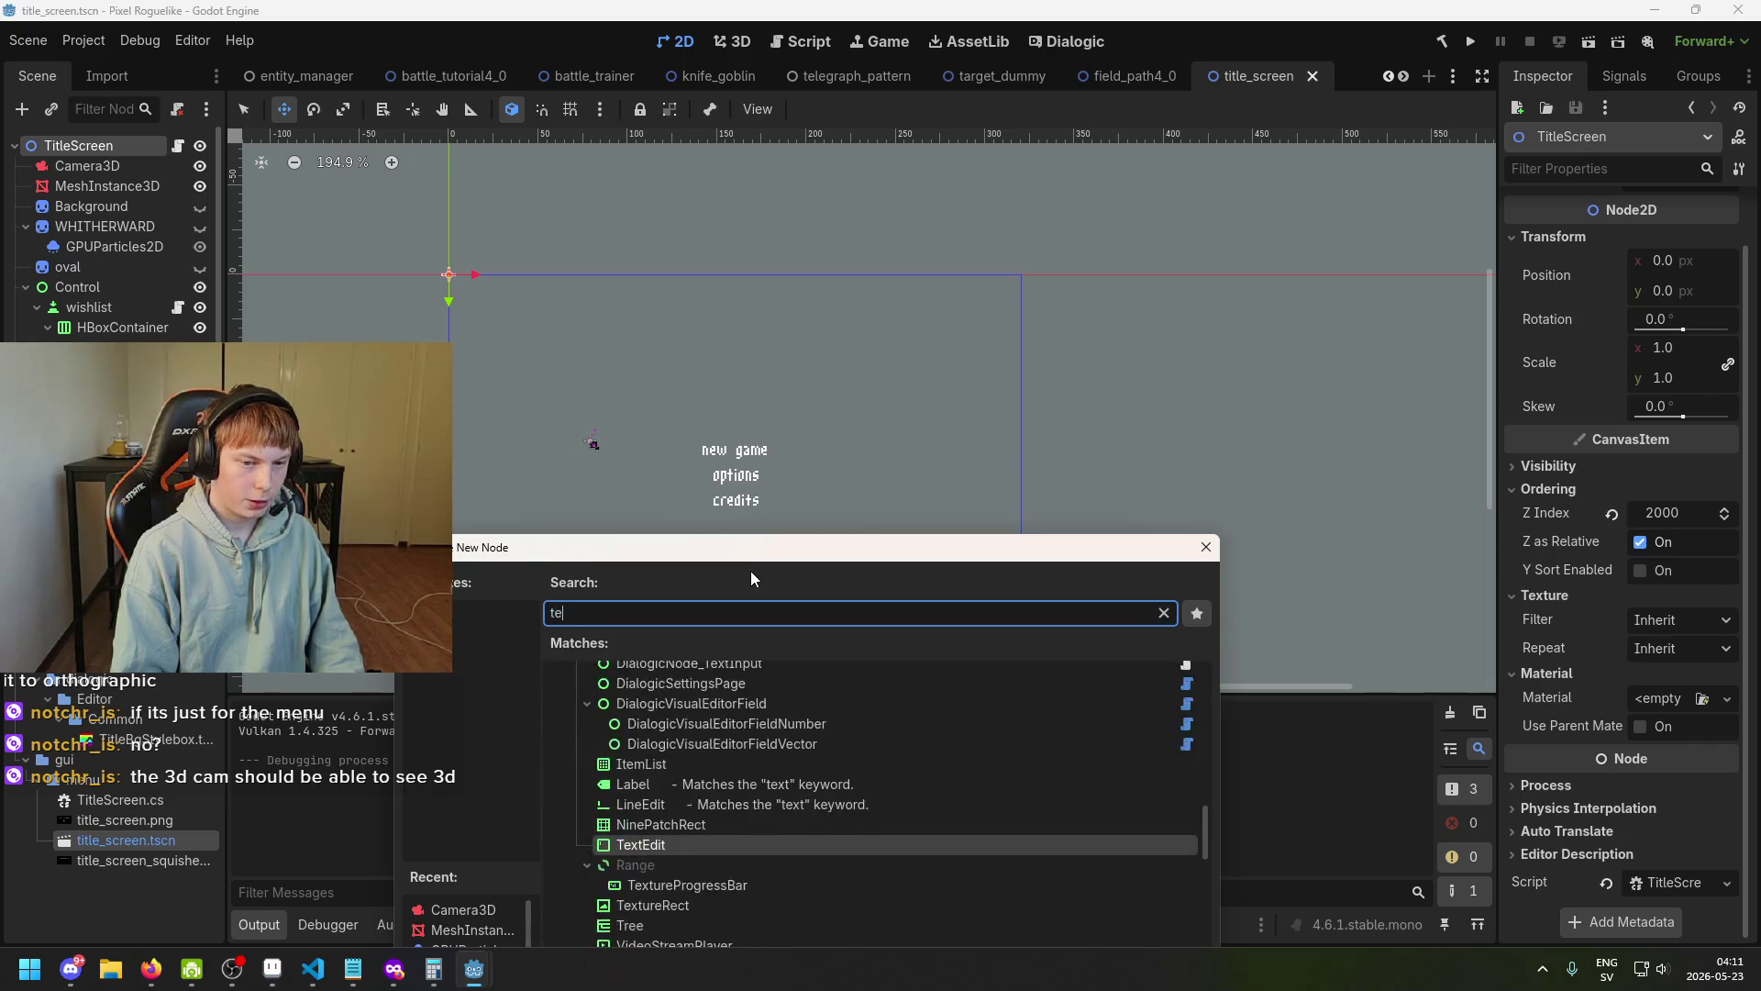
pyautogui.hotkey('ctrl', 'BackSpace')
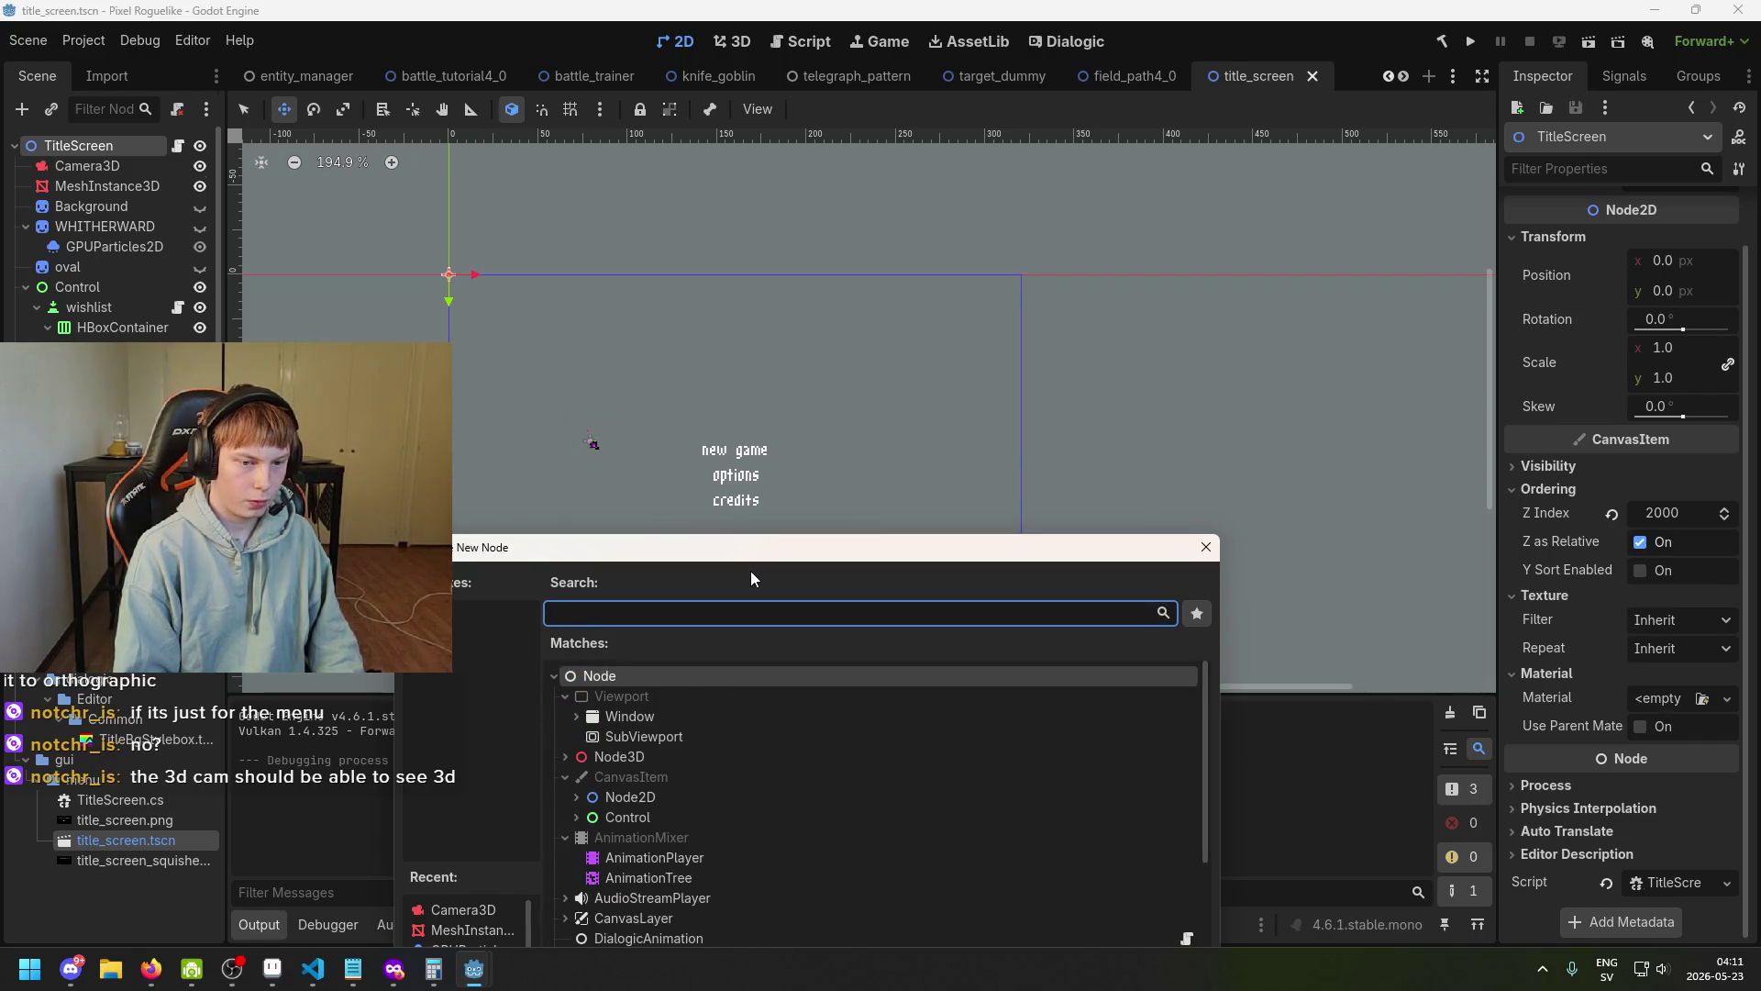
pyautogui.write('sprite')
pyautogui.press('Return')
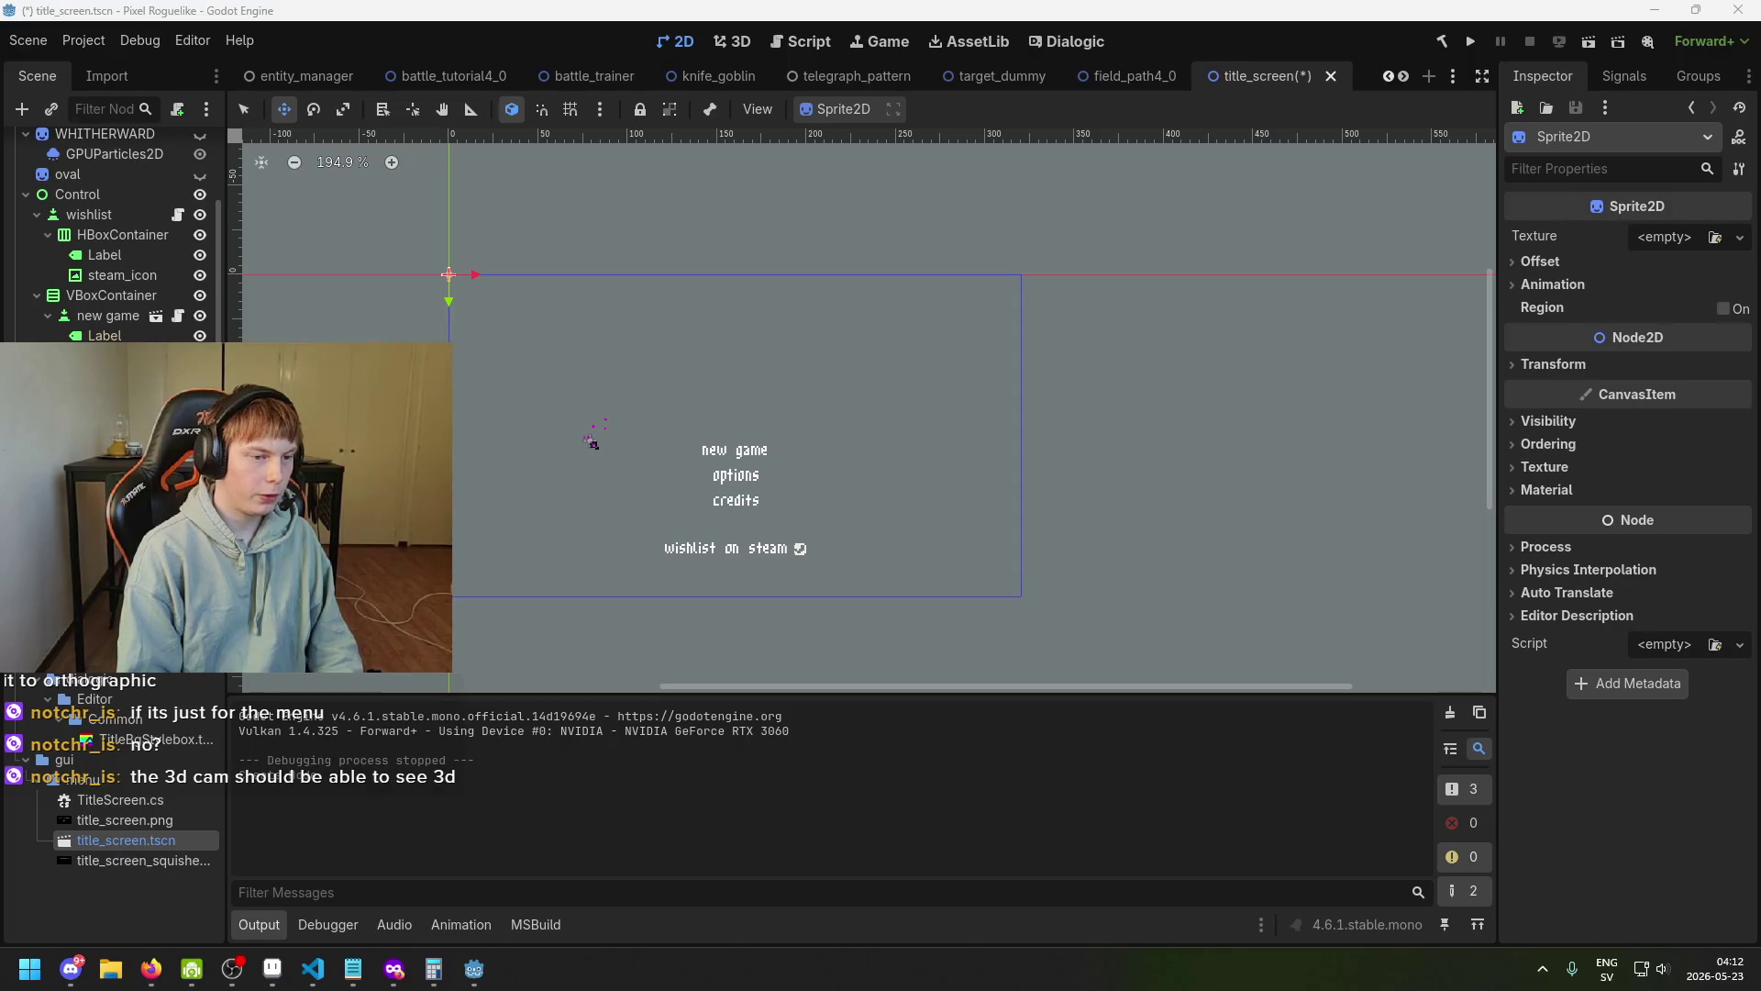
pyautogui.press('Return')
pyautogui.moveTo(129, 385)
pyautogui.mouseDown()
pyautogui.moveTo(156, 216)
pyautogui.moveTo(100, 196)
pyautogui.mouseUp()
# Give 3DCameraOutput a texture, which shows as a black rectangle.
pyautogui.scroll(5, 661, 386)
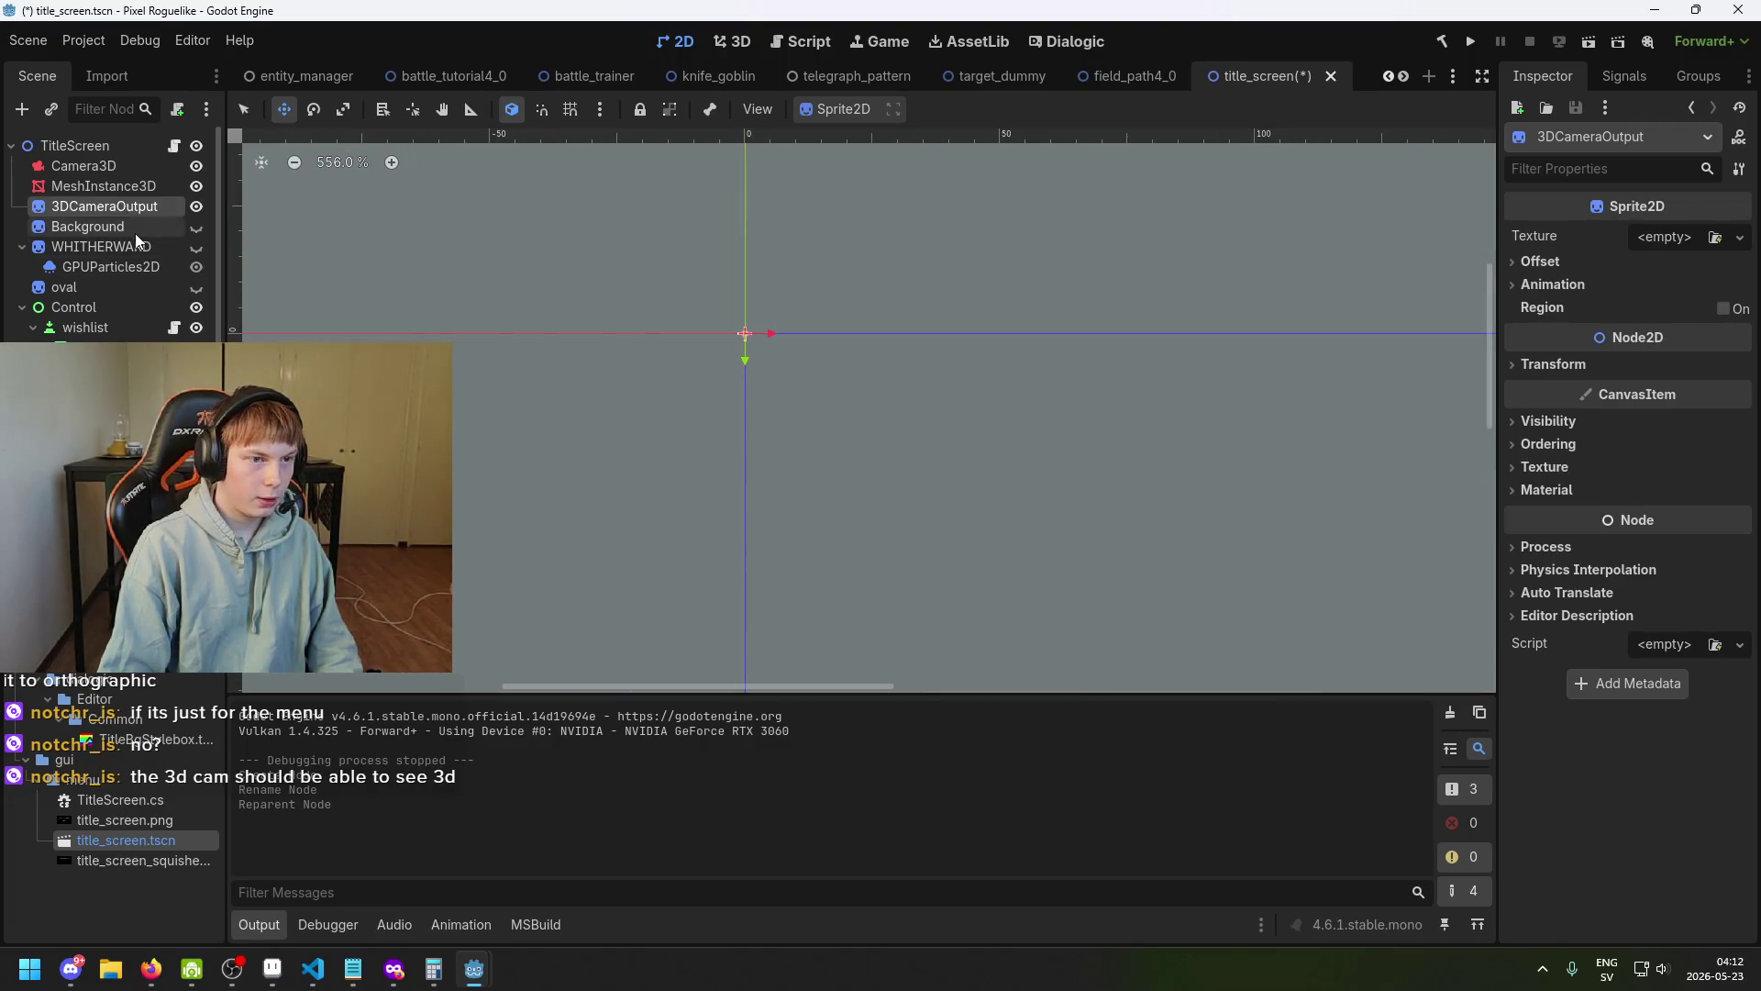
pyautogui.scroll(7, 752, 338)
pyautogui.scroll(-2, 781, 337)
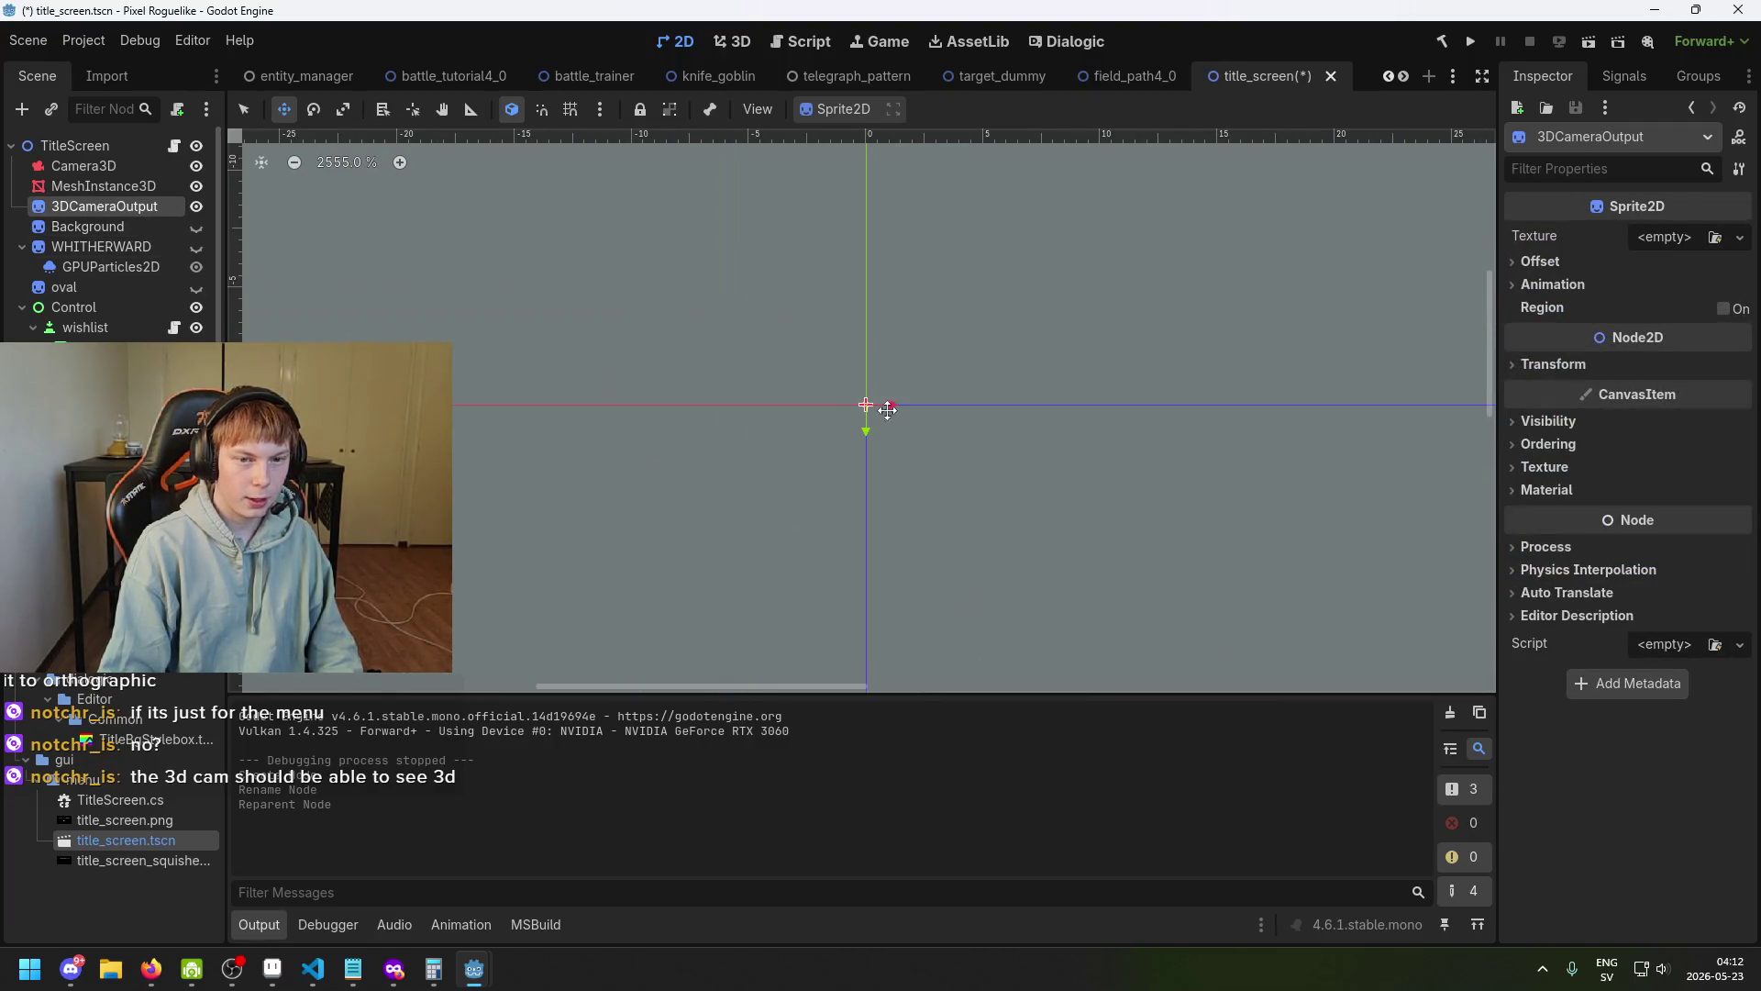
pyautogui.scroll(-1, 1101, 463)
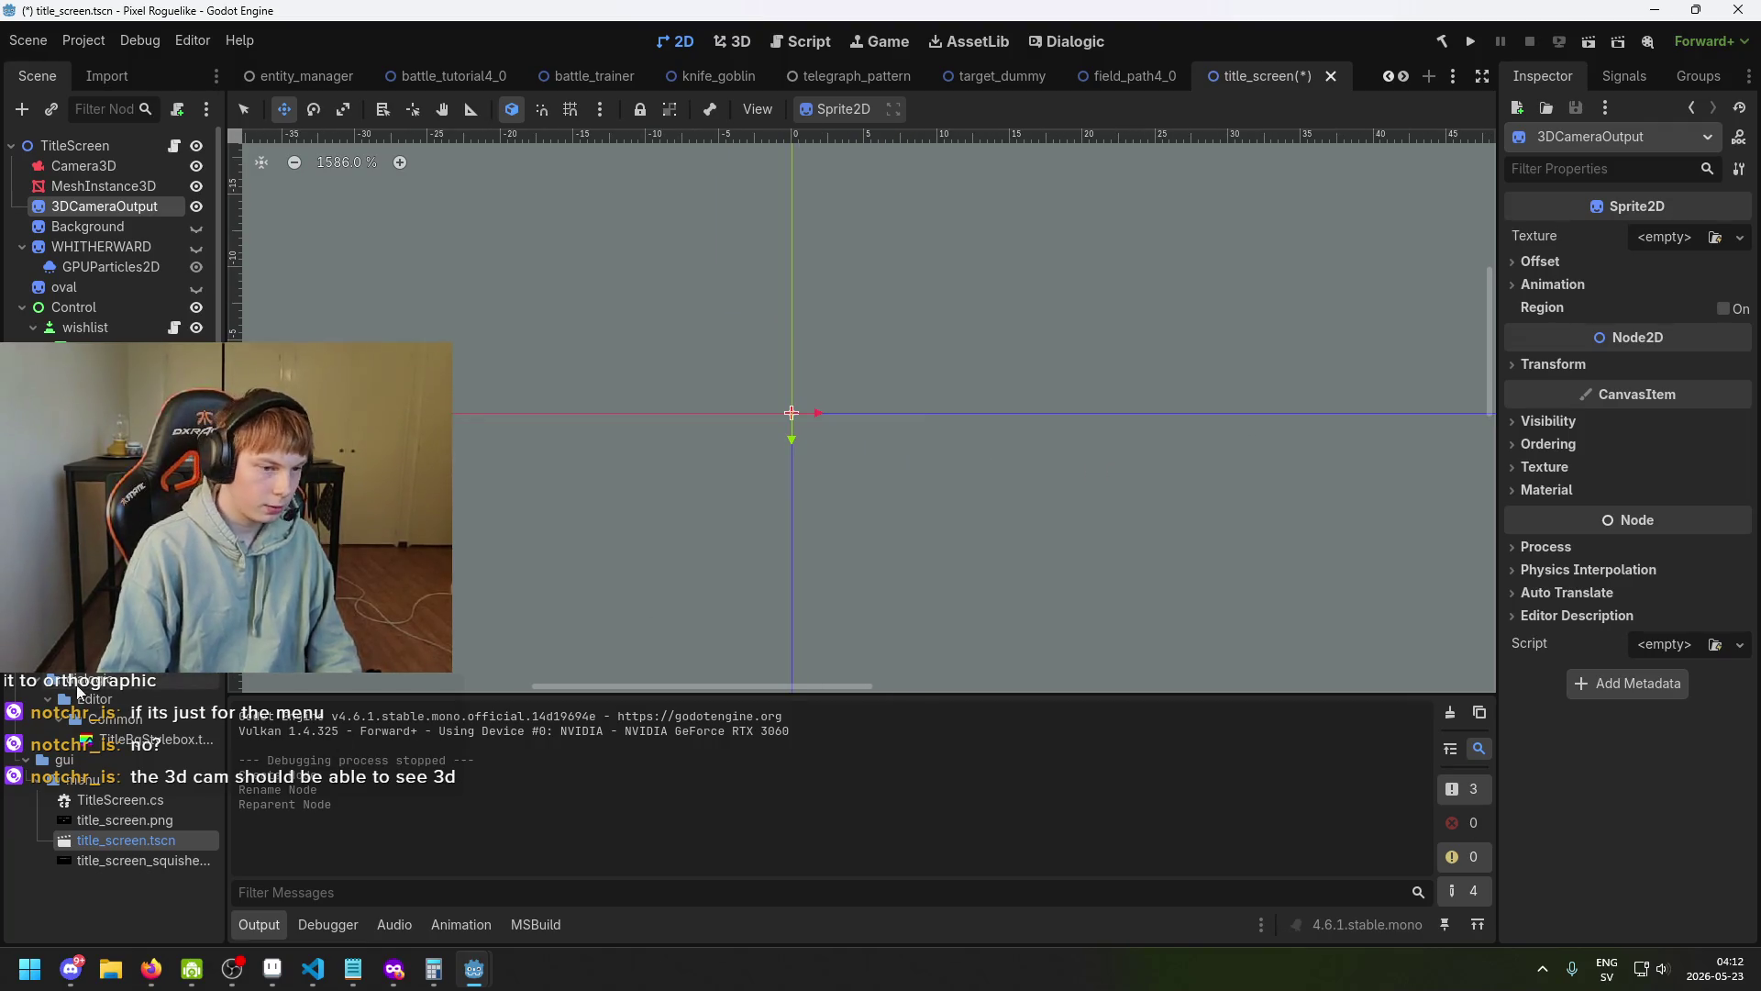
pyautogui.scroll(2, 128, 826)
pyautogui.moveTo(119, 825)
pyautogui.mouseDown()
pyautogui.moveTo(1559, 376)
pyautogui.moveTo(1697, 262)
pyautogui.moveTo(1664, 239)
pyautogui.mouseUp()
pyautogui.scroll(-20, 1083, 431)
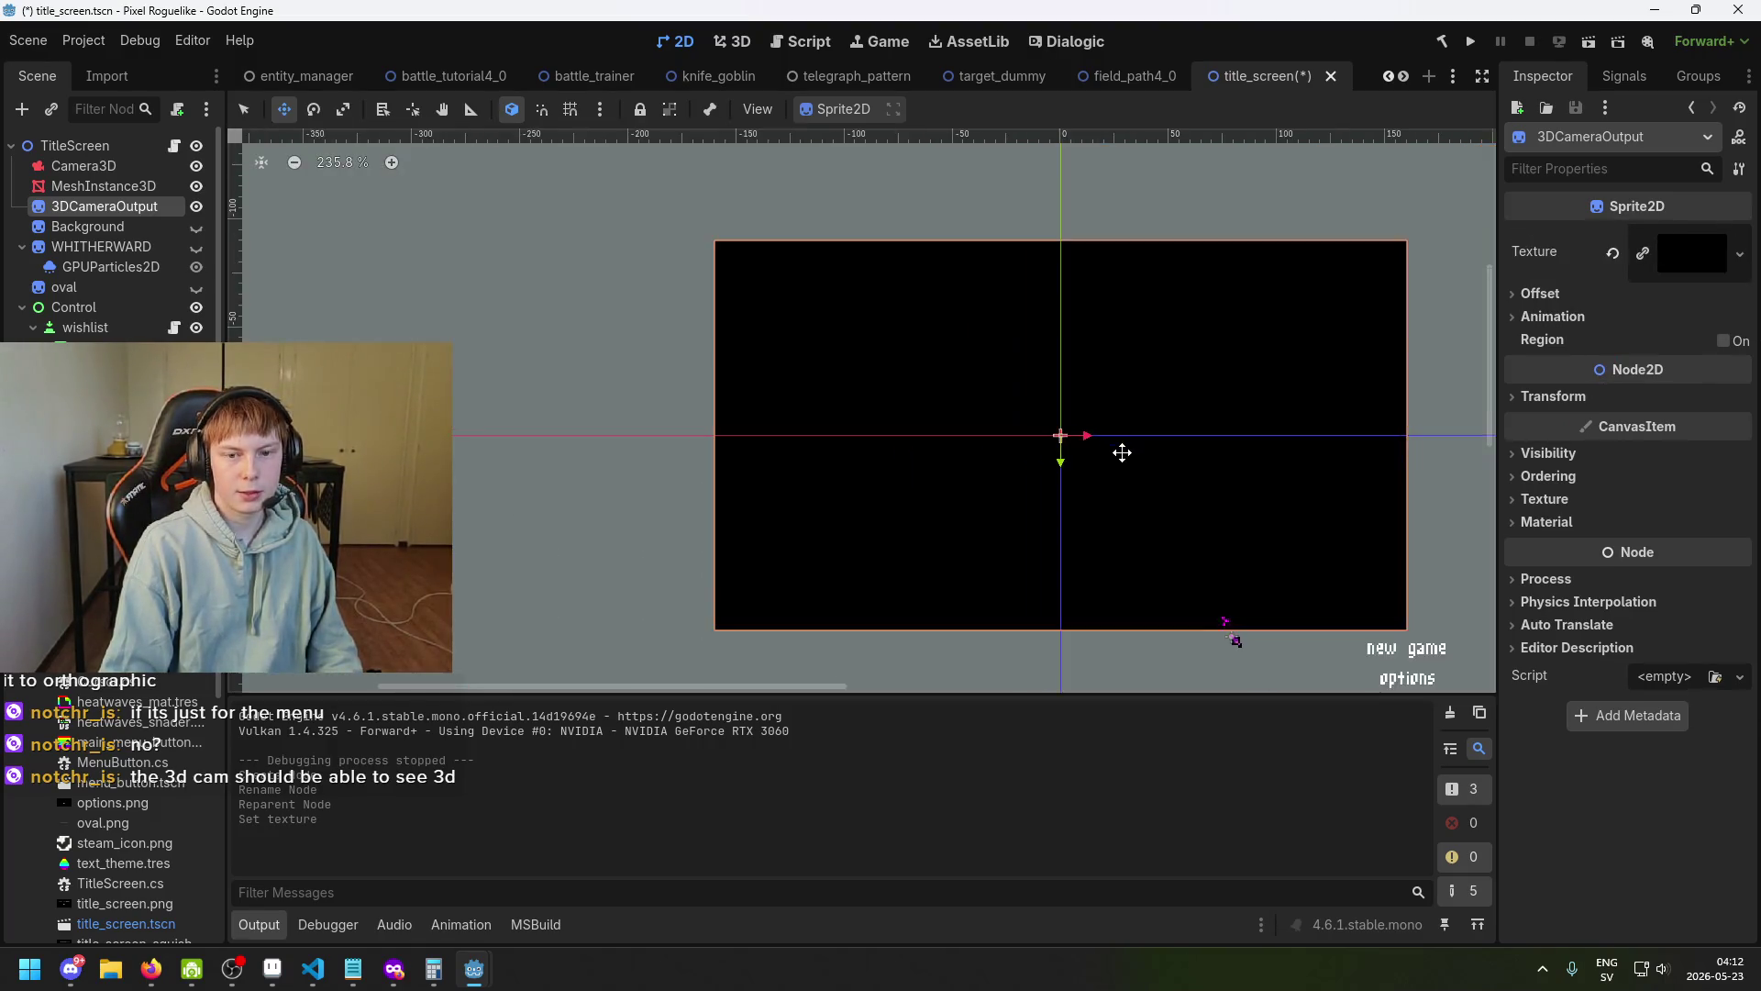
# Move the 3DCameraOutput sprite over the title menu, snapping it to position (160, 90).
pyautogui.moveTo(740, 349); pyautogui.dragTo(881, 490)
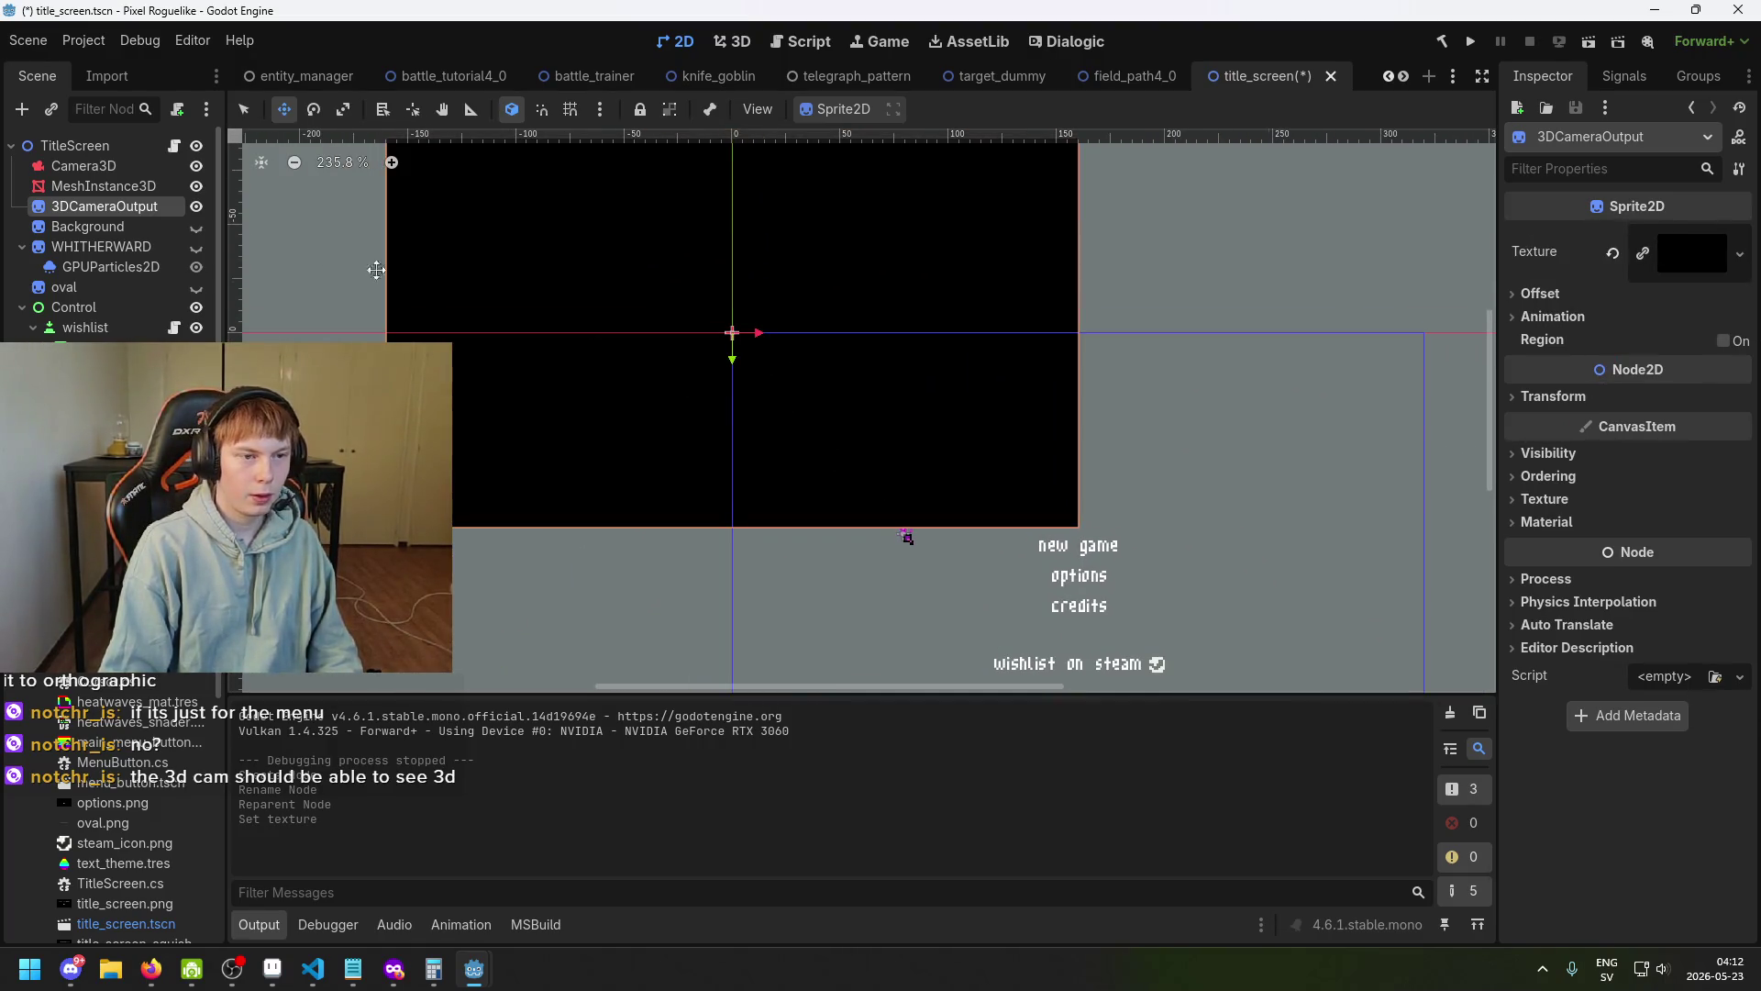
pyautogui.scroll(-3, 638, 358)
pyautogui.moveTo(779, 385); pyautogui.dragTo(1045, 520)
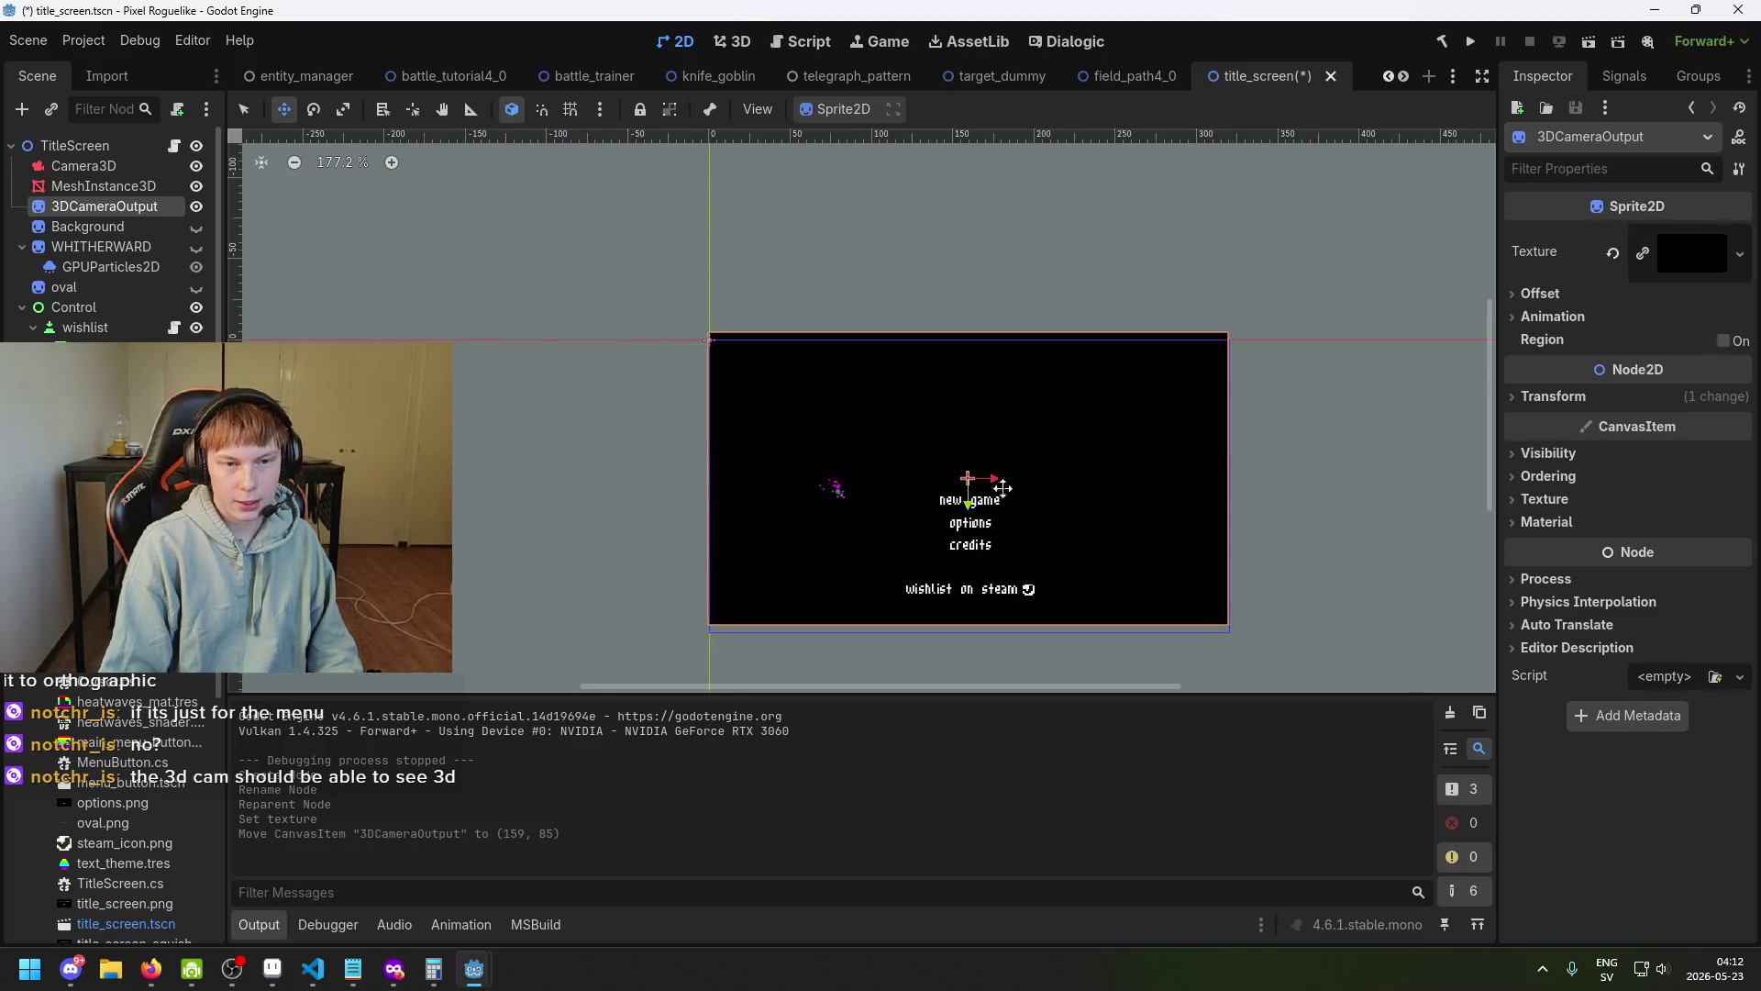
pyautogui.scroll(6, 826, 404)
pyautogui.scroll(3, 660, 313)
pyautogui.moveTo(668, 327); pyautogui.dragTo(668, 328)
pyautogui.scroll(-4, 733, 340)
pyautogui.scroll(4, 853, 357)
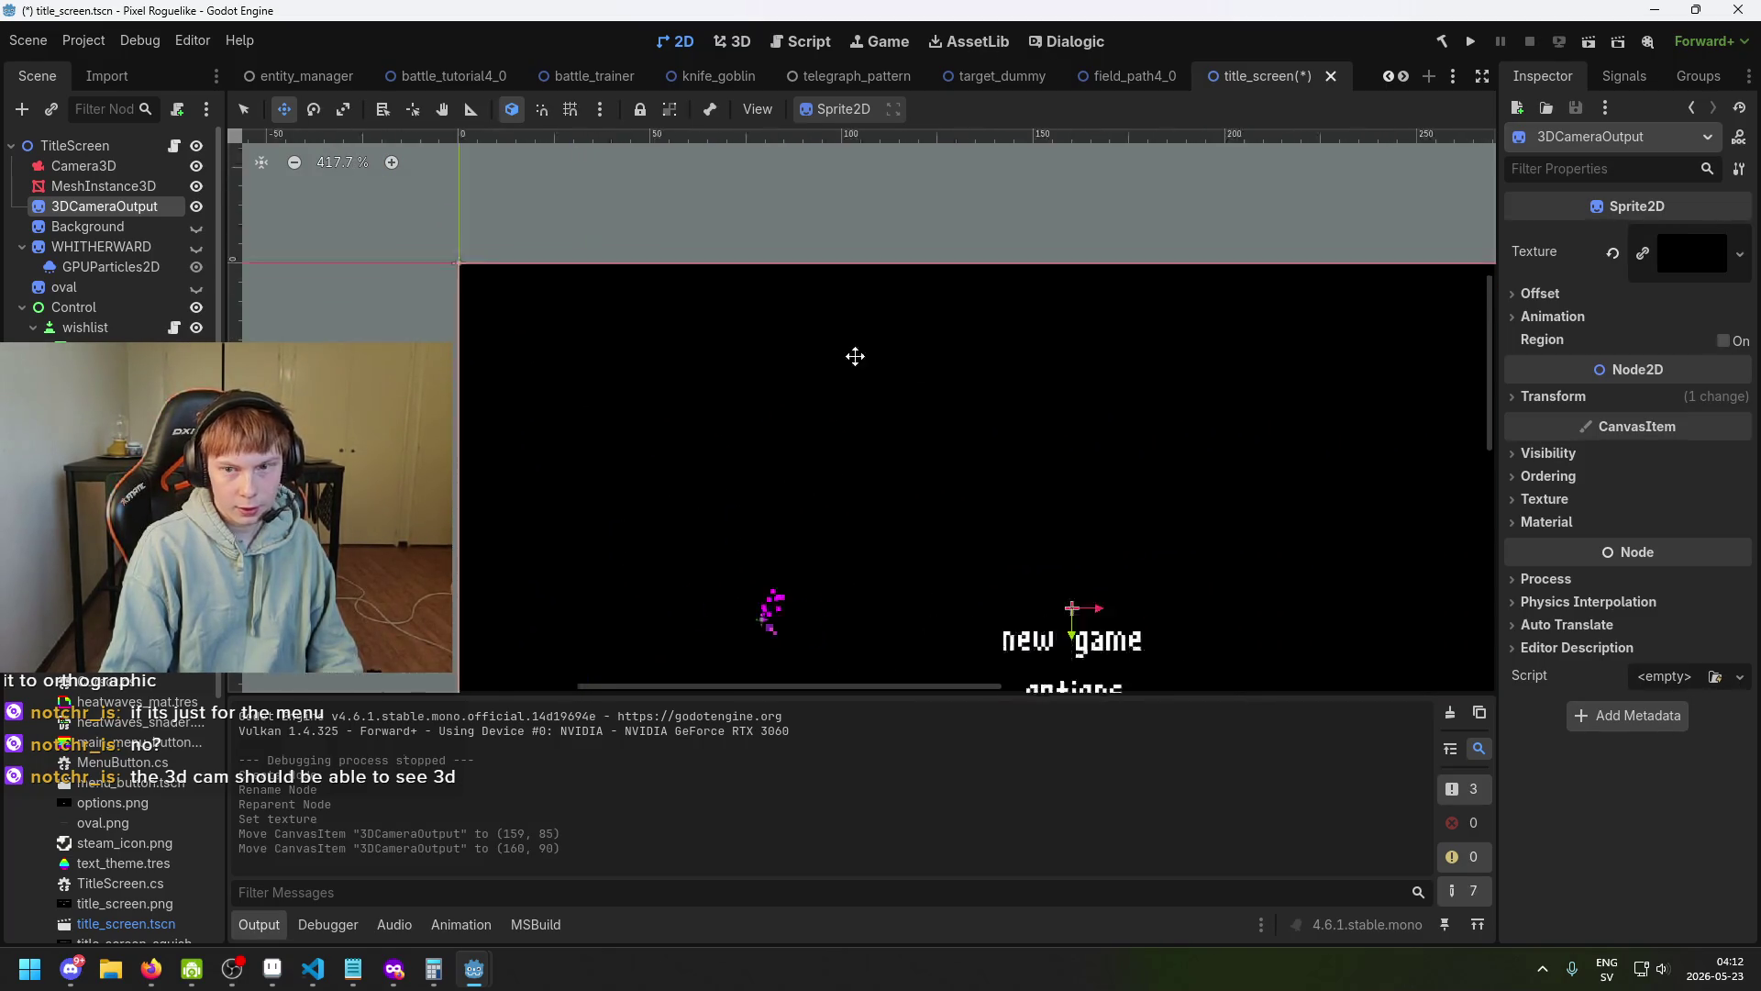
pyautogui.scroll(-1, 1014, 416)
pyautogui.hscroll(3, 1101, 413)
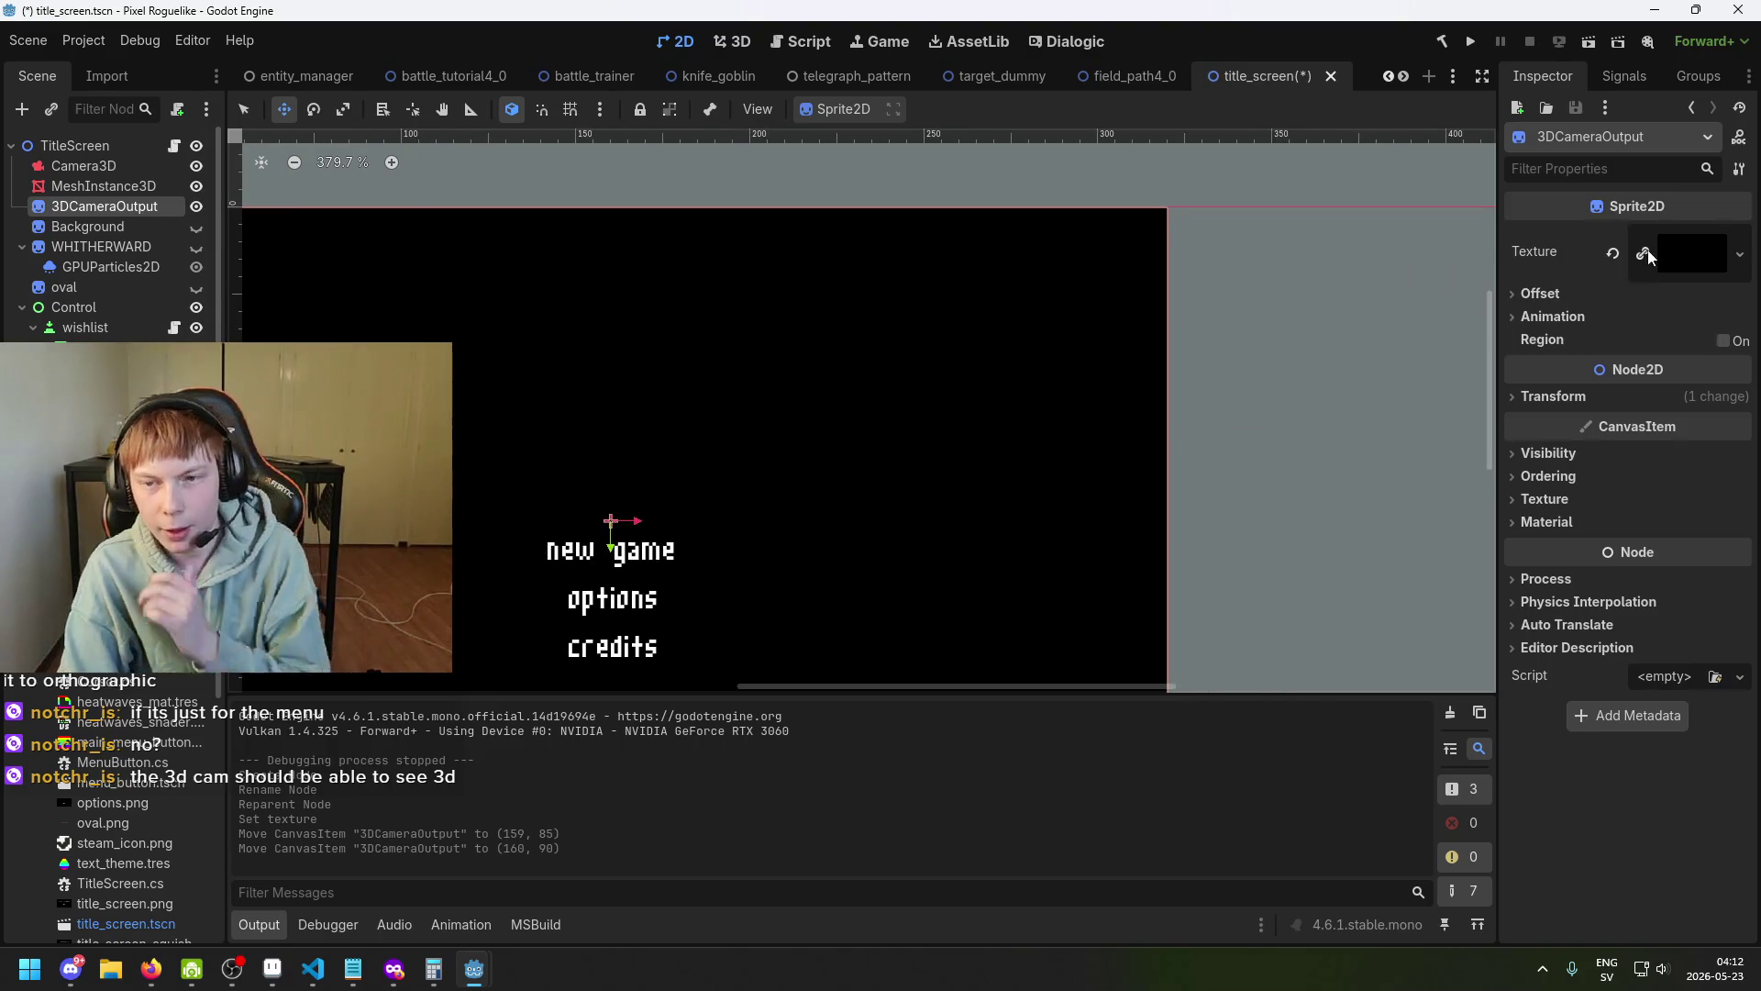
# Browse the sprite's Offset, Animation, Visibility, Ordering and Texture sections, then select Camera3D.
pyautogui.click(1556, 292)
pyautogui.click(1556, 292)
pyautogui.click(1559, 317)
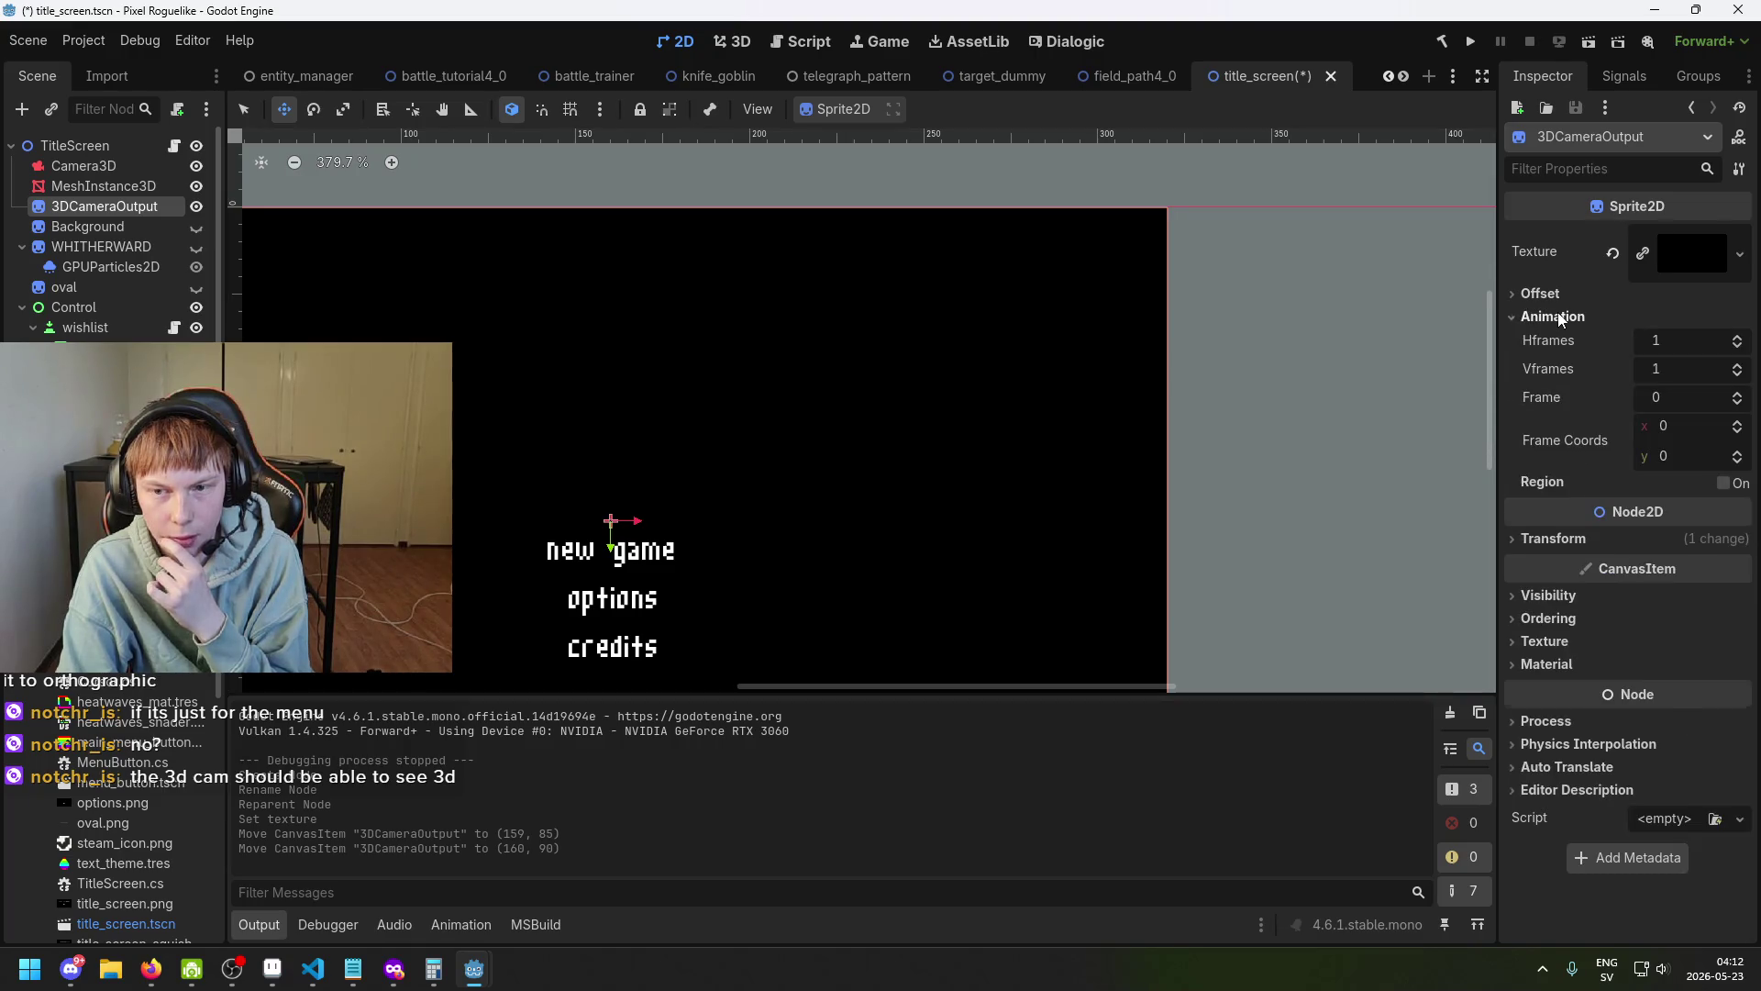
pyautogui.click(1559, 317)
pyautogui.click(1564, 317)
pyautogui.click(1570, 317)
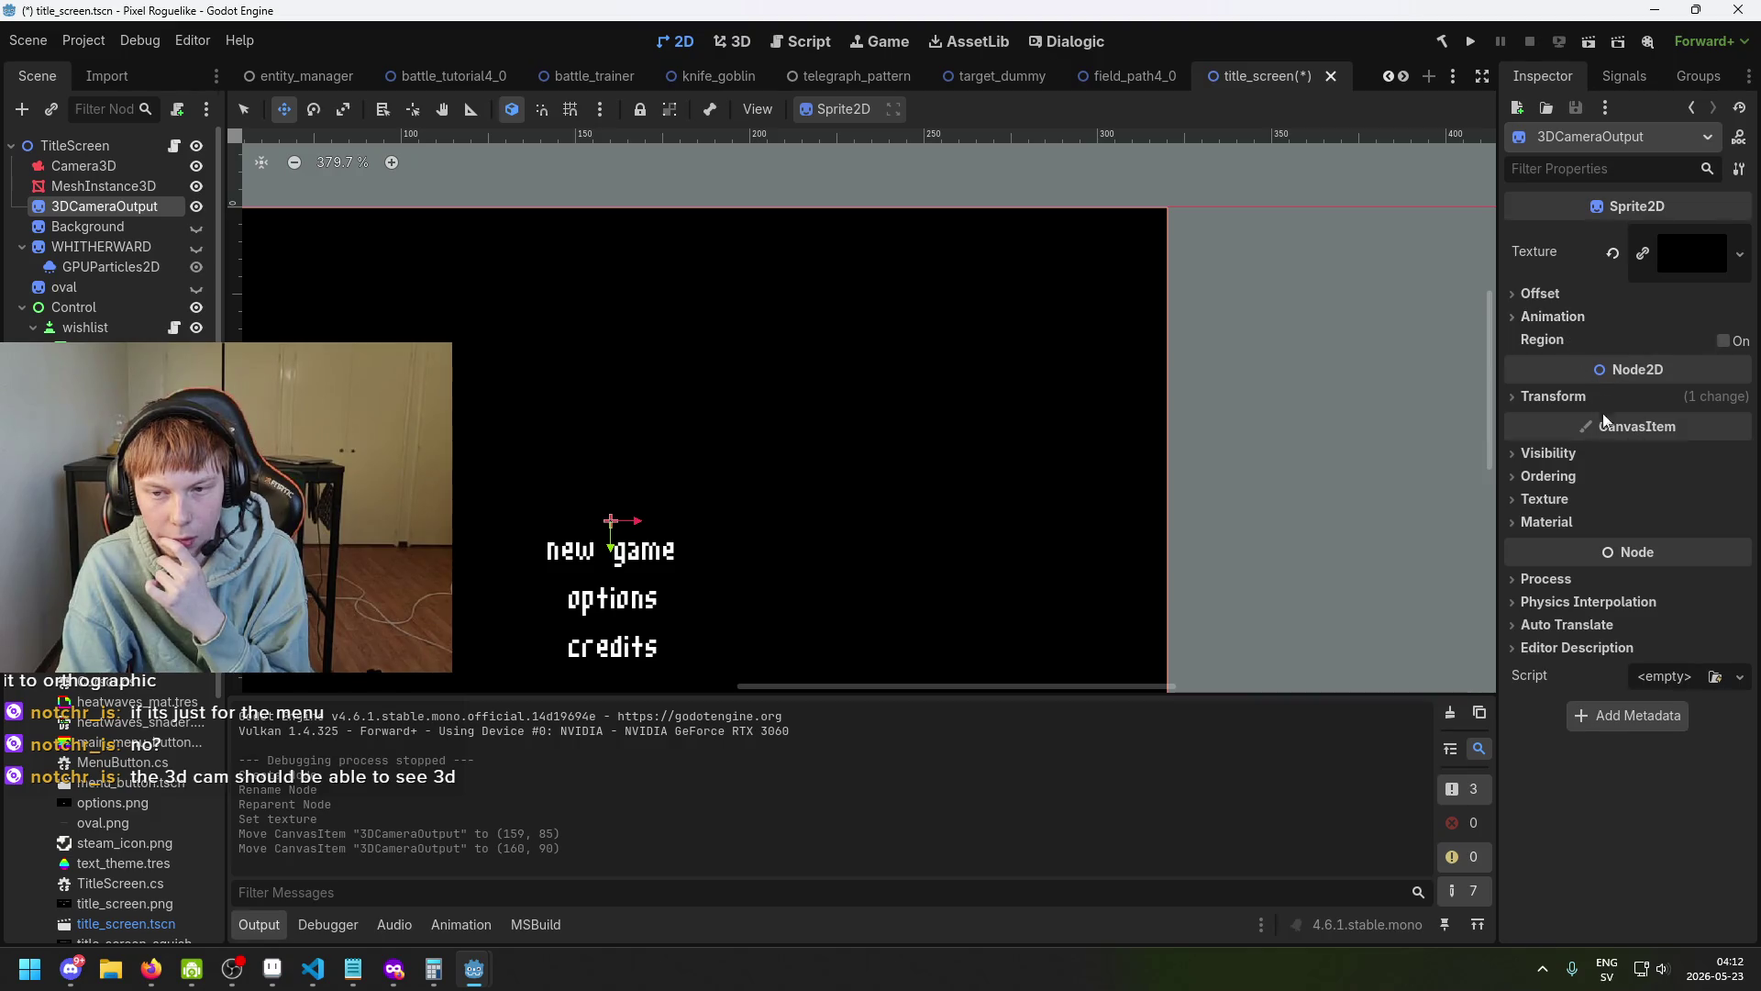
pyautogui.click(1577, 454)
pyautogui.click(1577, 454)
pyautogui.click(1578, 471)
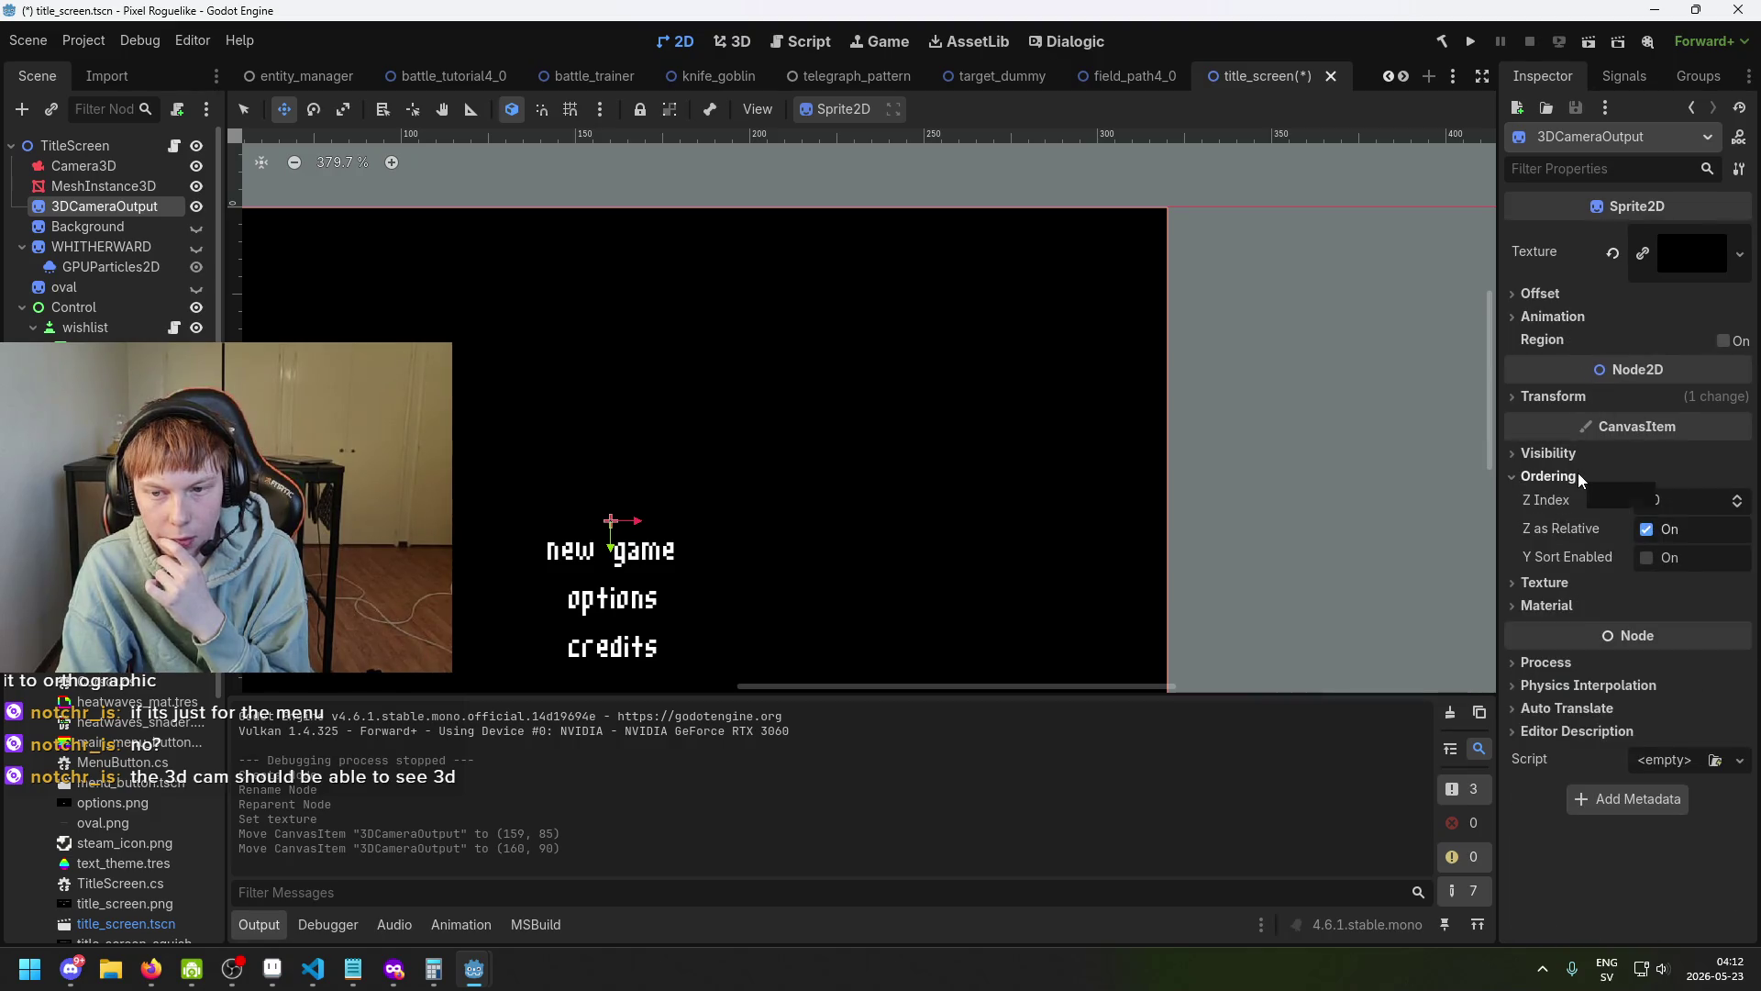
pyautogui.click(1578, 475)
pyautogui.click(1576, 499)
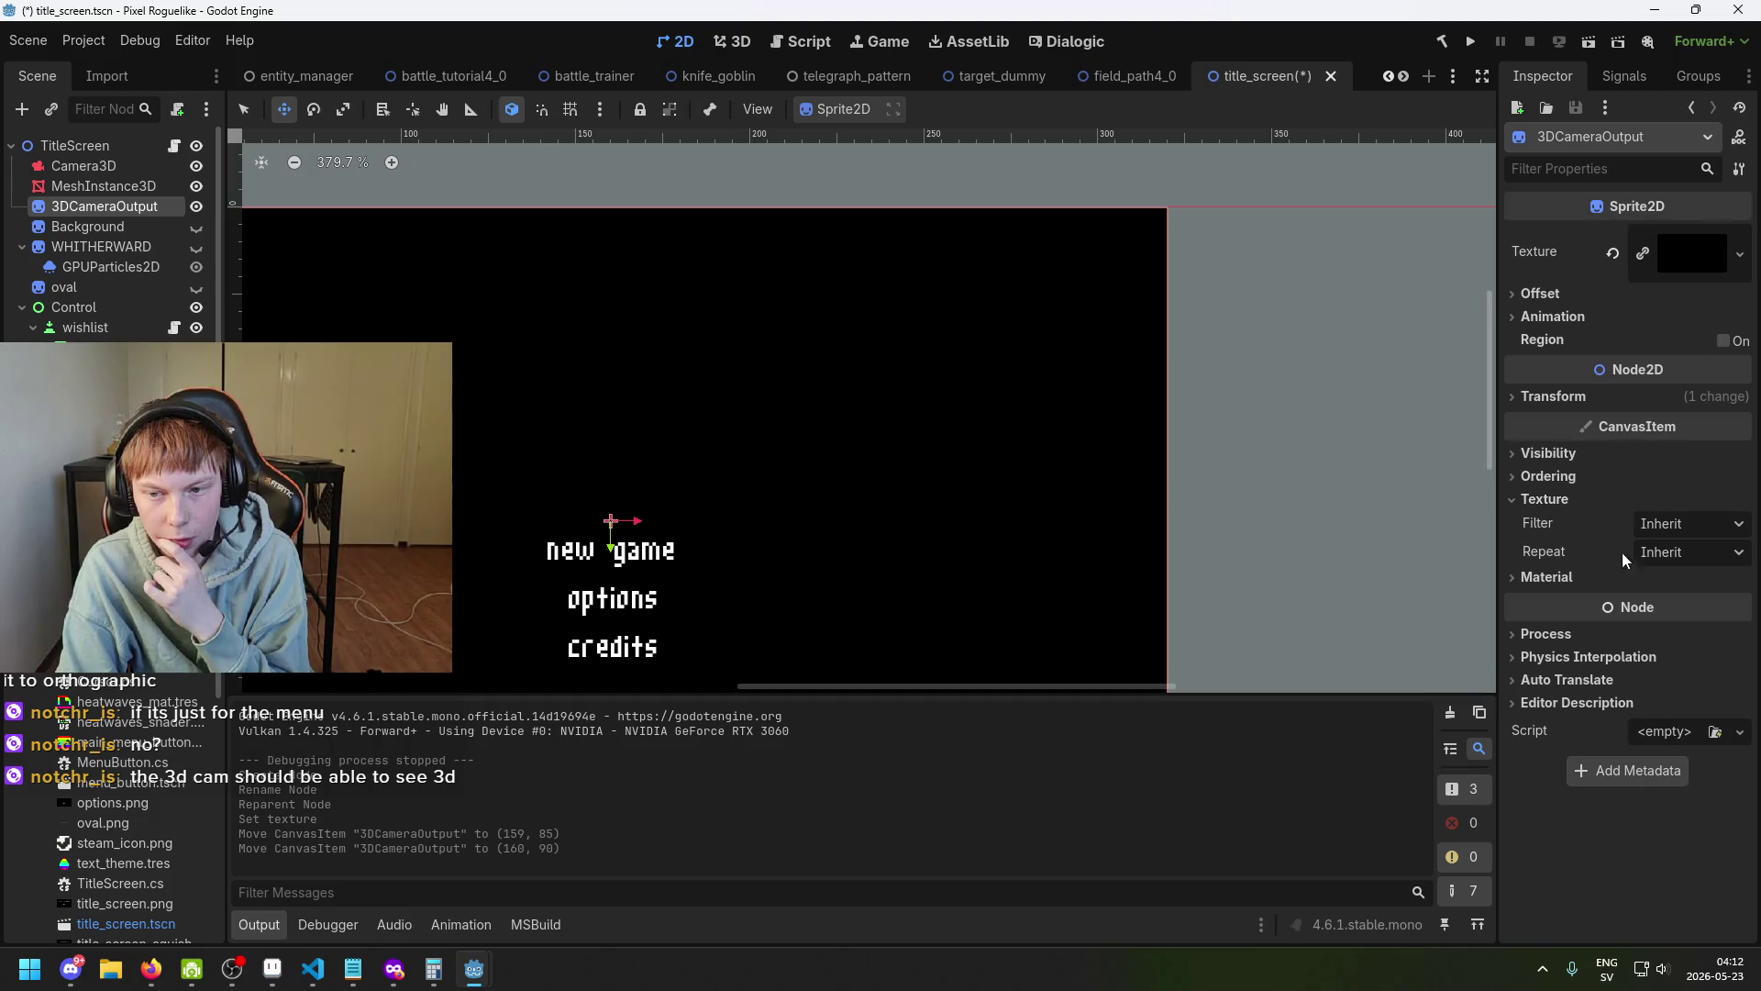
pyautogui.click(1564, 500)
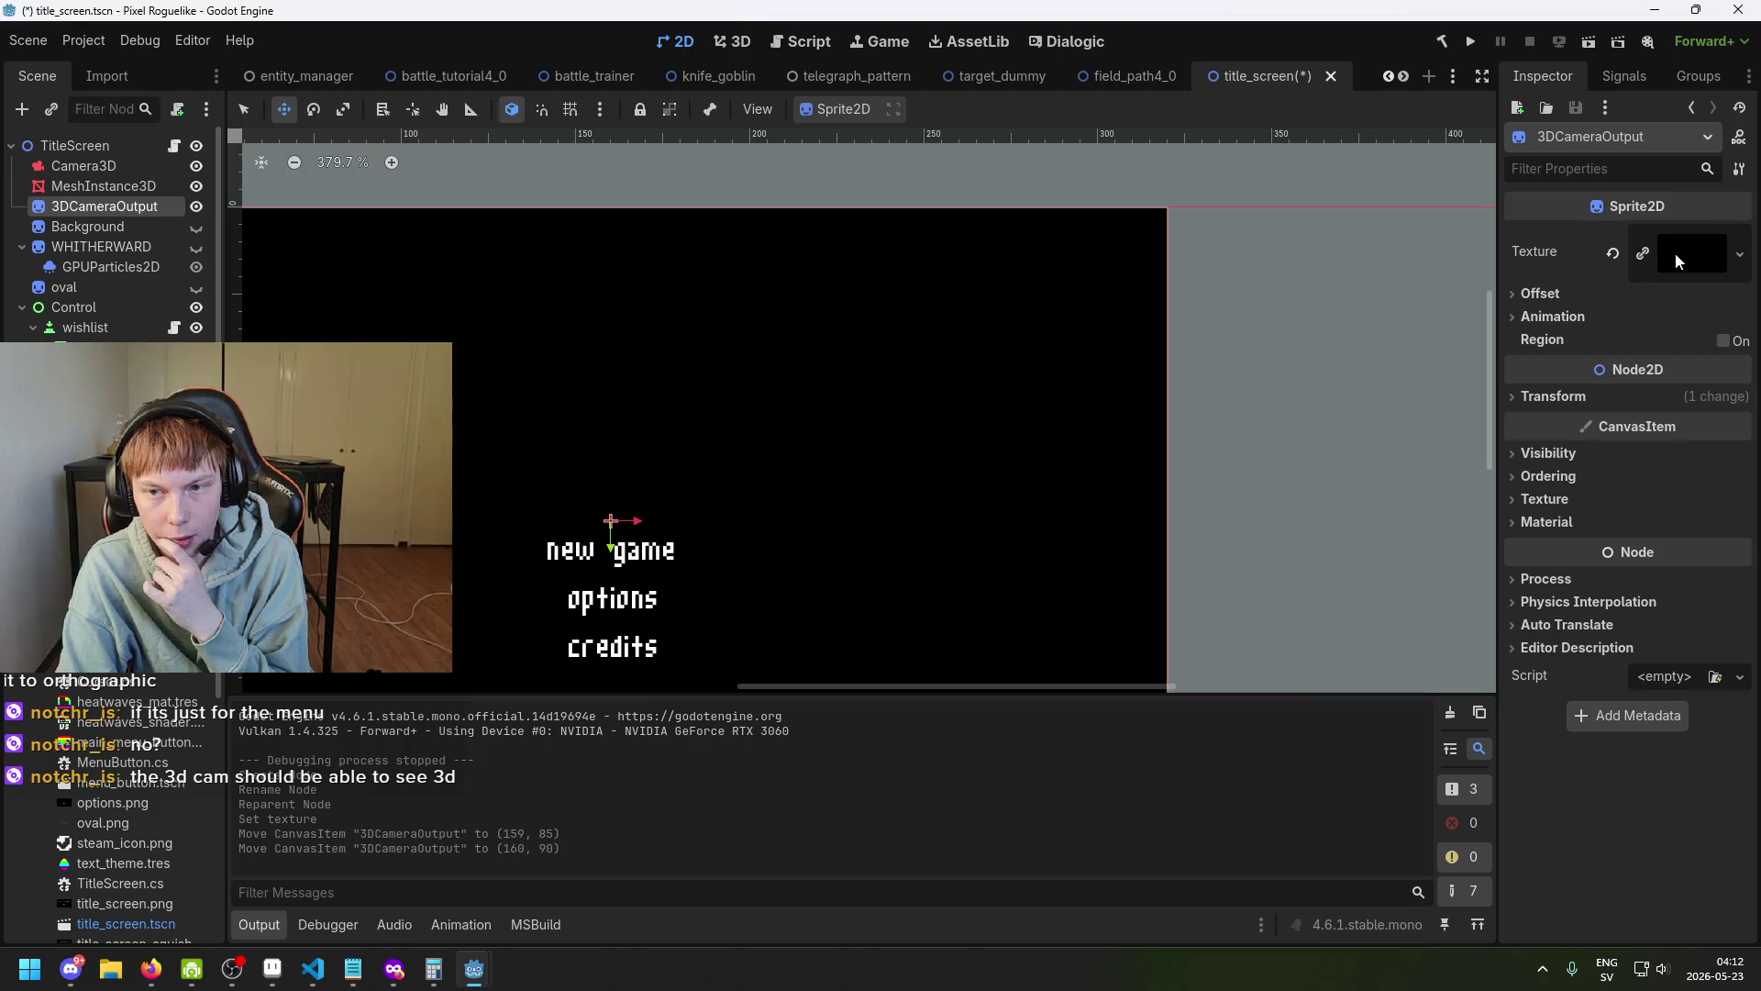
pyautogui.click(1569, 299)
pyautogui.click(1568, 299)
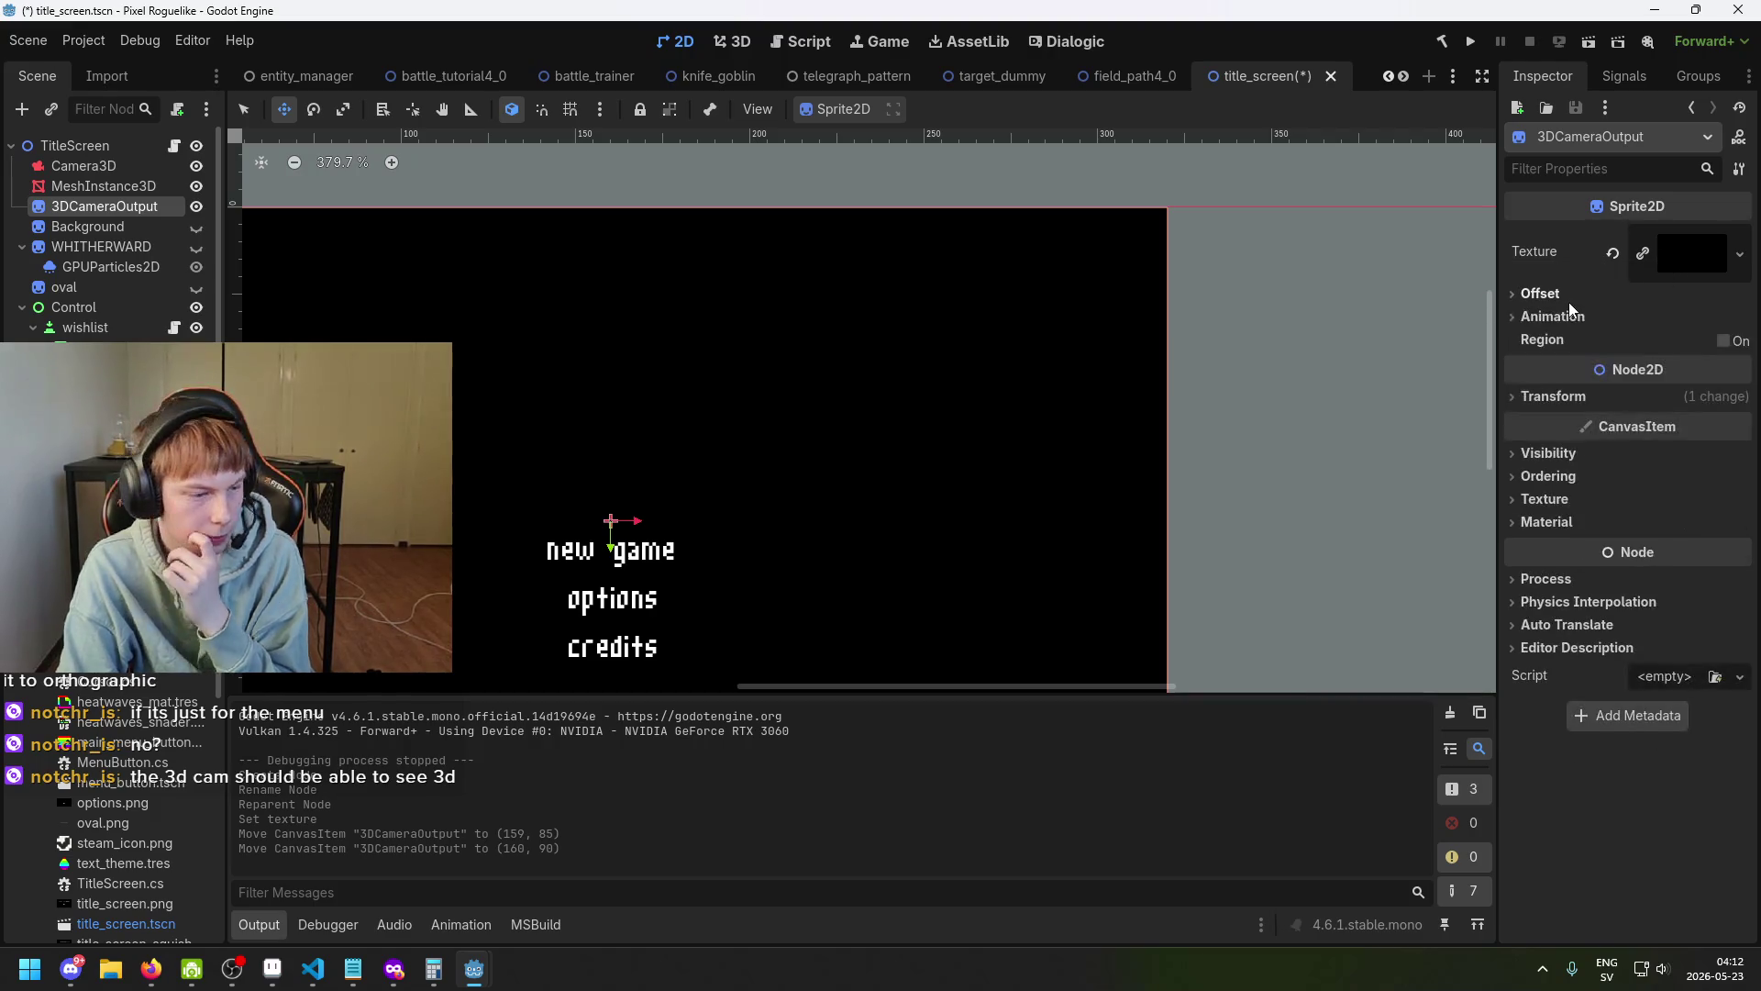
pyautogui.click(137, 167)
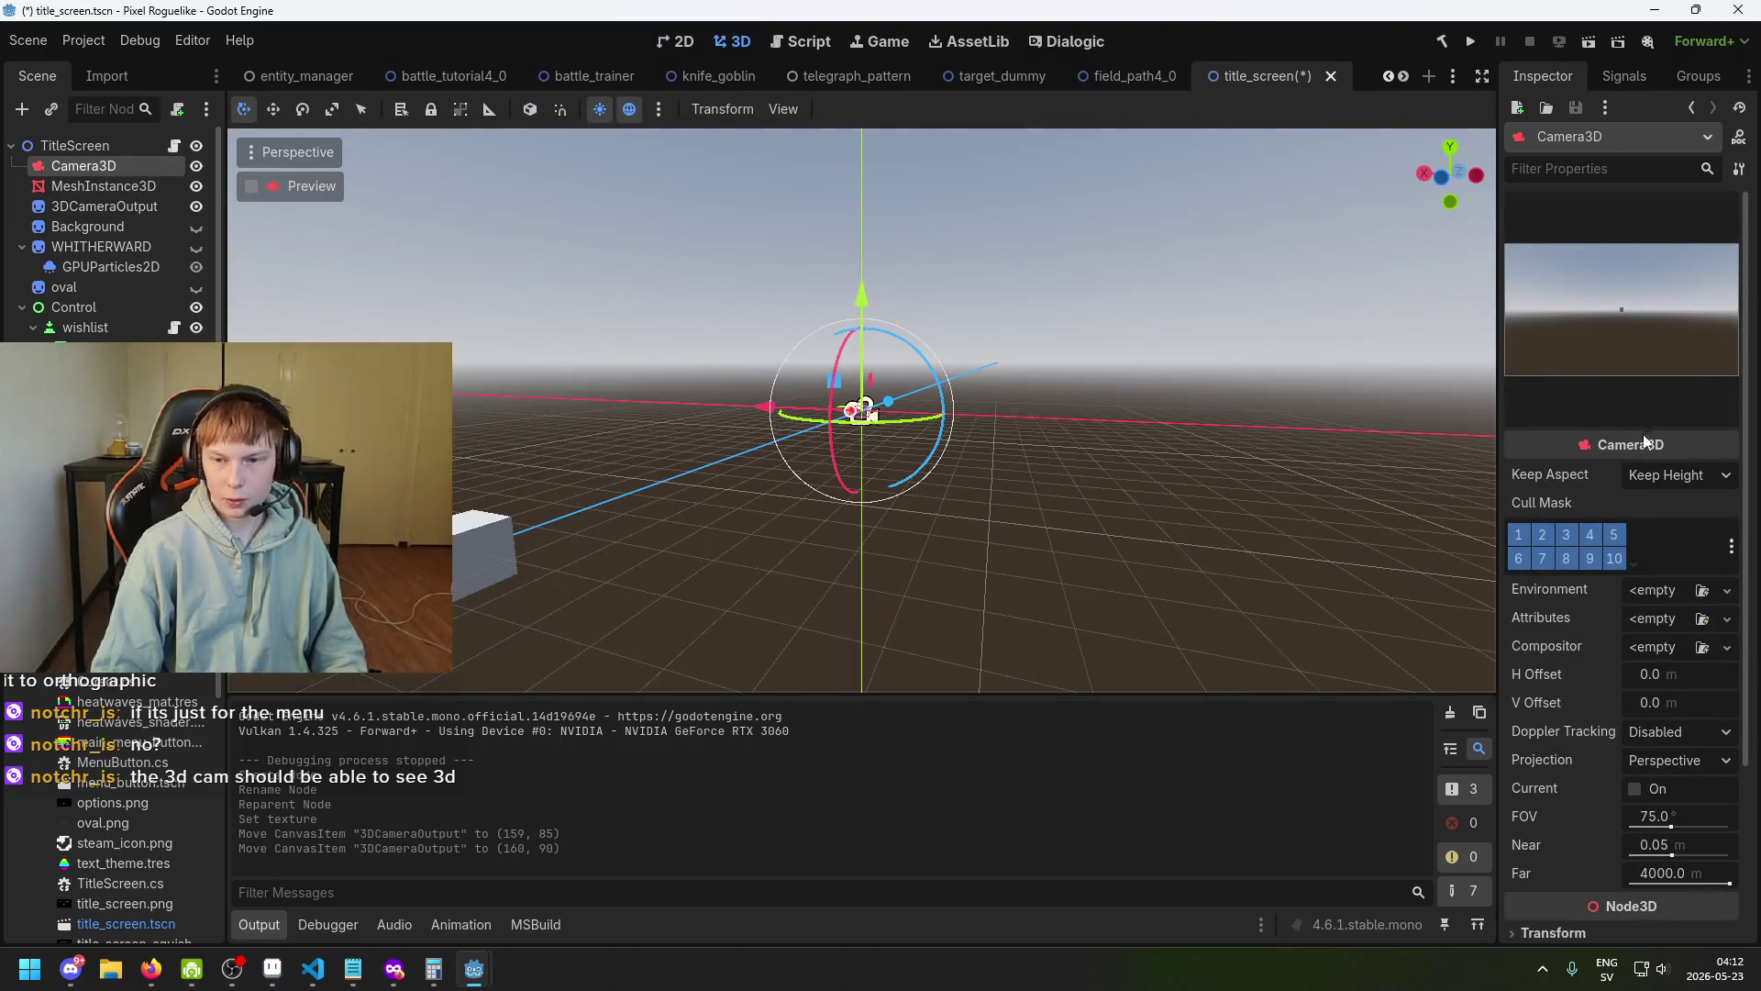
# Scroll through Camera3D's Inspector to review its projection, FOV and cull settings.
pyautogui.scroll(-5, 1644, 441)
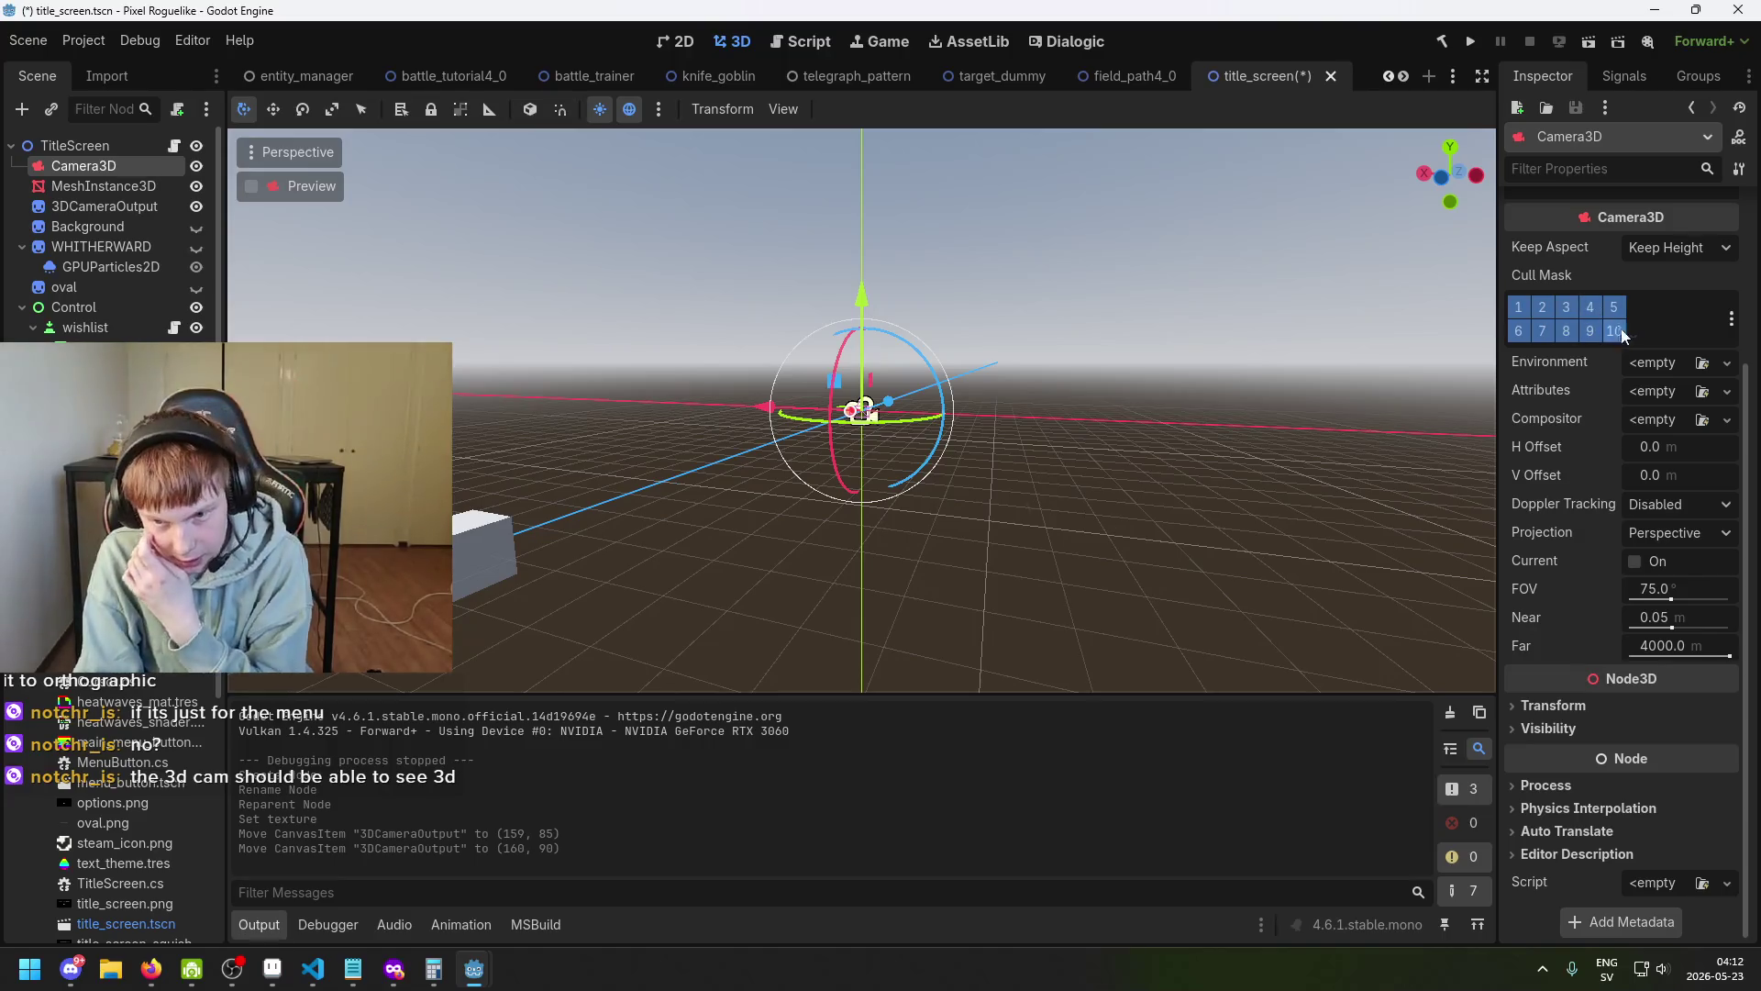
pyautogui.scroll(2, 1633, 688)
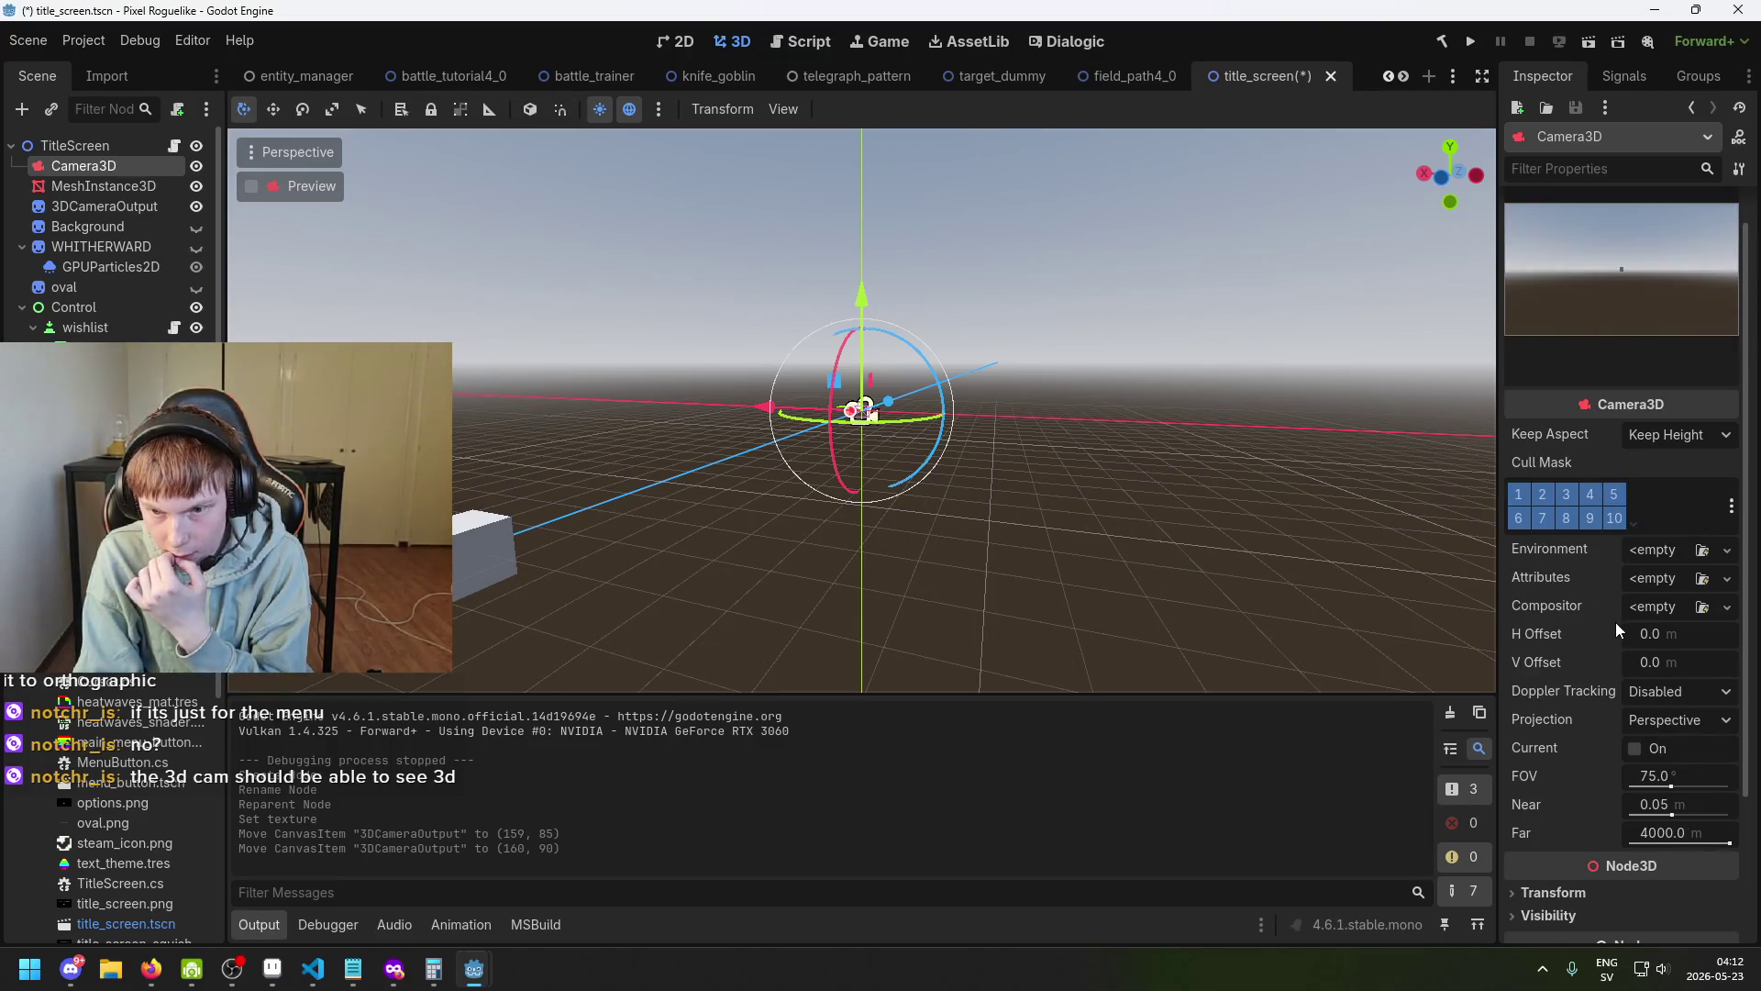
pyautogui.scroll(3, 1615, 620)
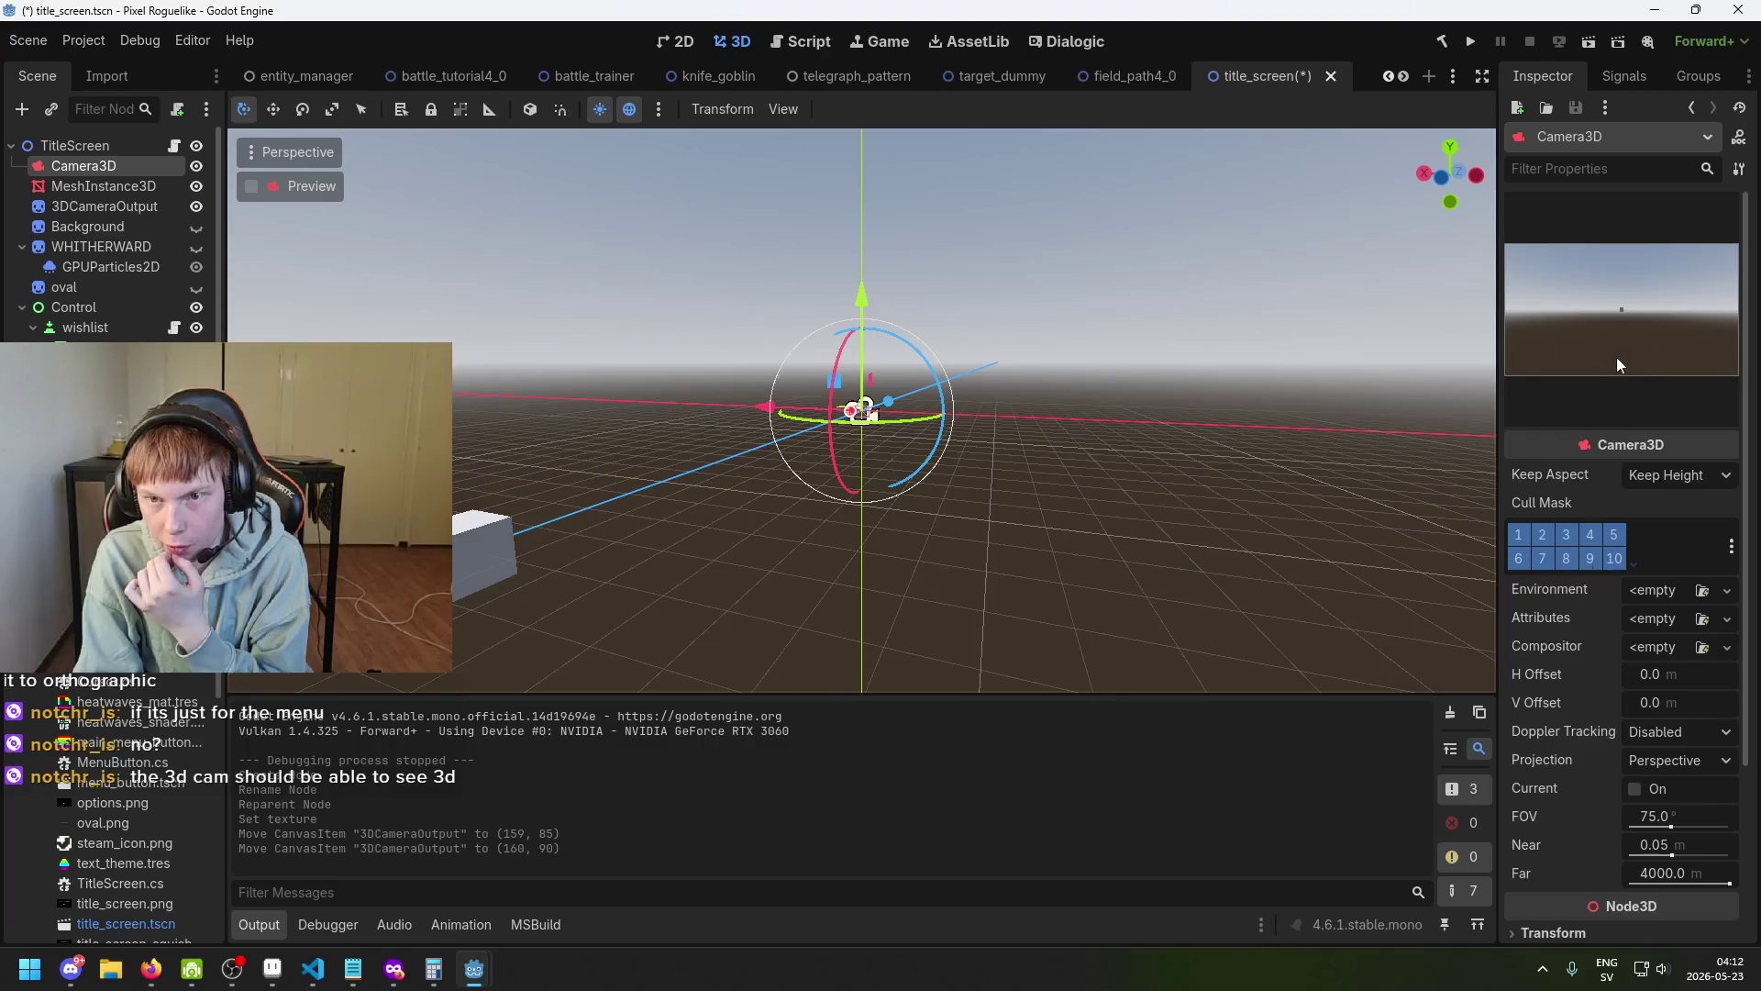
pyautogui.scroll(-2, 1612, 530)
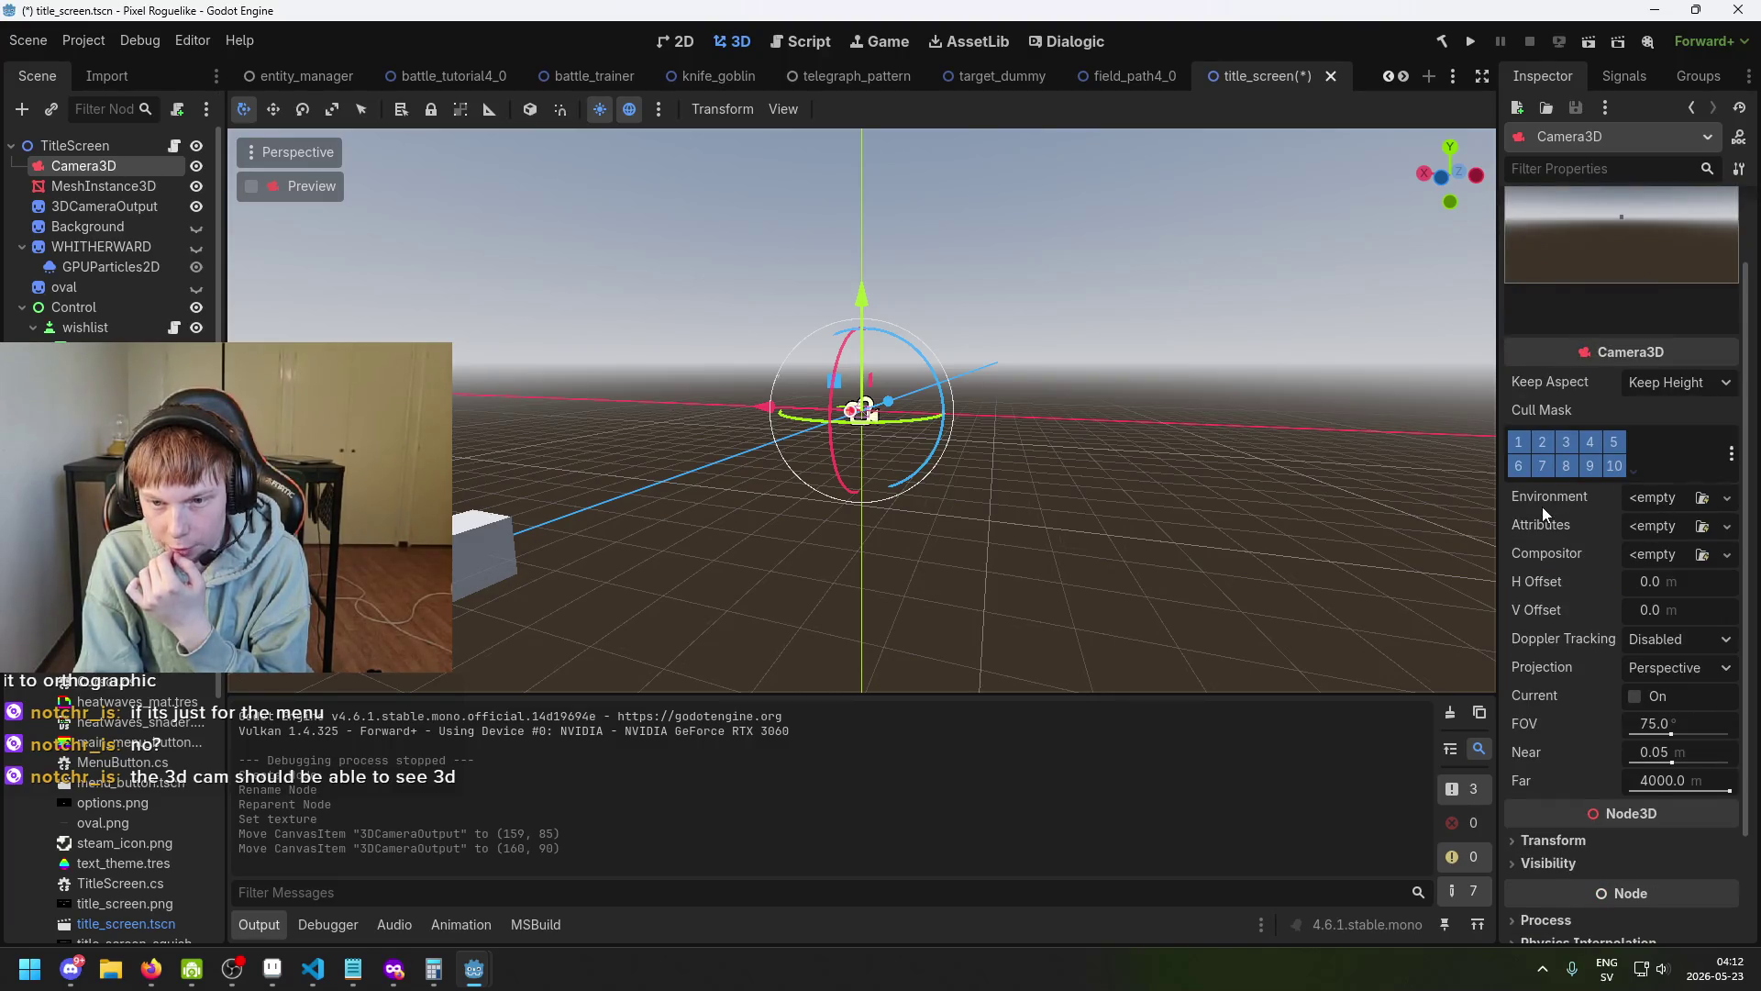
pyautogui.scroll(-2, 1572, 598)
pyautogui.scroll(-1, 1572, 606)
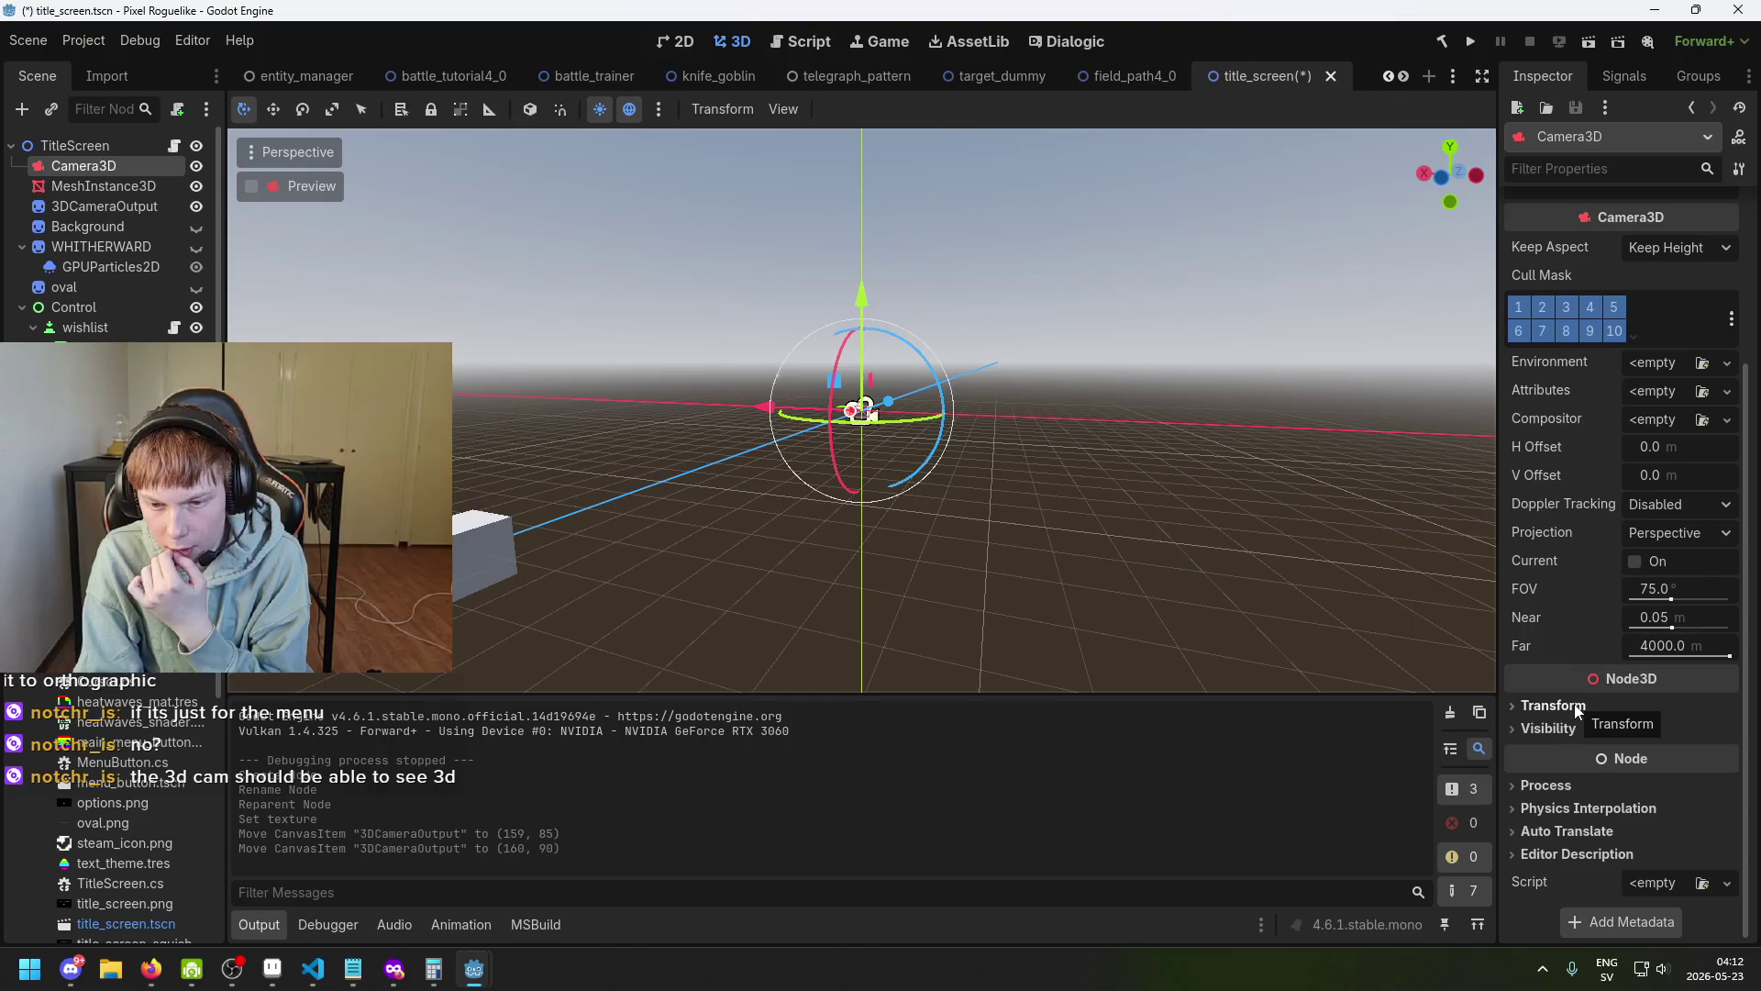
pyautogui.rightClick(85, 147)
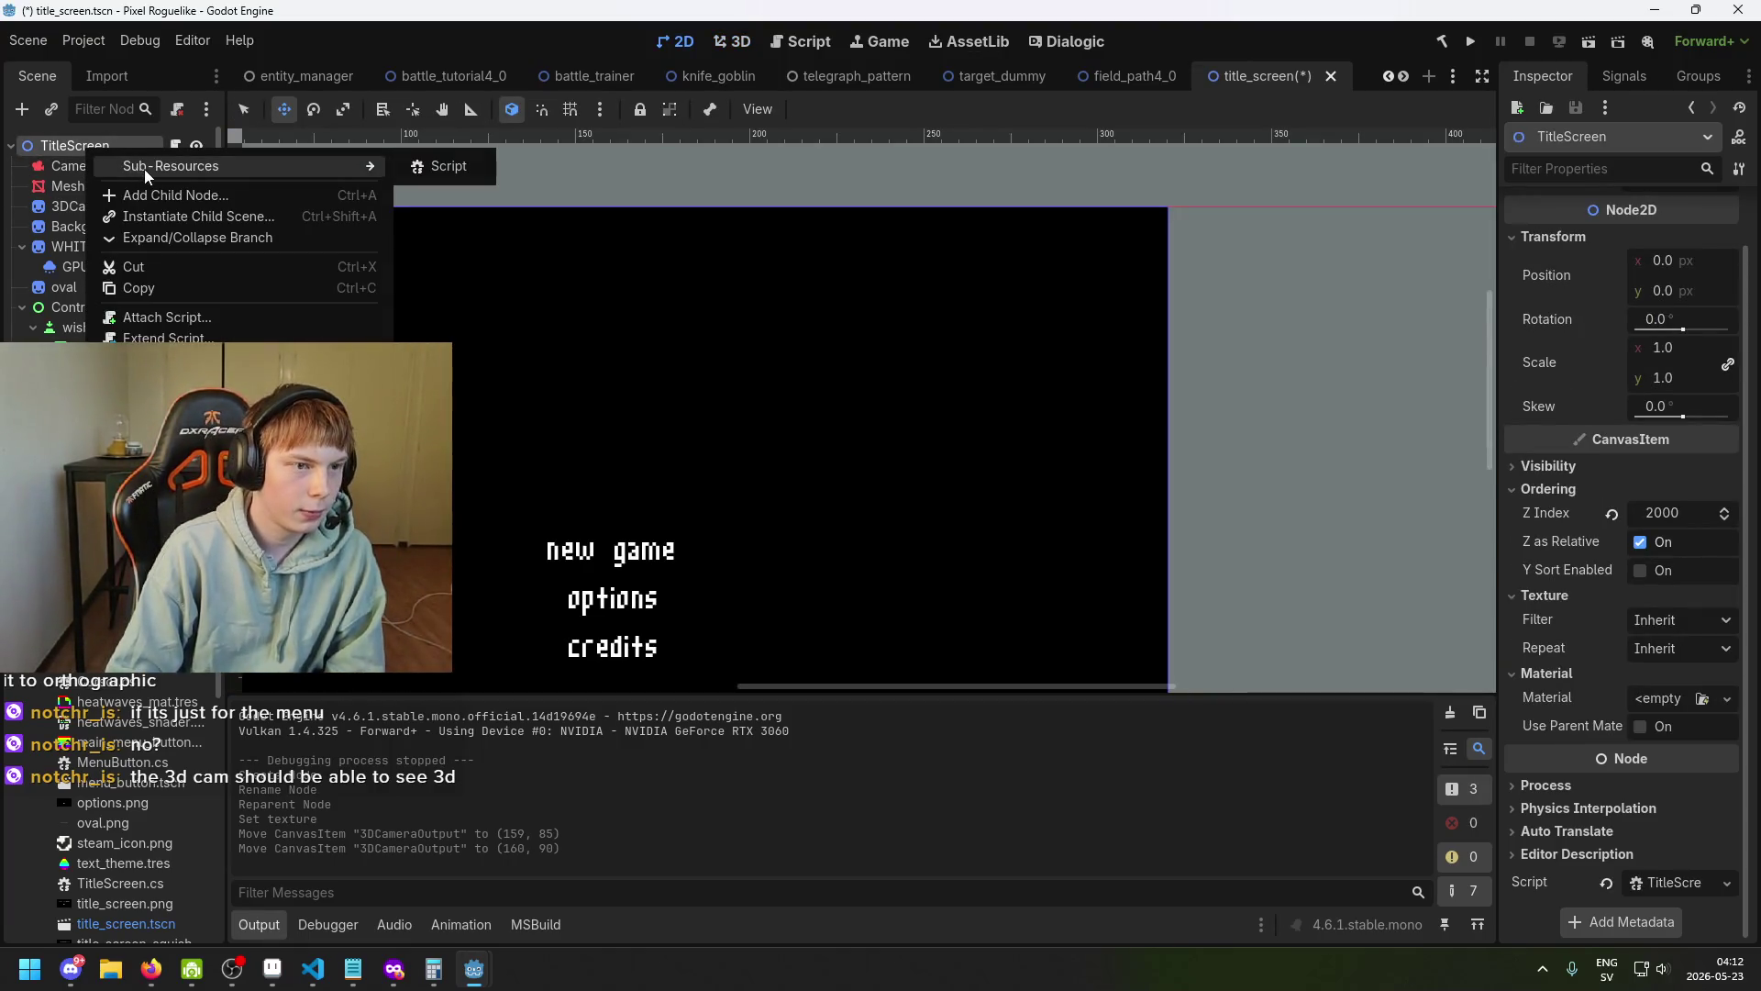
# Add a SubViewportContainer as TitleScreen's first child and read its missing-SubViewport warning.
pyautogui.rightClick(77, 145)
pyautogui.rightClick(77, 145)
pyautogui.click(208, 188)
pyautogui.write('view')
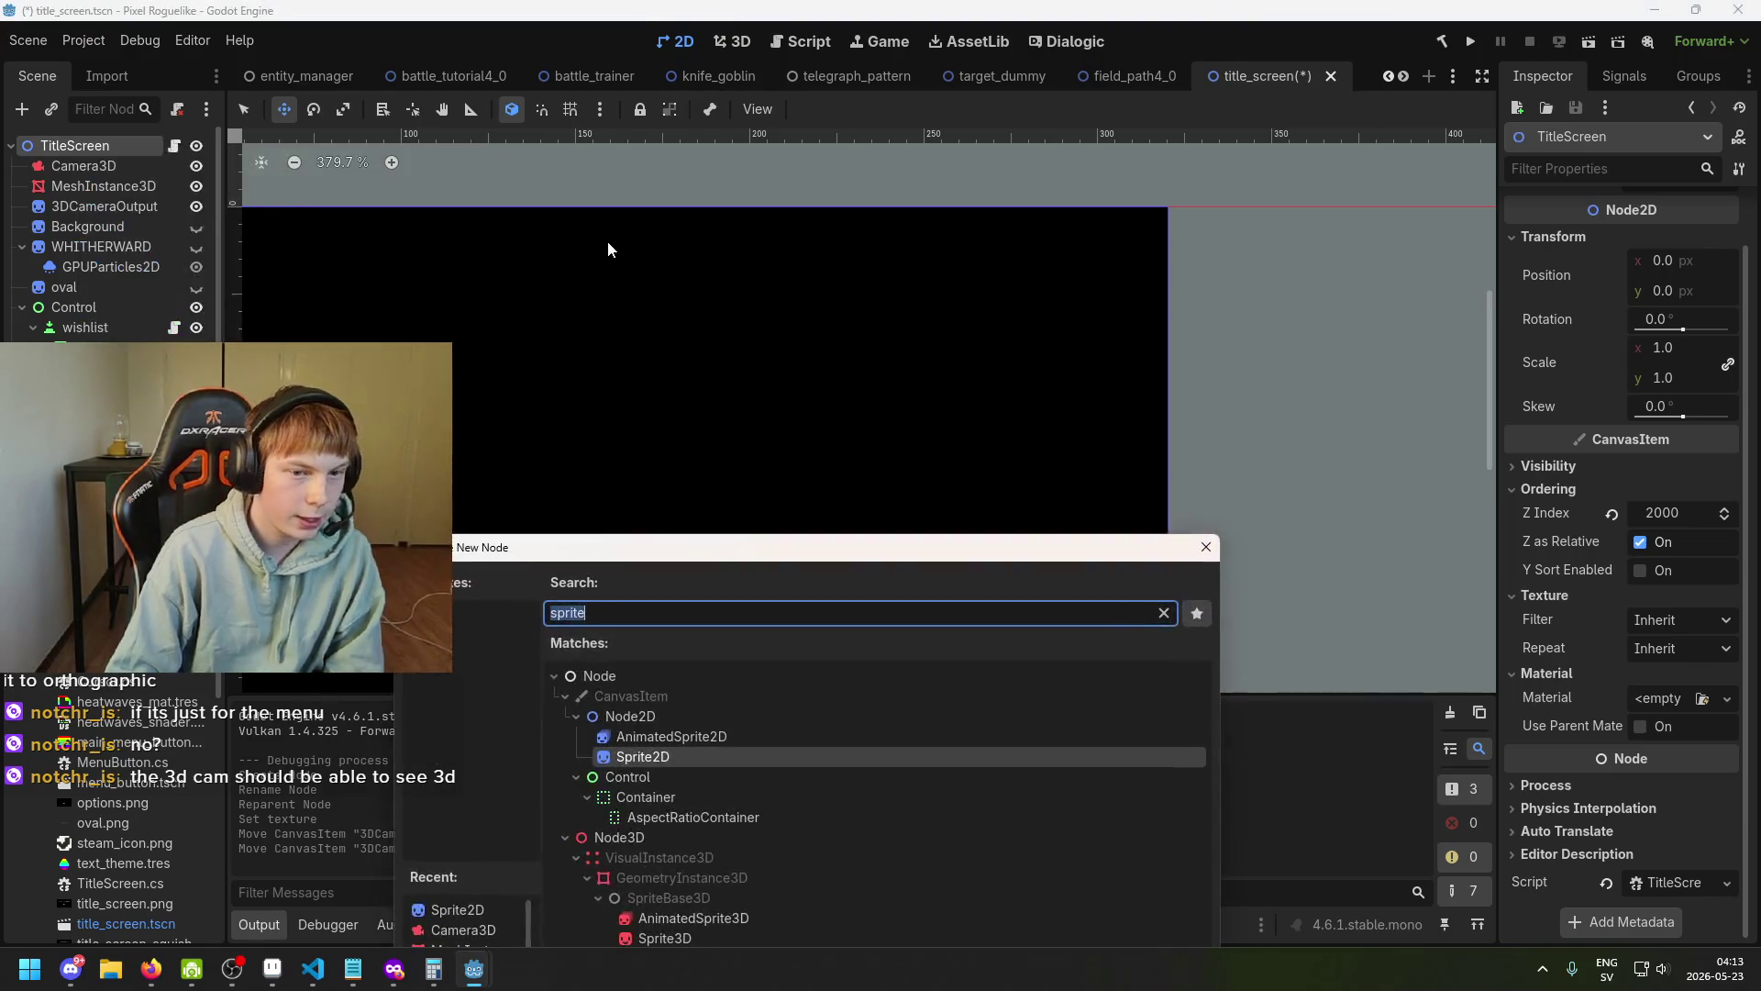
pyautogui.write('po')
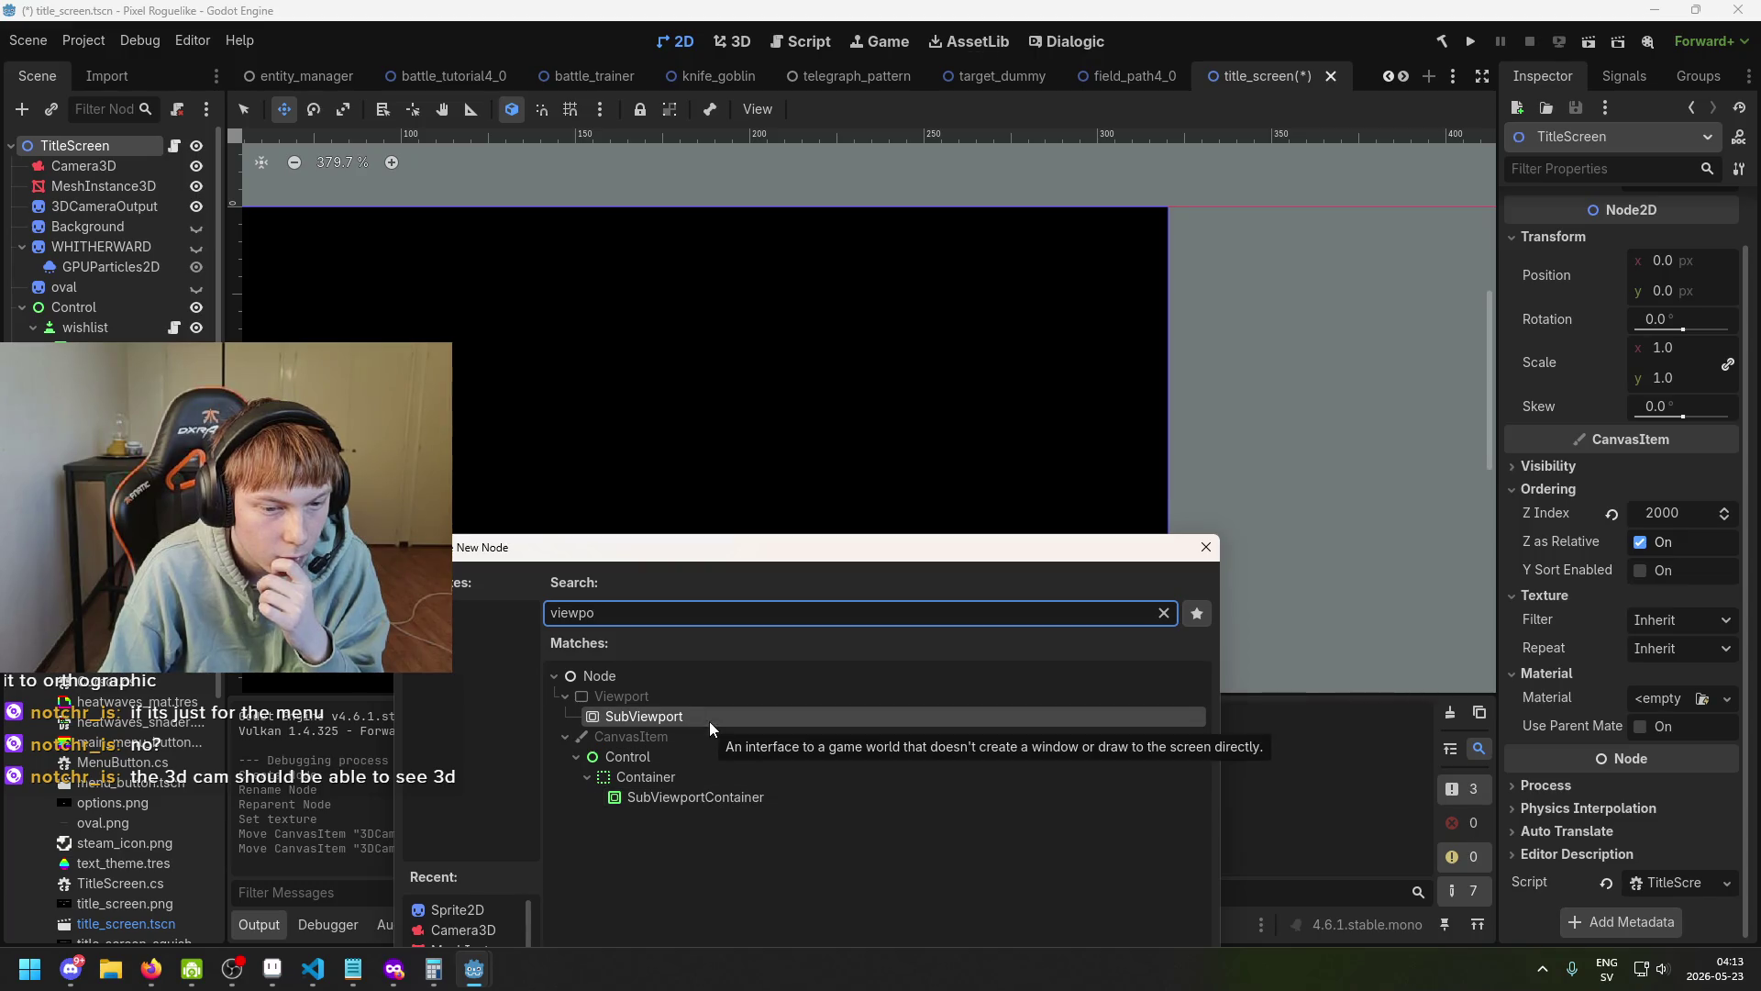
pyautogui.click(719, 796)
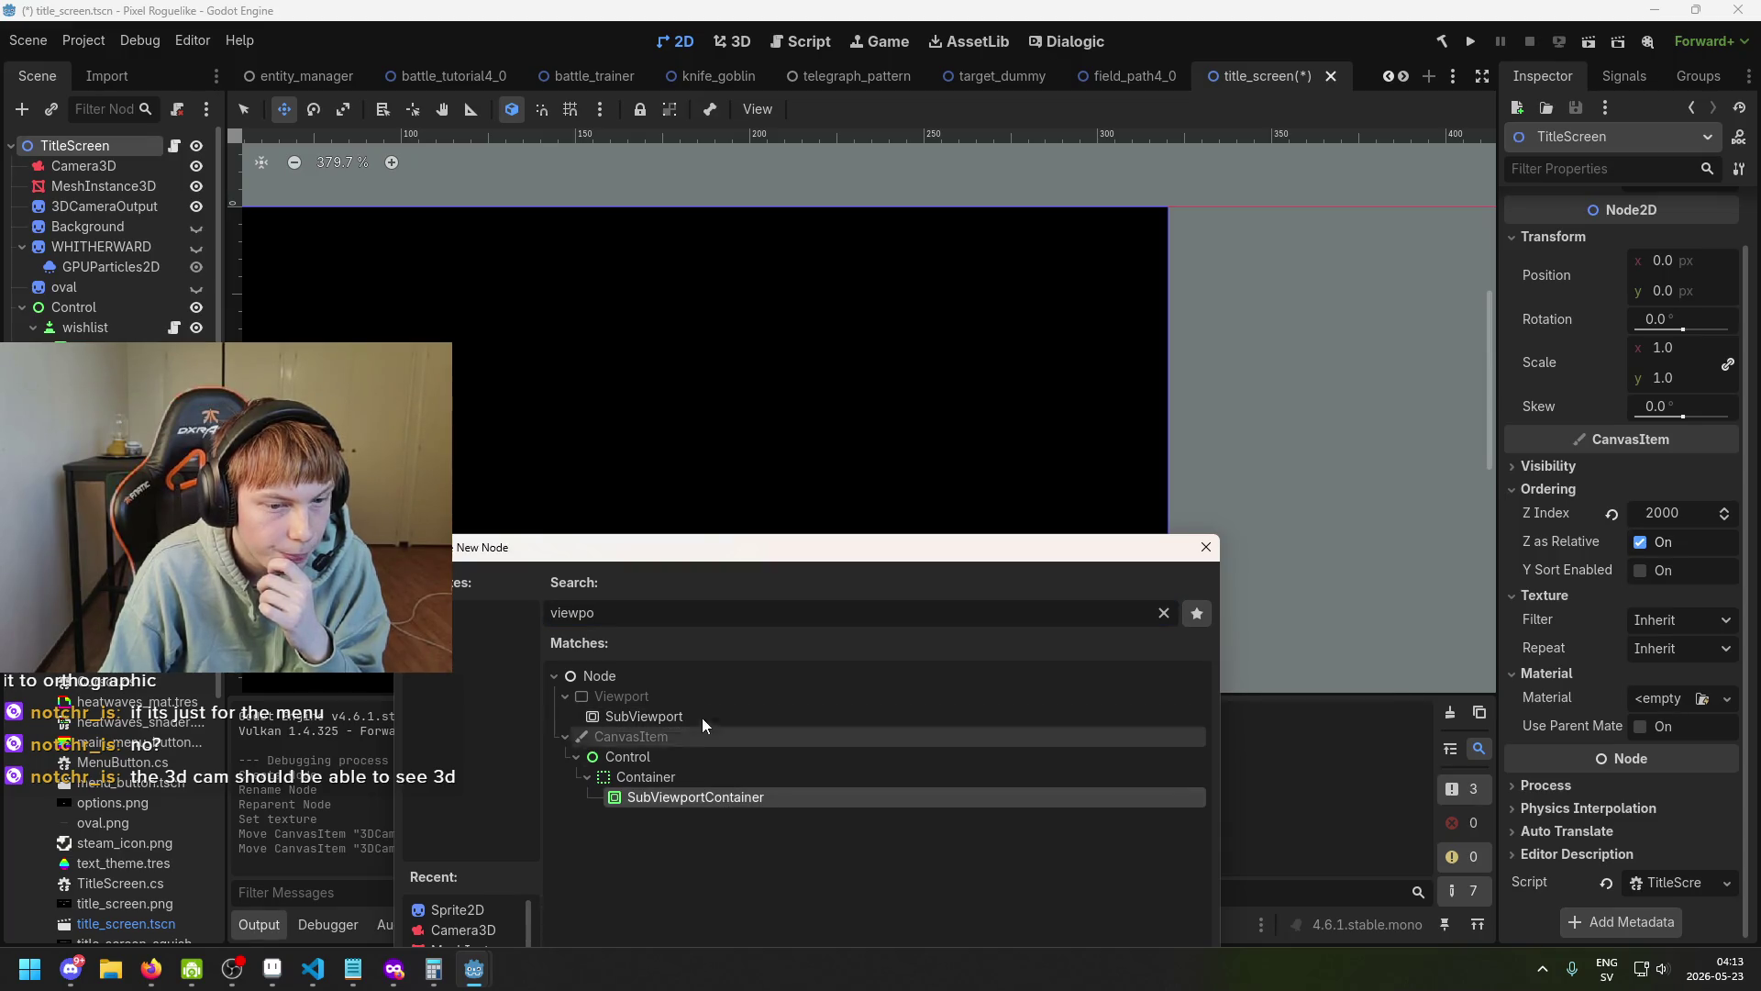
pyautogui.doubleClick(715, 796)
pyautogui.moveTo(110, 477)
pyautogui.mouseDown()
pyautogui.moveTo(101, 291)
pyautogui.moveTo(128, 124)
pyautogui.moveTo(118, 149)
pyautogui.mouseUp()
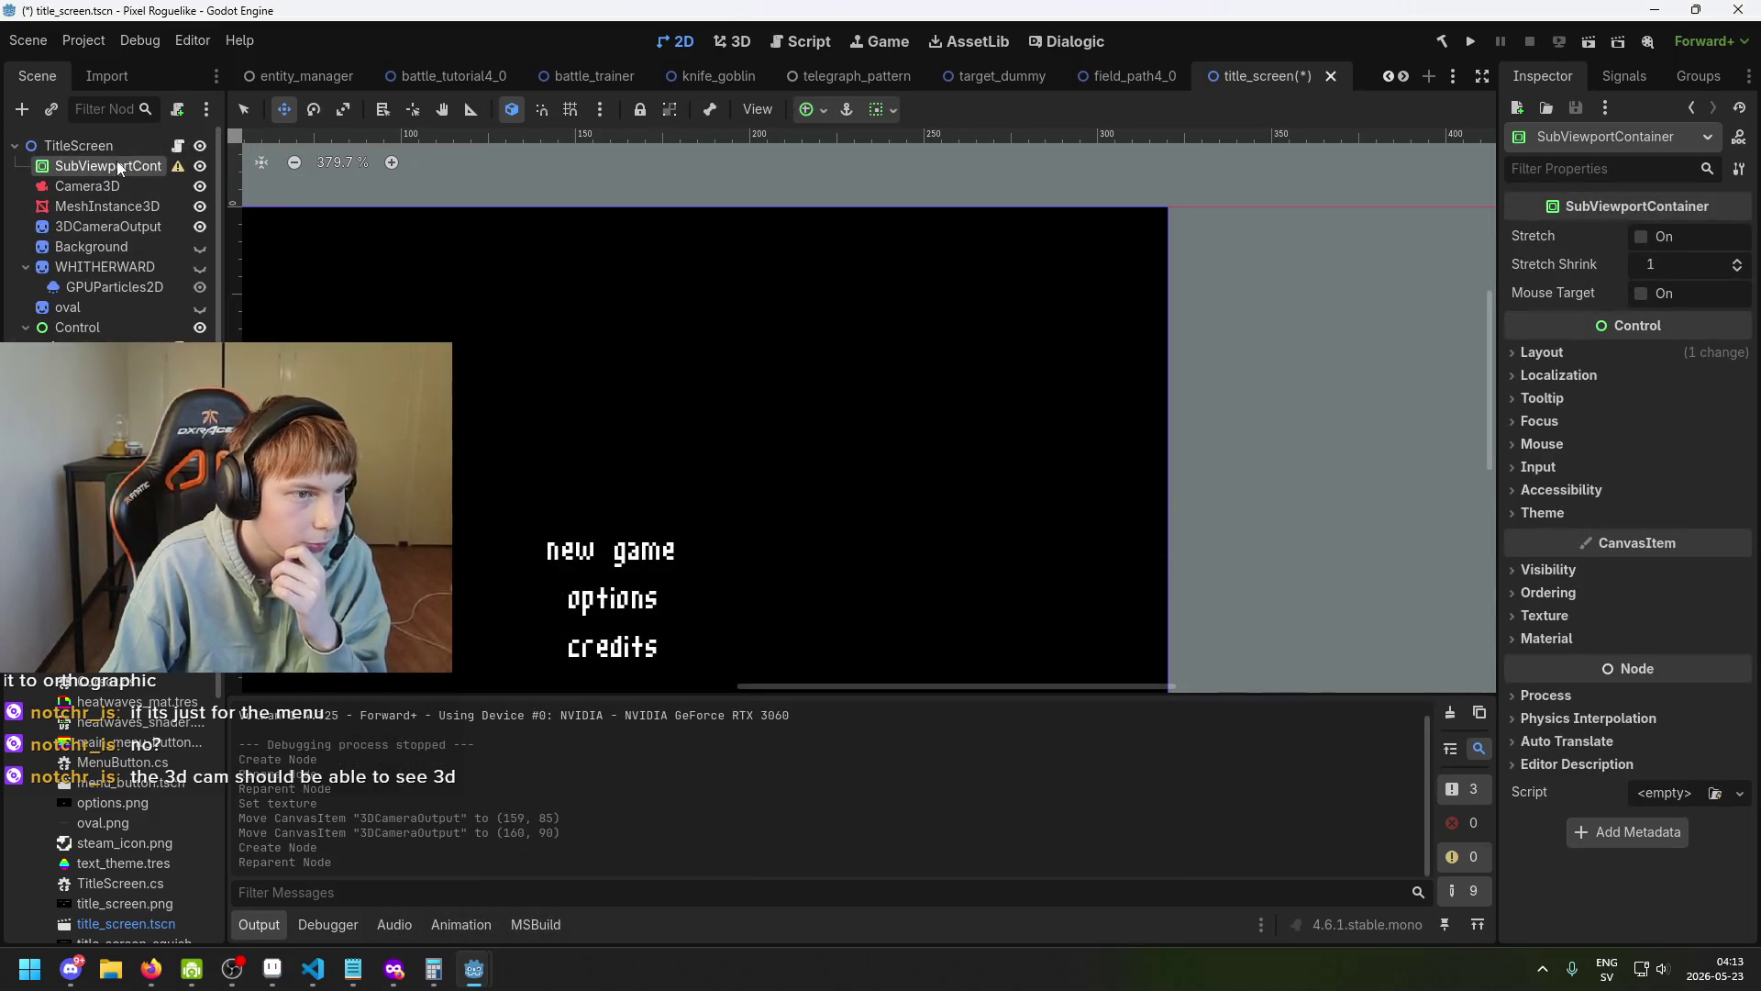
pyautogui.click(179, 170)
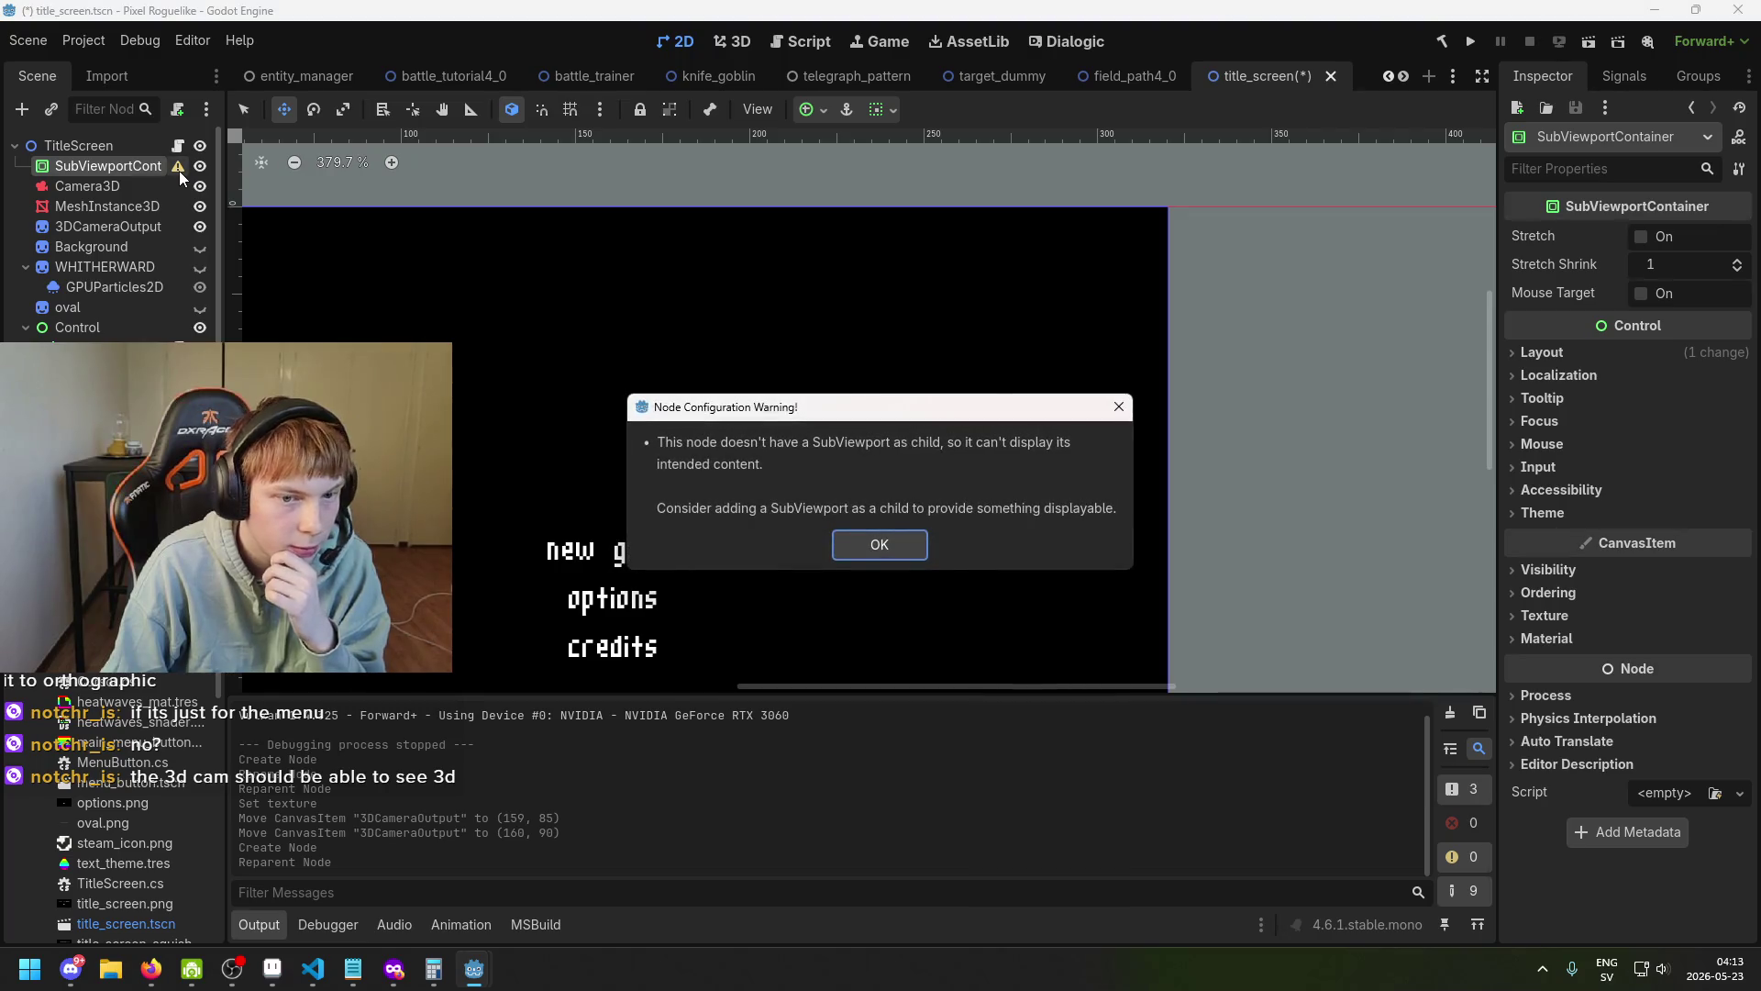
pyautogui.click(877, 545)
pyautogui.rightClick(88, 163)
pyautogui.click(158, 184)
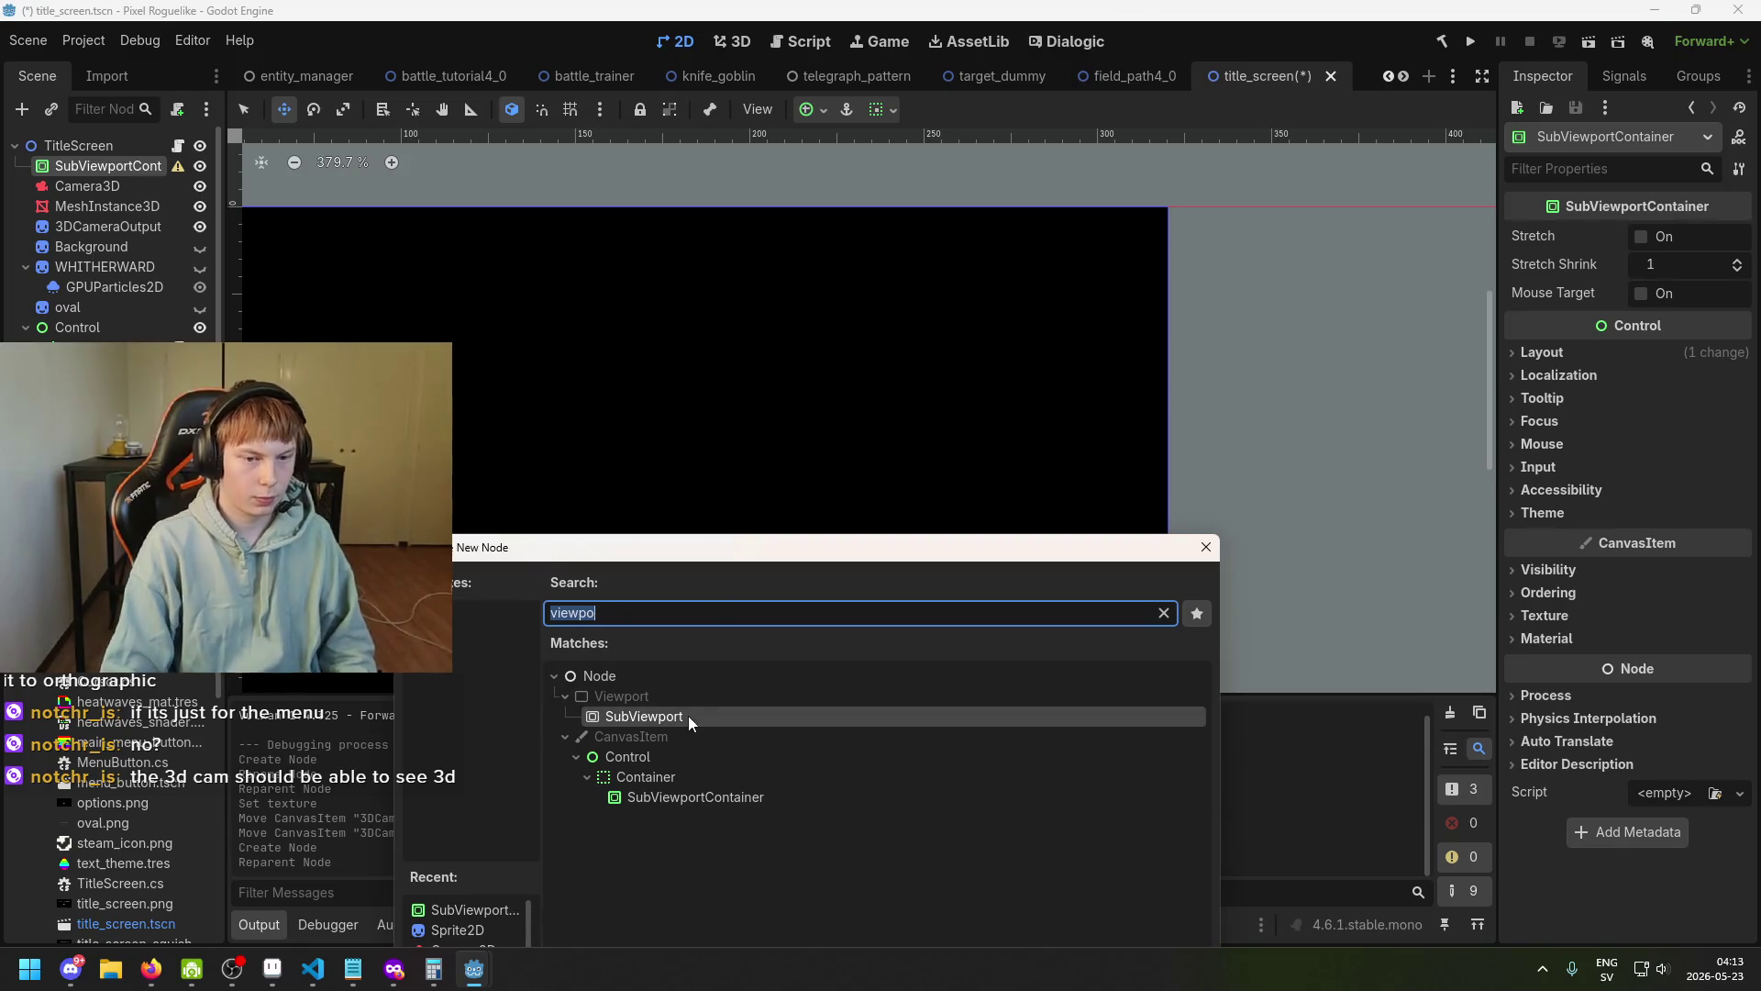
pyautogui.doubleClick(688, 715)
pyautogui.scroll(-1, 803, 431)
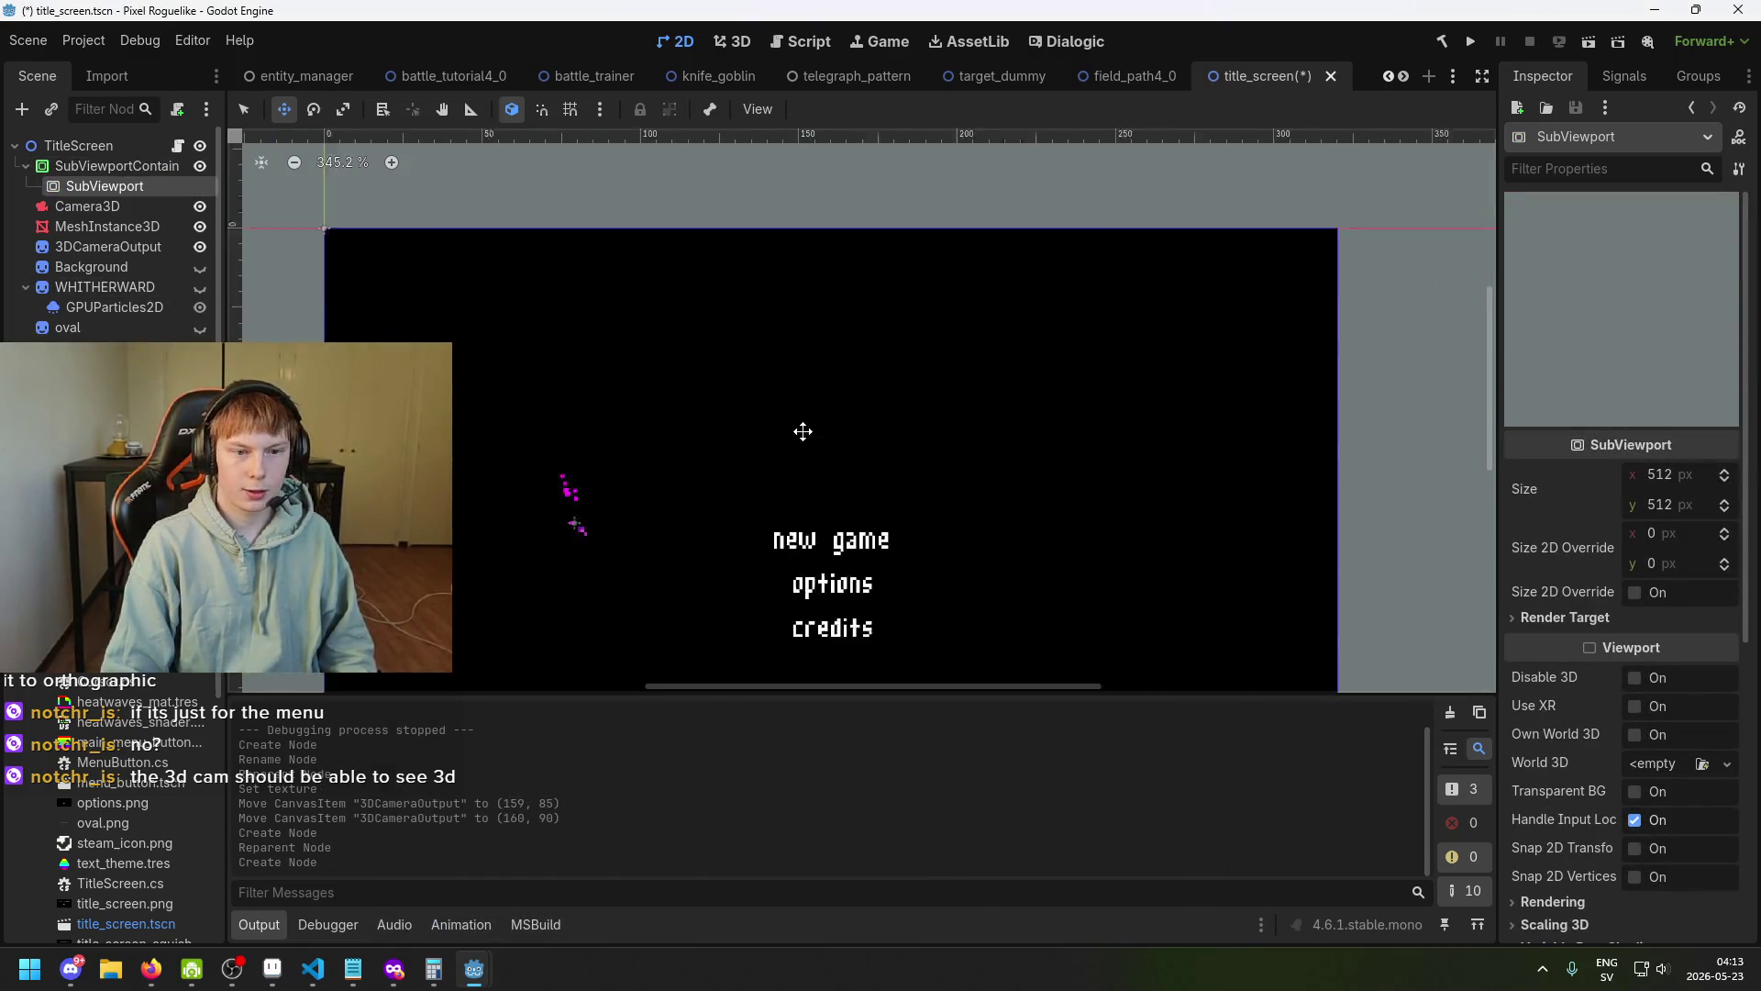
pyautogui.click(107, 209)
pyautogui.click(113, 186)
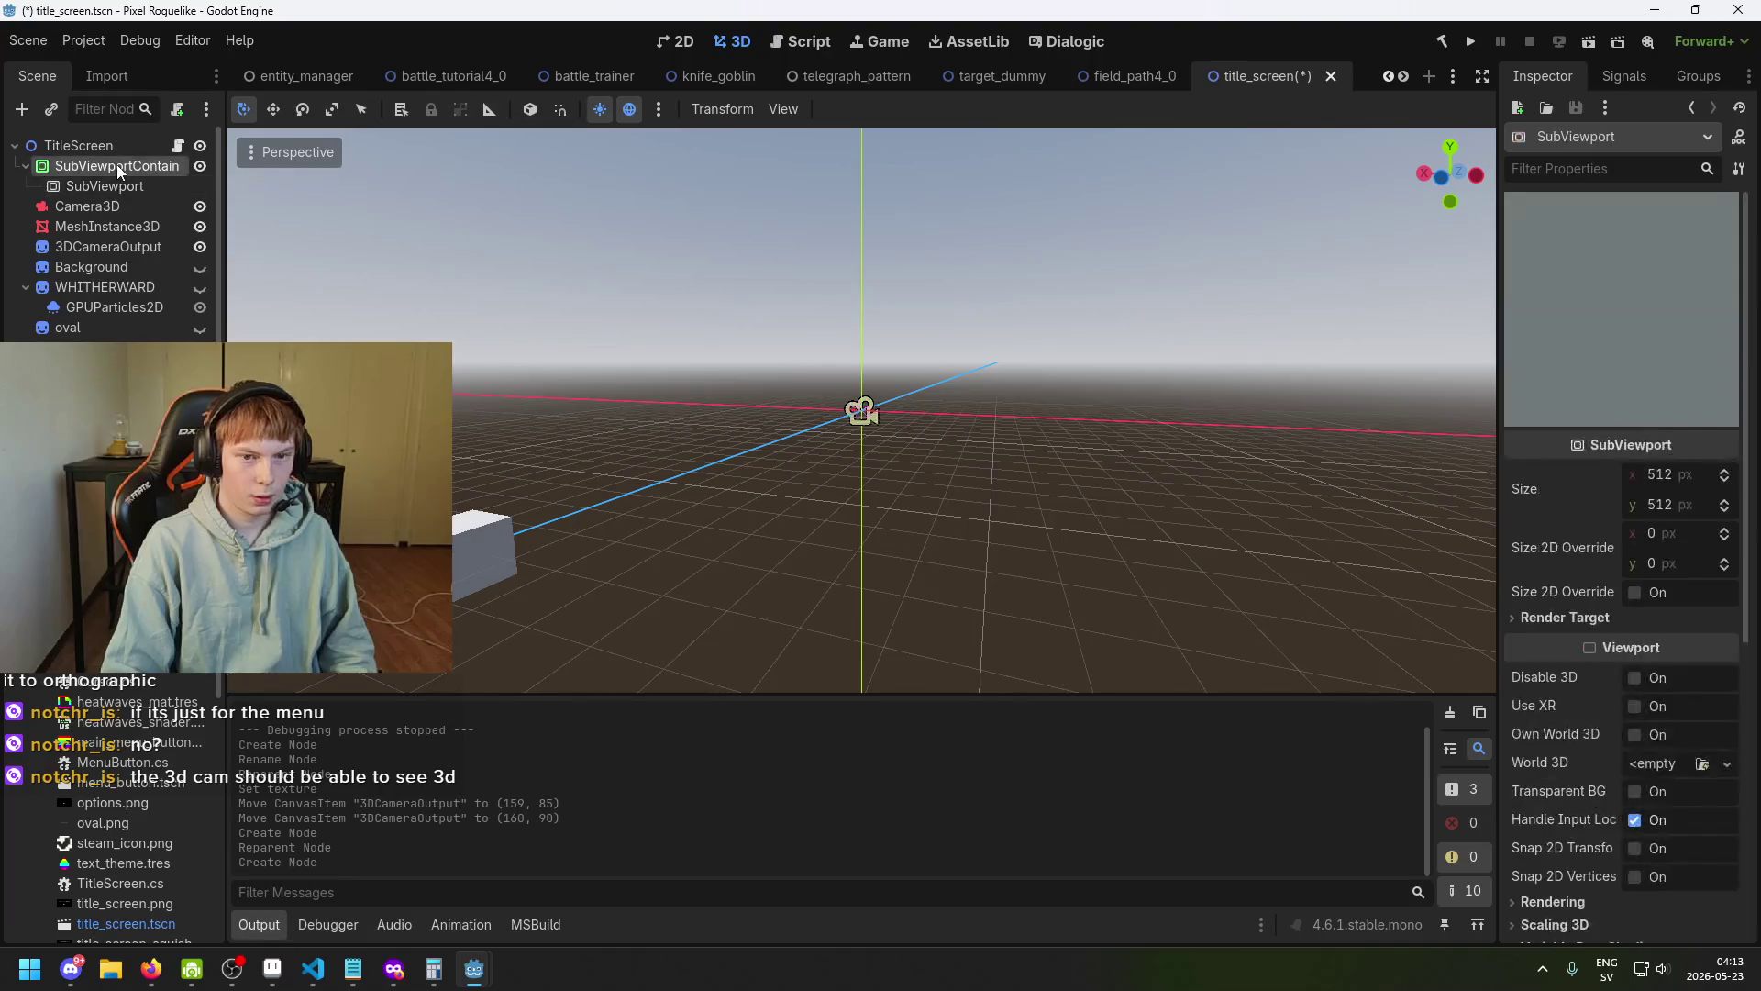
pyautogui.click(117, 166)
pyautogui.click(126, 187)
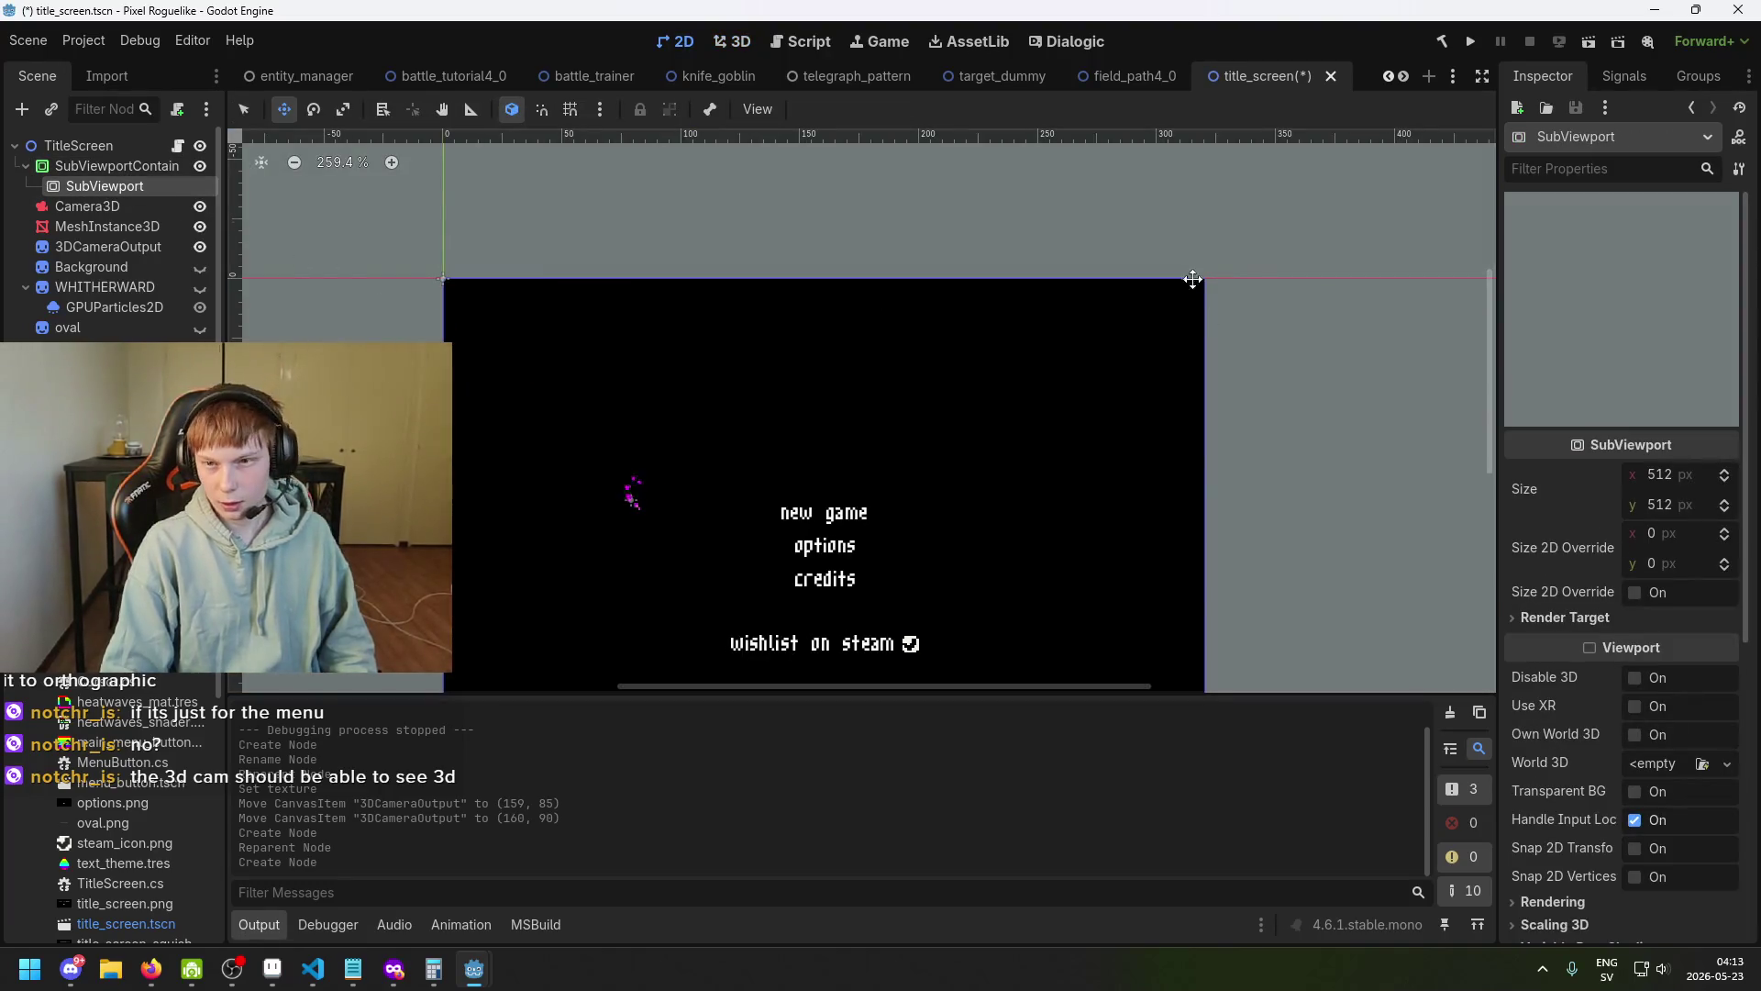
pyautogui.click(1667, 483)
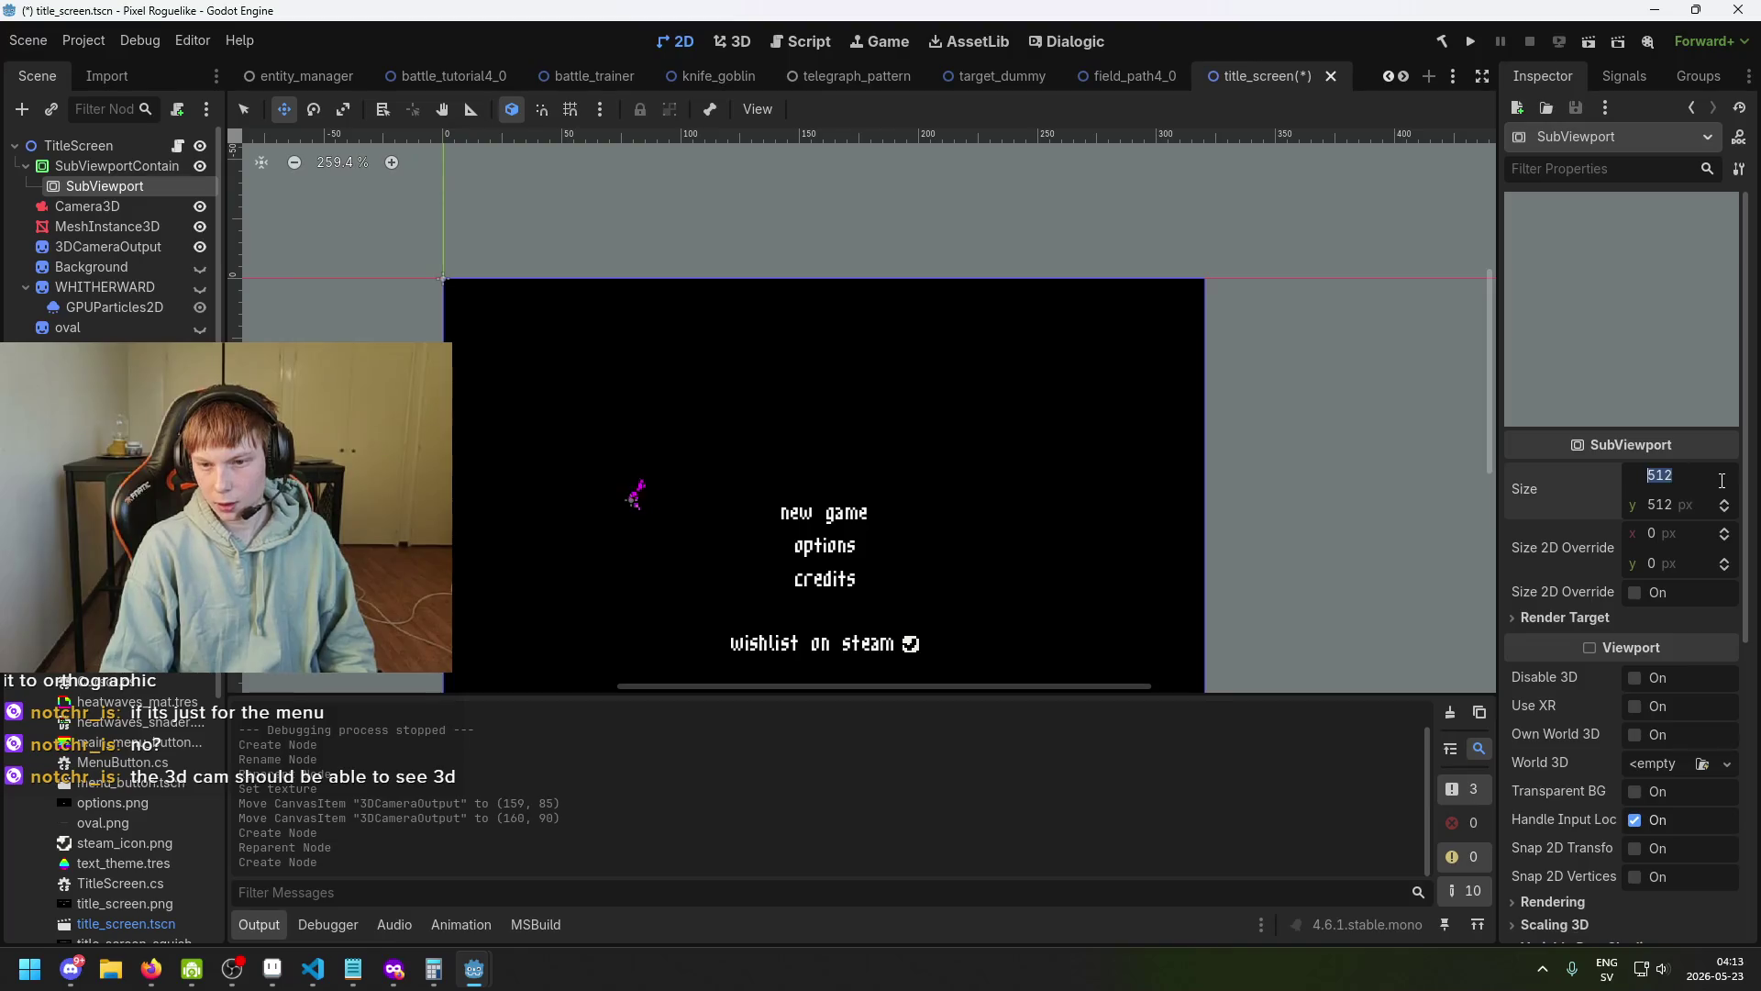
pyautogui.write('320')
pyautogui.press('Tab')
pyautogui.write('180')
pyautogui.press('Return')
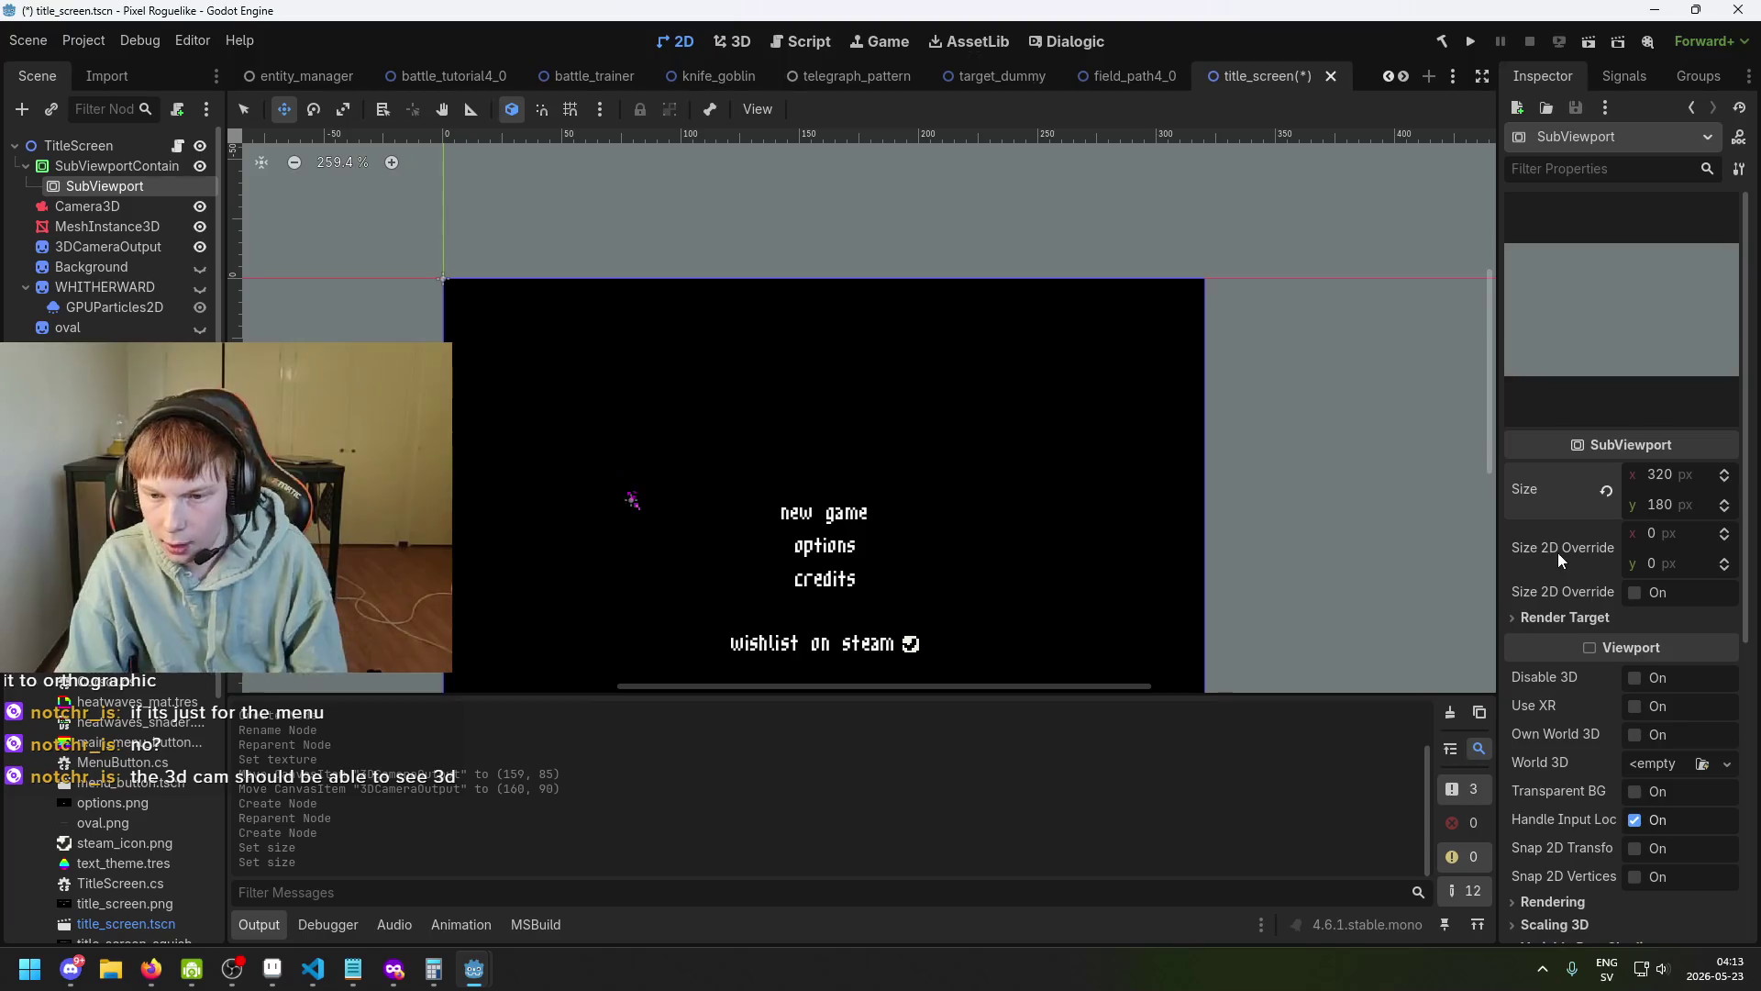
pyautogui.click(1565, 615)
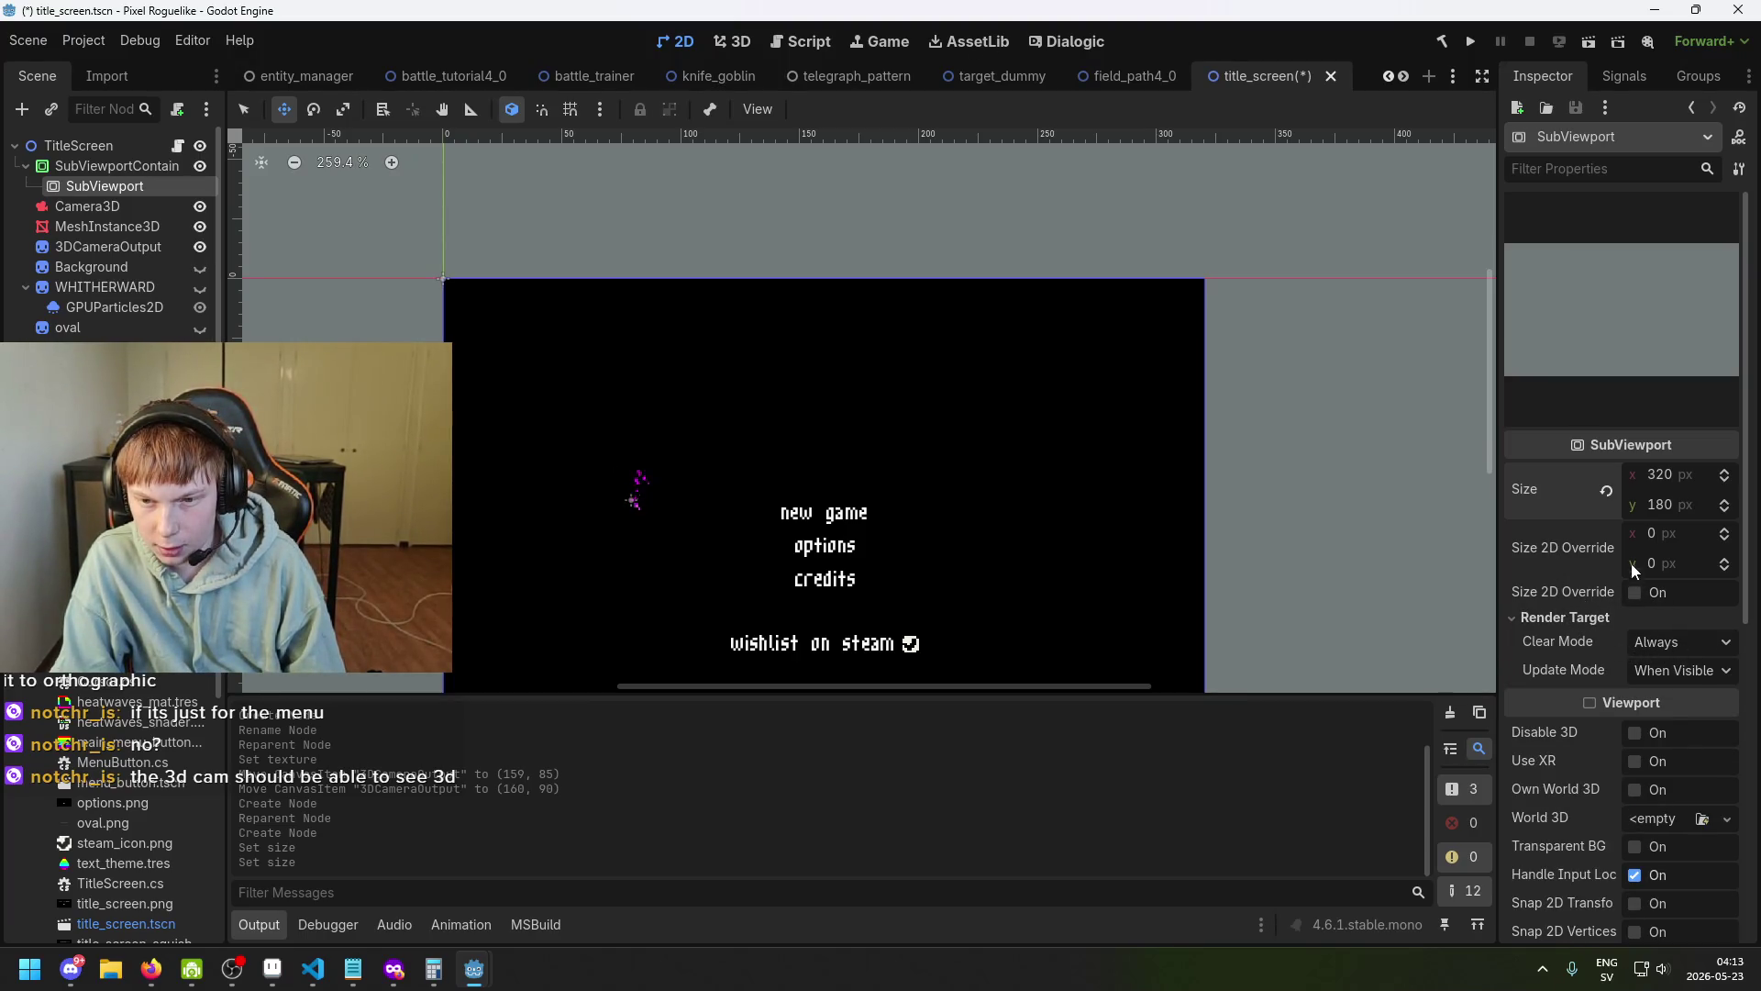
pyautogui.scroll(-3, 1642, 574)
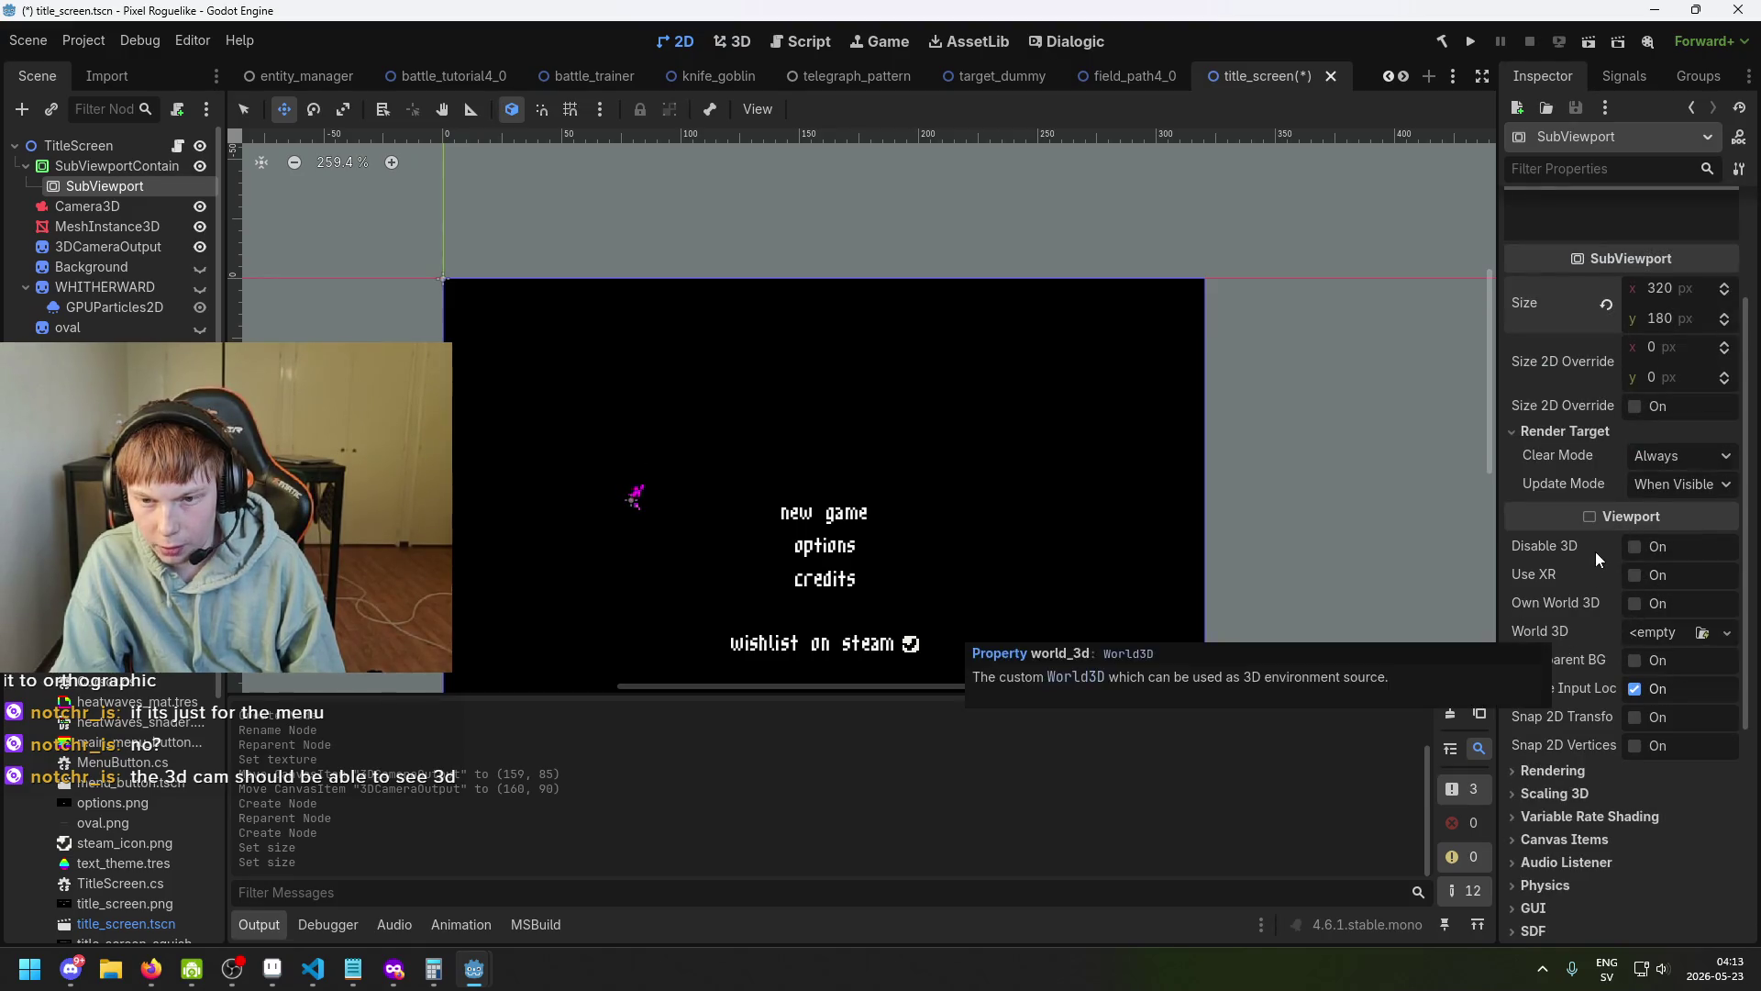
pyautogui.click(1598, 773)
pyautogui.scroll(-3, 1598, 772)
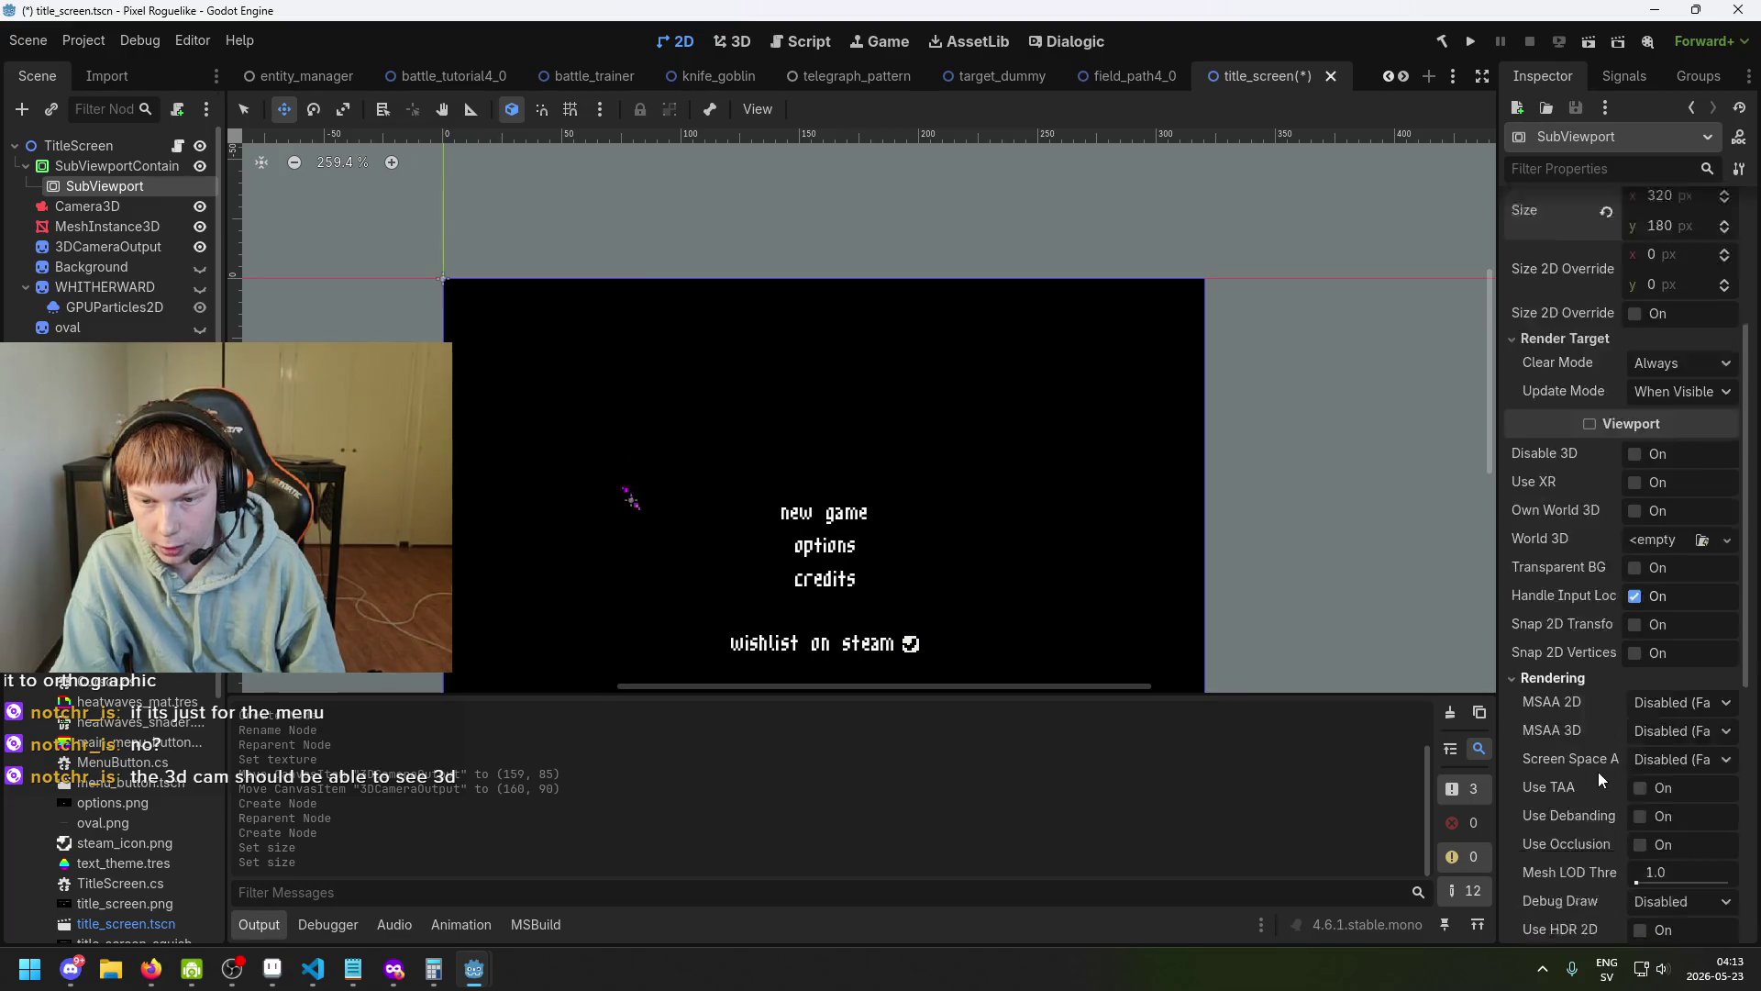
pyautogui.click(1579, 588)
pyautogui.scroll(5, 1621, 609)
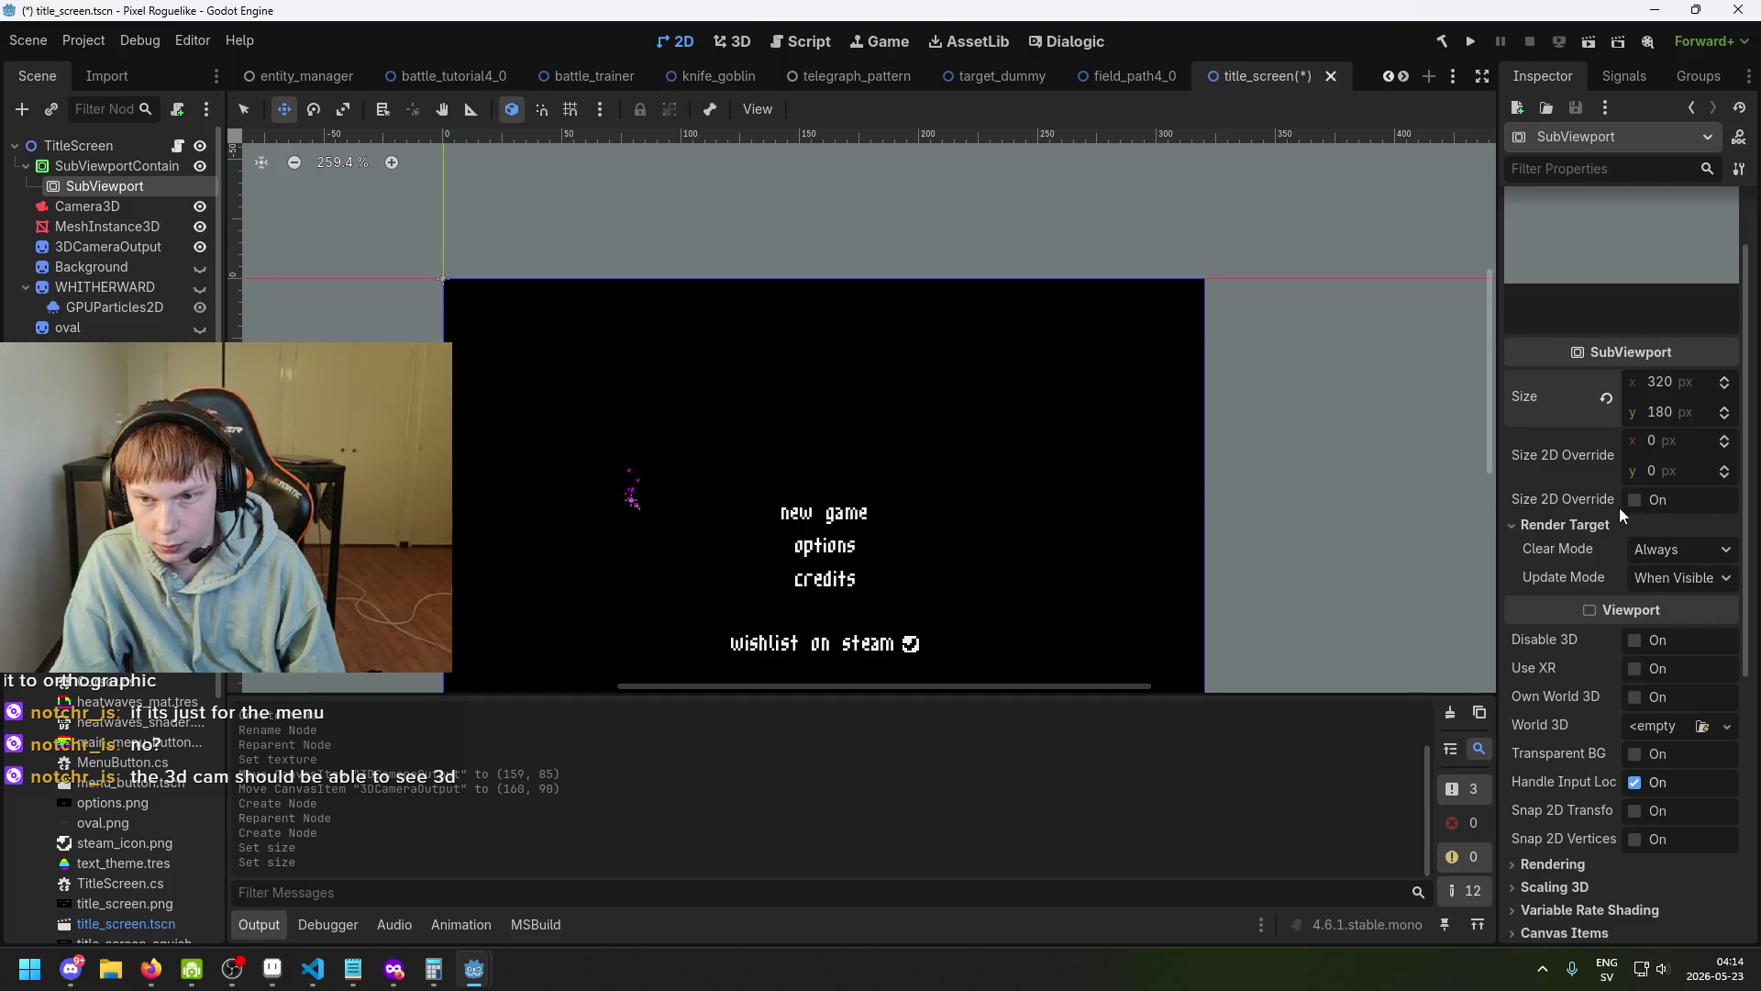
pyautogui.scroll(2, 1629, 439)
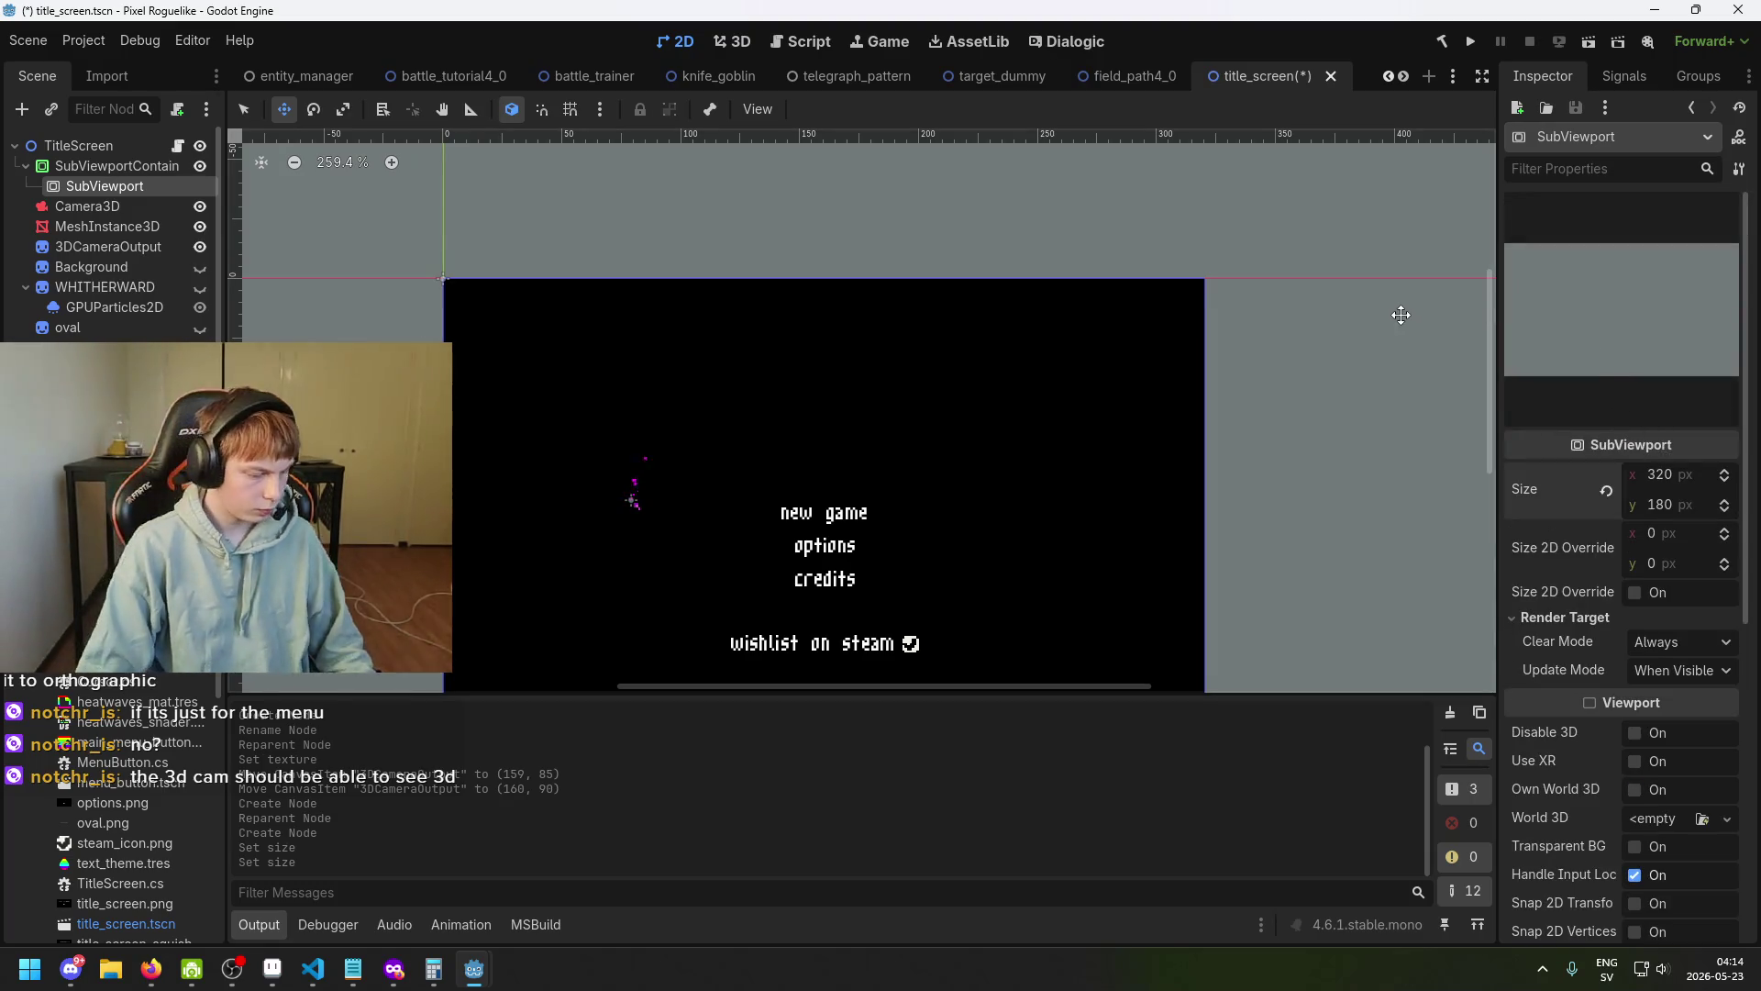
pyautogui.hotkey('ctrl', 's')
# Browse the Inspector's Rendering and Scaling 3D settings sections.
pyautogui.moveTo(1285, 312); pyautogui.dragTo(1054, 321)
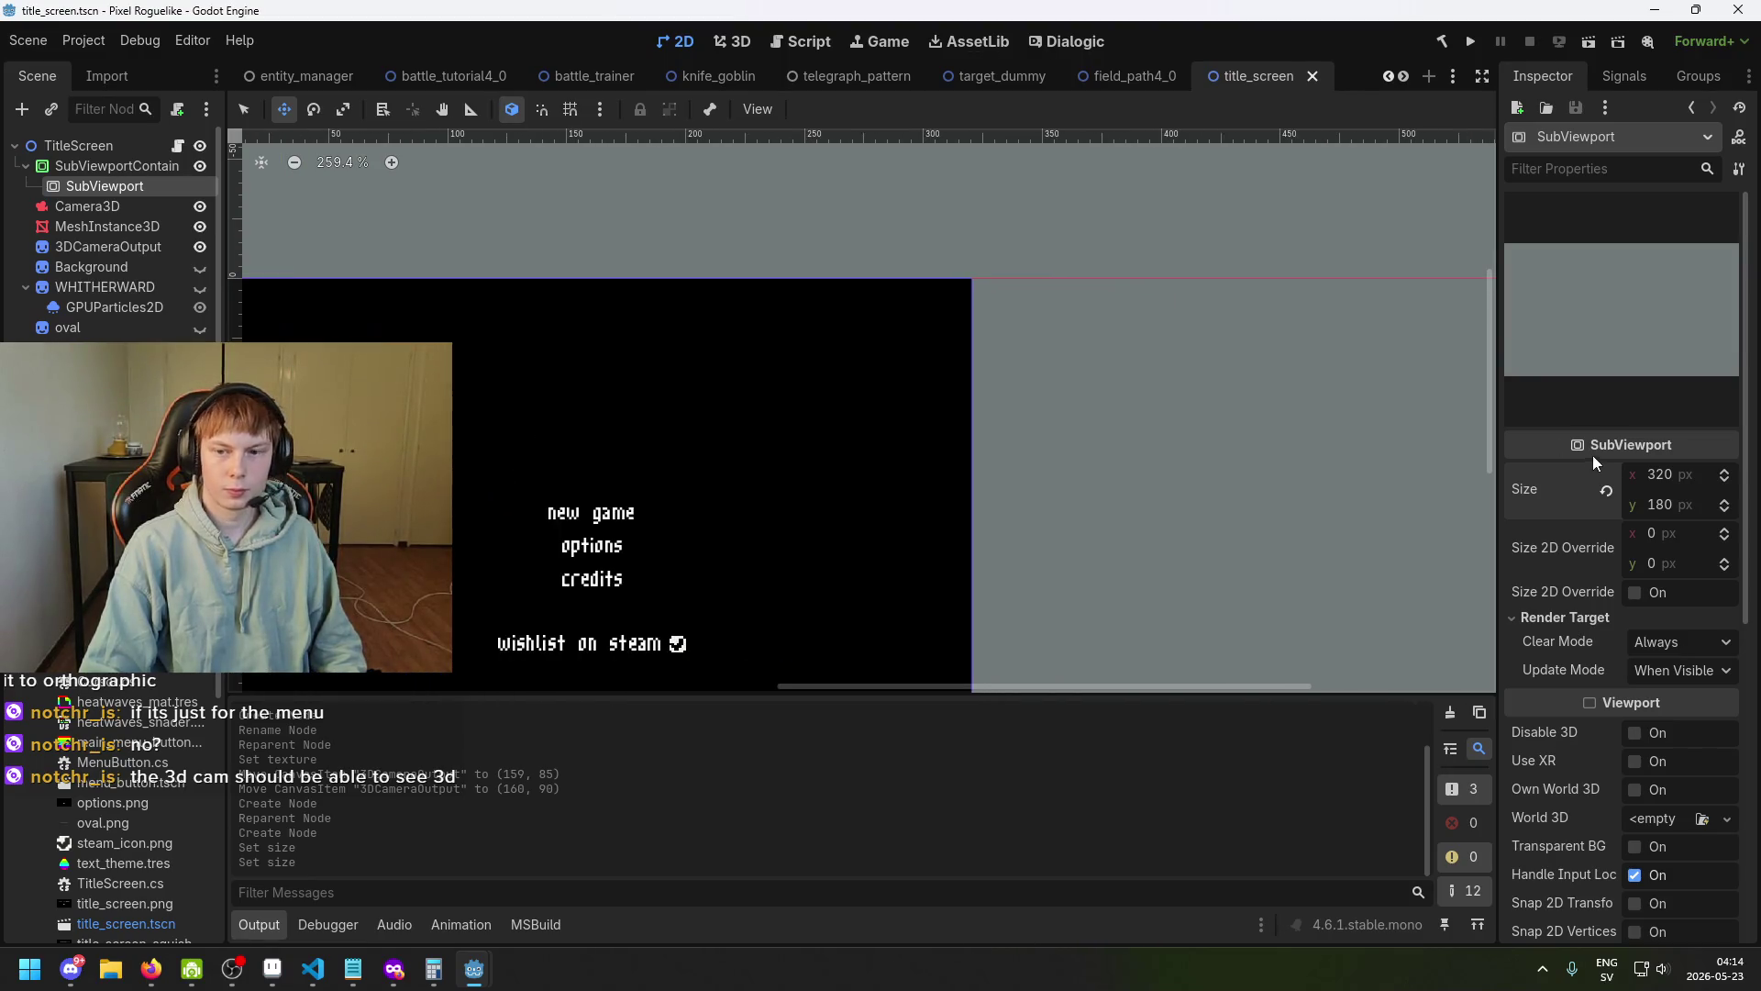
pyautogui.scroll(-2, 1609, 493)
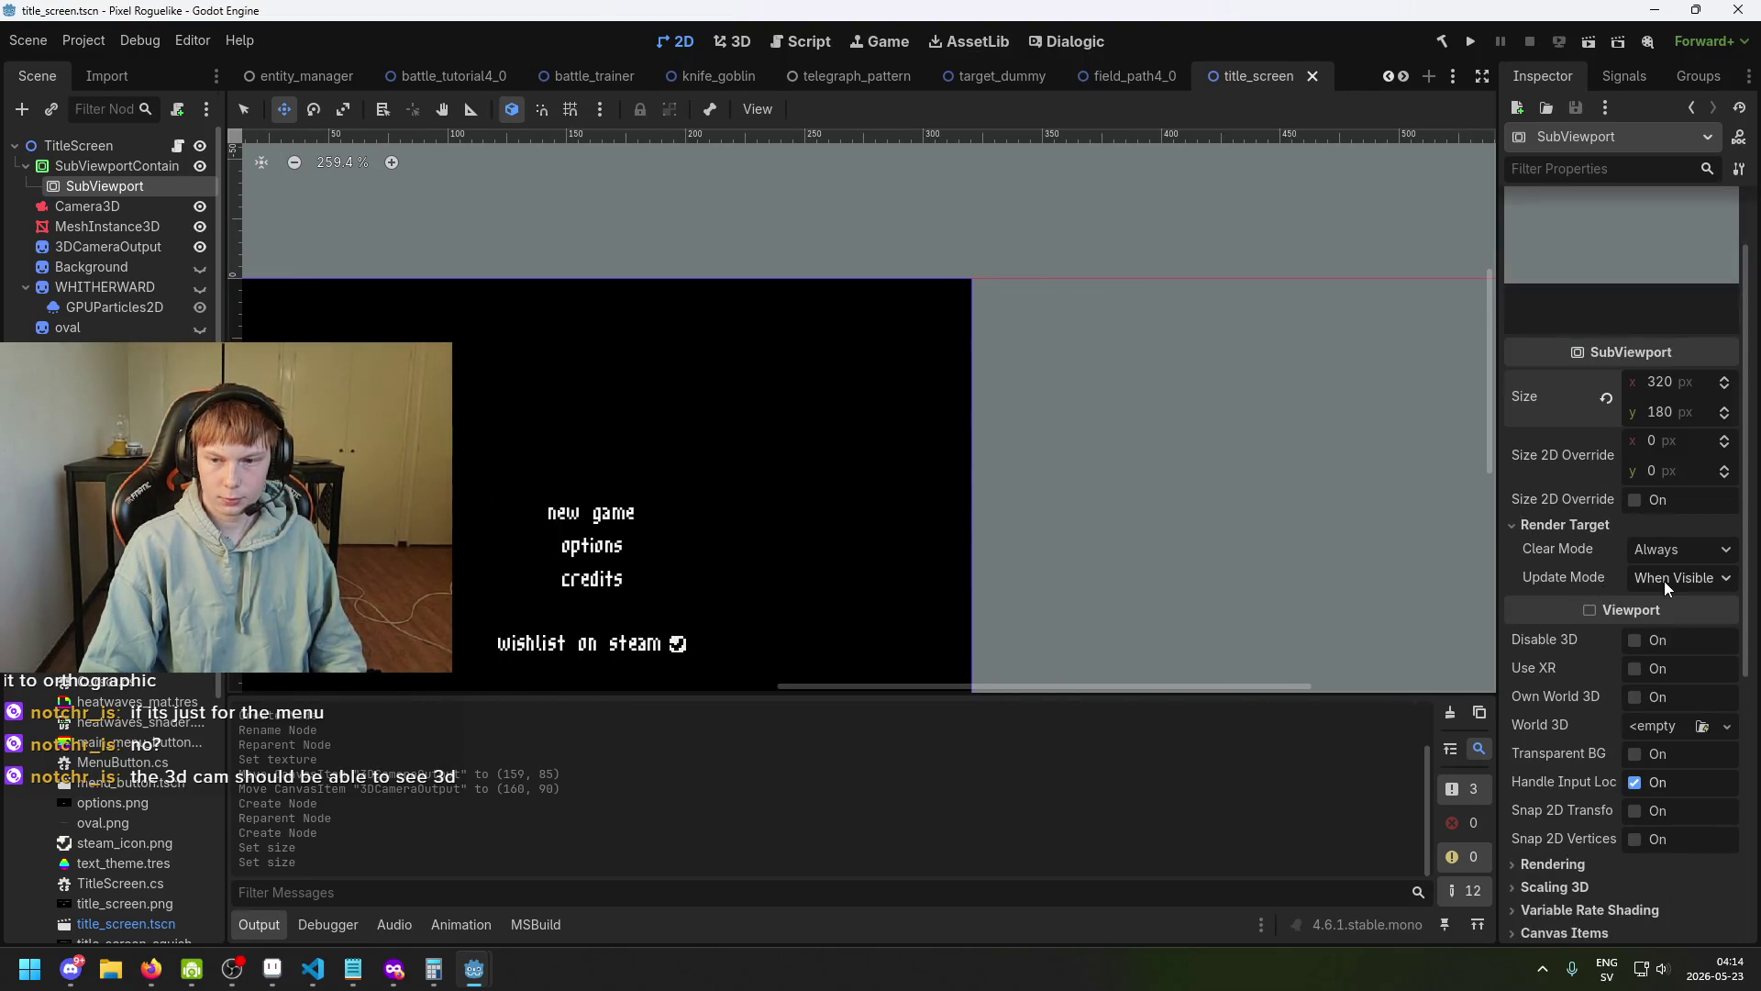
pyautogui.scroll(-2, 1641, 633)
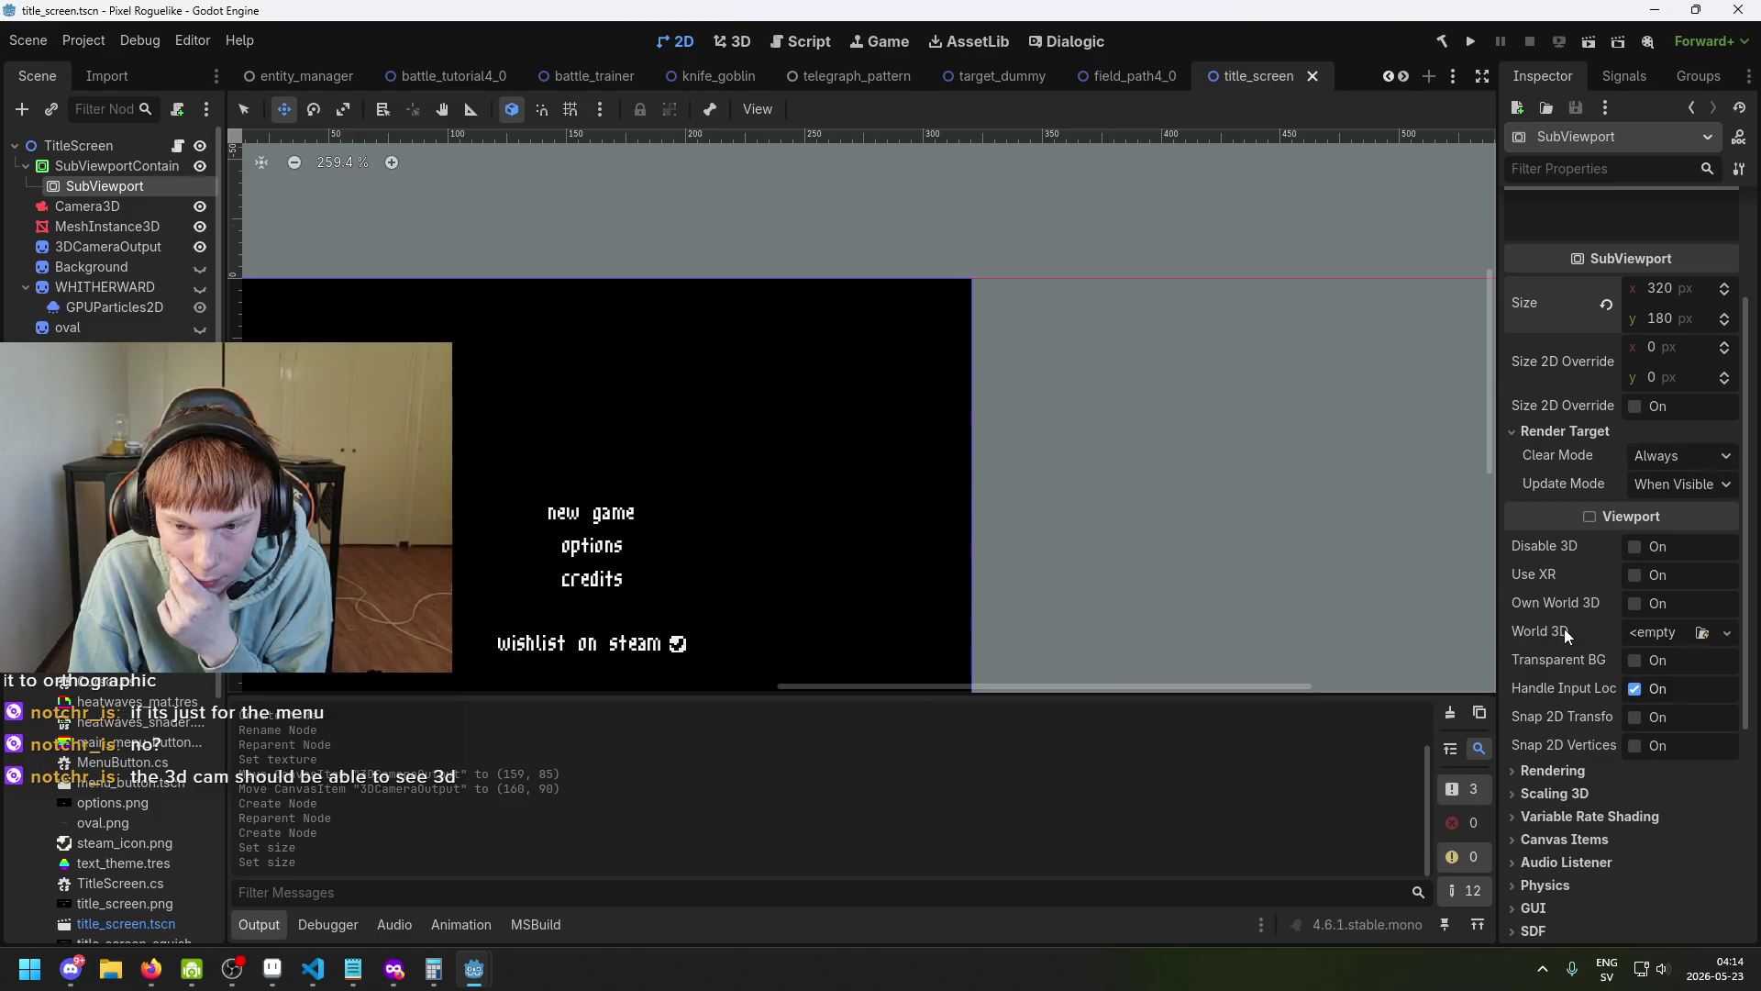
pyautogui.moveTo(1561, 598)
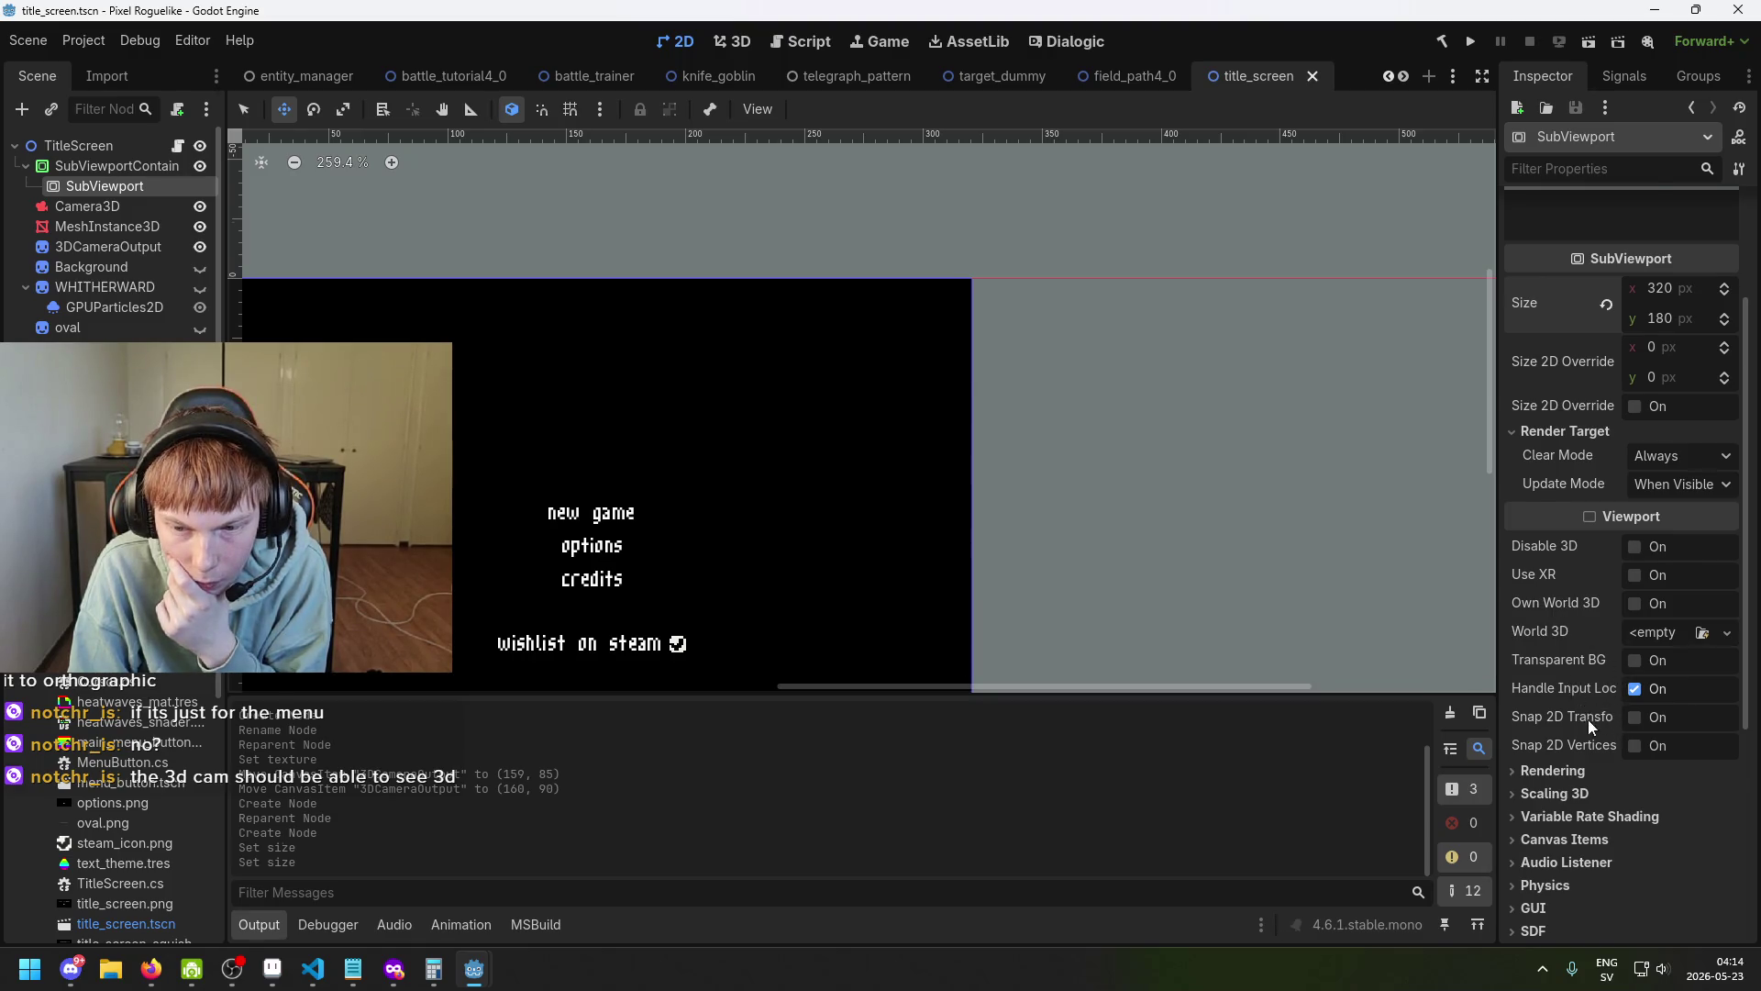
pyautogui.scroll(-1, 1588, 719)
pyautogui.click(1568, 677)
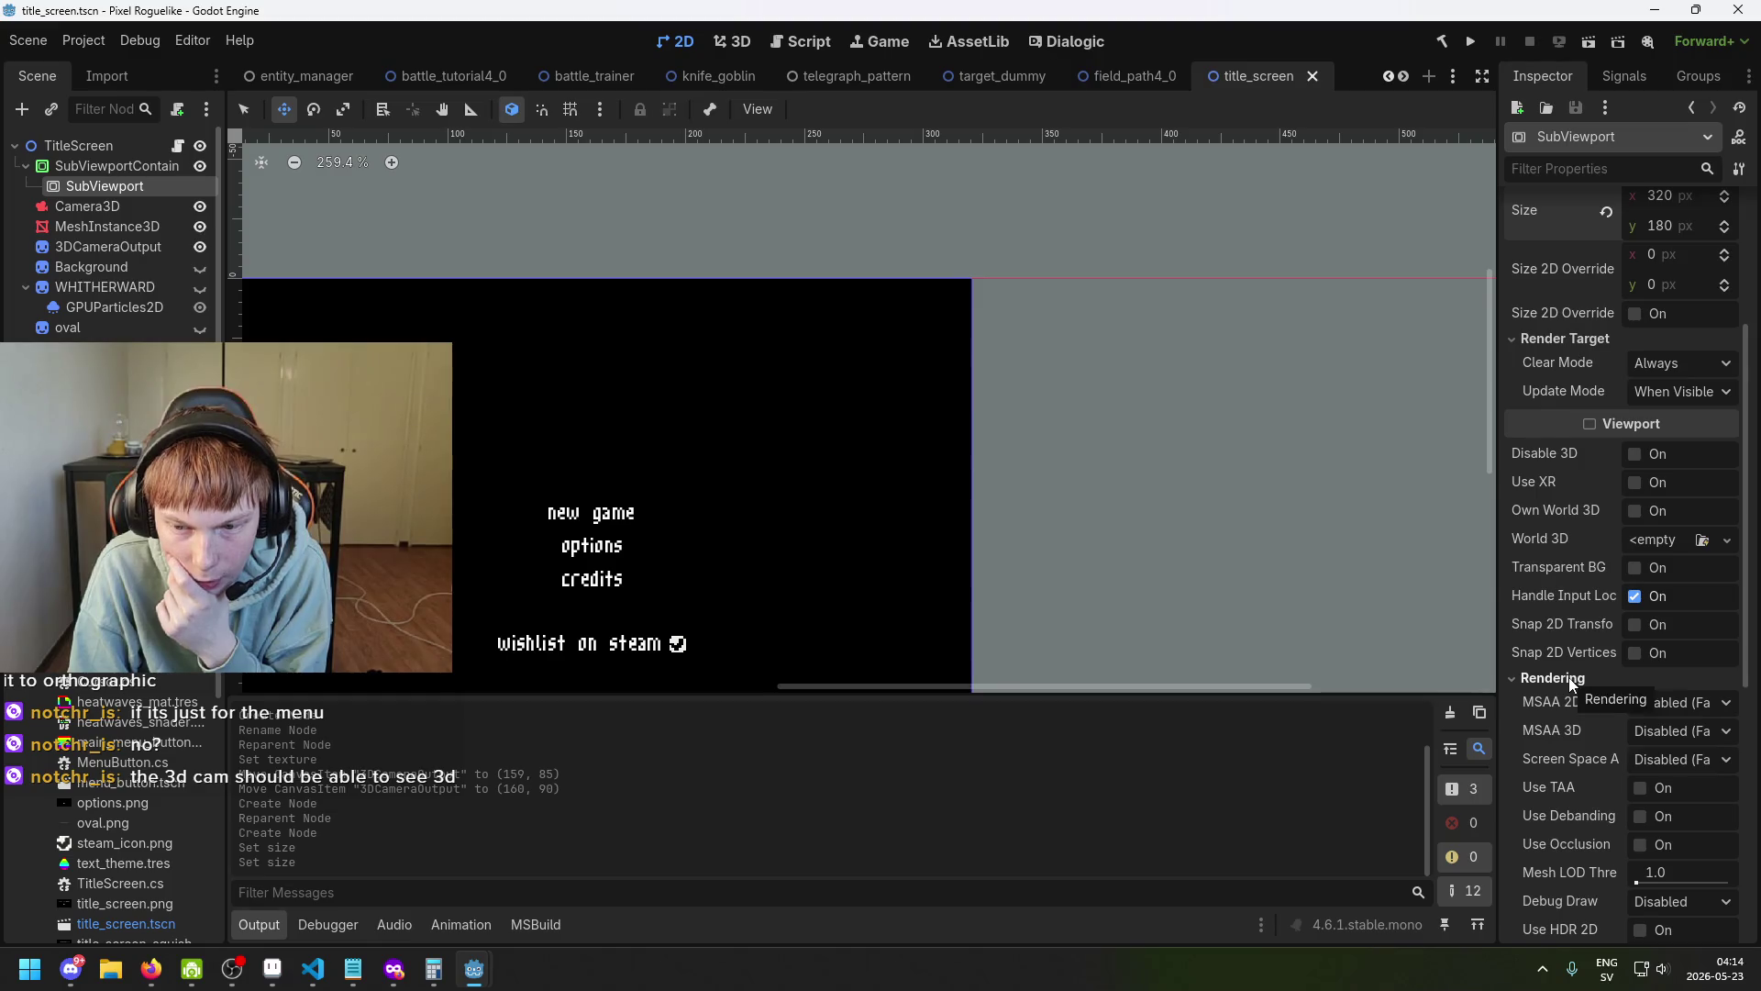
pyautogui.scroll(-2, 1576, 689)
pyautogui.click(1589, 768)
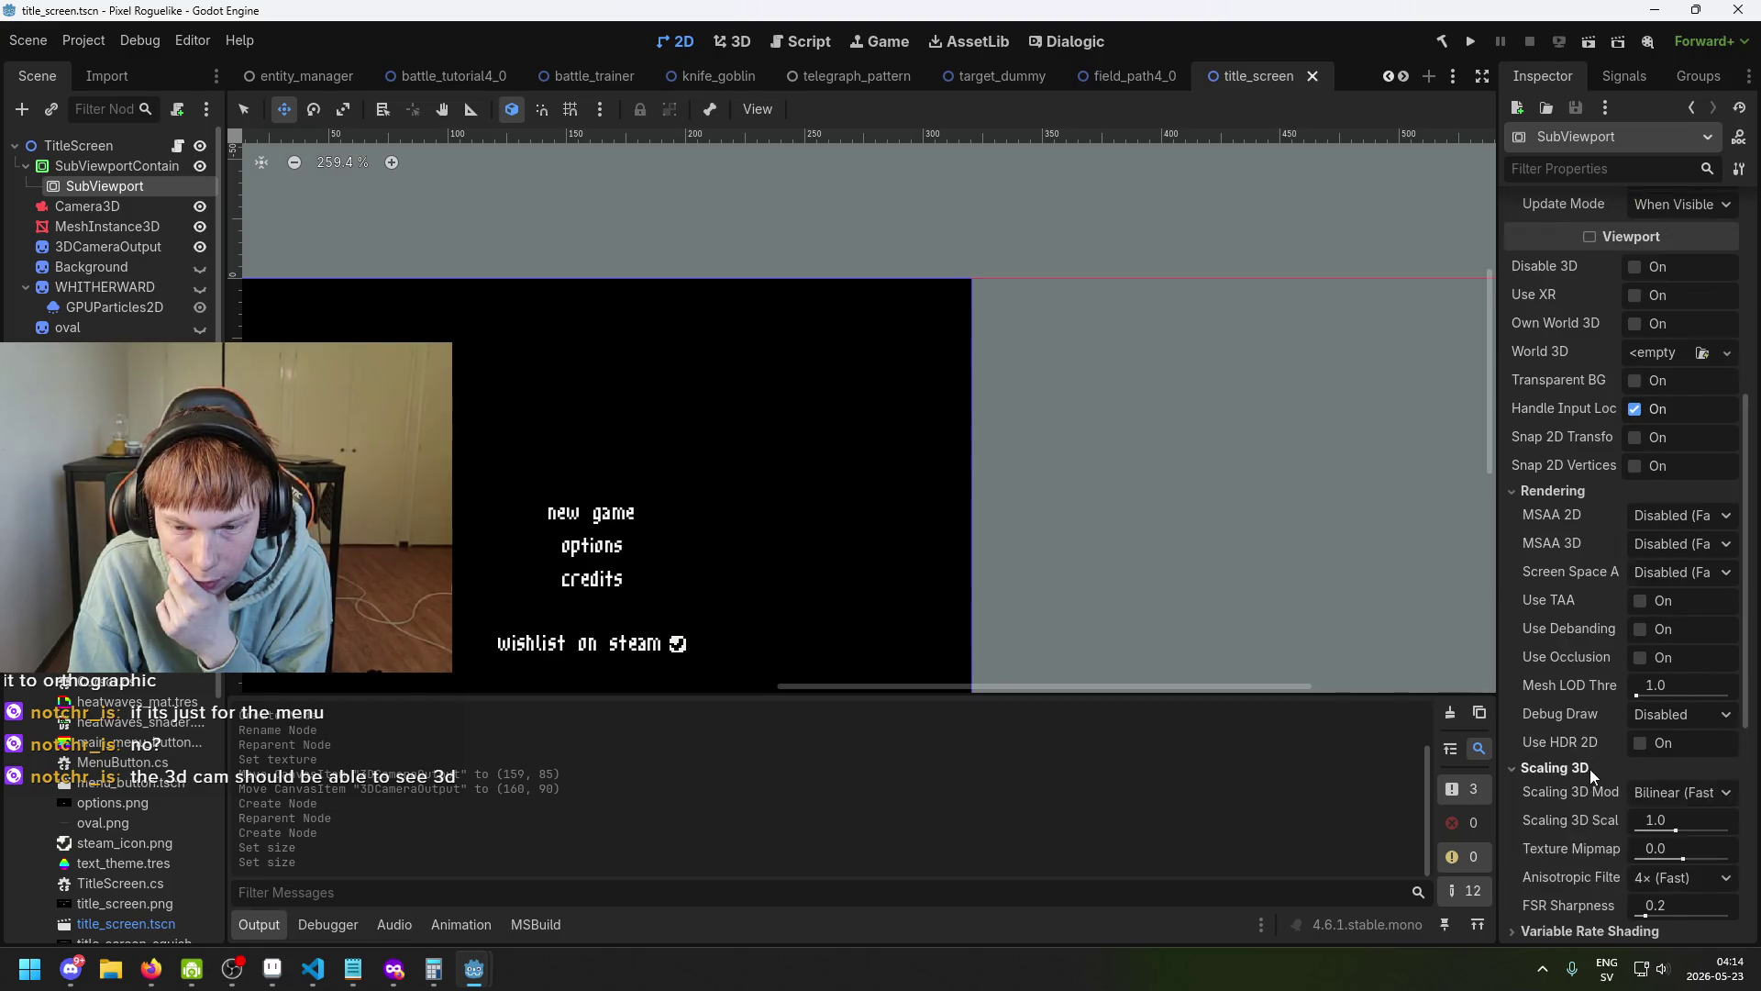
pyautogui.scroll(-1, 1588, 769)
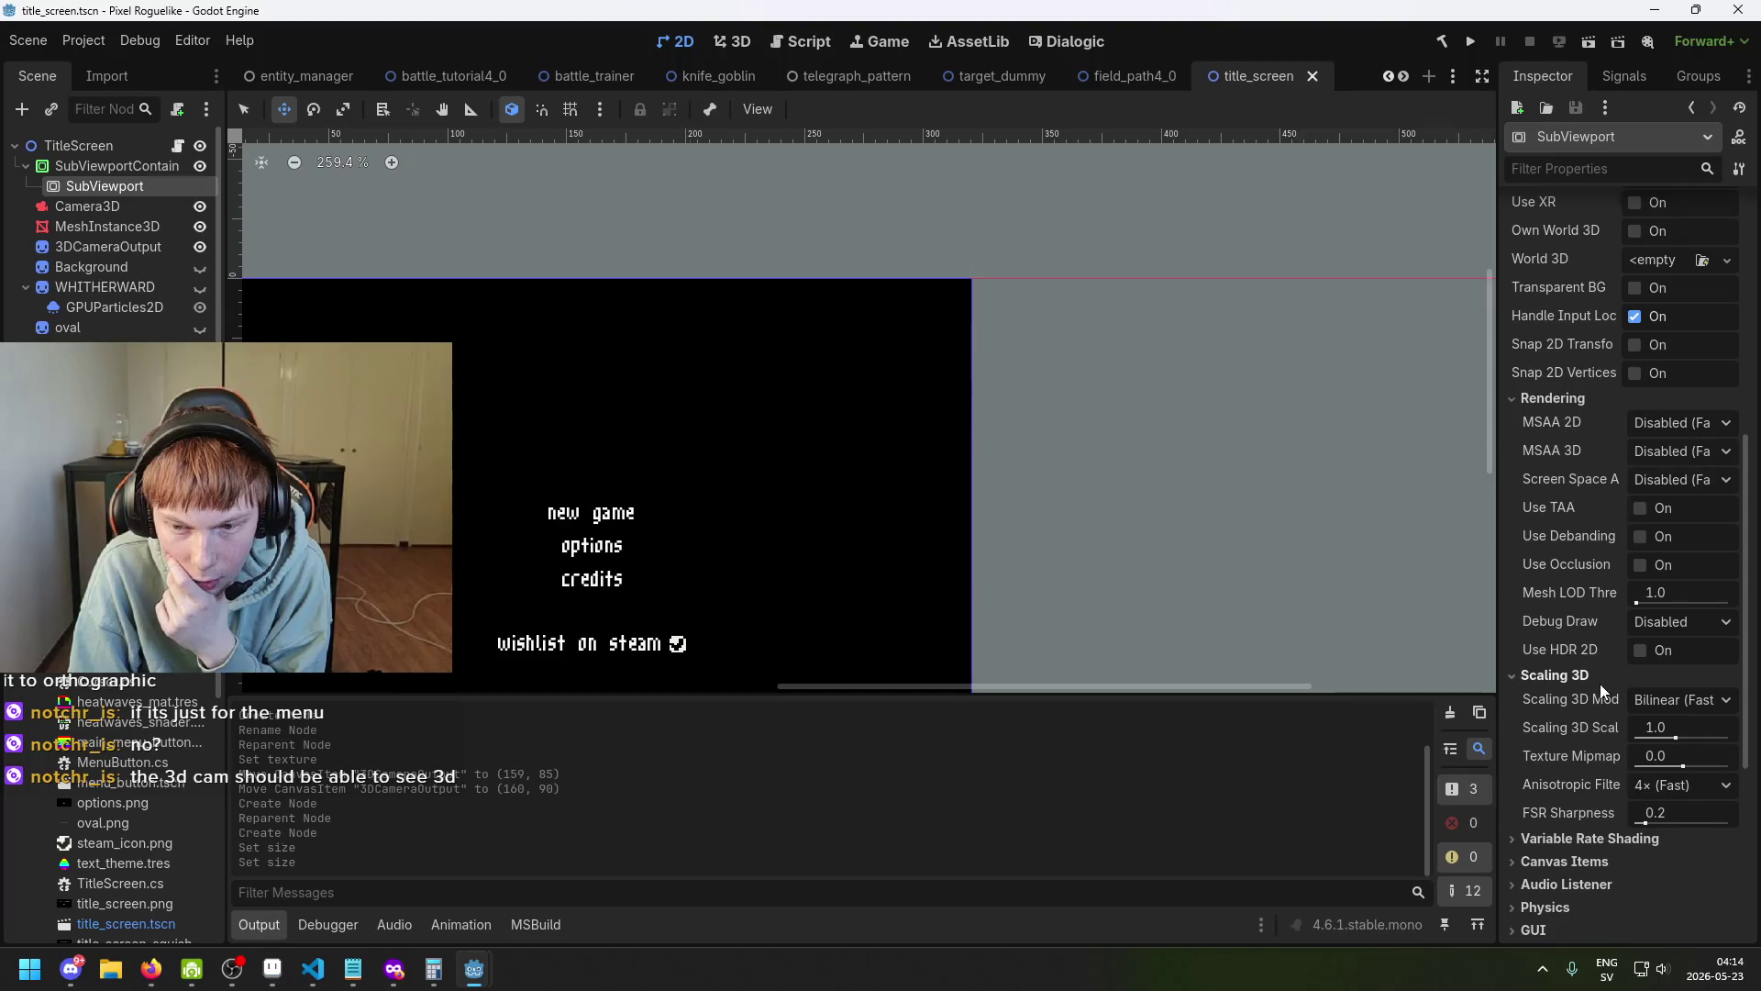
pyautogui.click(1586, 676)
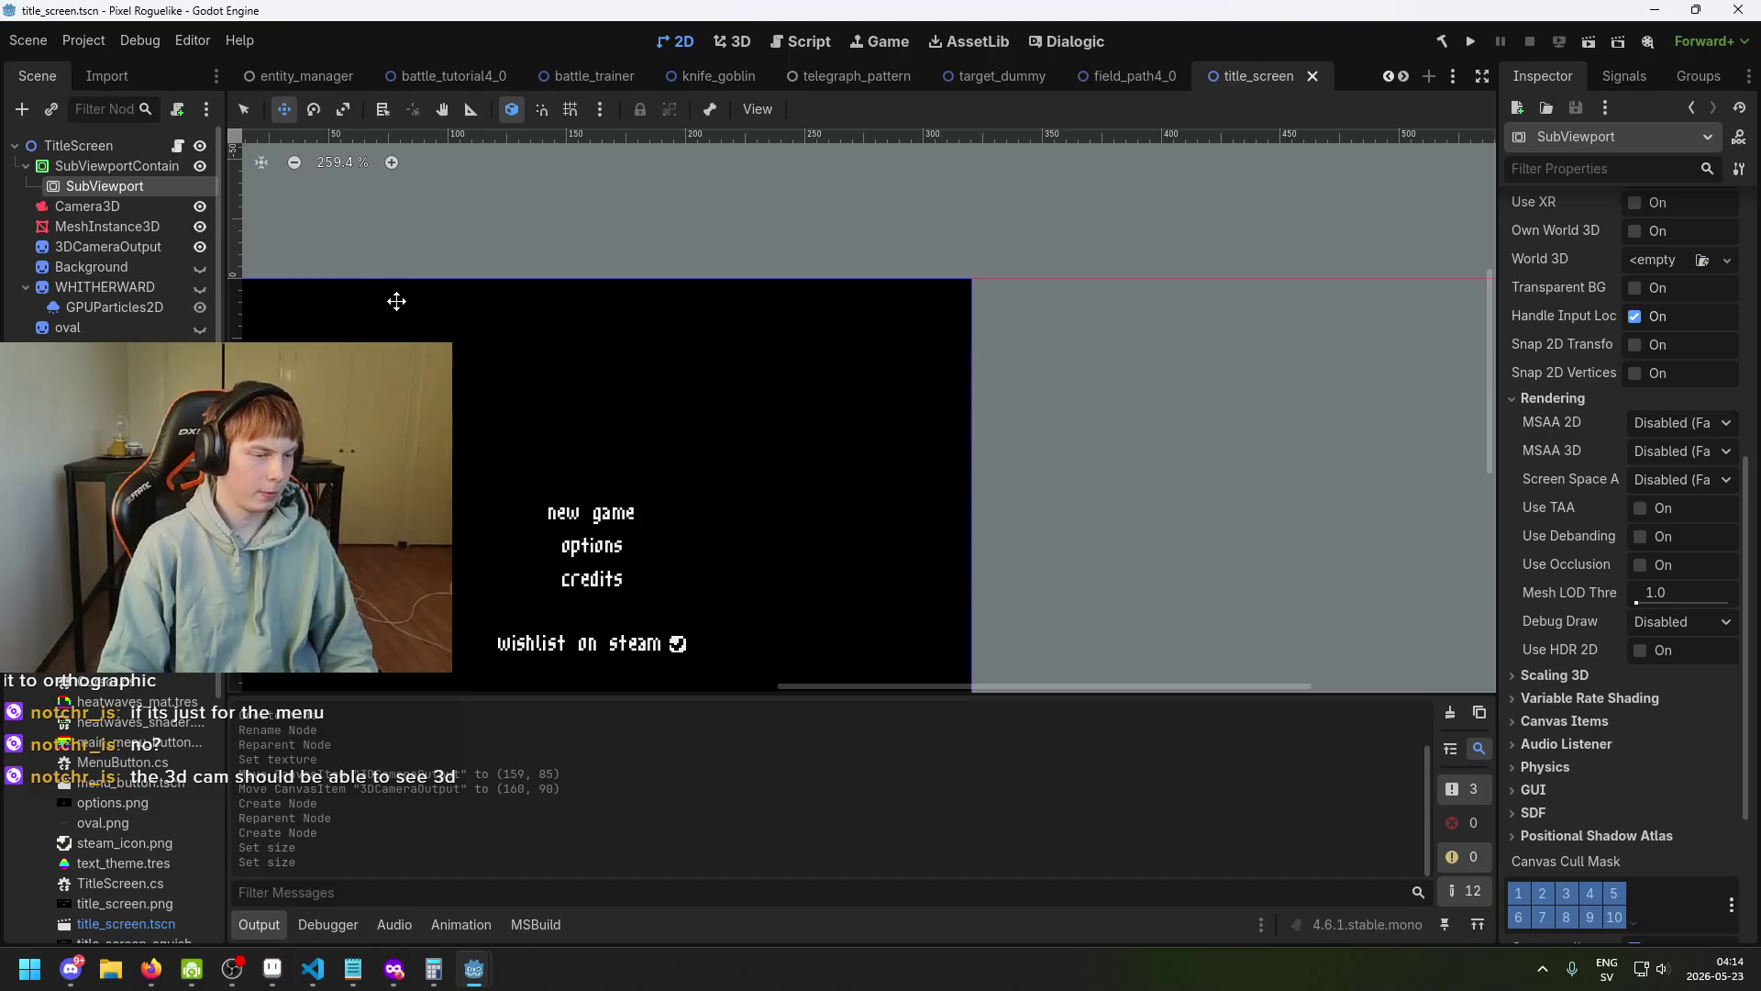
# Select Camera3D to show it in the 3D view, briefly toggling its preview.
pyautogui.moveTo(396, 301)
pyautogui.mouseDown()
pyautogui.moveTo(491, 398)
pyautogui.moveTo(621, 476)
pyautogui.mouseUp()
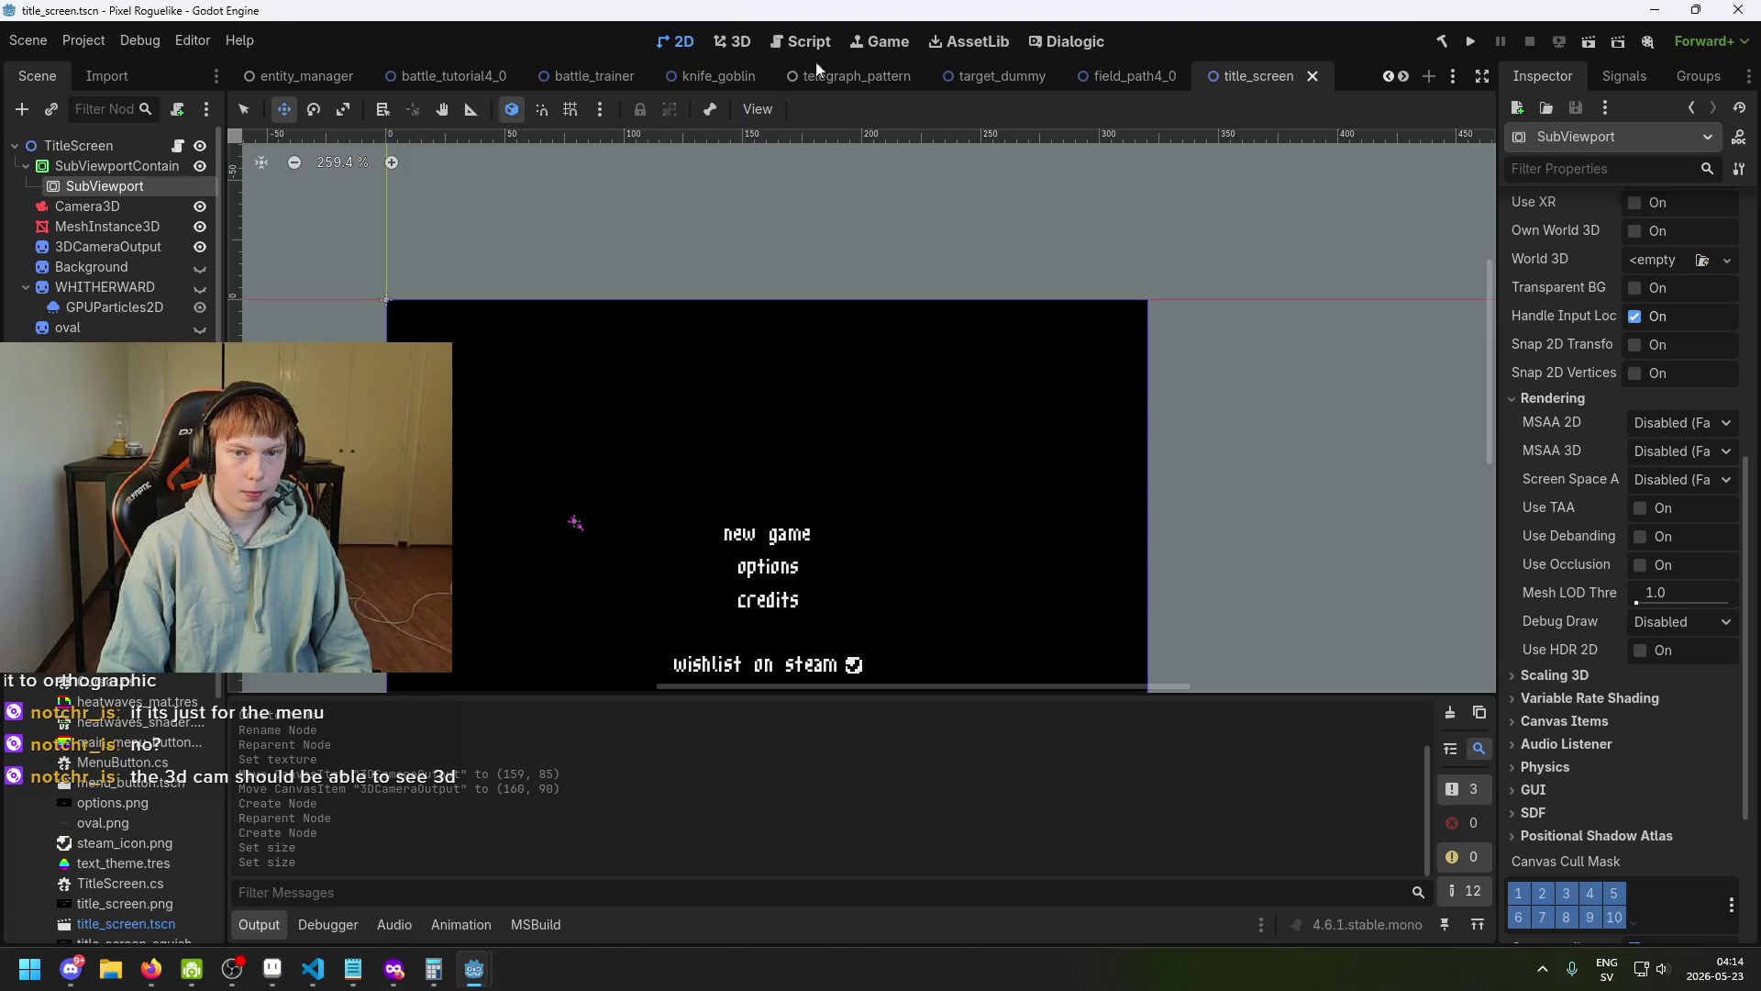
pyautogui.click(135, 209)
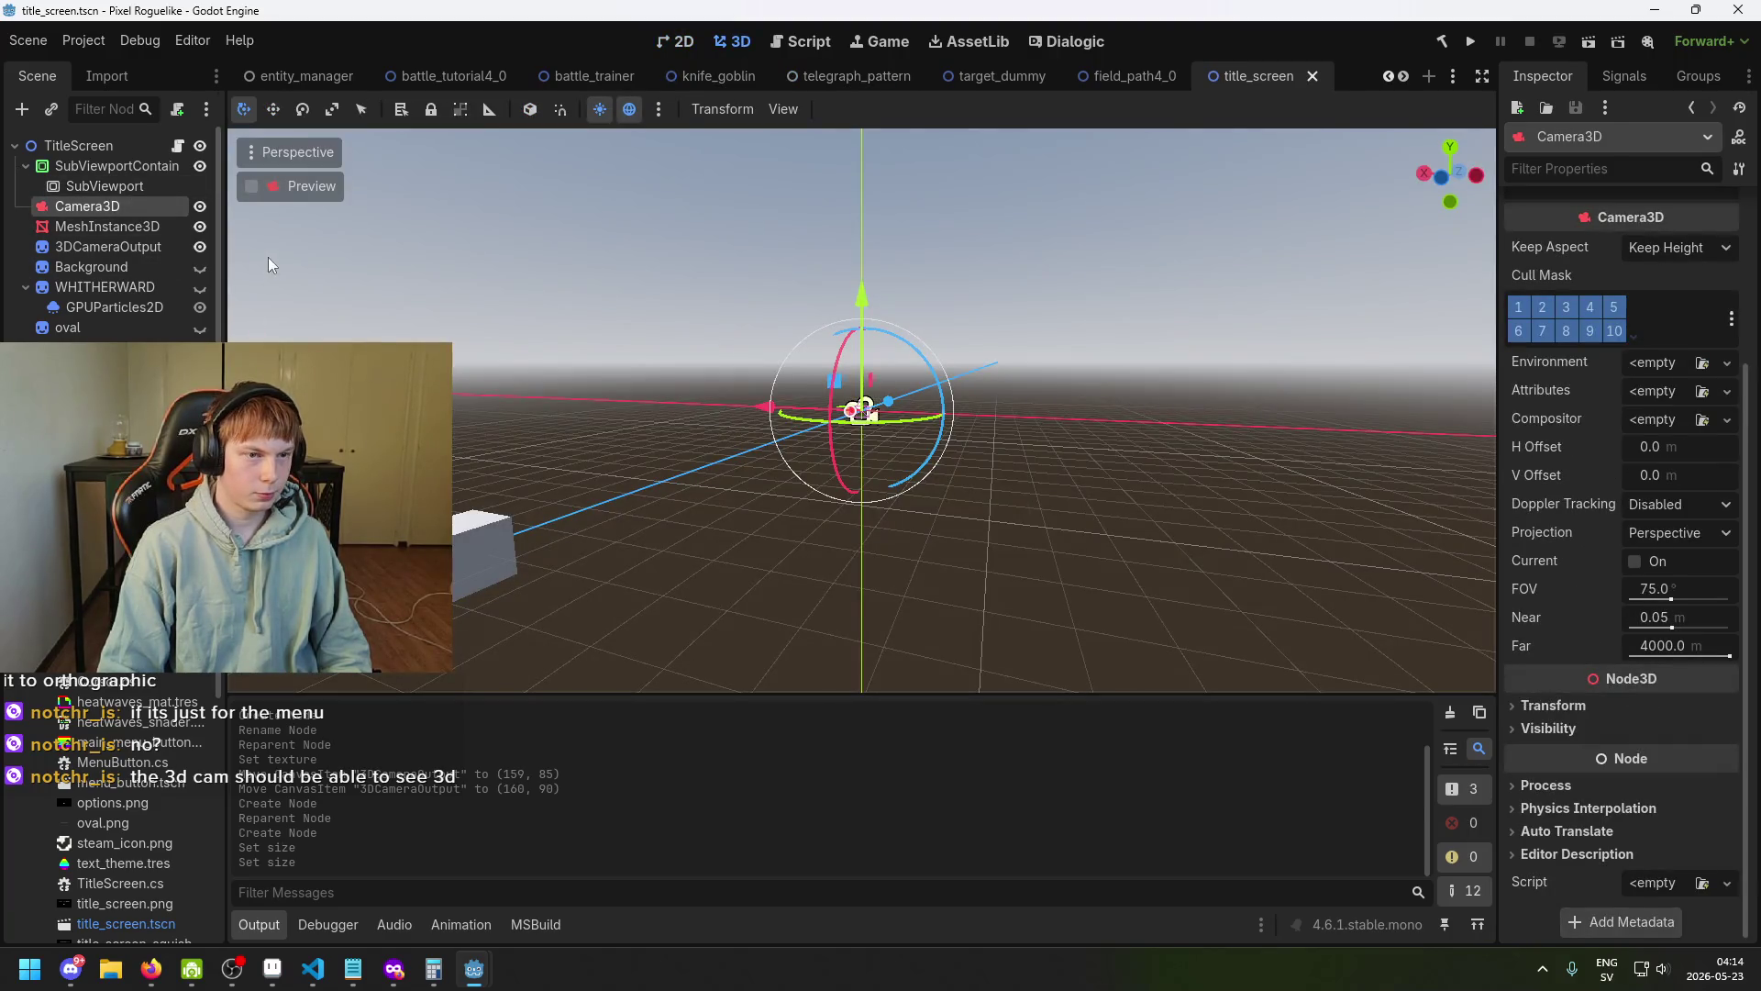
pyautogui.click(259, 184)
pyautogui.click(258, 183)
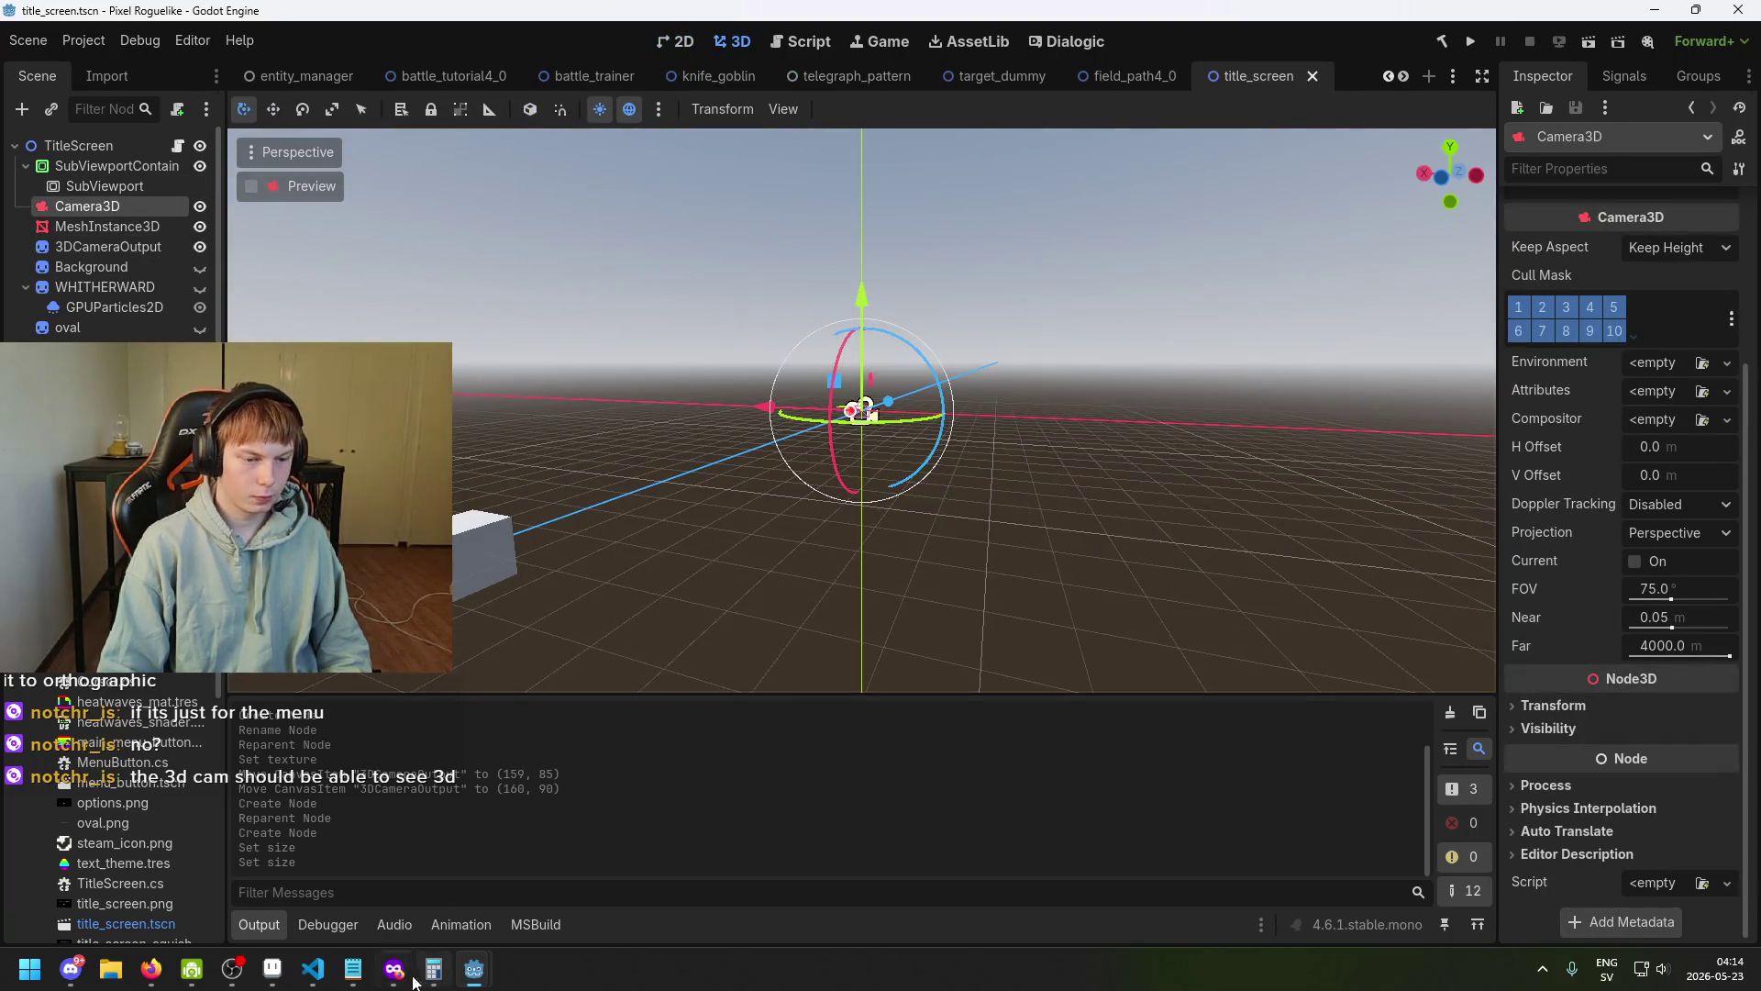
# In Firefox, search Google for 'godot how to render 3d to viewport'.
pyautogui.moveTo(394, 968)
pyautogui.click(1401, 875)
pyautogui.tripleClick(321, 110)
pyautogui.write('g')
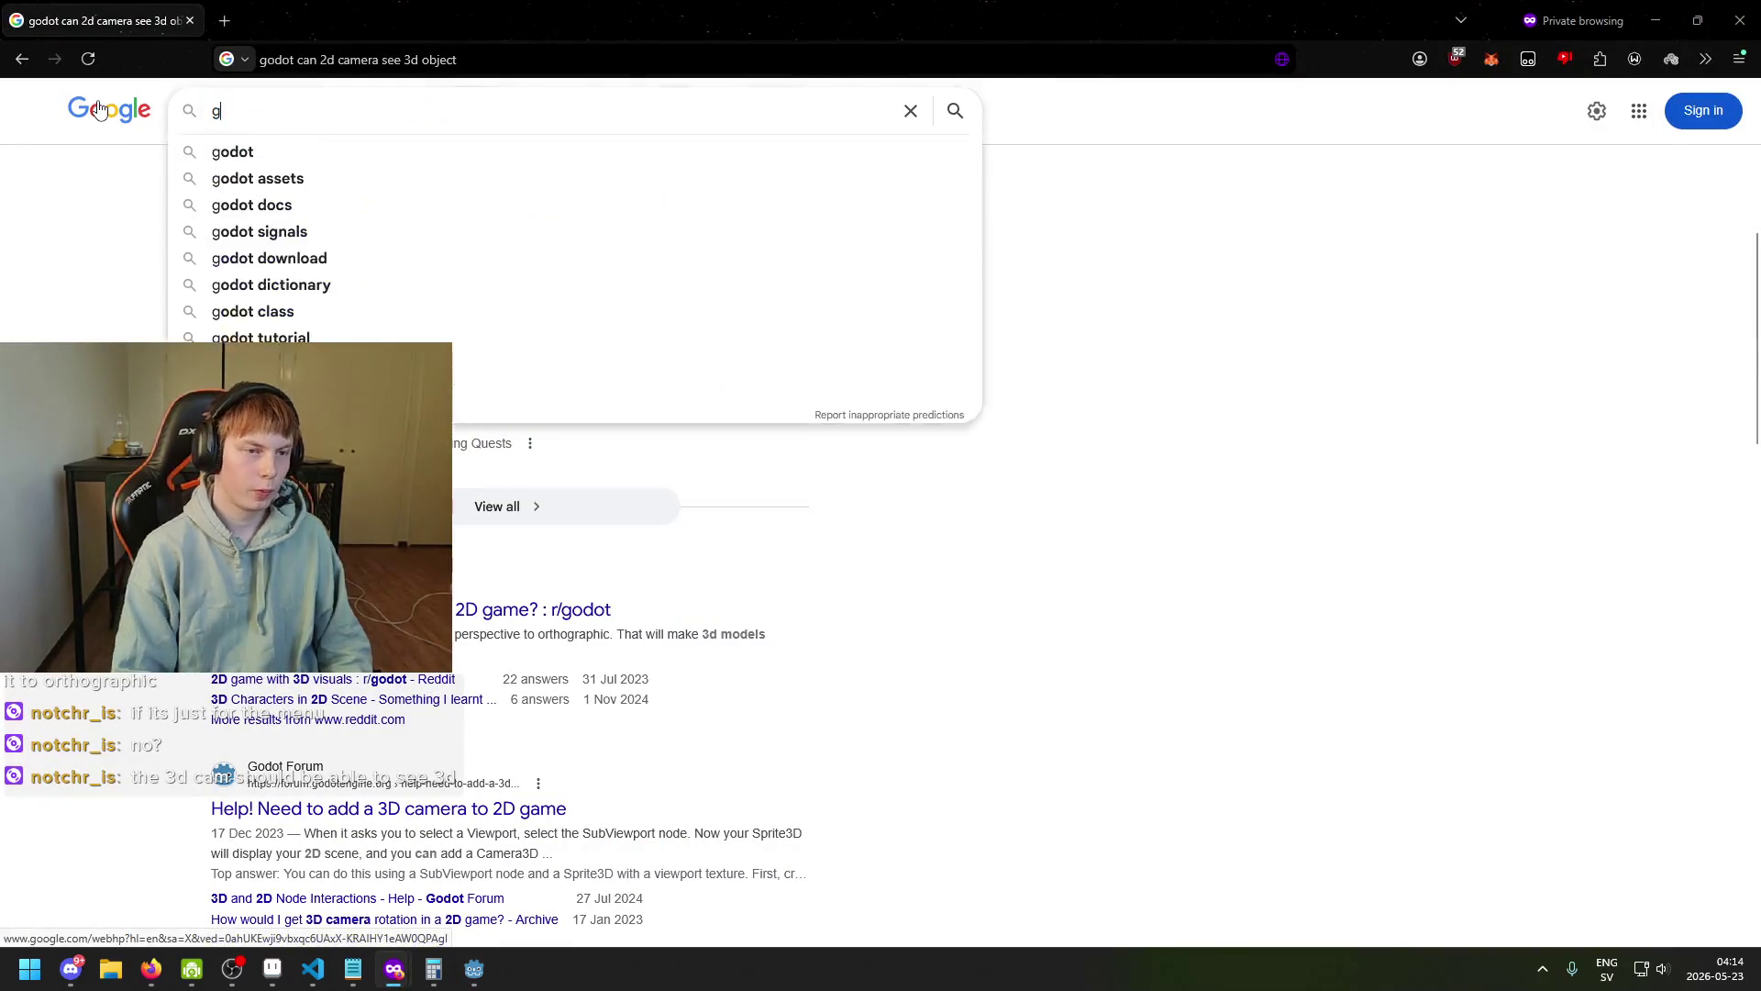
pyautogui.write('odot how to re')
pyautogui.write('nder')
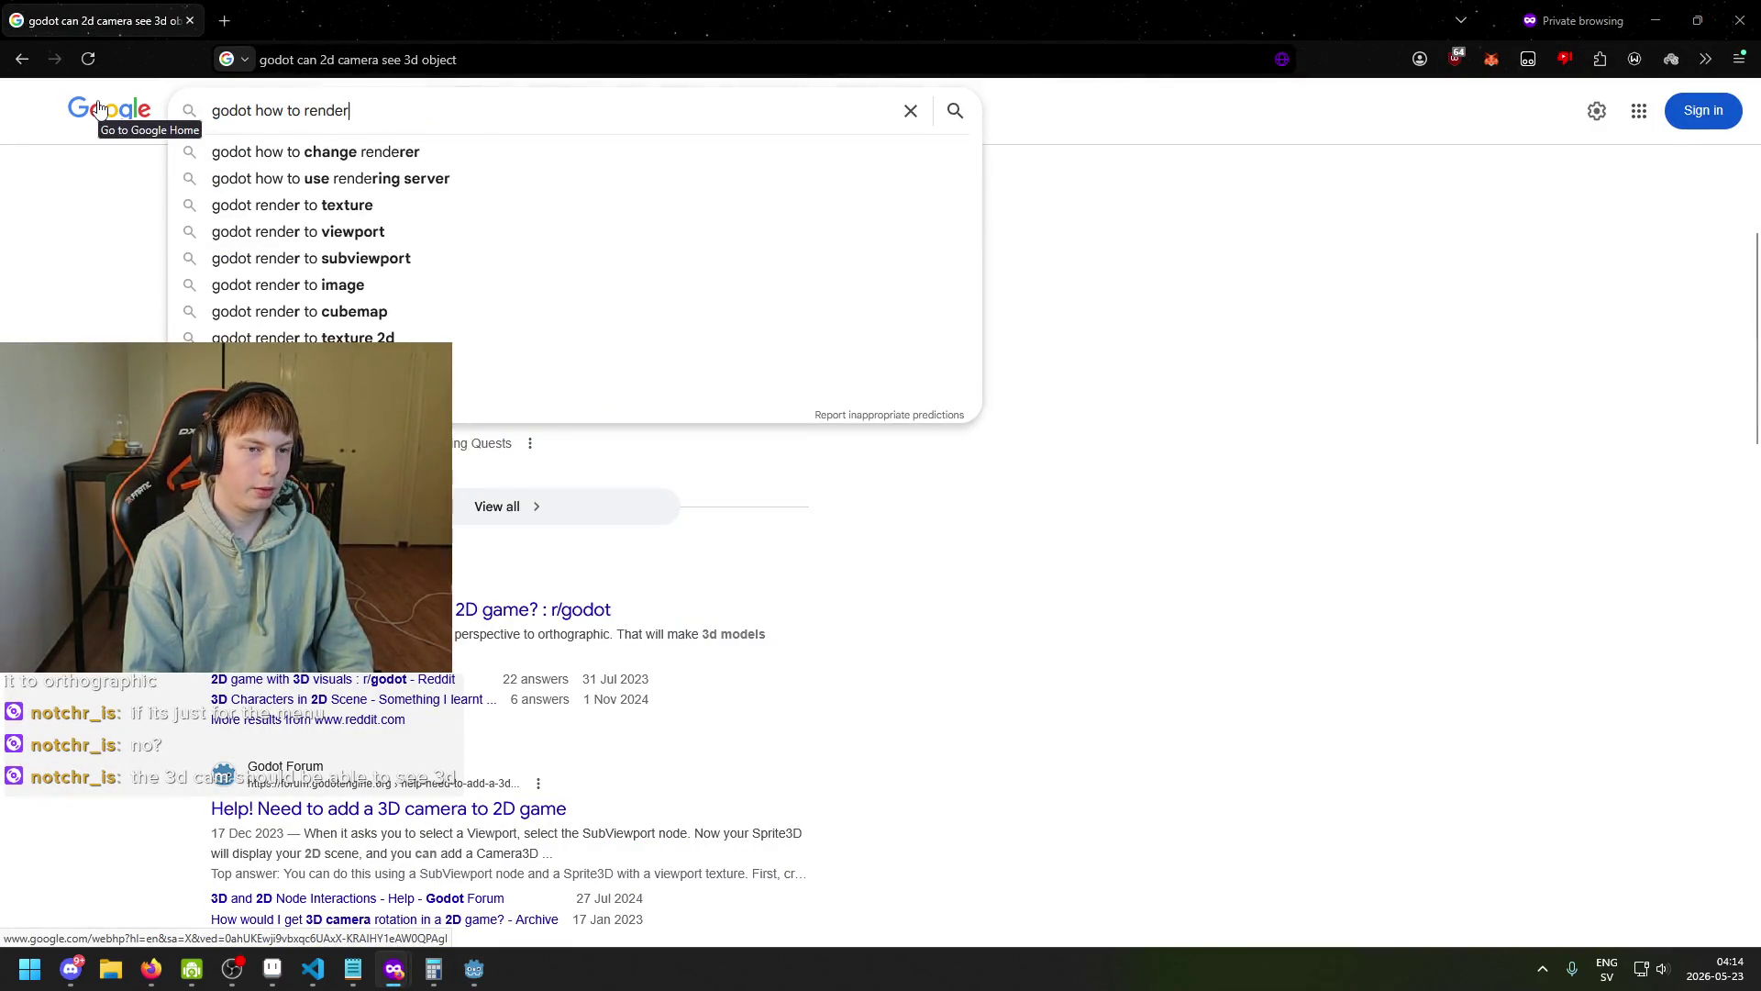
pyautogui.write(' 3d to viewe')
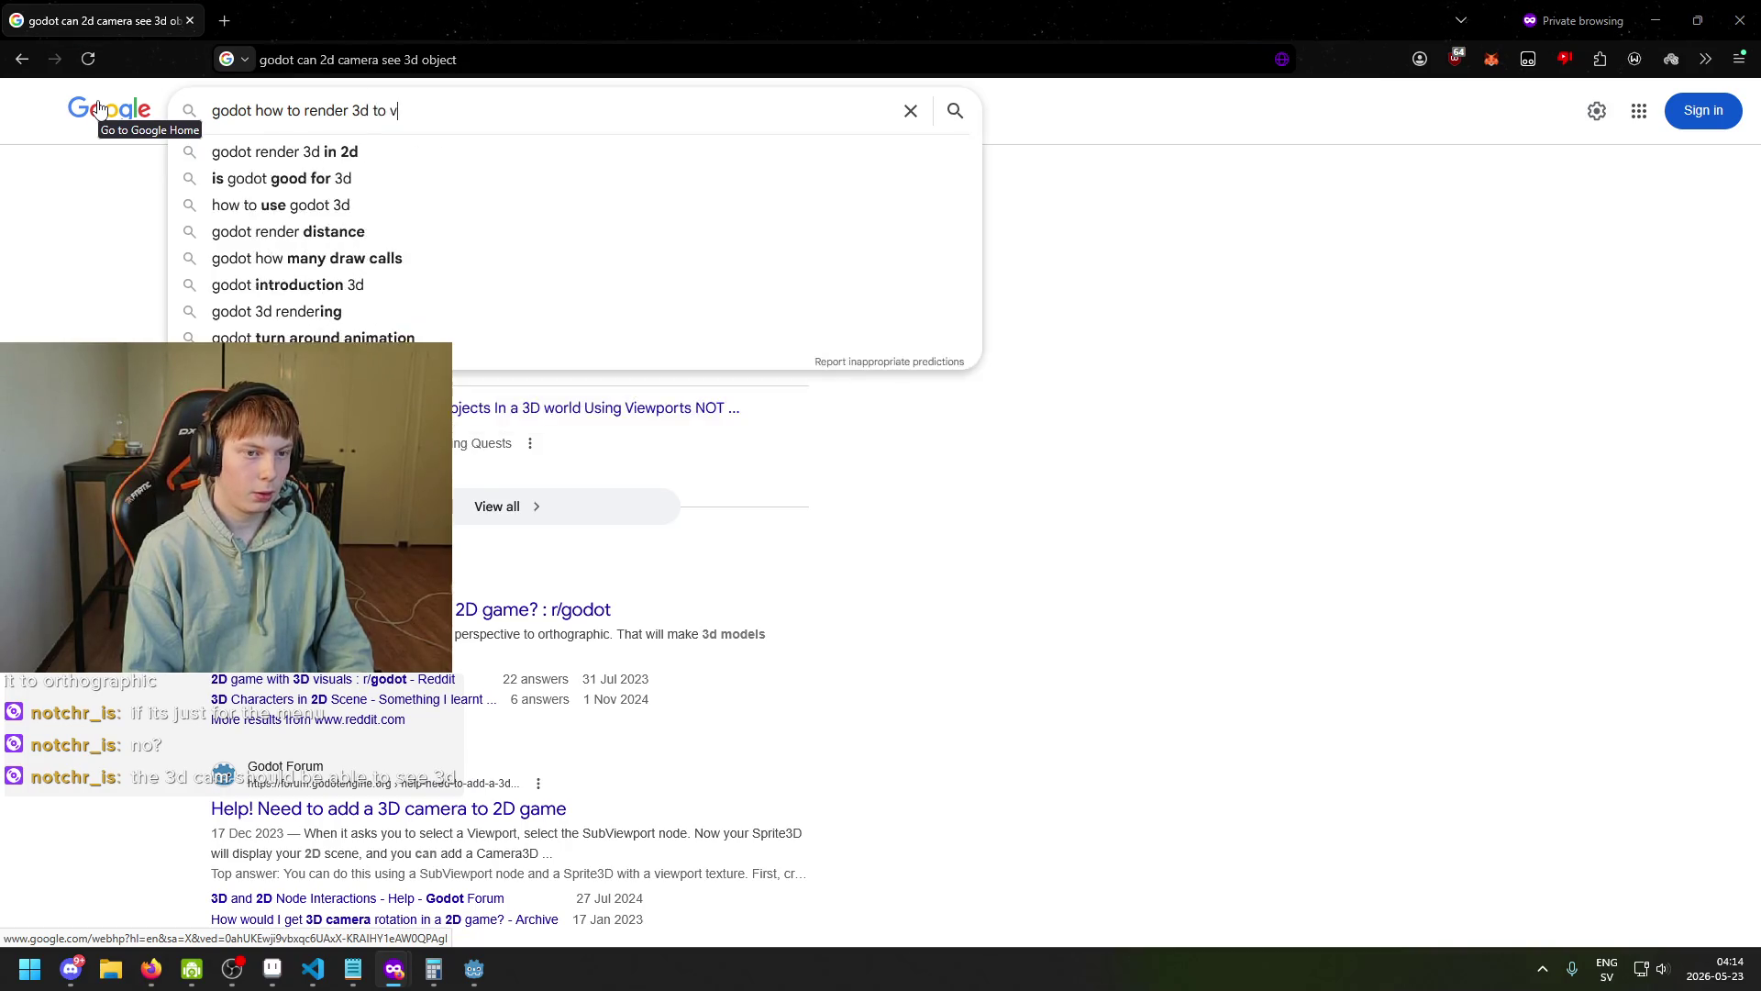
pyautogui.press('BackSpace')
pyautogui.write('port')
pyautogui.press('Return')
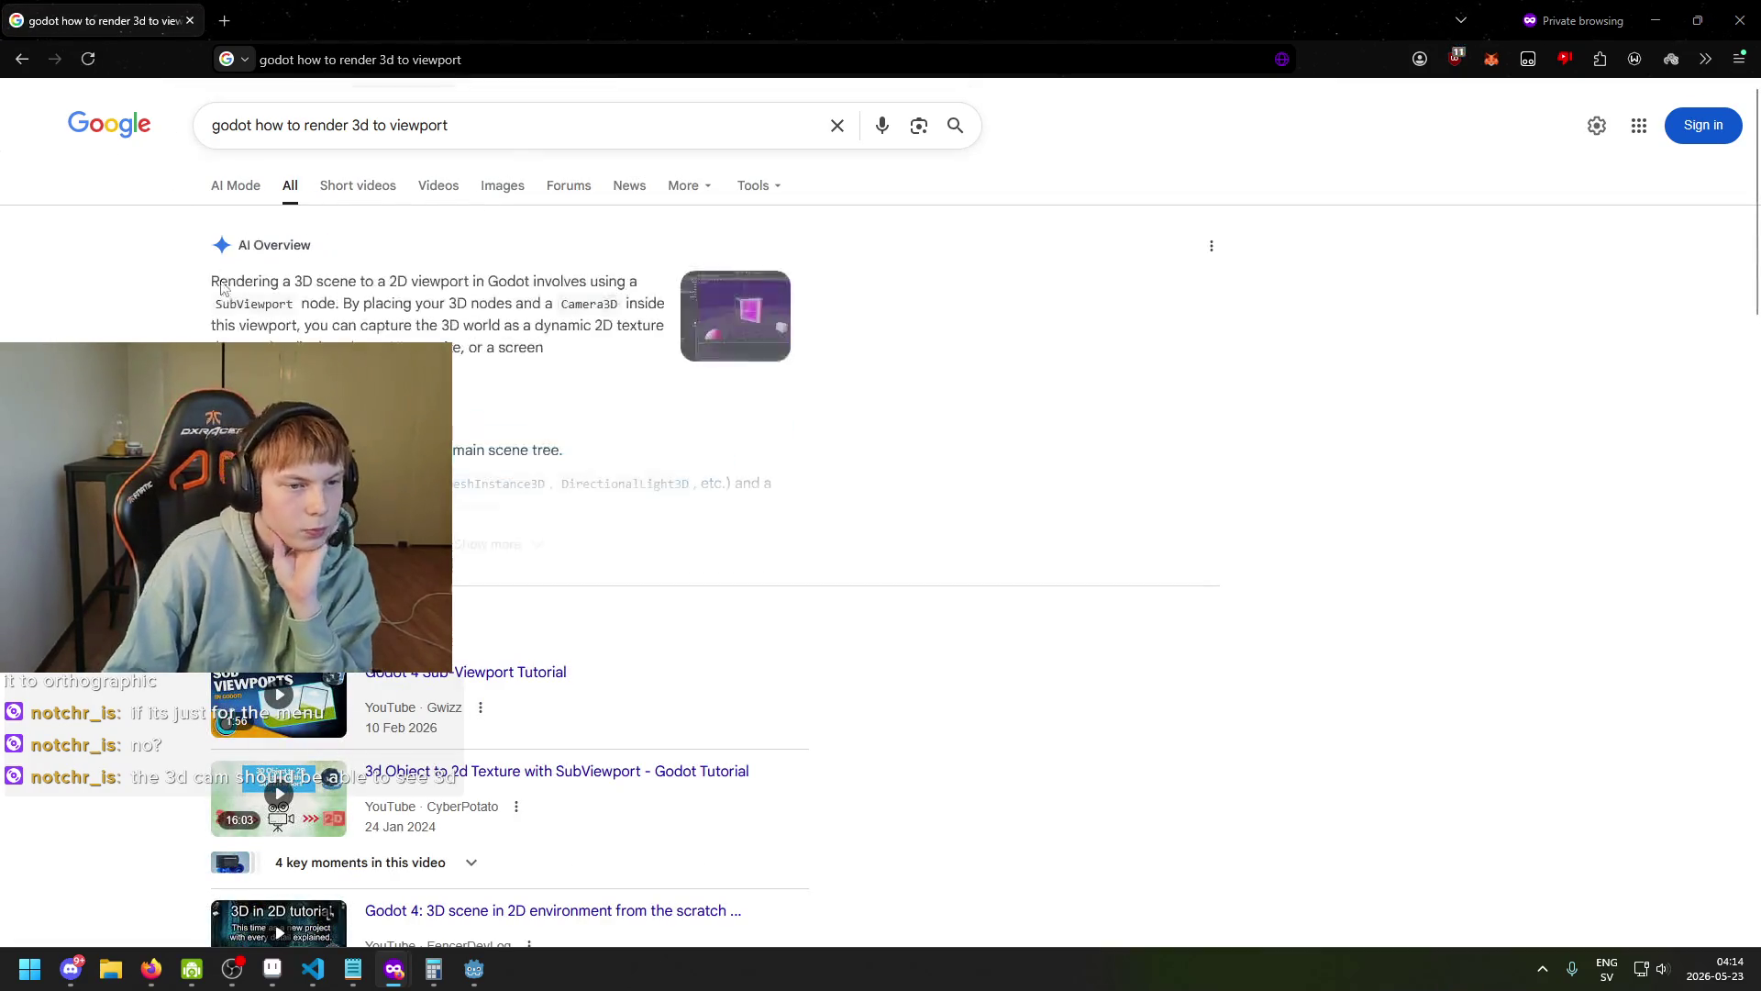
# Open the Godot docs 'Using Viewports' result in a new tab and switch to it.
pyautogui.scroll(-7, 367, 550)
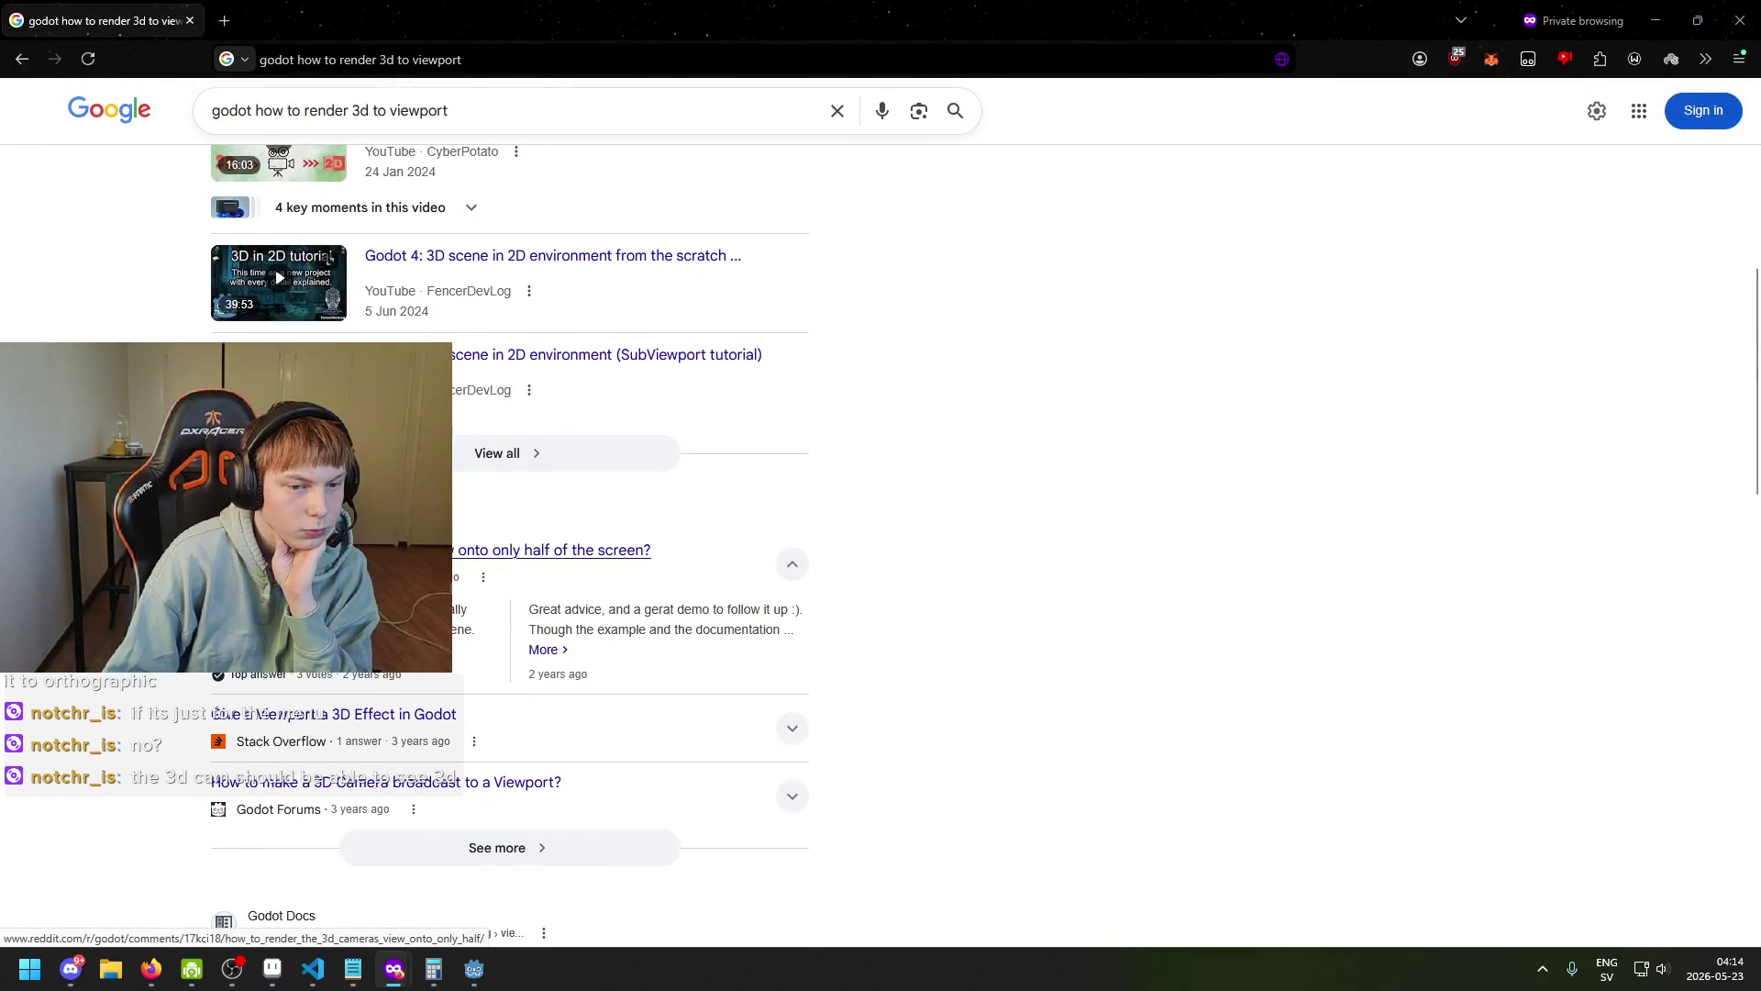
pyautogui.scroll(-5, 440, 541)
pyautogui.middleClick(440, 491)
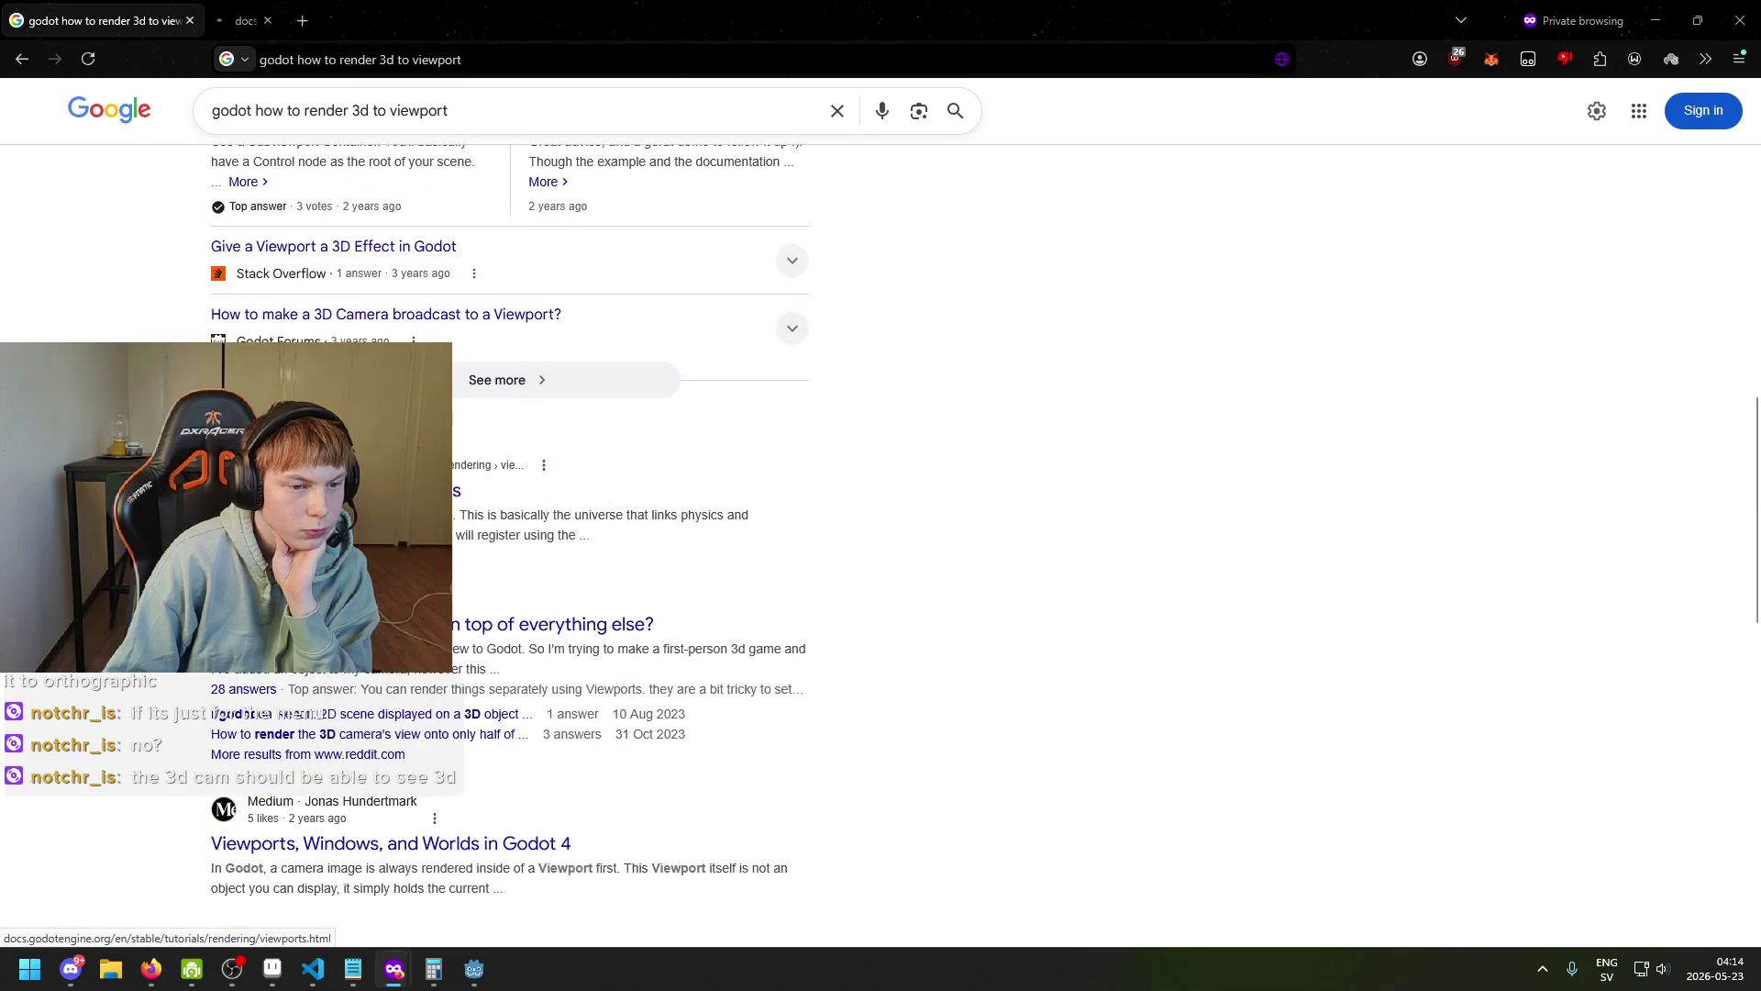
pyautogui.click(303, 9)
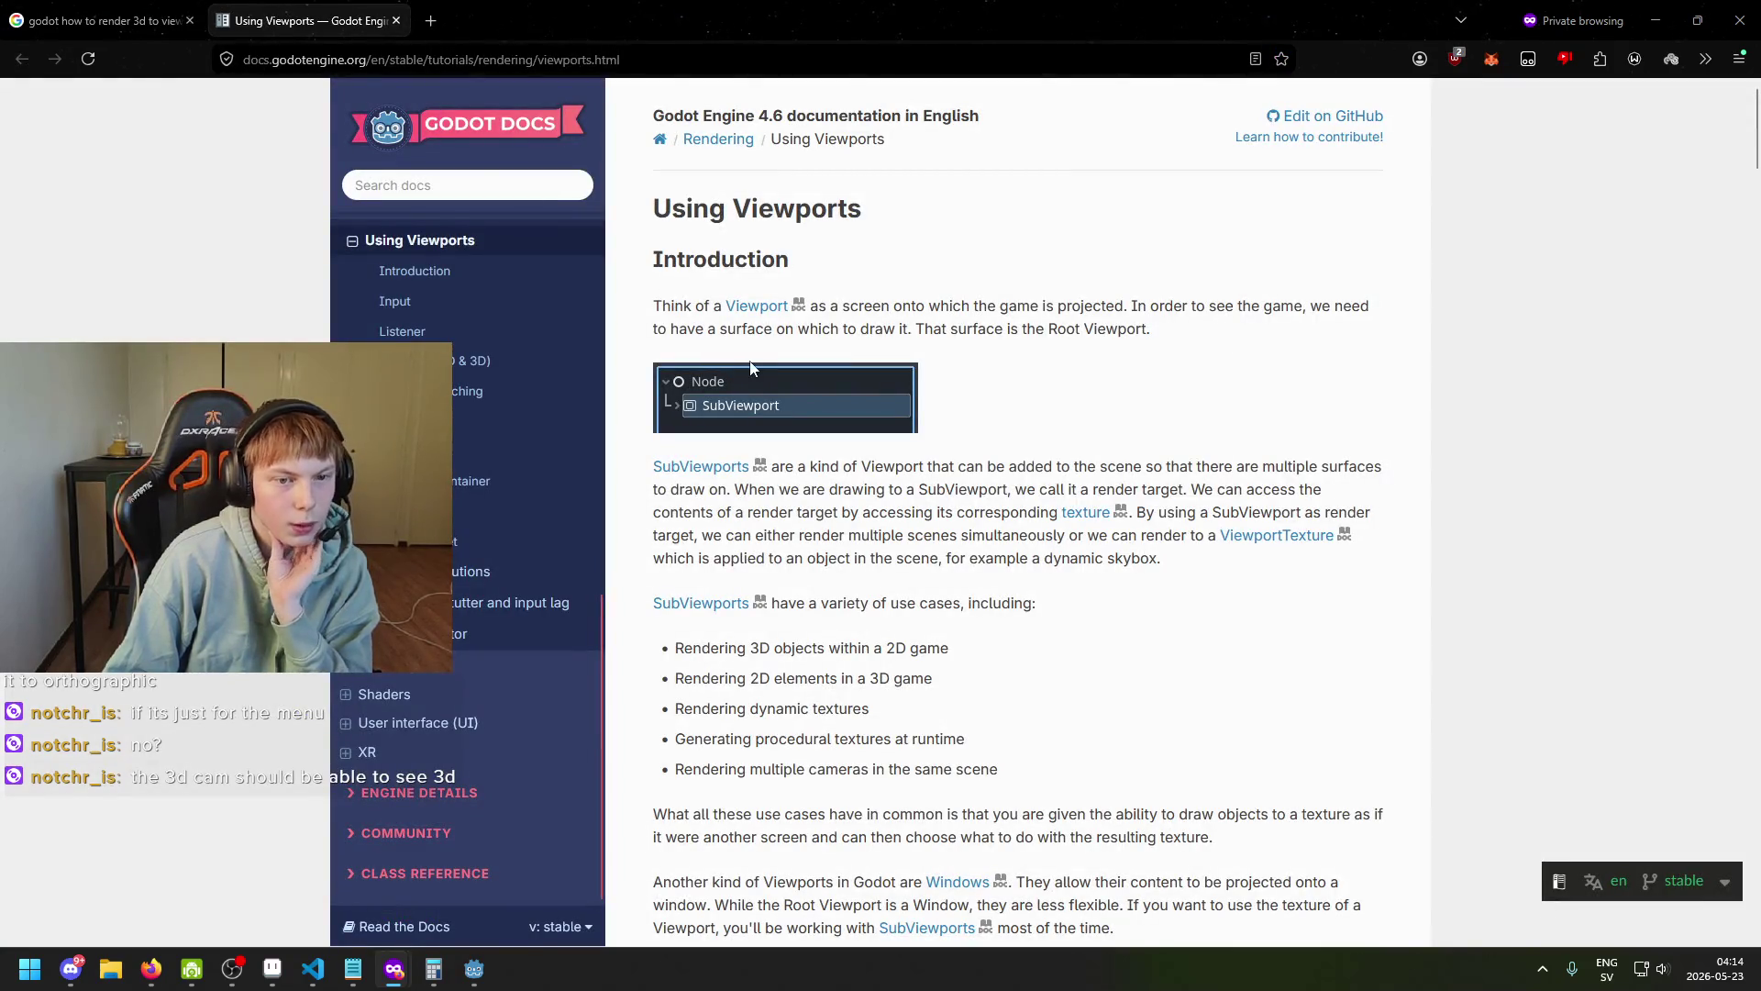
# Read the Using Viewports intro, highlighting the sentence about multiple drawing surfaces.
pyautogui.click(1070, 323)
pyautogui.moveTo(1247, 325); pyautogui.dragTo(1158, 332)
pyautogui.click(831, 352)
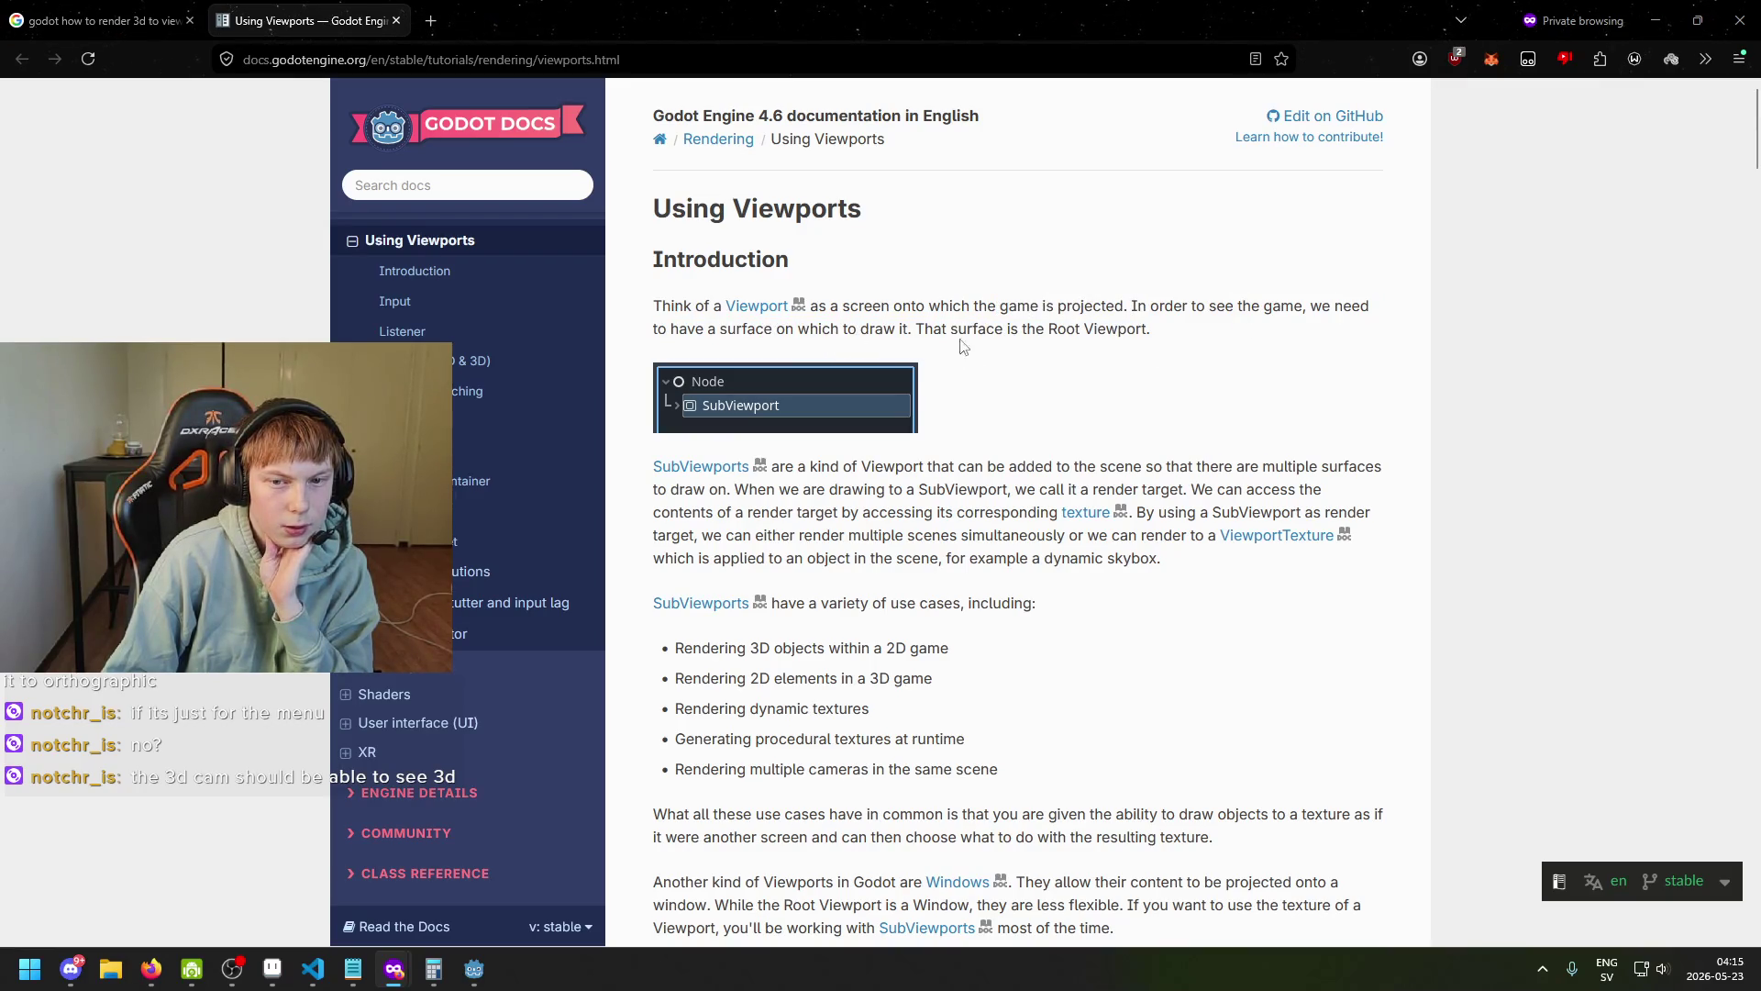
pyautogui.scroll(-2, 740, 407)
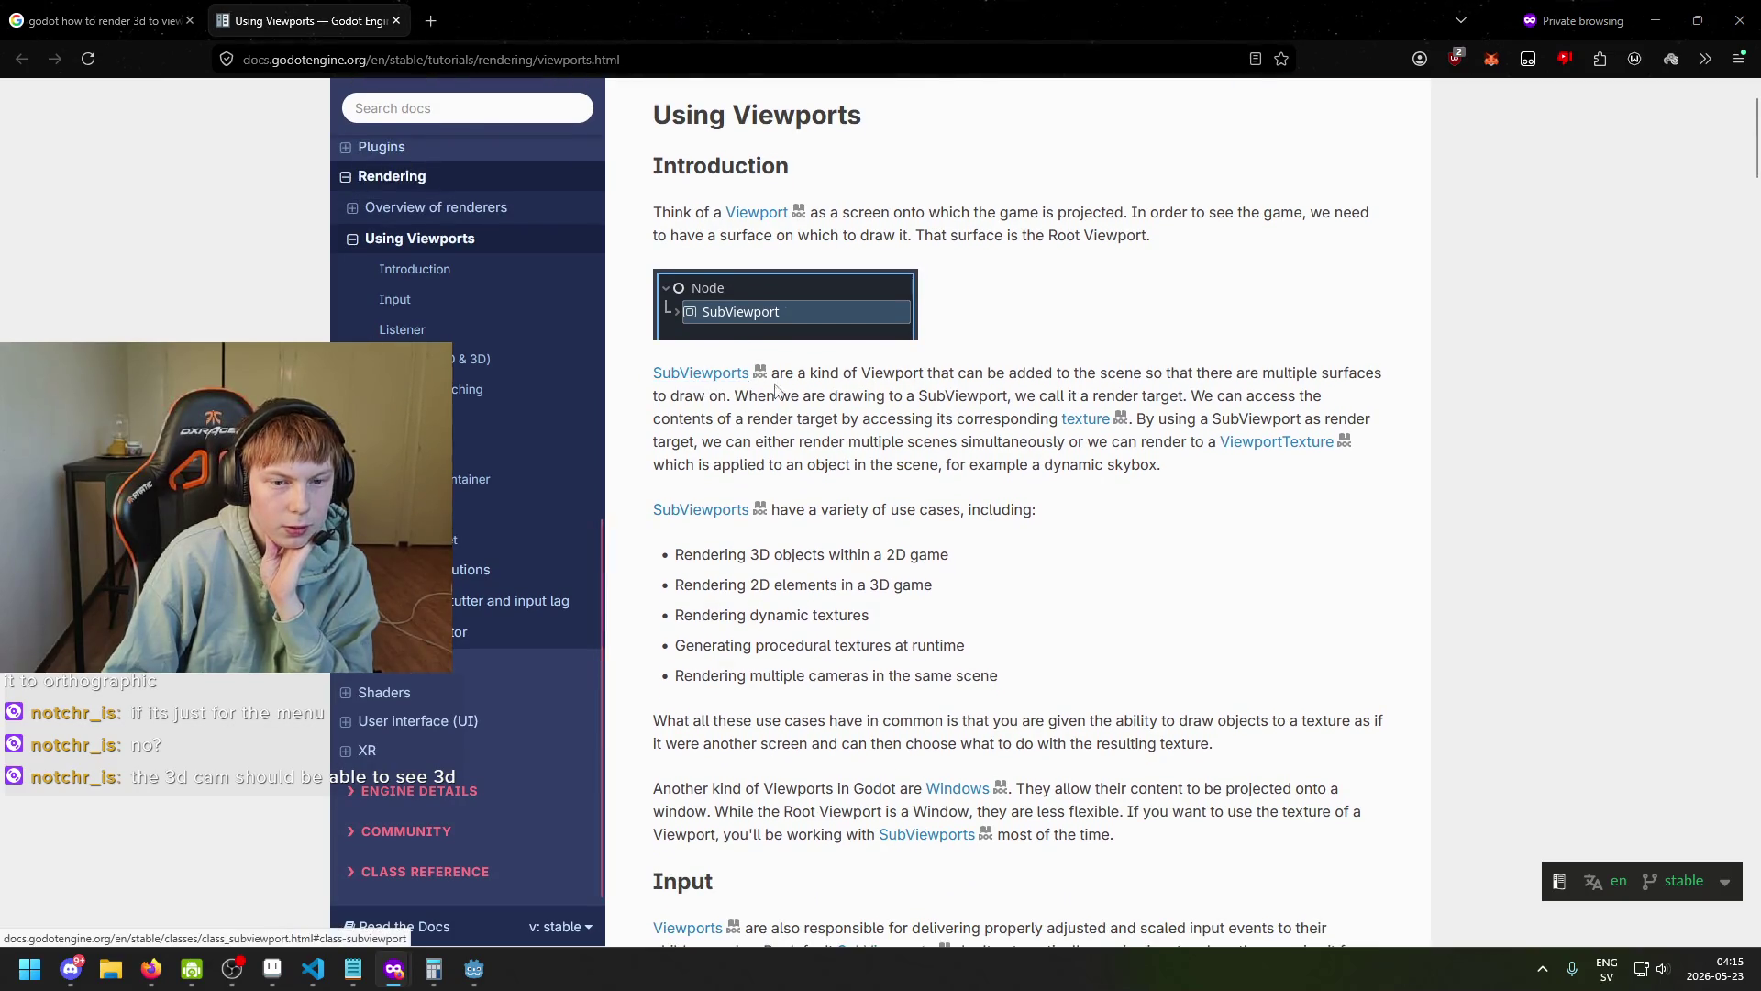
pyautogui.moveTo(1128, 378)
pyautogui.mouseDown()
pyautogui.moveTo(1320, 393)
pyautogui.moveTo(1313, 378)
pyautogui.mouseUp()
pyautogui.click(790, 441)
# Highlight the bullet on rendering 3D objects in 2D and read on to Cameras (2D & 3D).
pyautogui.scroll(-2, 825, 413)
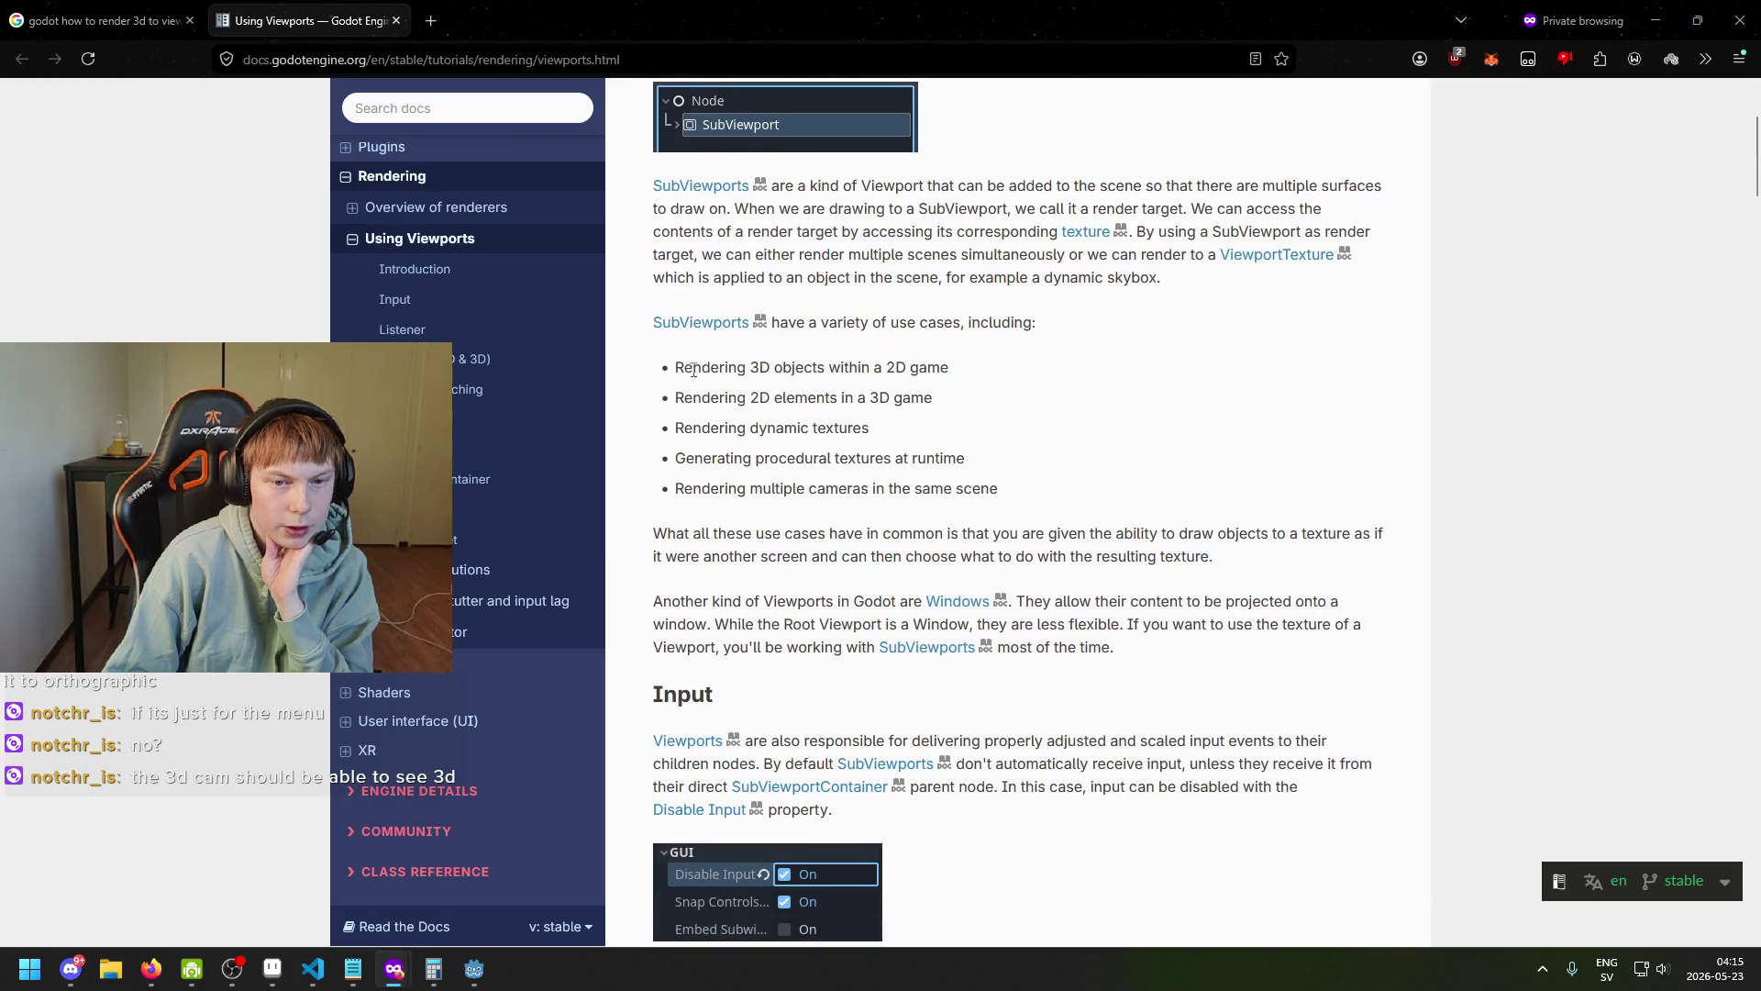
pyautogui.moveTo(771, 368)
pyautogui.mouseDown()
pyautogui.moveTo(888, 373)
pyautogui.moveTo(676, 367)
pyautogui.mouseUp()
pyautogui.click(908, 376)
pyautogui.scroll(-3, 822, 419)
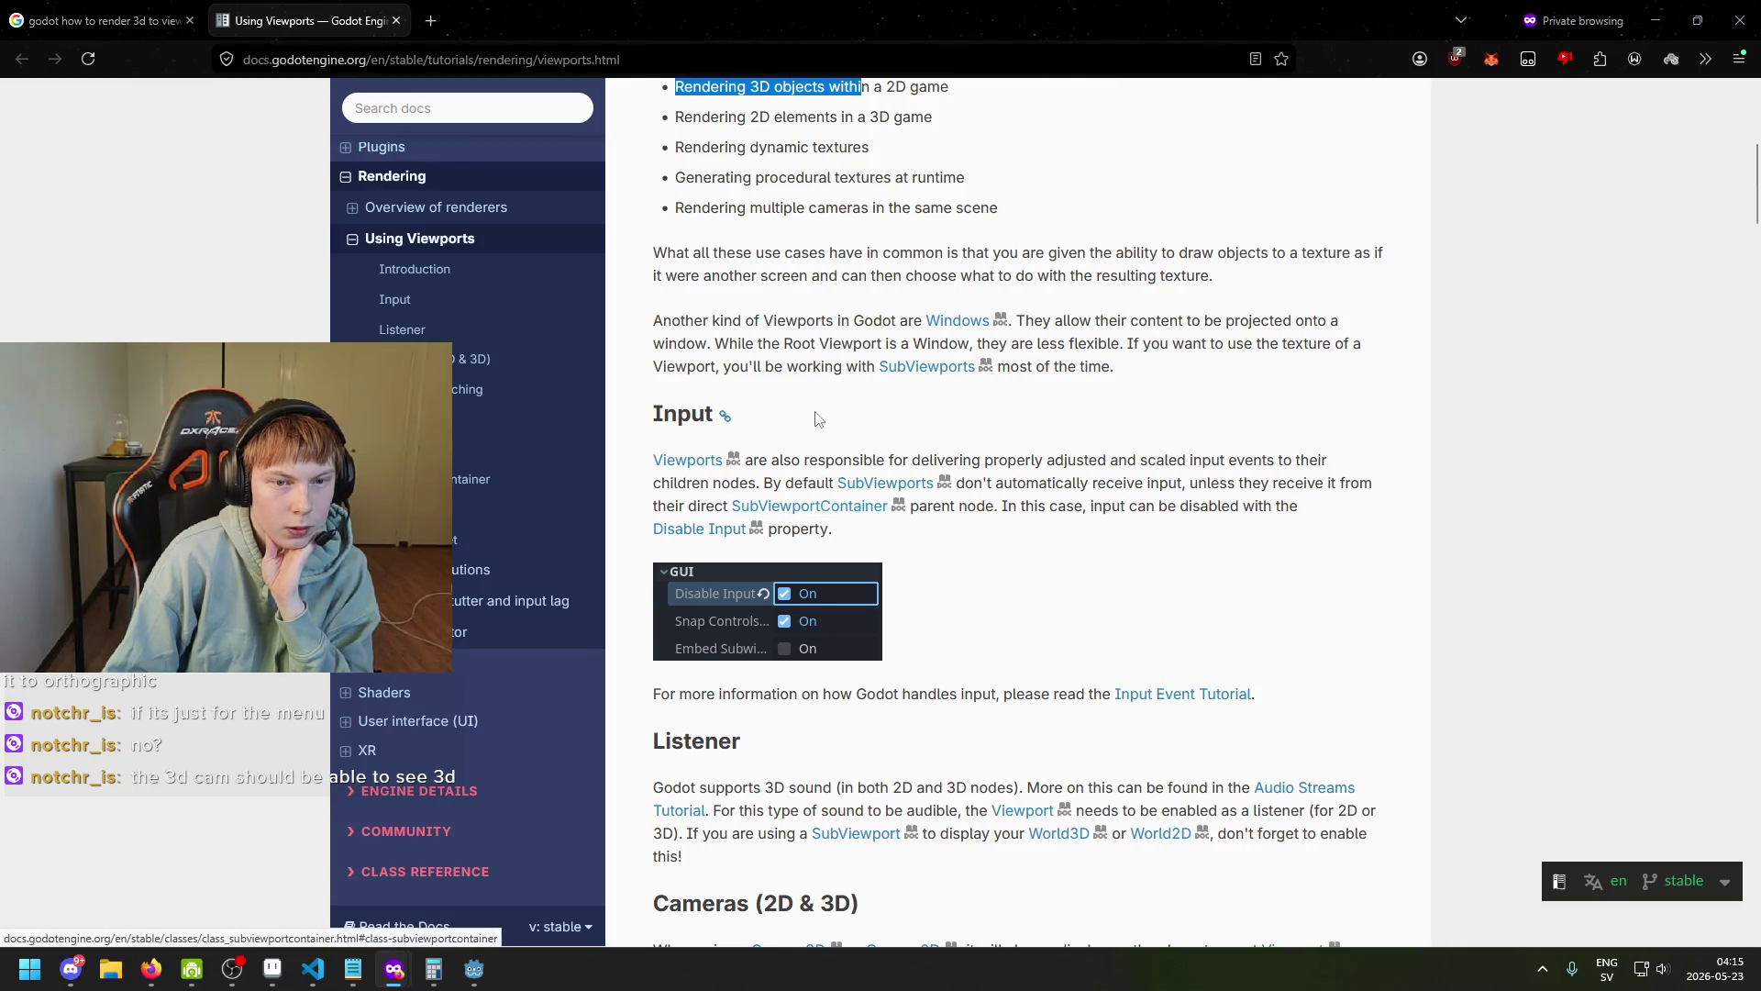
pyautogui.scroll(-1, 798, 431)
pyautogui.scroll(-1, 684, 449)
pyautogui.scroll(-2, 663, 459)
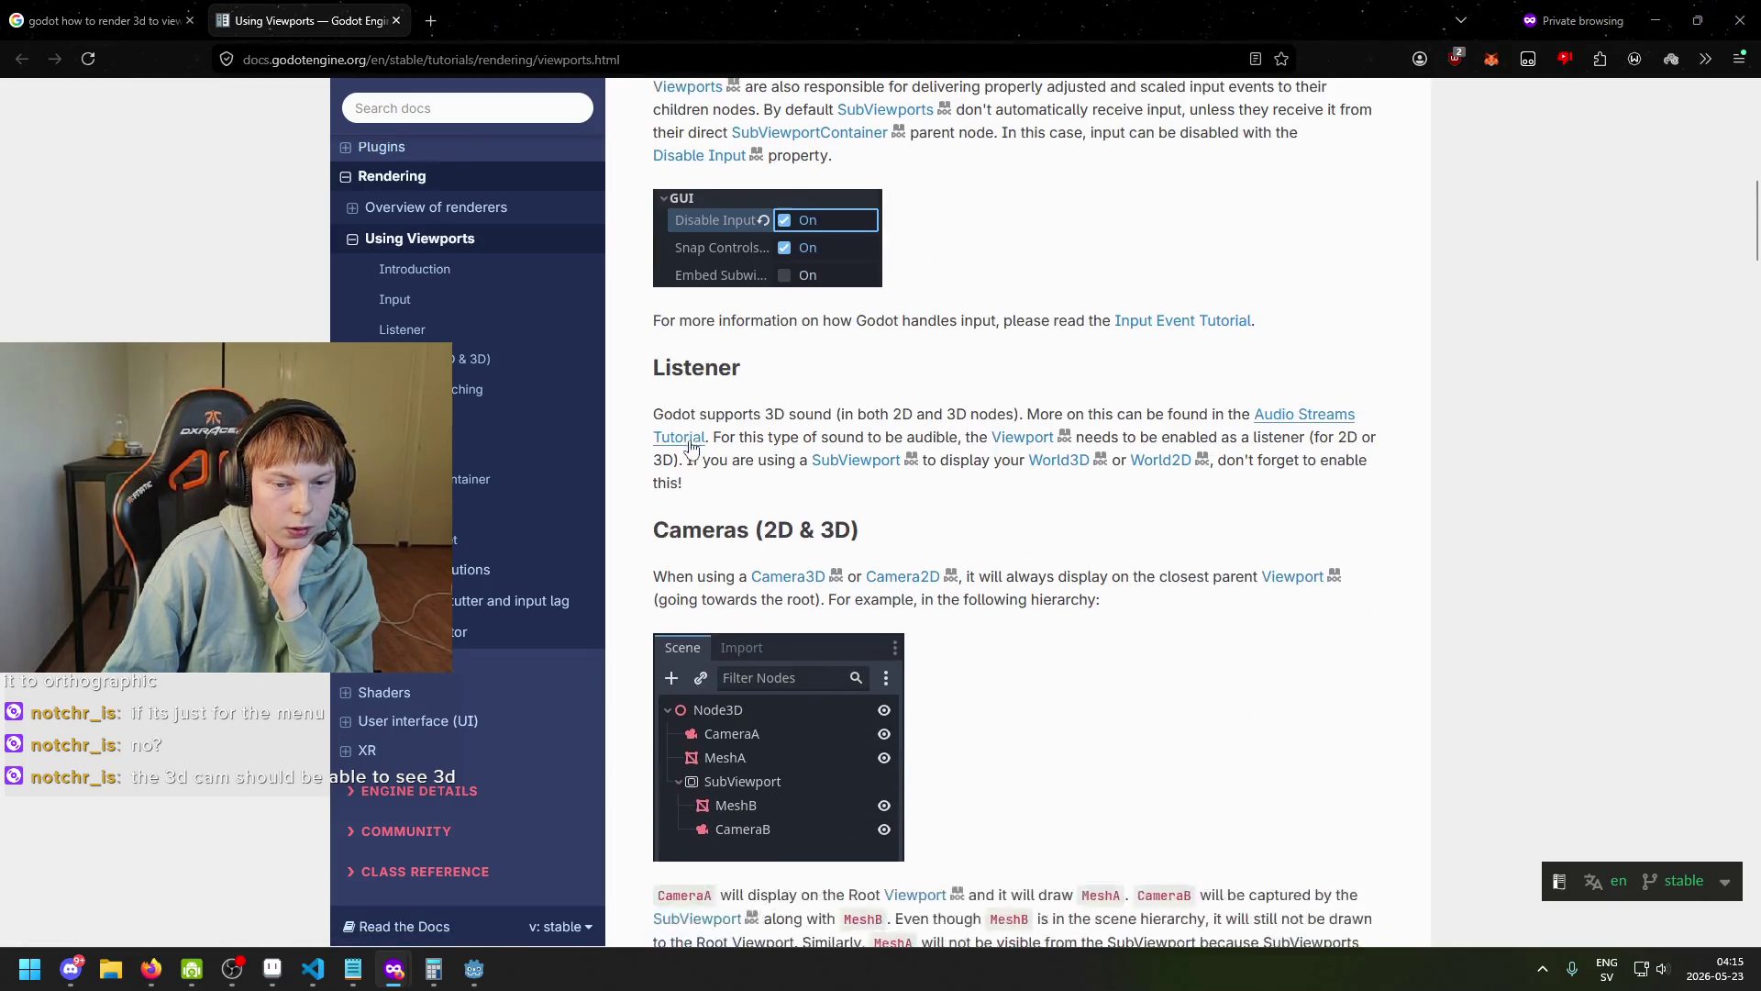
pyautogui.scroll(-1, 747, 577)
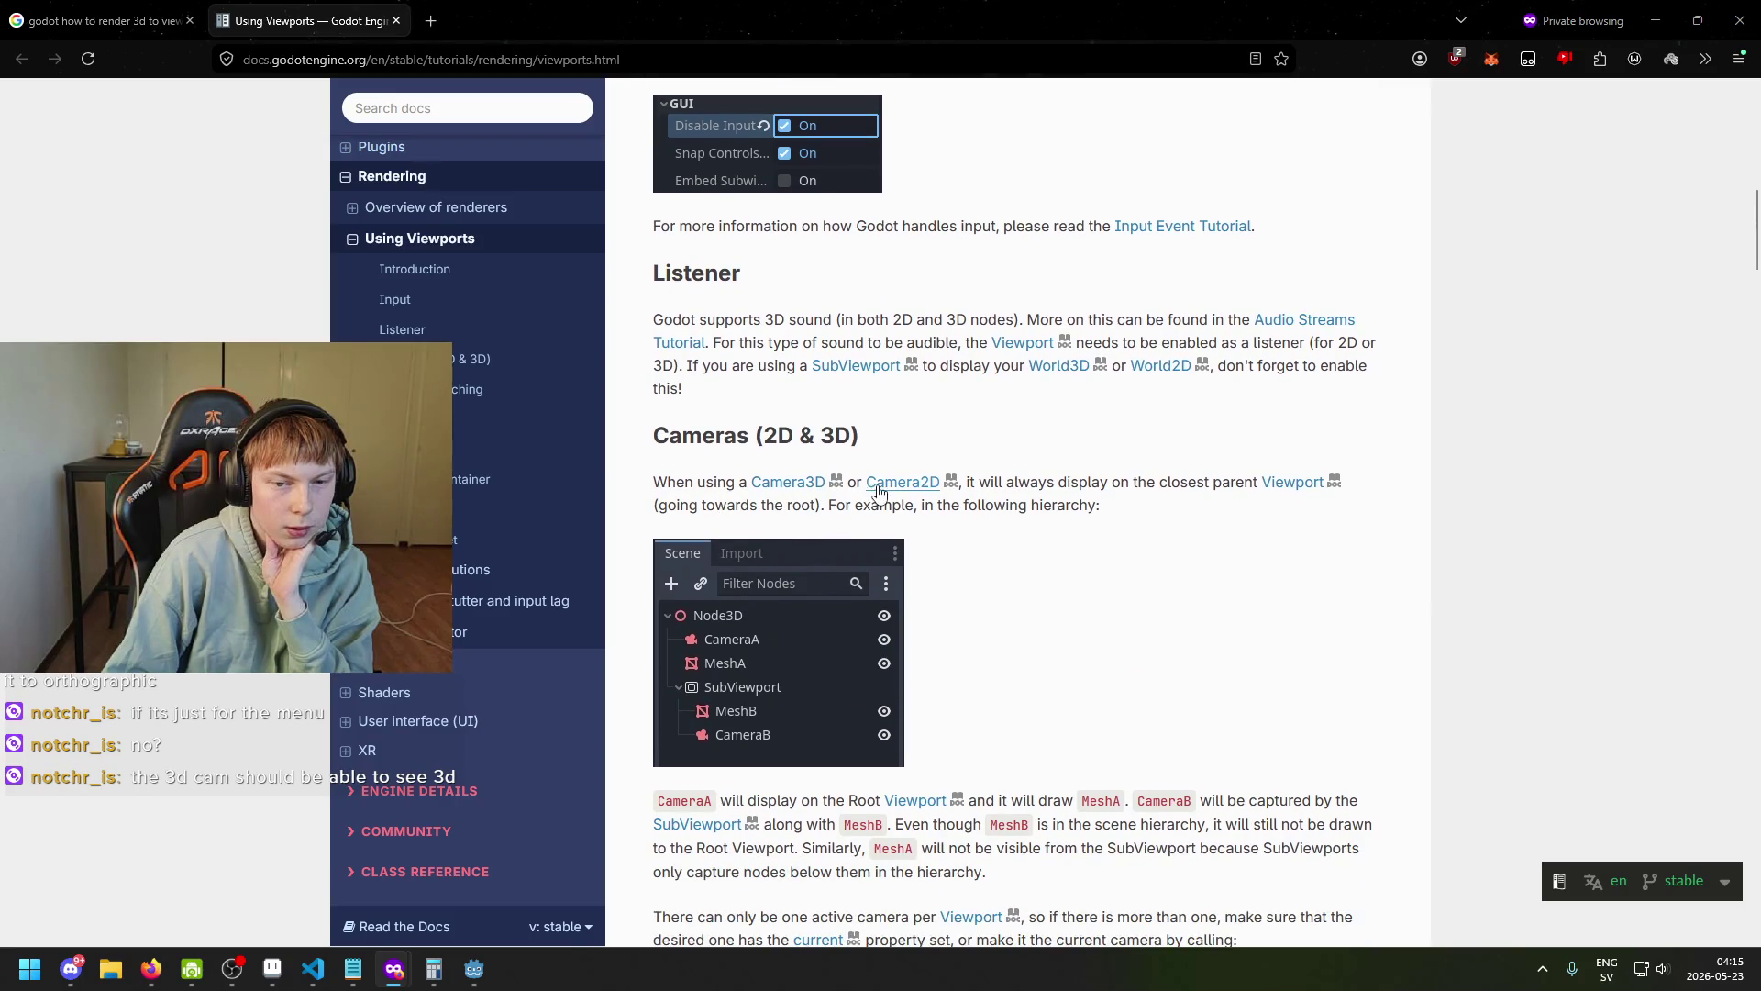
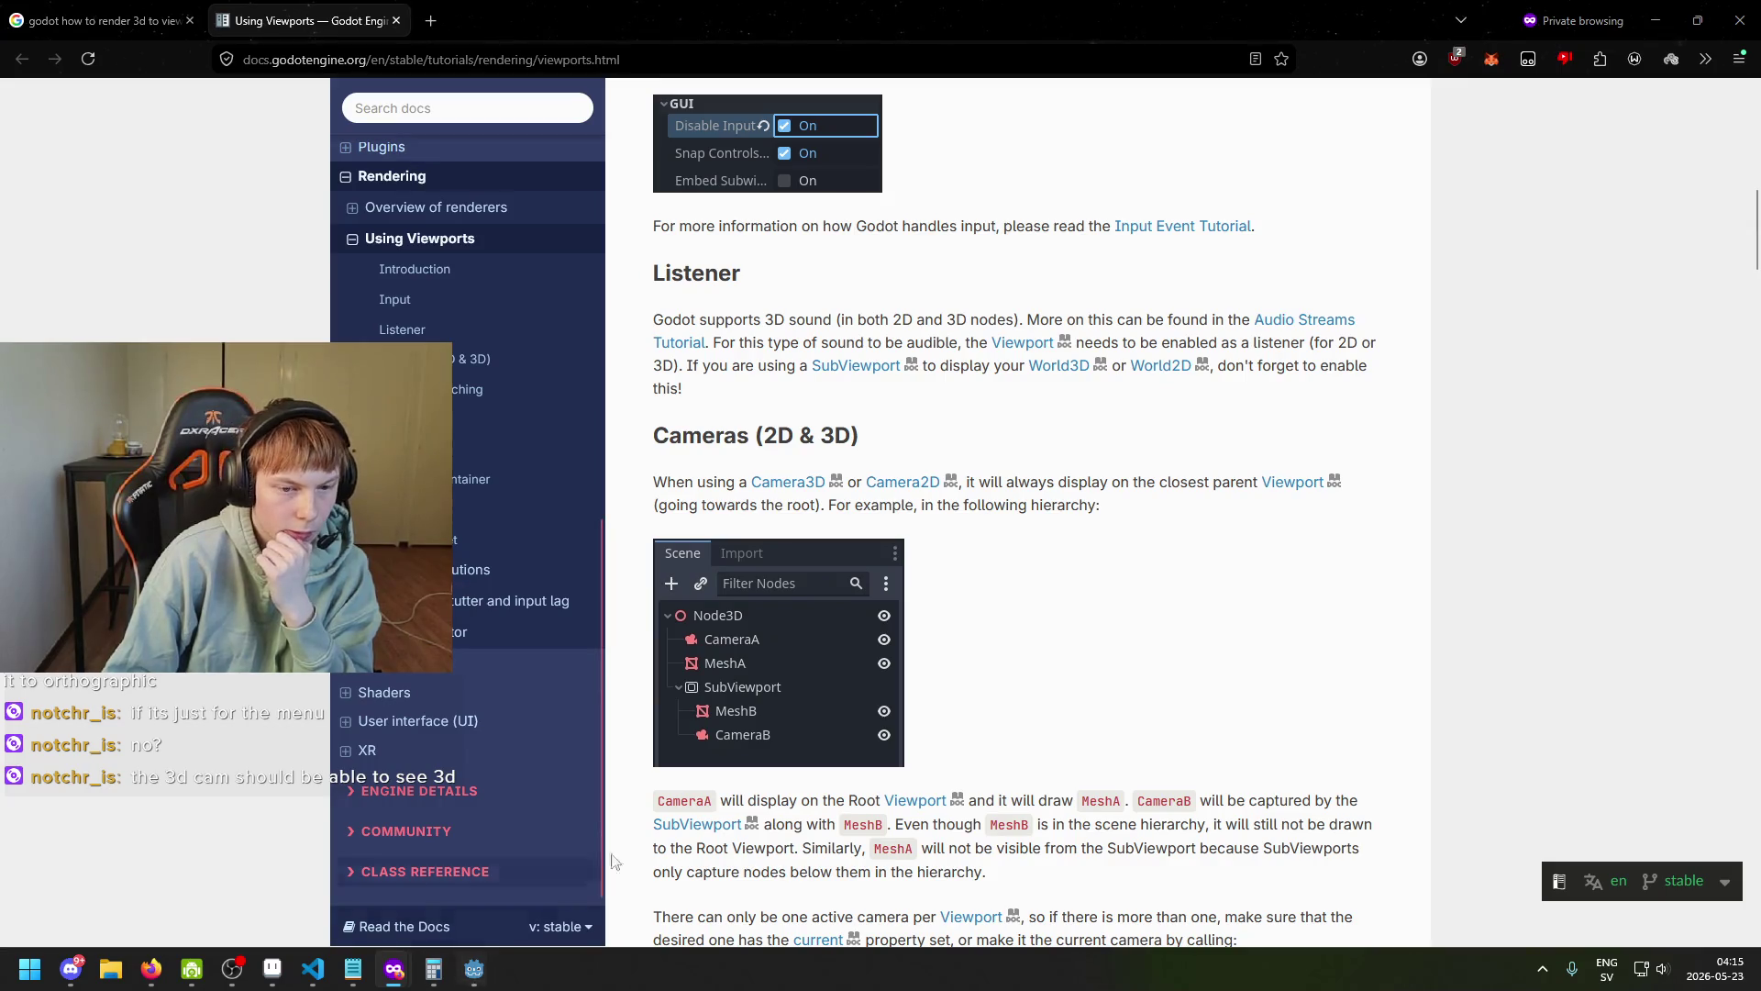
# Finish reading the Cameras (2D & 3D) docs section and return to Godot's title_screen scene.
pyautogui.scroll(-1, 754, 550)
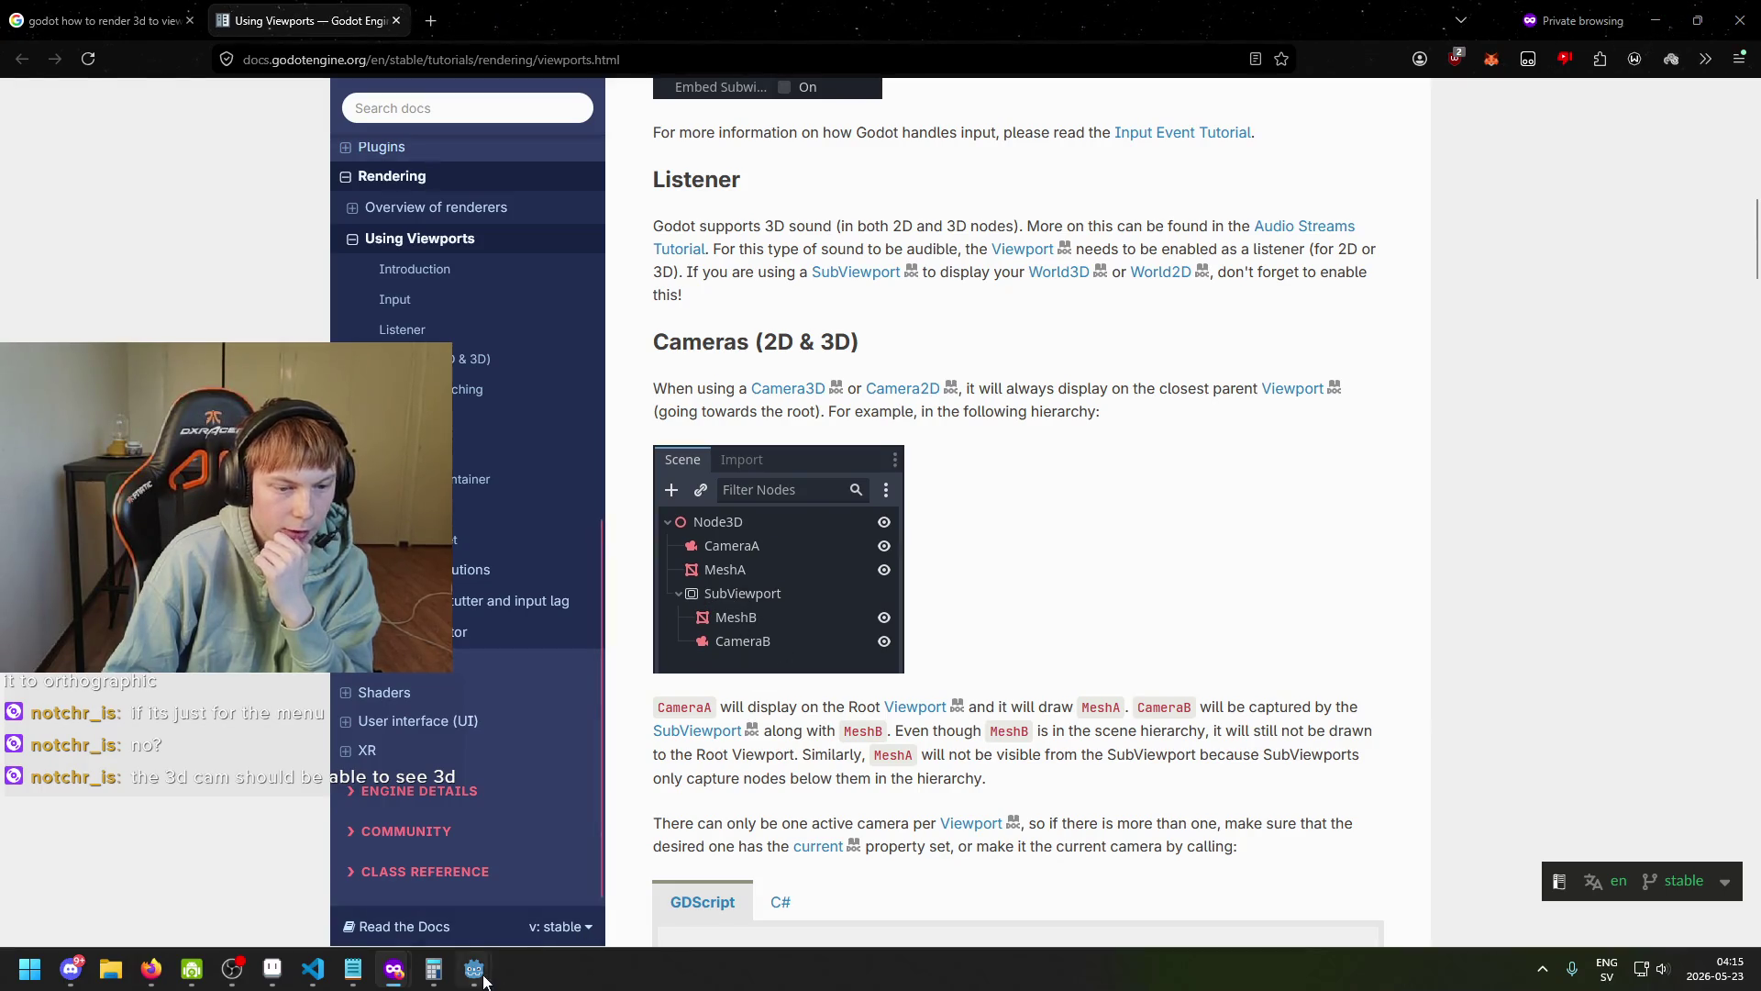
pyautogui.moveTo(475, 969)
pyautogui.click(379, 867)
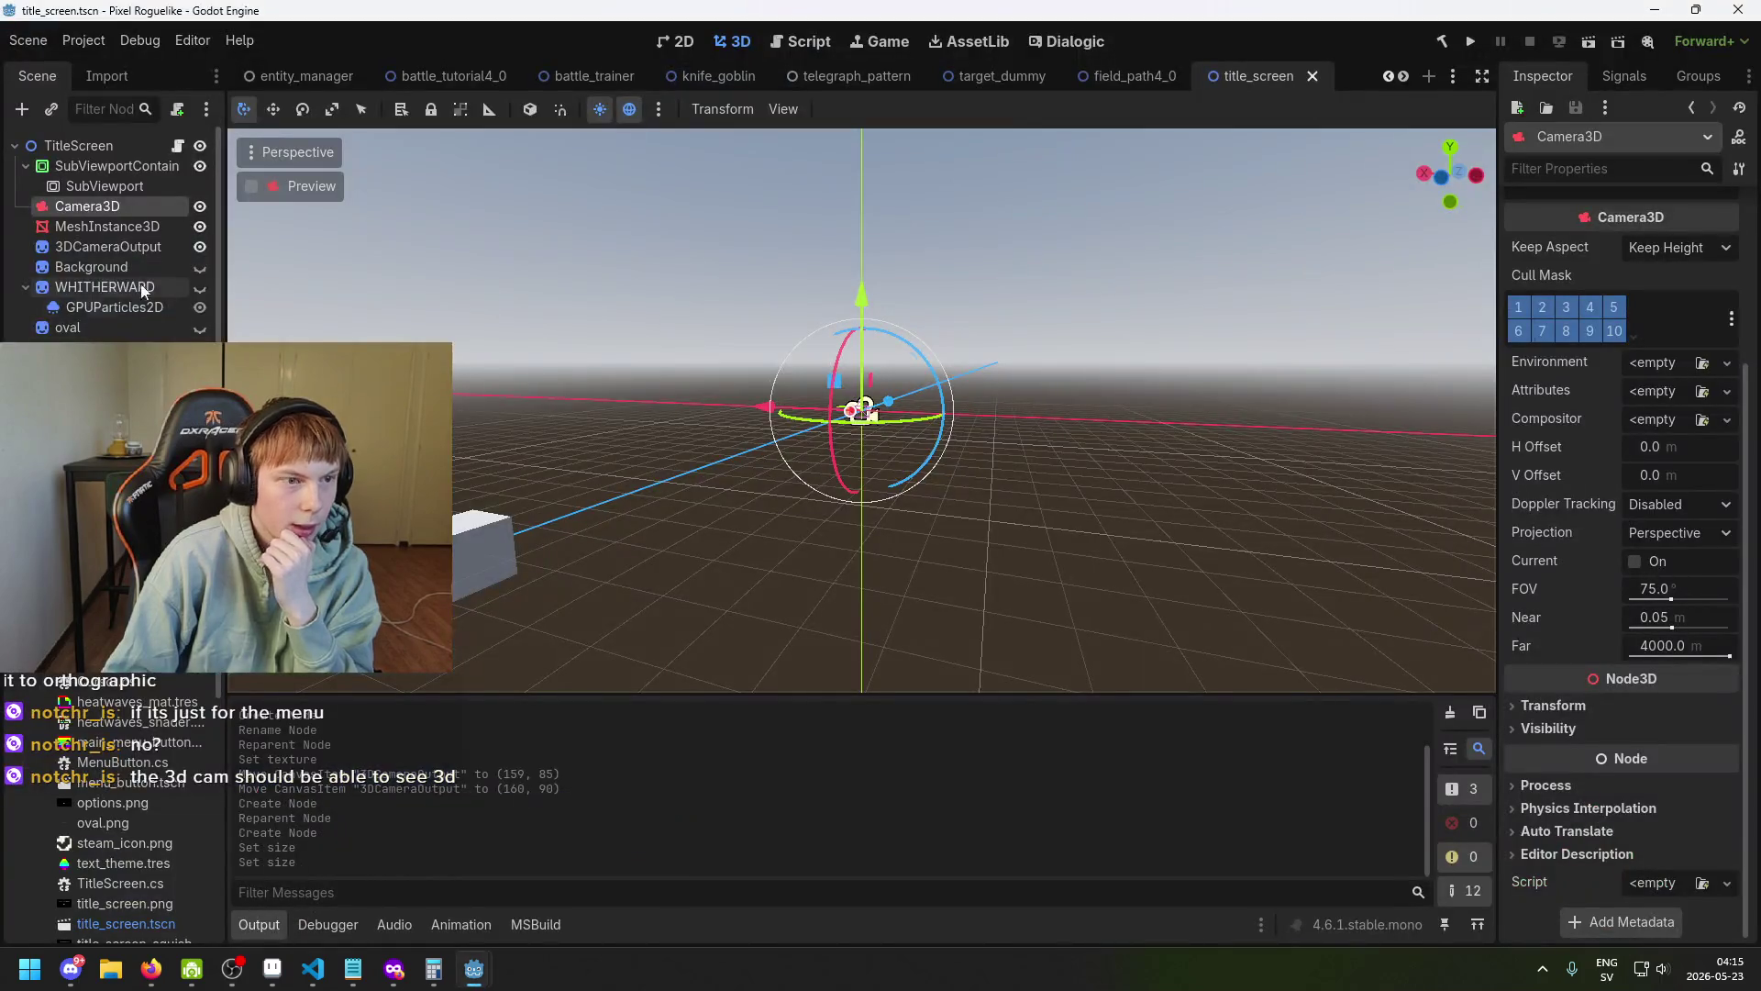
# Reparent Camera3D and MeshInstance3D under the SubViewport node.
pyautogui.click(119, 222)
pyautogui.keyDown('shift'); pyautogui.click(121, 207); pyautogui.keyUp('shift')
pyautogui.moveTo(123, 209); pyautogui.dragTo(125, 188)
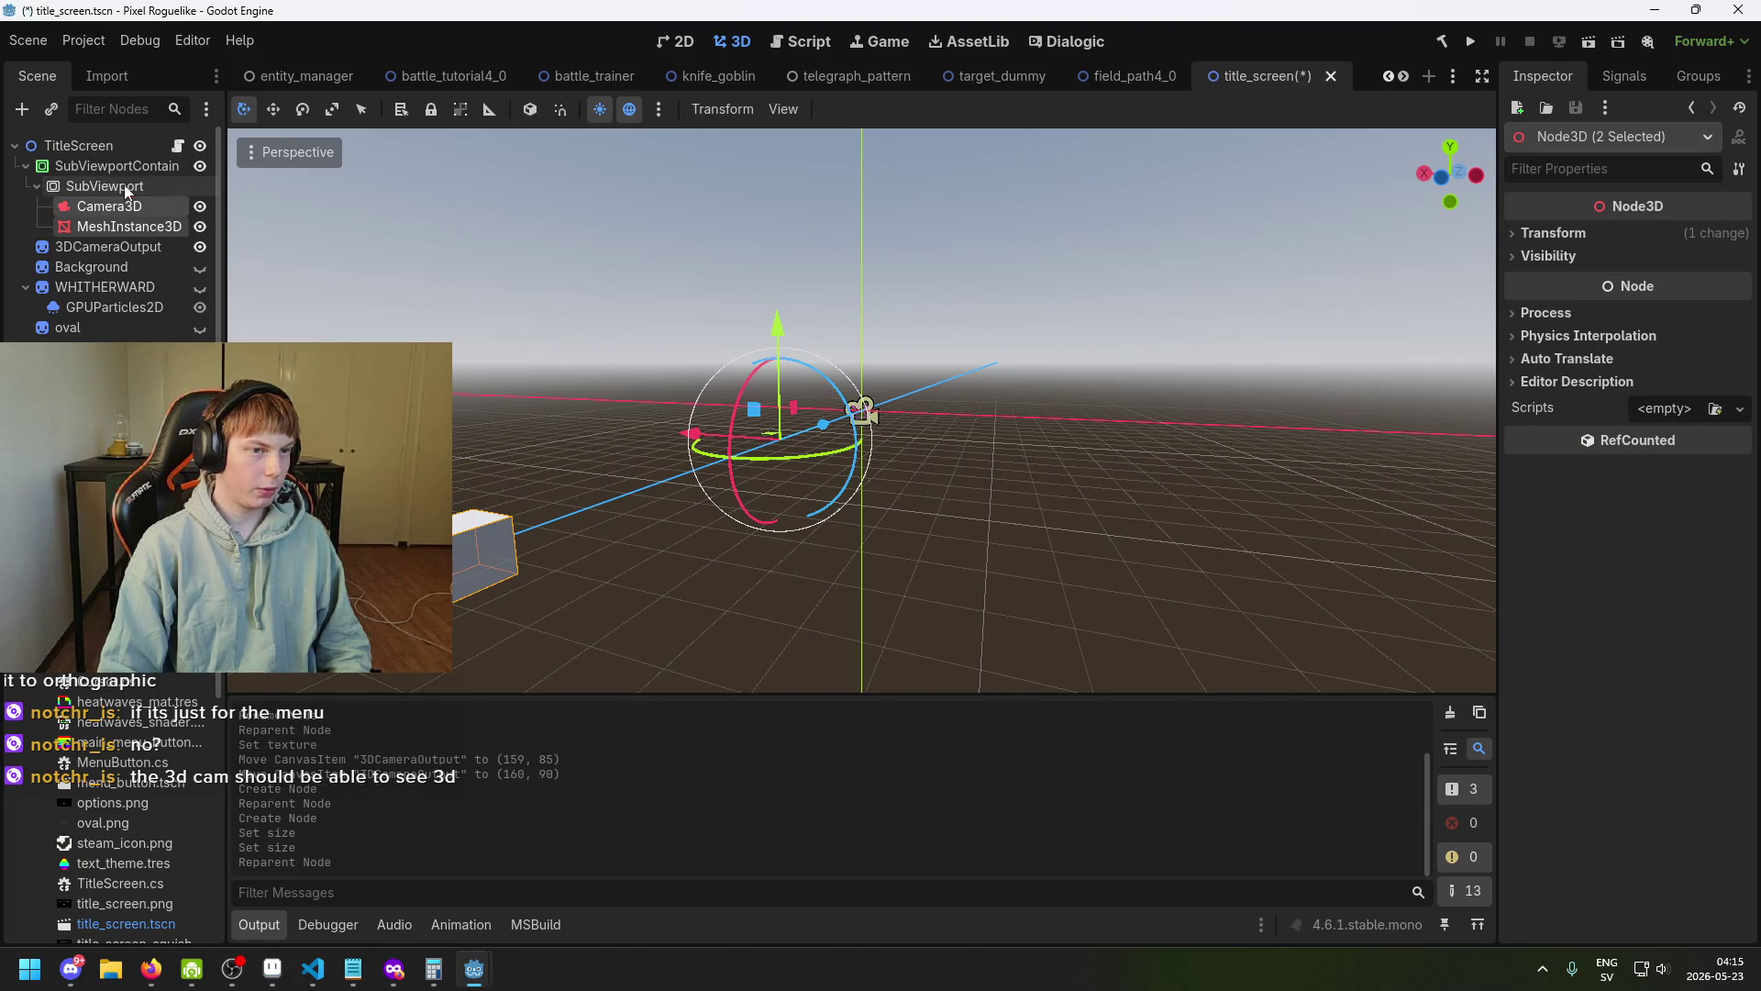
pyautogui.click(125, 193)
pyautogui.moveTo(556, 396); pyautogui.dragTo(648, 383)
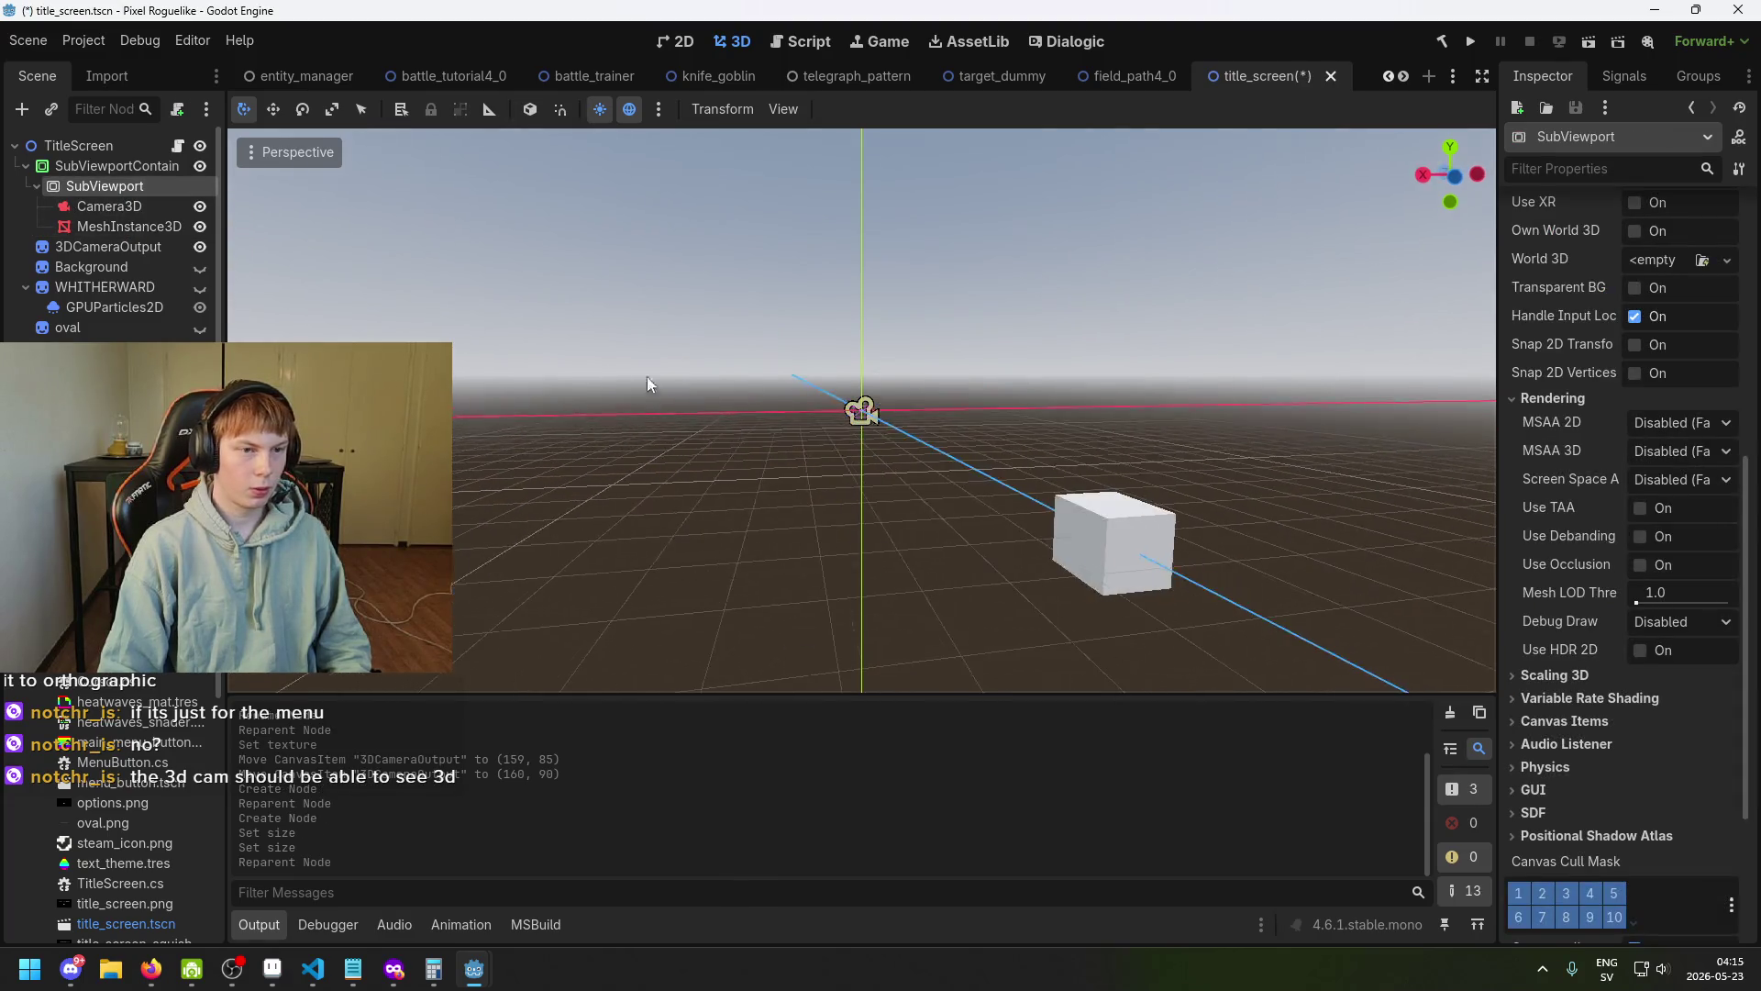
pyautogui.click(109, 208)
pyautogui.moveTo(569, 333); pyautogui.dragTo(624, 312)
pyautogui.click(116, 188)
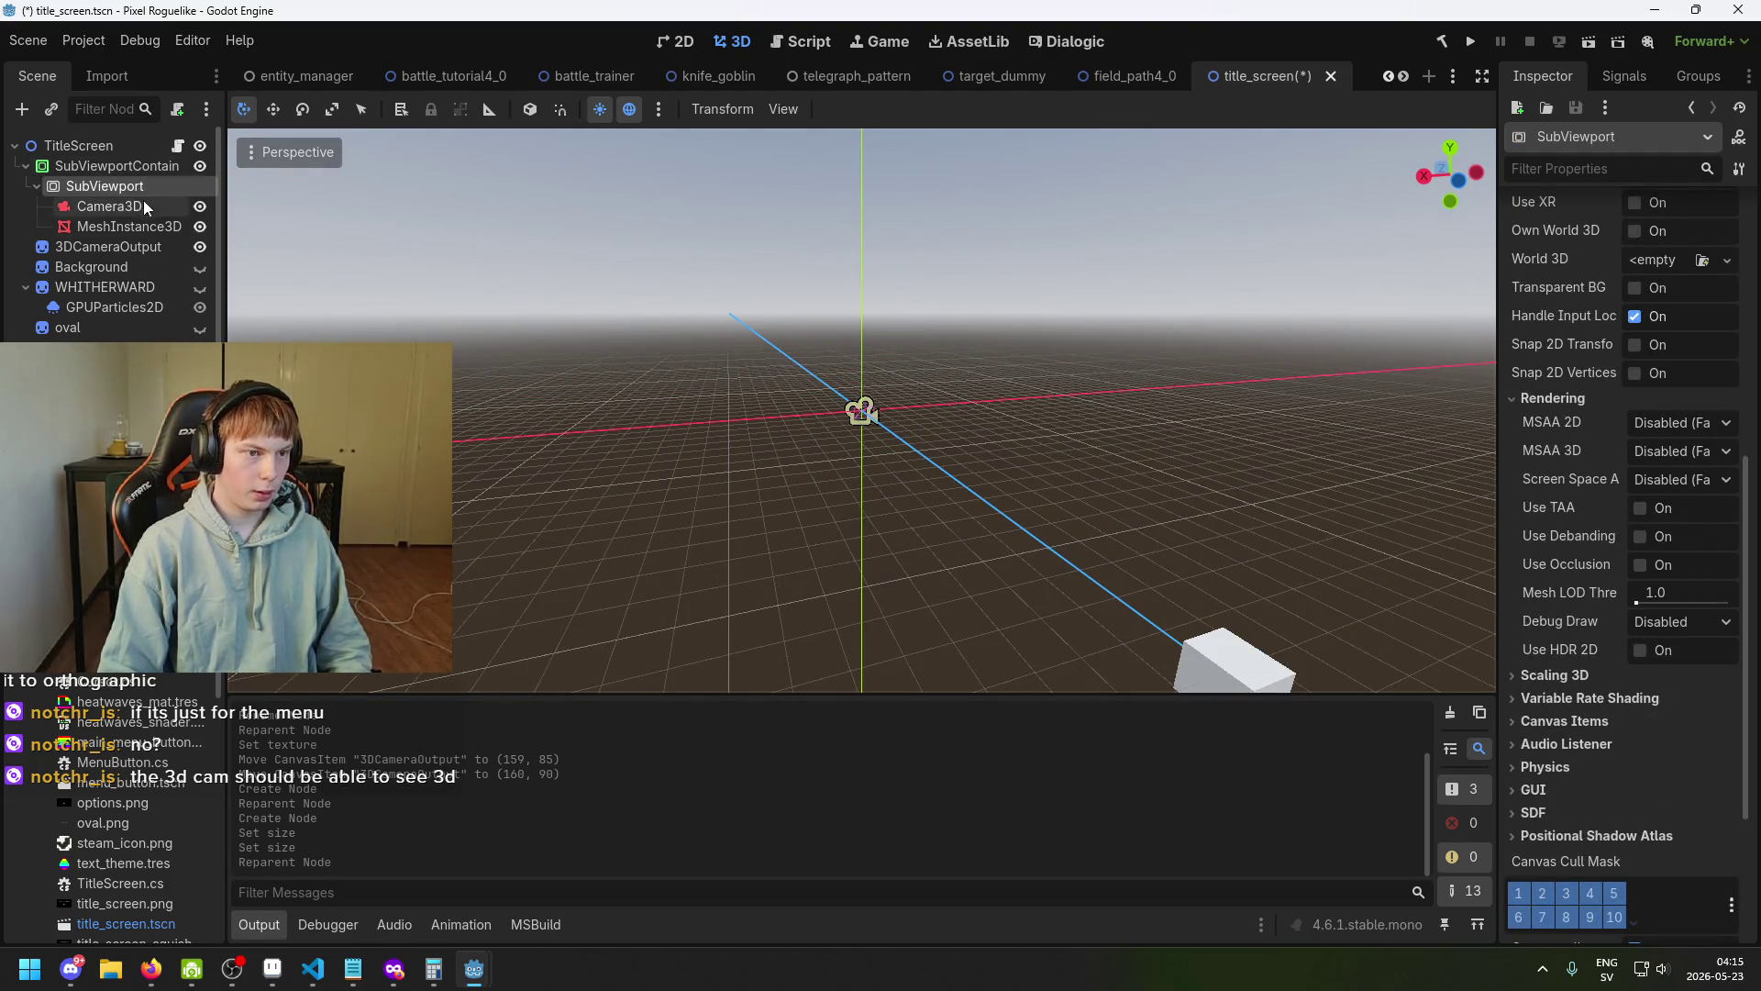
# Try dragging the SubViewportContainer to several positions on the 2D canvas.
pyautogui.click(128, 166)
pyautogui.moveTo(634, 370)
pyautogui.mouseDown()
pyautogui.moveTo(602, 308)
pyautogui.moveTo(802, 401)
pyautogui.moveTo(468, 357)
pyautogui.mouseUp()
pyautogui.scroll(-2, 834, 417)
pyautogui.moveTo(834, 417)
pyautogui.mouseDown()
pyautogui.moveTo(755, 471)
pyautogui.moveTo(680, 488)
pyautogui.mouseUp()
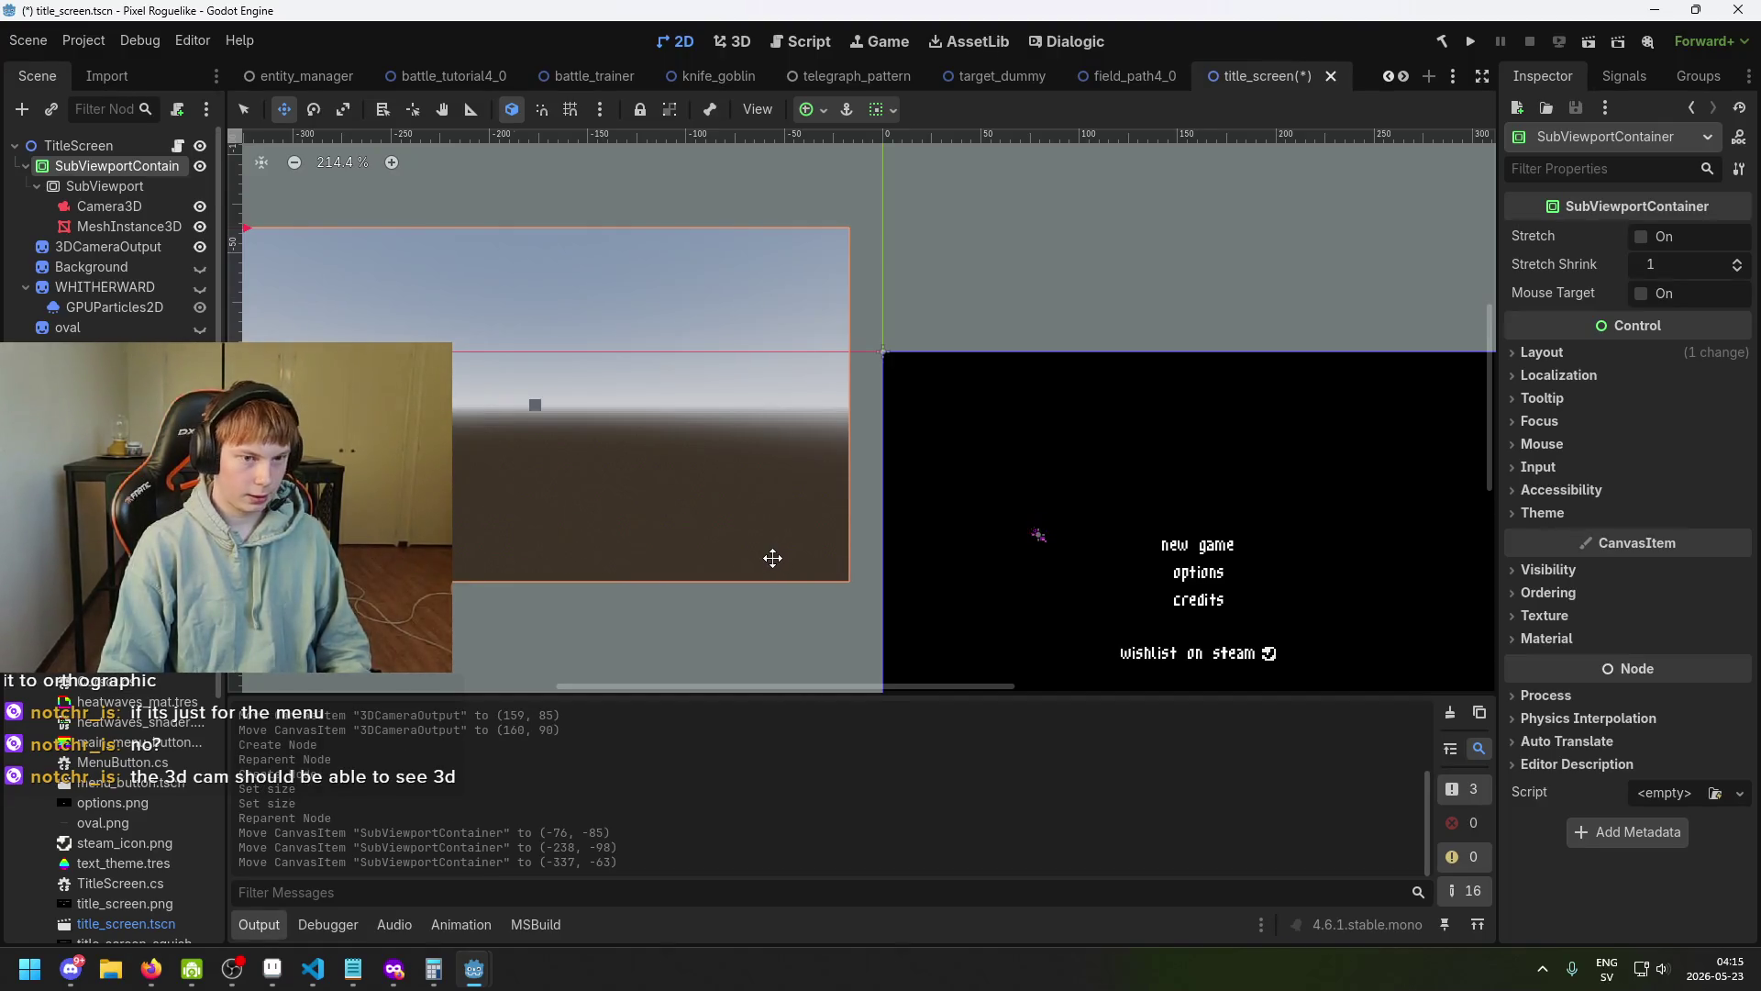
pyautogui.scroll(-2, 780, 558)
pyautogui.moveTo(853, 527)
pyautogui.mouseDown()
pyautogui.moveTo(872, 523)
pyautogui.moveTo(813, 582)
pyautogui.moveTo(814, 556)
pyautogui.mouseUp()
pyautogui.scroll(1, 804, 577)
pyautogui.moveTo(714, 514)
pyautogui.mouseDown()
pyautogui.moveTo(861, 531)
pyautogui.moveTo(687, 460)
pyautogui.mouseUp()
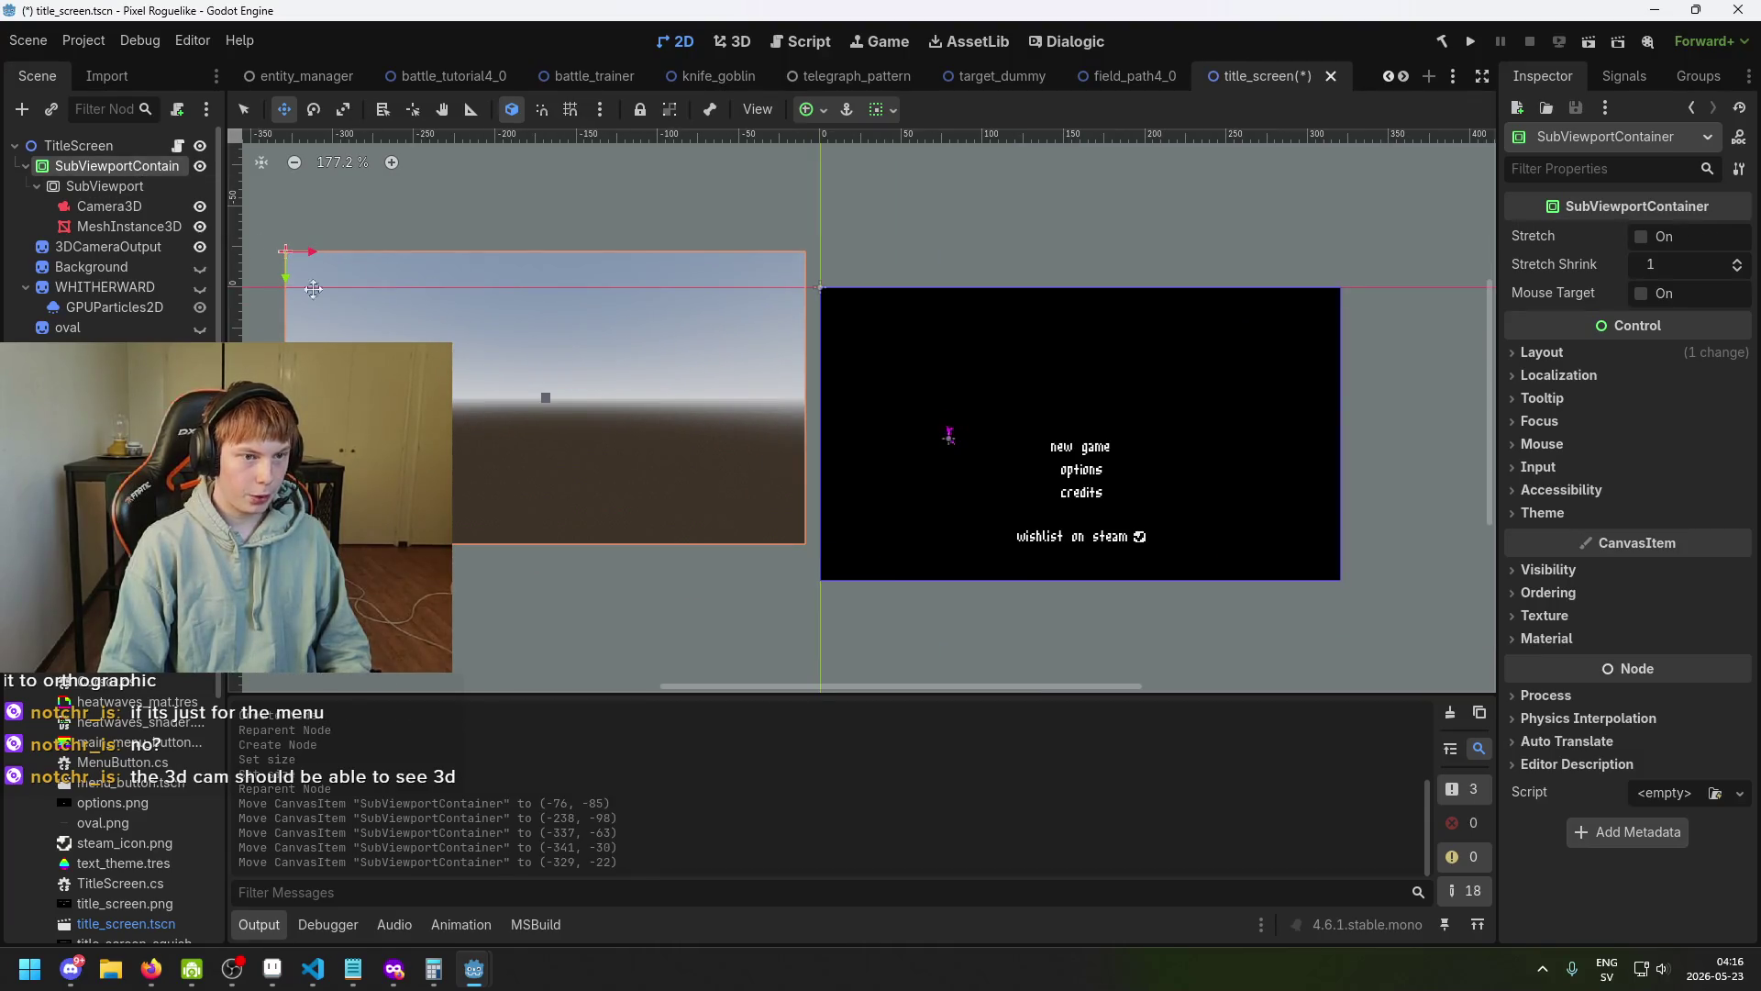
# Undo the container moves with Ctrl+Z and save title_screen.
pyautogui.hotkey('ctrl', 'z')
pyautogui.hotkey('ctrl', 'z')
pyautogui.hotkey('ctrl', 'z')
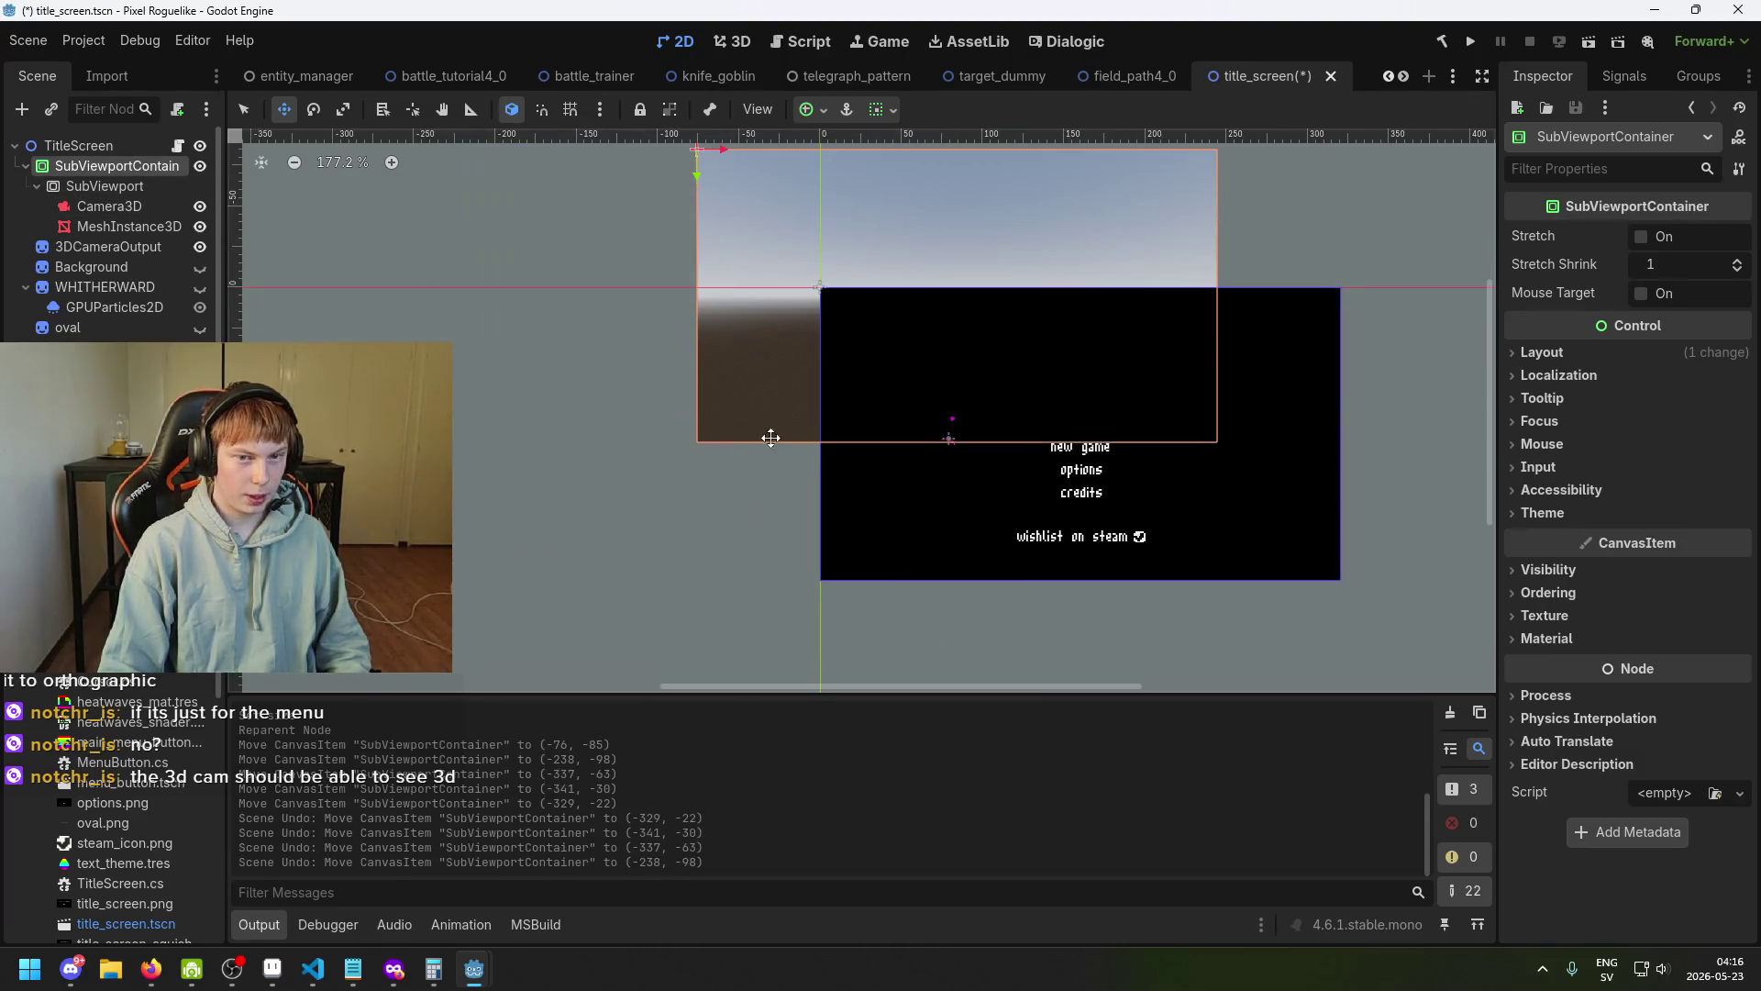
pyautogui.hotkey('ctrl', 'z')
pyautogui.moveTo(707, 312); pyautogui.dragTo(768, 345)
pyautogui.hotkey('ctrl', 'z')
pyautogui.hotkey('ctrl', 's')
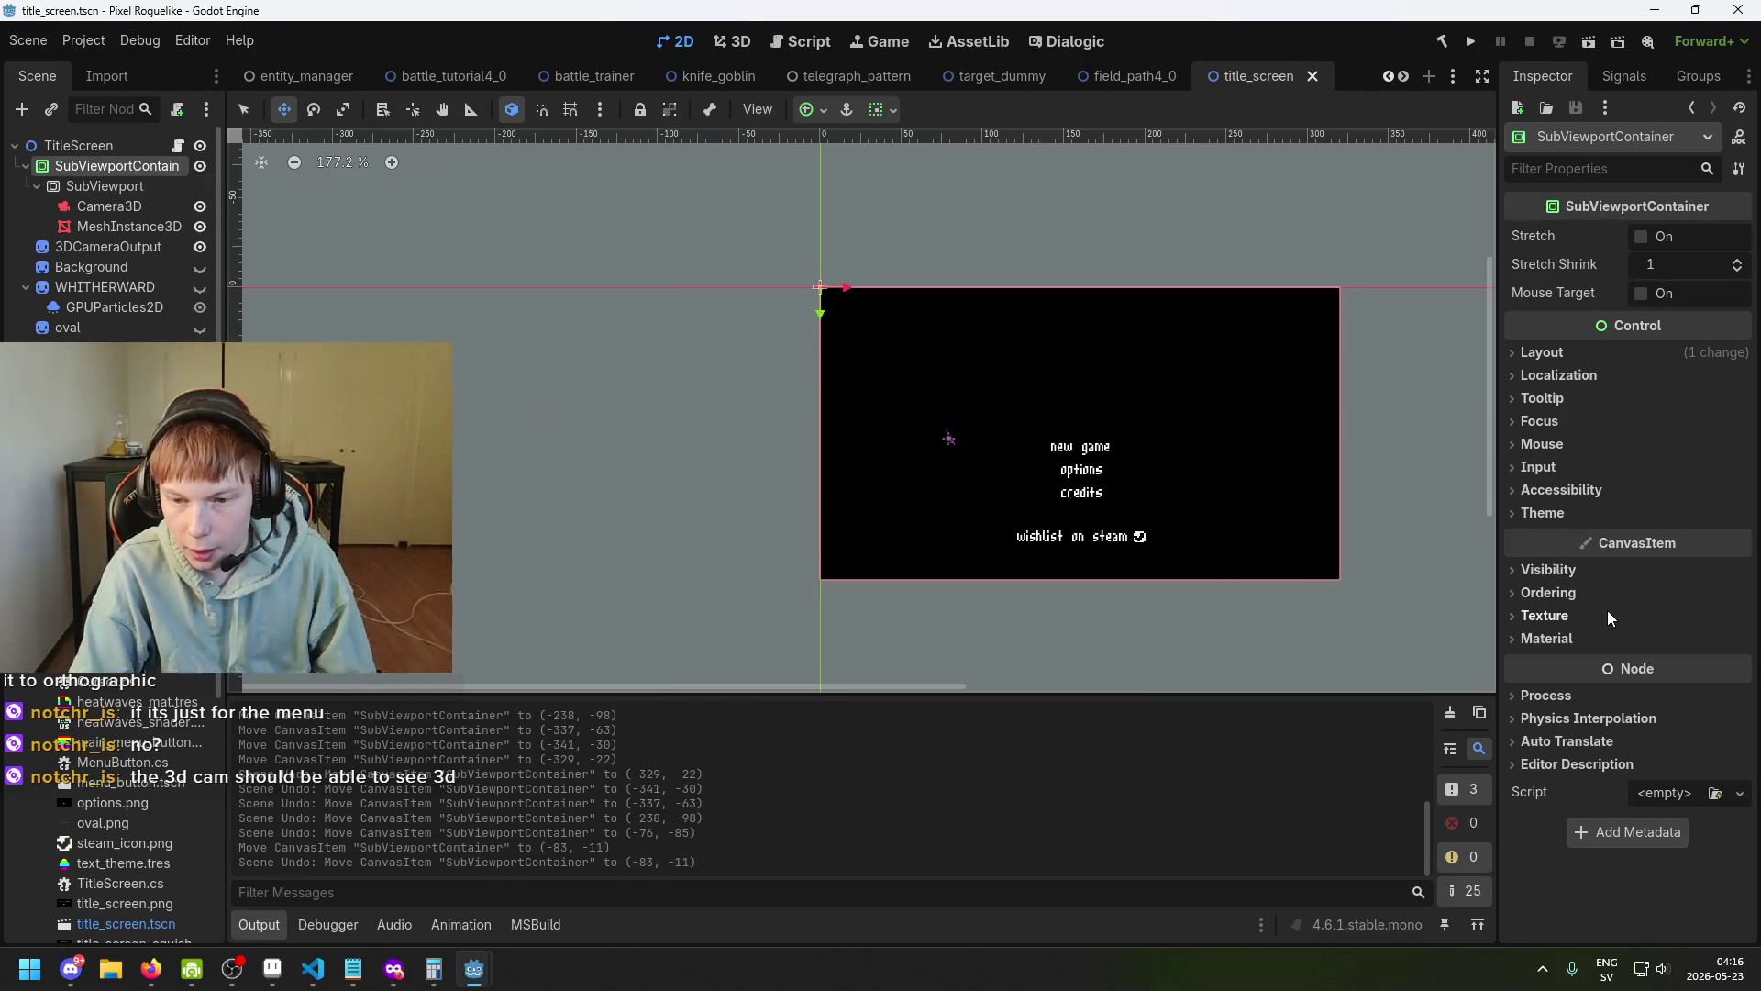
pyautogui.click(1632, 596)
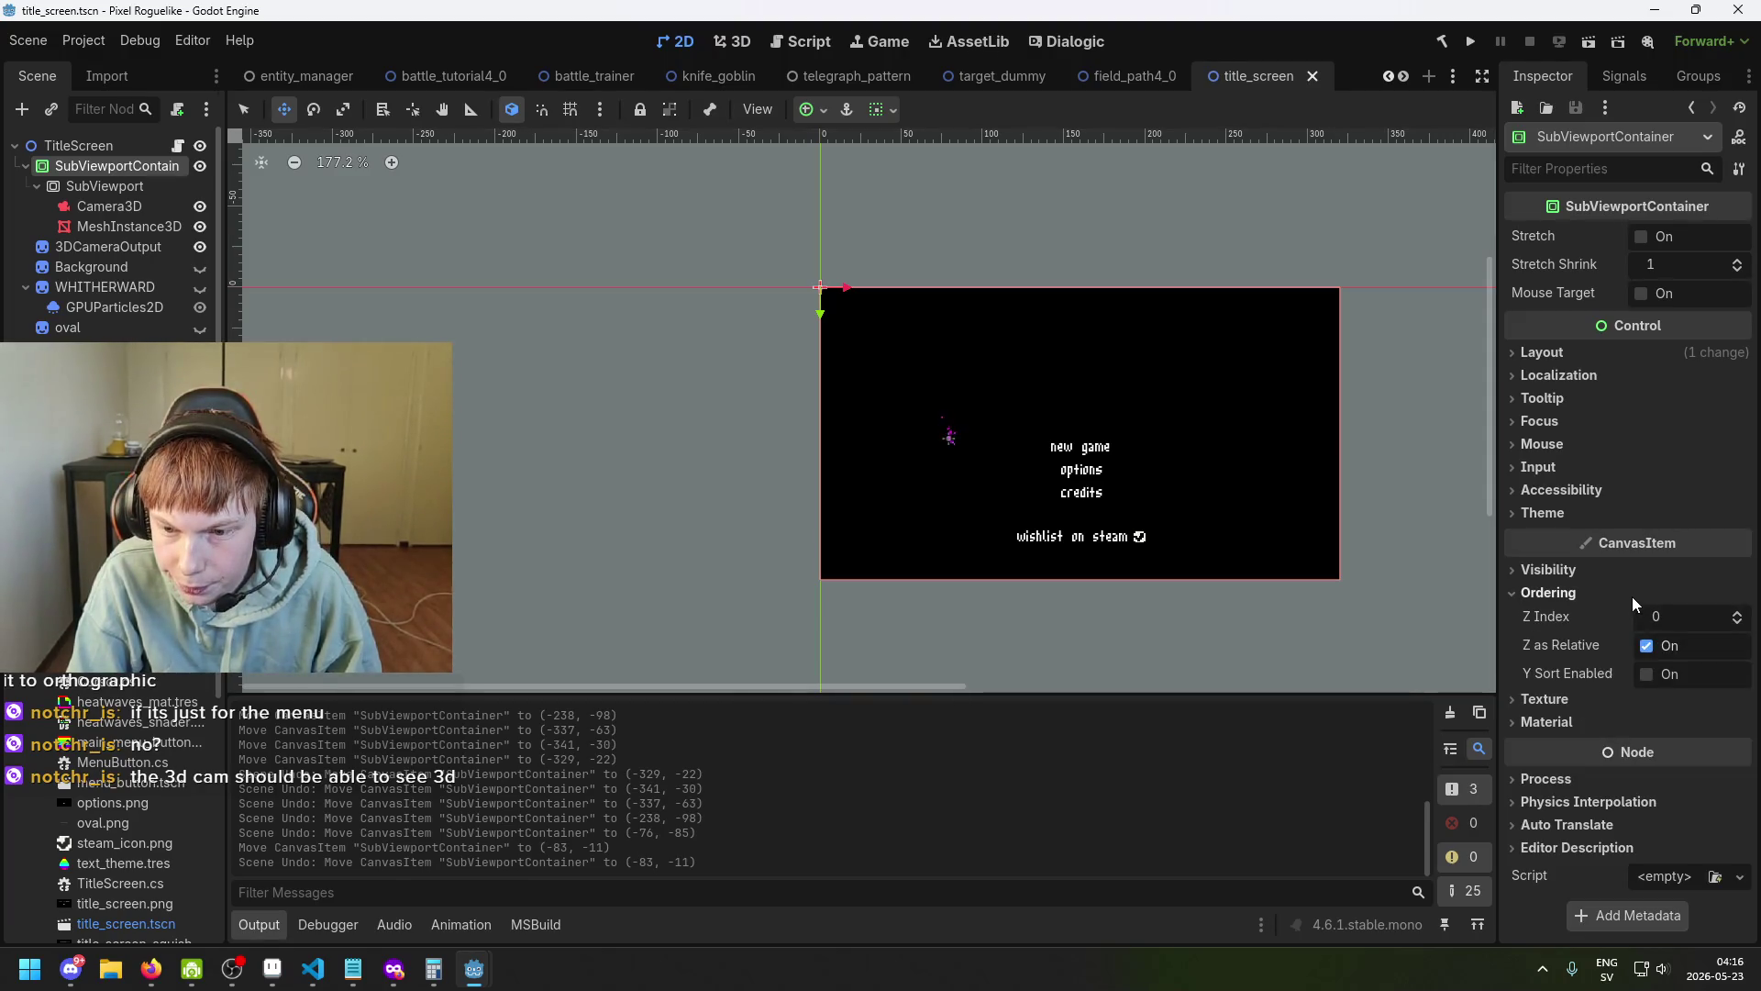
# Raise the container's Z Index, then delete the 3DCameraOutput sprite node.
pyautogui.moveTo(1667, 613)
pyautogui.mouseDown()
pyautogui.moveTo(1697, 612)
pyautogui.moveTo(1646, 612)
pyautogui.mouseUp()
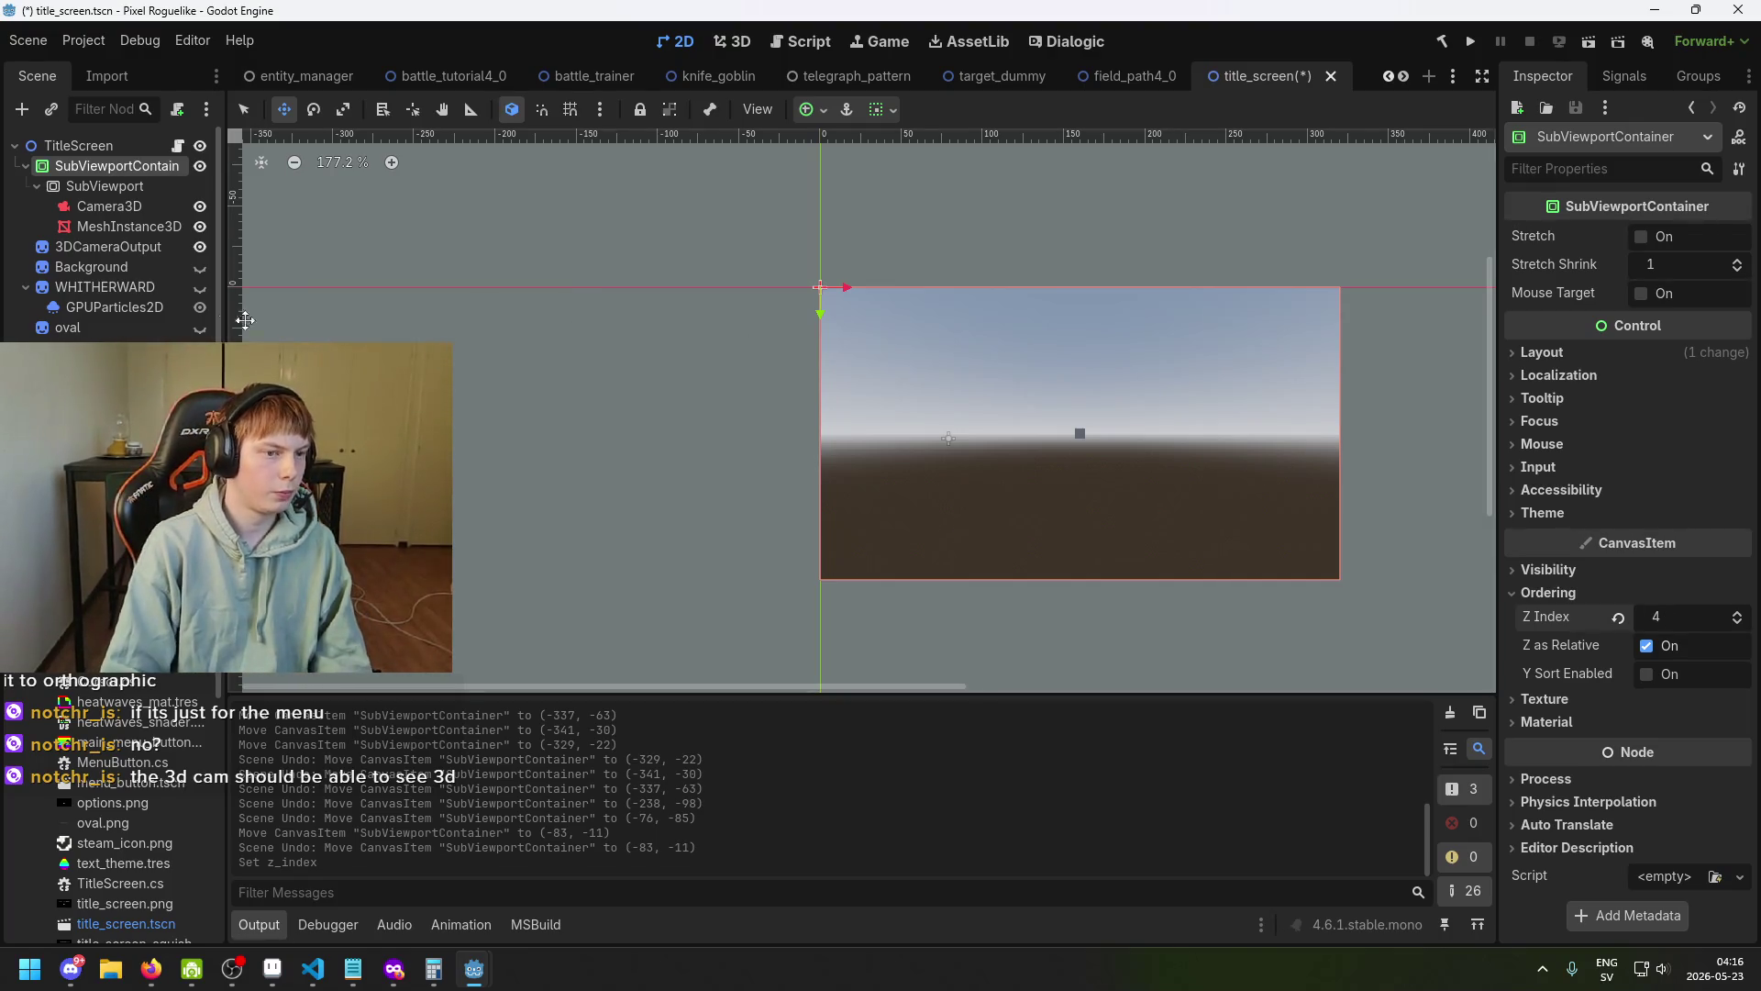
pyautogui.click(111, 246)
pyautogui.press('Delete')
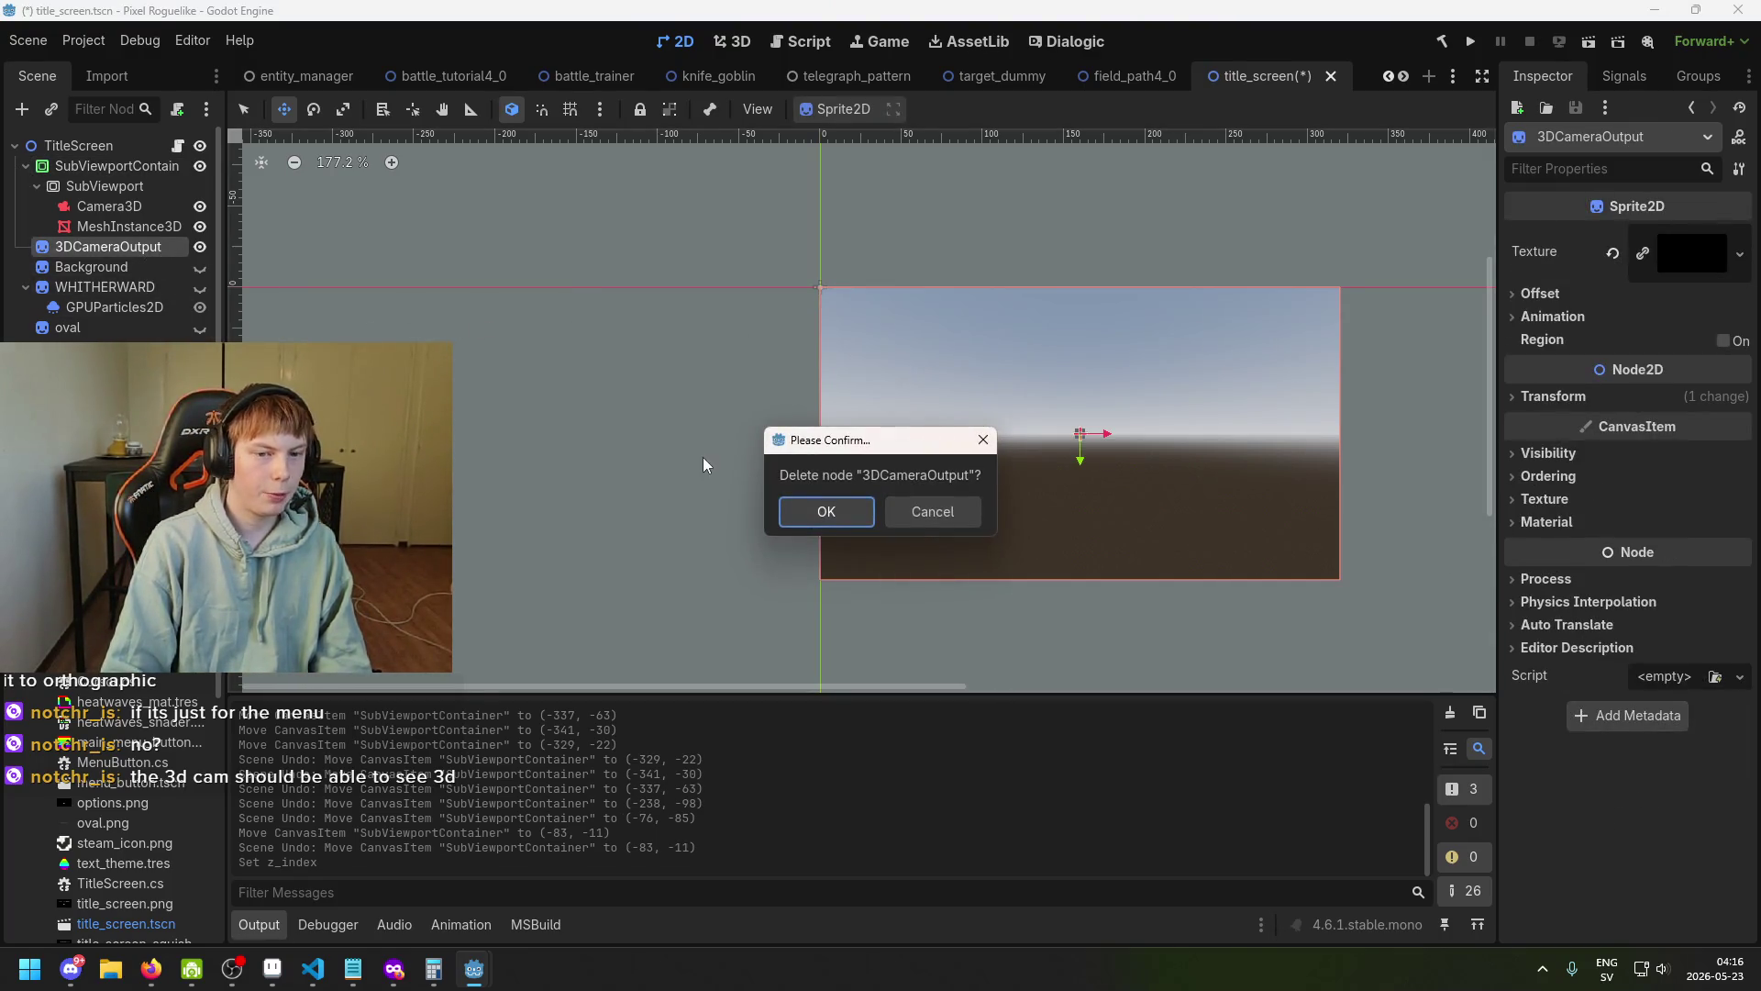
pyautogui.press('Return')
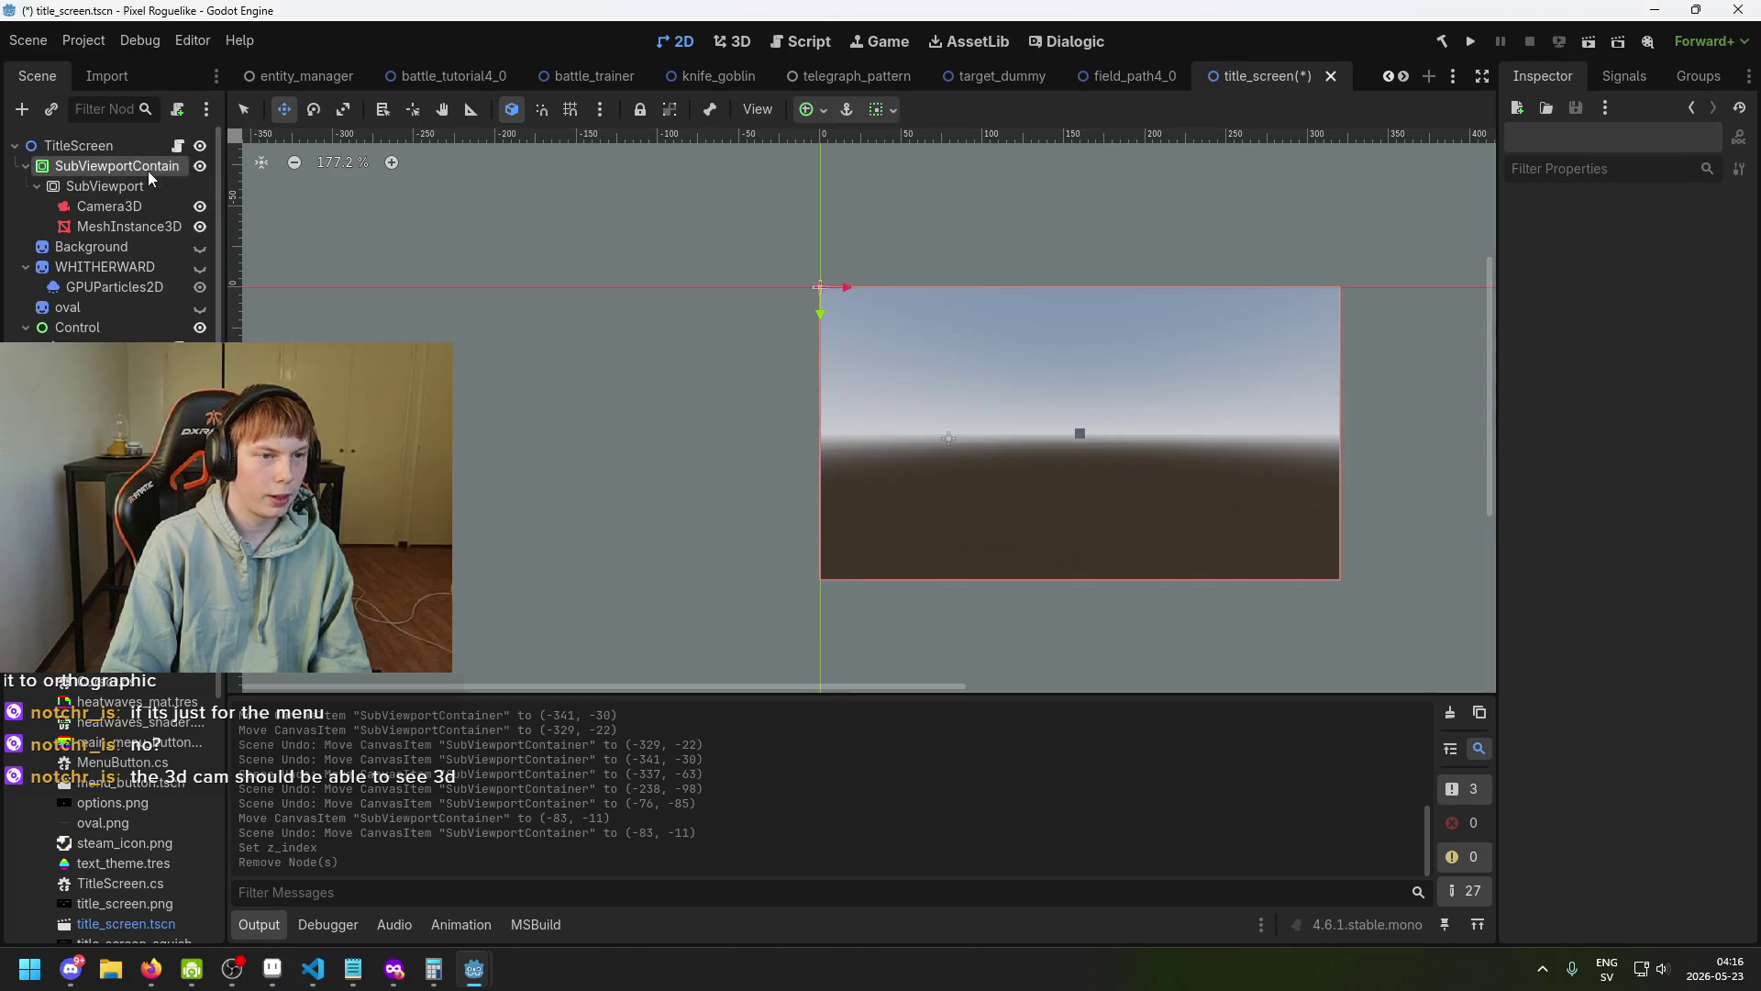
# Reset the SubViewportContainer's Z Index to 0 and save the scene.
pyautogui.click(1670, 627)
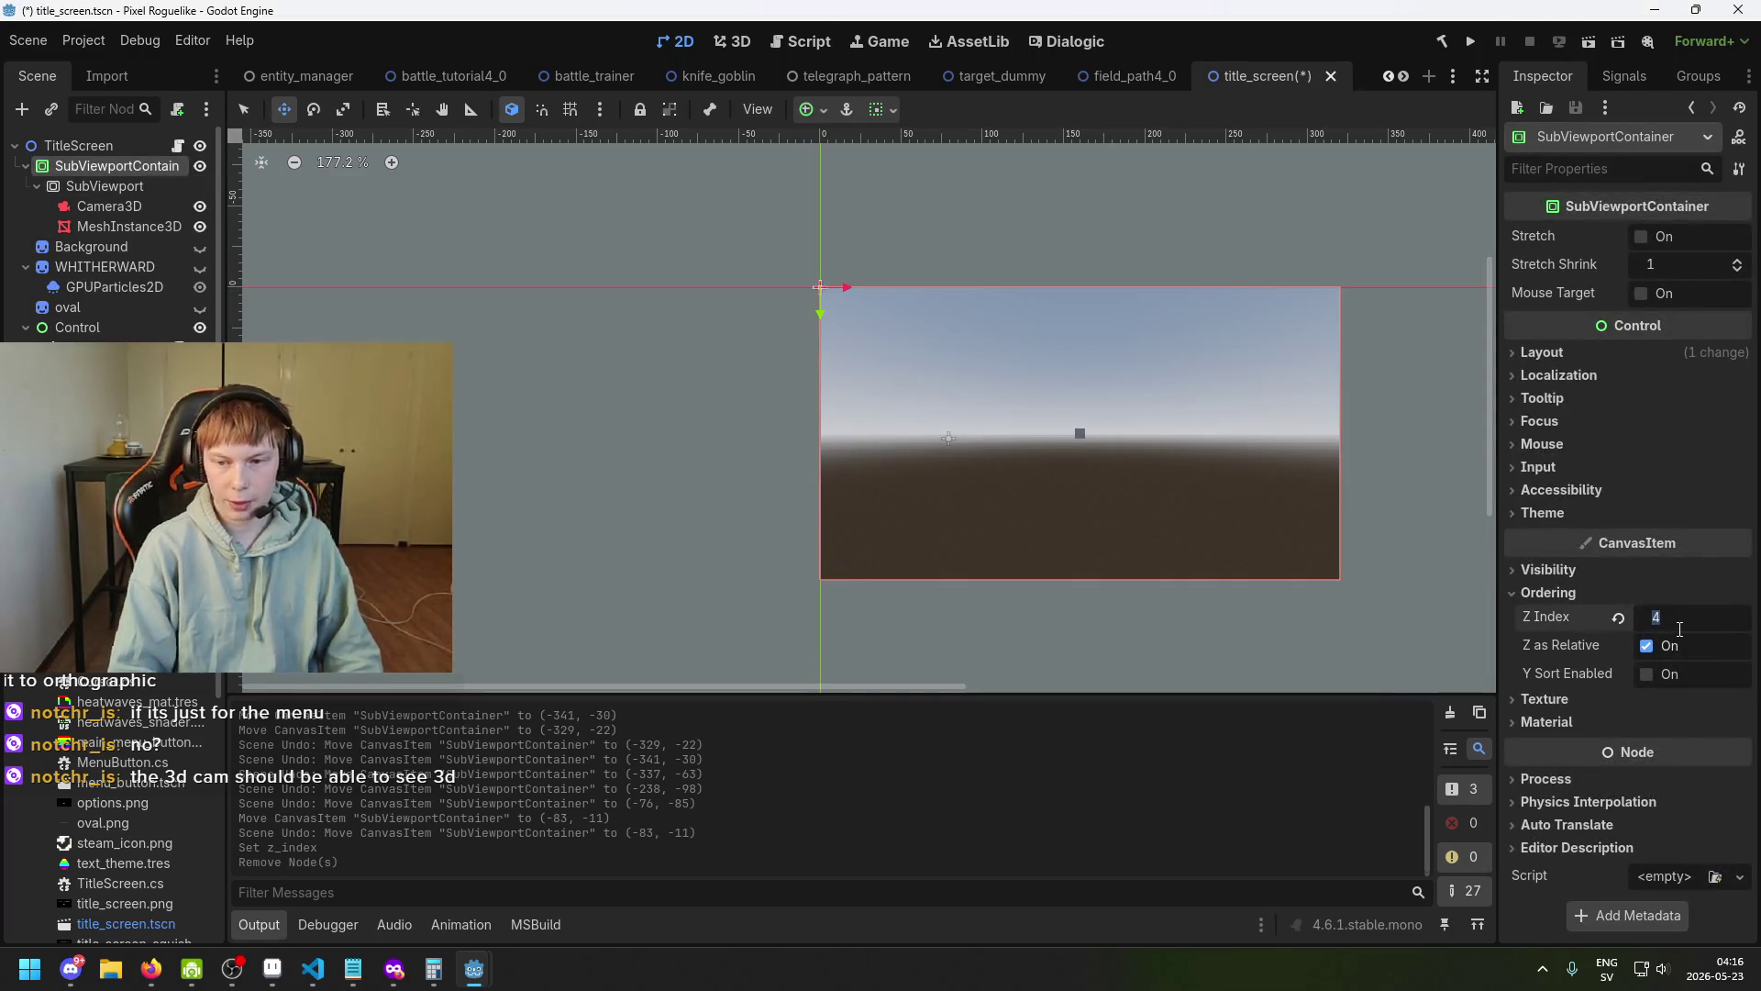
pyautogui.press('Return')
pyautogui.scroll(1, 1174, 507)
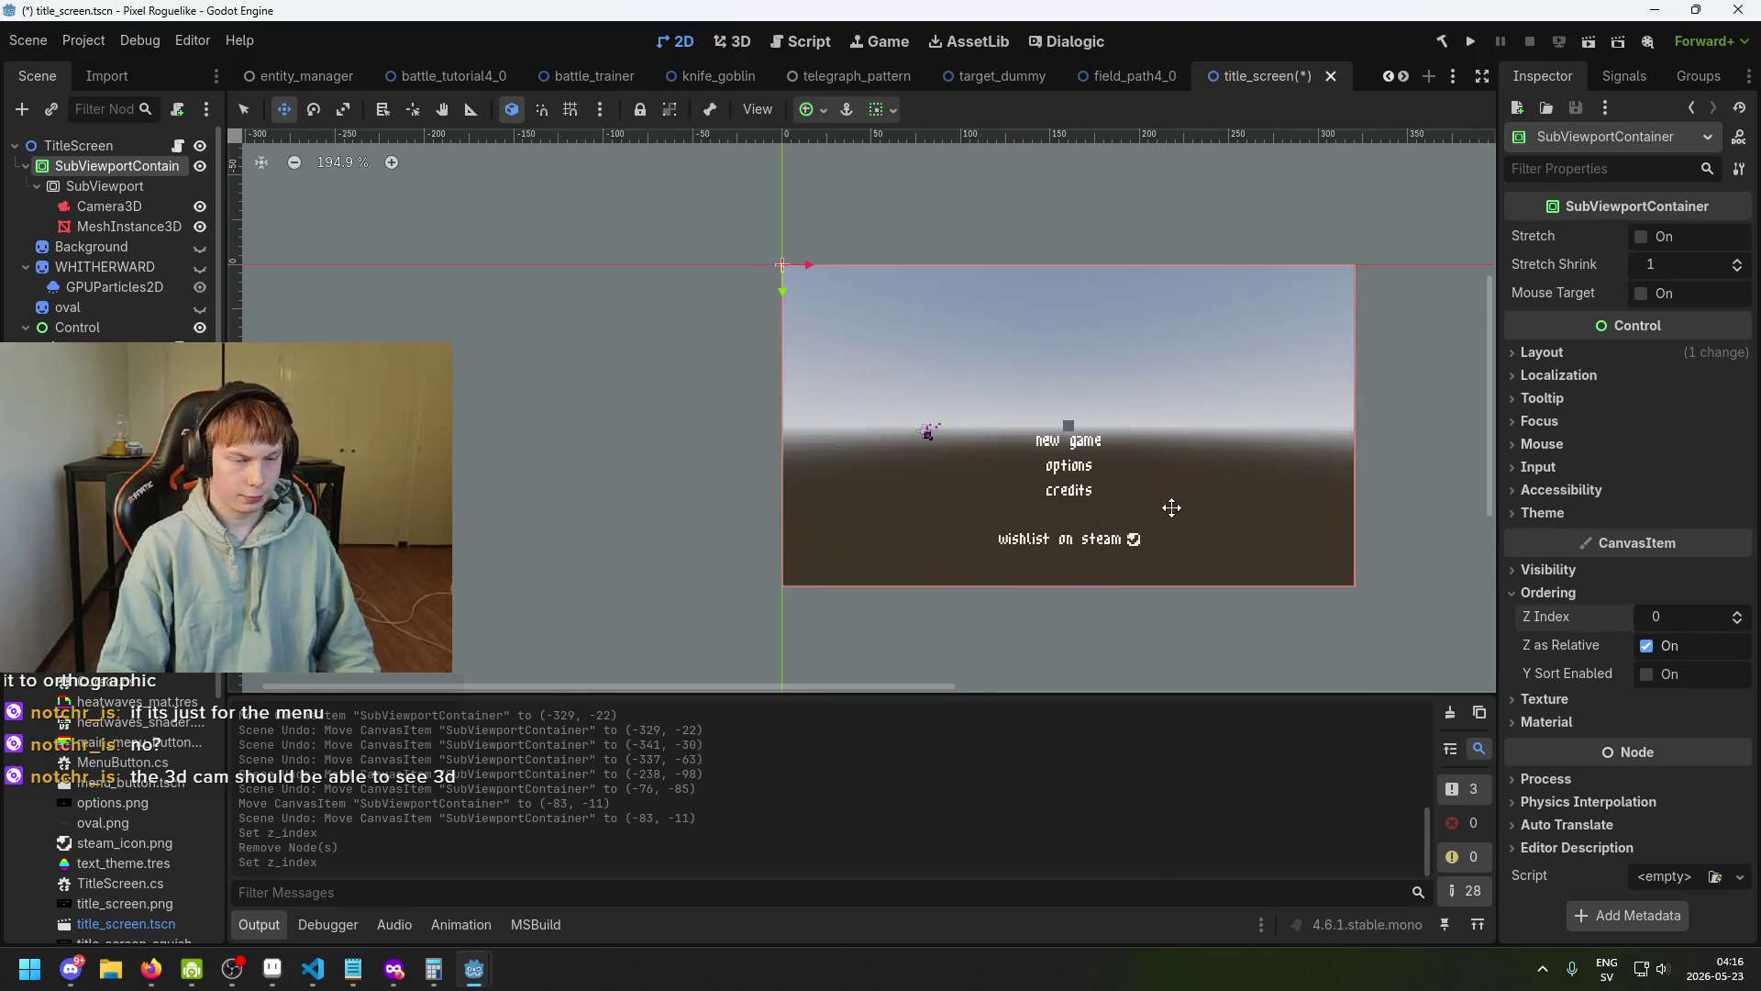
pyautogui.scroll(4, 1241, 535)
pyautogui.hotkey('ctrl', 's')
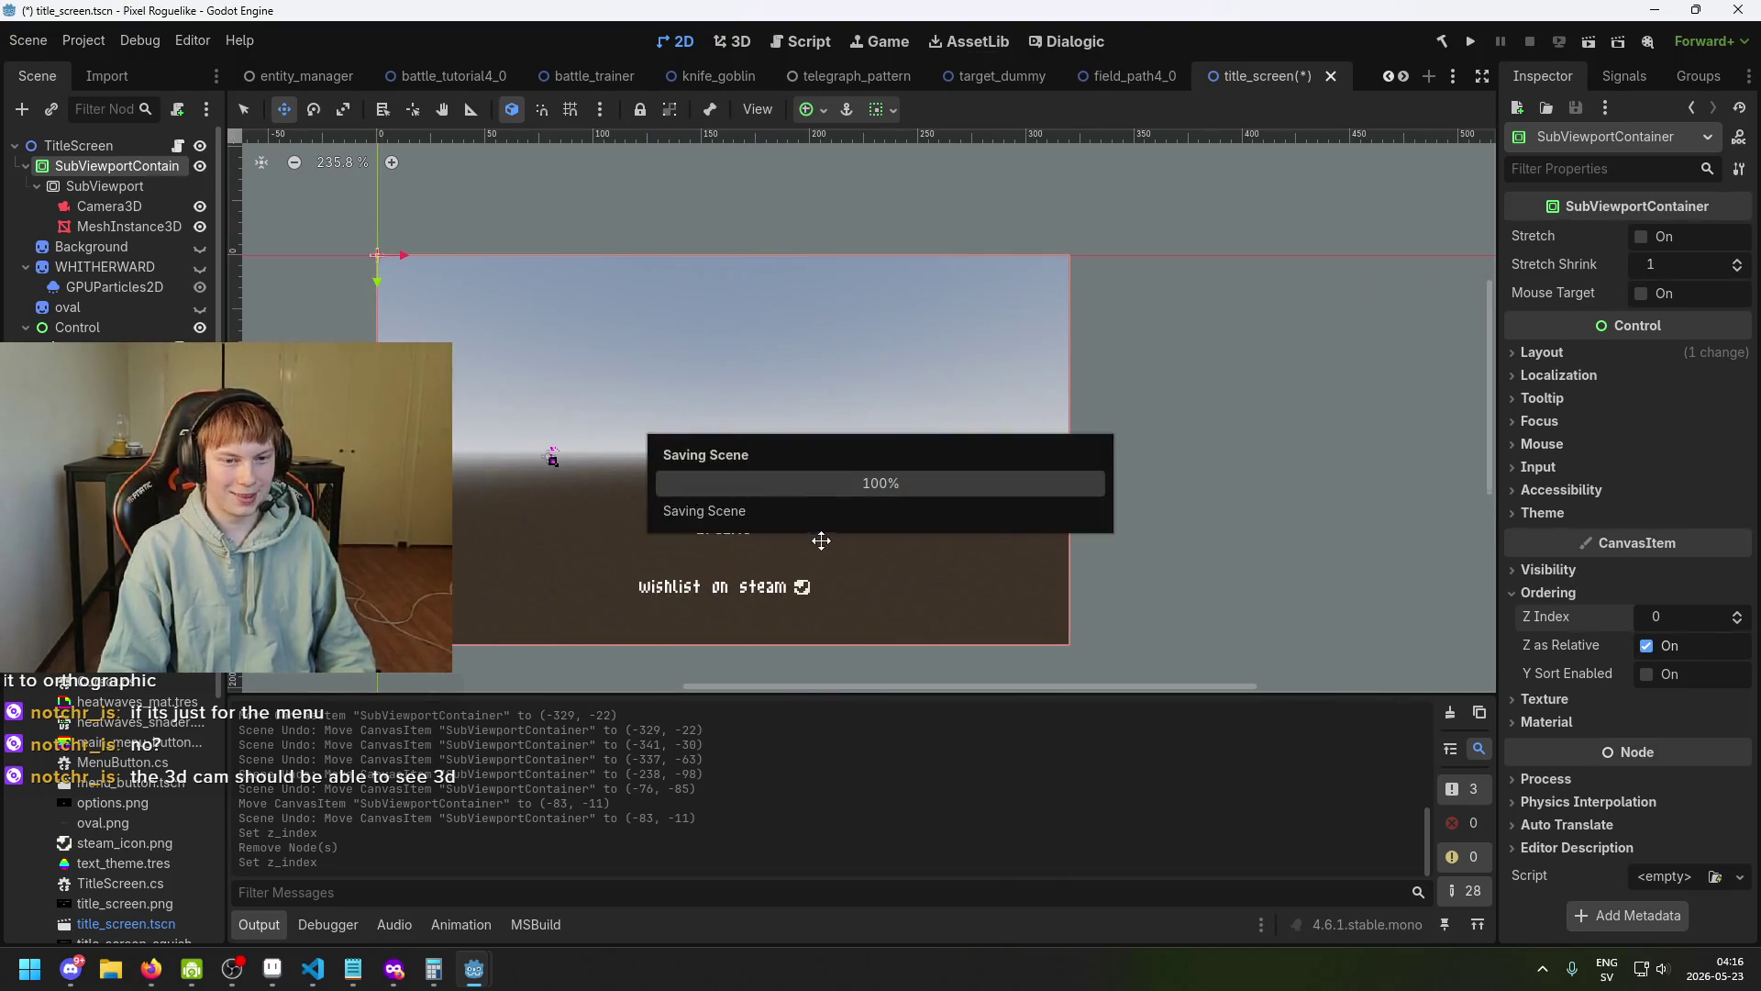
pyautogui.scroll(1, 758, 439)
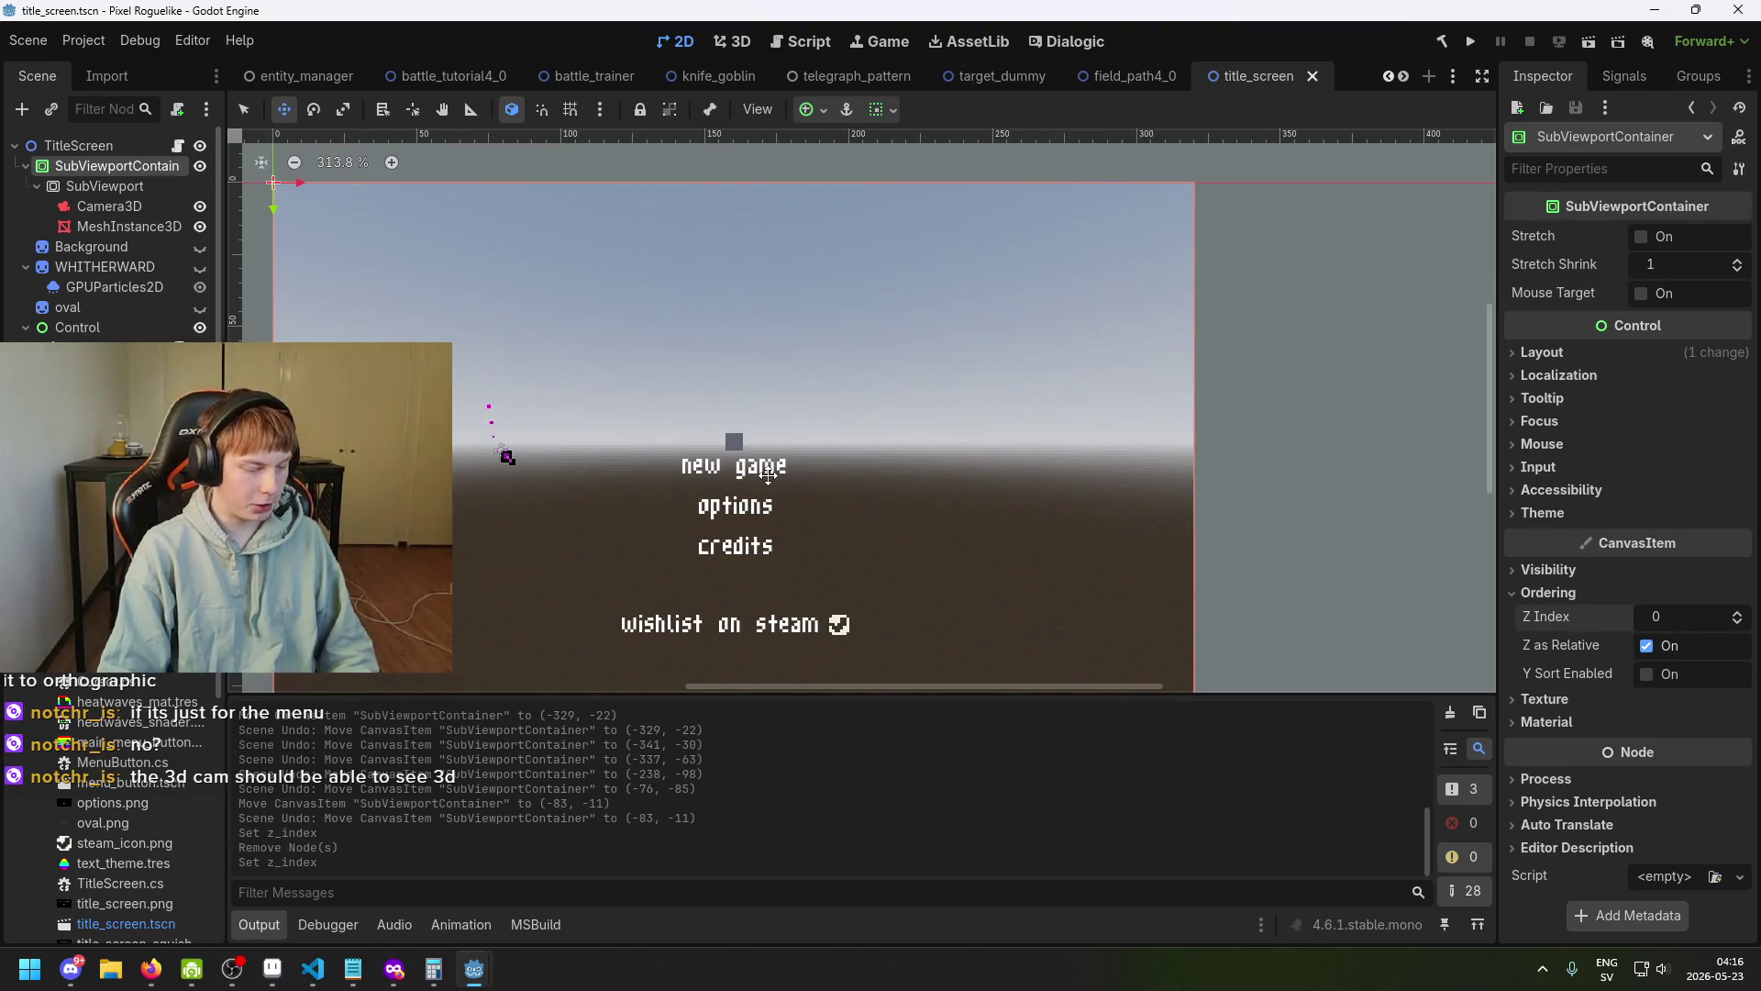
pyautogui.hotkey('ctrl', 's')
pyautogui.click(109, 205)
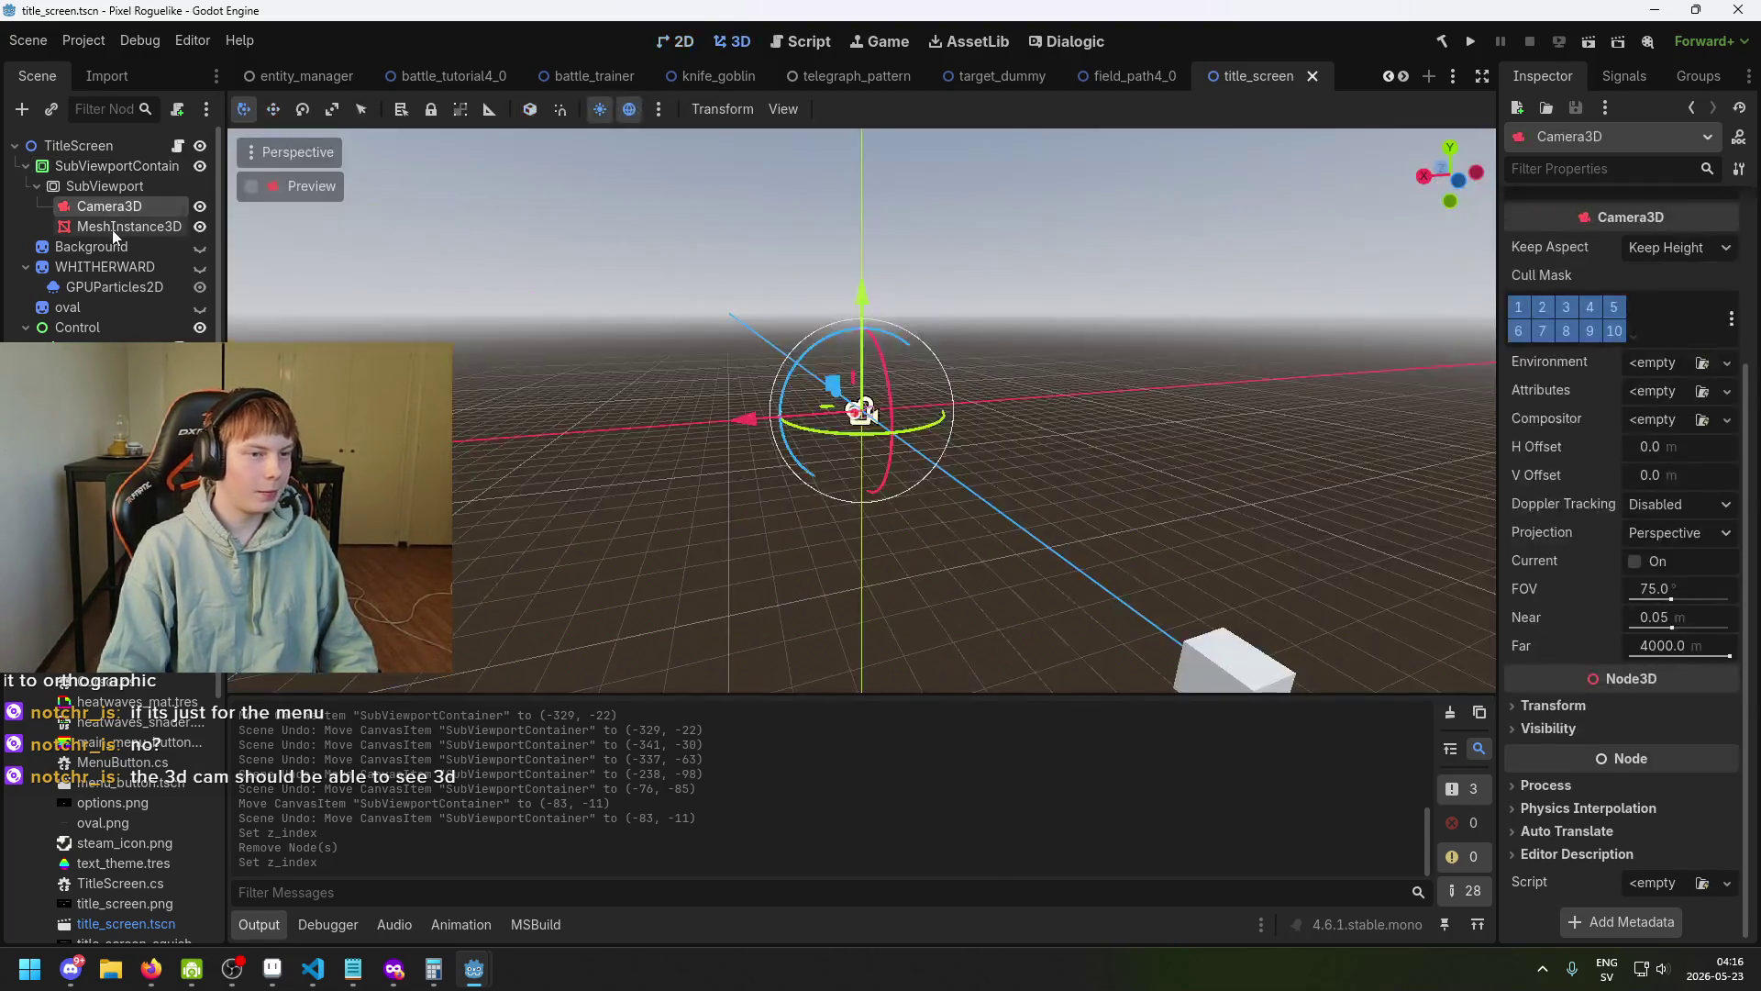
# Select Camera3D and switch its Projection to Orthogonal.
pyautogui.click(114, 228)
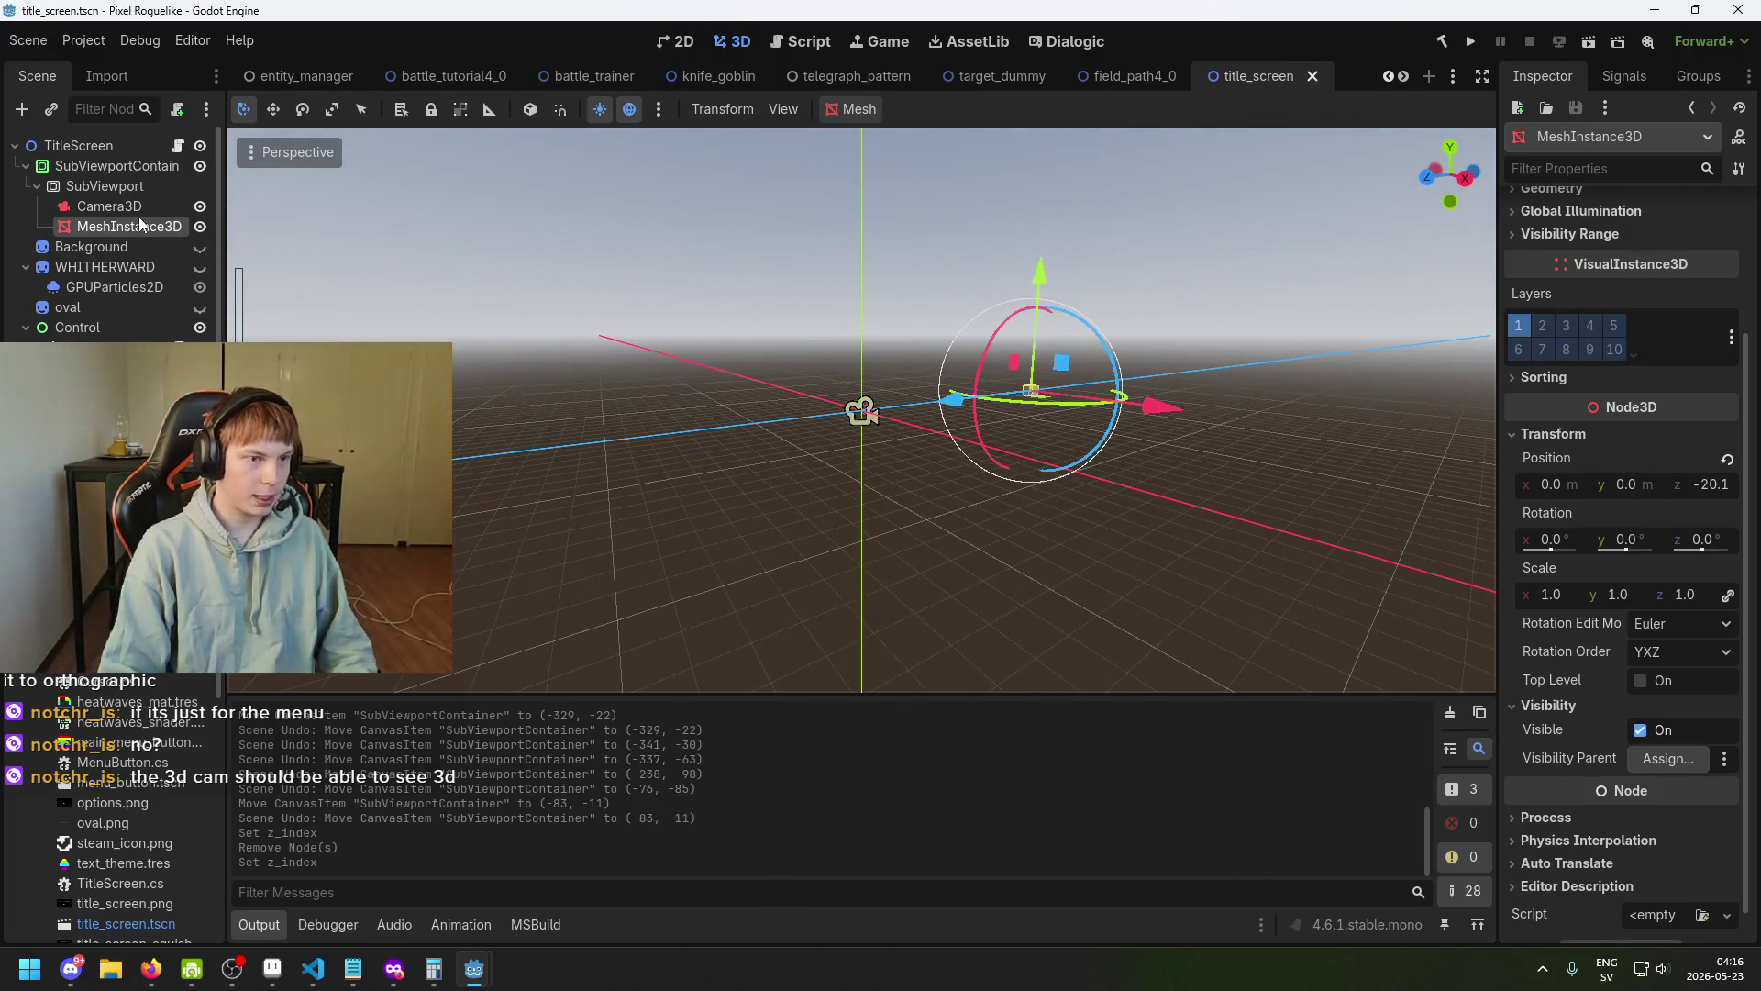
pyautogui.scroll(-1, 1627, 475)
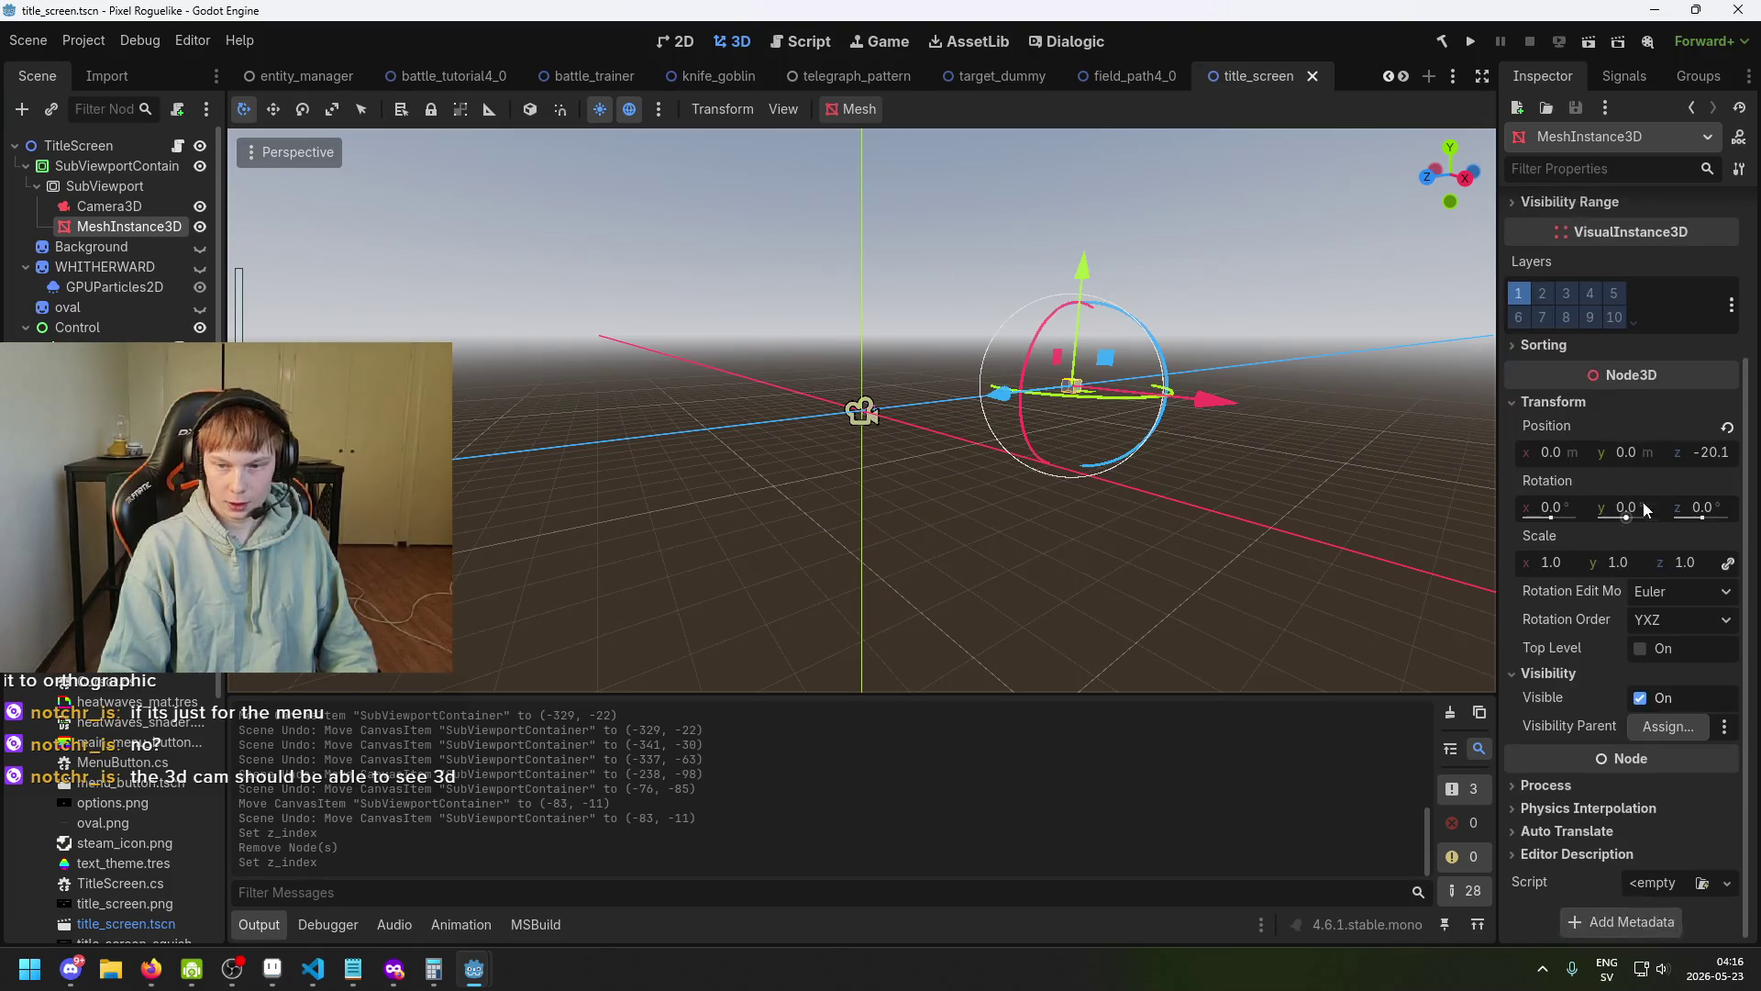
pyautogui.scroll(5, 1687, 532)
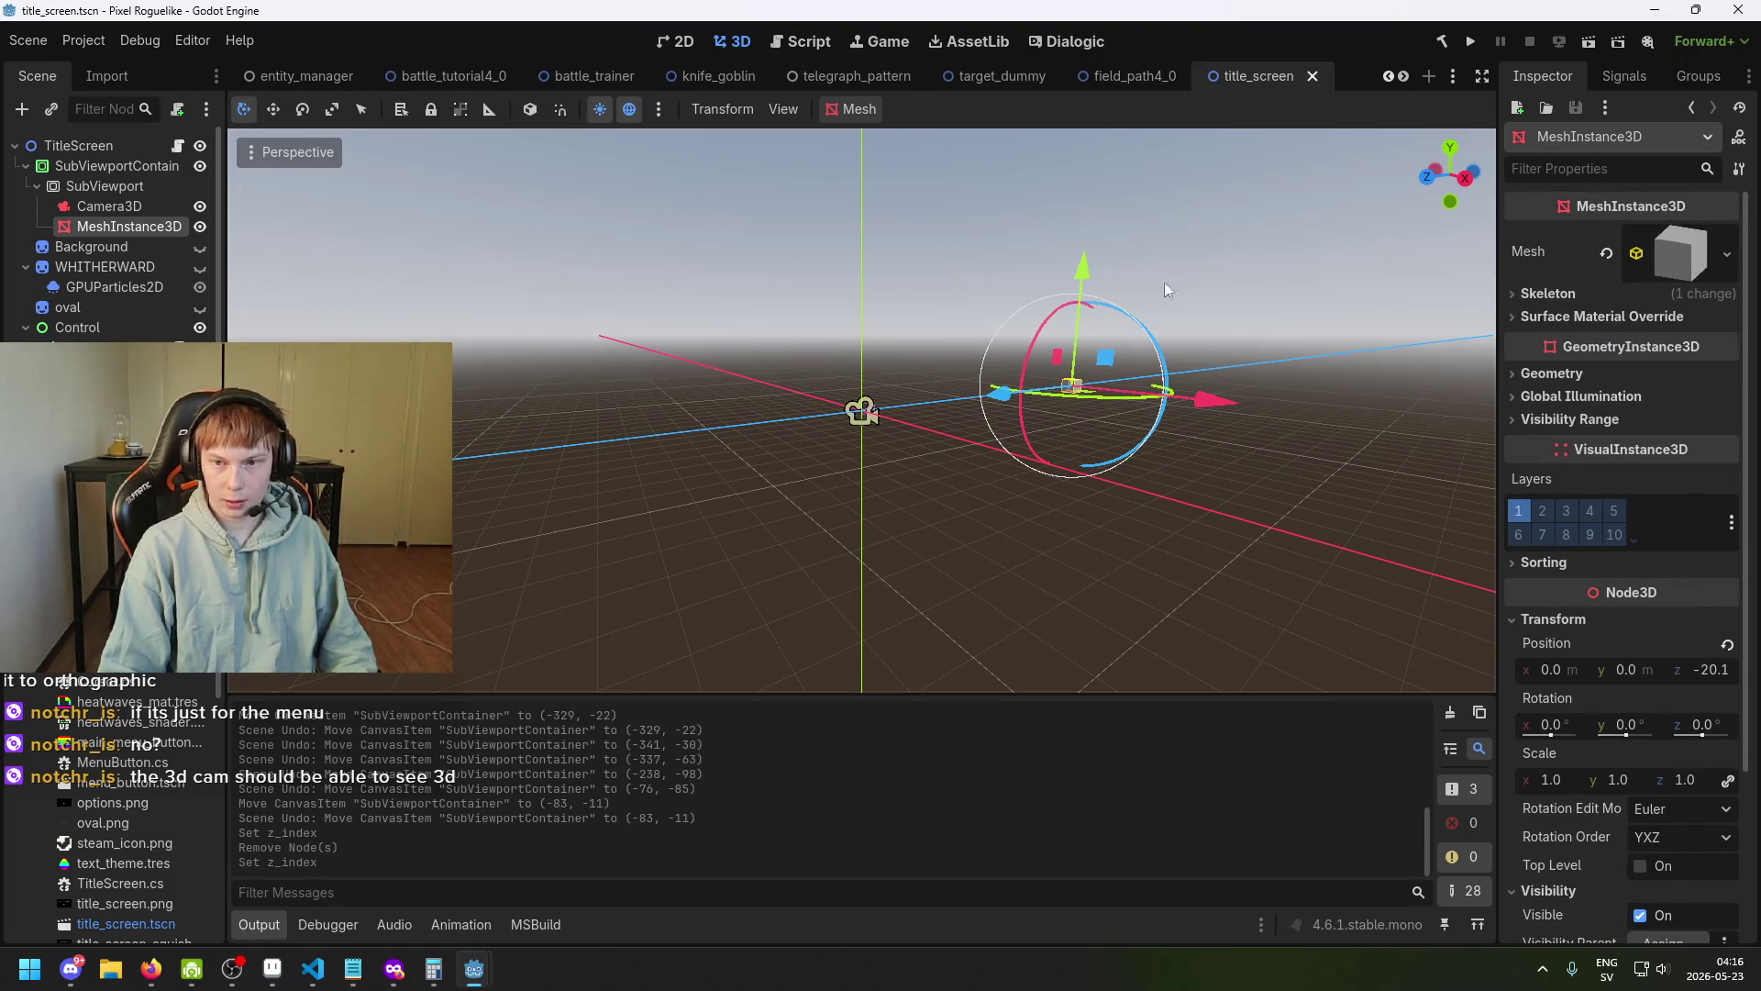
pyautogui.click(862, 411)
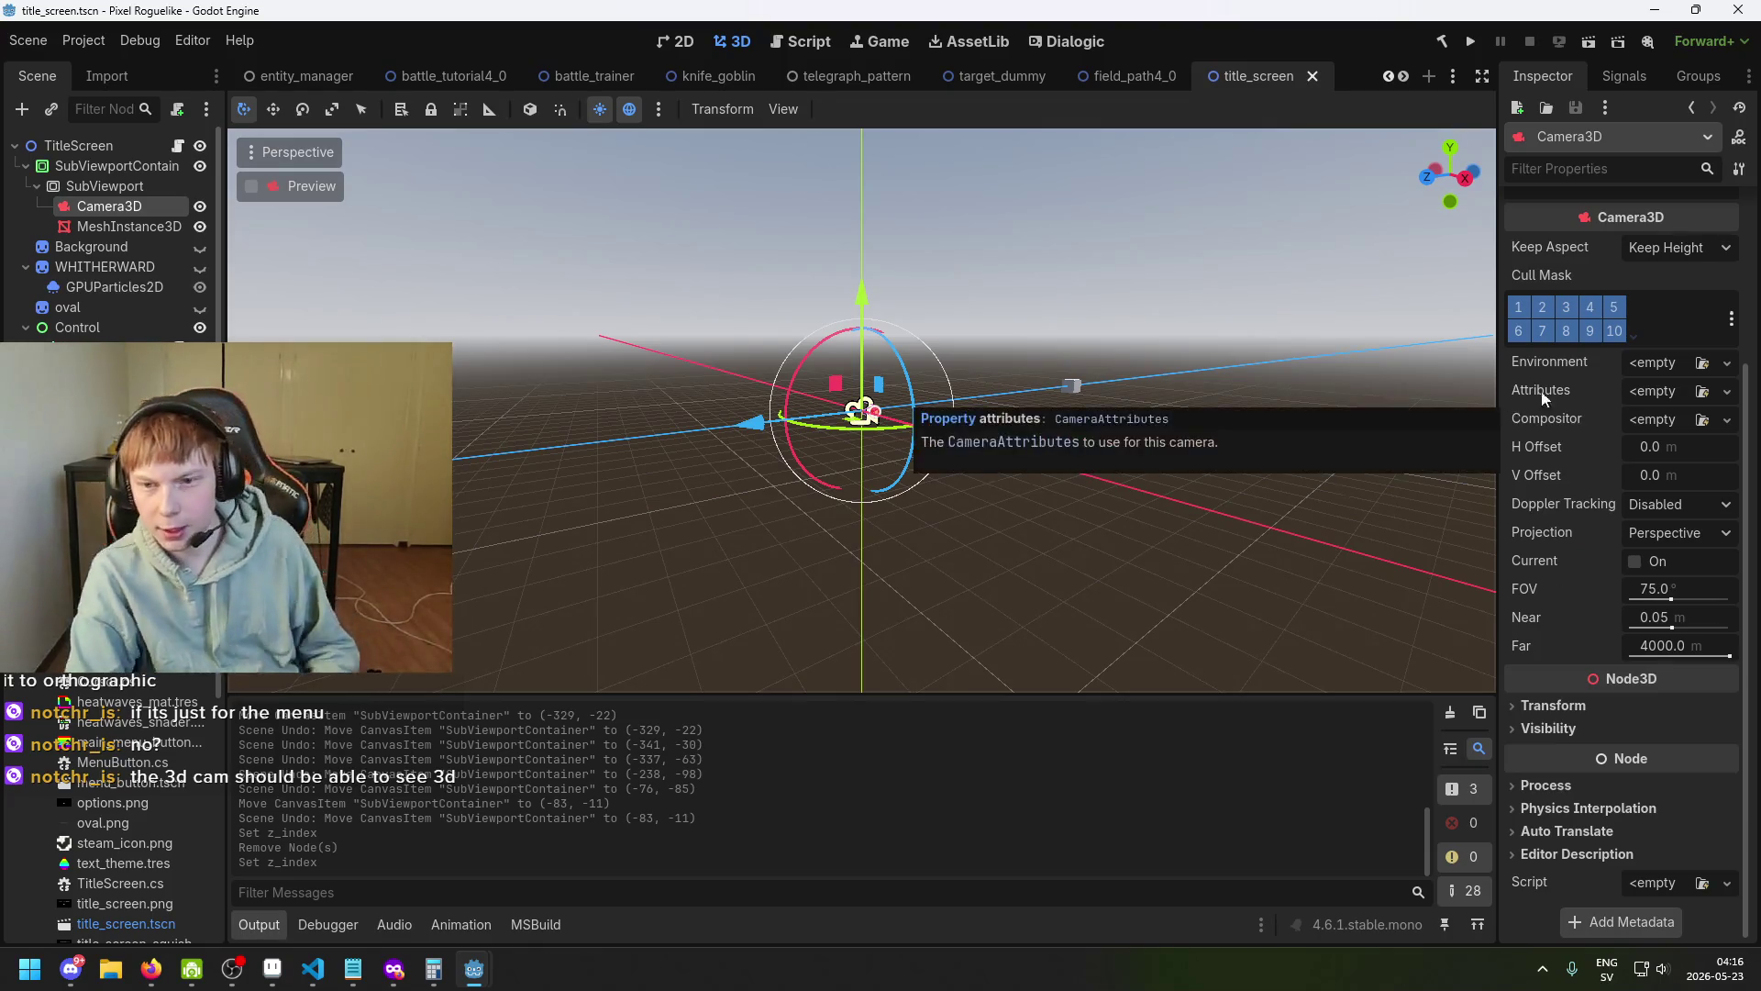
pyautogui.scroll(5, 1550, 394)
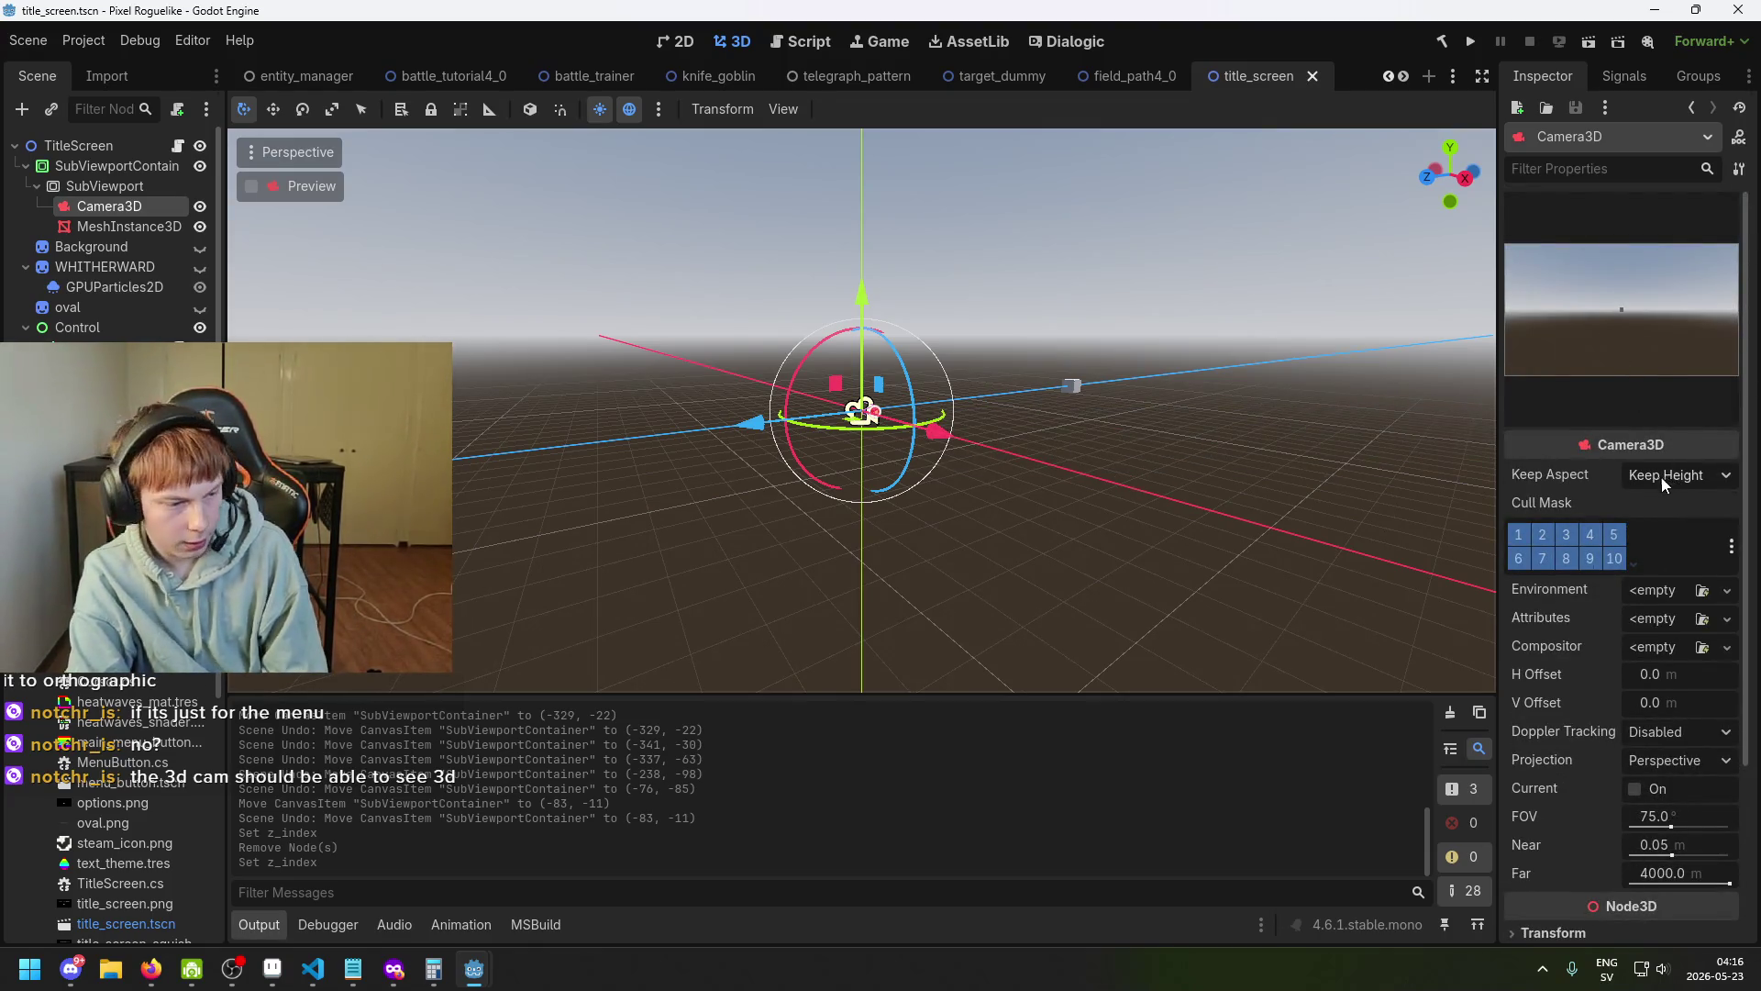
pyautogui.scroll(-2, 1653, 519)
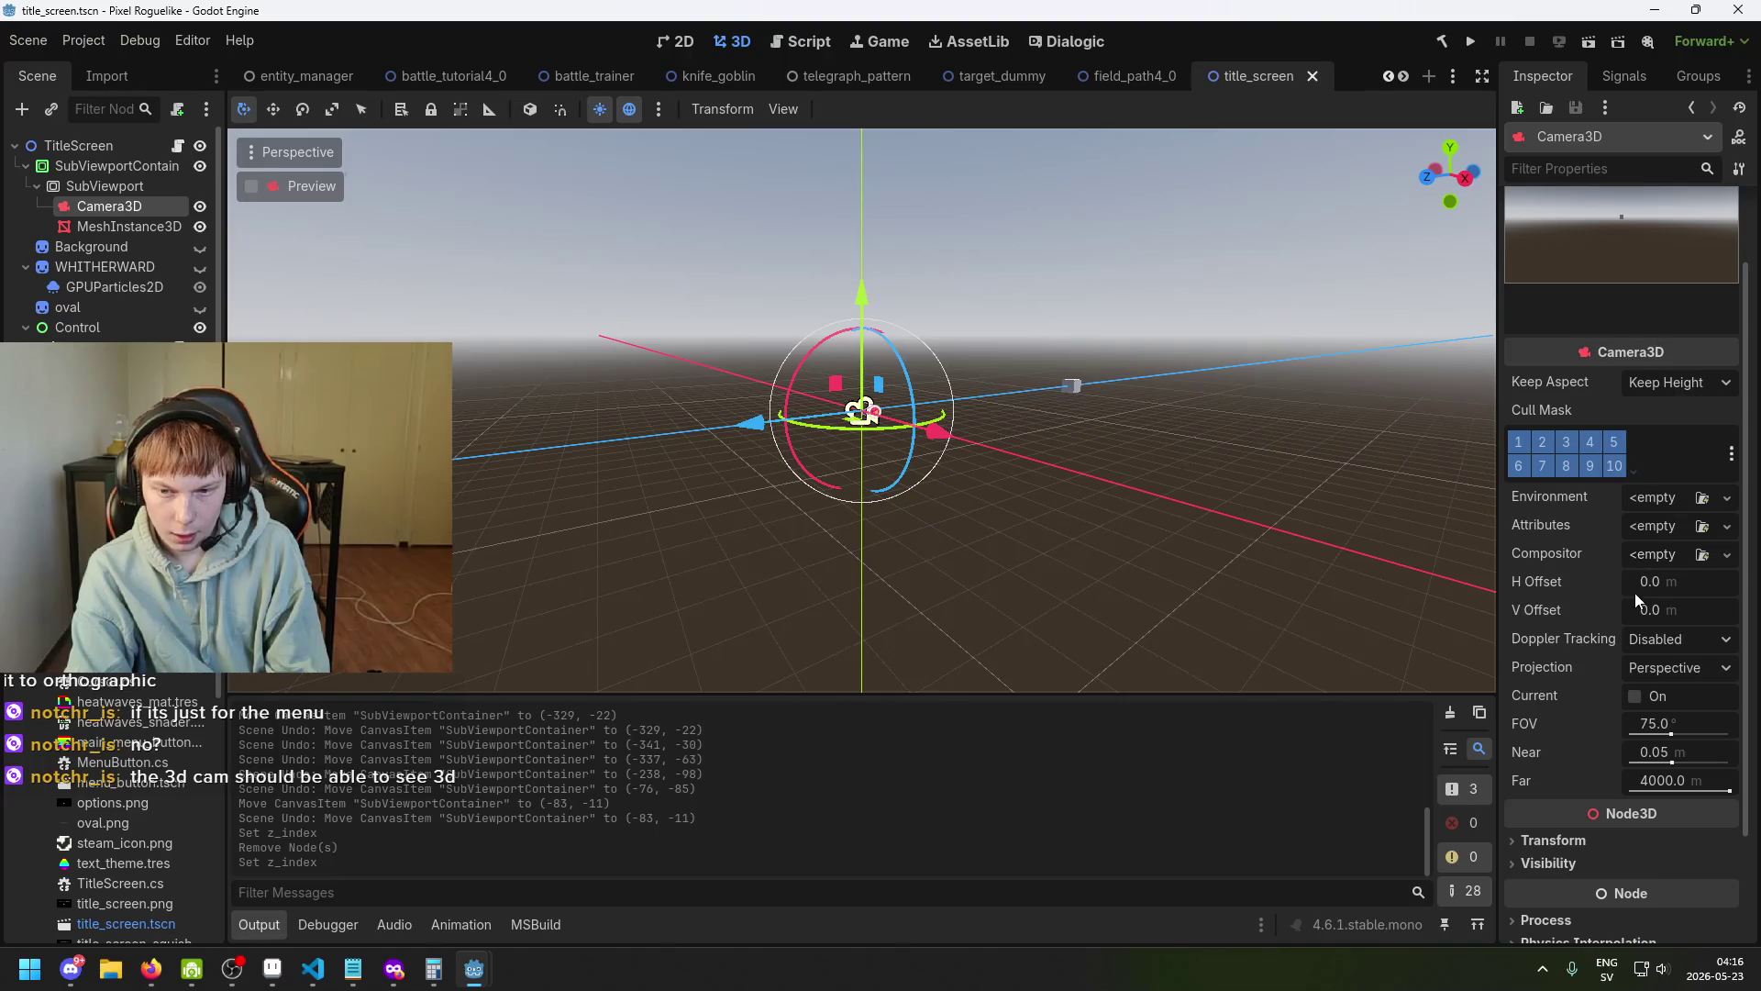
pyautogui.scroll(-2, 1635, 593)
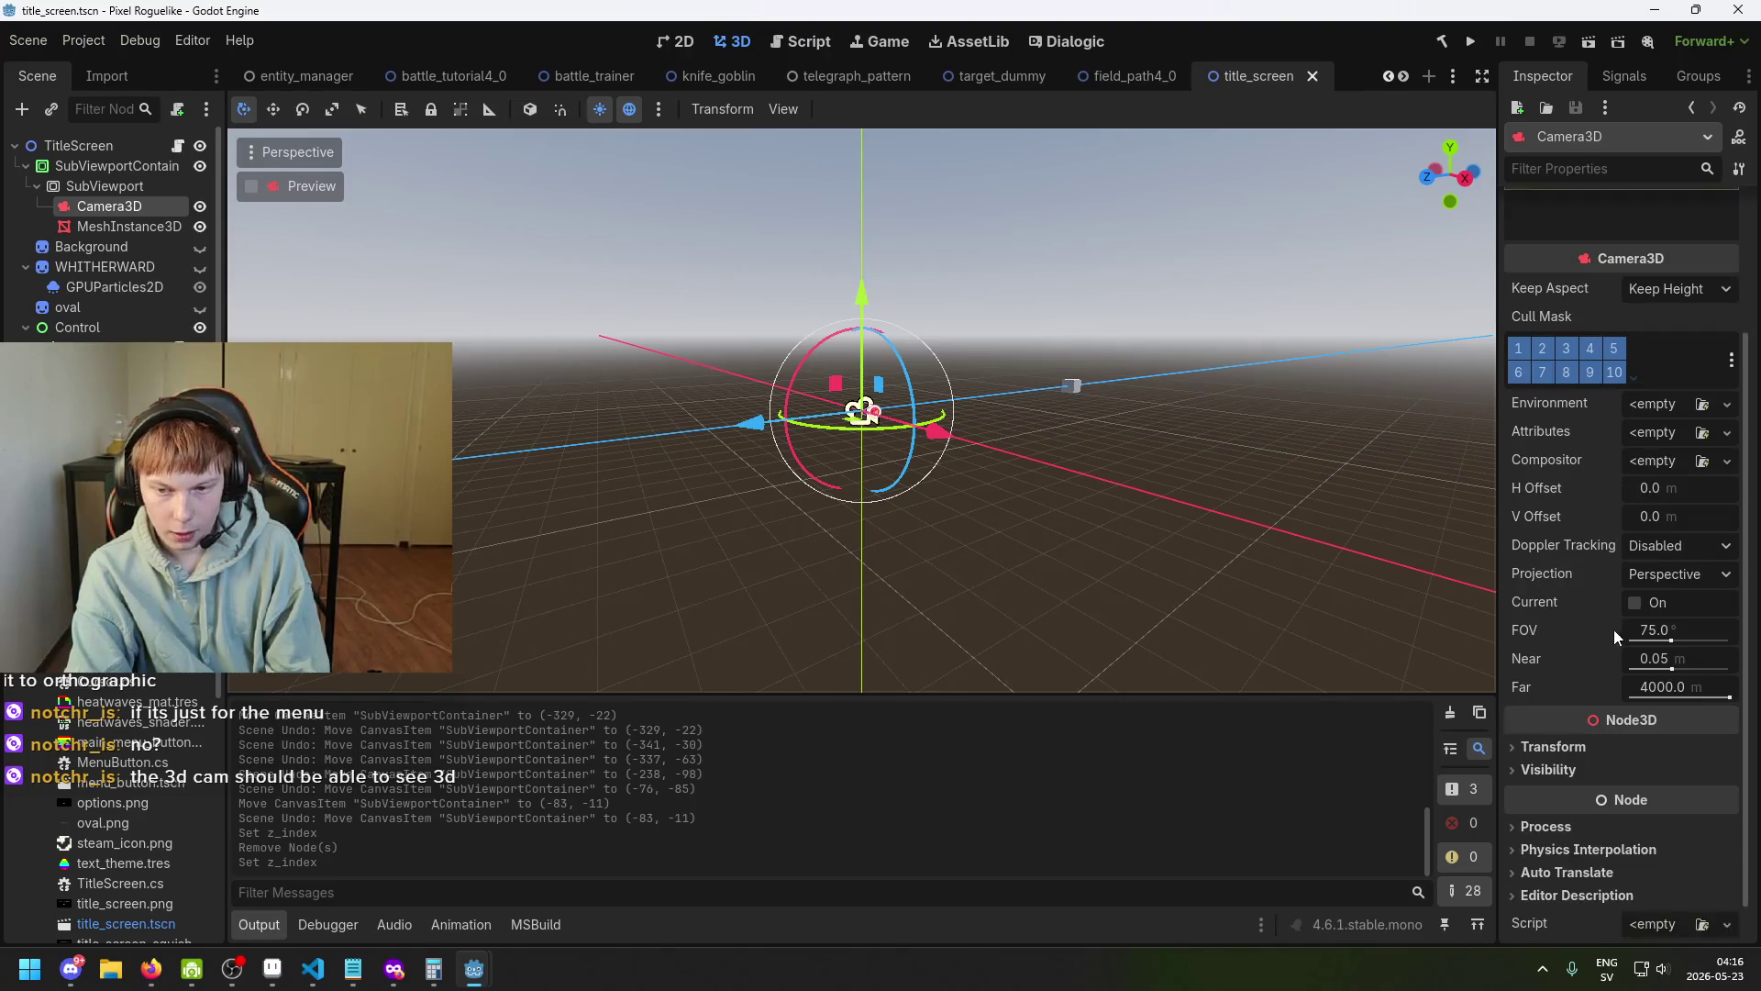
pyautogui.click(1683, 574)
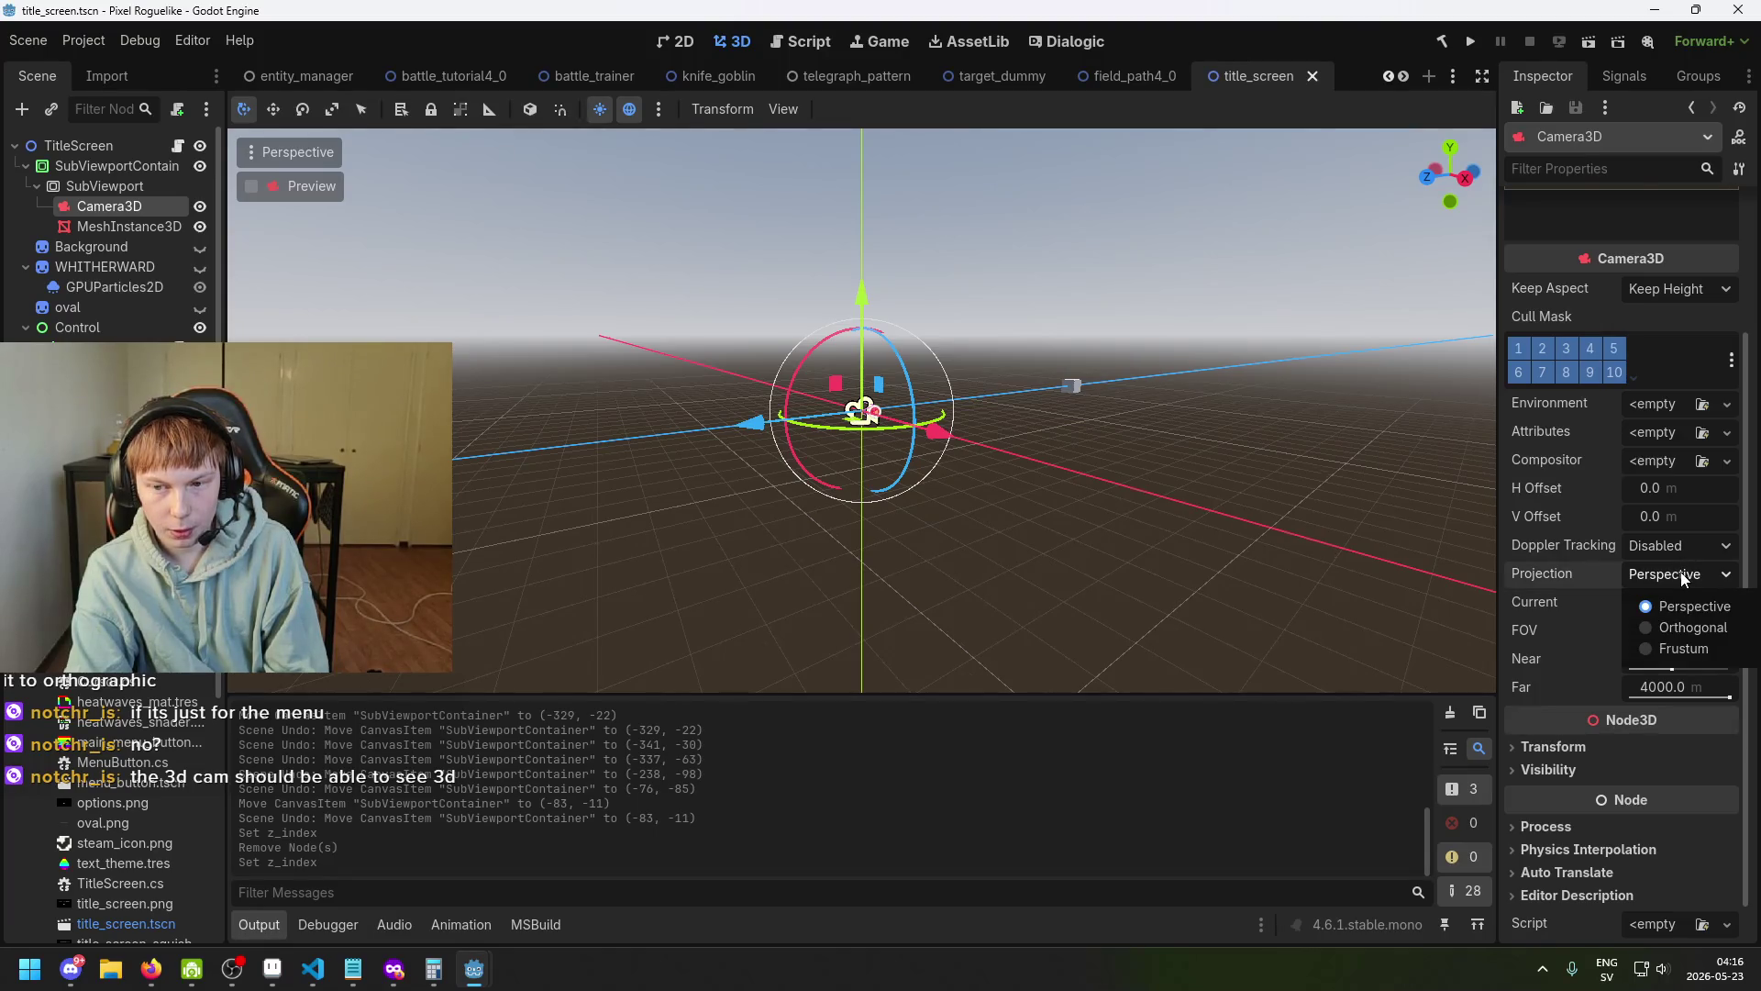
pyautogui.click(1683, 628)
# Inspect the camera frustum, then set Projection back to Perspective.
pyautogui.moveTo(1484, 413); pyautogui.dragTo(1165, 436)
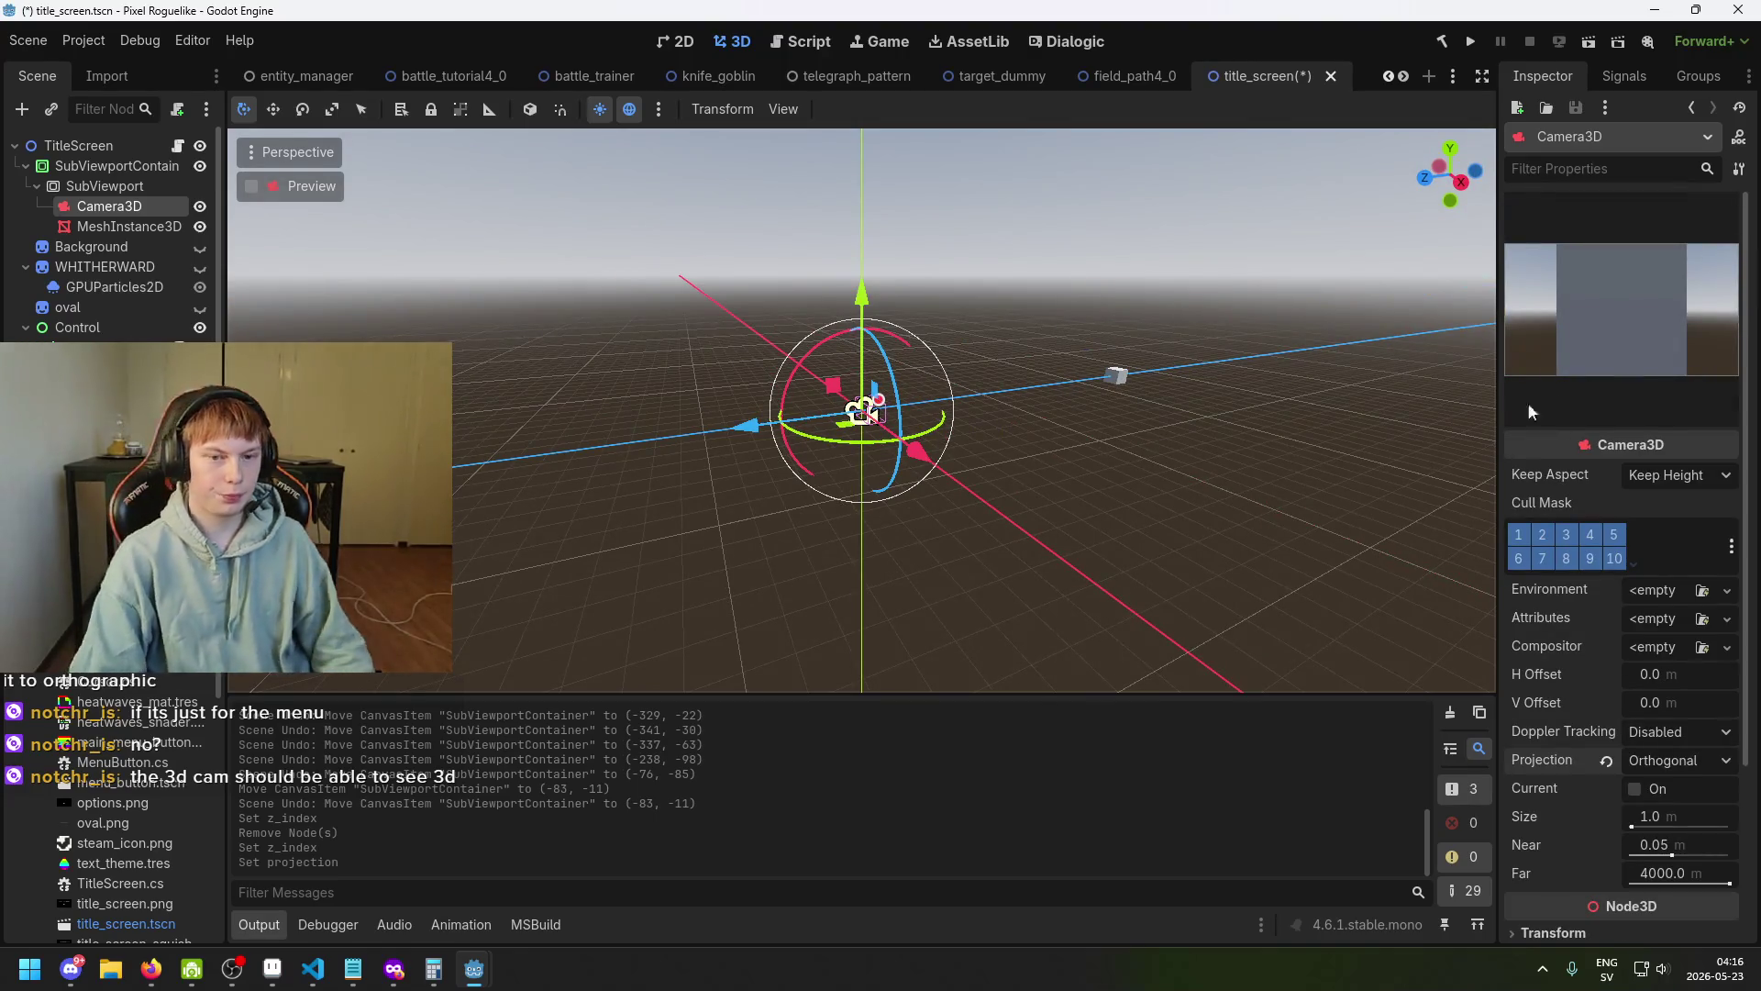
pyautogui.scroll(2, 657, 352)
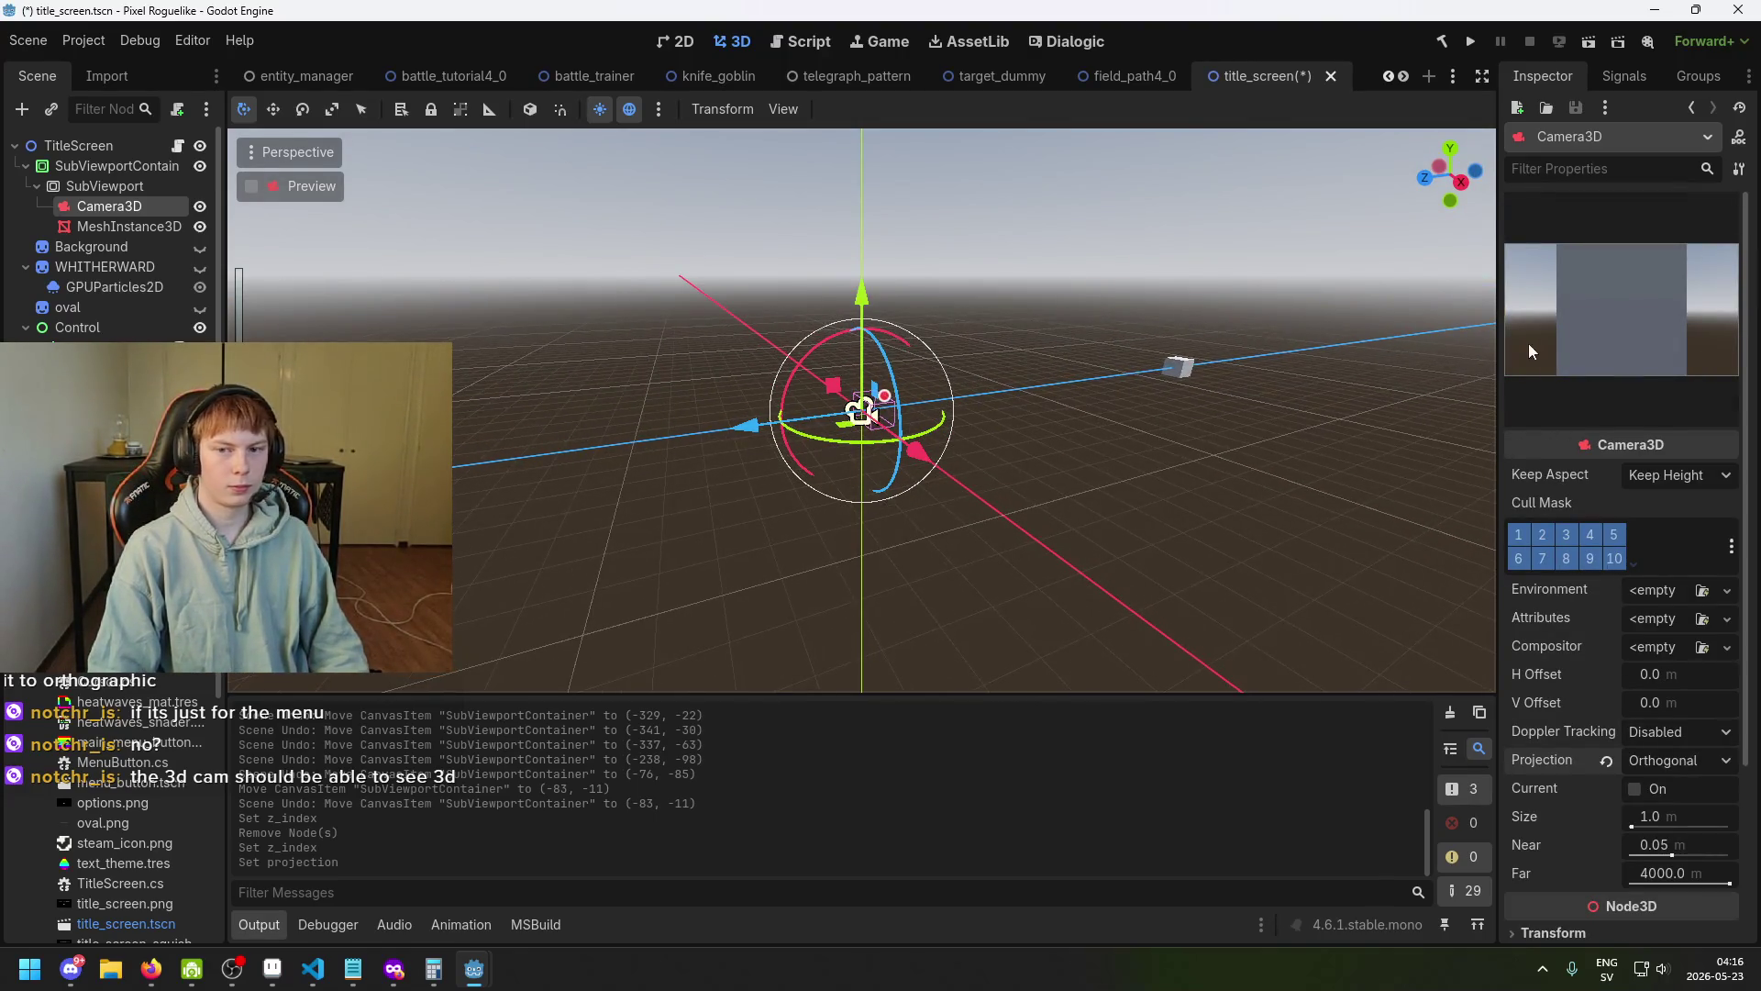
pyautogui.moveTo(1498, 328); pyautogui.dragTo(1112, 335)
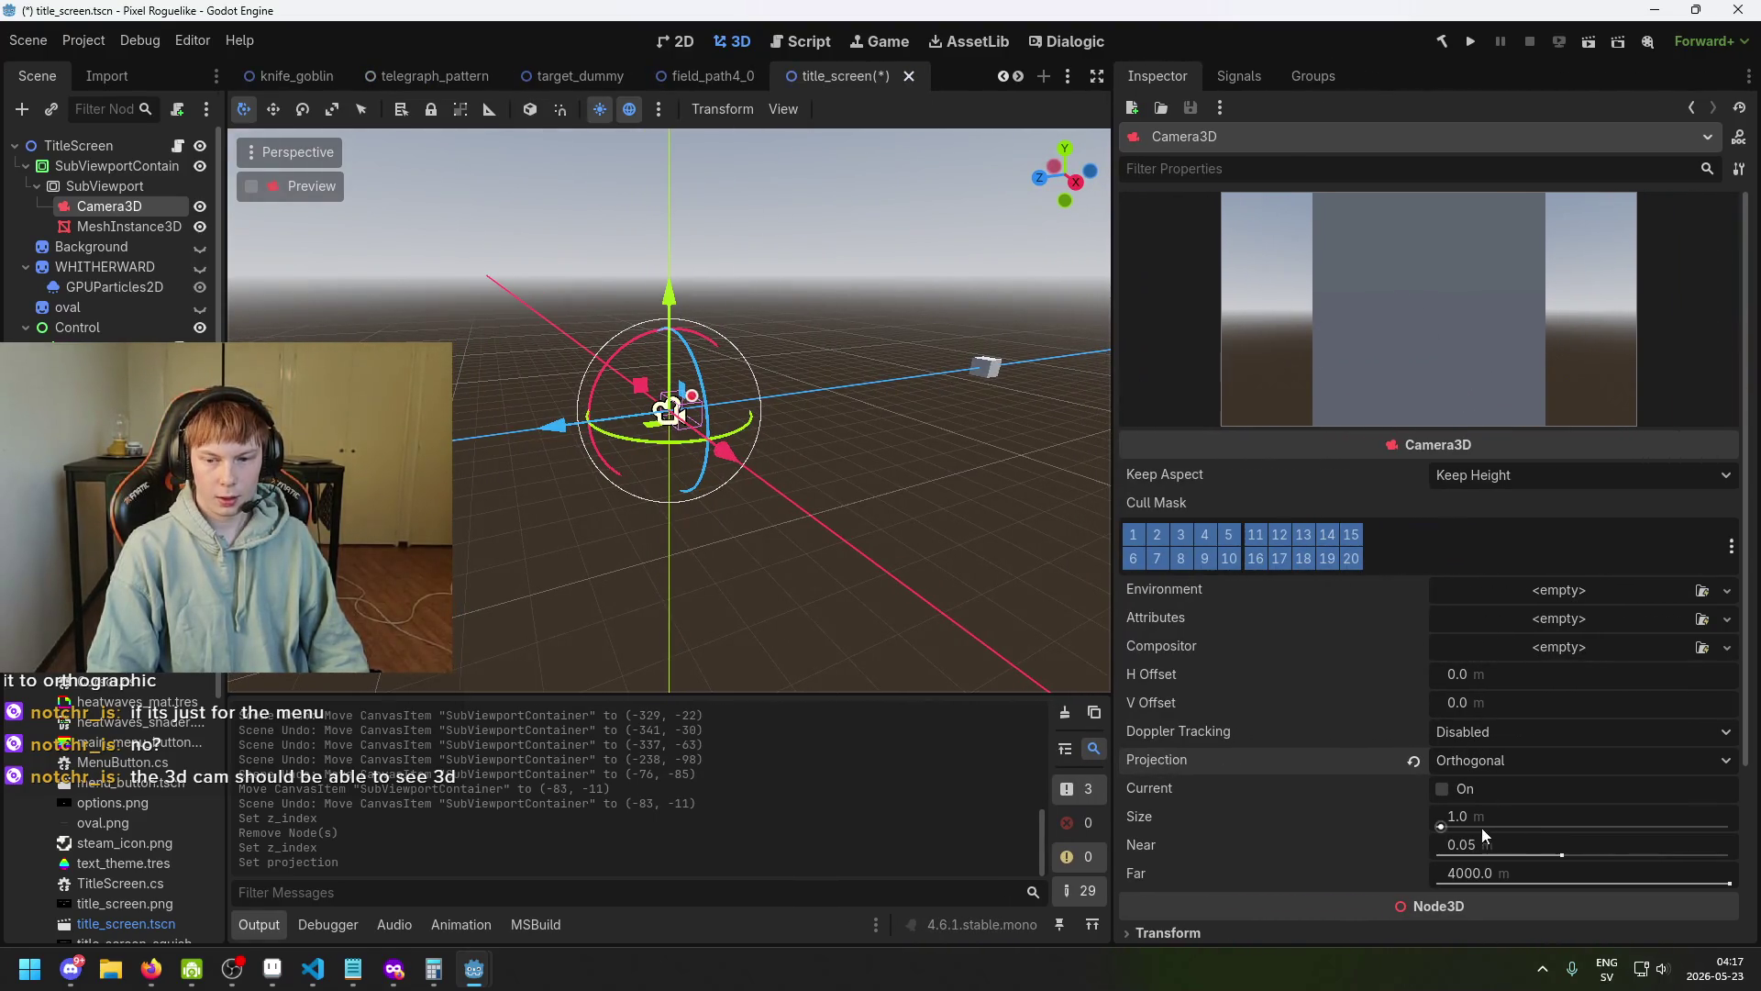
pyautogui.moveTo(1009, 514)
pyautogui.mouseDown()
pyautogui.moveTo(893, 400)
pyautogui.moveTo(994, 370)
pyautogui.moveTo(844, 405)
pyautogui.moveTo(904, 366)
pyautogui.moveTo(853, 377)
pyautogui.mouseUp()
pyautogui.moveTo(754, 410)
pyautogui.mouseDown()
pyautogui.moveTo(747, 370)
pyautogui.moveTo(858, 420)
pyautogui.mouseUp()
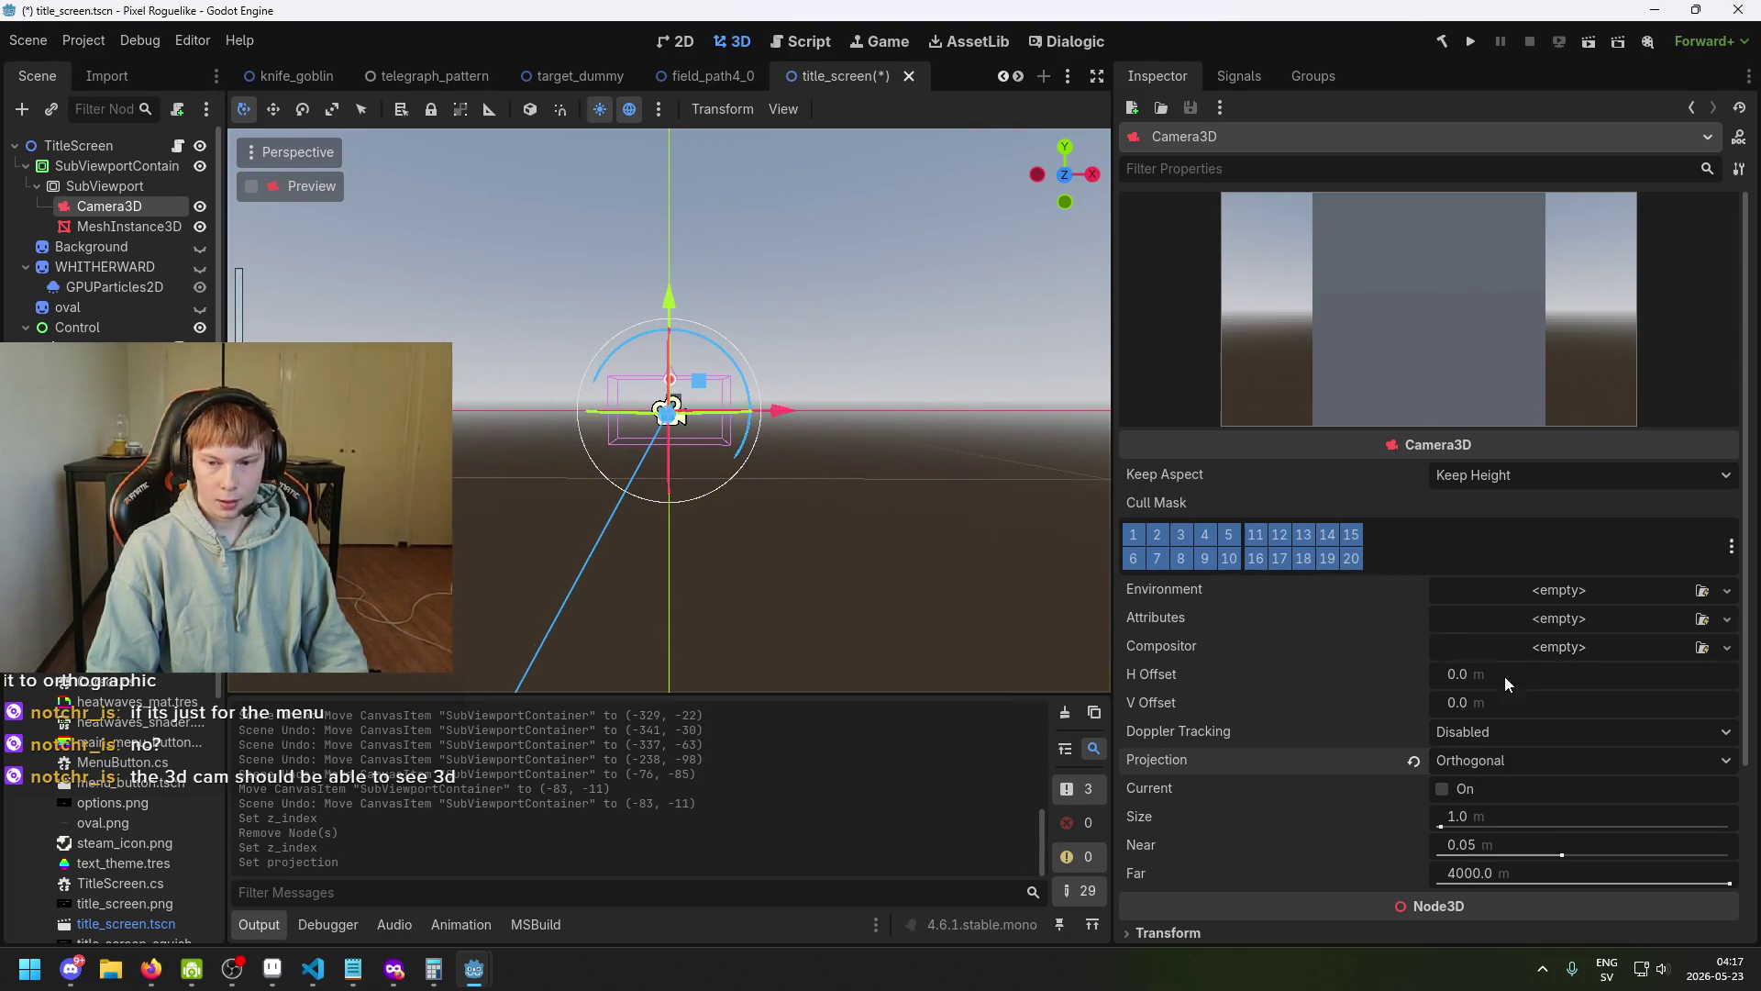
pyautogui.click(1463, 769)
pyautogui.click(1493, 792)
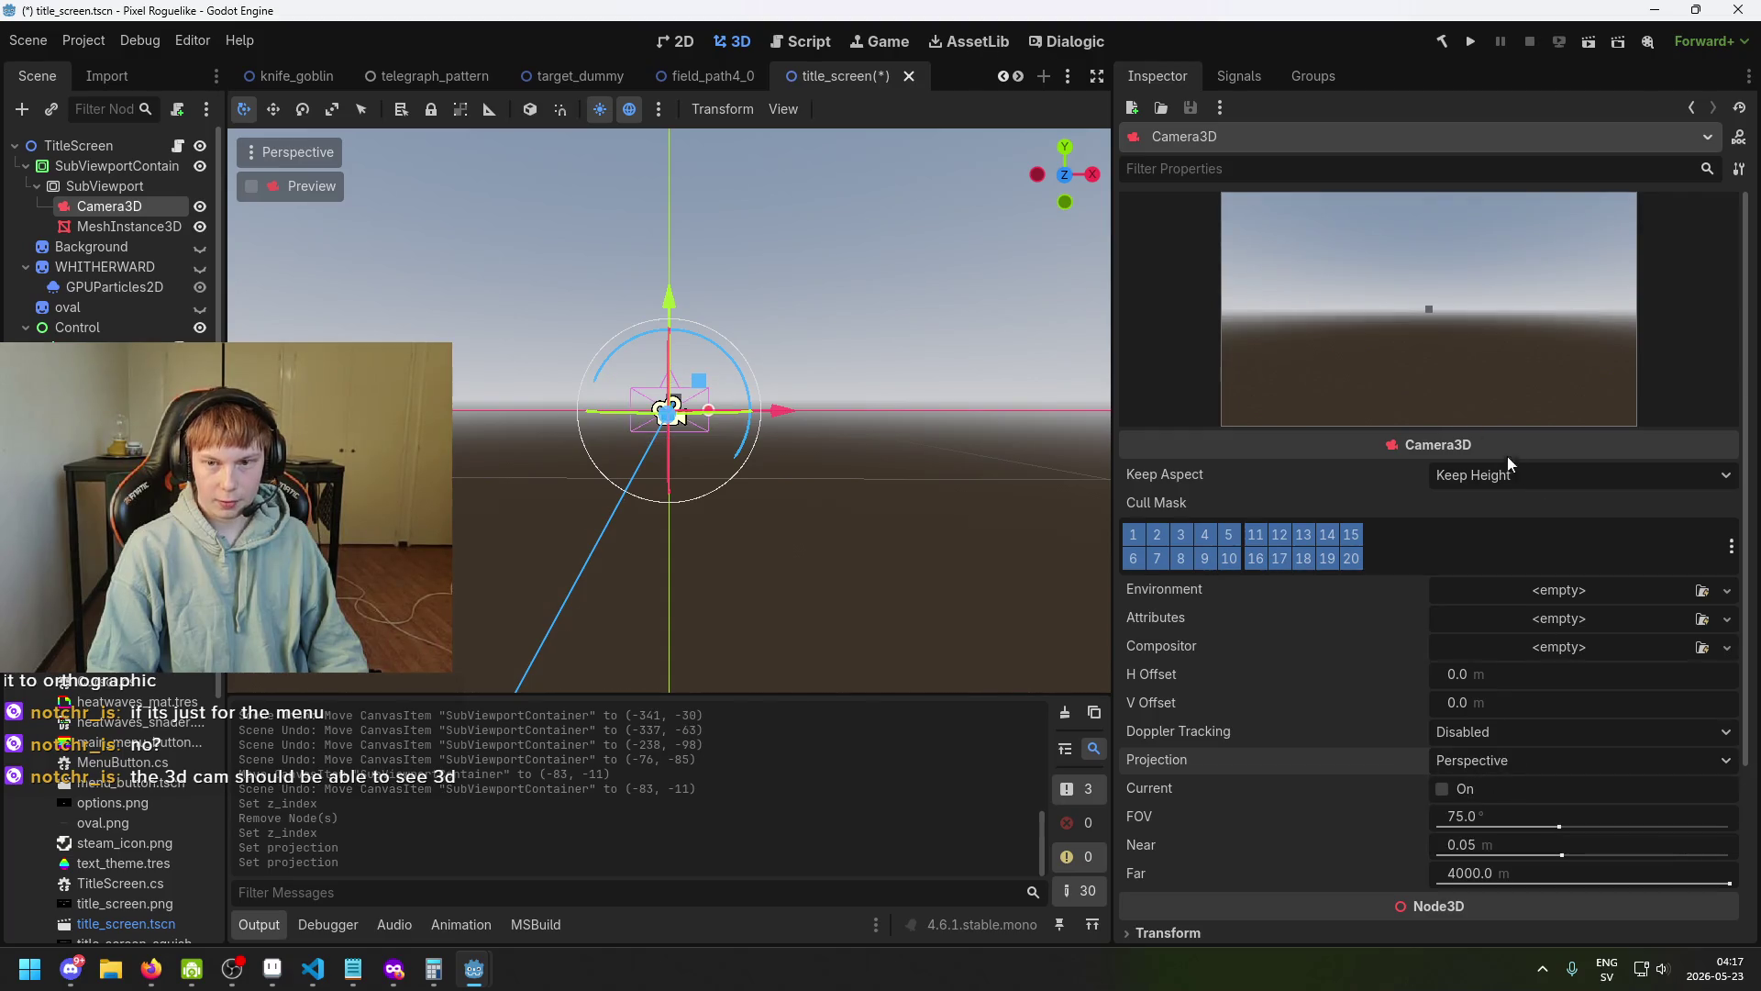
# Move Camera3D so the cube comes into its view.
pyautogui.moveTo(960, 535)
pyautogui.mouseDown()
pyautogui.moveTo(767, 547)
pyautogui.moveTo(573, 438)
pyautogui.moveTo(1027, 362)
pyautogui.moveTo(825, 395)
pyautogui.moveTo(229, 344)
pyautogui.moveTo(731, 348)
pyautogui.moveTo(702, 408)
pyautogui.moveTo(701, 335)
pyautogui.mouseUp()
pyautogui.click(1043, 359)
pyautogui.click(951, 369)
pyautogui.moveTo(784, 257)
pyautogui.mouseDown()
pyautogui.moveTo(708, 366)
pyautogui.moveTo(794, 403)
pyautogui.moveTo(816, 367)
pyautogui.moveTo(811, 310)
pyautogui.mouseUp()
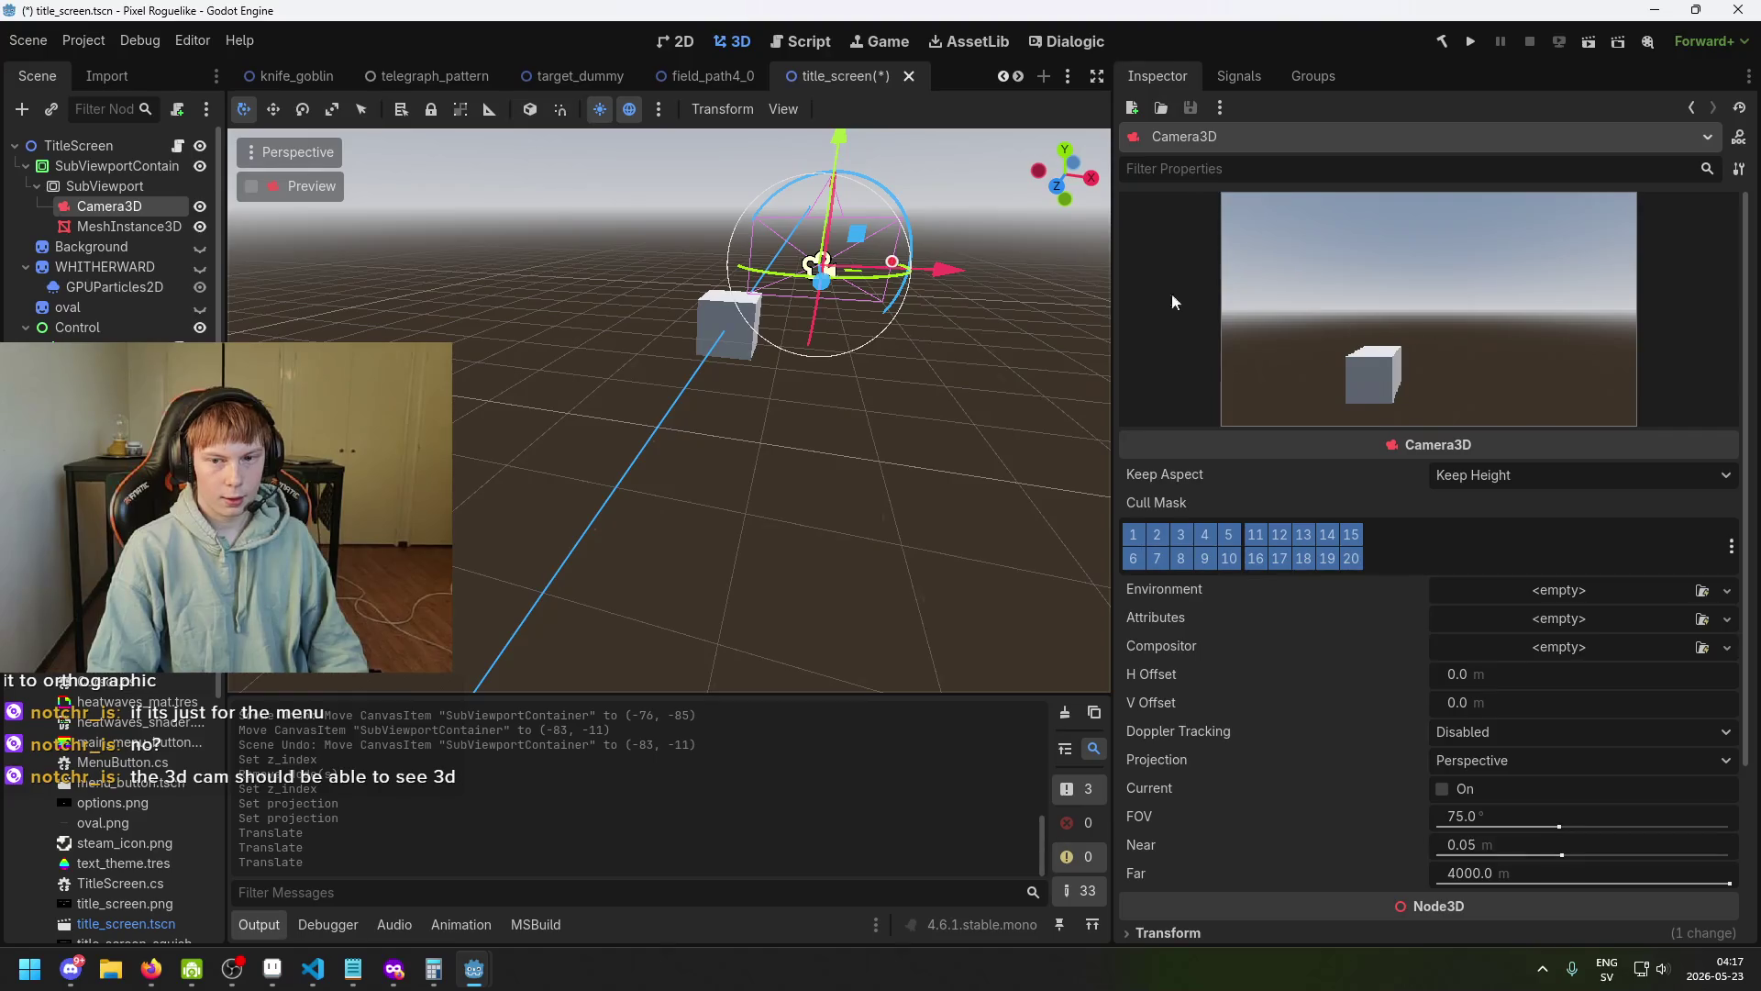
pyautogui.moveTo(835, 223); pyautogui.dragTo(789, 383)
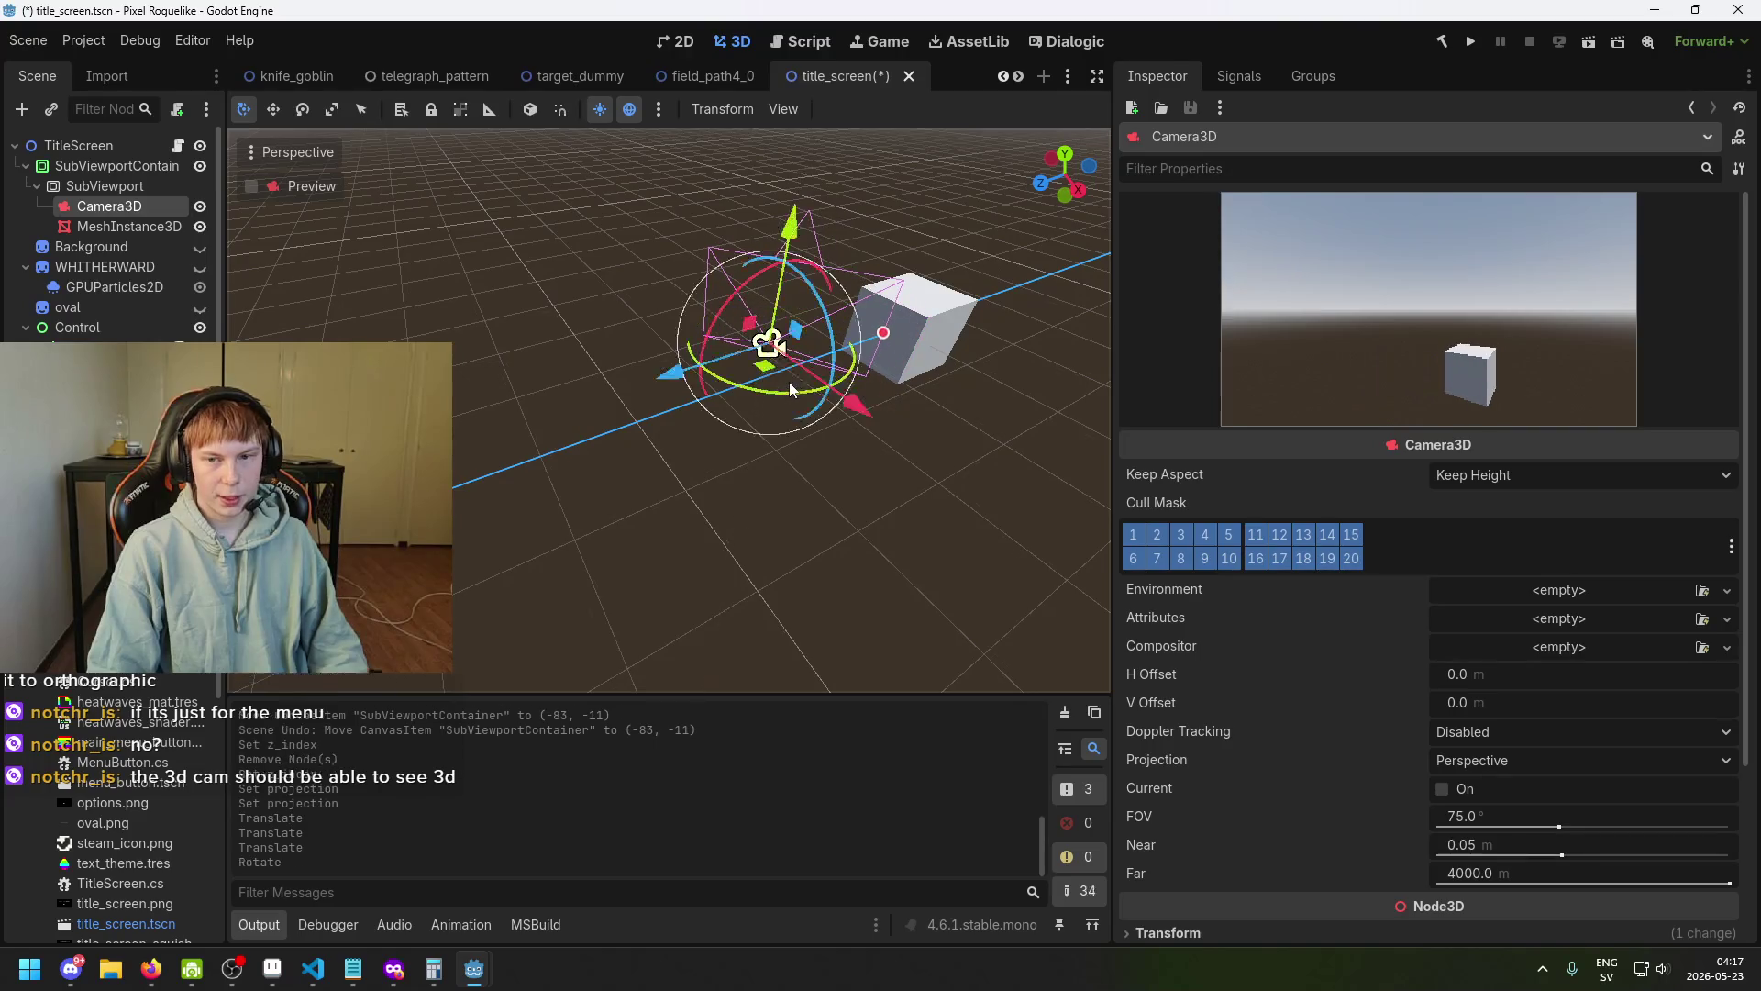
# Switch to orthographic projection and slide the camera down and sideways toward the cube.
pyautogui.click(1541, 769)
pyautogui.click(1532, 814)
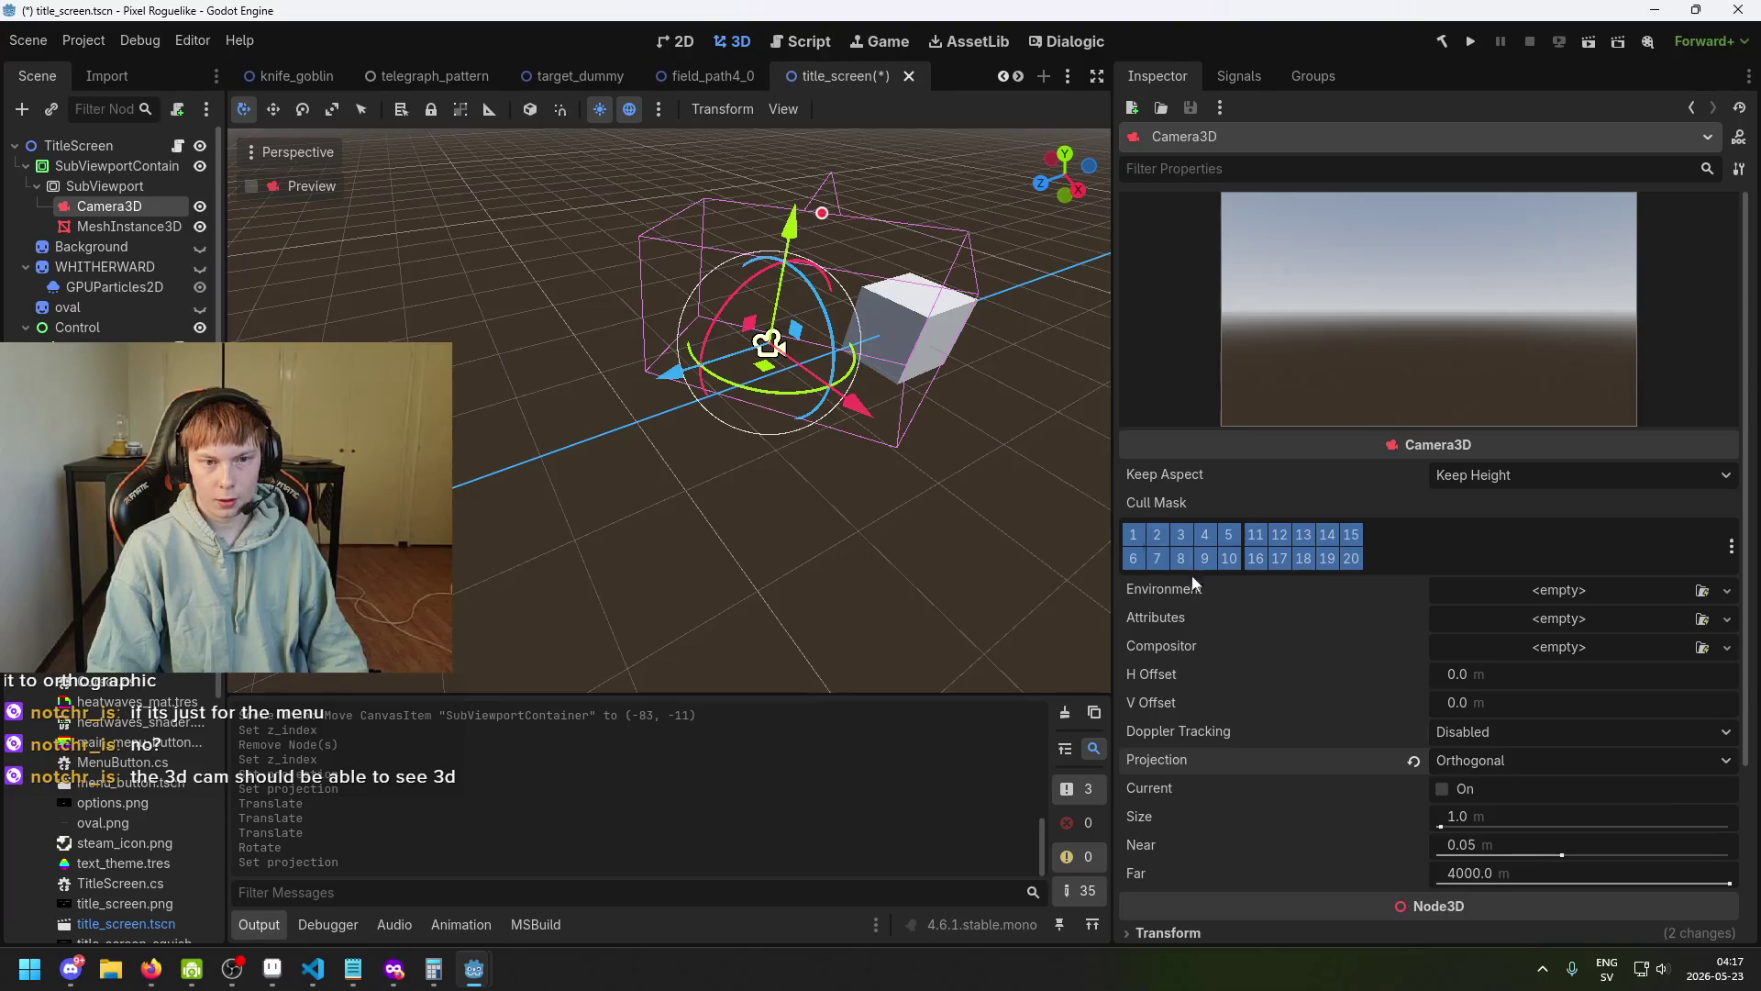
pyautogui.moveTo(1027, 465)
pyautogui.mouseDown()
pyautogui.moveTo(860, 366)
pyautogui.moveTo(896, 383)
pyautogui.mouseUp()
pyautogui.moveTo(722, 255); pyautogui.dragTo(709, 366)
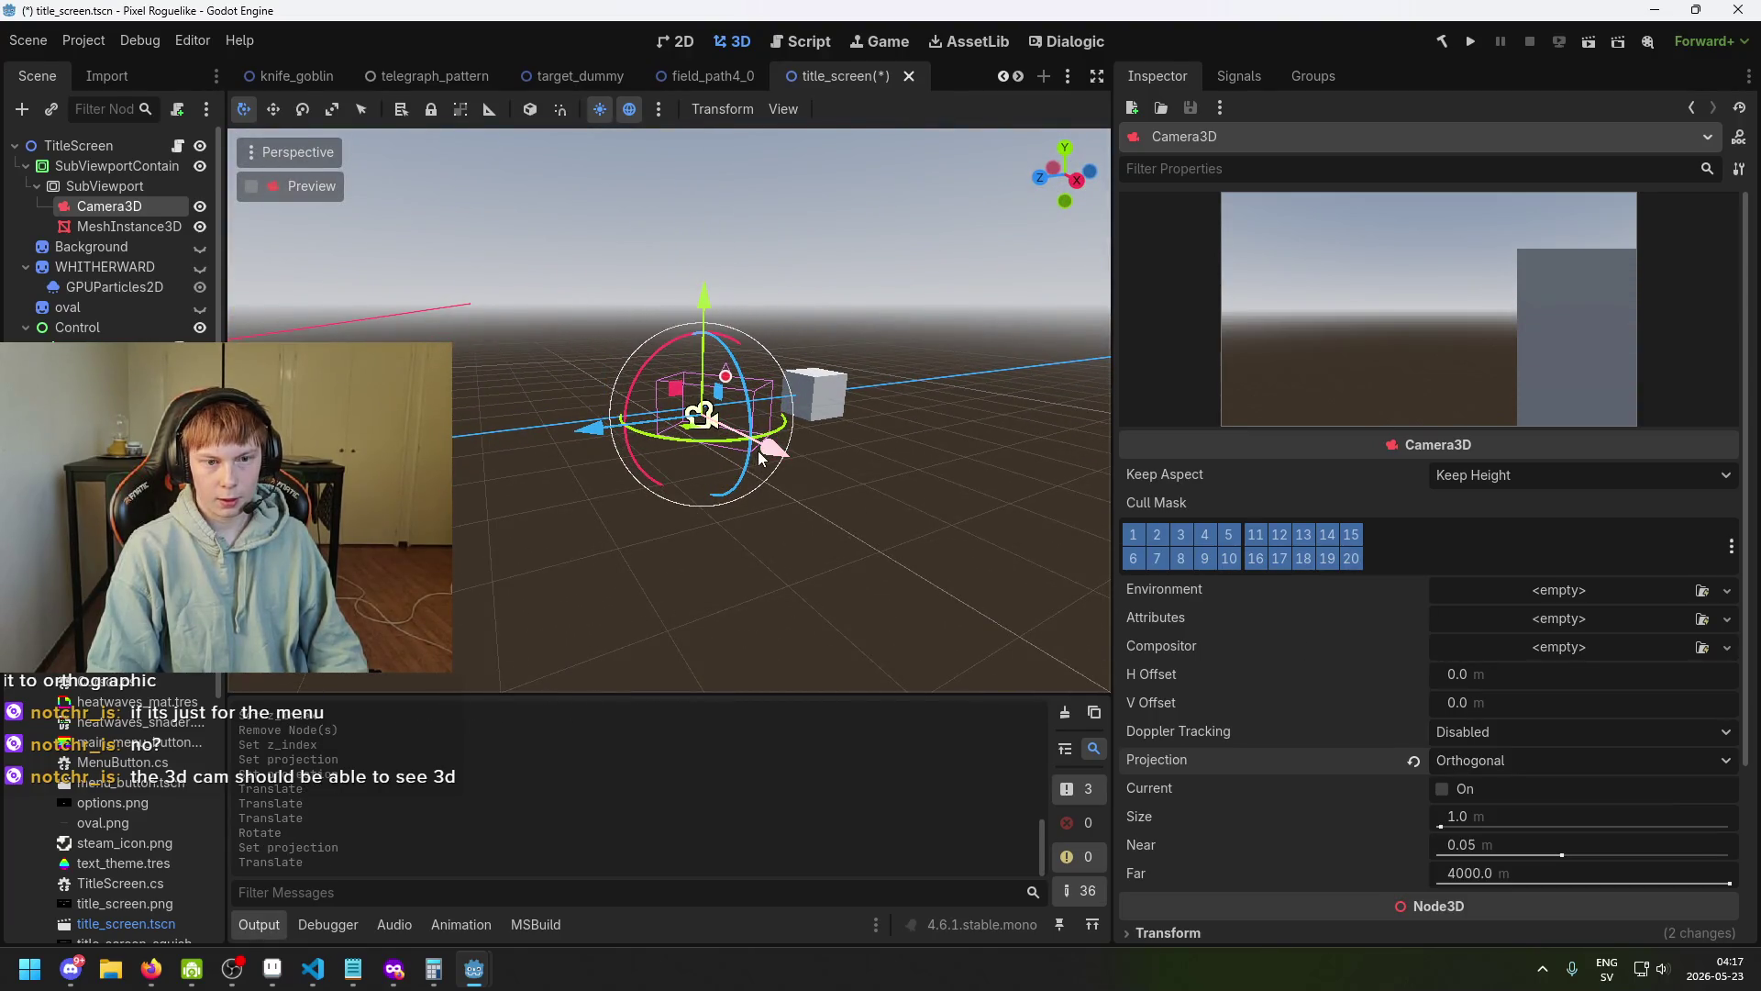
pyautogui.moveTo(722, 451)
pyautogui.mouseDown()
pyautogui.moveTo(774, 444)
pyautogui.moveTo(829, 476)
pyautogui.moveTo(873, 393)
pyautogui.moveTo(936, 360)
pyautogui.moveTo(921, 384)
pyautogui.mouseUp()
pyautogui.moveTo(794, 427)
pyautogui.mouseDown()
pyautogui.moveTo(714, 492)
pyautogui.moveTo(683, 472)
pyautogui.moveTo(432, 551)
pyautogui.moveTo(640, 475)
pyautogui.moveTo(458, 557)
pyautogui.moveTo(579, 510)
pyautogui.mouseUp()
pyautogui.press('w')
pyautogui.moveTo(664, 472)
pyautogui.mouseDown()
pyautogui.moveTo(458, 546)
pyautogui.moveTo(503, 526)
pyautogui.moveTo(613, 543)
pyautogui.mouseUp()
pyautogui.scroll(-2, 950, 574)
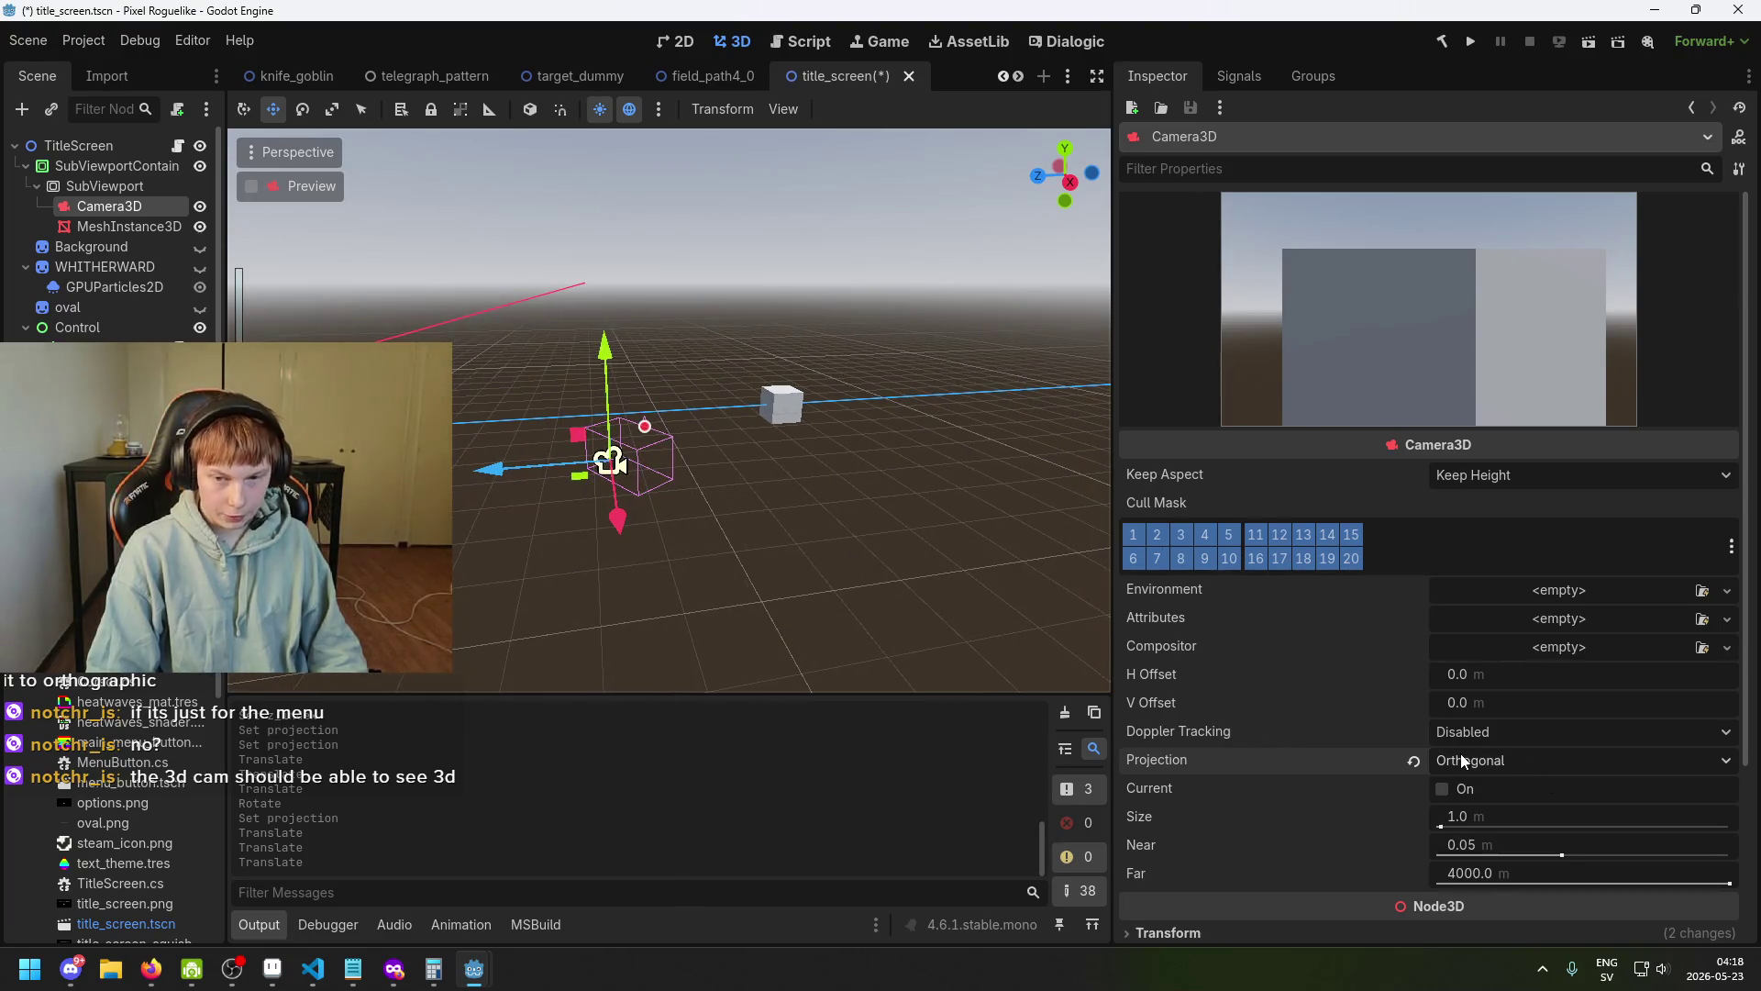
# Restore Perspective projection on Camera3D and save title_screen.
pyautogui.click(1467, 755)
pyautogui.click(1501, 792)
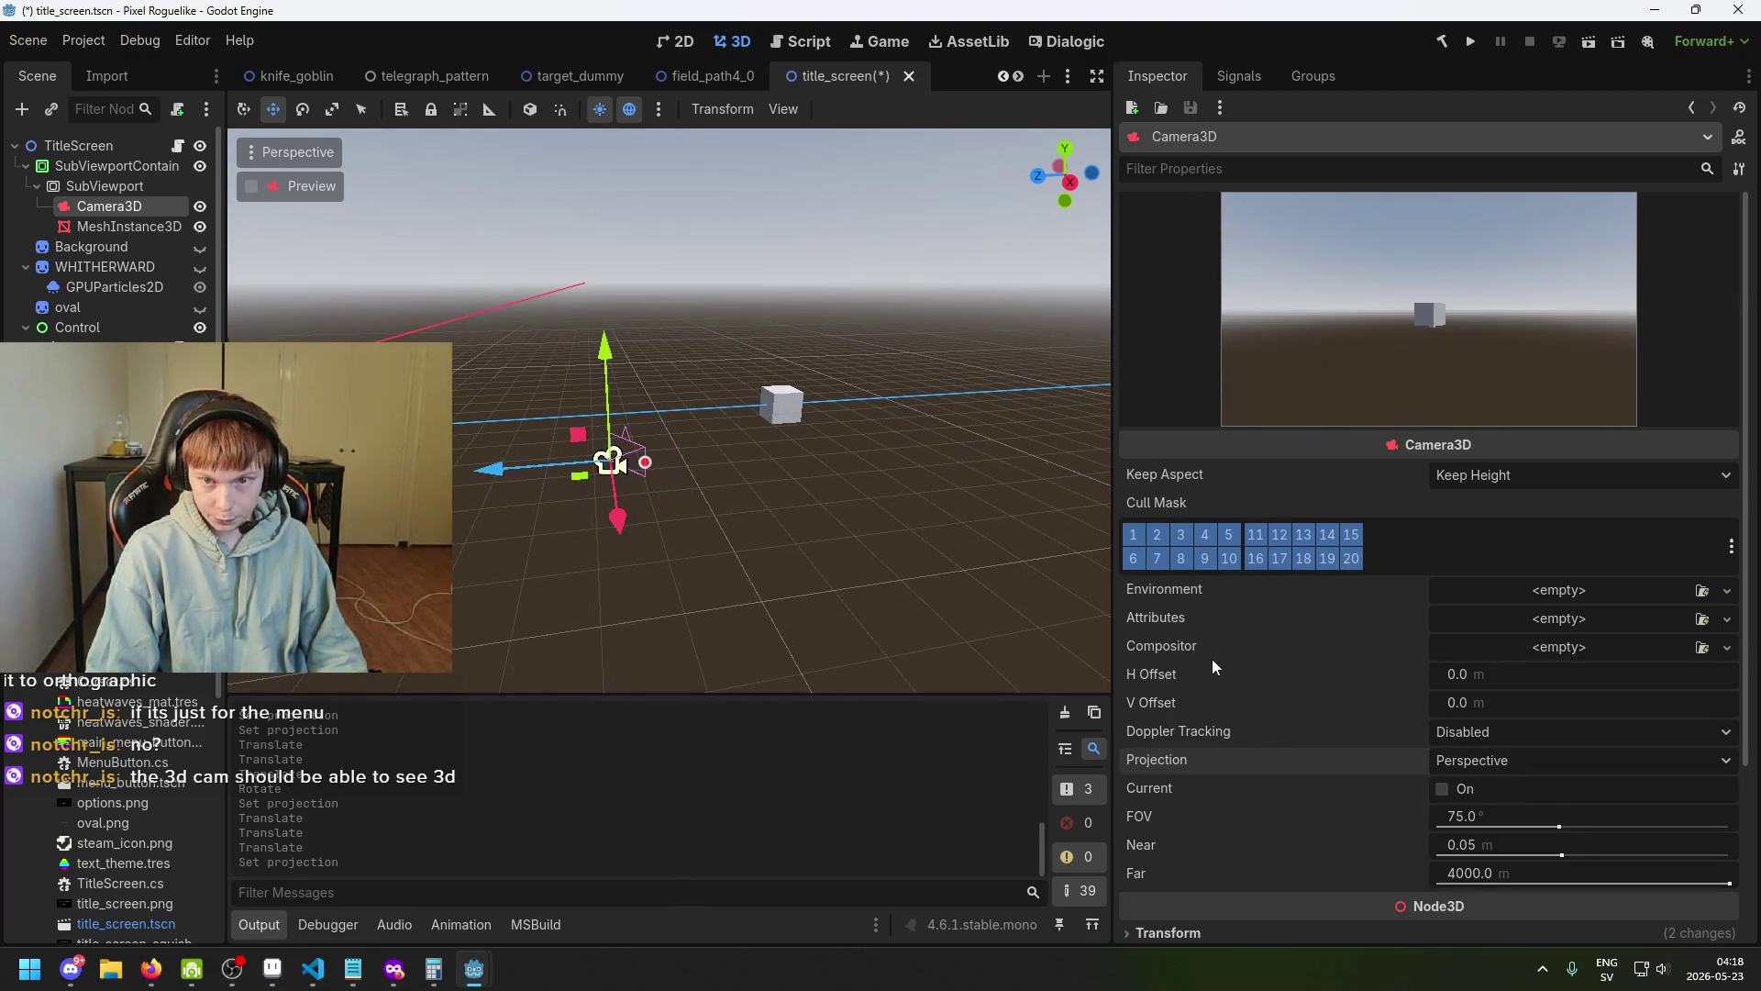
pyautogui.moveTo(877, 531); pyautogui.dragTo(925, 501)
pyautogui.hotkey('ctrl', 's')
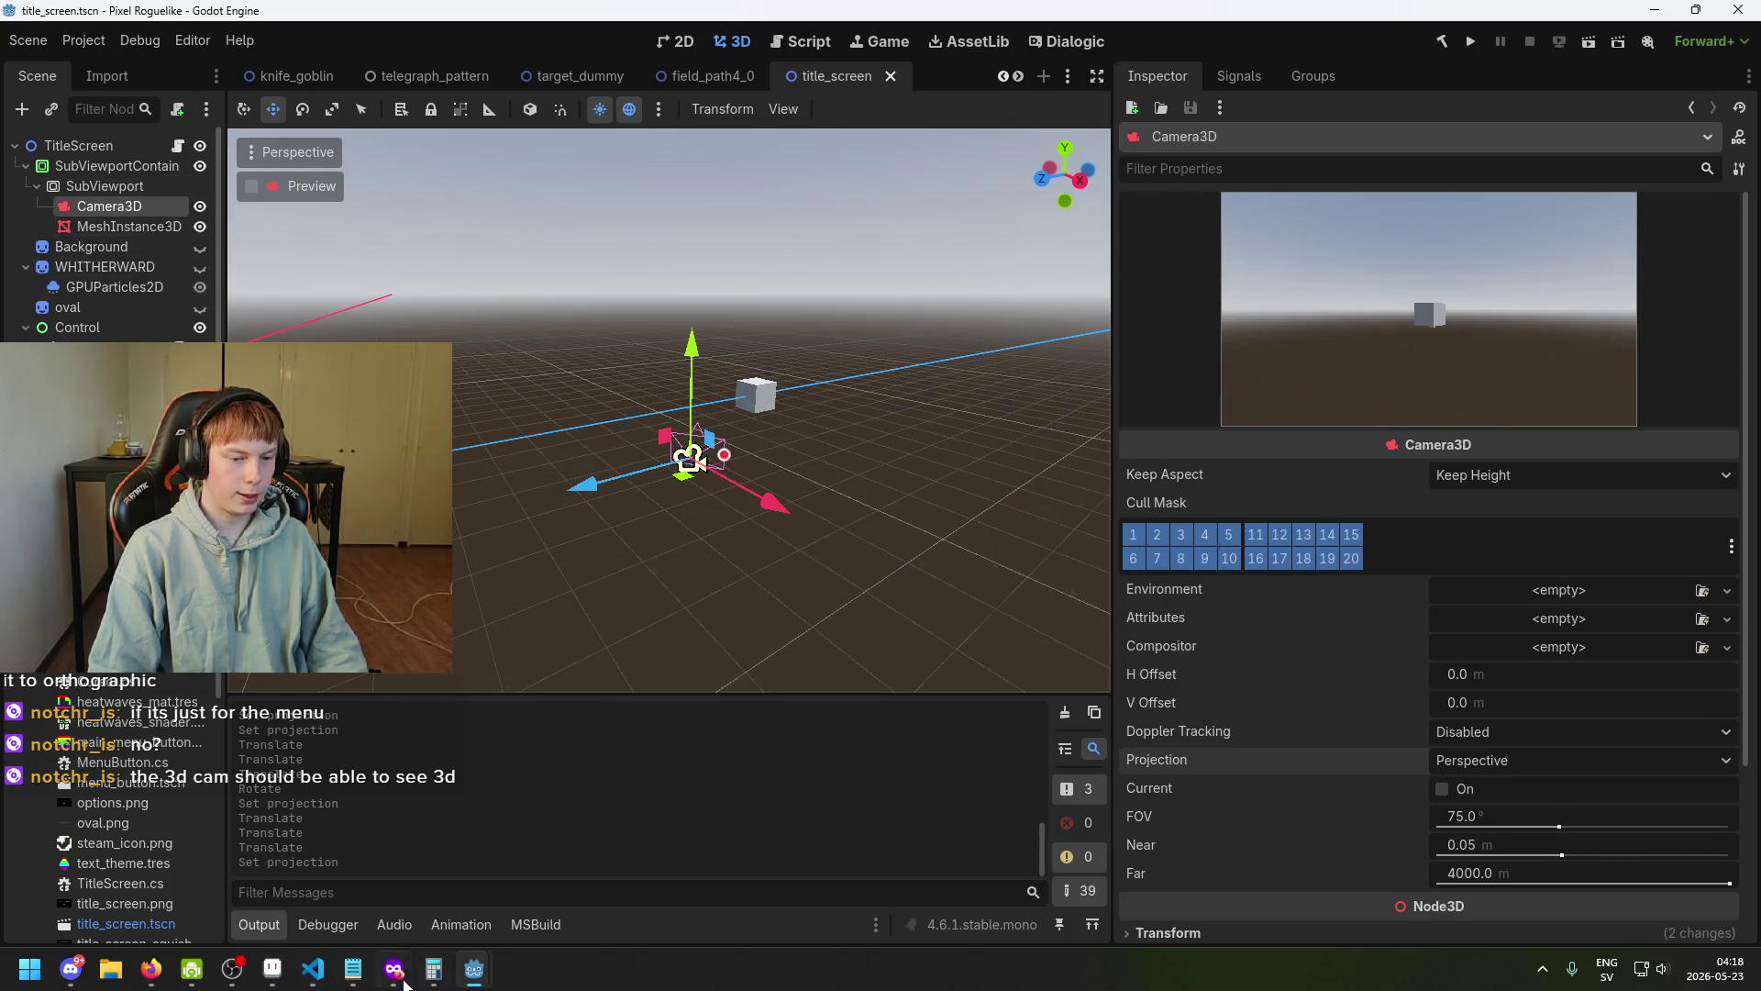
pyautogui.click(272, 968)
# Zoom and pan the title_screen canvas to frame the WHITHERWARD title and menu.
pyautogui.scroll(3, 660, 382)
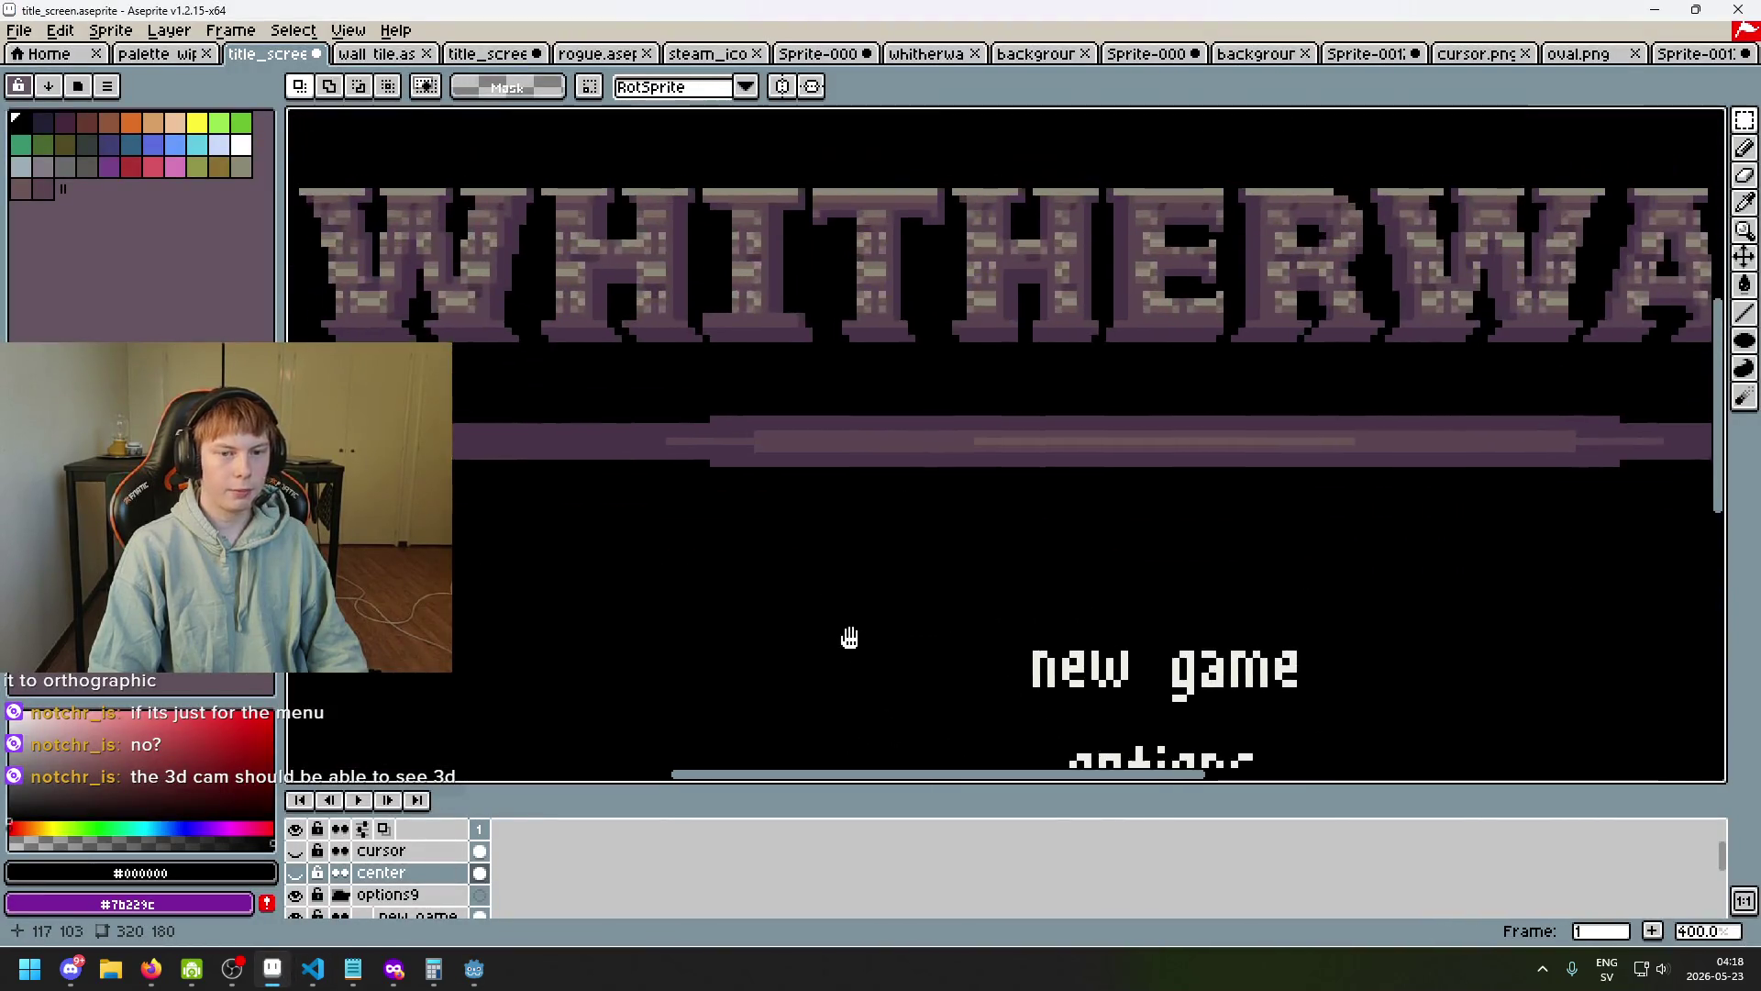
pyautogui.moveTo(849, 638); pyautogui.dragTo(932, 649)
pyautogui.scroll(1, 541, 428)
pyautogui.scroll(-3, 524, 476)
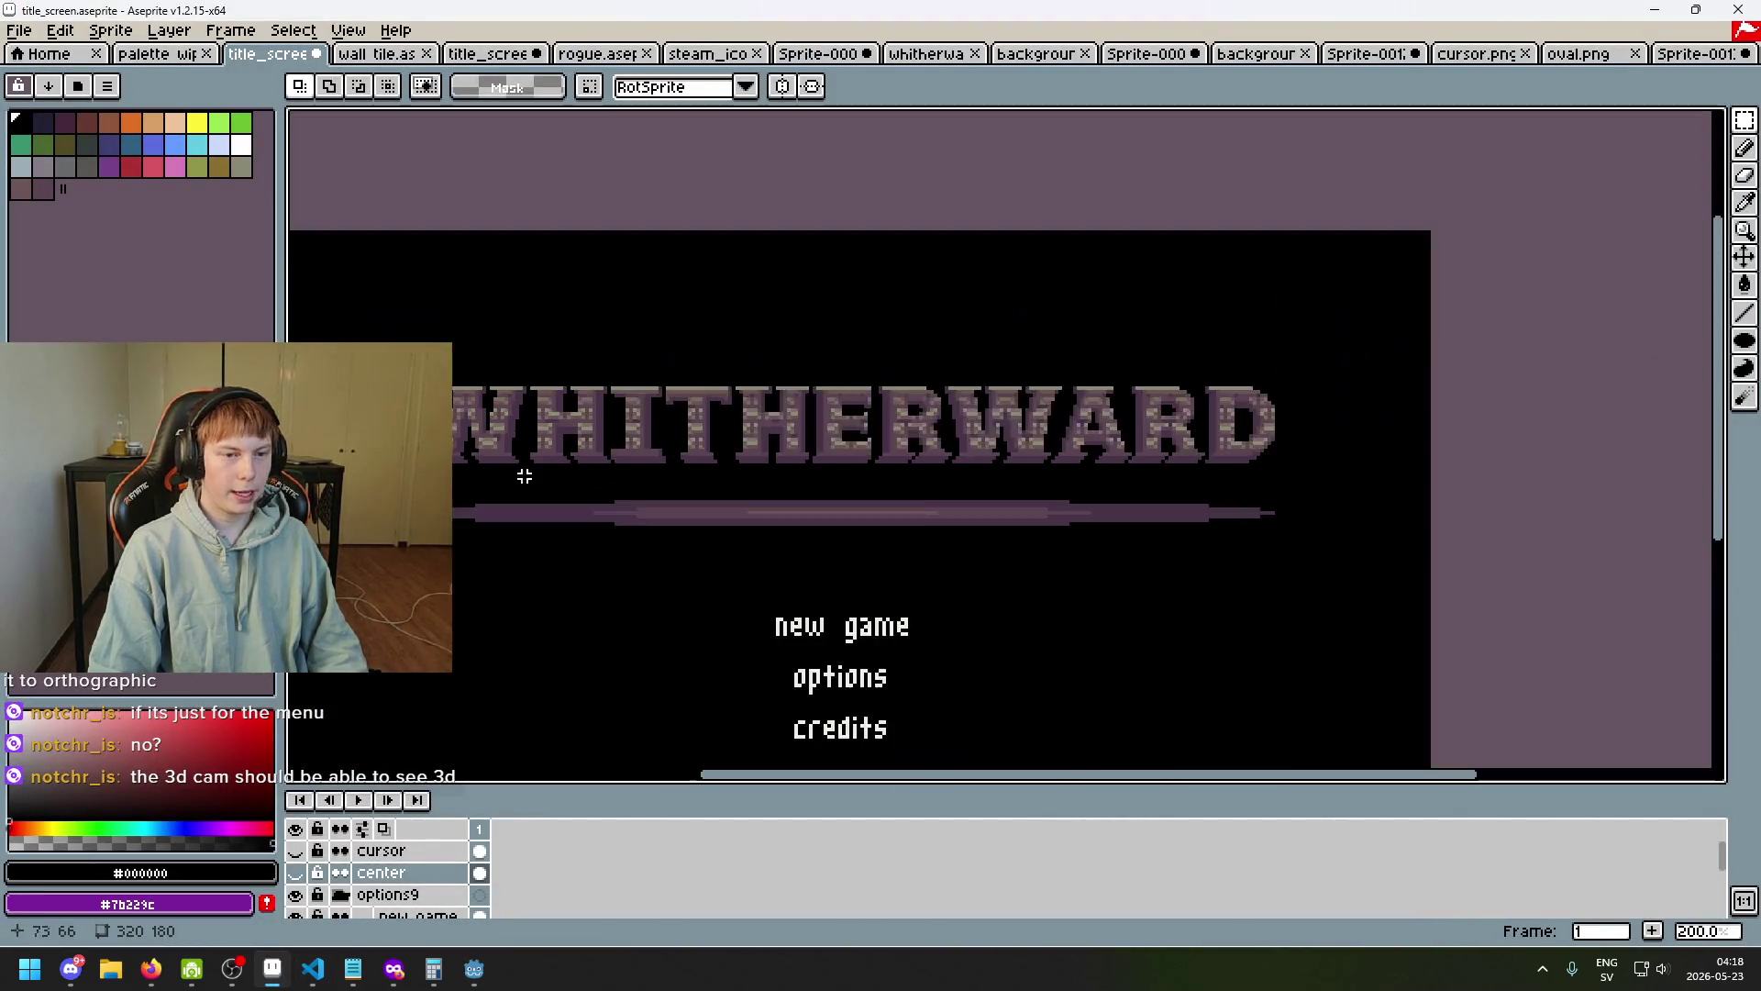
pyautogui.scroll(1, 825, 516)
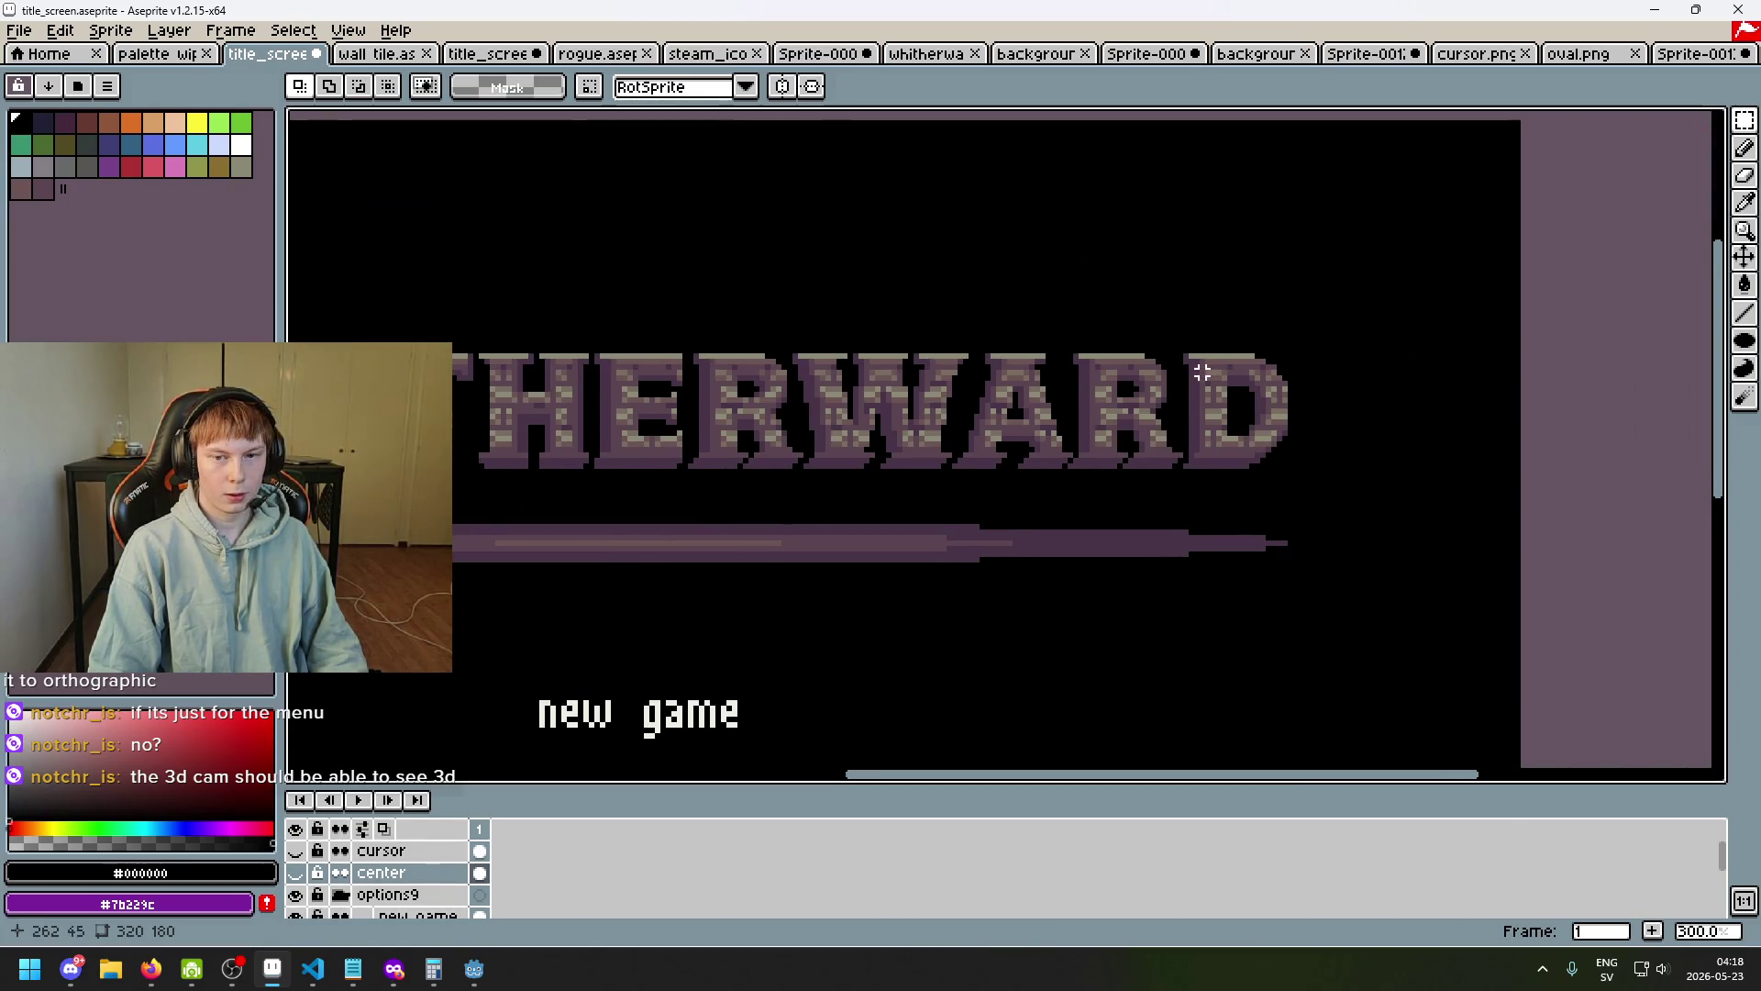
pyautogui.hscroll(-5, 1114, 421)
pyautogui.scroll(2, 484, 421)
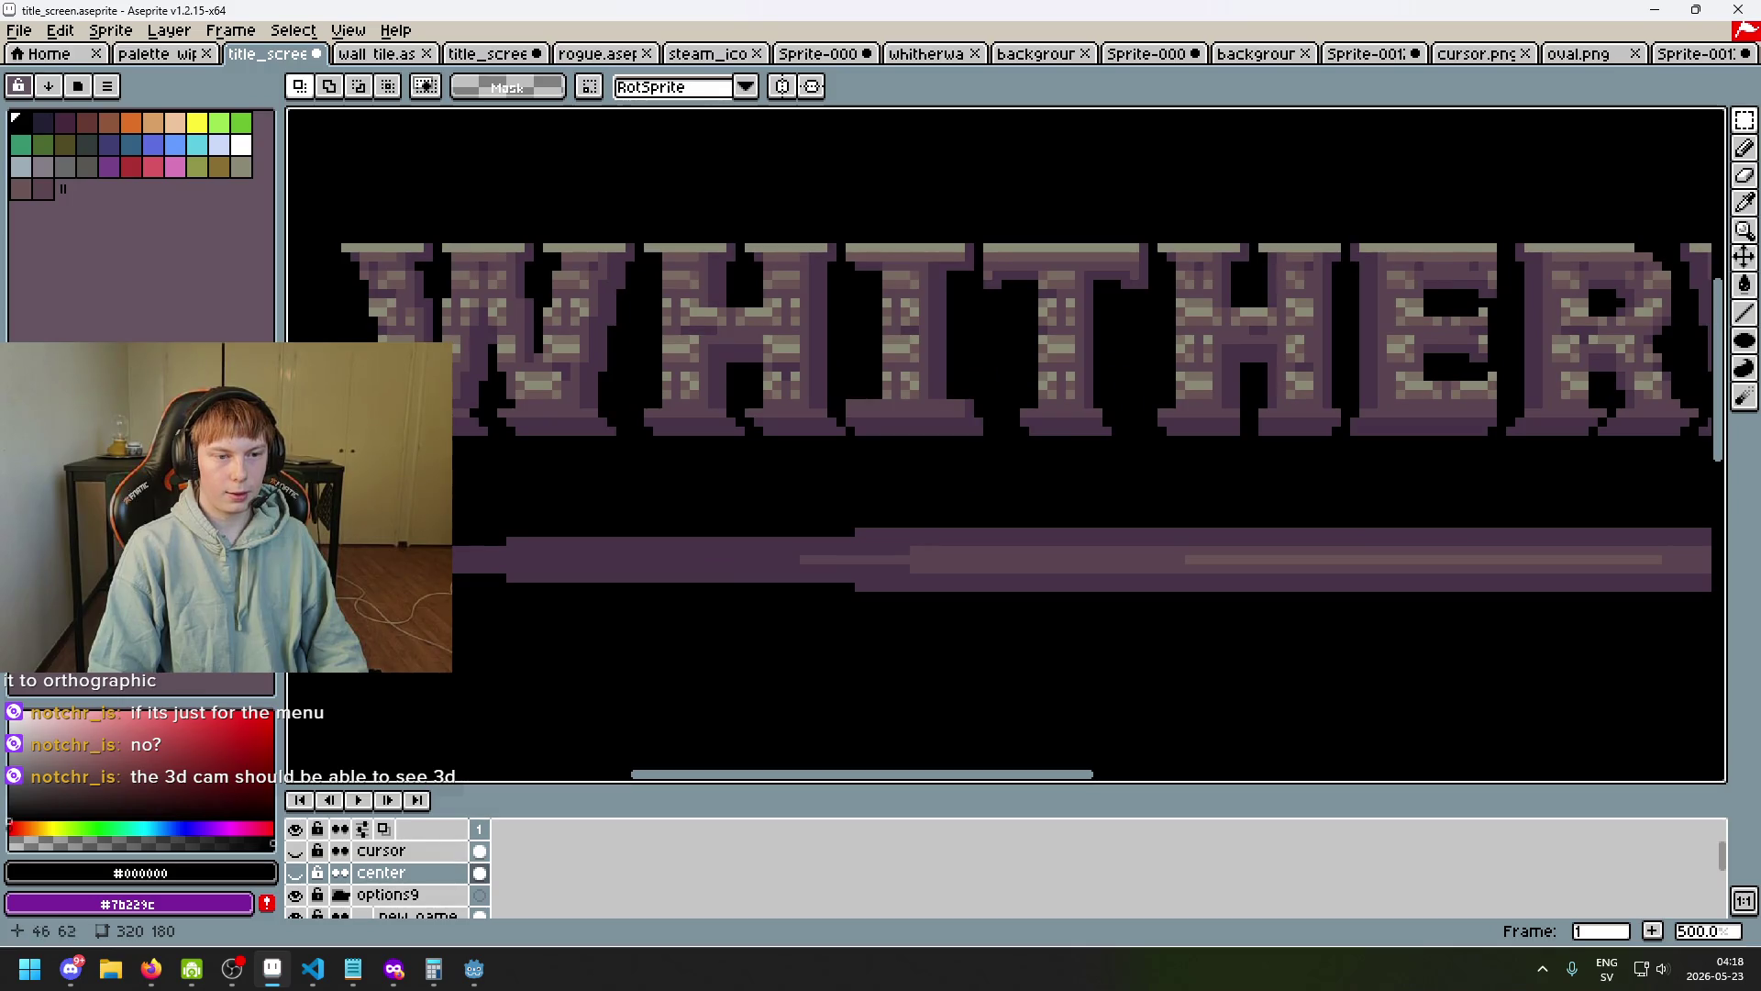
pyautogui.scroll(-3, 527, 527)
pyautogui.scroll(2, 464, 462)
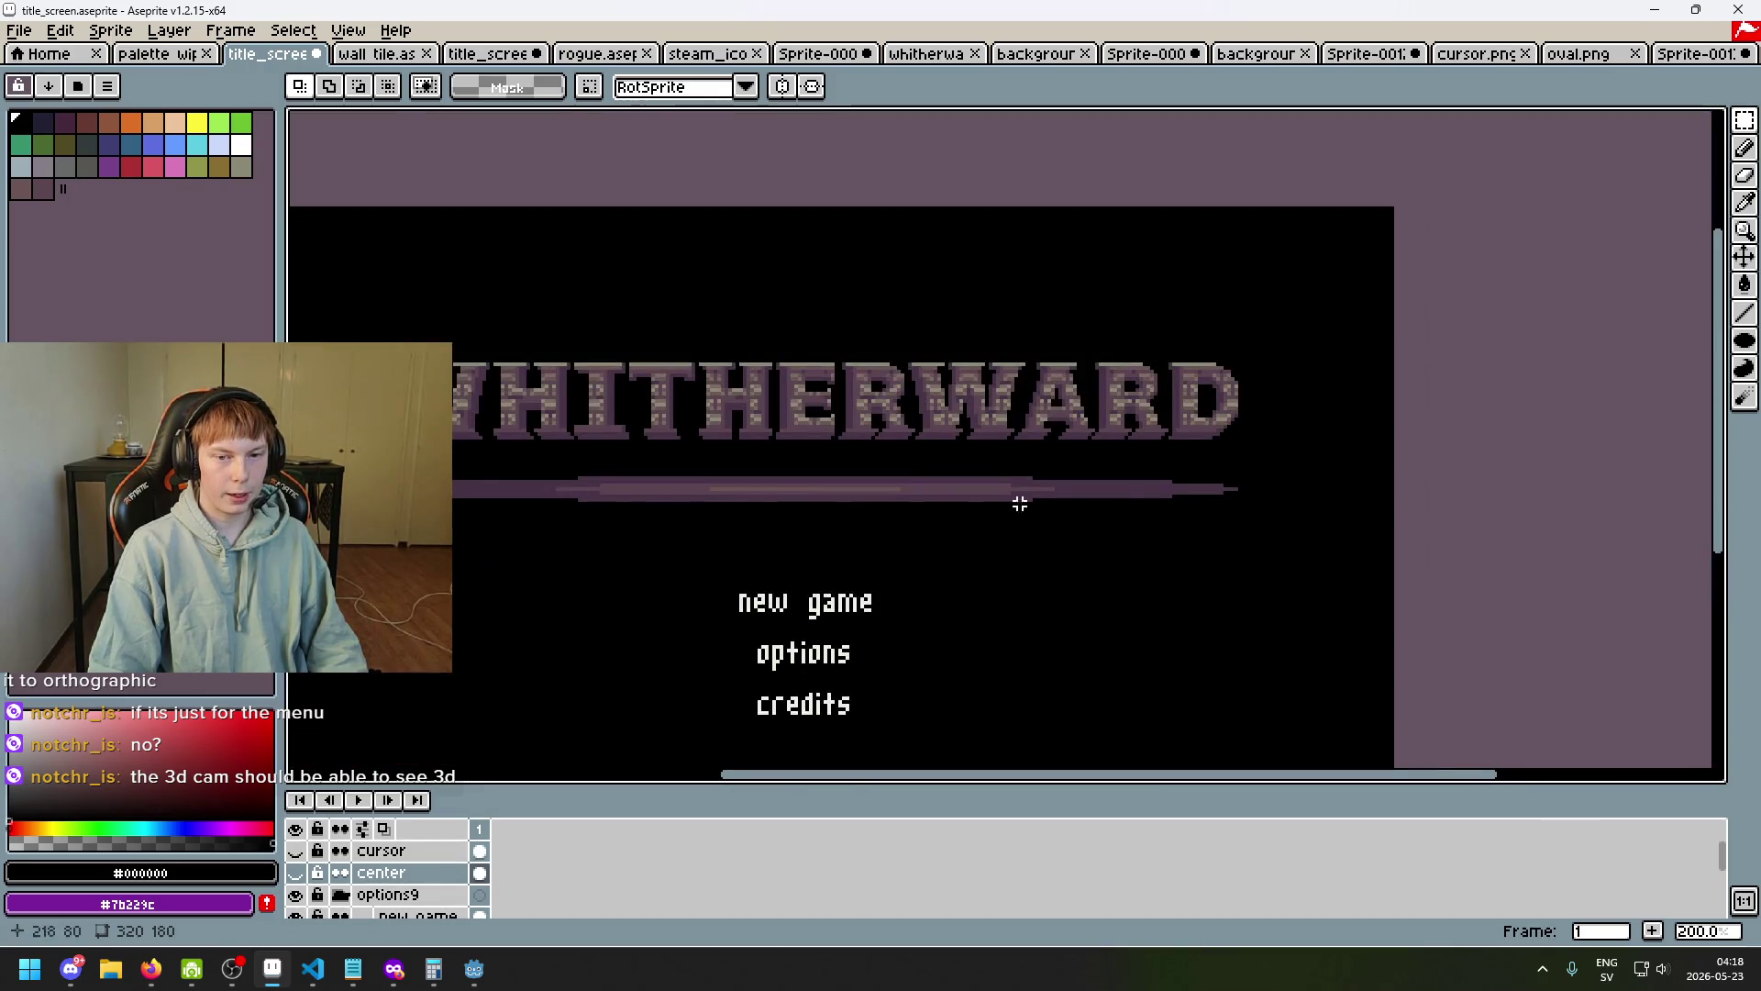
# Pick the Line tool and bring the 'wishlist on steam' text into view.
pyautogui.press('l')
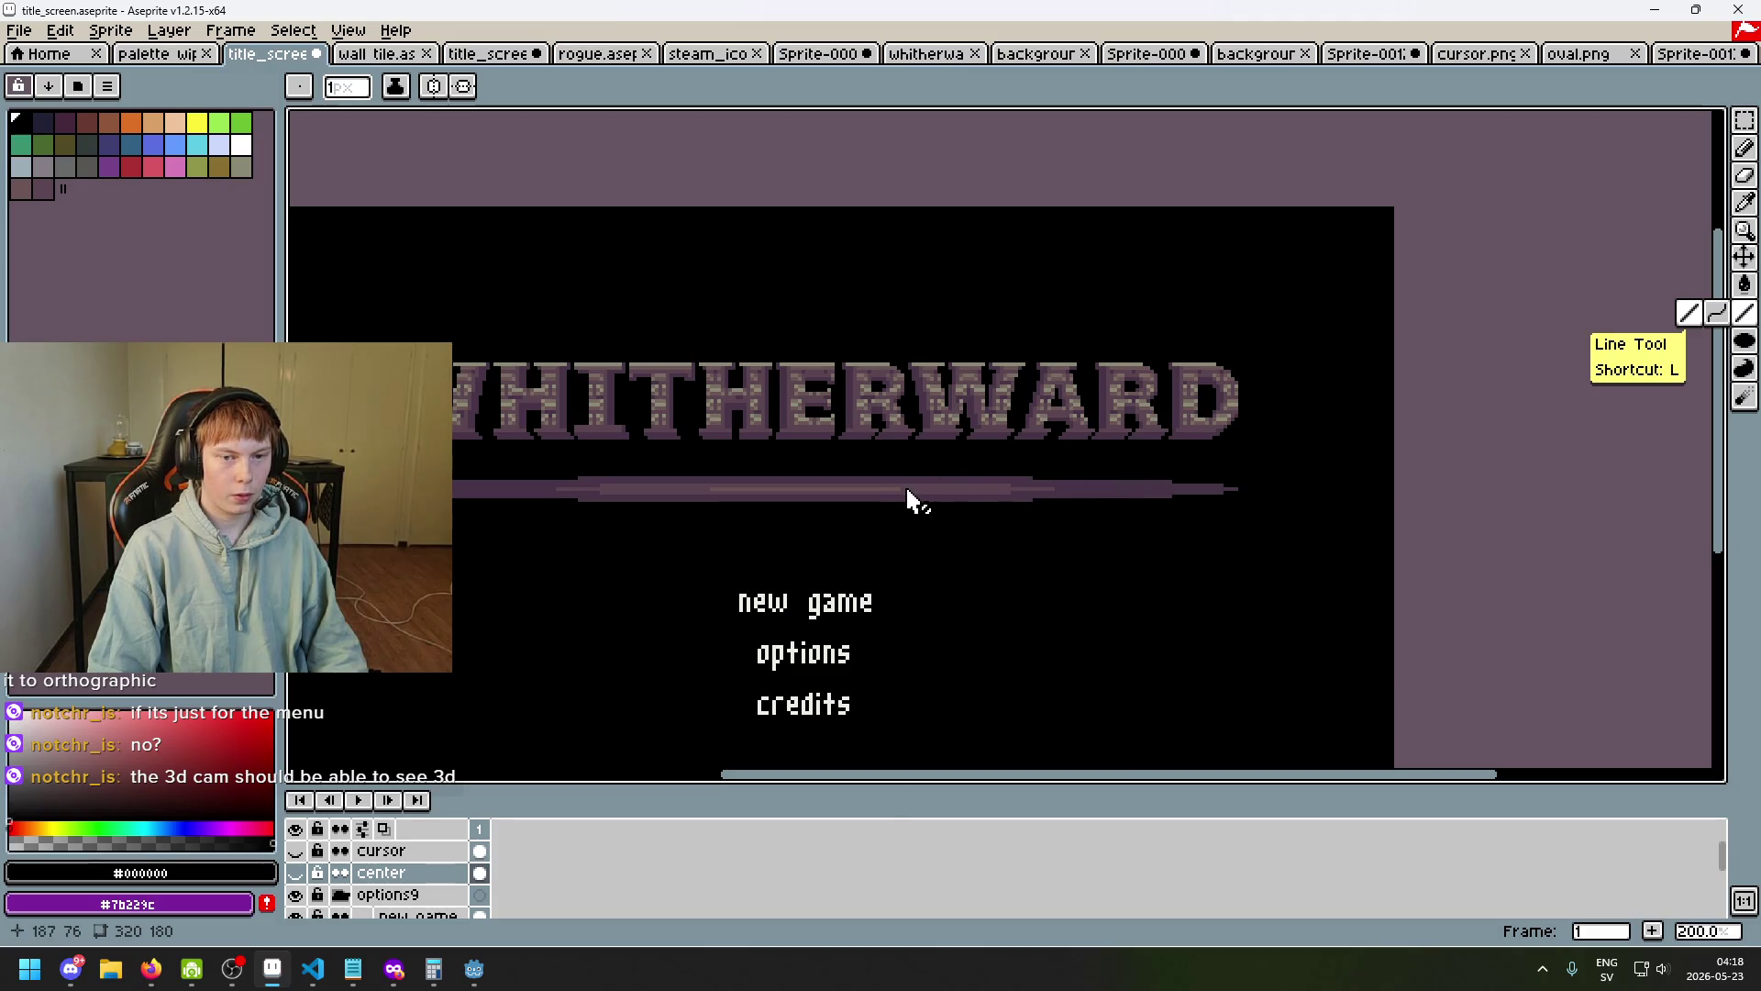
pyautogui.moveTo(789, 442)
pyautogui.mouseDown()
pyautogui.moveTo(837, 385)
pyautogui.moveTo(798, 376)
pyautogui.mouseUp()
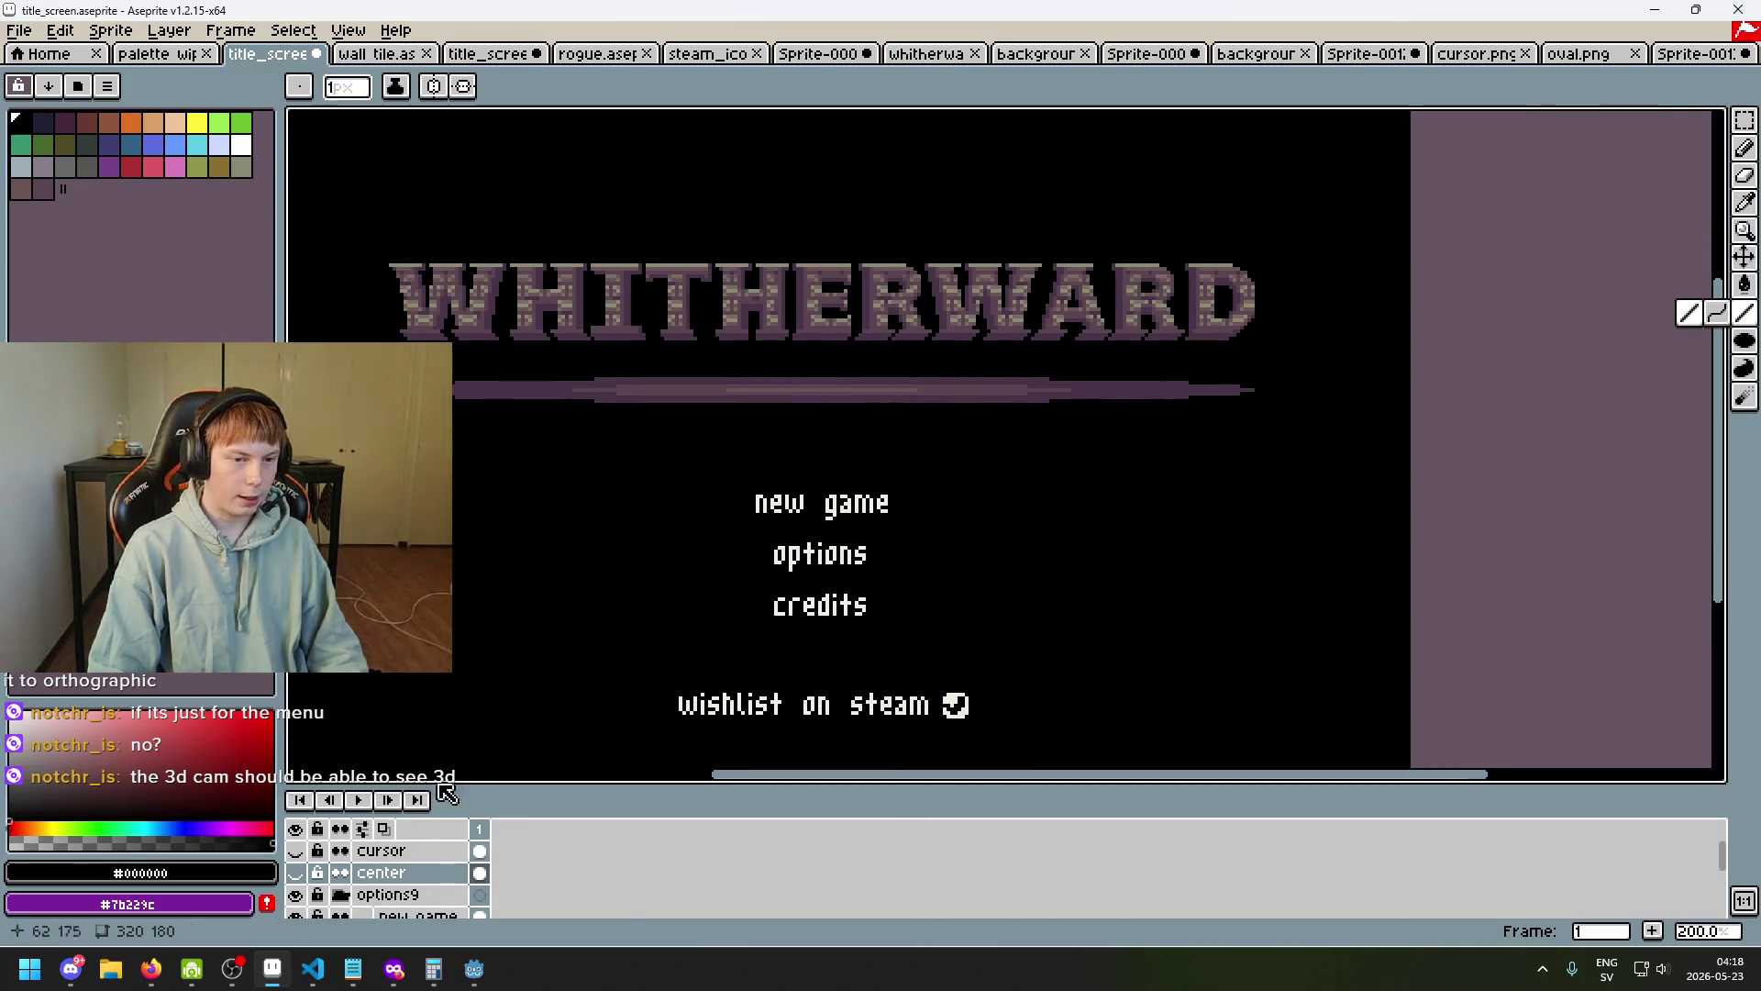
pyautogui.rightClick(403, 872)
# On a new layer, draw dark purple guide lines converging below the title.
pyautogui.click(440, 766)
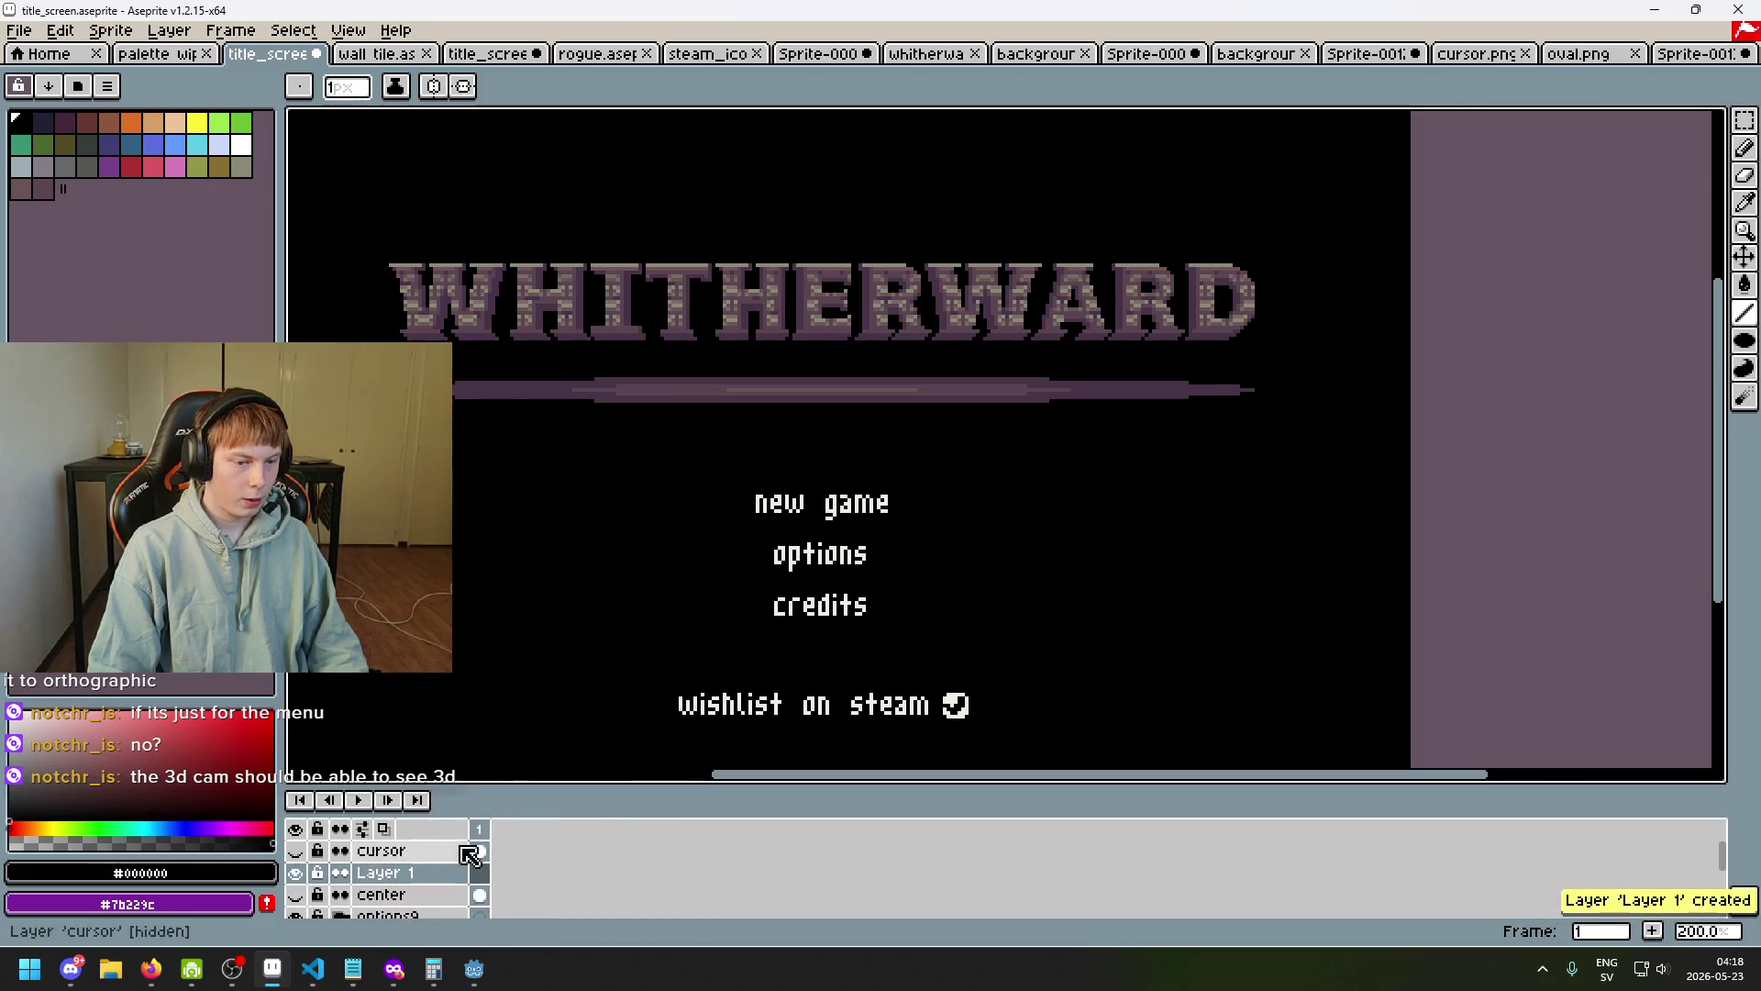
pyautogui.keyDown('alt'); pyautogui.click(406, 335); pyautogui.keyUp('alt')
pyautogui.moveTo(405, 336)
pyautogui.mouseDown()
pyautogui.moveTo(715, 761)
pyautogui.moveTo(825, 771)
pyautogui.mouseUp()
pyautogui.moveTo(1249, 317); pyautogui.dragTo(894, 733)
pyautogui.moveTo(564, 320); pyautogui.dragTo(839, 748)
pyautogui.moveTo(775, 323); pyautogui.dragTo(835, 697)
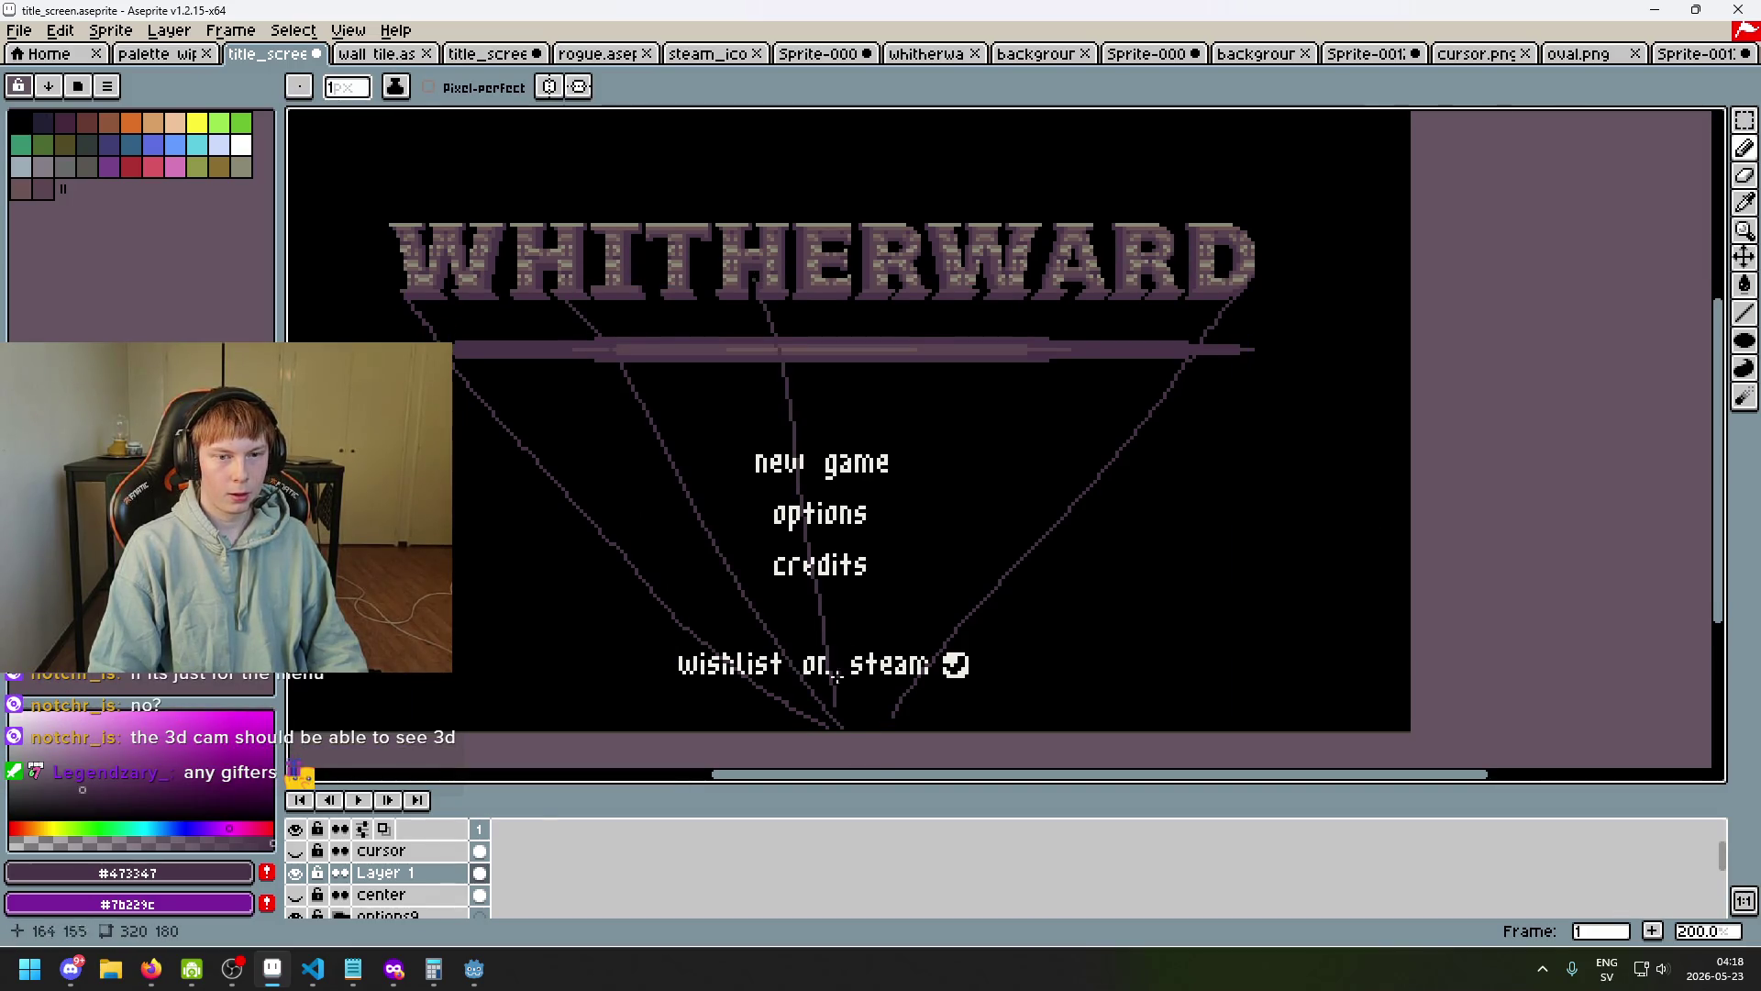
# Undo the guide lines and delete the temporary Layer 1.
pyautogui.scroll(-2, 1028, 633)
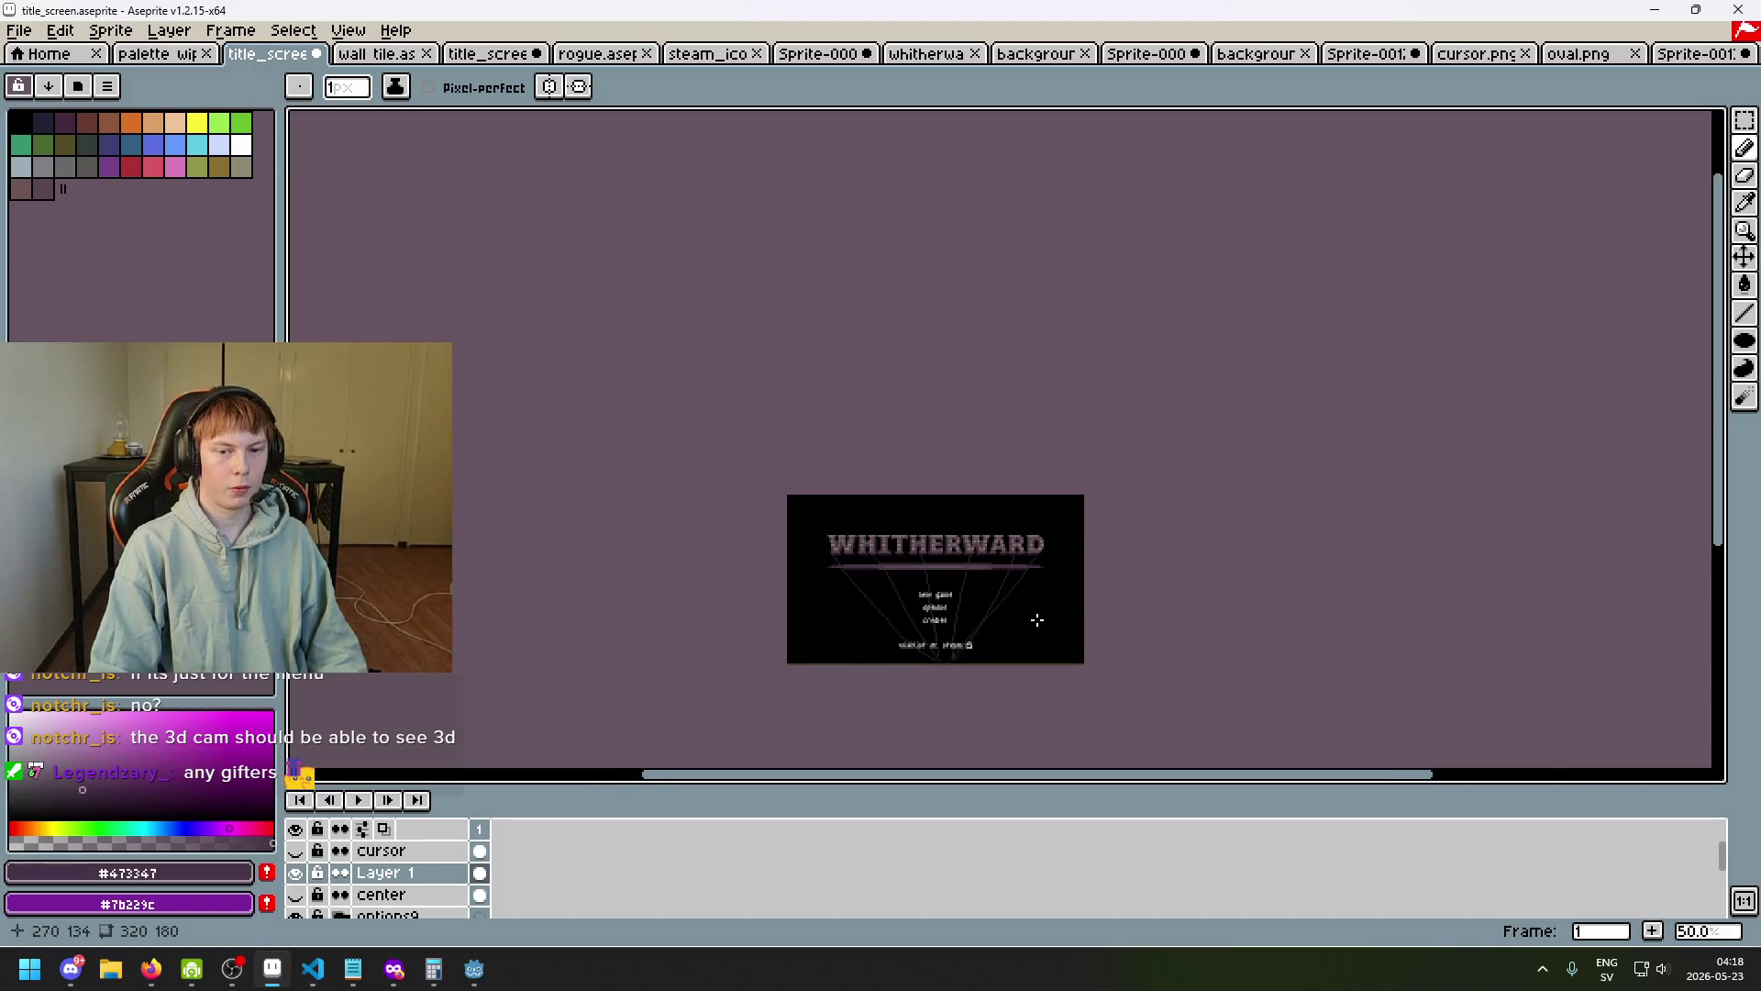
pyautogui.scroll(1, 1043, 621)
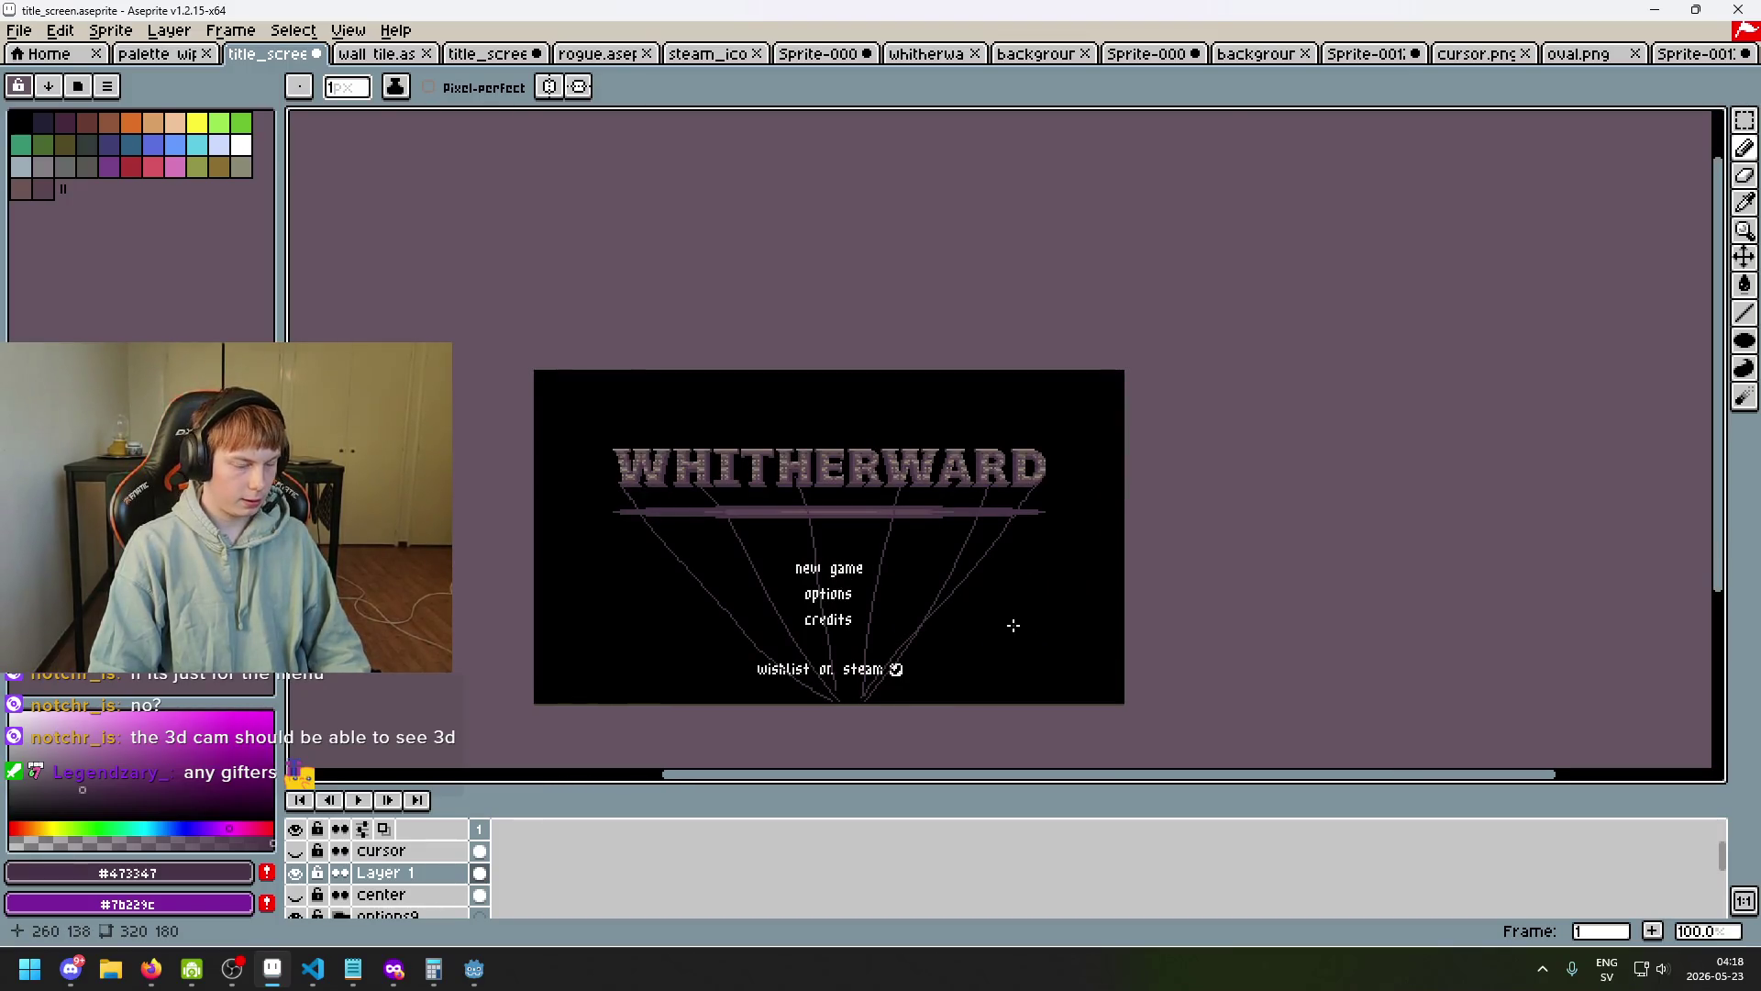
pyautogui.scroll(1, 1013, 625)
pyautogui.moveTo(1013, 617); pyautogui.dragTo(1165, 569)
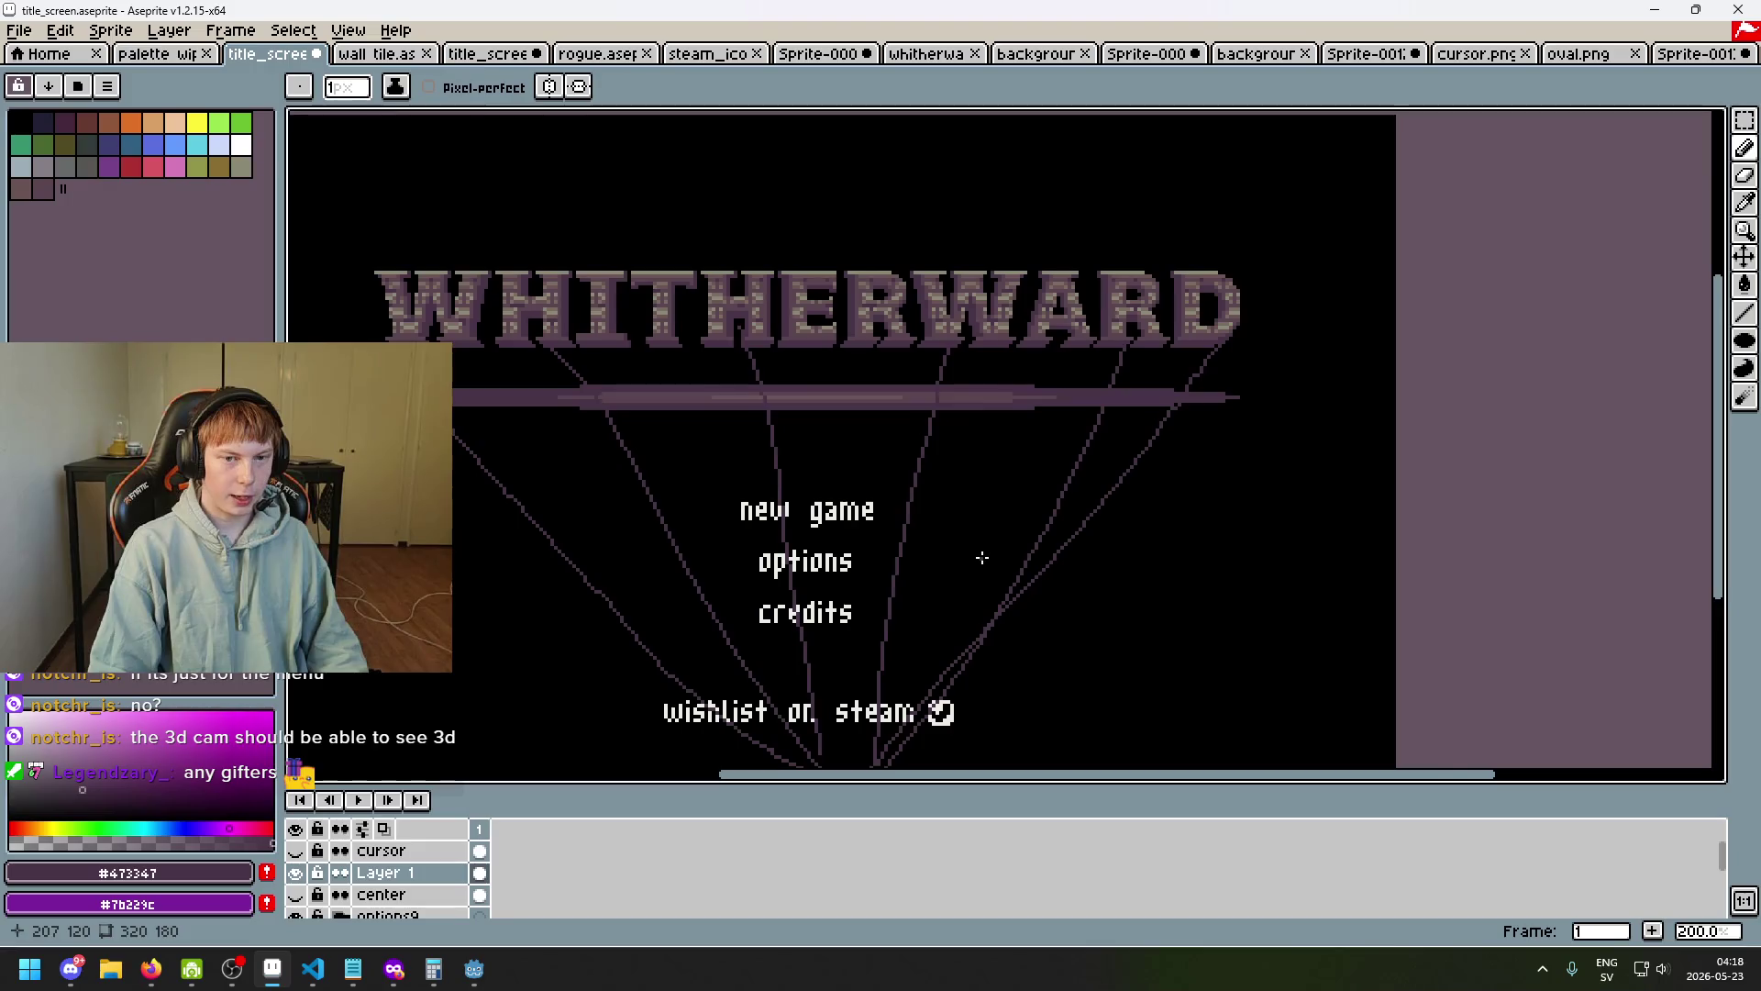
pyautogui.moveTo(981, 557); pyautogui.dragTo(1049, 617)
pyautogui.hotkey('ctrl', 'z')
pyautogui.hotkey('ctrl', 'z')
pyautogui.hotkey('ctrl', 'z')
pyautogui.hotkey('ctrl', 'z')
pyautogui.click(381, 873)
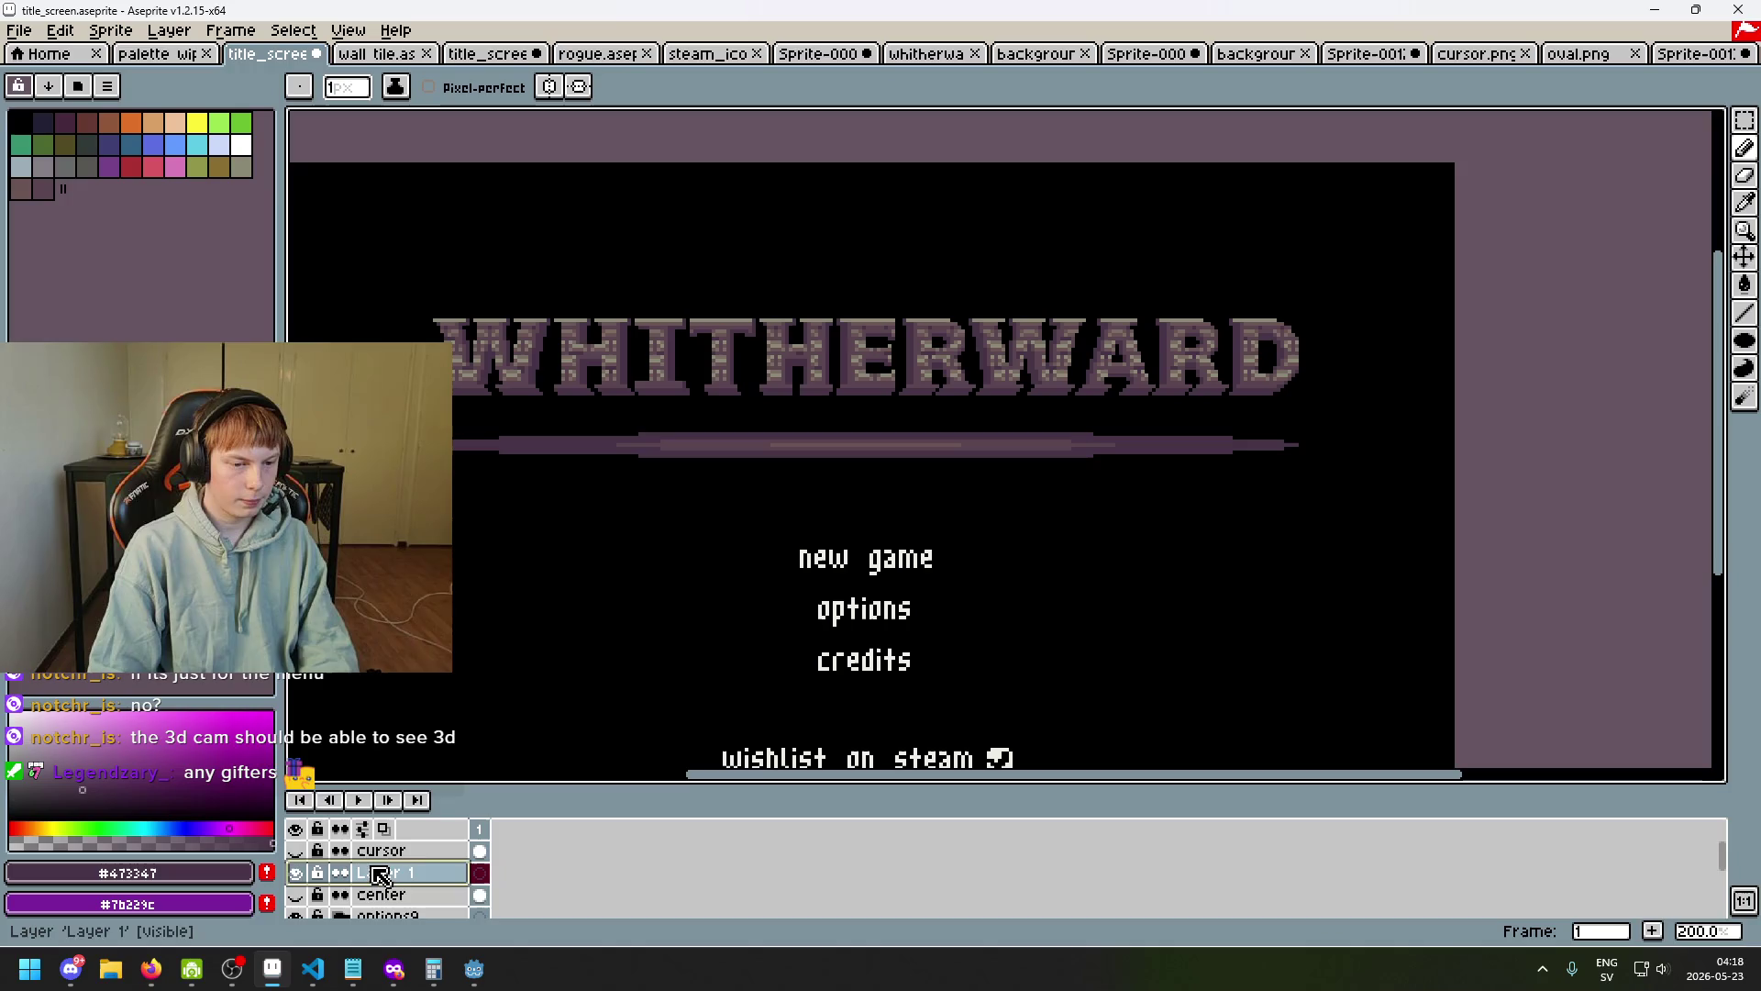
pyautogui.press('Delete')
# Switch back to Godot and save the title_screen scene.
pyautogui.moveTo(474, 968)
pyautogui.click(410, 899)
pyautogui.hotkey('ctrl', 's')
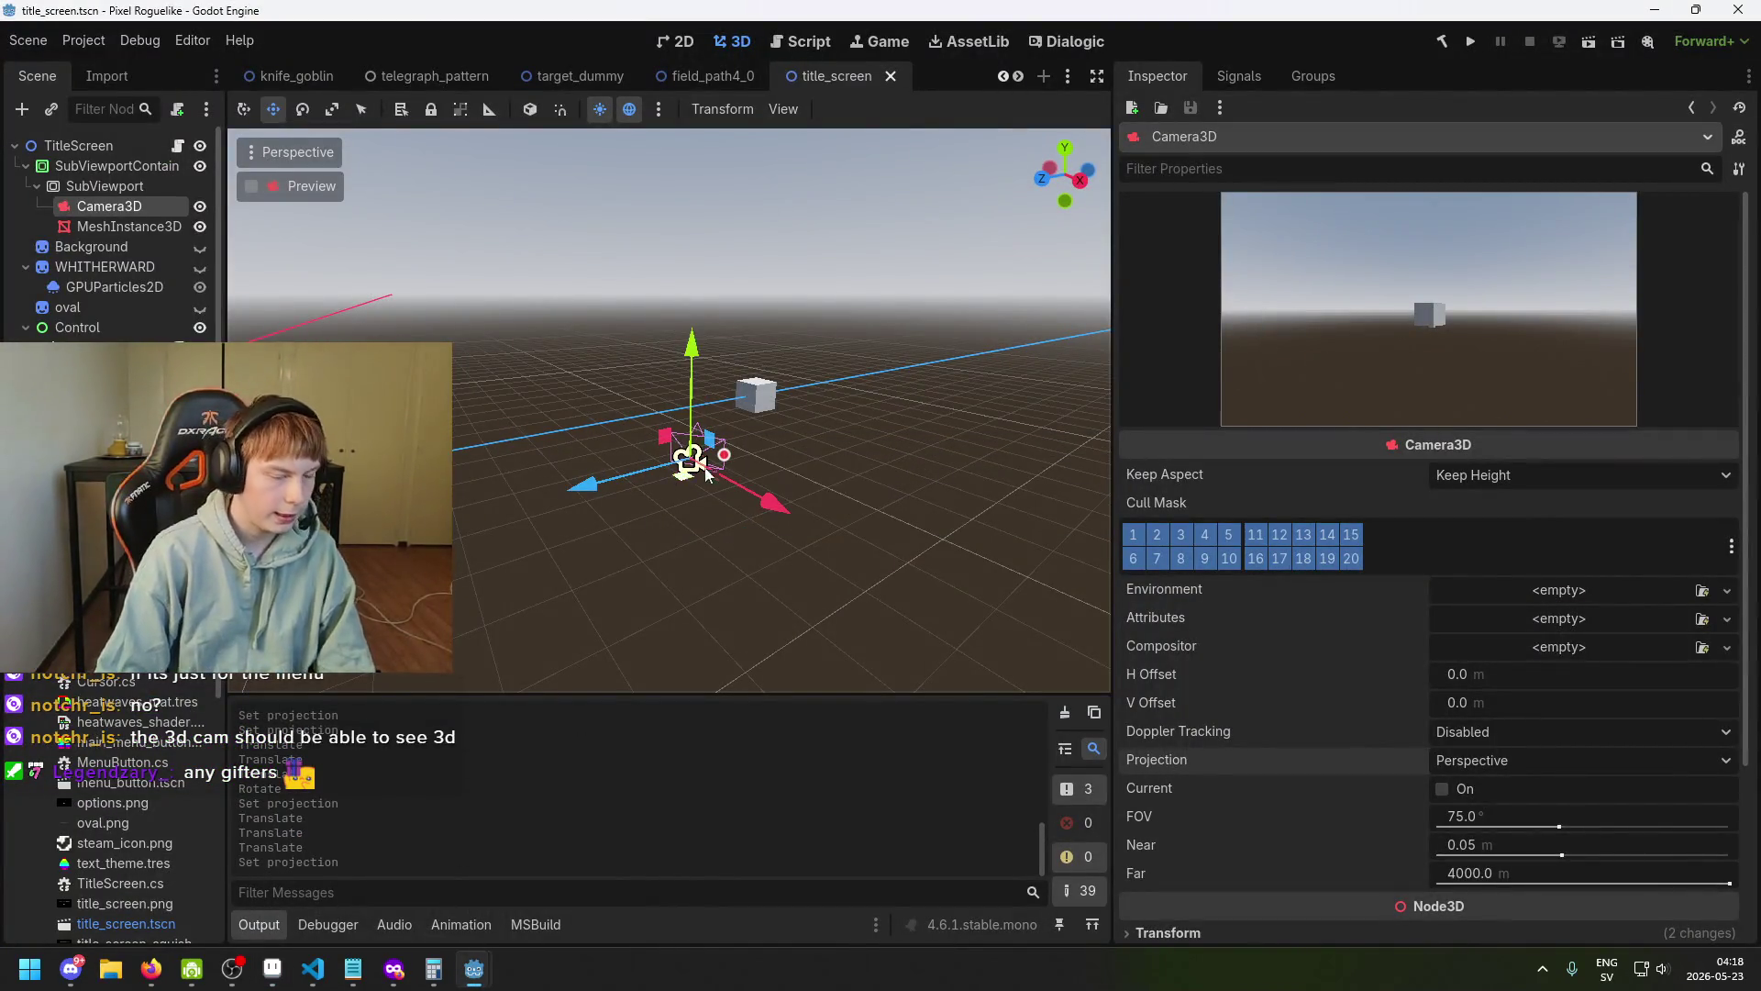
# Set Camera3D's position to 0, 0, 0 and its Y rotation to 0.
pyautogui.moveTo(853, 431); pyautogui.dragTo(813, 439)
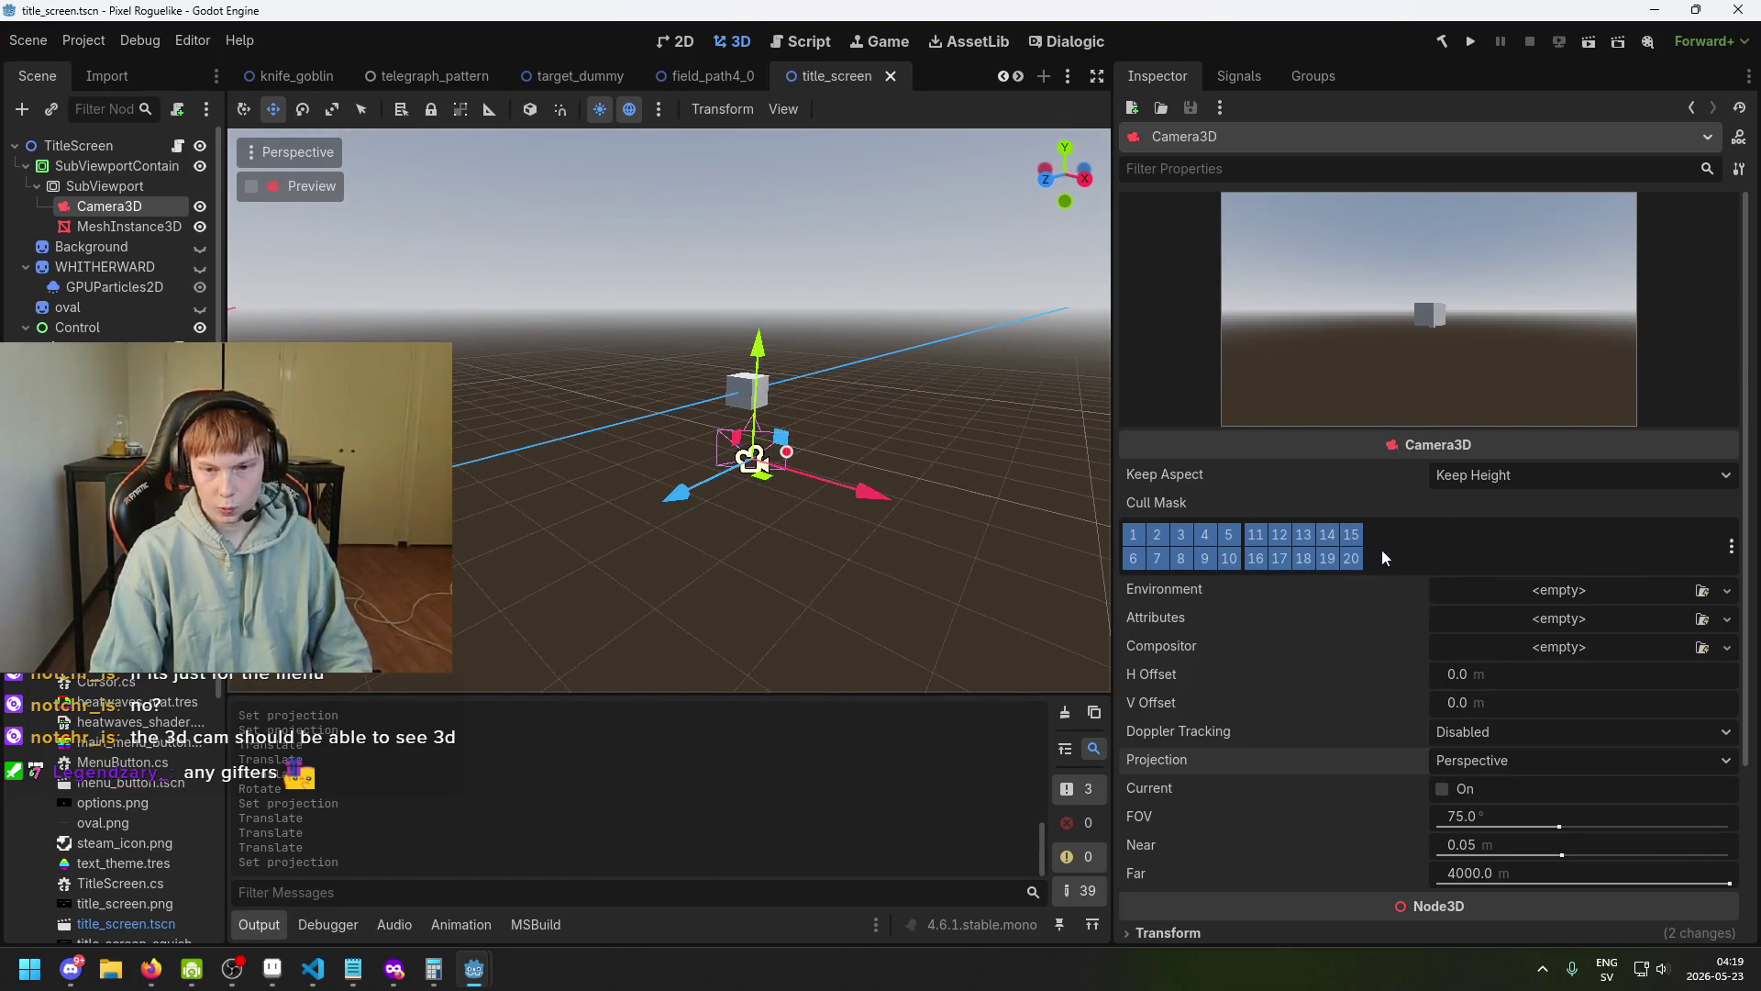
pyautogui.scroll(-3, 1385, 675)
pyautogui.scroll(3, 1411, 674)
pyautogui.scroll(-3, 1411, 674)
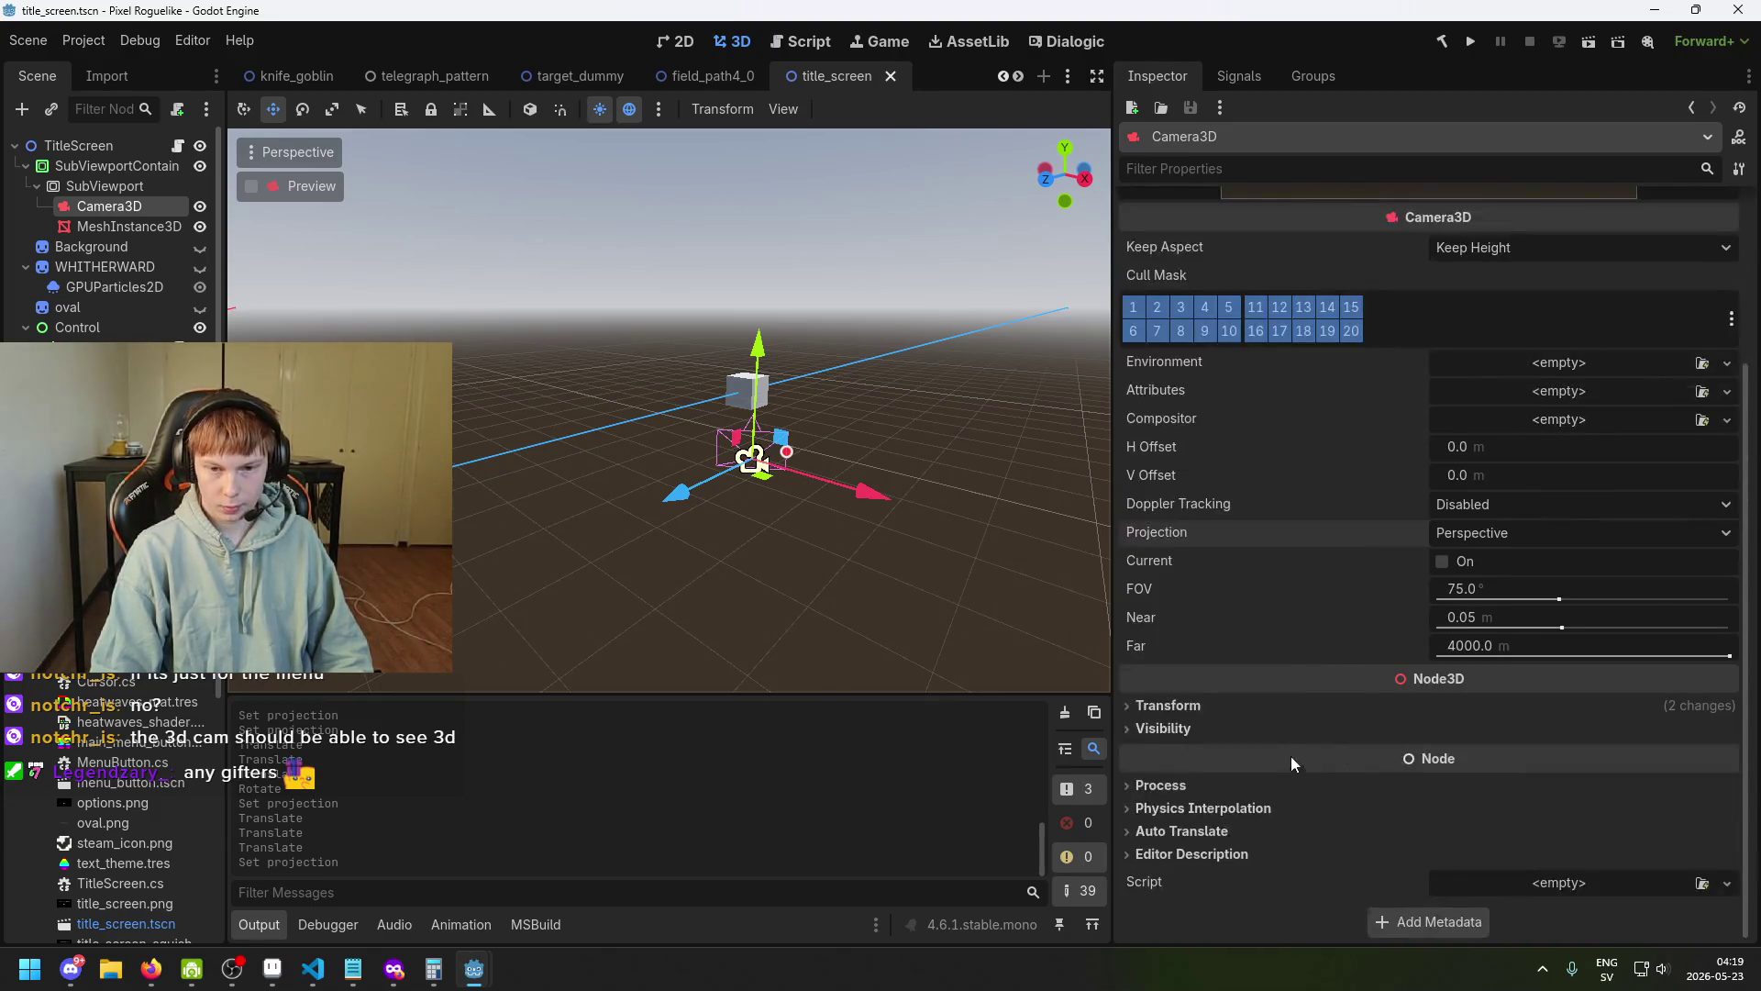
pyautogui.click(1282, 713)
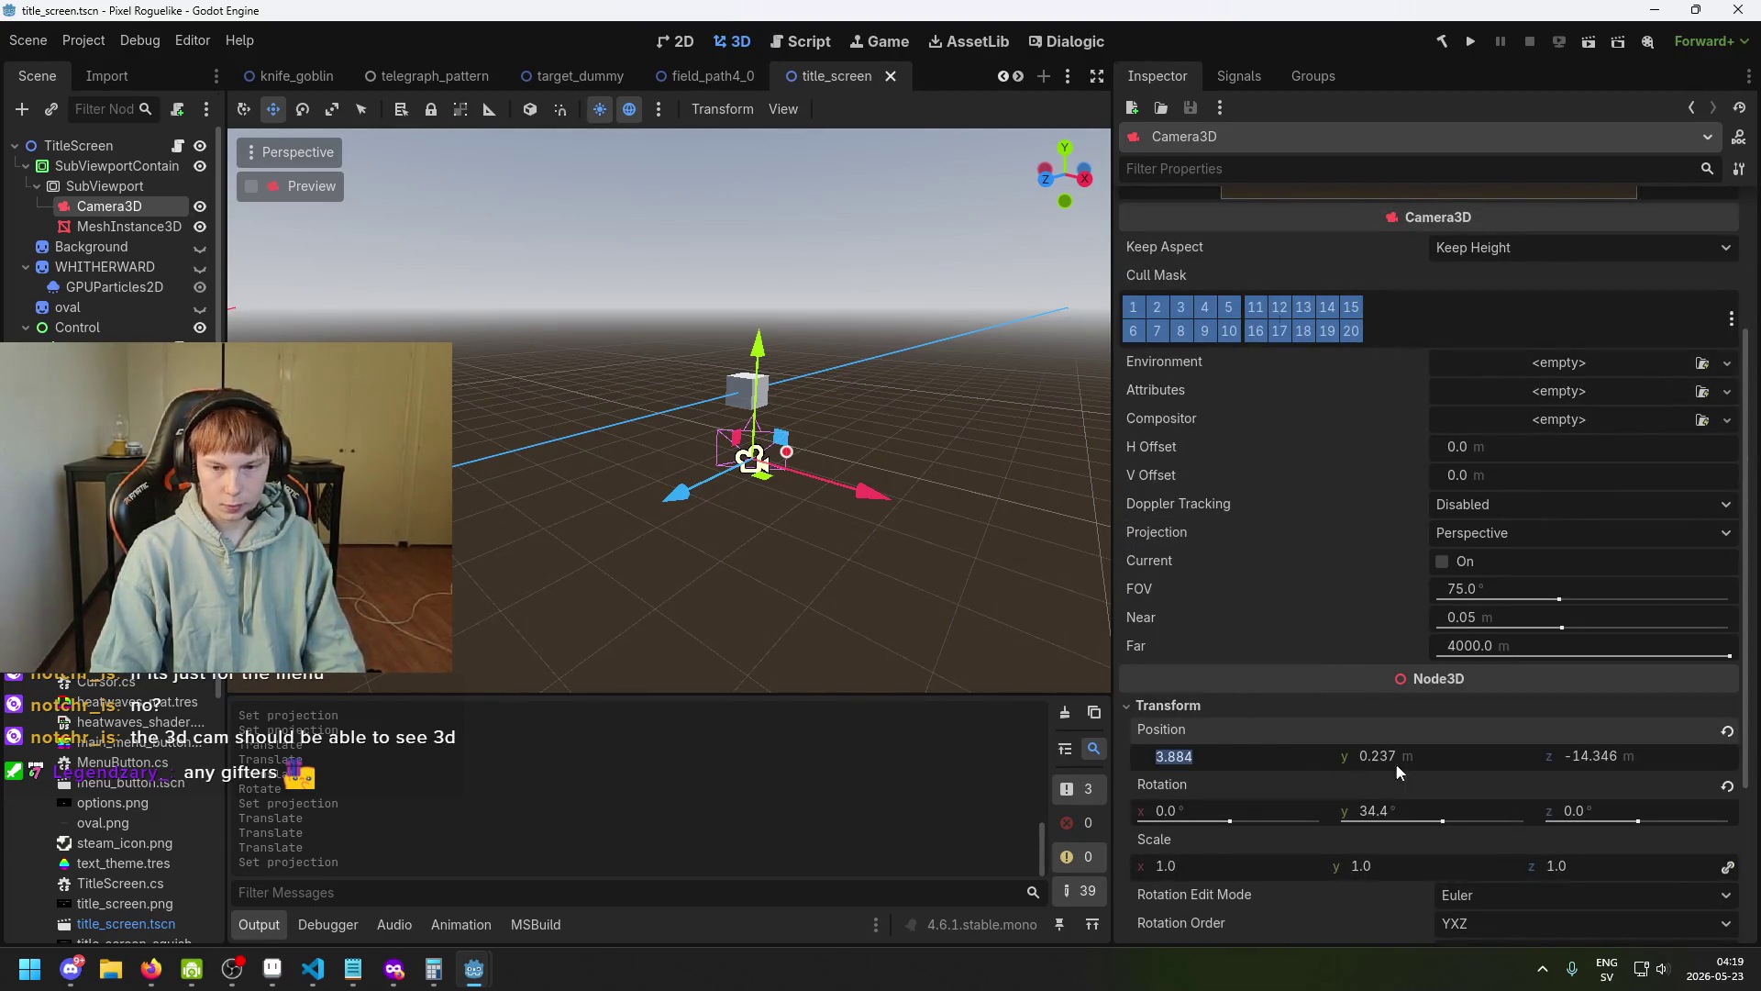
pyautogui.write('0')
pyautogui.click(1434, 753)
pyautogui.write('0')
pyautogui.click(1570, 756)
pyautogui.write('0')
pyautogui.moveTo(729, 472); pyautogui.dragTo(1256, 789)
pyautogui.press('Return')
pyautogui.write('0')
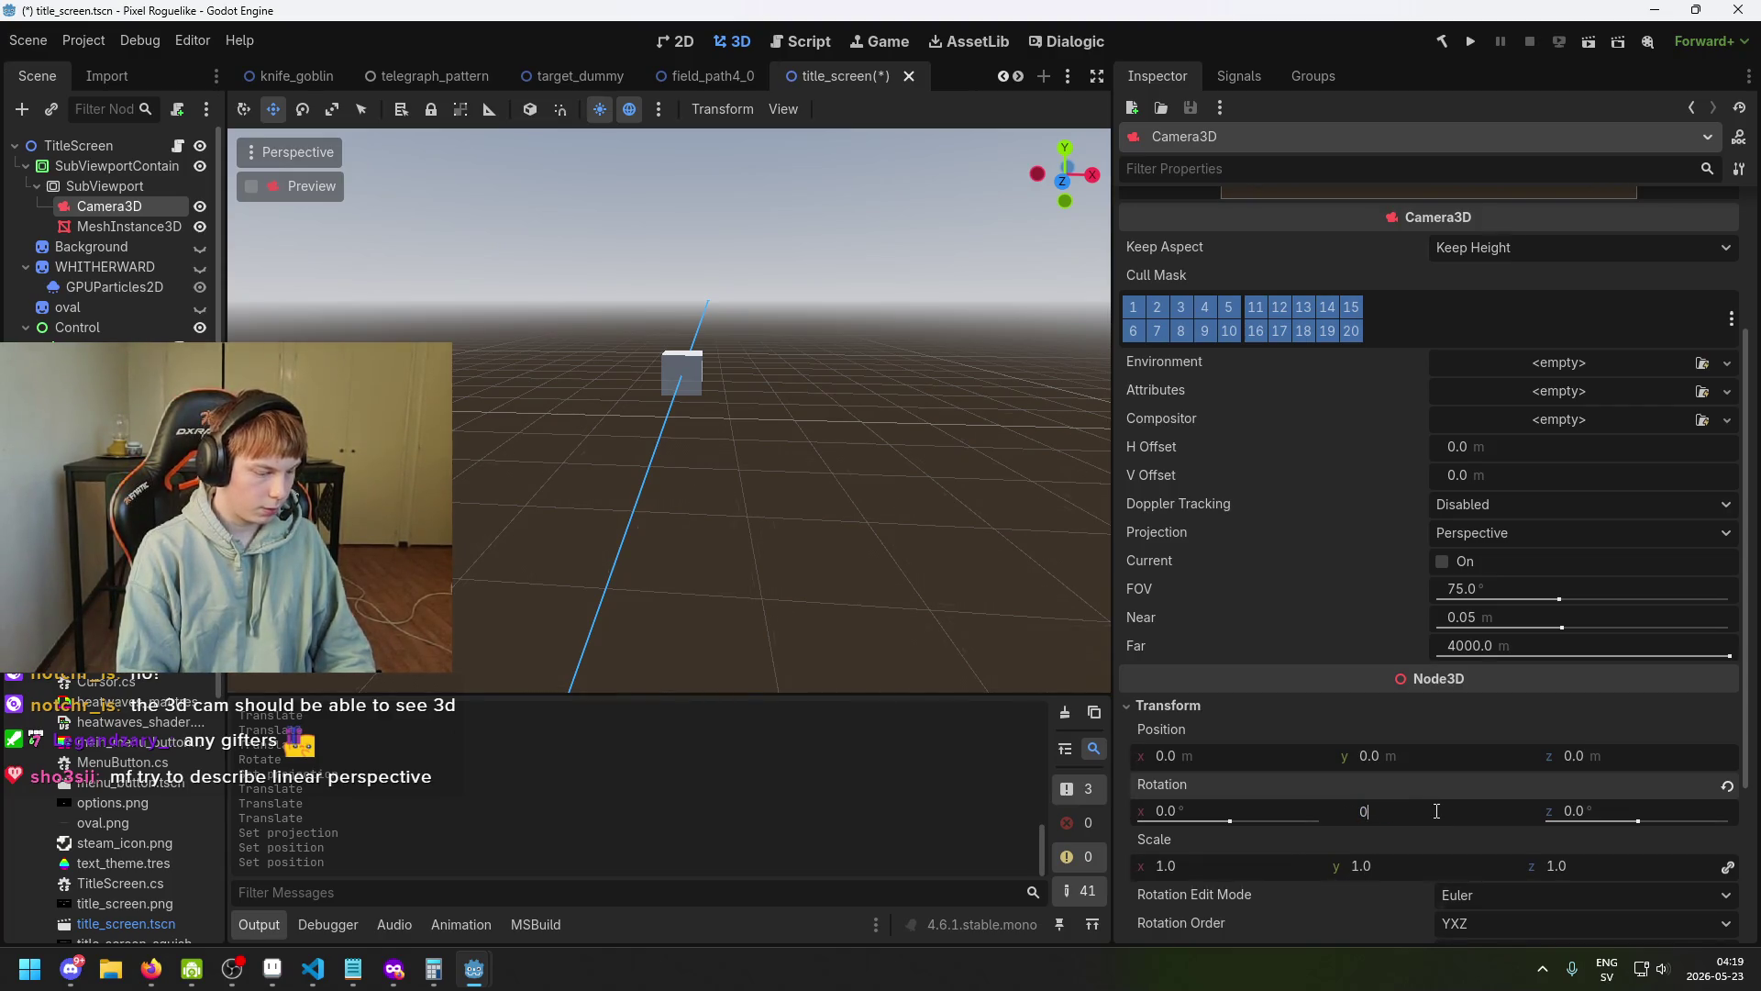
pyautogui.press('Return')
# Drag the cube along Z to -7.289, closer to the camera, and save.
pyautogui.moveTo(906, 494)
pyautogui.mouseDown()
pyautogui.moveTo(600, 506)
pyautogui.moveTo(734, 458)
pyautogui.moveTo(1010, 575)
pyautogui.mouseUp()
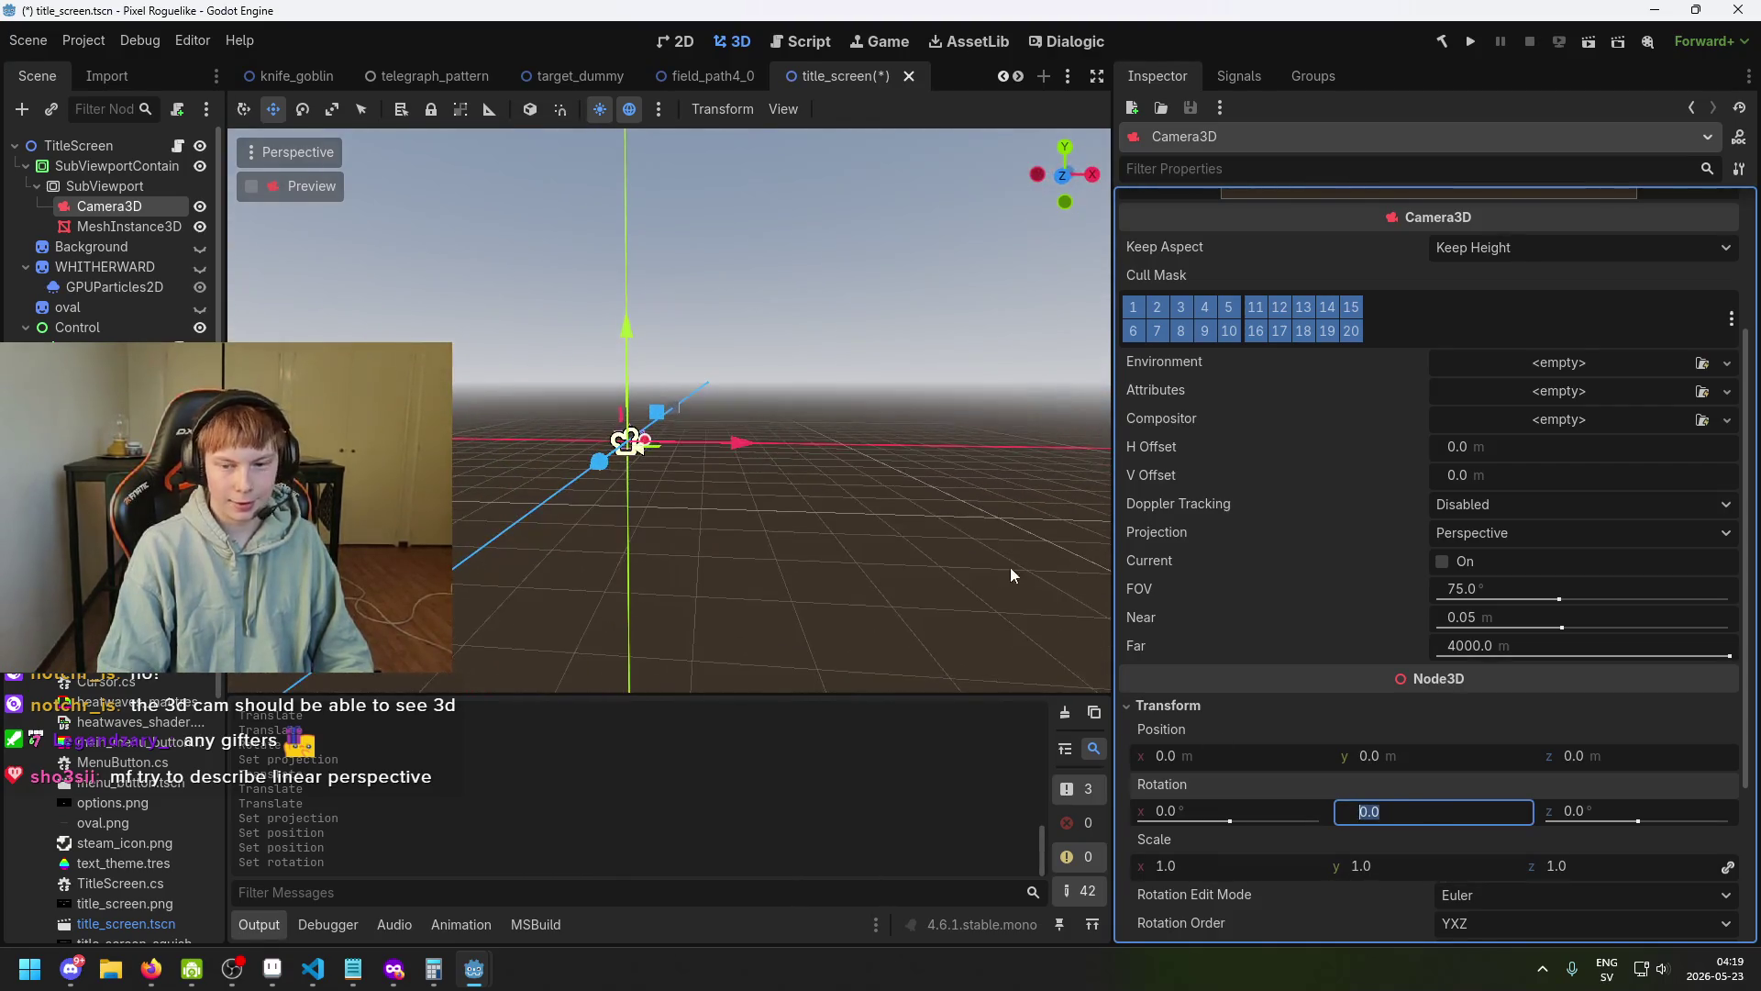
pyautogui.scroll(3, 1318, 383)
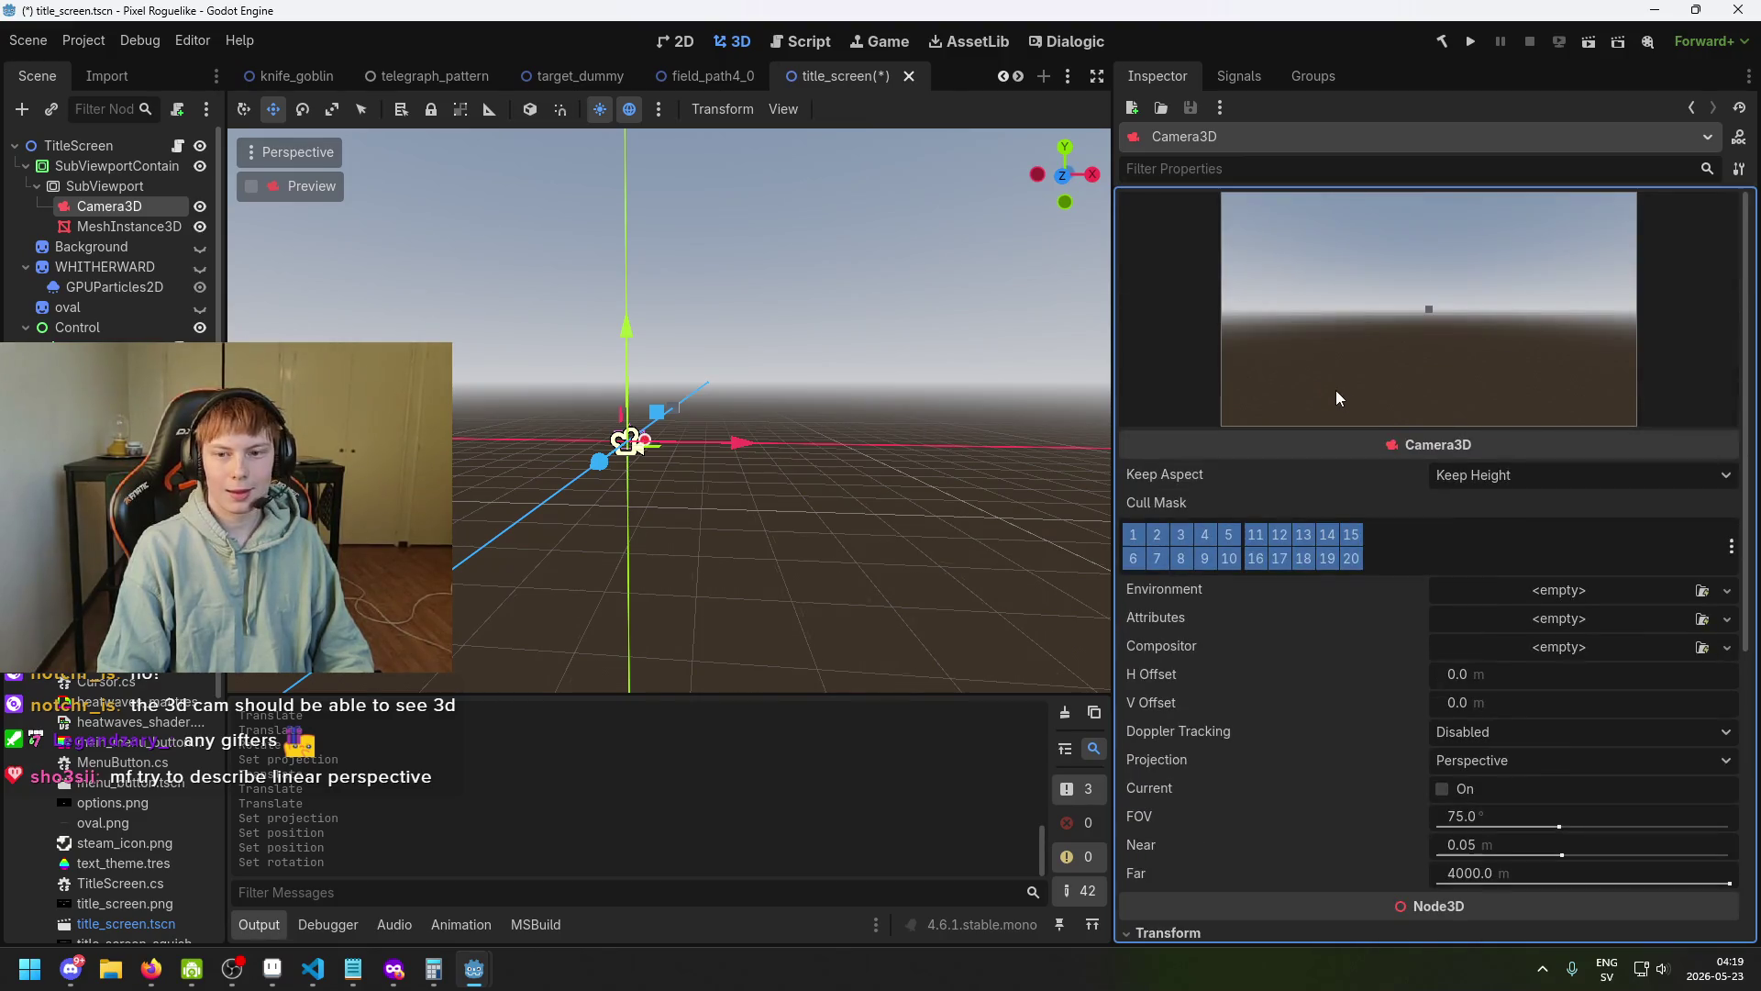
pyautogui.moveTo(751, 393); pyautogui.dragTo(741, 395)
pyautogui.click(104, 228)
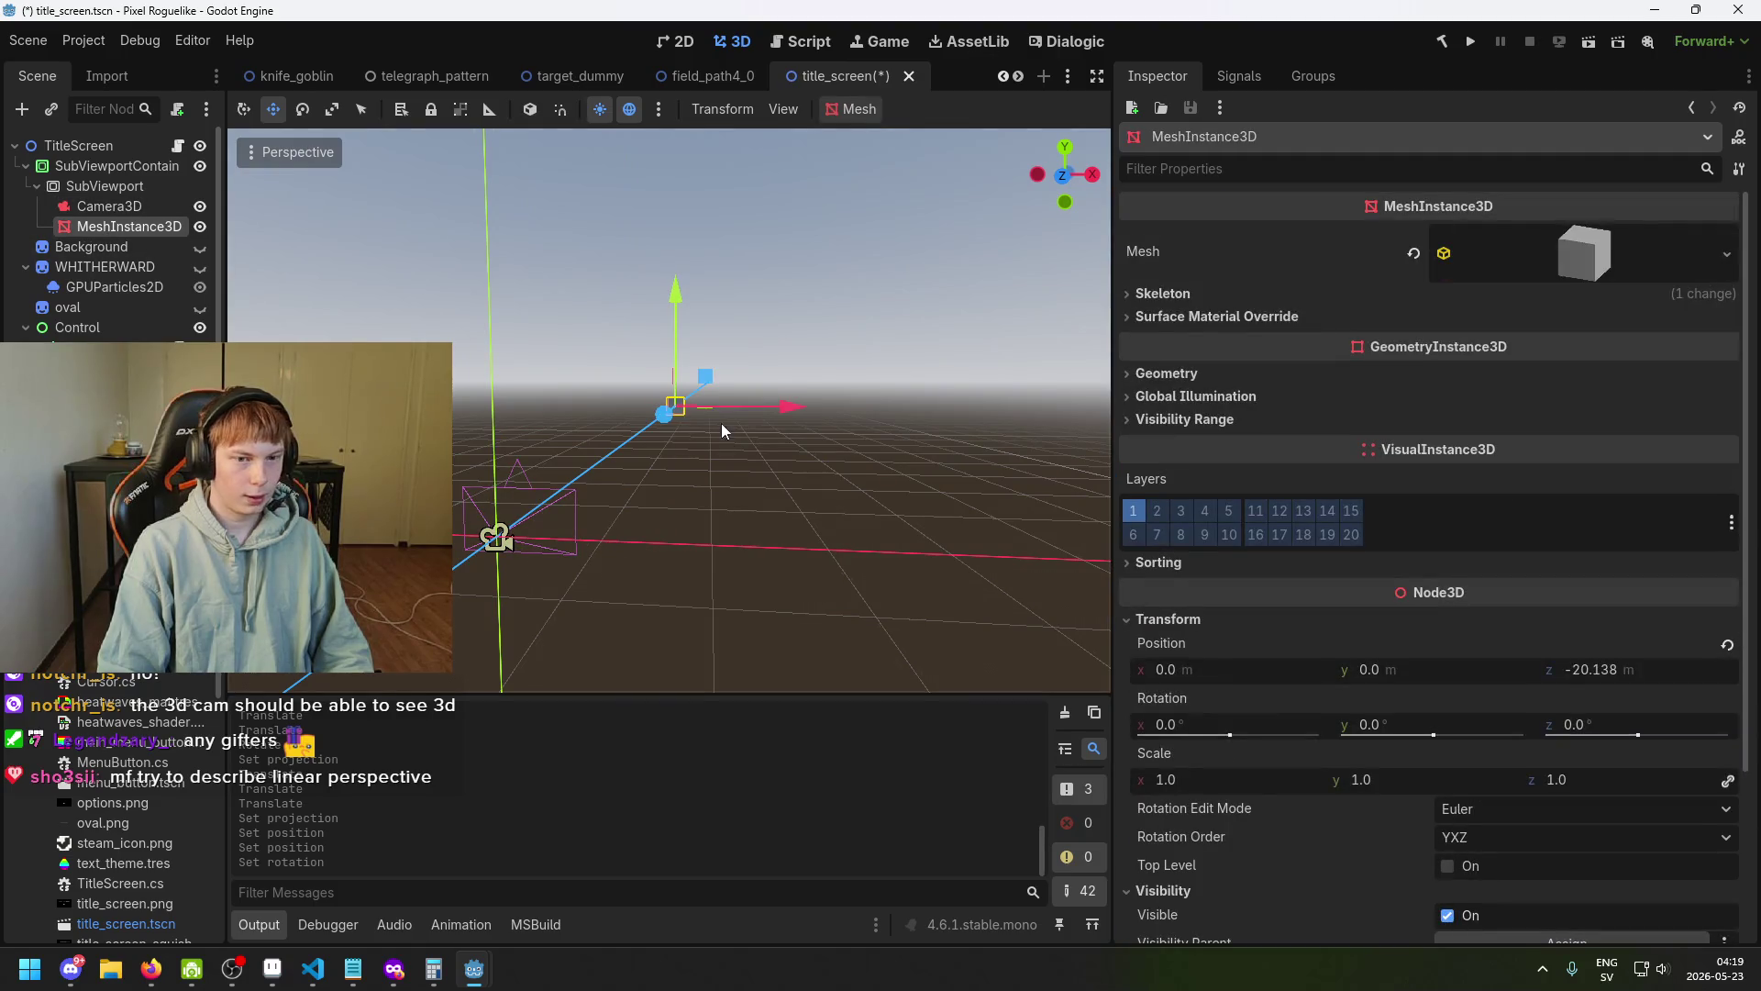
pyautogui.moveTo(669, 422)
pyautogui.mouseDown()
pyautogui.moveTo(529, 488)
pyautogui.moveTo(543, 494)
pyautogui.mouseUp()
pyautogui.hotkey('ctrl', 's')
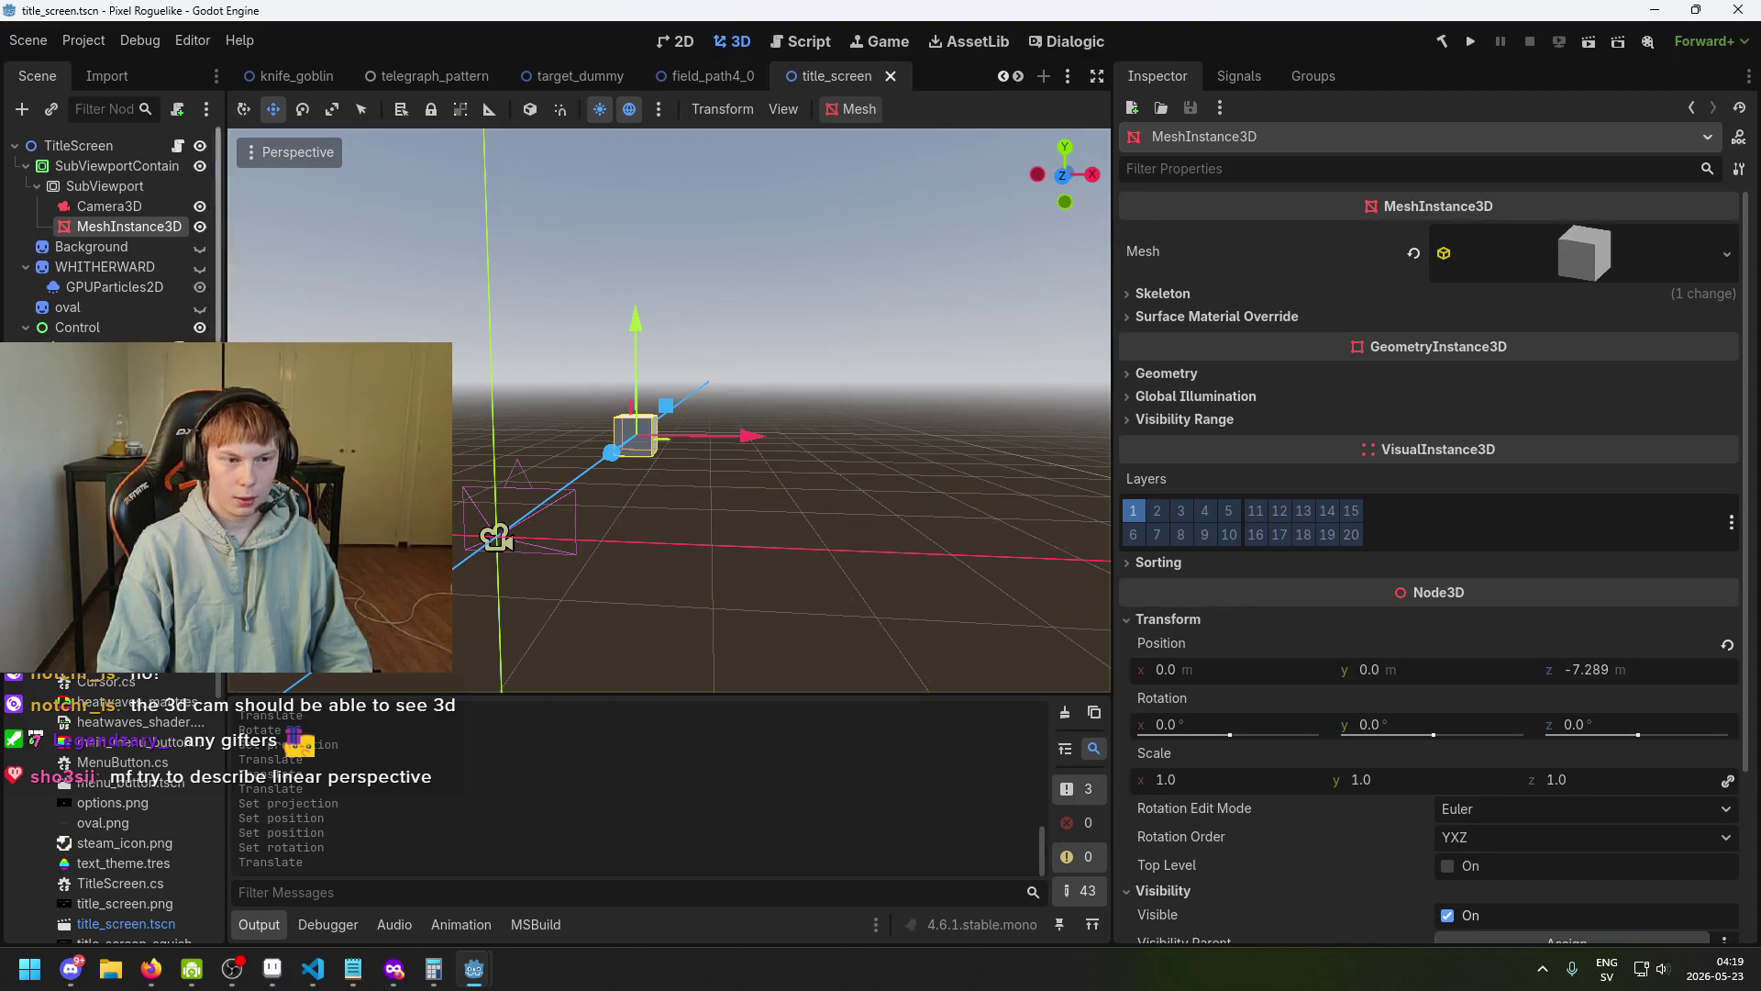
pyautogui.click(108, 207)
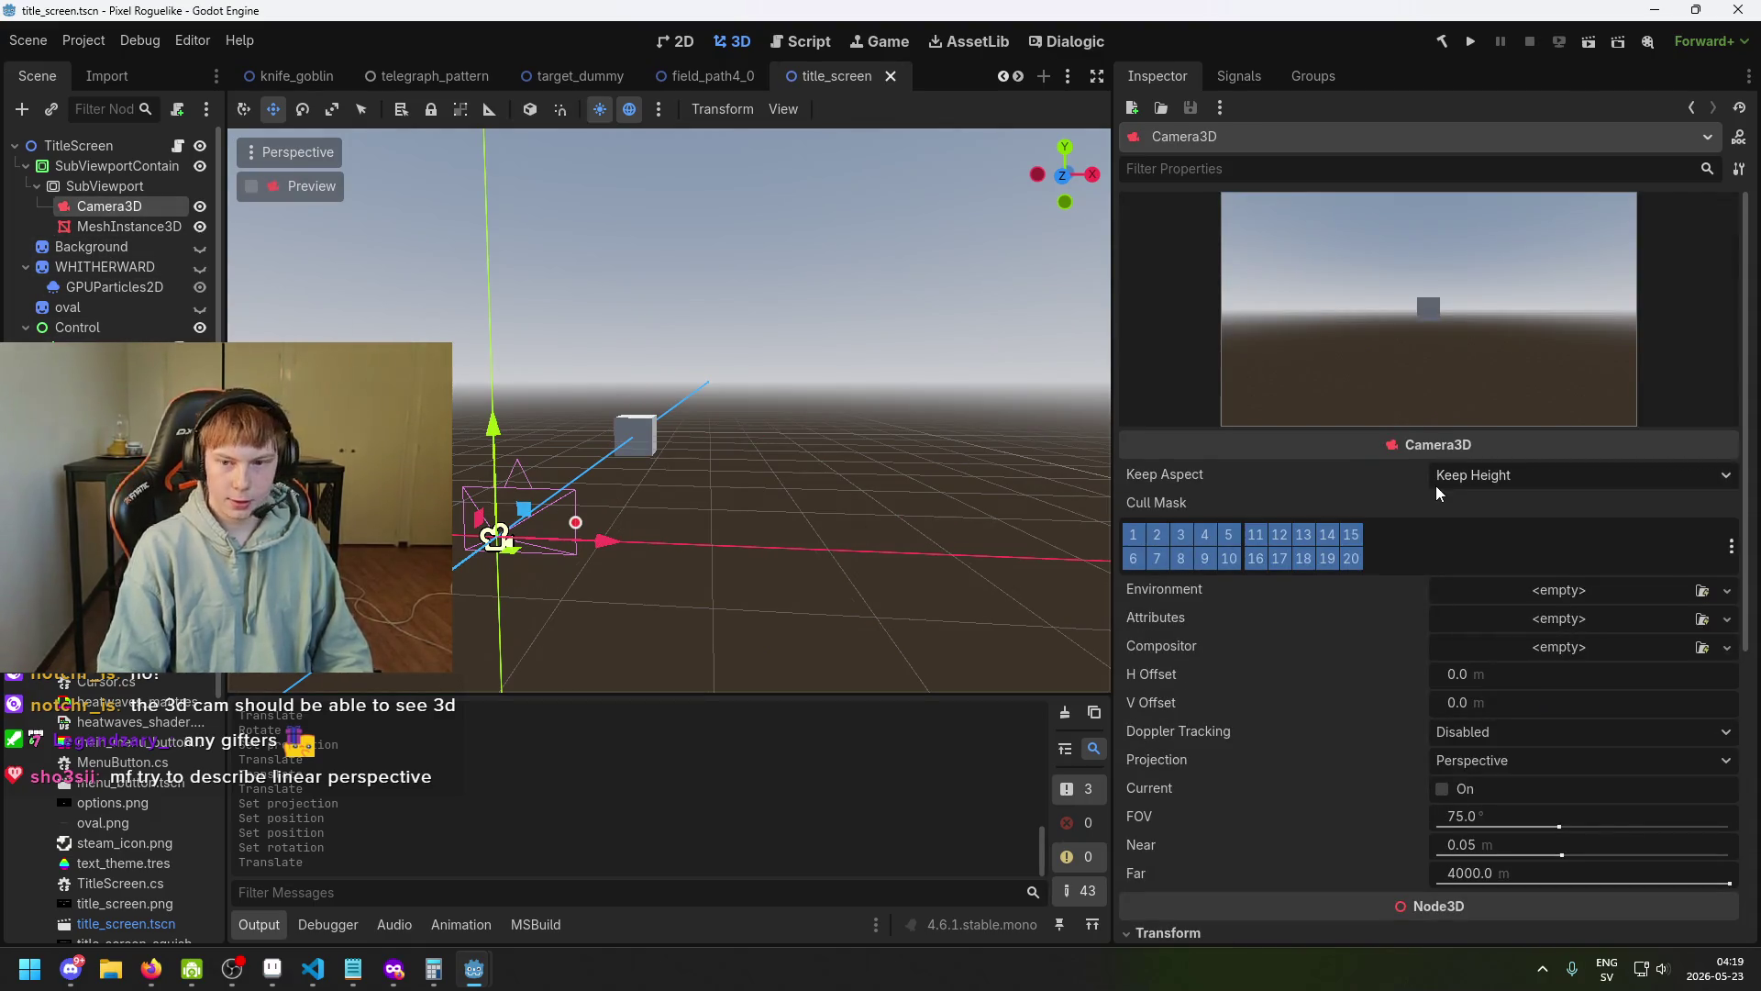